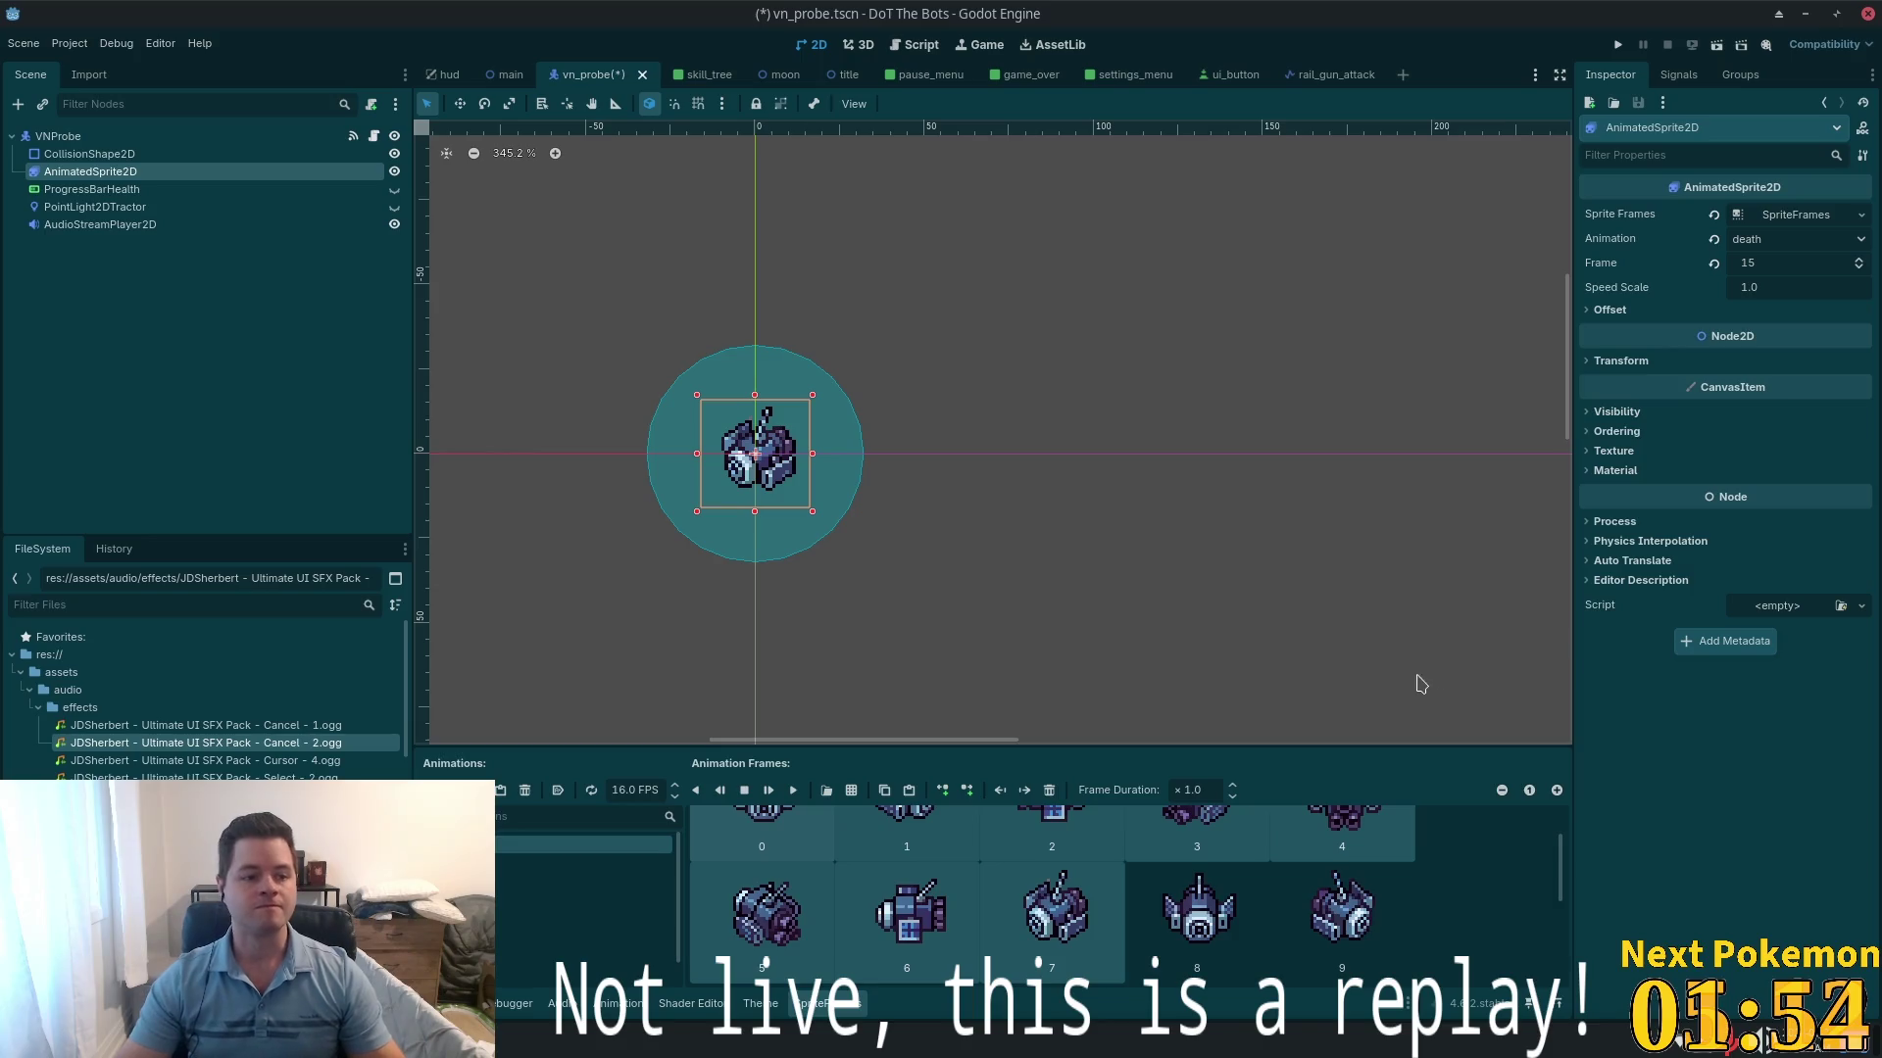
- Save the vn_probe scene and switch to enemy.gd in the external code editor
{"action": "key", "text": "ctrl+s"}
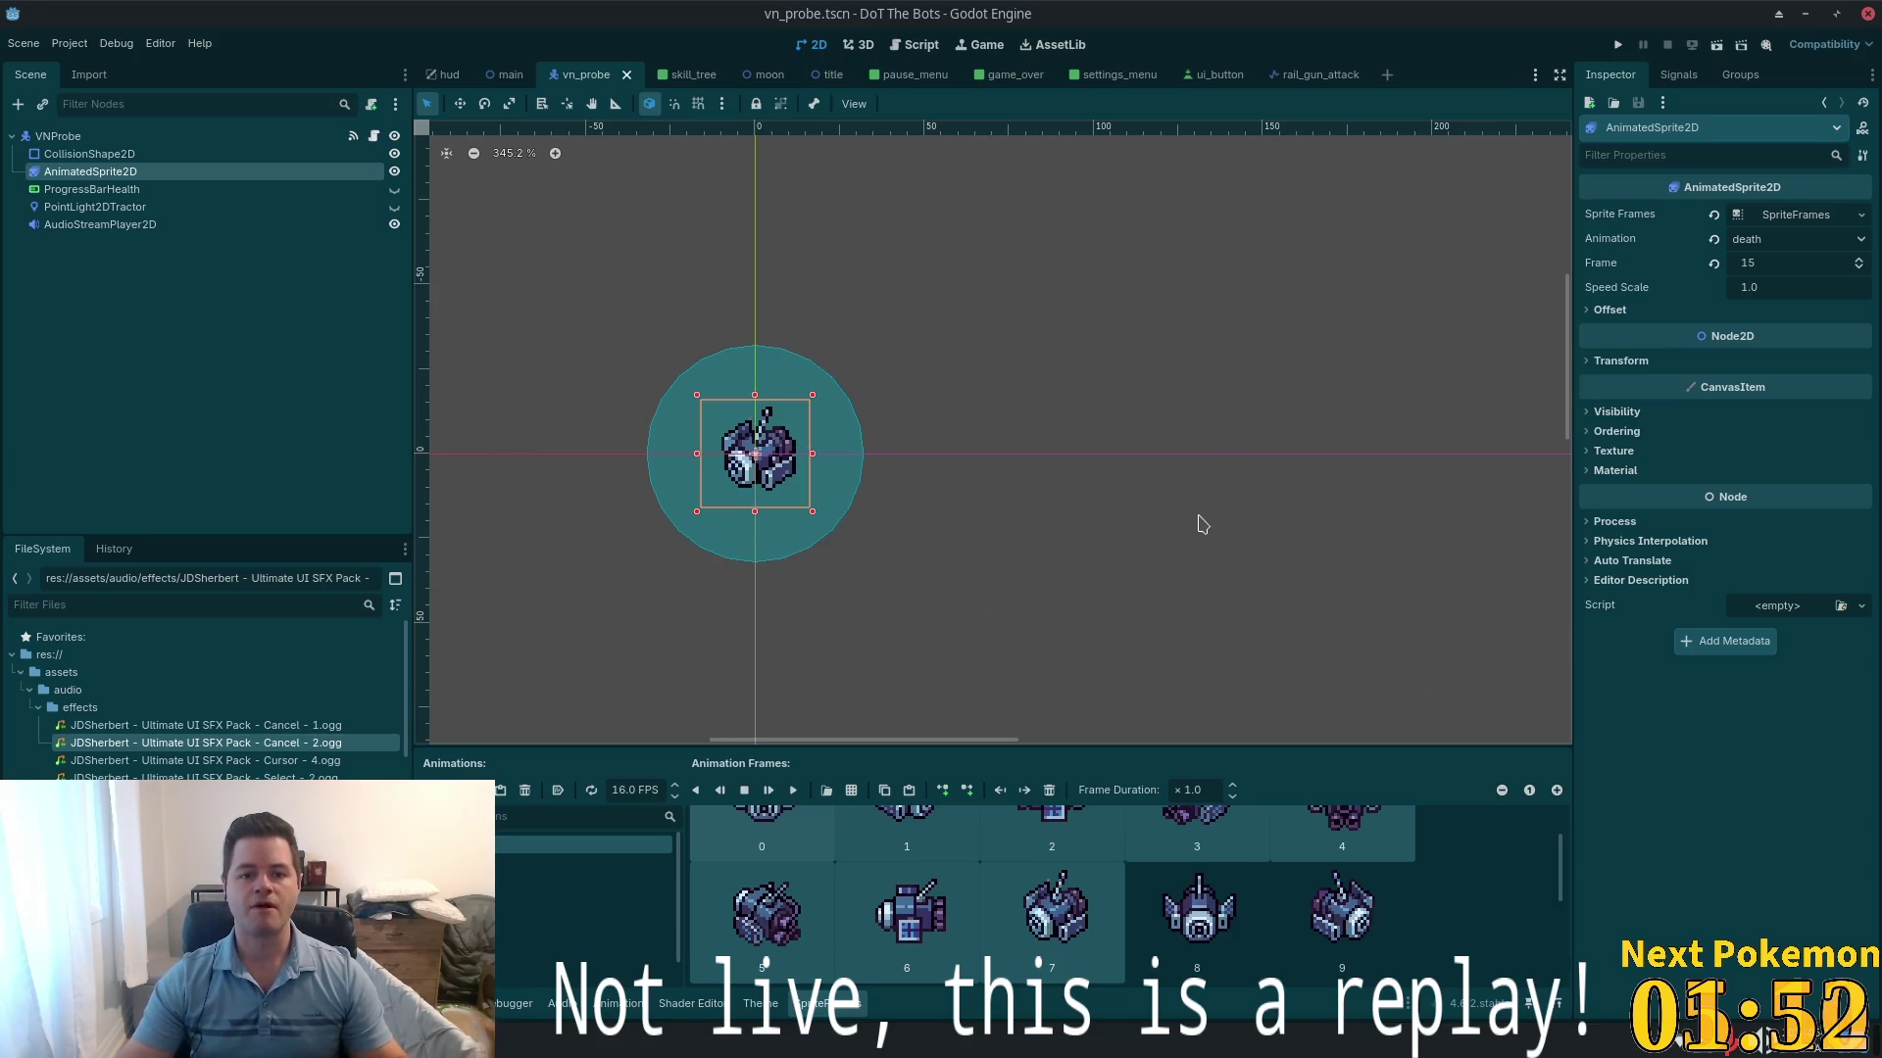
{"action": "key", "text": "alt+Tab"}
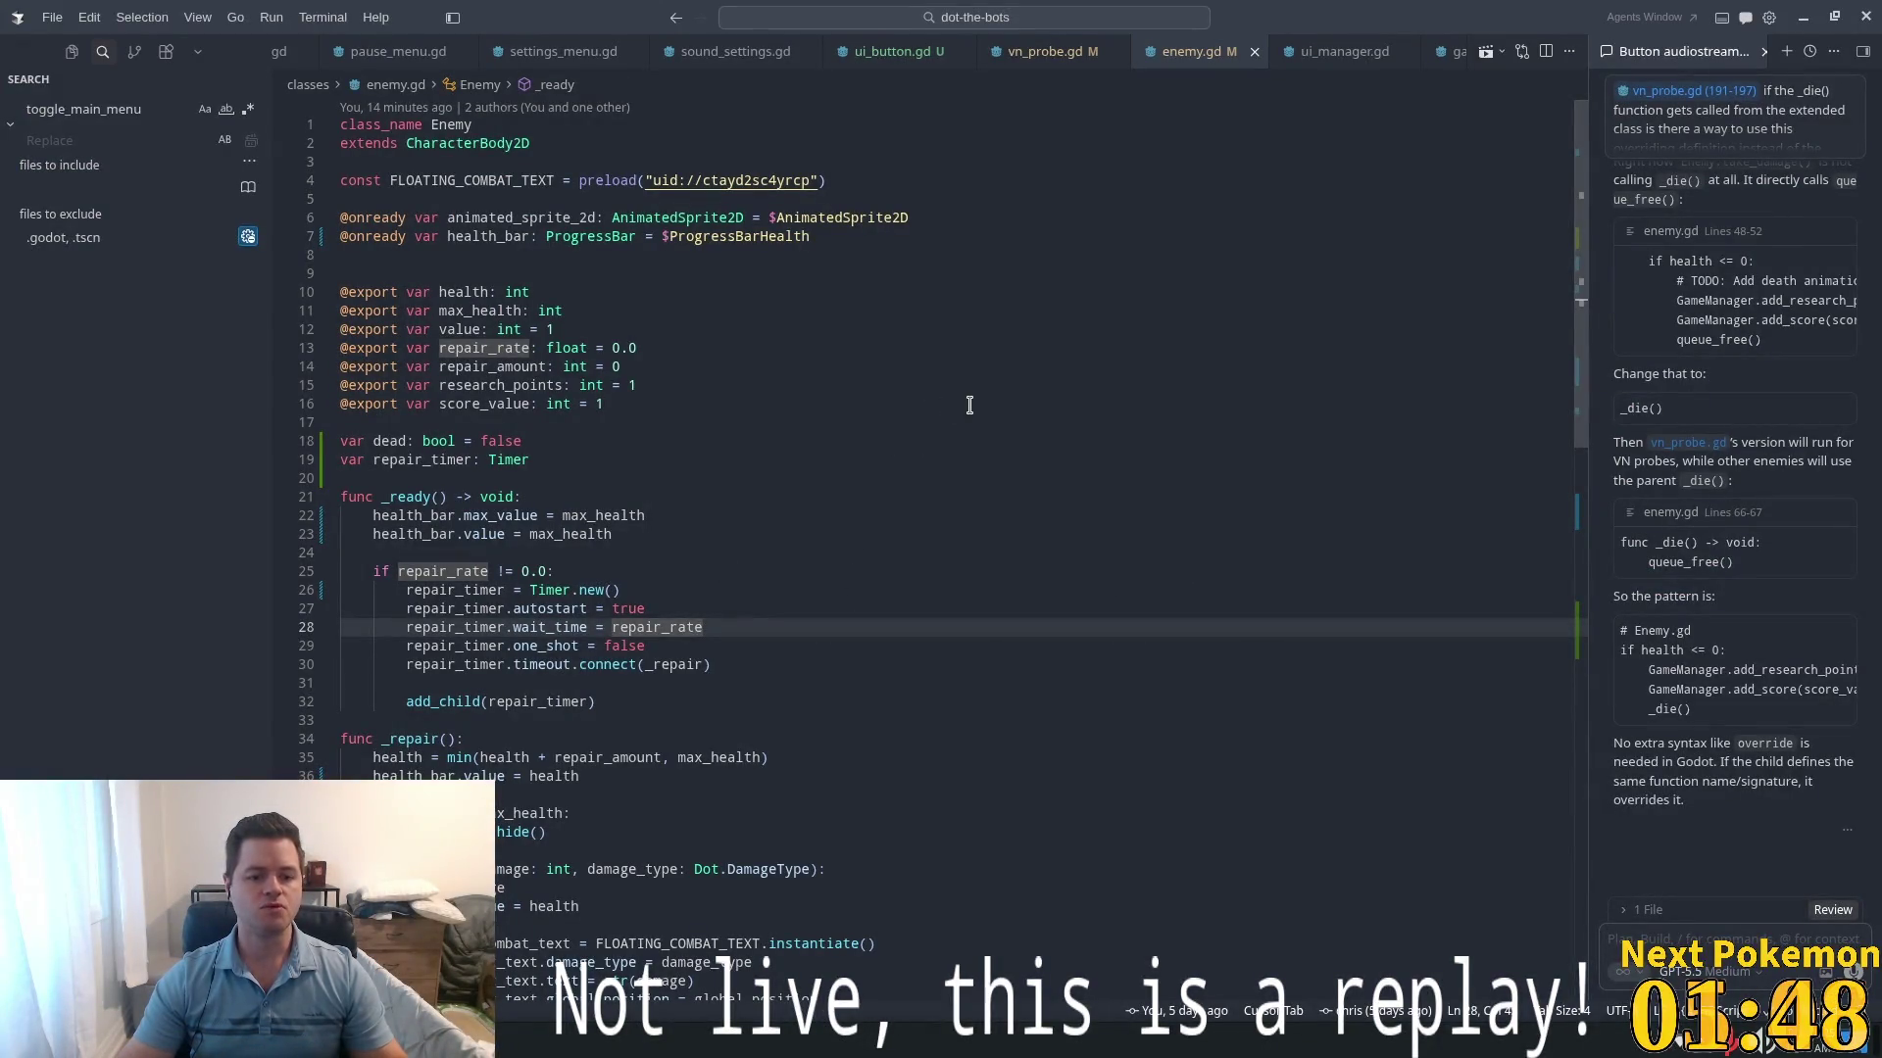
- Review enemy.gd's pre_death and _die functions and where _die is called, then open vn_probe.gd
{"action": "scroll", "coordinate": [891, 517], "scroll_direction": "down", "scroll_amount": 10}
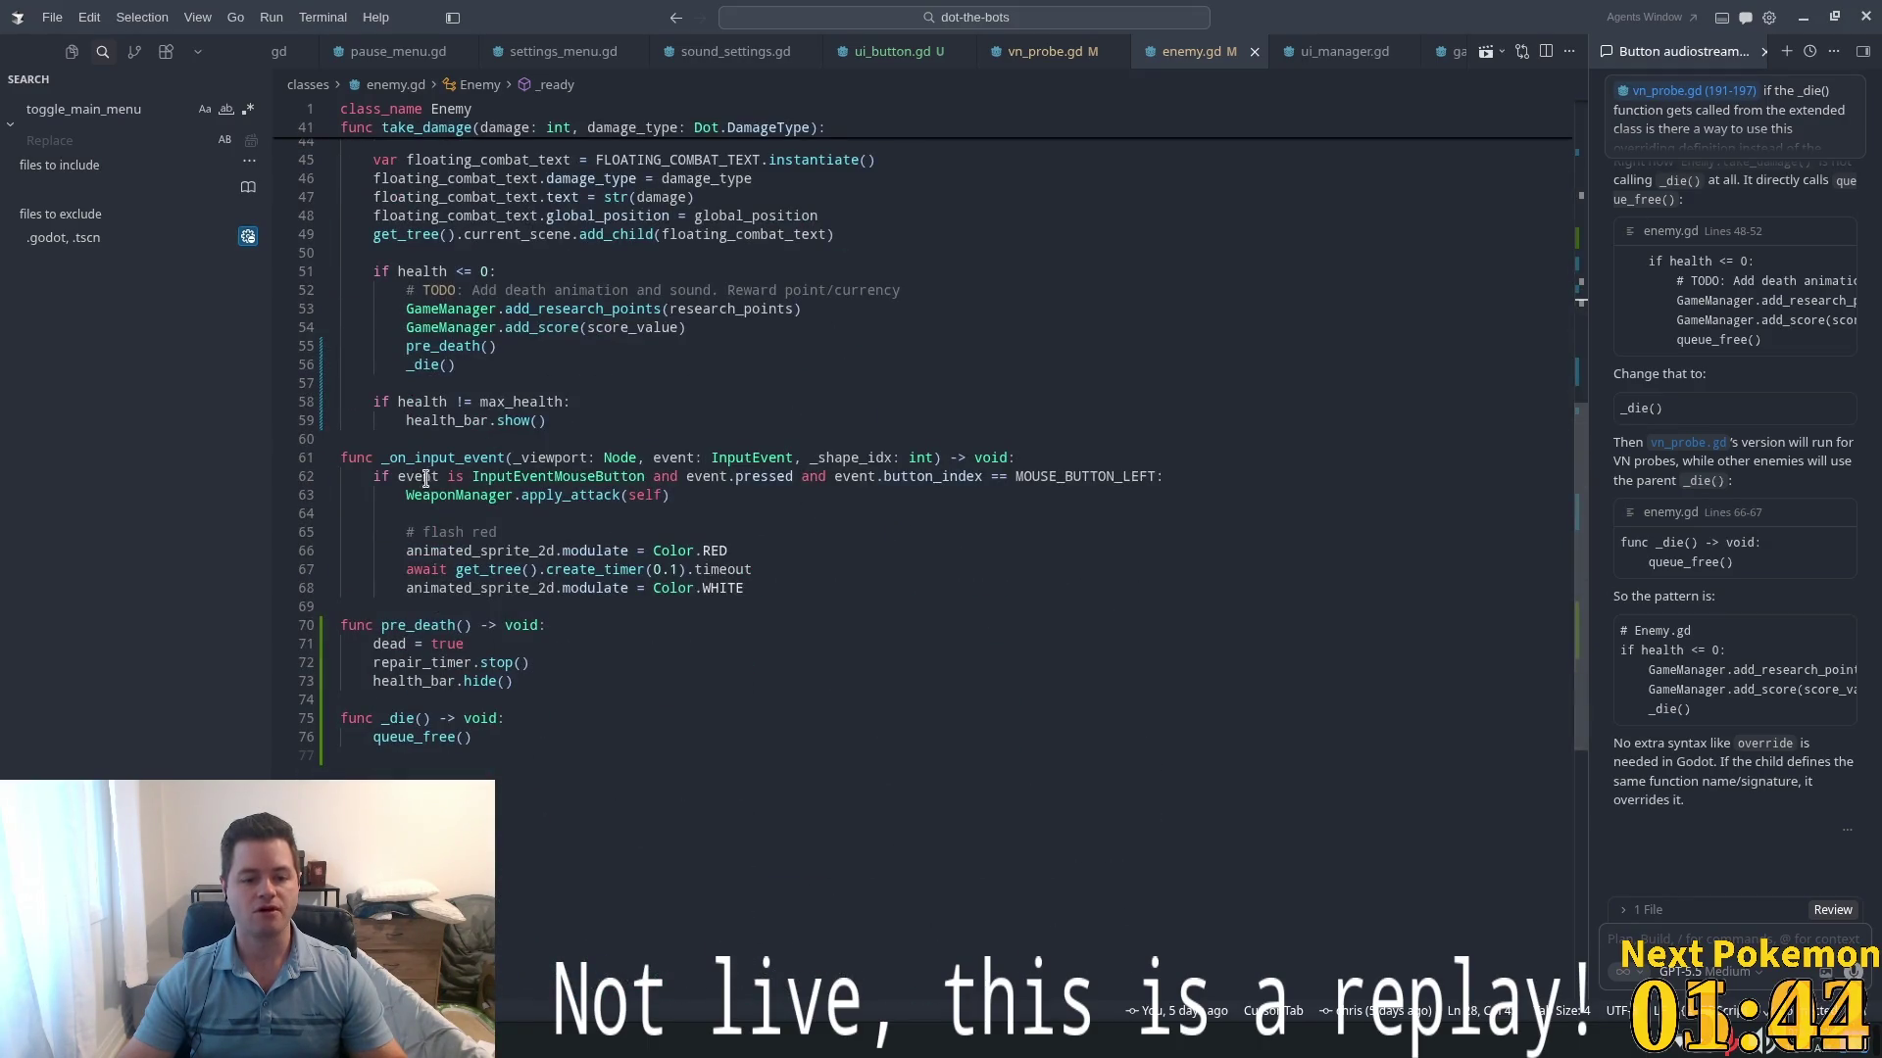
{"action": "left_click", "coordinate": [526, 625]}
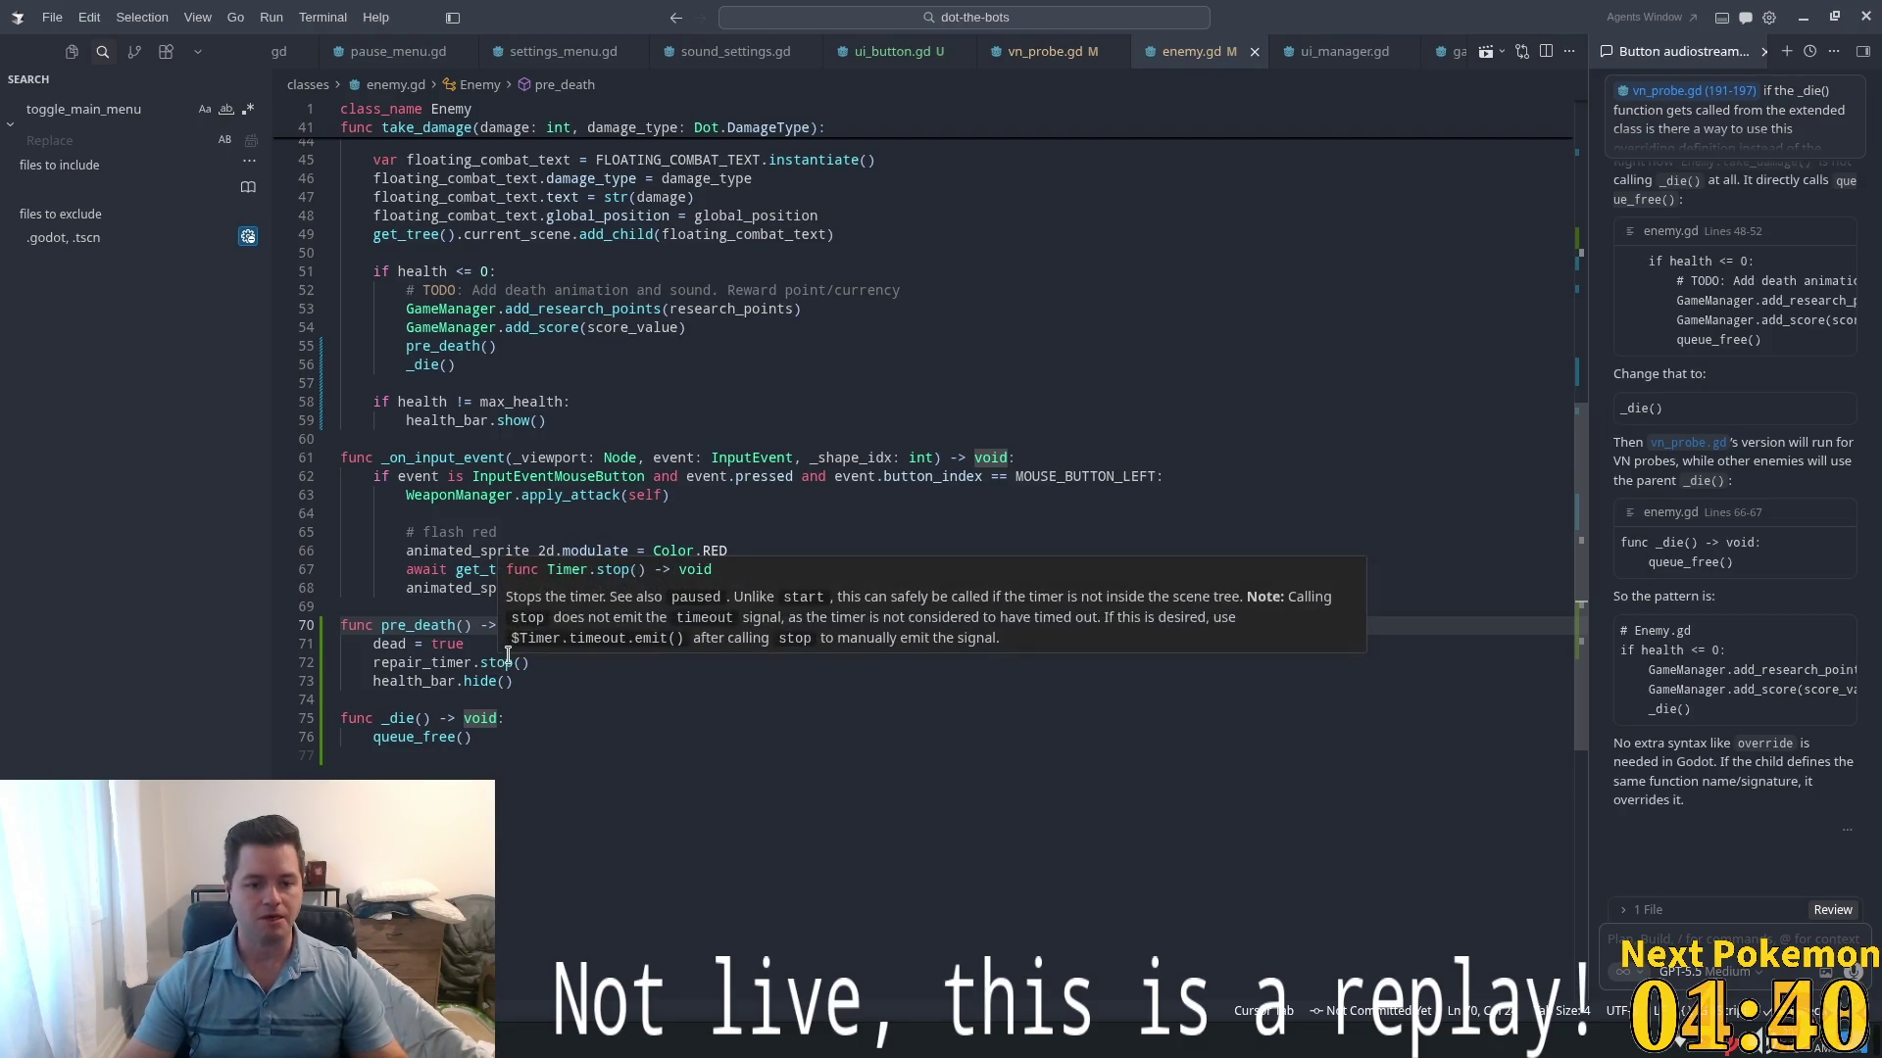
{"action": "left_click", "coordinate": [670, 698]}
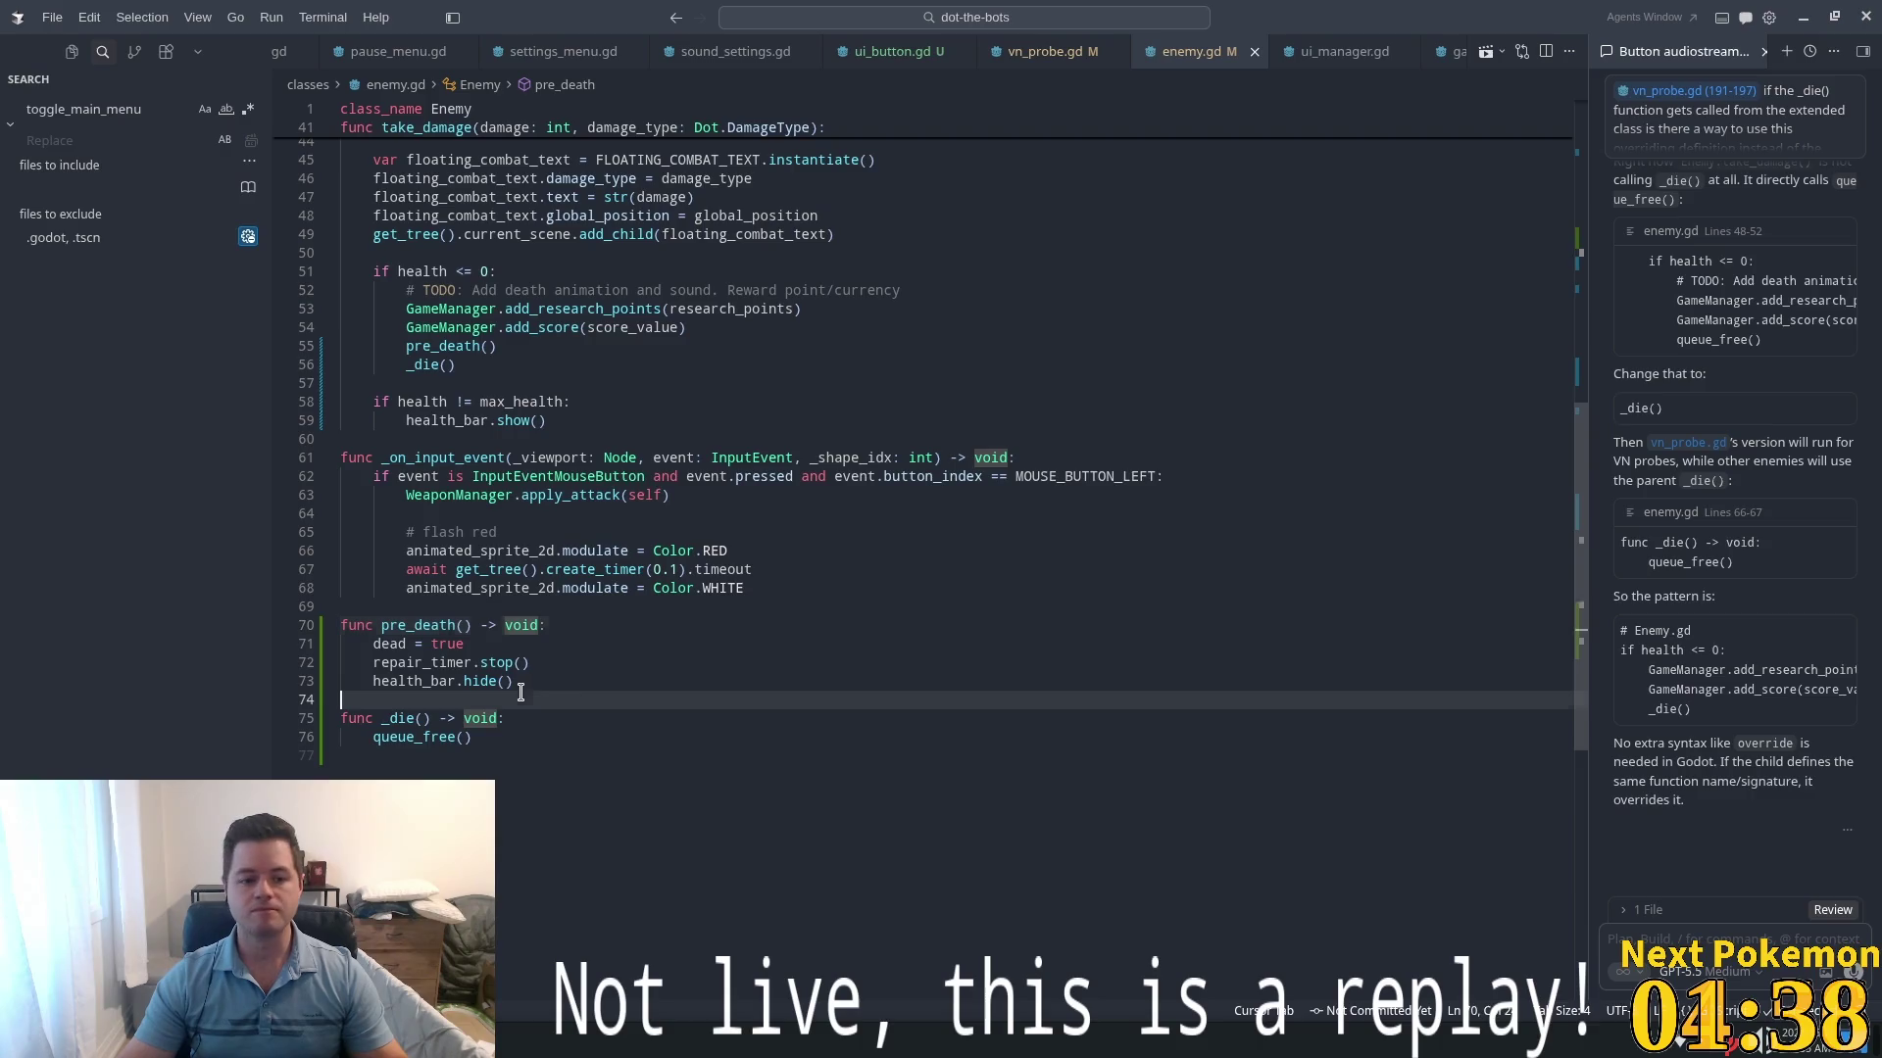
{"action": "left_click", "coordinate": [435, 740]}
{"action": "key", "text": "End"}
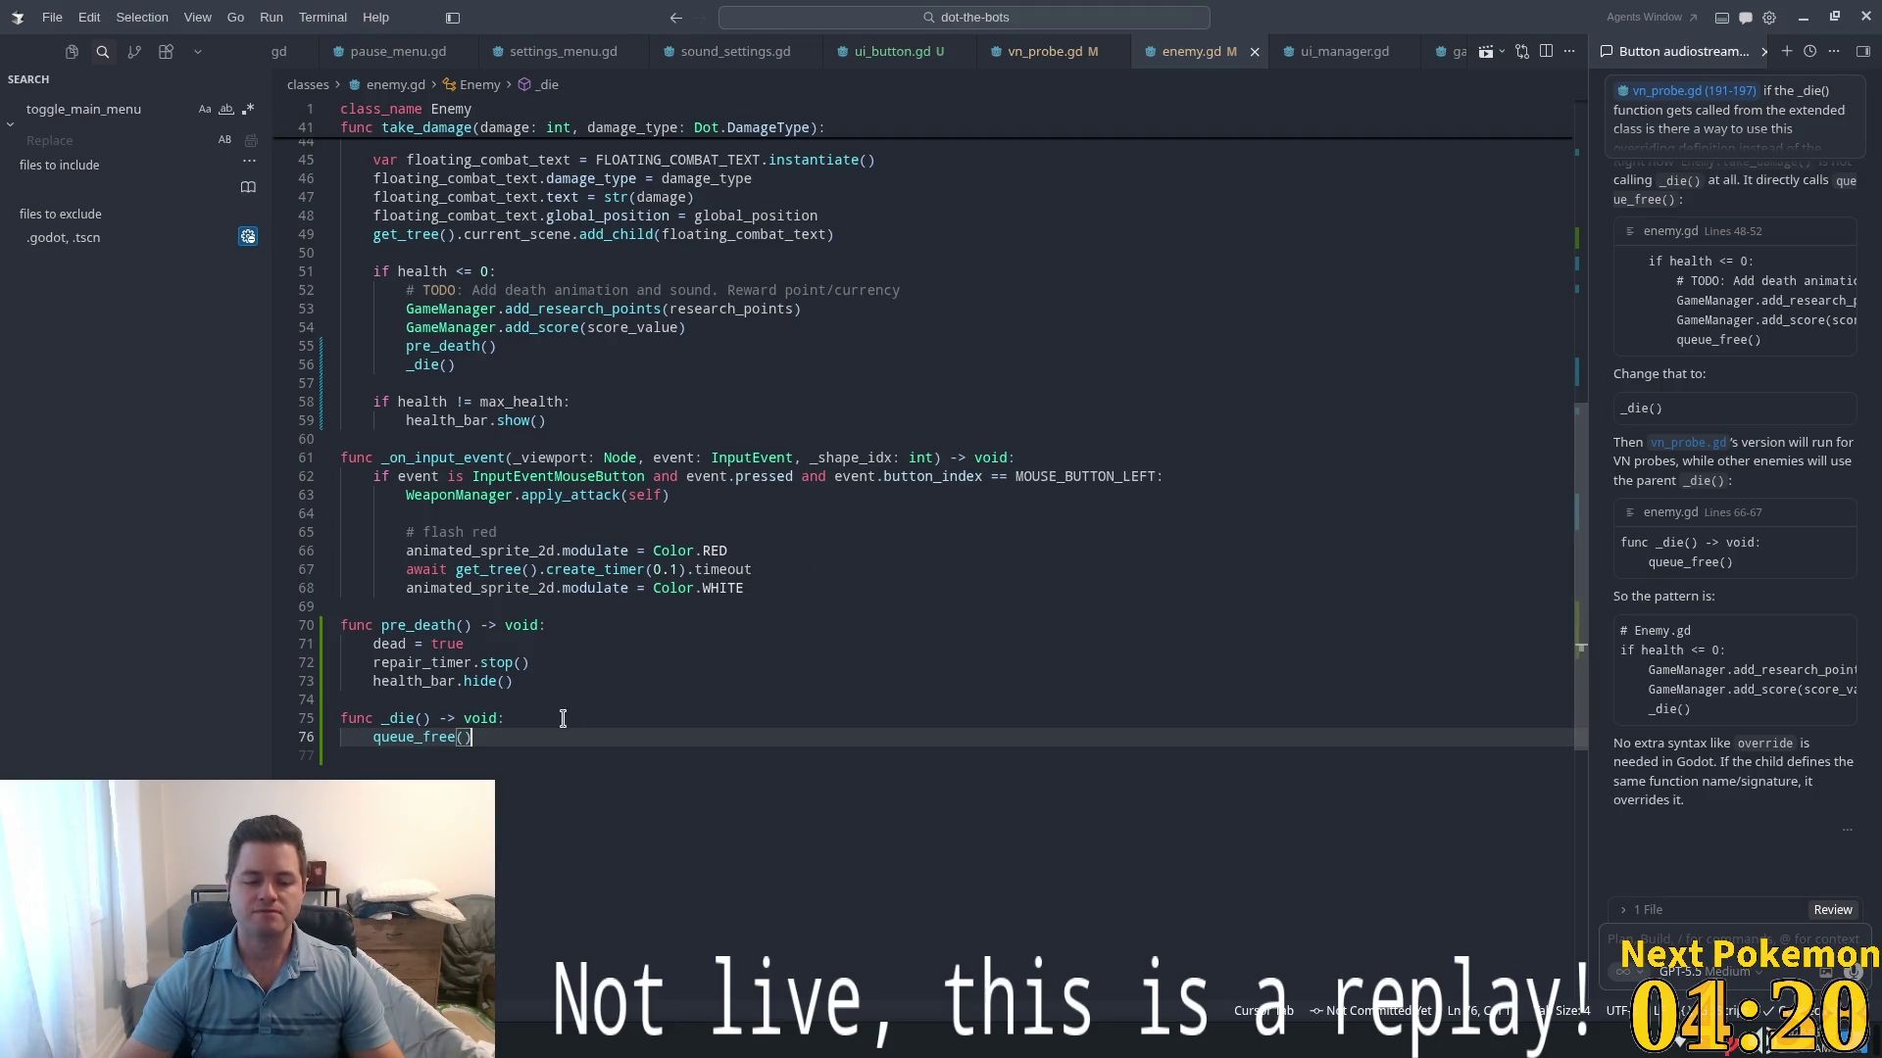
{"action": "left_click", "coordinate": [417, 721]}
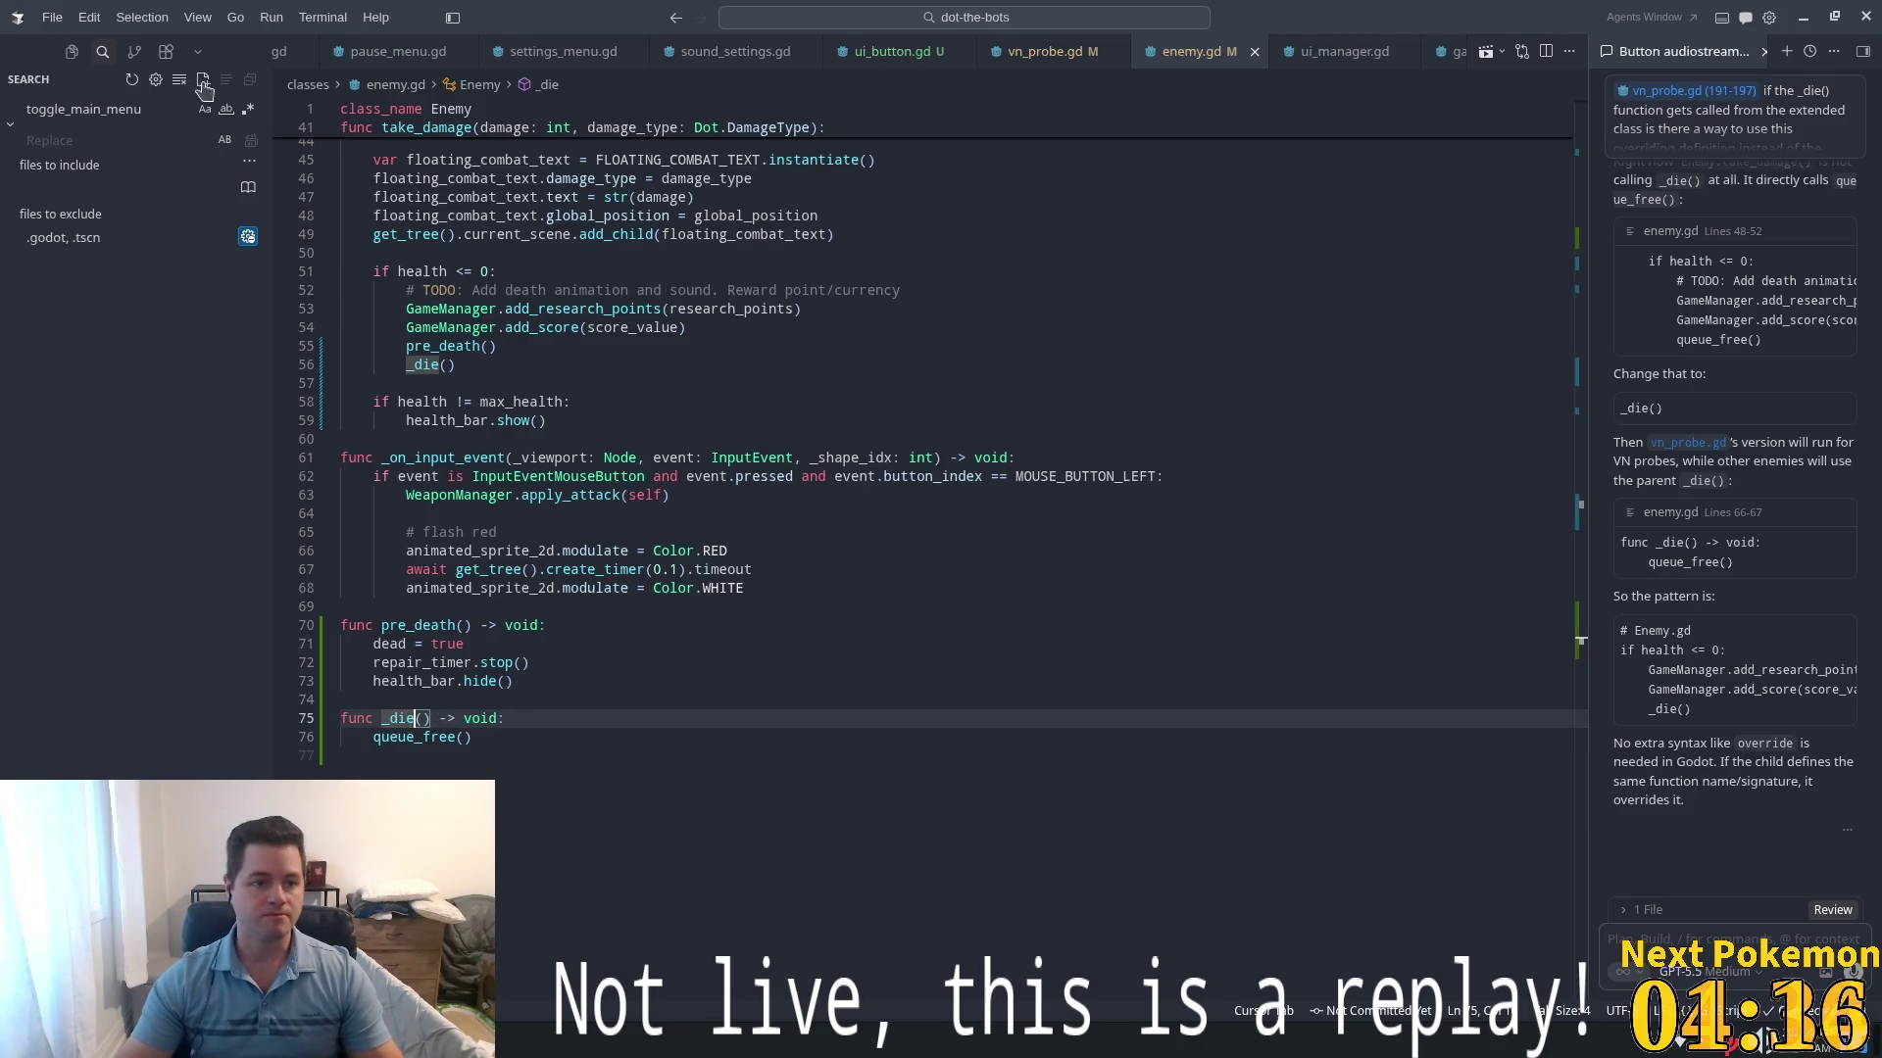
{"action": "left_click", "coordinate": [1010, 51]}
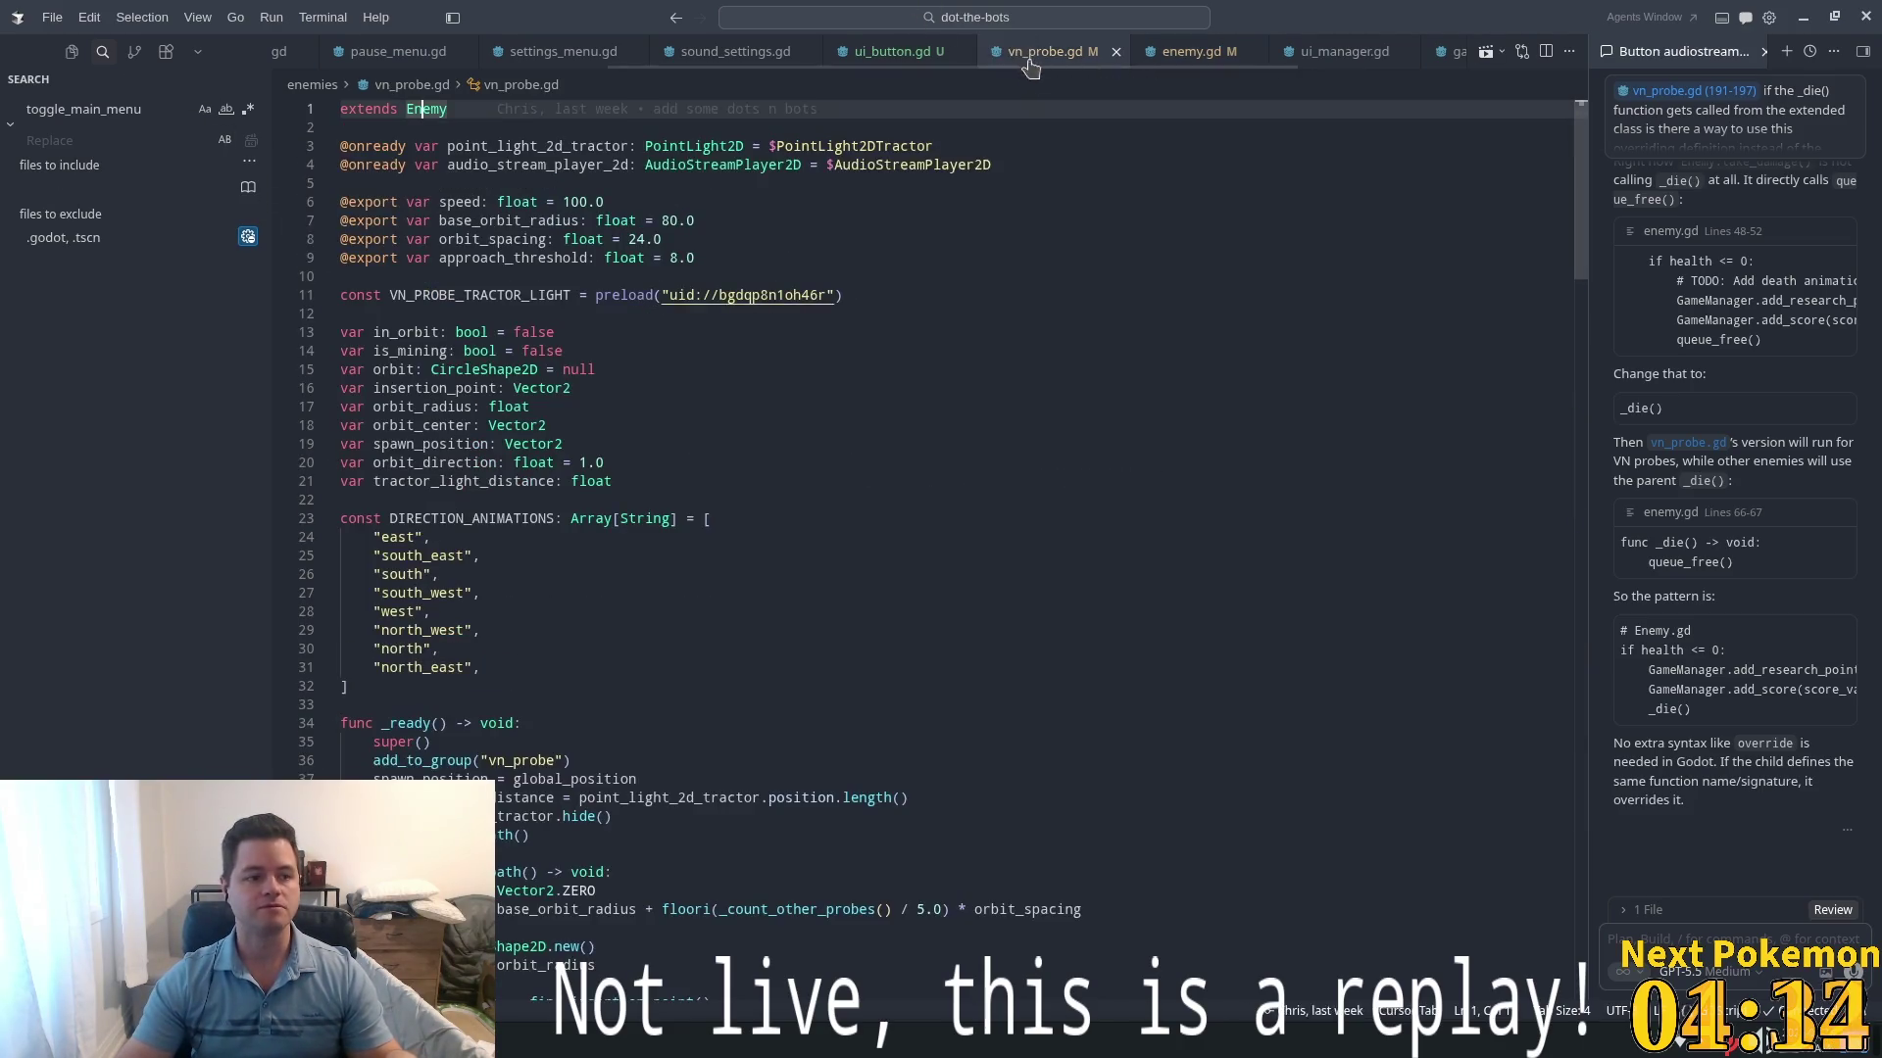
- Inspect vn_probe.gd's _die function around the dead = true line
{"action": "scroll", "coordinate": [1281, 579], "scroll_direction": "down", "scroll_amount": 10}
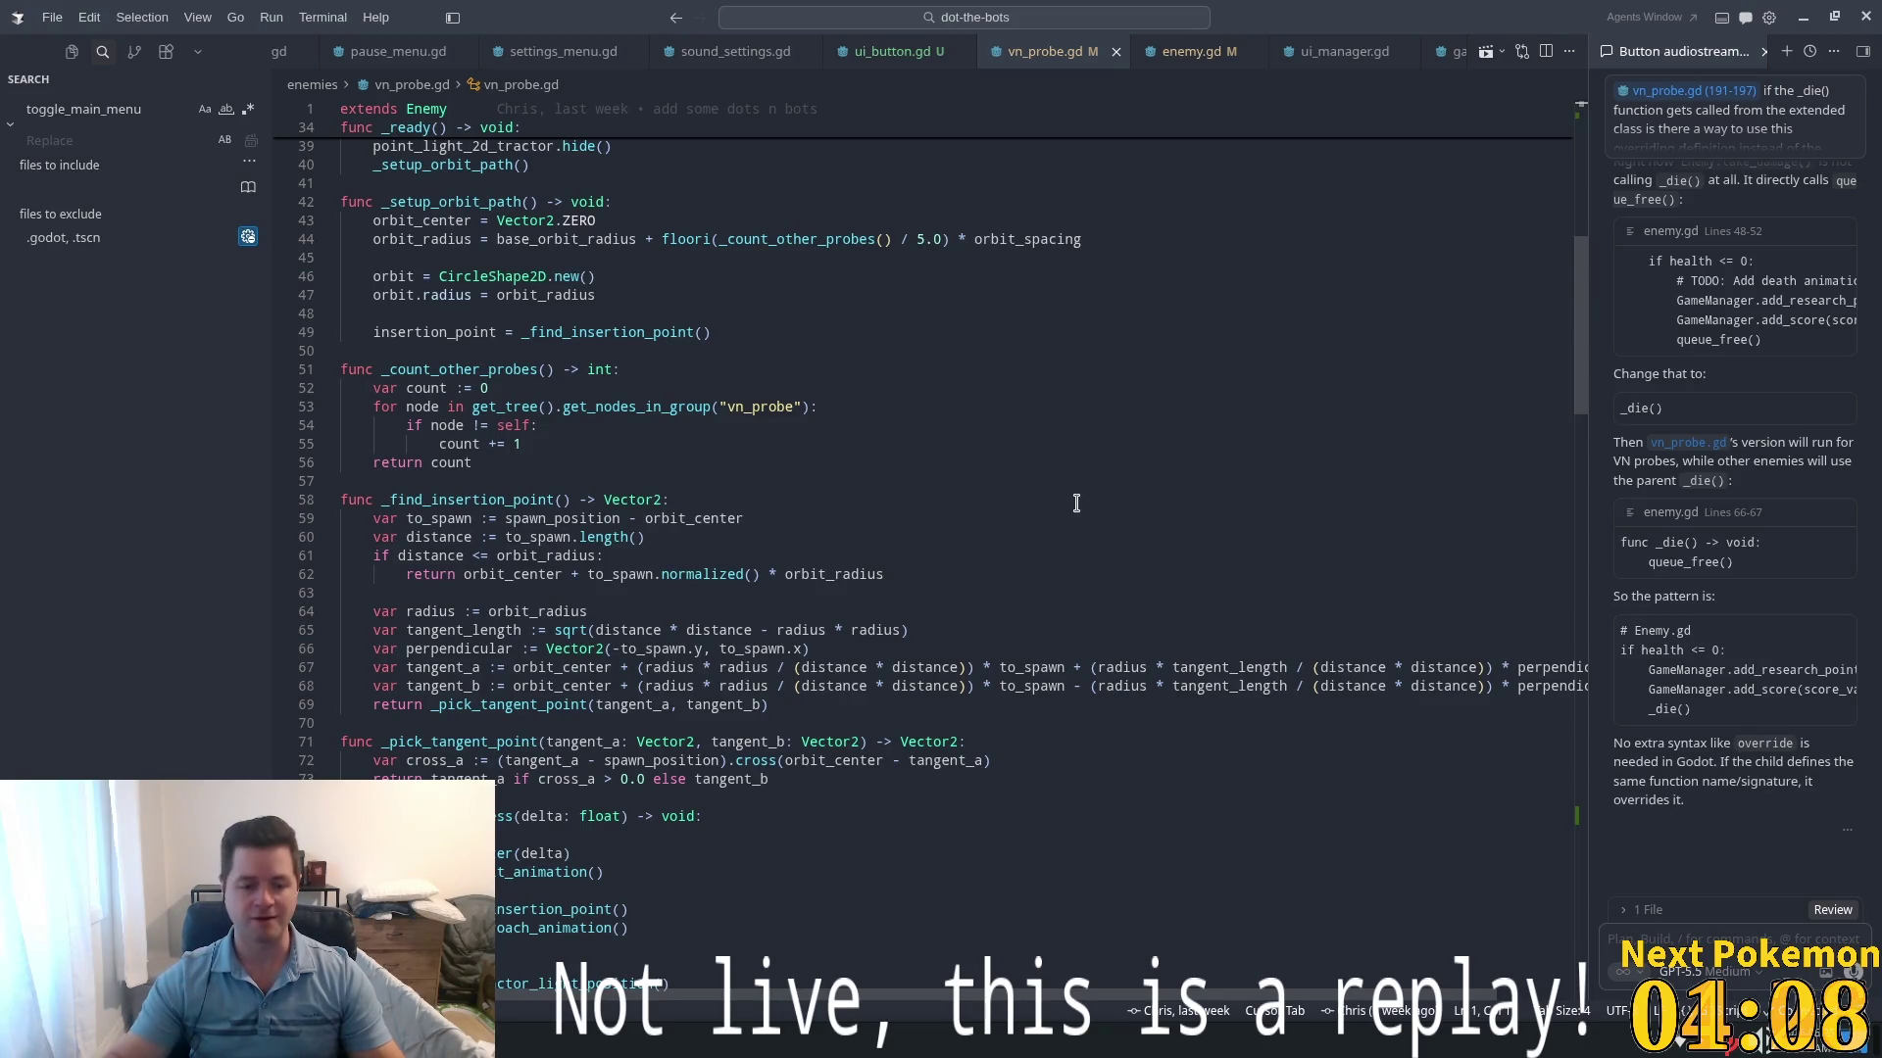
{"action": "mouse_move", "coordinate": [1580, 284]}
{"action": "left_mouse_down"}
{"action": "mouse_move", "coordinate": [1509, 756]}
{"action": "mouse_move", "coordinate": [1522, 817]}
{"action": "left_mouse_up"}
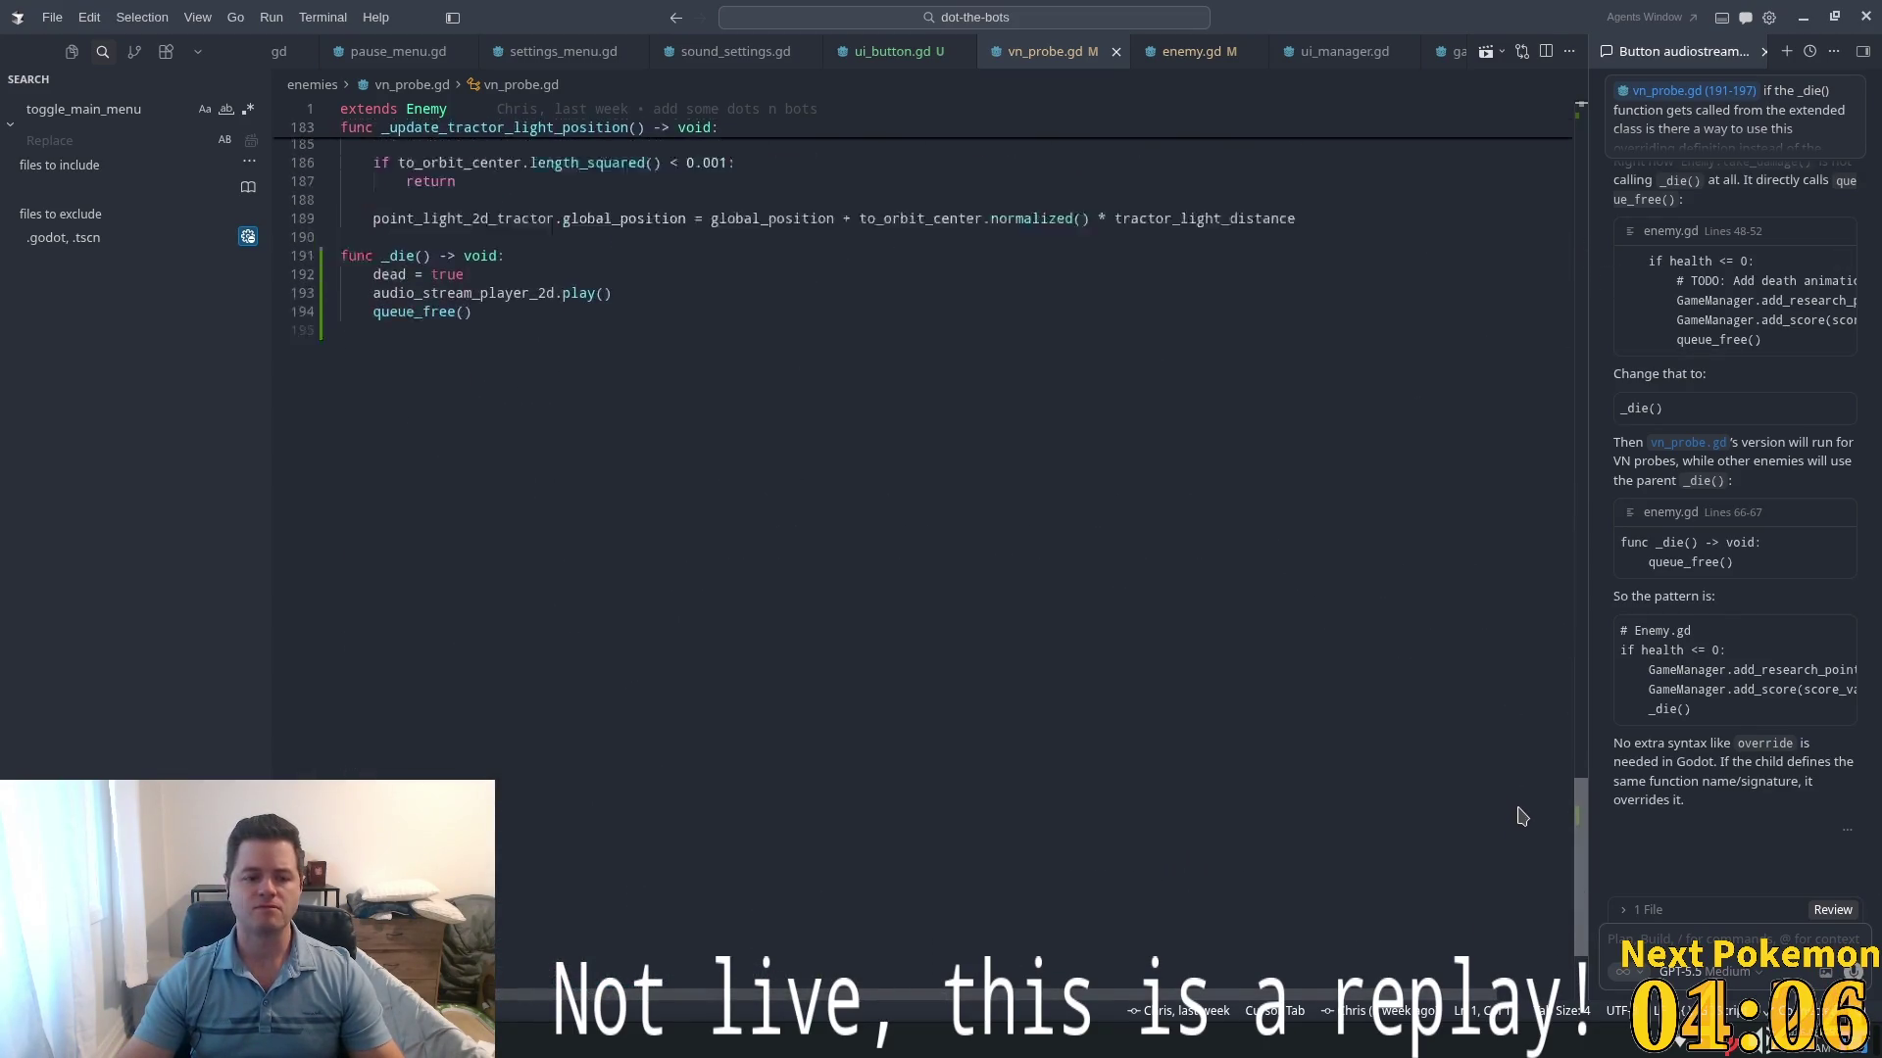
{"action": "scroll", "coordinate": [588, 483], "scroll_direction": "up", "scroll_amount": 3}
{"action": "left_click", "coordinate": [575, 485]}
{"action": "left_click", "coordinate": [723, 412]}
{"action": "left_click", "coordinate": [781, 432]}
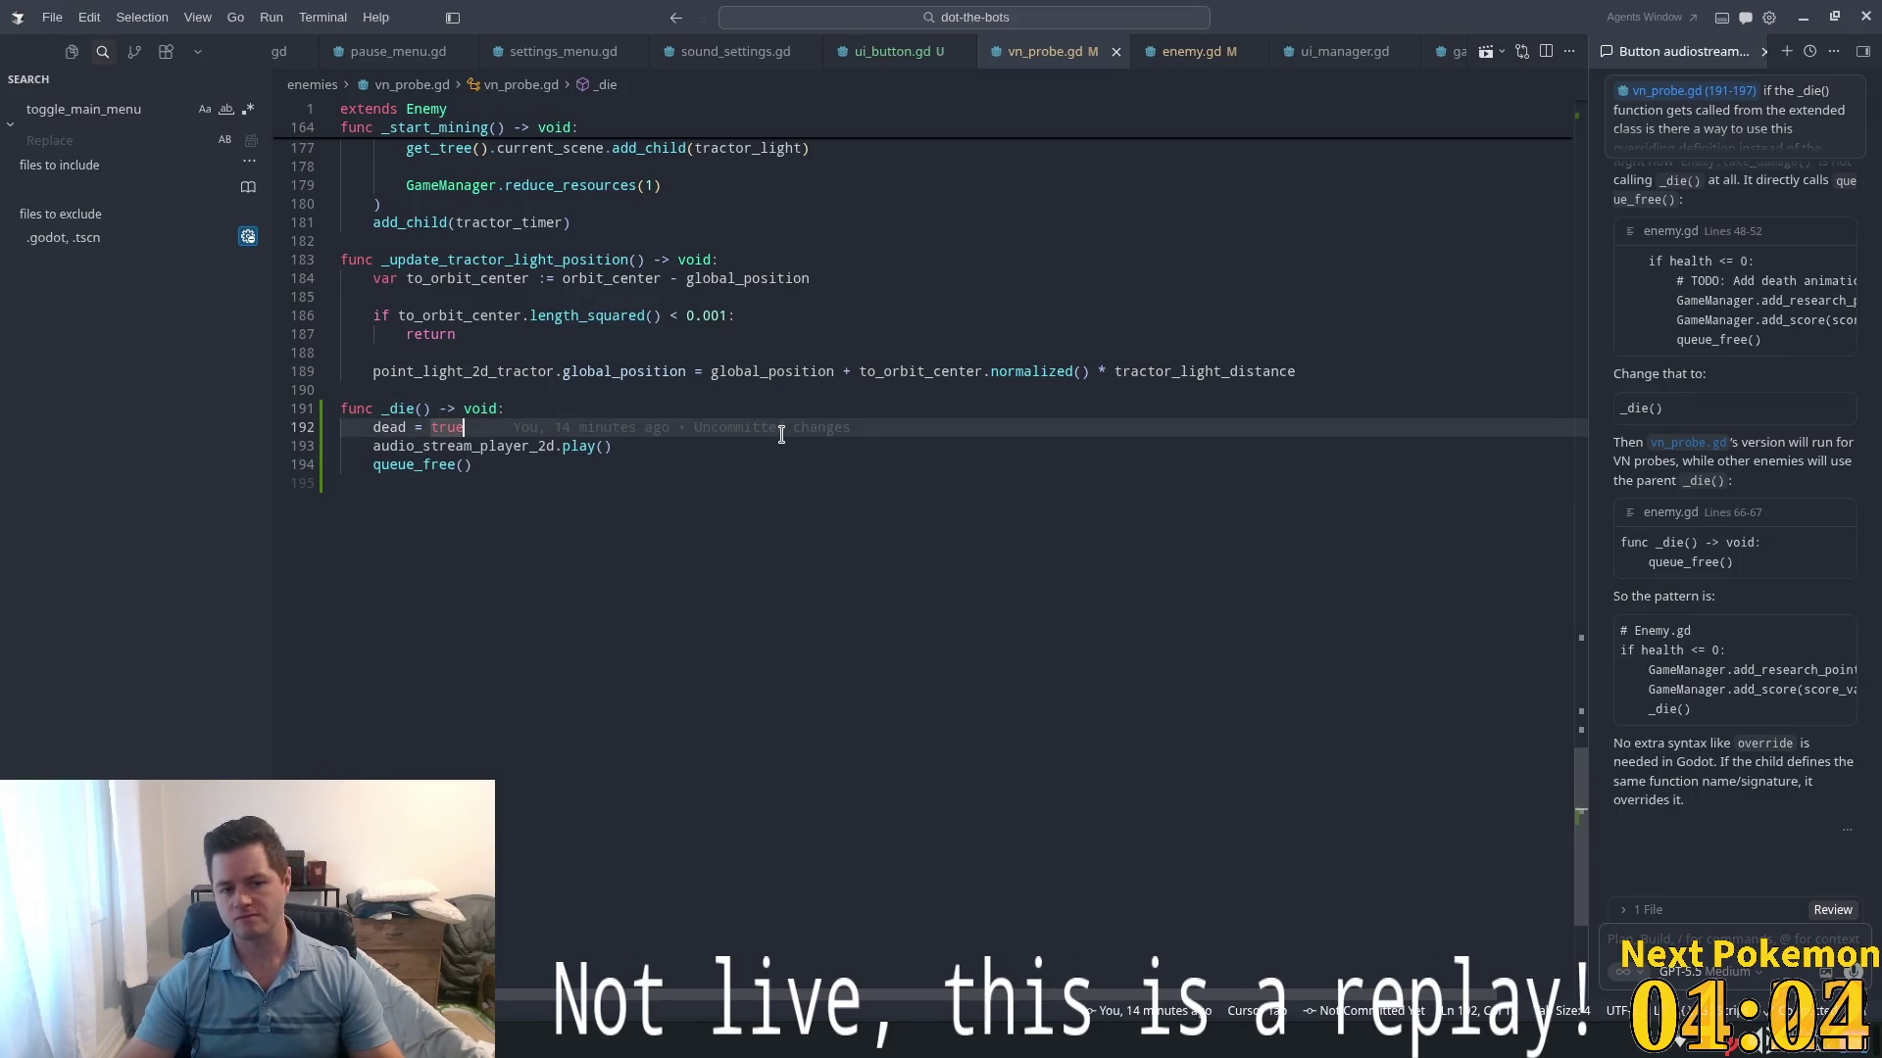
{"action": "left_click_drag", "start_coordinate": [1577, 782], "coordinate": [1580, 45]}
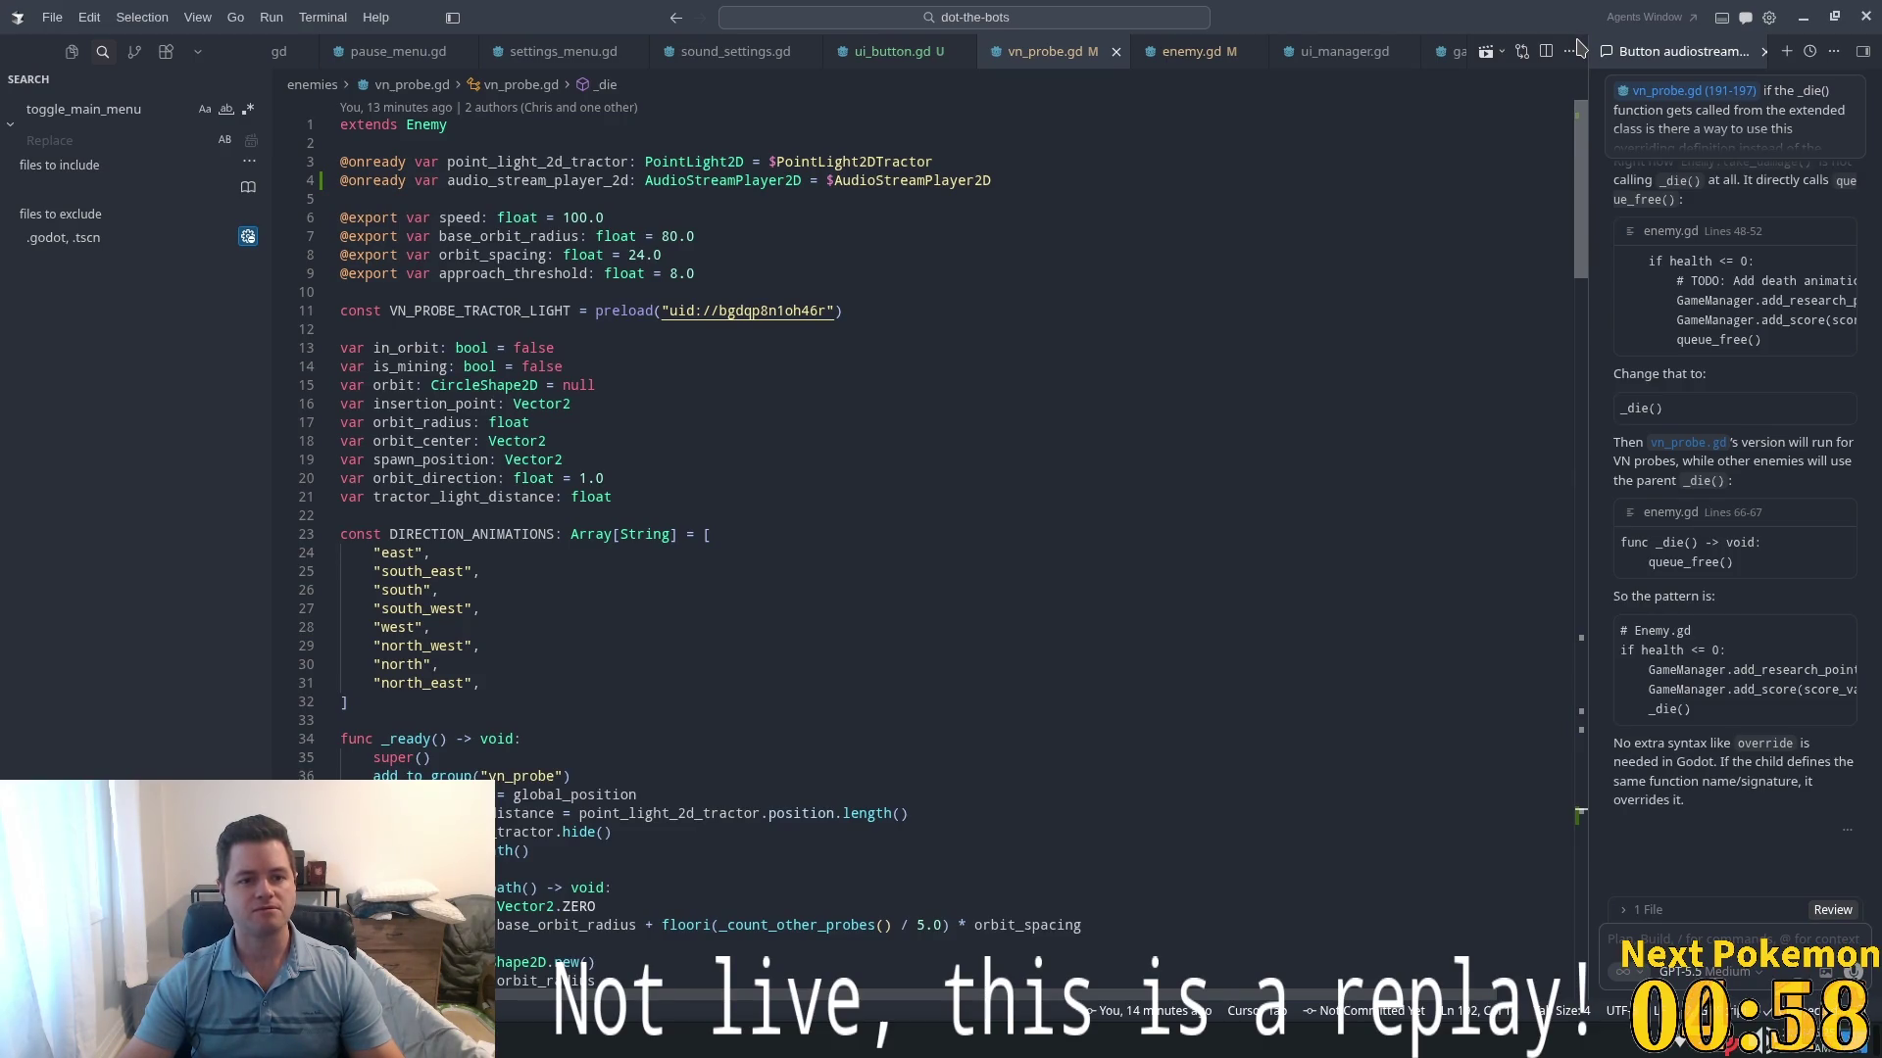
- Check the animated_sprite_2d variable in enemy.gd, then return to vn_probe.gd
{"action": "left_click", "coordinate": [1191, 51]}
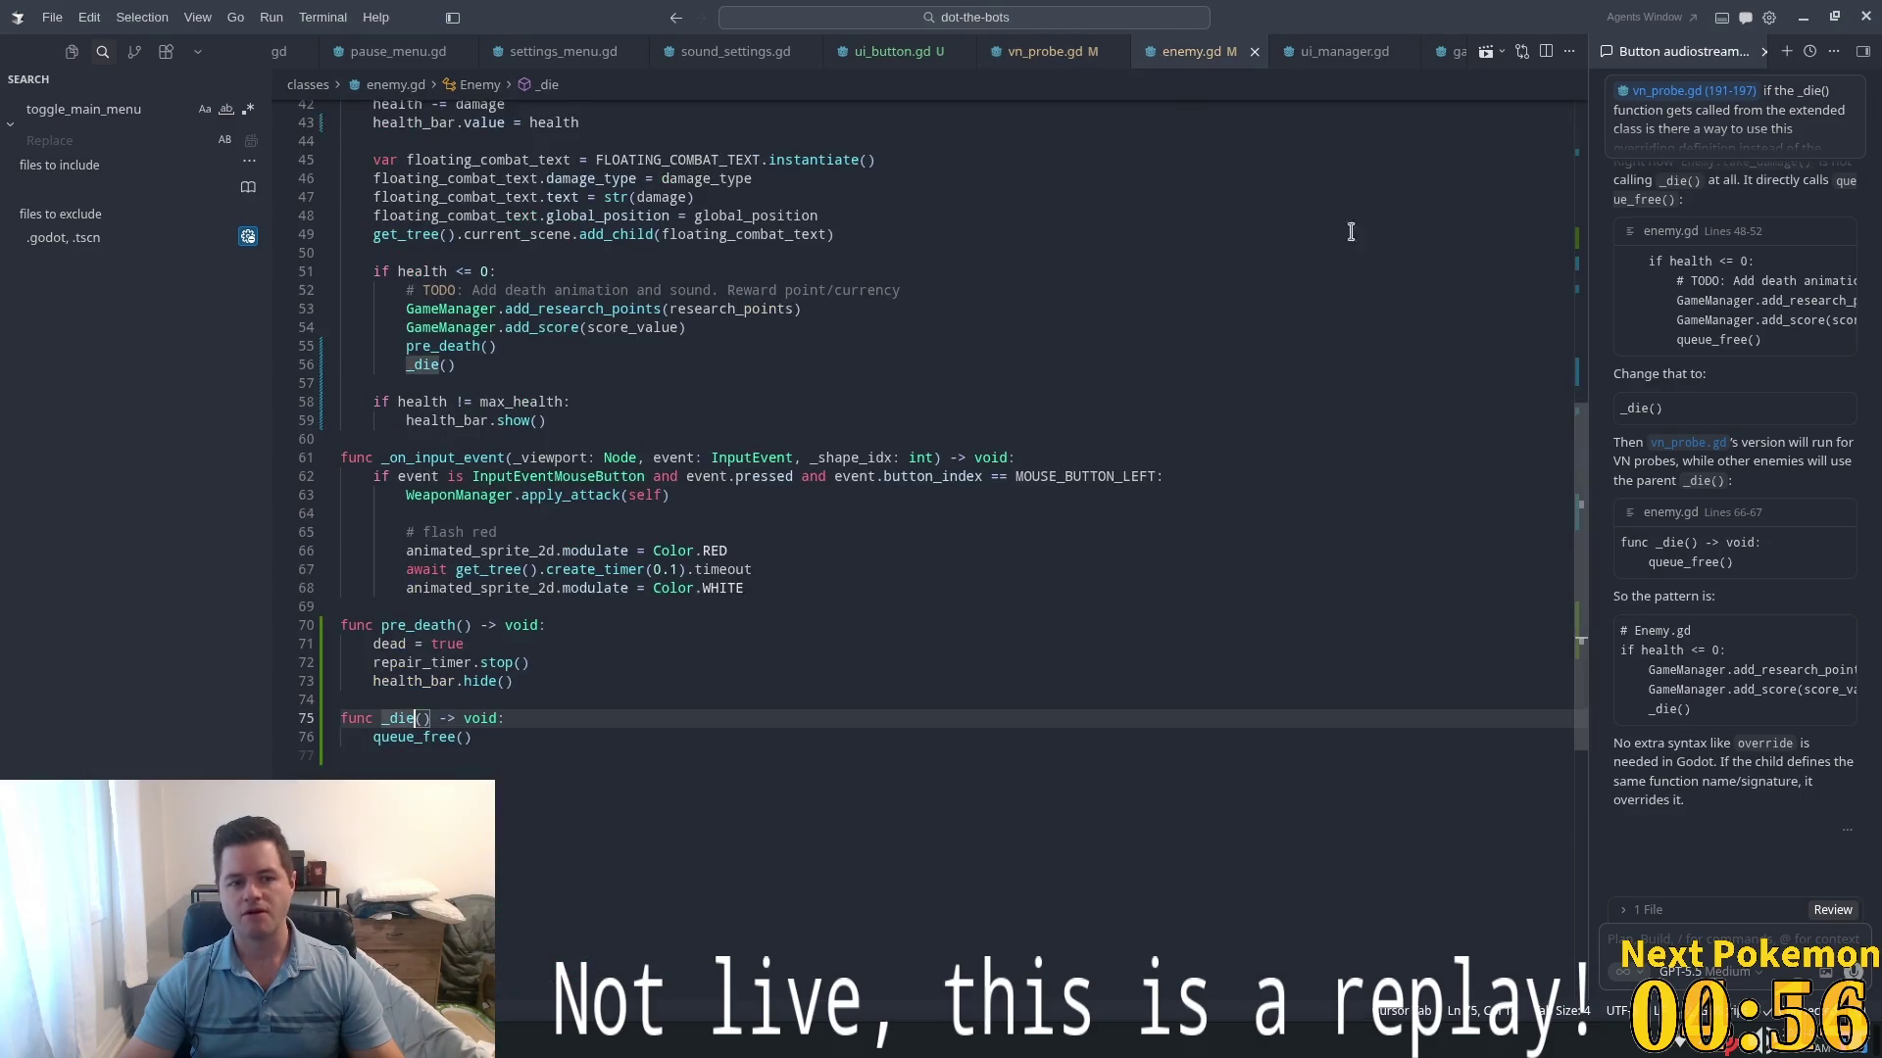
{"action": "scroll", "coordinate": [1097, 210], "scroll_direction": "up", "scroll_amount": 10}
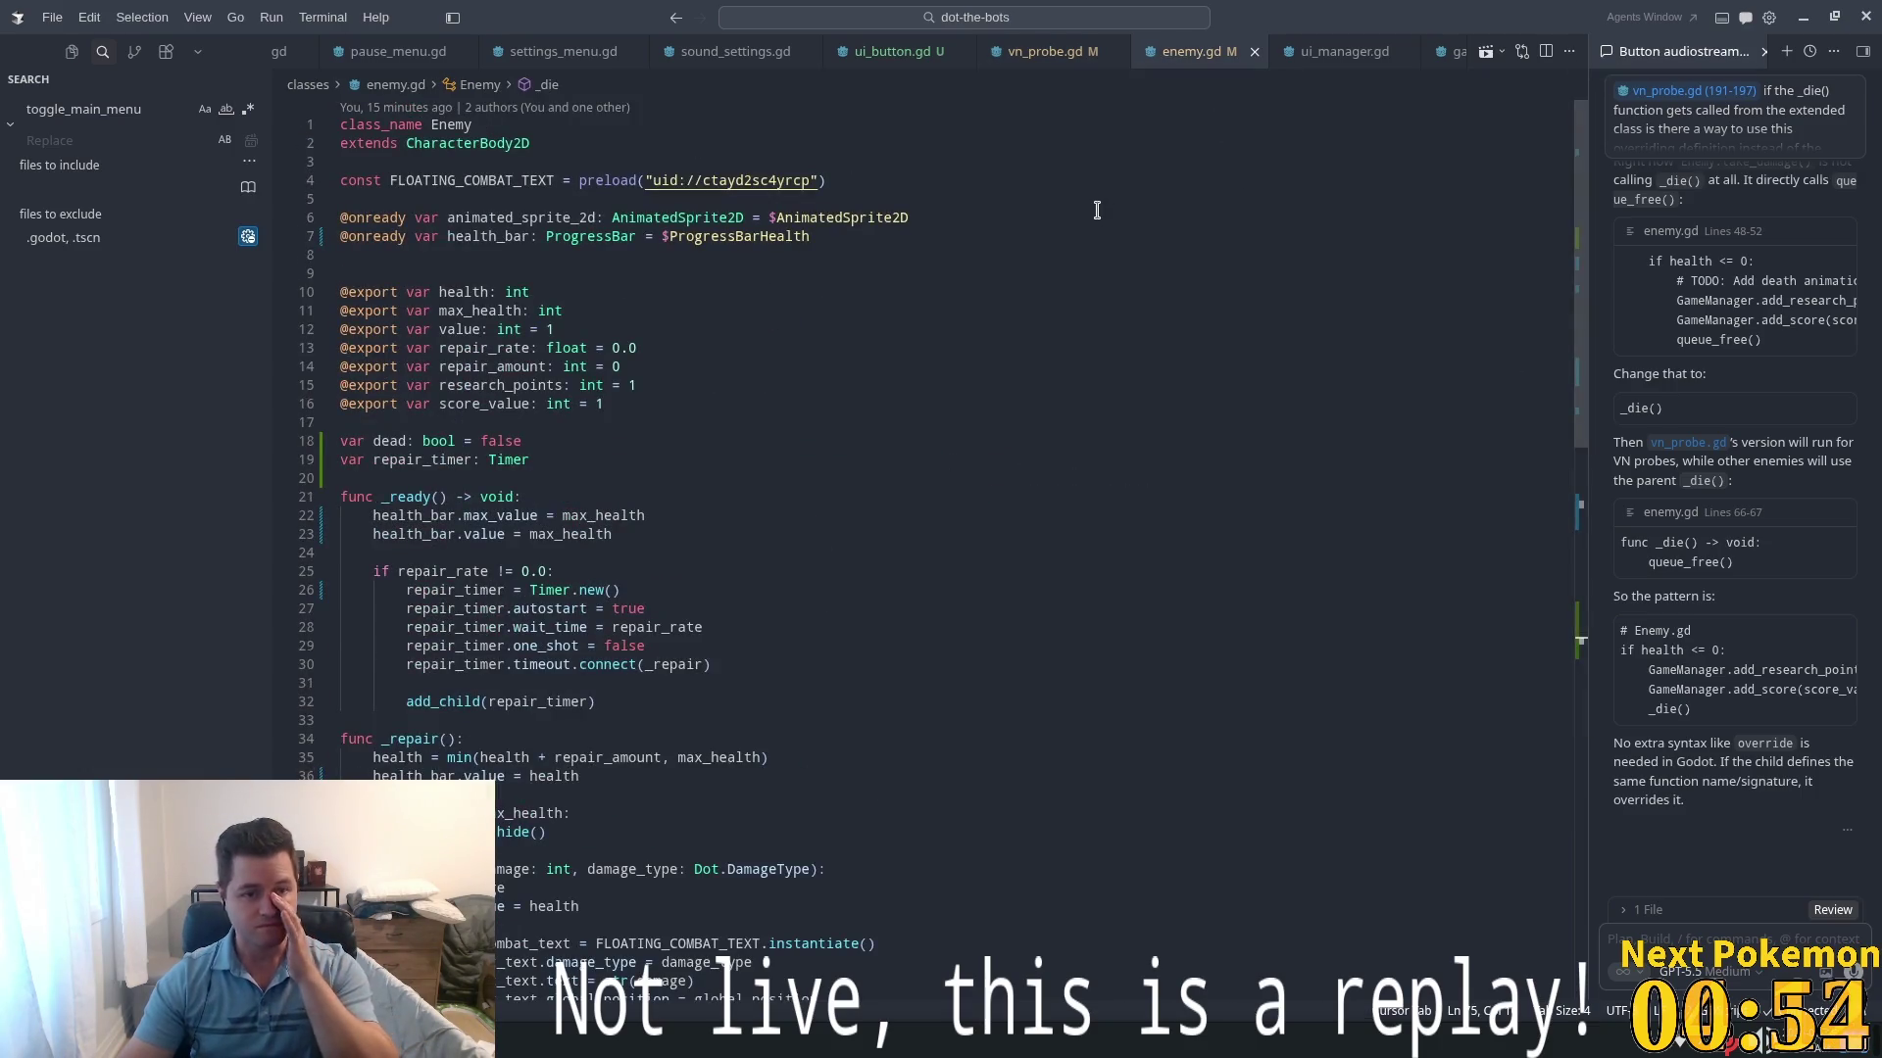
{"action": "double_click", "coordinate": [537, 218]}
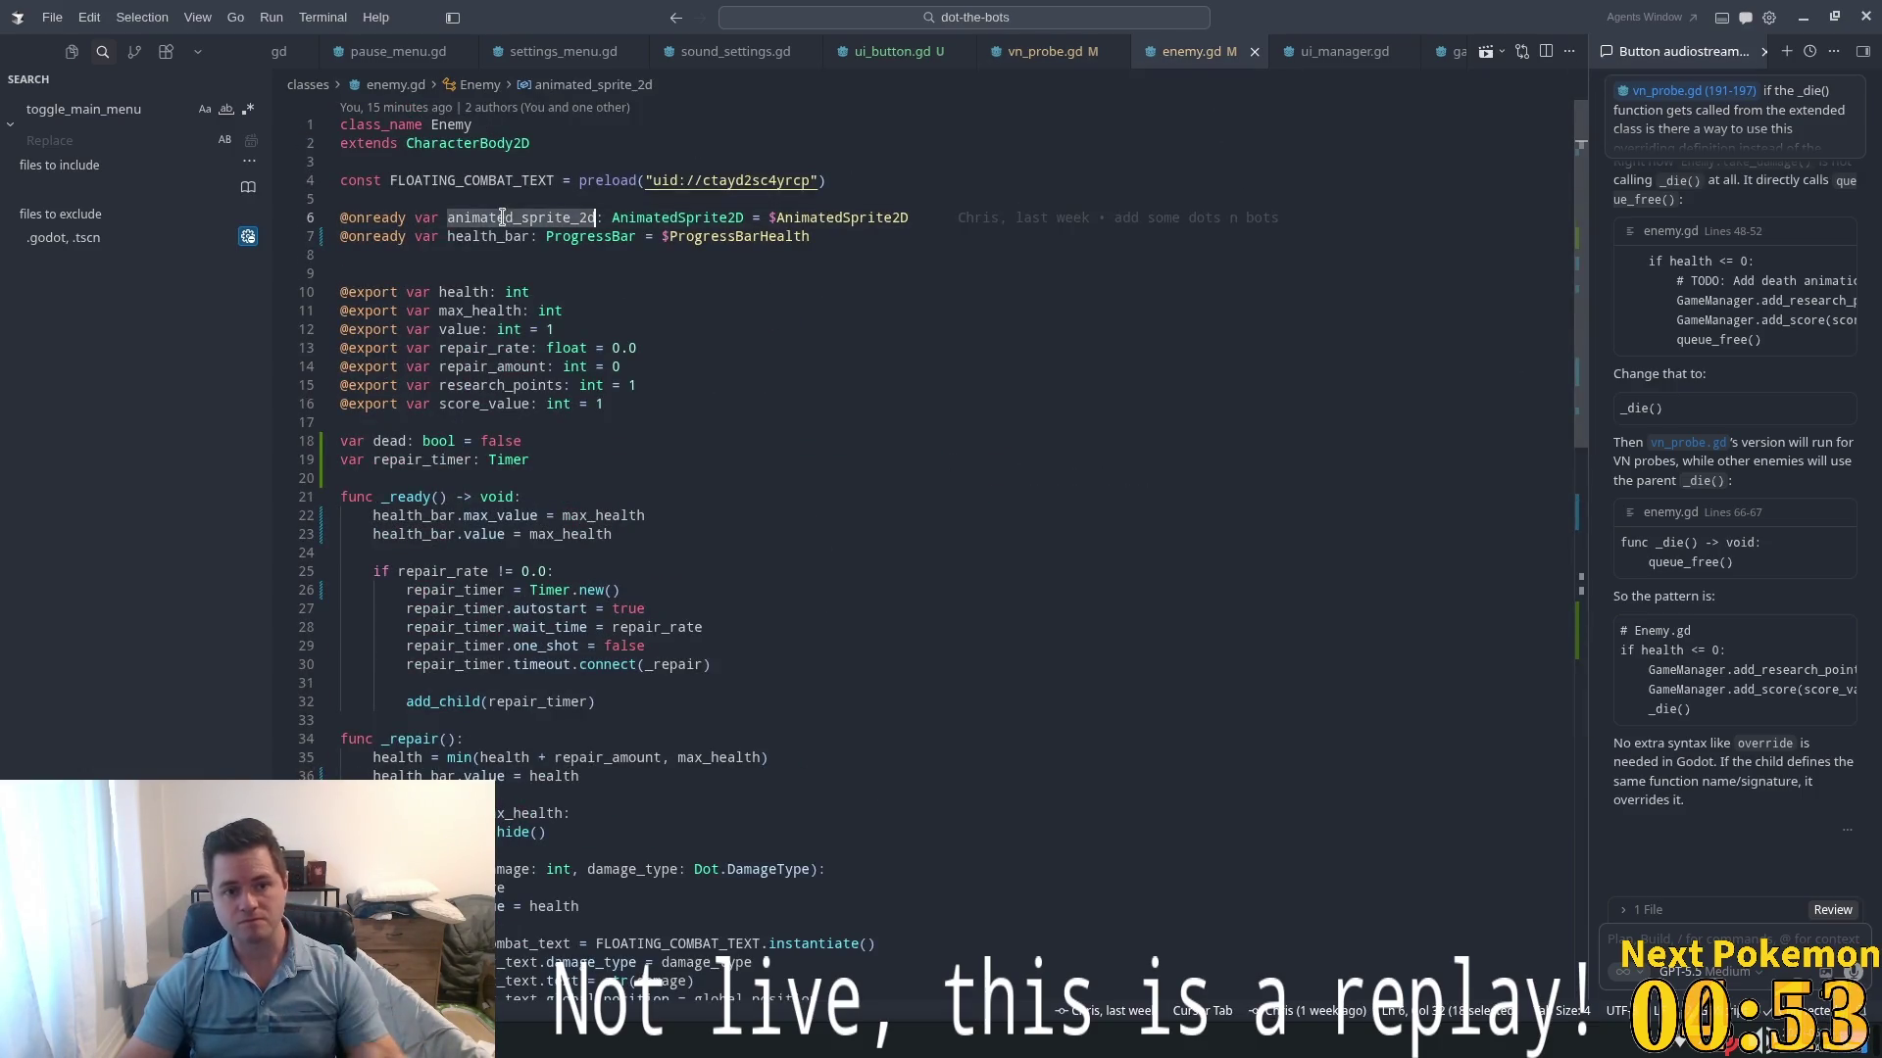
{"action": "left_click", "coordinate": [1052, 54]}
- Inspect the death sound play() call on line 193, then return to Godot
{"action": "left_click", "coordinate": [1581, 761]}
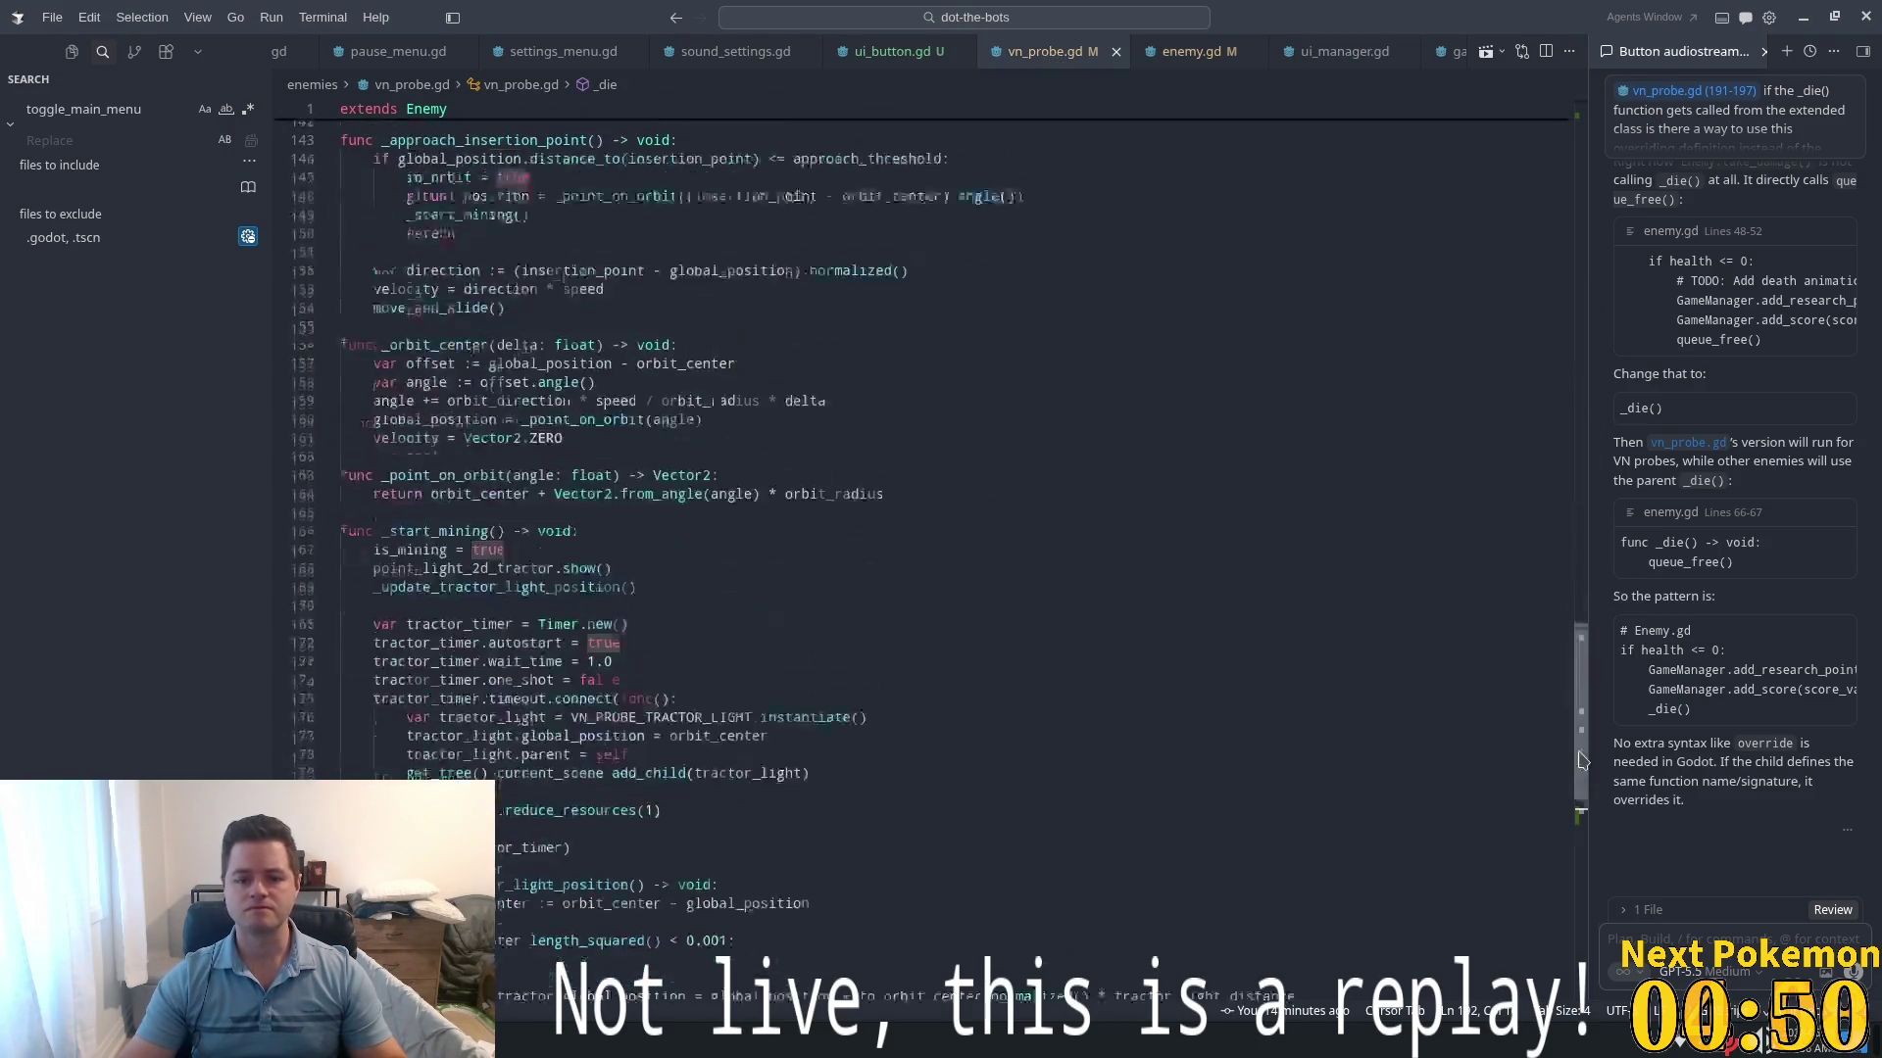
{"action": "scroll", "coordinate": [1020, 584], "scroll_direction": "up", "scroll_amount": 4}
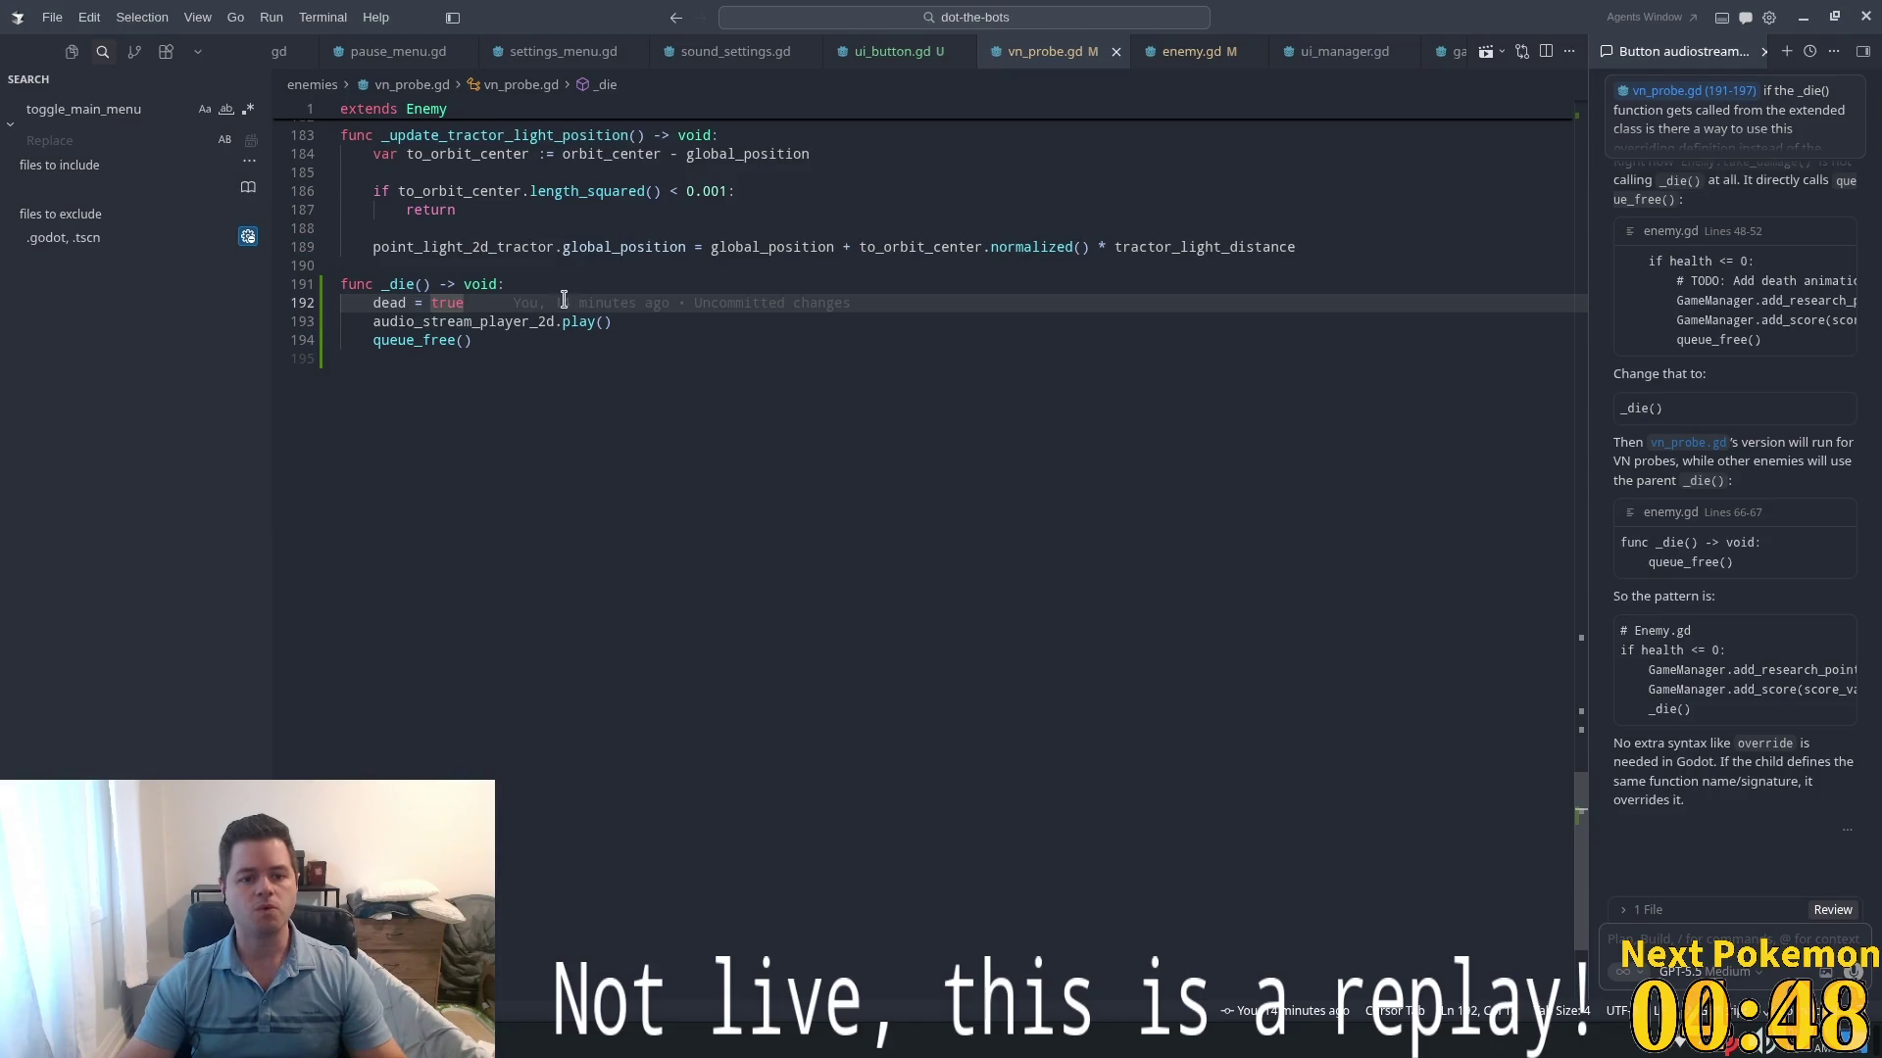
{"action": "scroll", "coordinate": [632, 355], "scroll_direction": "up", "scroll_amount": 3}
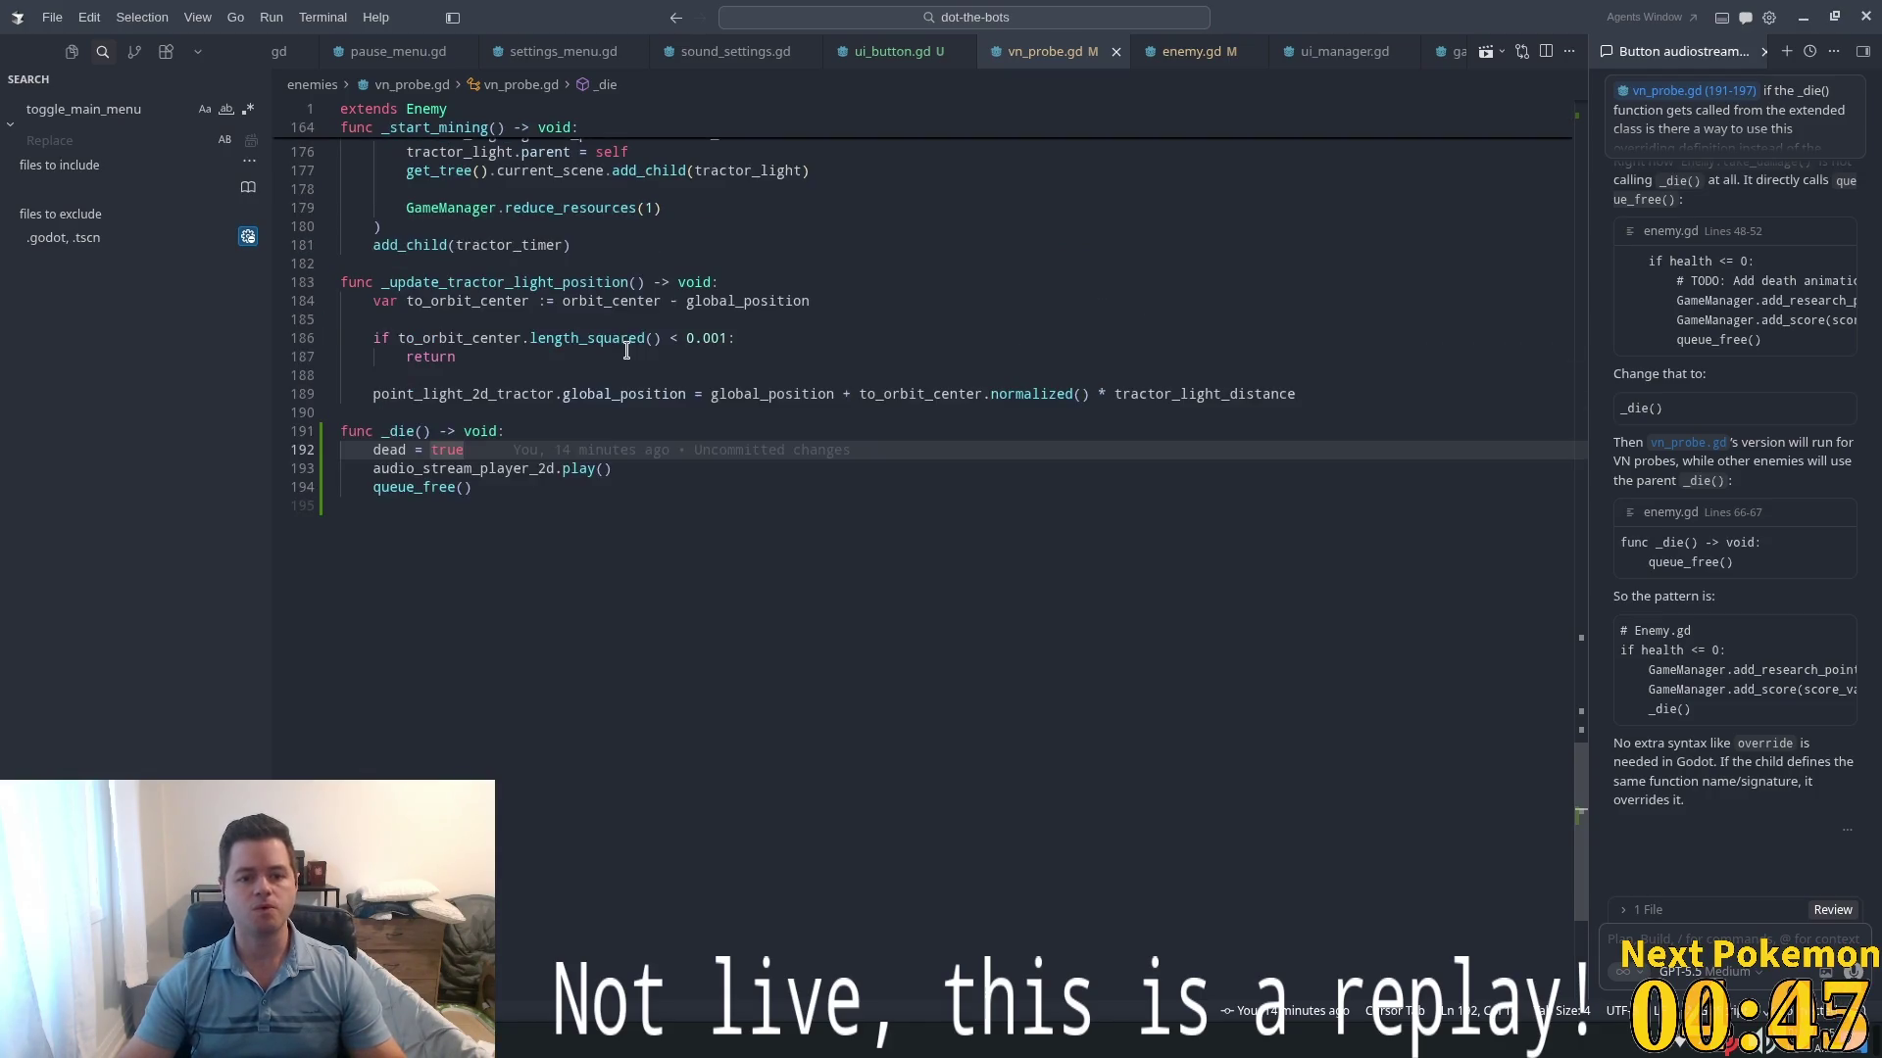
{"action": "left_click", "coordinate": [598, 469]}
{"action": "mouse_move", "coordinate": [784, 474]}
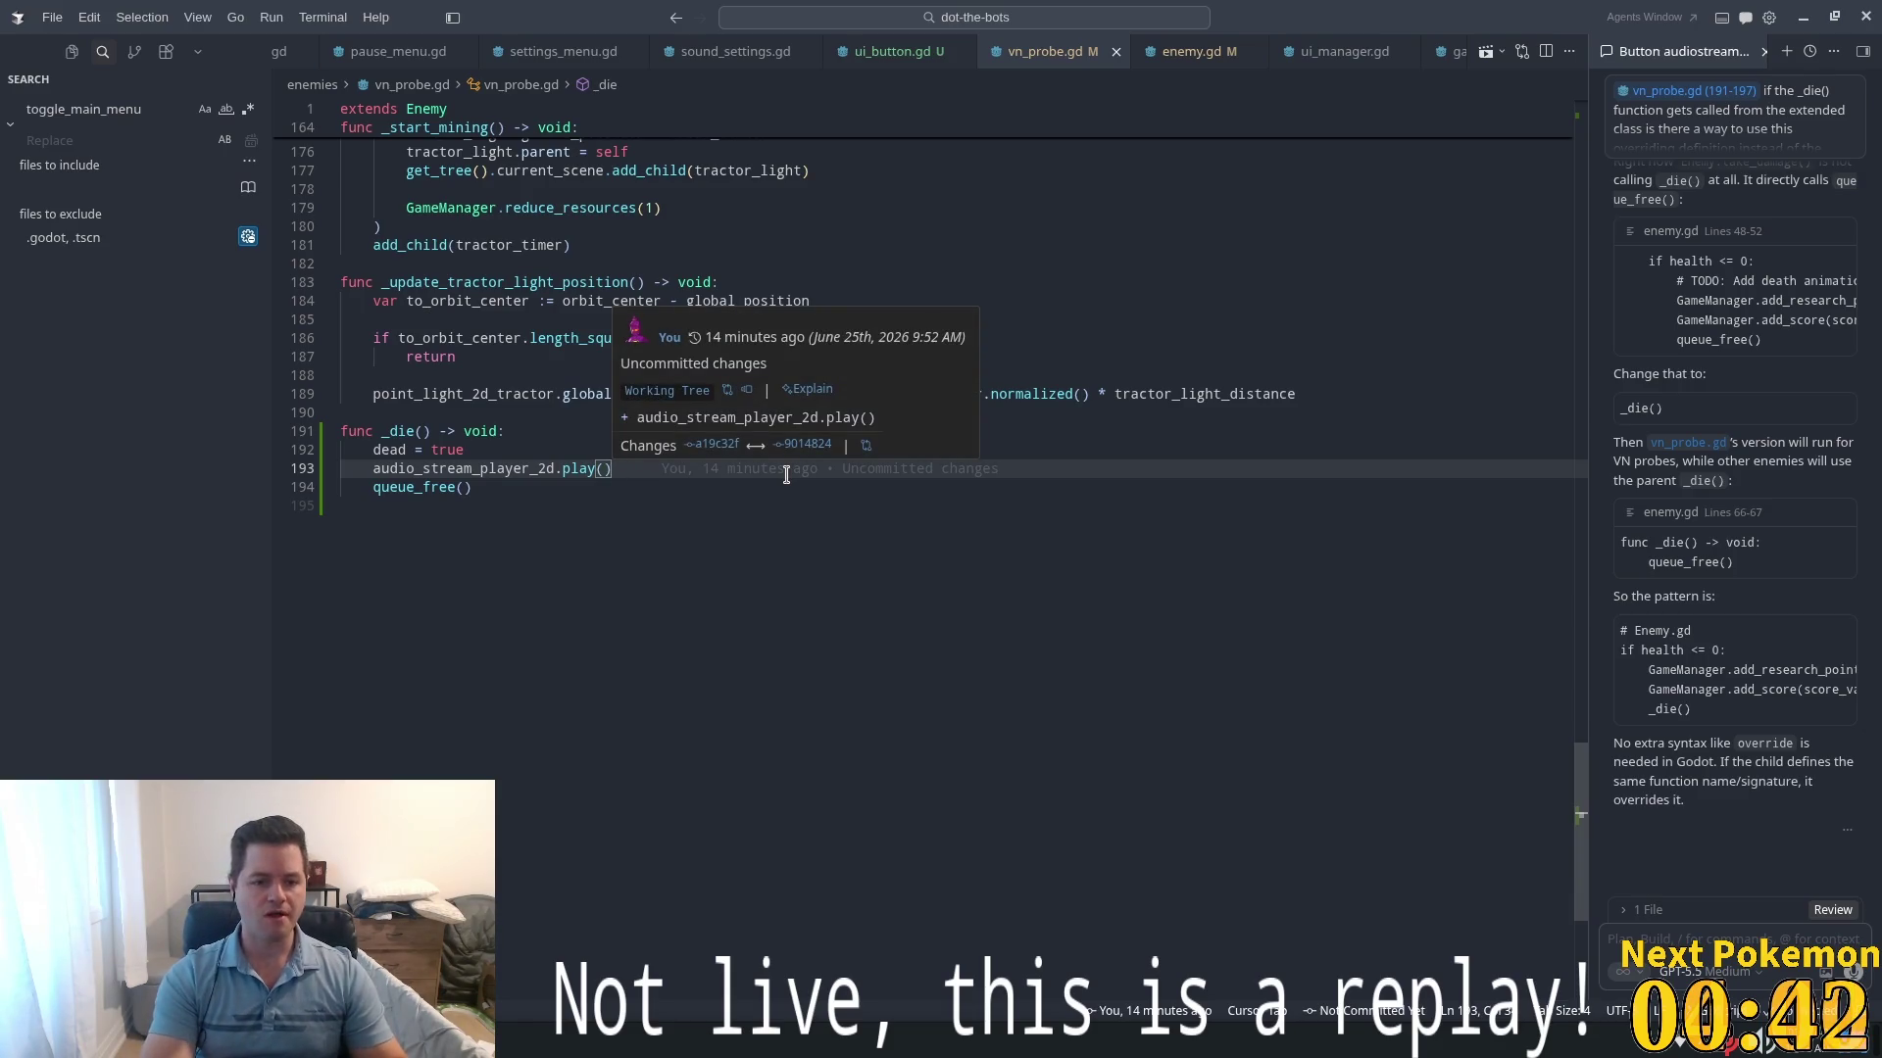
{"action": "key", "text": "Up"}
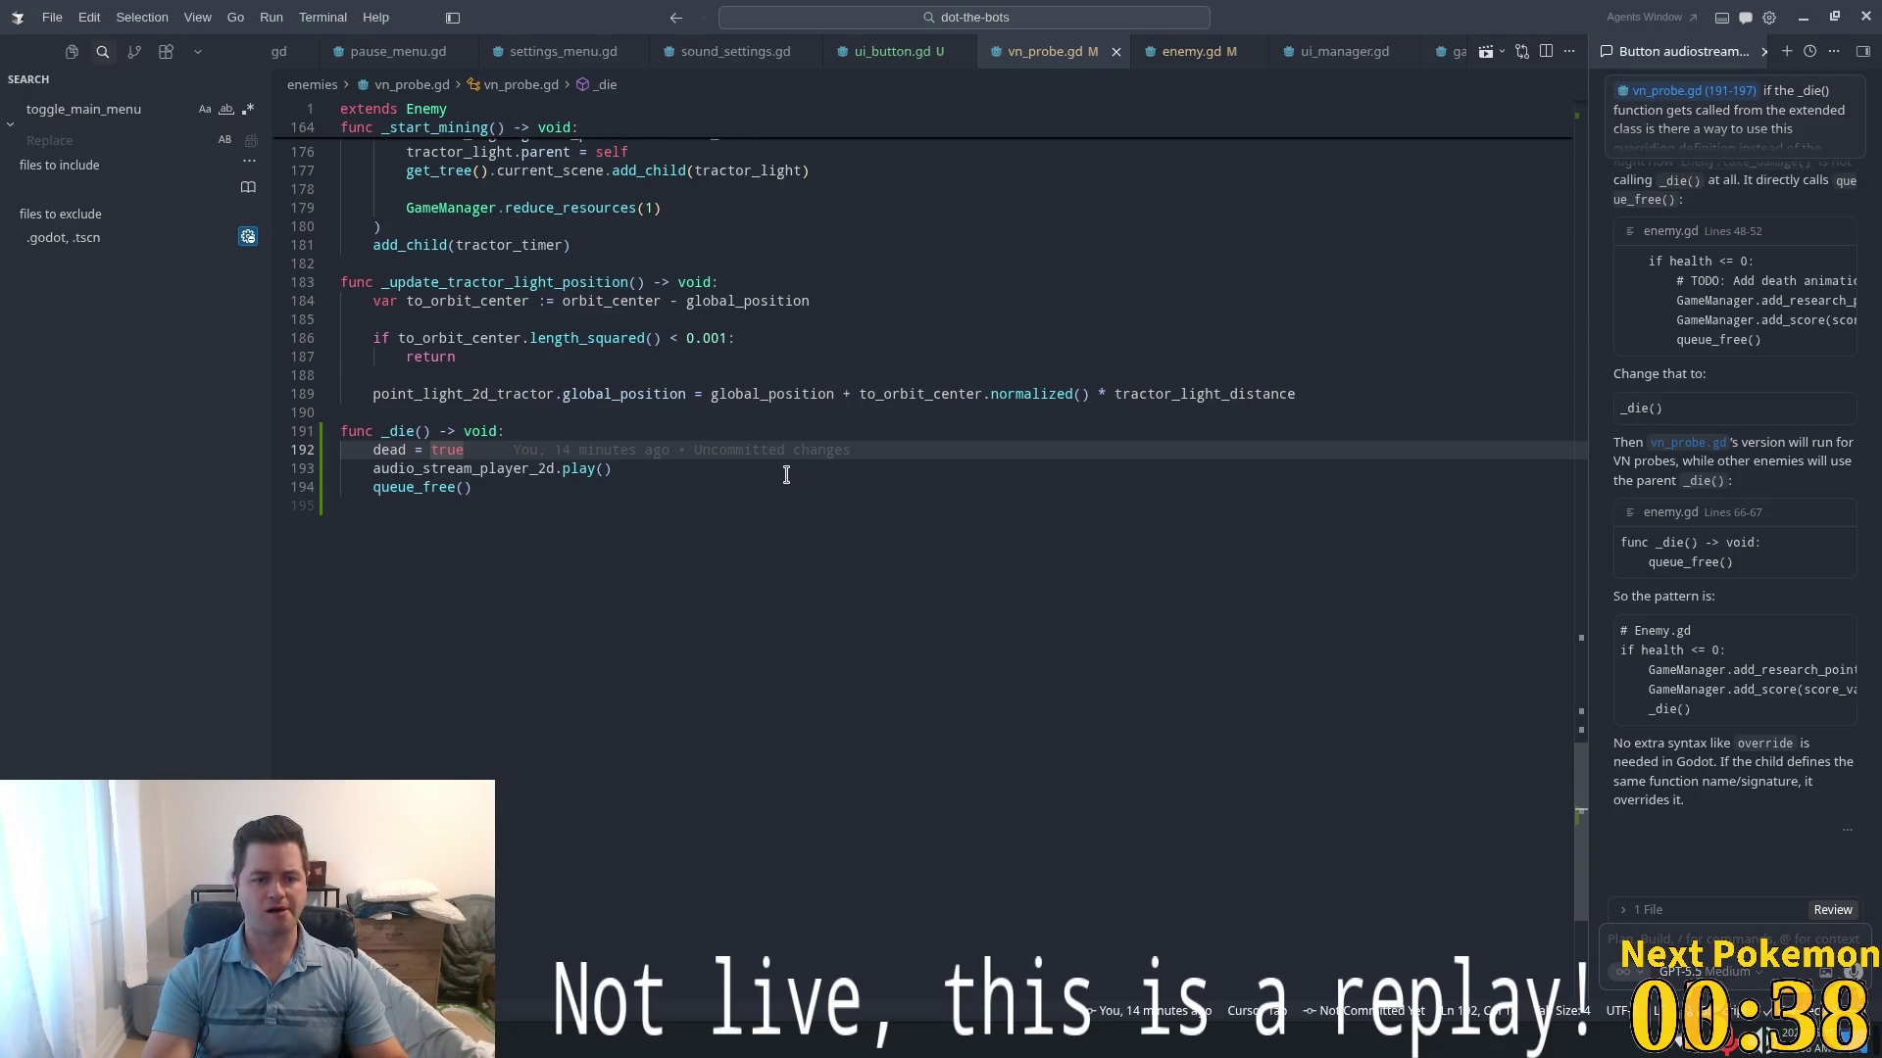
{"action": "key", "text": "Down"}
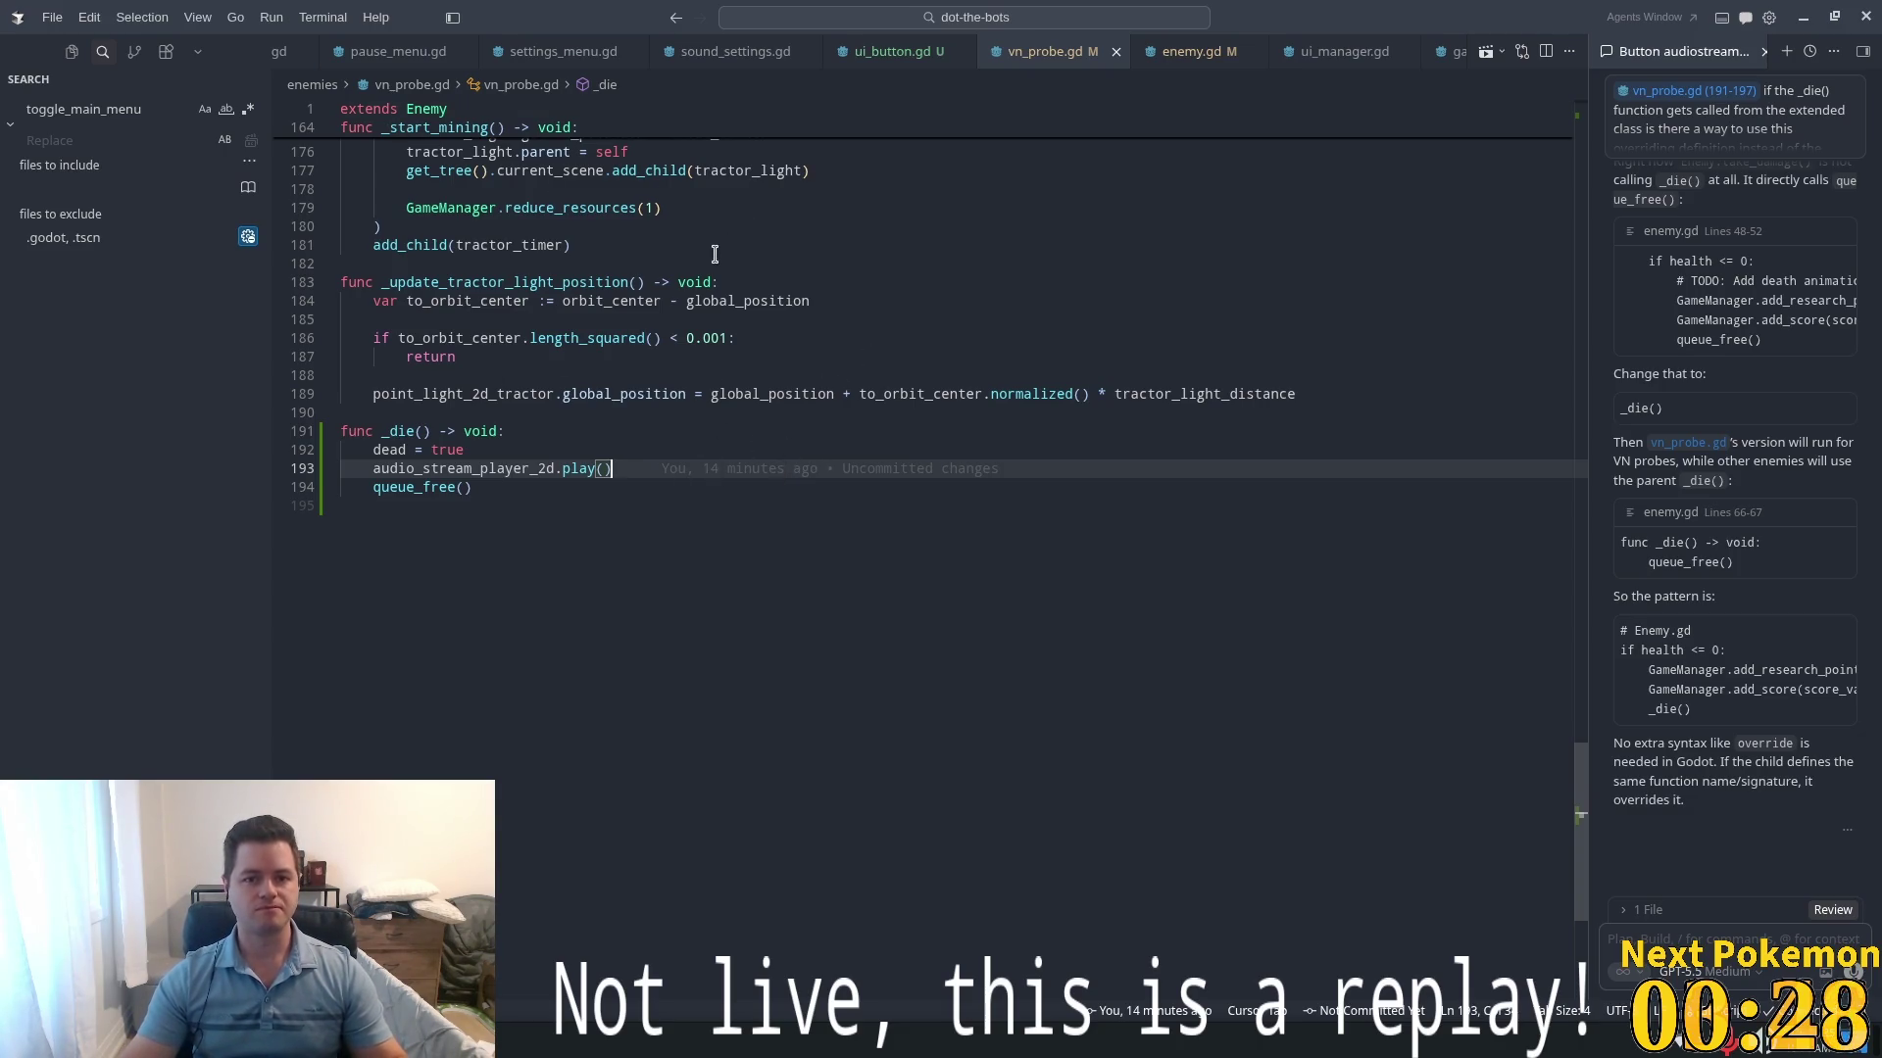
{"action": "key", "text": "alt+Tab"}
- Rename the AudioStreamPlayer2D node to AudioStreamPlayer2DDeath and save the vn_probe scene
{"action": "left_click", "coordinate": [157, 225]}
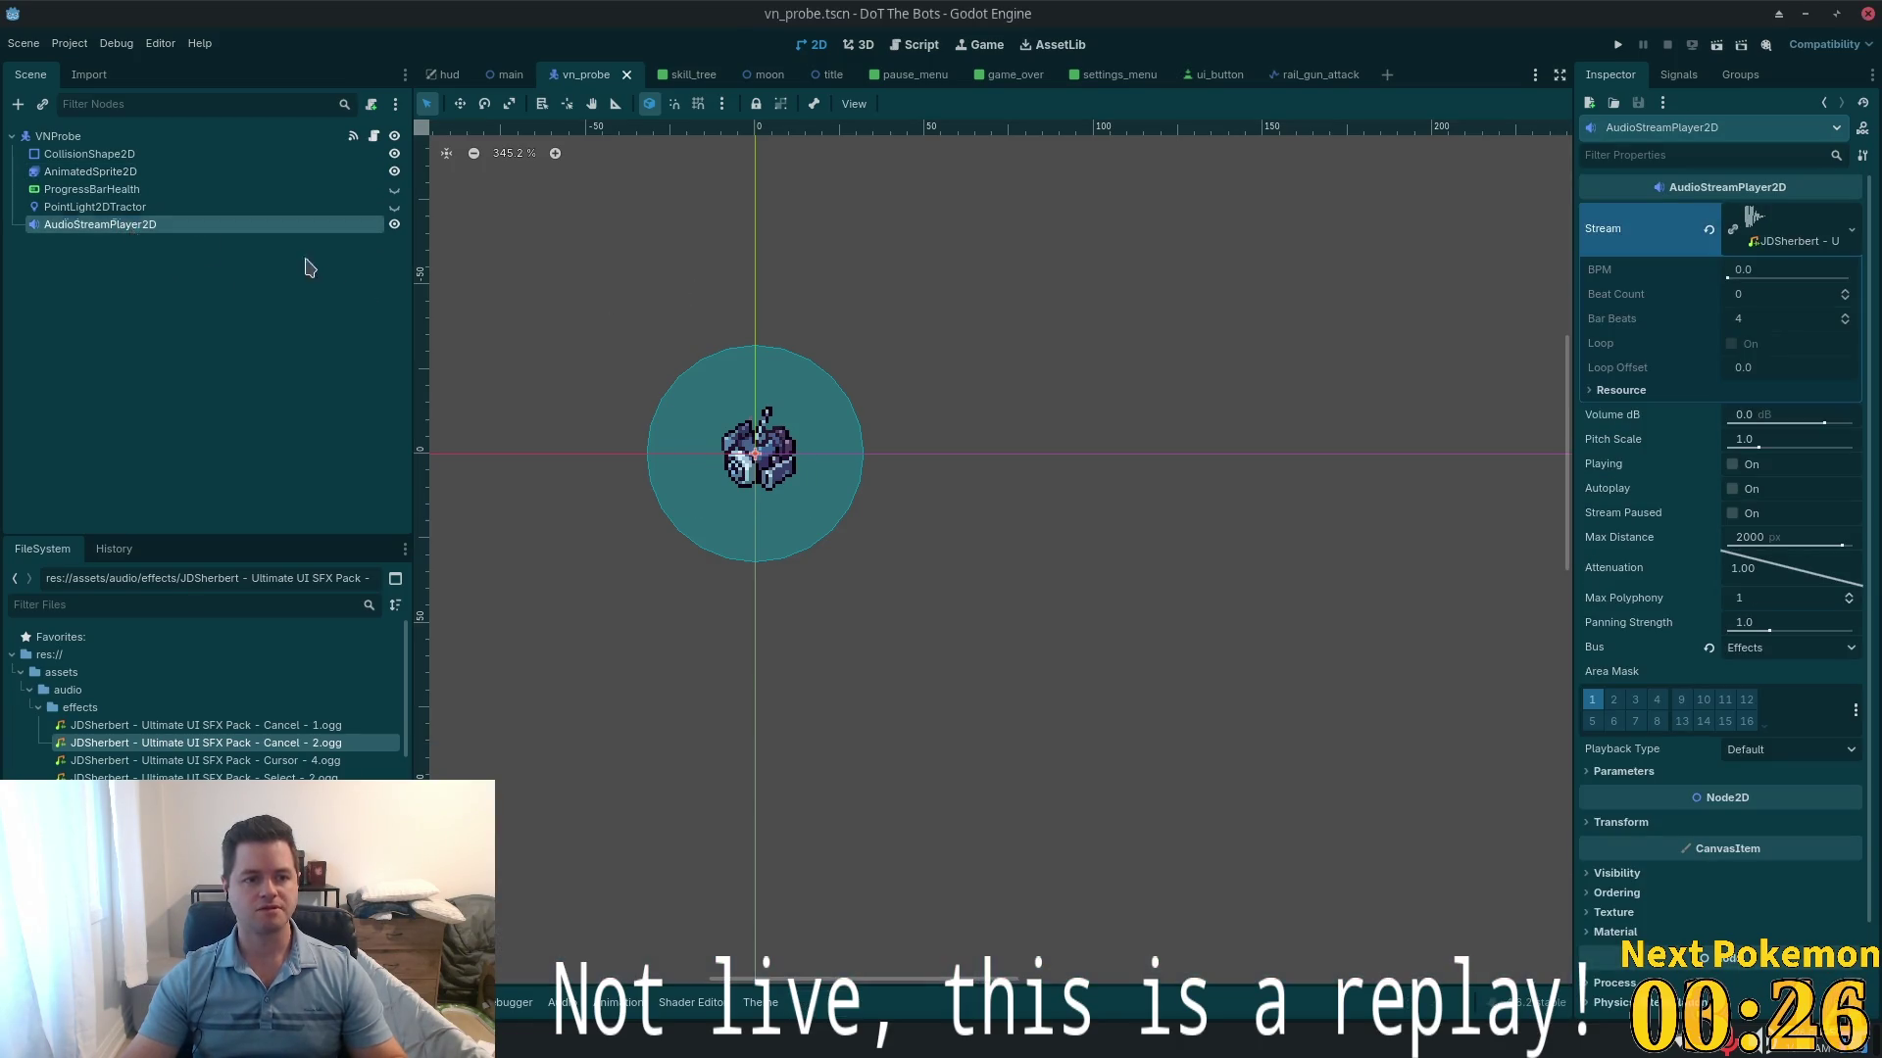
{"action": "key", "text": "F2"}
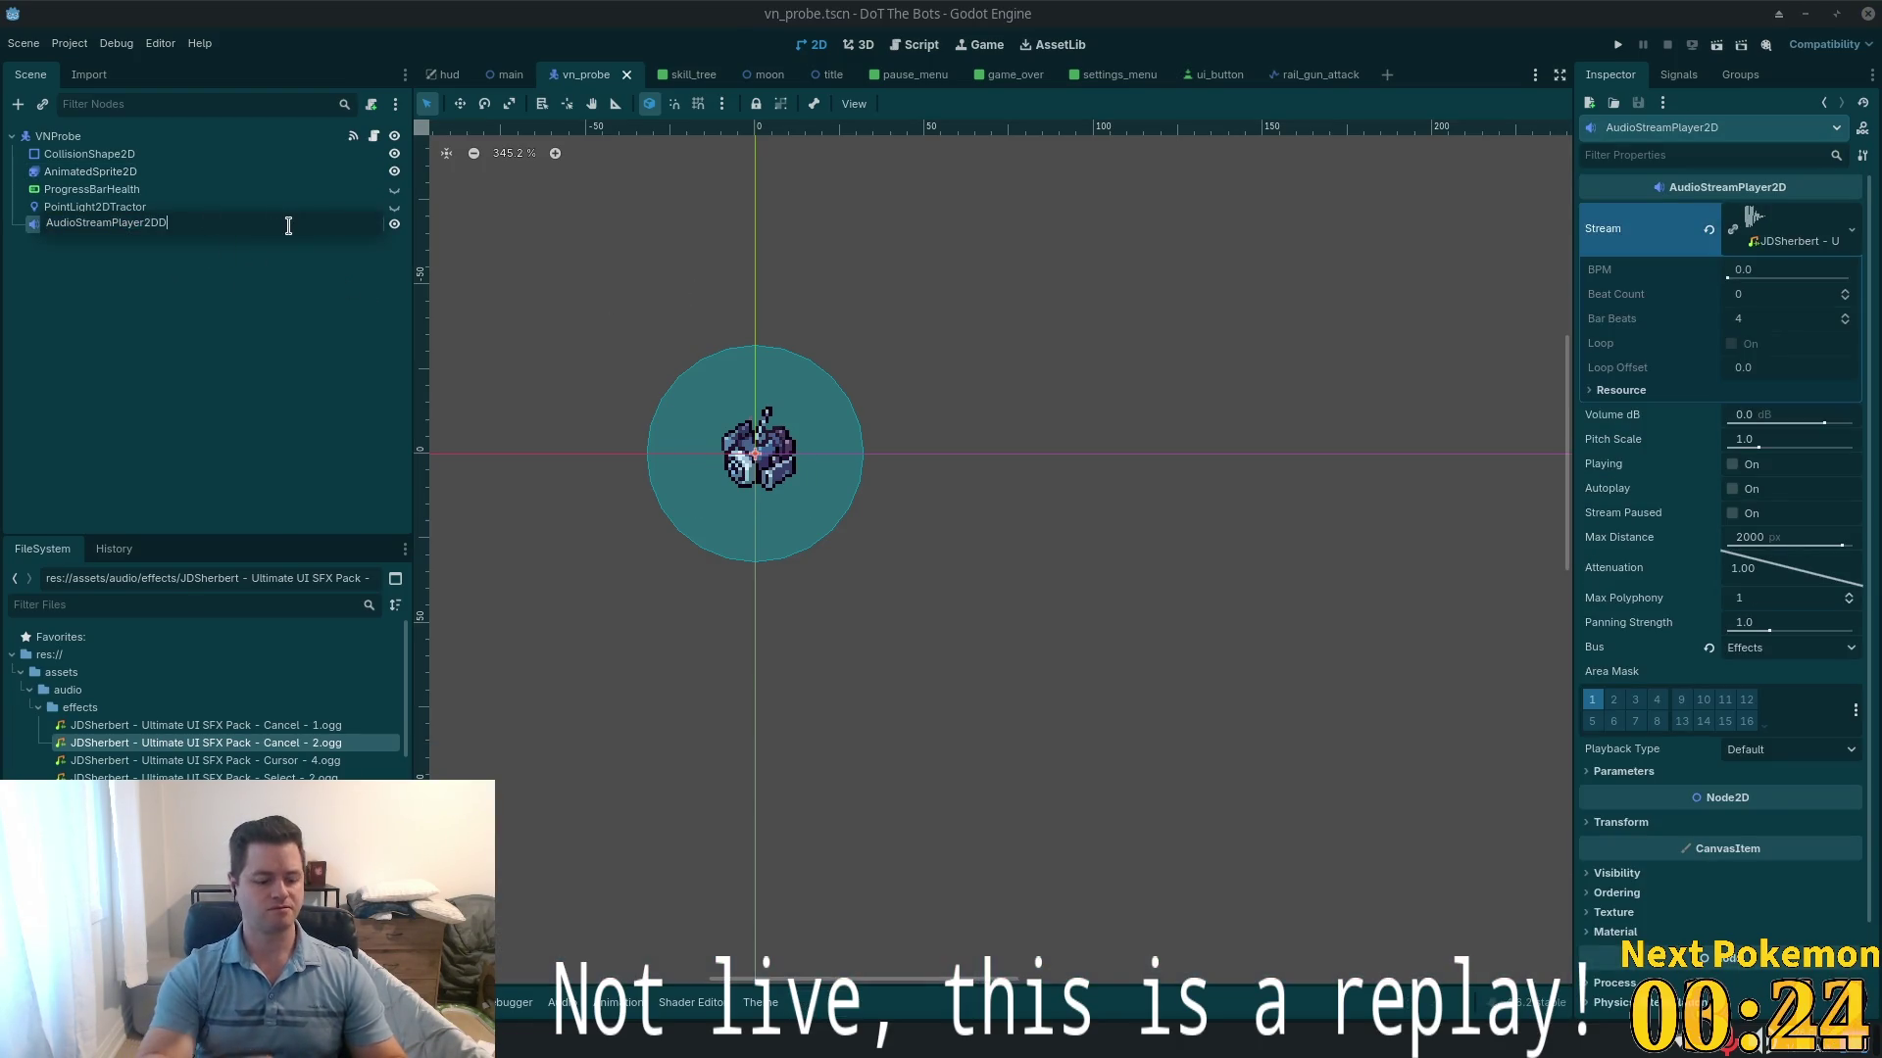
{"action": "type", "text": "Death"}
{"action": "key", "text": "Return"}
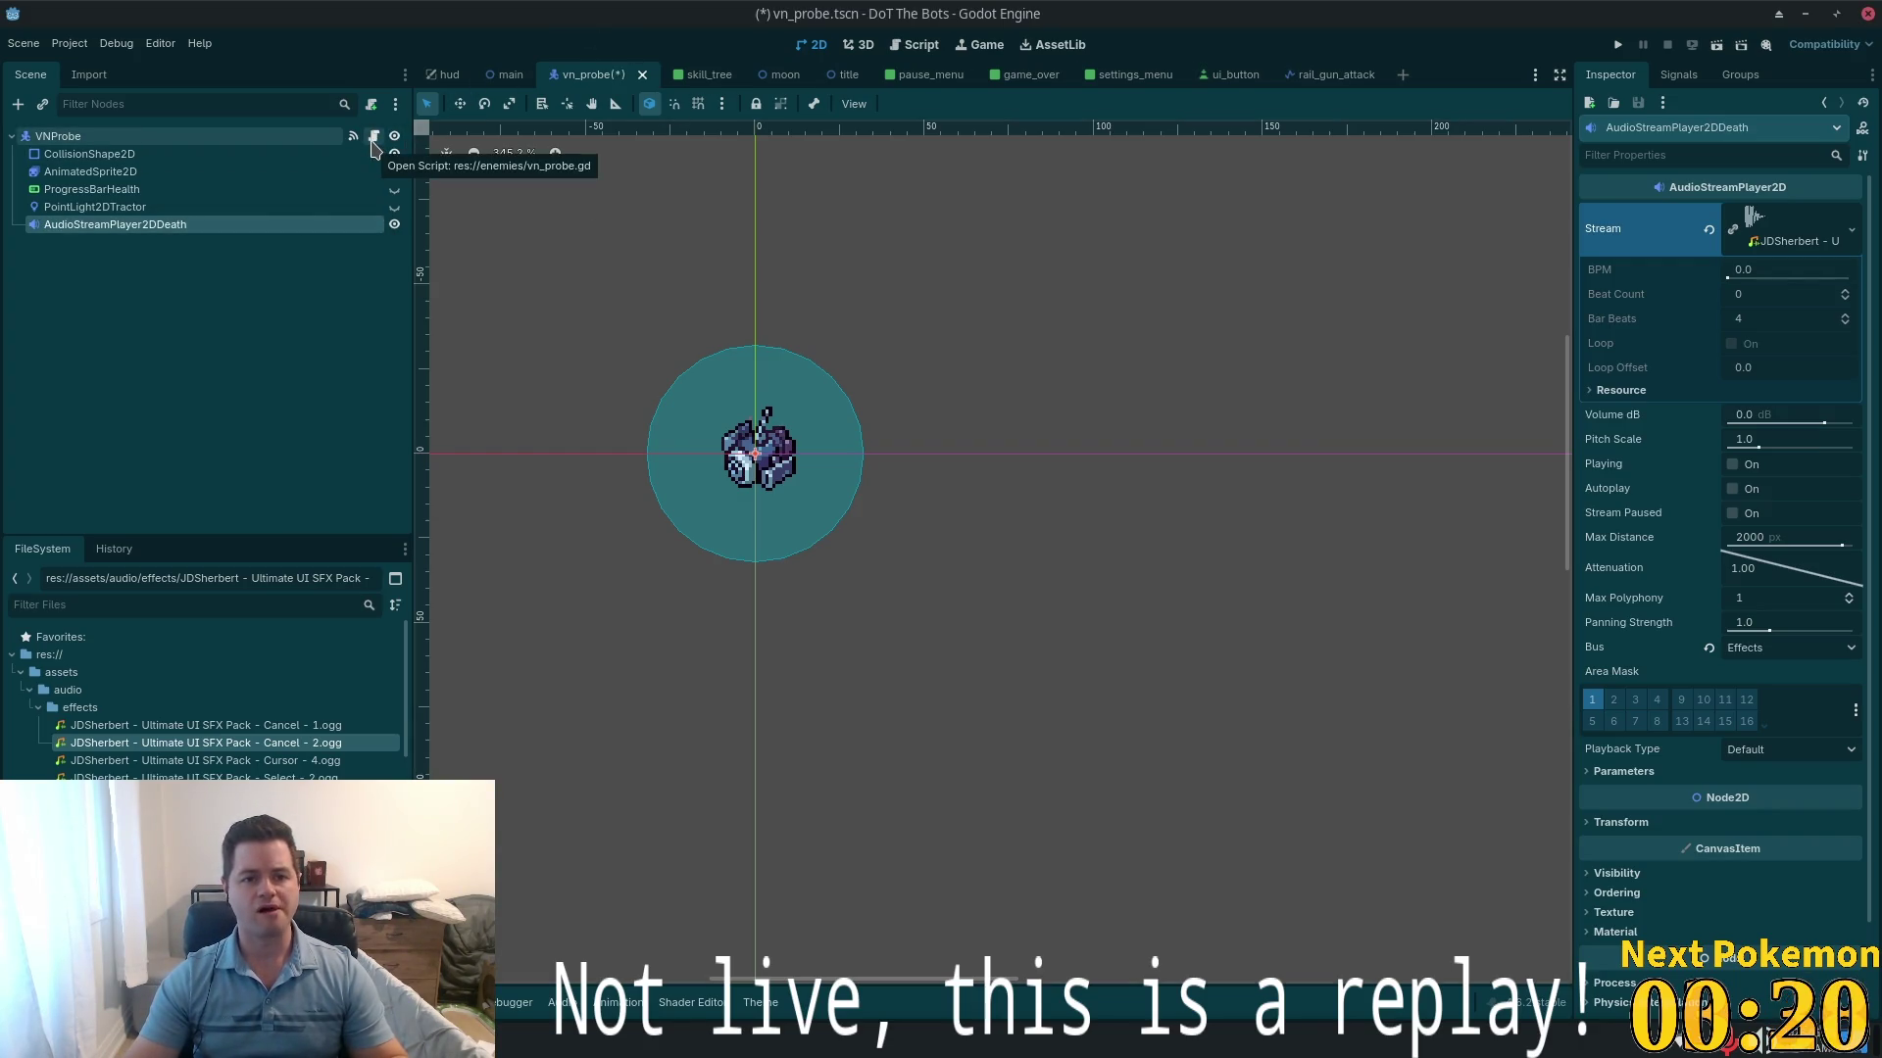
{"action": "key", "text": "ctrl+s"}
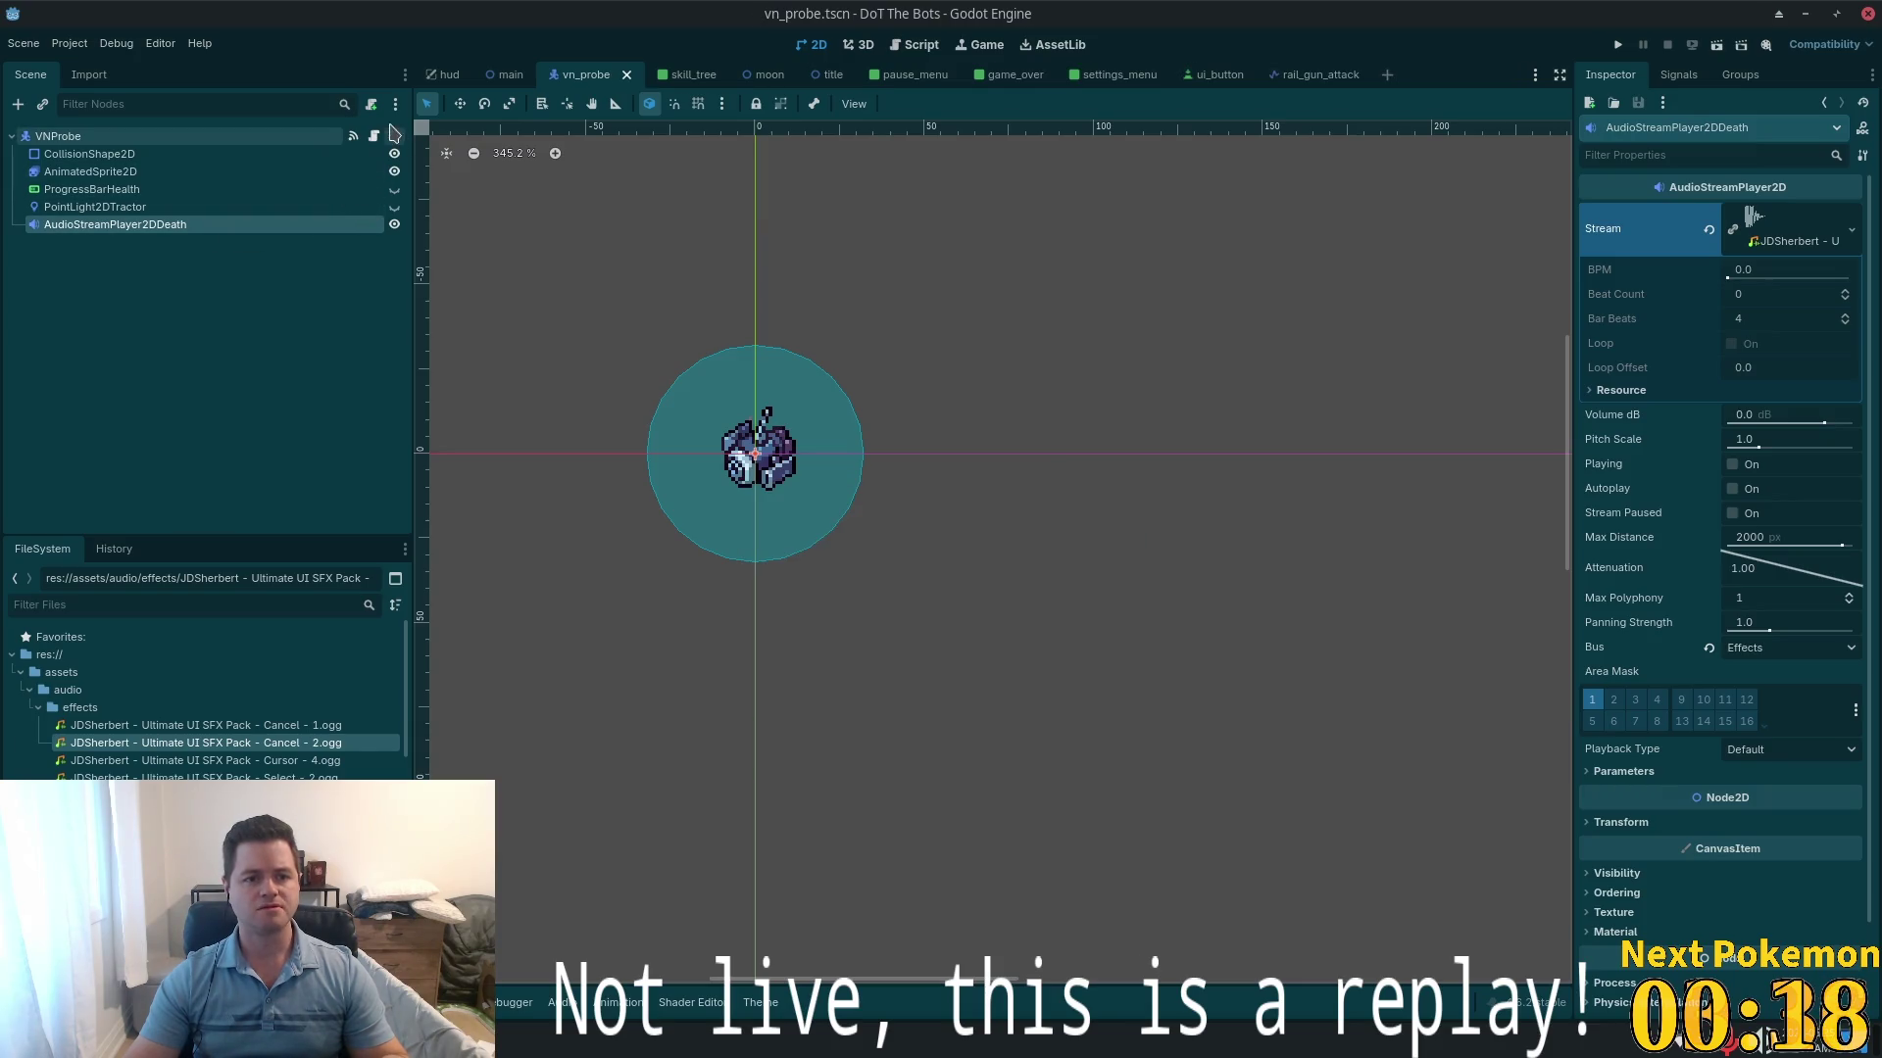
{"action": "left_click", "coordinate": [373, 135]}
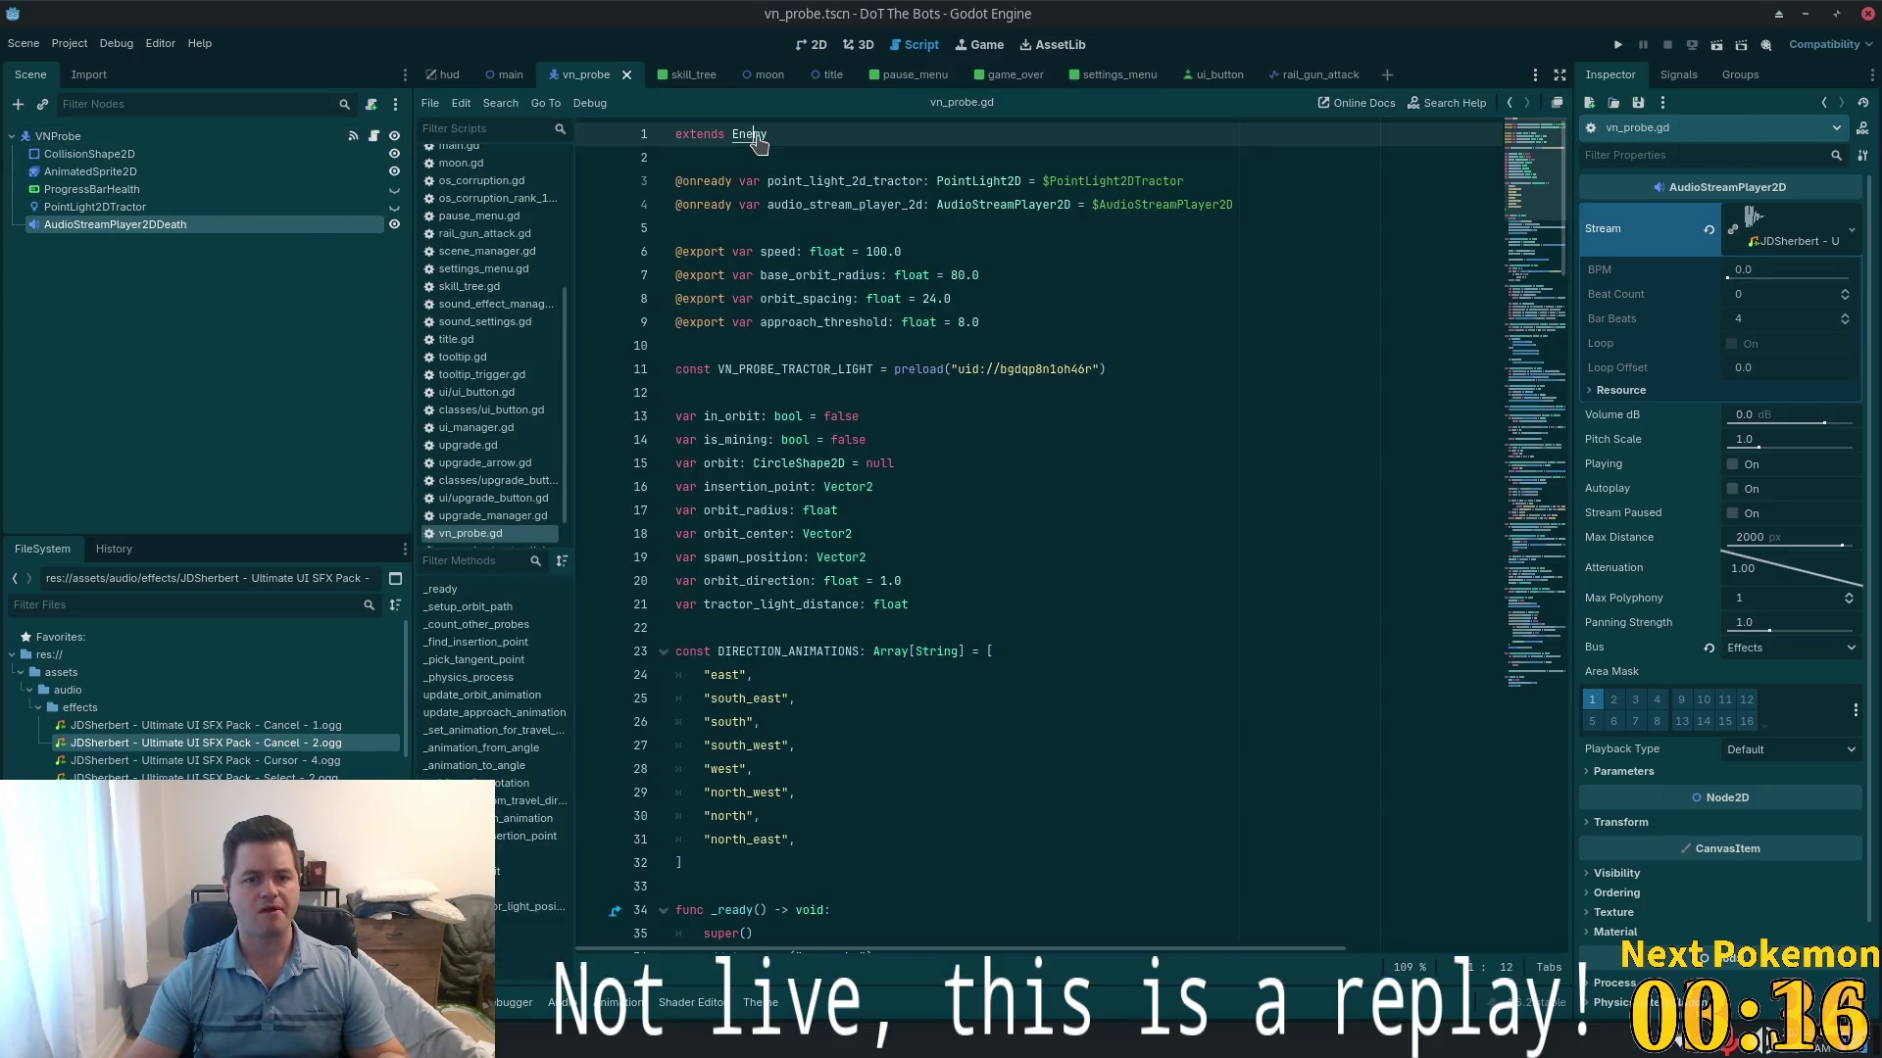
- Replace line 4's audio player declaration with a reference to AudioStreamPlayer2DDeath and save
{"action": "left_click", "coordinate": [900, 206]}
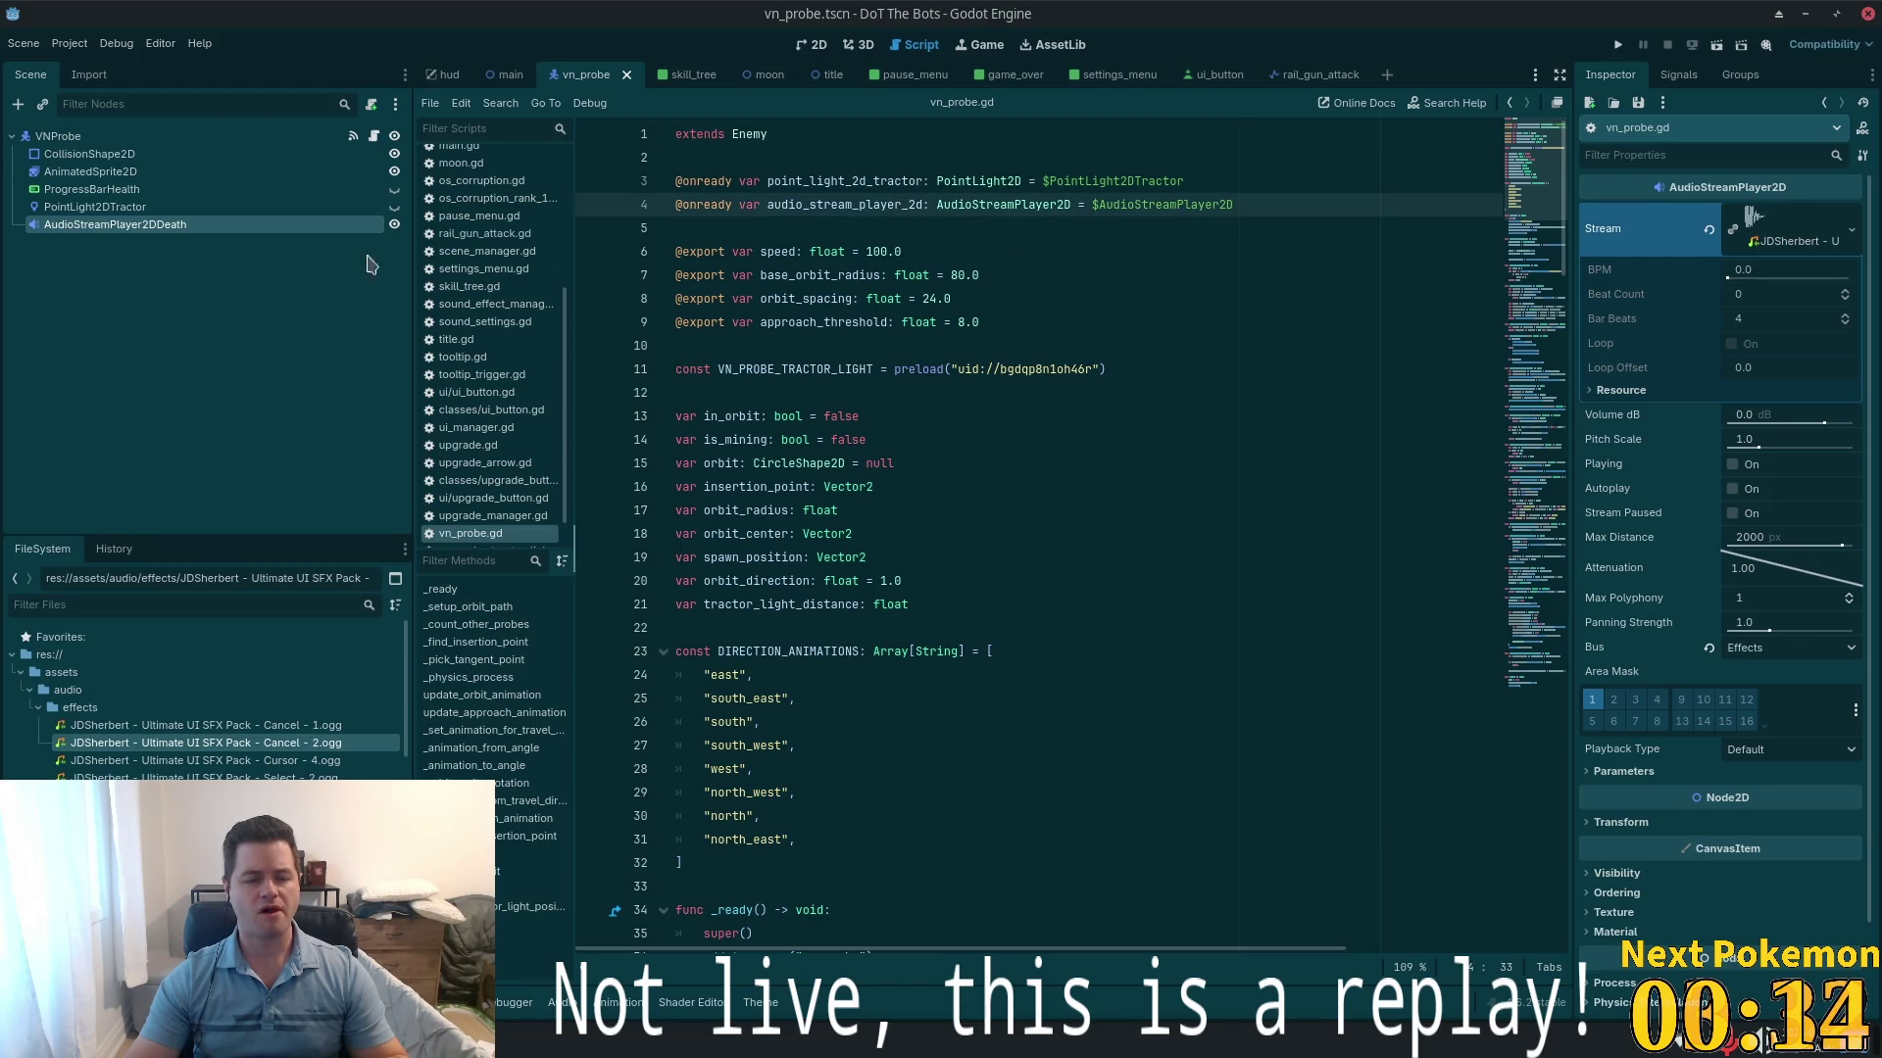
{"action": "mouse_move", "coordinate": [1313, 204]}
{"action": "left_mouse_down"}
{"action": "mouse_move", "coordinate": [637, 235]}
{"action": "mouse_move", "coordinate": [608, 204]}
{"action": "left_mouse_up"}
{"action": "key", "text": "Delete"}
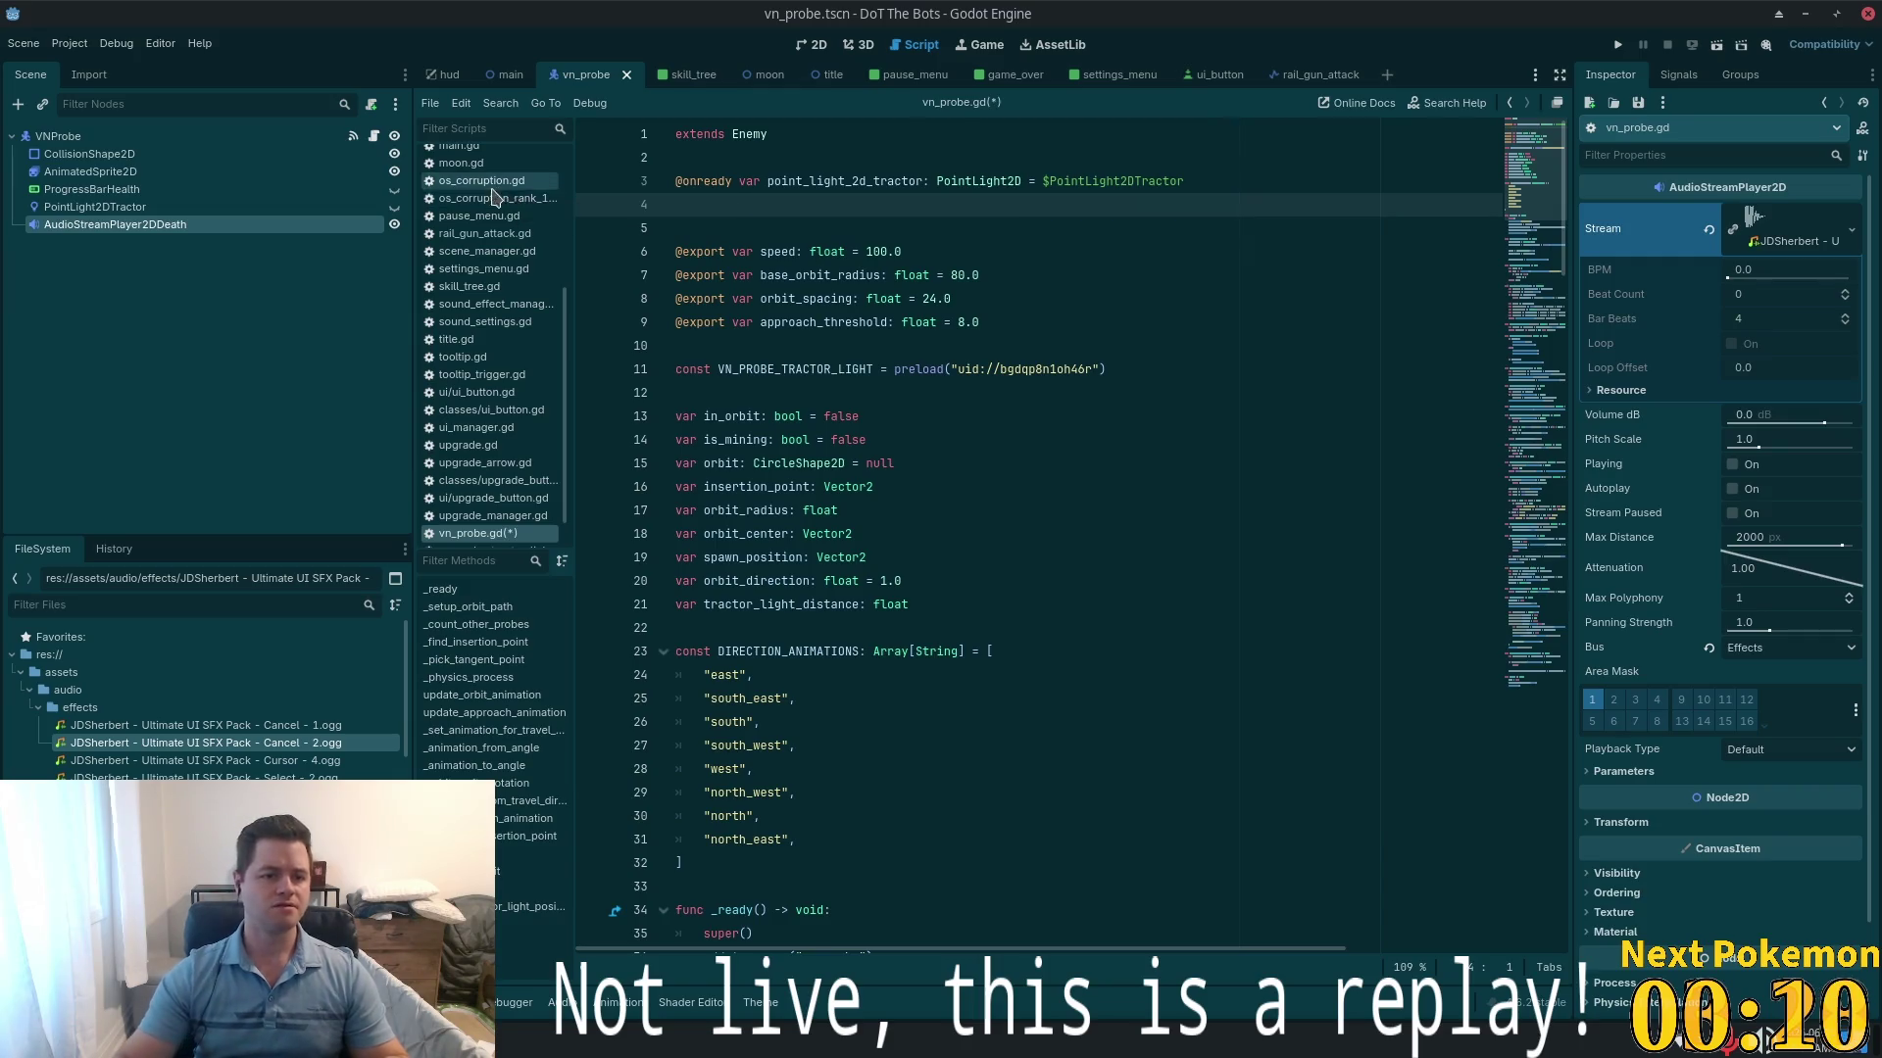
{"action": "mouse_move", "coordinate": [201, 225]}
{"action": "left_mouse_down"}
{"action": "mouse_move", "coordinate": [716, 245]}
{"action": "mouse_move", "coordinate": [686, 204]}
{"action": "left_mouse_up"}
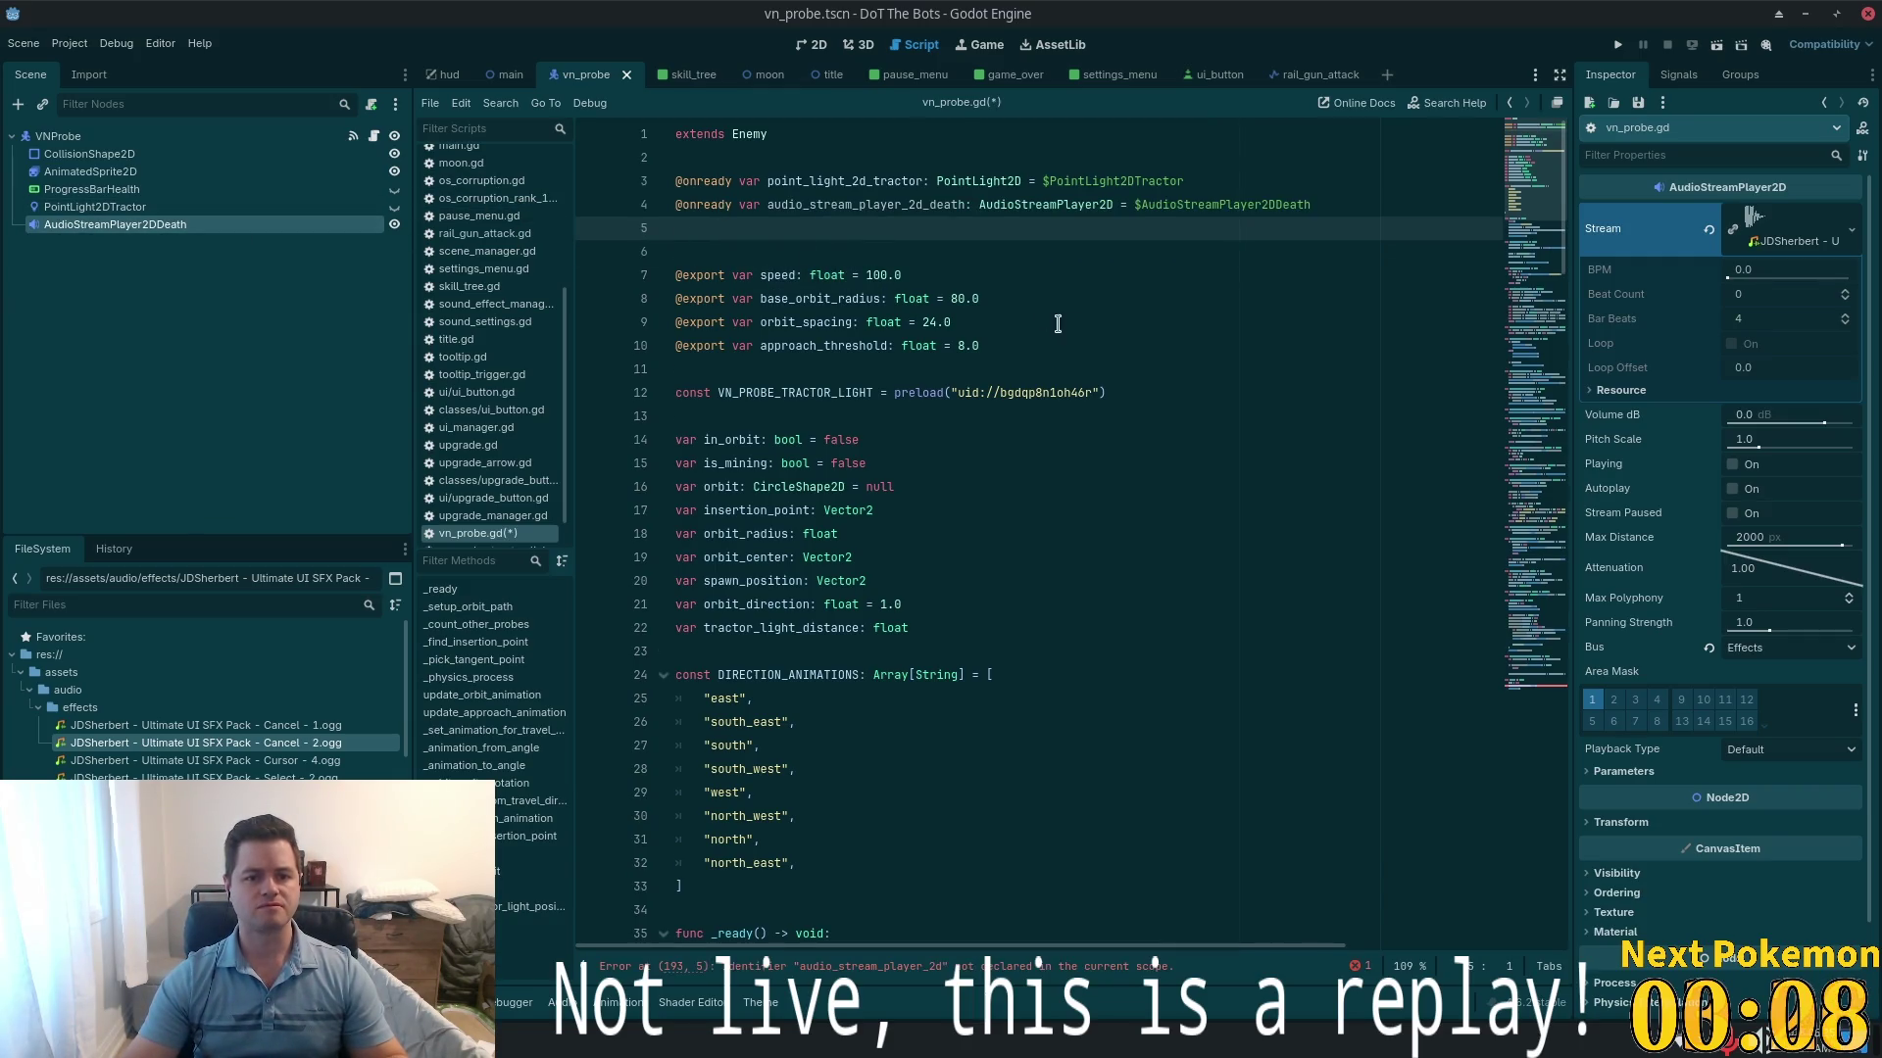
{"action": "key", "text": "ctrl+s"}
{"action": "key", "text": "BackSpace"}
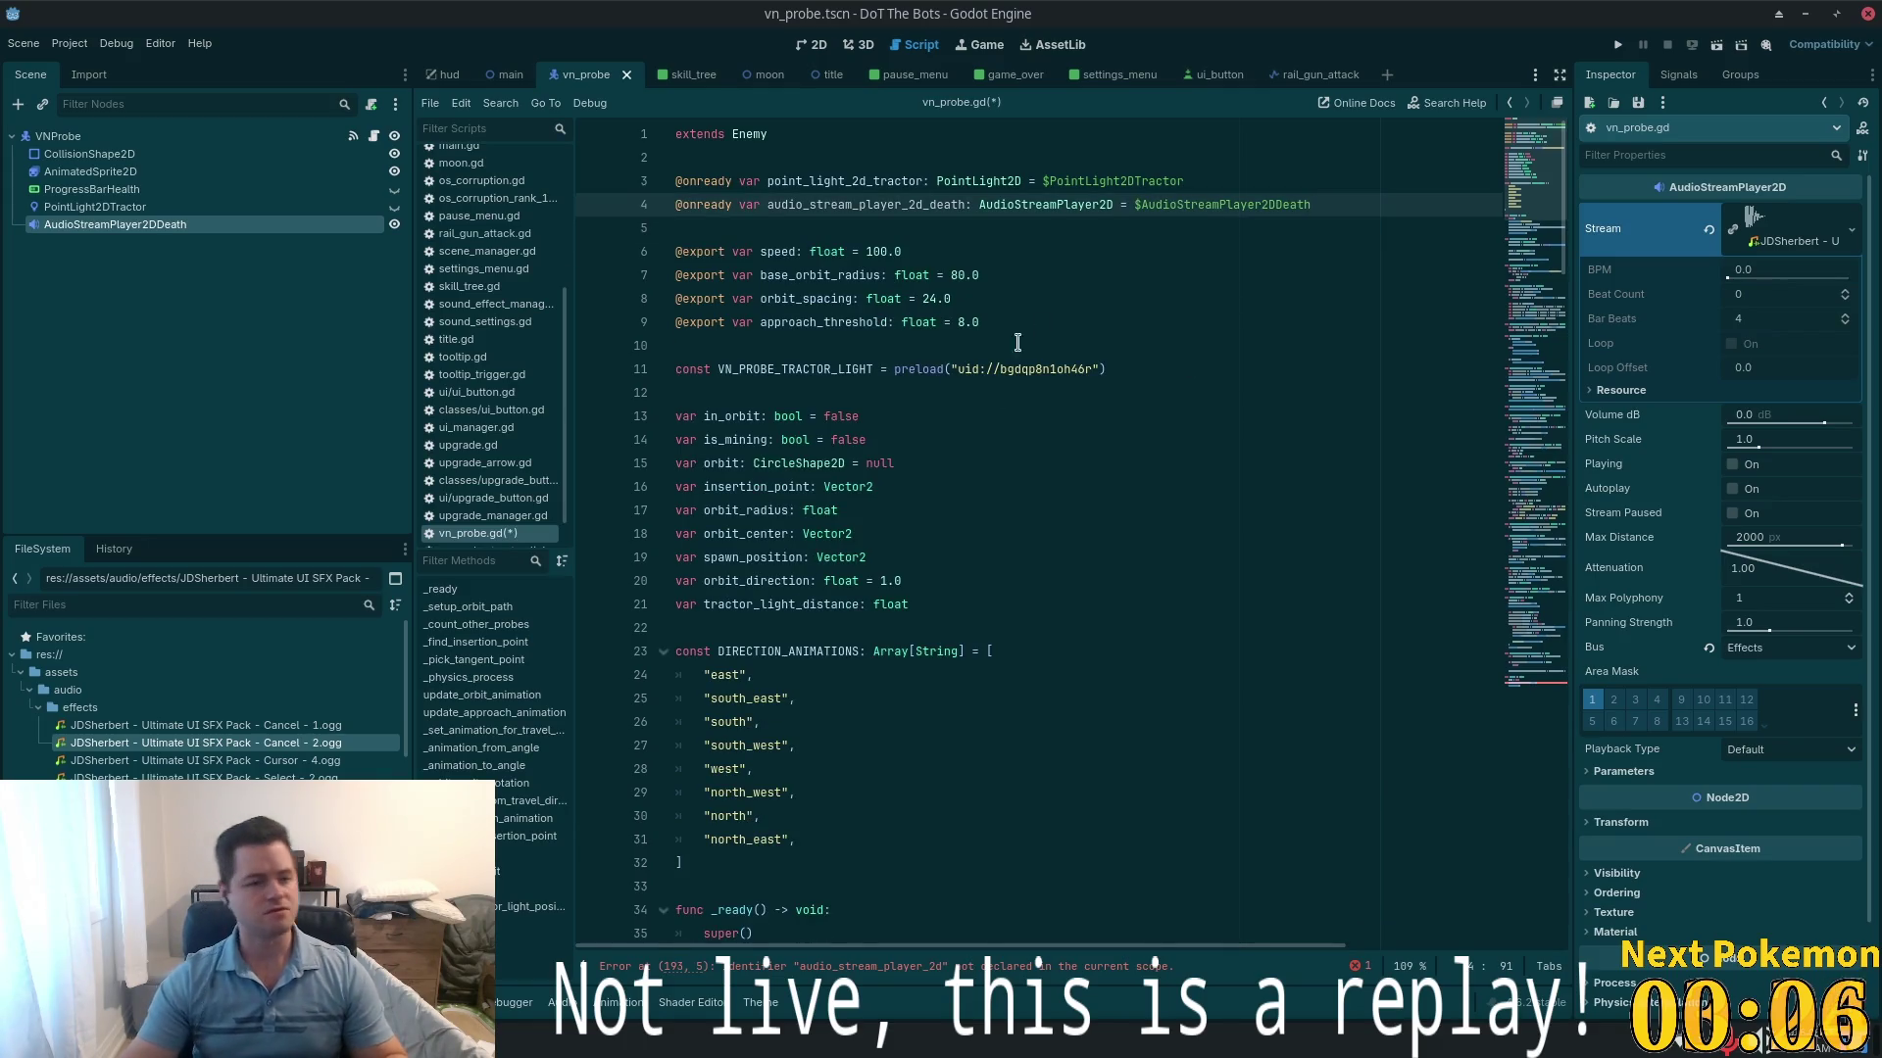
- In _die, replace audio_stream_player_2d with audio_stream_player_2d_death
{"action": "left_click", "coordinate": [1527, 686]}
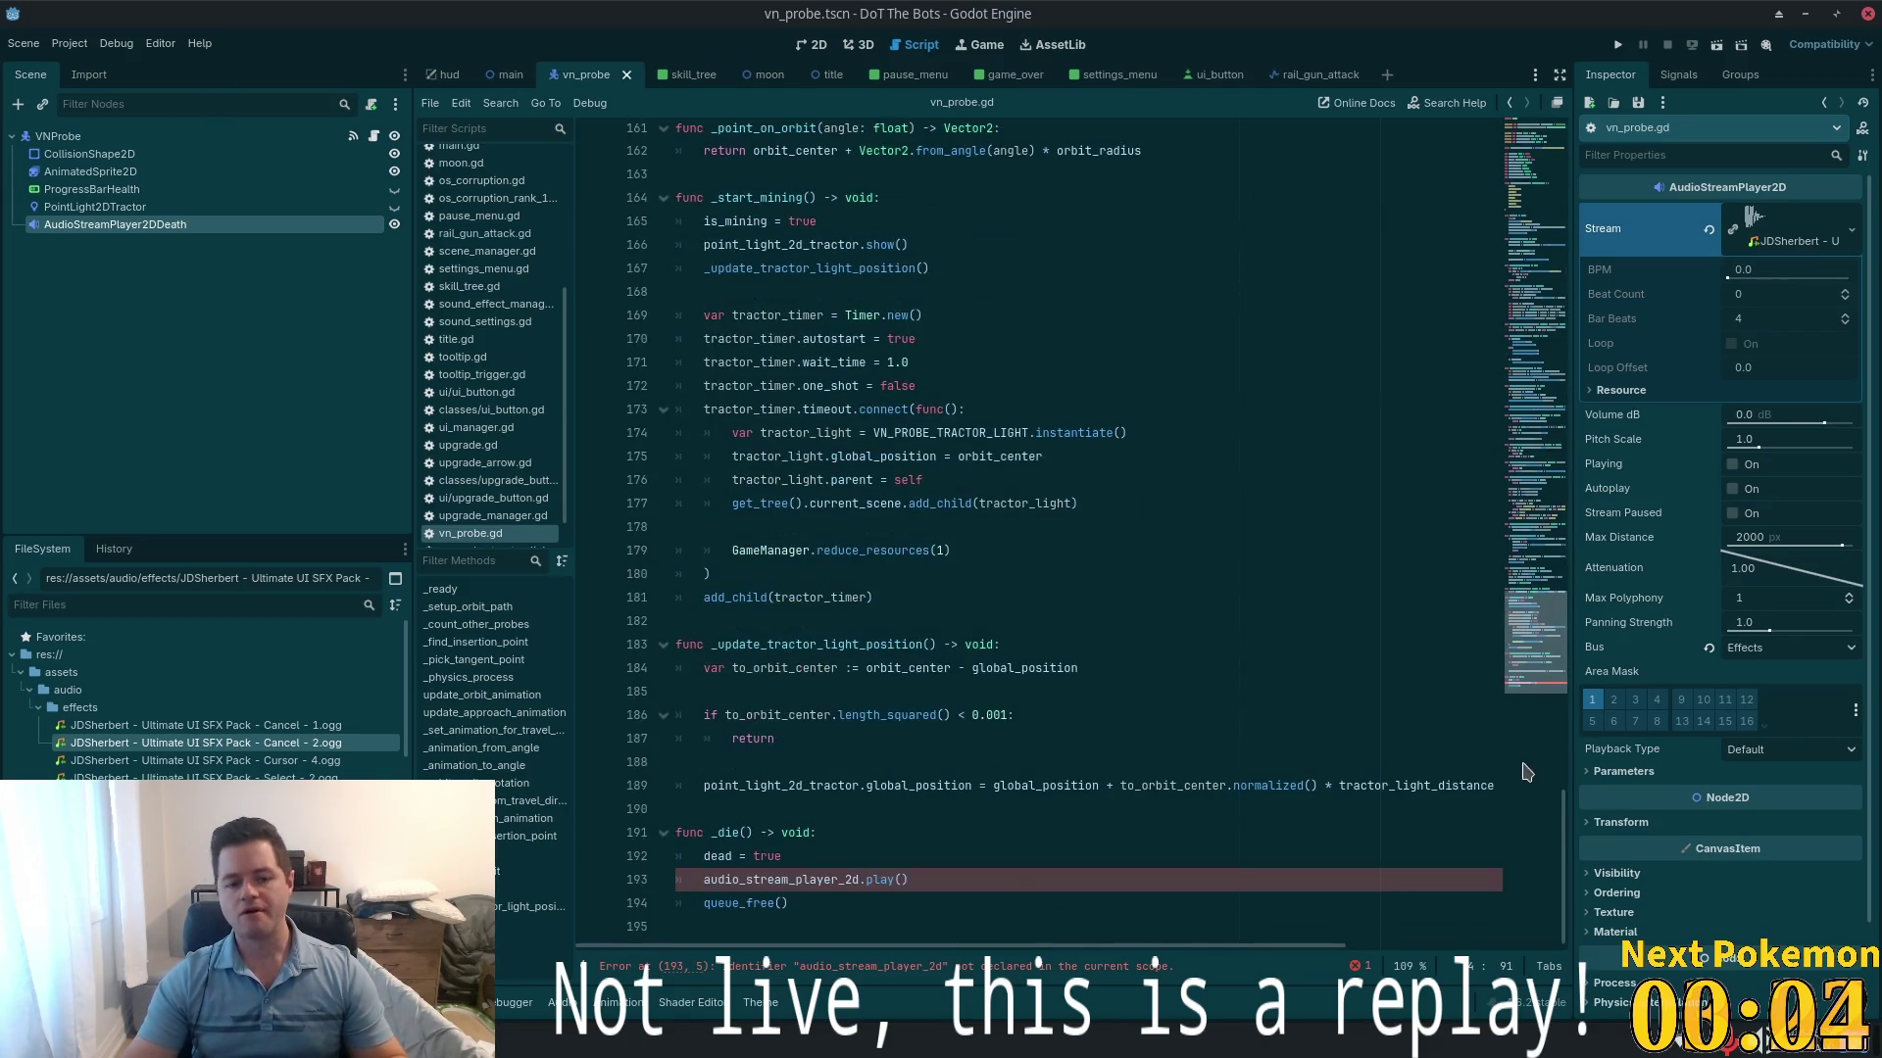
{"action": "left_click", "coordinate": [888, 900]}
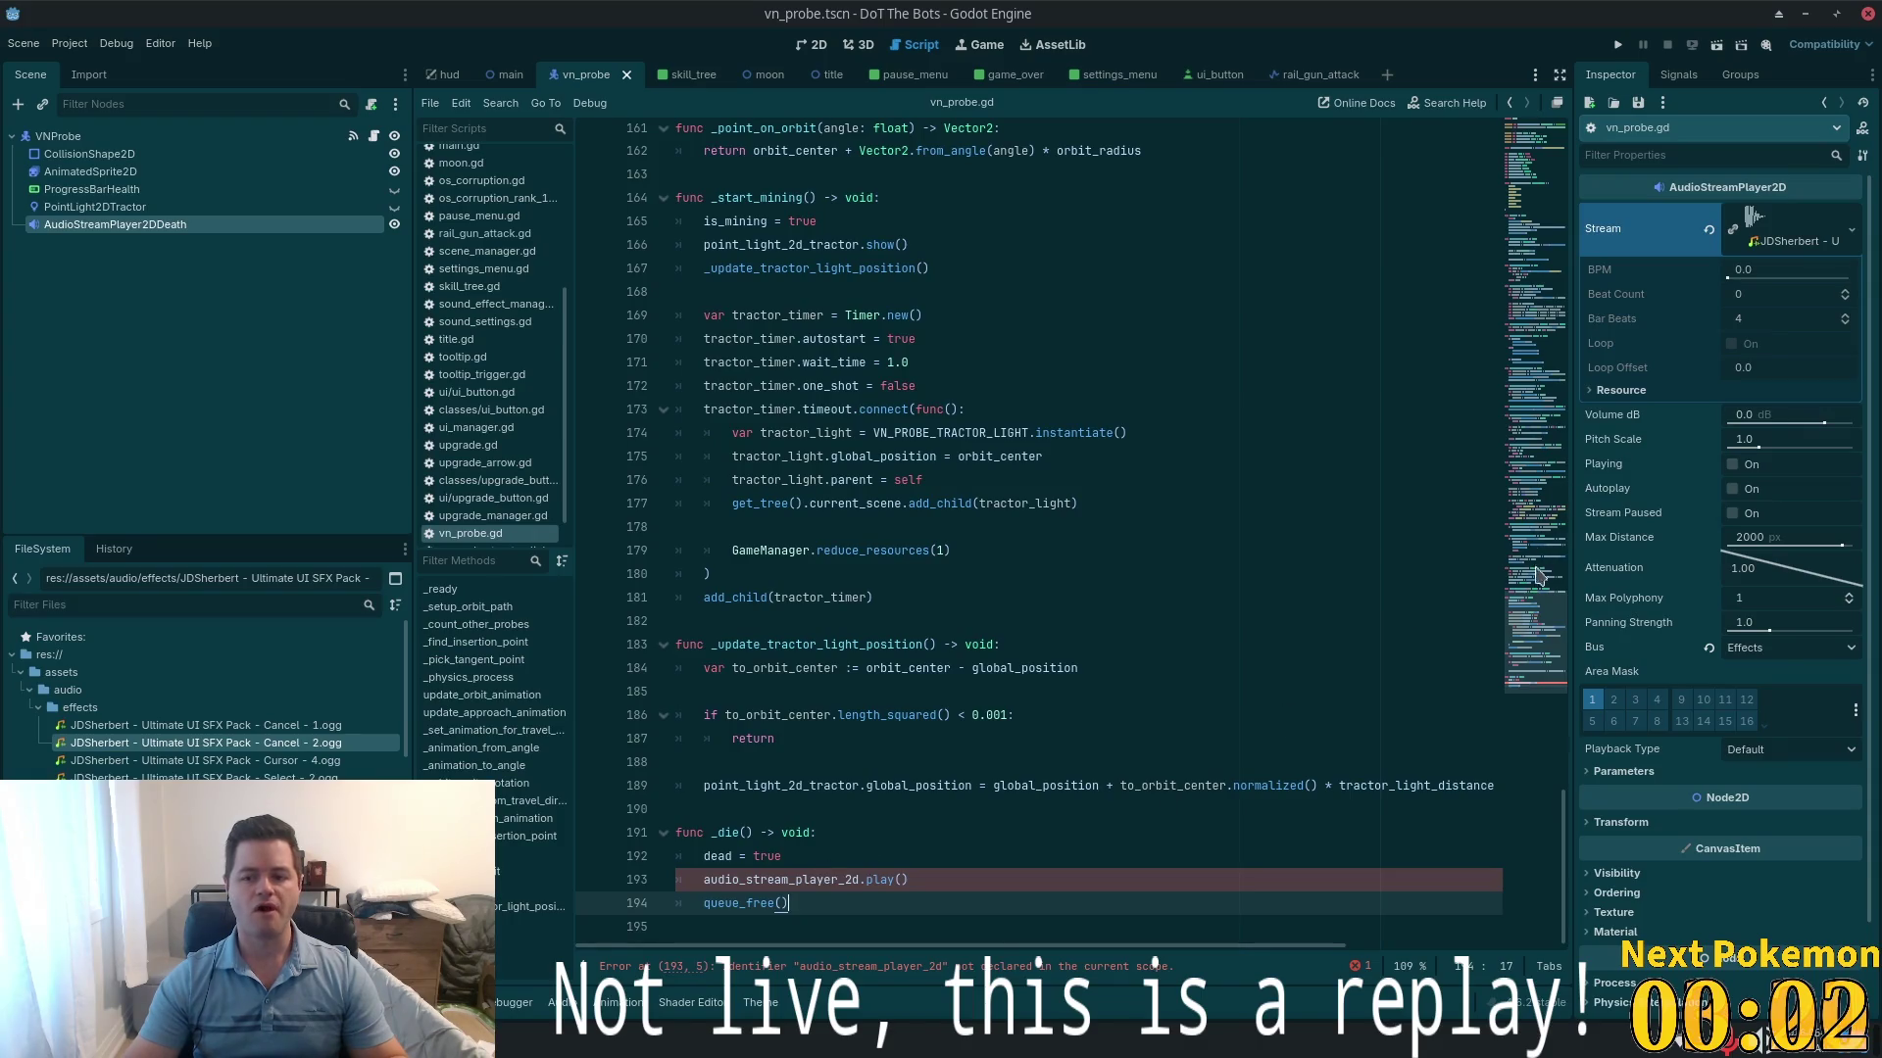
{"action": "left_click", "coordinate": [1529, 132]}
{"action": "double_click", "coordinate": [894, 207]}
{"action": "key", "text": "ctrl+c"}
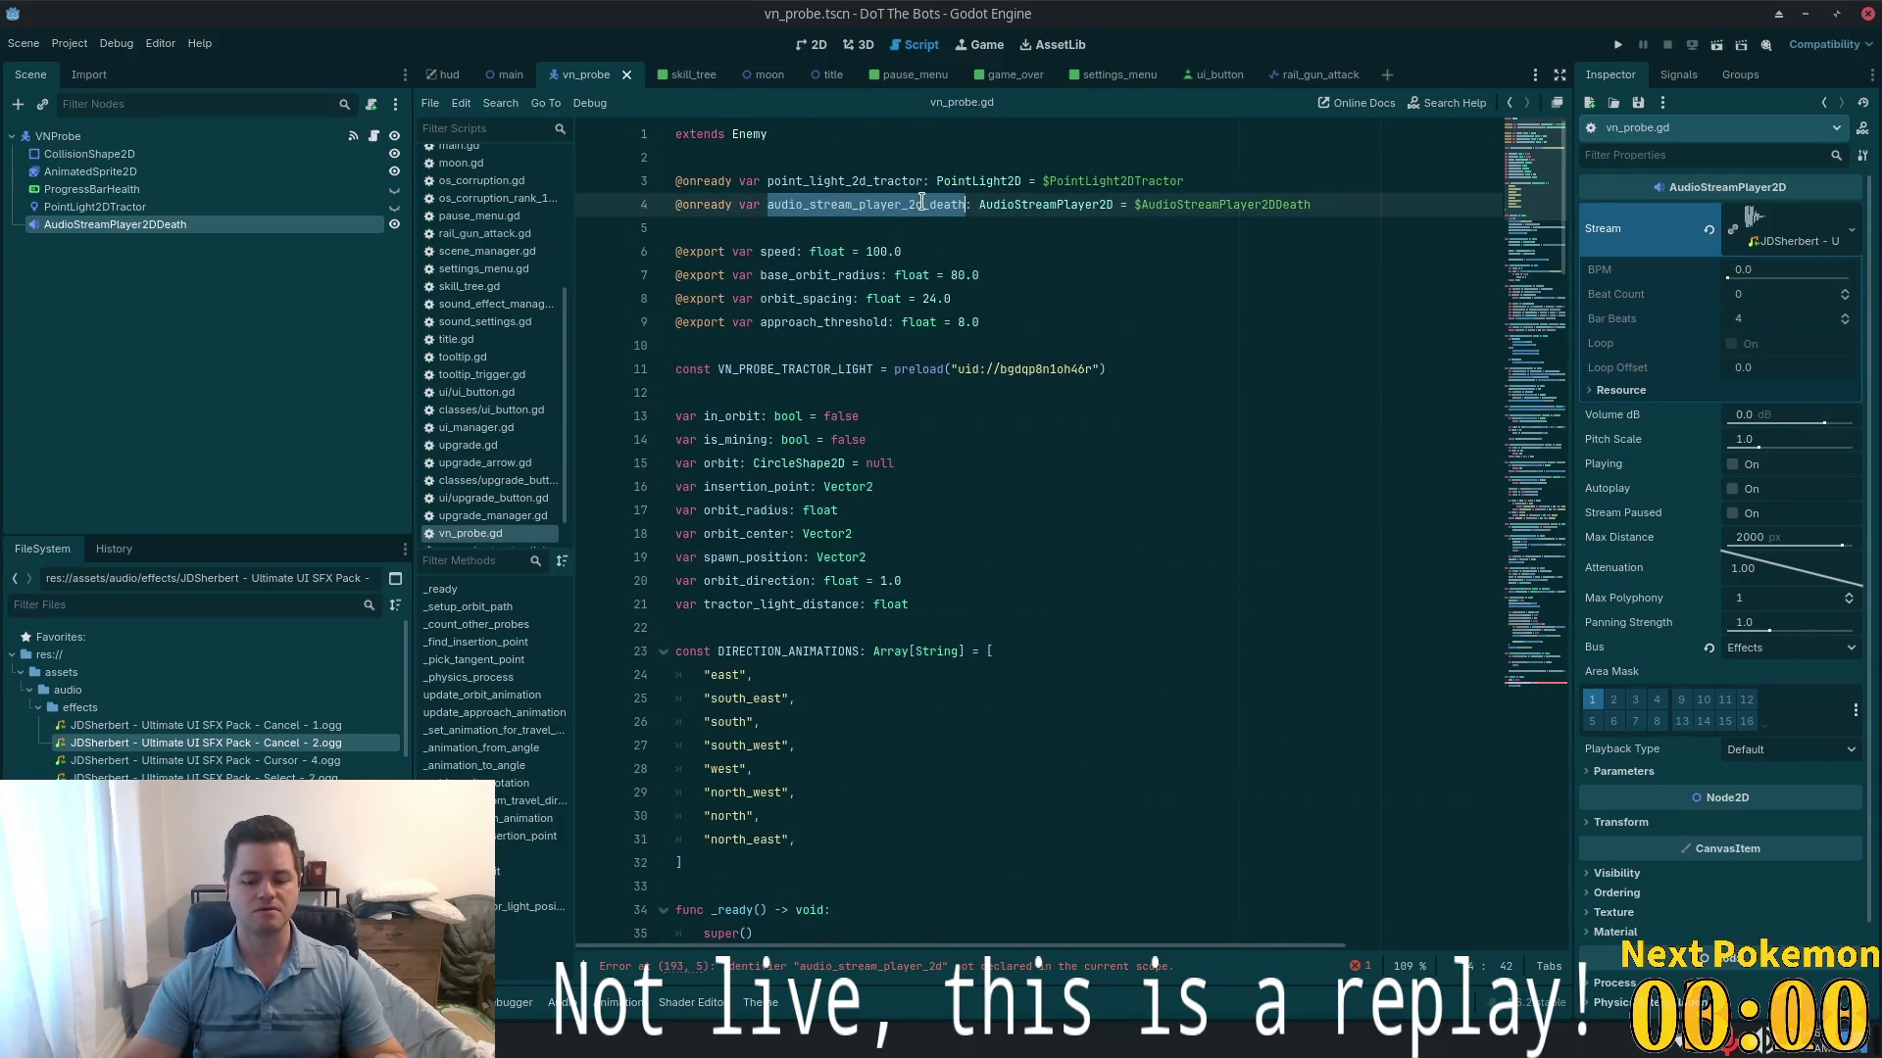
{"action": "key", "text": "ctrl+End"}
{"action": "left_click", "coordinate": [853, 878]}
{"action": "double_click", "coordinate": [853, 877]}
{"action": "key", "text": "ctrl+v"}
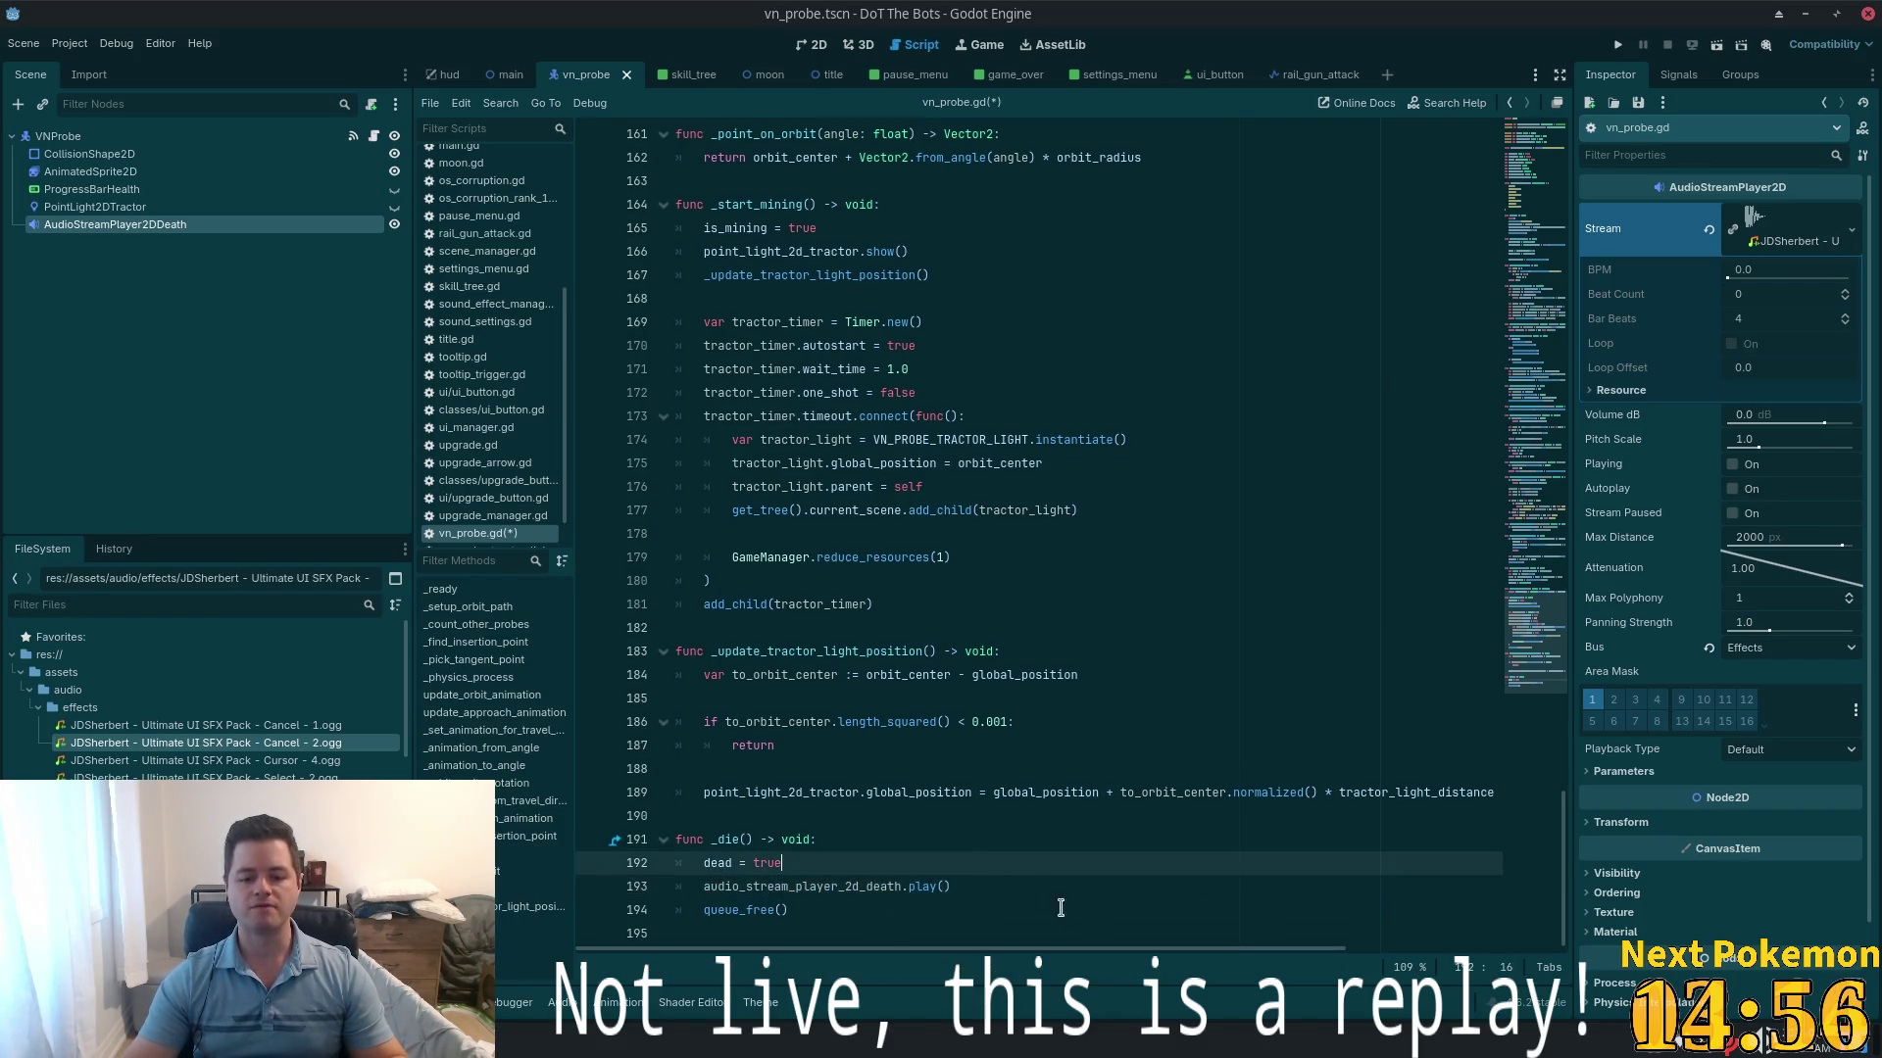
{"action": "left_click", "coordinate": [917, 888]}
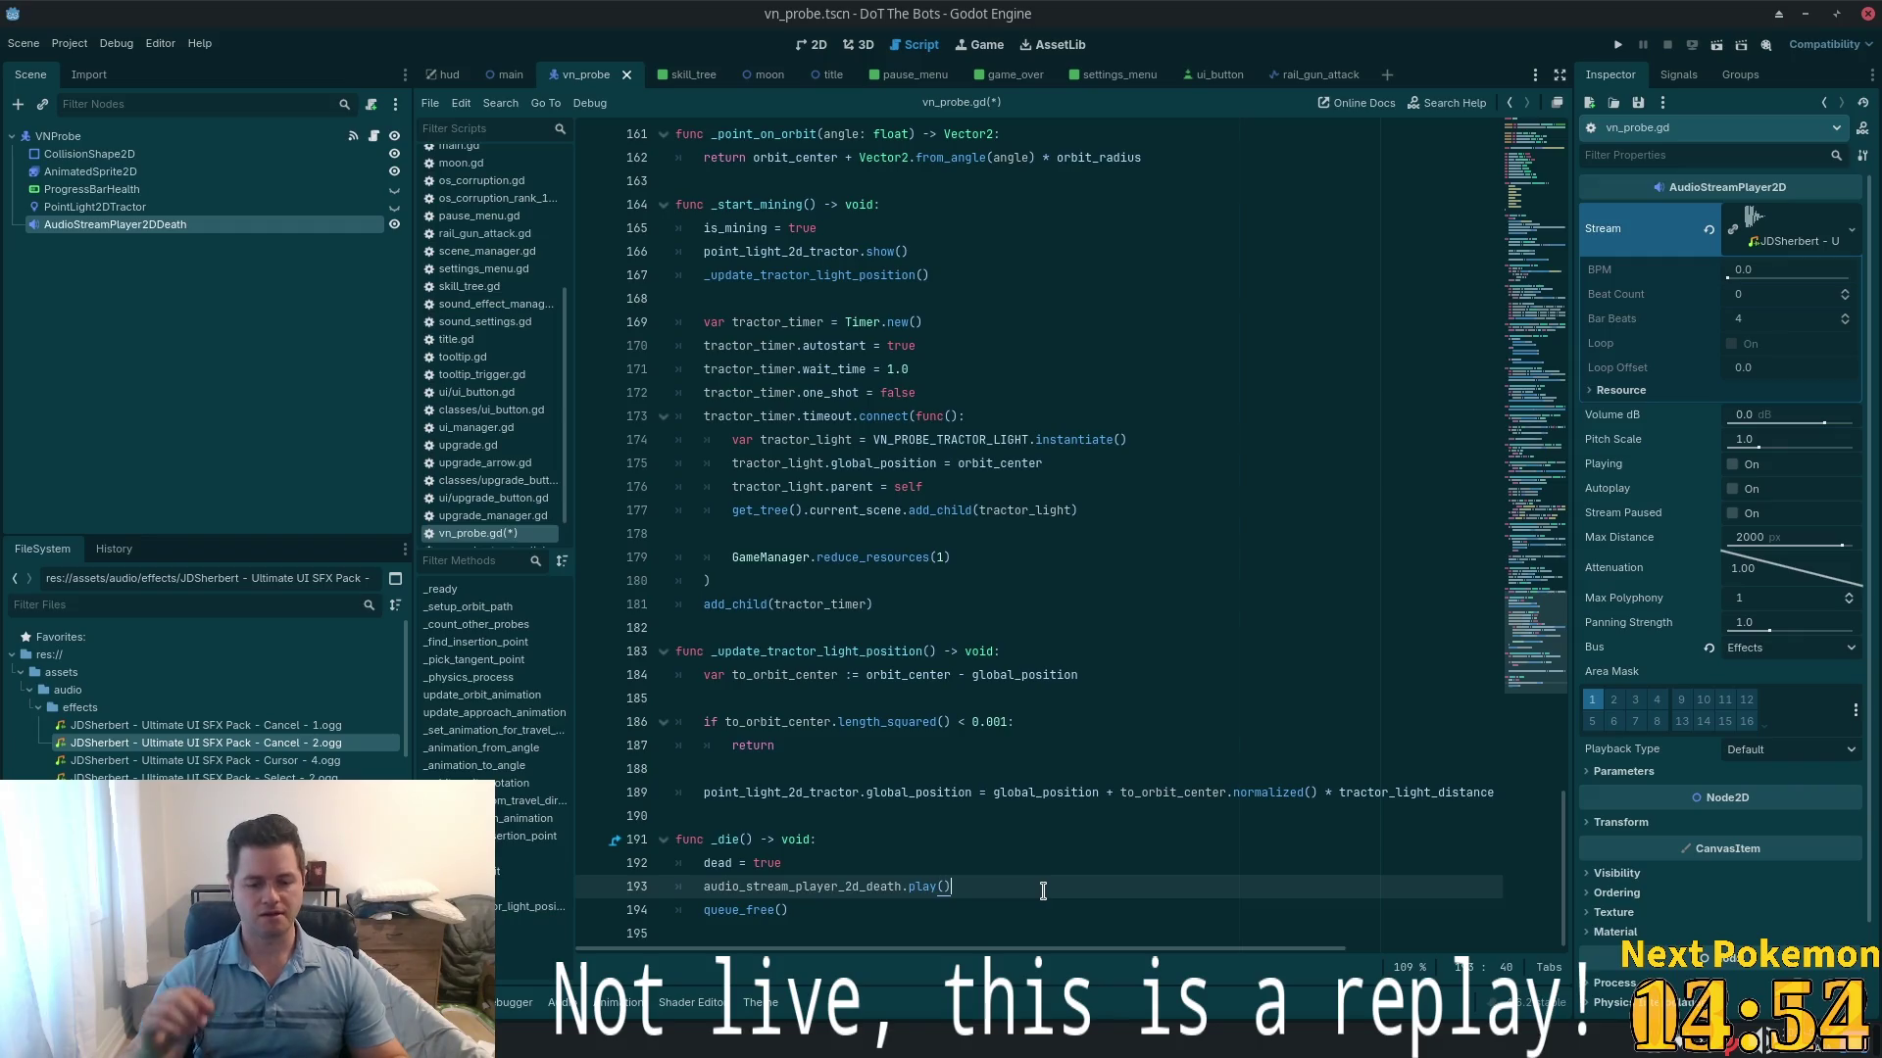
- Add animated_sprite_2d.animation = "death" after play() and delete the dead = true line
{"action": "scroll", "coordinate": [1042, 891], "scroll_direction": "up", "scroll_amount": 5}
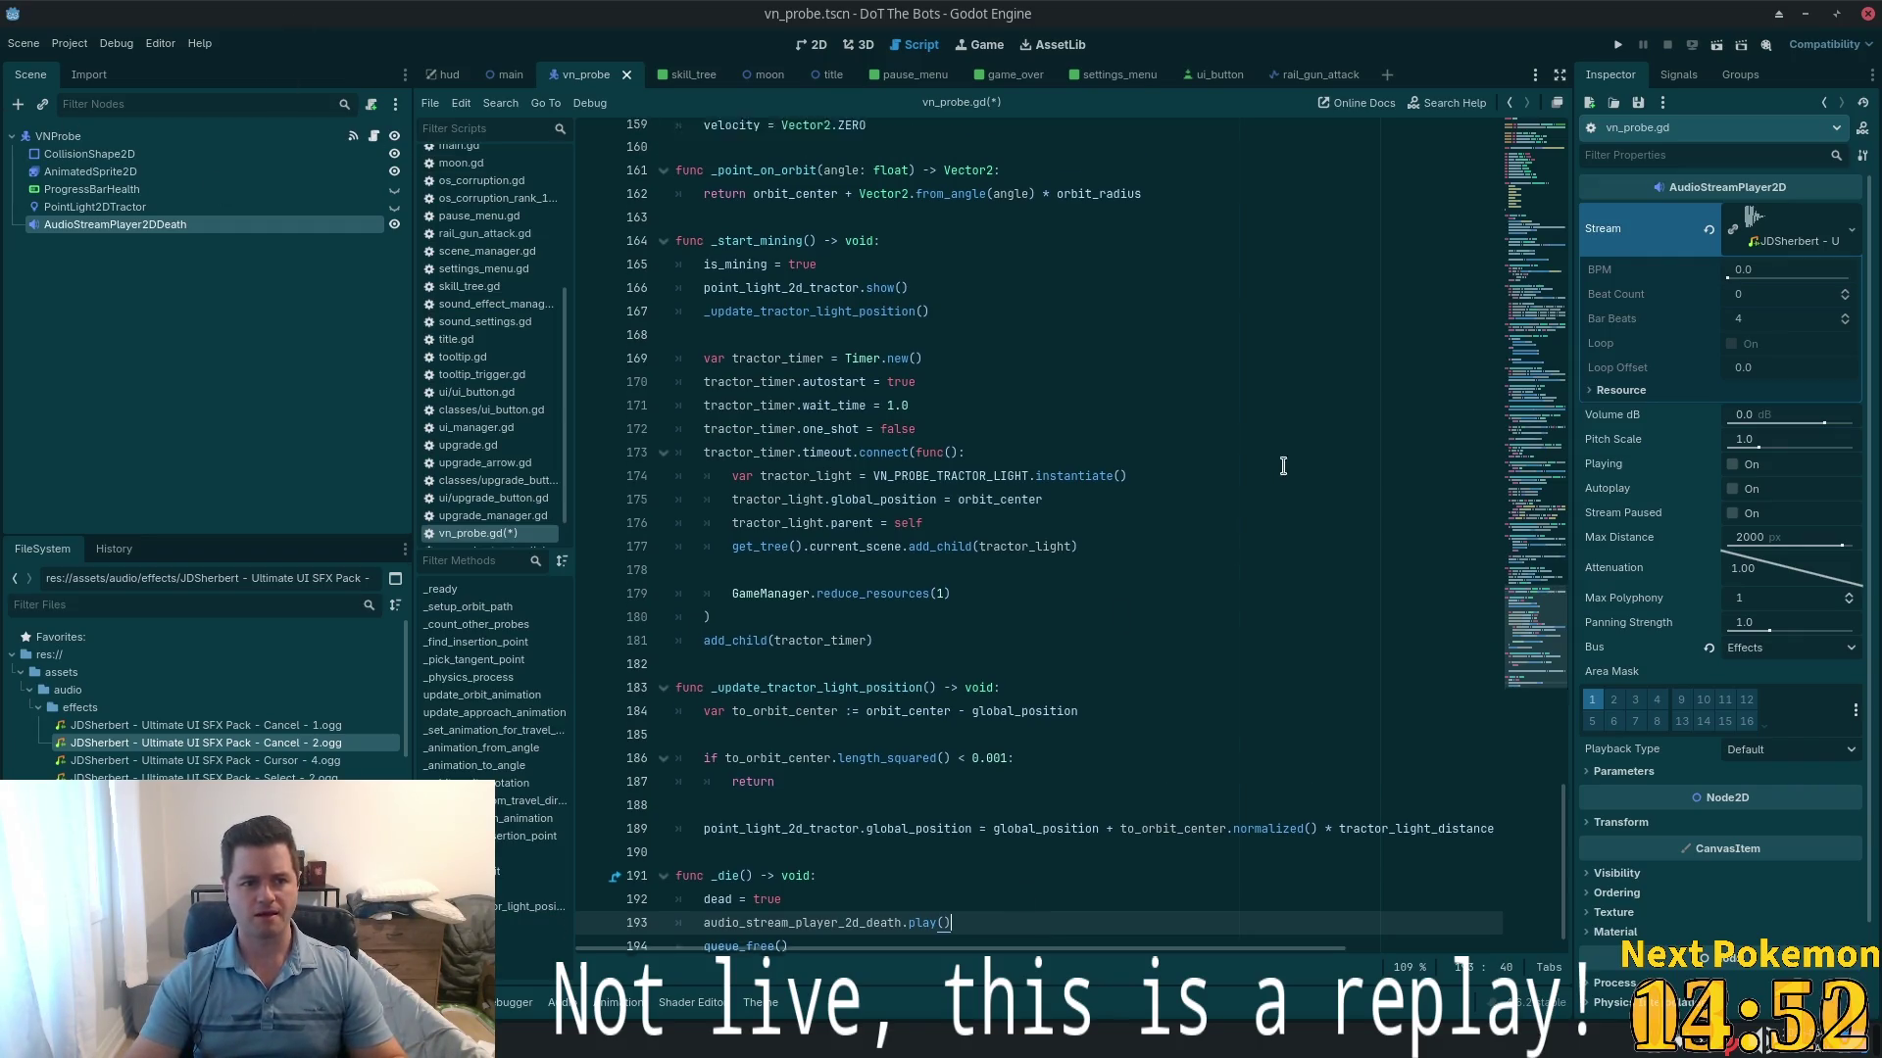
{"action": "mouse_move", "coordinate": [1553, 542]}
{"action": "left_mouse_down"}
{"action": "mouse_move", "coordinate": [1513, 147]}
{"action": "mouse_move", "coordinate": [1489, 875]}
{"action": "left_mouse_up"}
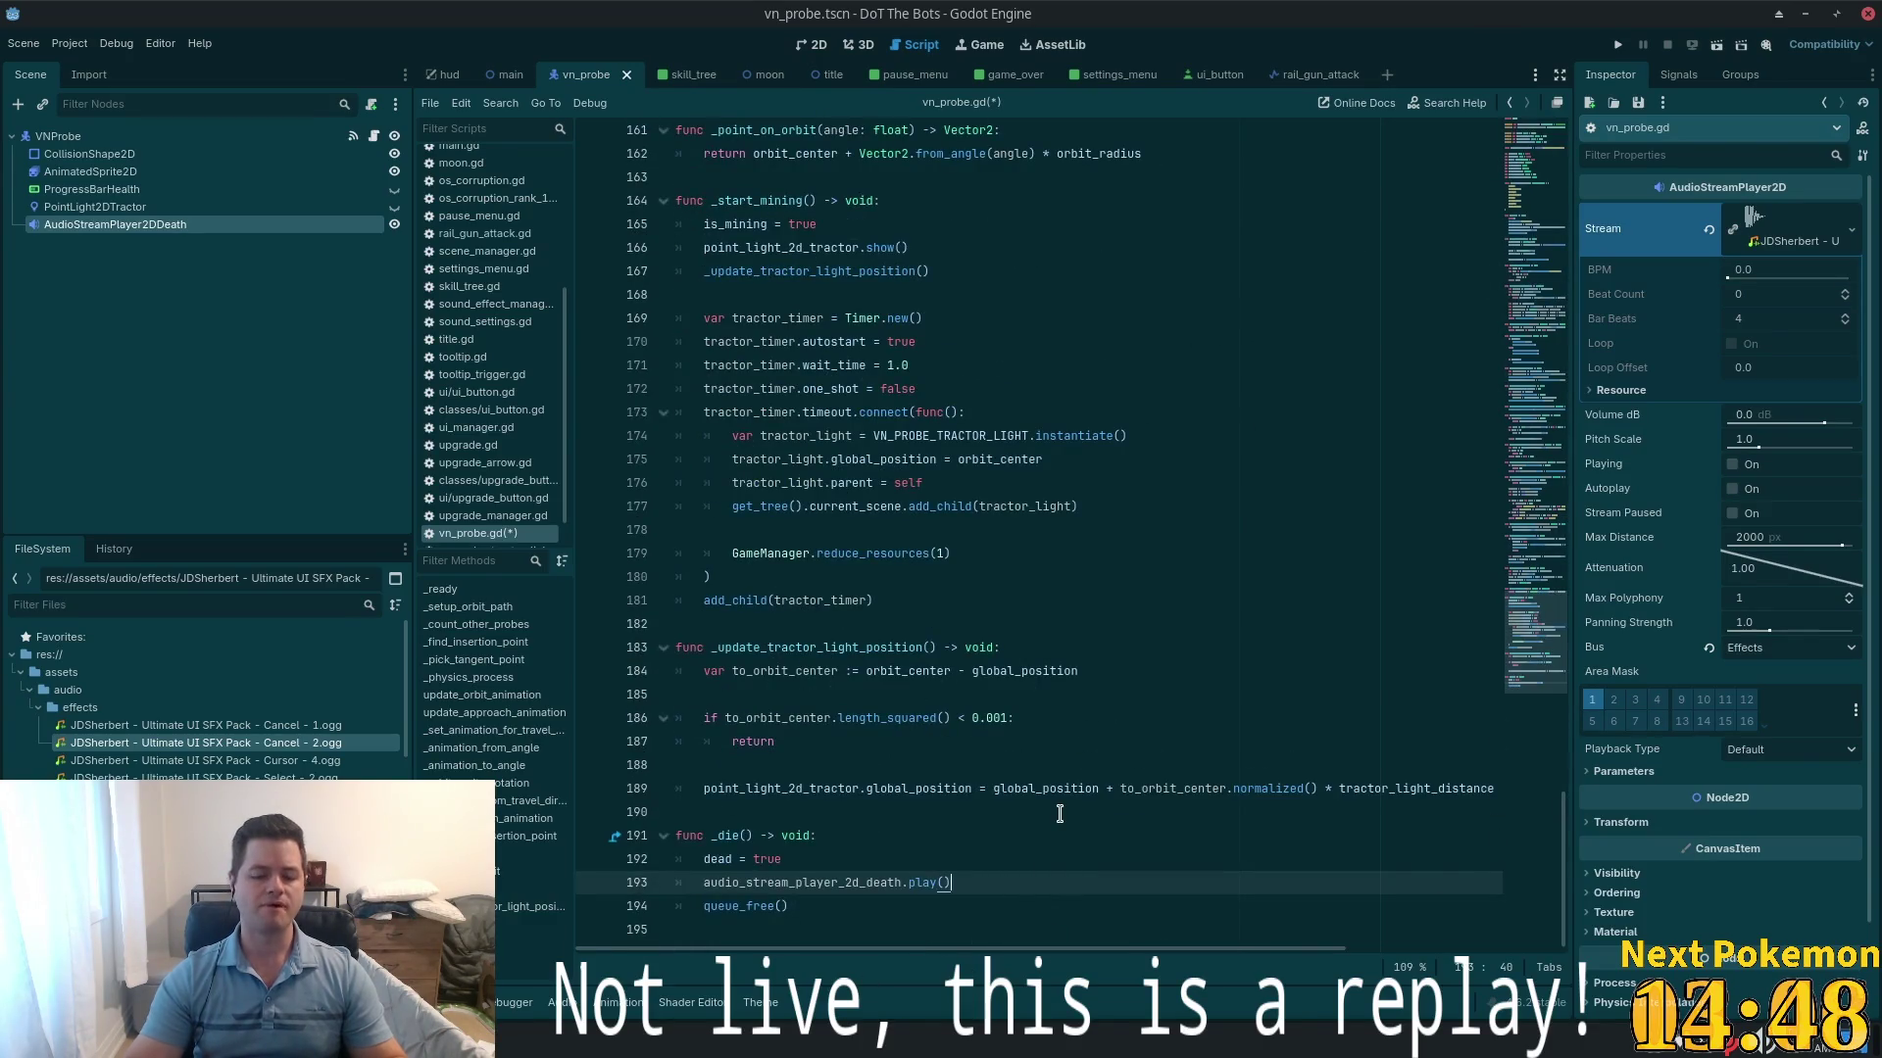
{"action": "key", "text": "Return"}
{"action": "type", "text": "anim"}
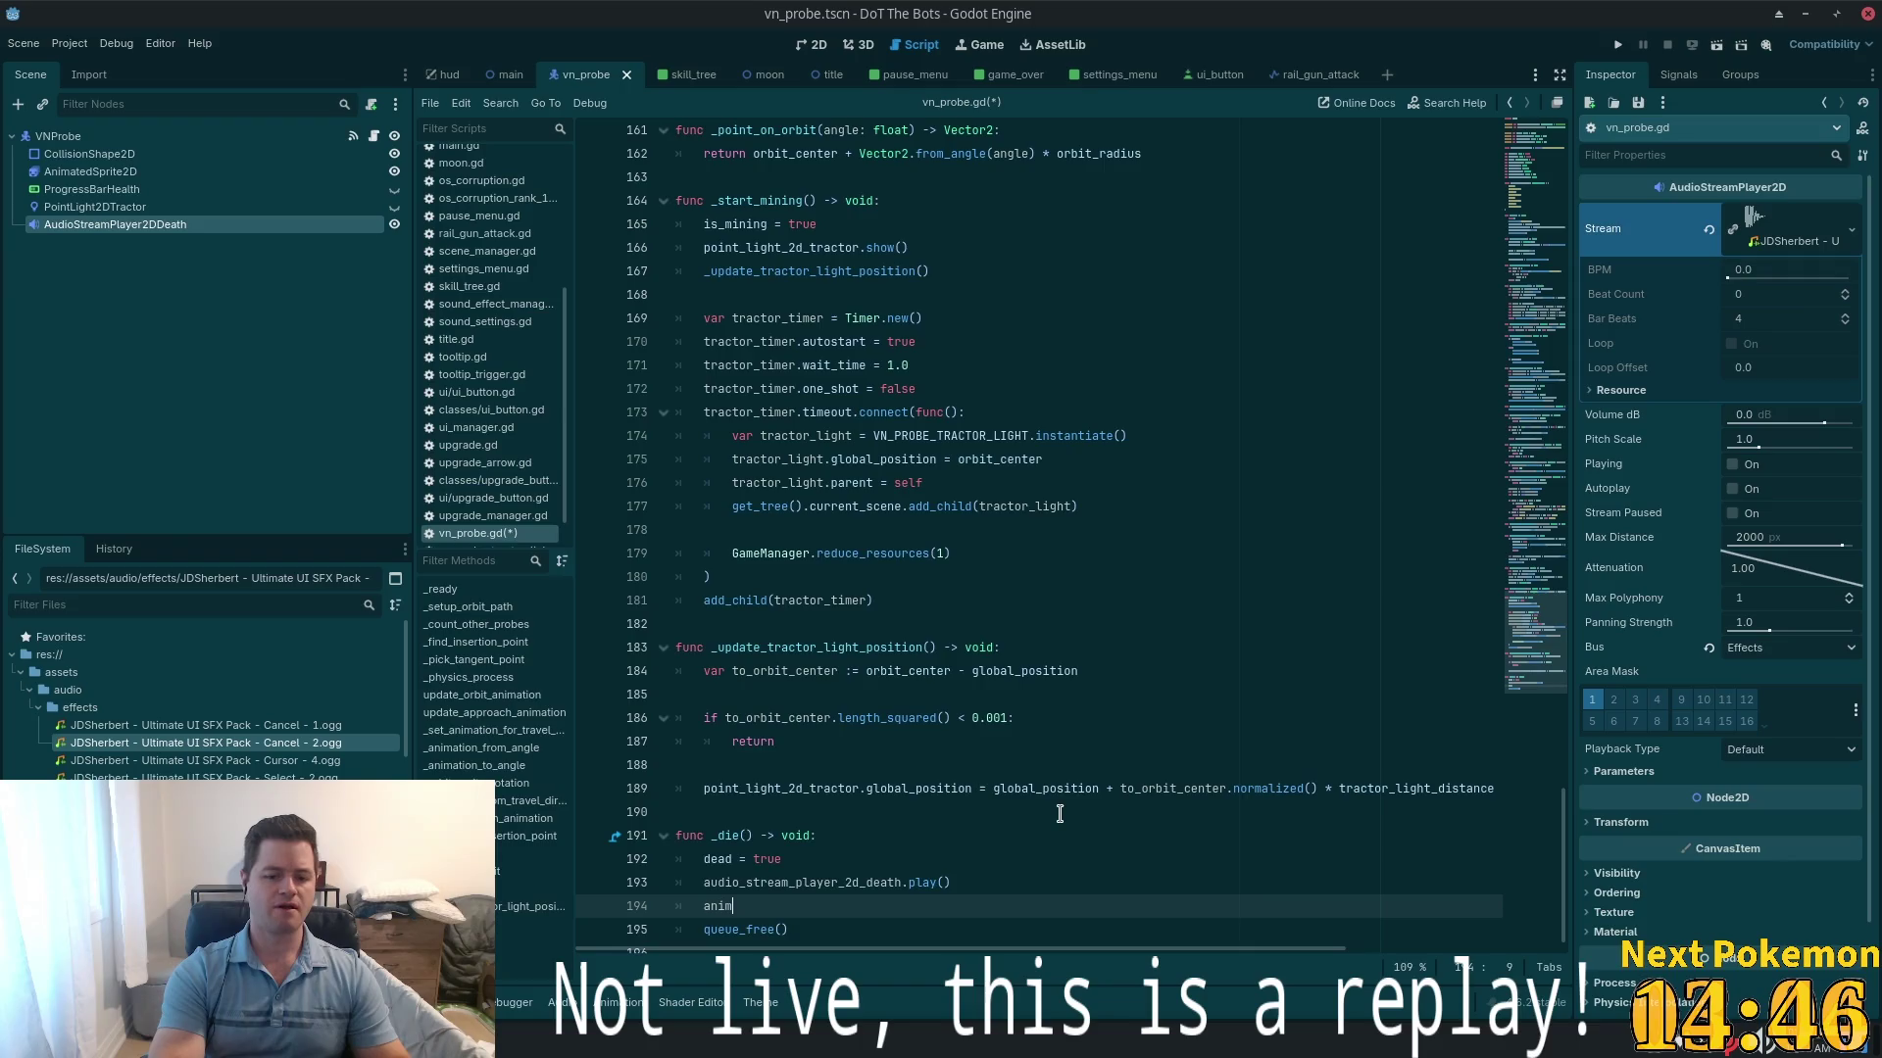
{"action": "key", "text": "Return"}
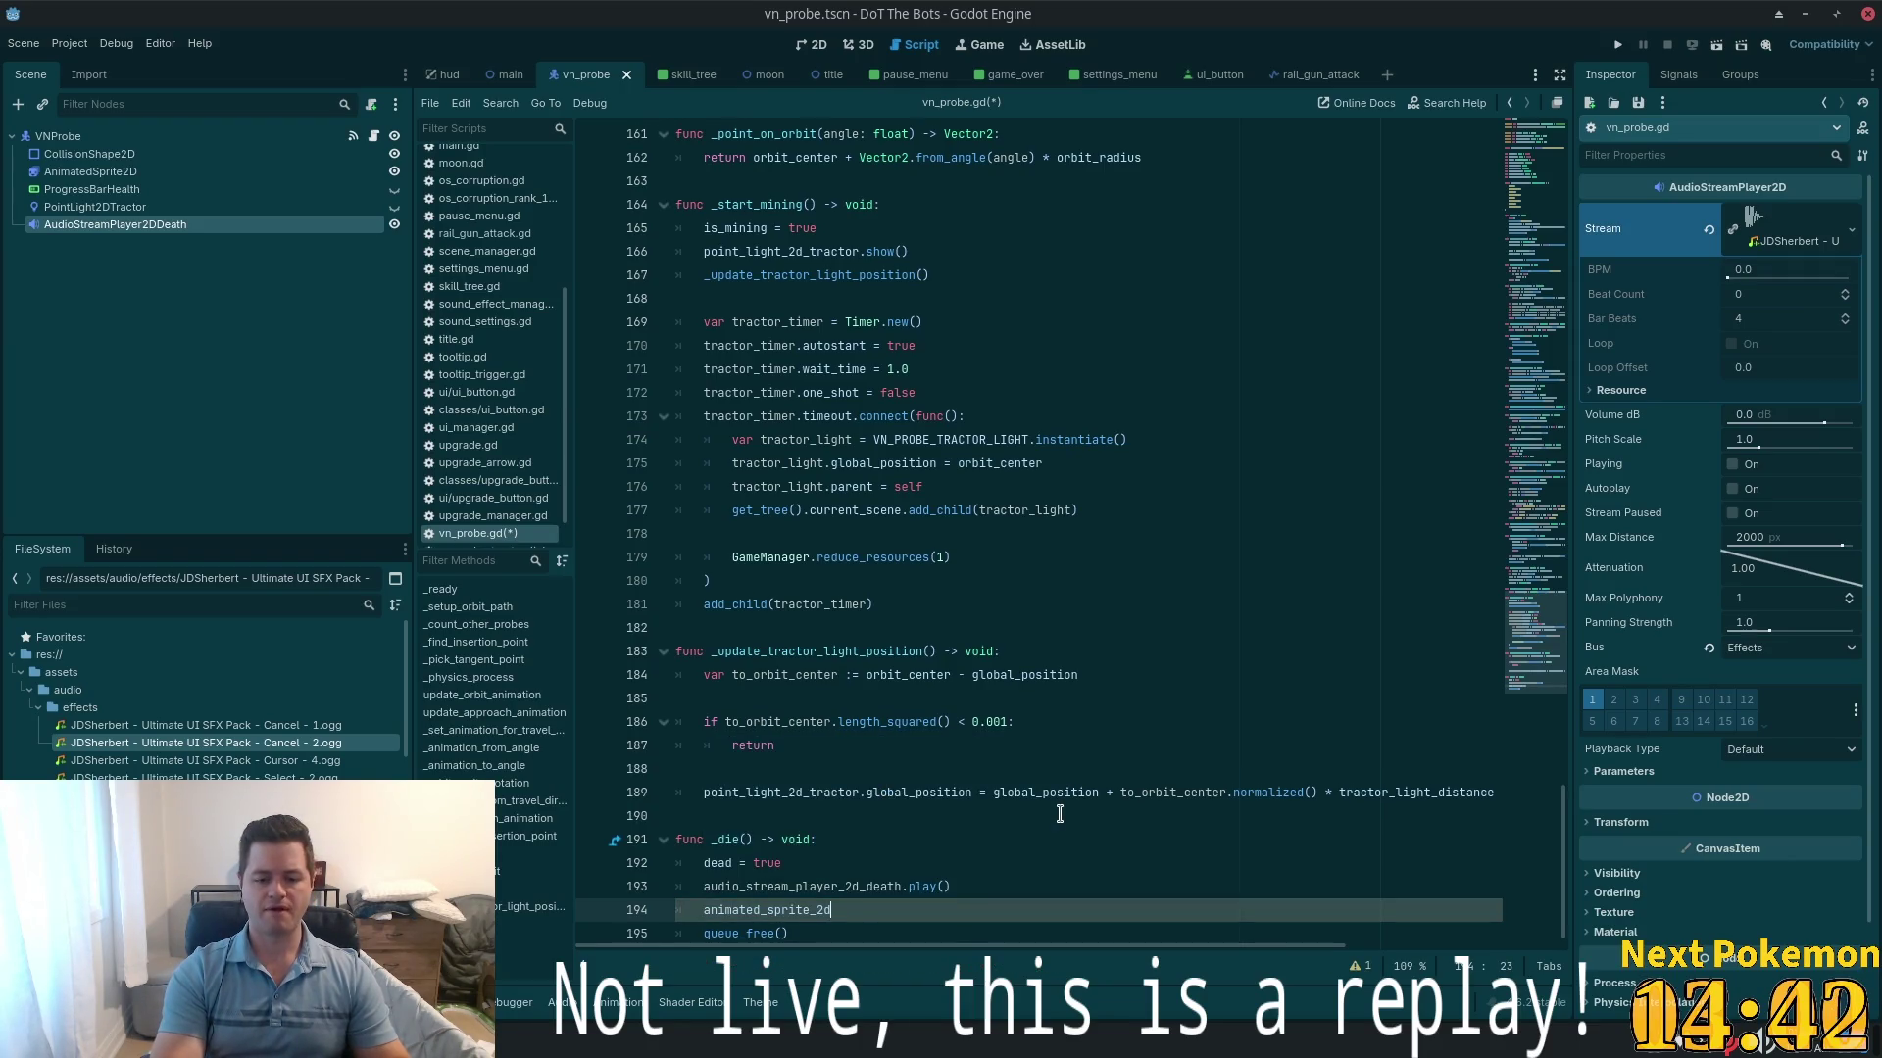
{"action": "type", "text": "."}
{"action": "key", "text": "Return"}
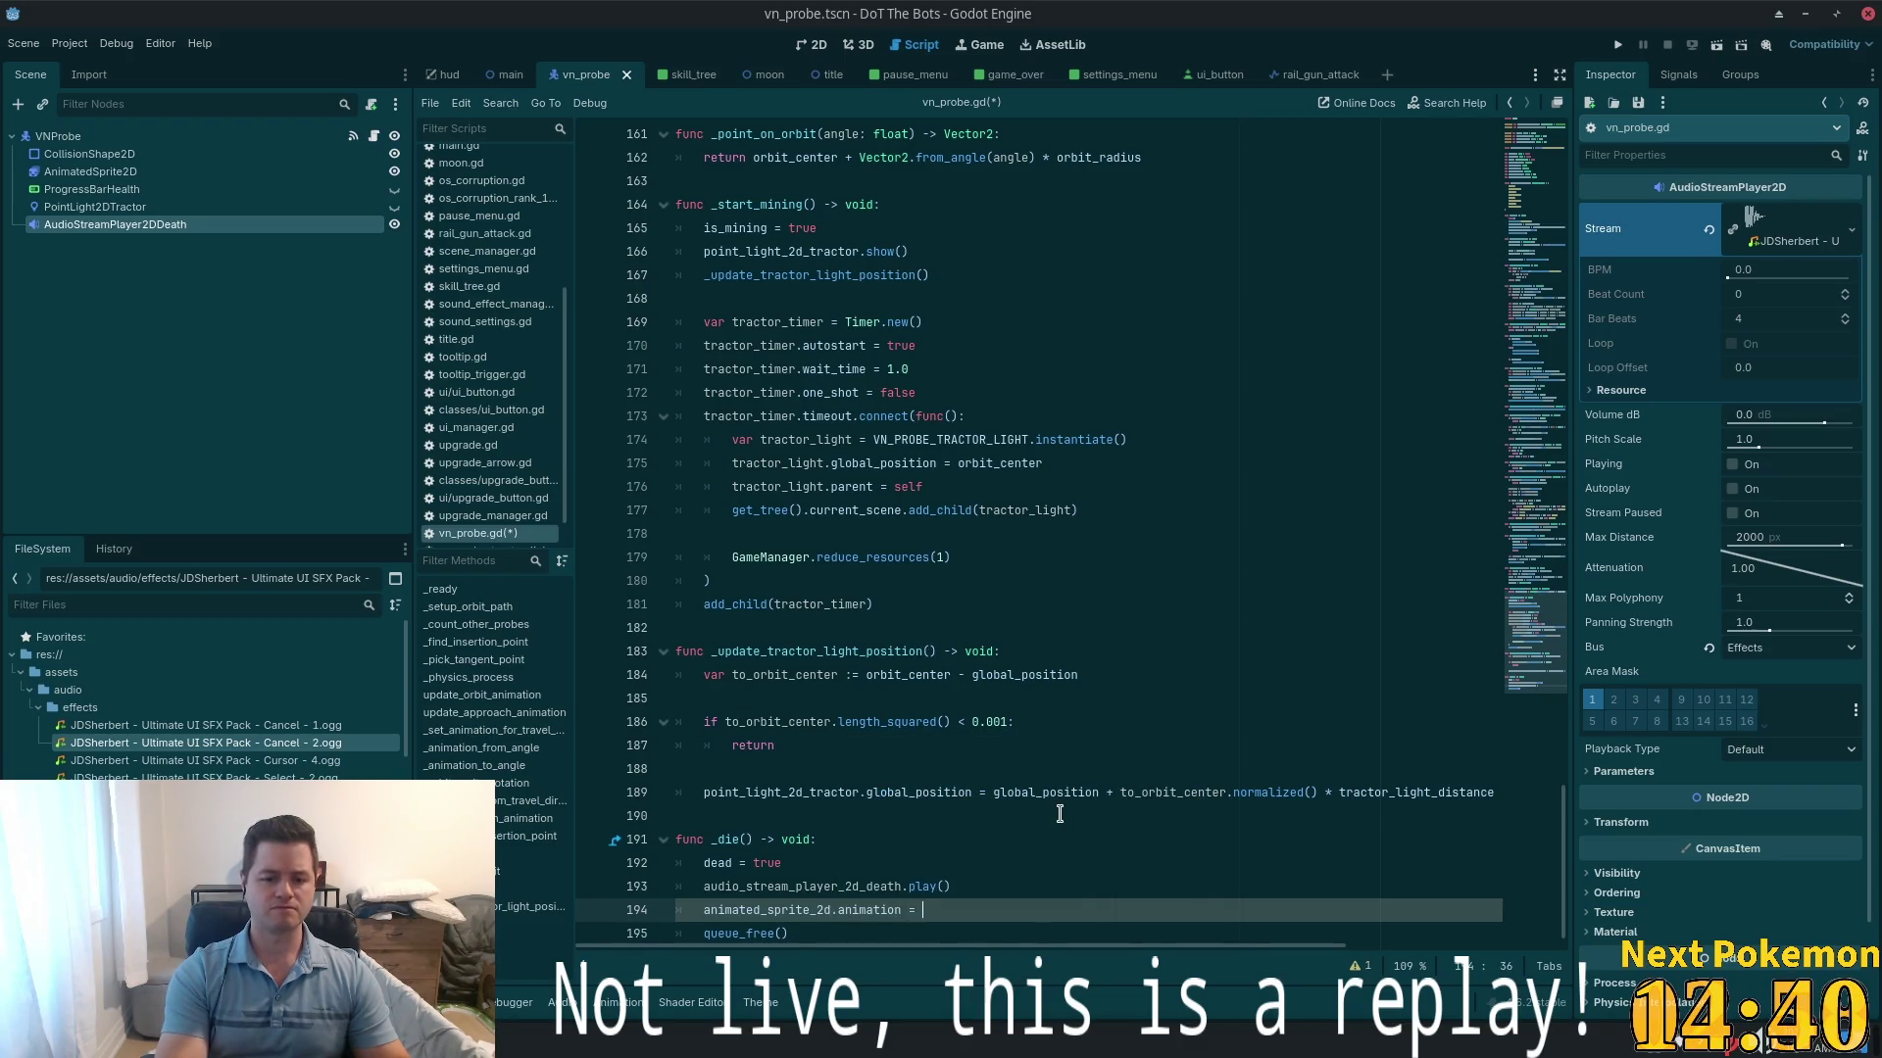
{"action": "type", "text": "\"d"}
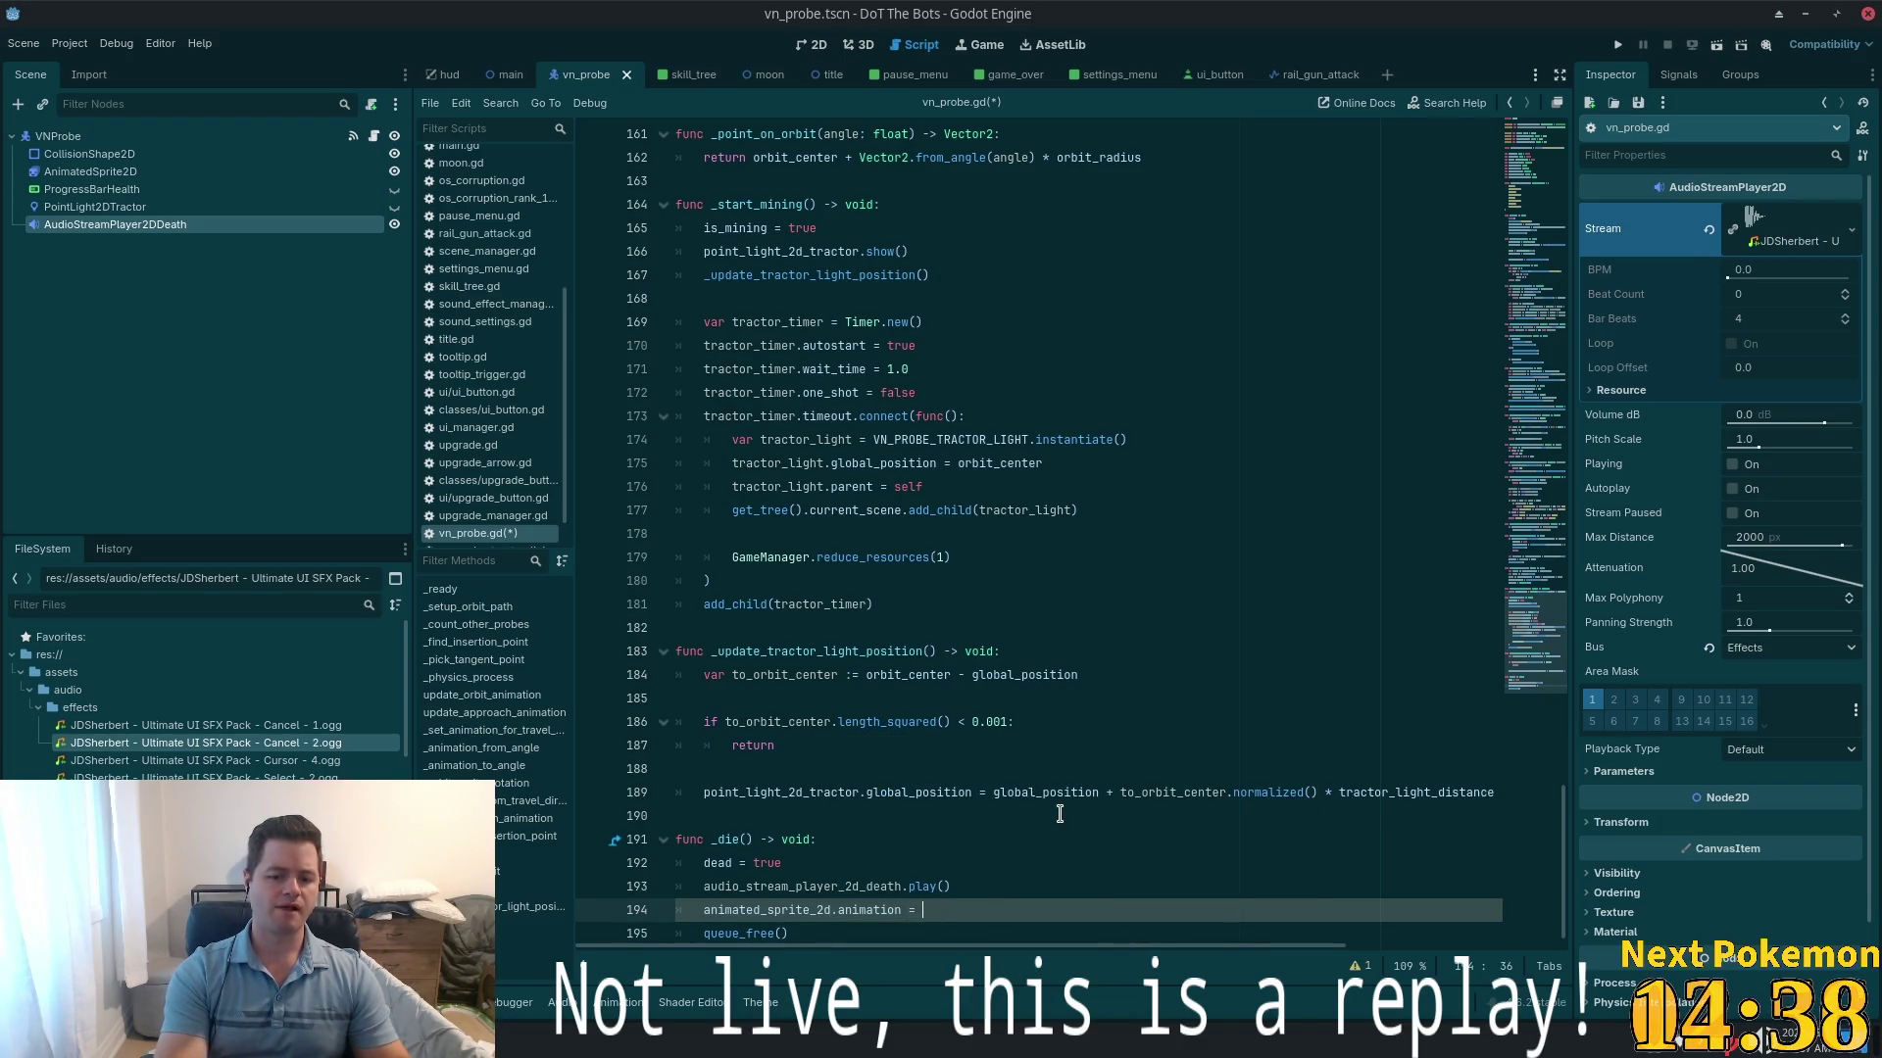
{"action": "type", "text": "ea"}
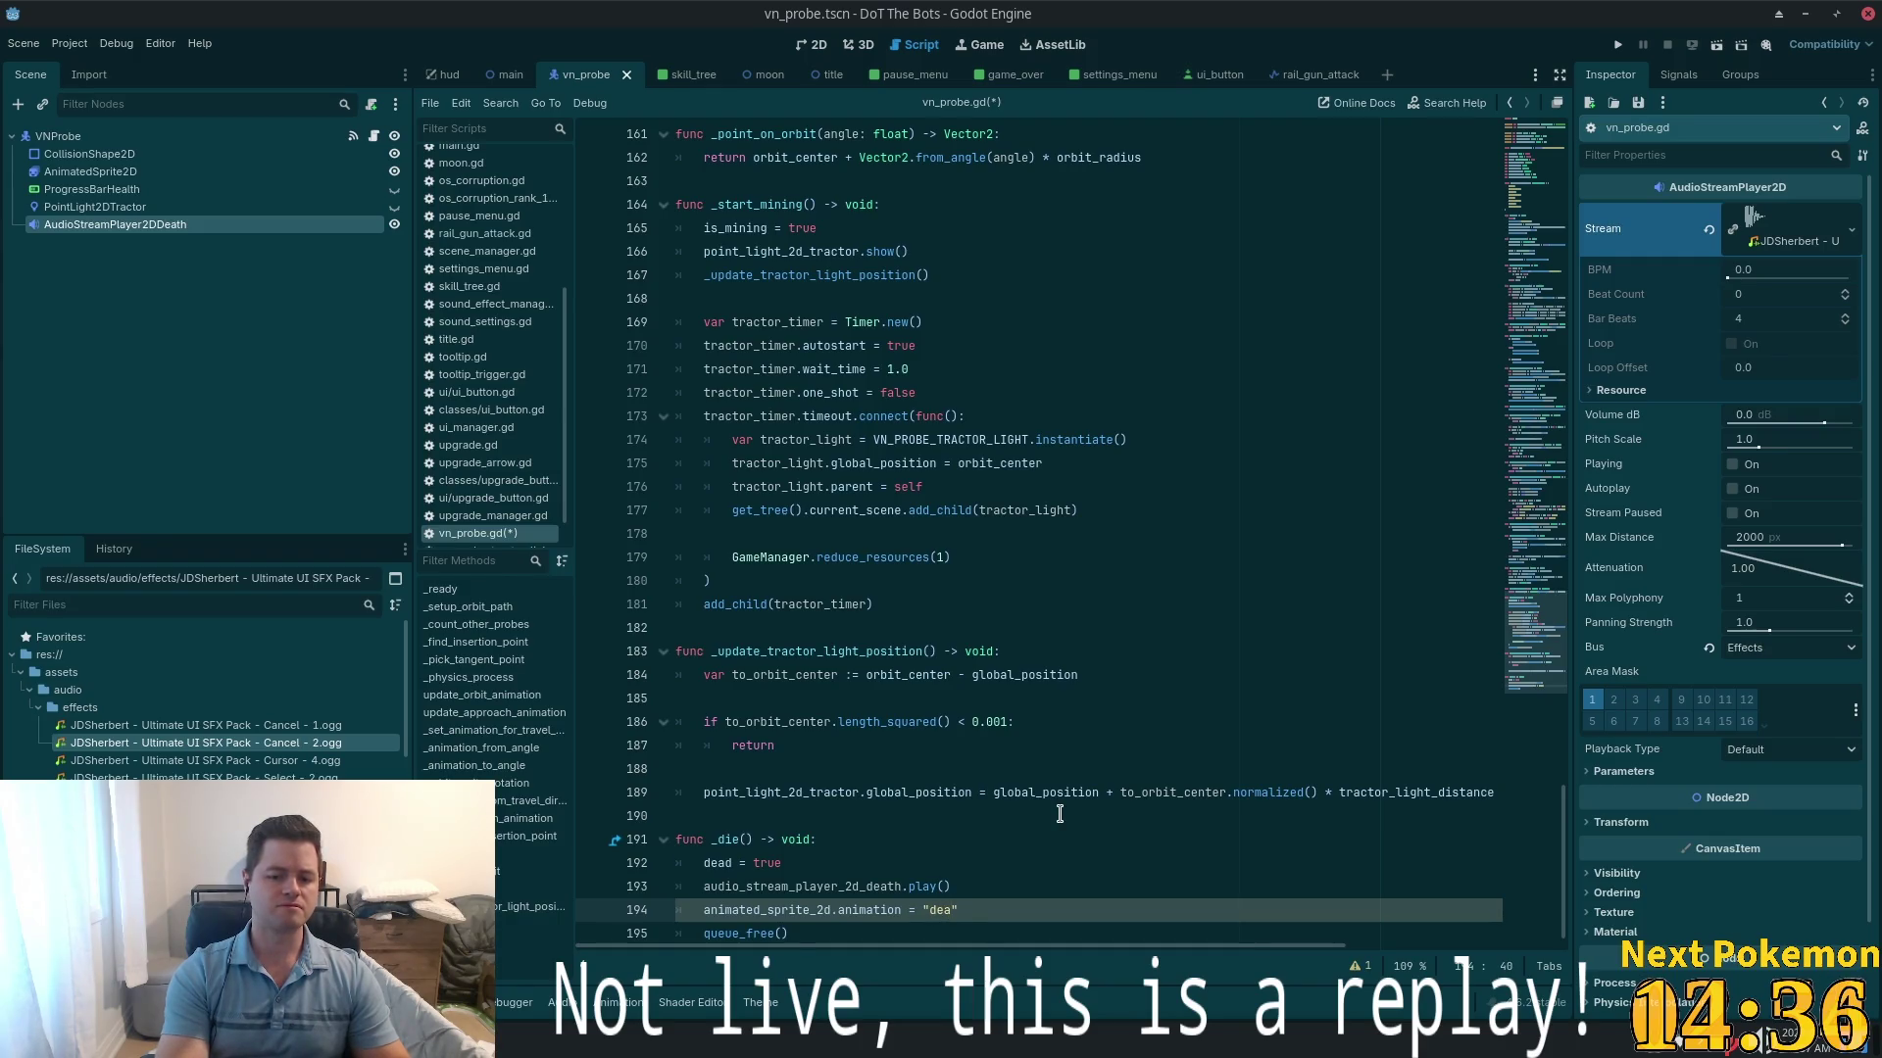
{"action": "type", "text": "th"}
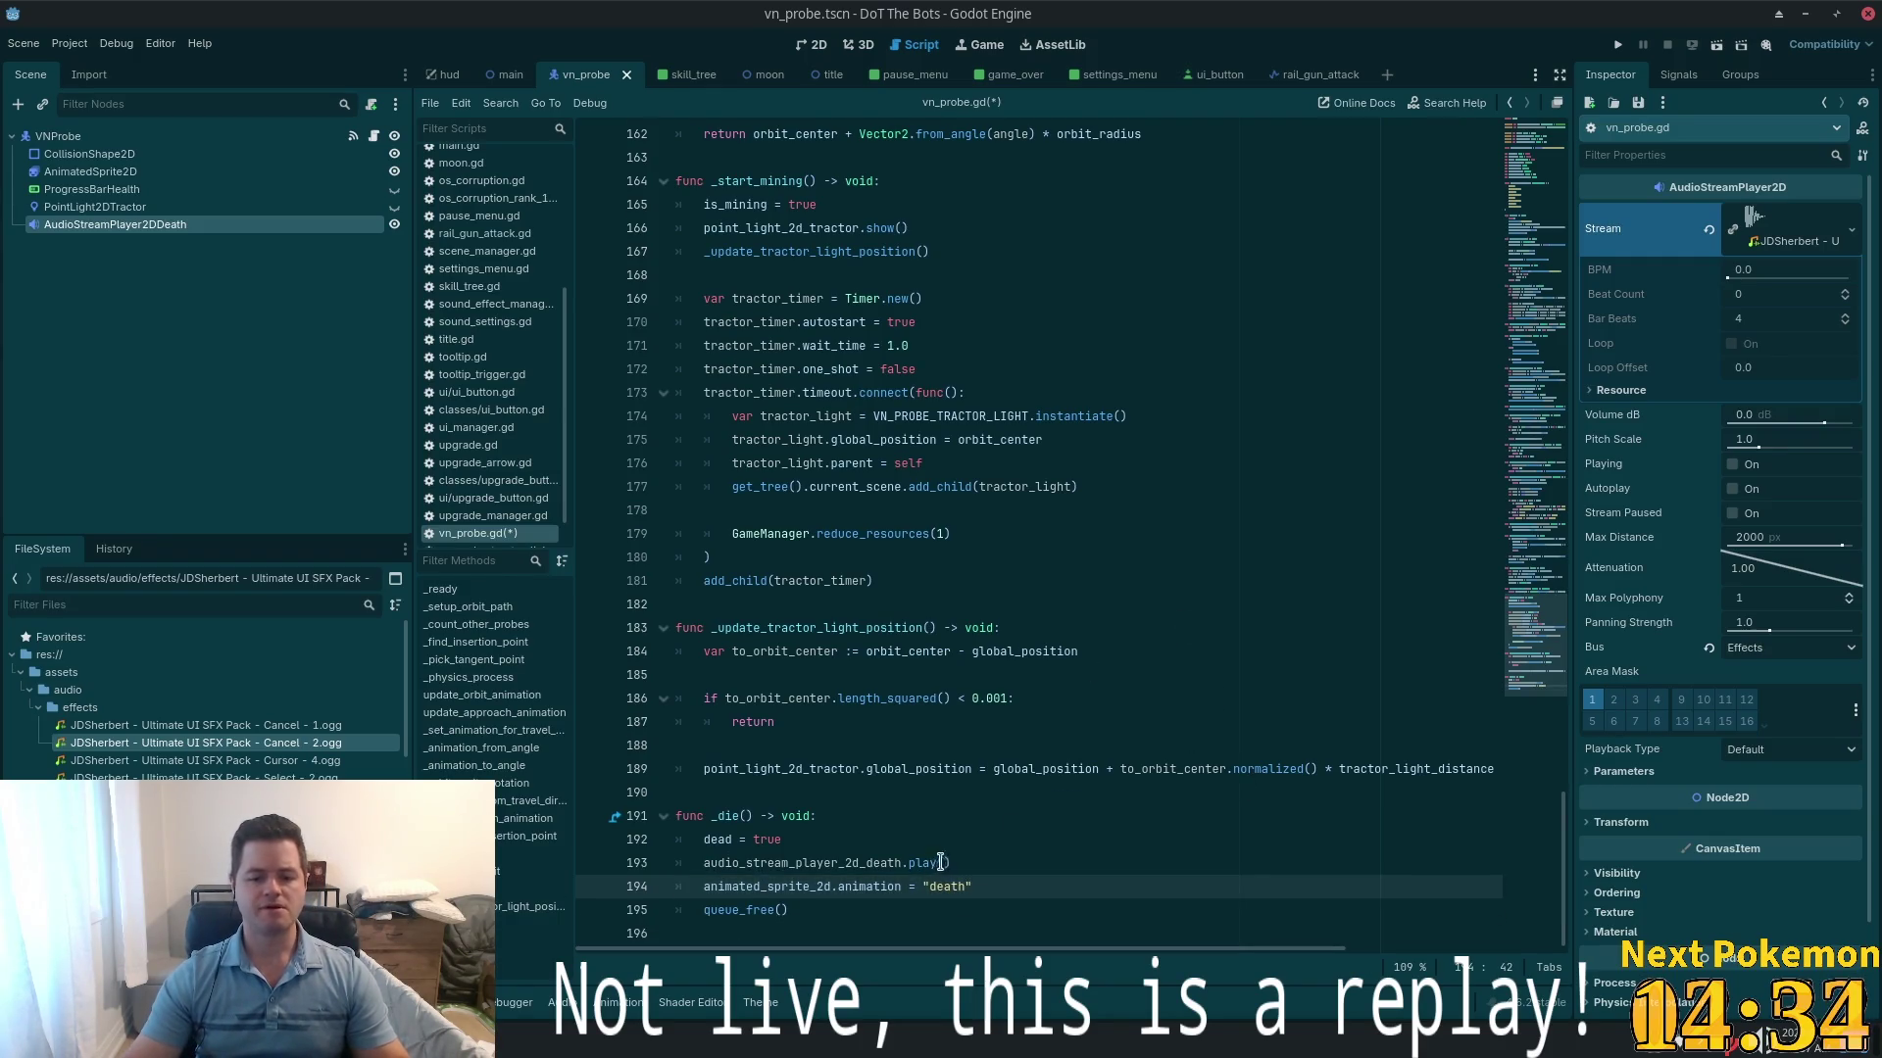
{"action": "left_click", "coordinate": [997, 890]}
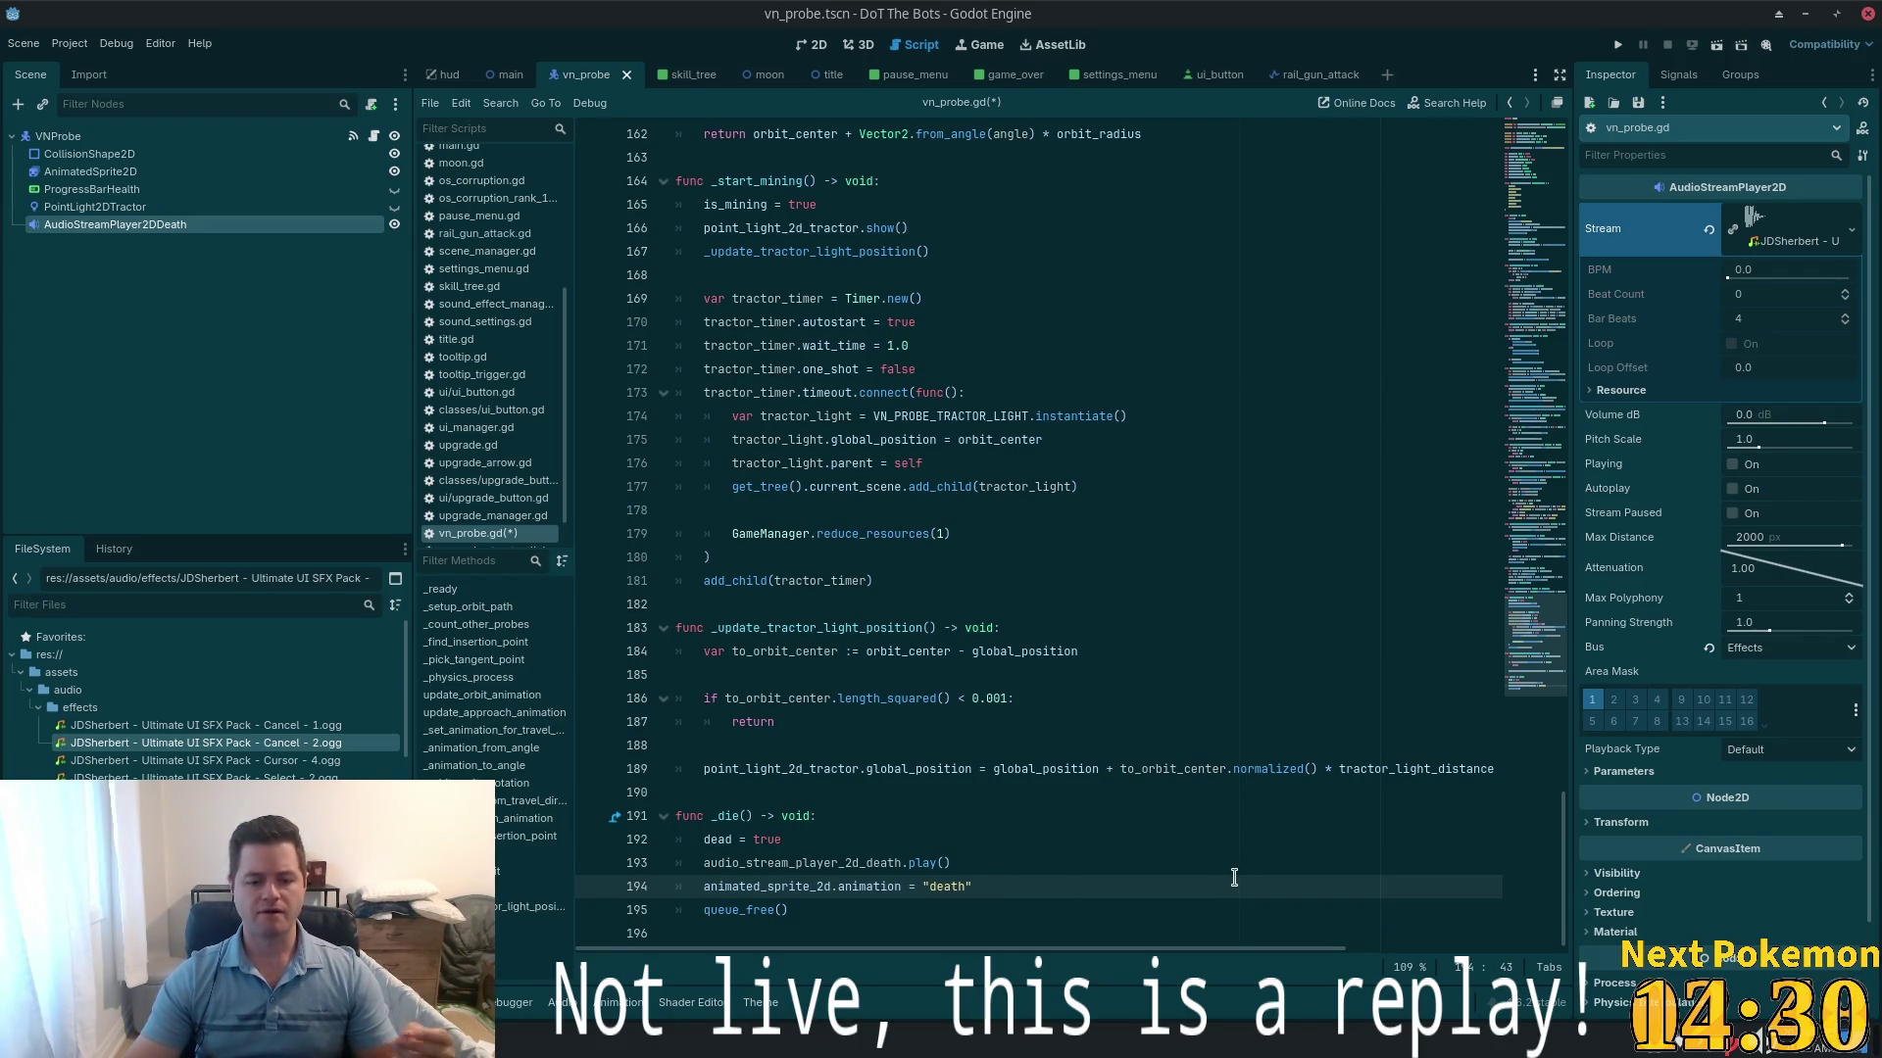
{"action": "left_click", "coordinate": [1274, 840]}
{"action": "key", "text": "BackSpace"}
{"action": "key", "text": "BackSpace"}
{"action": "key", "text": "BackSpace"}
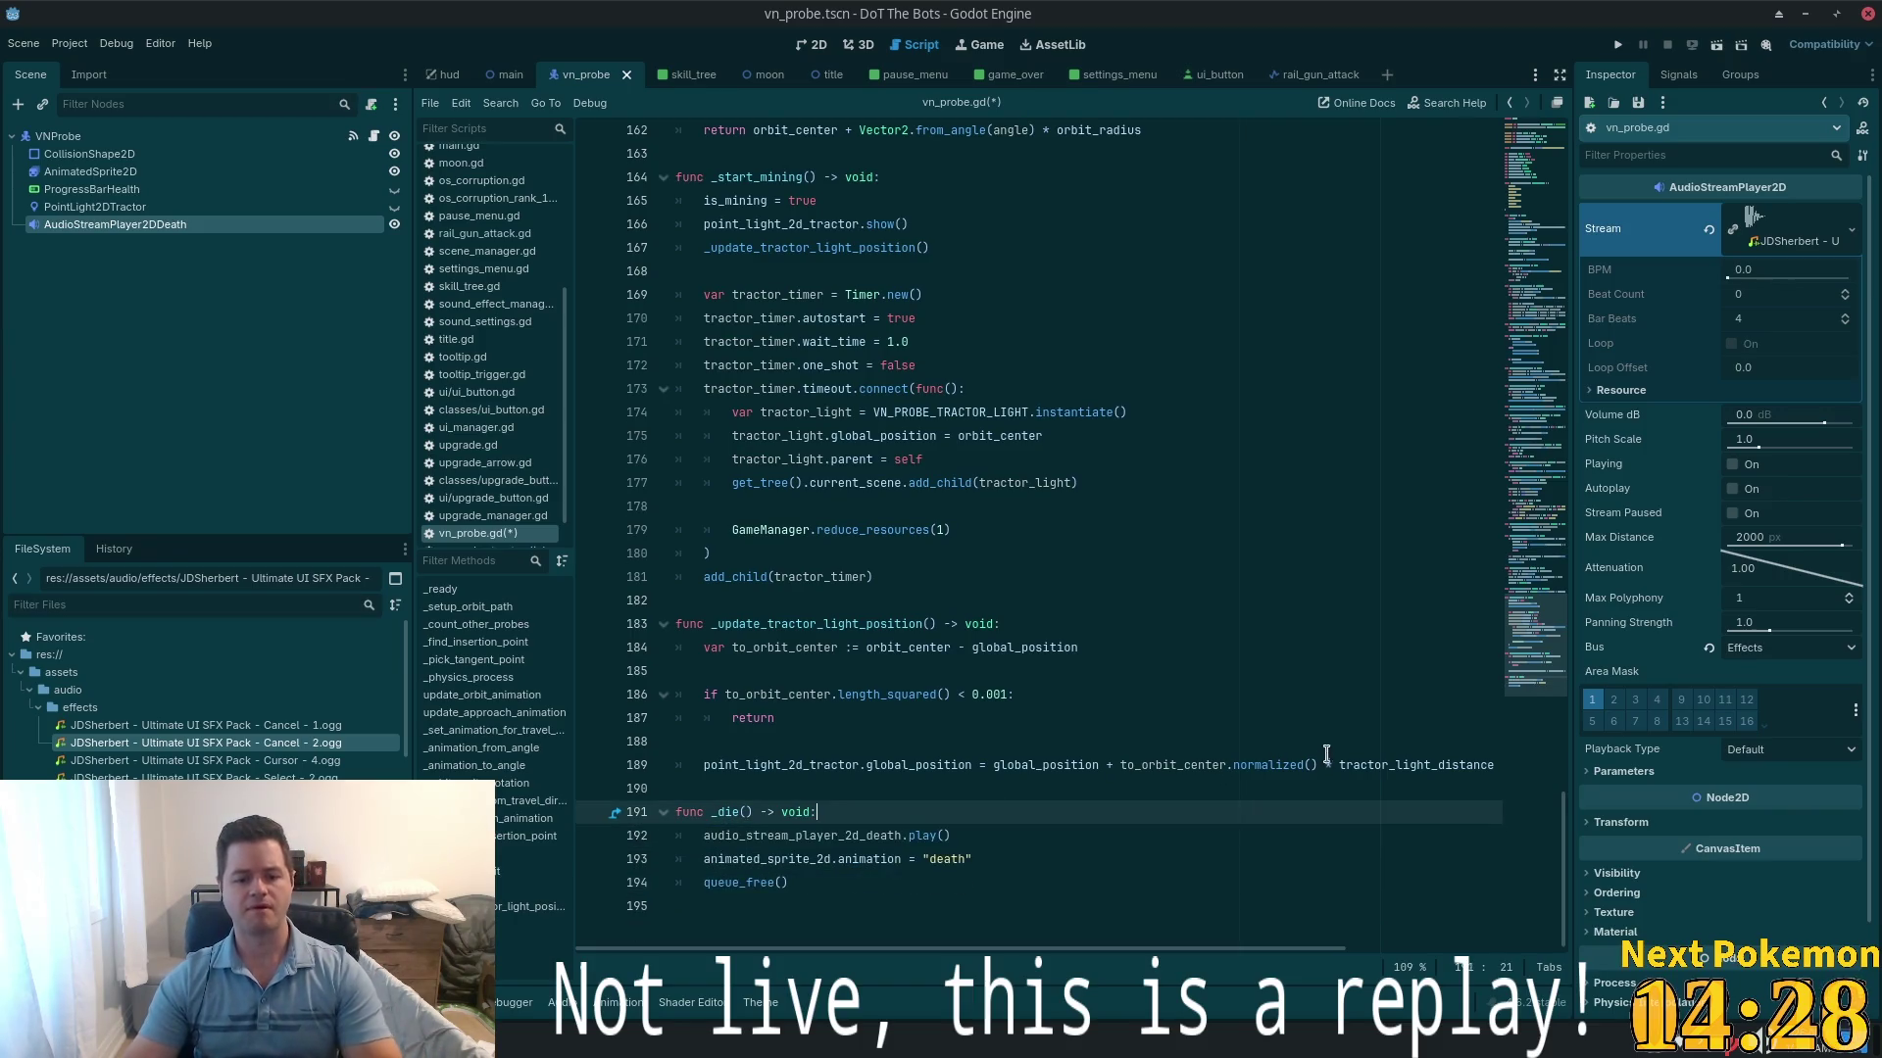
- Browse up the script to the _play_direction_animation function
{"action": "left_click", "coordinate": [995, 861]}
{"action": "left_click", "coordinate": [1550, 534]}
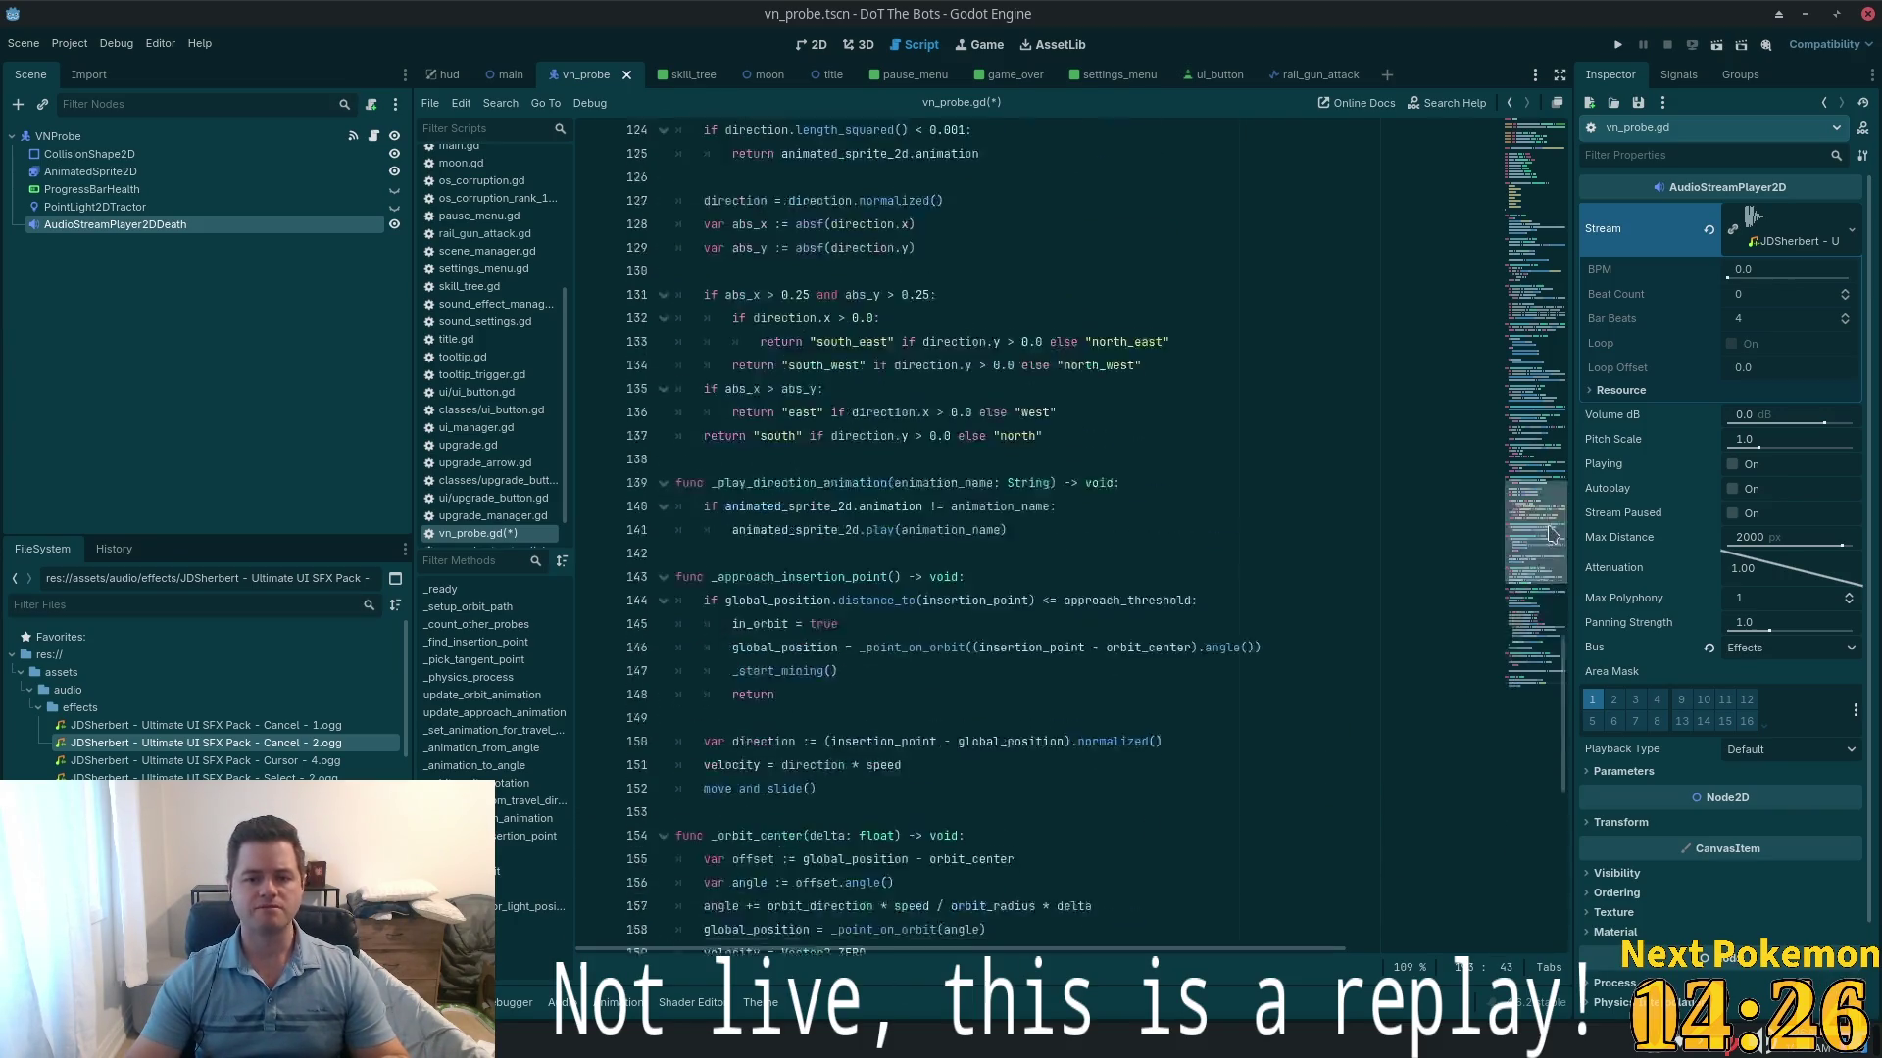
{"action": "mouse_move", "coordinate": [1551, 534]}
{"action": "left_mouse_down"}
{"action": "mouse_move", "coordinate": [1537, 211]}
{"action": "mouse_move", "coordinate": [1515, 445]}
{"action": "left_mouse_up"}
{"action": "scroll", "coordinate": [1161, 572], "scroll_direction": "down", "scroll_amount": 11}
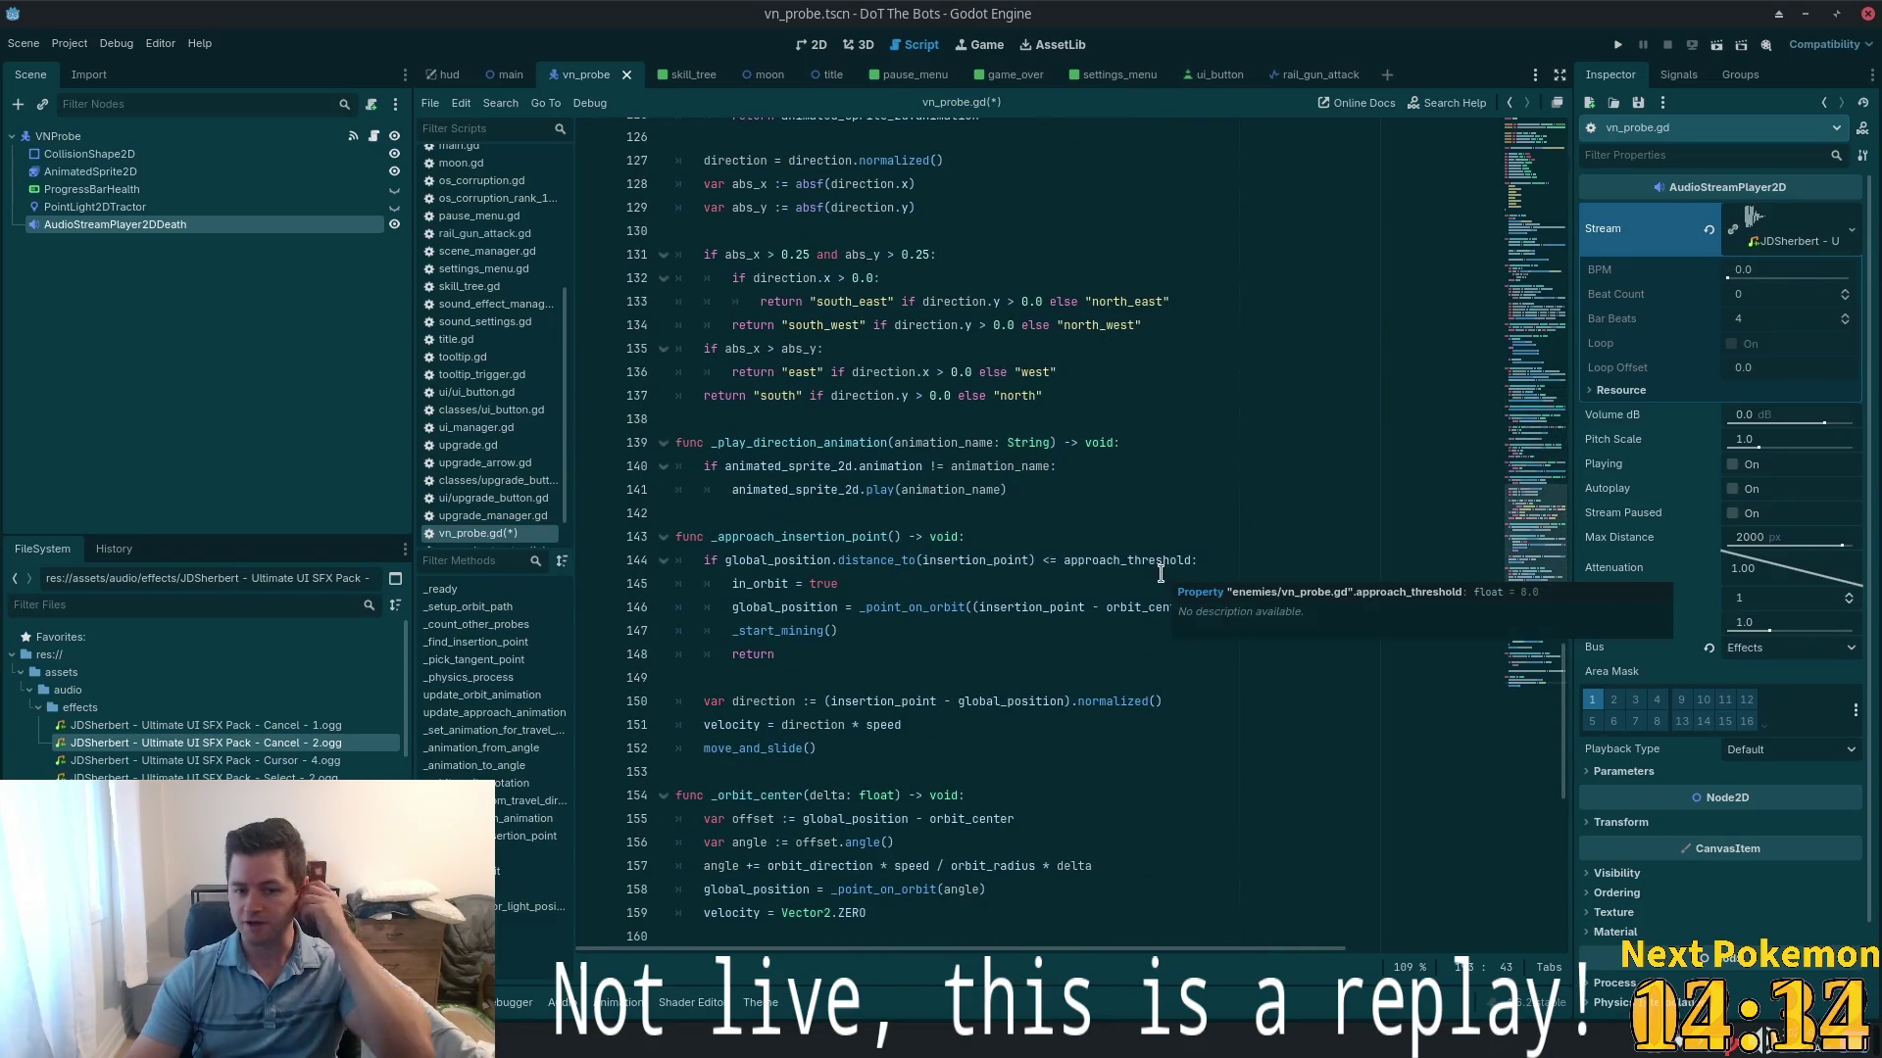
{"action": "mouse_move", "coordinate": [1160, 573]}
{"action": "scroll", "coordinate": [1159, 574], "scroll_direction": "down", "scroll_amount": 3}
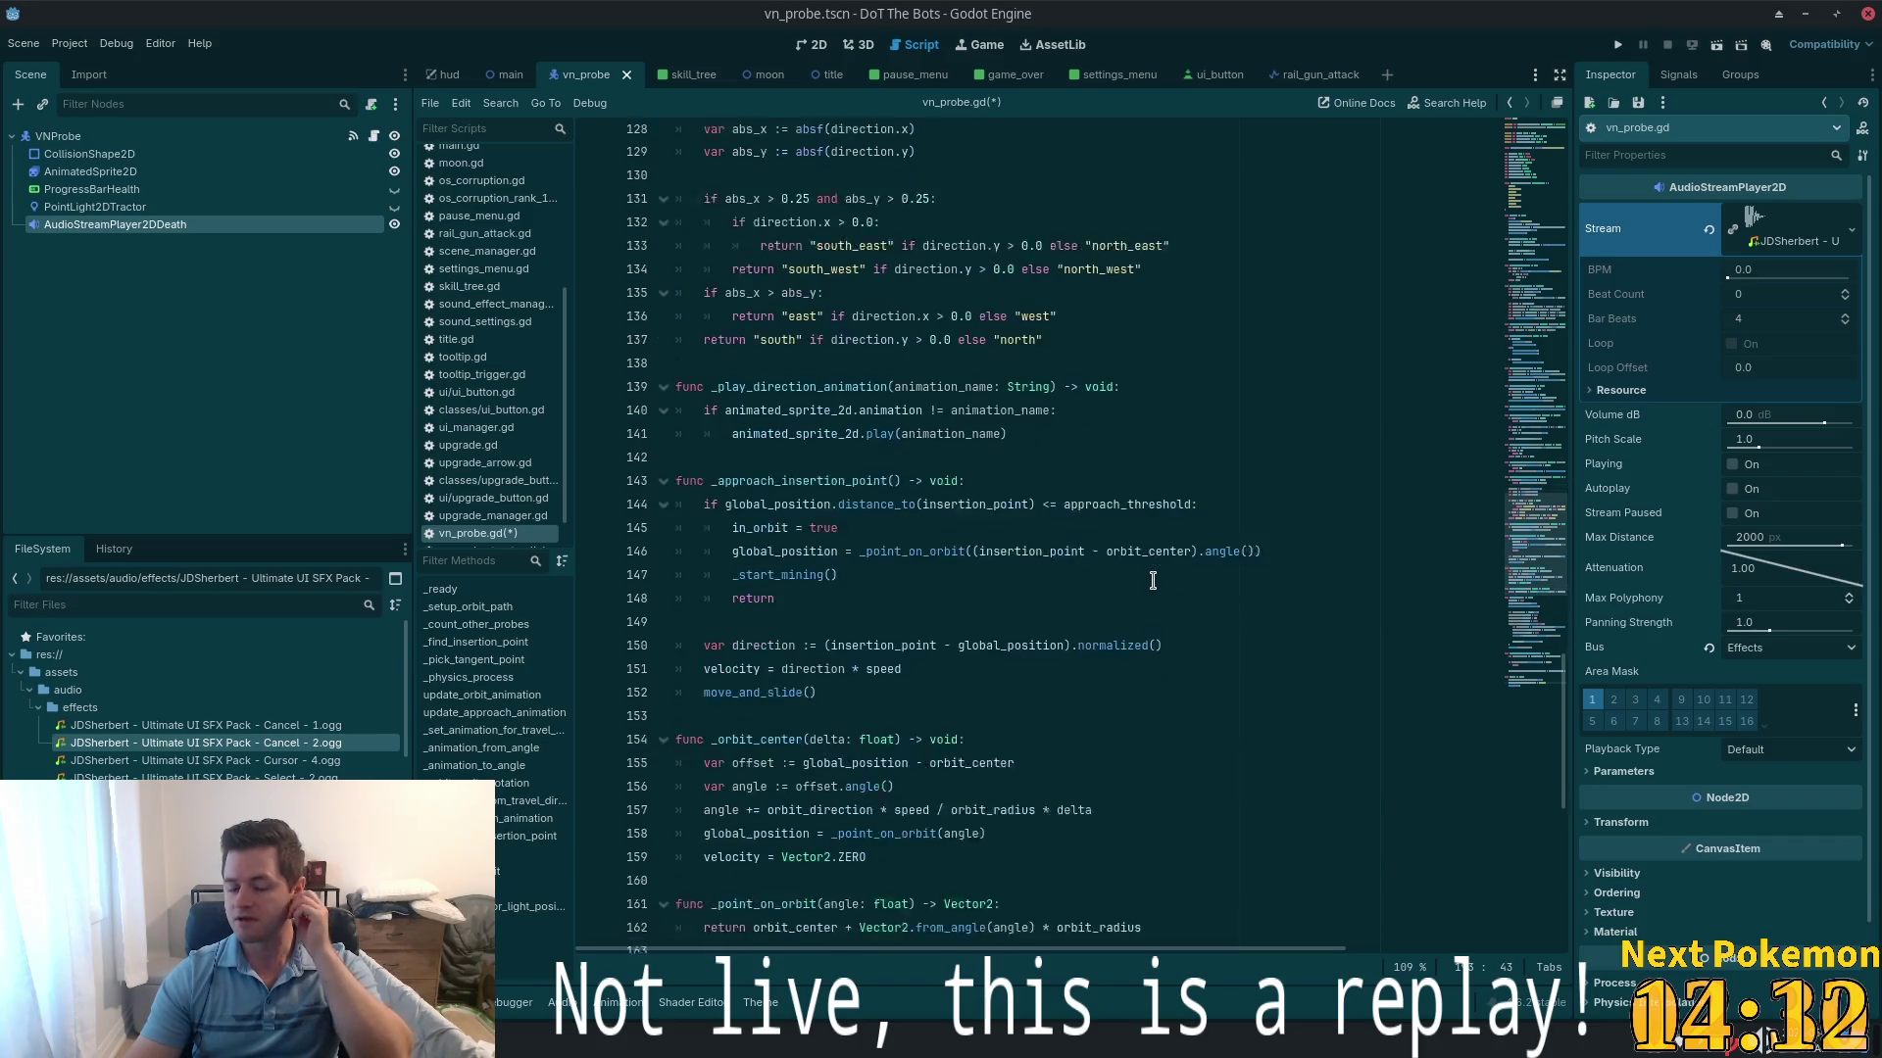
{"action": "double_click", "coordinate": [795, 233]}
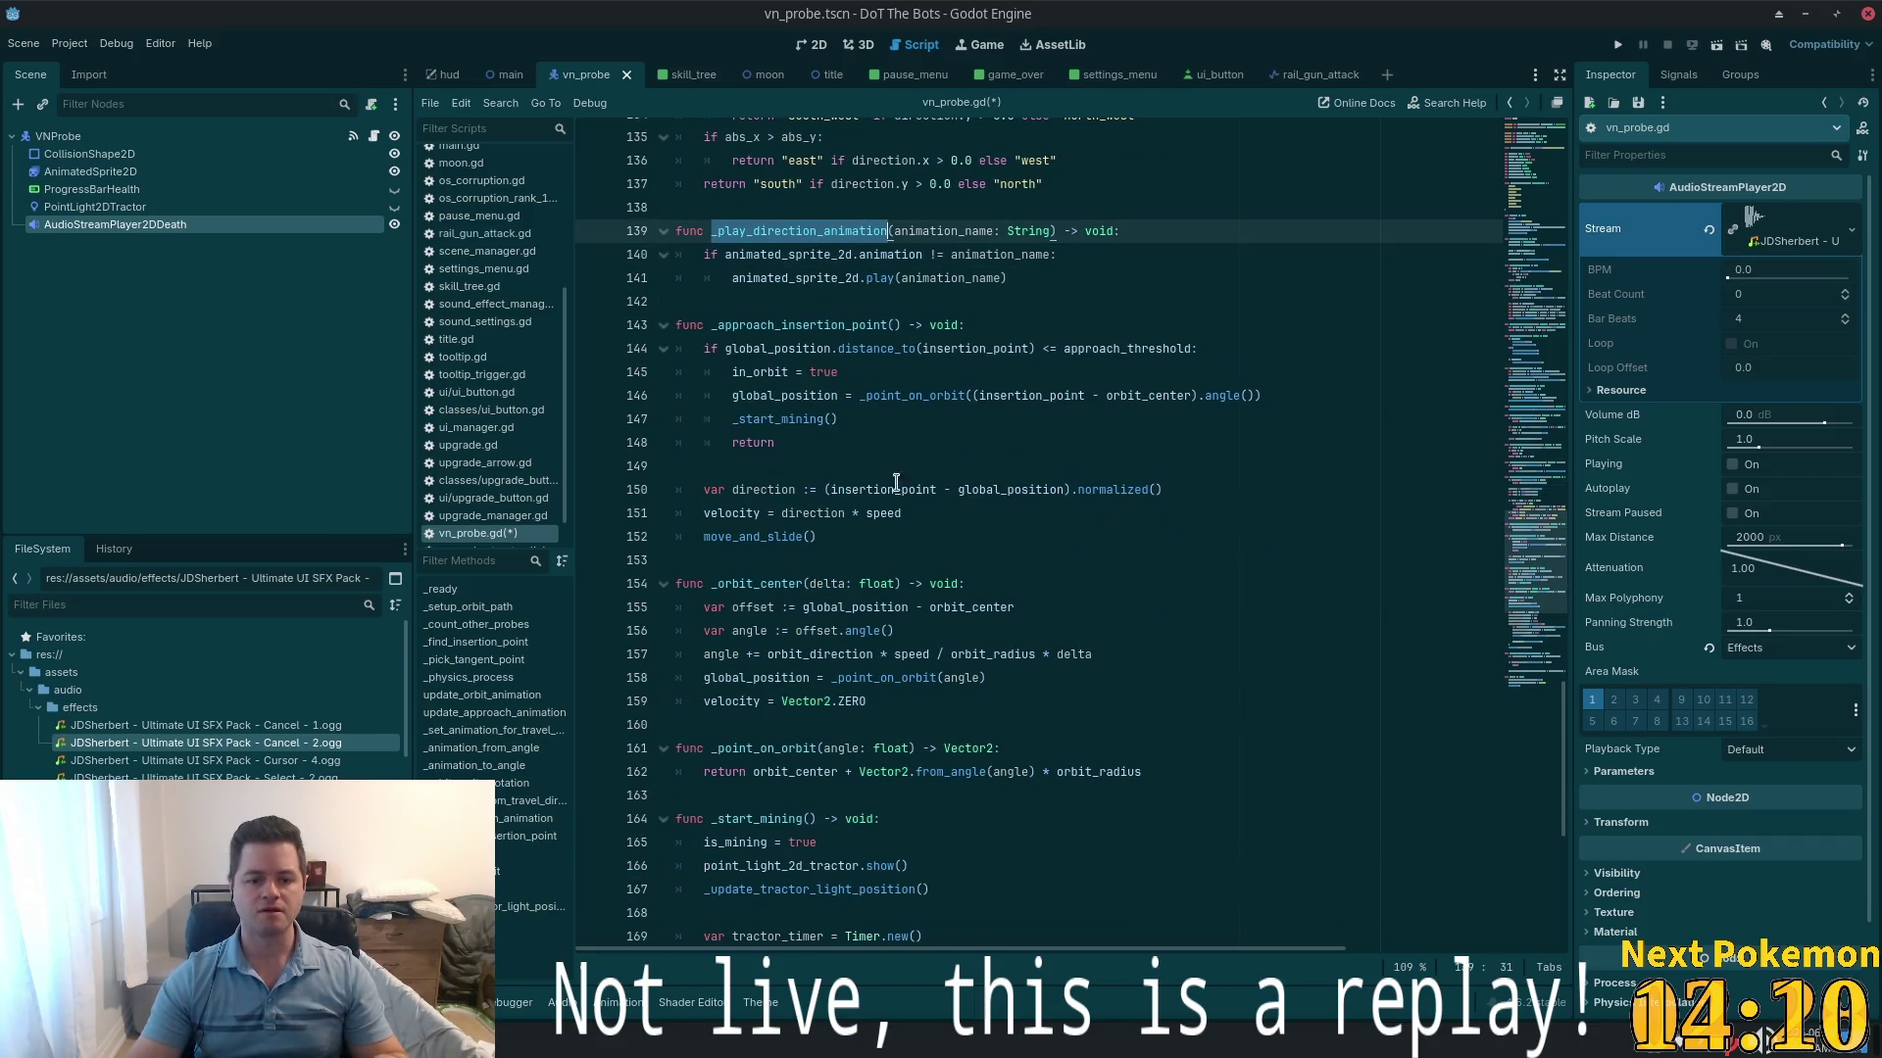
{"action": "scroll", "coordinate": [999, 588], "scroll_direction": "down", "scroll_amount": 3}
- Add an 'if dead: return' guard at the top of _physics_process and save
{"action": "key", "text": "ctrl+f"}
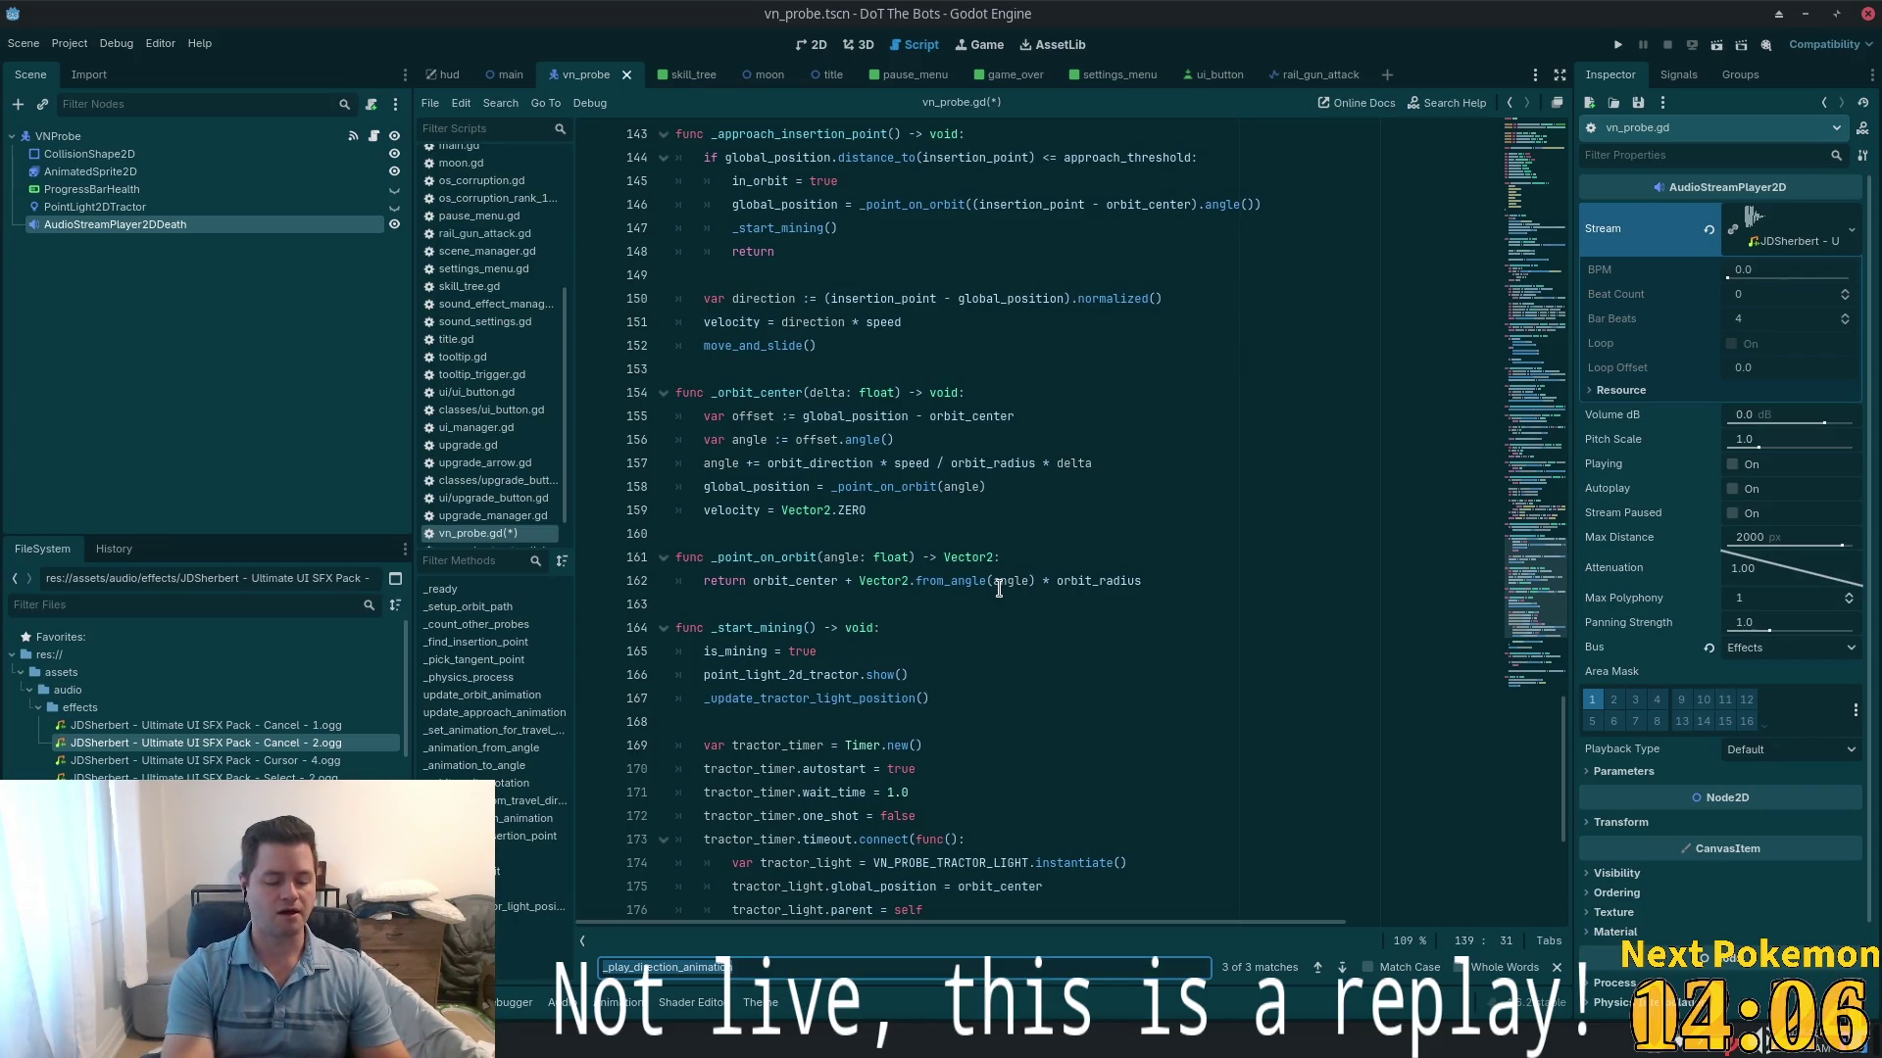
{"action": "type", "text": "proce"}
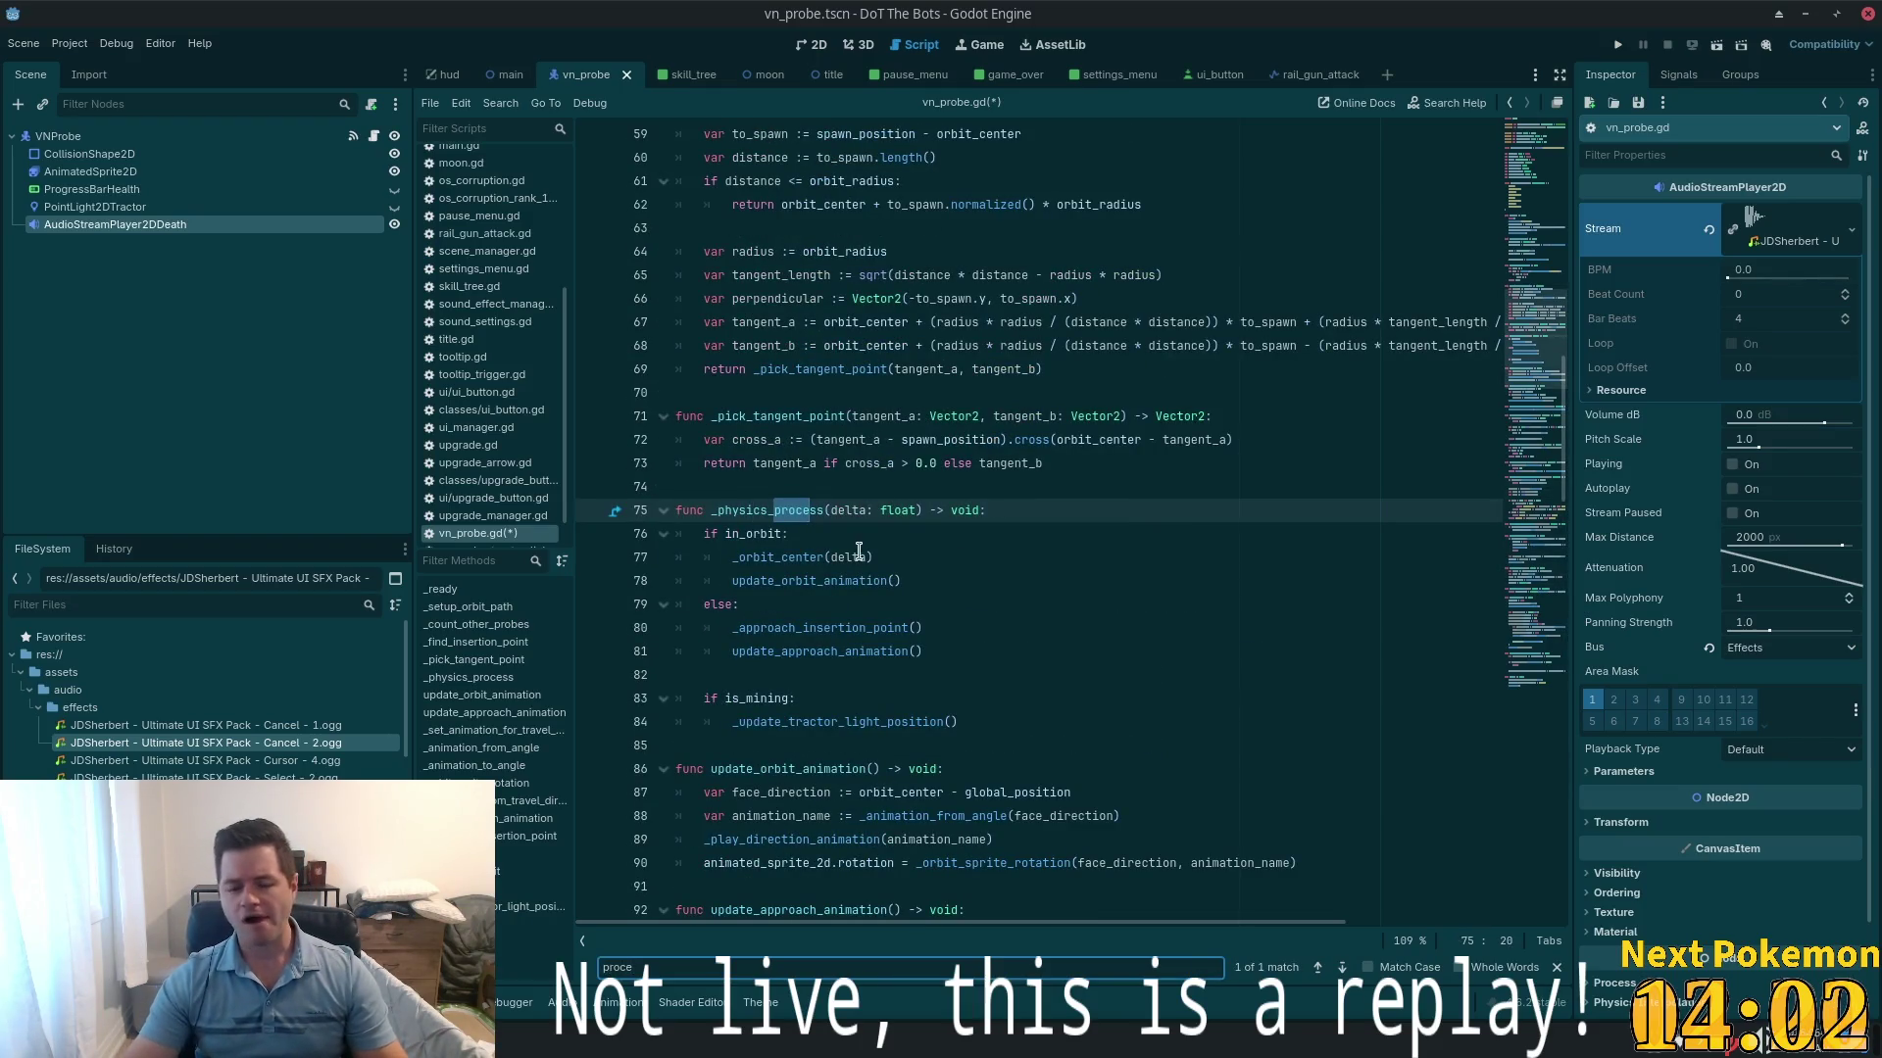
{"action": "left_click", "coordinate": [1010, 510]}
{"action": "key", "text": "Return"}
{"action": "type", "text": "if d"}
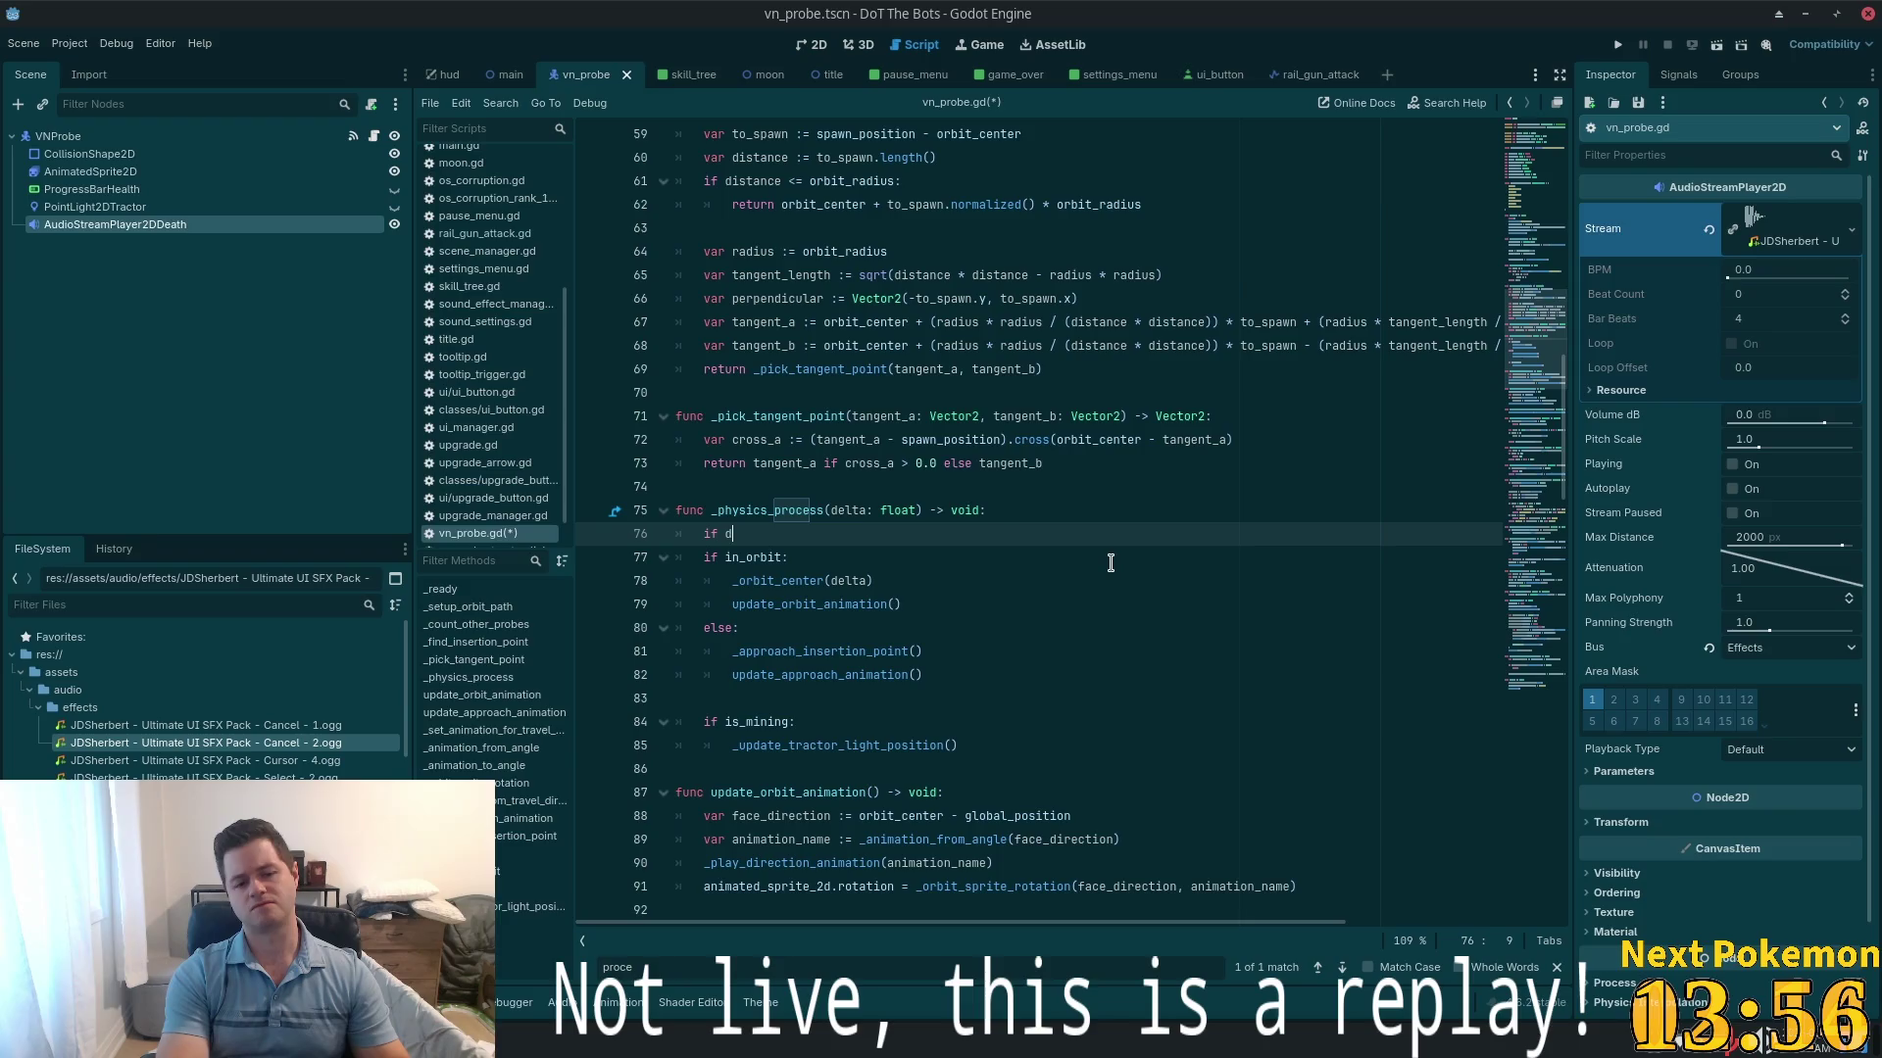
{"action": "type", "text": "ead:"}
{"action": "key", "text": "Return"}
{"action": "type", "text": "return"}
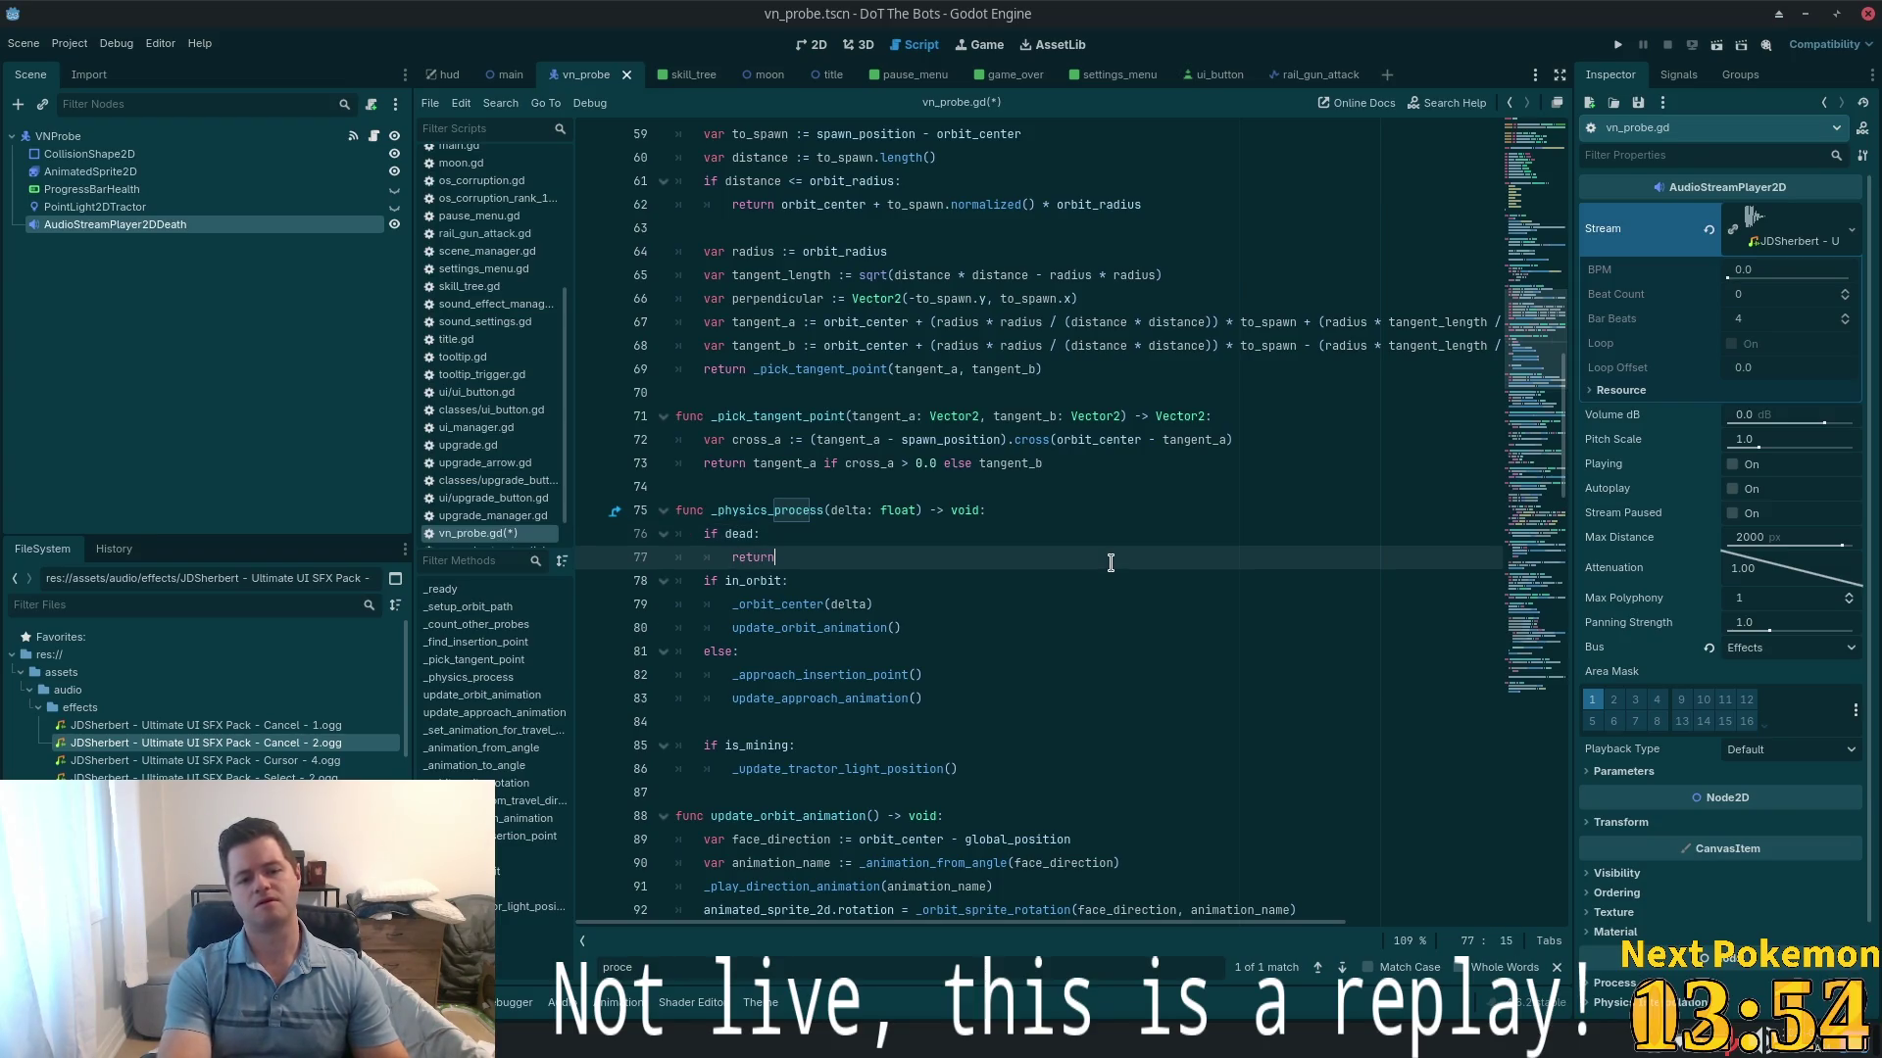
{"action": "key", "text": "ctrl+s"}
{"action": "key", "text": "Return"}
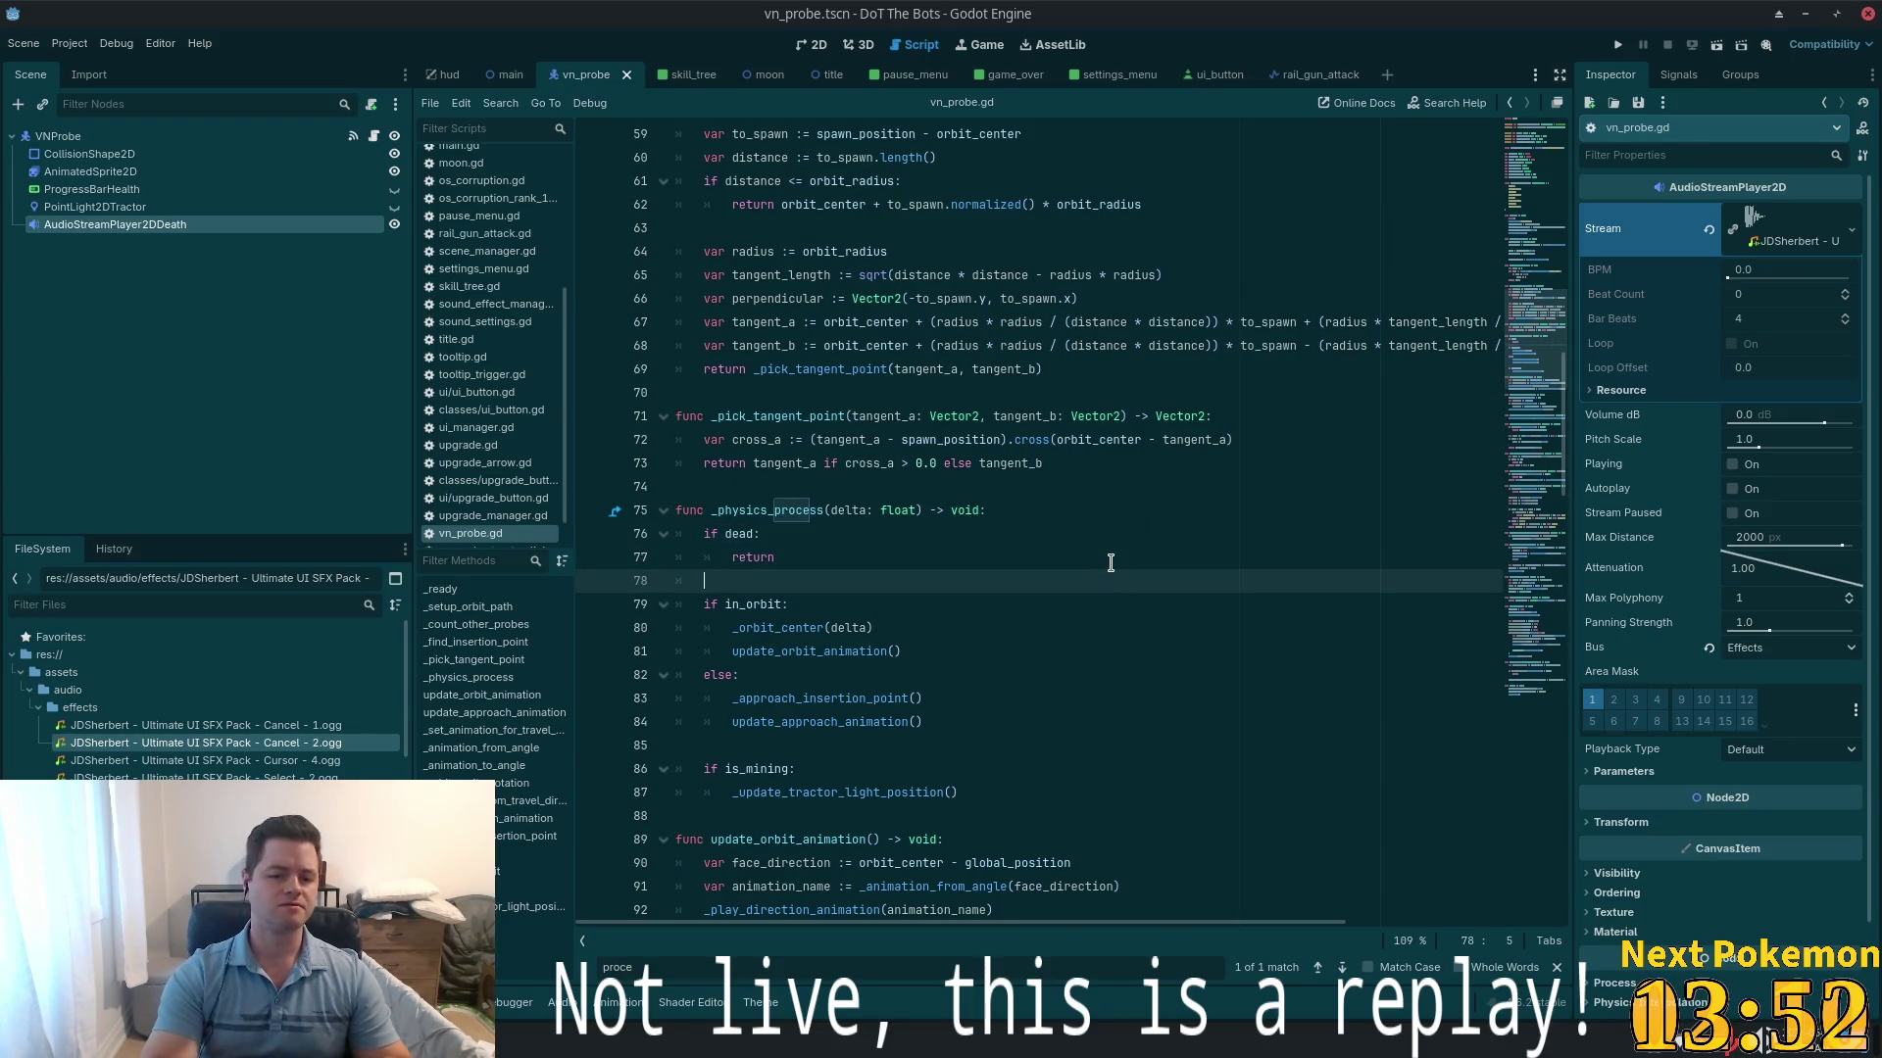
{"action": "key", "text": "BackSpace"}
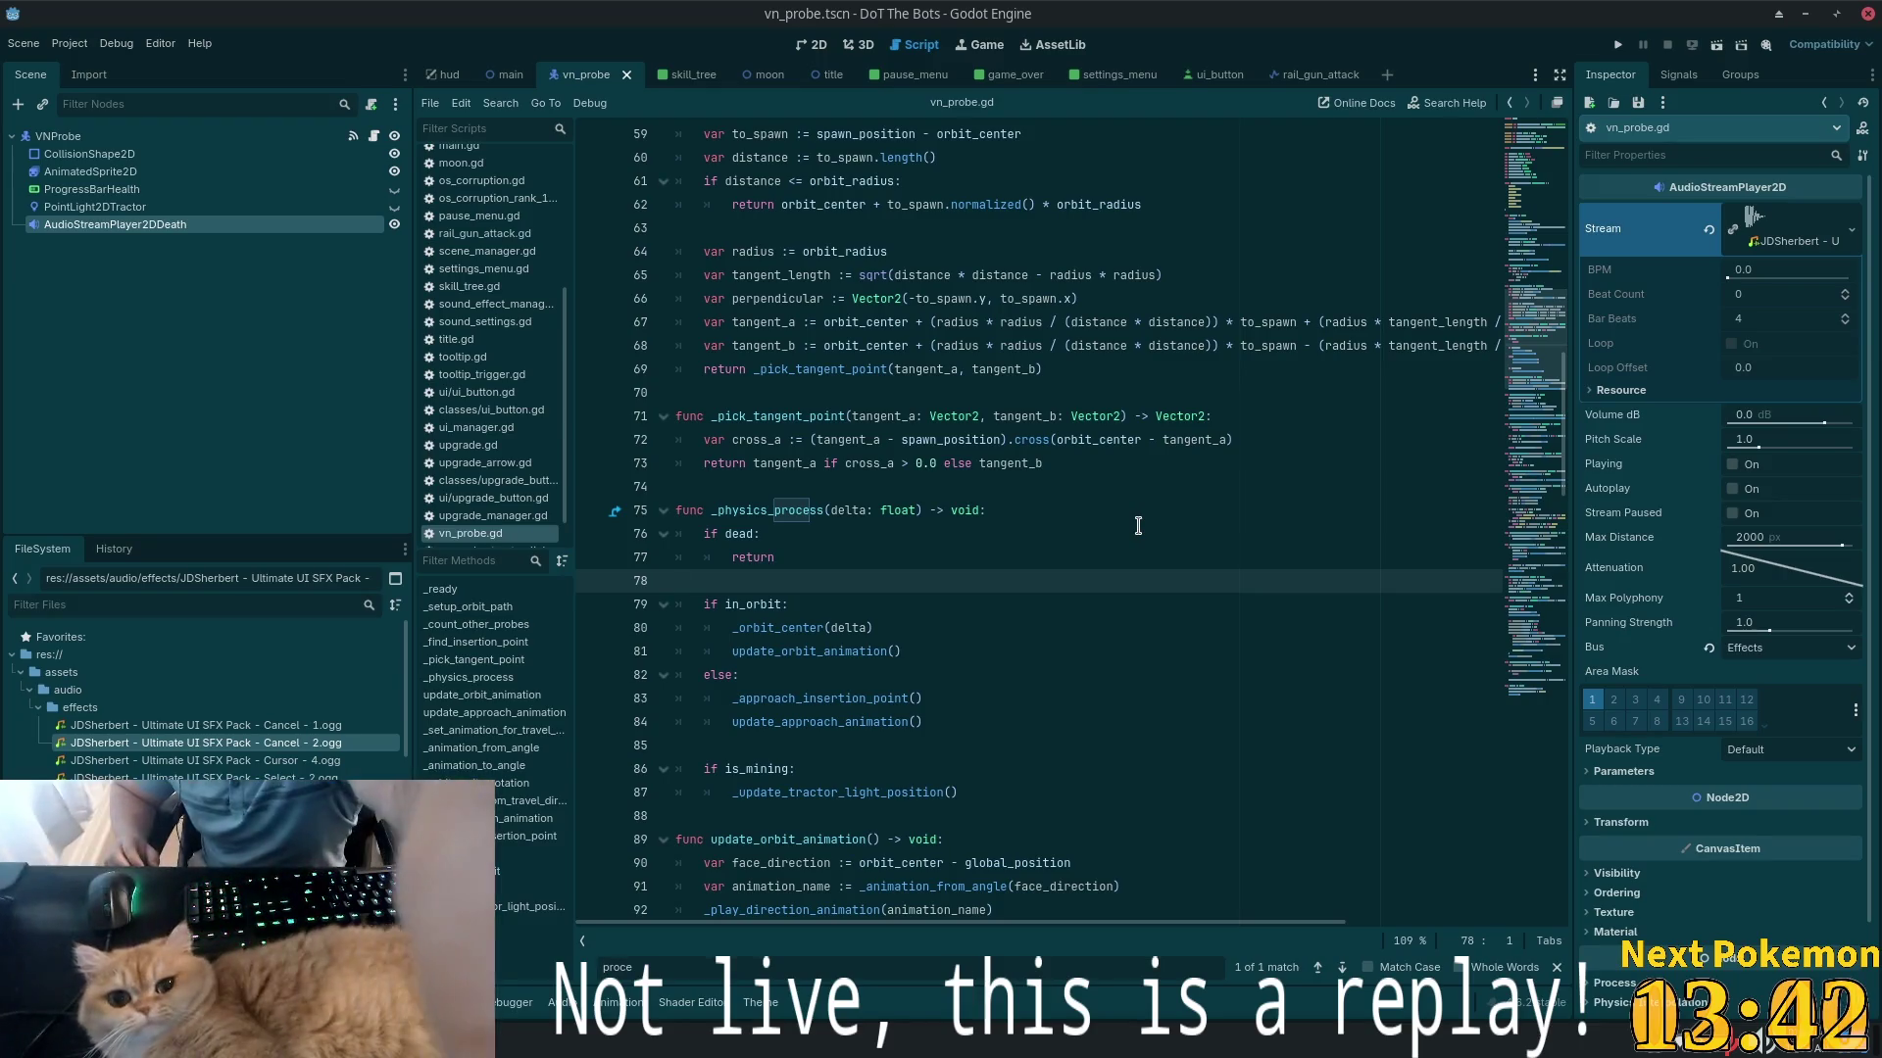
- Review the death animation line in _die and view the AudioStreamPlayer2DDeath node's signals
{"action": "key", "text": "XF86AudioLowerVolume"}
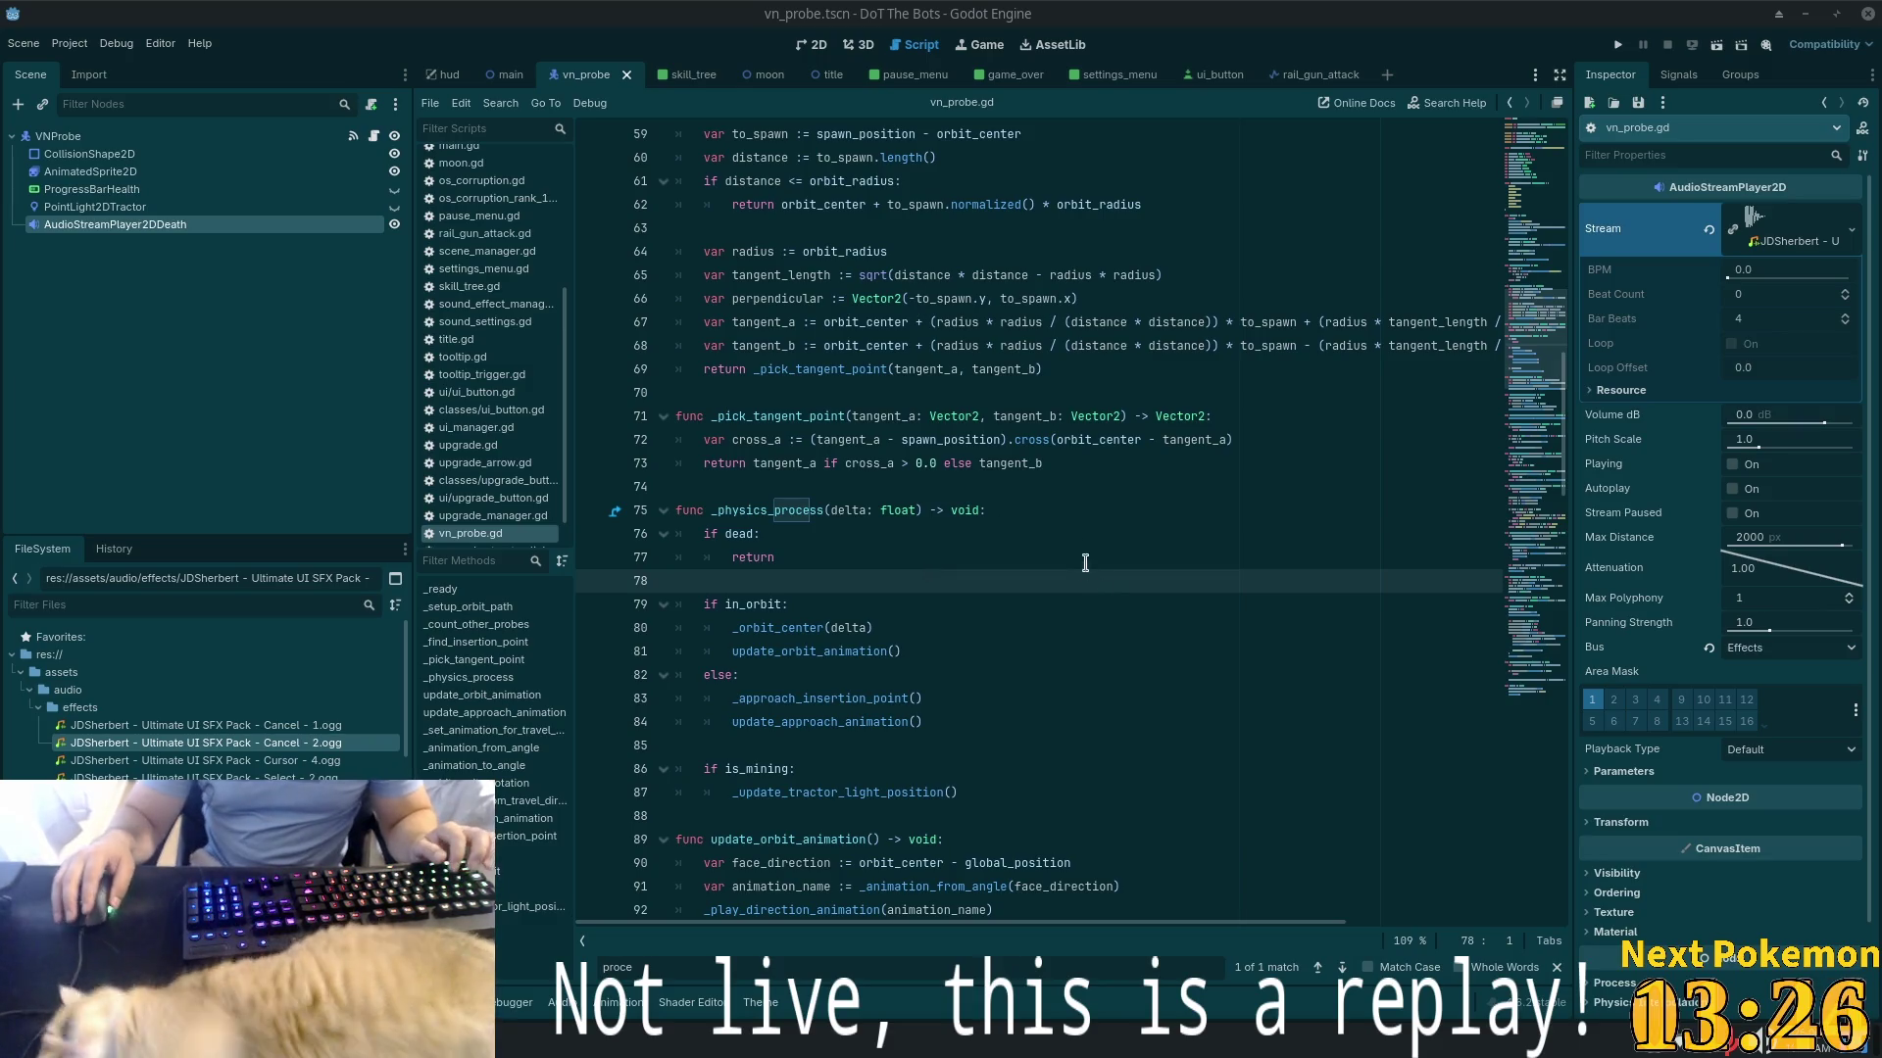
{"action": "left_click_drag", "start_coordinate": [1537, 339], "coordinate": [1543, 750]}
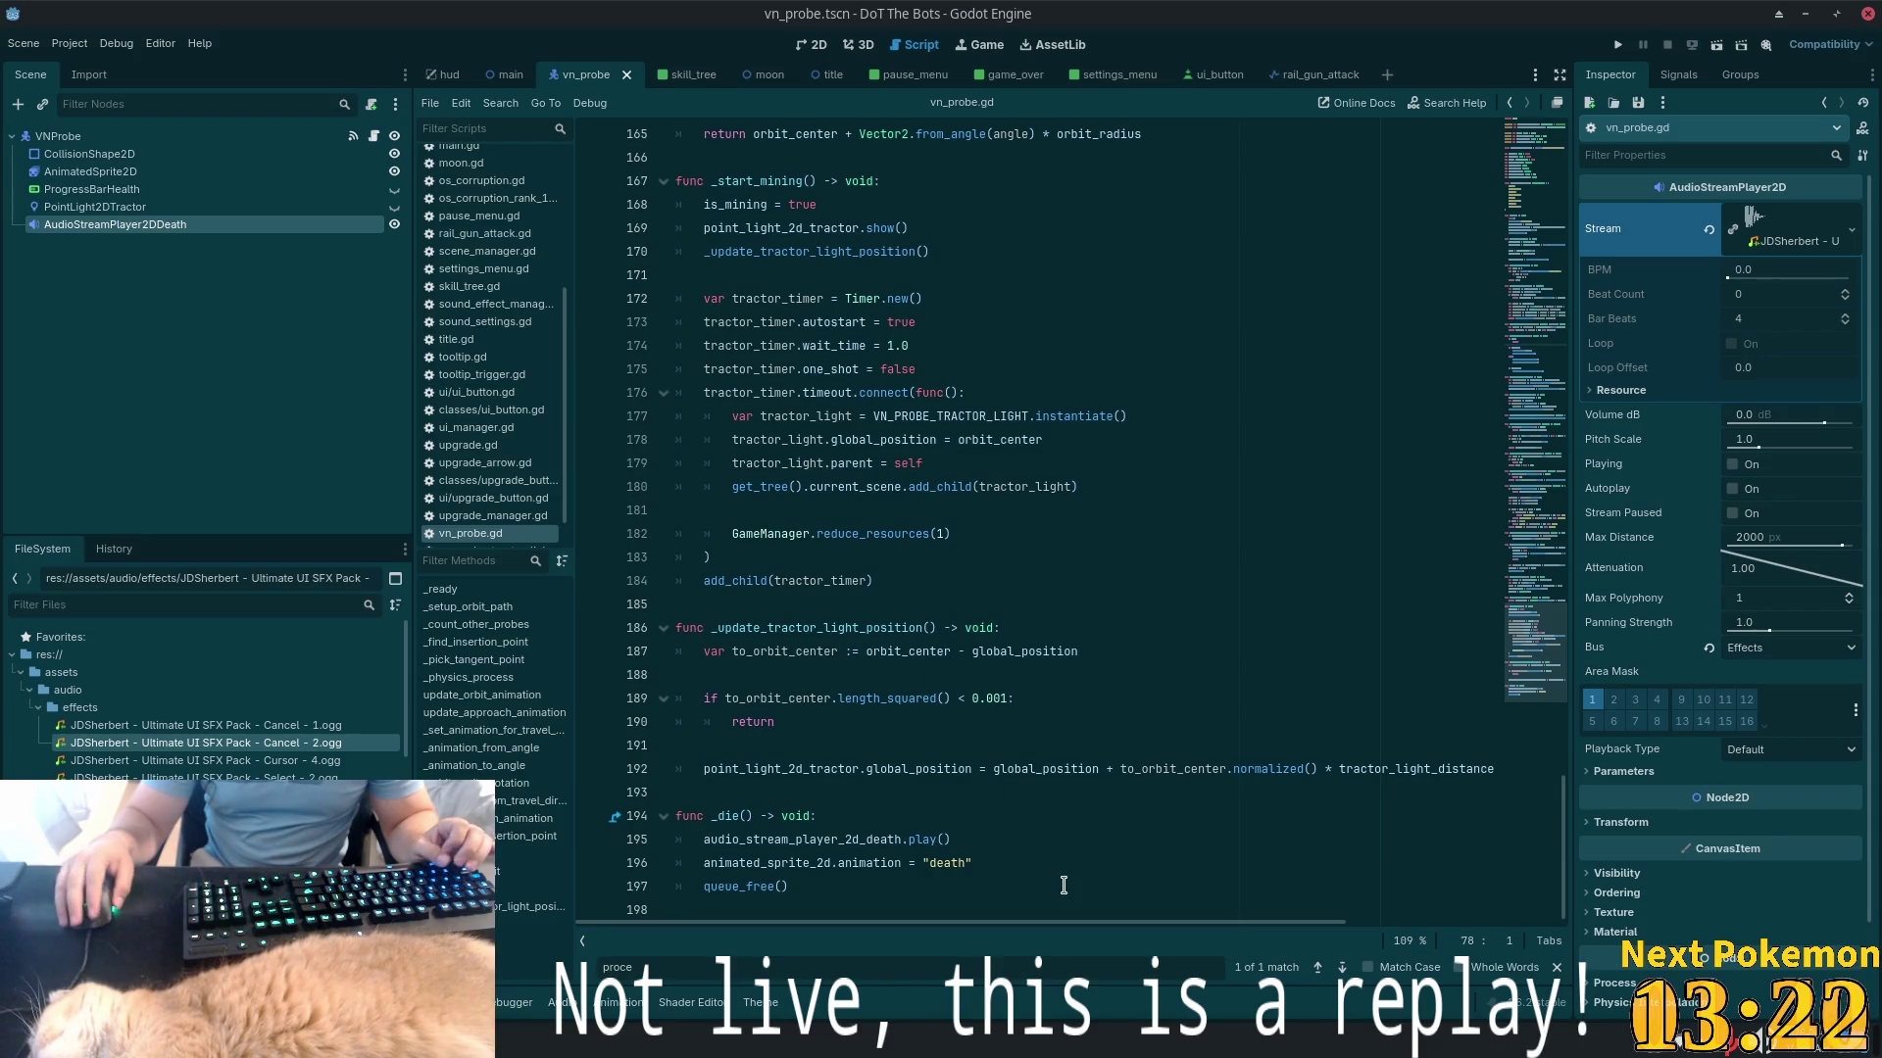
{"action": "left_click", "coordinate": [998, 866]}
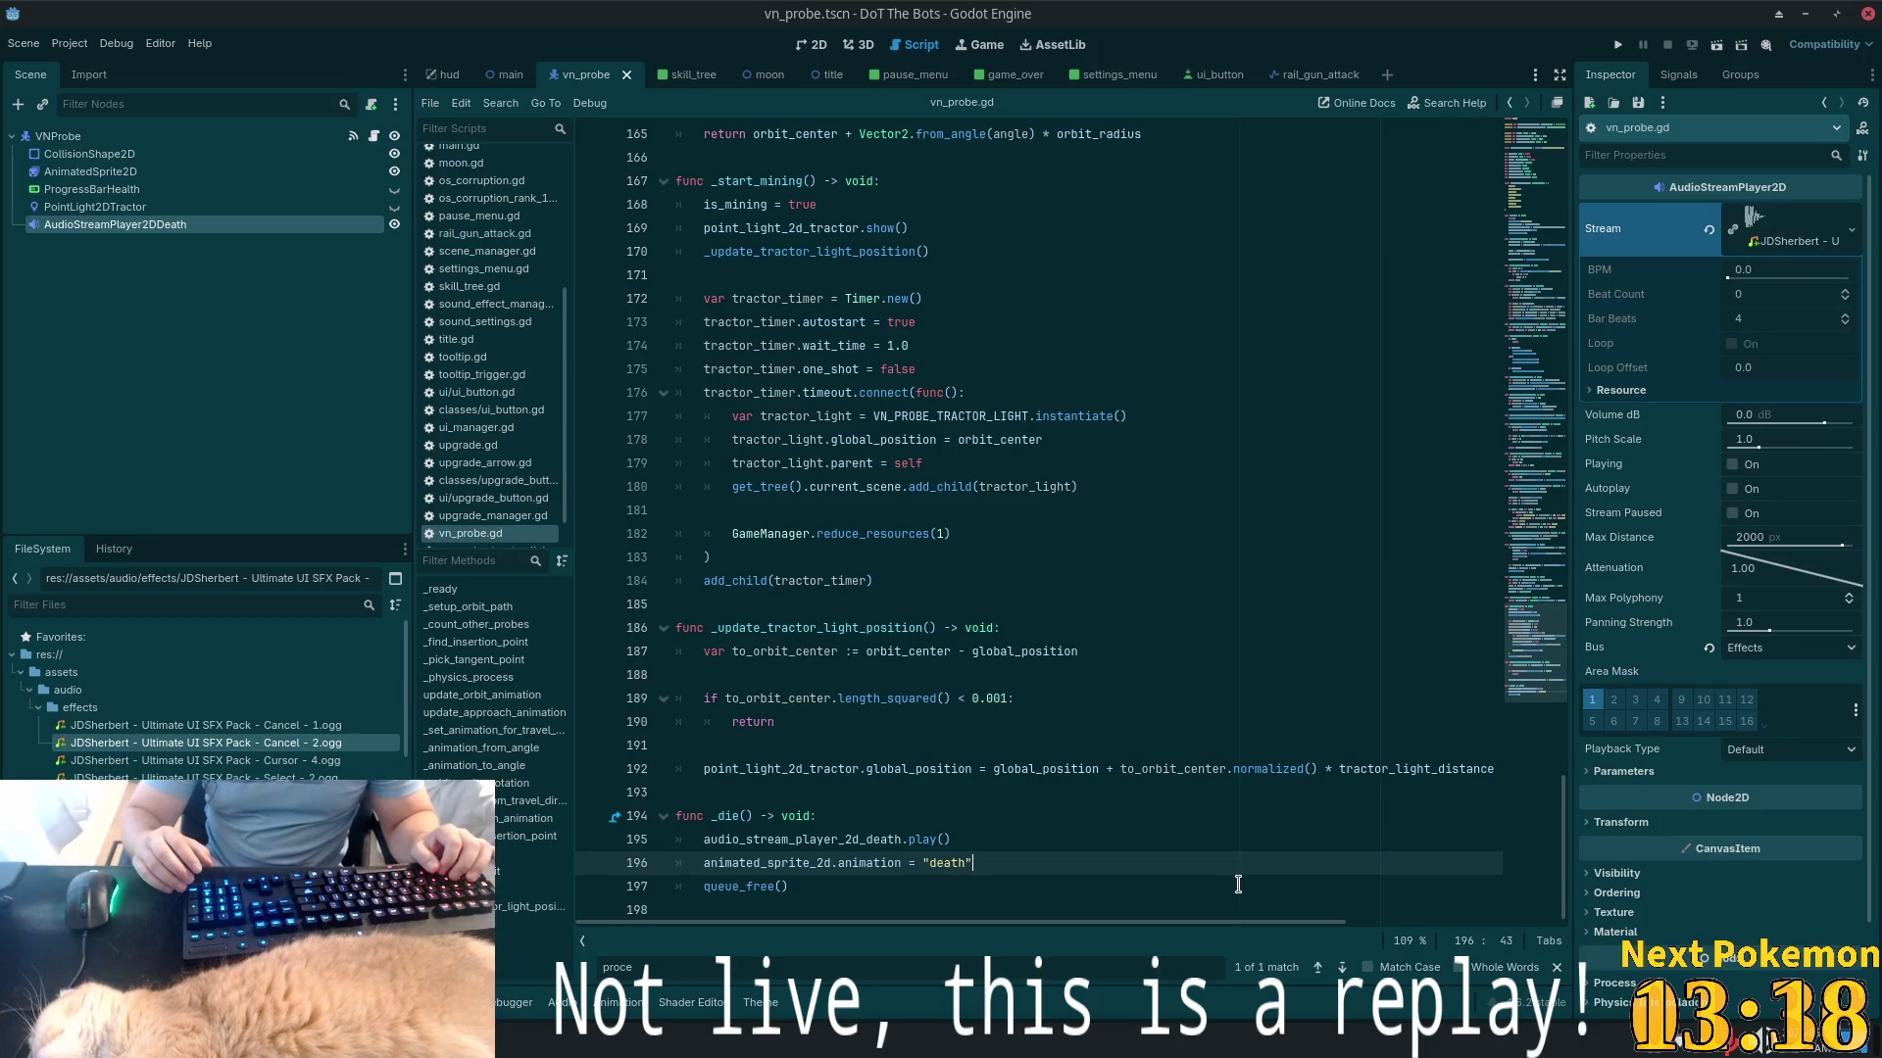
{"action": "left_click", "coordinate": [718, 790]}
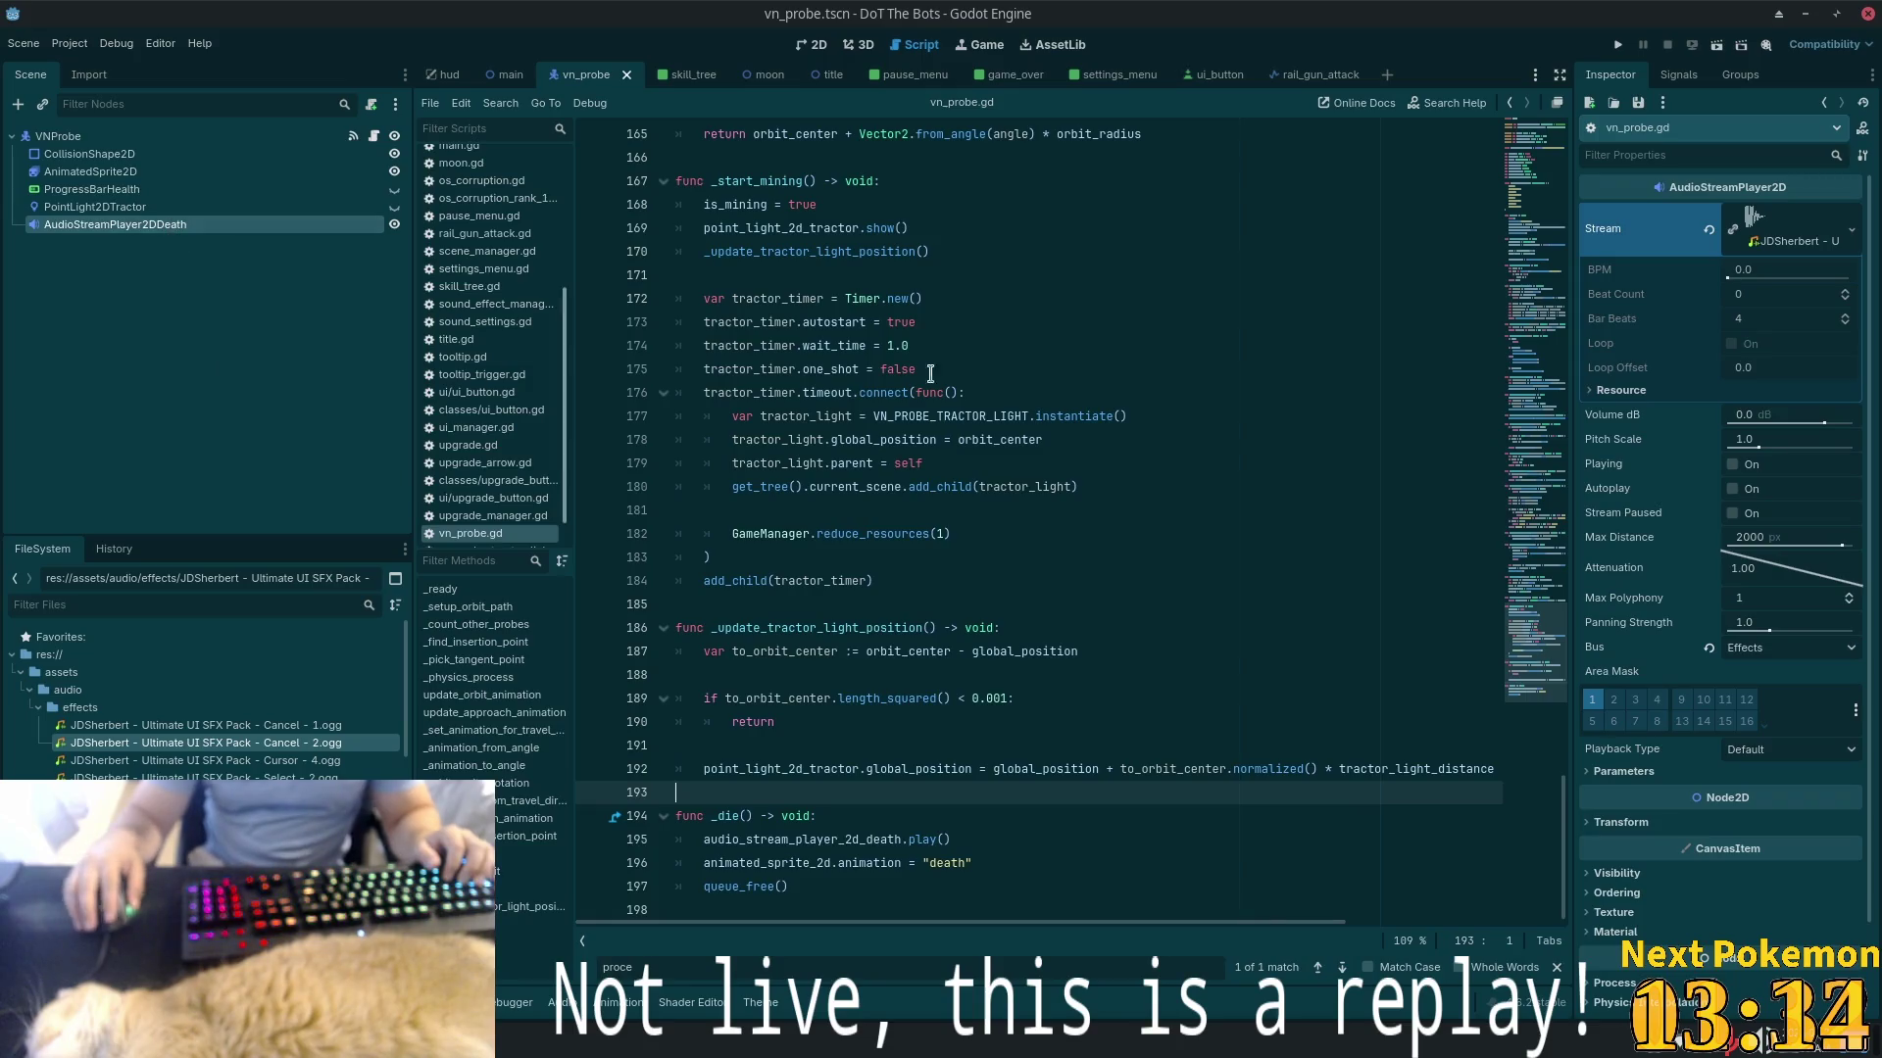
{"action": "left_click", "coordinate": [1678, 74]}
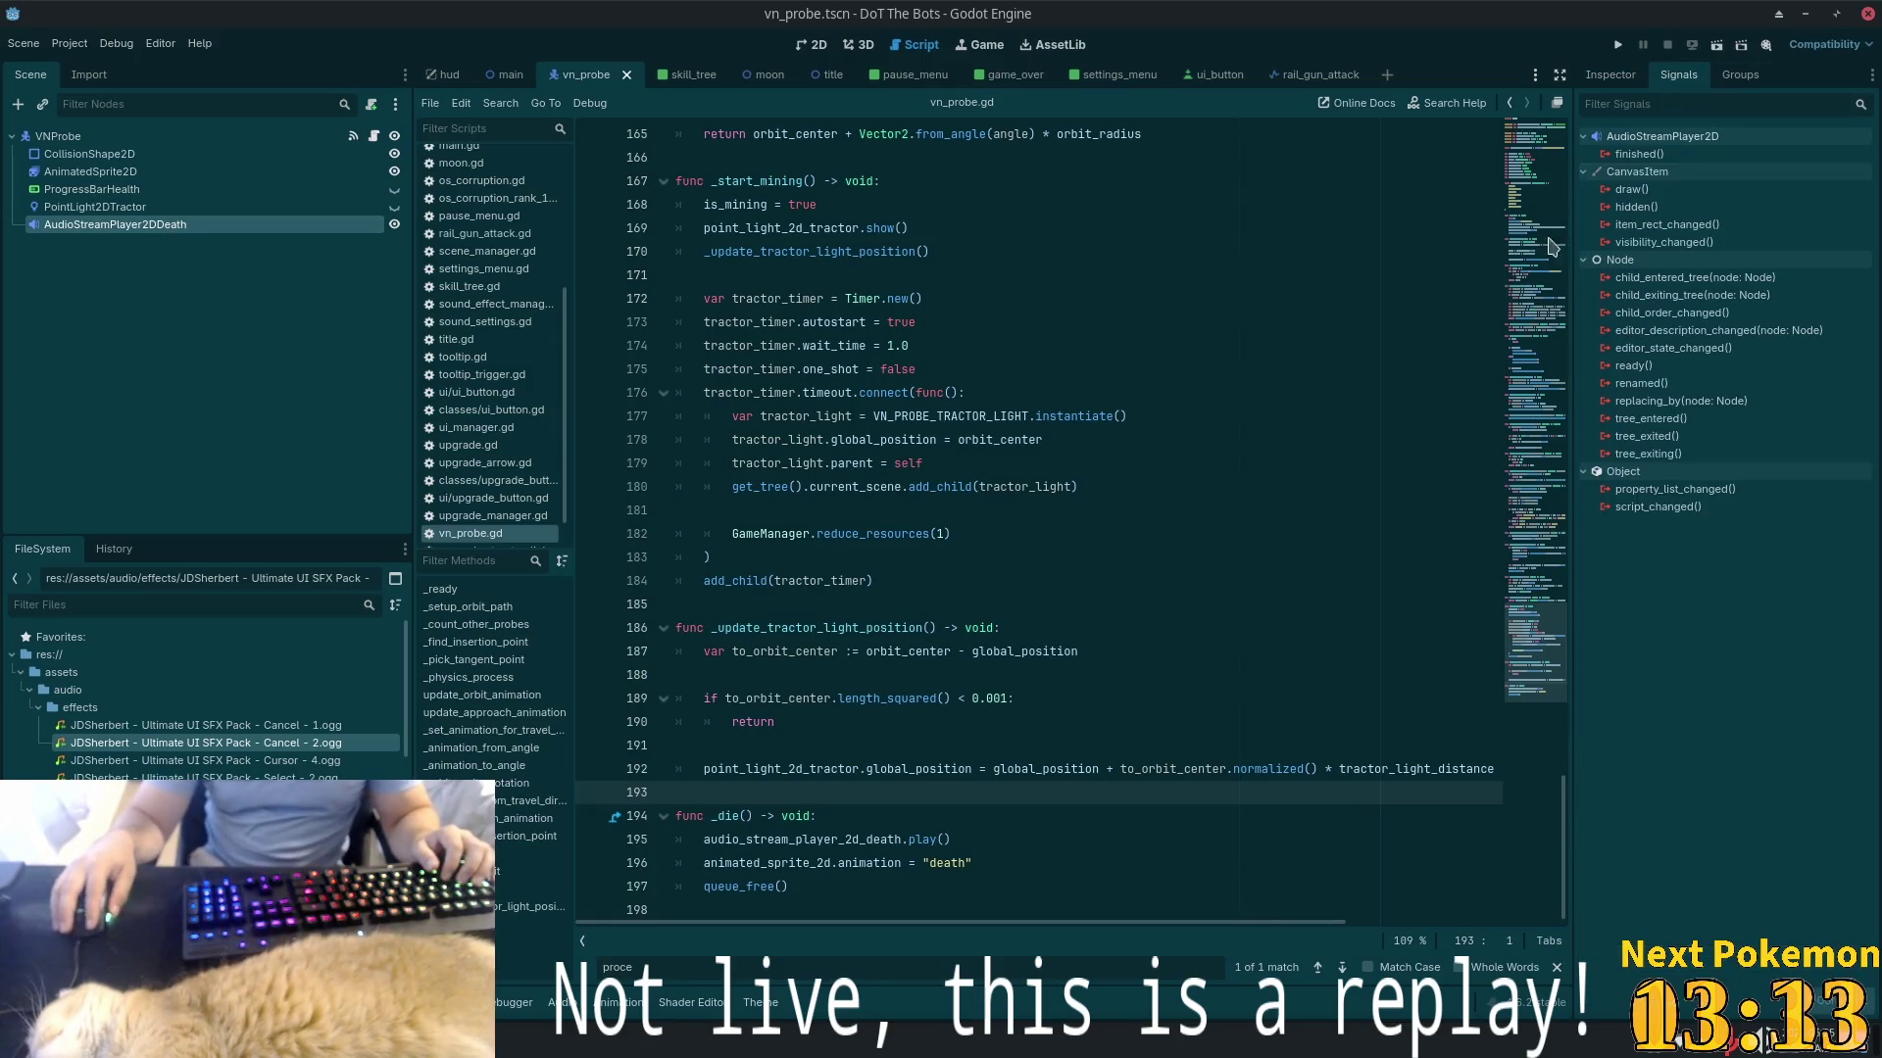
- Connect AnimatedSprite2D's animation_finished signal to a new handler and save
{"action": "left_click", "coordinate": [90, 171]}
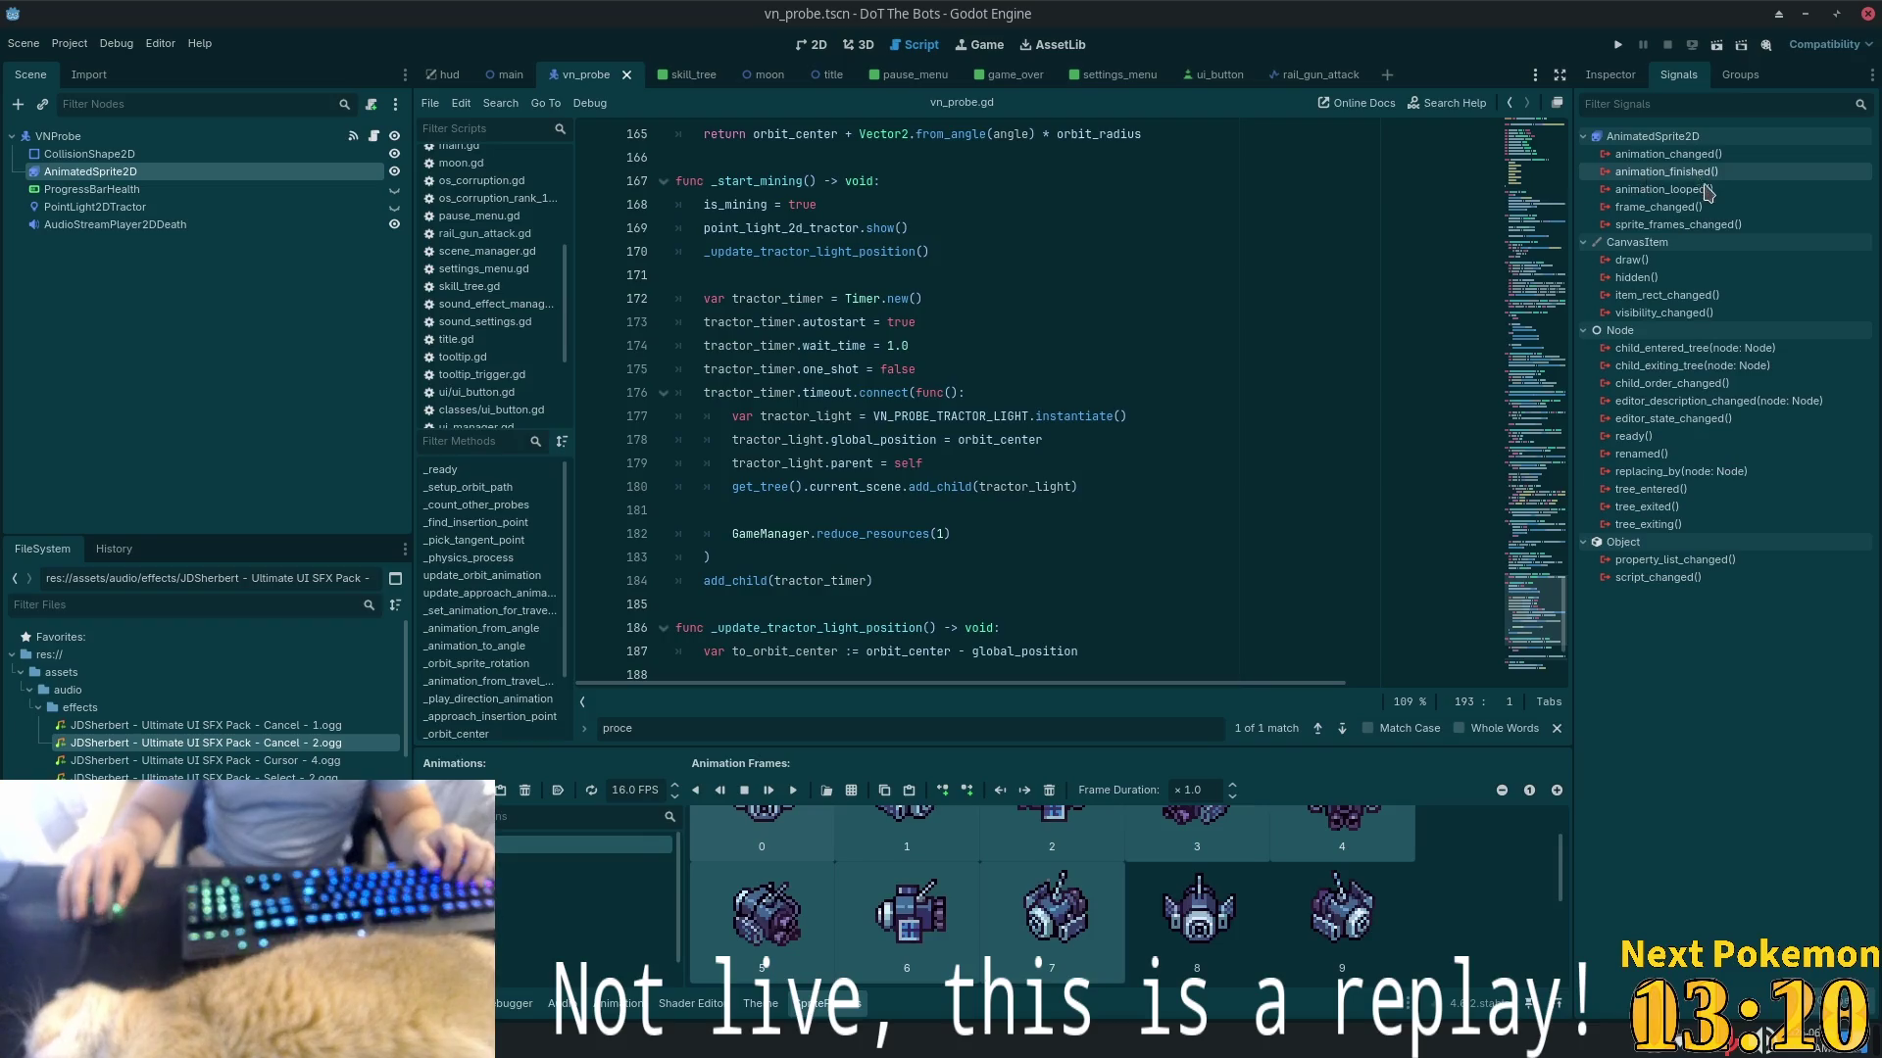
{"action": "double_click", "coordinate": [1730, 174]}
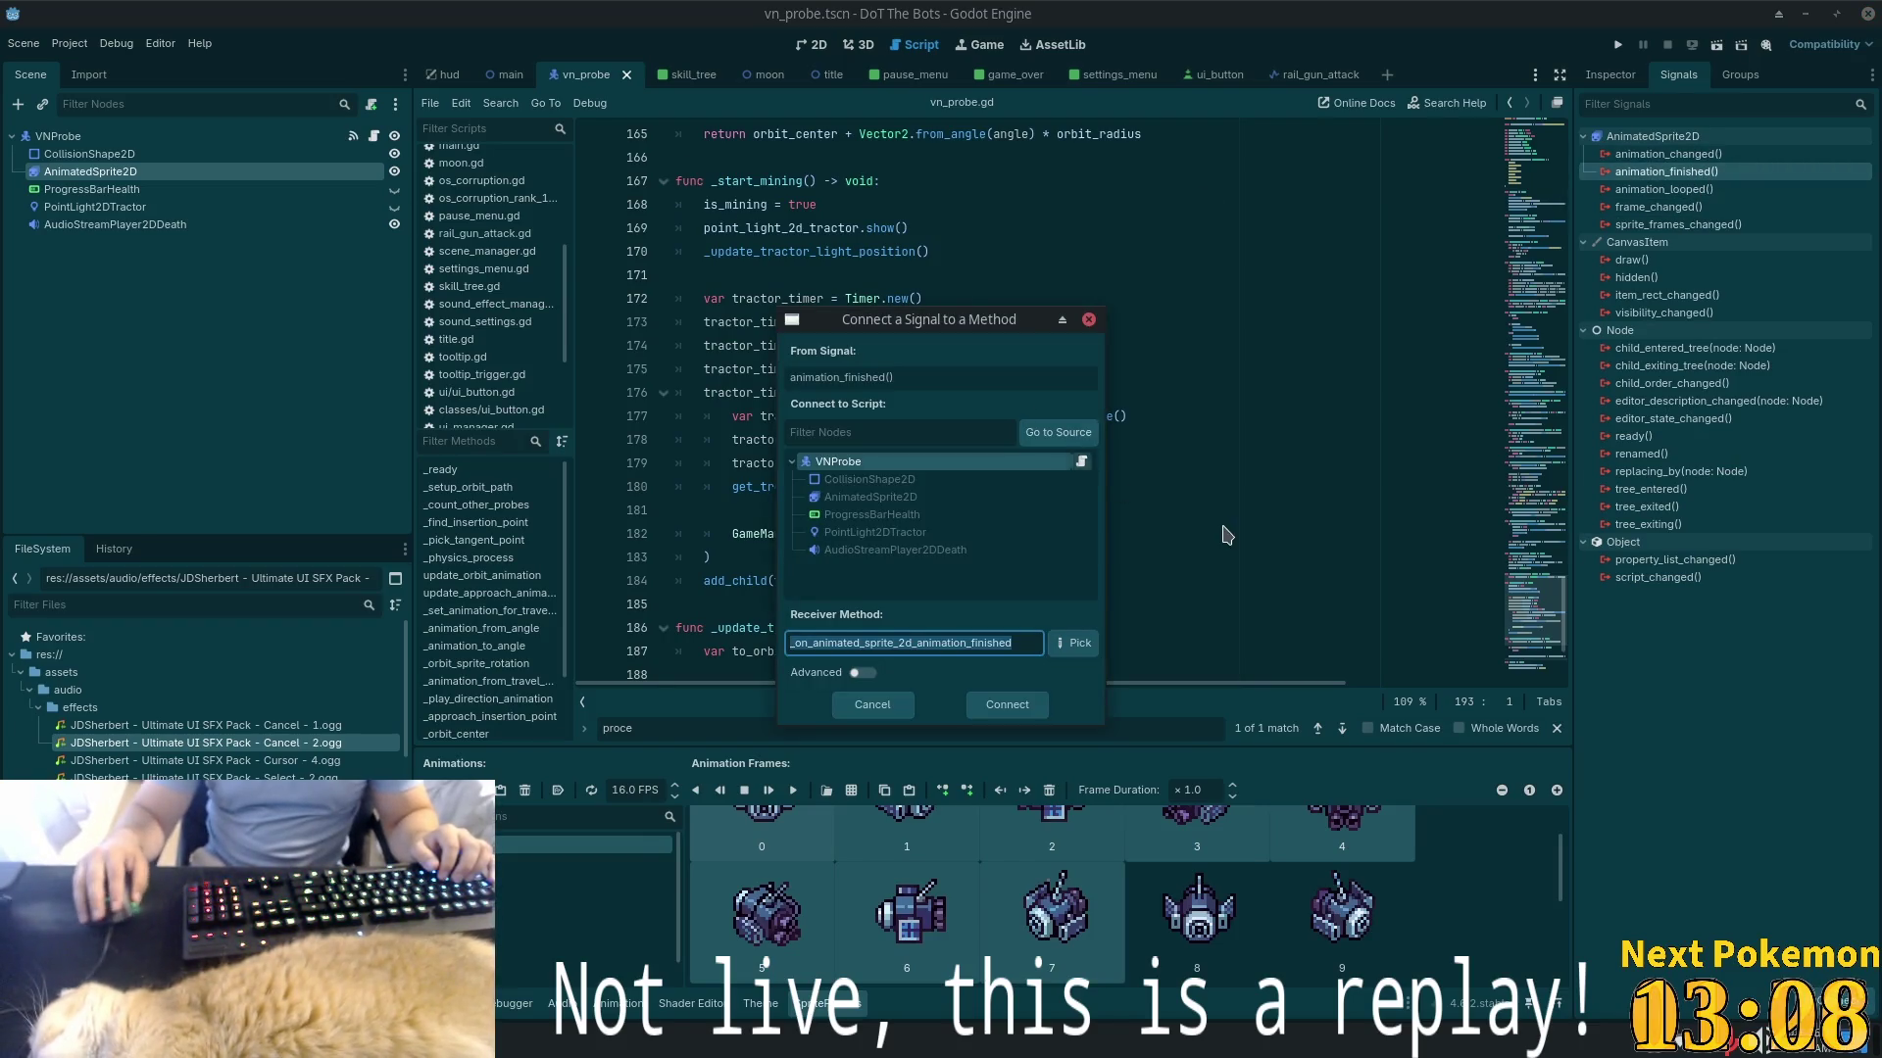
{"action": "left_click", "coordinate": [1007, 705]}
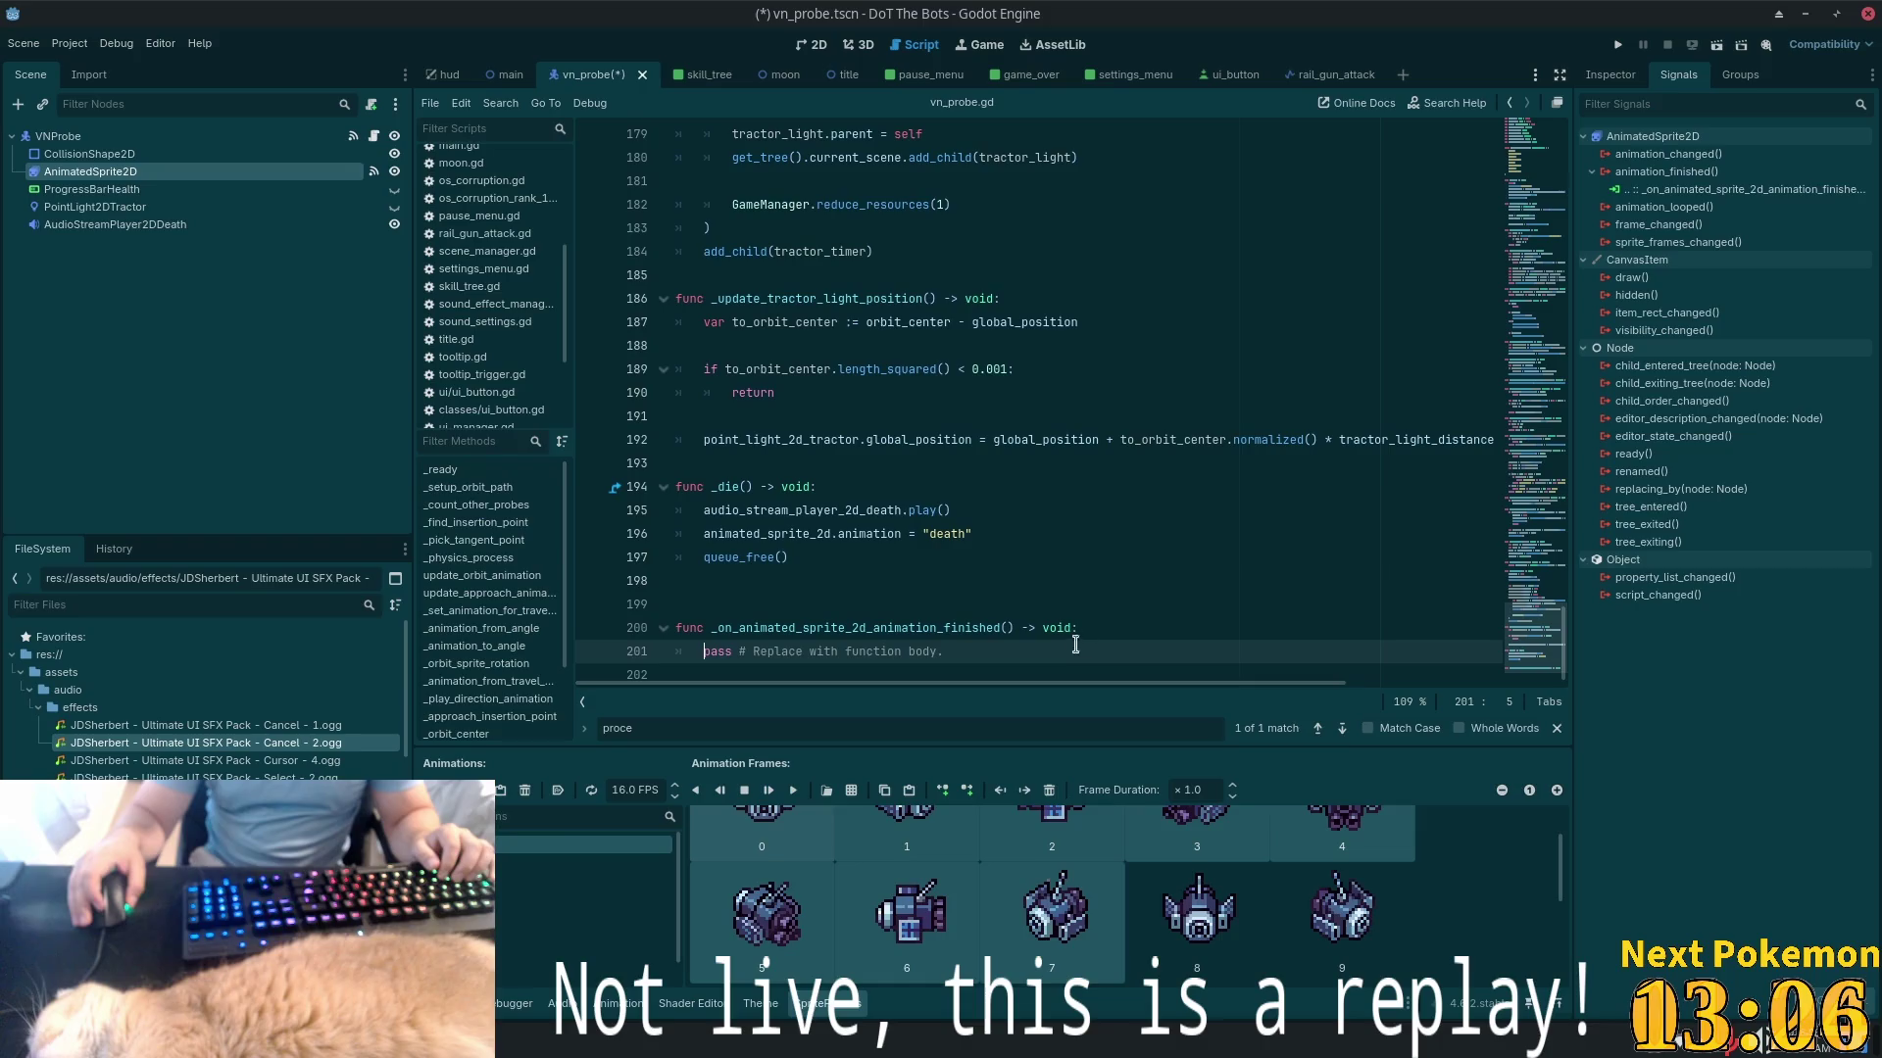
{"action": "left_click_drag", "start_coordinate": [1055, 651], "coordinate": [706, 644]}
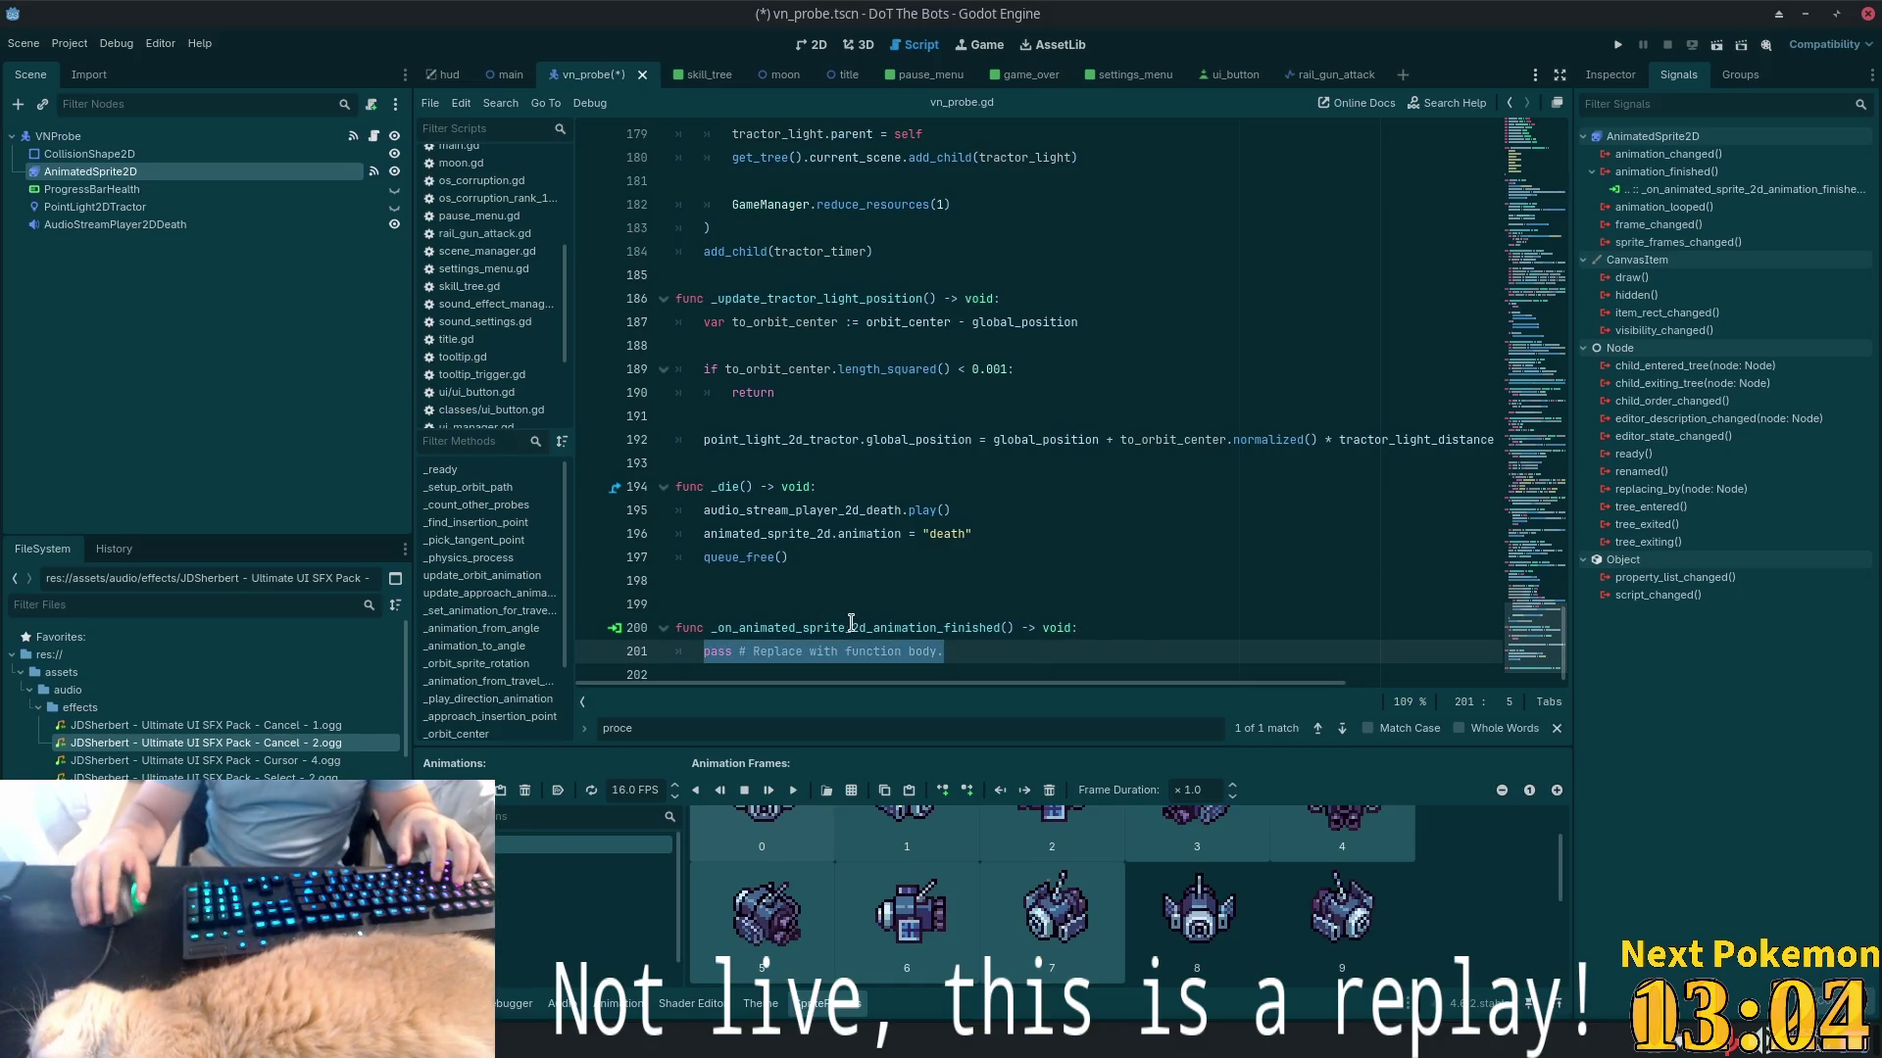
{"action": "key", "text": "ctrl+s"}
- Delete queue_free() and the leftover blank line from _die, then save
{"action": "left_click", "coordinate": [773, 558]}
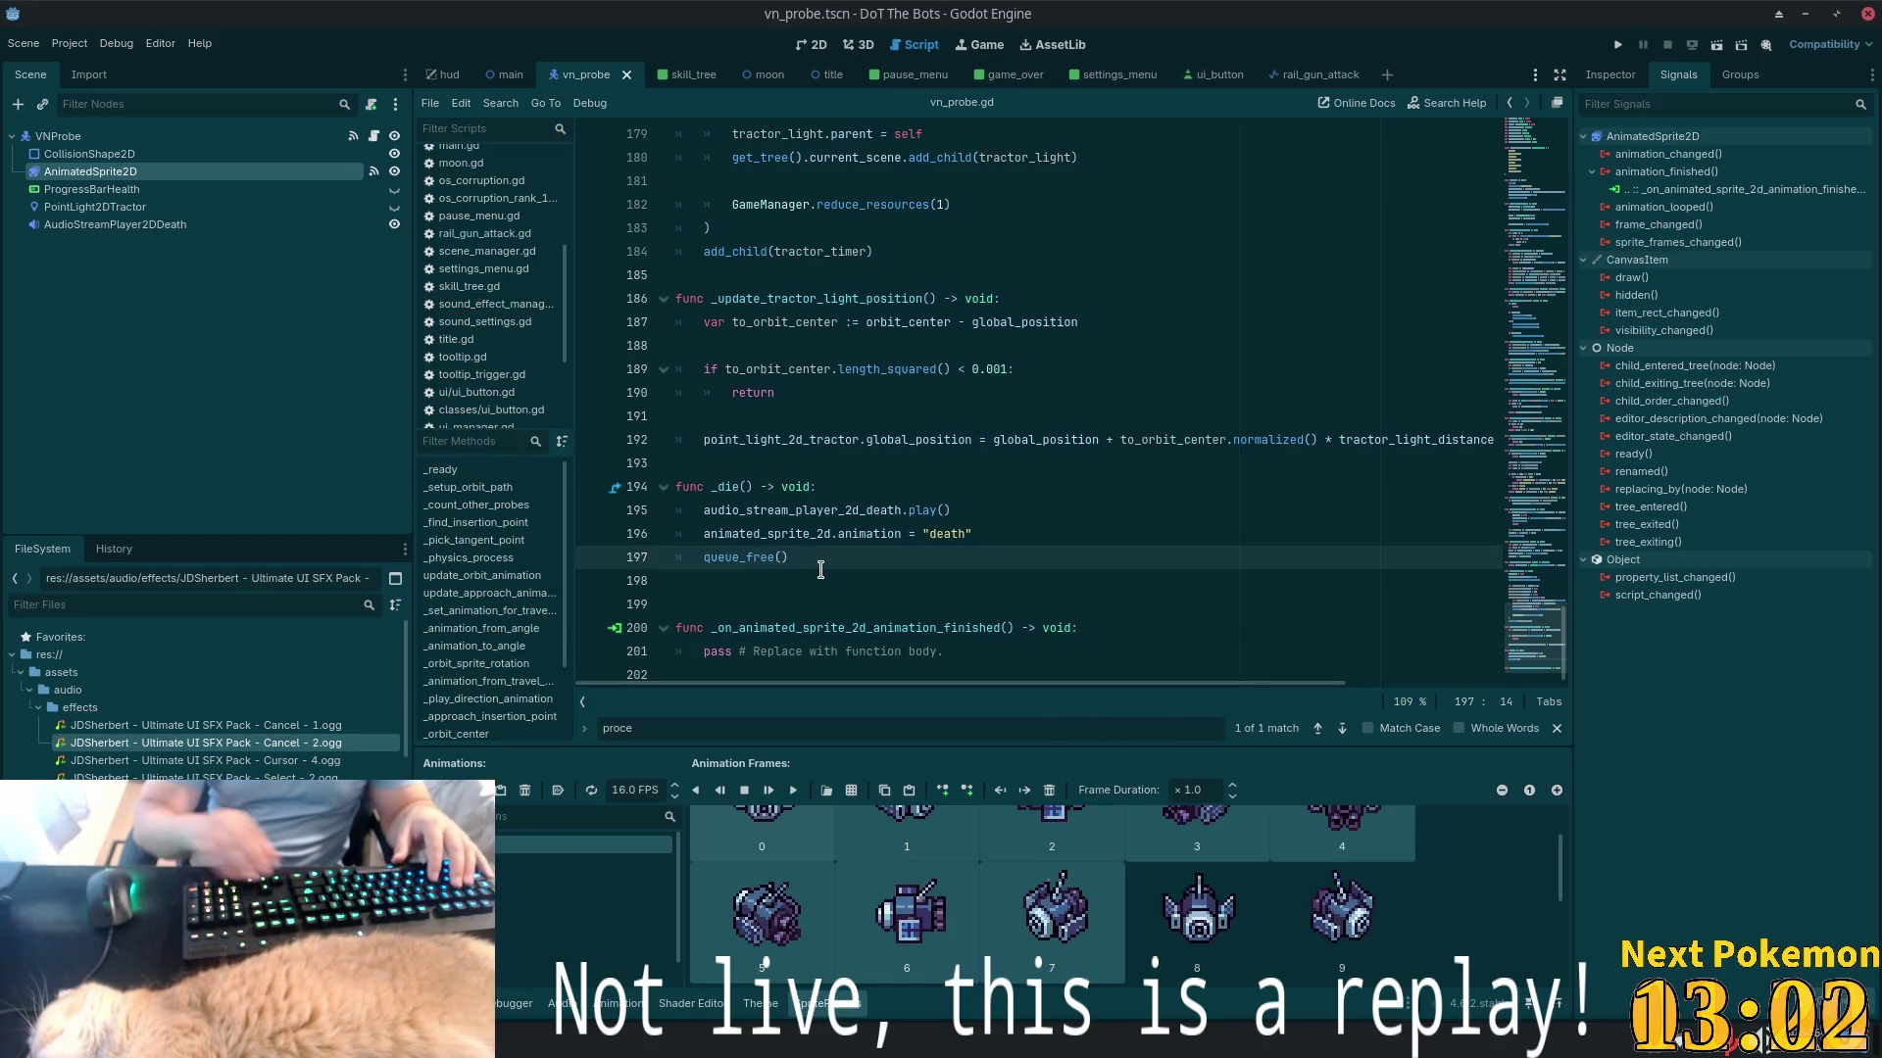
{"action": "left_click", "coordinate": [821, 569]}
{"action": "key", "text": "BackSpace"}
{"action": "left_click_drag", "start_coordinate": [820, 546], "coordinate": [690, 546]}
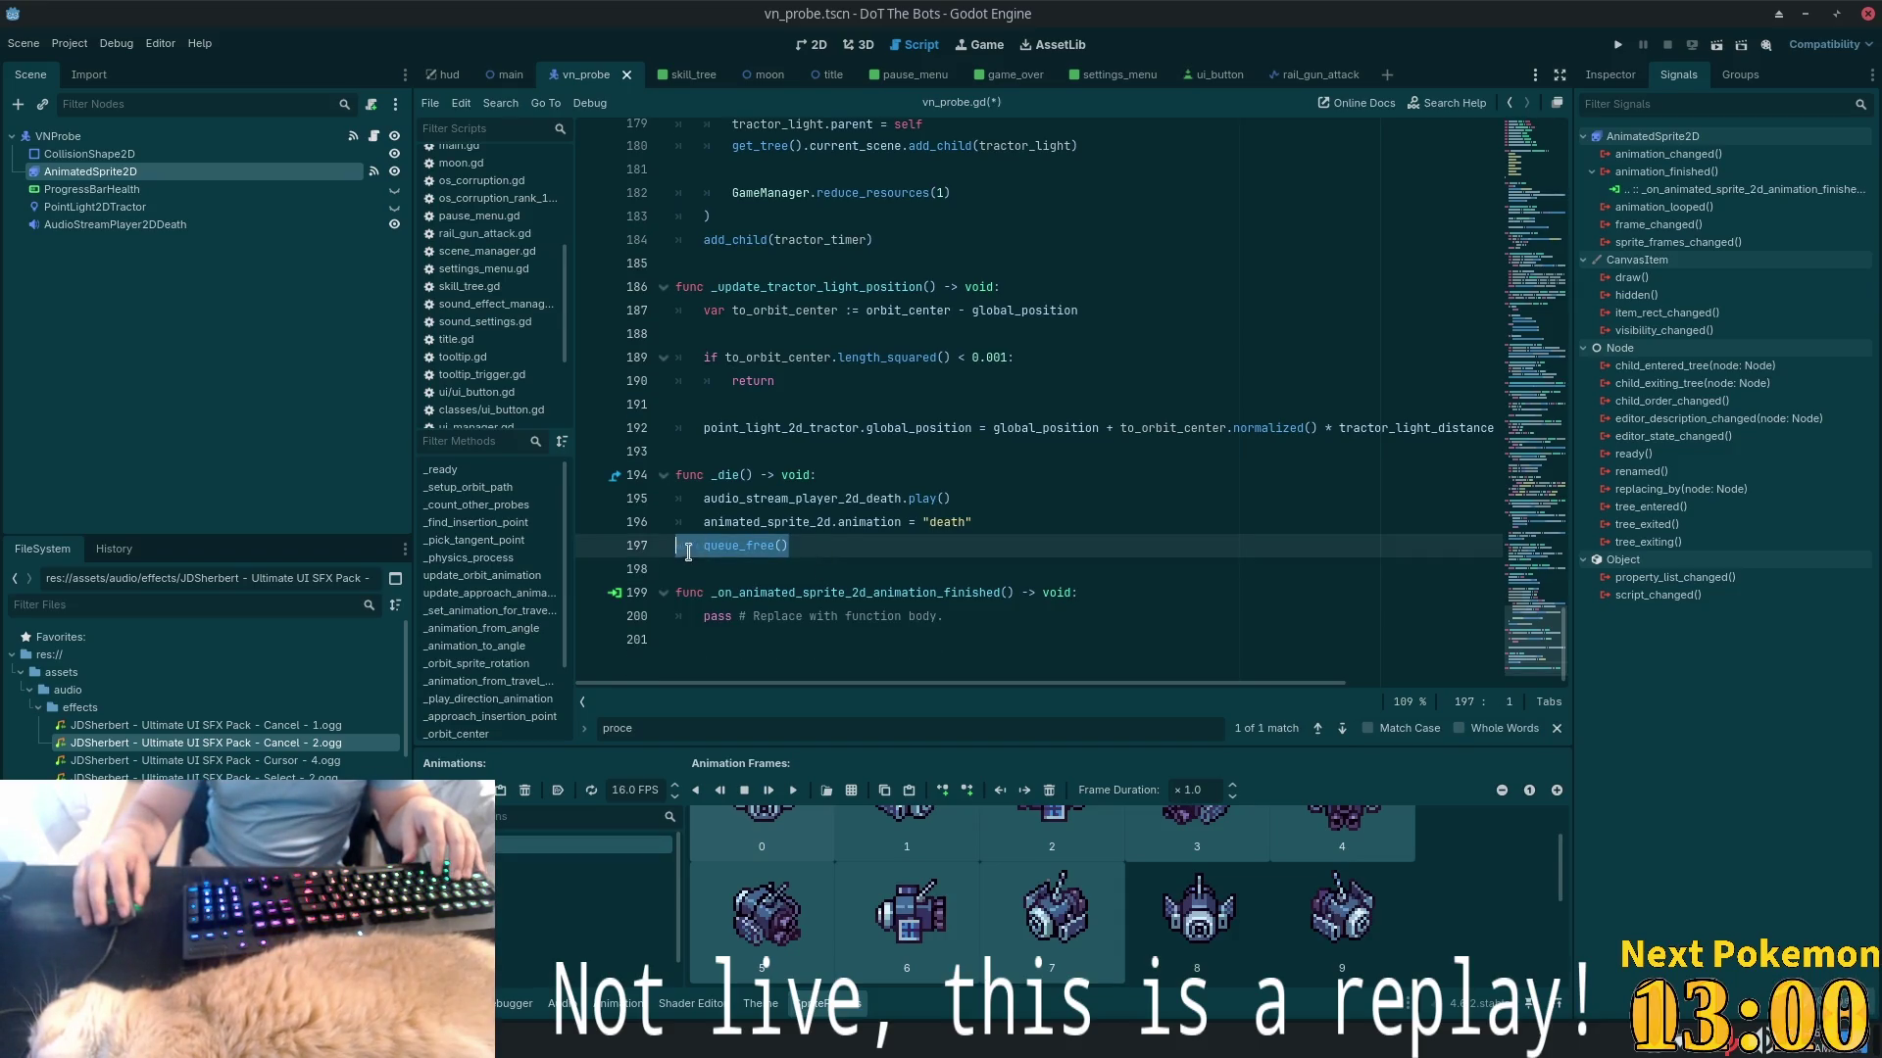
{"action": "key", "text": "BackSpace"}
{"action": "key", "text": "BackSpace"}
{"action": "key", "text": "BackSpace"}
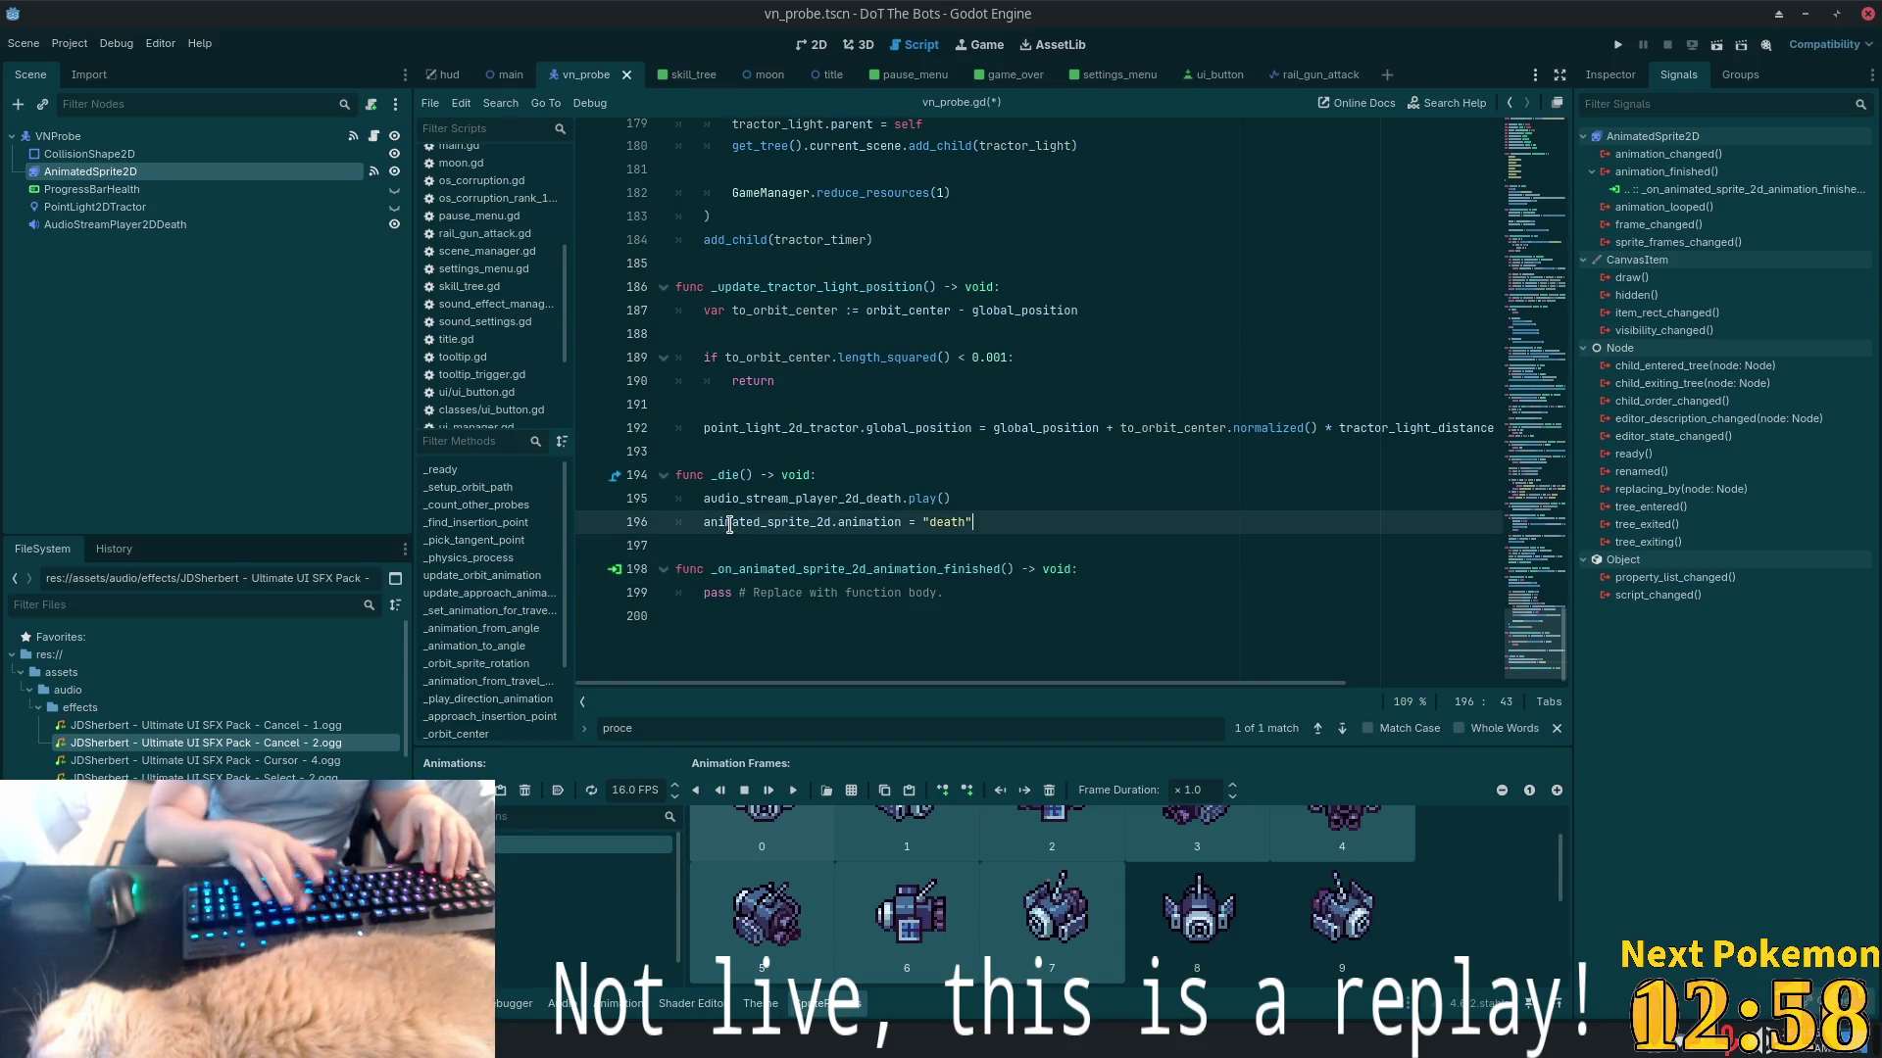
{"action": "key", "text": "ctrl+s"}
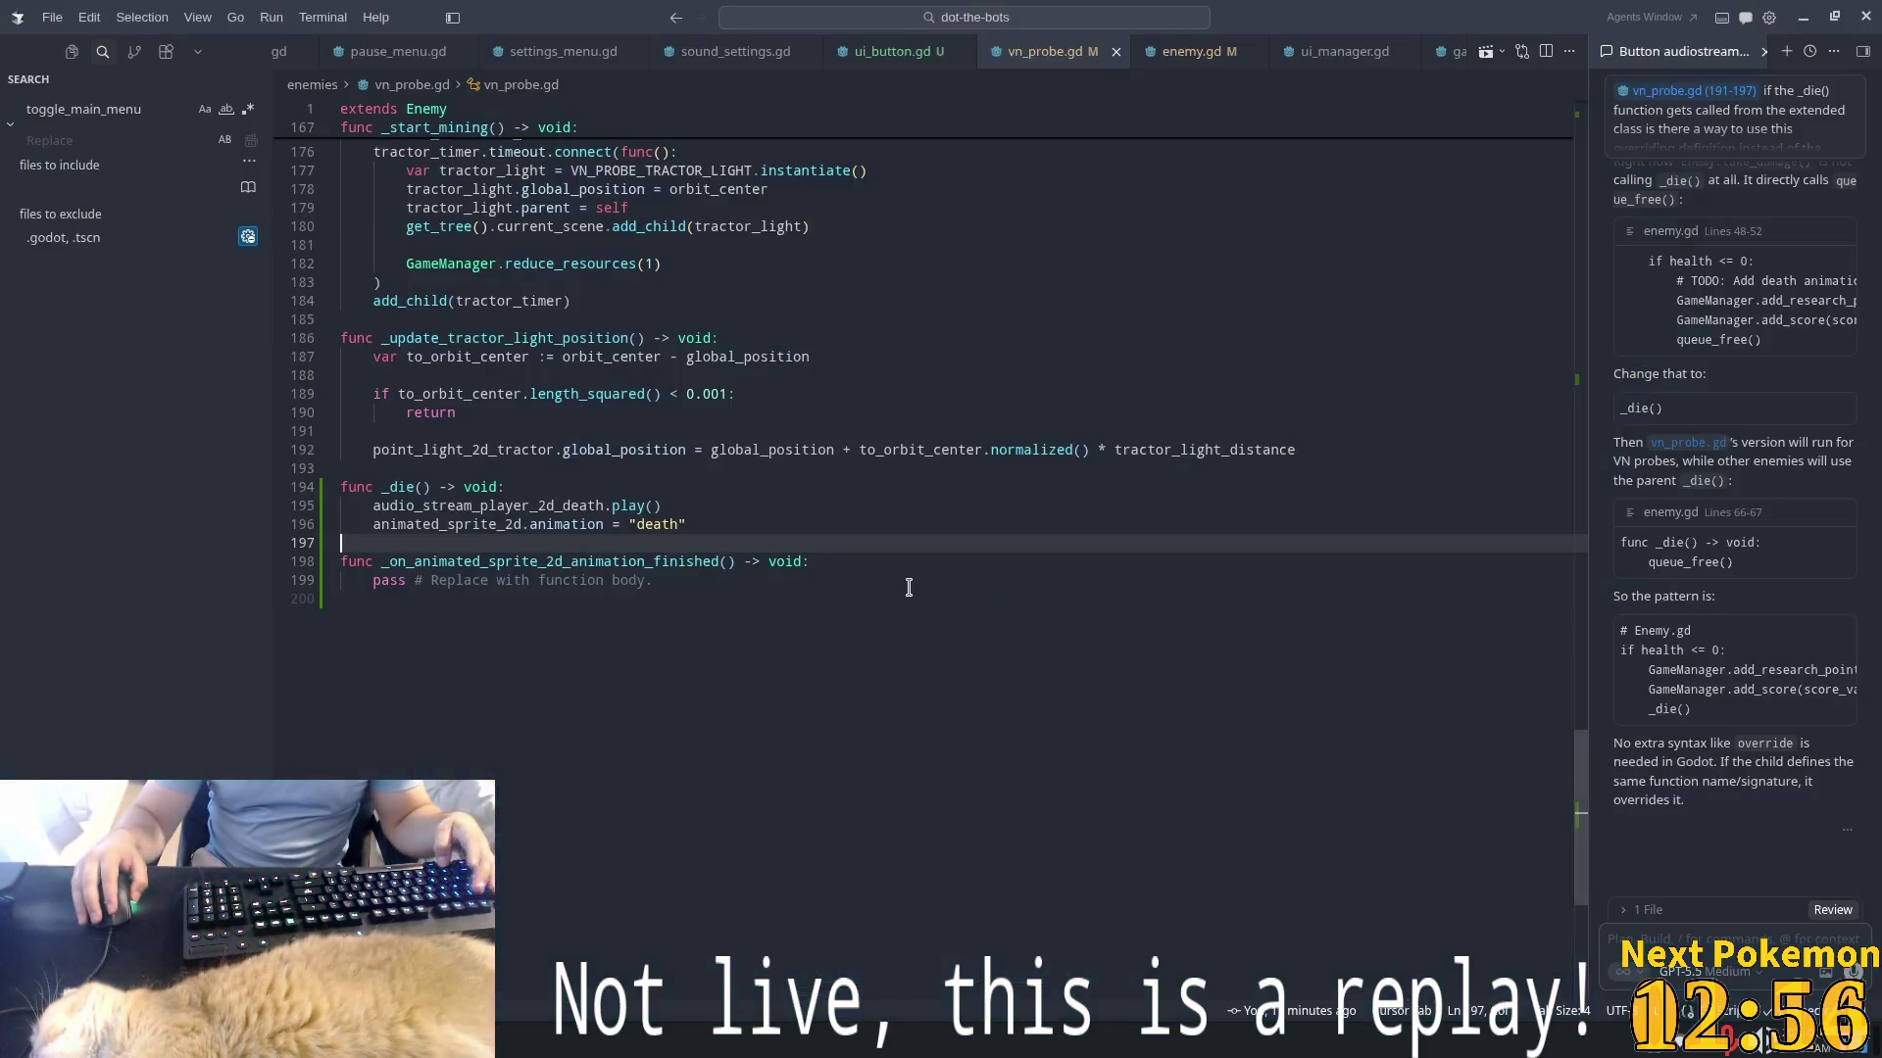
- In Cursor, replace the handler's pass with queue_free() only when animation is "death", and save
{"action": "key", "text": "alt+Tab"}
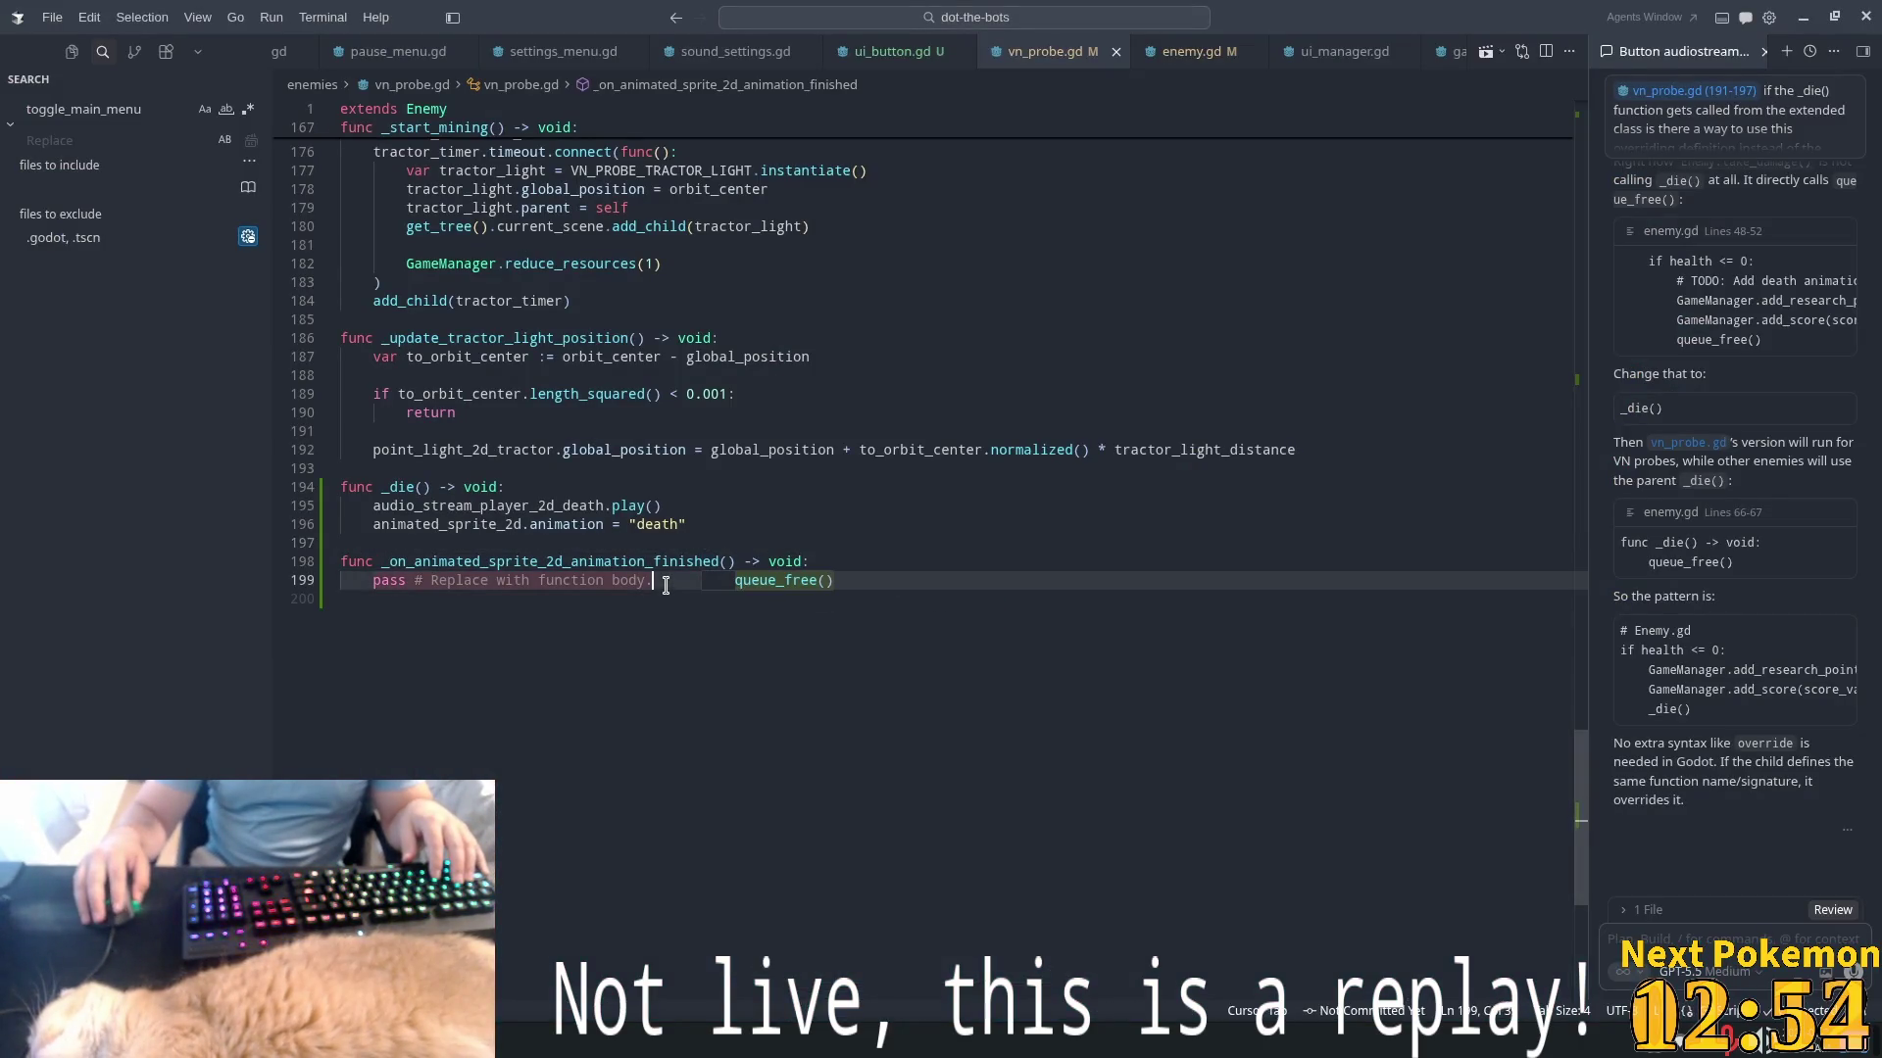
{"action": "left_click_drag", "start_coordinate": [652, 581], "coordinate": [379, 581]}
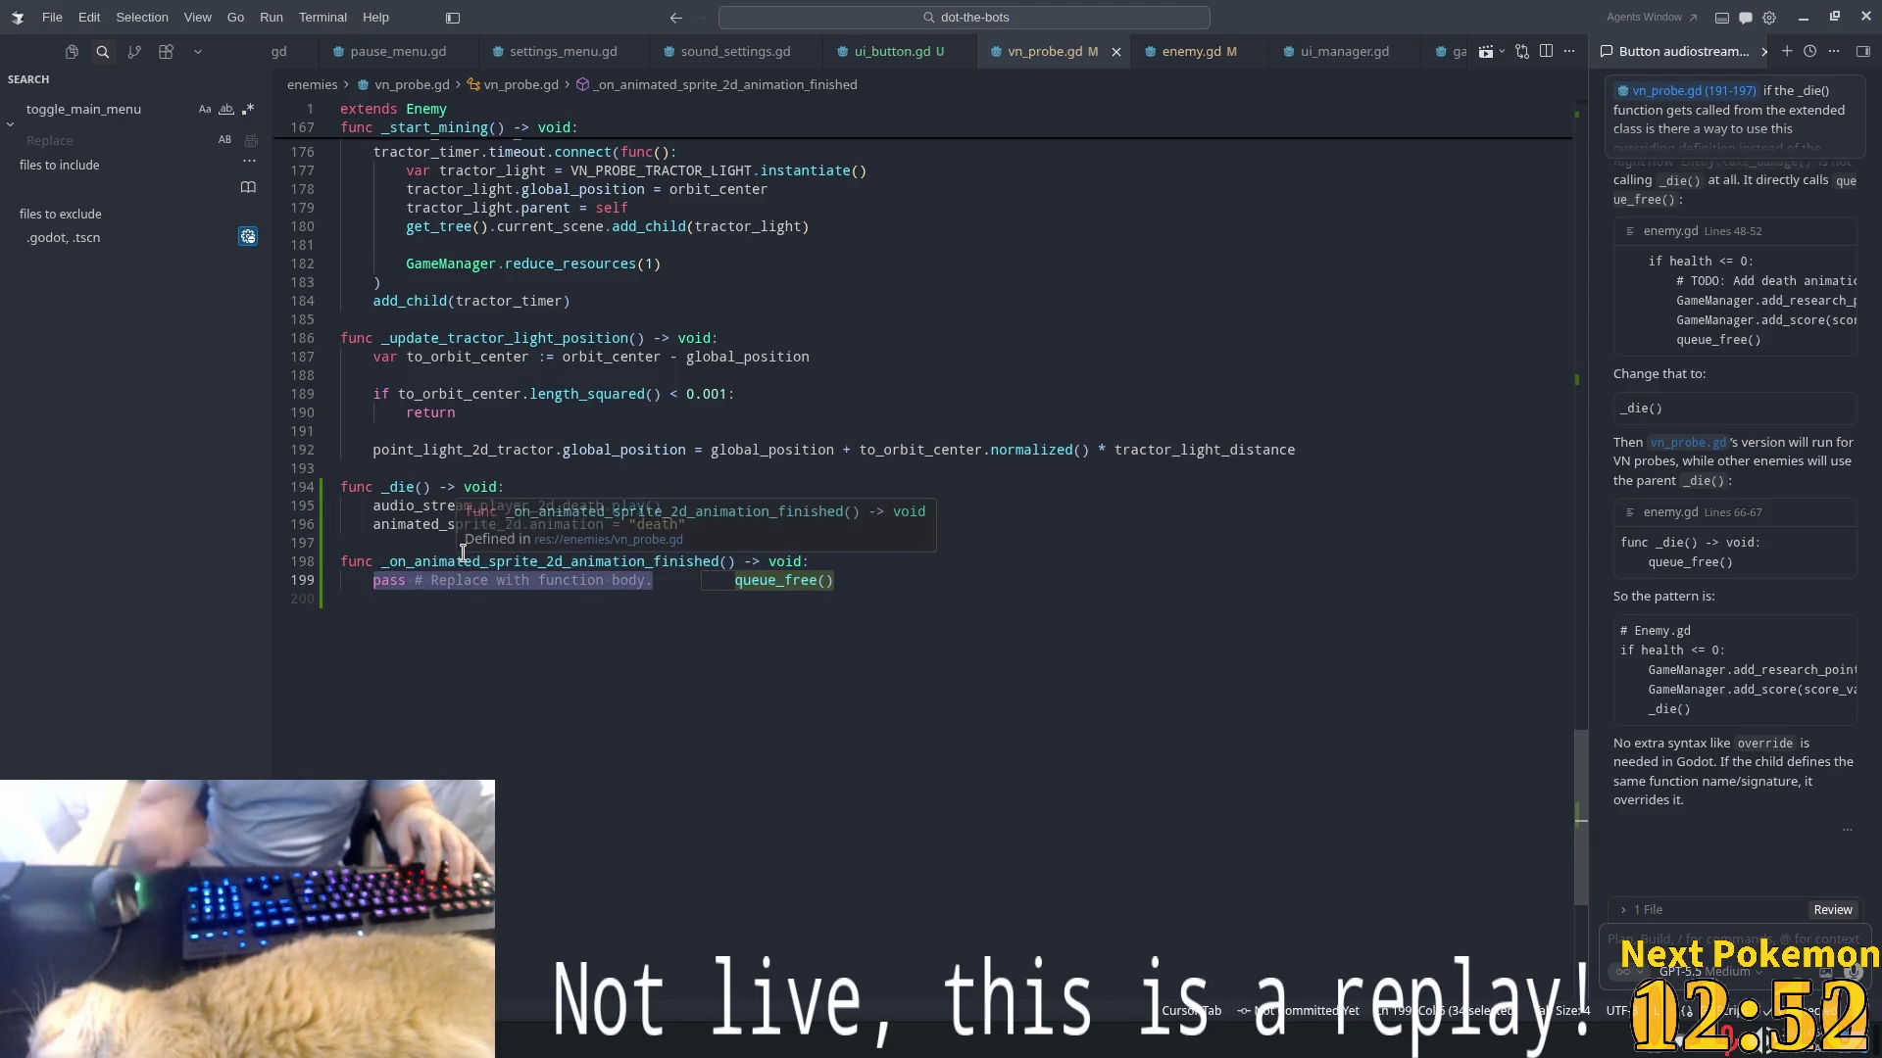
{"action": "type", "text": "if"}
{"action": "key", "text": "Tab"}
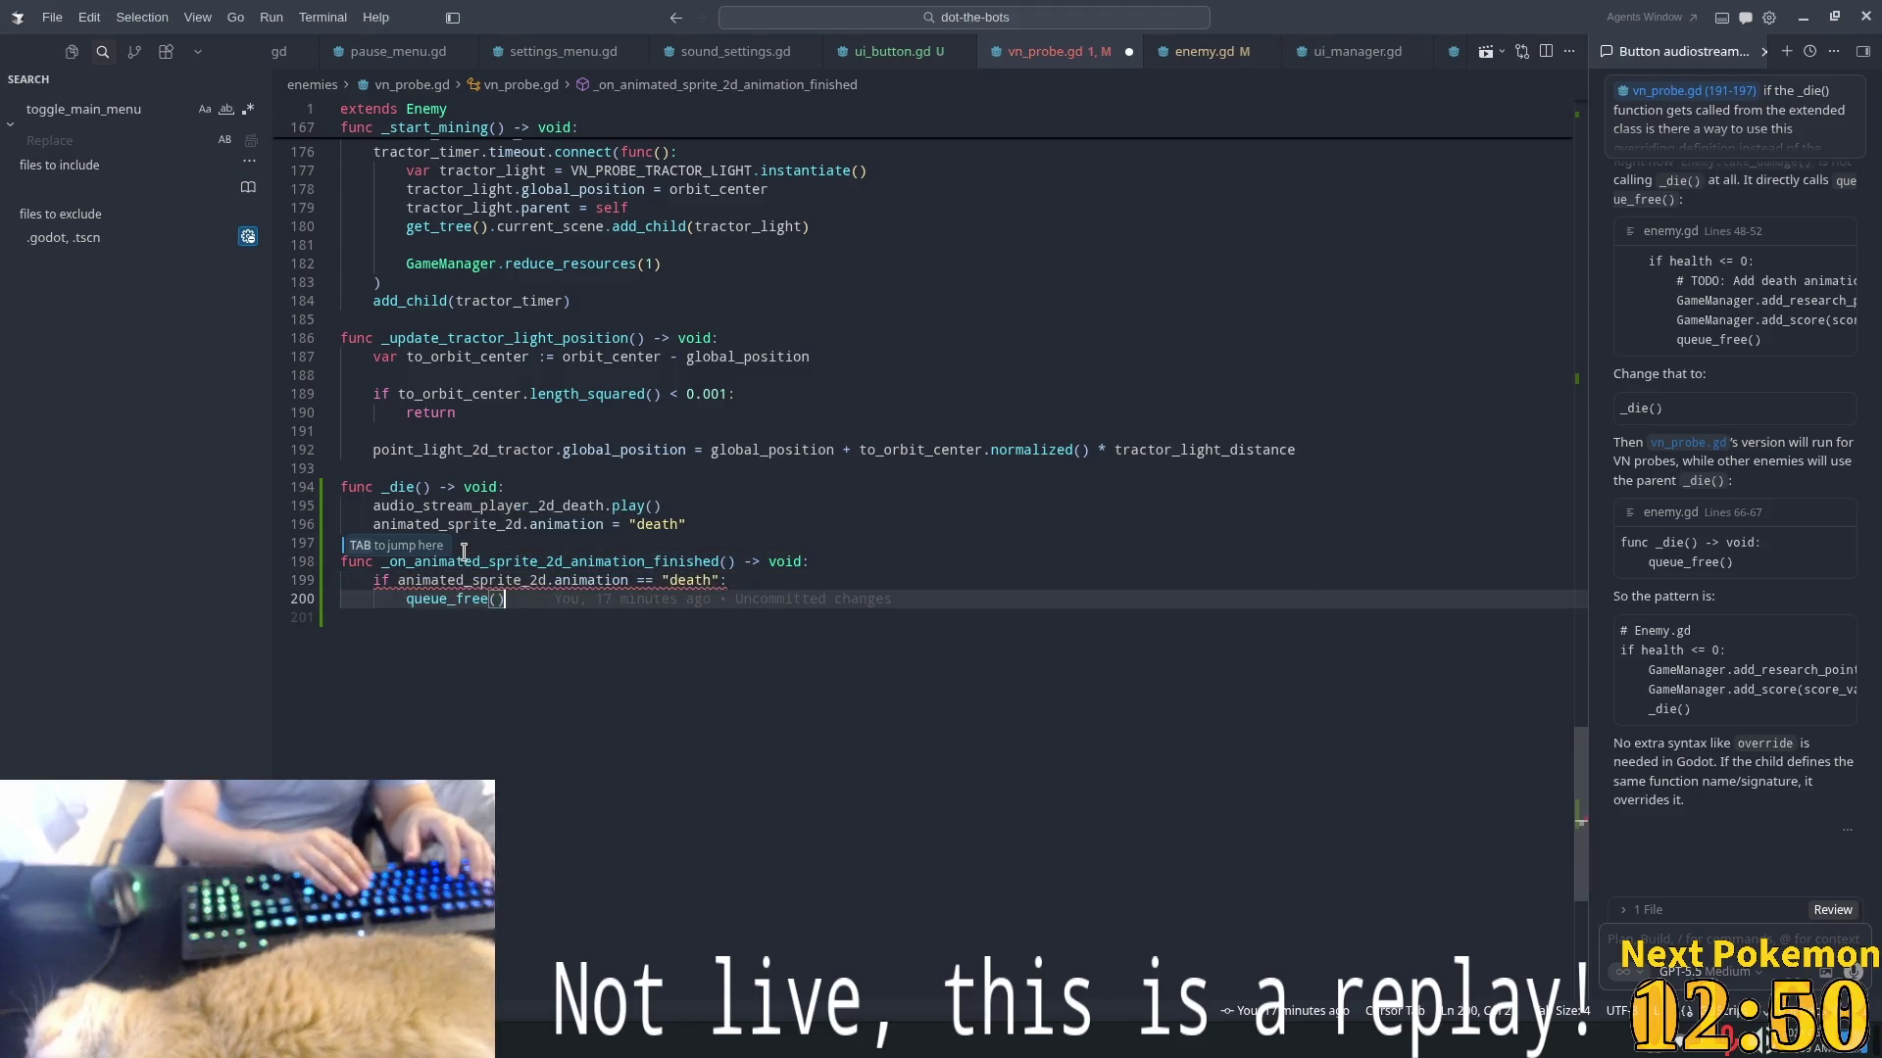
{"action": "key", "text": "Tab"}
{"action": "key", "text": "ctrl+s"}
{"action": "left_click", "coordinate": [784, 376]}
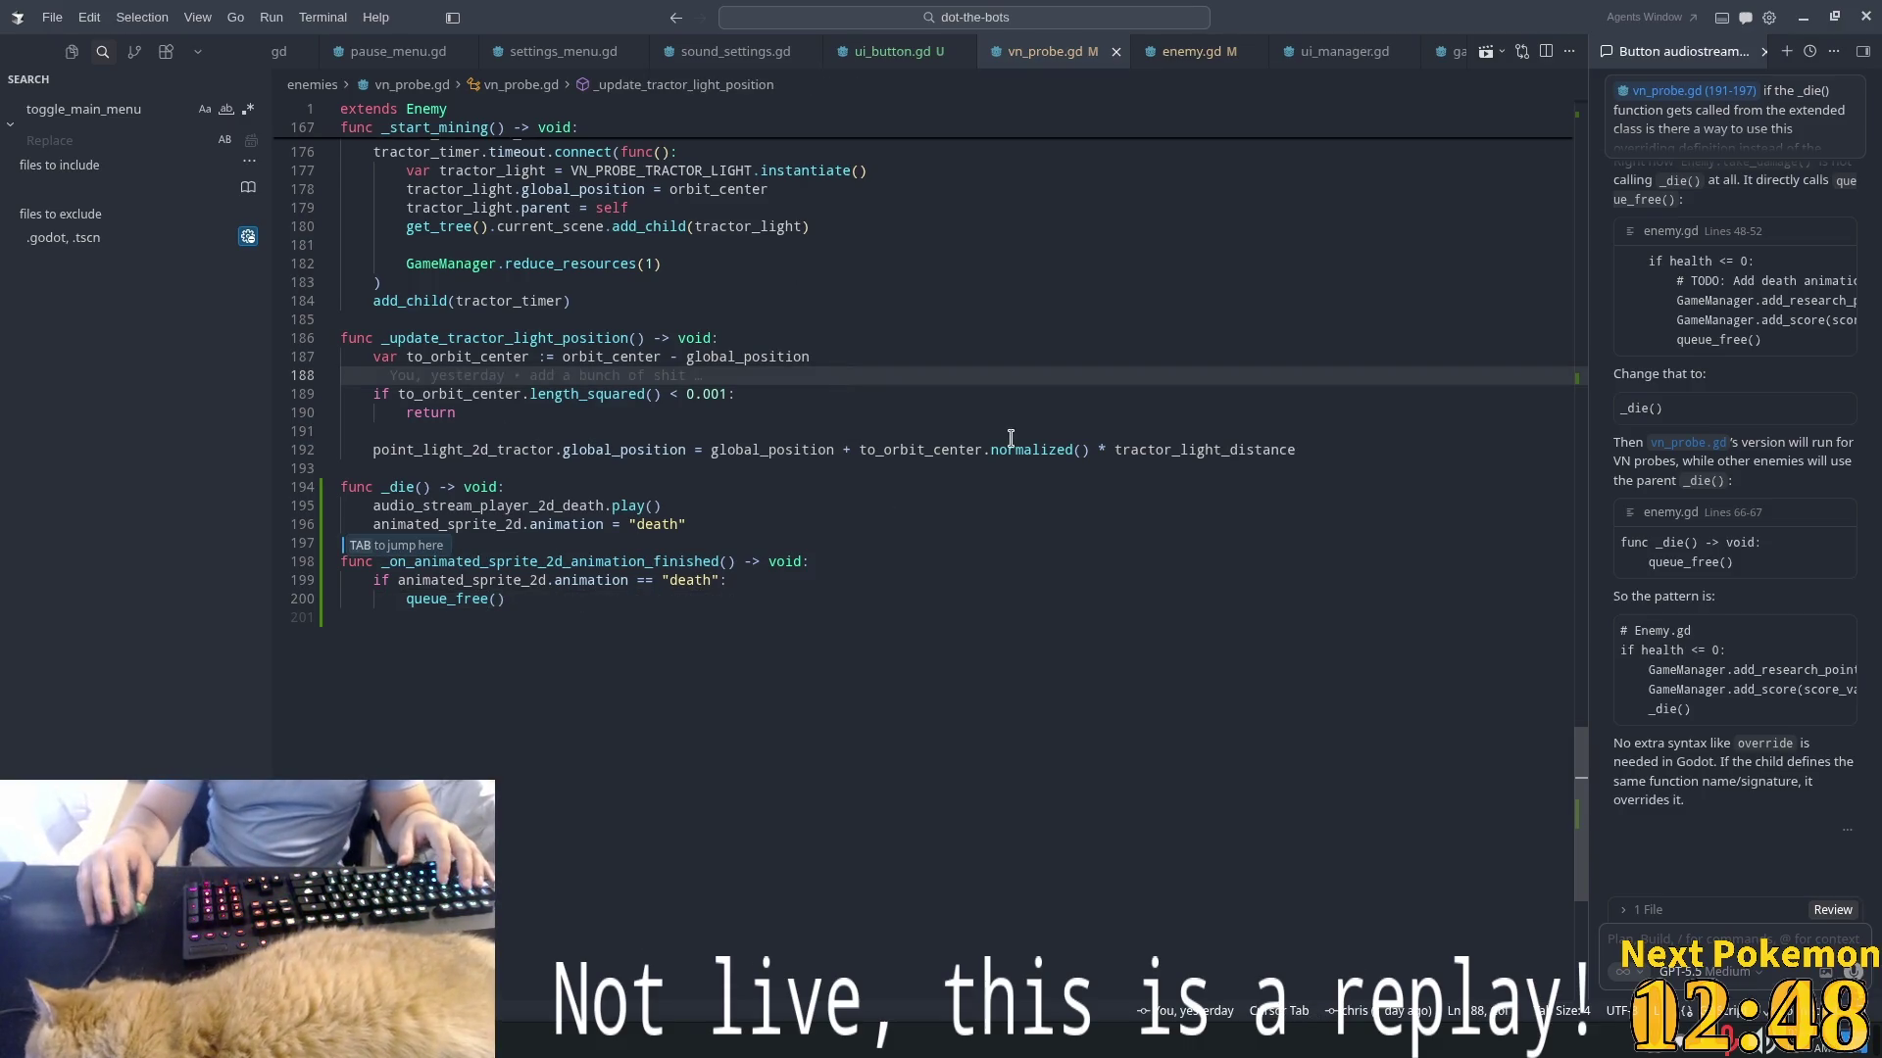
{"action": "key", "text": "alt+Tab"}
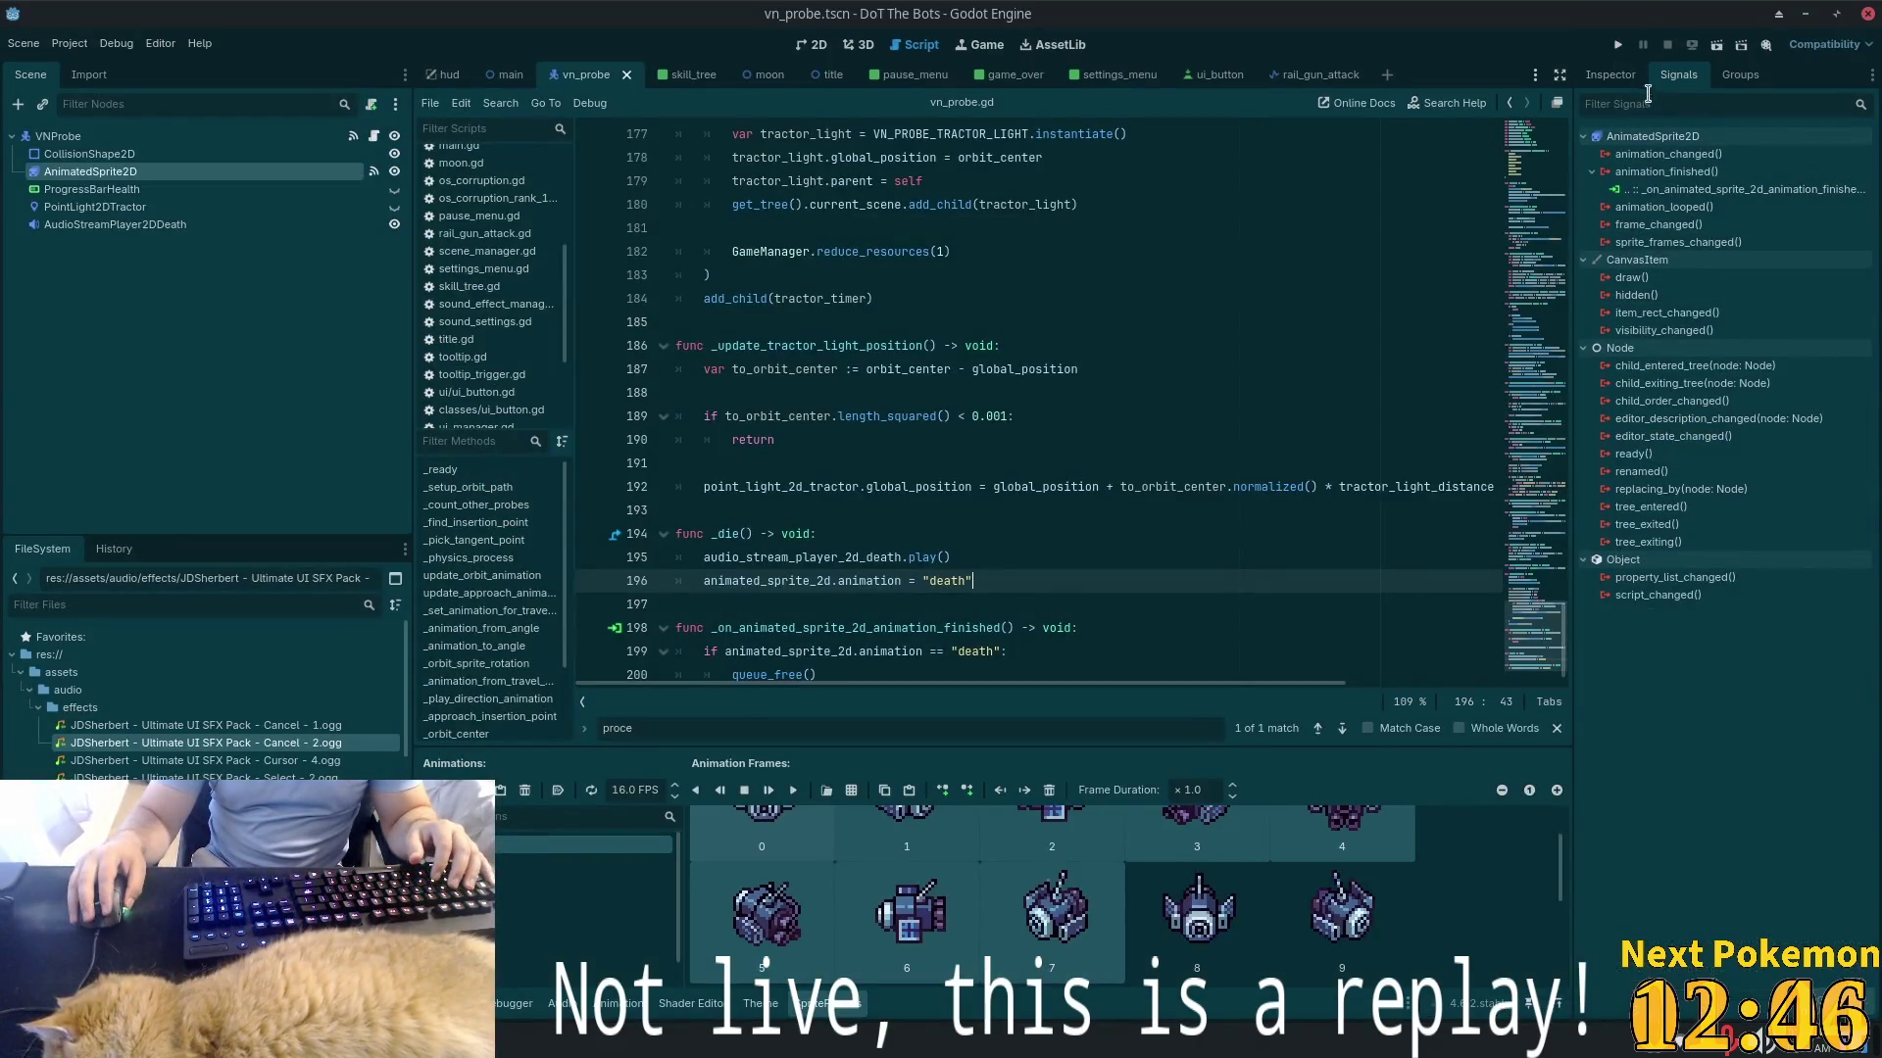
{"action": "left_click", "coordinate": [1618, 45]}
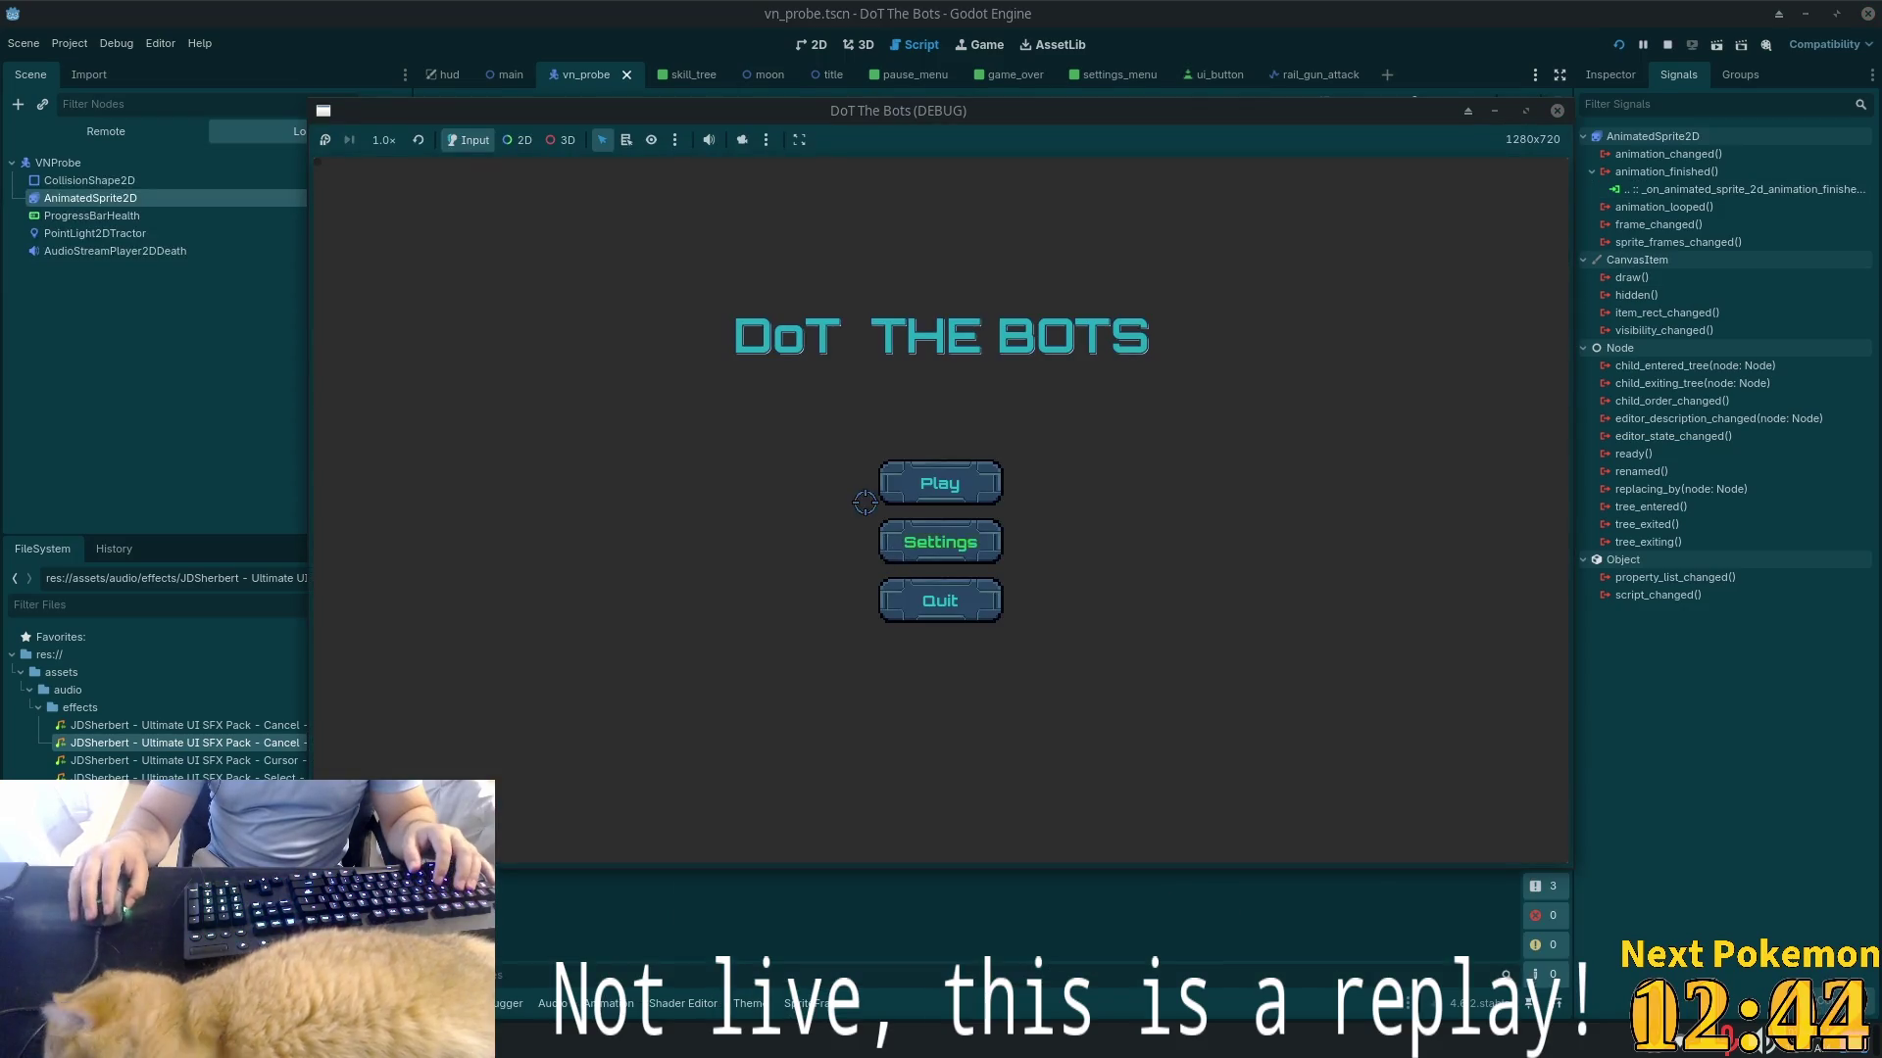
{"action": "left_click", "coordinate": [926, 482]}
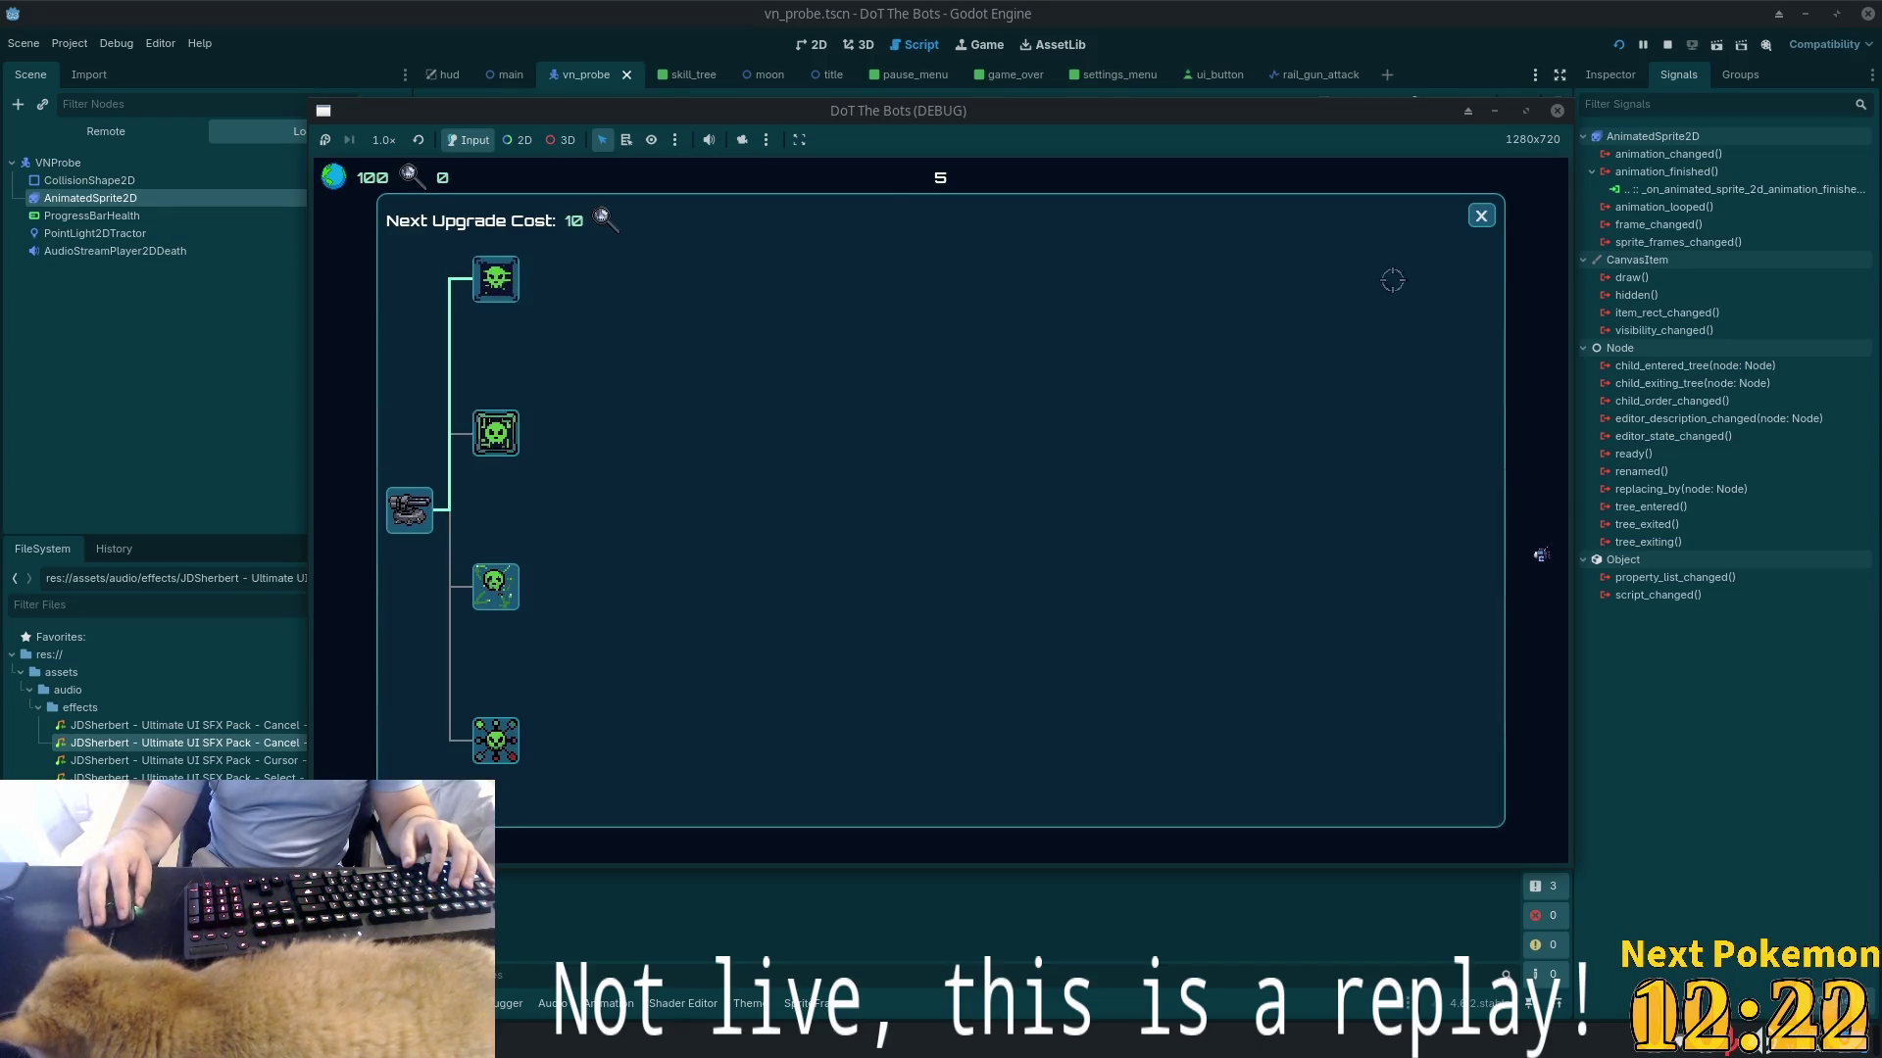
{"action": "left_click", "coordinate": [1481, 215]}
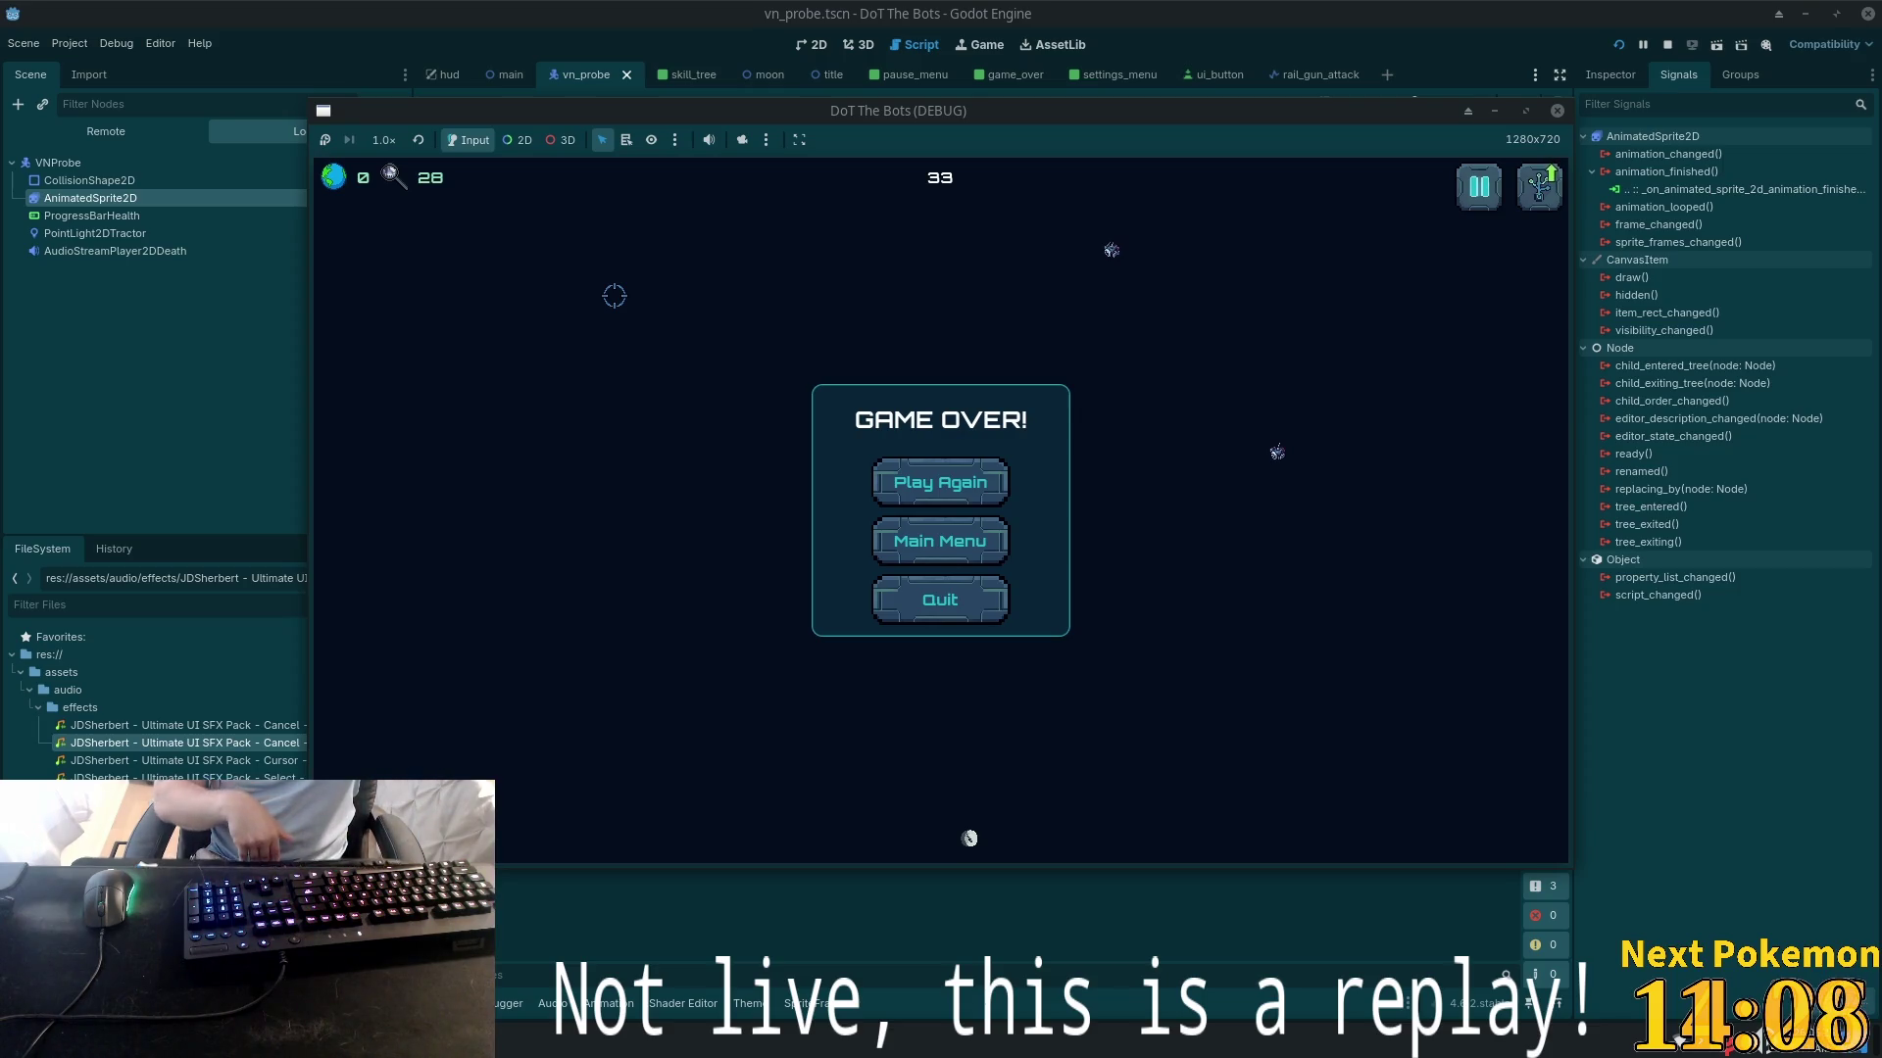
{"action": "left_click", "coordinate": [911, 592]}
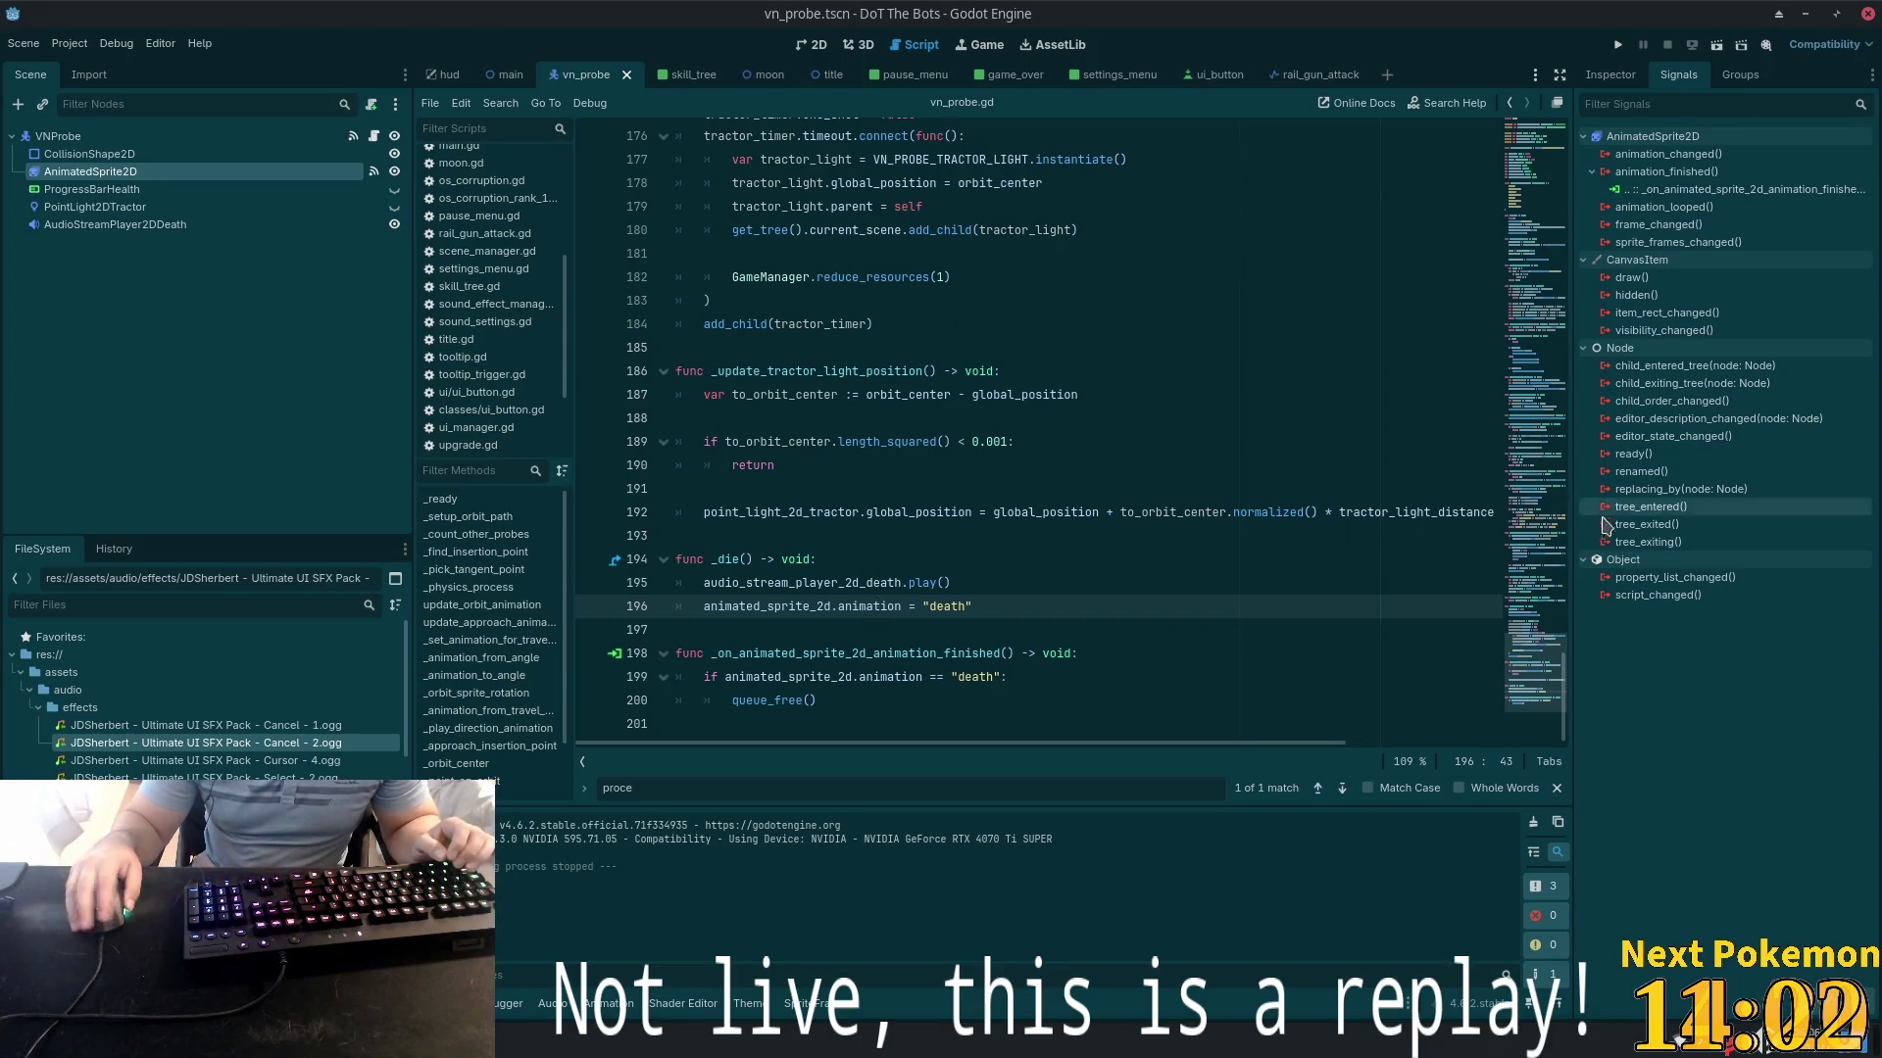
{"action": "scroll", "coordinate": [769, 186], "scroll_direction": "up", "scroll_amount": 20}
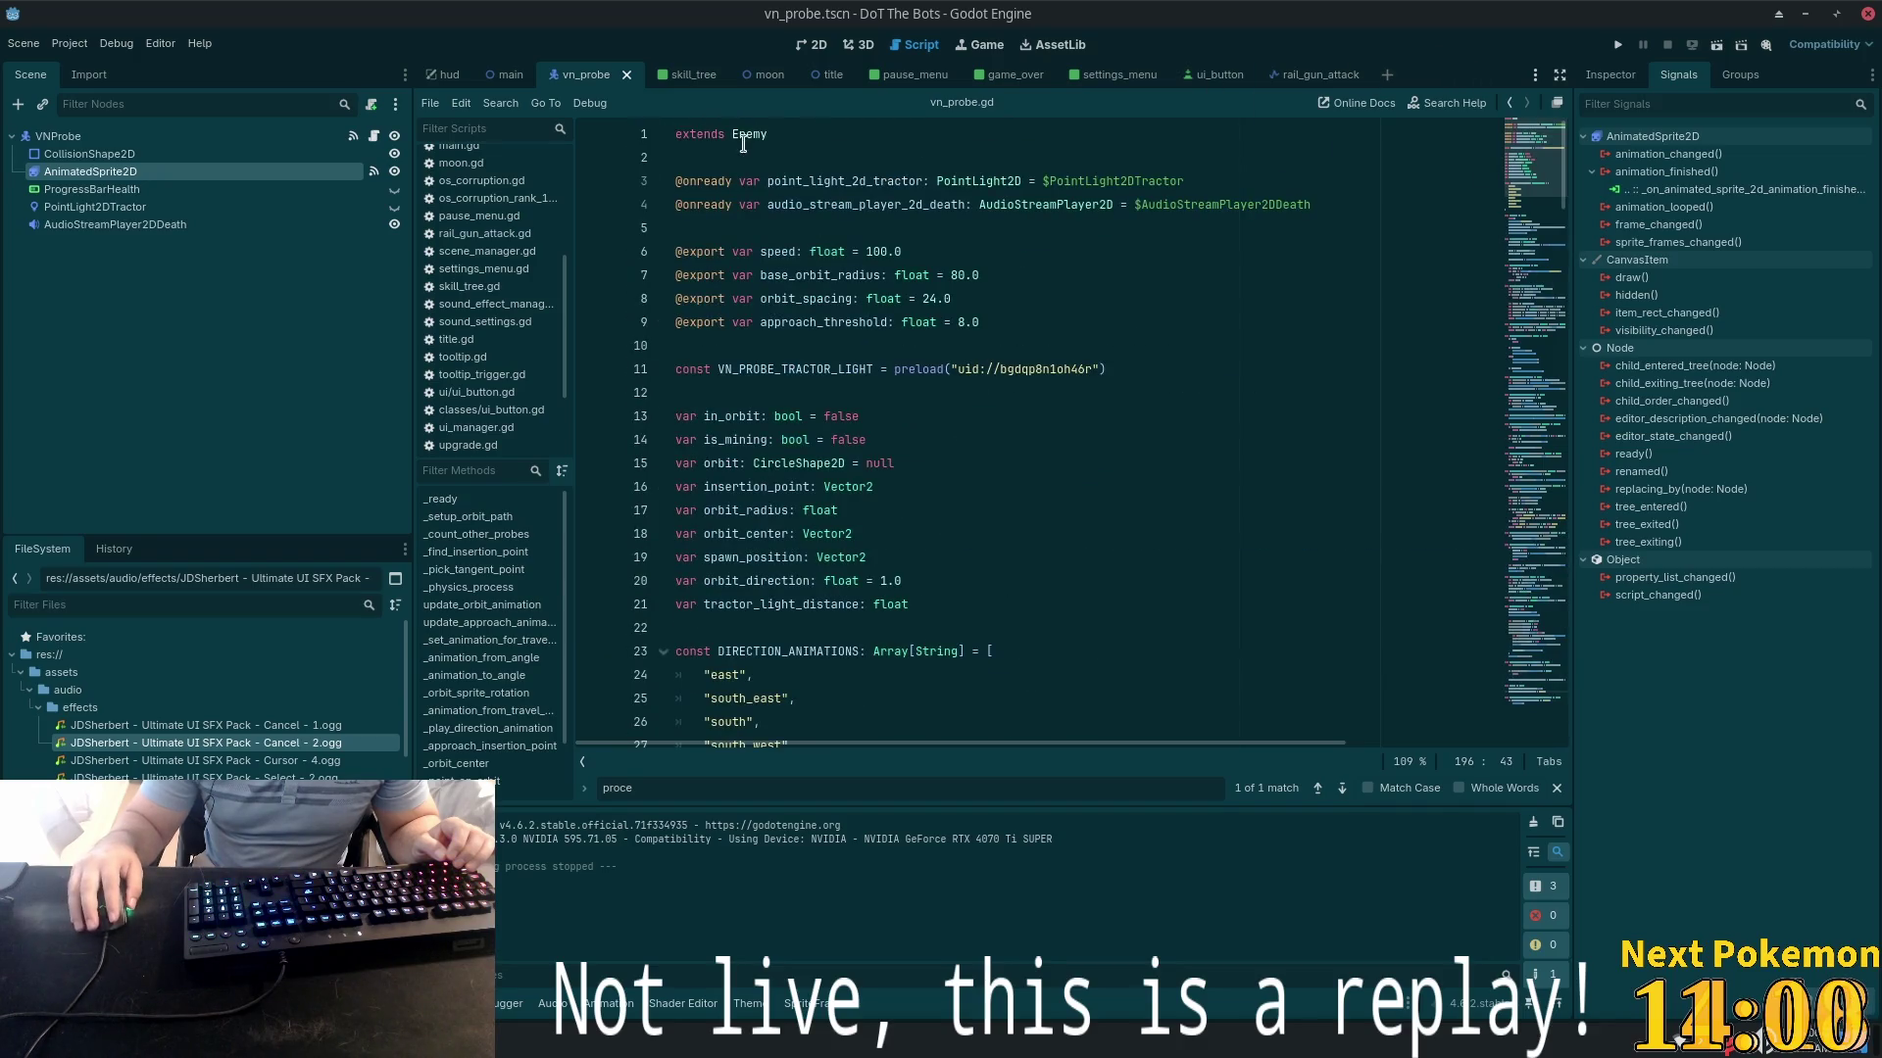
- Open enemy.gd from extends Enemy and search for take_damage, then switch to Cursor
{"action": "left_click", "coordinate": [743, 144], "text": "ctrl"}
{"action": "scroll", "coordinate": [907, 369], "scroll_direction": "up", "scroll_amount": 3}
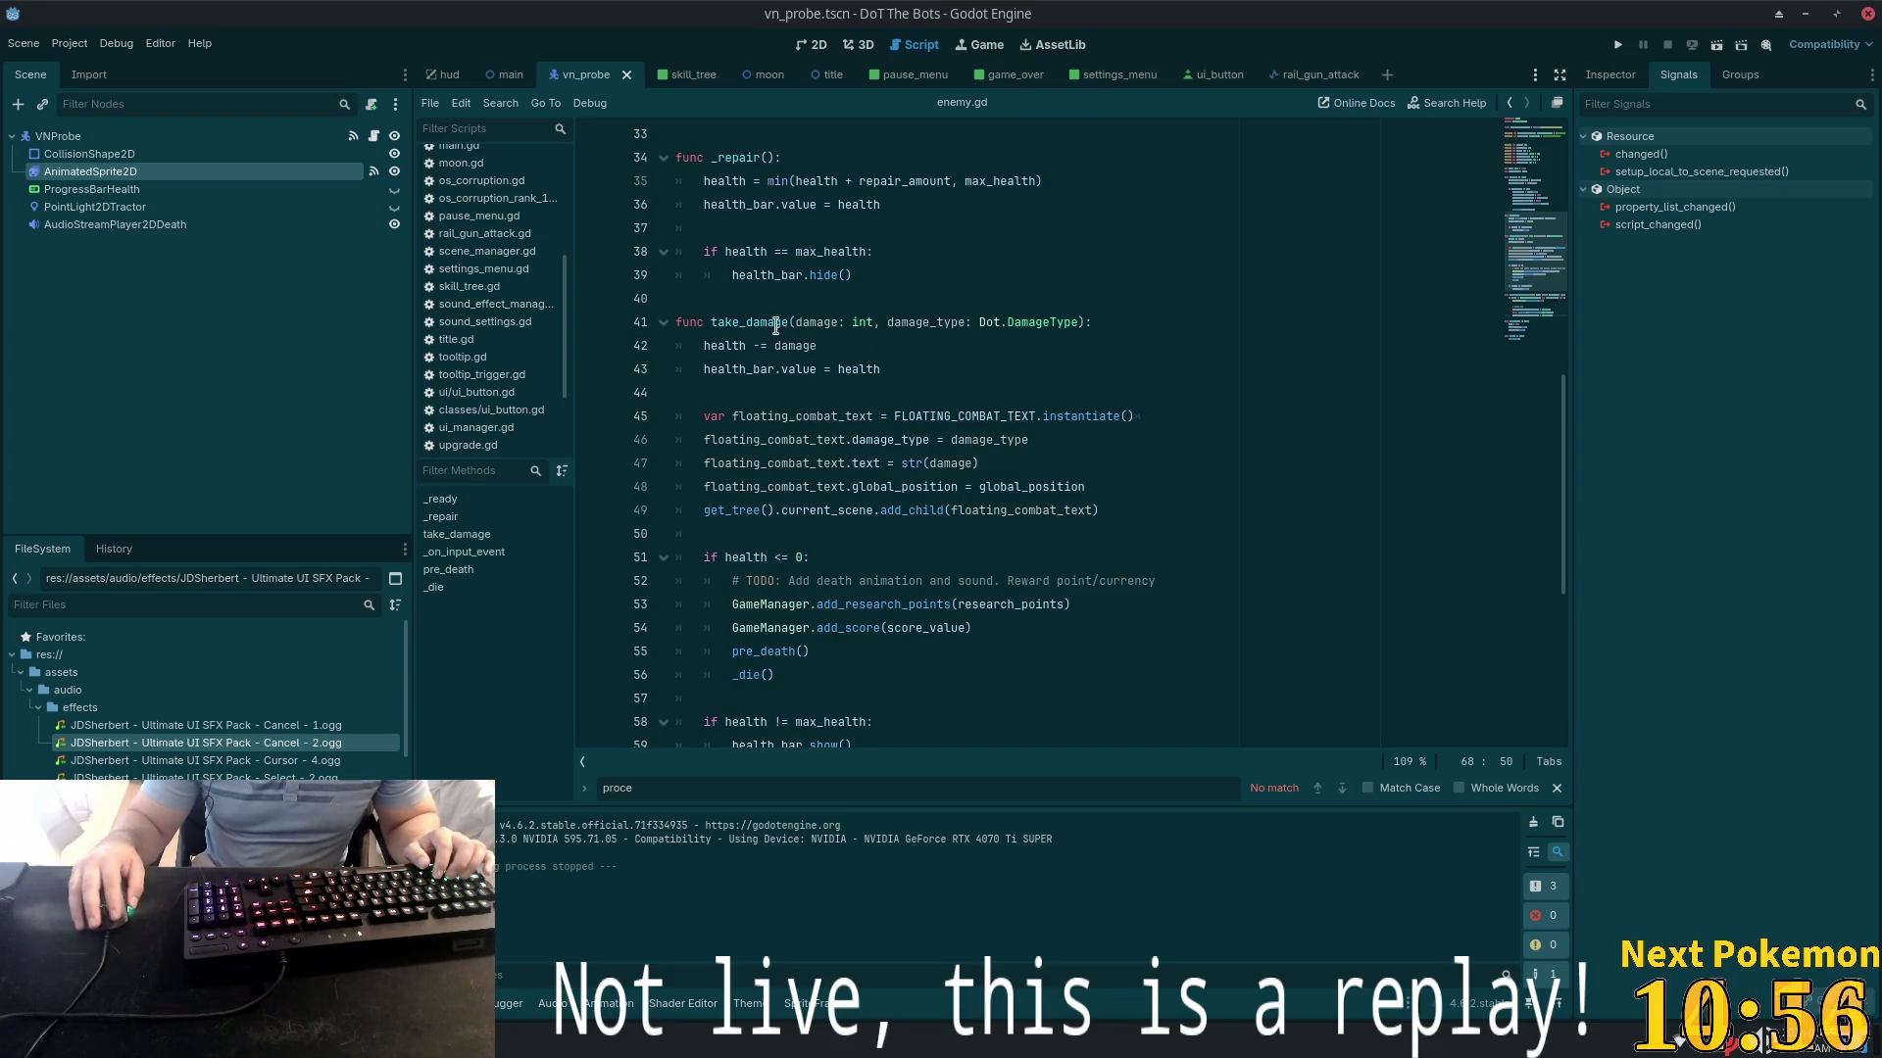
{"action": "double_click", "coordinate": [743, 329]}
{"action": "key", "text": "ctrl+f"}
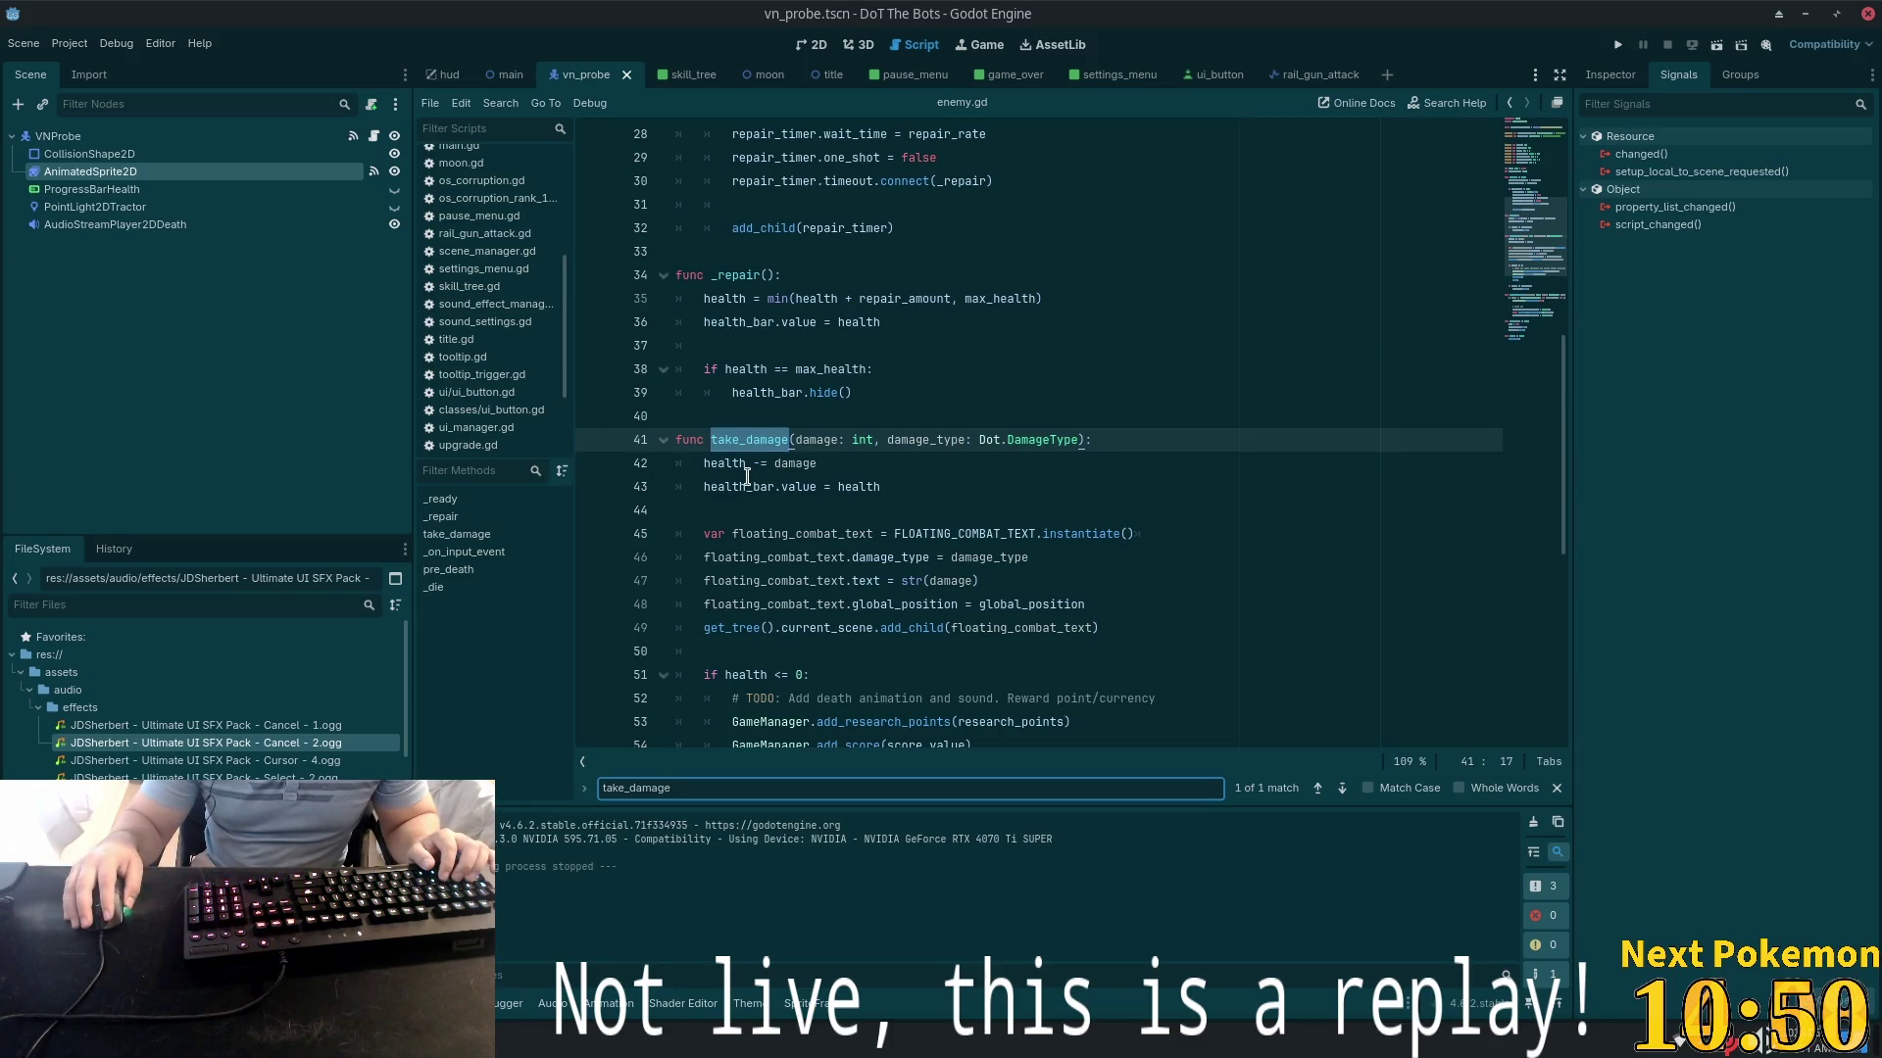
{"action": "mouse_move", "coordinate": [747, 473]}
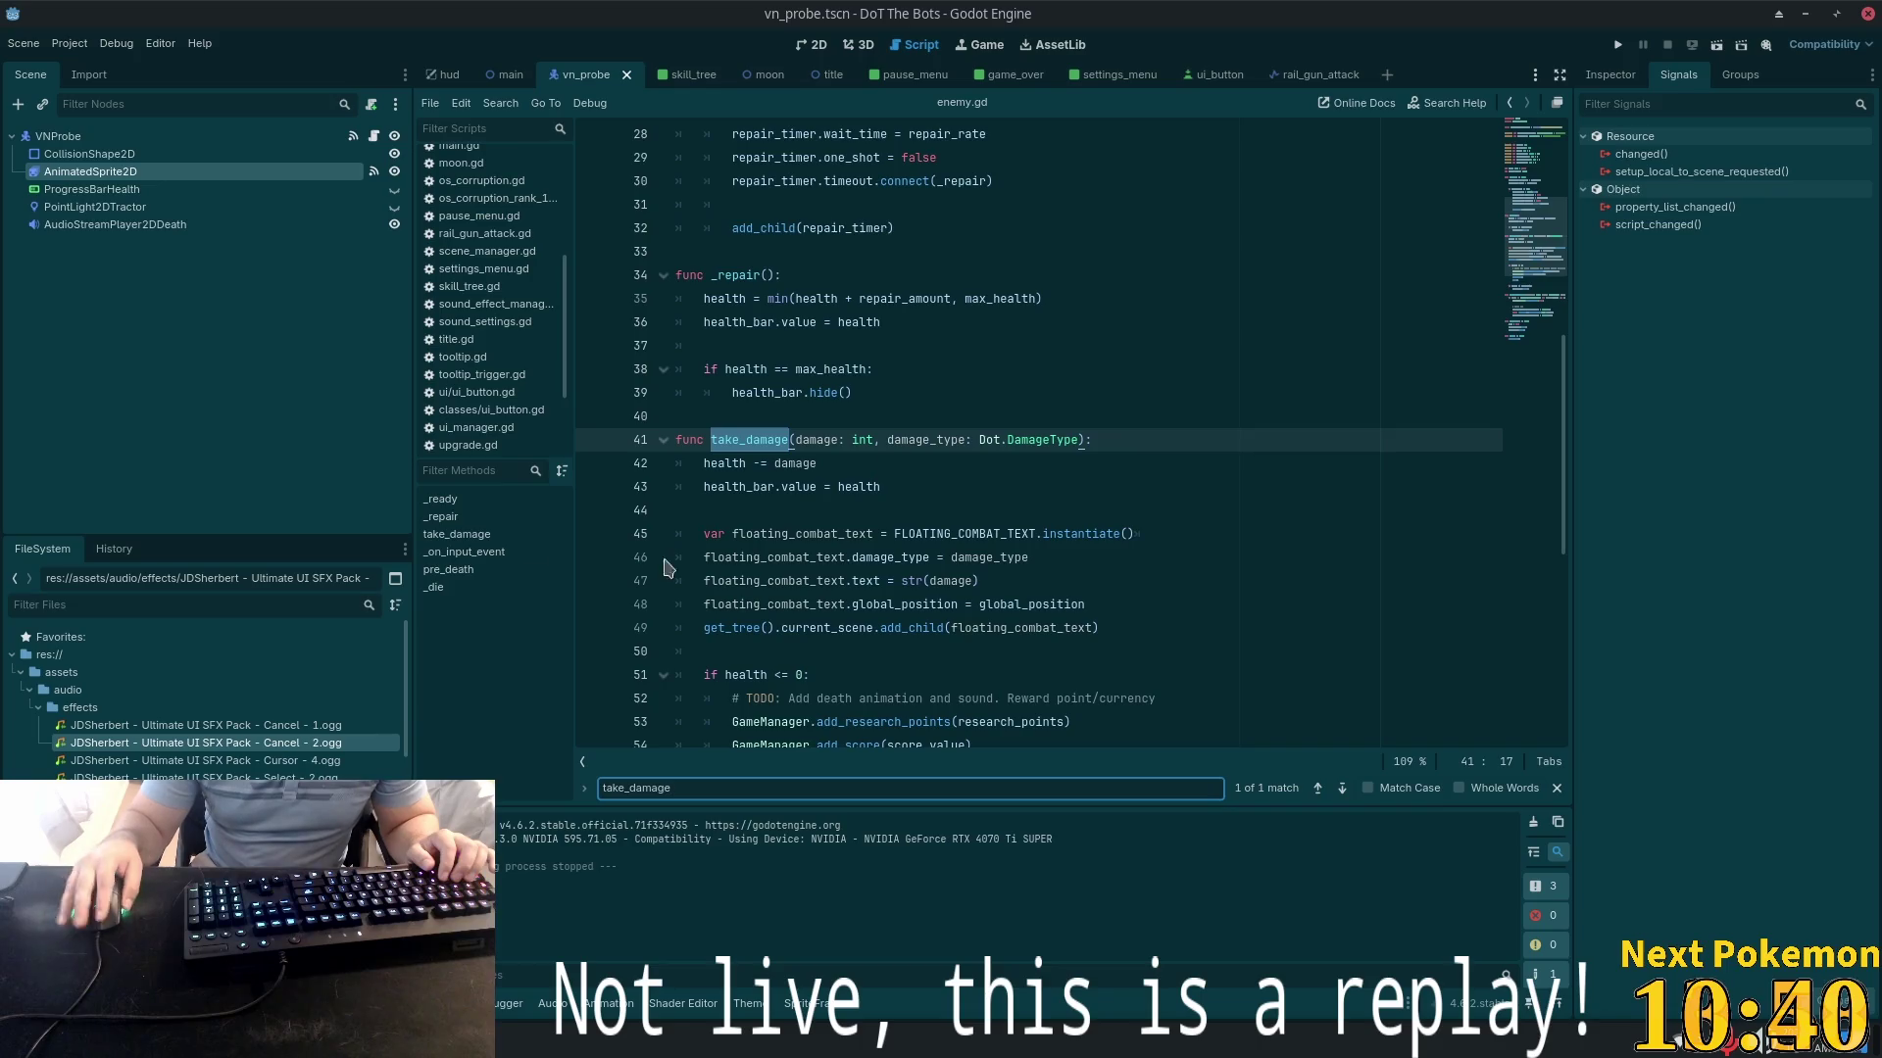
{"action": "double_click", "coordinate": [713, 439]}
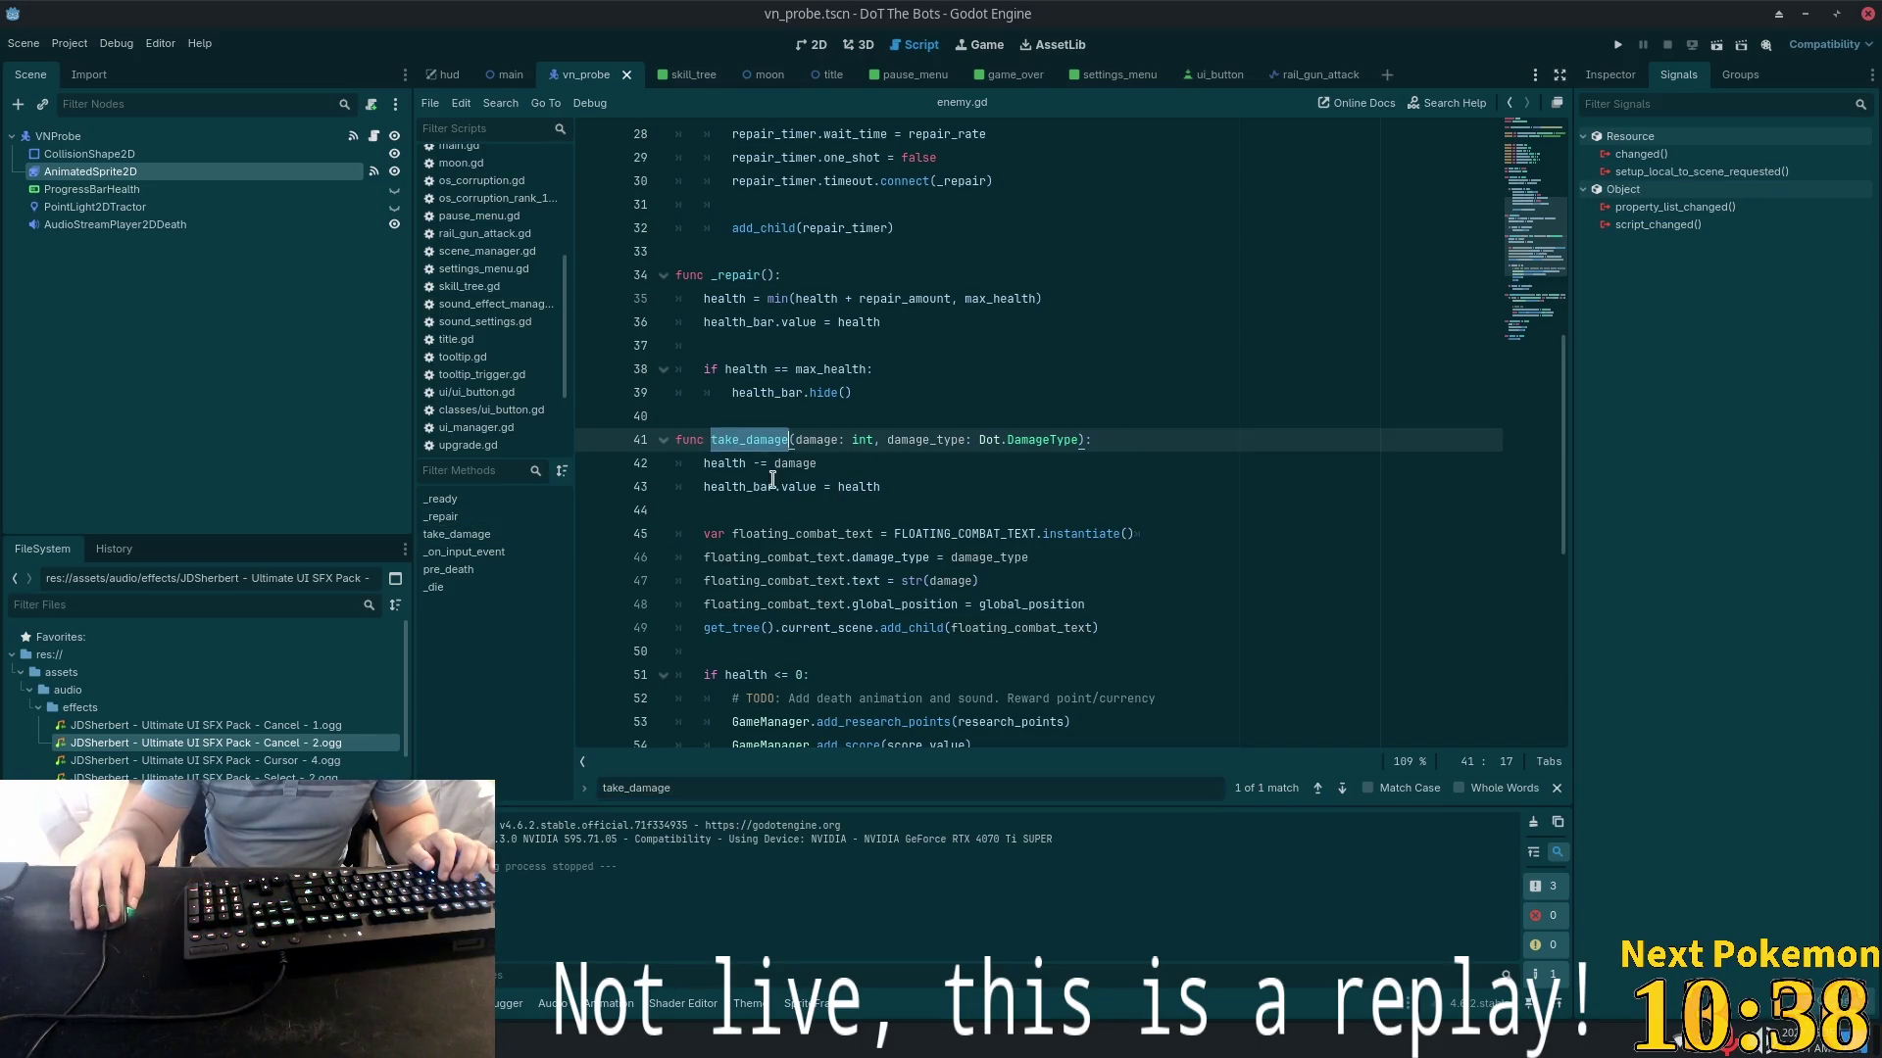
{"action": "key", "text": "alt+Tab"}
{"action": "left_click", "coordinate": [1019, 451]}
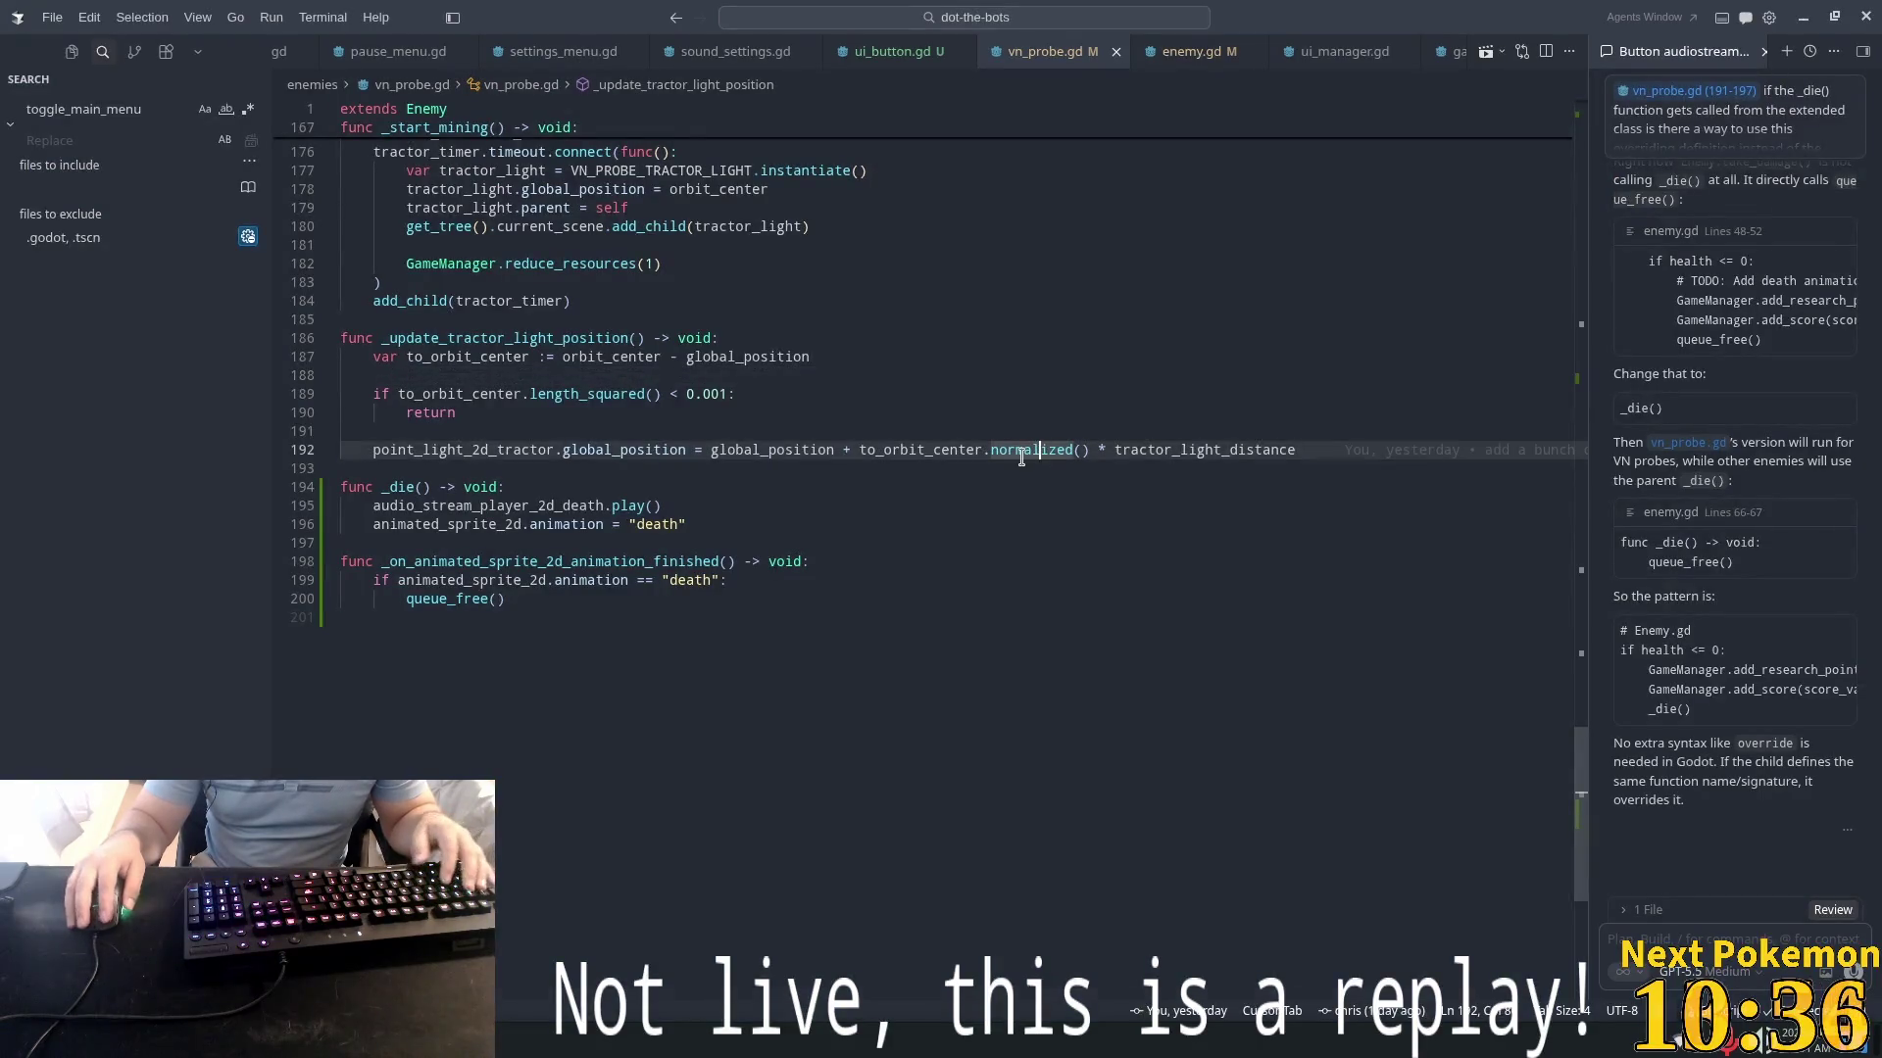
- Open weapon_manager.gd in Cursor, check its take_damage call, and return to Godot
{"action": "key", "text": "ctrl+p"}
{"action": "type", "text": "wepaon"}
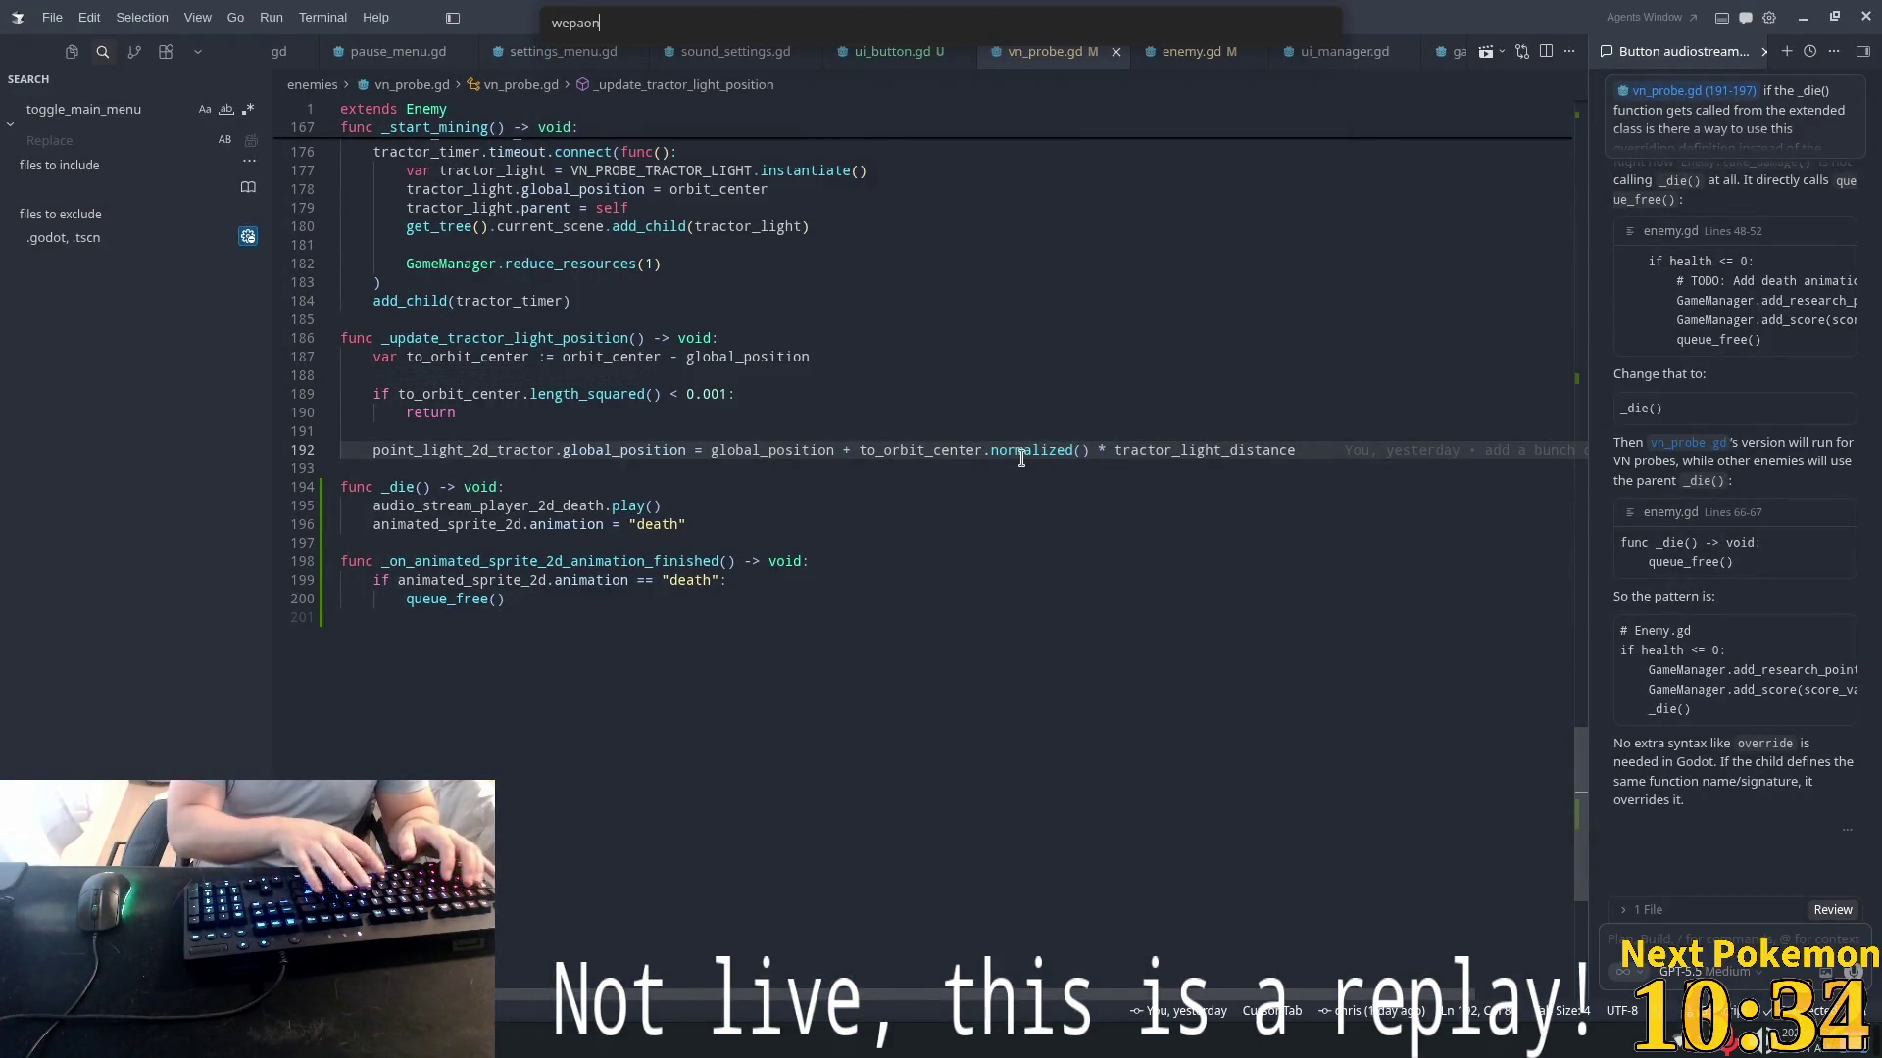
{"action": "key", "text": "BackSpace"}
{"action": "key", "text": "BackSpace"}
{"action": "key", "text": "BackSpace"}
{"action": "key", "text": "Return"}
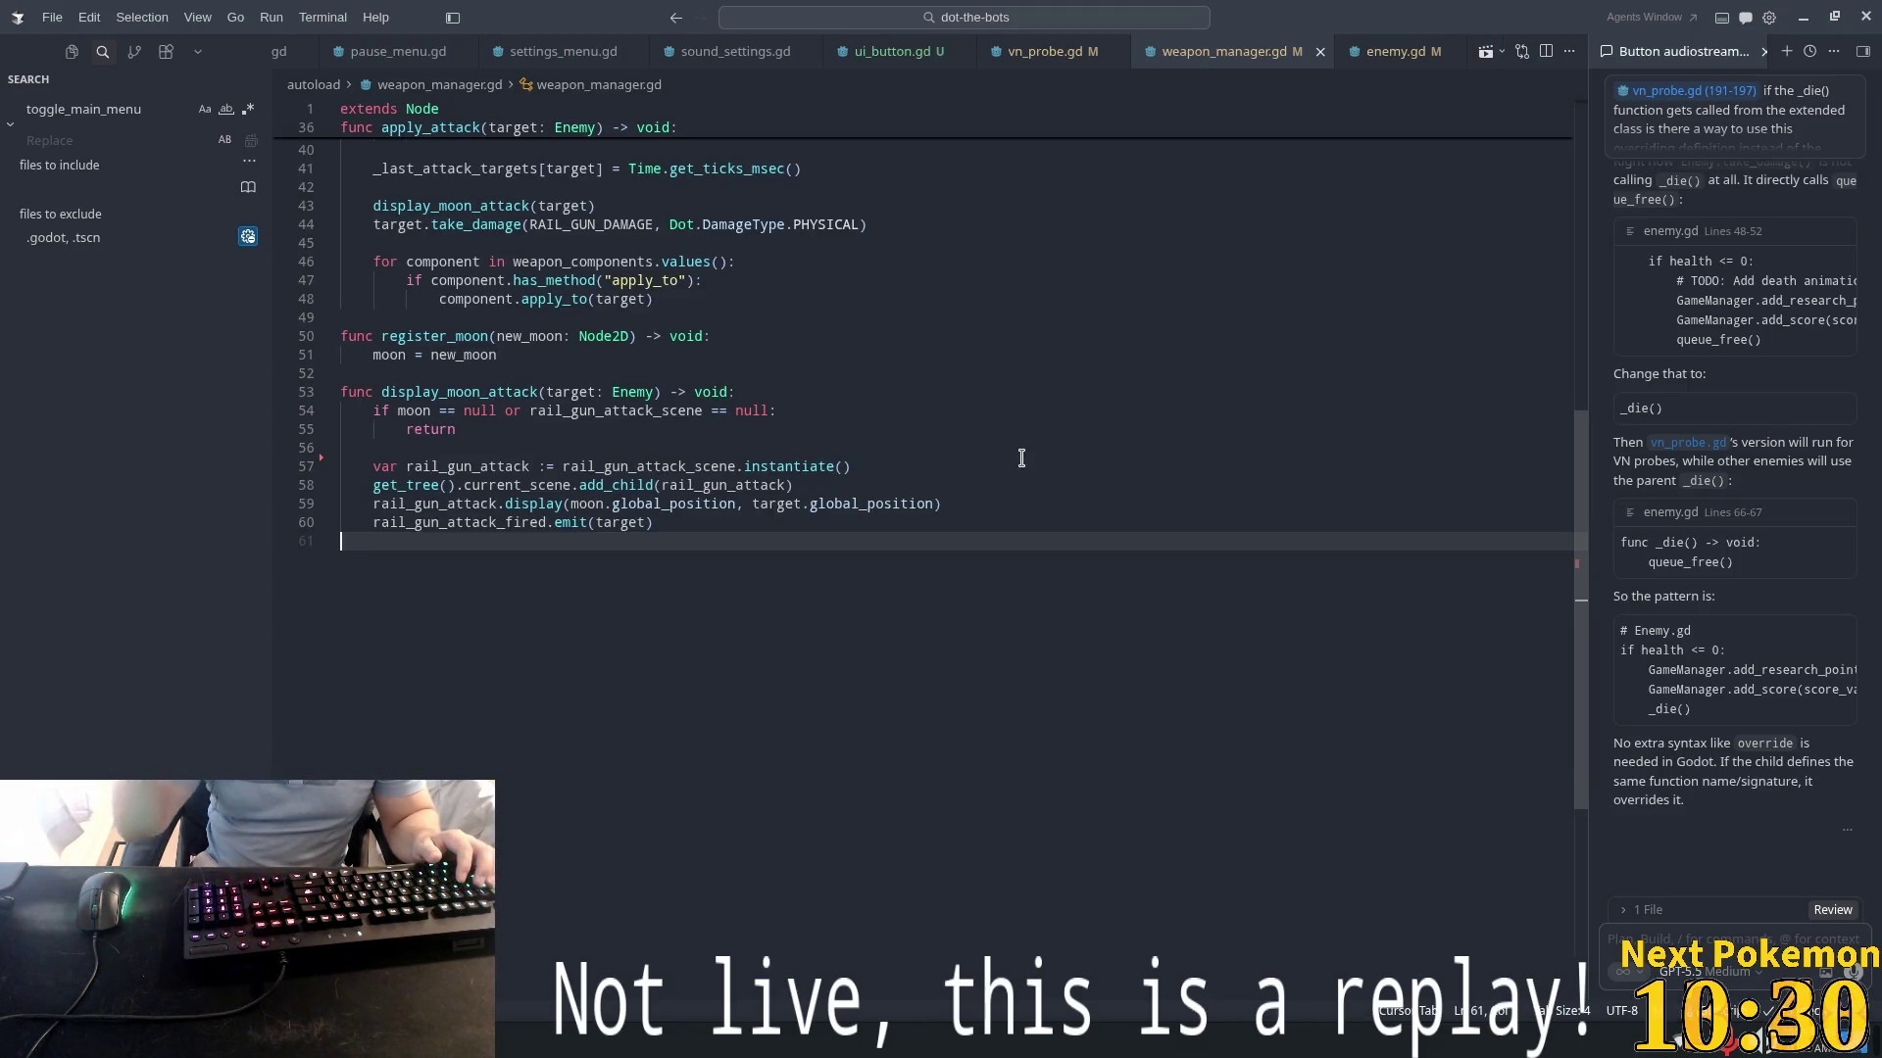
{"action": "key", "text": "alt+Tab"}
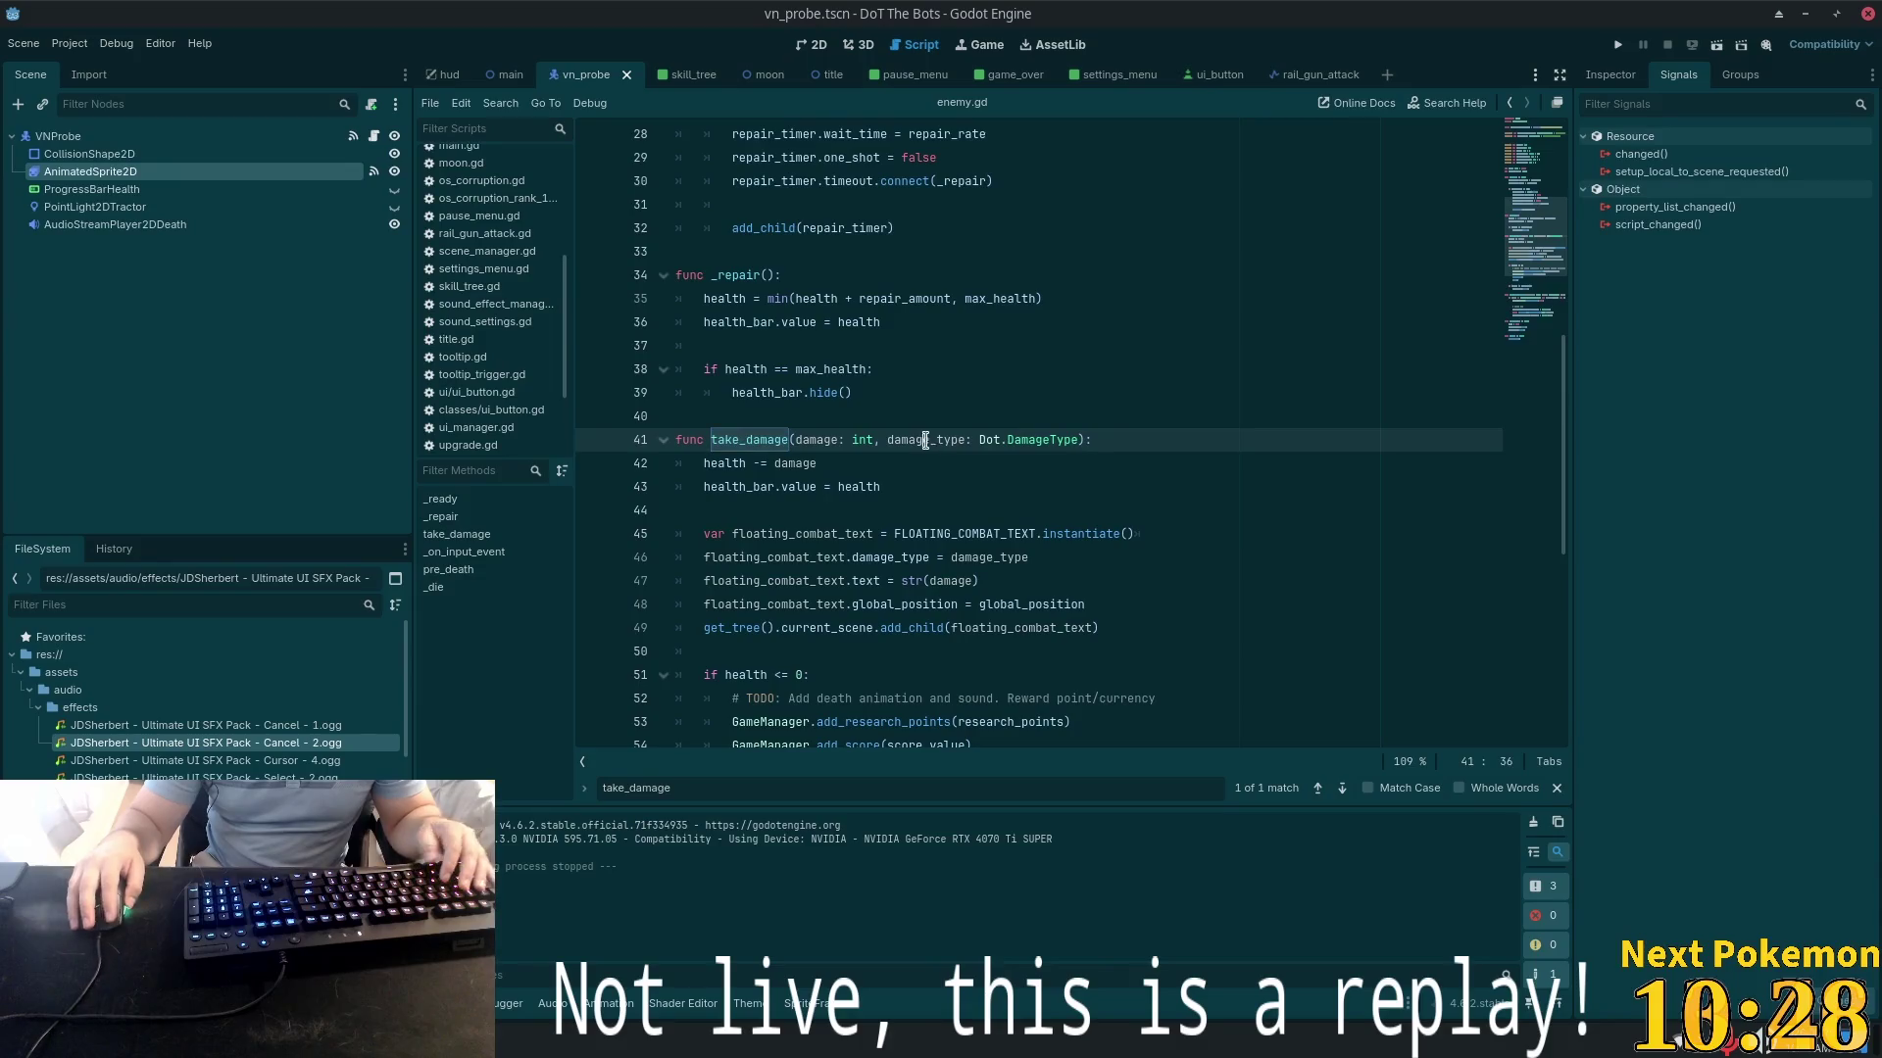
{"action": "key", "text": "ctrl+f"}
{"action": "type", "text": "input"}
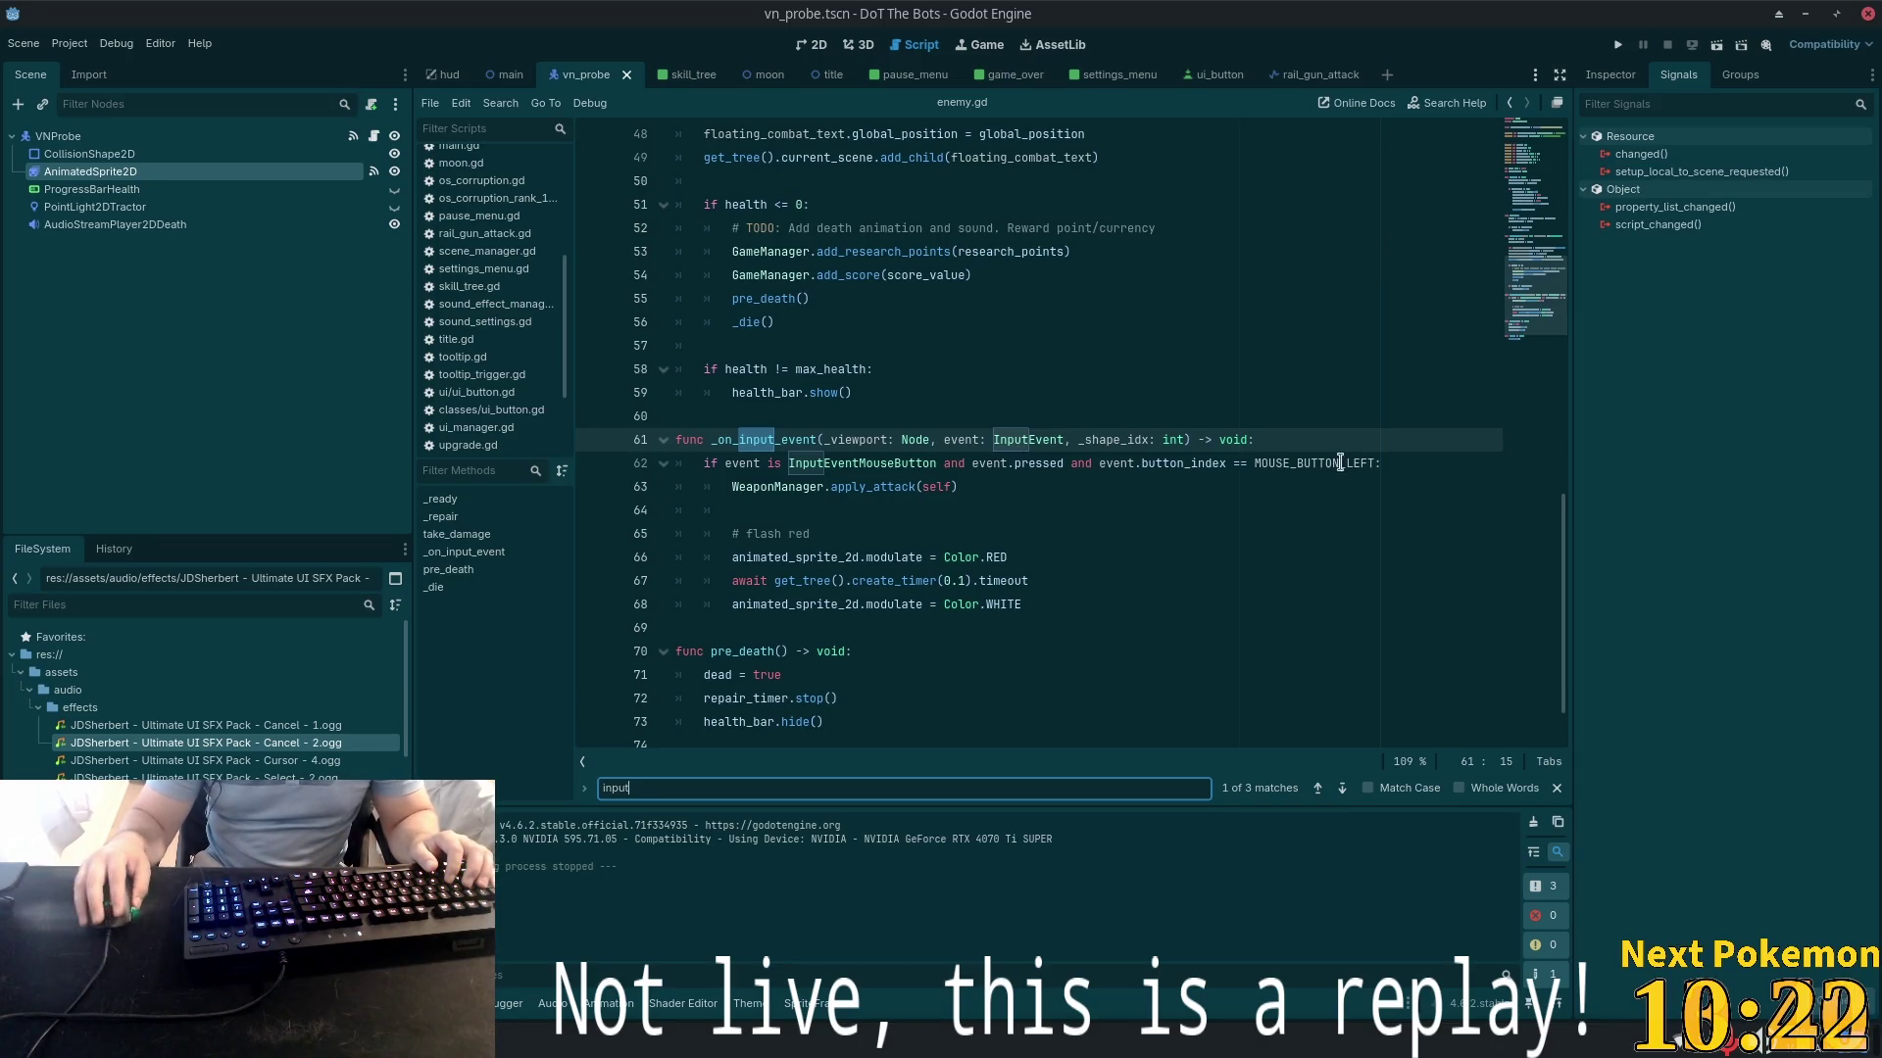
{"action": "left_click", "coordinate": [1373, 464]}
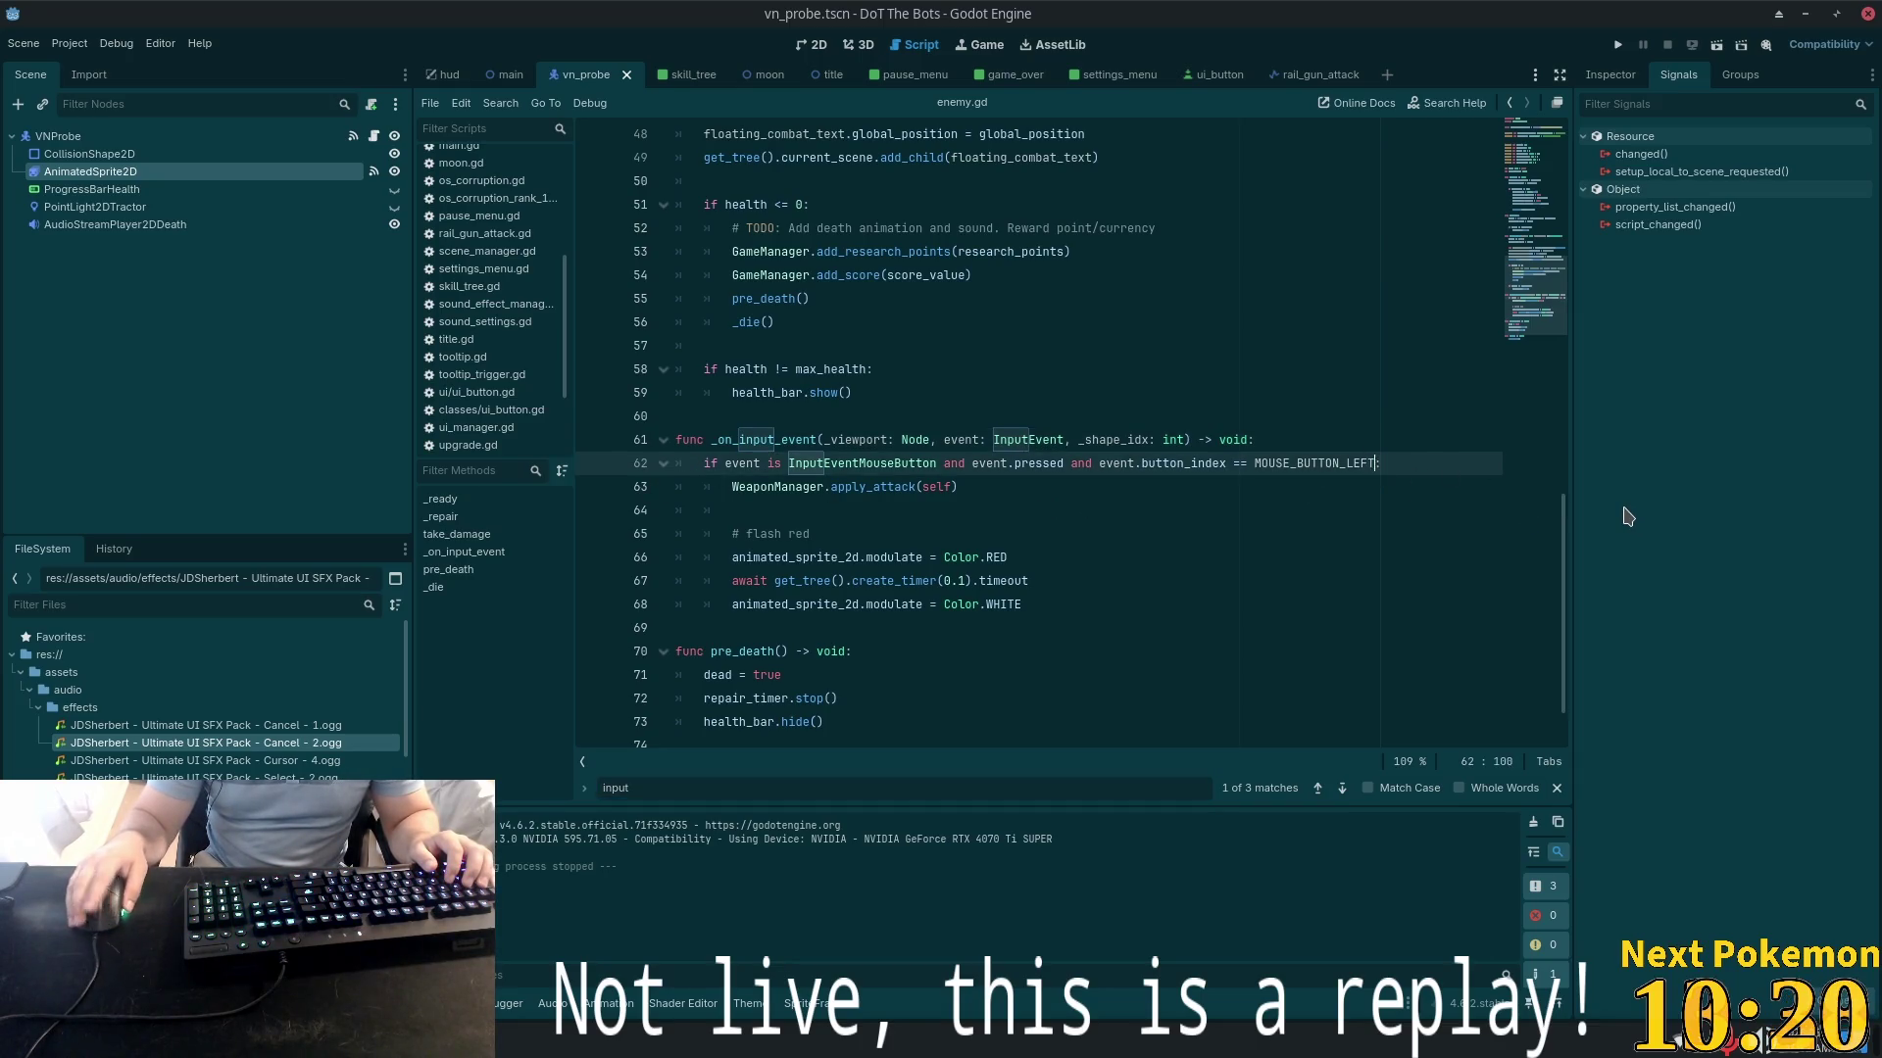
{"action": "type", "text": "and !"}
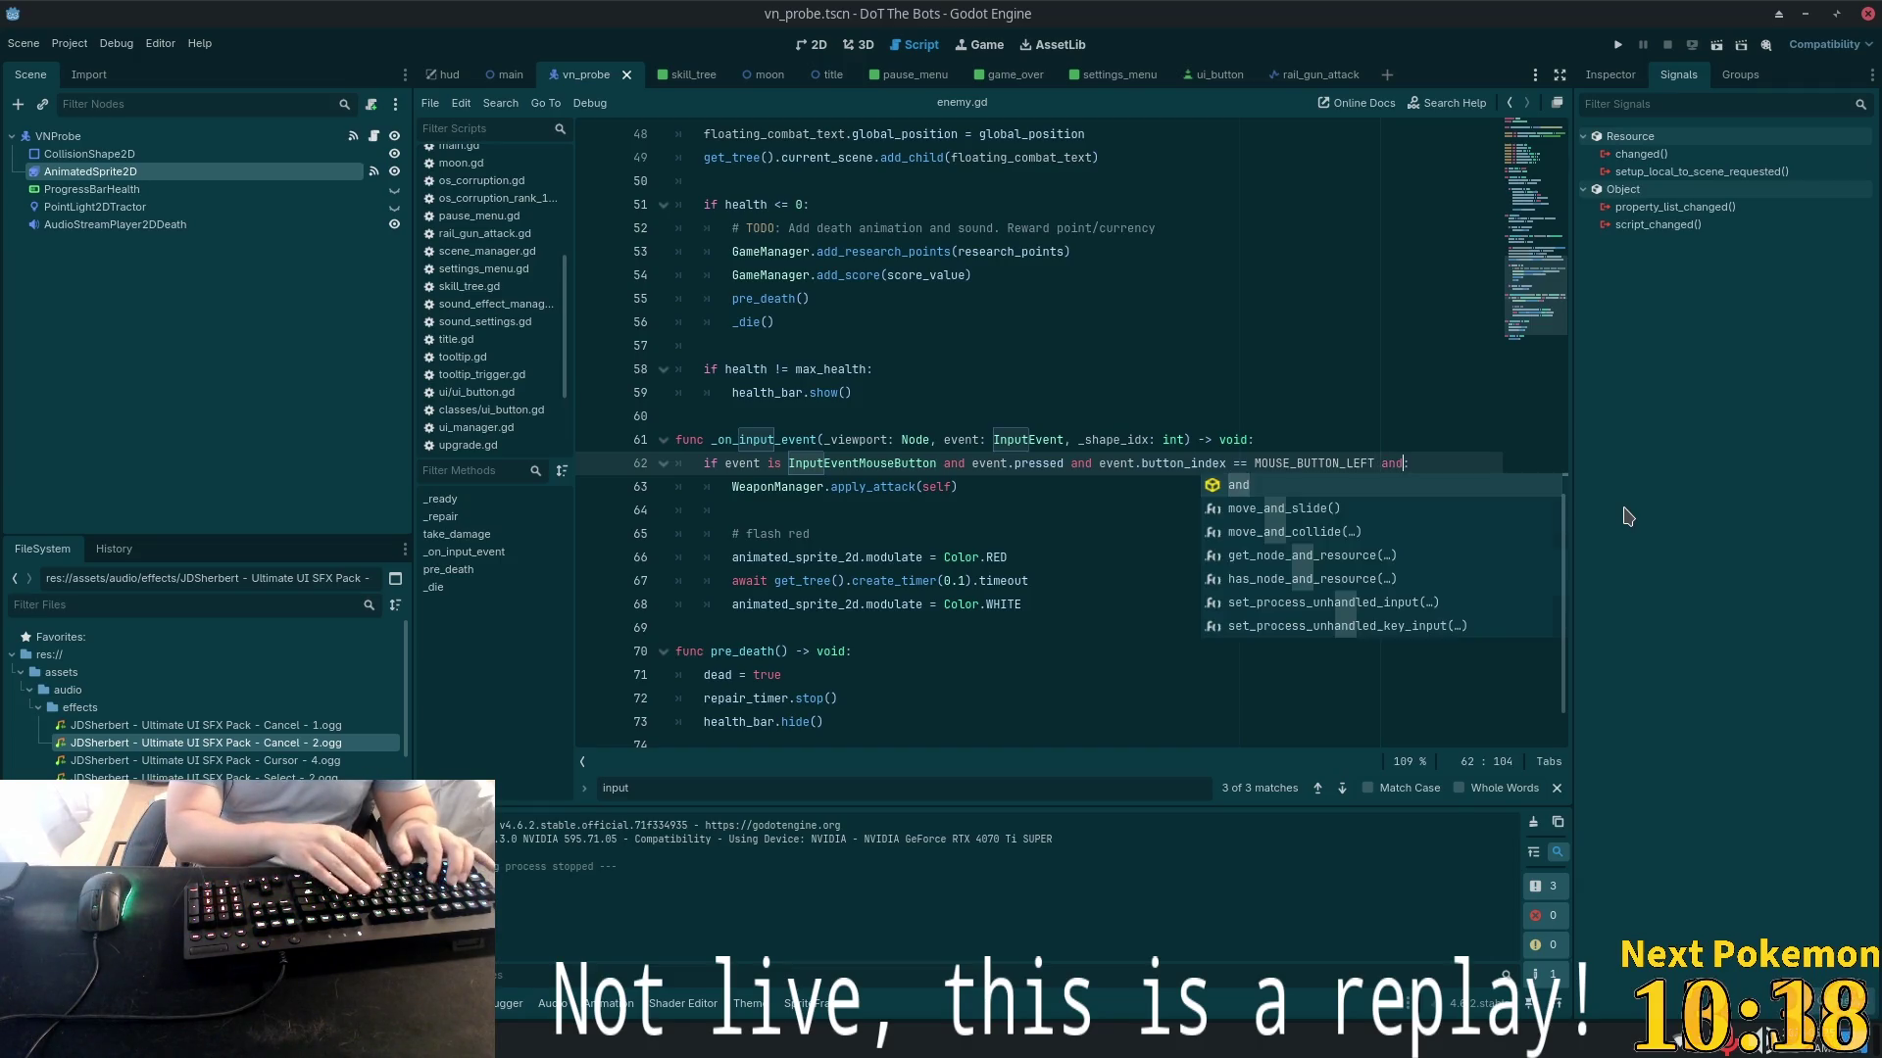
{"action": "type", "text": "dead"}
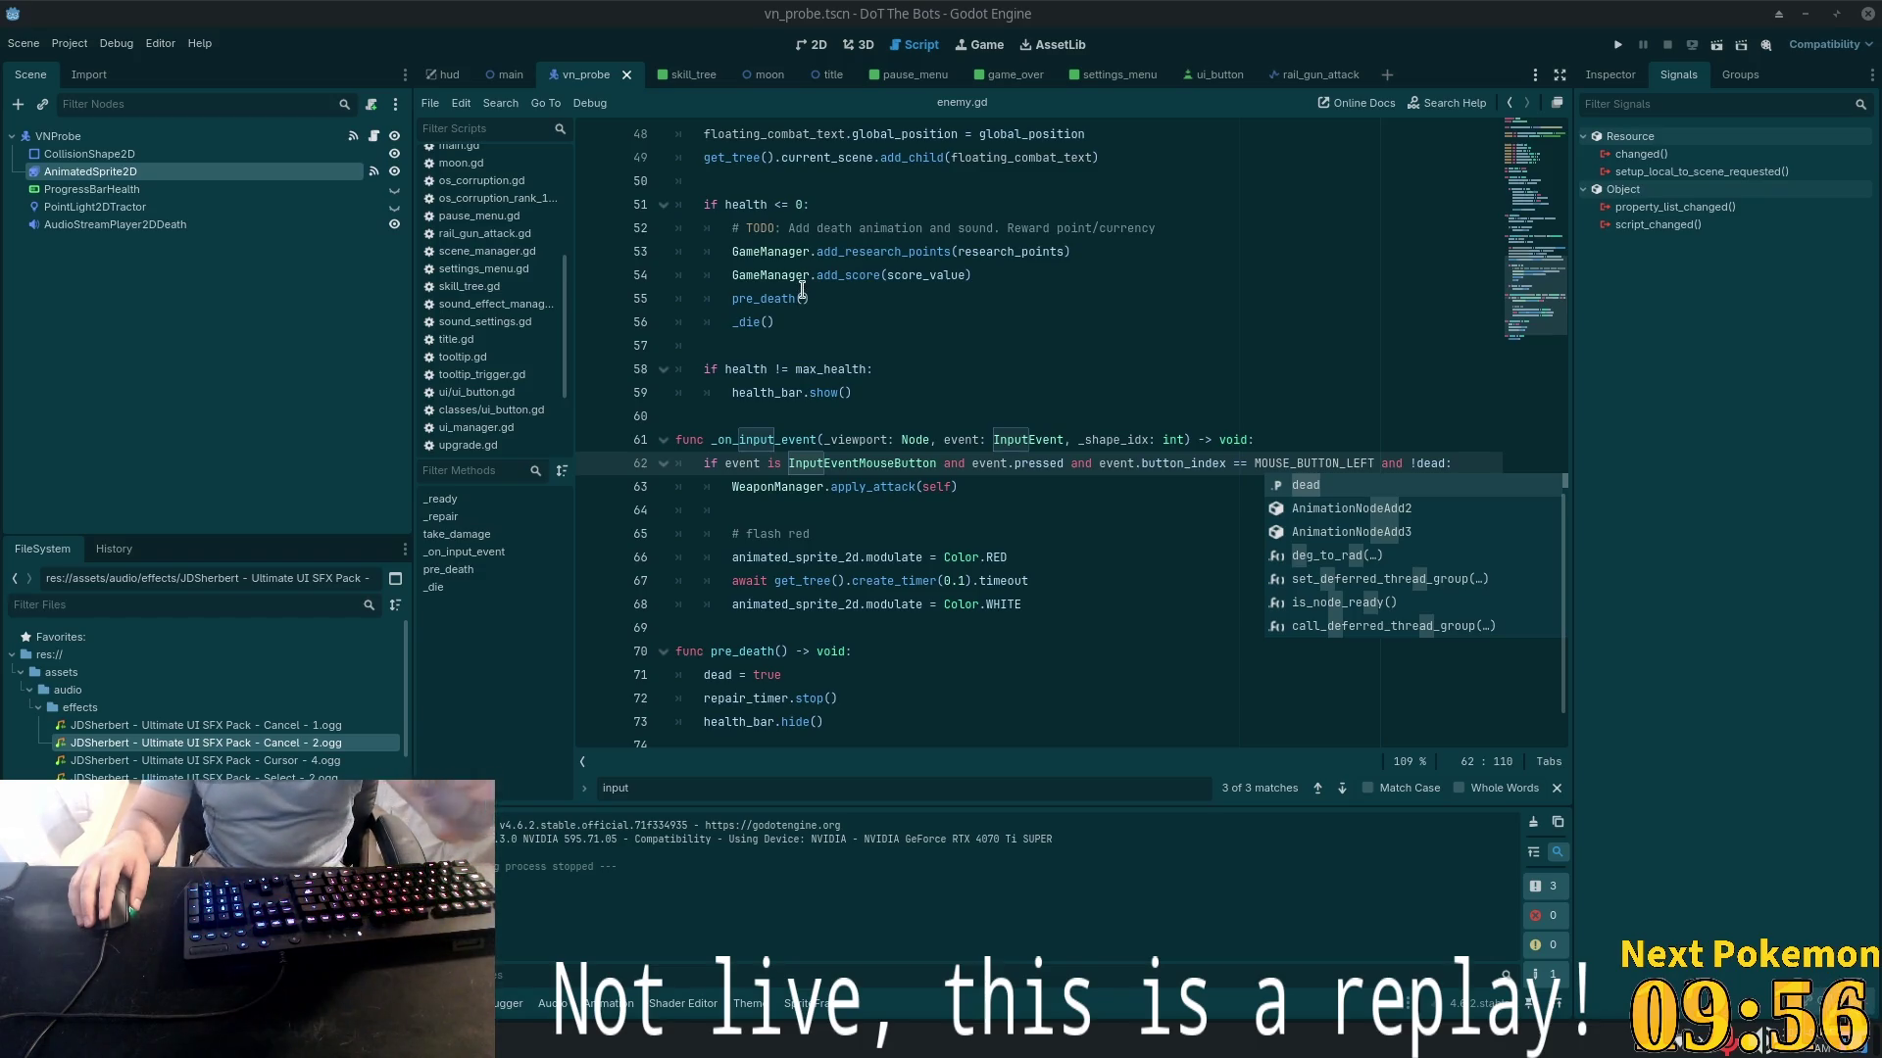
{"action": "mouse_move", "coordinate": [784, 309]}
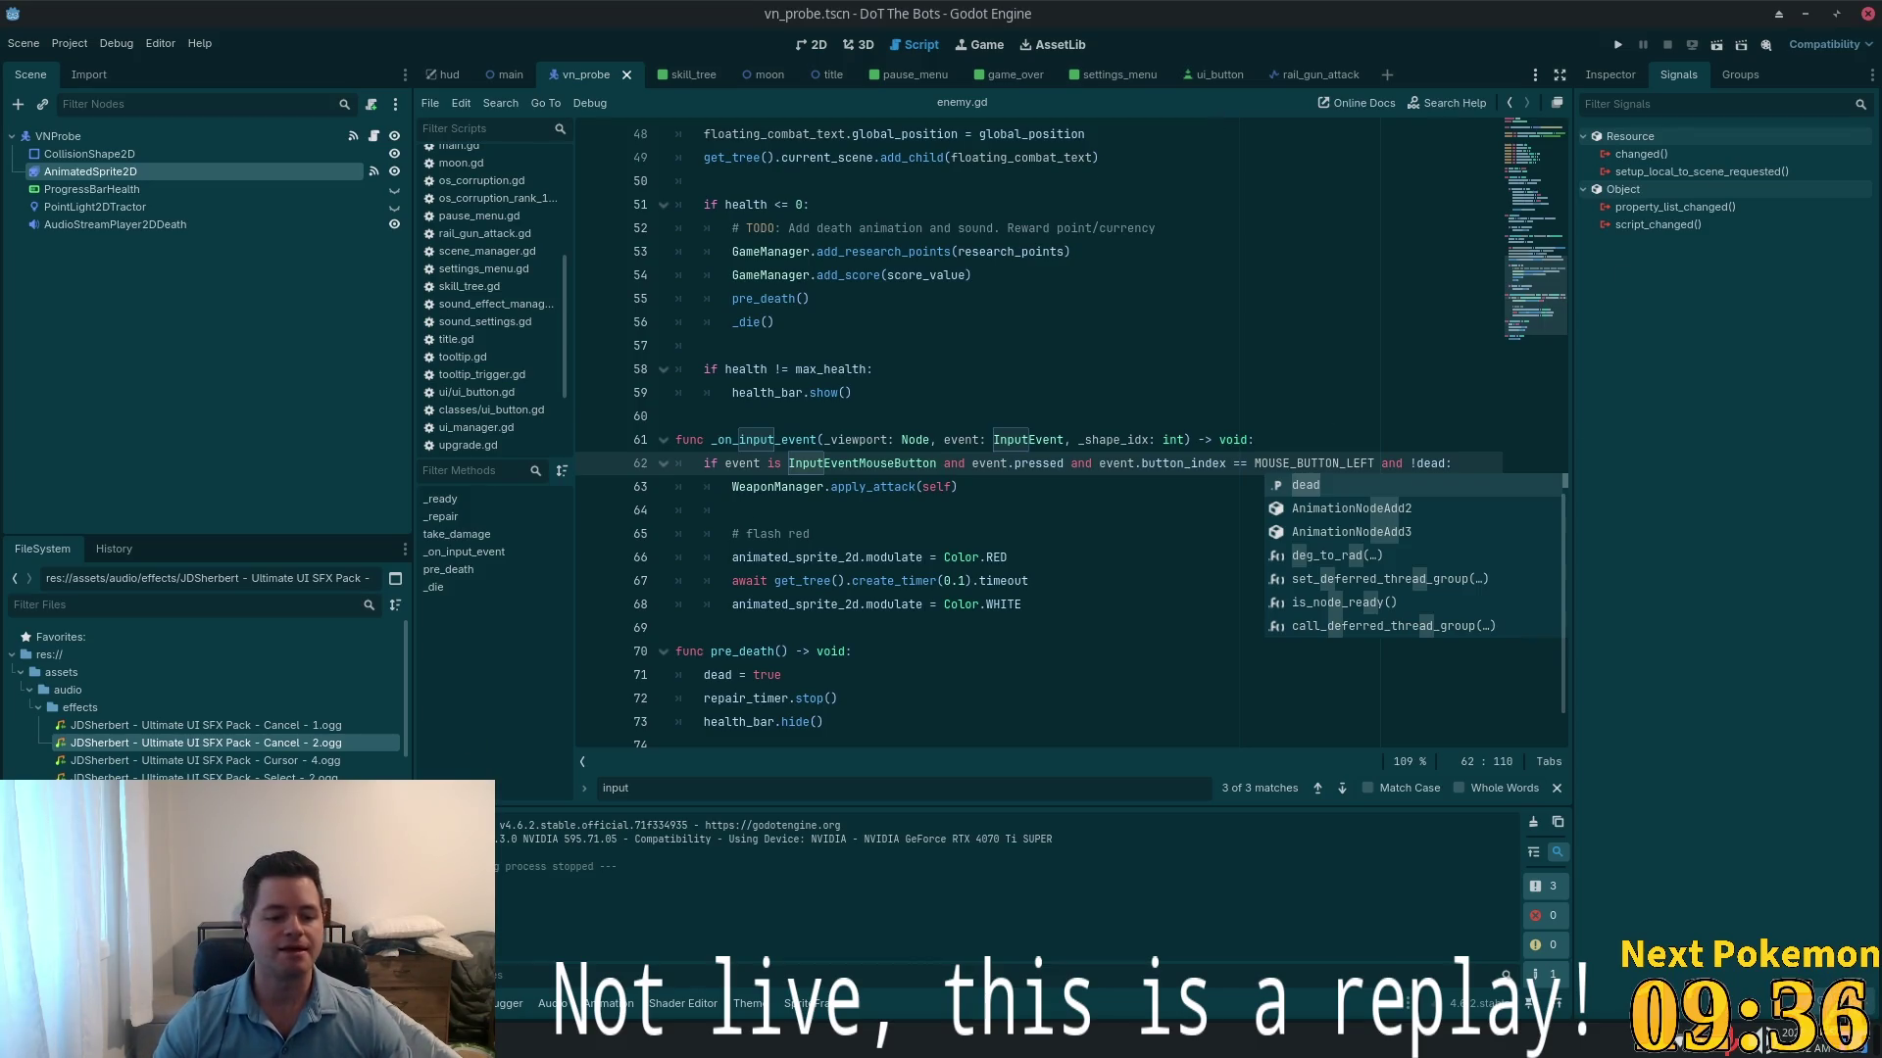
{"action": "key", "text": "alt+Tab"}
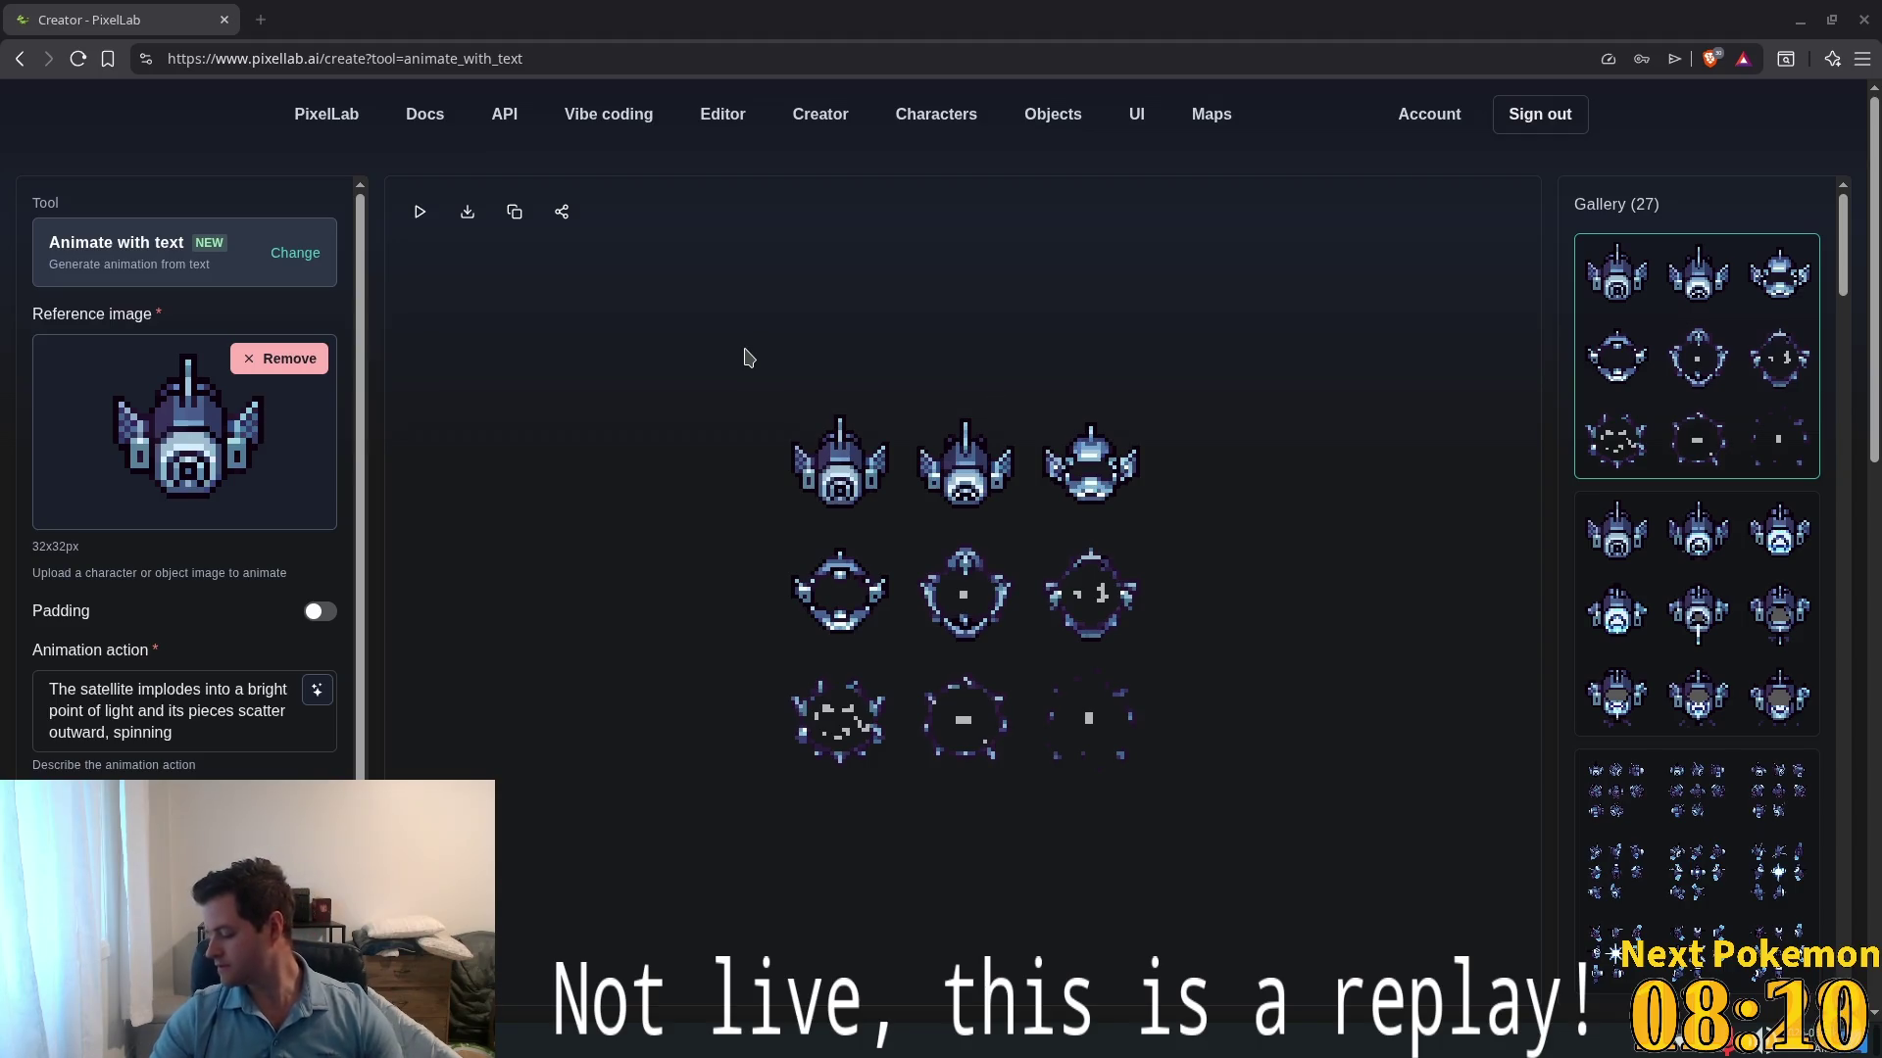
- Start saving the satellite implosion sprite sheet and browse into Projects/dot-the-bots
{"action": "right_click", "coordinate": [827, 423]}
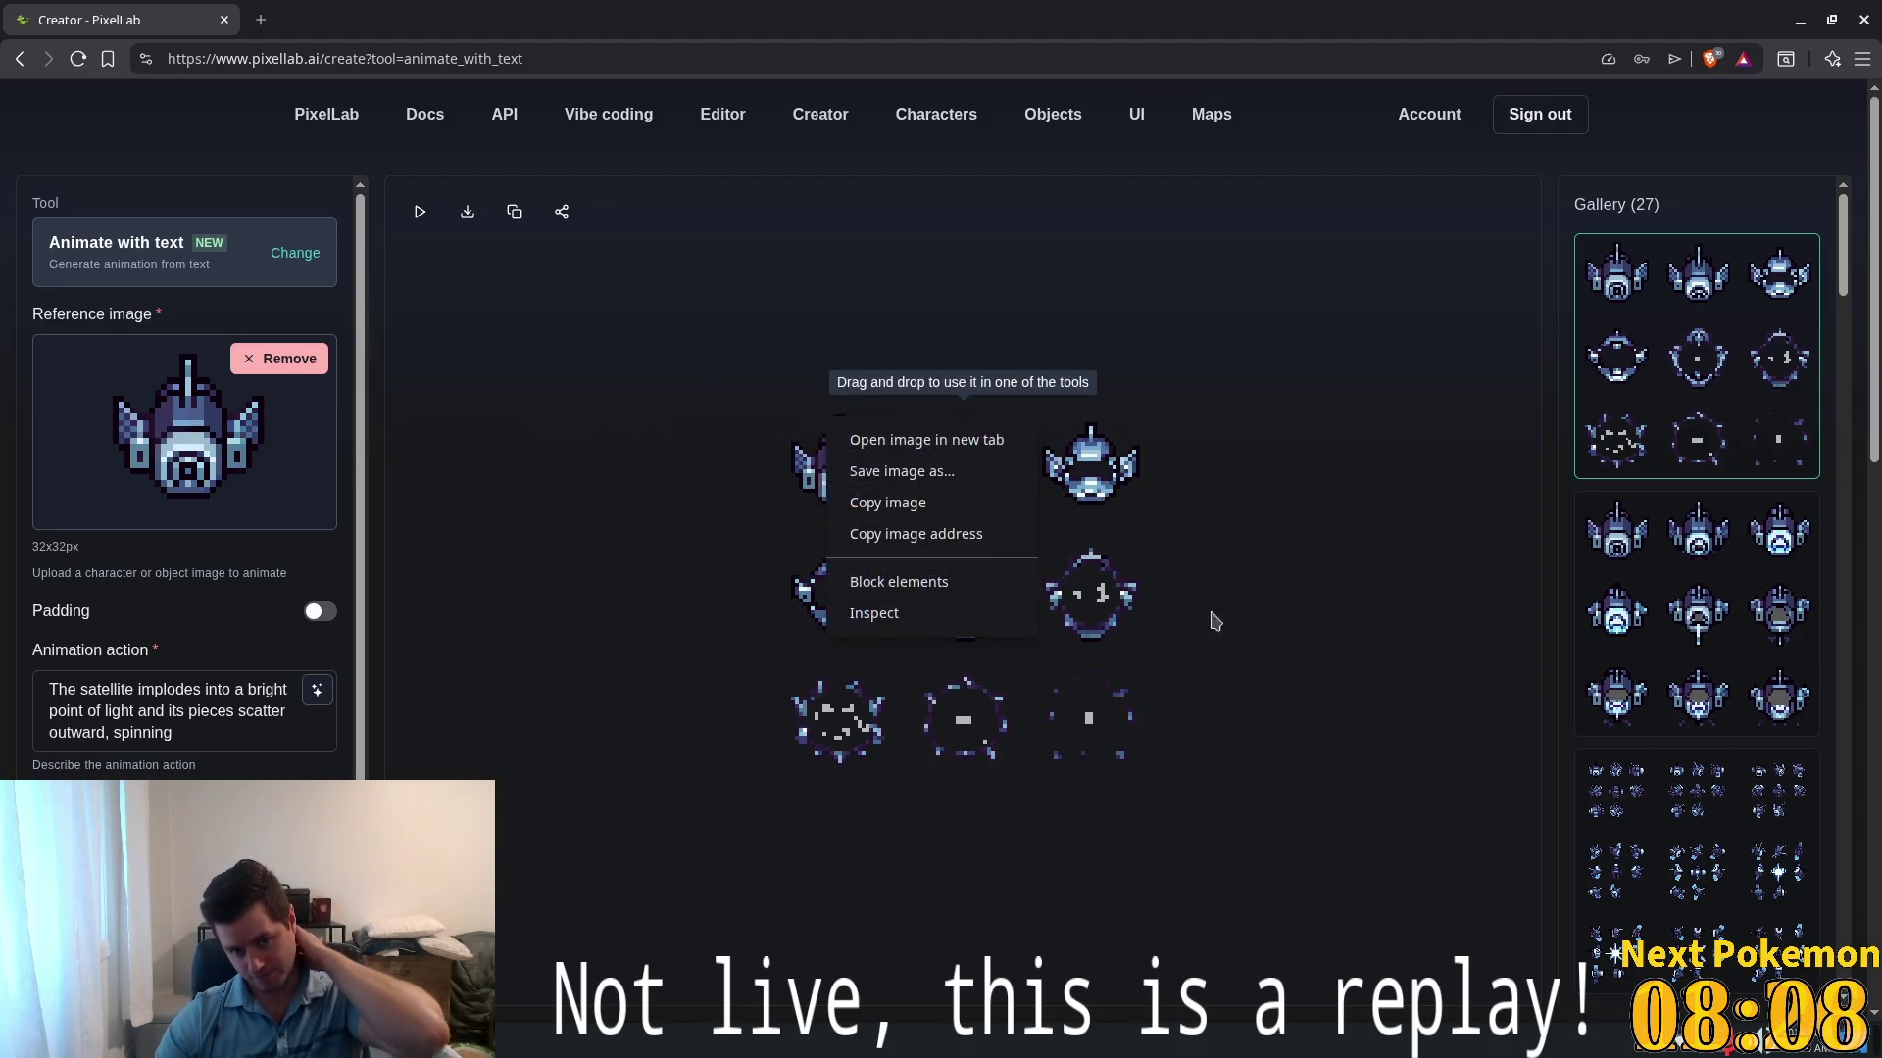
{"action": "left_click", "coordinate": [1292, 764]}
{"action": "right_click", "coordinate": [993, 495]}
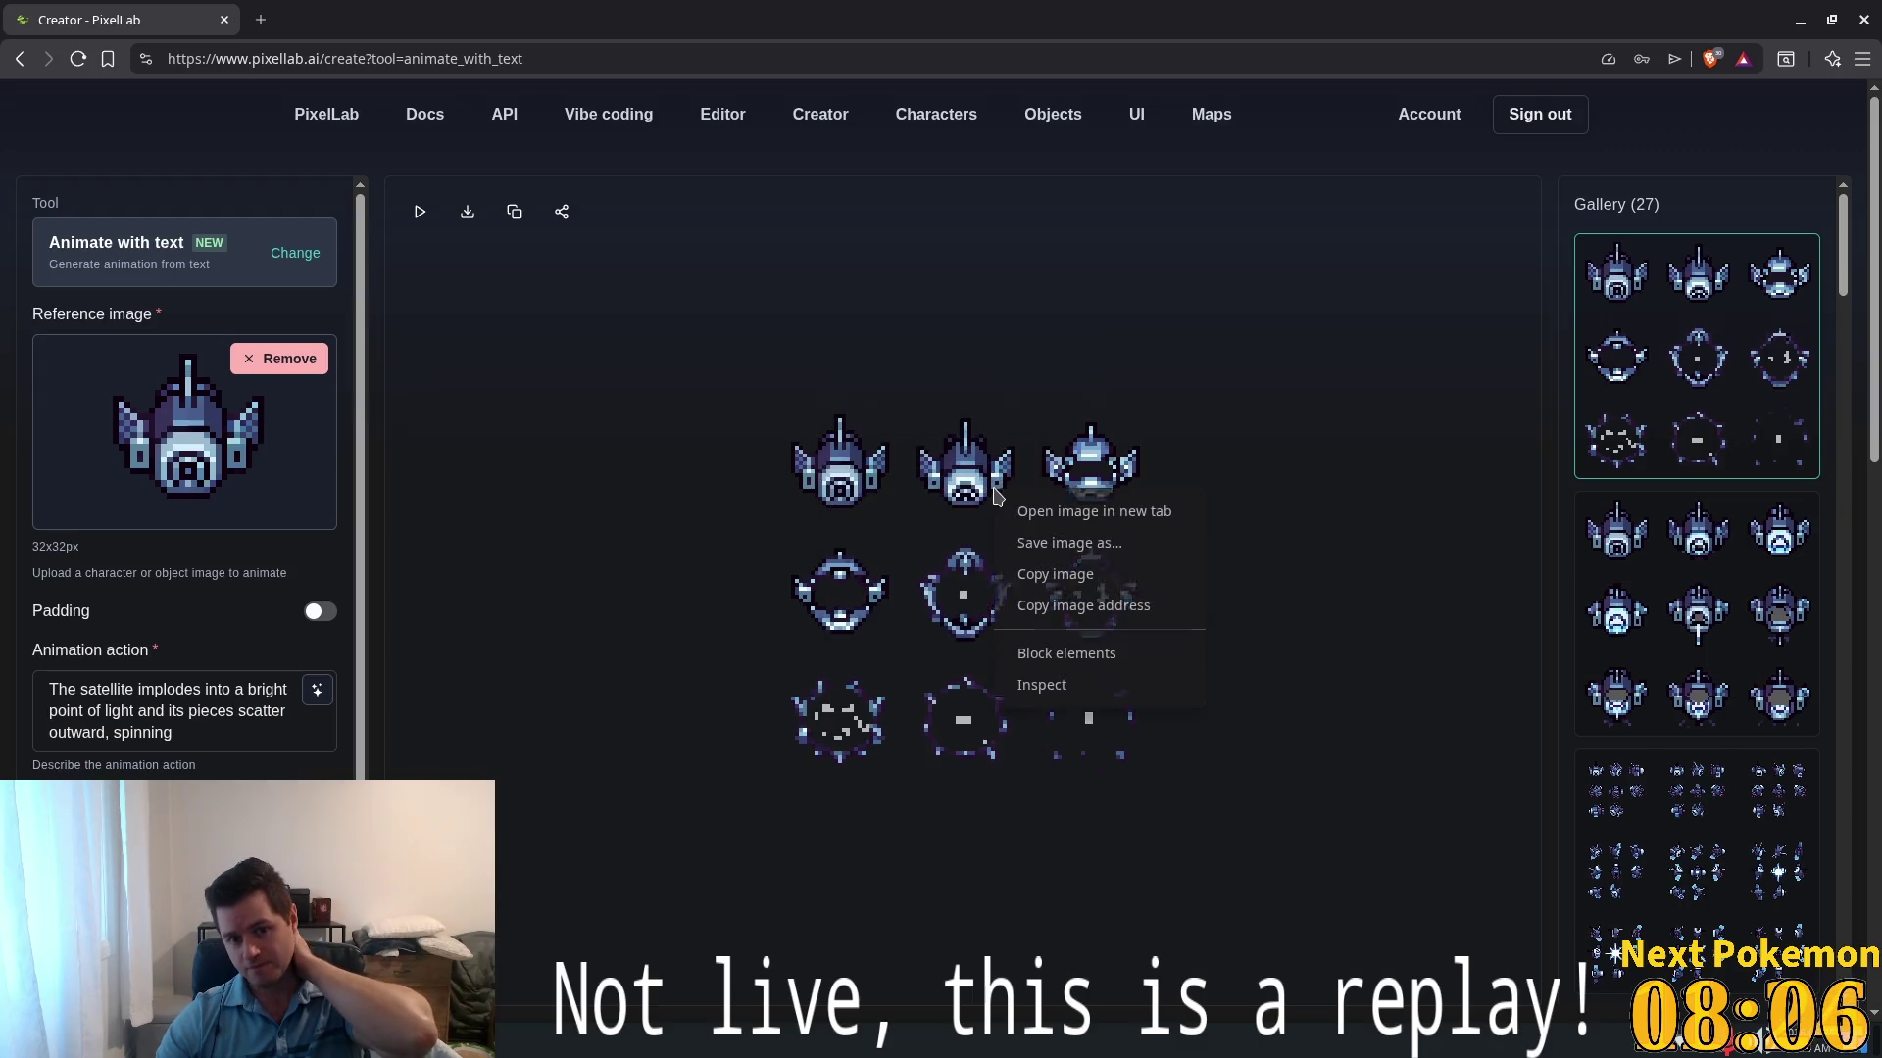
{"action": "left_click", "coordinate": [1164, 549]}
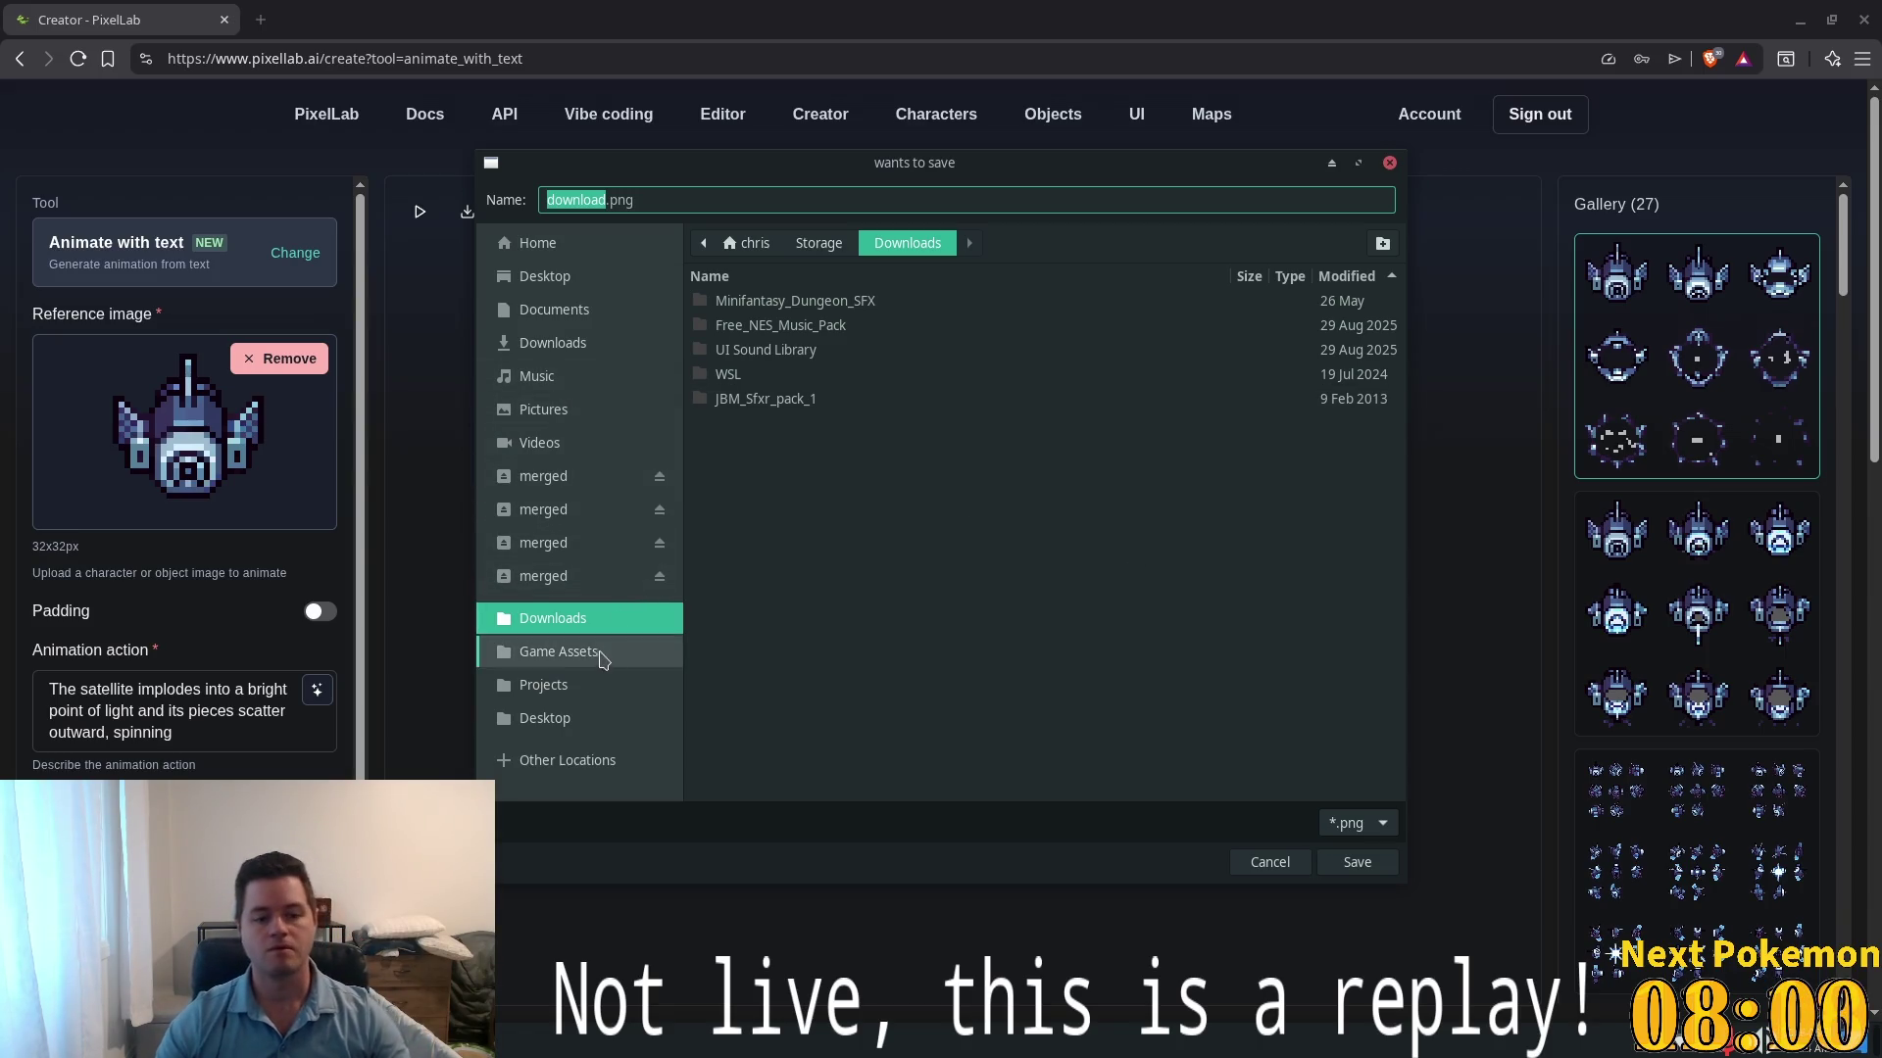
{"action": "left_click", "coordinate": [579, 686]}
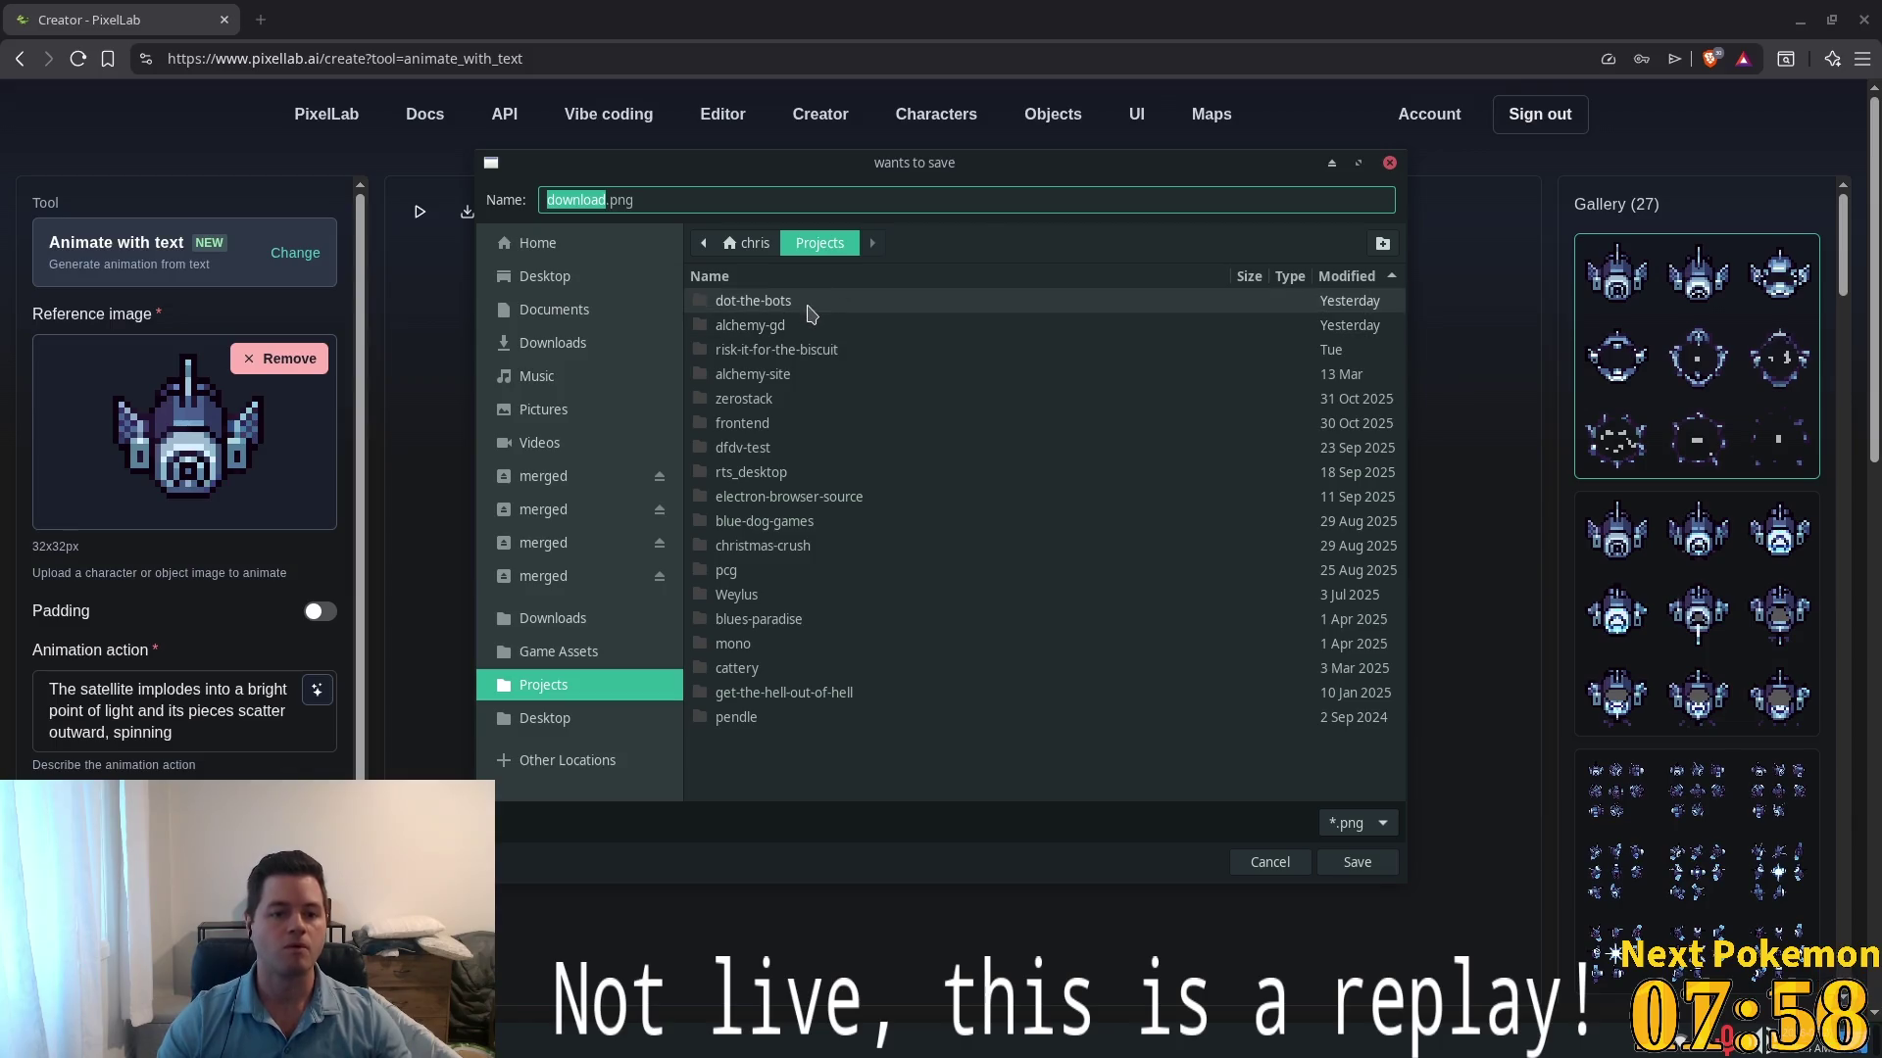
{"action": "double_click", "coordinate": [824, 300]}
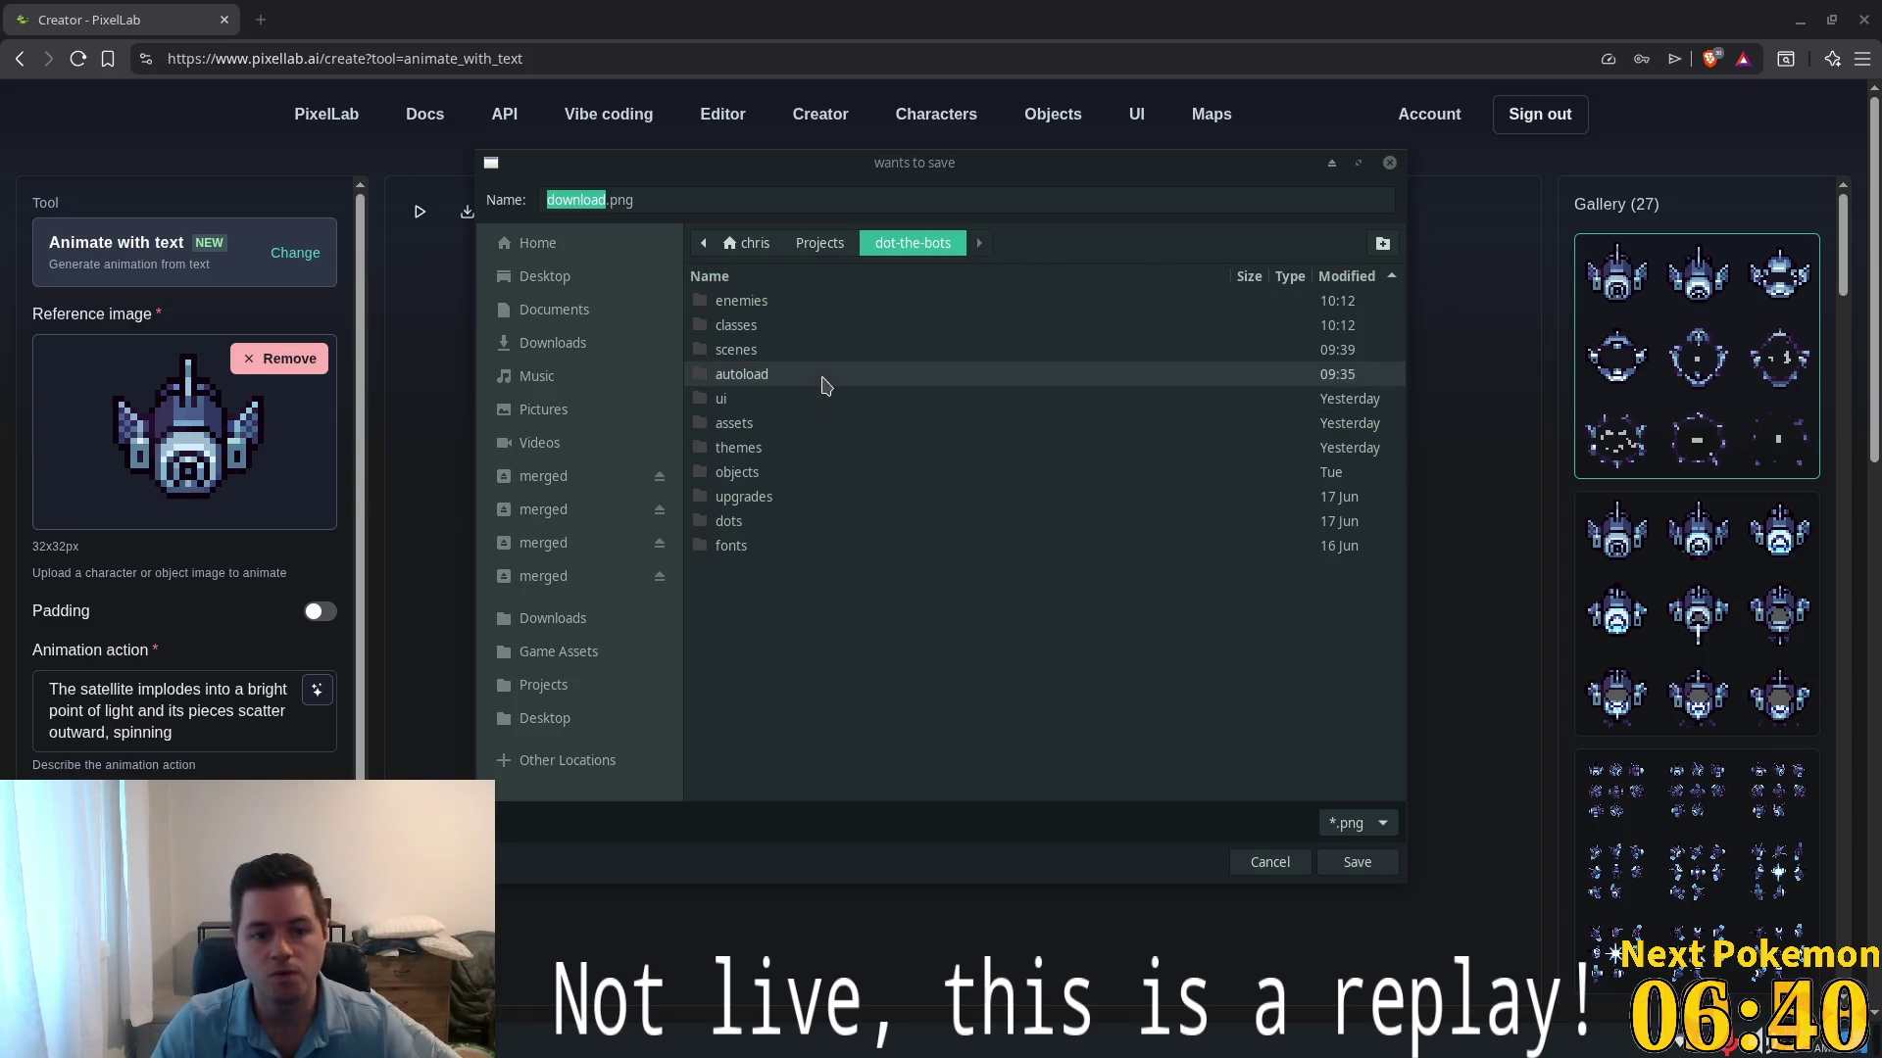
- Save the sprite sheet as vn_probe_death.png in dot-the-bots/assets/objects, then return to Godot
{"action": "double_click", "coordinate": [773, 428]}
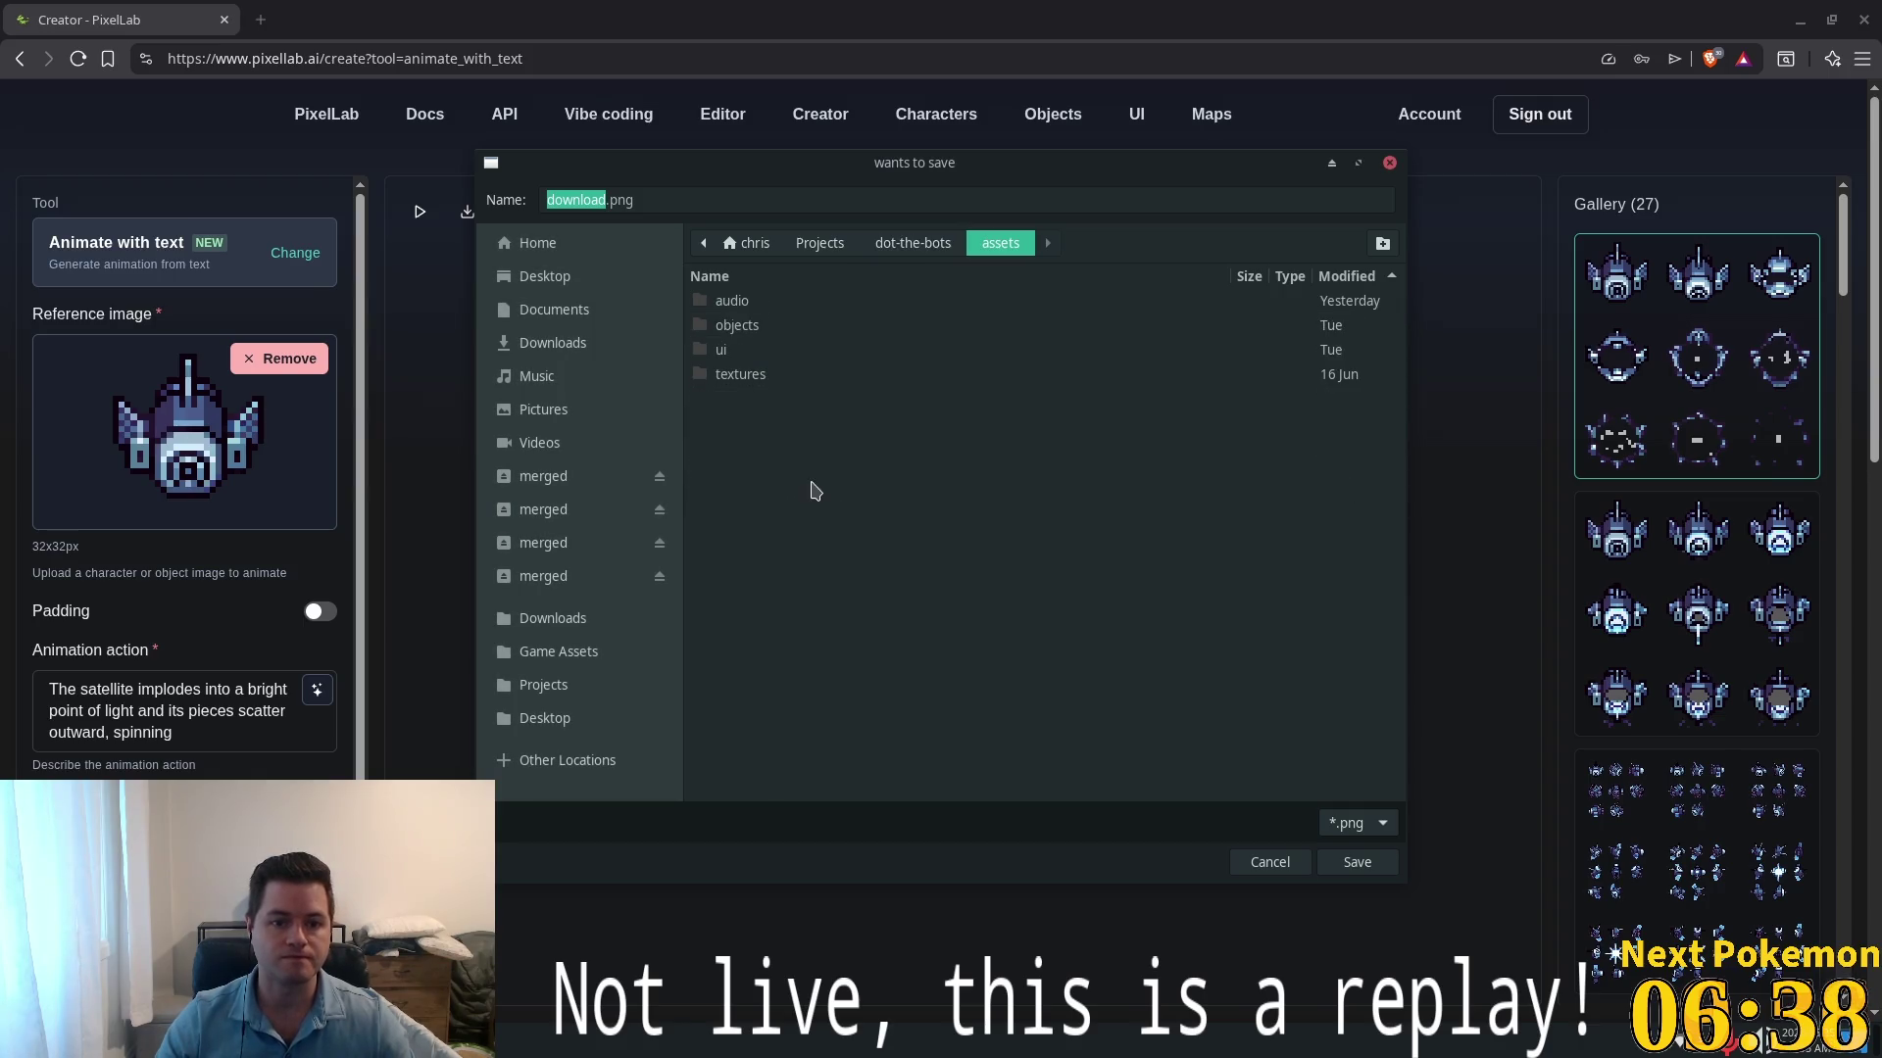
{"action": "double_click", "coordinate": [768, 329]}
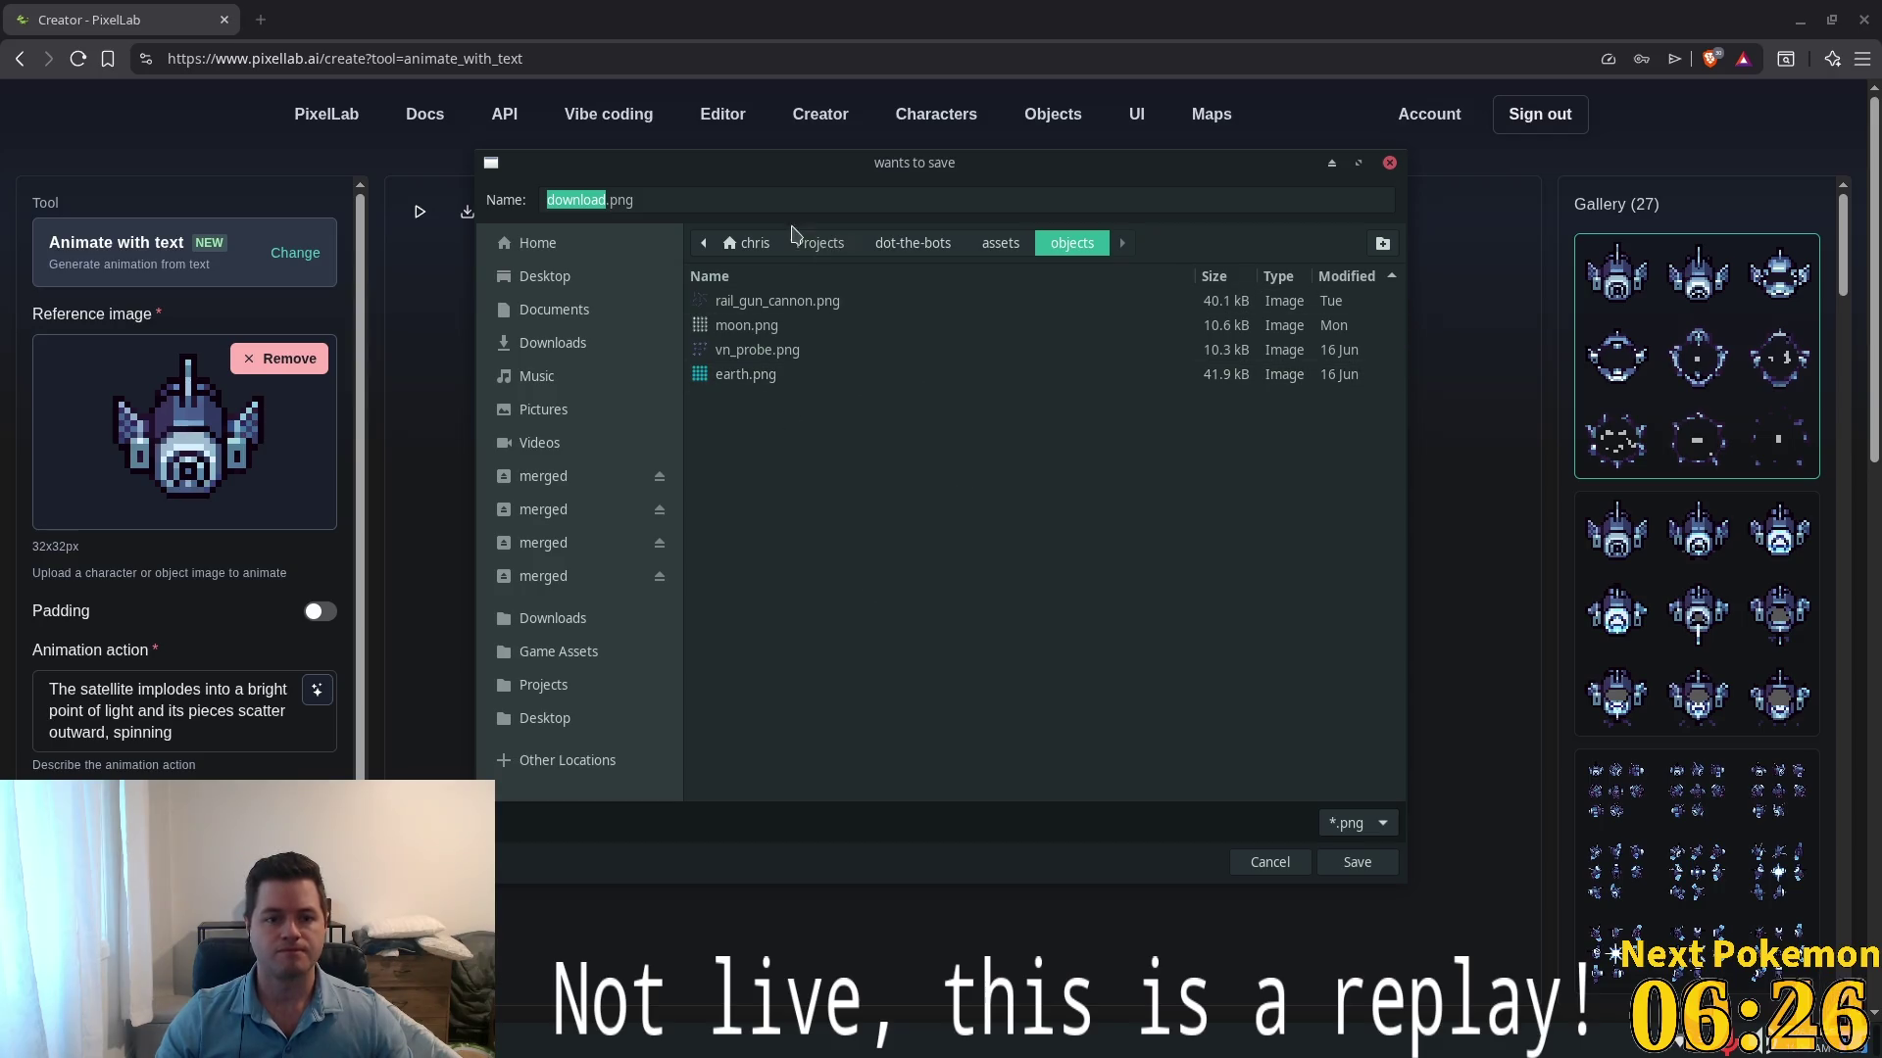
{"action": "type", "text": "vn_"}
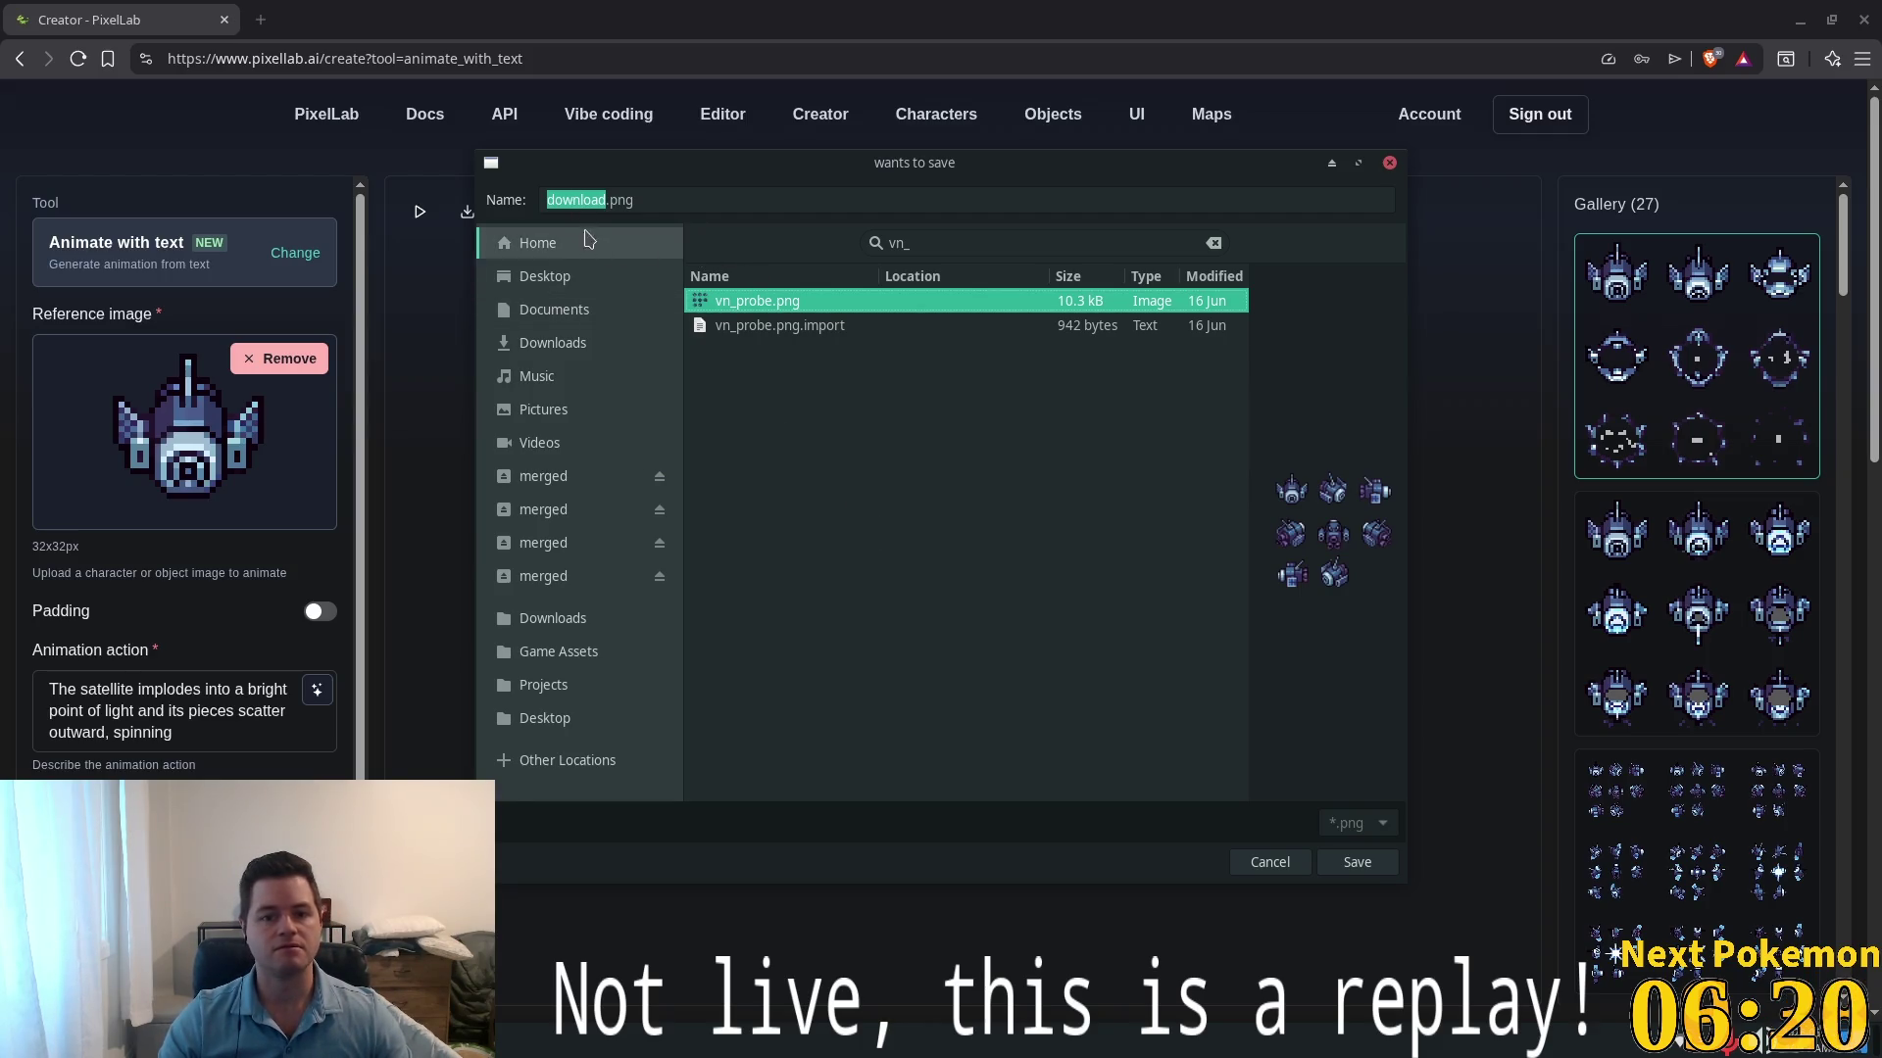
{"action": "left_click", "coordinate": [928, 241]}
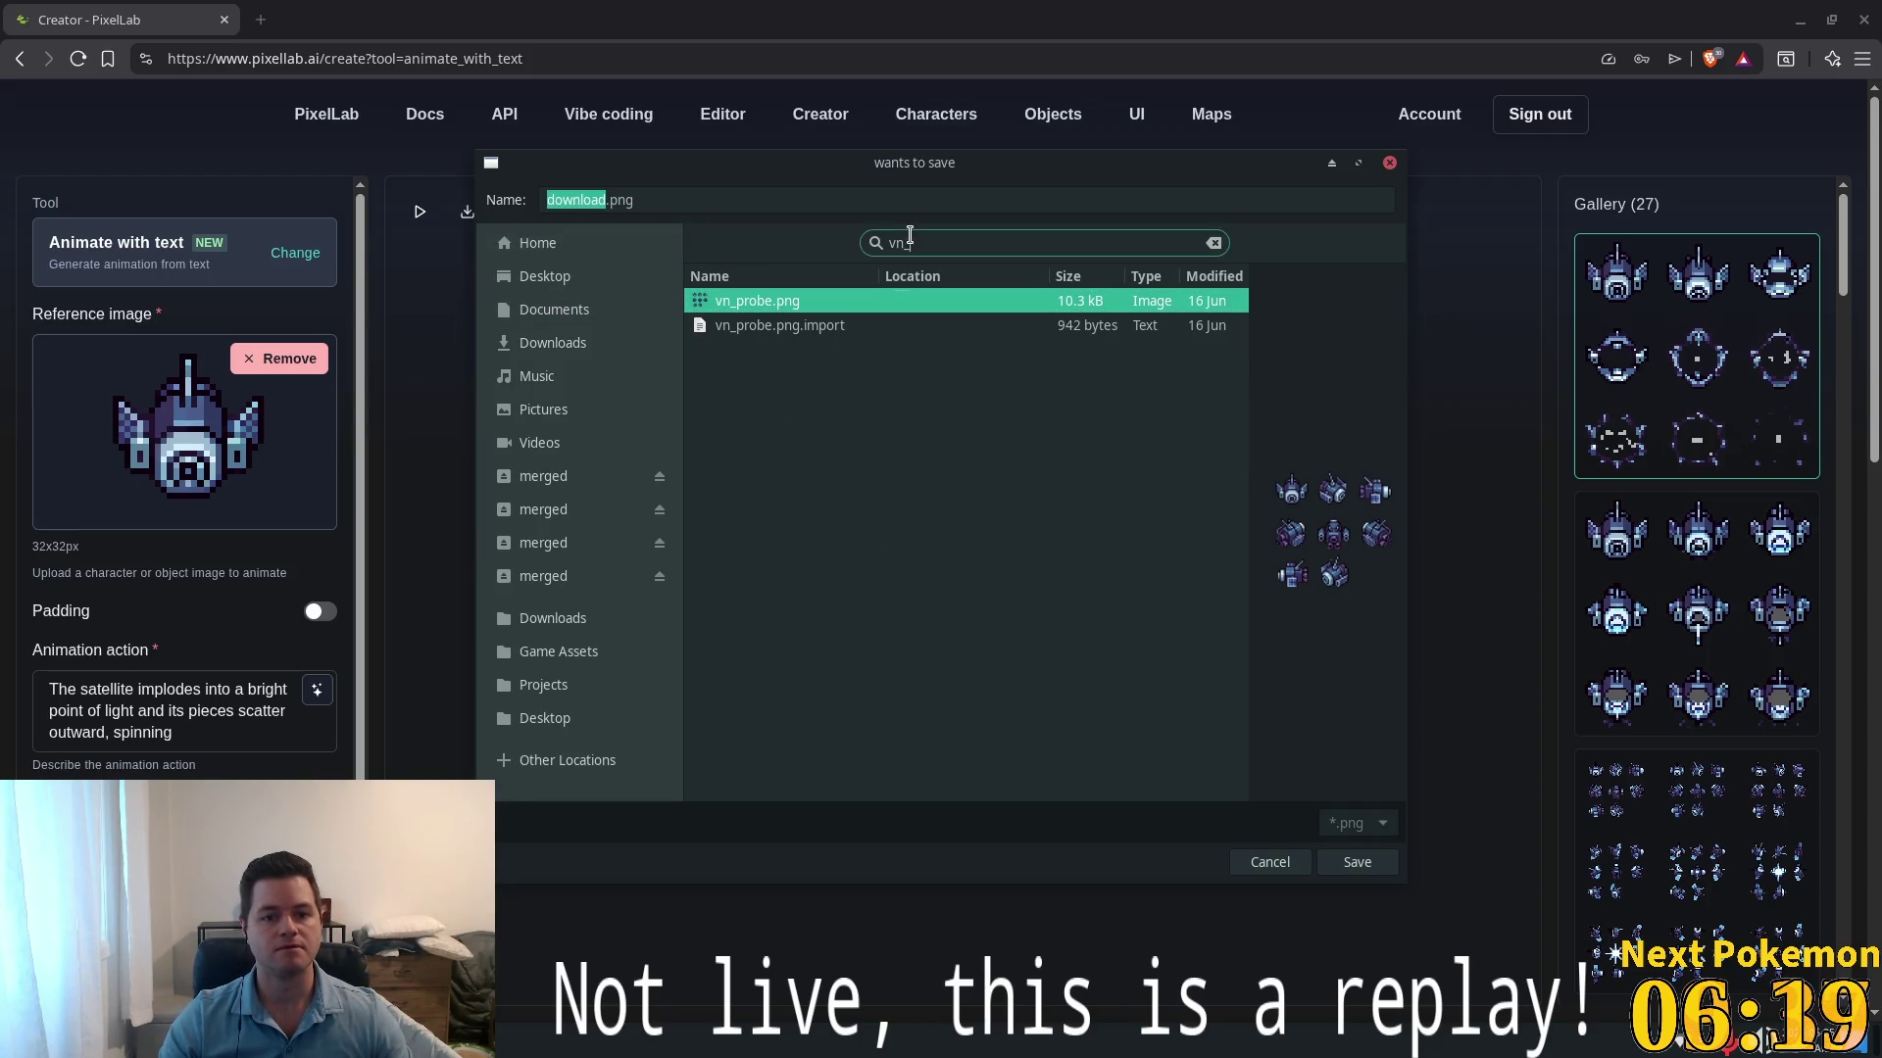
{"action": "left_click", "coordinate": [1214, 242]}
{"action": "left_click", "coordinate": [624, 201]}
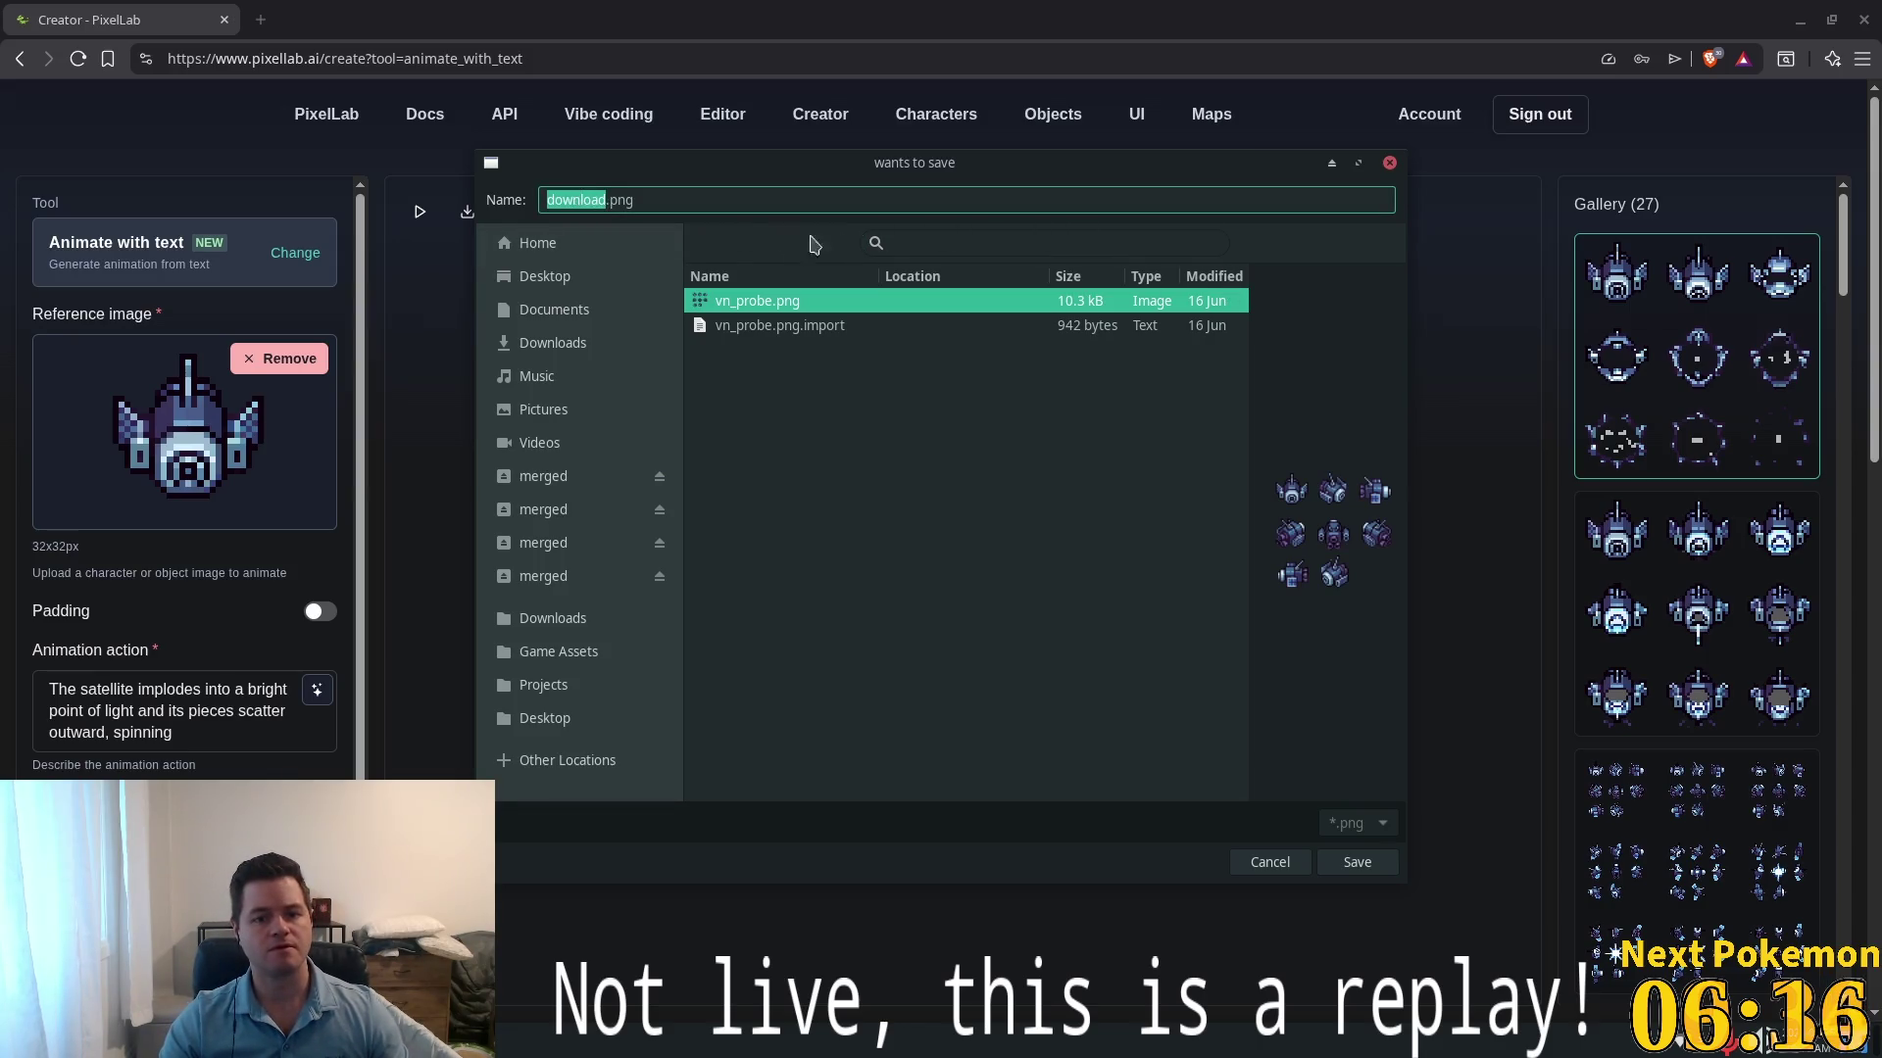
{"action": "type", "text": "vn"}
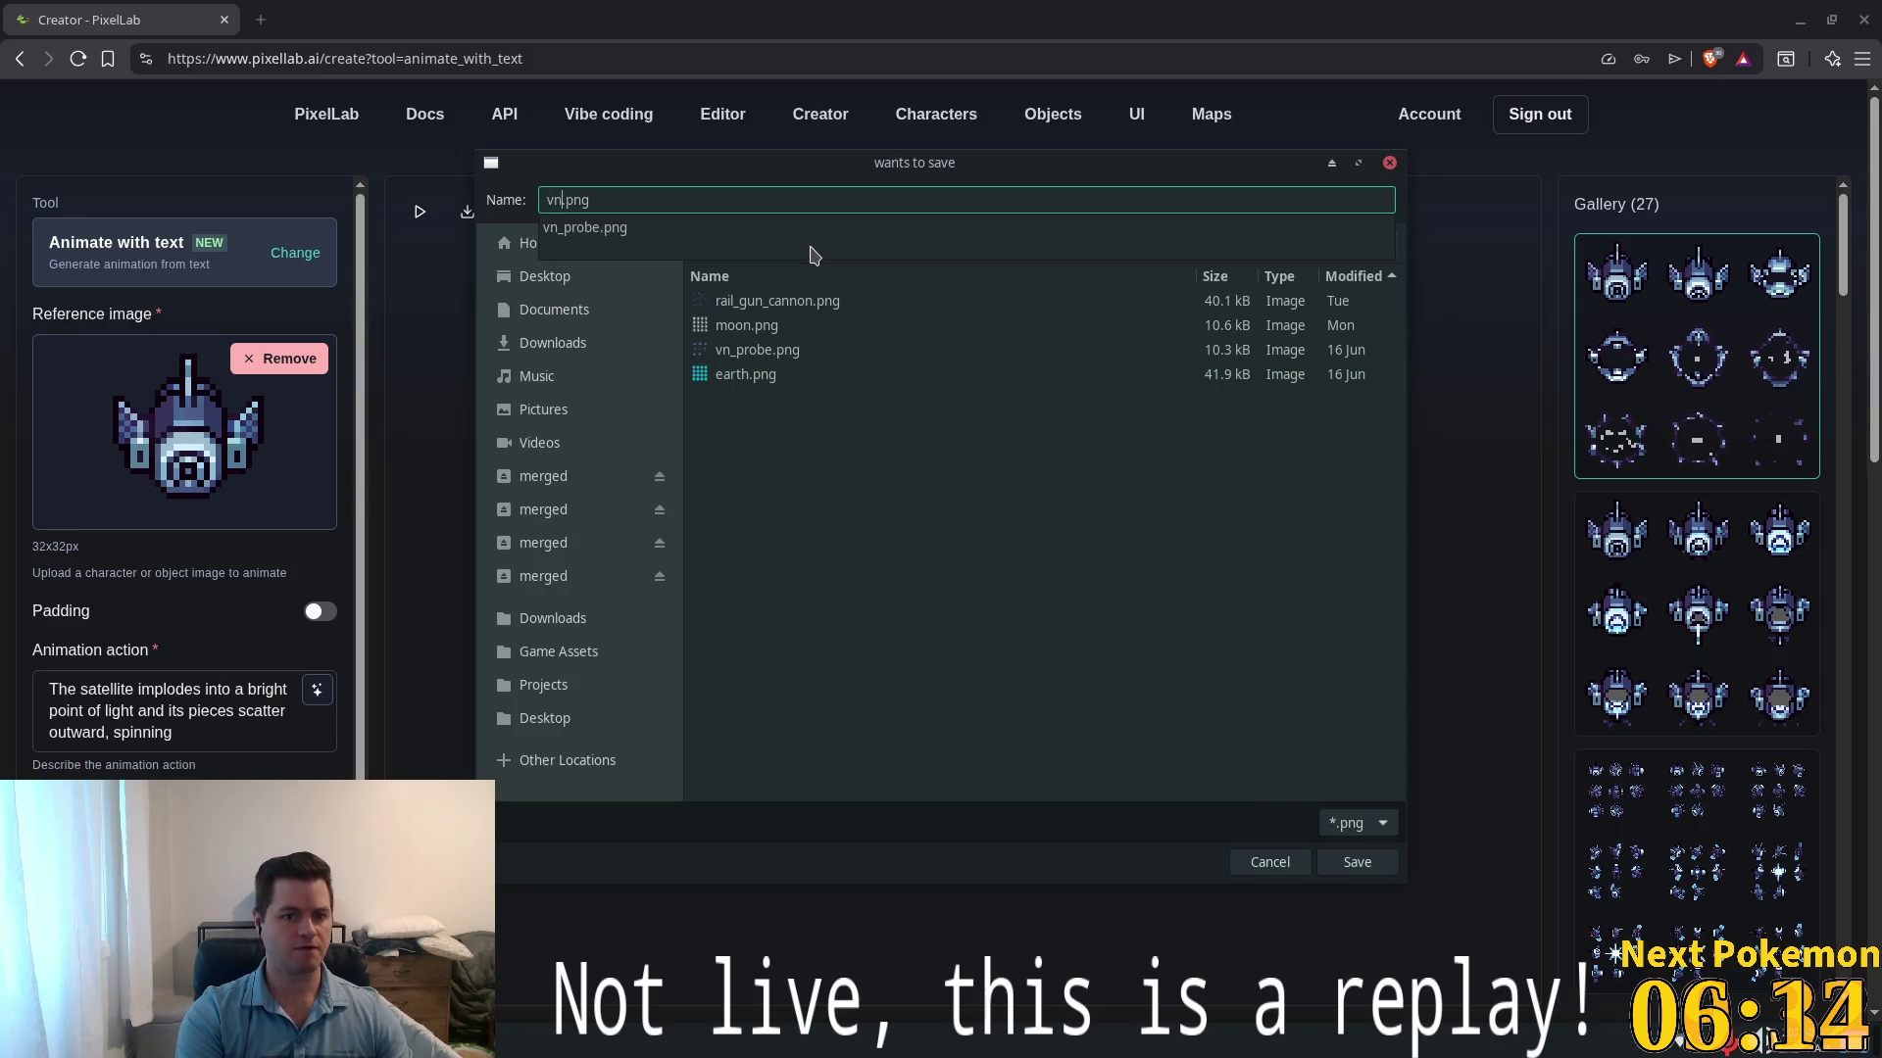
{"action": "type", "text": "_probe_d"}
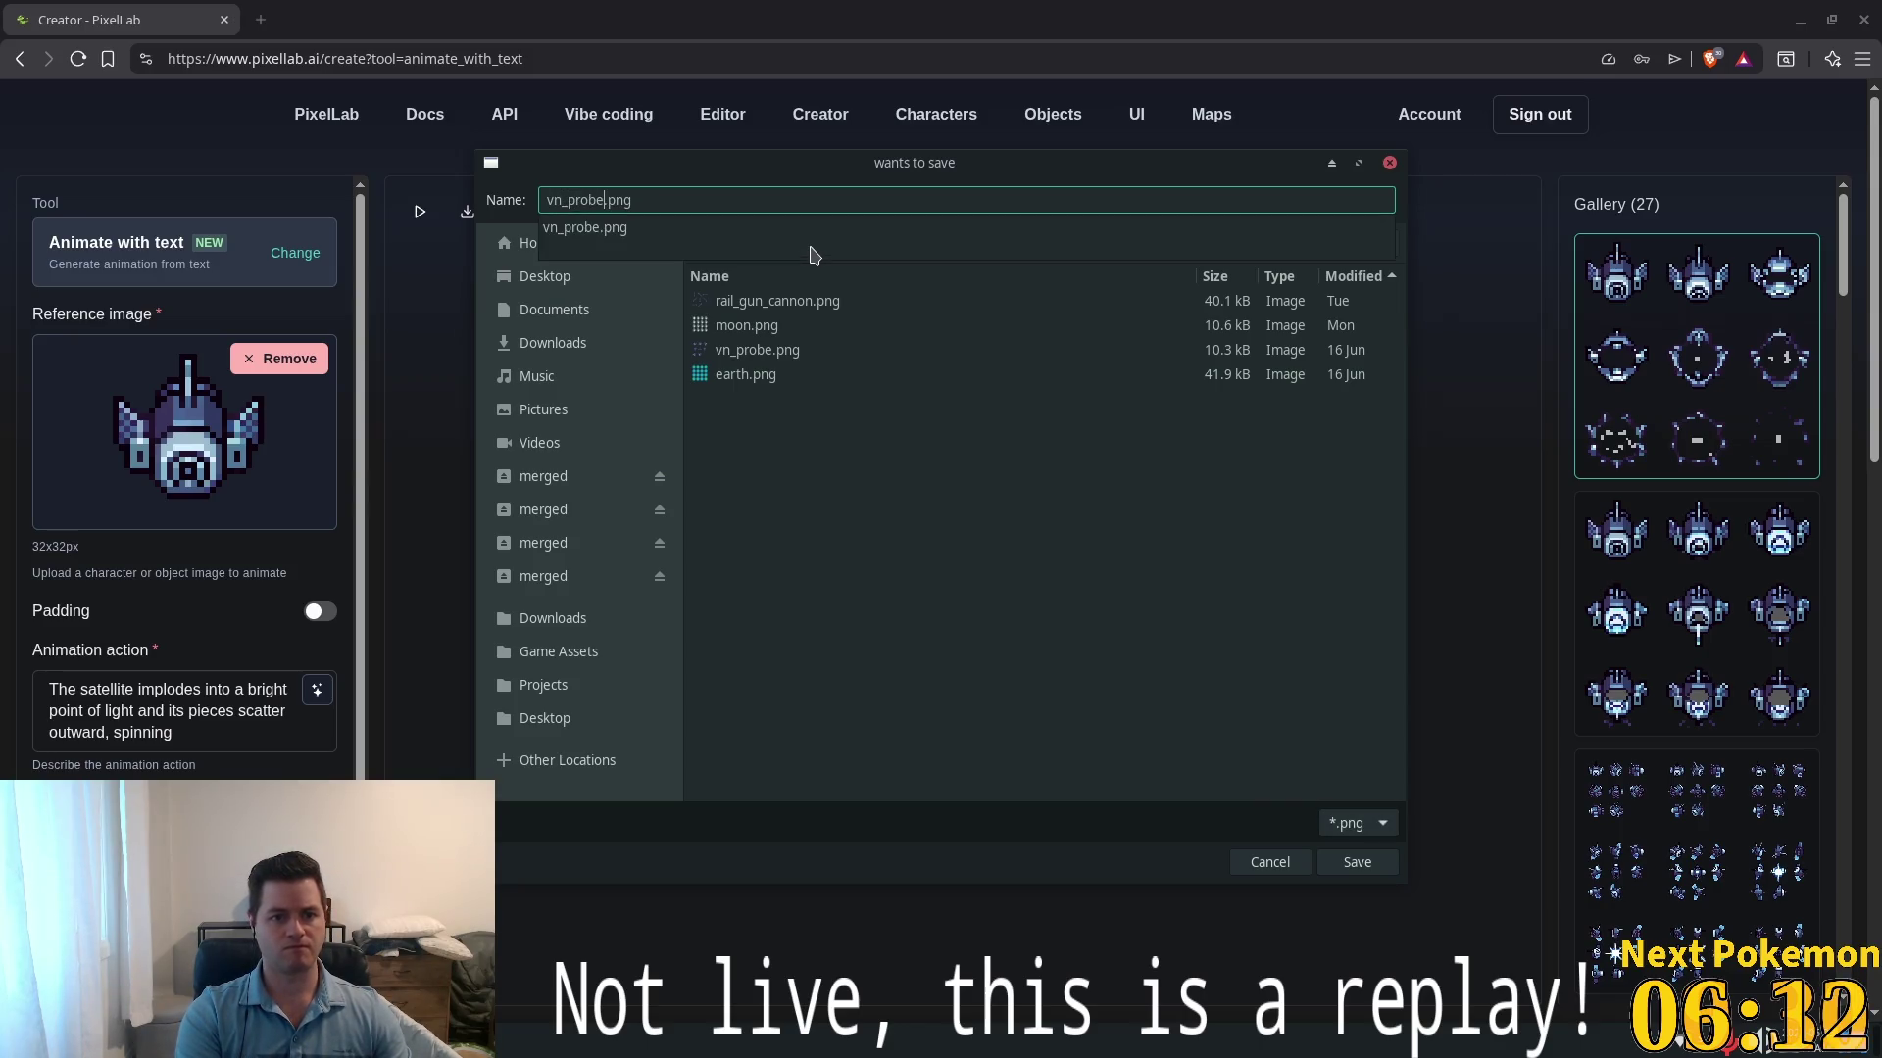
{"action": "type", "text": "eath"}
{"action": "key", "text": "Return"}
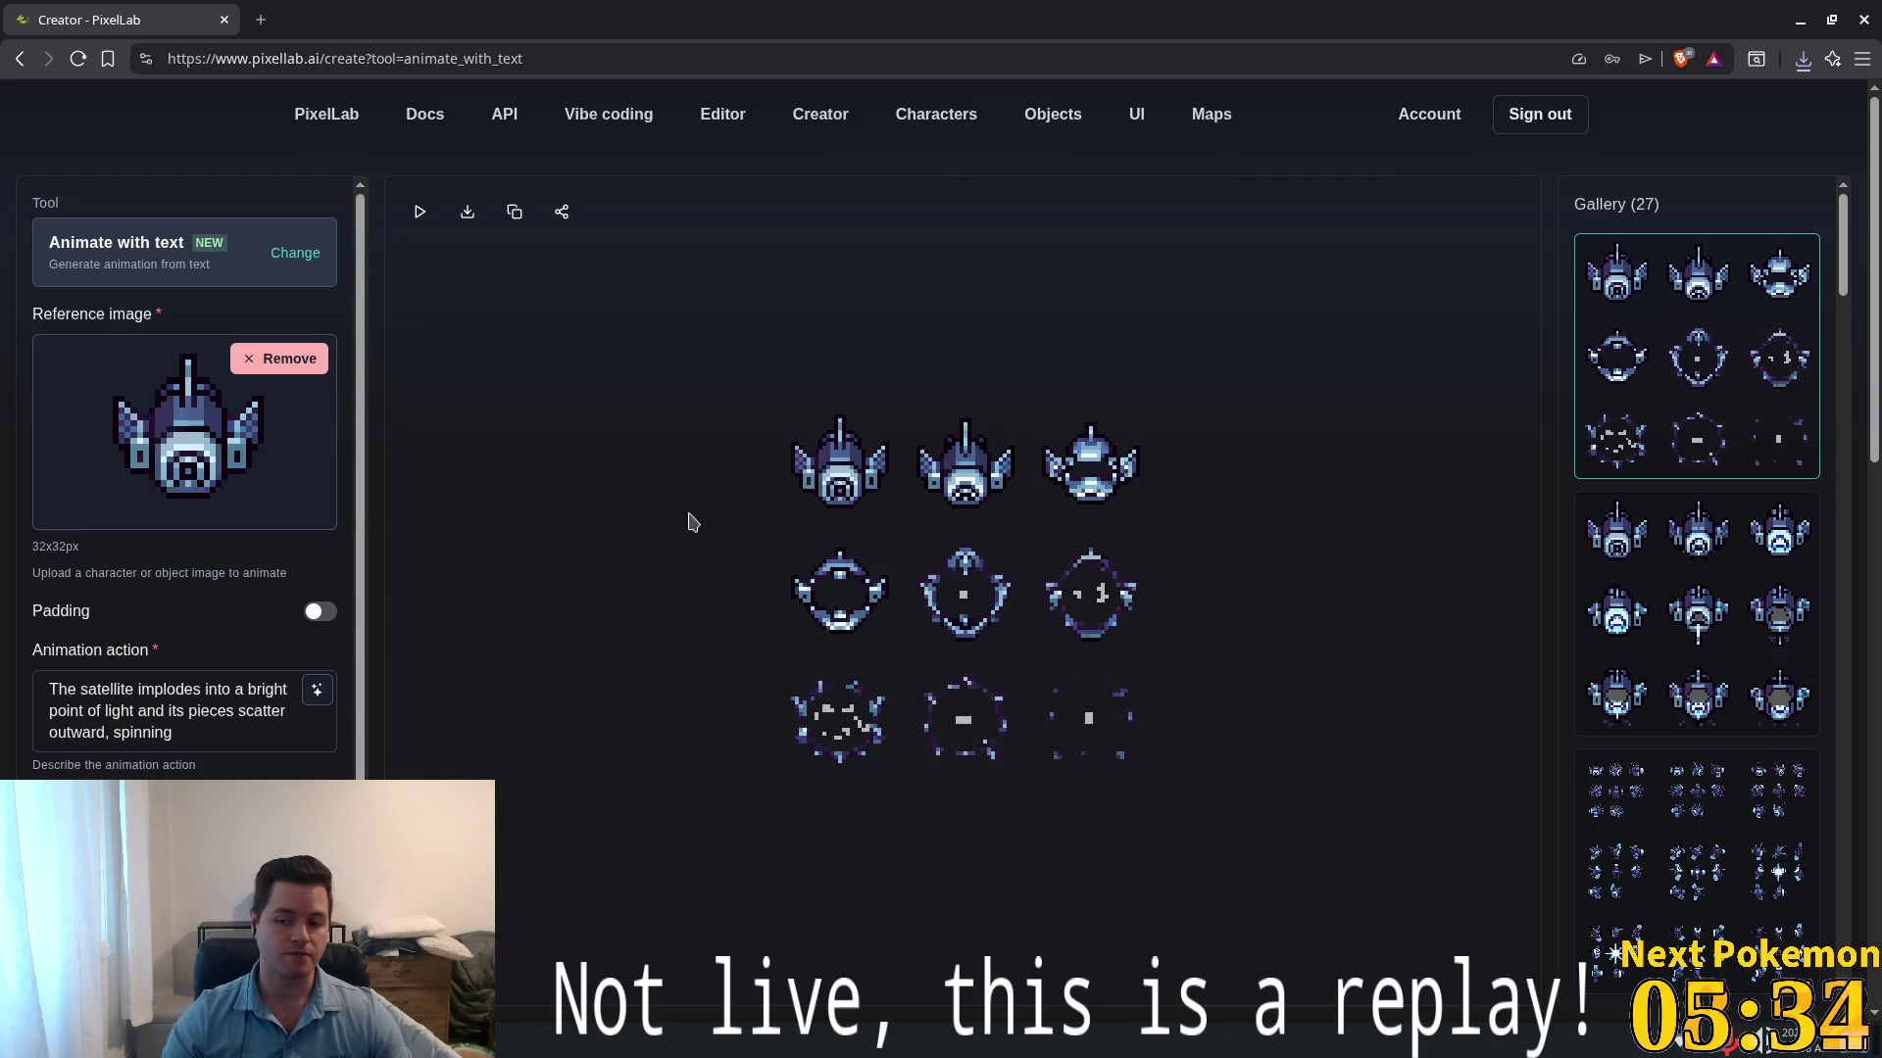
{"action": "left_click", "coordinate": [680, 1053]}
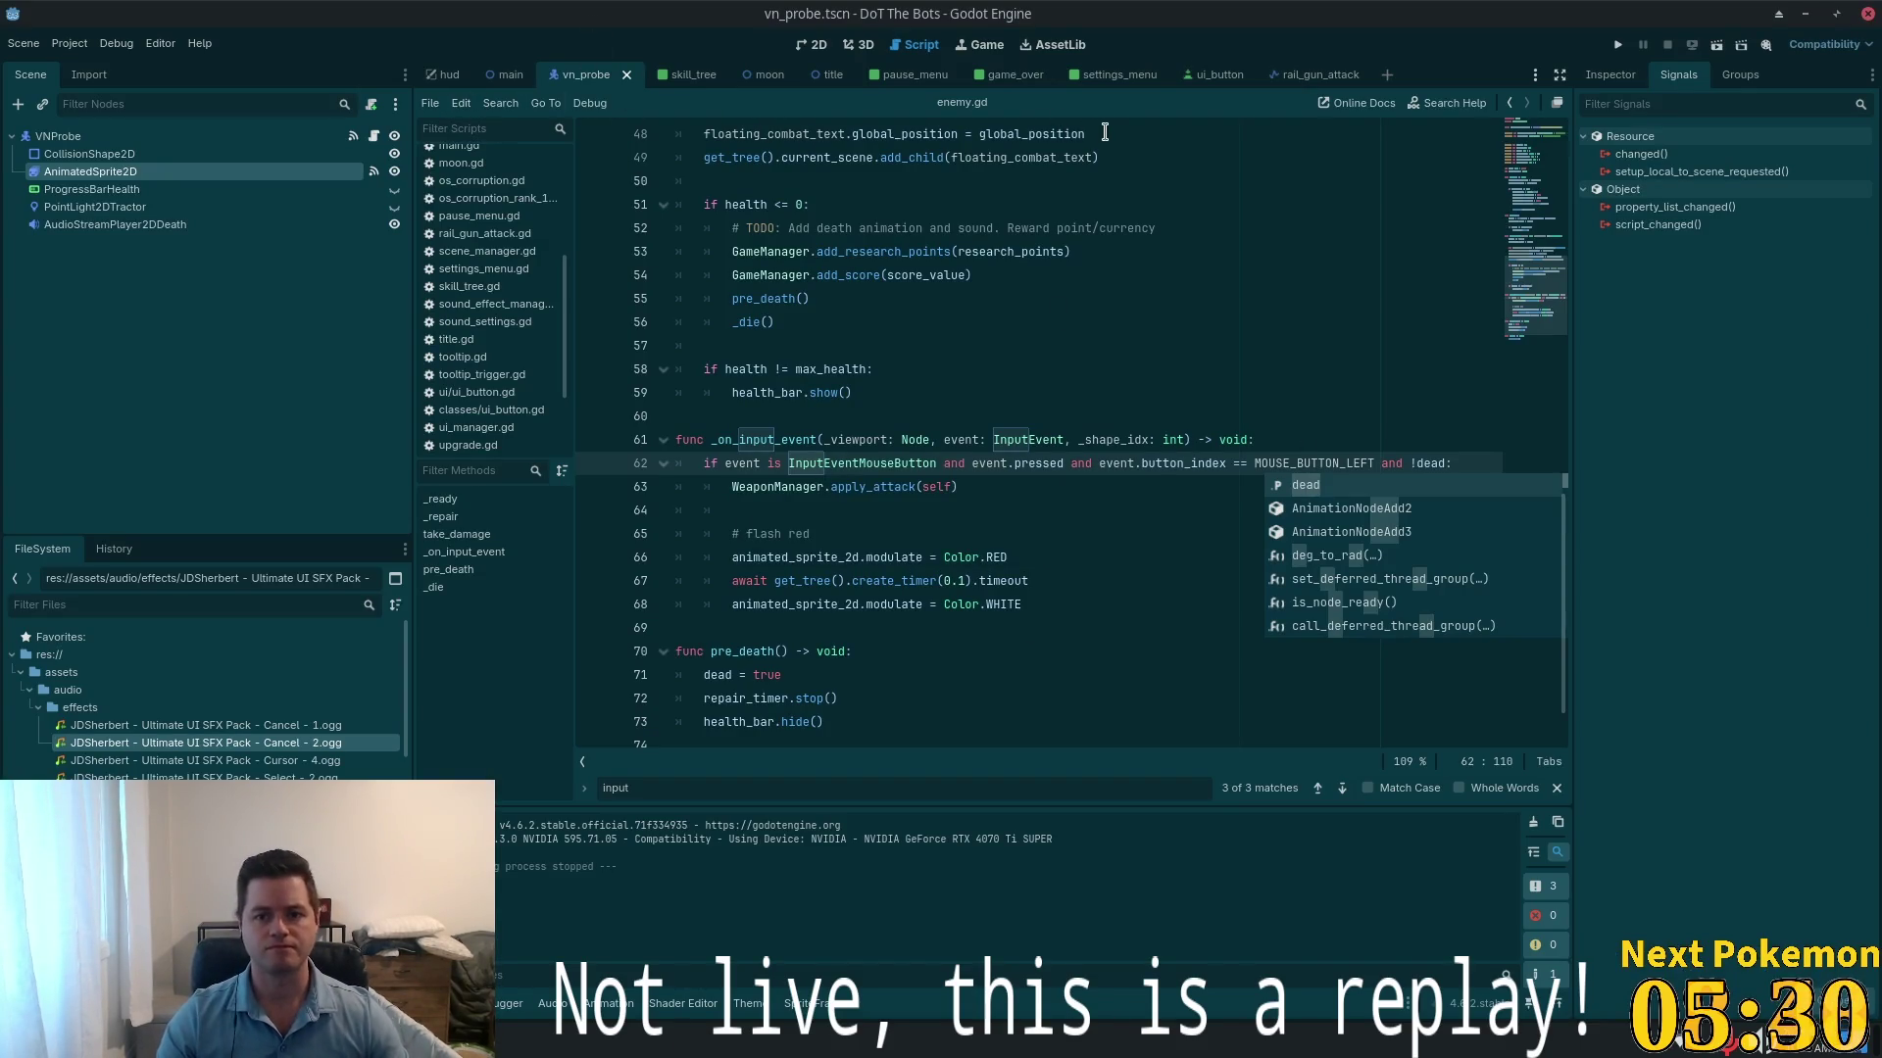
- Select the AnimatedSprite2D node and bring up its properties
{"action": "left_click", "coordinate": [172, 172]}
{"action": "left_click", "coordinate": [1613, 77]}
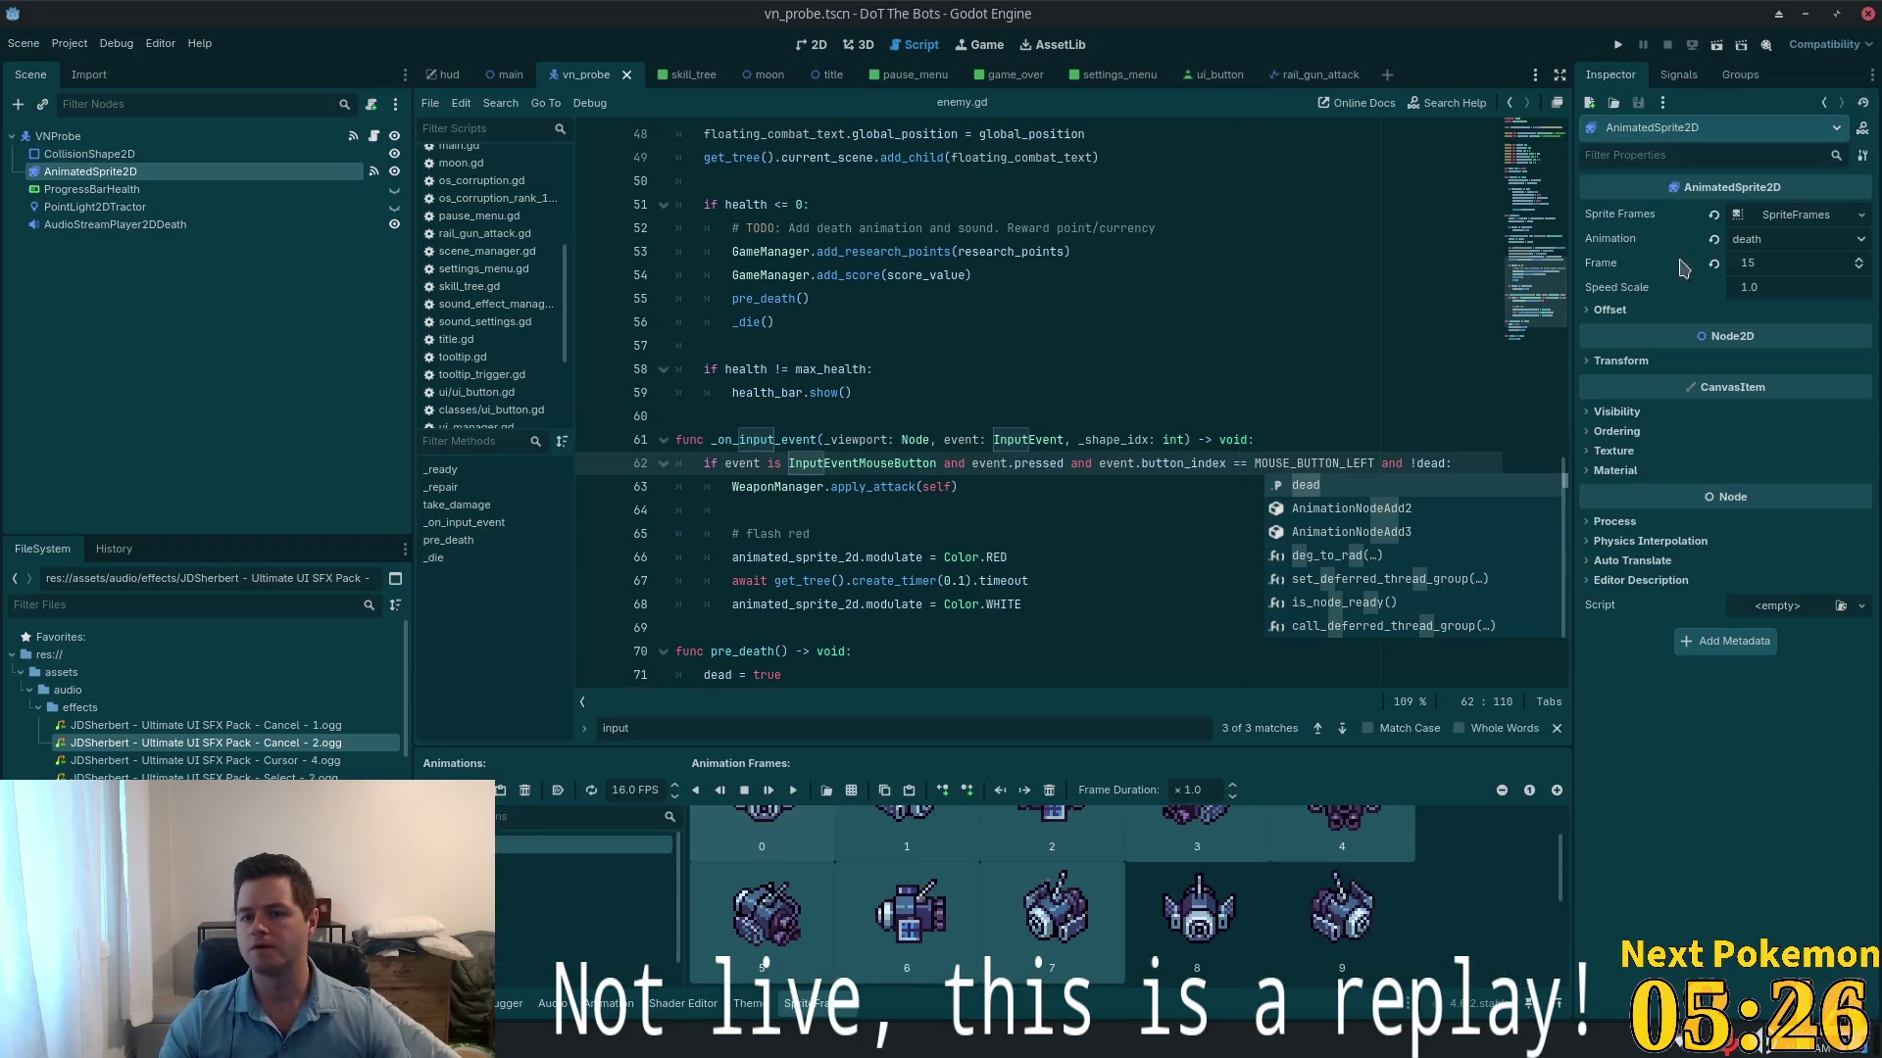
{"action": "scroll", "coordinate": [1134, 970], "scroll_direction": "down", "scroll_amount": 2}
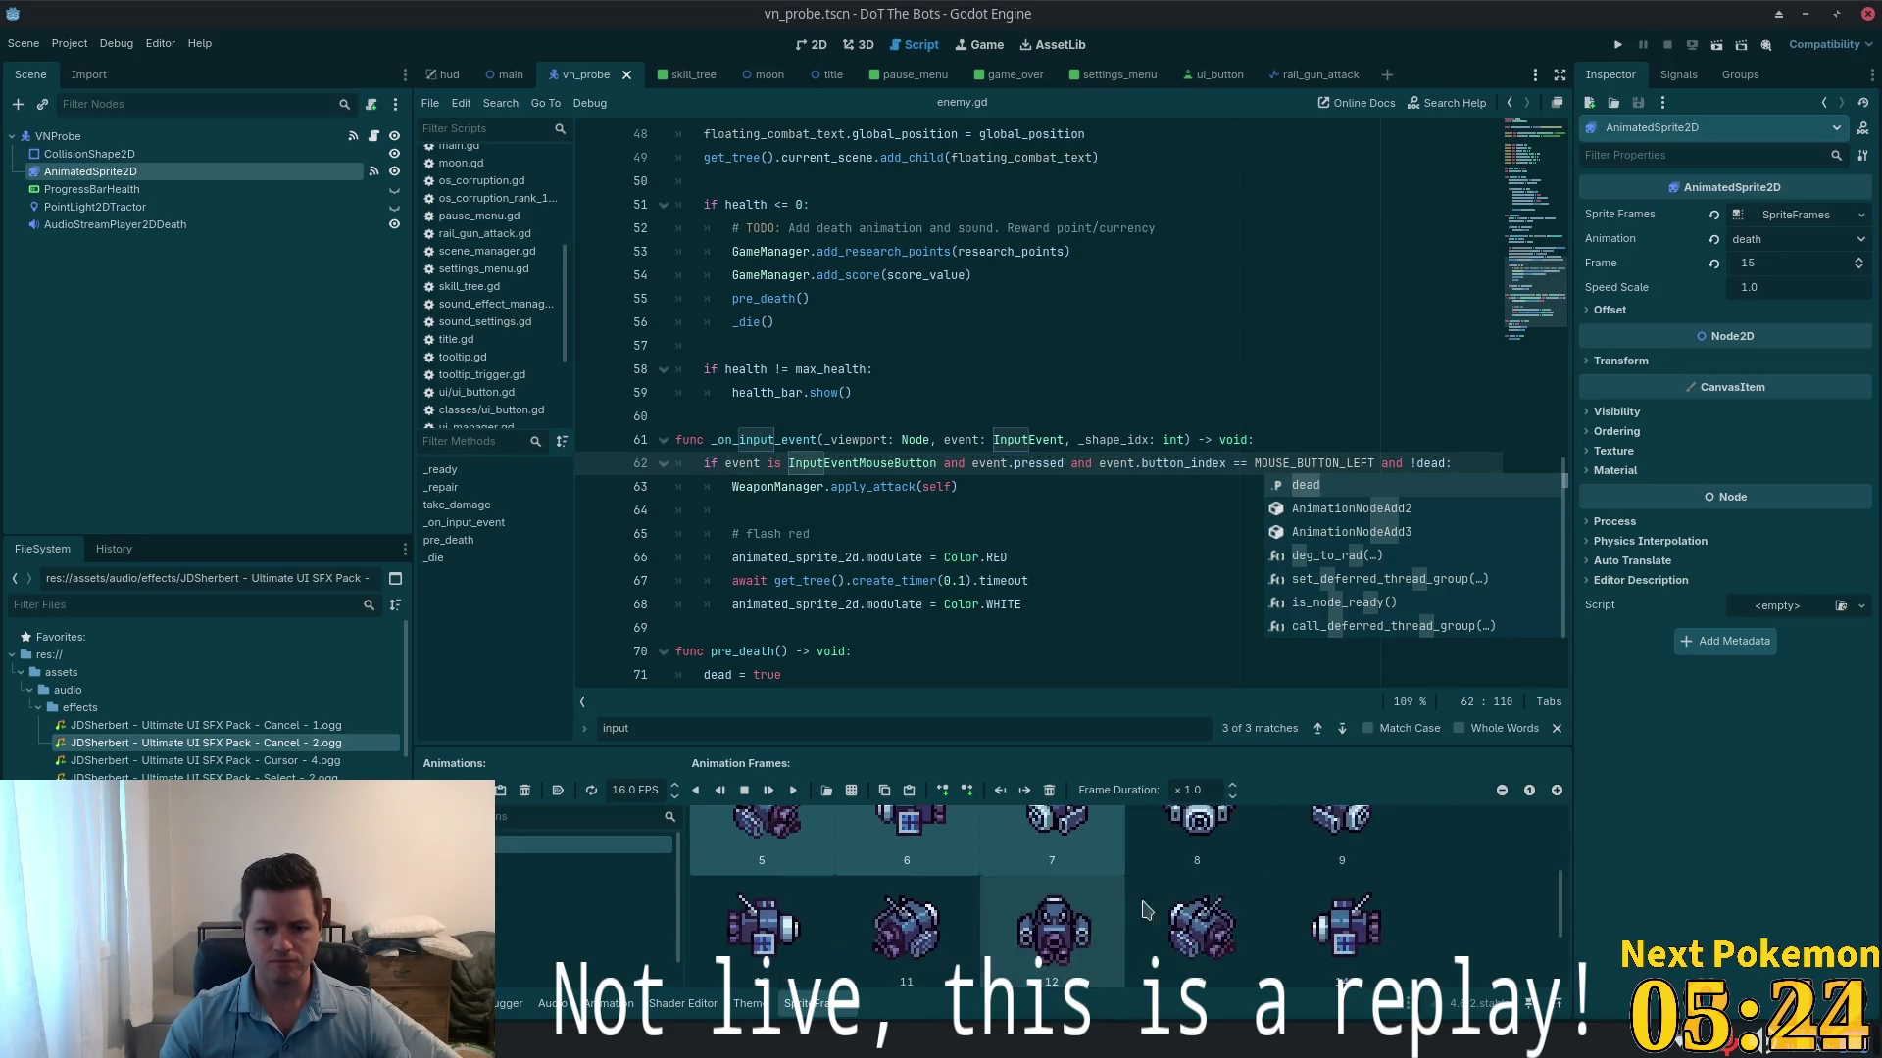
{"action": "key", "text": "ctrl+a"}
{"action": "type", "text": "audi"}
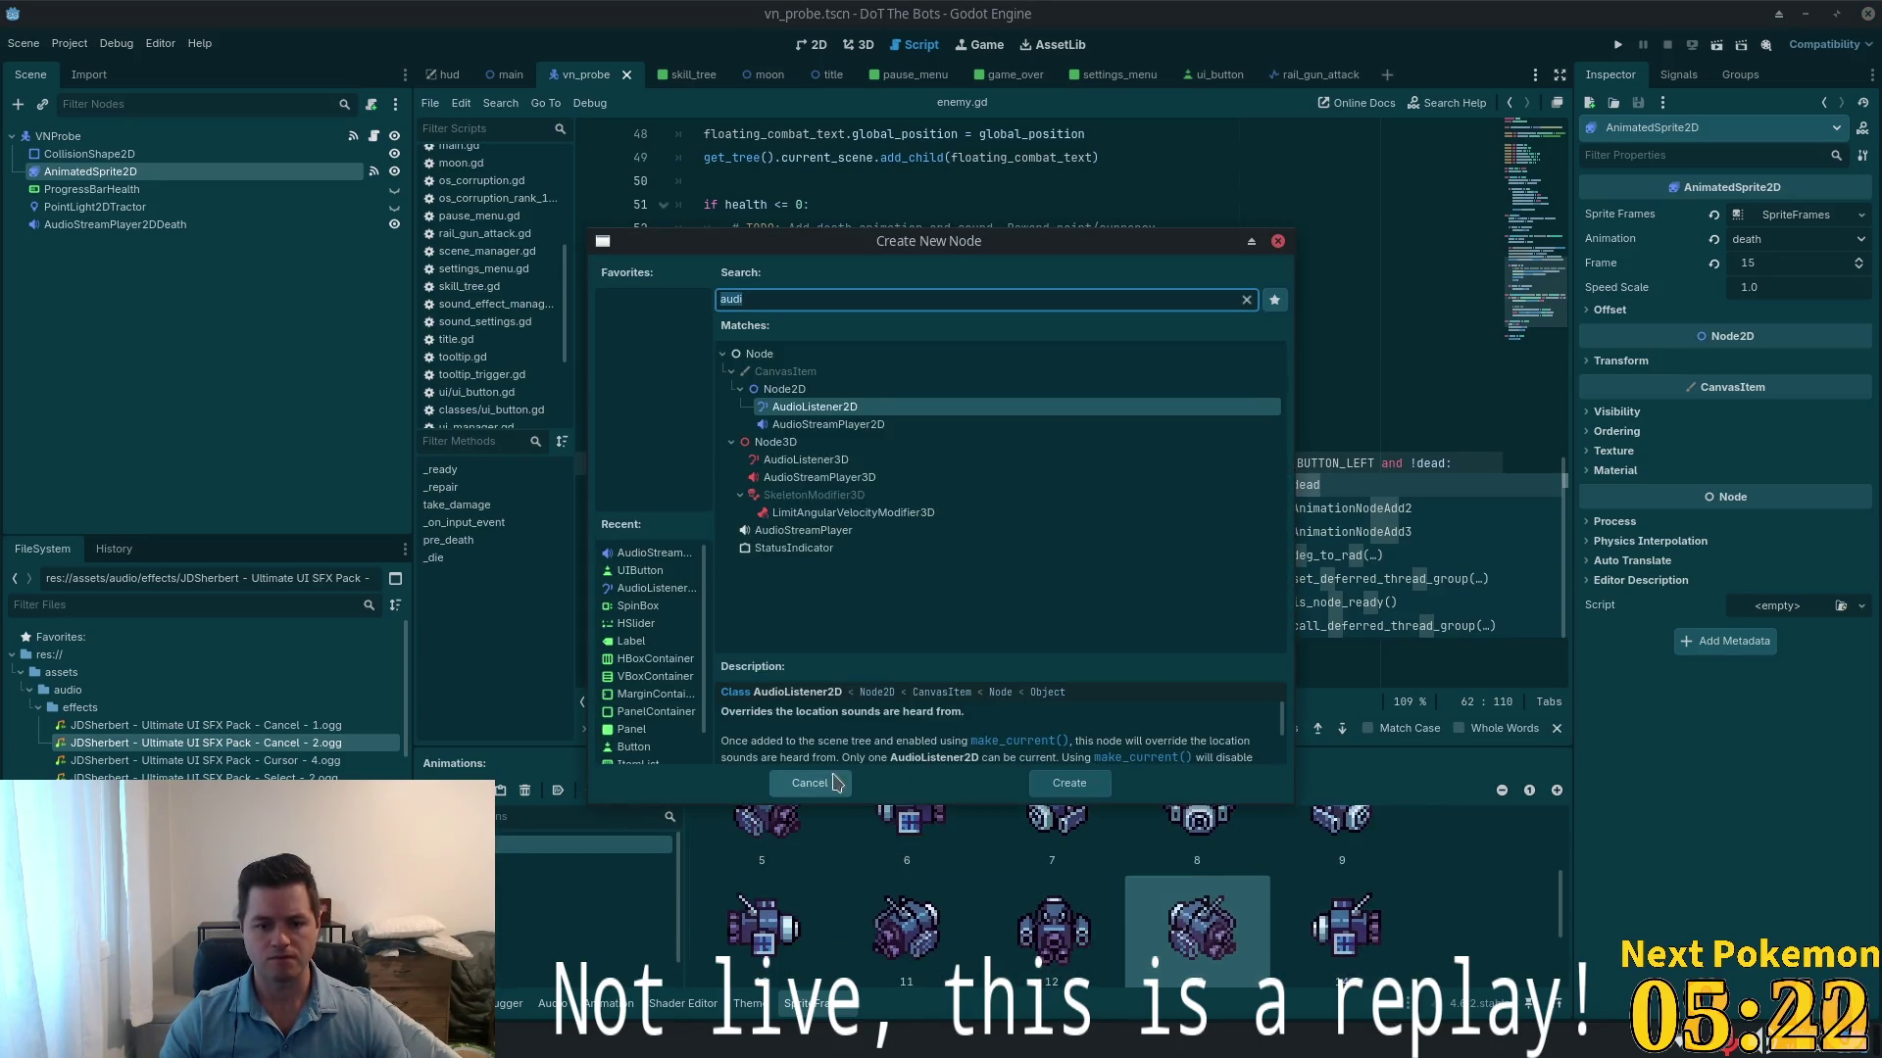
{"action": "left_click", "coordinate": [812, 784]}
{"action": "scroll", "coordinate": [1204, 882], "scroll_direction": "down", "scroll_amount": 1}
- Remove the existing frames from the death animation
{"action": "mouse_move", "coordinate": [1205, 882]}
{"action": "left_mouse_down"}
{"action": "mouse_move", "coordinate": [1078, 823]}
{"action": "mouse_move", "coordinate": [784, 843]}
{"action": "mouse_move", "coordinate": [762, 863]}
{"action": "left_mouse_up"}
{"action": "mouse_move", "coordinate": [1216, 975]}
{"action": "left_mouse_down"}
{"action": "mouse_move", "coordinate": [1078, 882]}
{"action": "mouse_move", "coordinate": [882, 863]}
{"action": "mouse_move", "coordinate": [823, 882]}
{"action": "mouse_move", "coordinate": [856, 821]}
{"action": "left_mouse_up"}
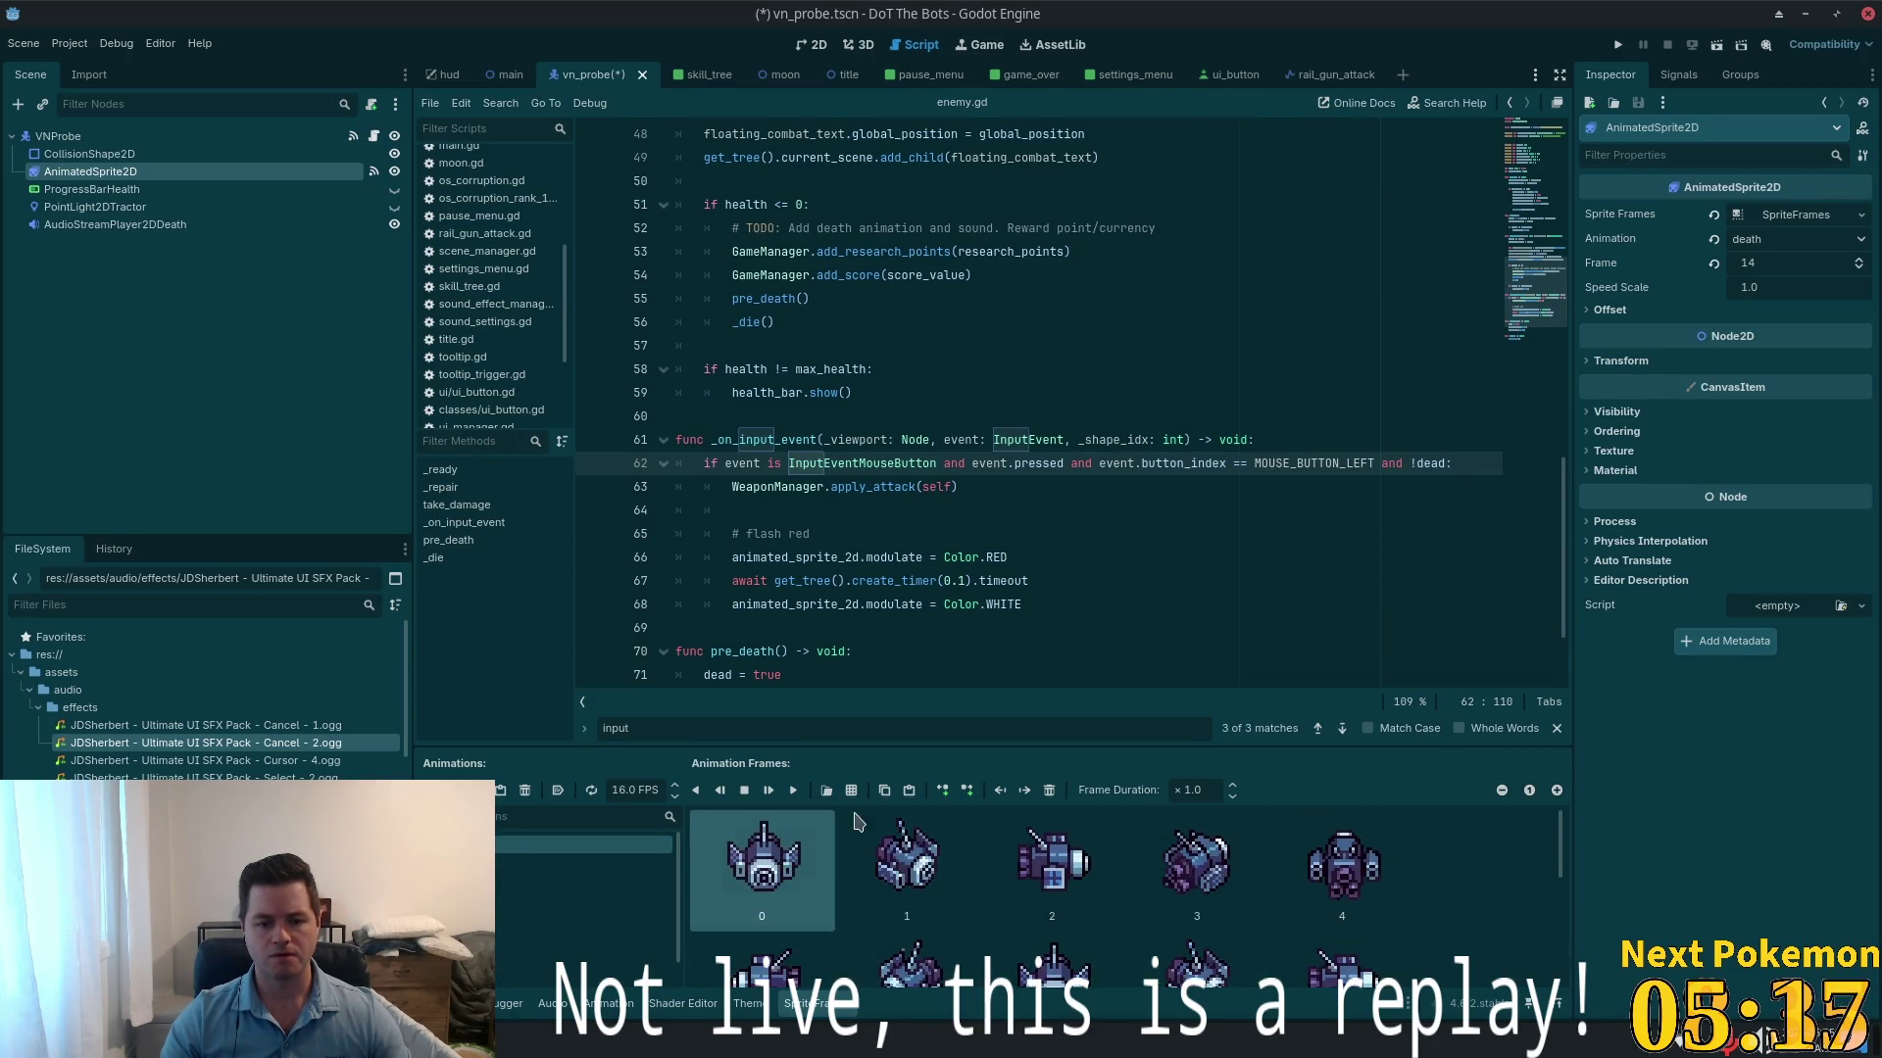
{"action": "left_click", "coordinate": [1049, 790]}
{"action": "left_click", "coordinate": [1049, 790]}
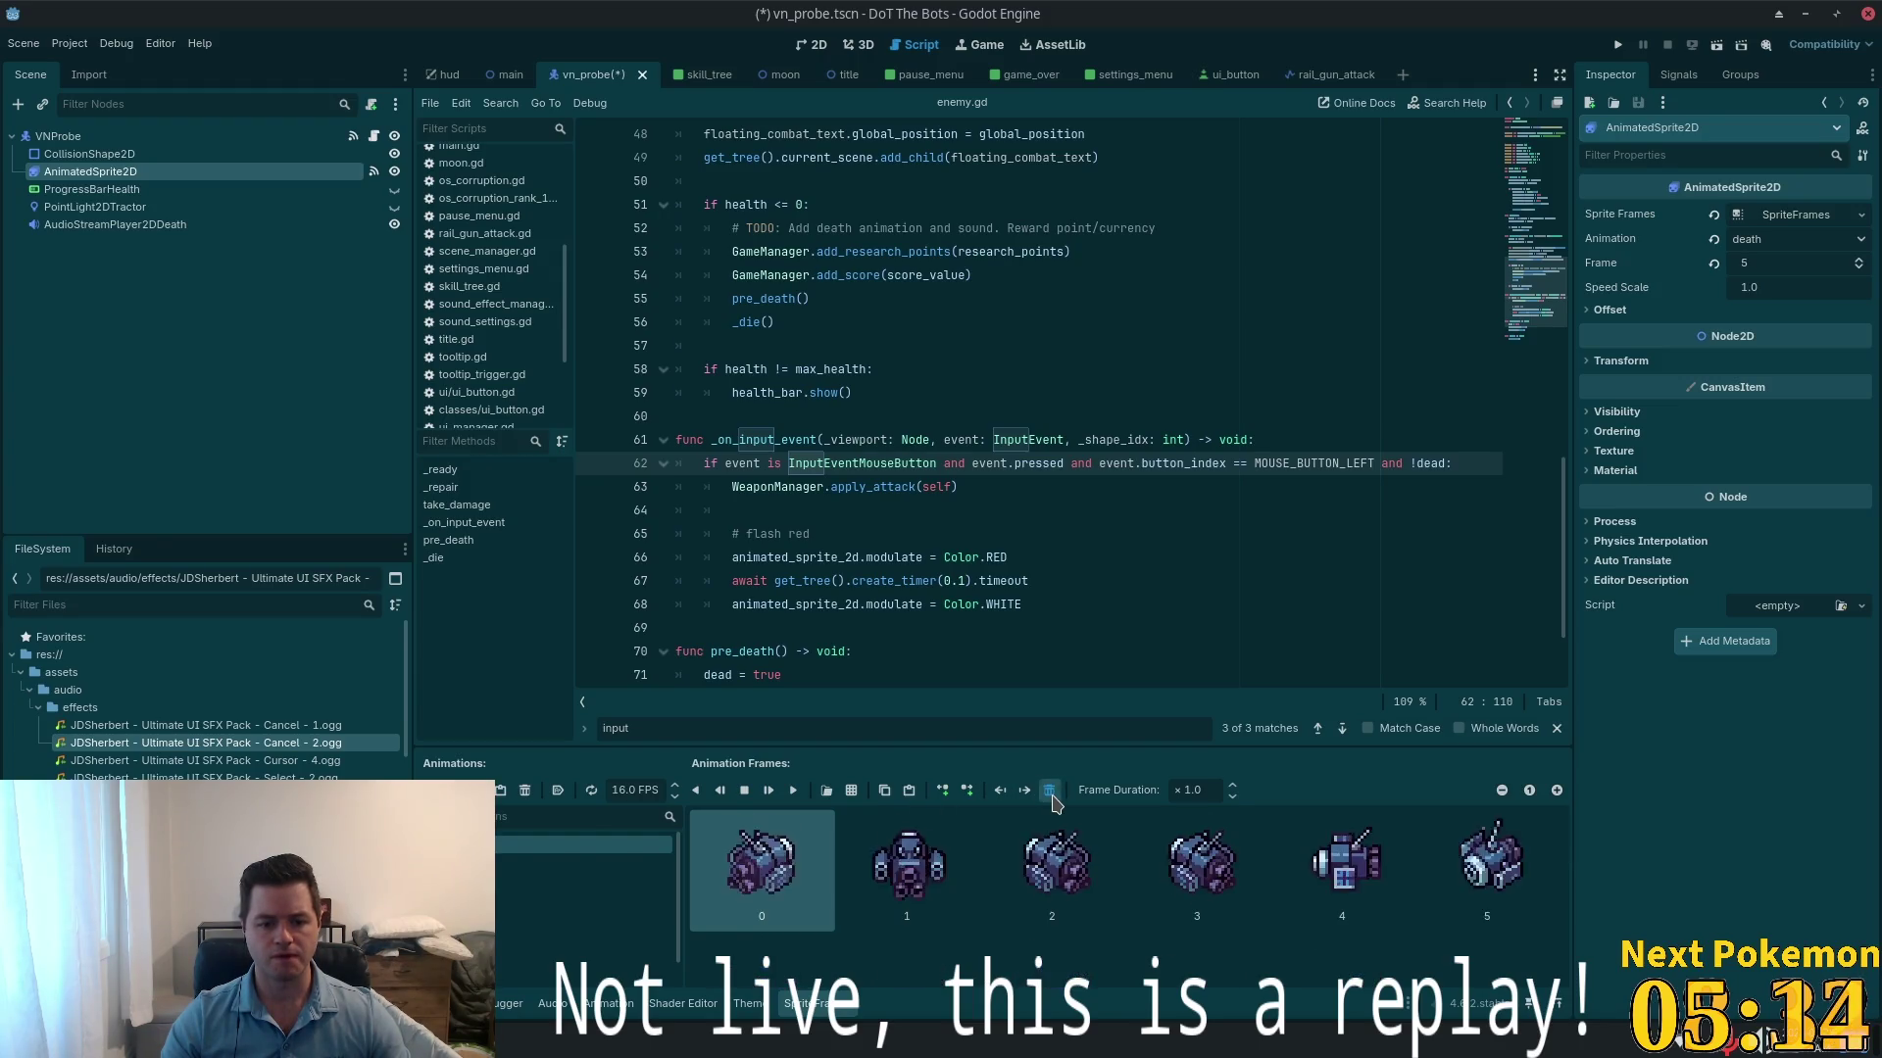
{"action": "left_click", "coordinate": [1049, 790]}
{"action": "left_click", "coordinate": [1048, 789]}
{"action": "left_click", "coordinate": [1049, 790]}
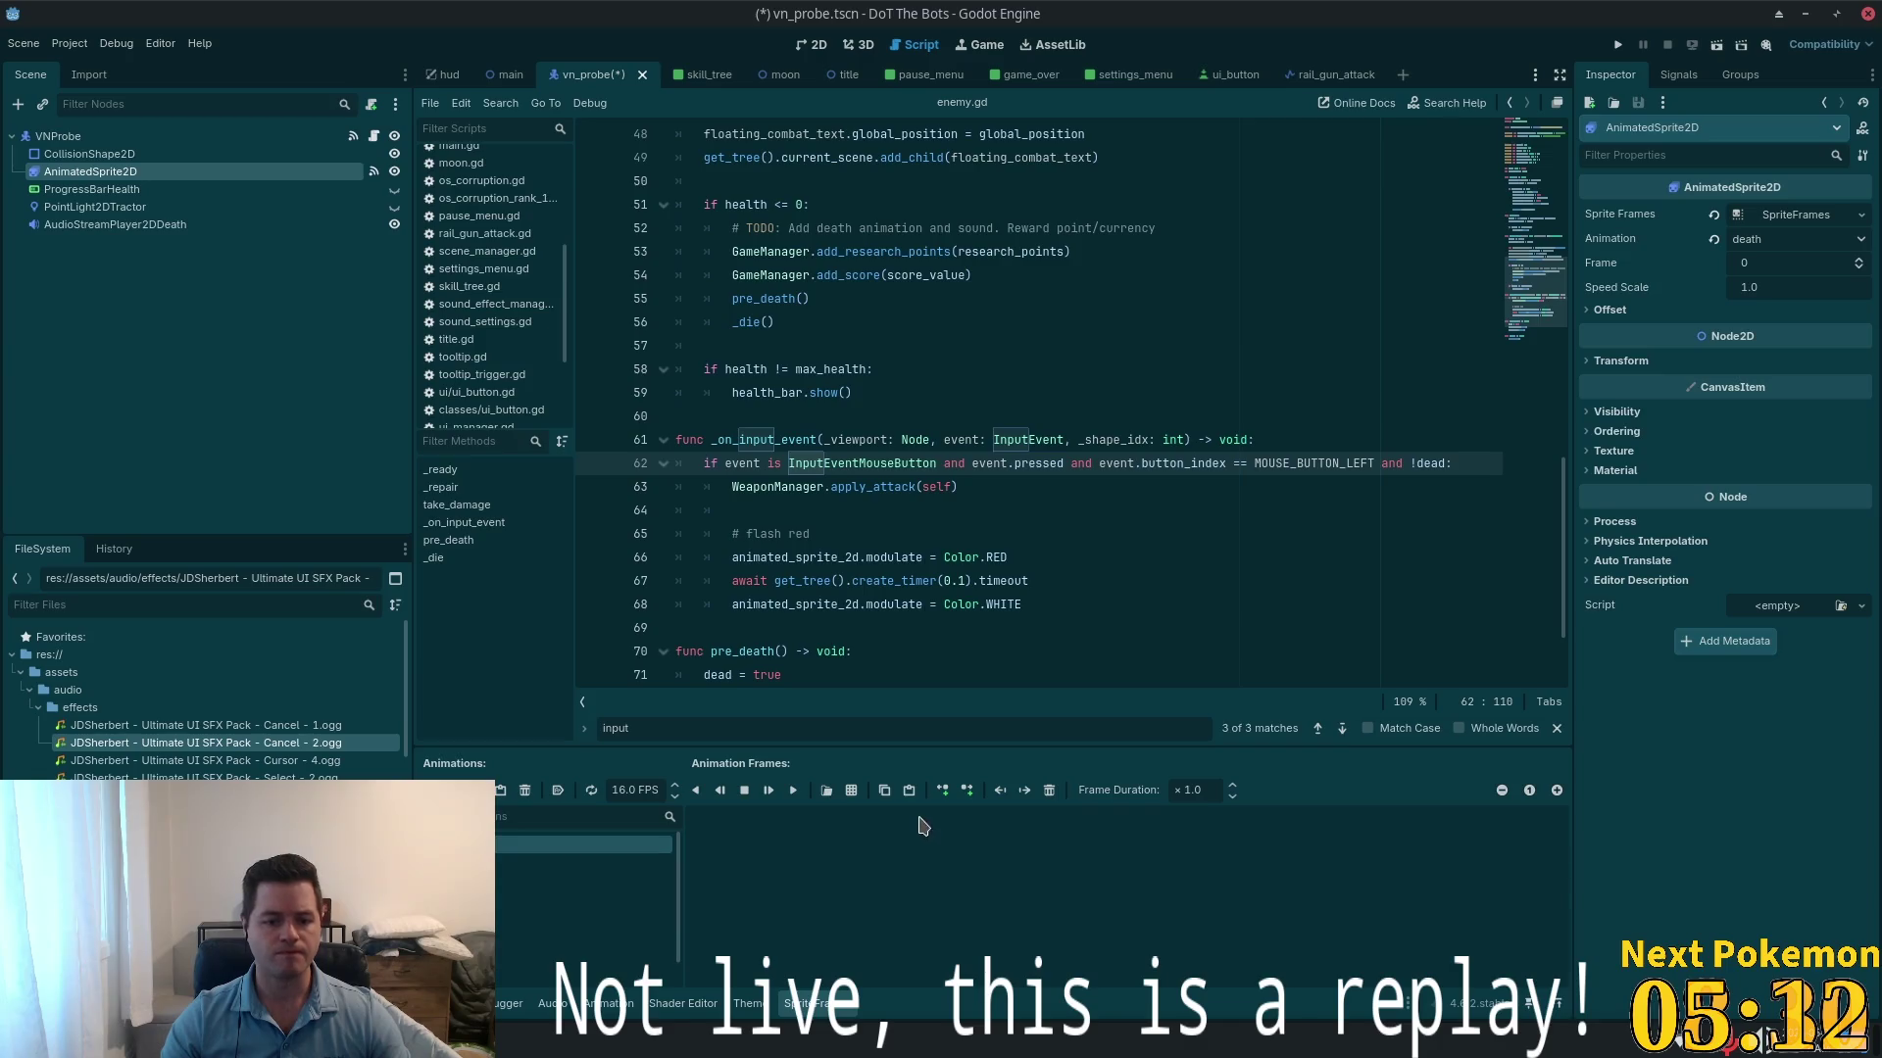
- Set the death animation speed to 16
{"action": "left_click", "coordinate": [651, 788]}
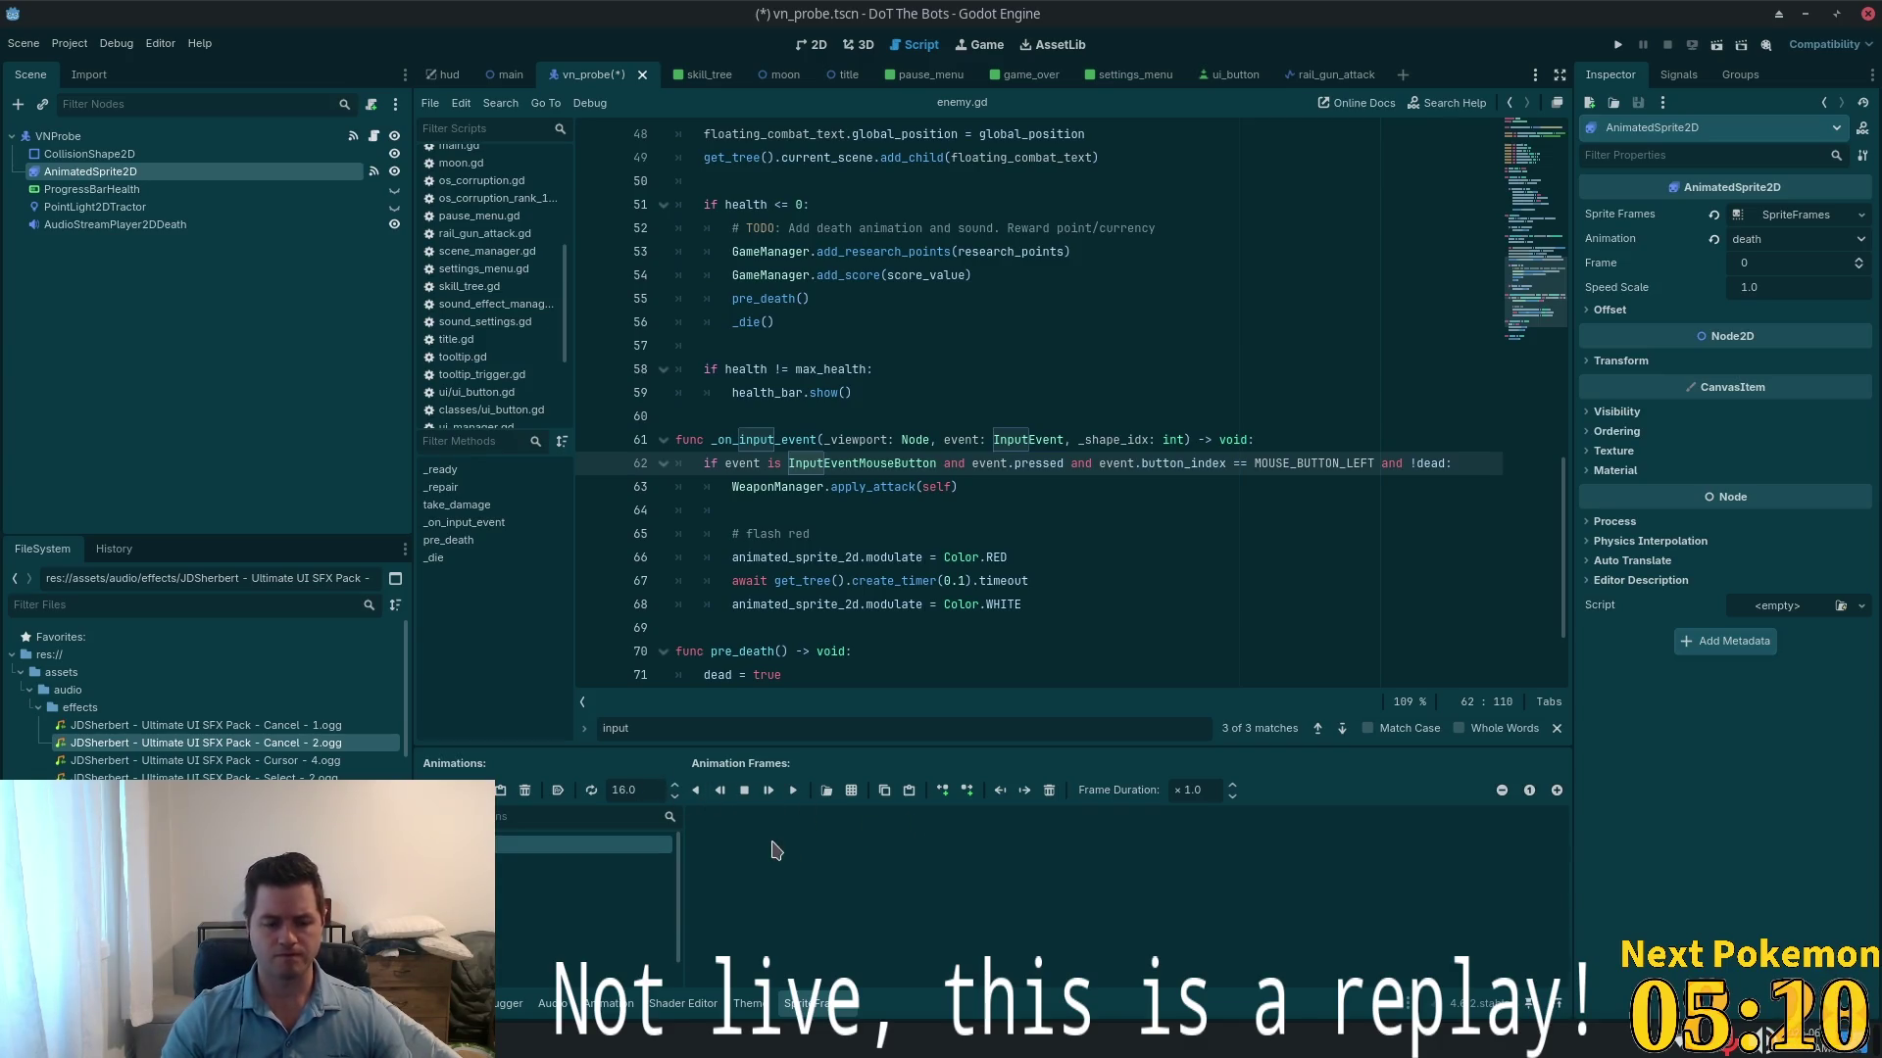
{"action": "key", "text": "Left"}
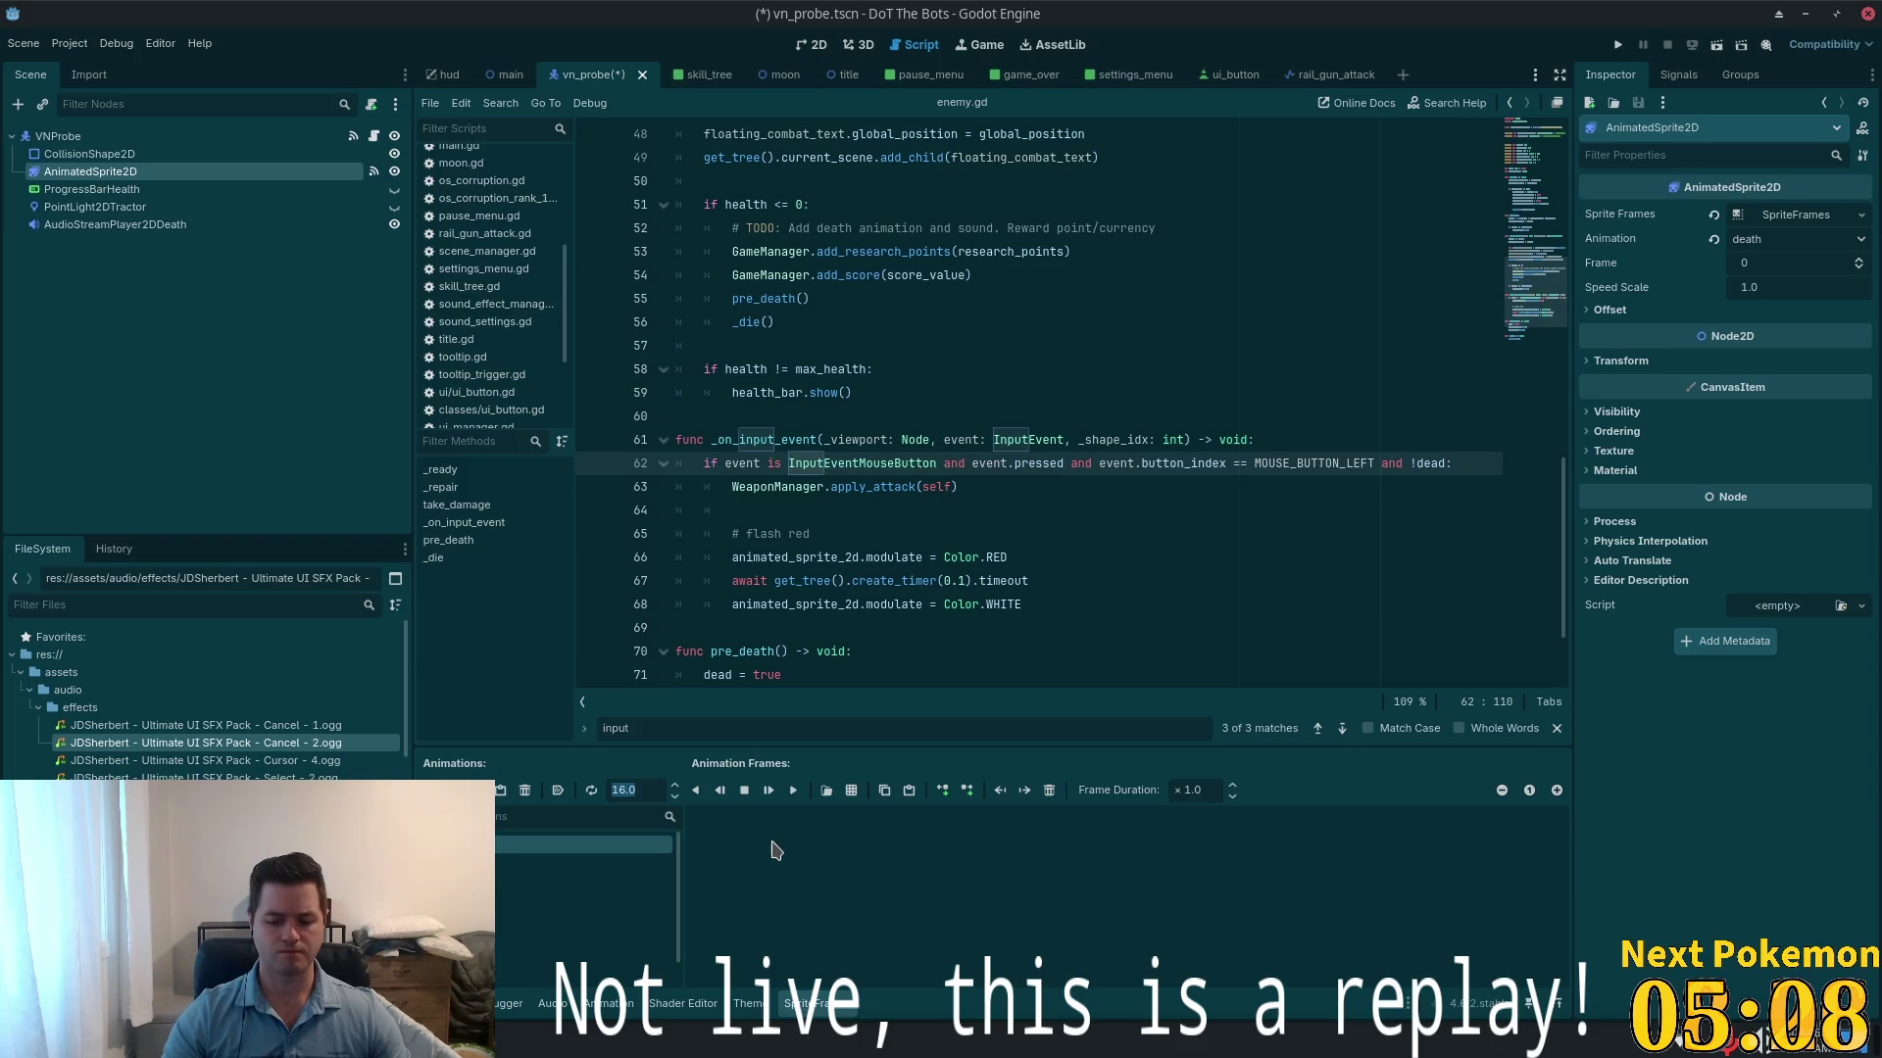
{"action": "type", "text": "8"}
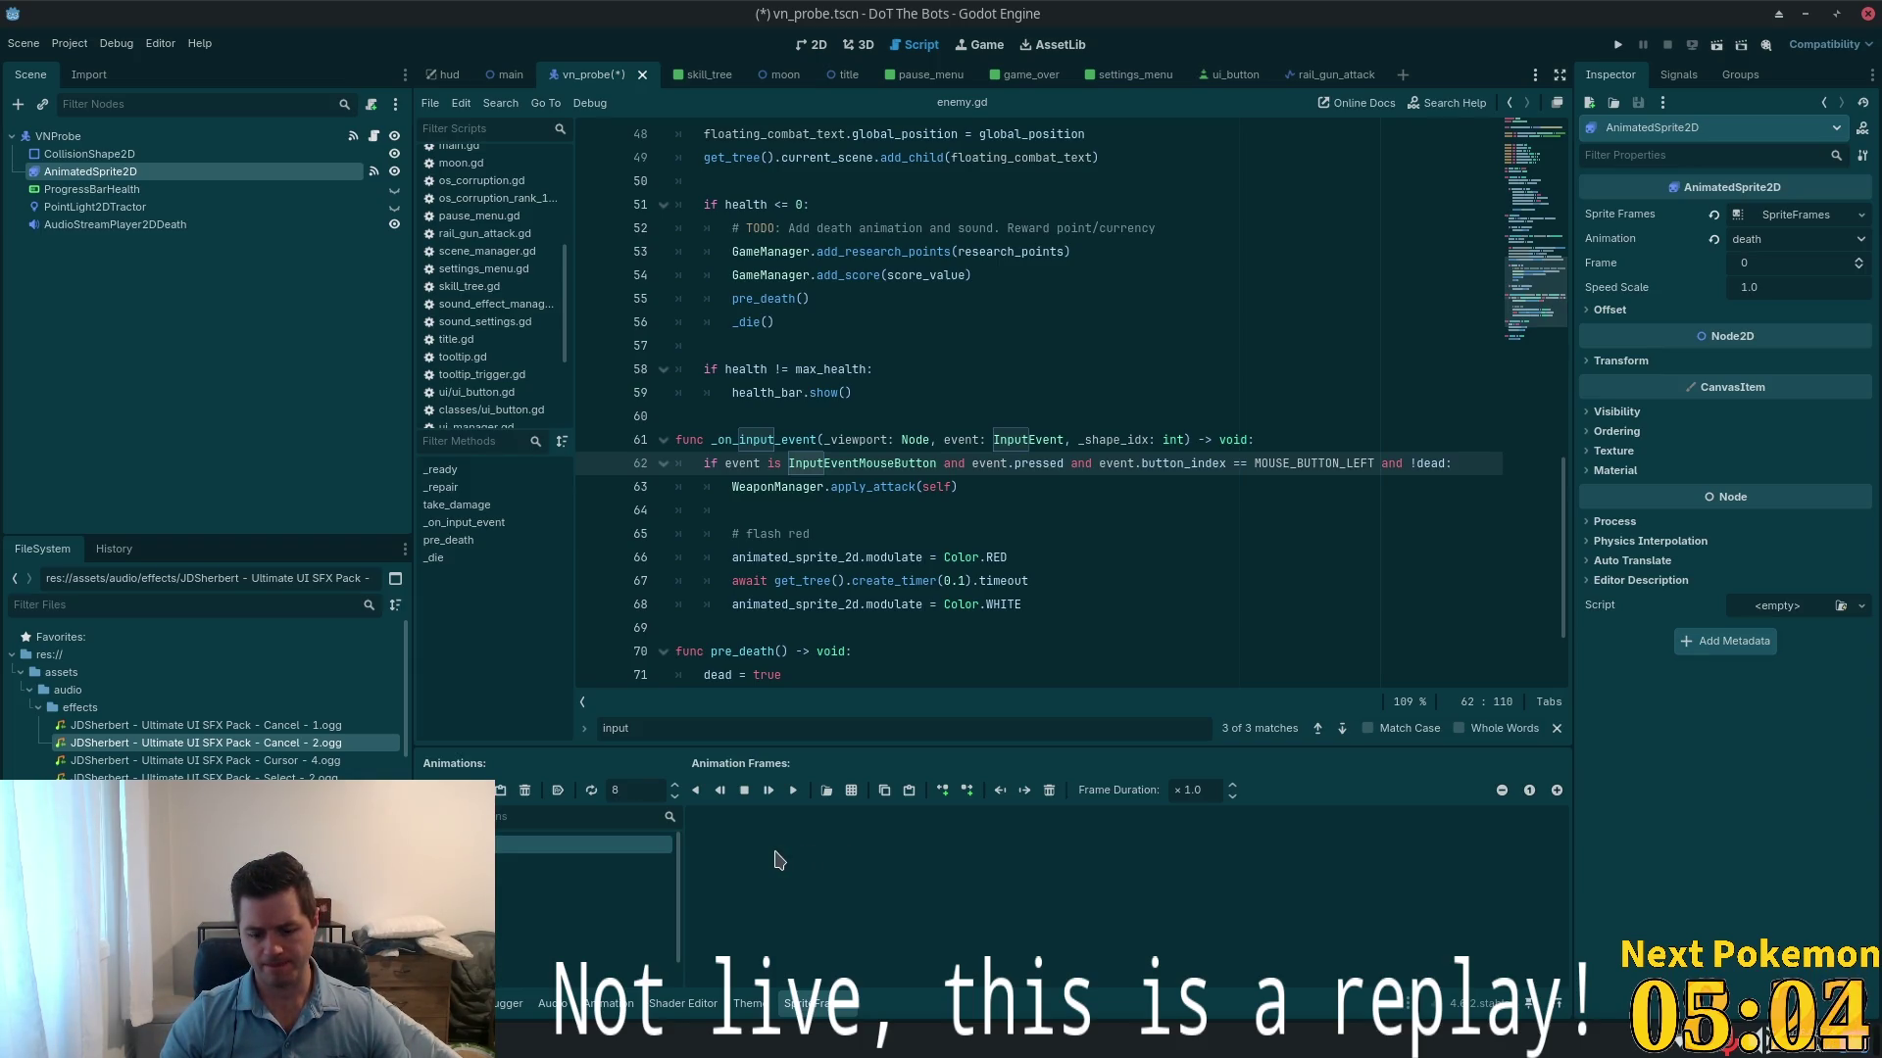
{"action": "key", "text": "BackSpace"}
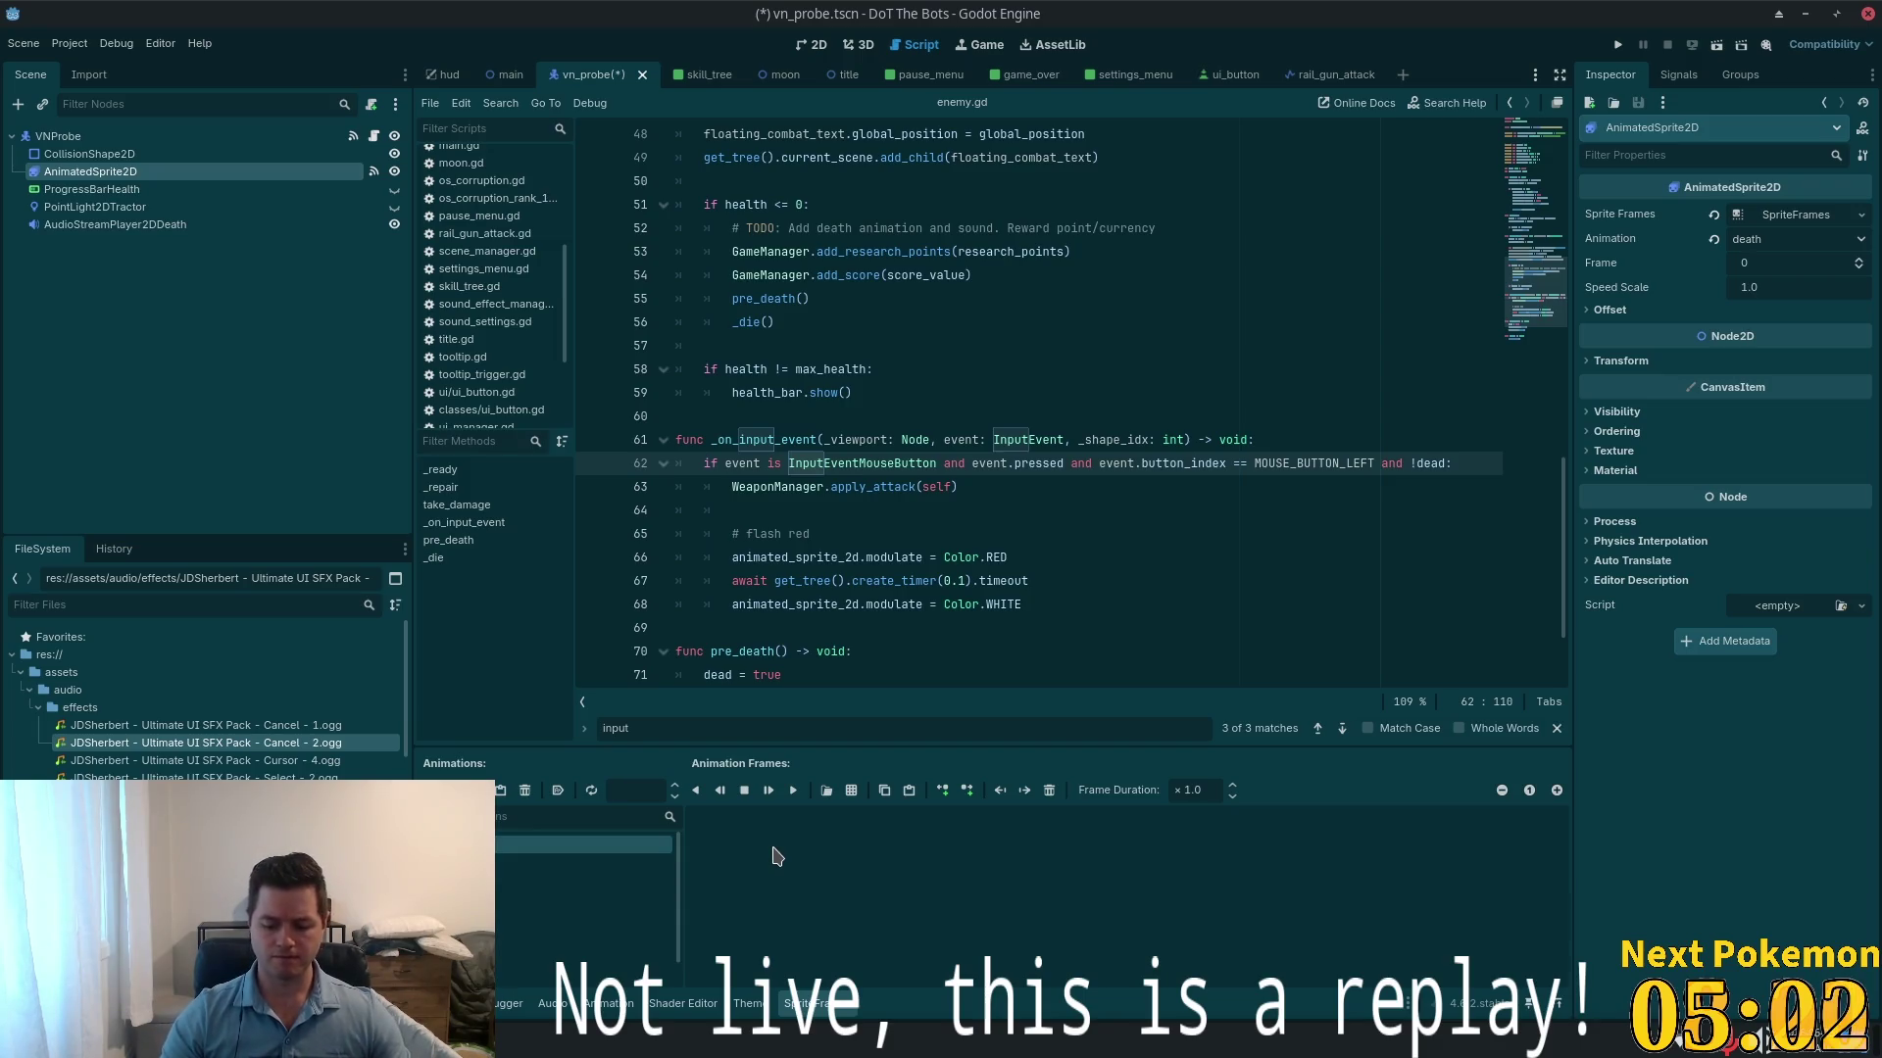
{"action": "type", "text": "16"}
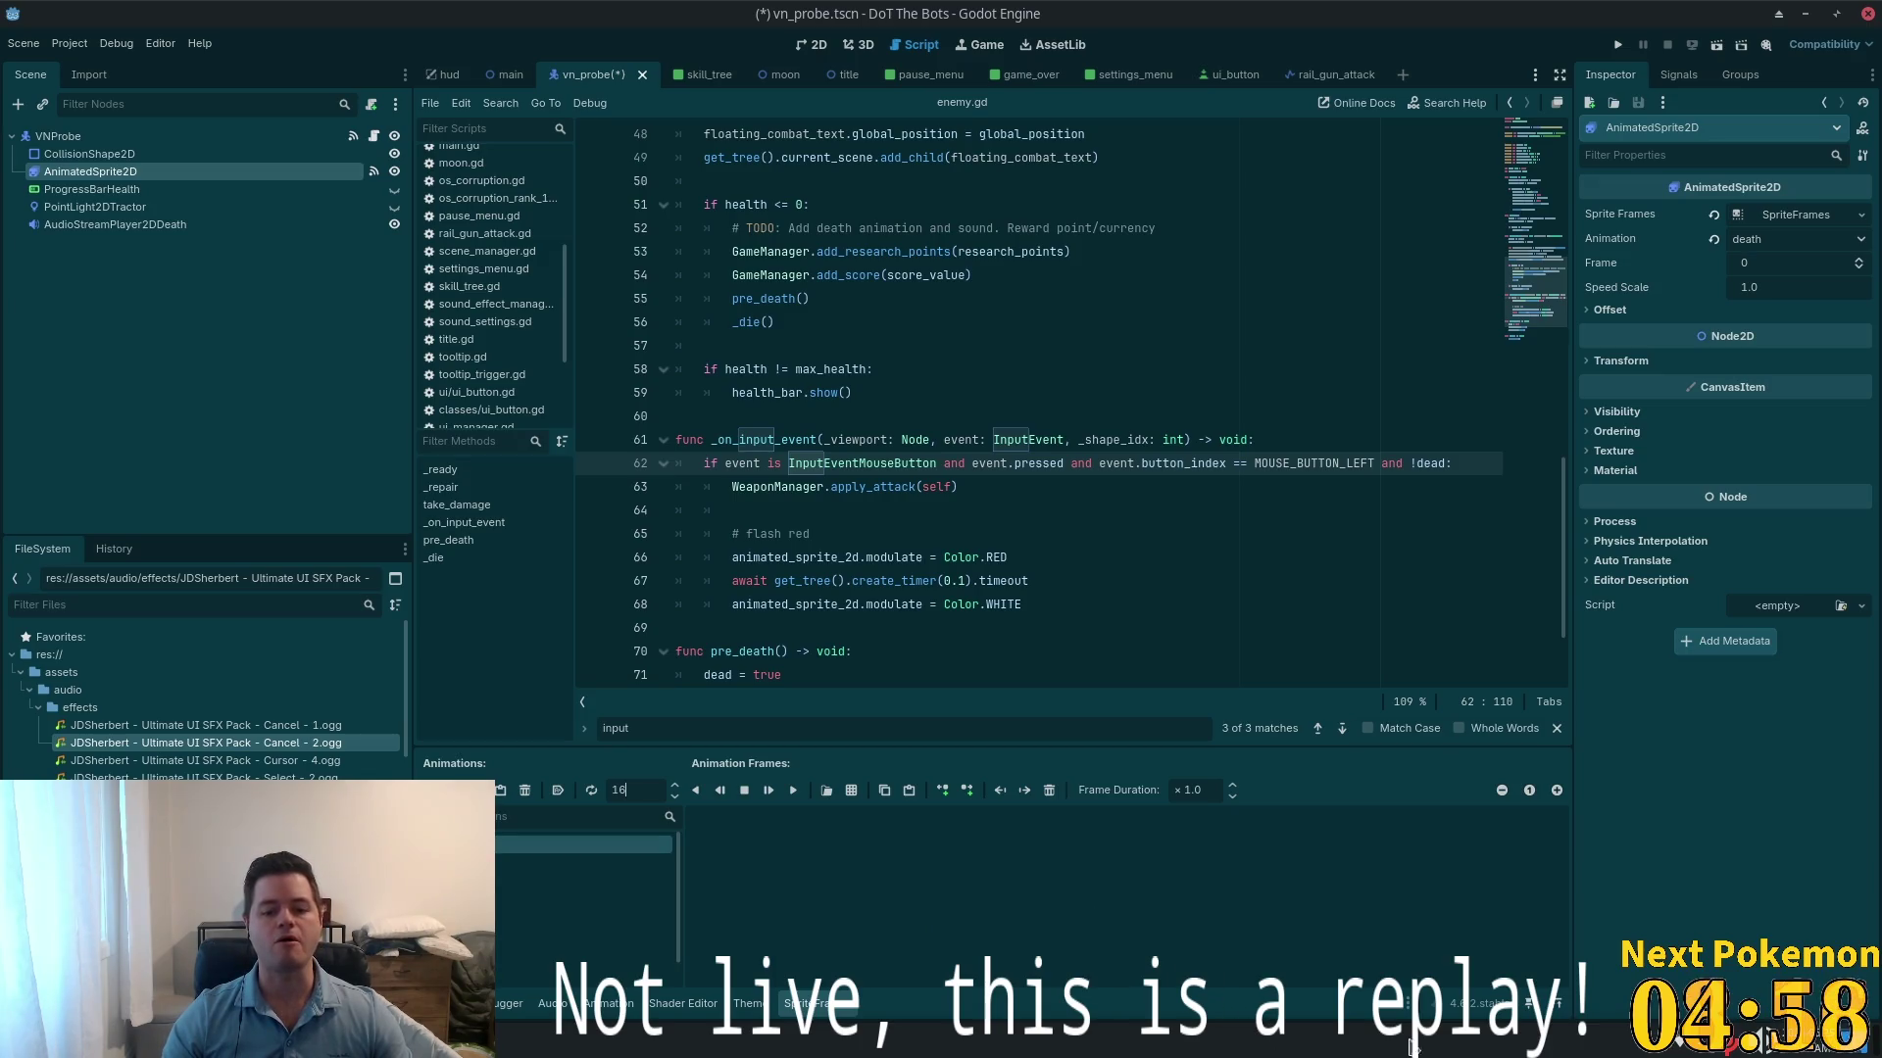
- Add all nine frames from the vn_probe_death.png 3x3 sheet and save the vn_probe scene
{"action": "left_click", "coordinate": [850, 796]}
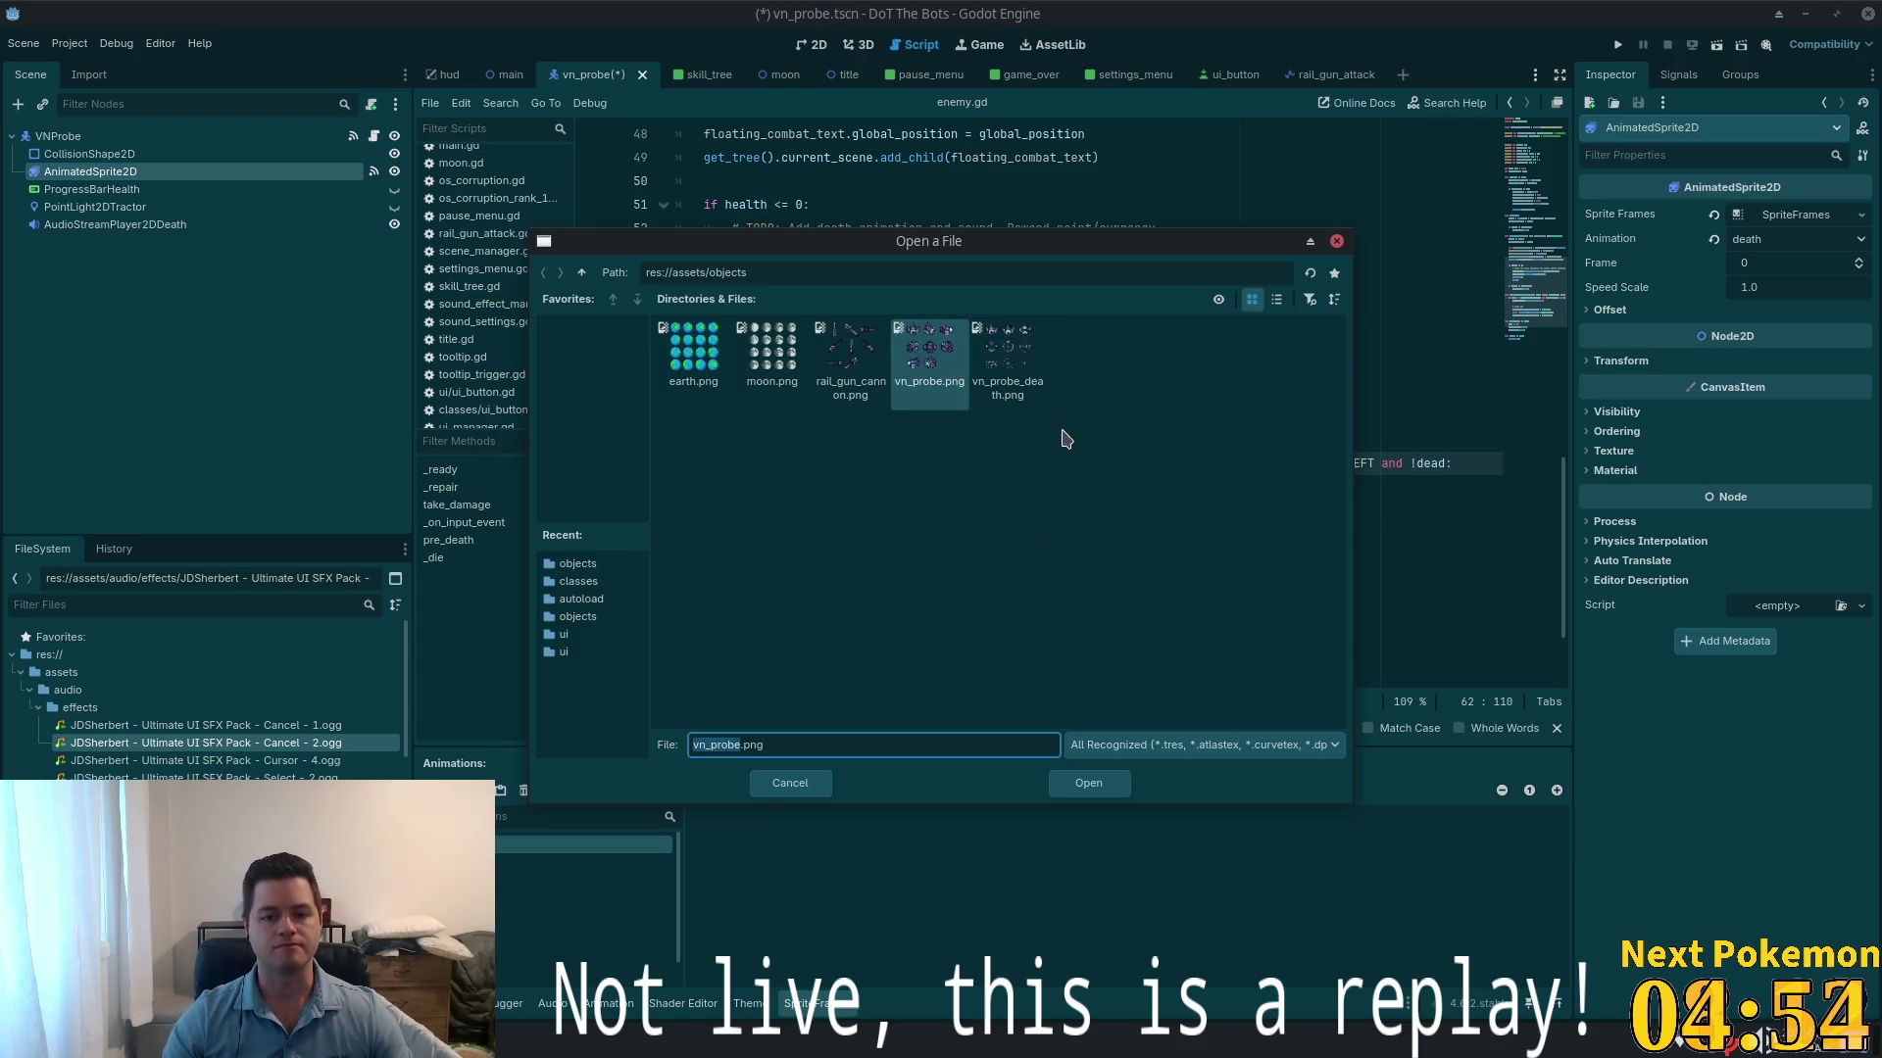
{"action": "double_click", "coordinate": [1040, 371]}
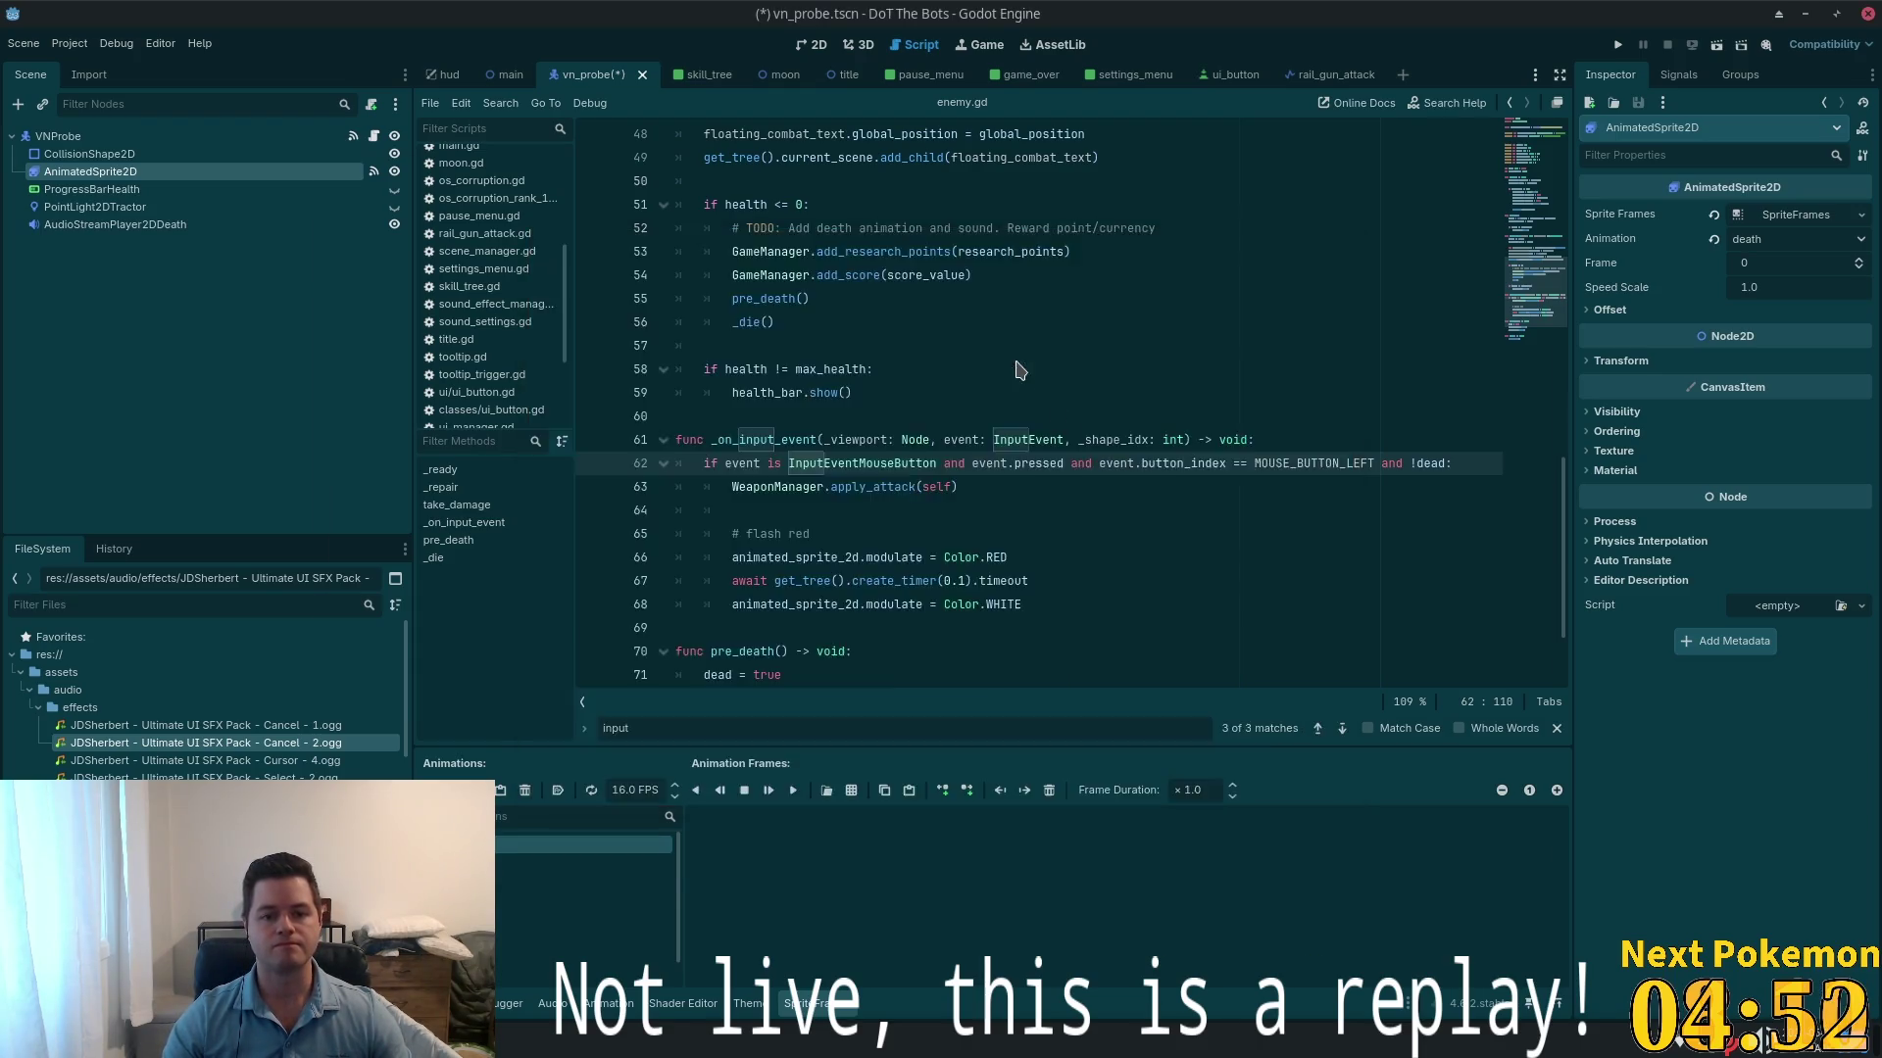
{"action": "mouse_move", "coordinate": [823, 384]}
{"action": "left_mouse_down"}
{"action": "mouse_move", "coordinate": [992, 380]}
{"action": "mouse_move", "coordinate": [885, 407]}
{"action": "left_mouse_up"}
{"action": "left_click_drag", "start_coordinate": [750, 392], "coordinate": [1092, 406]}
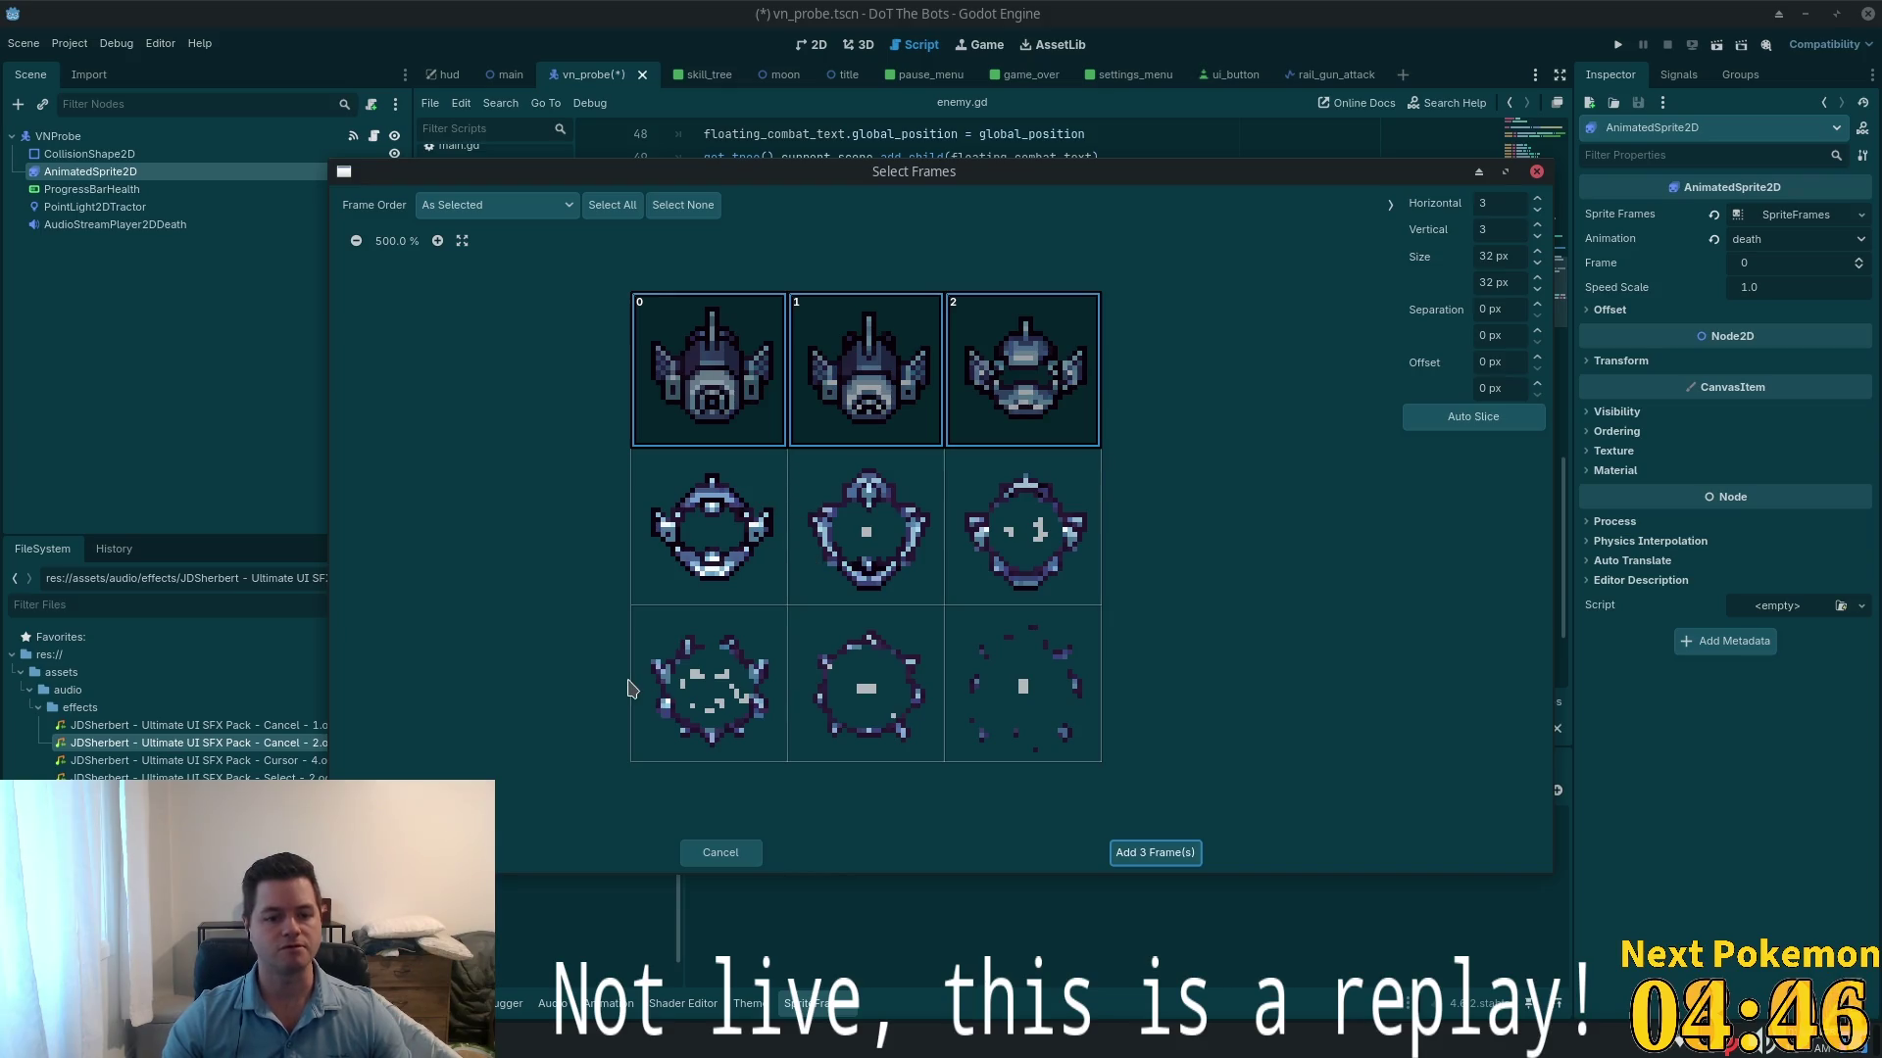
{"action": "left_click_drag", "start_coordinate": [723, 534], "coordinate": [858, 549]}
{"action": "left_click_drag", "start_coordinate": [686, 686], "coordinate": [1134, 700]}
{"action": "left_click", "coordinate": [1127, 853]}
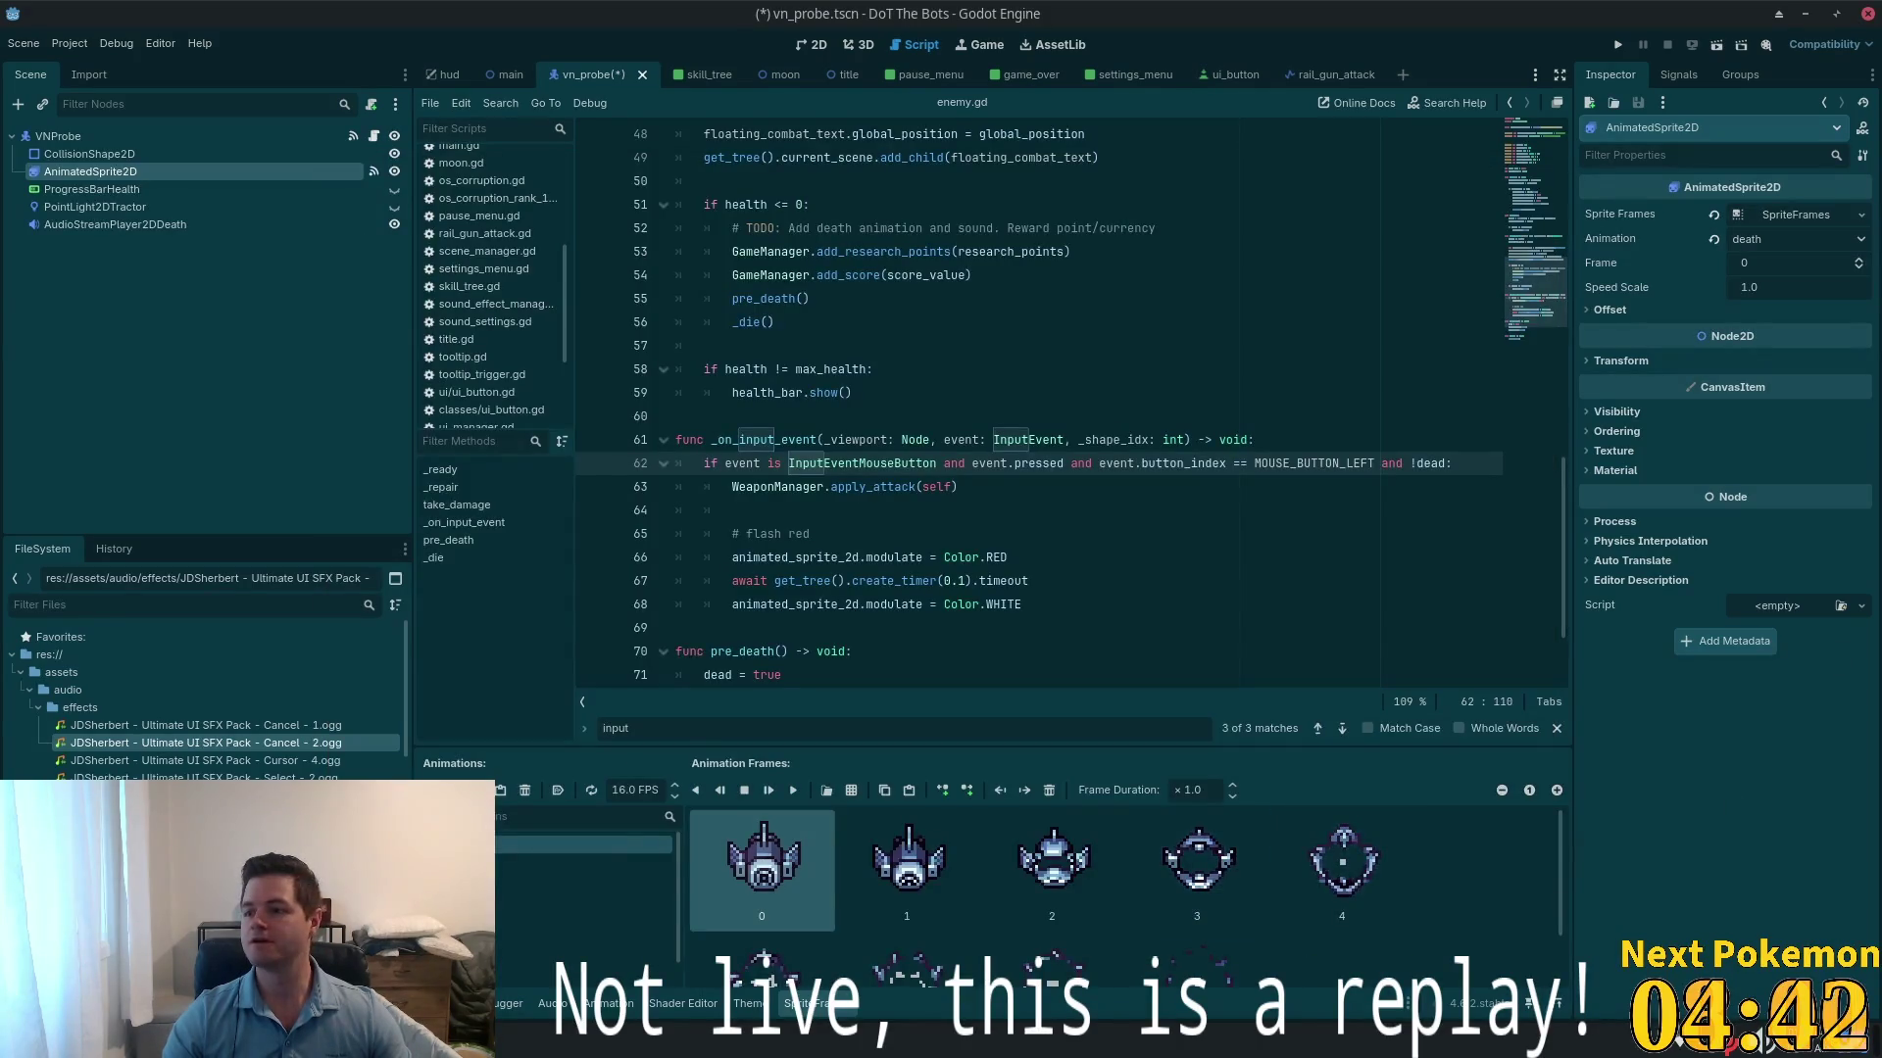
{"action": "mouse_move", "coordinate": [854, 652]}
{"action": "left_mouse_down"}
{"action": "mouse_move", "coordinate": [686, 627]}
{"action": "mouse_move", "coordinate": [1025, 605]}
{"action": "left_mouse_up"}
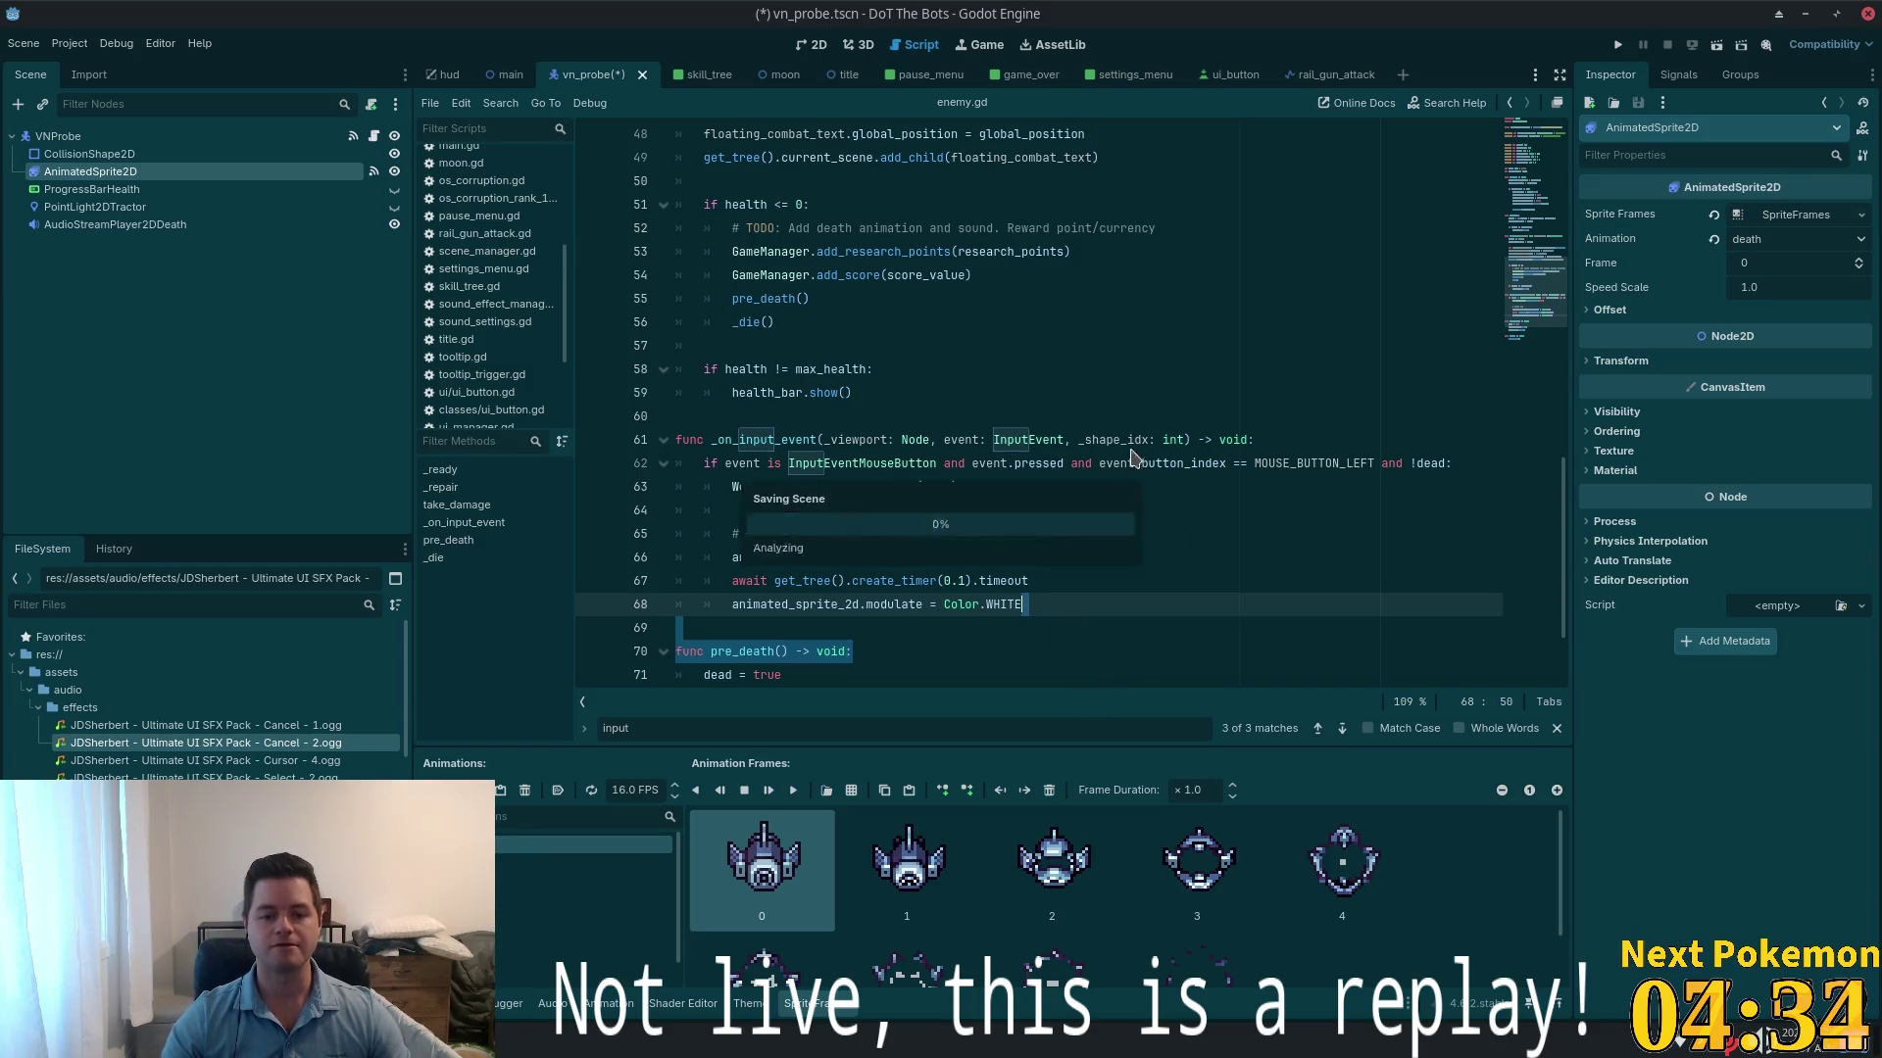
{"action": "key", "text": "ctrl+s"}
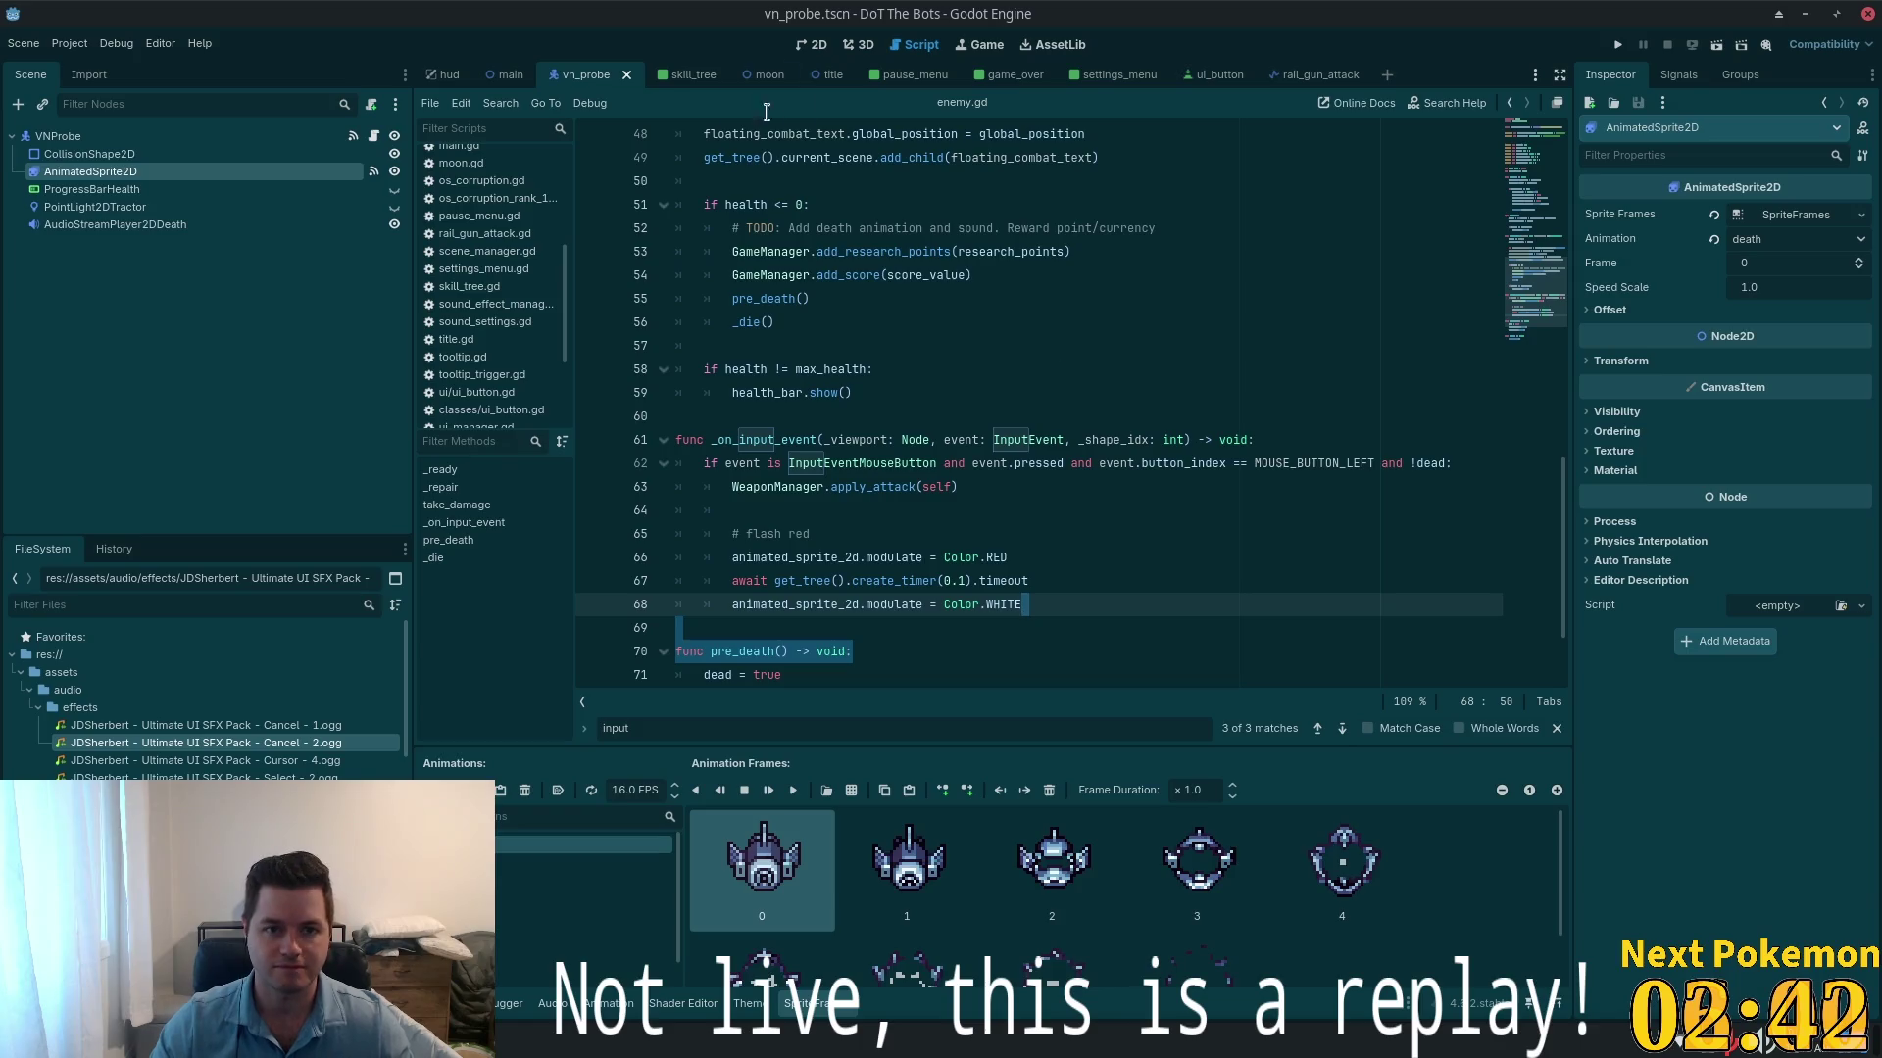
- Preview the death animation on the probe sprite in 2D, then run the project
{"action": "left_click", "coordinate": [810, 45]}
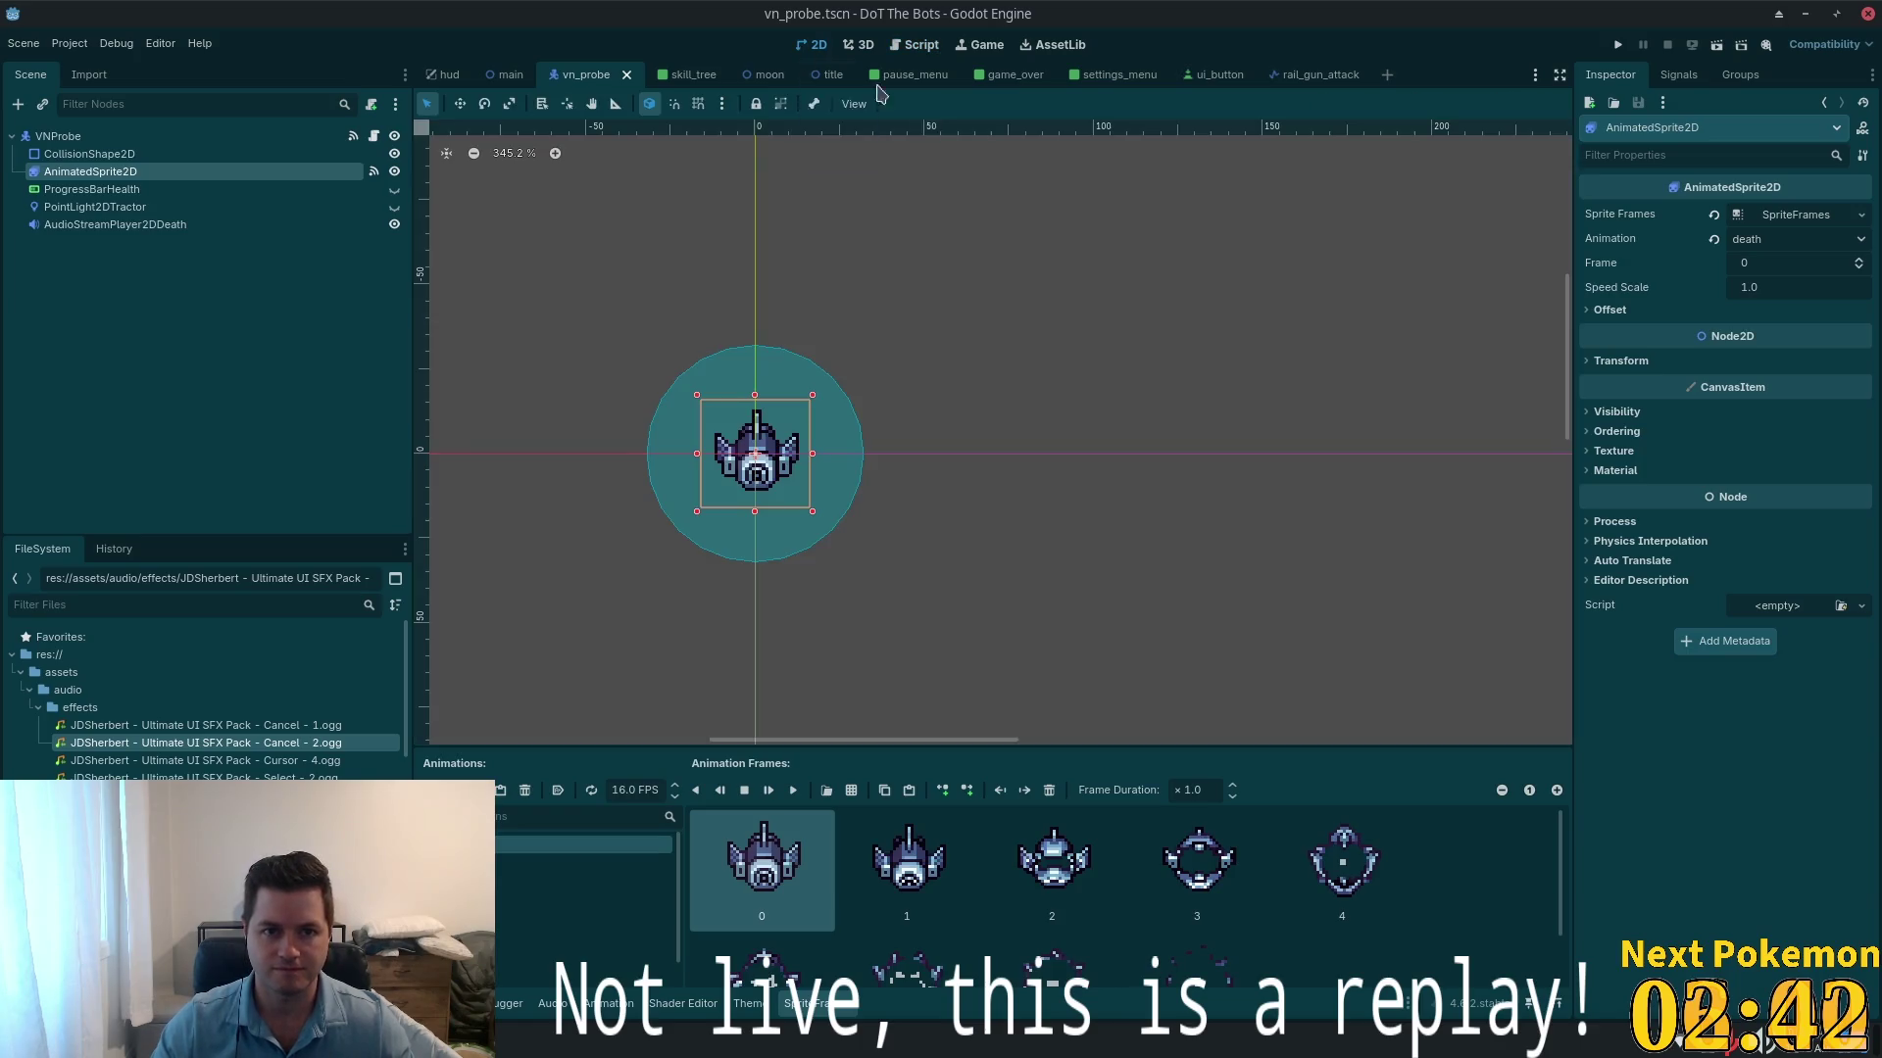
{"action": "left_click", "coordinate": [793, 790]}
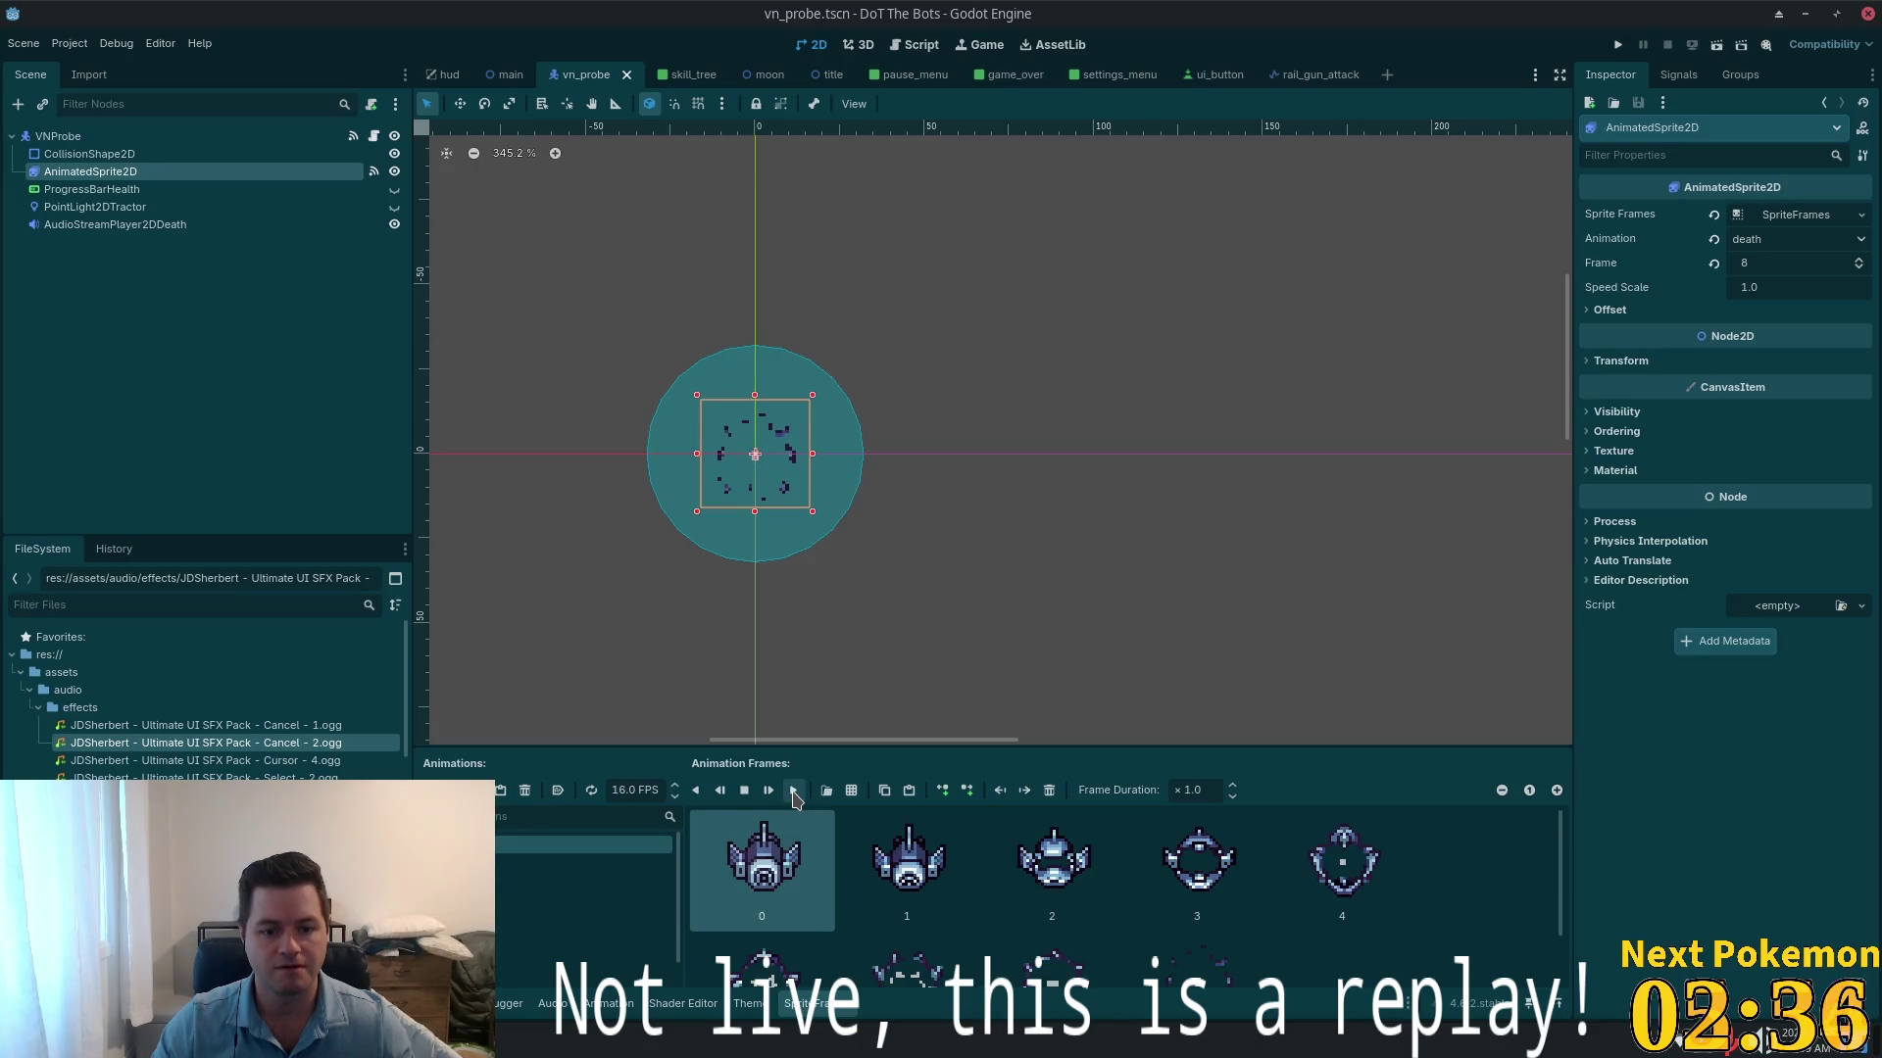
{"action": "left_click", "coordinate": [1618, 45]}
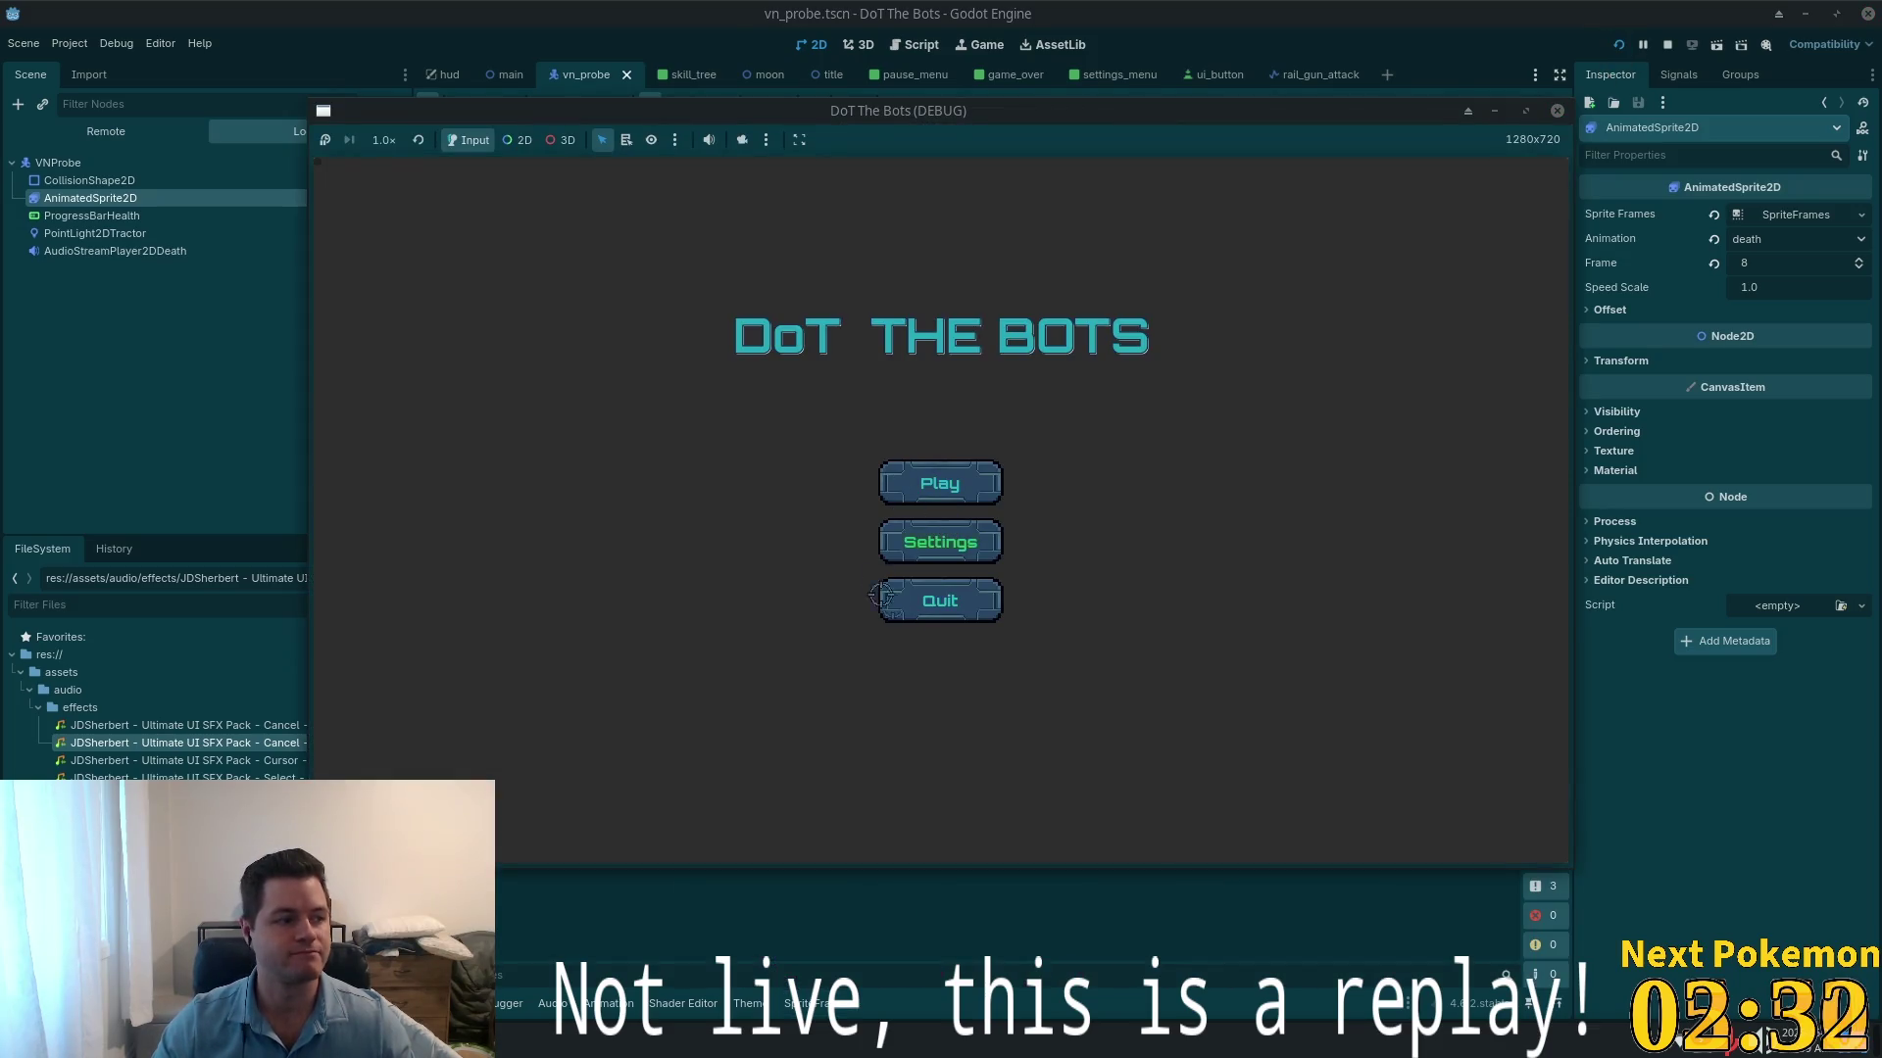
- Start a round, buy the top skill-tree upgrade, attack the top-right enemy, then quit
{"action": "left_click", "coordinate": [970, 476]}
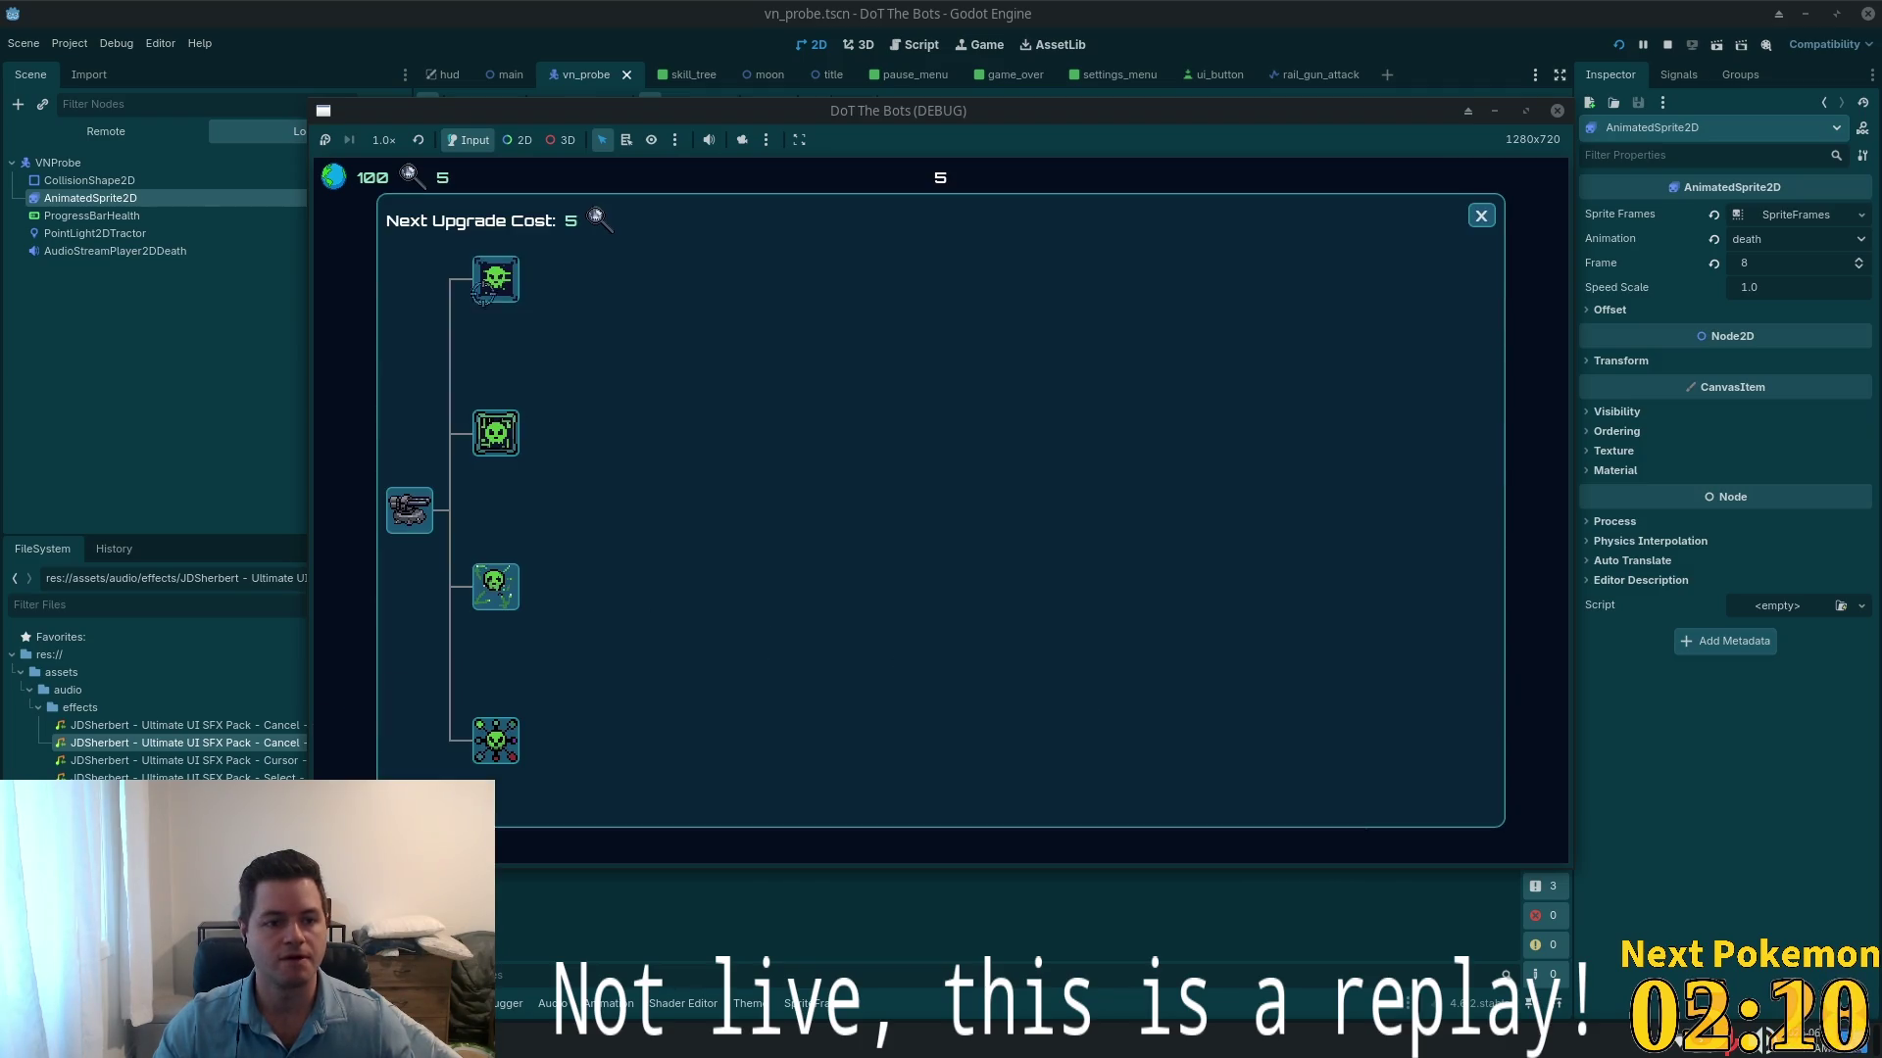
{"action": "left_click", "coordinate": [496, 279]}
{"action": "left_click", "coordinate": [1465, 217]}
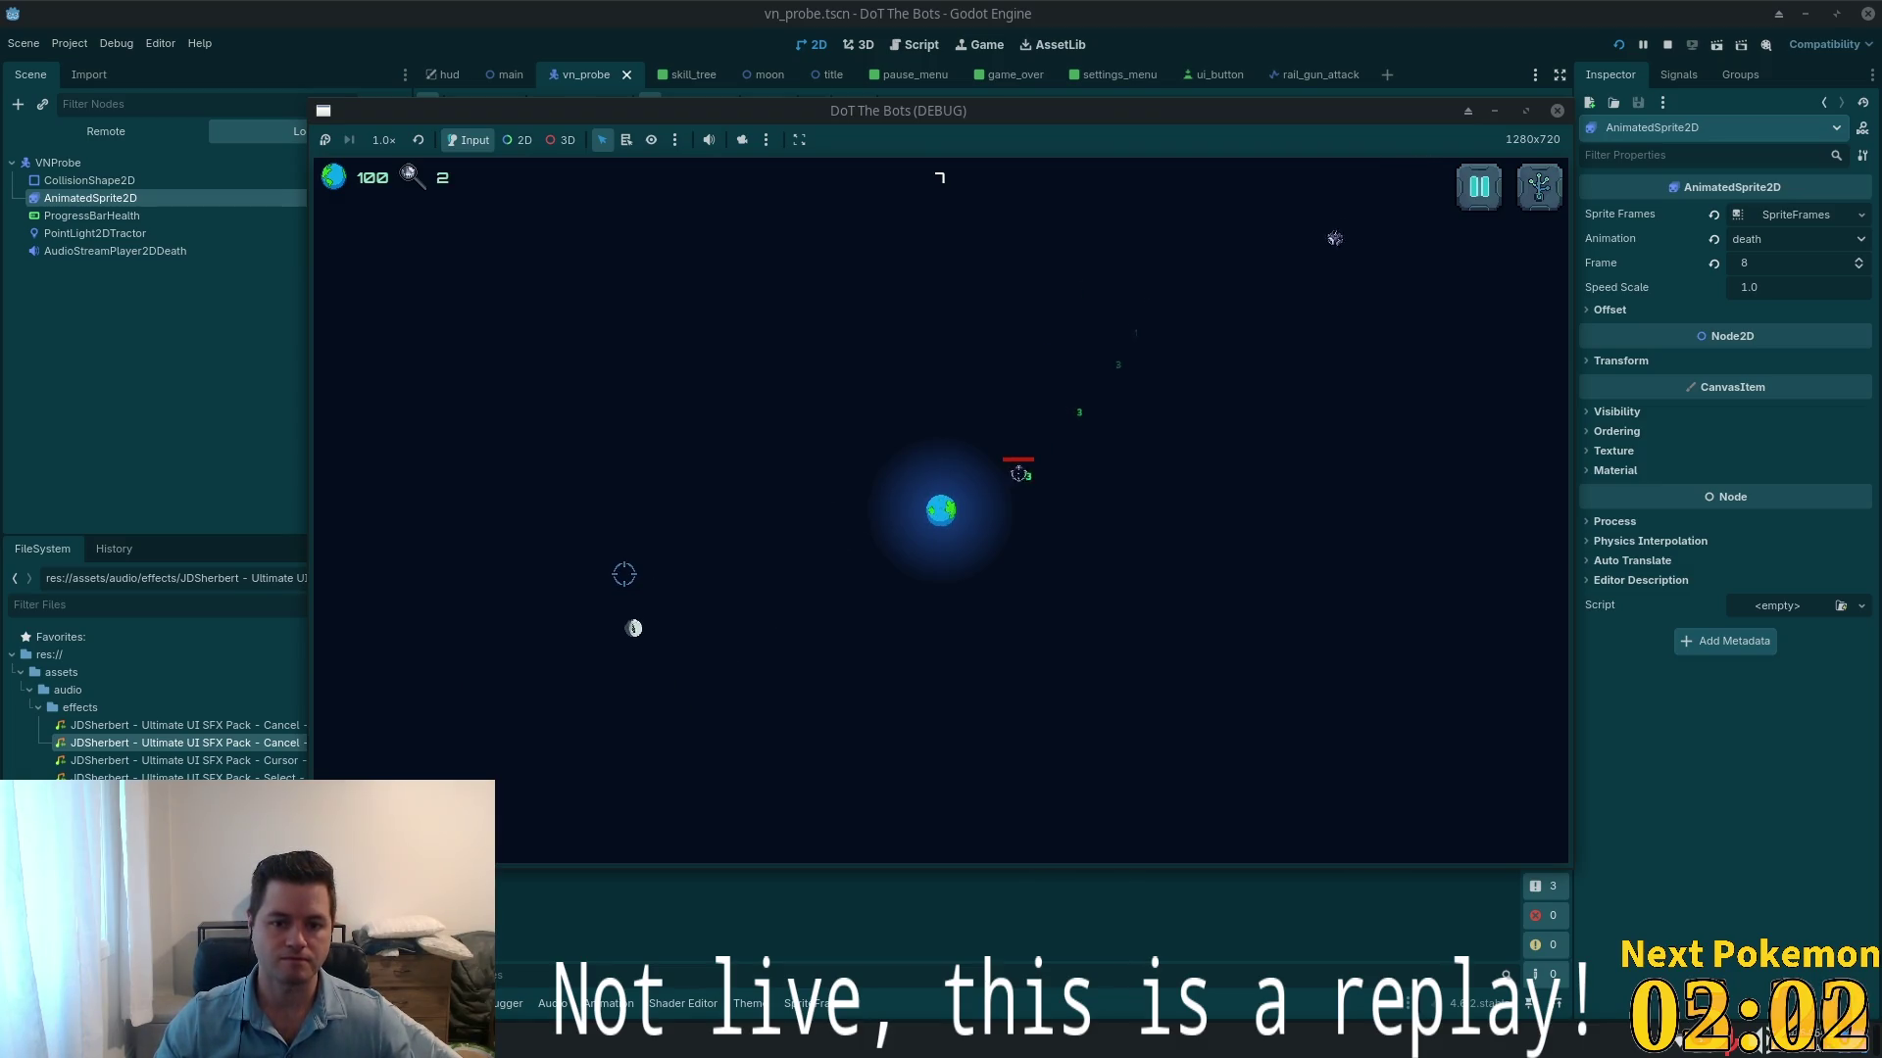
{"action": "left_click", "coordinate": [1274, 303]}
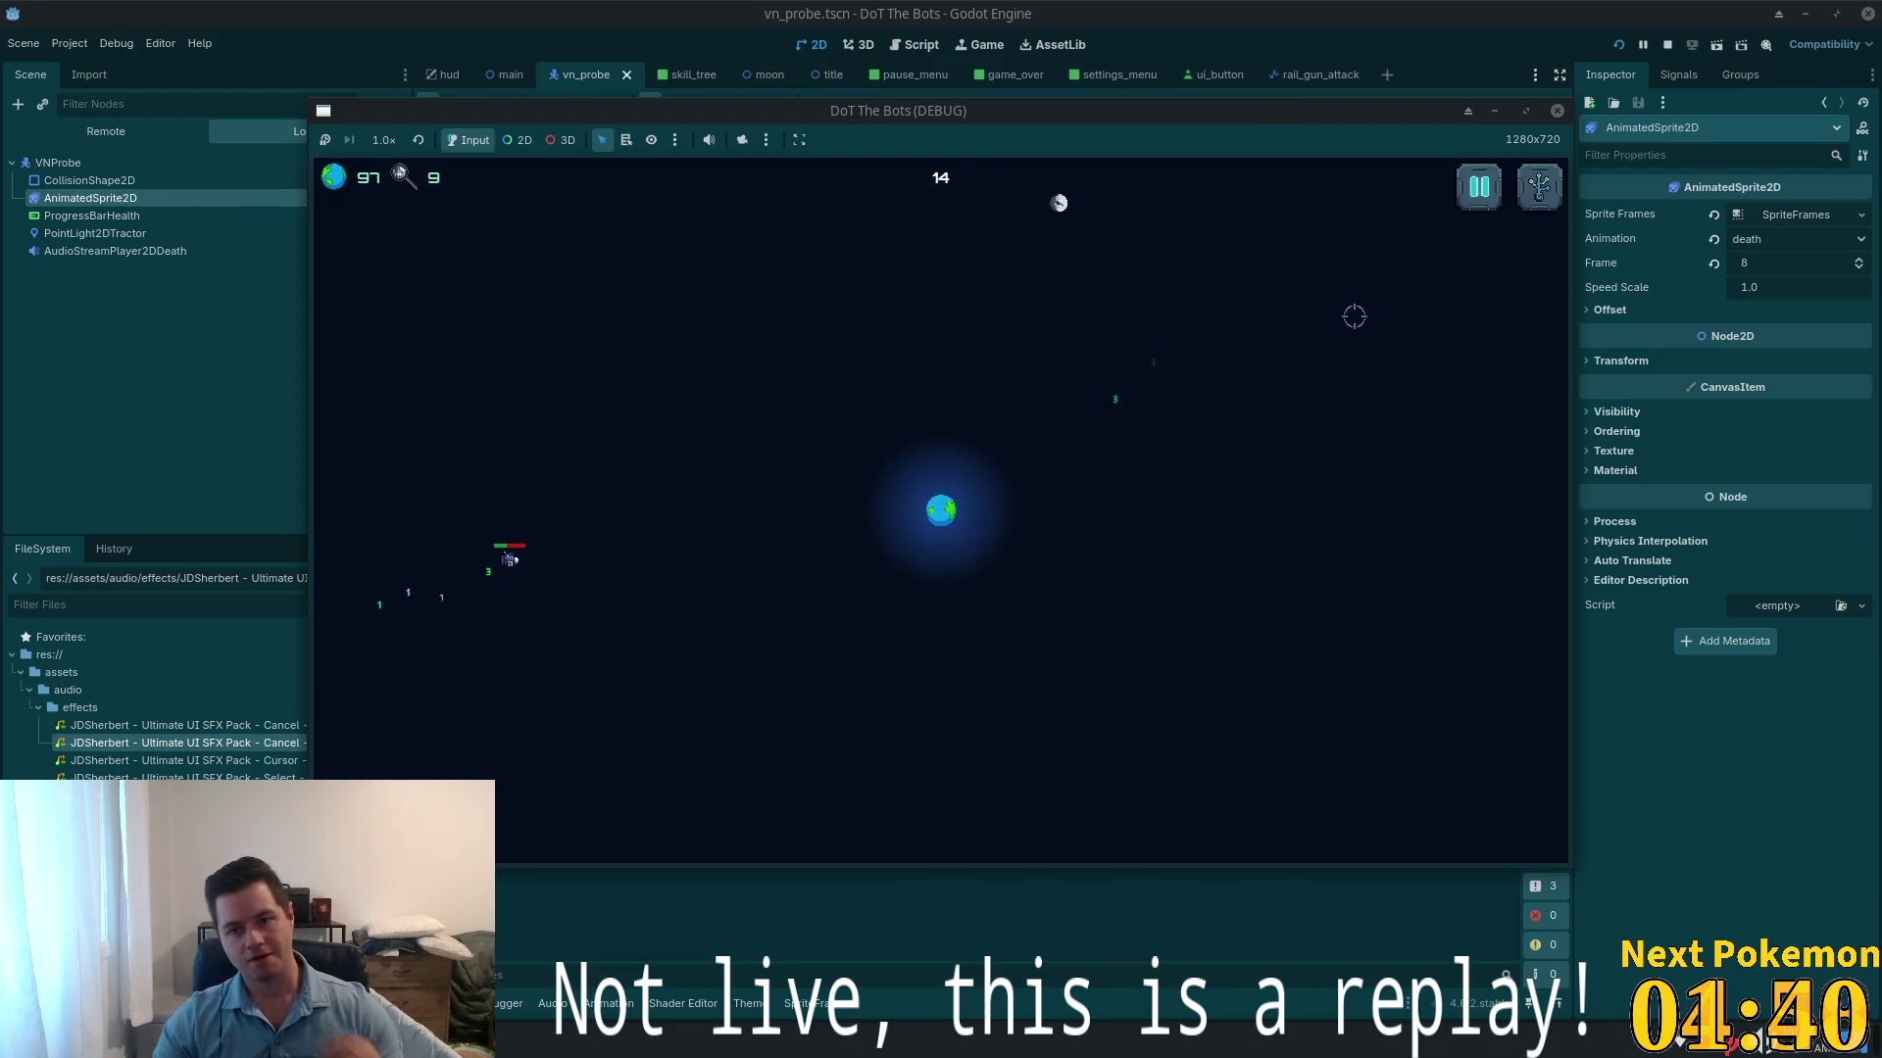
{"action": "left_click", "coordinate": [1558, 110]}
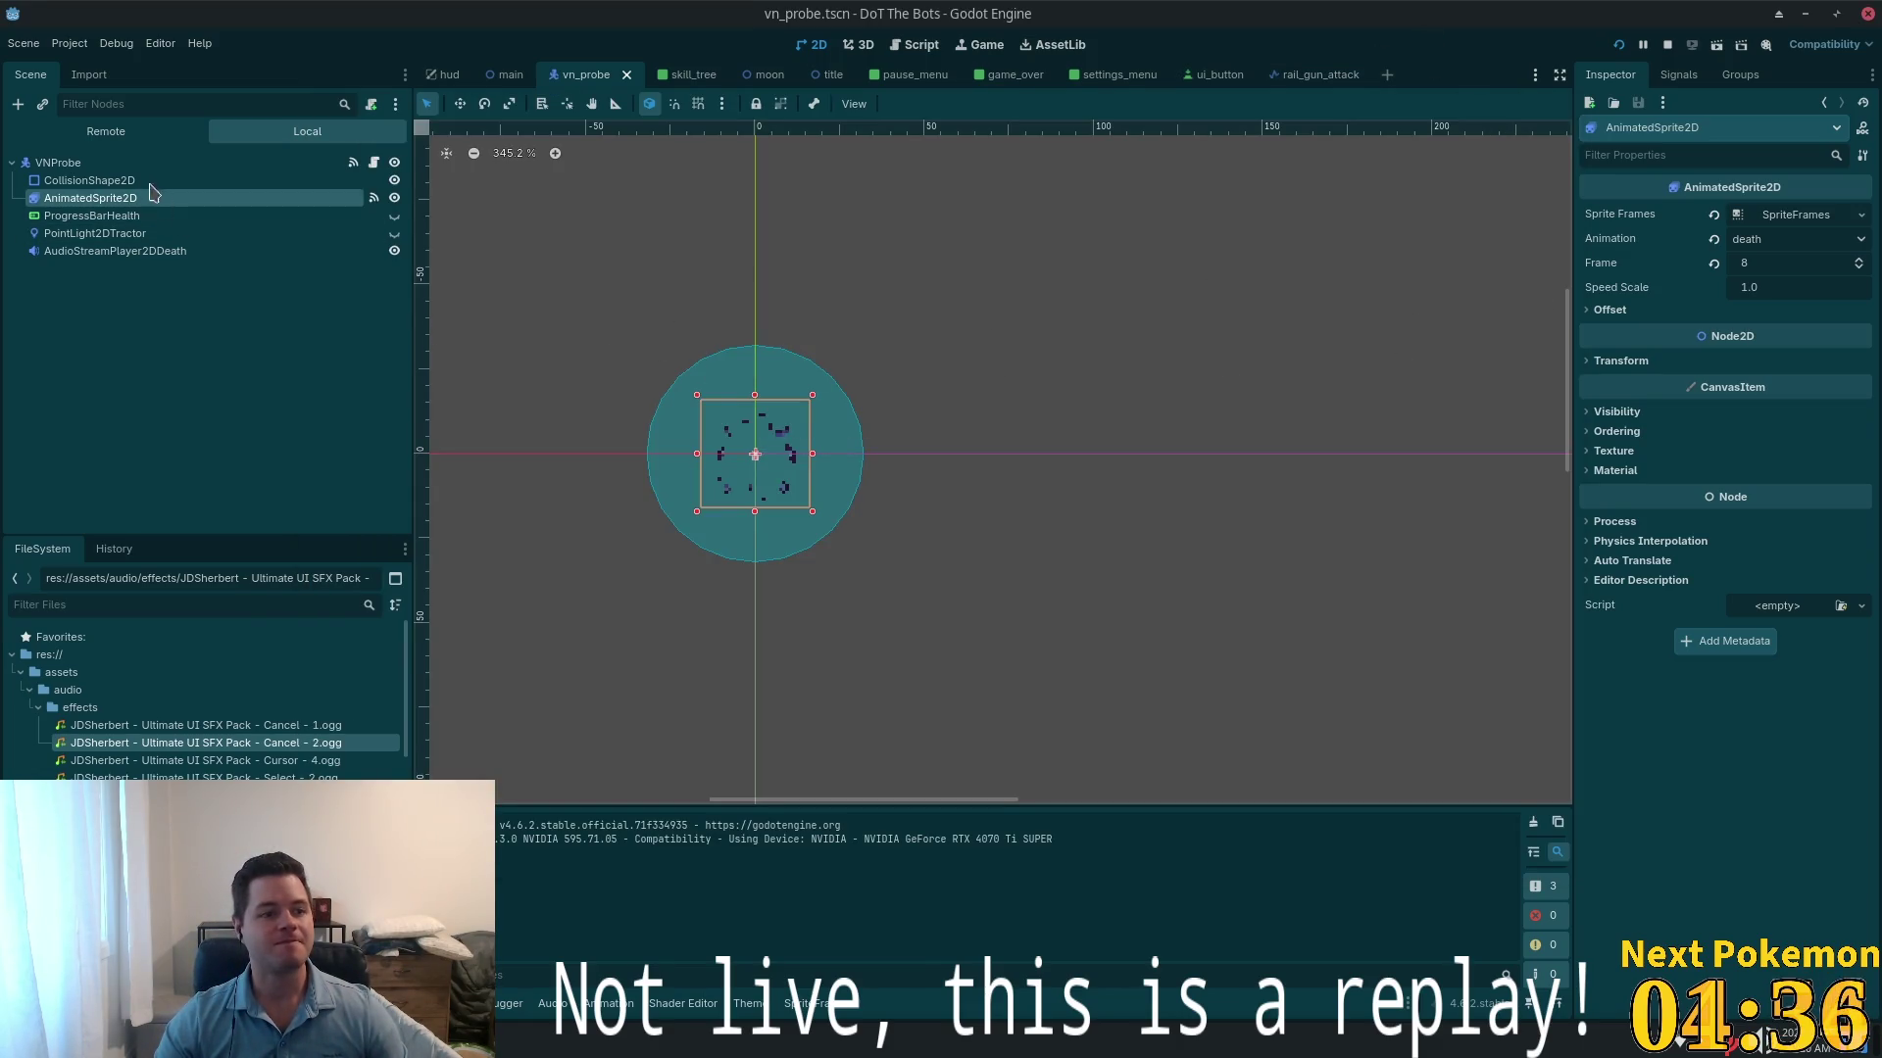
- Set AudioStreamPlayer2DDeath's Volume dB to -10 and relaunch the game
{"action": "left_click", "coordinate": [97, 251]}
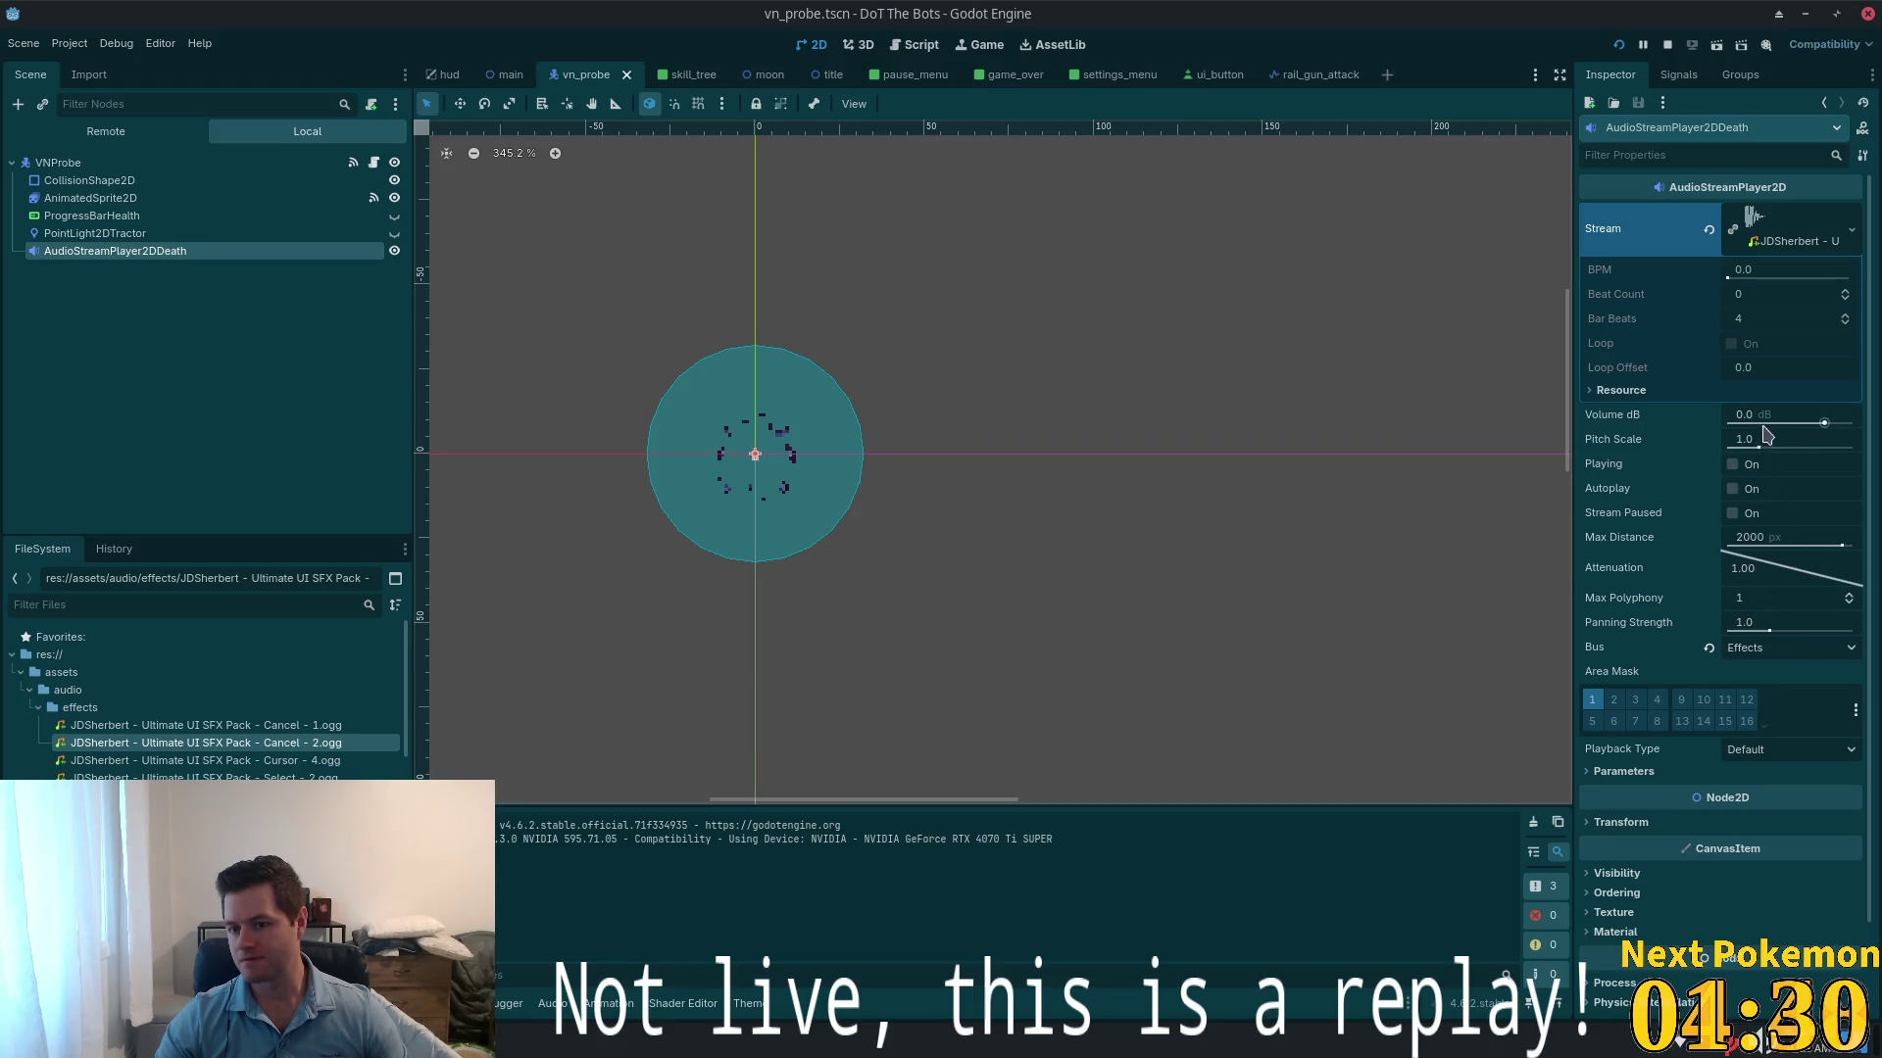
{"action": "left_click", "coordinate": [1798, 412]}
{"action": "type", "text": "-10"}
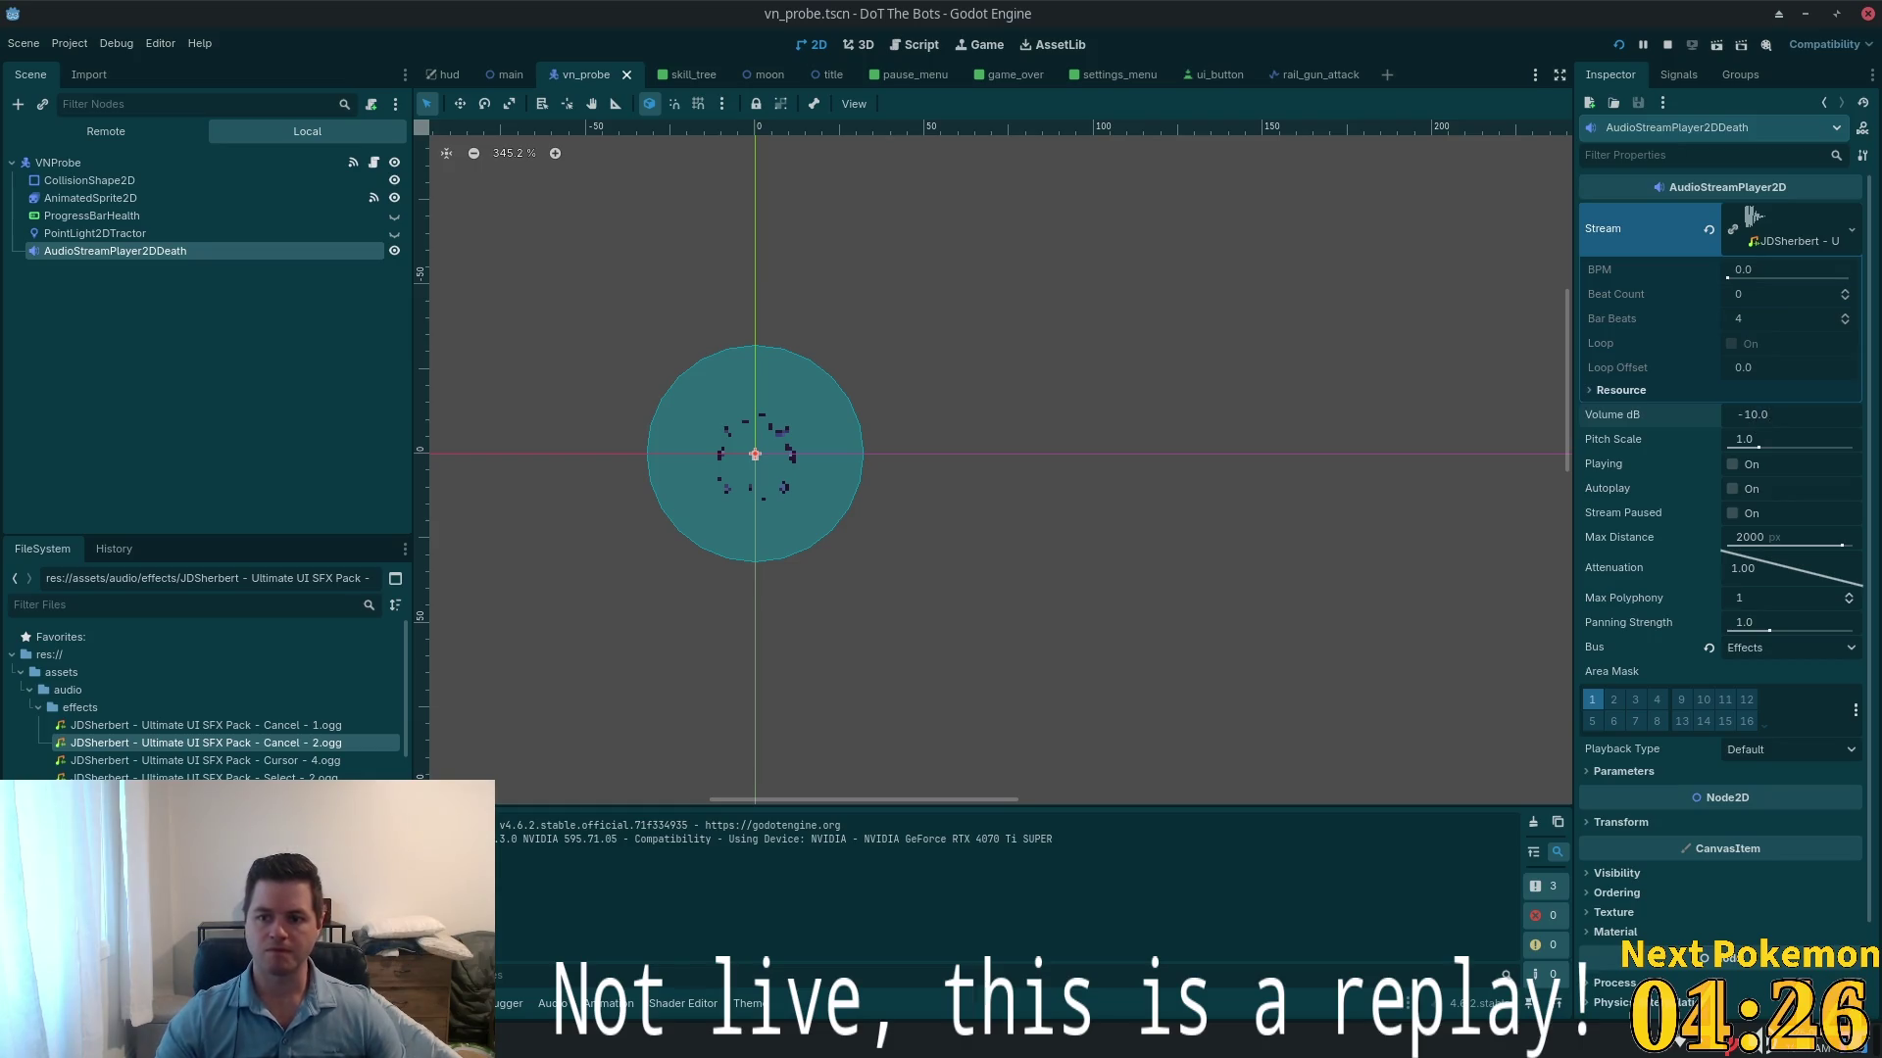
{"action": "key", "text": "Tab"}
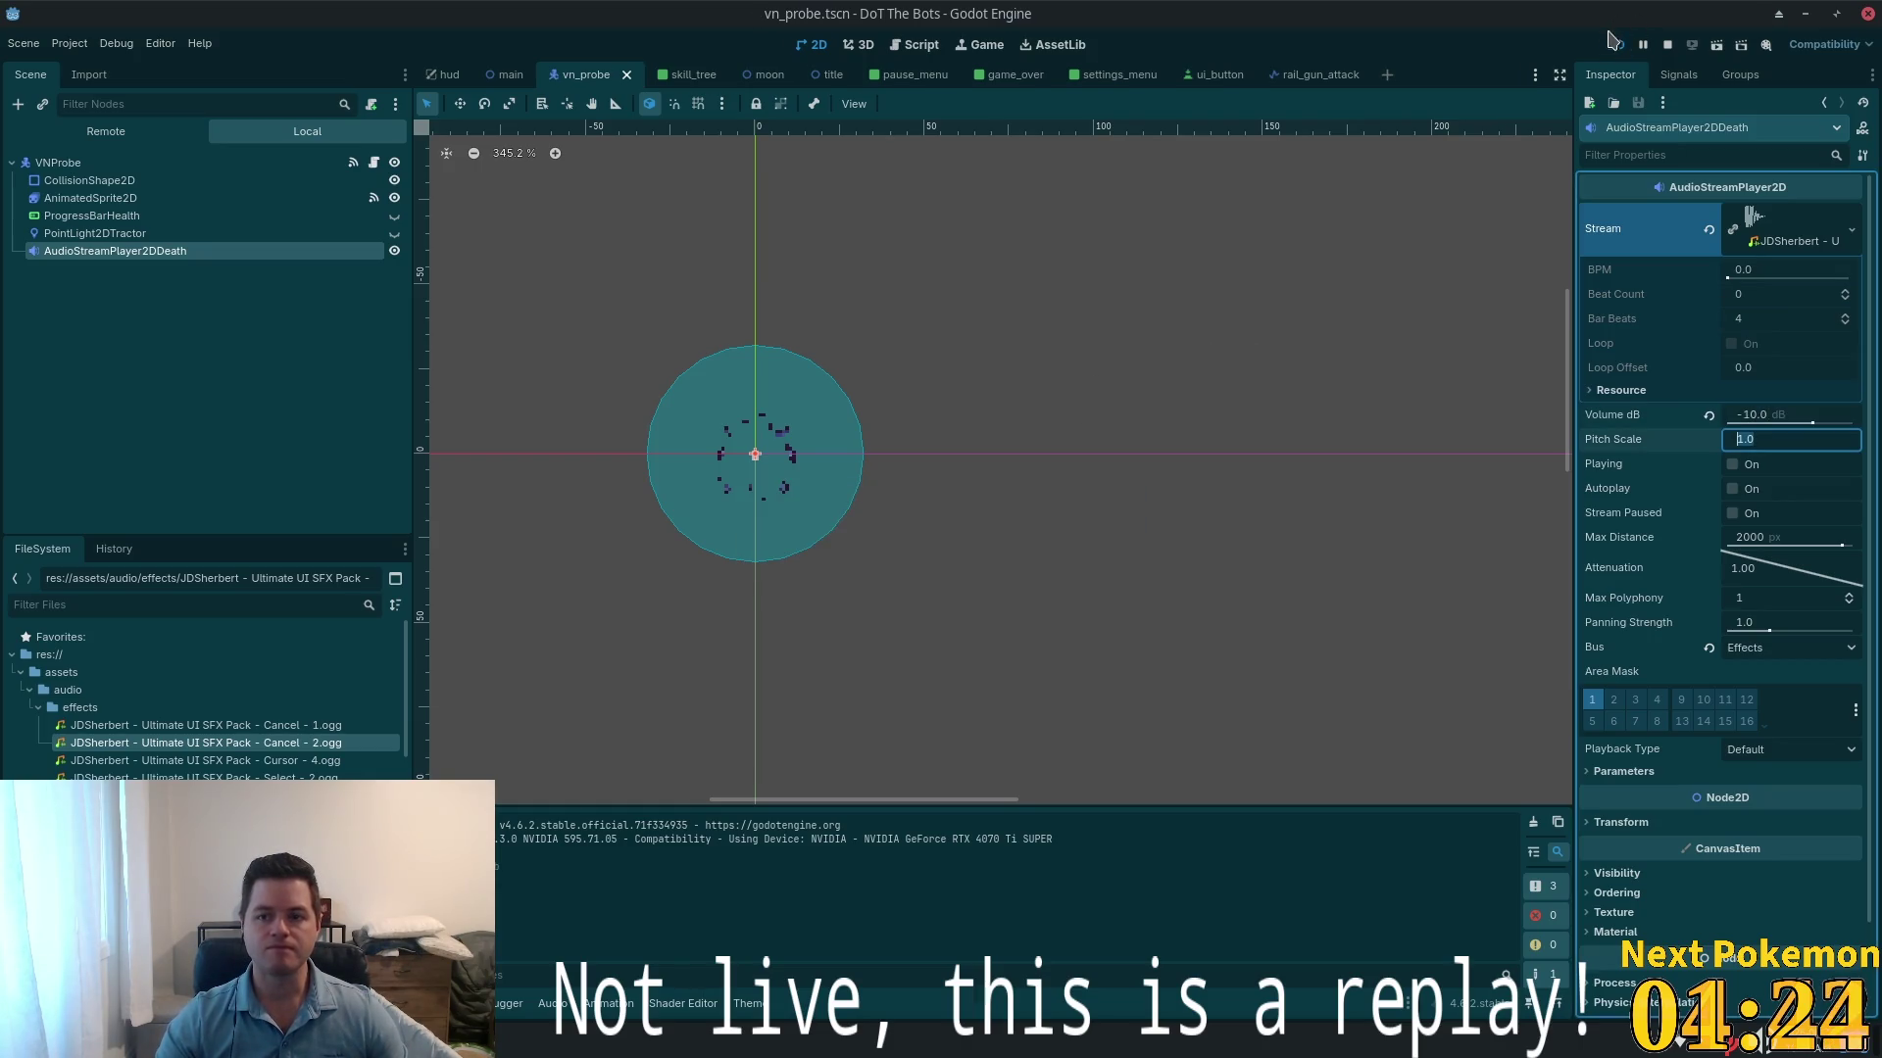
{"action": "left_click", "coordinate": [1618, 49]}
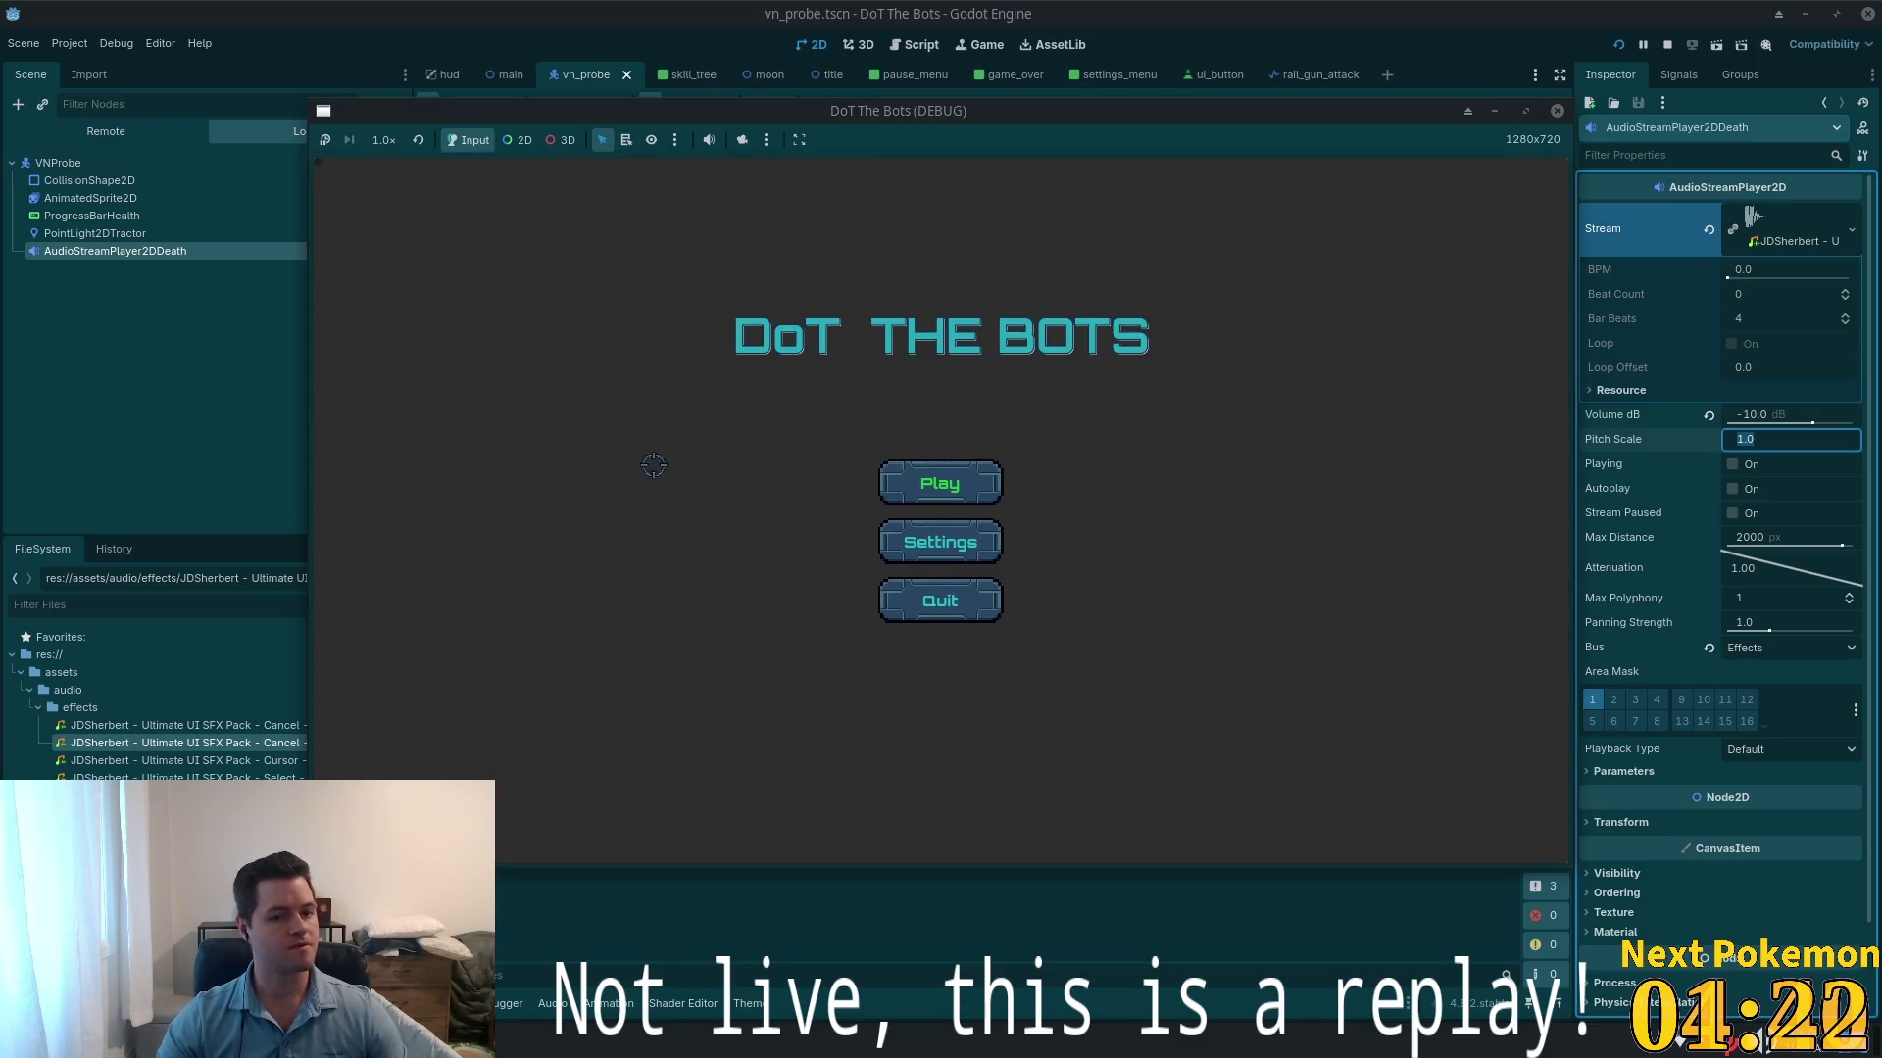
- Start a round, drag the moon across the play area, and close the skill tree
{"action": "left_click", "coordinate": [905, 499]}
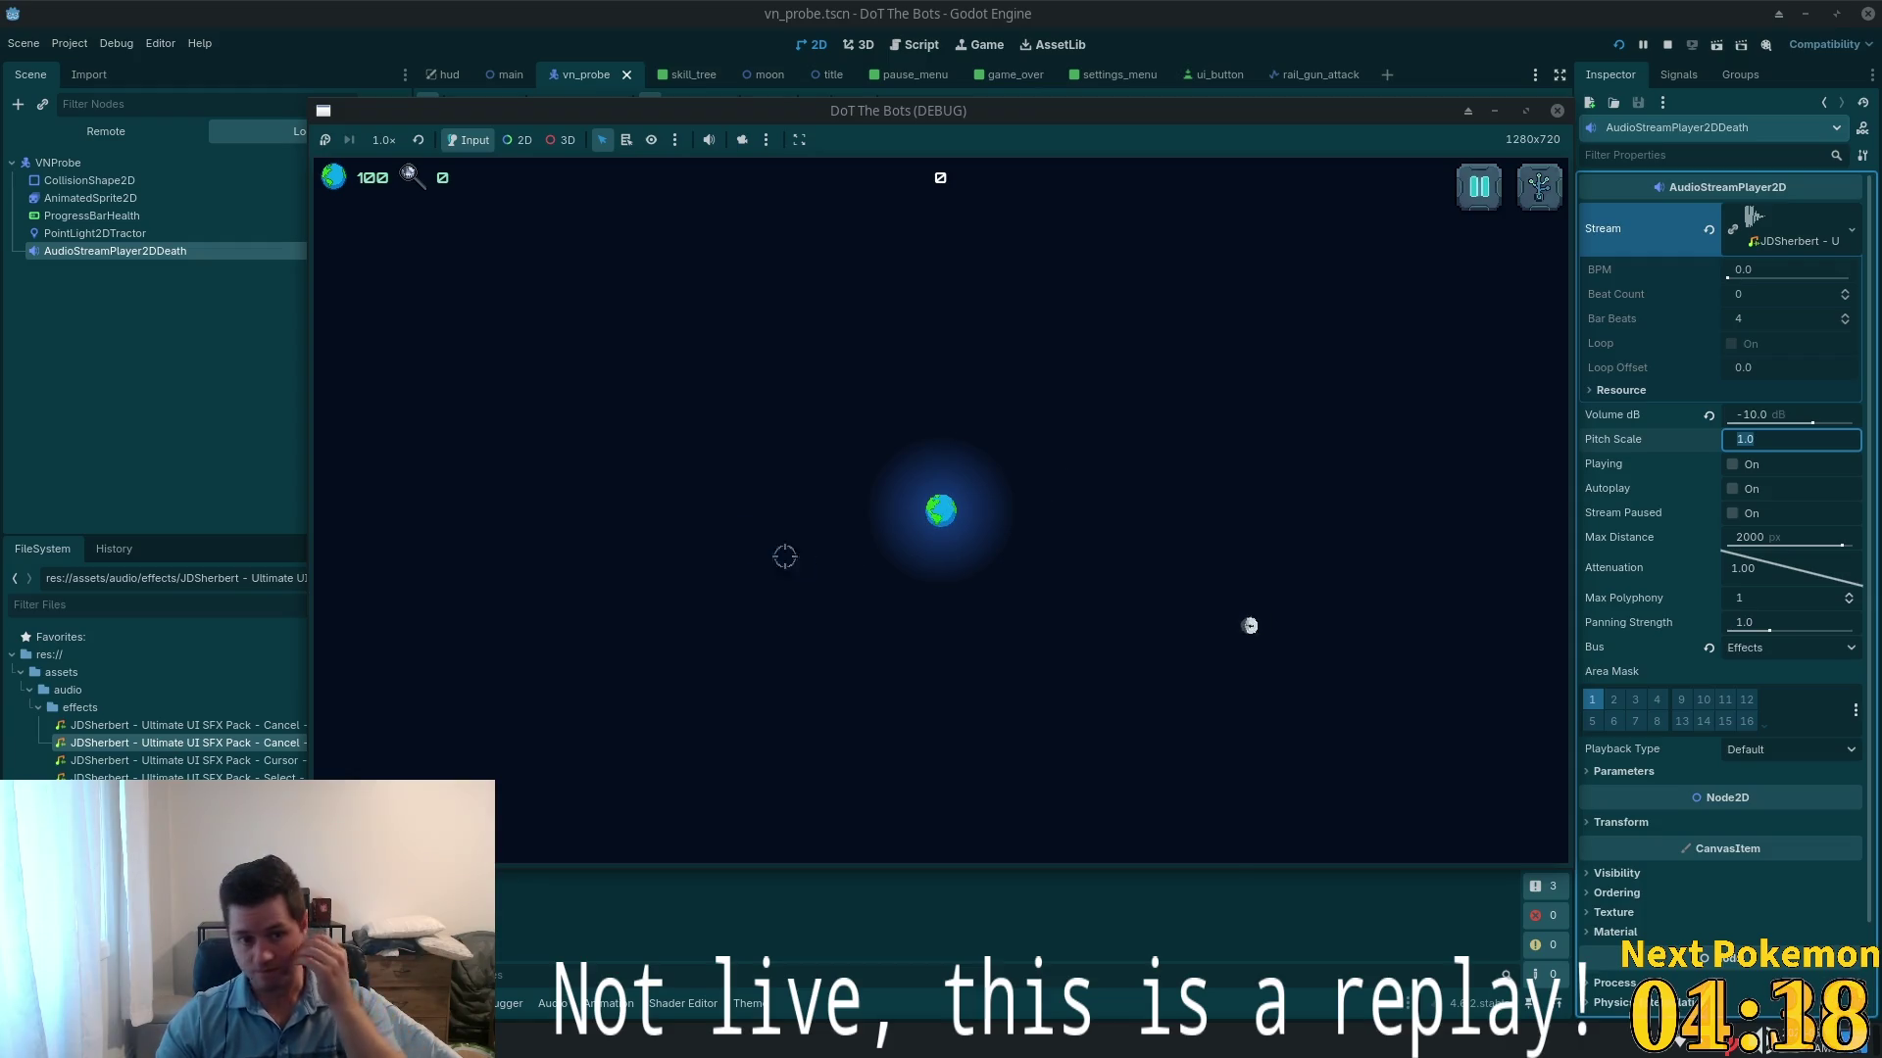
{"action": "left_click_drag", "start_coordinate": [1204, 799], "coordinate": [1117, 721]}
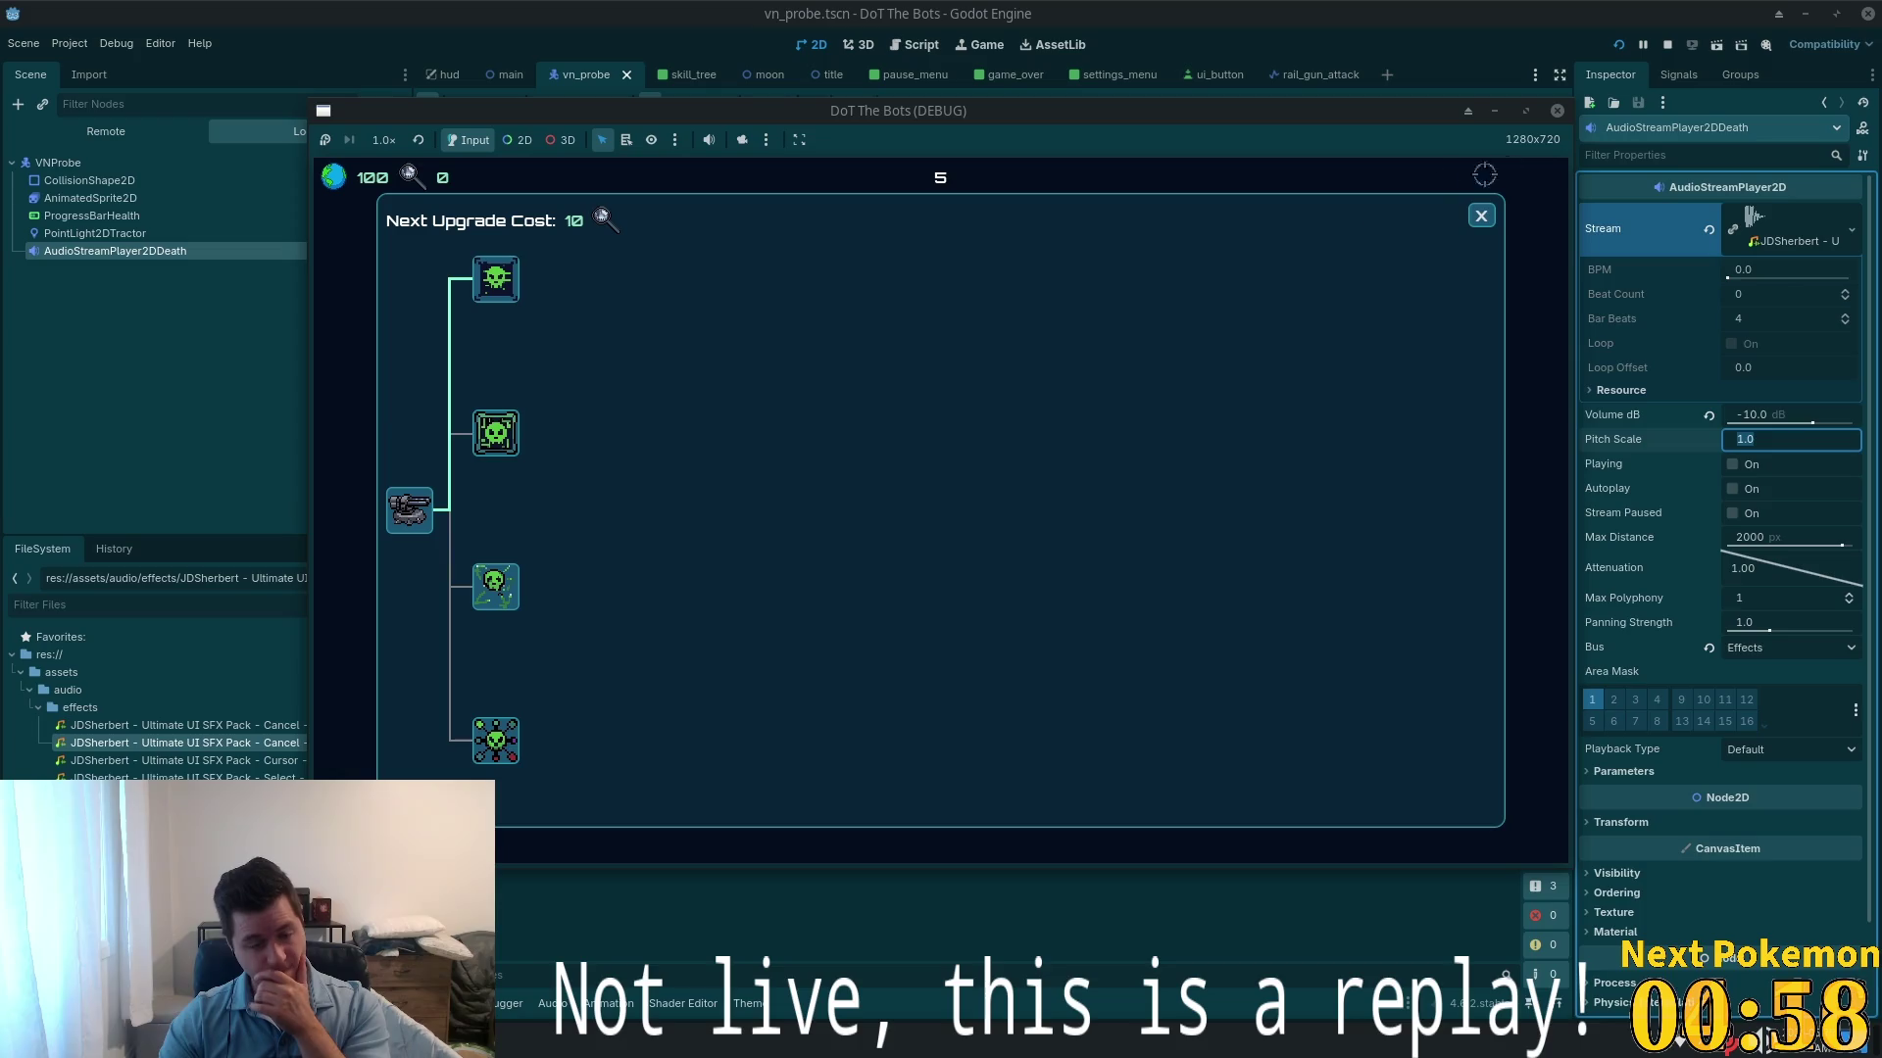
{"action": "left_click", "coordinate": [1481, 215]}
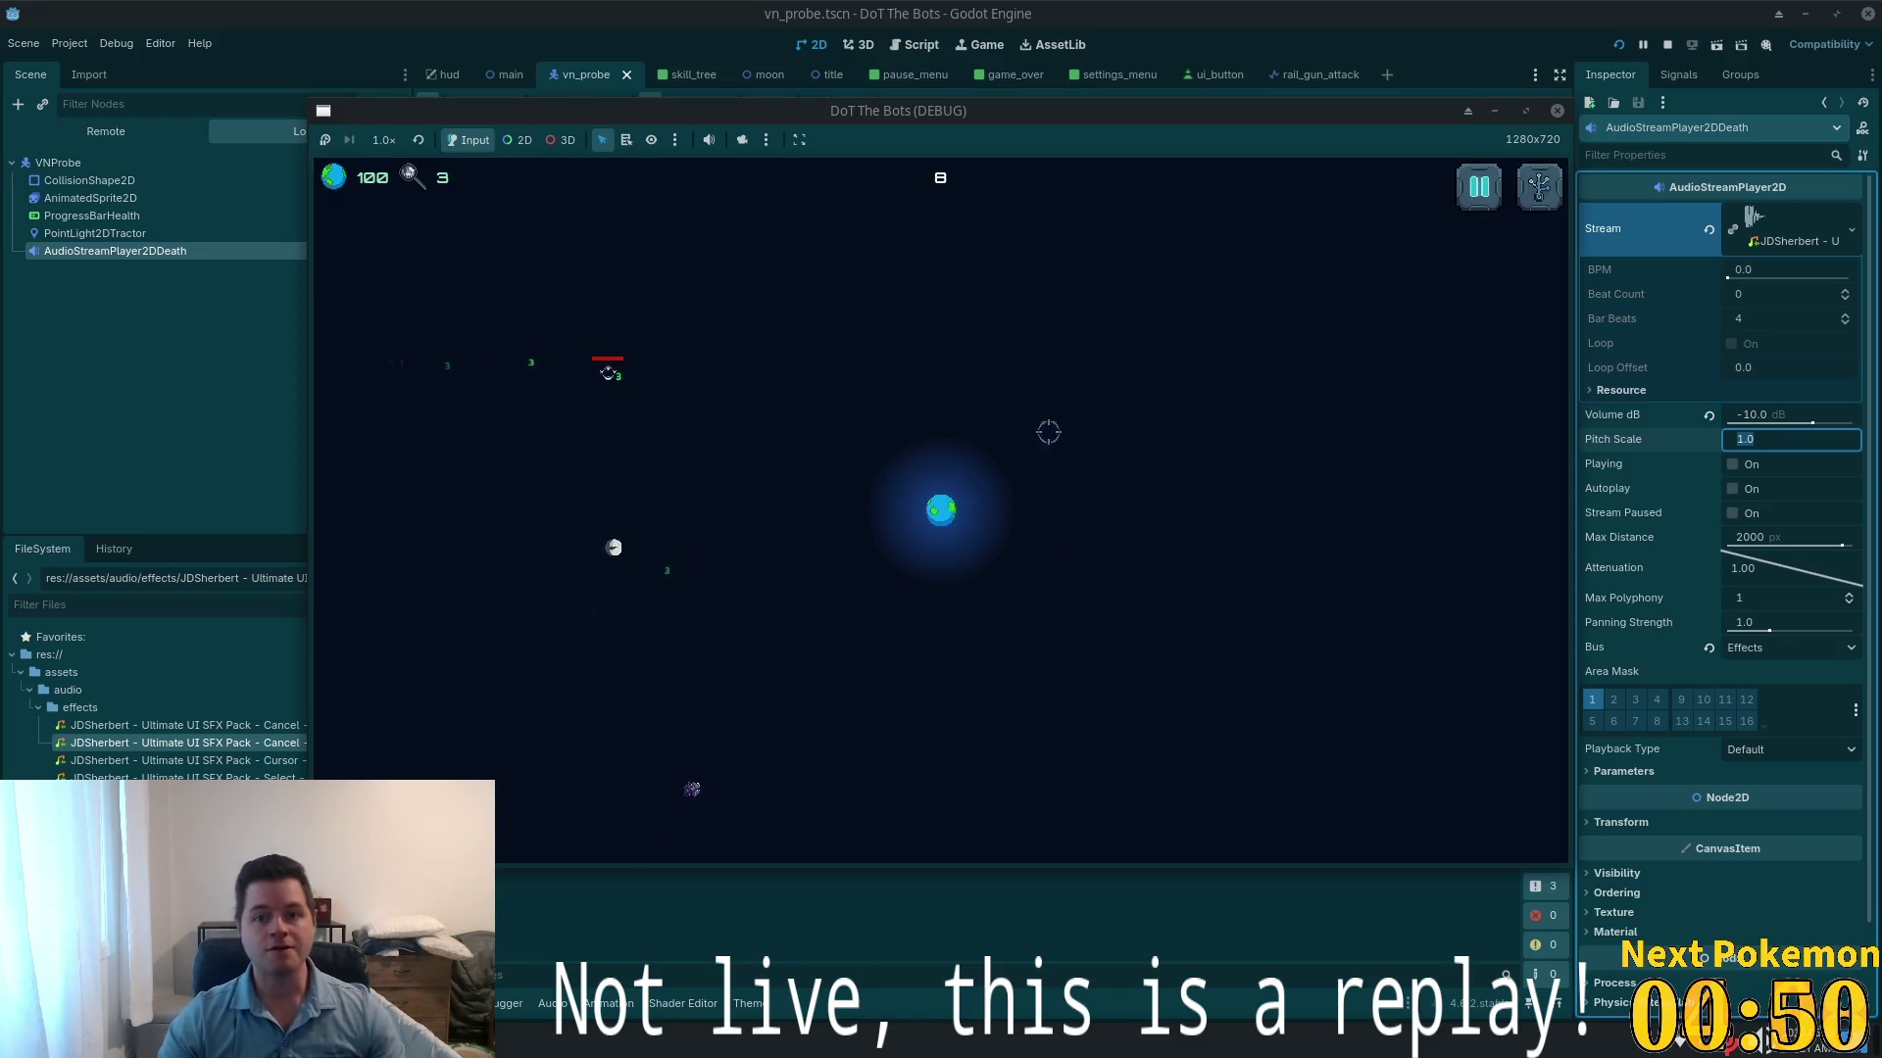
{"action": "key", "text": "alt+Tab"}
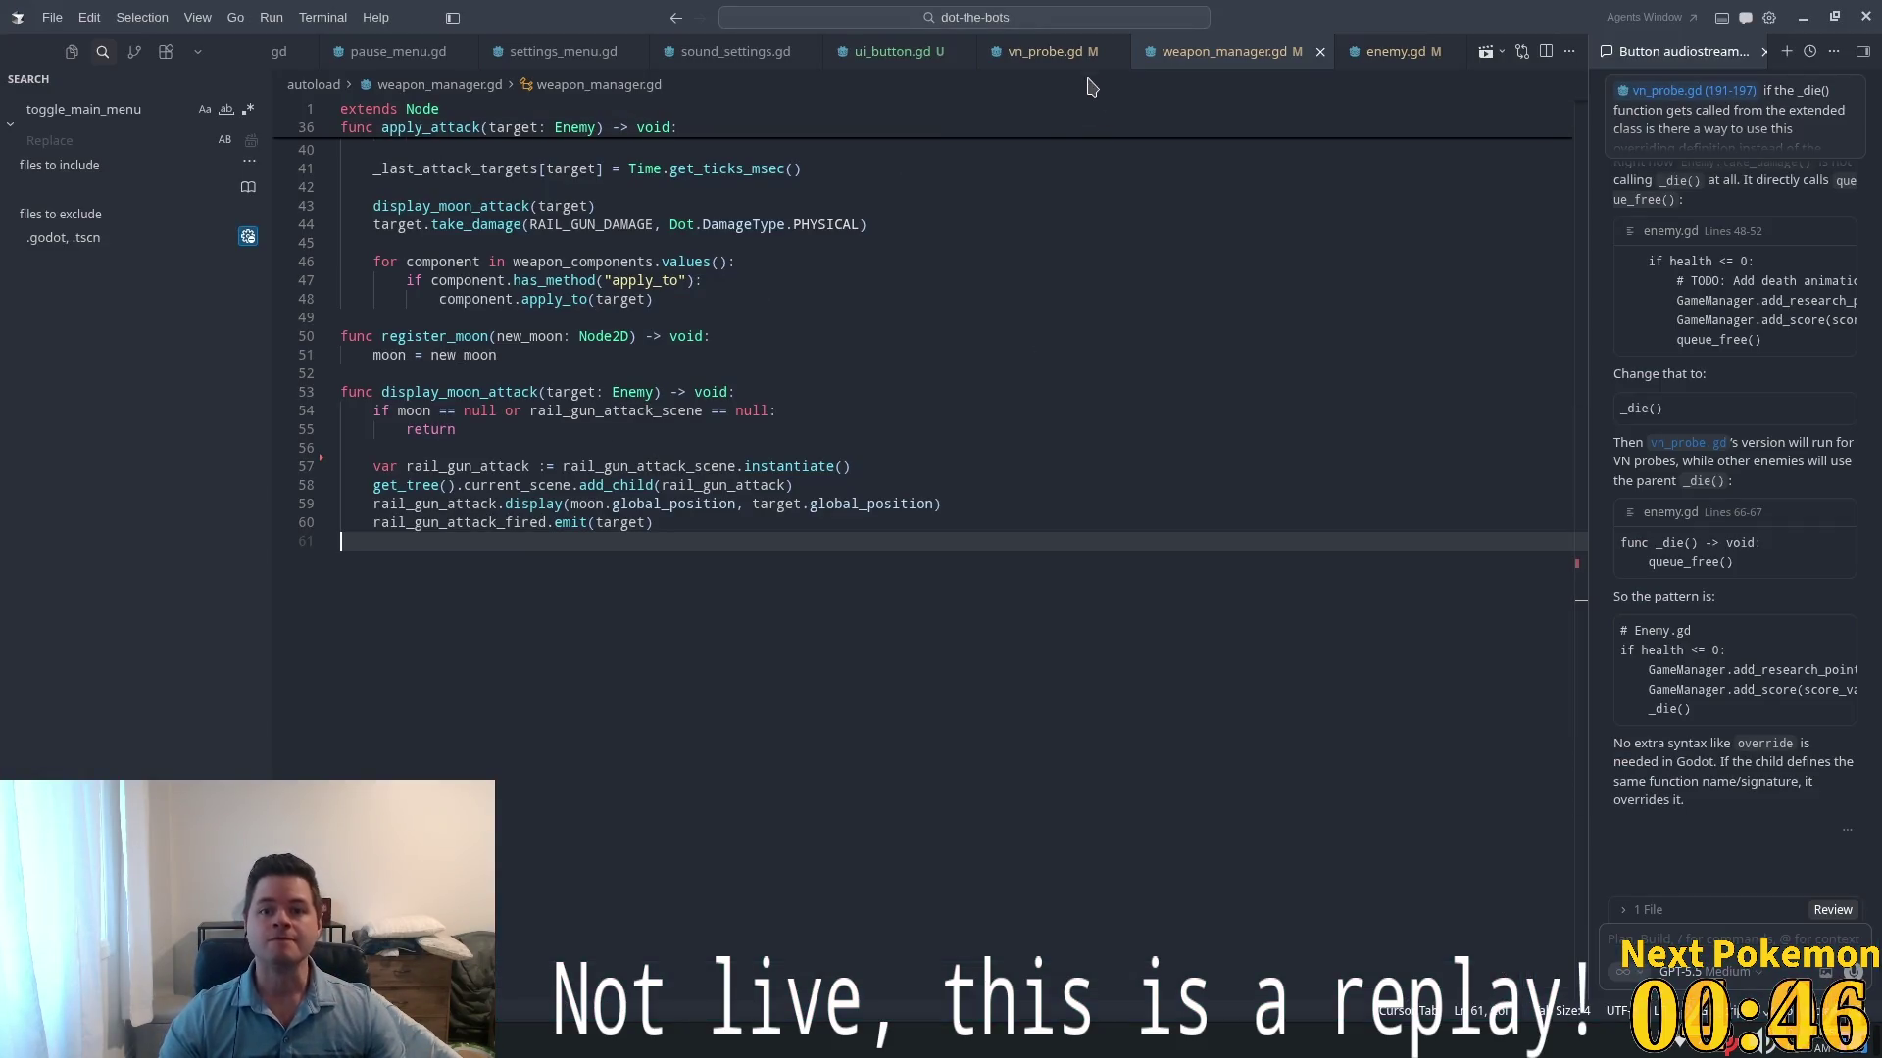
- Go from vn_probe.gd to the Enemy class definition in enemy.gd
{"action": "key", "text": "ctrl+Page_Up"}
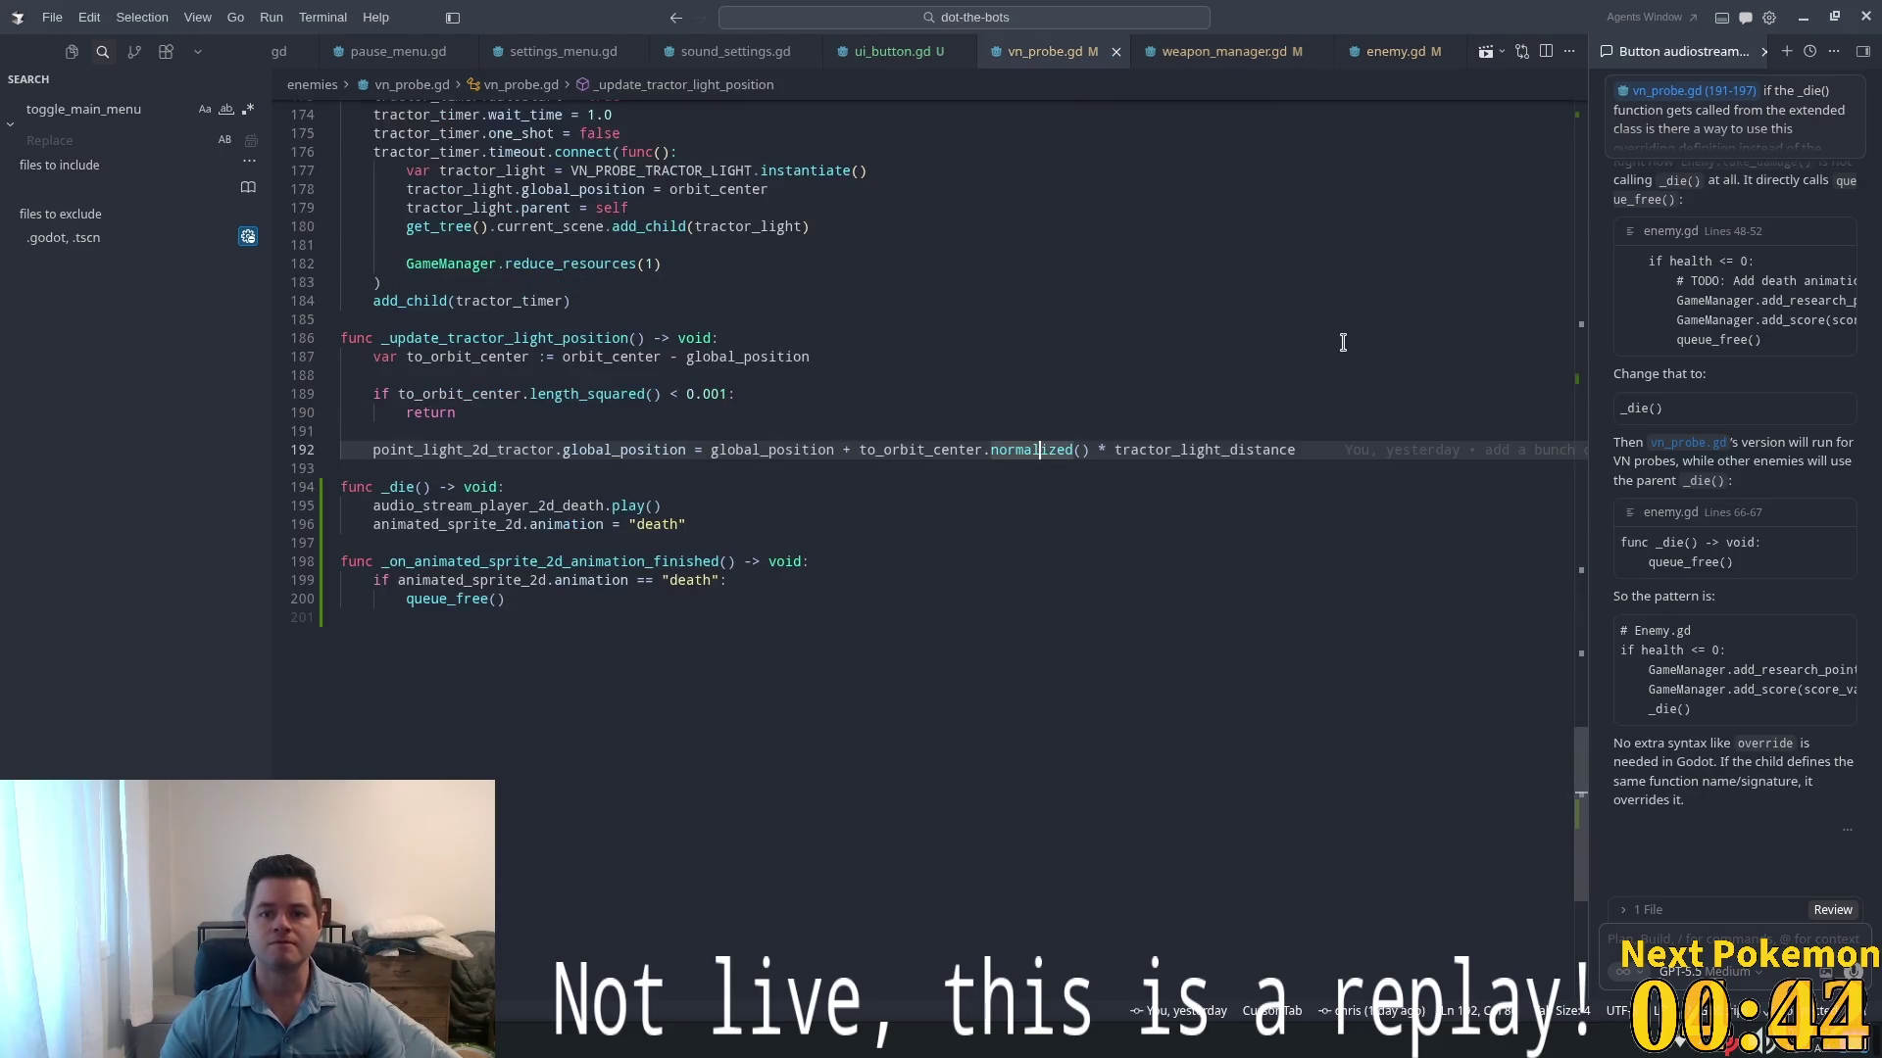
{"action": "left_click", "coordinate": [1095, 379]}
{"action": "key", "text": "ctrl+Page_Up"}
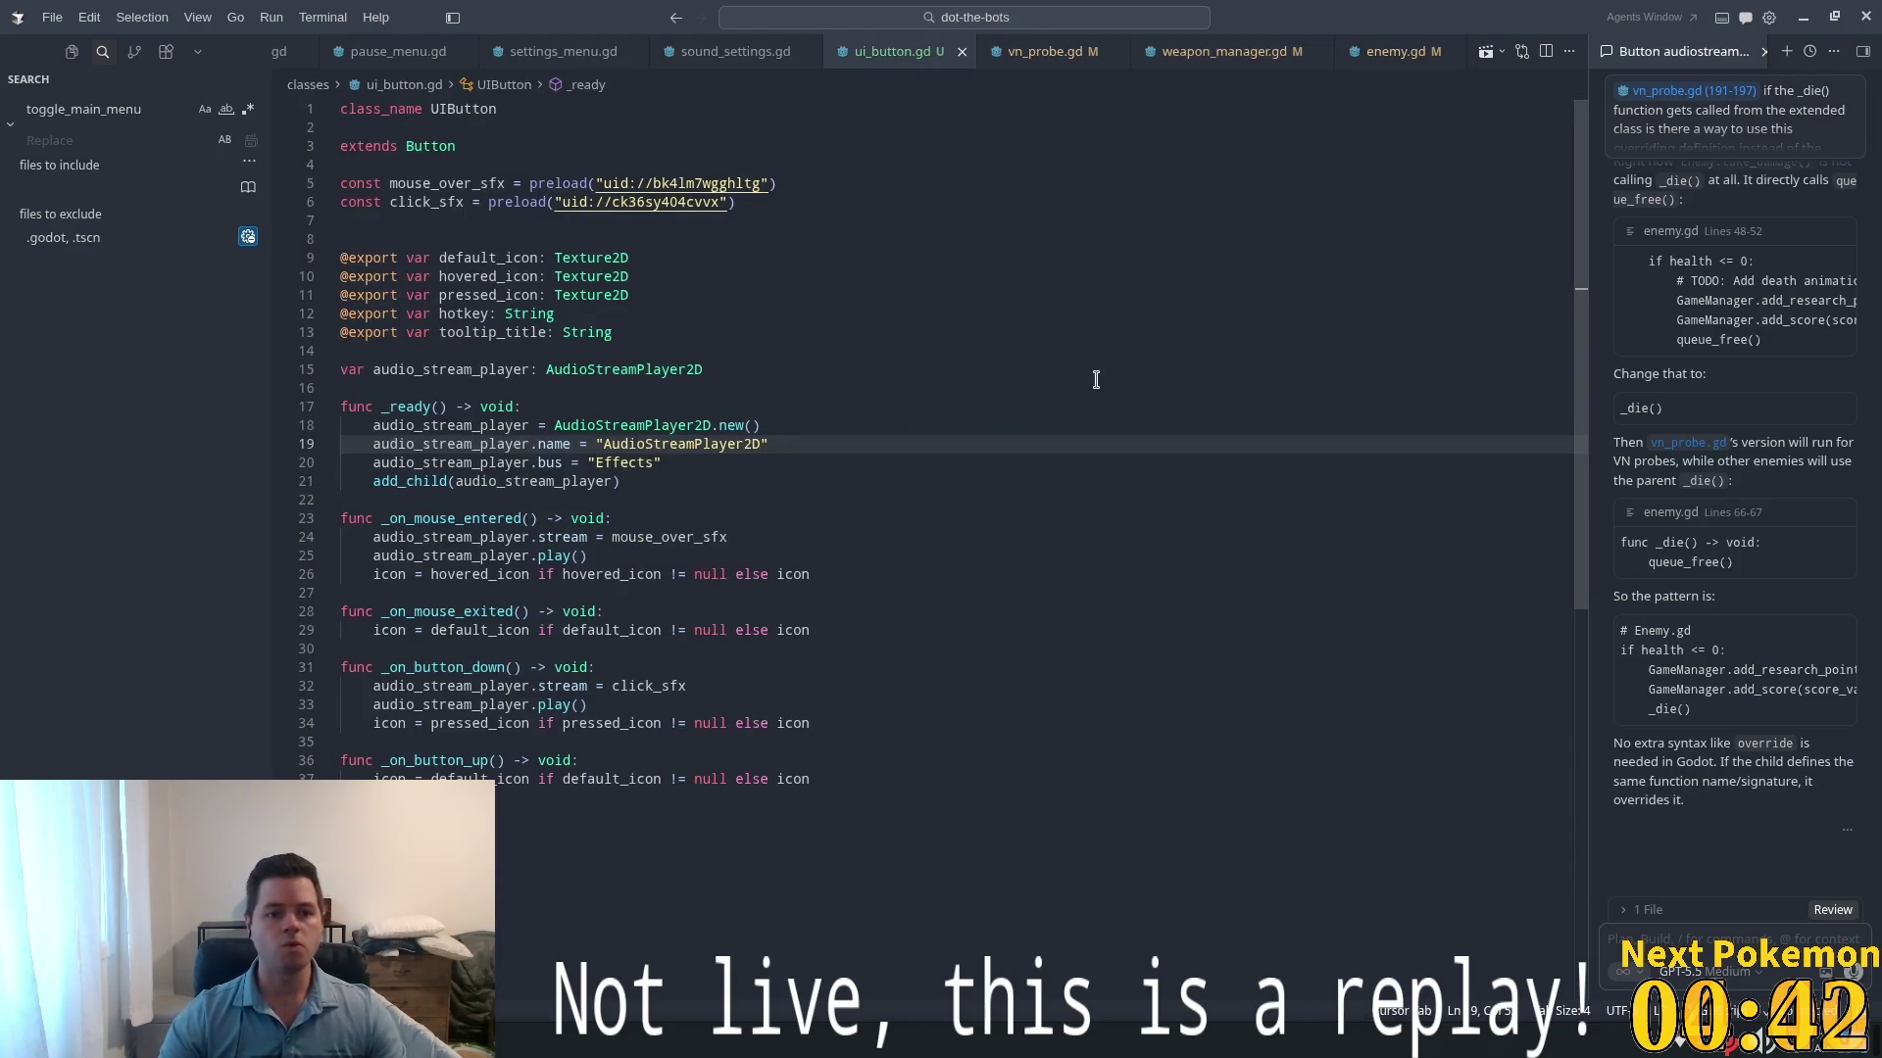
{"action": "key", "text": "ctrl+Page_Down"}
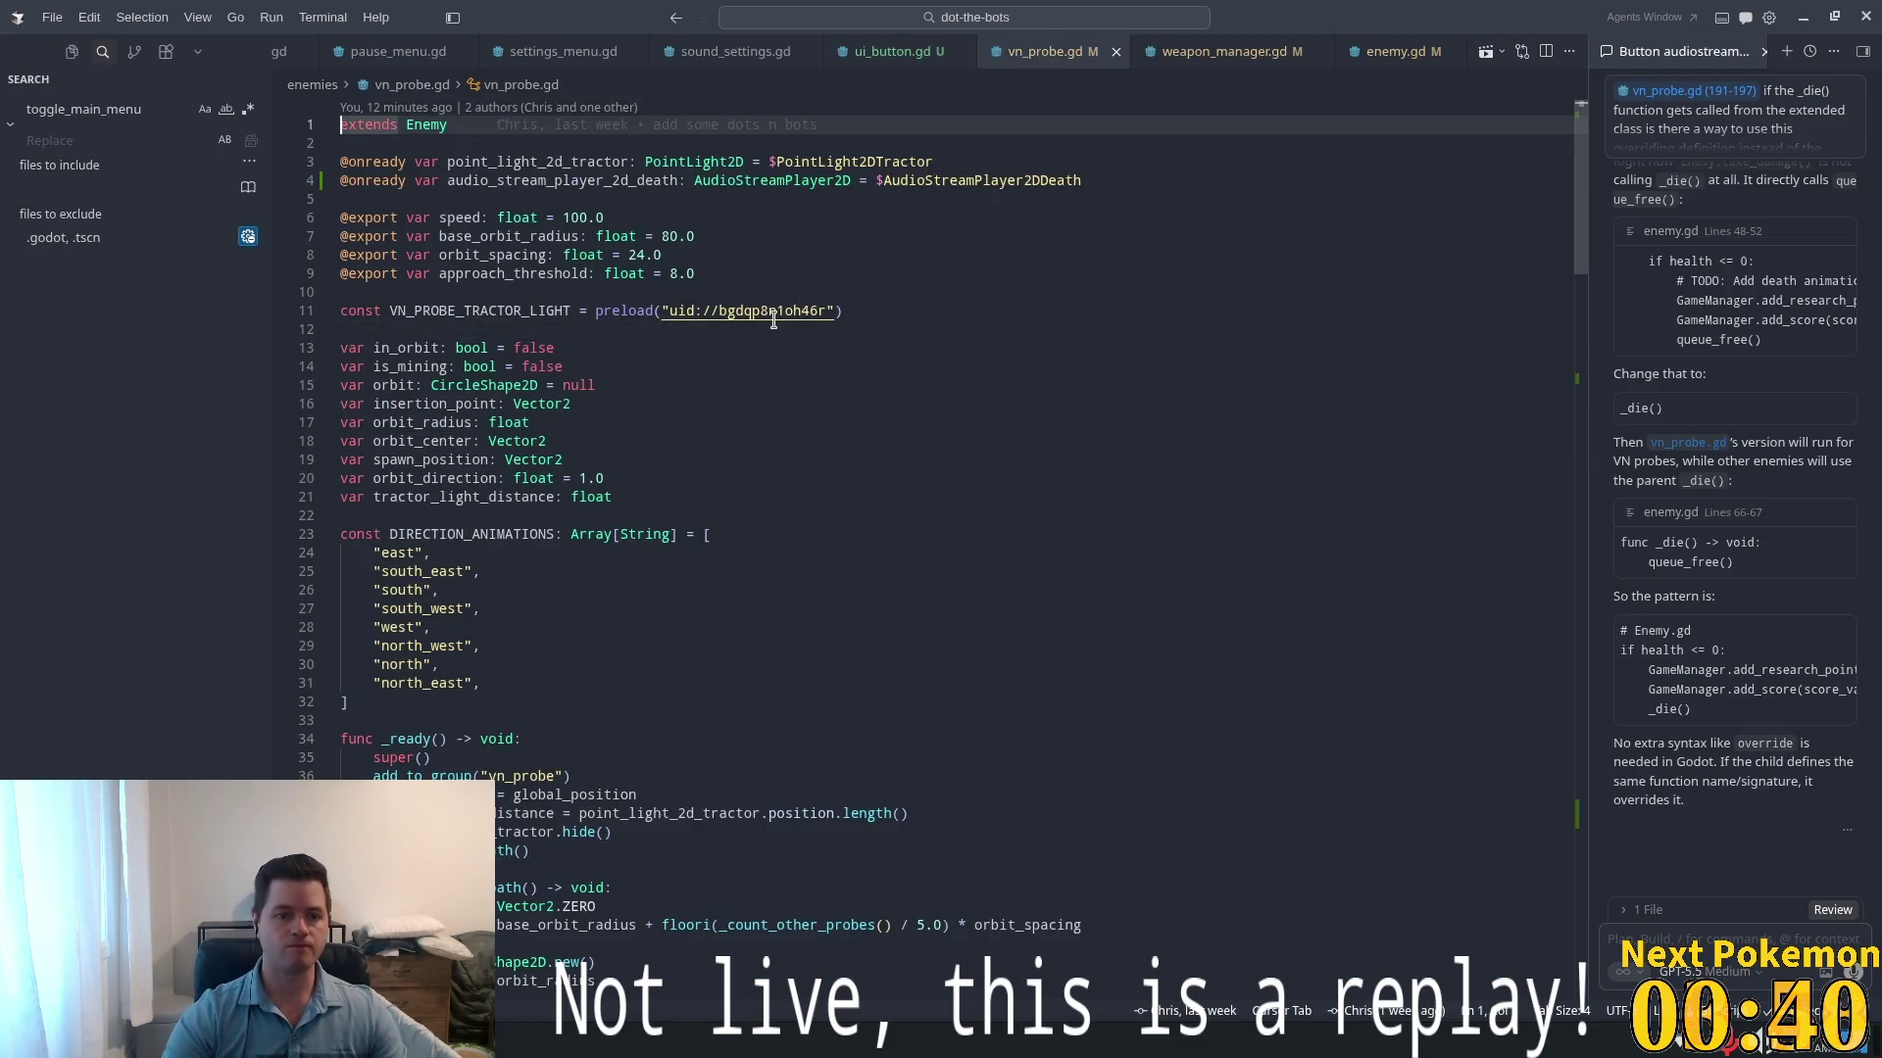
{"action": "key", "text": "ctrl+Right"}
{"action": "key", "text": "F12"}
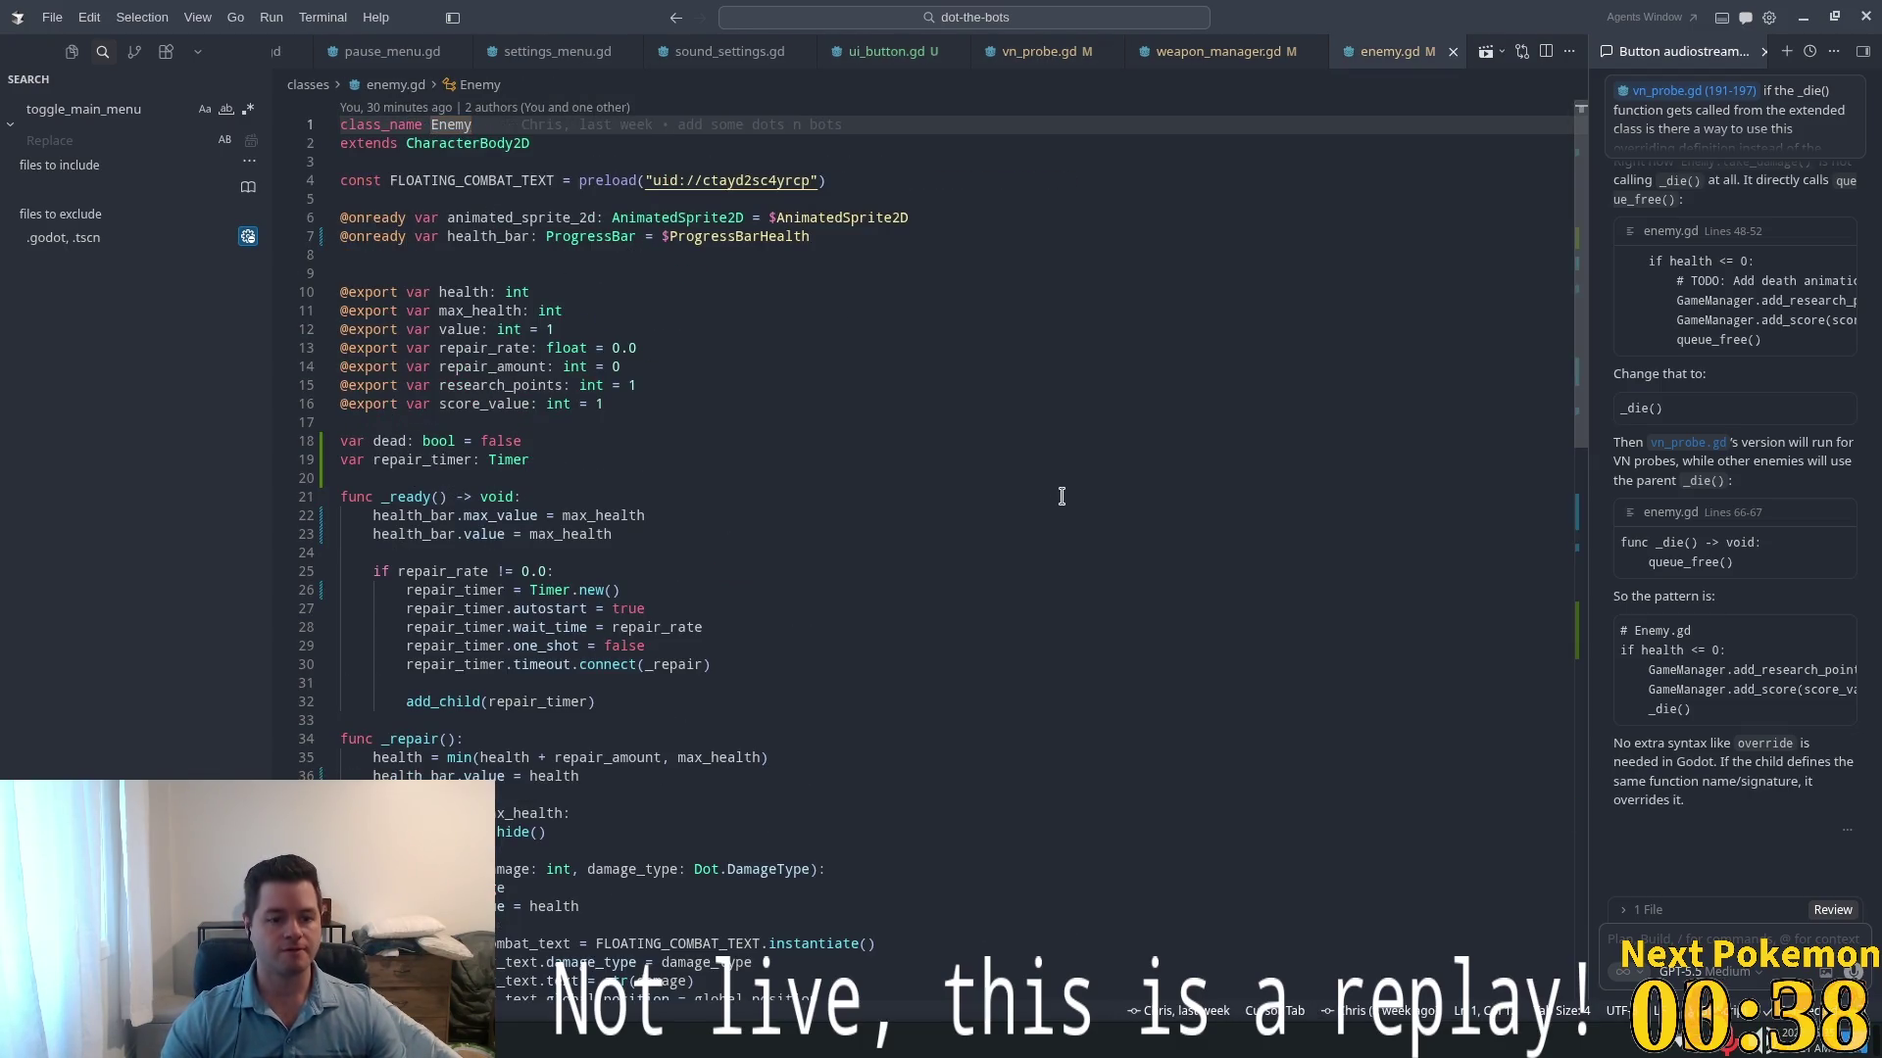
{"action": "key", "text": "ctrl+End"}
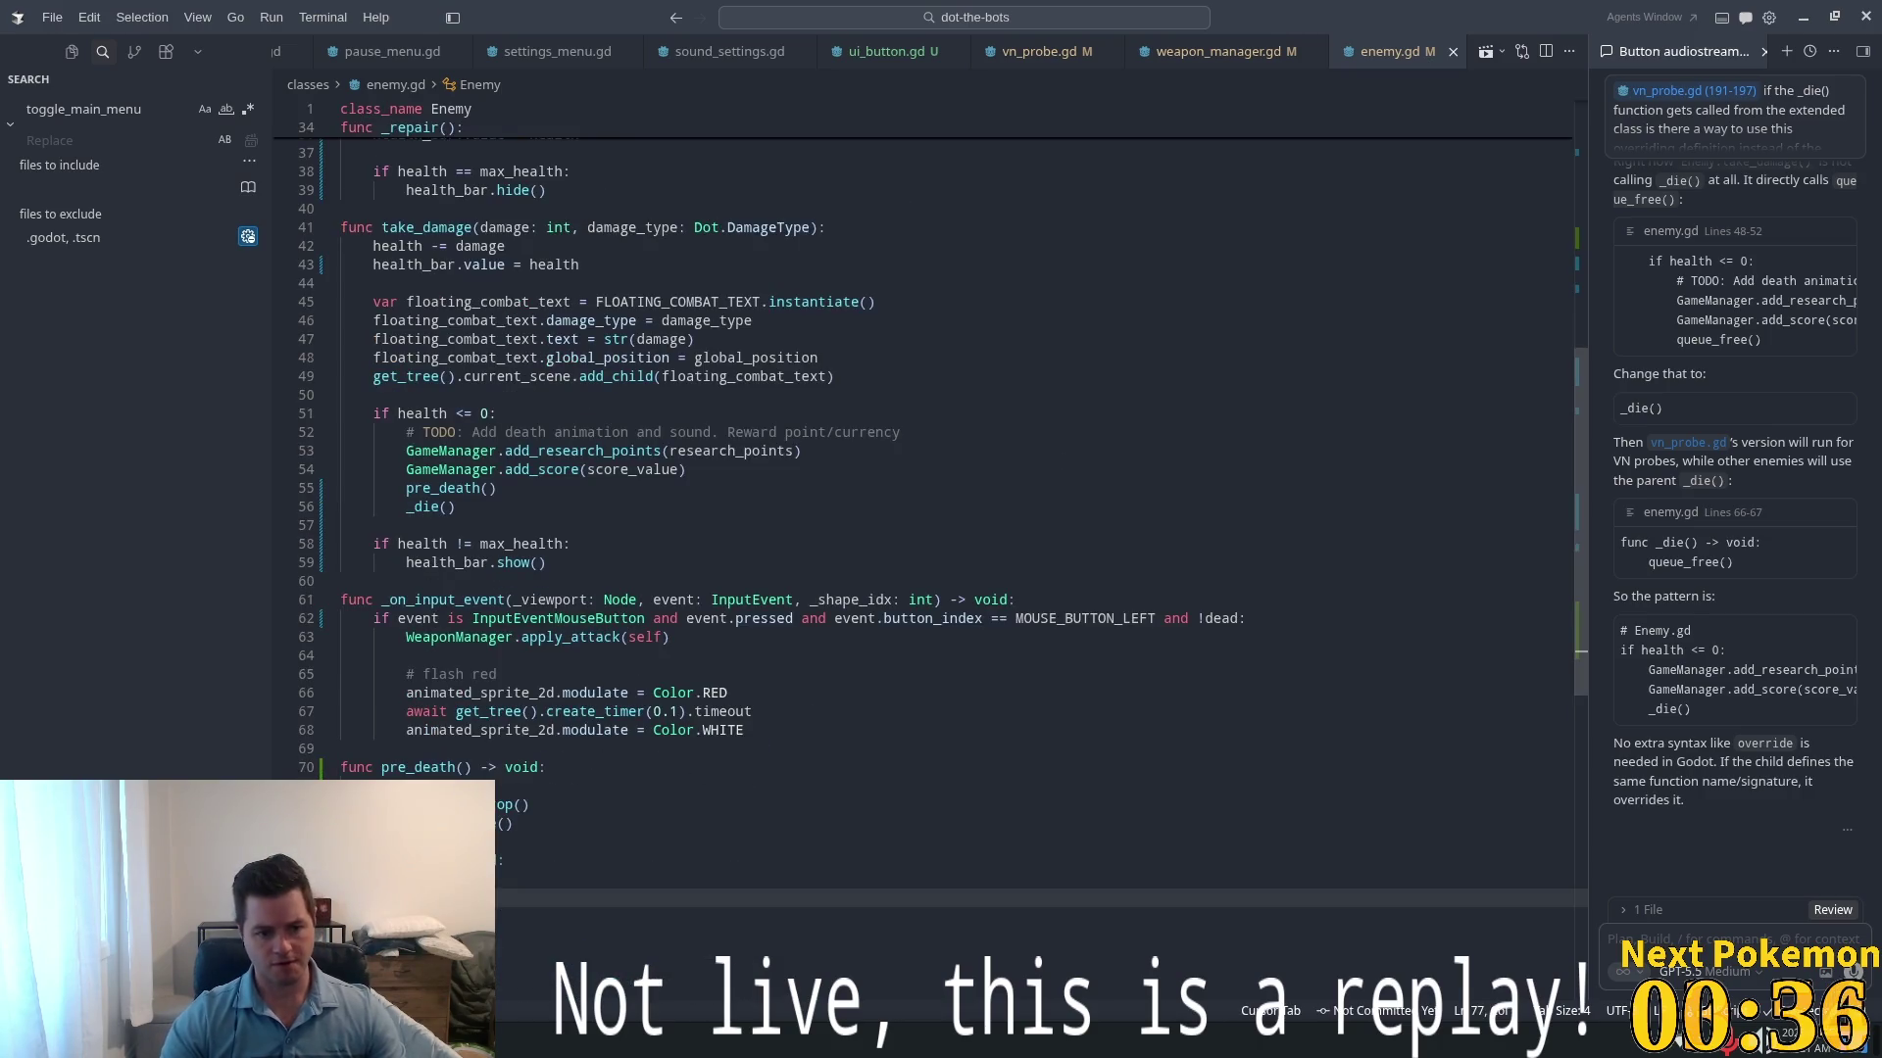
- Highlight the uses of health_bar and health in enemy.gd
{"action": "double_click", "coordinate": [412, 823]}
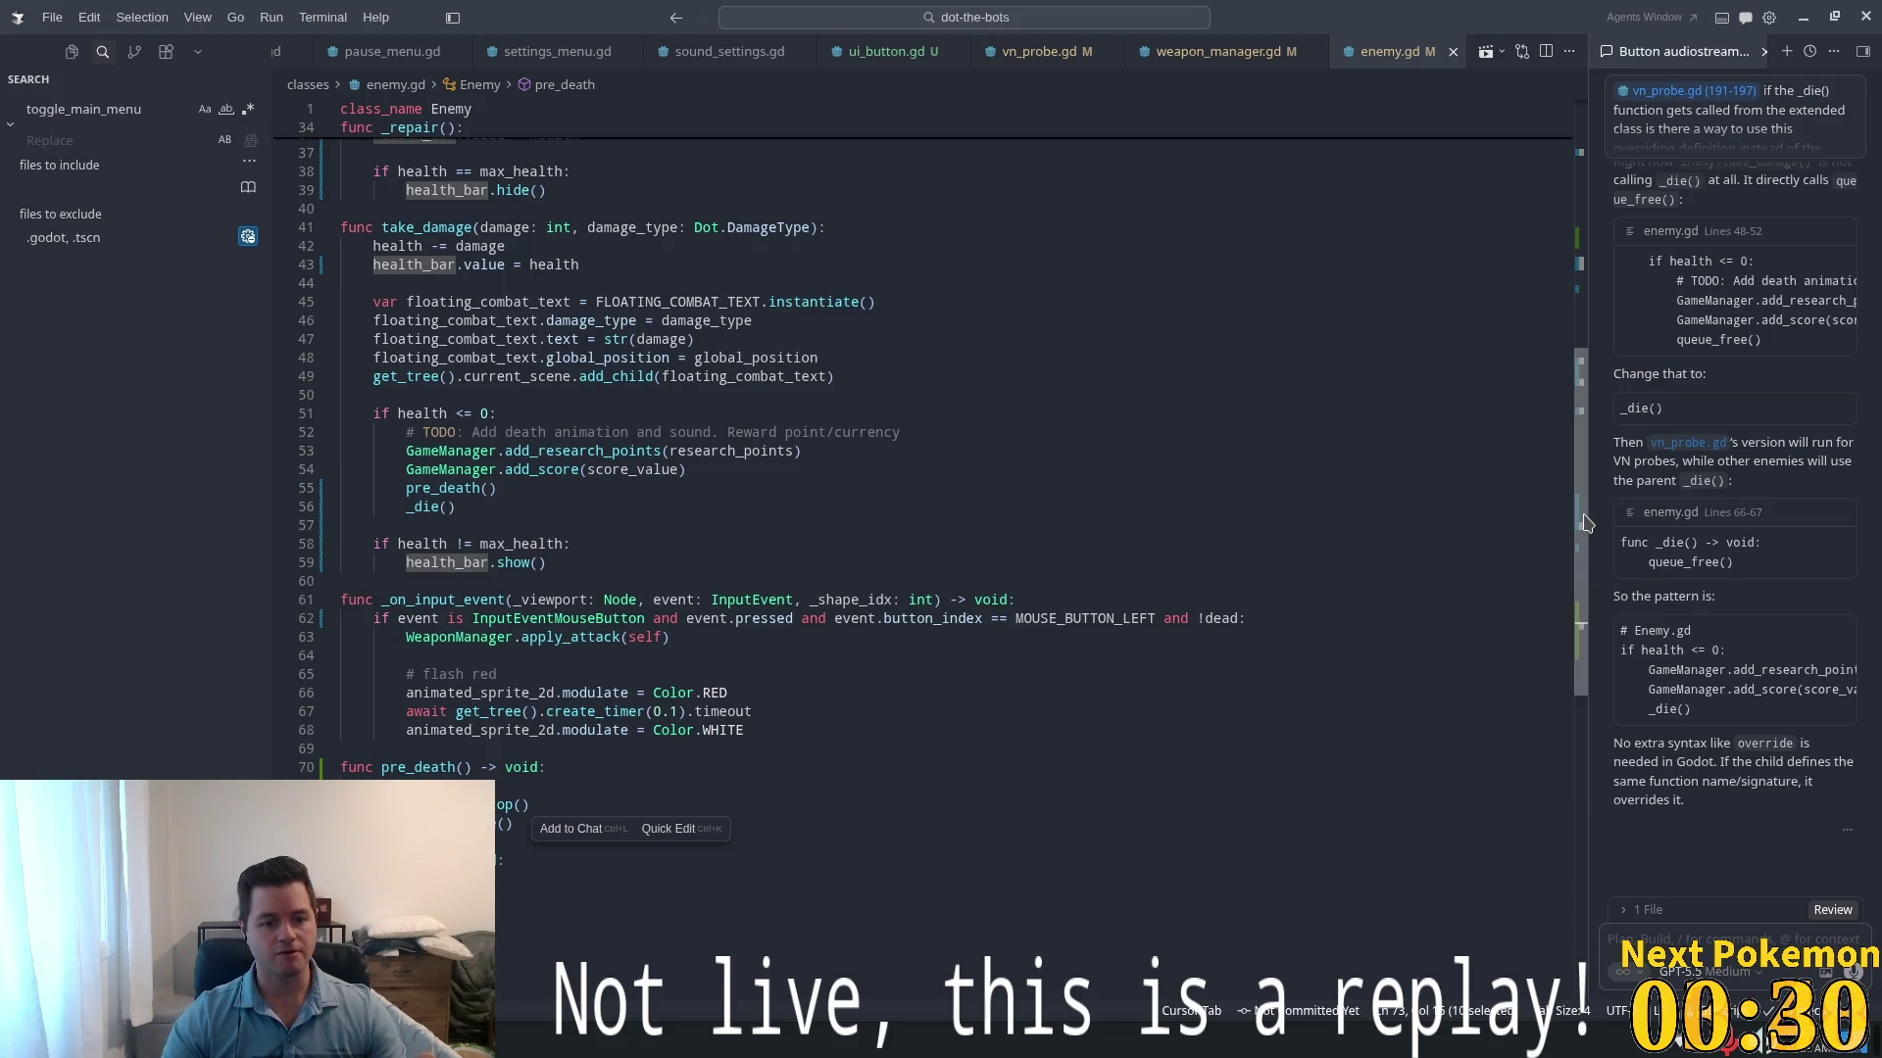
{"action": "left_click_drag", "start_coordinate": [1586, 523], "coordinate": [1593, 82]}
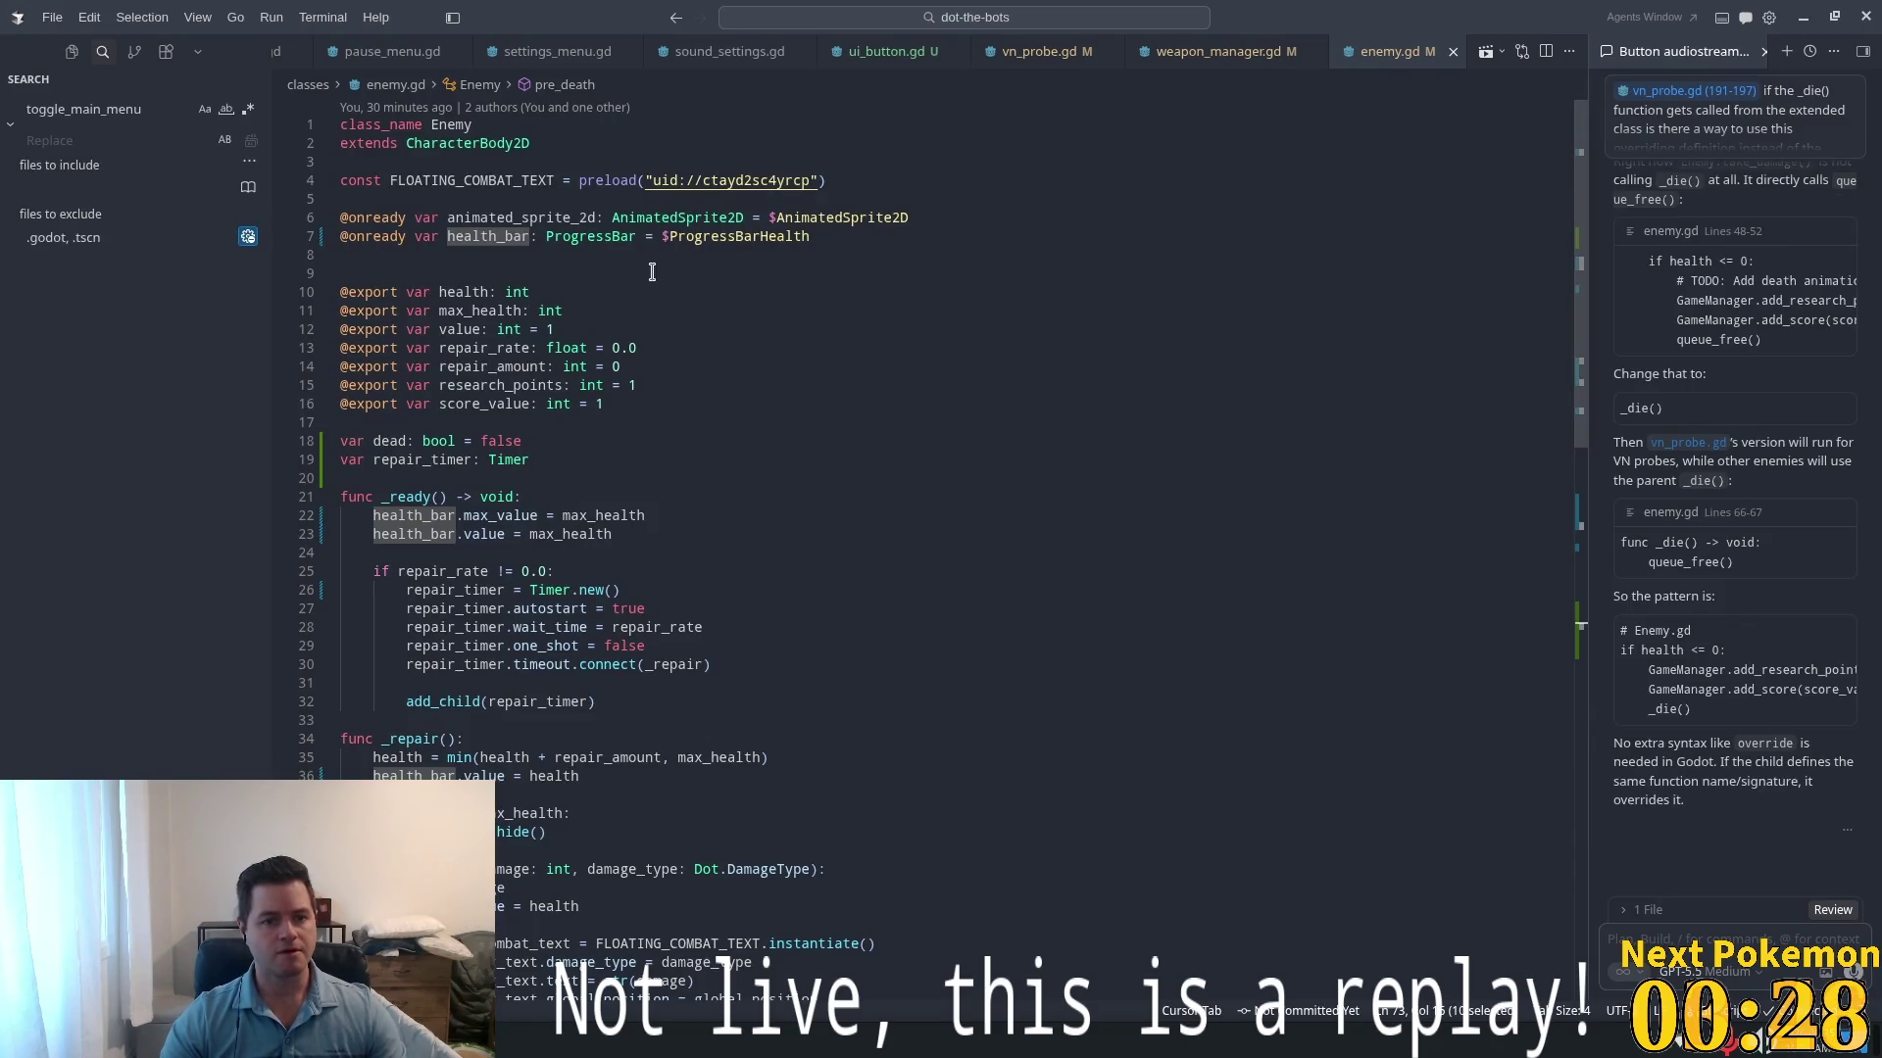
{"action": "double_click", "coordinate": [488, 243]}
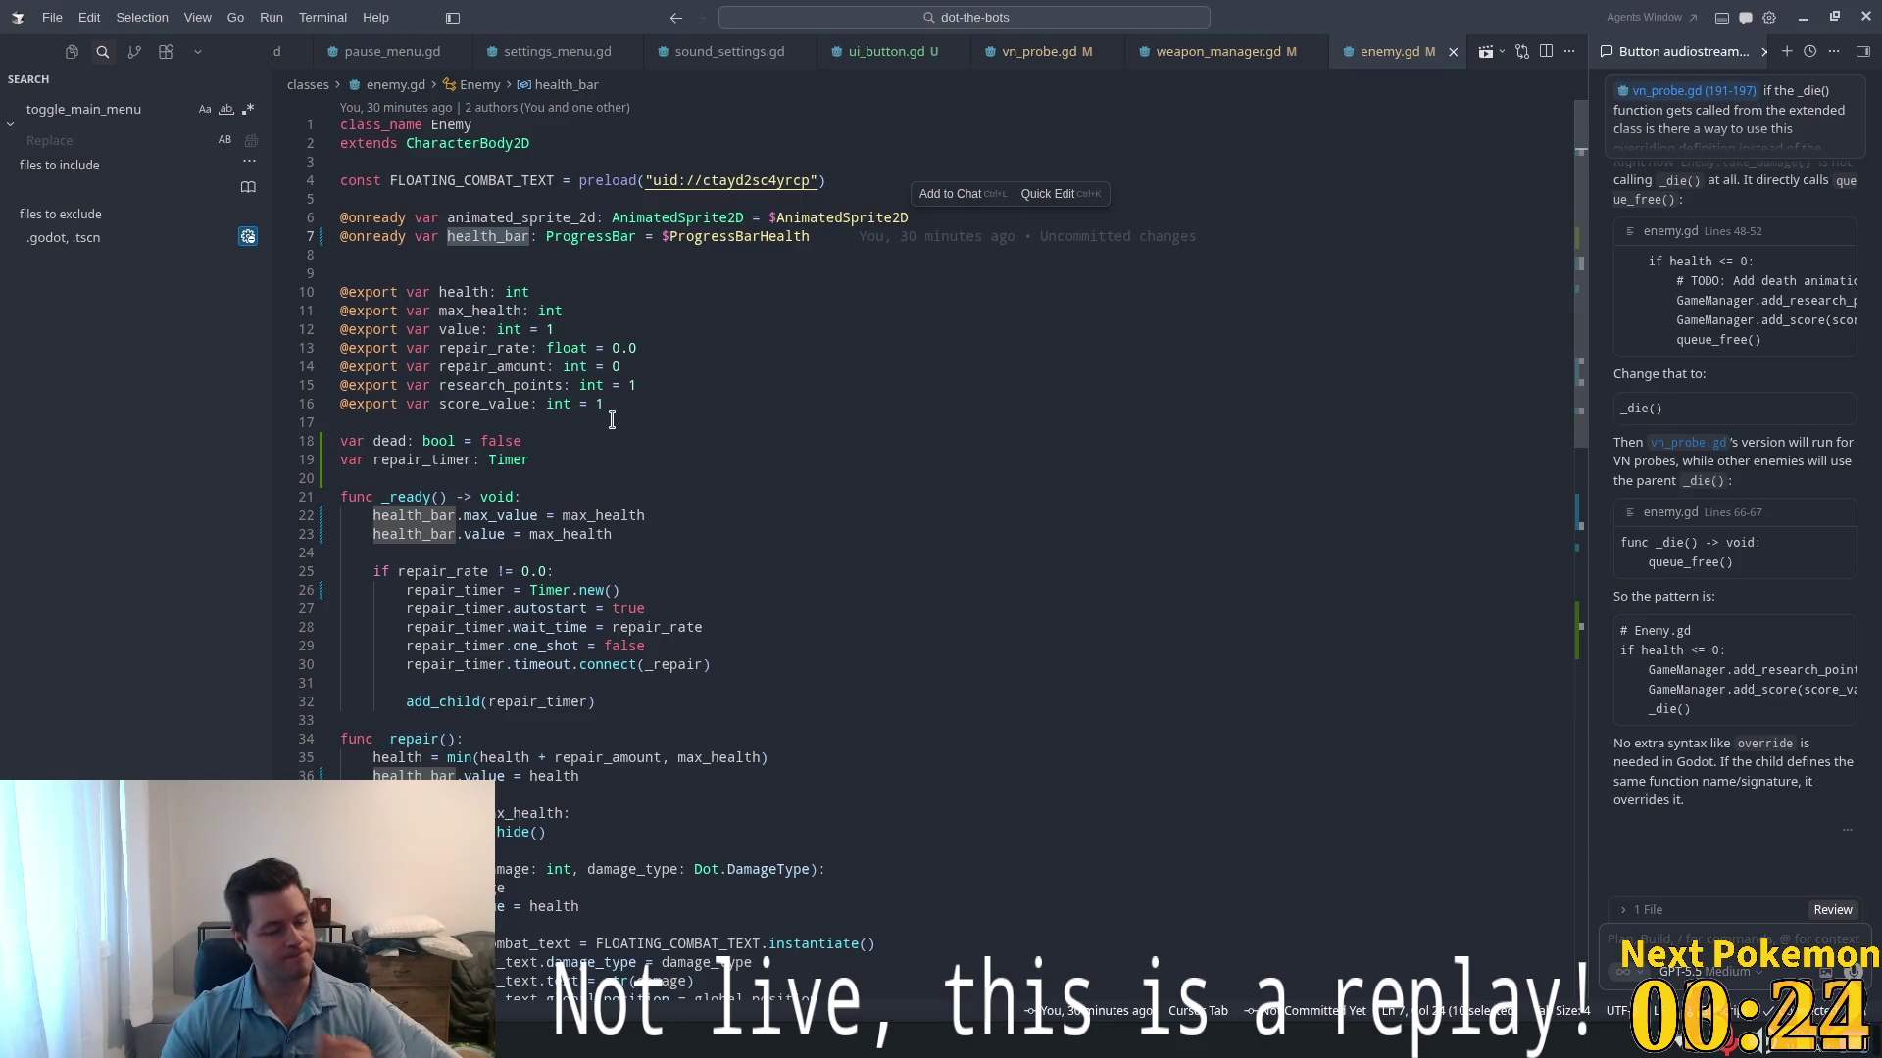
{"action": "scroll", "coordinate": [596, 443], "scroll_direction": "down", "scroll_amount": 9}
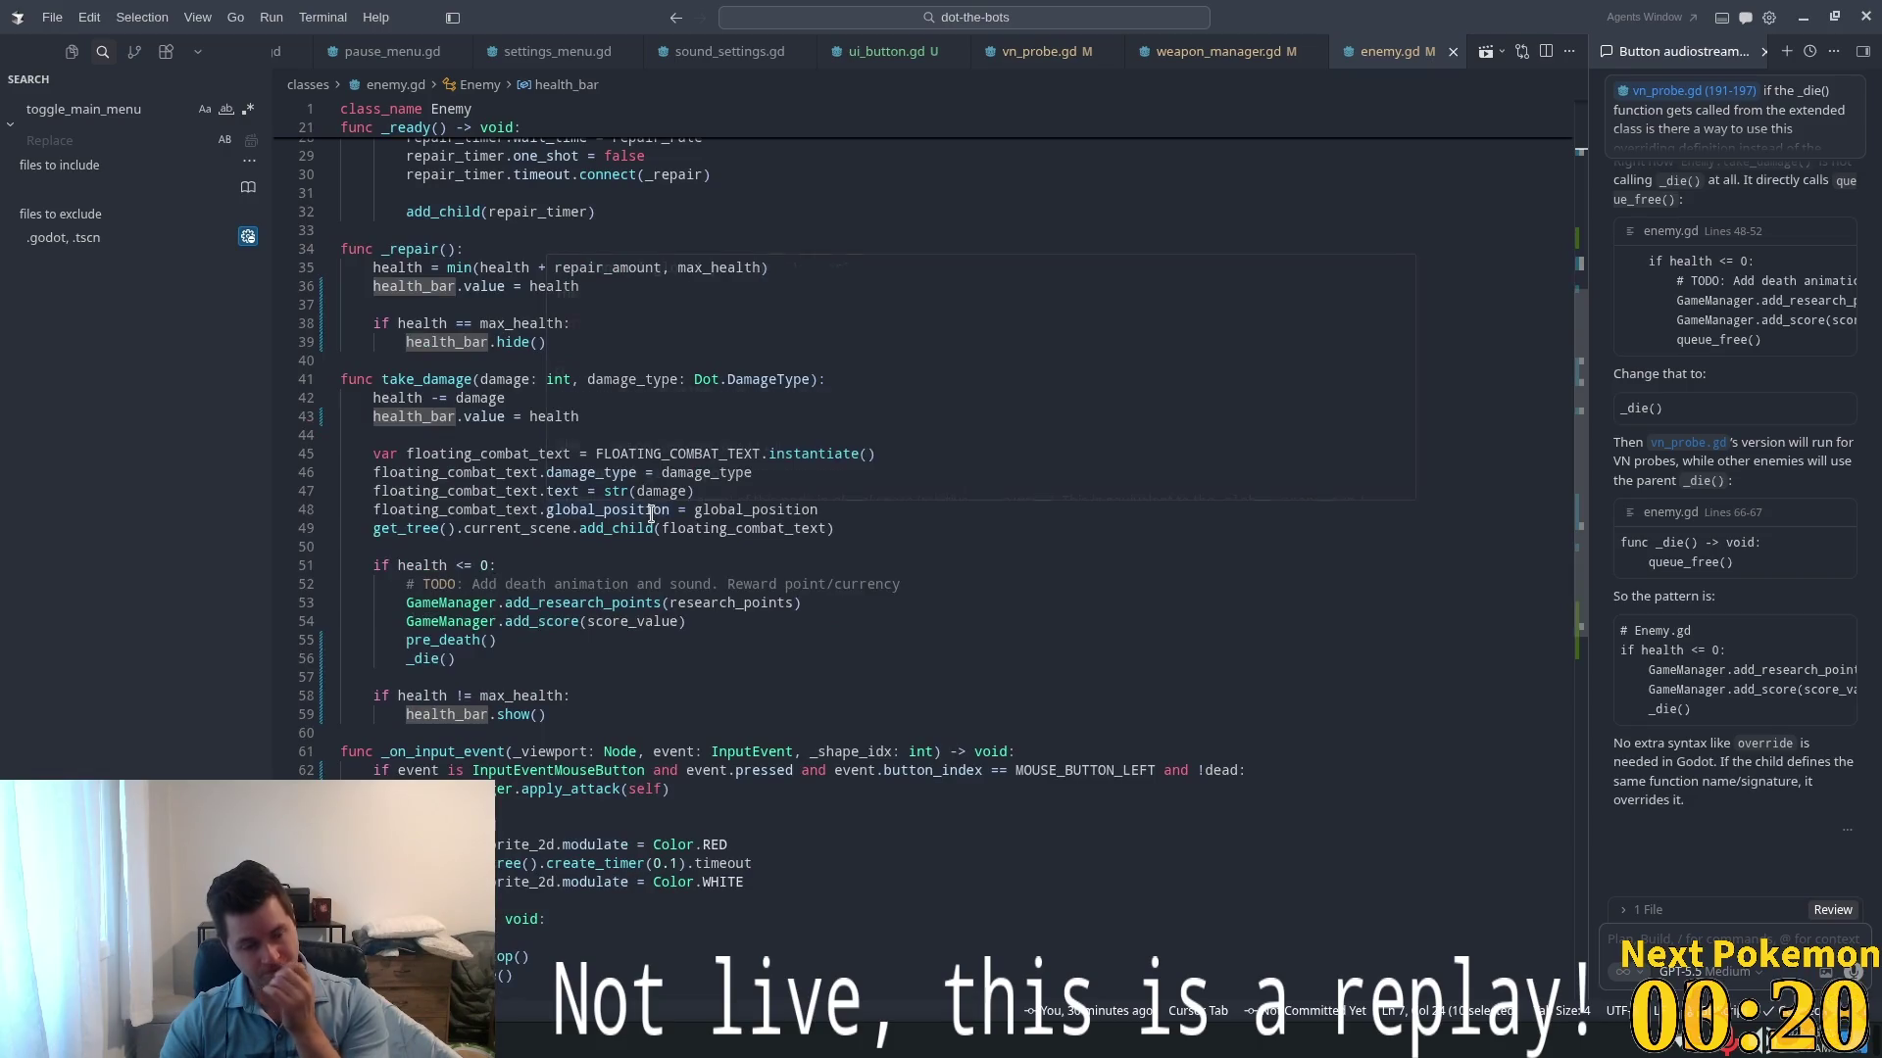
{"action": "scroll", "coordinate": [649, 513], "scroll_direction": "down", "scroll_amount": 1}
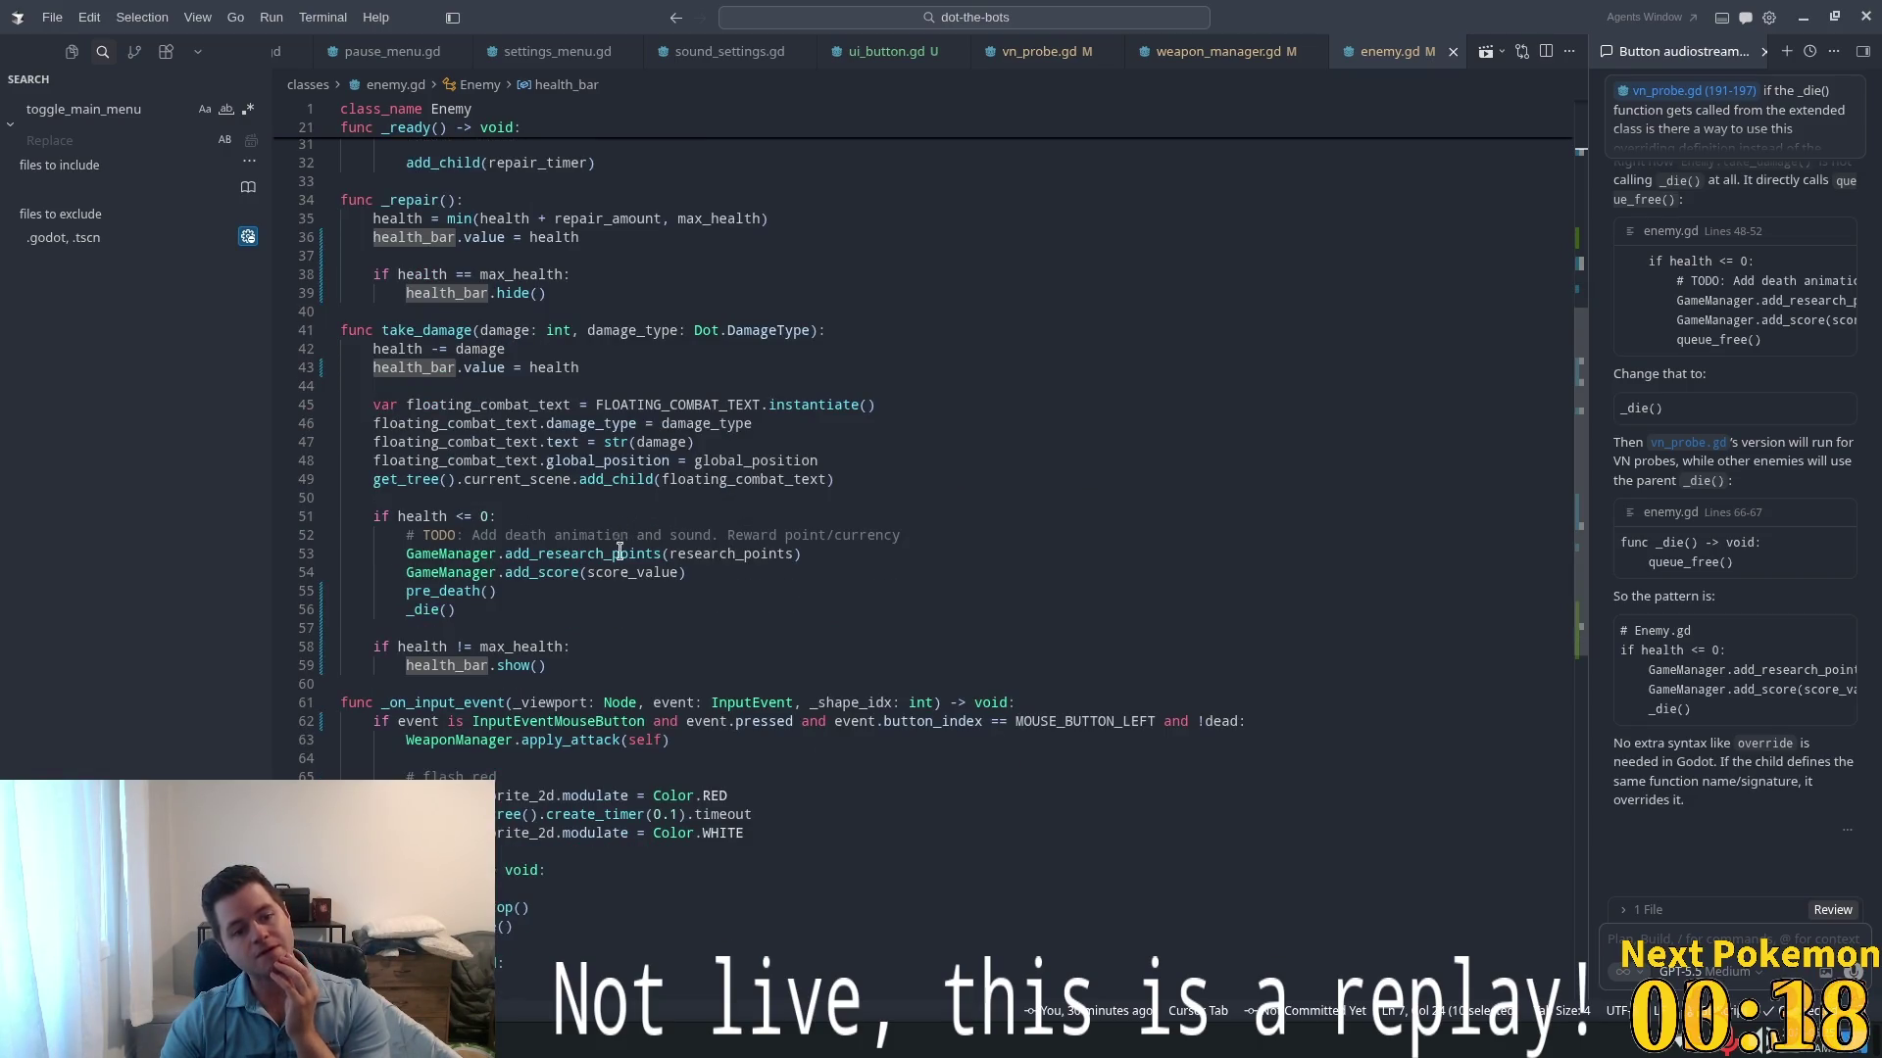
{"action": "double_click", "coordinate": [421, 647]}
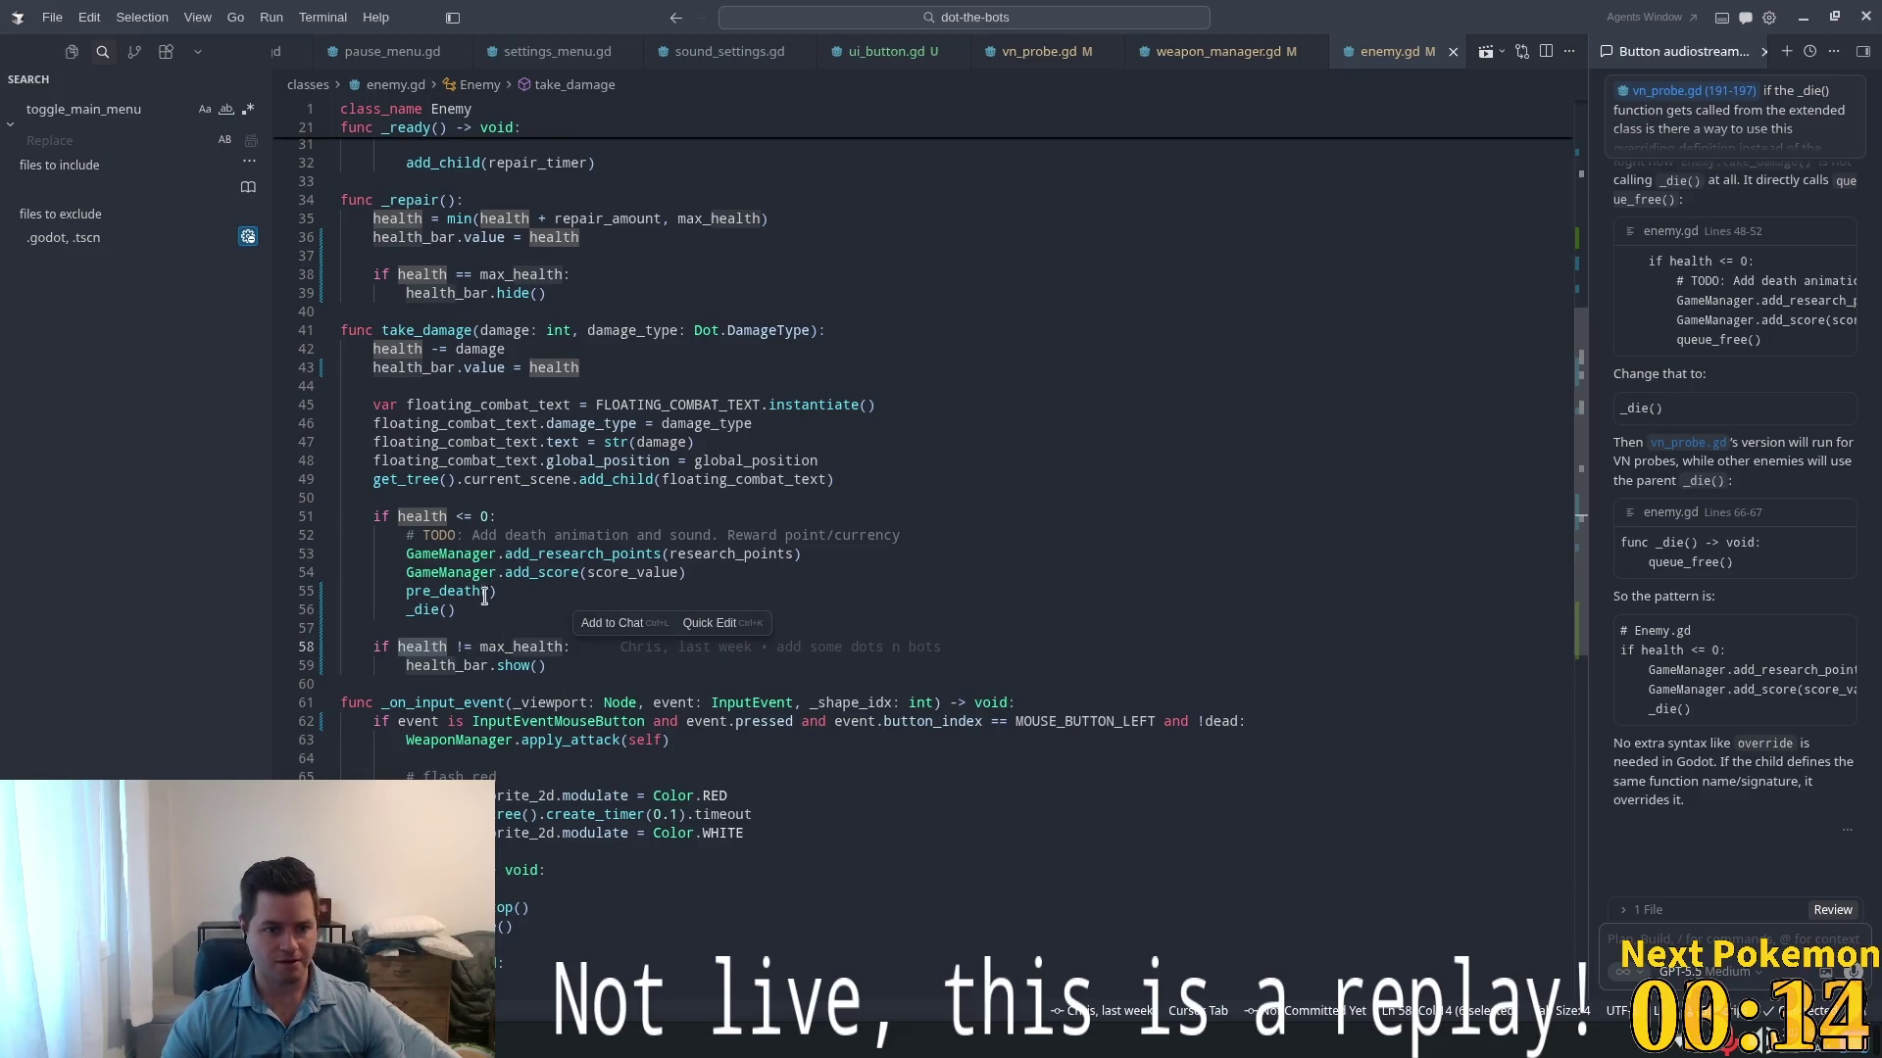
- Add a return statement right after the _die() call in take_damage
{"action": "left_click", "coordinate": [449, 516]}
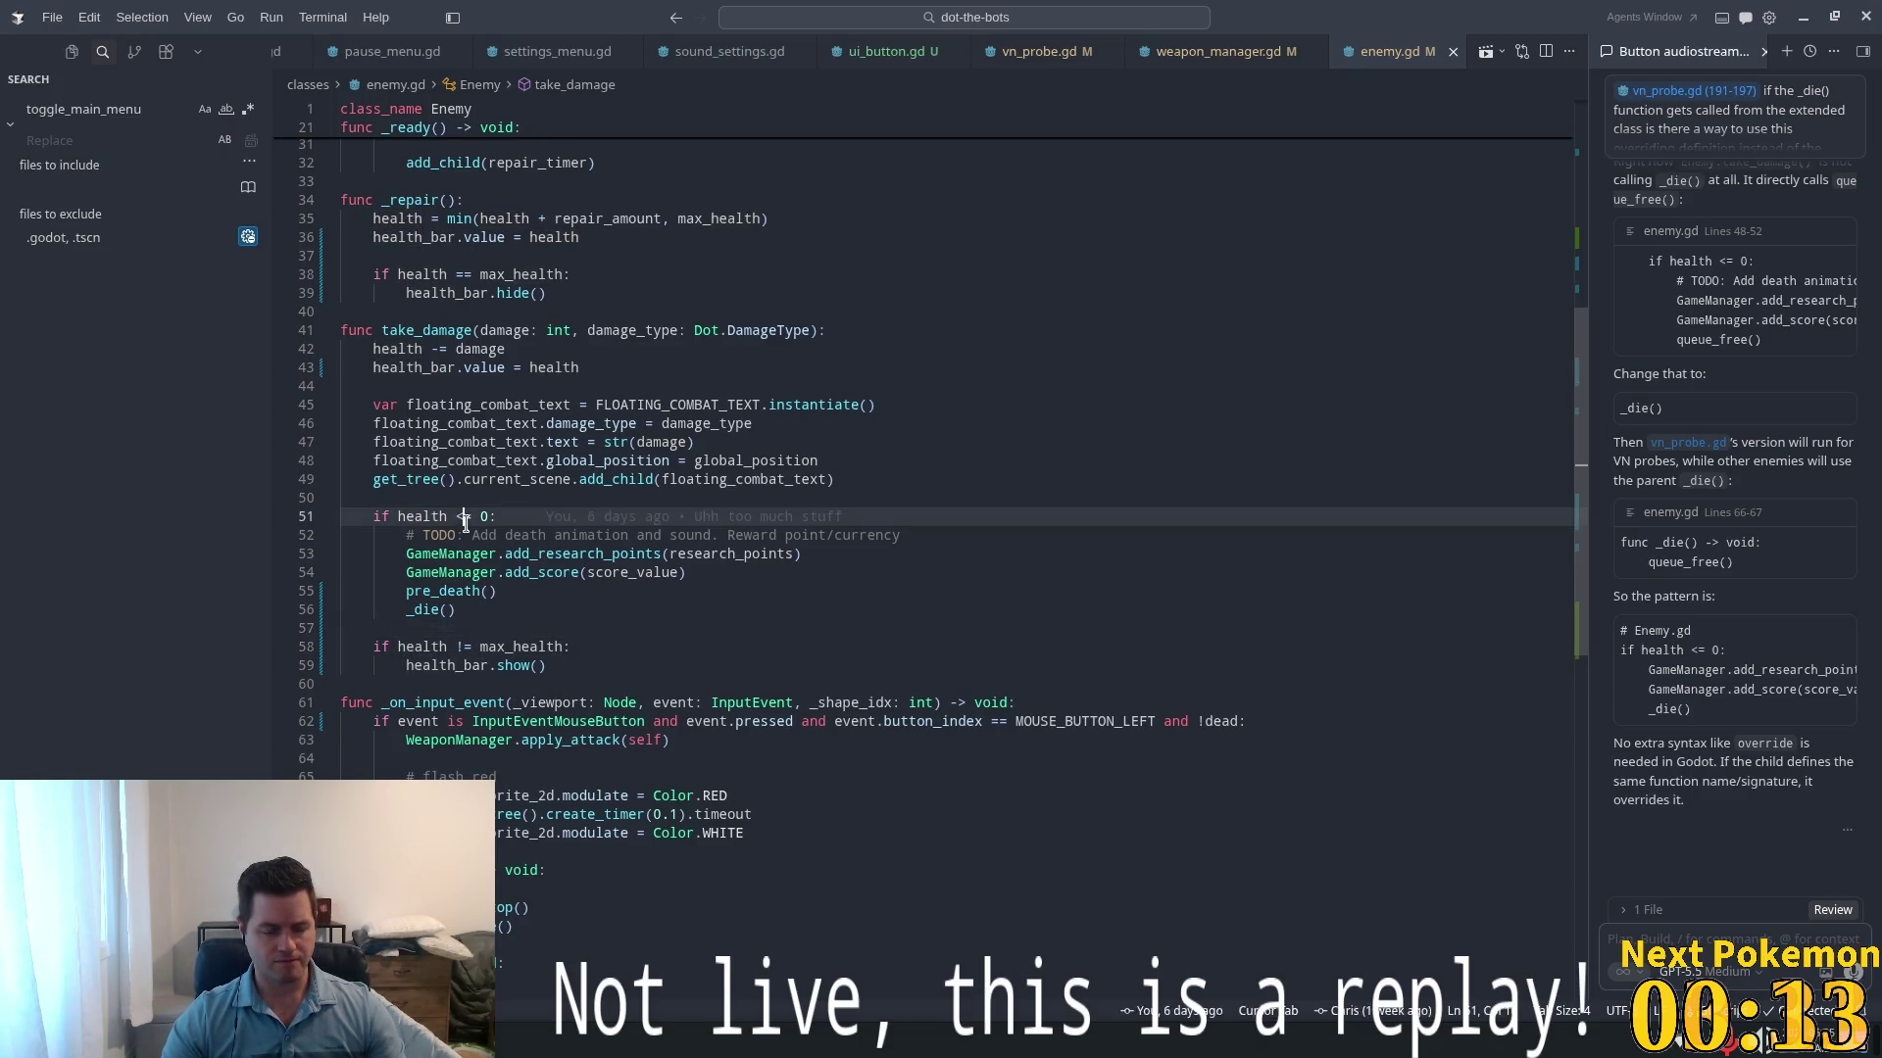
{"action": "left_click", "coordinate": [503, 610]}
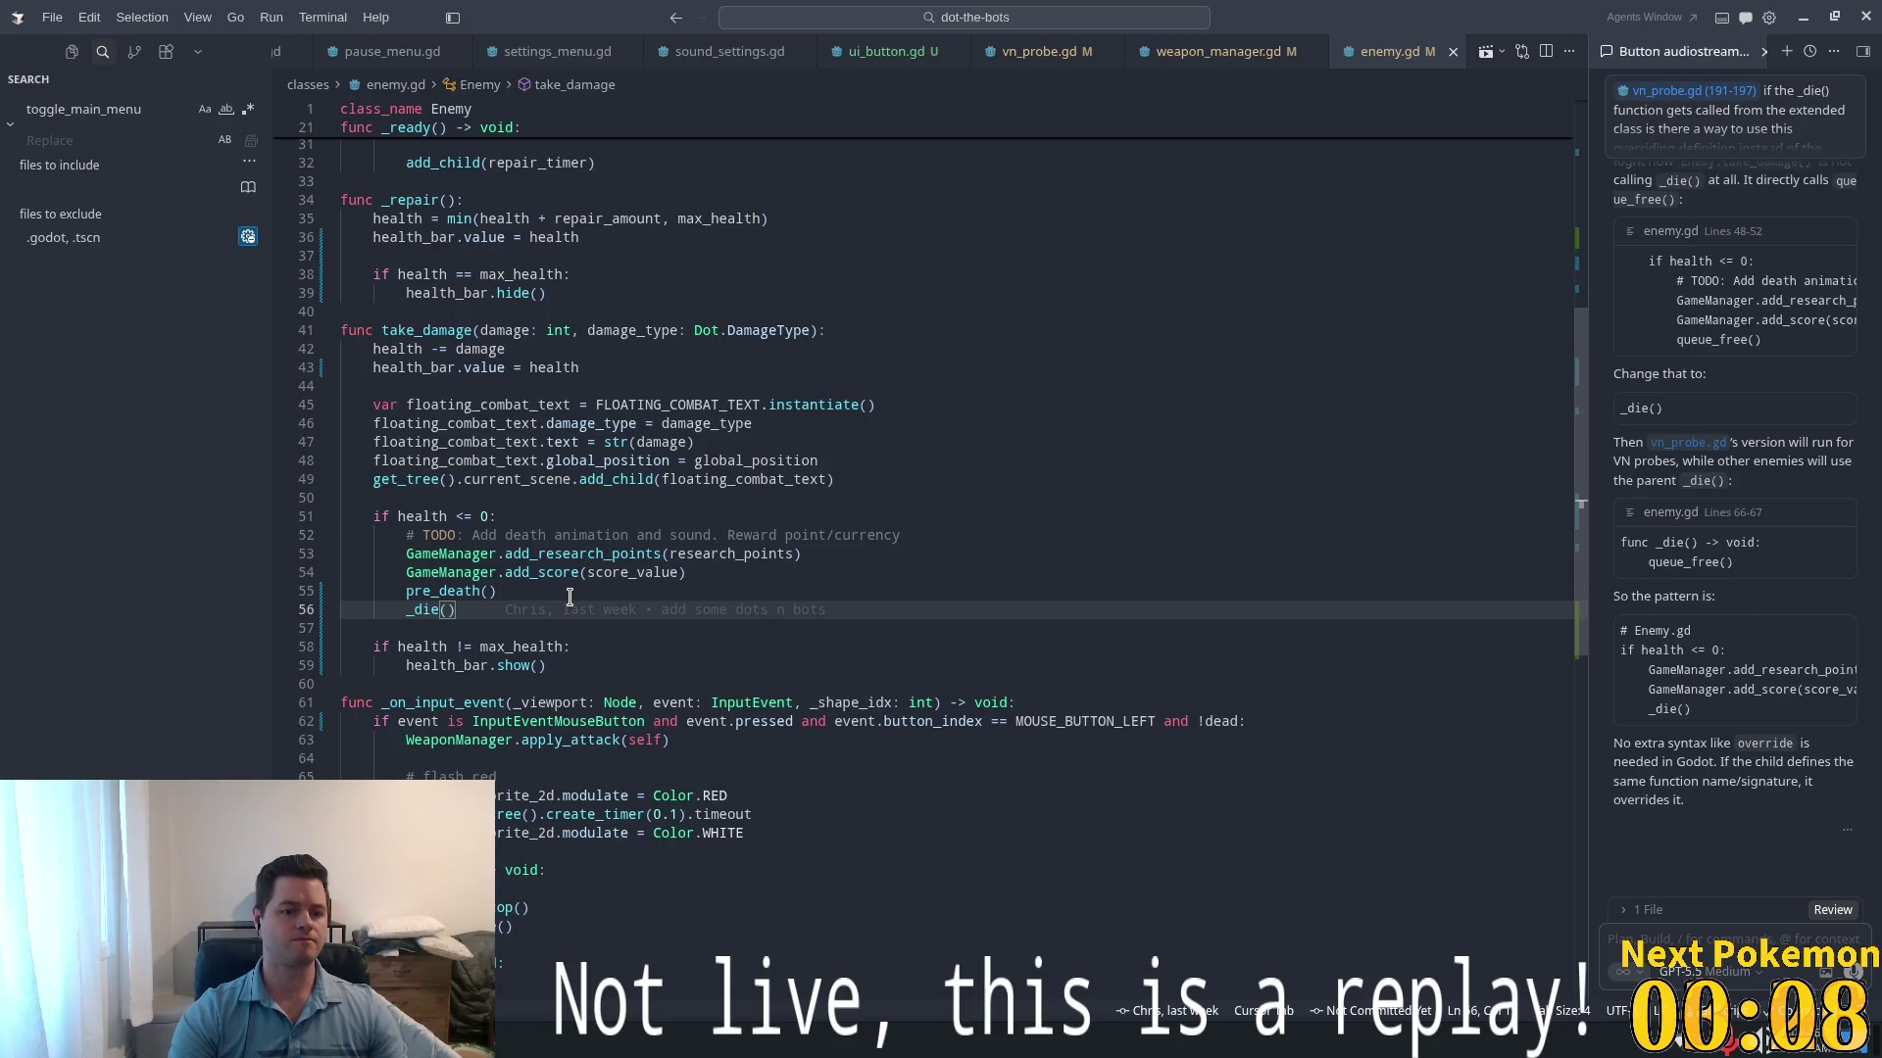
{"action": "key", "text": "Return"}
{"action": "type", "text": "return"}
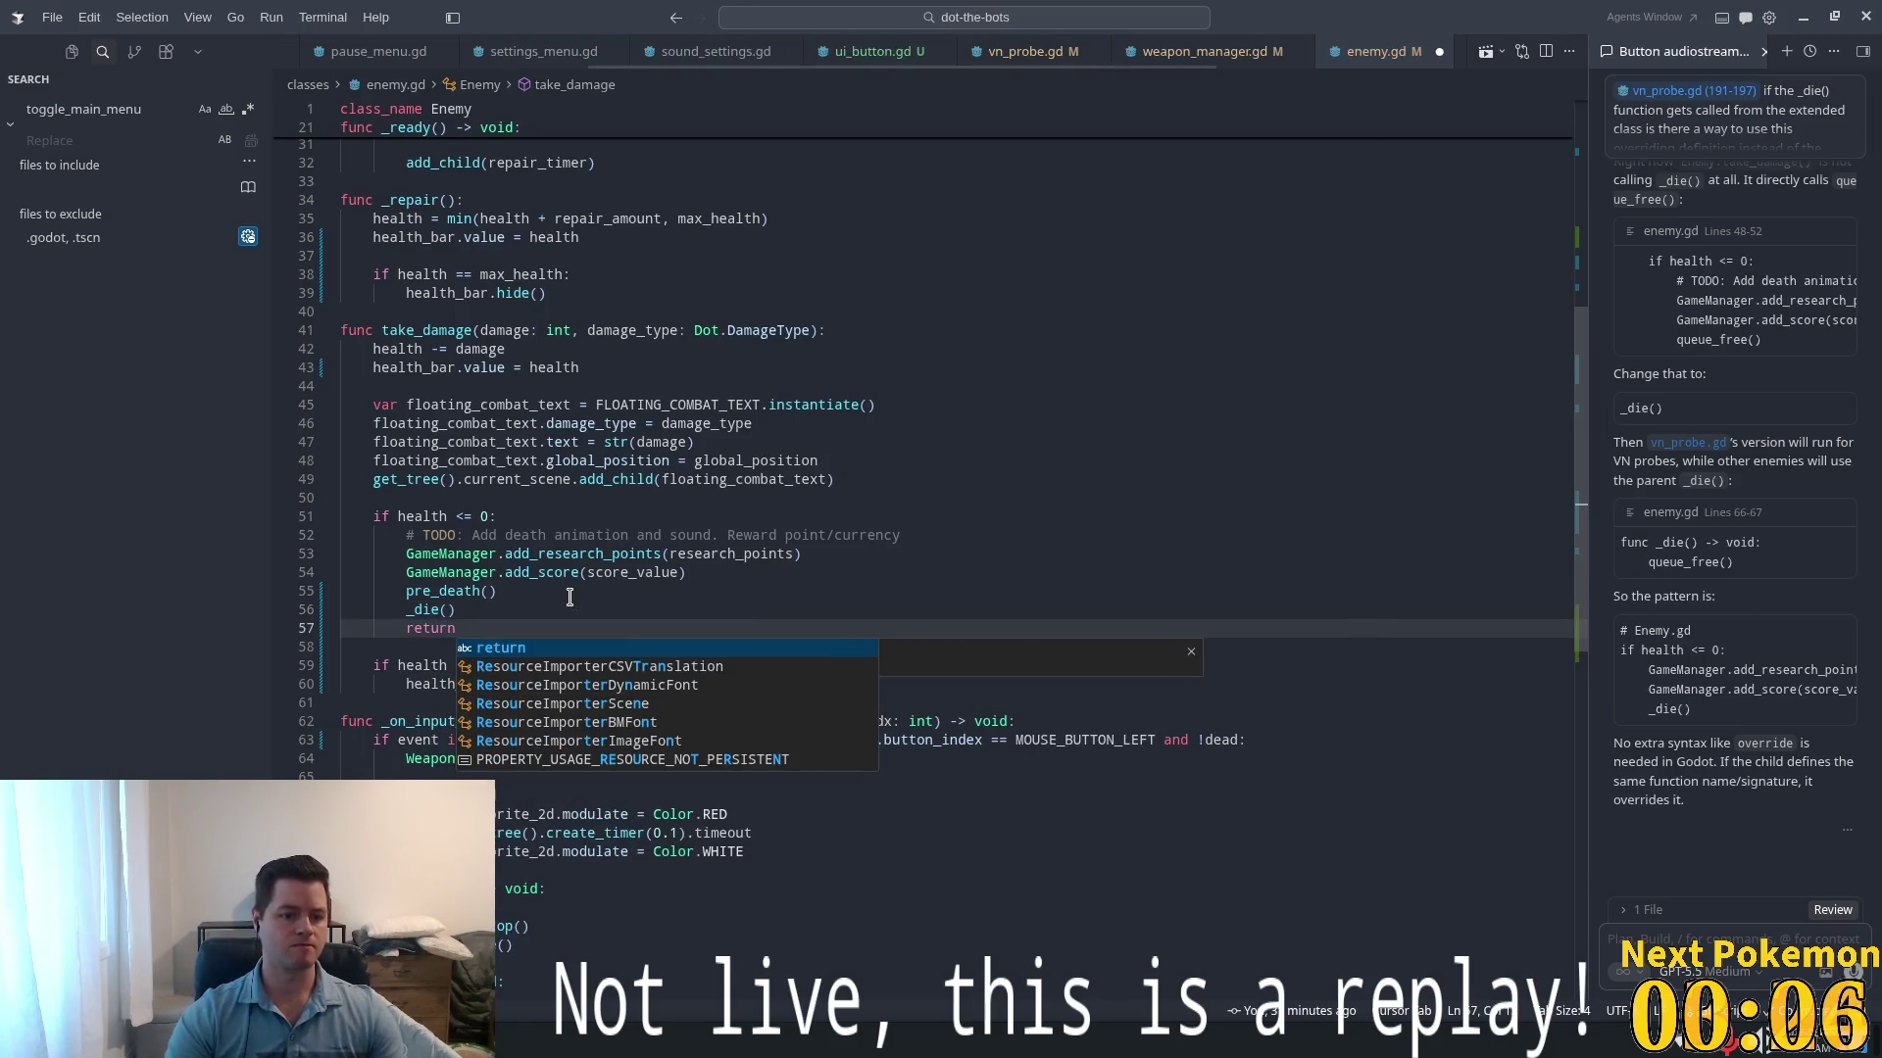
{"action": "key", "text": "Up"}
- Delete the death-animation TODO comment and add a blank line before pre_death()
{"action": "left_click", "coordinate": [546, 535]}
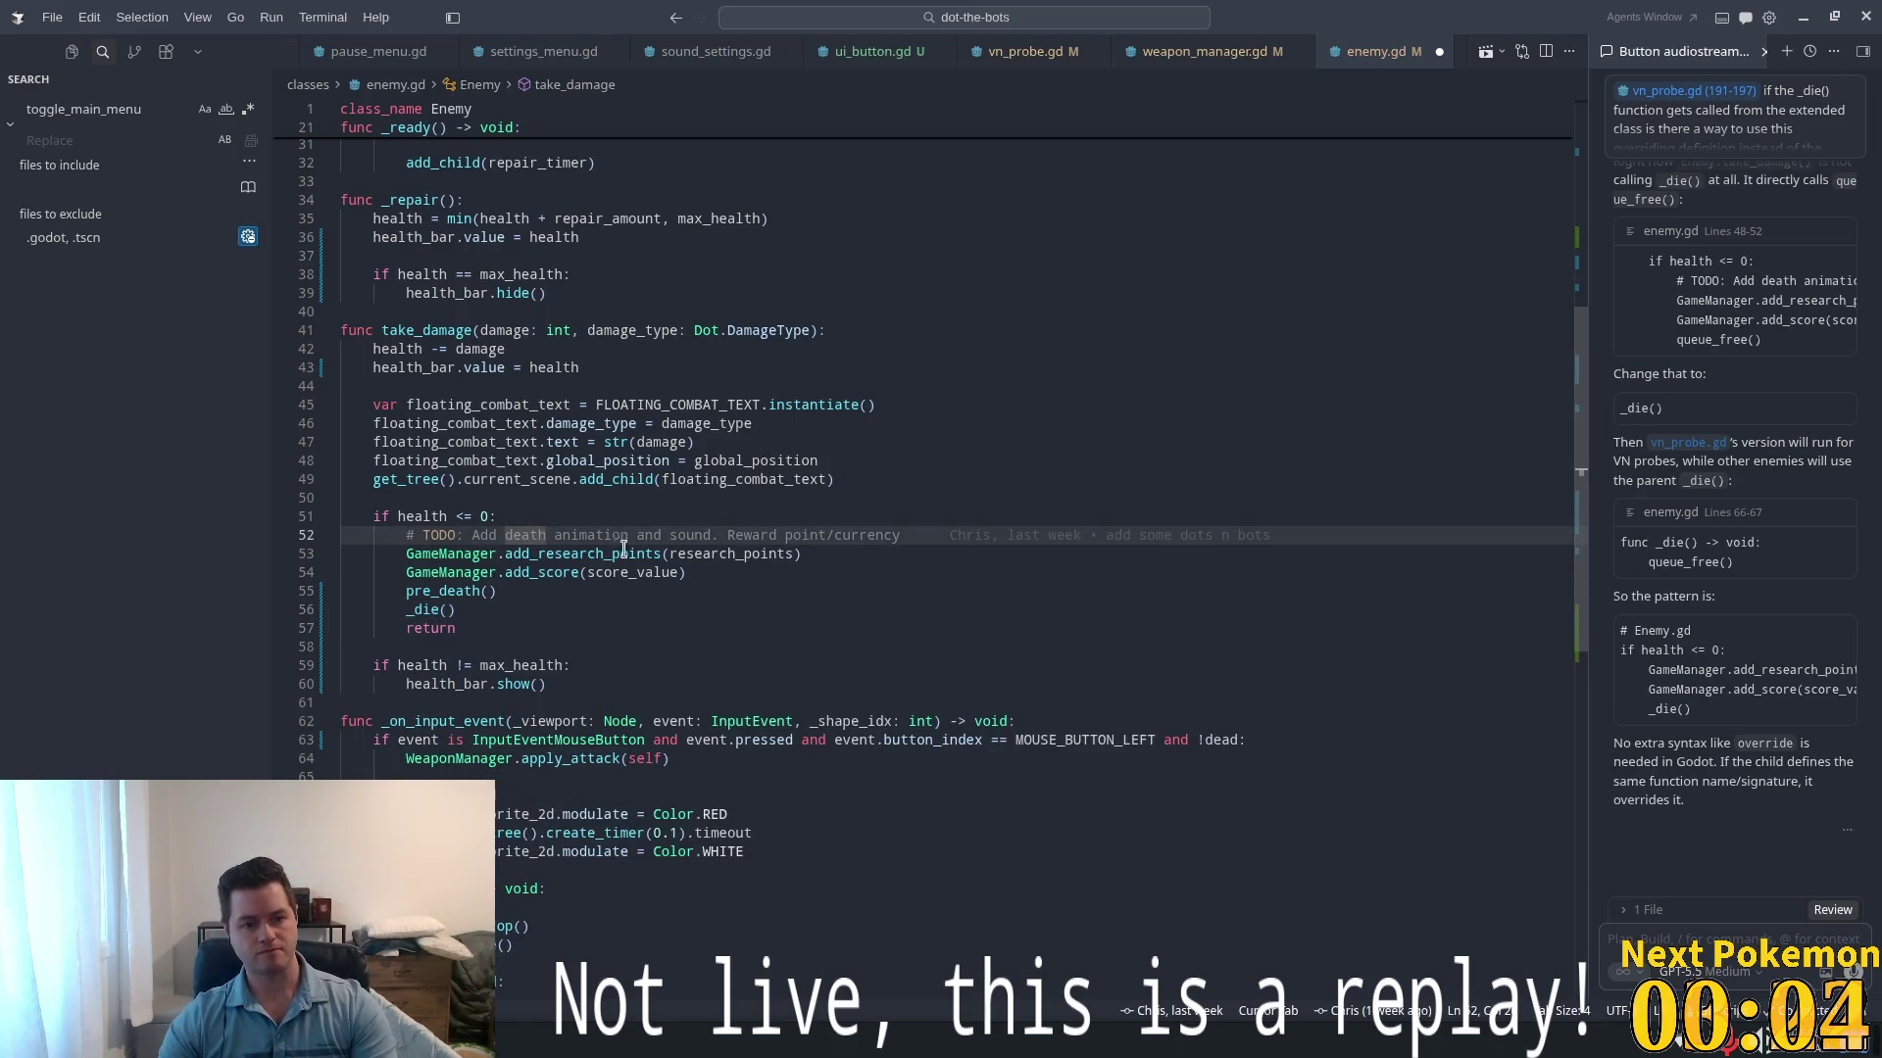
{"action": "left_click_drag", "start_coordinate": [918, 537], "coordinate": [246, 546]}
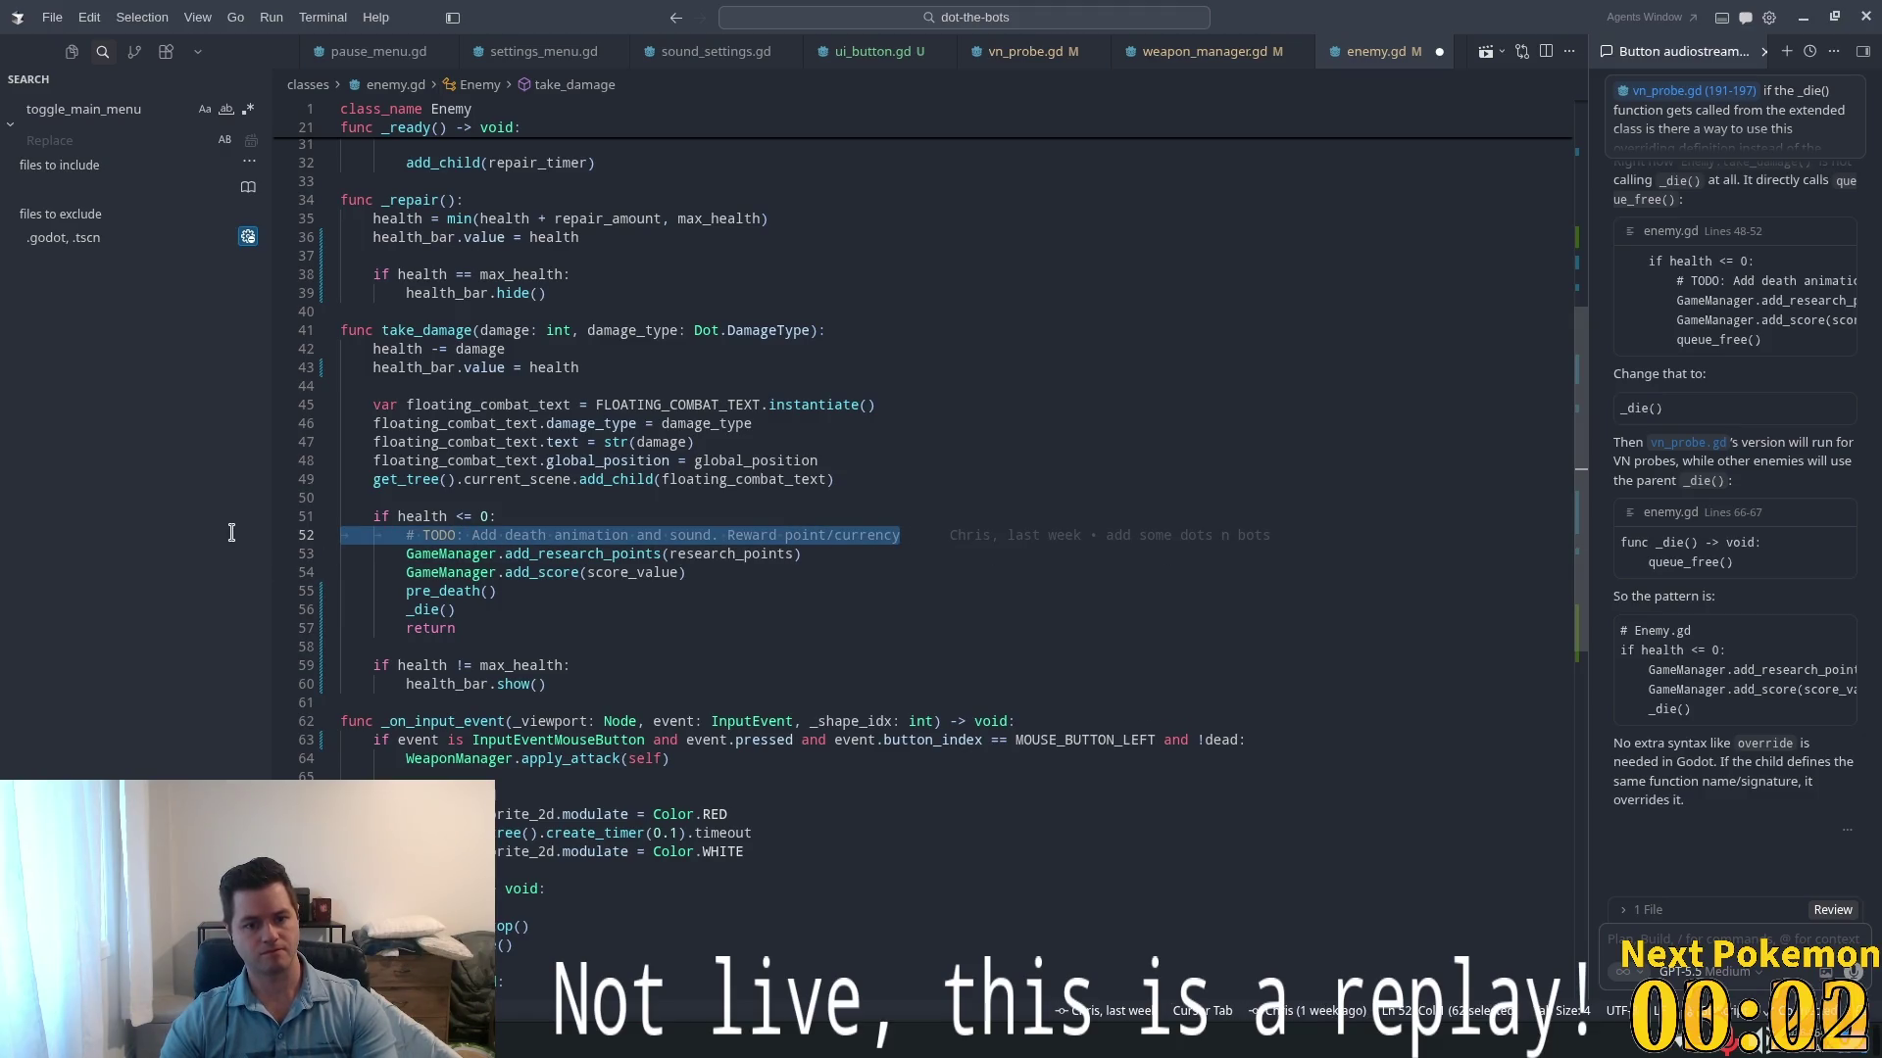
{"action": "key", "text": "BackSpace"}
{"action": "key", "text": "BackSpace"}
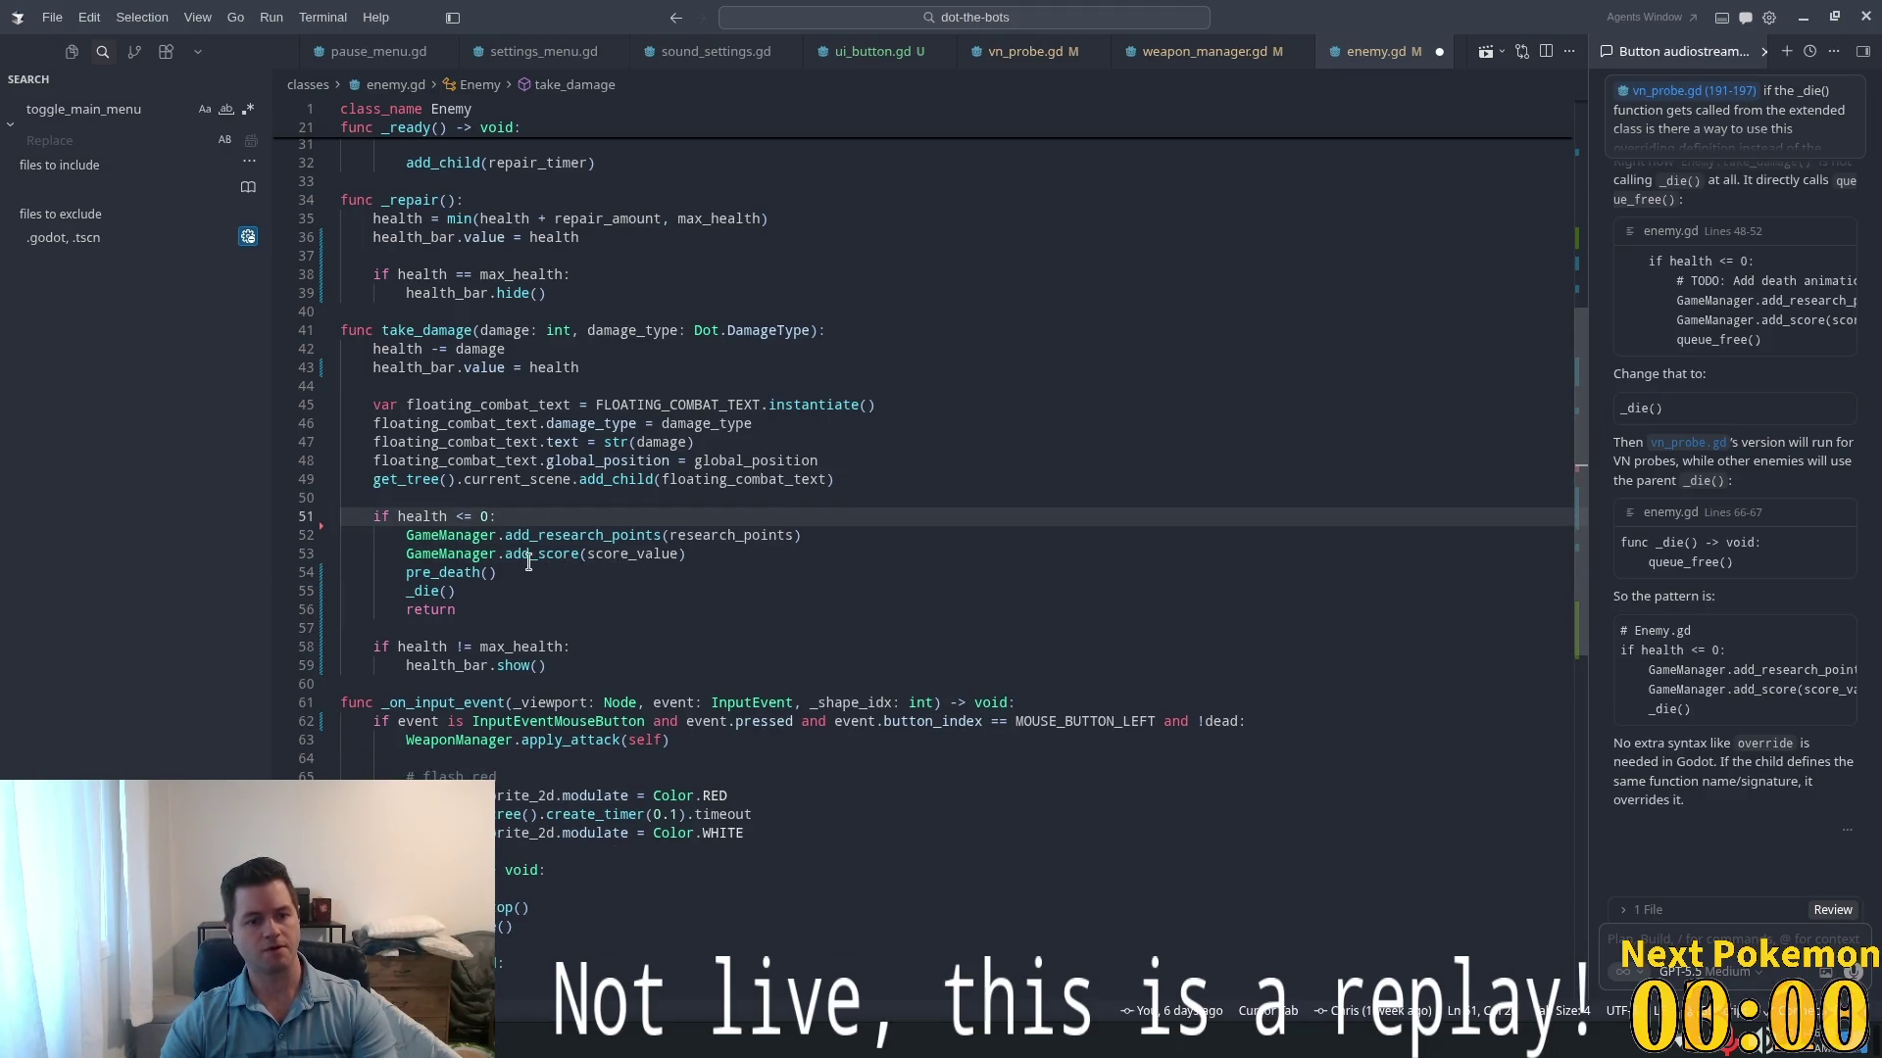
{"action": "left_click", "coordinate": [731, 555]}
{"action": "key", "text": "Return"}
{"action": "key", "text": "BackSpace"}
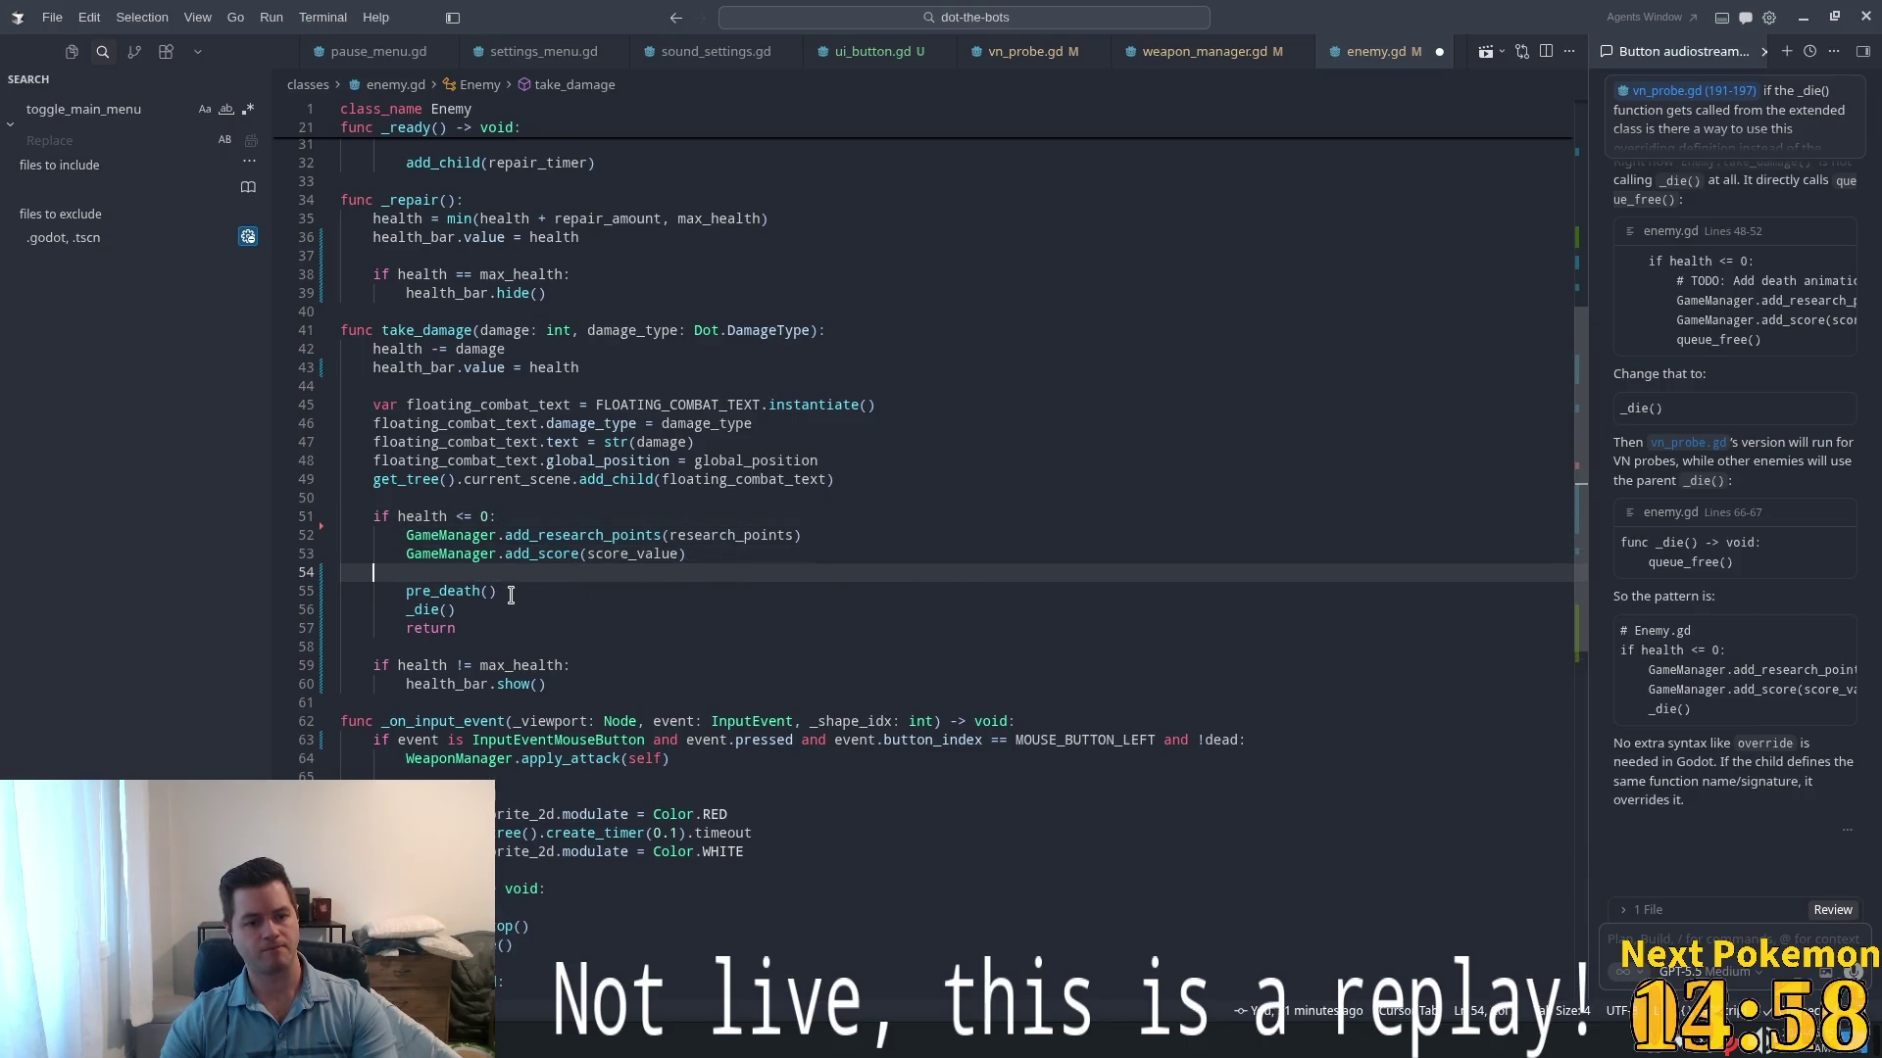
- Insert a blank line between _die() and return, then save enemy.gd
{"action": "left_click", "coordinate": [493, 607]}
{"action": "key", "text": "Return"}
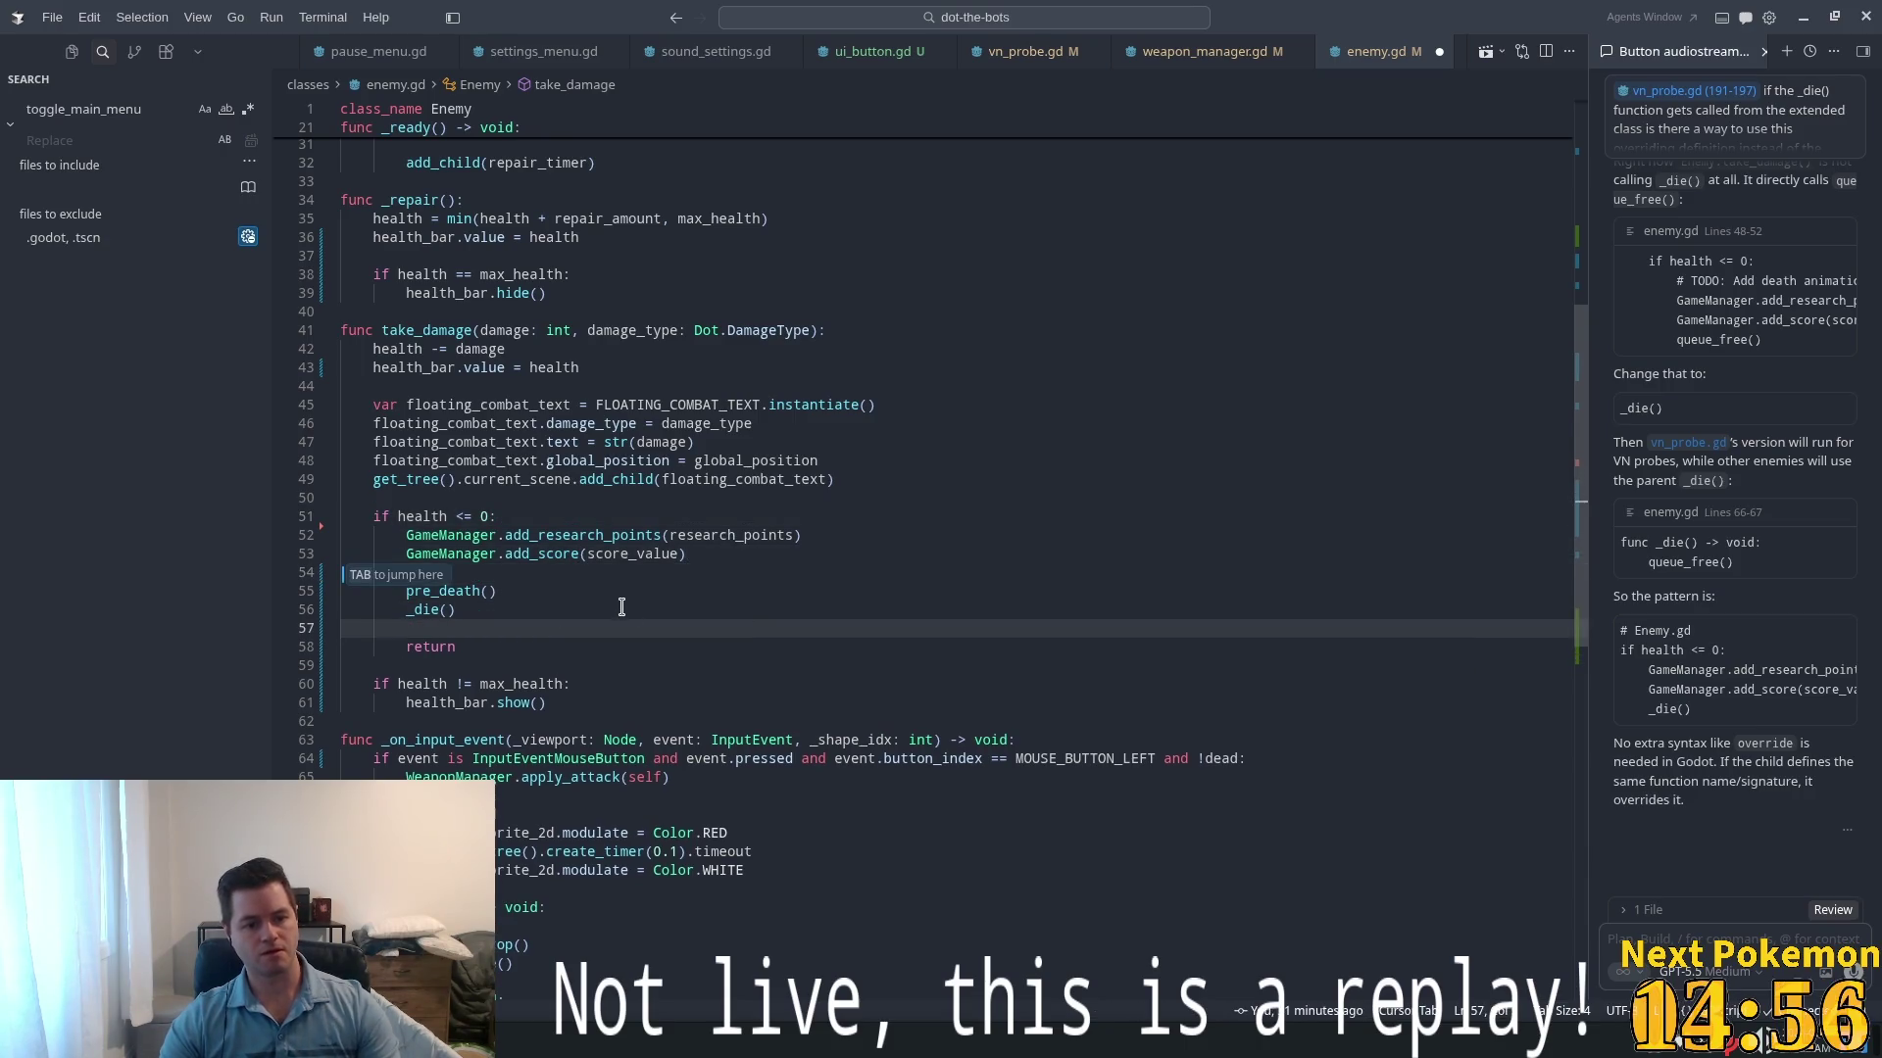
{"action": "key", "text": "Up"}
{"action": "key", "text": "End"}
{"action": "key", "text": "ctrl+s"}
{"action": "key", "text": "alt+Tab"}
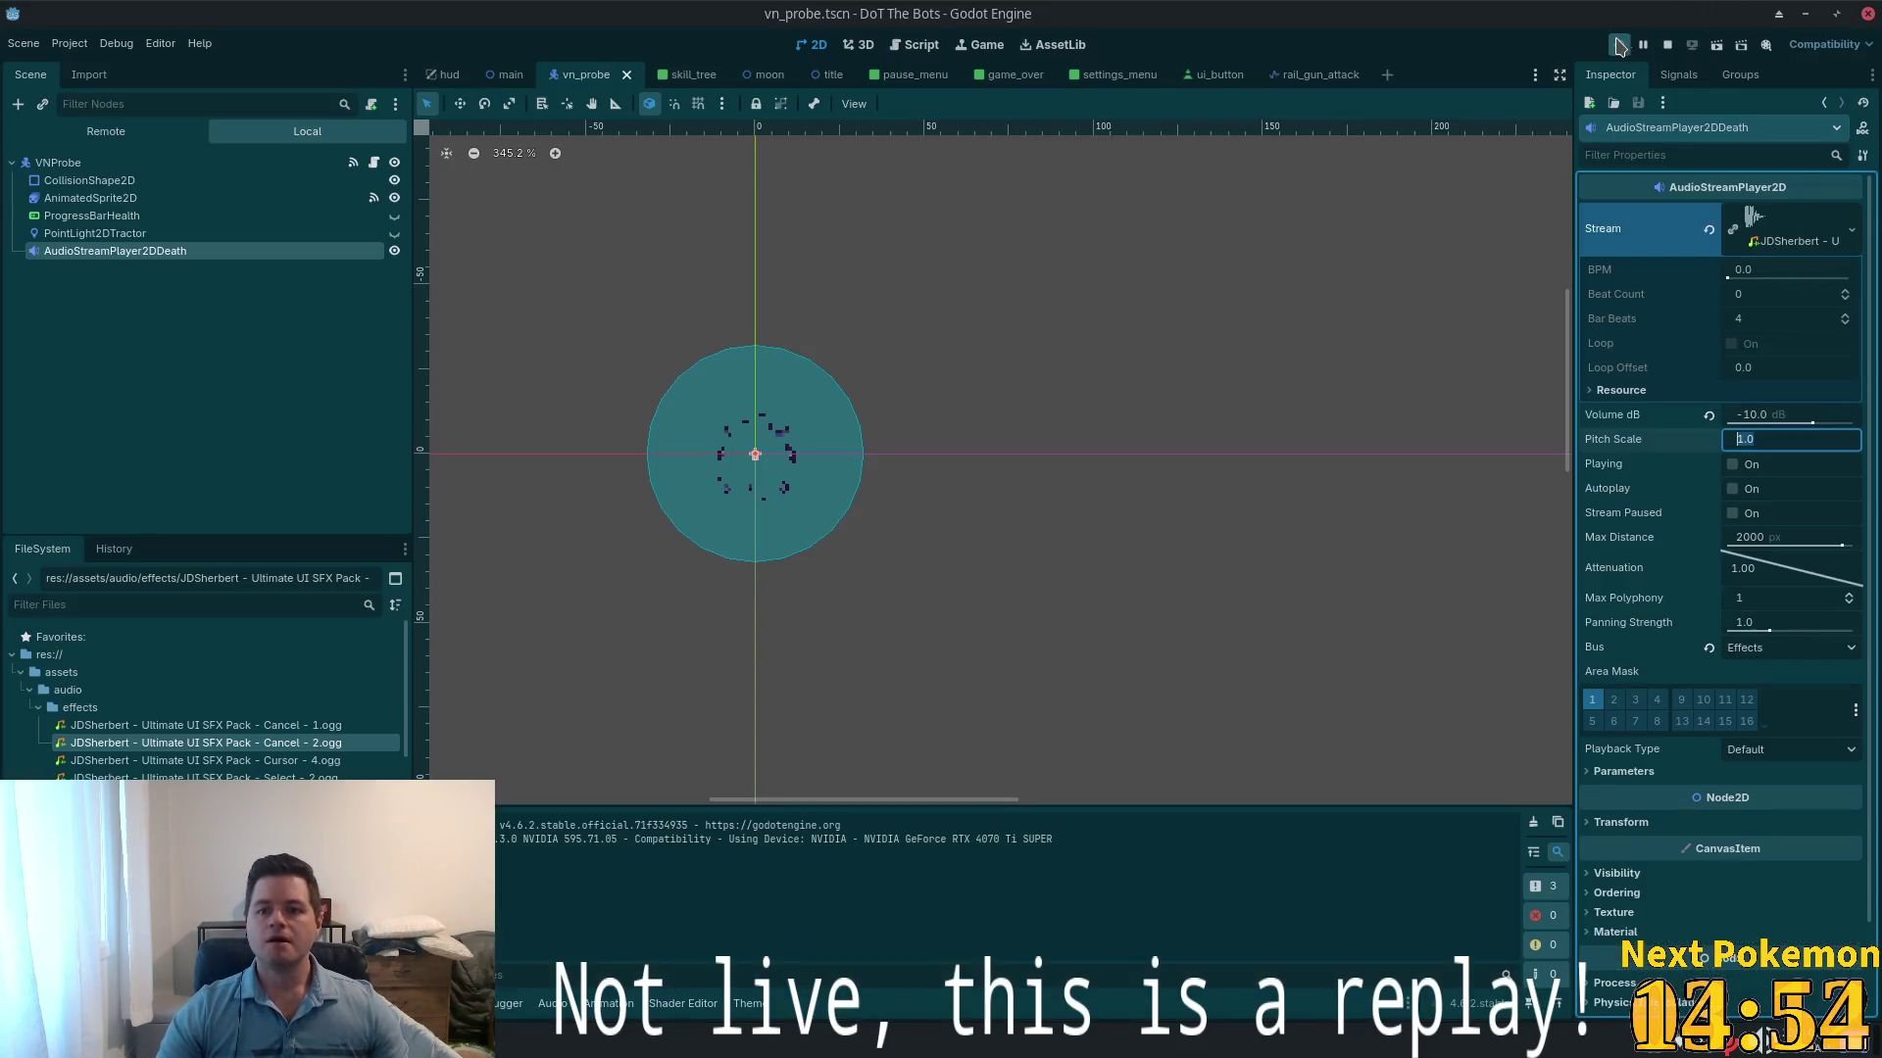
- Run the game, buy OS Corruption, reopen and close the skill tree, then pause with Esc
{"action": "key", "text": "F5"}
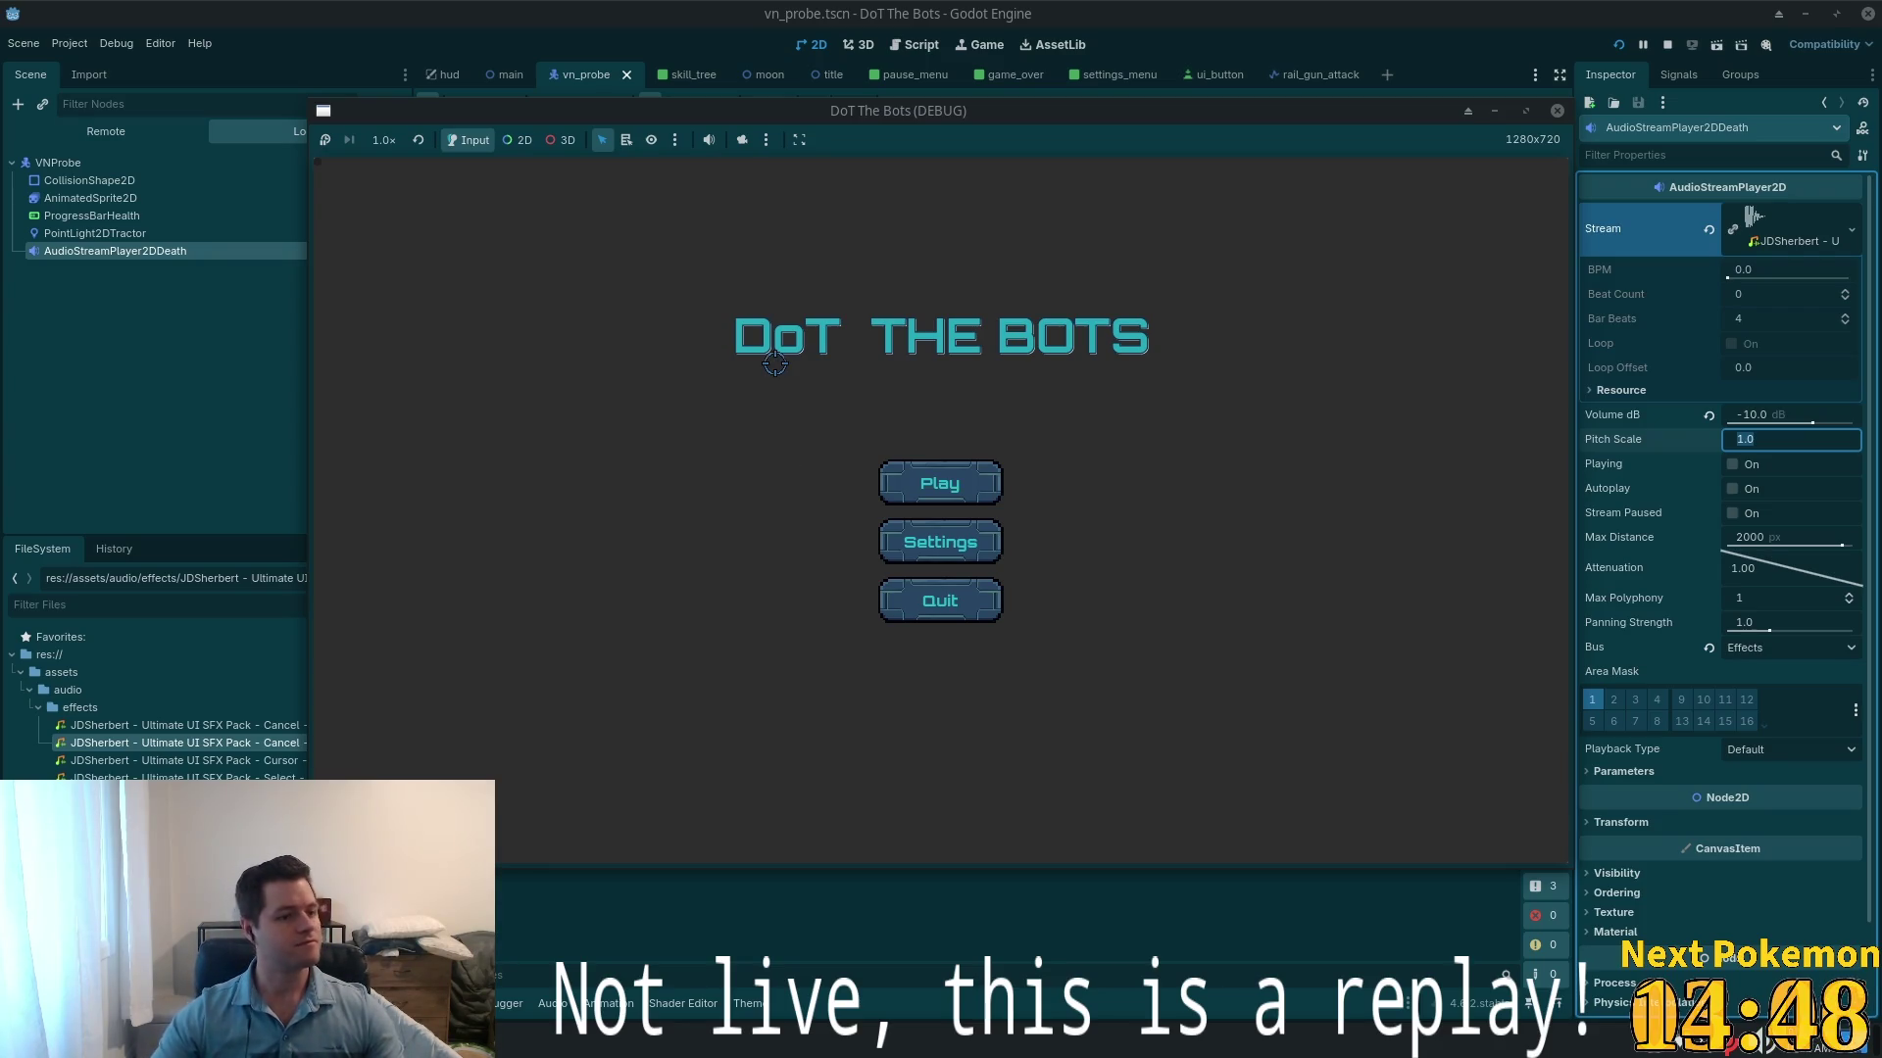
{"action": "left_click", "coordinate": [899, 484]}
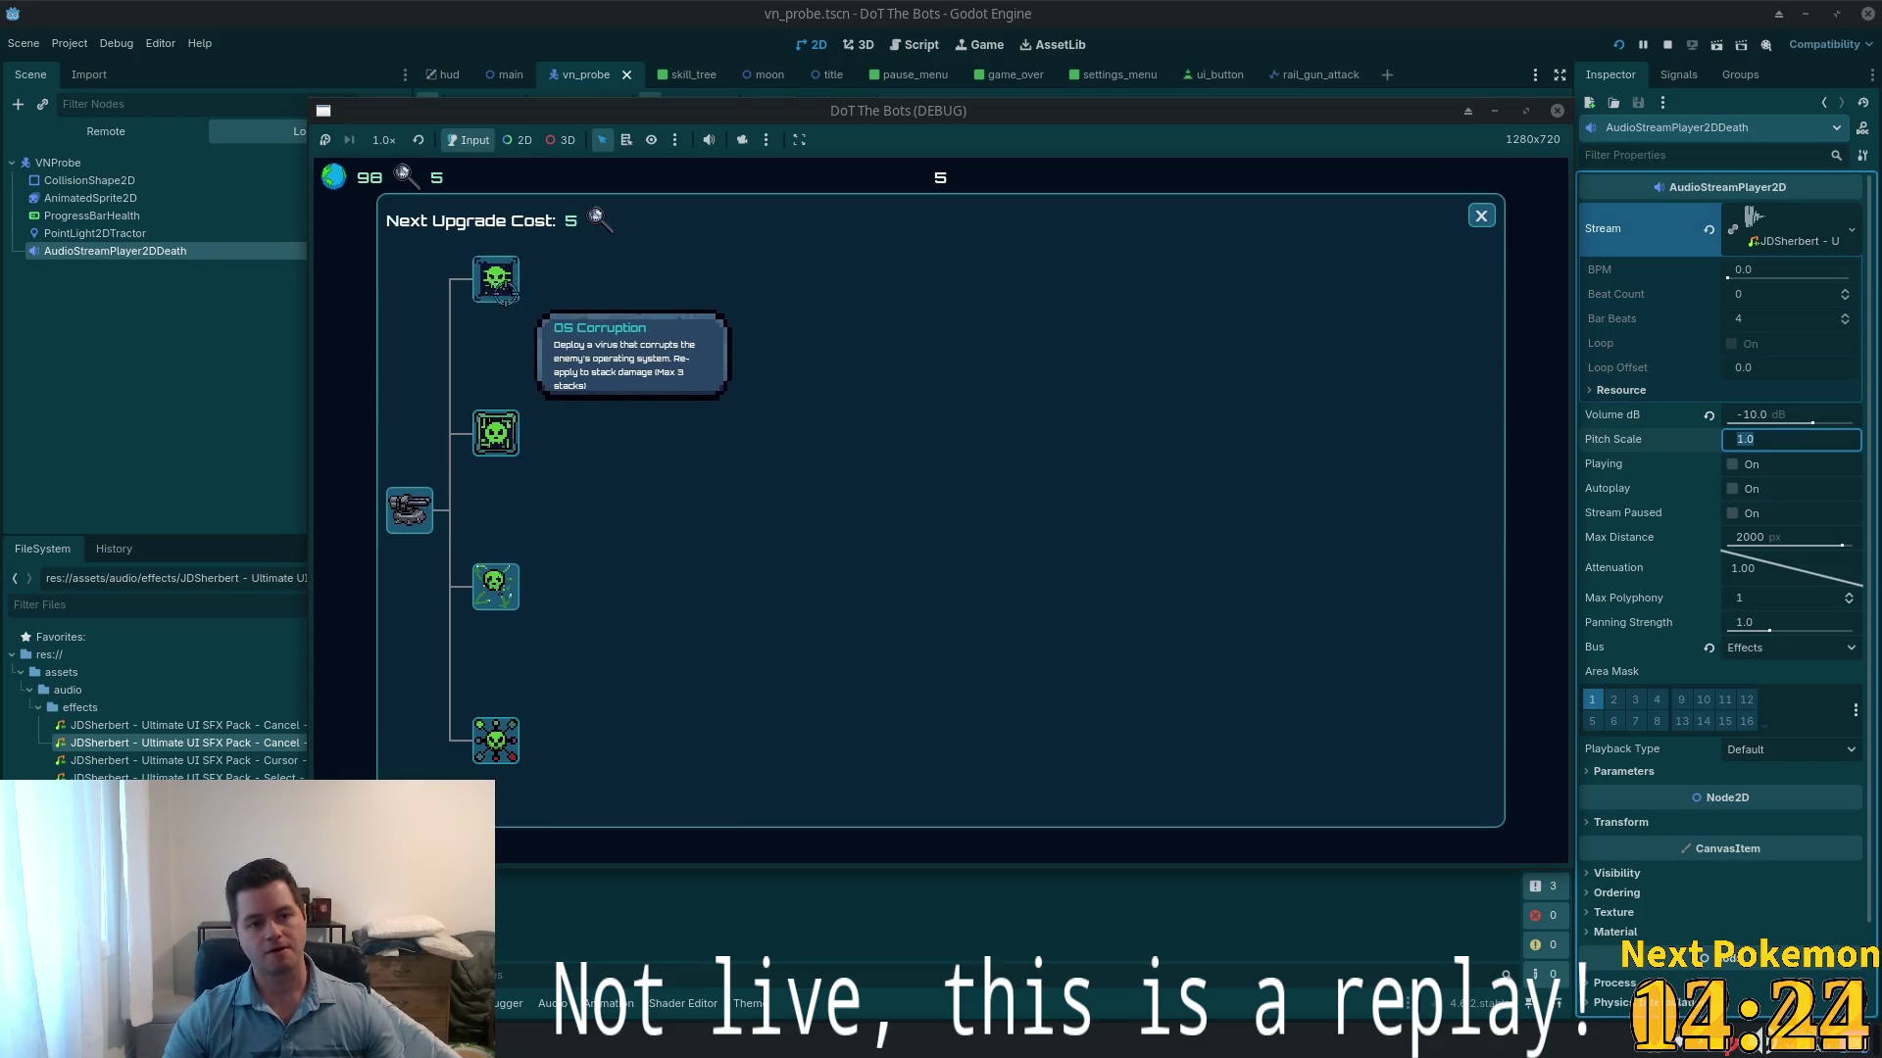
{"action": "left_click", "coordinate": [512, 286]}
{"action": "left_click", "coordinate": [1477, 206]}
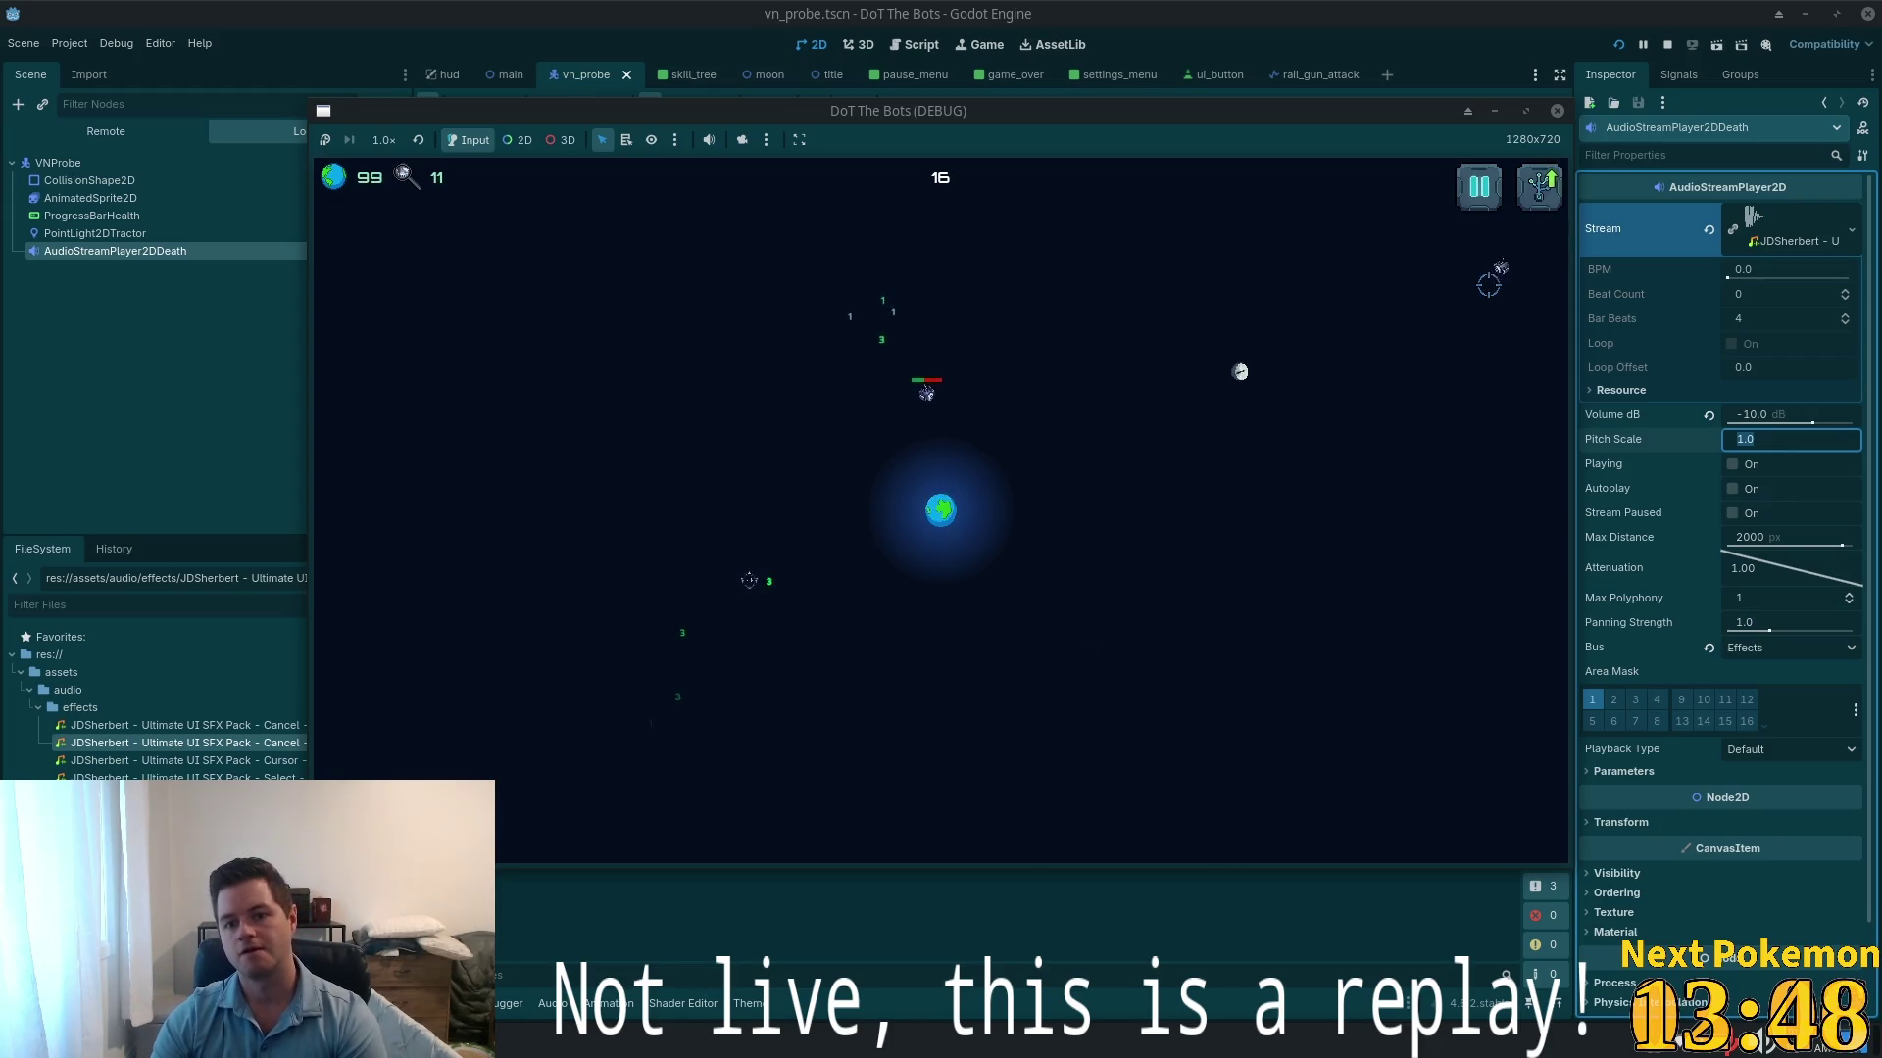
{"action": "key", "text": "Tab"}
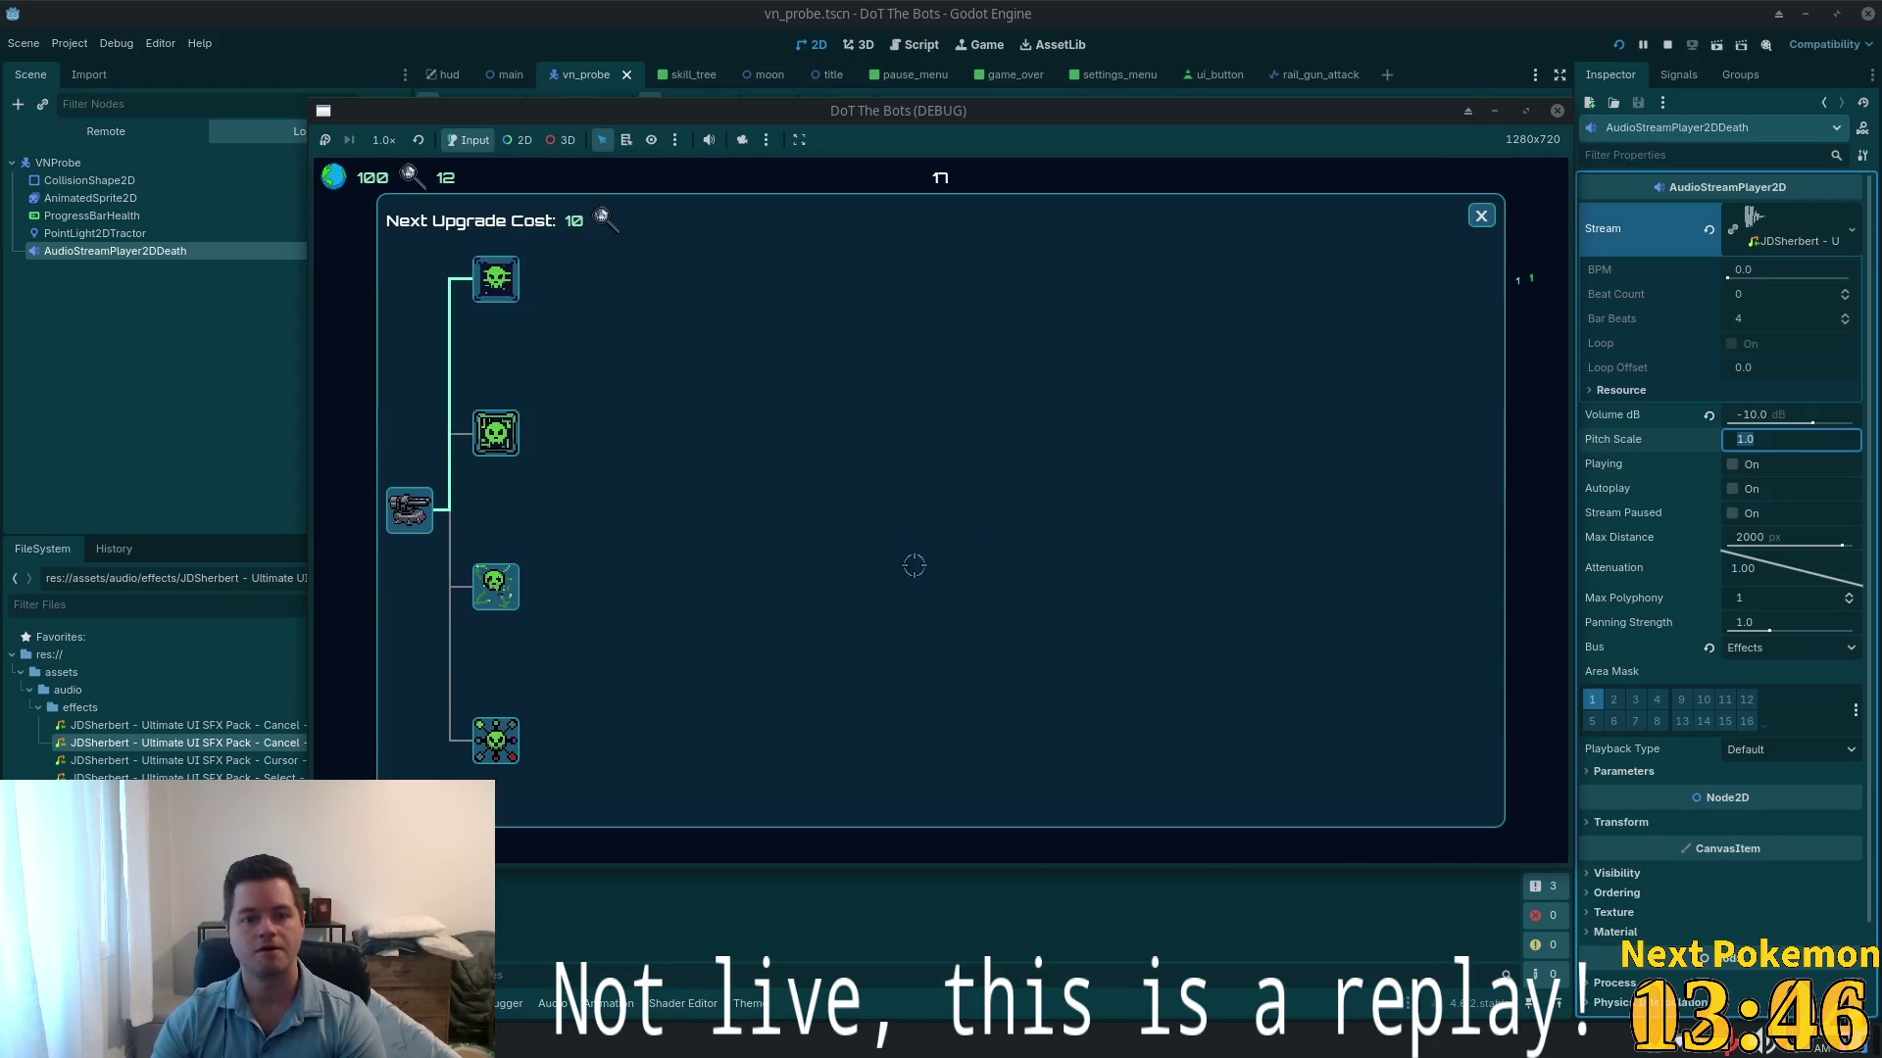
{"action": "left_click", "coordinate": [1481, 211]}
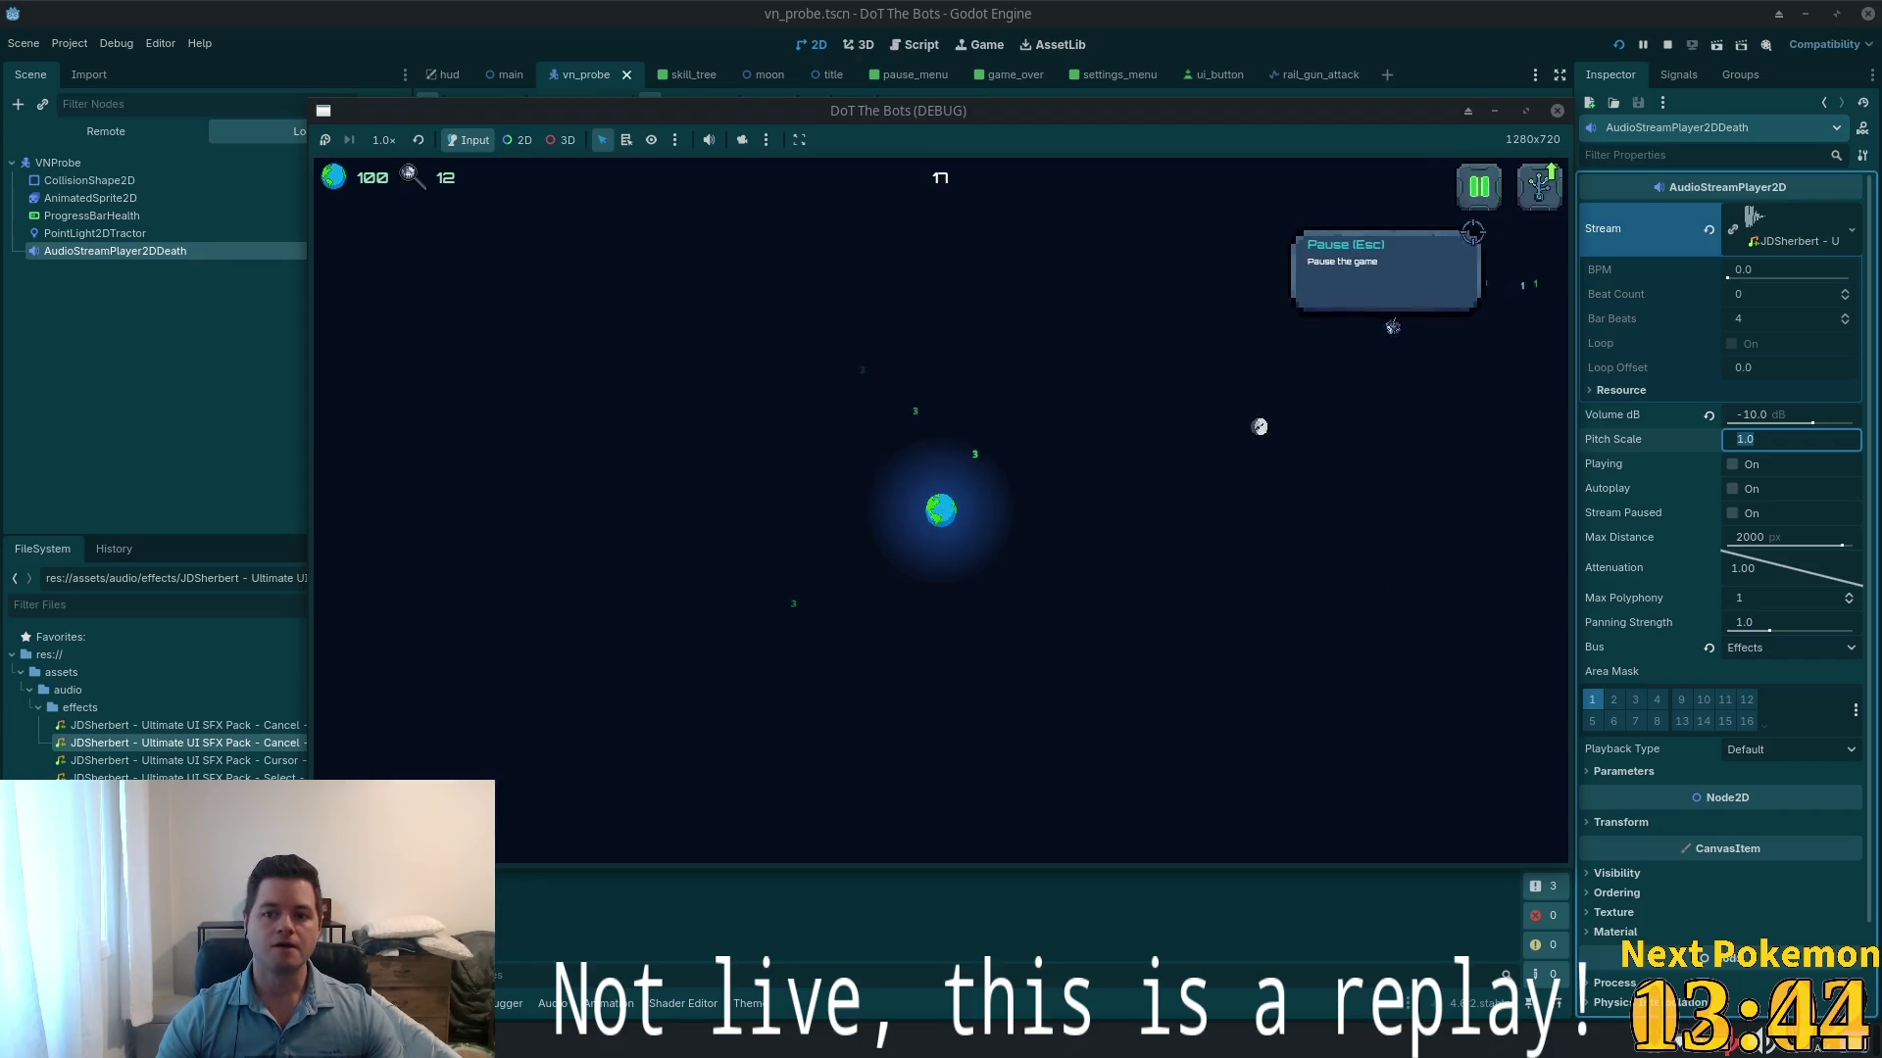
{"action": "key", "text": "Escape"}
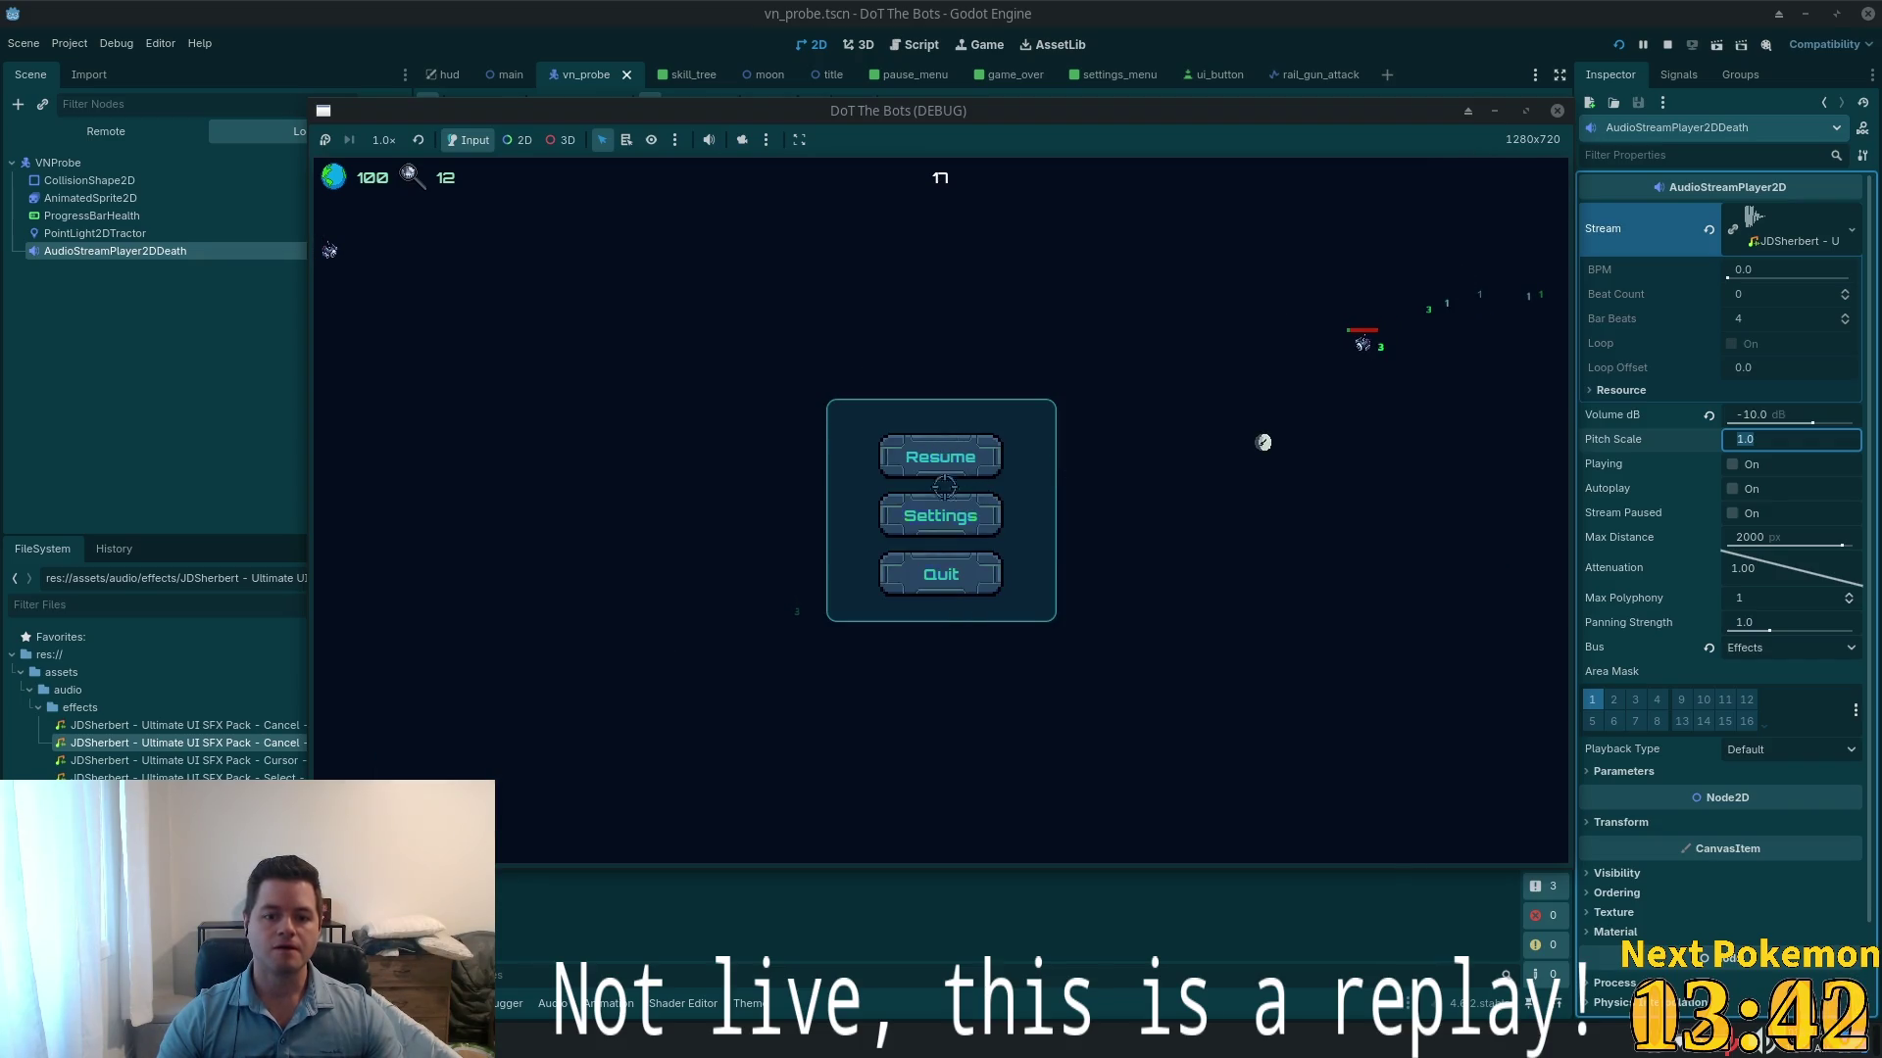
- Open the pause menu's Settings, test the Effects slider, browse Graphics, General and Sound, then stop the game
{"action": "left_click", "coordinate": [938, 509]}
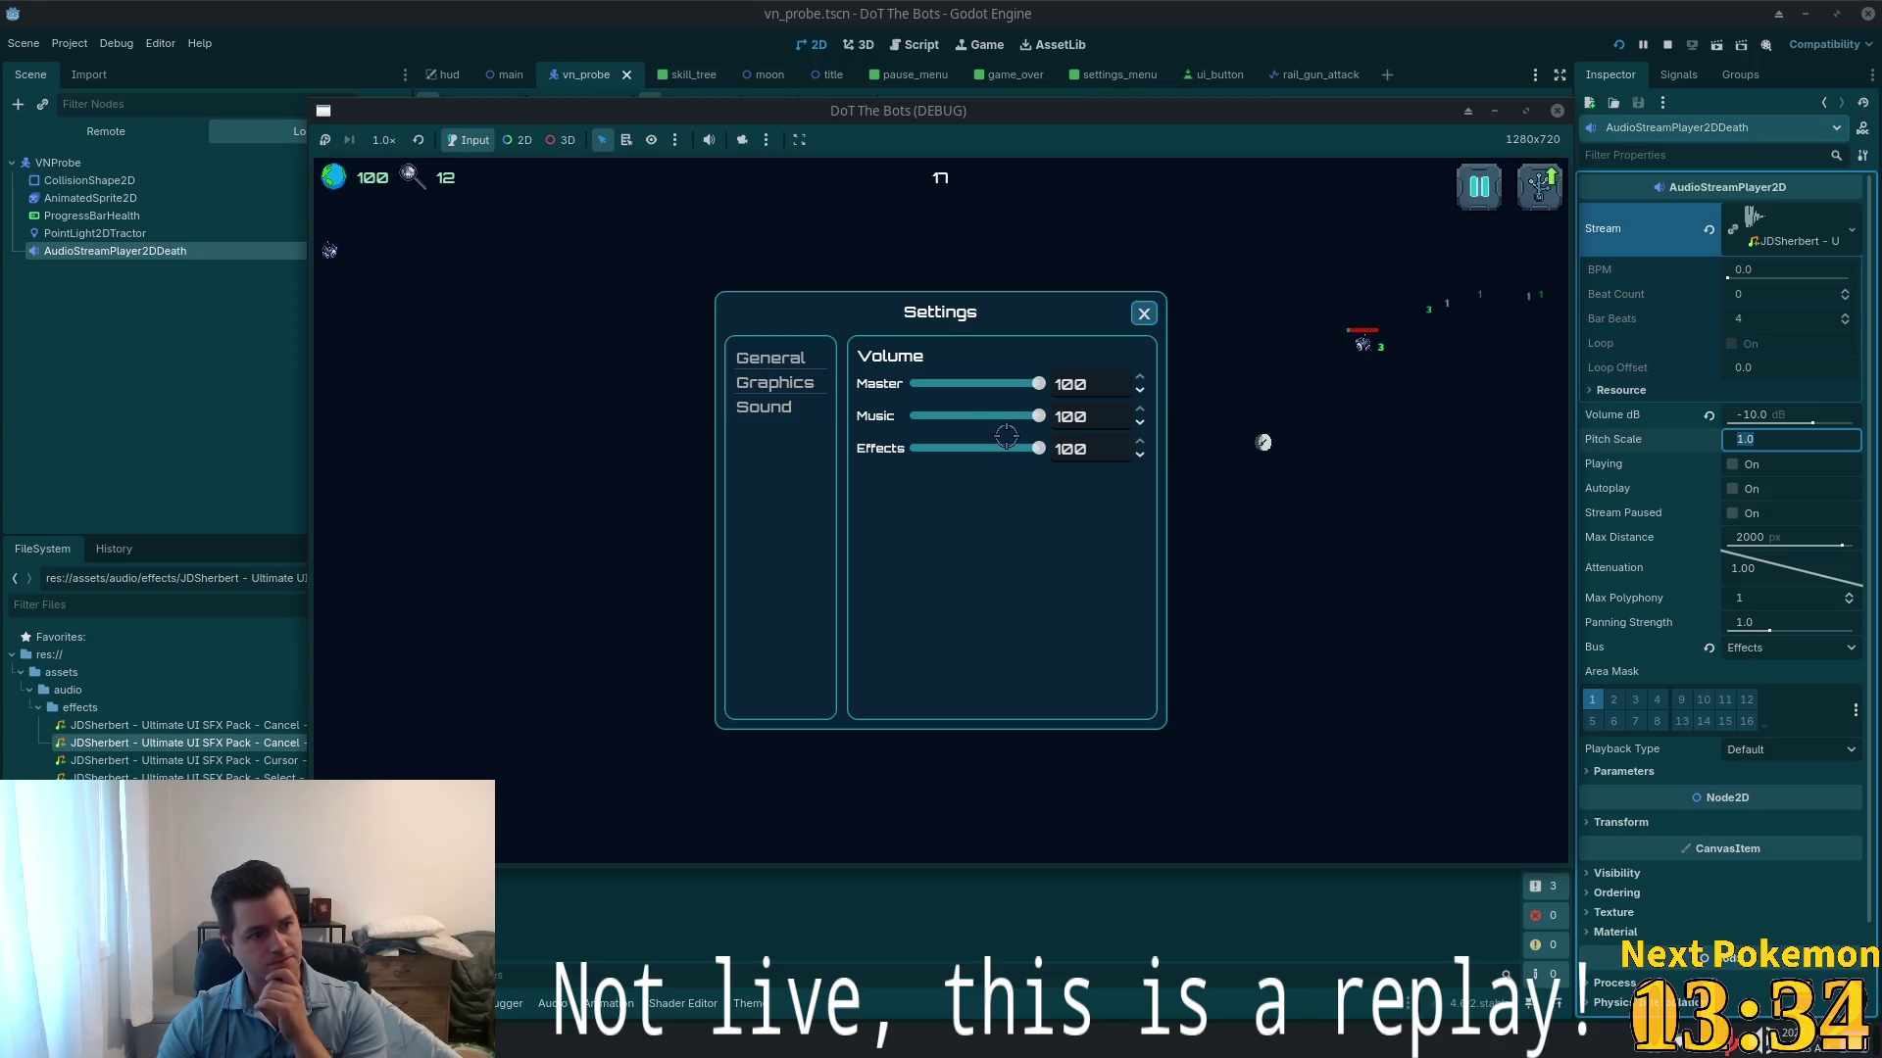
{"action": "mouse_move", "coordinate": [1037, 449]}
{"action": "left_mouse_down"}
{"action": "mouse_move", "coordinate": [977, 448]}
{"action": "mouse_move", "coordinate": [1127, 443]}
{"action": "left_mouse_up"}
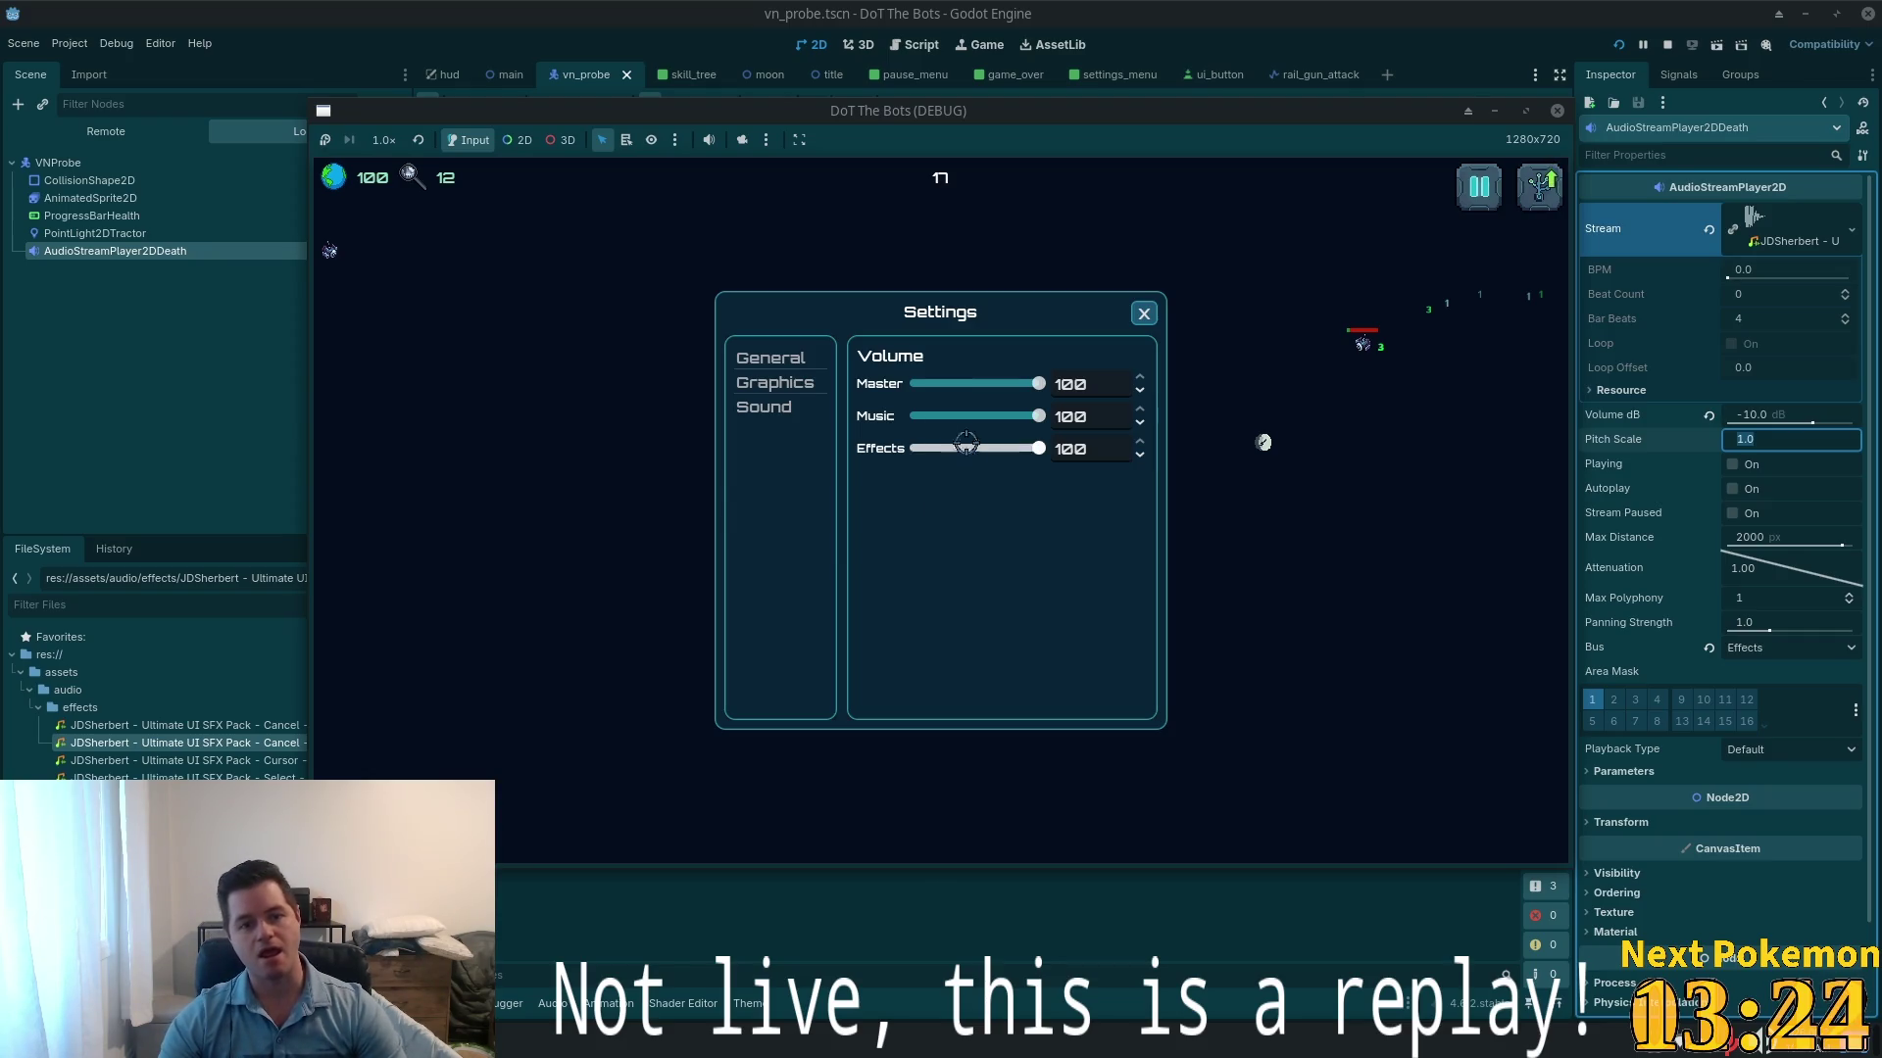
{"action": "left_click", "coordinate": [774, 383]}
{"action": "left_click", "coordinate": [771, 358]}
{"action": "left_click", "coordinate": [774, 403]}
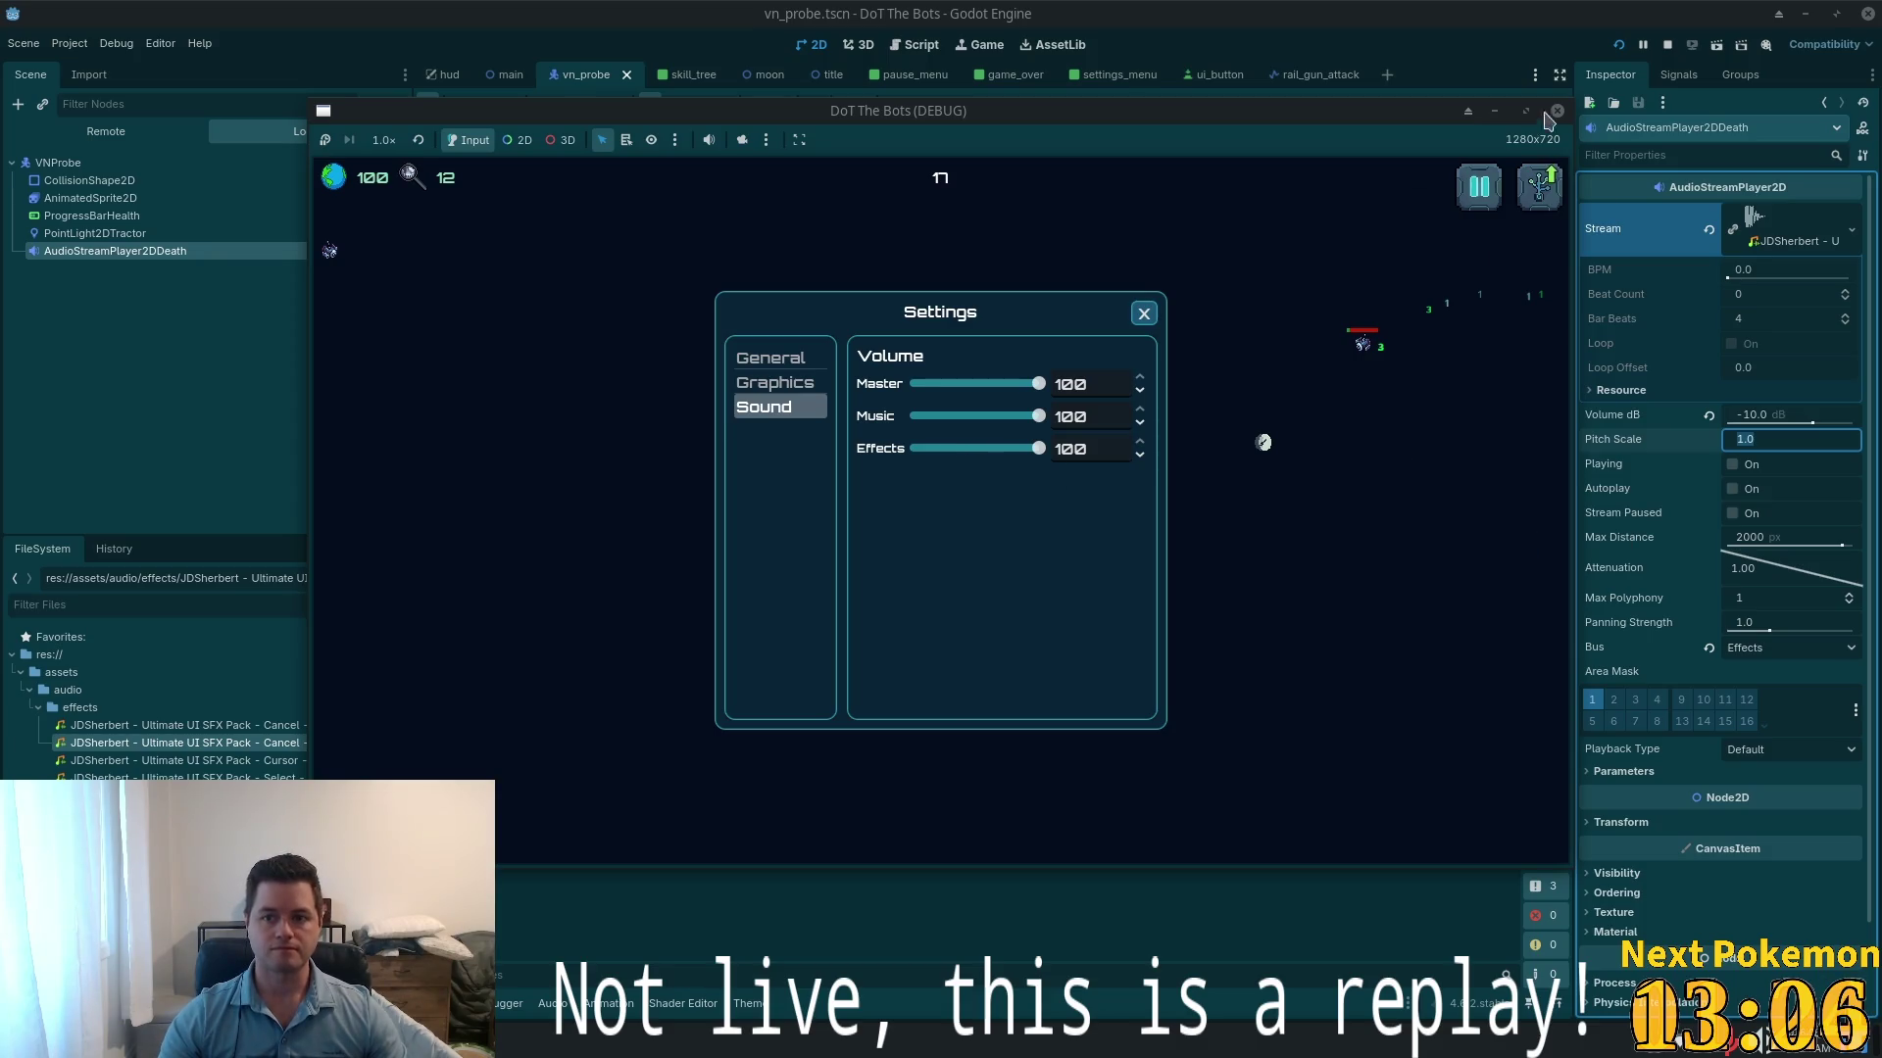
{"action": "left_click", "coordinate": [1666, 45]}
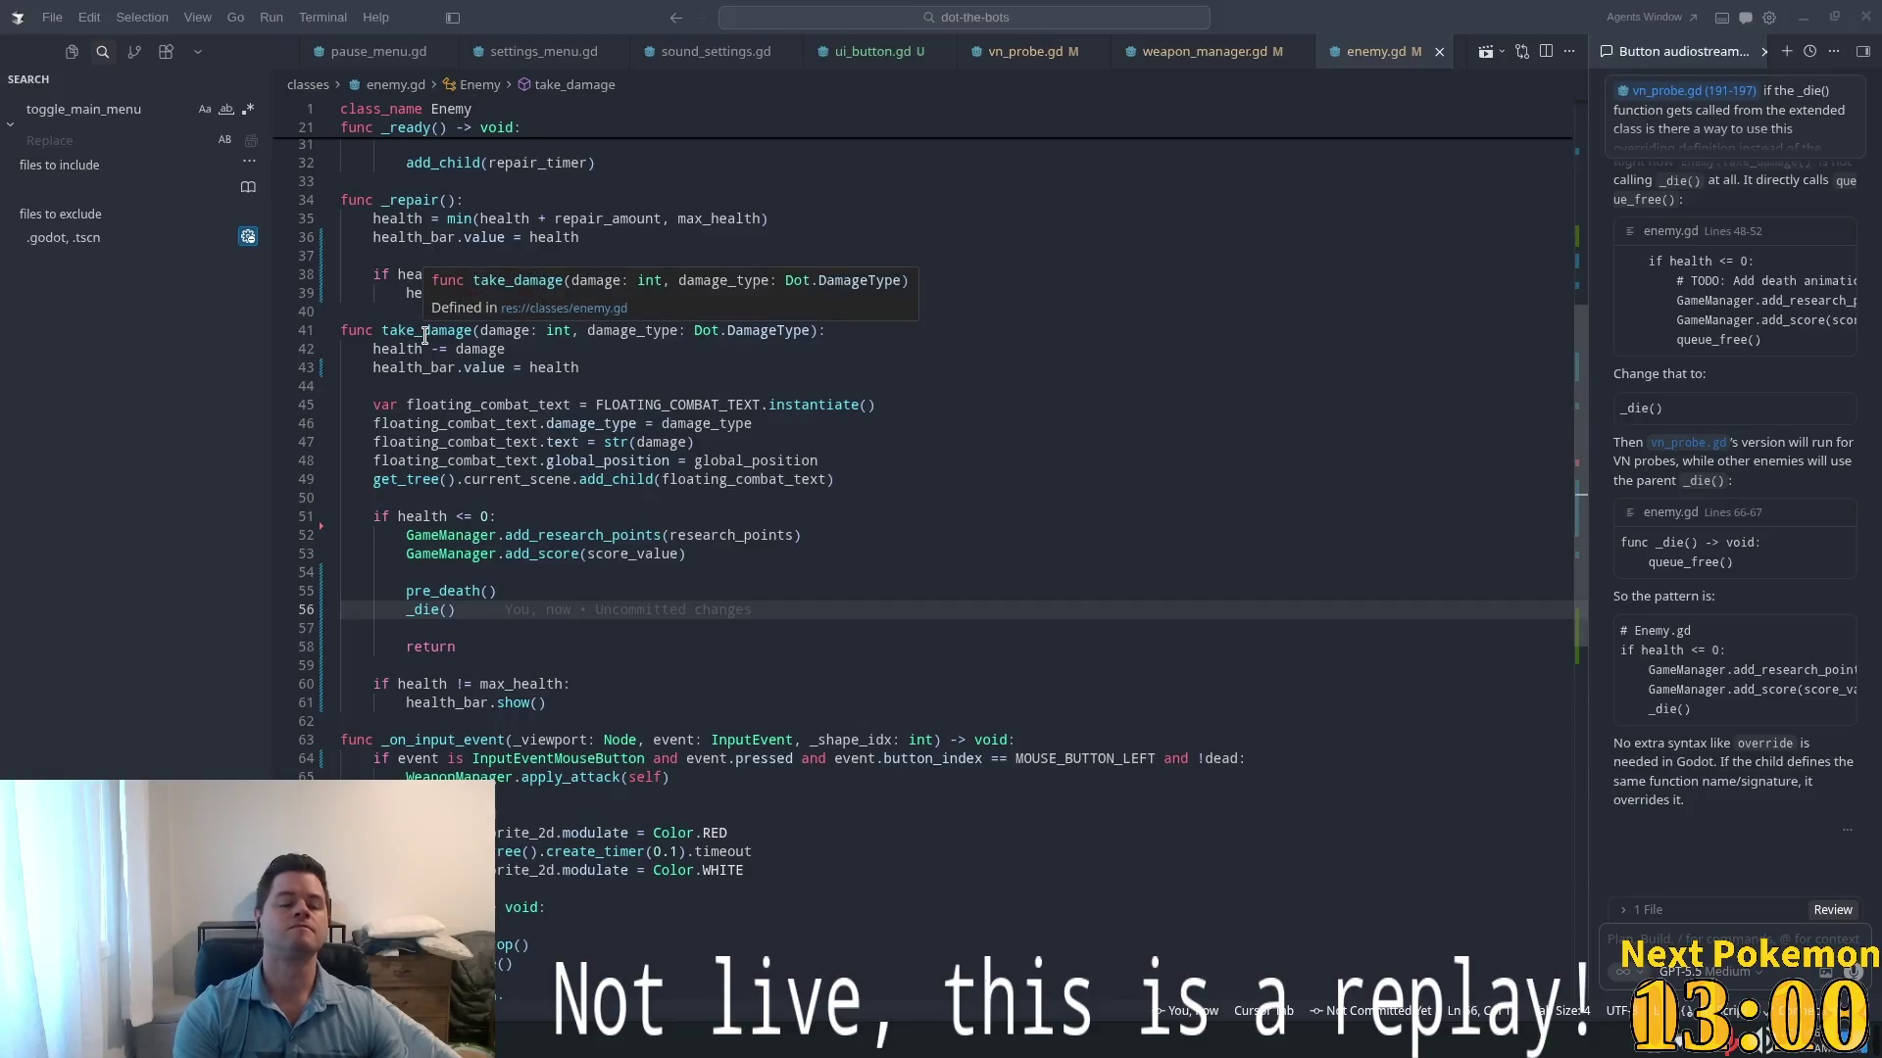
- Open the settings_menu.tscn scene through quick resource search
{"action": "key", "text": "shift+alt+o"}
{"action": "type", "text": "settings"}
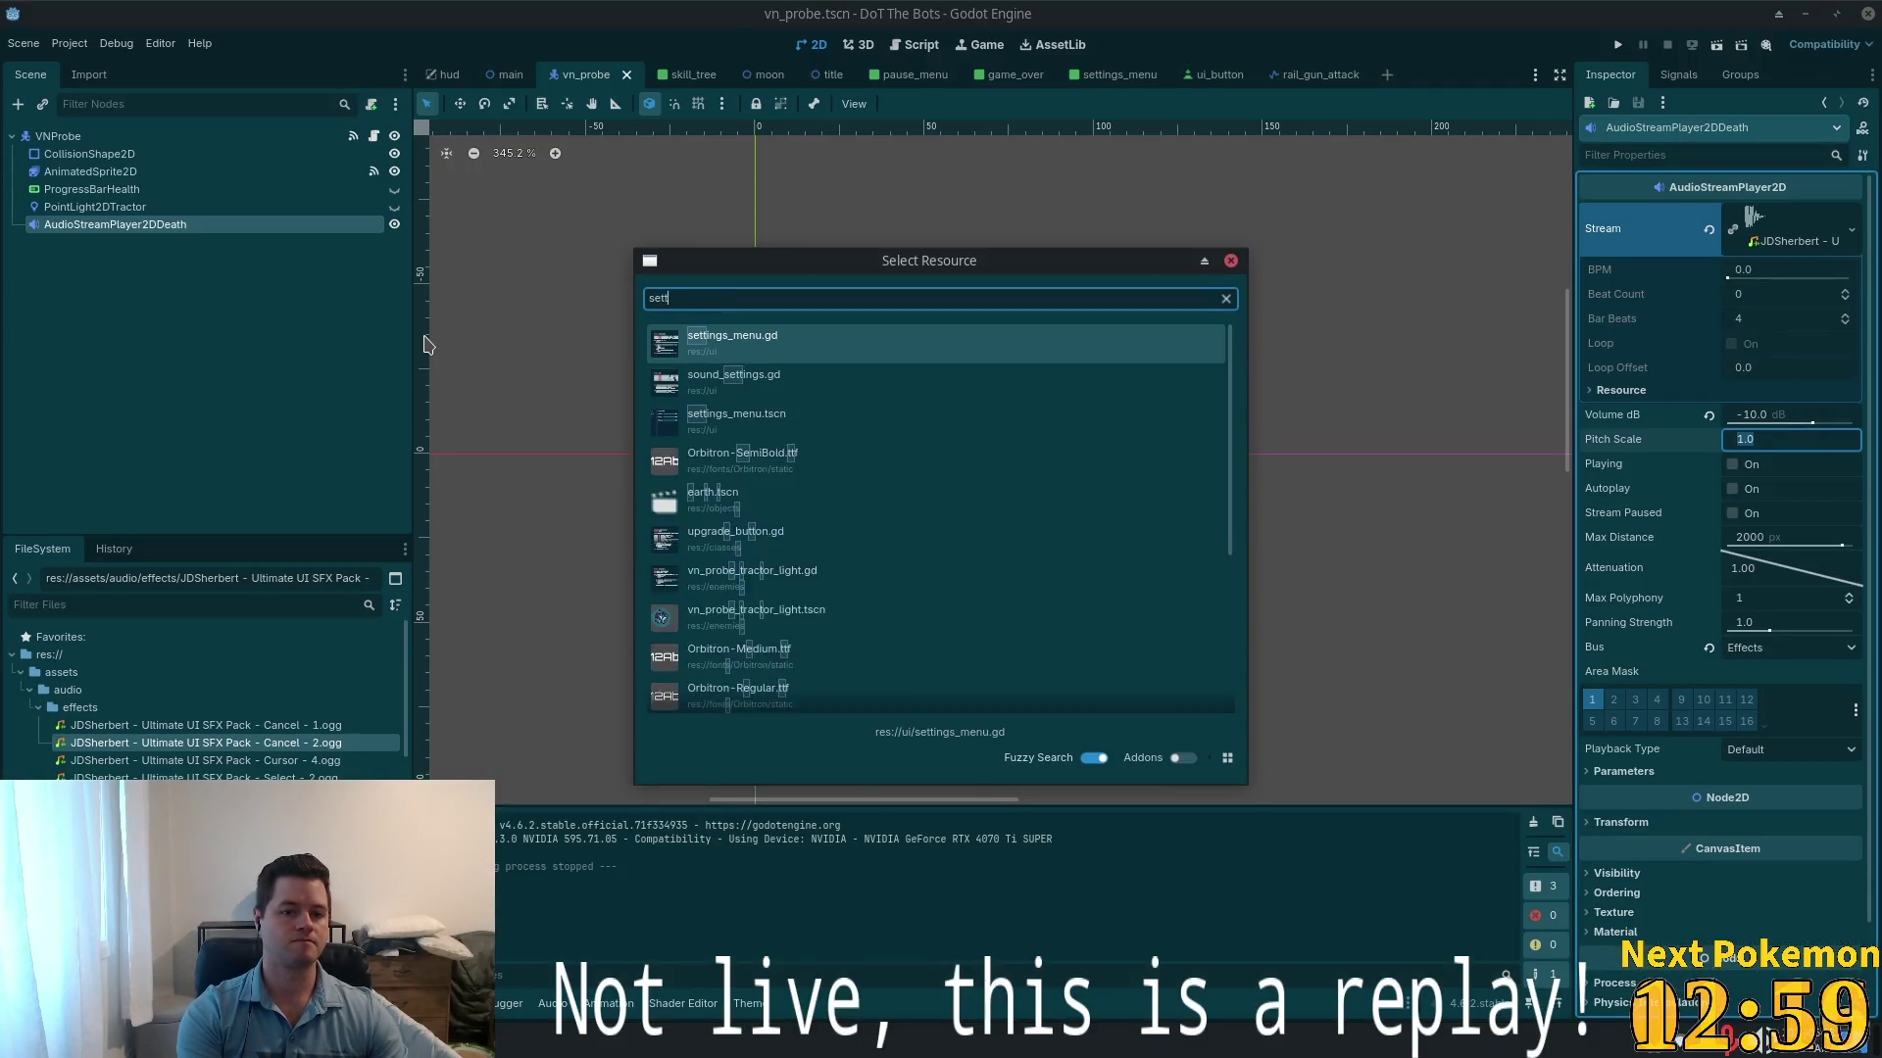
{"action": "key", "text": "Down"}
{"action": "key", "text": "Down"}
{"action": "key", "text": "Return"}
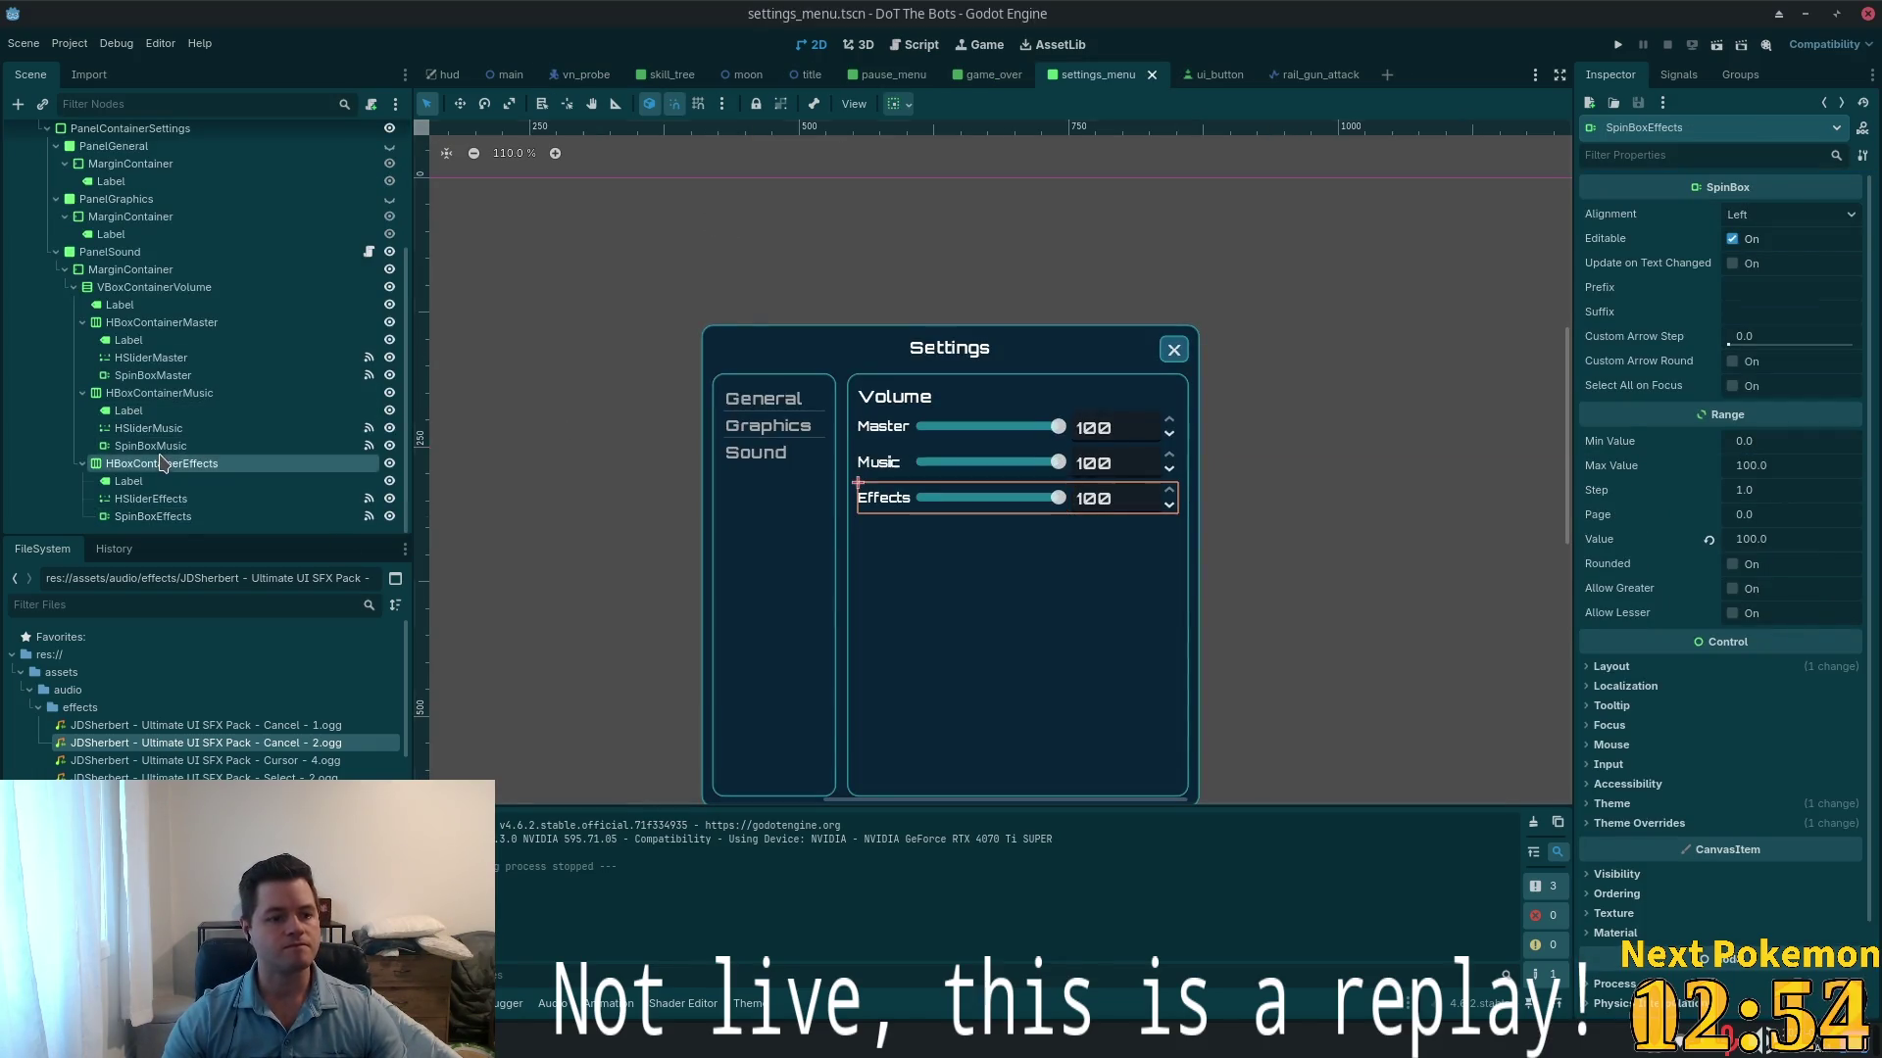
- Duplicate the Effects volume row as HBoxContainerUI and change its label text to 'UI'
{"action": "left_click", "coordinate": [239, 464]}
{"action": "key", "text": "ctrl+d"}
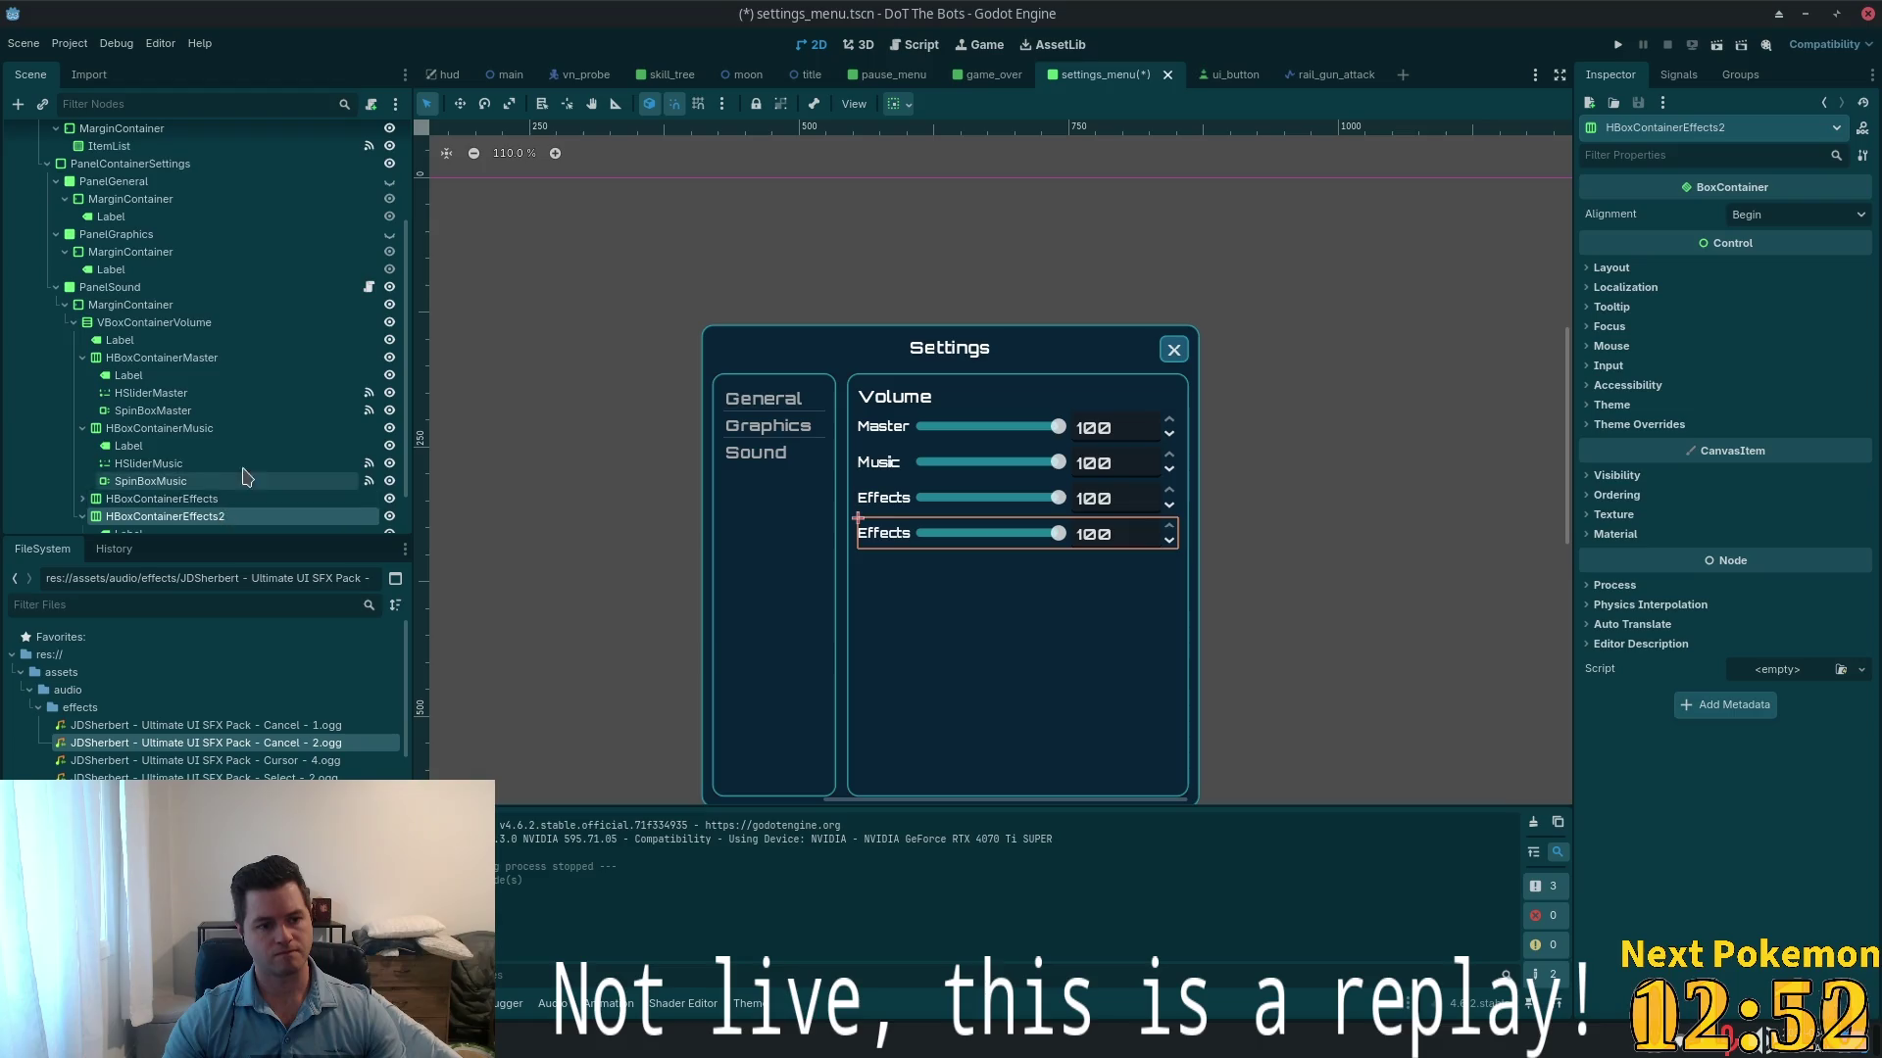
{"action": "left_click", "coordinate": [185, 463]}
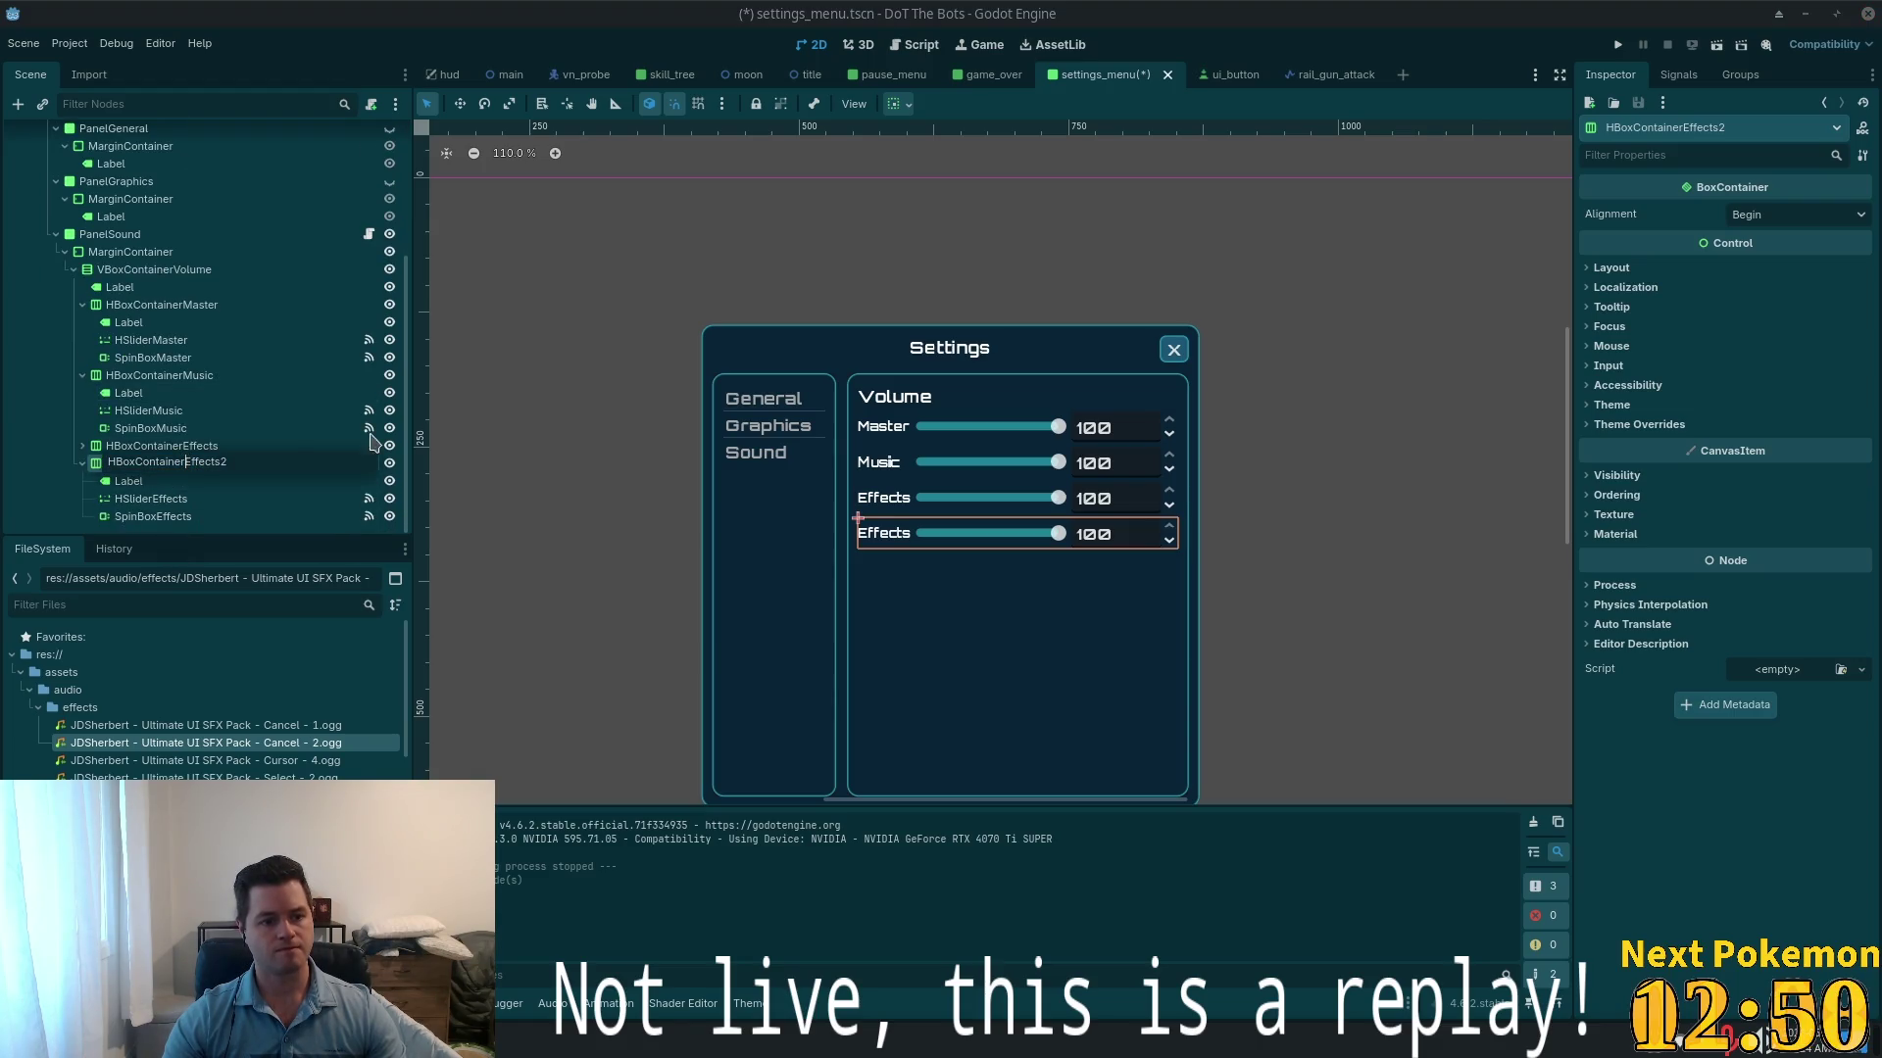
{"action": "type", "text": "U"}
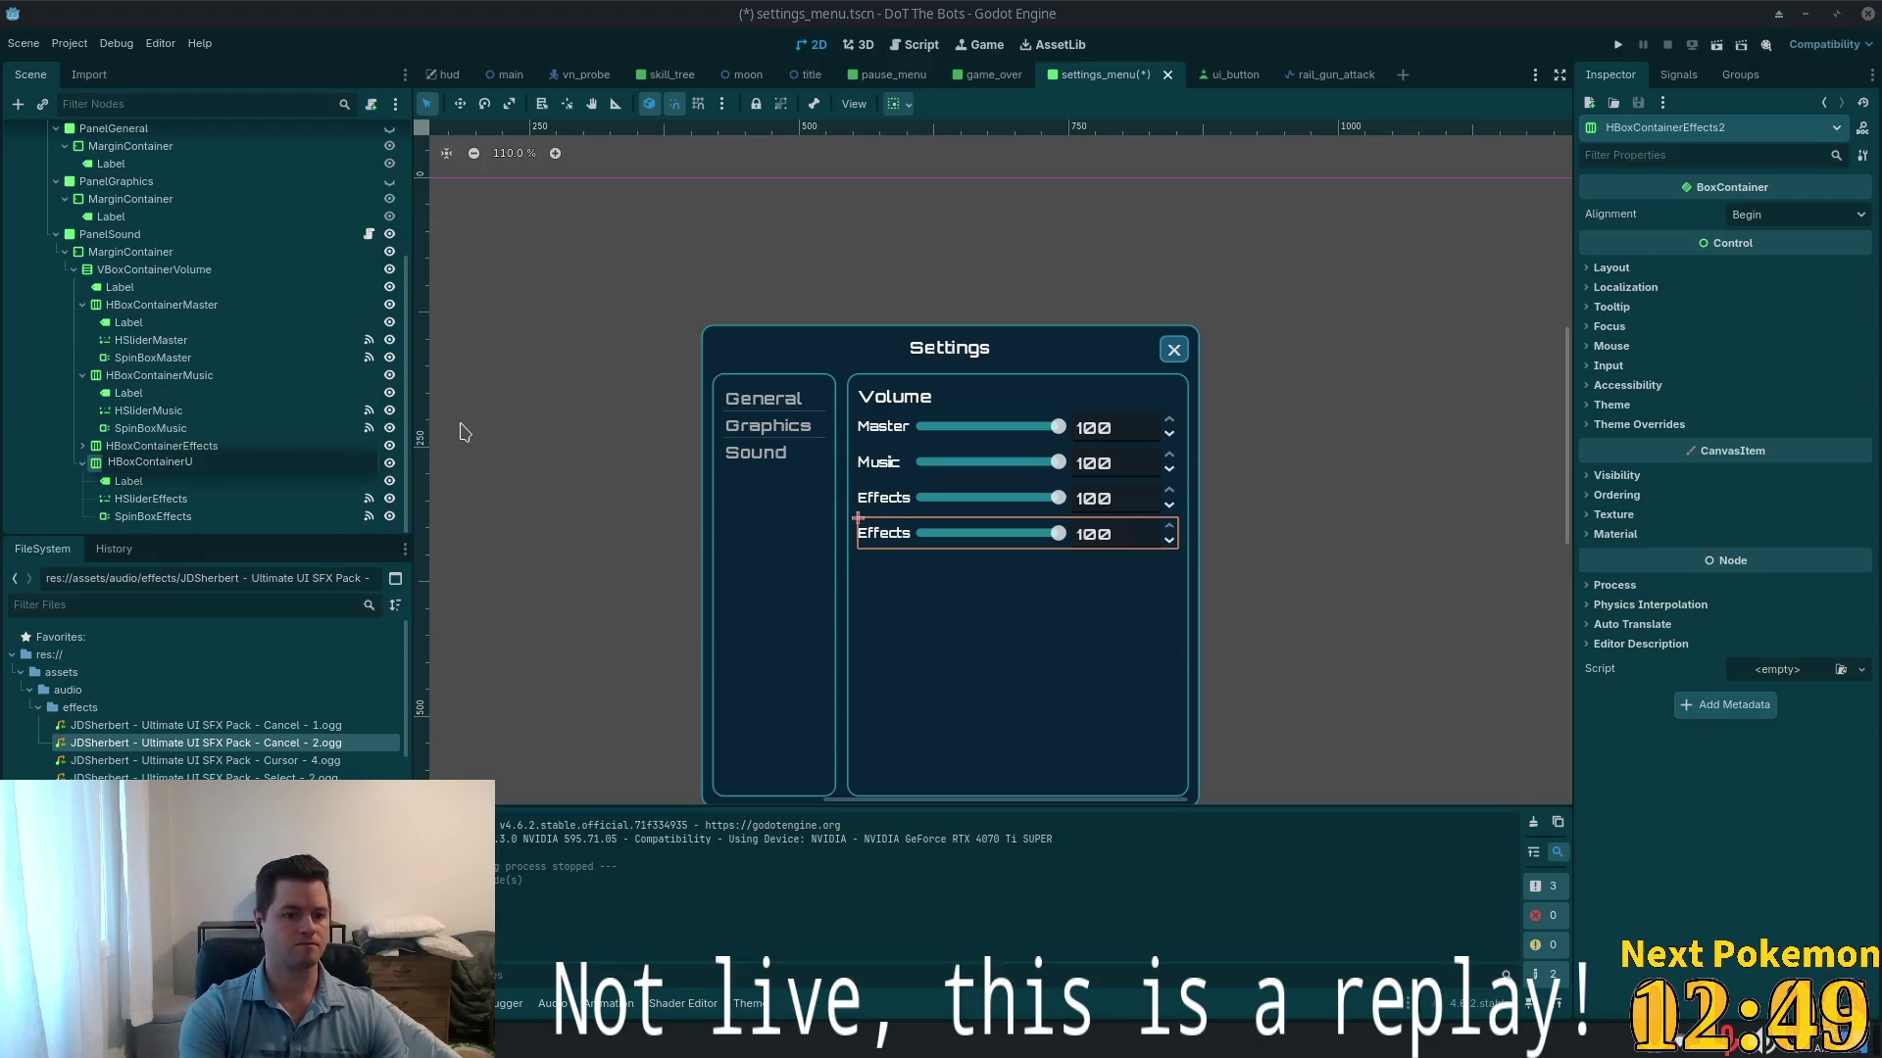
{"action": "type", "text": "I"}
{"action": "key", "text": "Return"}
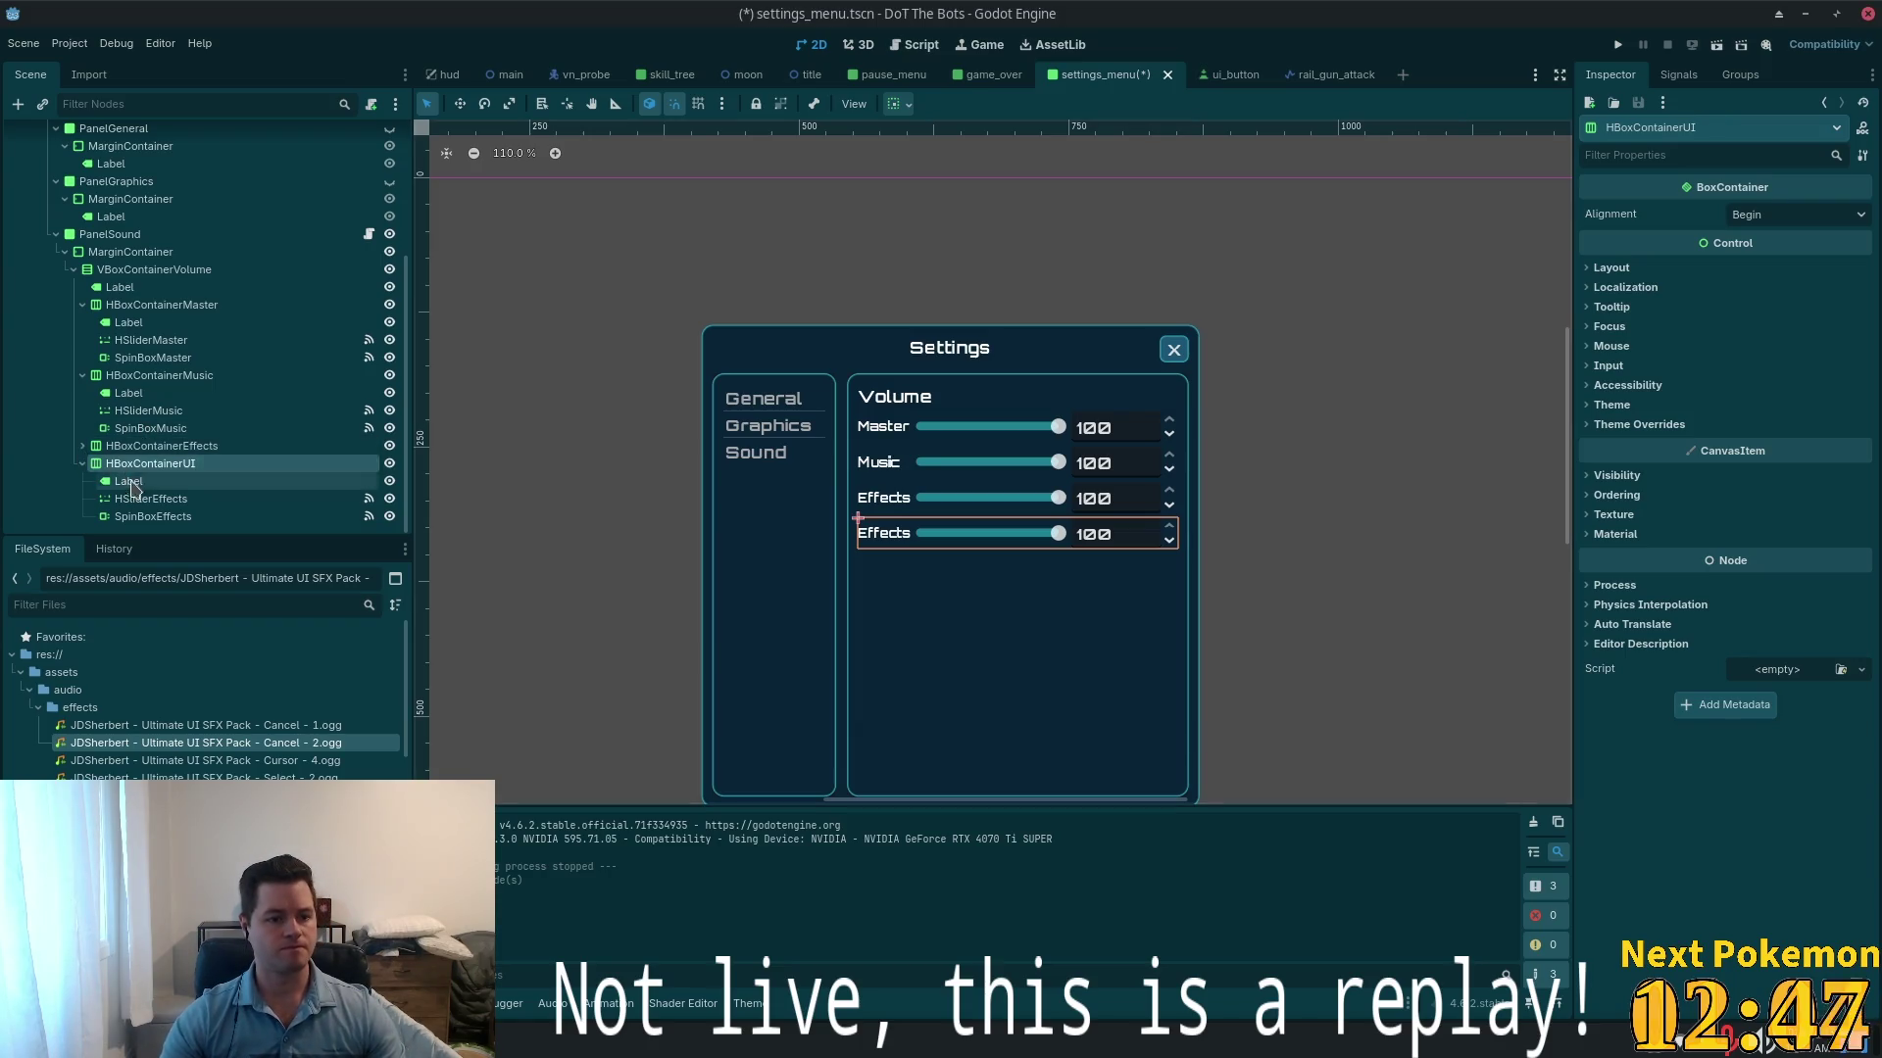
{"action": "left_click", "coordinate": [132, 483]}
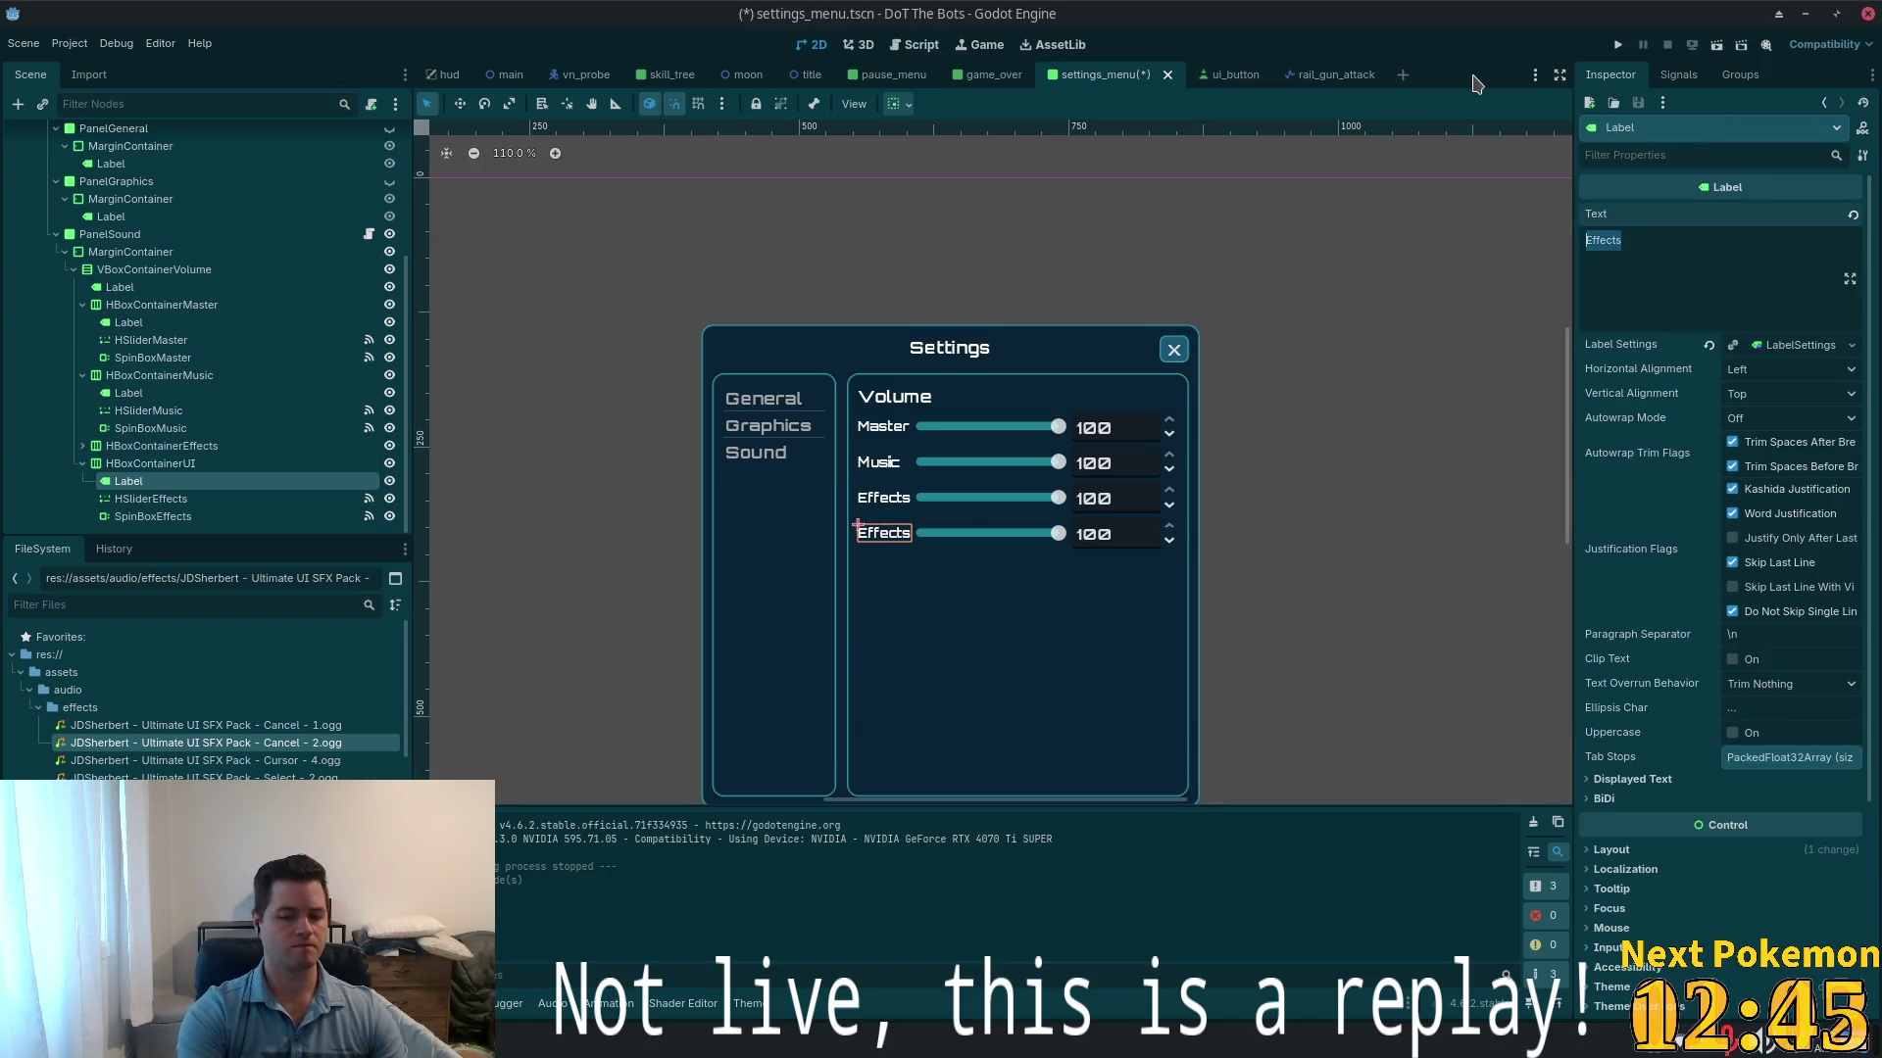
{"action": "type", "text": "UI"}
- Rename the new row's slider to HSliderUI and its spin box to SpinBoxUI
{"action": "left_click", "coordinate": [299, 516]}
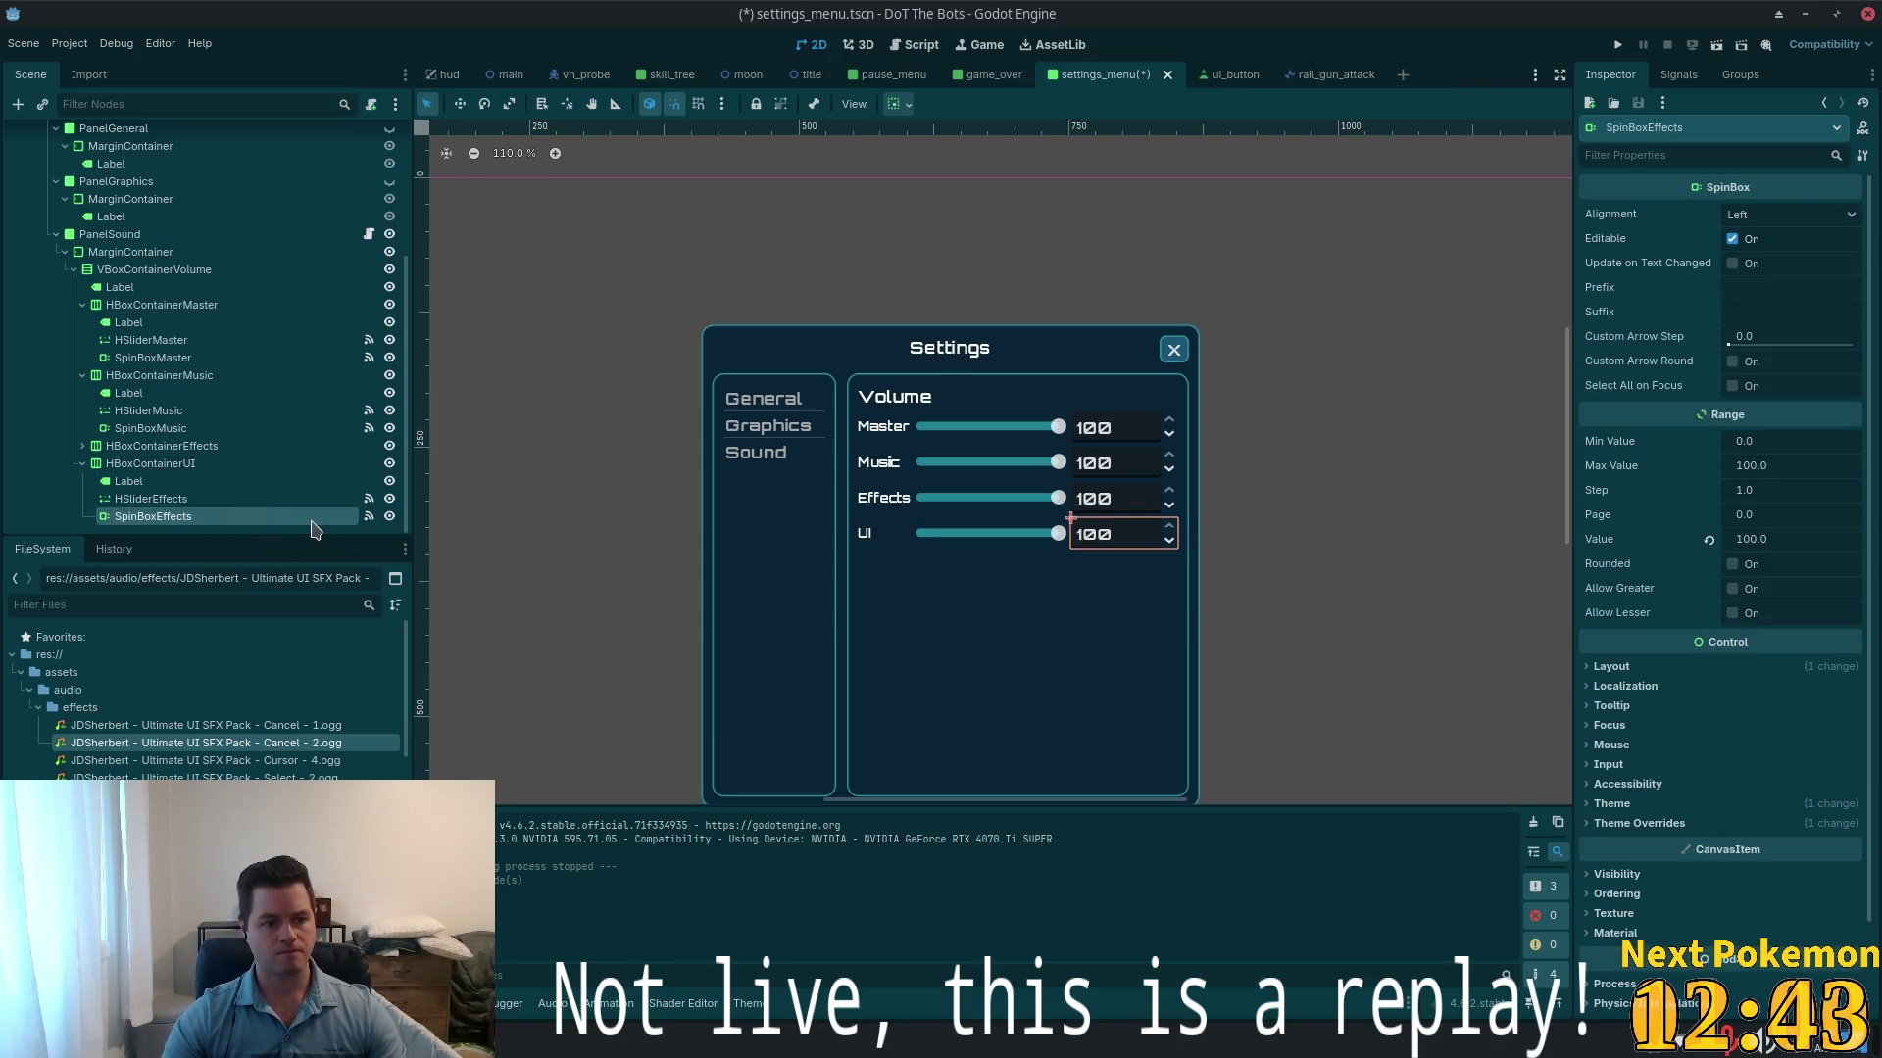
{"action": "left_click", "coordinate": [274, 500]}
{"action": "double_click", "coordinate": [233, 501]}
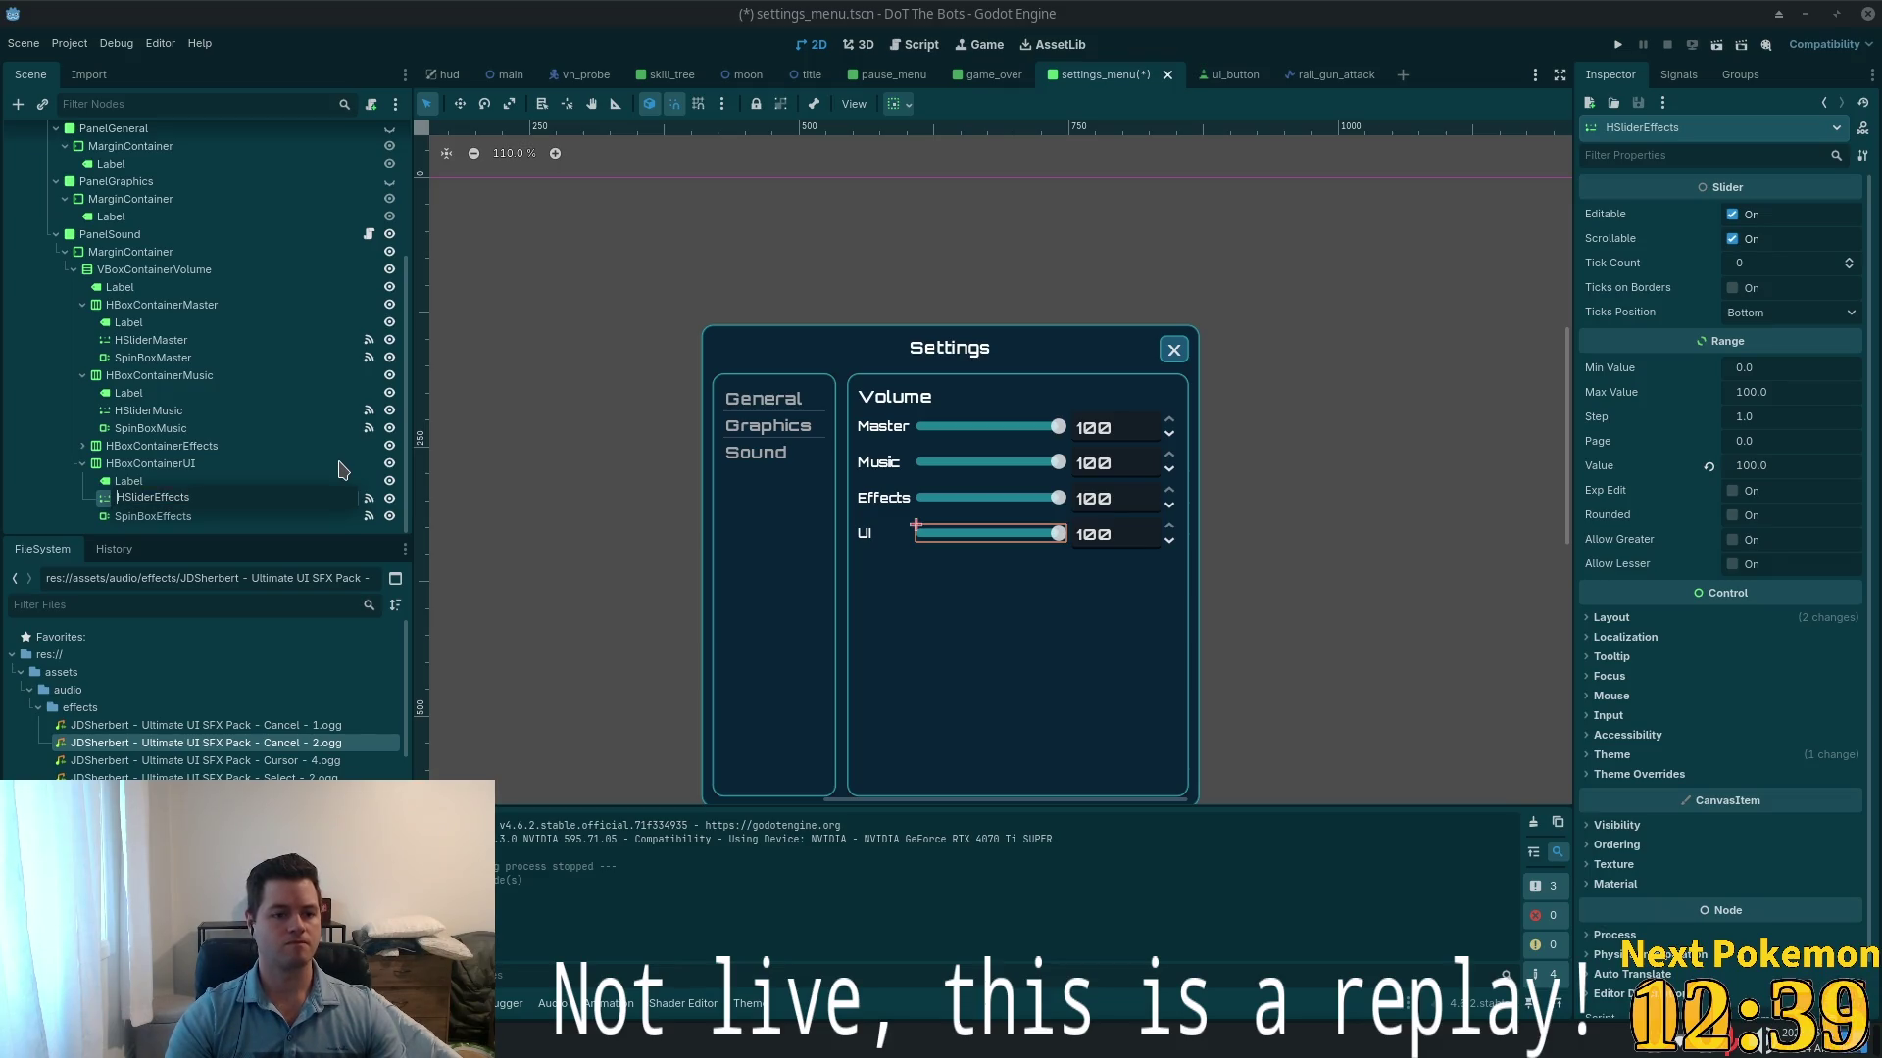
{"action": "key", "text": "Right"}
{"action": "key", "text": "Right"}
{"action": "key", "text": "Right"}
{"action": "key", "text": "shift+End"}
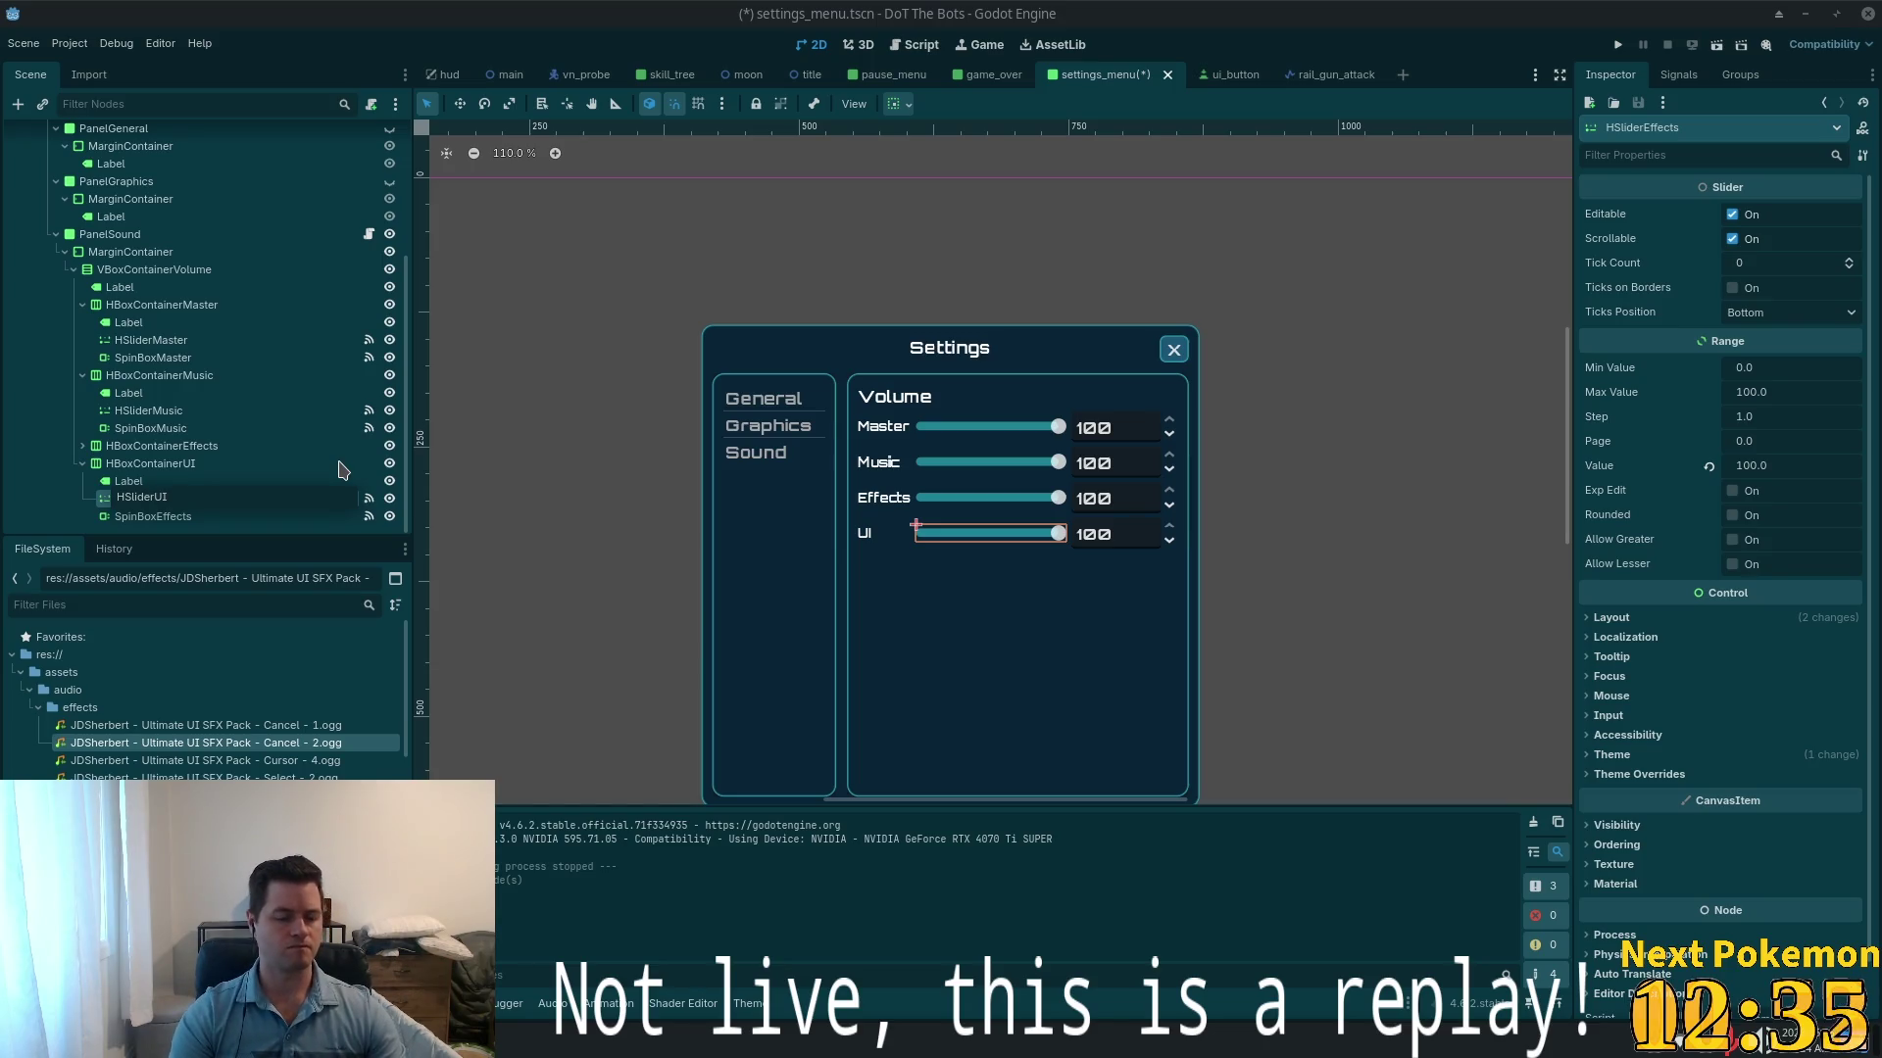
{"action": "double_click", "coordinate": [298, 514]}
{"action": "type", "text": "UI"}
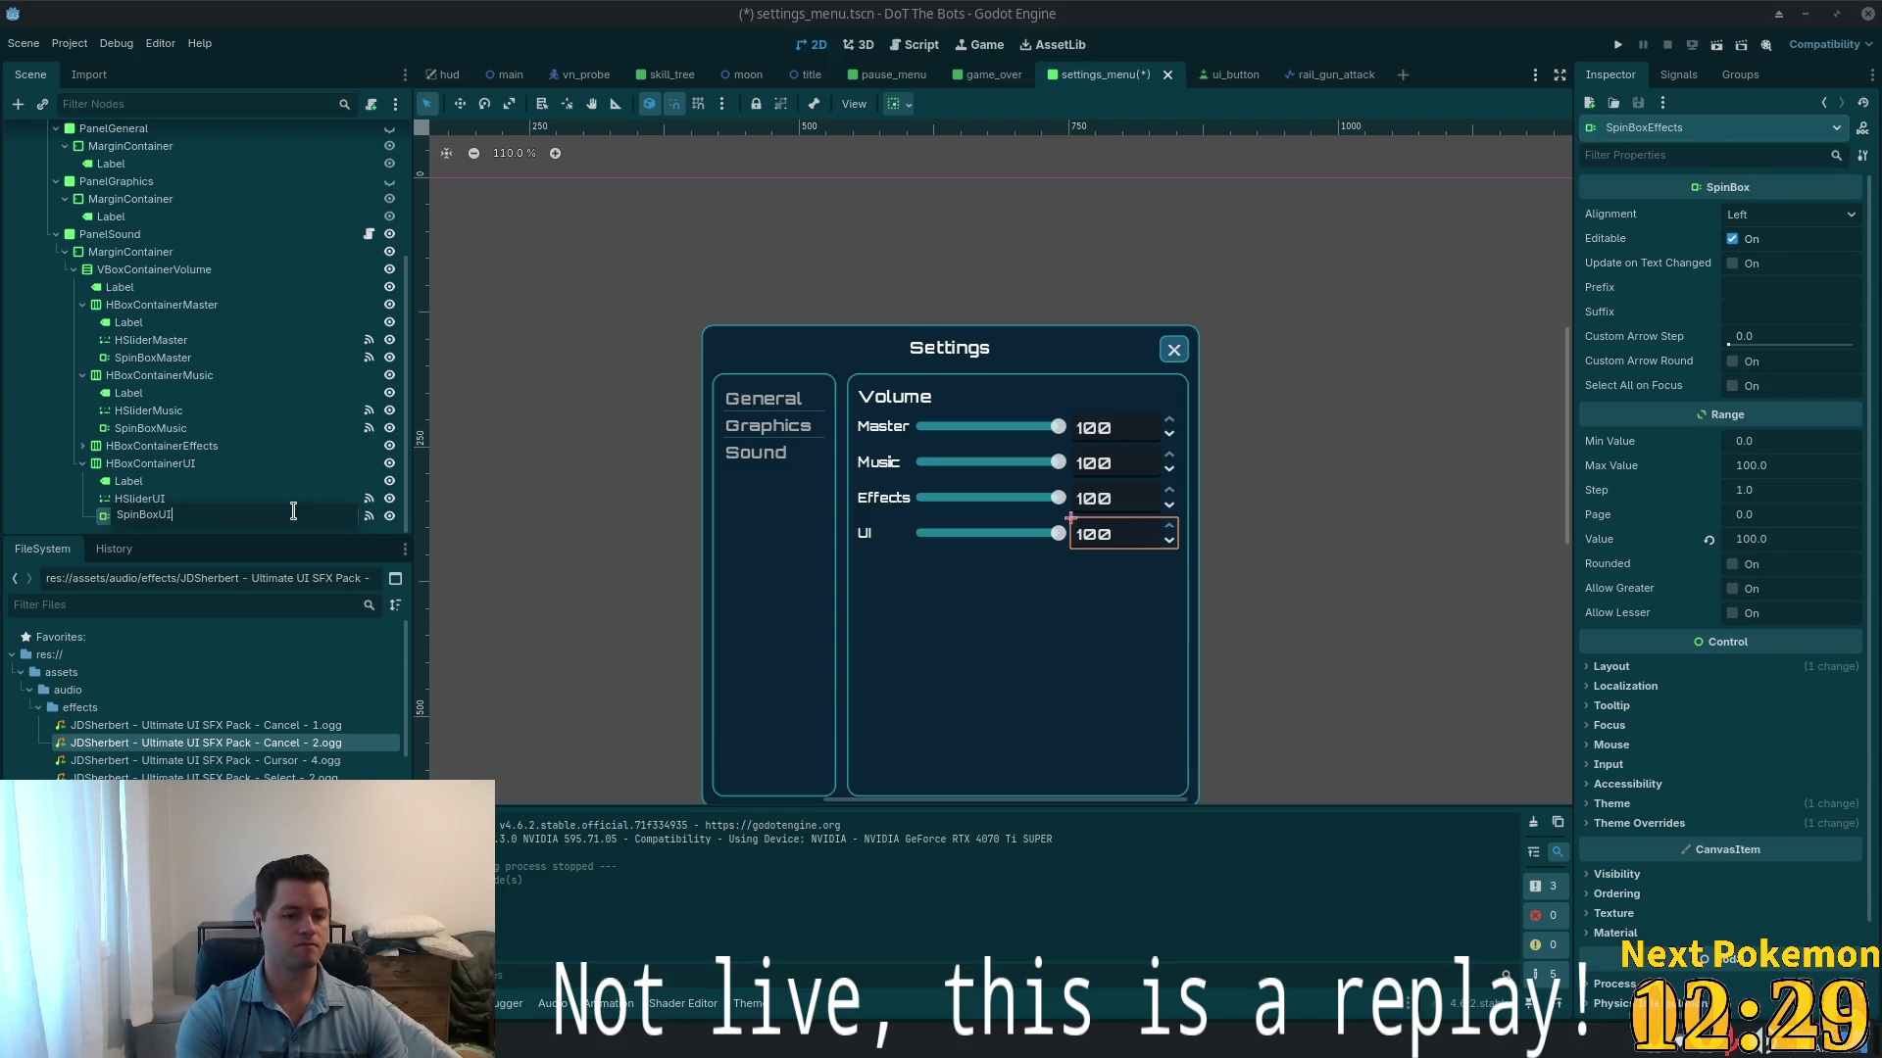
{"action": "key", "text": "Return"}
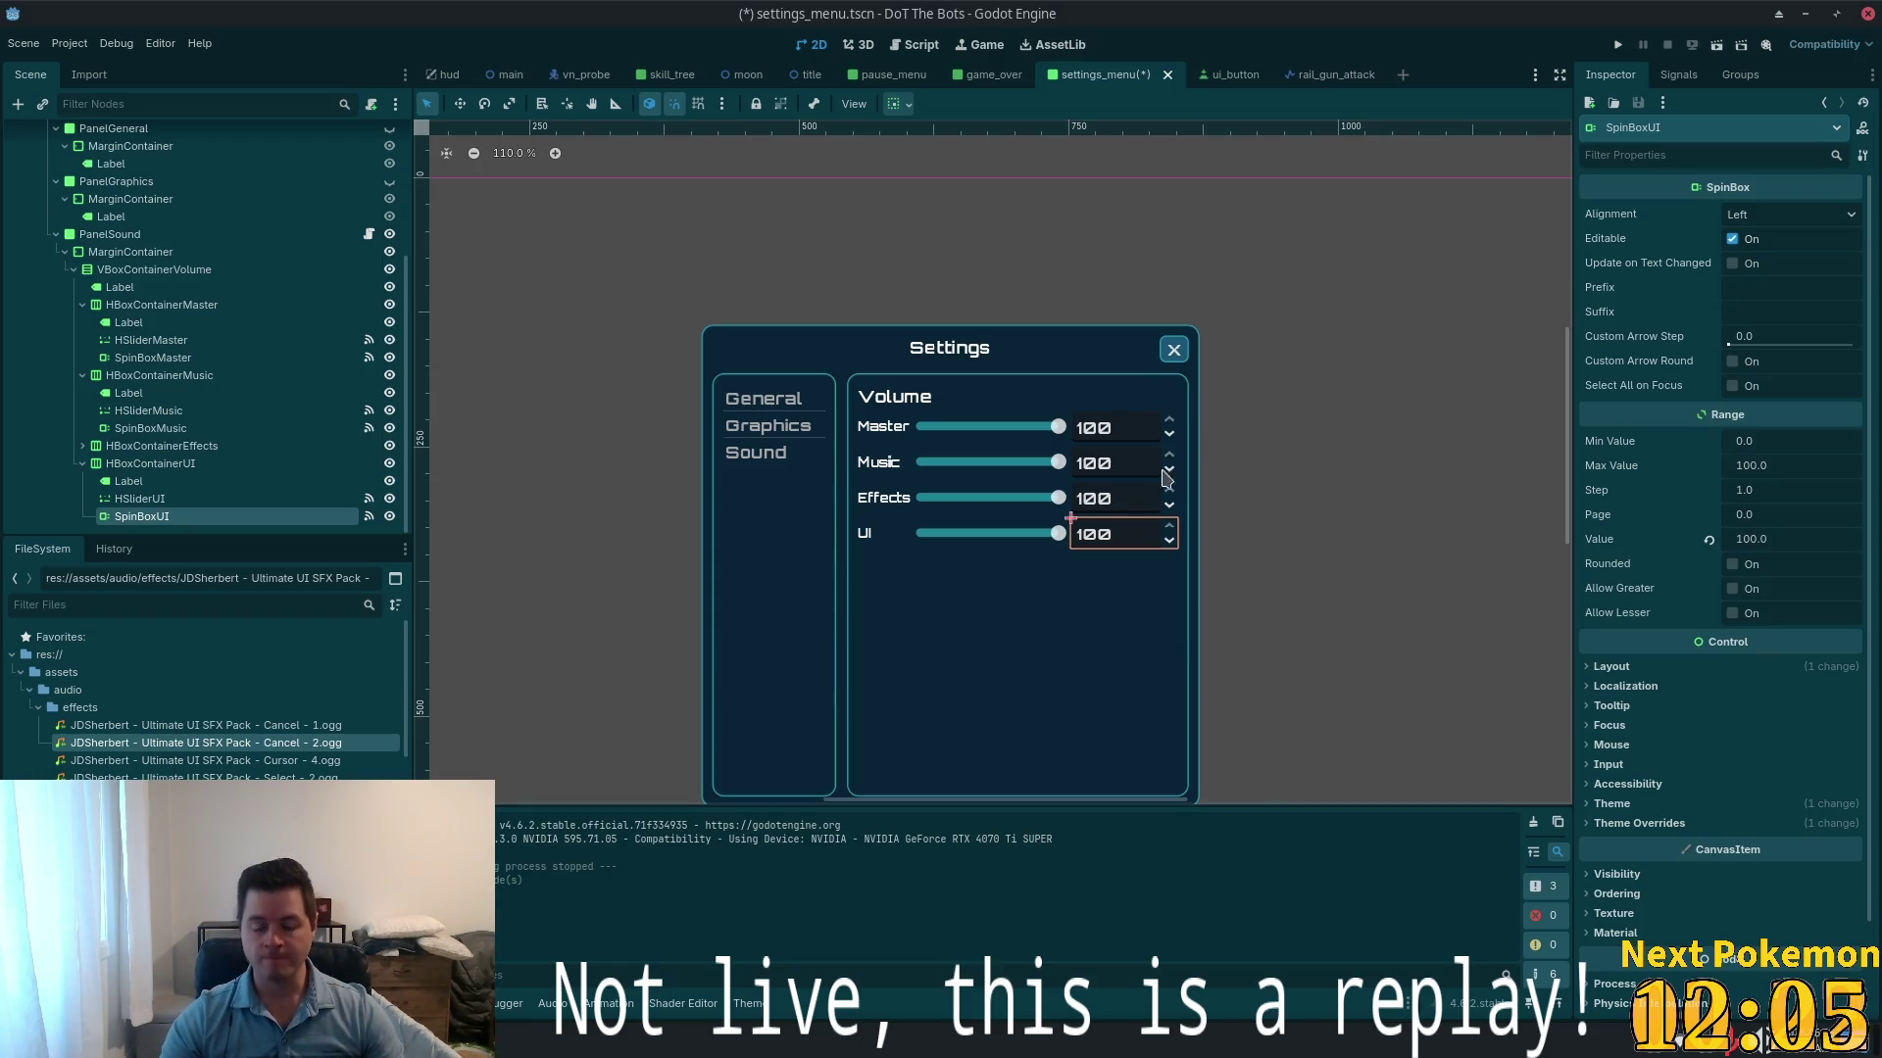
- Disconnect HSliderUI's value_changed from the Effects handler and connect it to PanelSound's new UI handler
{"action": "left_click", "coordinate": [245, 498]}
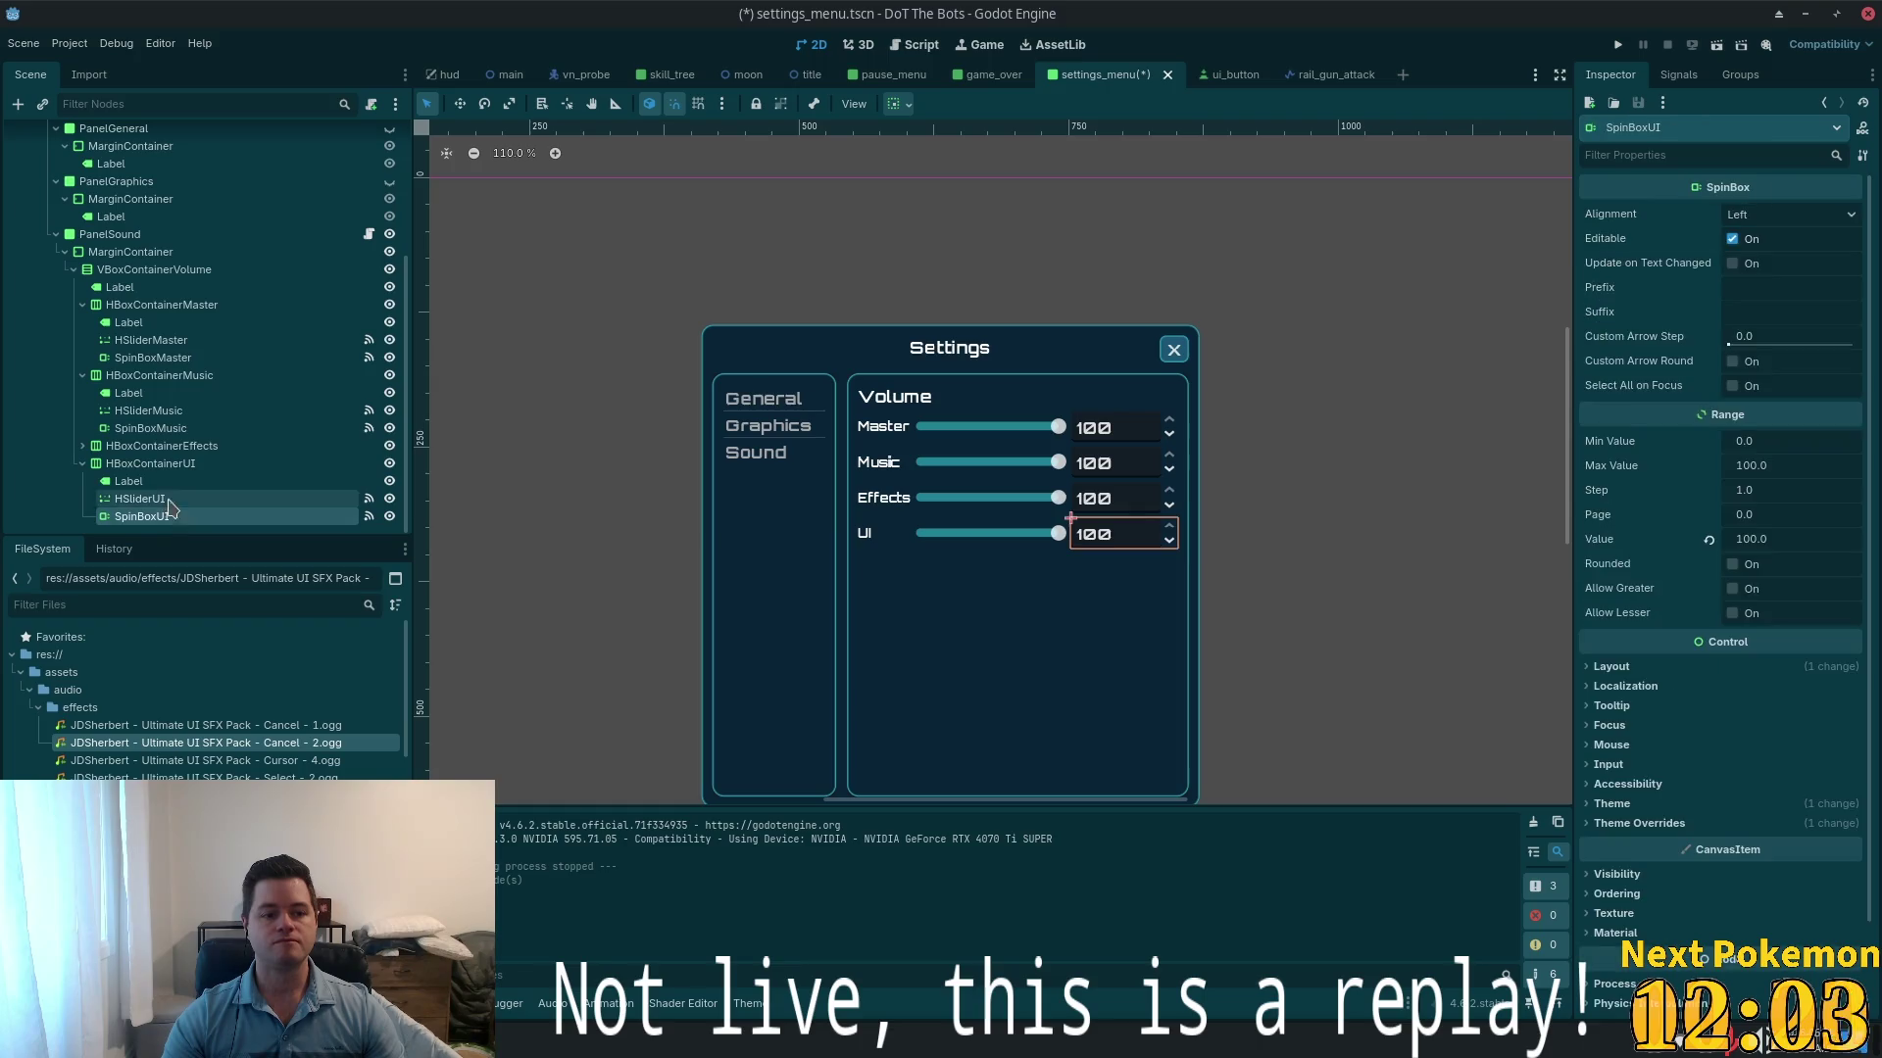
{"action": "left_click", "coordinate": [1674, 73]}
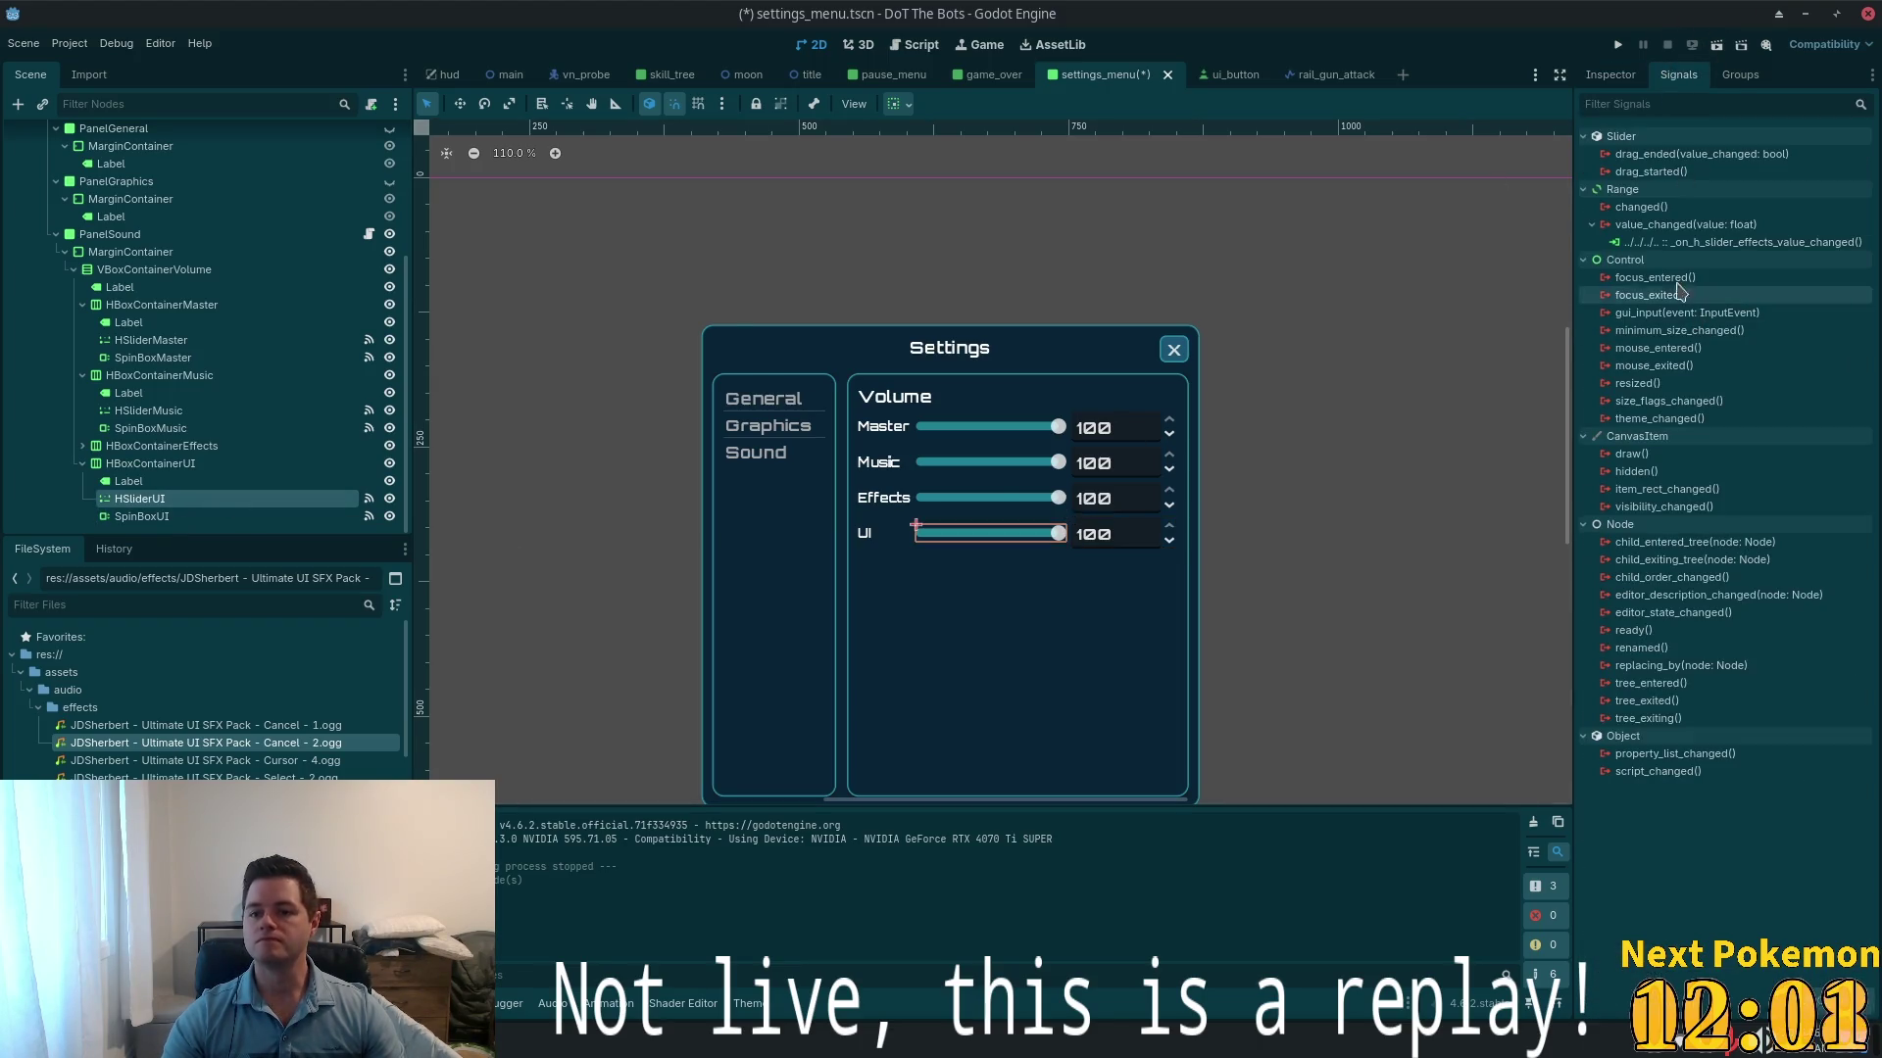
{"action": "left_click", "coordinate": [1842, 1019]}
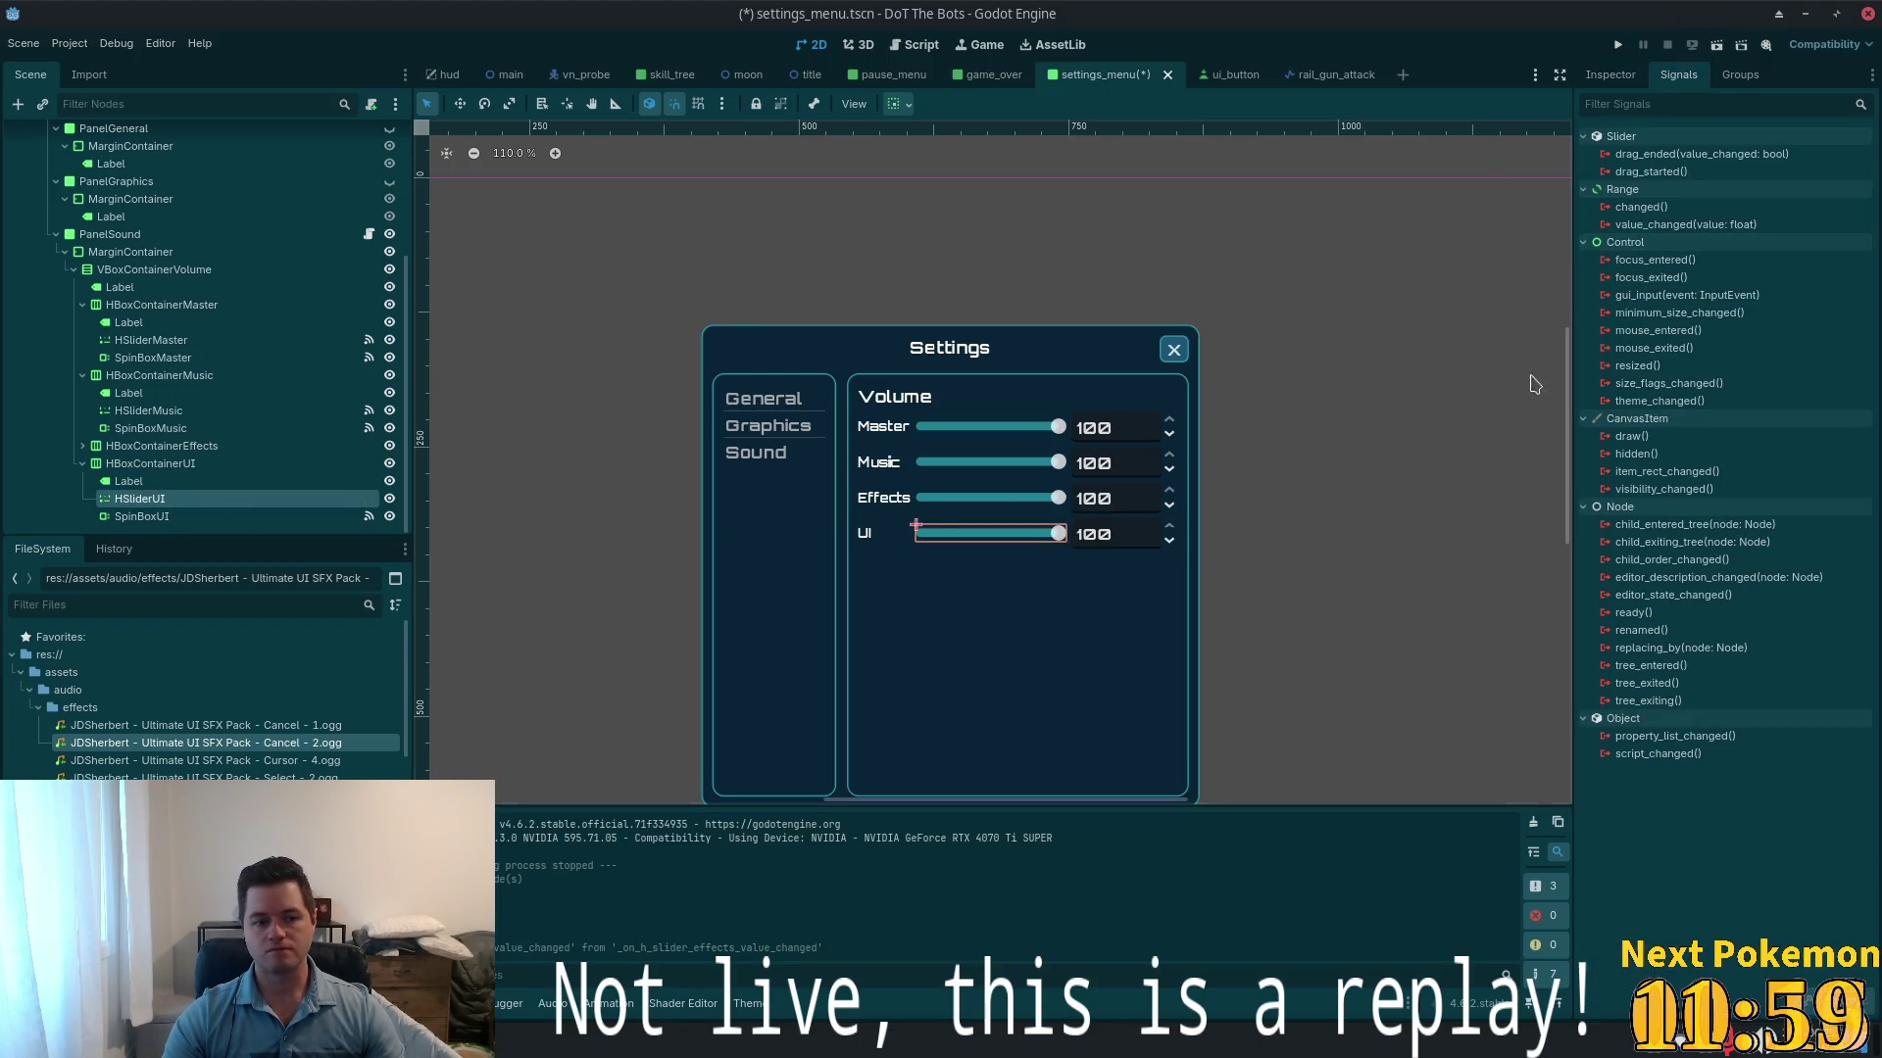
{"action": "double_click", "coordinate": [1686, 227]}
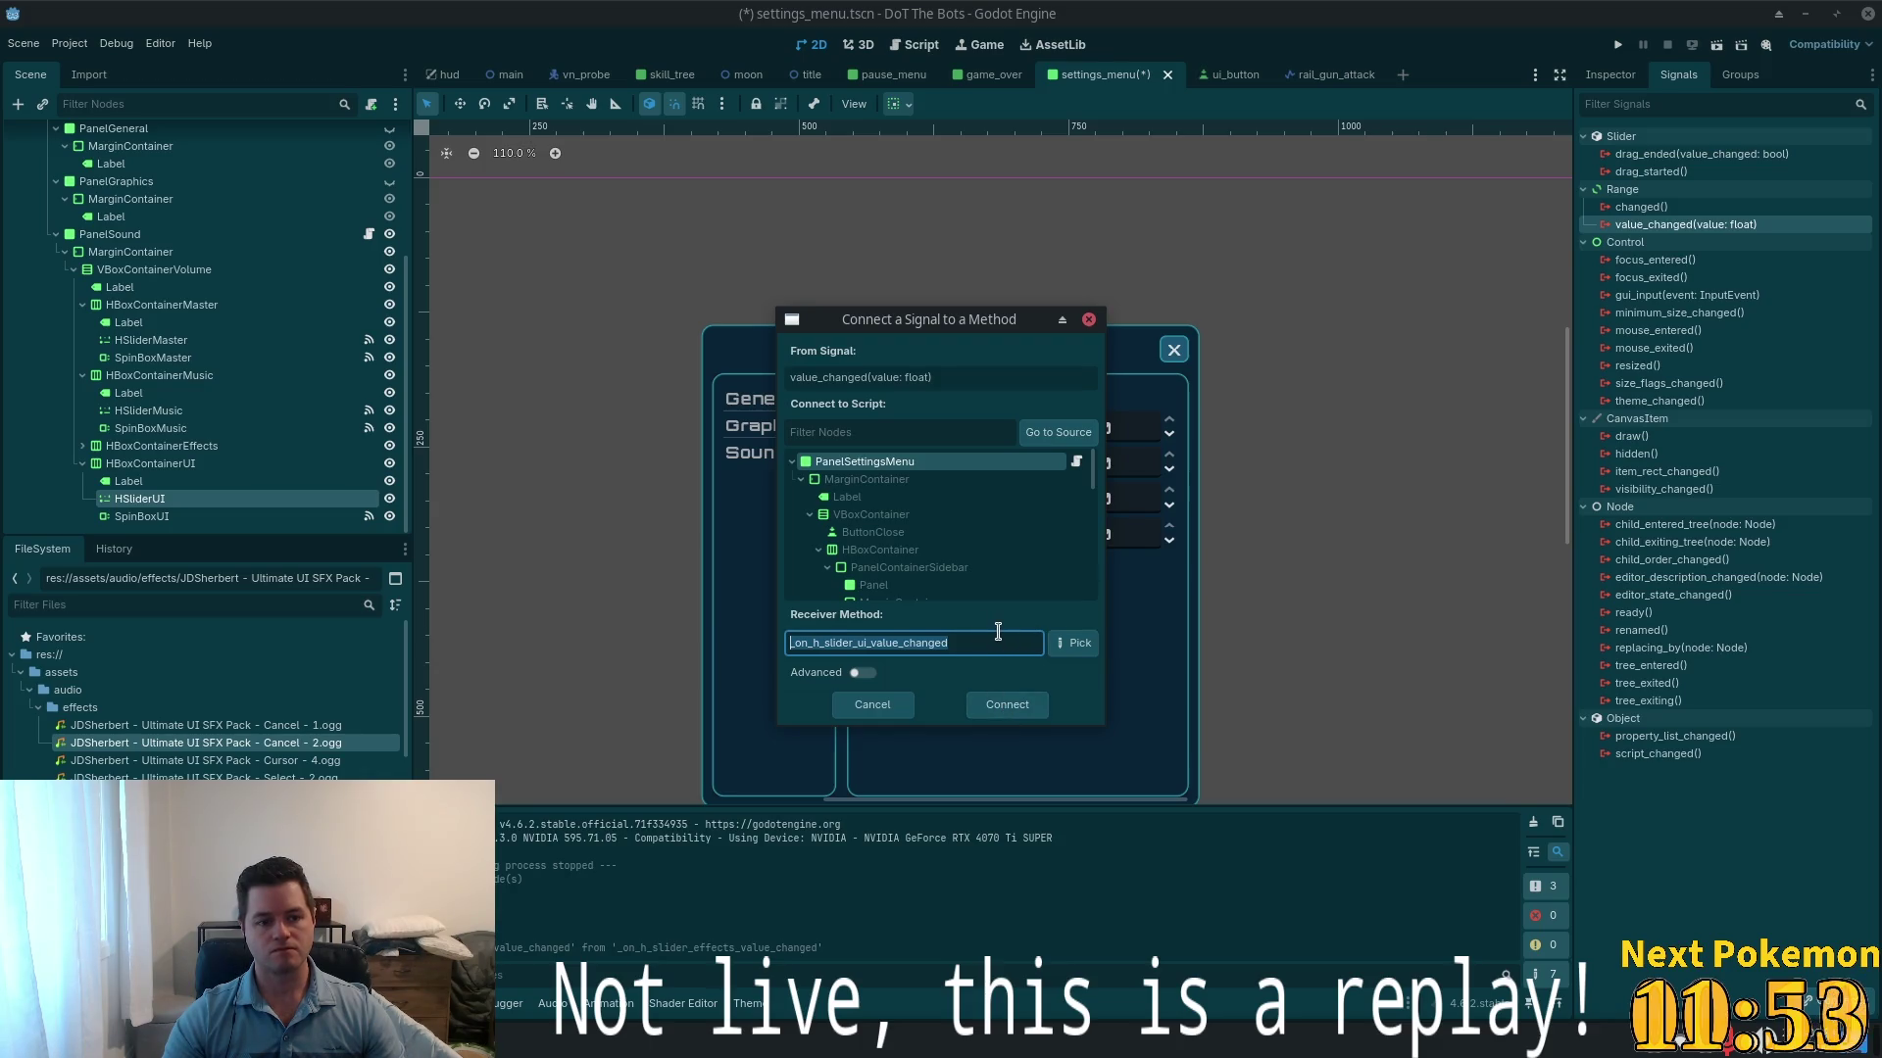
{"action": "scroll", "coordinate": [1068, 510], "scroll_direction": "down", "scroll_amount": 5}
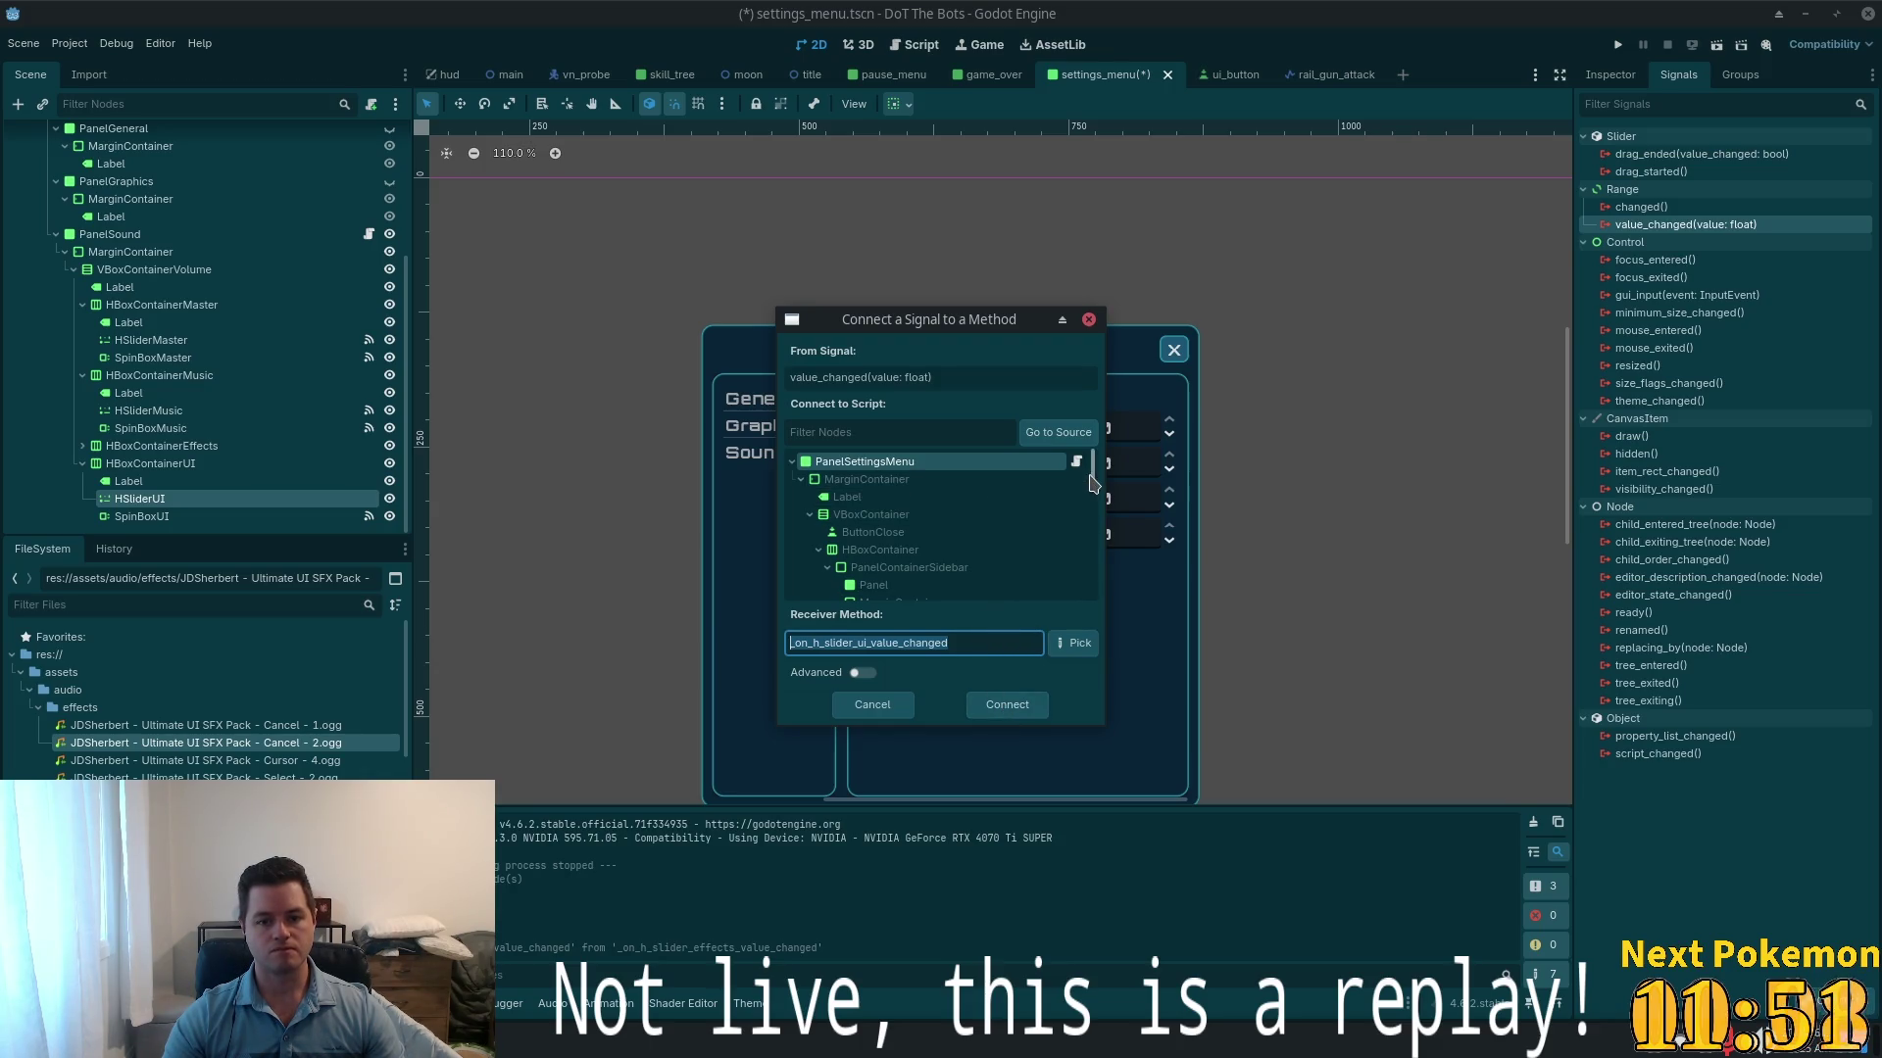
{"action": "left_click", "coordinate": [1031, 546]}
{"action": "left_click", "coordinate": [1007, 705]}
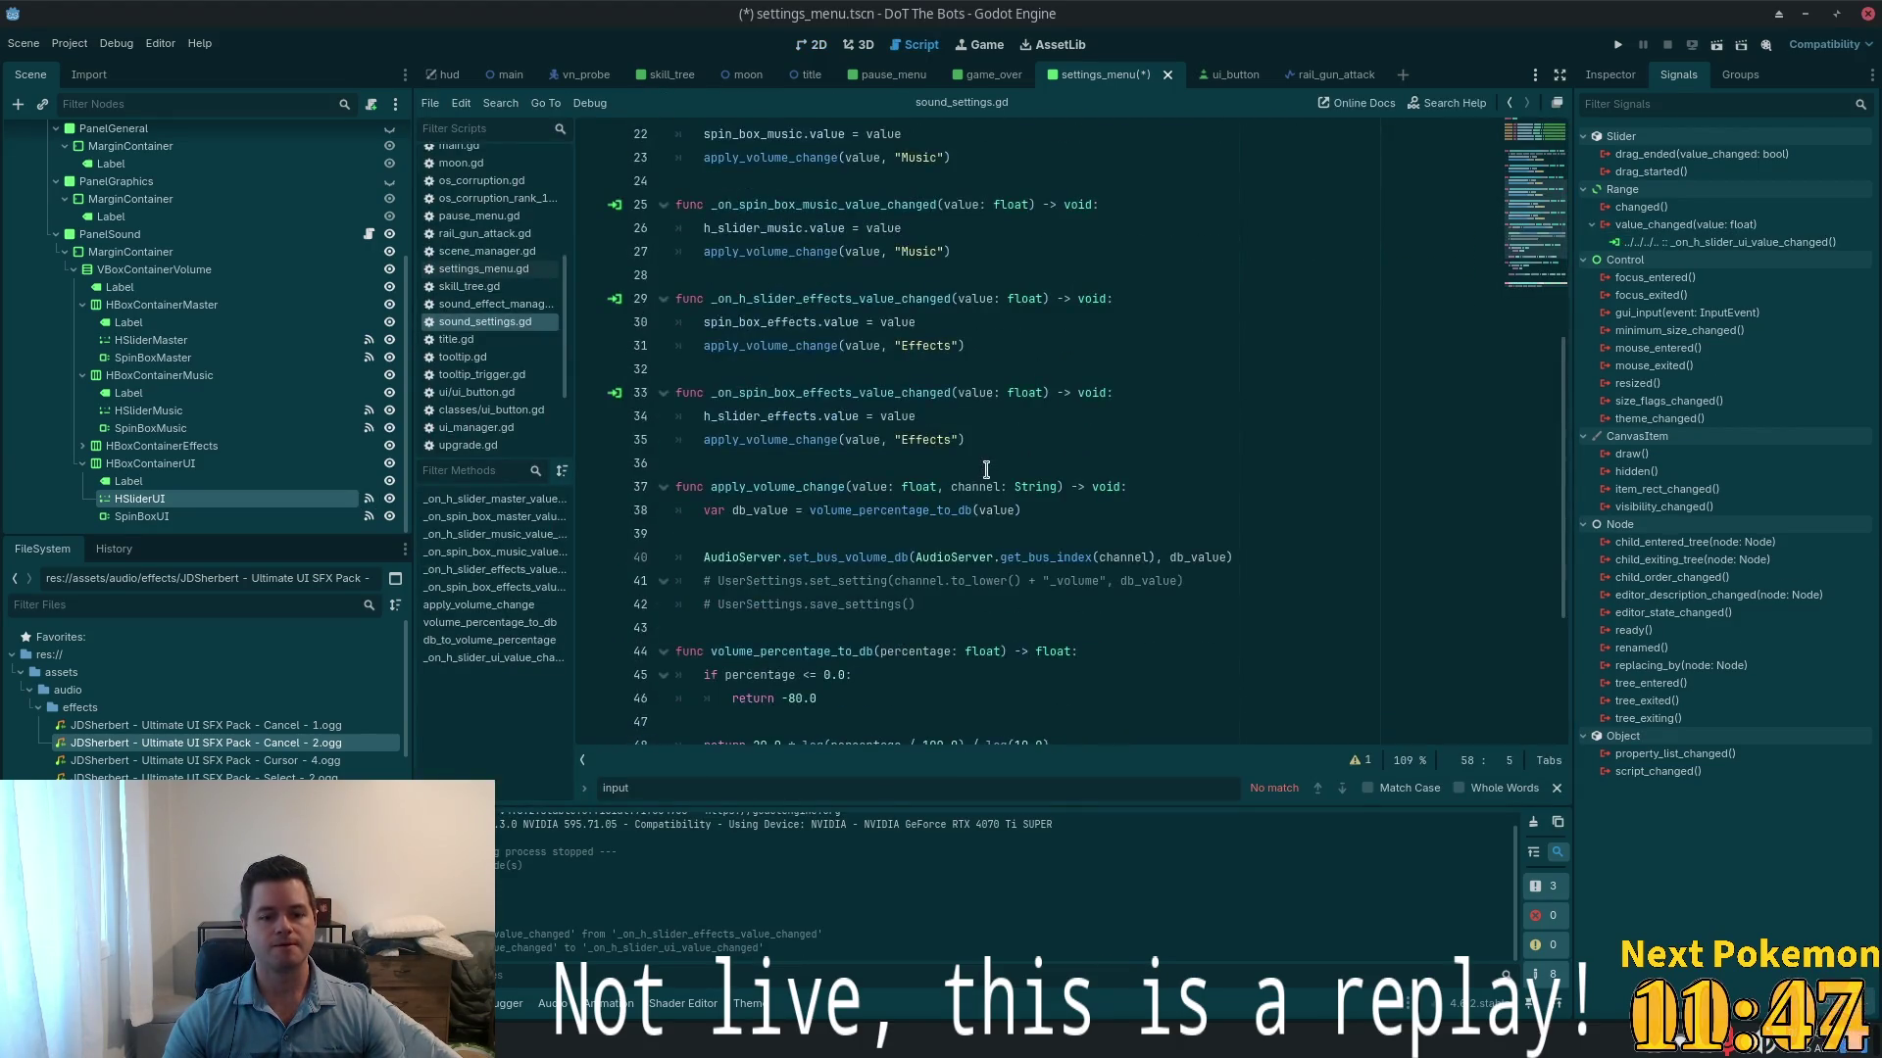
- Reconnect SpinBoxUI's value_changed from the Effects handler to a new _on_spin_box_ui_value_changed method
{"action": "left_click", "coordinate": [142, 516]}
{"action": "left_click", "coordinate": [1674, 190]}
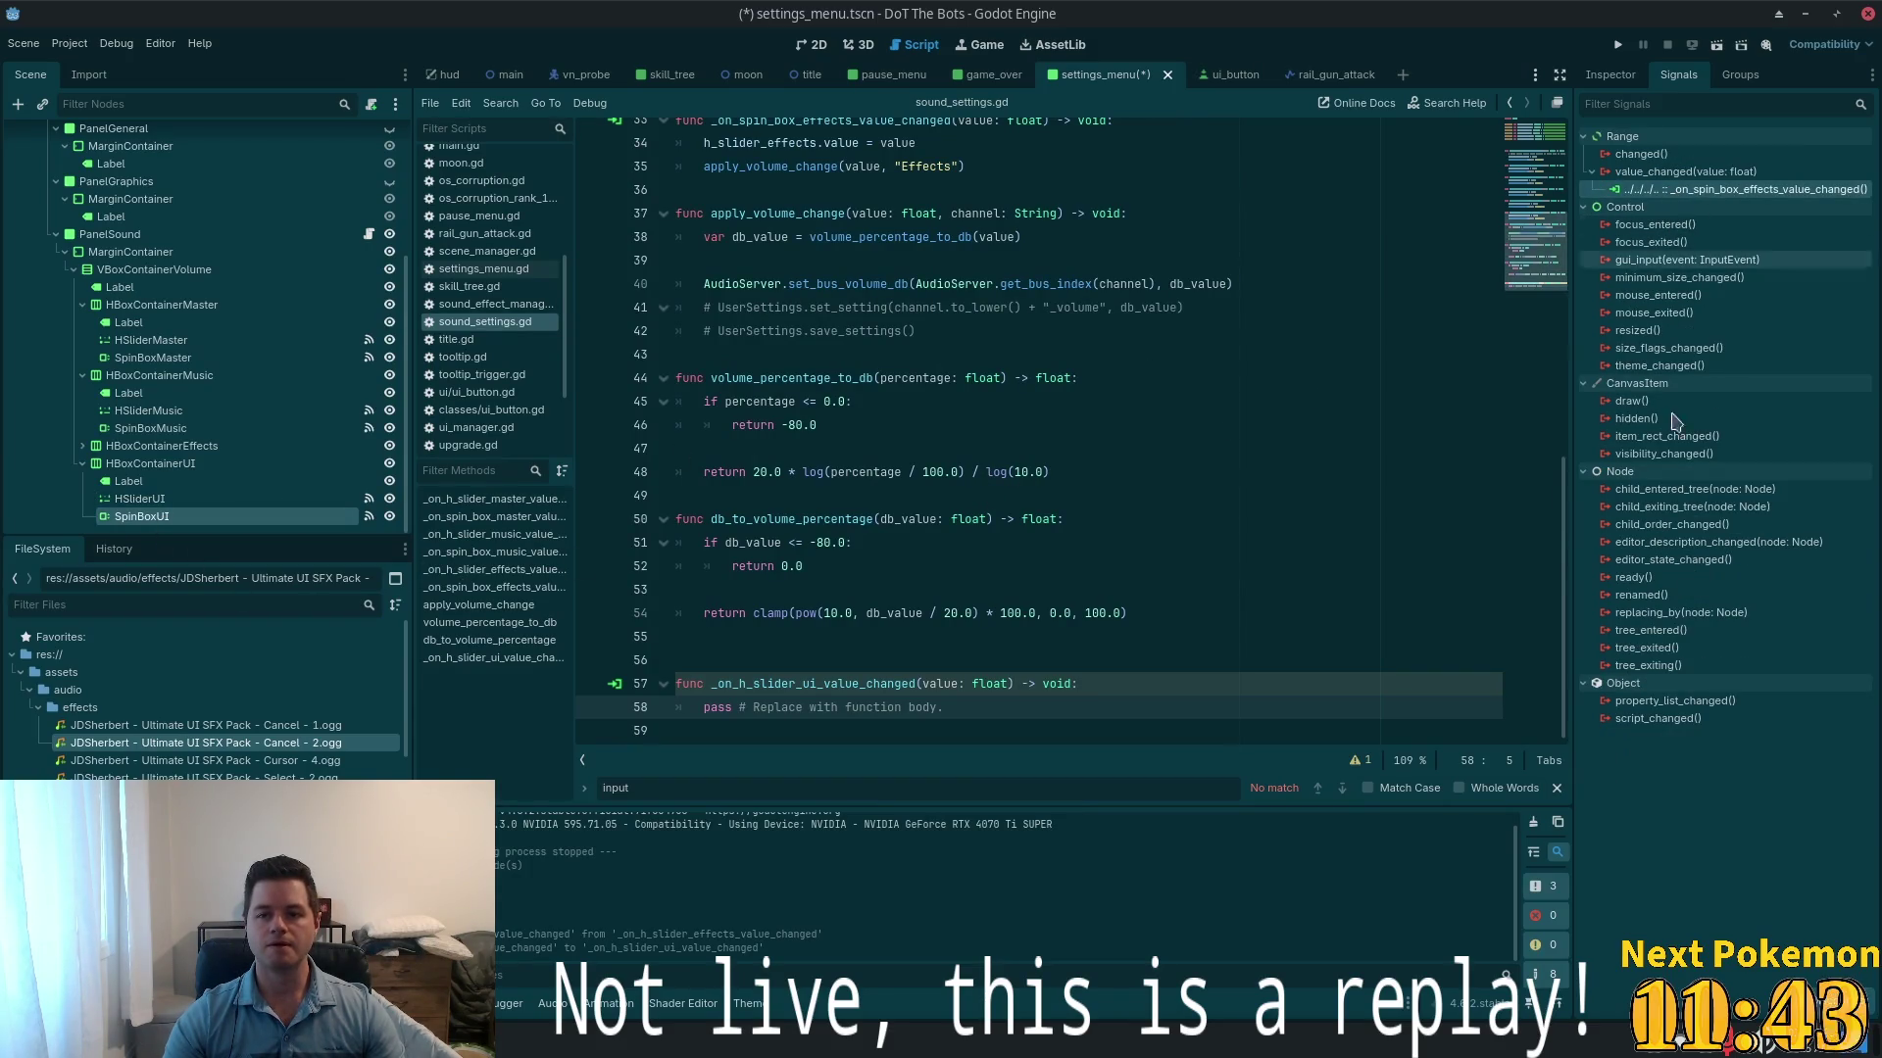
{"action": "key", "text": "Delete"}
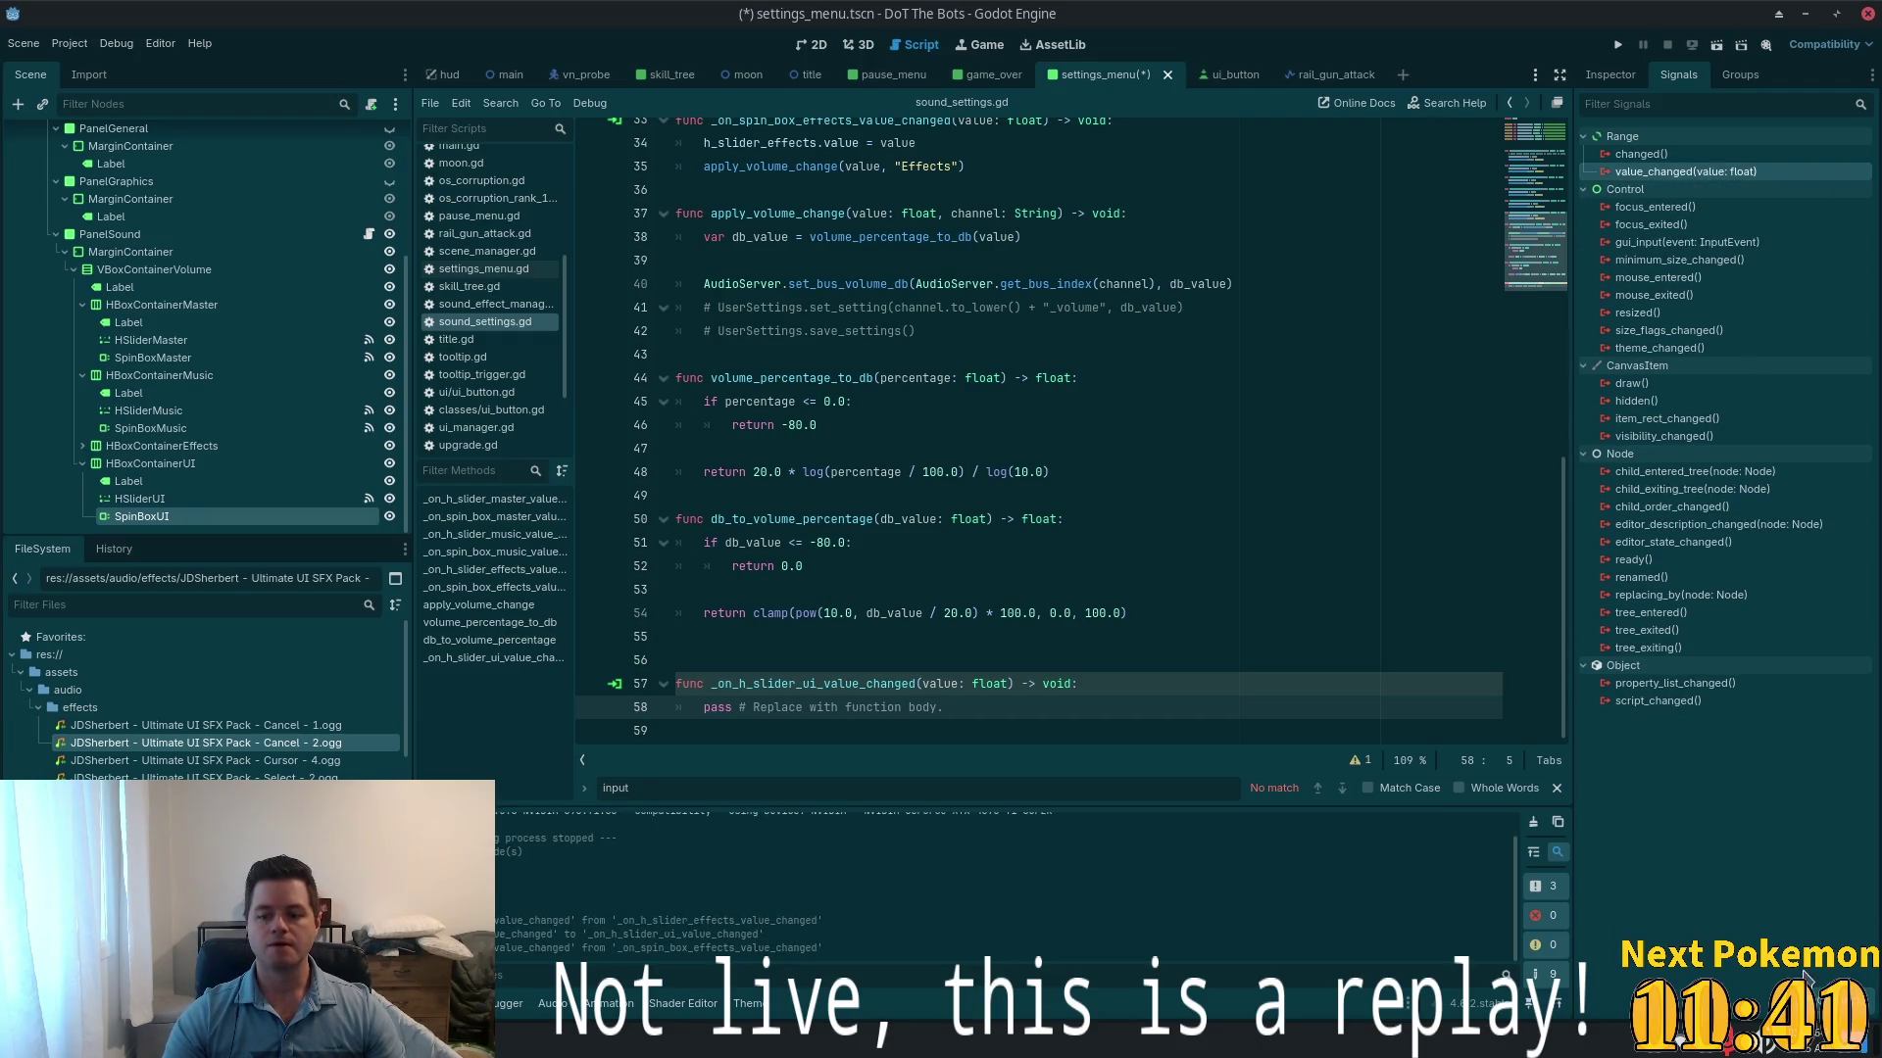
{"action": "key", "text": "Return"}
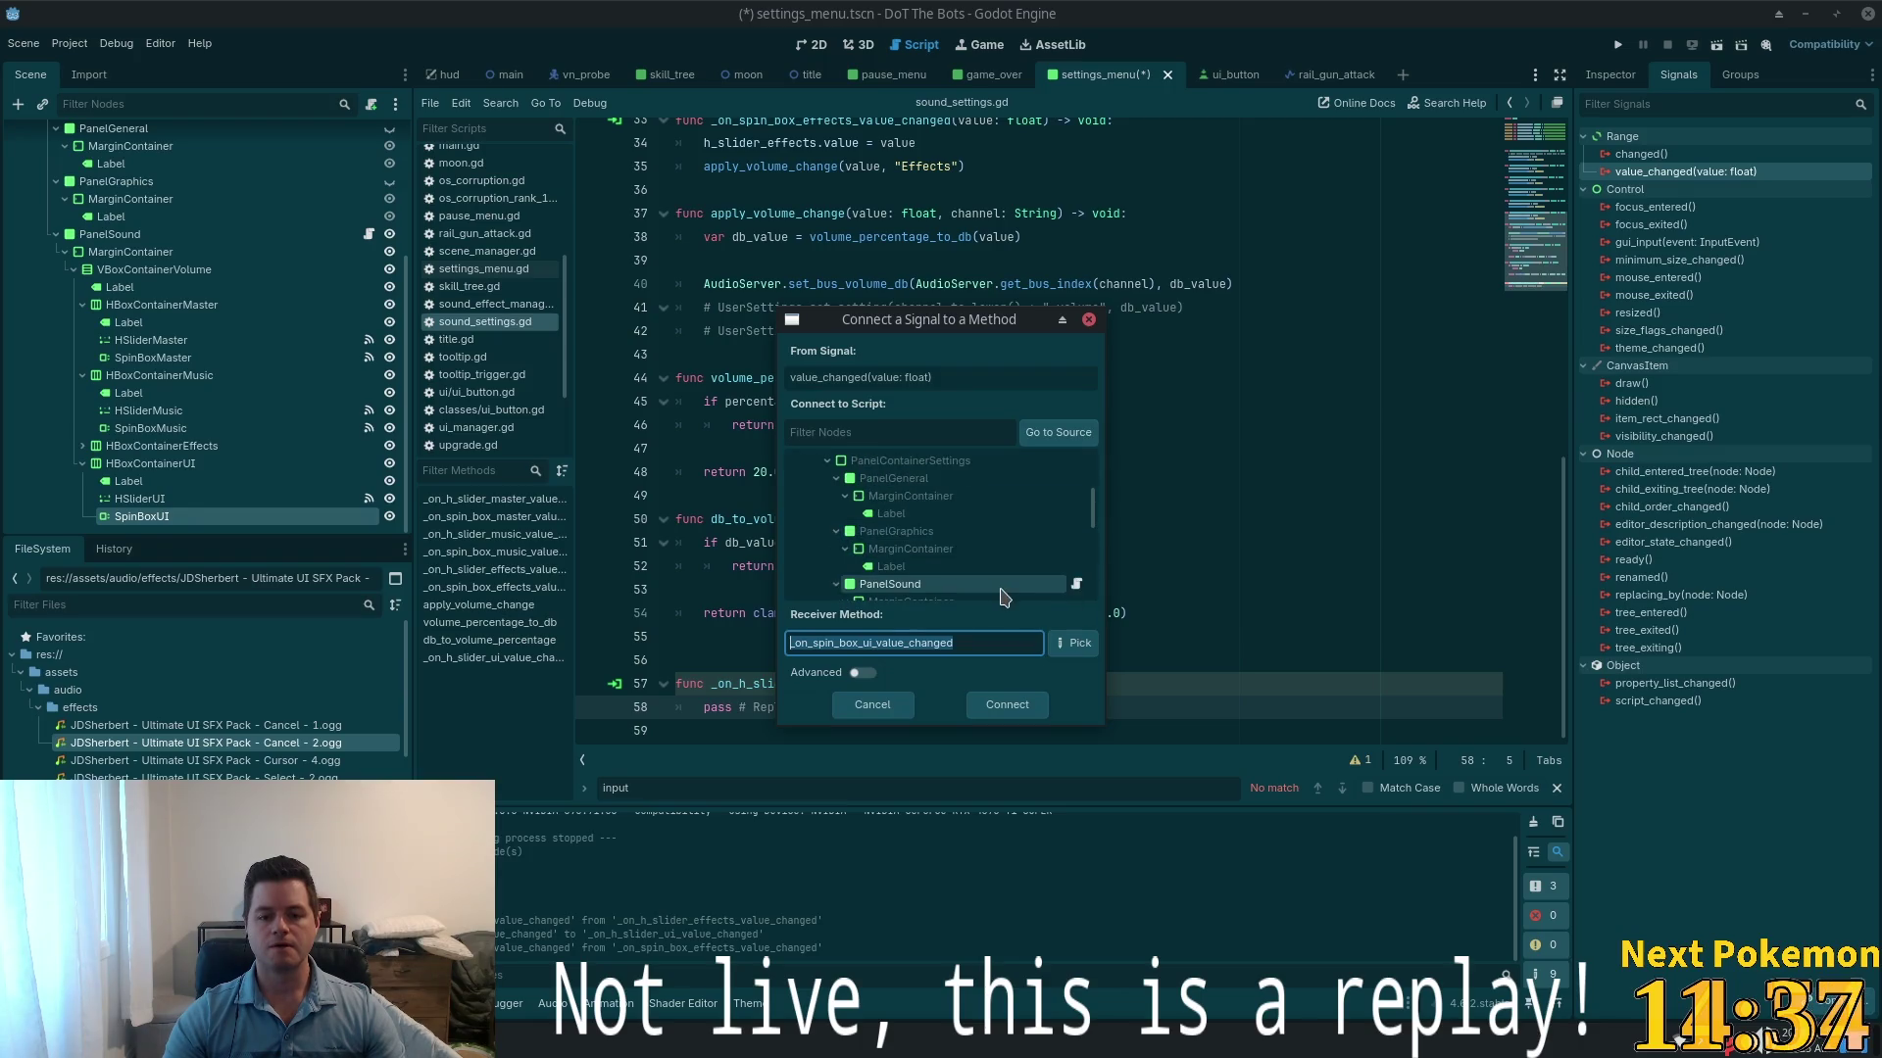
{"action": "left_click", "coordinate": [1006, 704]}
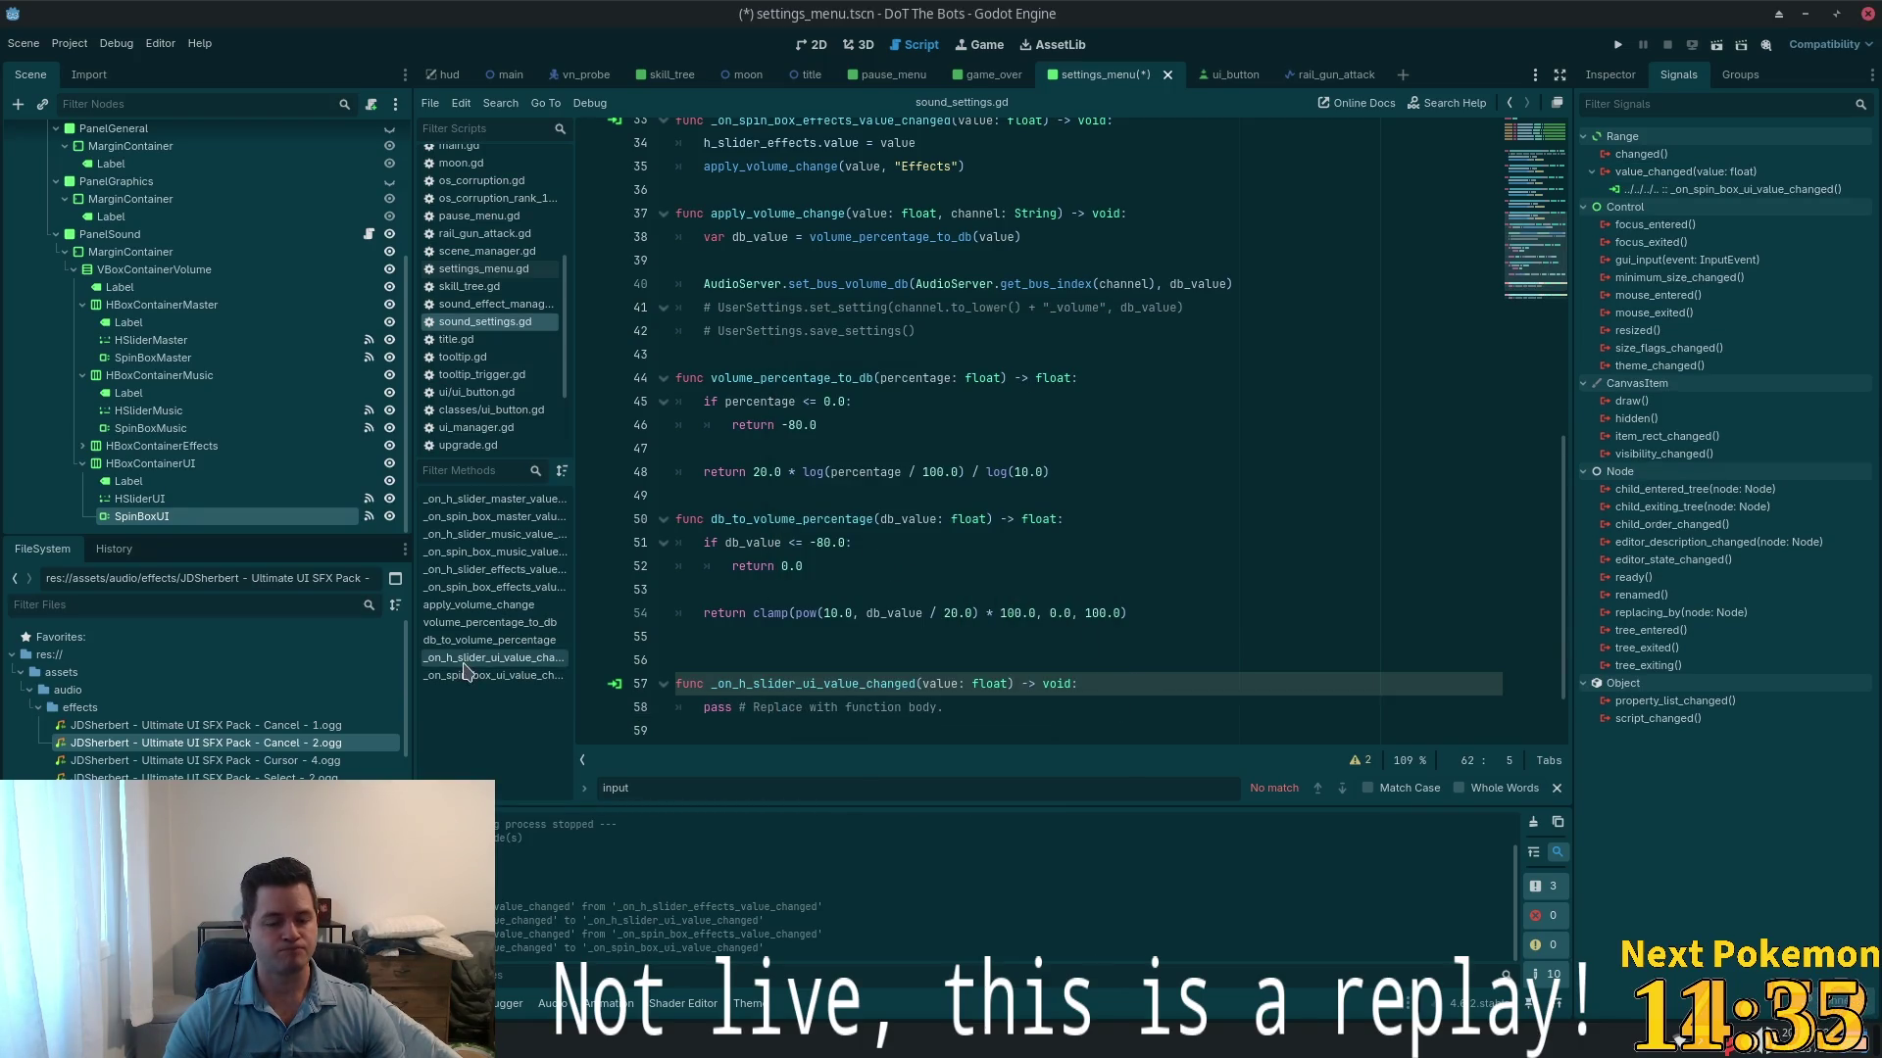
- Remove the surplus blank lines around the new handlers in sound_settings.gd
{"action": "left_click", "coordinate": [1121, 639]}
{"action": "scroll", "coordinate": [1121, 664], "scroll_direction": "down", "scroll_amount": 1}
{"action": "key", "text": "Delete"}
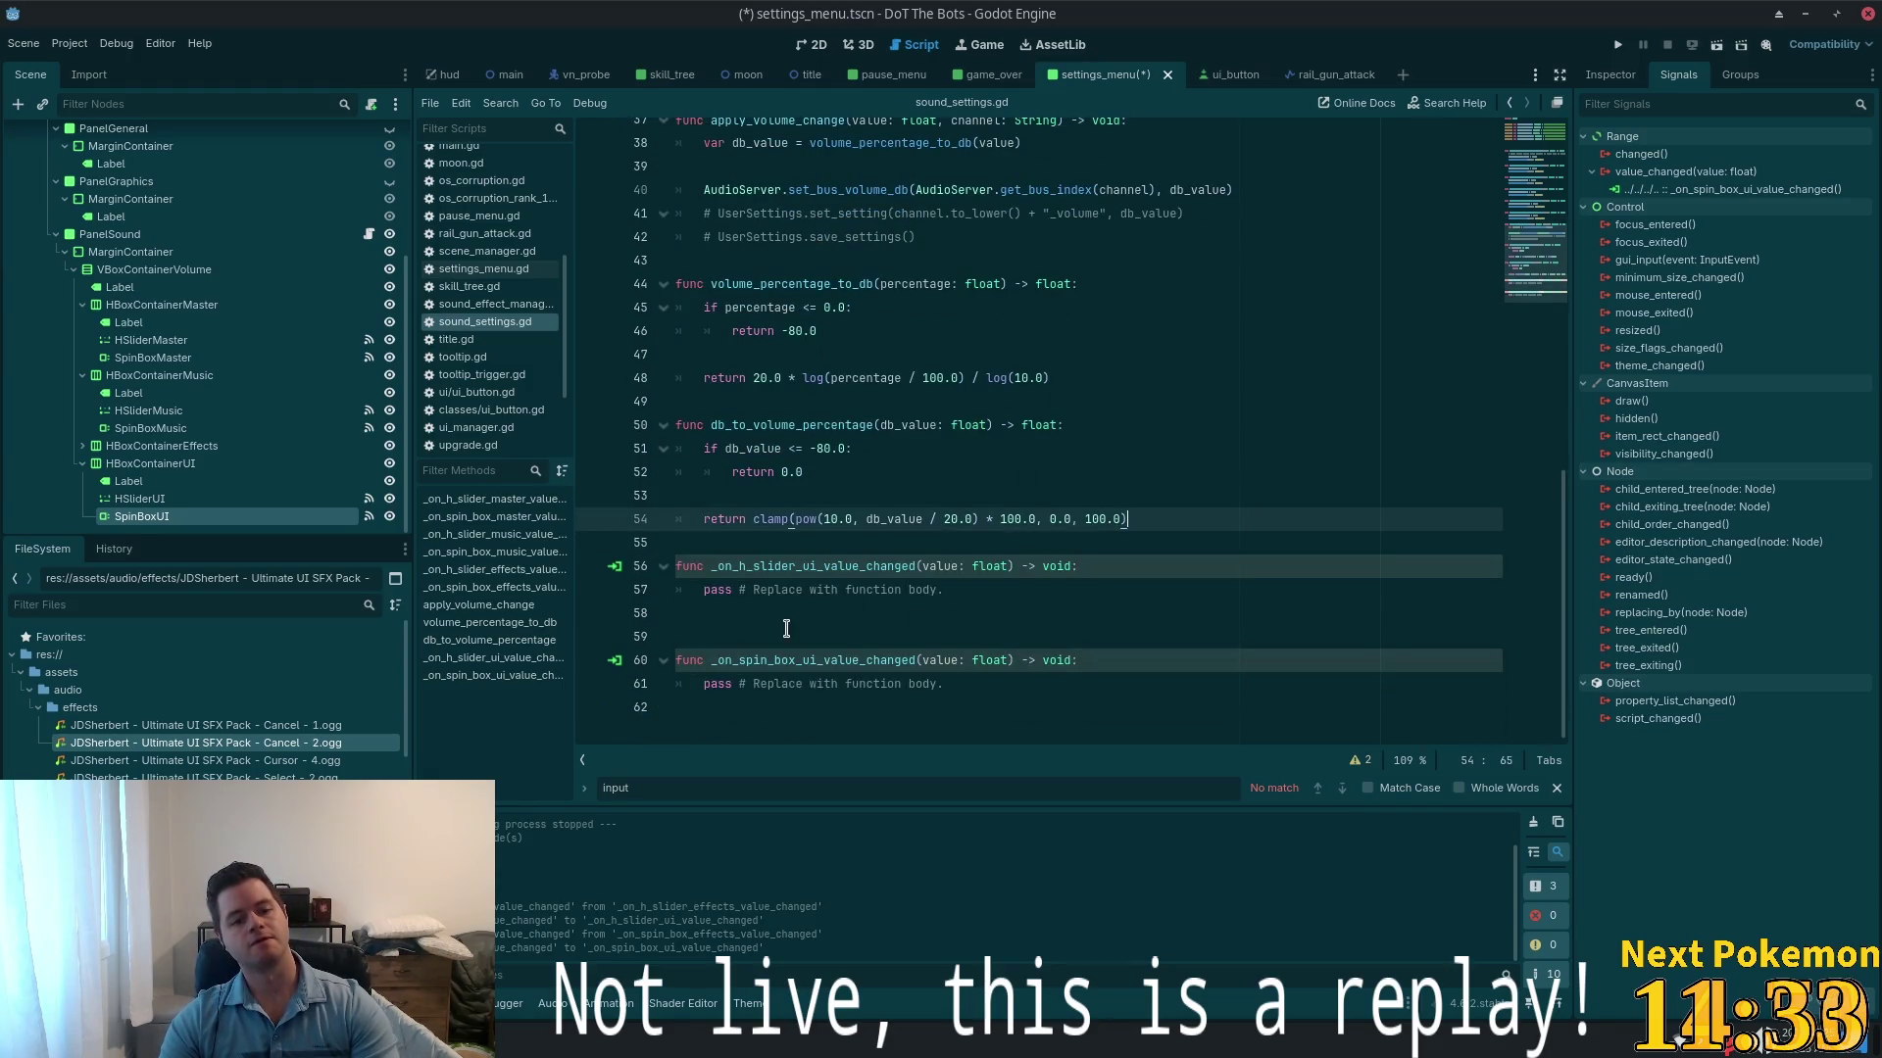
{"action": "left_click", "coordinate": [786, 627]}
{"action": "key", "text": "BackSpace"}
{"action": "left_click", "coordinate": [909, 696]}
{"action": "key", "text": "BackSpace"}
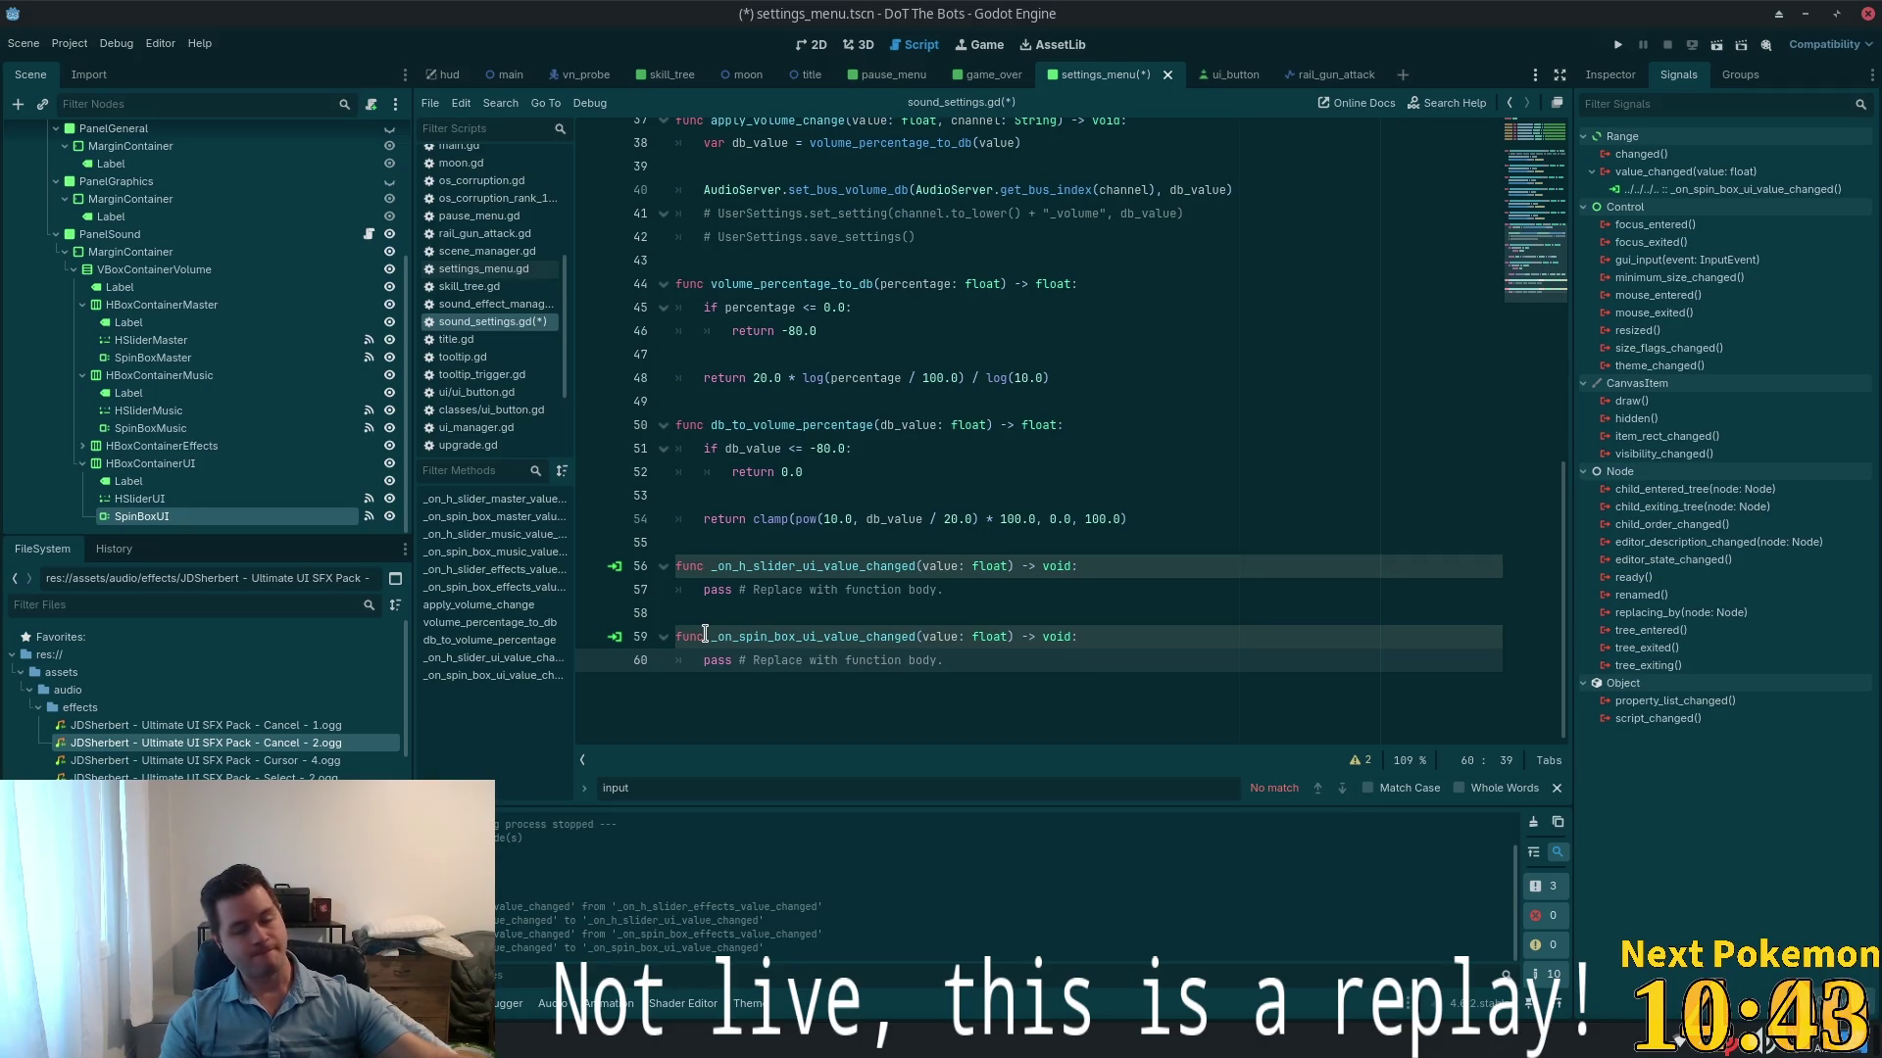
- Save the settings_menu scene and sound_settings.gd script
{"action": "left_click", "coordinate": [1010, 519]}
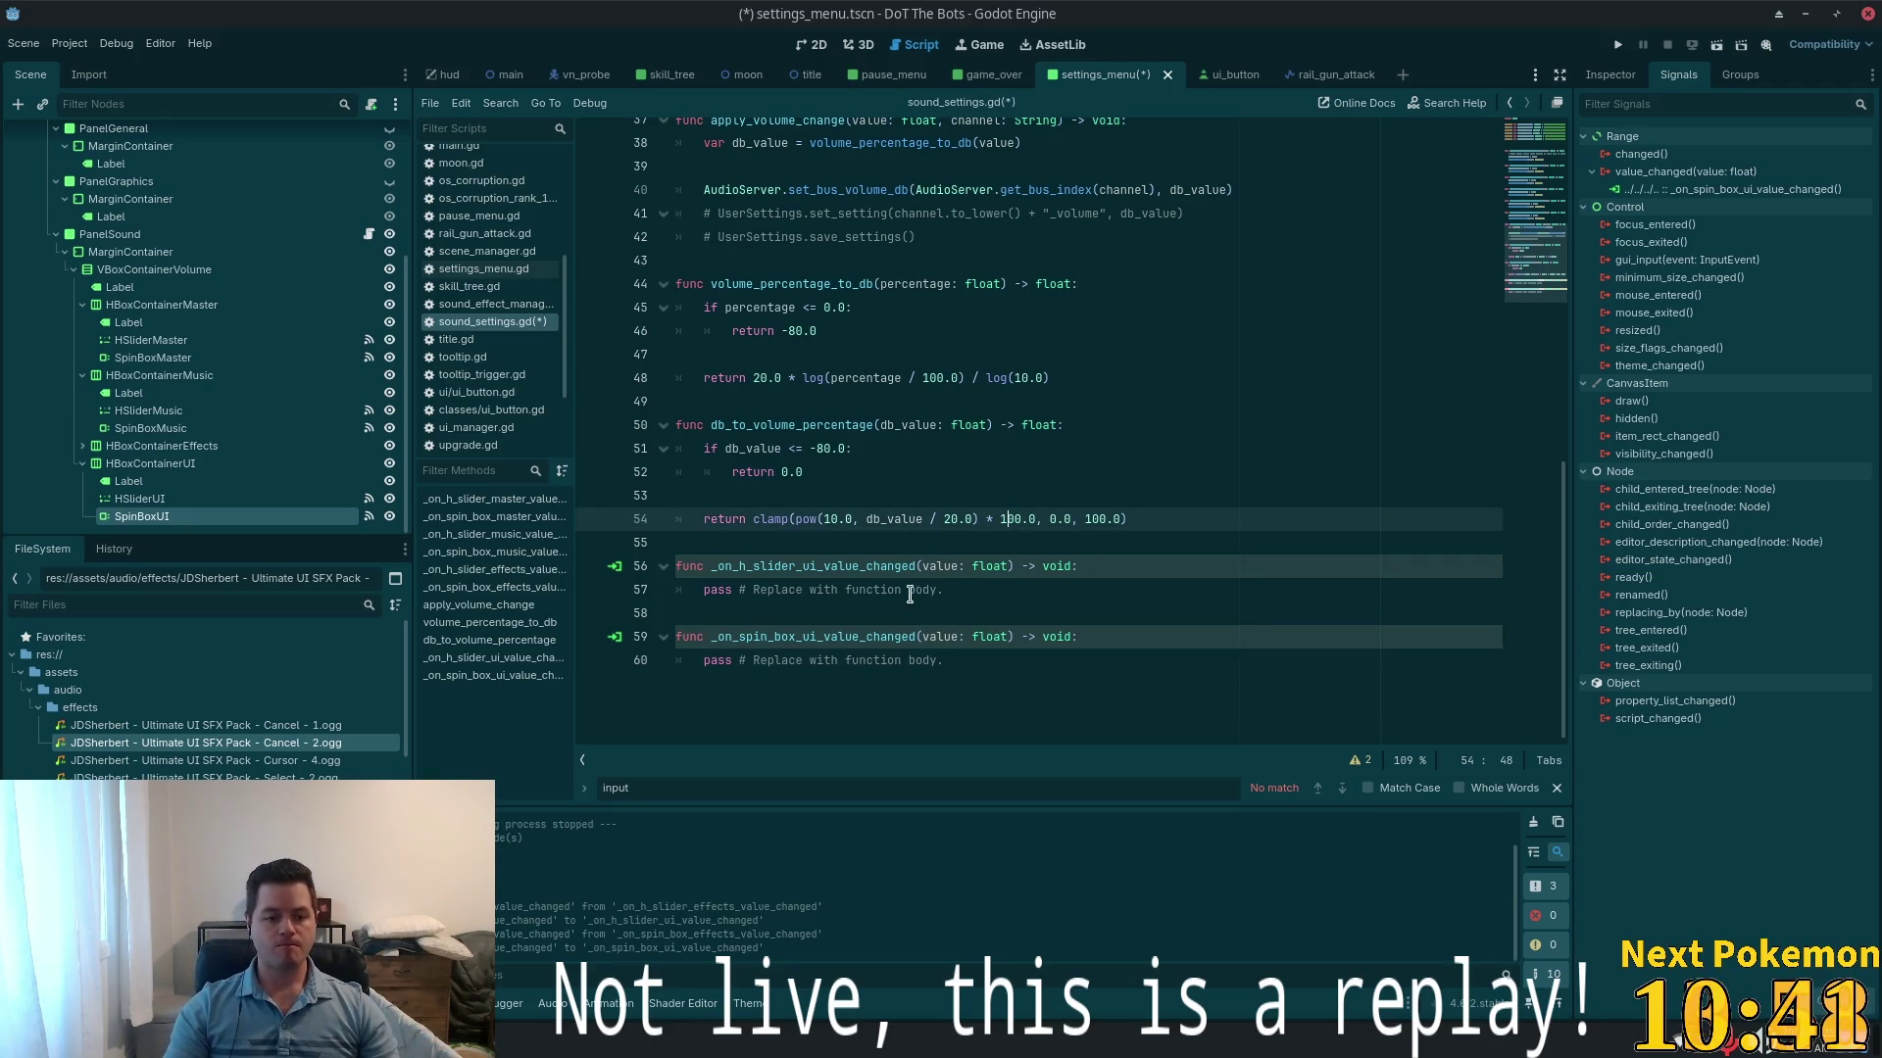
{"action": "left_click", "coordinate": [857, 567]}
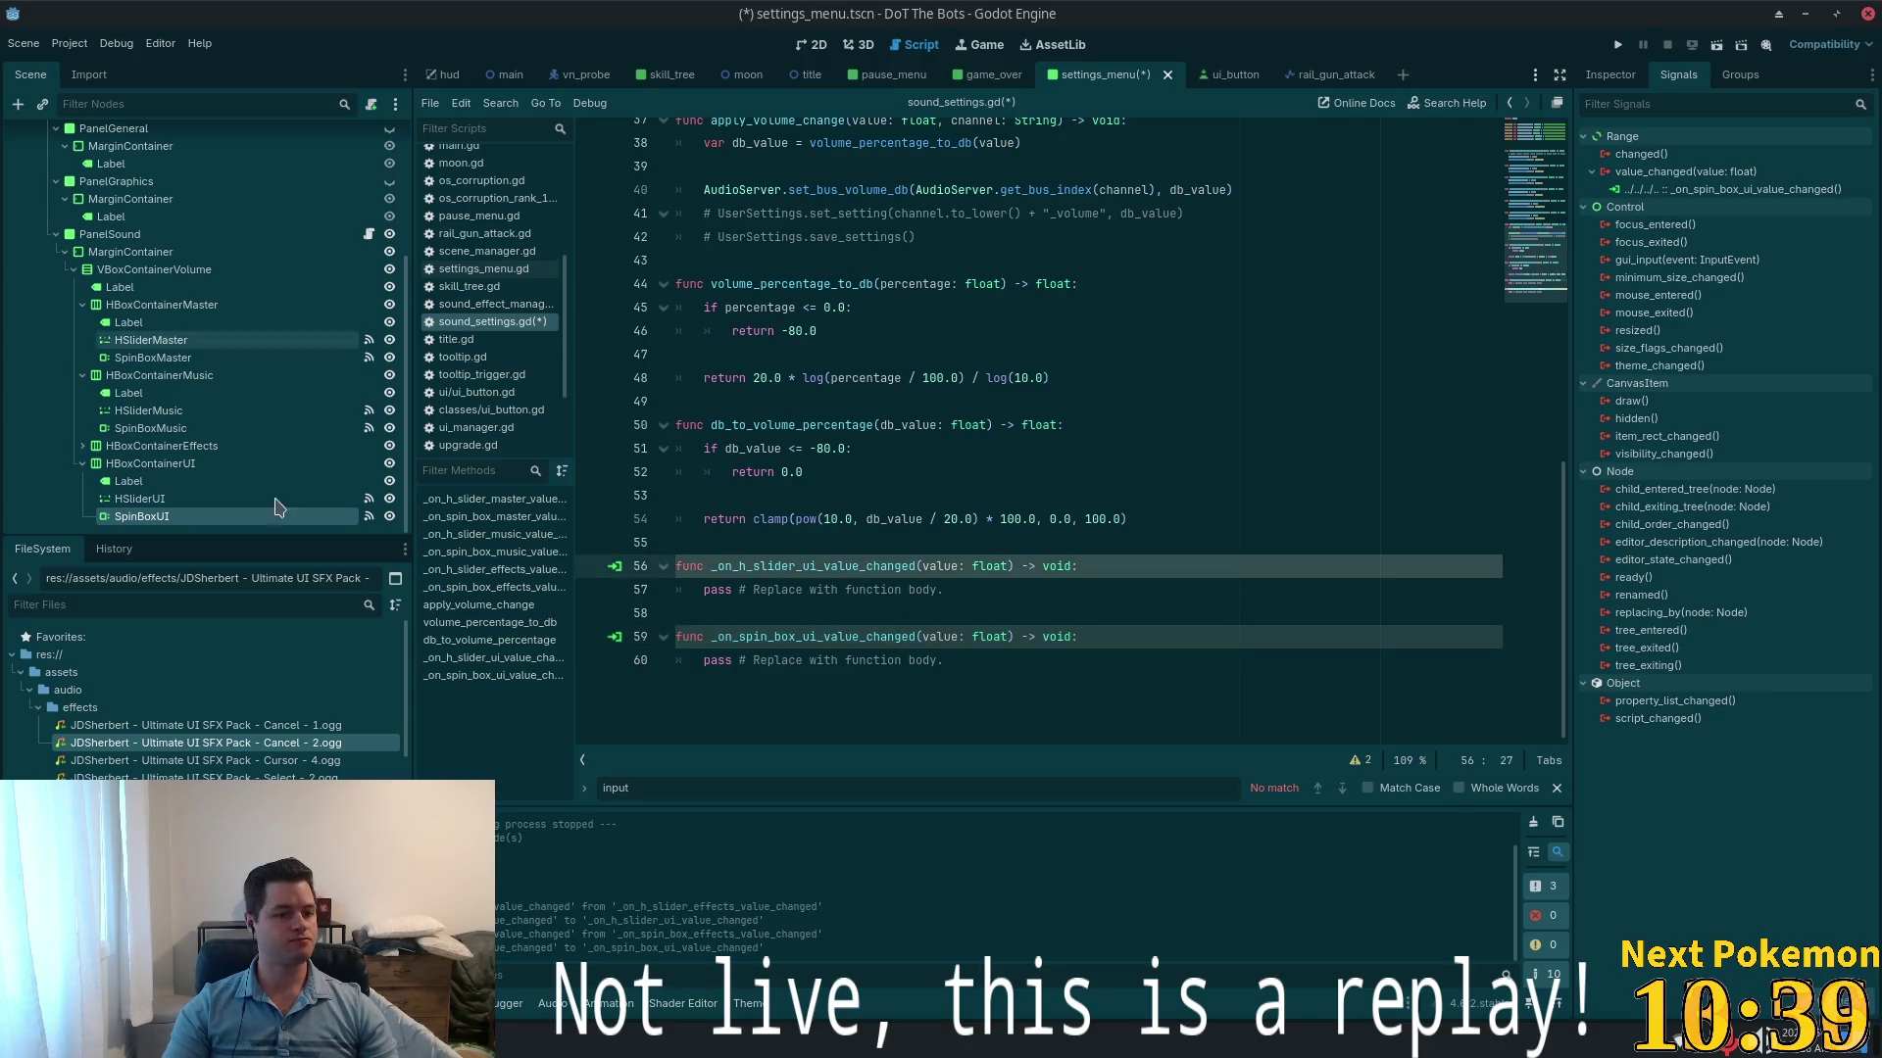
{"action": "type", "text": "s"}
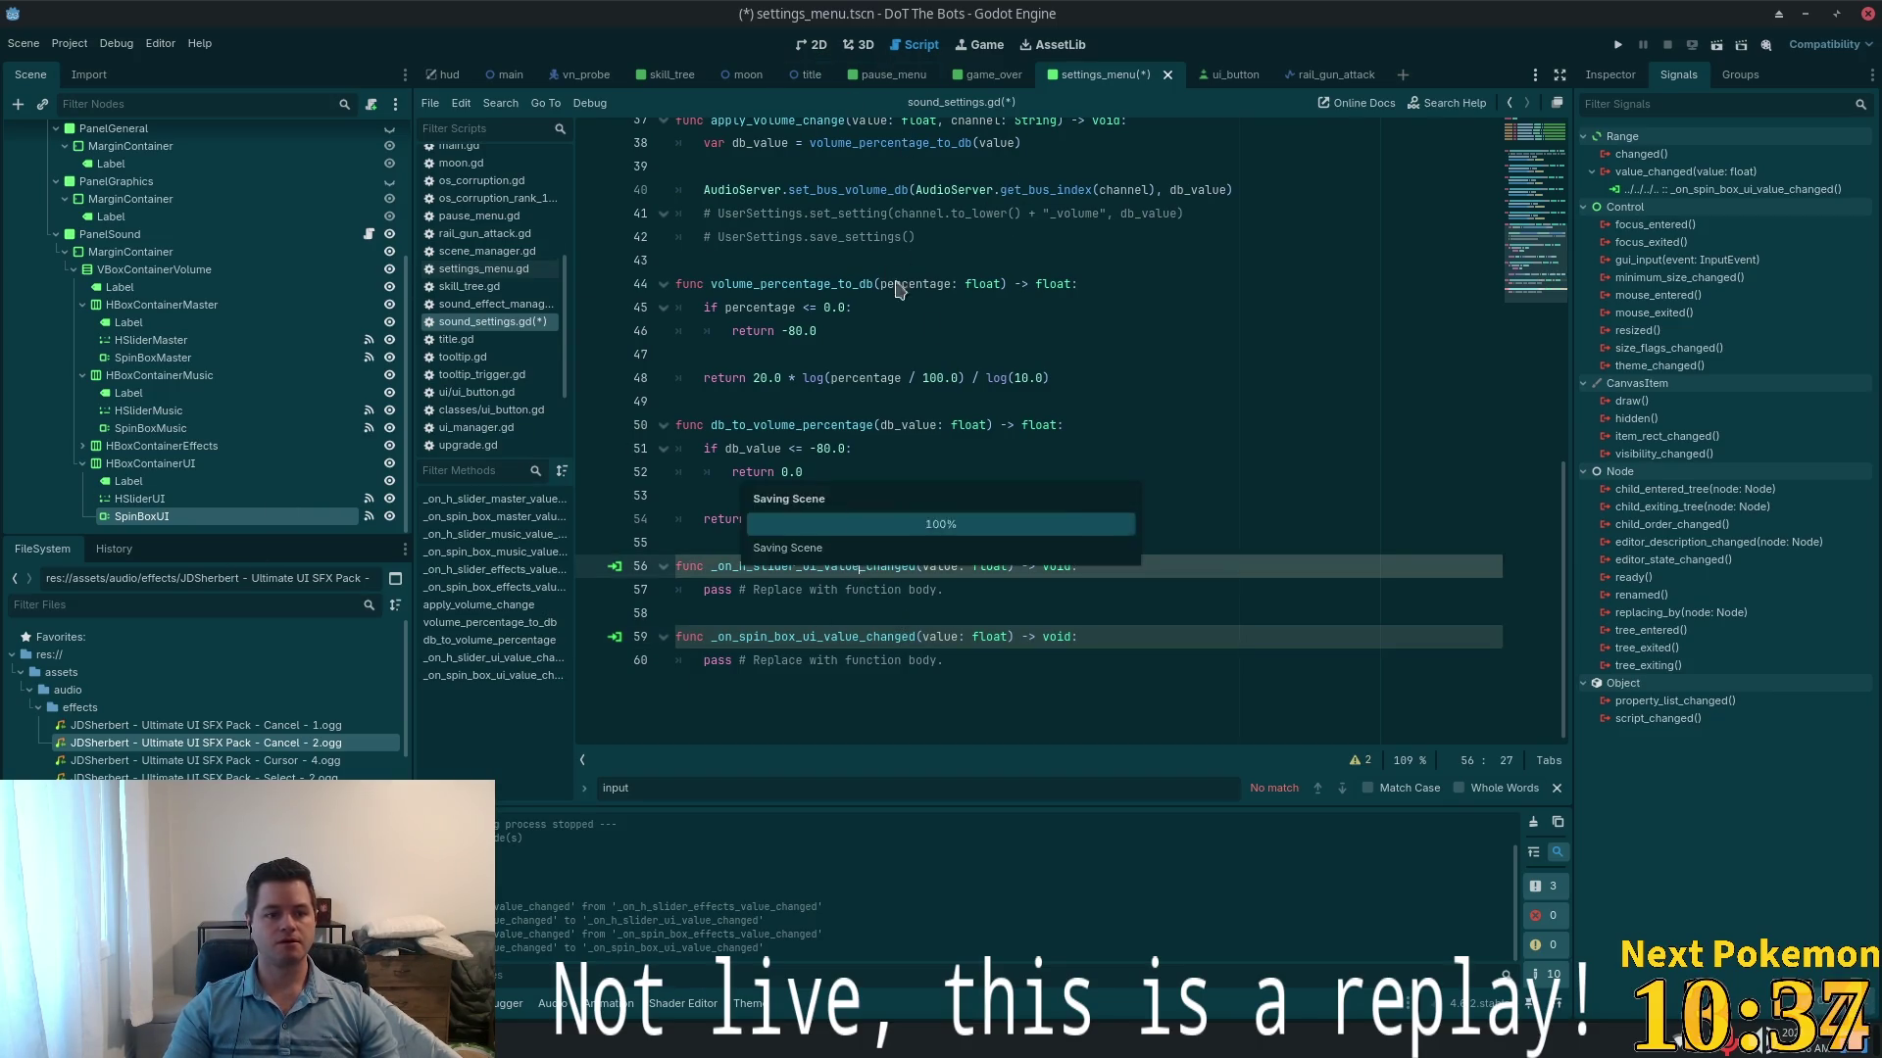
{"action": "key", "text": "ctrl+s"}
{"action": "left_click", "coordinate": [1098, 284]}
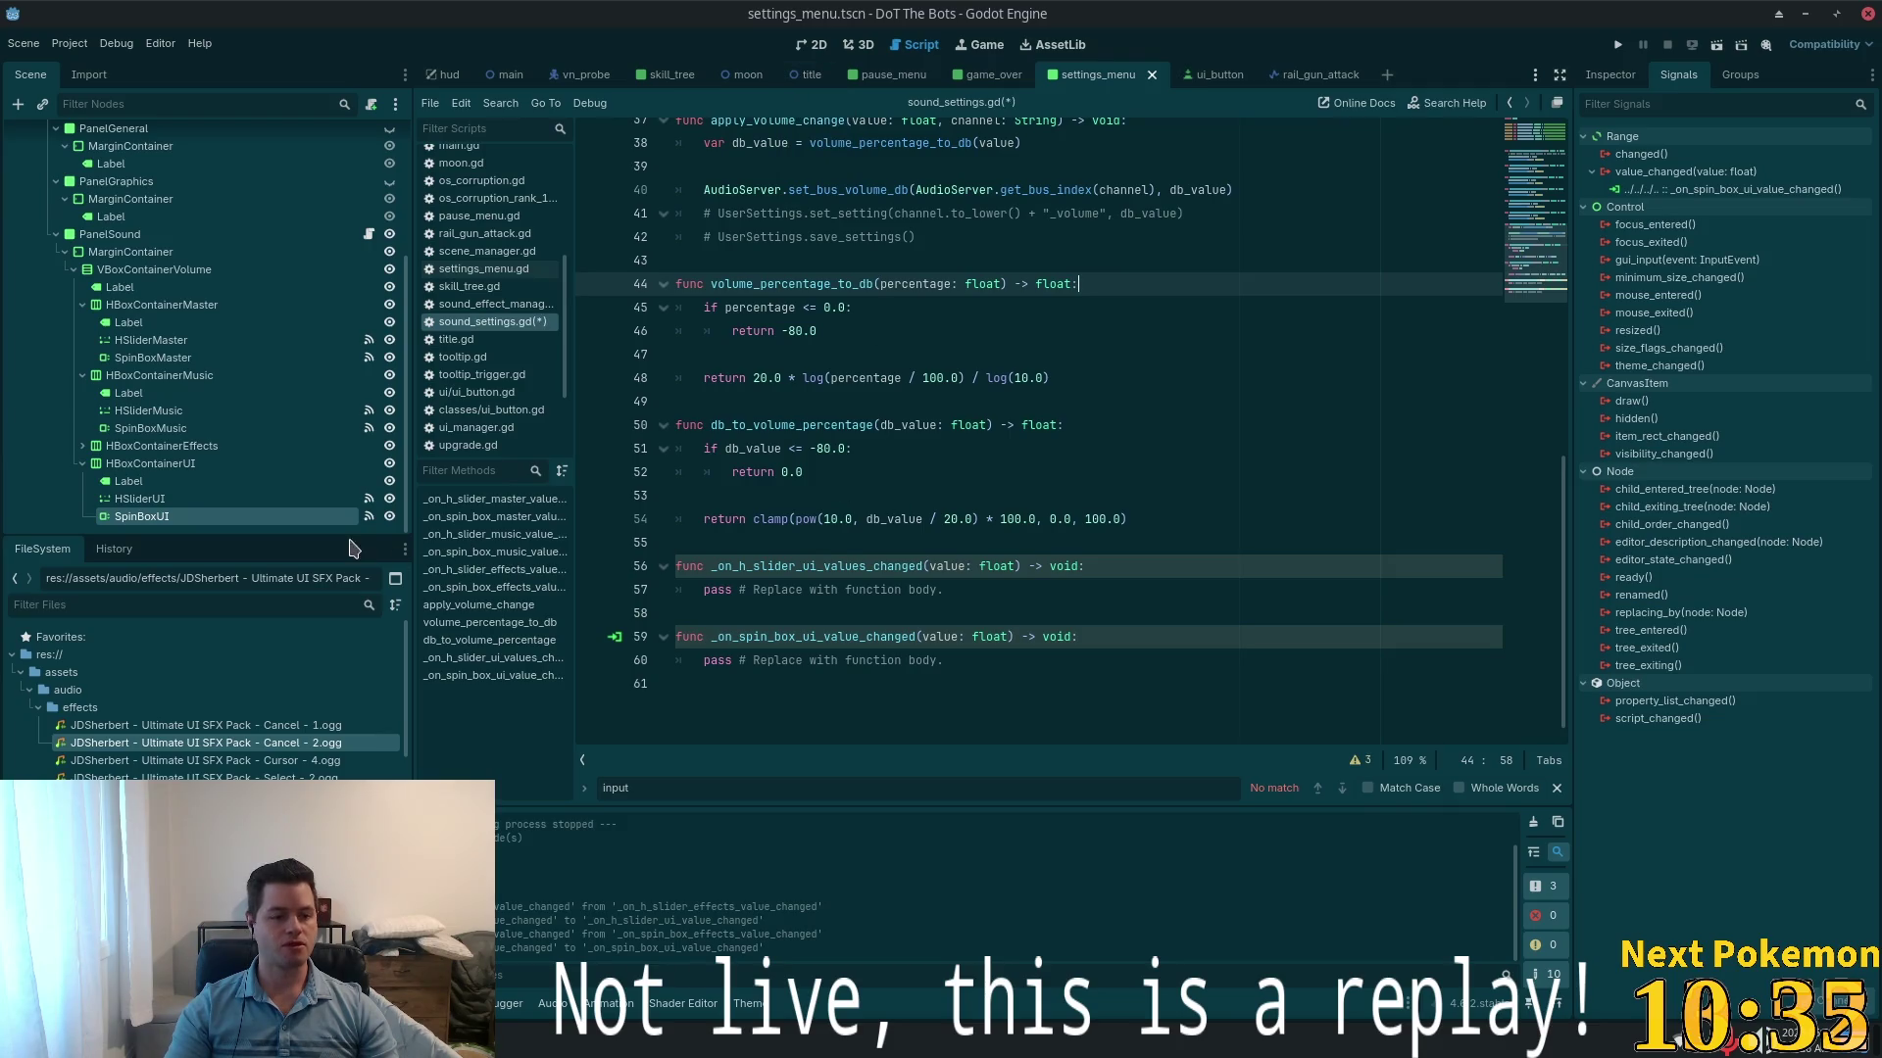
{"action": "scroll", "coordinate": [953, 492], "scroll_direction": "up", "scroll_amount": 2}
{"action": "scroll", "coordinate": [953, 492], "scroll_direction": "up", "scroll_amount": 10}
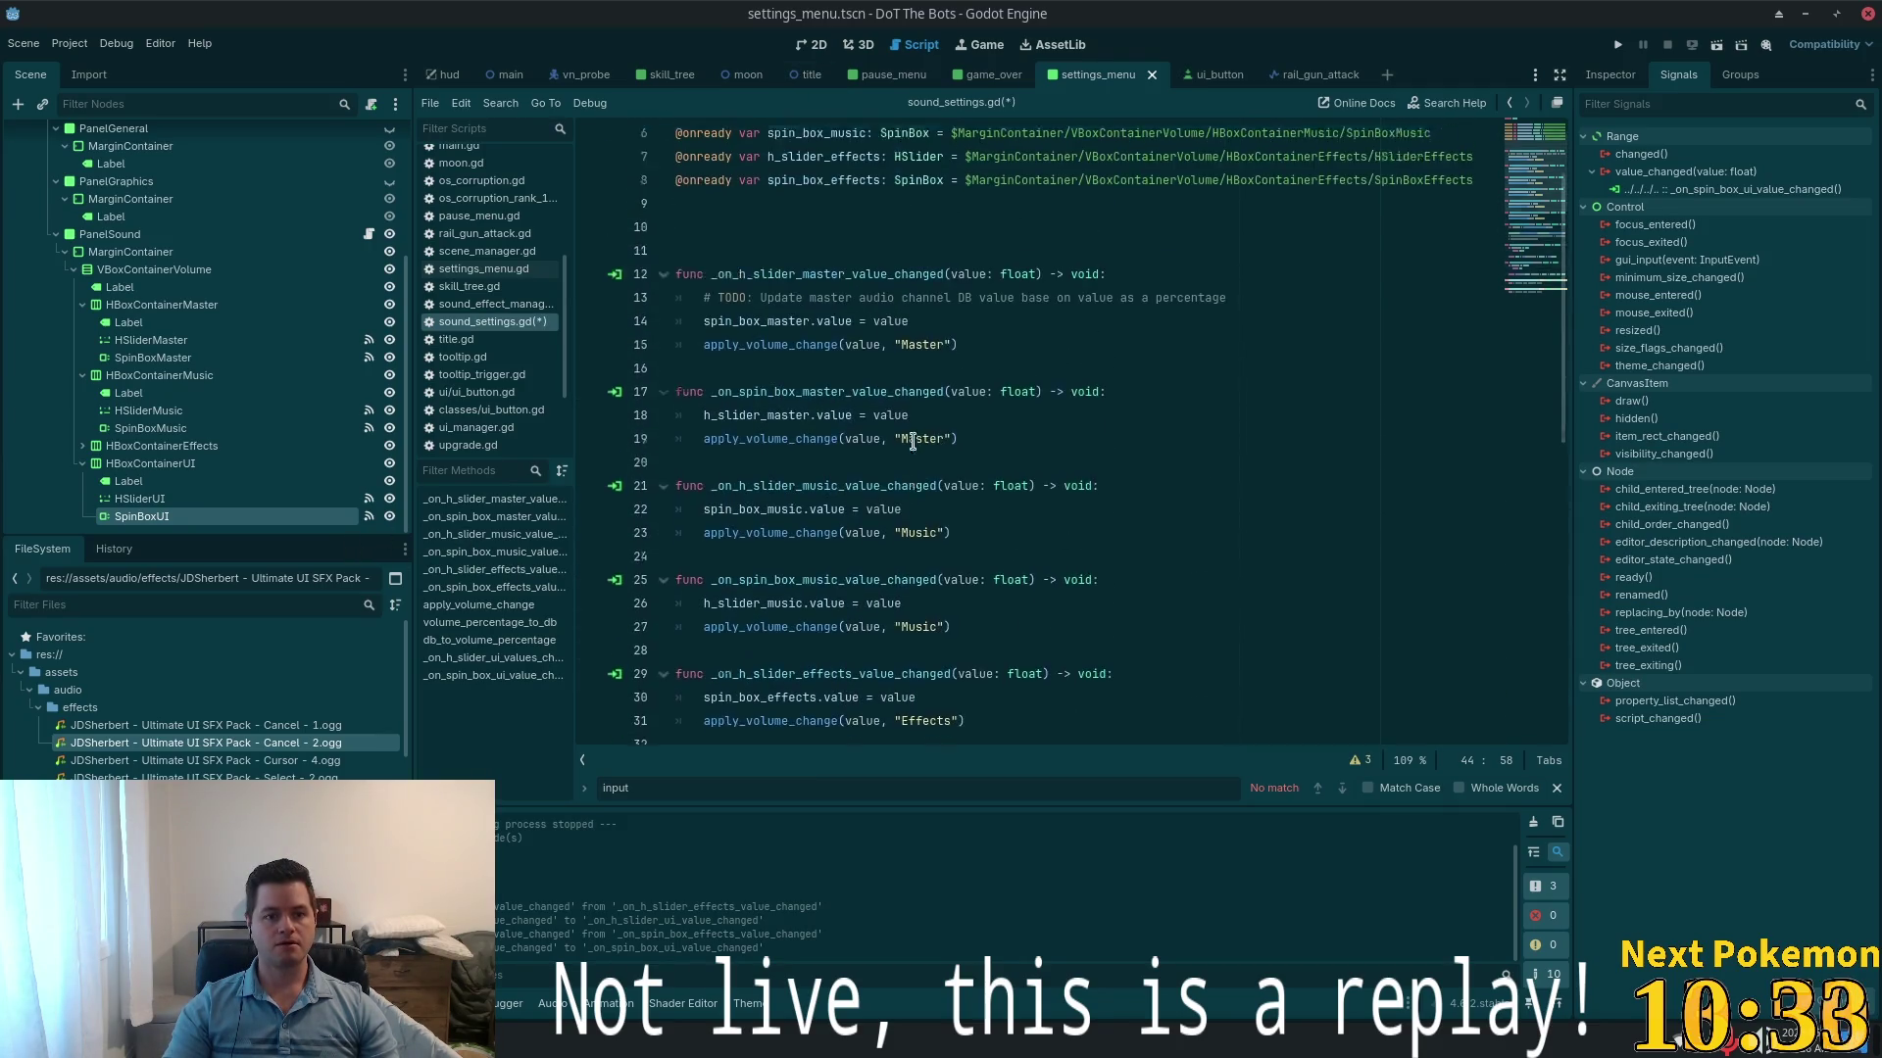
{"action": "left_click", "coordinate": [706, 322]}
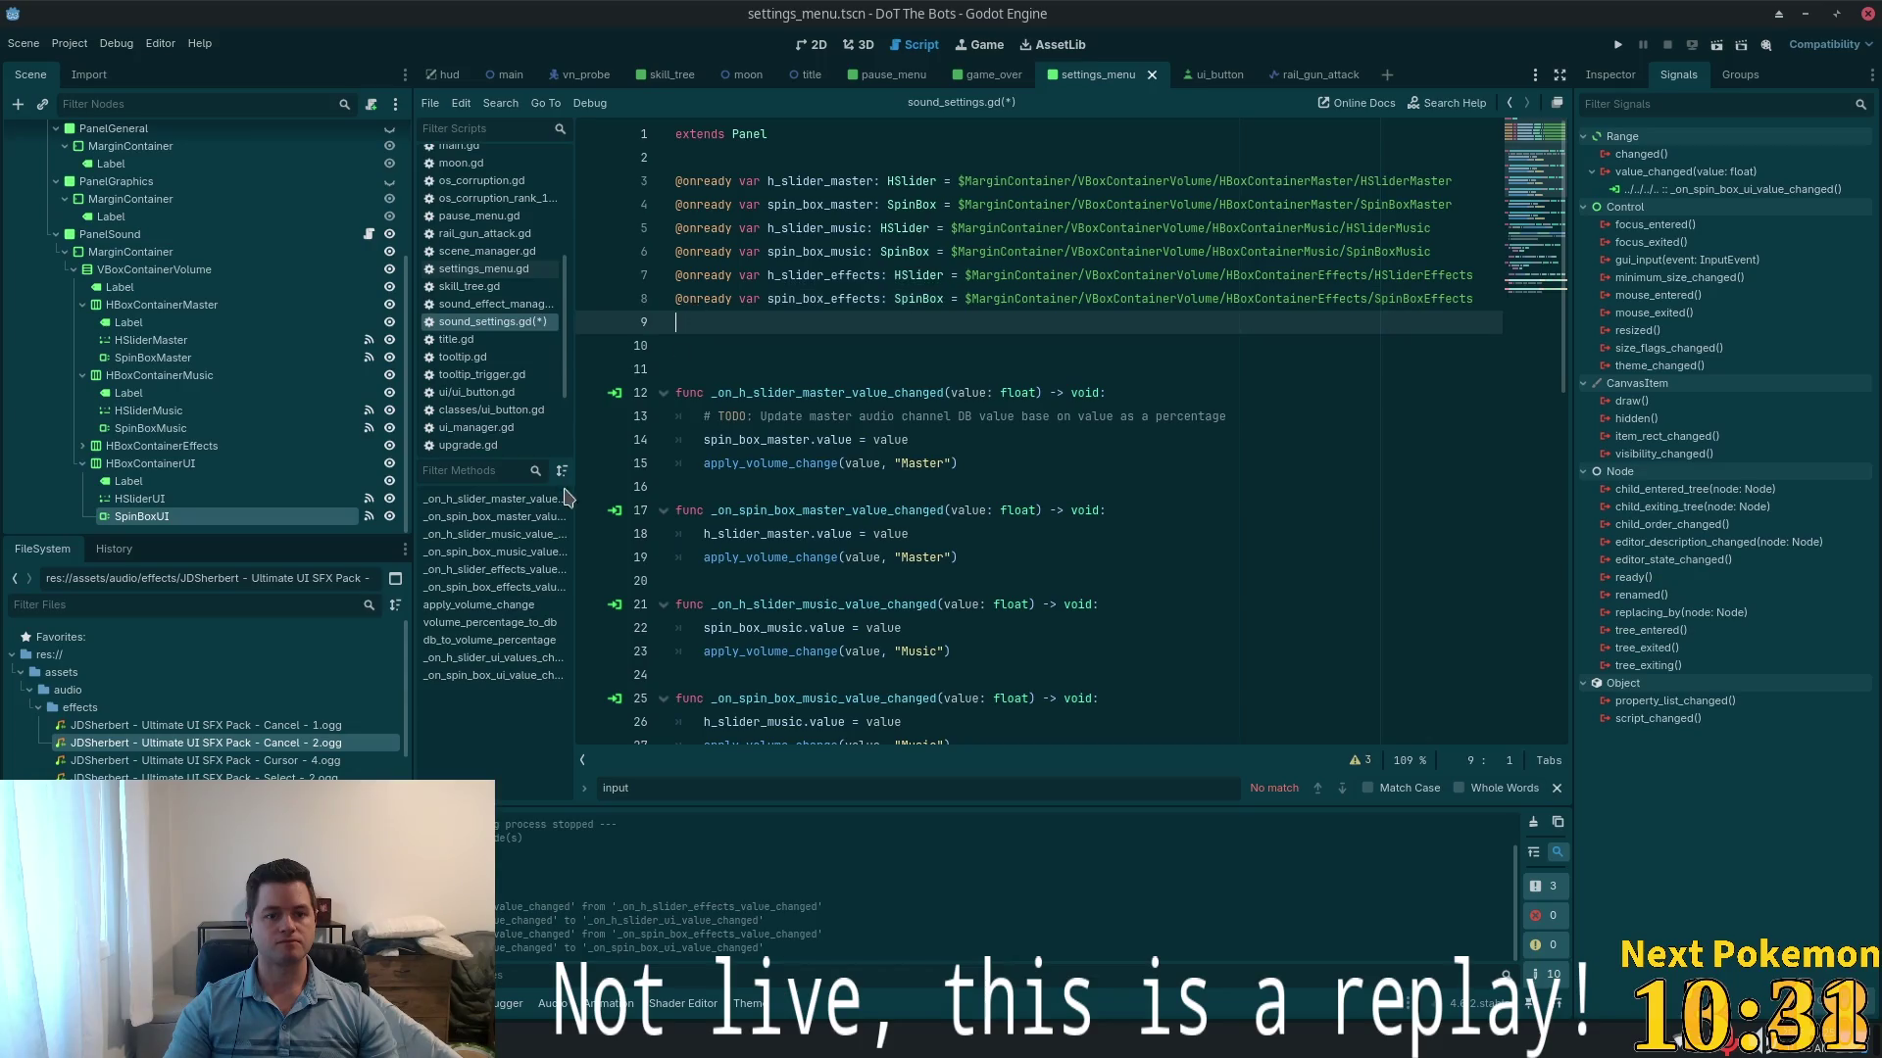
{"action": "mouse_move", "coordinate": [140, 498]}
{"action": "left_mouse_down"}
{"action": "mouse_move", "coordinate": [597, 379]}
{"action": "mouse_move", "coordinate": [686, 325]}
{"action": "mouse_move", "coordinate": [294, 490]}
{"action": "mouse_move", "coordinate": [676, 367]}
{"action": "mouse_move", "coordinate": [680, 345]}
{"action": "left_mouse_up"}
{"action": "scroll", "coordinate": [781, 407], "scroll_direction": "down", "scroll_amount": 6}
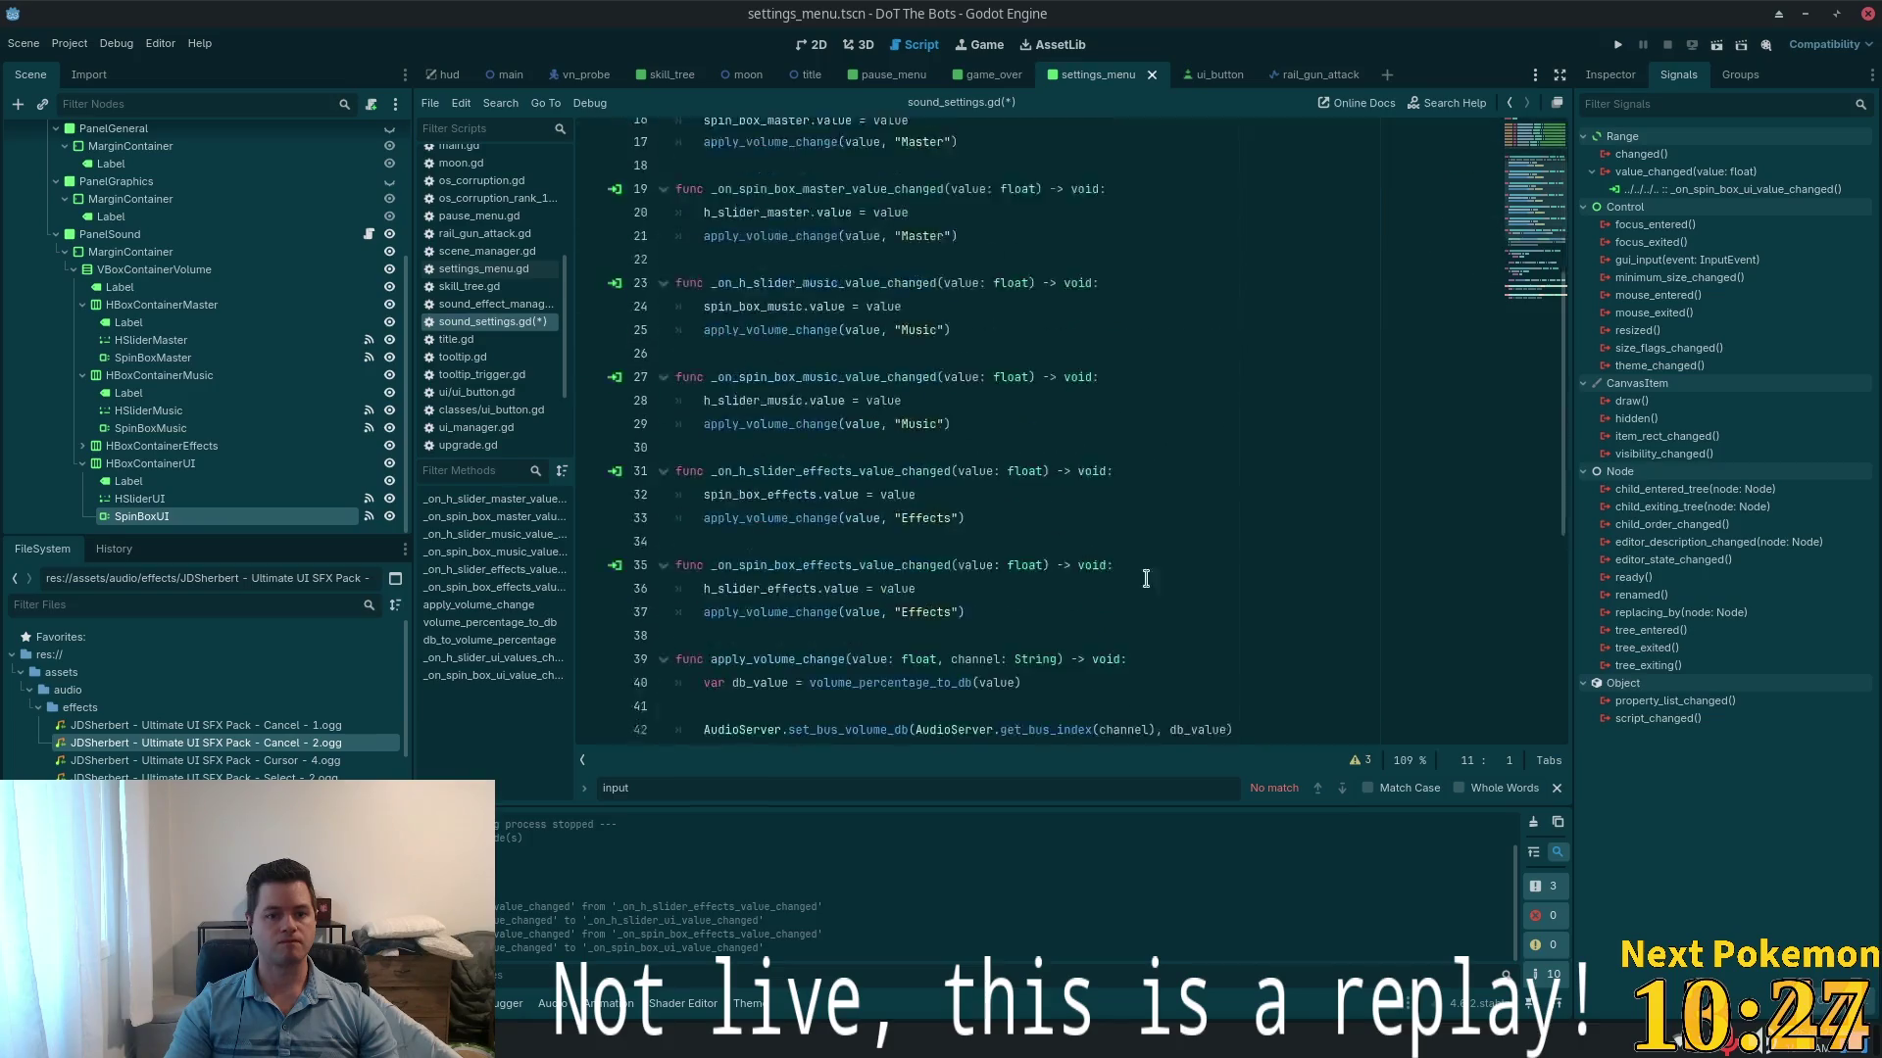
{"action": "scroll", "coordinate": [738, 203], "scroll_direction": "up", "scroll_amount": 6}
{"action": "double_click", "coordinate": [804, 252]}
{"action": "key", "text": "ctrl+c"}
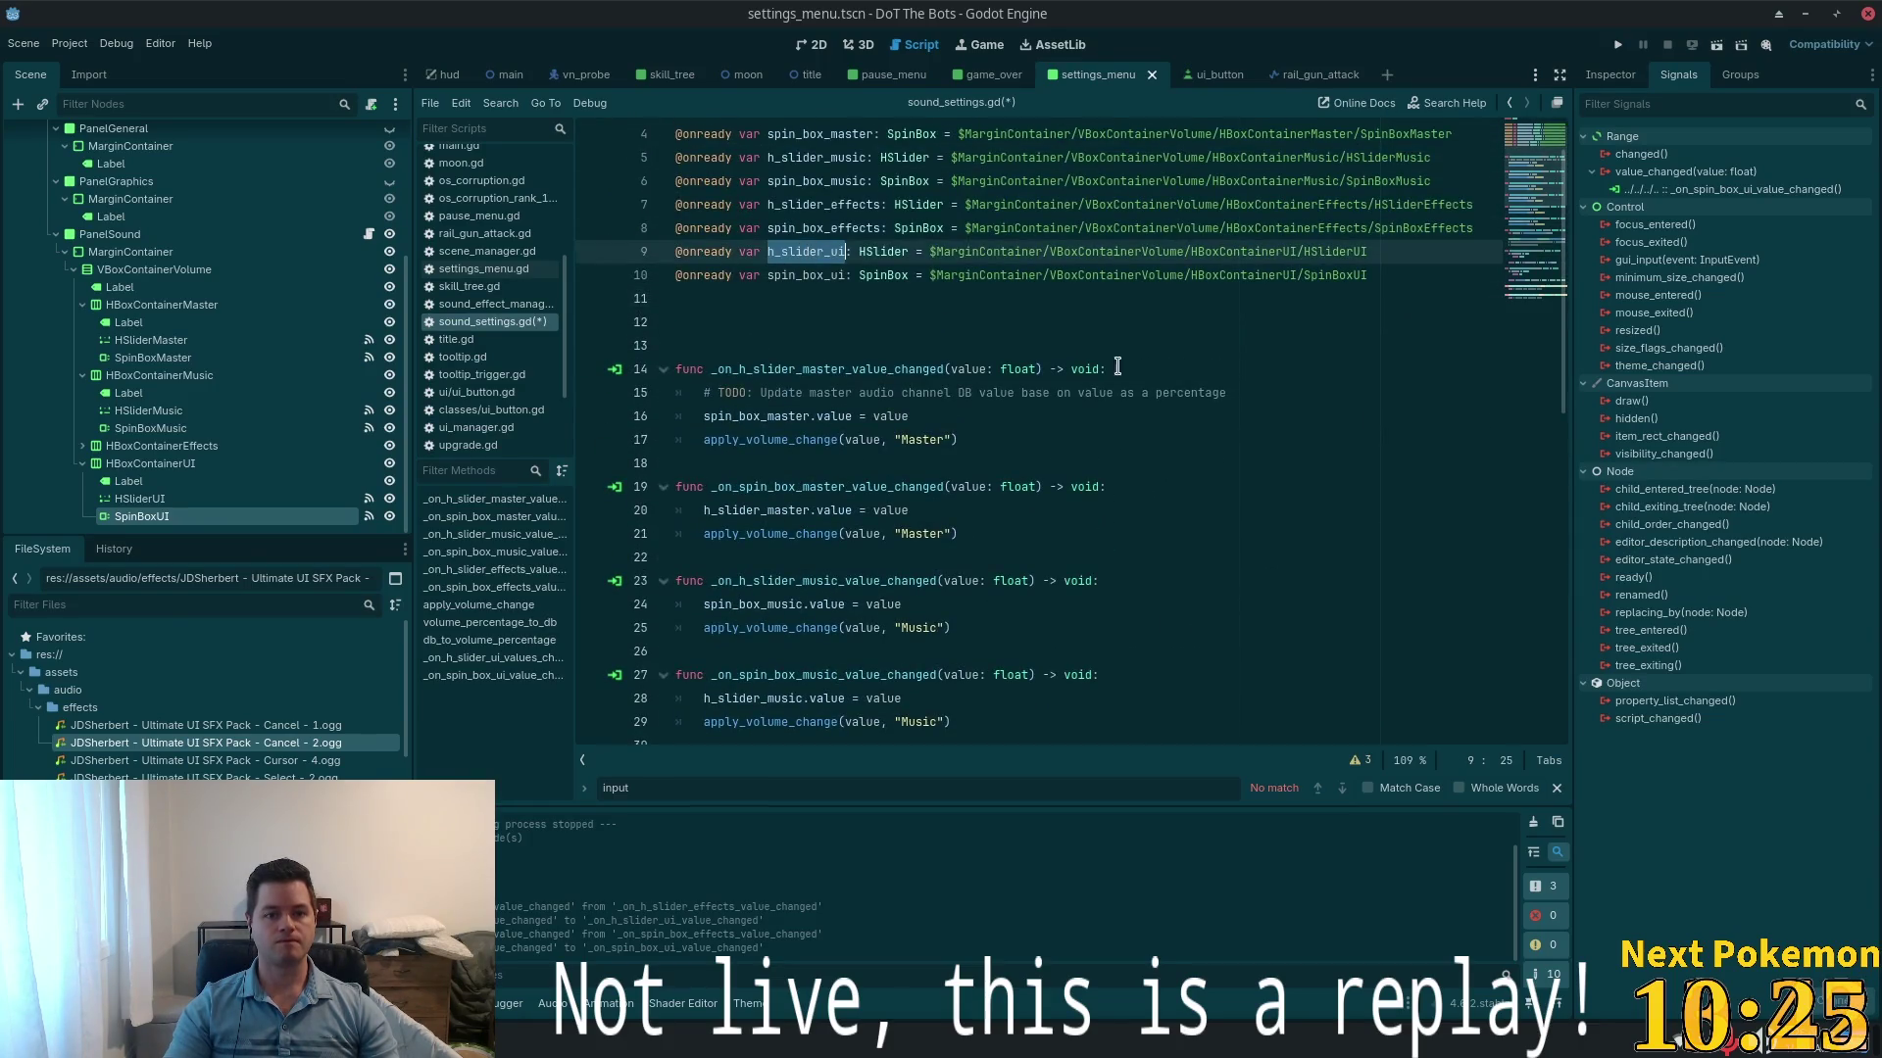
{"action": "scroll", "coordinate": [914, 638], "scroll_direction": "down", "scroll_amount": 10}
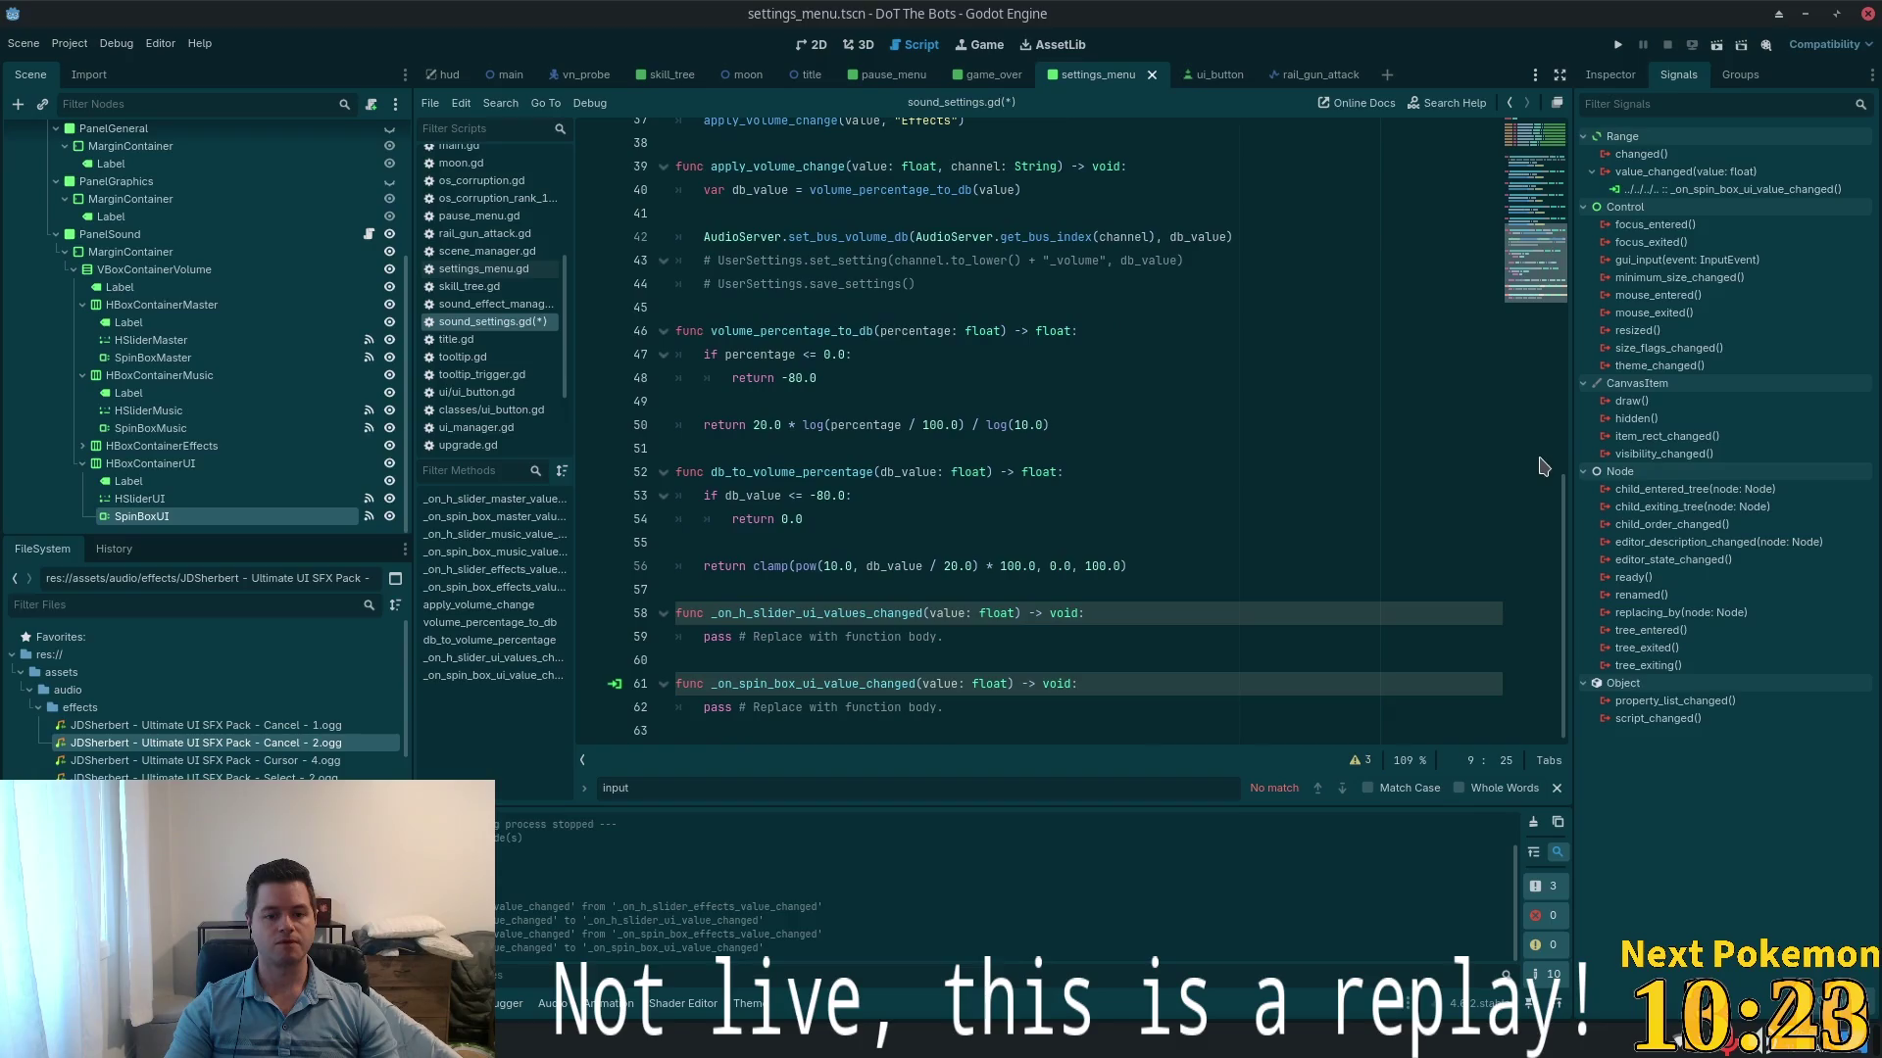
{"action": "left_click", "coordinate": [943, 707]}
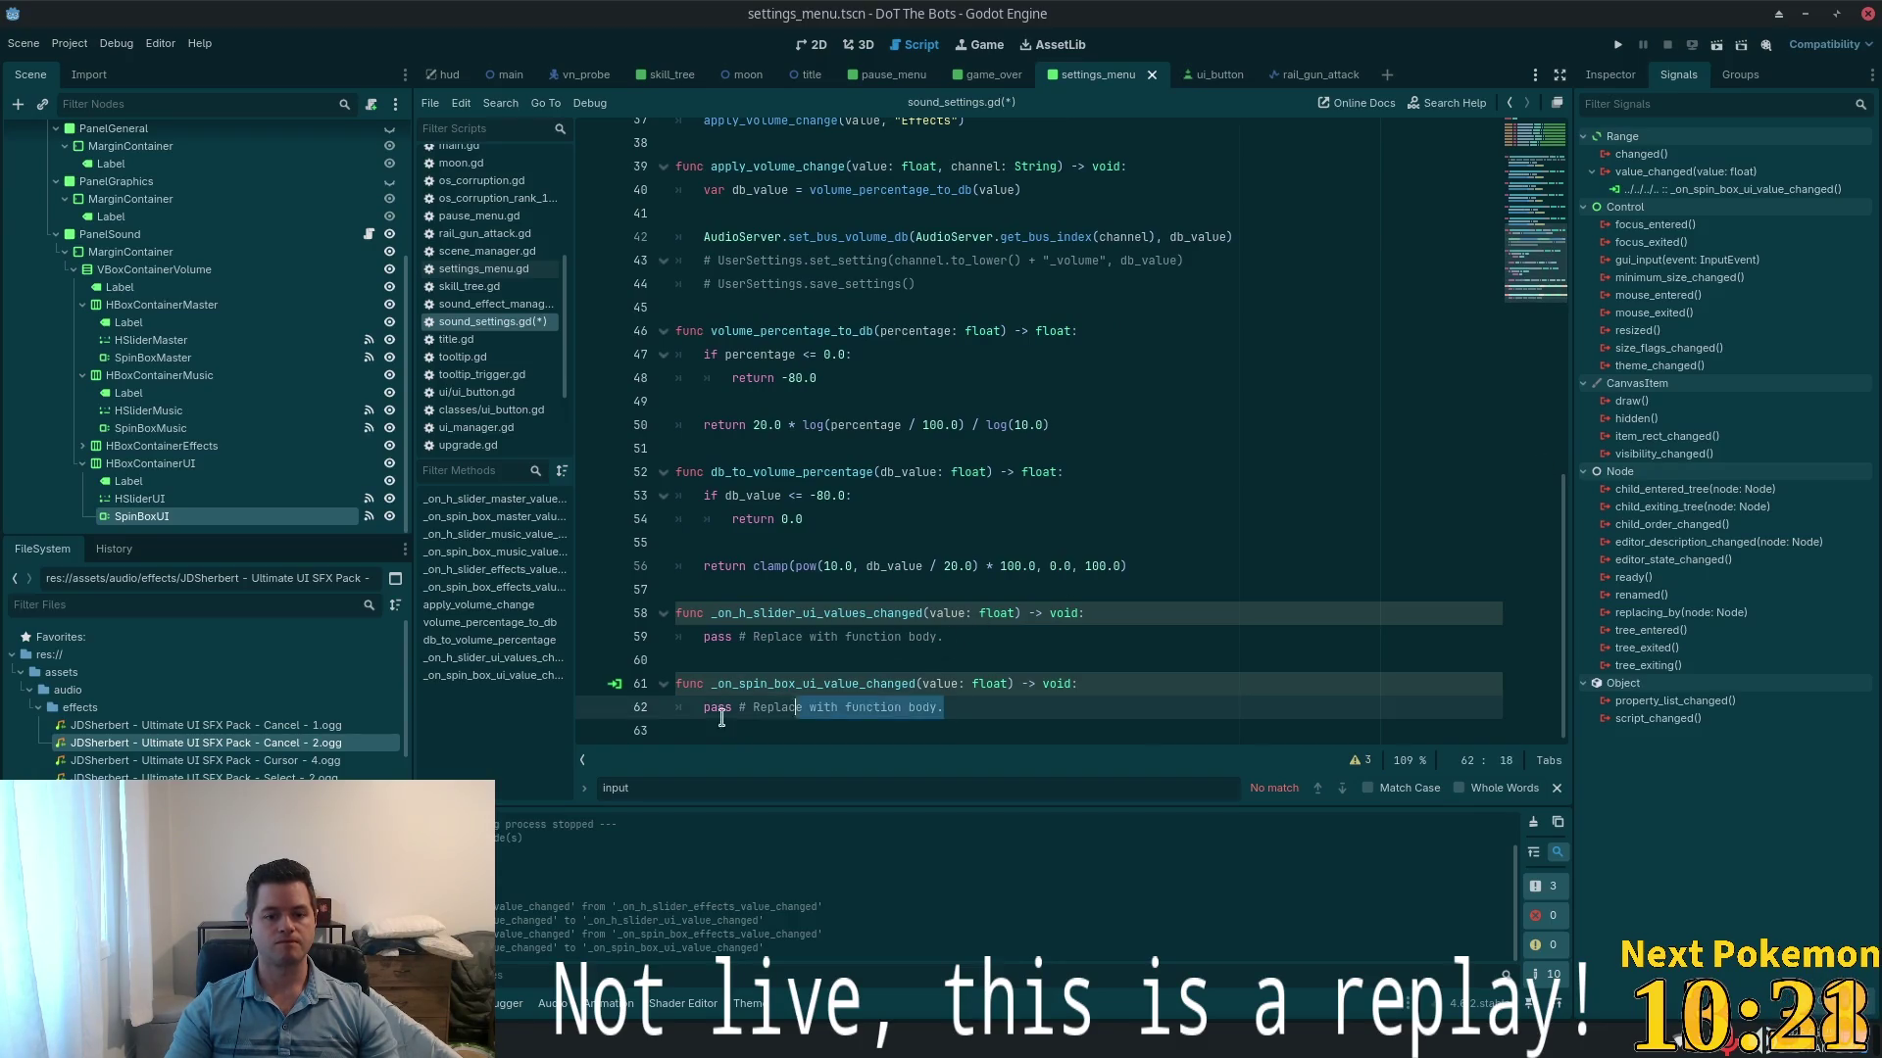
{"action": "key", "text": "shift+Home"}
{"action": "key", "text": "ctrl+v"}
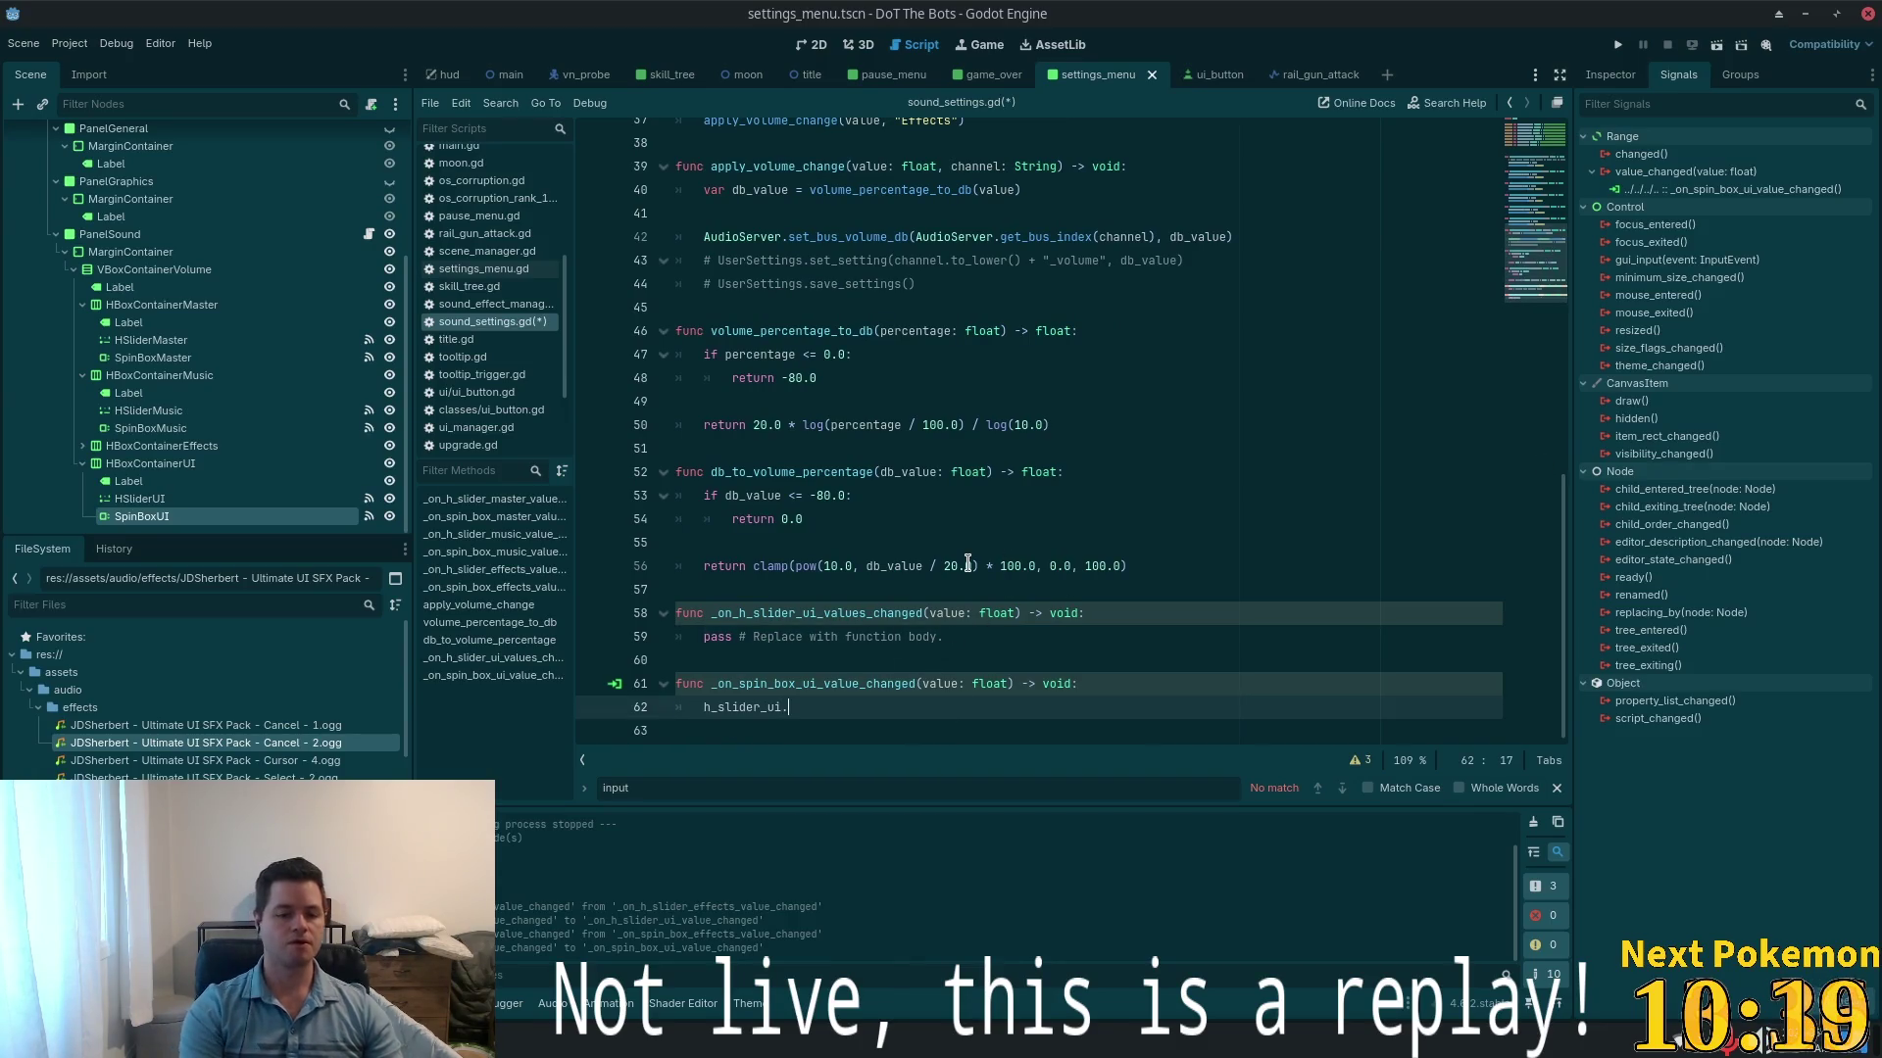
{"action": "type", "text": ".value = value"}
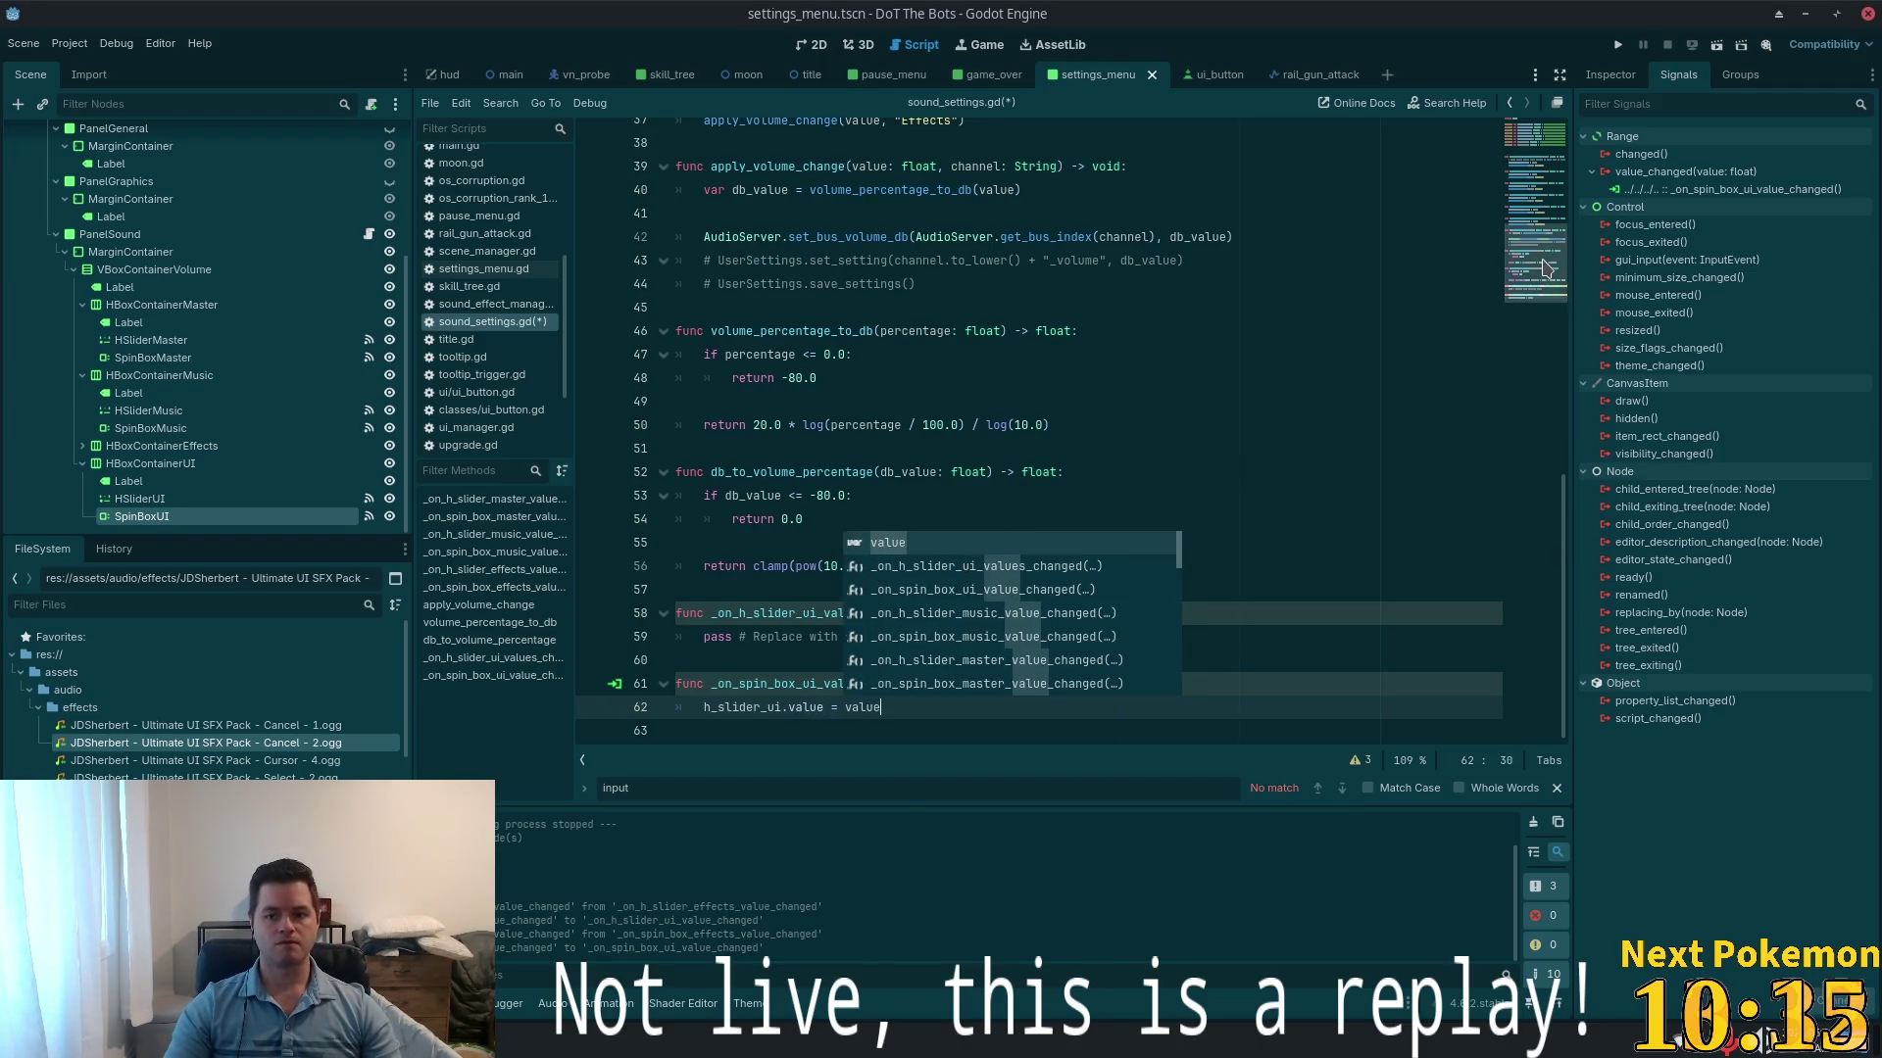
{"action": "scroll", "coordinate": [1187, 278], "scroll_direction": "up", "scroll_amount": 12}
{"action": "double_click", "coordinate": [813, 346]}
{"action": "key", "text": "ctrl+c"}
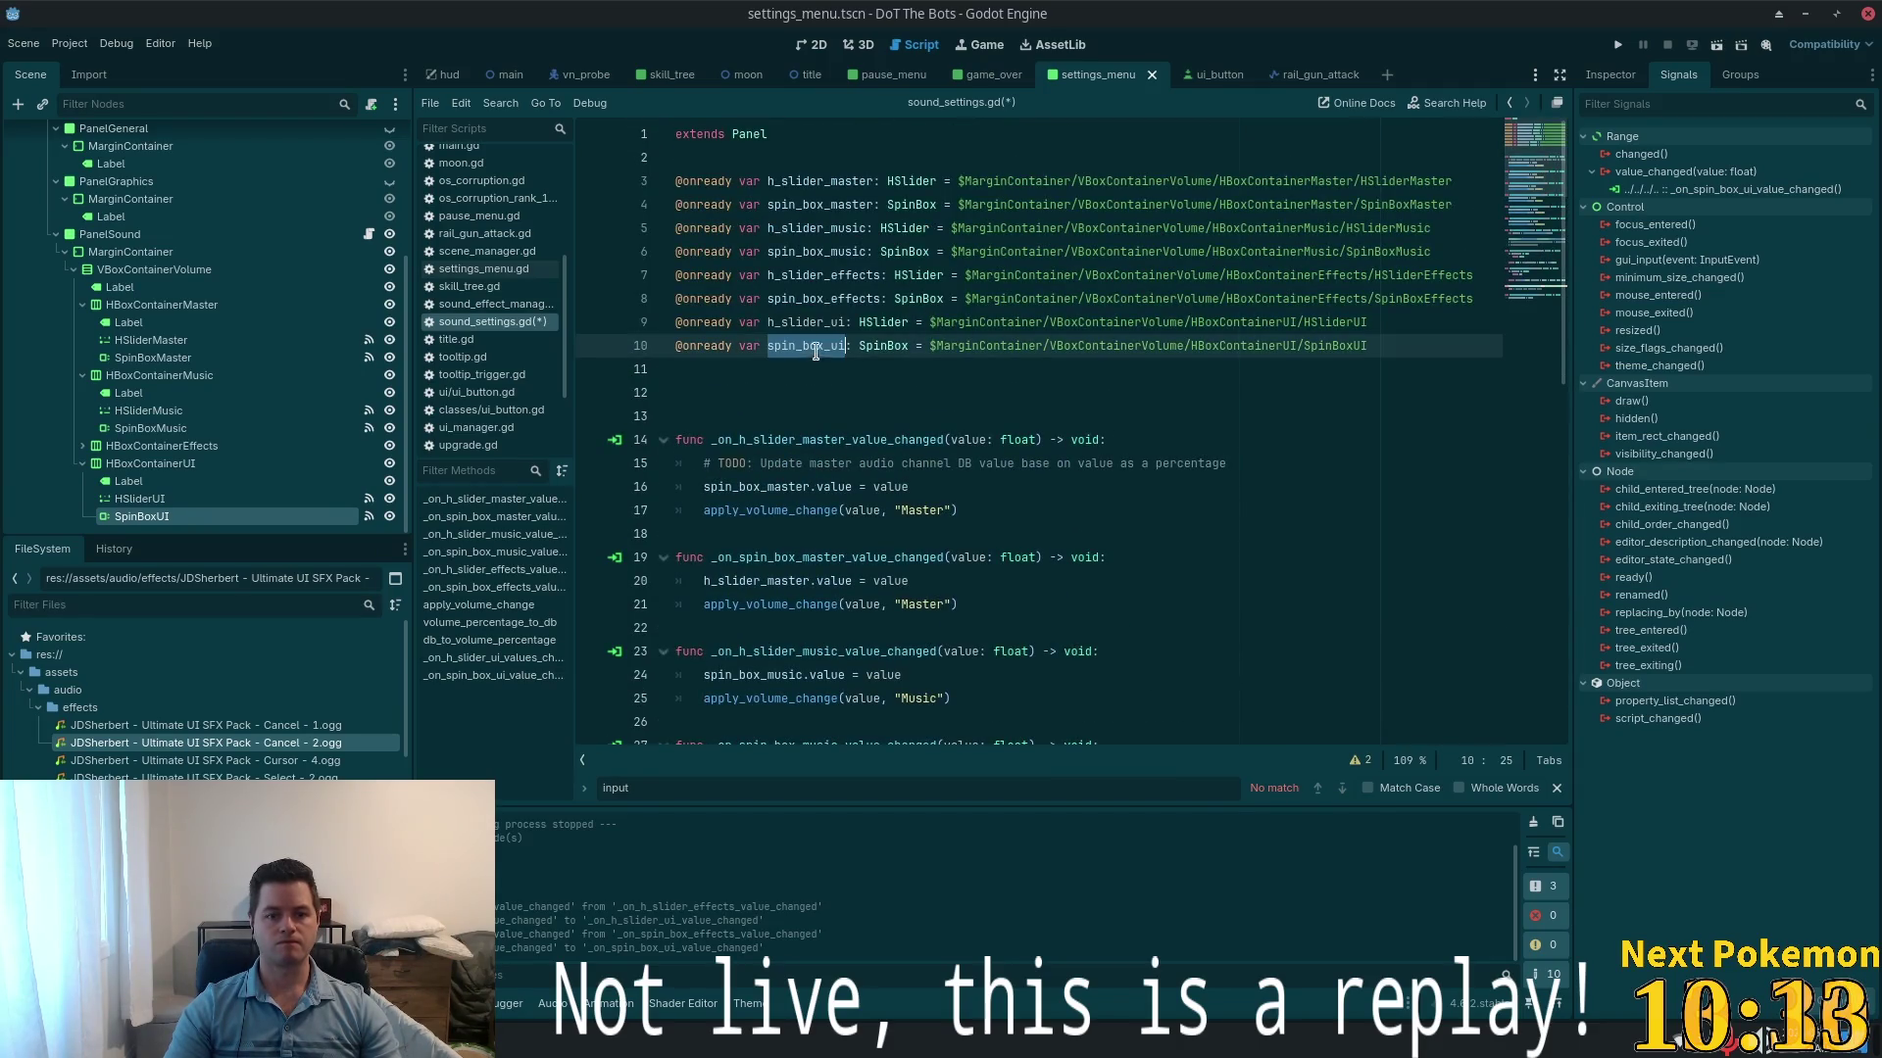
{"action": "scroll", "coordinate": [1551, 501], "scroll_direction": "down", "scroll_amount": 12}
{"action": "left_click", "coordinate": [942, 636]}
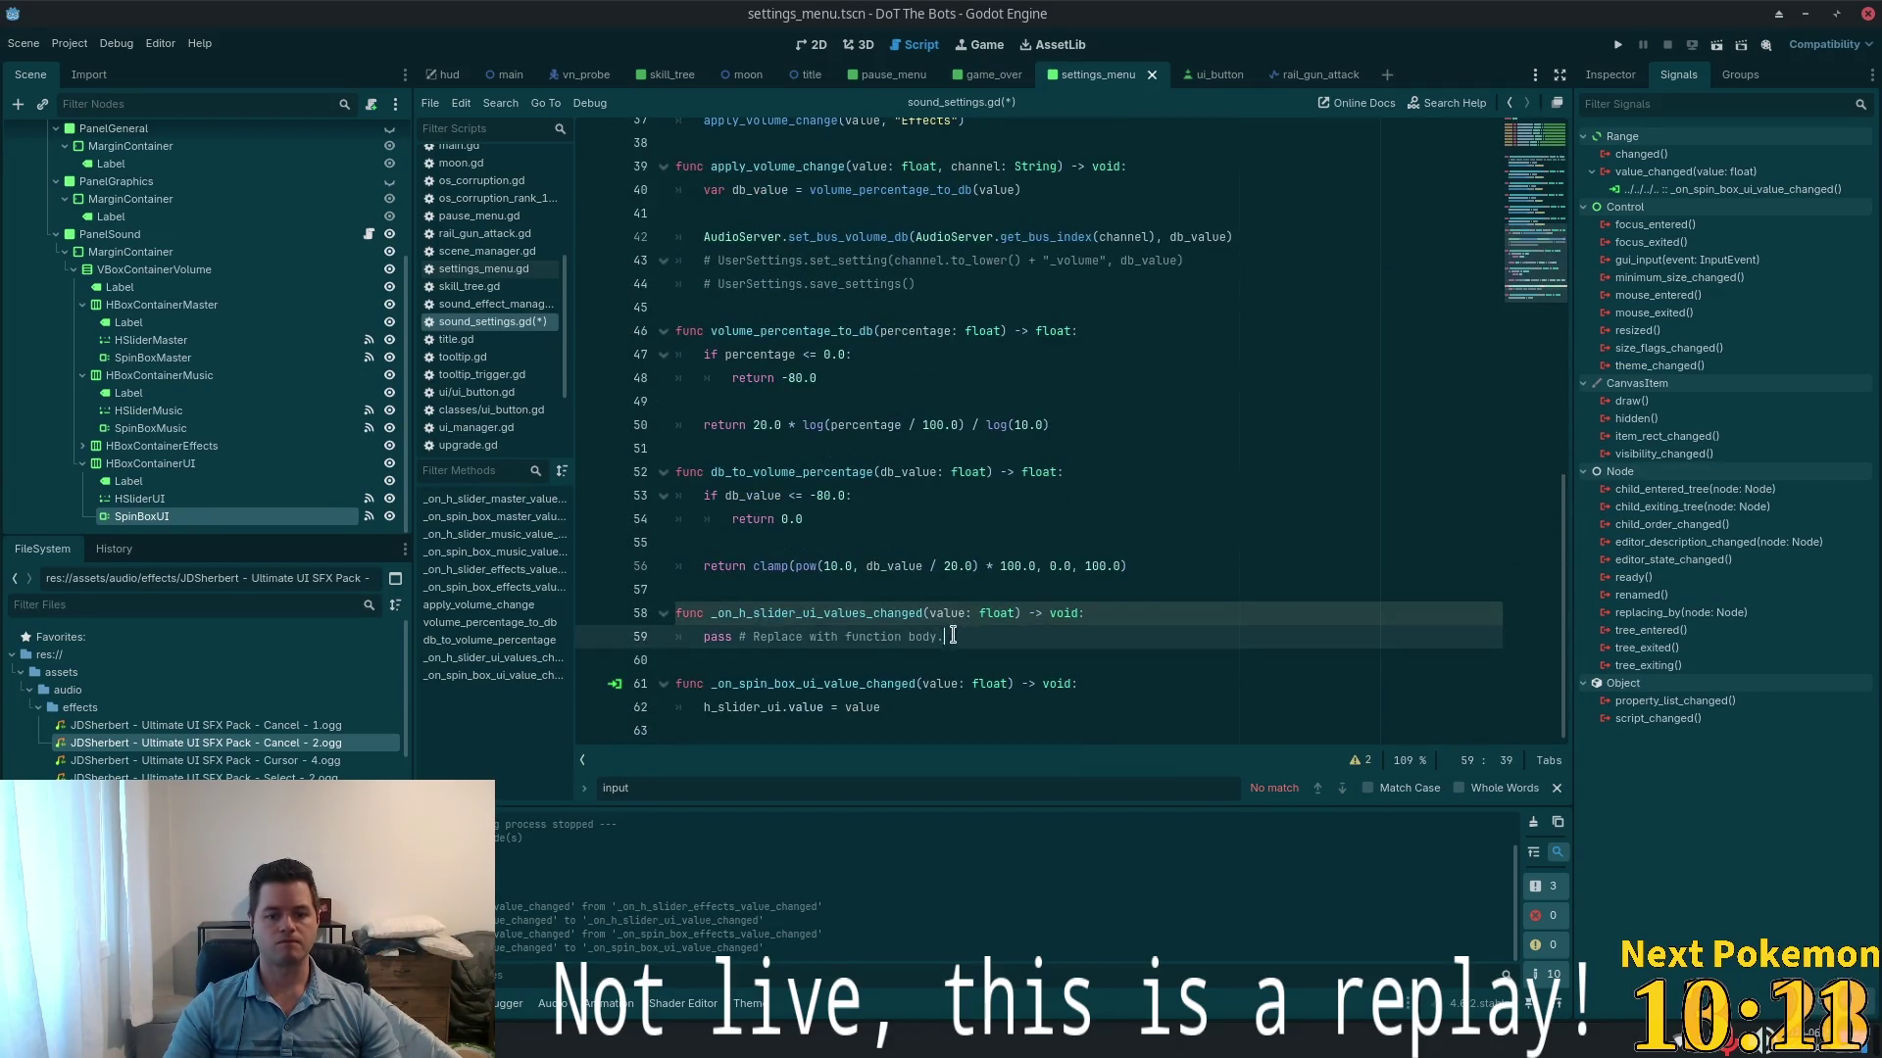
{"action": "key", "text": "shift+Home"}
{"action": "key", "text": "ctrl+v"}
{"action": "type", "text": ".v"}
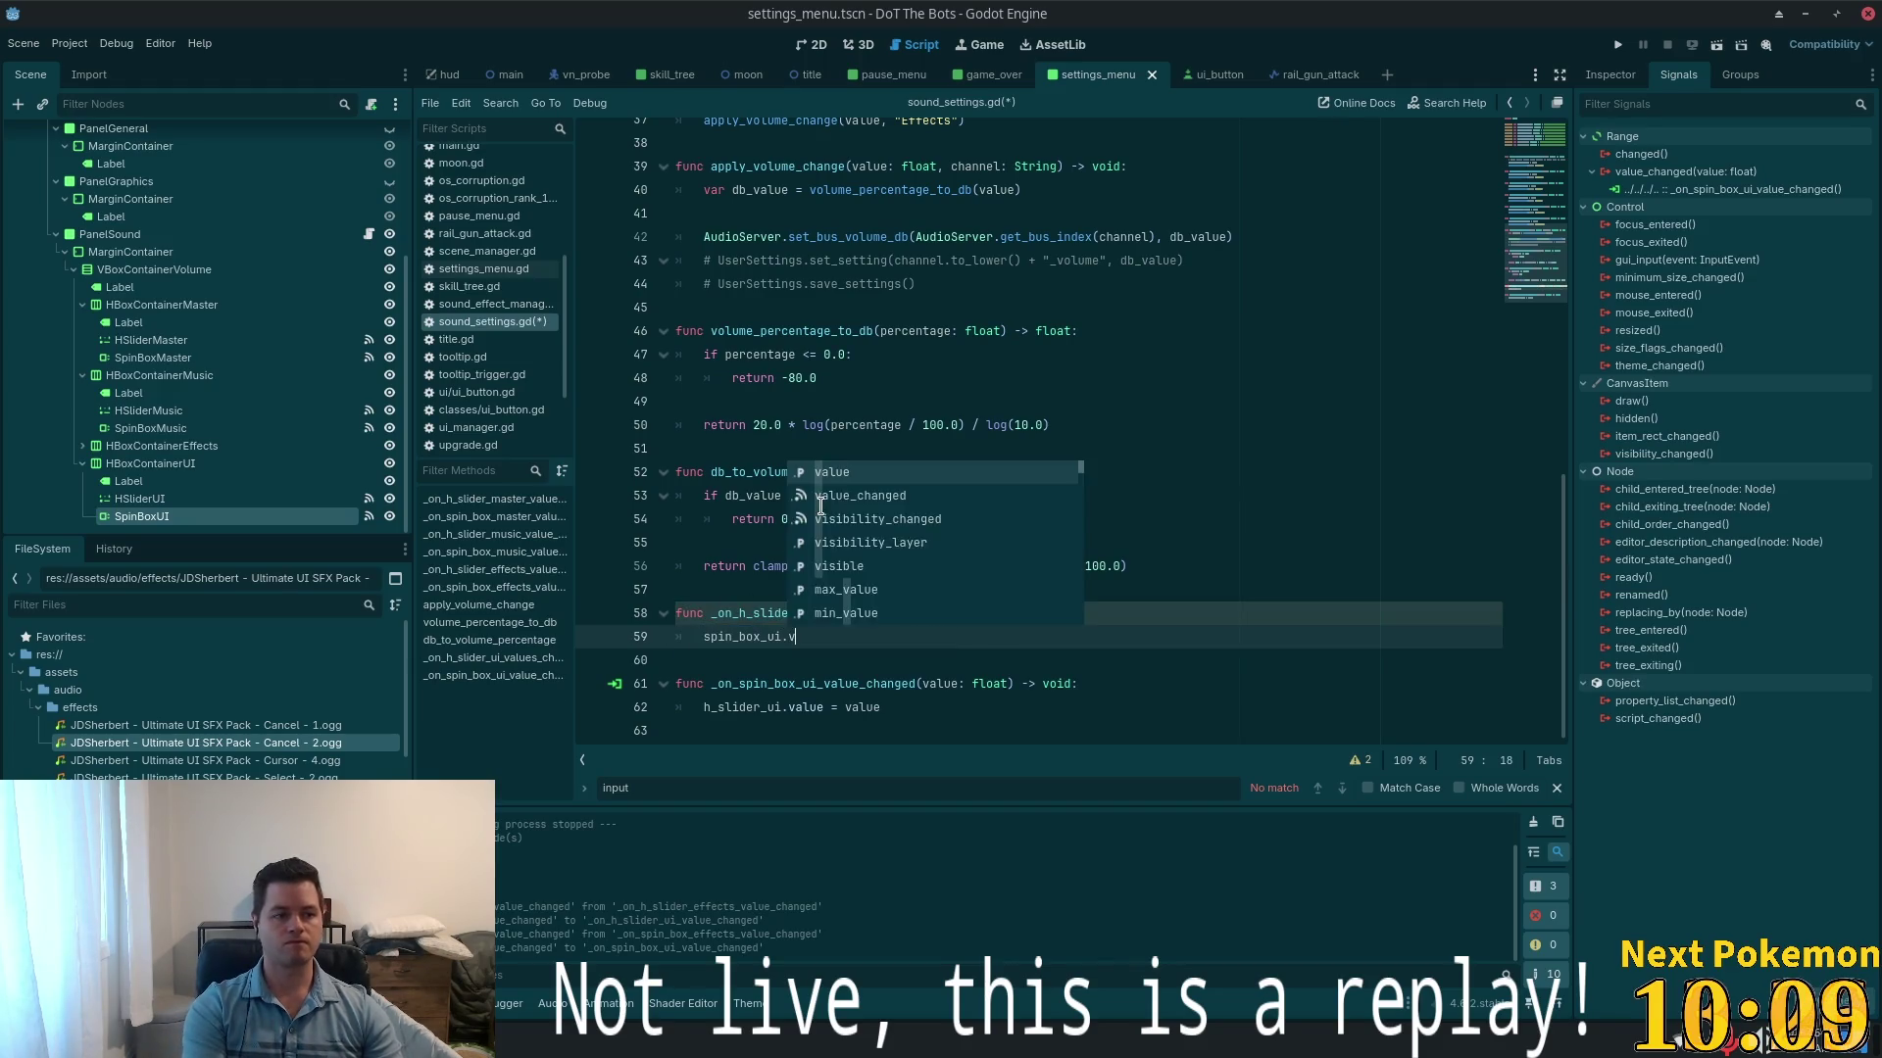
{"action": "type", "text": "alue = value"}
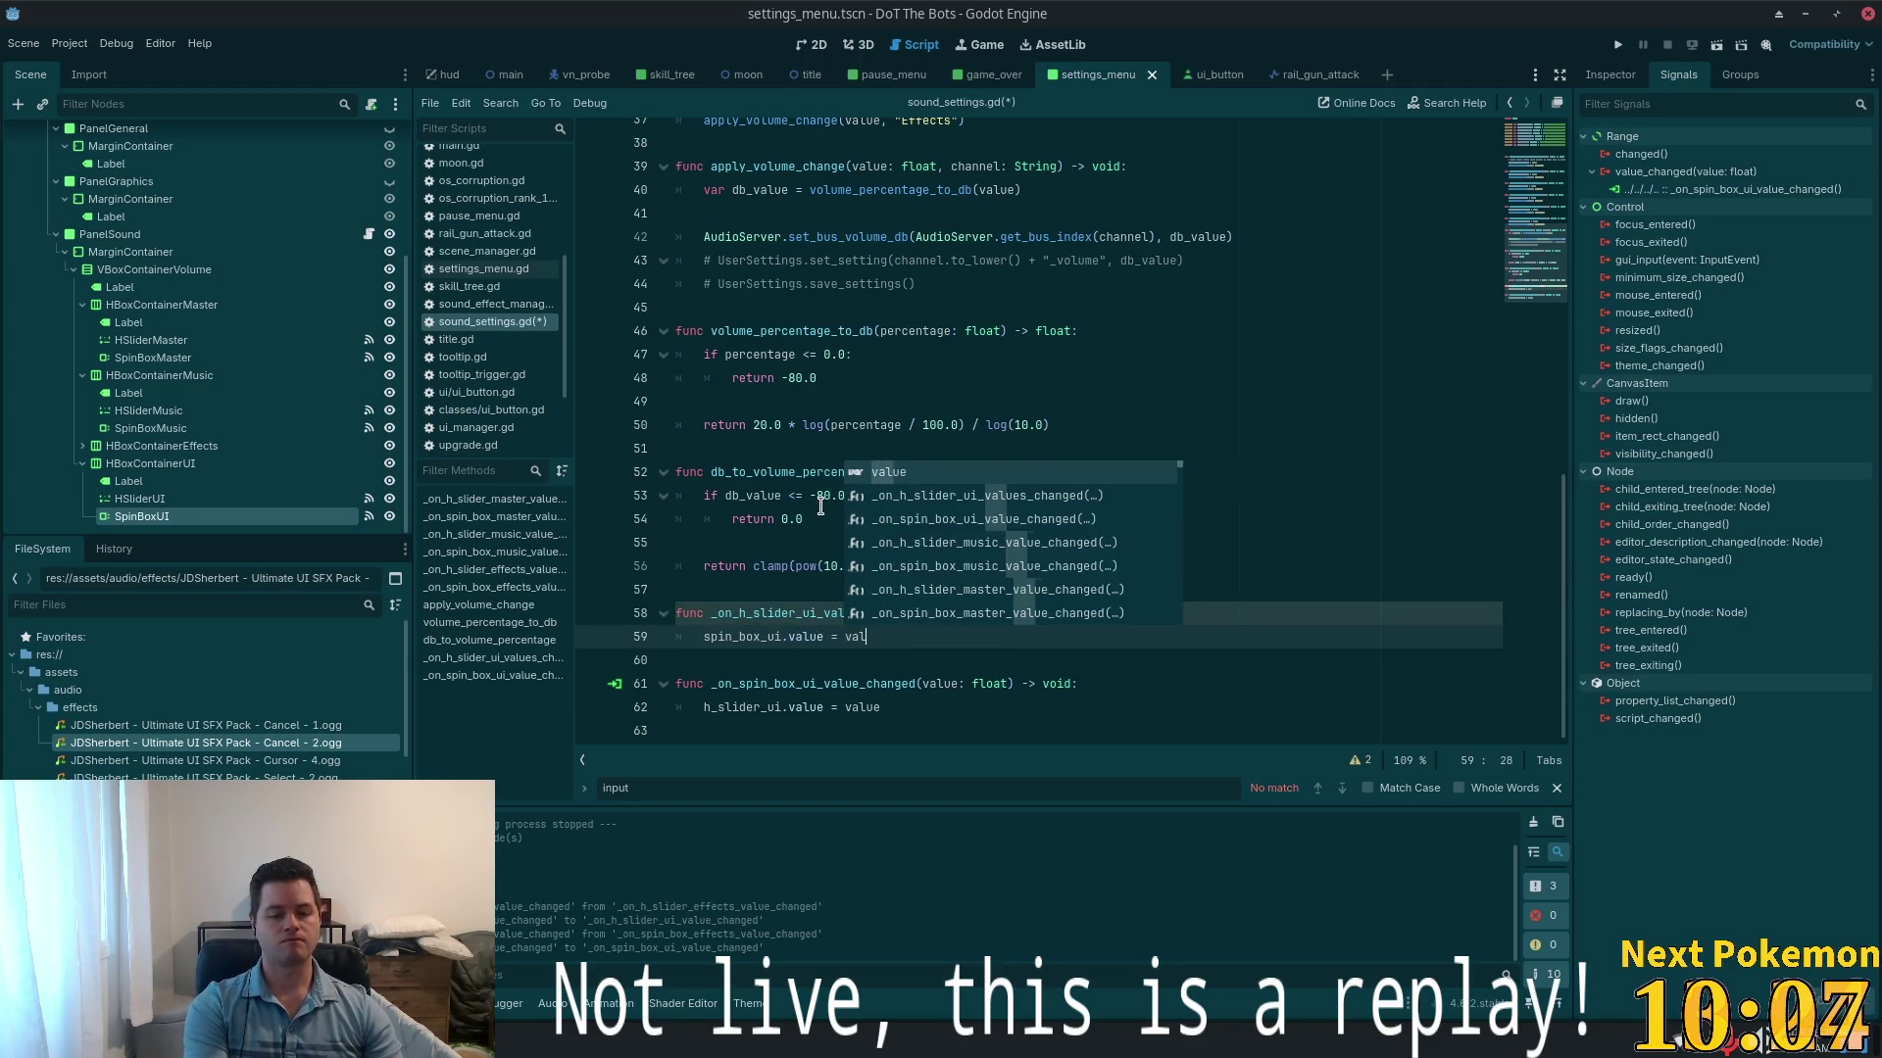
{"action": "key", "text": "ctrl+s"}
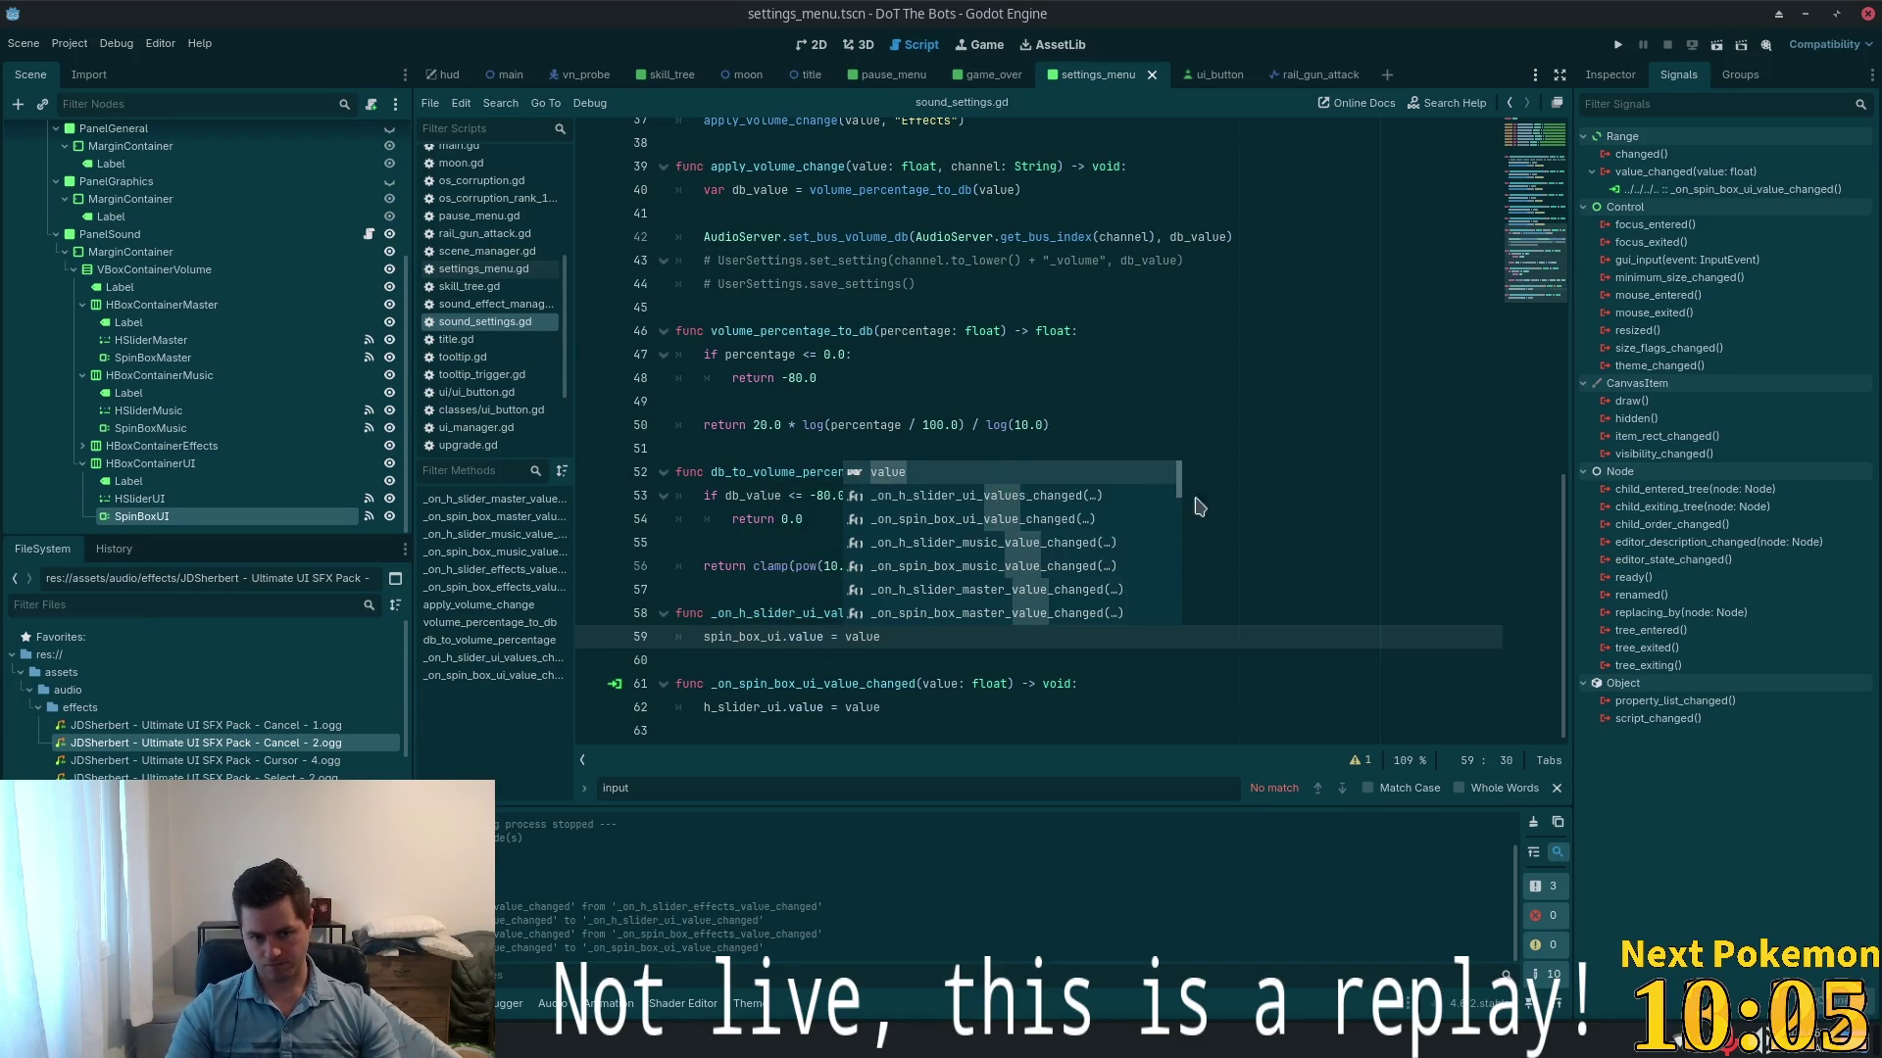
{"action": "left_click", "coordinate": [1200, 502]}
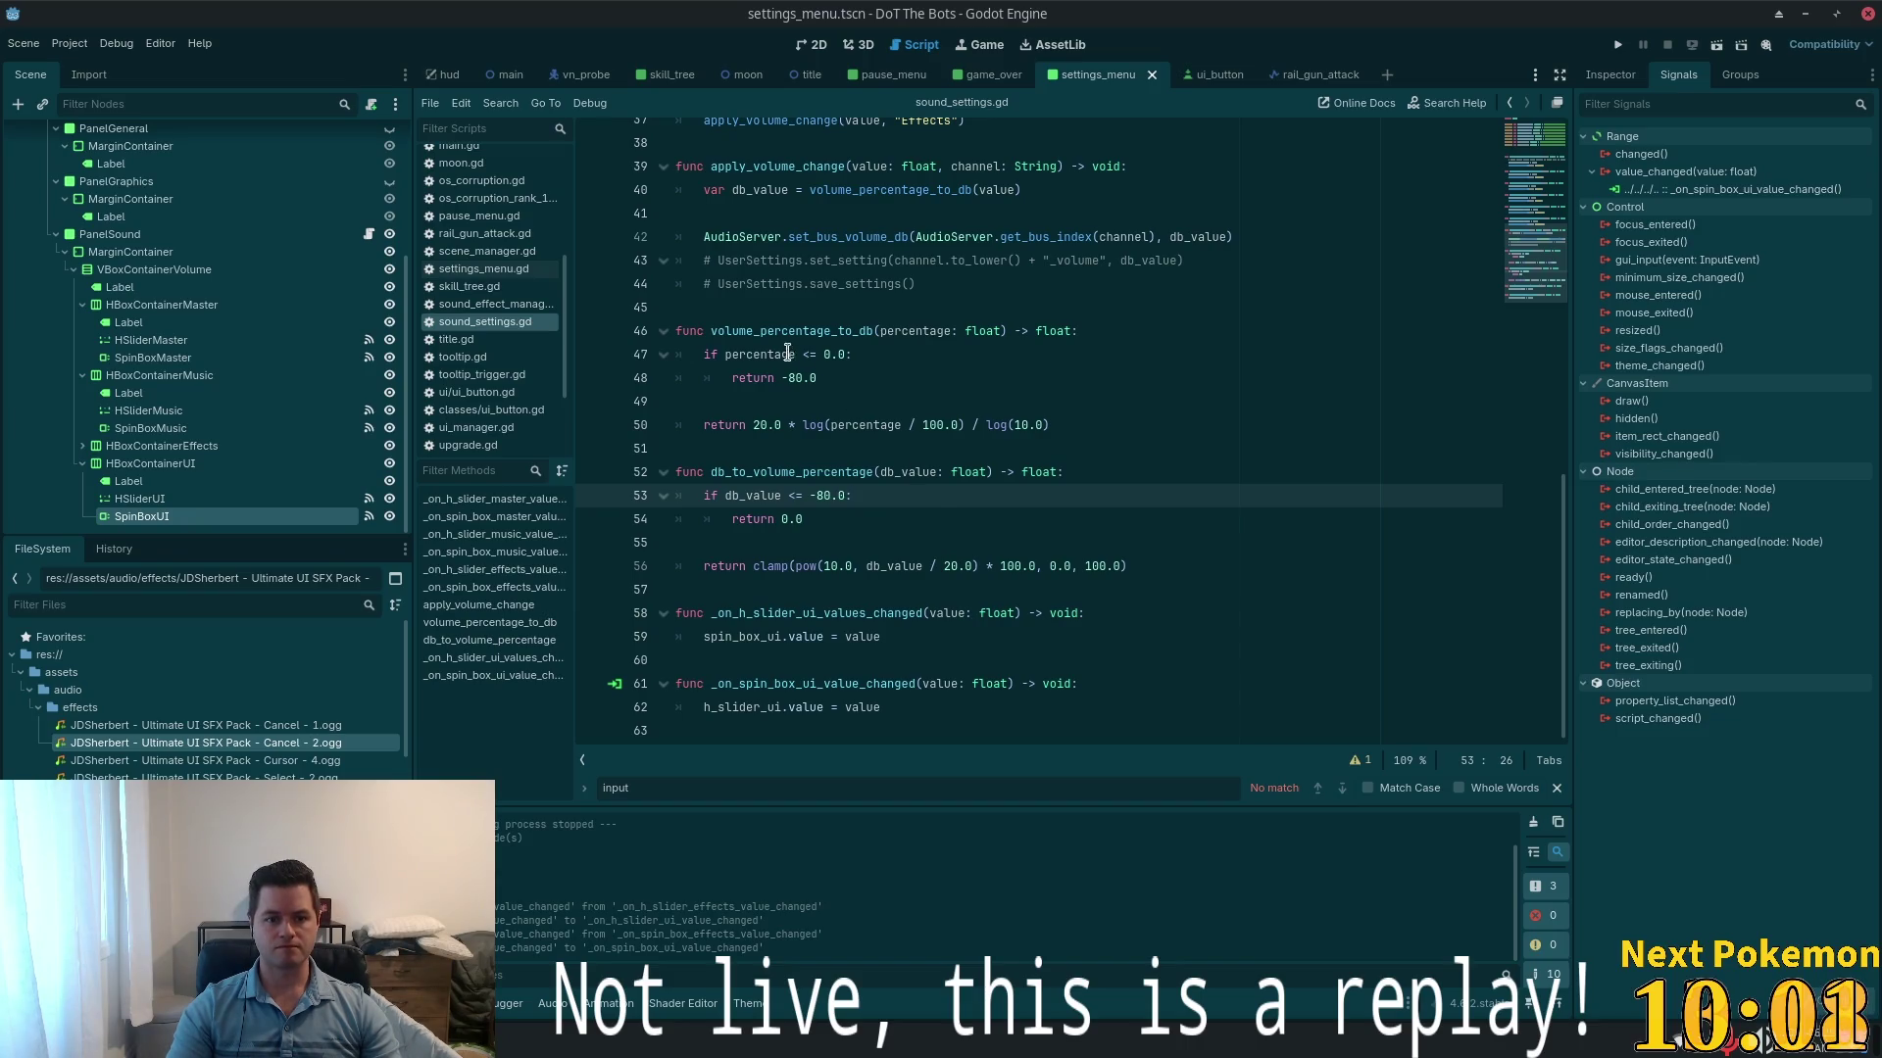
{"action": "double_click", "coordinate": [819, 333]}
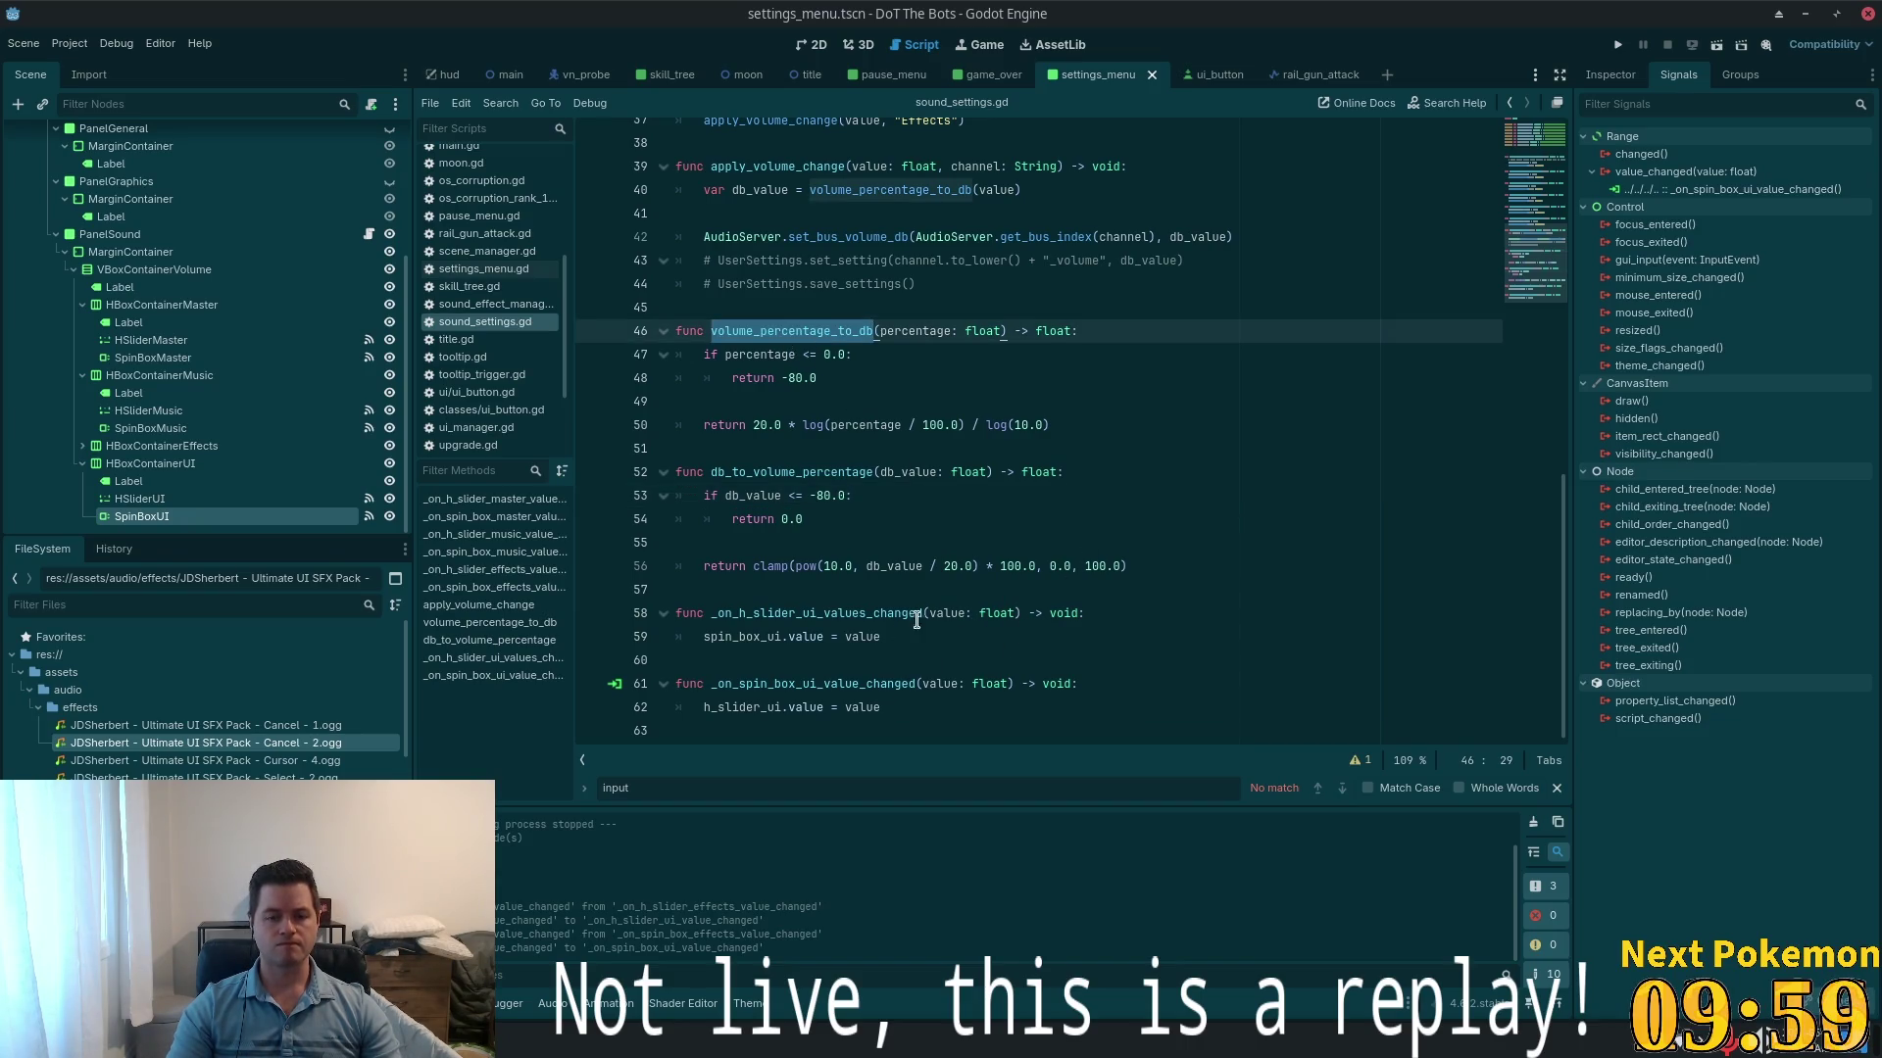
{"action": "scroll", "coordinate": [916, 620], "scroll_direction": "up", "scroll_amount": 2}
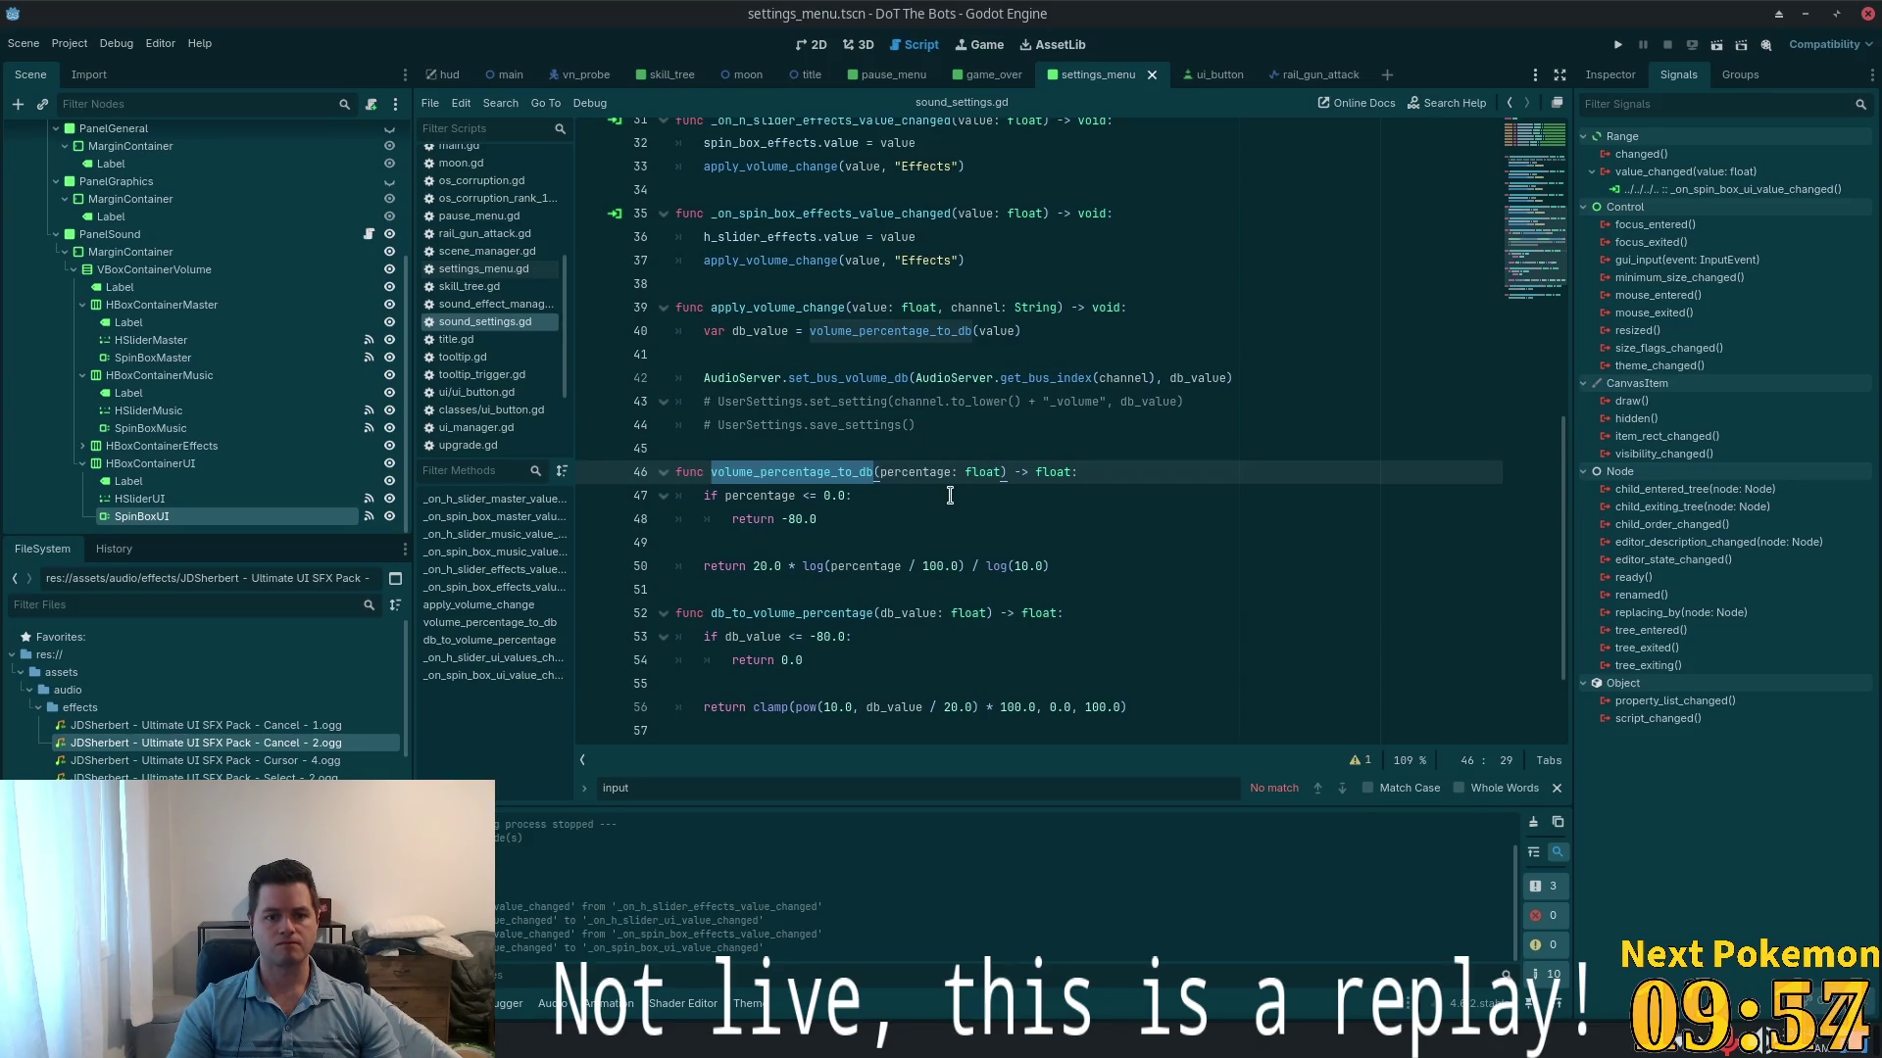
{"action": "scroll", "coordinate": [929, 471], "scroll_direction": "up", "scroll_amount": 1}
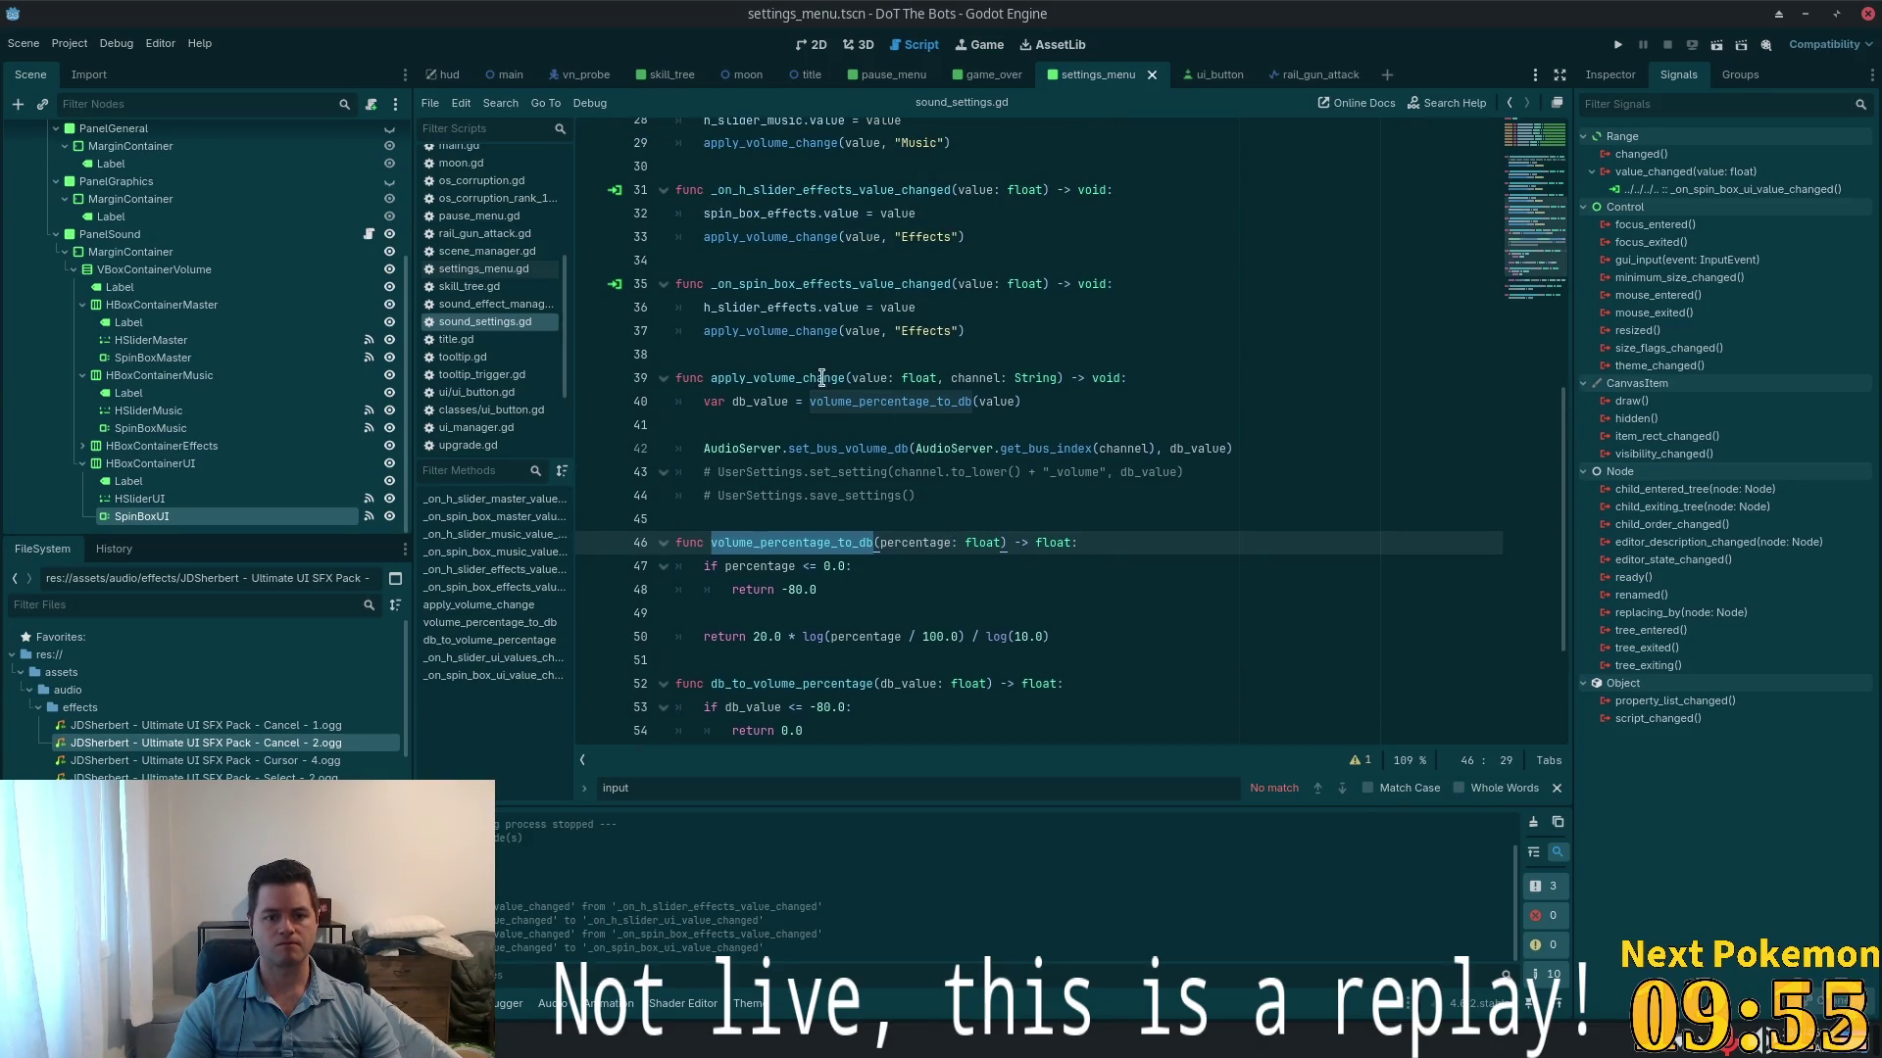
{"action": "double_click", "coordinate": [769, 331]}
{"action": "key", "text": "ctrl+c"}
{"action": "scroll", "coordinate": [828, 581], "scroll_direction": "down", "scroll_amount": 3}
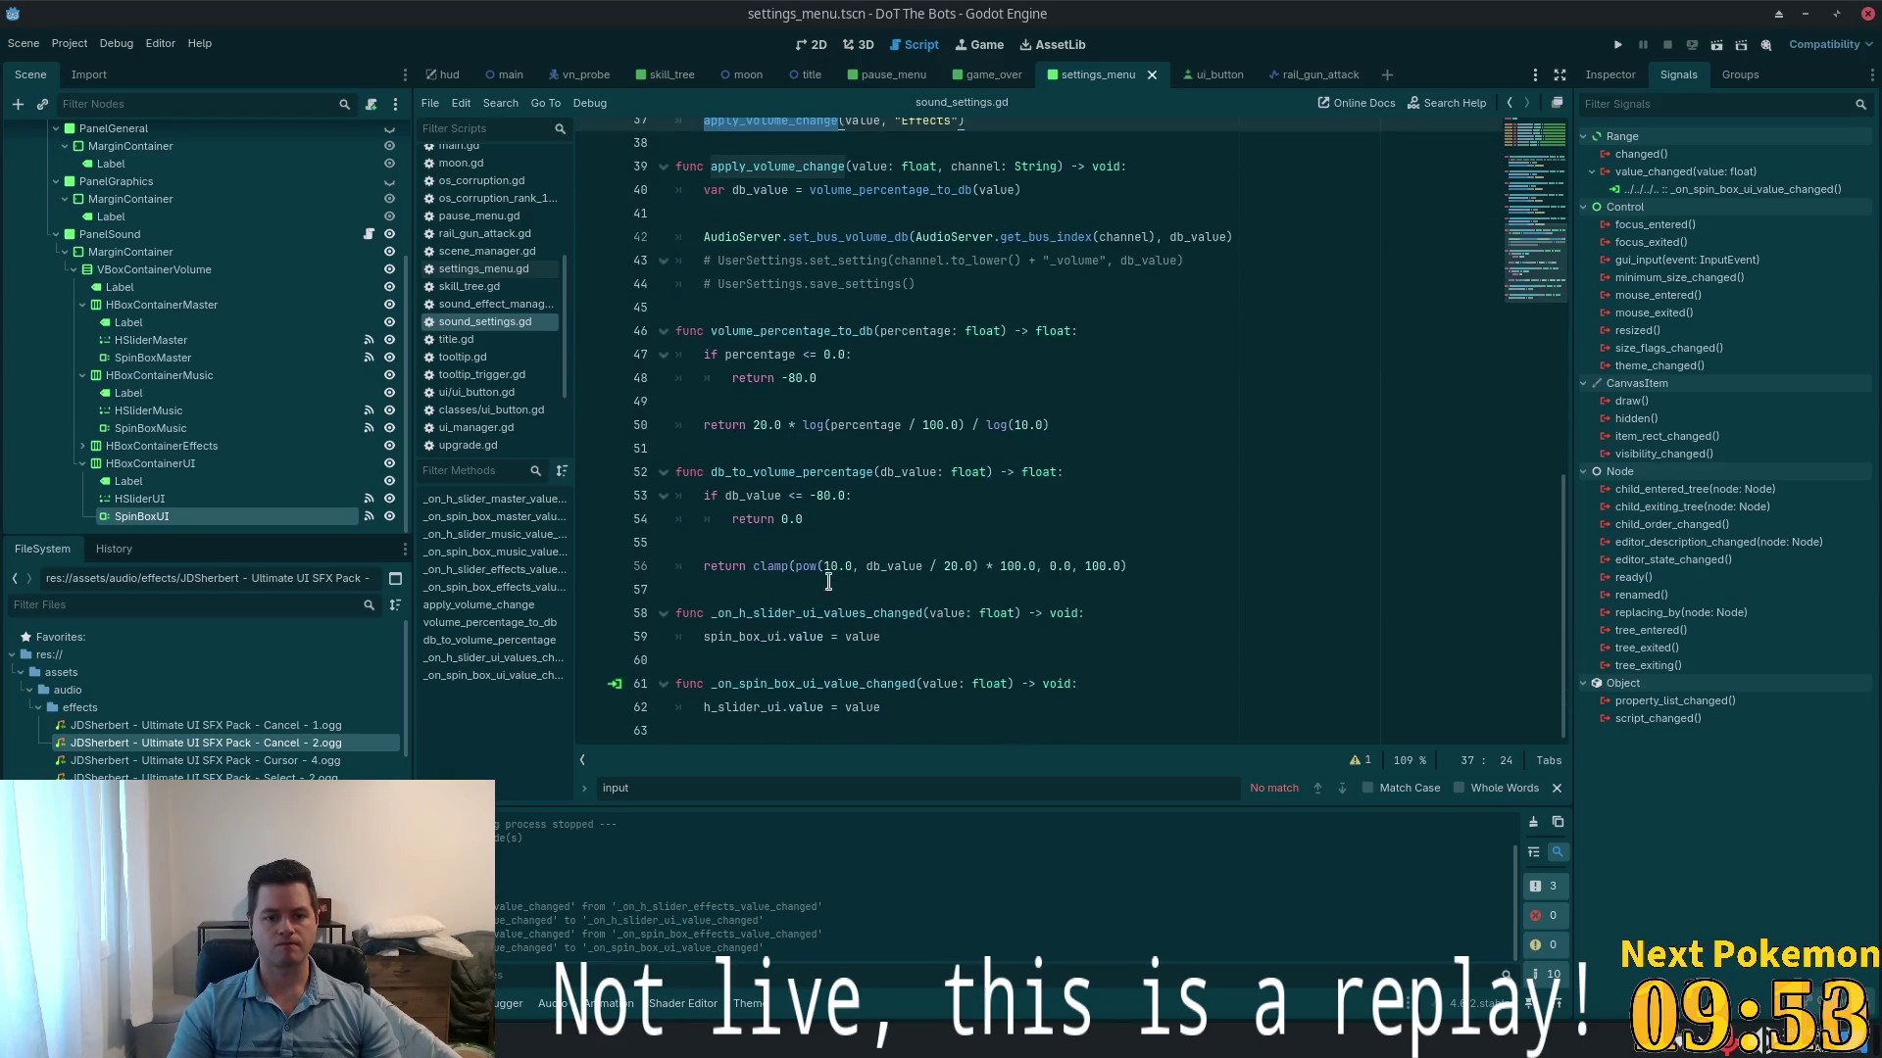
- Add apply_volume_change(value, "UI") on a new line in the UI slider handler
{"action": "left_click", "coordinate": [908, 639]}
{"action": "key", "text": "Return"}
{"action": "key", "text": "ctrl+v"}
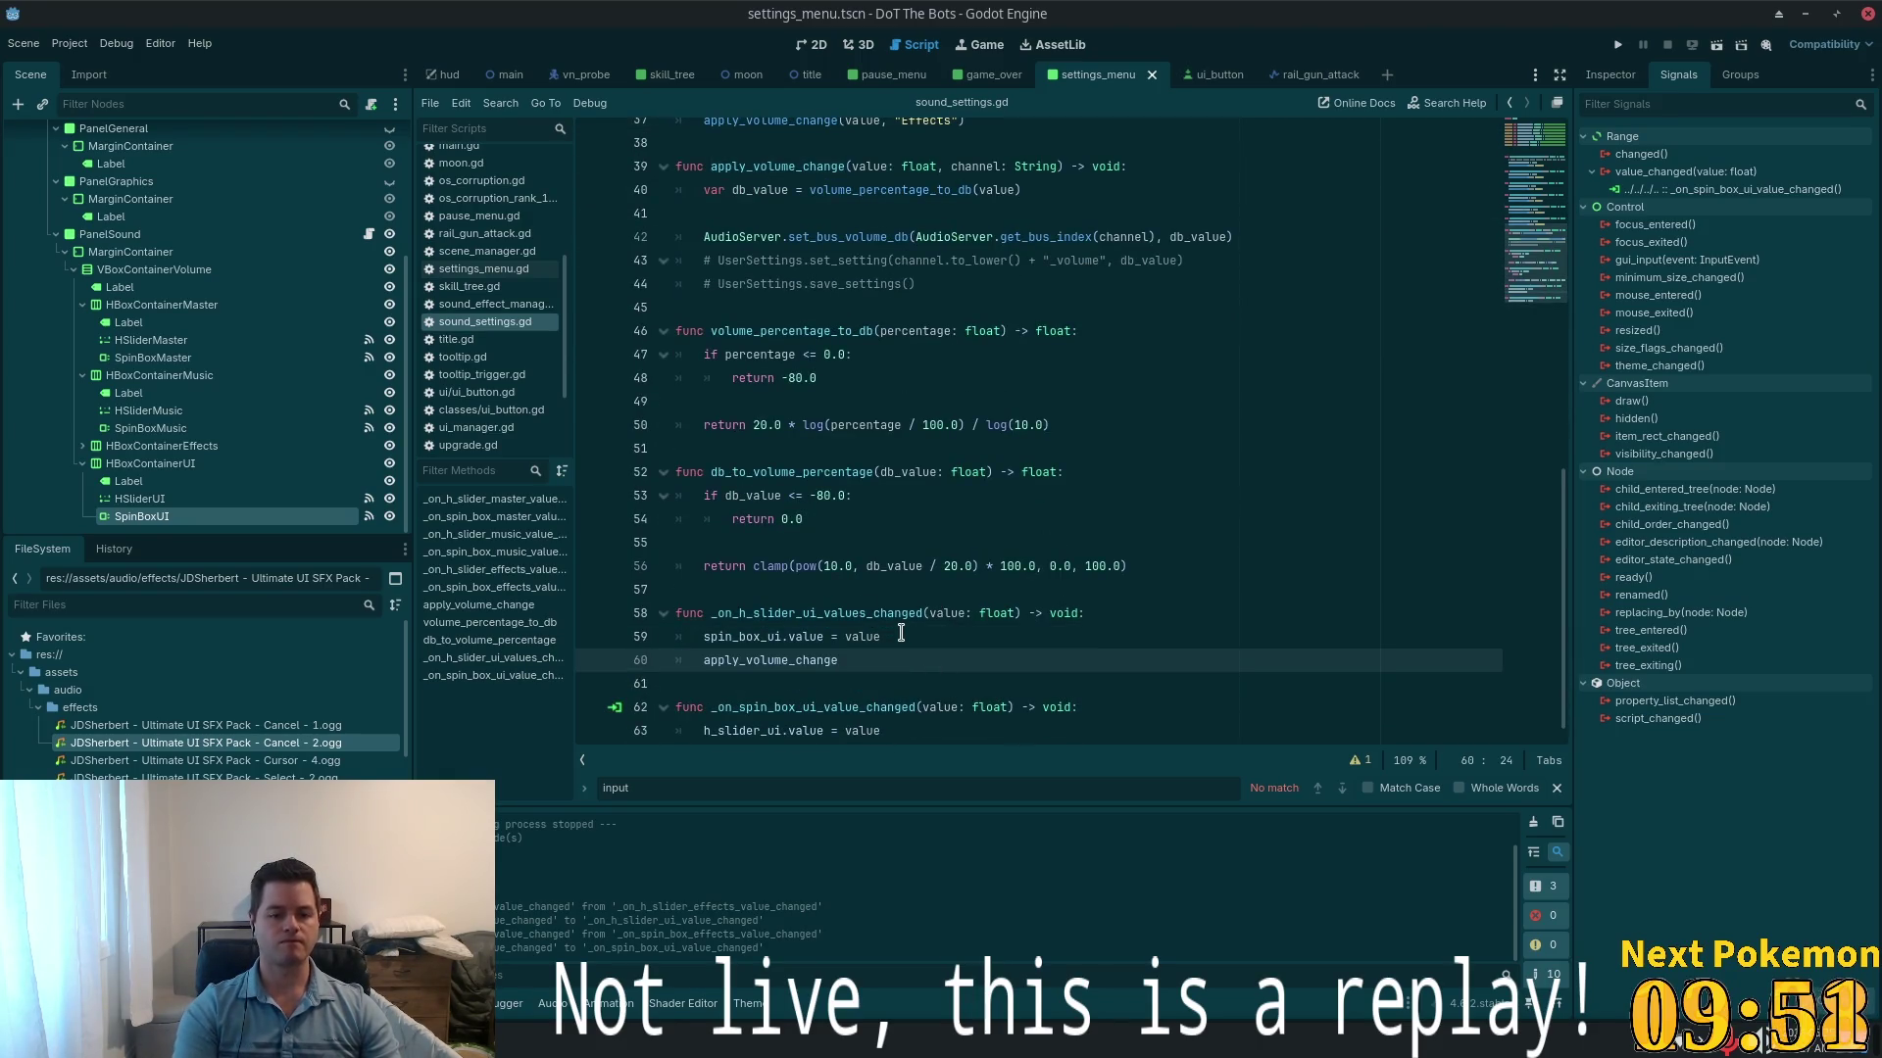
{"action": "type", "text": "(\""}
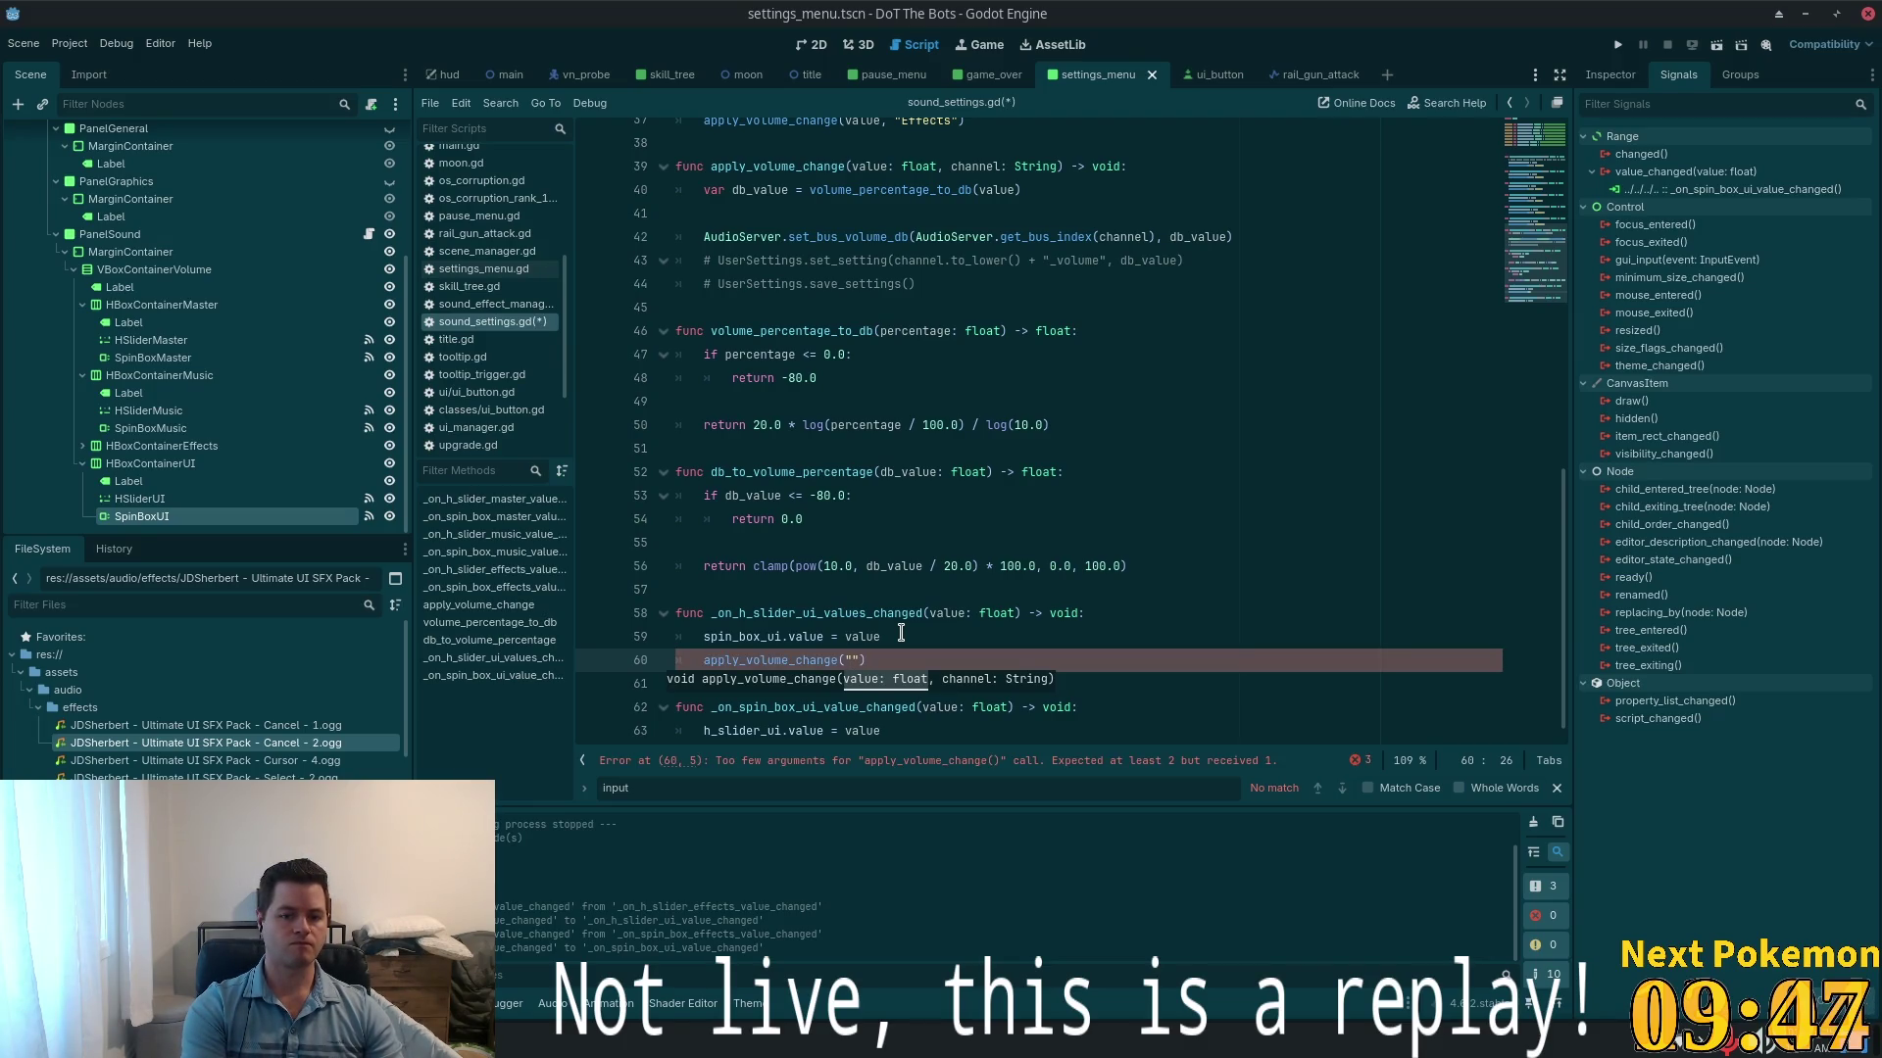
{"action": "key", "text": "BackSpace"}
{"action": "type", "text": "value,"}
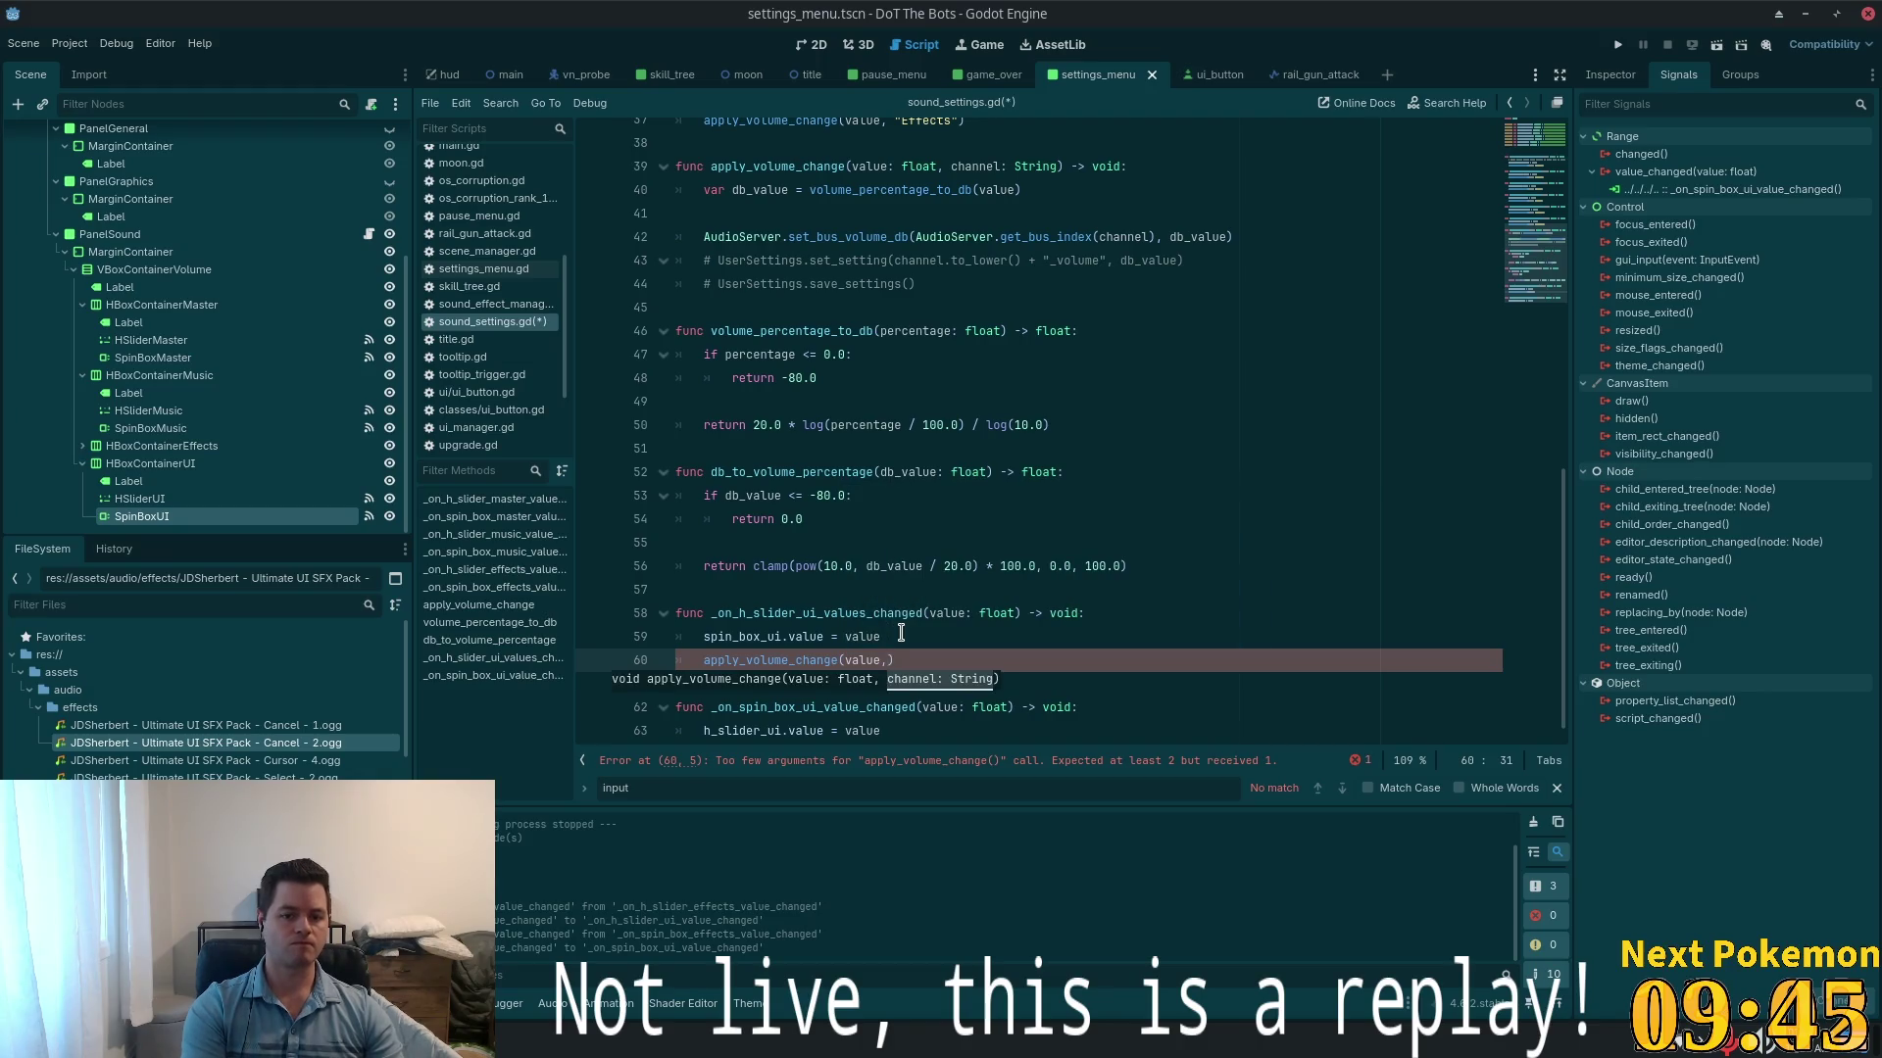
{"action": "type", "text": " \""}
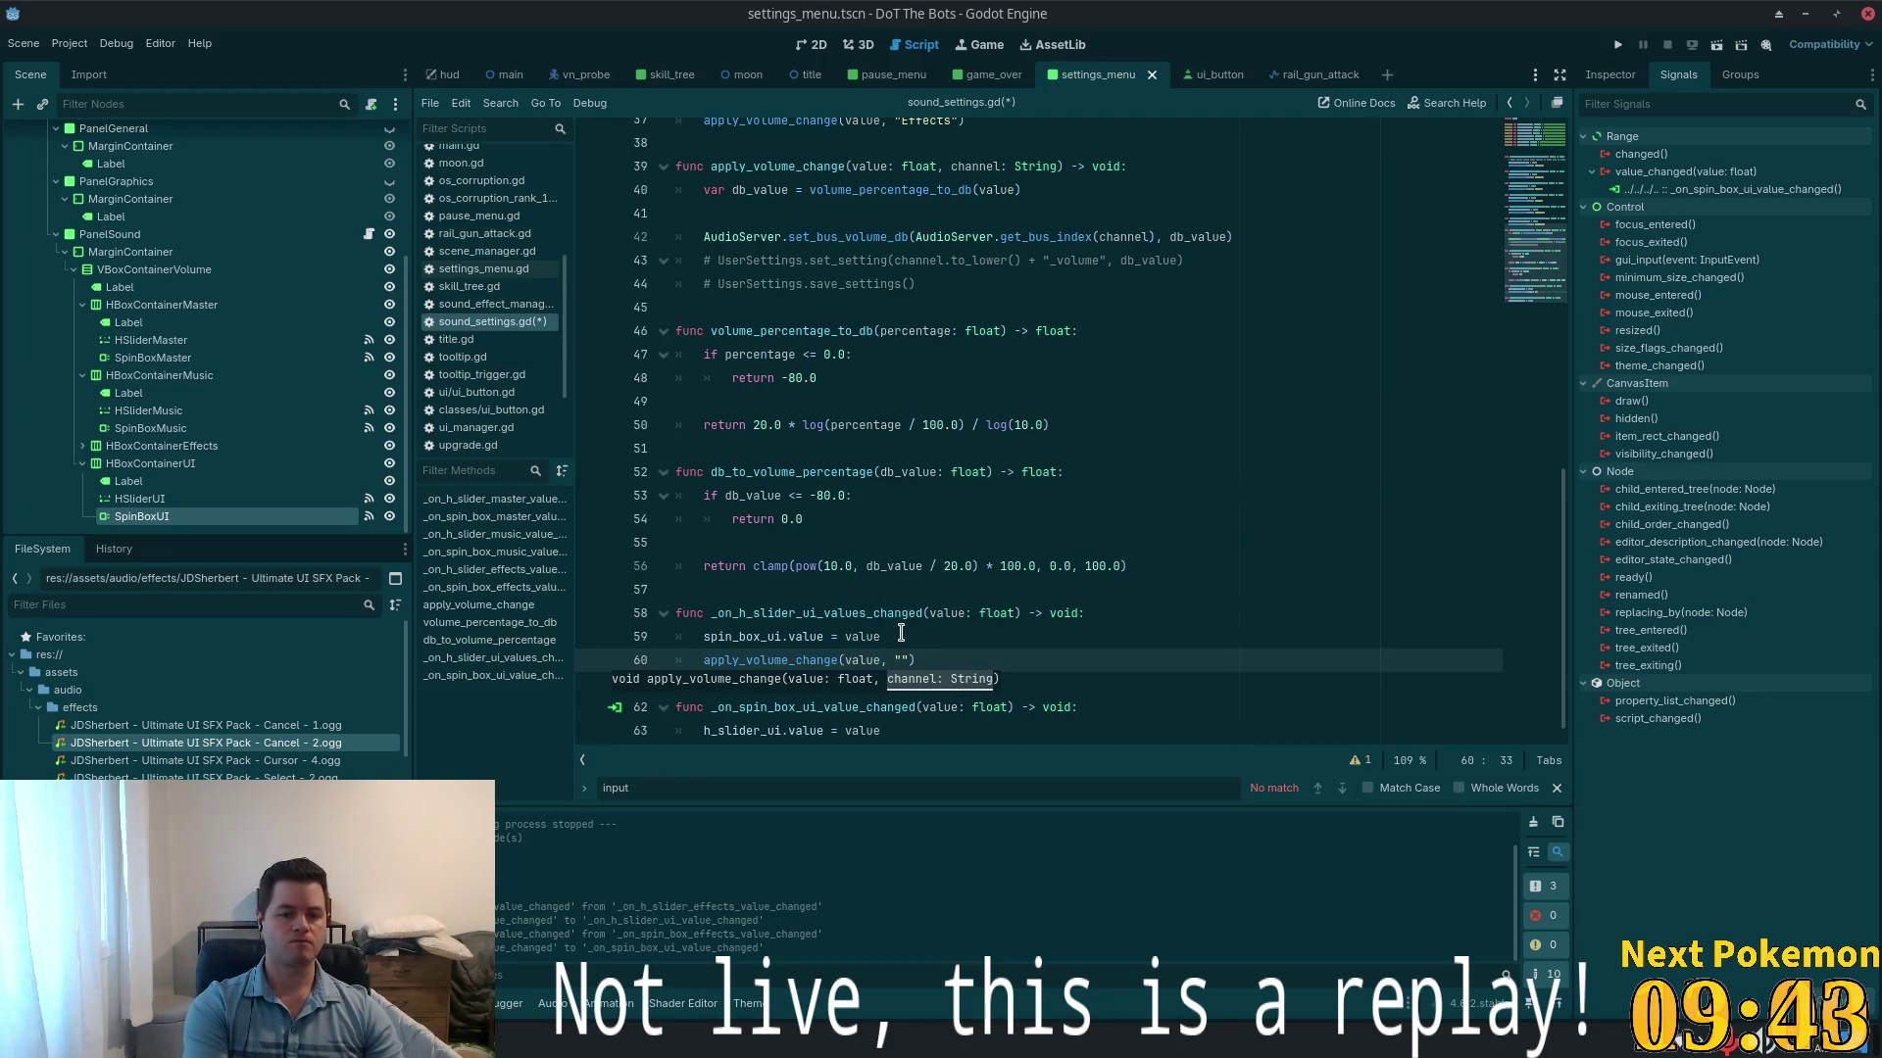
{"action": "type", "text": "UI"}
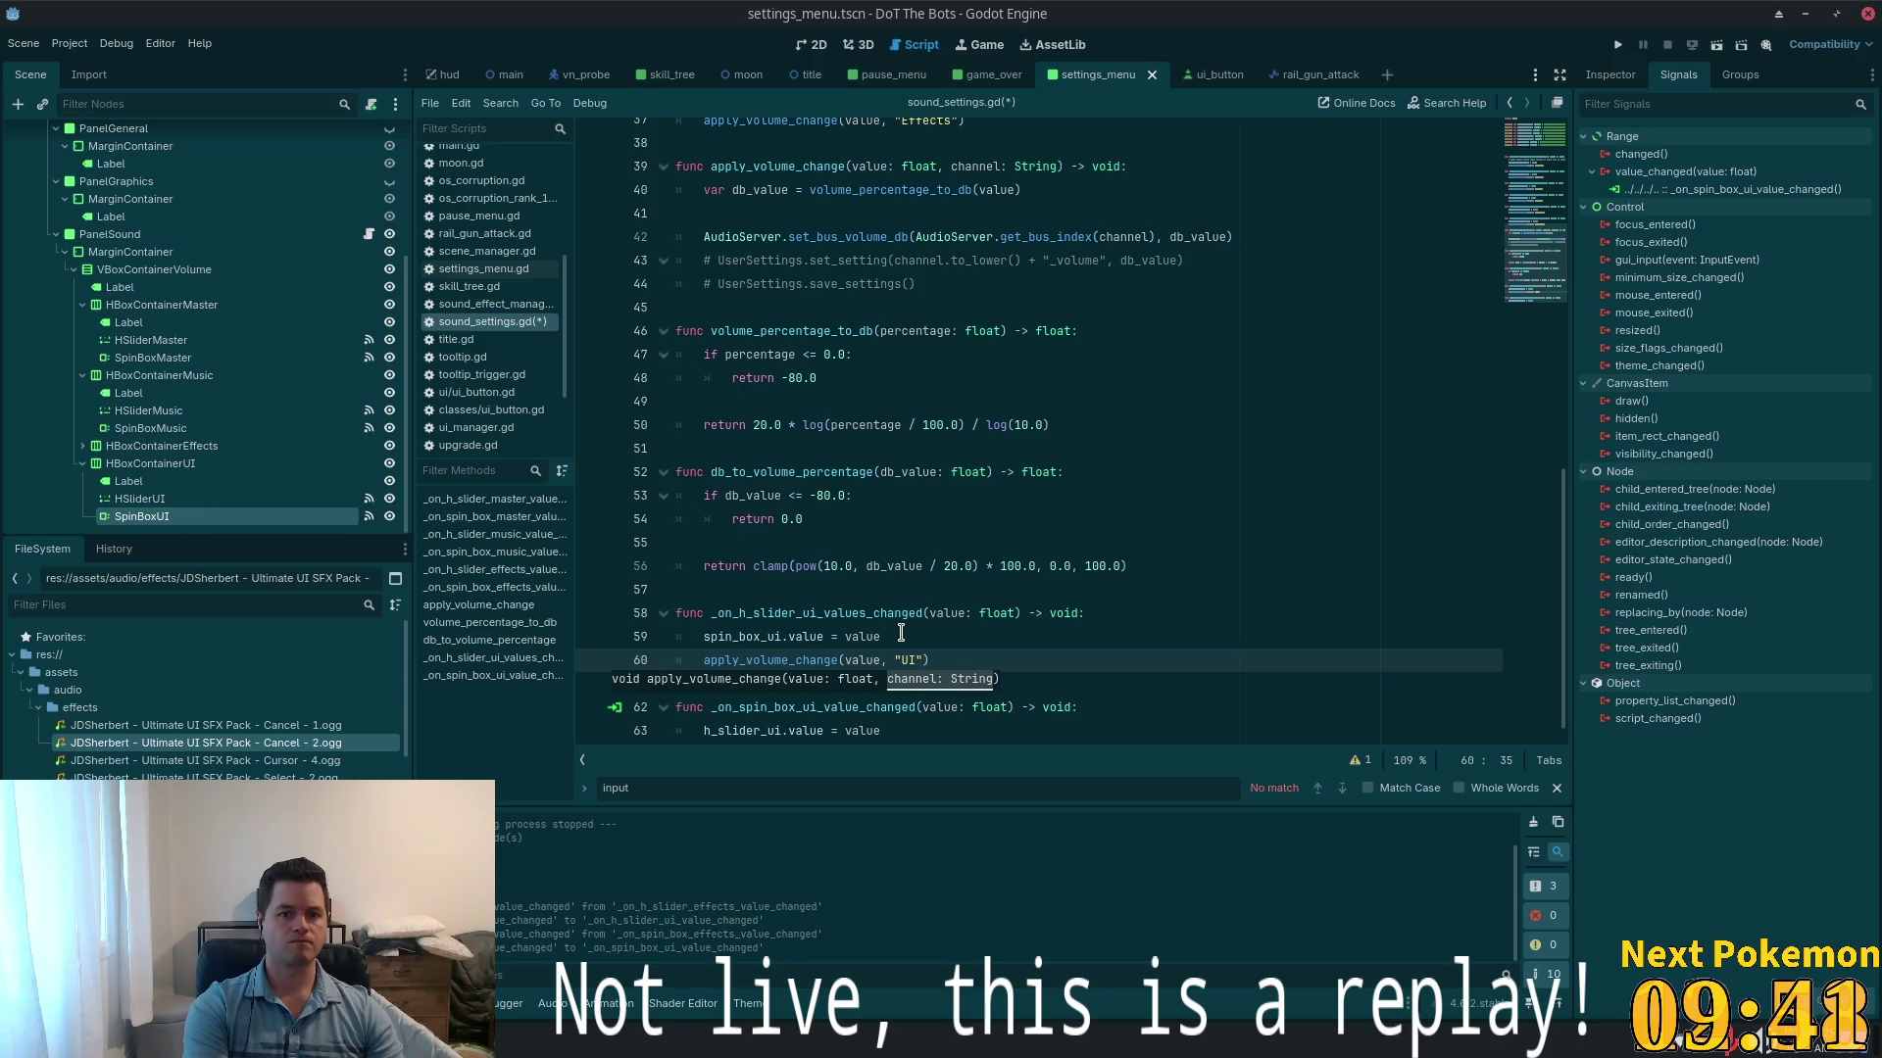
{"action": "left_click", "coordinate": [949, 424]}
{"action": "scroll", "coordinate": [953, 549], "scroll_direction": "down", "scroll_amount": 1}
{"action": "left_click", "coordinate": [926, 625]}
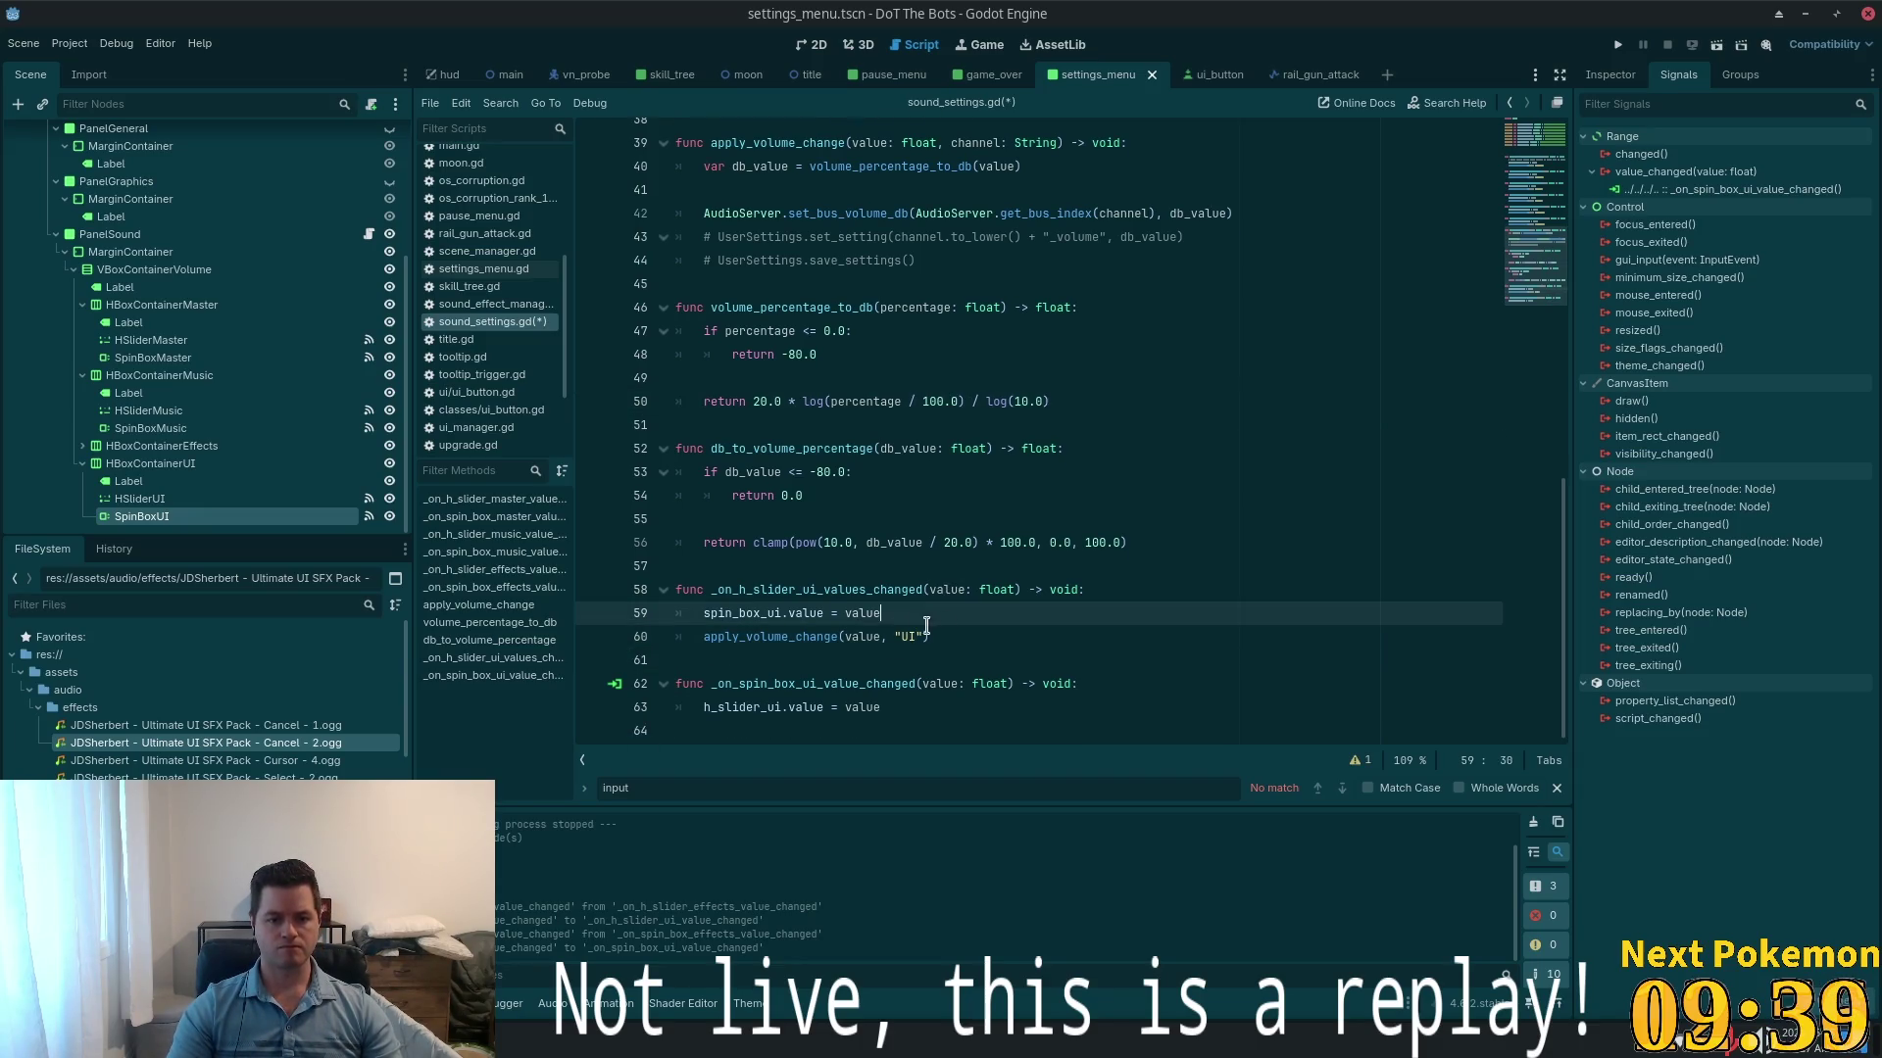
- Copy the apply_volume_change(value, "UI") call into the spin box handler
{"action": "left_click", "coordinate": [926, 637]}
{"action": "left_click_drag", "start_coordinate": [968, 637], "coordinate": [706, 639]}
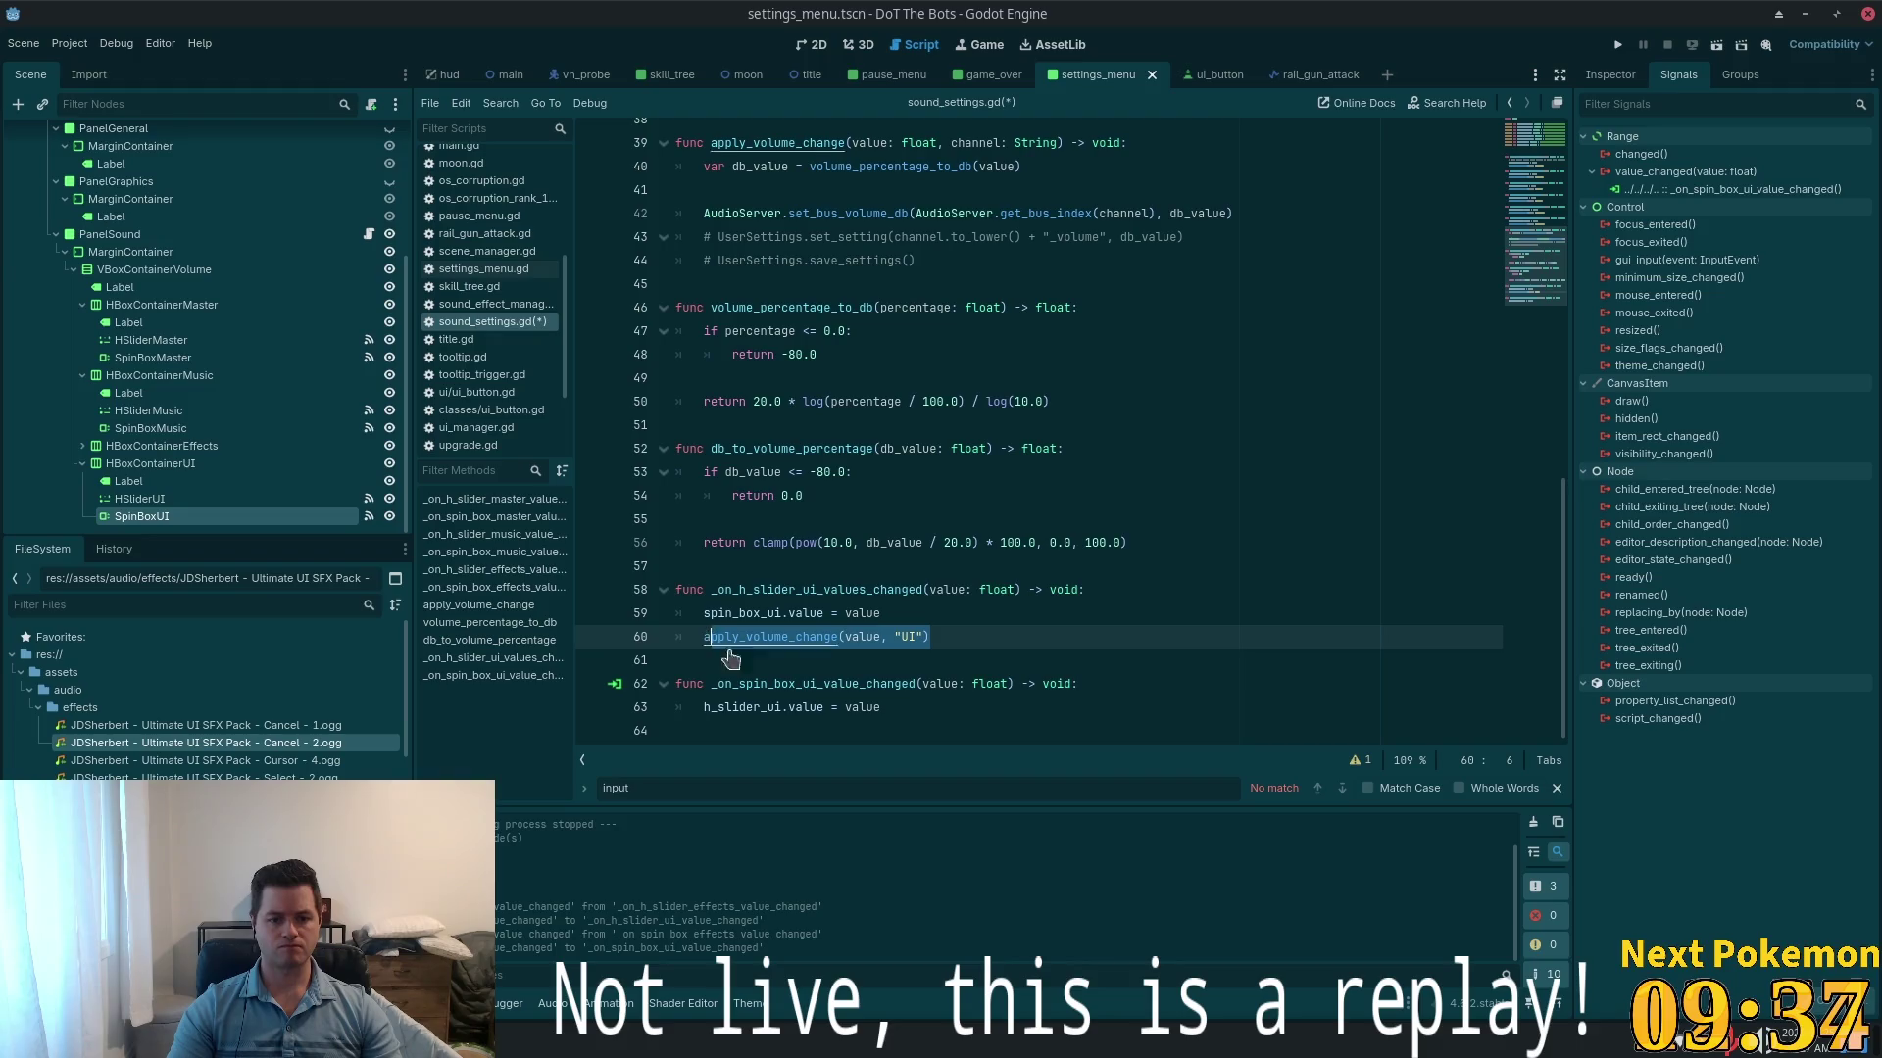
{"action": "key", "text": "shift+Left"}
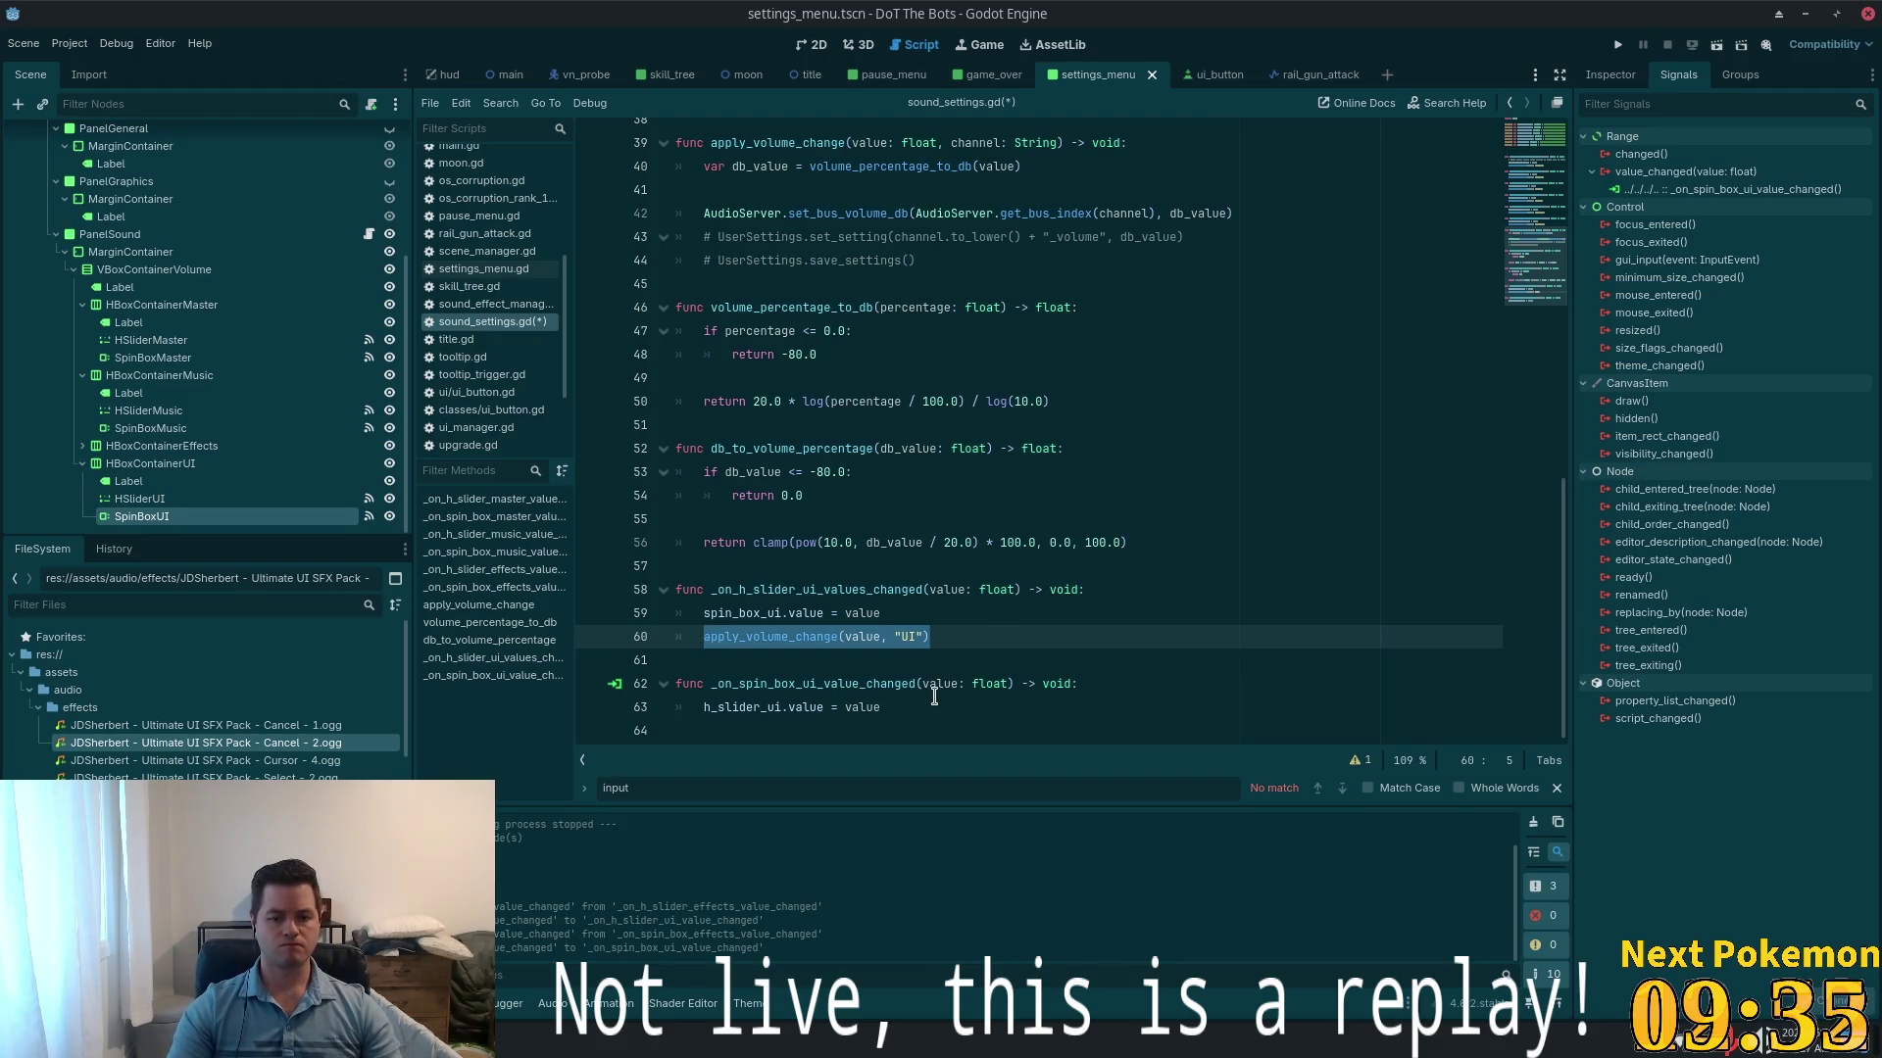
{"action": "key", "text": "ctrl+c"}
{"action": "left_click", "coordinate": [934, 701]}
{"action": "key", "text": "Return"}
{"action": "key", "text": "ctrl+v"}
{"action": "left_click_drag", "start_coordinate": [1018, 735], "coordinate": [682, 571]}
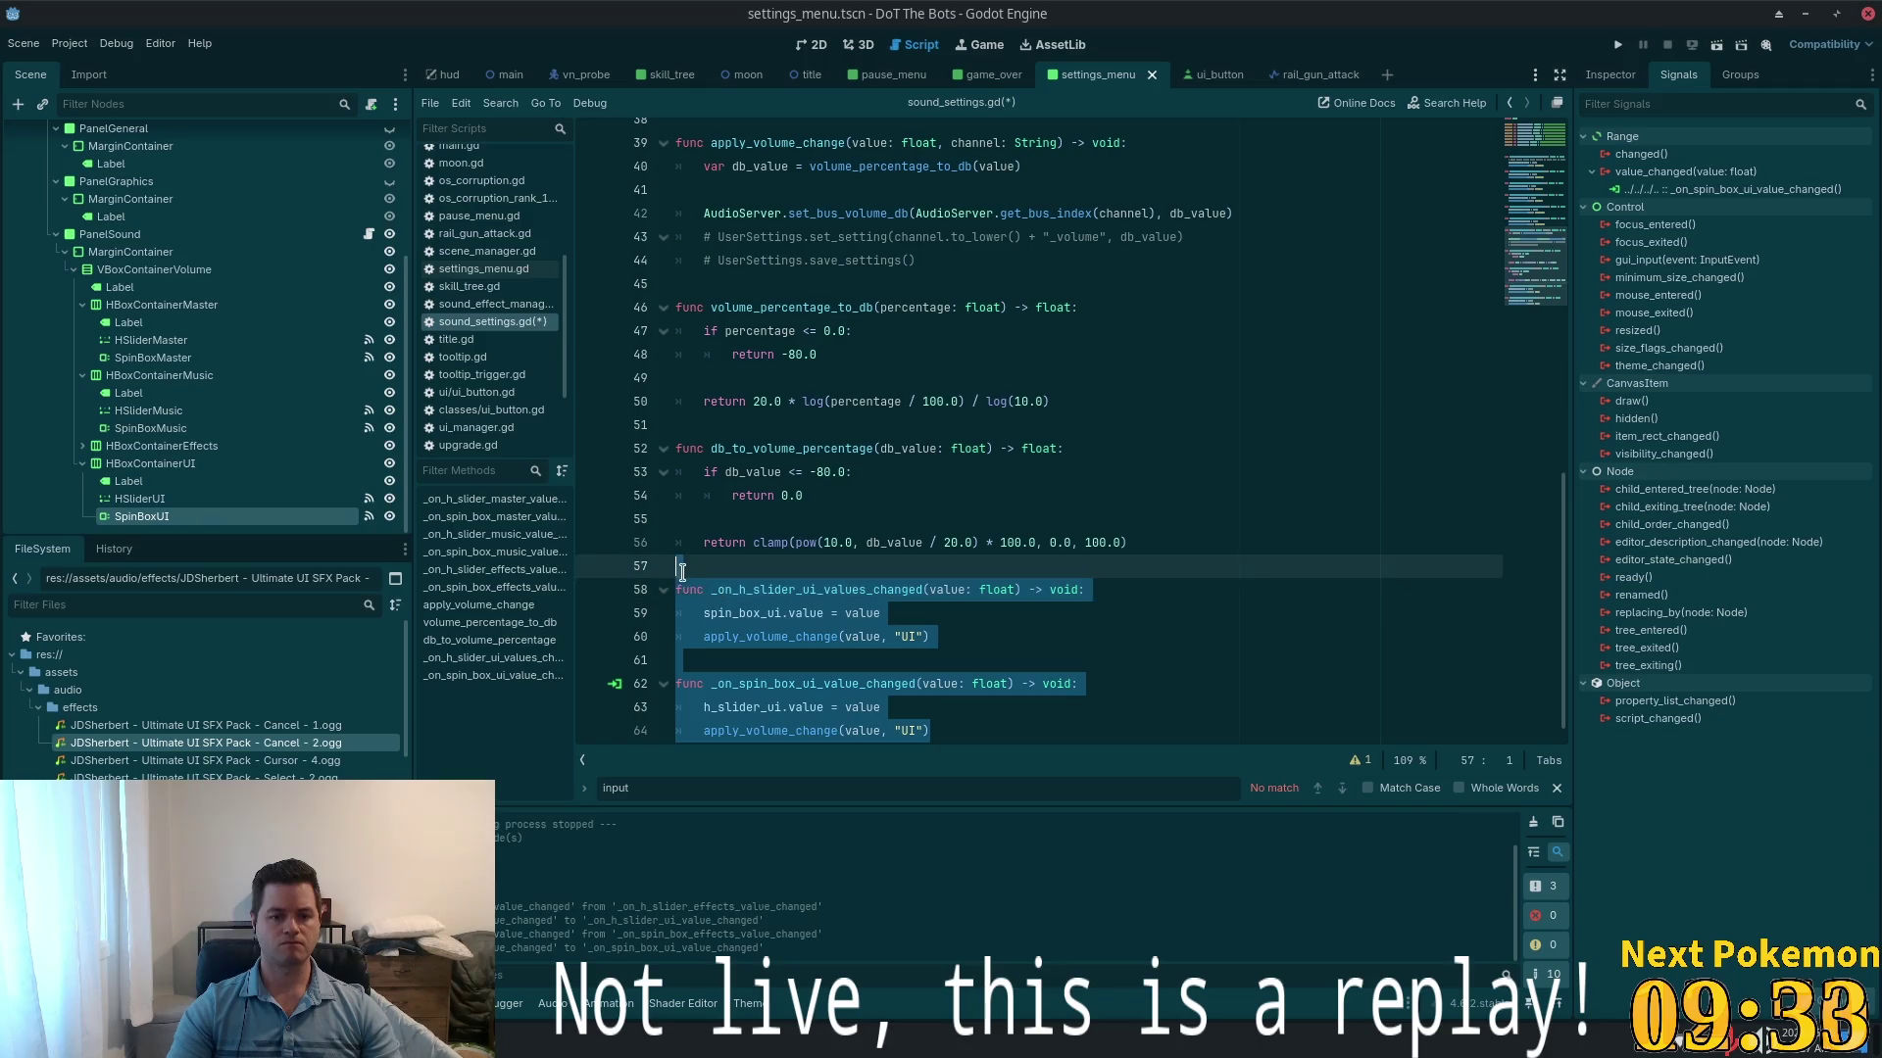
- Move the two UI handler functions up, just after the Effects handlers, above apply_volume_change
{"action": "key", "text": "Delete"}
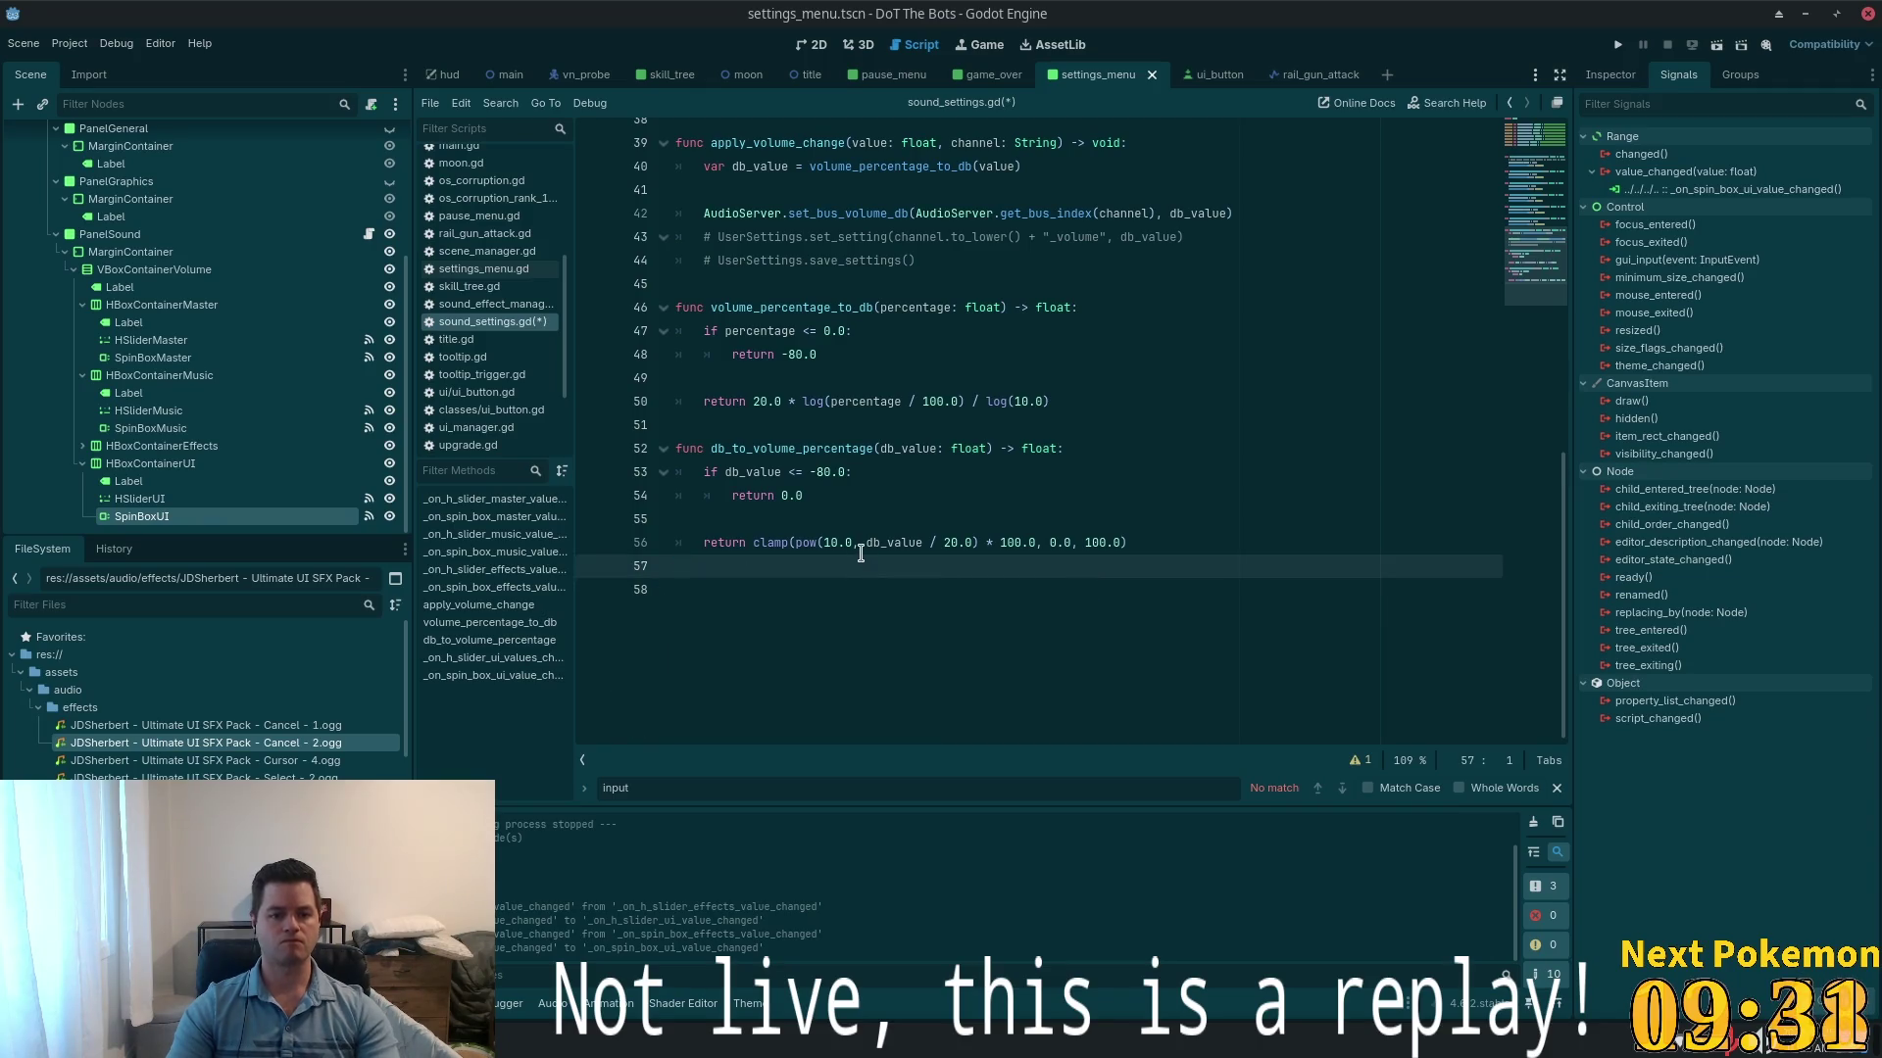
{"action": "scroll", "coordinate": [853, 530], "scroll_direction": "up", "scroll_amount": 5}
{"action": "left_click", "coordinate": [784, 624]}
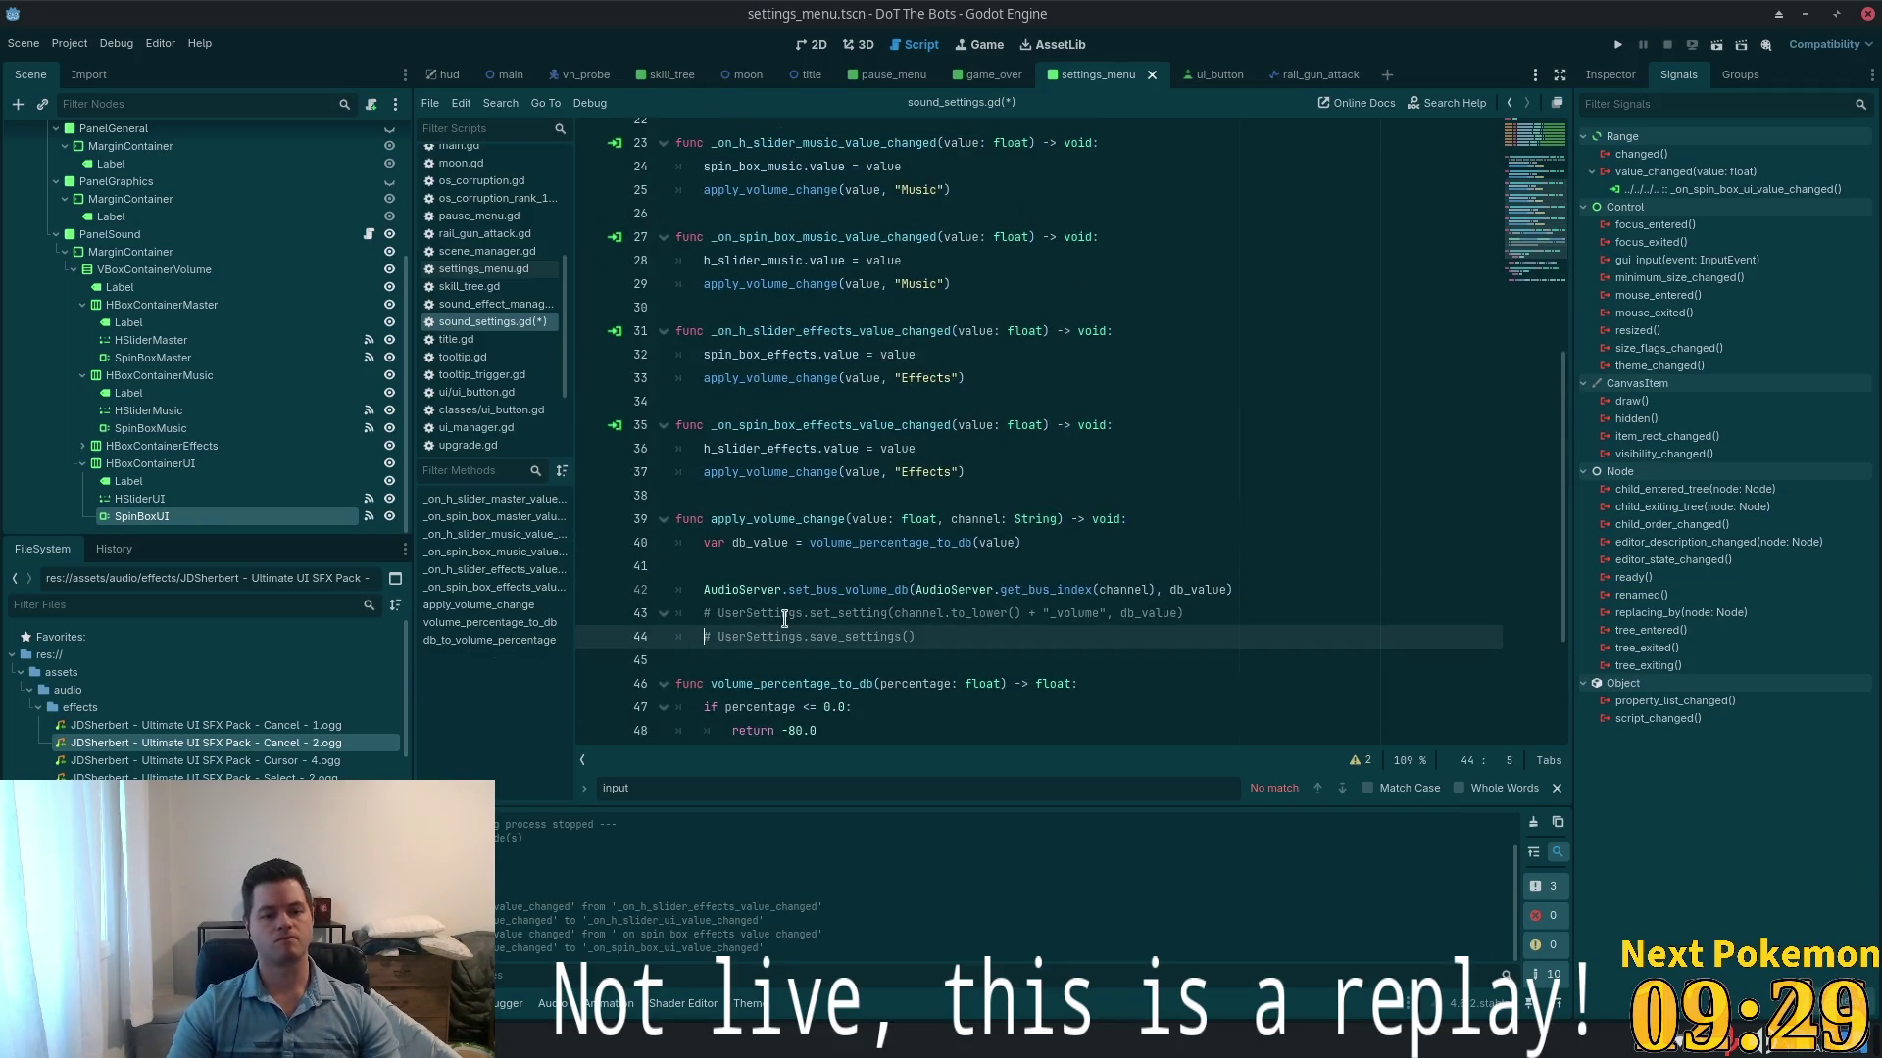
{"action": "key", "text": "Down"}
{"action": "key", "text": "Return"}
{"action": "key", "text": "BackSpace"}
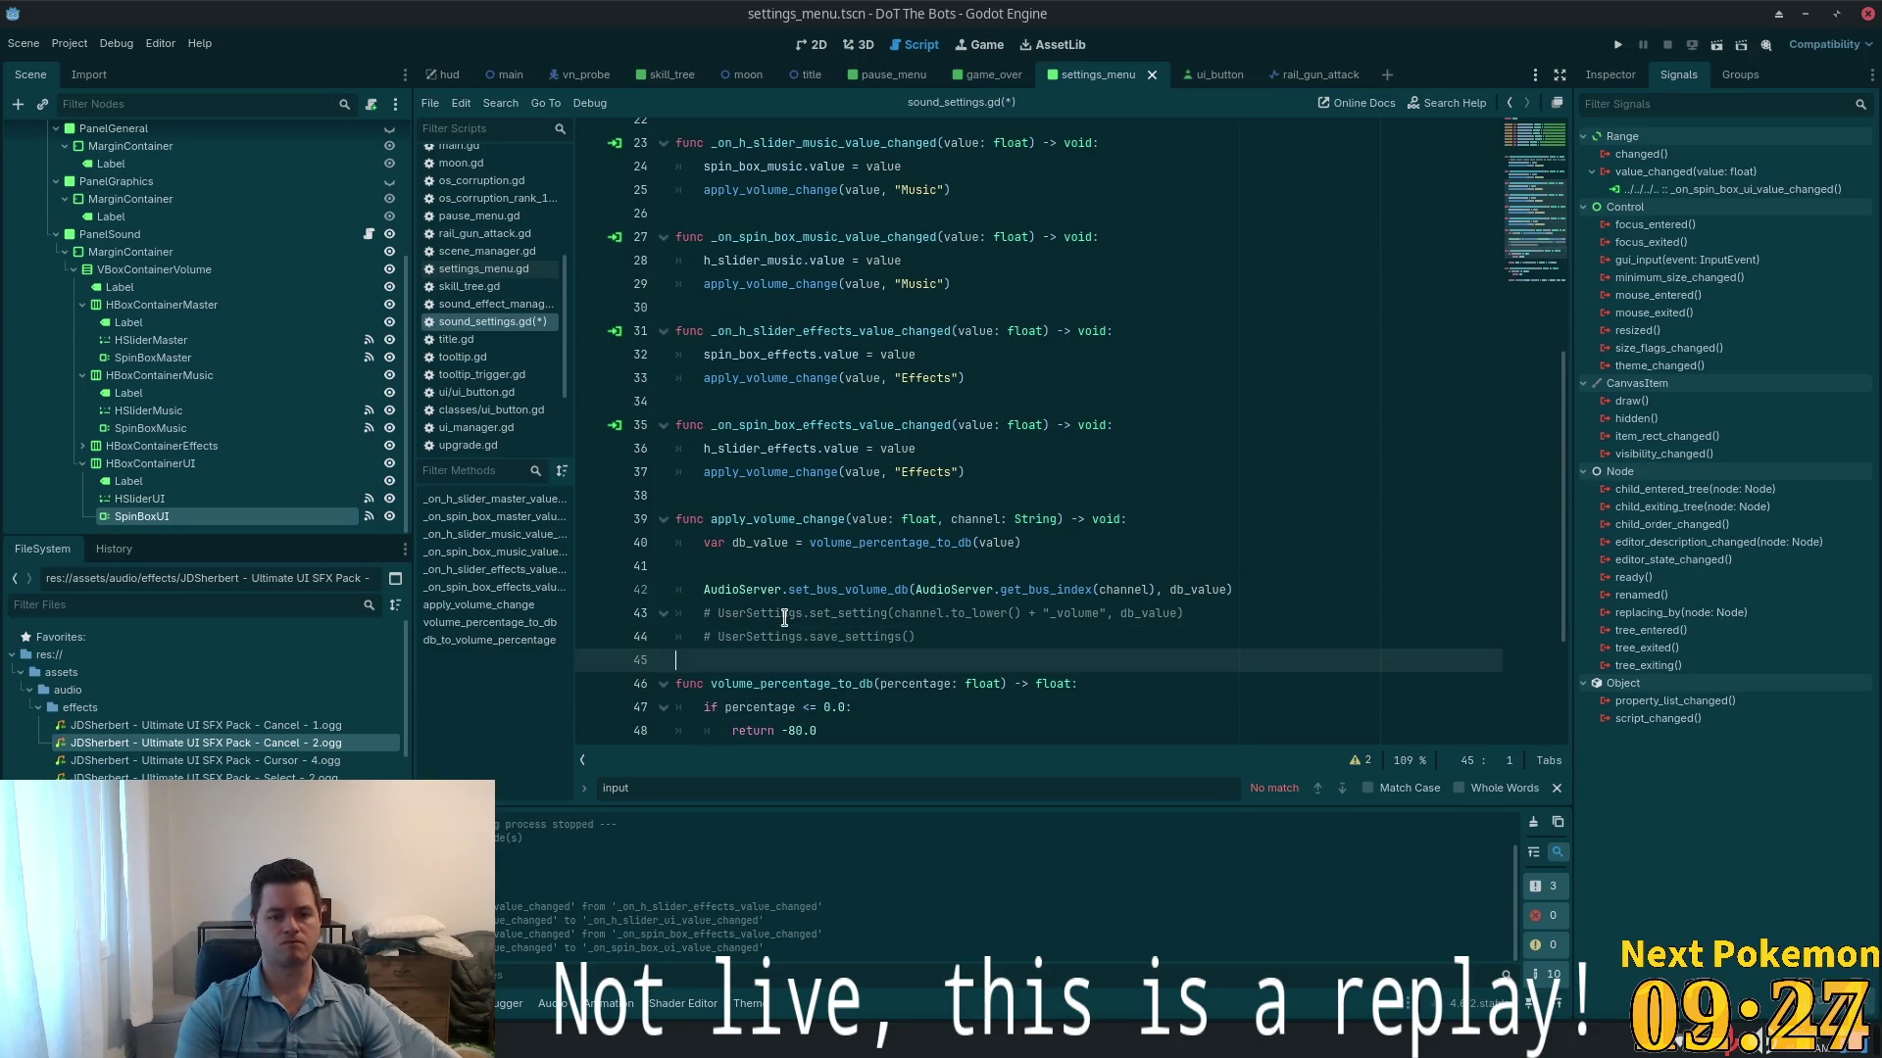
{"action": "key", "text": "Up"}
{"action": "key", "text": "Up"}
{"action": "key", "text": "Up"}
{"action": "key", "text": "Return"}
{"action": "key", "text": "Return"}
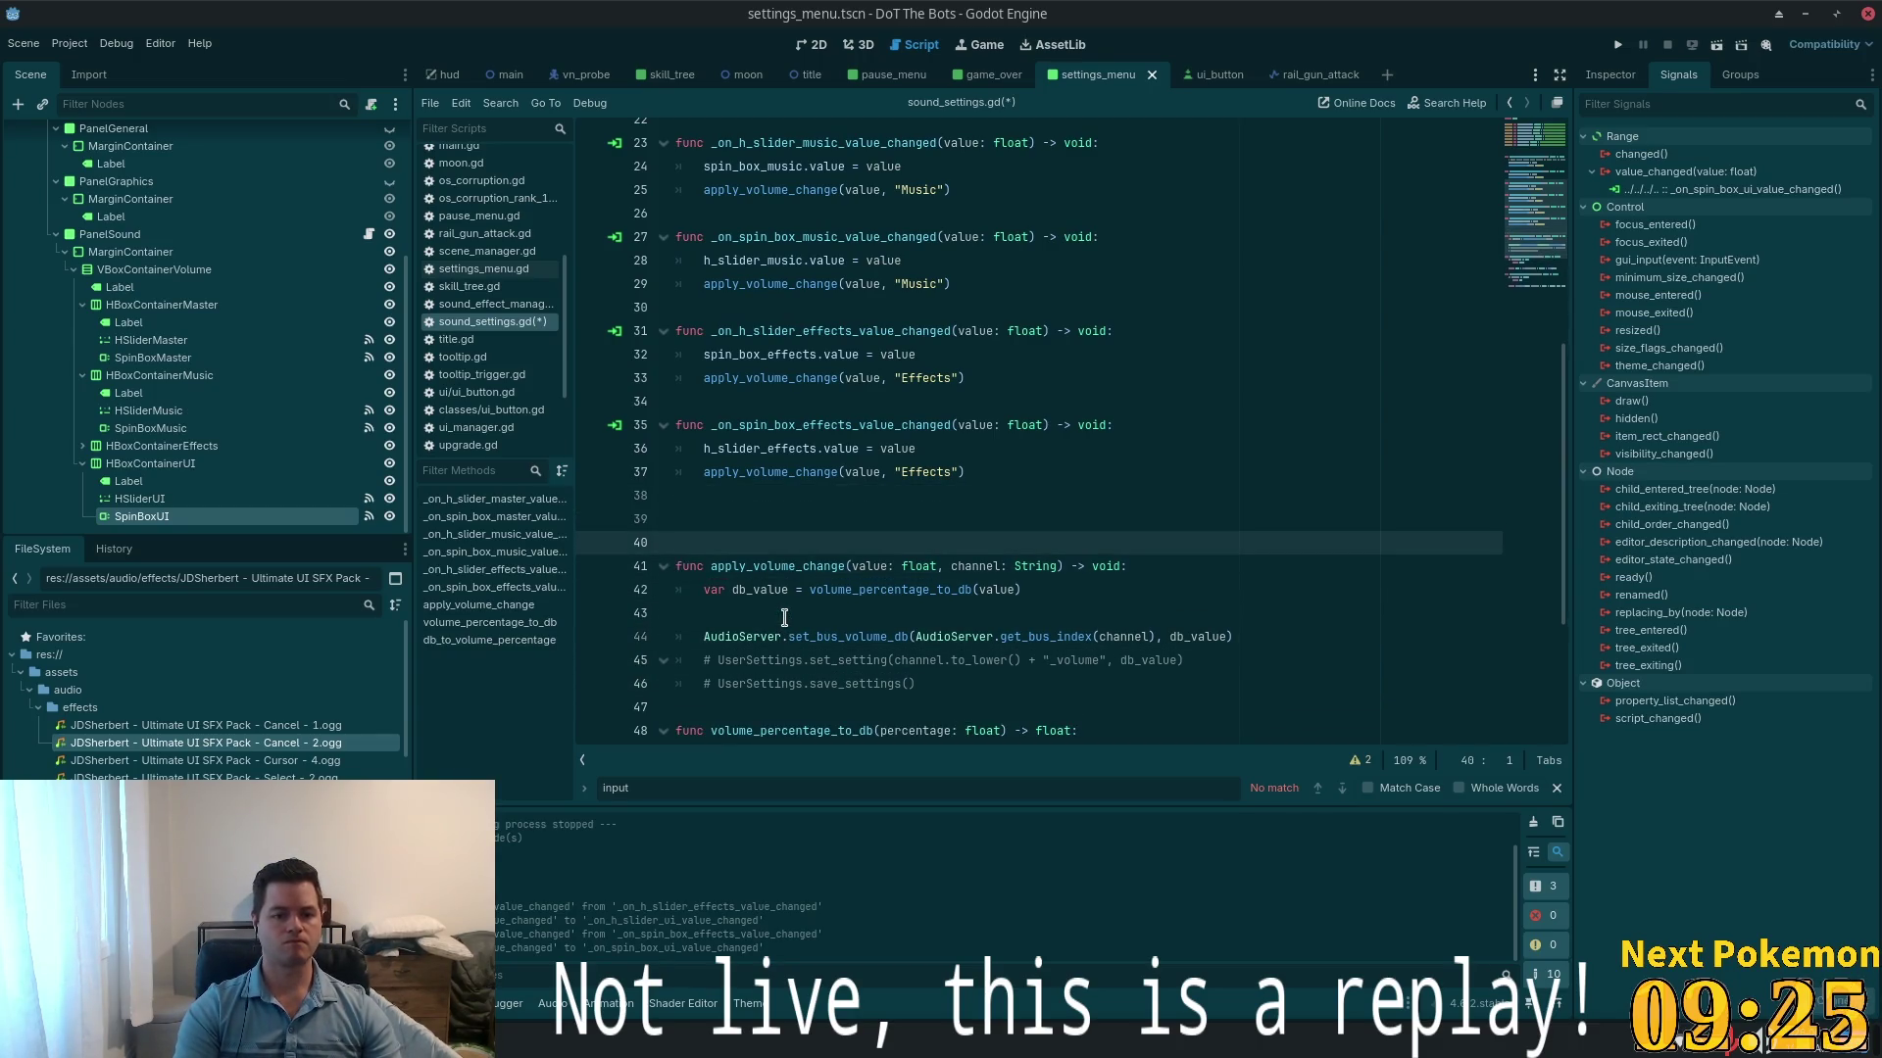
{"action": "key", "text": "Up"}
{"action": "type", "text": "func _on_h_slider_ui_values_changed(value: float) -> void: \tspin_box_ui.value = value \tapply_volume_change(value, \"UI\")  func _on_spin_box_ui_value_changed(value: float) -> void: \th_slider_ui.value = value \tapply_volume_change(value, \"UI\")"}
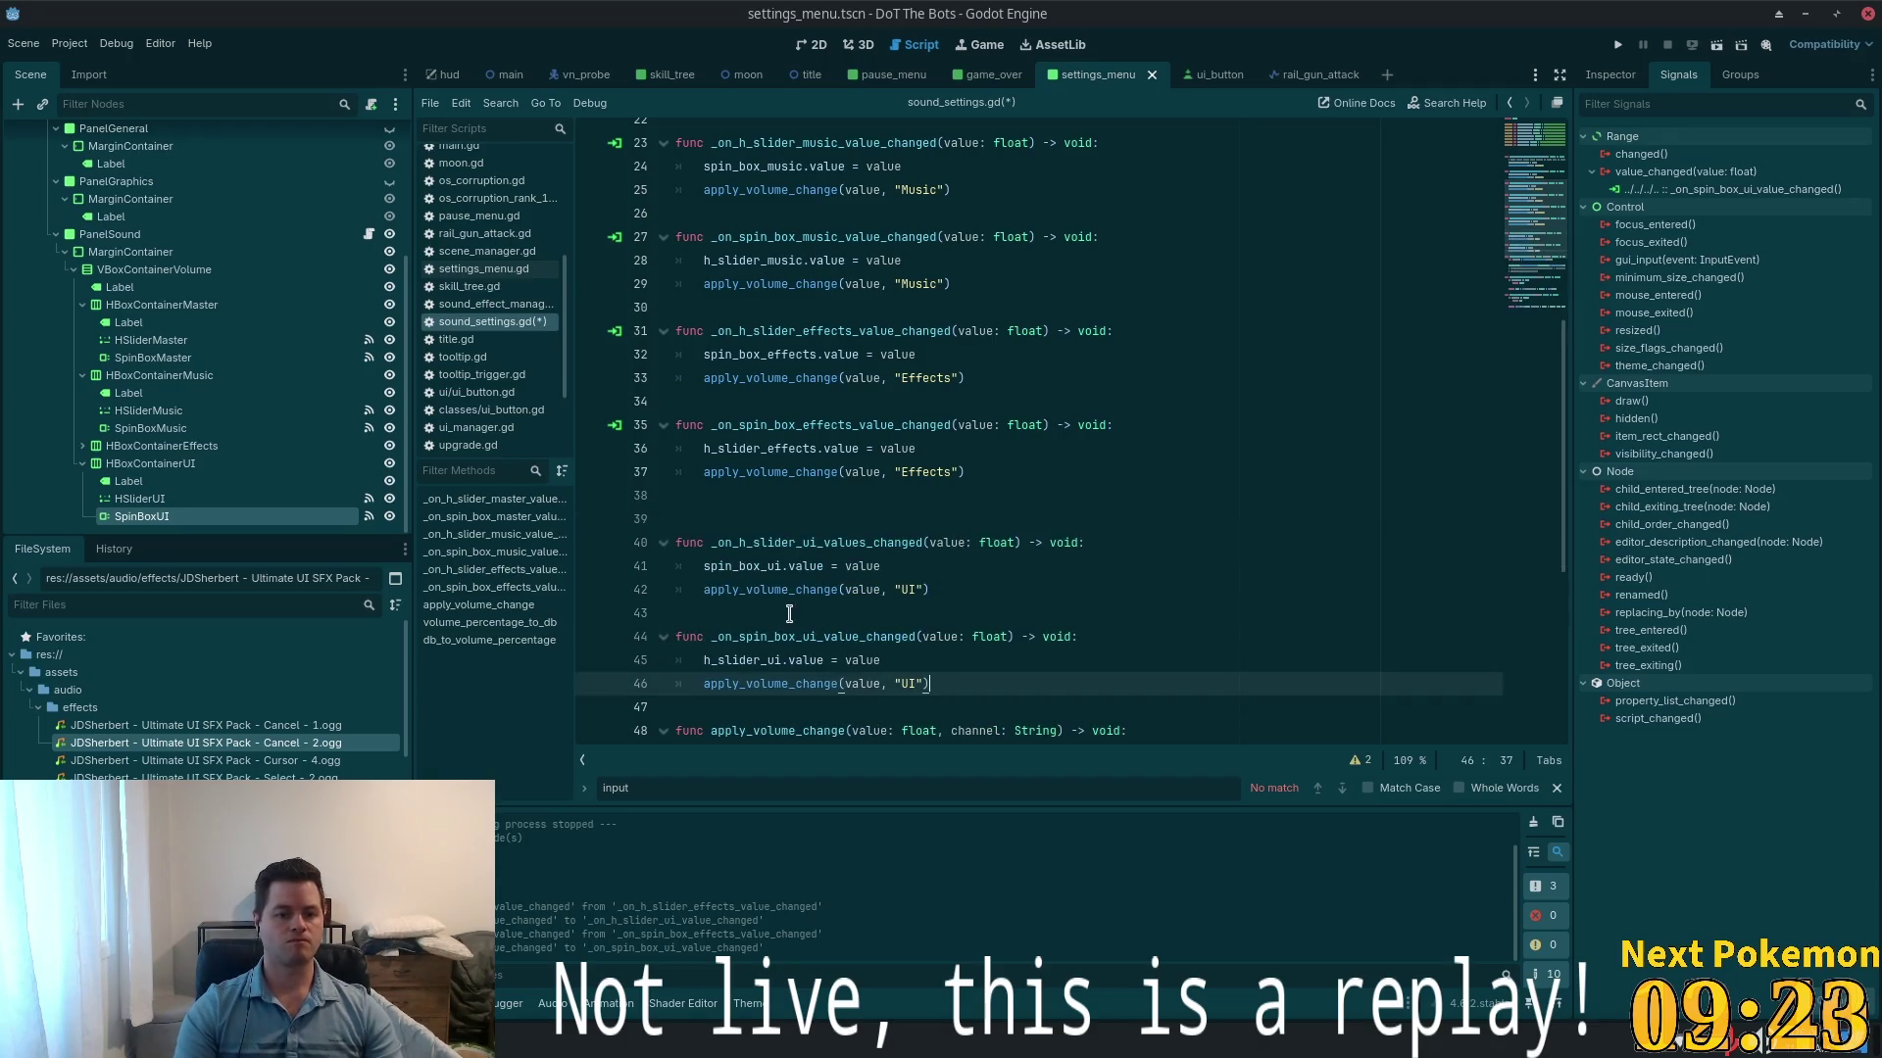
- Delete the leftover blank line and save sound_settings.gd
{"action": "left_click", "coordinate": [1078, 519]}
{"action": "key", "text": "BackSpace"}
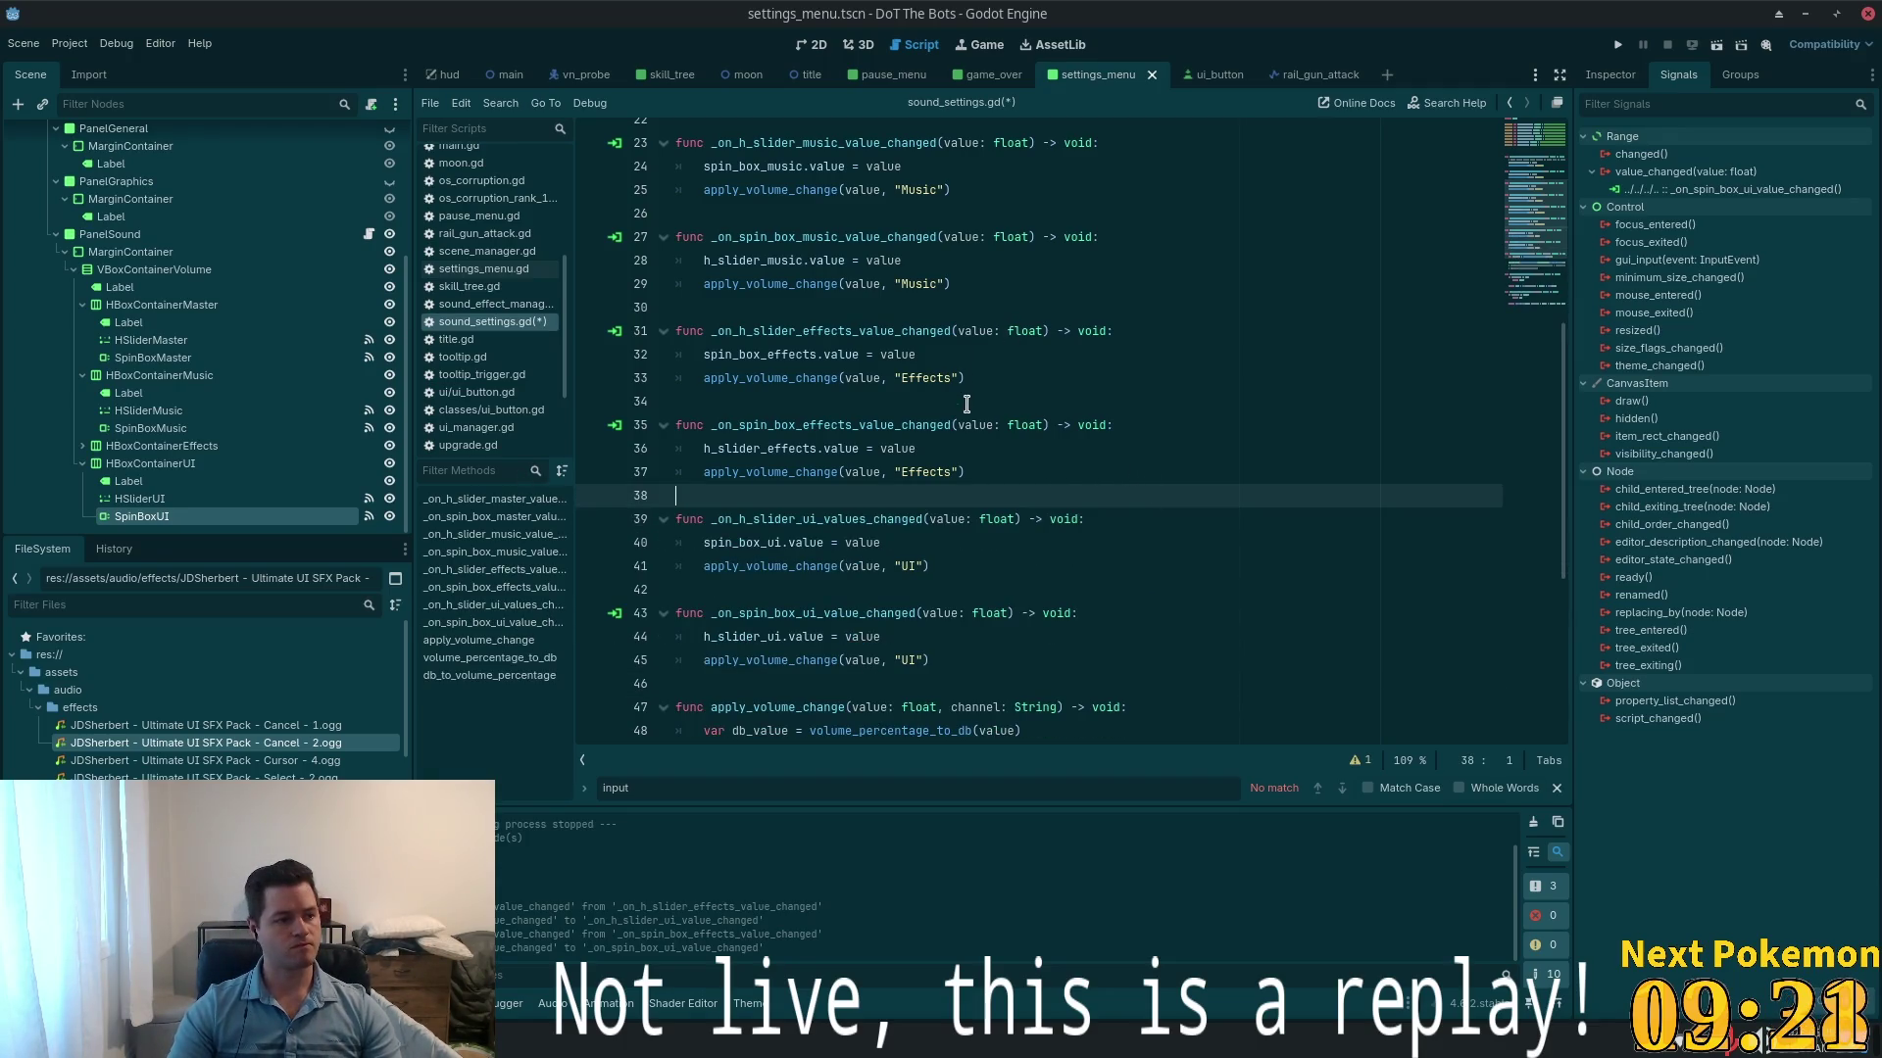
{"action": "type", "text": "s"}
{"action": "key", "text": "ctrl+s"}
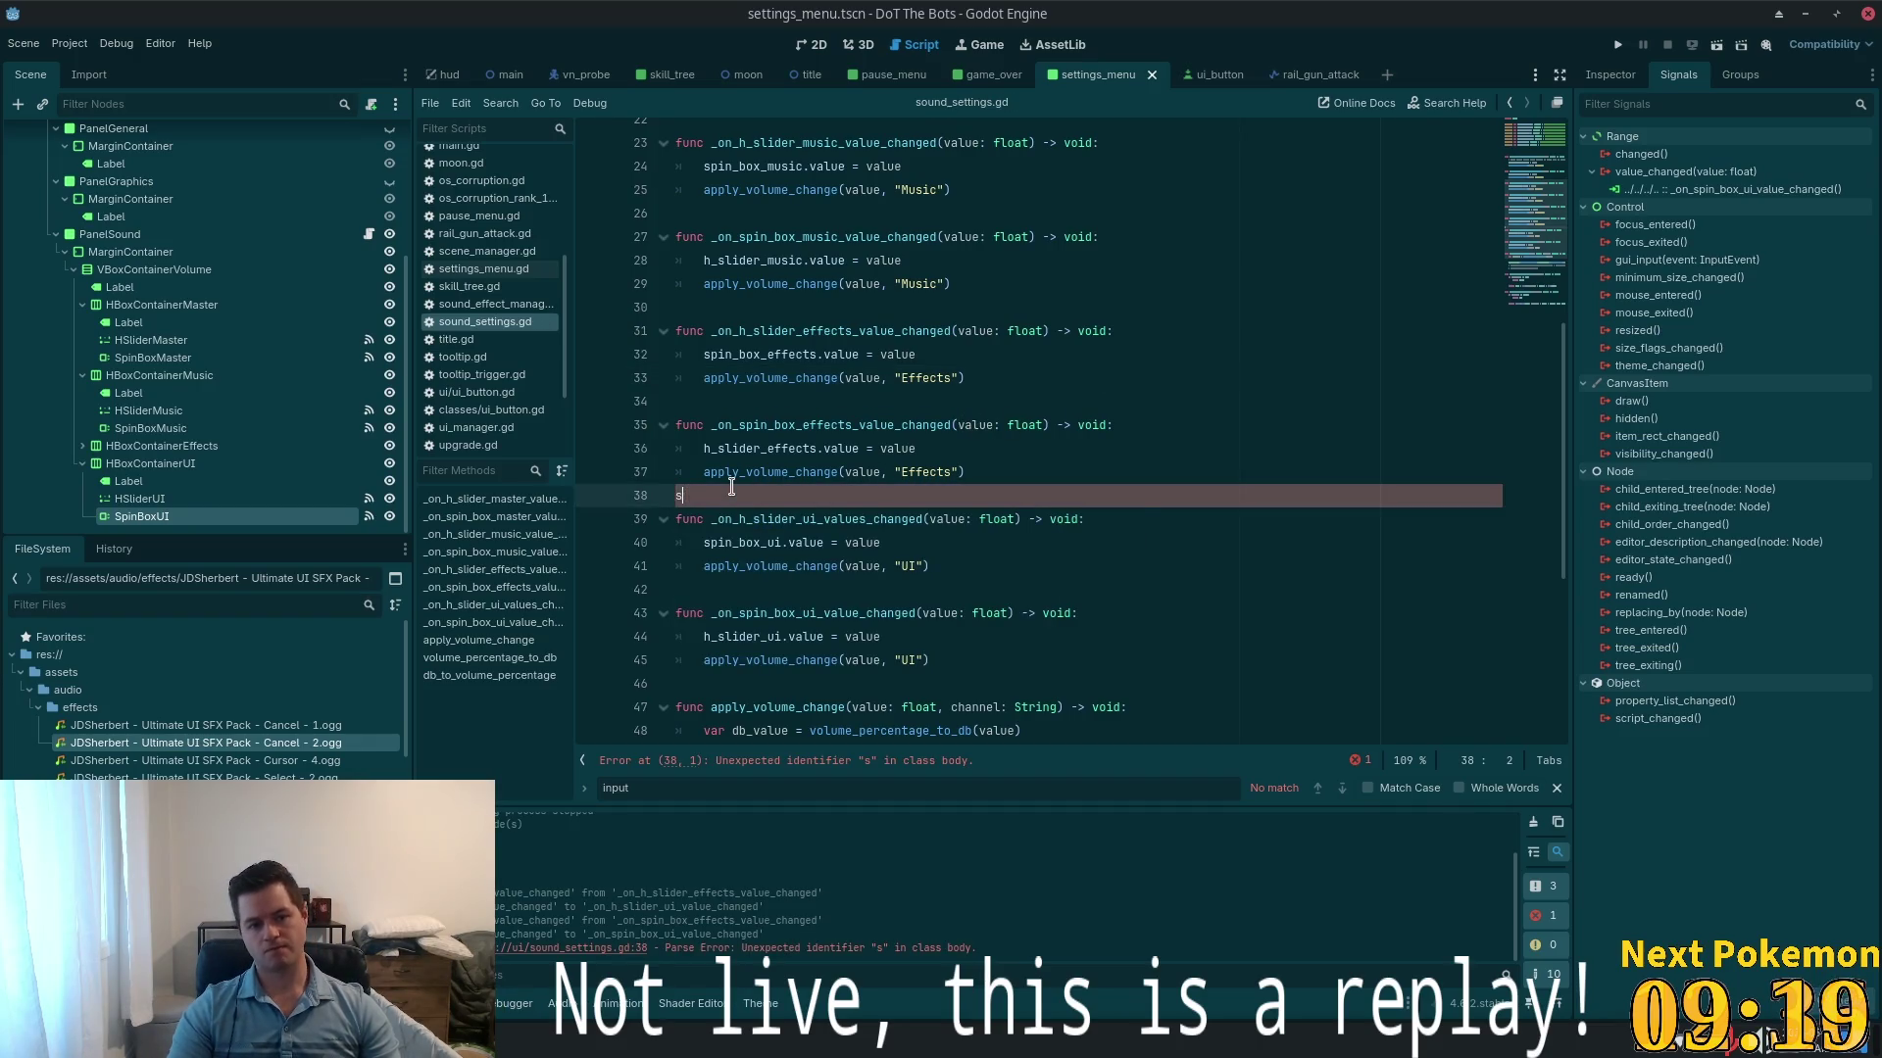
{"action": "left_click", "coordinate": [1009, 284]}
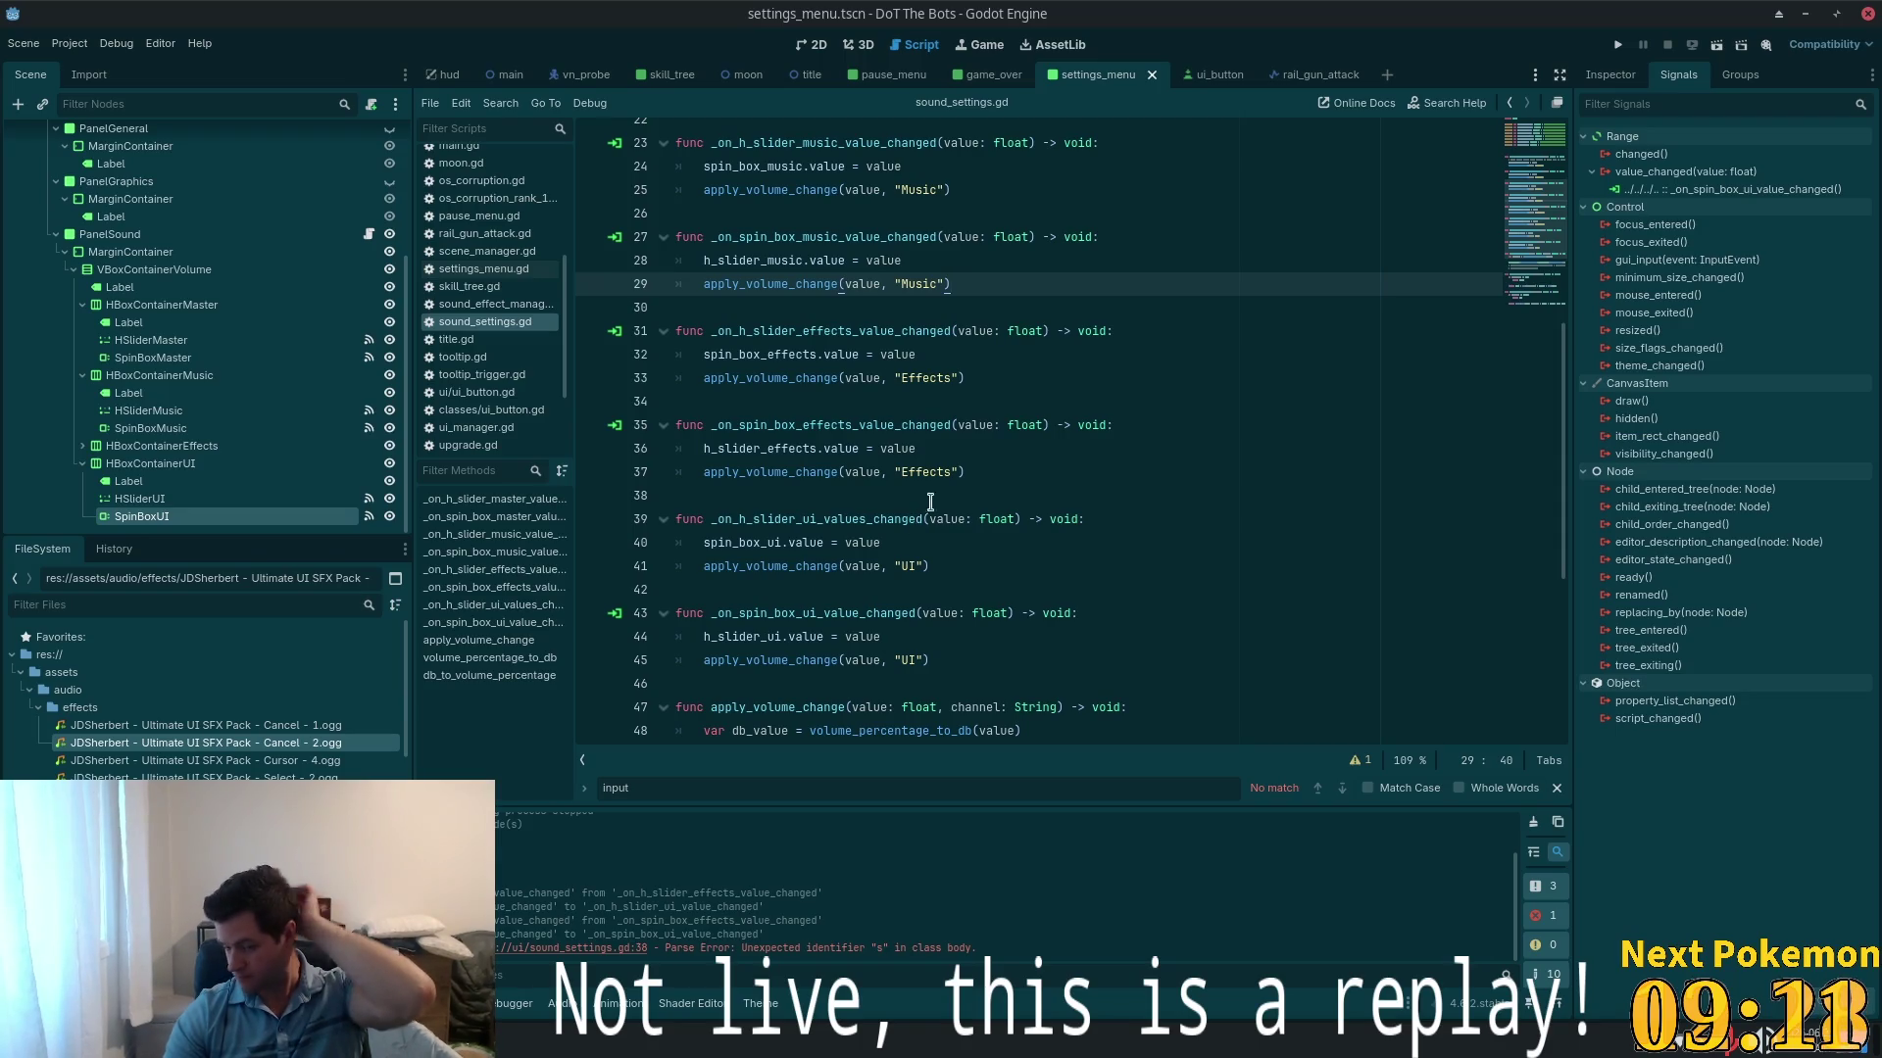
{"action": "scroll", "coordinate": [1262, 458], "scroll_direction": "up", "scroll_amount": 5}
{"action": "scroll", "coordinate": [1262, 458], "scroll_direction": "up", "scroll_amount": 3}
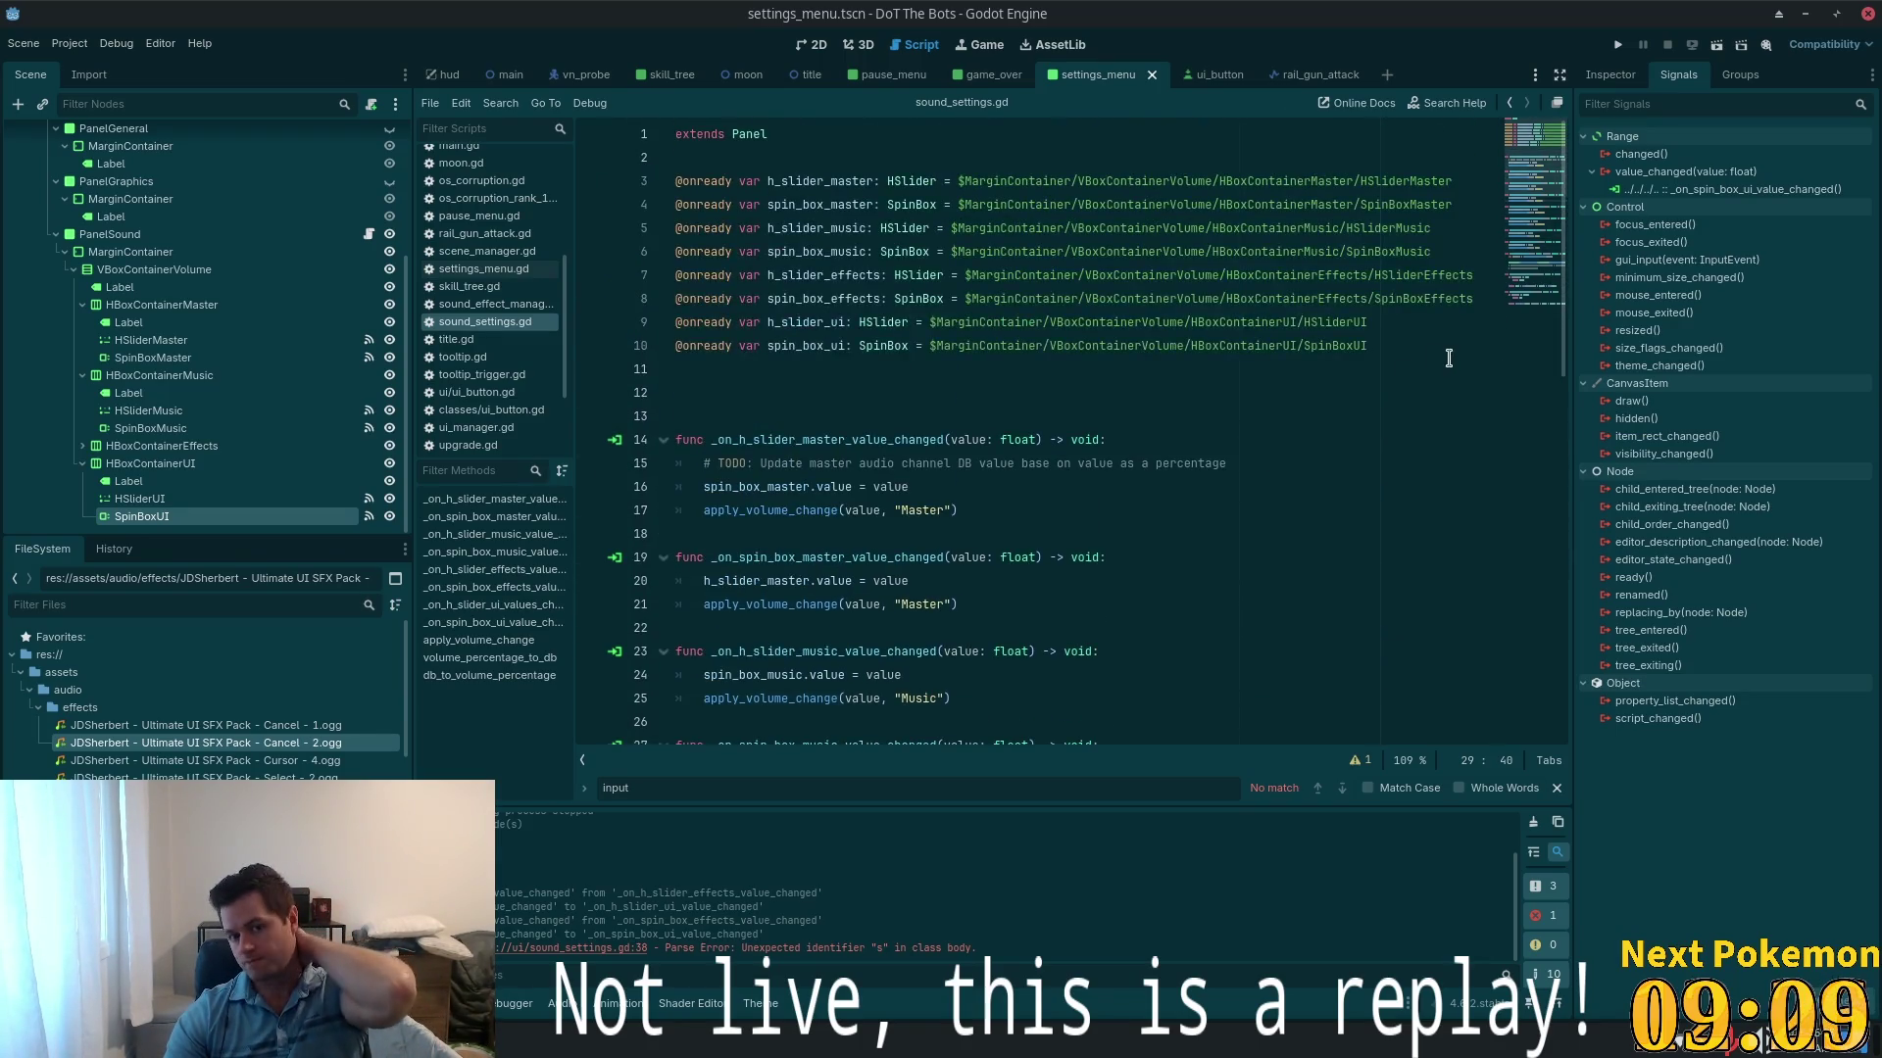
{"action": "scroll", "coordinate": [1544, 477], "scroll_direction": "down", "scroll_amount": 13}
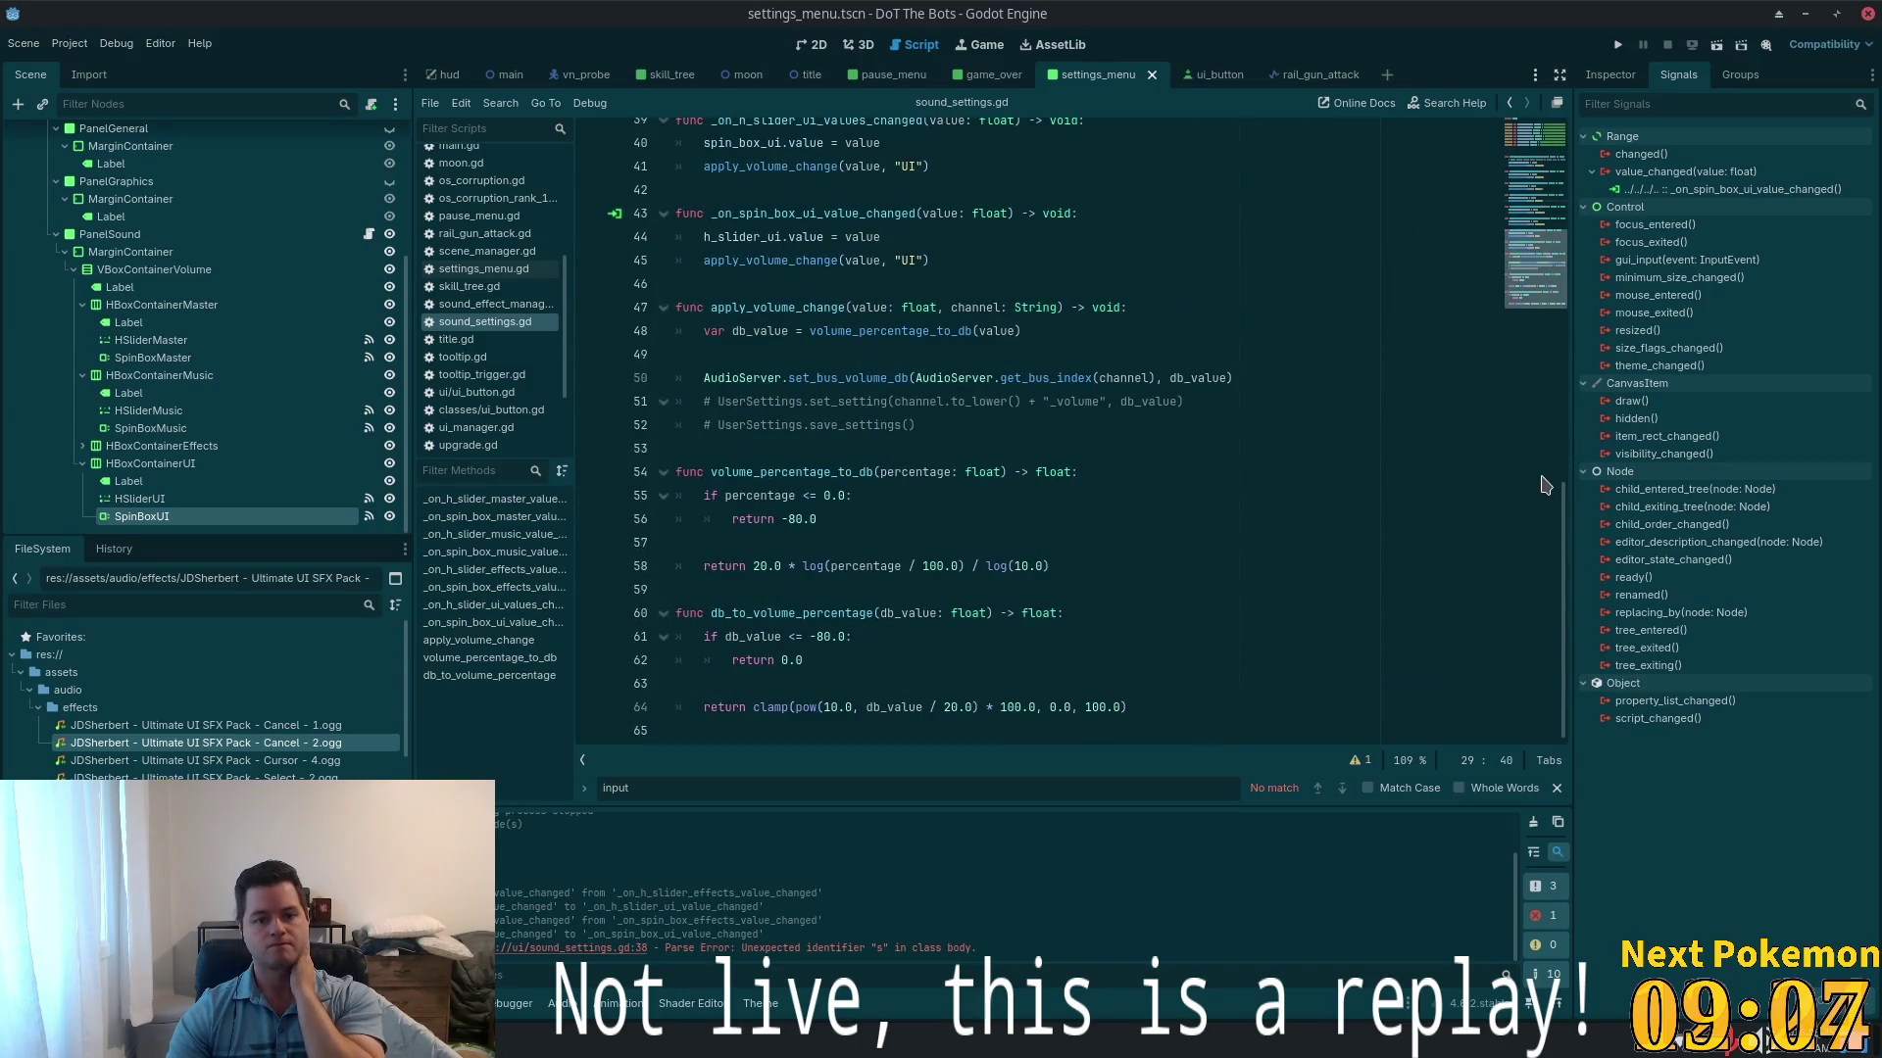
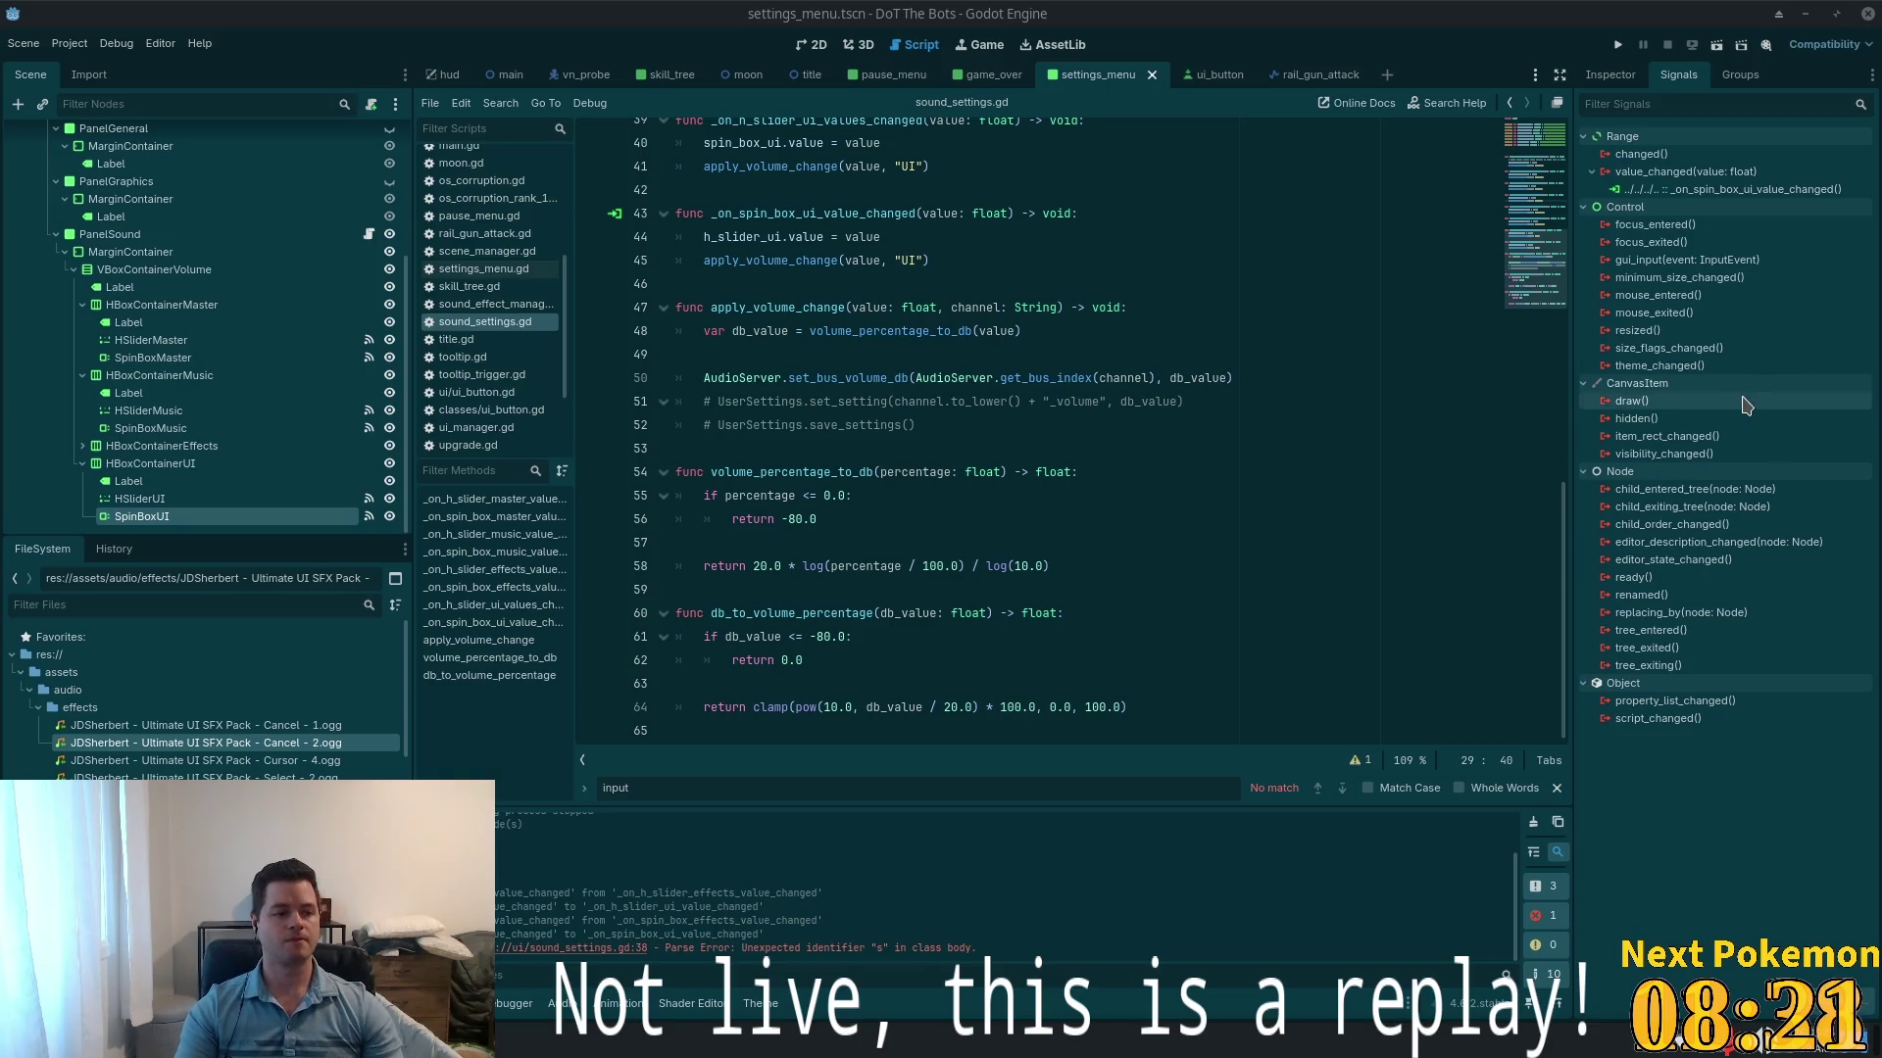
- Switch to the main scene and show the AudioListener2D node's properties in the Inspector
{"action": "mouse_move", "coordinate": [1732, 419]}
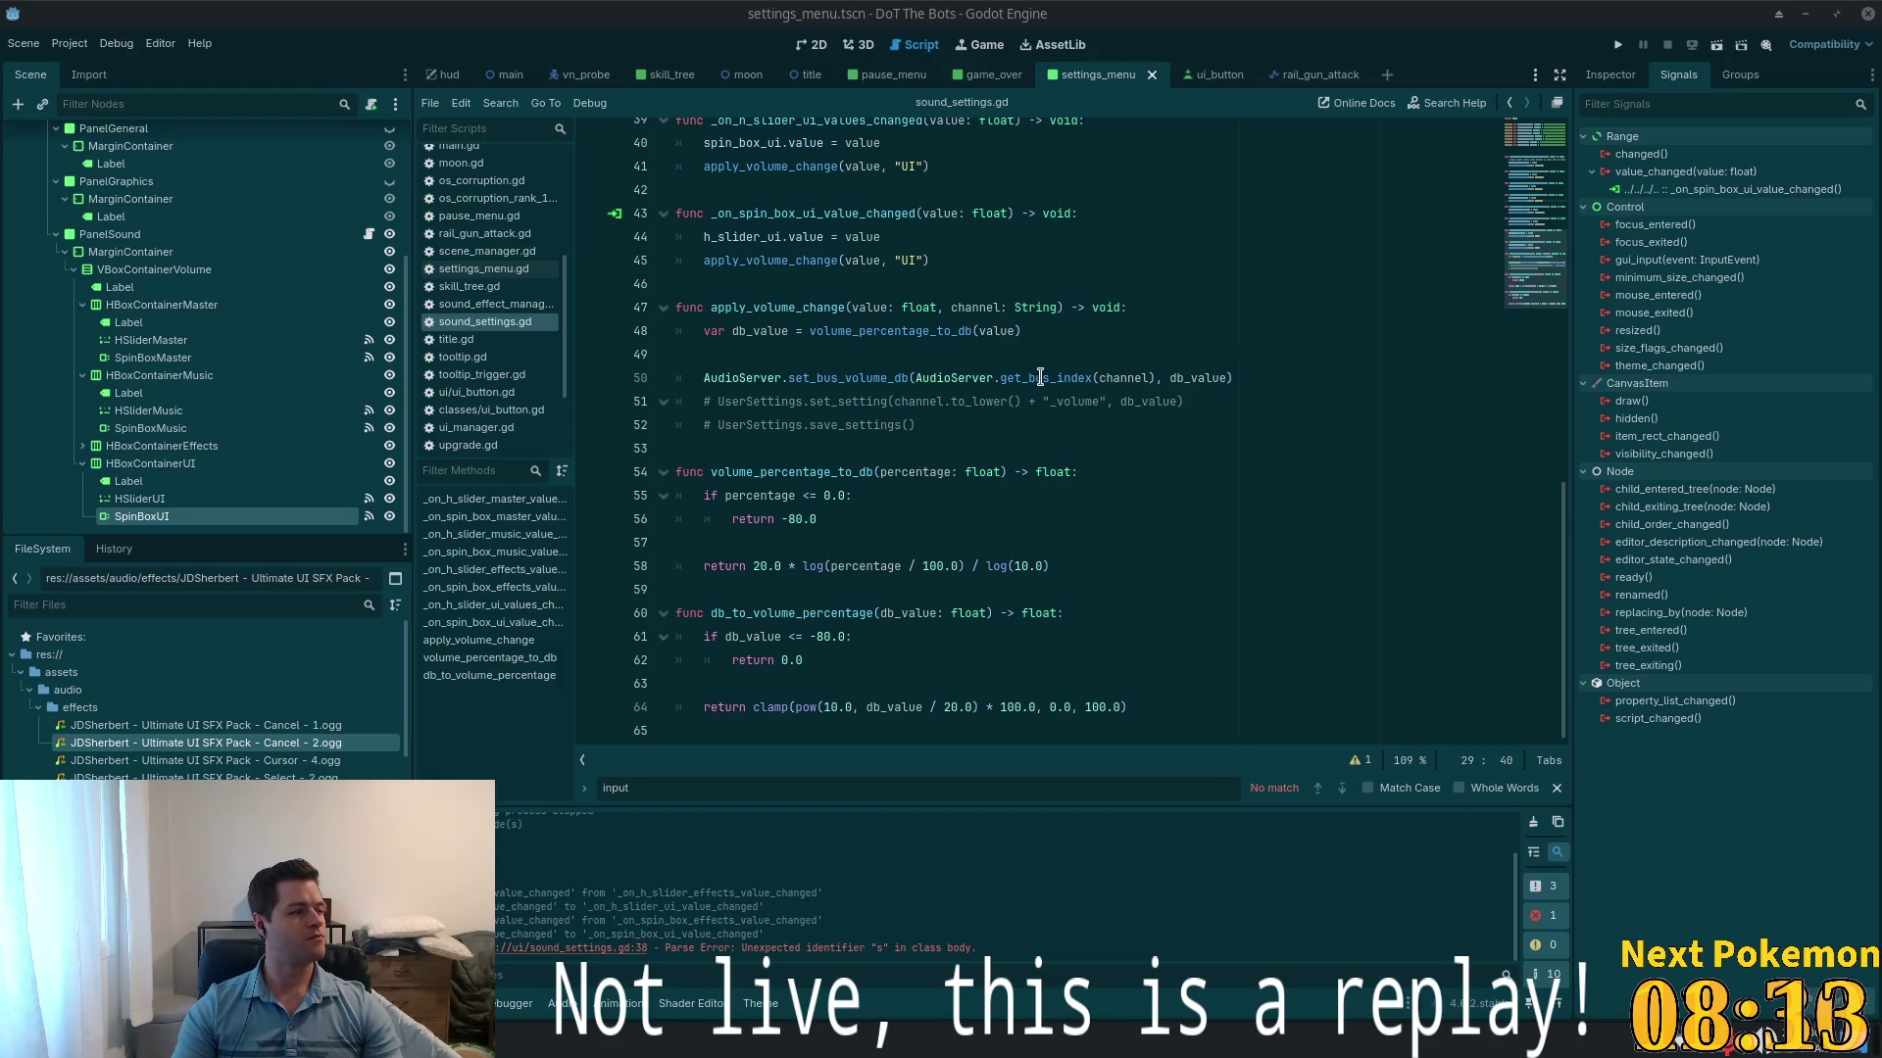
{"action": "mouse_move", "coordinate": [1044, 367]}
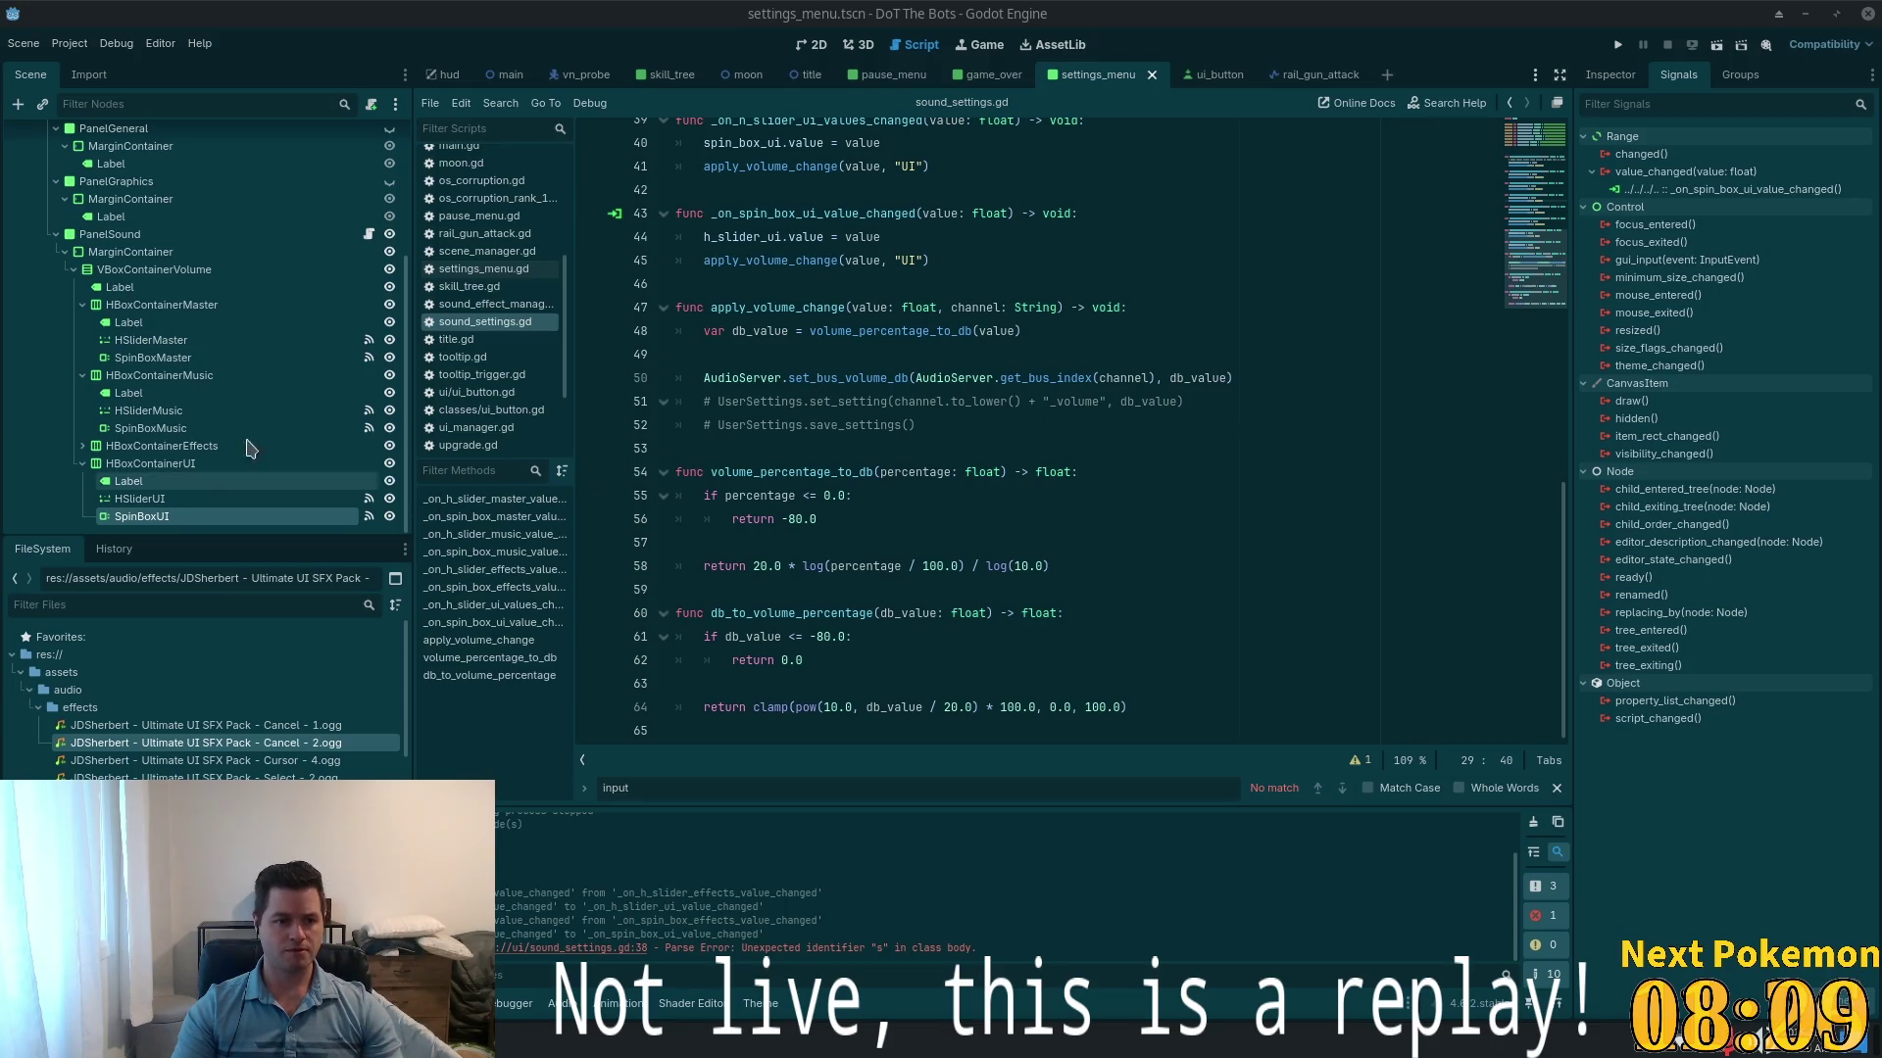
{"action": "left_click", "coordinate": [508, 74]}
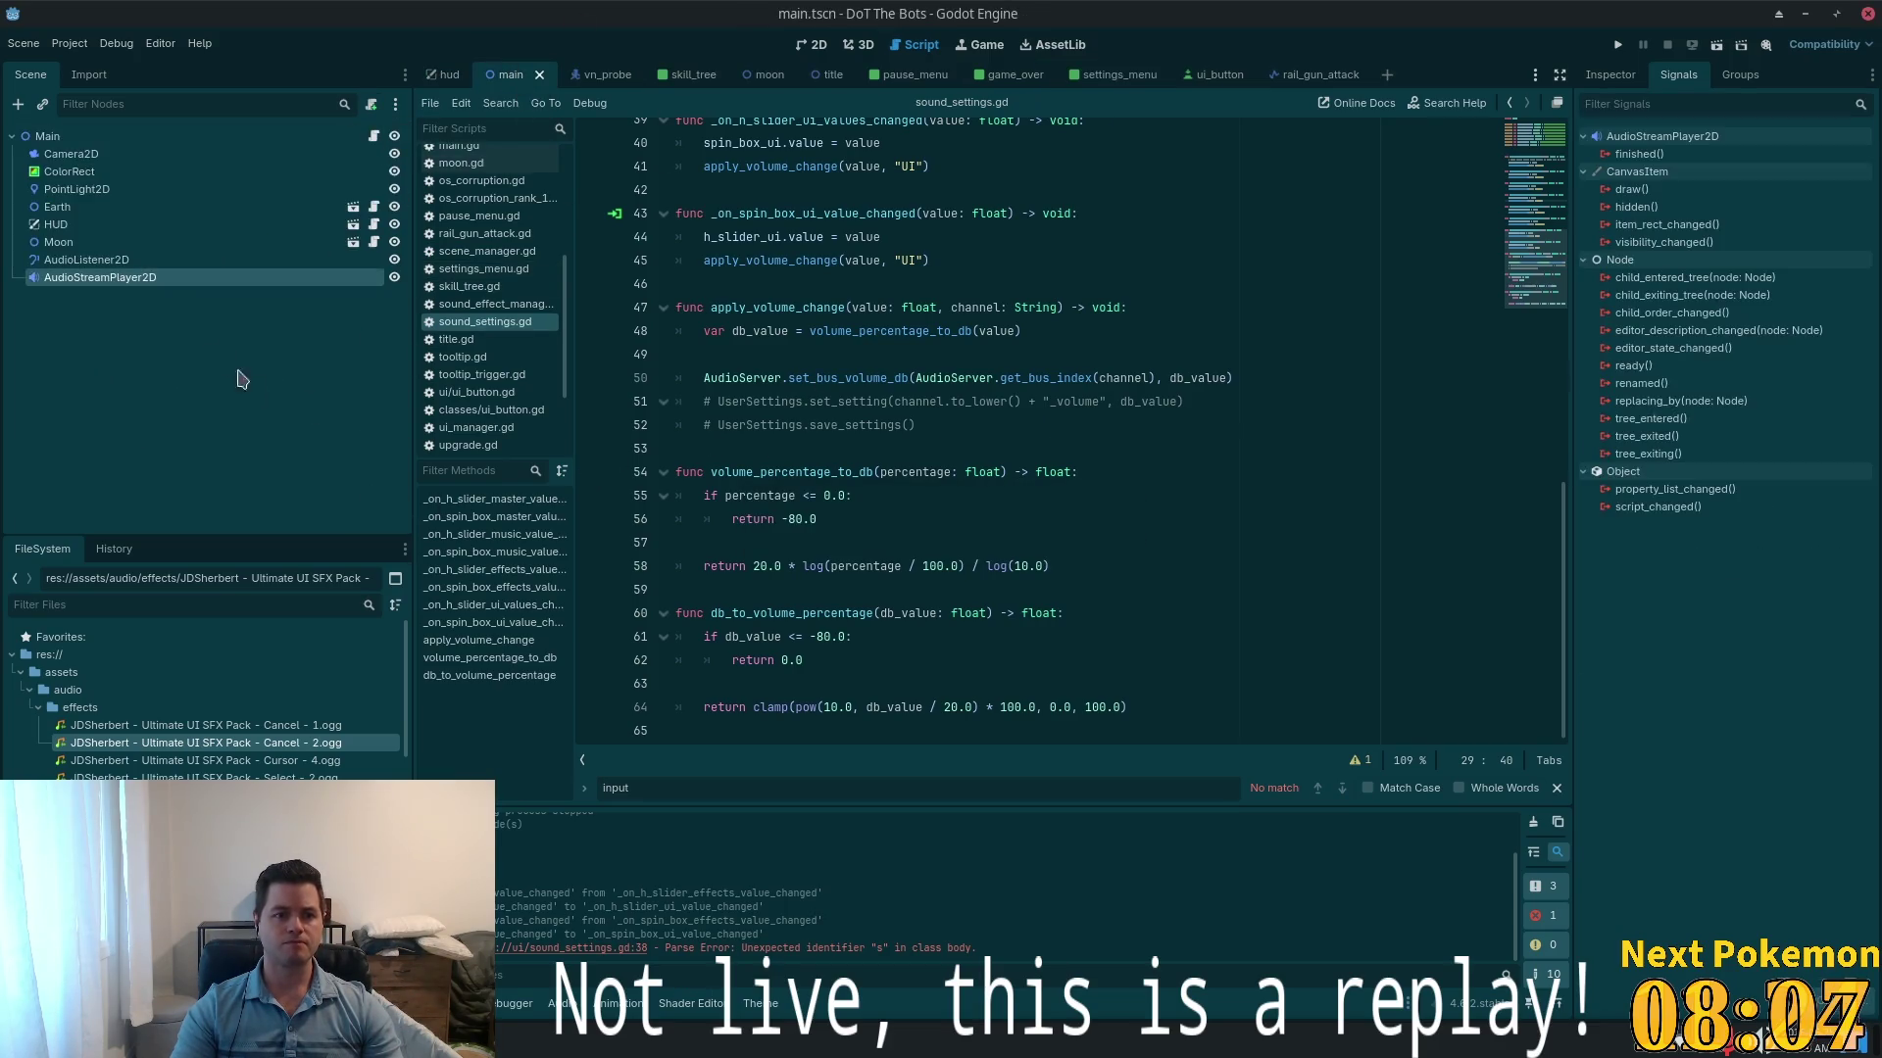
{"action": "left_click", "coordinate": [200, 260]}
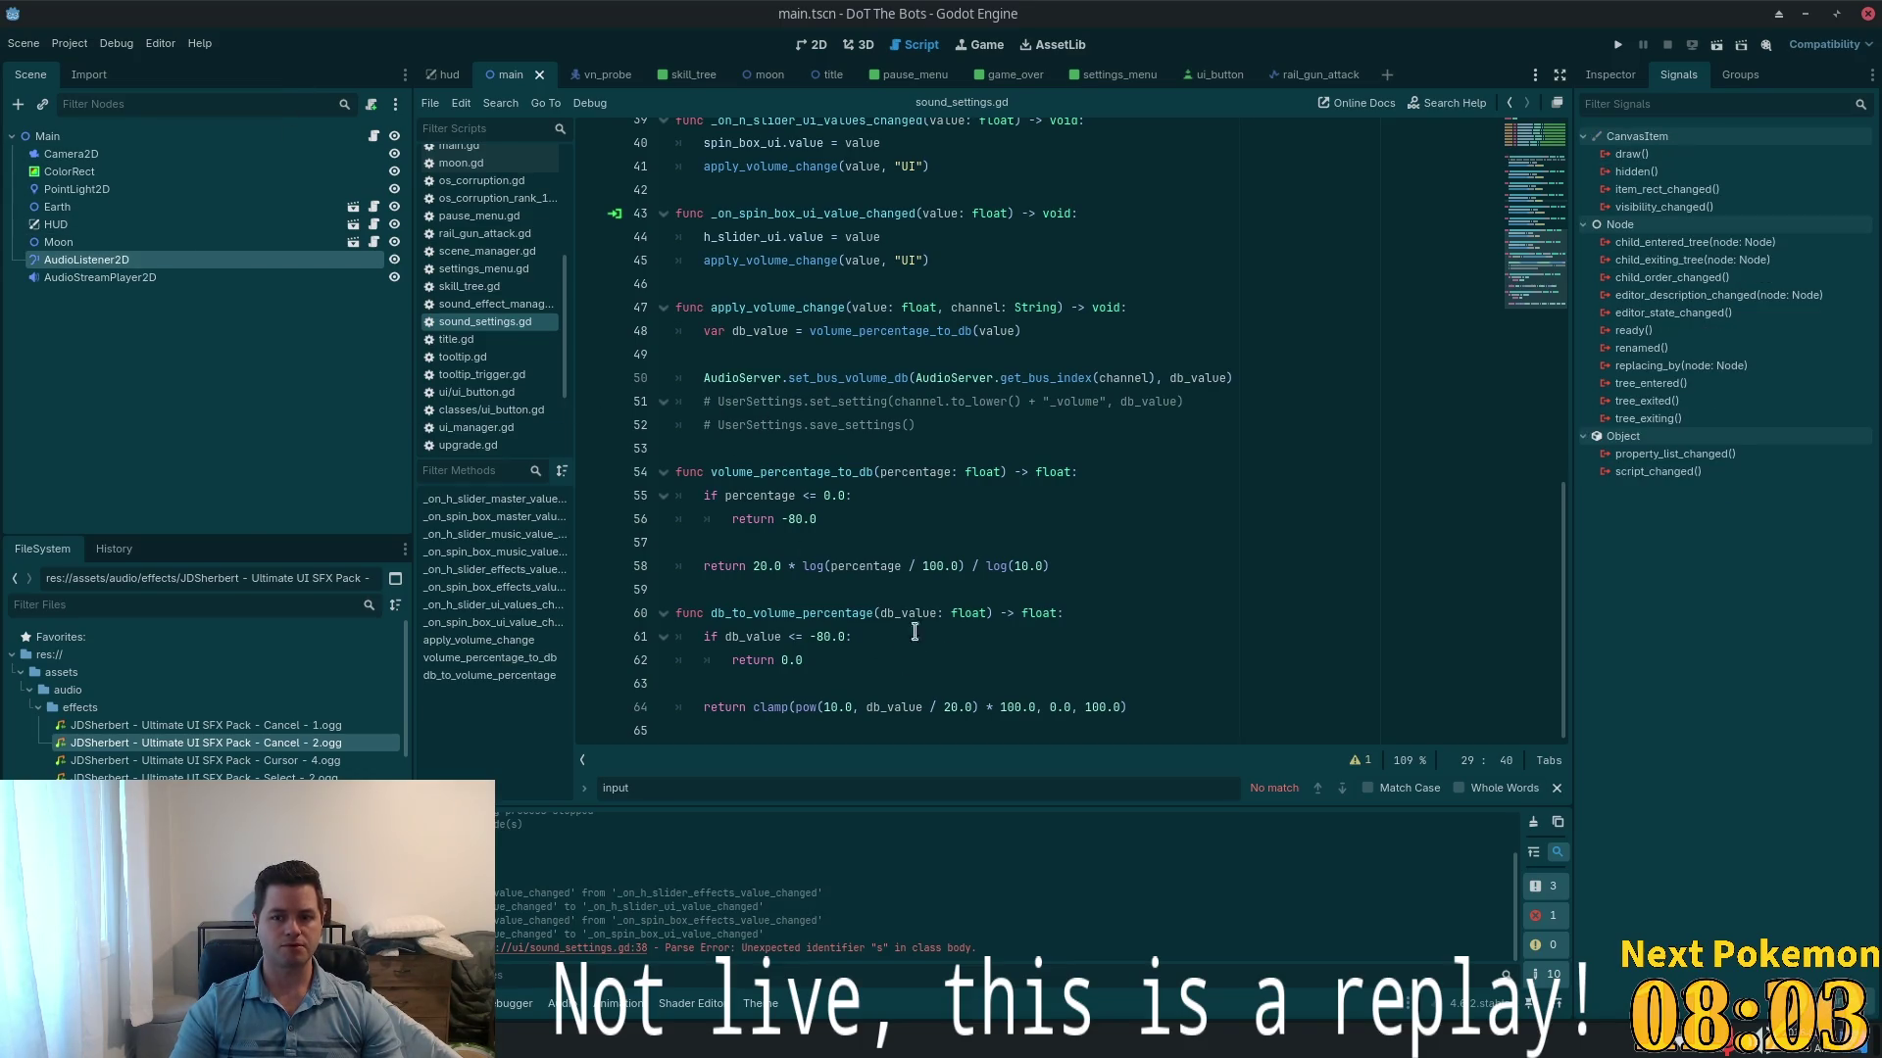
{"action": "left_click", "coordinate": [1610, 74]}
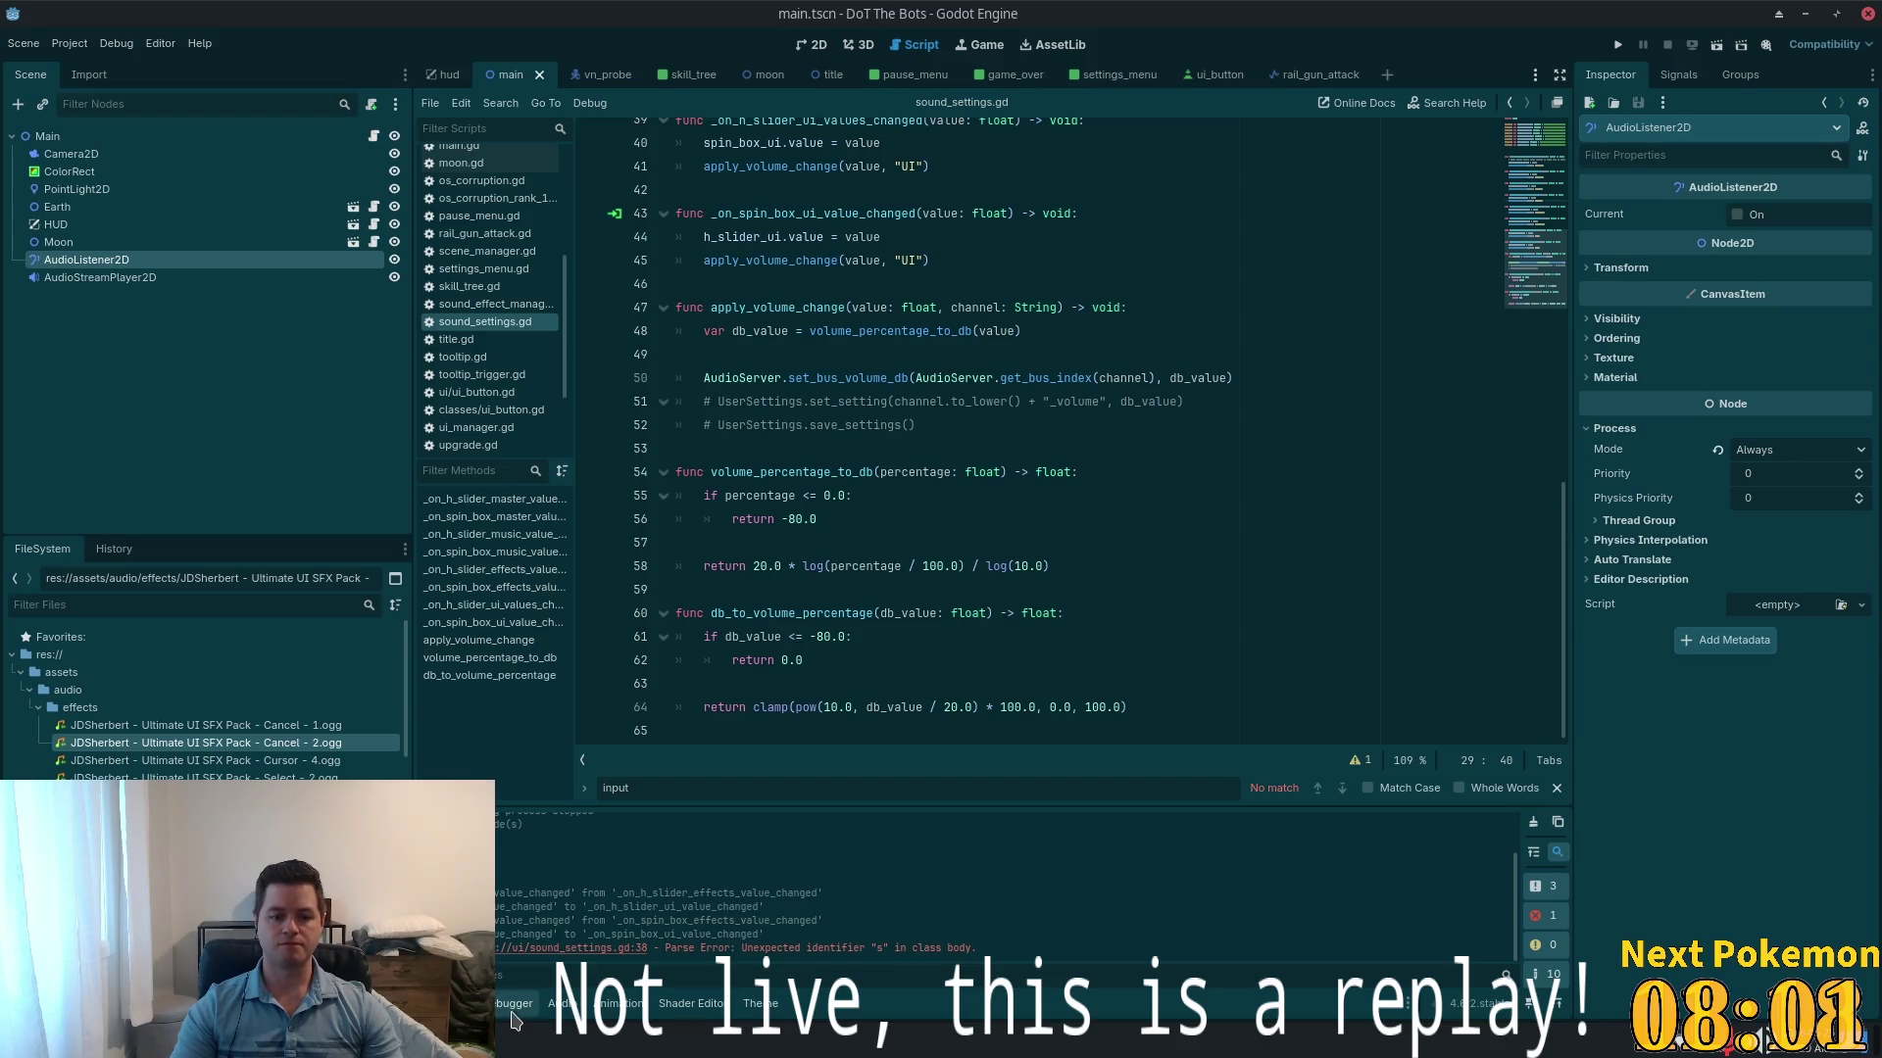
- Add a new audio bus named UI in the Audio panel and save
{"action": "left_click", "coordinate": [565, 1002]}
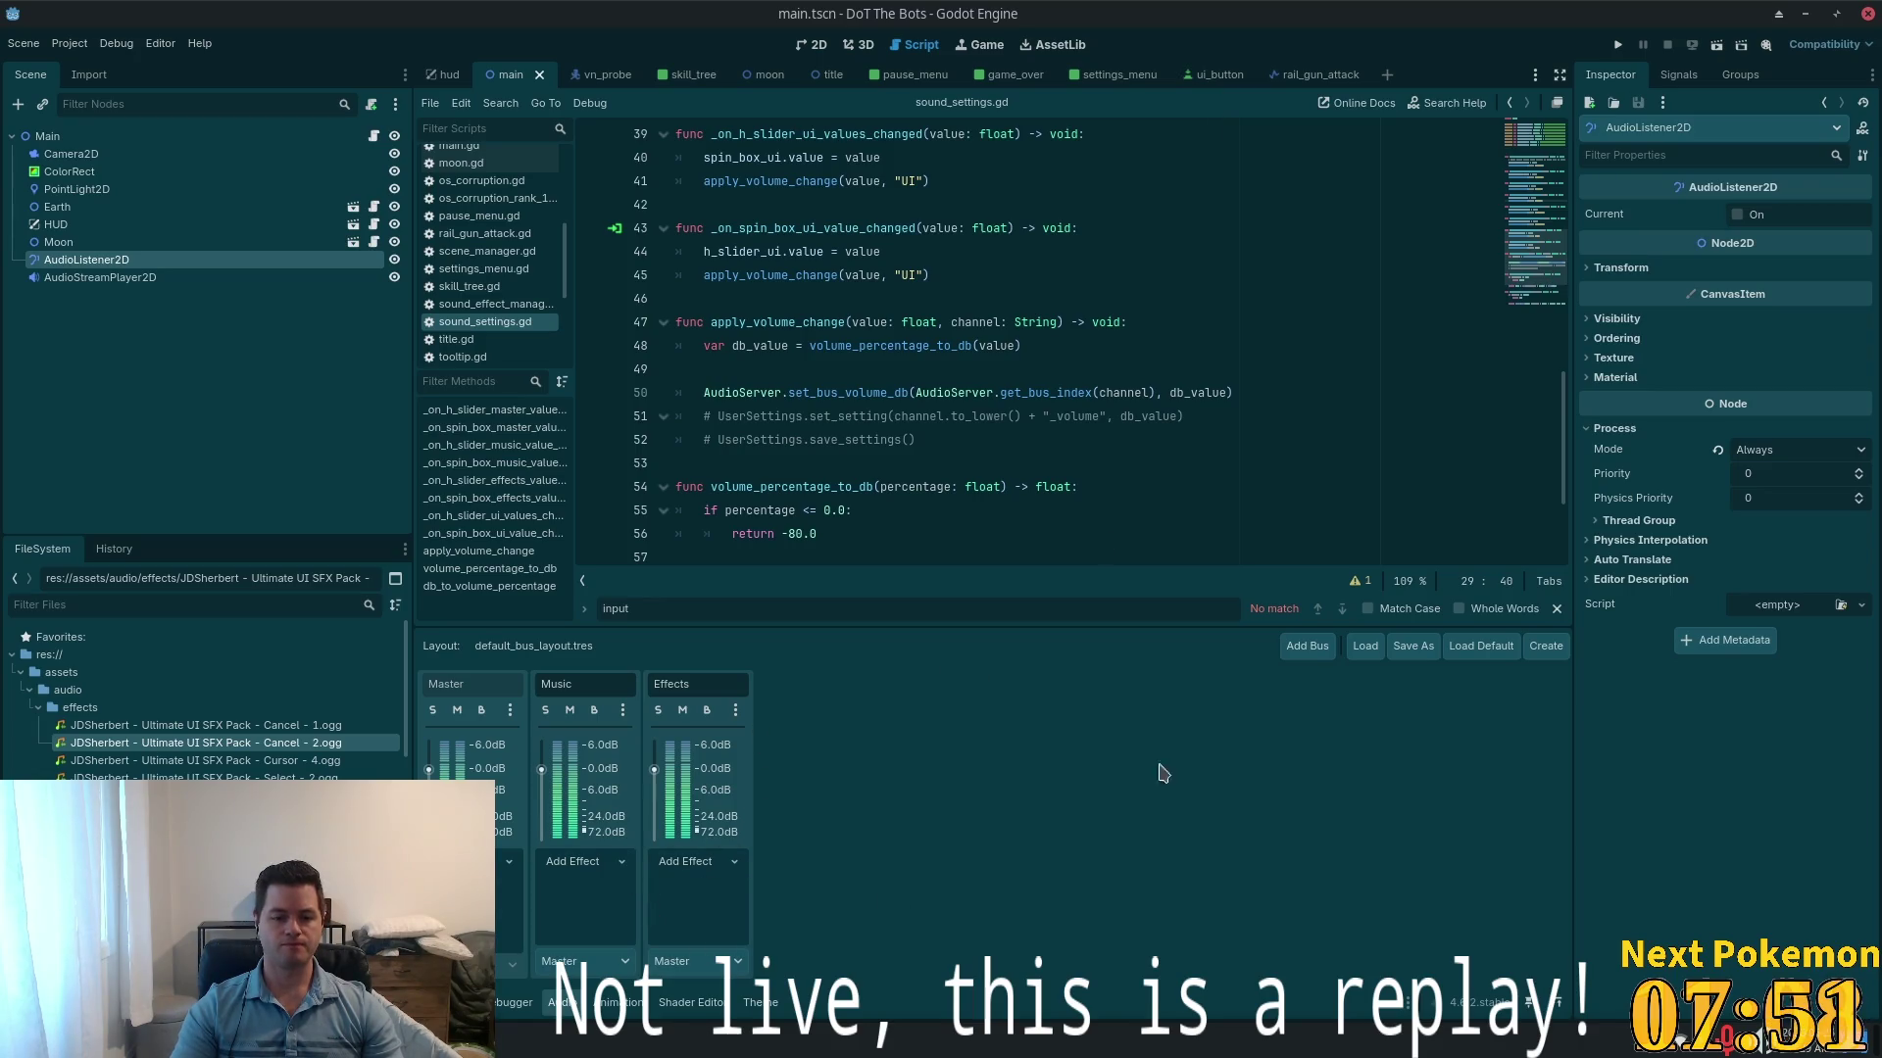
{"action": "left_click", "coordinate": [1307, 646]}
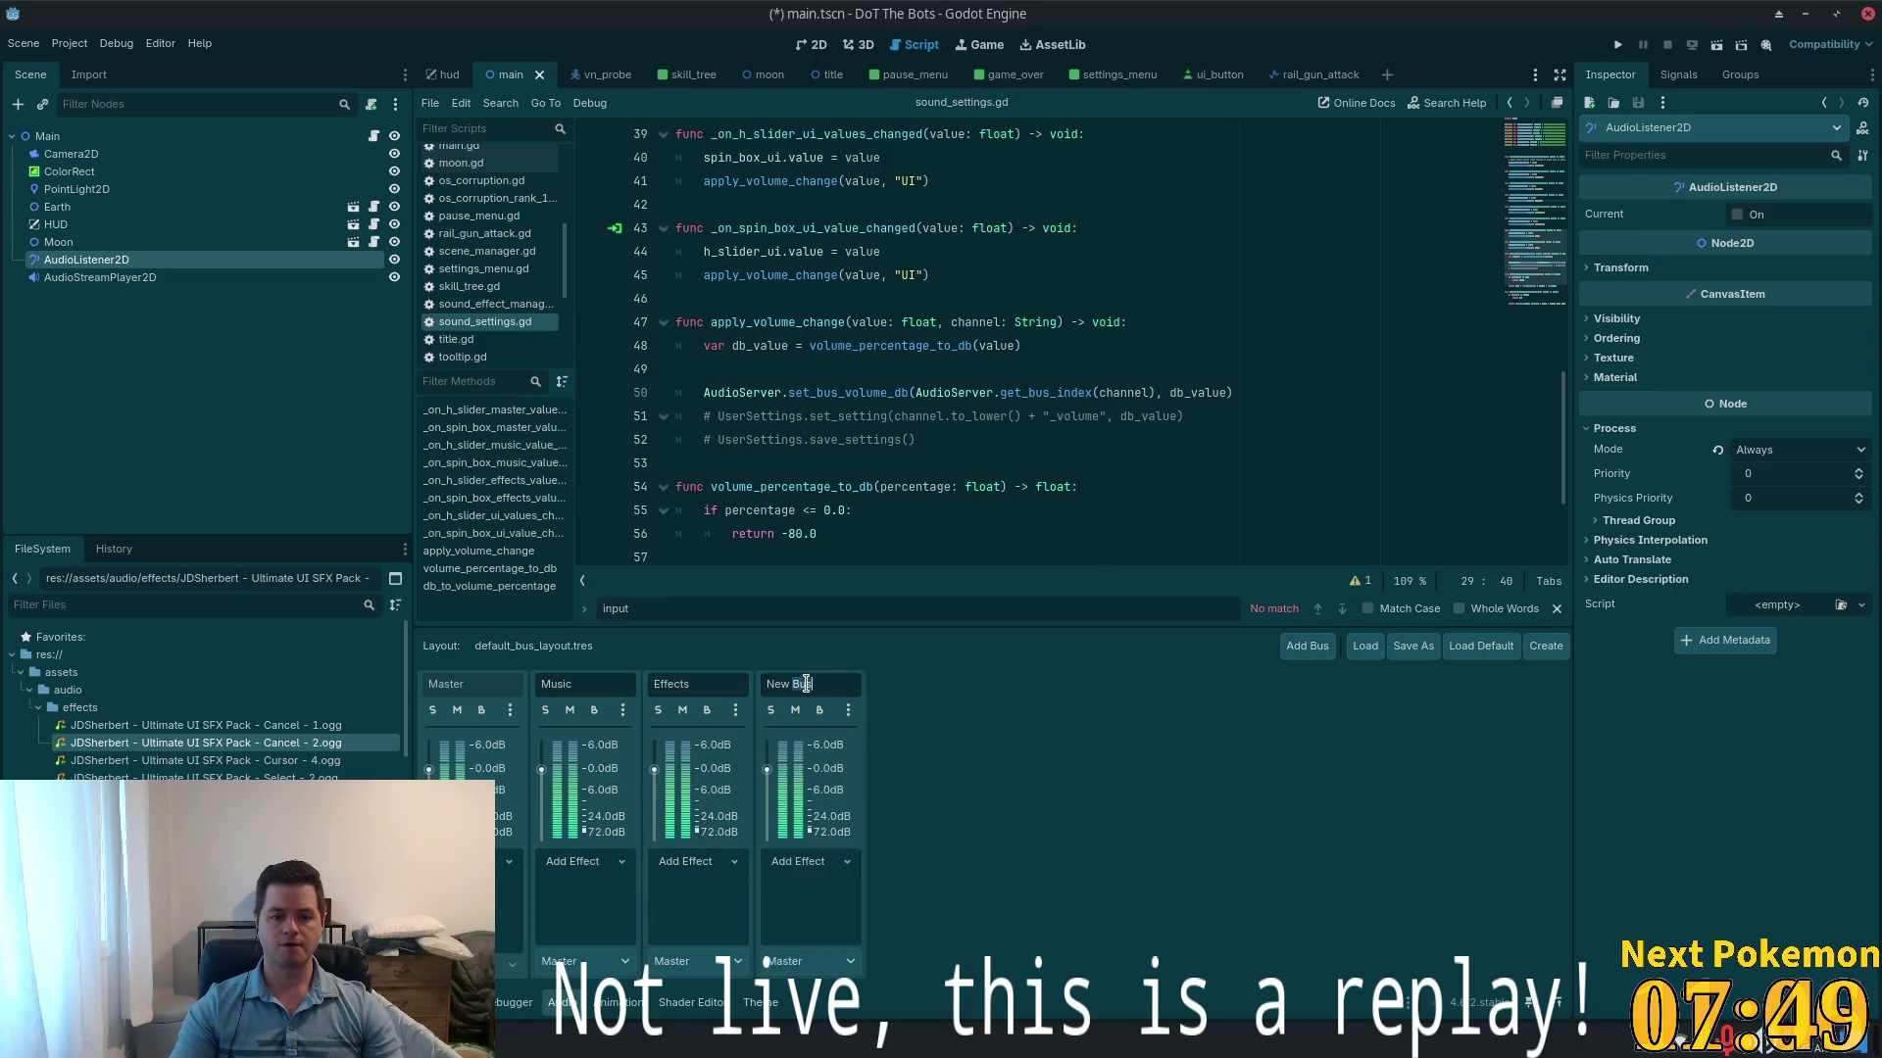
{"action": "type", "text": "UI"}
{"action": "key", "text": "Return"}
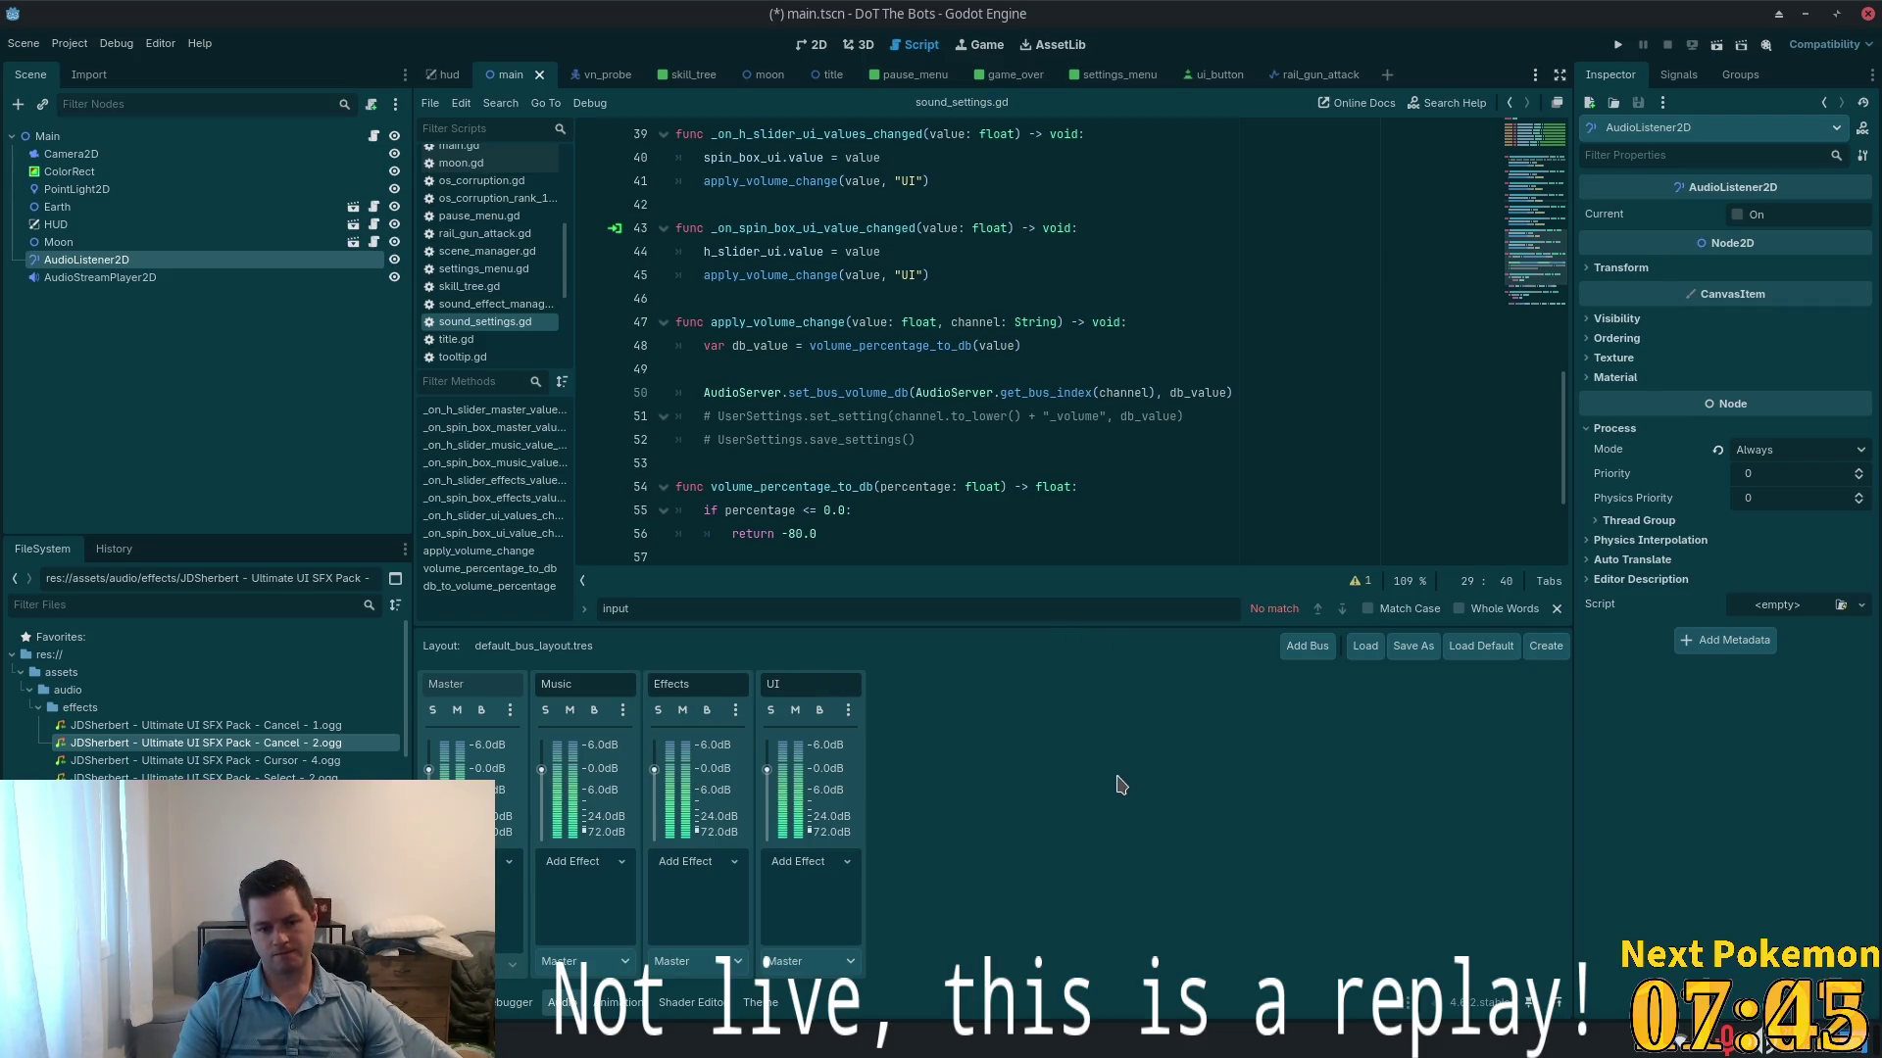
{"action": "key", "text": "ctrl+s"}
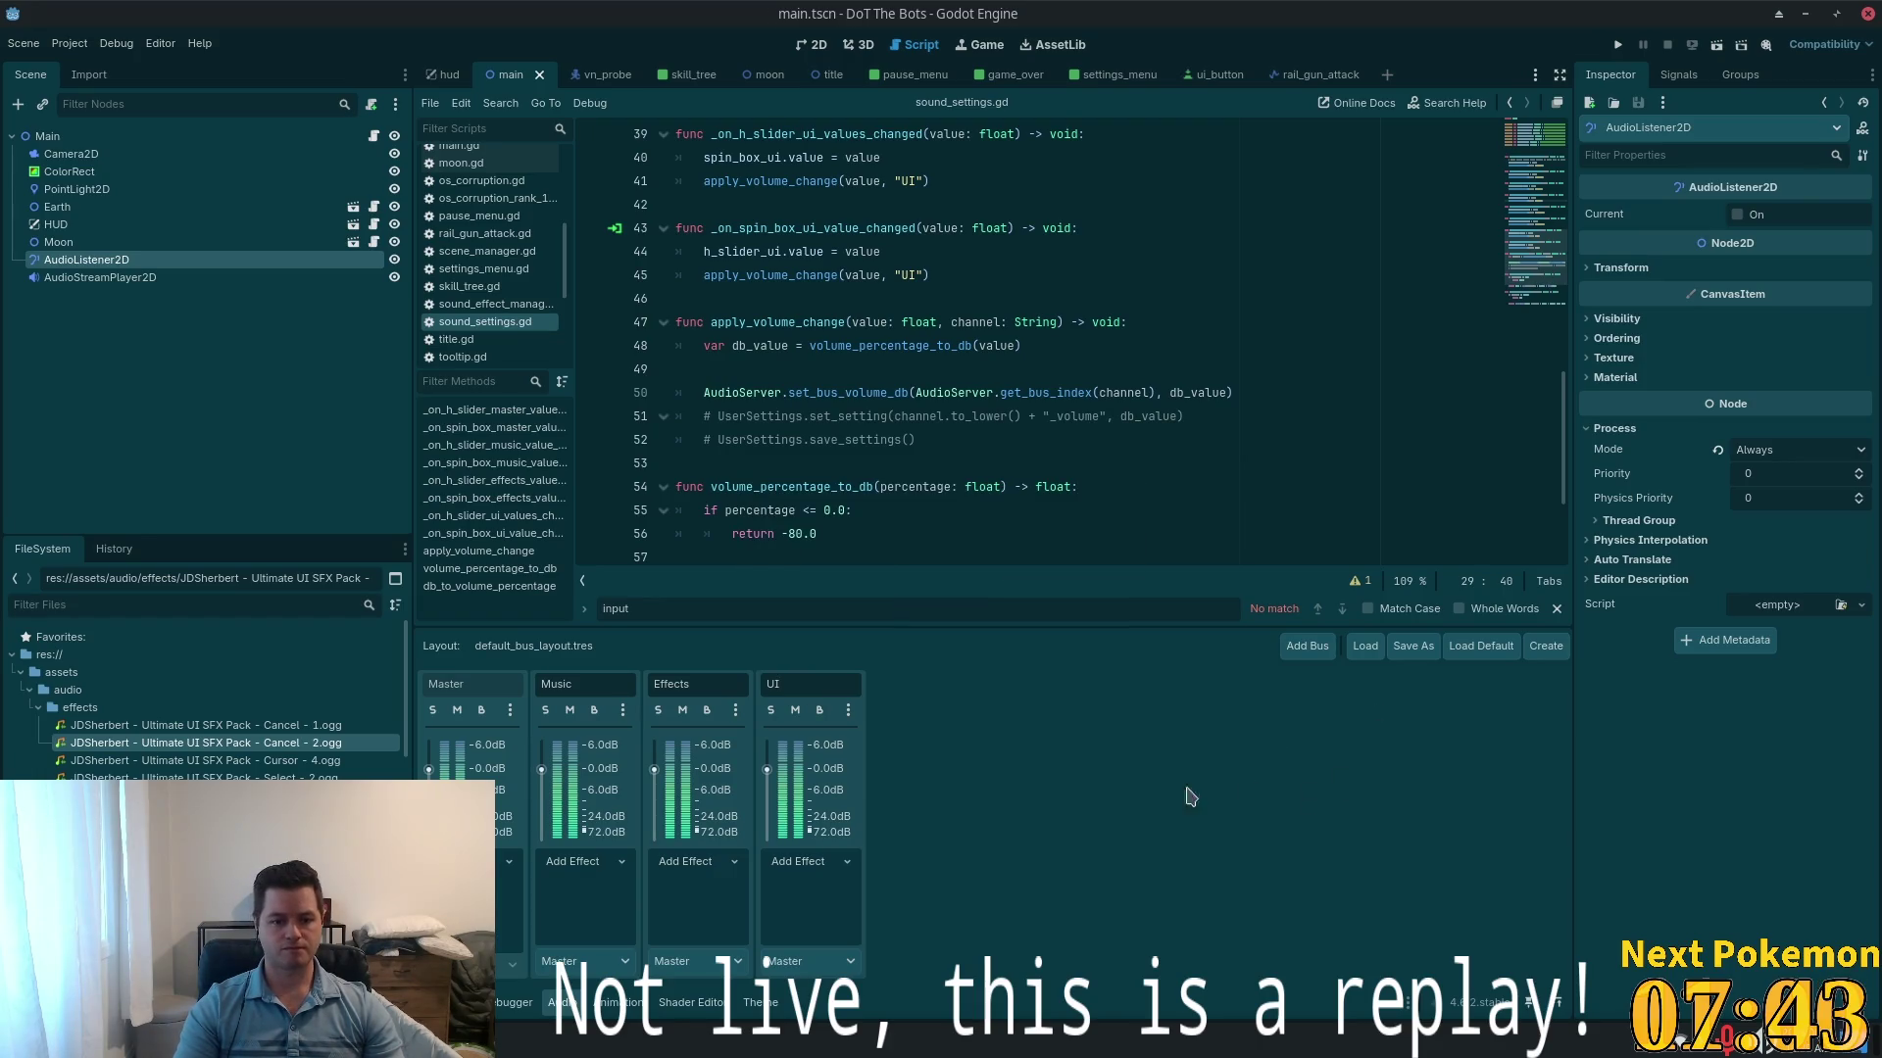
{"action": "key", "text": "ctrl+s"}
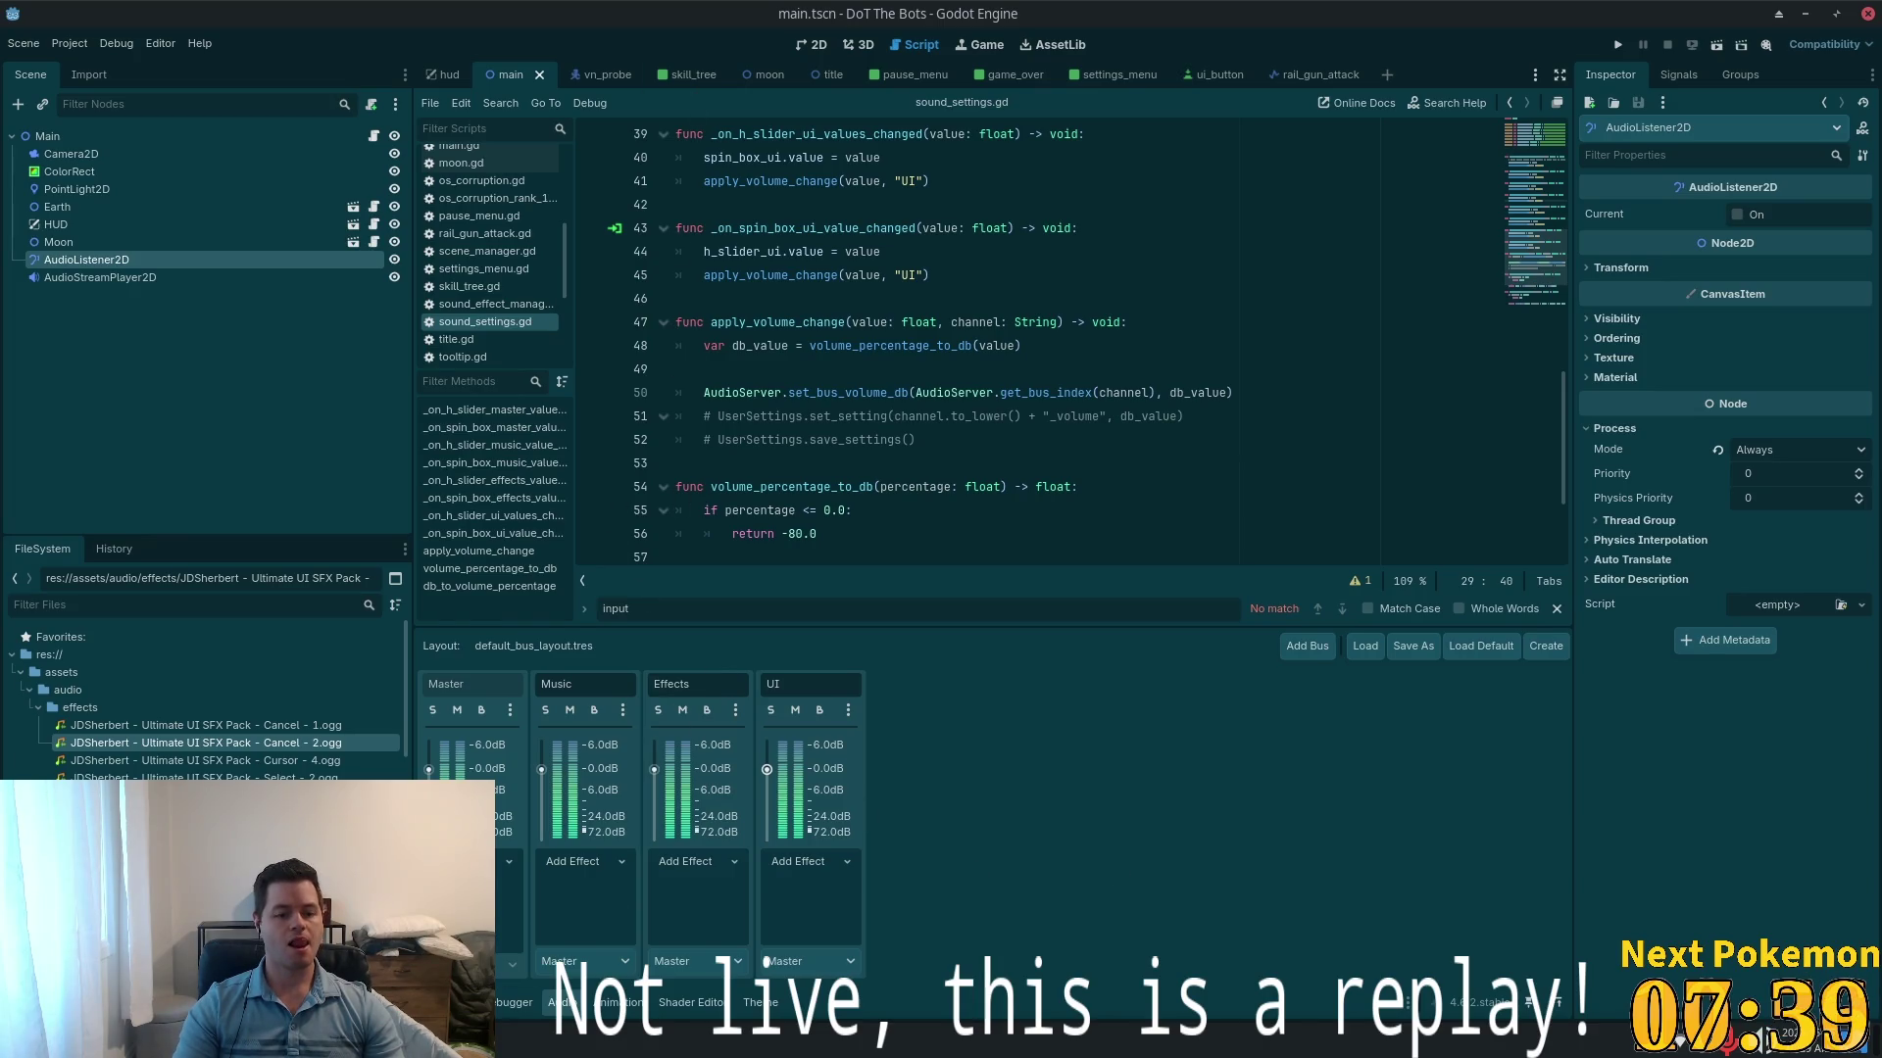
- Jump from the Output log to the parse error at sound_settings.gd line 38
{"action": "left_click", "coordinate": [460, 1002]}
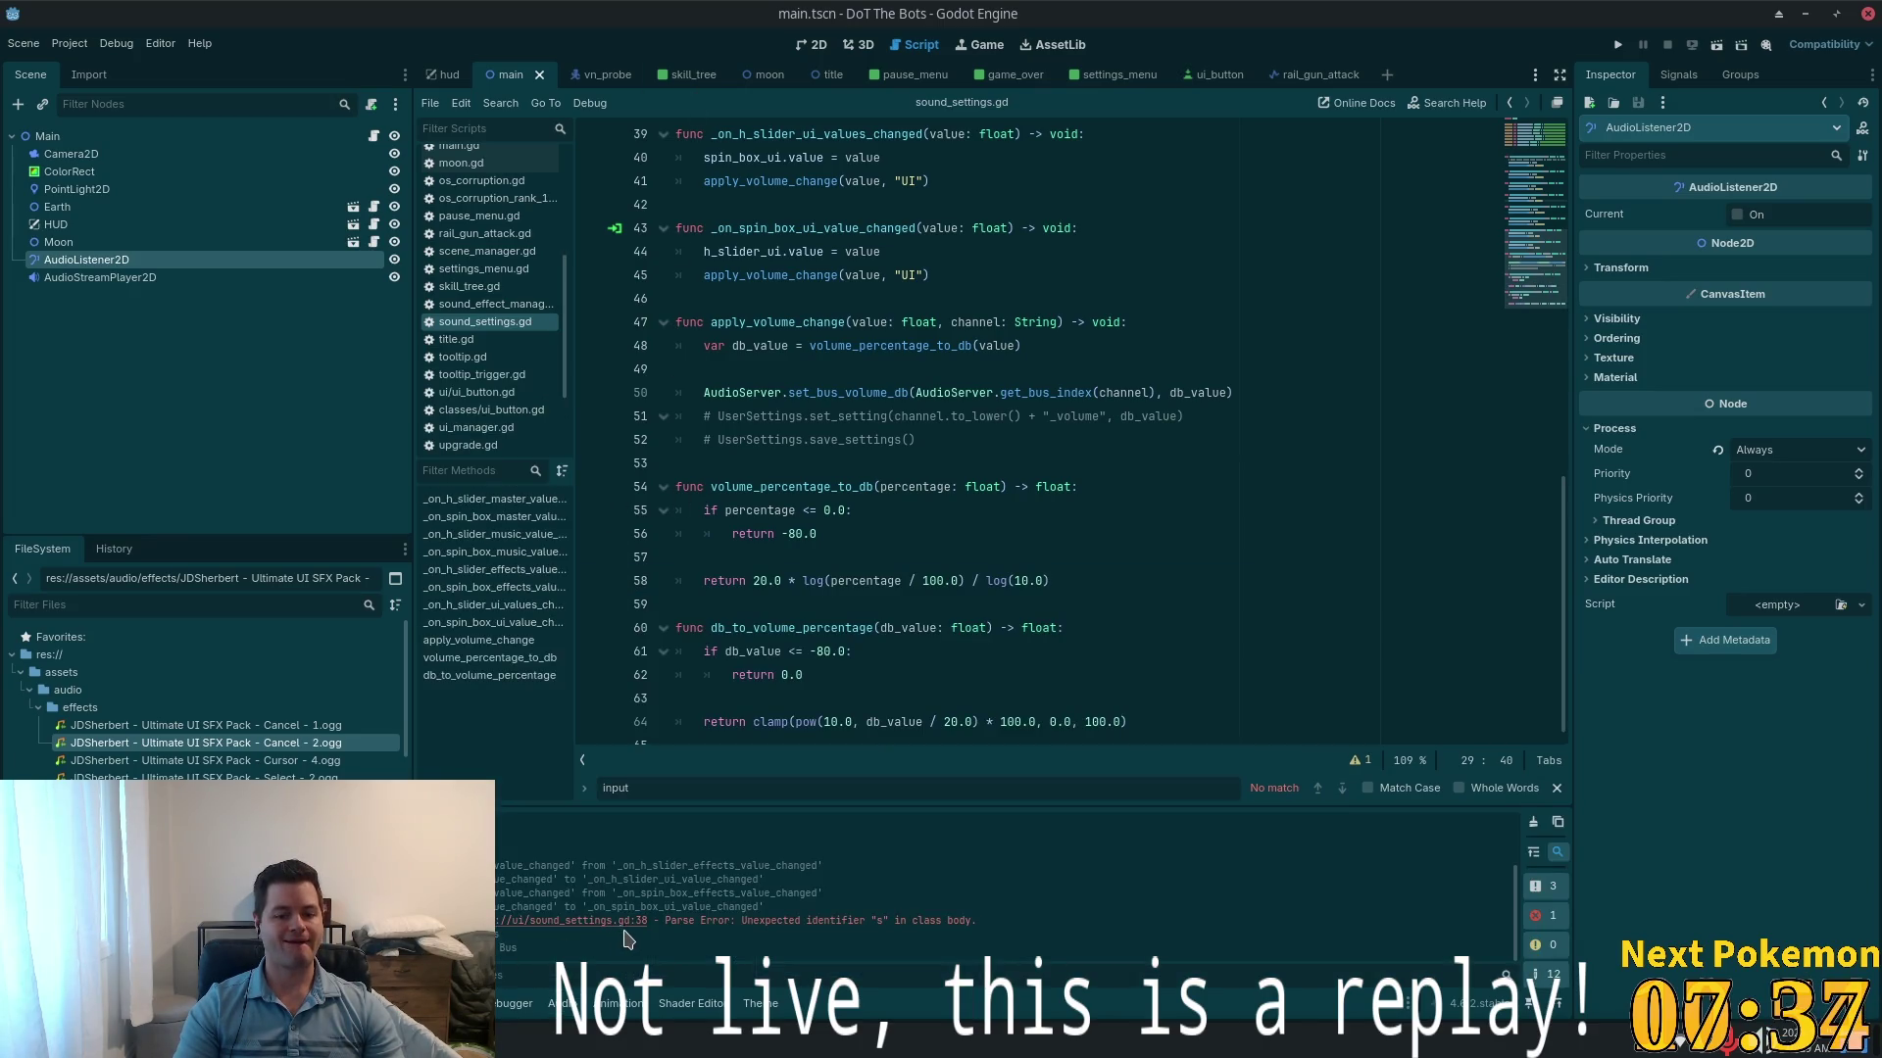
{"action": "double_click", "coordinate": [708, 920]}
{"action": "left_click", "coordinate": [576, 919]}
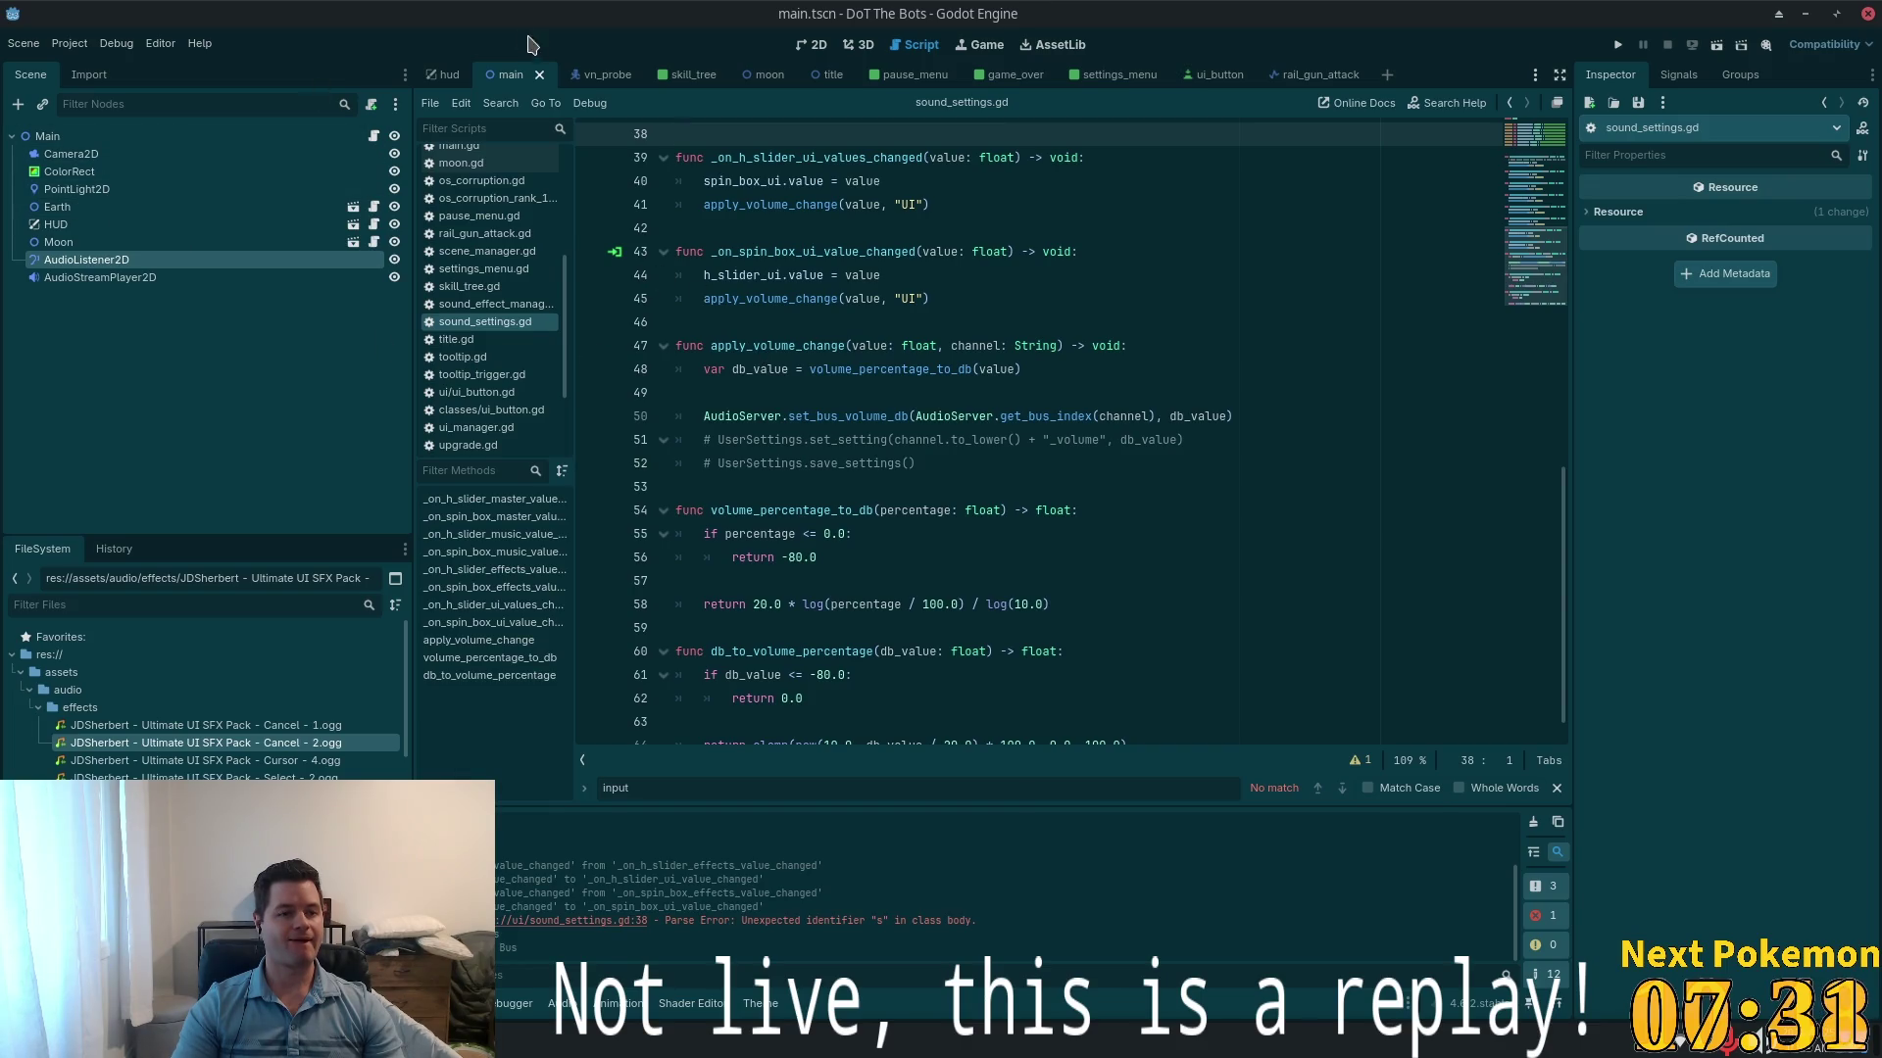
- After glancing at the title scene, delete AudioListener2D from the main scene and save
{"action": "left_click", "coordinate": [821, 79]}
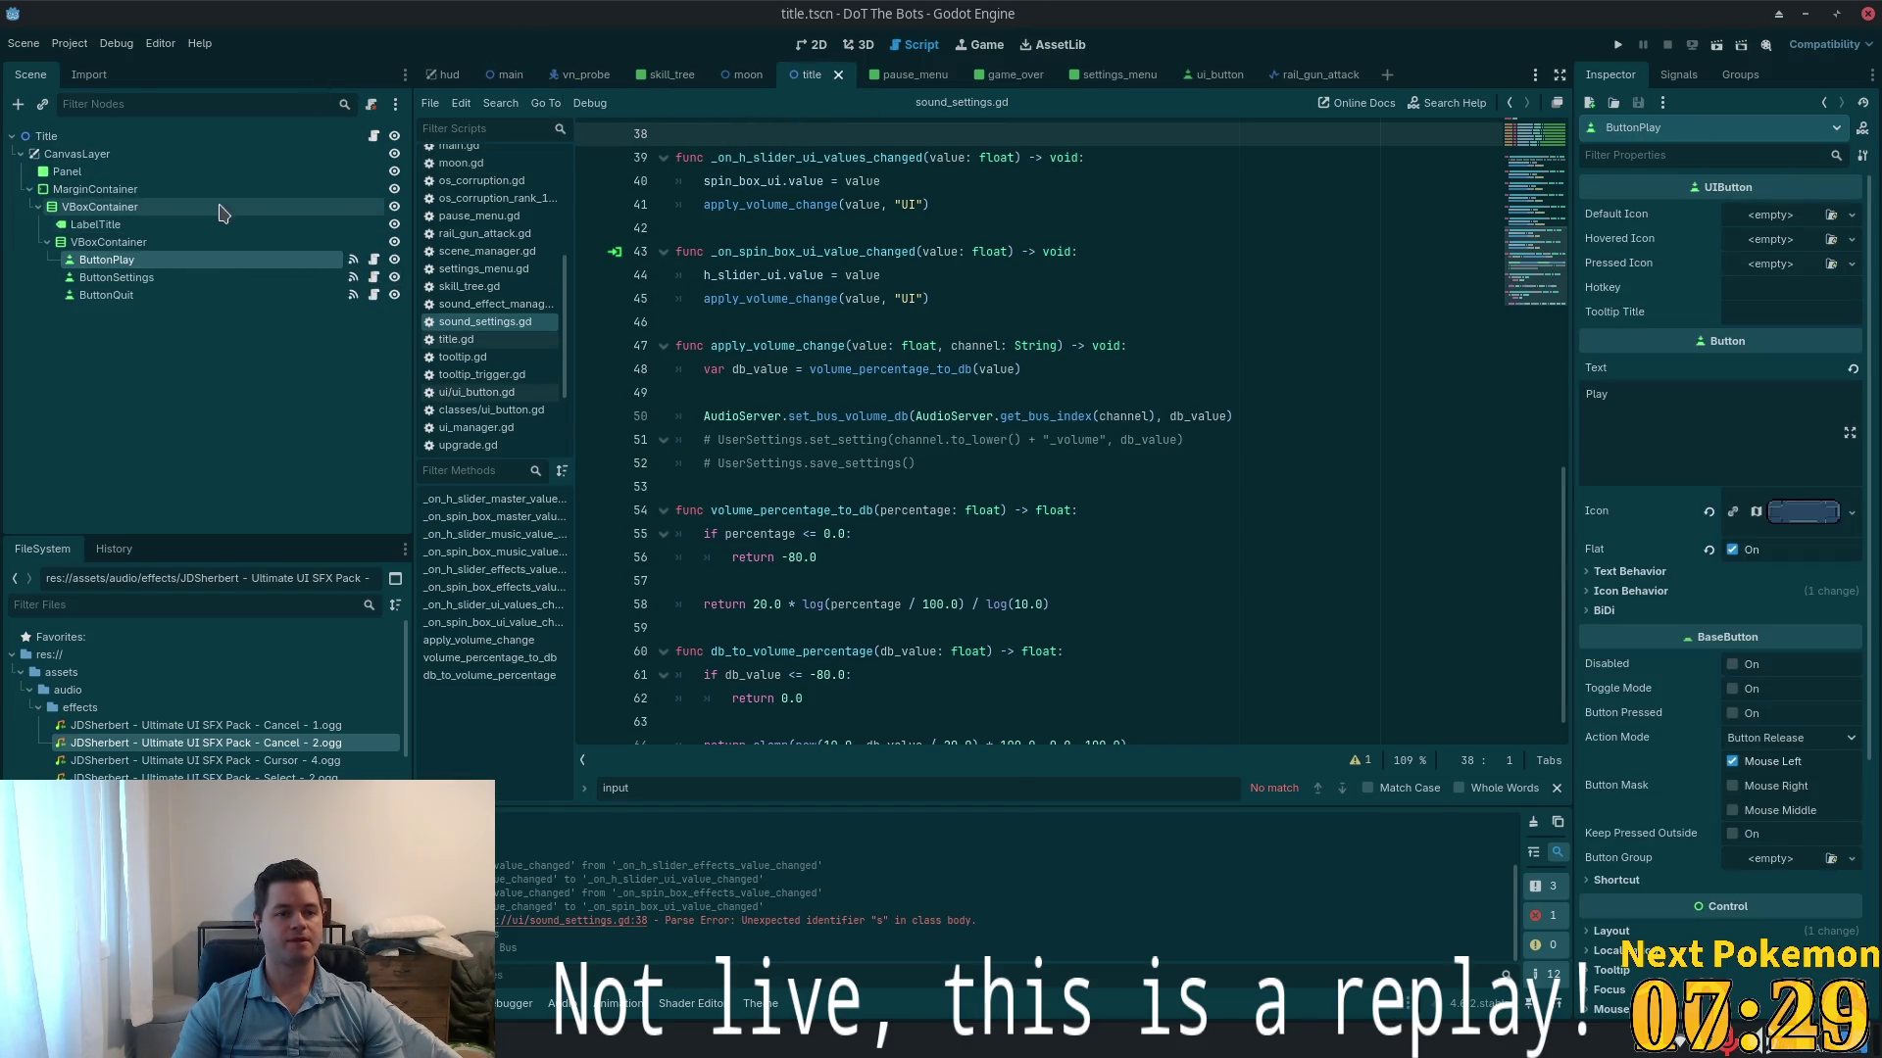
{"action": "left_click", "coordinate": [31, 189]}
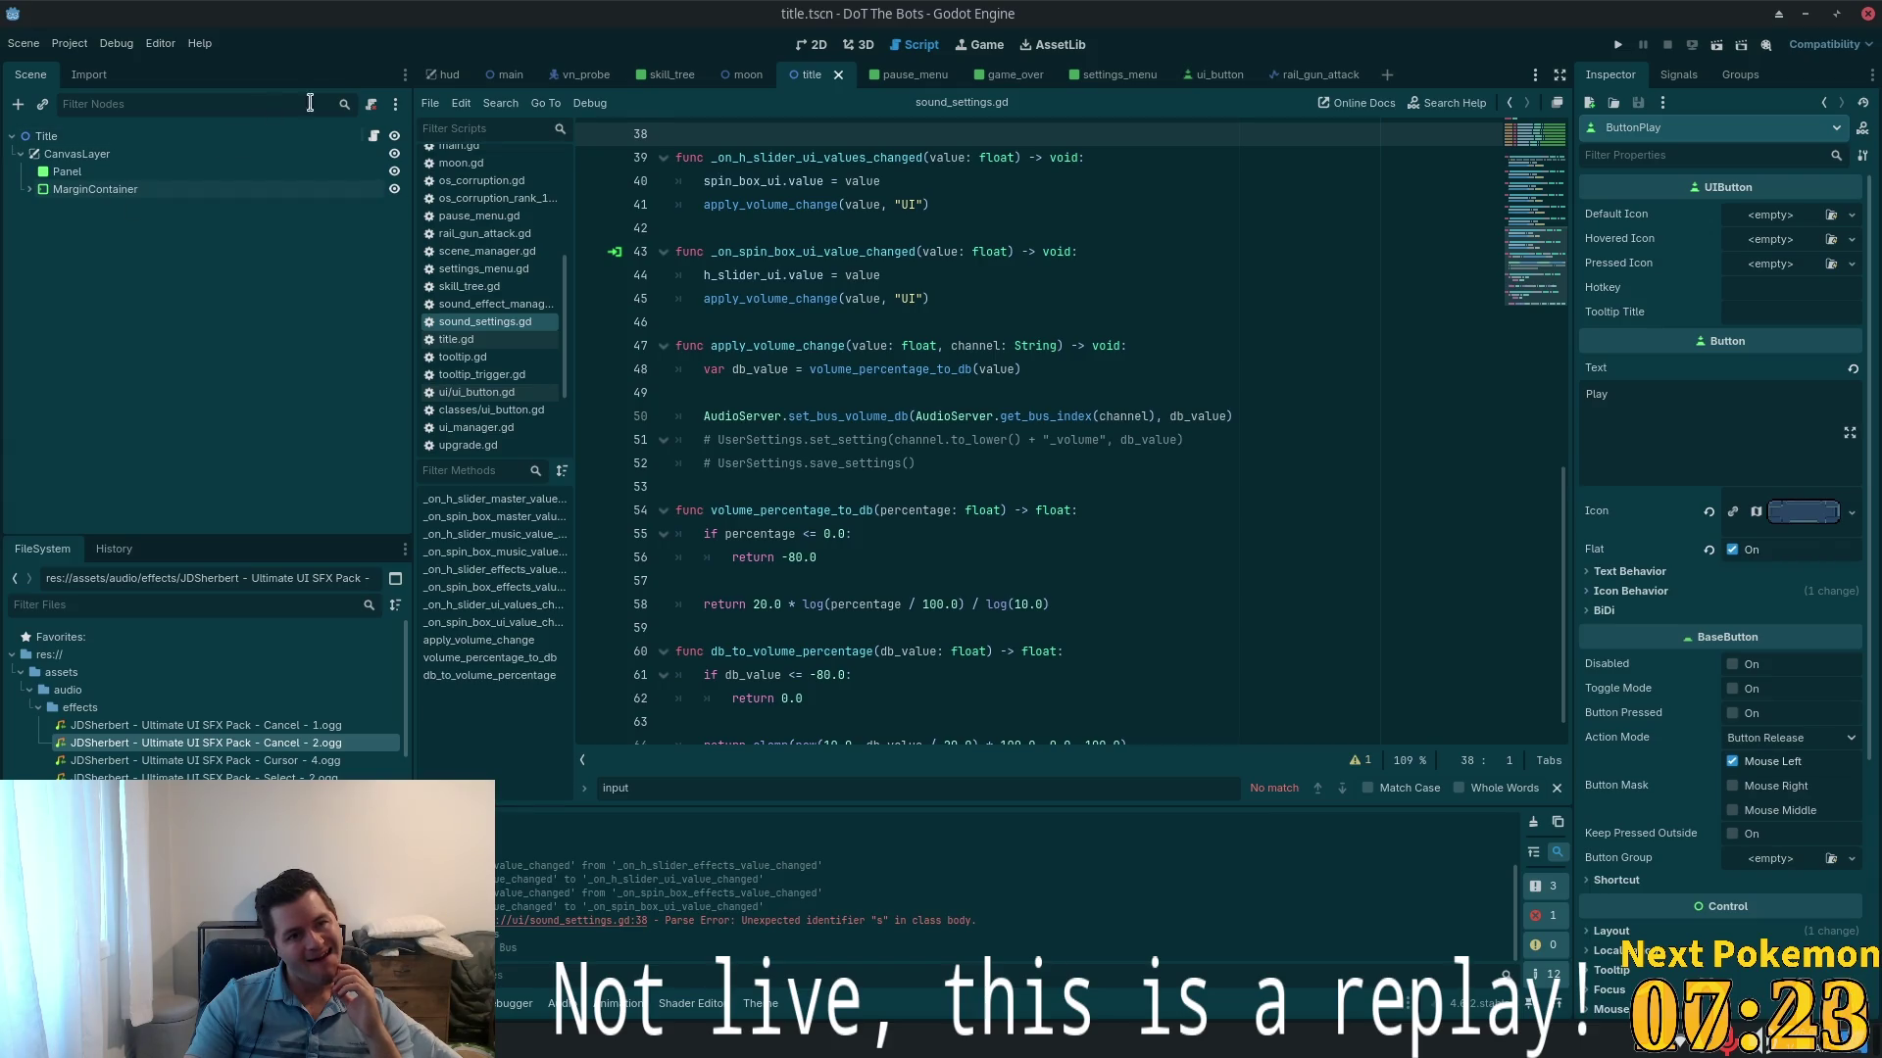
{"action": "left_click", "coordinate": [505, 74]}
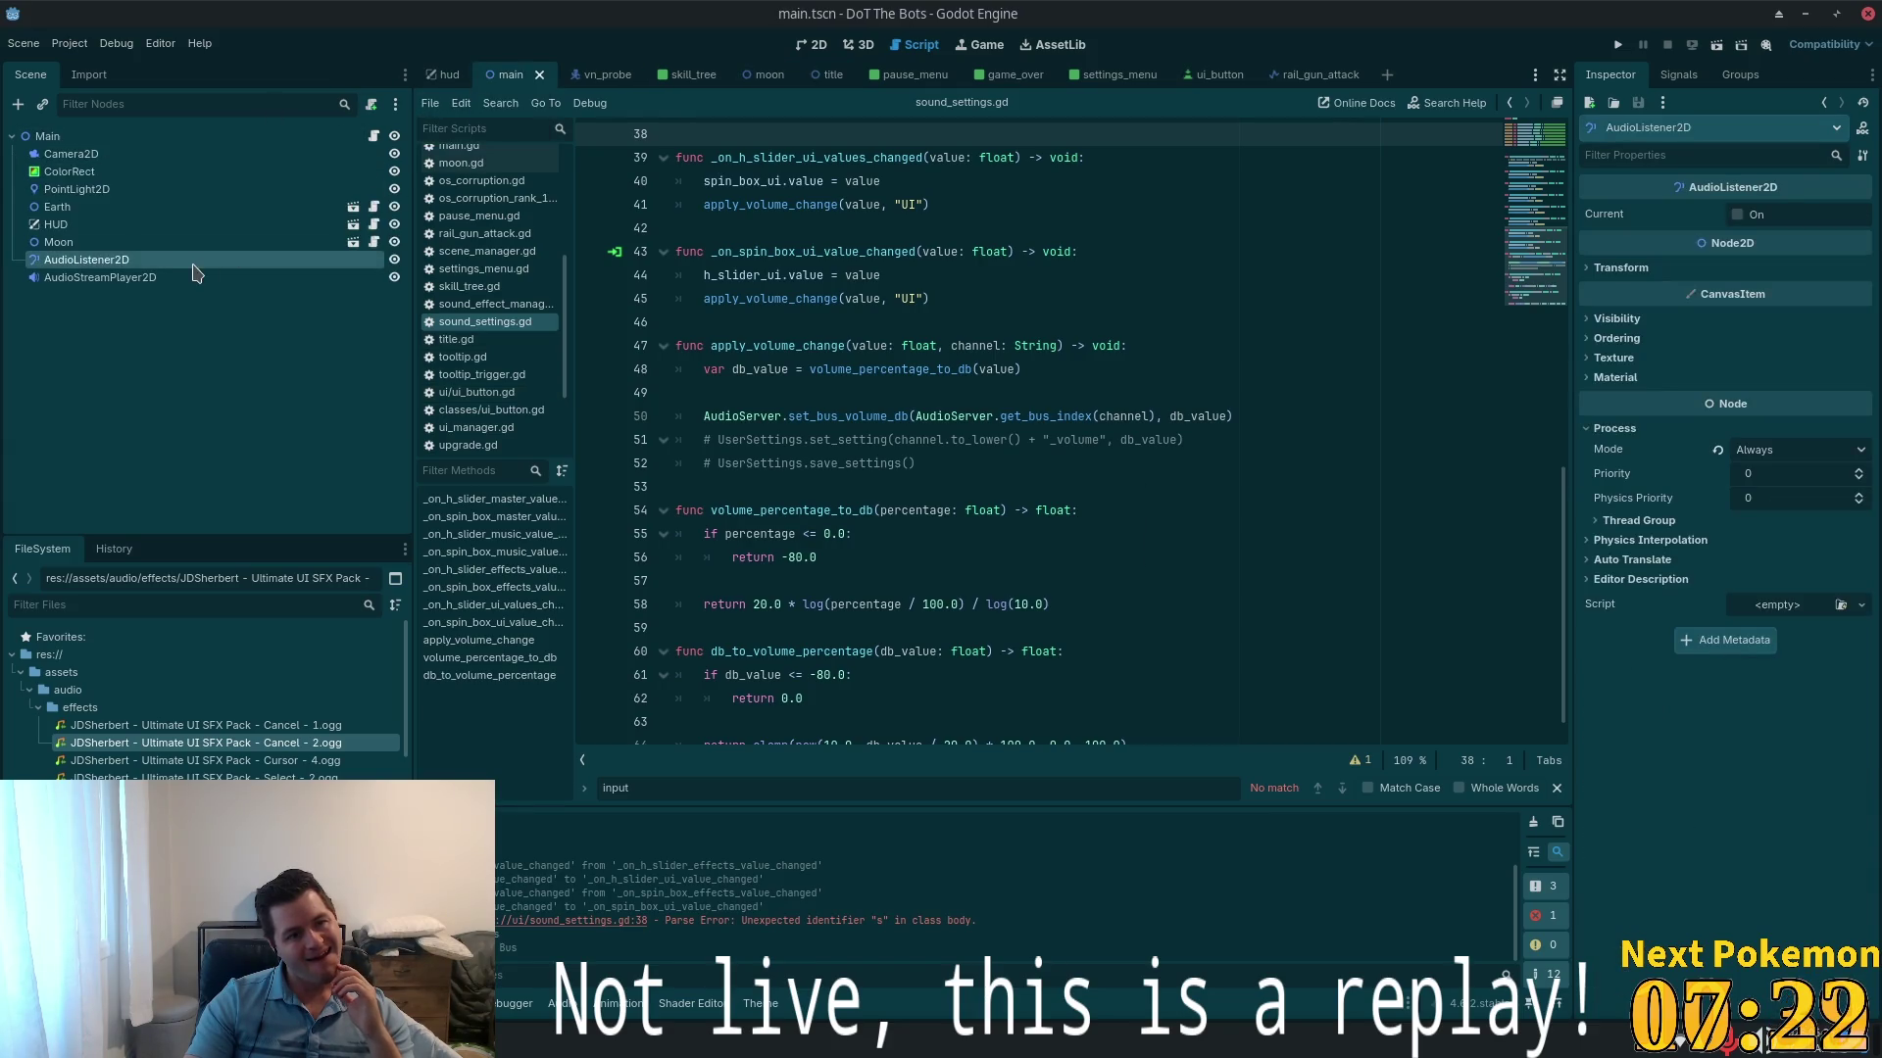
{"action": "left_click", "coordinate": [109, 242]}
{"action": "left_click", "coordinate": [97, 259]}
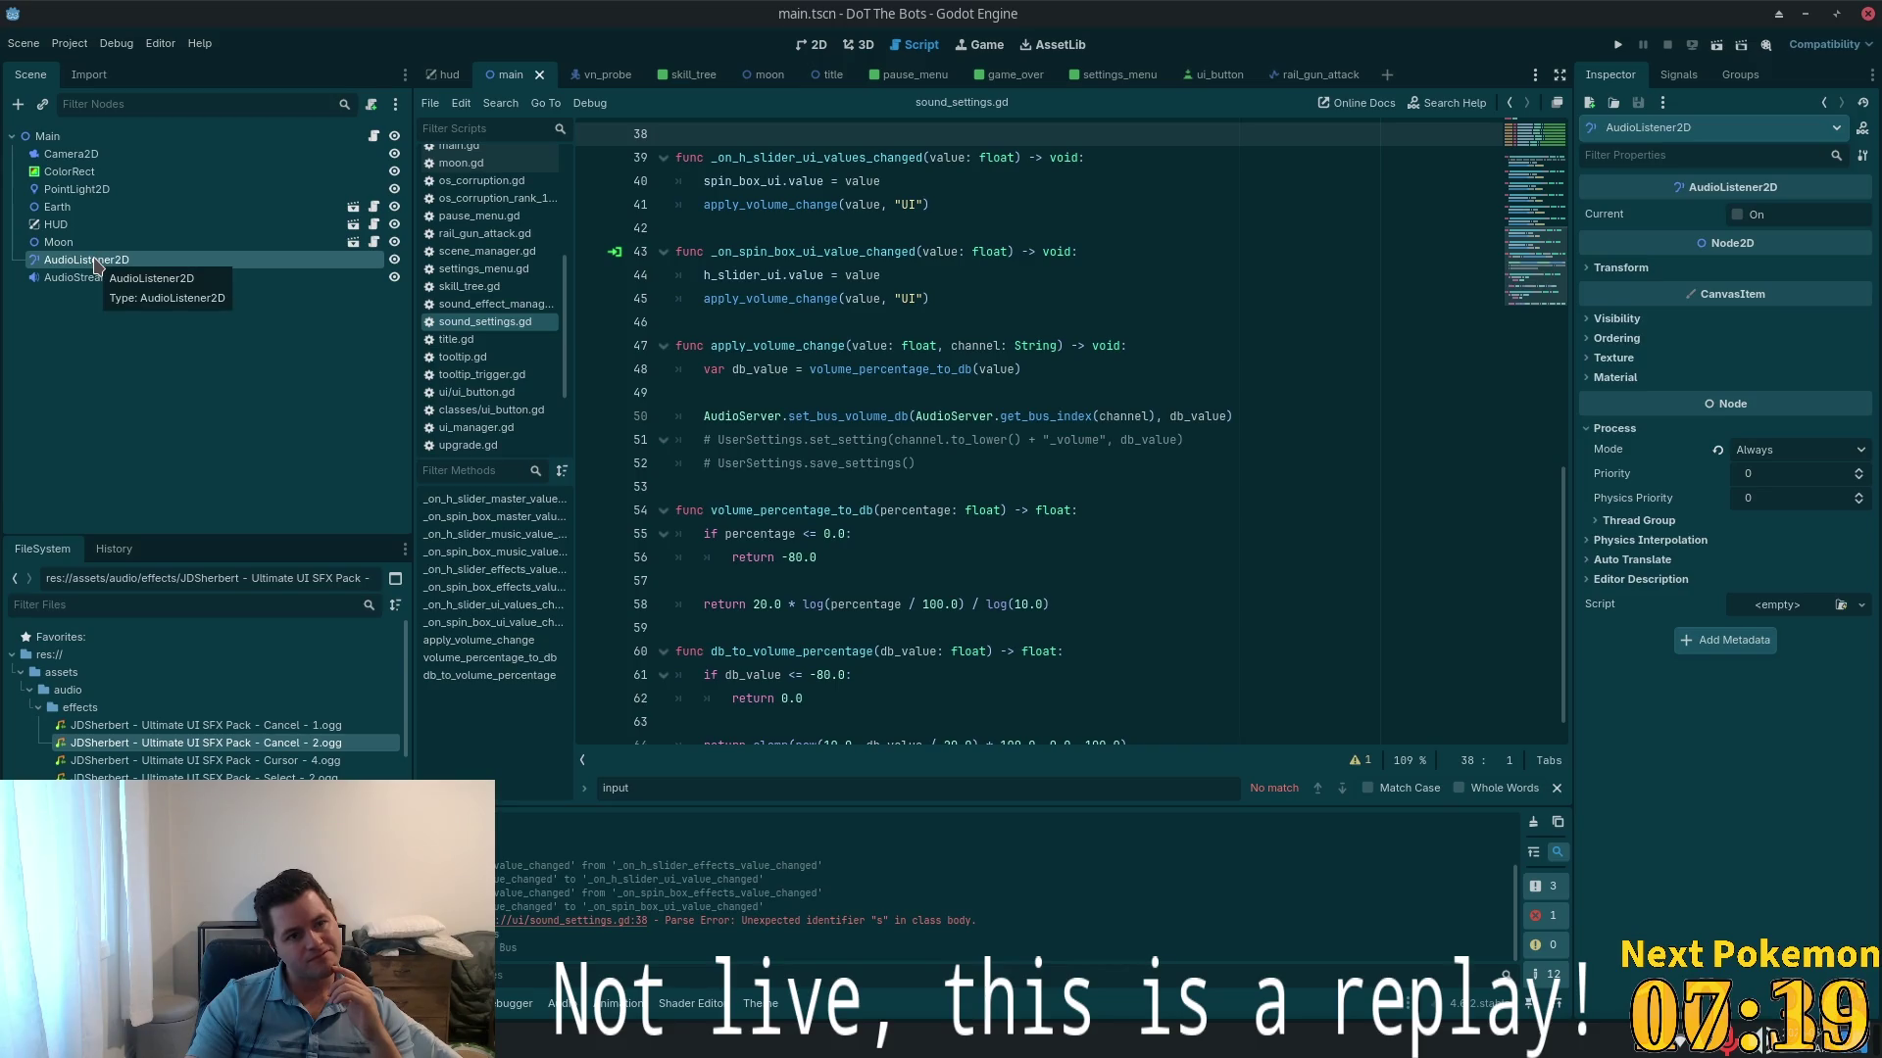
{"action": "key", "text": "Delete"}
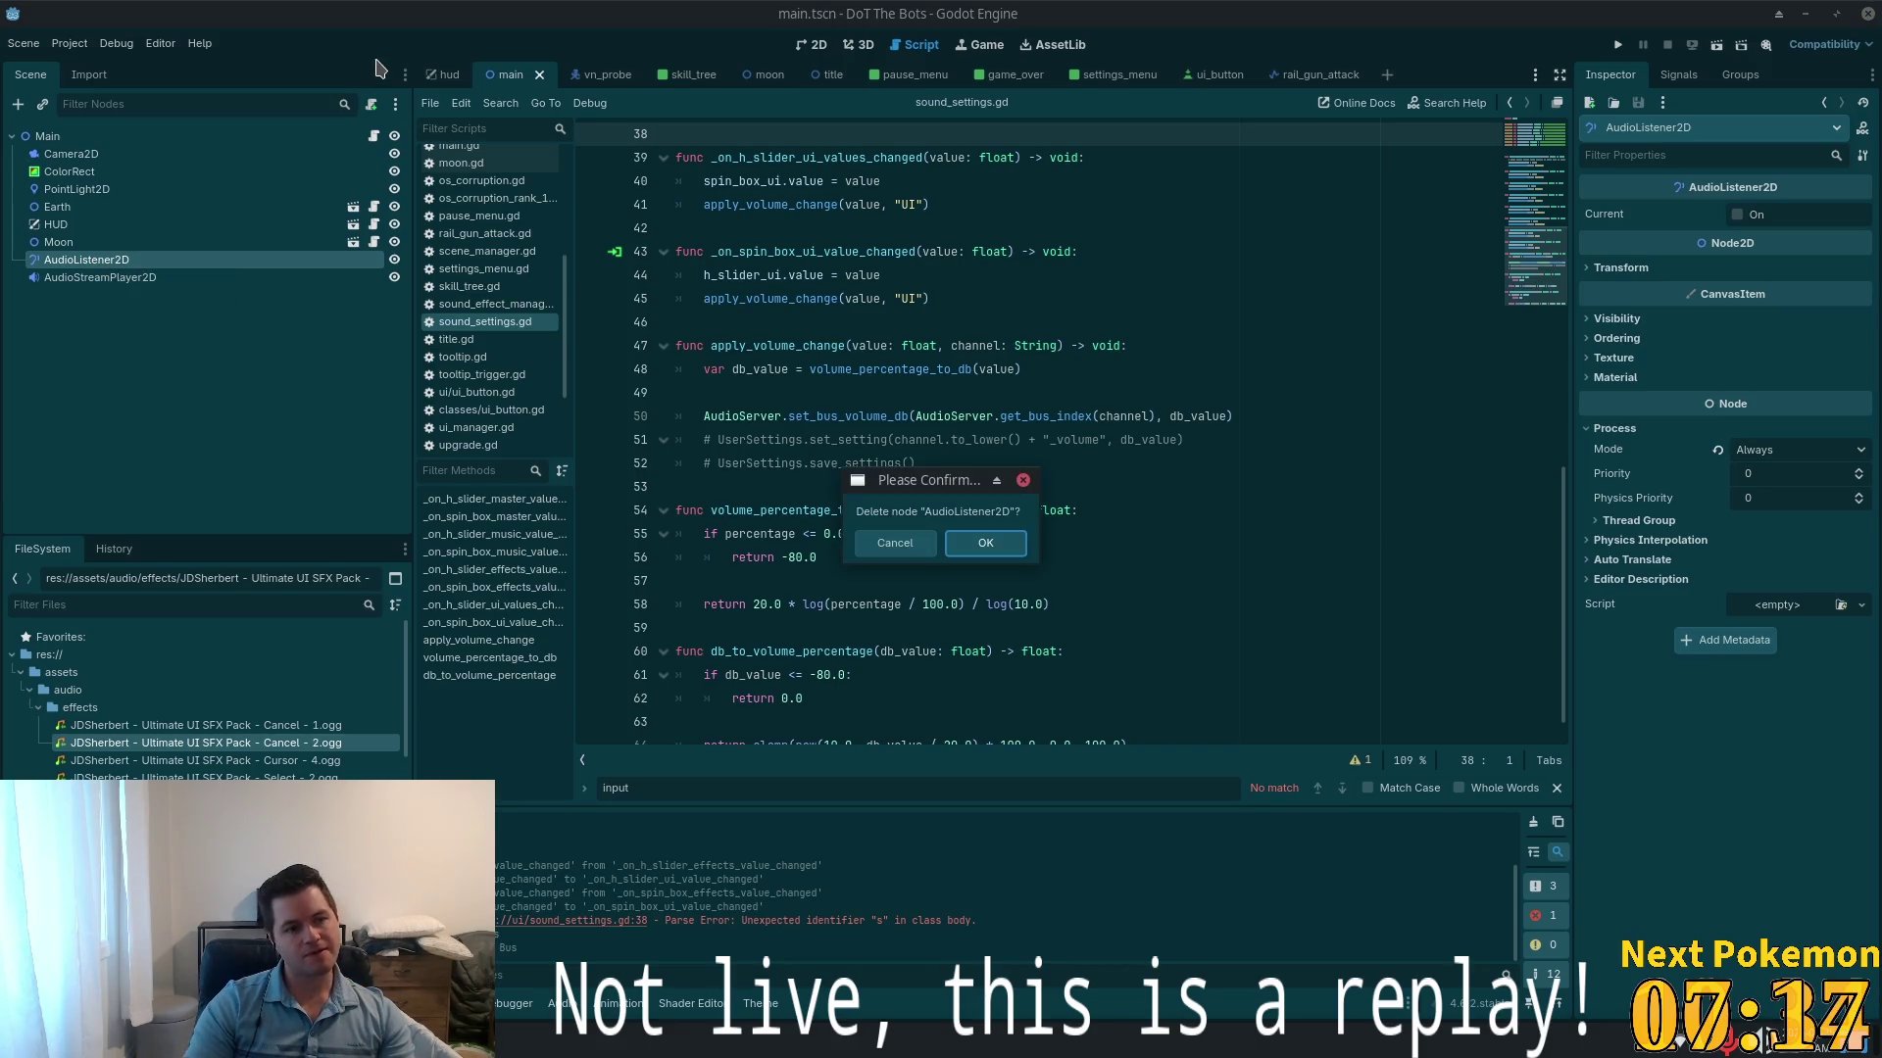
{"action": "key", "text": "Return"}
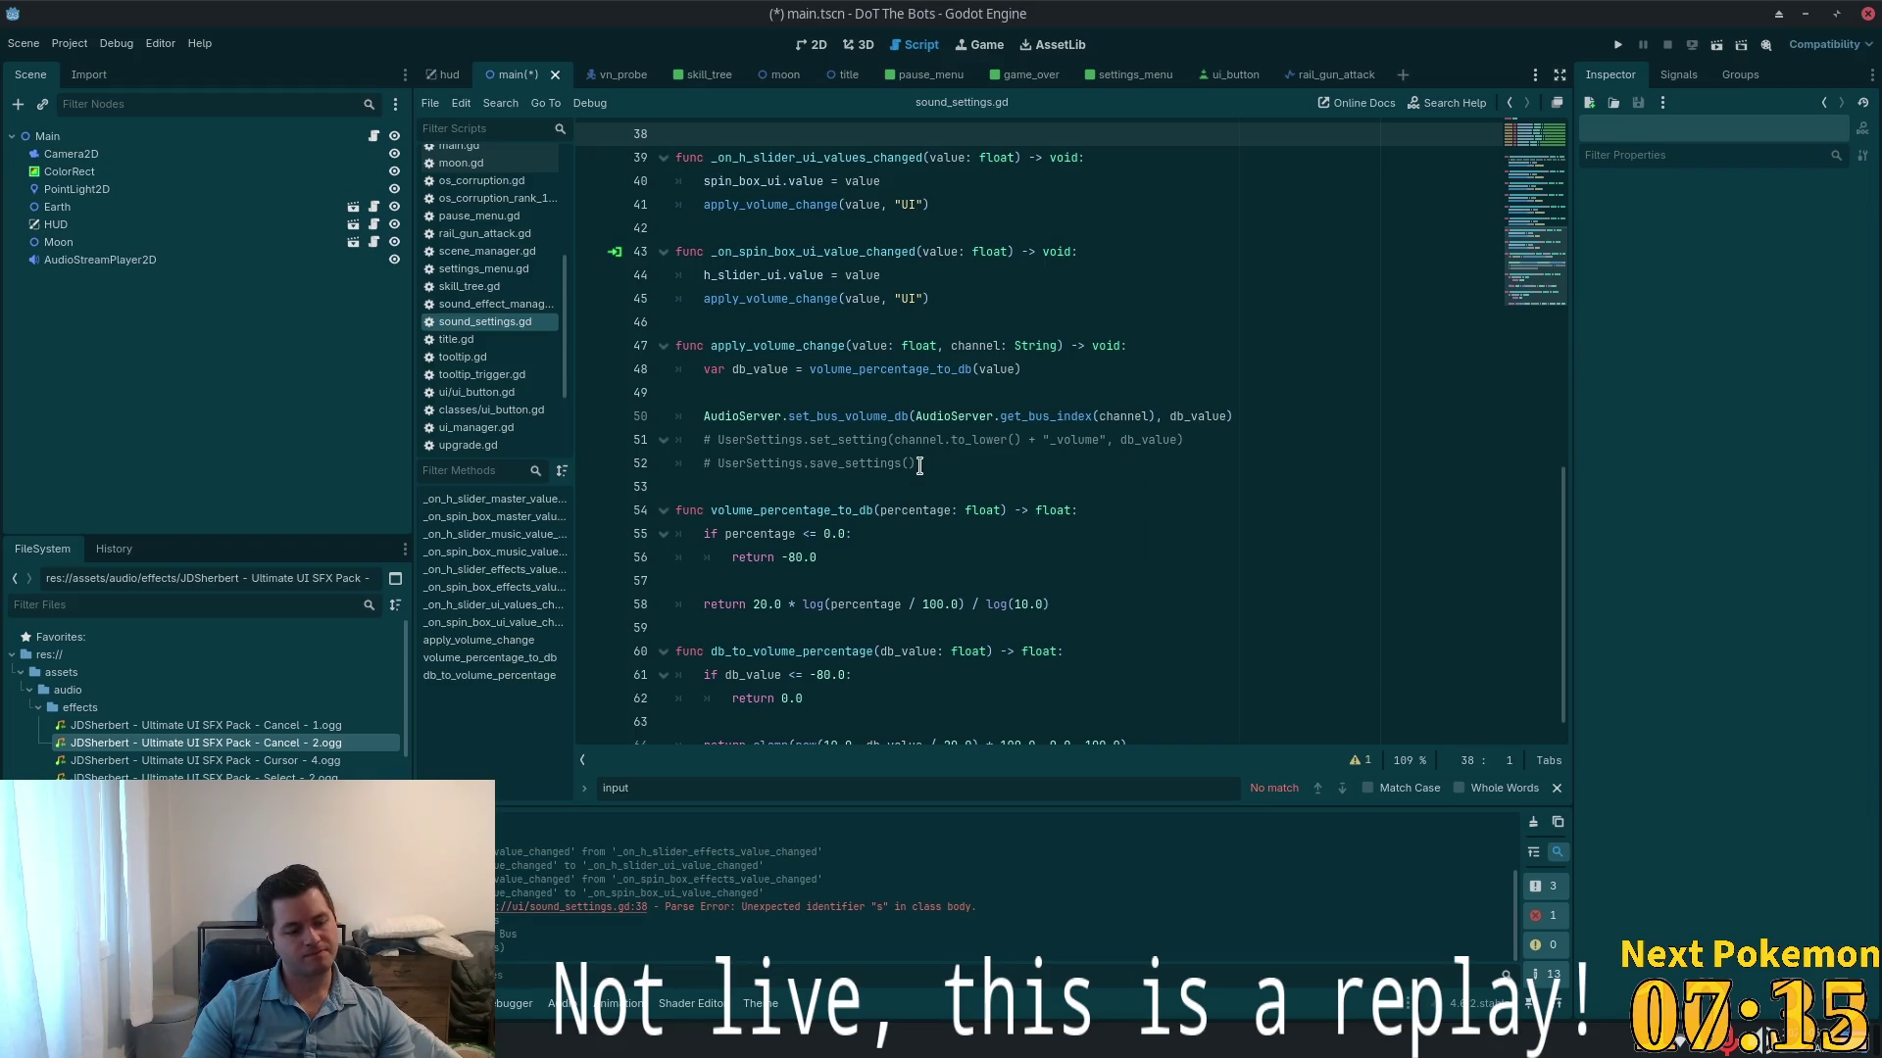
{"action": "key", "text": "ctrl+s"}
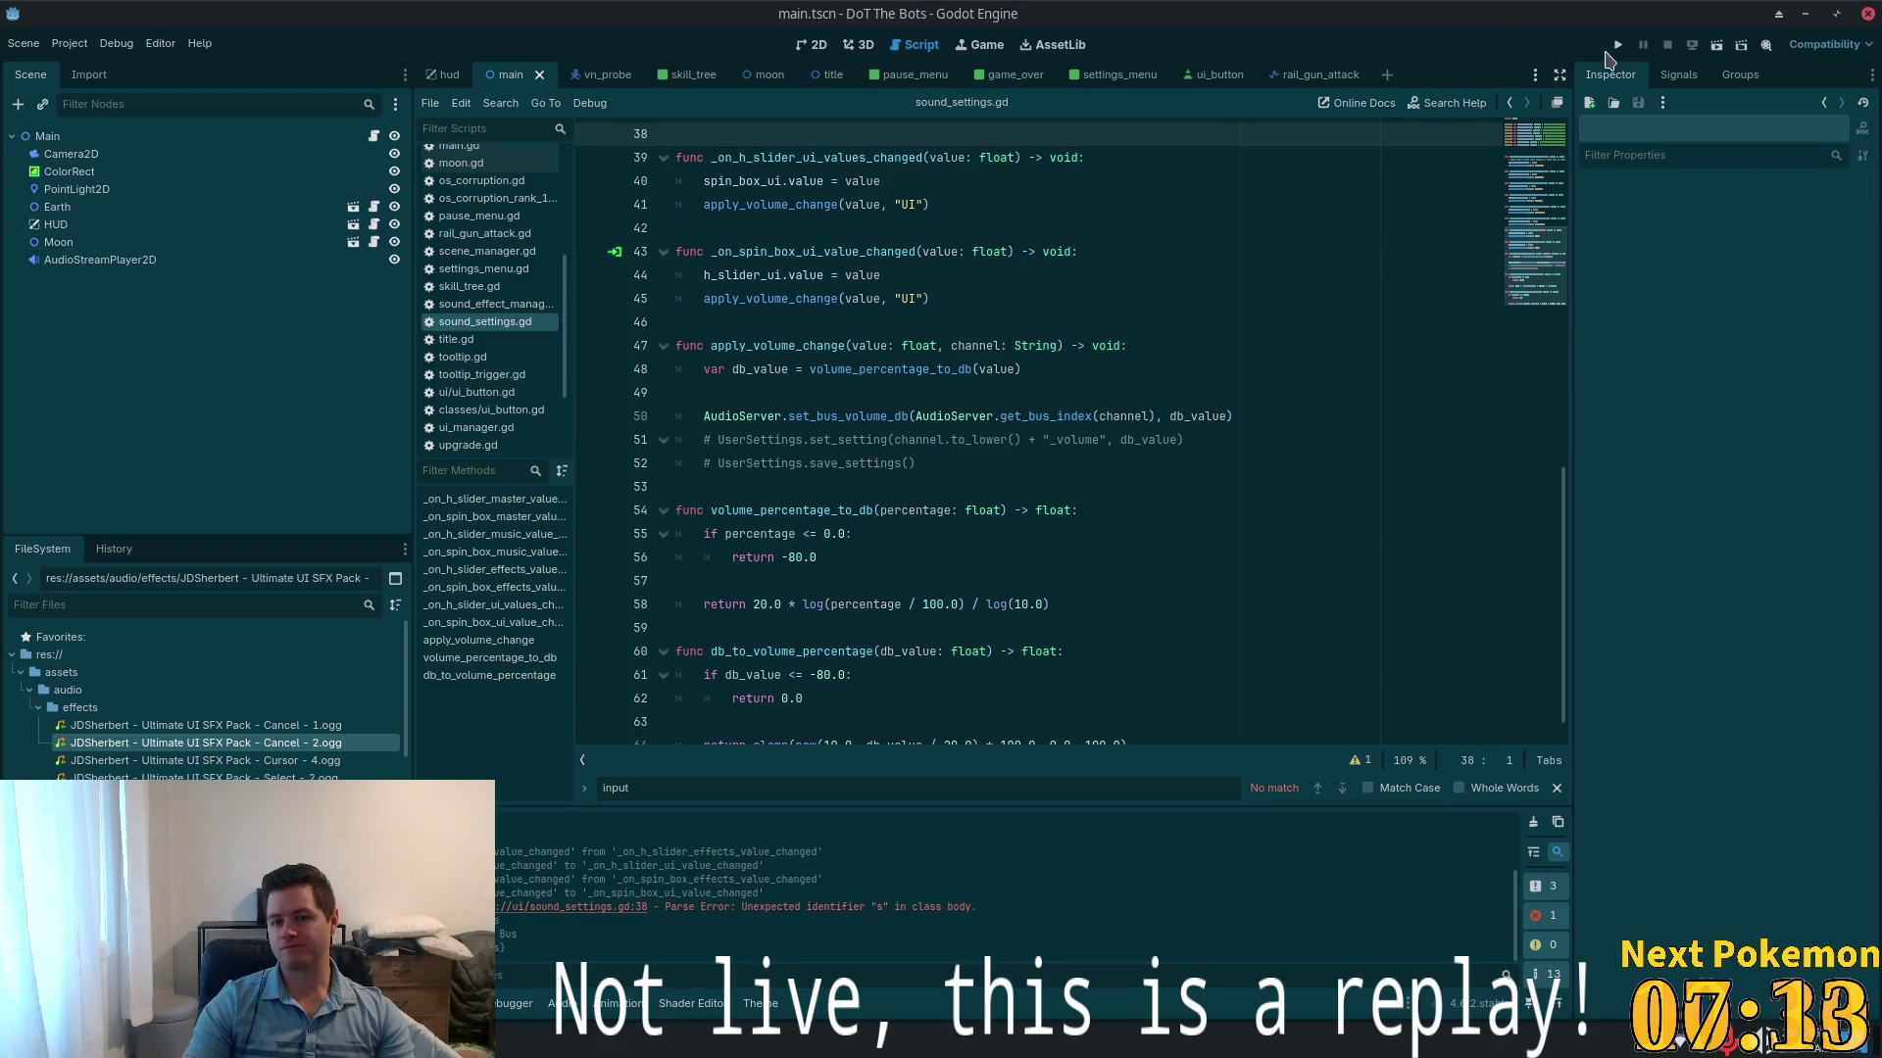
- Run the game, start play, and lower the UI volume to about a third in settings
{"action": "left_click", "coordinate": [1617, 46]}
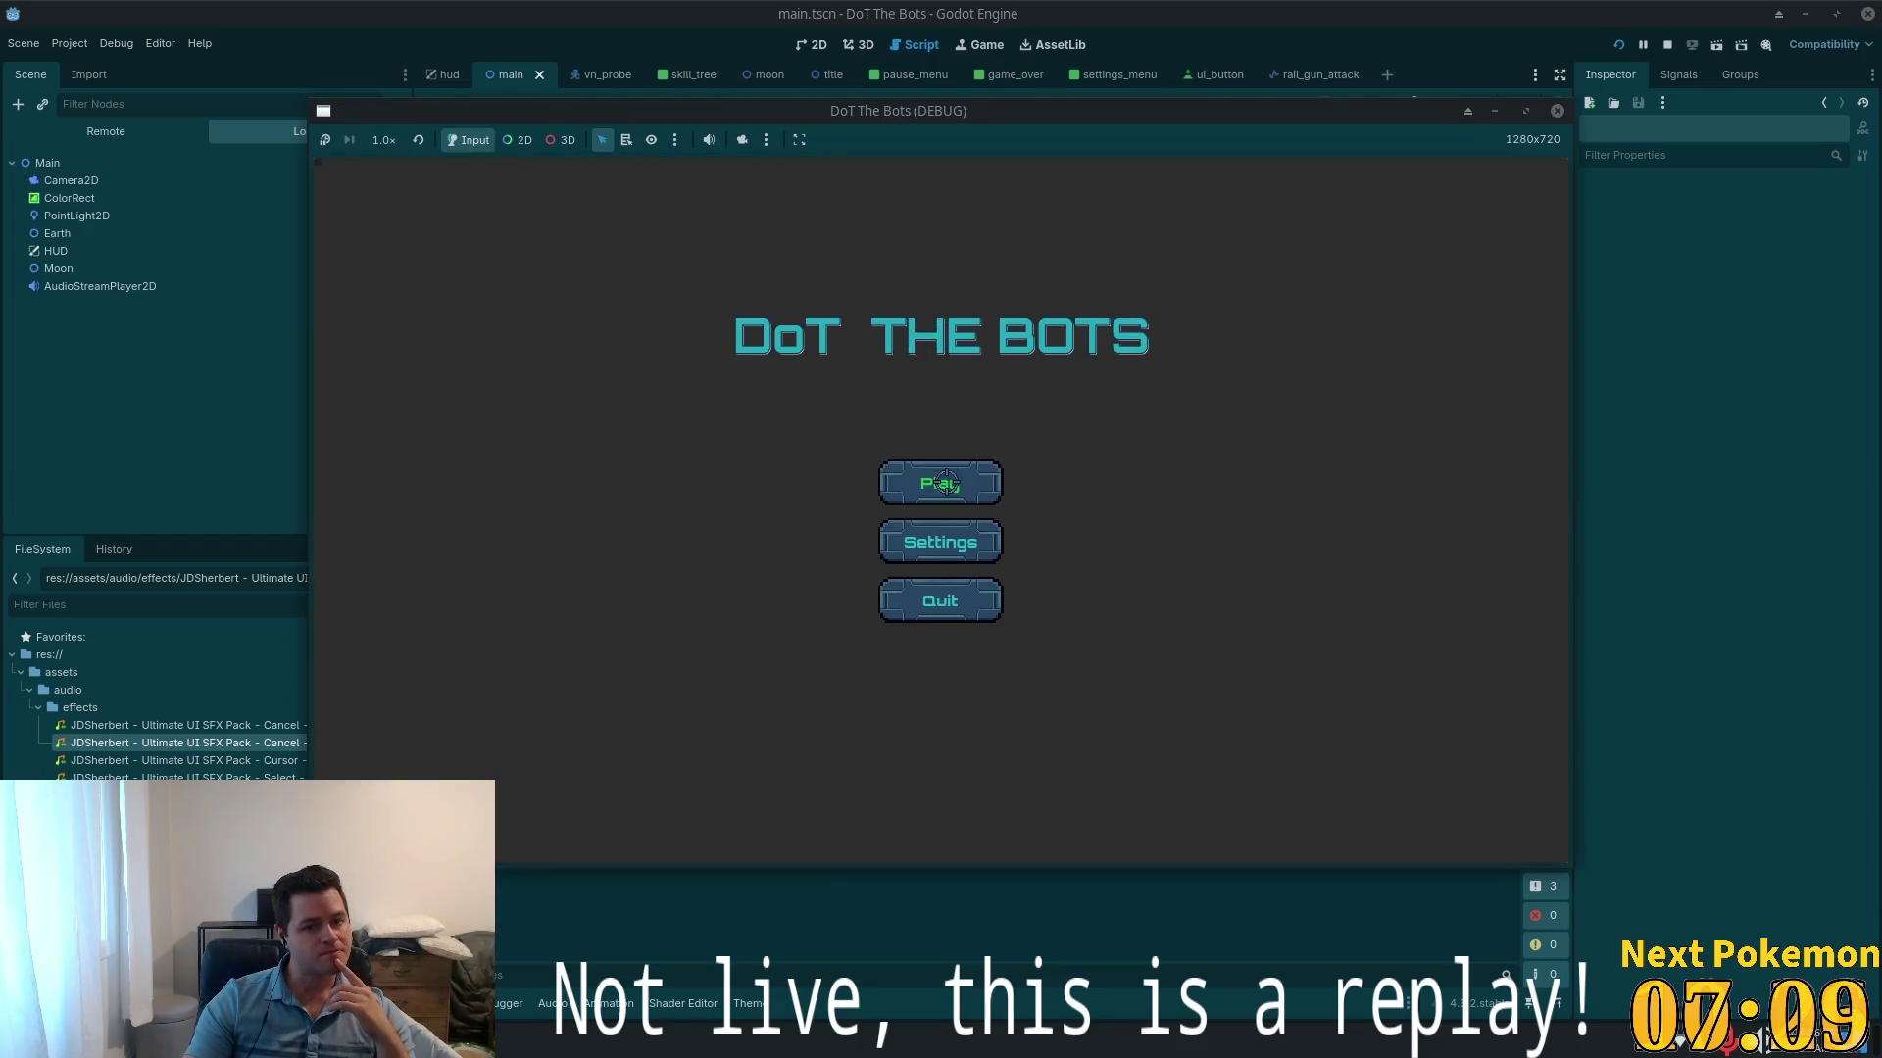
{"action": "left_click", "coordinate": [935, 480]}
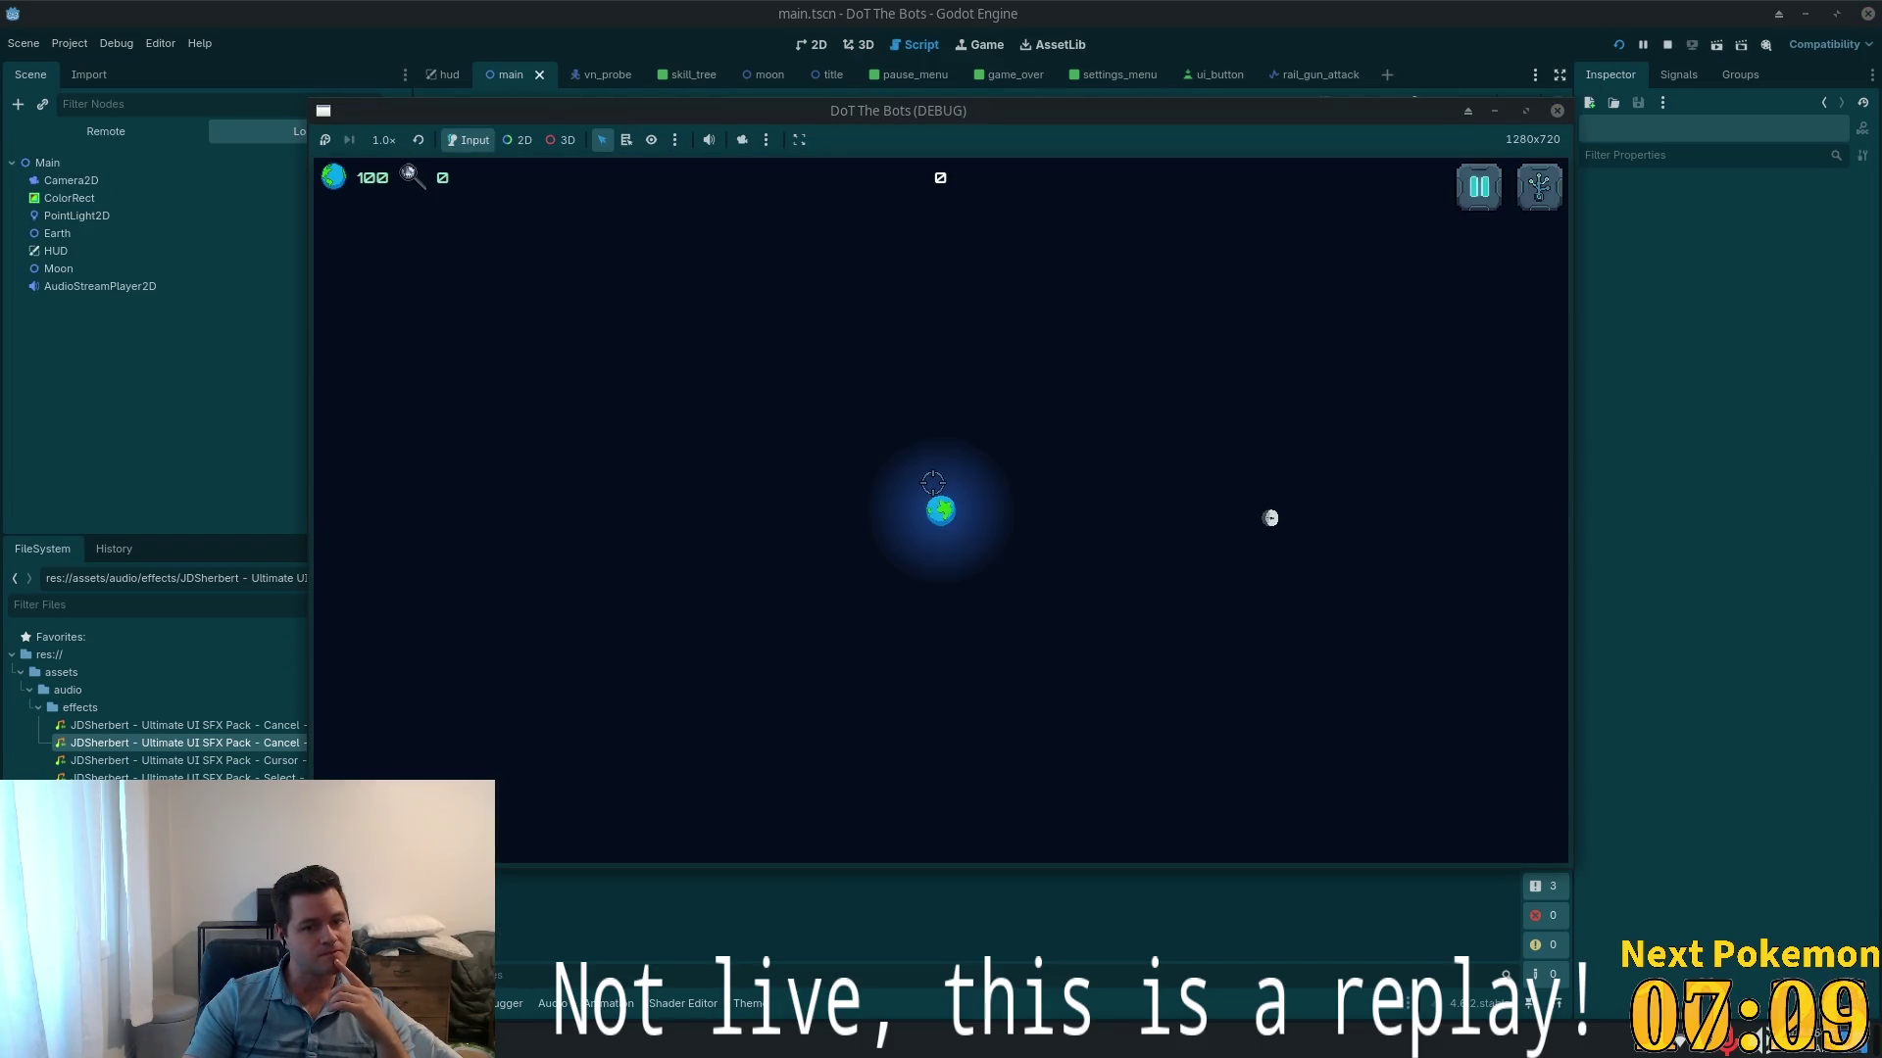
{"action": "left_click", "coordinate": [1479, 186]}
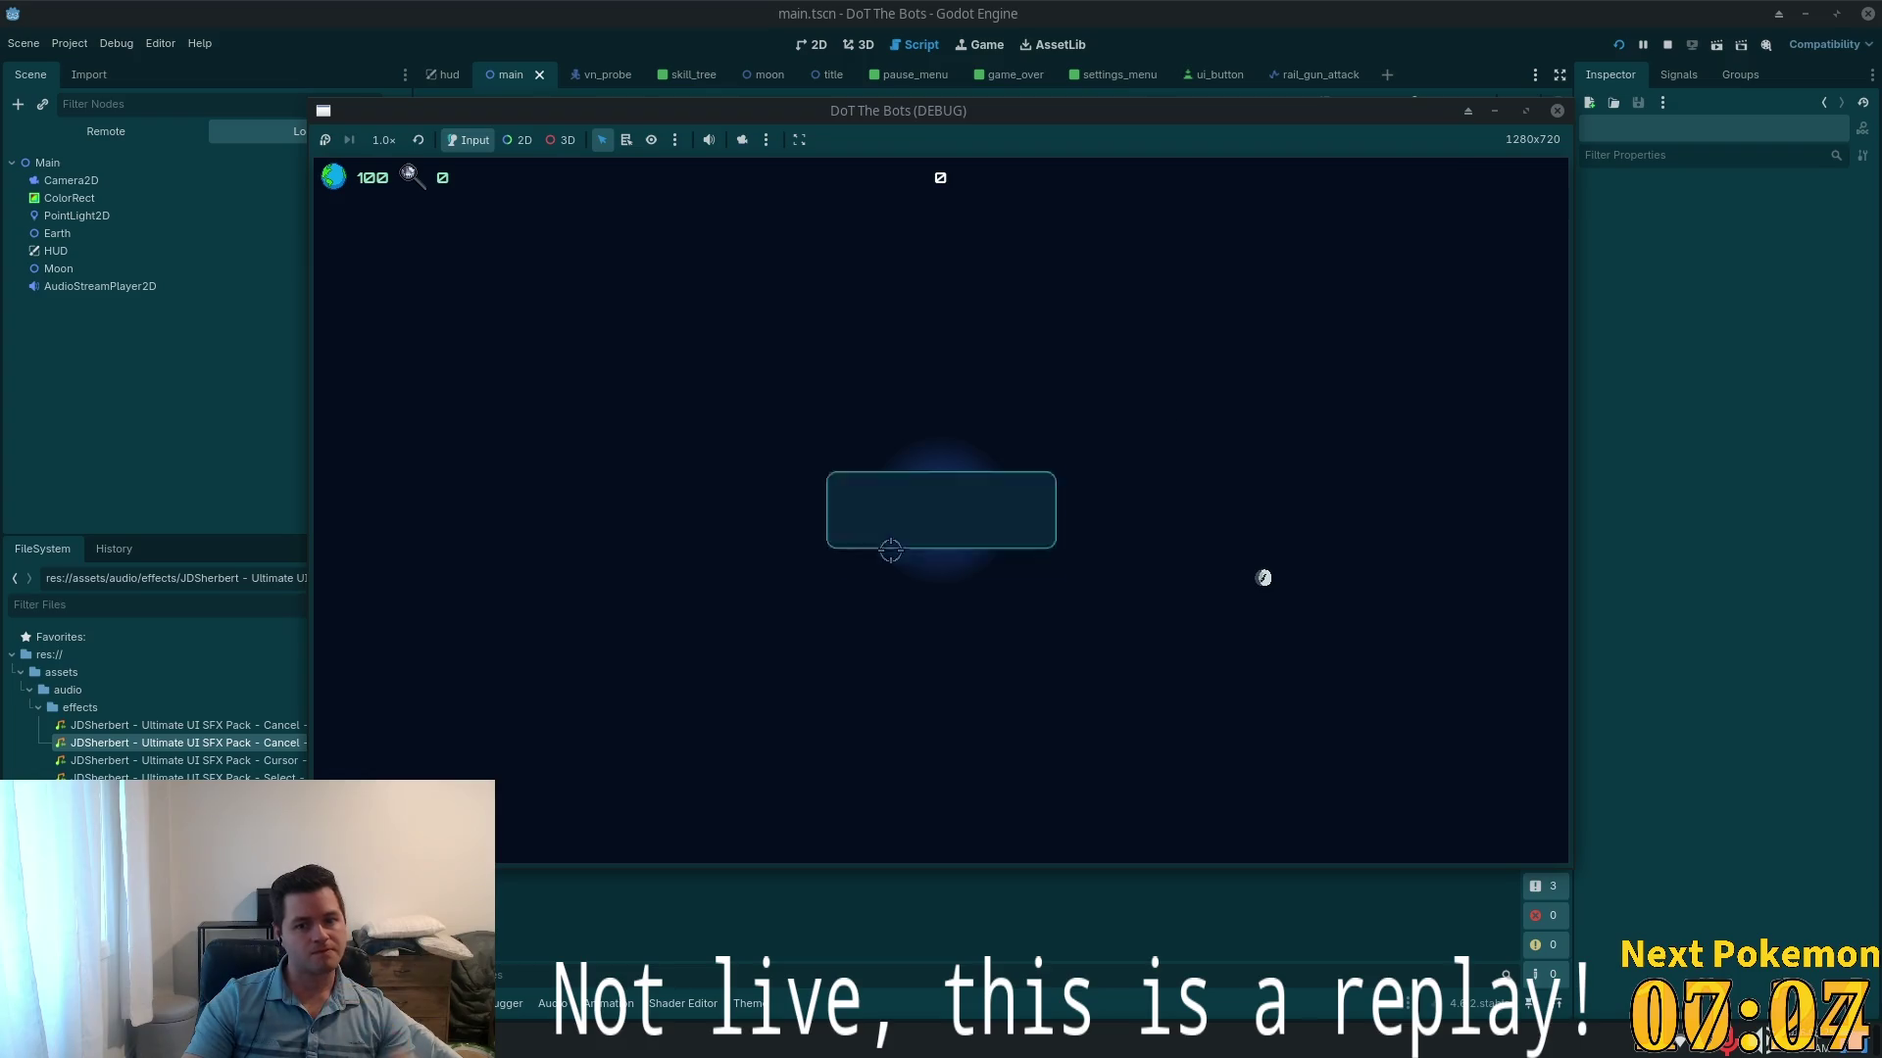
{"action": "left_click", "coordinate": [897, 515]}
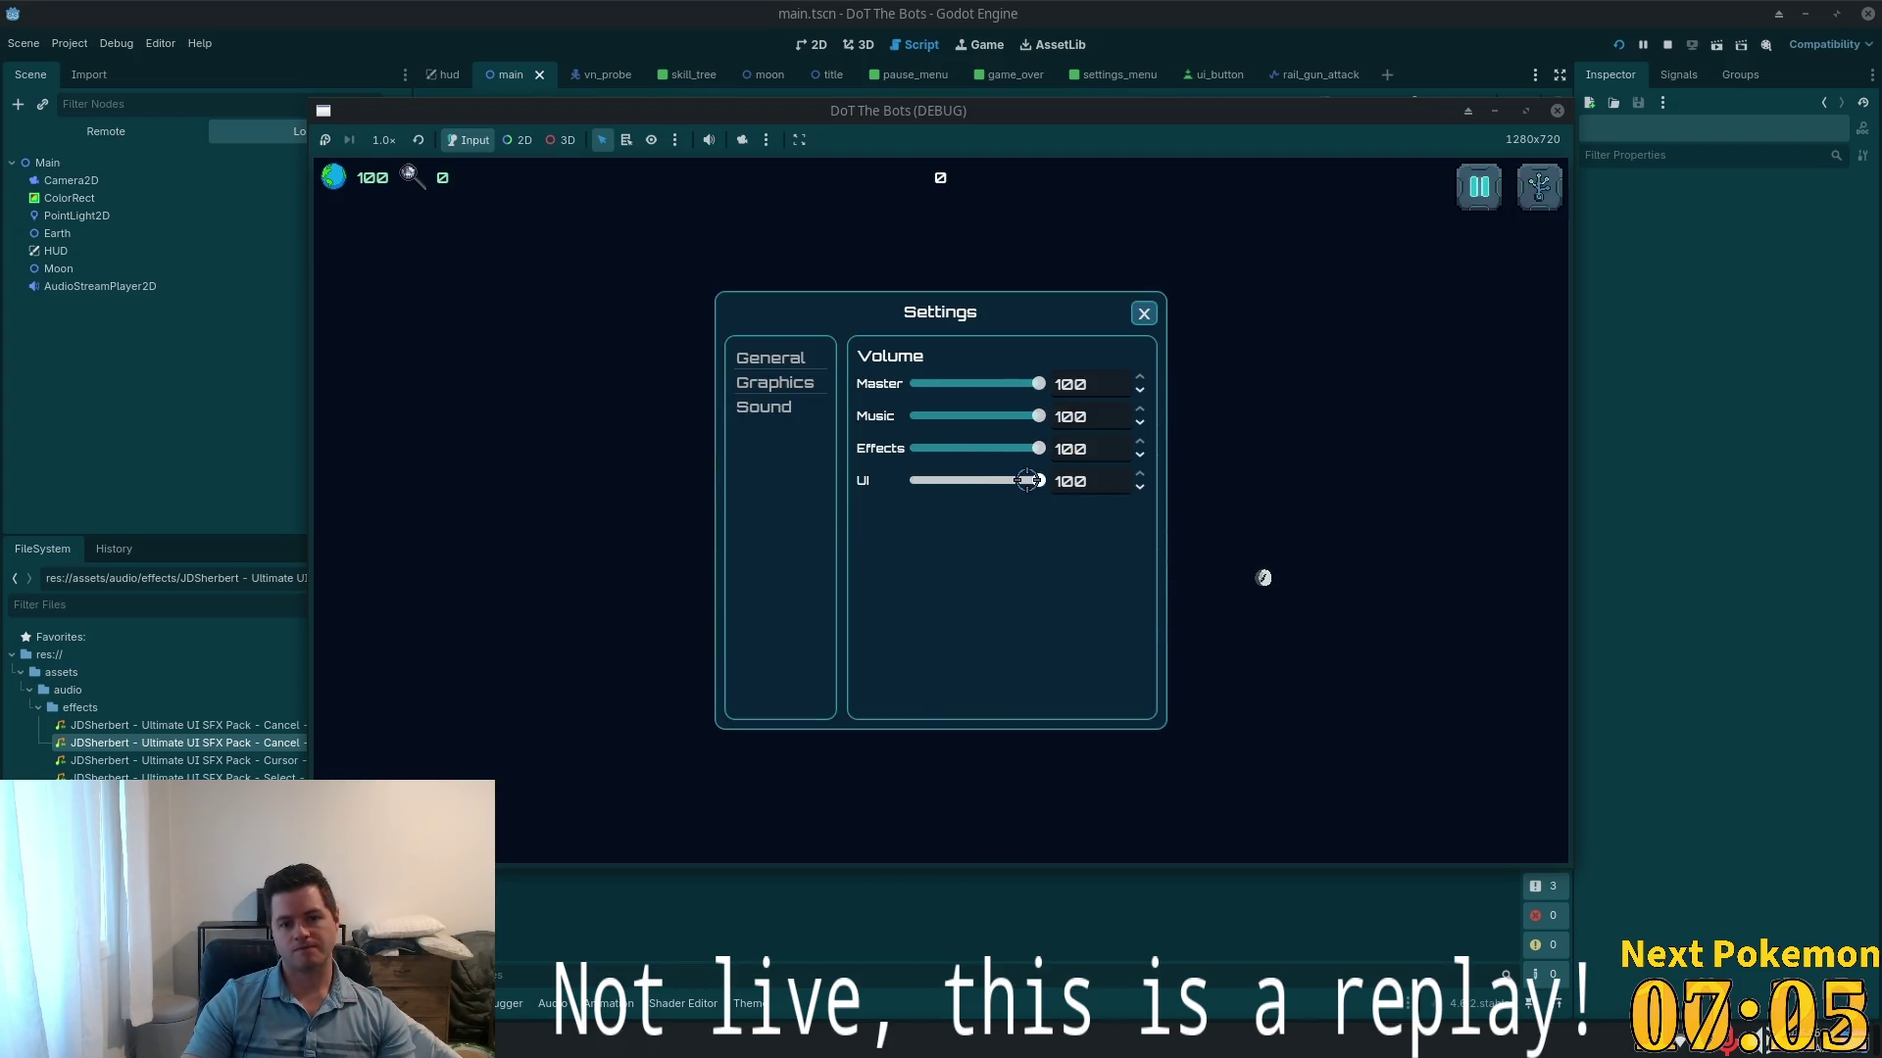
{"action": "left_click_drag", "start_coordinate": [1027, 480], "coordinate": [949, 484]}
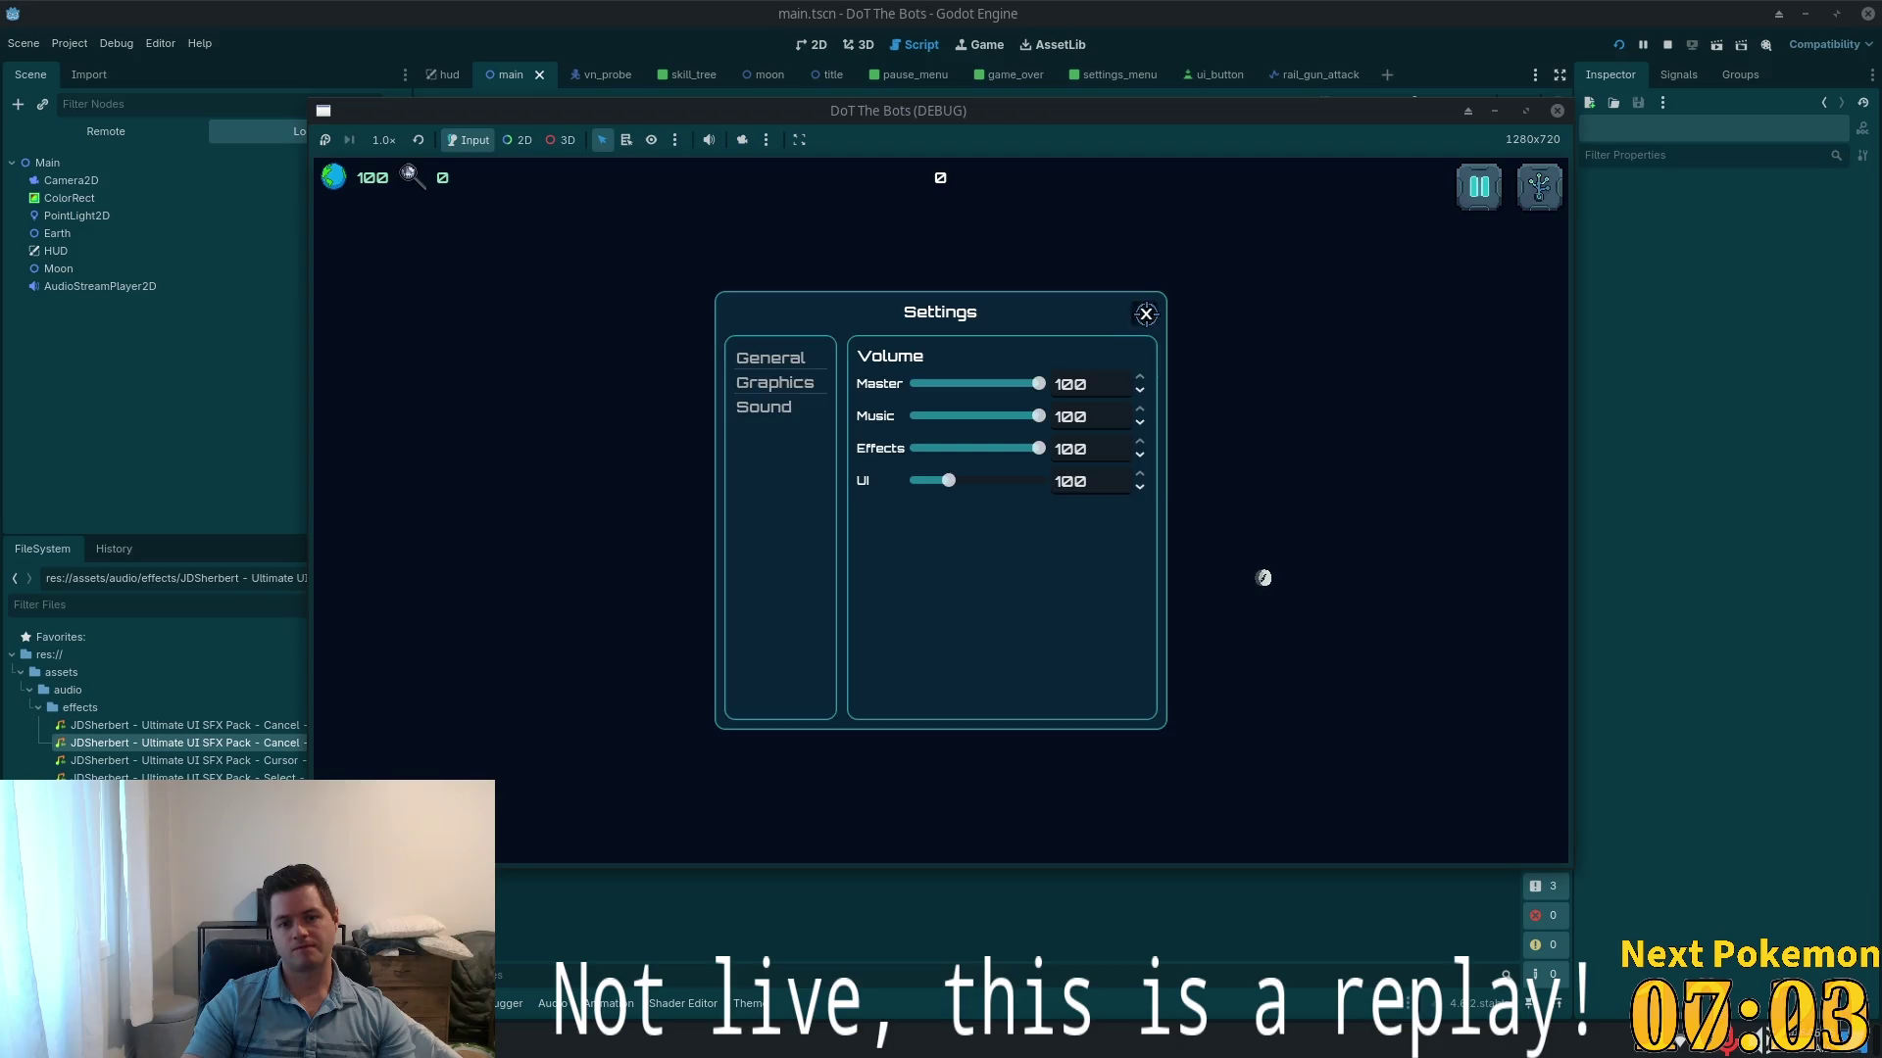
{"action": "left_click", "coordinate": [1146, 313]}
- Reopen the pause-menu settings and set the UI volume to exactly 25
{"action": "left_click", "coordinate": [1479, 186]}
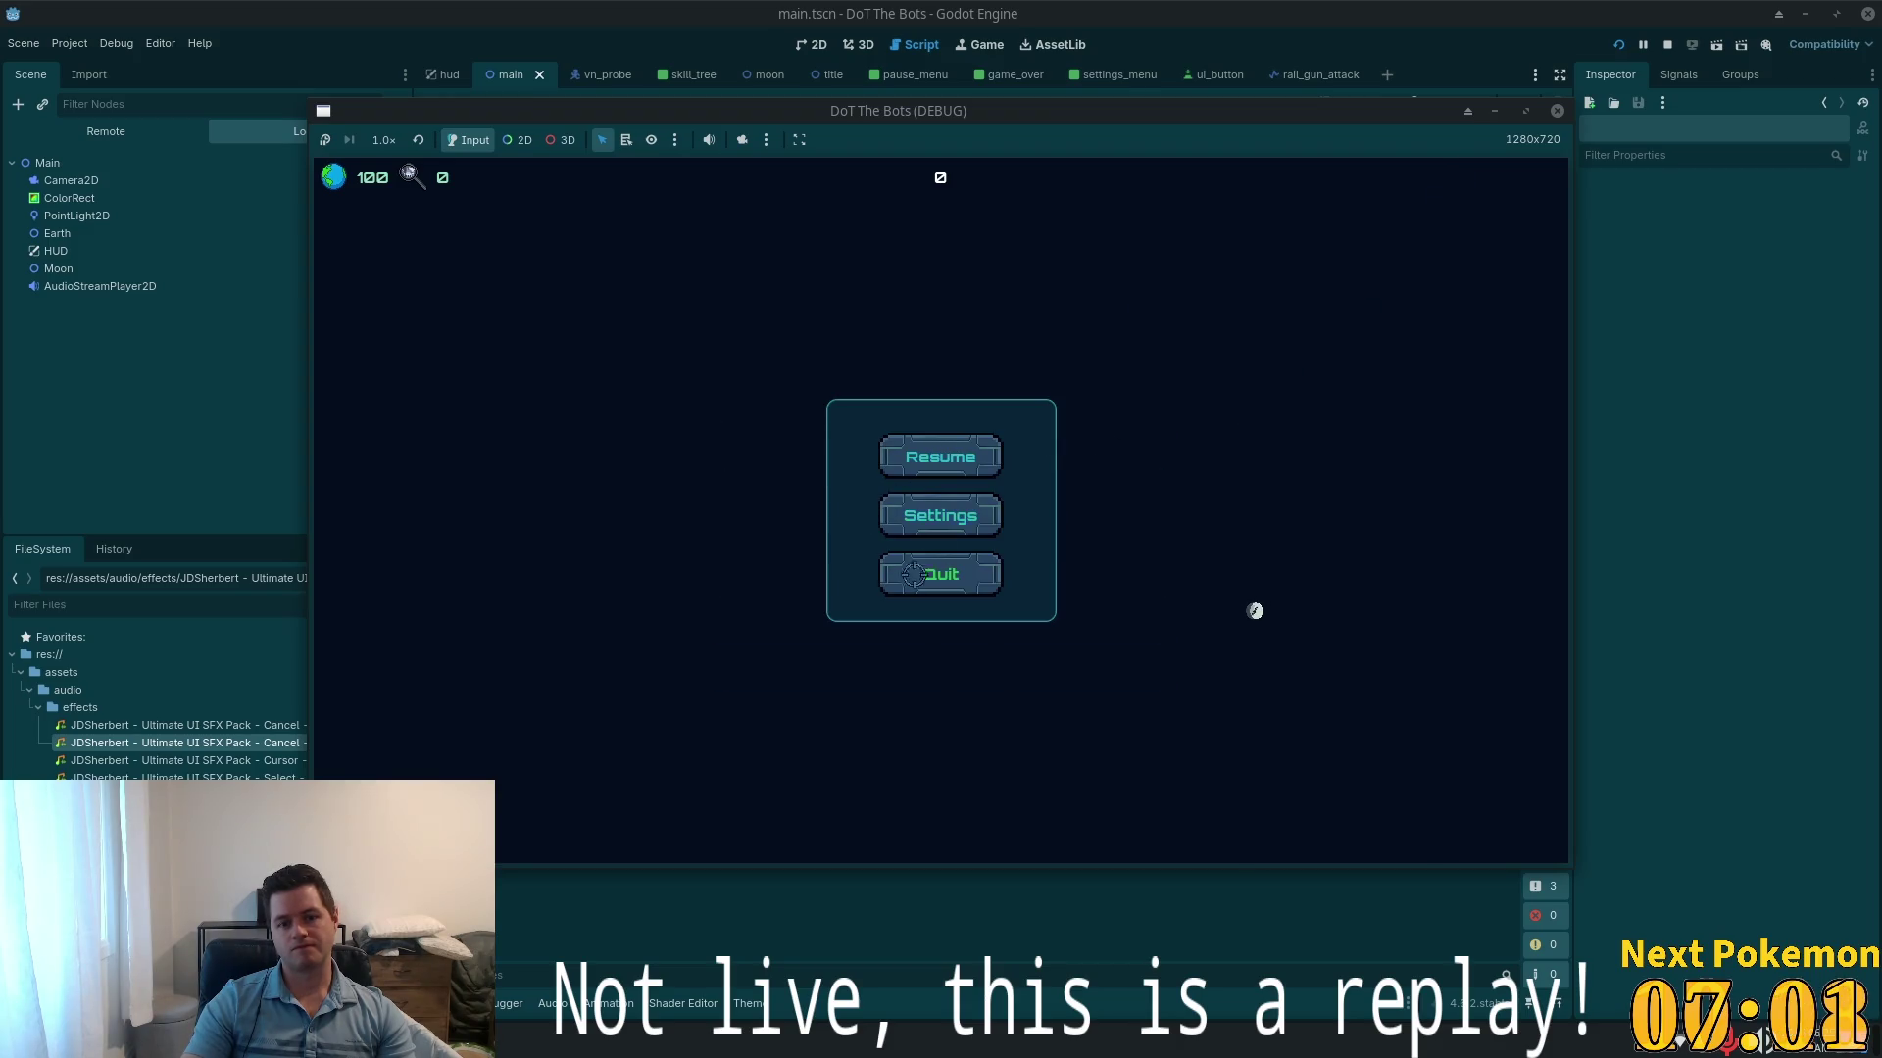
{"action": "left_click", "coordinate": [962, 513]}
{"action": "left_click", "coordinate": [1008, 480]}
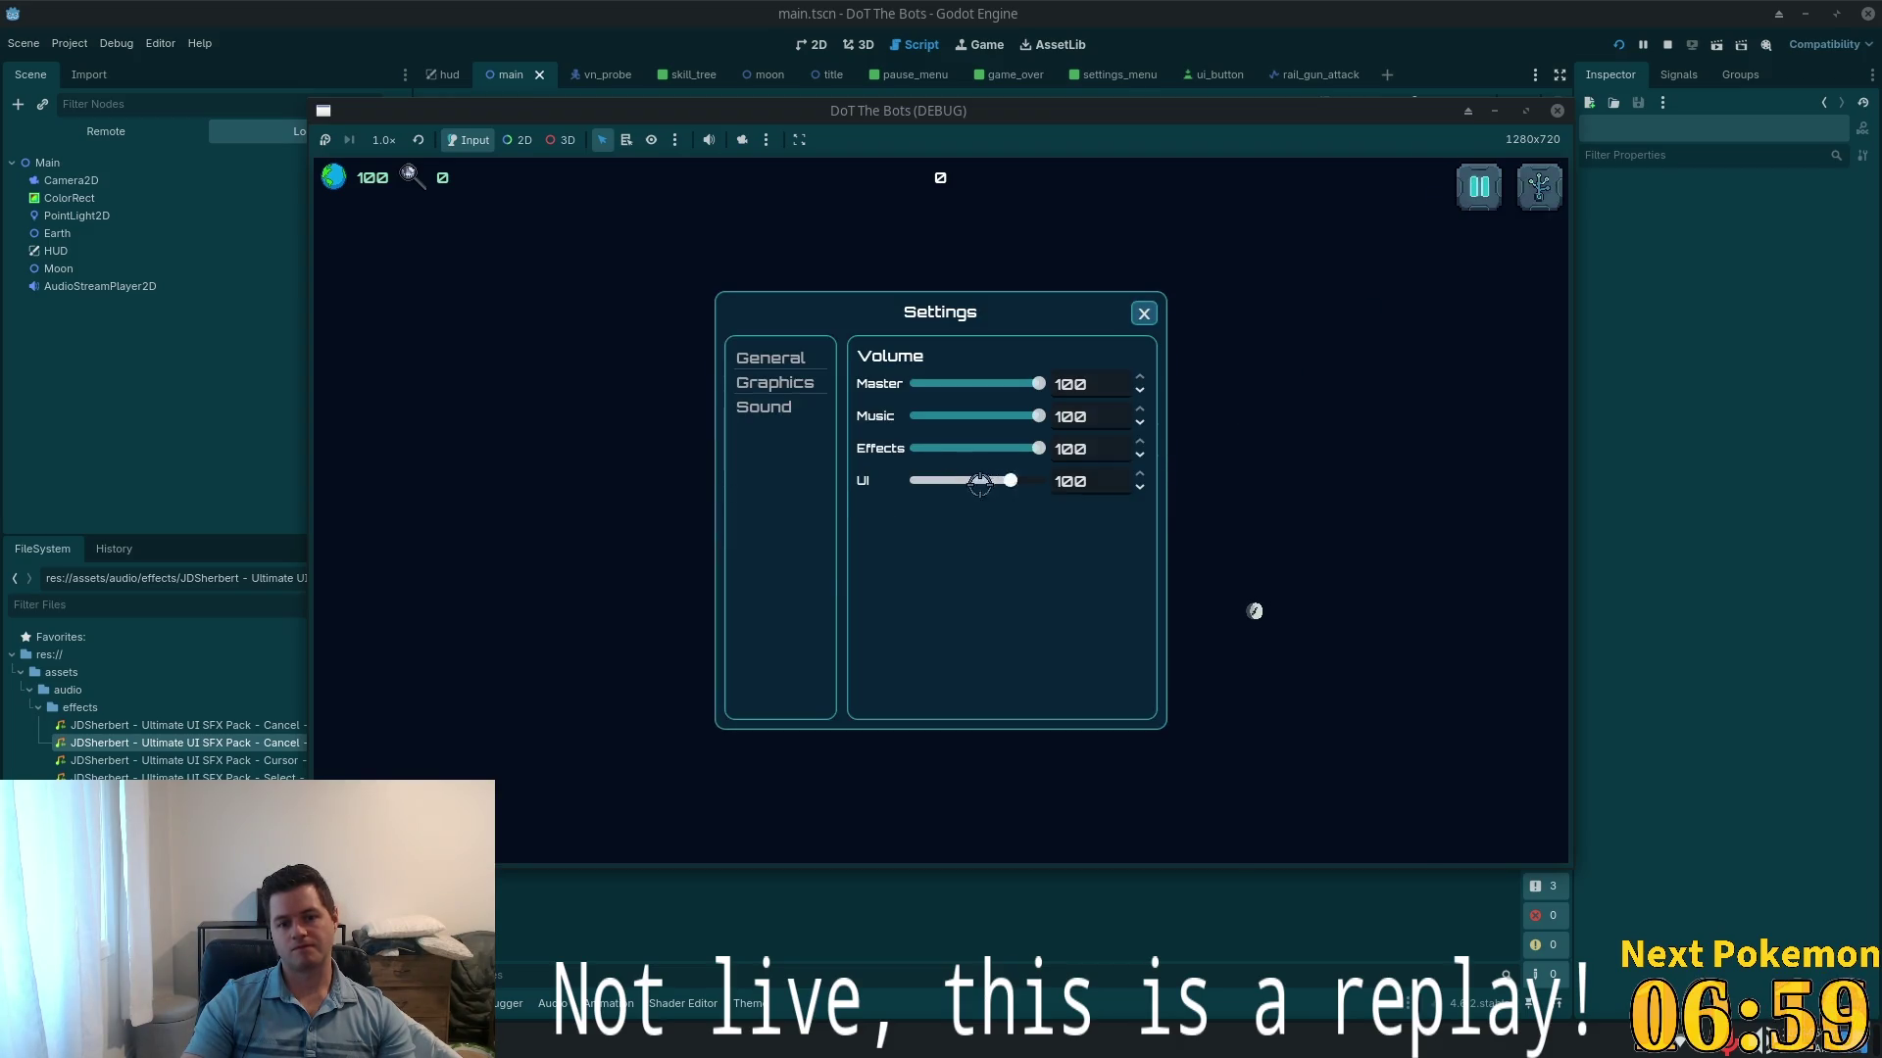
{"action": "left_click_drag", "start_coordinate": [980, 484], "coordinate": [969, 480]}
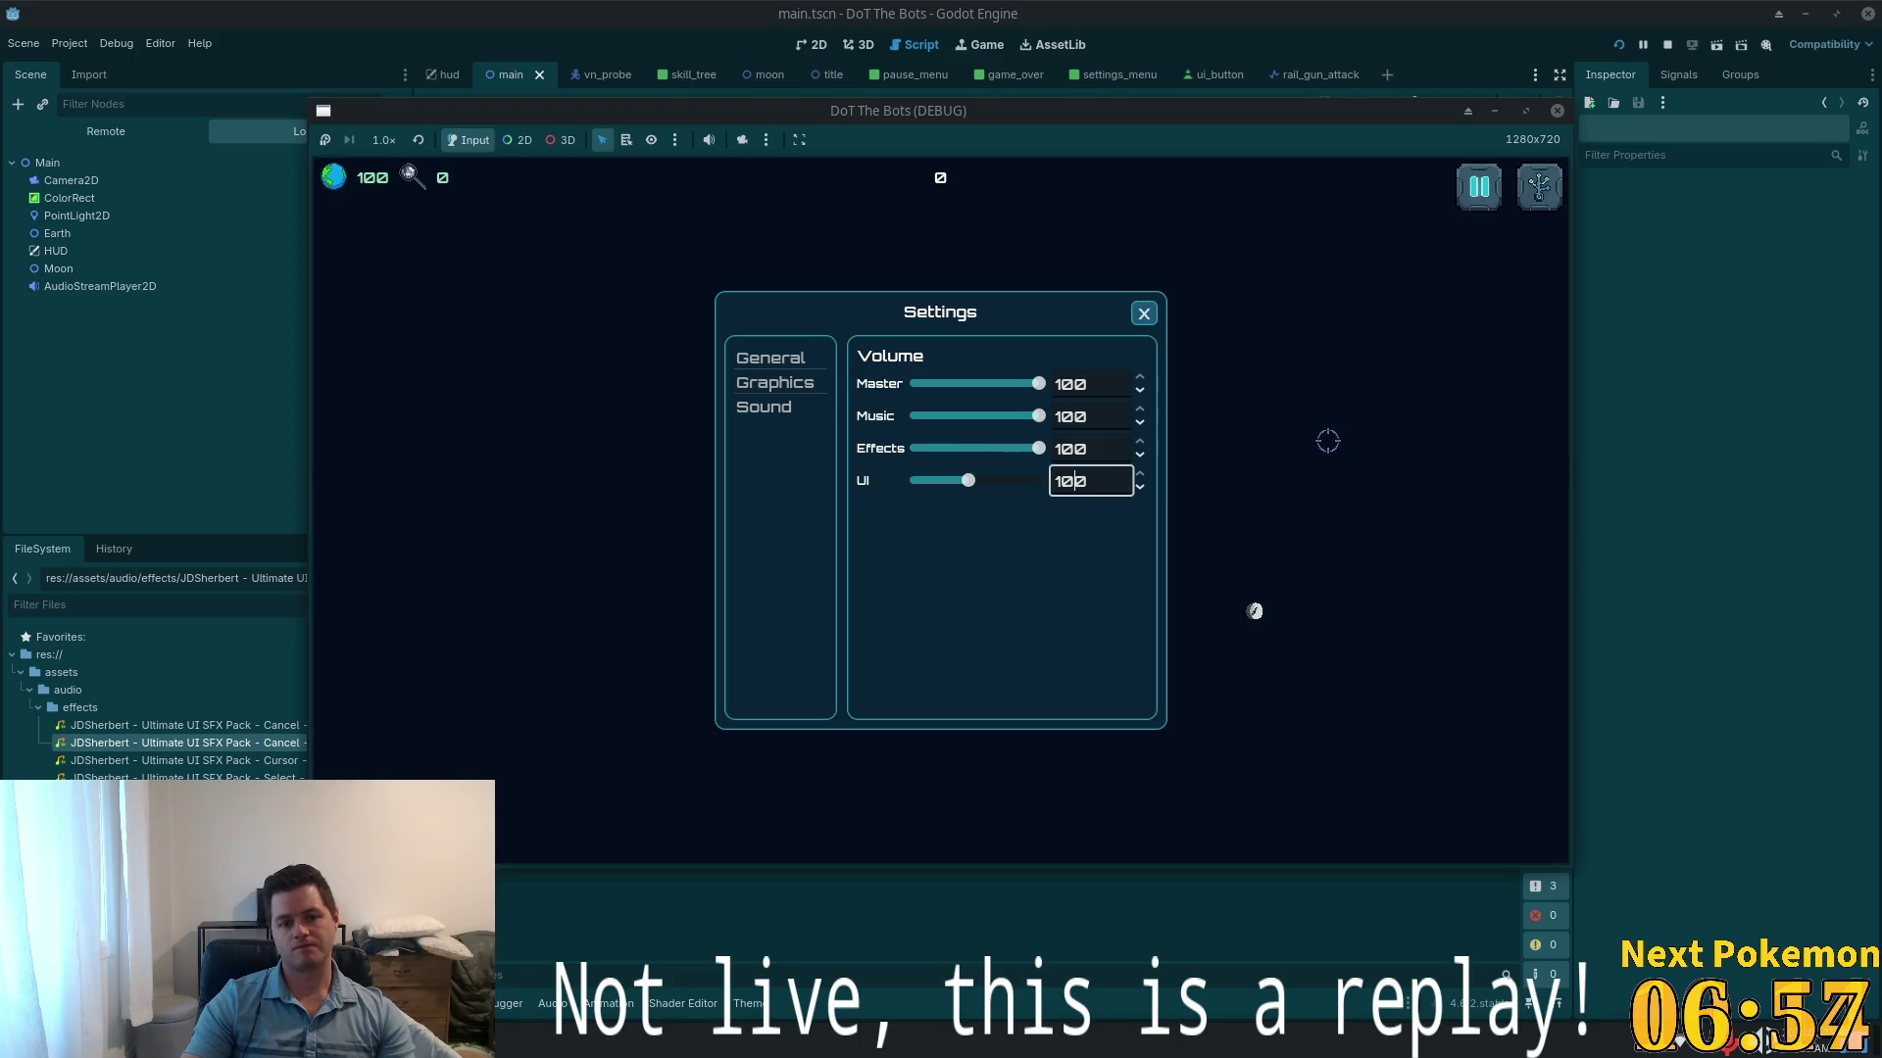
{"action": "key", "text": "ctrl+a"}
{"action": "type", "text": "25"}
{"action": "key", "text": "Tab"}
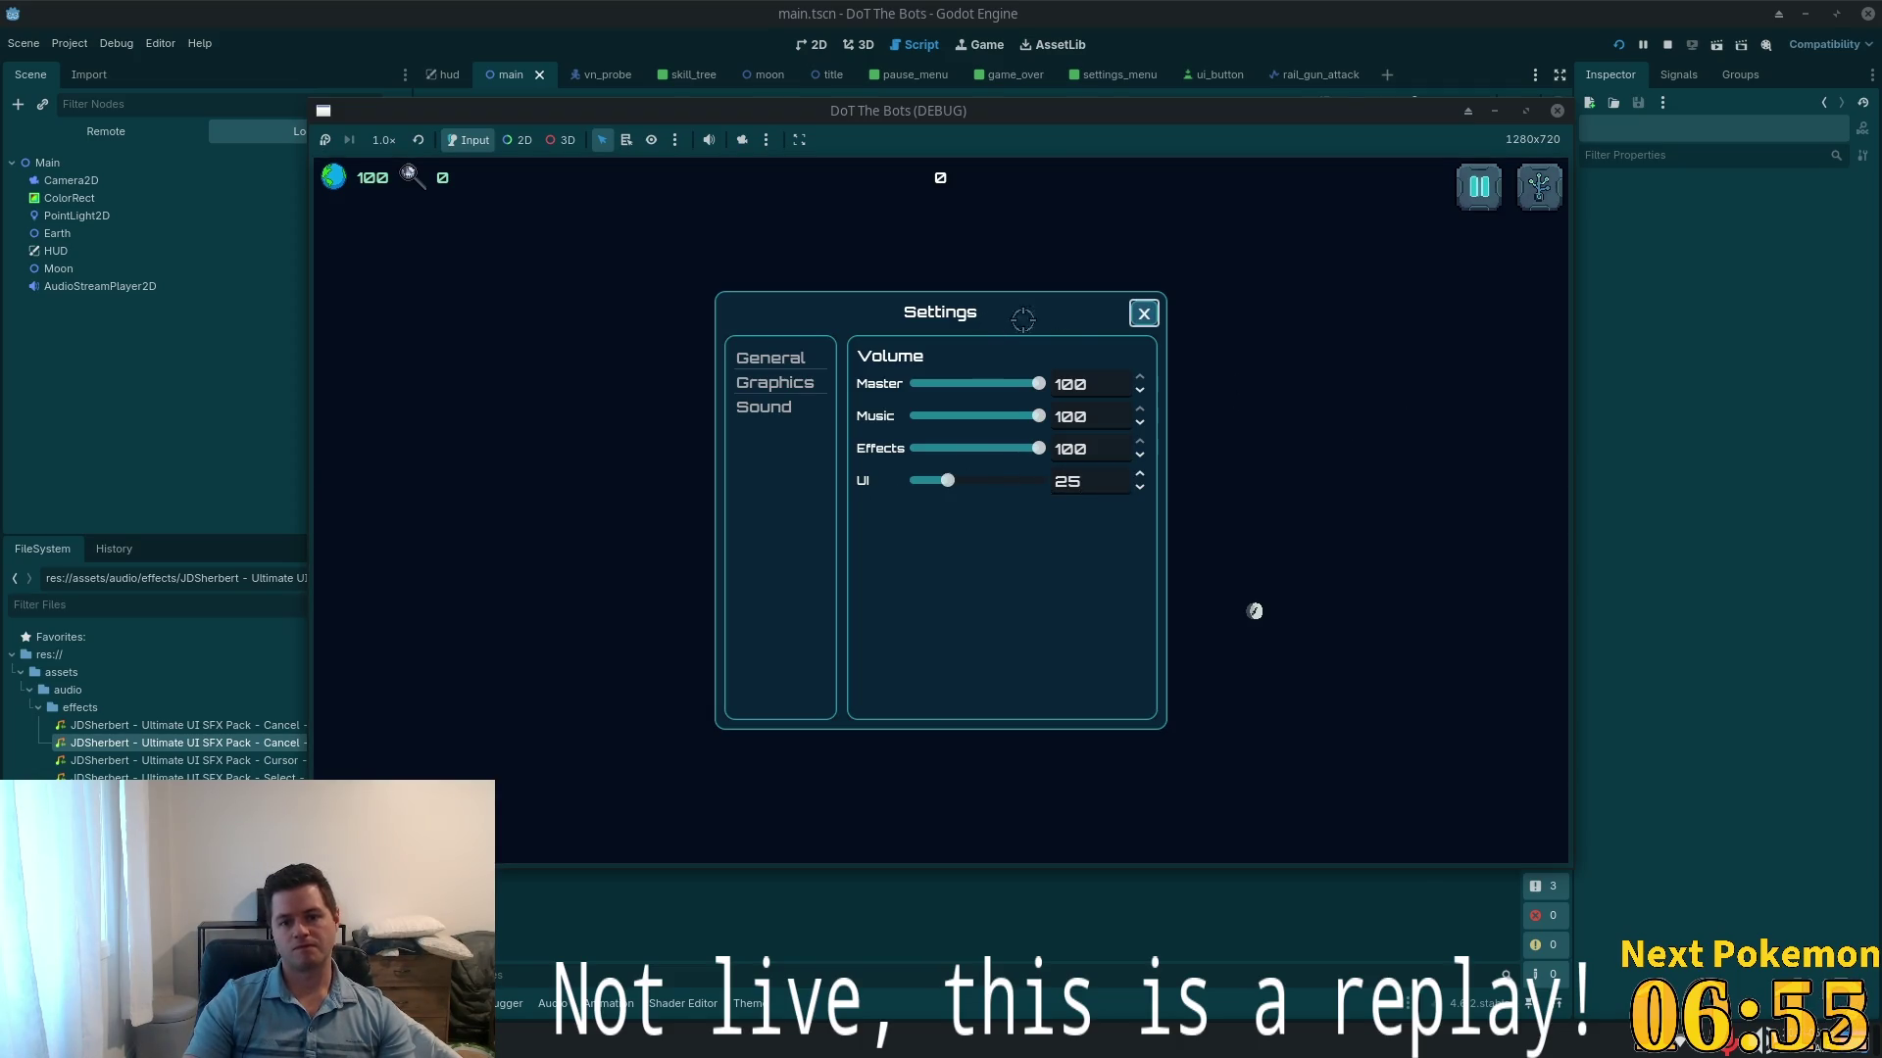
{"action": "left_click", "coordinate": [1142, 314]}
- Quit to the title screen, close the game window and return to the code editor
{"action": "left_click", "coordinate": [1479, 186]}
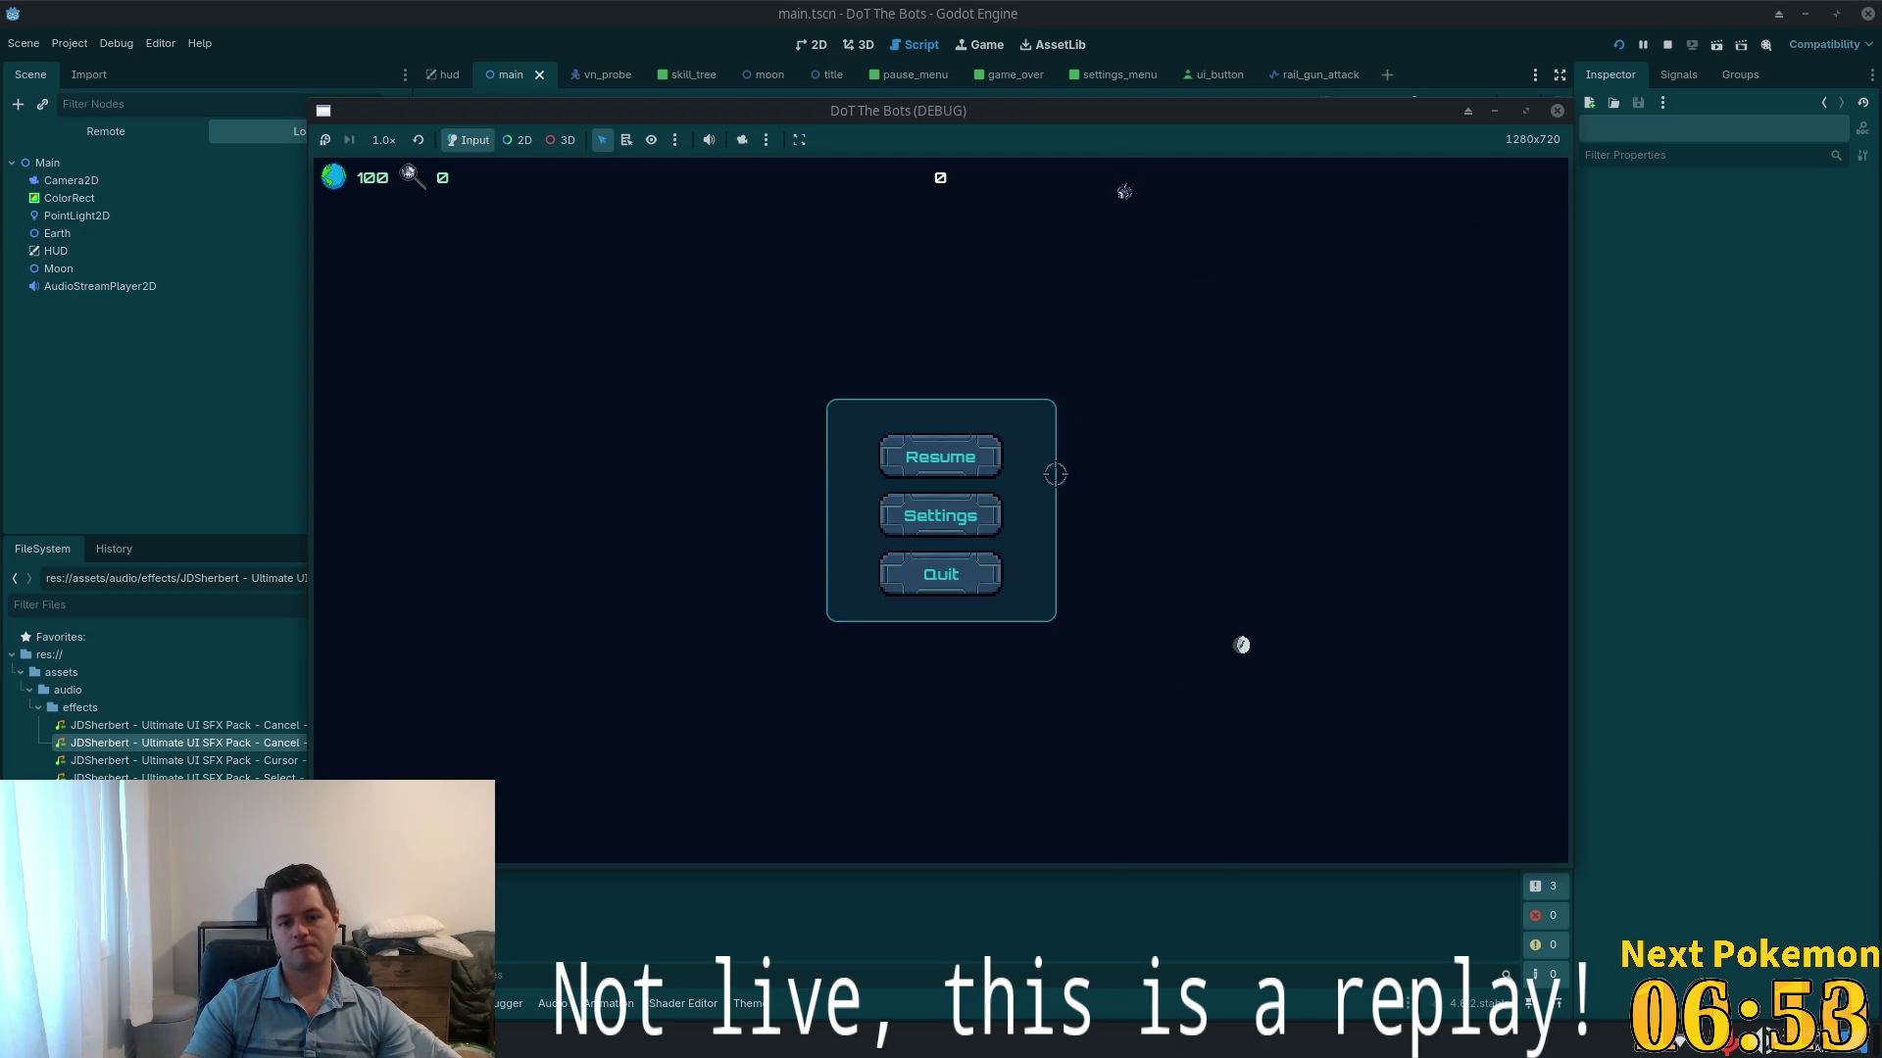
{"action": "left_click", "coordinate": [941, 575]}
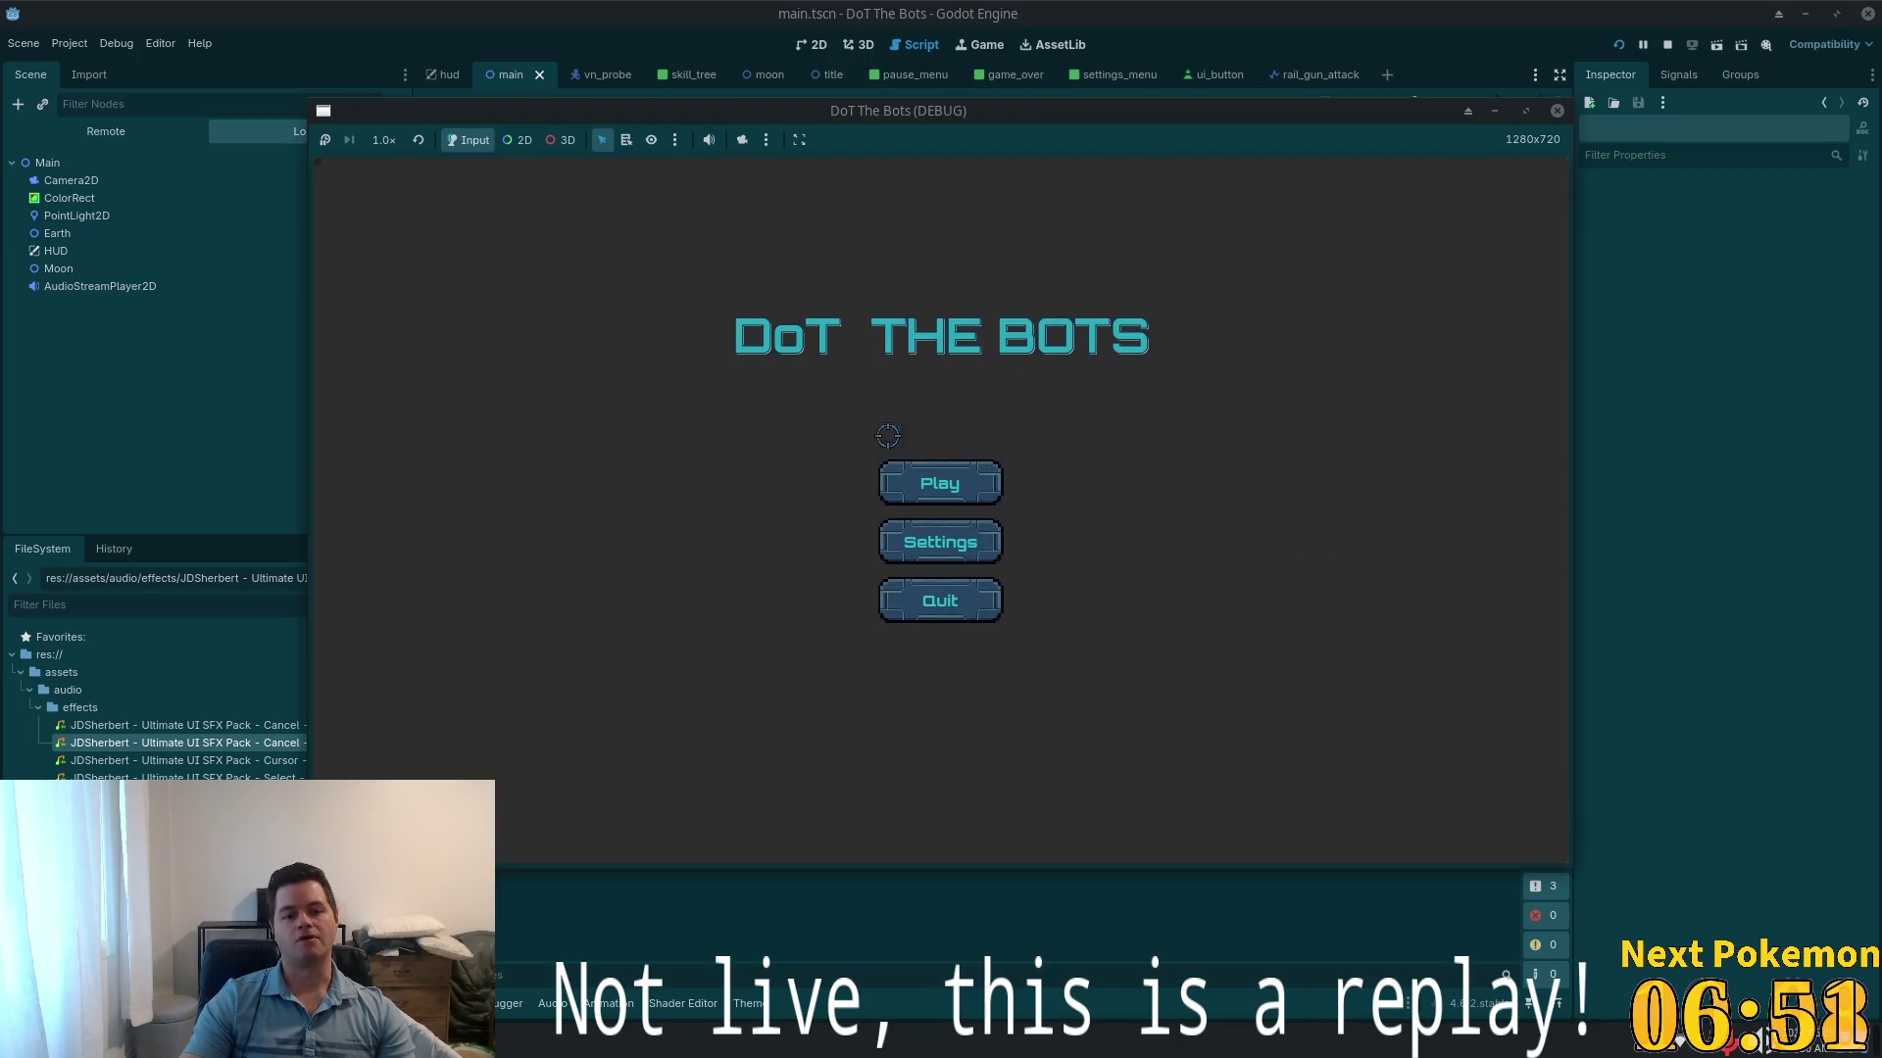
{"action": "left_click", "coordinate": [941, 627]}
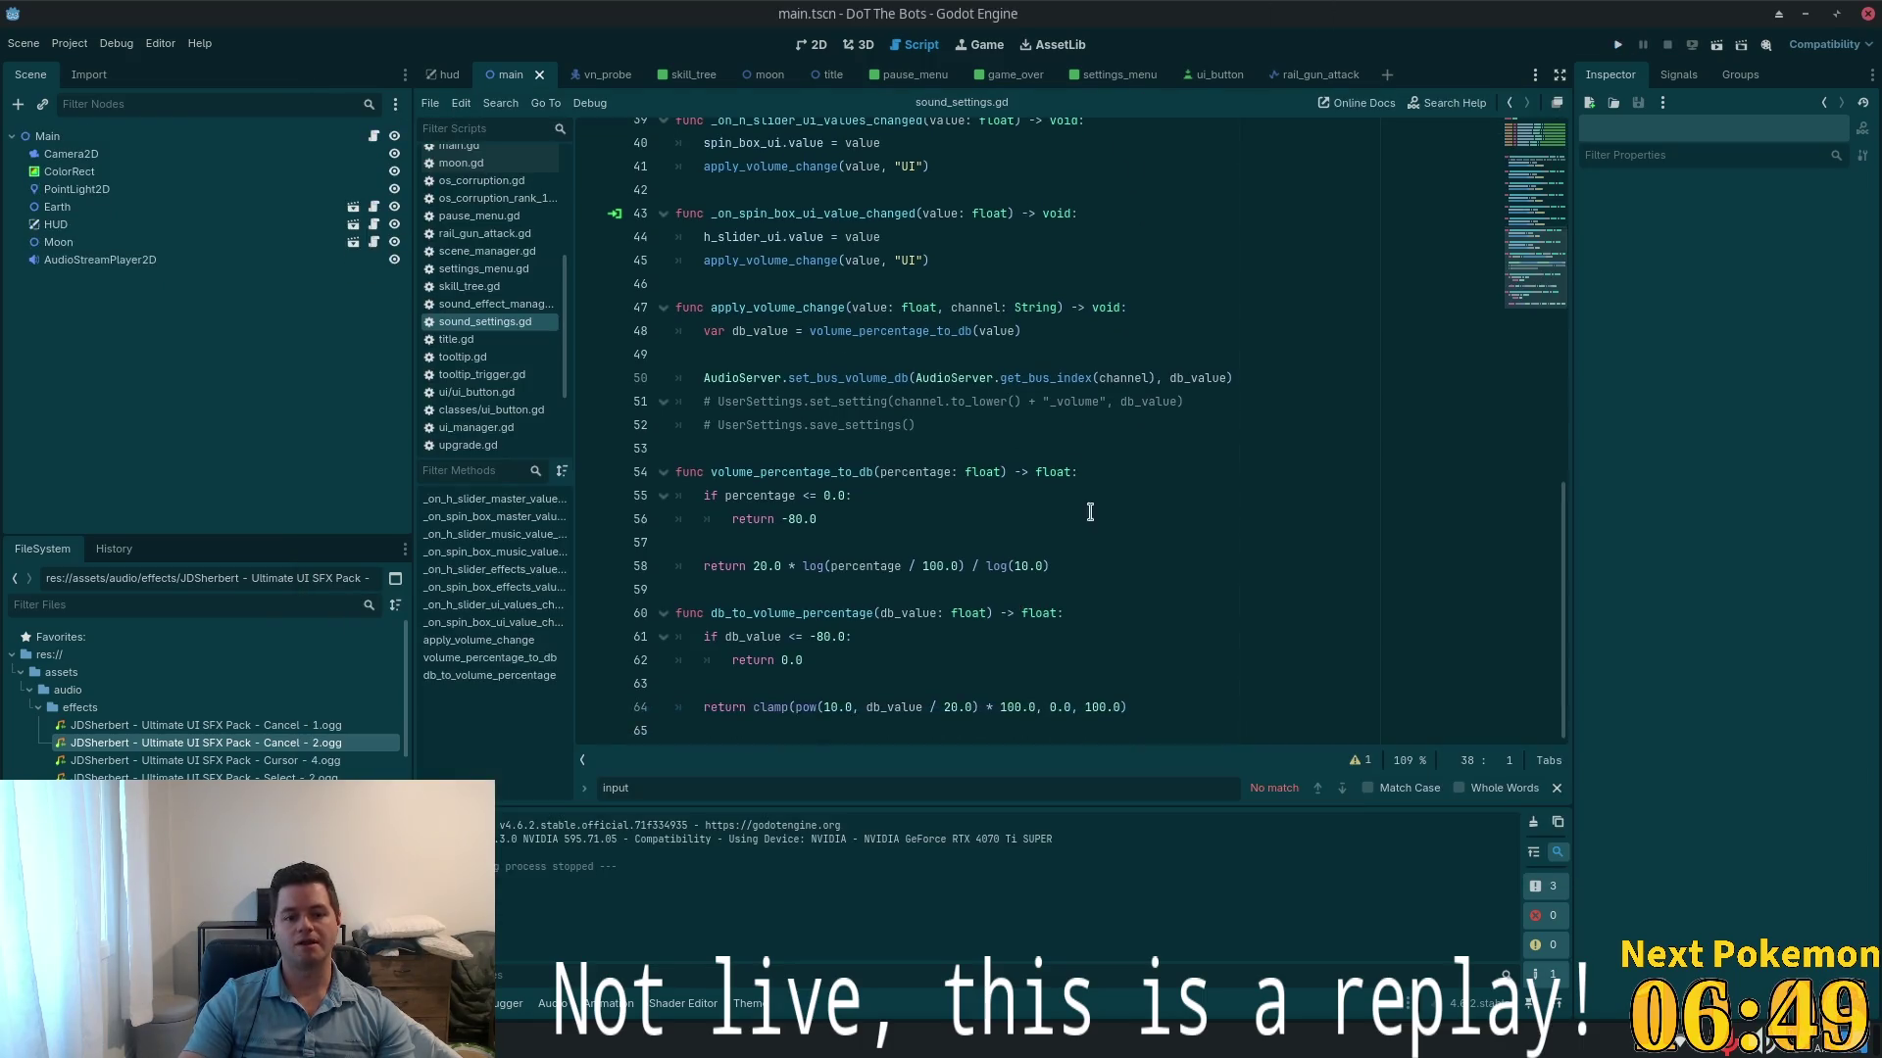
{"action": "scroll", "coordinate": [1331, 236], "scroll_direction": "down", "scroll_amount": 3}
{"action": "key", "text": "alt+Tab"}
- Review the red flash code near line 70 at the end of enemy.gd
{"action": "left_click", "coordinate": [903, 588]}
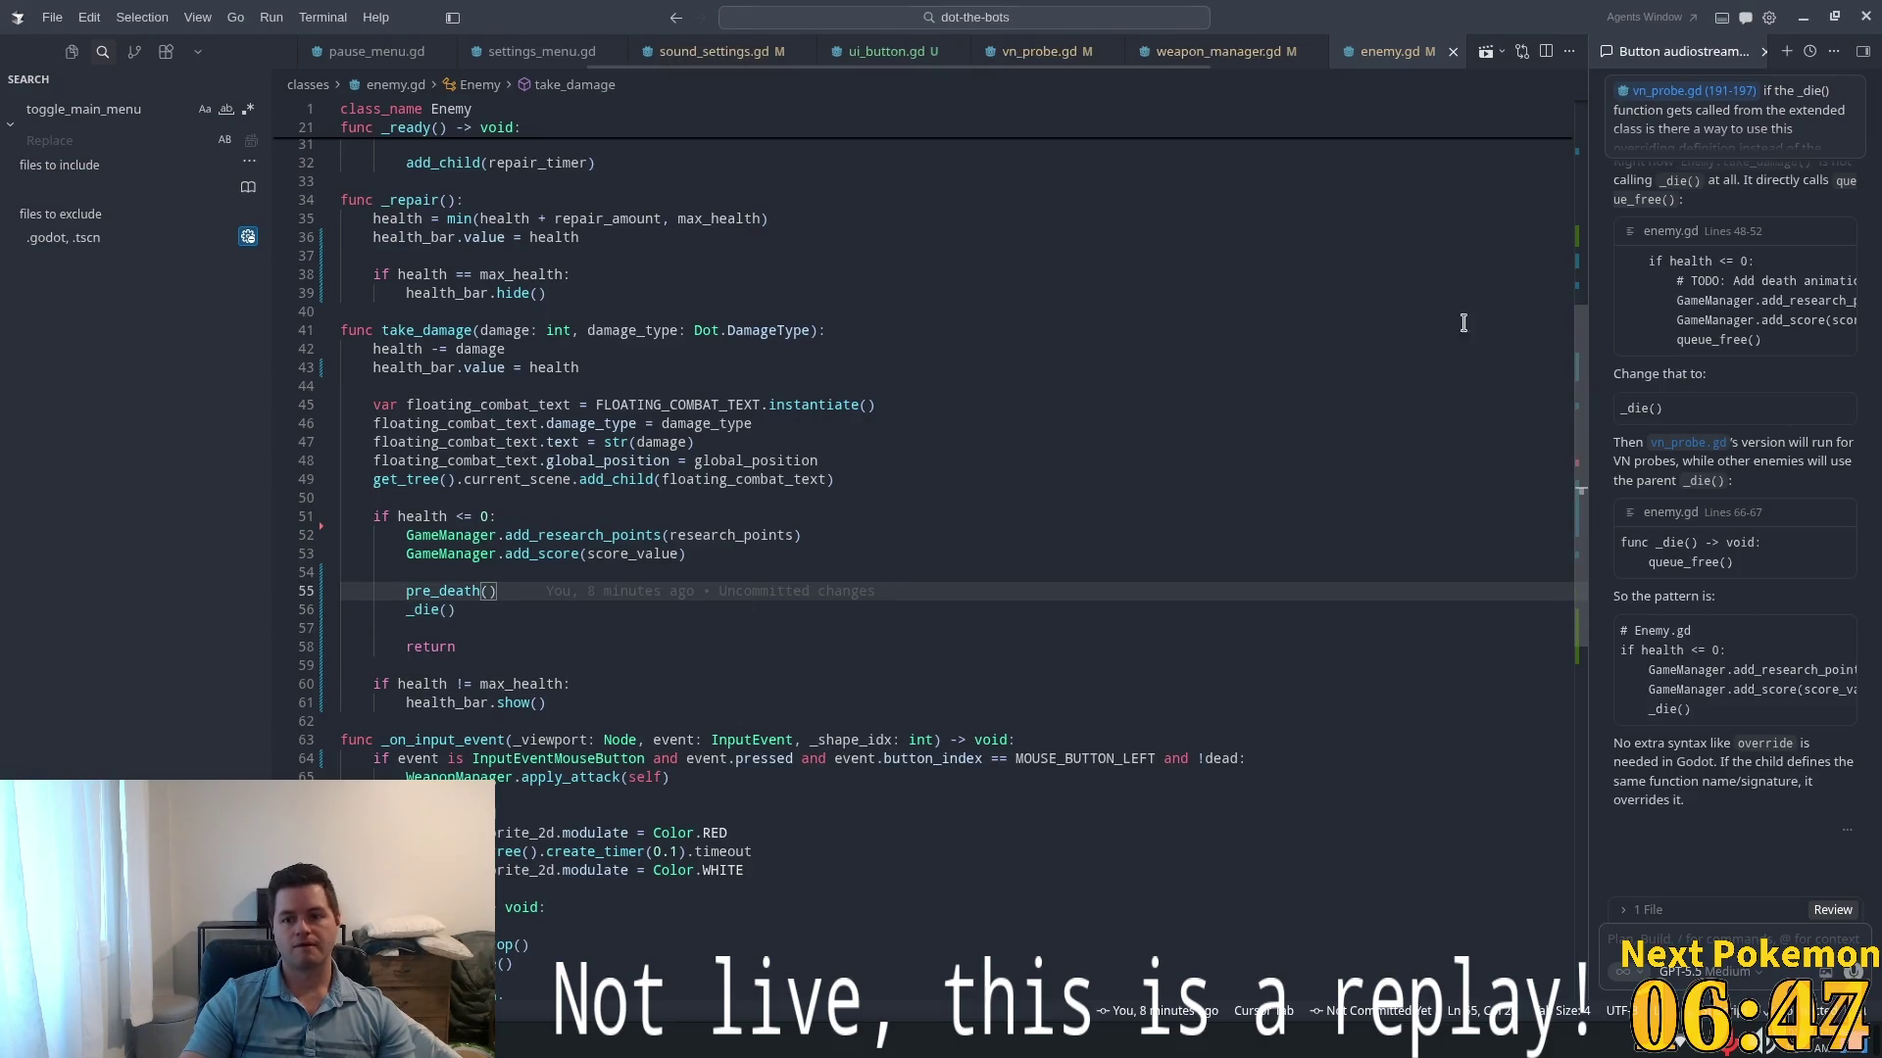
{"action": "key", "text": "ctrl+End"}
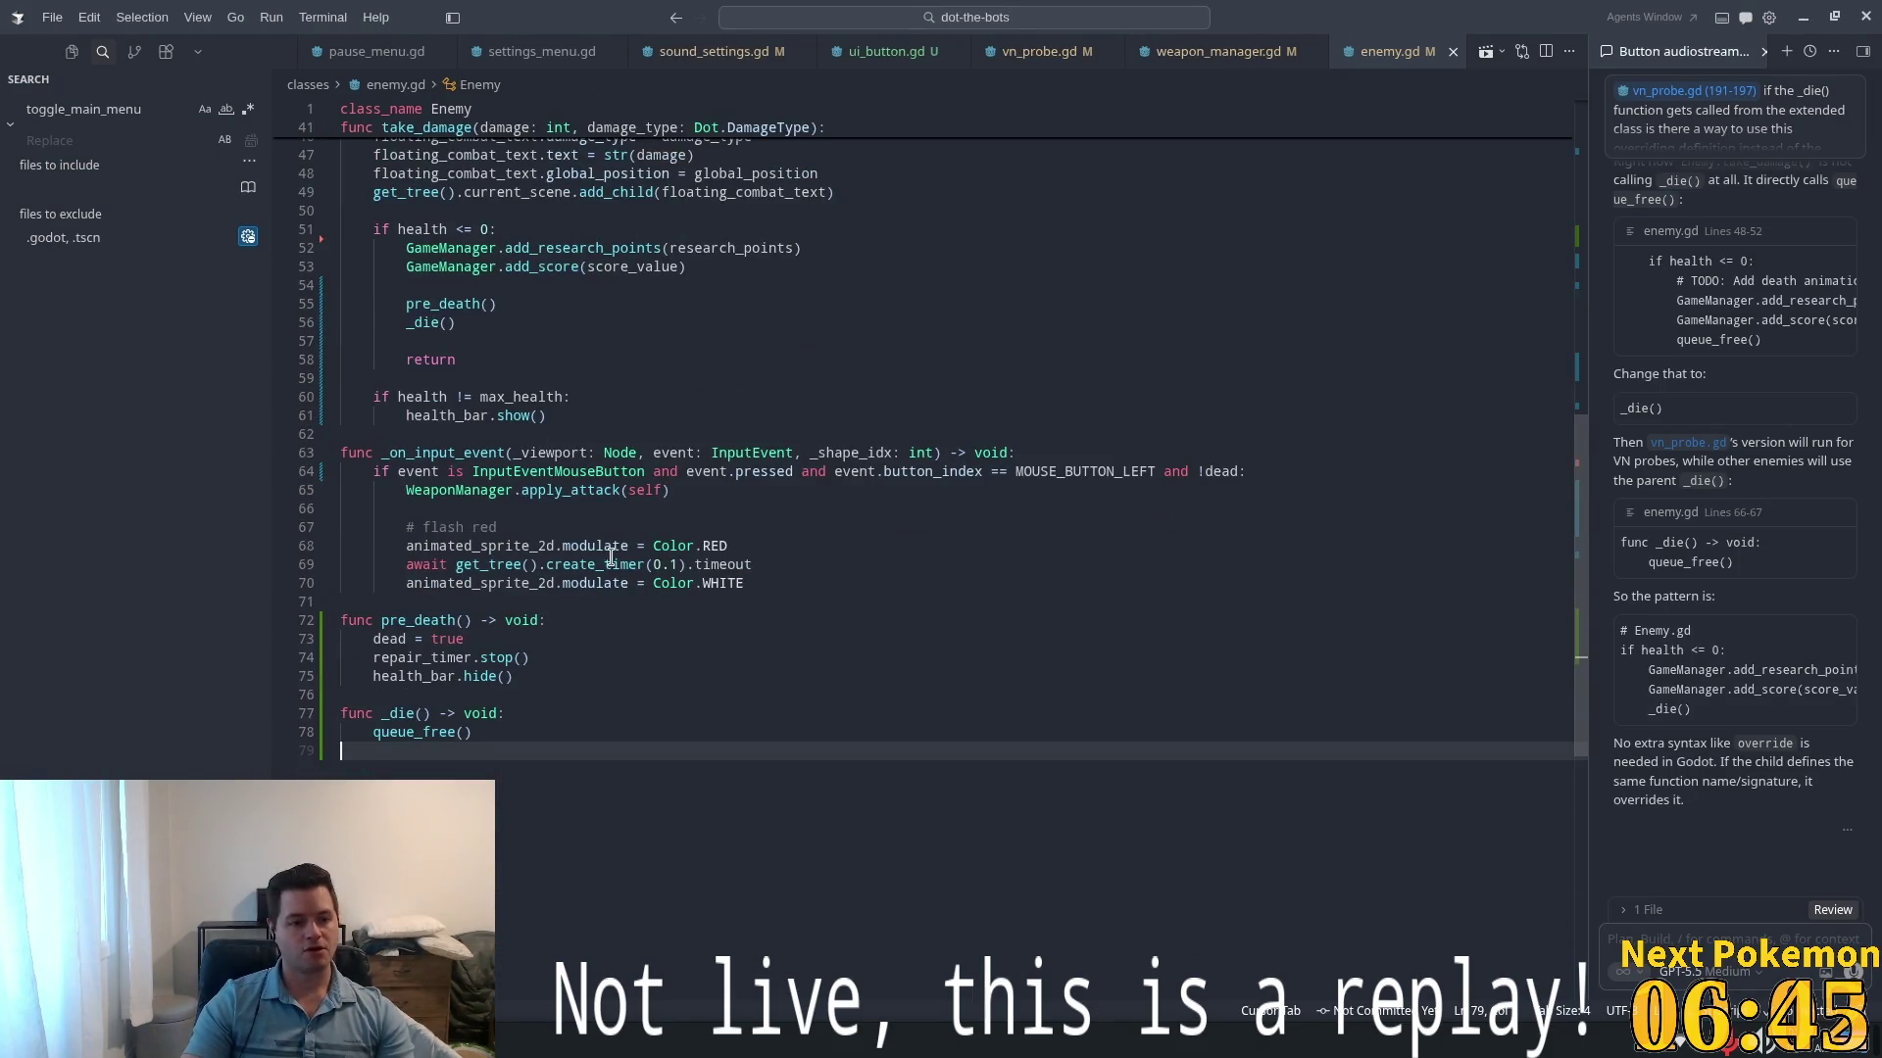
{"action": "left_click", "coordinate": [613, 583]}
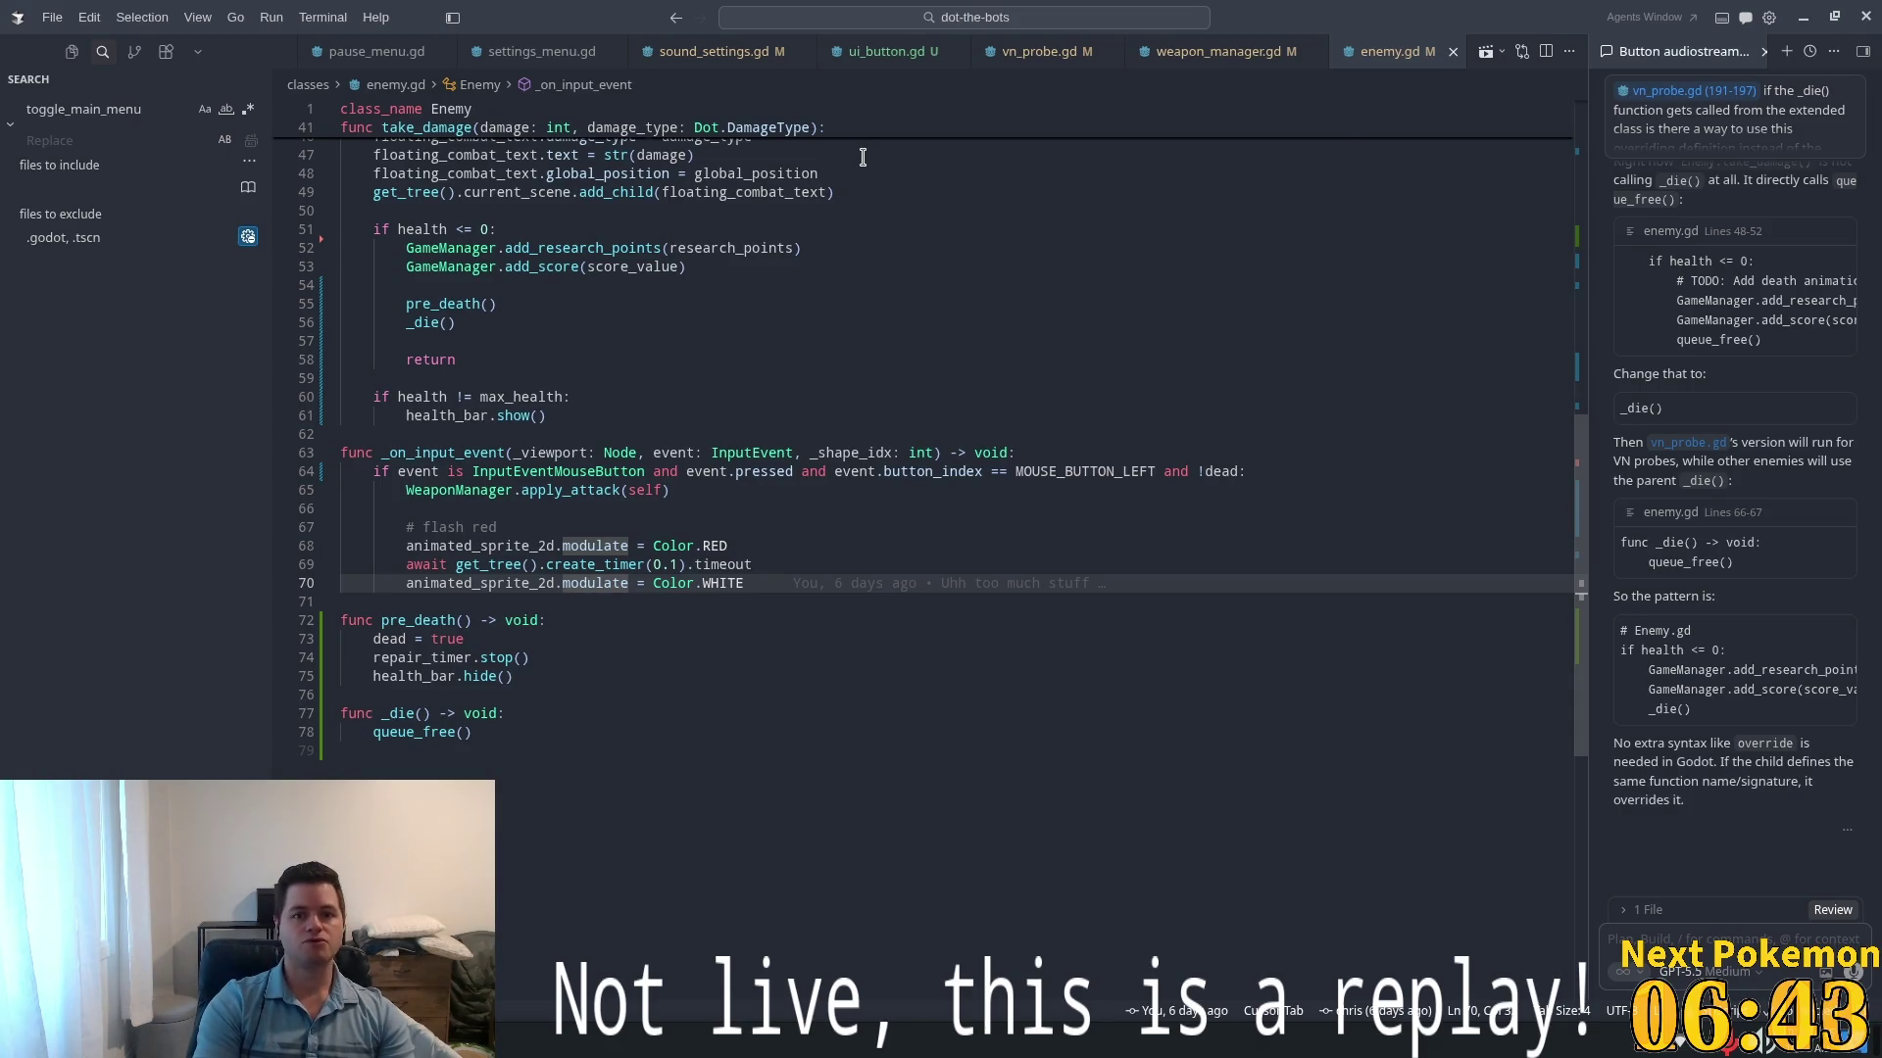
- Quick-open settings_menu.gd by searching 'setting', then sound_settings.gd by searching 'sound'
{"action": "key", "text": "ctrl+p"}
{"action": "type", "text": "setting"}
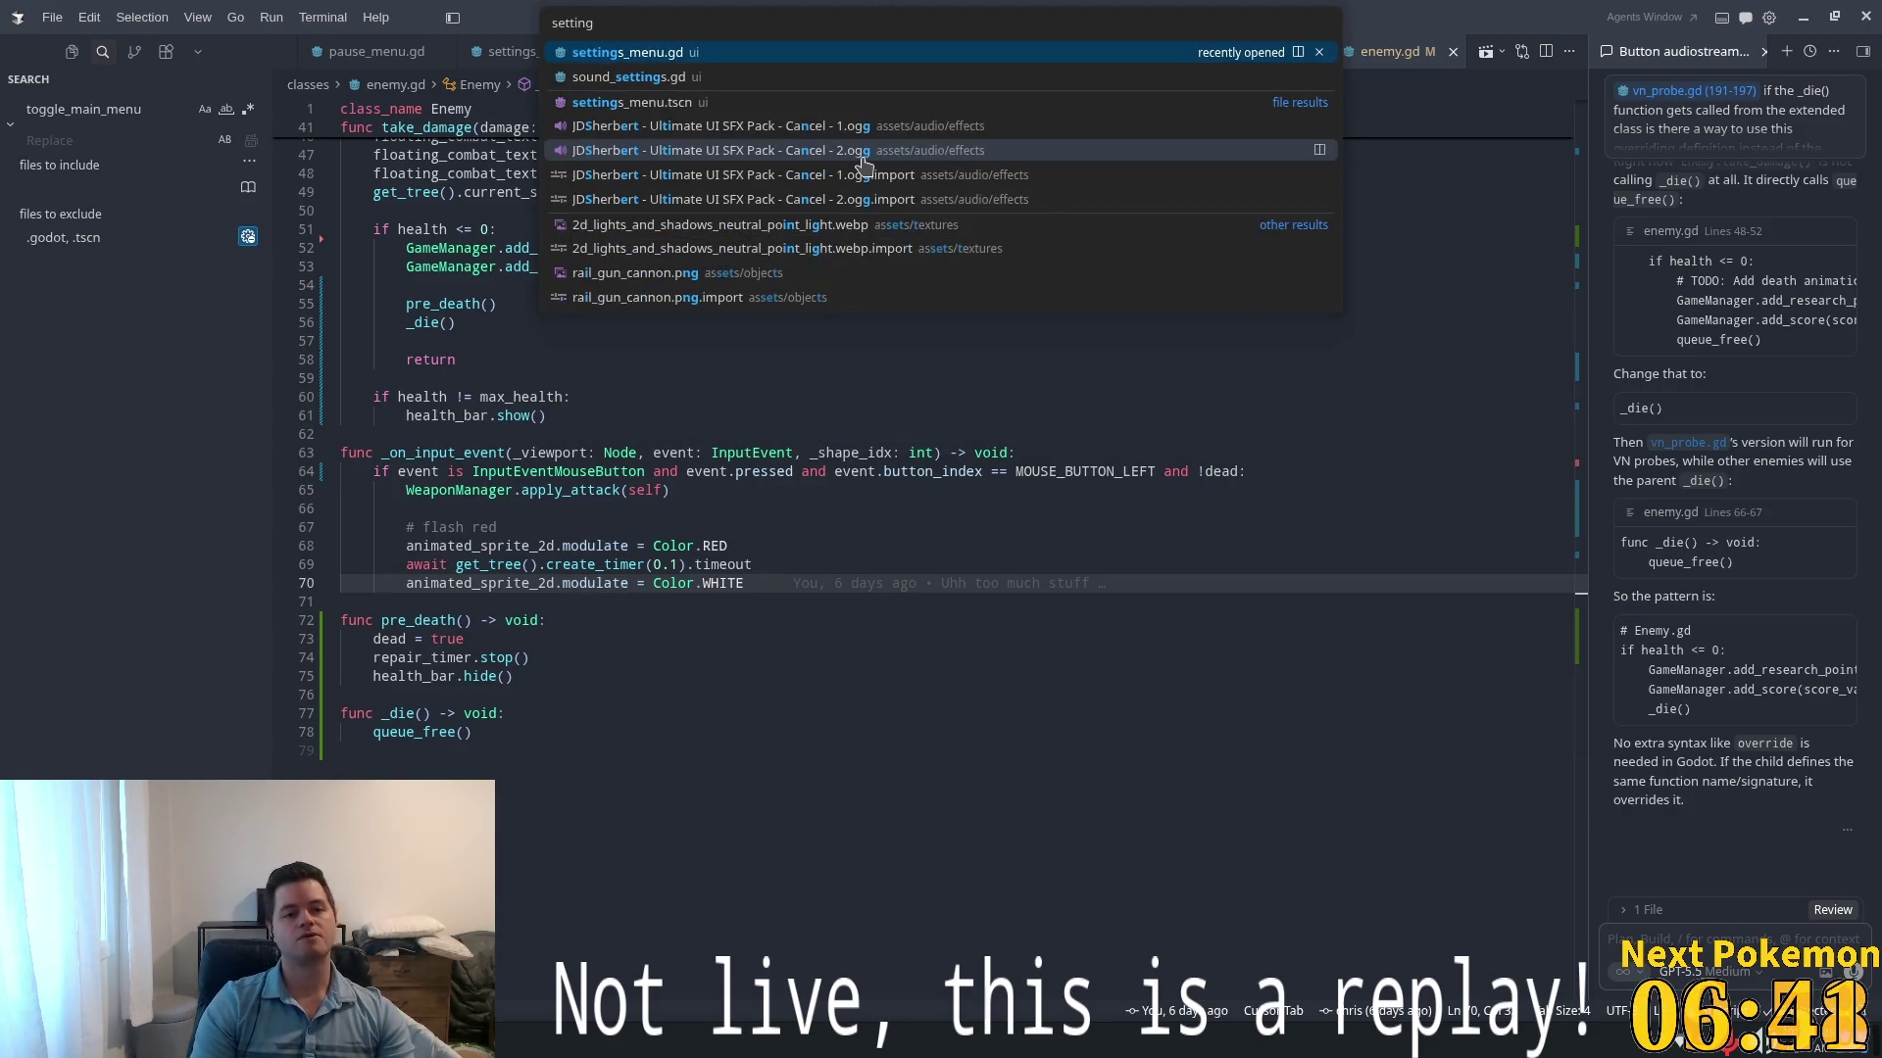
{"action": "key", "text": "Return"}
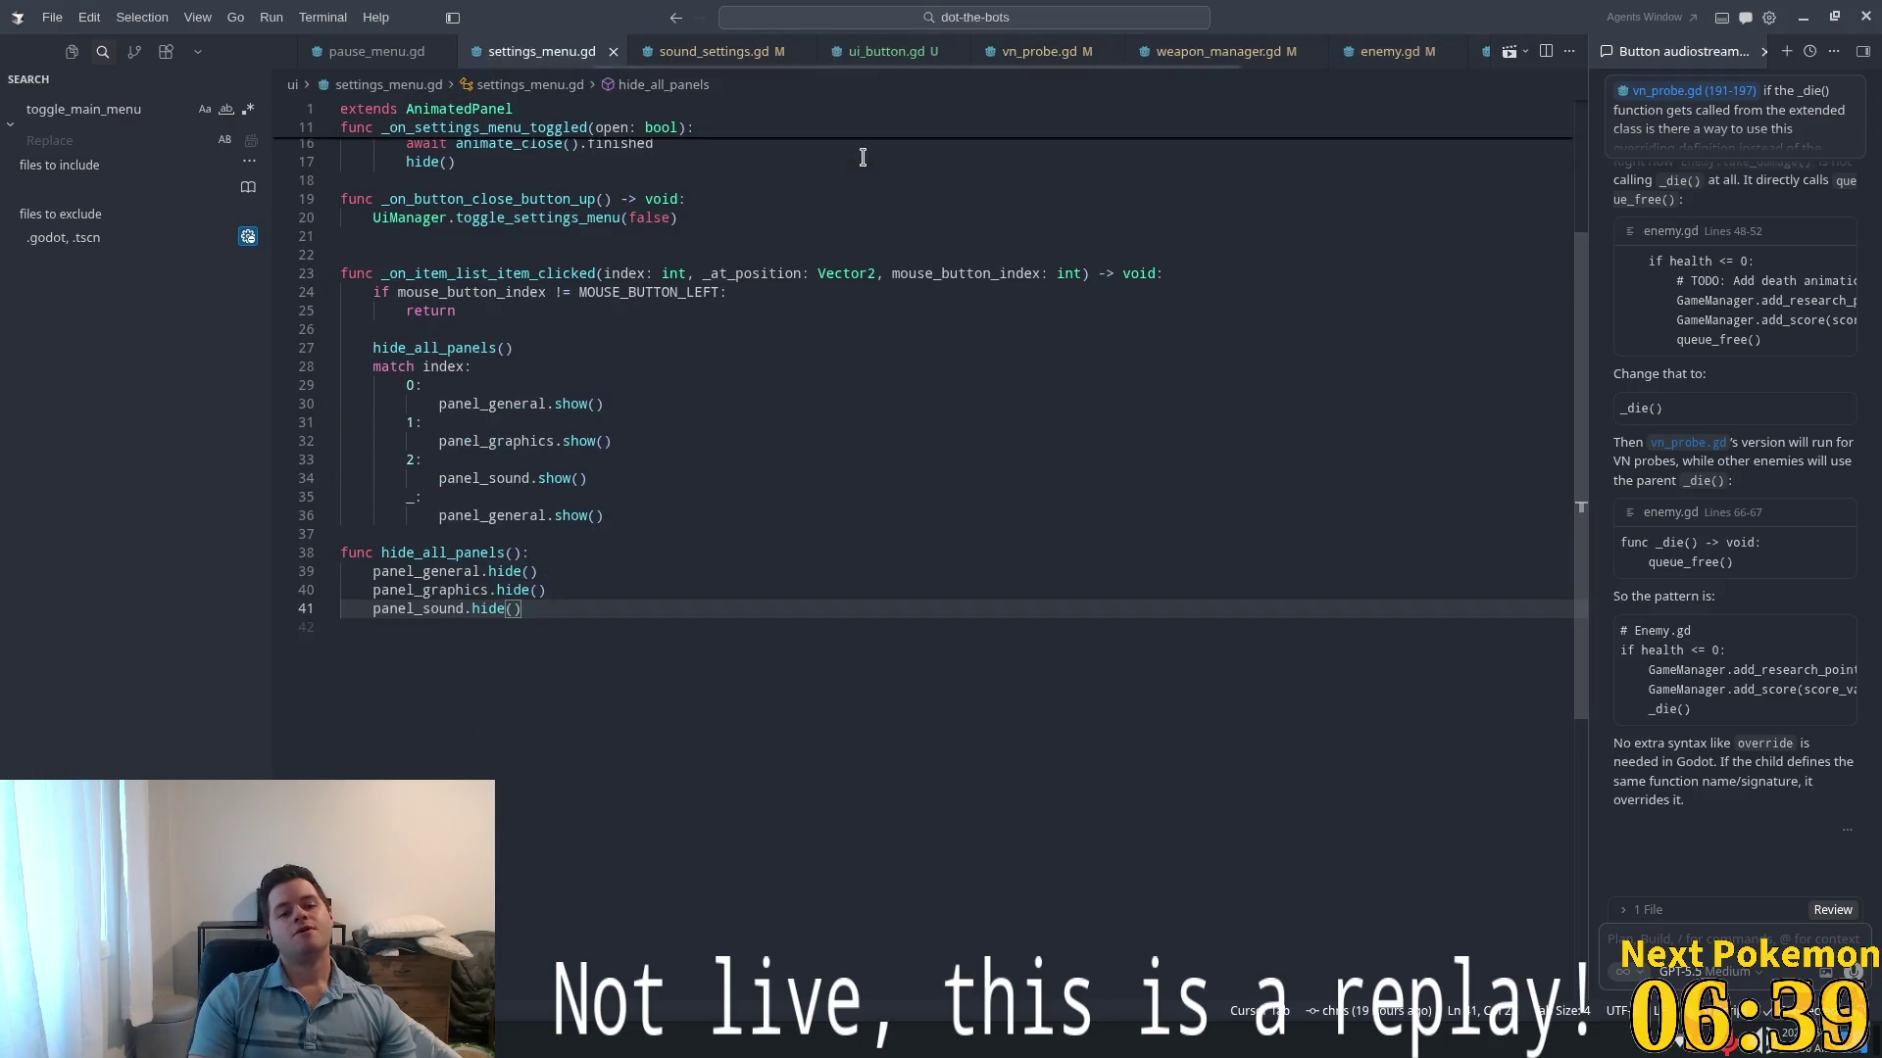
{"action": "scroll", "coordinate": [693, 504], "scroll_direction": "up", "scroll_amount": 5}
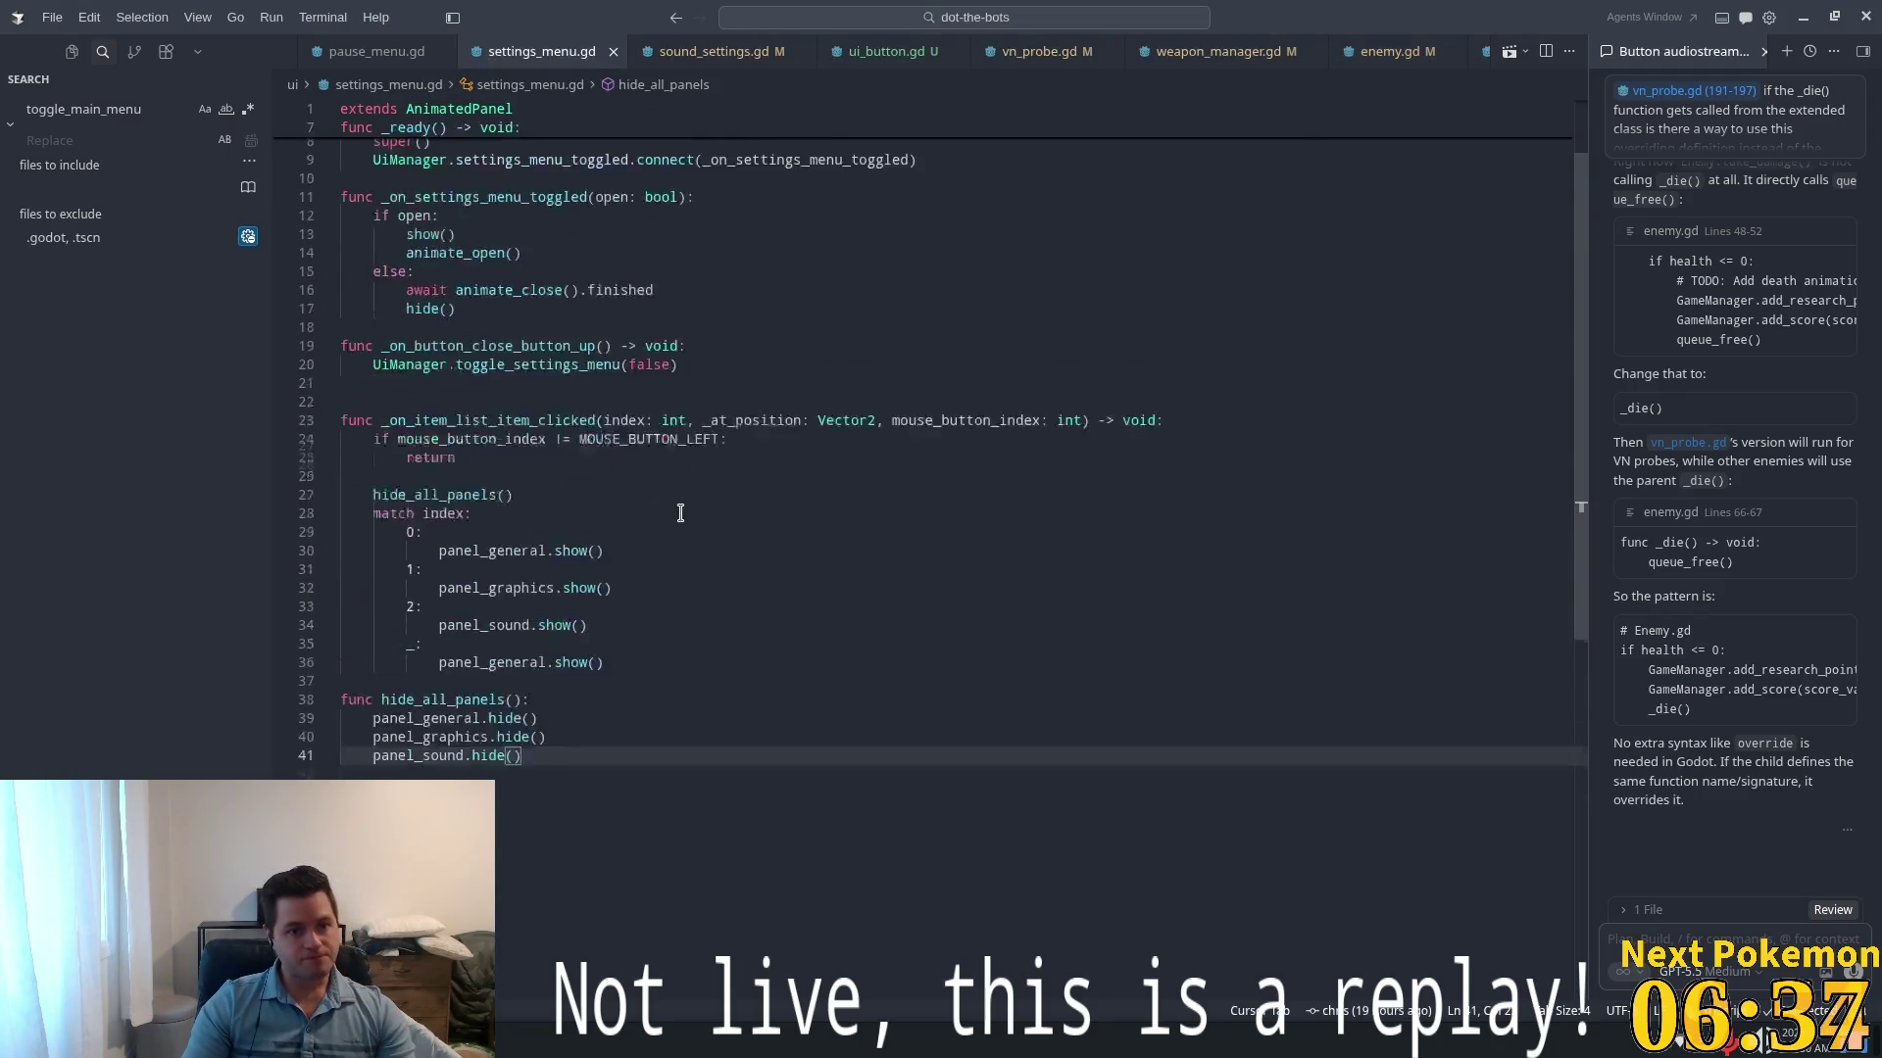
{"action": "key", "text": "ctrl+p"}
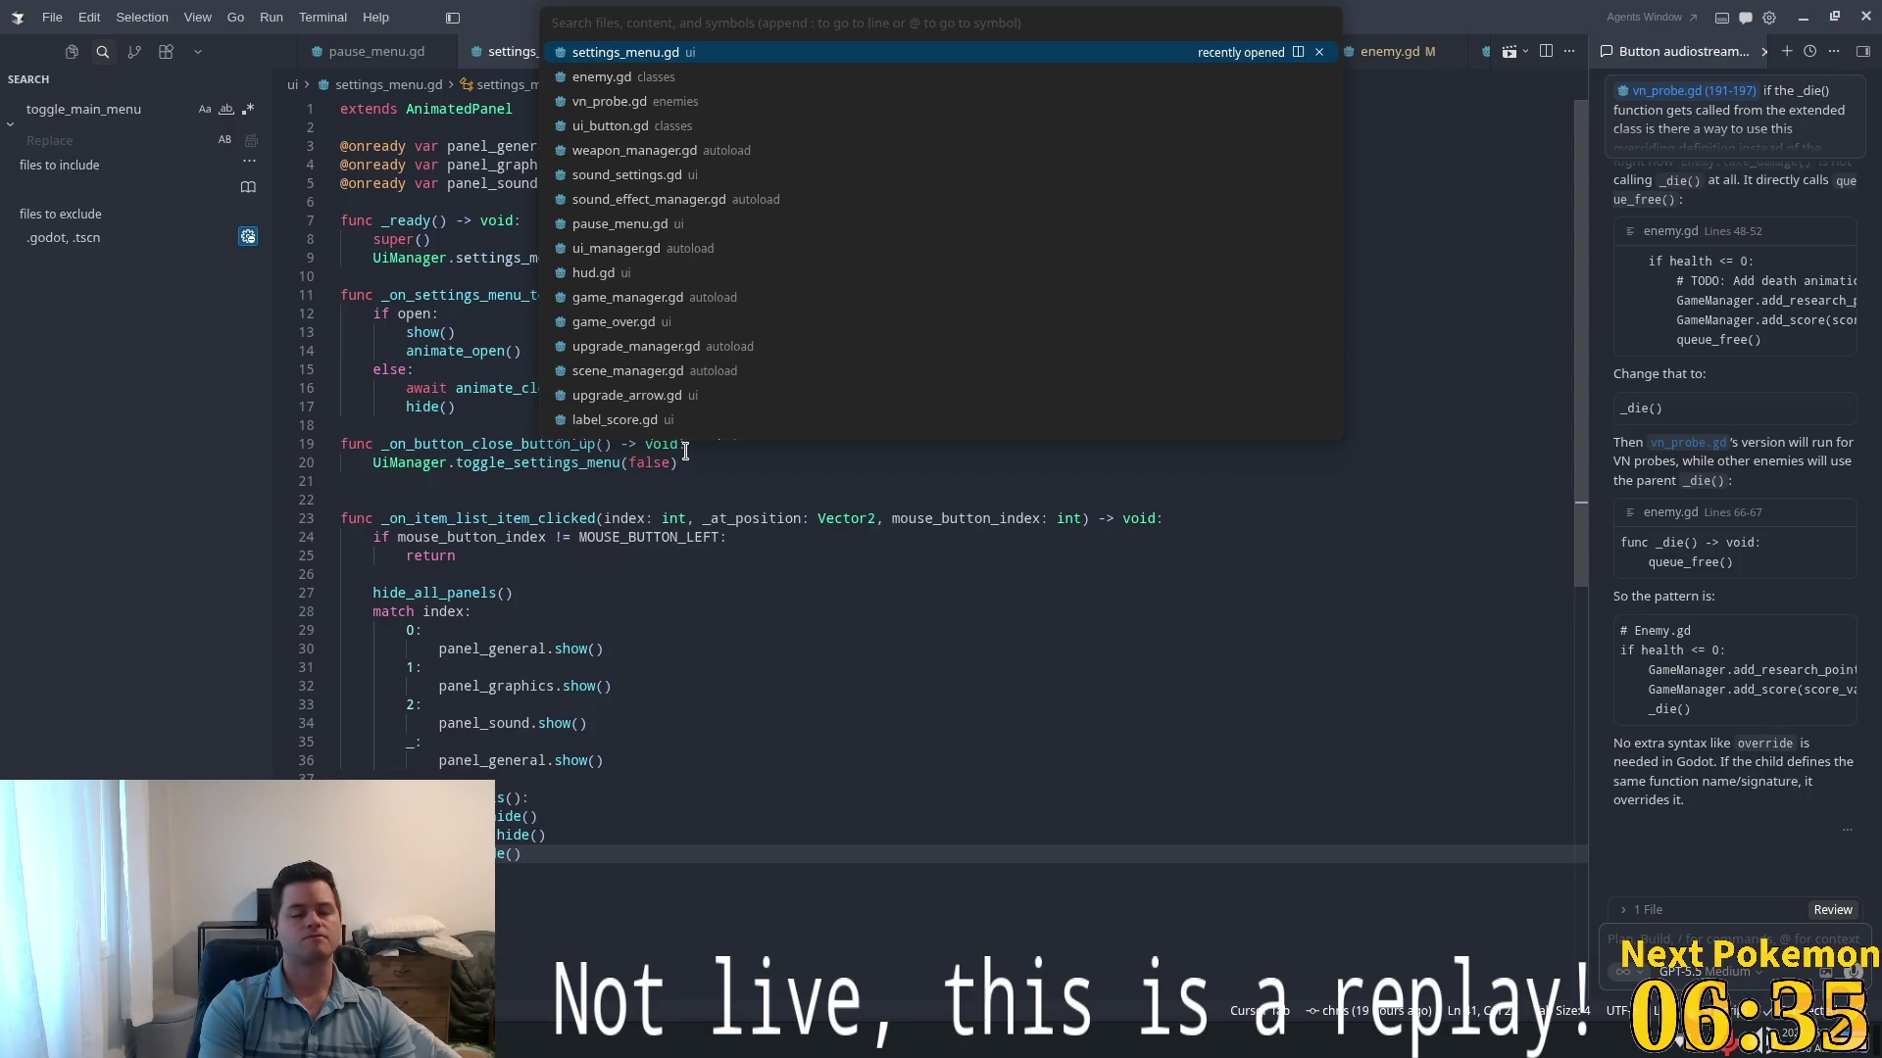
{"action": "type", "text": "sound"}
{"action": "key", "text": "Return"}
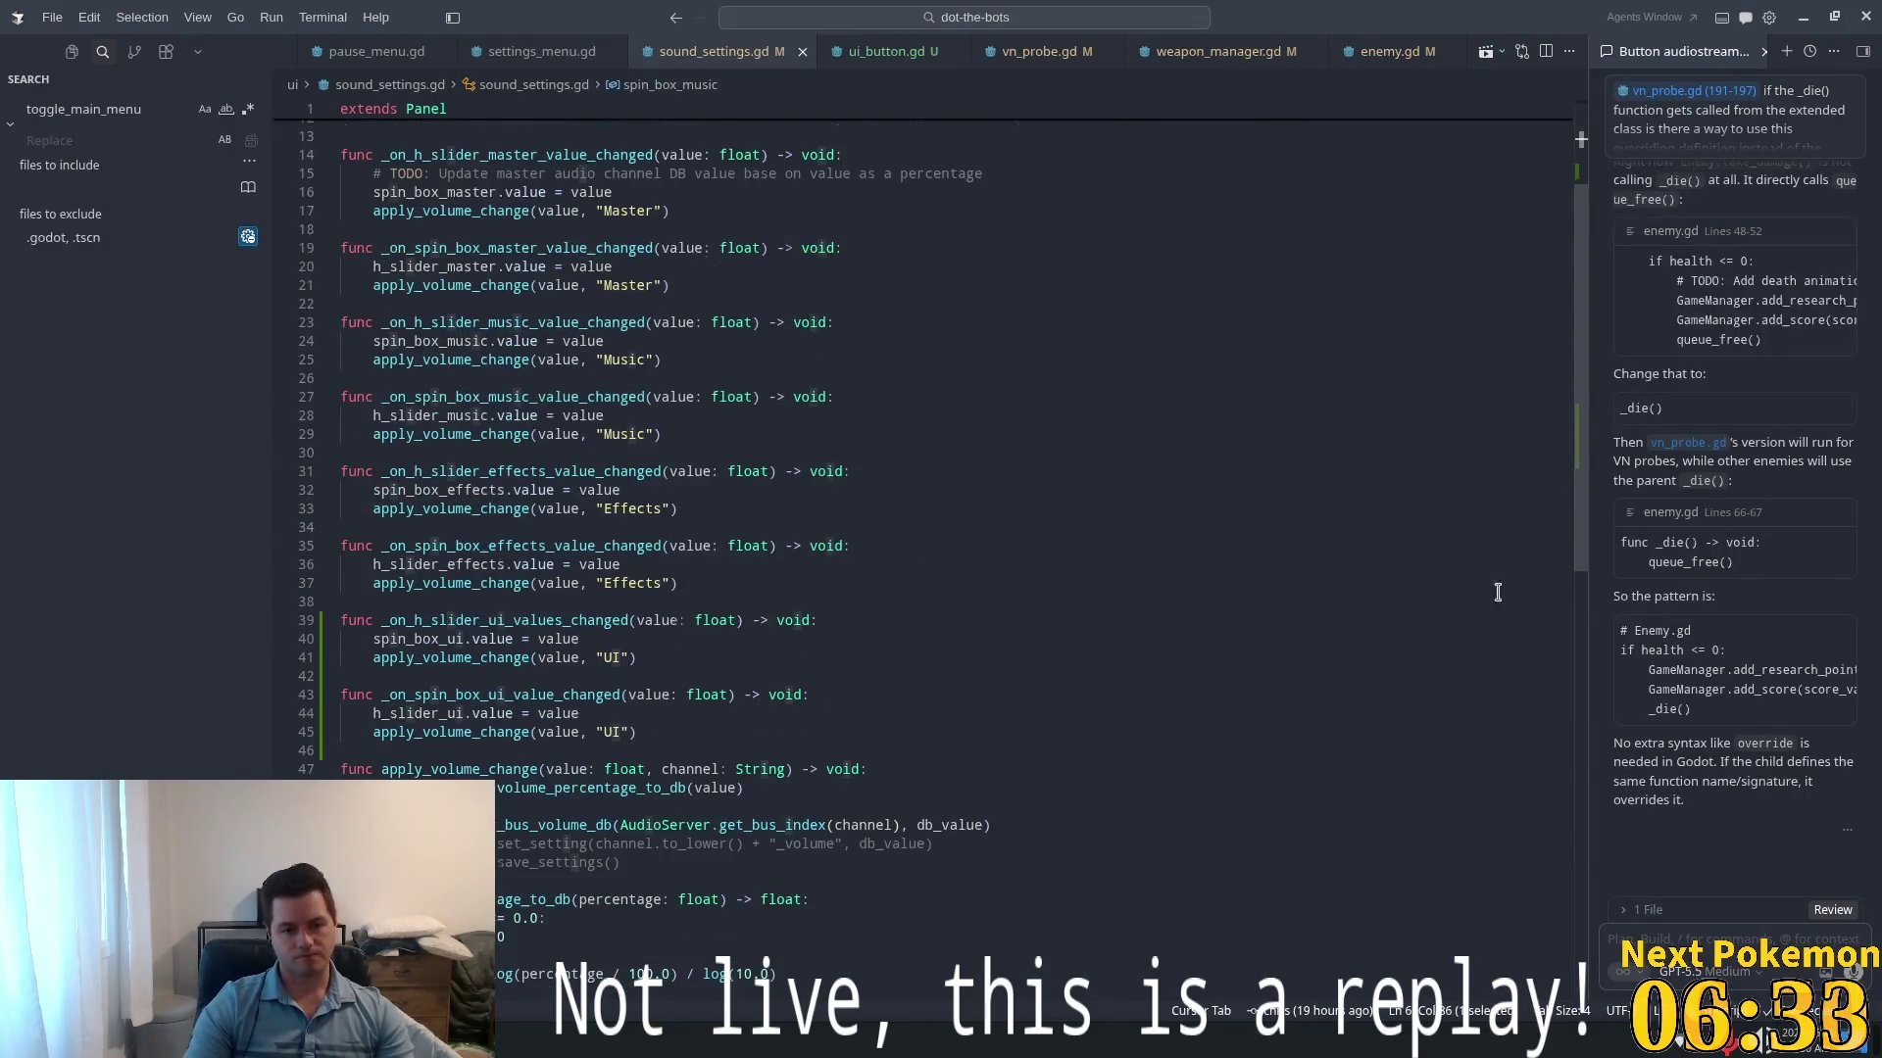
- Inspect spin_box_ui, h_slider_ui and the "UI" bus name in the handlers on lines 40–44
{"action": "mouse_move", "coordinate": [1580, 320]}
{"action": "left_mouse_down"}
{"action": "mouse_move", "coordinate": [1578, 611]}
{"action": "mouse_move", "coordinate": [1578, 393]}
{"action": "left_mouse_up"}
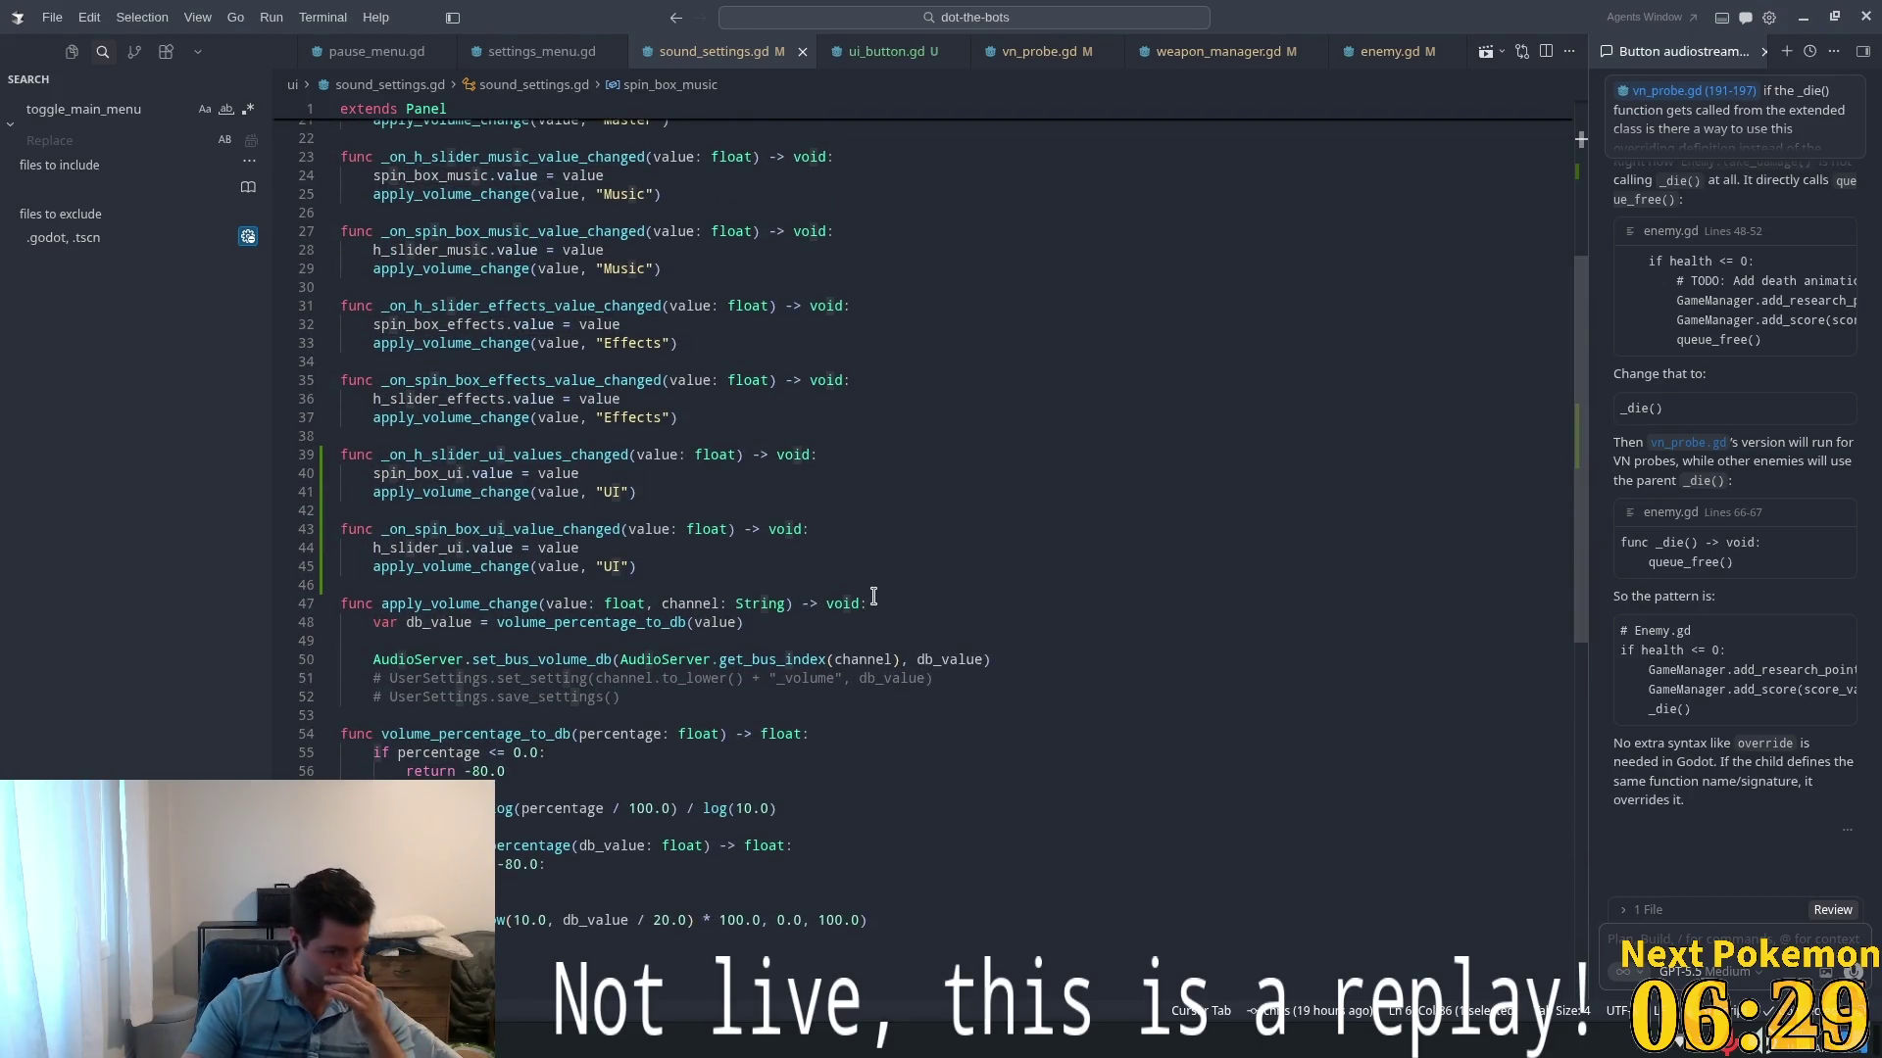
{"action": "left_click", "coordinate": [540, 474]}
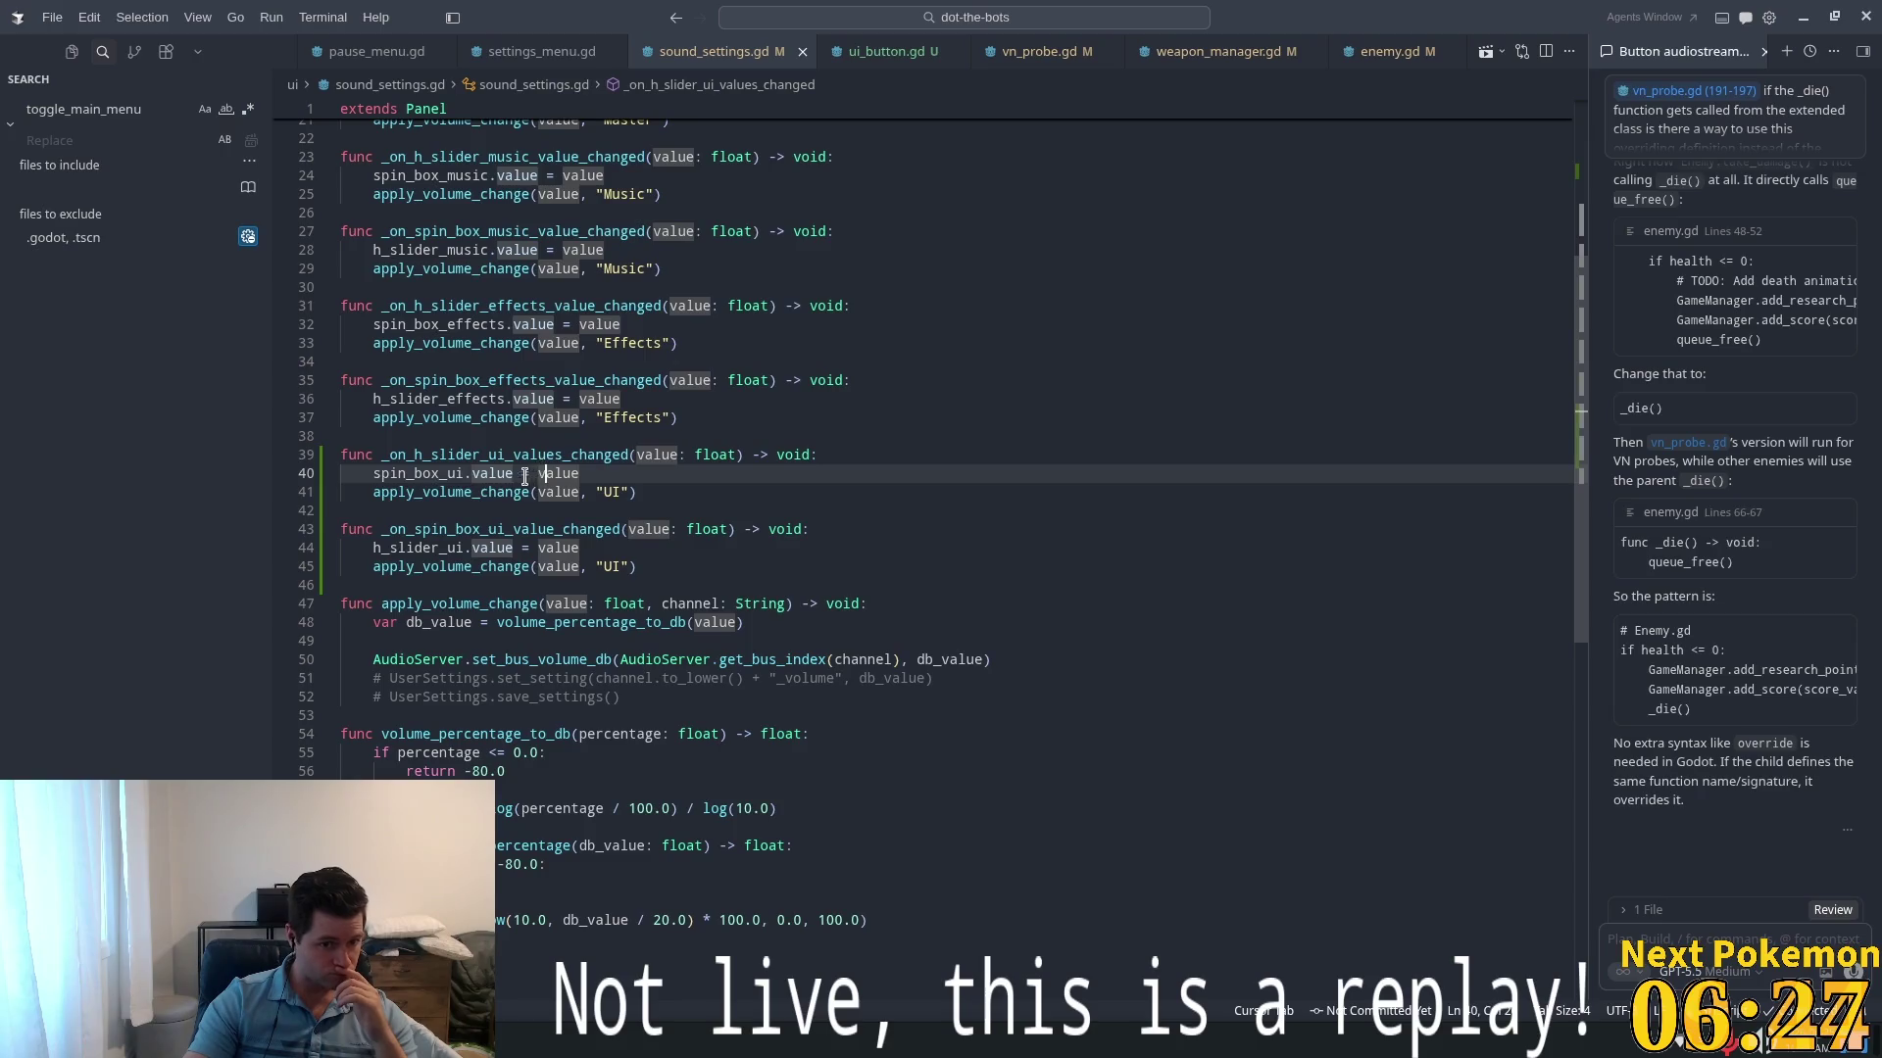
{"action": "double_click", "coordinate": [419, 477]}
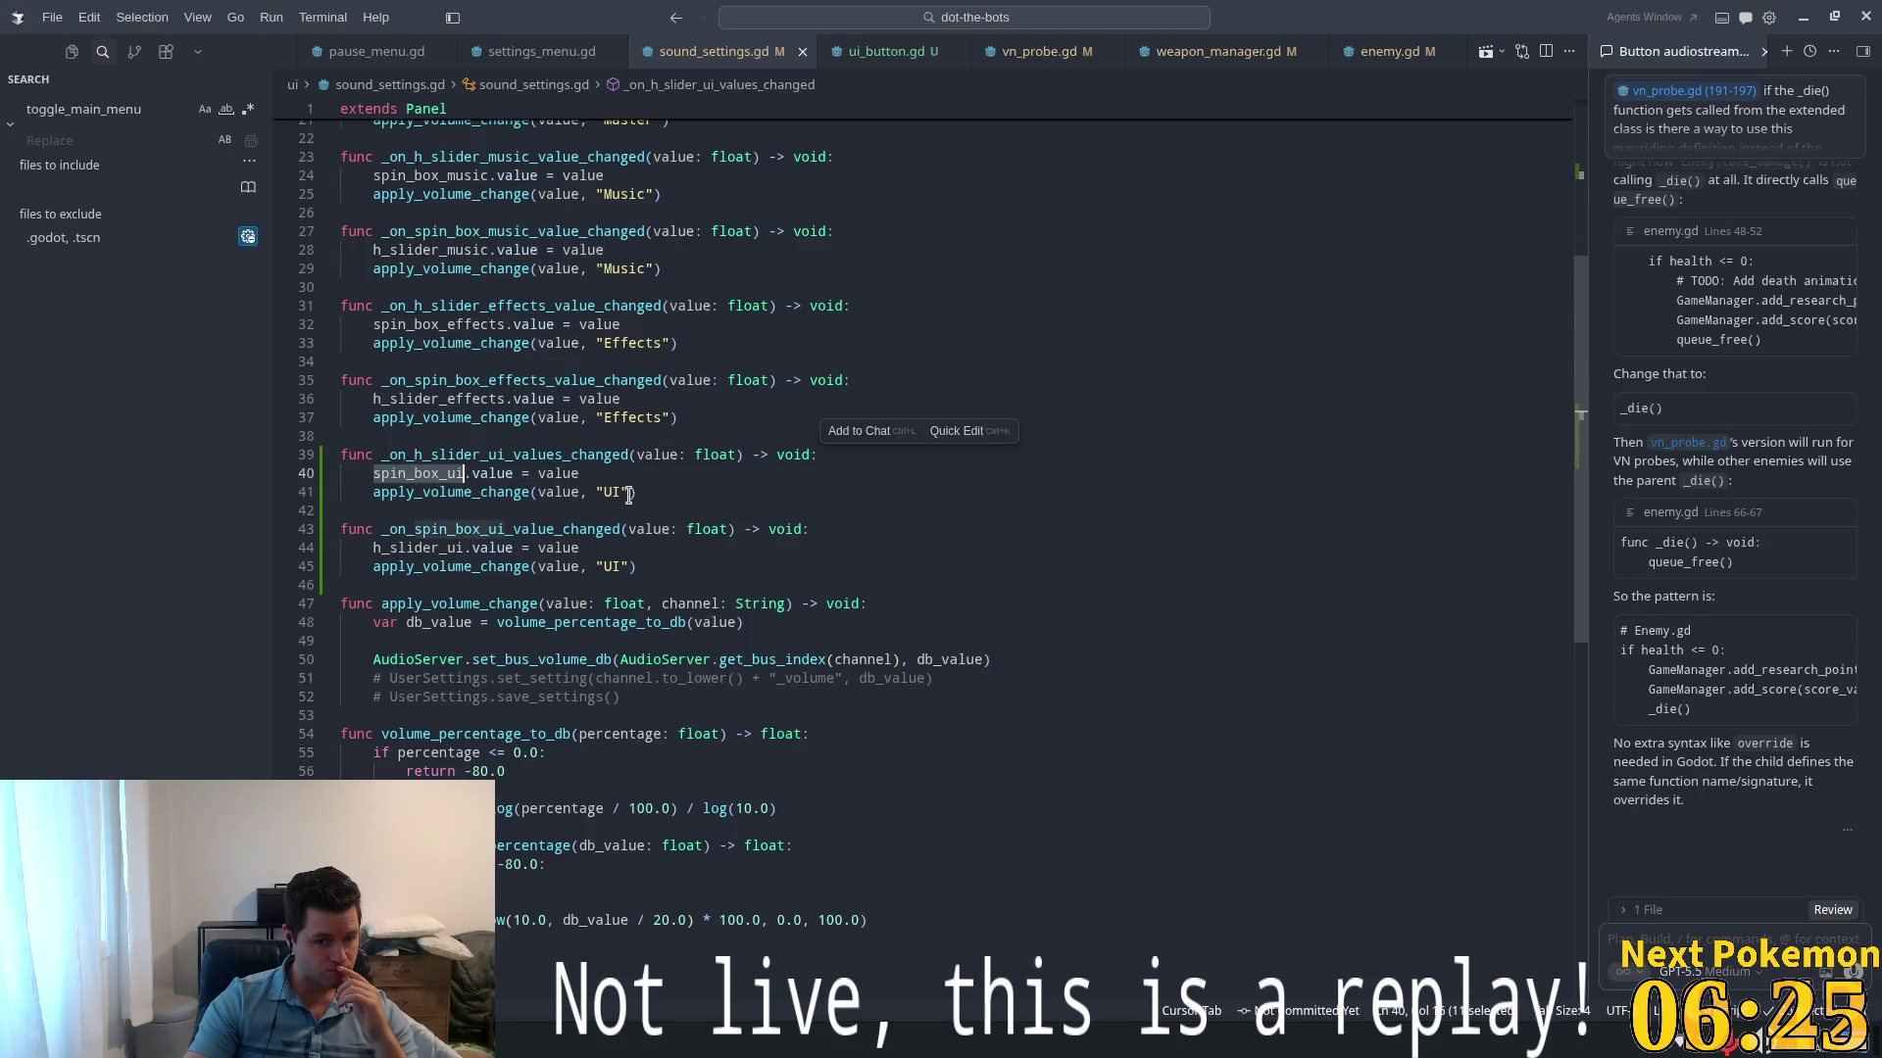
{"action": "double_click", "coordinate": [417, 549]}
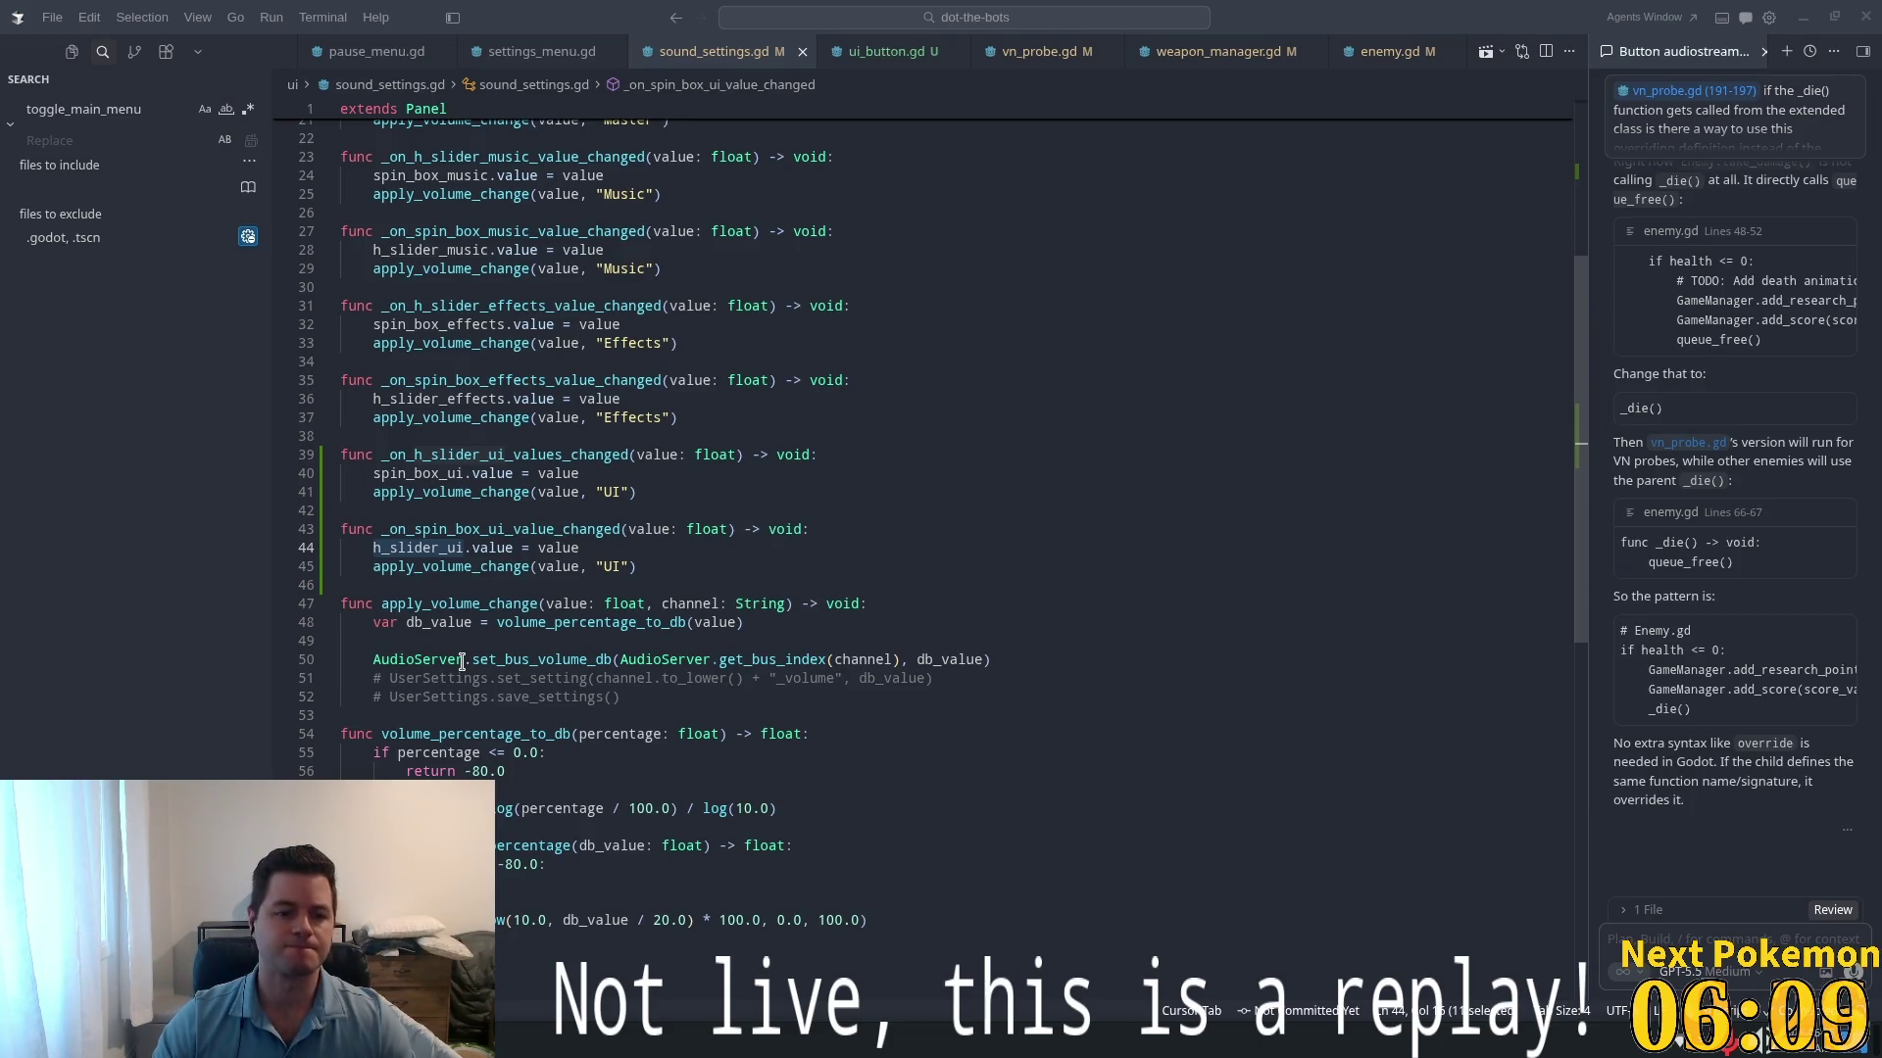
{"action": "left_click", "coordinate": [704, 476]}
{"action": "double_click", "coordinate": [615, 493]}
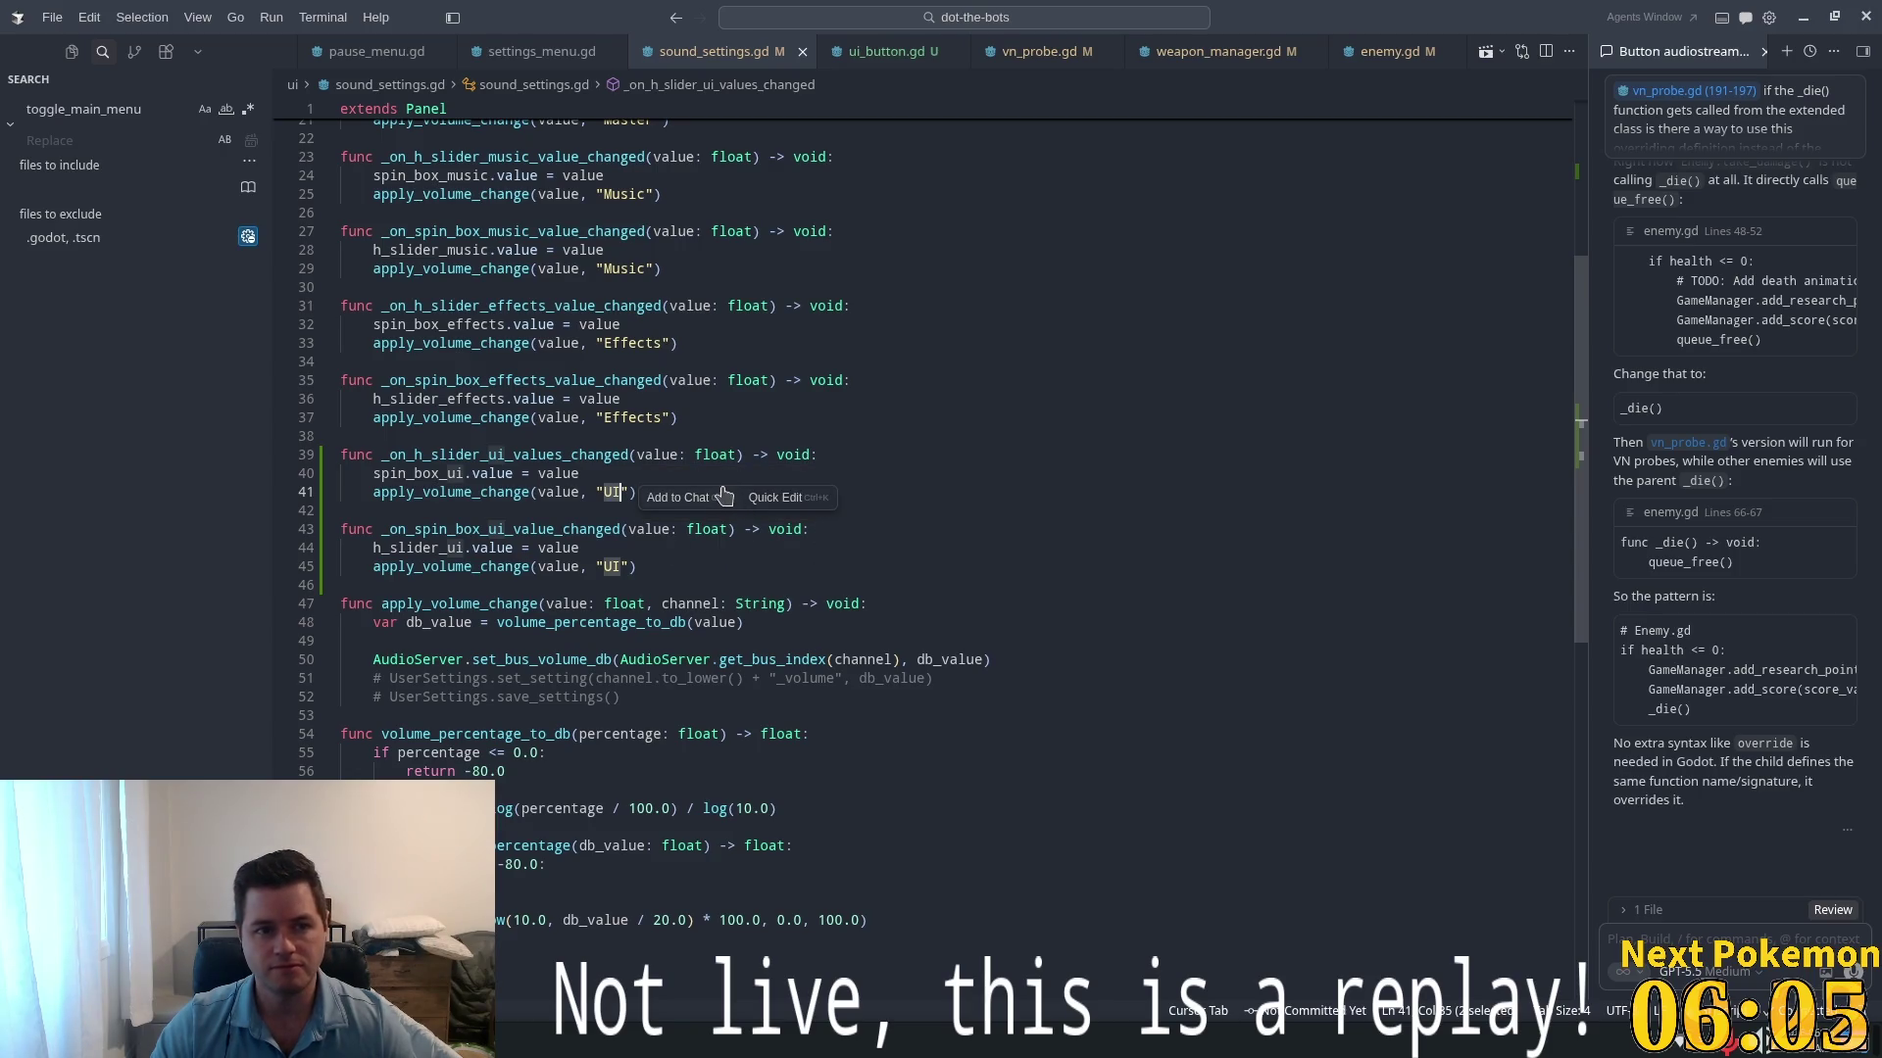
{"action": "key", "text": "alt+Tab"}
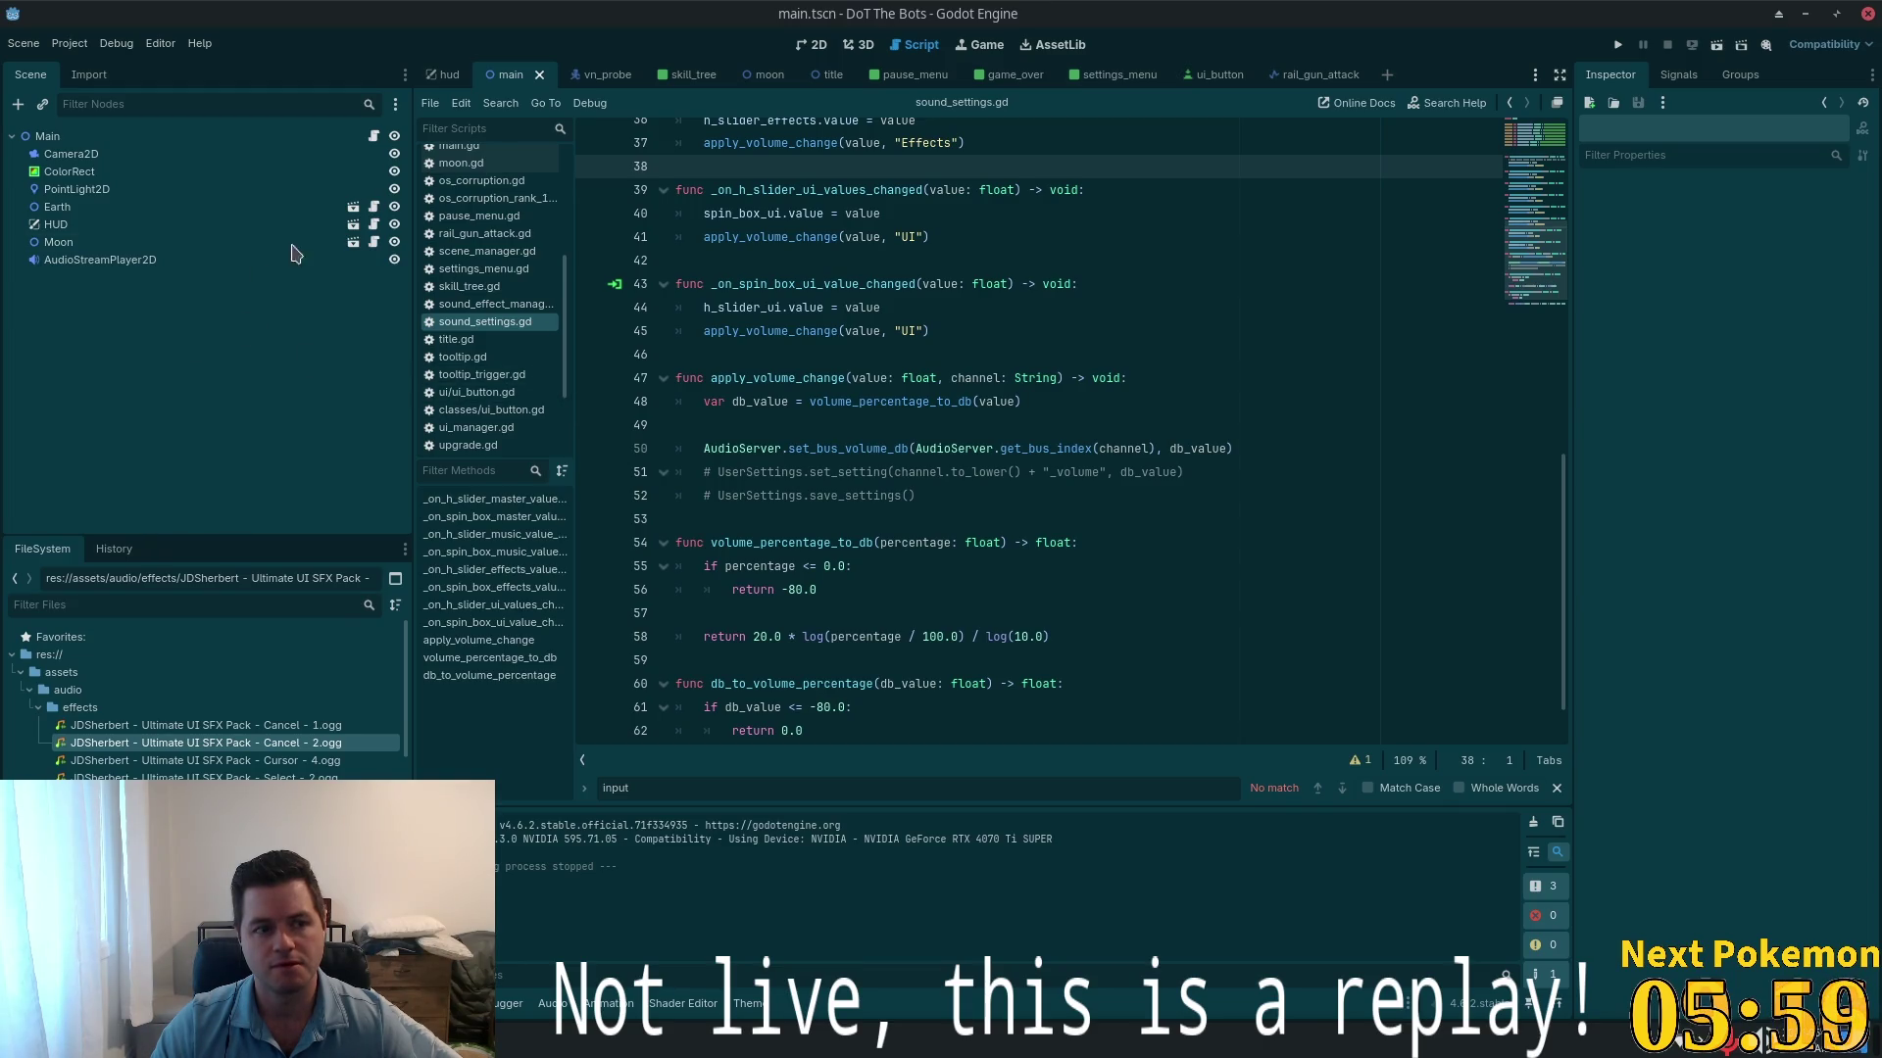
- Open the title scene and the ButtonPlay node's ui_button.gd script
{"action": "left_click", "coordinate": [823, 79]}
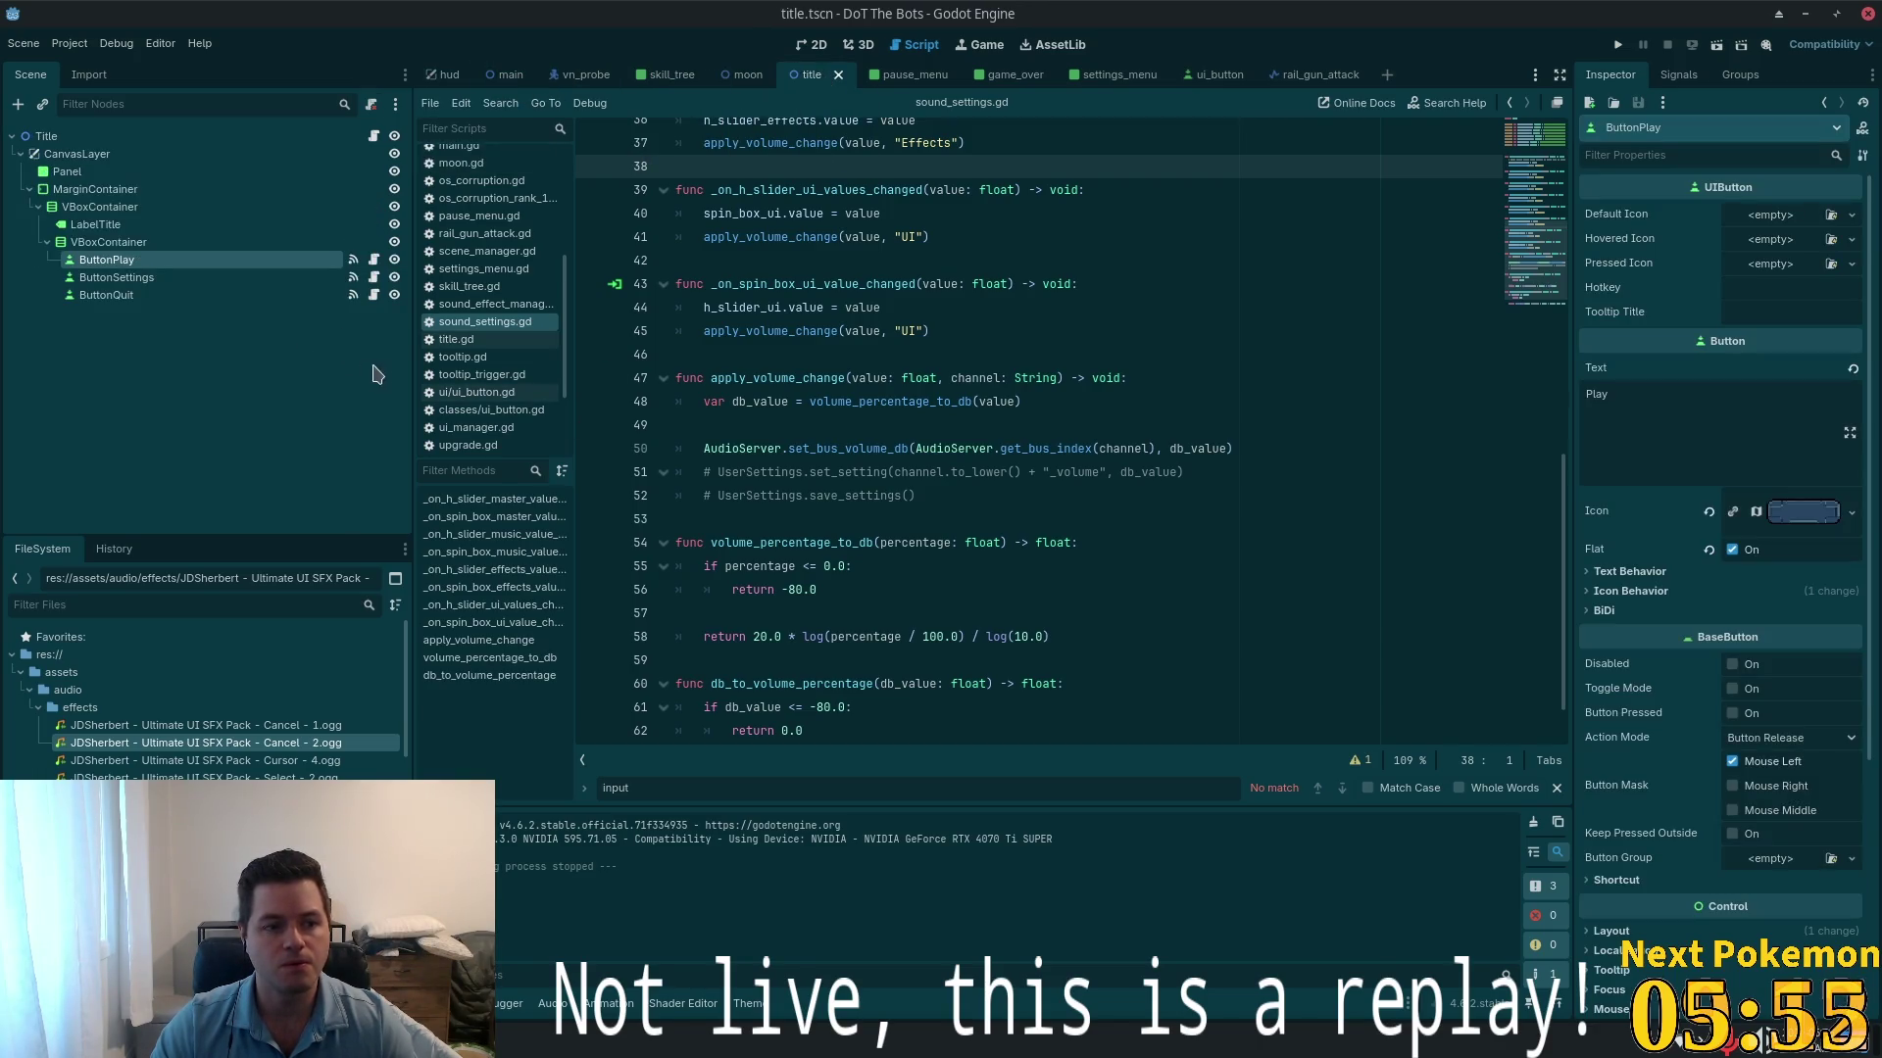
{"action": "left_click", "coordinate": [374, 260]}
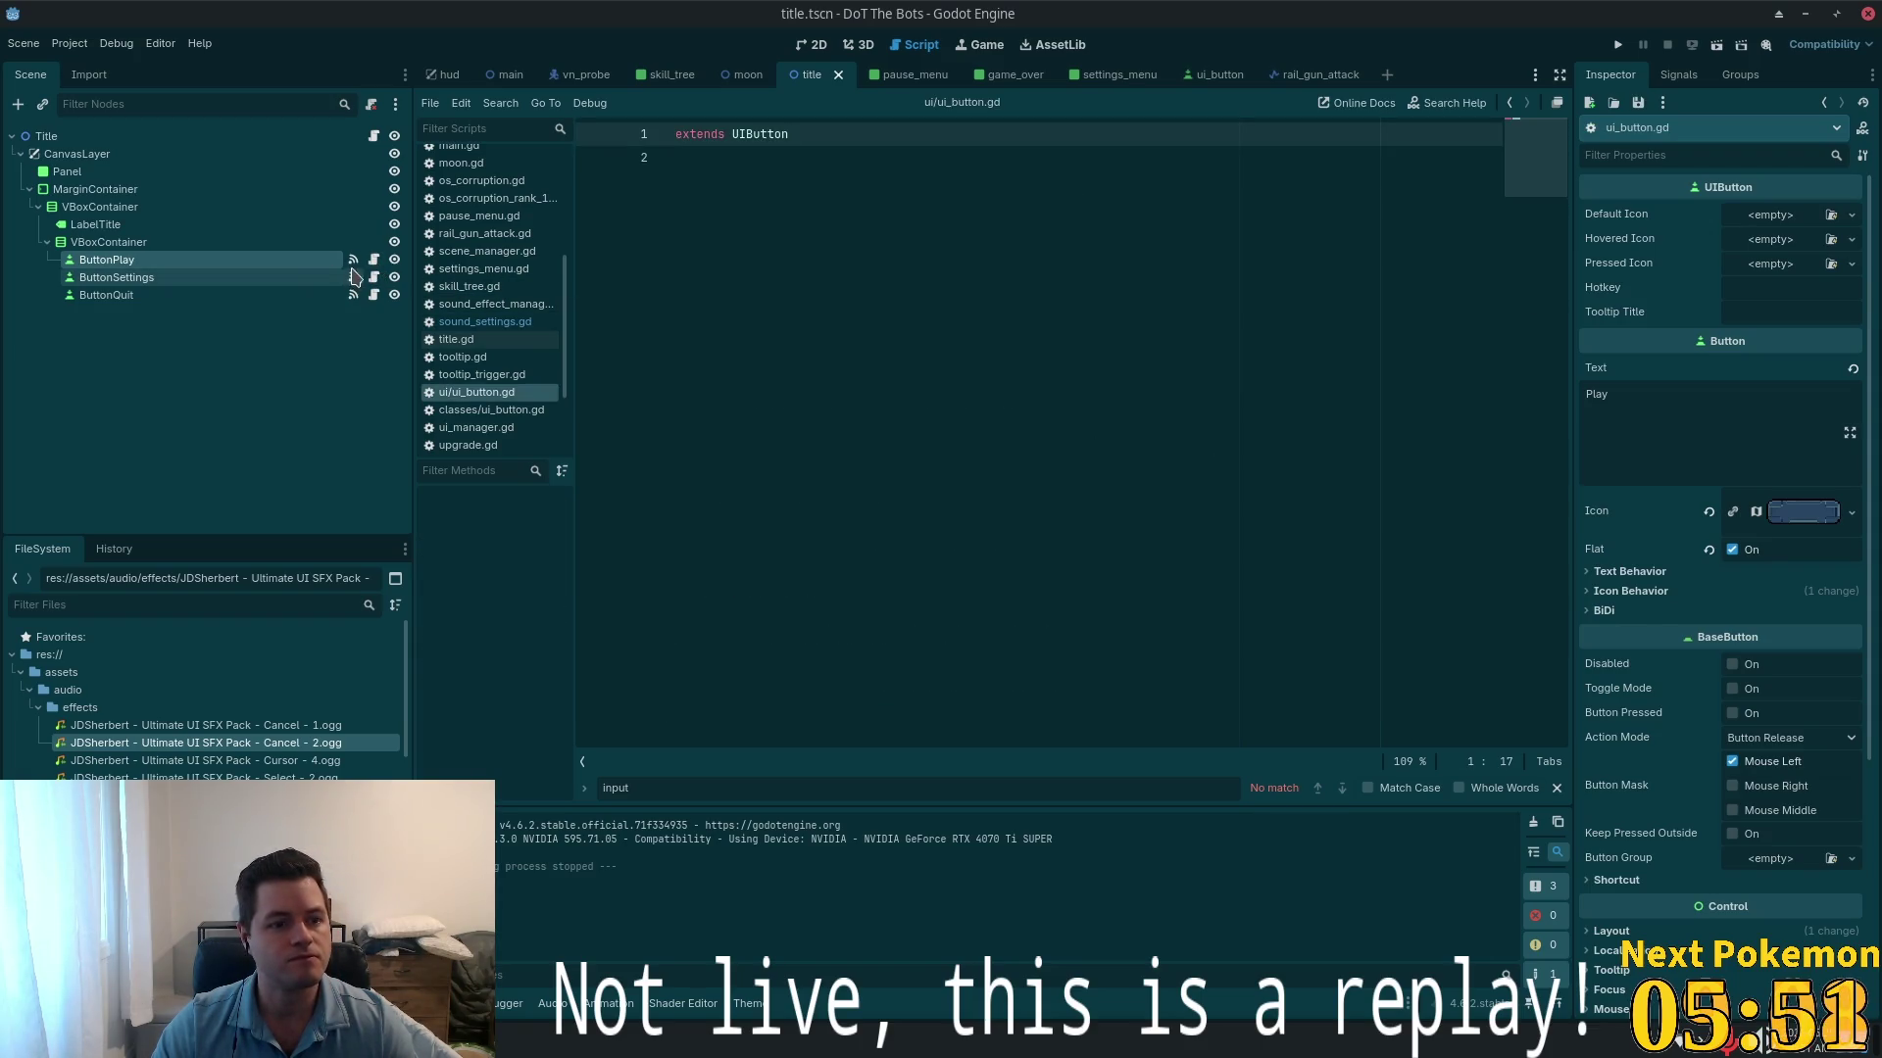
- In the UIButton class script, change the bus on line 20 from "Effects" to "UI"
{"action": "left_click", "coordinate": [252, 281]}
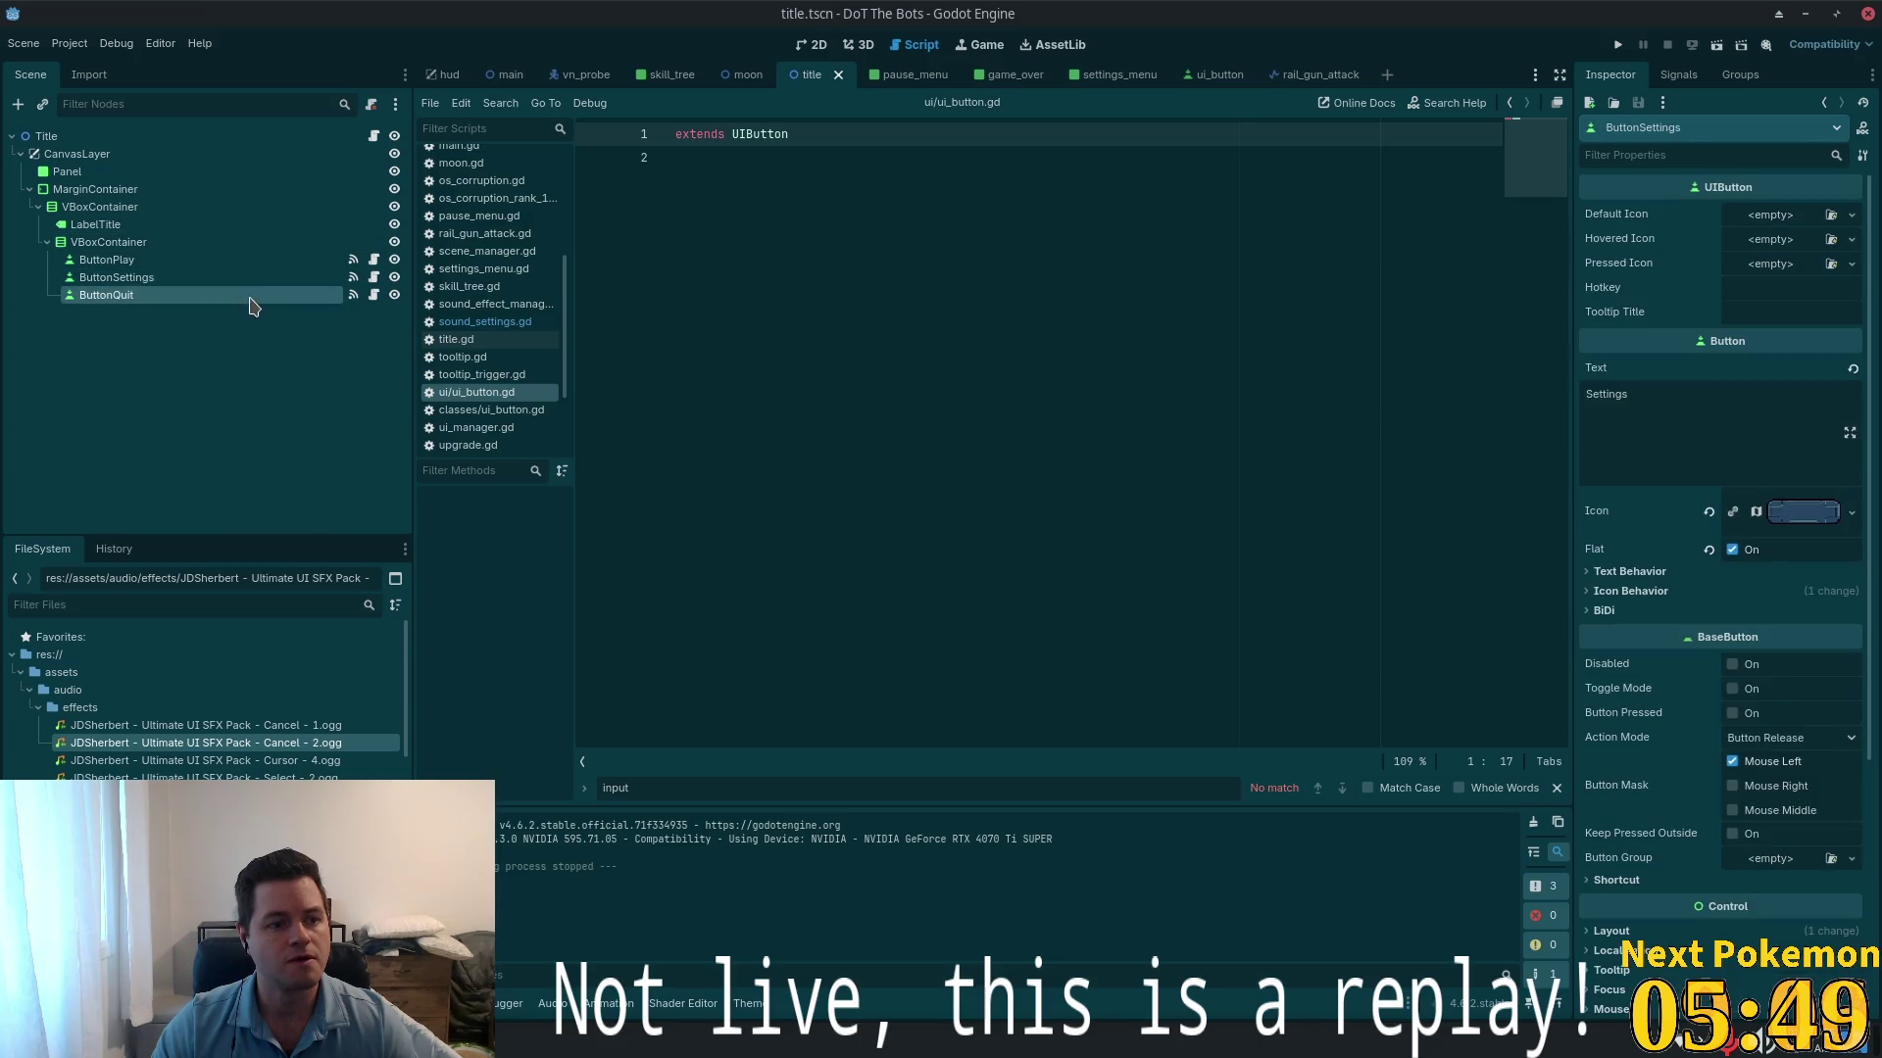
{"action": "left_click", "coordinate": [250, 260]}
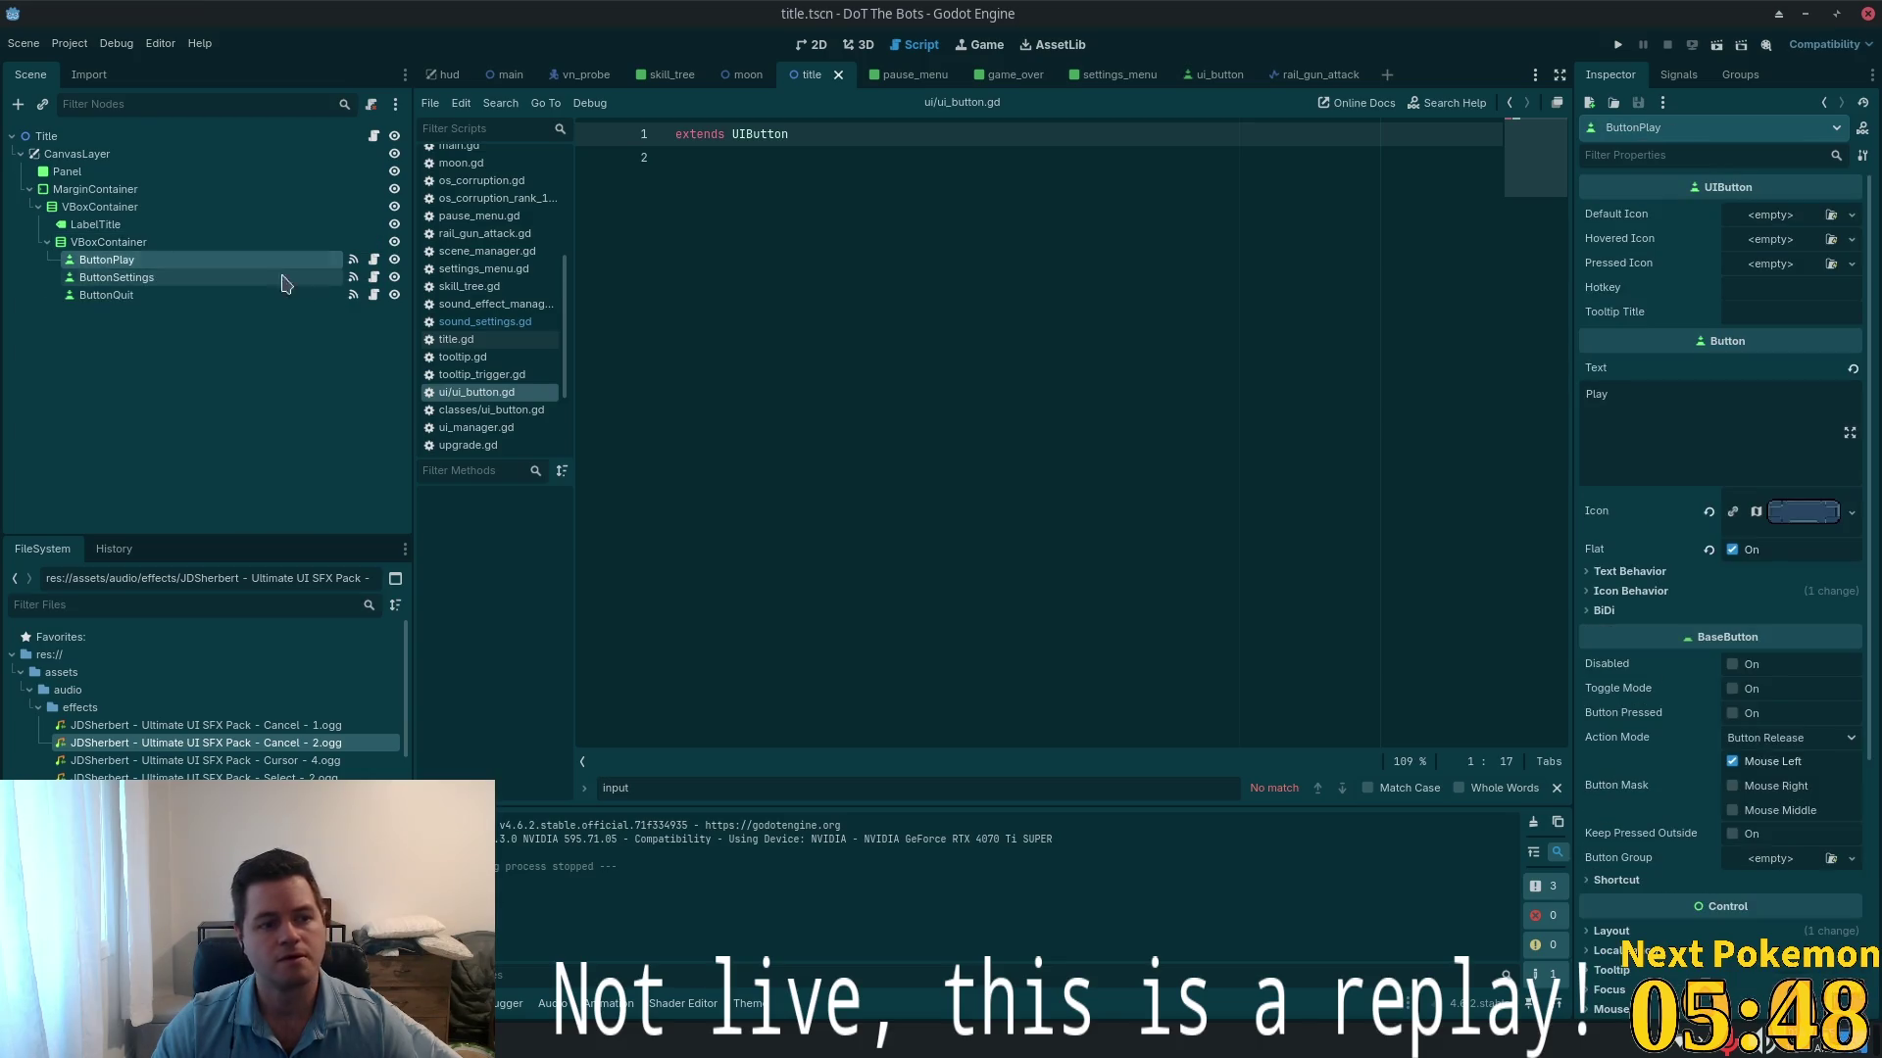
{"action": "left_click", "coordinate": [734, 135], "text": "ctrl"}
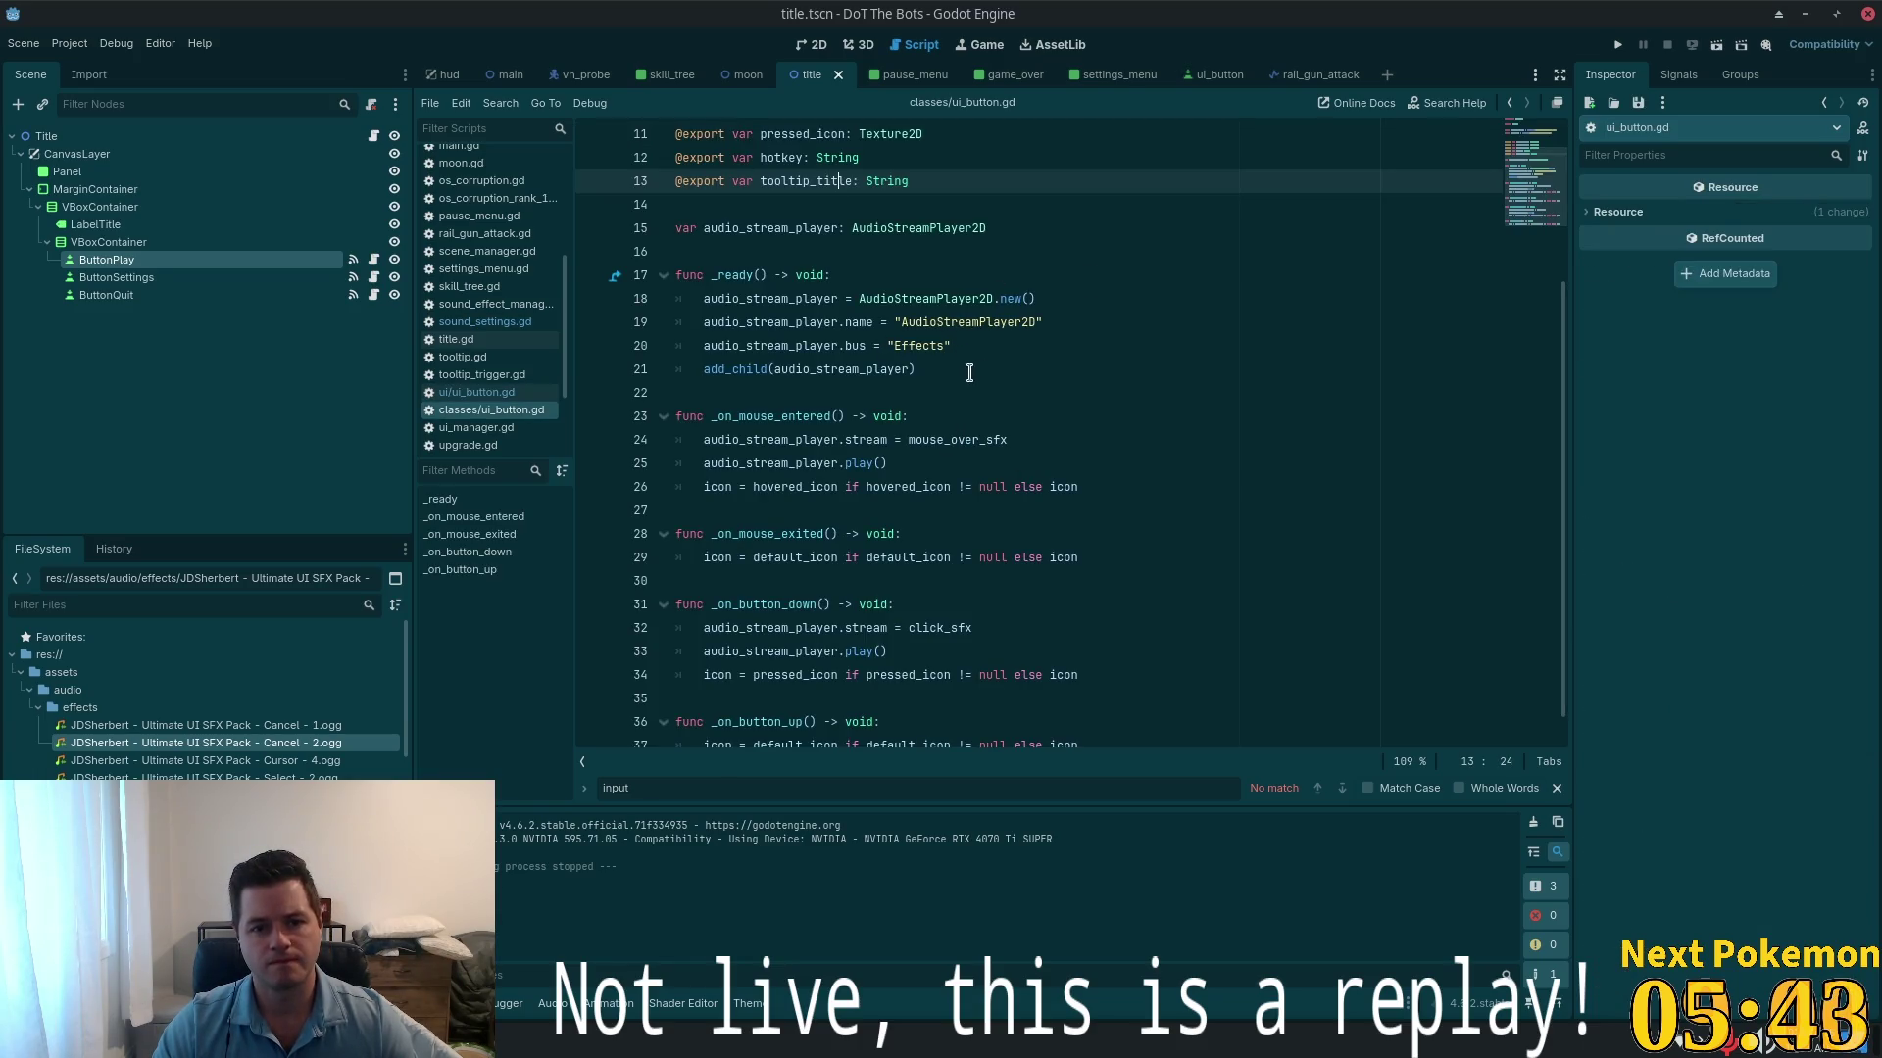
{"action": "double_click", "coordinate": [882, 299]}
{"action": "left_click", "coordinate": [886, 346]}
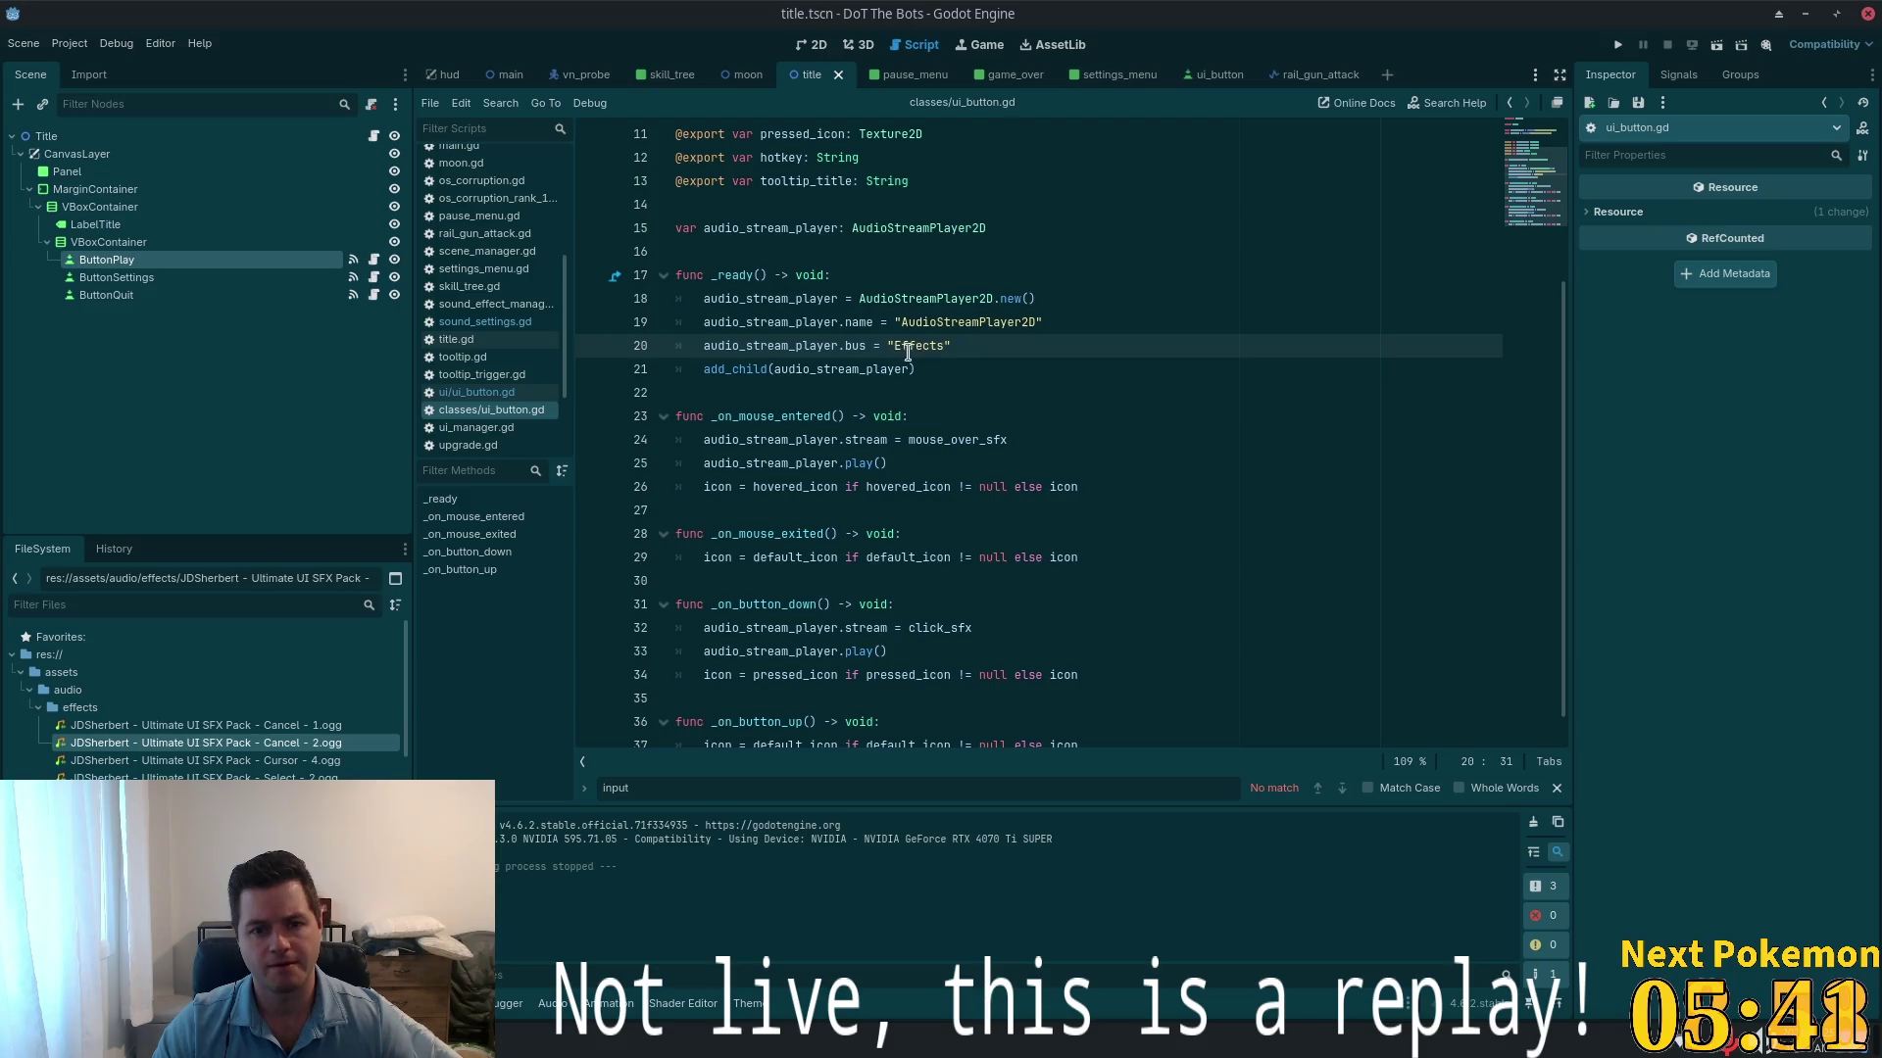
{"action": "double_click", "coordinate": [930, 345]}
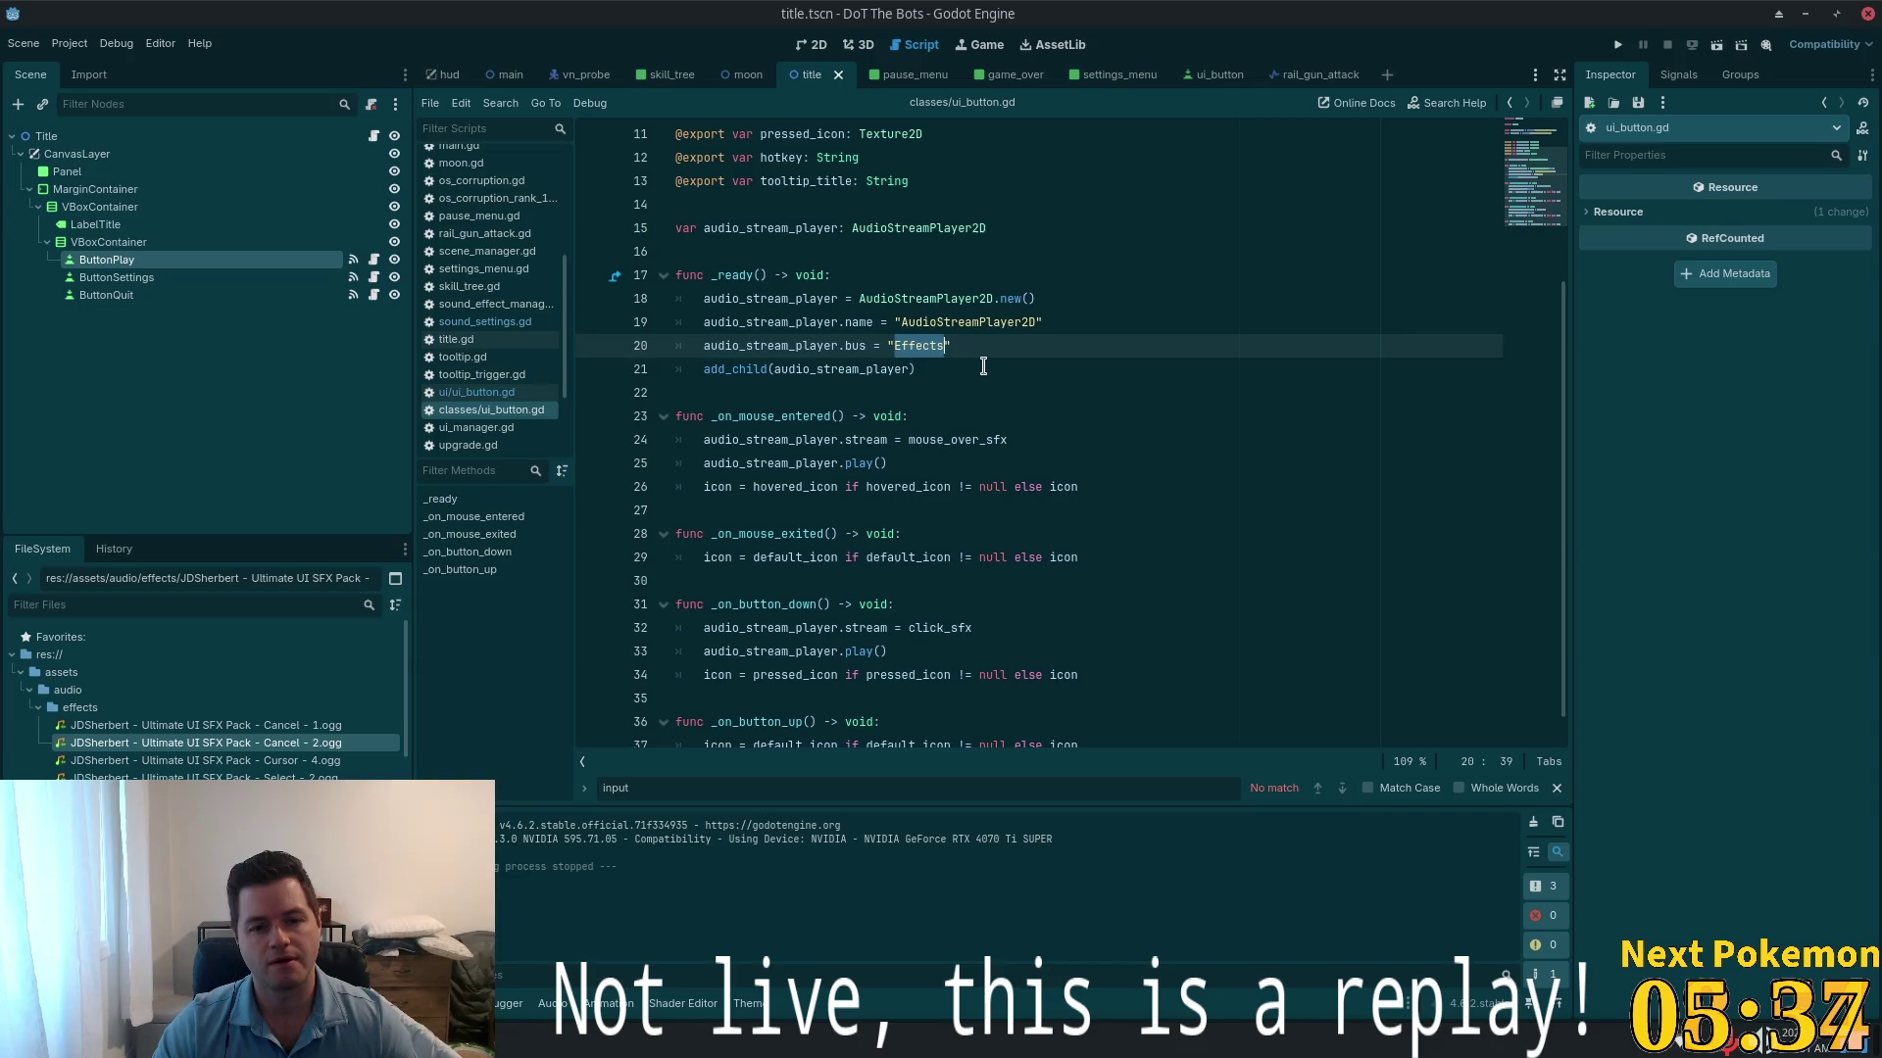
{"action": "type", "text": "UI"}
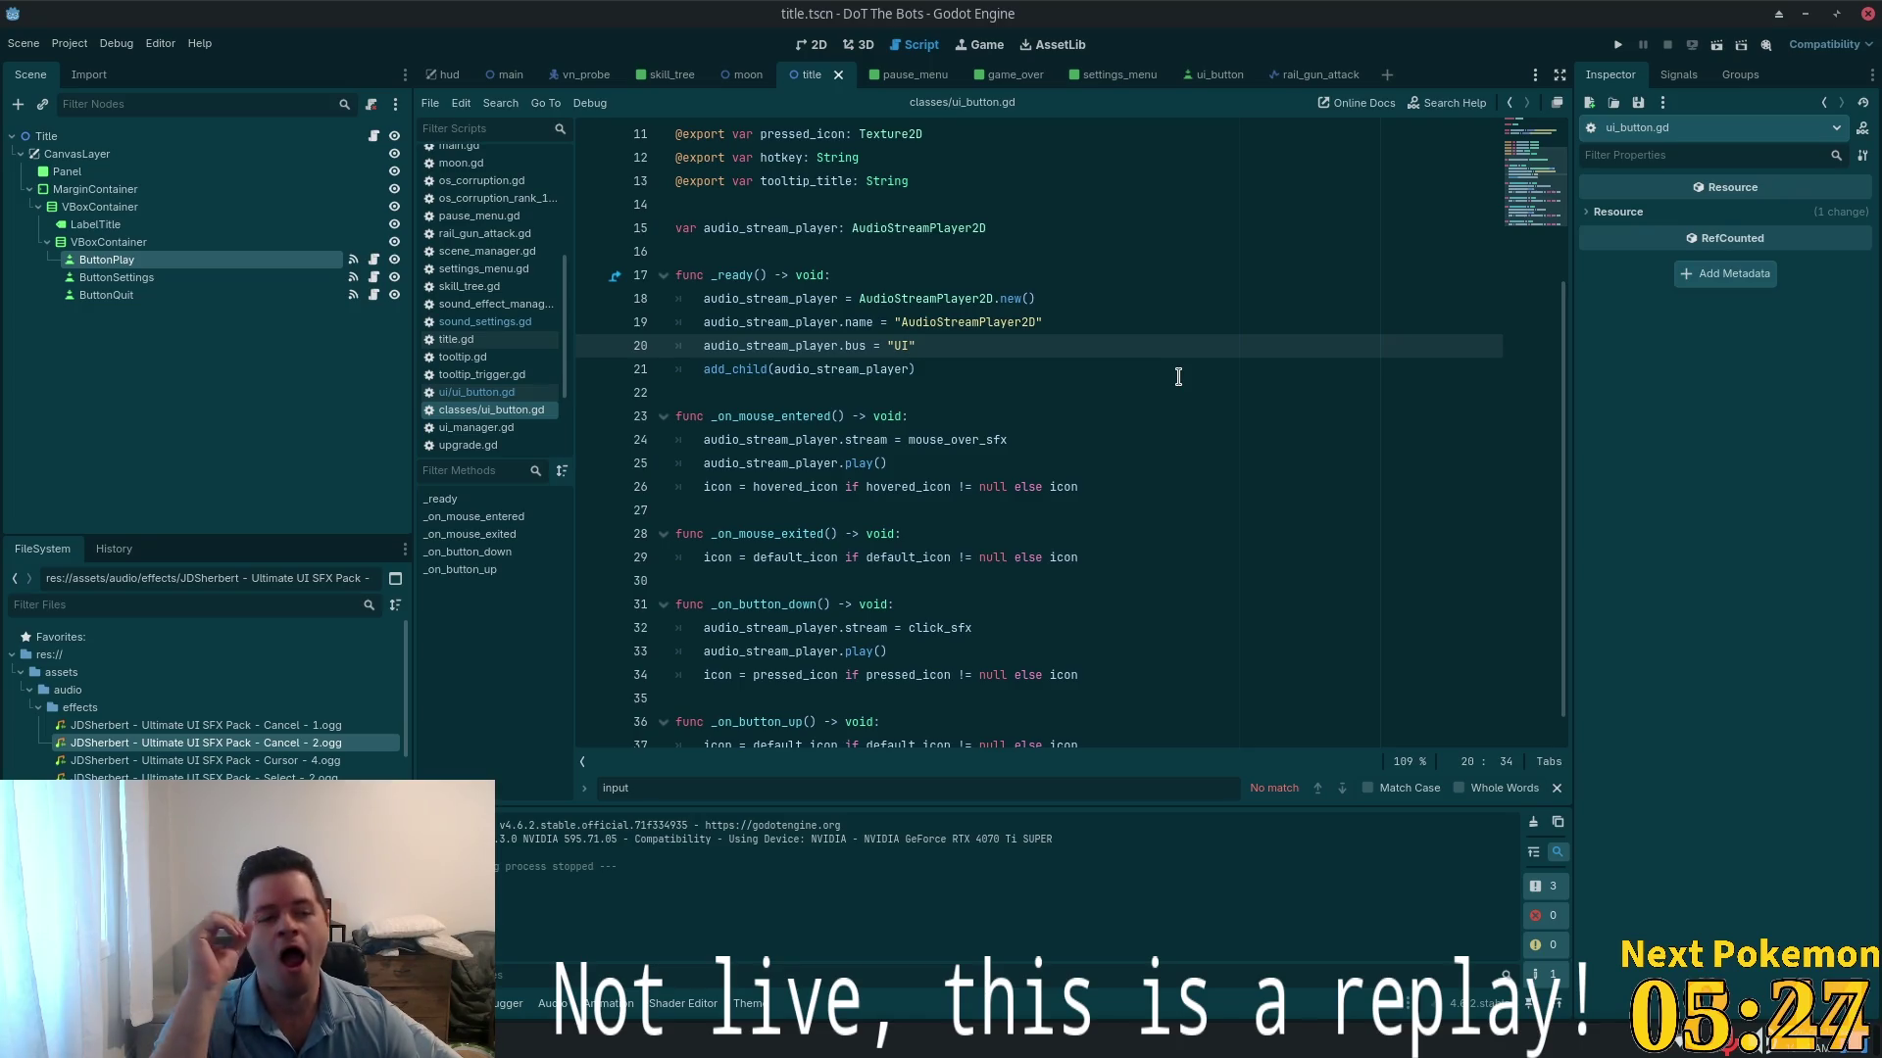
- View the vn_probe scene, then the rail_gun_attack scene with its AudioStreamPlayer2D settings
{"action": "left_click", "coordinate": [584, 74]}
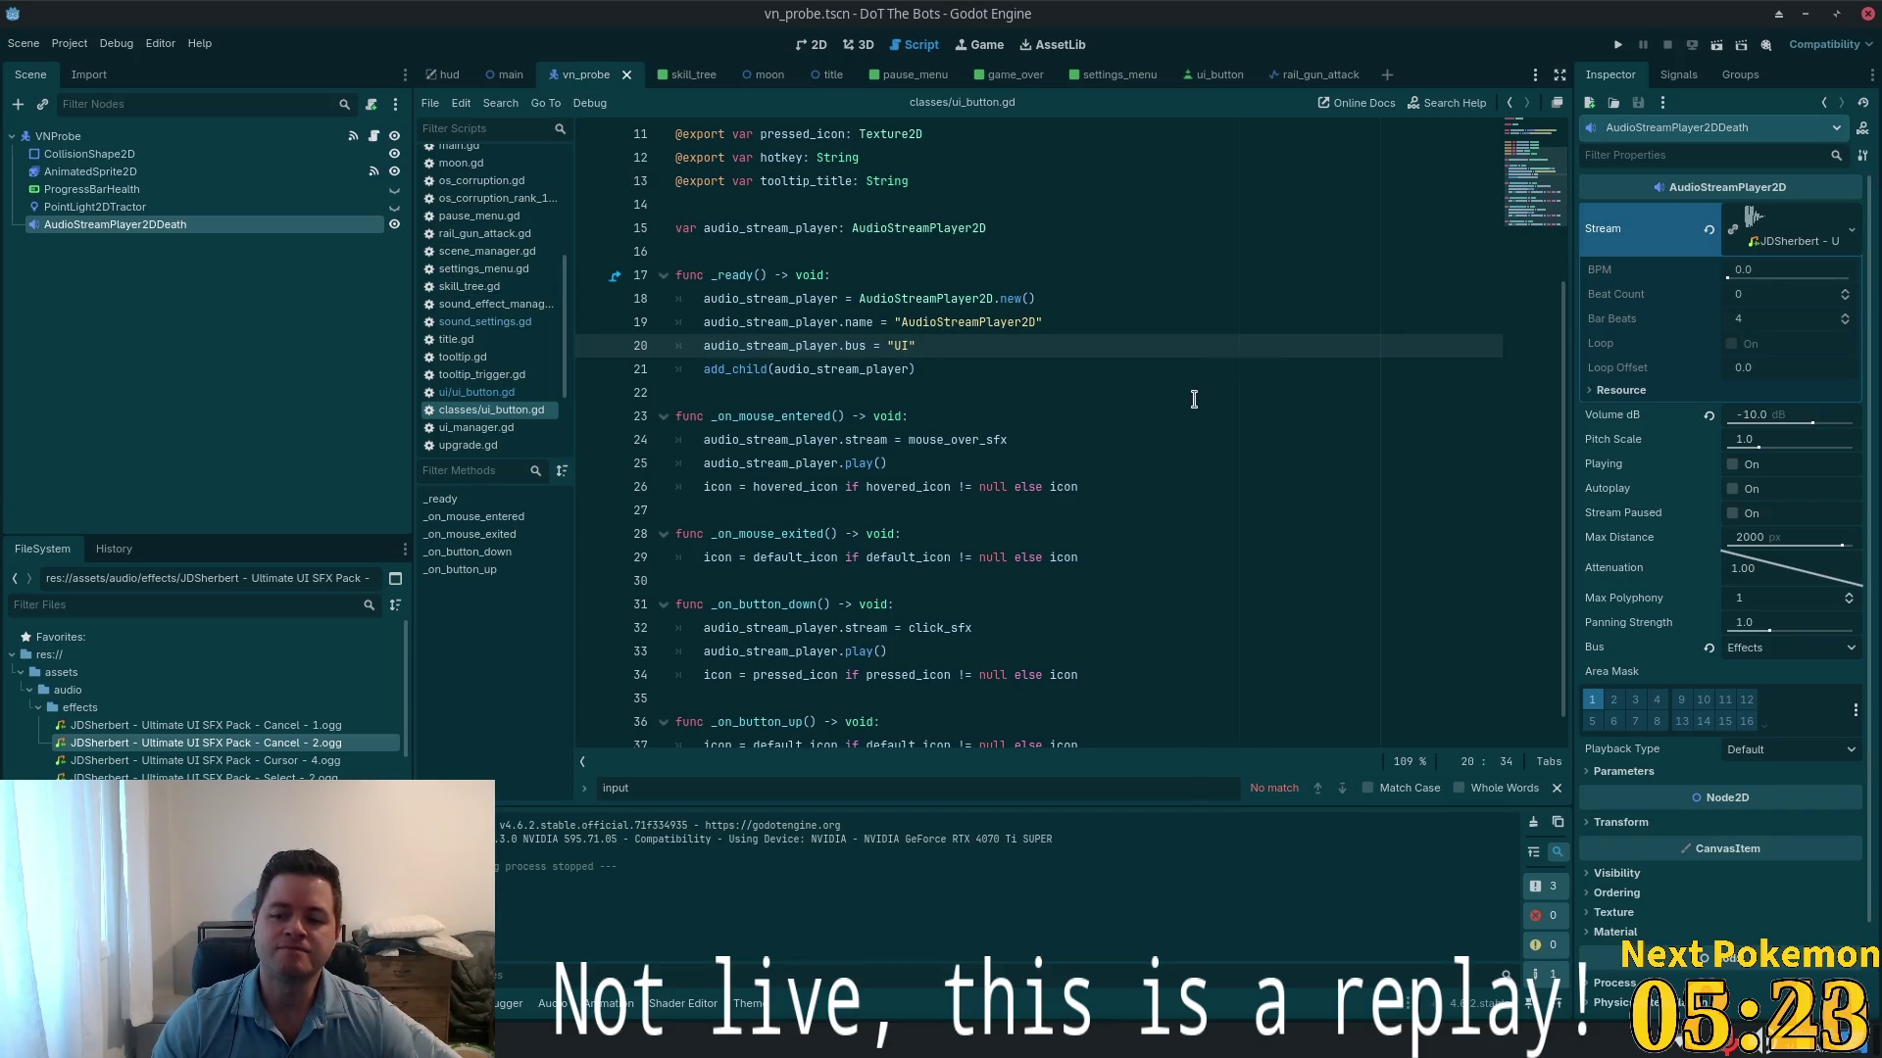
{"action": "left_click", "coordinate": [1318, 74]}
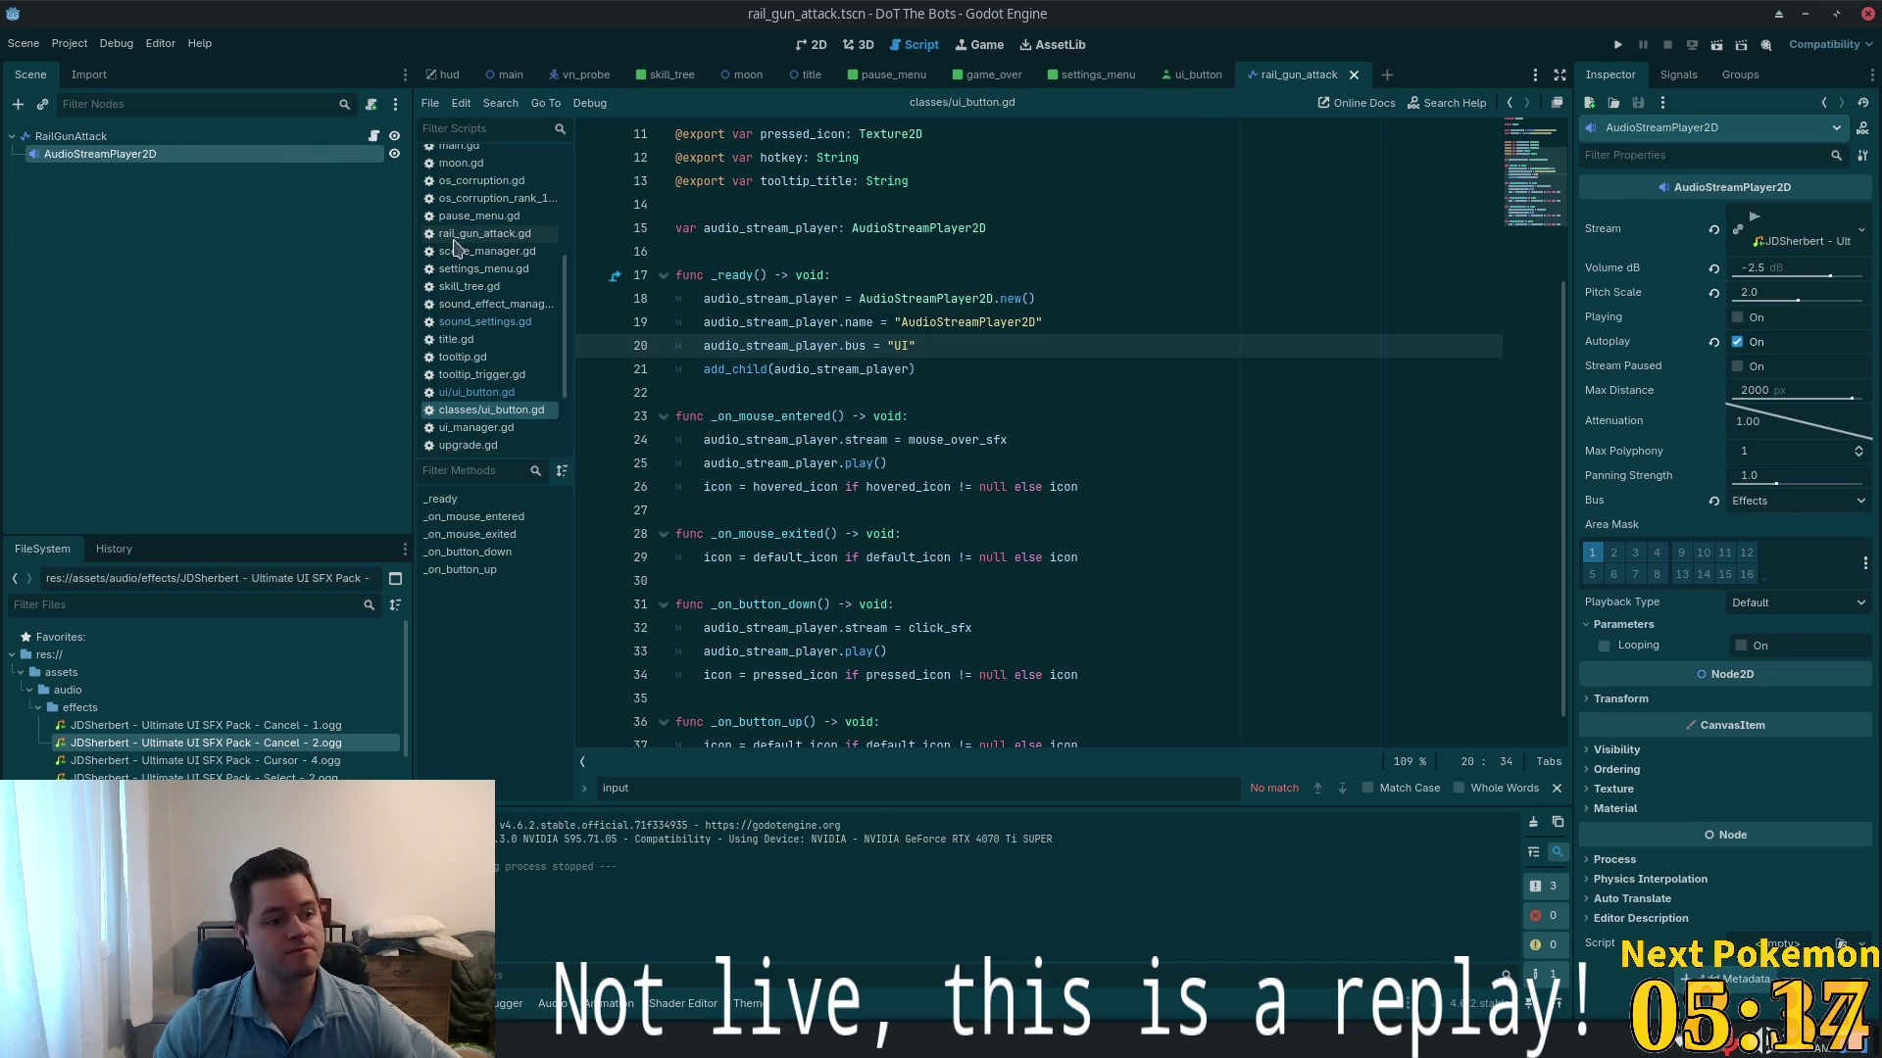
- Run the game and set the UI volume to 25 in the pause-menu settings
{"action": "left_click", "coordinate": [1619, 46]}
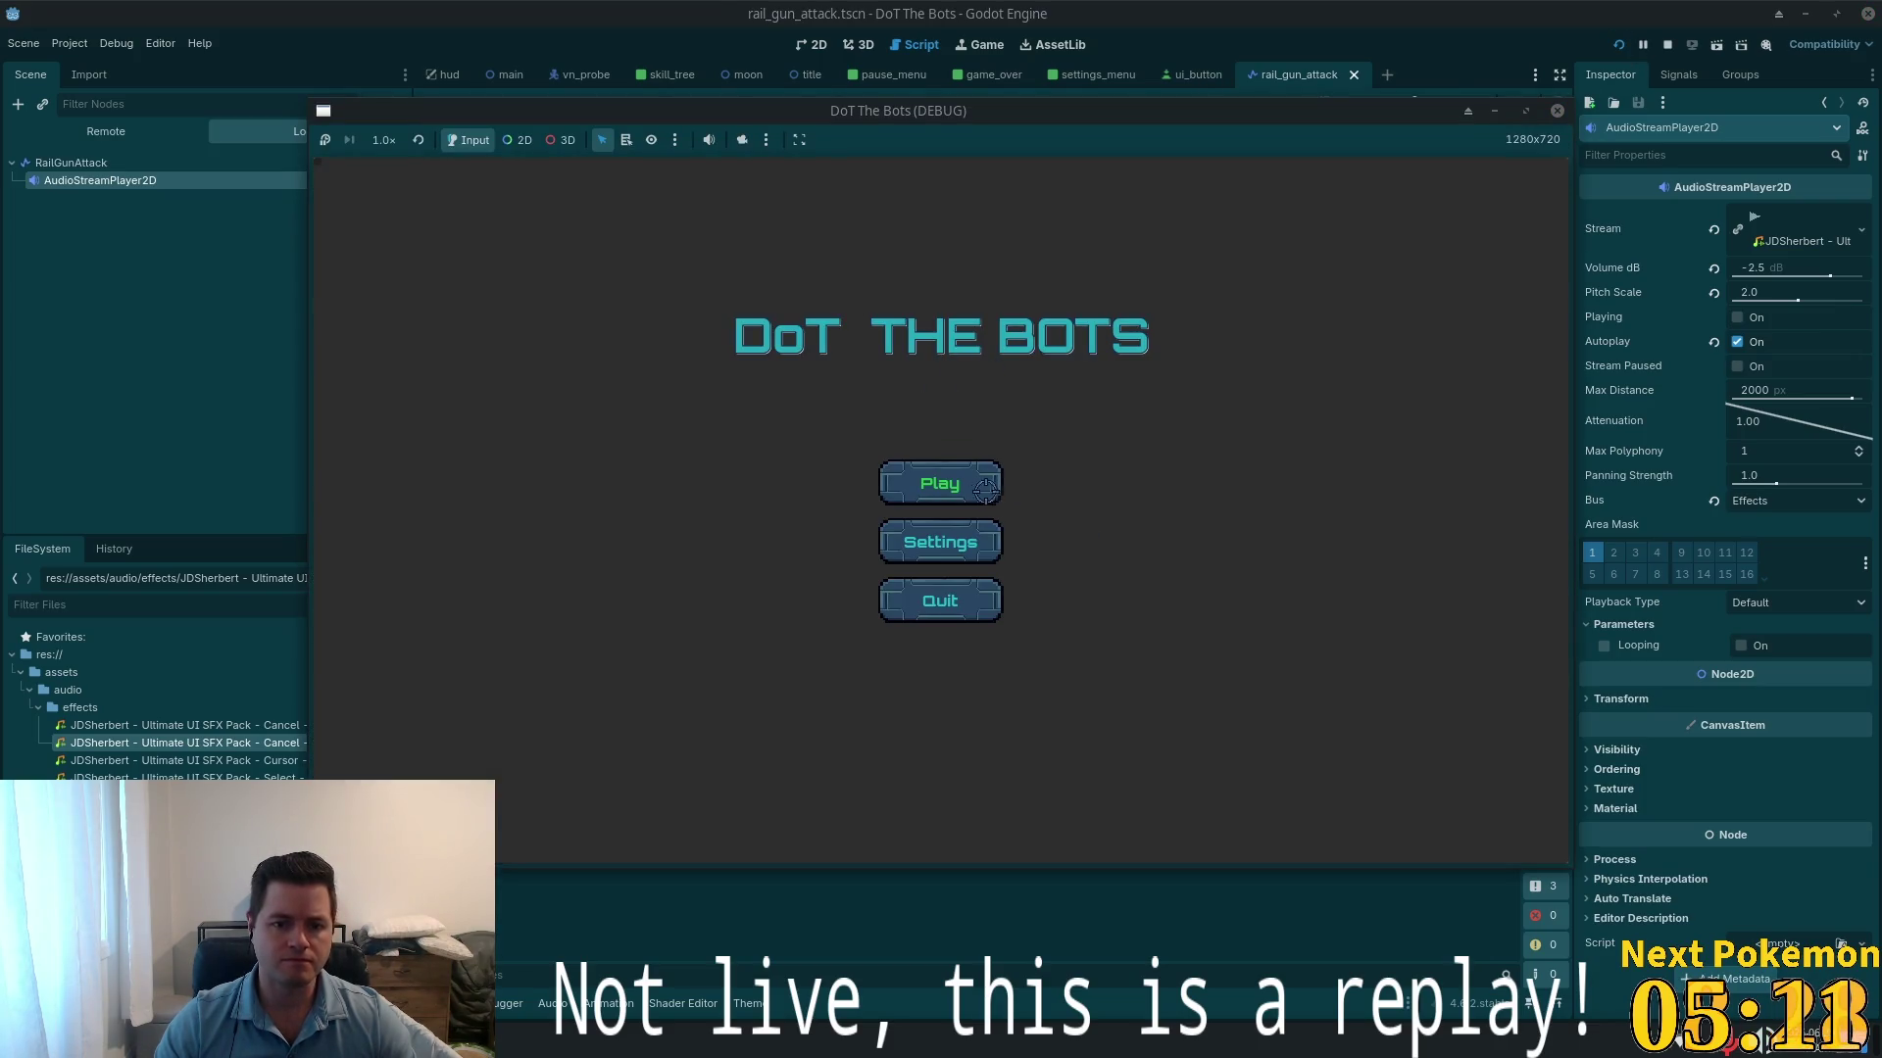
{"action": "left_click", "coordinate": [933, 495]}
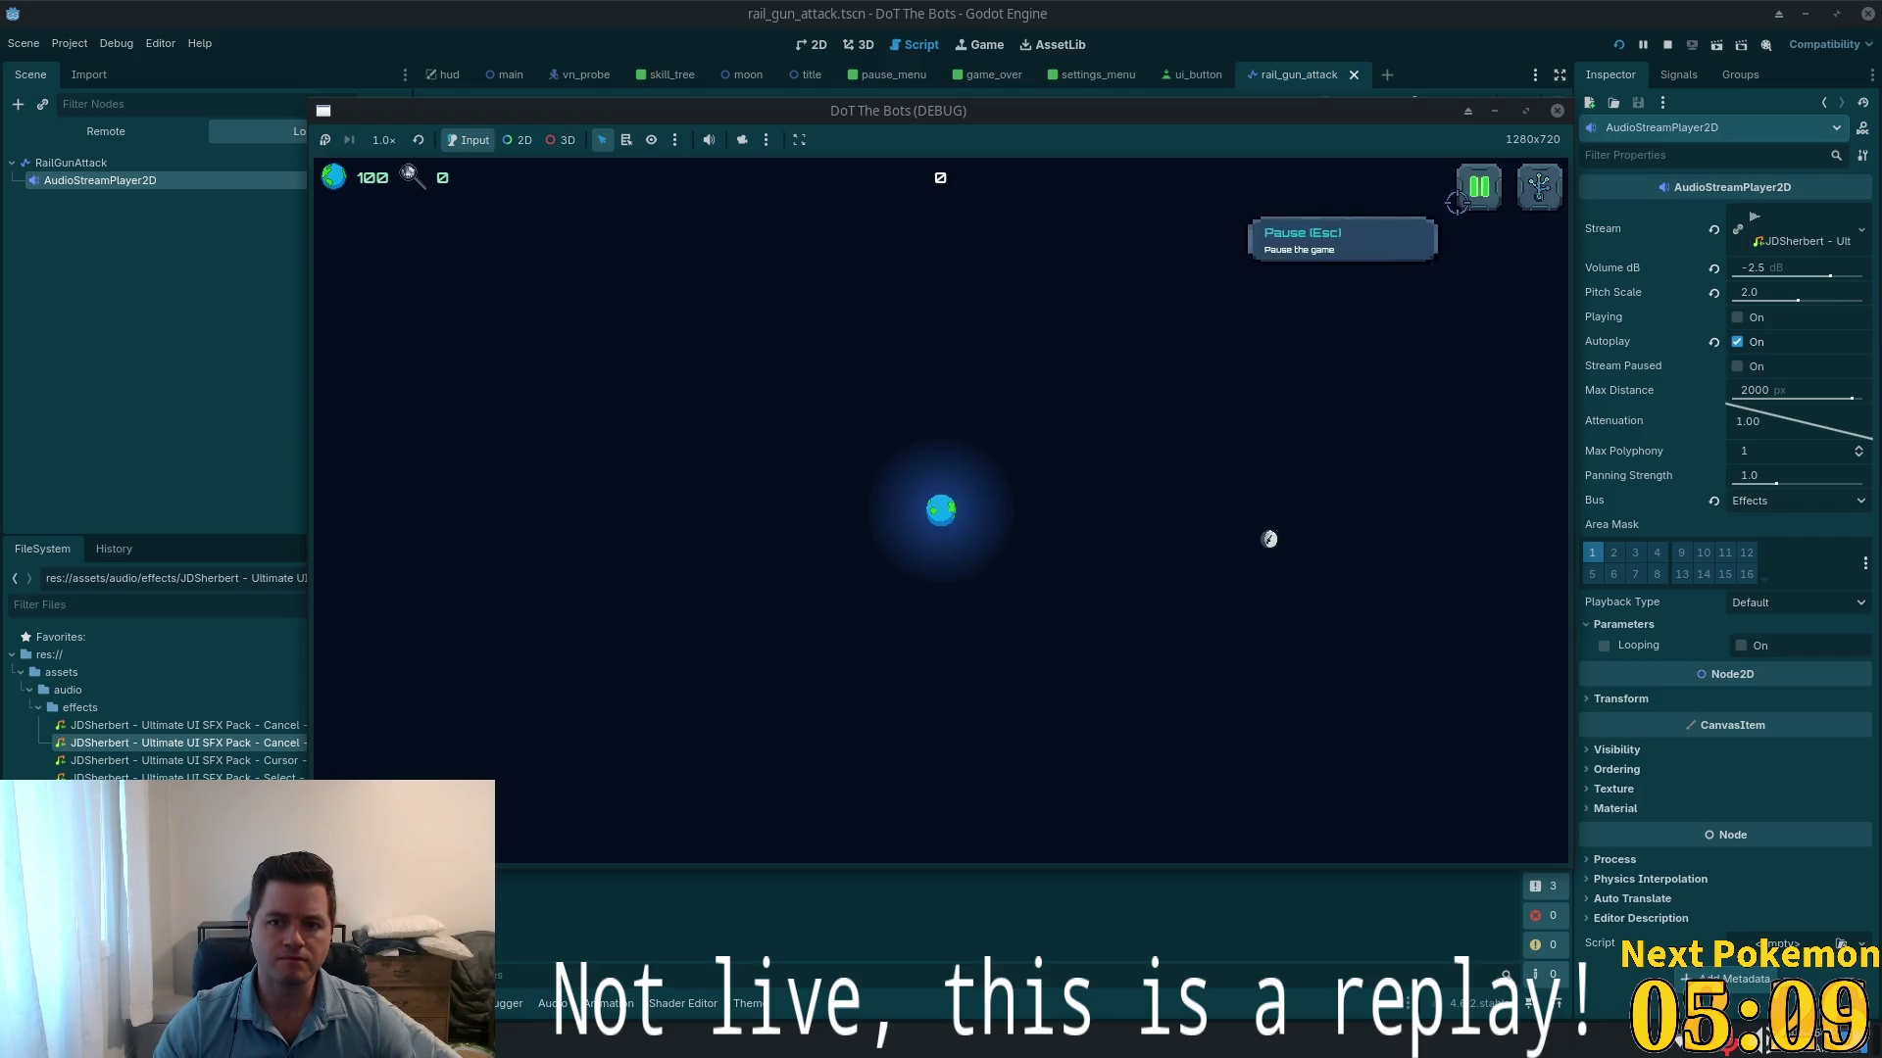
{"action": "key", "text": "Escape"}
{"action": "left_click", "coordinate": [928, 520]}
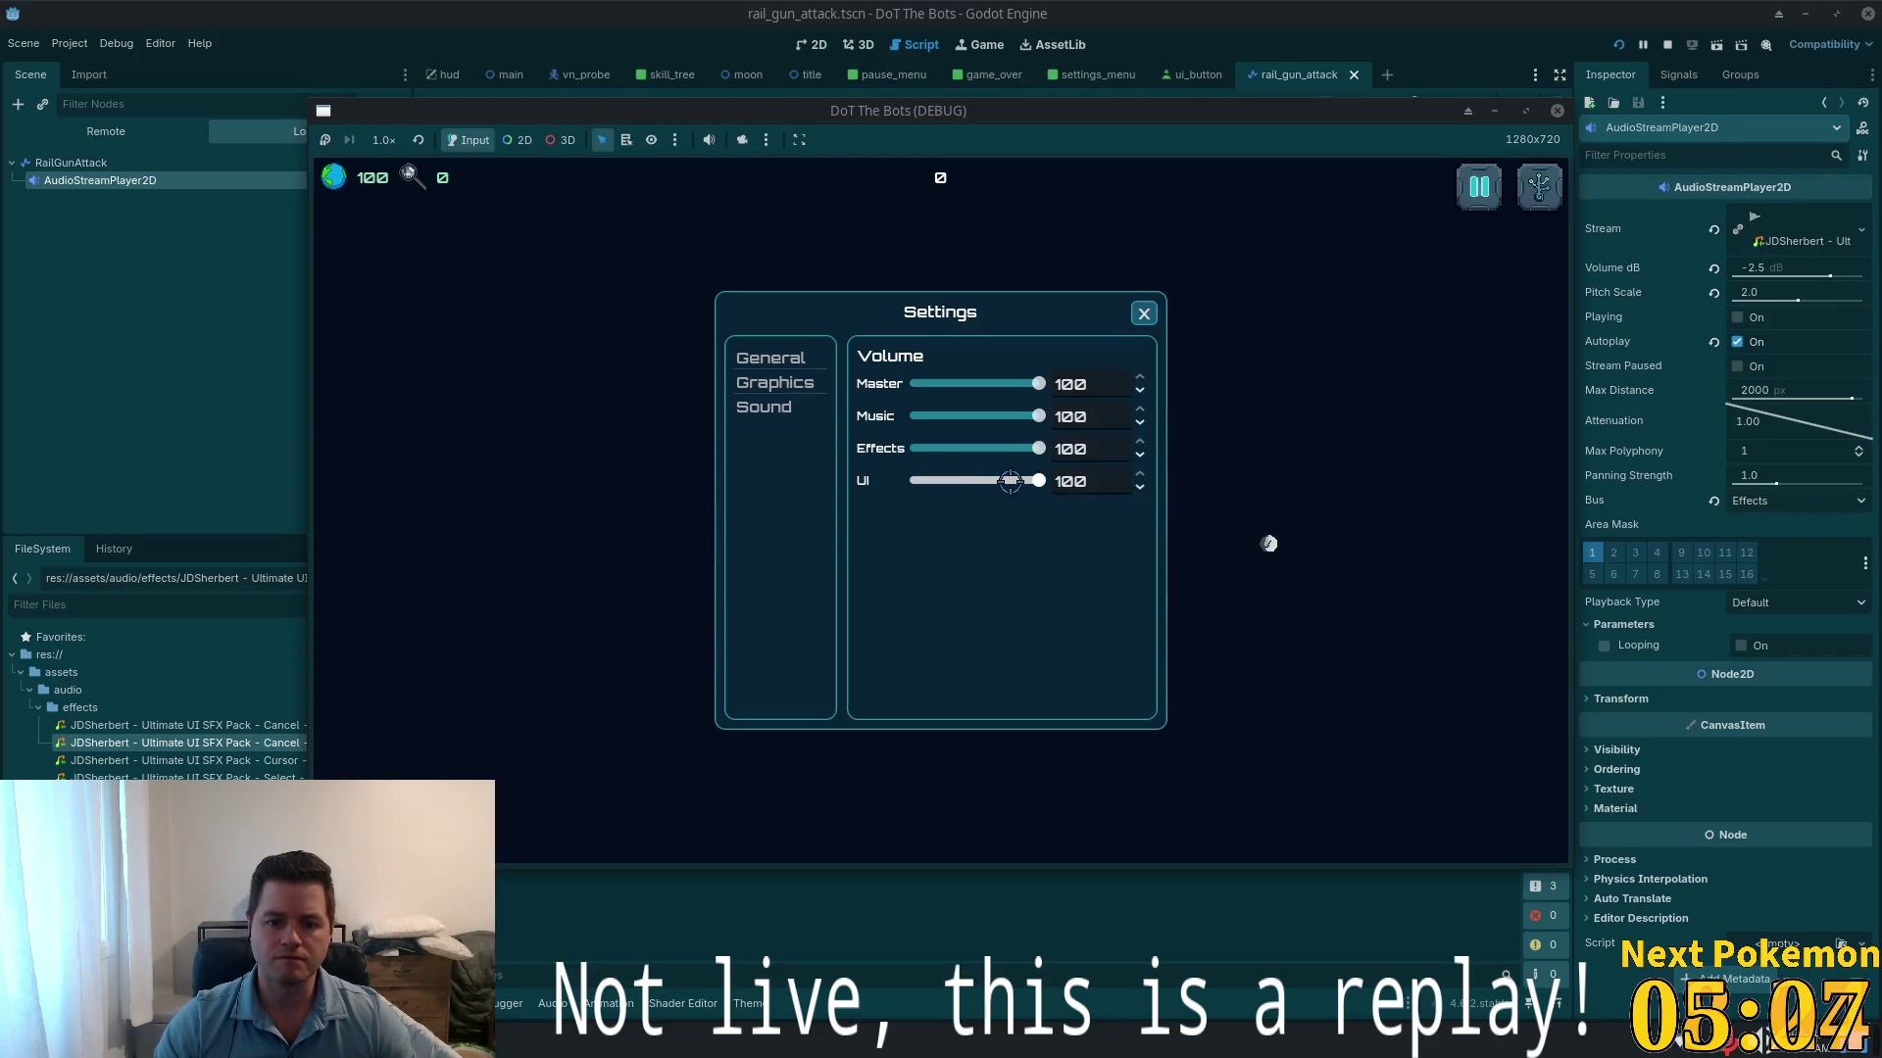
{"action": "left_click_drag", "start_coordinate": [1010, 481], "coordinate": [947, 481]}
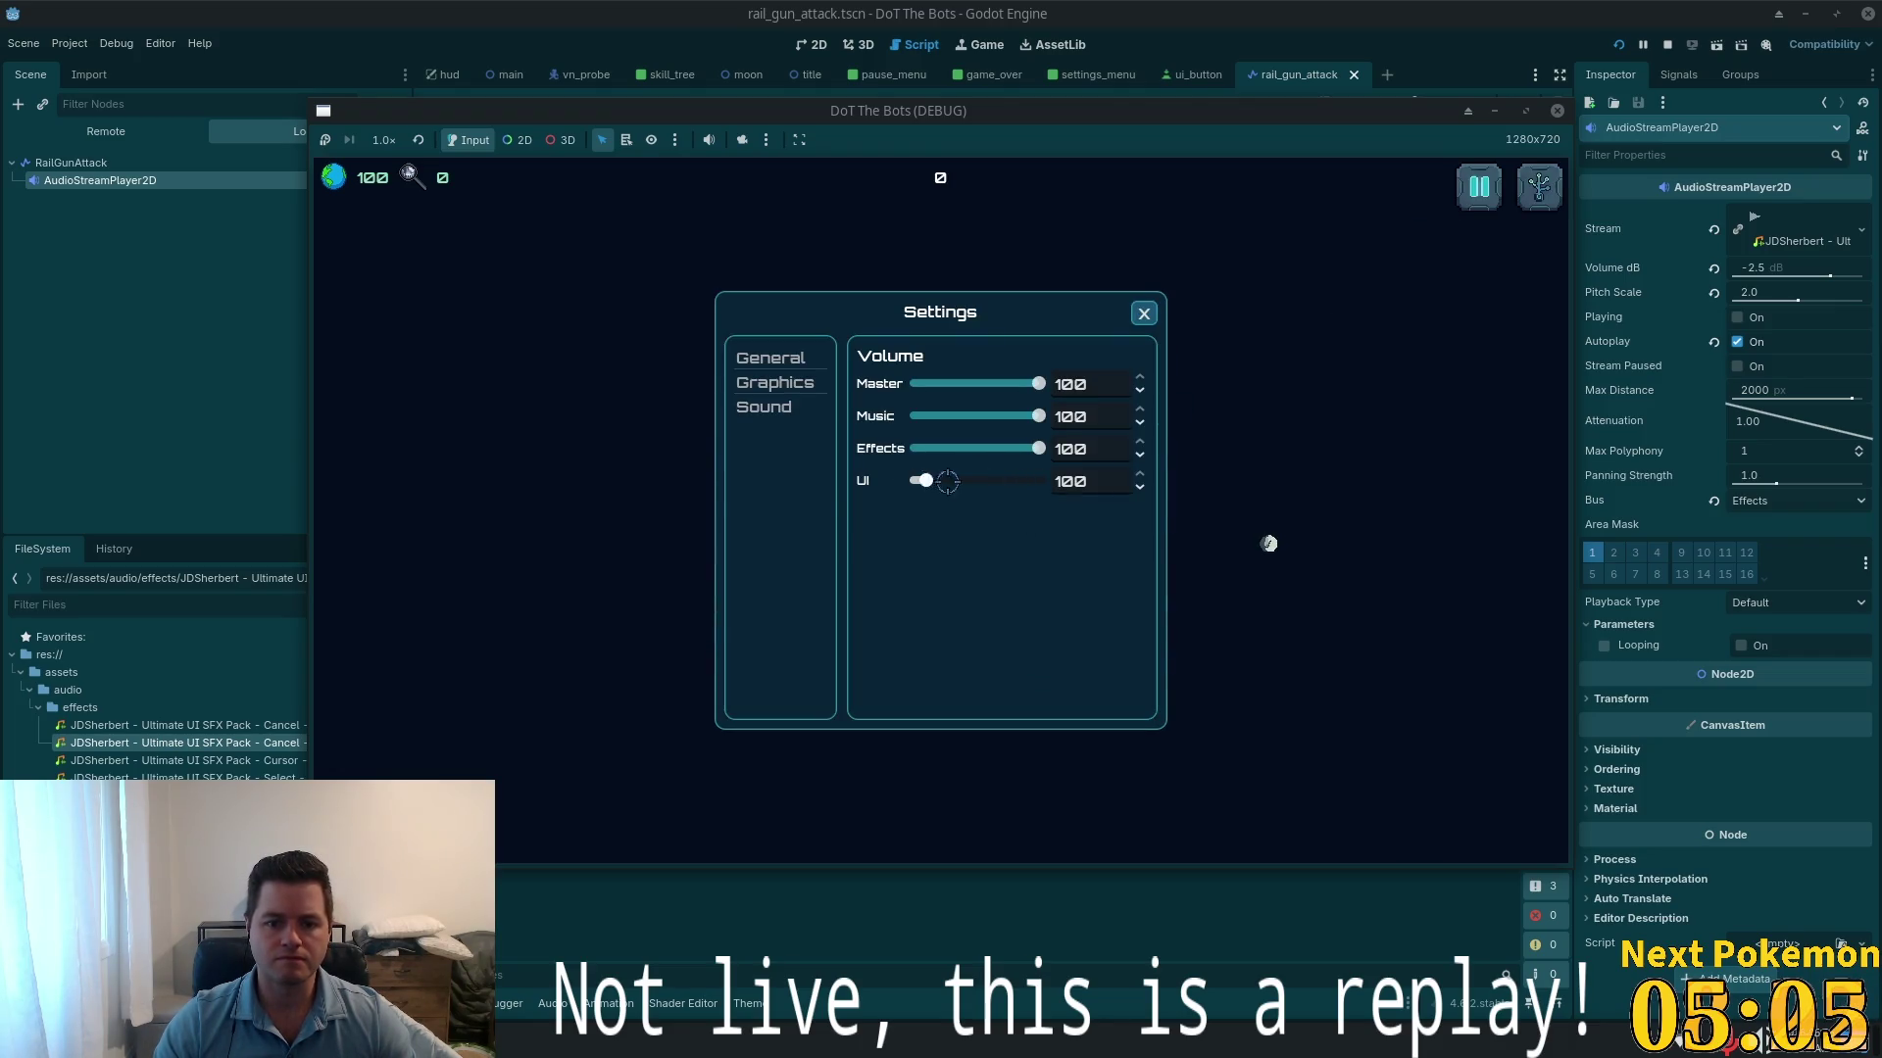
{"action": "double_click", "coordinate": [1070, 479]}
{"action": "type", "text": "75"}
{"action": "key", "text": "Return"}
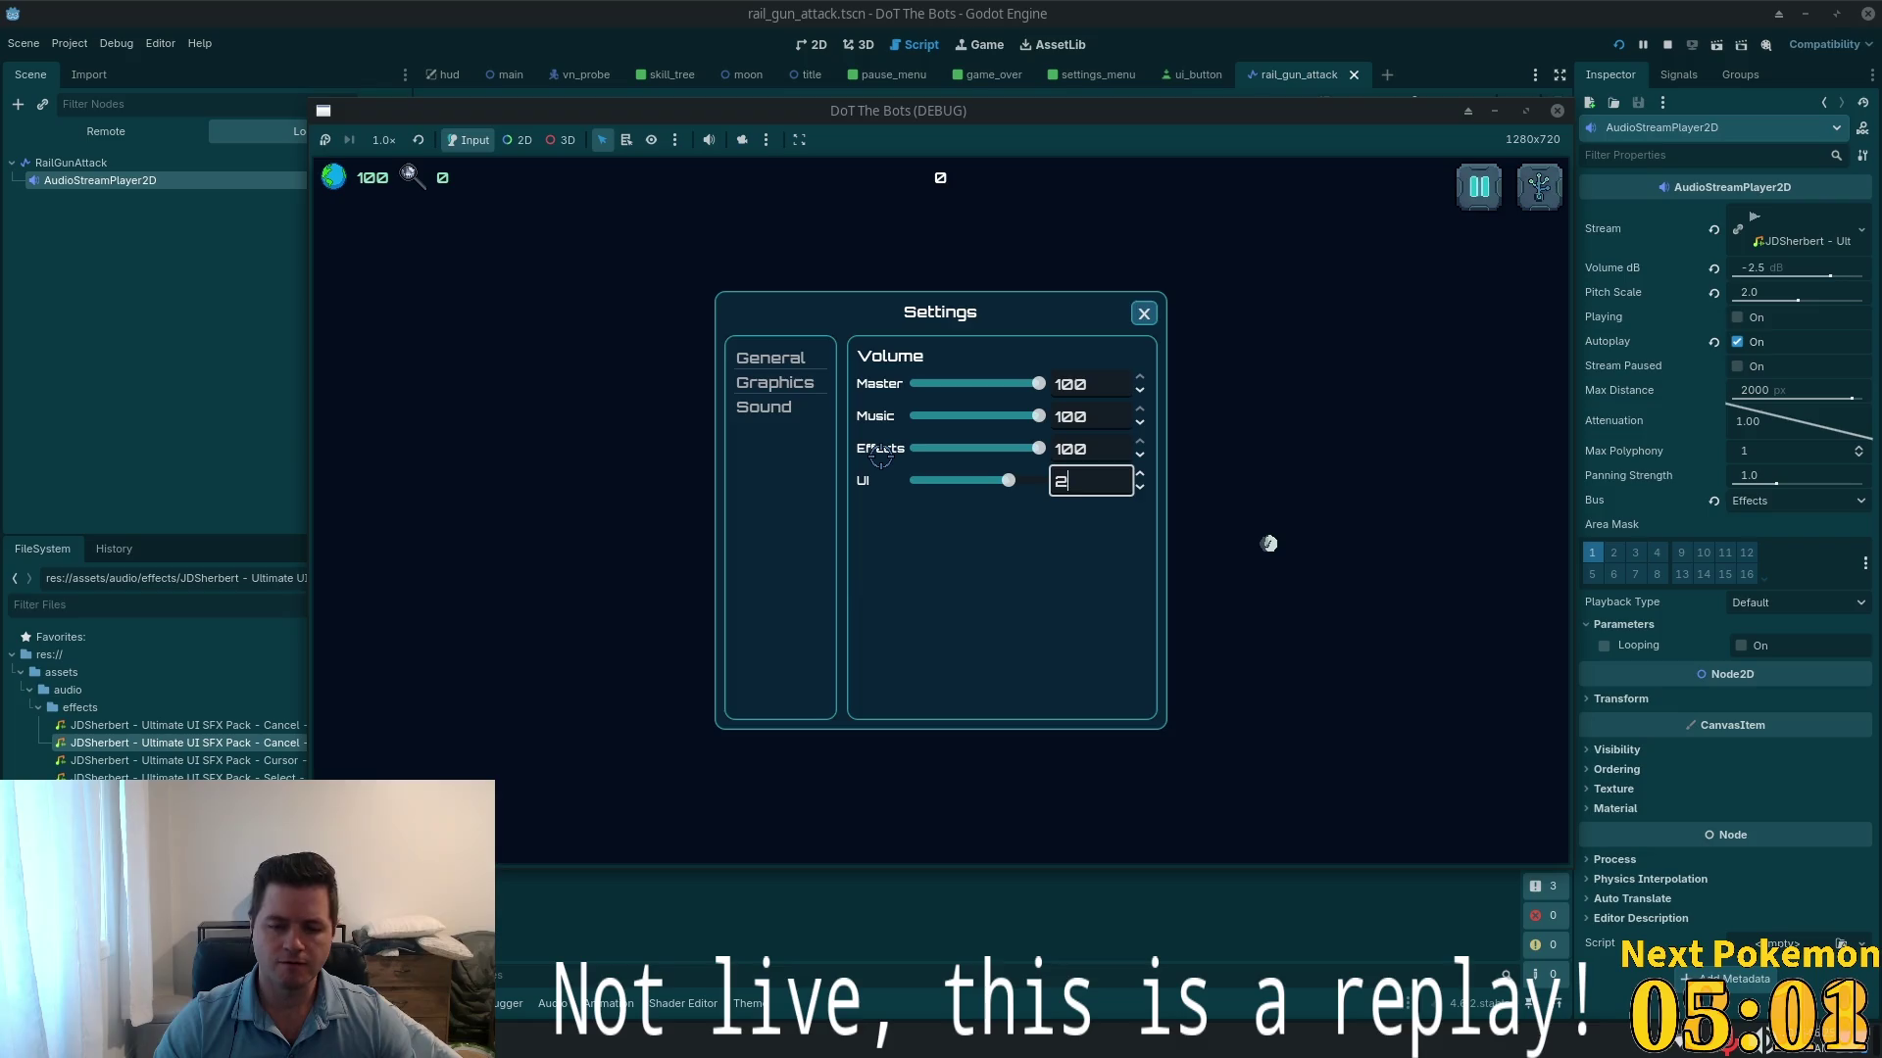
{"action": "type", "text": "5"}
{"action": "key", "text": "Return"}
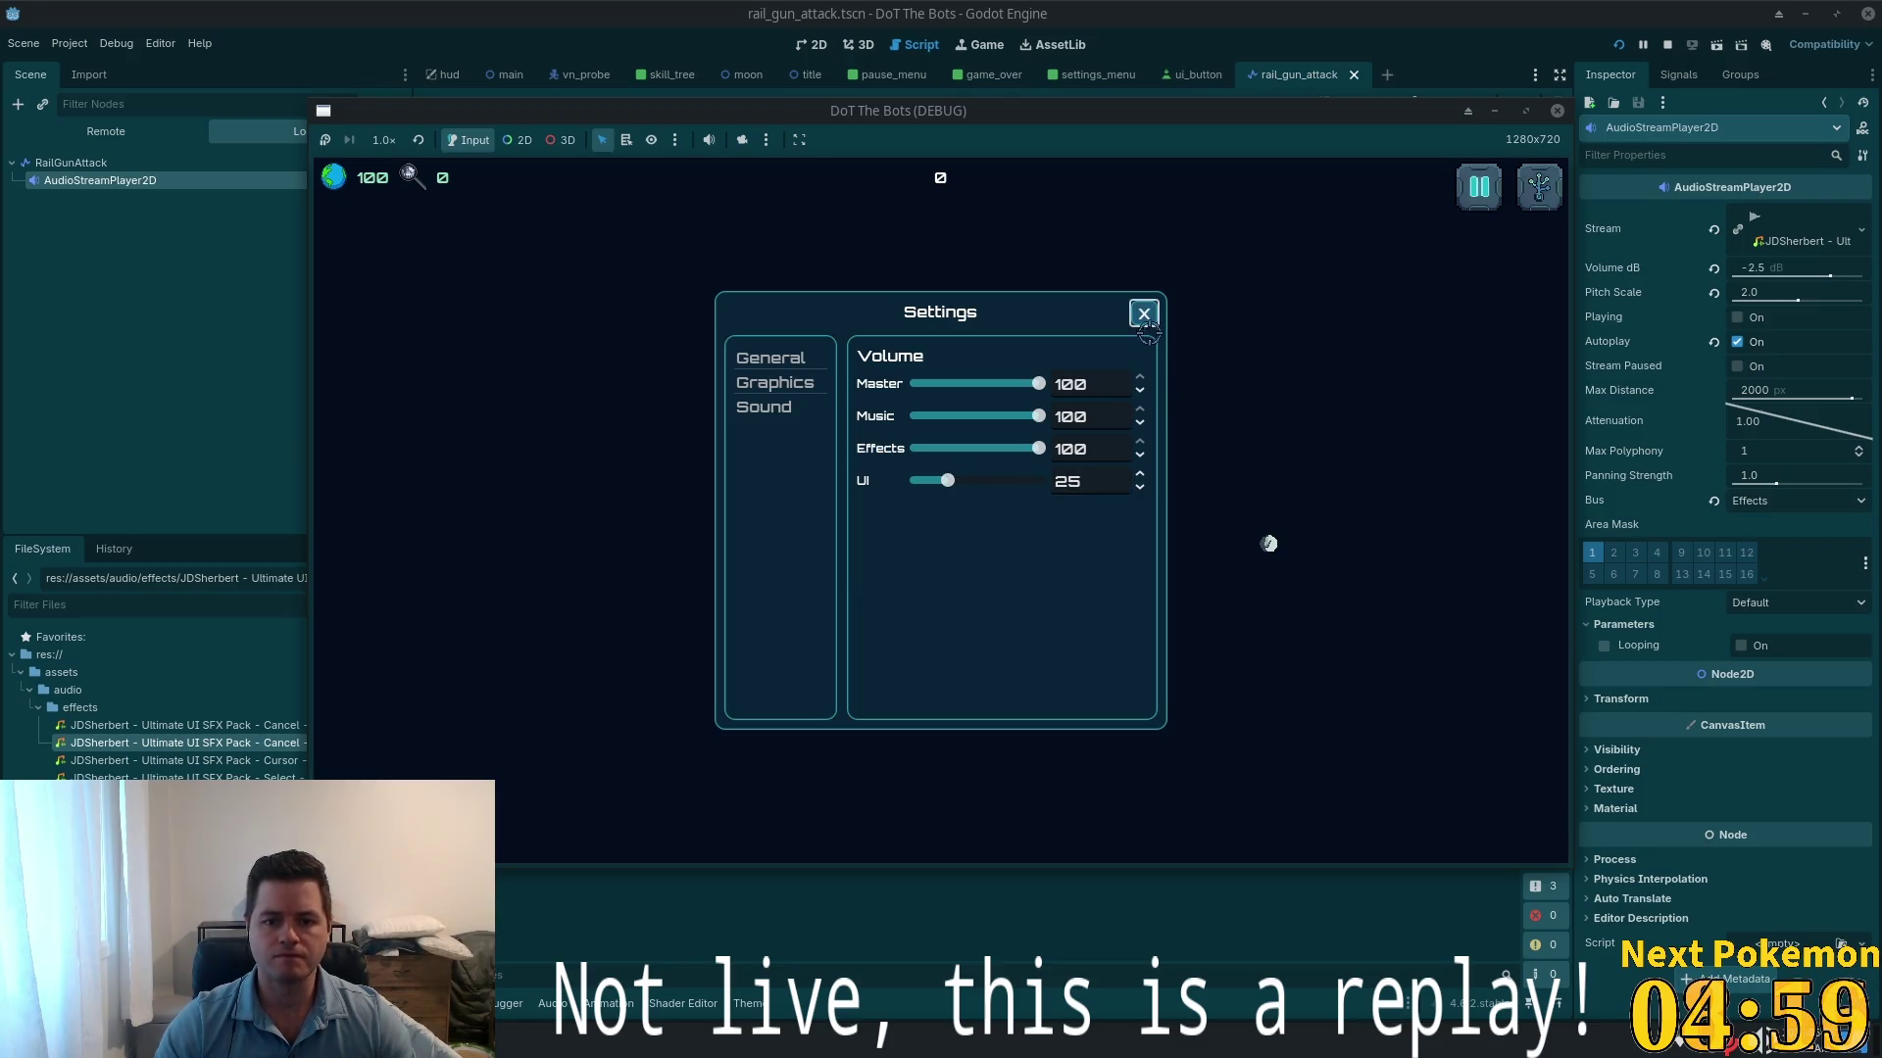
{"action": "left_click", "coordinate": [1145, 316]}
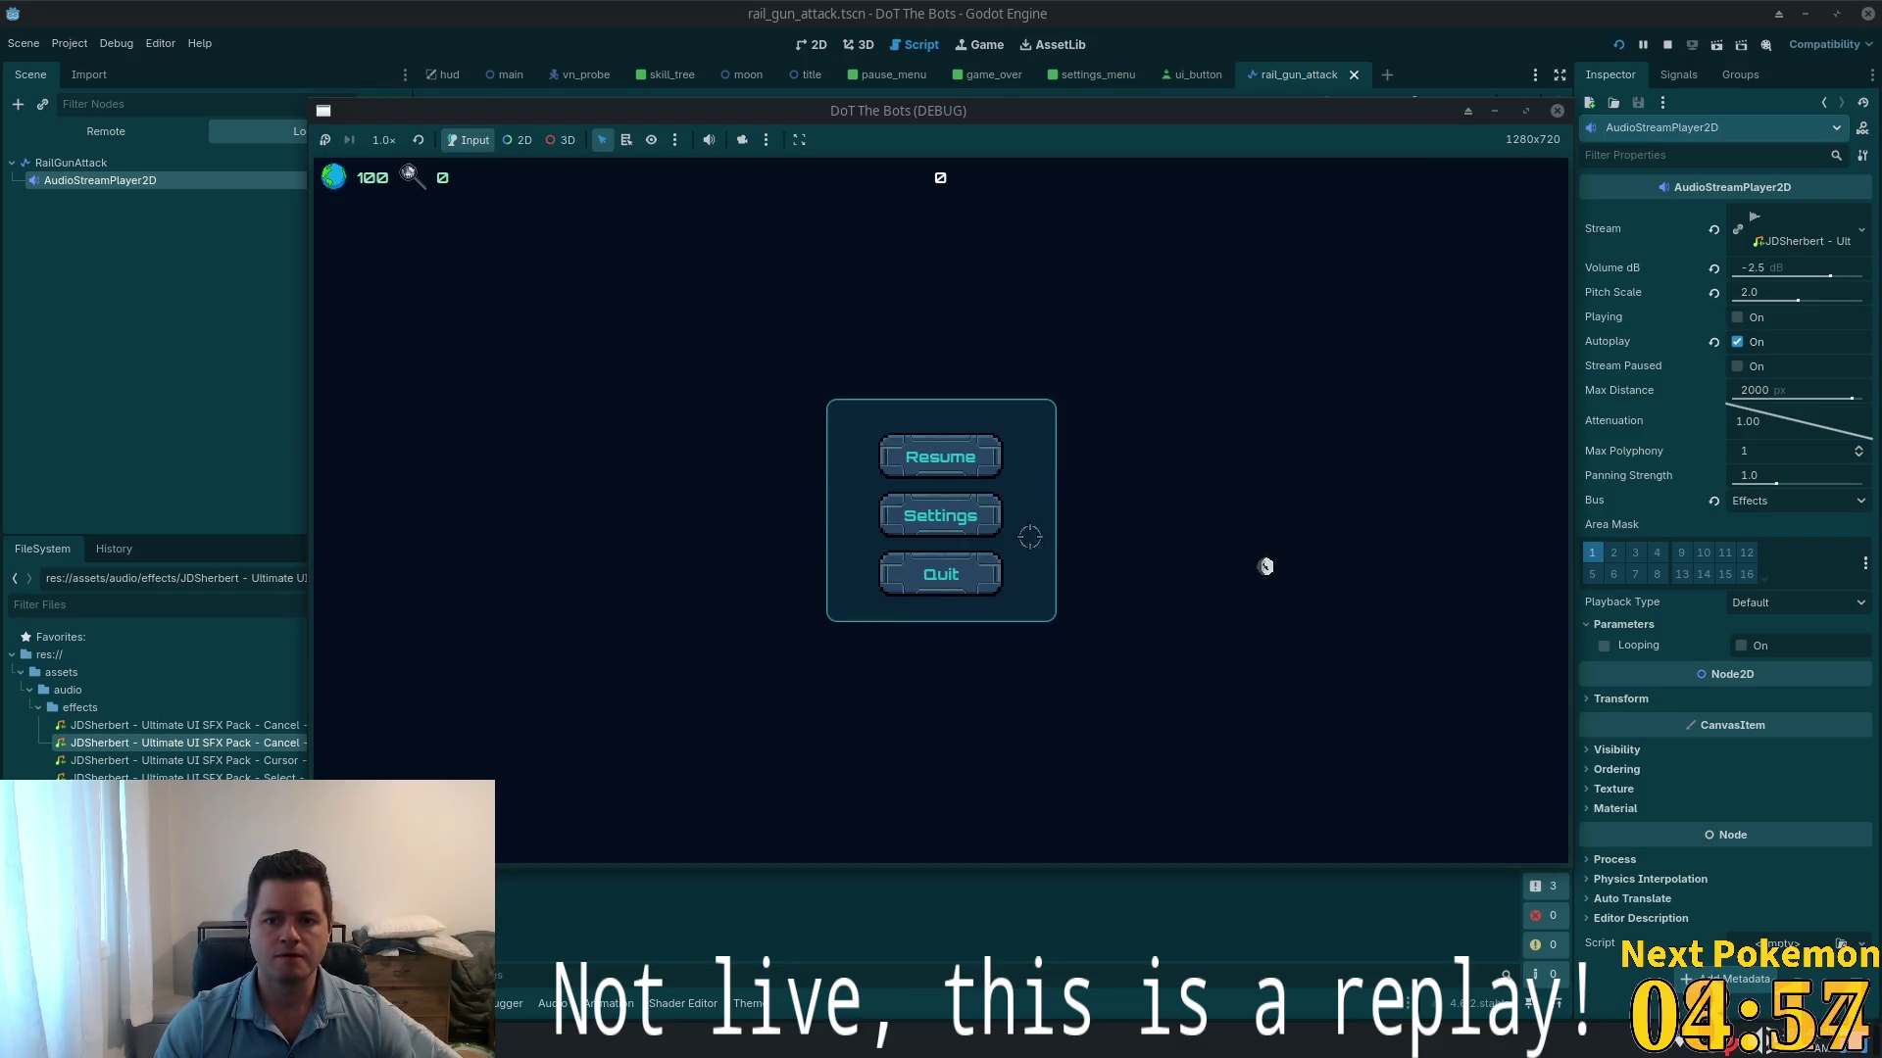
- Resume, pause again, quit to the title menu and stop the game with F8
{"action": "left_click", "coordinate": [959, 463]}
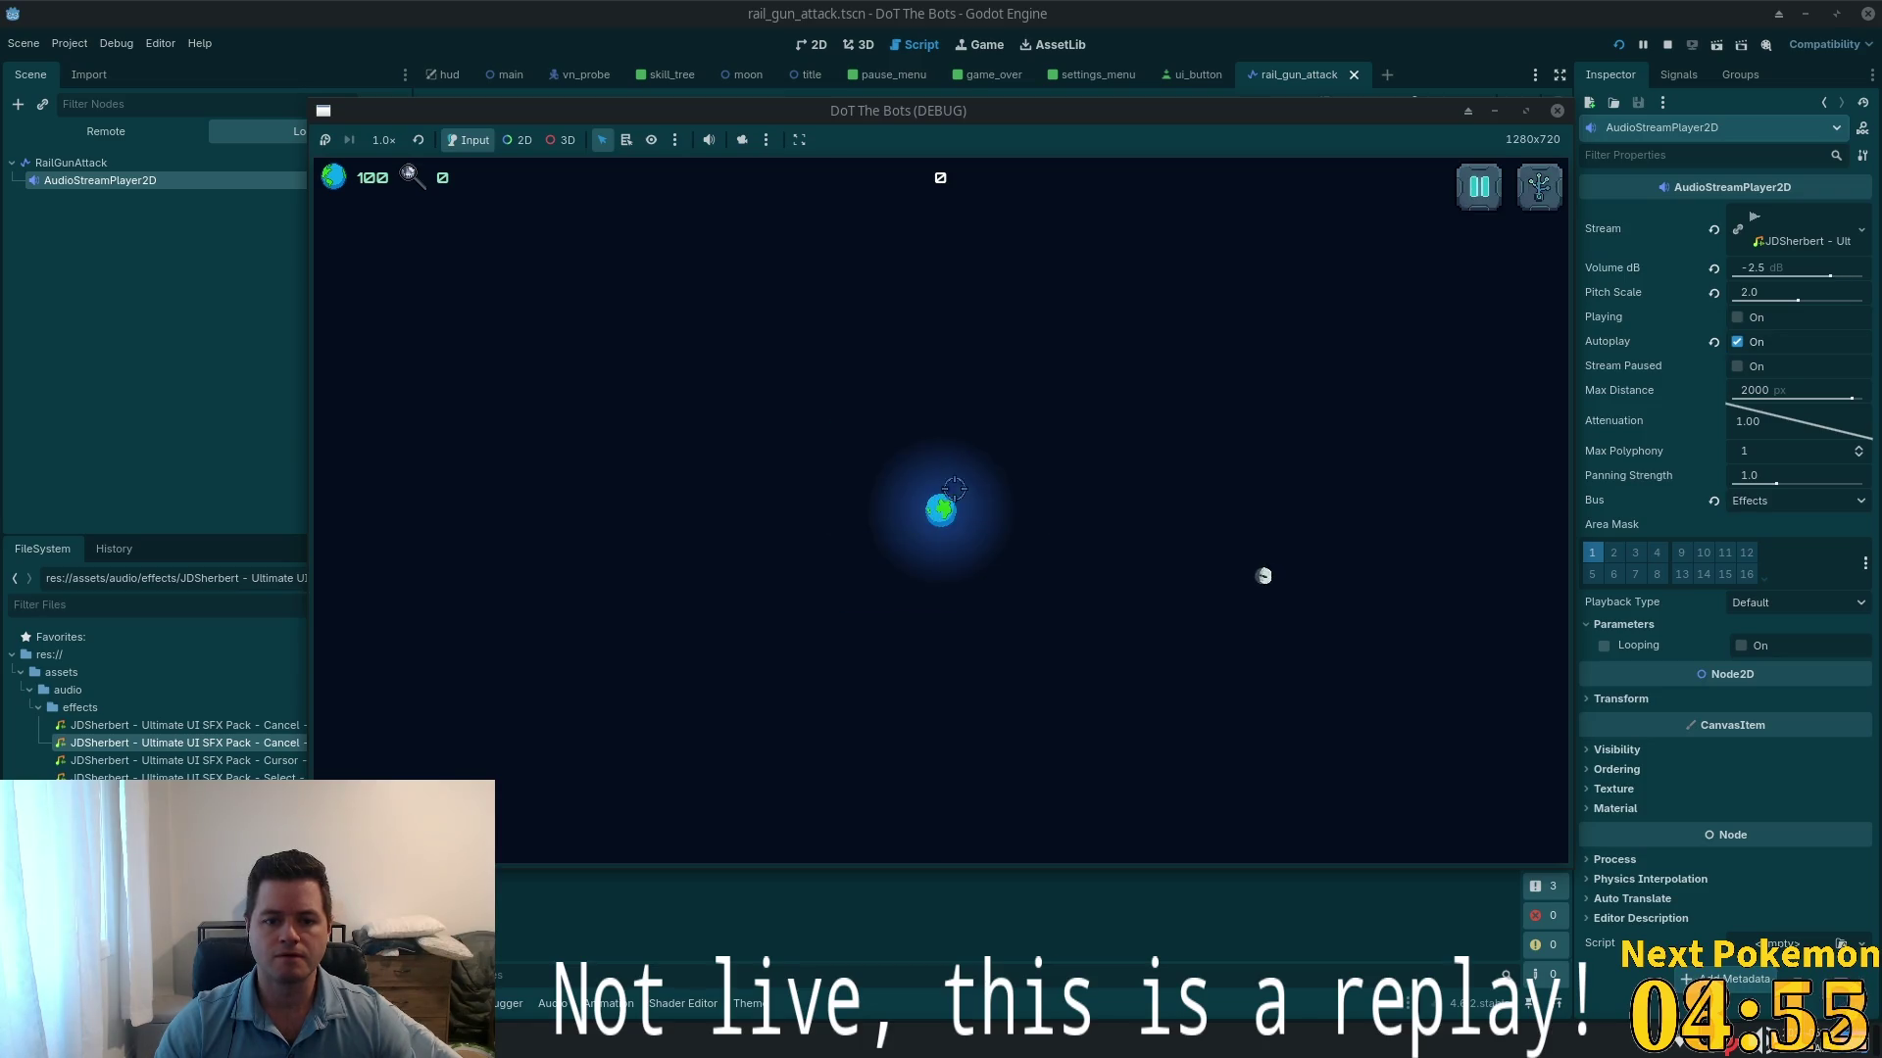
{"action": "key", "text": "Escape"}
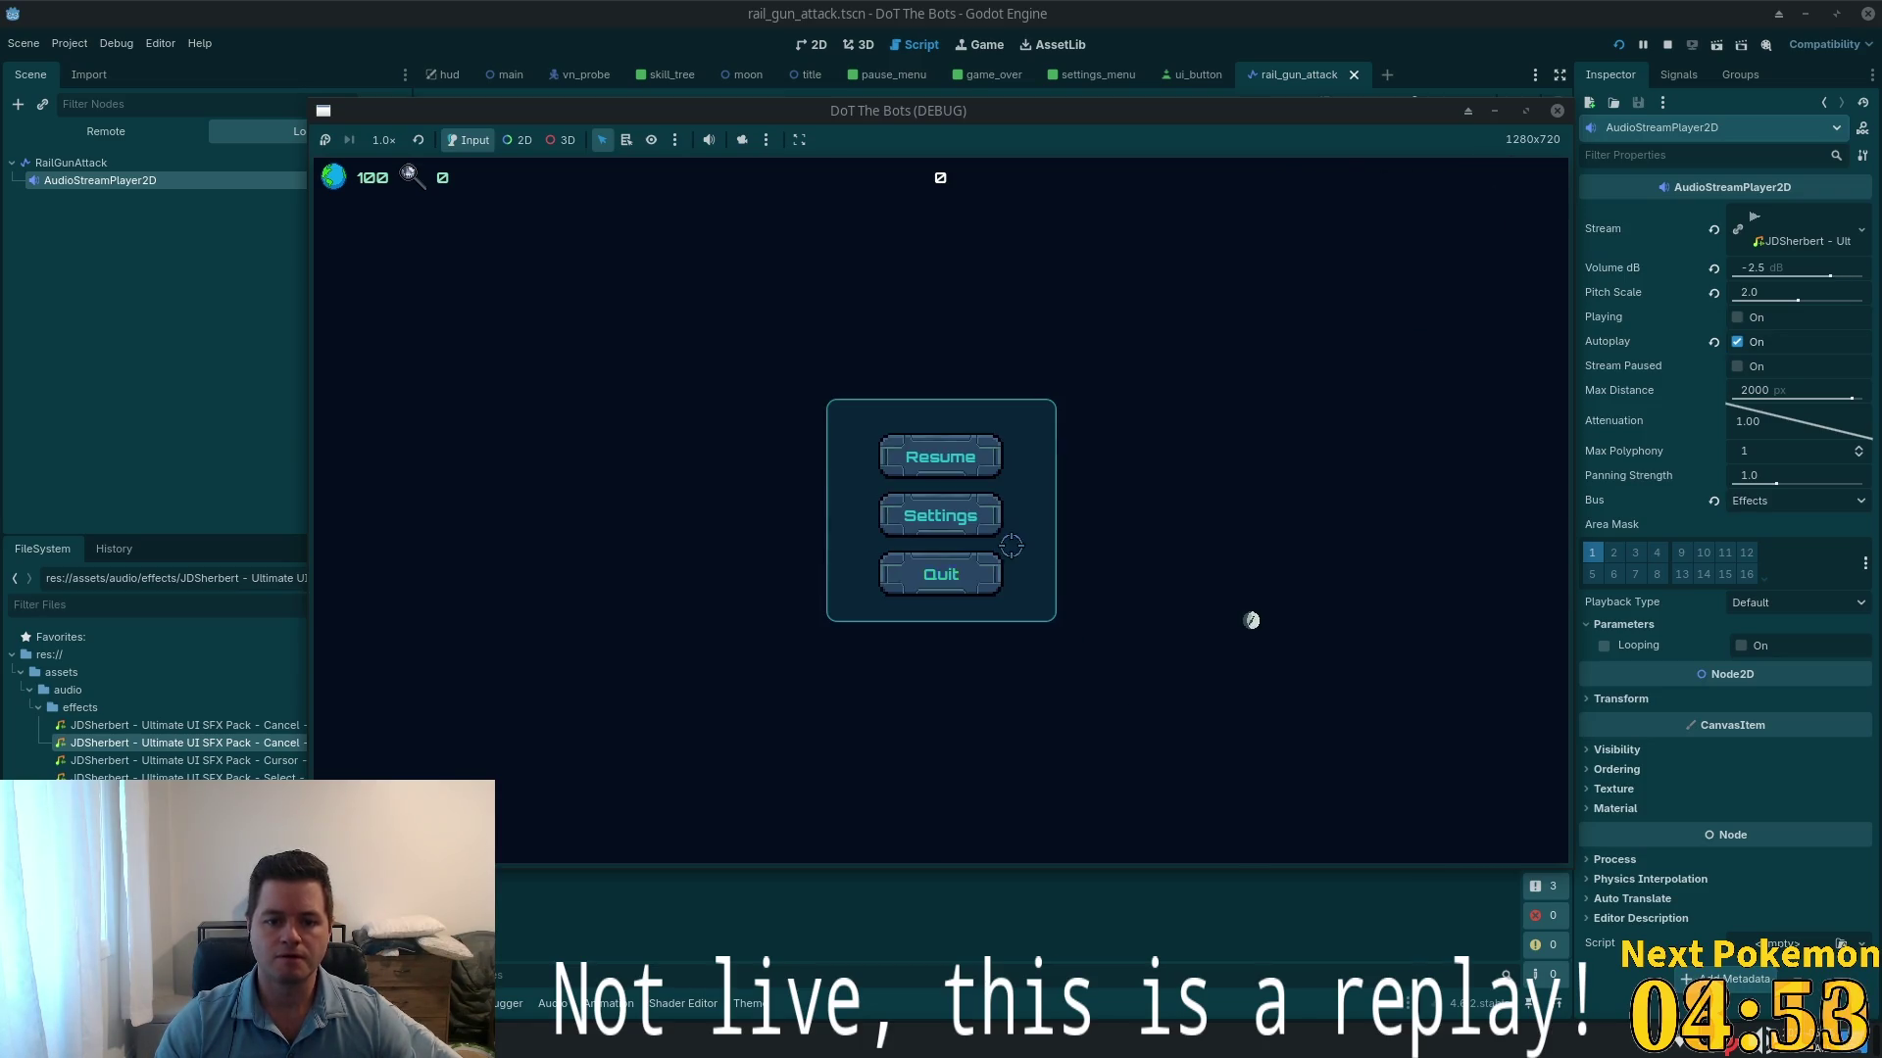
{"action": "left_click", "coordinate": [947, 579]}
{"action": "key", "text": "F8"}
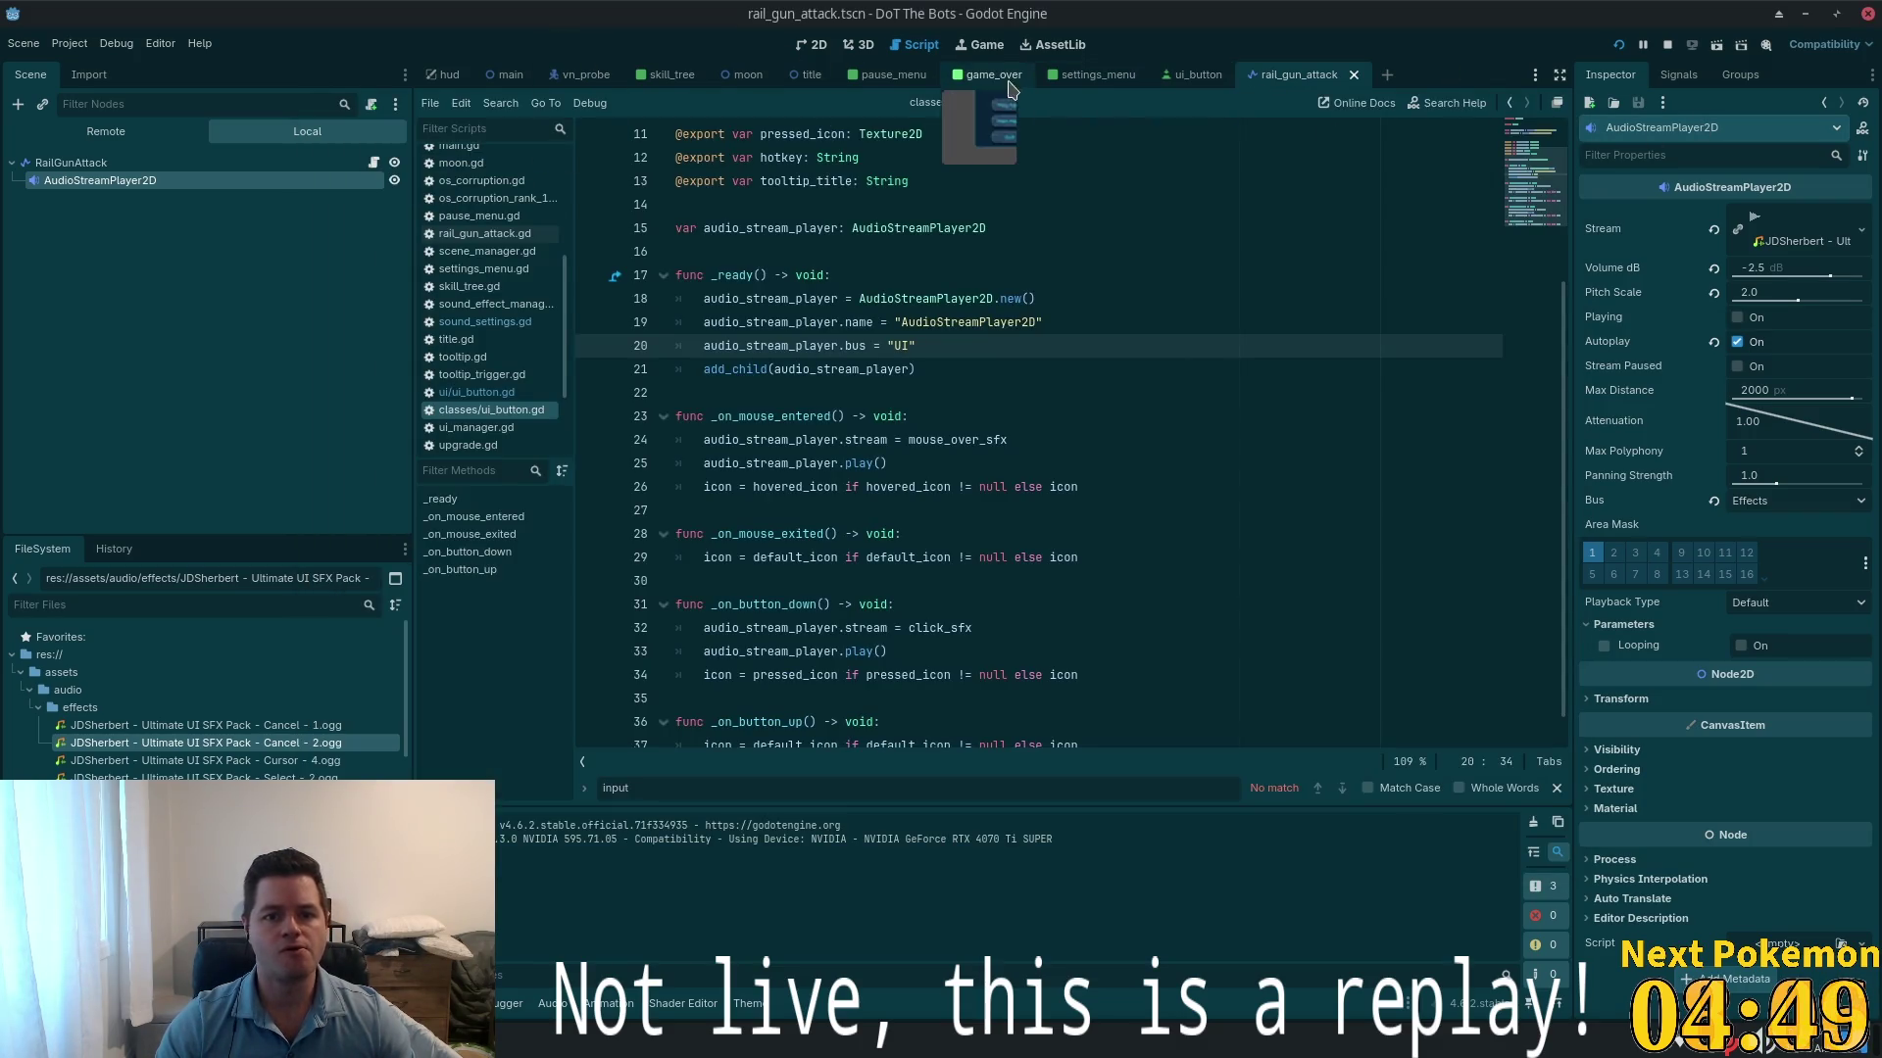
- In the settings_menu 2D view, select HSliderUI and jump to its connected value_changed handler
{"action": "left_click", "coordinate": [1078, 87]}
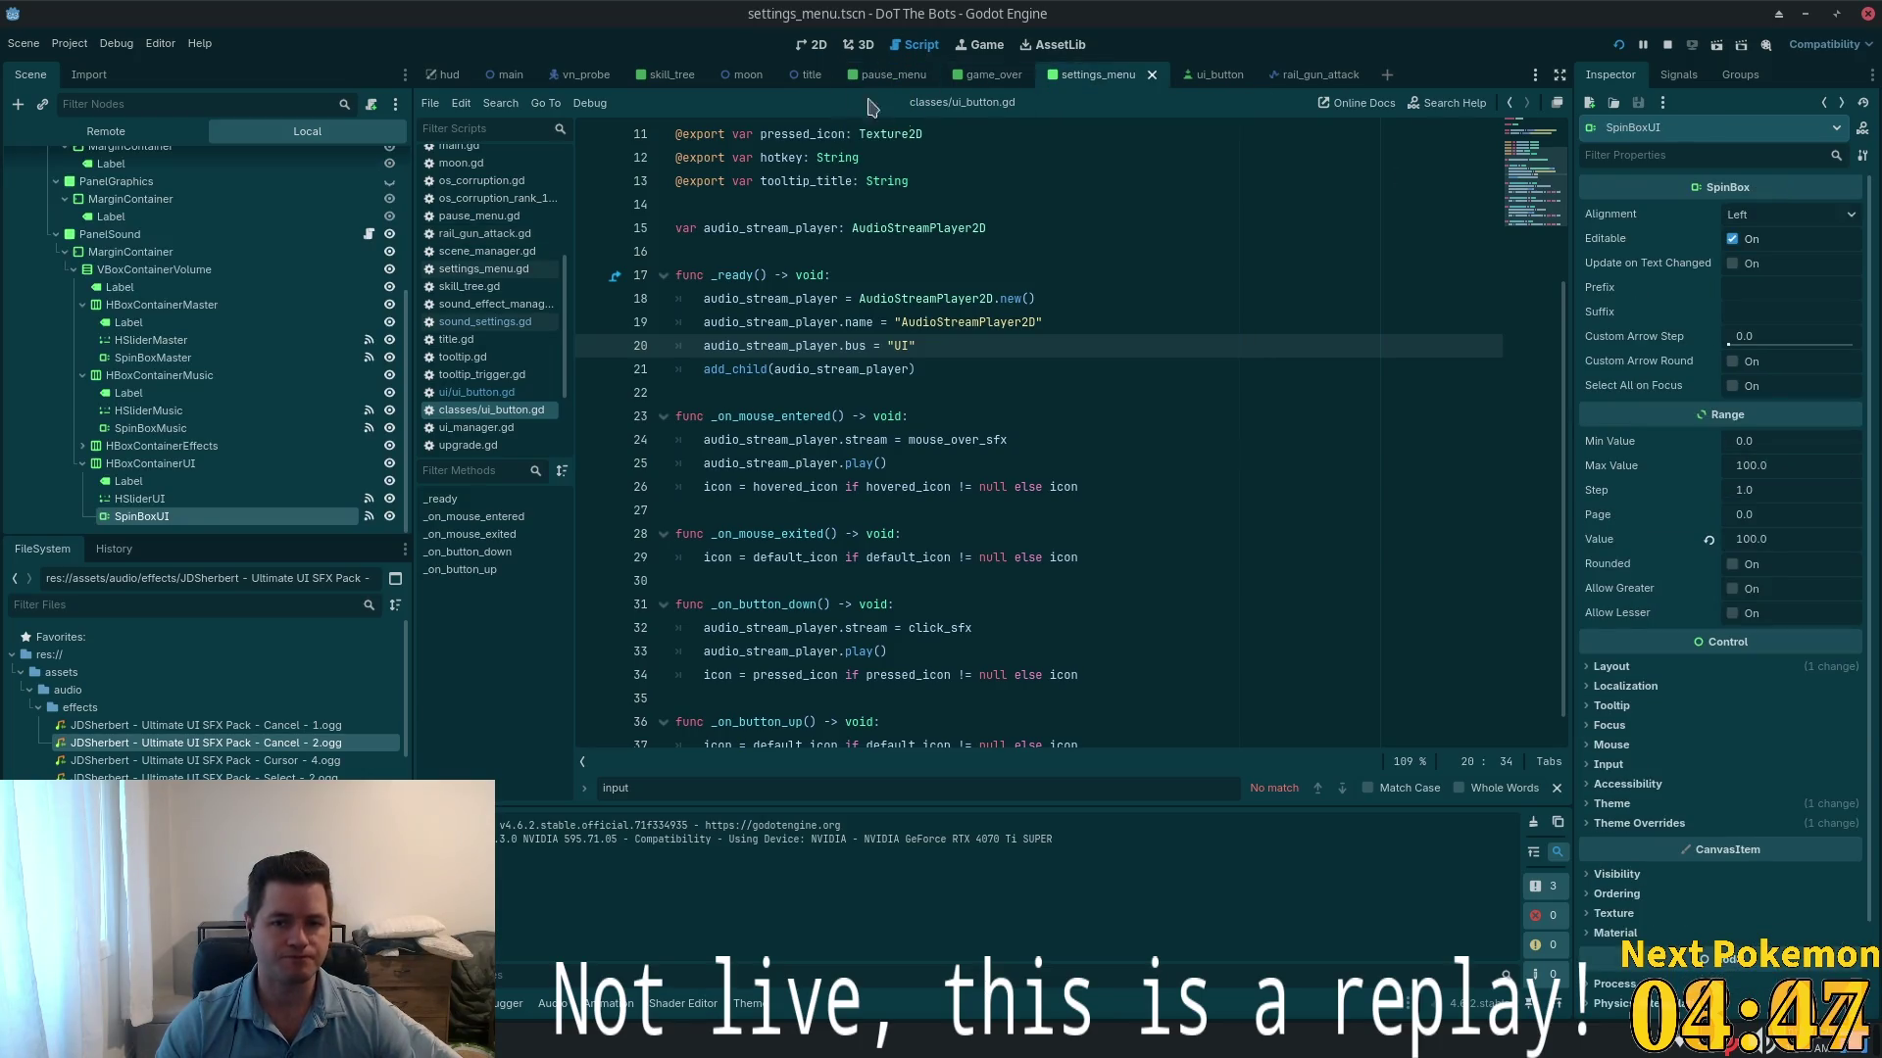
{"action": "left_click", "coordinate": [811, 44]}
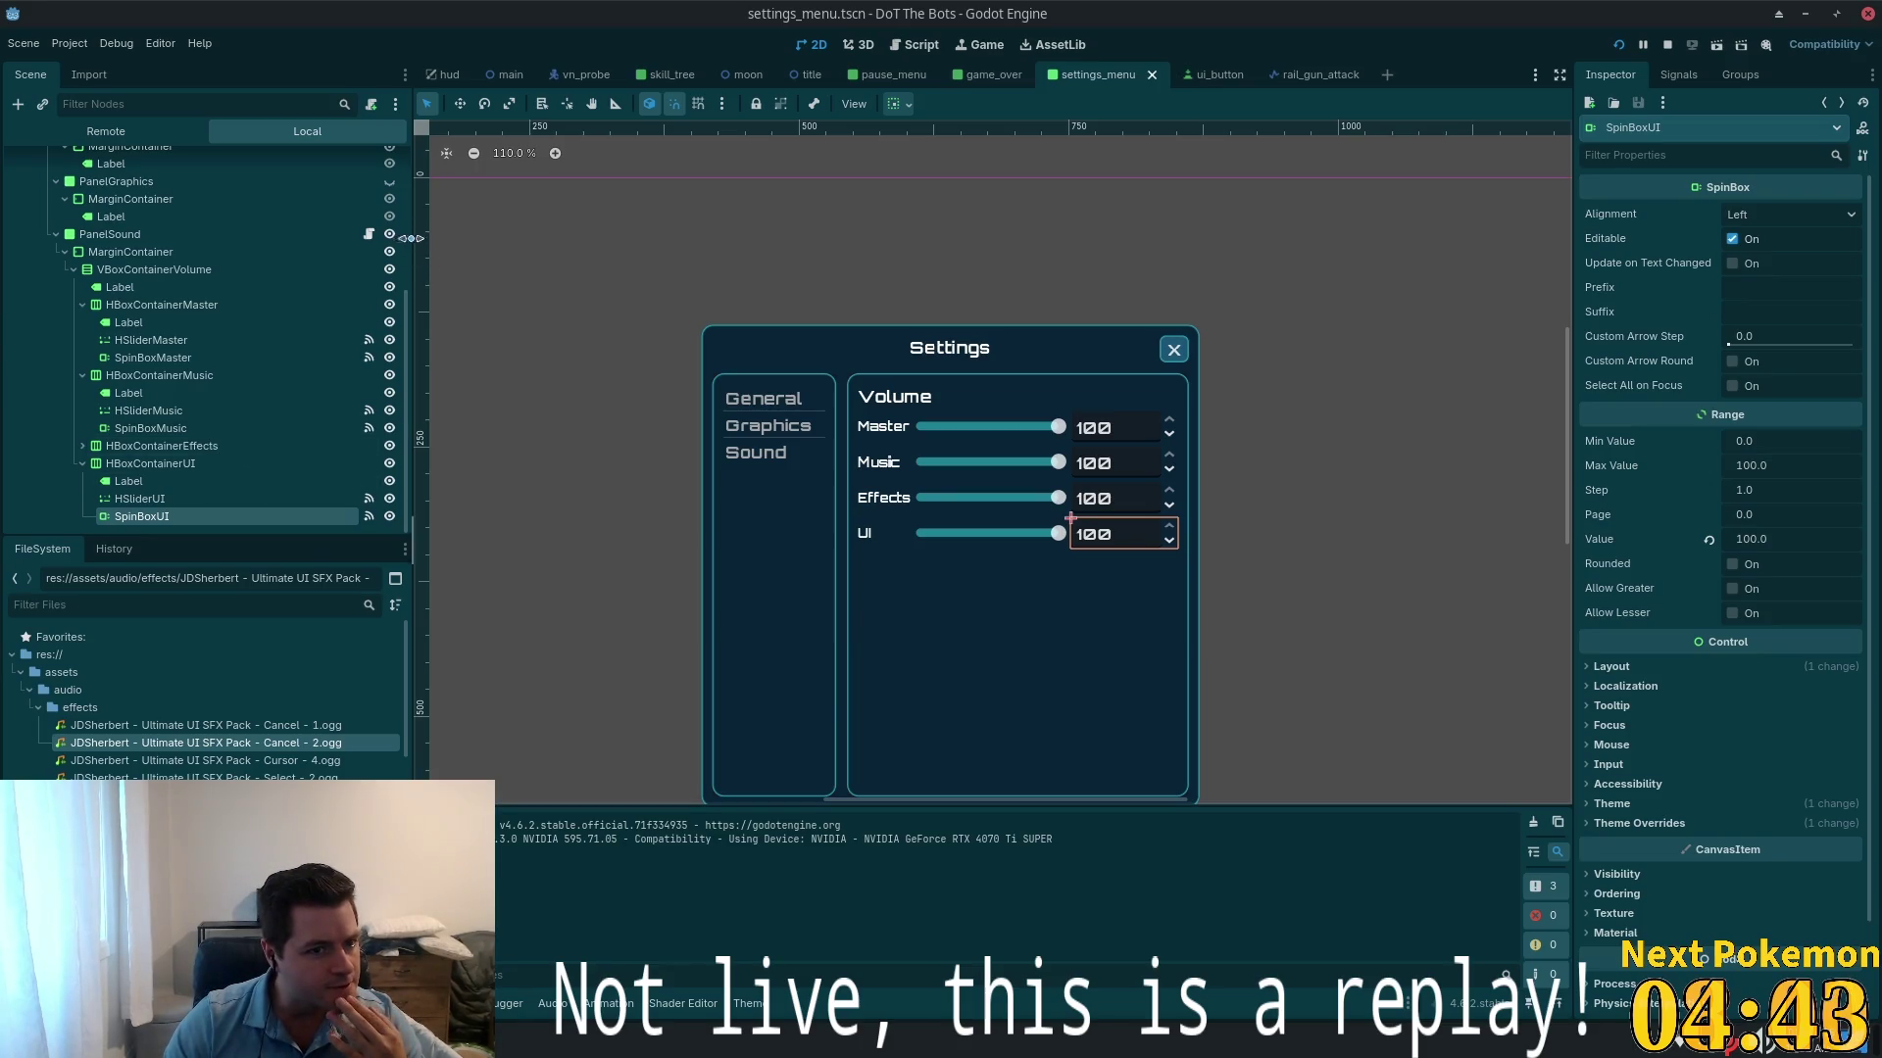
{"action": "left_click", "coordinate": [344, 508]}
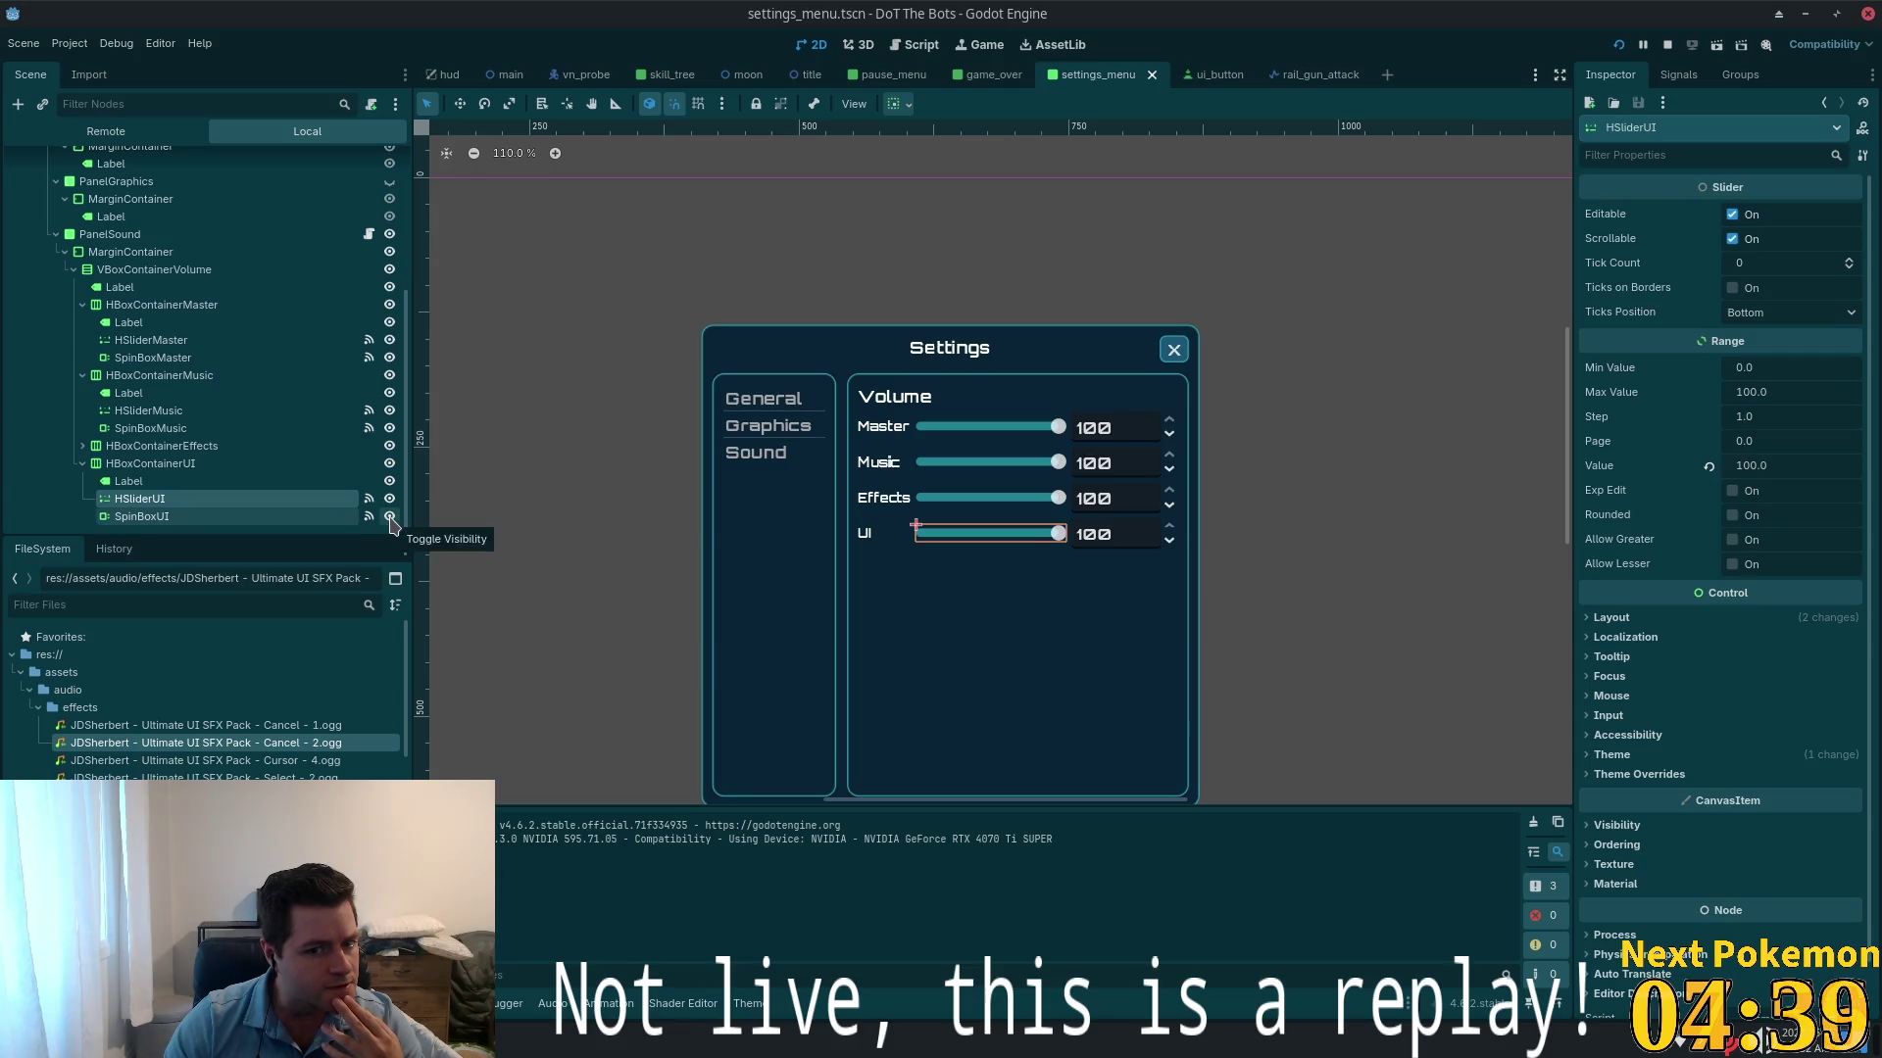
{"action": "left_click", "coordinate": [1676, 74]}
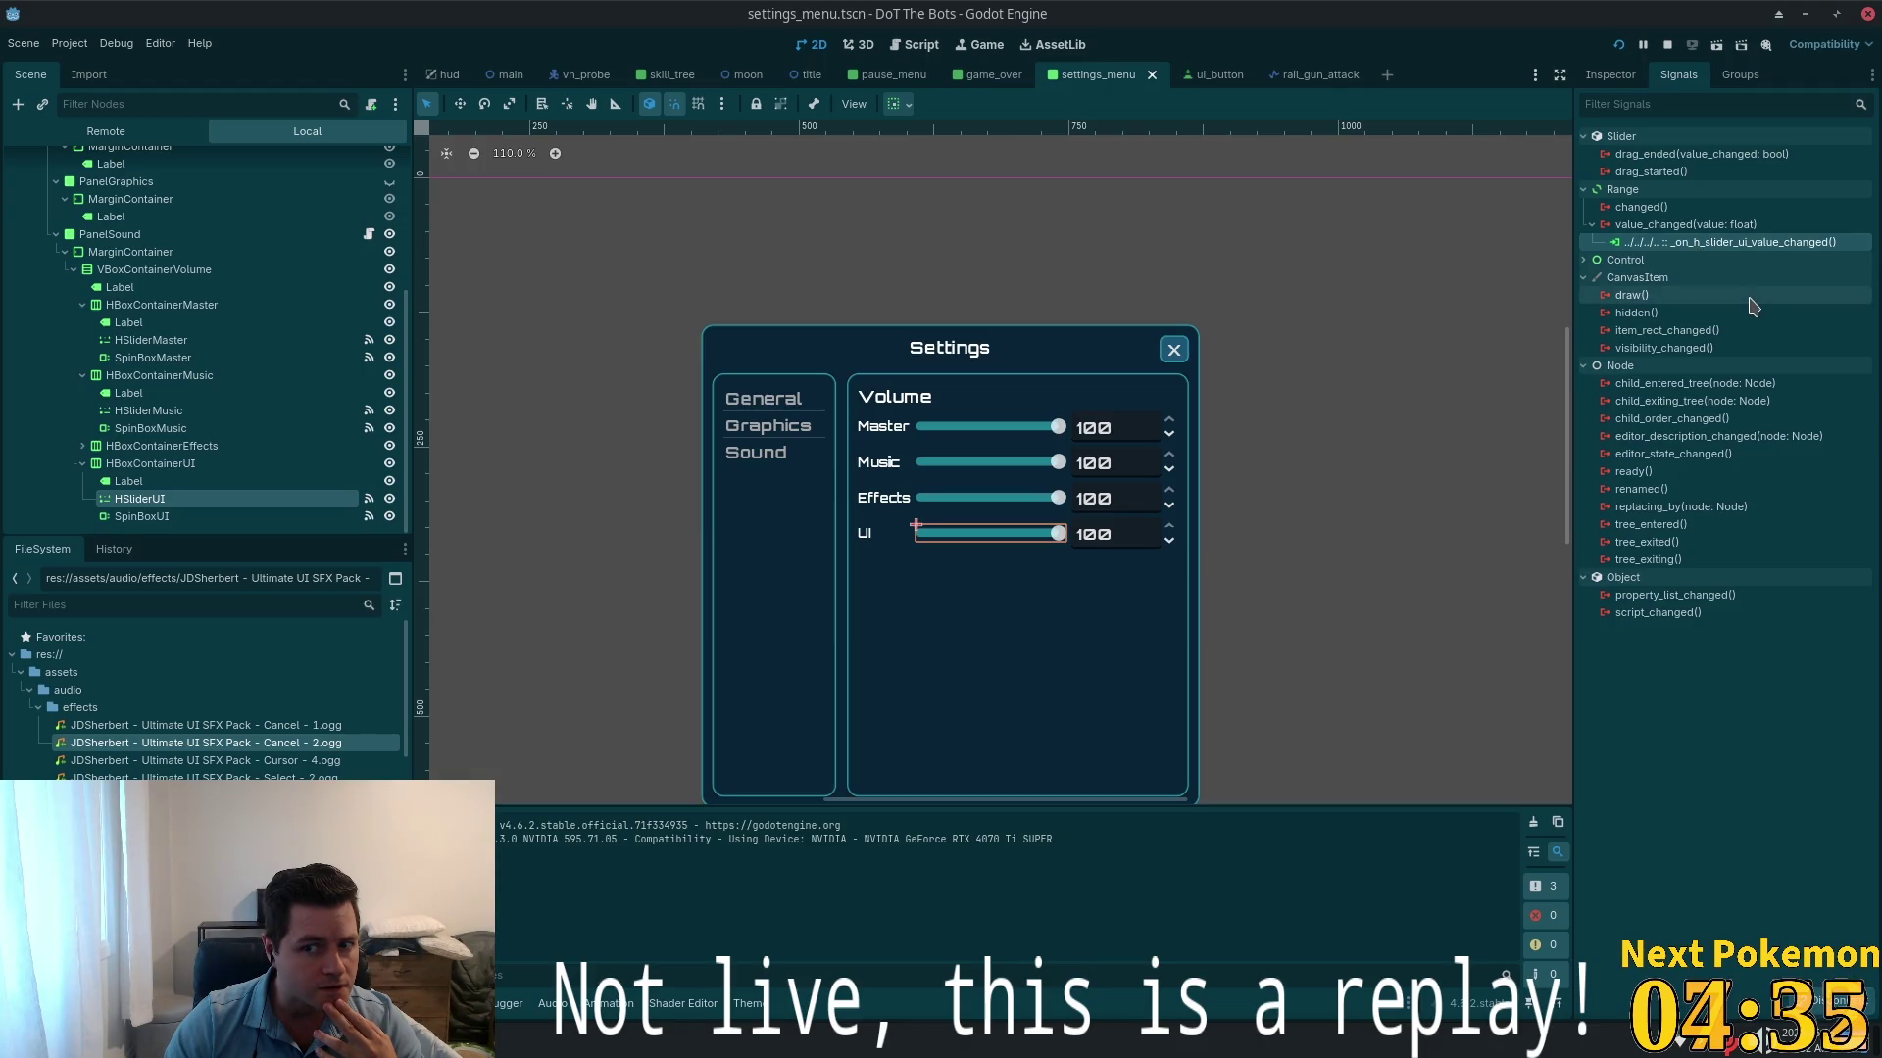
{"action": "mouse_move", "coordinate": [1753, 307]}
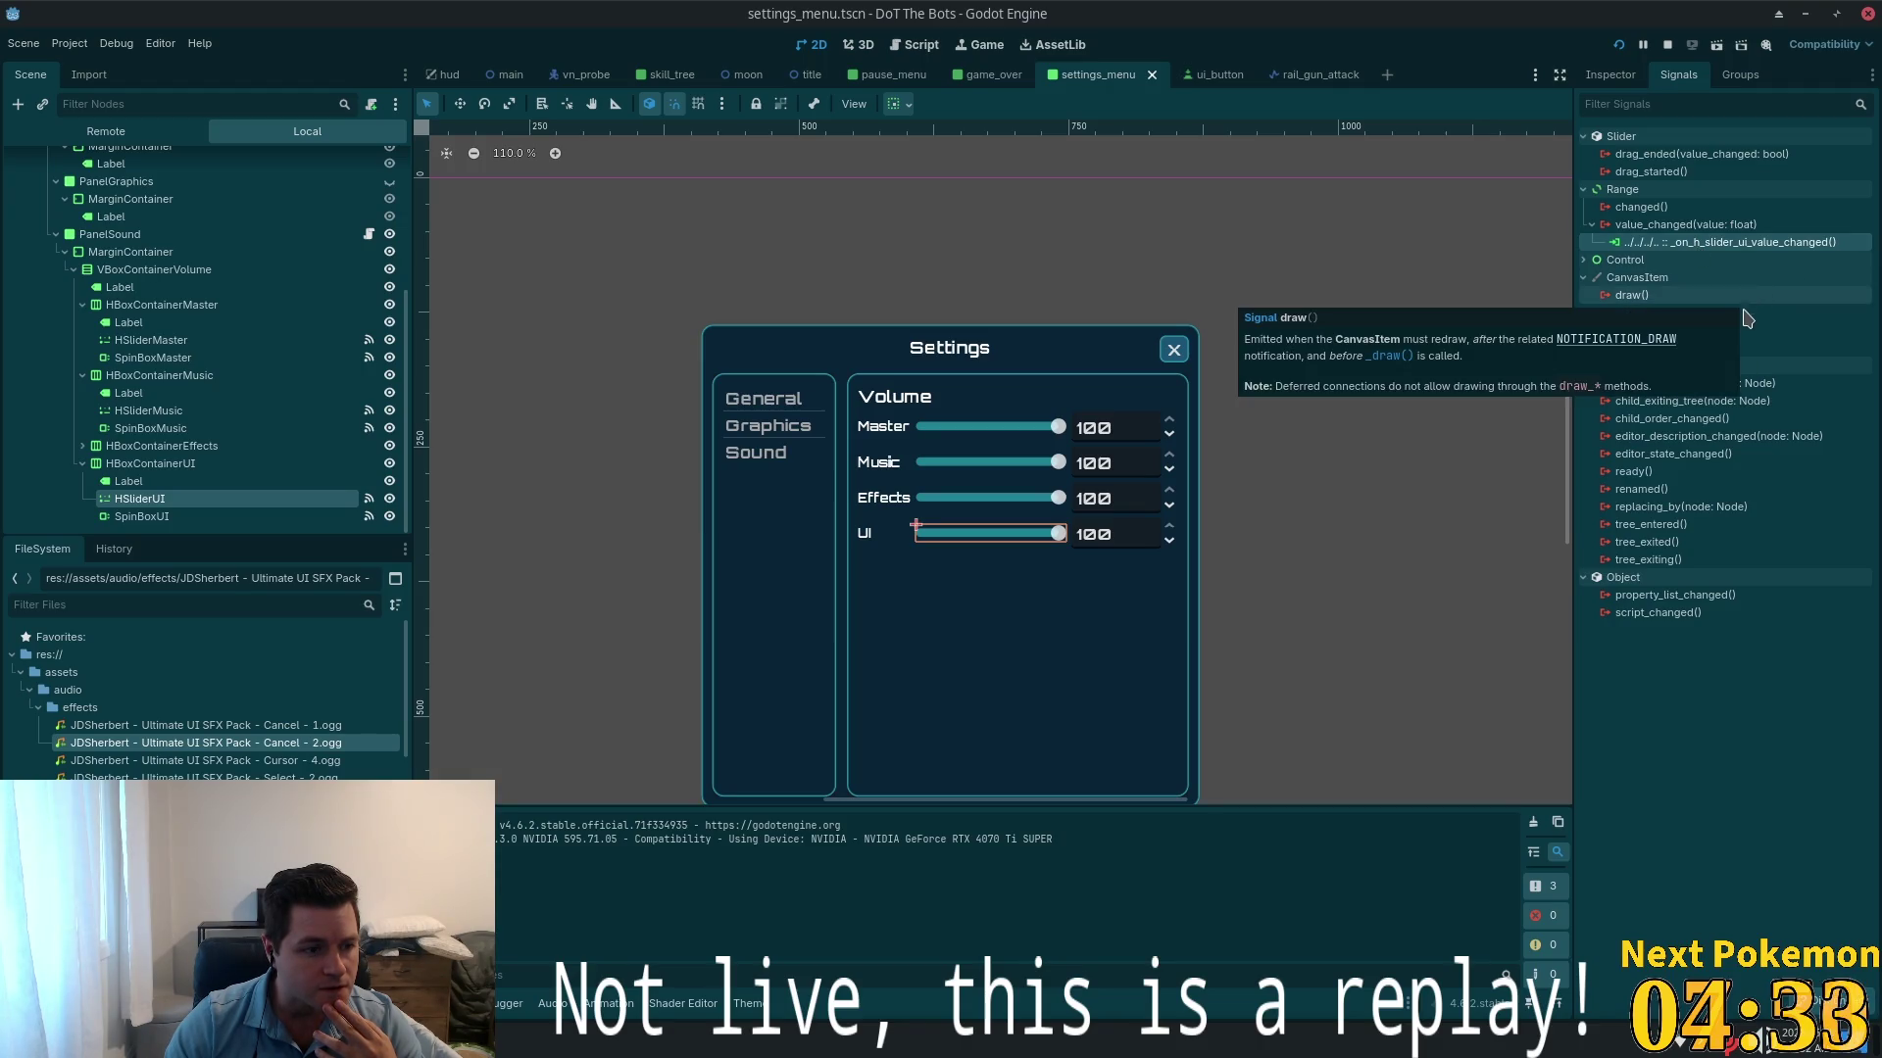
{"action": "double_click", "coordinate": [1755, 243]}
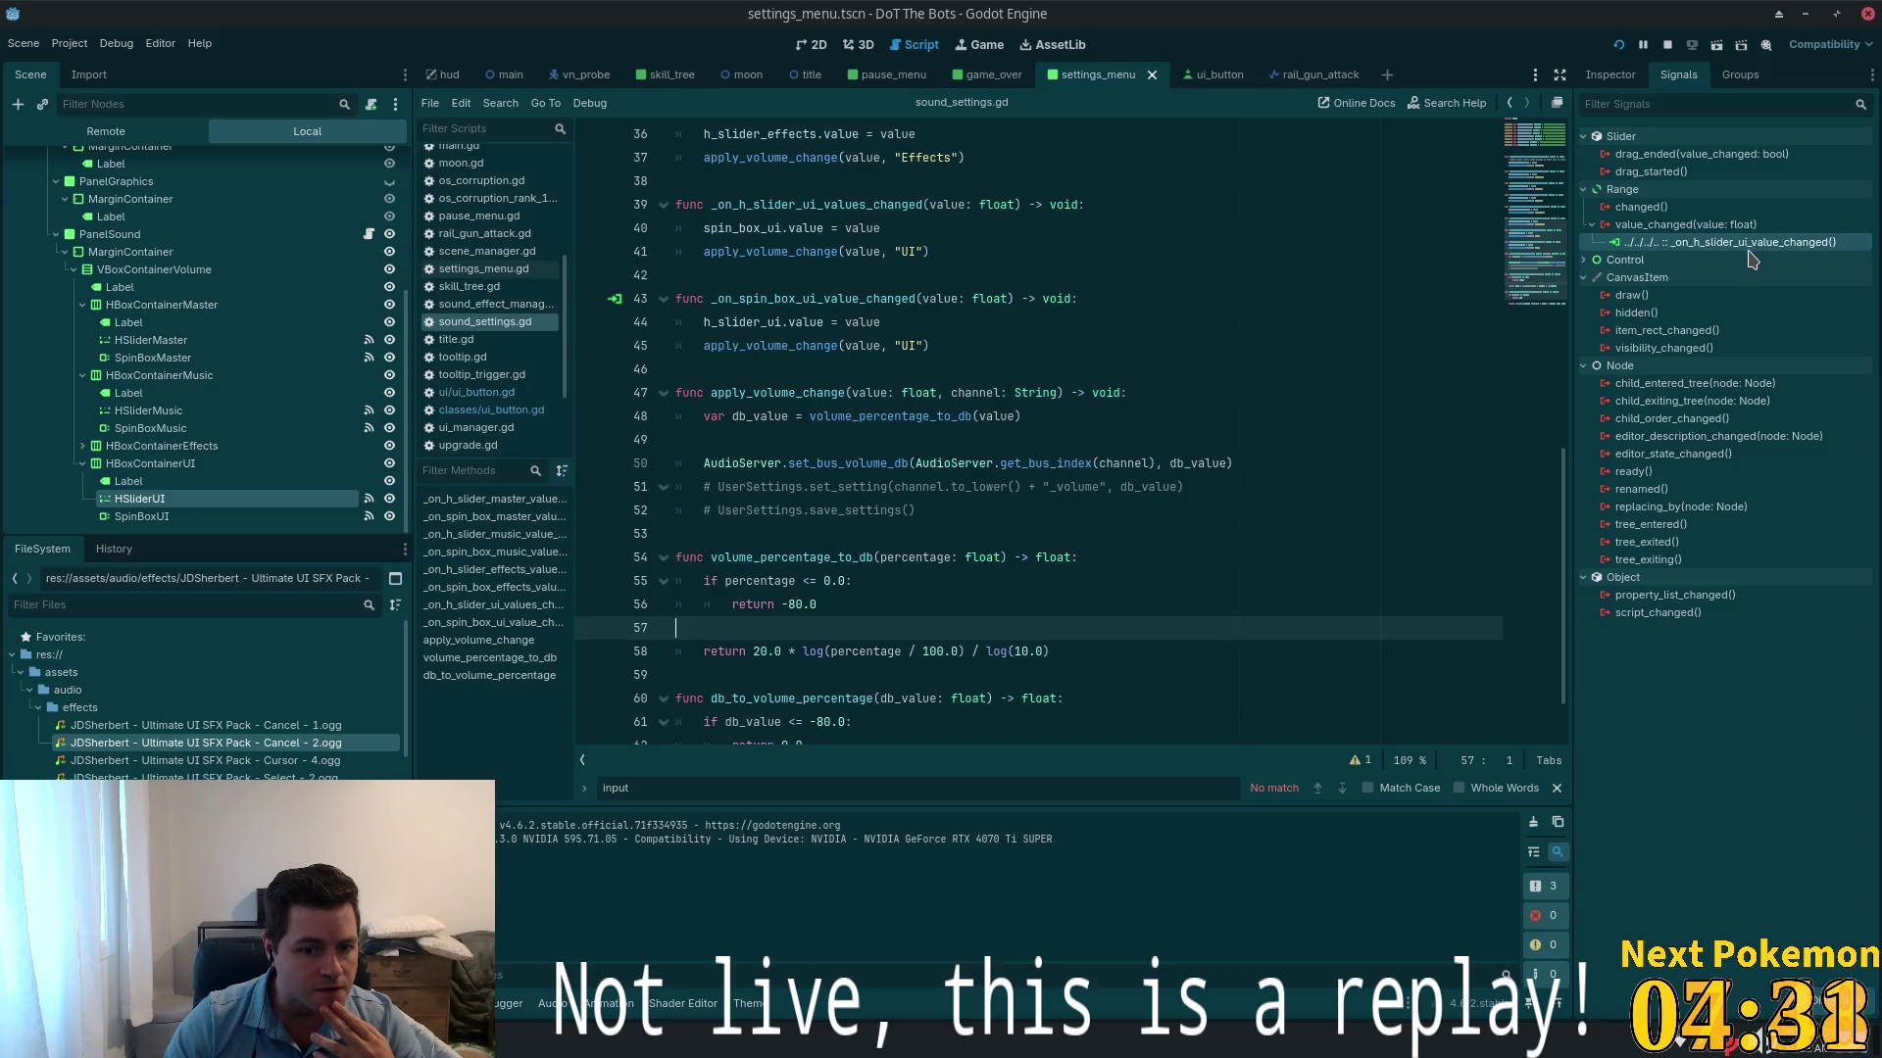
- Cut the body lines of _on_h_slider_ui_values_changed, delete its declaration, save, and disconnect value_changed
{"action": "mouse_move", "coordinate": [1752, 258]}
{"action": "scroll", "coordinate": [1115, 335], "scroll_direction": "down", "scroll_amount": 1}
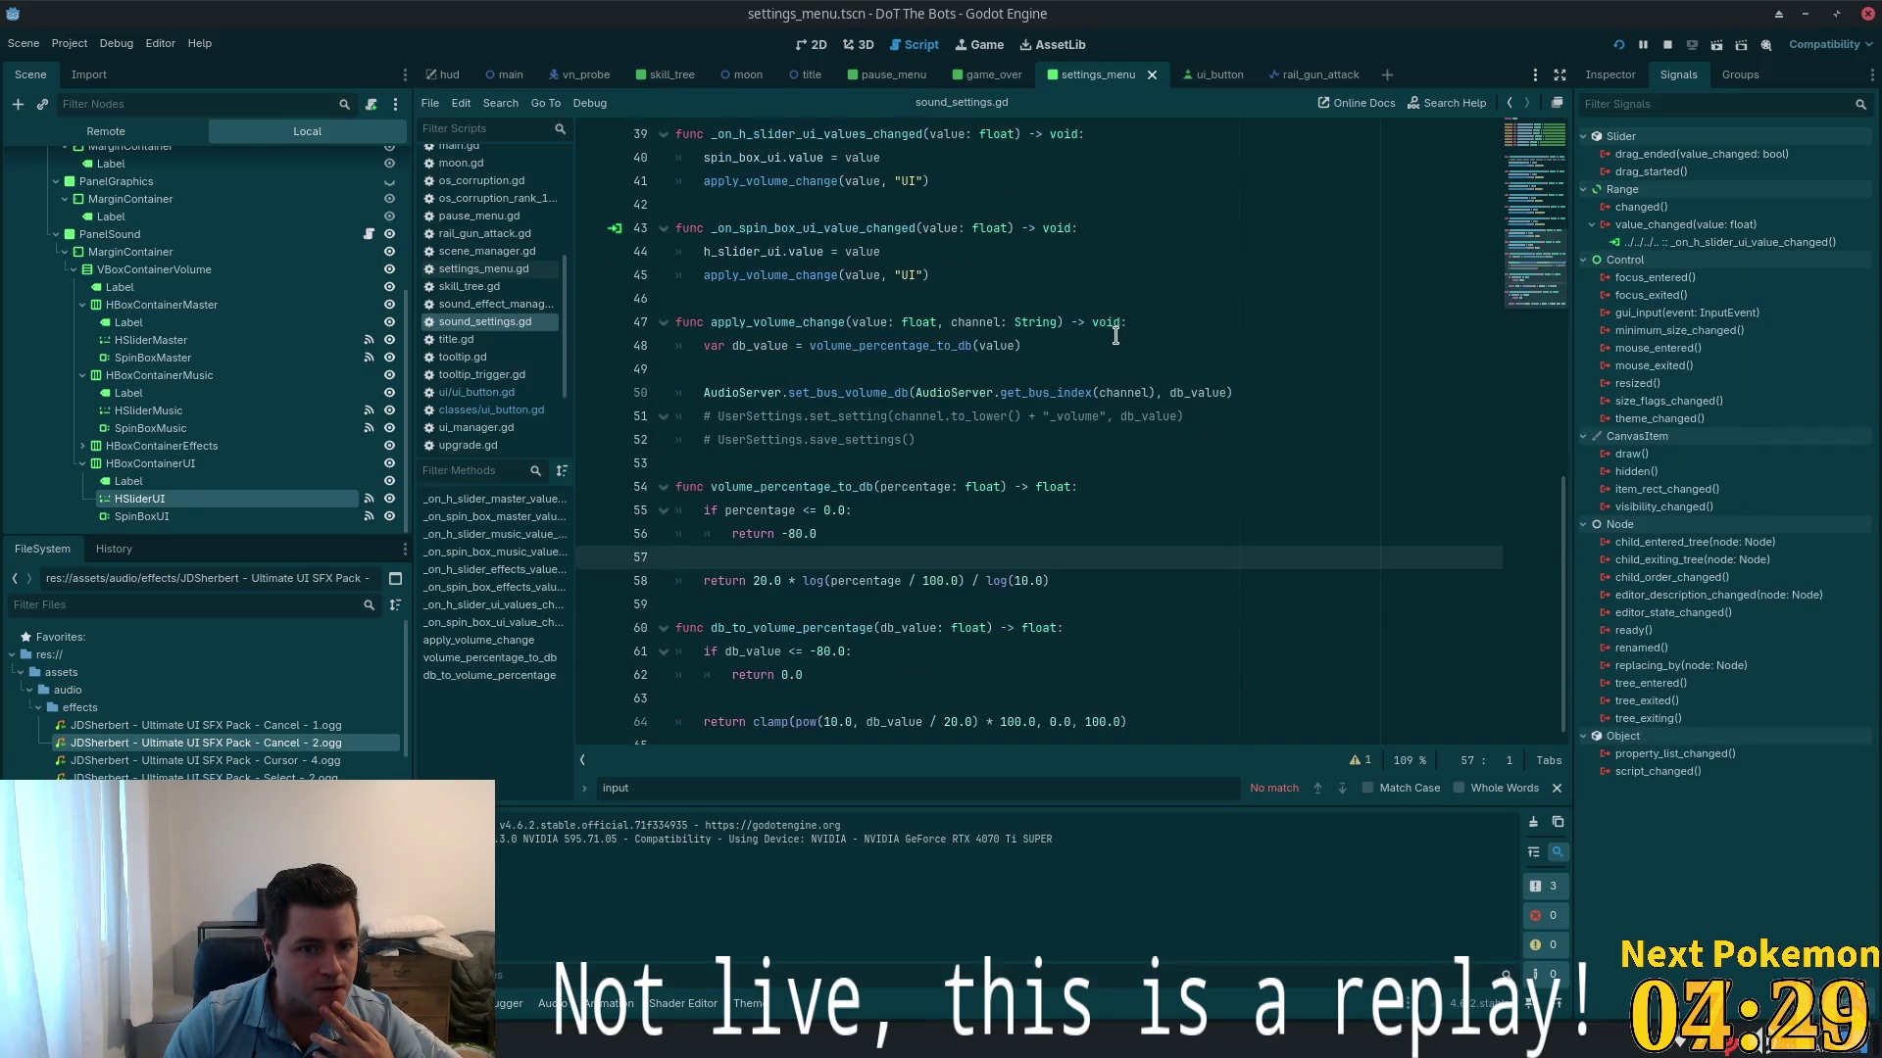
{"action": "scroll", "coordinate": [1229, 341], "scroll_direction": "up", "scroll_amount": 2}
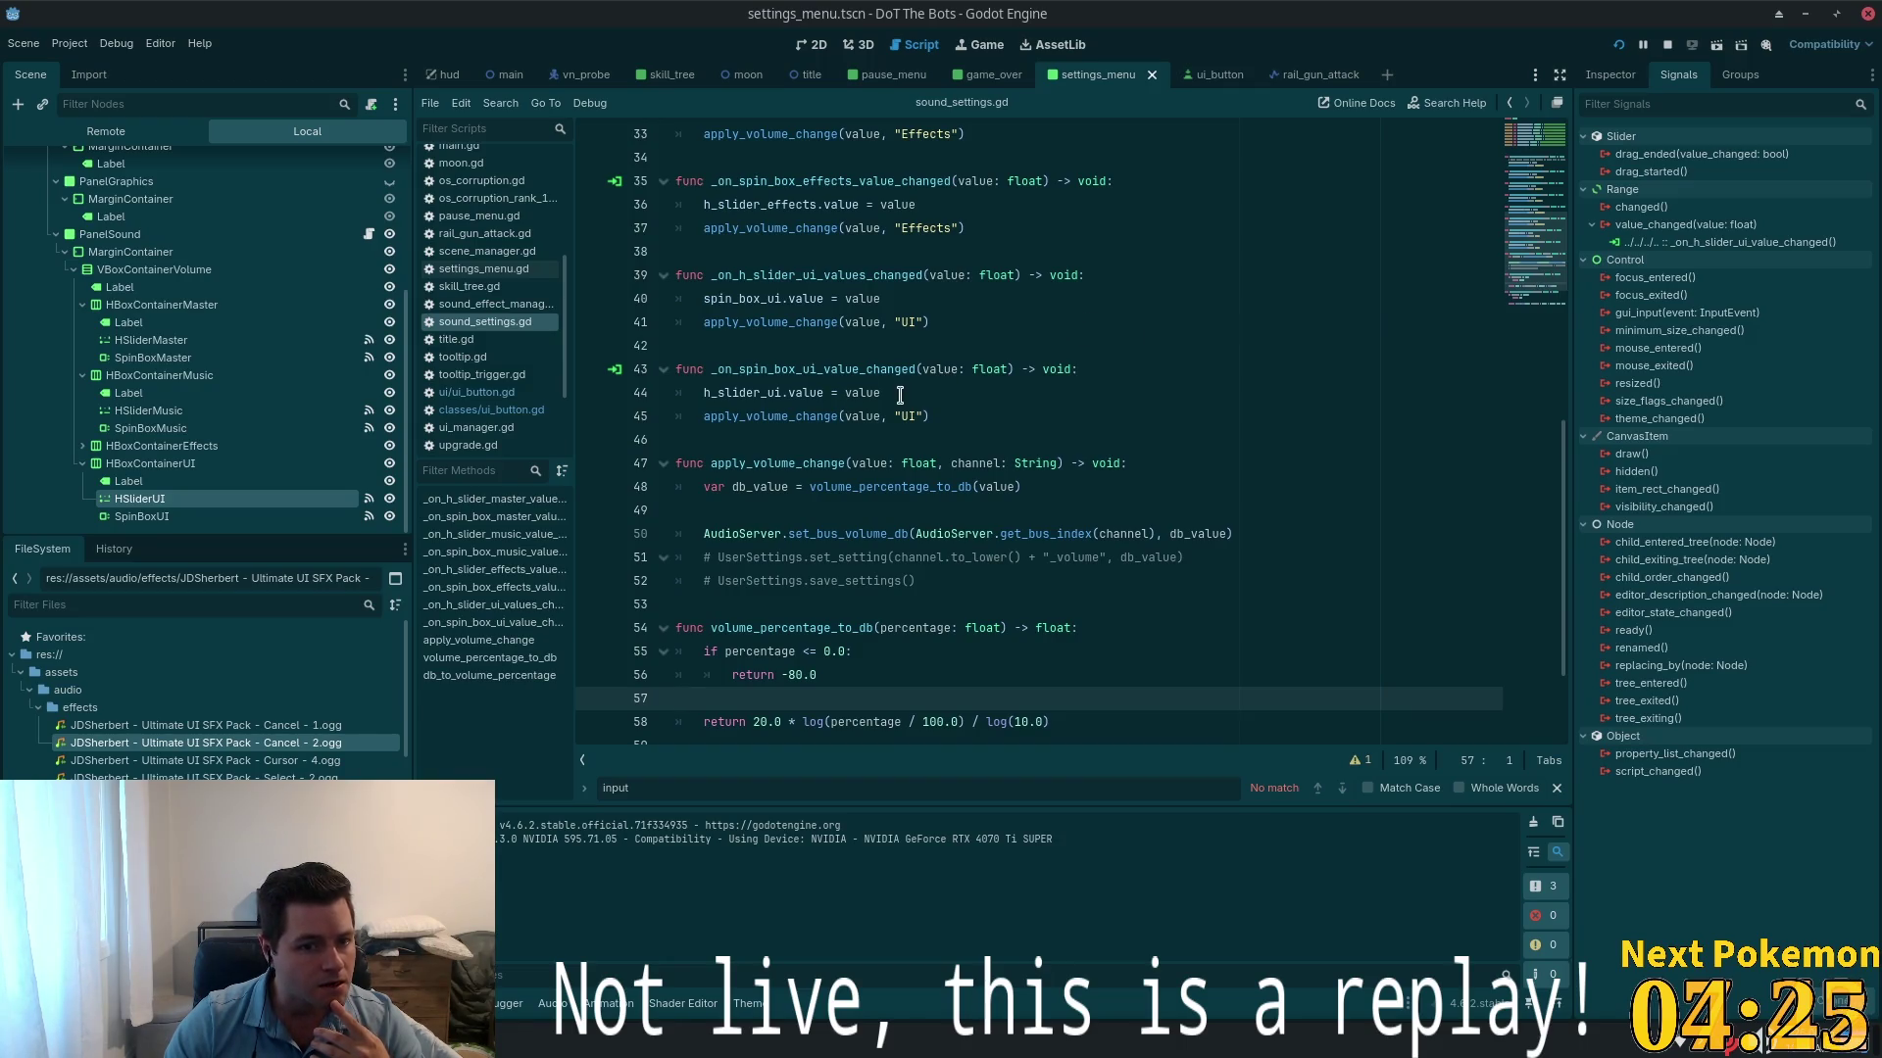
{"action": "mouse_move", "coordinate": [970, 415]}
{"action": "left_mouse_down"}
{"action": "mouse_move", "coordinate": [747, 415]}
{"action": "mouse_move", "coordinate": [697, 395]}
{"action": "left_mouse_up"}
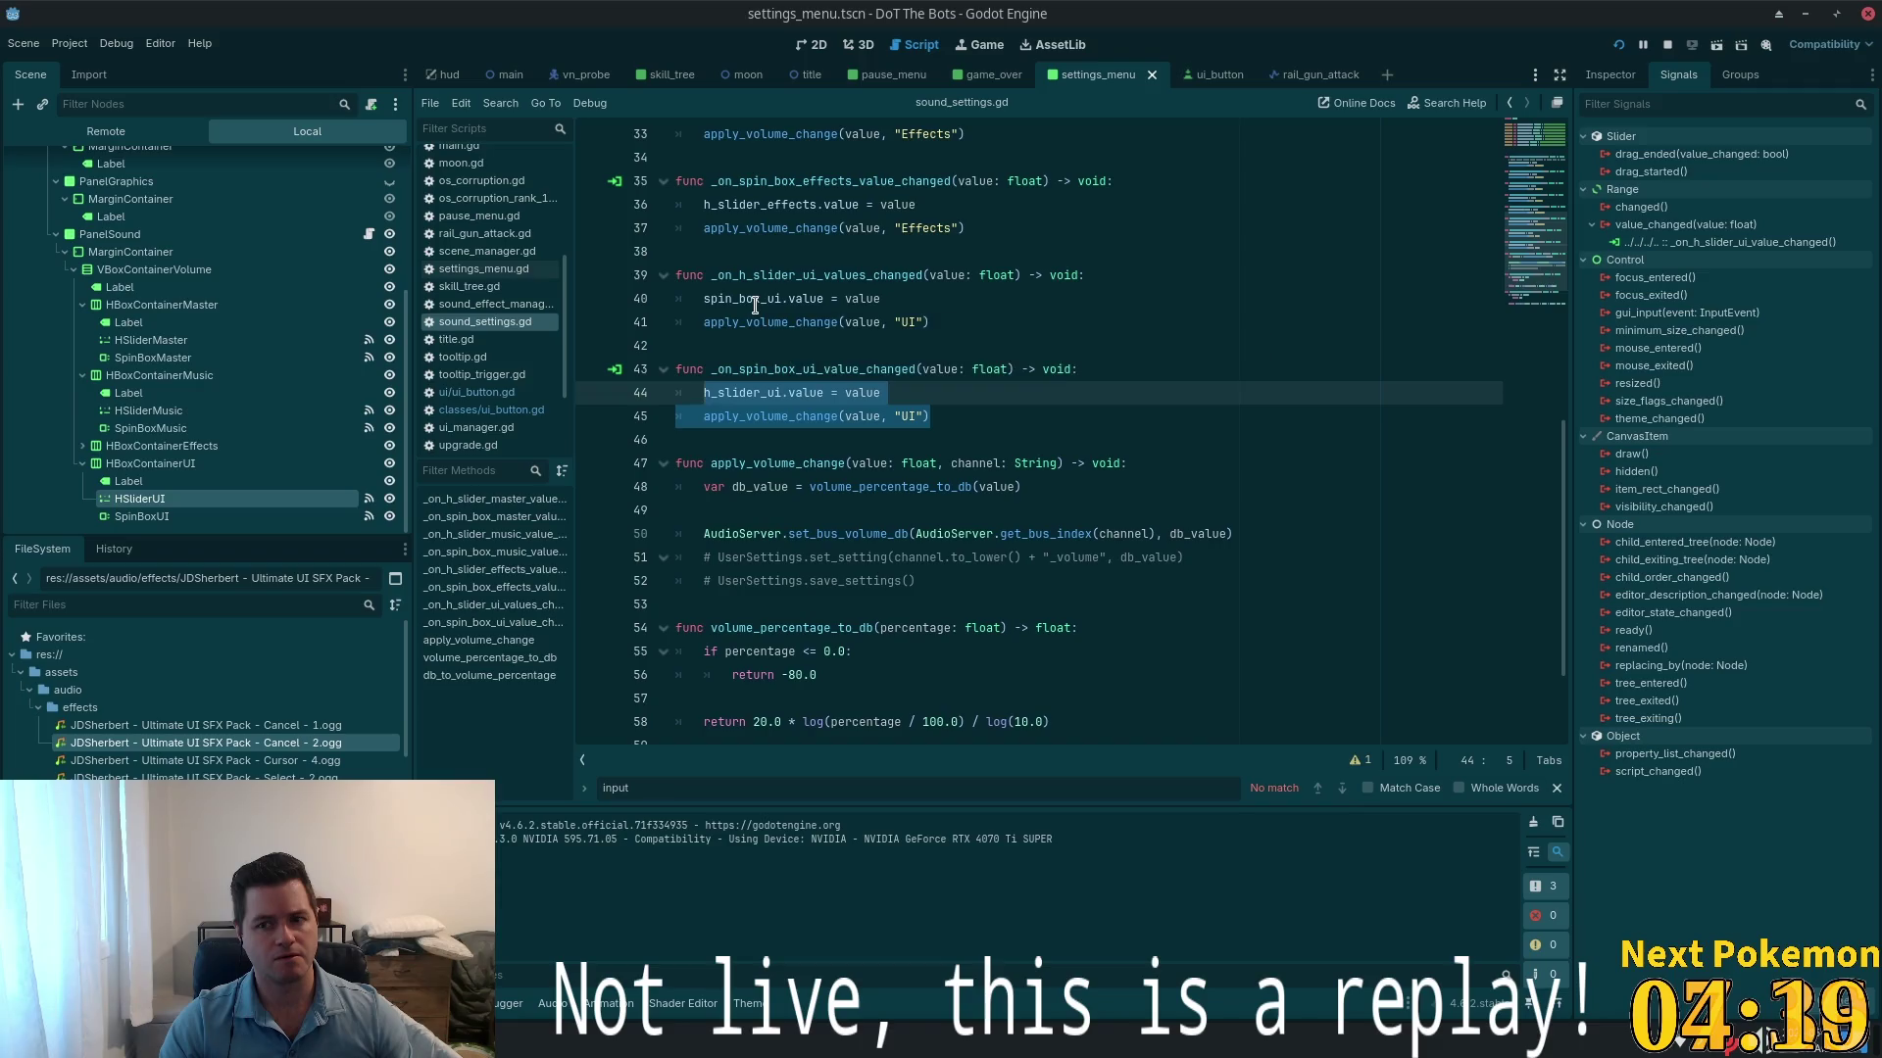
{"action": "left_click", "coordinate": [833, 321]}
{"action": "left_click", "coordinate": [697, 298], "text": "shift"}
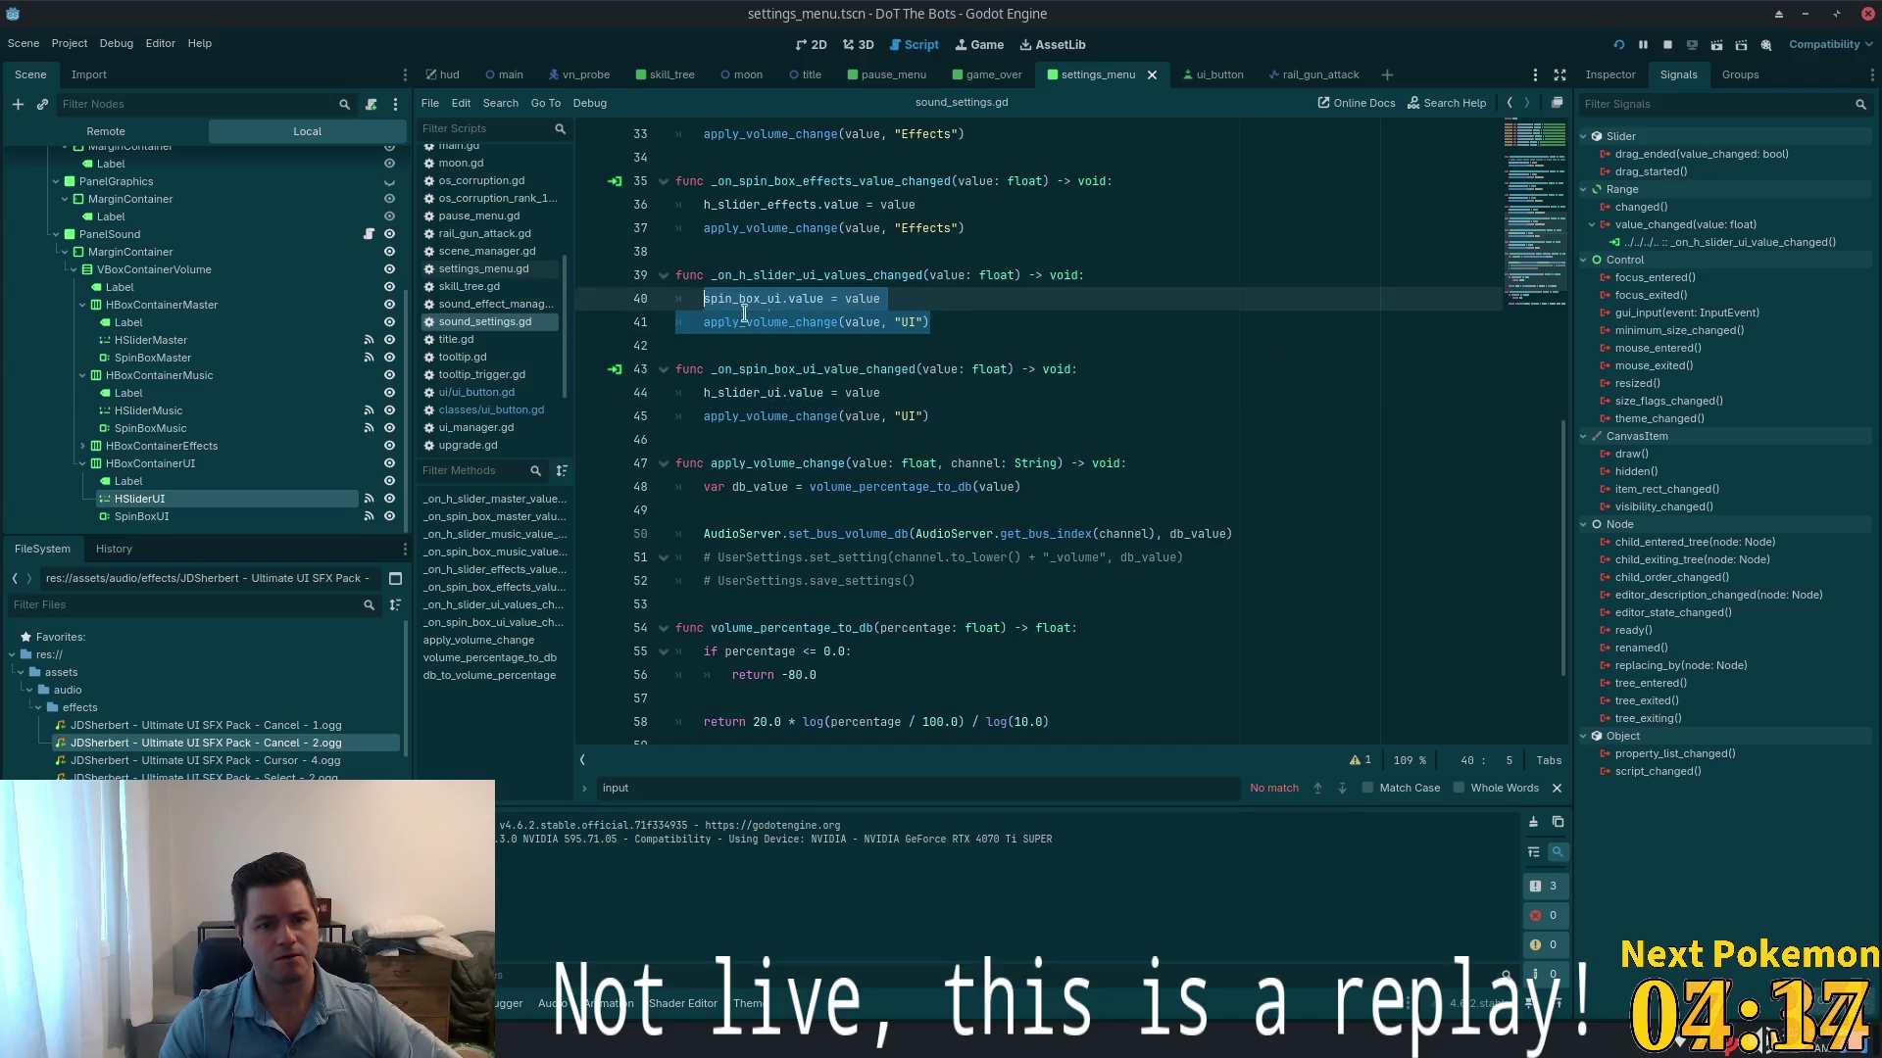
{"action": "key", "text": "BackSpace"}
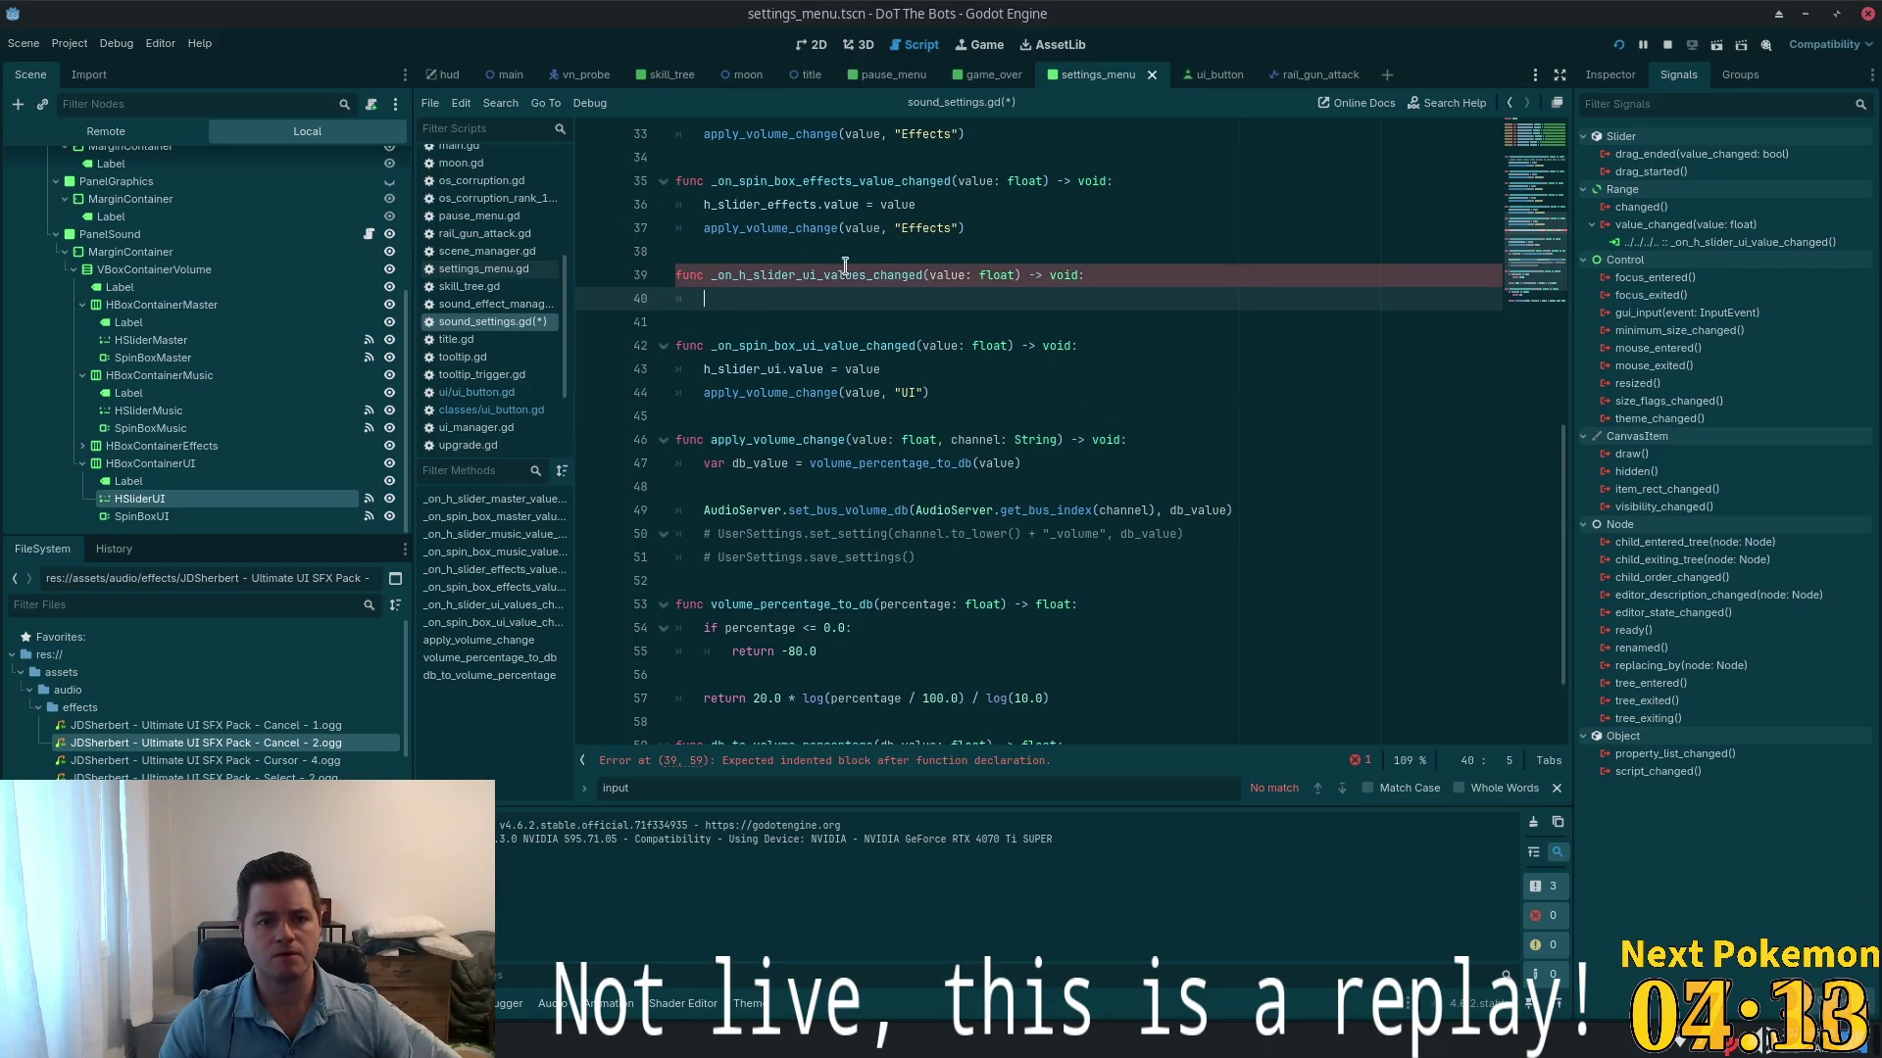
{"action": "key", "text": "BackSpace"}
{"action": "key", "text": "BackSpace"}
{"action": "key", "text": "BackSpace"}
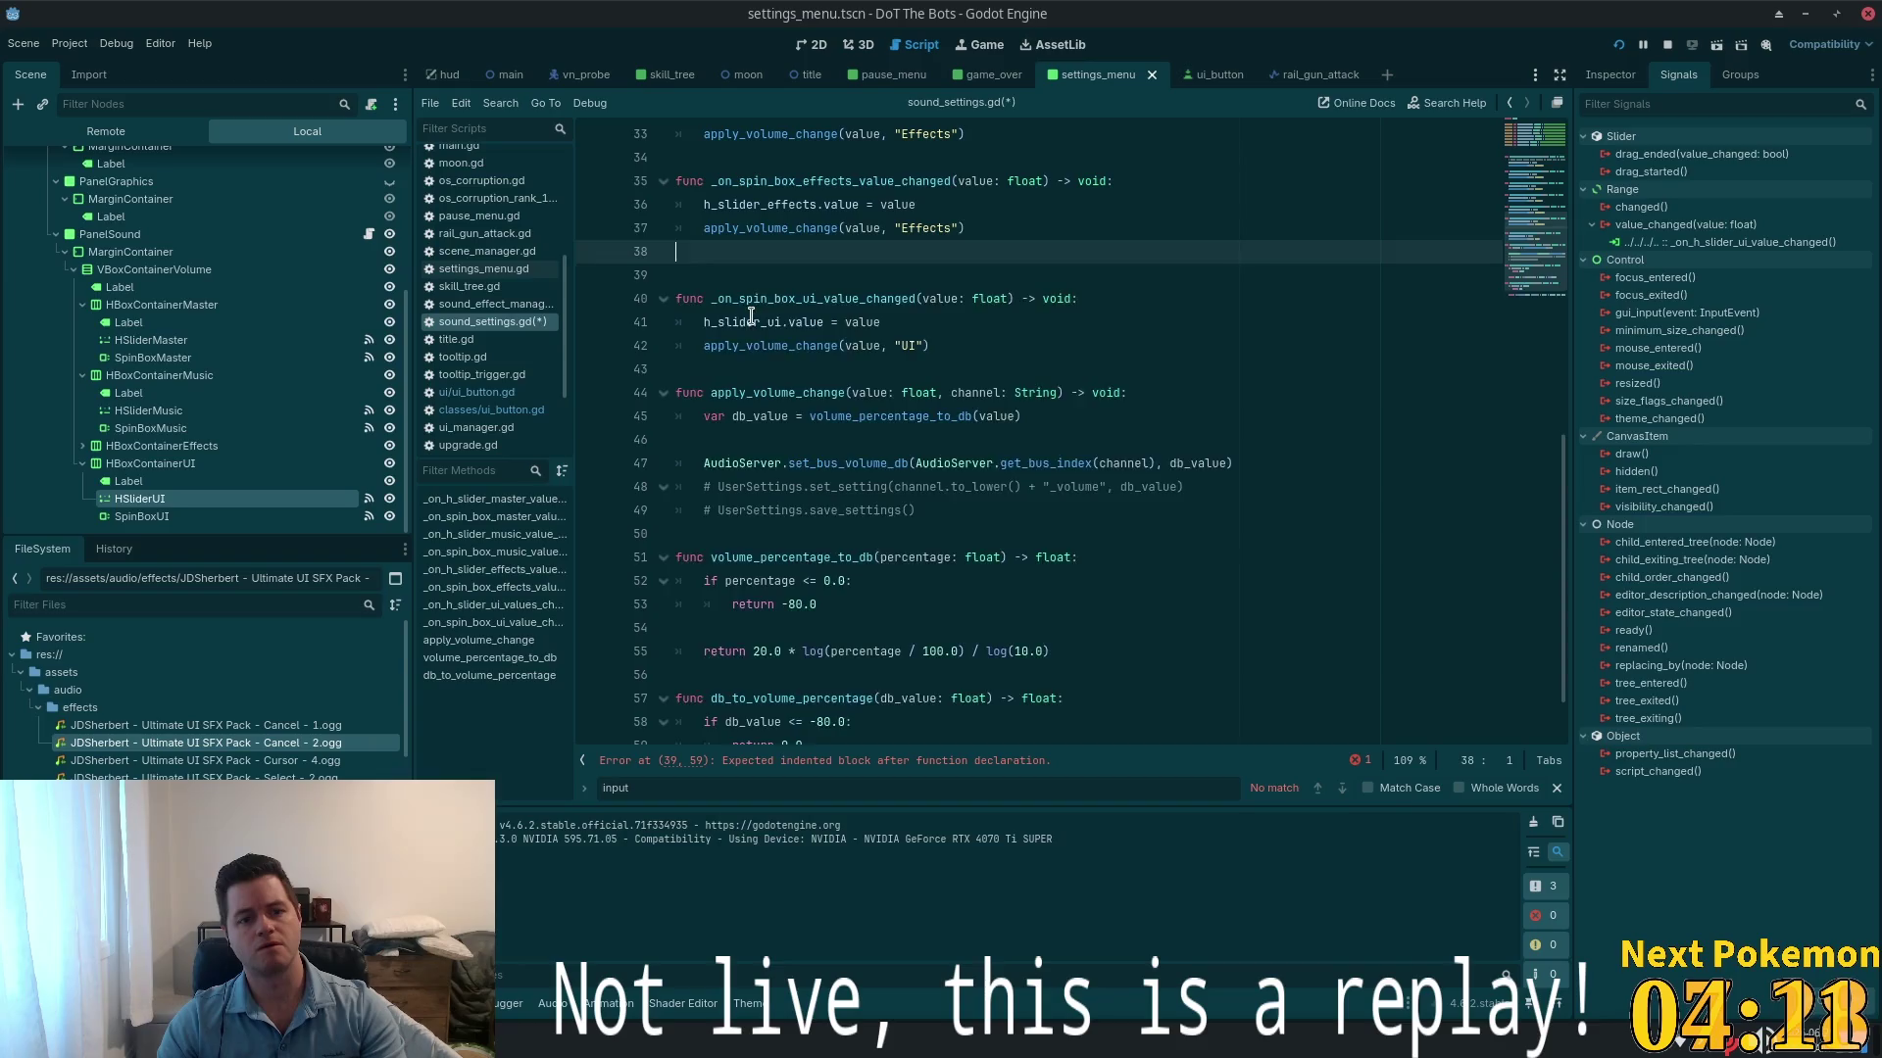
{"action": "key", "text": "BackSpace"}
{"action": "key", "text": "ctrl+s"}
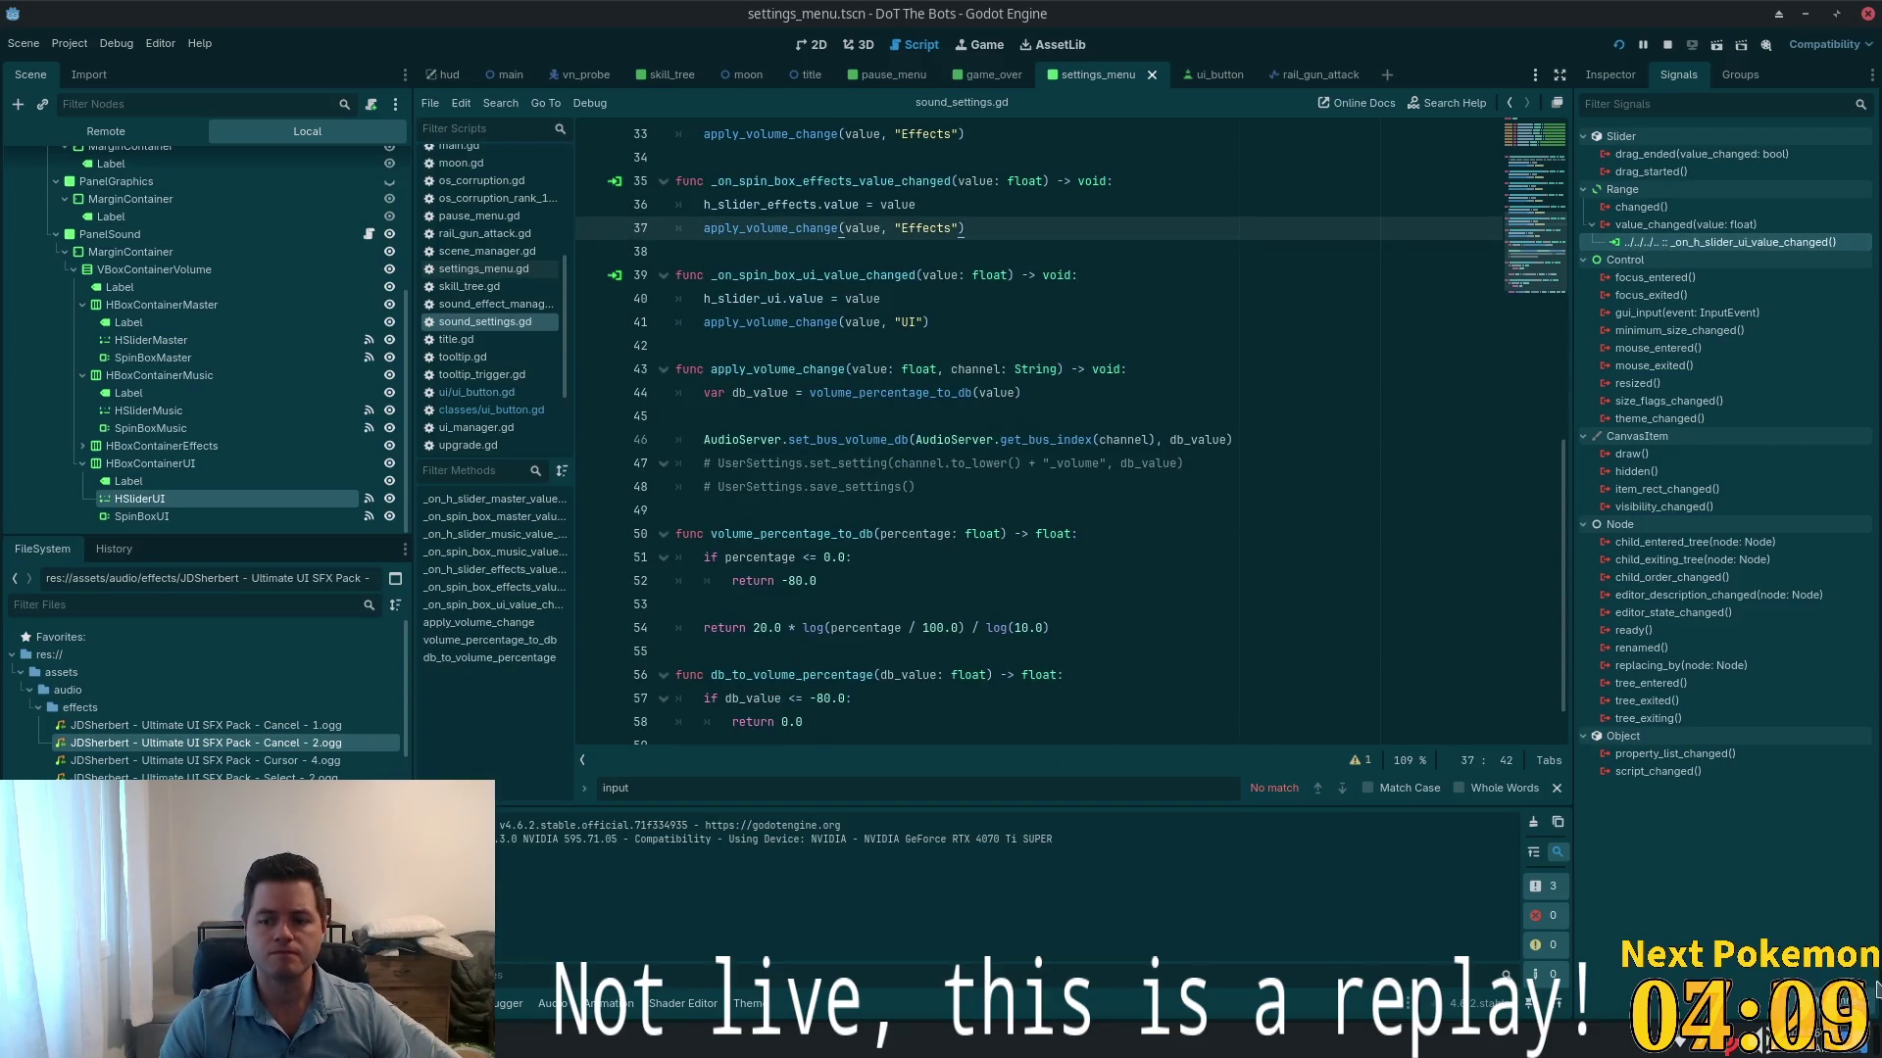
{"action": "key", "text": "Delete"}
- Connect HSliderUI's value_changed signal to PanelSound, creating _on_h_slider_ui_value_changed
{"action": "double_click", "coordinate": [1666, 224]}
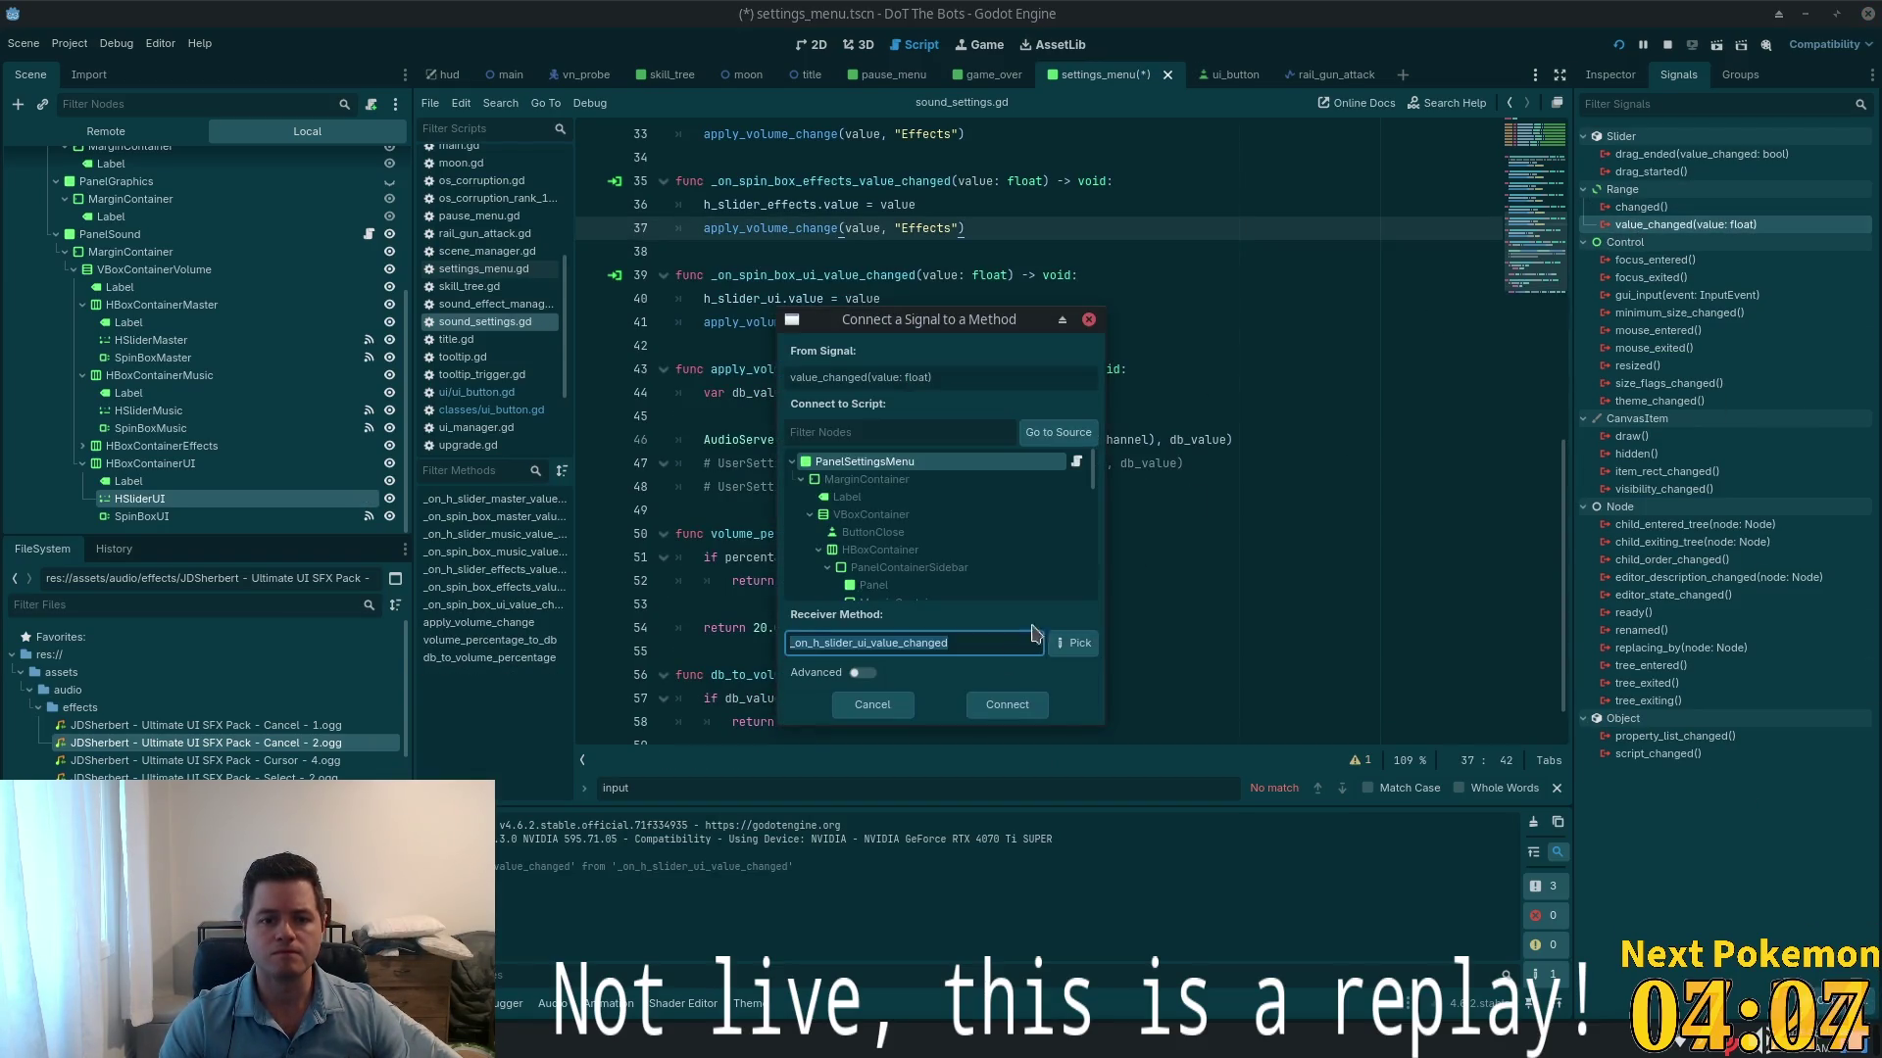
{"action": "scroll", "coordinate": [999, 546], "scroll_direction": "down", "scroll_amount": 4}
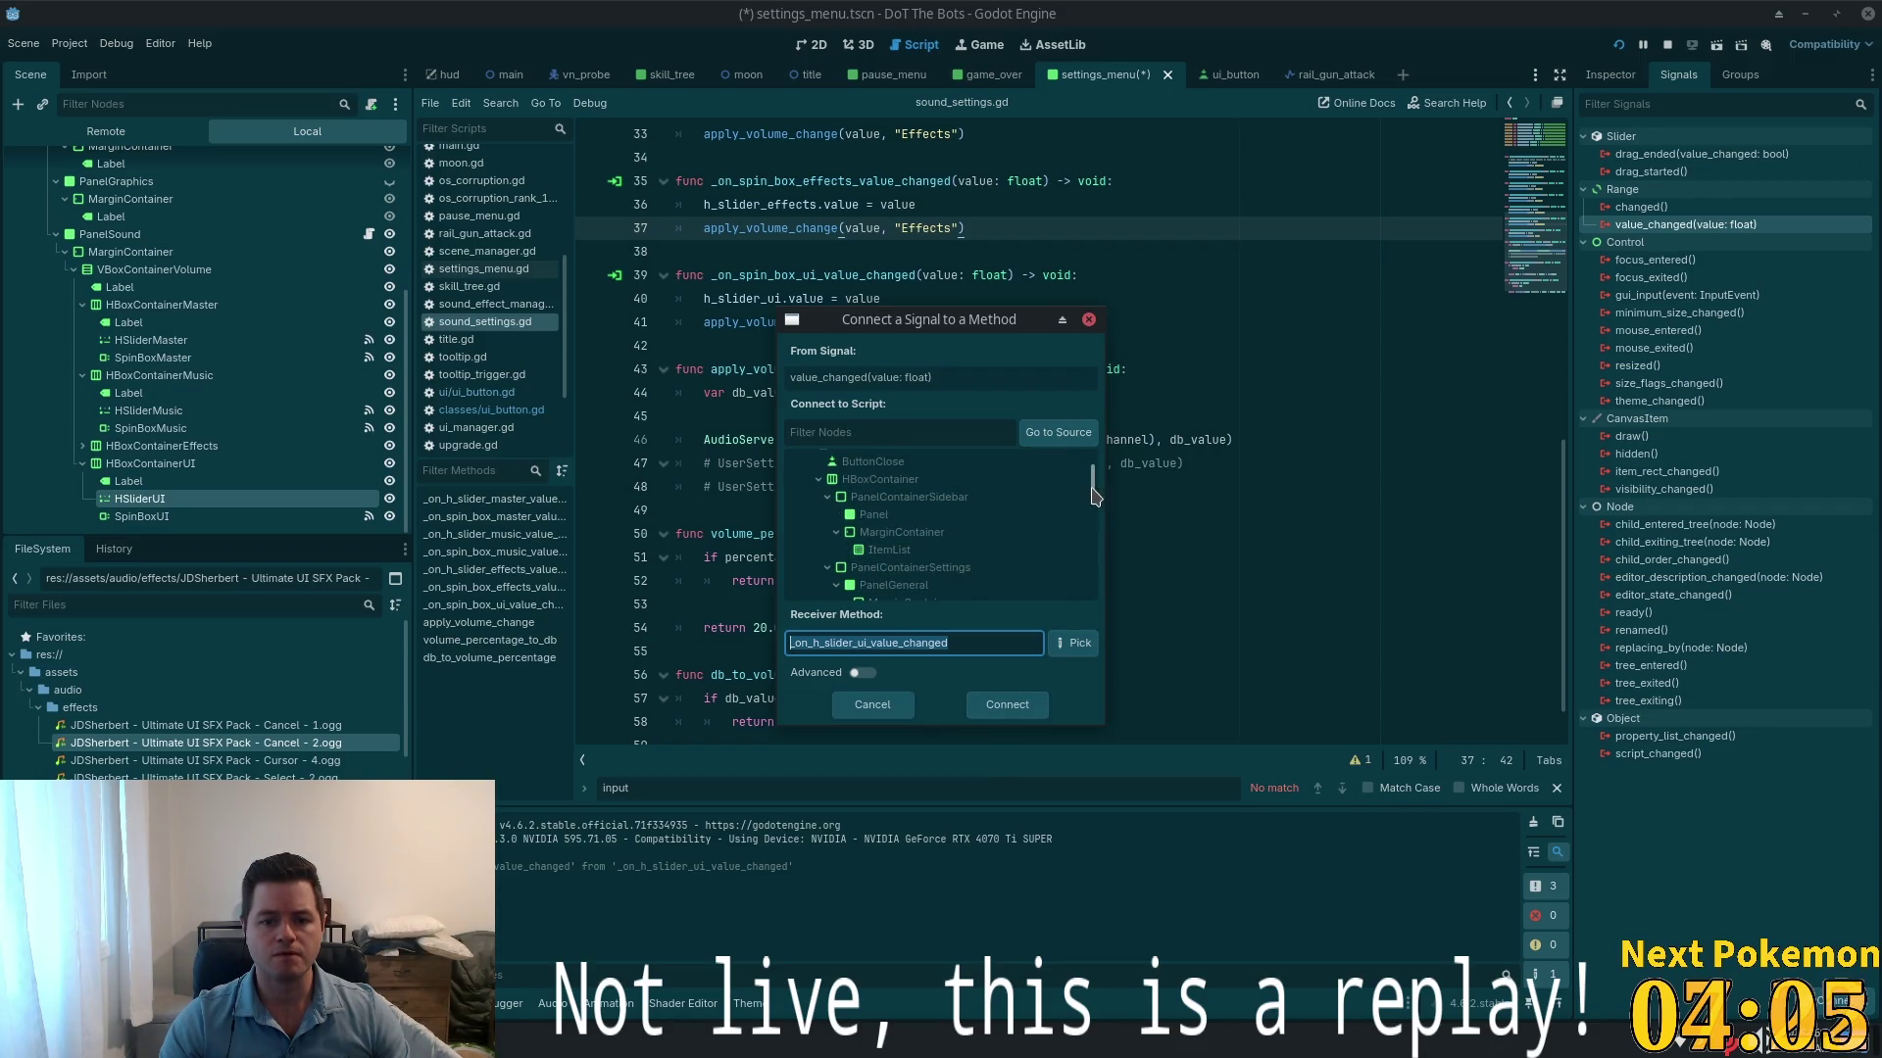
{"action": "mouse_move", "coordinate": [1094, 495]}
{"action": "left_mouse_down"}
{"action": "mouse_move", "coordinate": [1085, 534]}
{"action": "mouse_move", "coordinate": [1086, 500]}
{"action": "left_mouse_up"}
{"action": "left_click", "coordinate": [935, 485]}
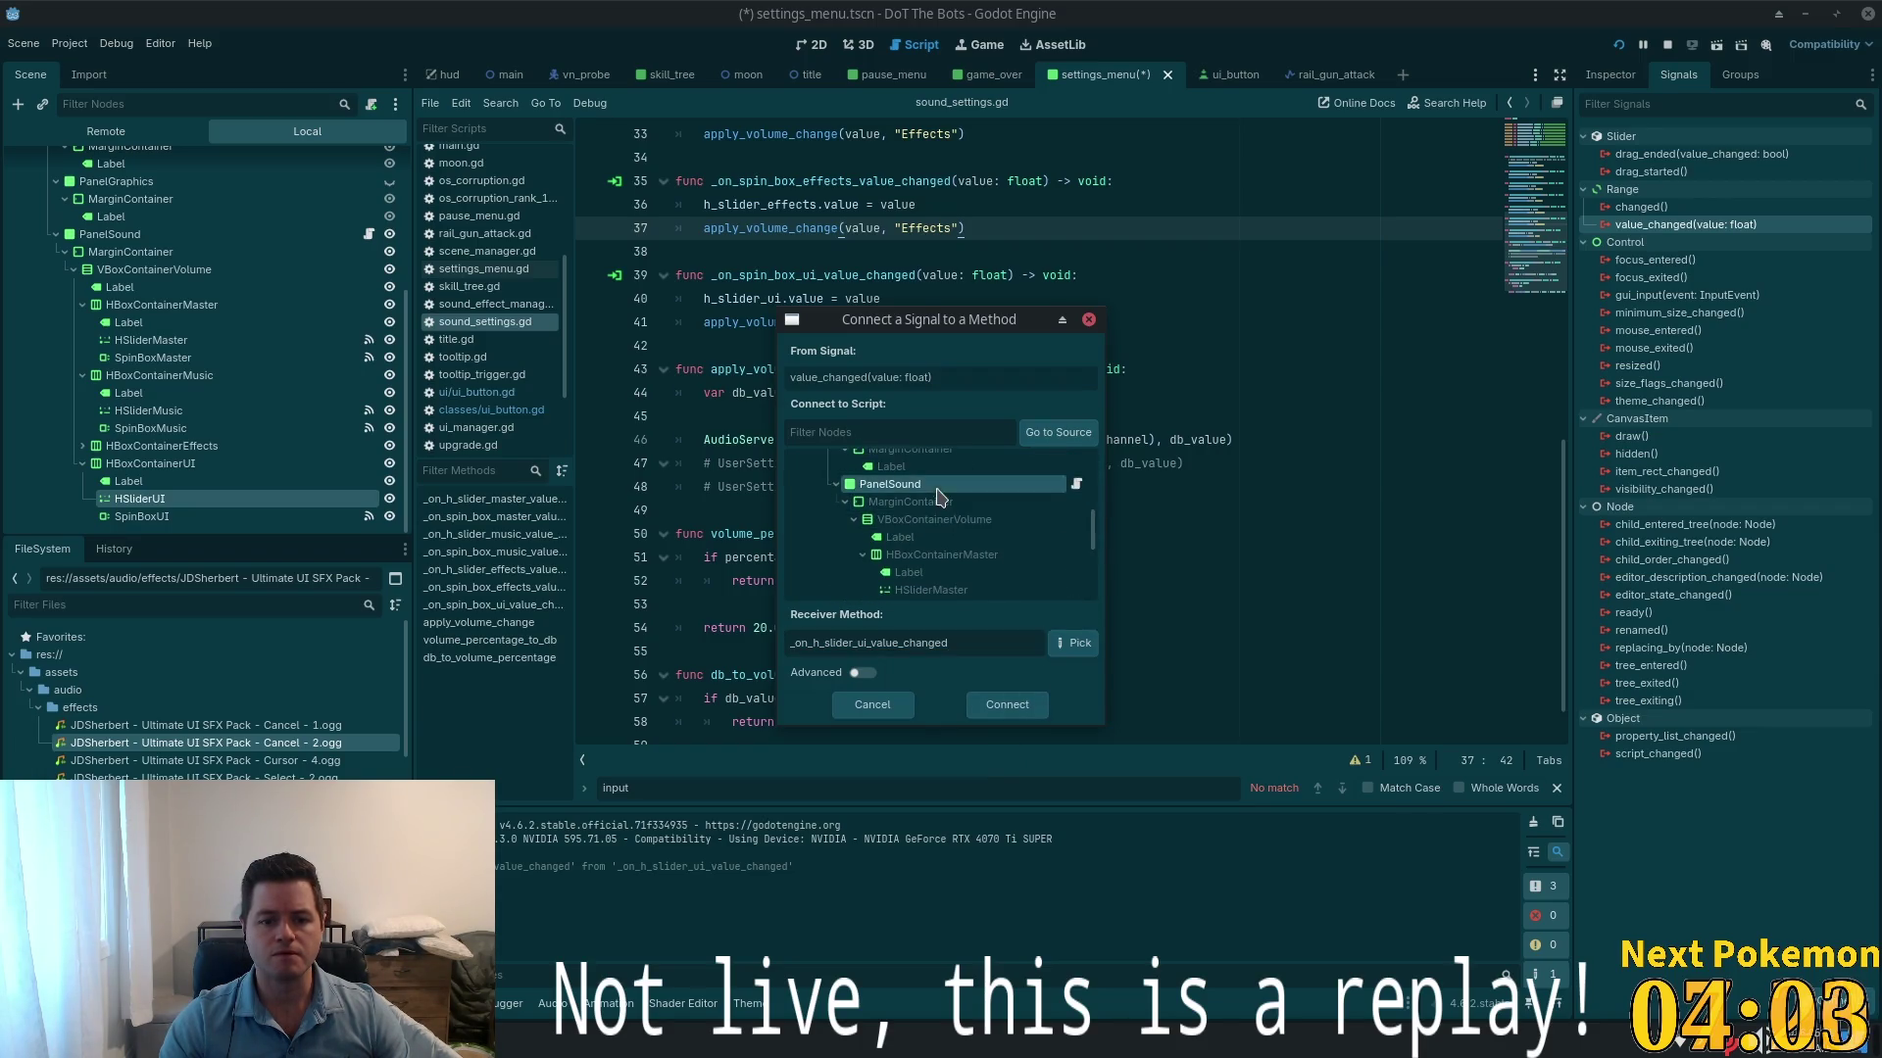
{"action": "left_click", "coordinate": [981, 713]}
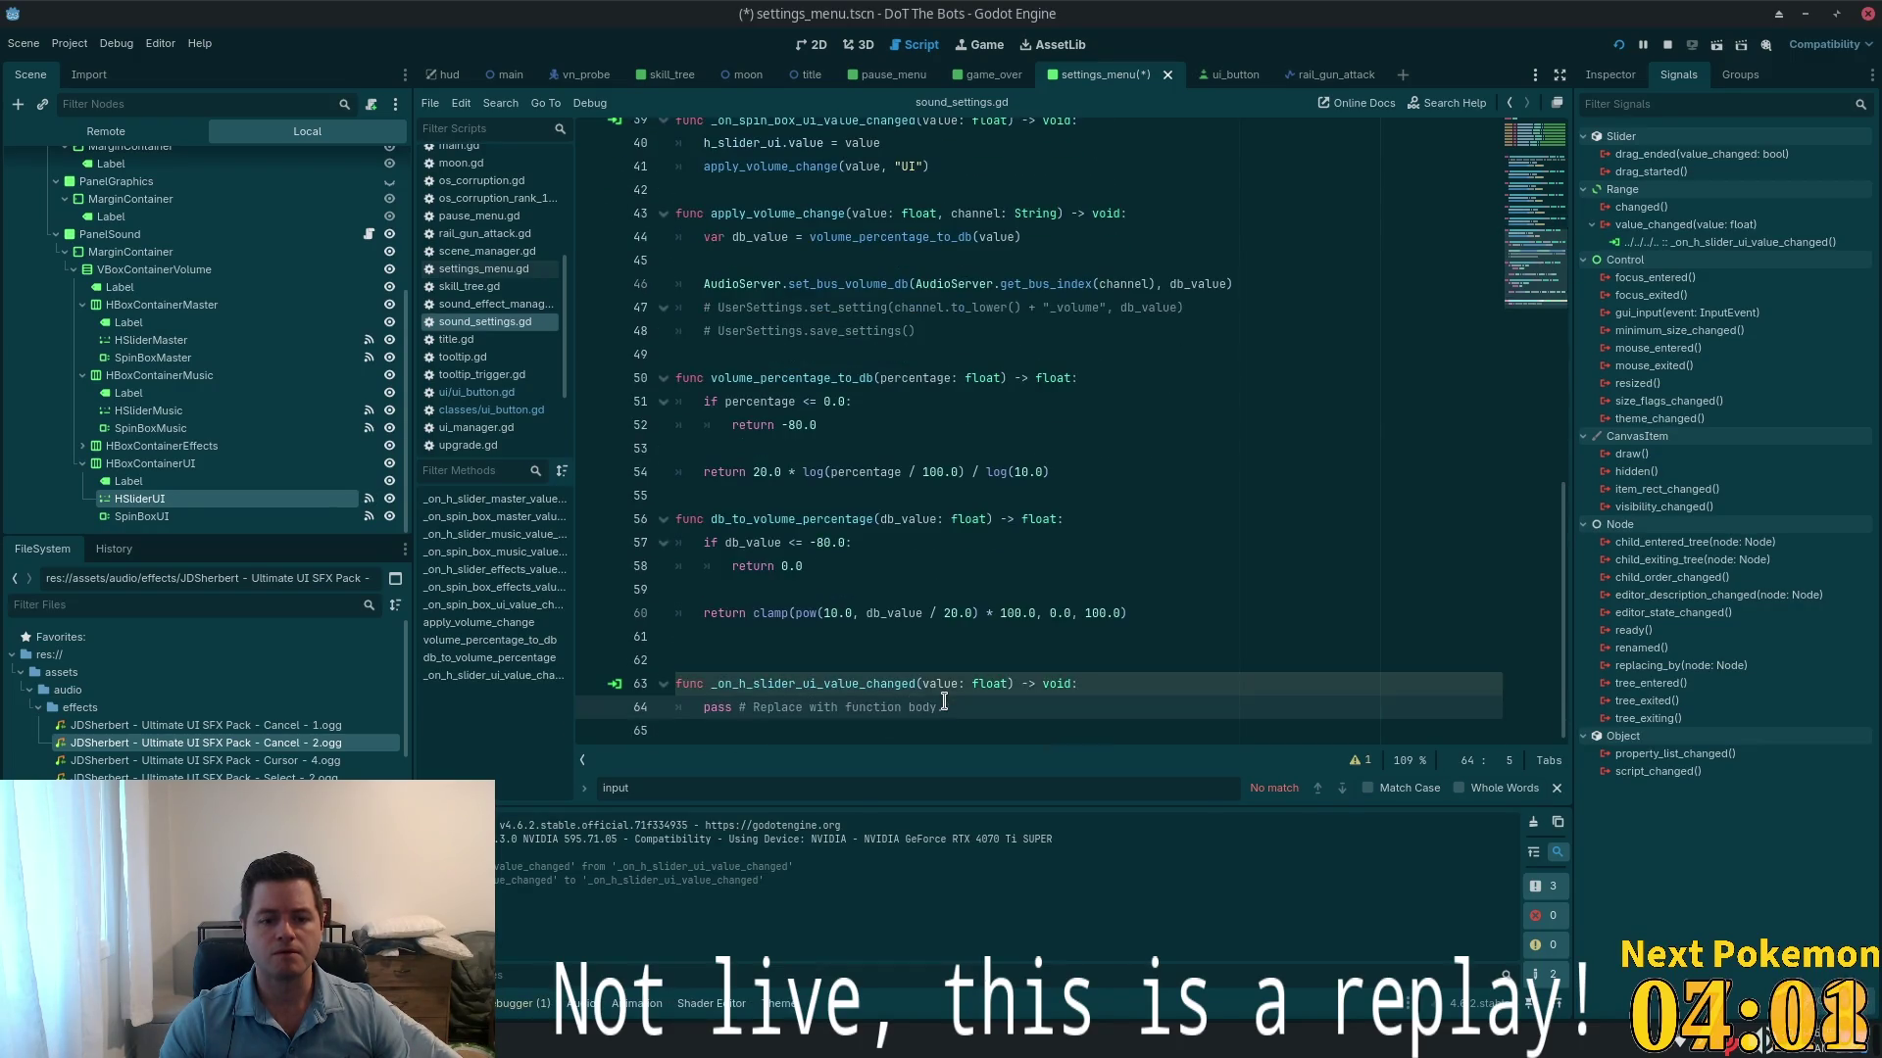
- Paste the spin-box syncing lines over 'pass', save the script, and select SpinBoxUI
{"action": "left_click_drag", "start_coordinate": [776, 701], "coordinate": [698, 707]}
{"action": "type", "text": "spin_box_ui.value = value \tapply_volume_change(value, \"UI\")"}
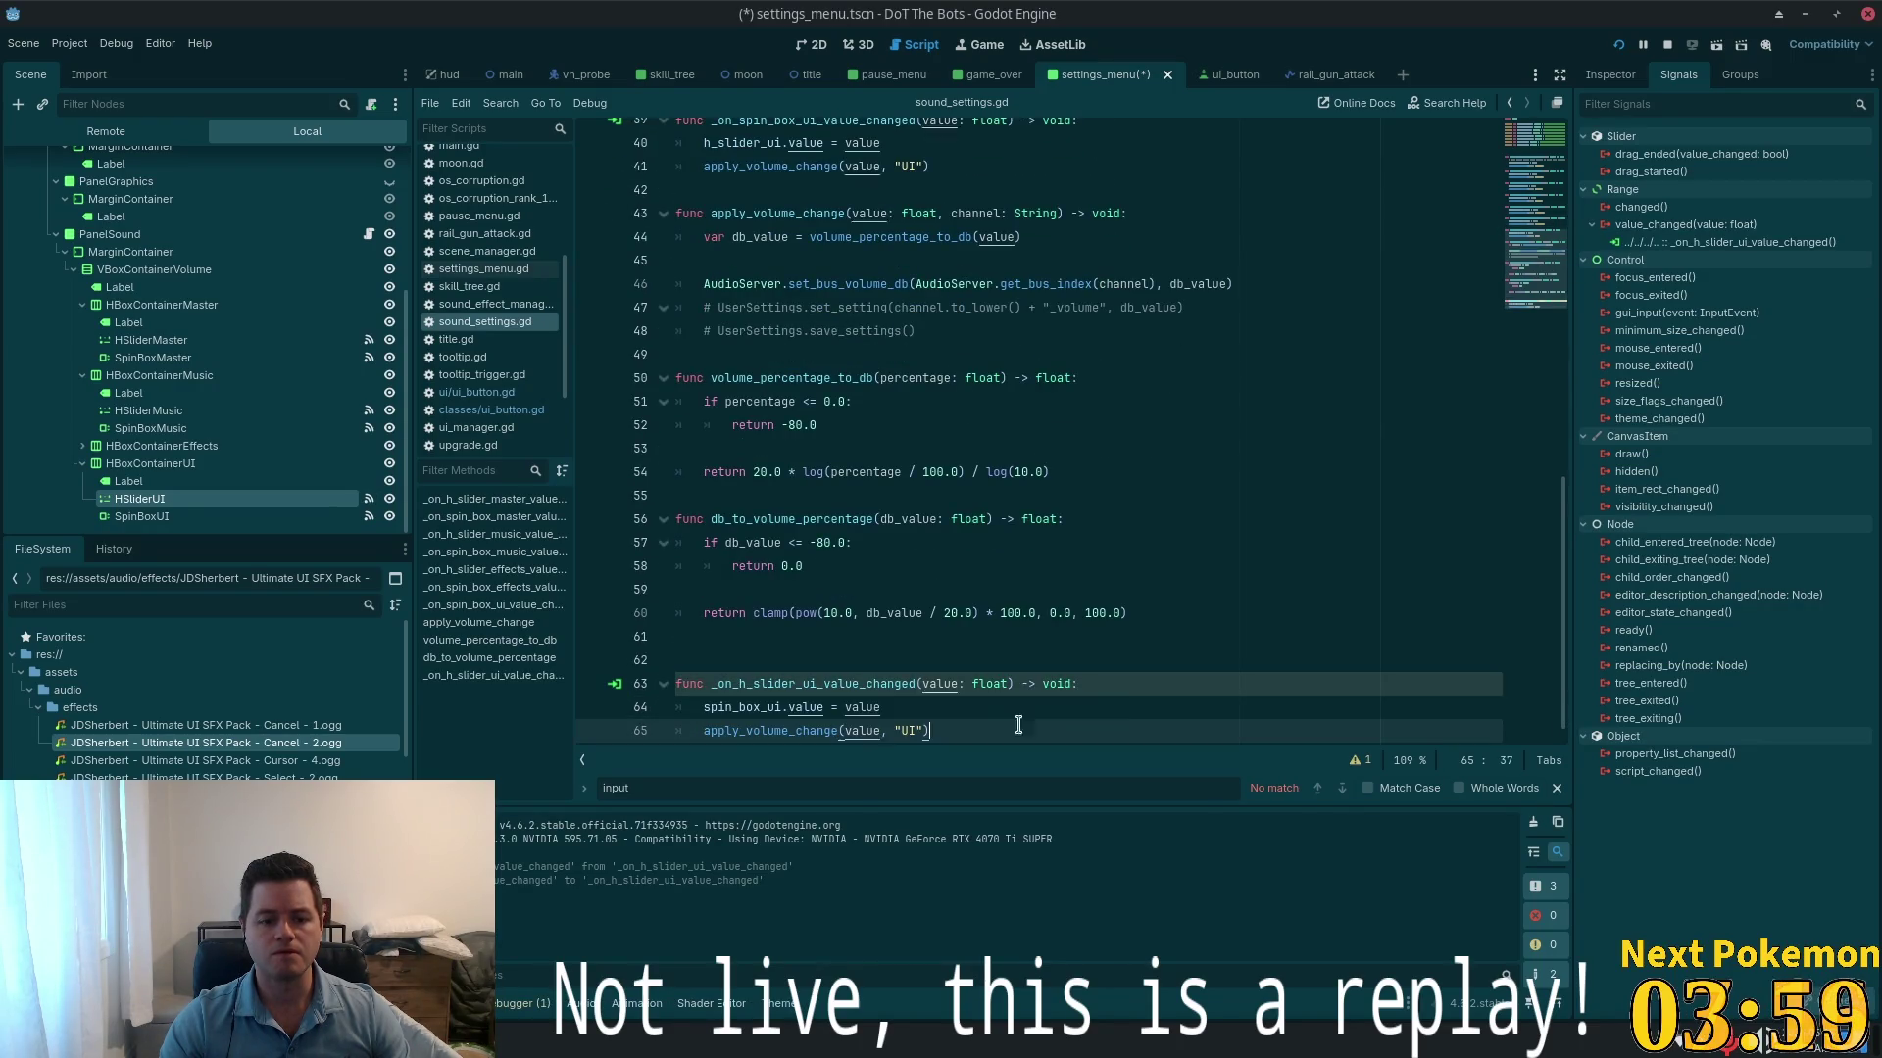
{"action": "key", "text": "ctrl+s"}
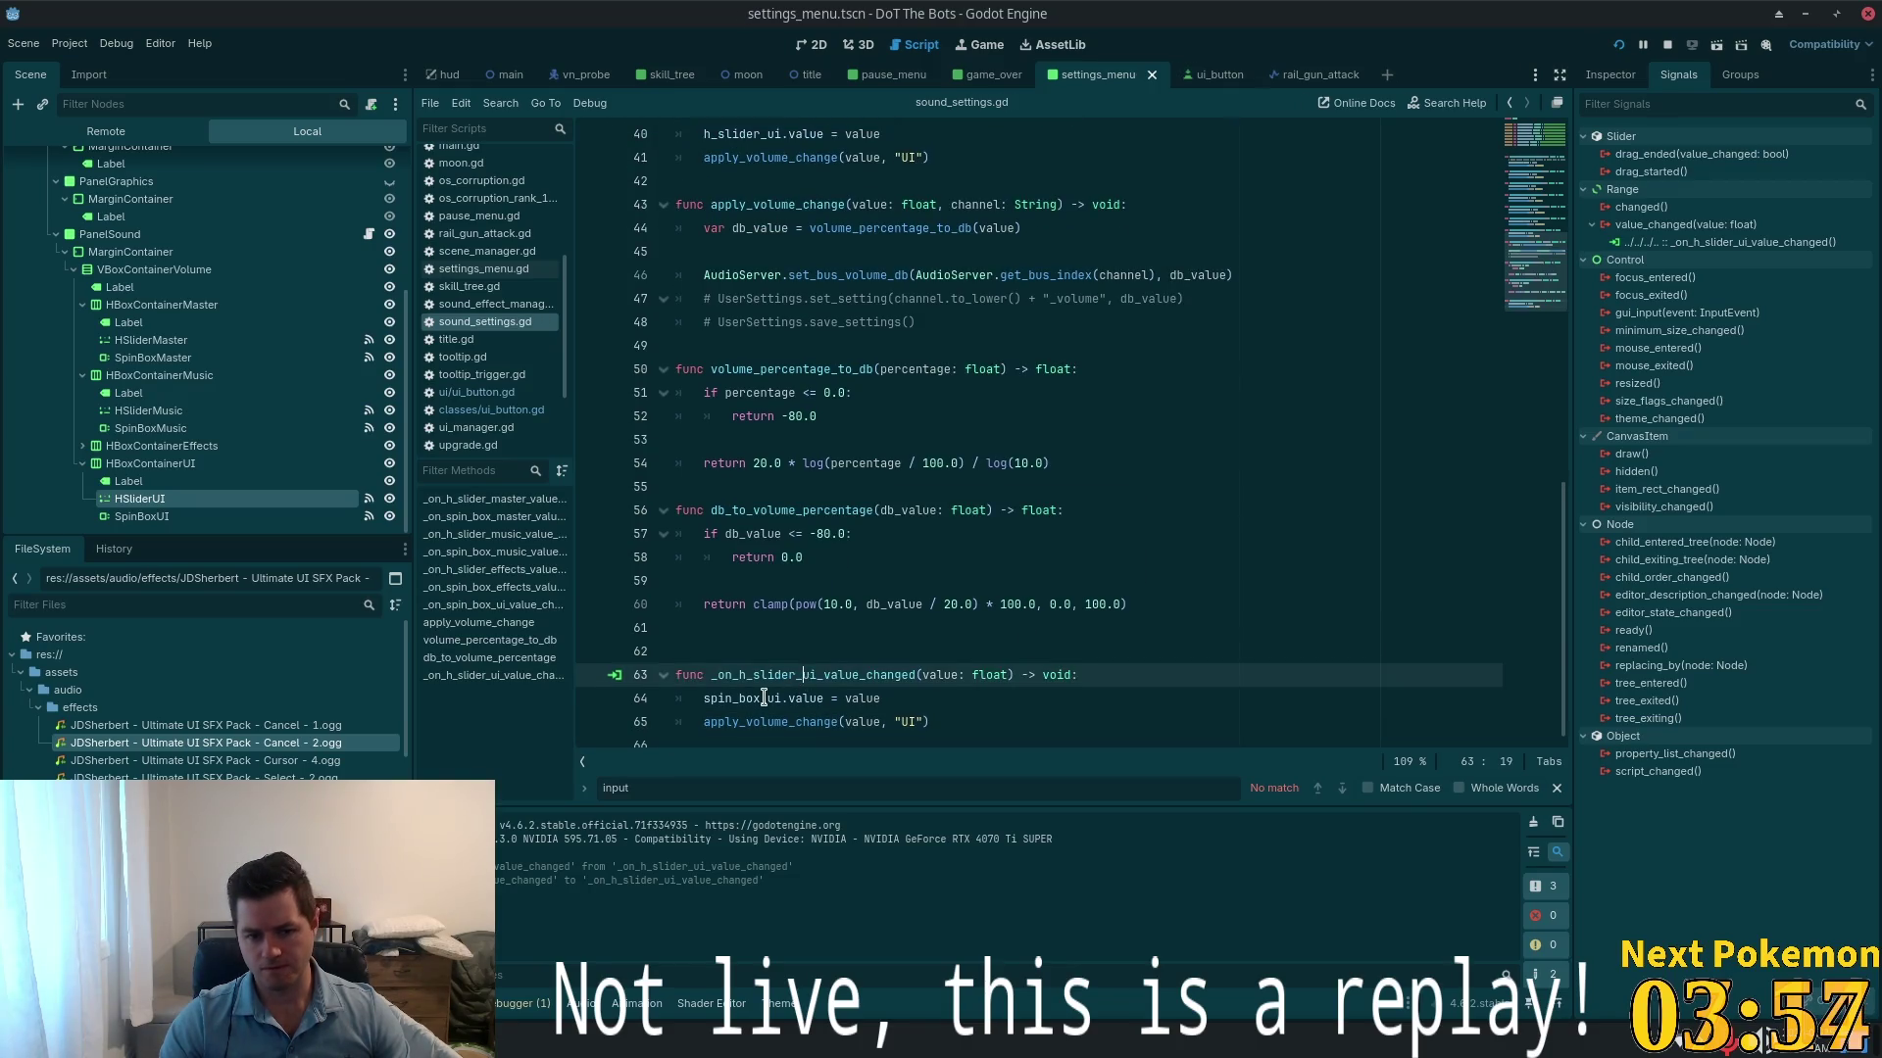
{"action": "left_click", "coordinate": [782, 698]}
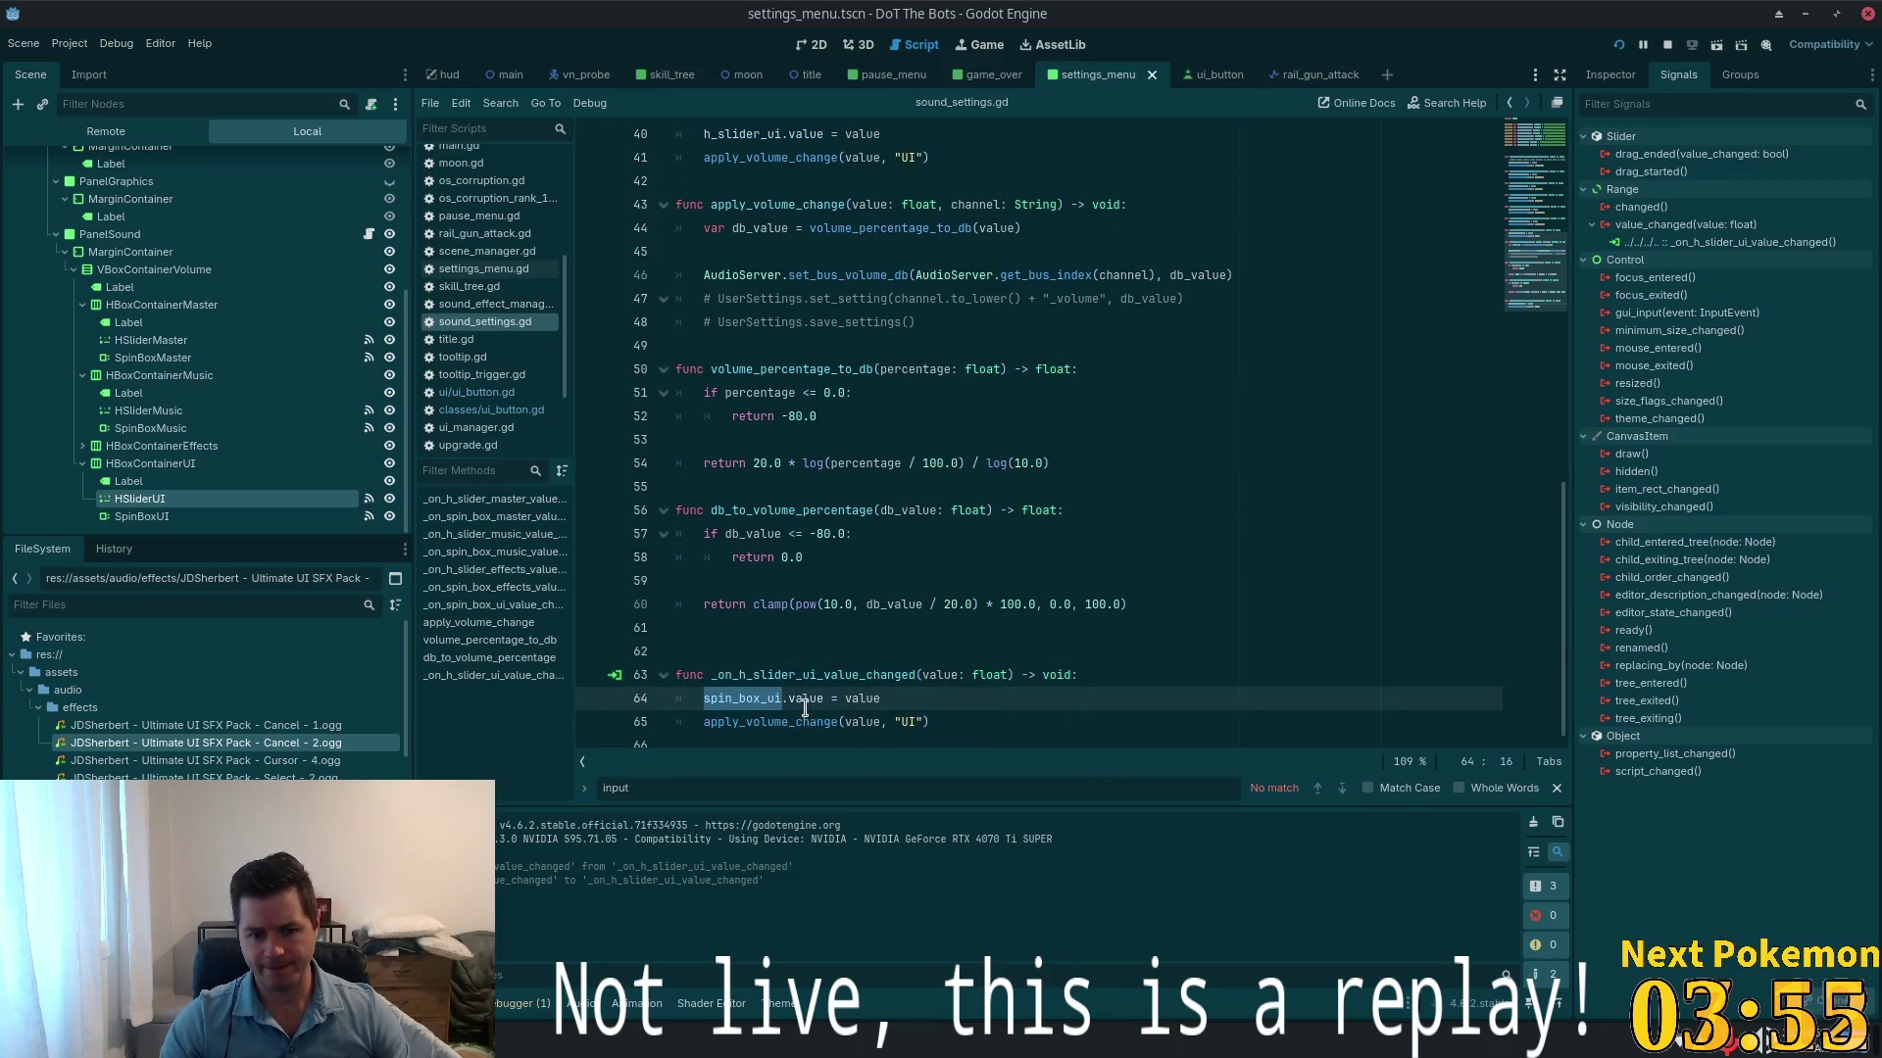
{"action": "key", "text": "Page_Up"}
{"action": "key", "text": "Page_Up"}
{"action": "key", "text": "Page_Up"}
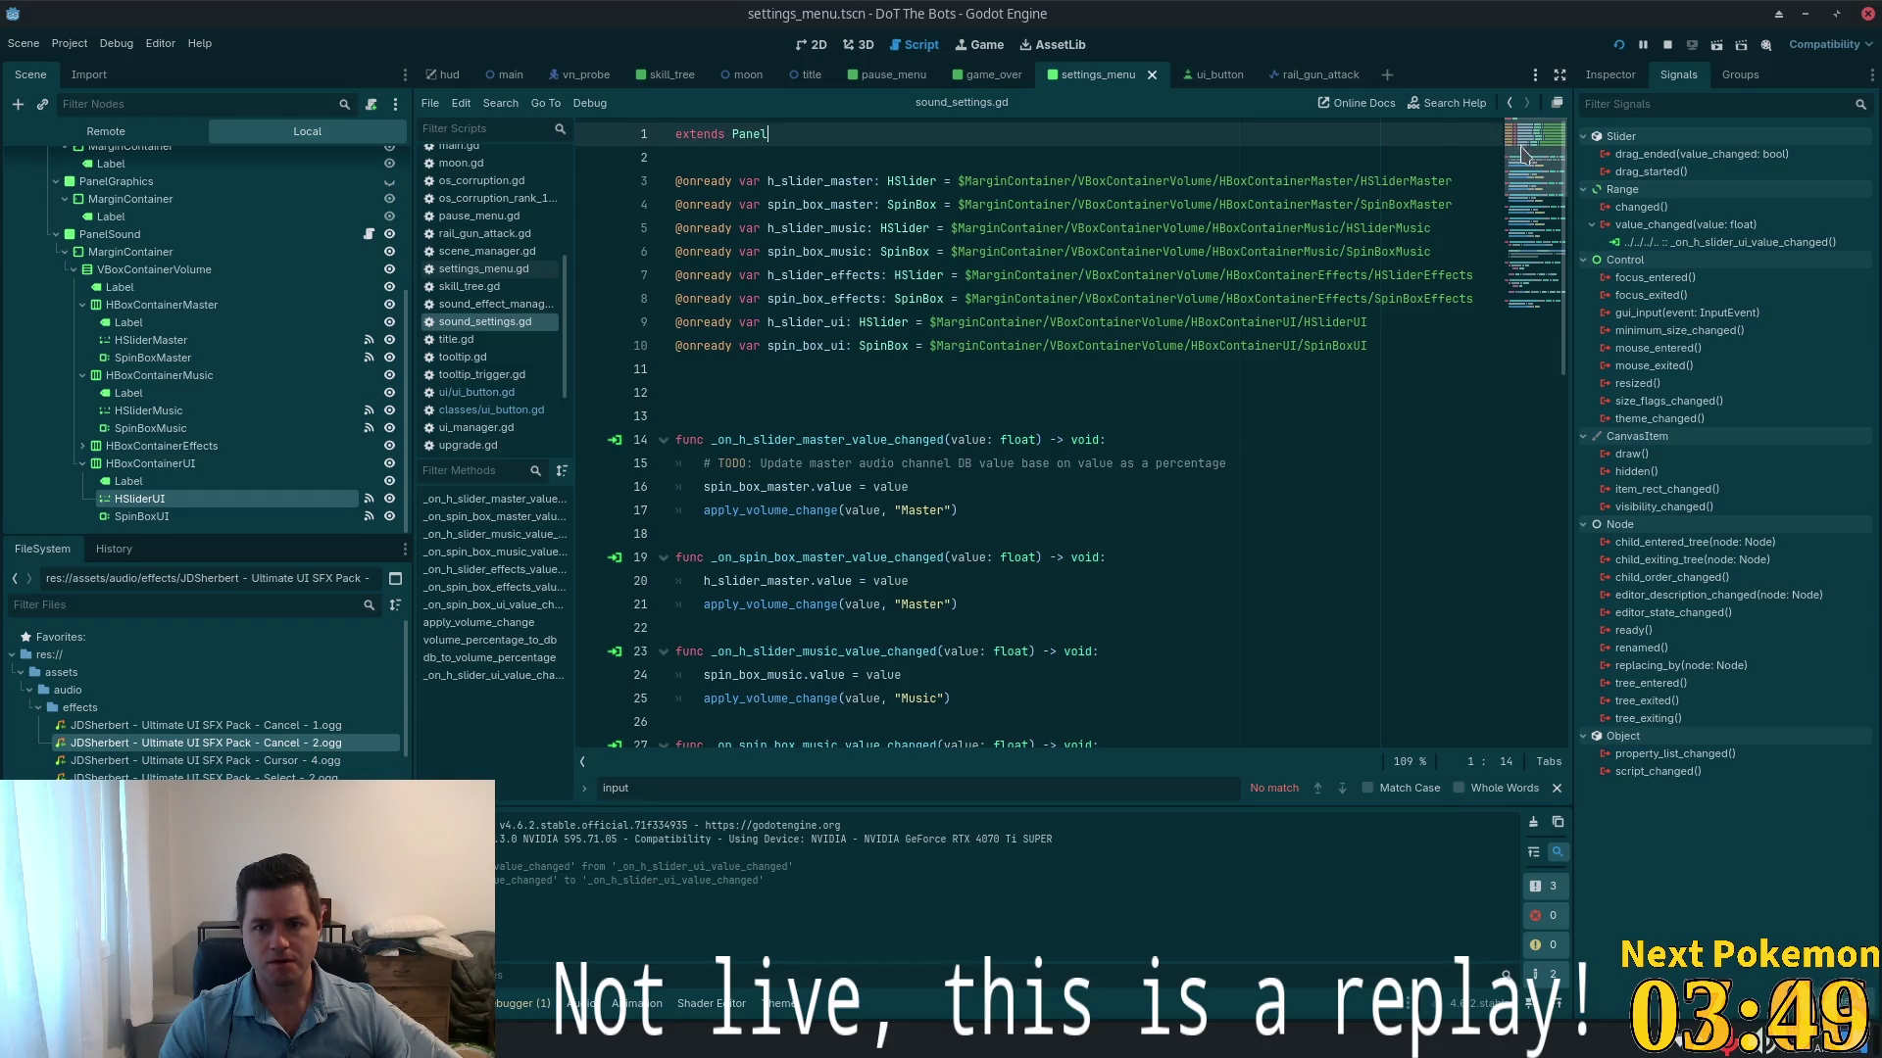
{"action": "left_click_drag", "start_coordinate": [1526, 156], "coordinate": [1518, 524]}
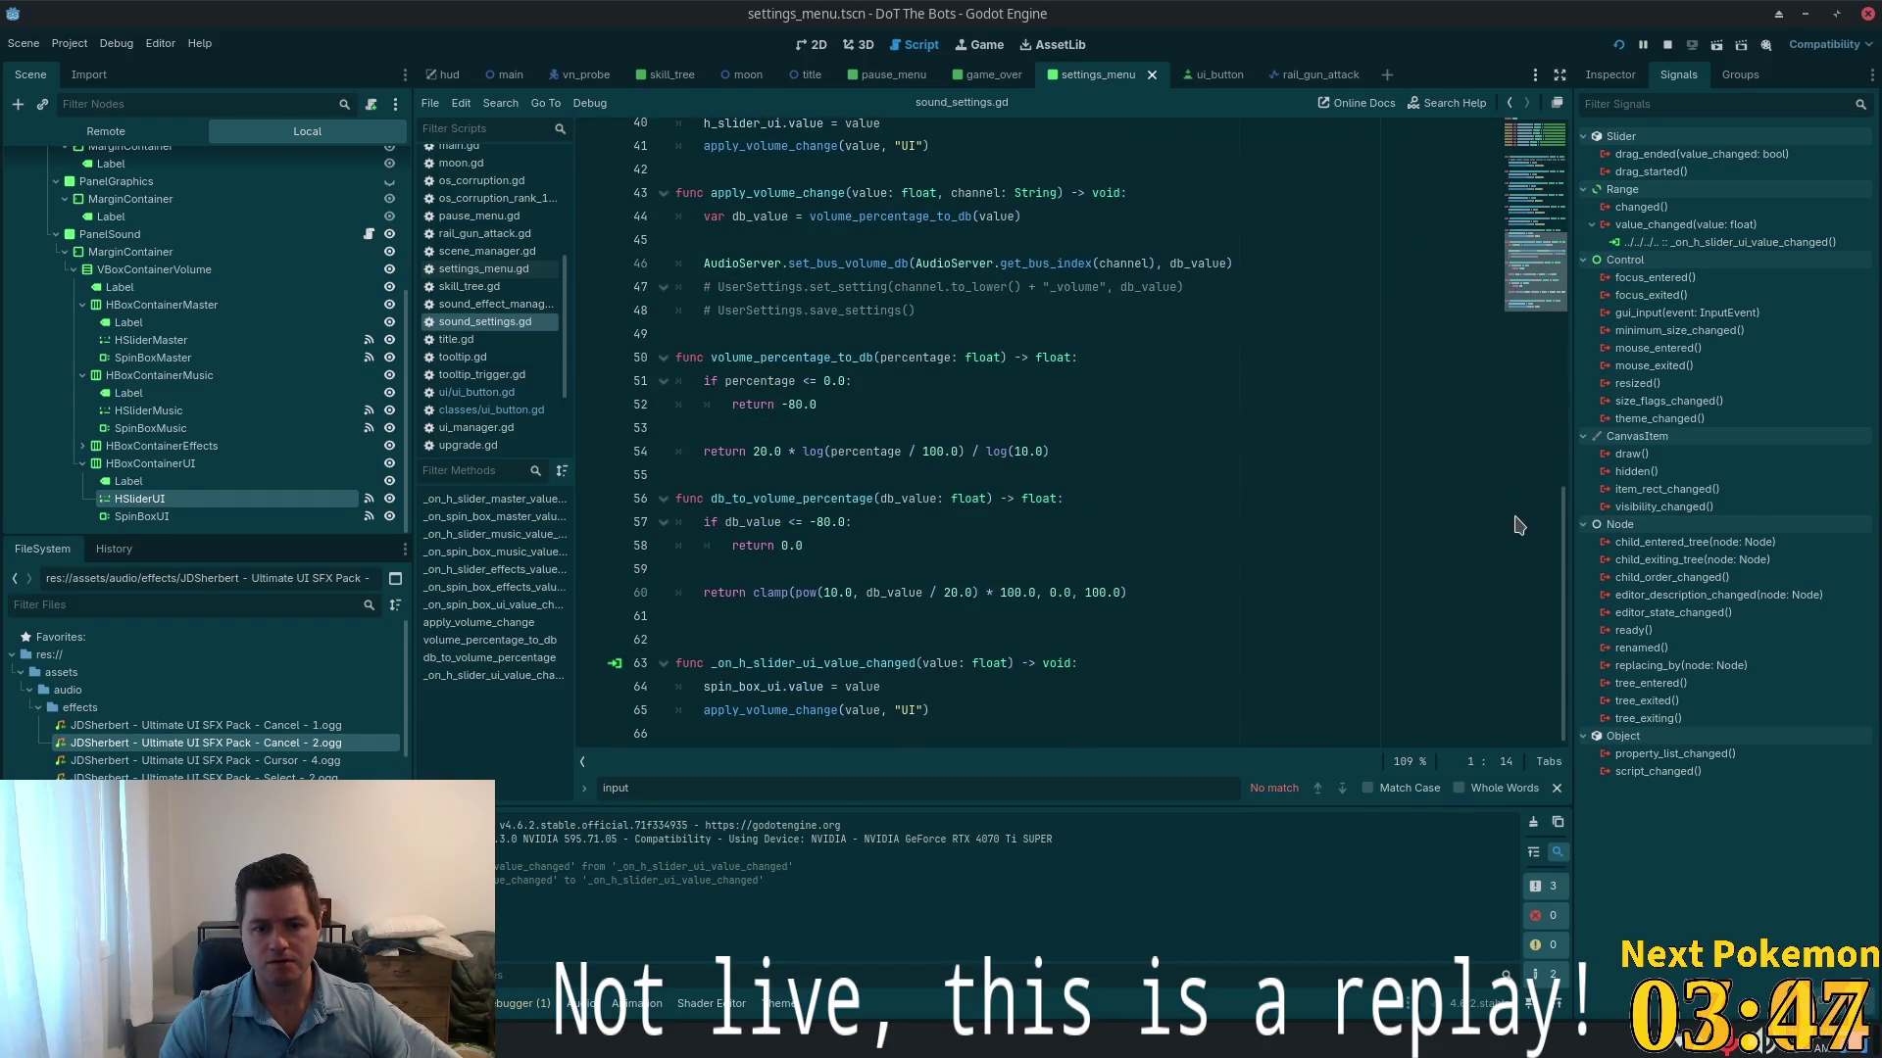
{"action": "left_click", "coordinate": [1086, 264]}
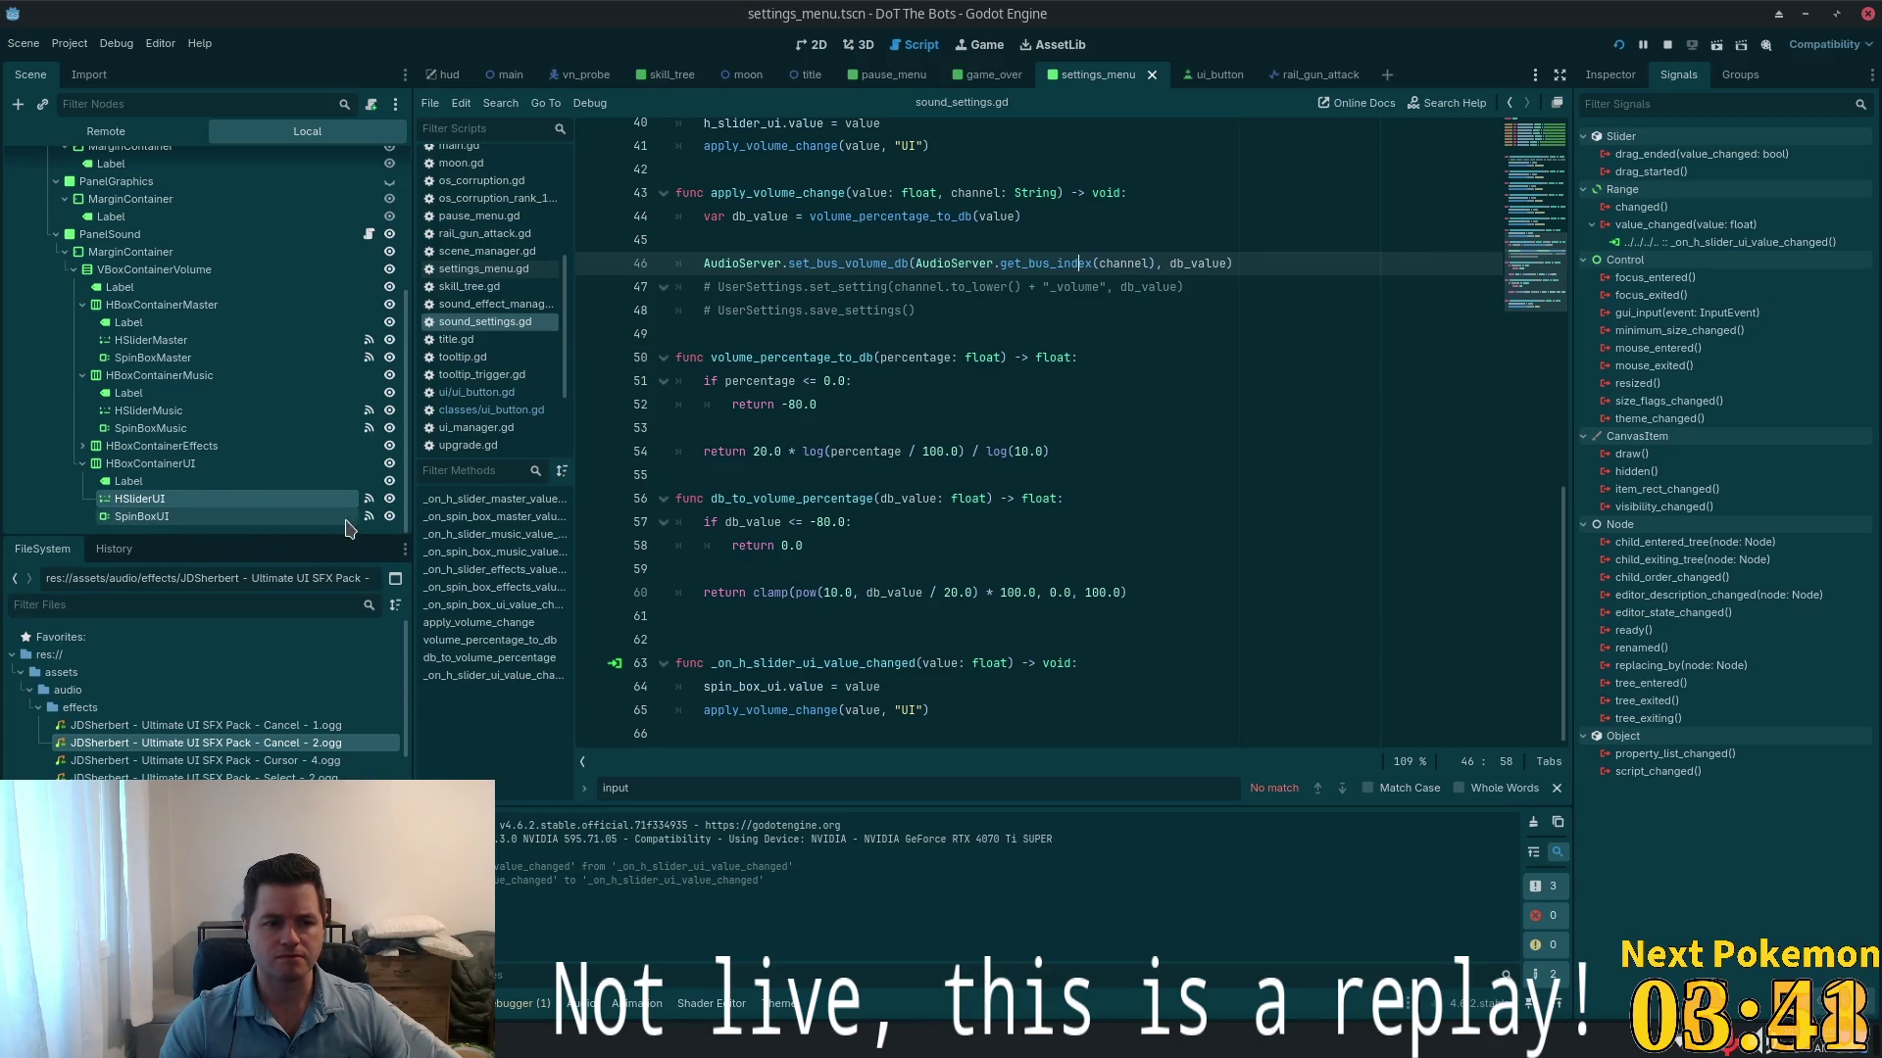
{"action": "left_click", "coordinate": [301, 518]}
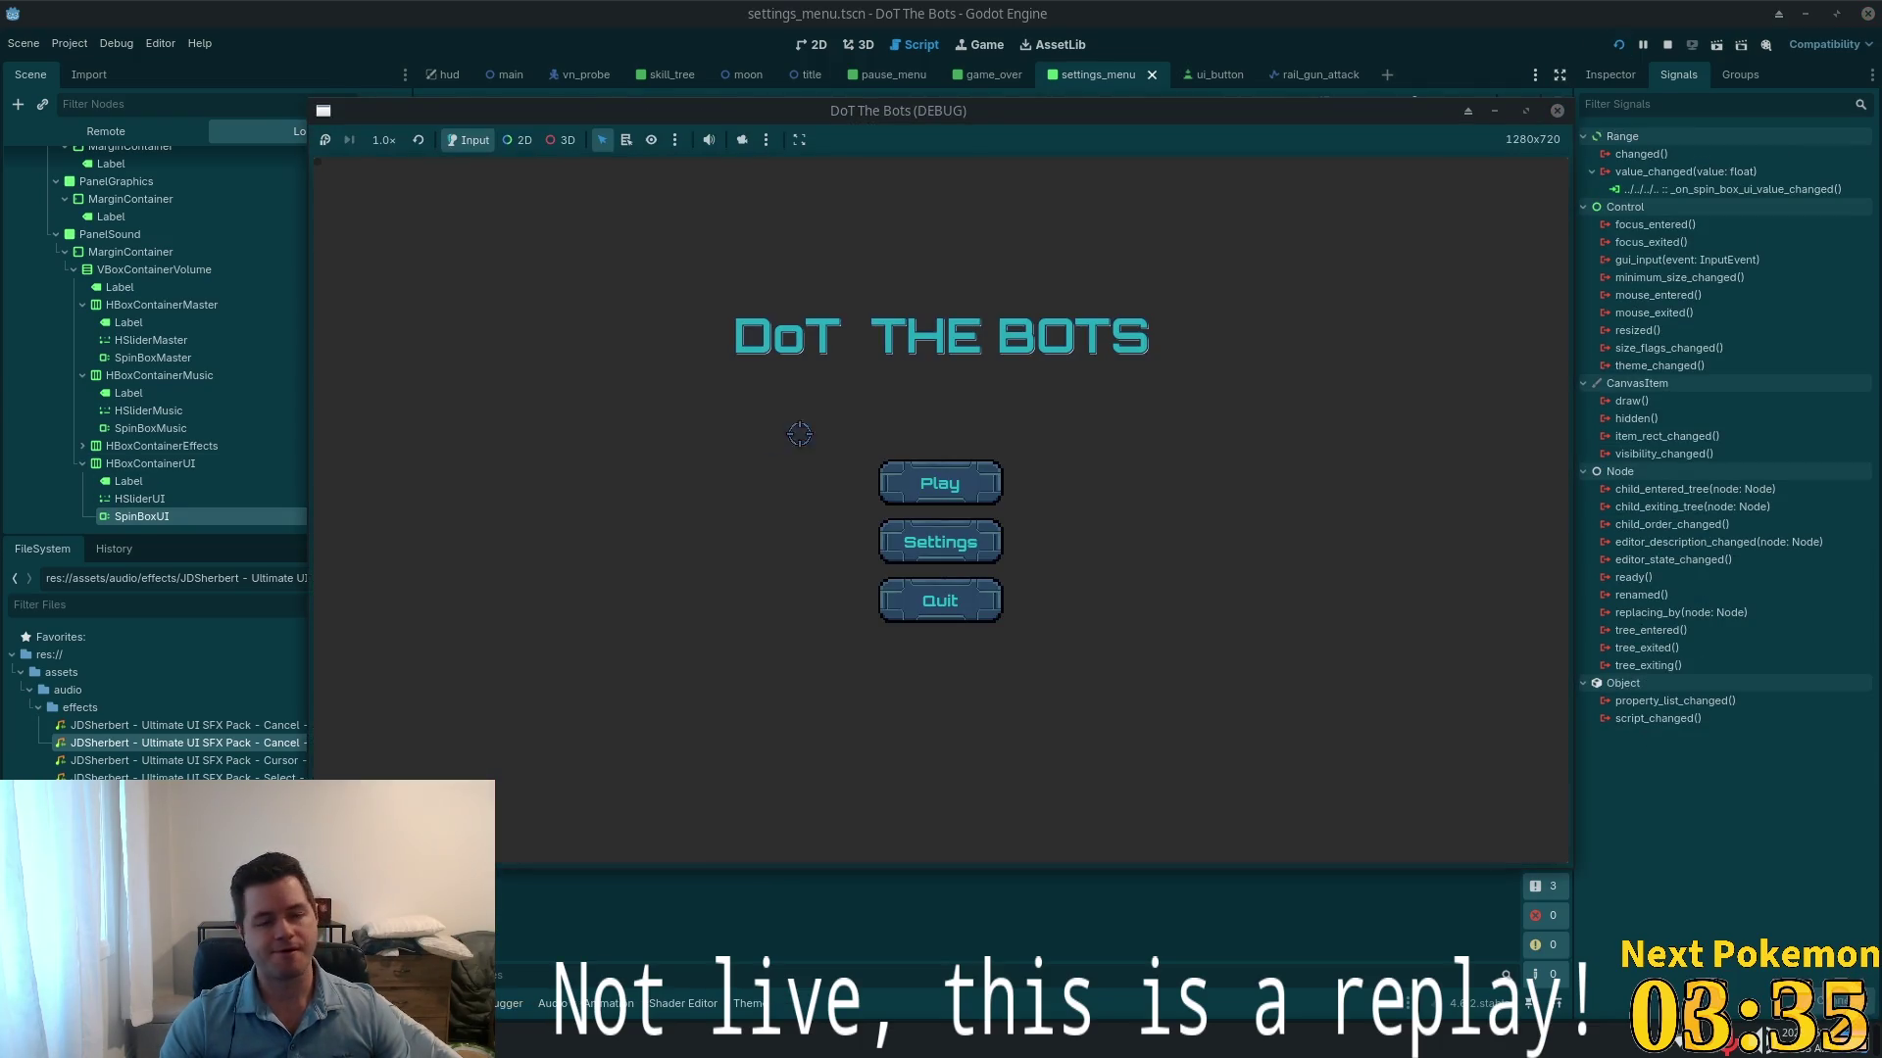
- Start the game, pause, set the UI volume to 80 in Settings, and close Settings
{"action": "left_click", "coordinate": [941, 479]}
{"action": "left_click", "coordinate": [1476, 189]}
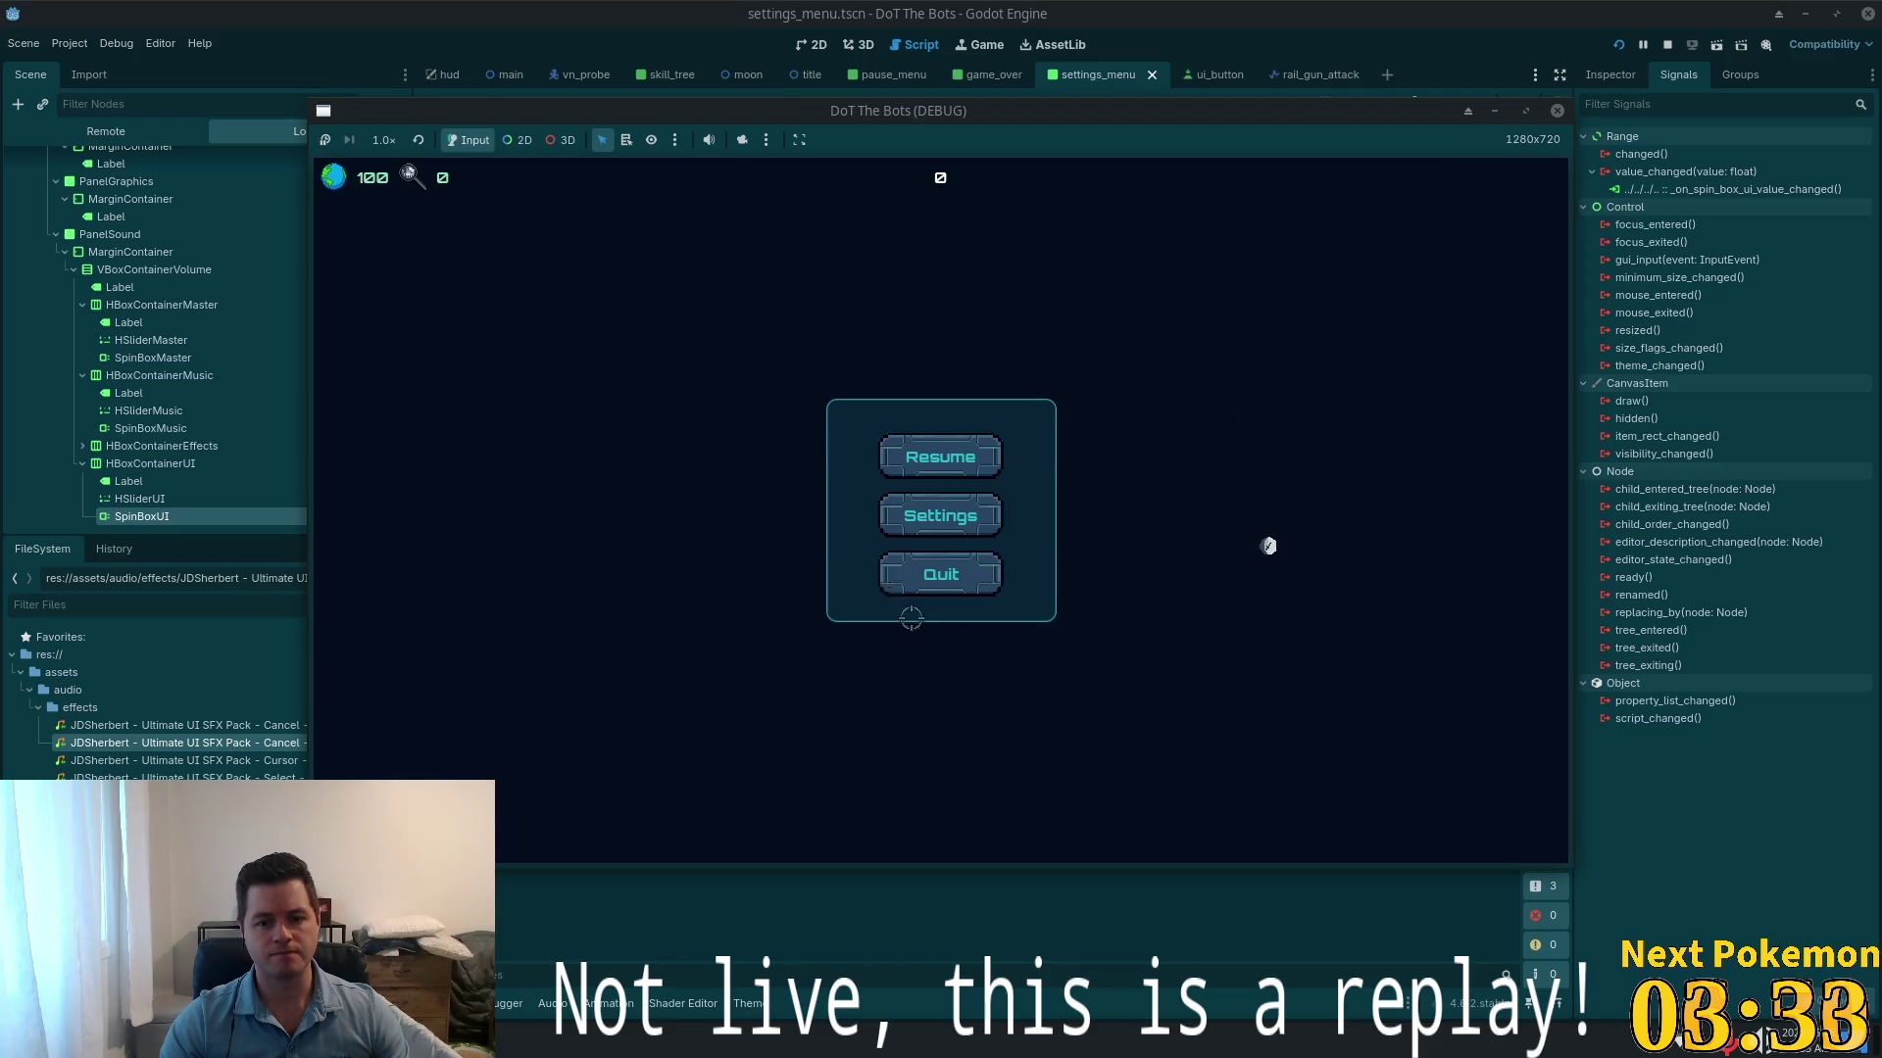
{"action": "left_click", "coordinate": [917, 519]}
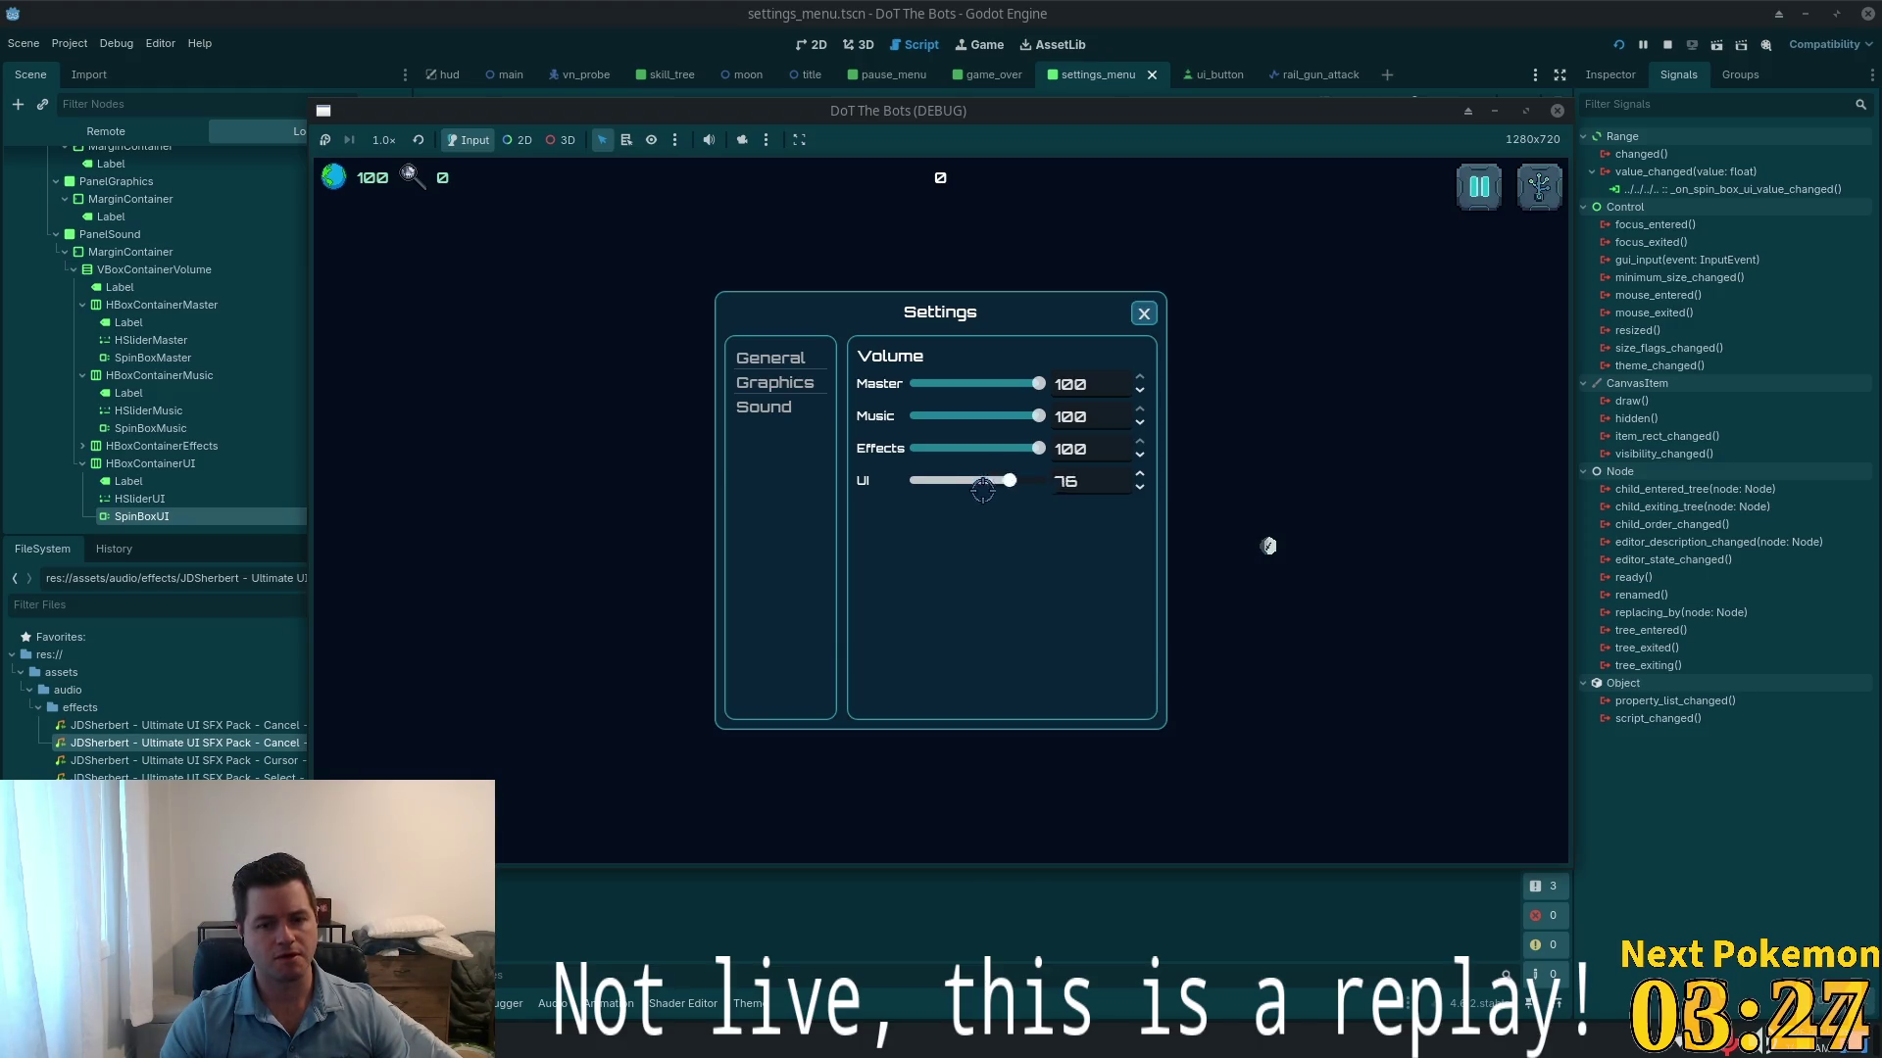
{"action": "left_click", "coordinate": [1087, 480]}
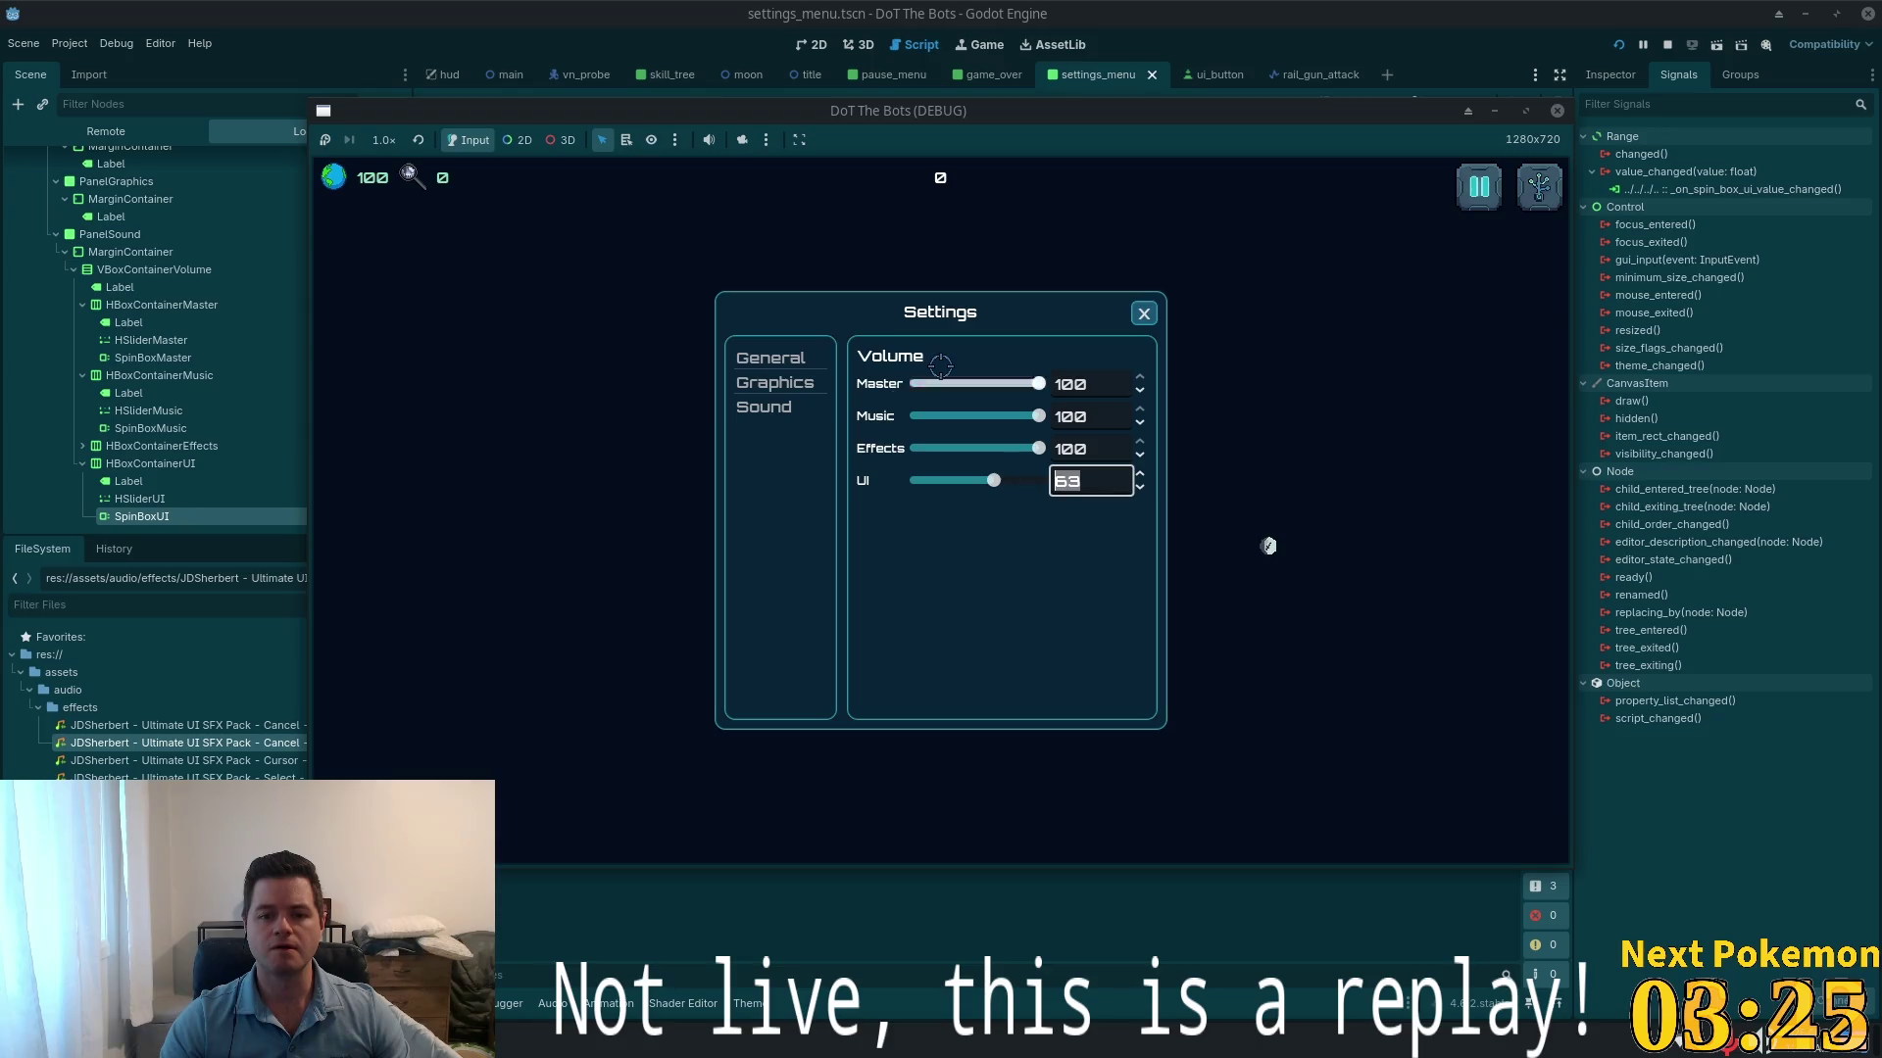
{"action": "type", "text": "80"}
{"action": "key", "text": "Return"}
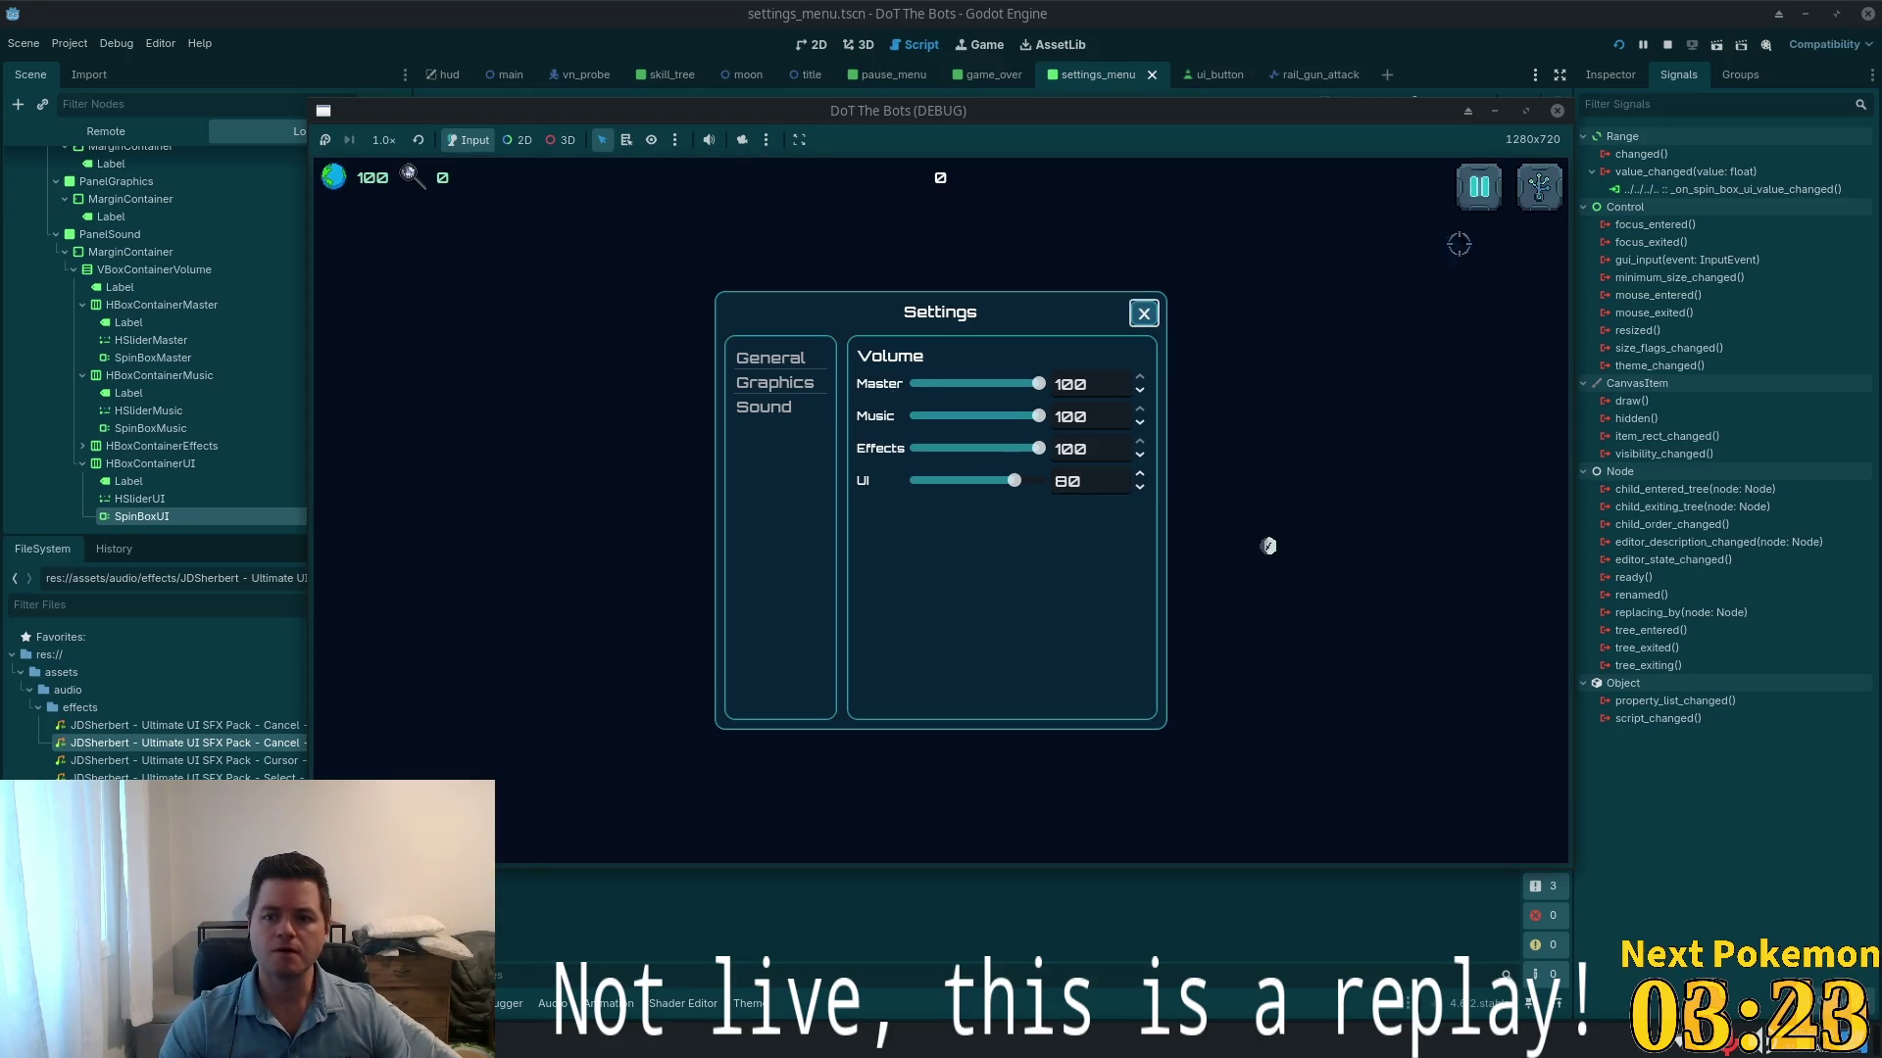
{"action": "left_click", "coordinate": [1143, 314]}
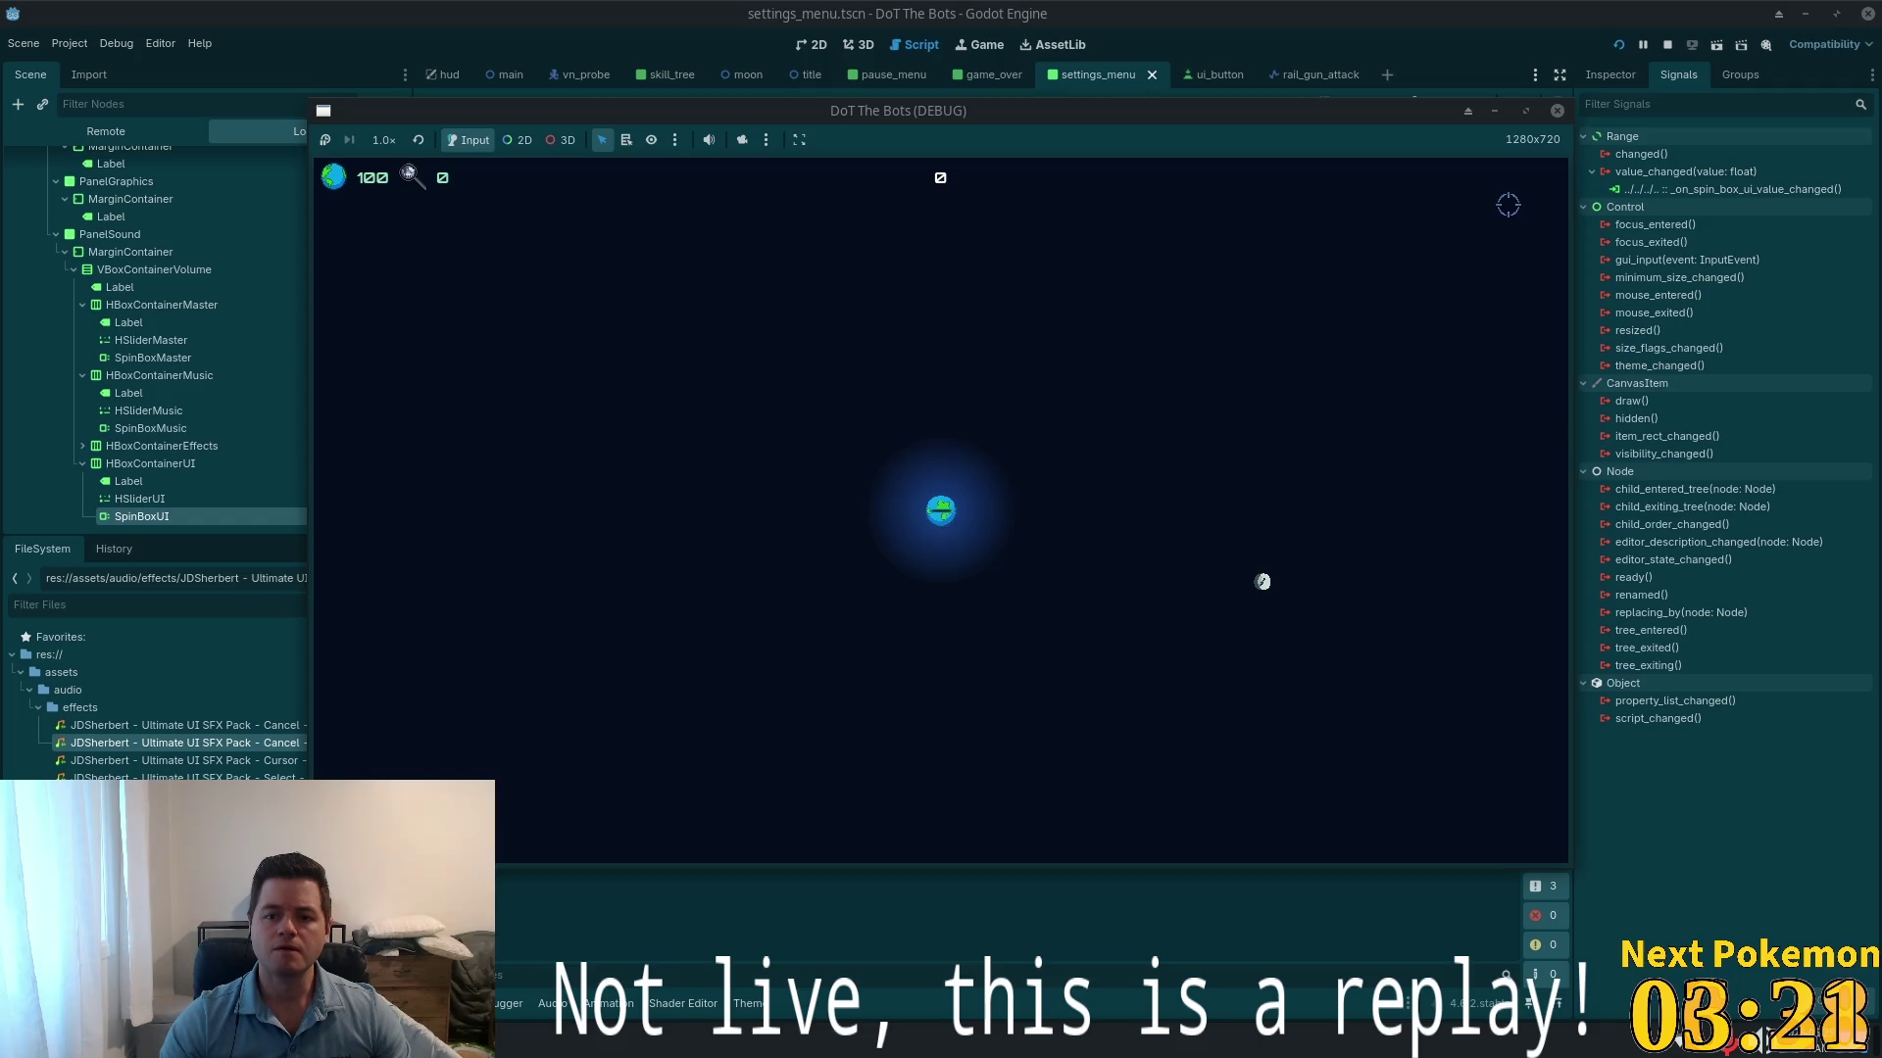
- Buy the top skill-tree upgrade, then close the panel and play on until Game Over
{"action": "left_click", "coordinate": [1536, 188]}
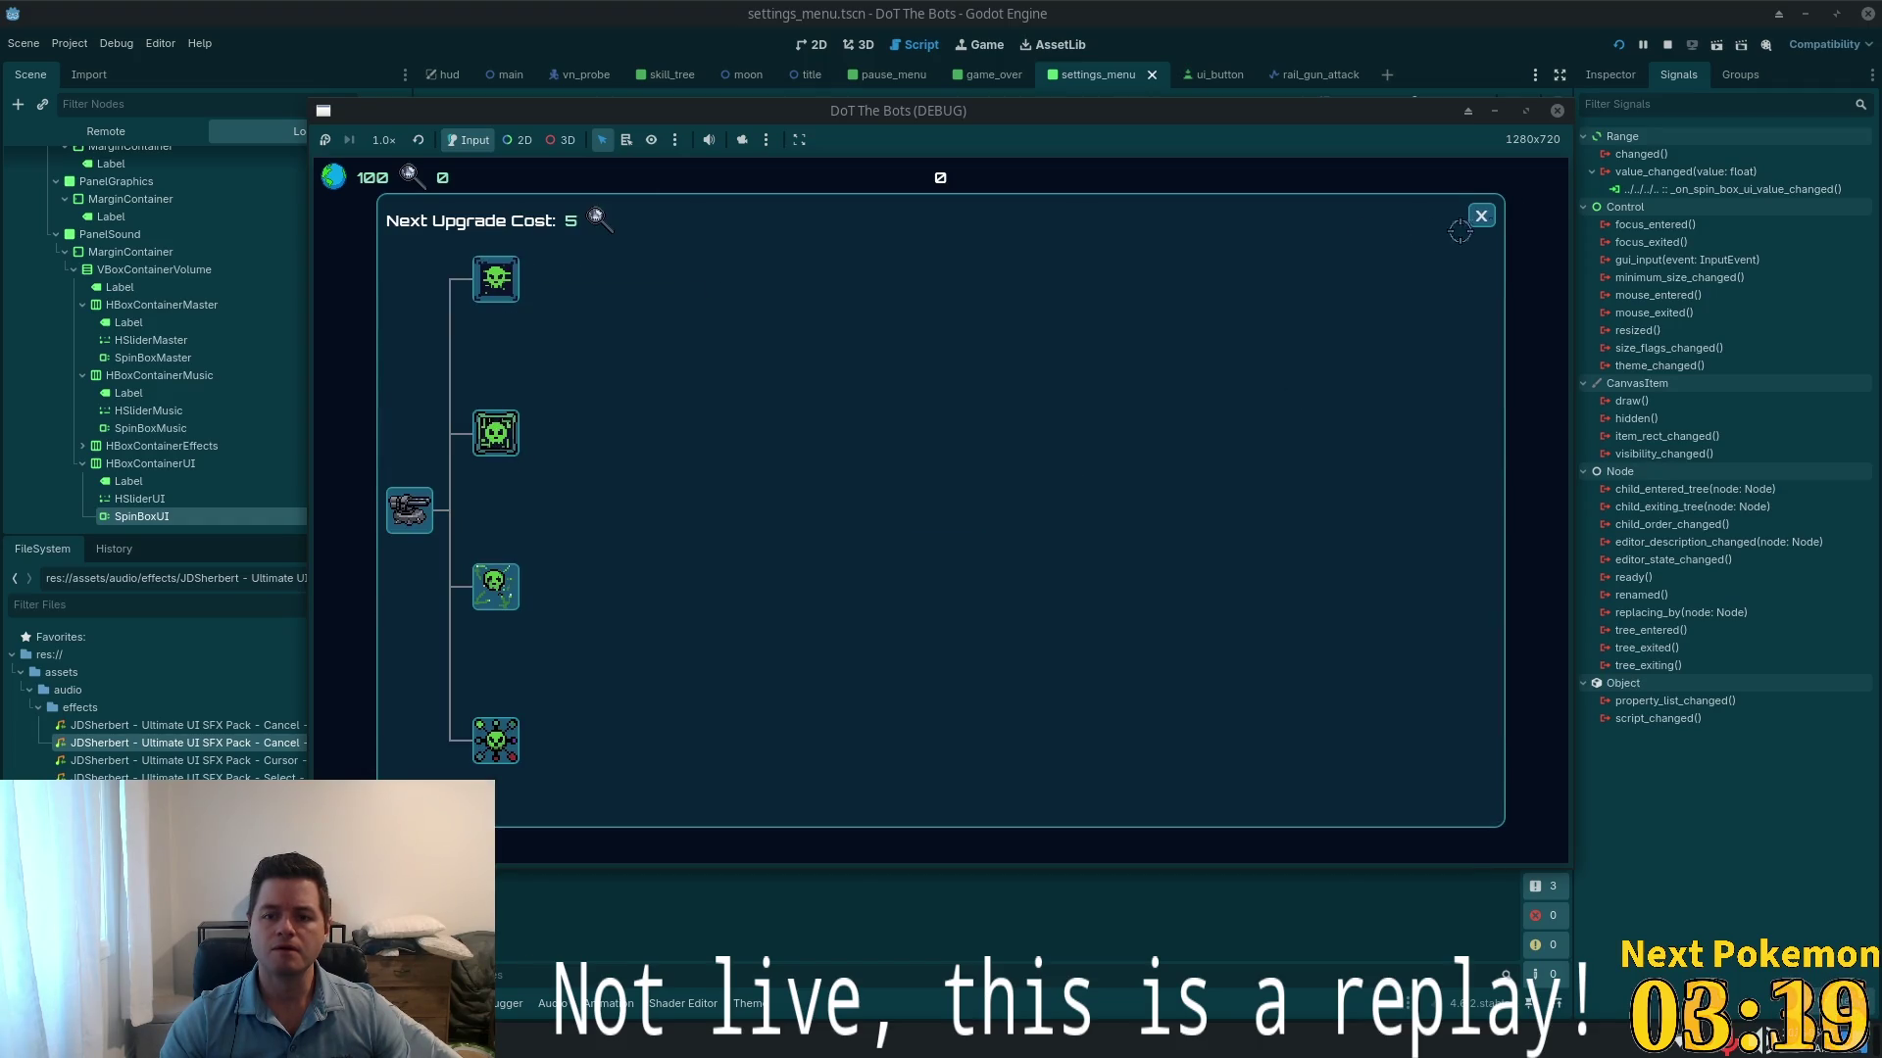
{"action": "left_click", "coordinate": [1481, 216]}
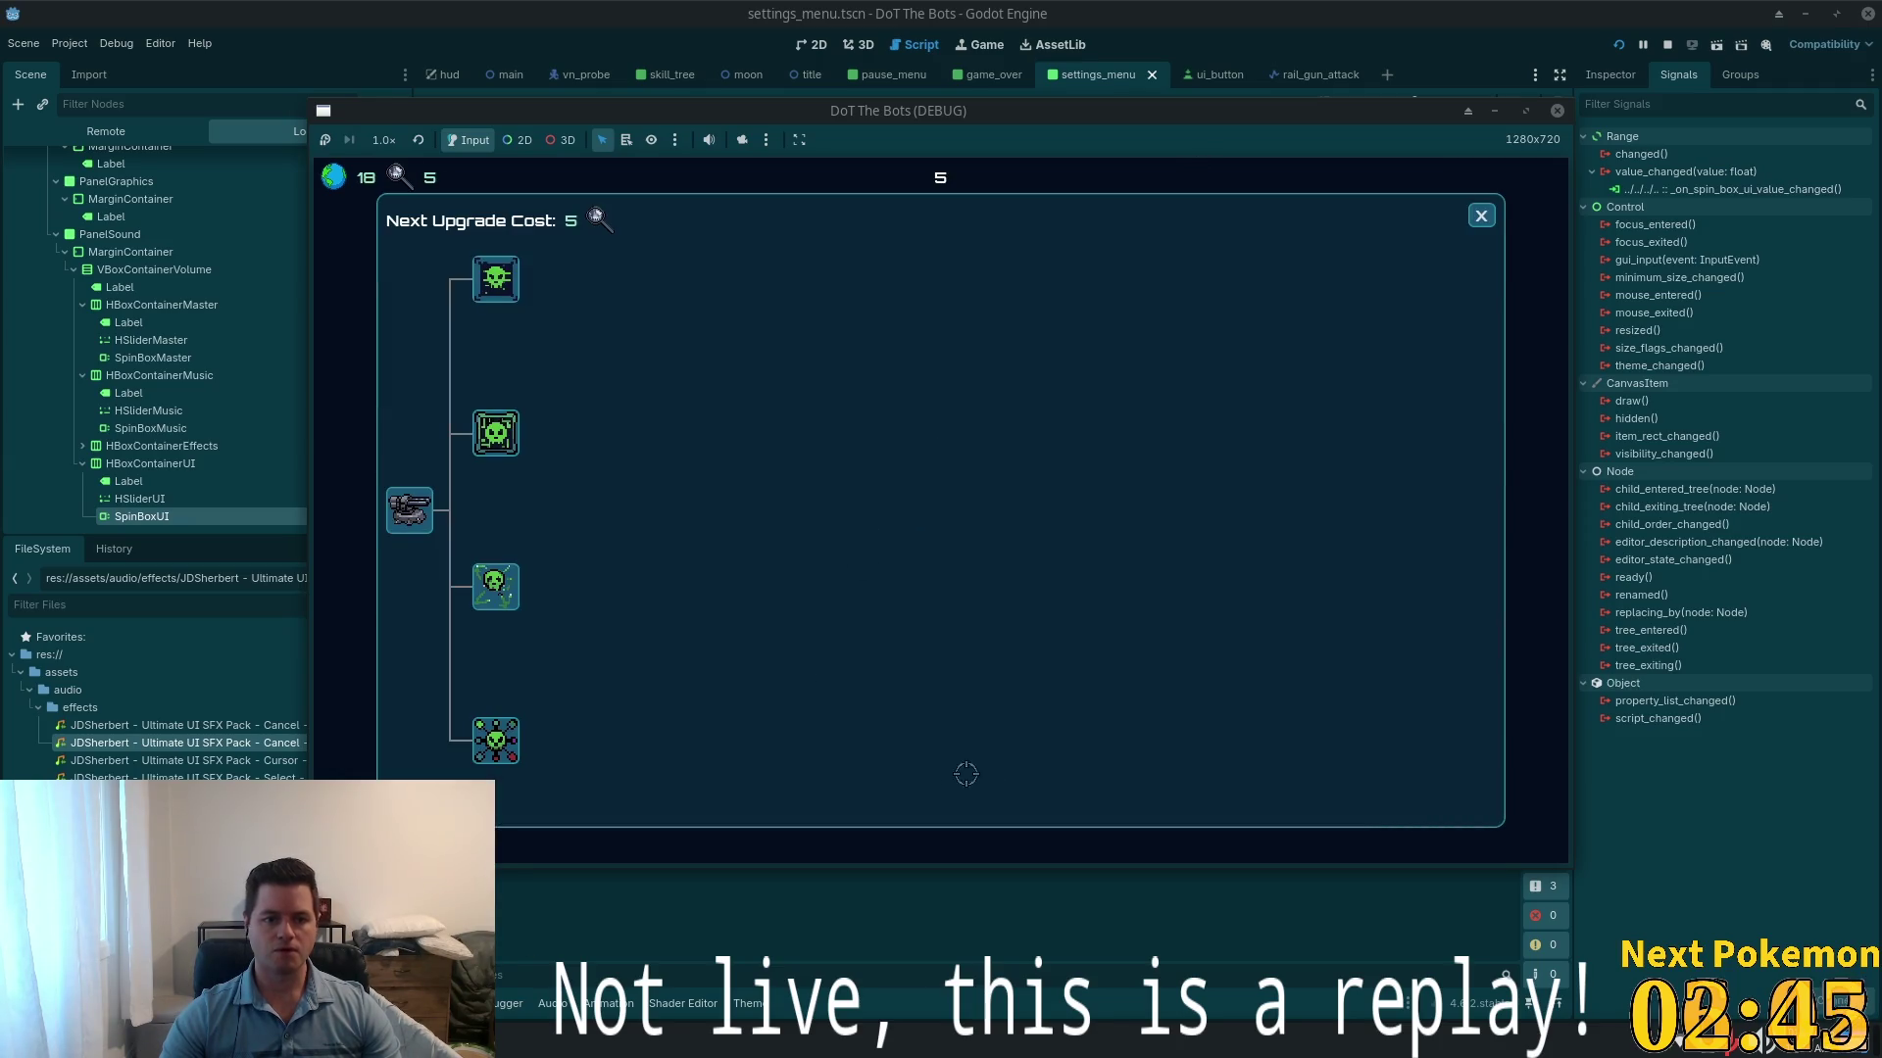
{"action": "left_click", "coordinate": [495, 278]}
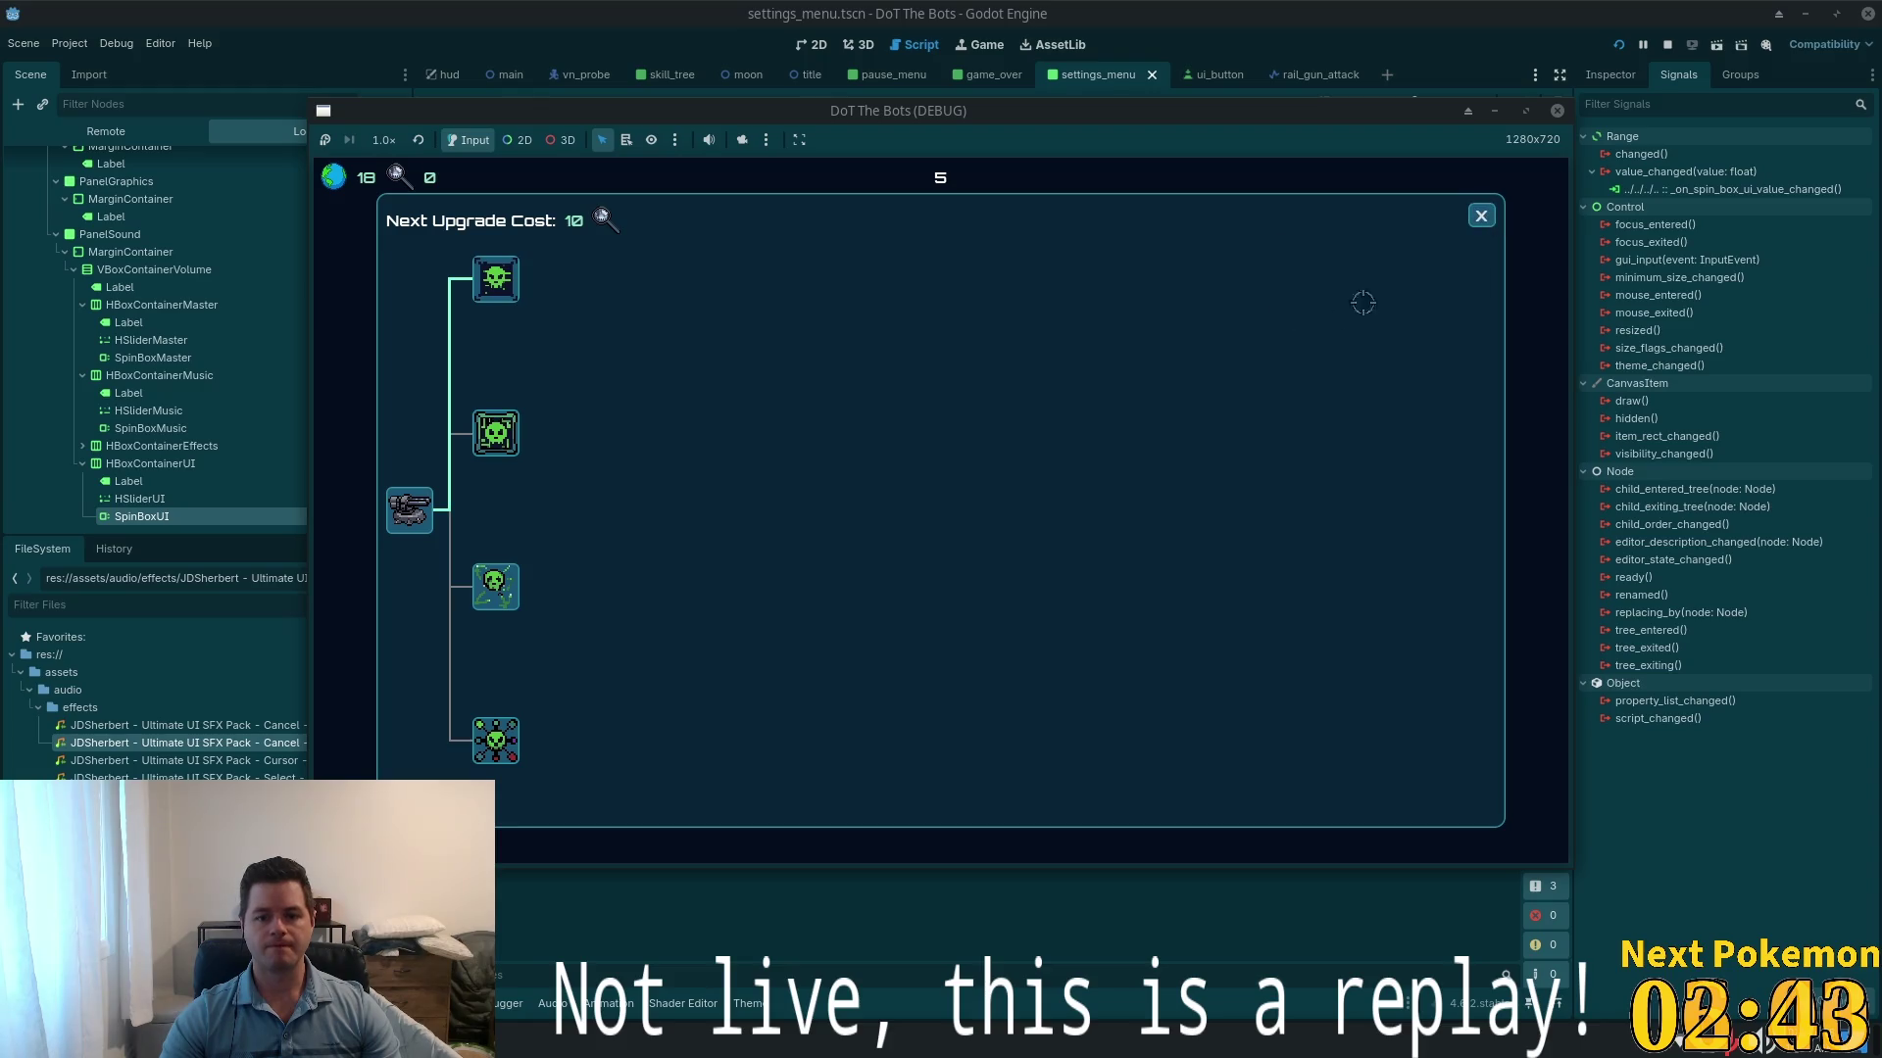
{"action": "left_click", "coordinate": [1478, 217]}
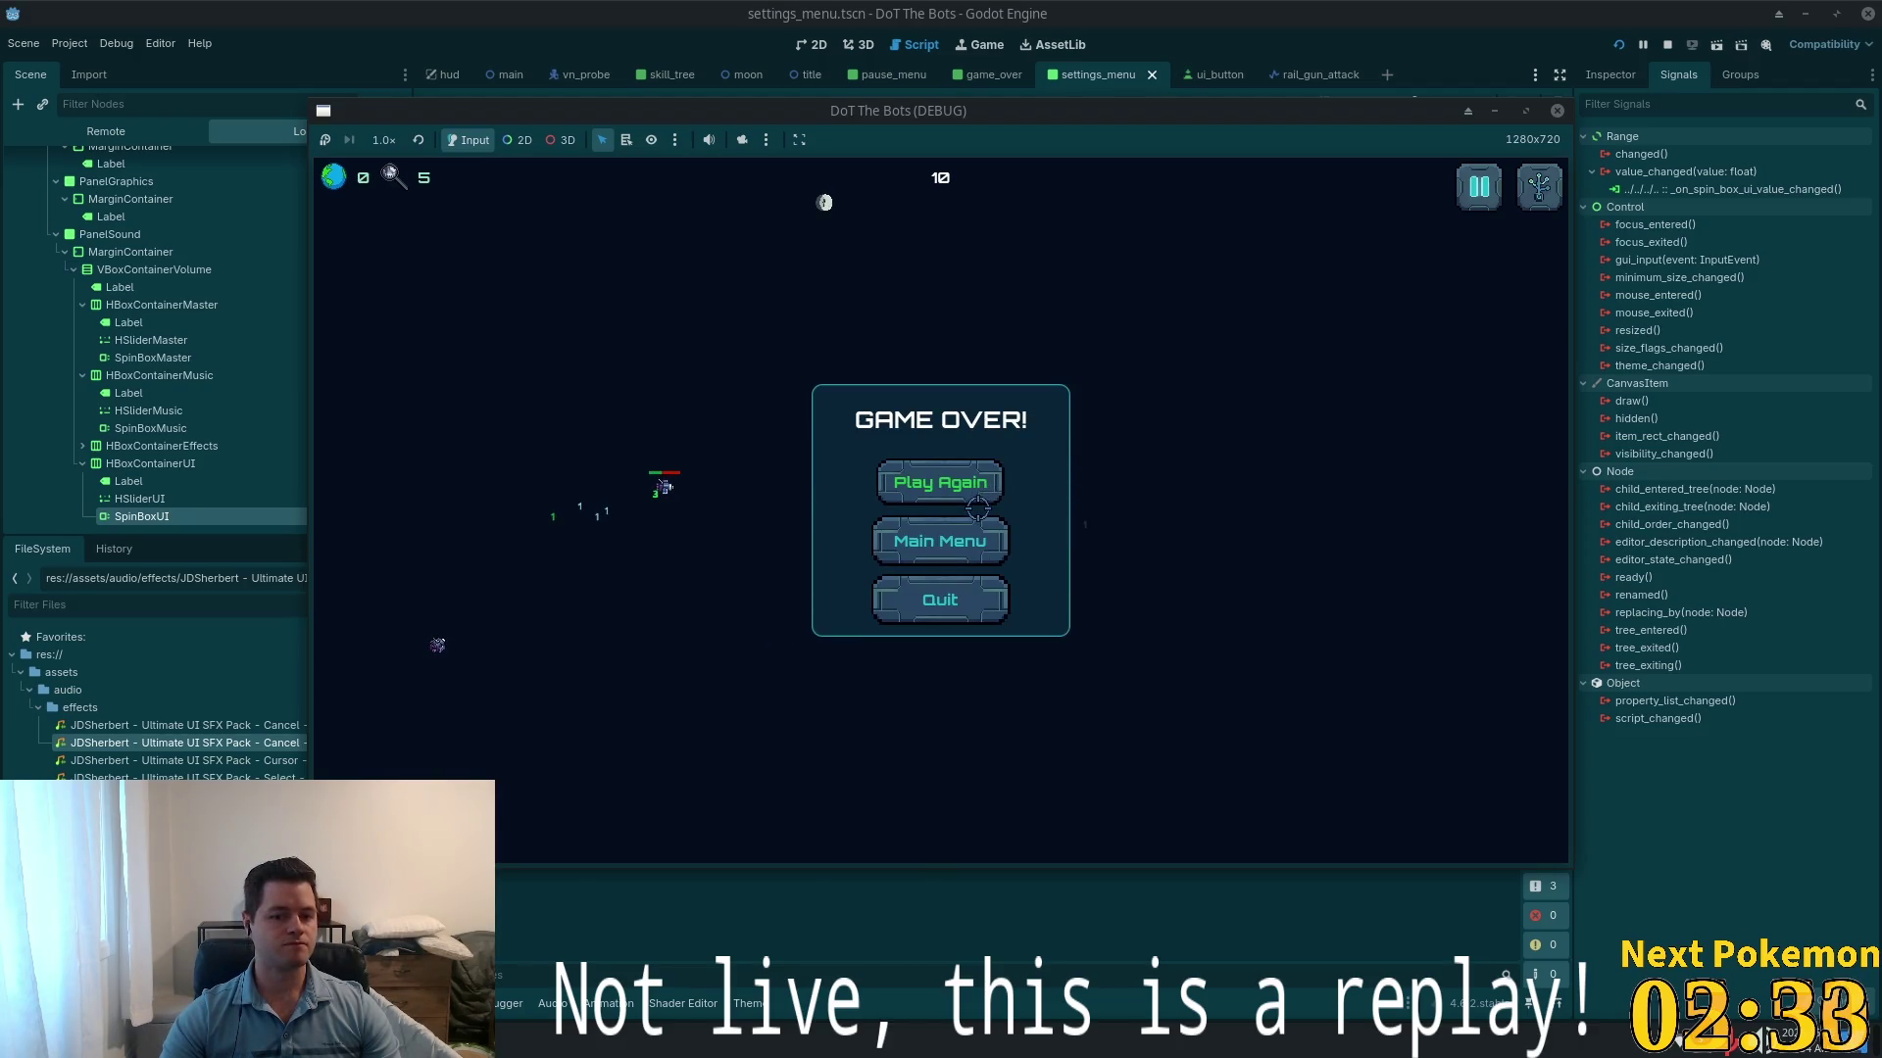
- Choose Play Again on the GAME OVER panel, then return to the Godot editor
{"action": "left_click", "coordinate": [977, 507]}
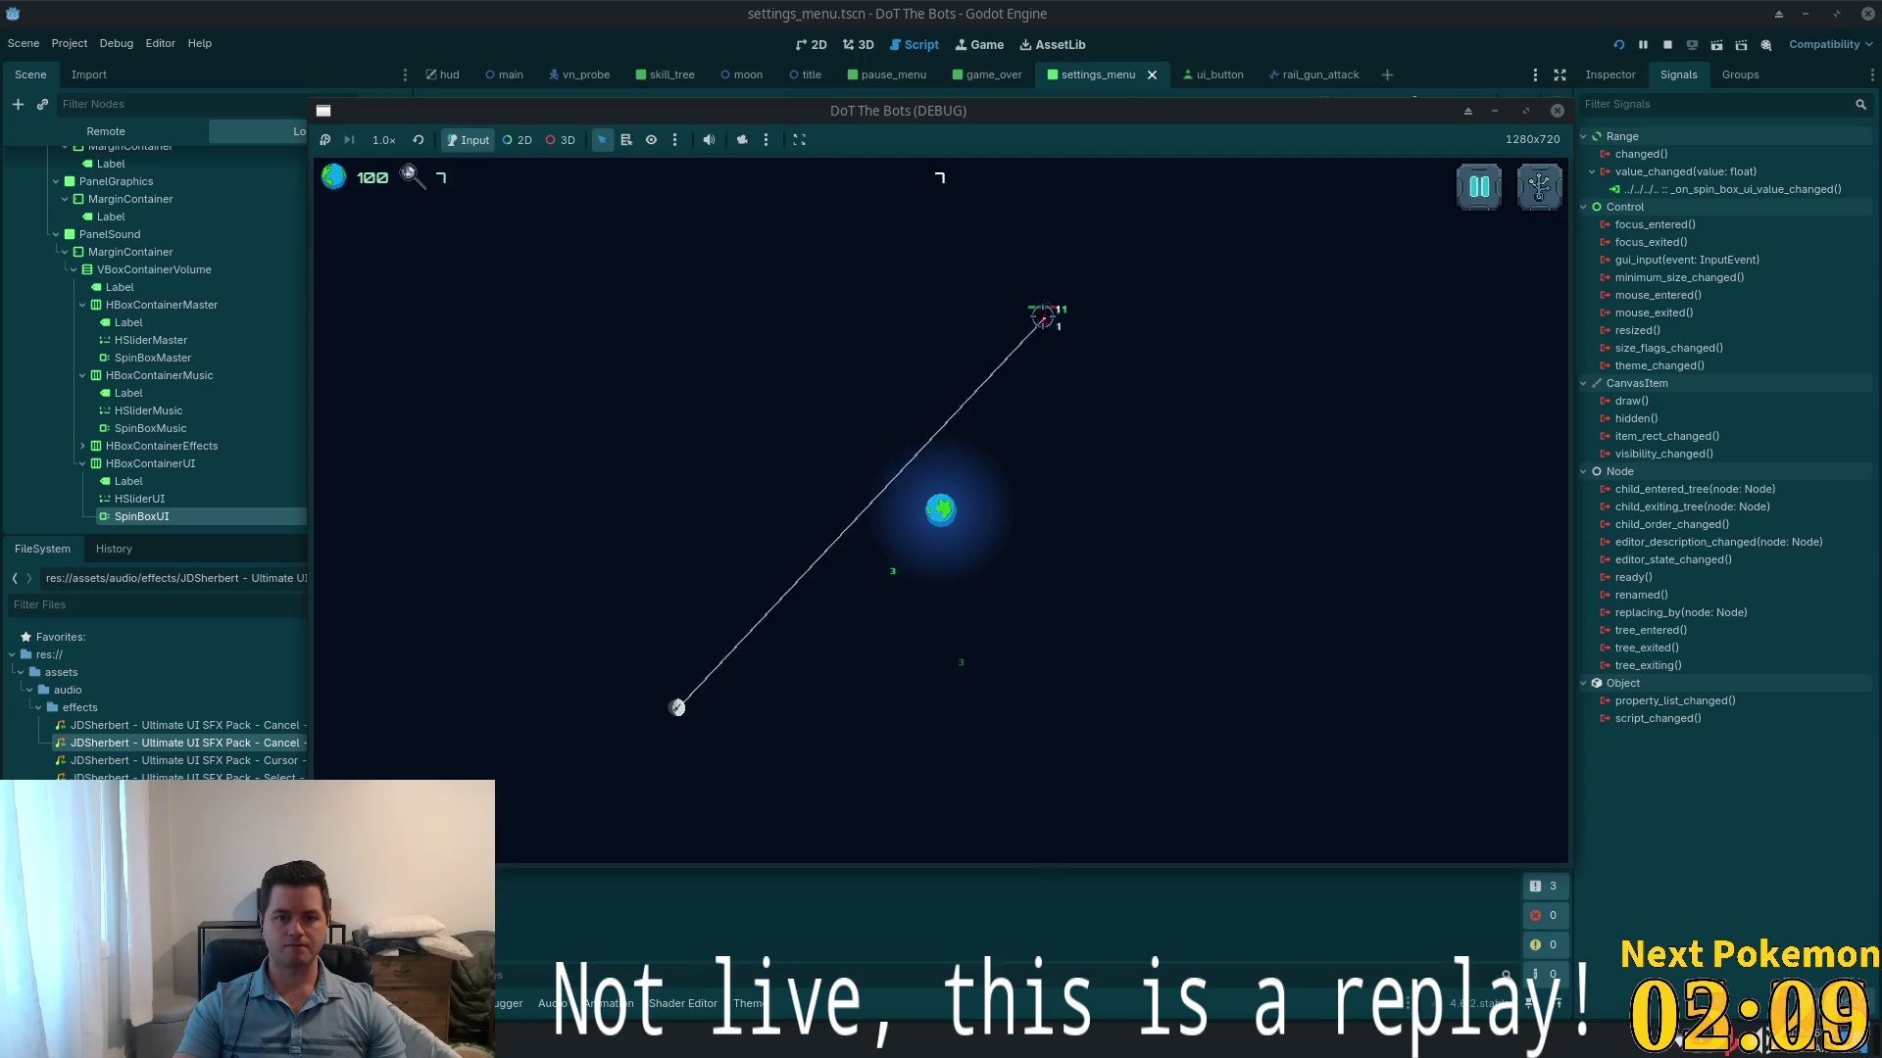
{"action": "left_click", "coordinate": [1470, 21]}
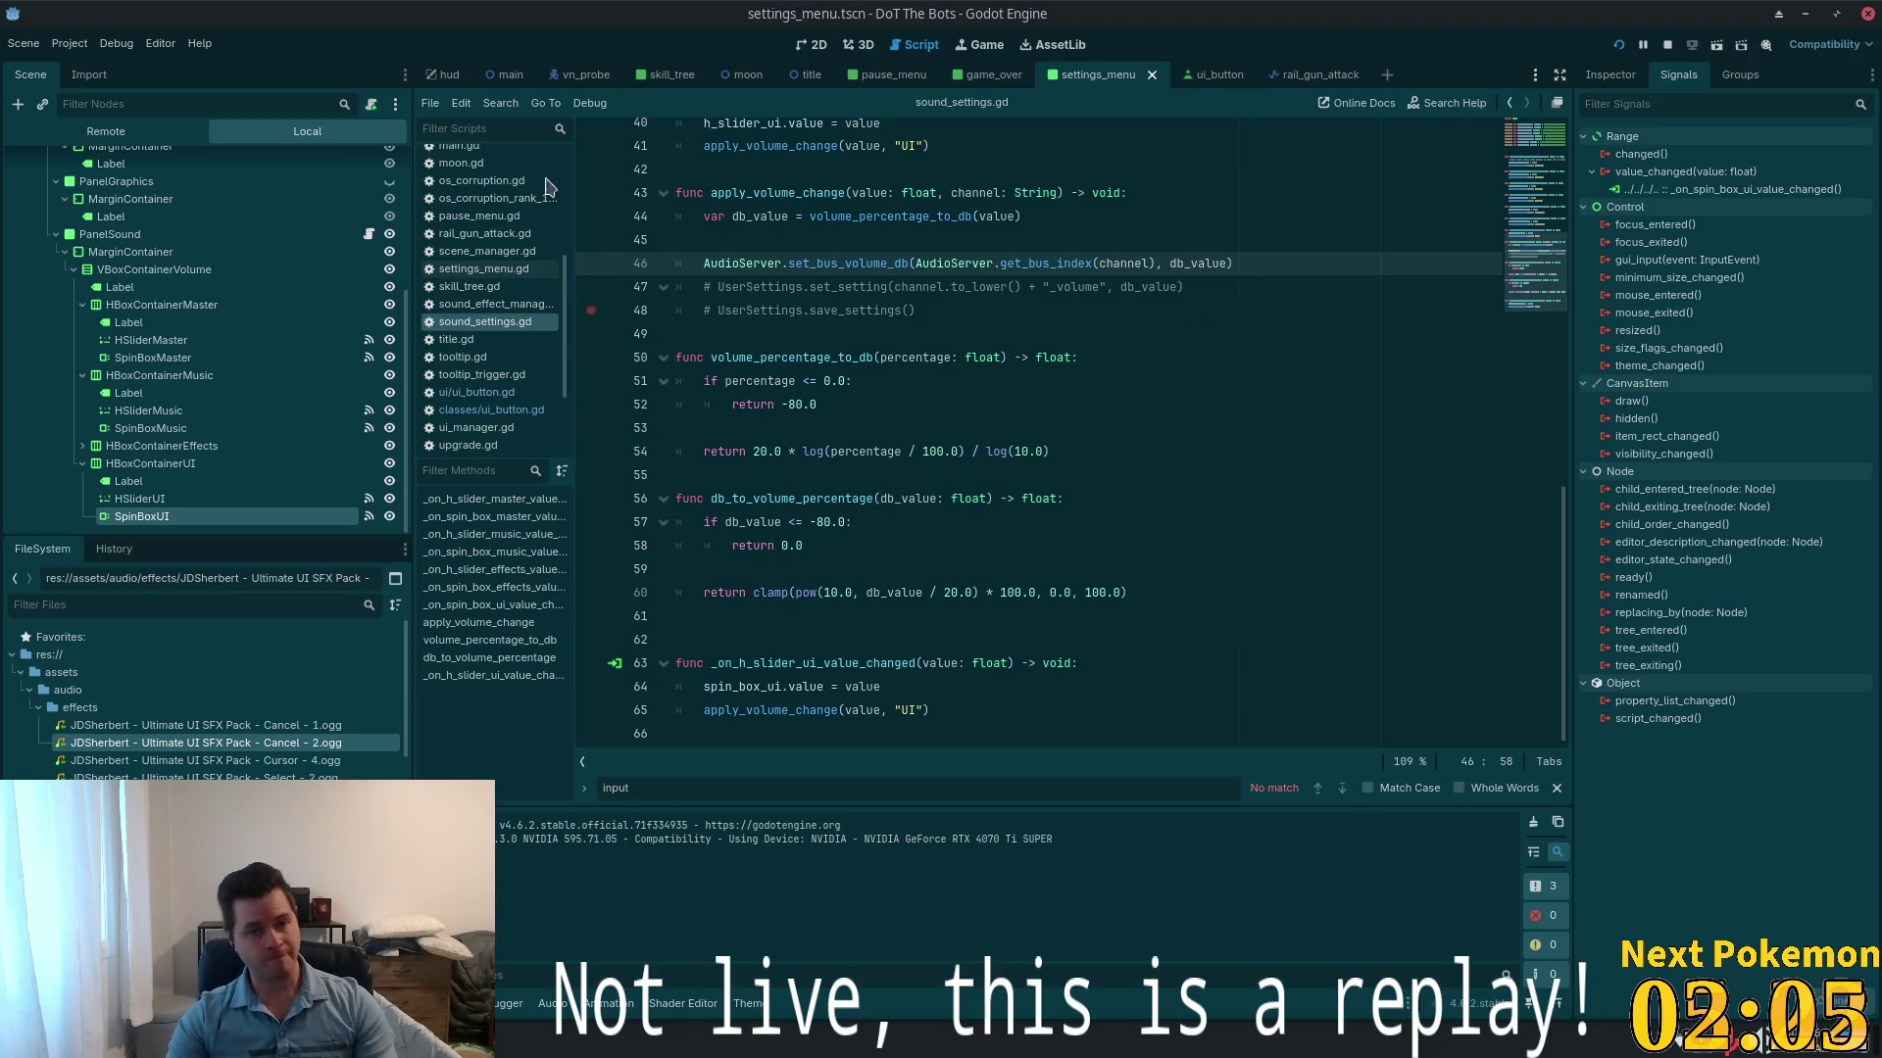
- Switch to Cursor and open game_manager.gd through quick file search for 'game'
{"action": "key", "text": "alt+Tab"}
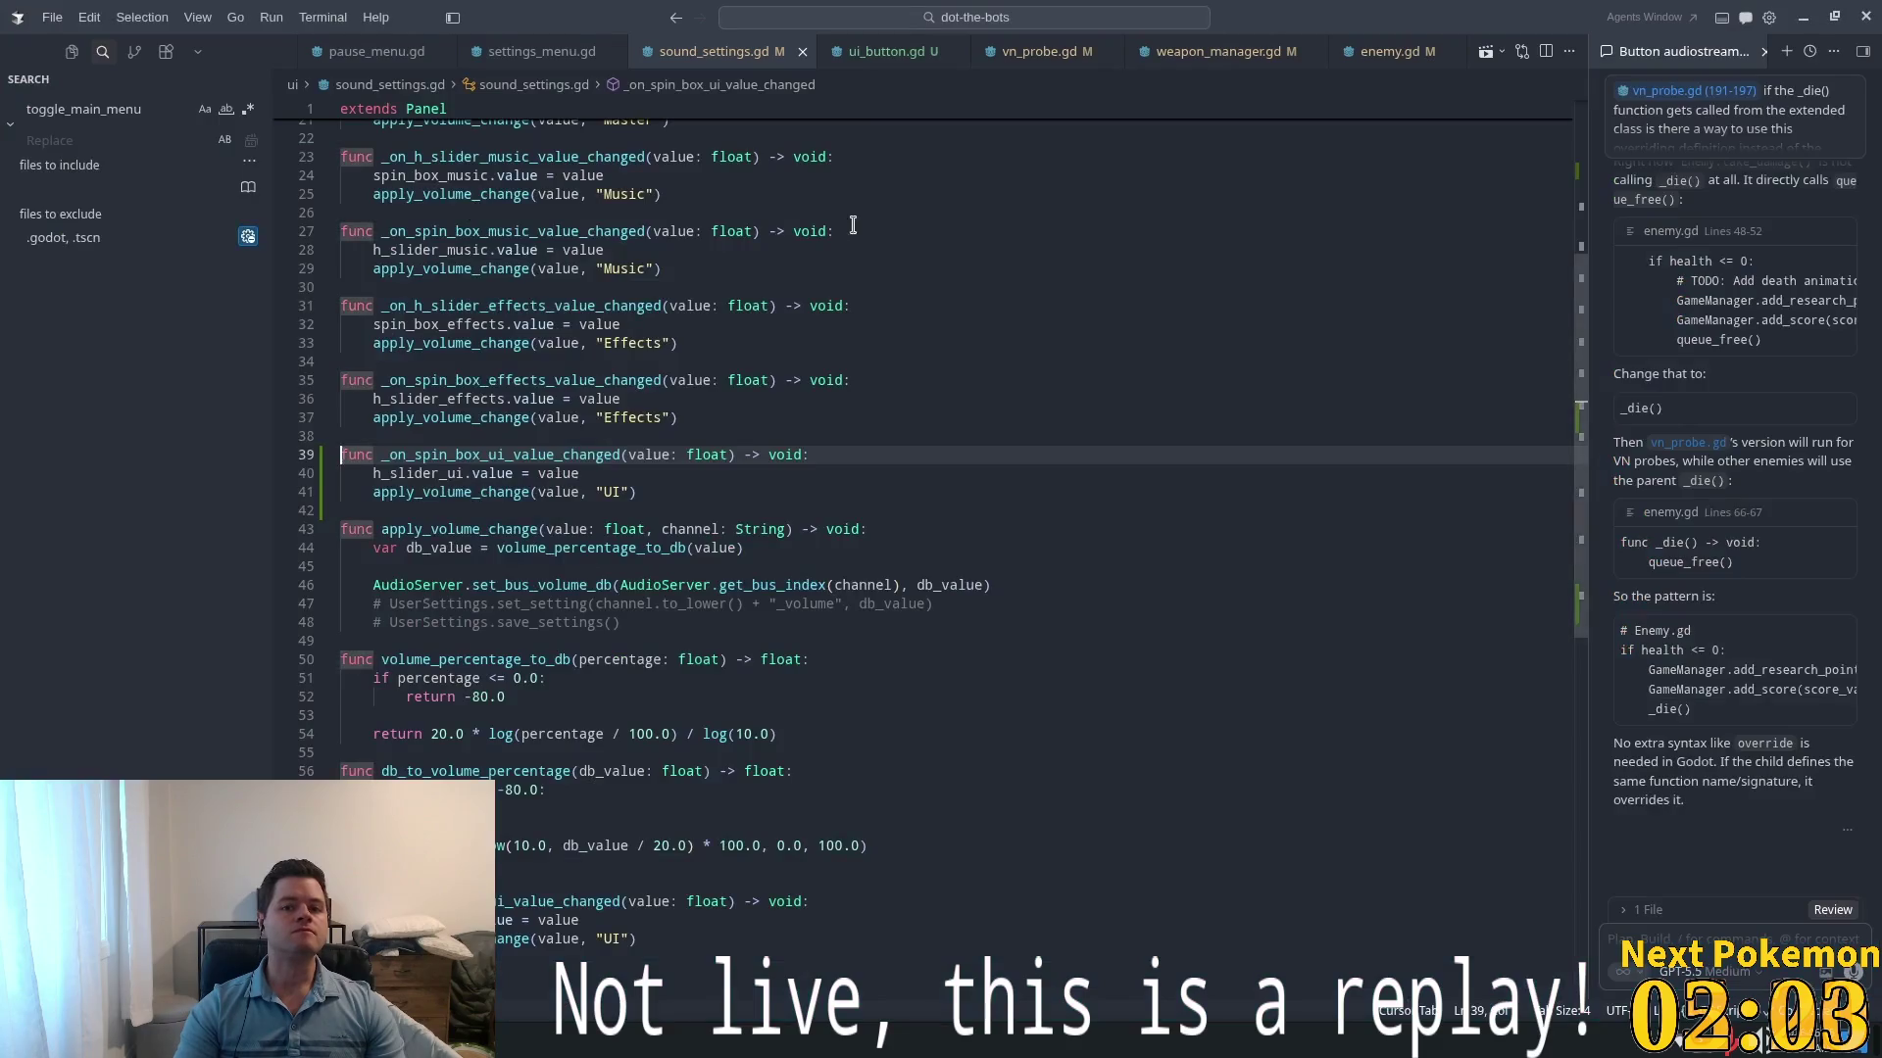
{"action": "key", "text": "ctrl+p"}
{"action": "key", "text": "ctrl+o"}
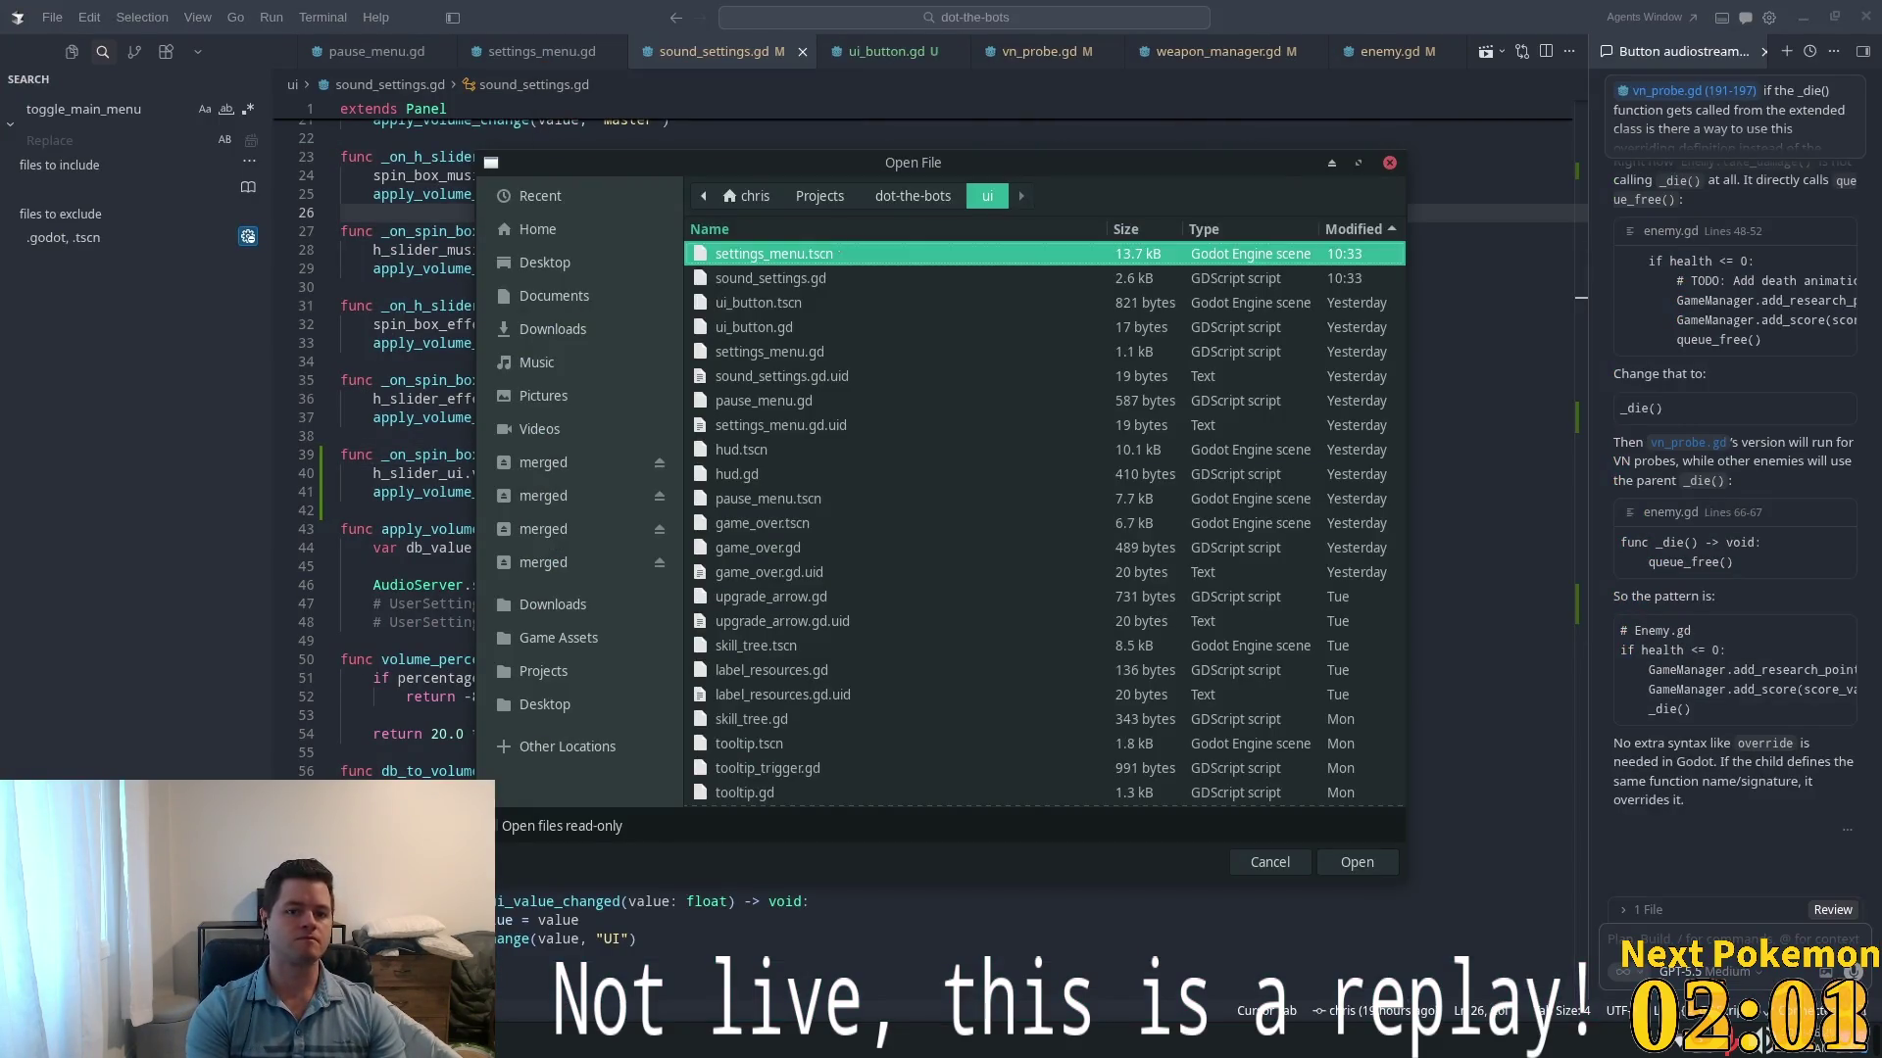
{"action": "key", "text": "Escape"}
{"action": "key", "text": "ctrl+p"}
{"action": "type", "text": "game"}
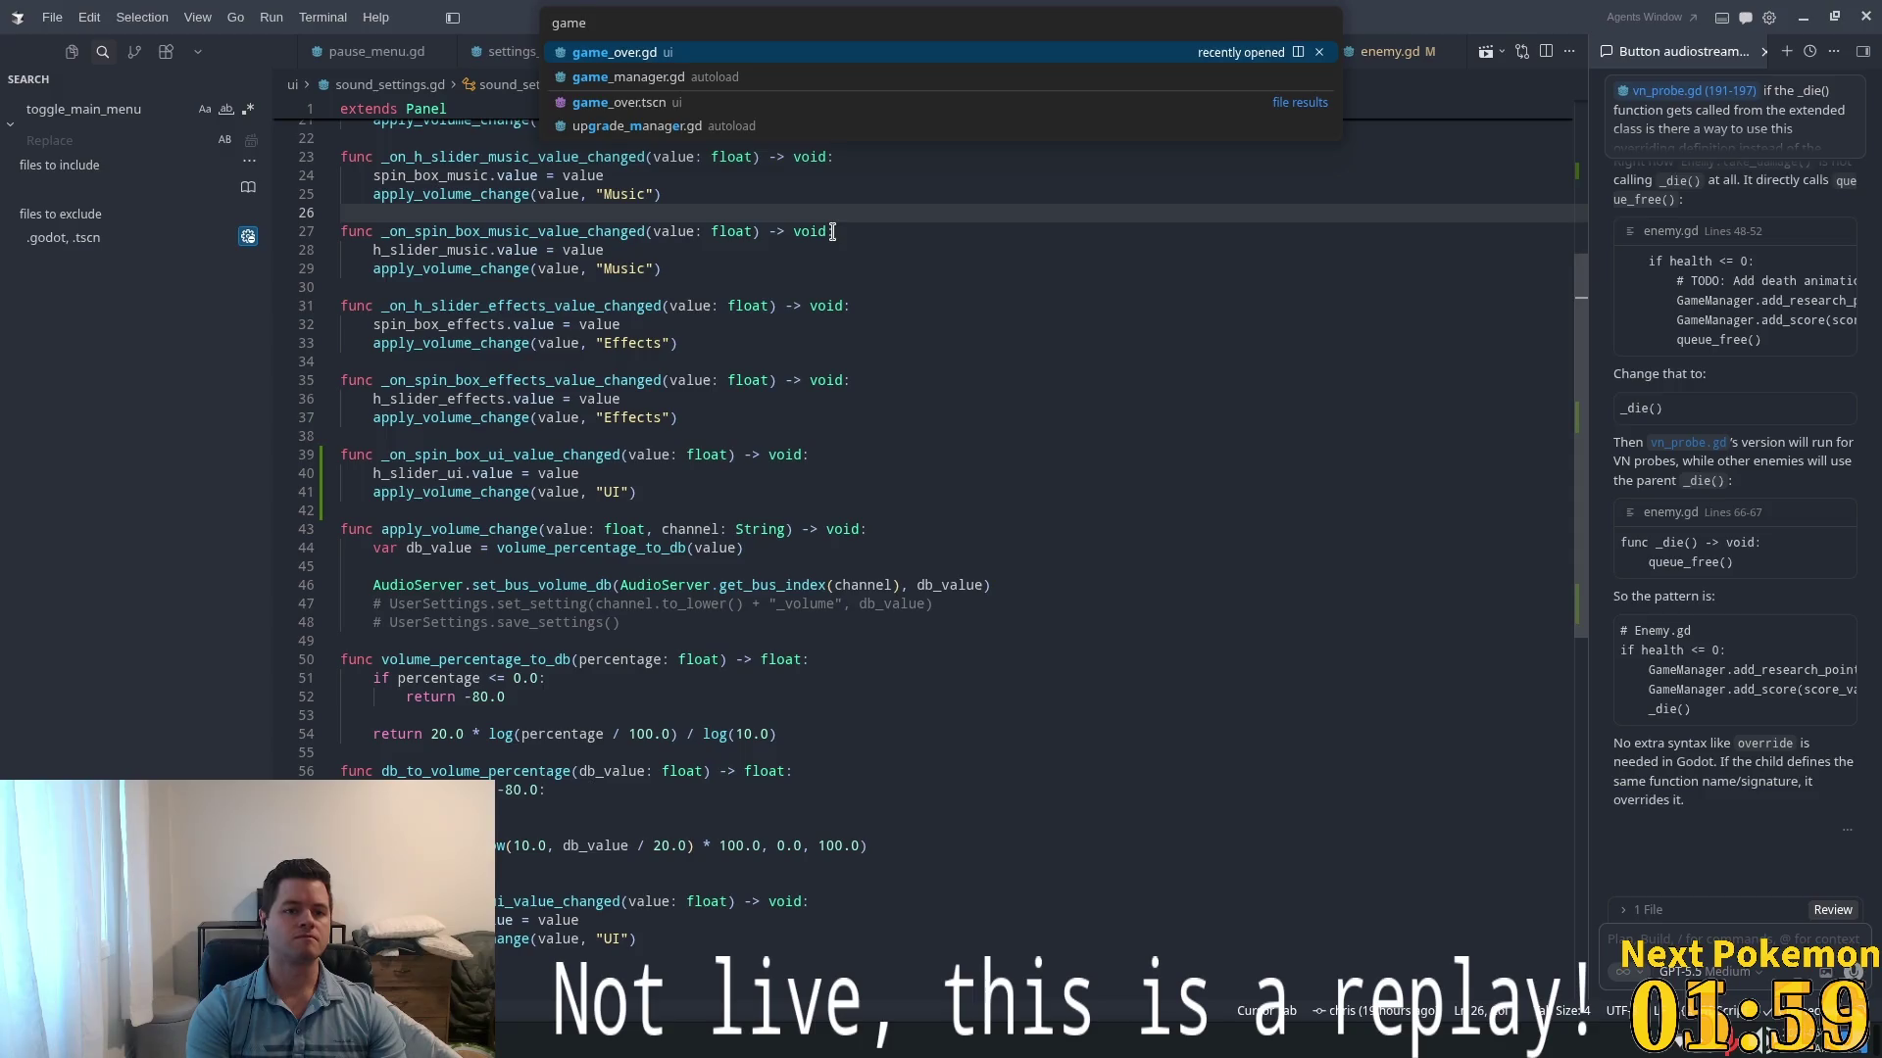
{"action": "key", "text": "Down"}
{"action": "key", "text": "Return"}
- Inspect restore_resources and reset() in game_manager.gd, adding and undoing a new line
{"action": "left_click", "coordinate": [882, 363]}
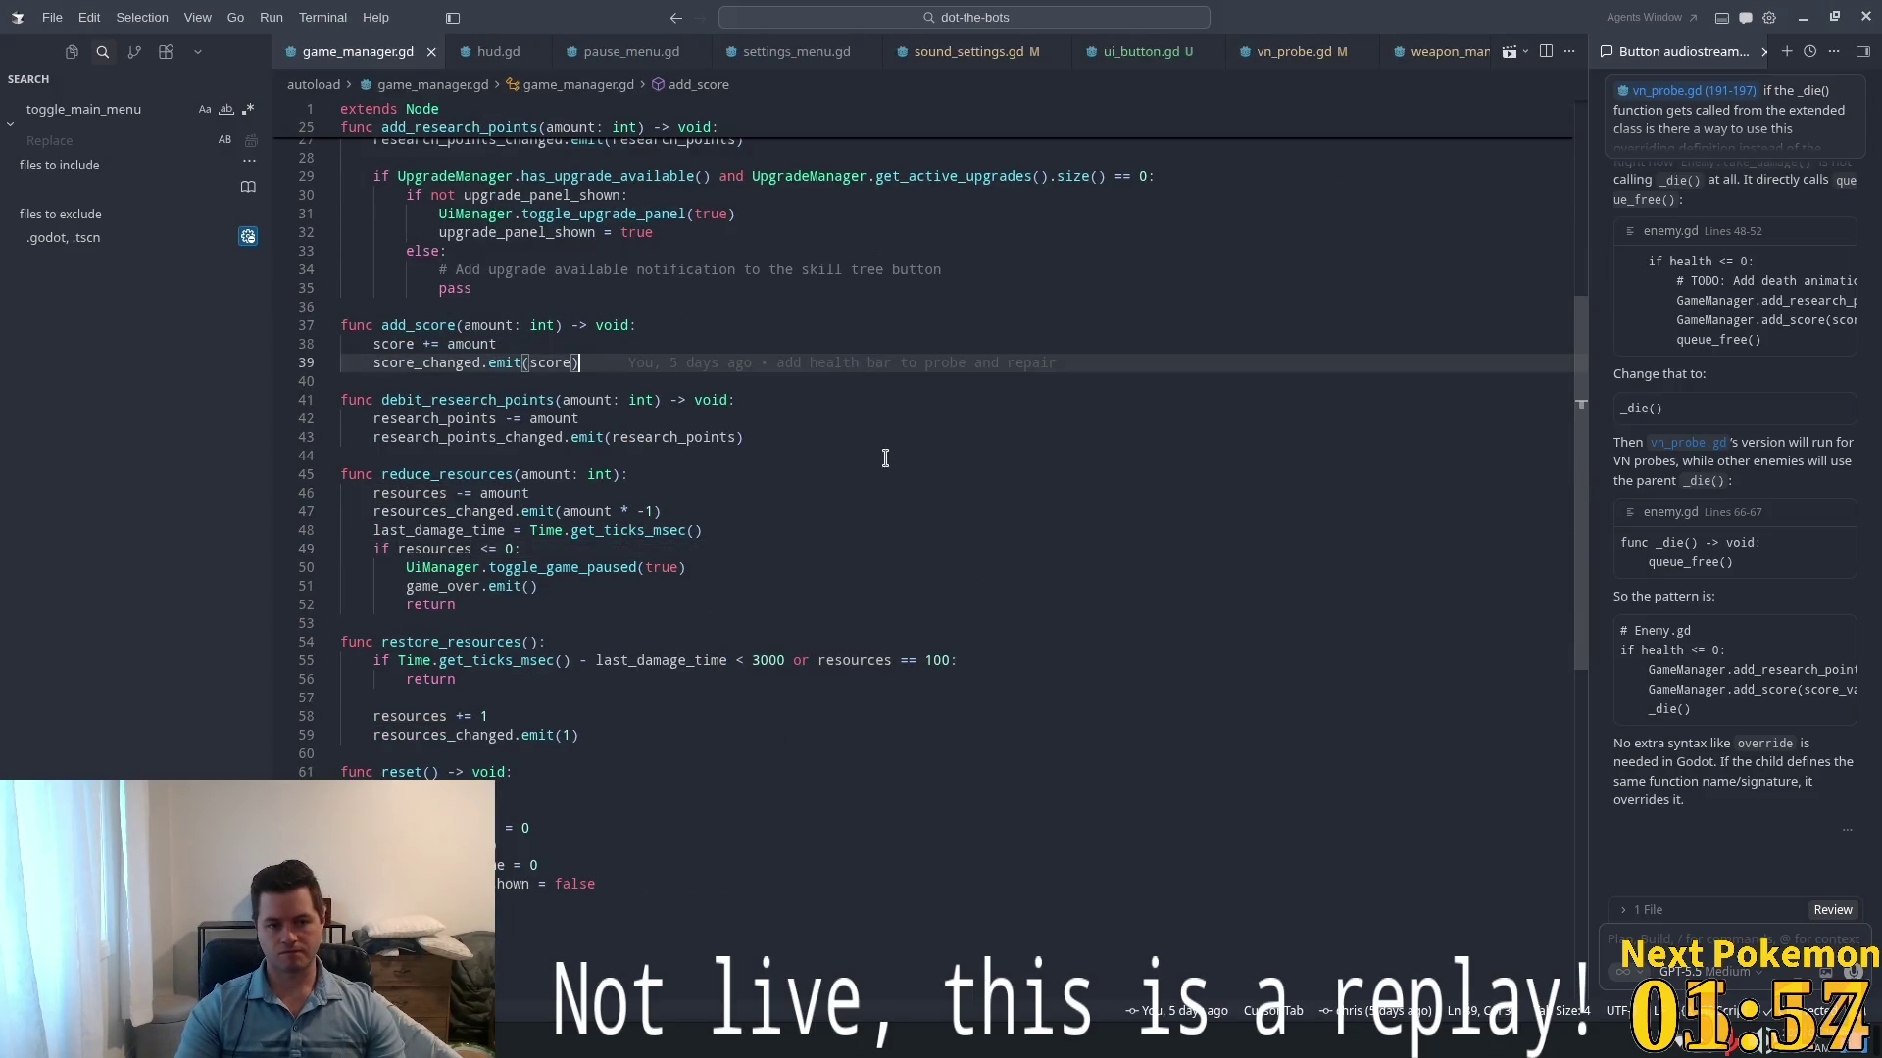
{"action": "key", "text": "ctrl+f"}
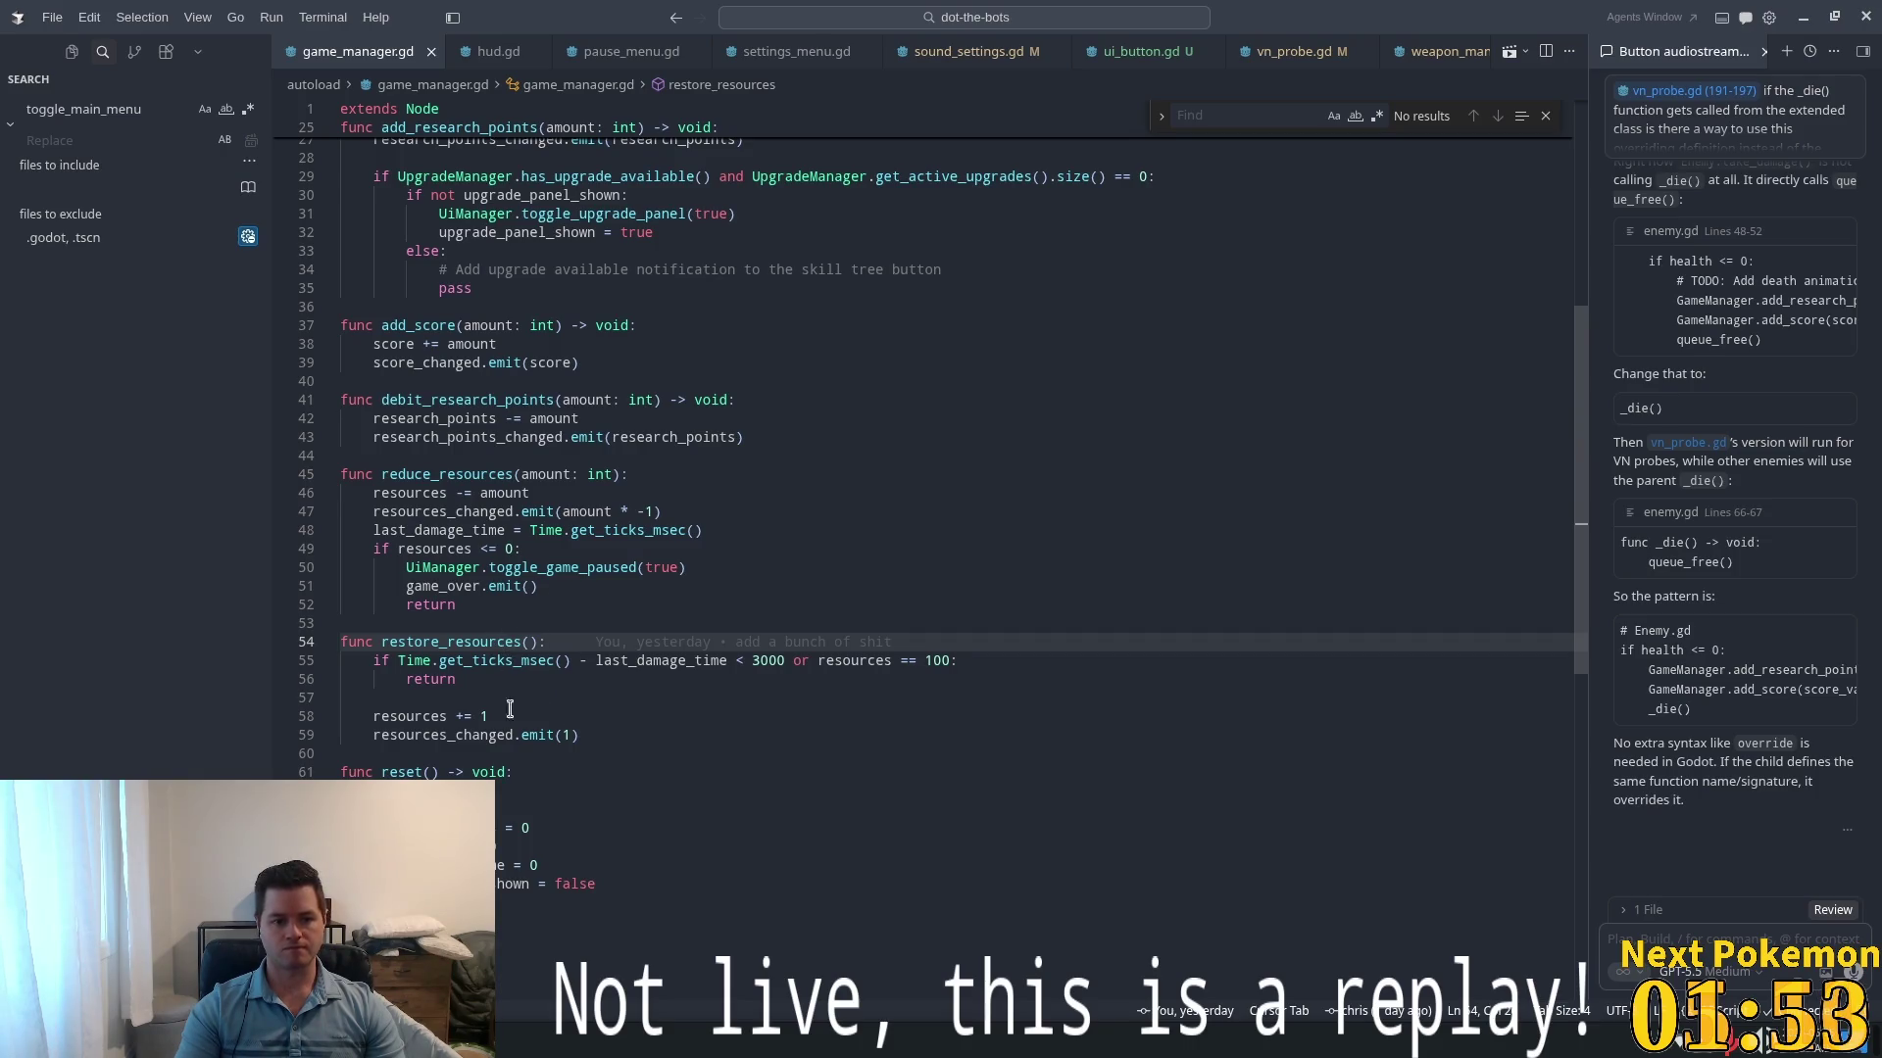
{"action": "left_click", "coordinate": [527, 735]}
{"action": "left_click", "coordinate": [695, 879]}
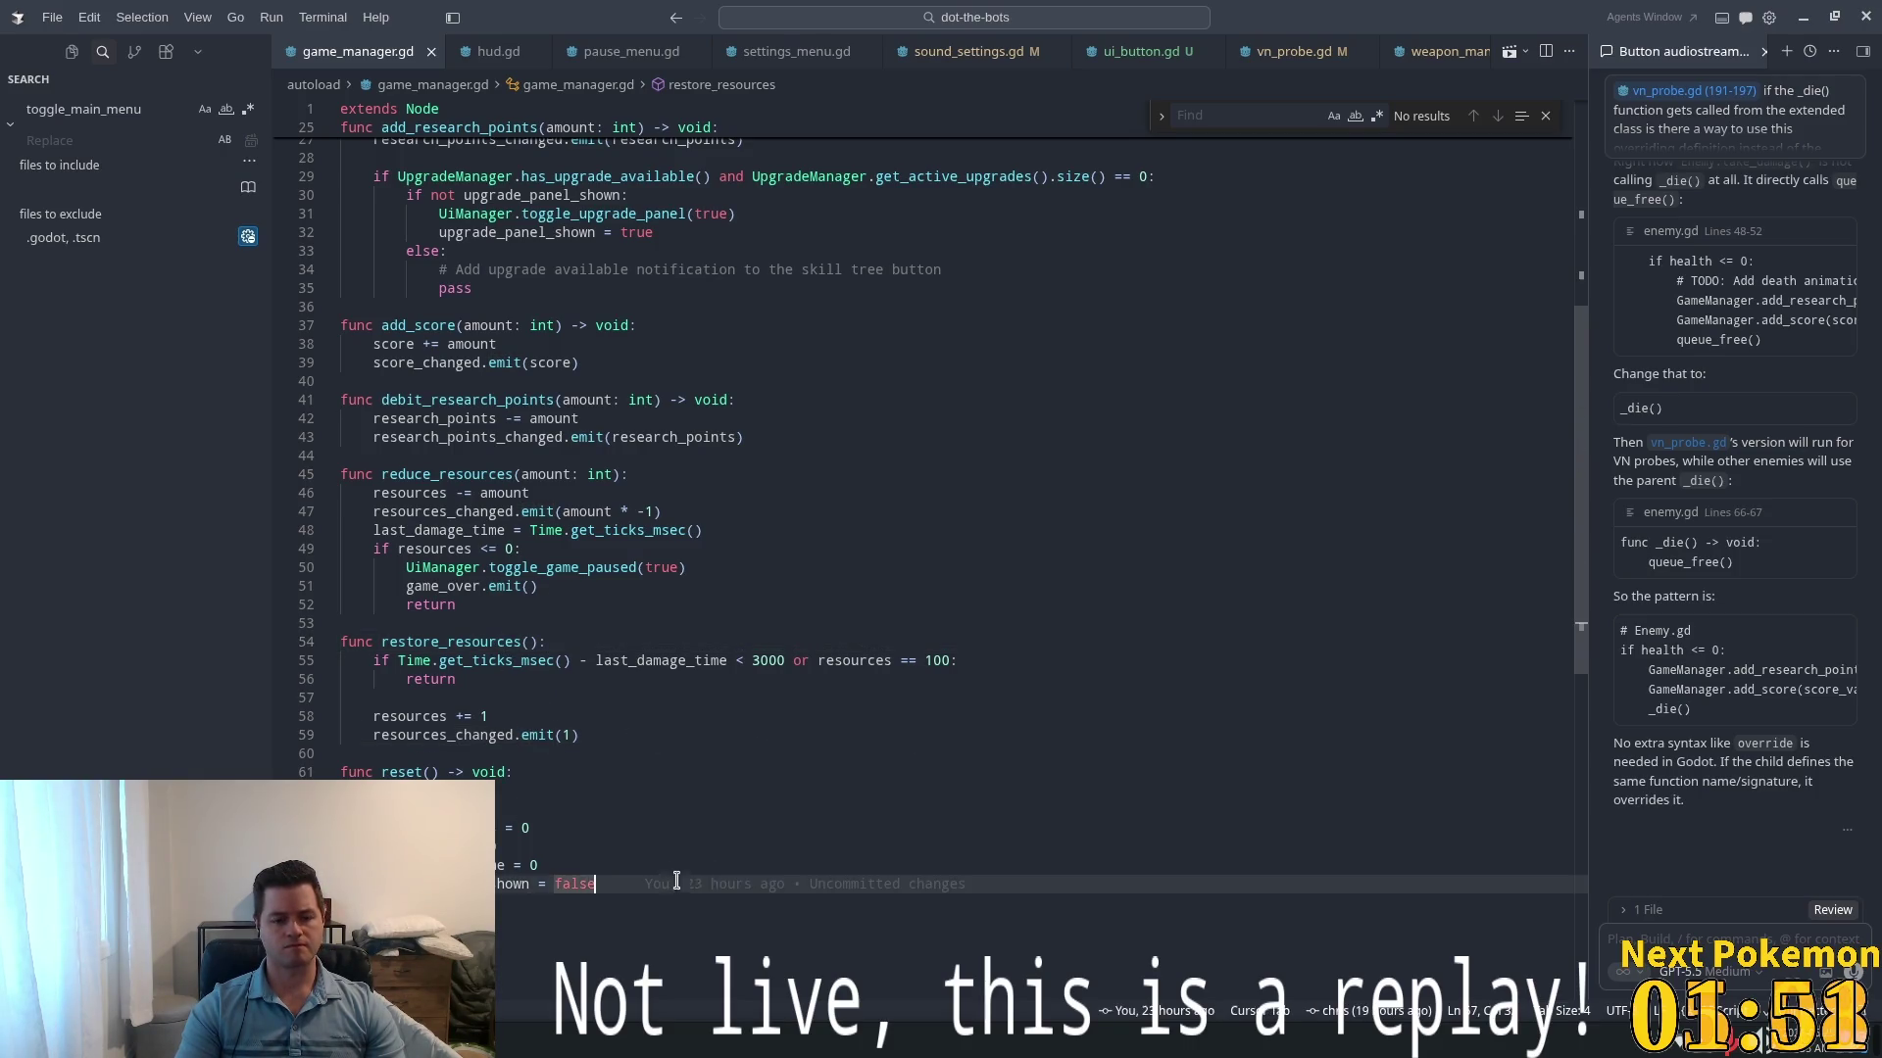
{"action": "key", "text": "Return"}
{"action": "key", "text": "Return"}
{"action": "key", "text": "ctrl+z"}
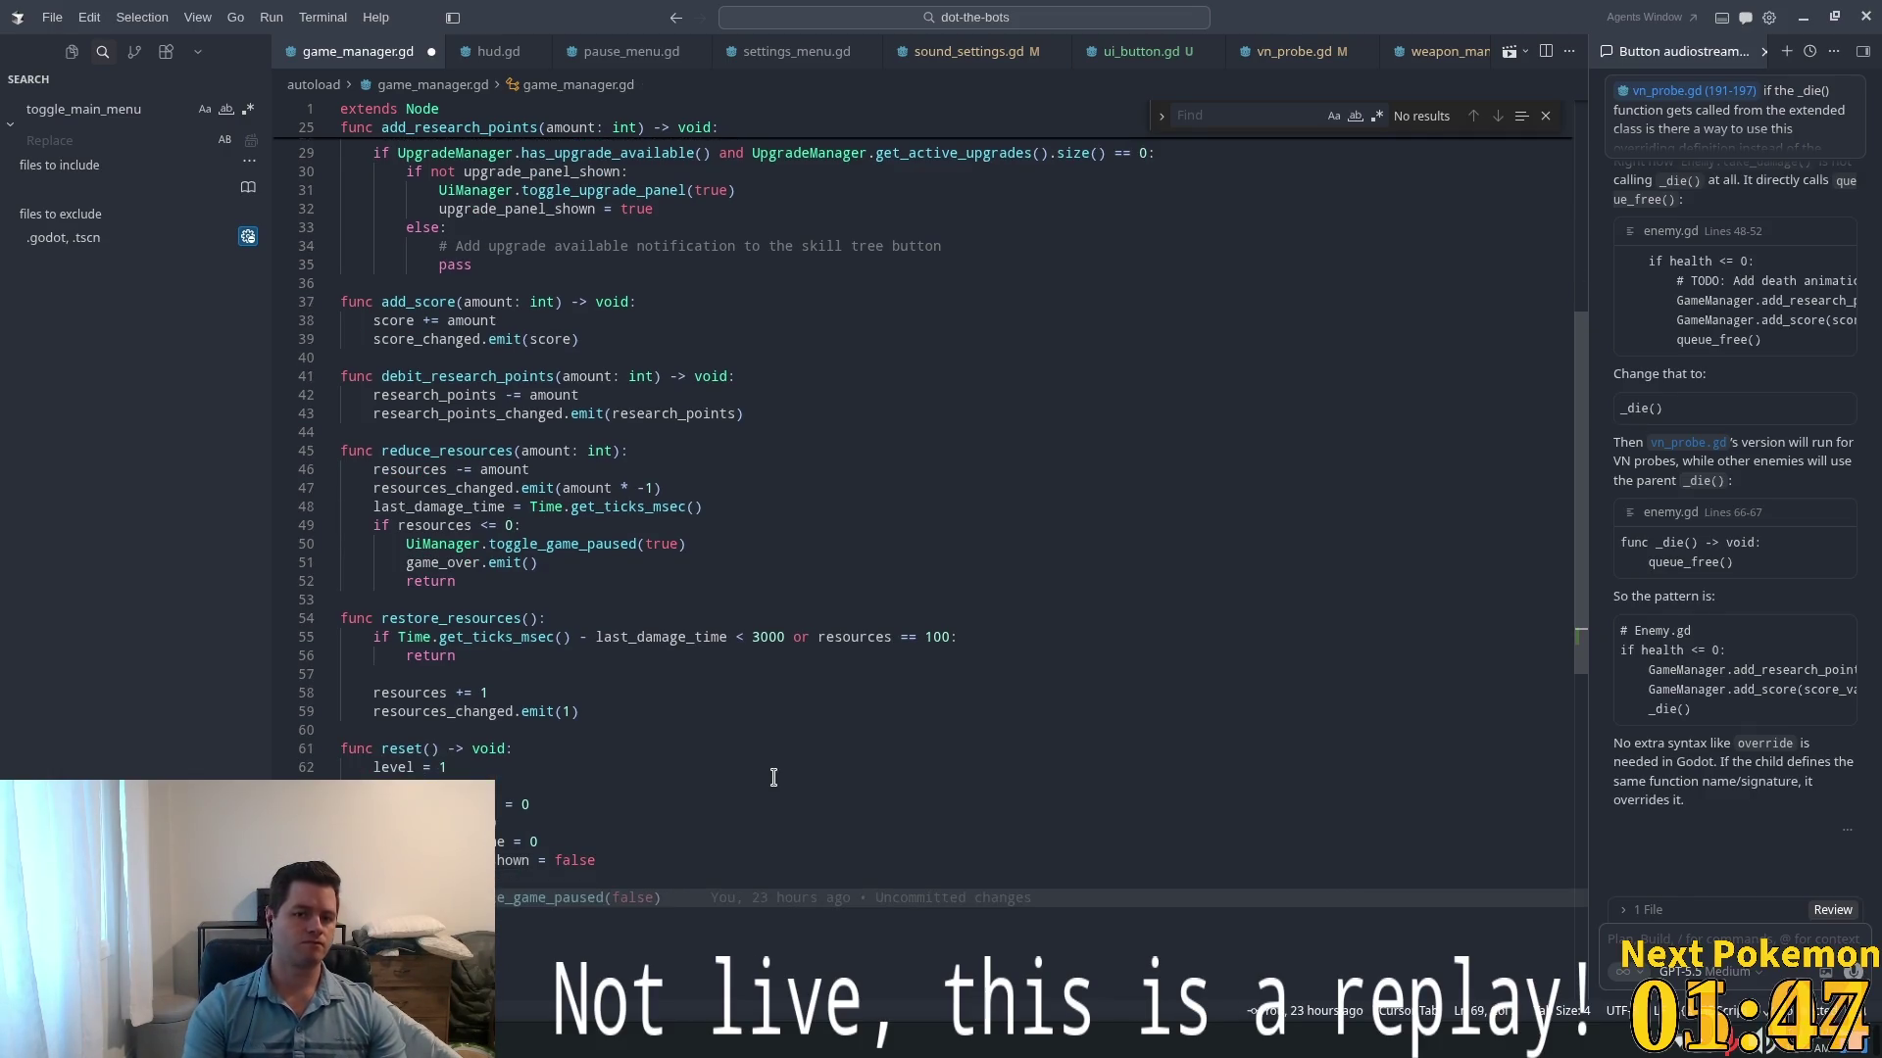
- Close every tab except game_manager.gd and open upgrade_manager.gd via quick search
{"action": "right_click", "coordinate": [343, 56]}
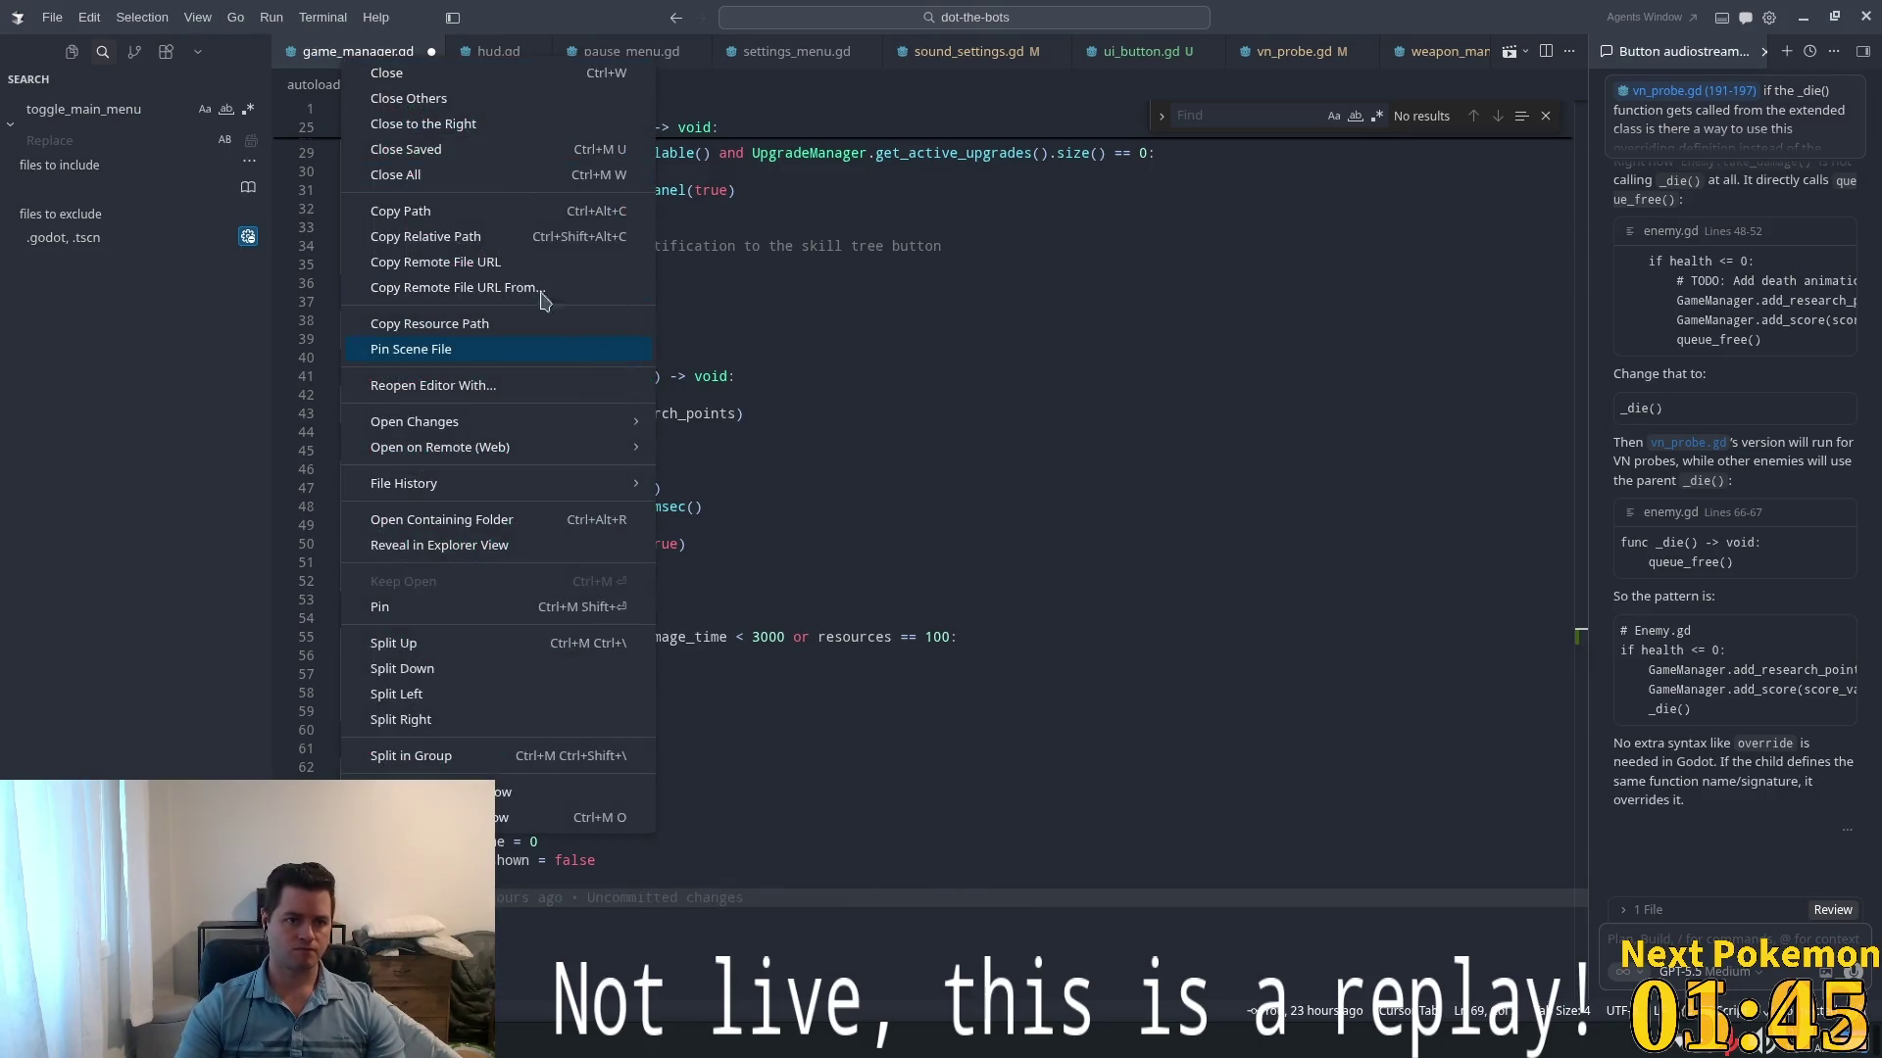
{"action": "left_click", "coordinate": [468, 100]}
{"action": "key", "text": "ctrl+p"}
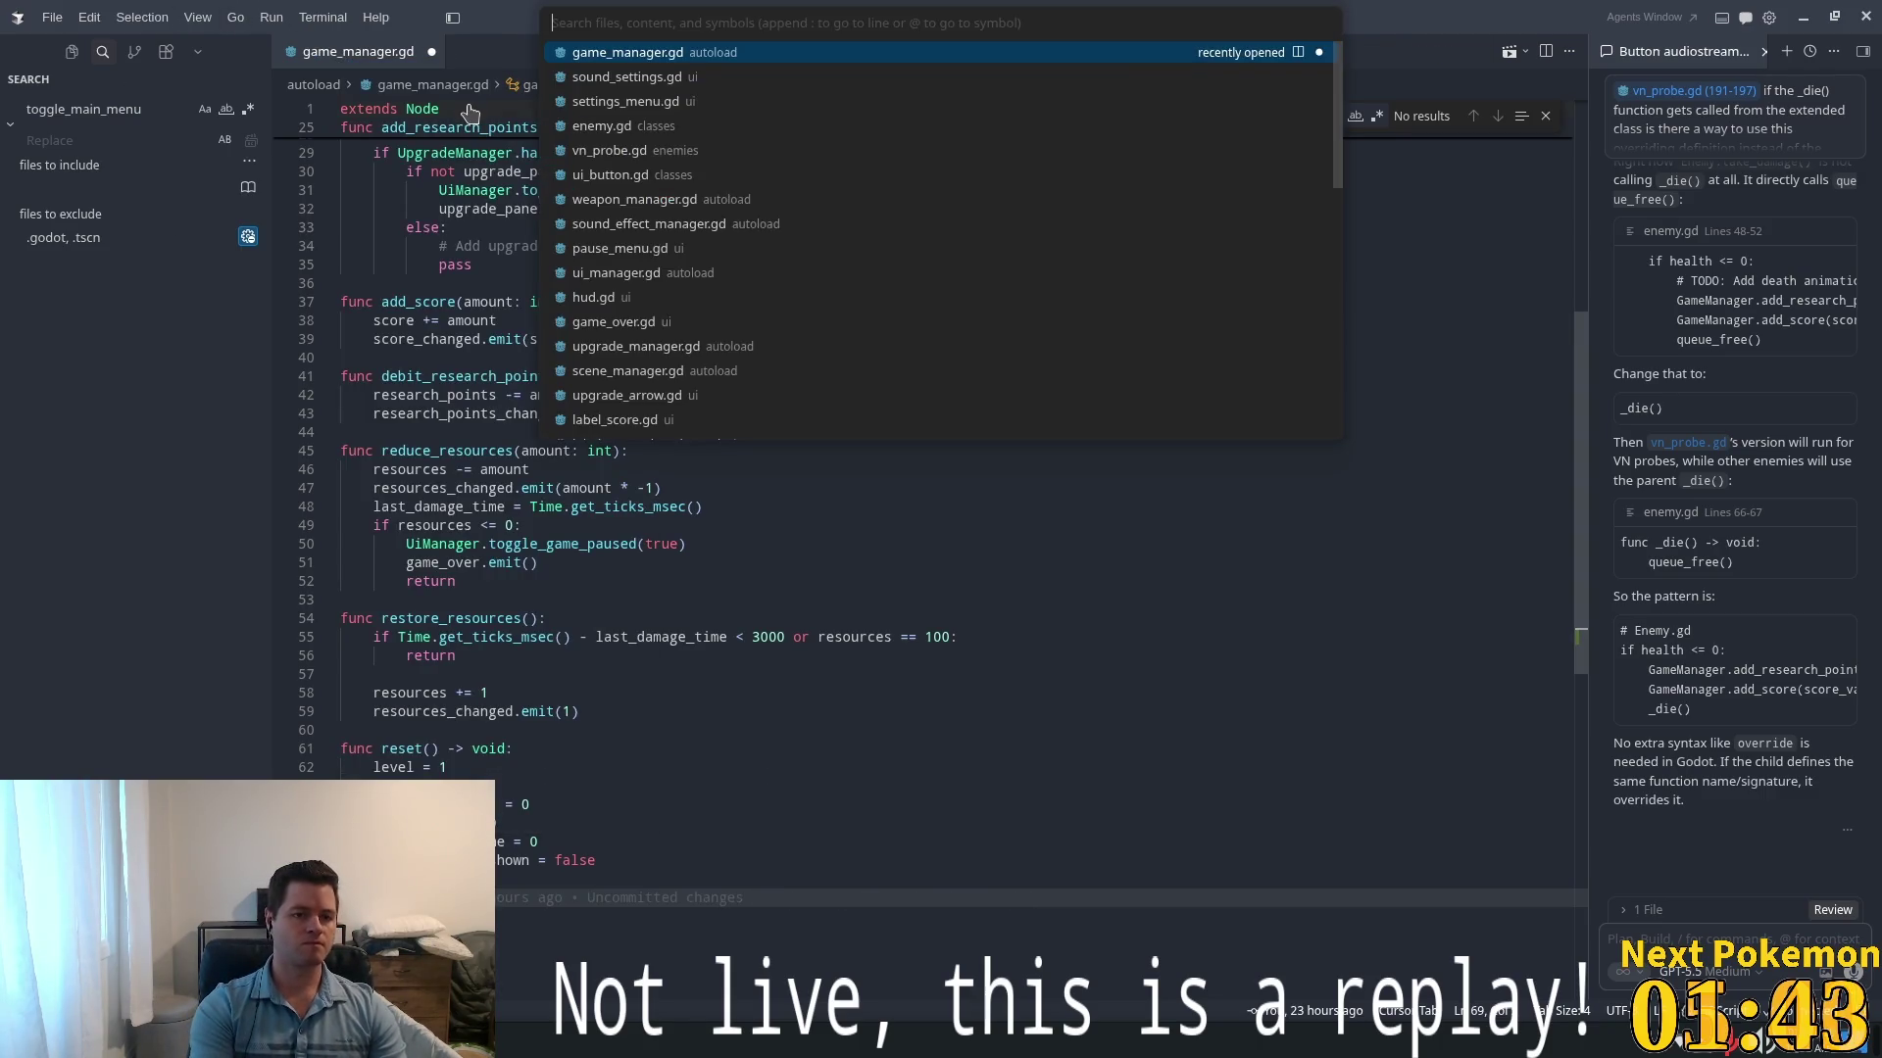
{"action": "type", "text": "up"}
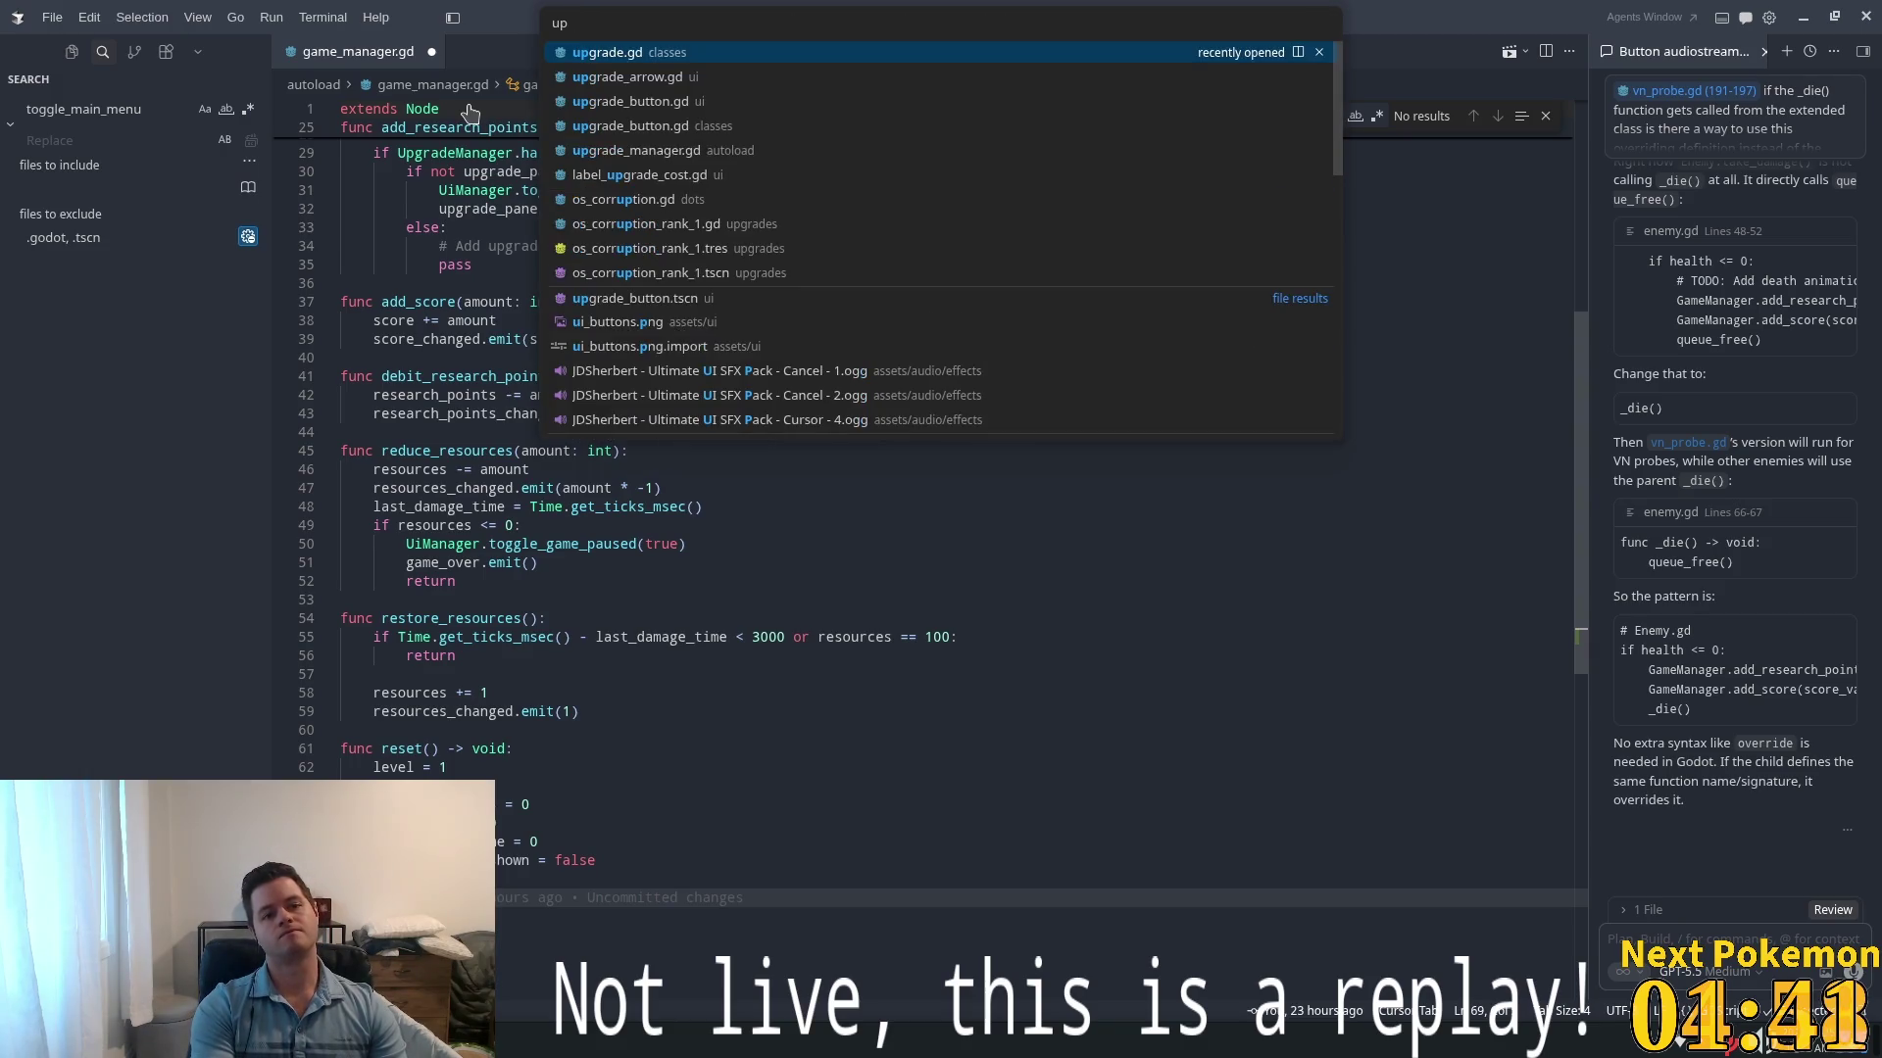
{"action": "type", "text": "grade_maa"}
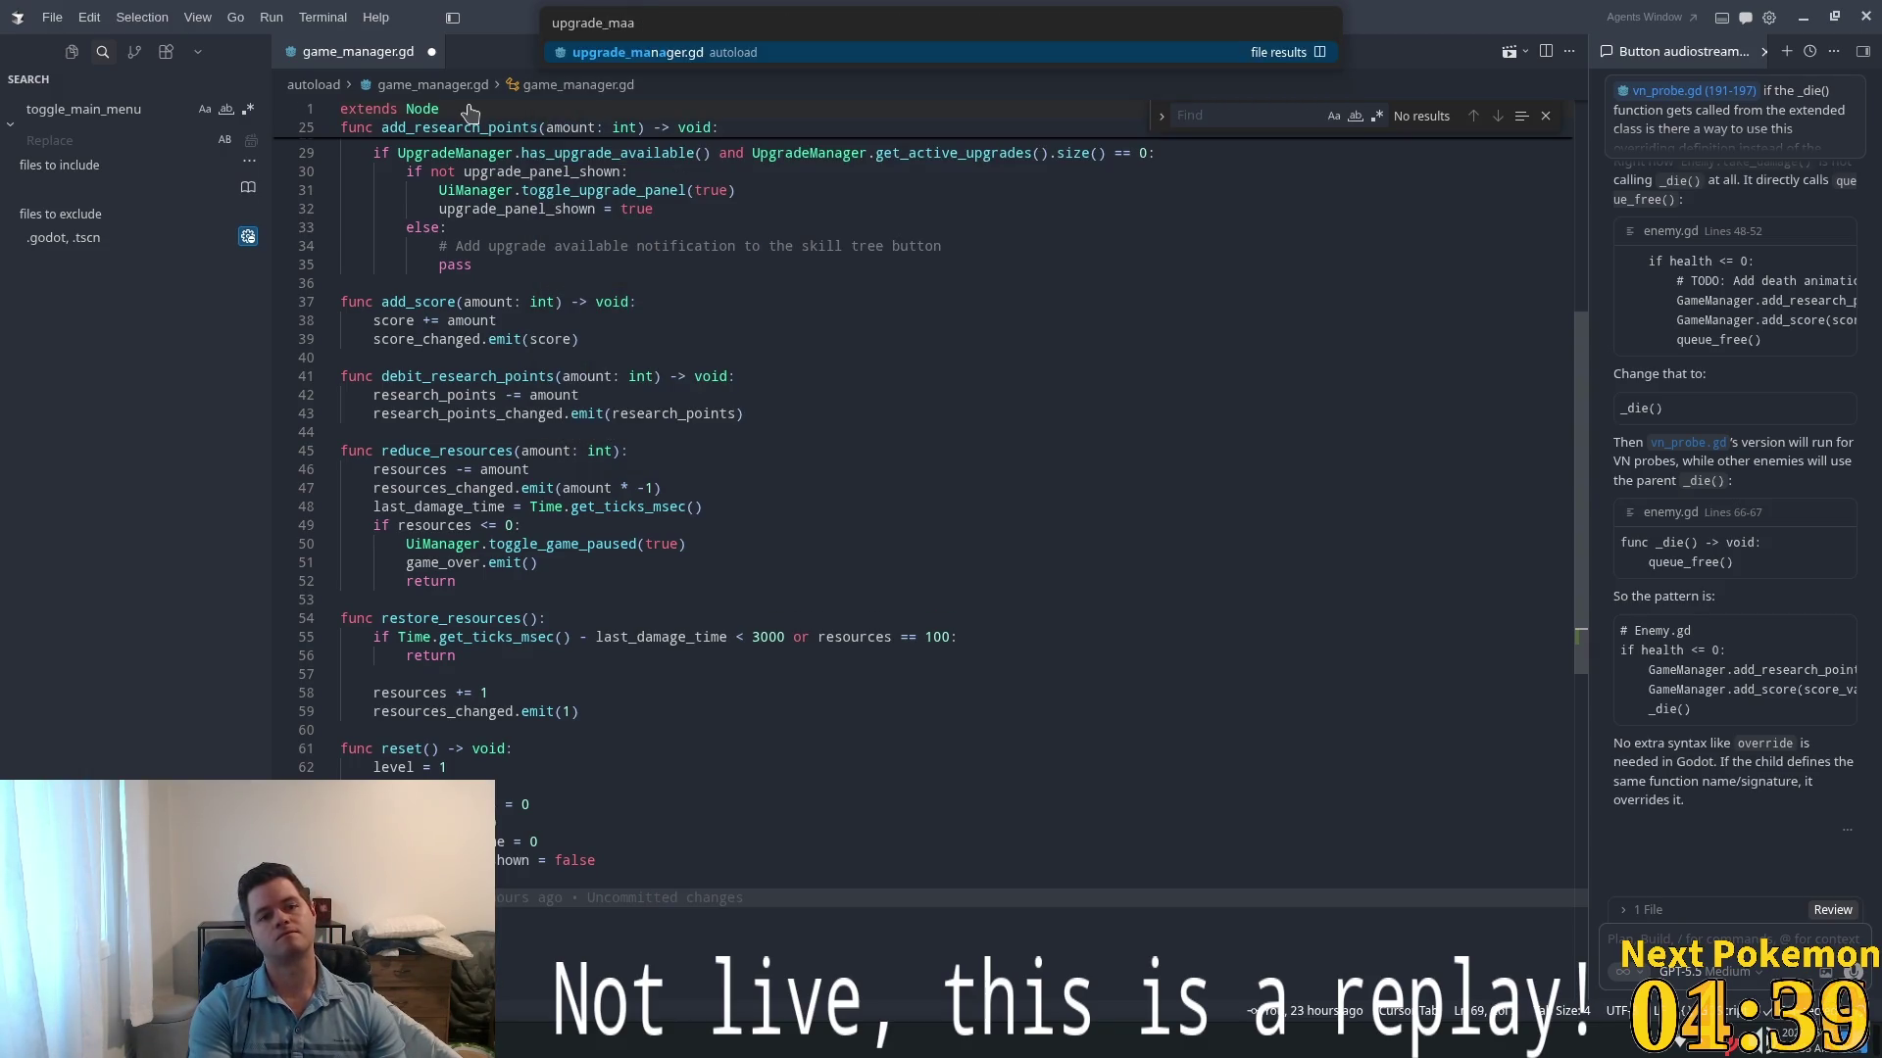
{"action": "key", "text": "Return"}
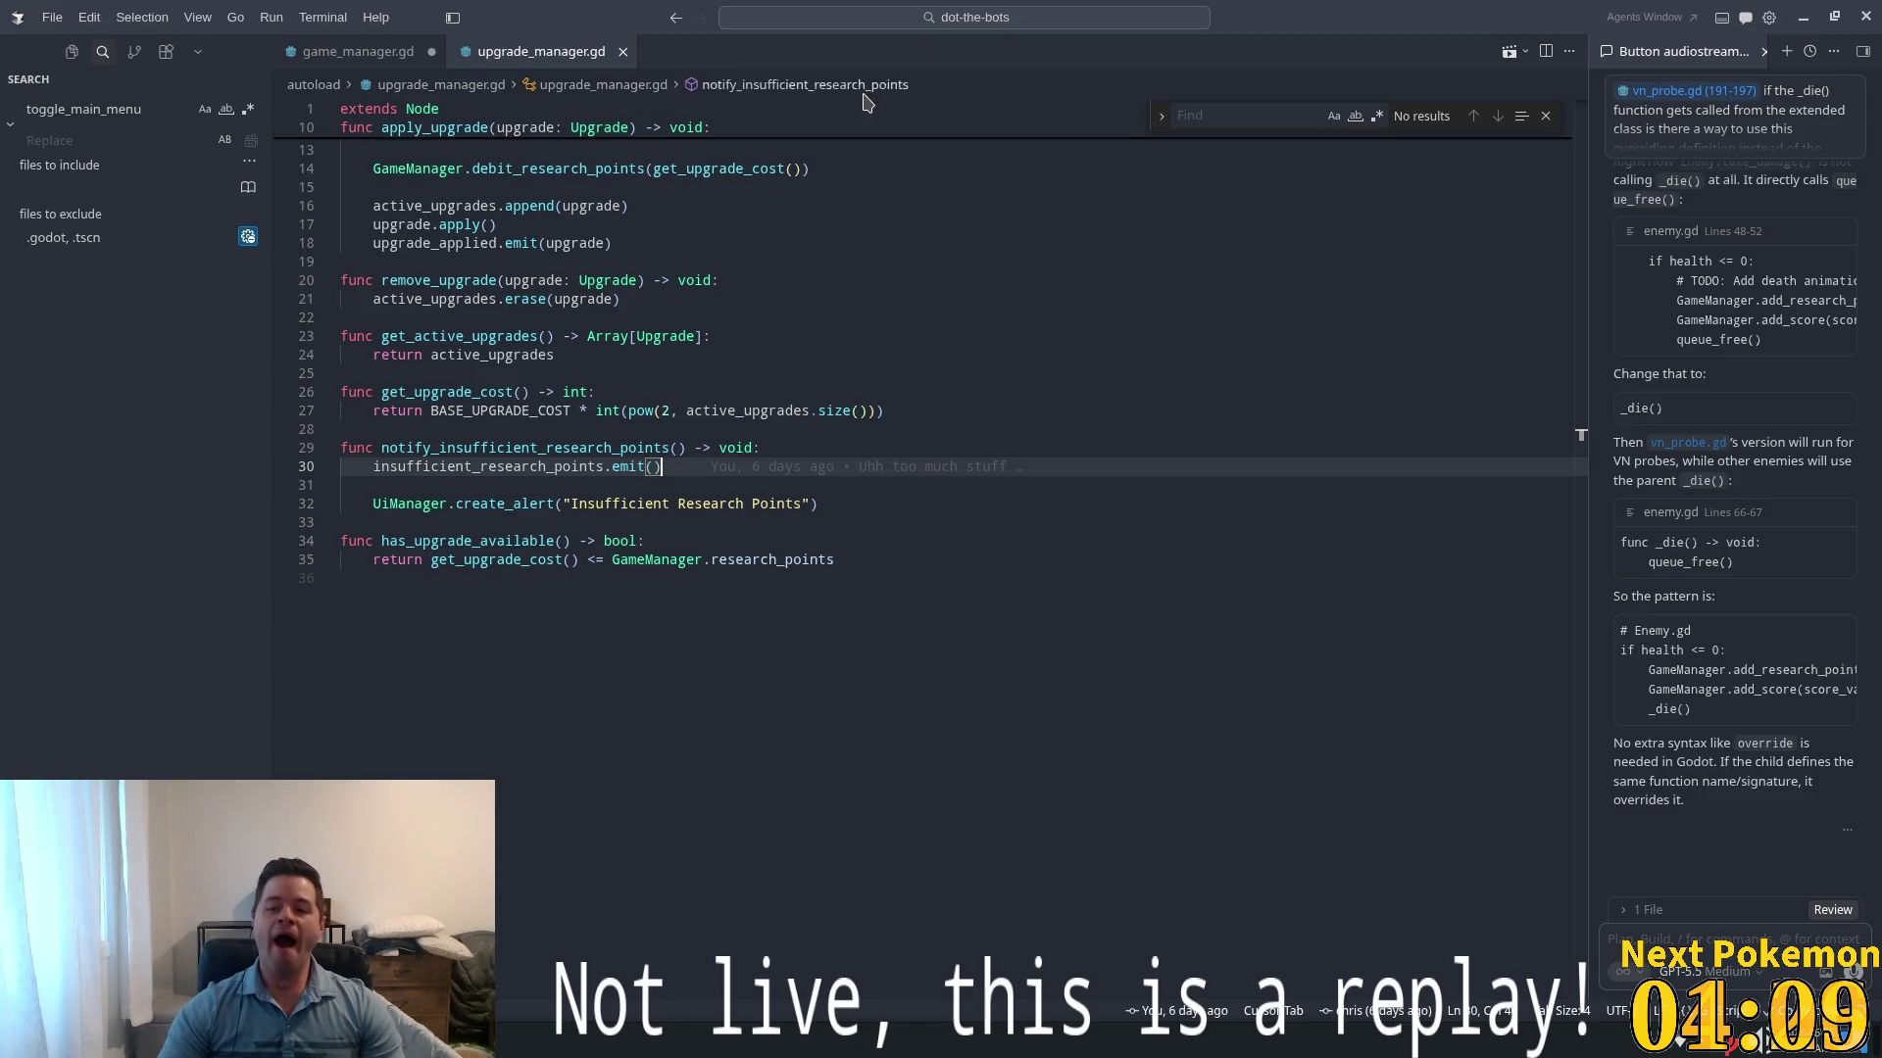
- Close the Find box and review upgrade_manager.gd's has_upgrade_available function
{"action": "left_click", "coordinate": [1544, 119]}
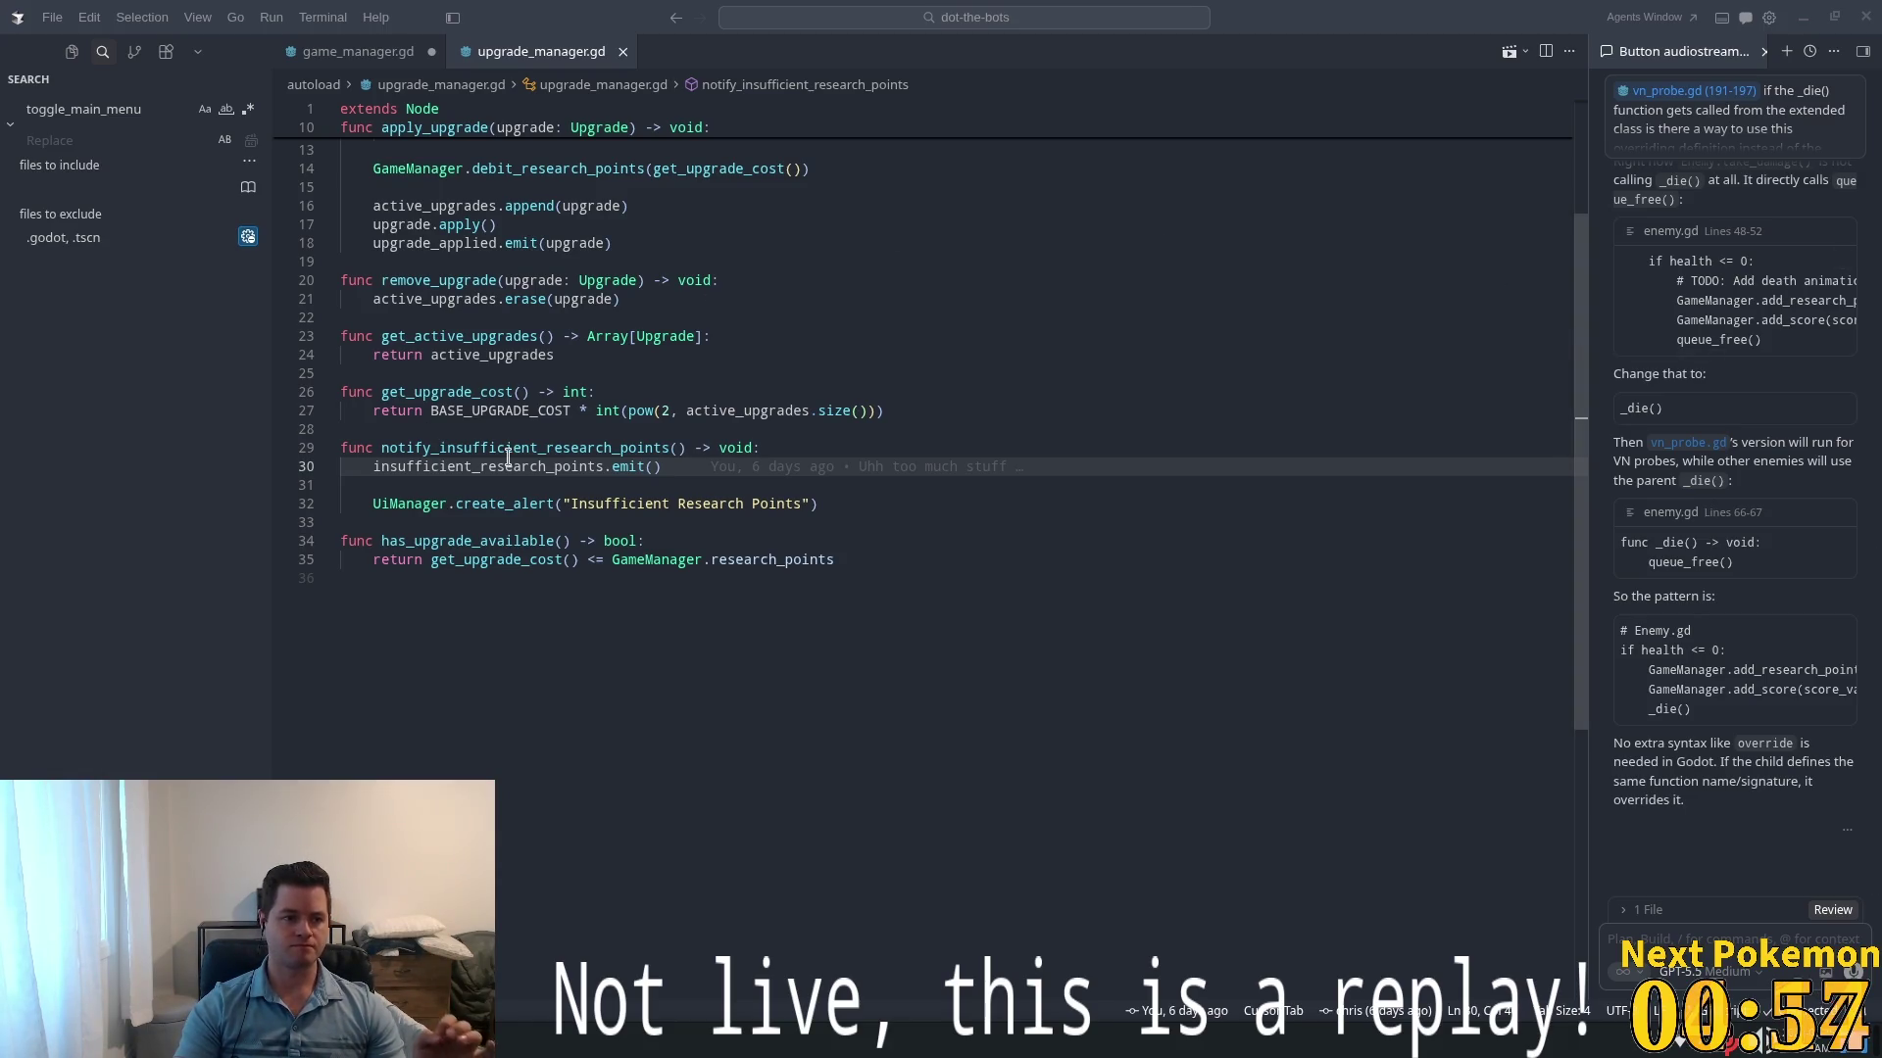
{"action": "mouse_move", "coordinate": [485, 458]}
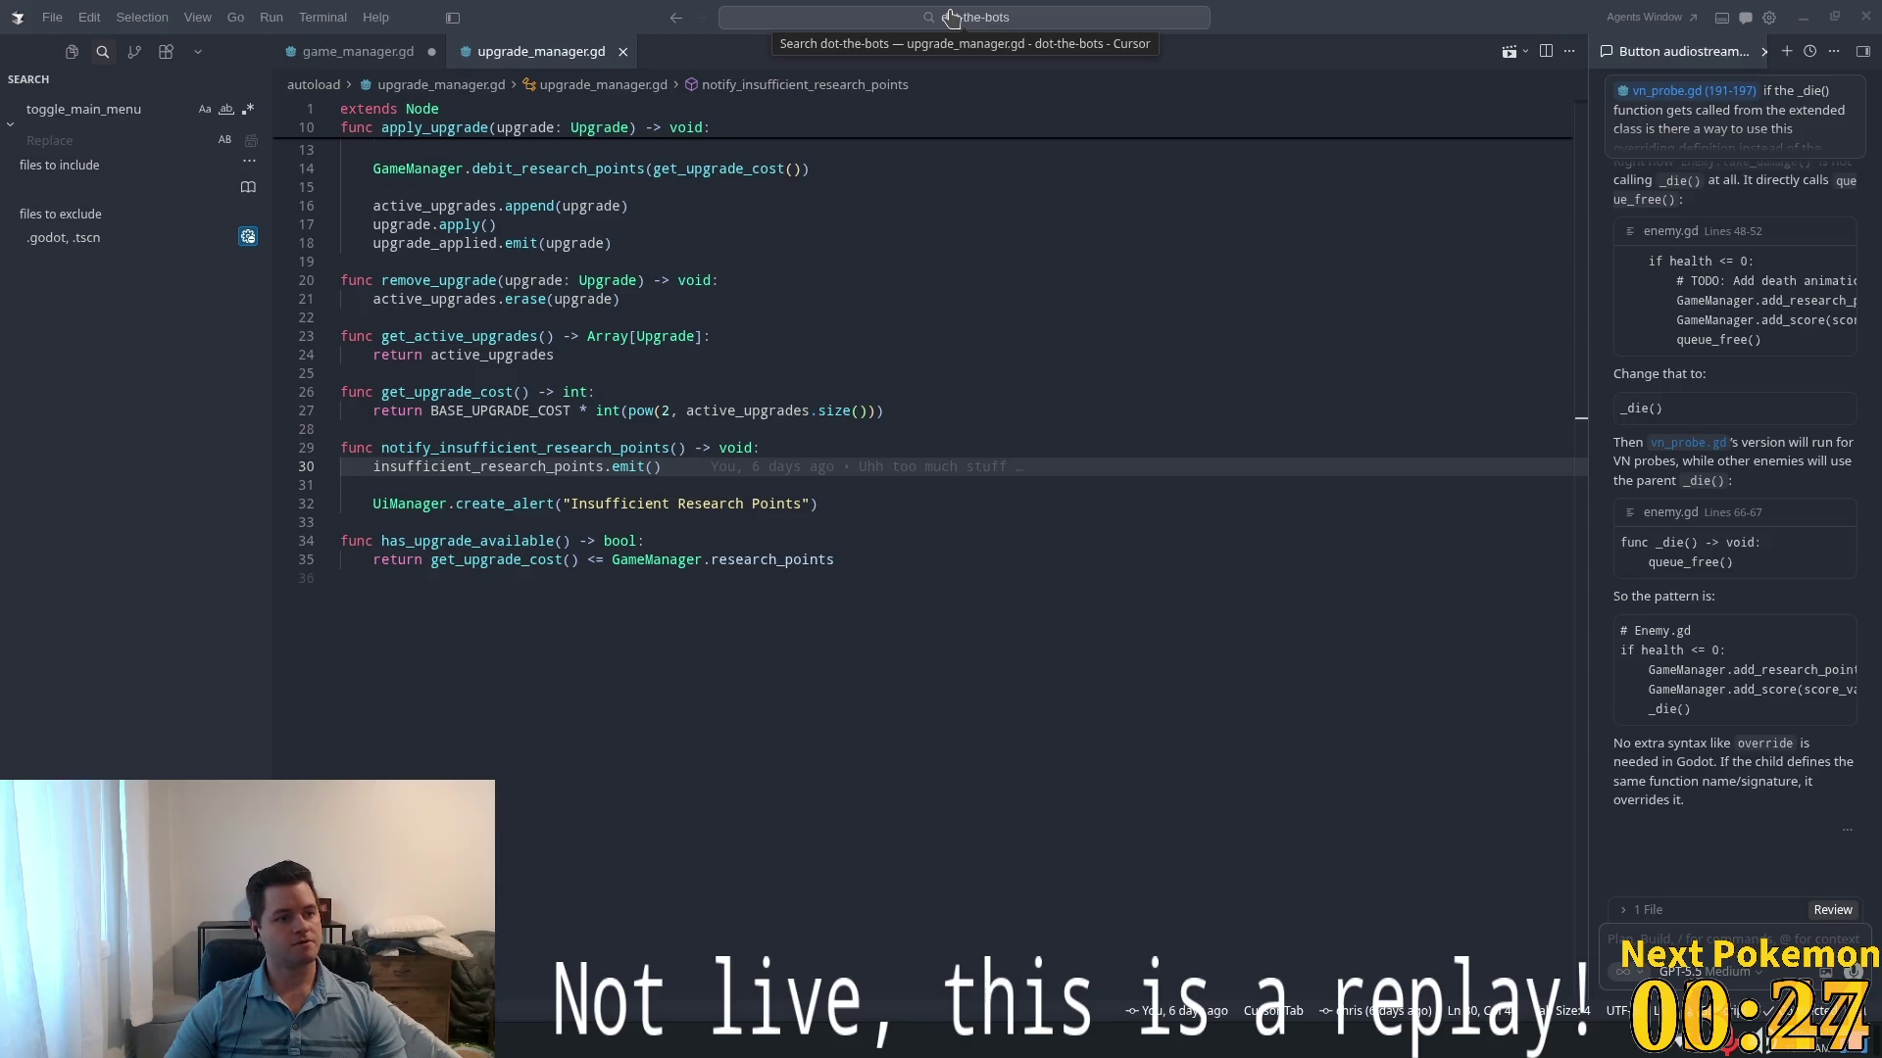
{"action": "key", "text": "XF86AudioRaiseVolume"}
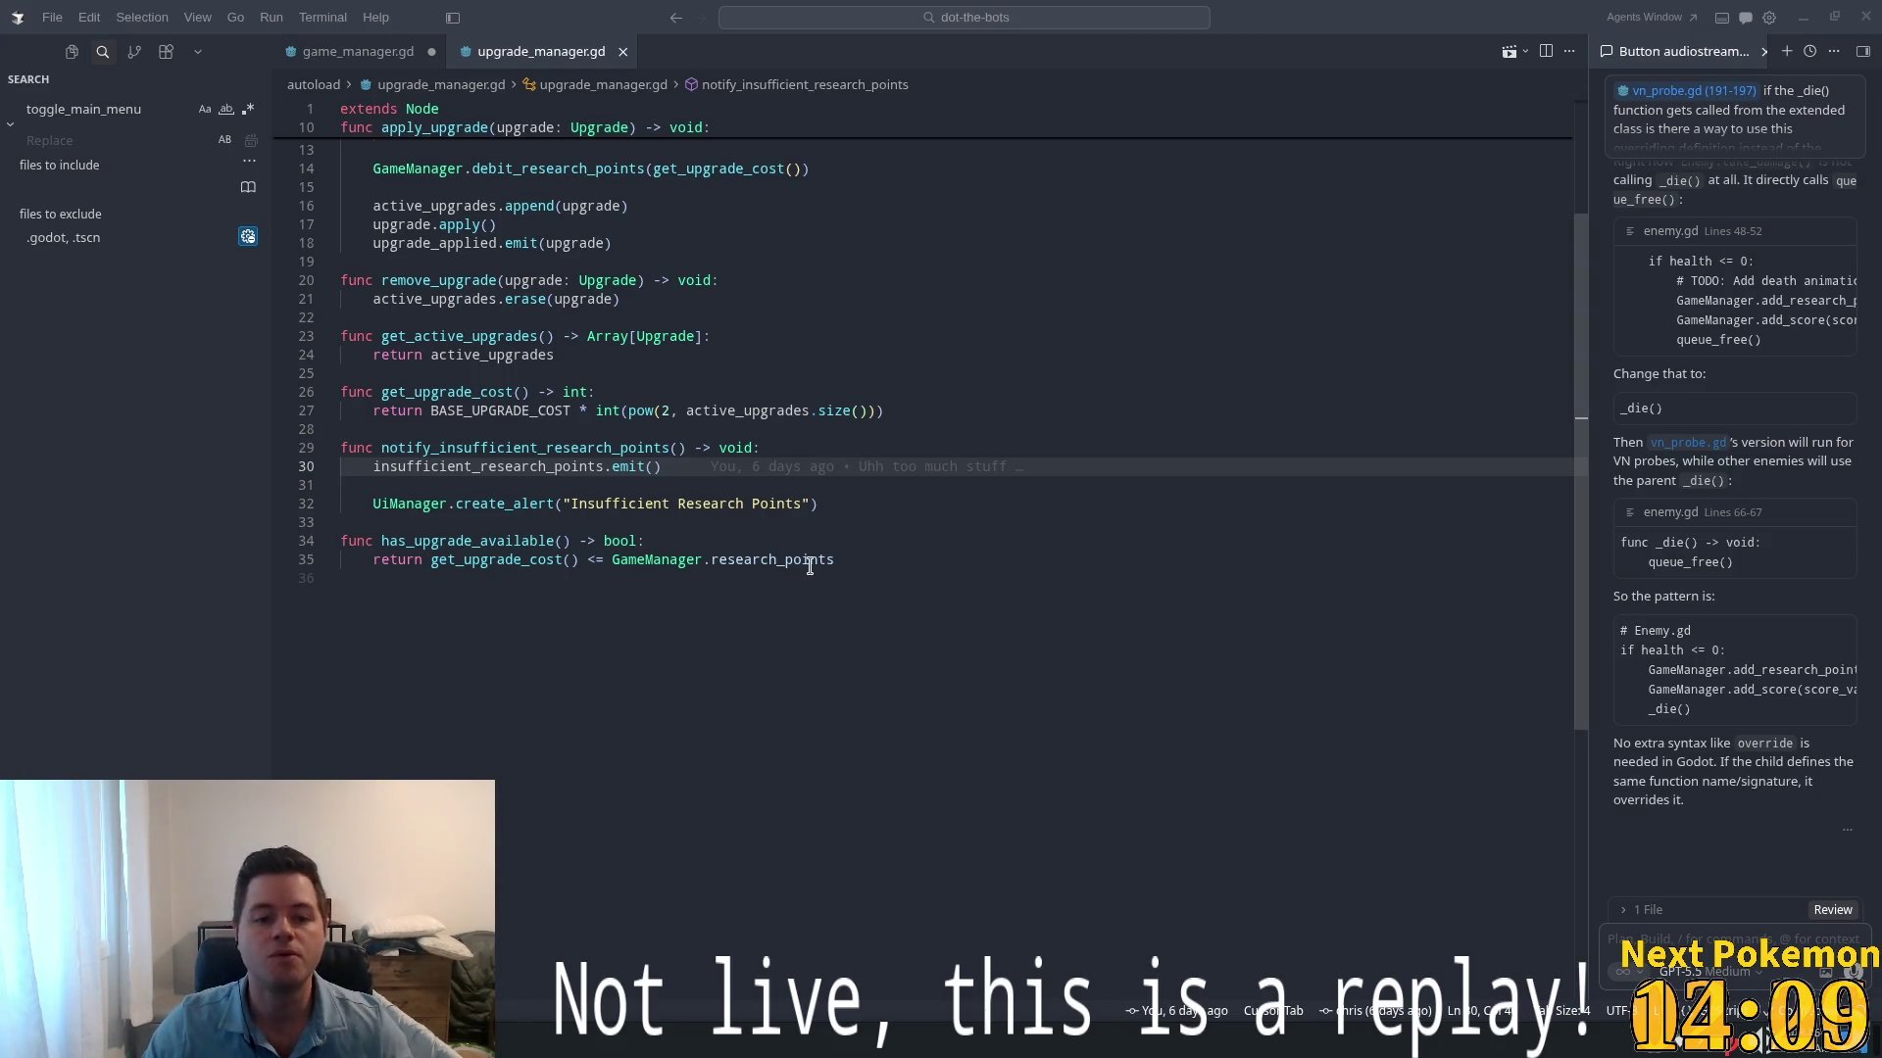
{"action": "left_click", "coordinate": [765, 519]}
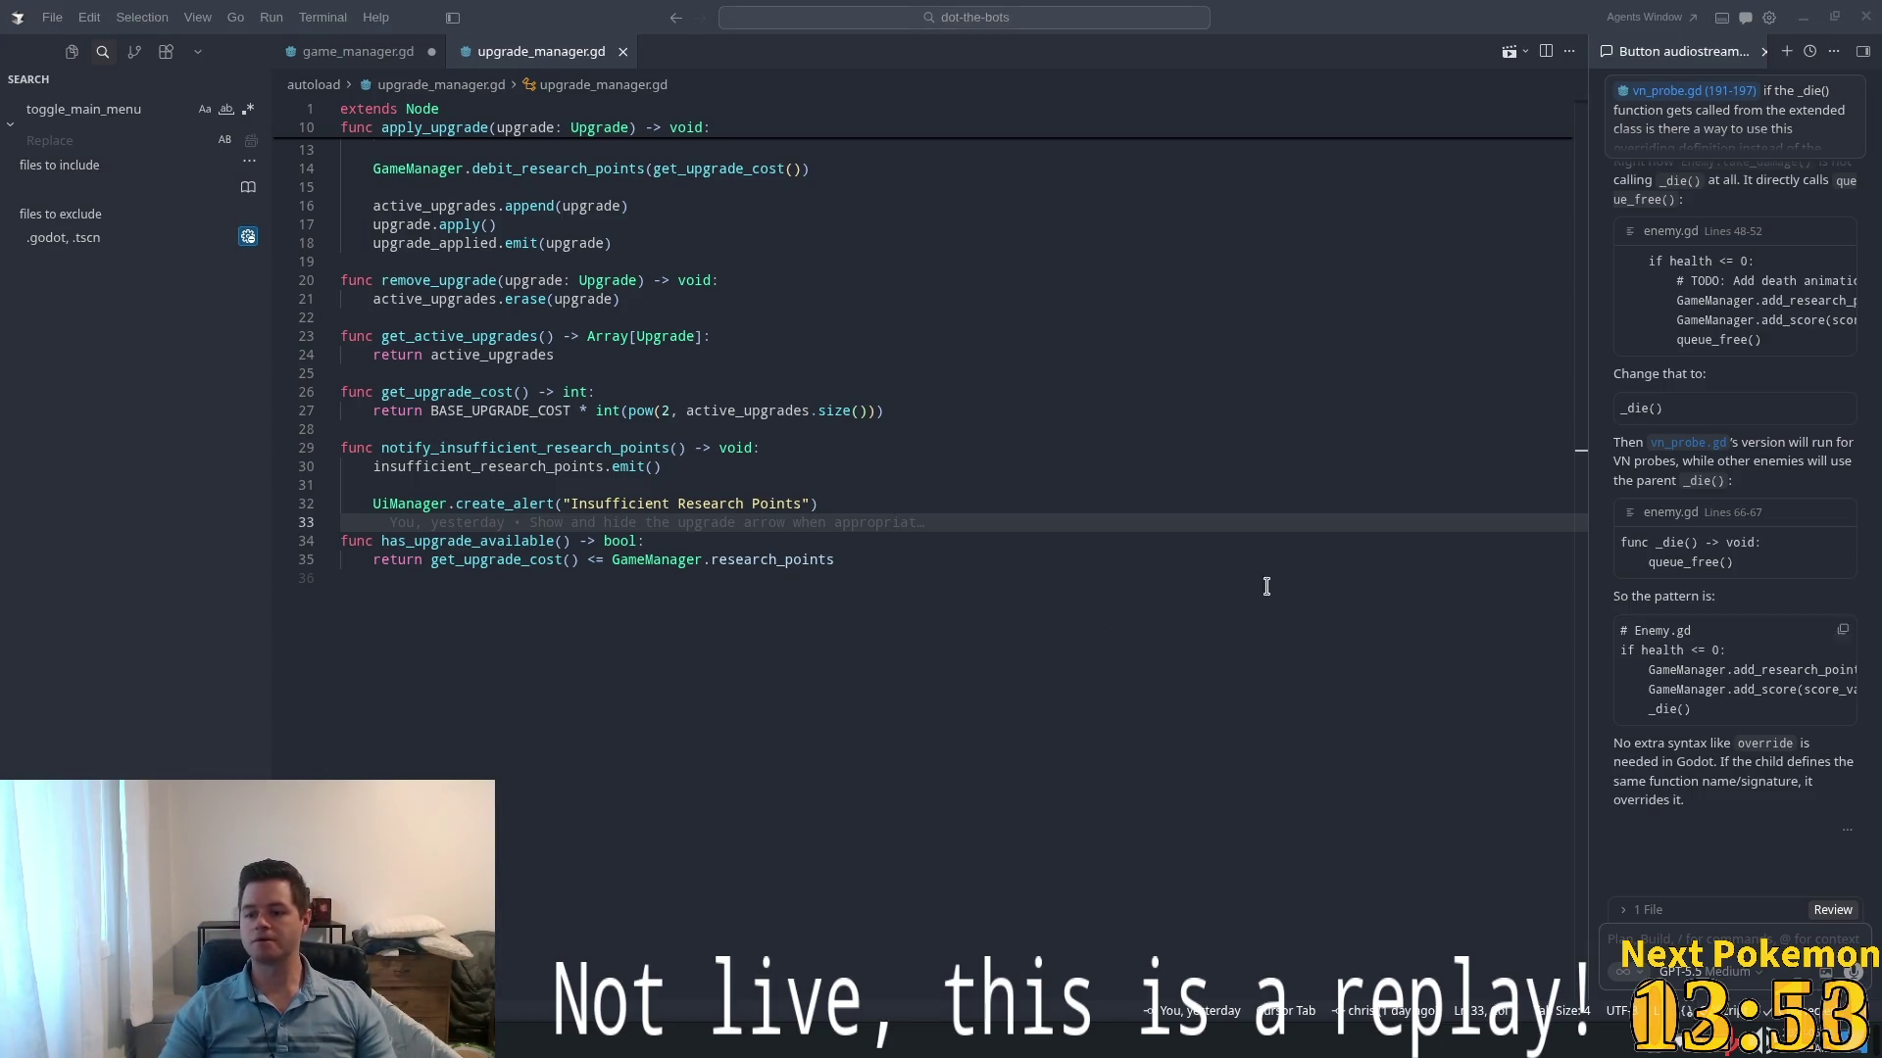
{"action": "left_click", "coordinate": [619, 448]}
{"action": "key", "text": "Down"}
{"action": "key", "text": "Down"}
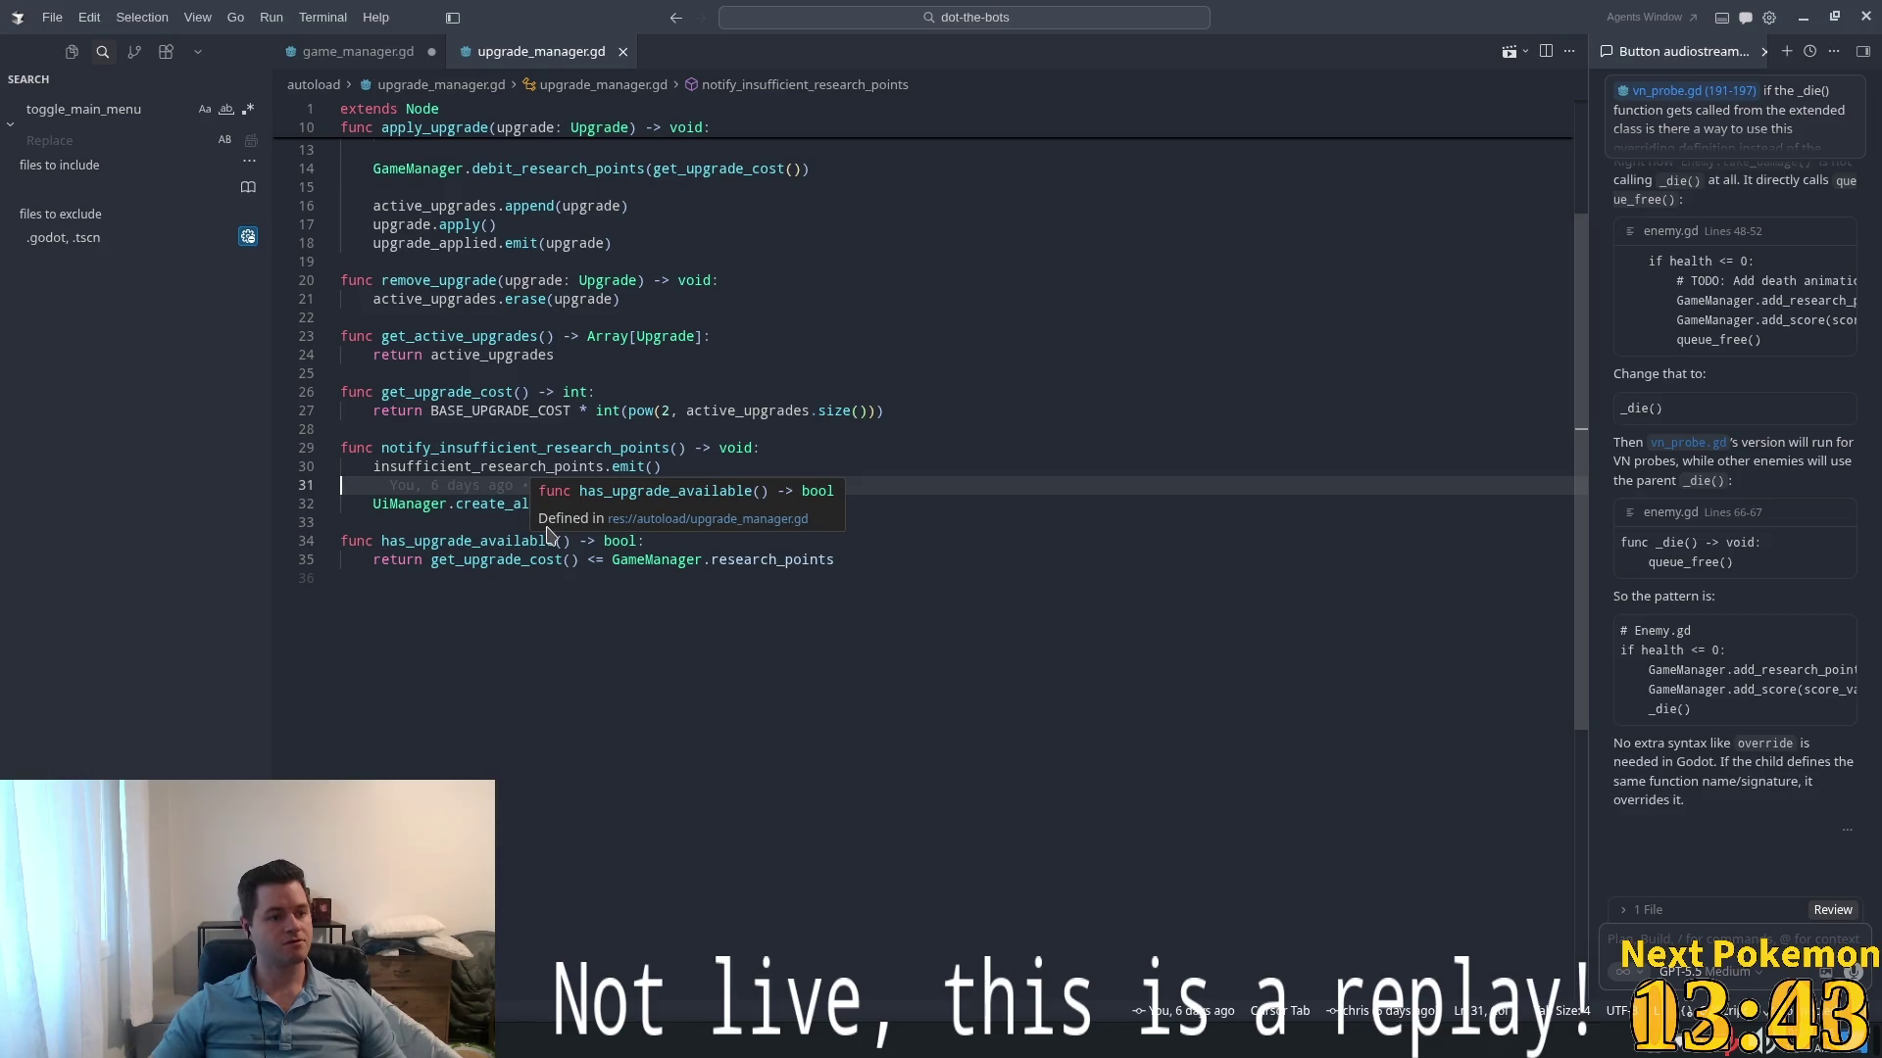
{"action": "left_click", "coordinate": [664, 560]}
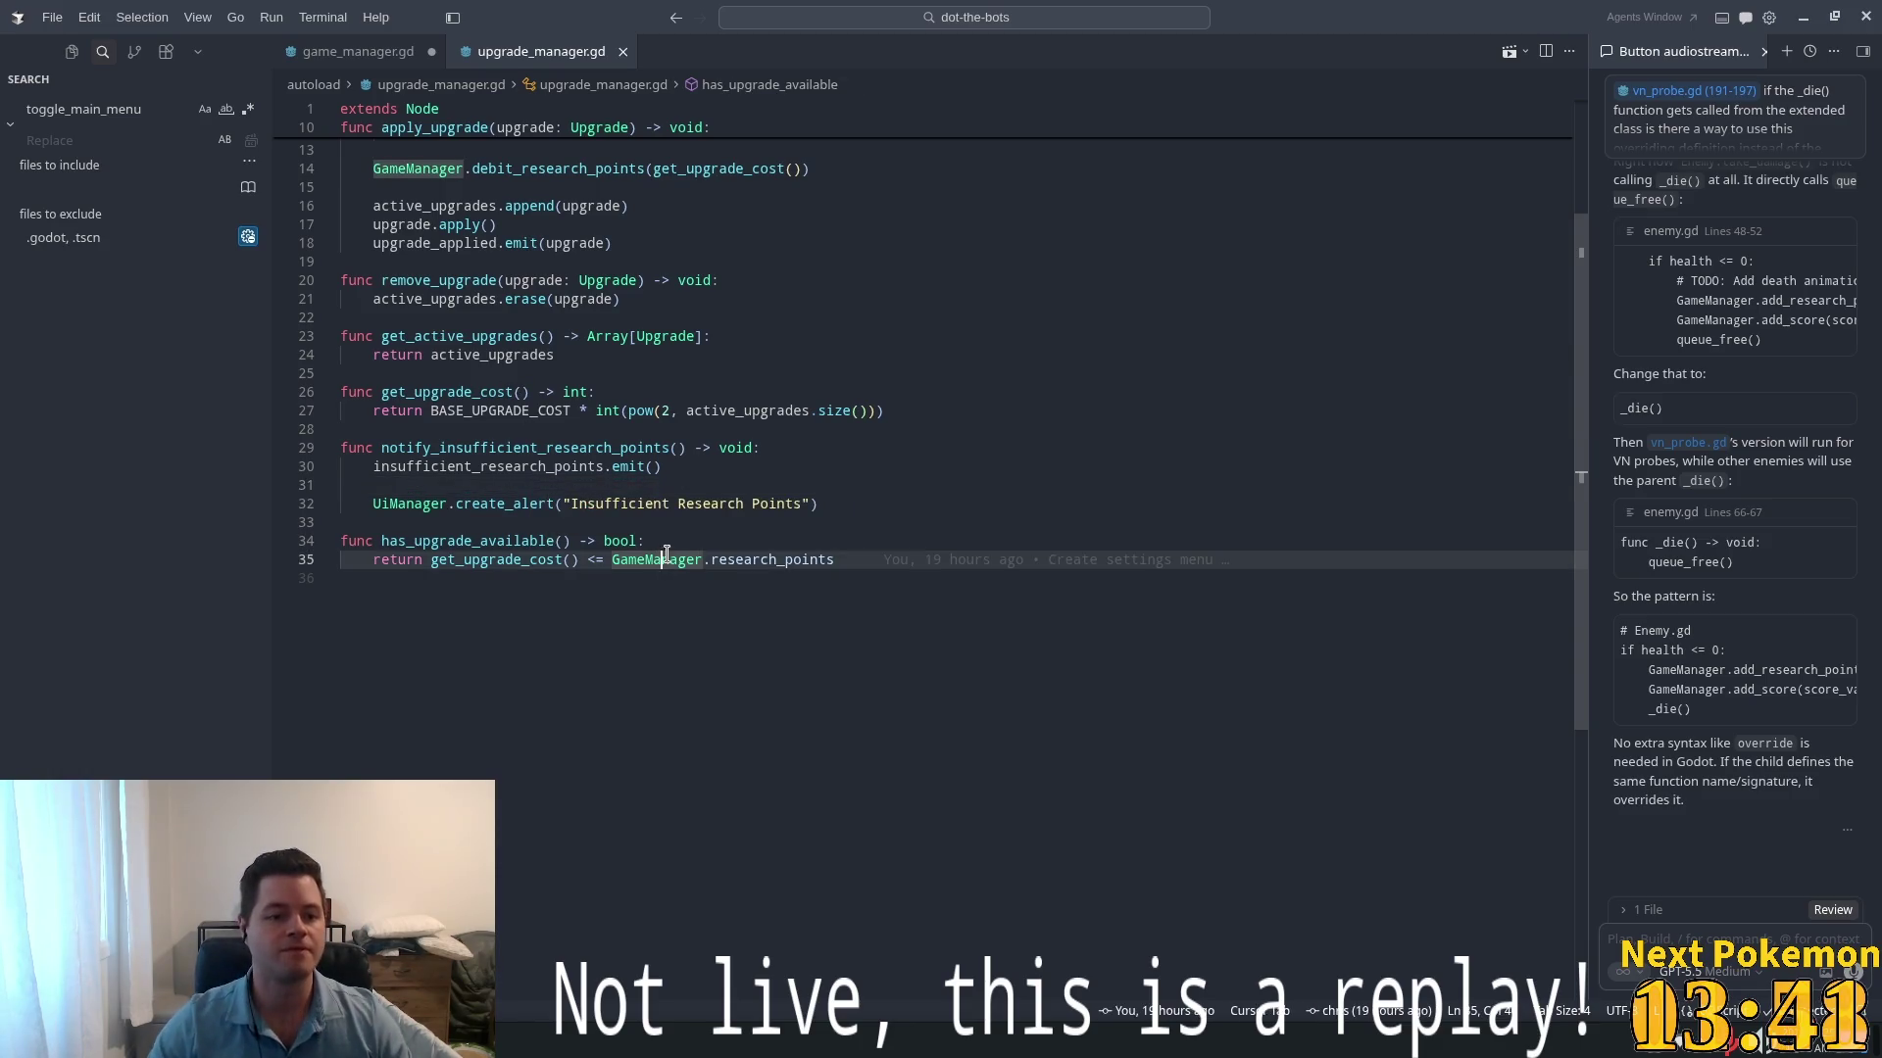
{"action": "left_click", "coordinate": [662, 336]}
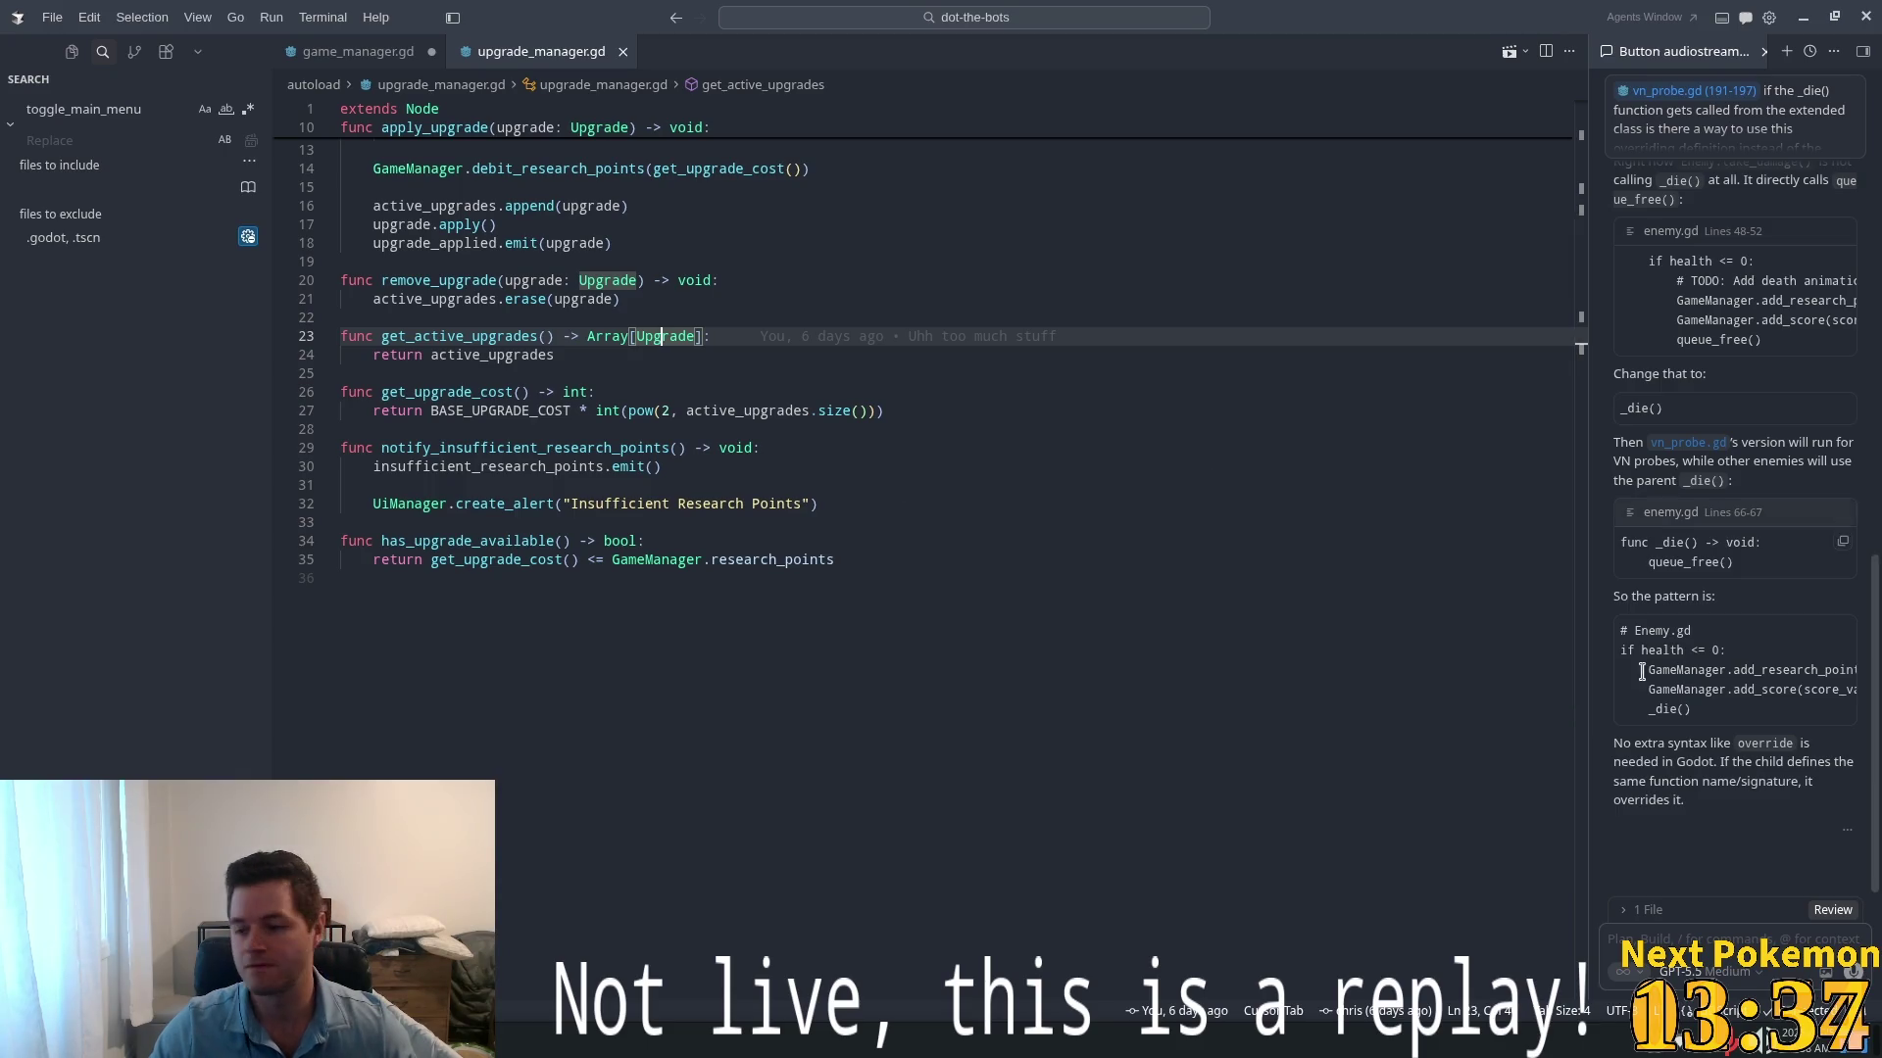
{"action": "left_click", "coordinate": [792, 335]}
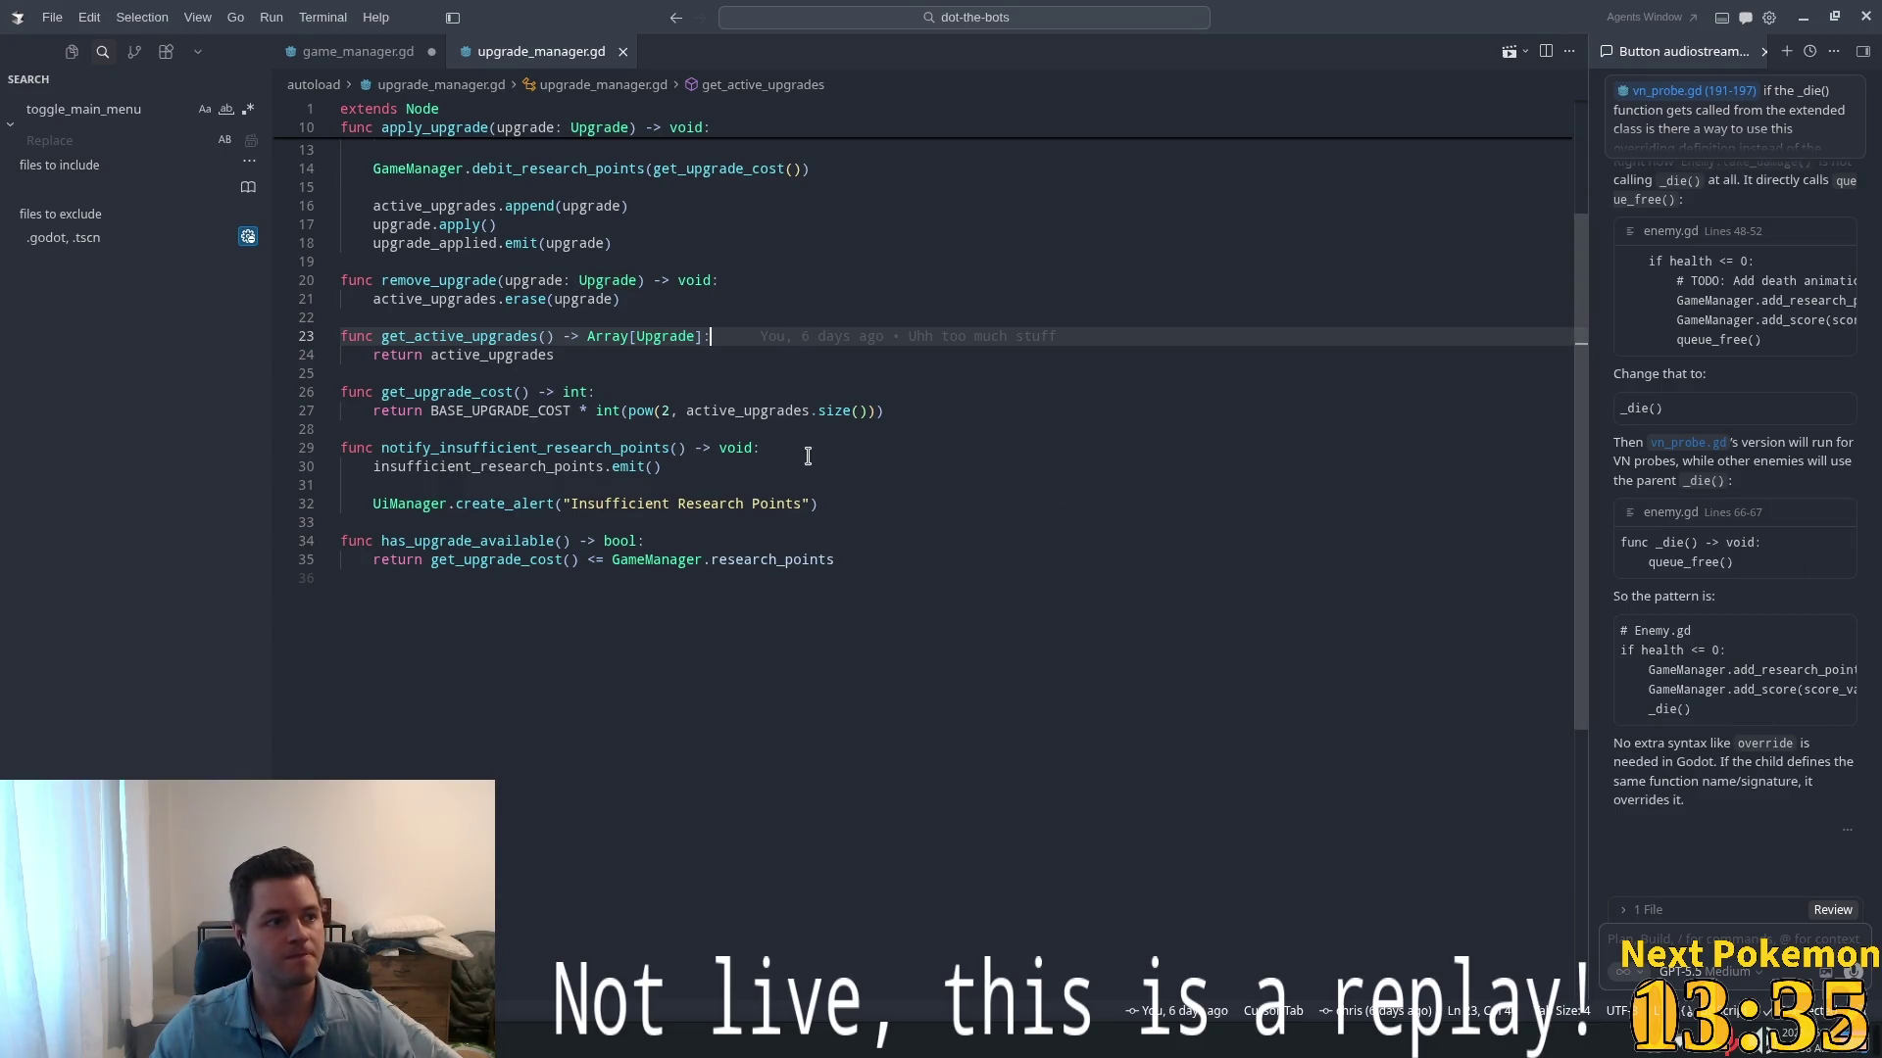
{"action": "scroll", "coordinate": [808, 455], "scroll_direction": "up", "scroll_amount": 3}
{"action": "scroll", "coordinate": [613, 347], "scroll_direction": "up", "scroll_amount": 1}
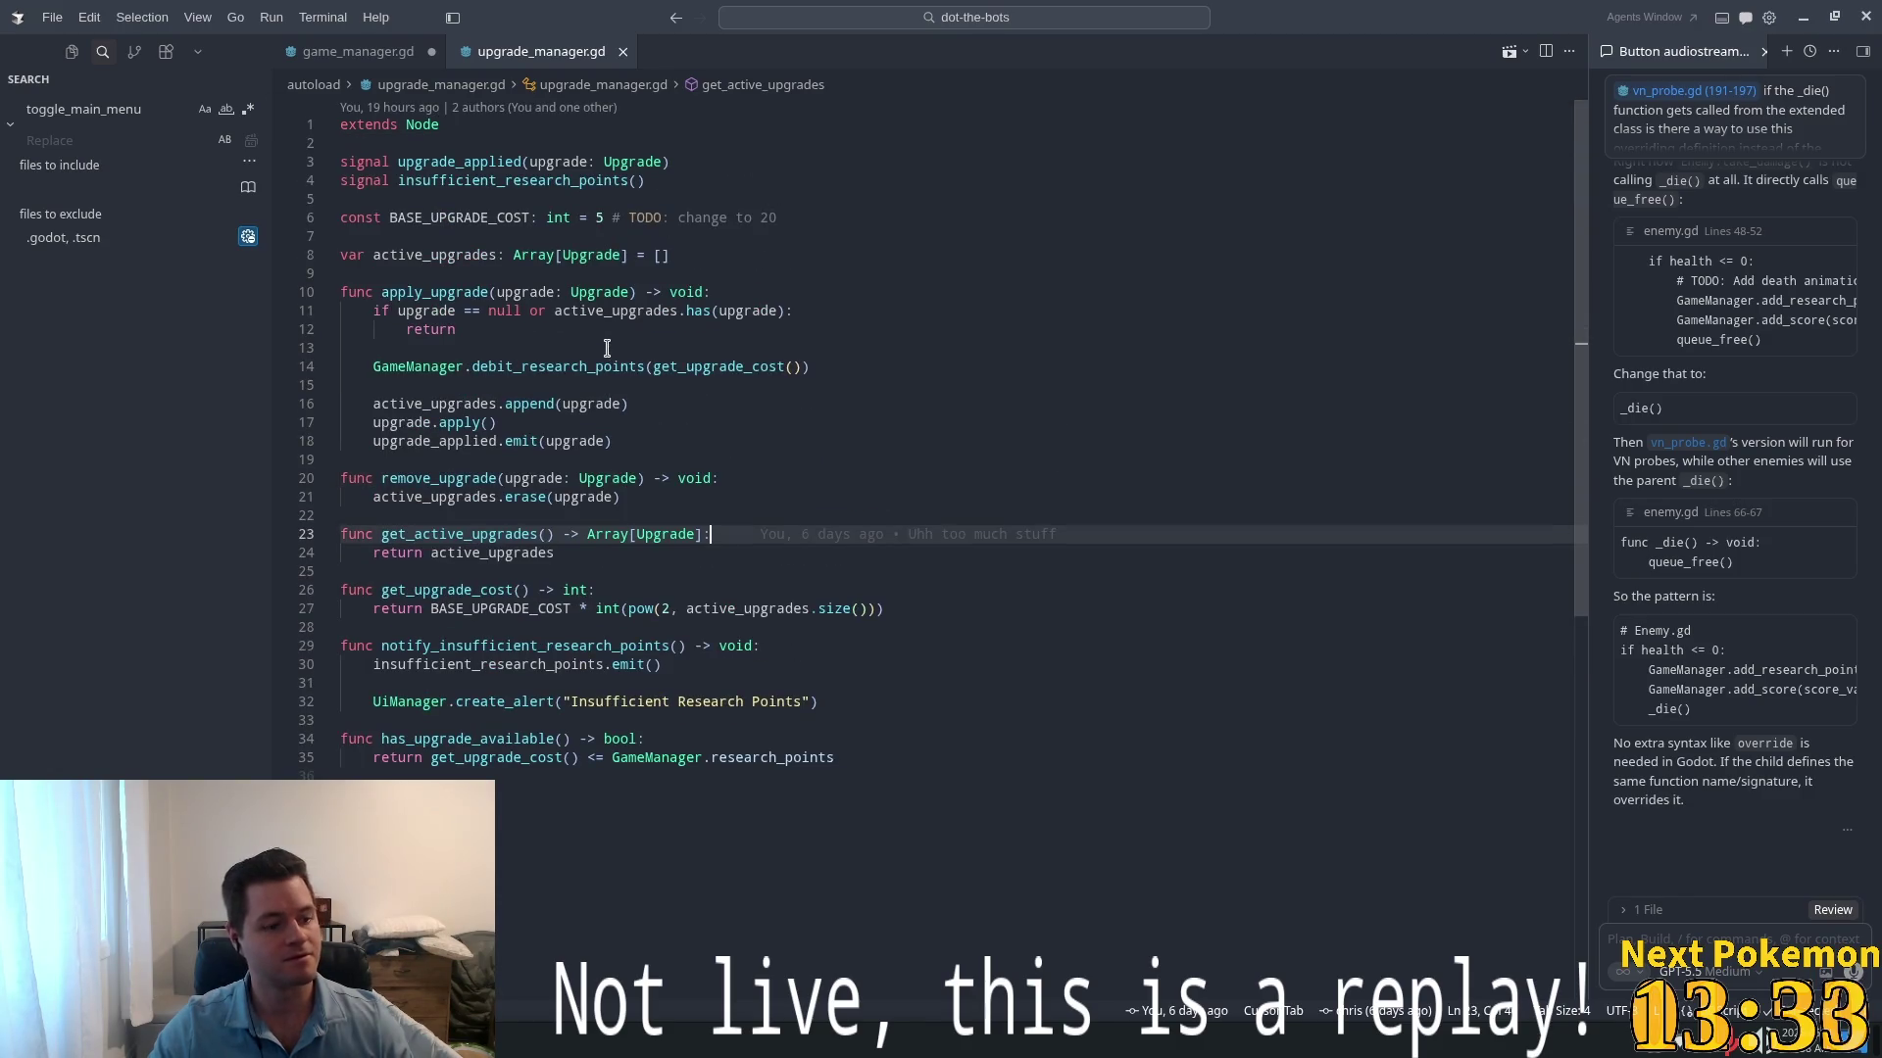
{"action": "mouse_move", "coordinate": [609, 360]}
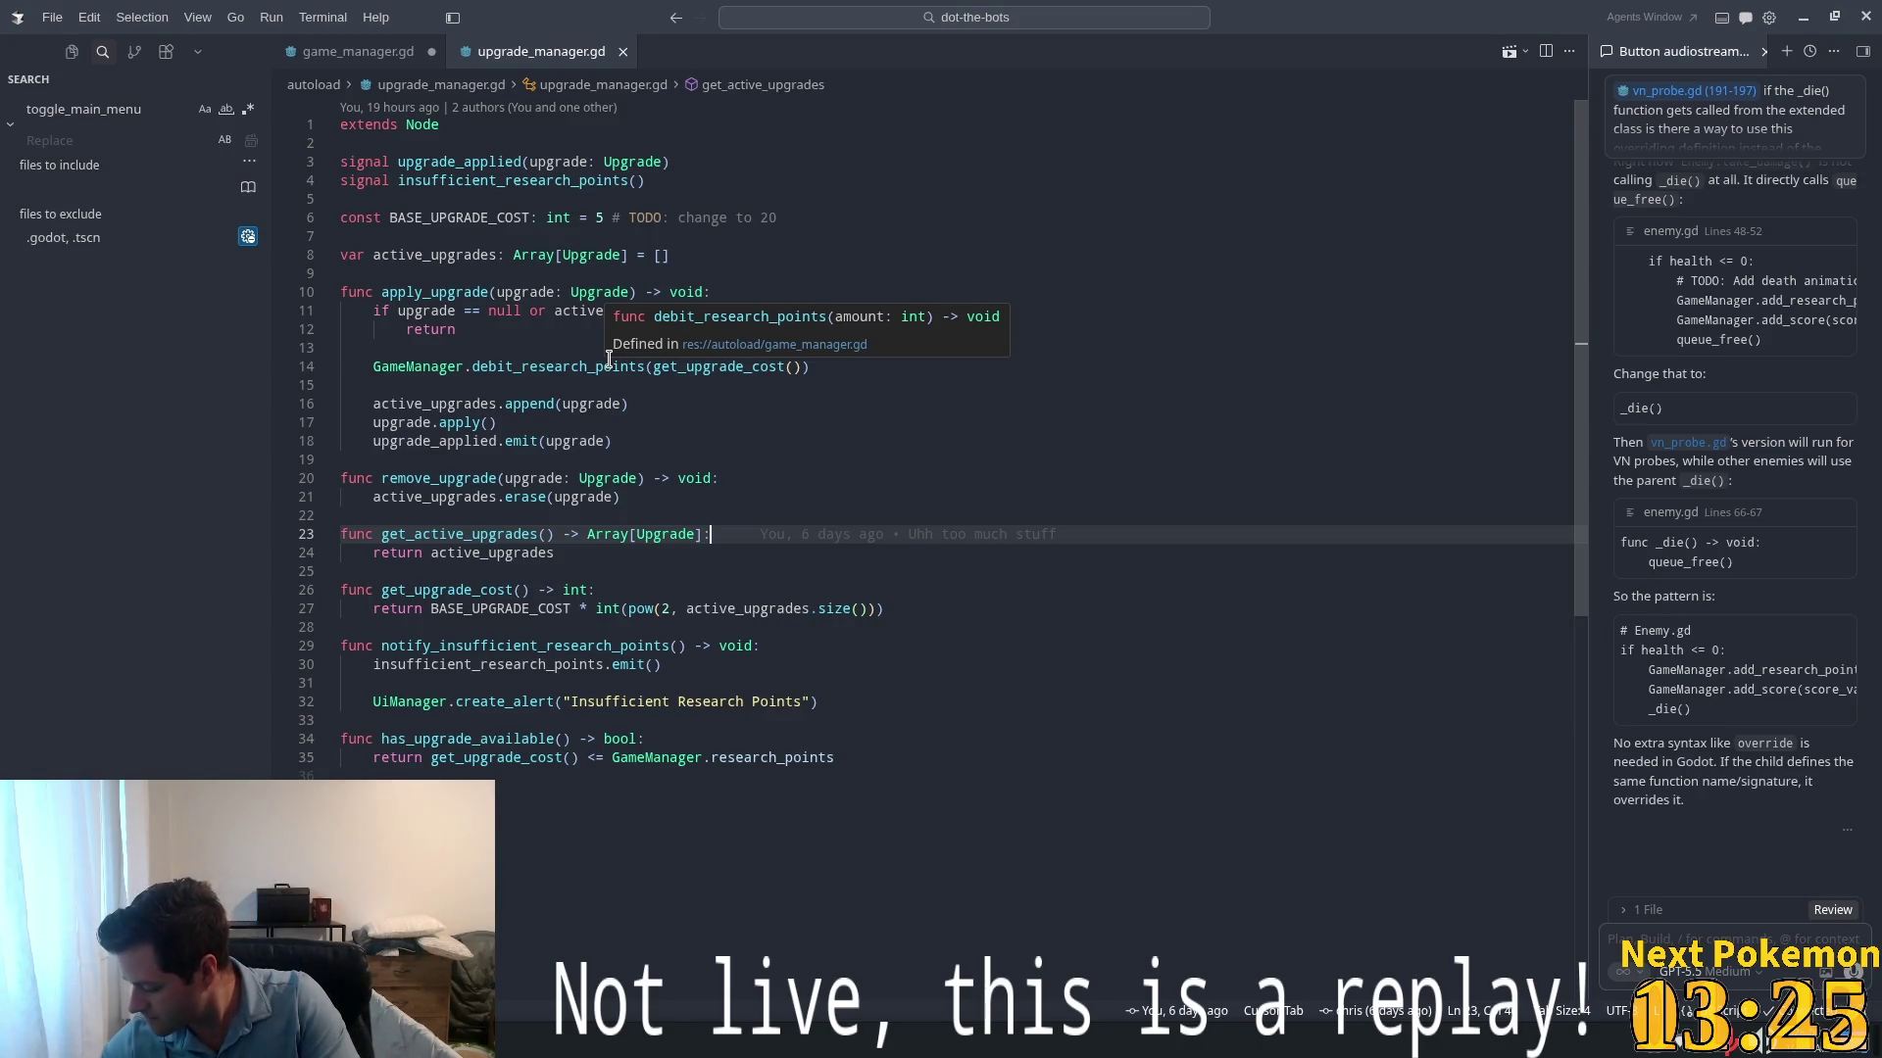
{"action": "key", "text": "XF86AudioRaiseVolume"}
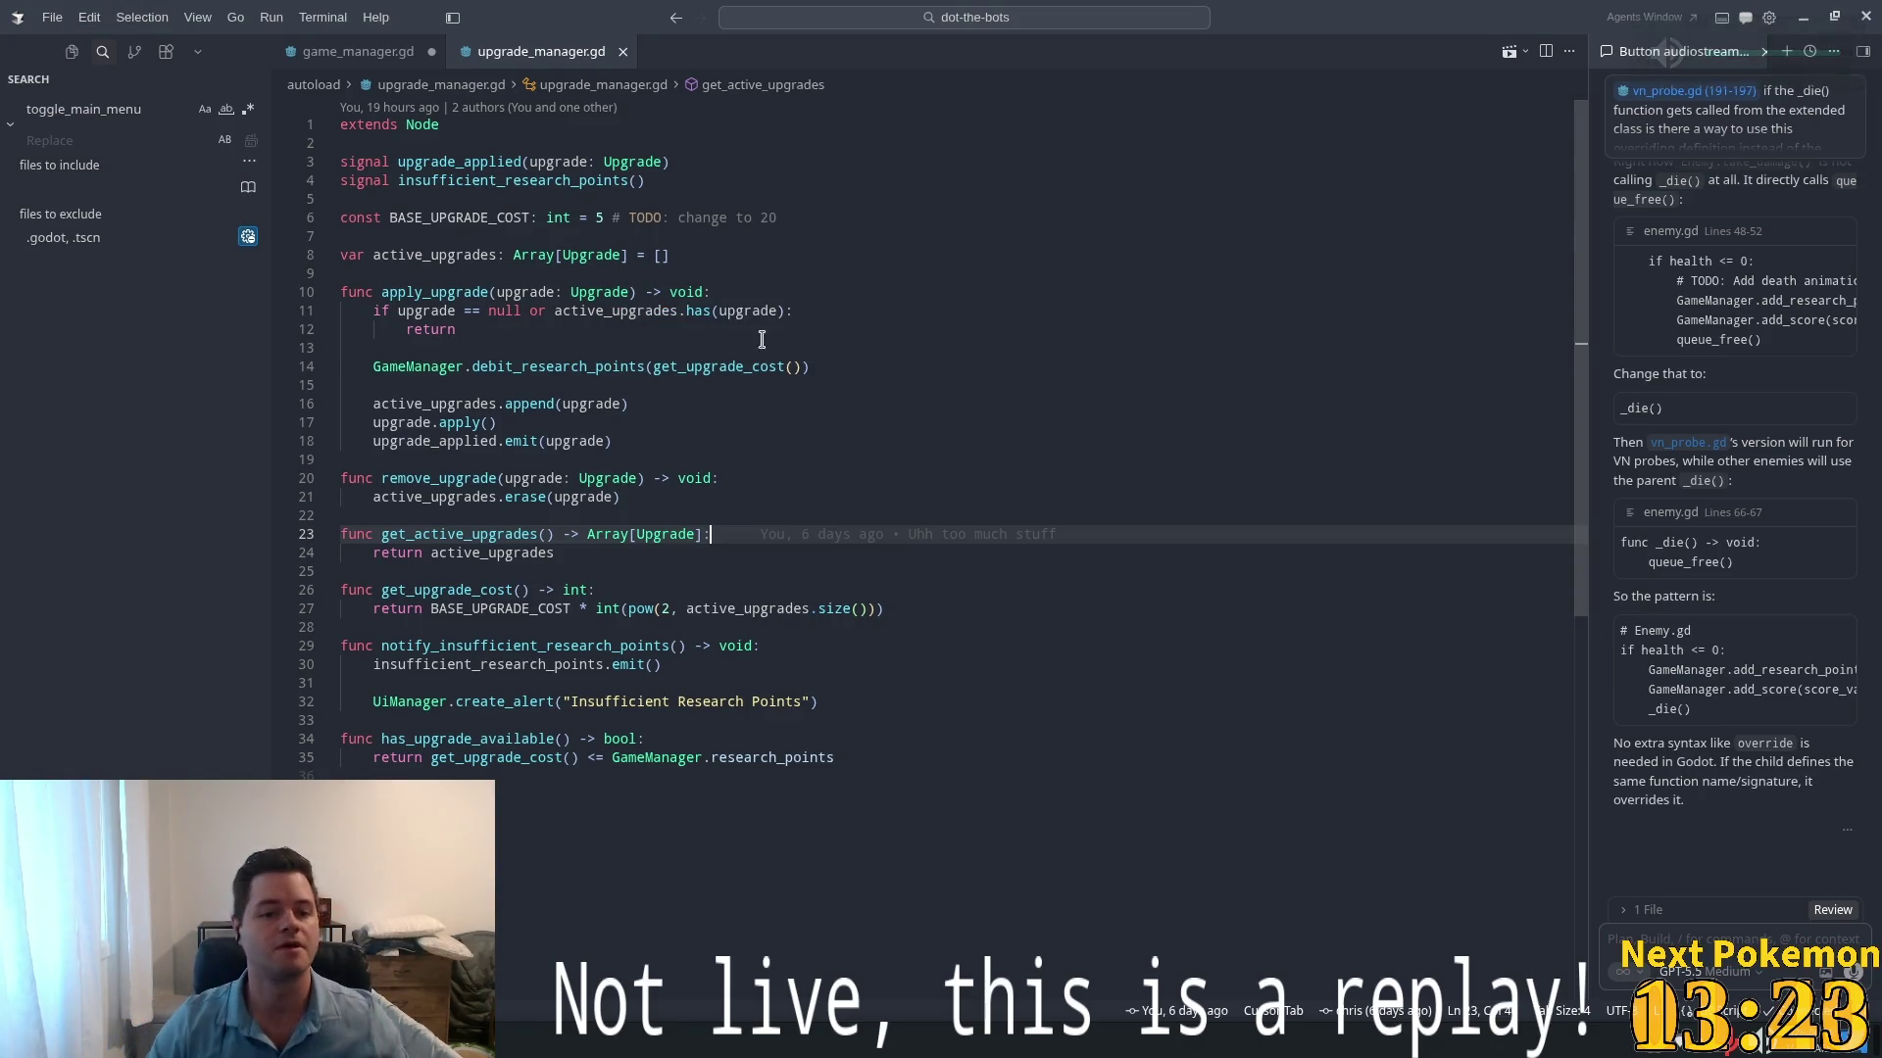
{"action": "left_click", "coordinate": [684, 568]}
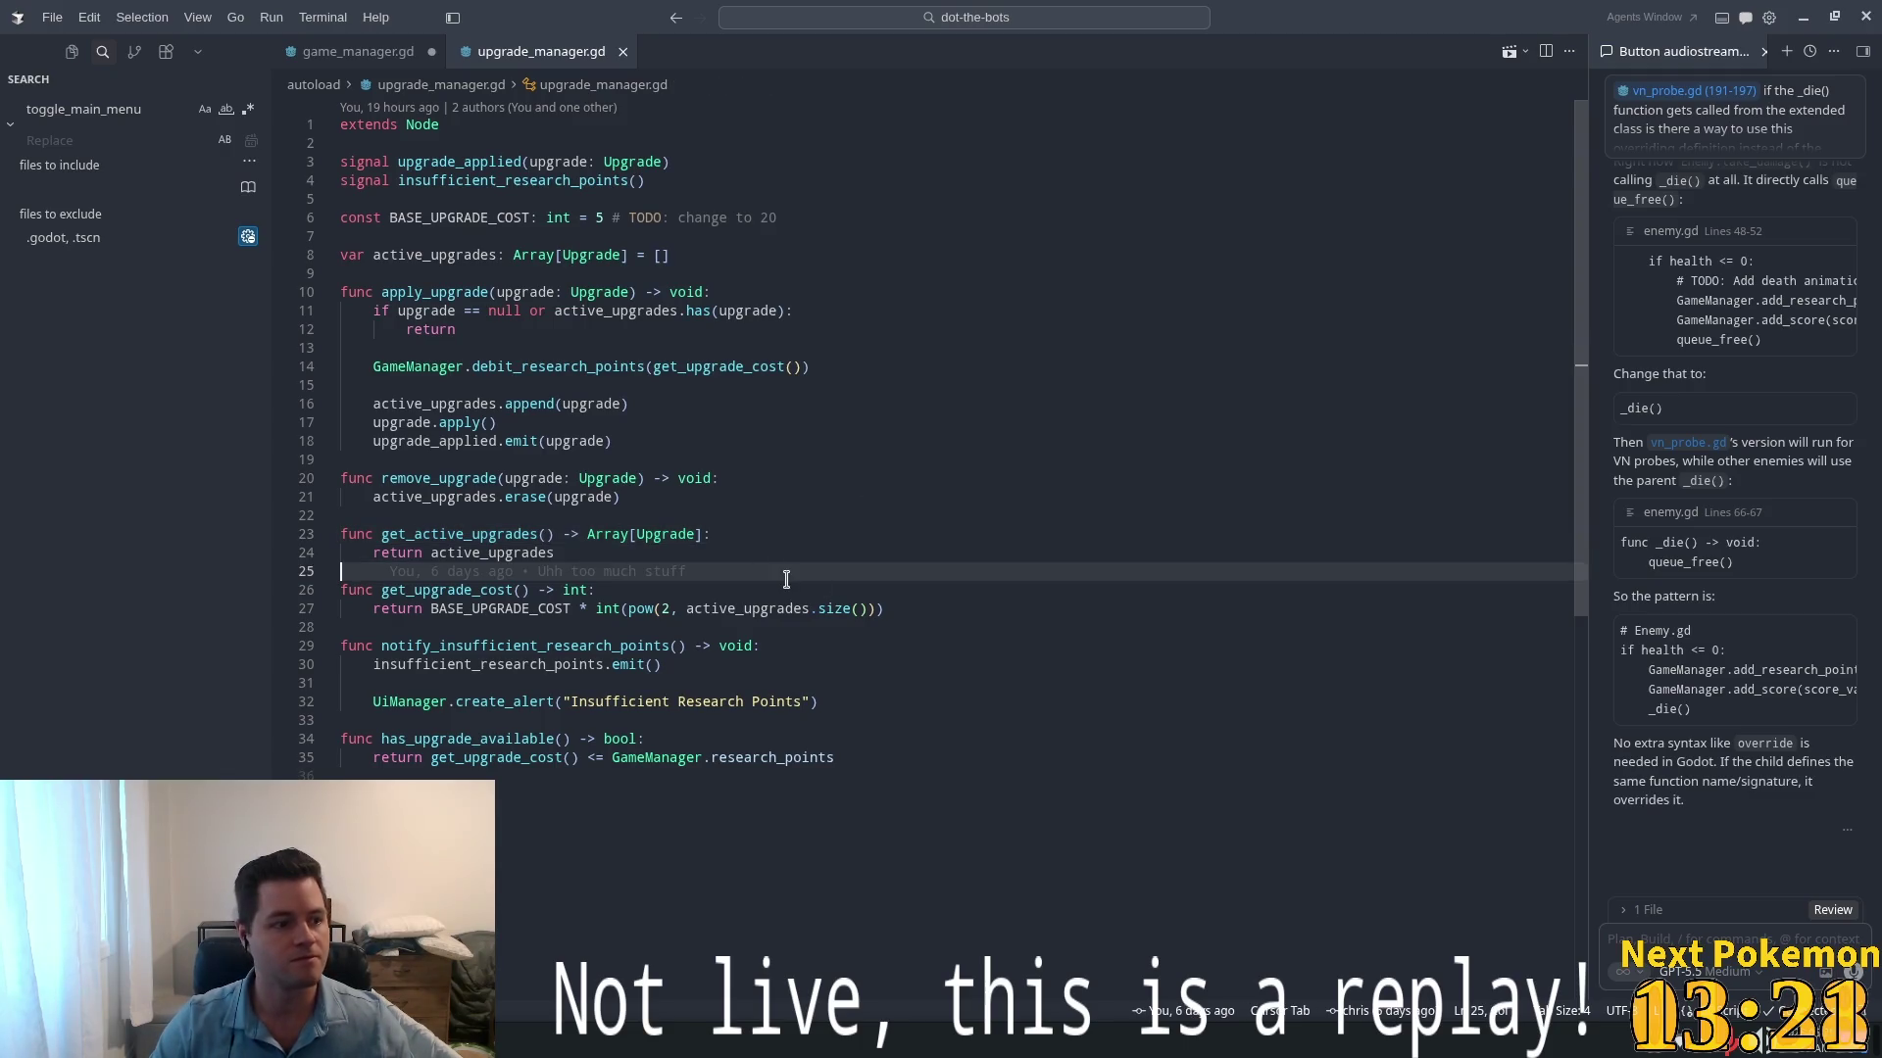
{"action": "left_click", "coordinate": [1000, 515]}
{"action": "scroll", "coordinate": [1003, 480], "scroll_direction": "down", "scroll_amount": 3}
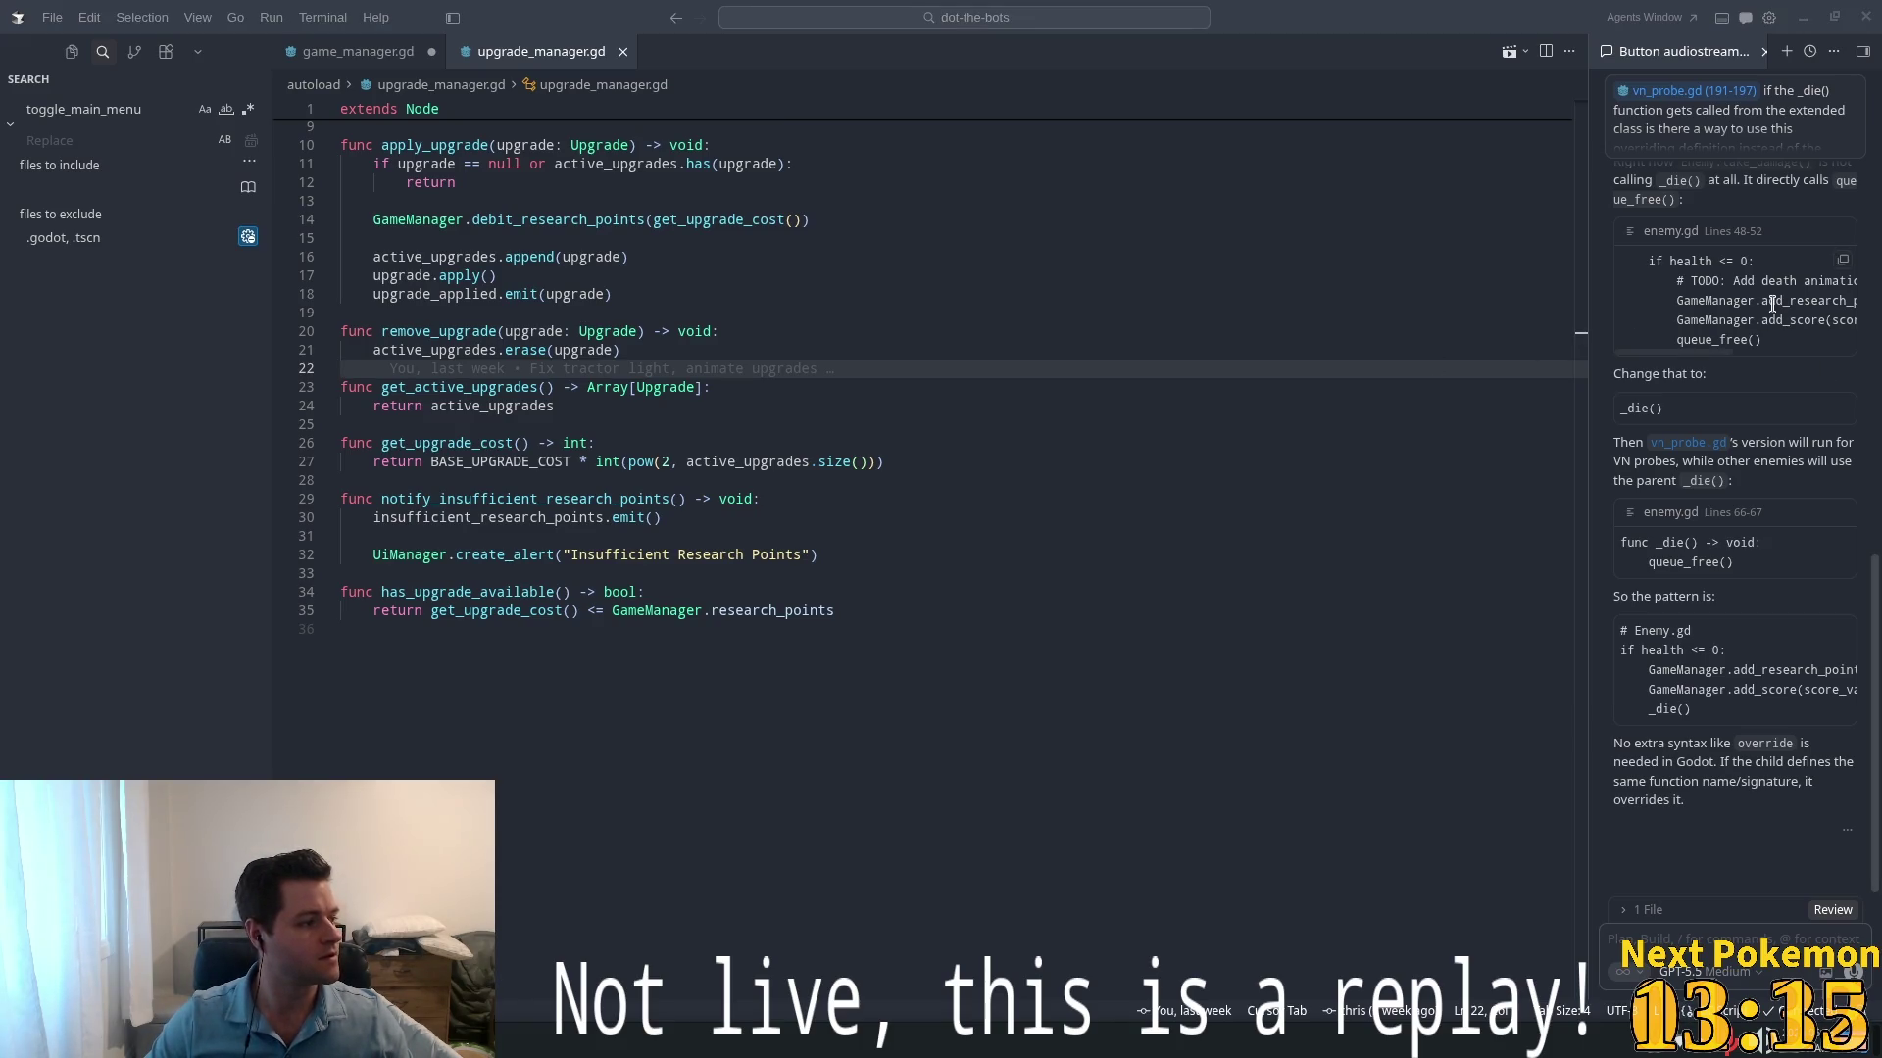
{"action": "left_click", "coordinate": [785, 527]}
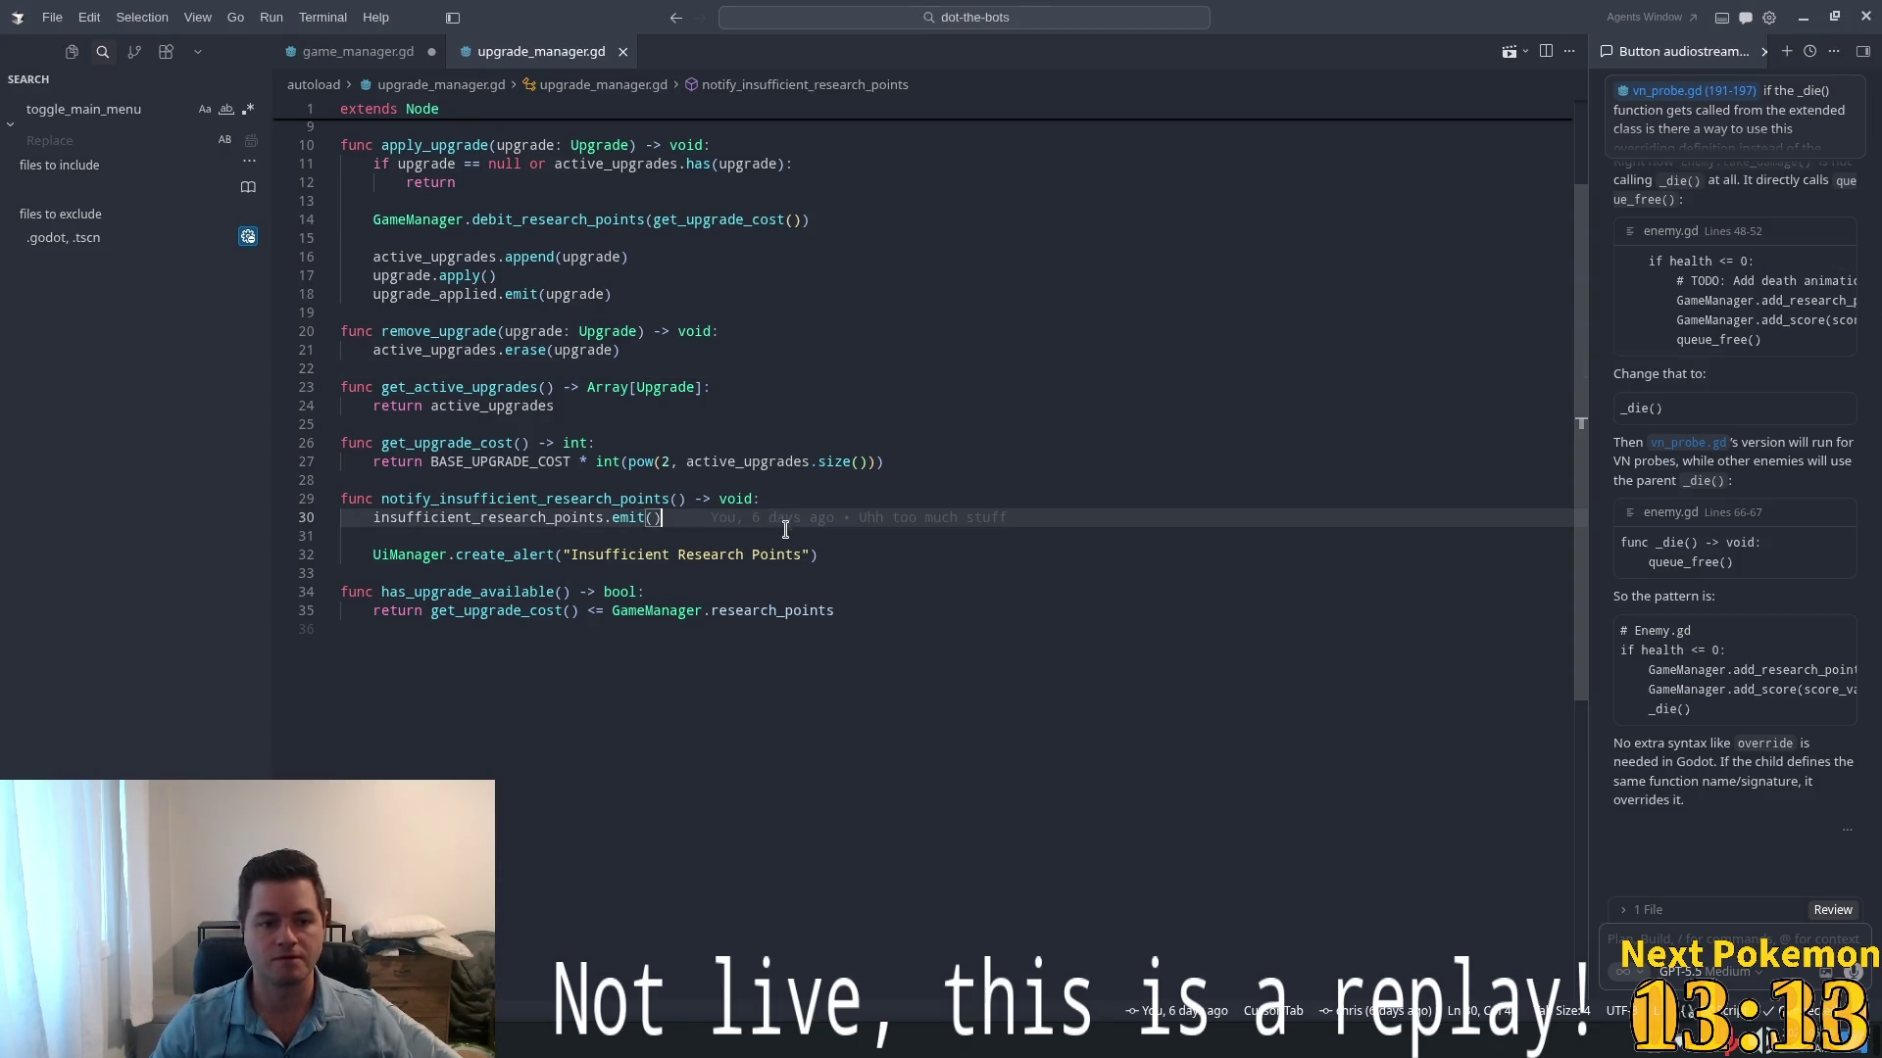
{"action": "left_click", "coordinate": [549, 275]}
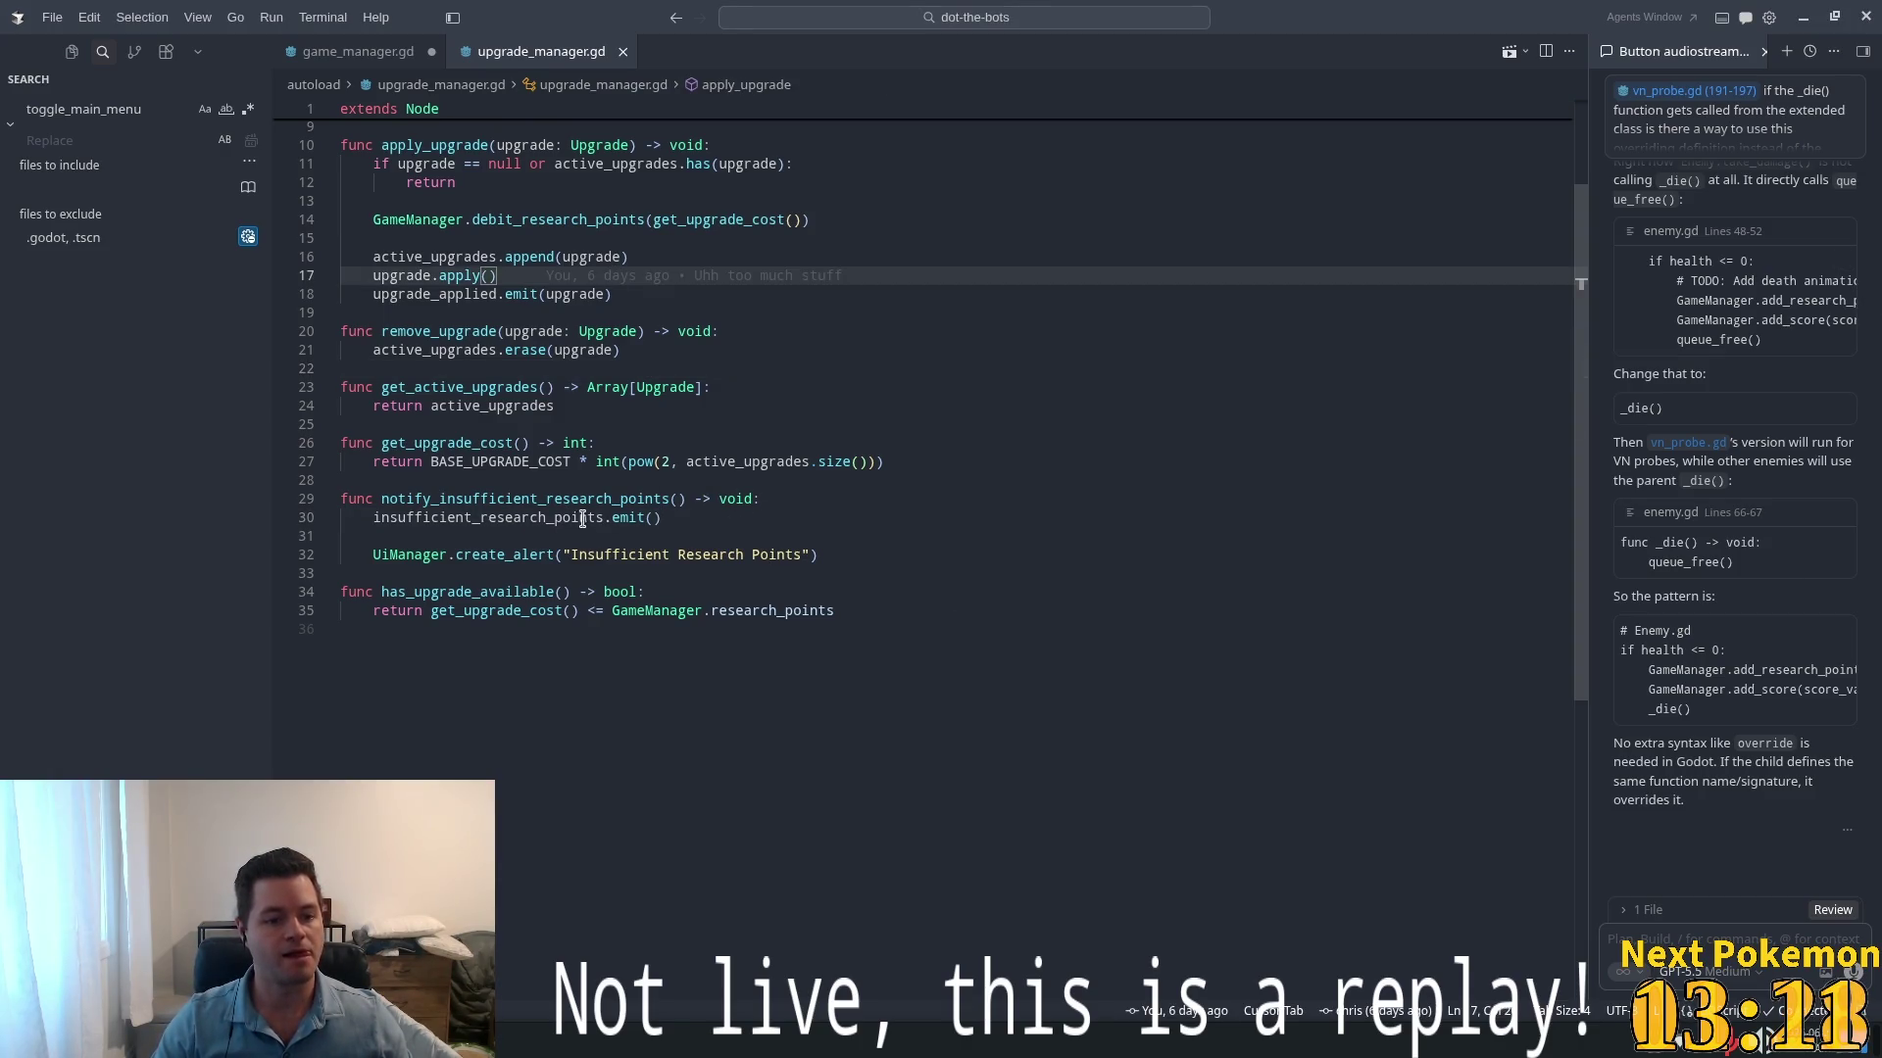
{"action": "left_click", "coordinate": [942, 637]}
- Append the suggested reset() function clearing active_upgrades to the end of upgrade_manager.gd
{"action": "key", "text": "Return"}
{"action": "type", "text": "f"}
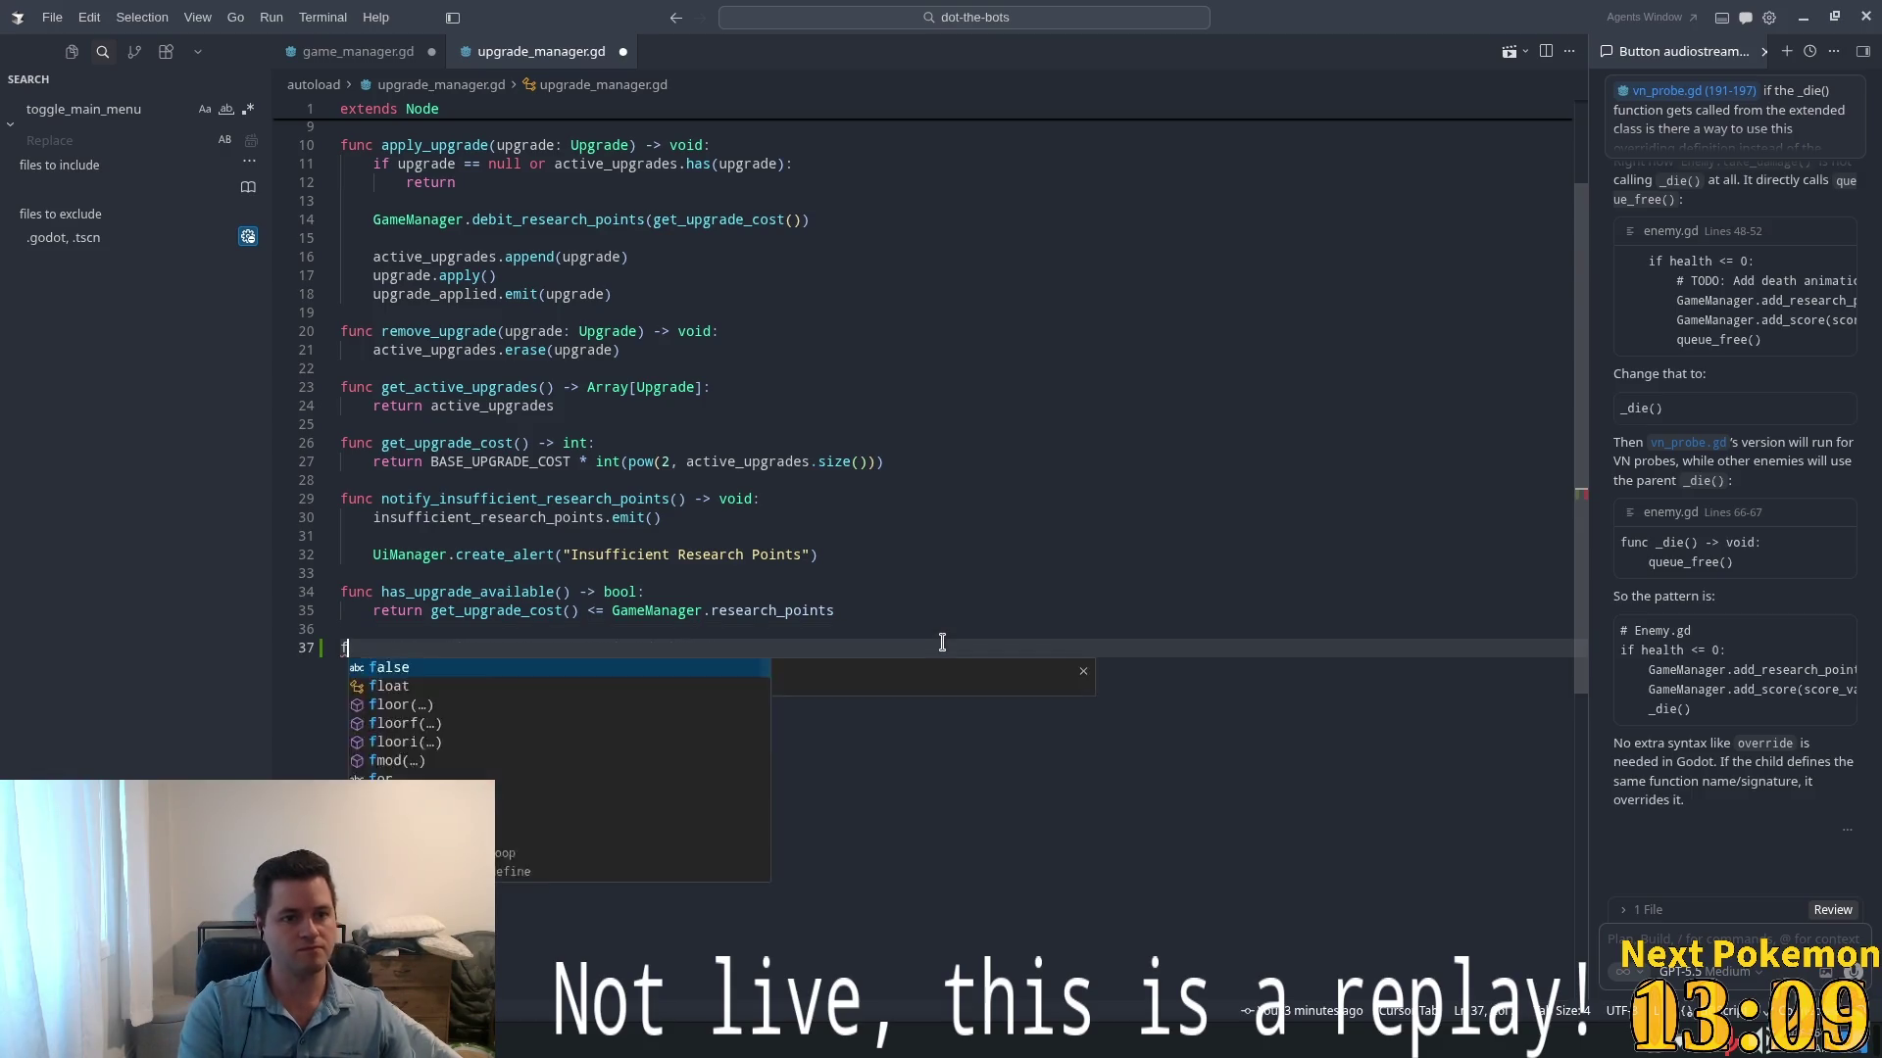
{"action": "type", "text": "unc"}
{"action": "key", "text": "Tab"}
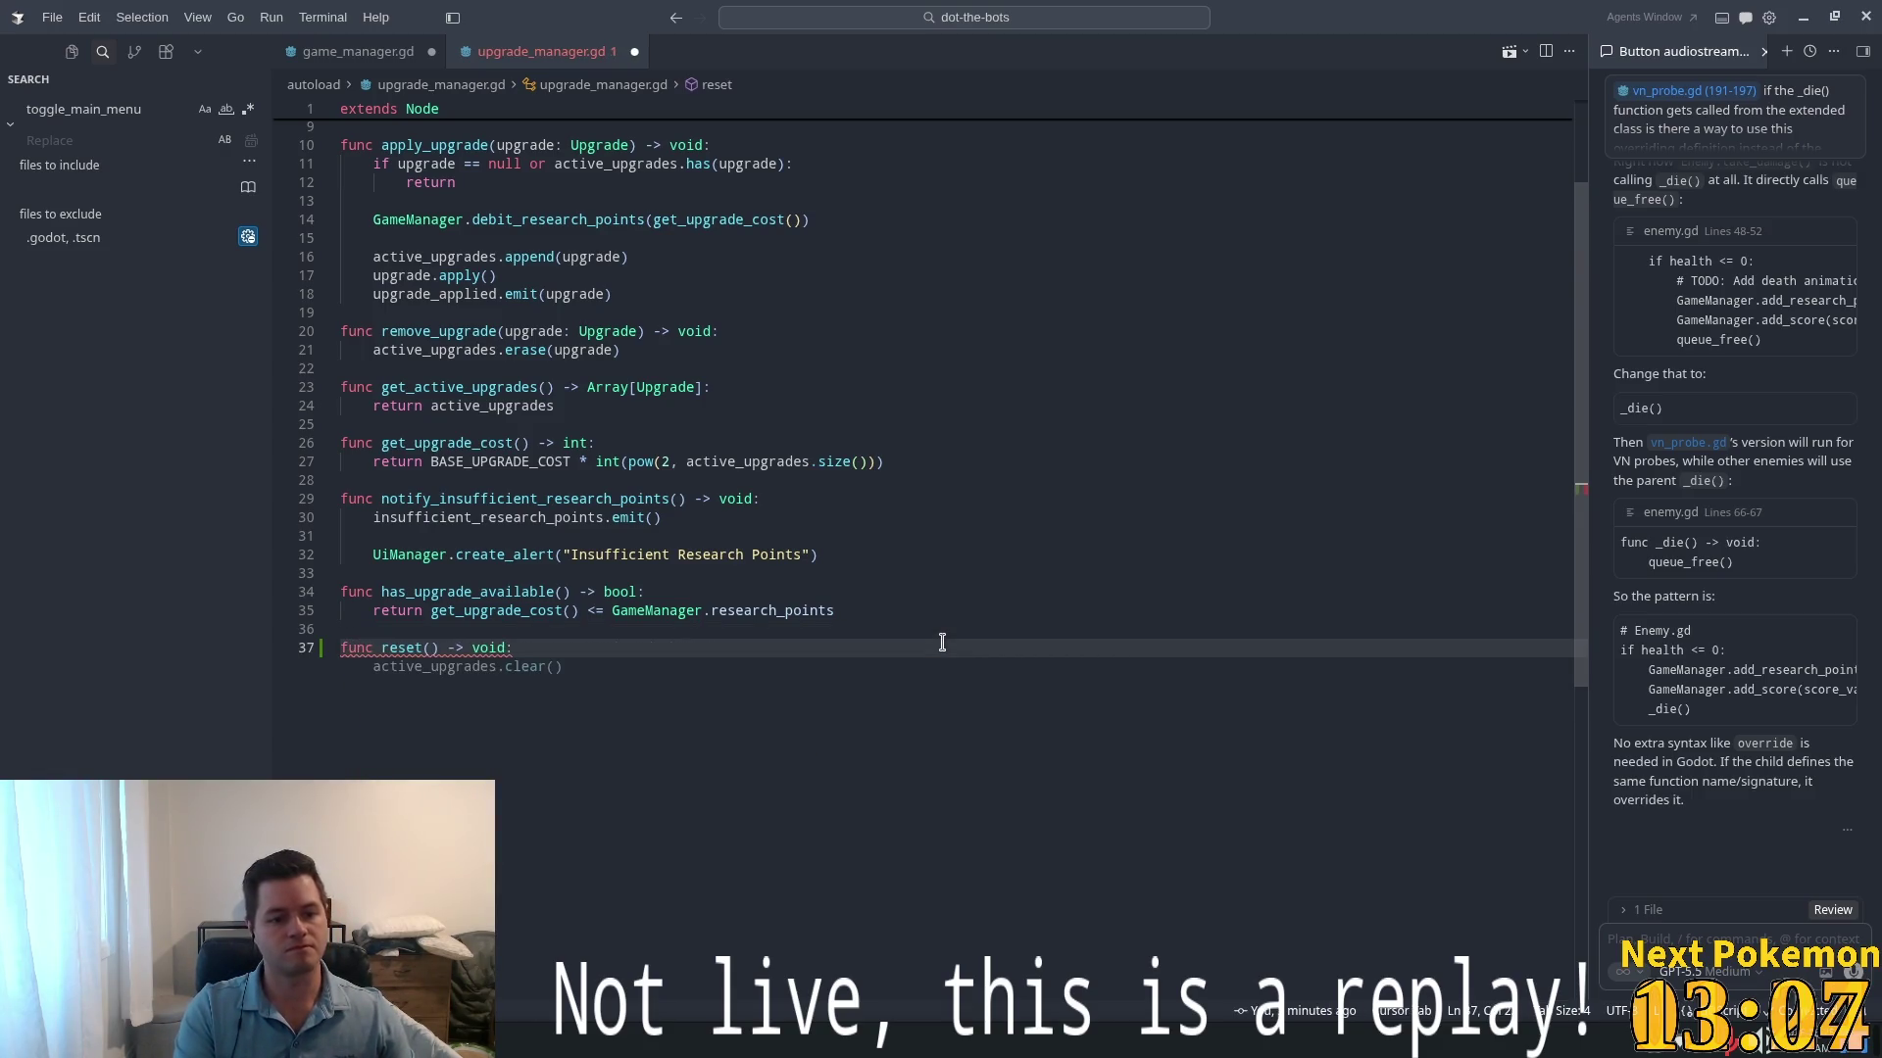
{"action": "scroll", "coordinate": [1039, 578], "scroll_direction": "up", "scroll_amount": 3}
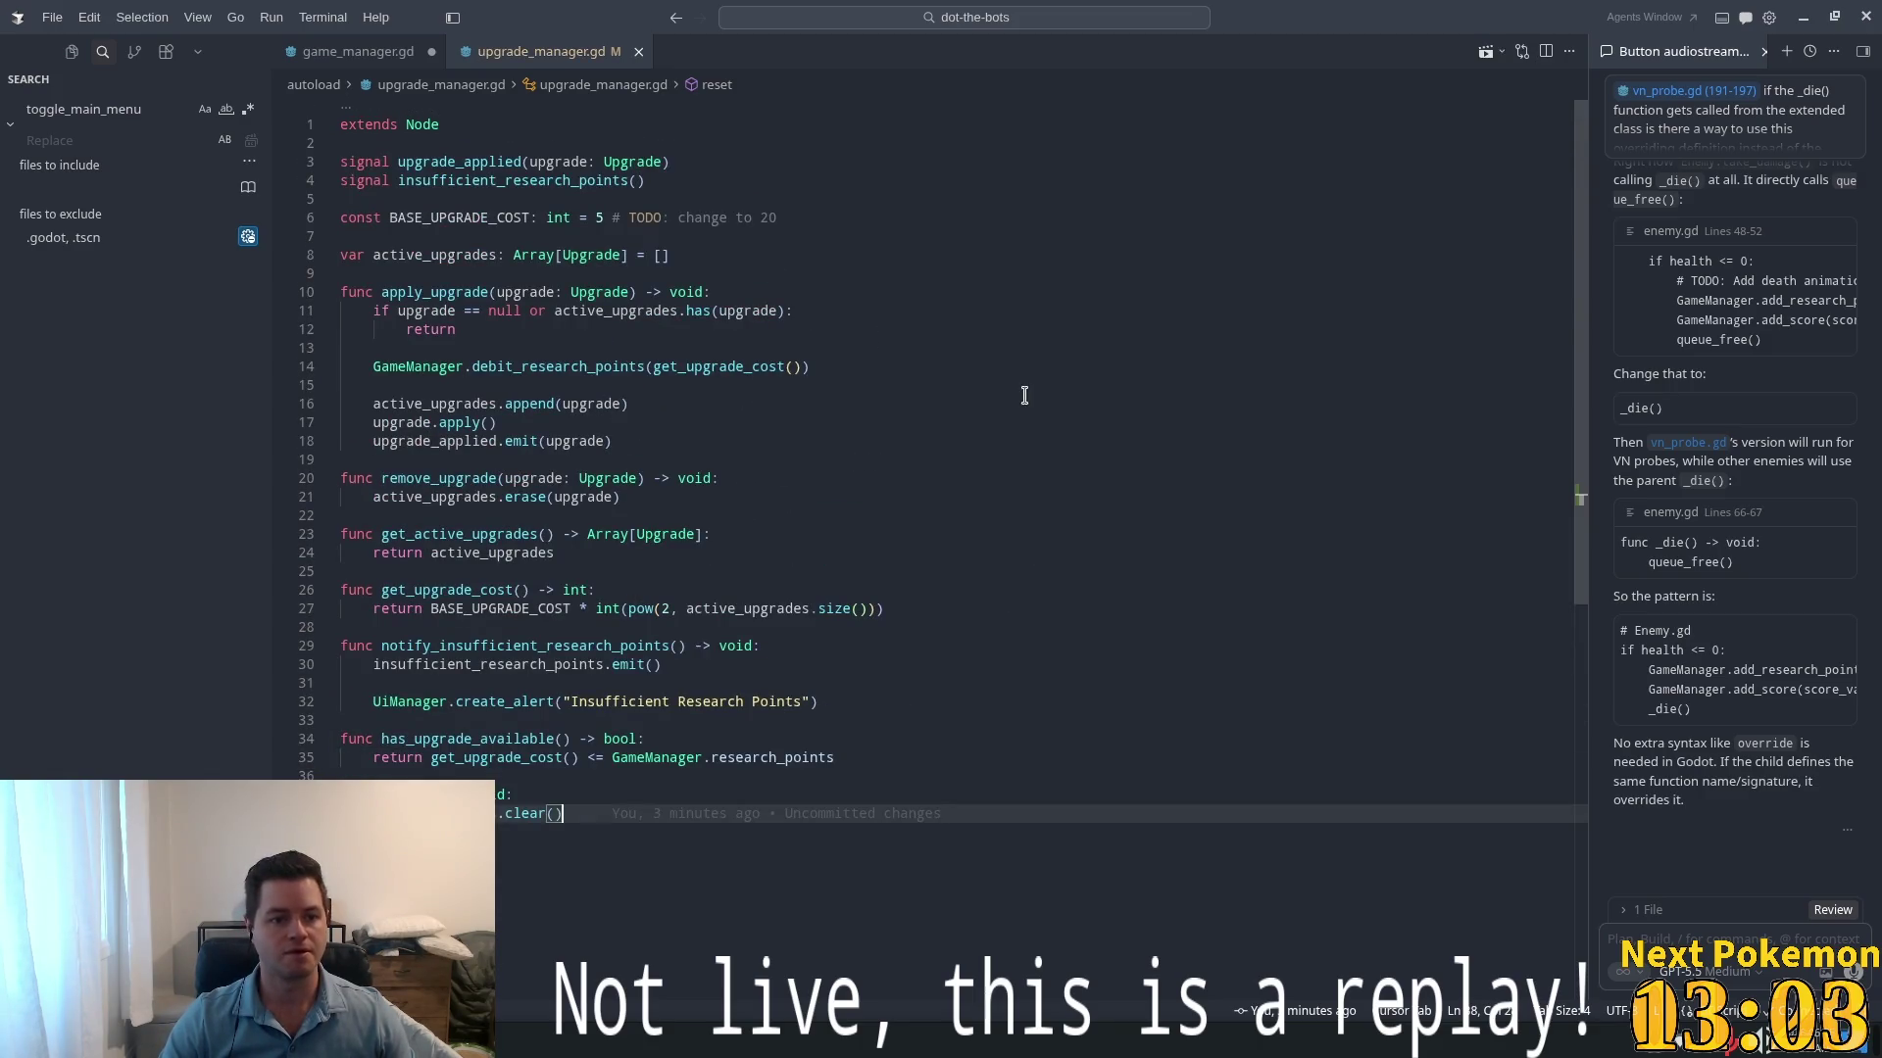
{"action": "scroll", "coordinate": [1020, 399], "scroll_direction": "down", "scroll_amount": 5}
{"action": "left_click", "coordinate": [345, 53]}
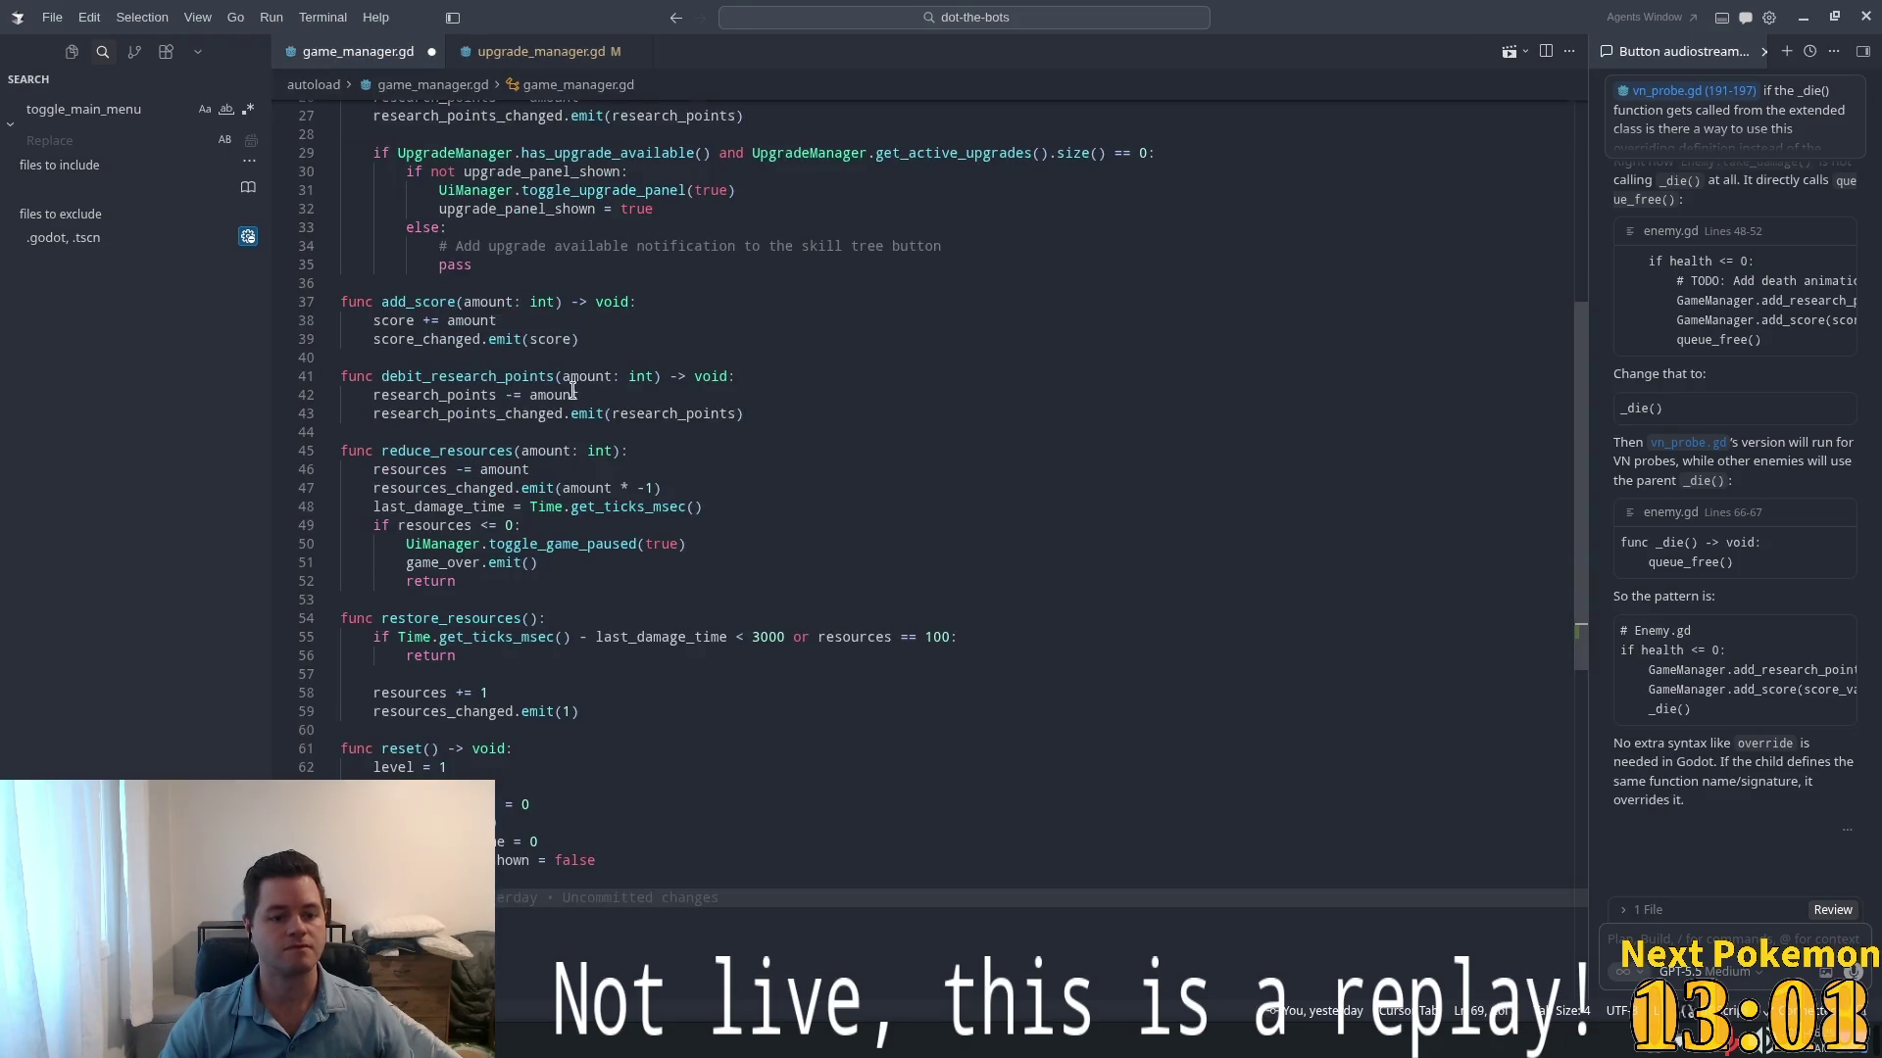
- Save game_manager.gd, open spawn_manager.gd from the Explorer, then run the game in Godot
{"action": "key", "text": "ctrl+s"}
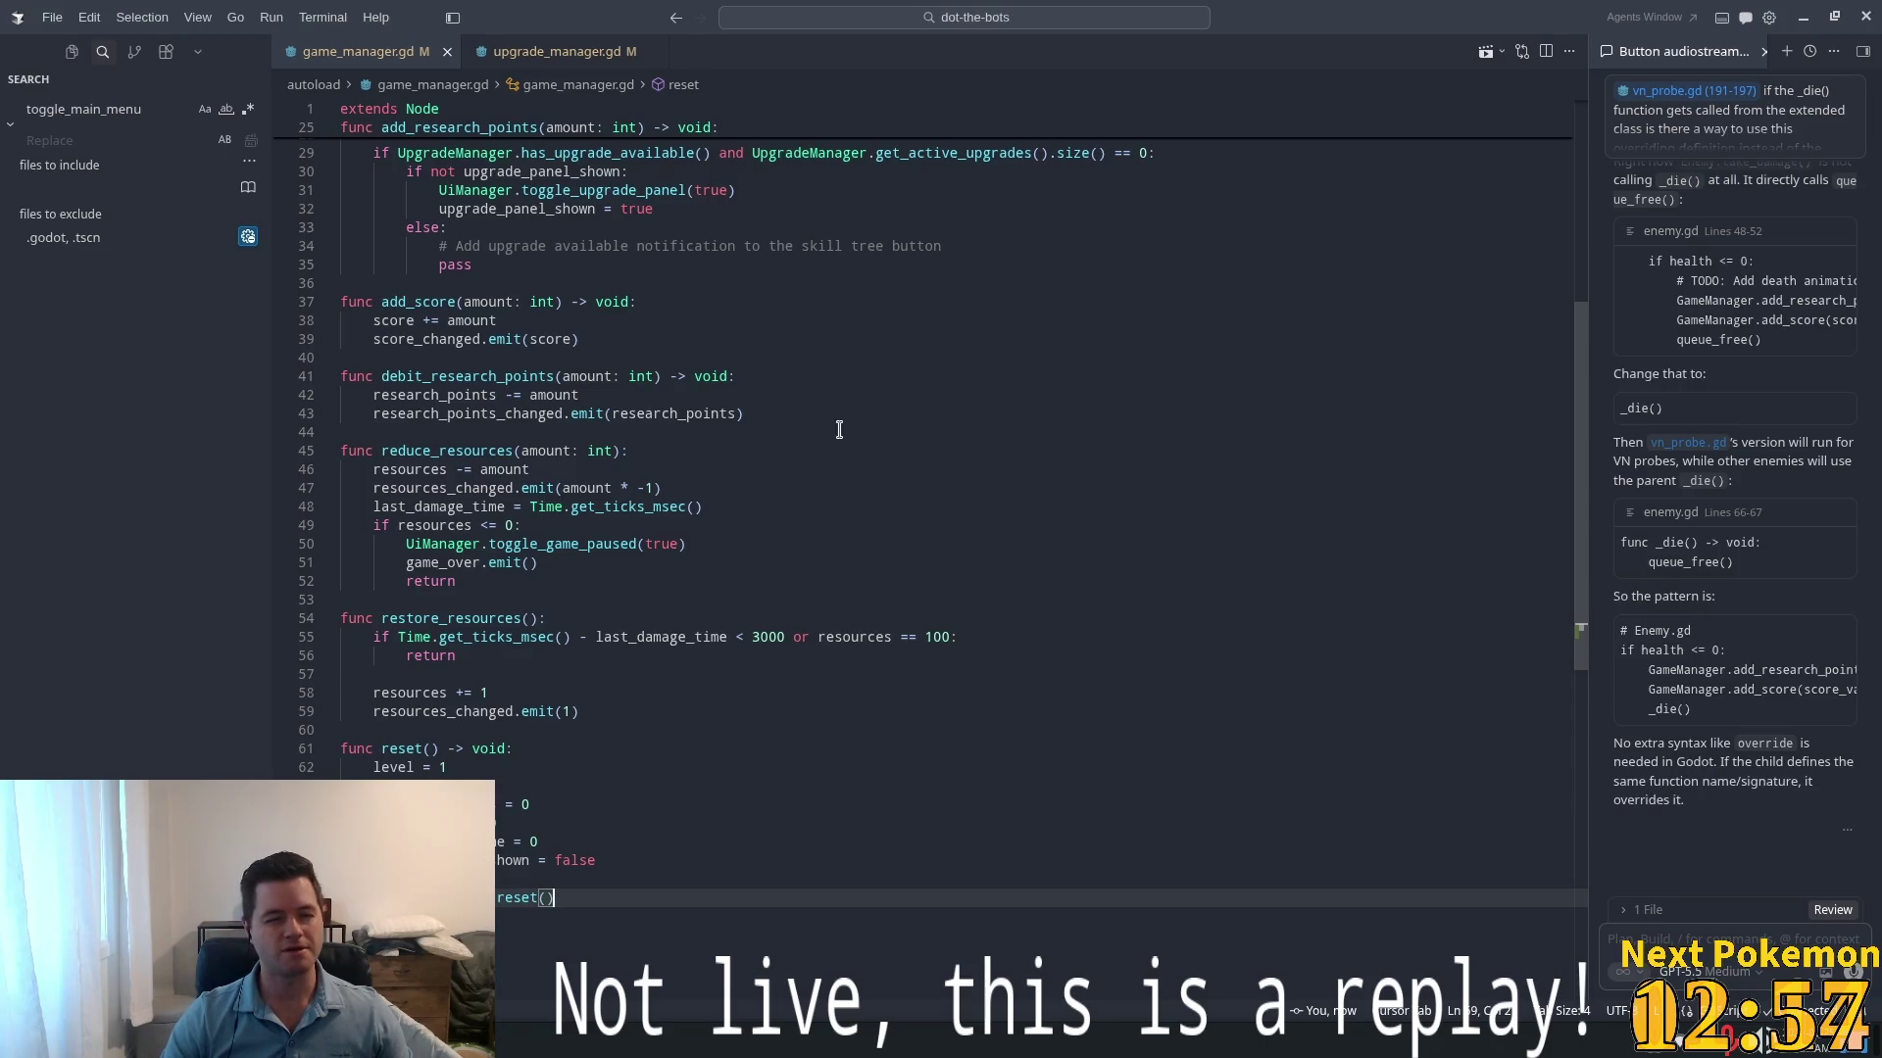
{"action": "left_click", "coordinate": [71, 51]}
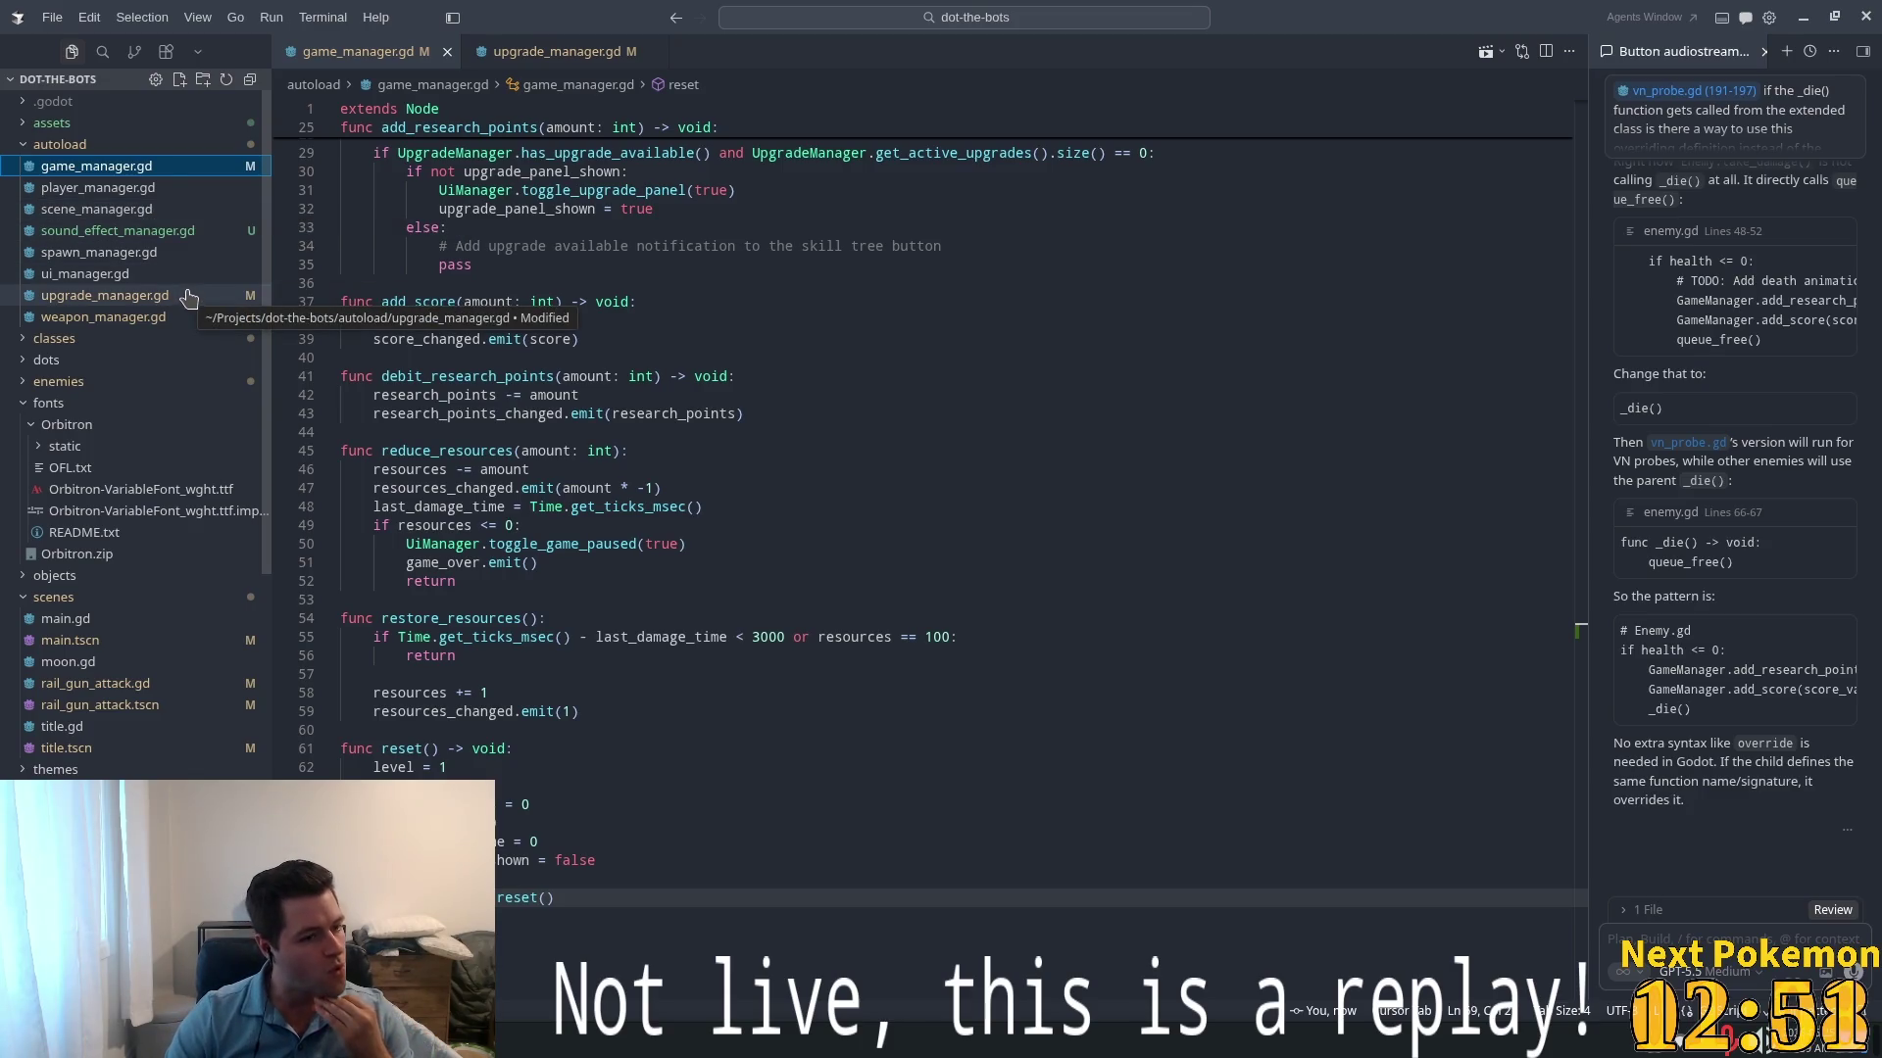
{"action": "left_click", "coordinate": [147, 257]}
{"action": "scroll", "coordinate": [1580, 152], "scroll_direction": "up", "scroll_amount": 6}
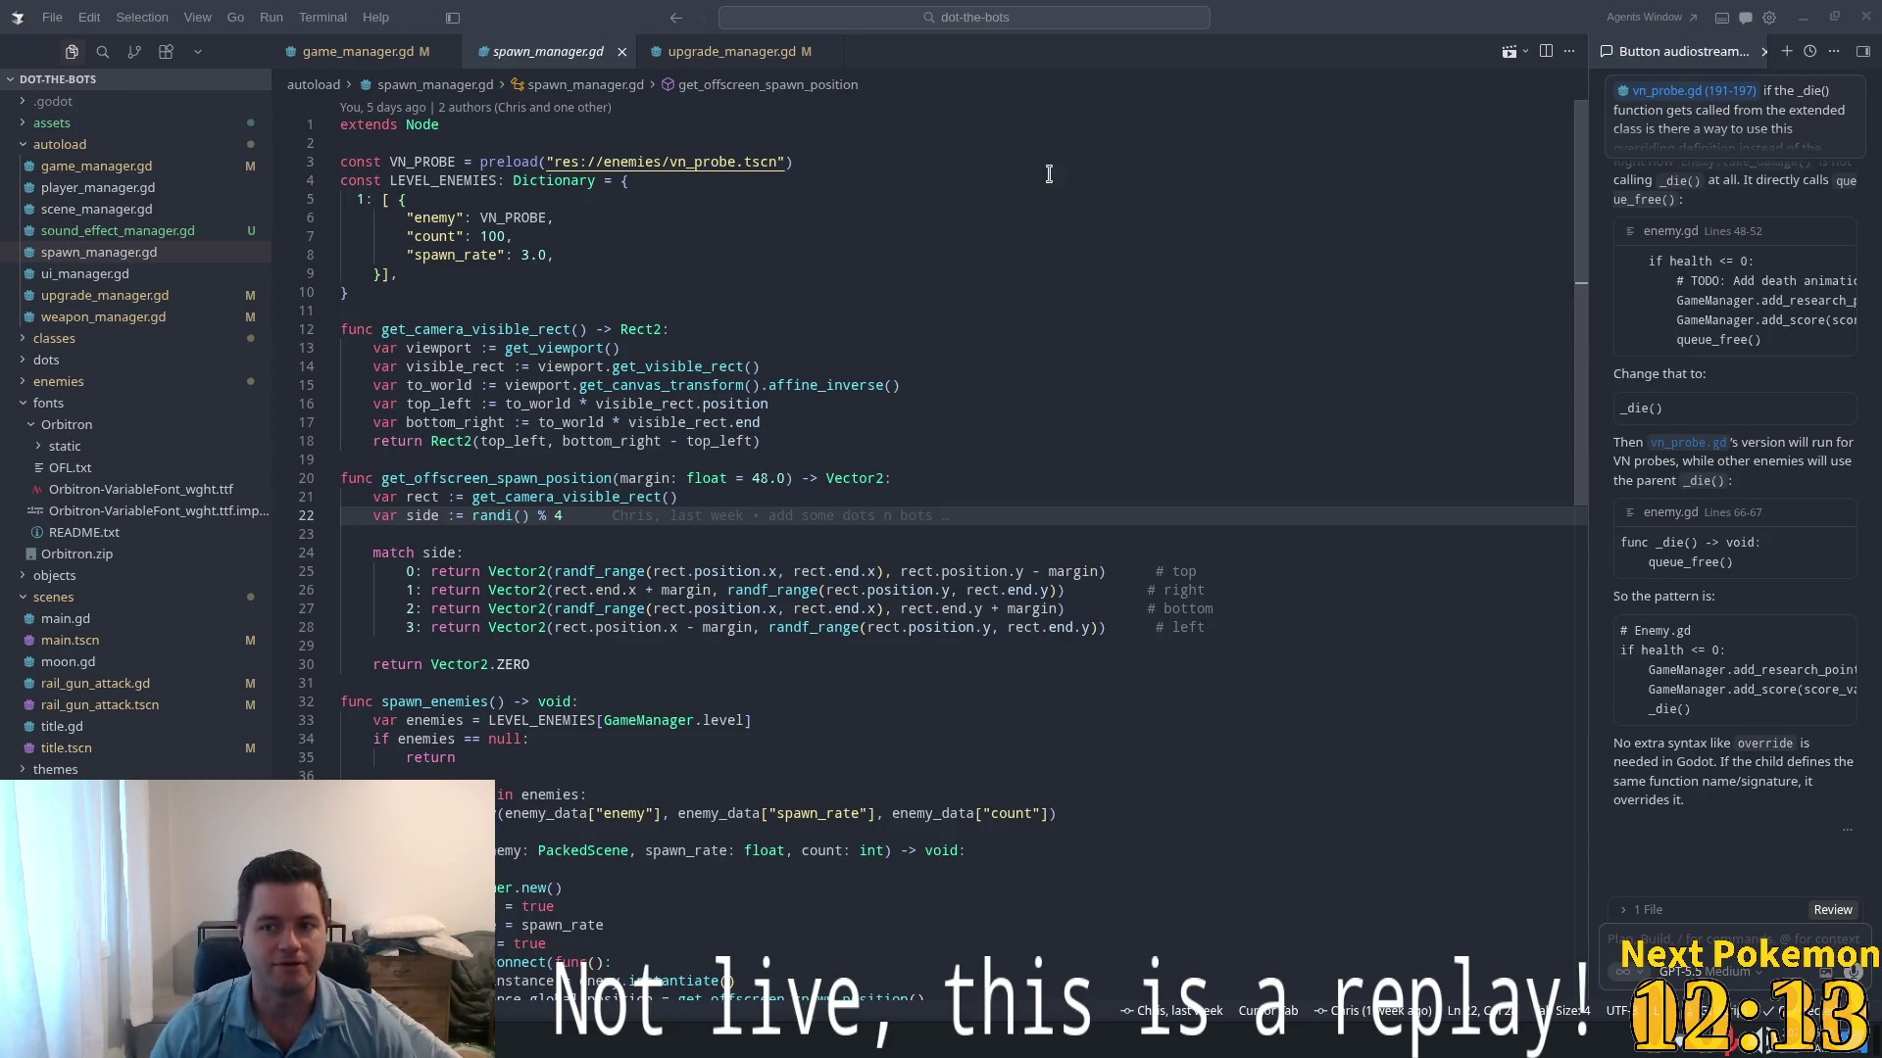
{"action": "key", "text": "alt+Tab"}
{"action": "left_click", "coordinate": [1618, 45]}
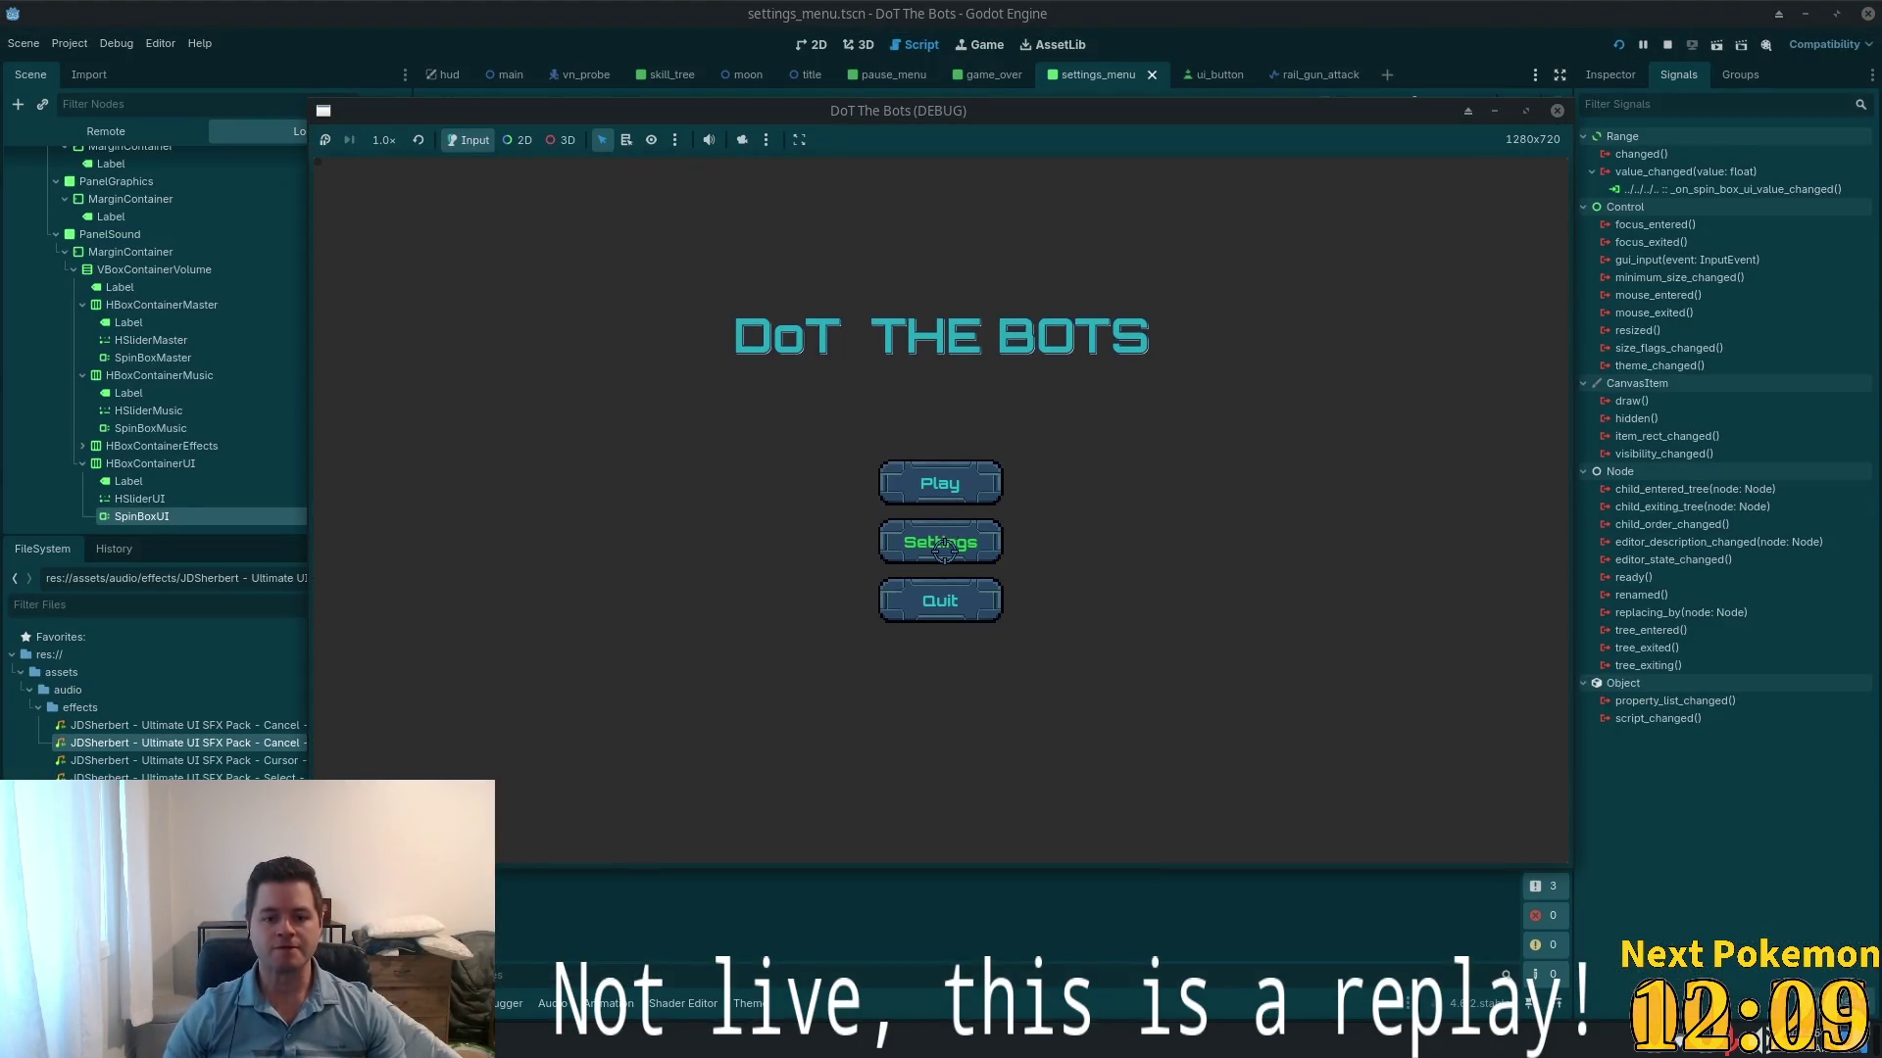
- Try Settings, start a game with Play, buy the top skill-tree upgrade, and resume play
{"action": "left_click", "coordinate": [945, 536]}
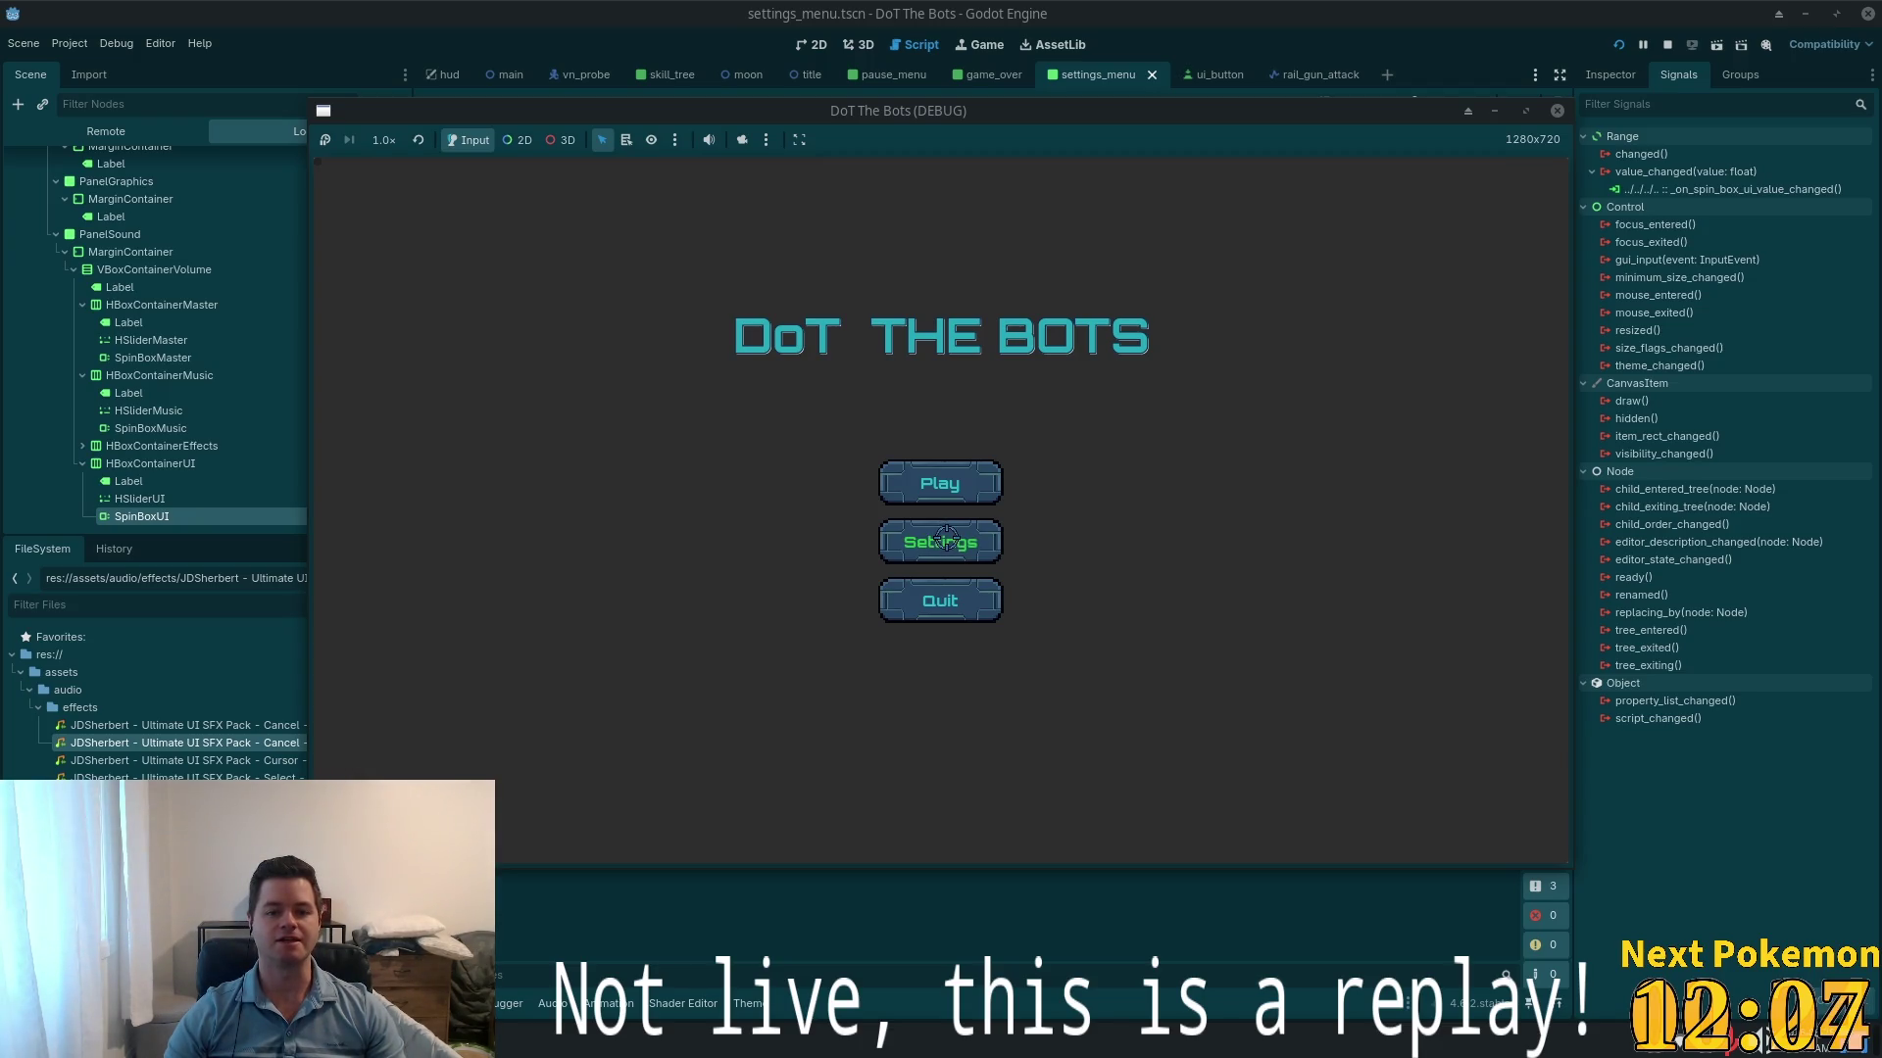
{"action": "left_click", "coordinate": [939, 483]}
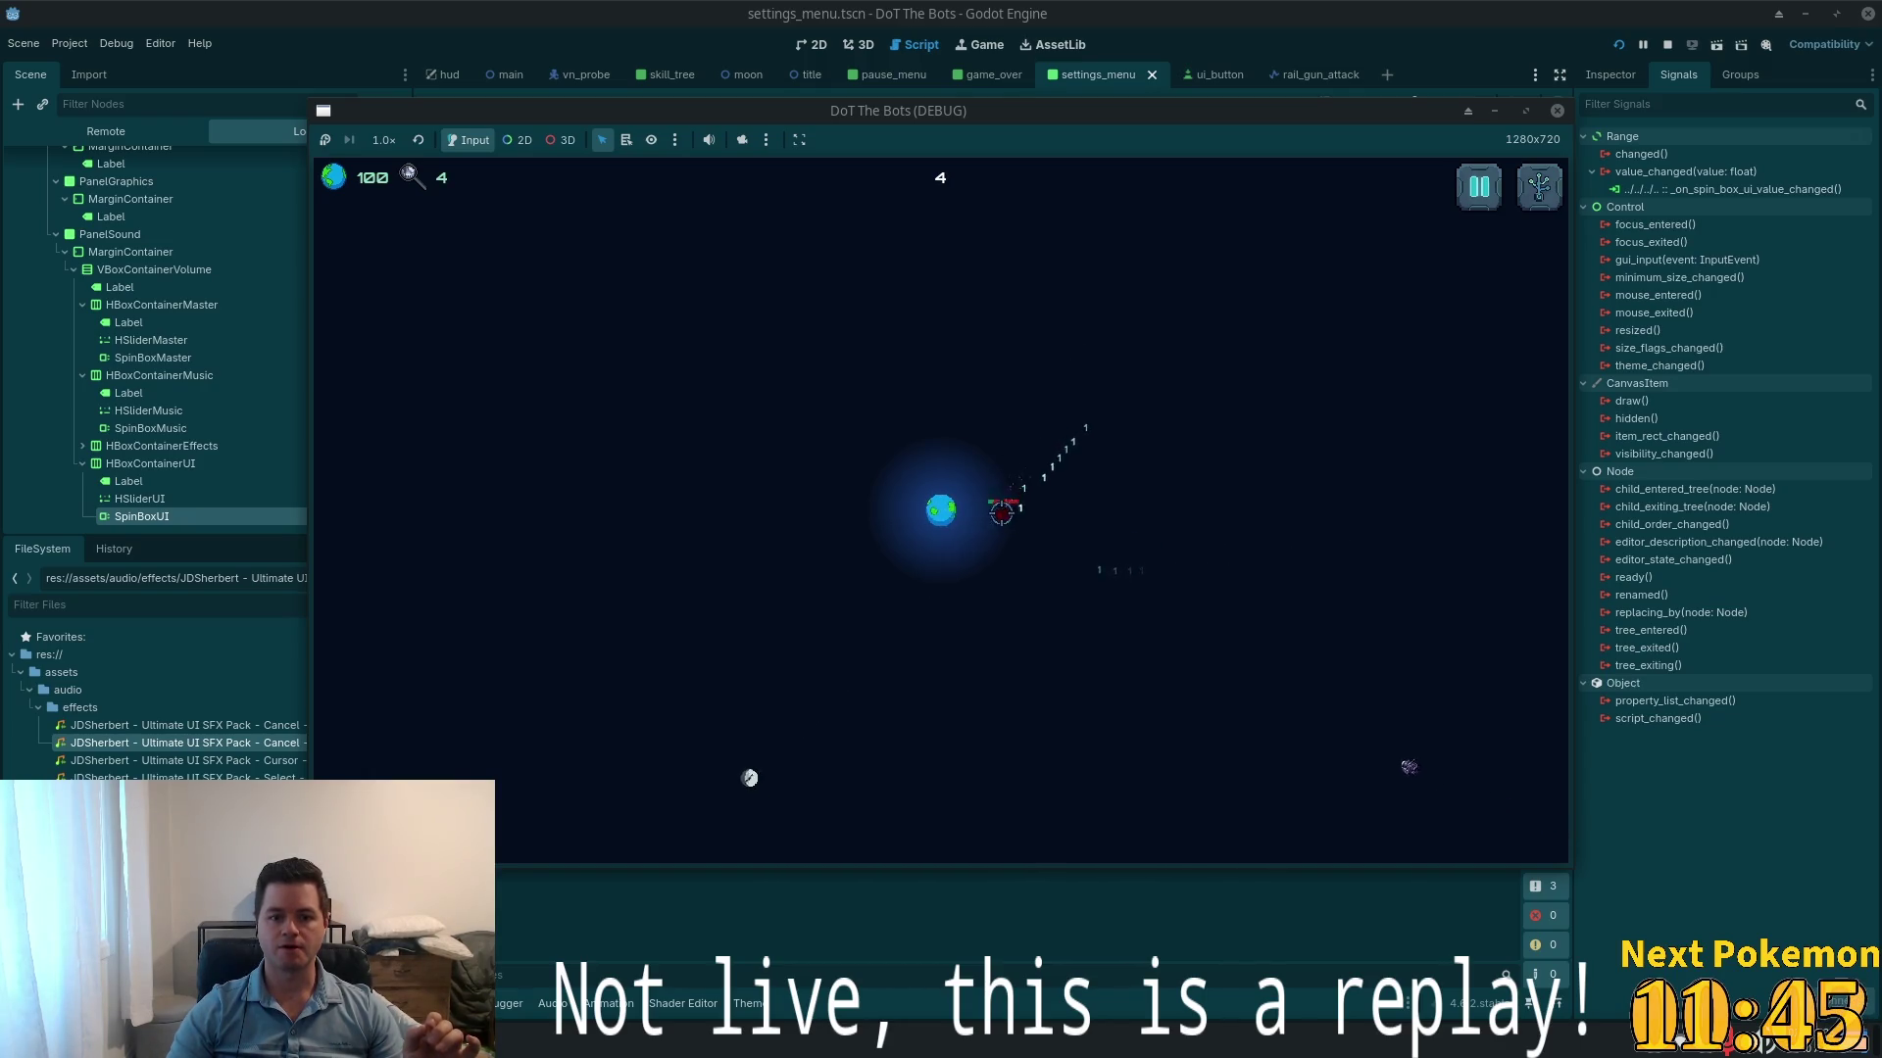
{"action": "left_click", "coordinate": [496, 279]}
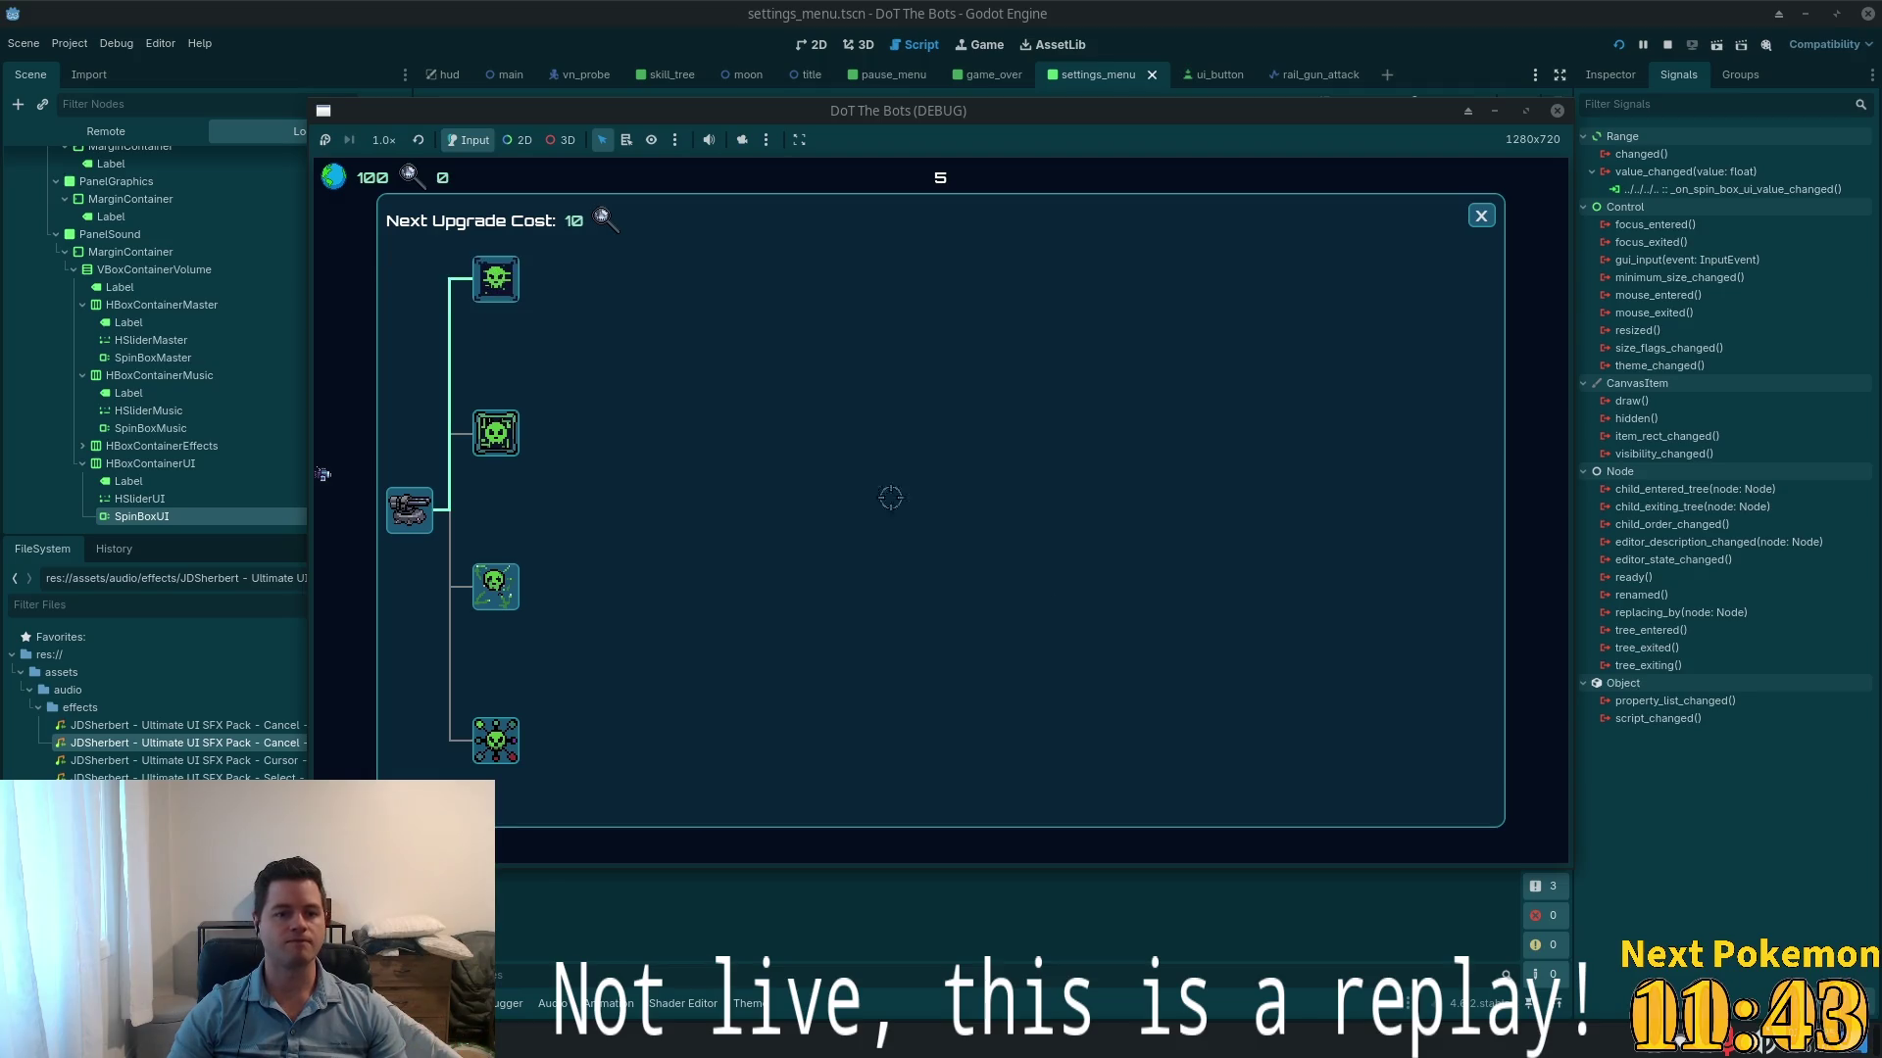
{"action": "left_click", "coordinate": [1481, 215]}
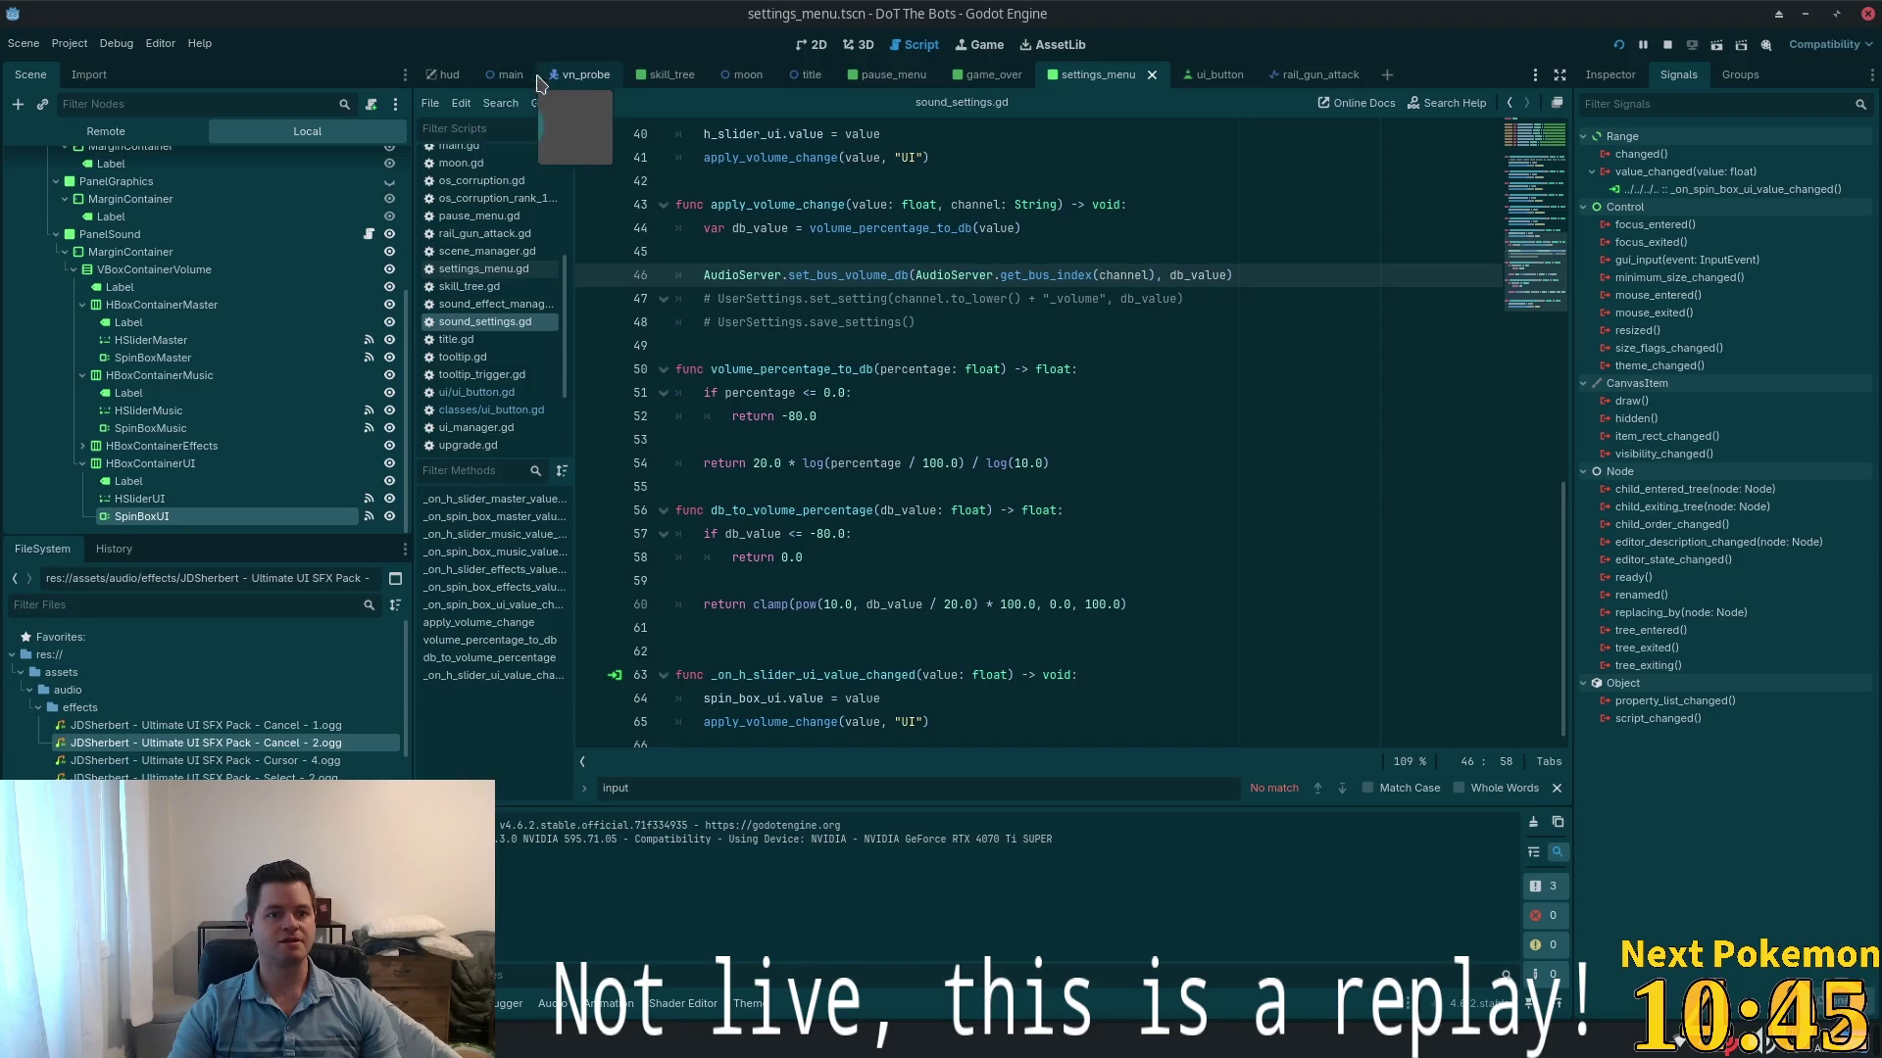
- Check the background colour value of the main scene's ColorRect
{"action": "left_click", "coordinate": [509, 75]}
{"action": "left_click", "coordinate": [73, 198]}
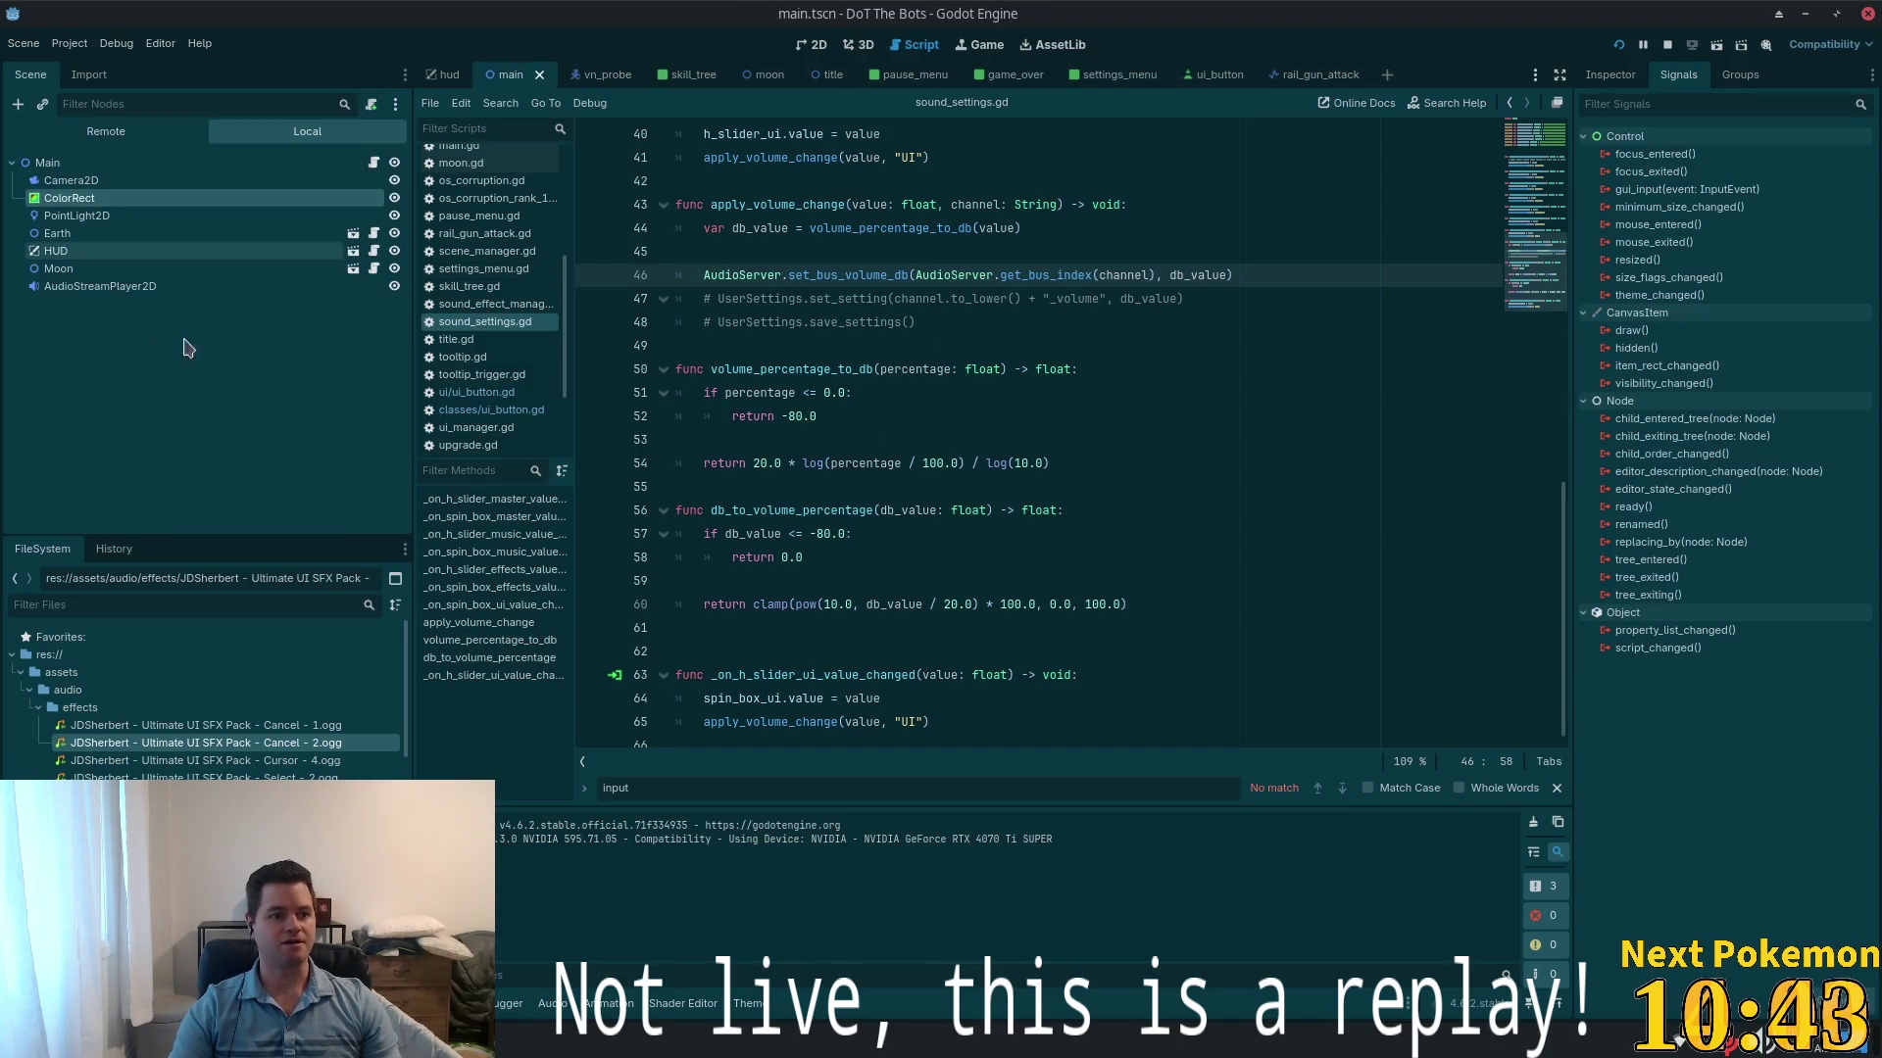
{"action": "left_click", "coordinate": [1611, 74]}
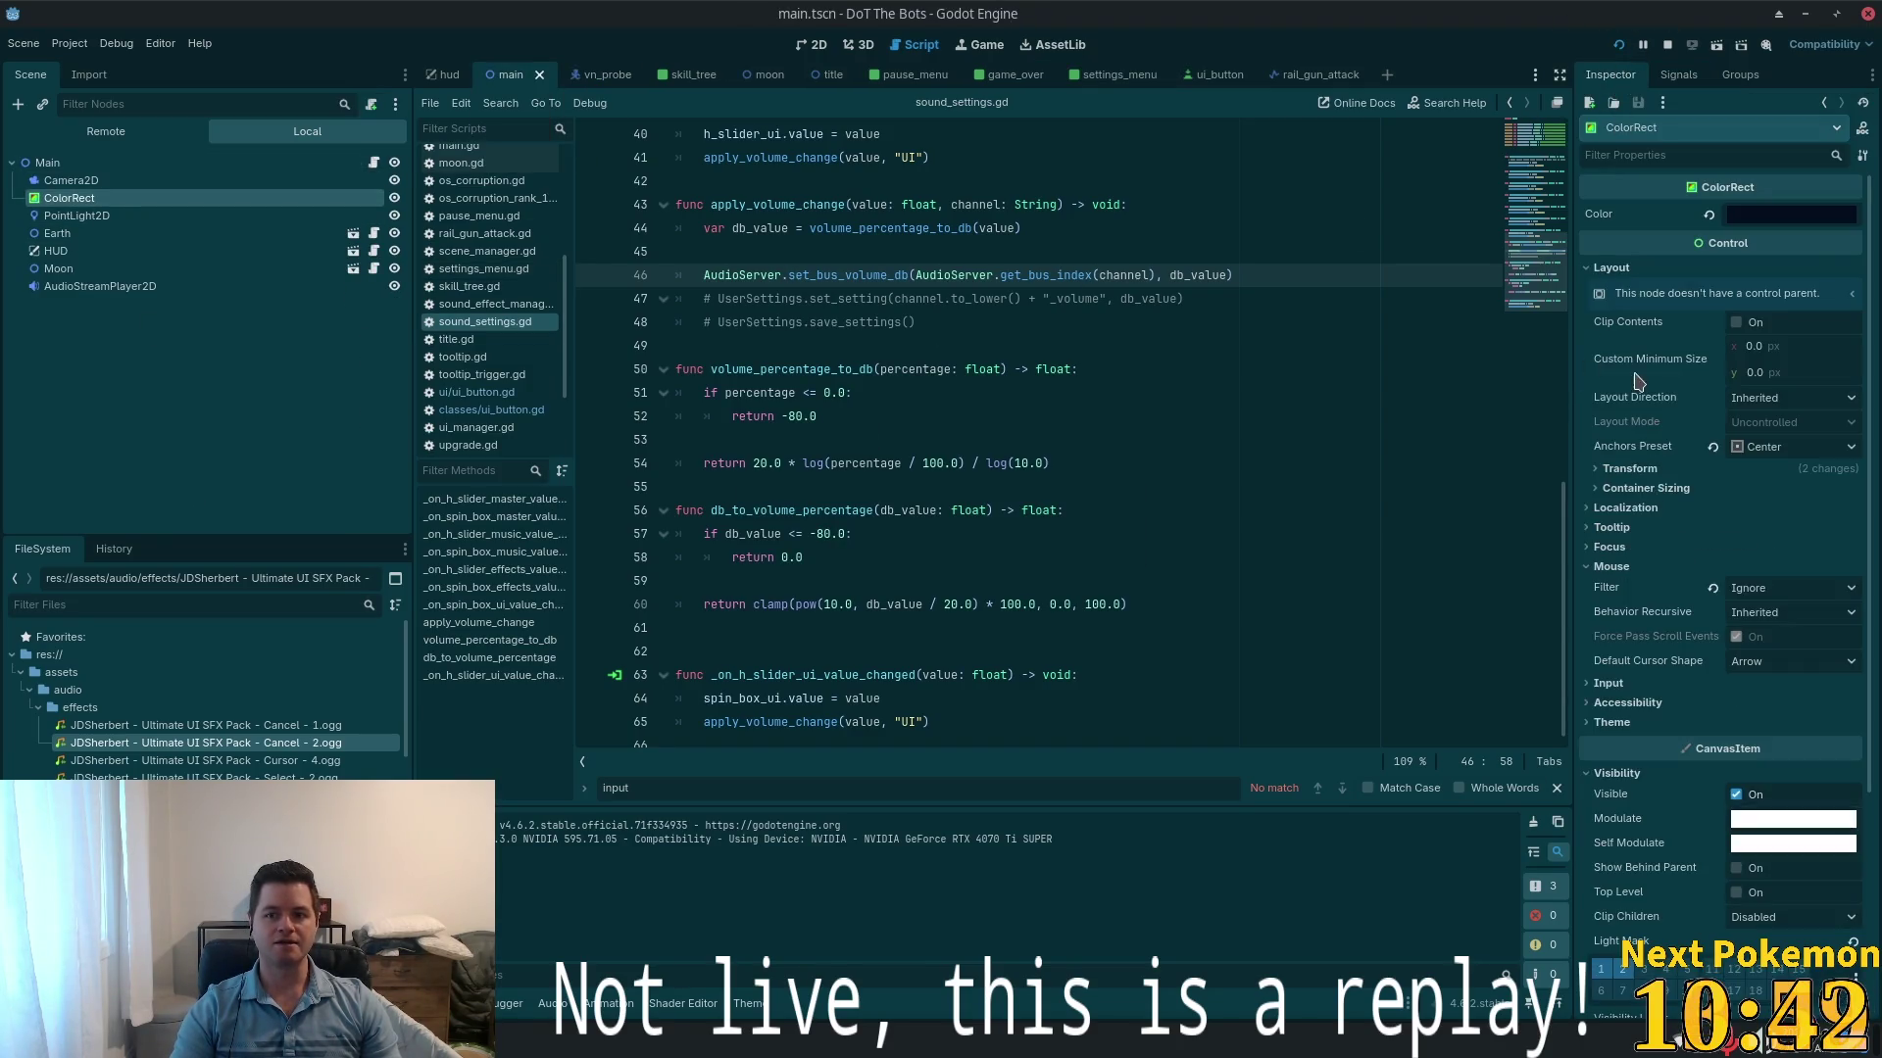
{"action": "left_click", "coordinate": [1759, 217]}
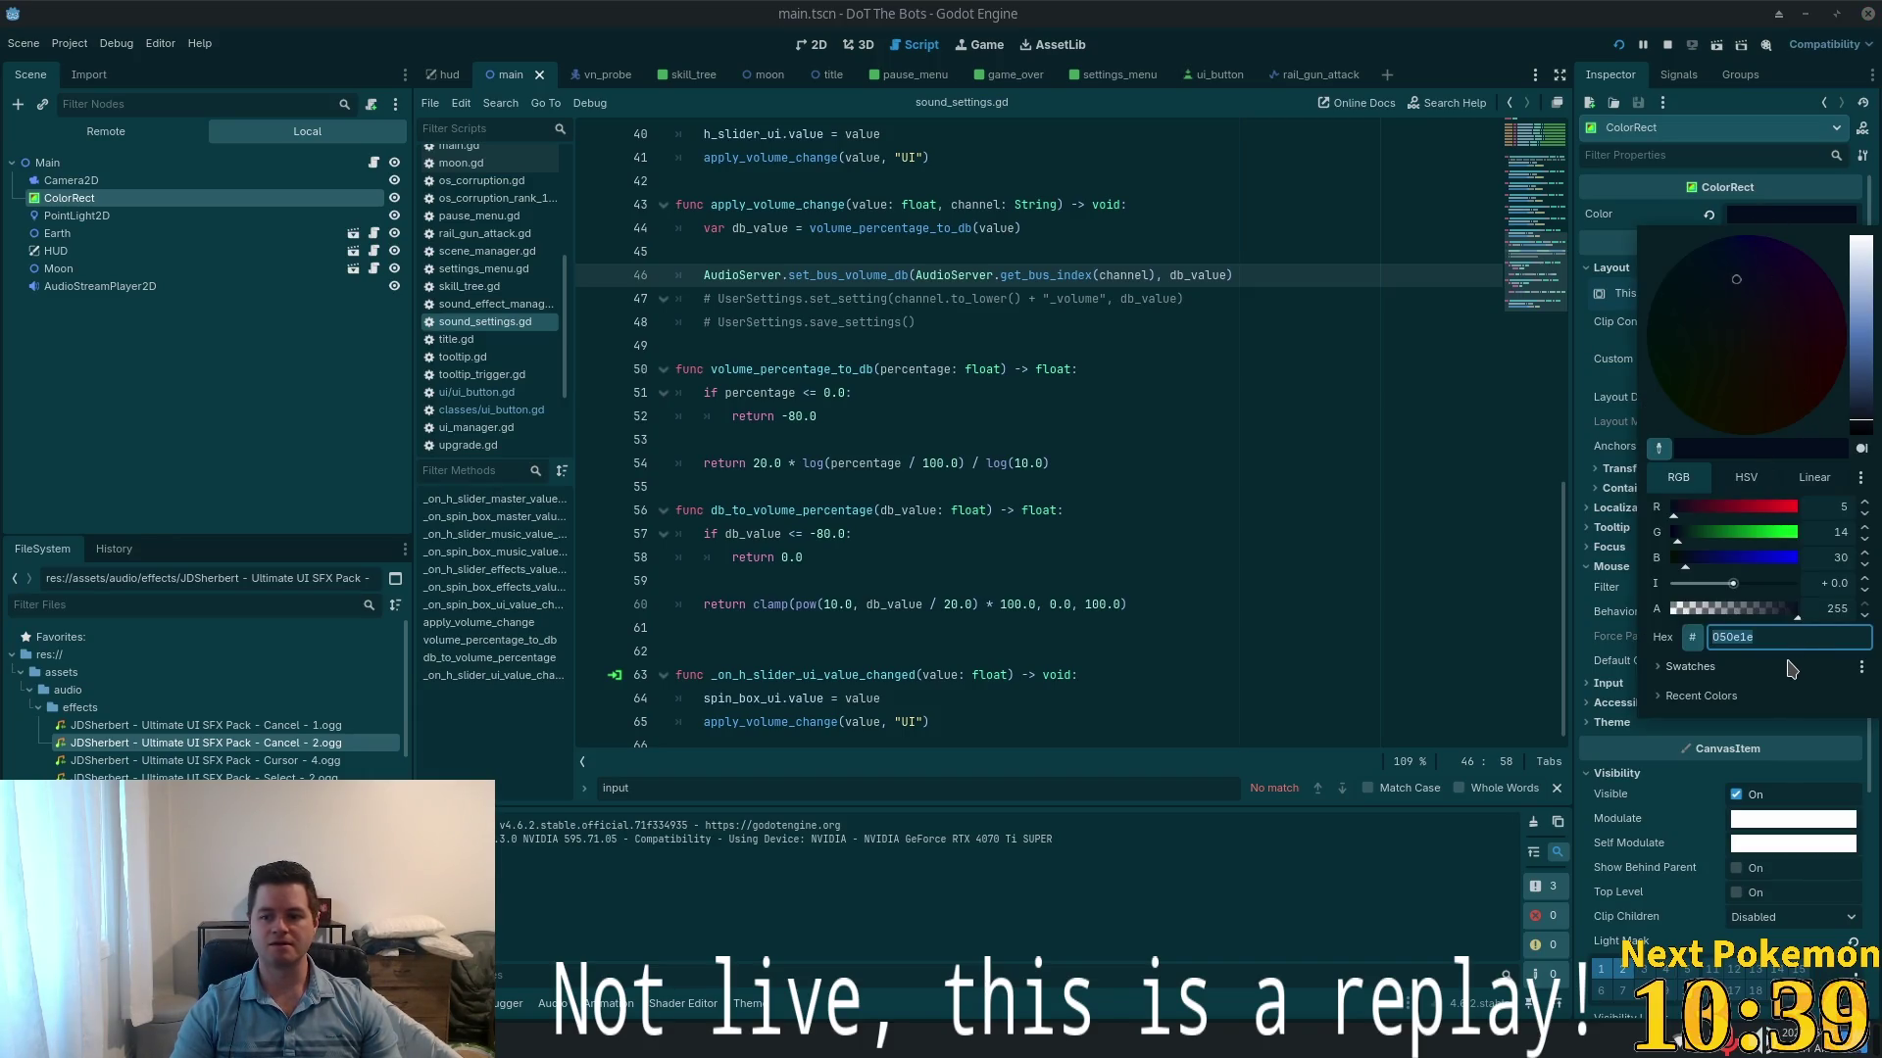
- Switch to the title scene and frame its Panel node in the 2D view
{"action": "left_click", "coordinate": [813, 74]}
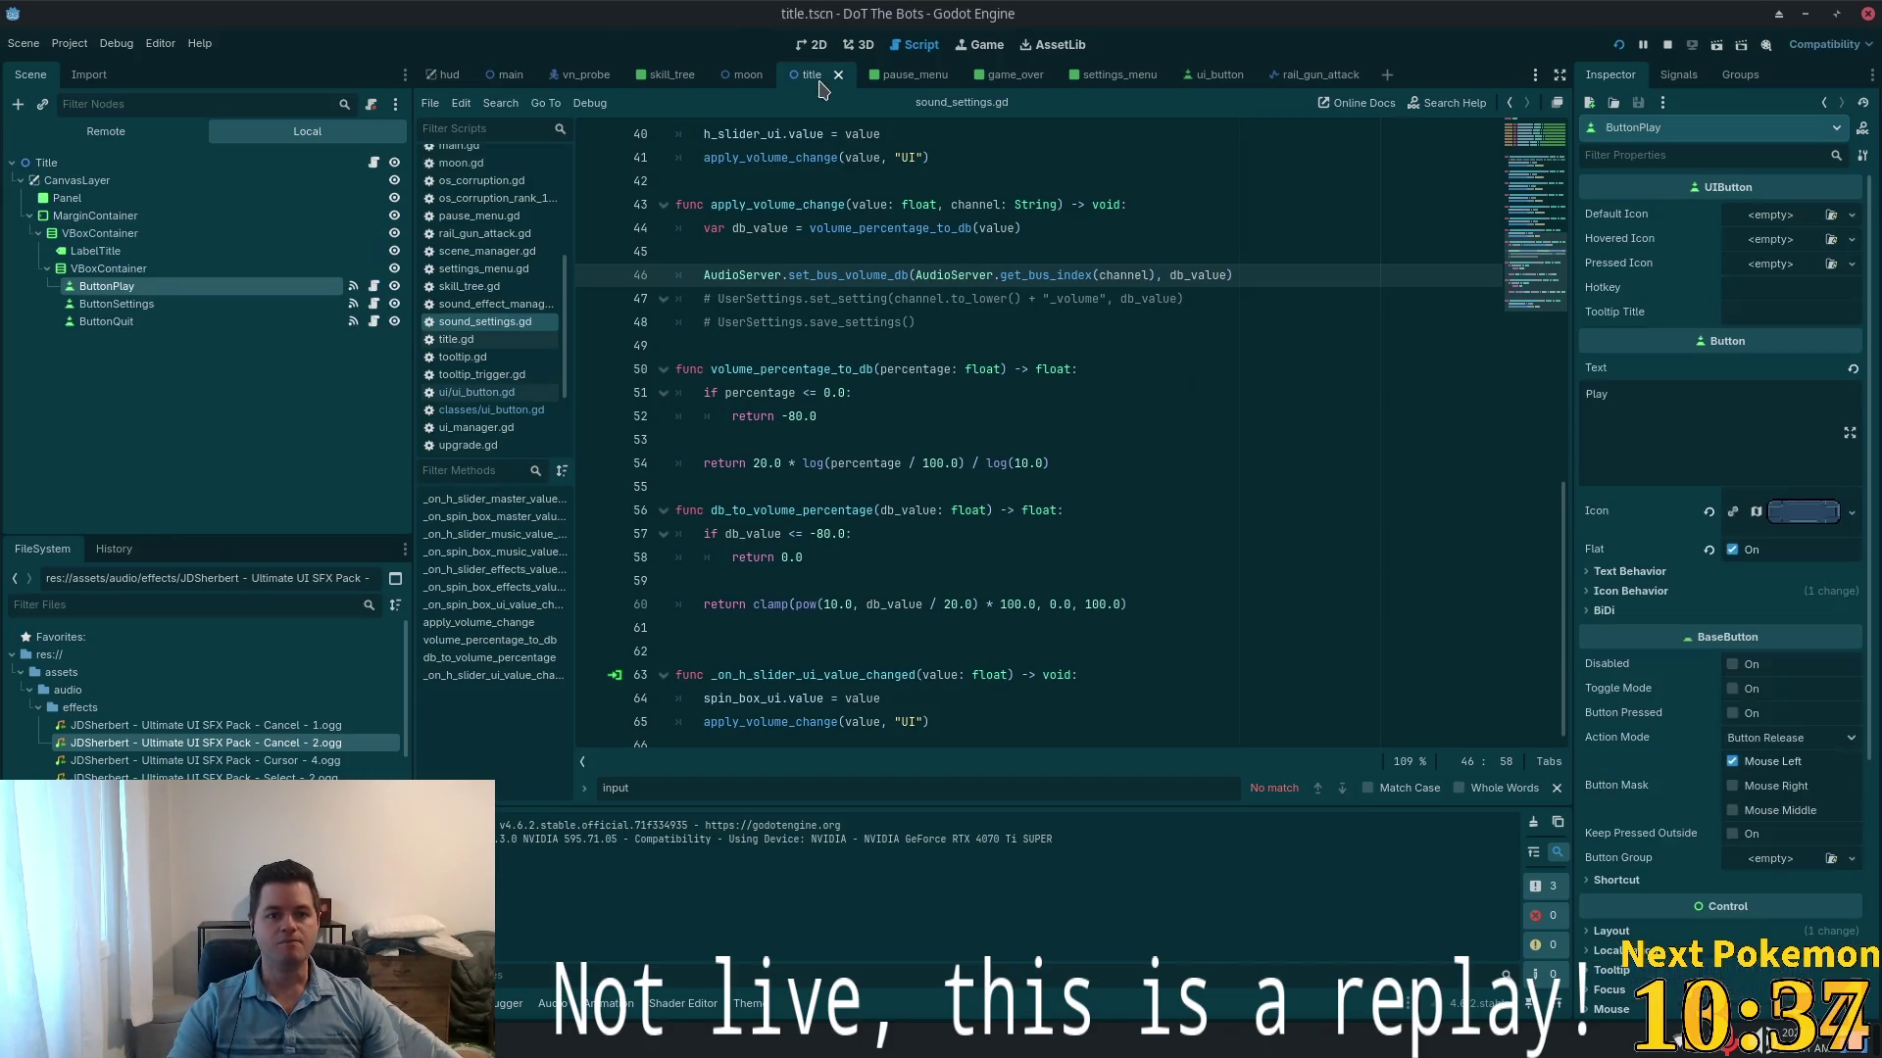
{"action": "left_click", "coordinate": [67, 197]}
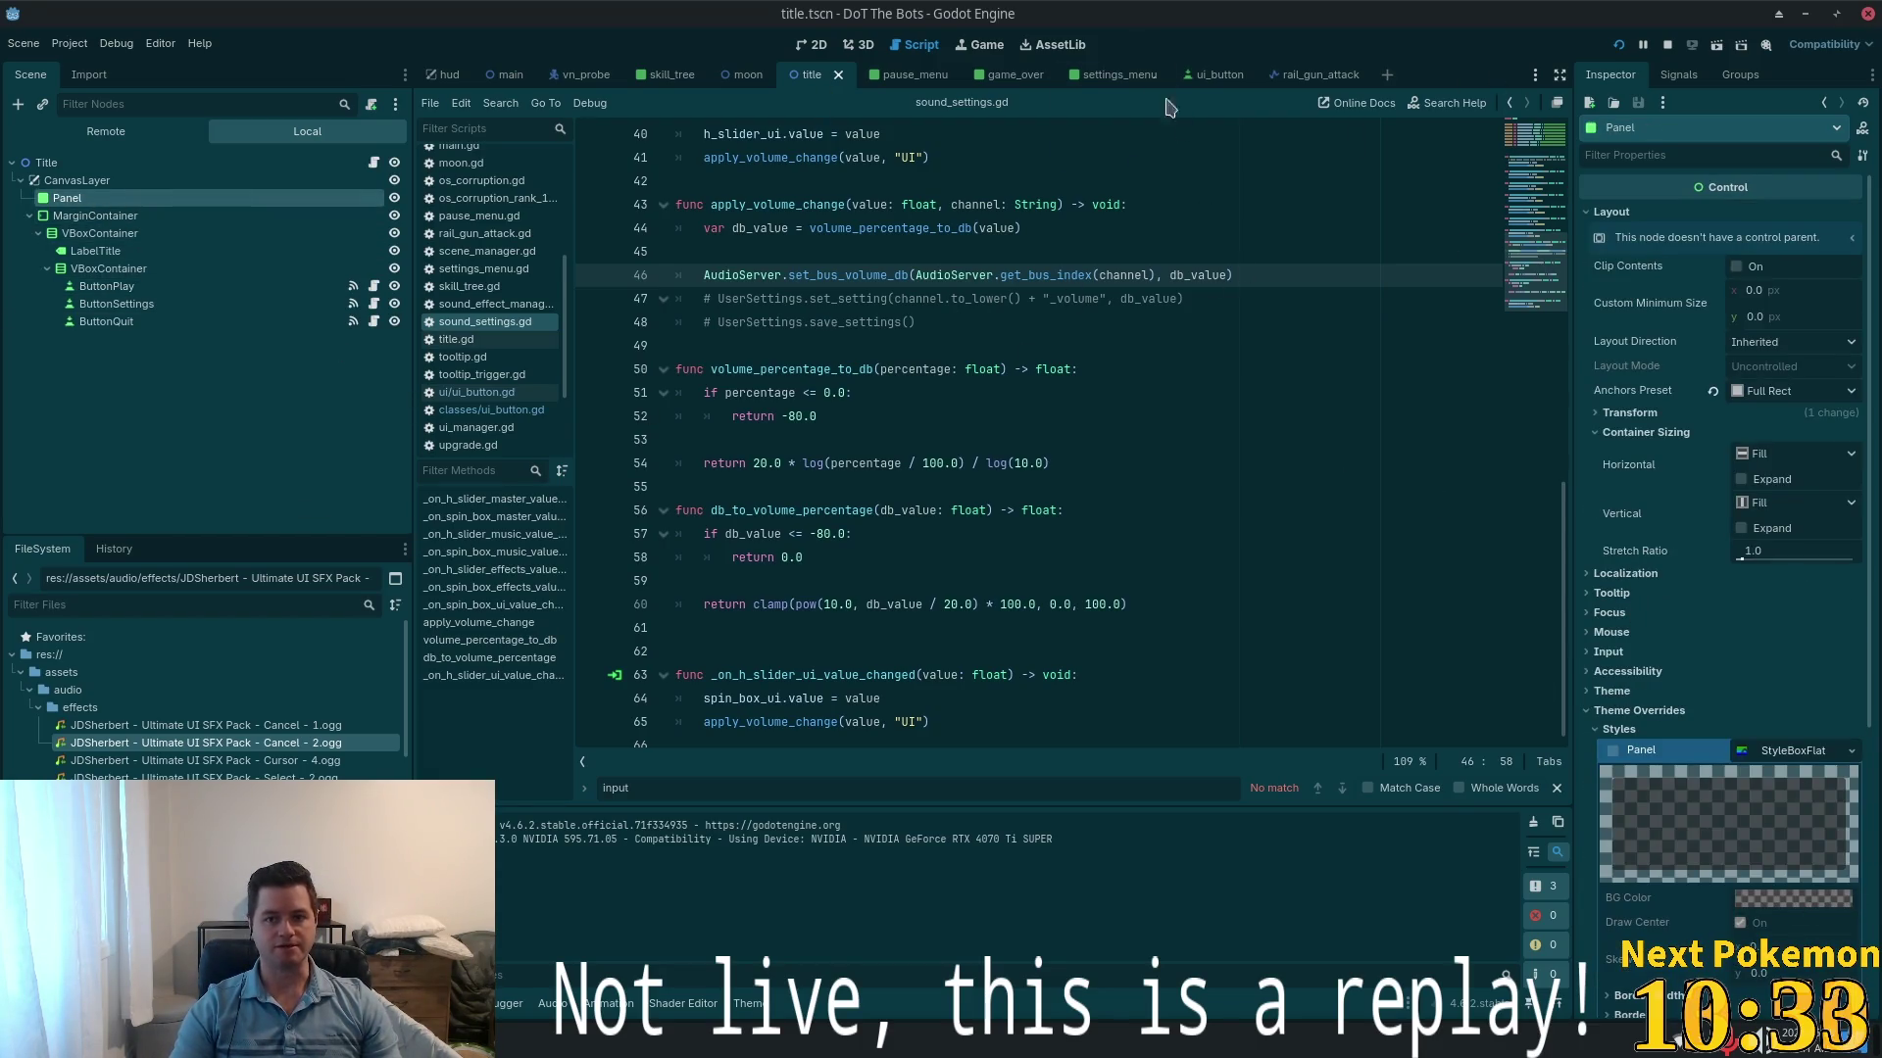
{"action": "left_click", "coordinate": [809, 46]}
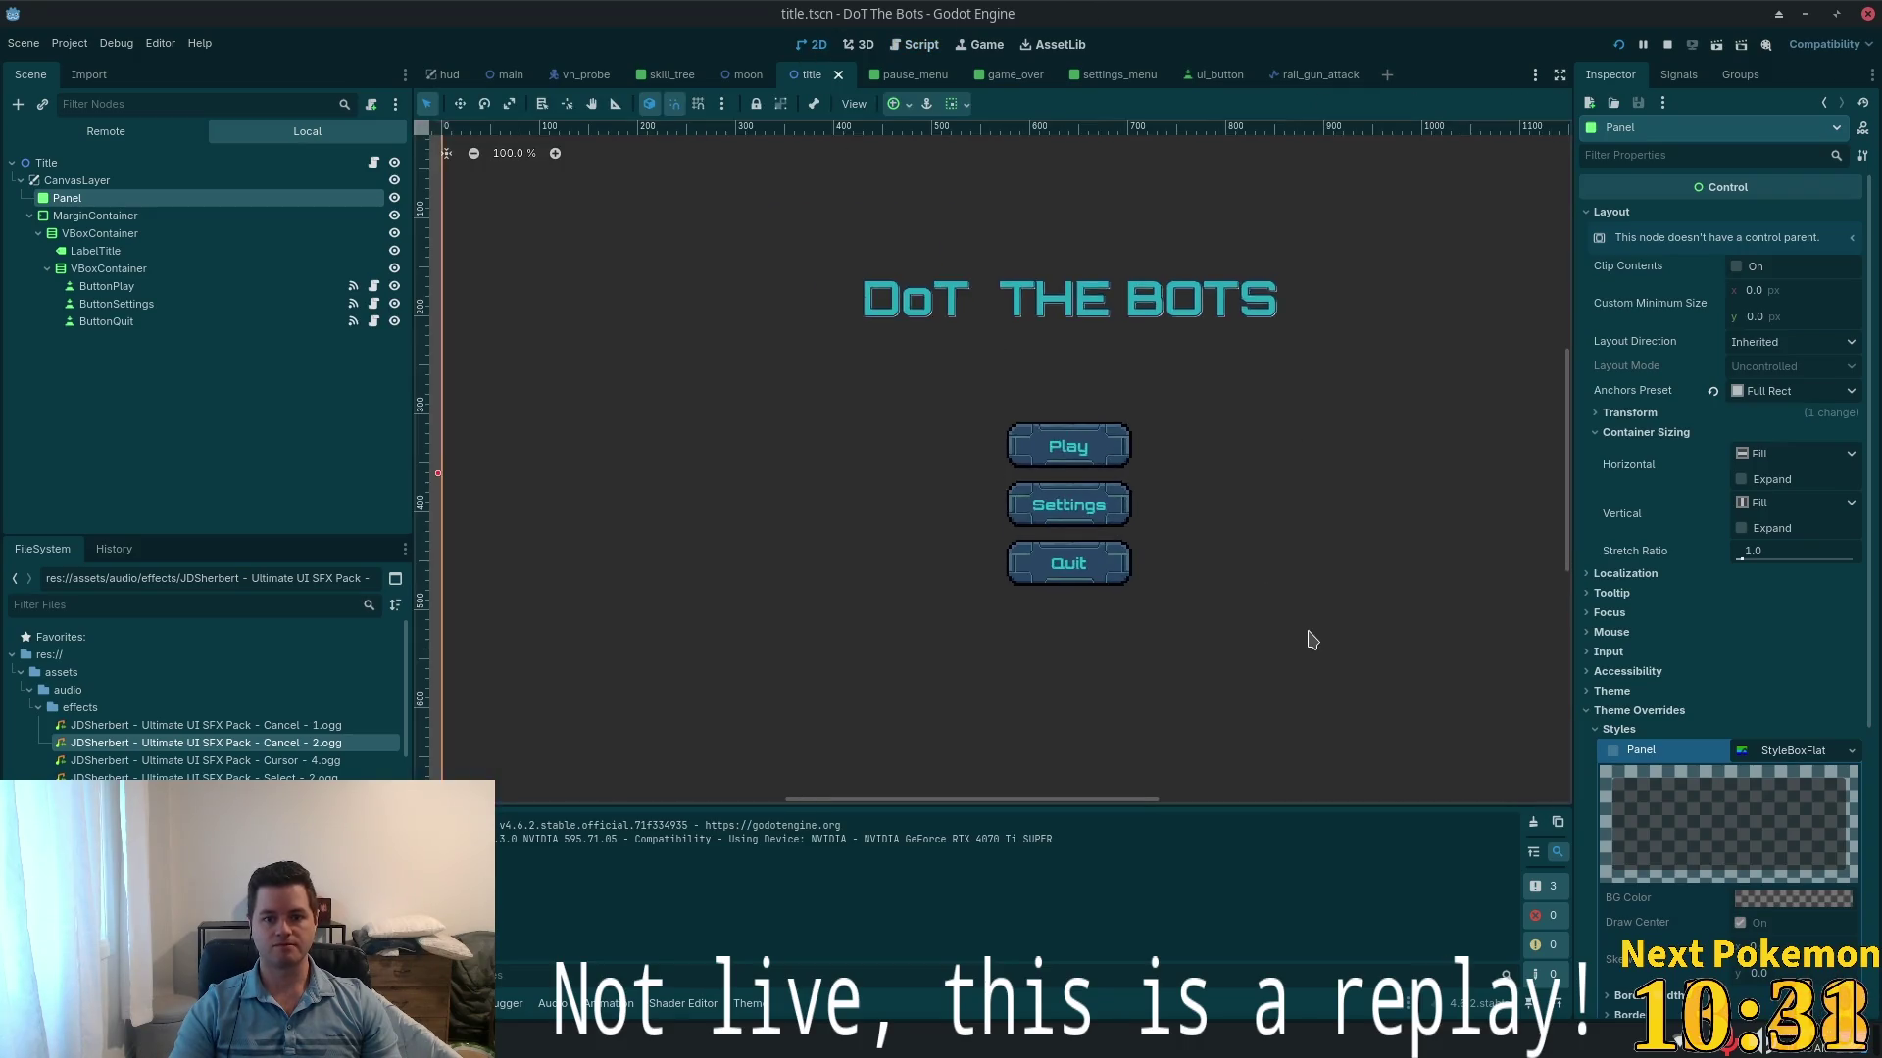
{"action": "key", "text": "f"}
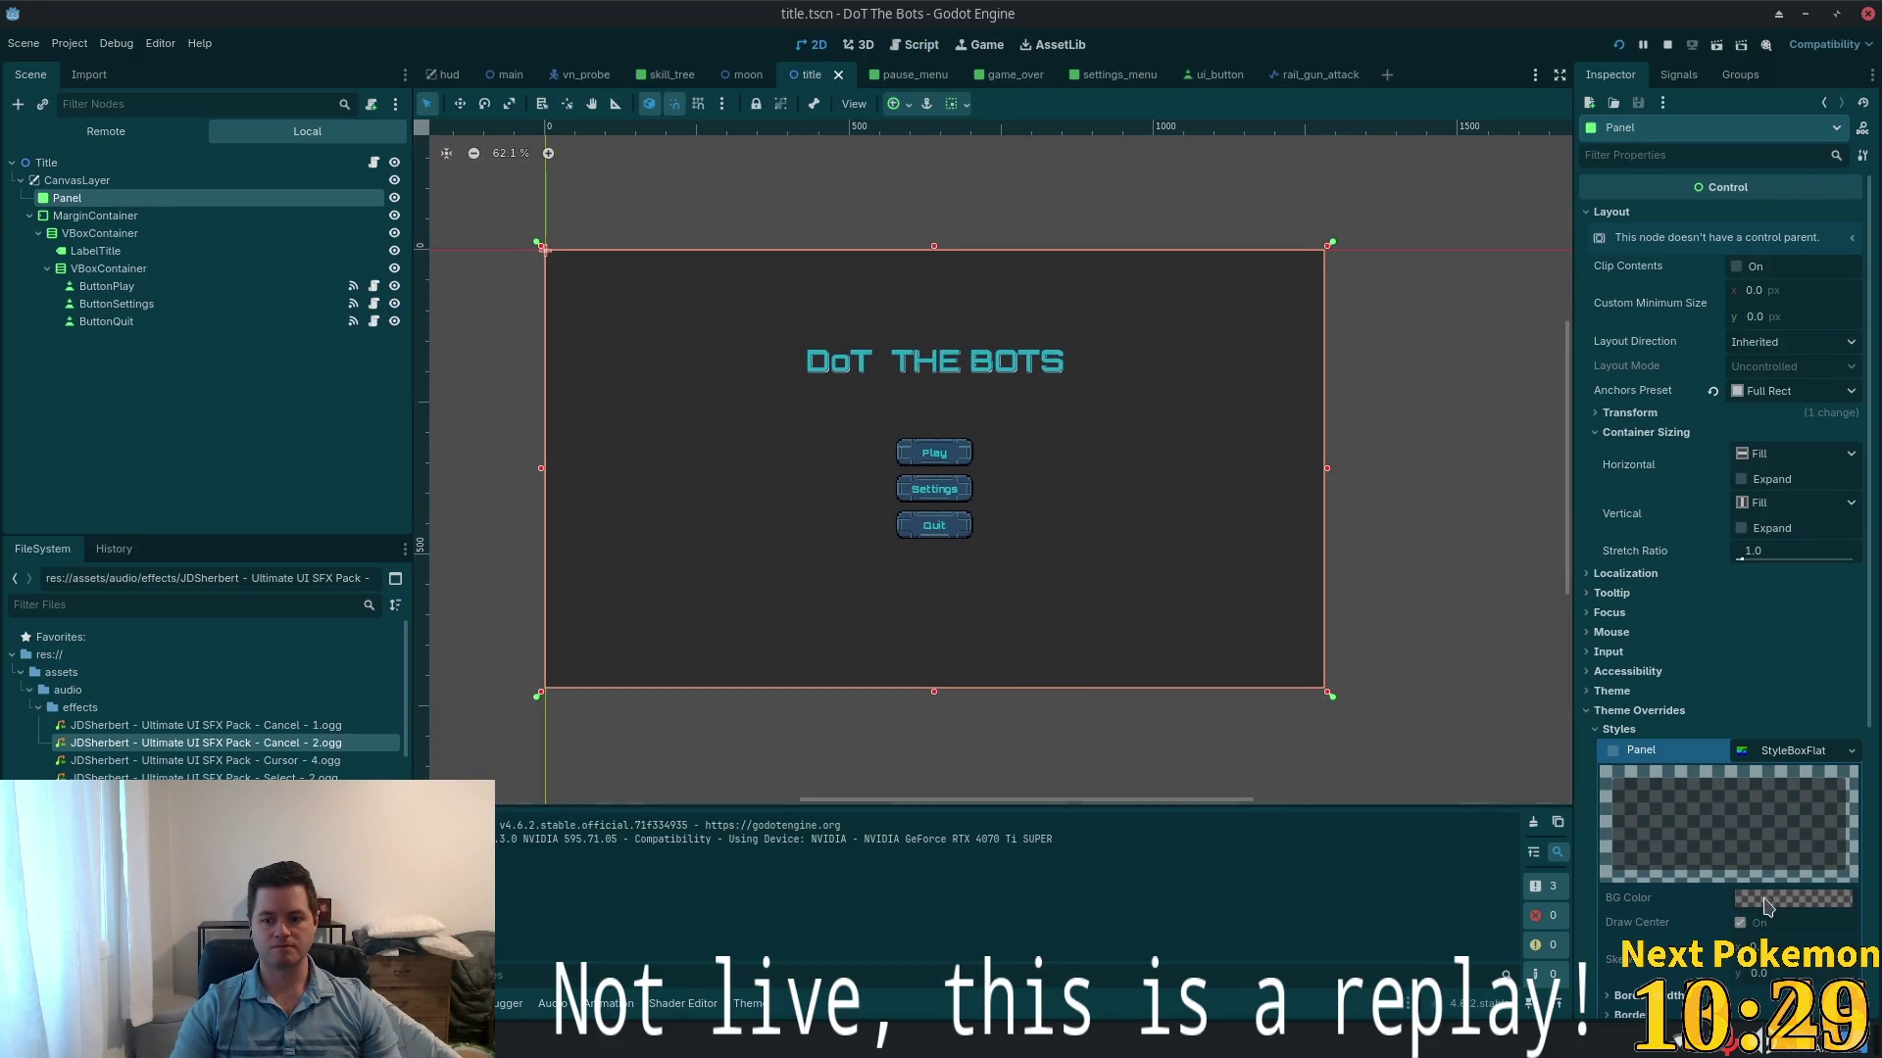
{"action": "scroll", "coordinate": [1767, 862], "scroll_direction": "down", "scroll_amount": 5}
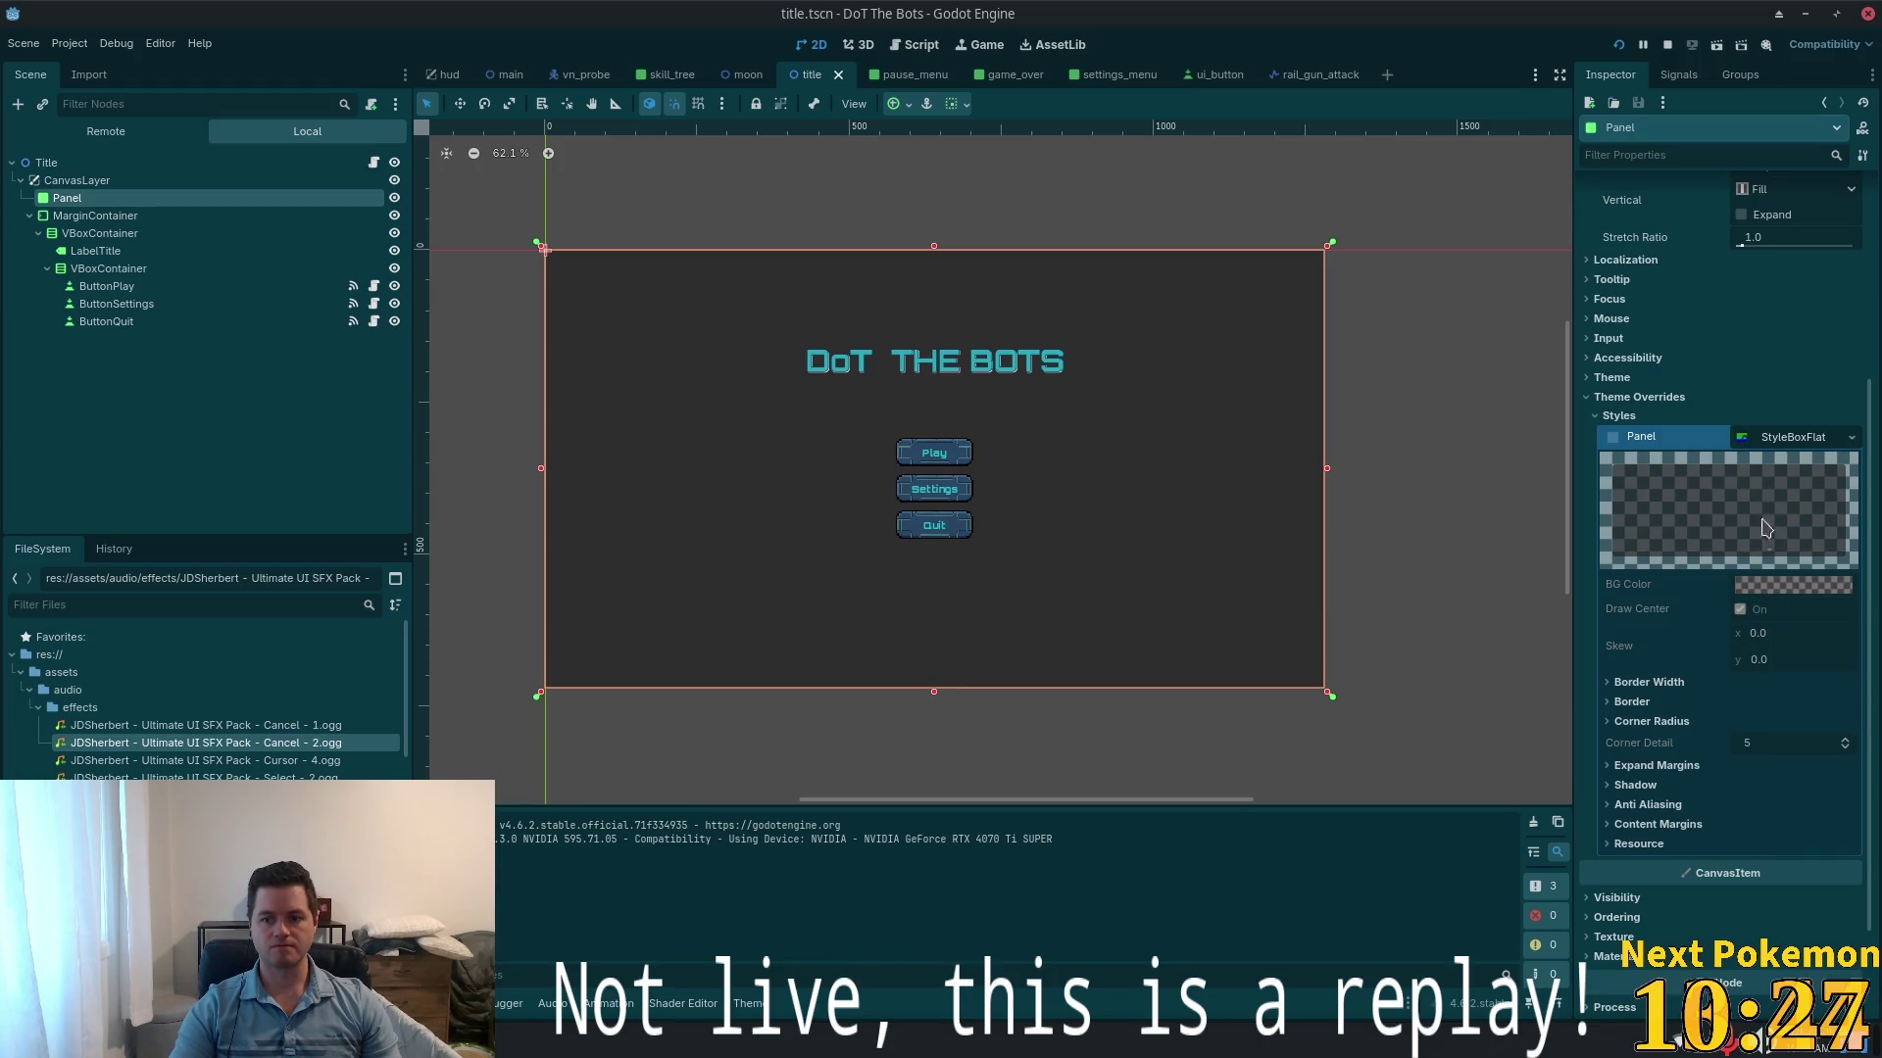
- Give the Panel a new StyleBoxFlat style override with background colour 050e1e
{"action": "left_click", "coordinate": [1802, 441]}
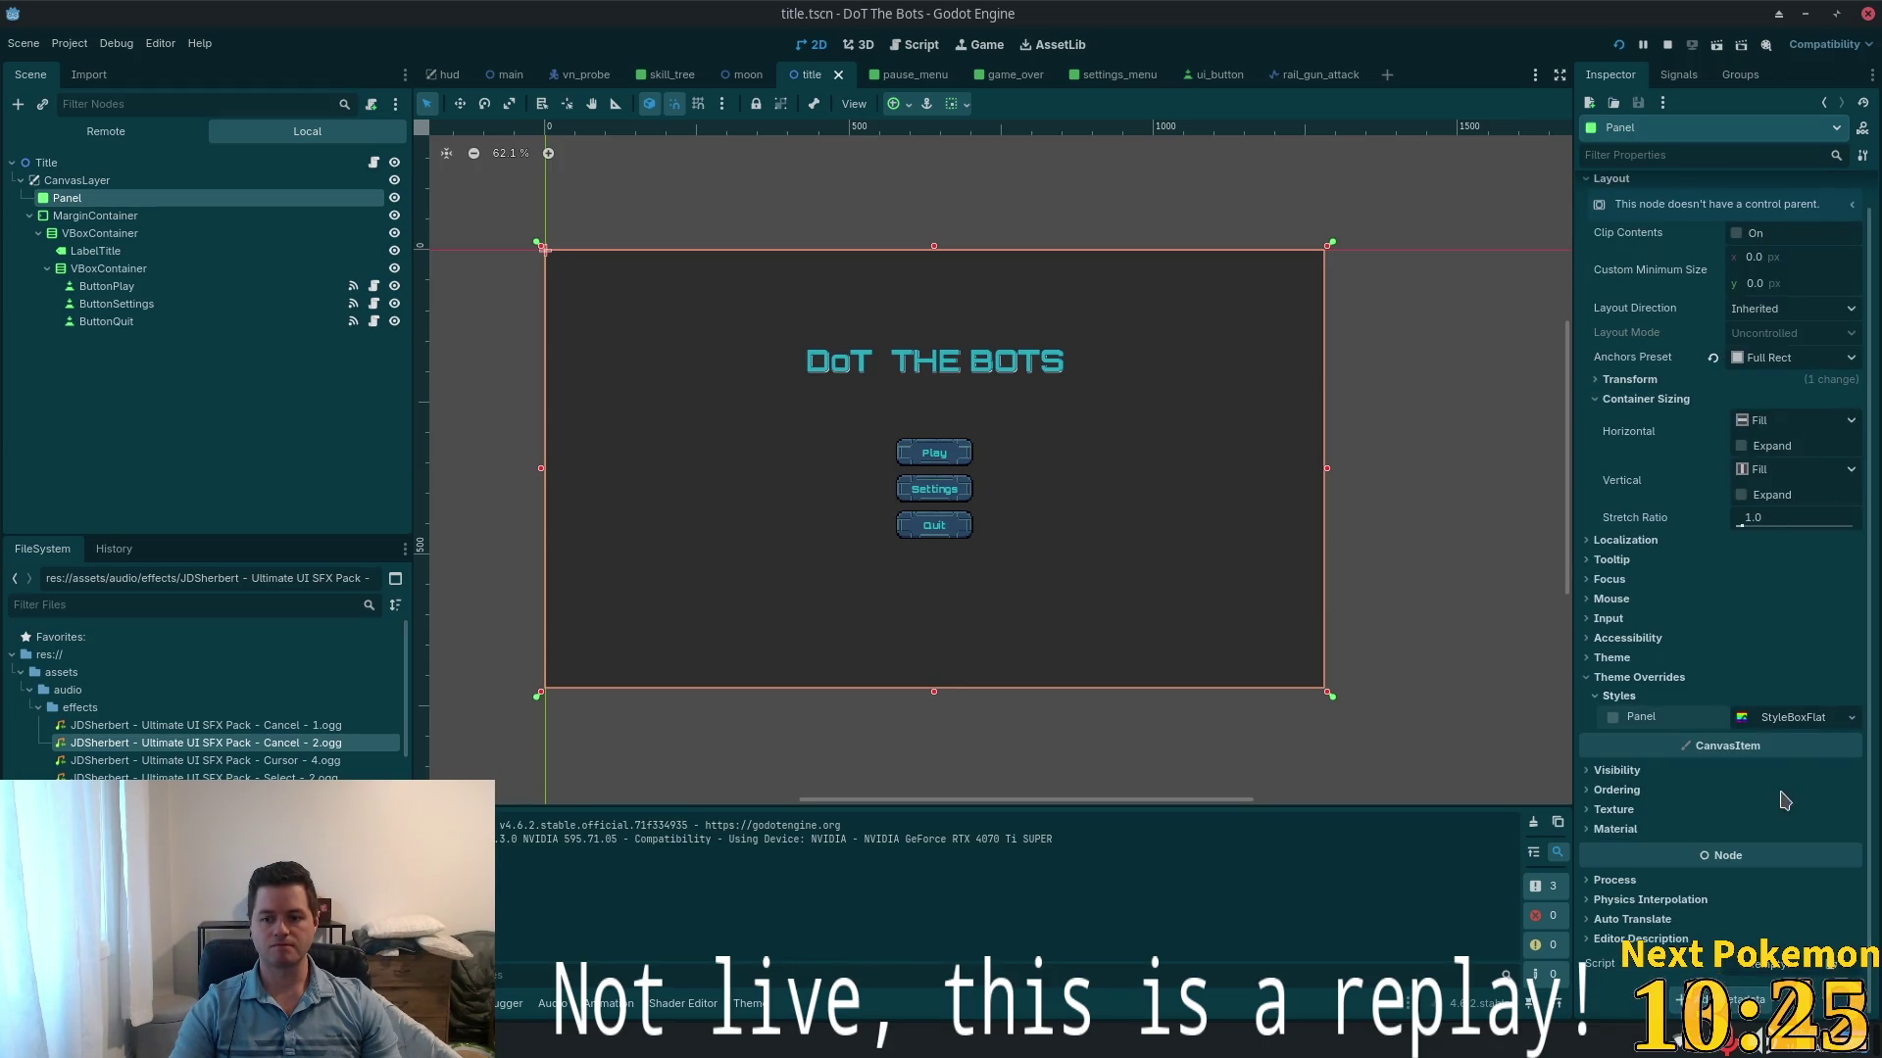
{"action": "left_click", "coordinate": [1790, 718]}
{"action": "left_click", "coordinate": [1852, 720]}
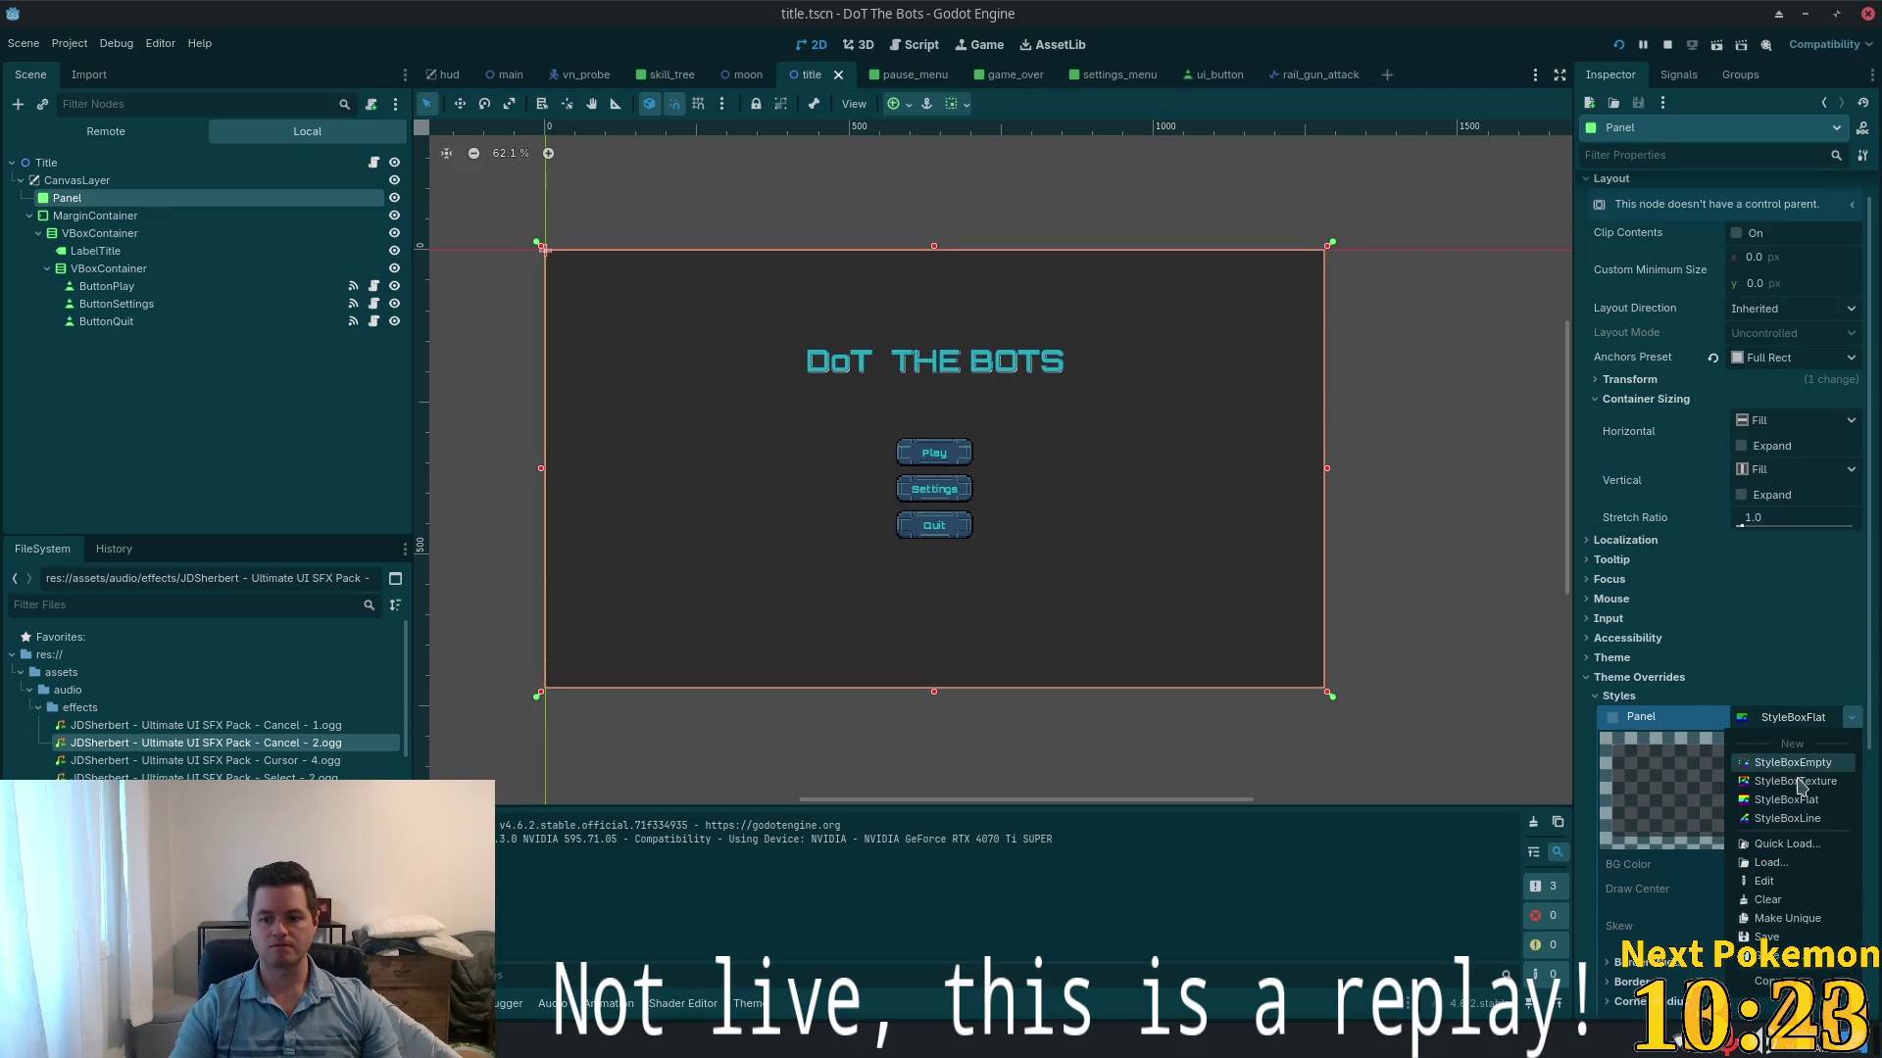
{"action": "left_click", "coordinate": [1806, 774]}
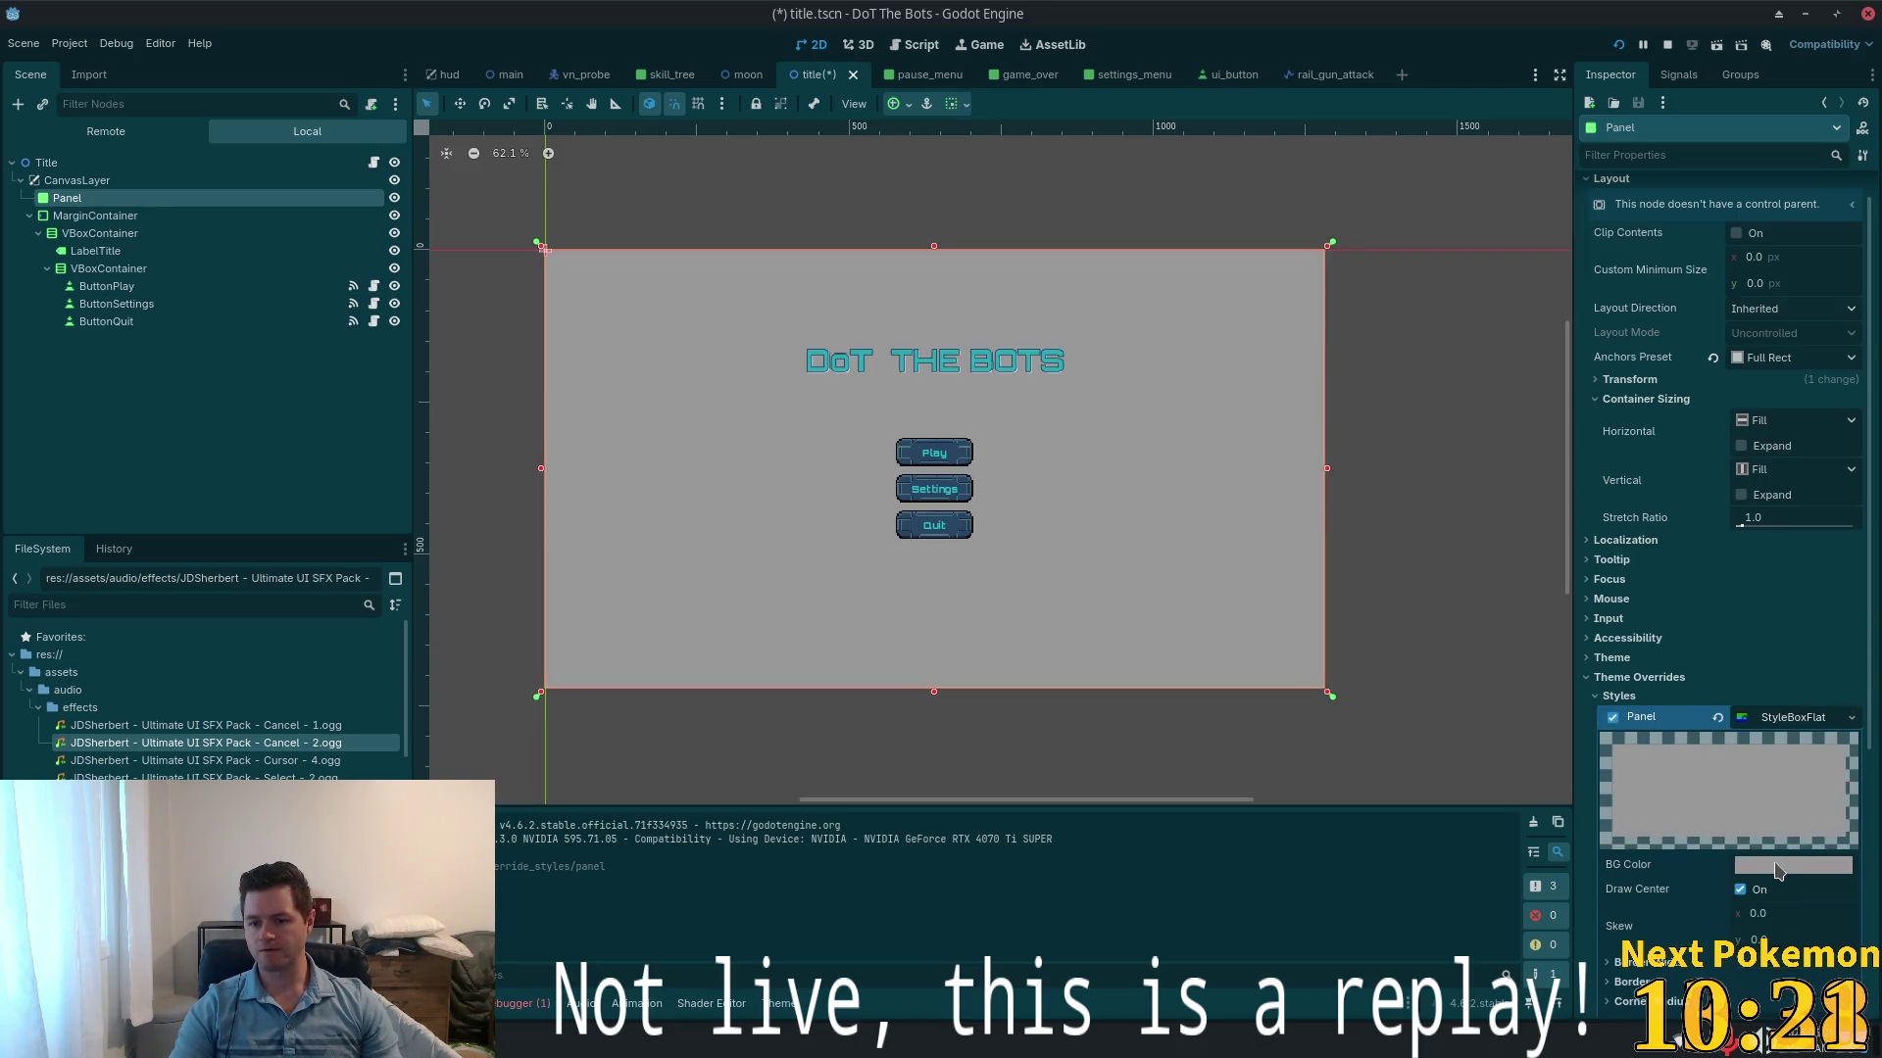
{"action": "left_click", "coordinate": [1779, 866]}
{"action": "type", "text": "050e1e"}
{"action": "key", "text": "Return"}
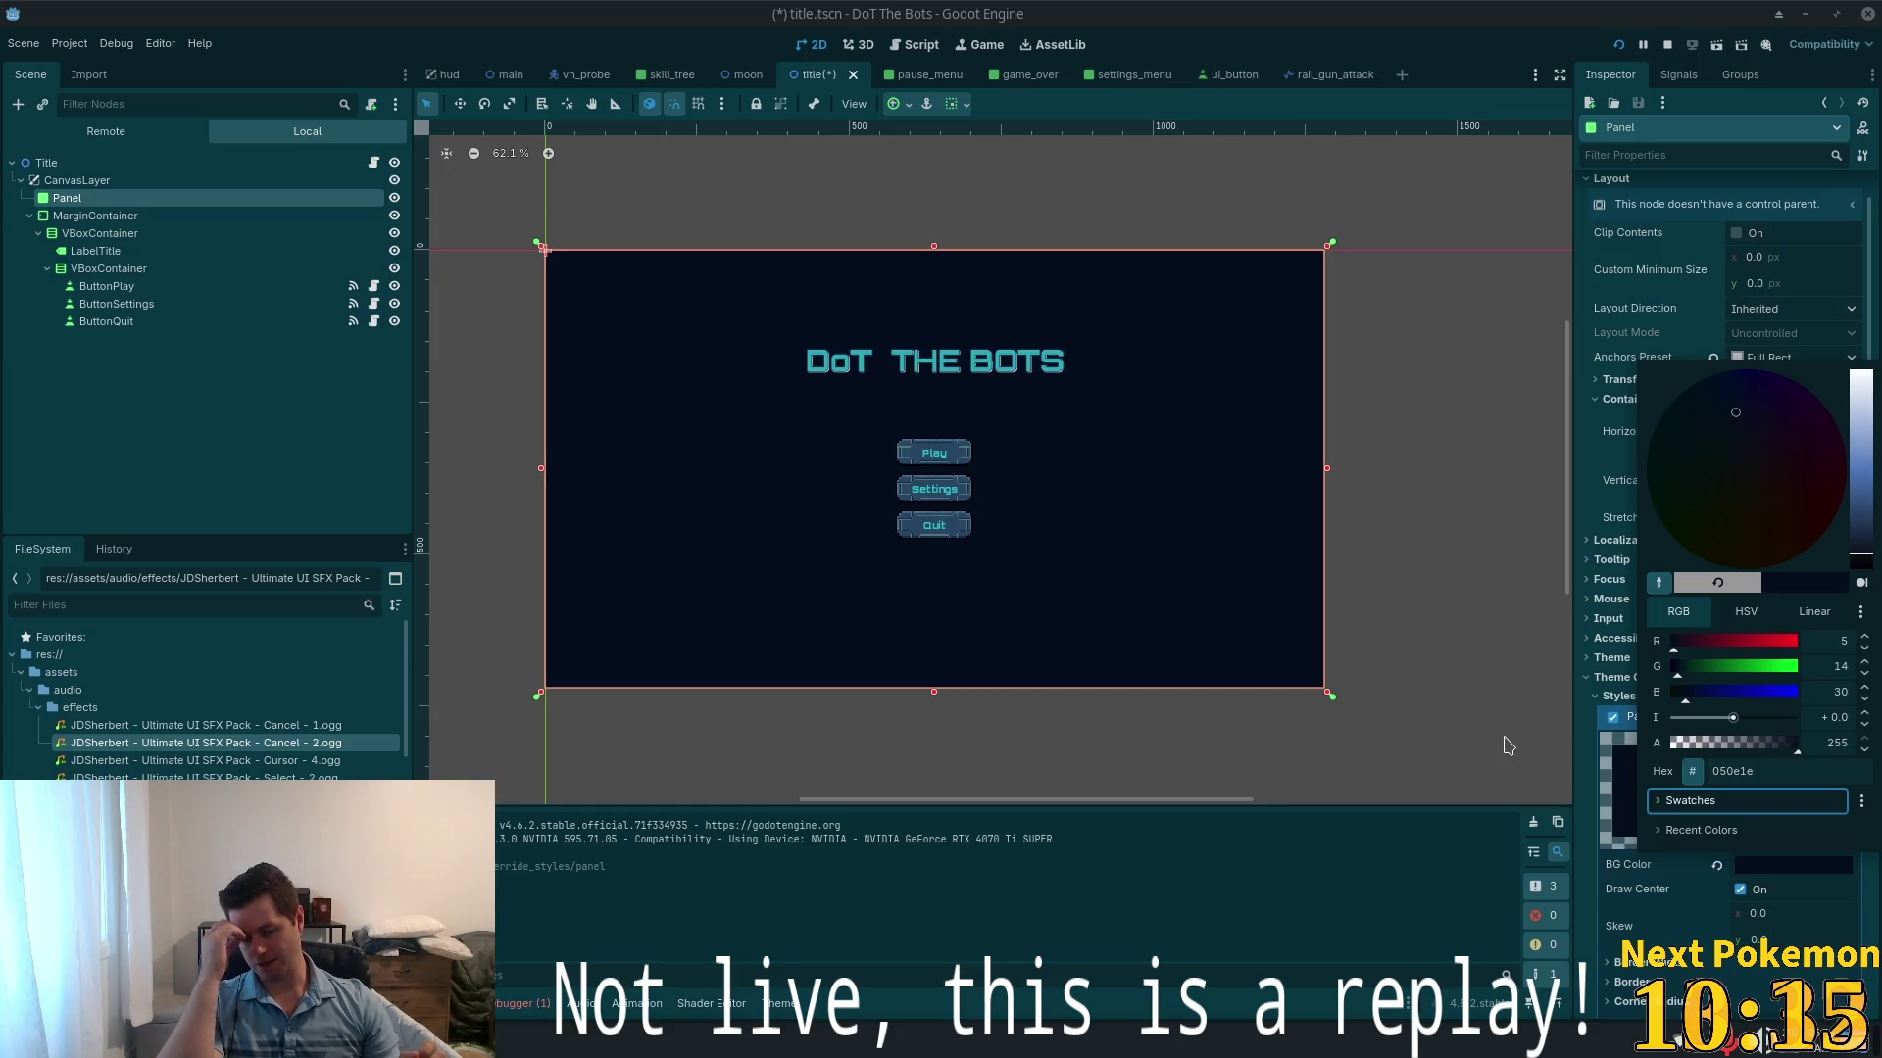
{"action": "left_click", "coordinate": [137, 268]}
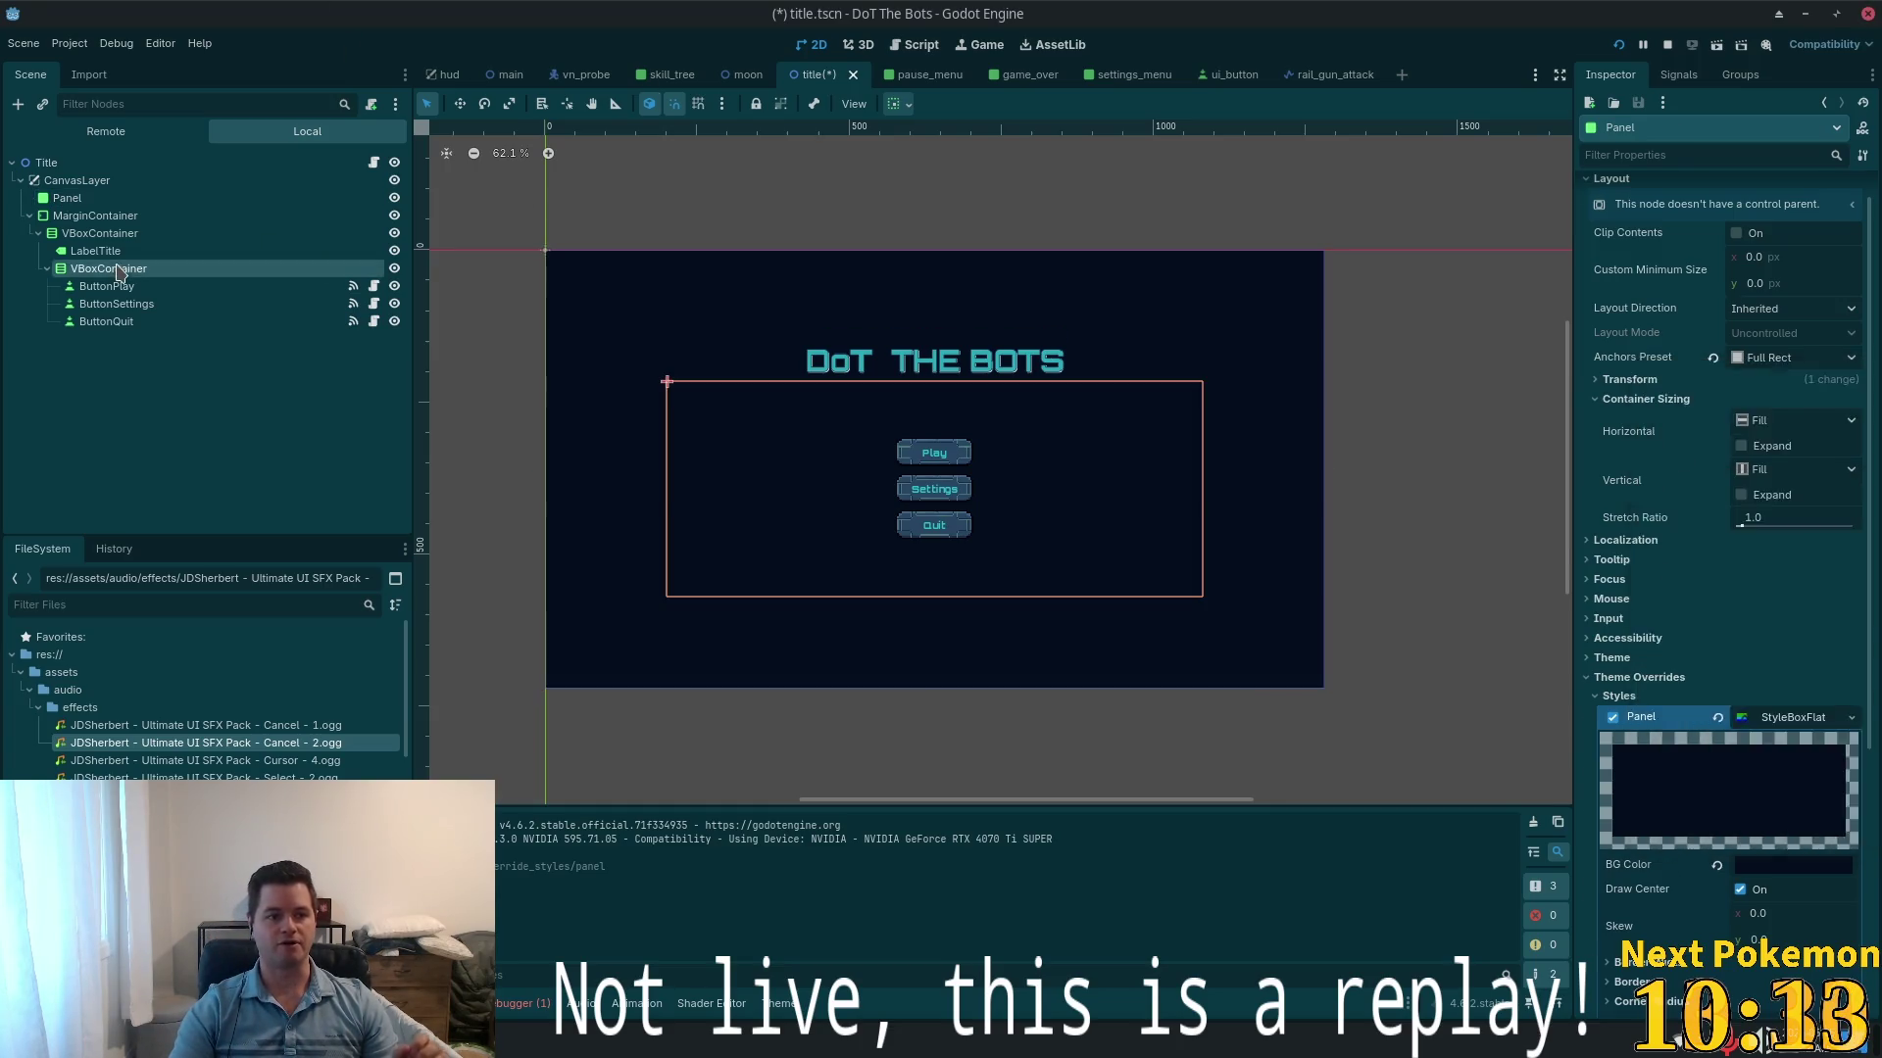
{"action": "left_click", "coordinate": [98, 234]}
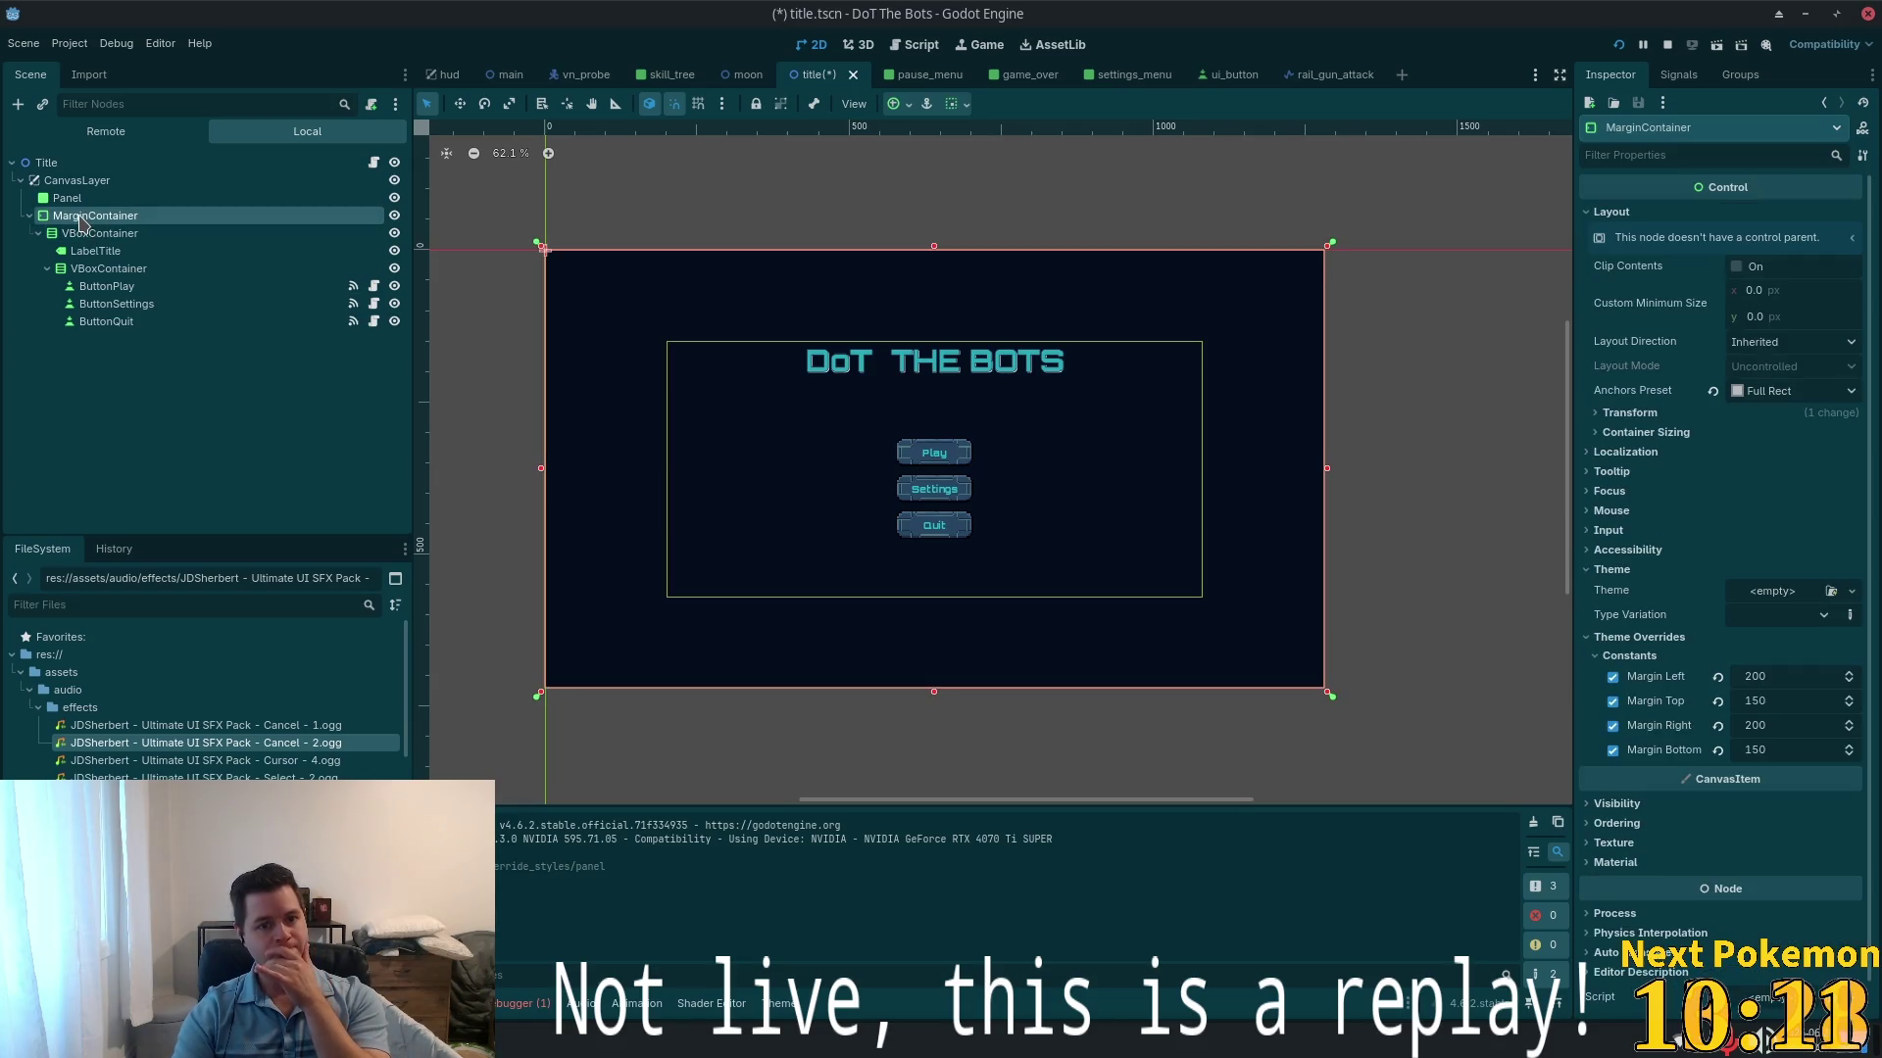
{"action": "left_click", "coordinate": [88, 233]}
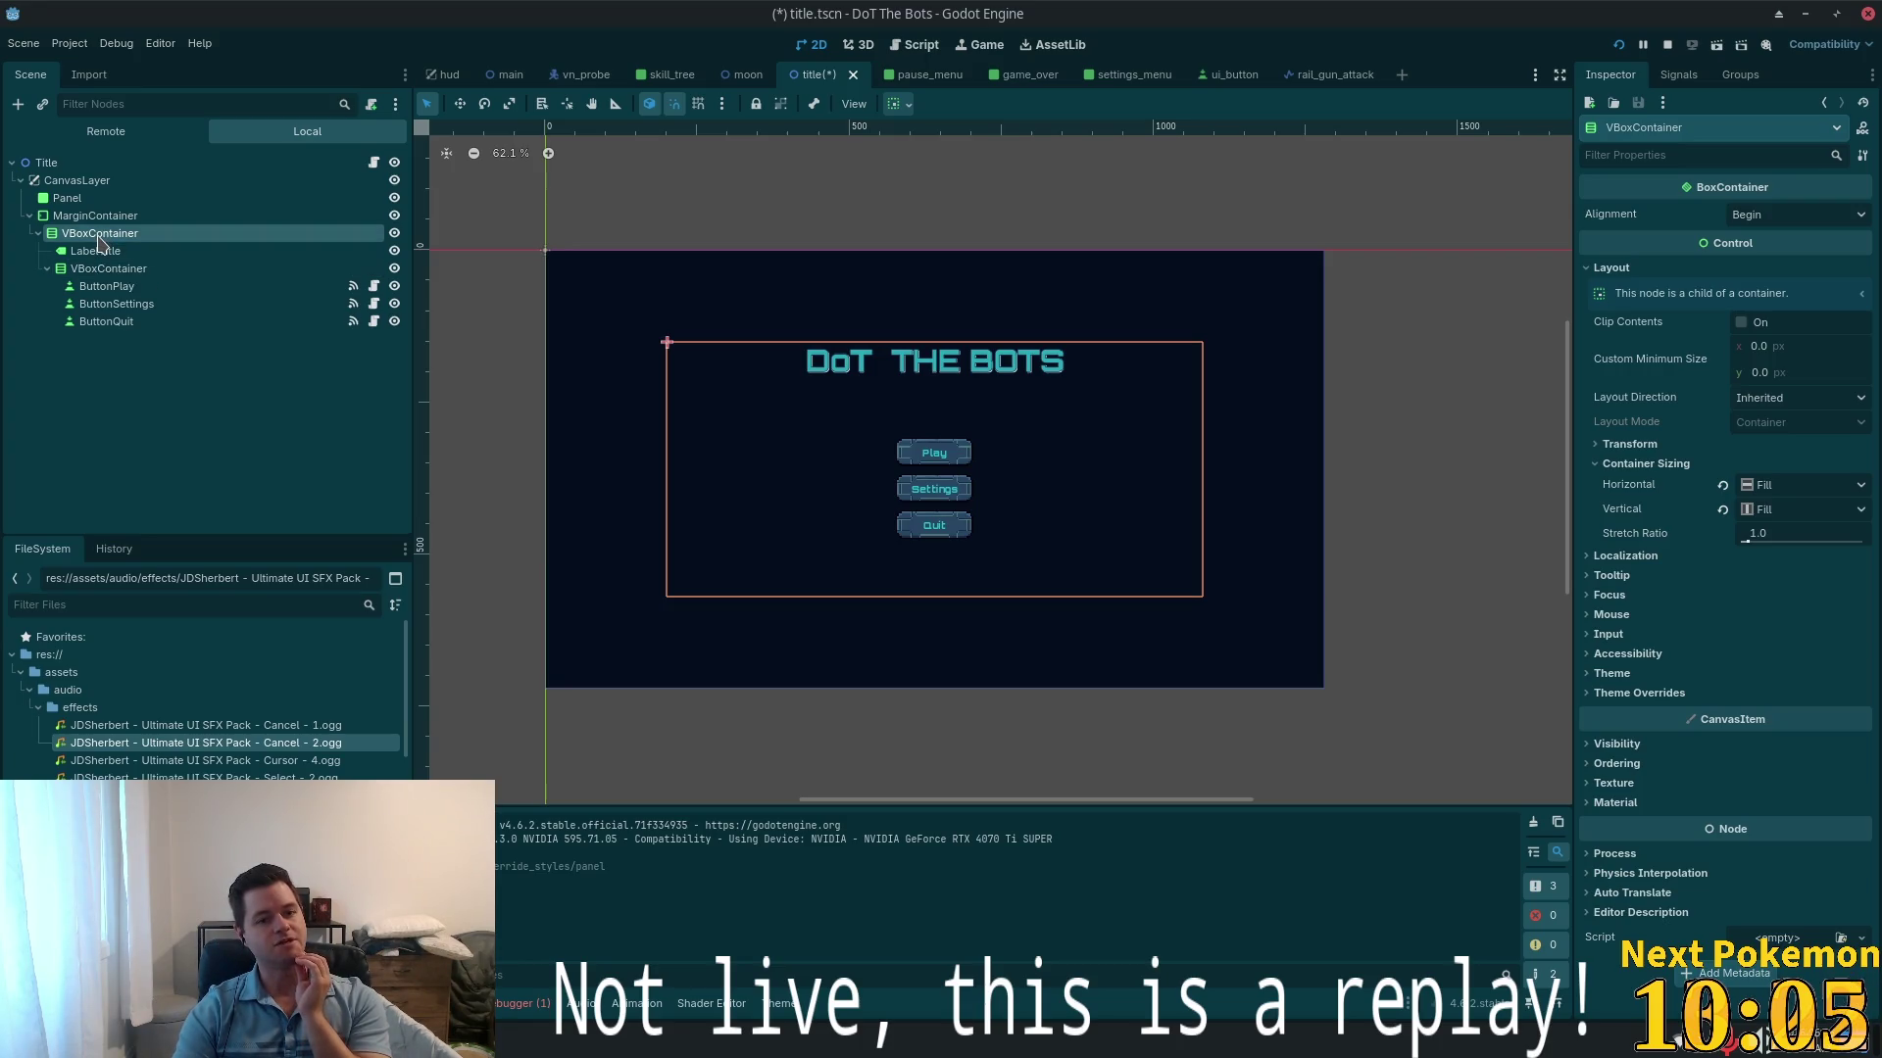
{"action": "left_click", "coordinate": [101, 274]}
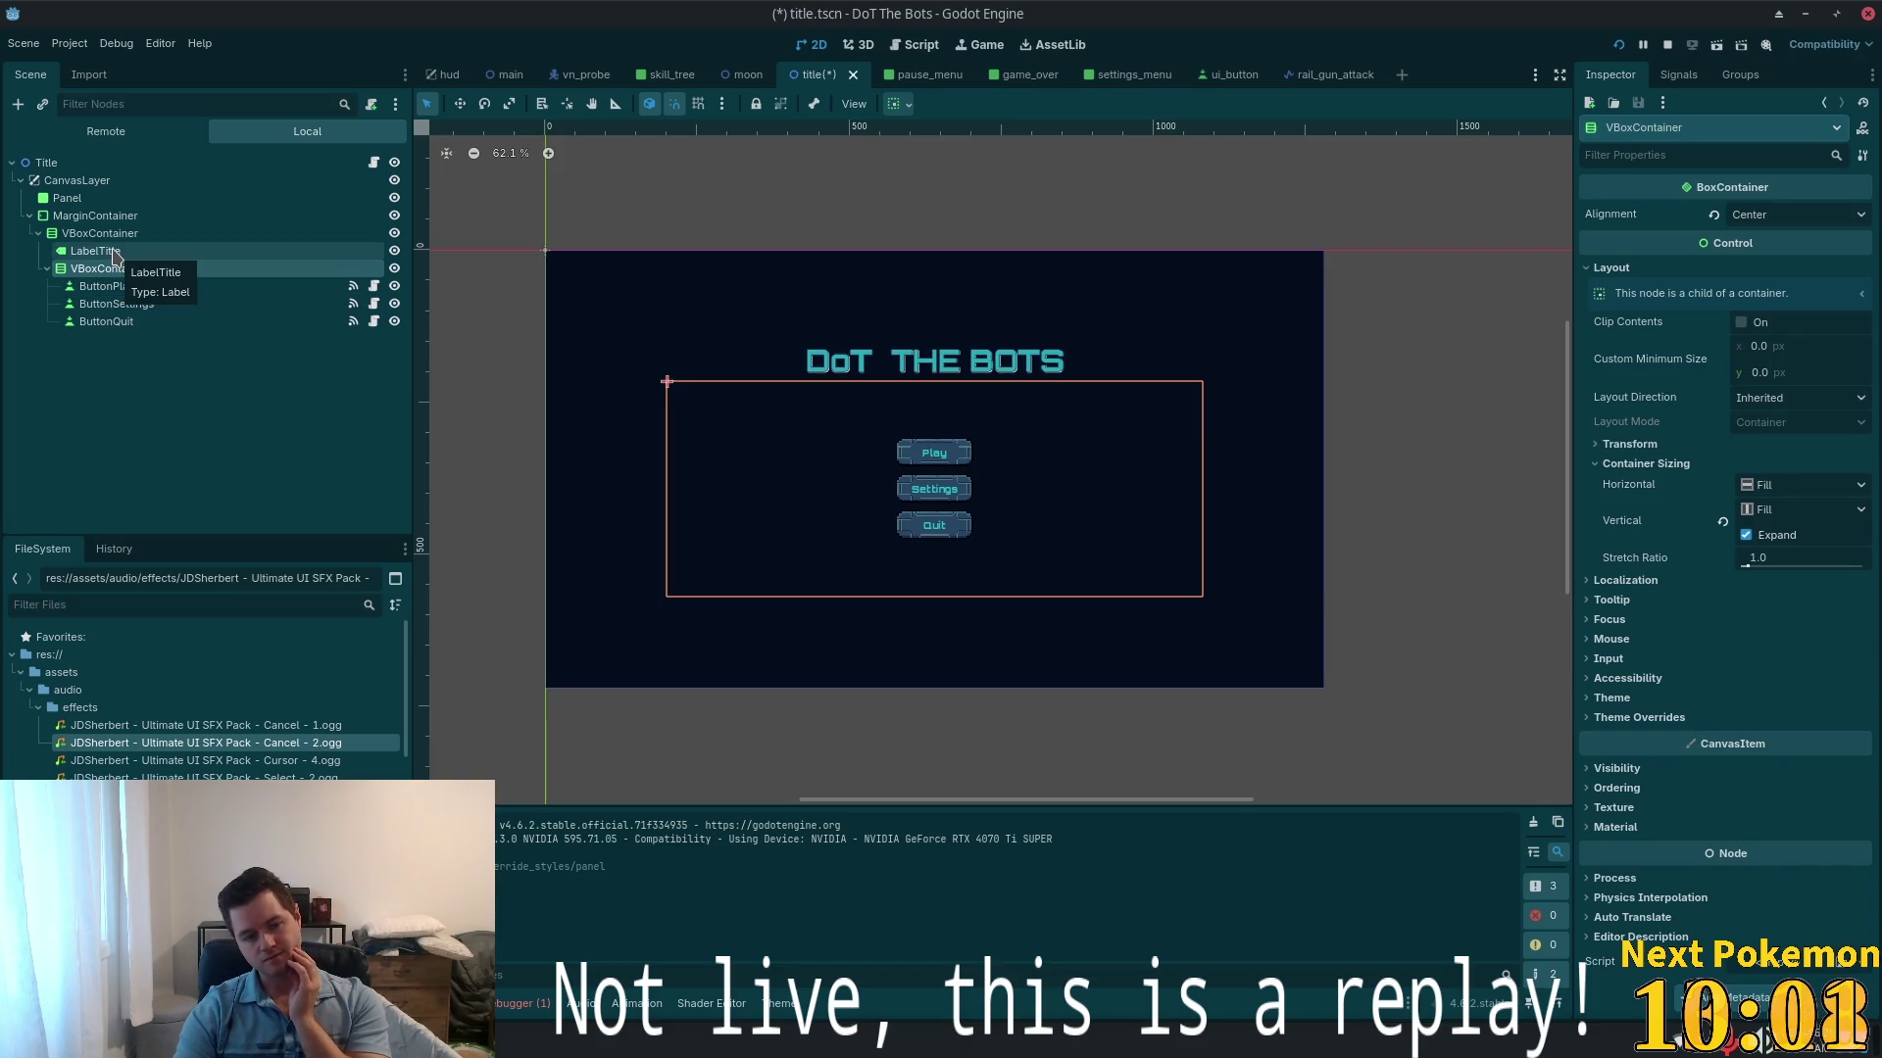
{"action": "left_click", "coordinate": [108, 252]}
{"action": "left_click", "coordinate": [113, 268]}
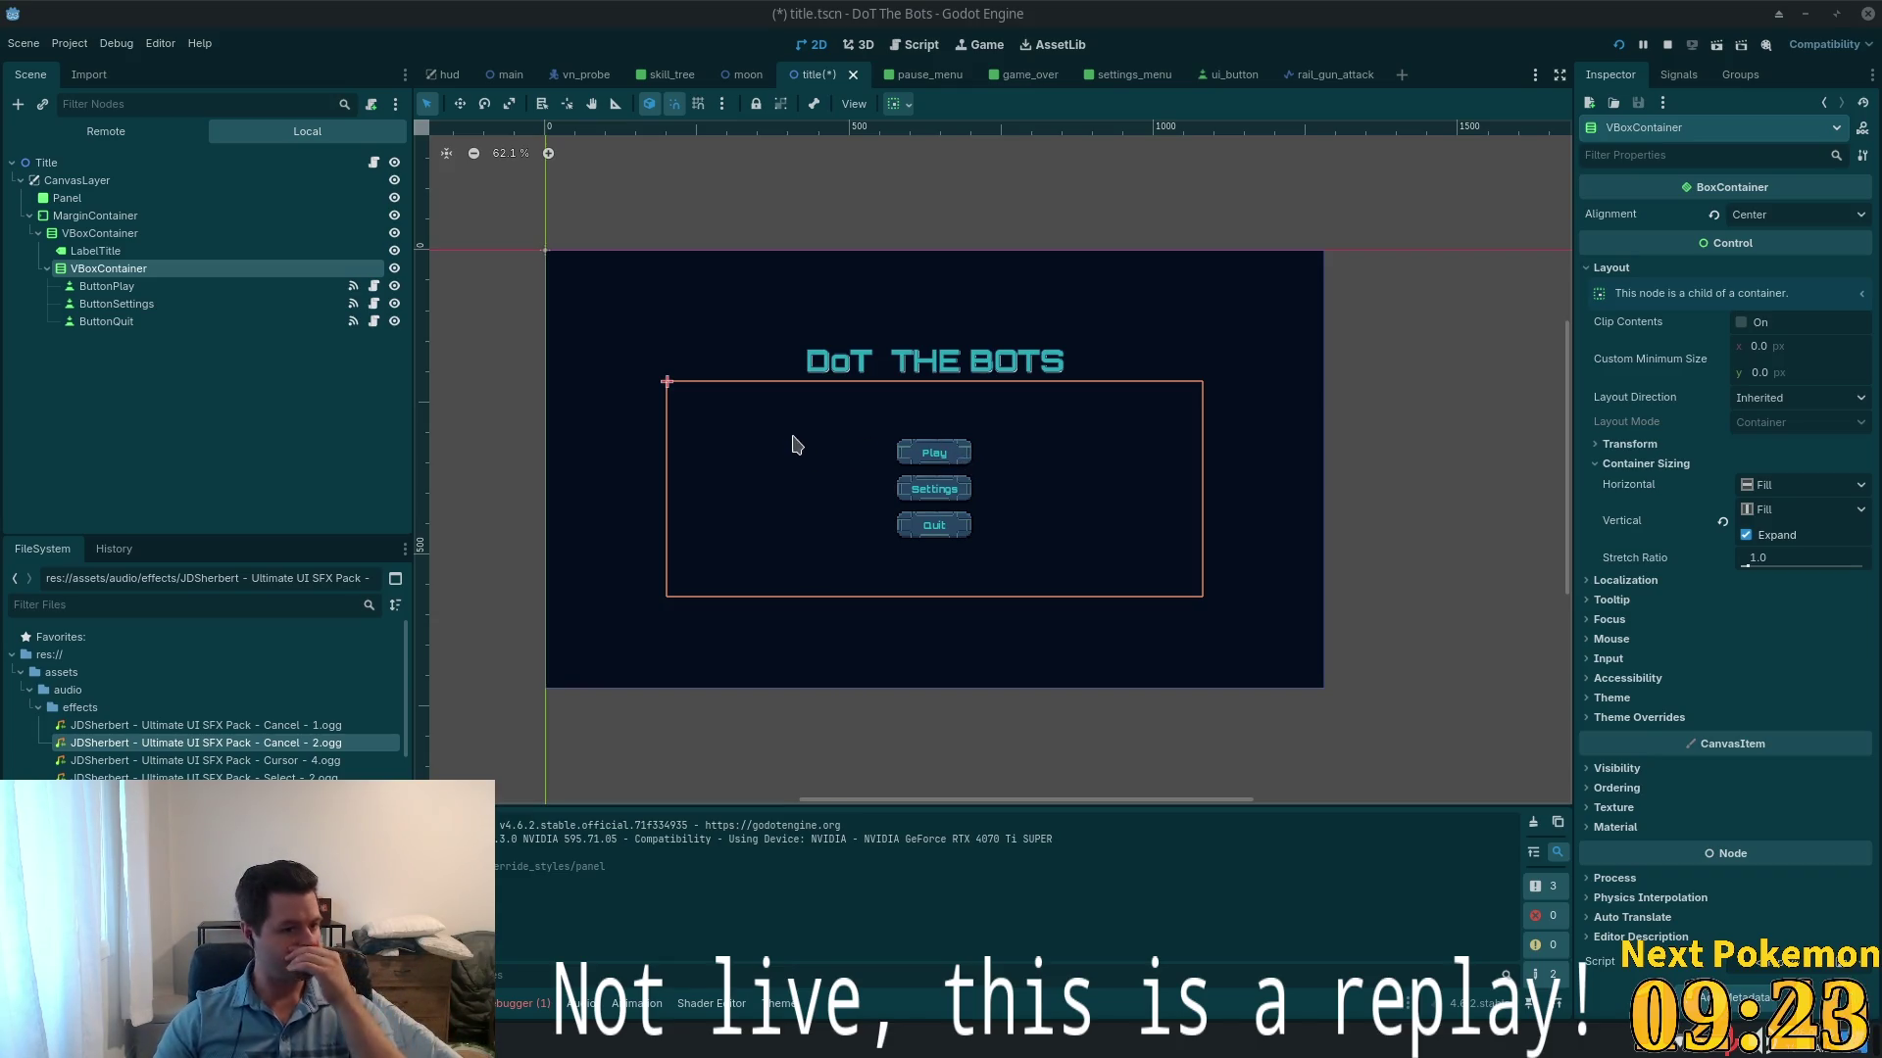
- Add a Panel child under the outer VBoxContainer, then delete it again
{"action": "left_click", "coordinate": [147, 234]}
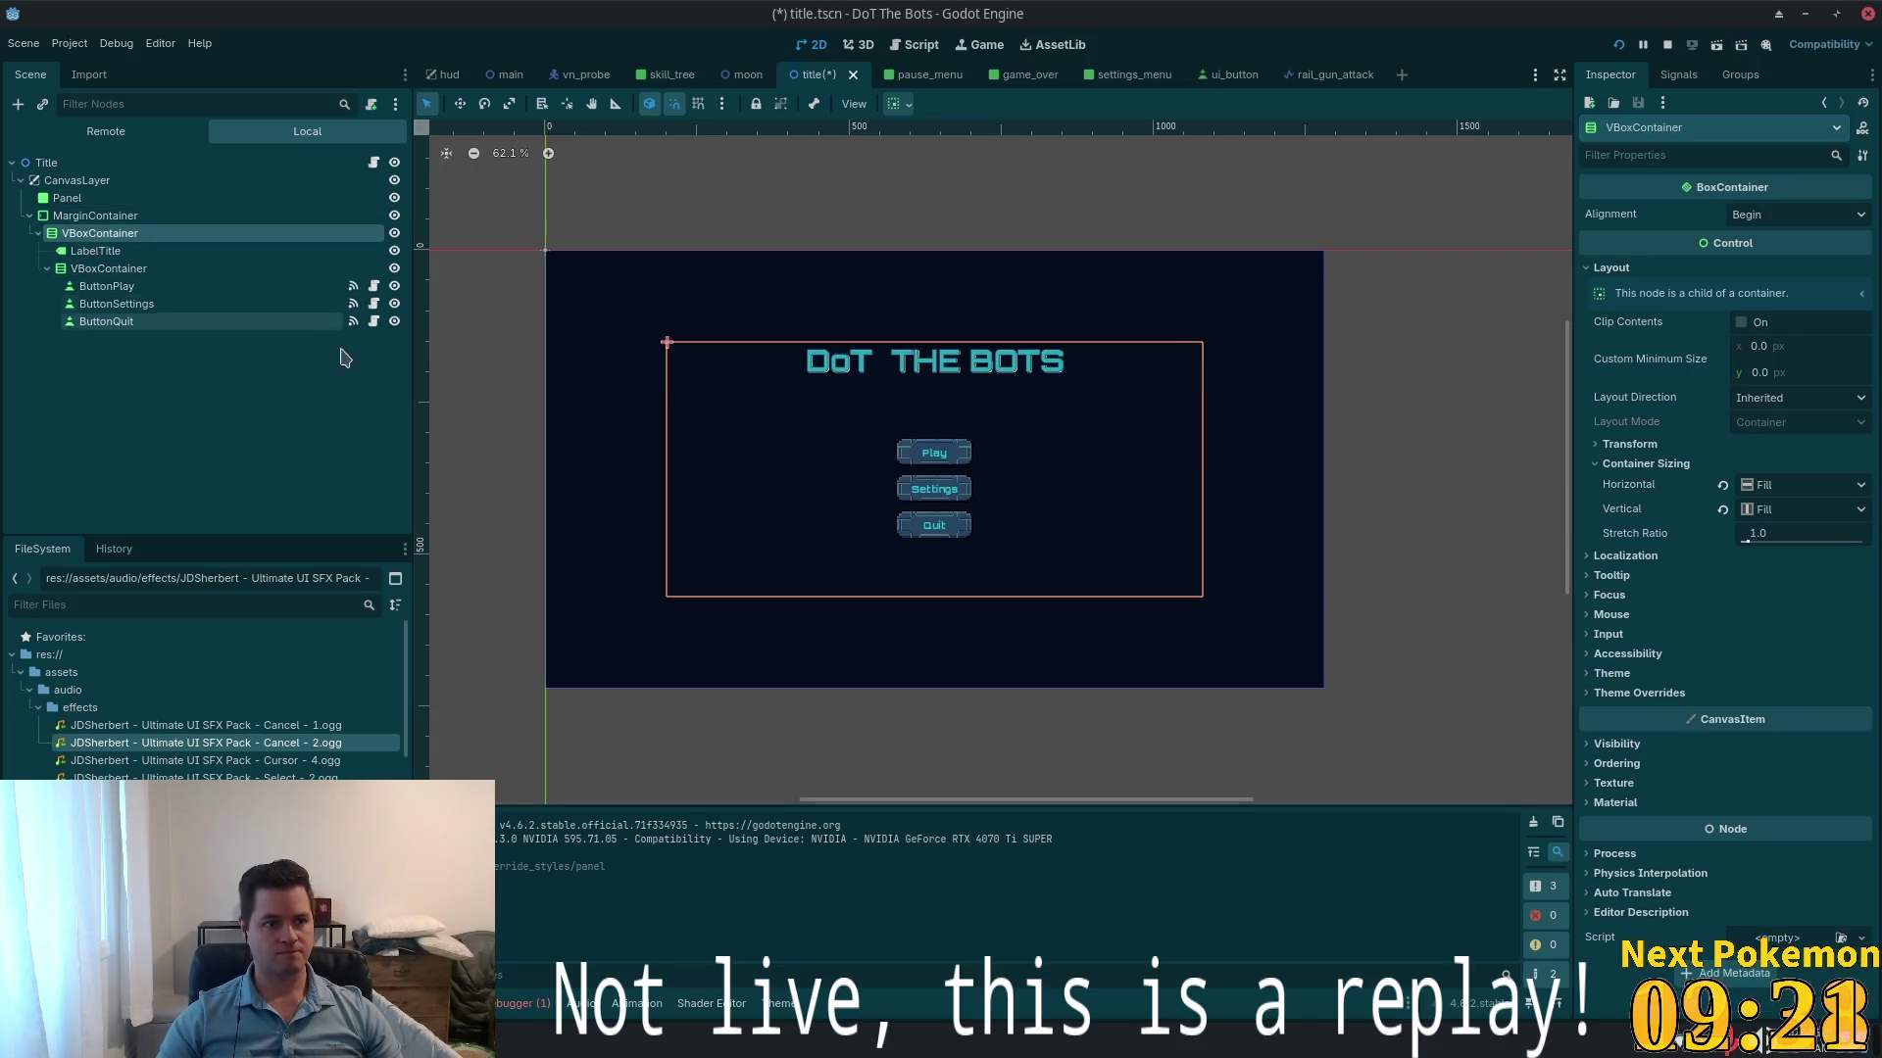
{"action": "key", "text": "ctrl+a"}
{"action": "type", "text": "panel"}
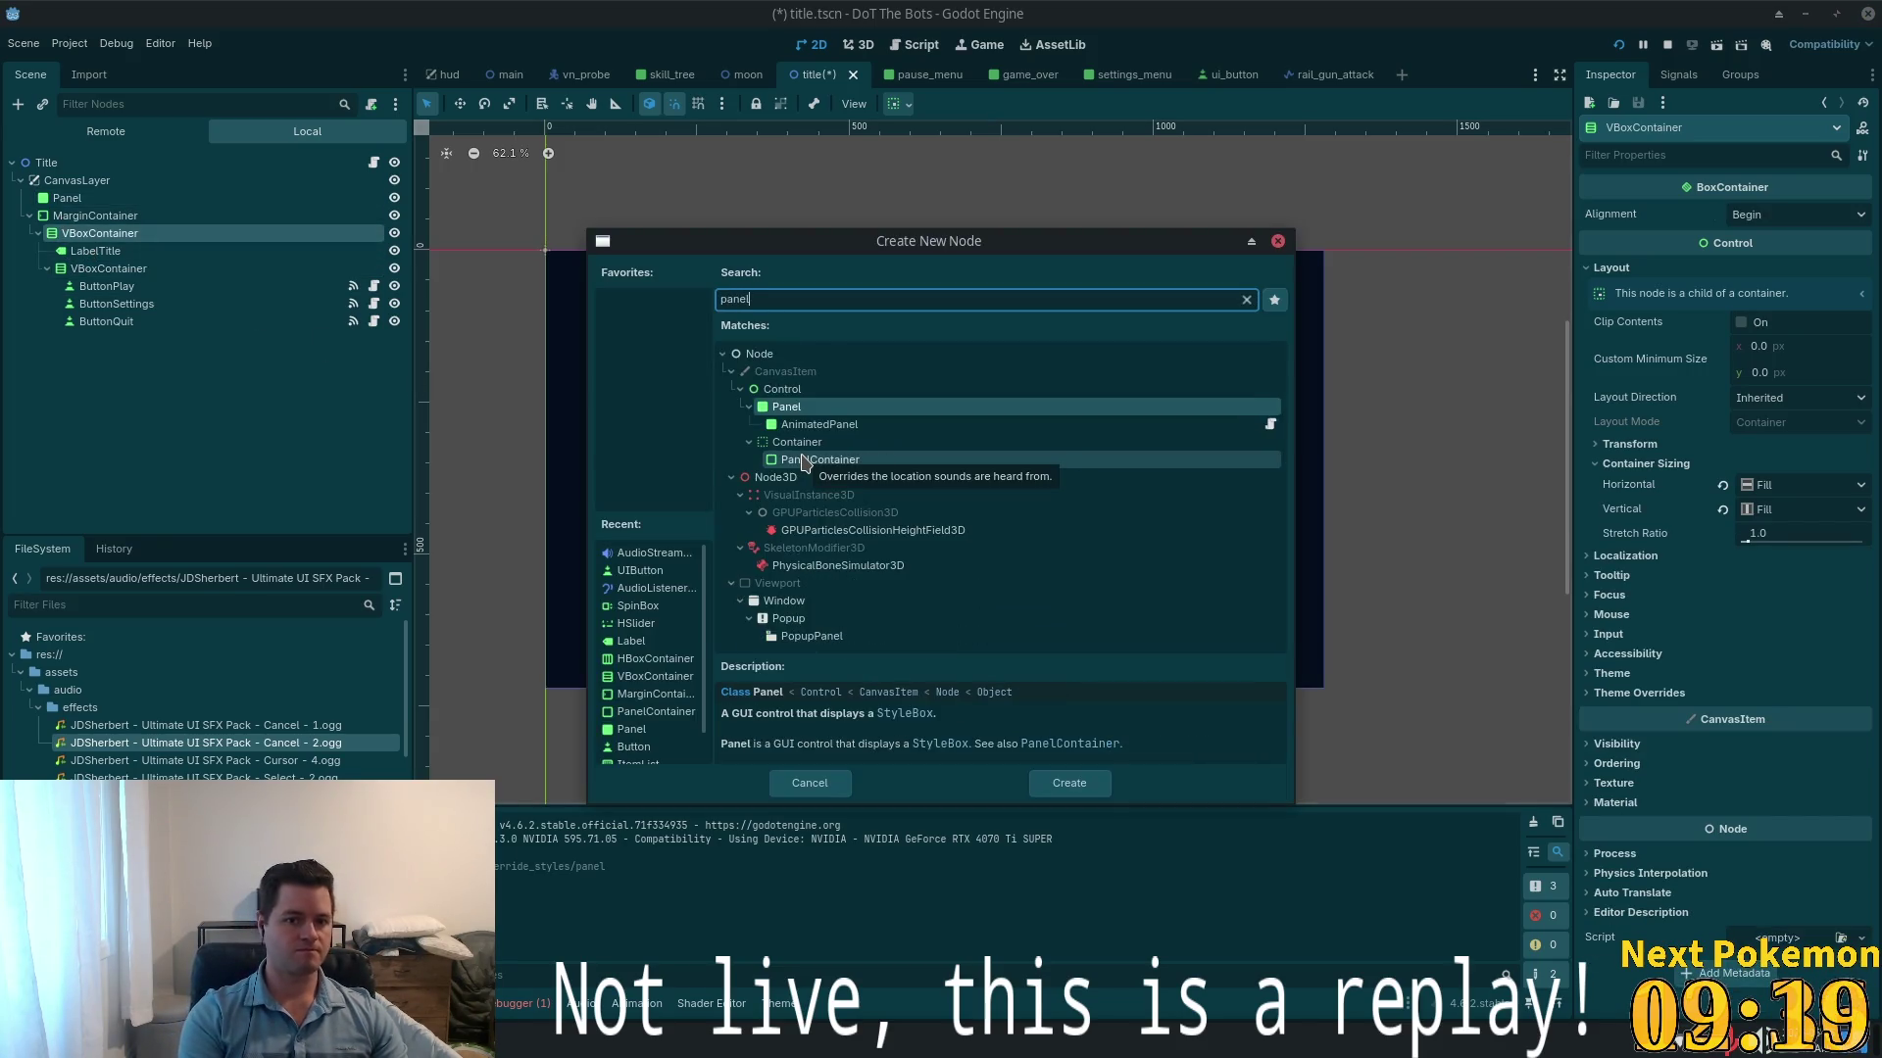
{"action": "key", "text": "Return"}
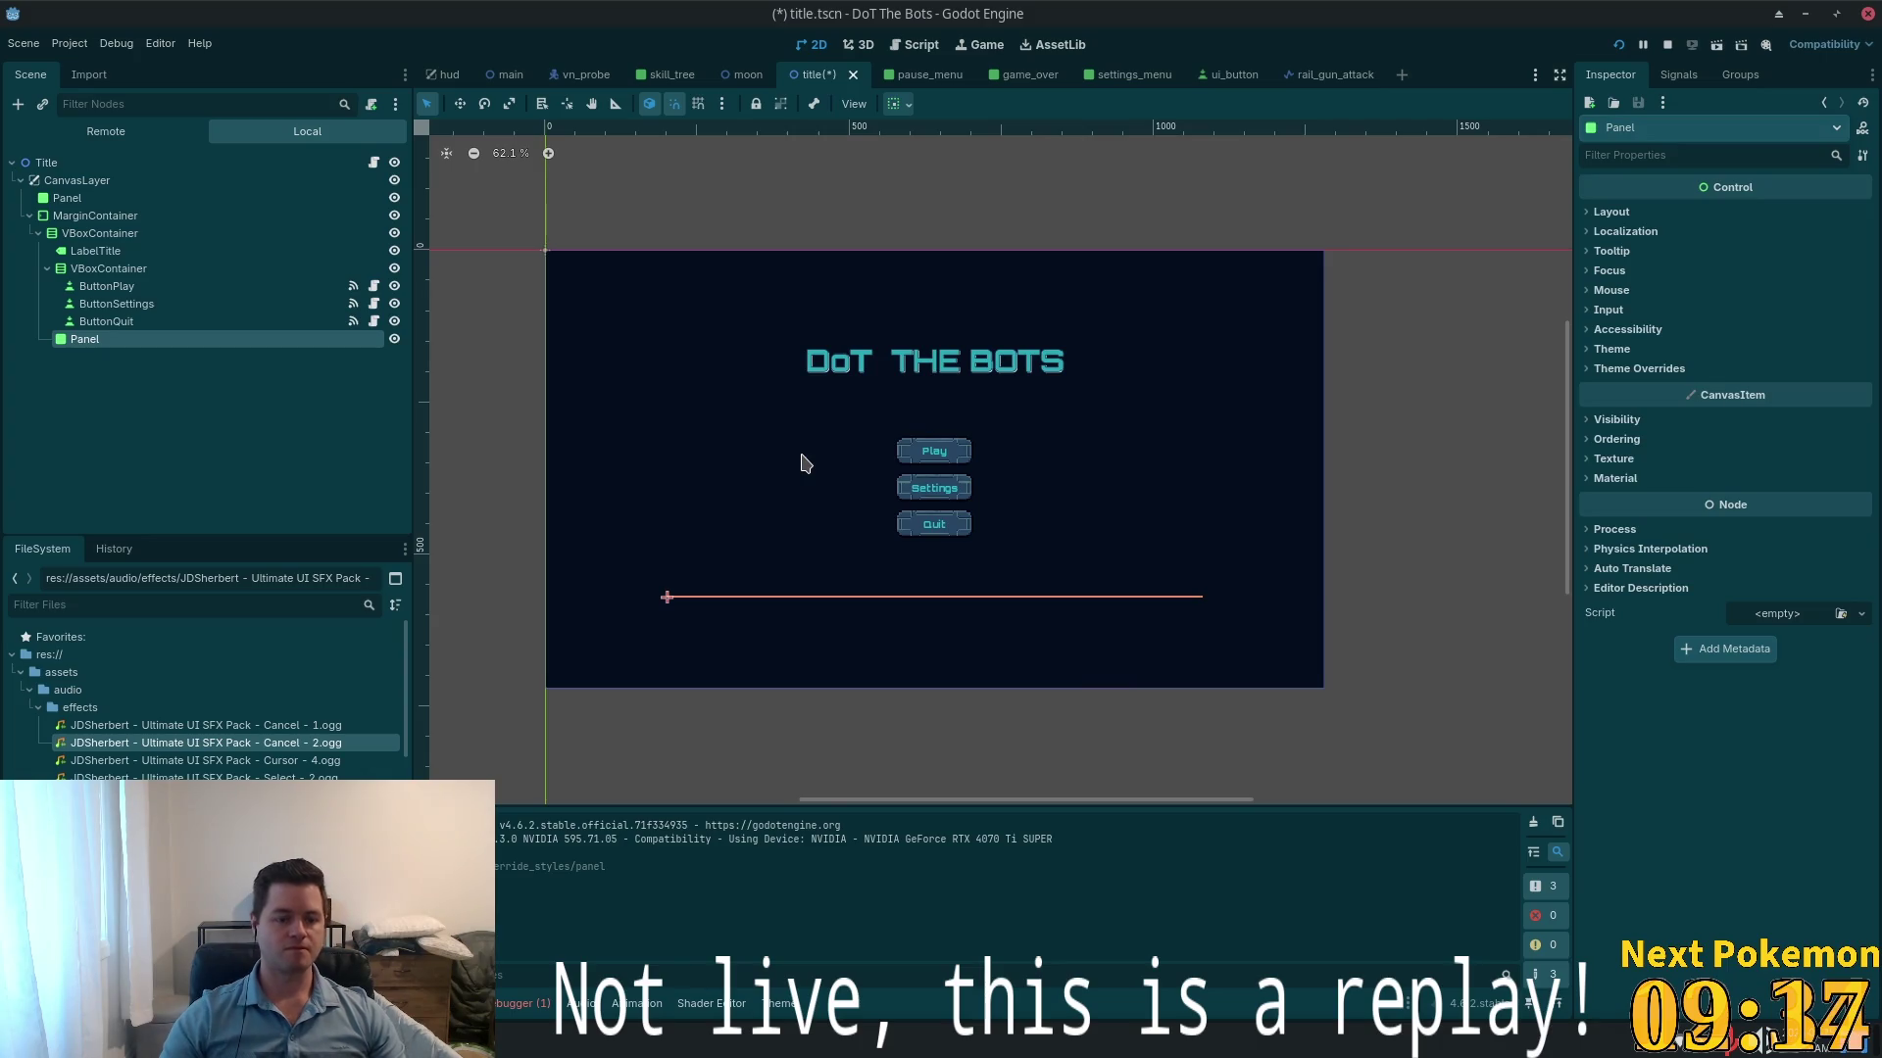
{"action": "left_click", "coordinate": [84, 340]}
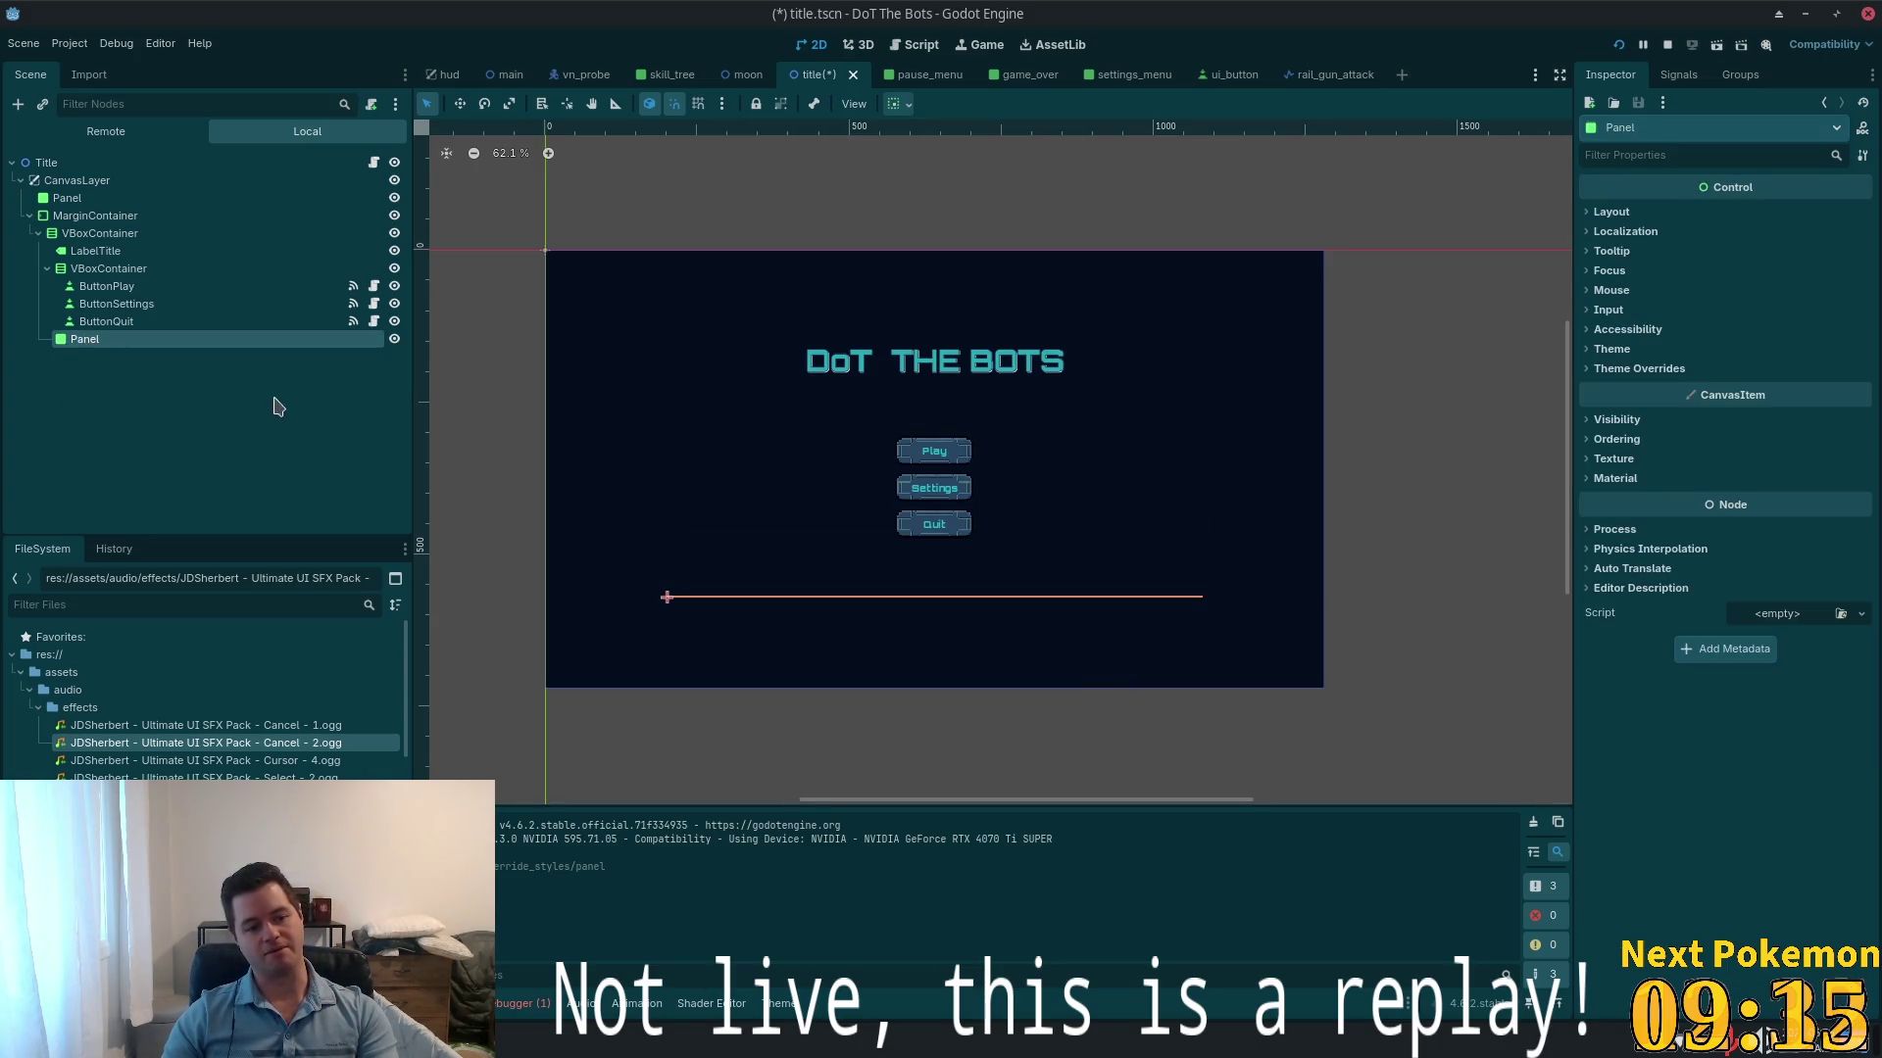
{"action": "key", "text": "Delete"}
{"action": "left_click", "coordinate": [987, 539]}
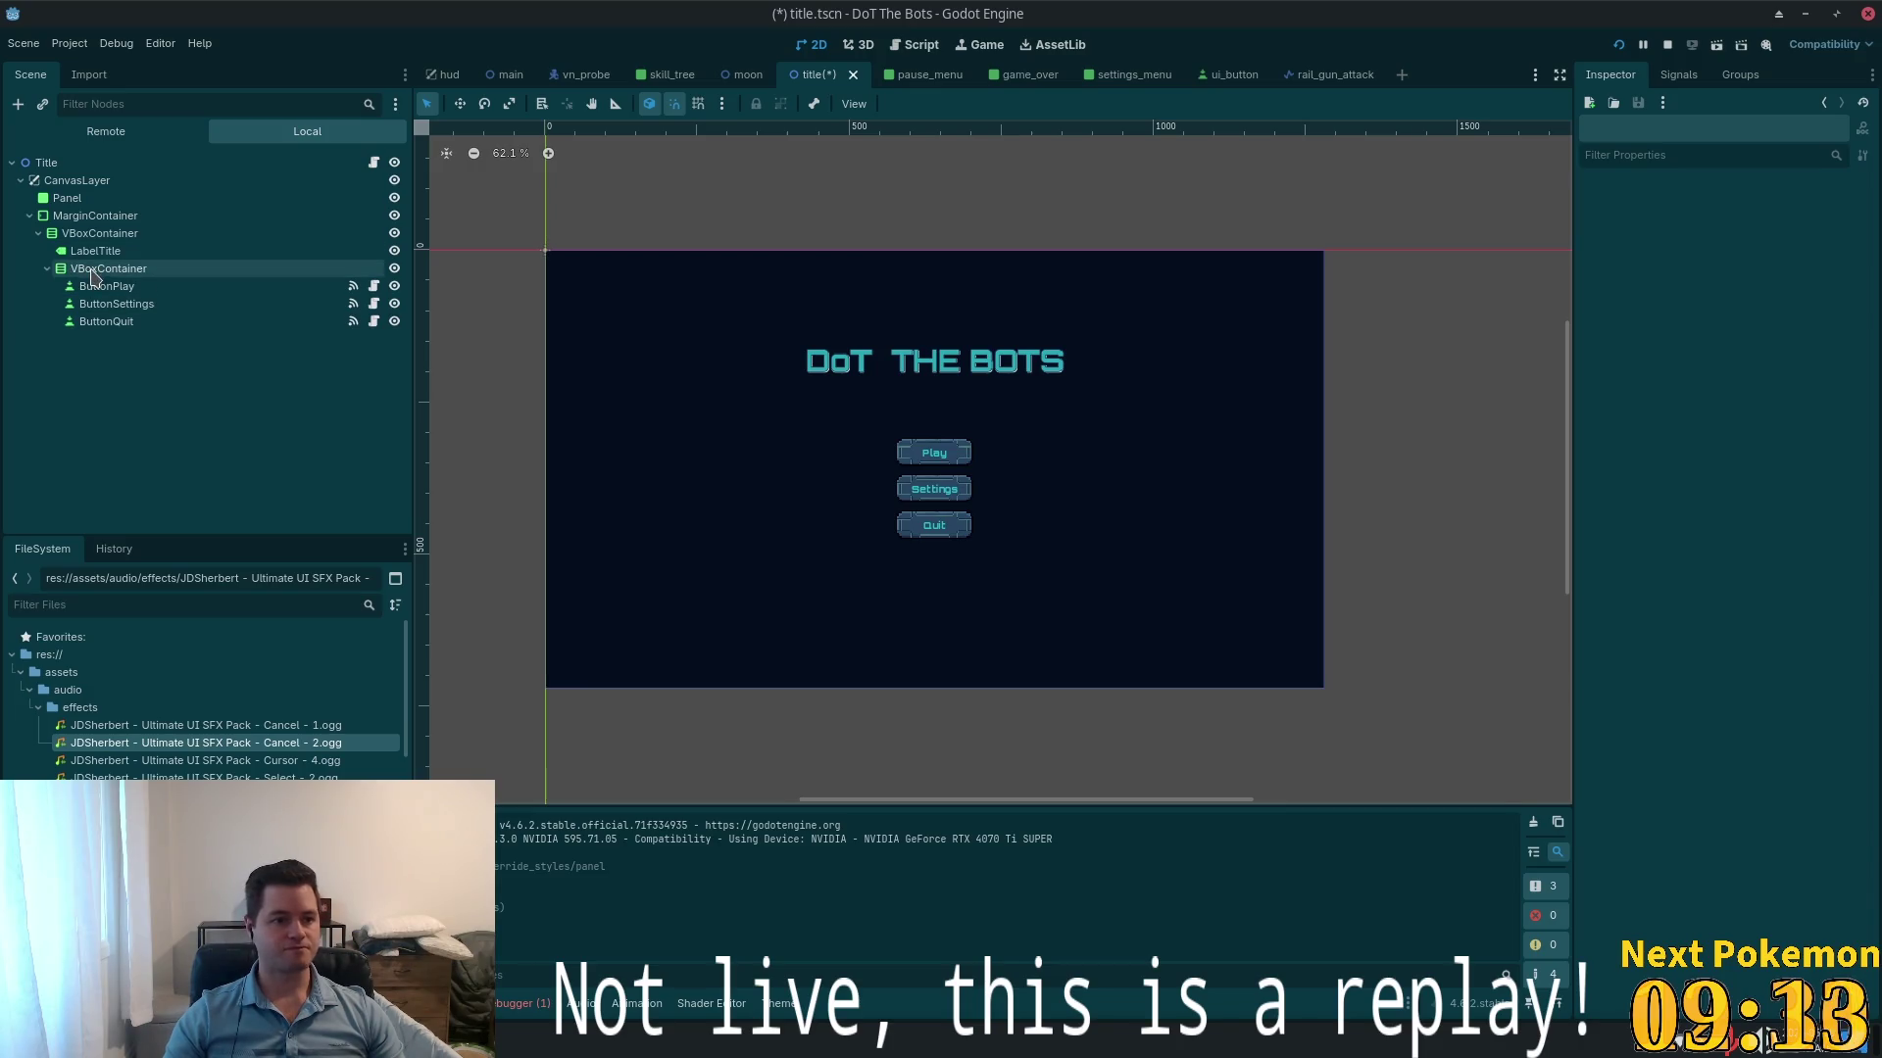
- Add an AnimatedPanel under the outer VBoxContainer and drag the button VBoxContainer into it
{"action": "left_click", "coordinate": [98, 234]}
{"action": "key", "text": "ctrl+a"}
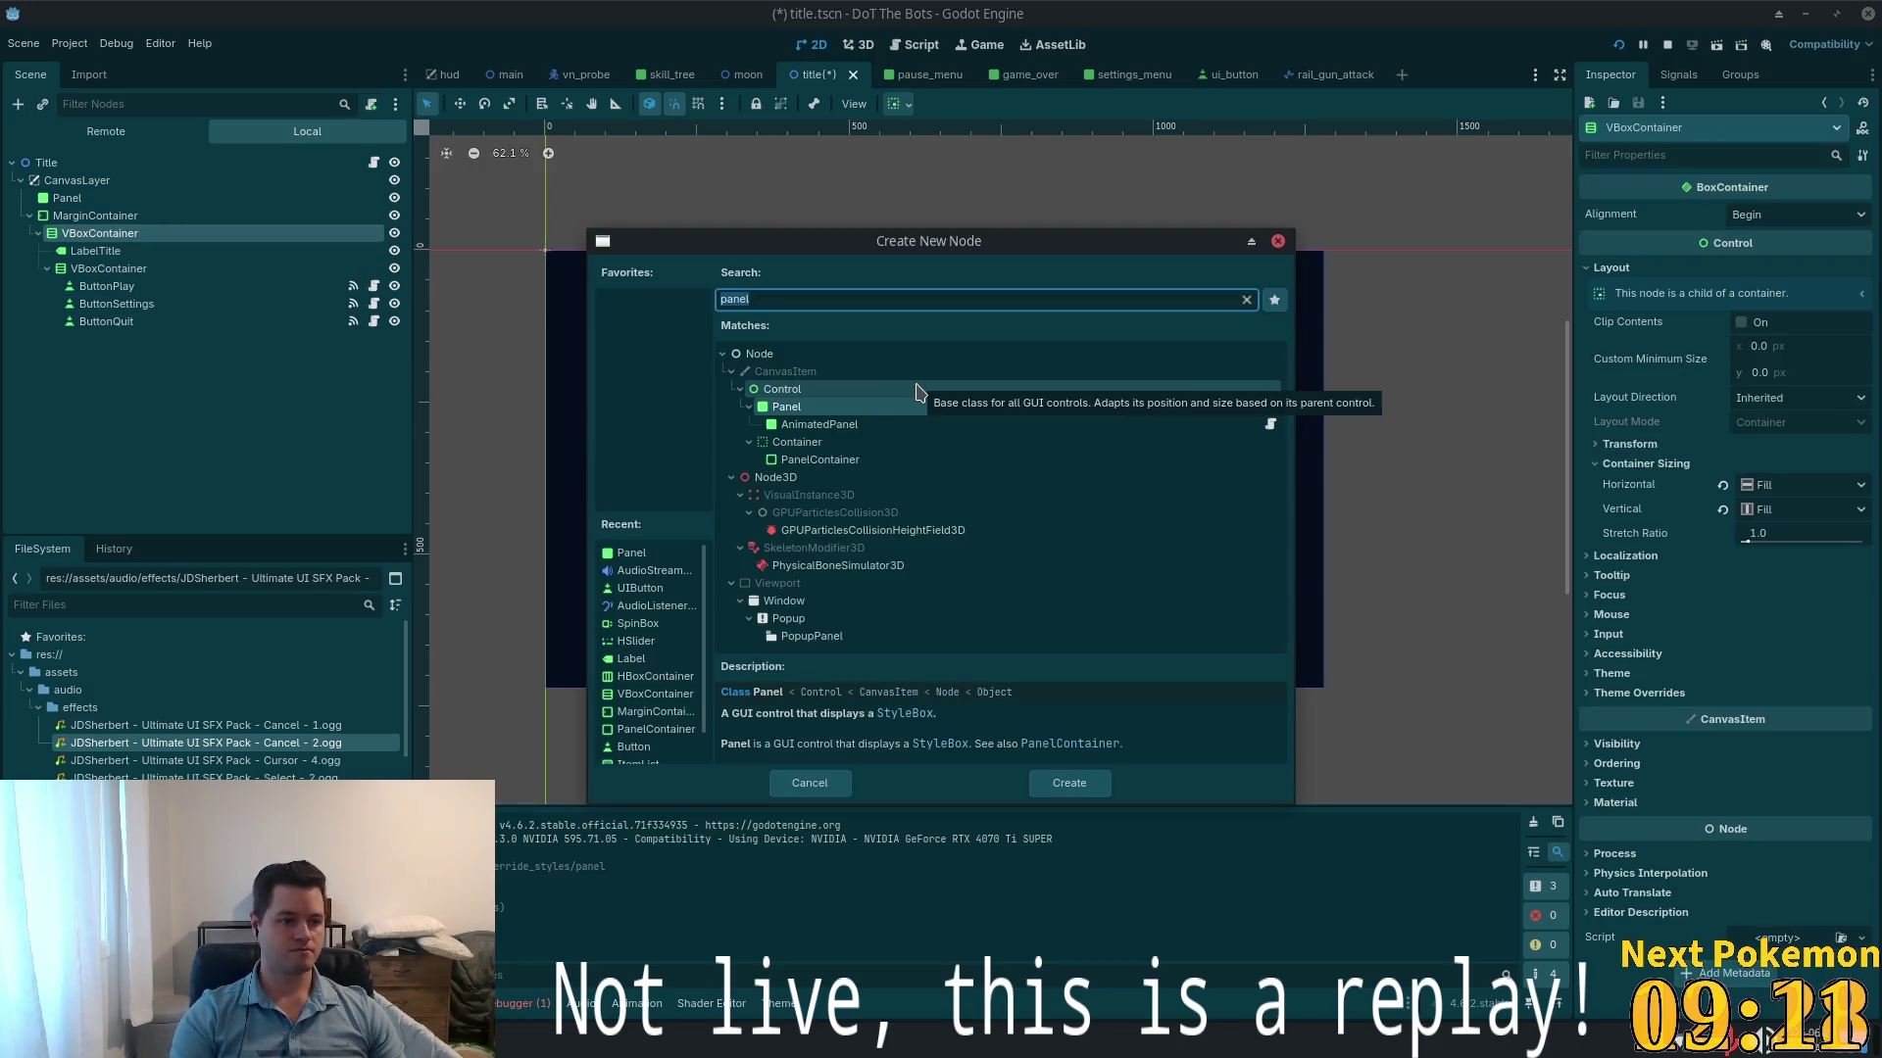
{"action": "type", "text": "anima"}
{"action": "key", "text": "Return"}
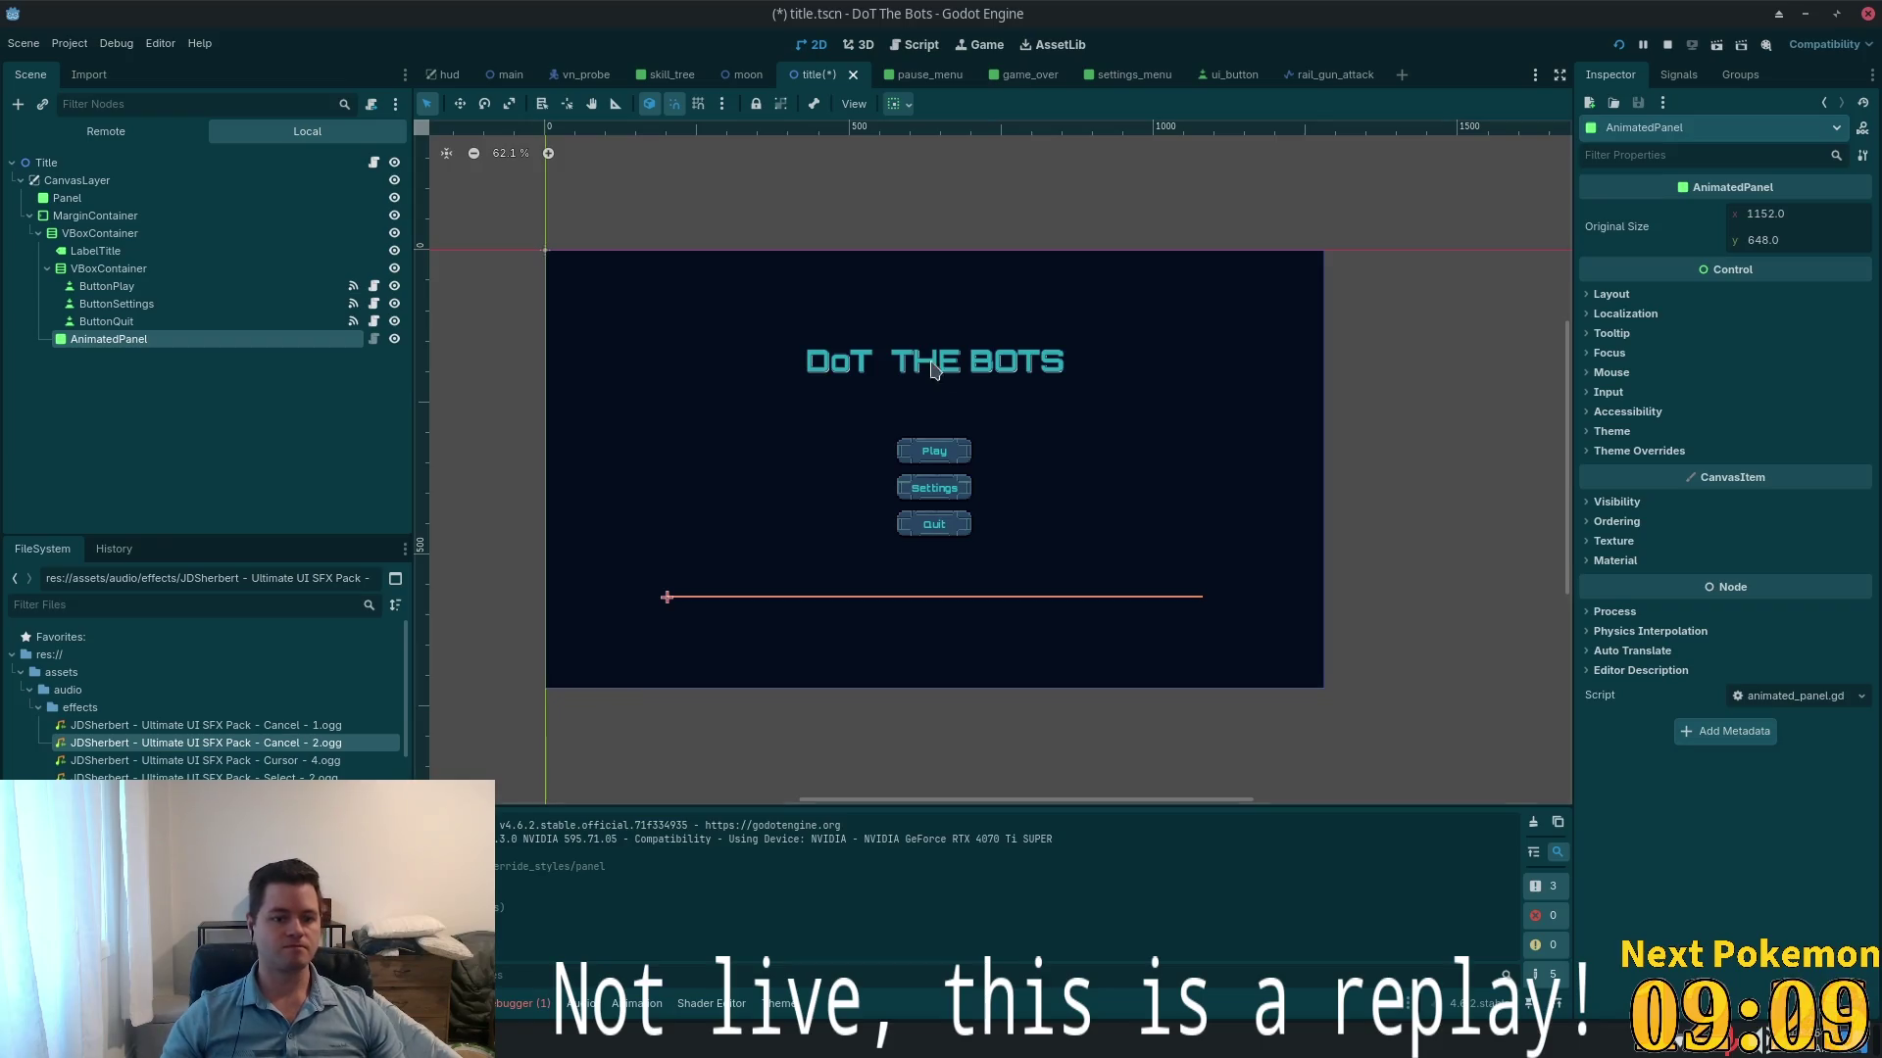
{"action": "left_click", "coordinate": [108, 268]}
{"action": "left_click_drag", "start_coordinate": [104, 270], "coordinate": [95, 344]}
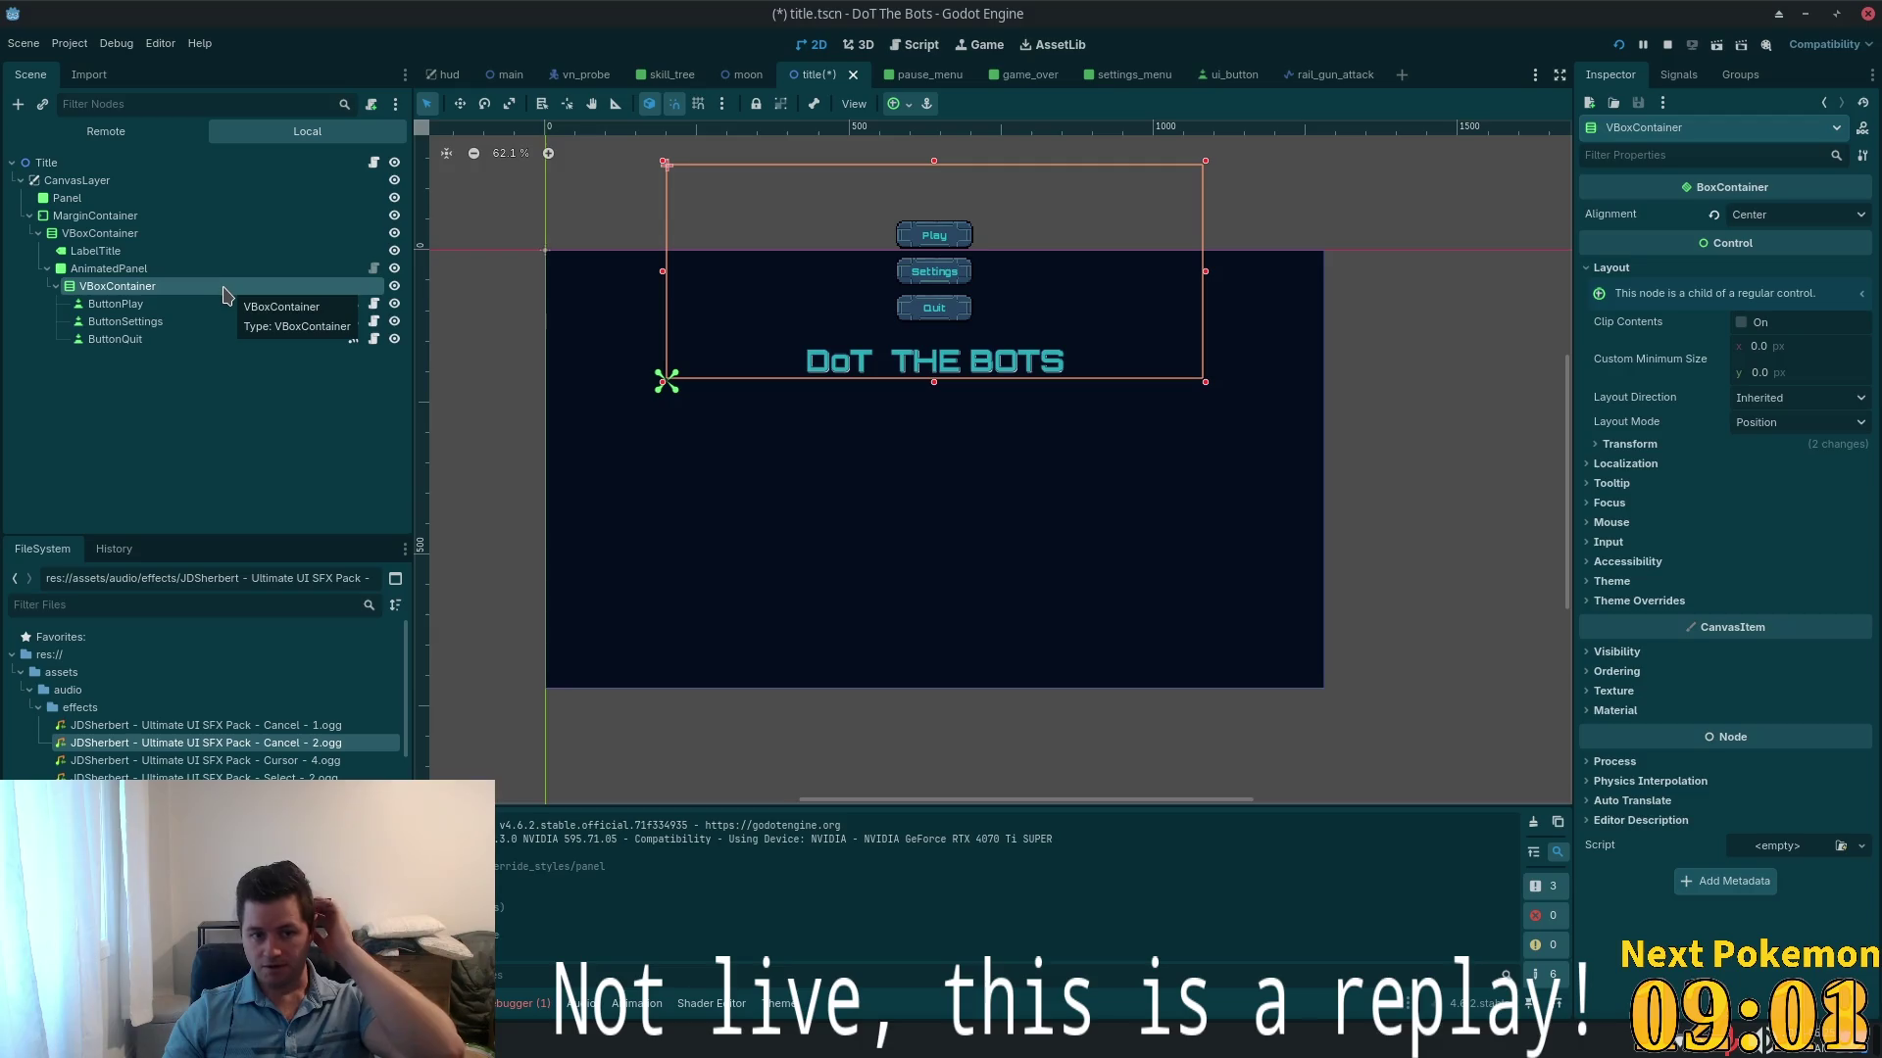
- Try the Top Left and Center anchor presets on the button container, ending on Top Left
{"action": "left_click", "coordinate": [900, 104]}
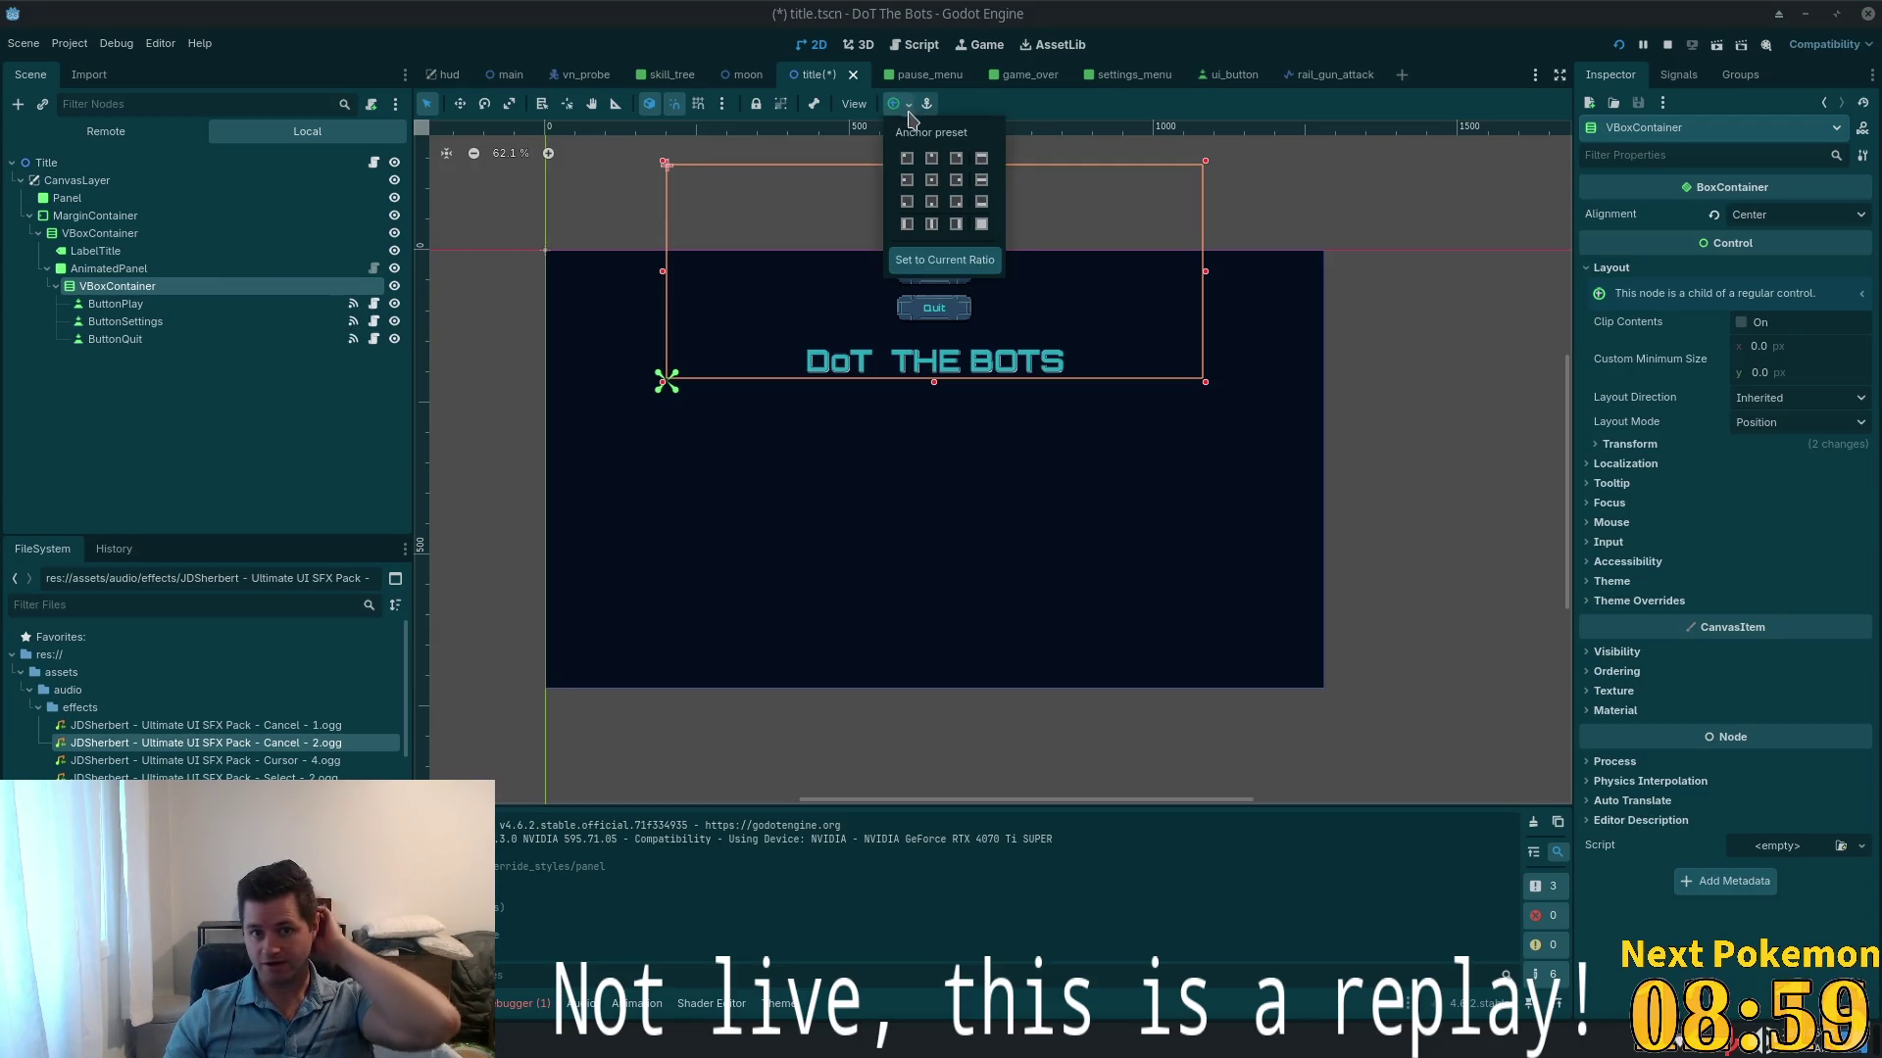
{"action": "left_click", "coordinate": [907, 159]}
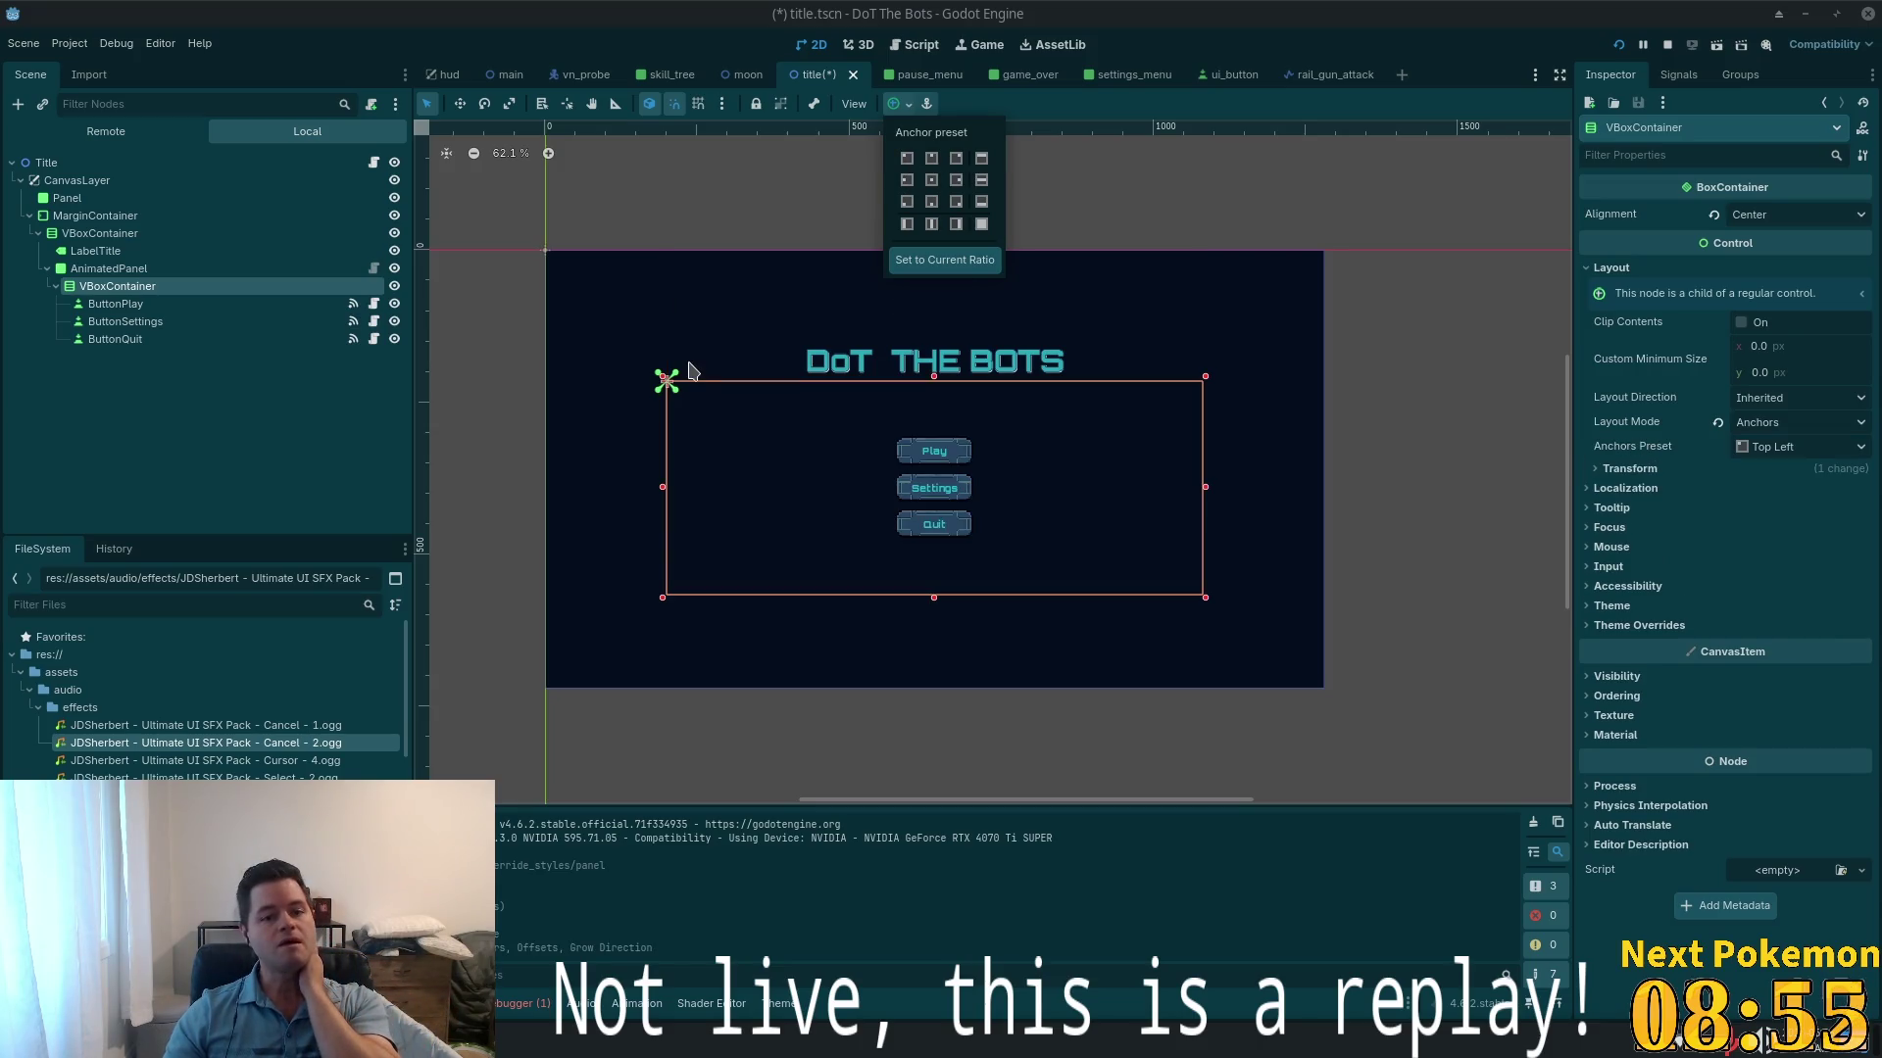
{"action": "left_click", "coordinate": [931, 180]}
{"action": "left_click", "coordinate": [908, 160]}
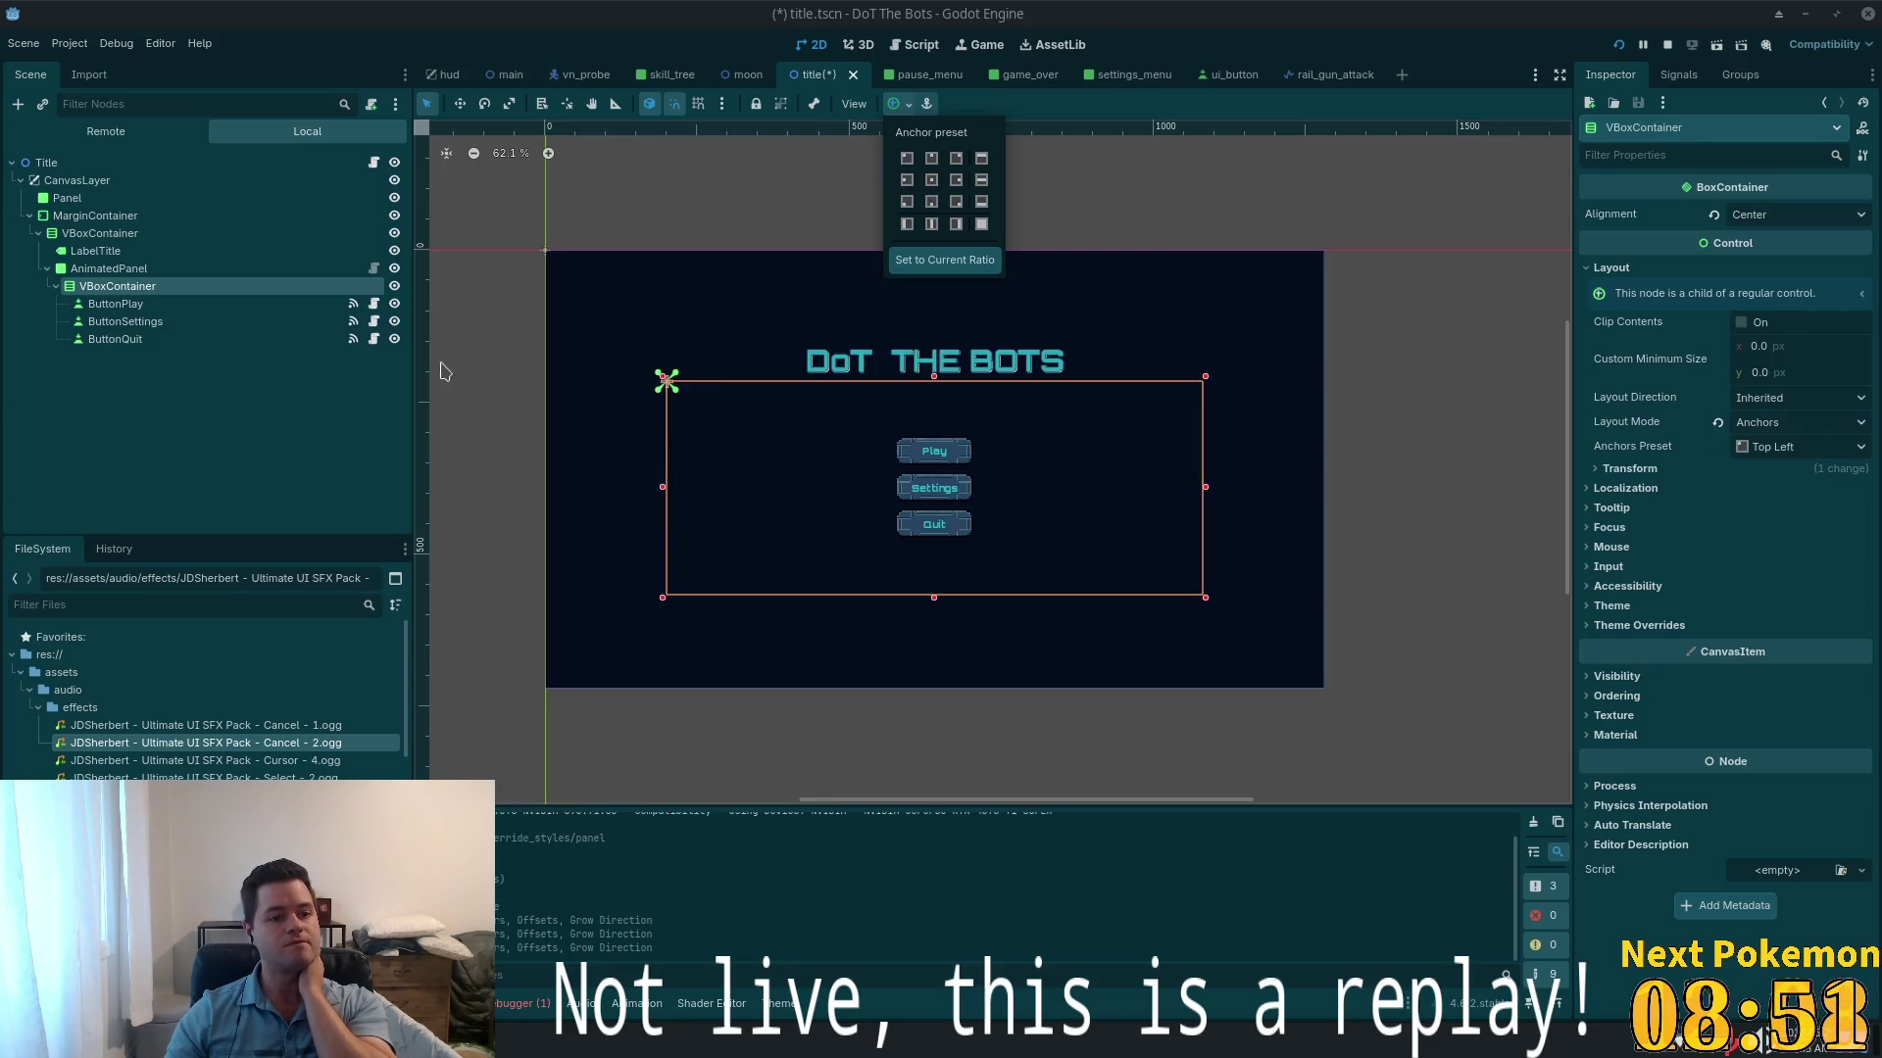
- Change the AnimatedPanel's vertical alignment from the container alignment options
{"action": "left_click", "coordinate": [108, 267]}
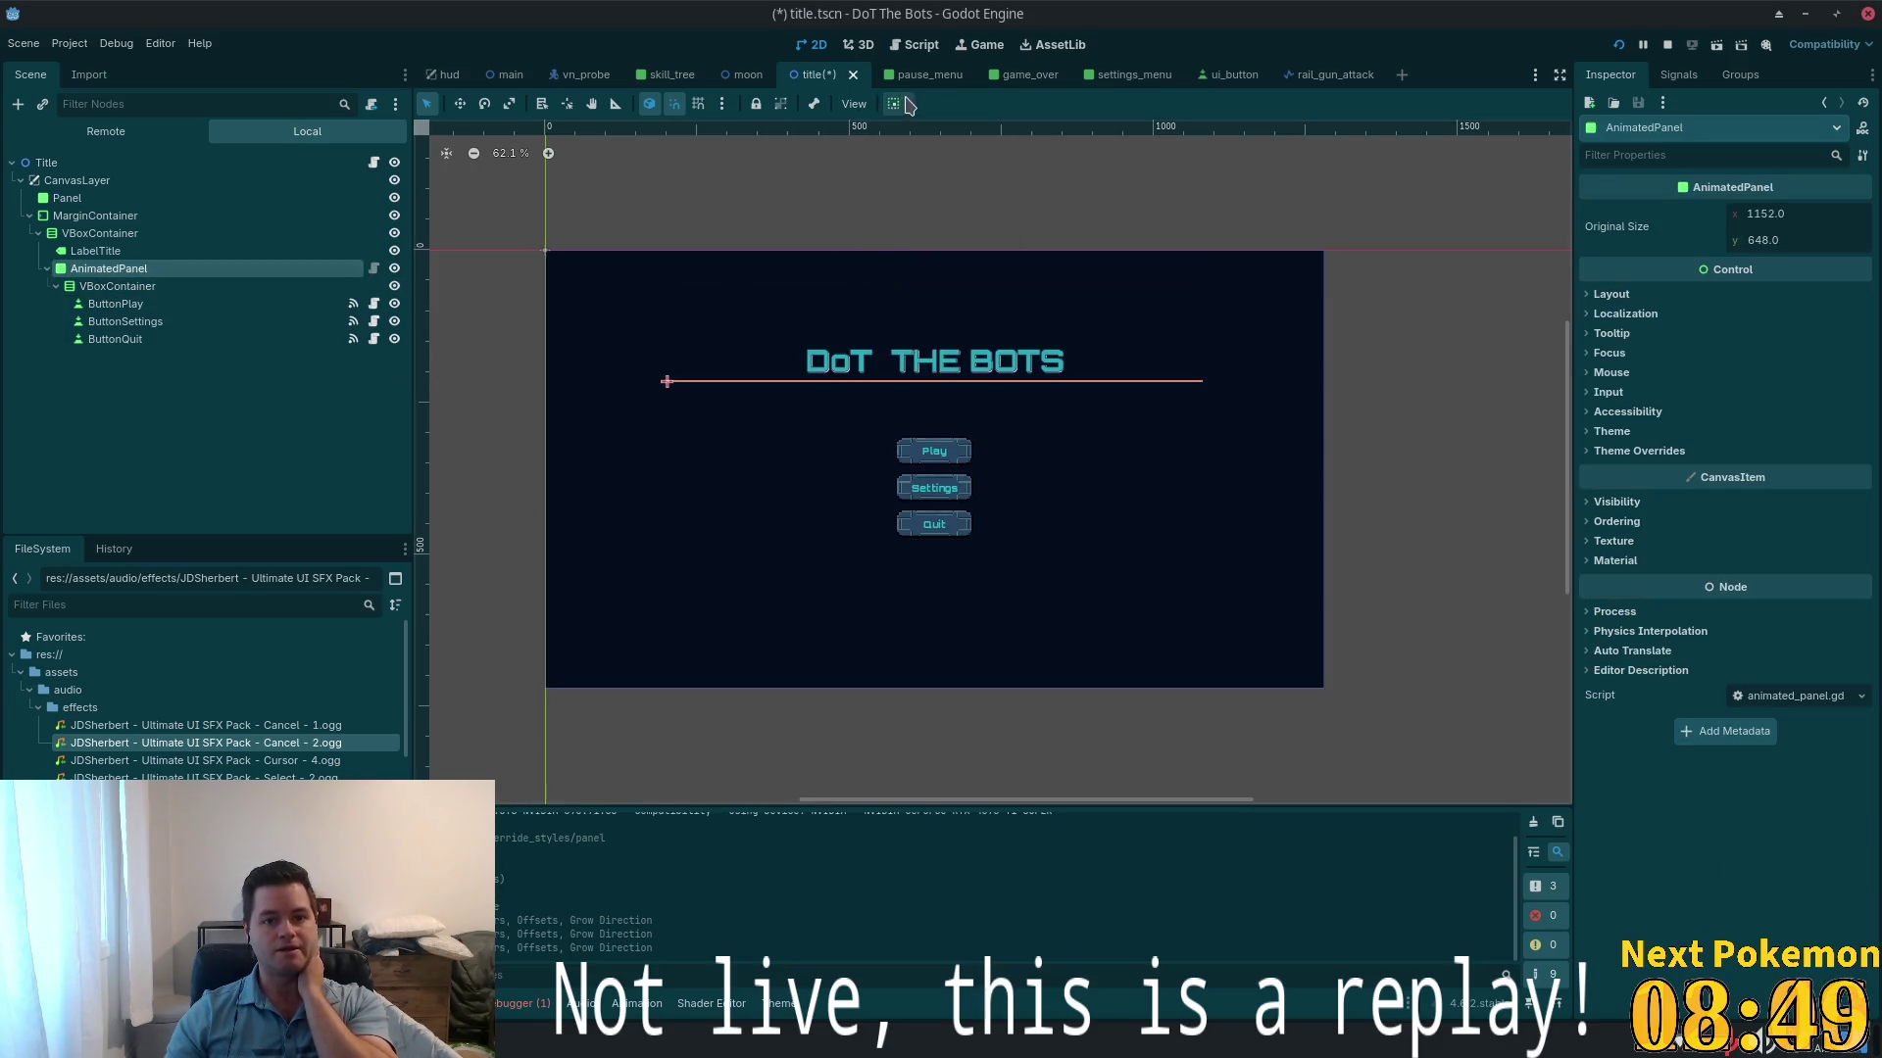
{"action": "left_click", "coordinate": [900, 106]}
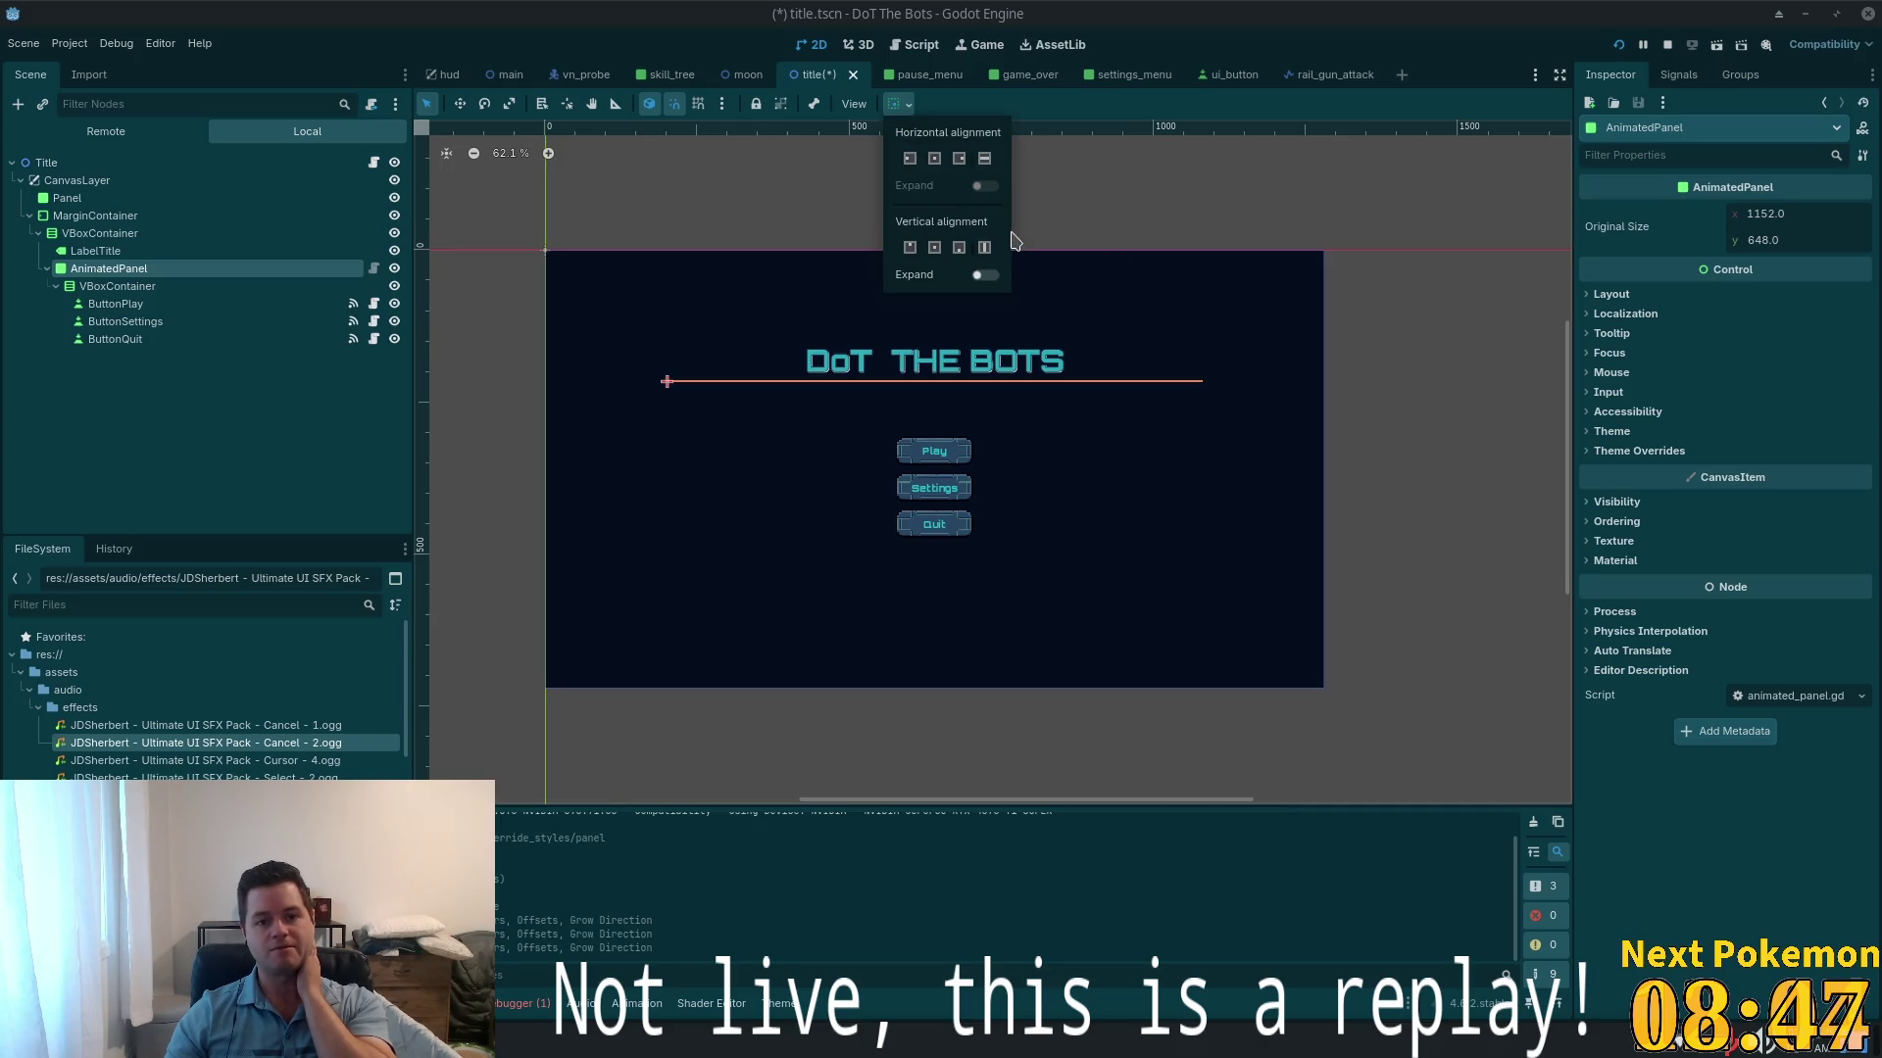
{"action": "left_click", "coordinate": [960, 249]}
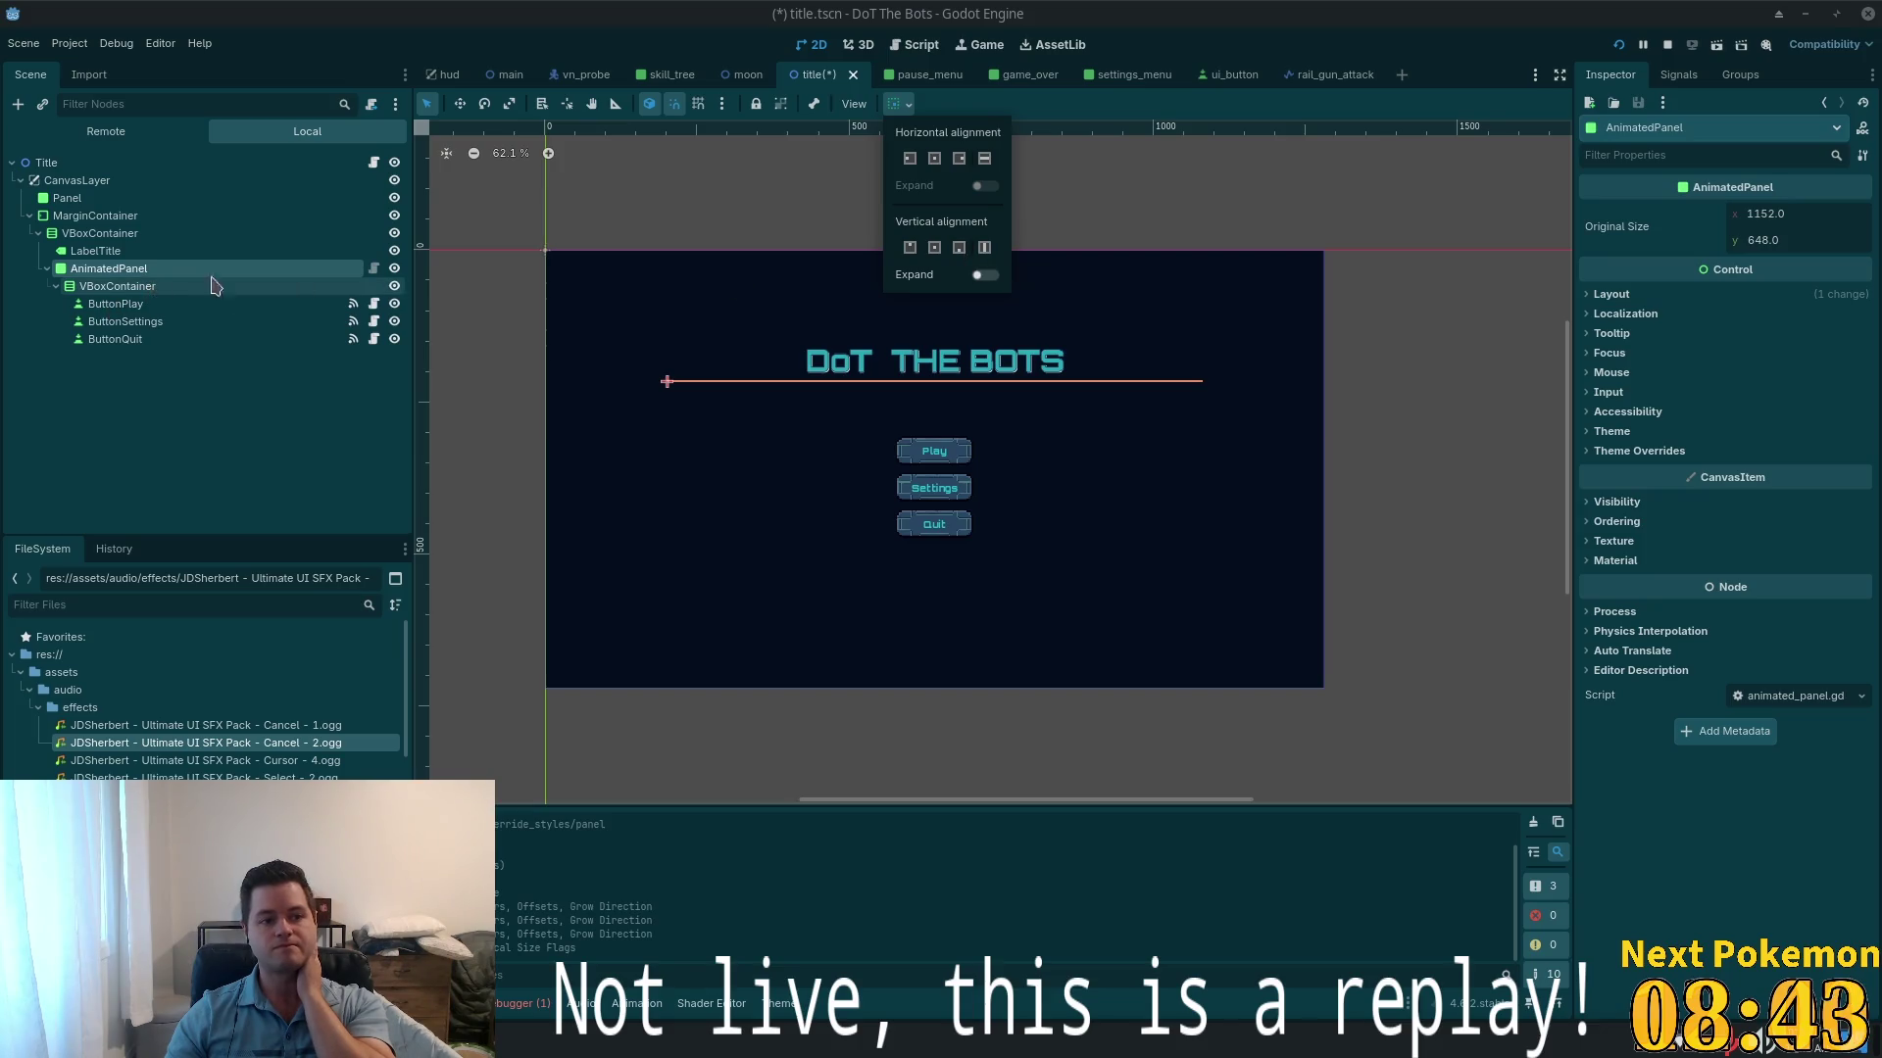
{"action": "left_click", "coordinate": [1611, 294]}
- Tick vertical Expand and set both AnimatedPanel container sizings to Shrink Center
{"action": "left_click", "coordinate": [1611, 294]}
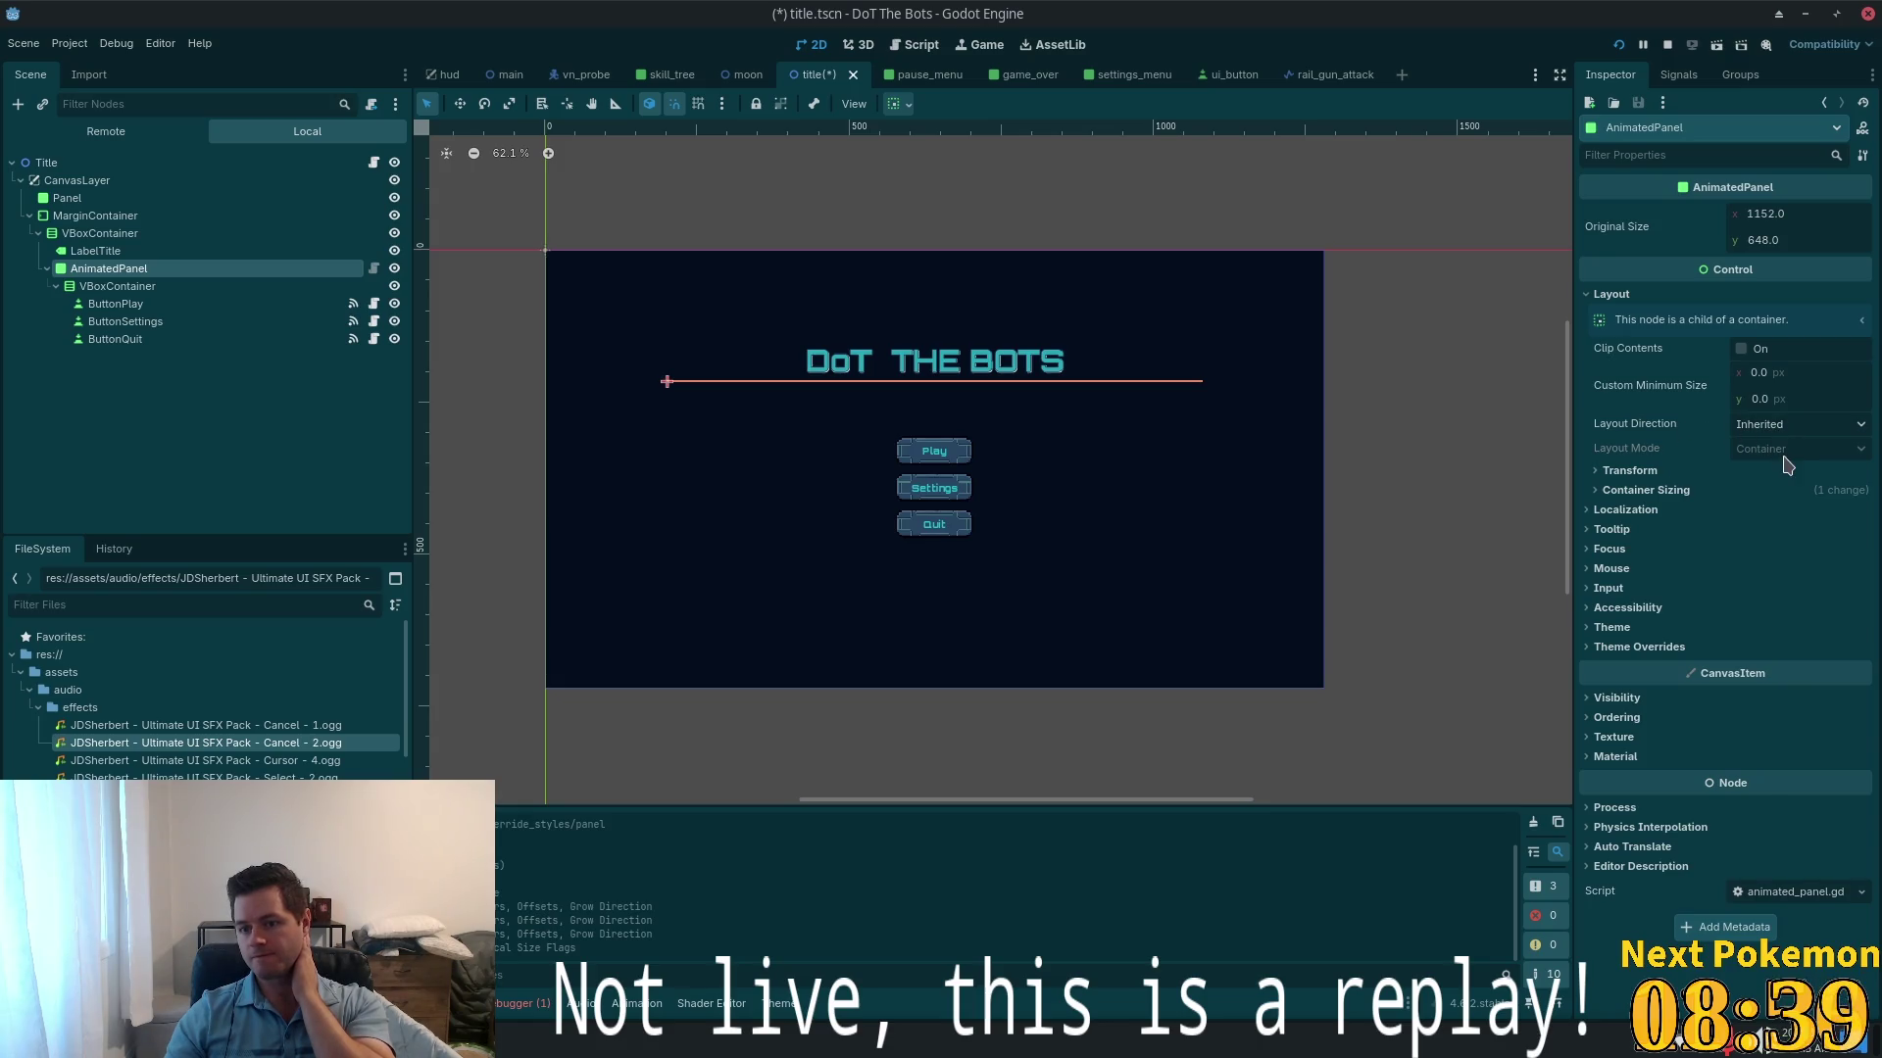
{"action": "left_click", "coordinate": [1607, 509]}
{"action": "left_click", "coordinate": [1603, 492]}
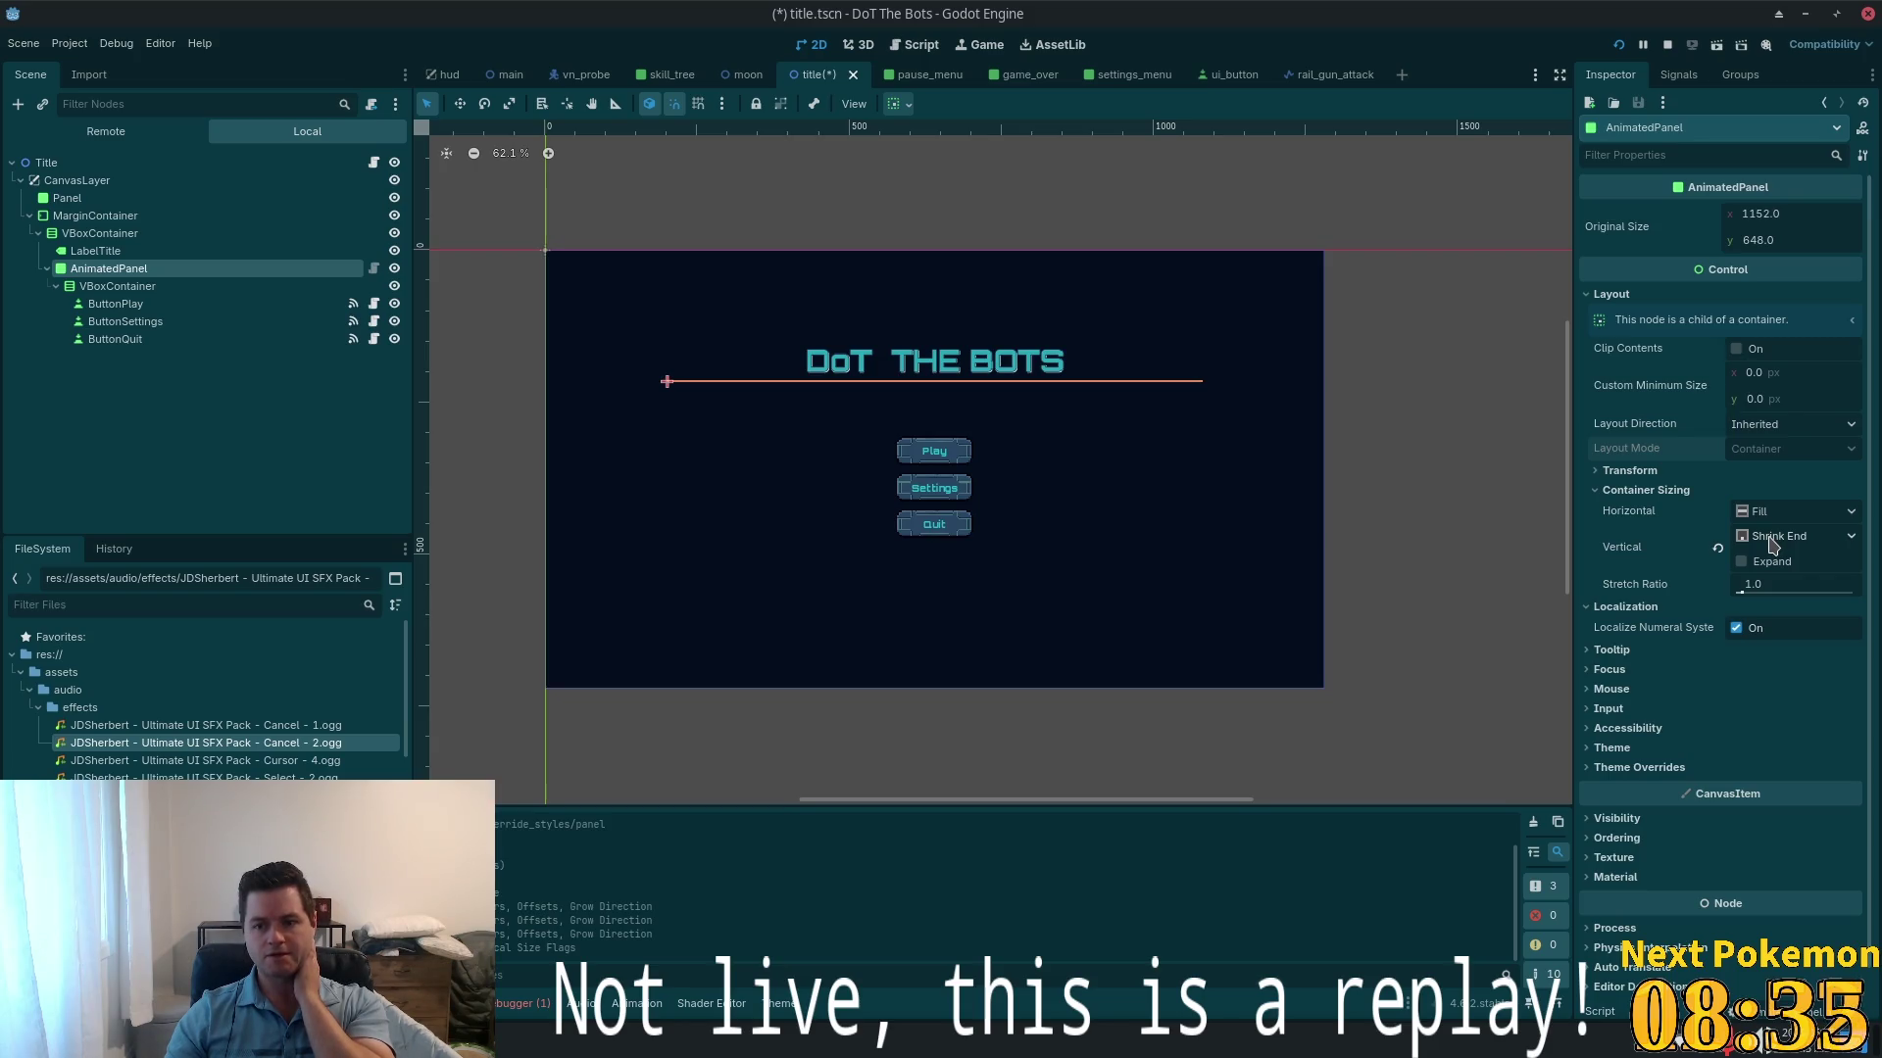
{"action": "left_click", "coordinate": [1742, 561]}
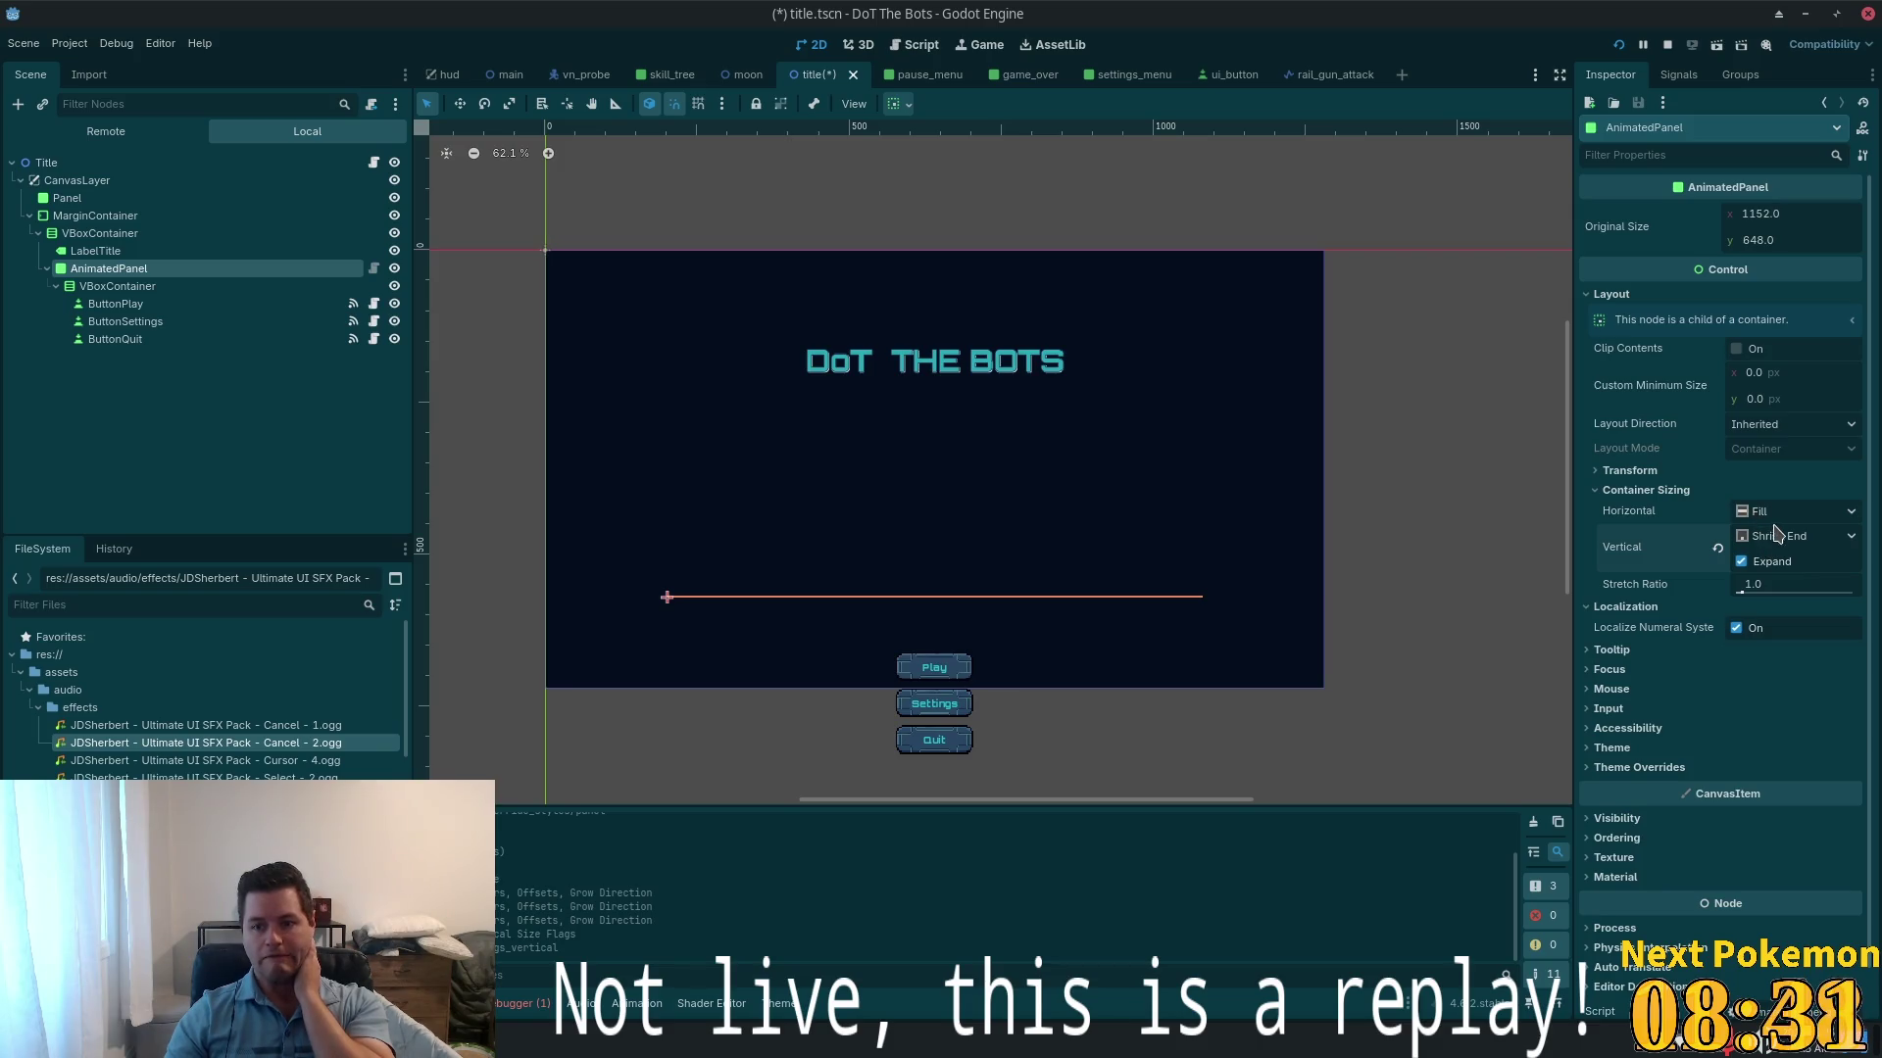
{"action": "left_click", "coordinate": [1770, 514]}
{"action": "left_click", "coordinate": [1837, 576]}
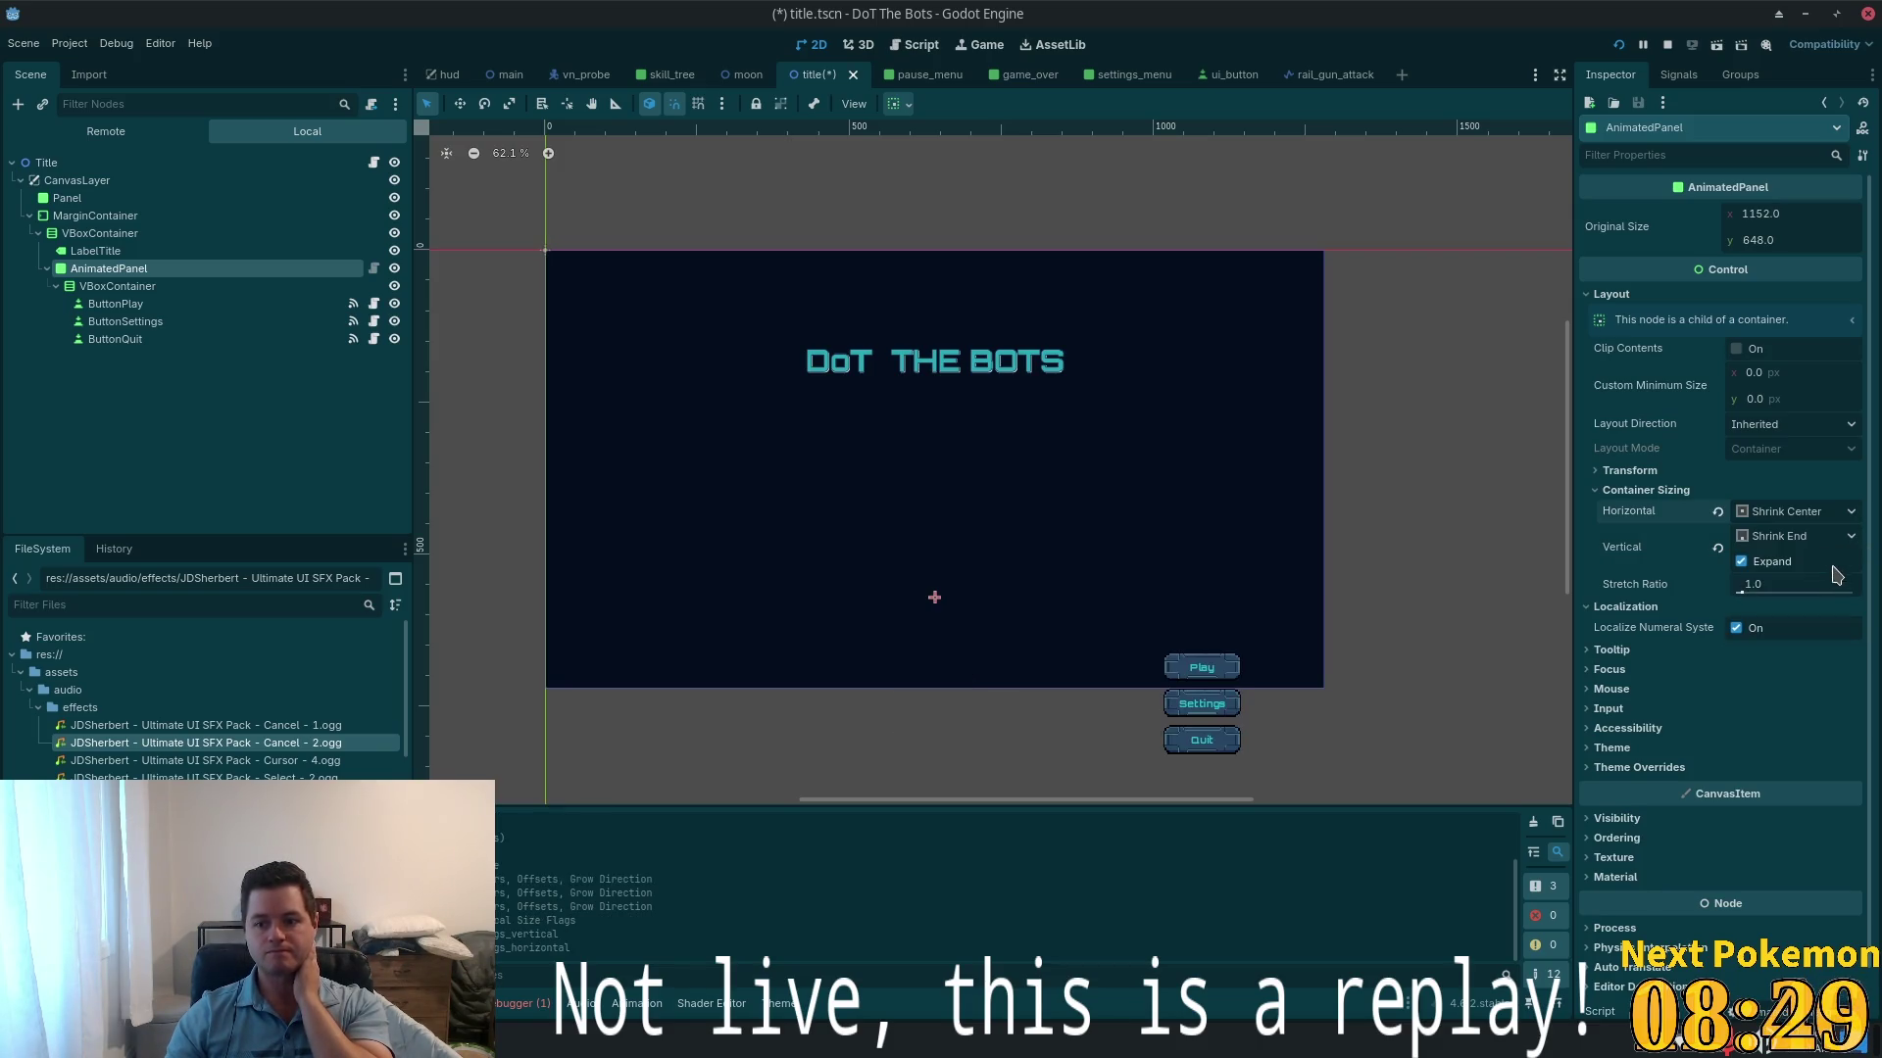
{"action": "left_click", "coordinate": [1778, 537]}
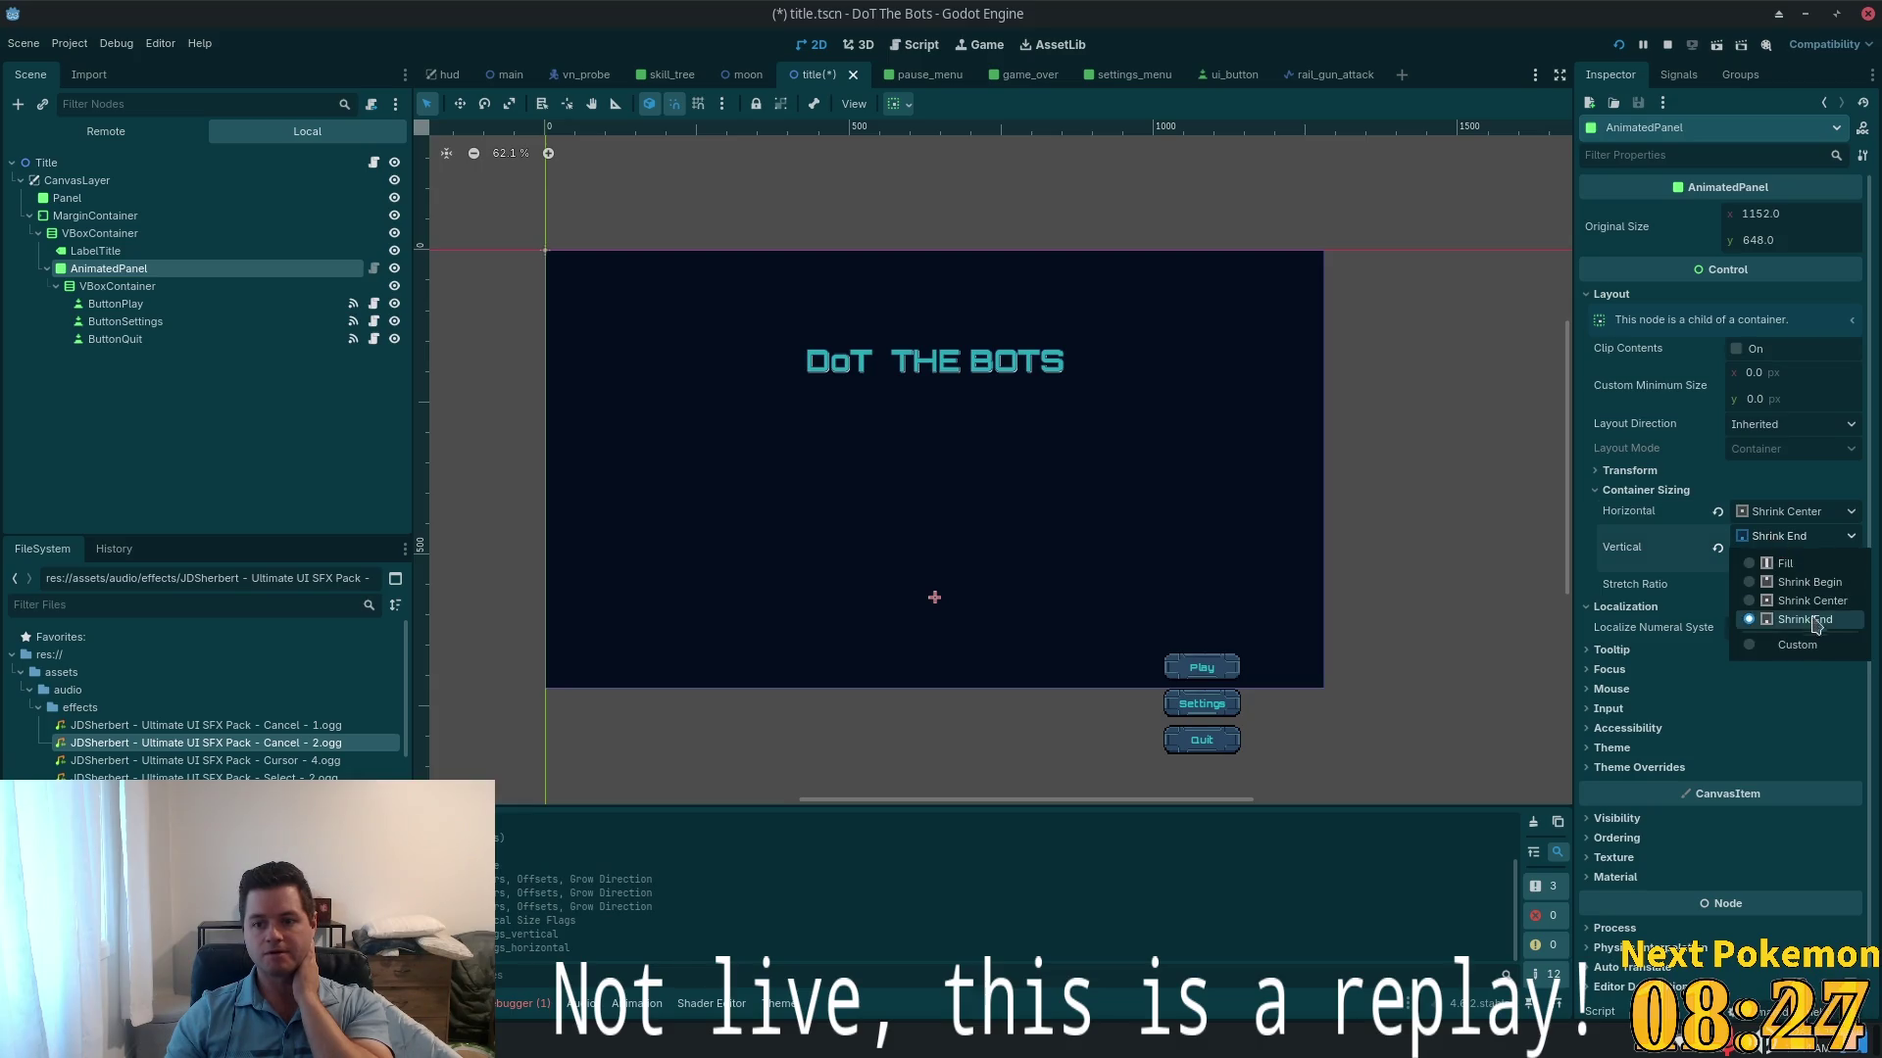
{"action": "left_click", "coordinate": [1798, 597]}
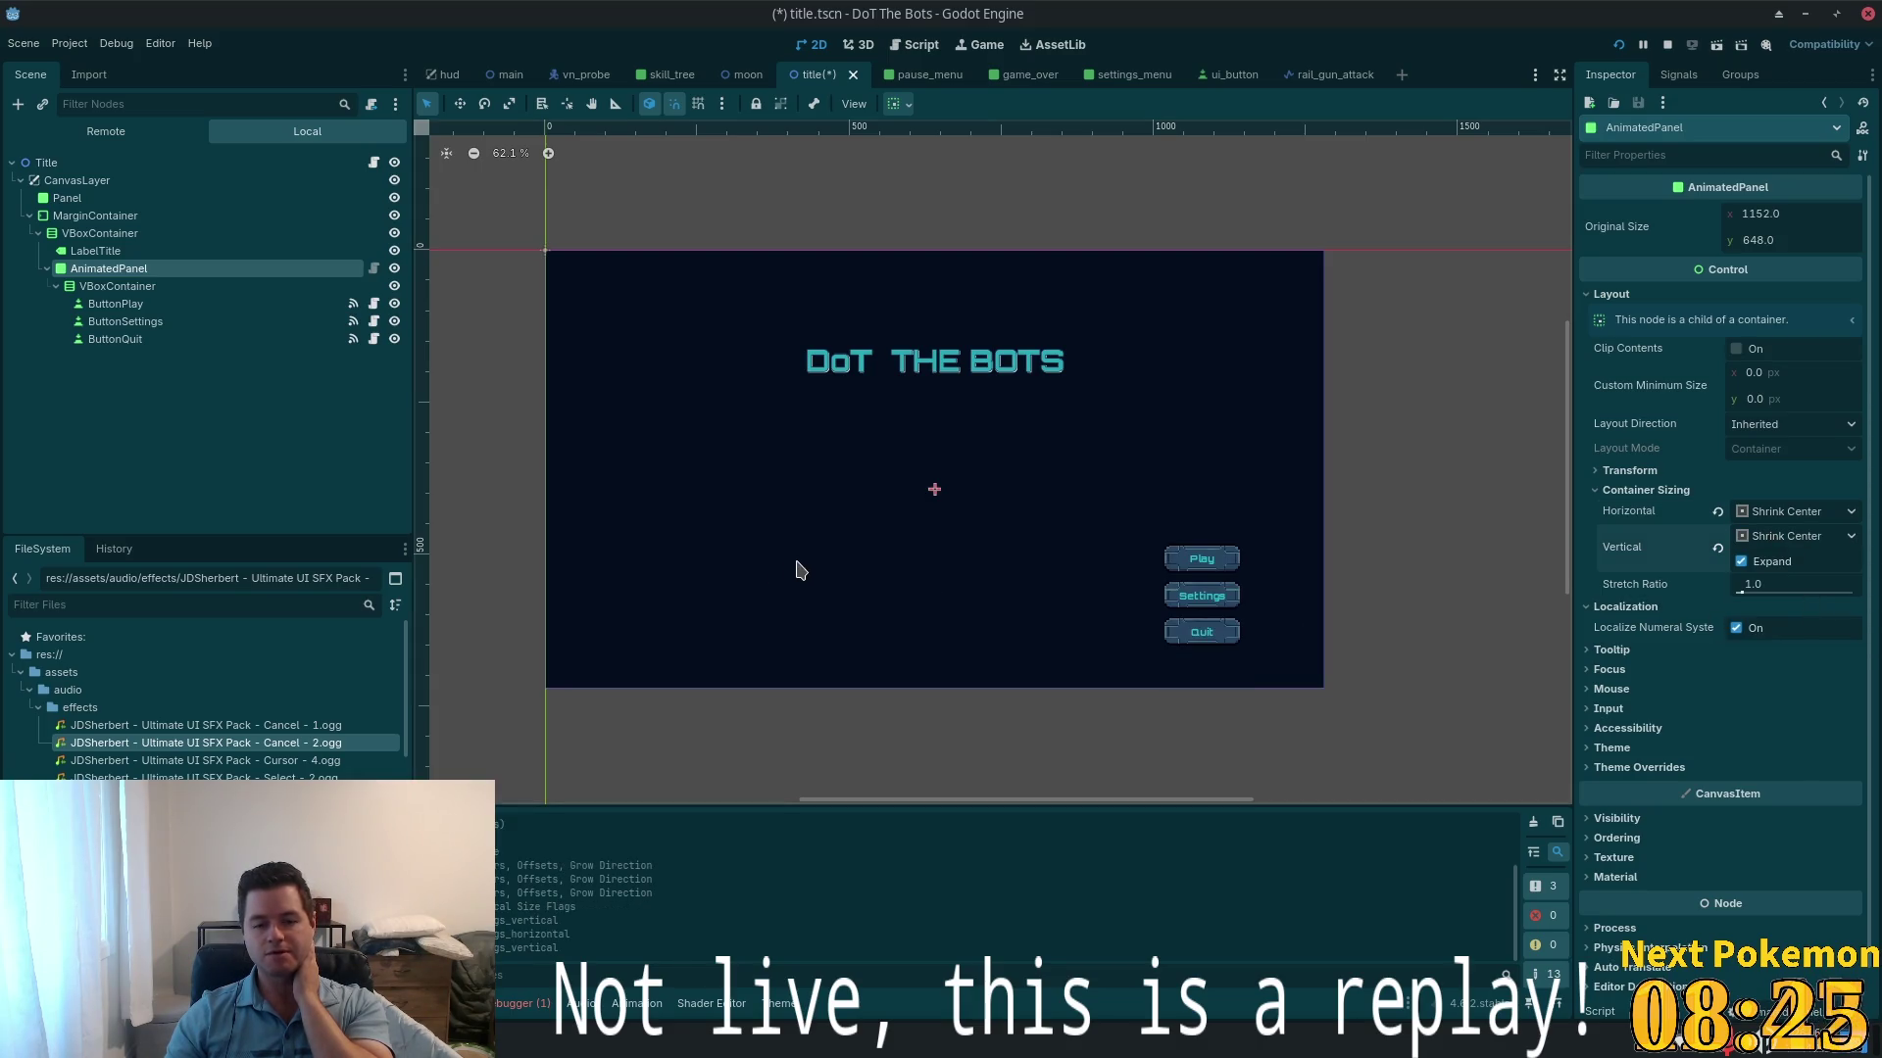
{"action": "left_click", "coordinate": [118, 286]}
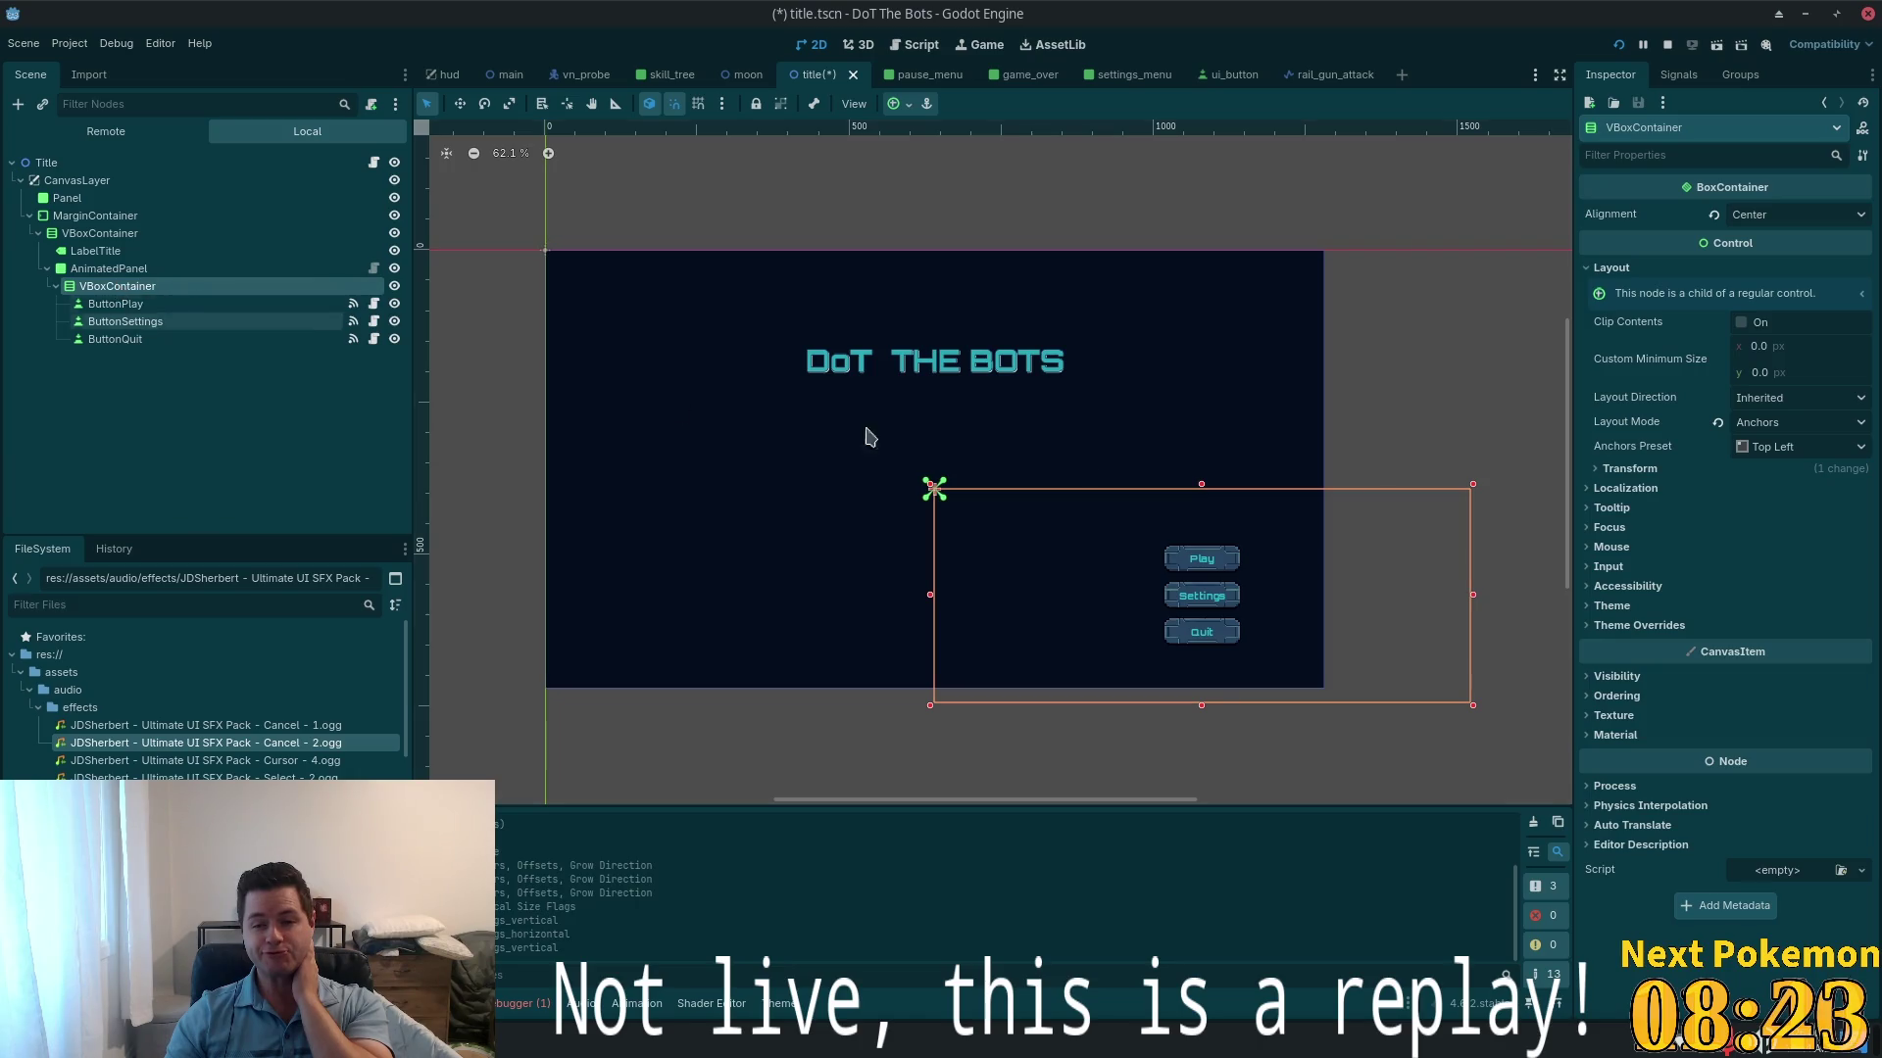
- Try Top Right and Top Left anchors on the button VBoxContainer, settling on Full Rect
{"action": "left_click", "coordinate": [1797, 447]}
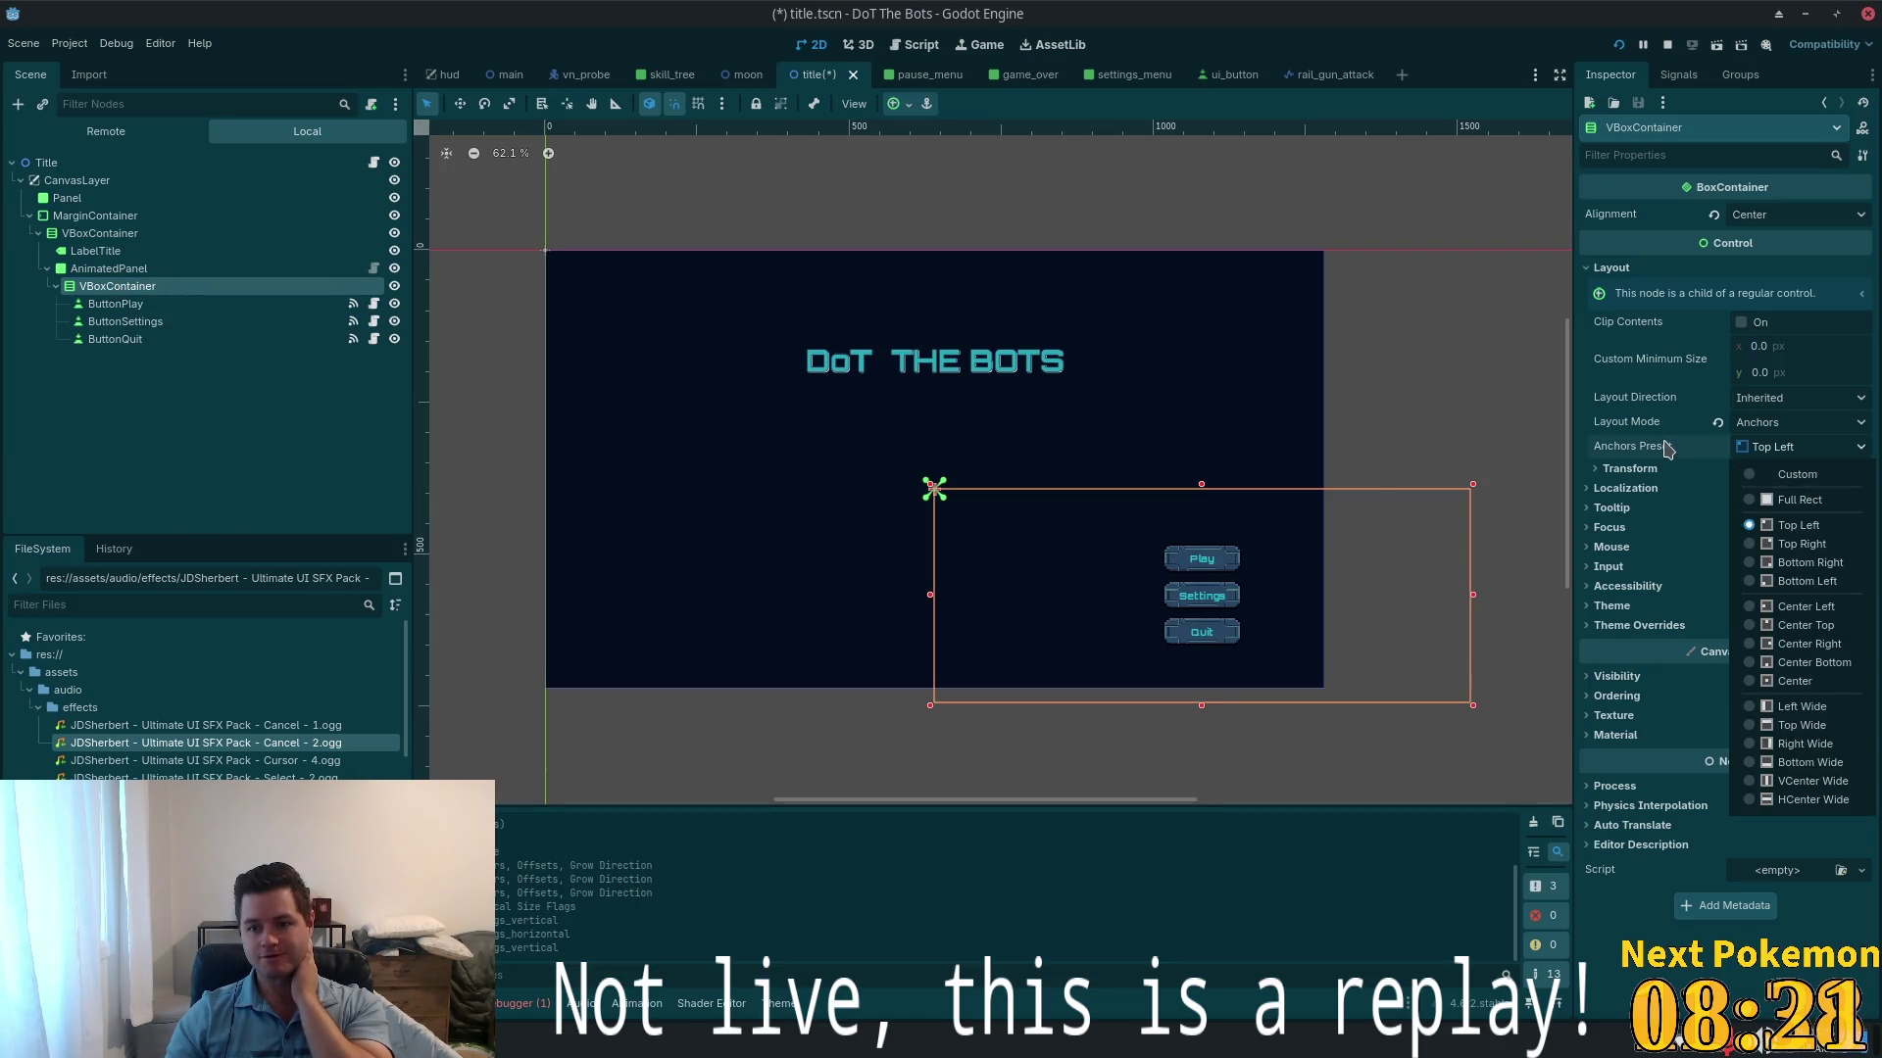
{"action": "left_click", "coordinate": [1796, 545]}
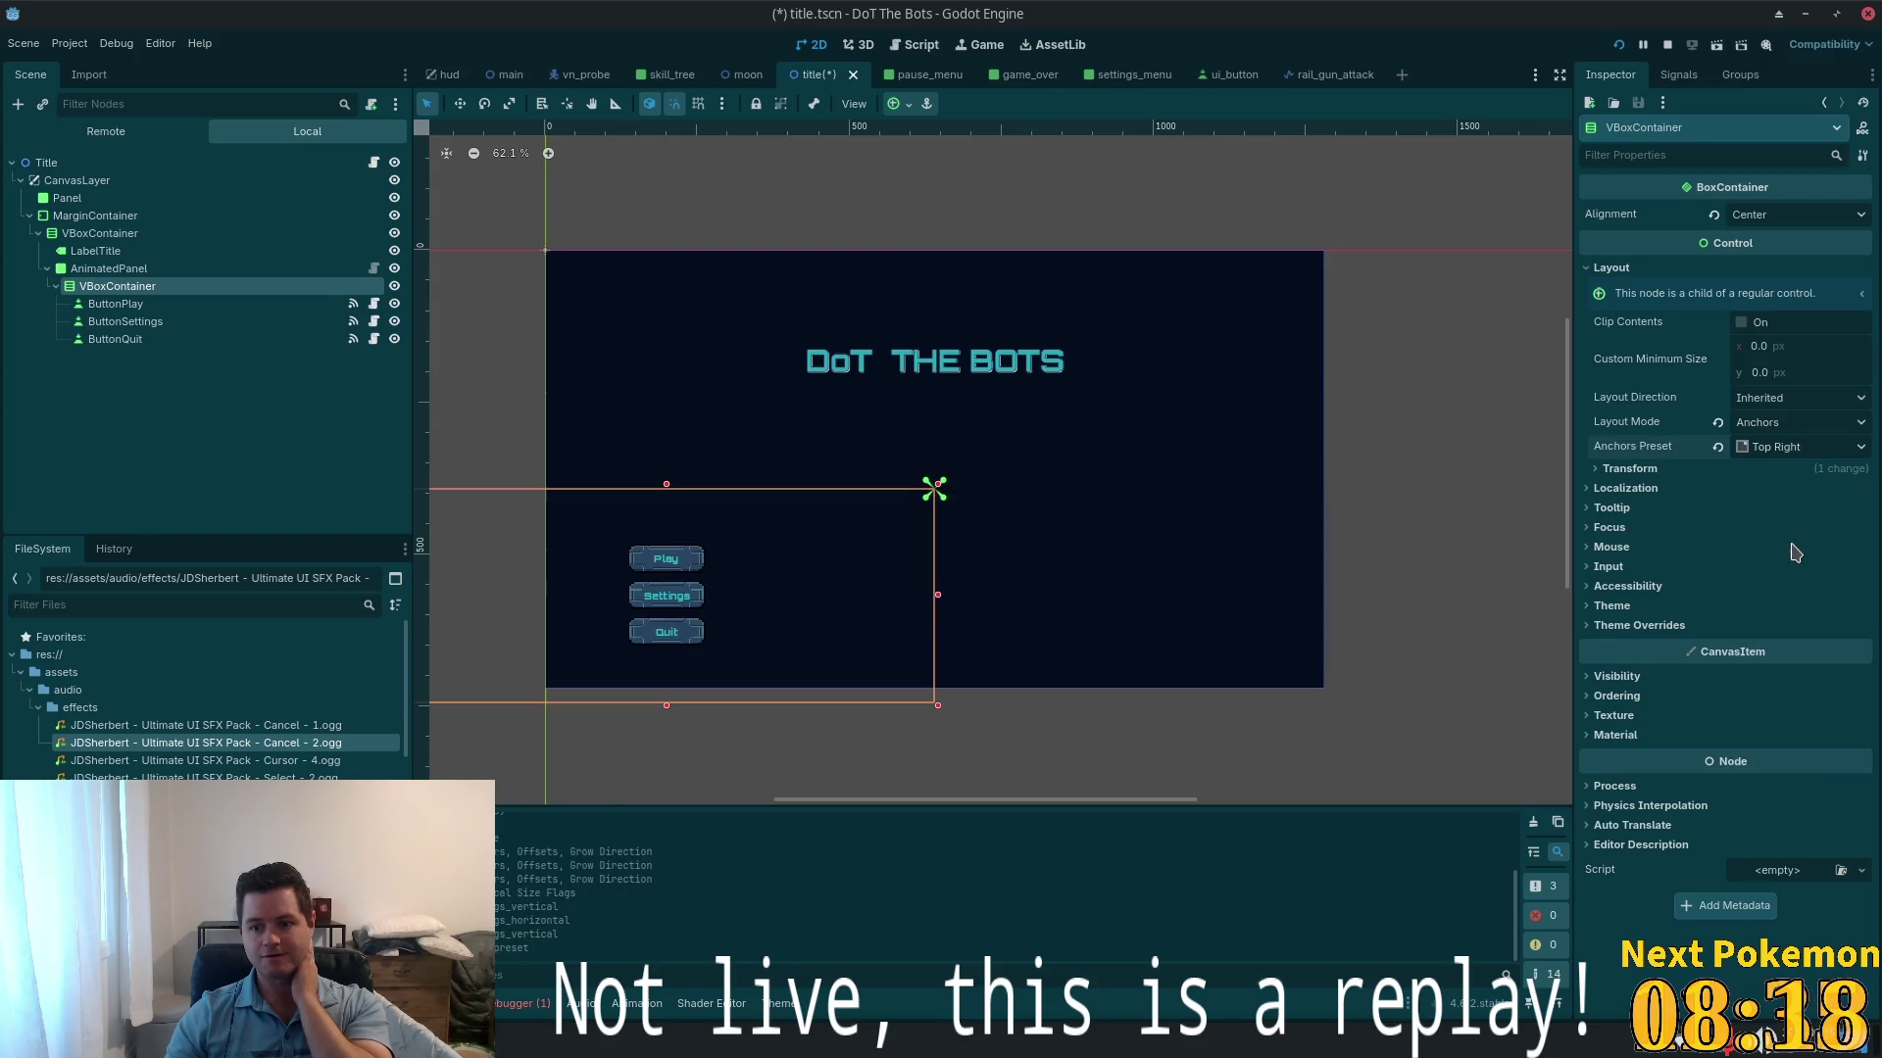
{"action": "left_click", "coordinate": [1776, 450]}
{"action": "left_click", "coordinate": [1810, 535]}
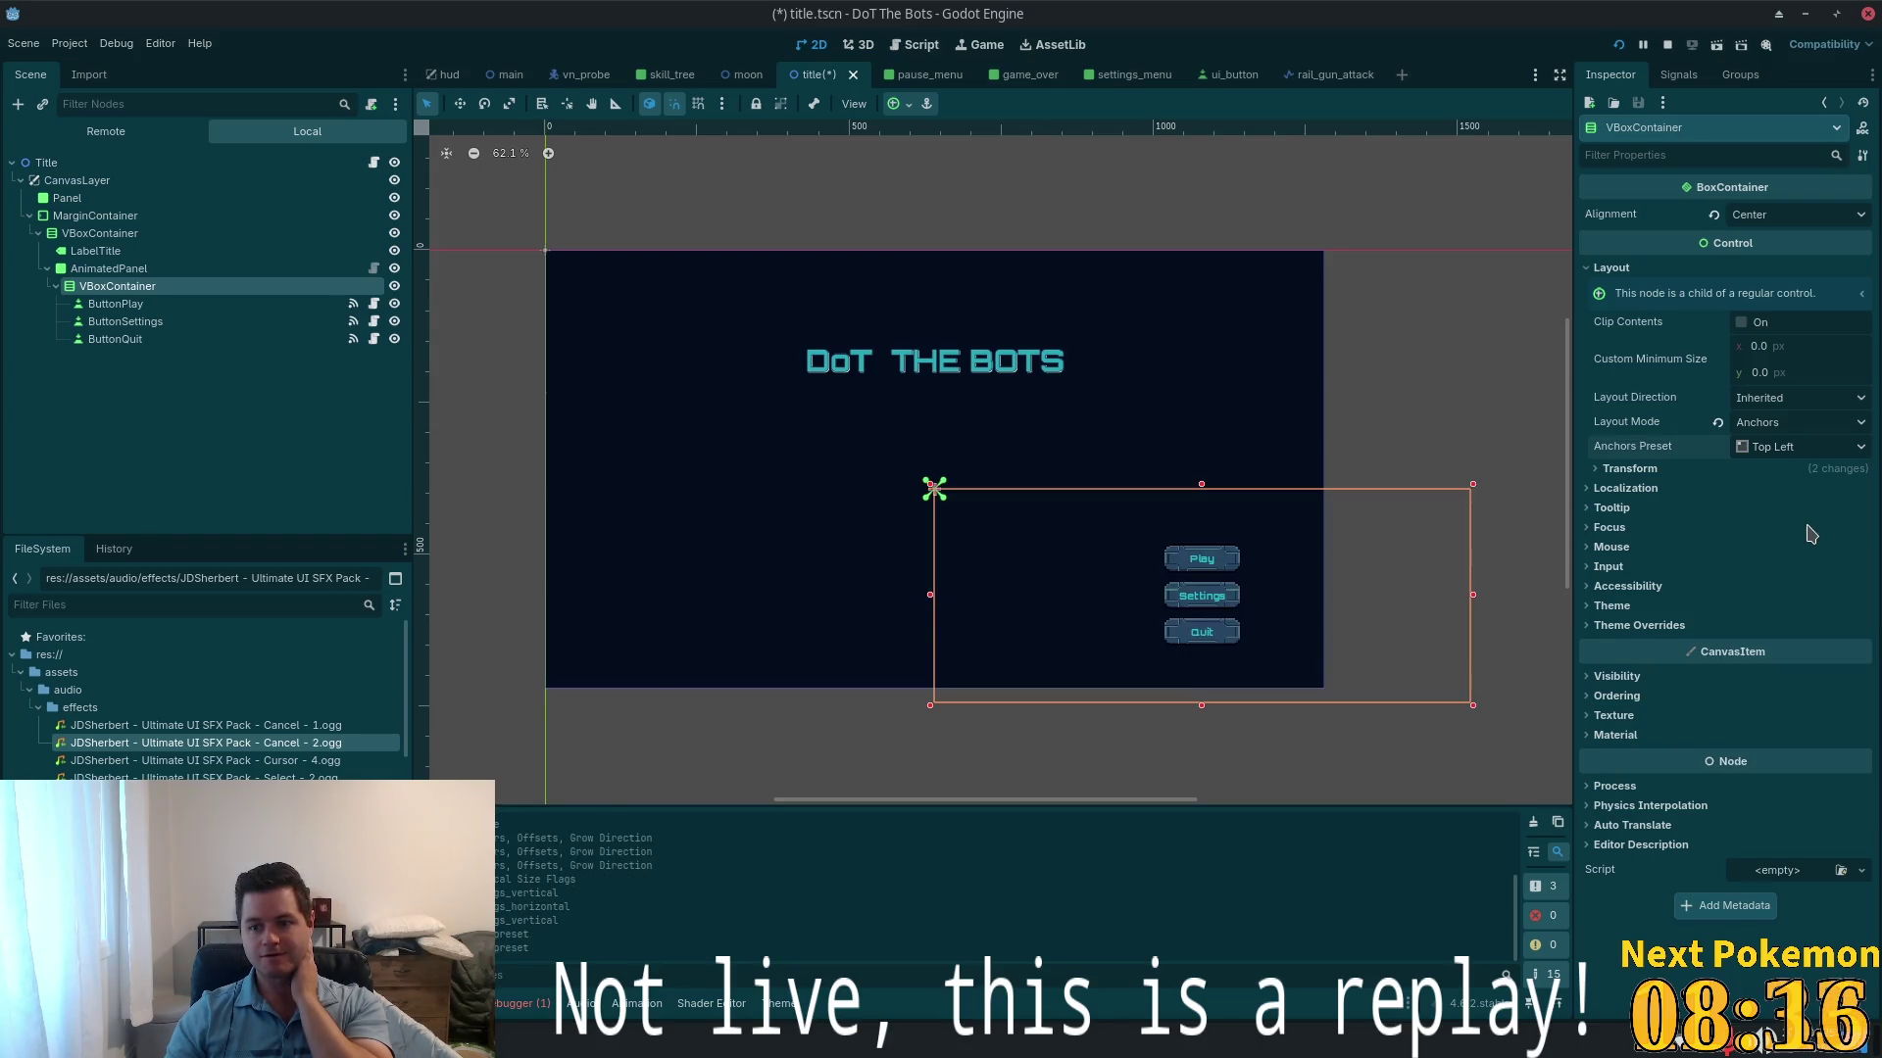
{"action": "left_click", "coordinate": [1793, 446]}
{"action": "left_click", "coordinate": [1803, 505]}
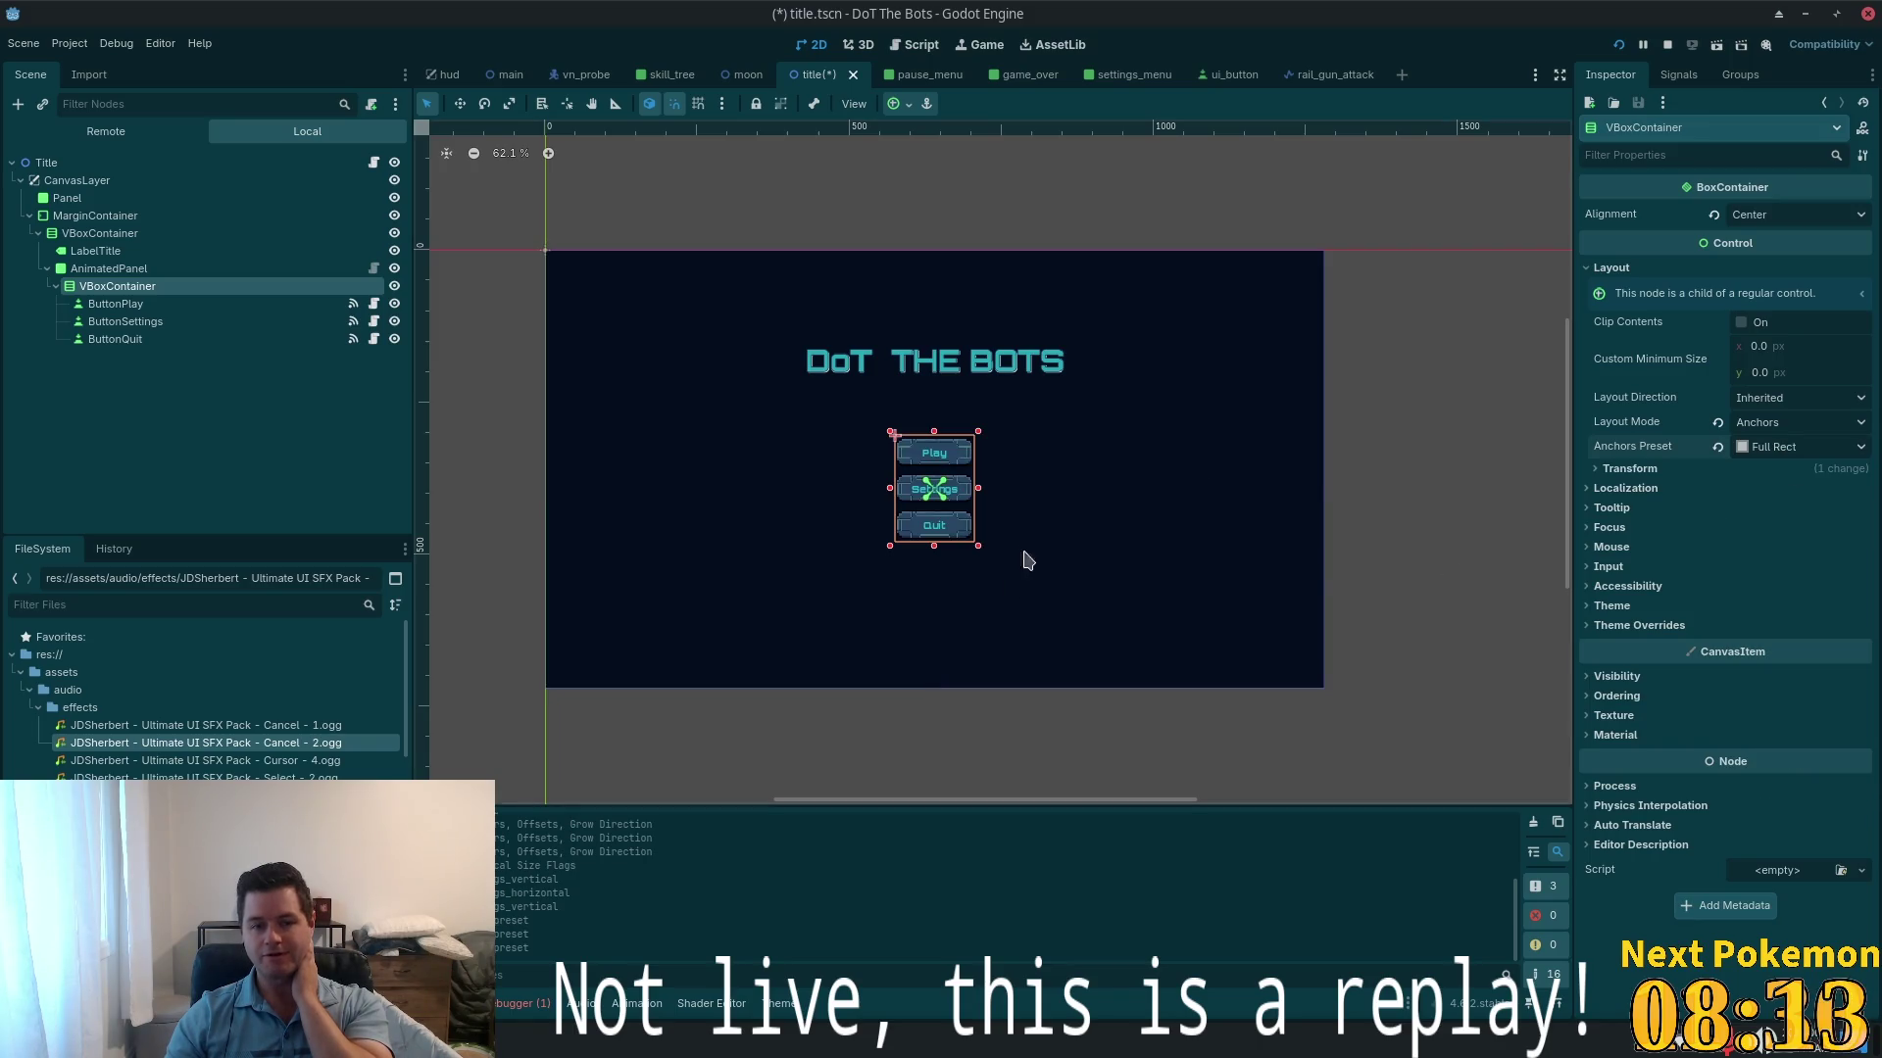
- Set the AnimatedPanel's horizontal container sizing to Fill
{"action": "left_click", "coordinate": [118, 273]}
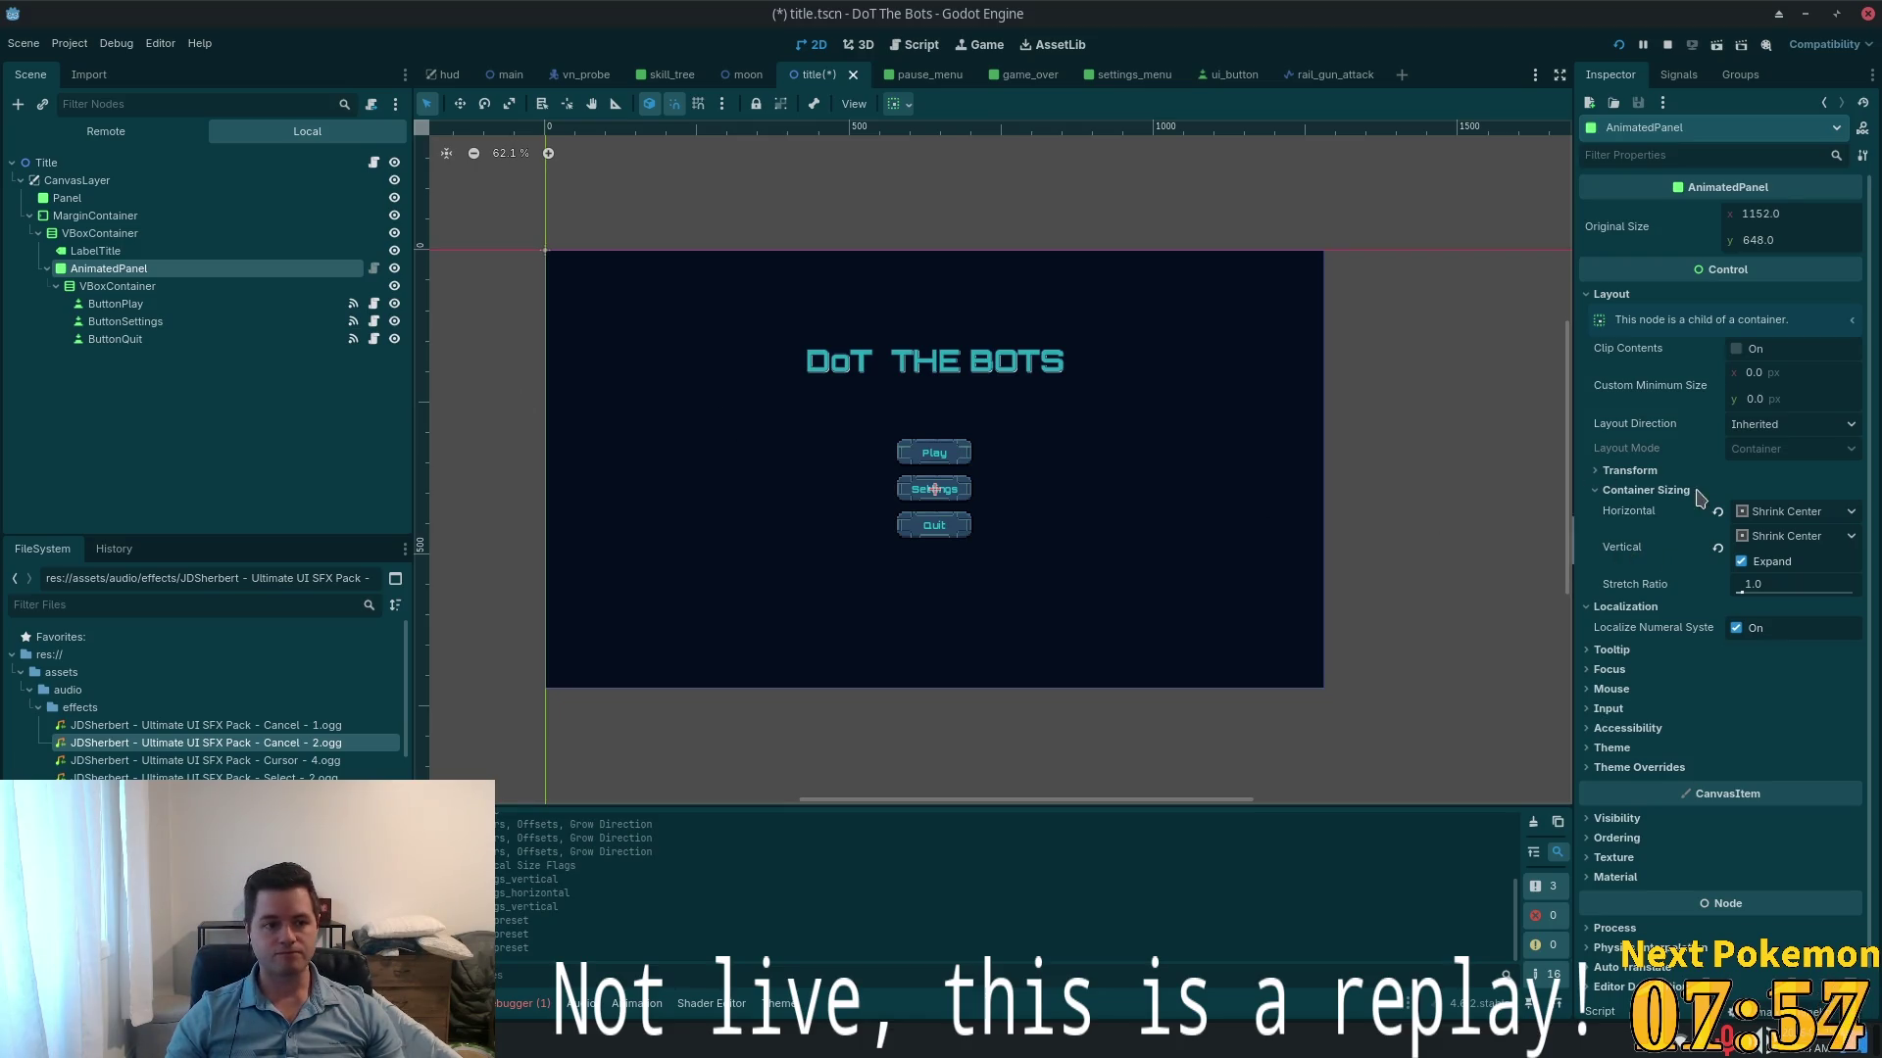
{"action": "left_click", "coordinate": [1746, 514]}
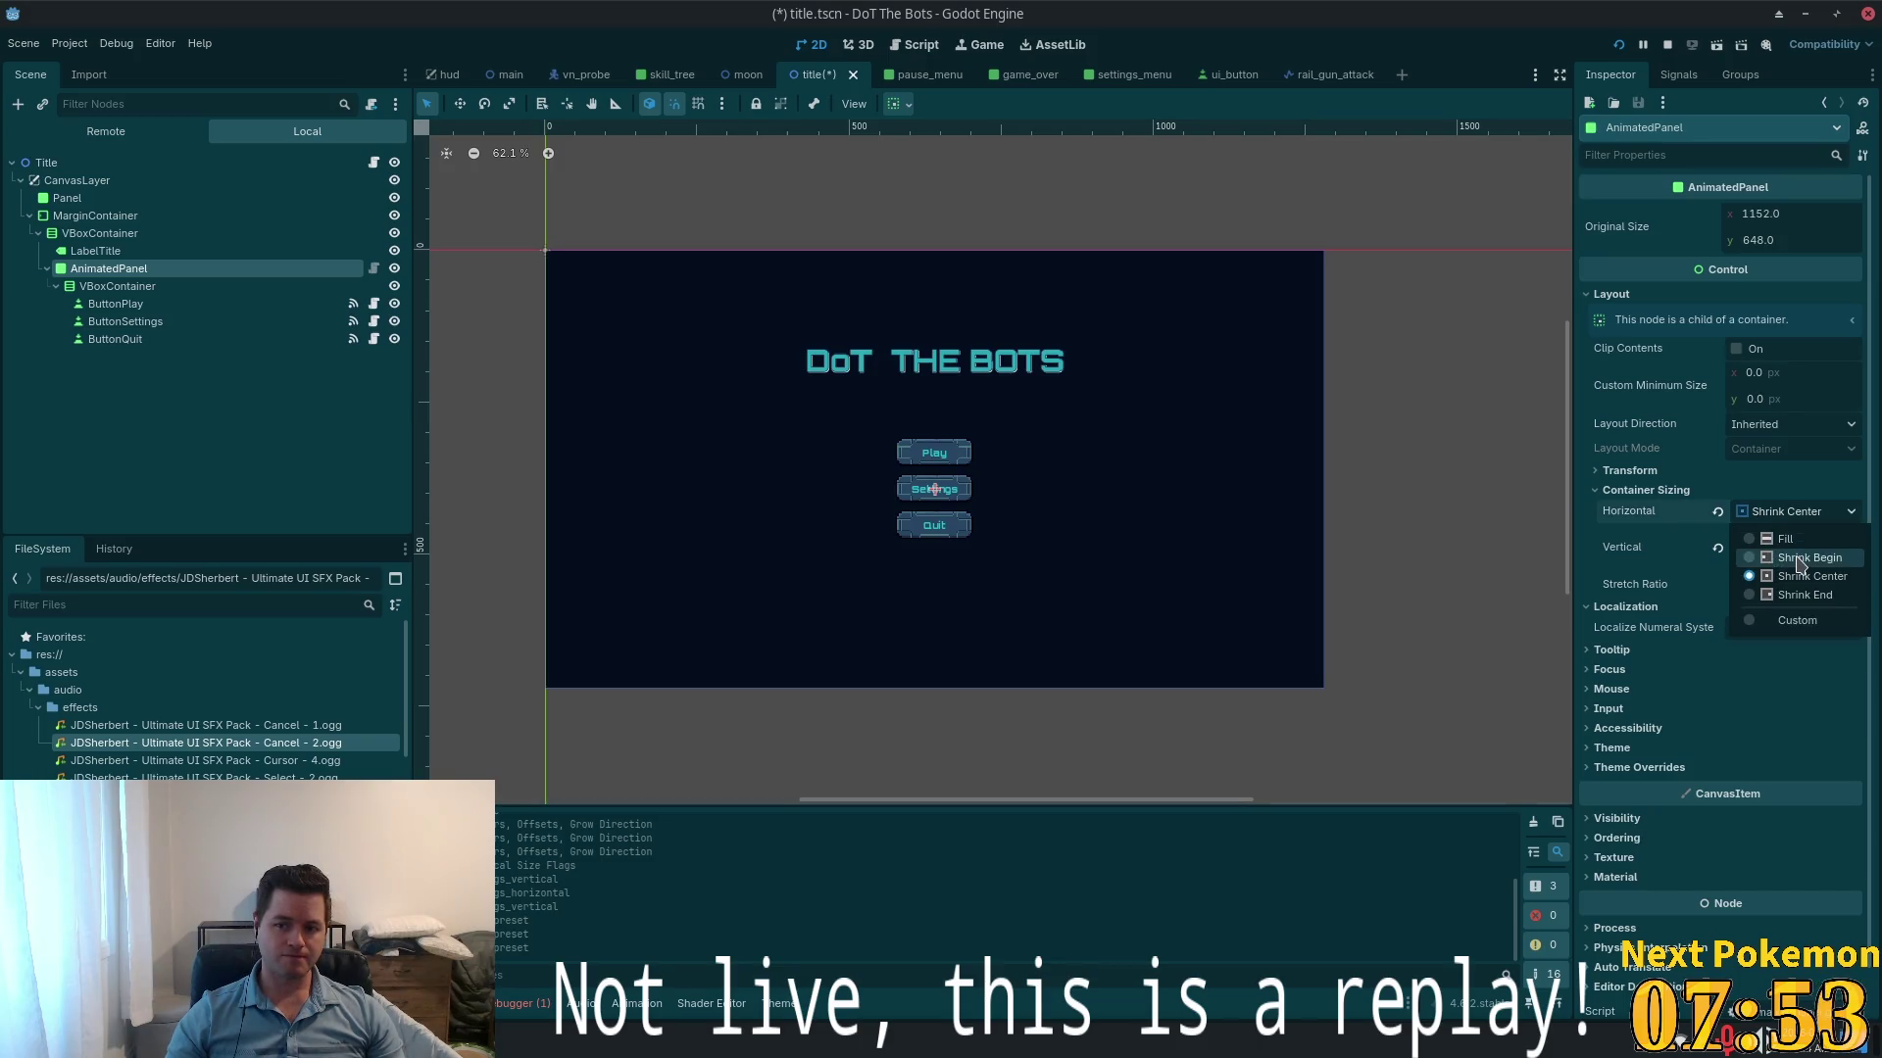
{"action": "left_click", "coordinate": [1785, 539]}
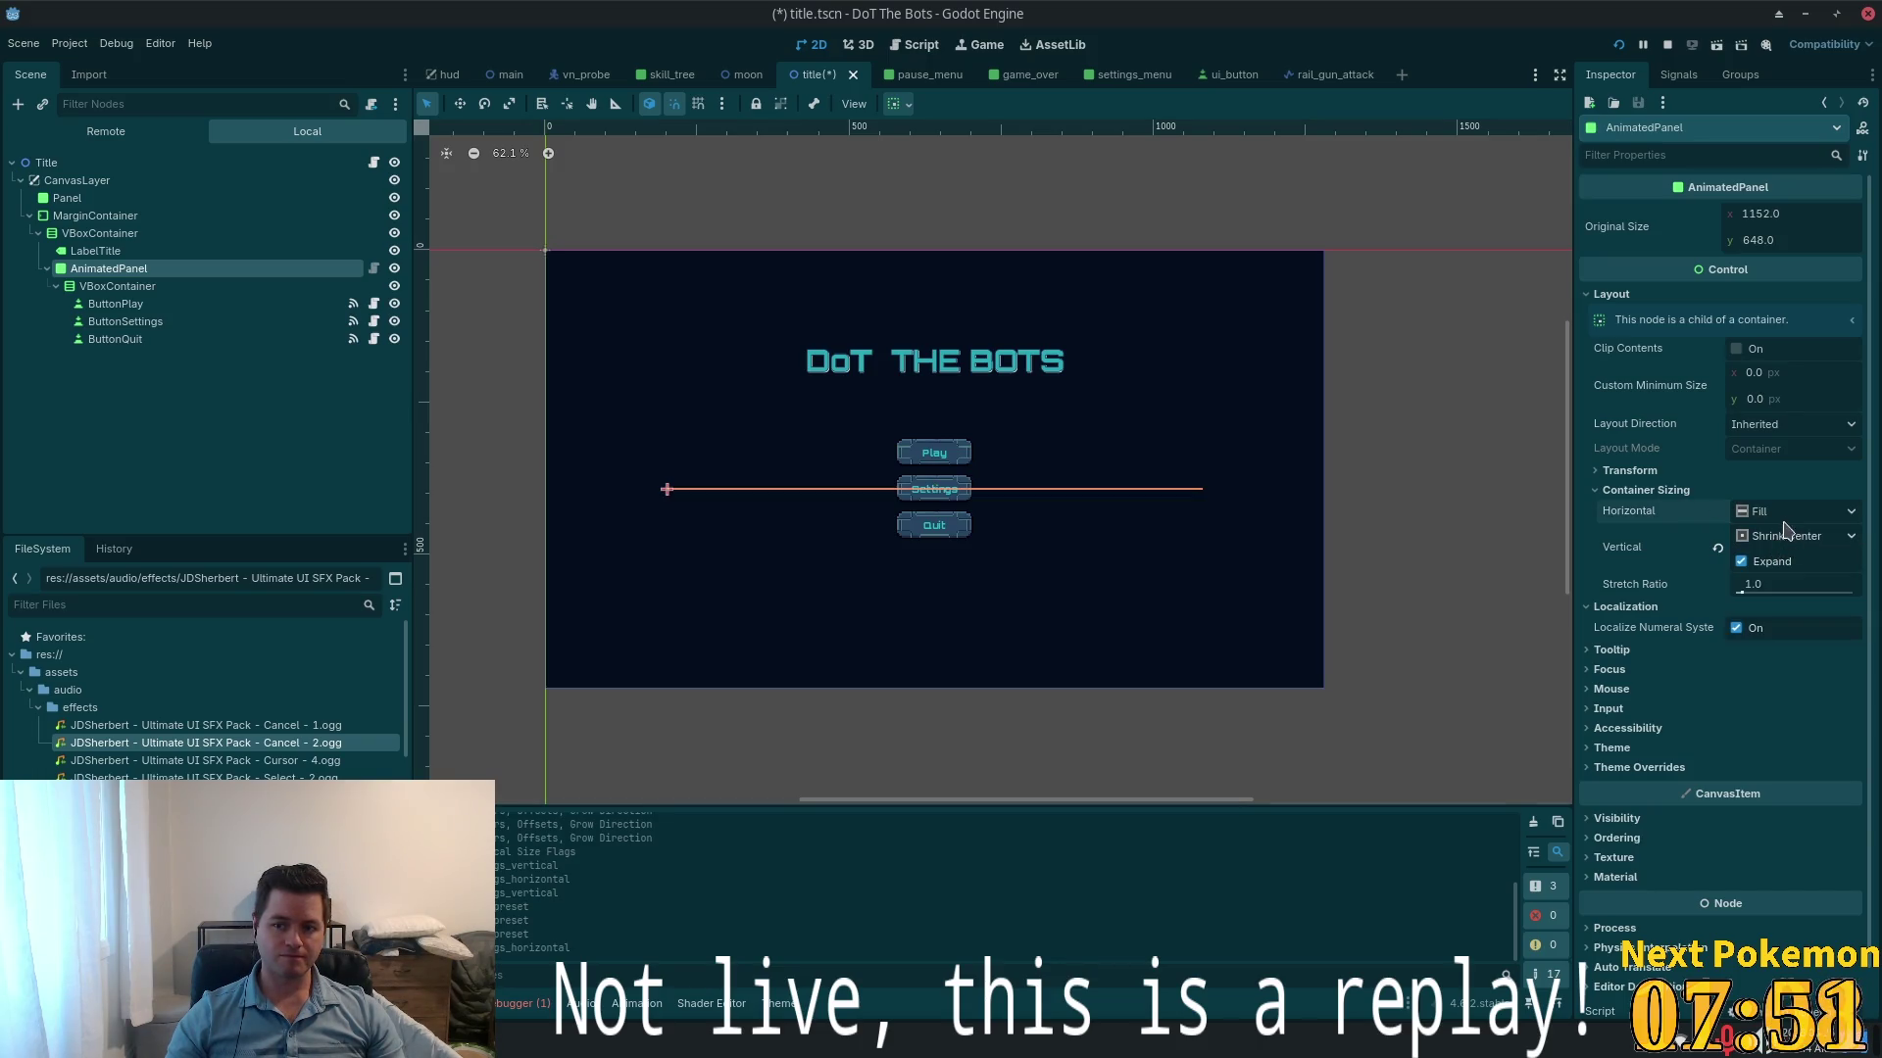
- Set the AnimatedPanel's vertical container sizing to Fill
{"action": "left_click", "coordinate": [1783, 539]}
{"action": "left_click", "coordinate": [1769, 562]}
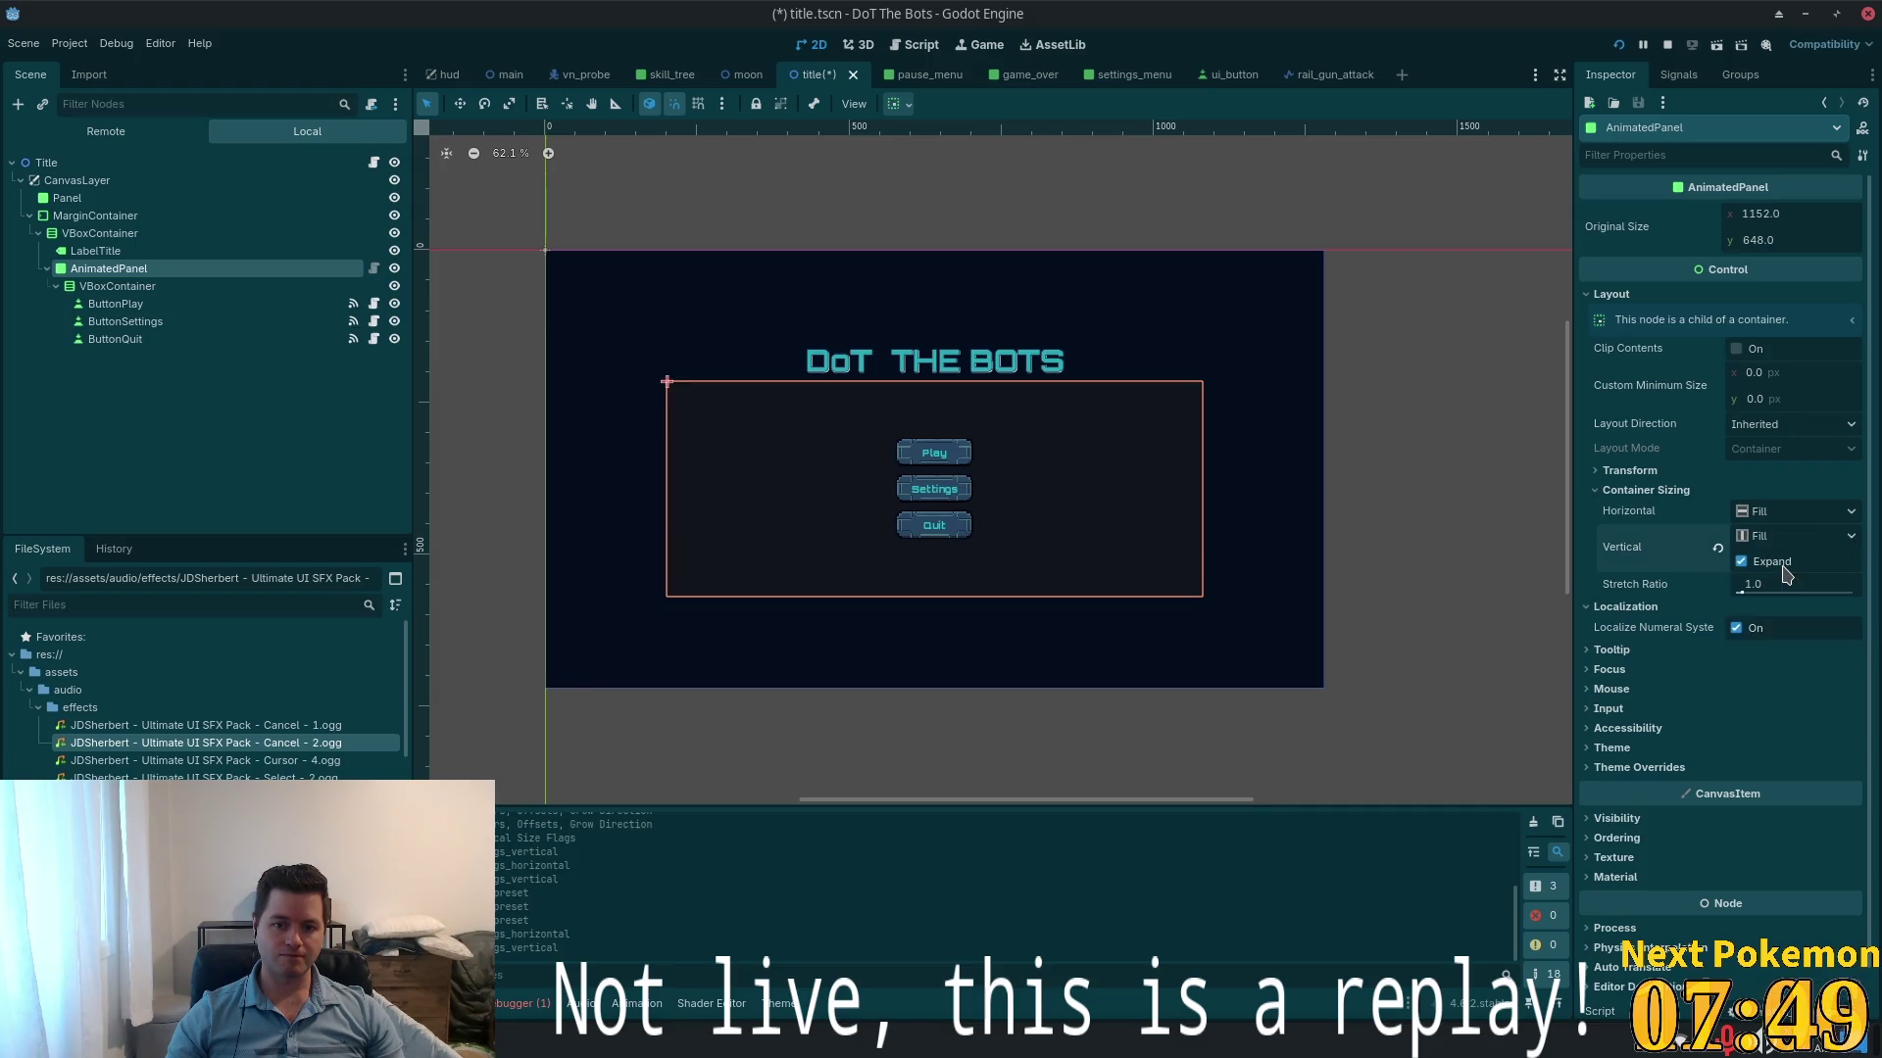
{"action": "scroll", "coordinate": [799, 496], "scroll_direction": "up", "scroll_amount": 5}
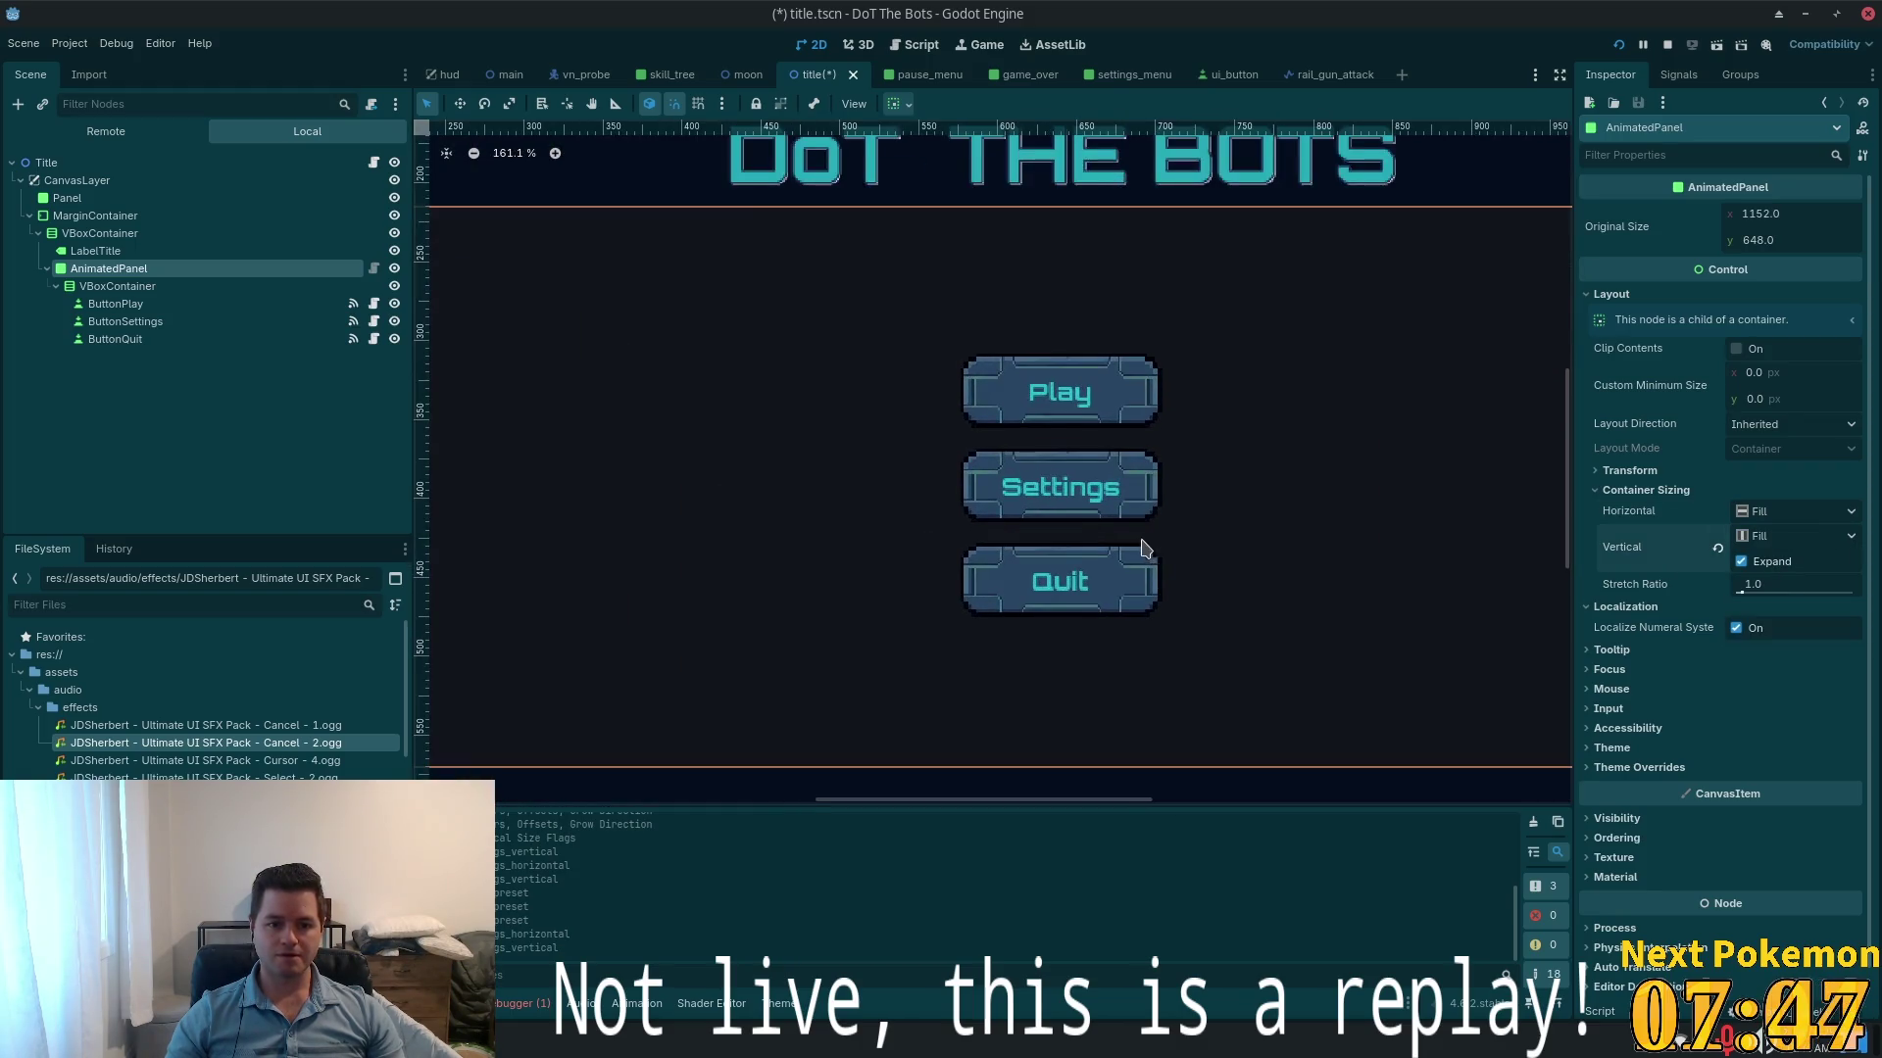
{"action": "scroll", "coordinate": [907, 502], "scroll_direction": "down", "scroll_amount": 3}
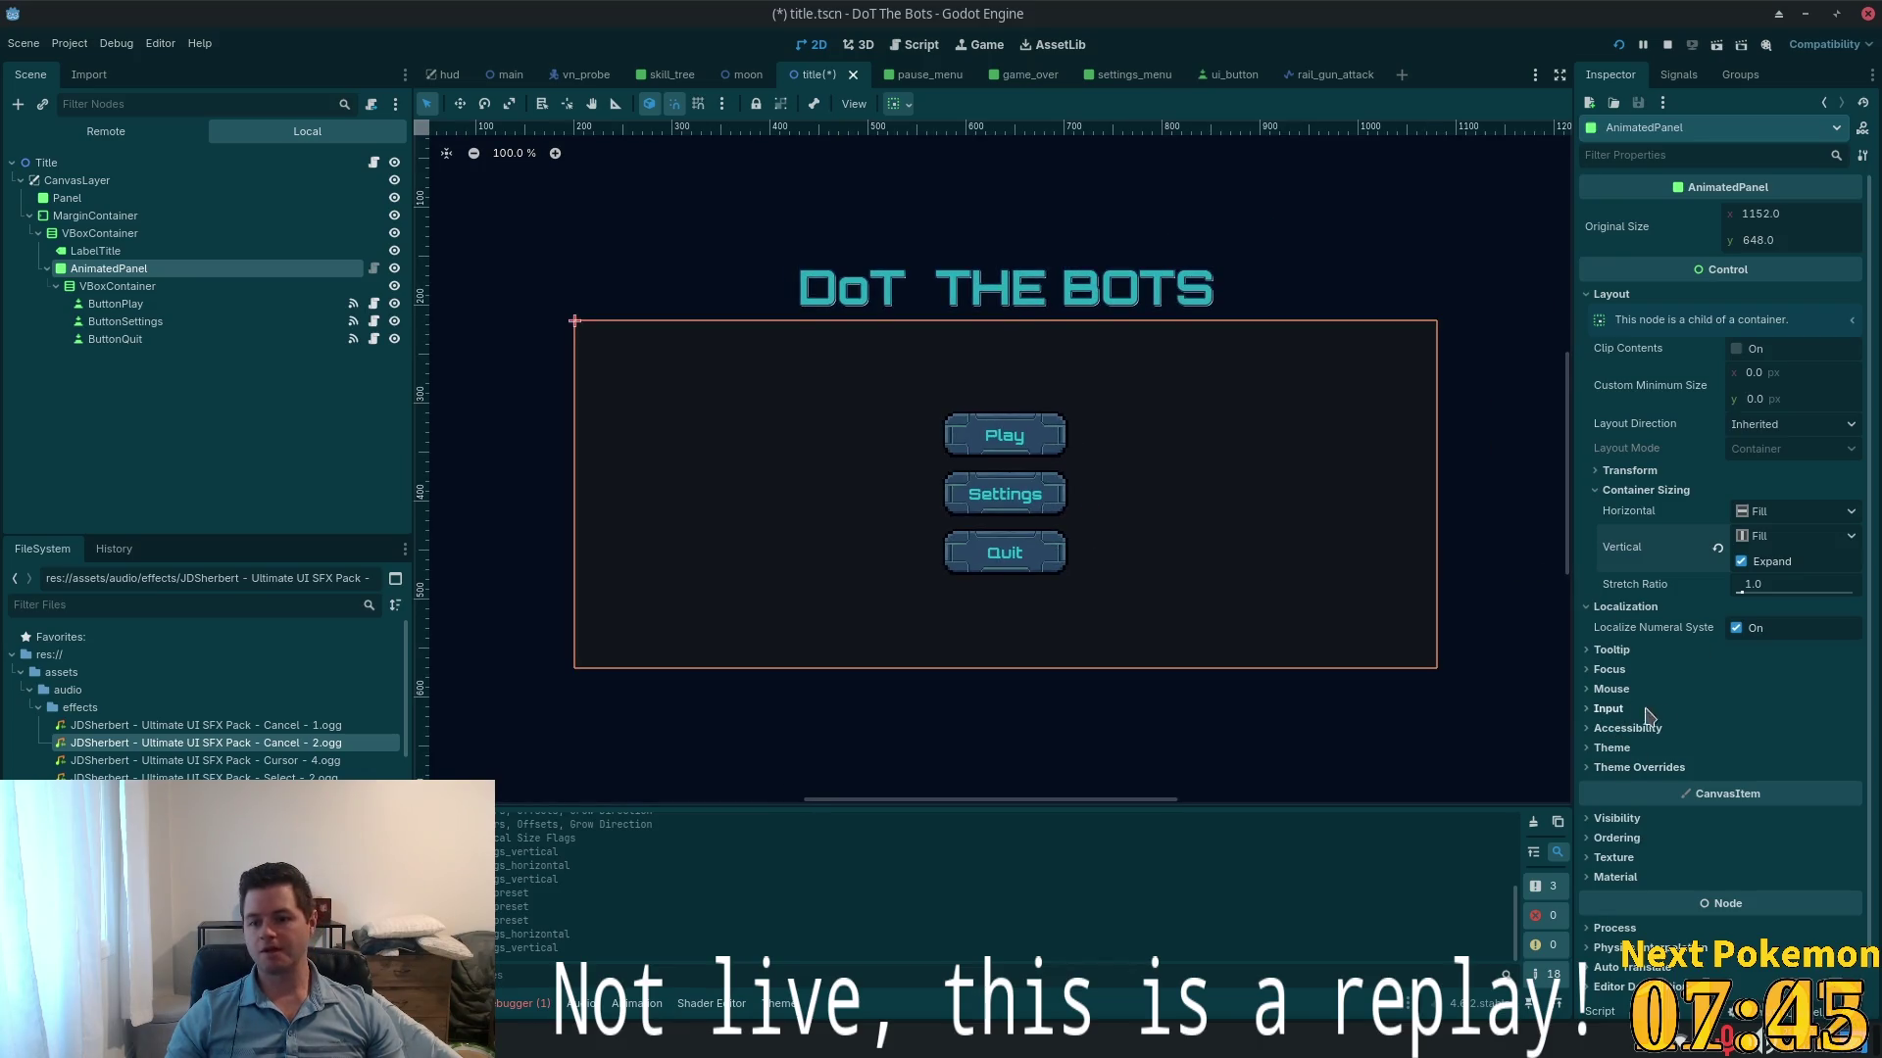
{"action": "scroll", "coordinate": [1654, 678], "scroll_direction": "down", "scroll_amount": 1}
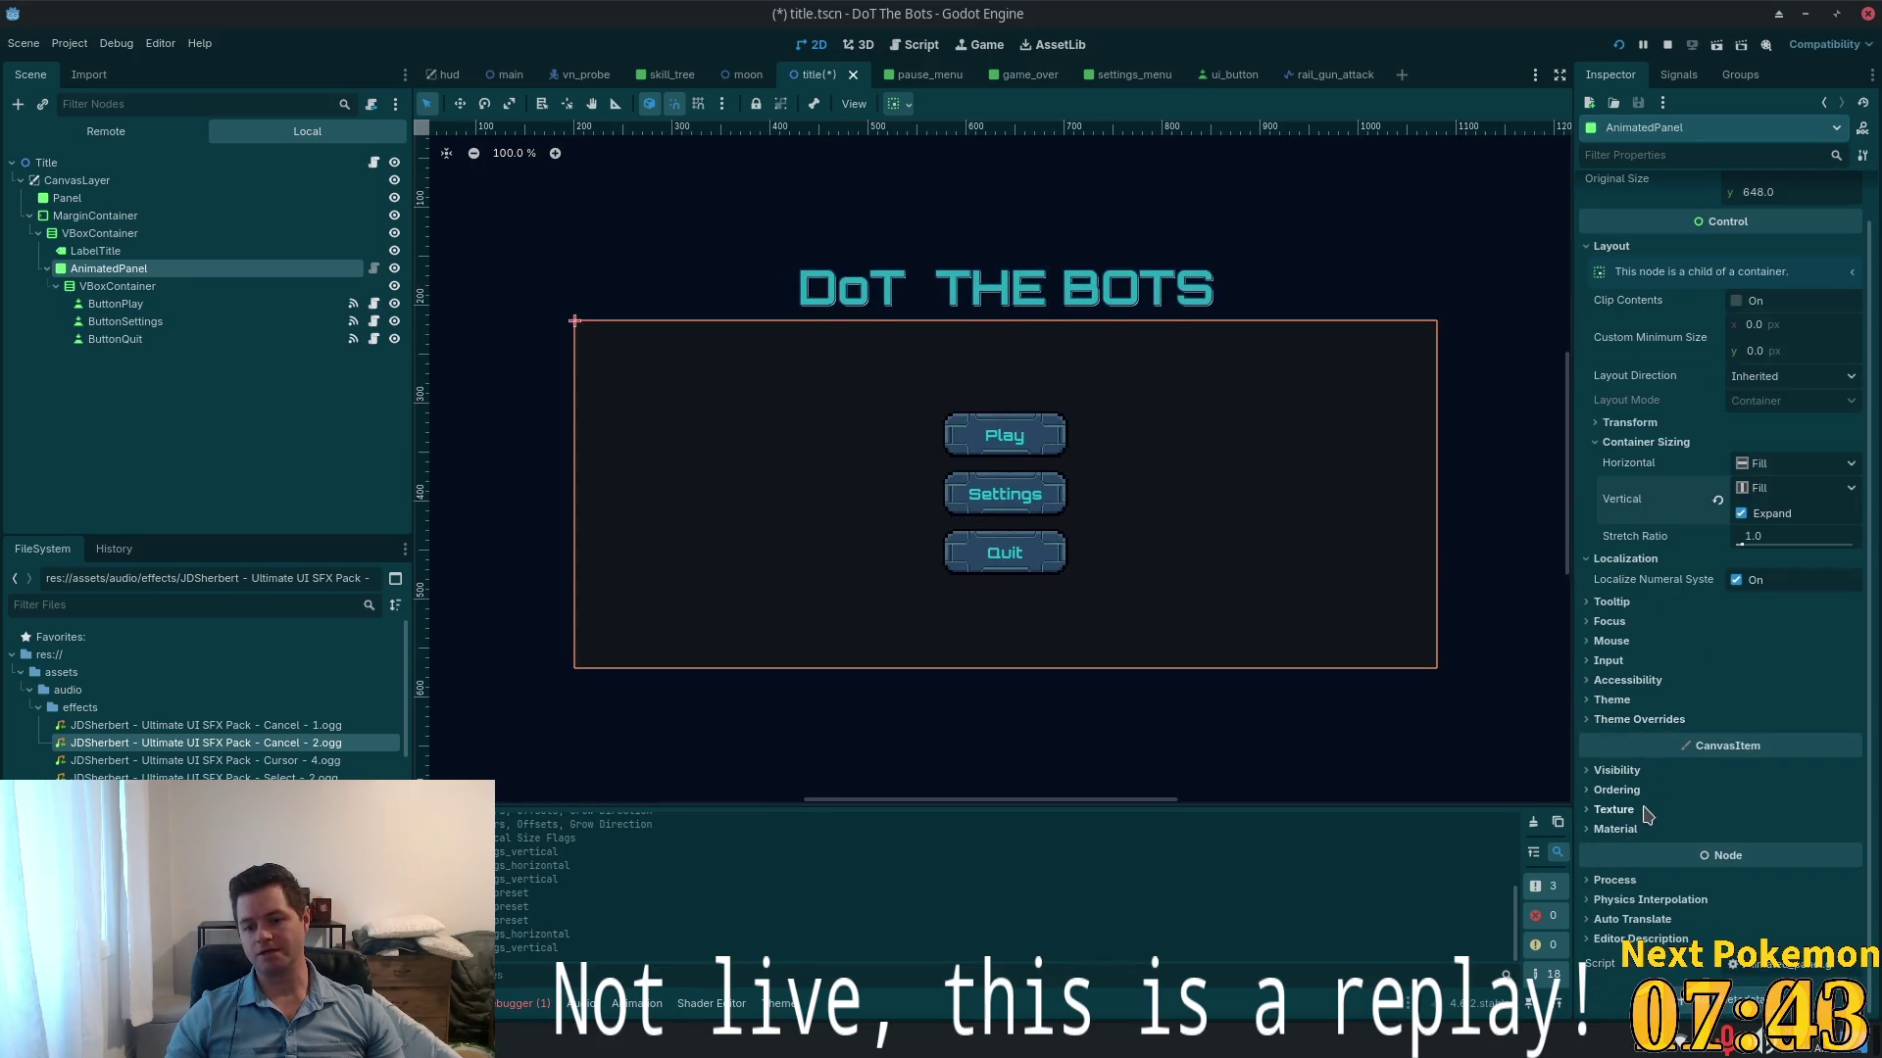
- Quick Load ui.tres as the AnimatedPanel's Theme resource
{"action": "left_click", "coordinate": [1622, 700]}
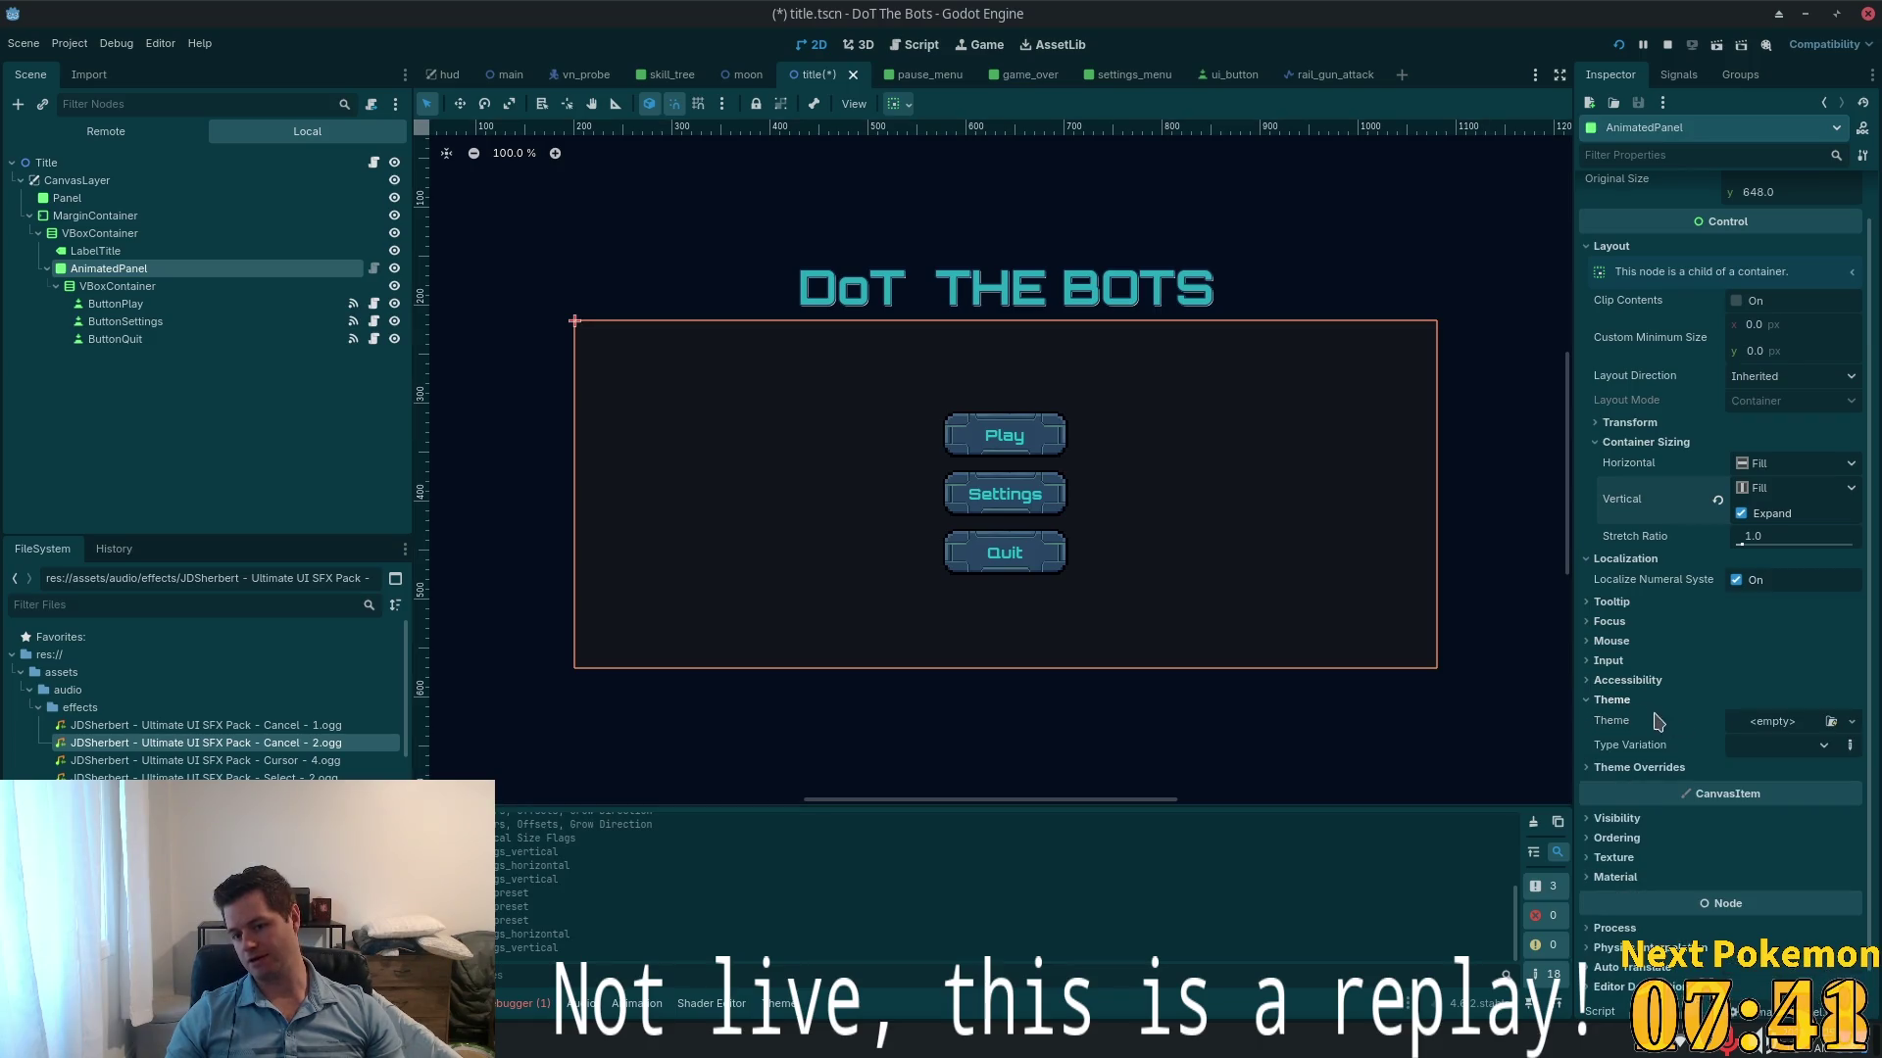
{"action": "left_click", "coordinate": [1770, 731]}
{"action": "left_click", "coordinate": [1803, 784]}
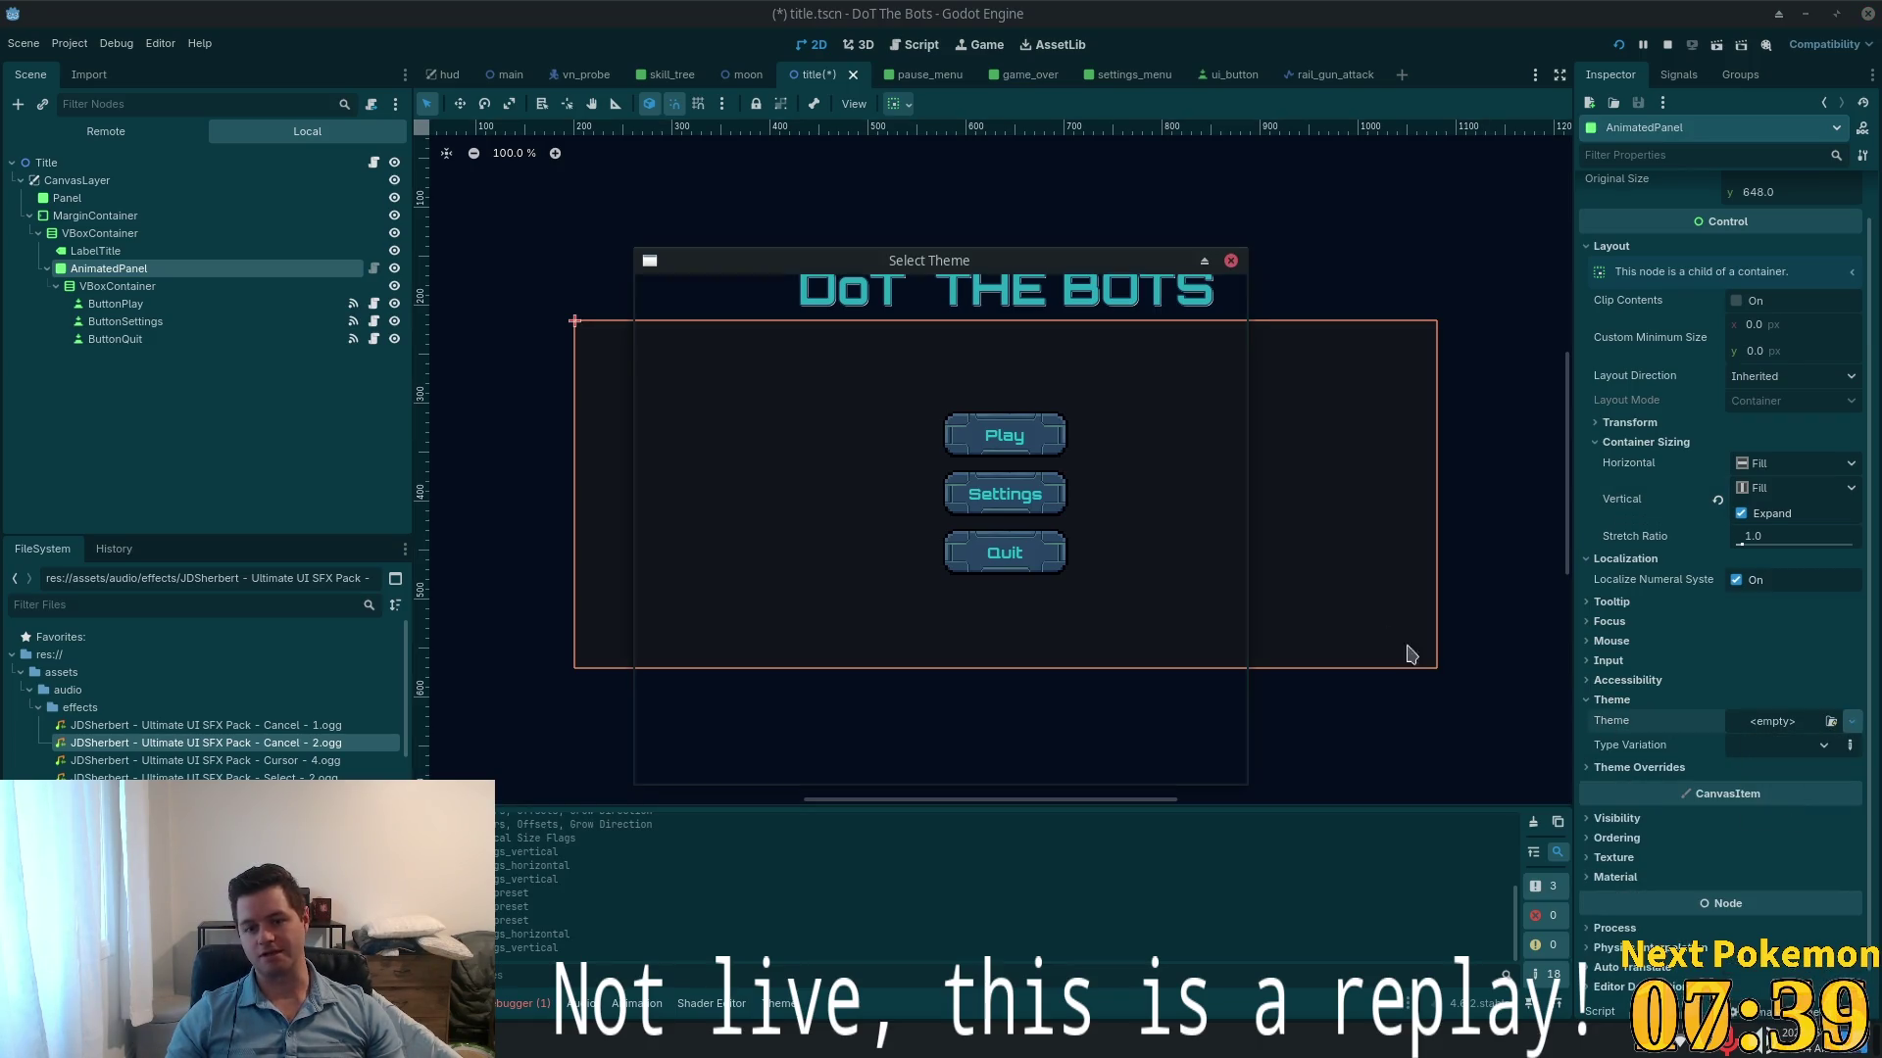
{"action": "left_click", "coordinate": [804, 355]}
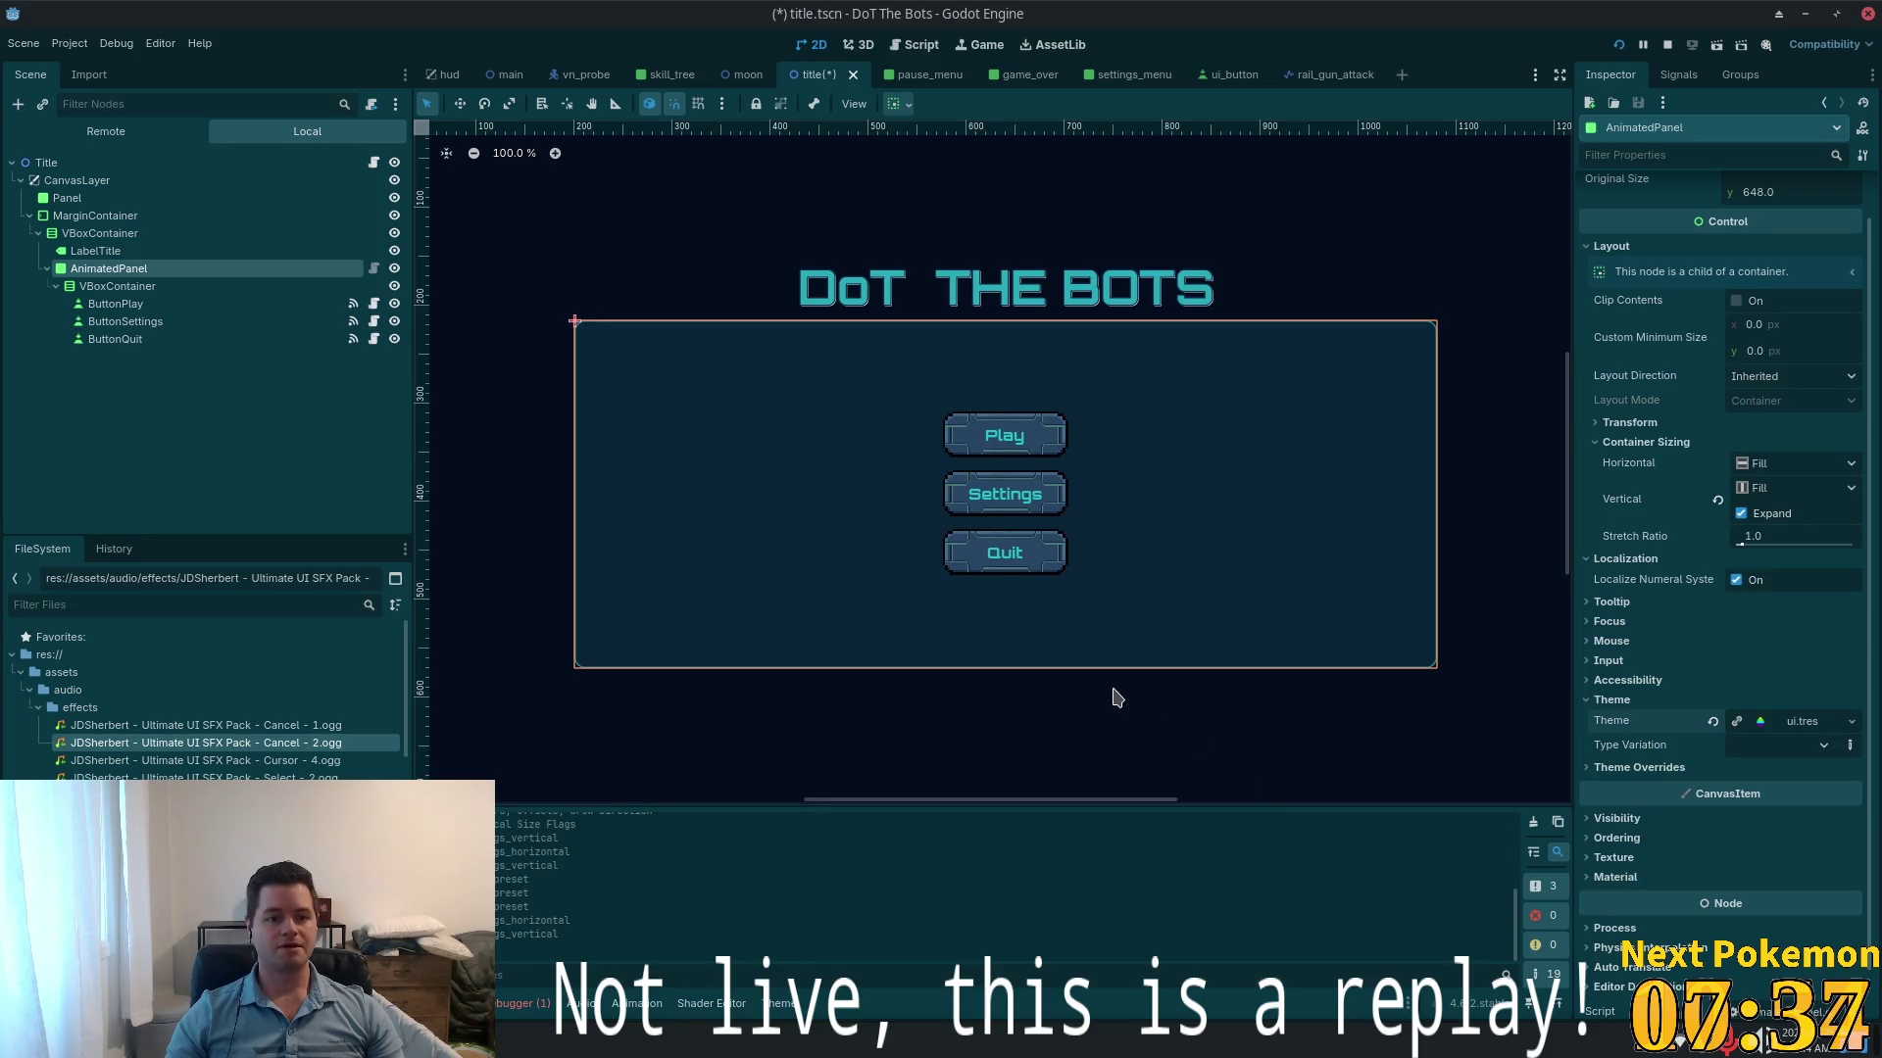
{"action": "scroll", "coordinate": [686, 607], "scroll_direction": "down", "scroll_amount": 3}
{"action": "scroll", "coordinate": [693, 612], "scroll_direction": "up", "scroll_amount": 4}
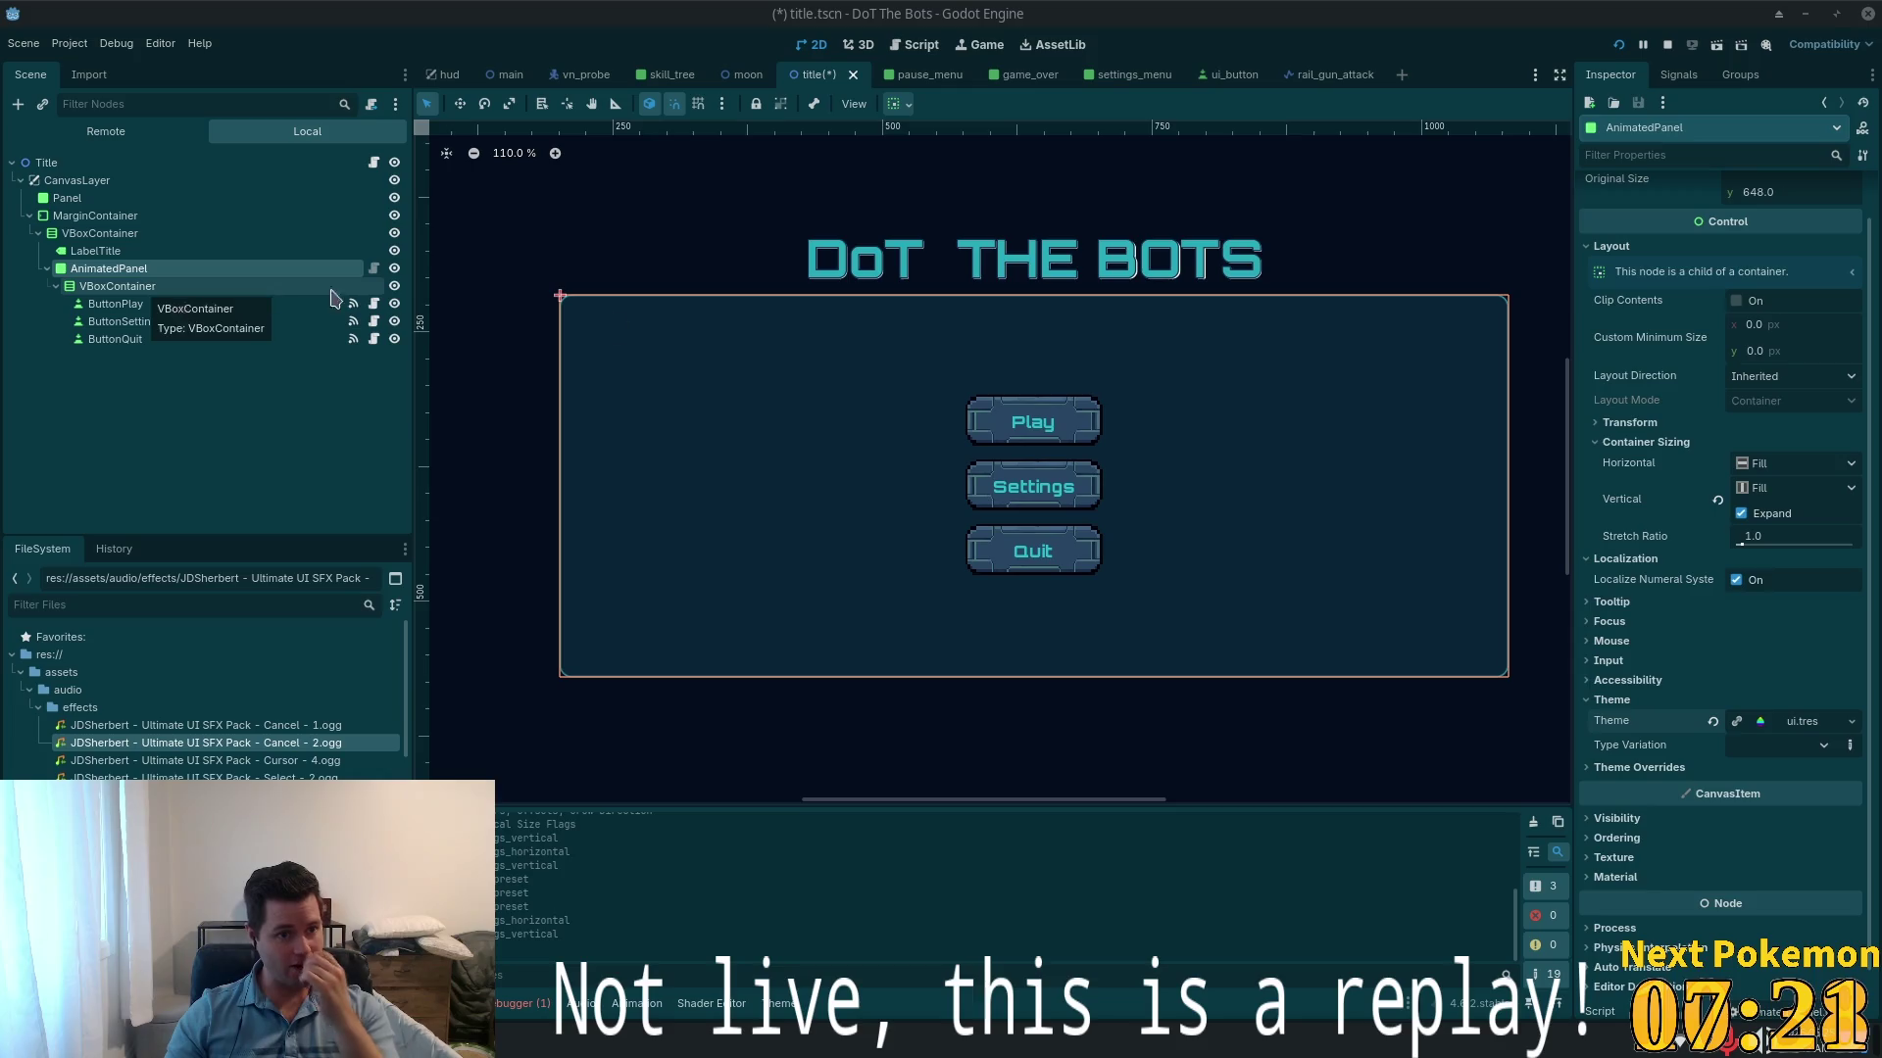
- Set the AnimatedPanel's horizontal and vertical sizing to Shrink Center
{"action": "left_click", "coordinate": [1801, 465]}
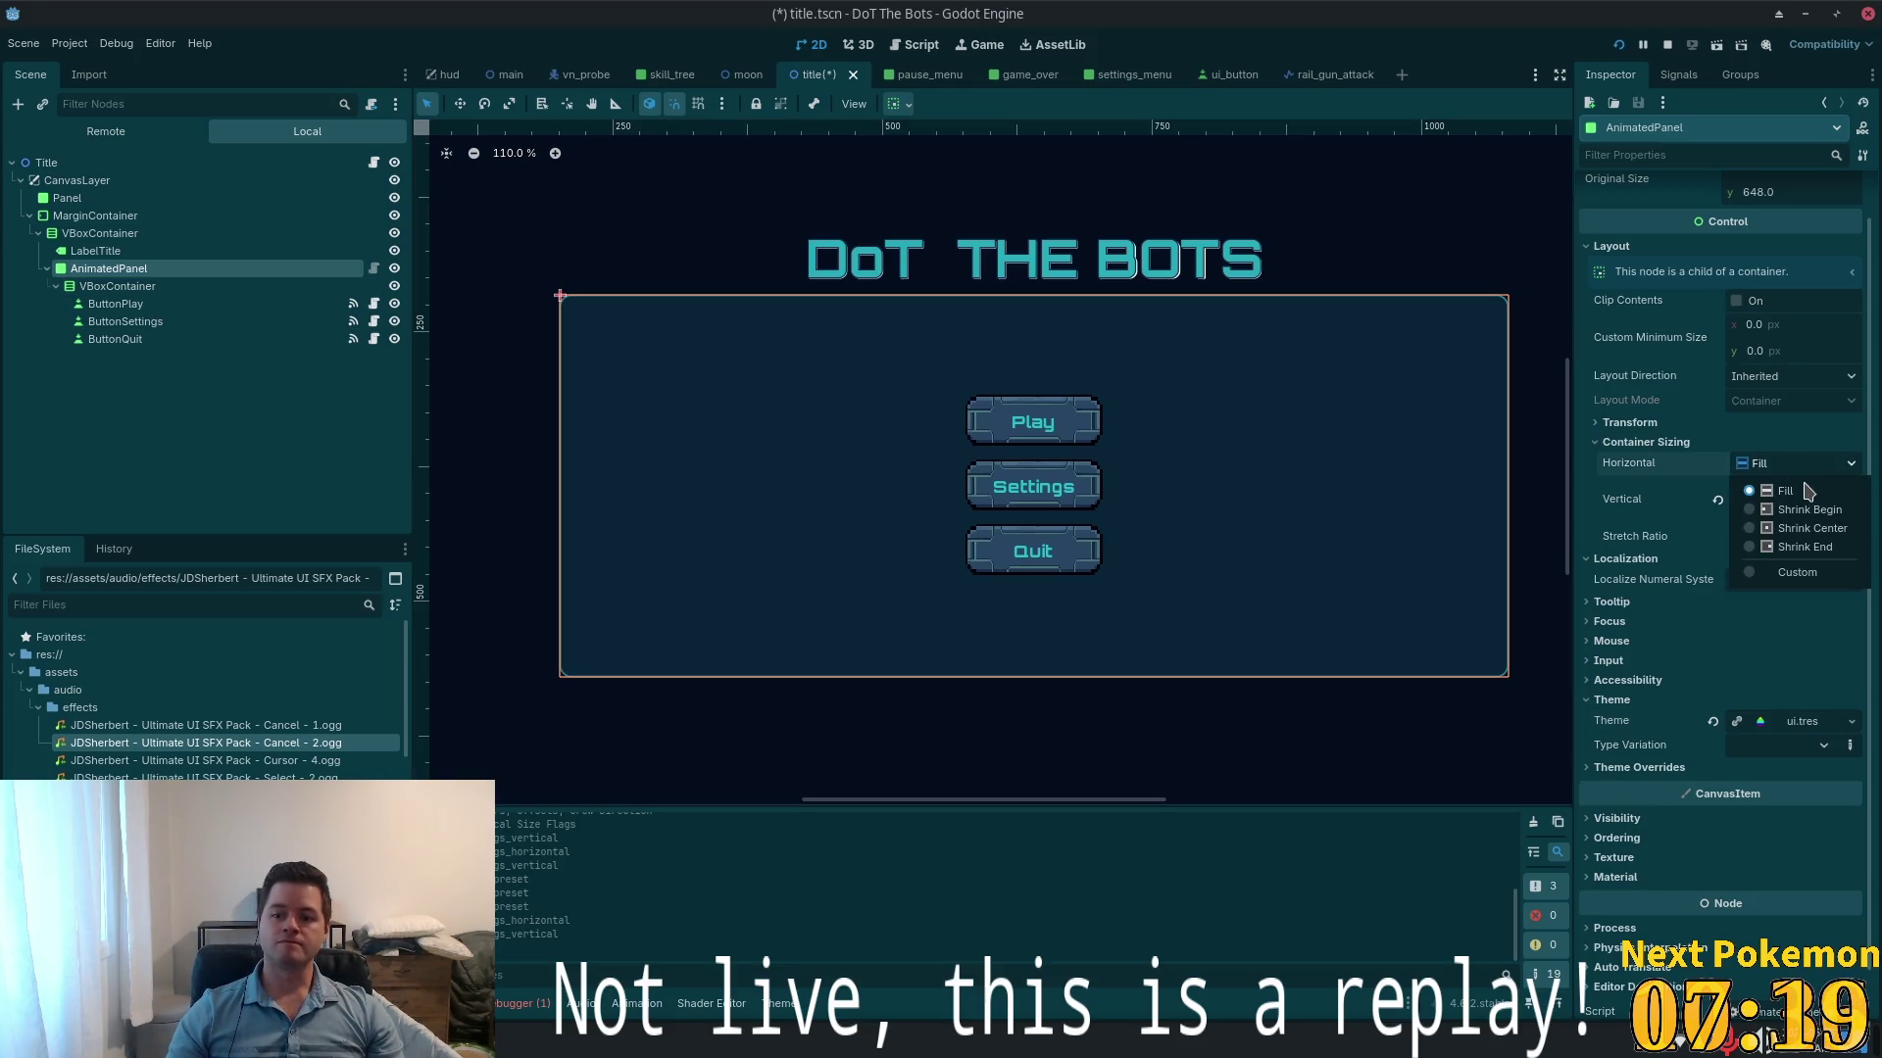
{"action": "left_click", "coordinate": [1813, 528]}
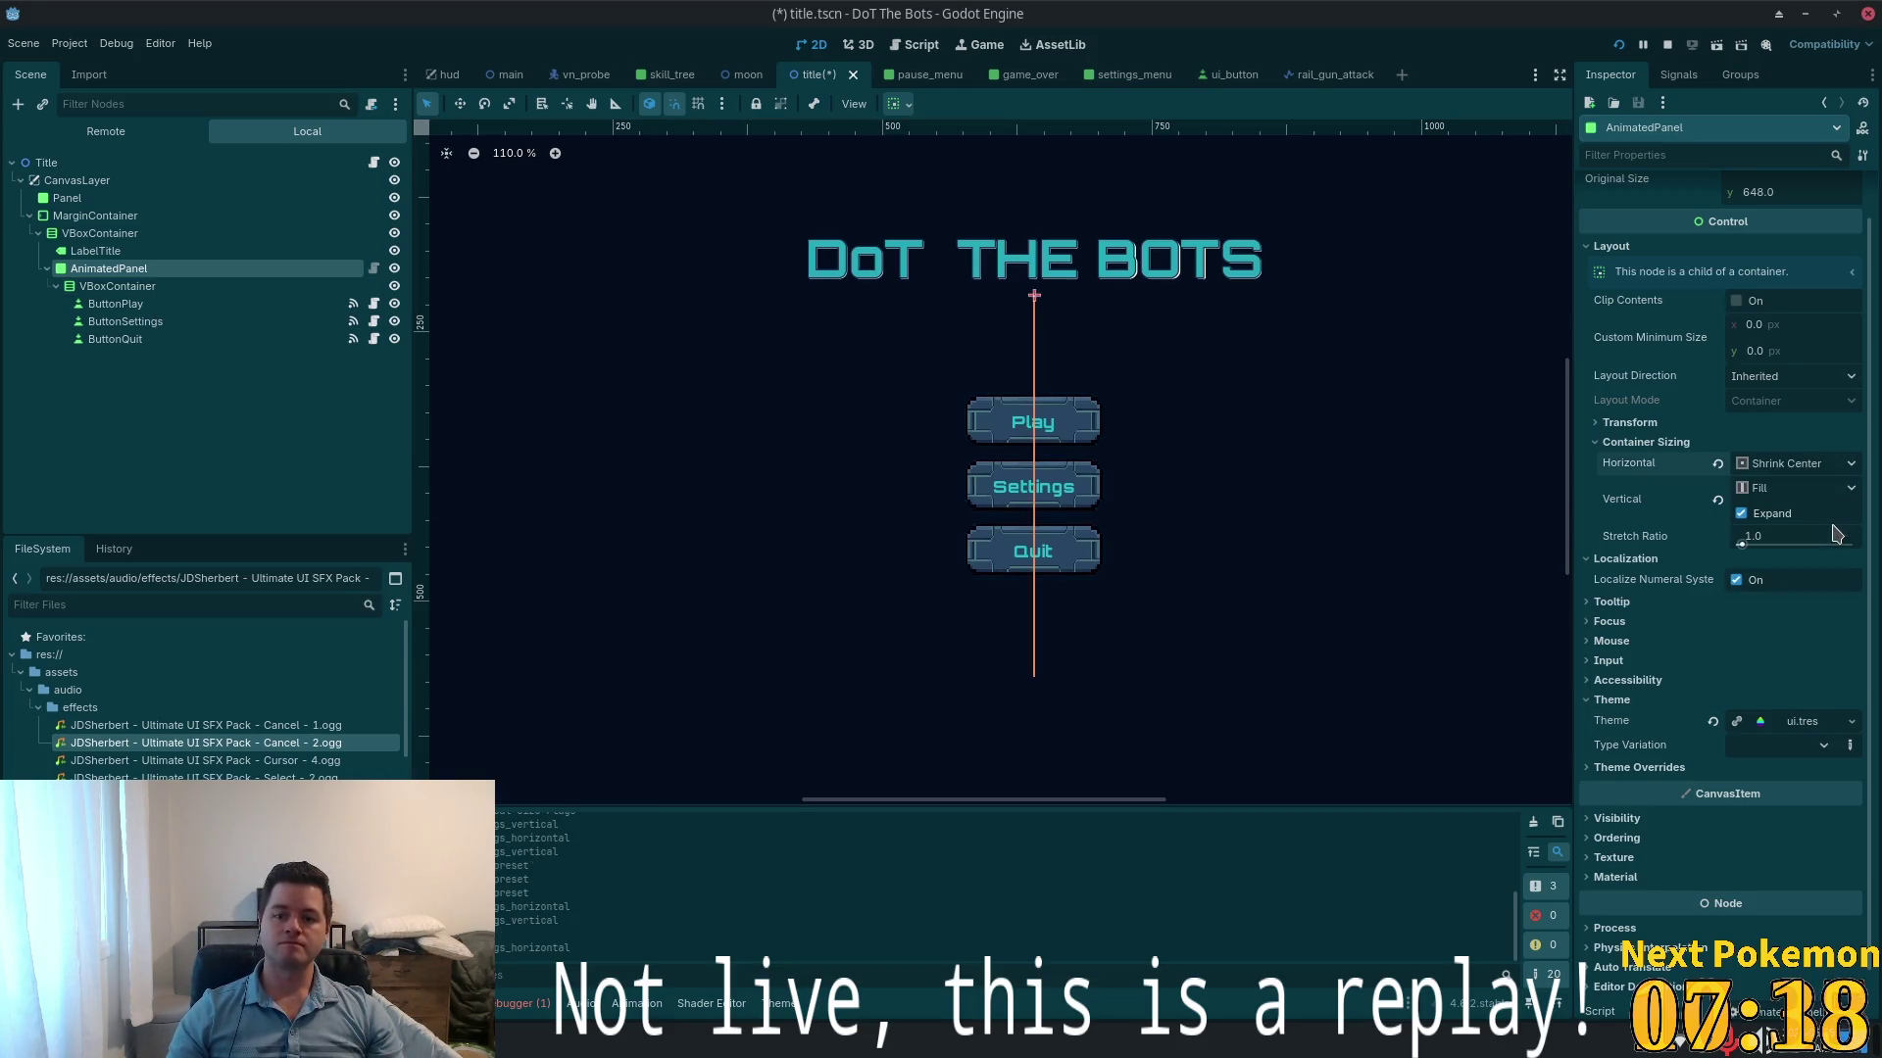
{"action": "left_click", "coordinate": [1782, 490]}
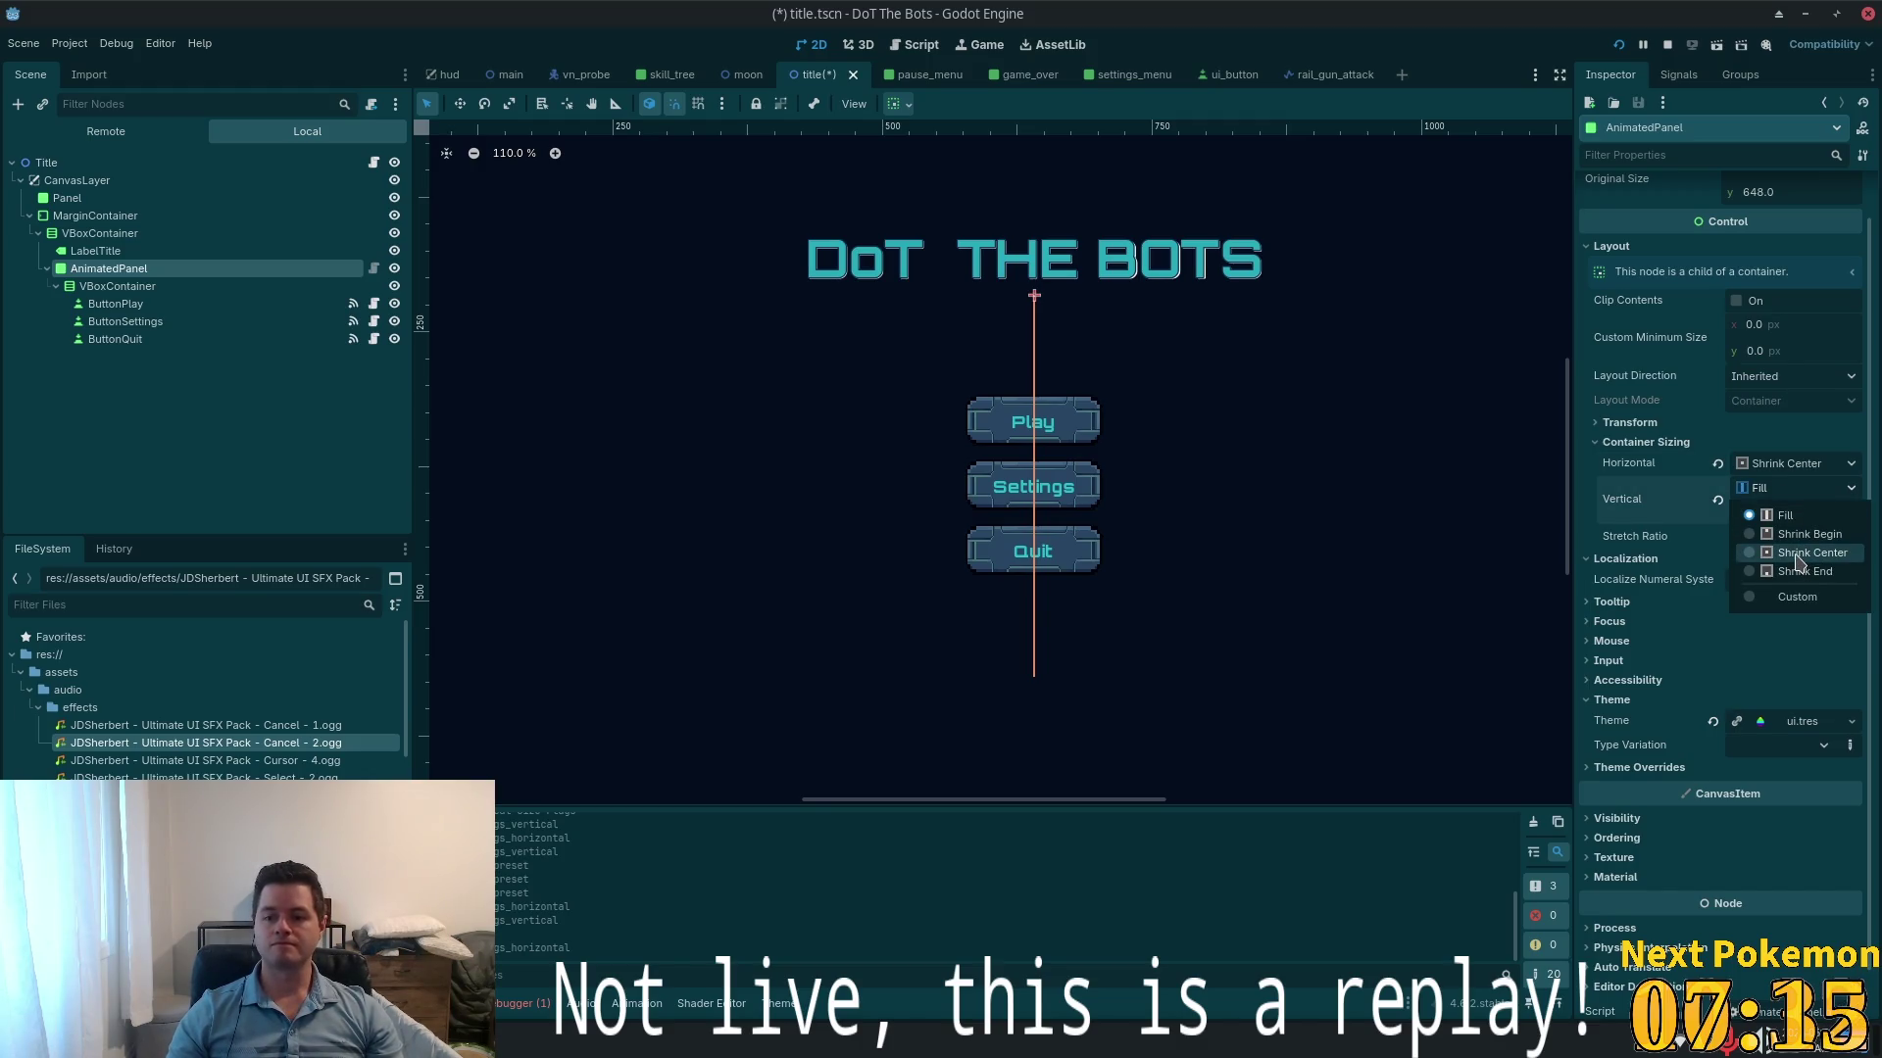
{"action": "left_click", "coordinate": [1800, 554]}
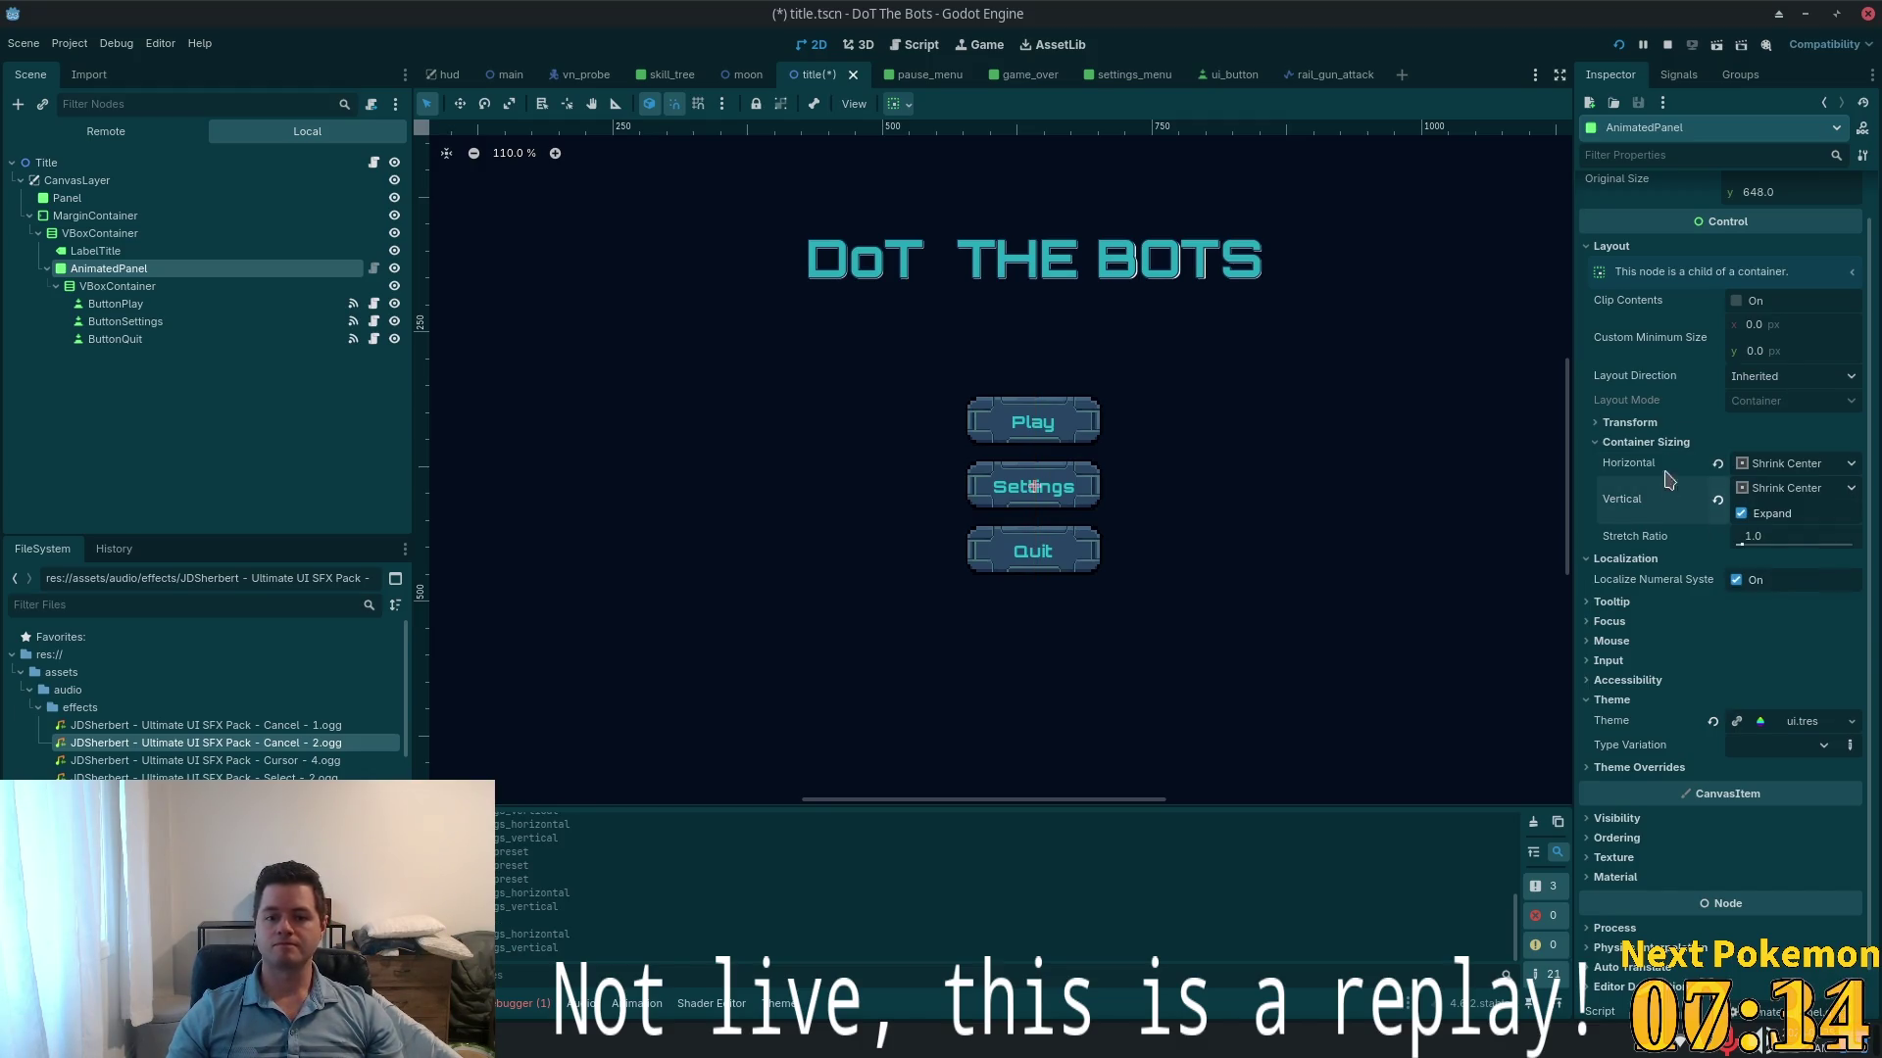
- Raise the AnimatedPanel's custom minimum width step by step to 216
{"action": "left_click", "coordinate": [1774, 324]}
{"action": "type", "text": "135"}
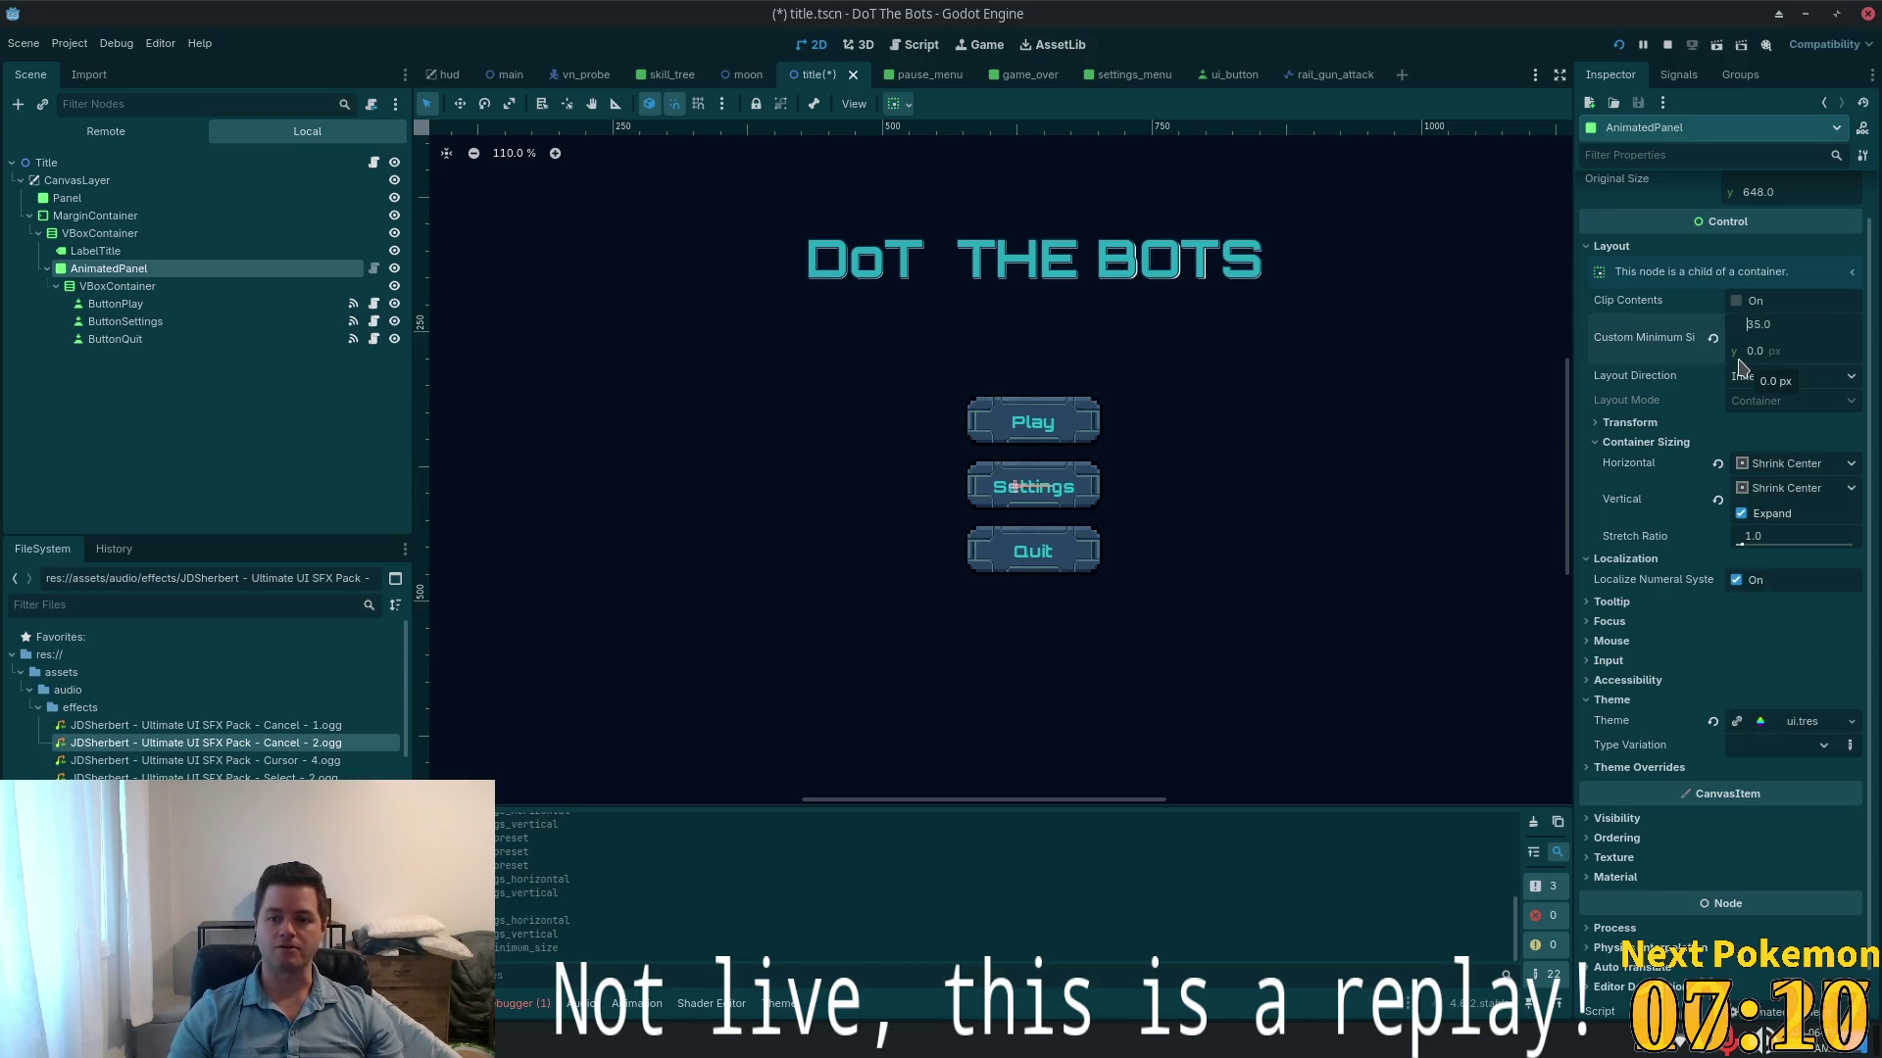
{"action": "key", "text": "Delete"}
{"action": "type", "text": "4"}
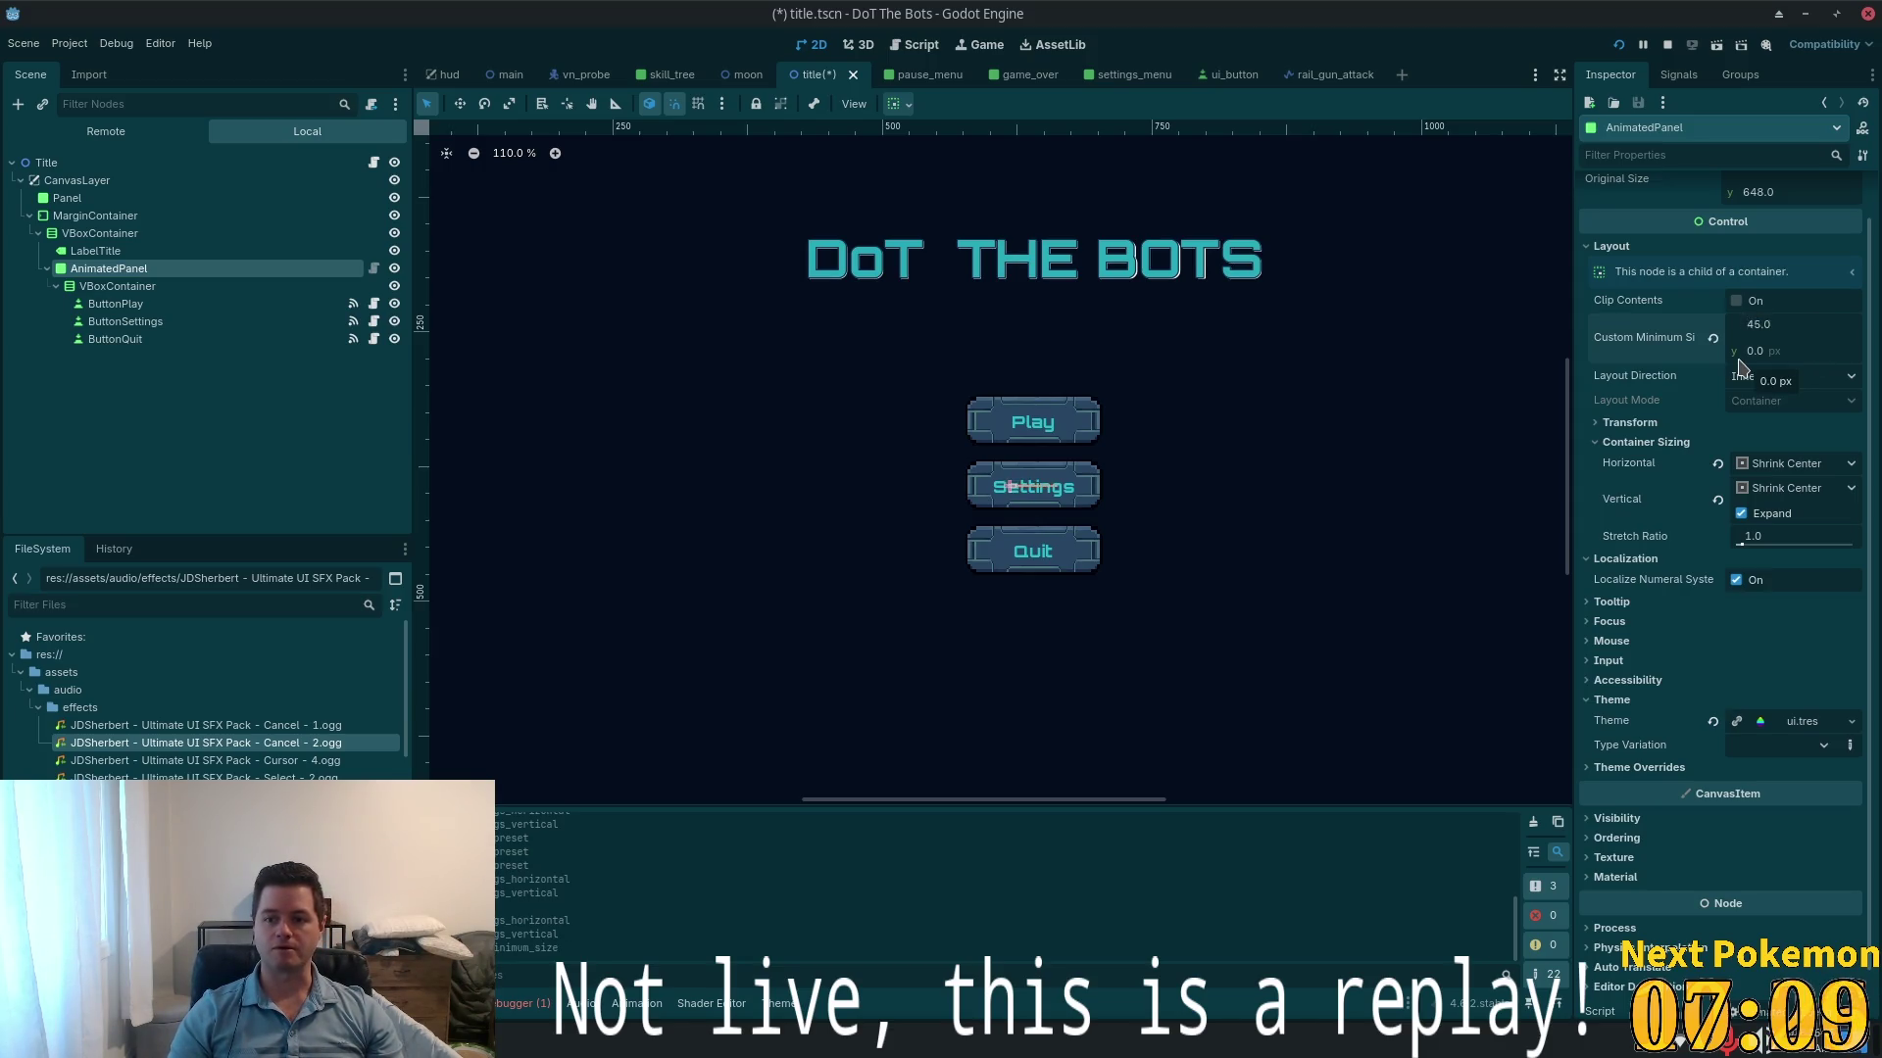
{"action": "key", "text": "Up"}
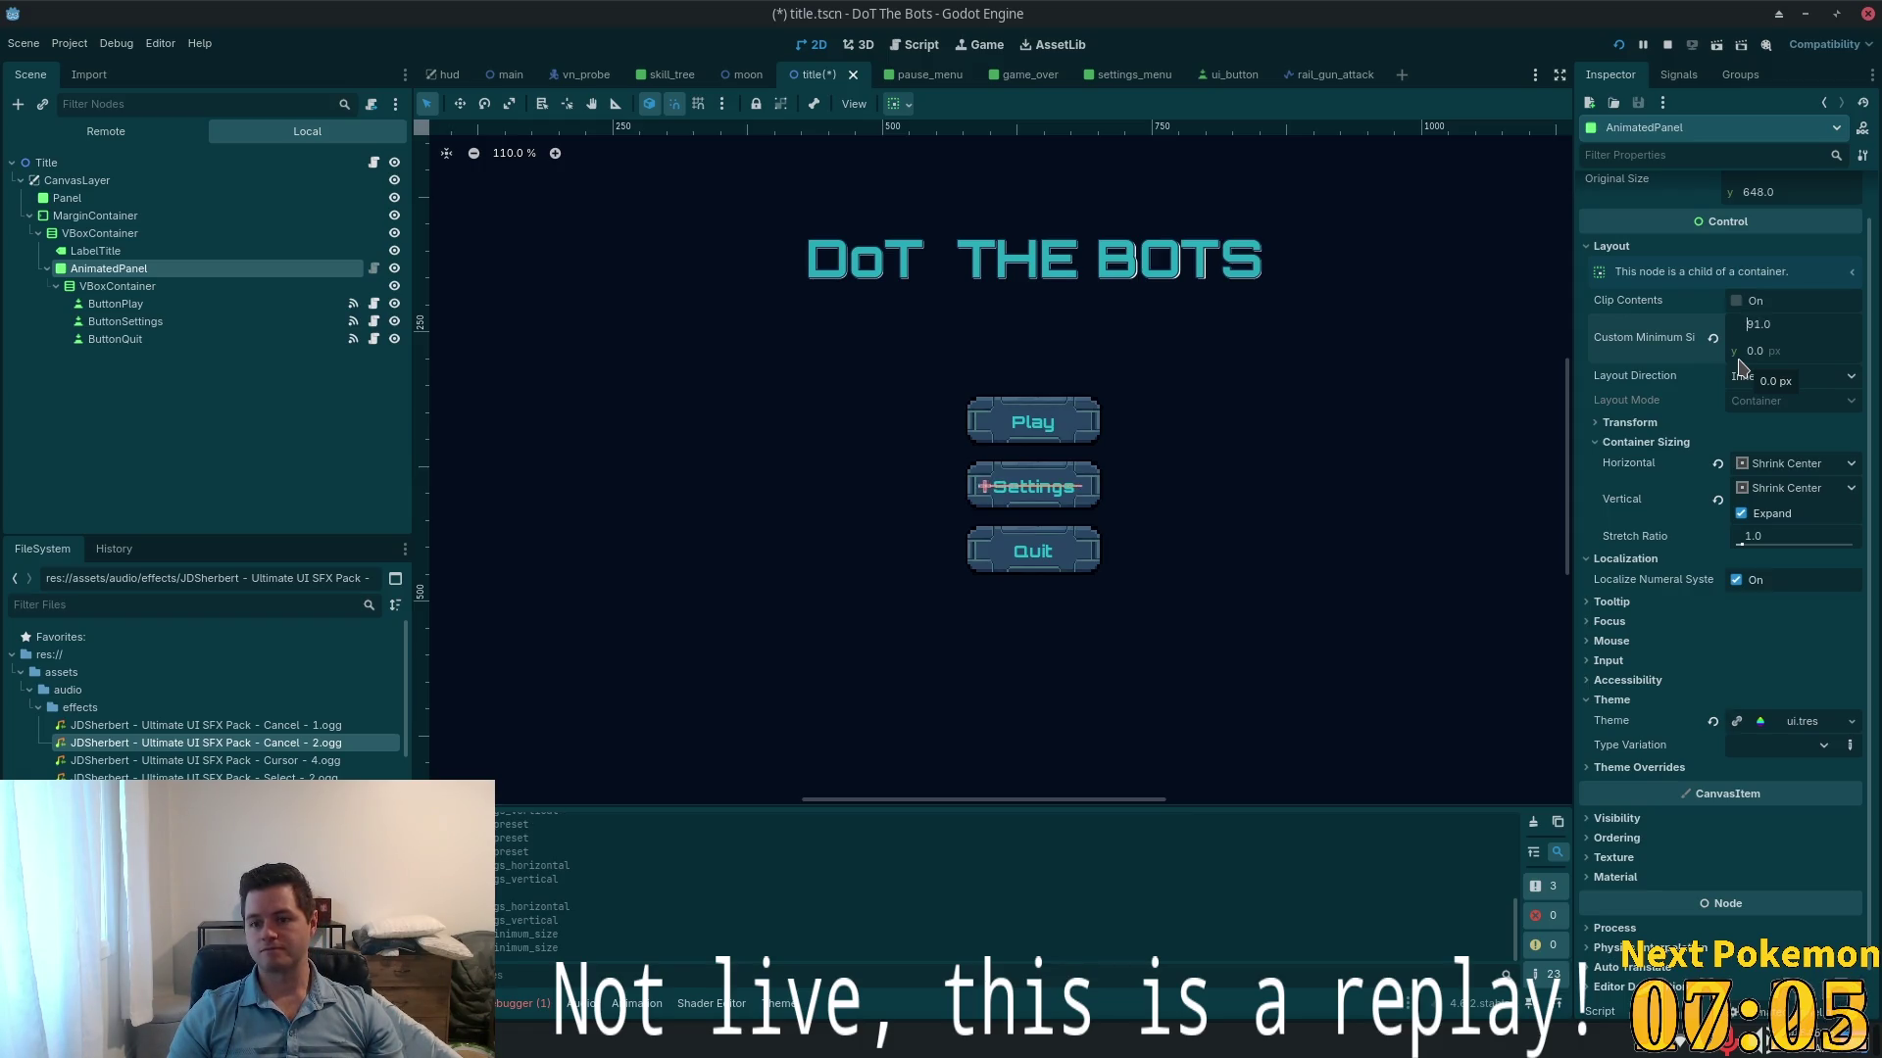
{"action": "key", "text": "Up"}
{"action": "key", "text": "Up"}
{"action": "key", "text": "Up"}
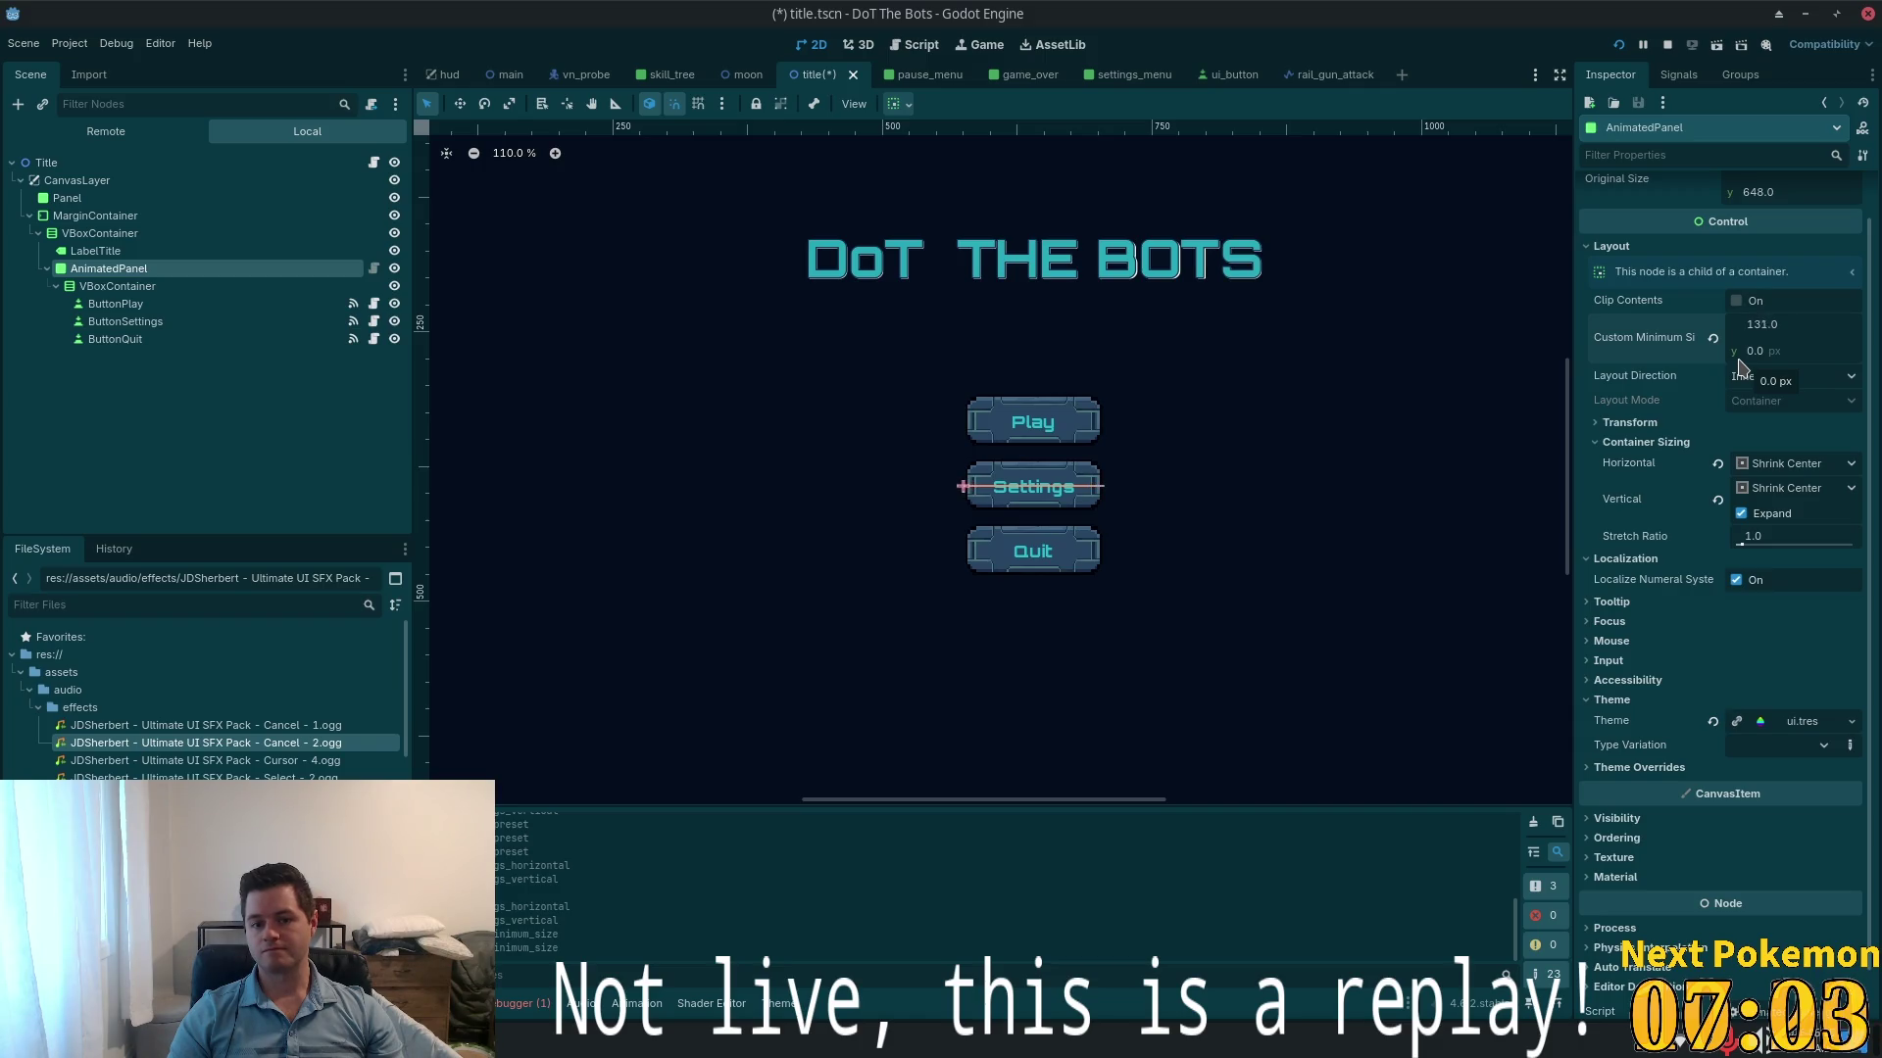
{"action": "key", "text": "Up"}
{"action": "key", "text": "Up"}
{"action": "key", "text": "Up"}
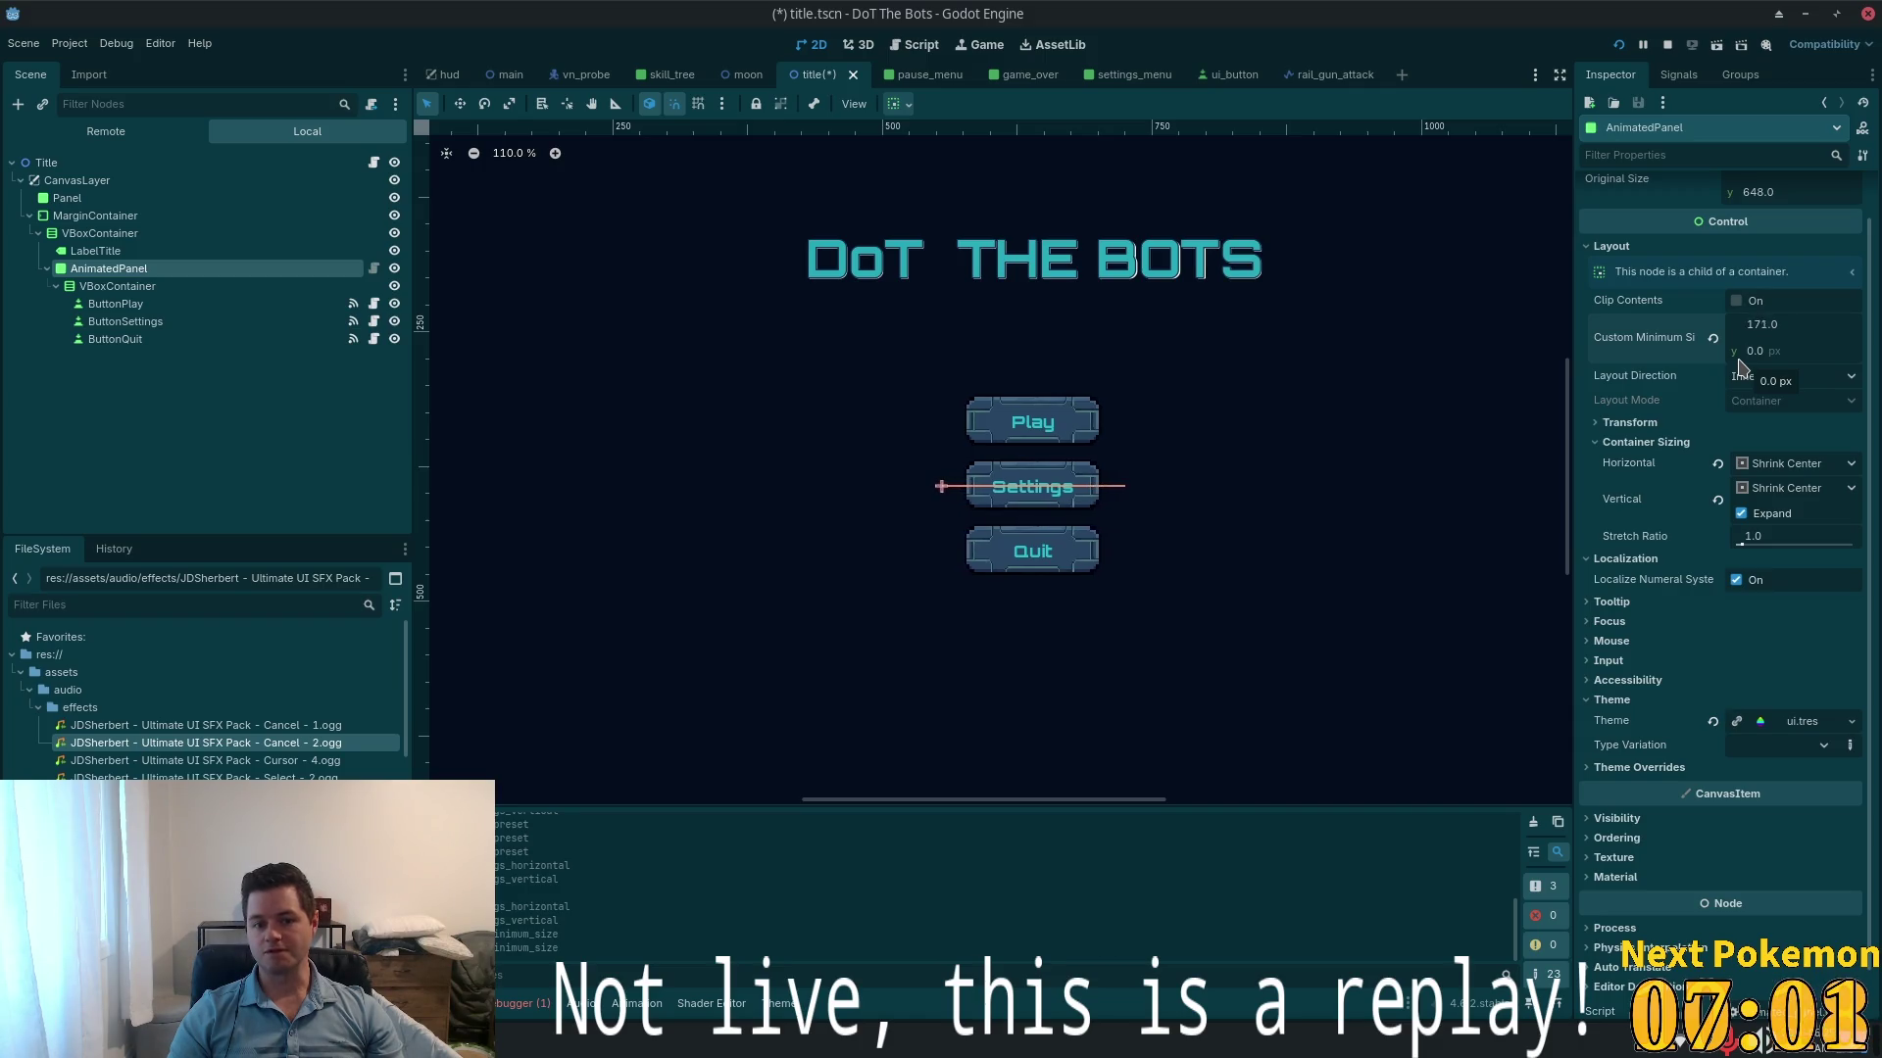
{"action": "key", "text": "Up"}
{"action": "key", "text": "Up"}
{"action": "key", "text": "Up"}
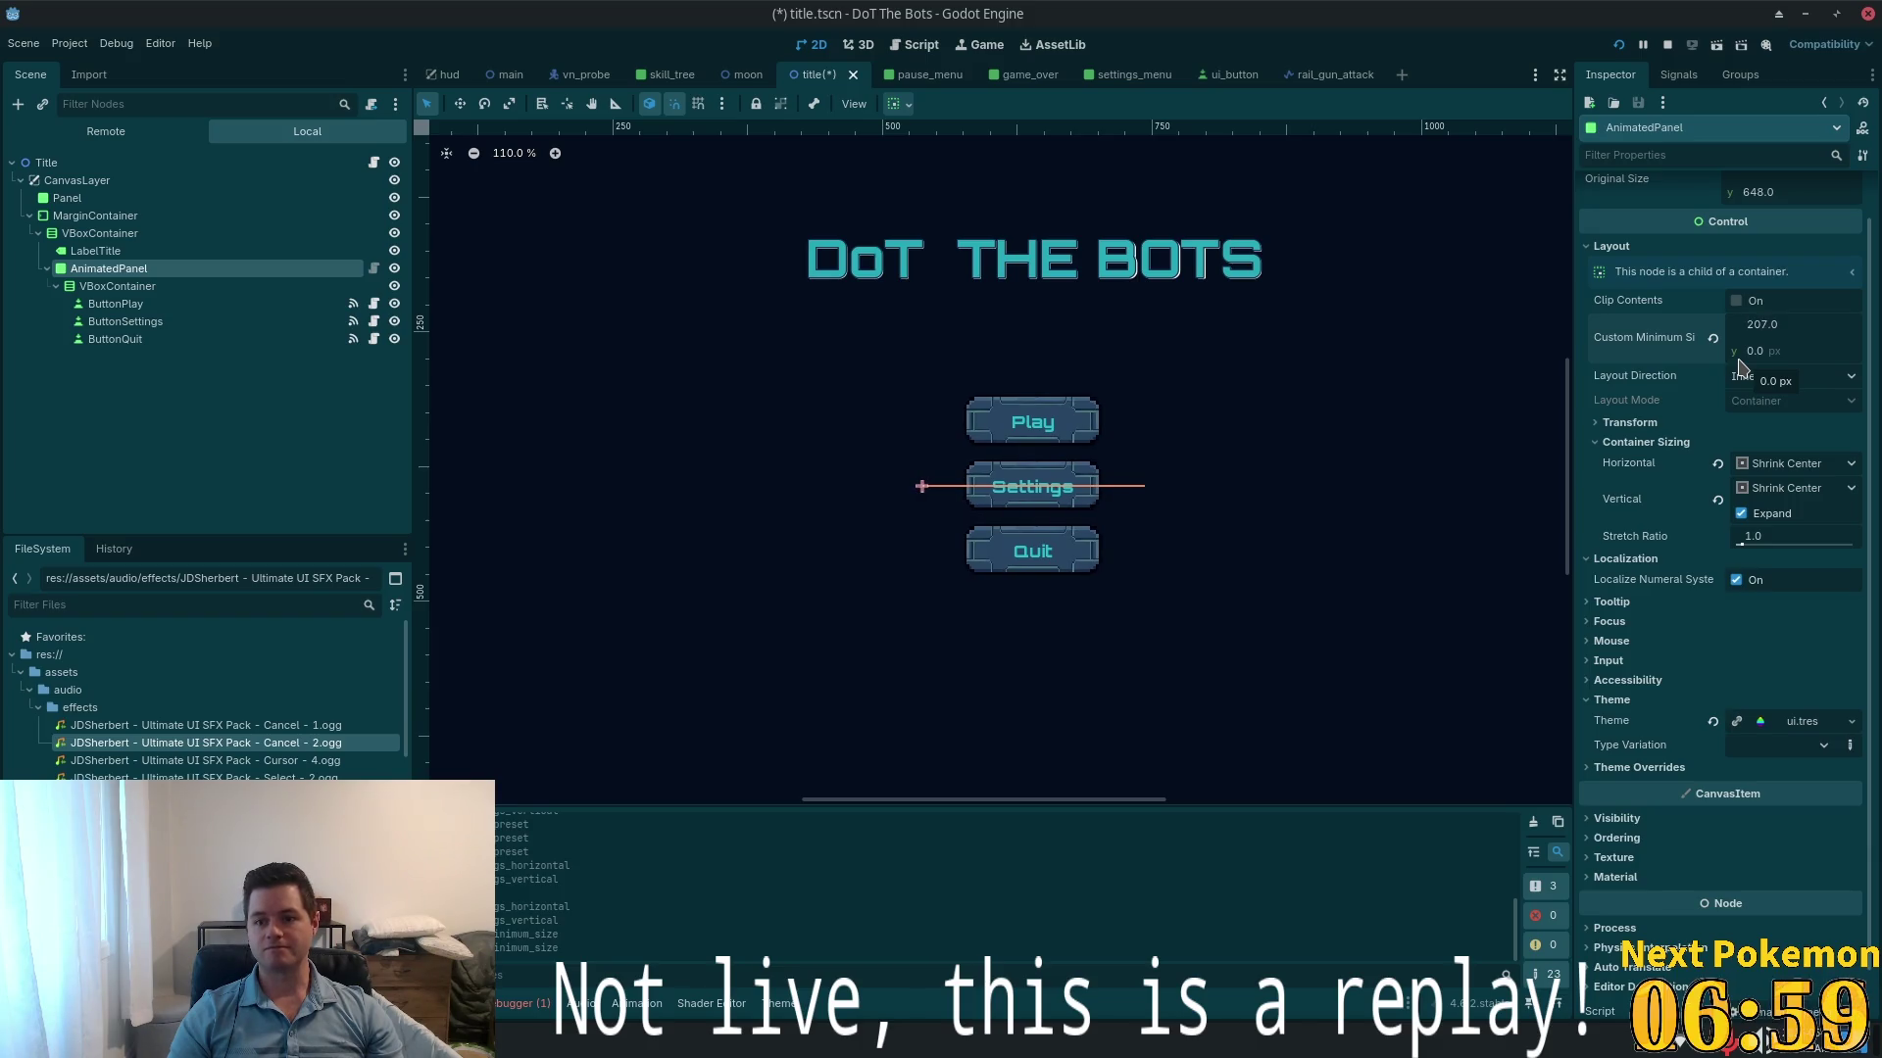
{"action": "key", "text": "Up"}
{"action": "key", "text": "Up"}
{"action": "key", "text": "Up"}
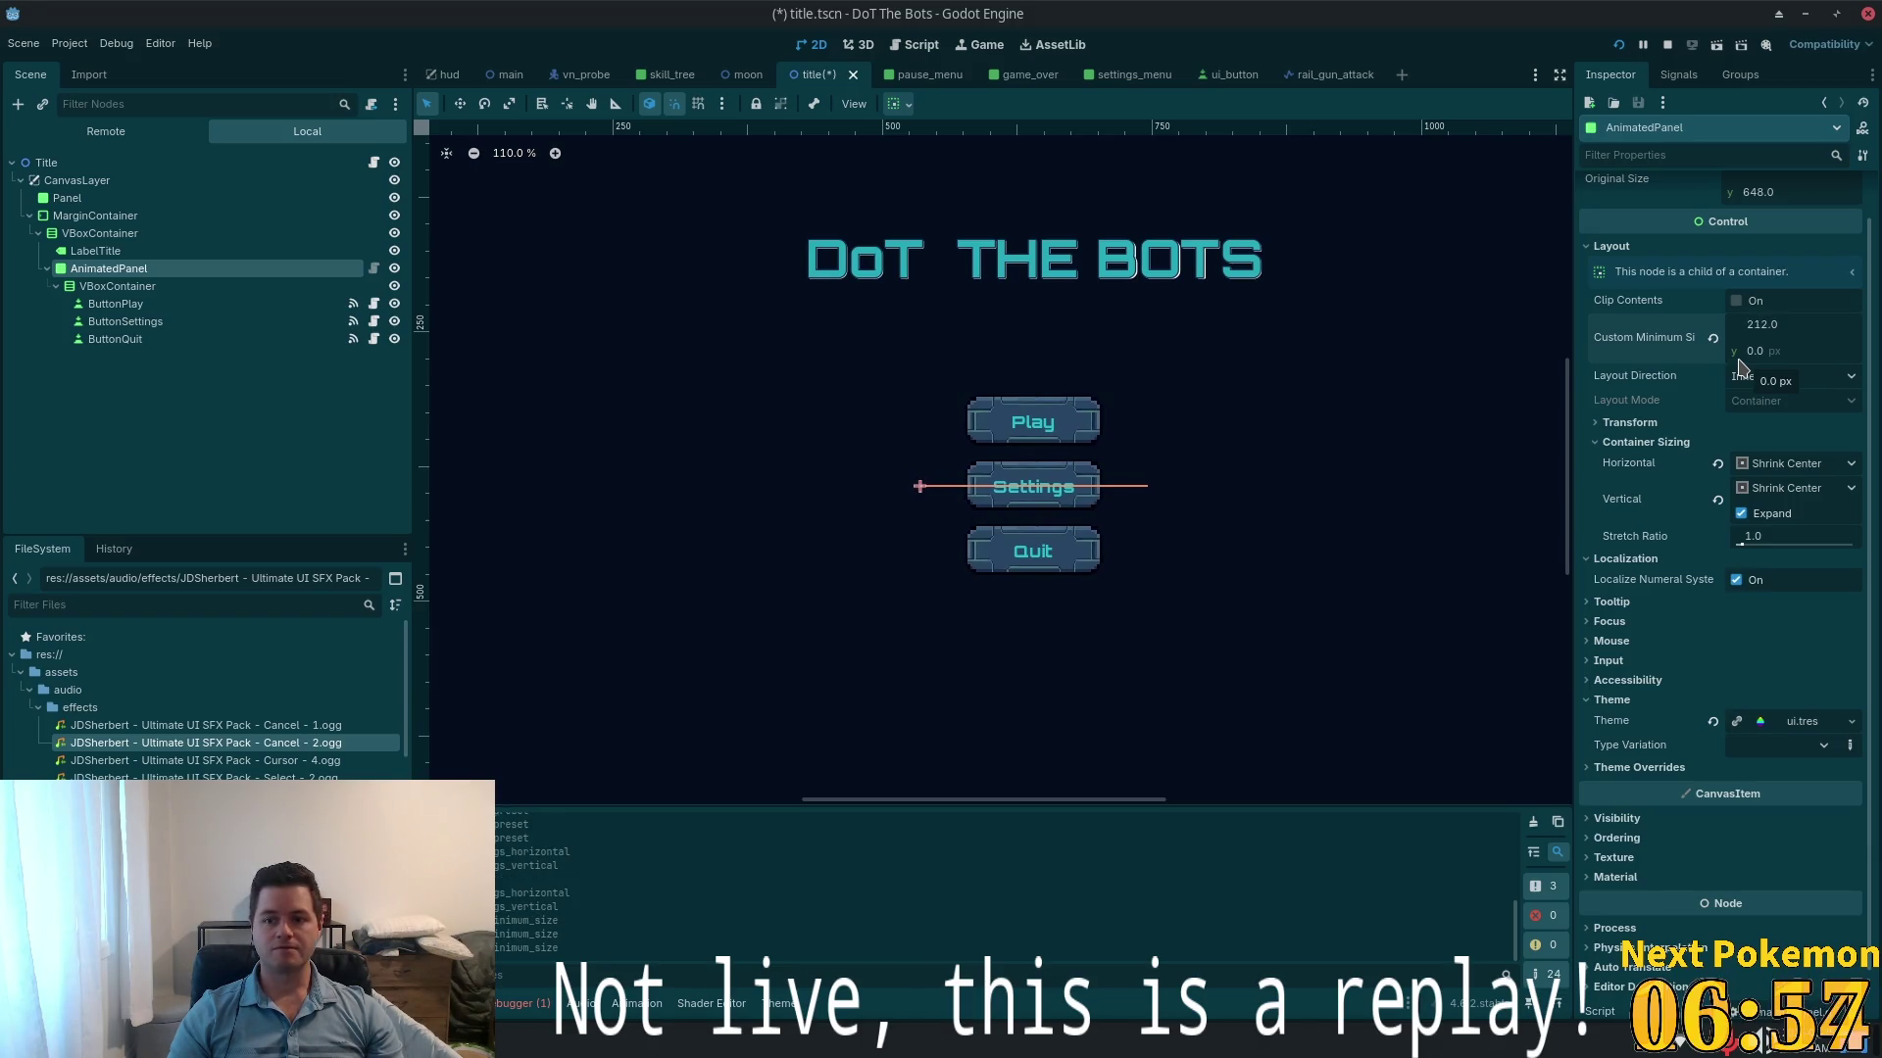
{"action": "key", "text": "Up"}
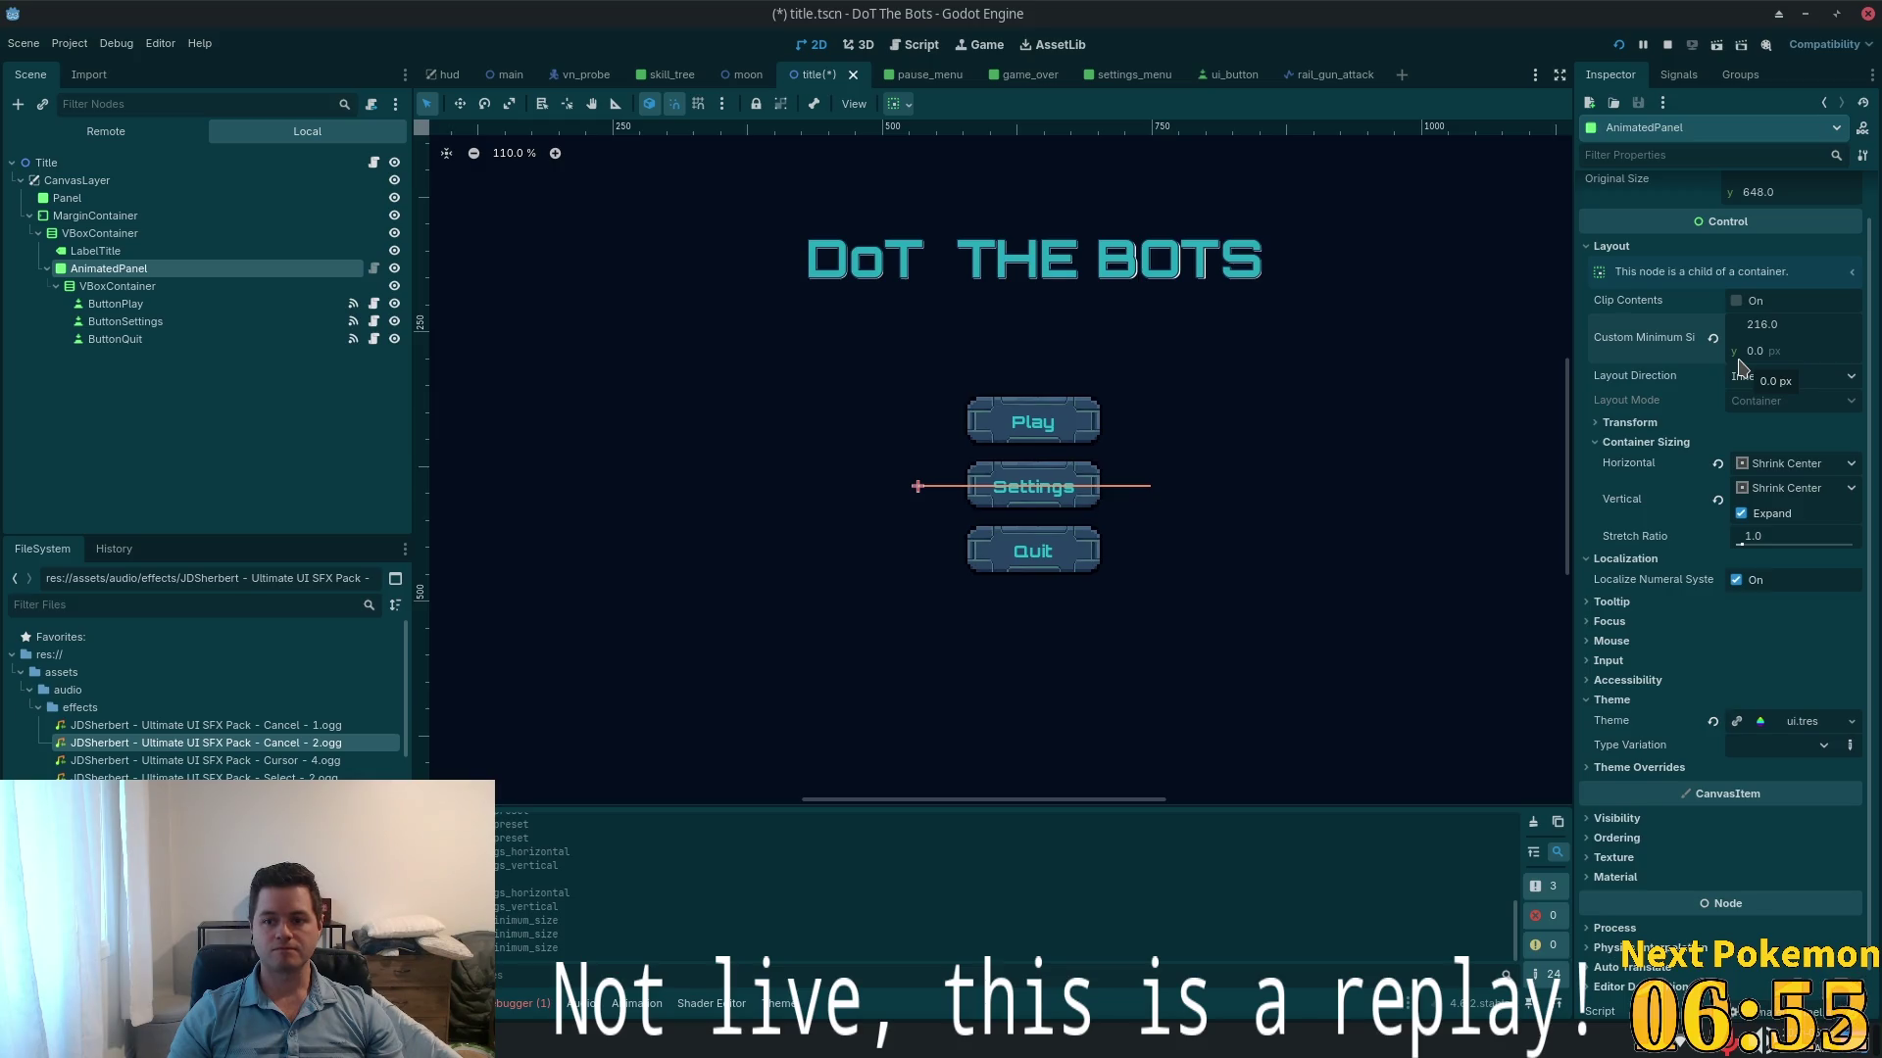
- Set the minimum height to 300, then trim it down to 233 around the buttons
{"action": "left_click", "coordinate": [1788, 352]}
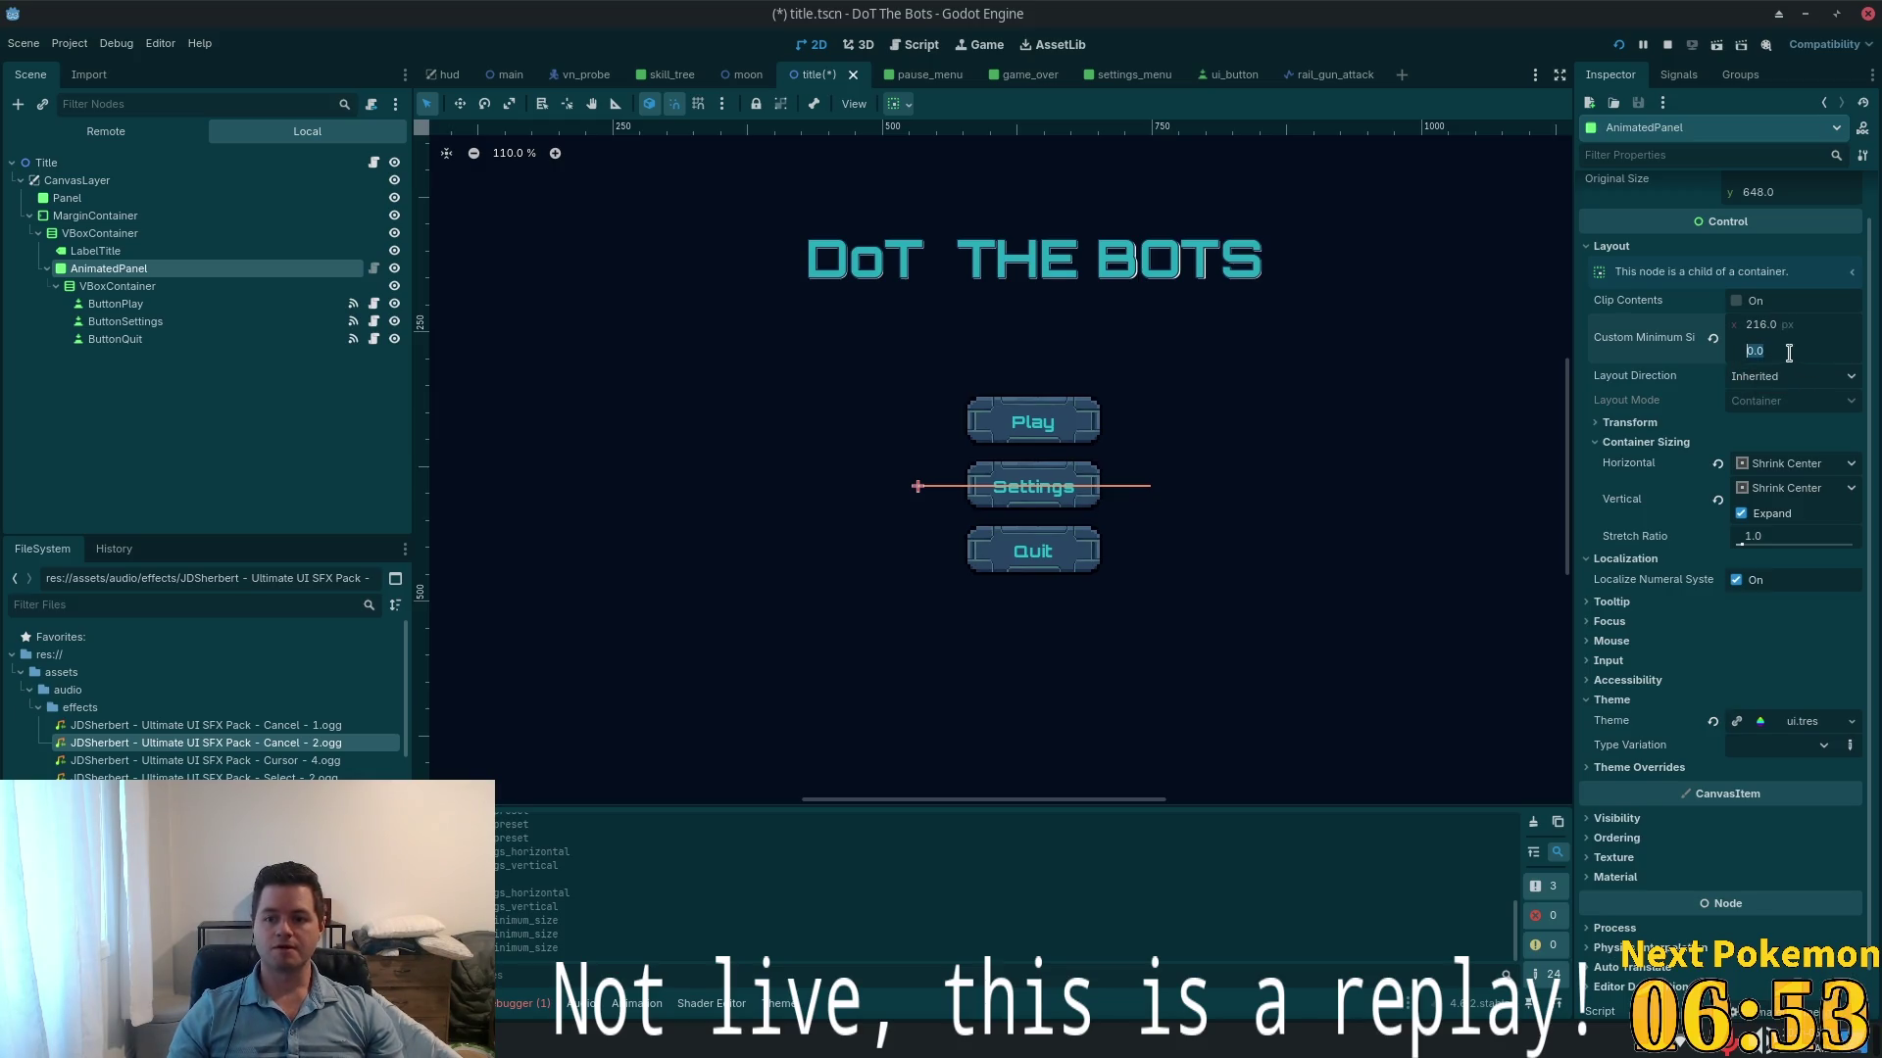
{"action": "type", "text": "3"}
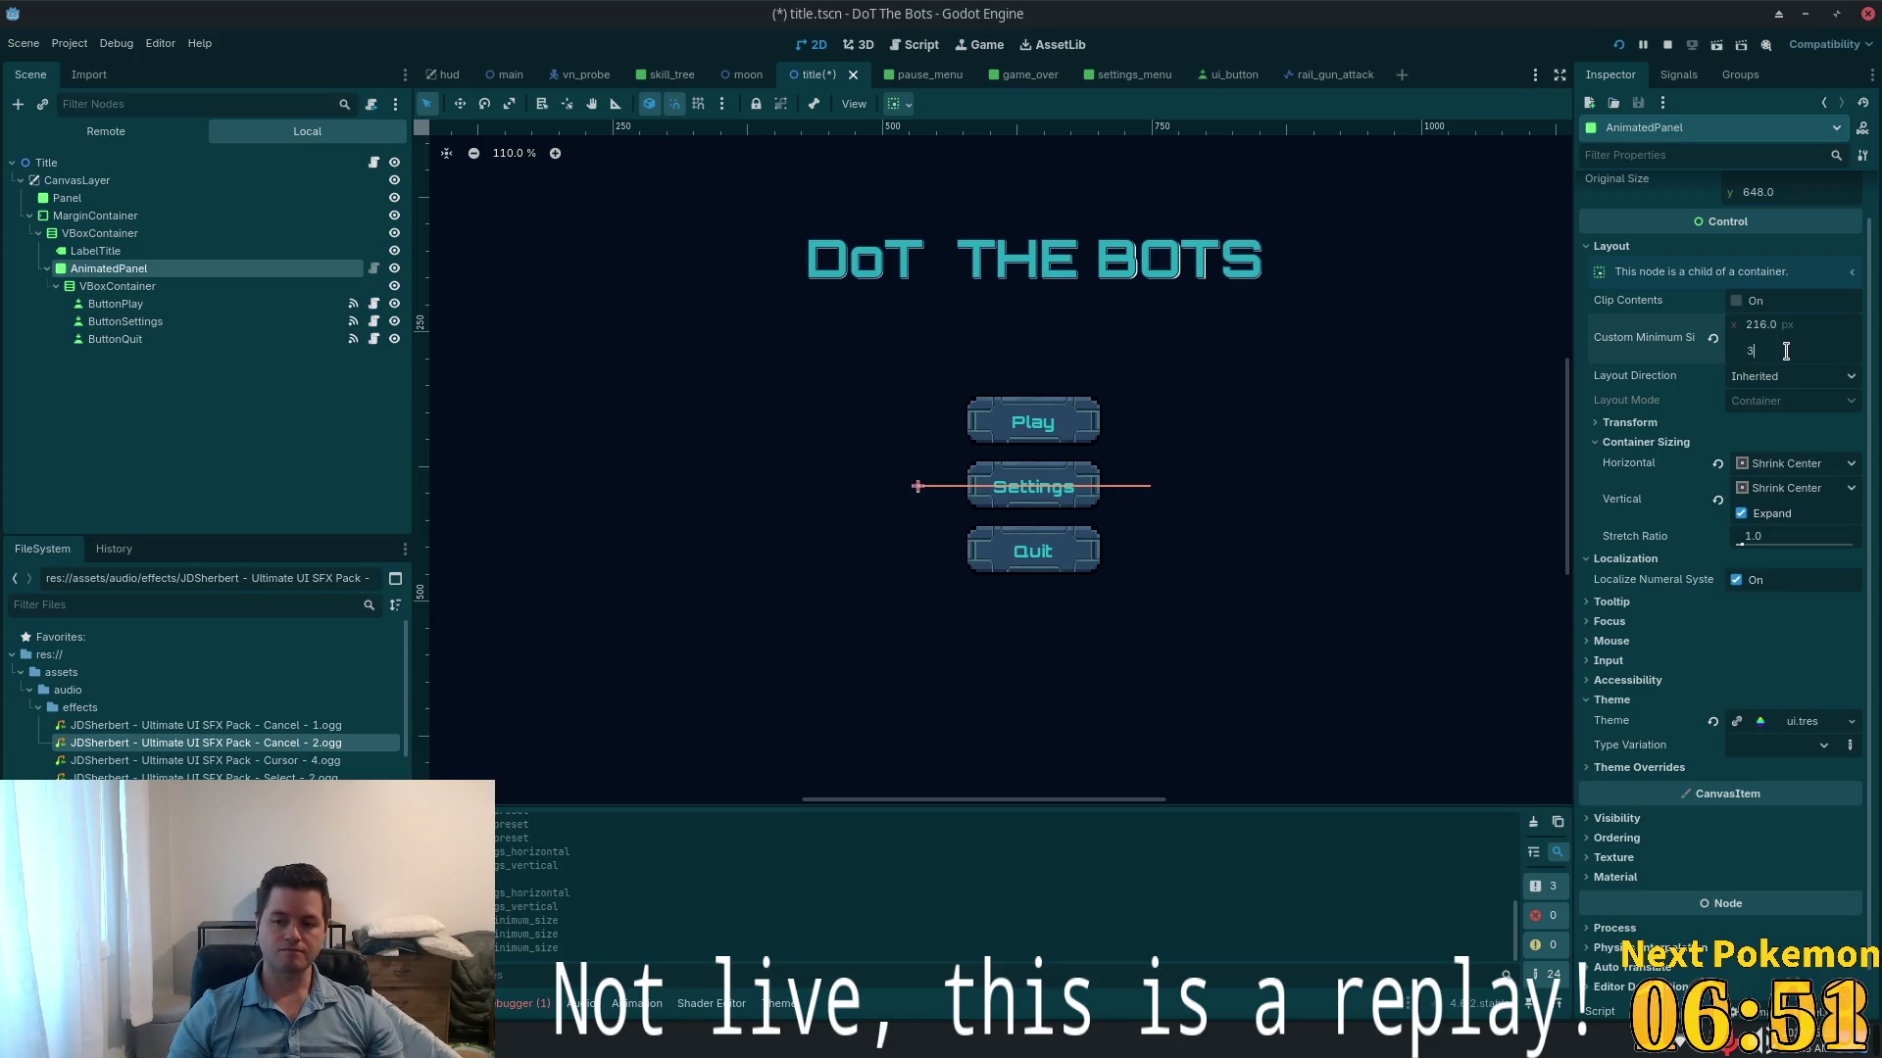
{"action": "key", "text": "Tab"}
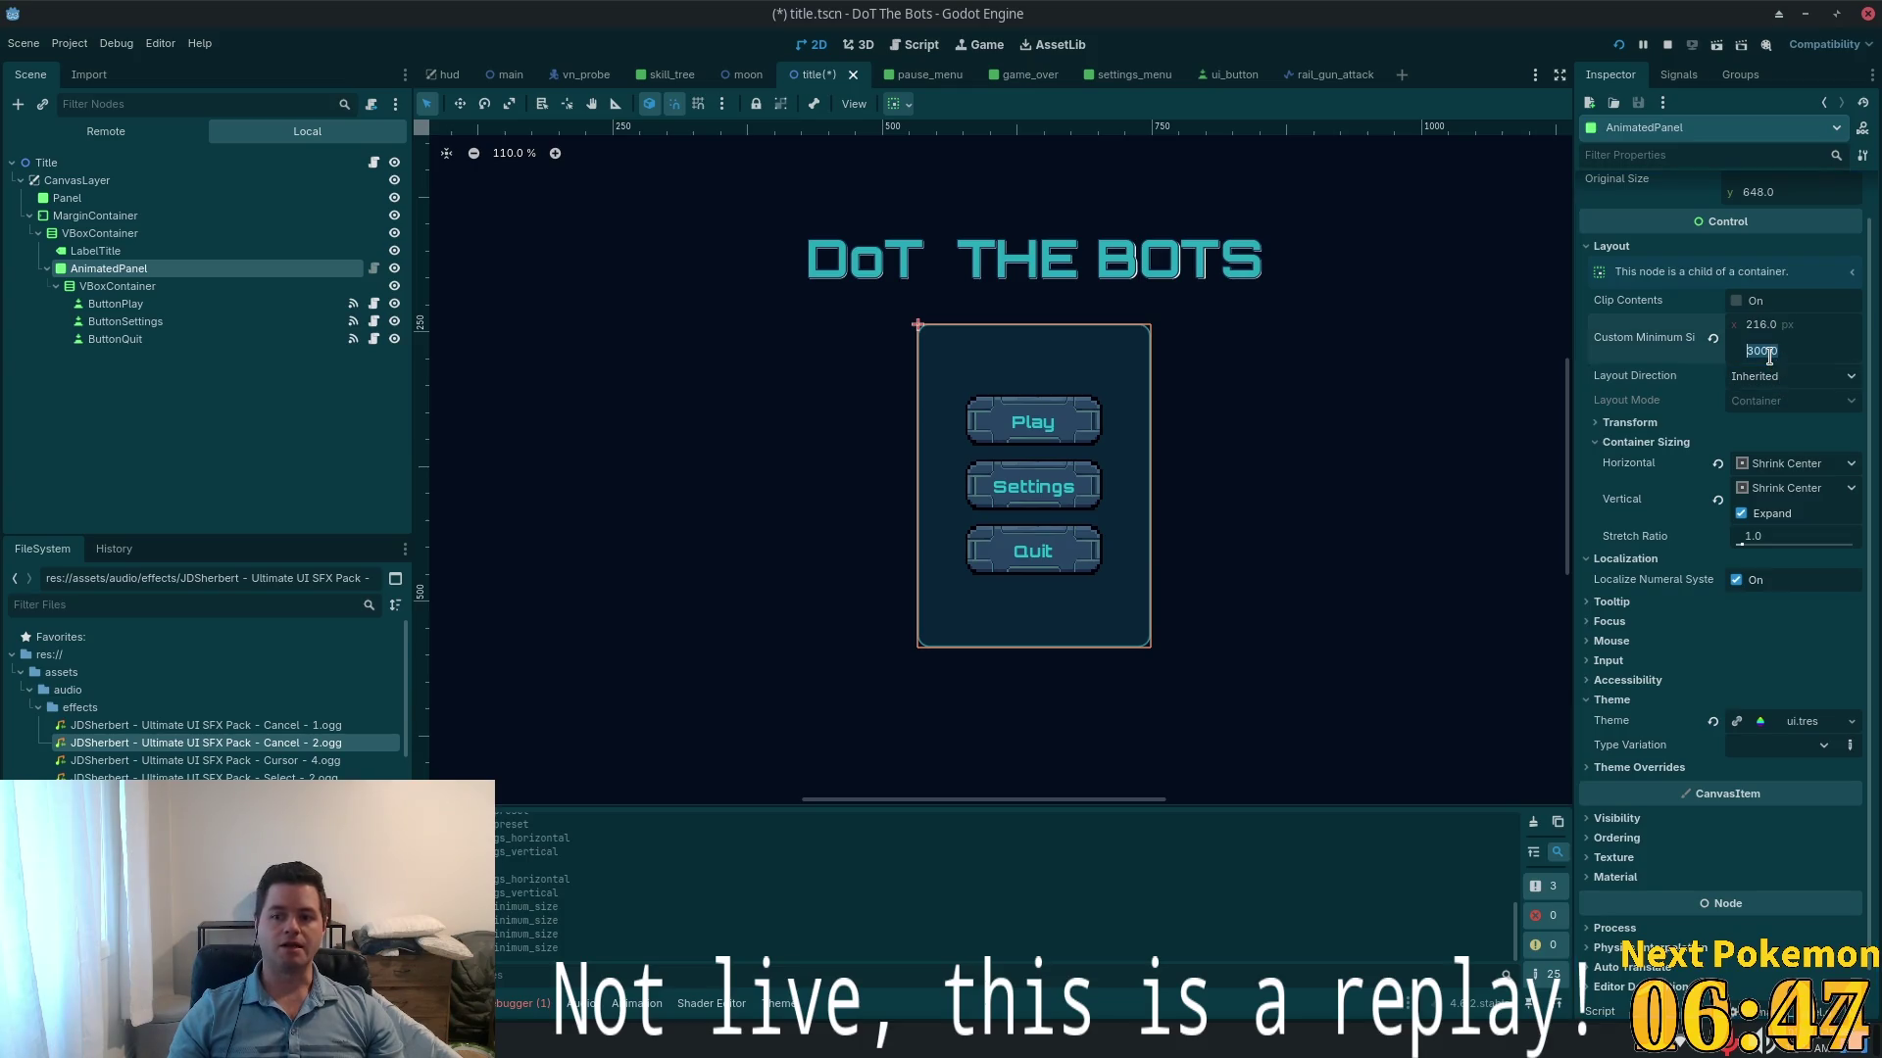
{"action": "left_click_drag", "start_coordinate": [1769, 355], "coordinate": [1769, 356]}
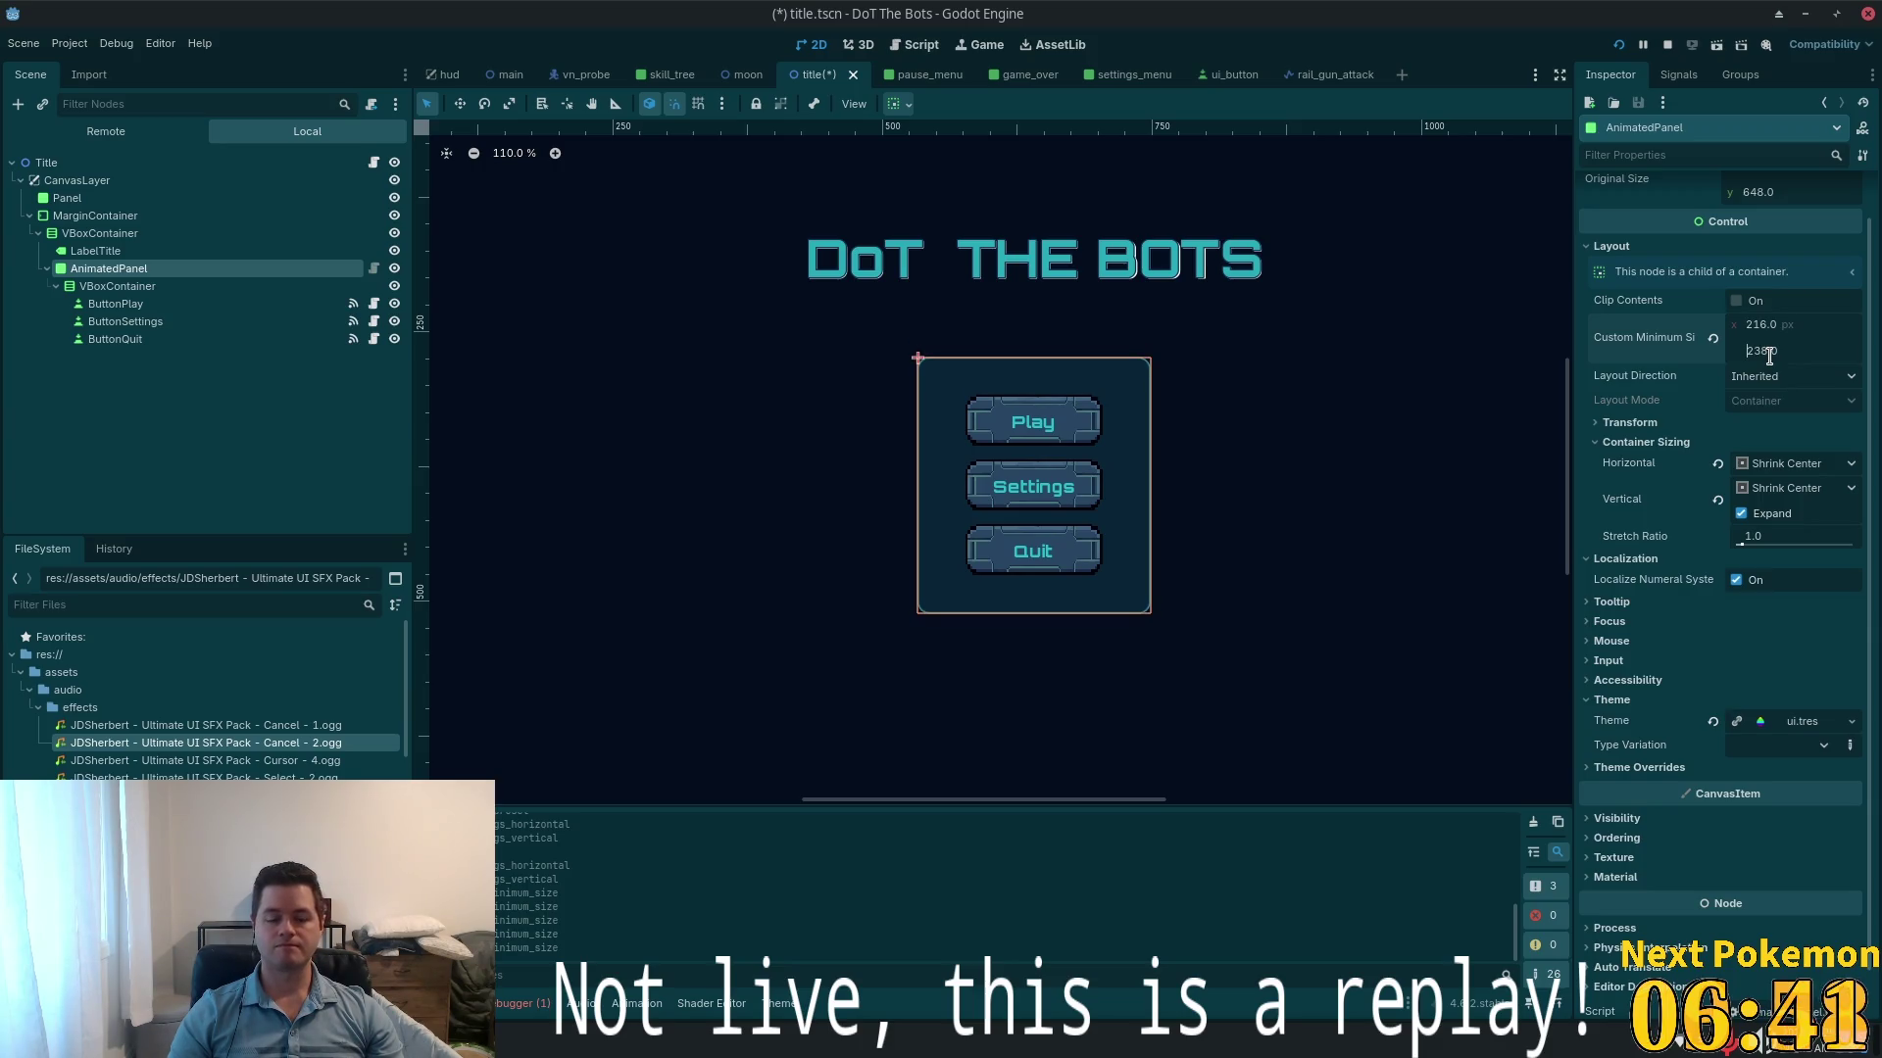
{"action": "left_click_drag", "start_coordinate": [1769, 355], "coordinate": [1769, 356]}
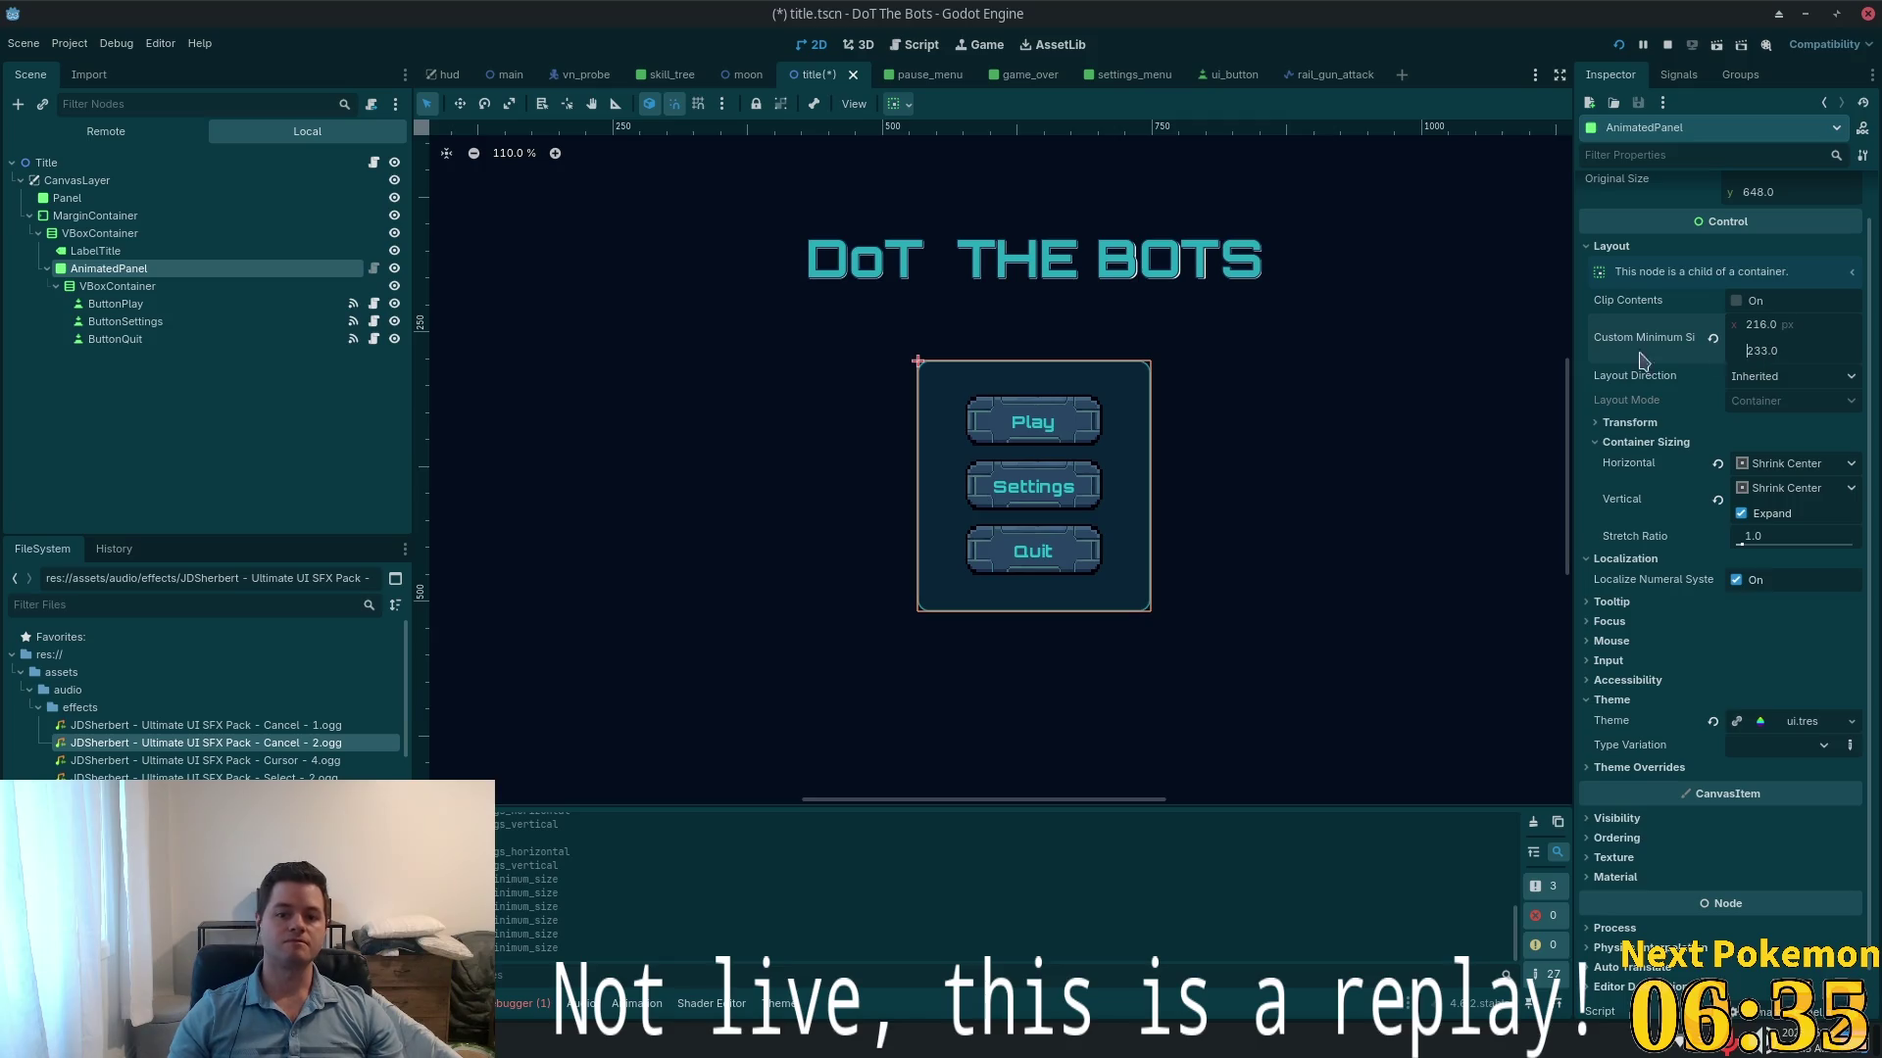
{"action": "left_click", "coordinate": [157, 199]}
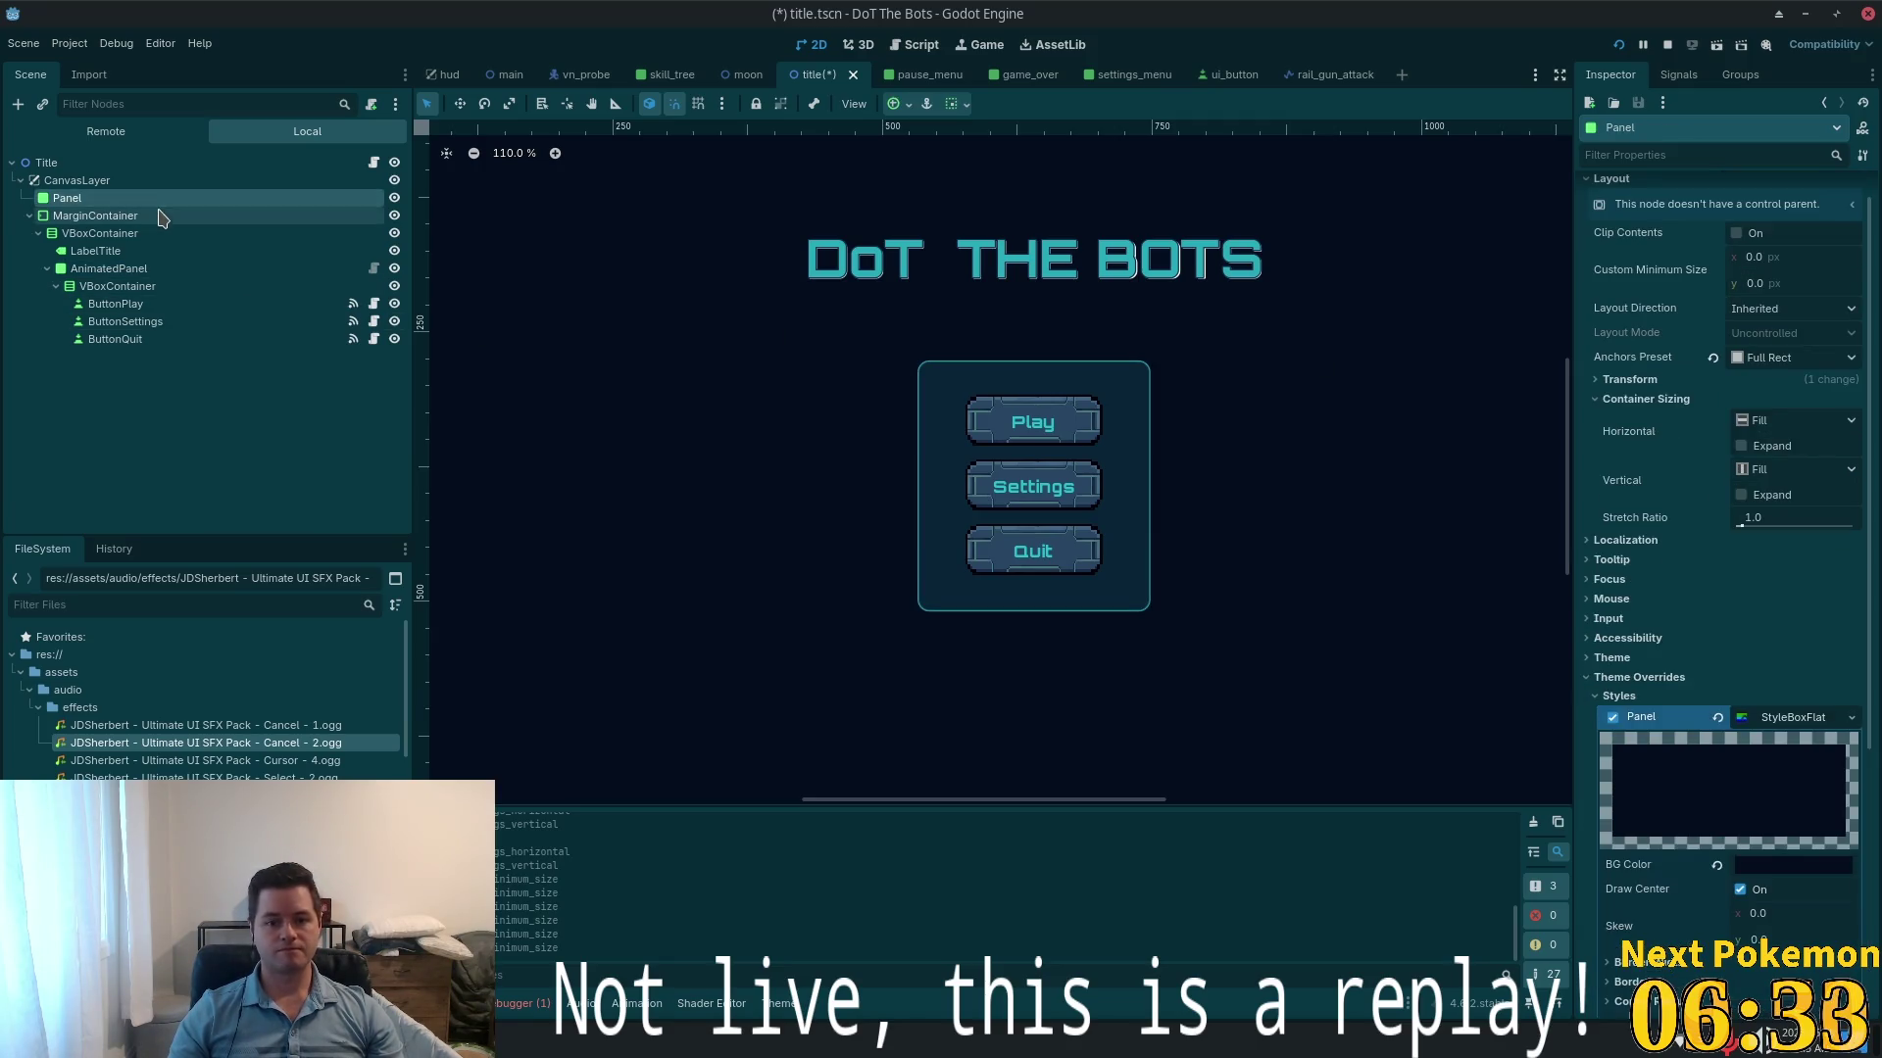
{"action": "key", "text": "f"}
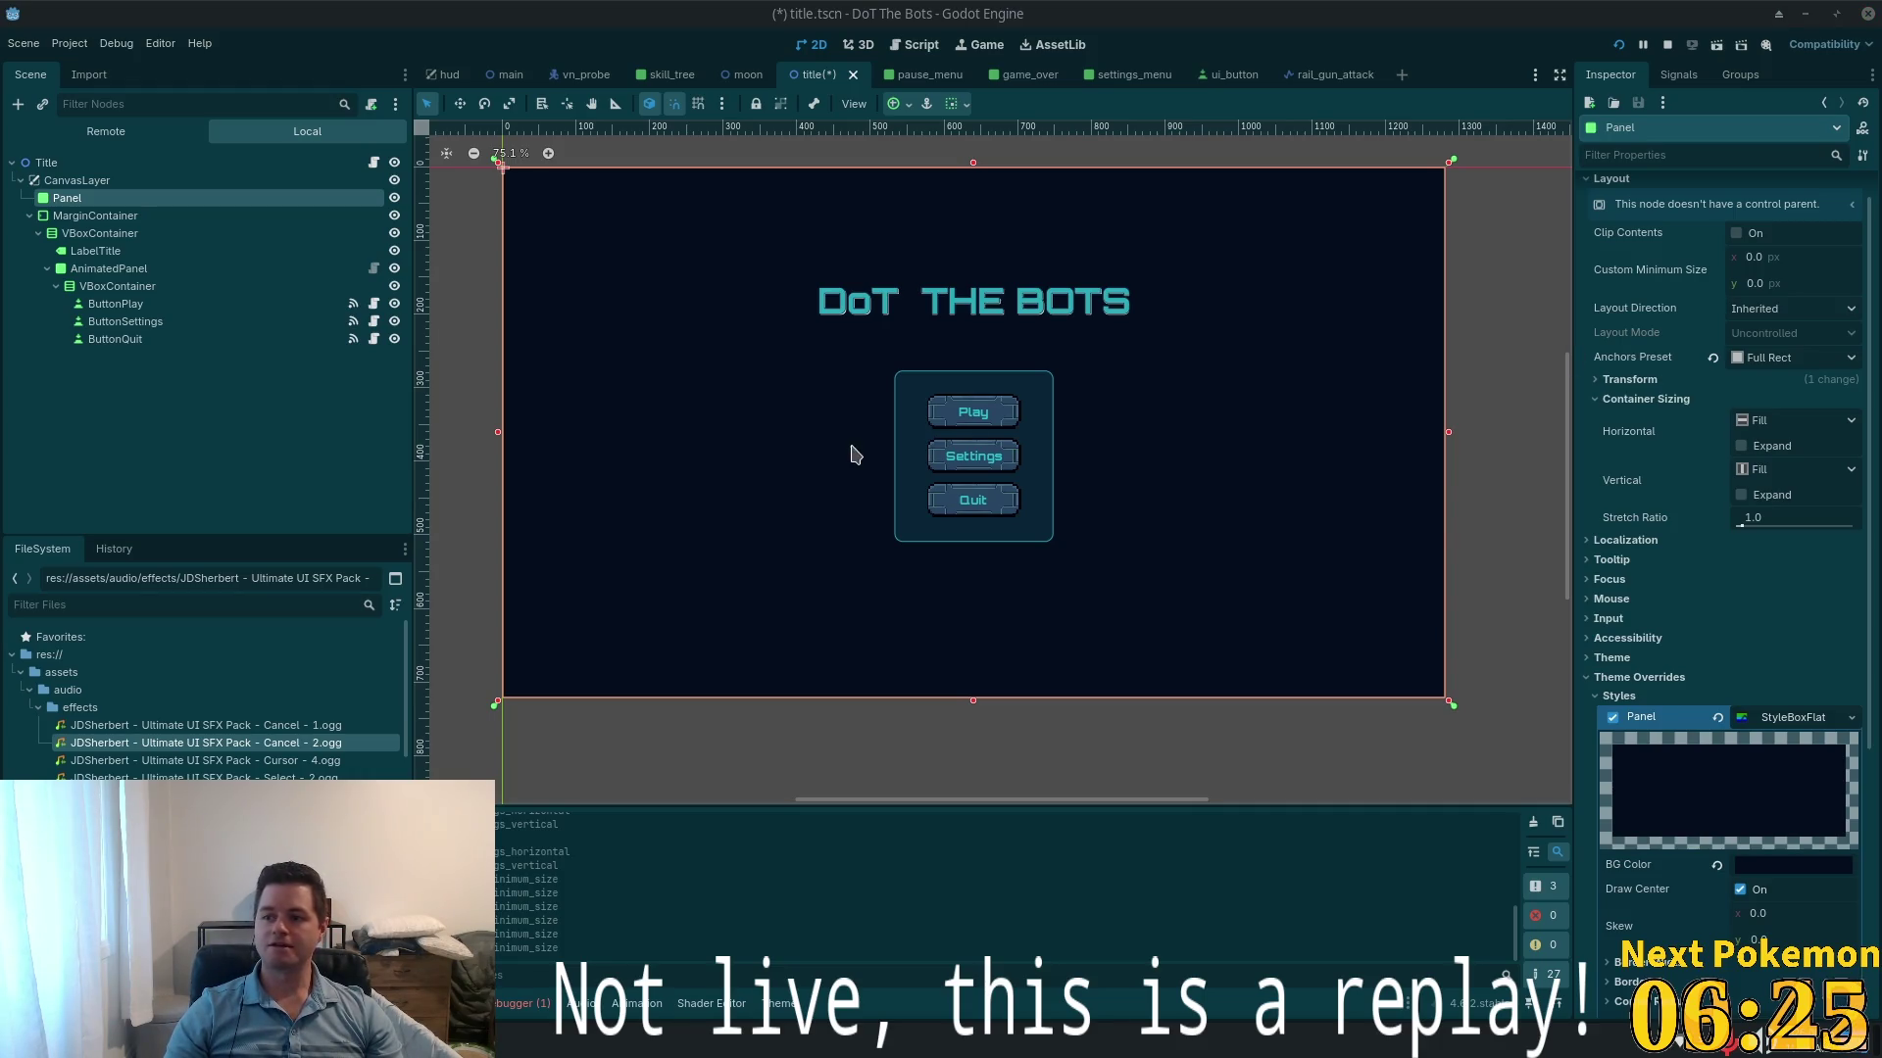
{"action": "scroll", "coordinate": [936, 501], "scroll_direction": "up", "scroll_amount": 4}
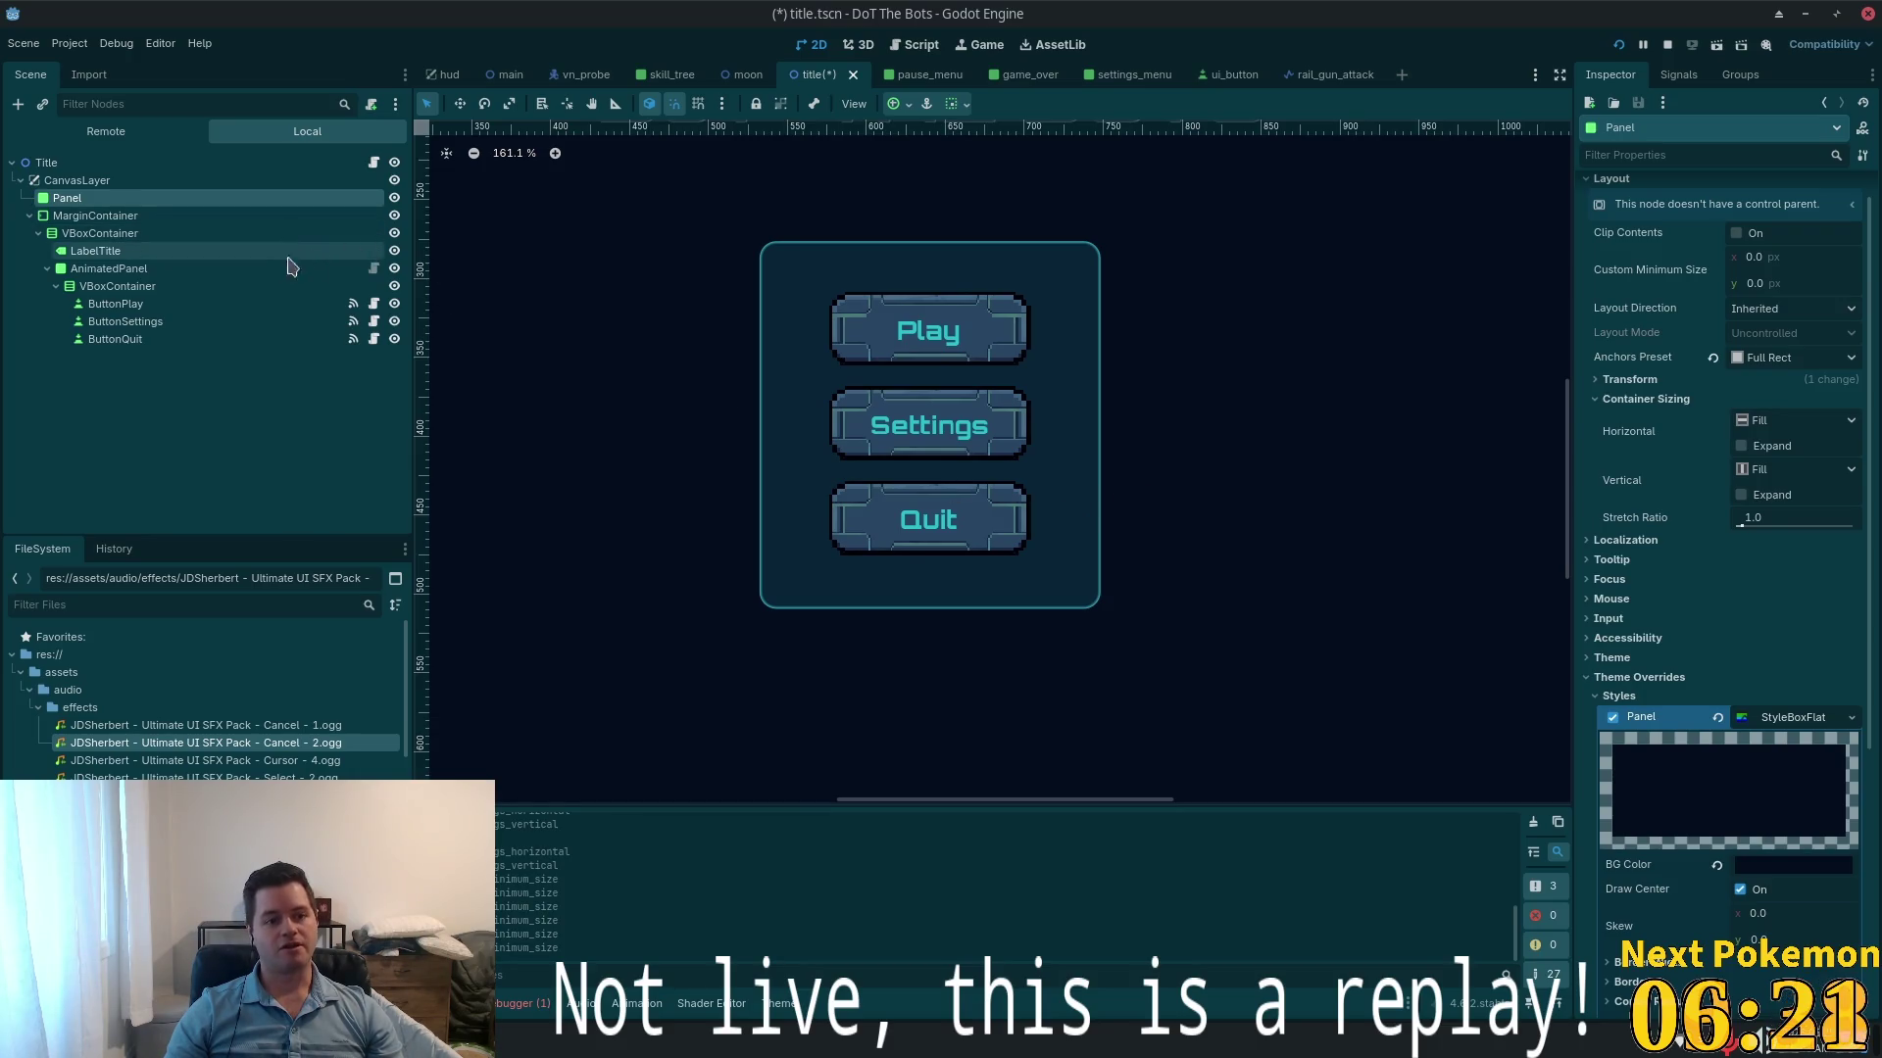
{"action": "left_click", "coordinate": [182, 285]}
{"action": "left_click", "coordinate": [220, 271]}
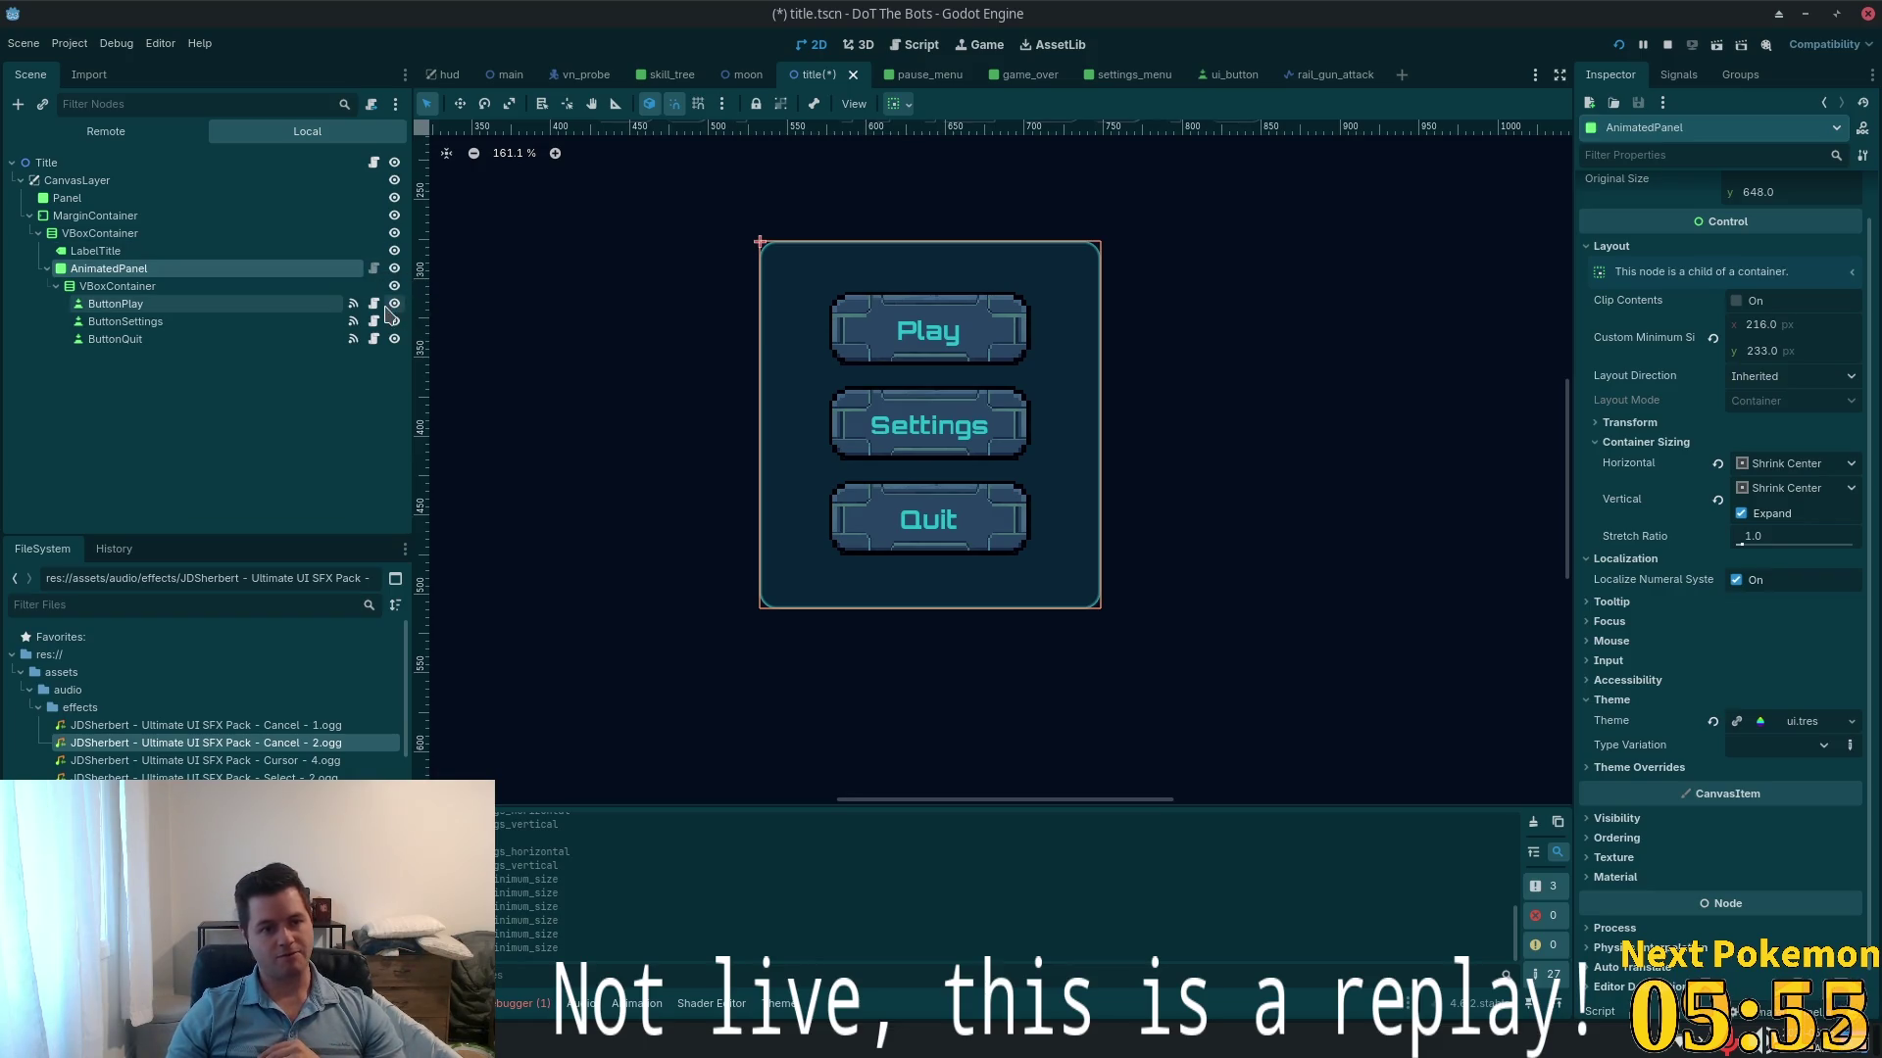
{"action": "left_click", "coordinate": [374, 271]}
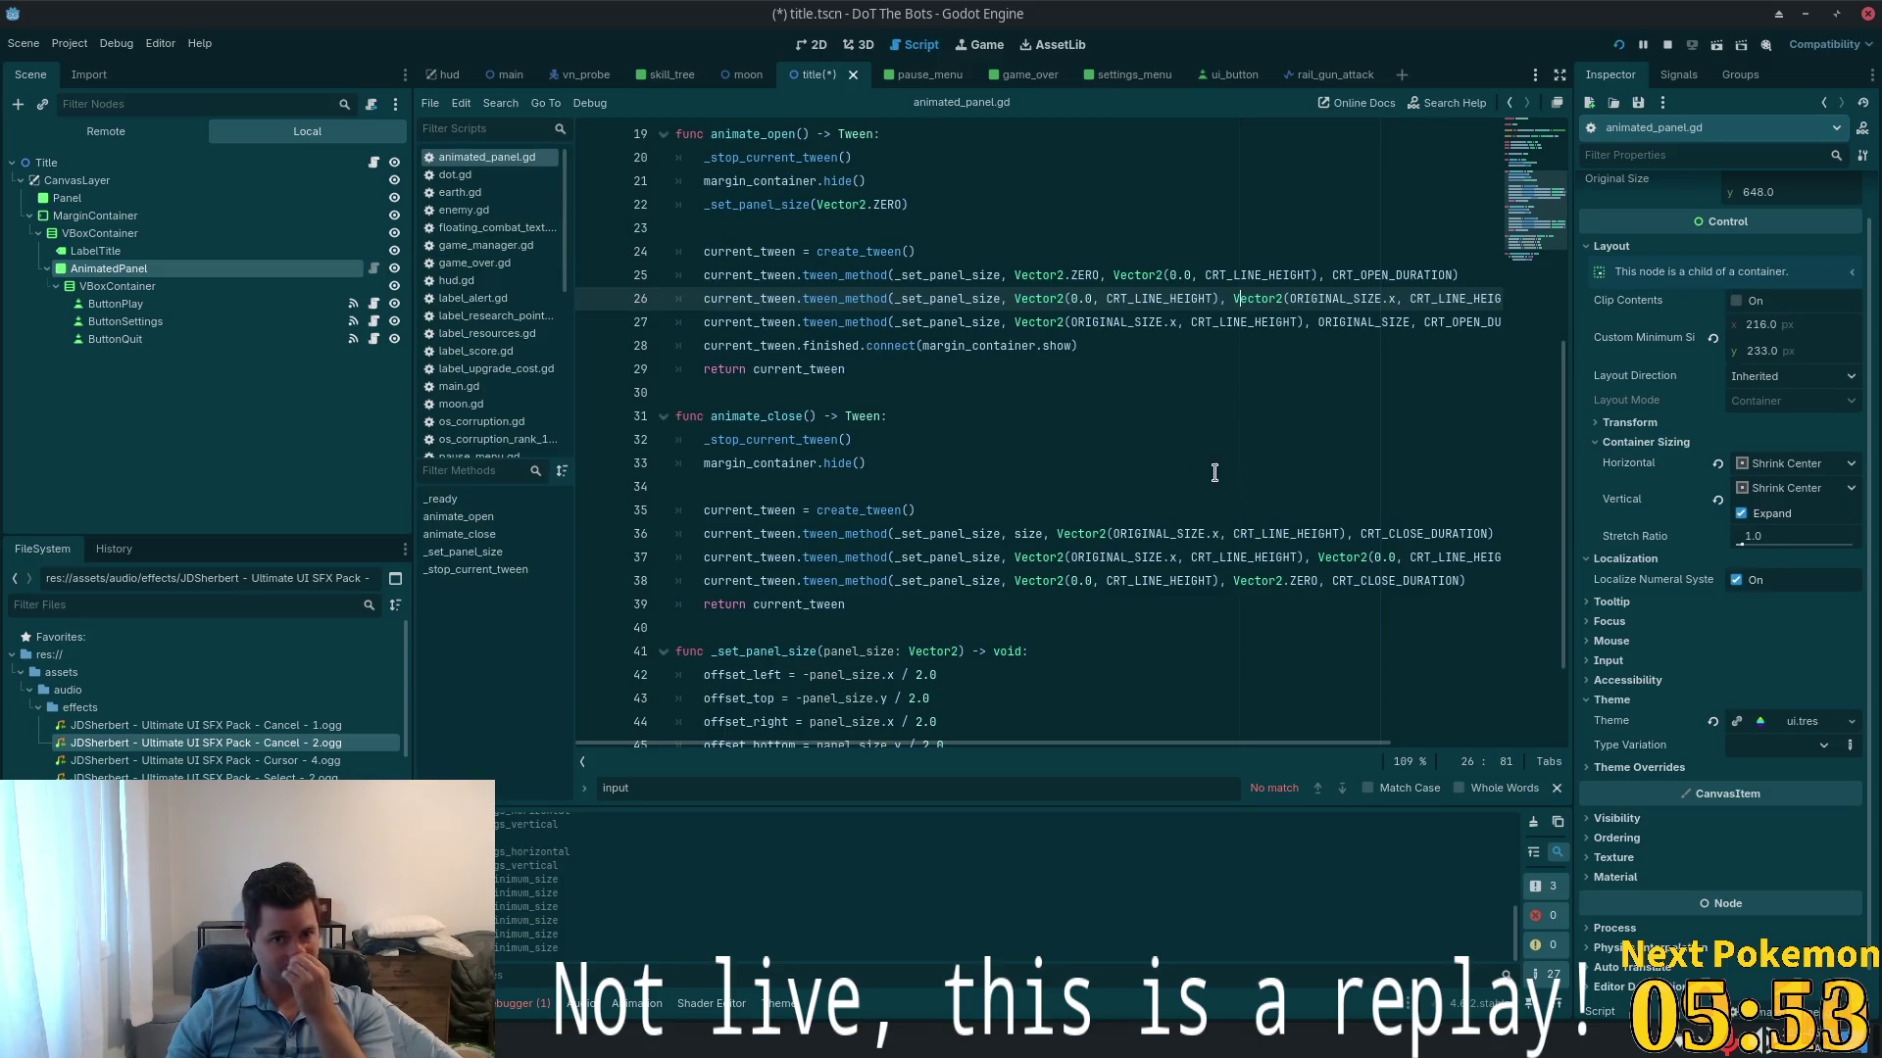
{"action": "scroll", "coordinate": [1109, 472], "scroll_direction": "up", "scroll_amount": 5}
{"action": "scroll", "coordinate": [1094, 422], "scroll_direction": "down", "scroll_amount": 7}
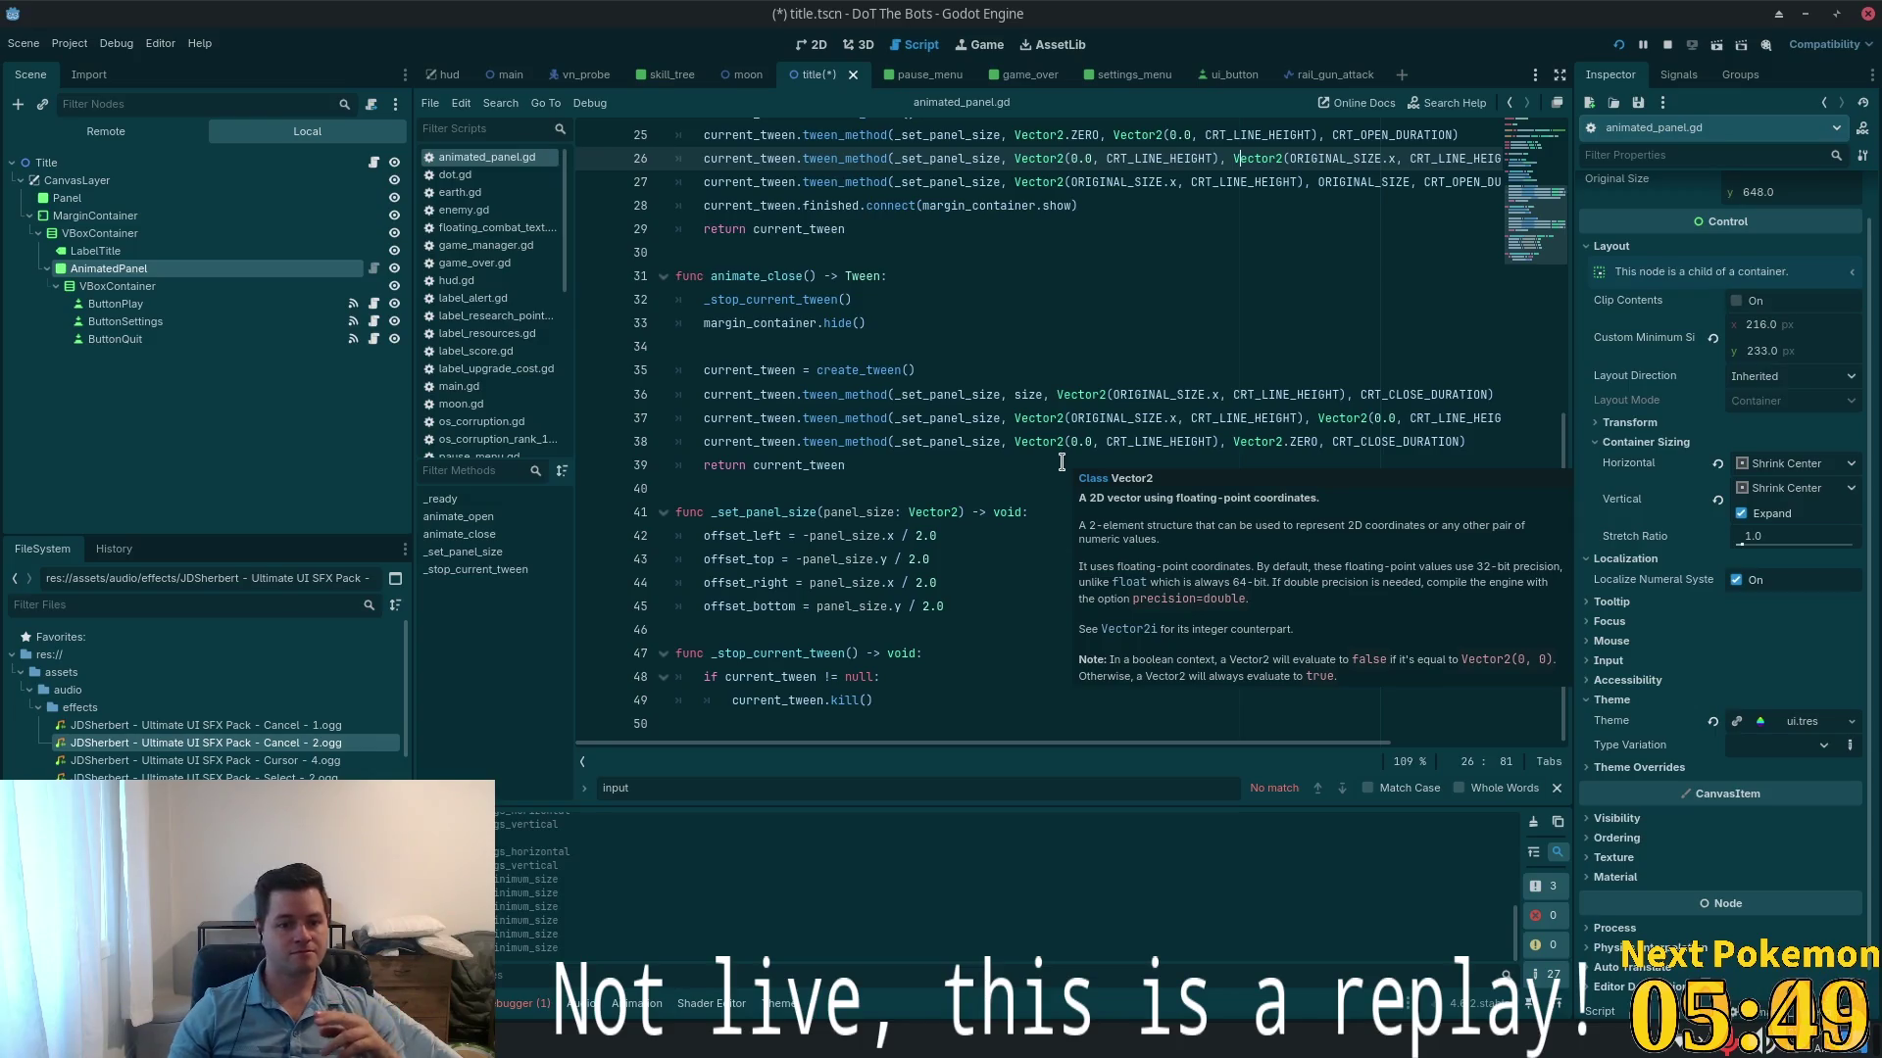
{"action": "scroll", "coordinate": [1060, 466], "scroll_direction": "up", "scroll_amount": 5}
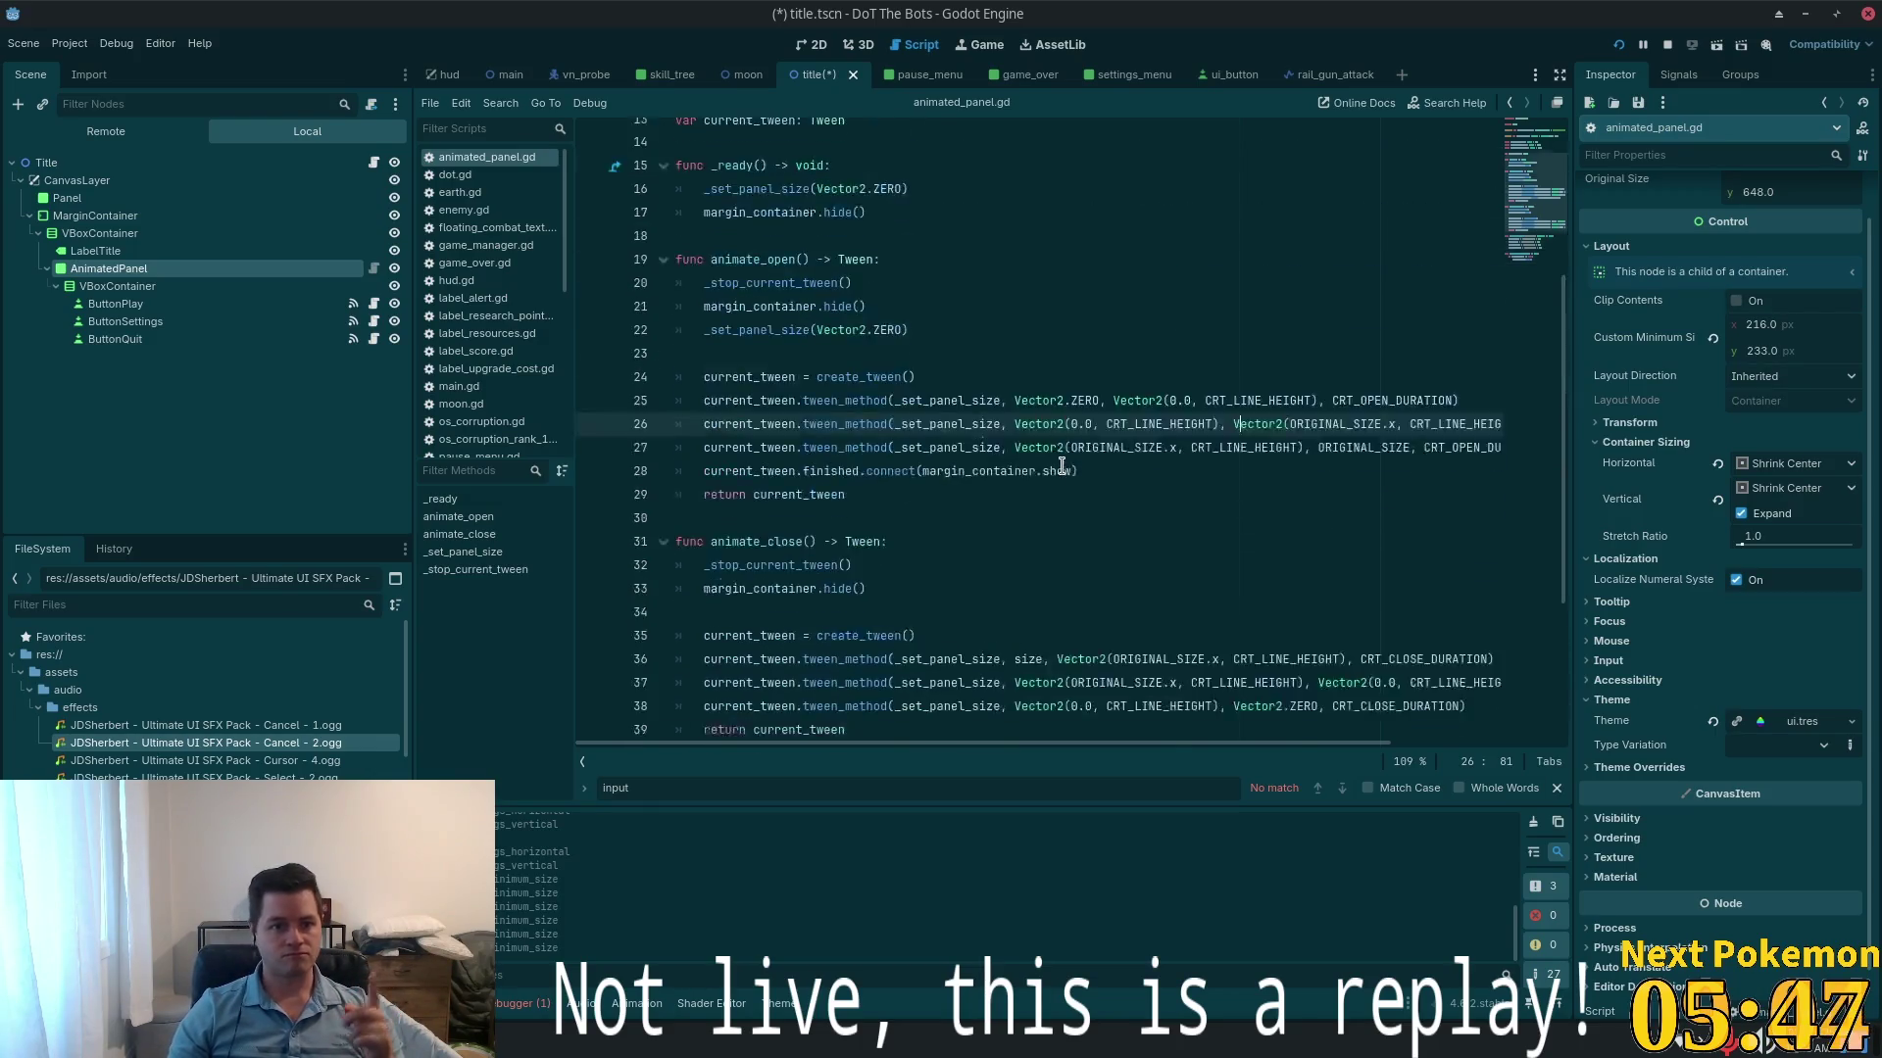
{"action": "scroll", "coordinate": [1049, 477], "scroll_direction": "up", "scroll_amount": 1}
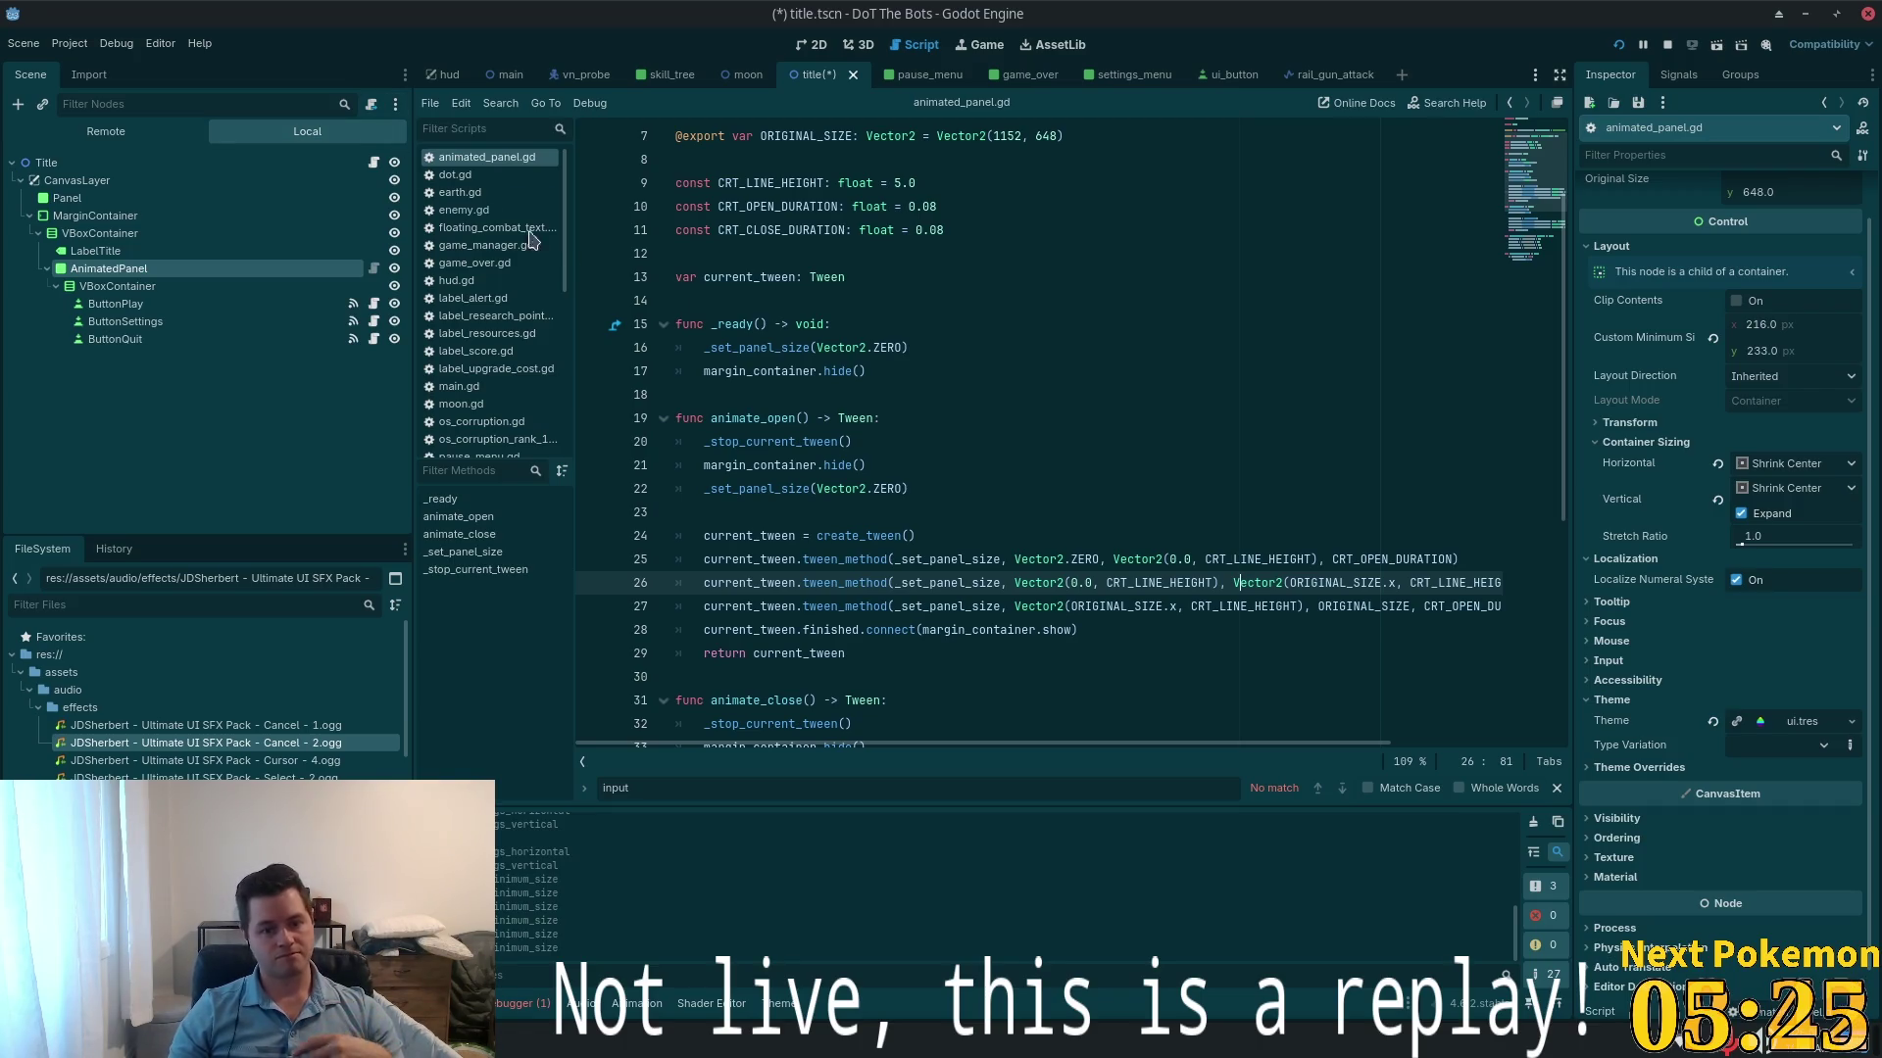
{"action": "scroll", "coordinate": [1005, 414], "scroll_direction": "down", "scroll_amount": 3}
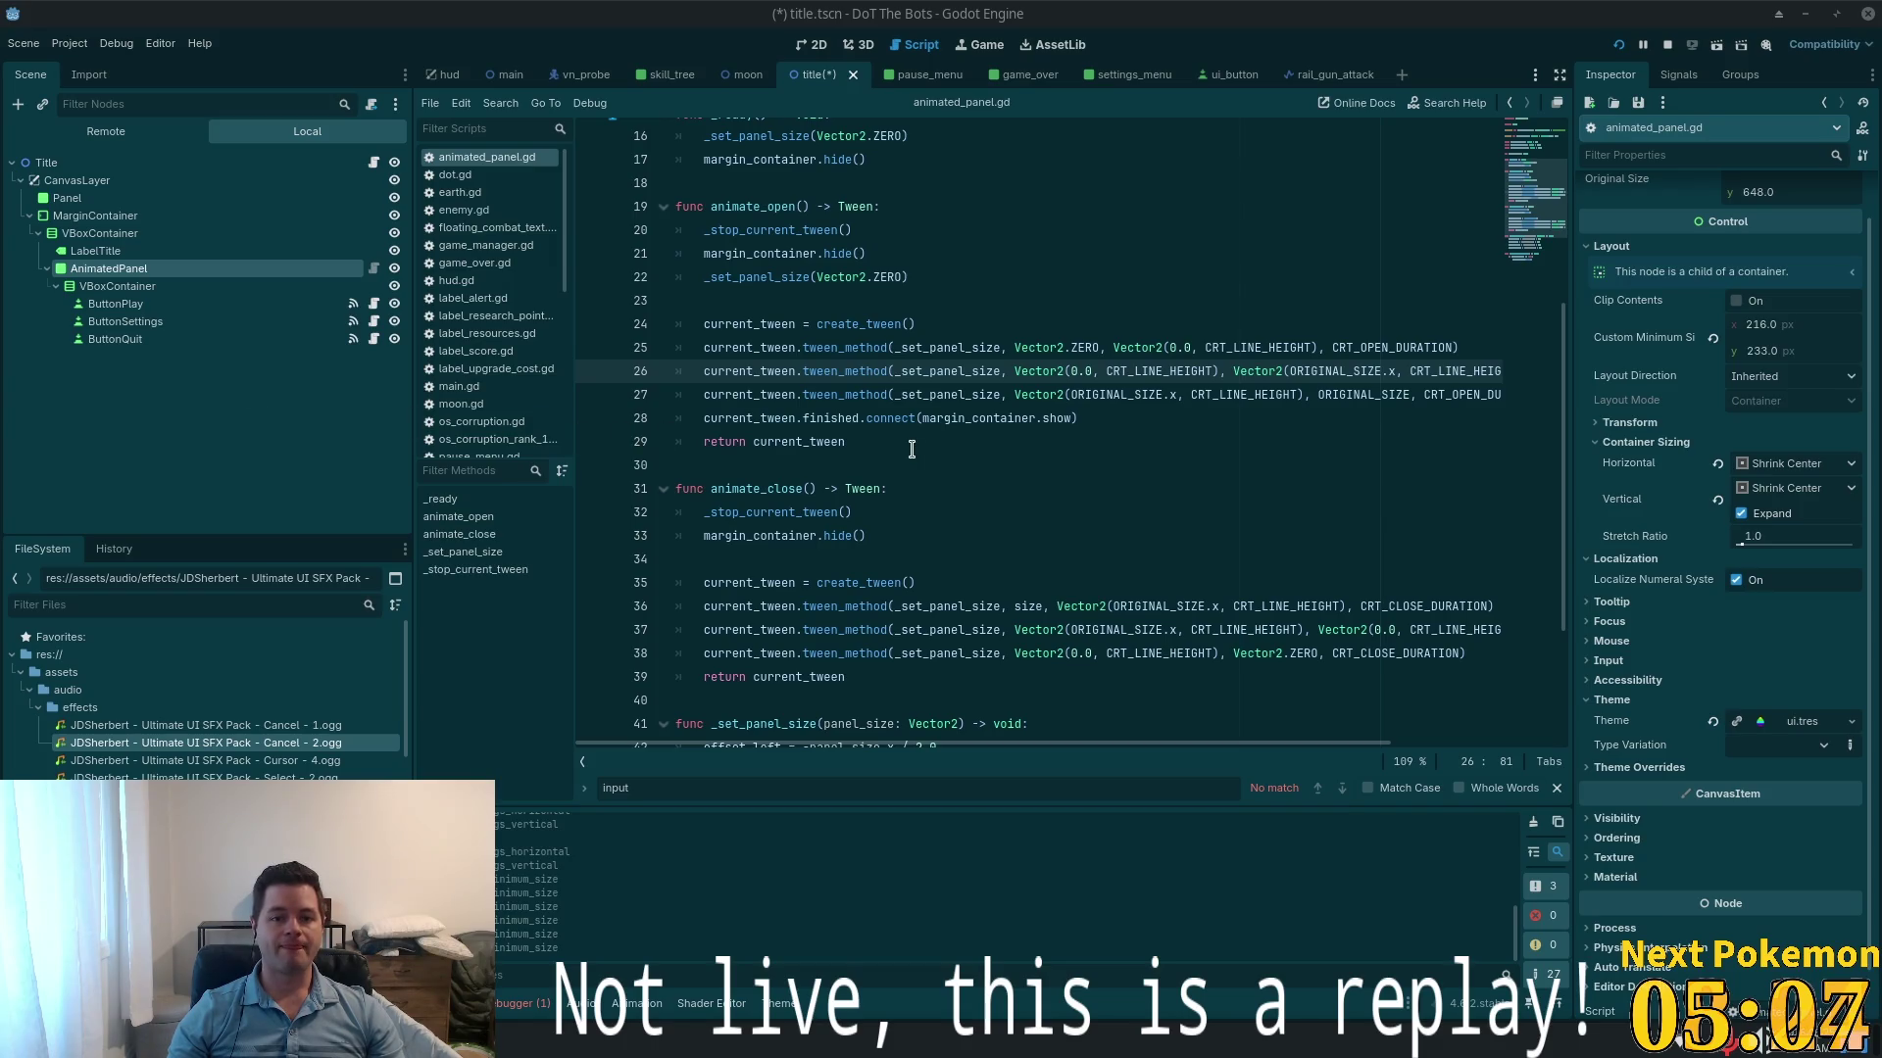
{"action": "scroll", "coordinate": [912, 448], "scroll_direction": "up", "scroll_amount": 5}
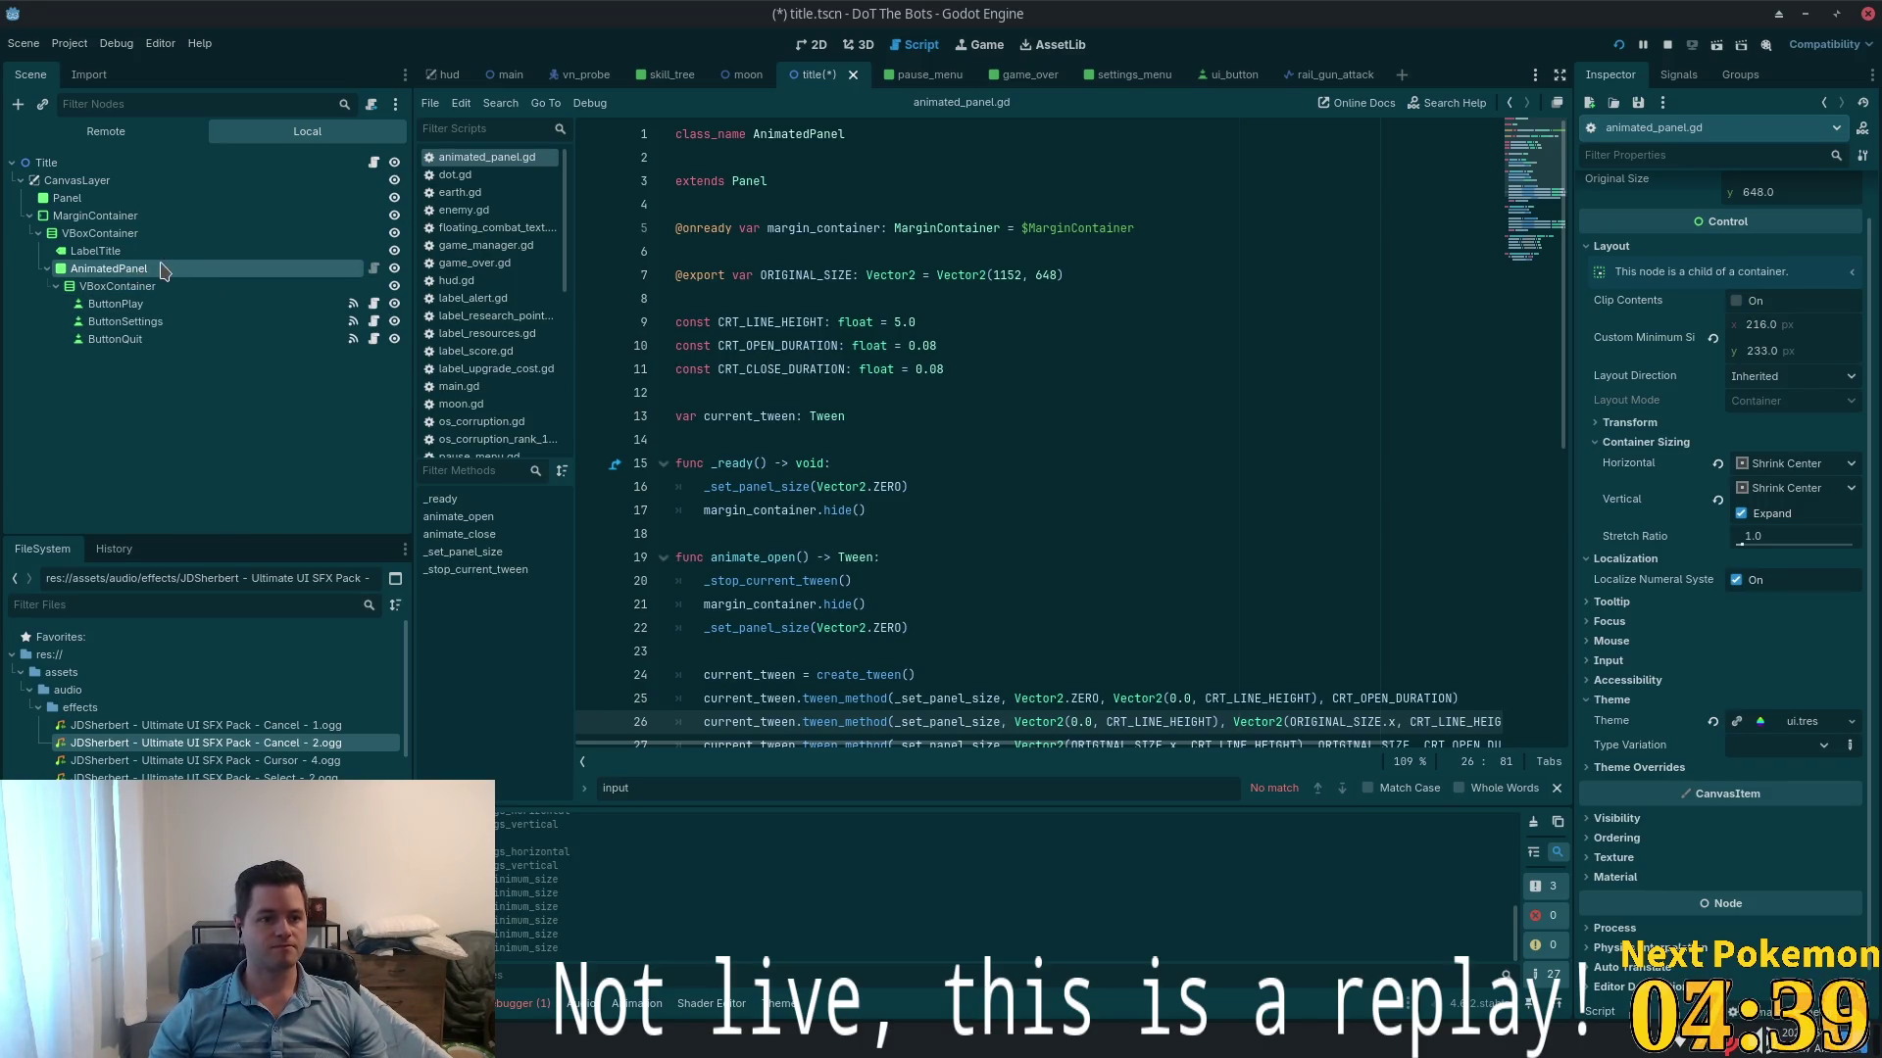
- Rename the node to AnimatedPanelMainMenu and start attaching a script, then cancel it
{"action": "left_click", "coordinate": [161, 268]}
{"action": "key", "text": "Escape"}
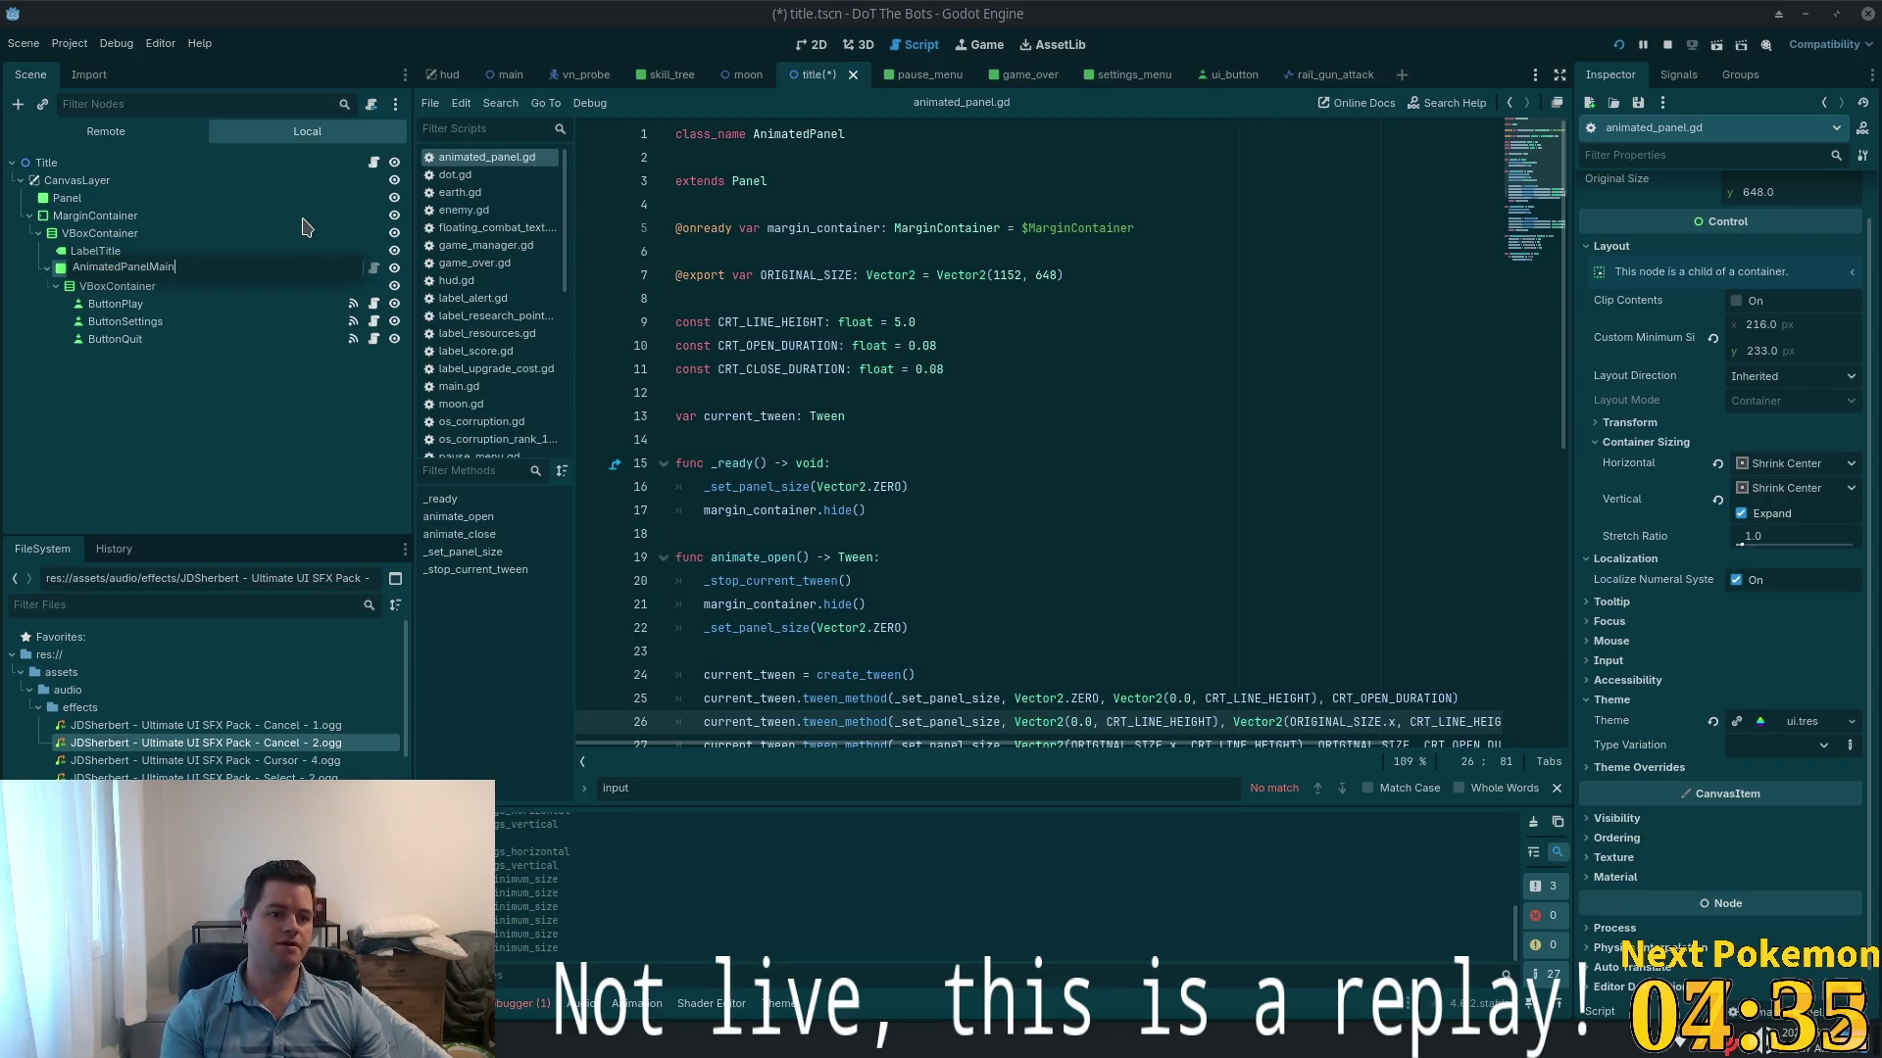
{"action": "type", "text": "Menu"}
{"action": "key", "text": "Return"}
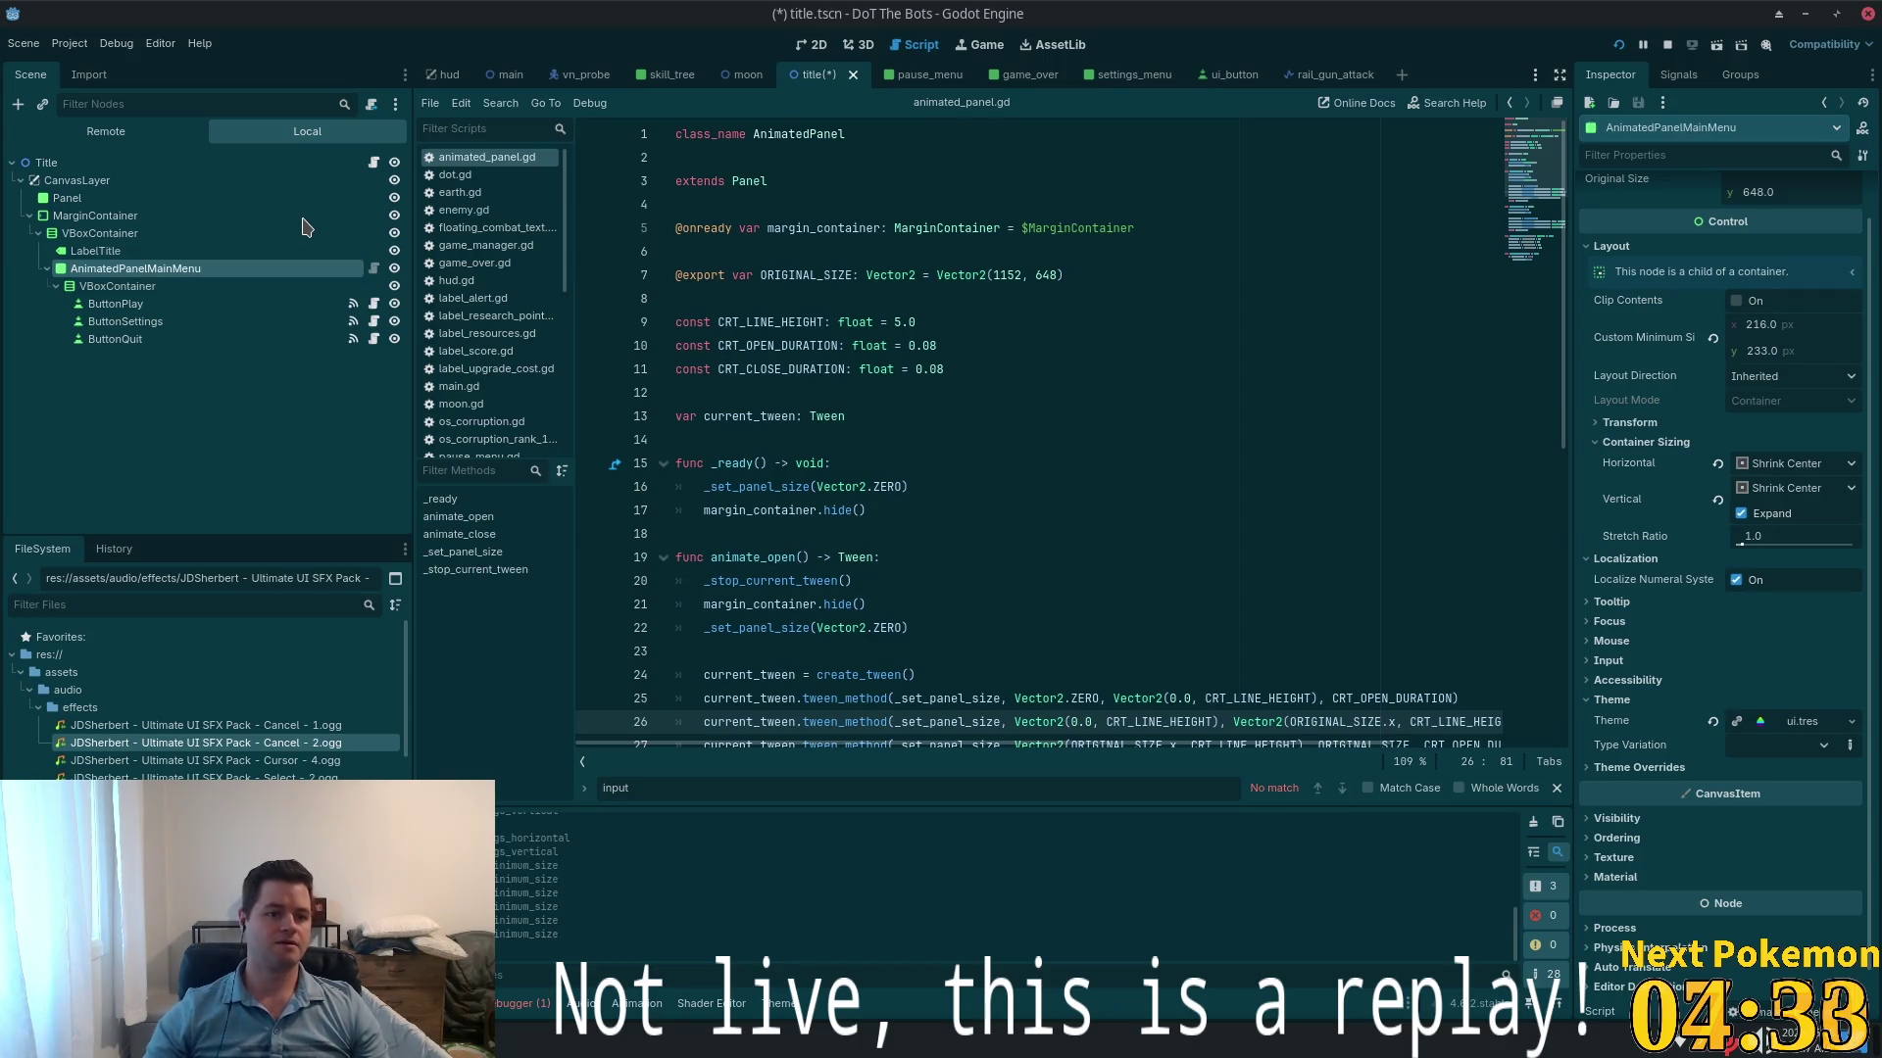
{"action": "left_click", "coordinate": [373, 105]}
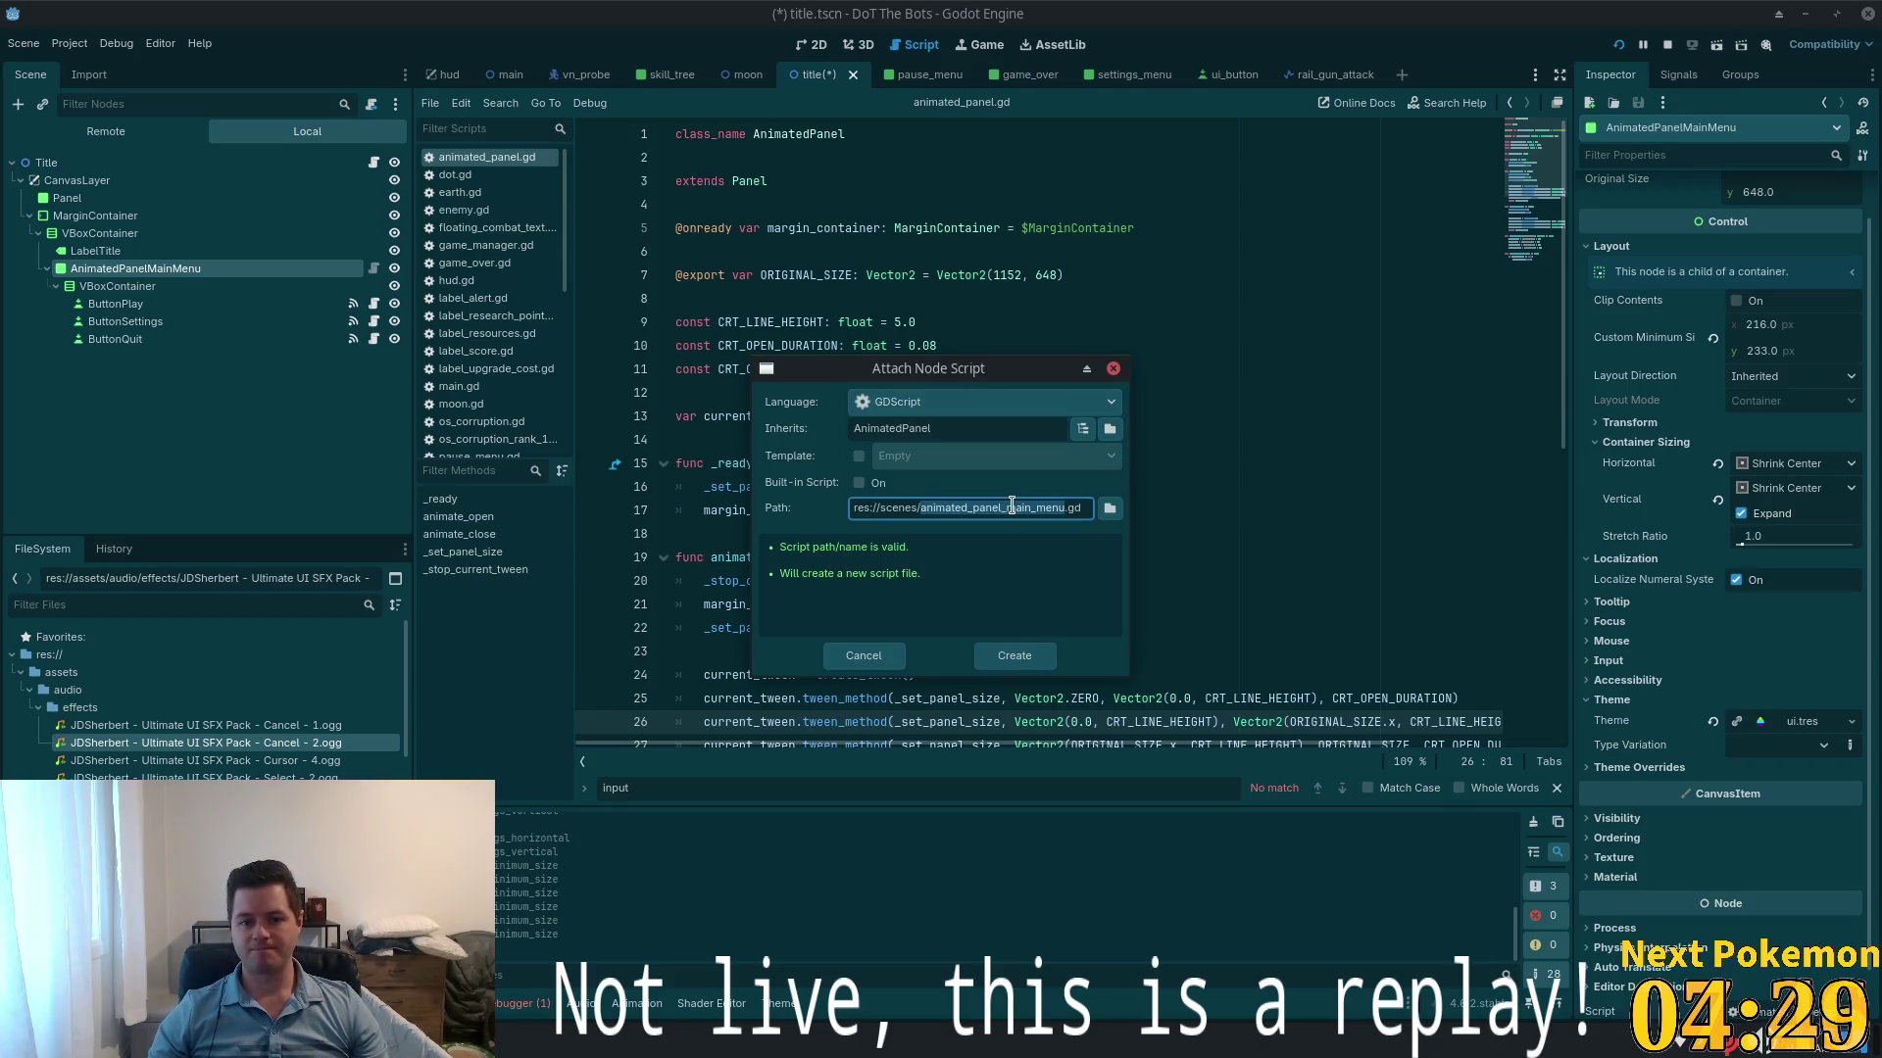
{"action": "double_click", "coordinate": [900, 508]}
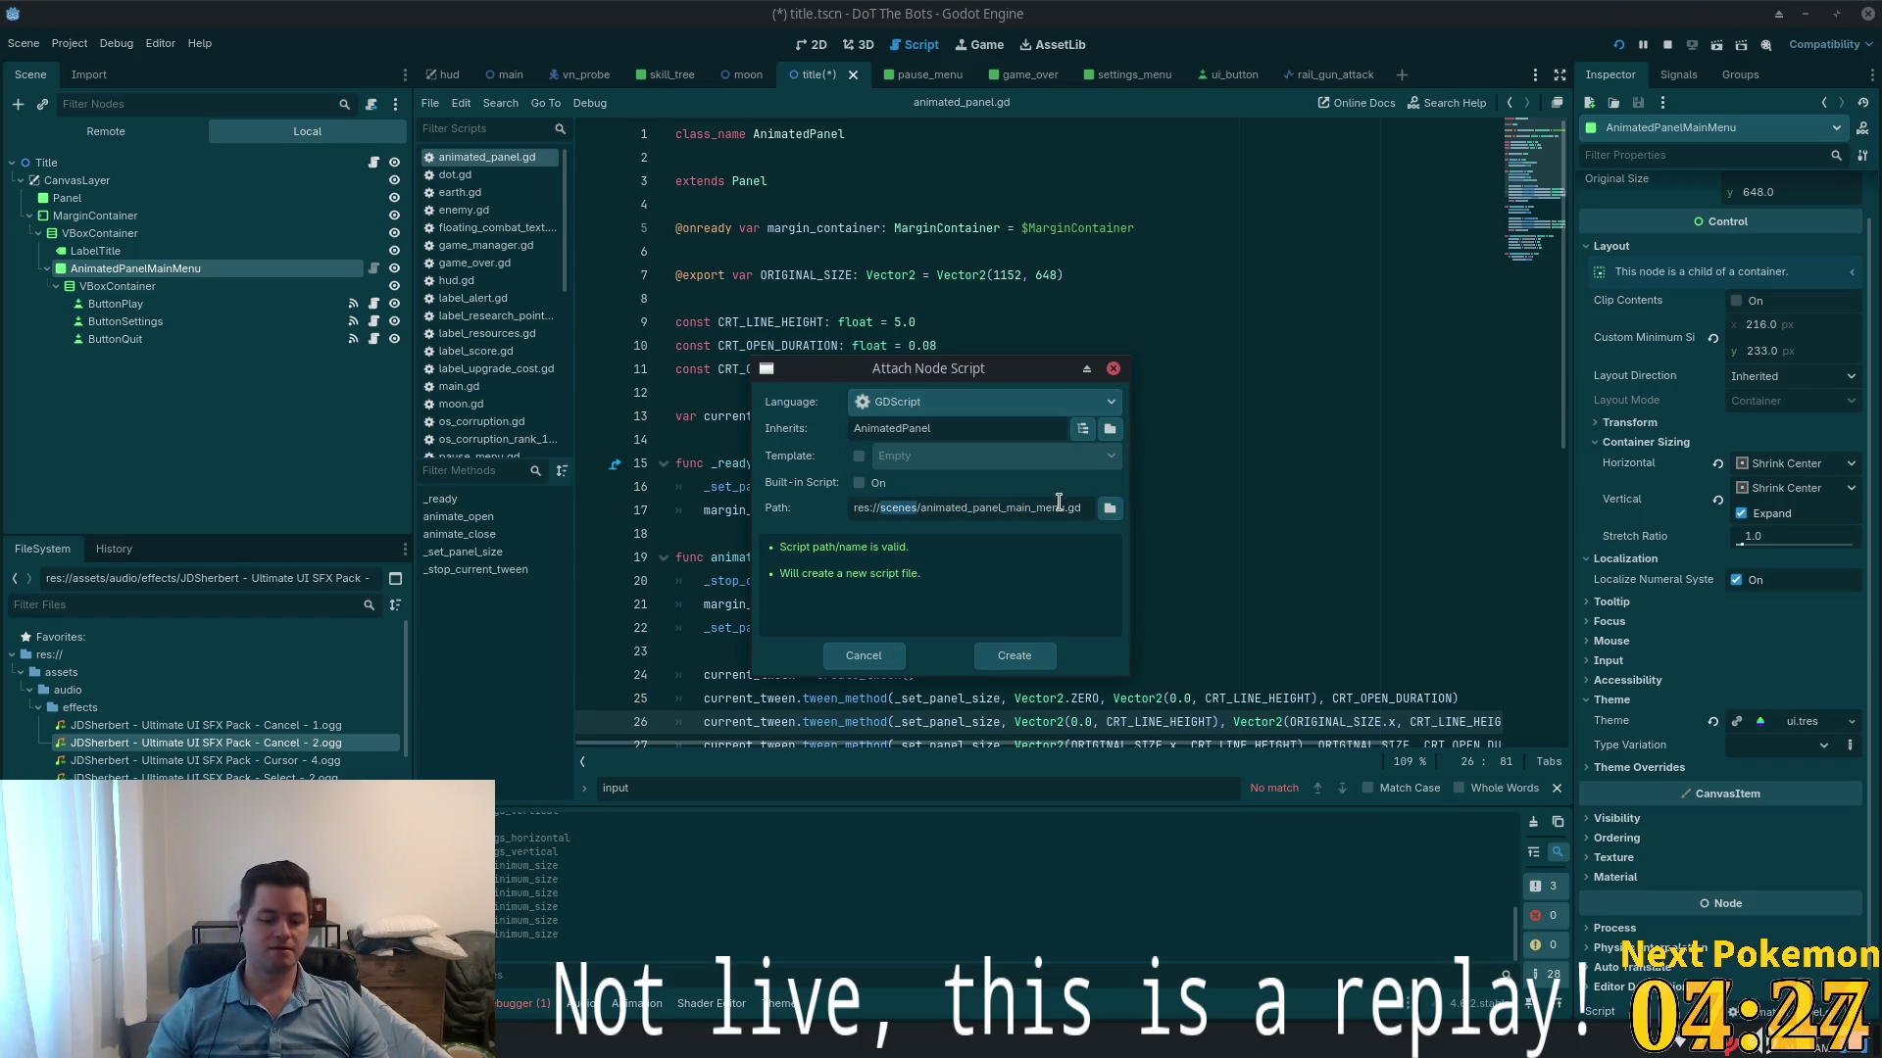
{"action": "type", "text": "ui"}
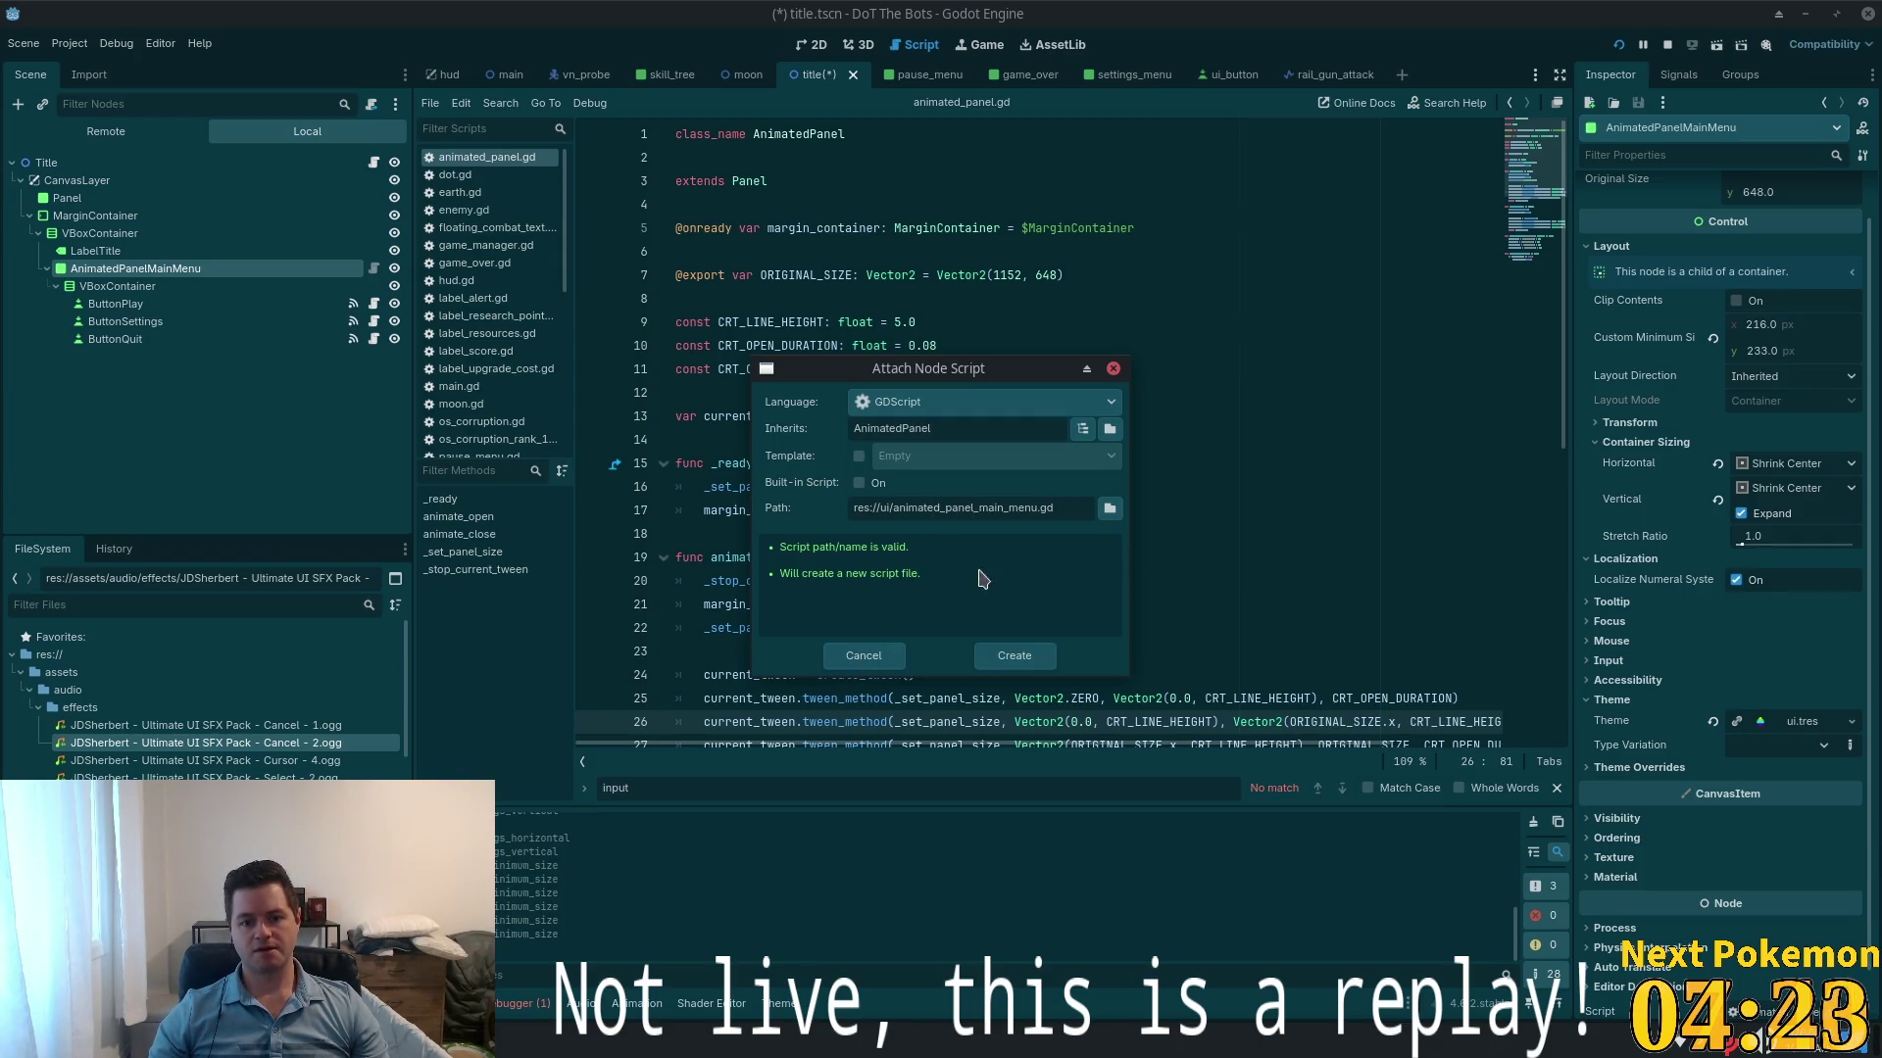
{"action": "left_click", "coordinate": [863, 656]}
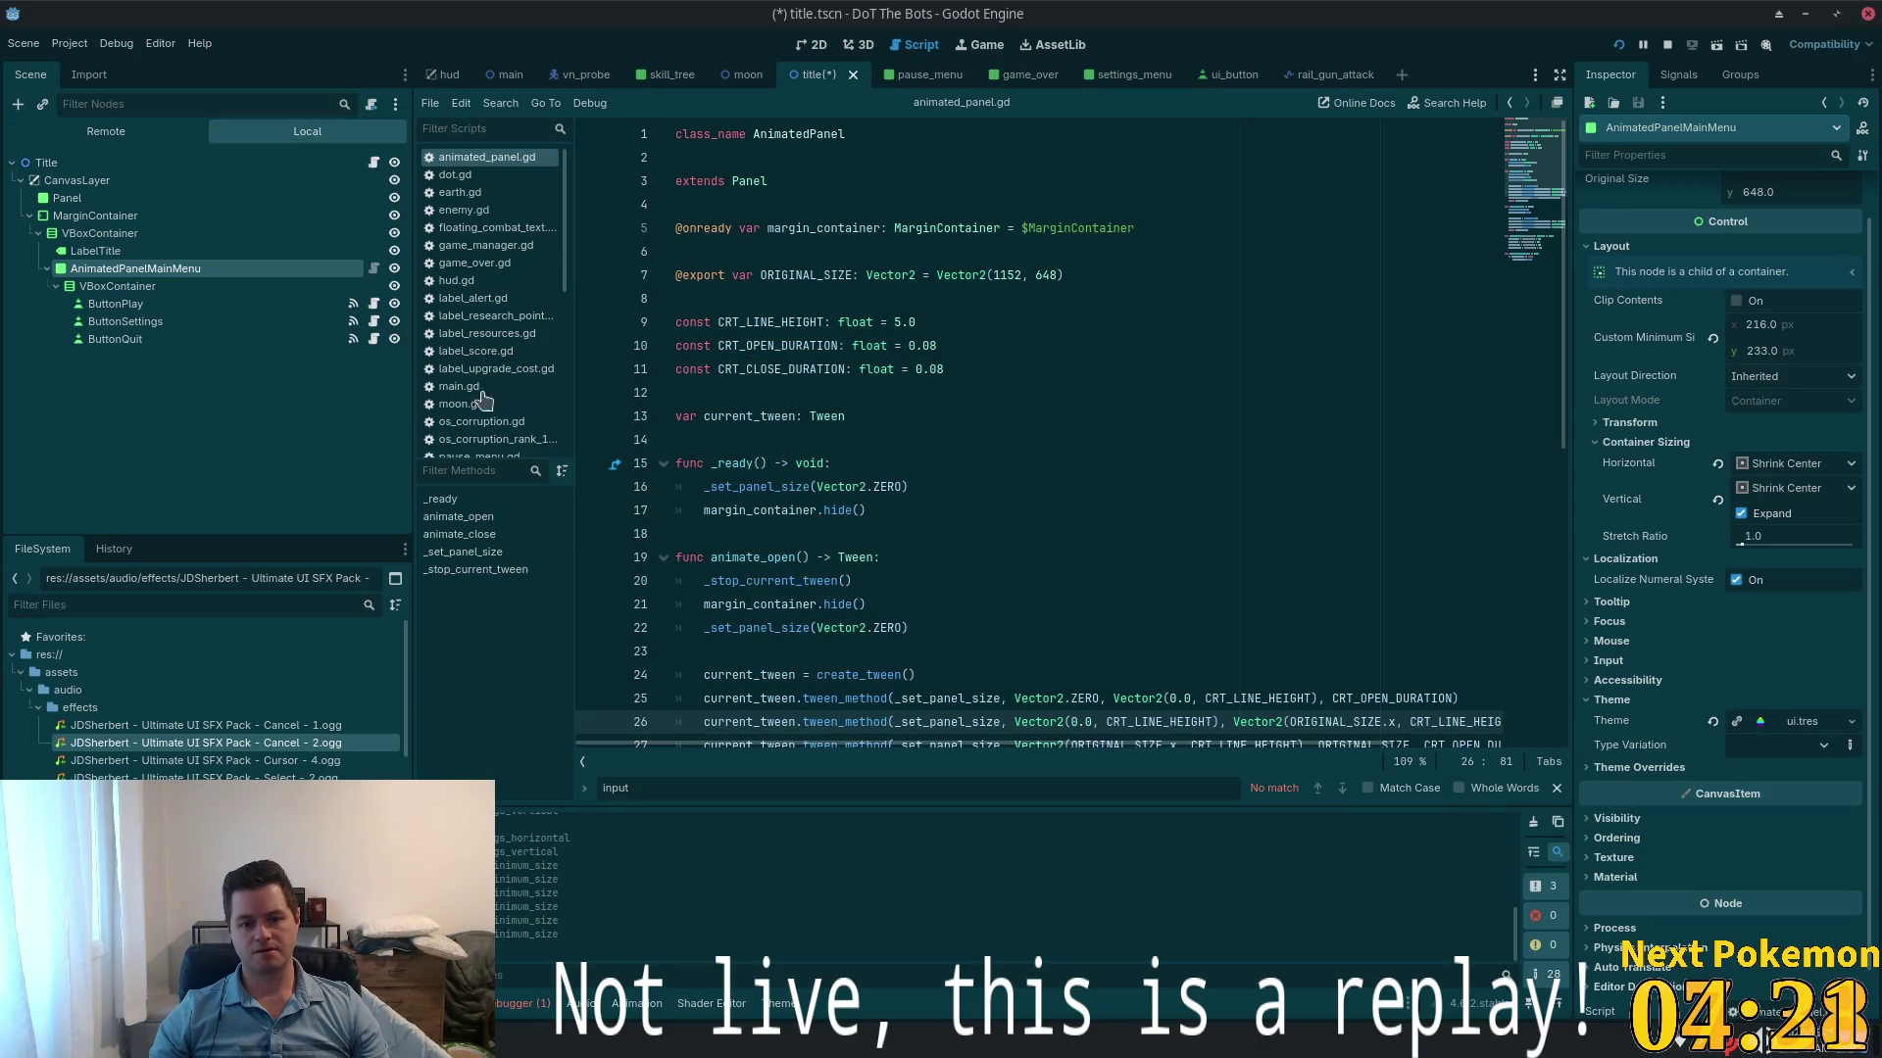
- Rename the node to TitleMenu and create its title_menu.gd script
{"action": "left_click", "coordinate": [143, 273]}
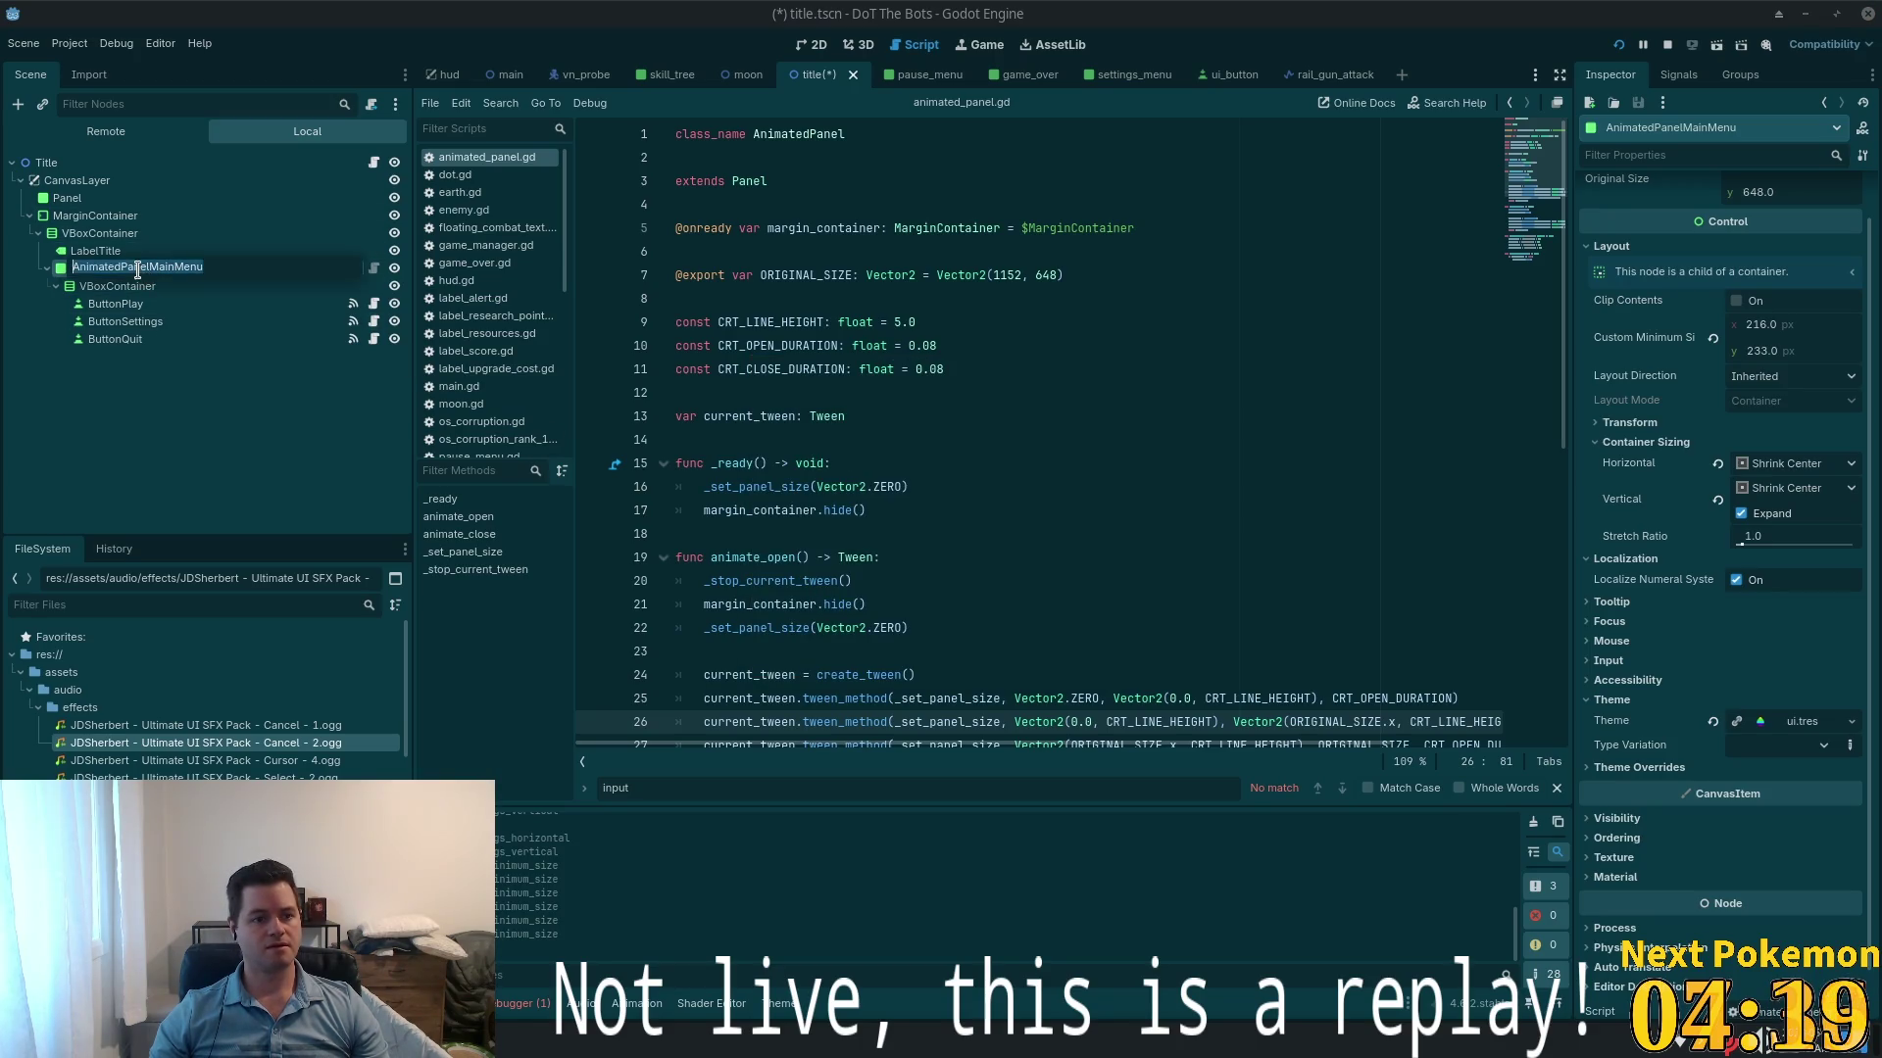
{"action": "double_click", "coordinate": [199, 266]}
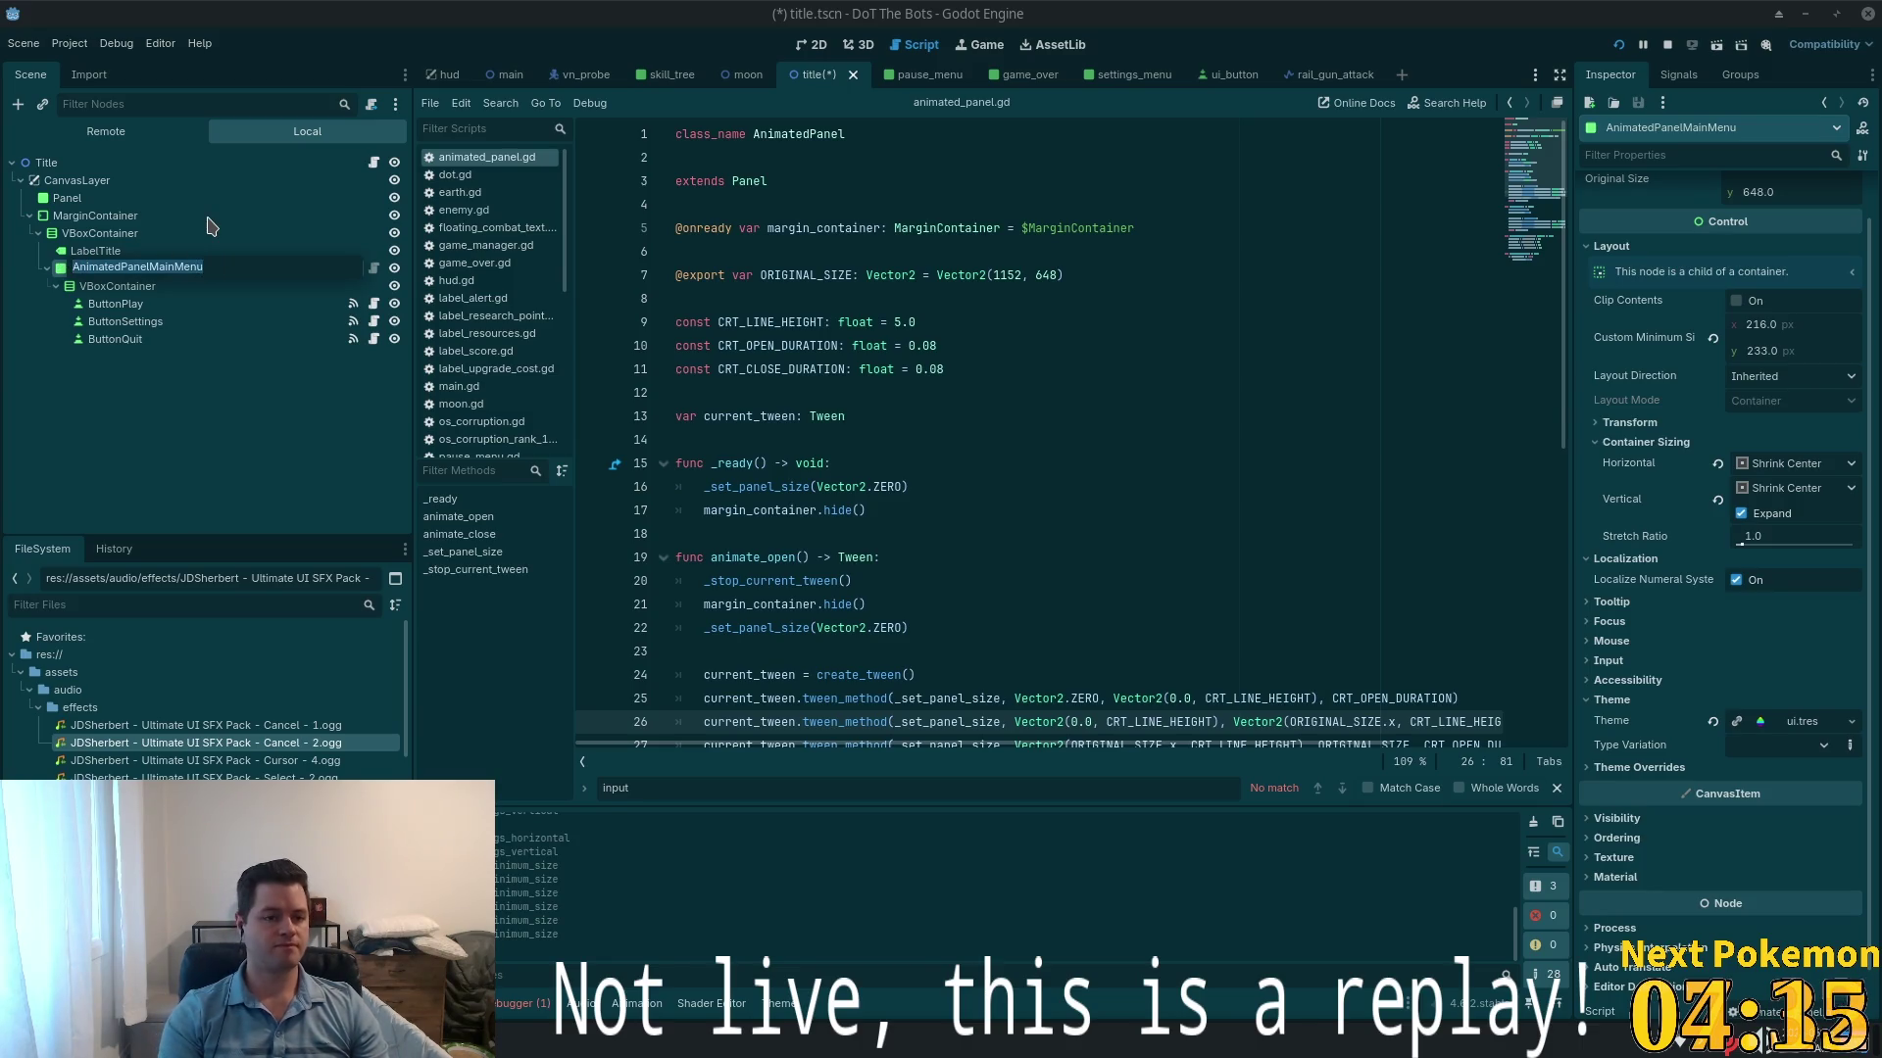
{"action": "type", "text": "Title"}
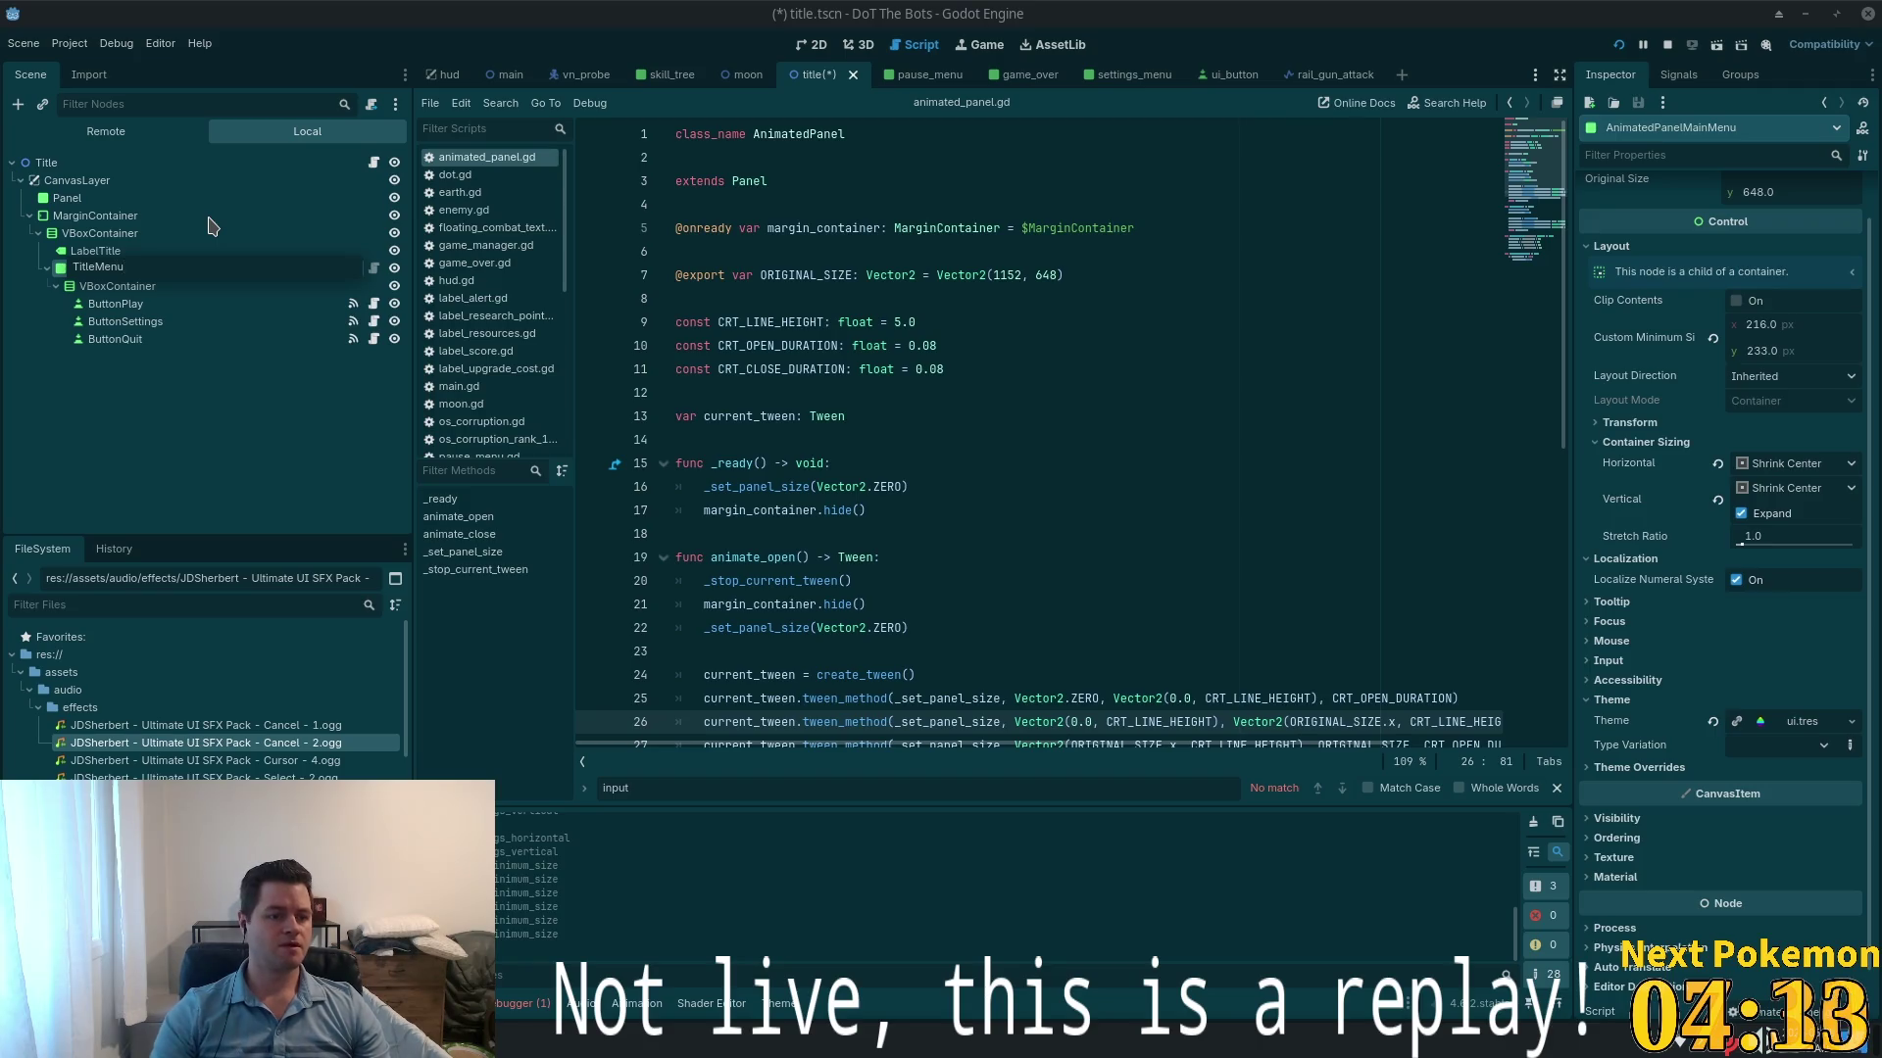
{"action": "key", "text": "Return"}
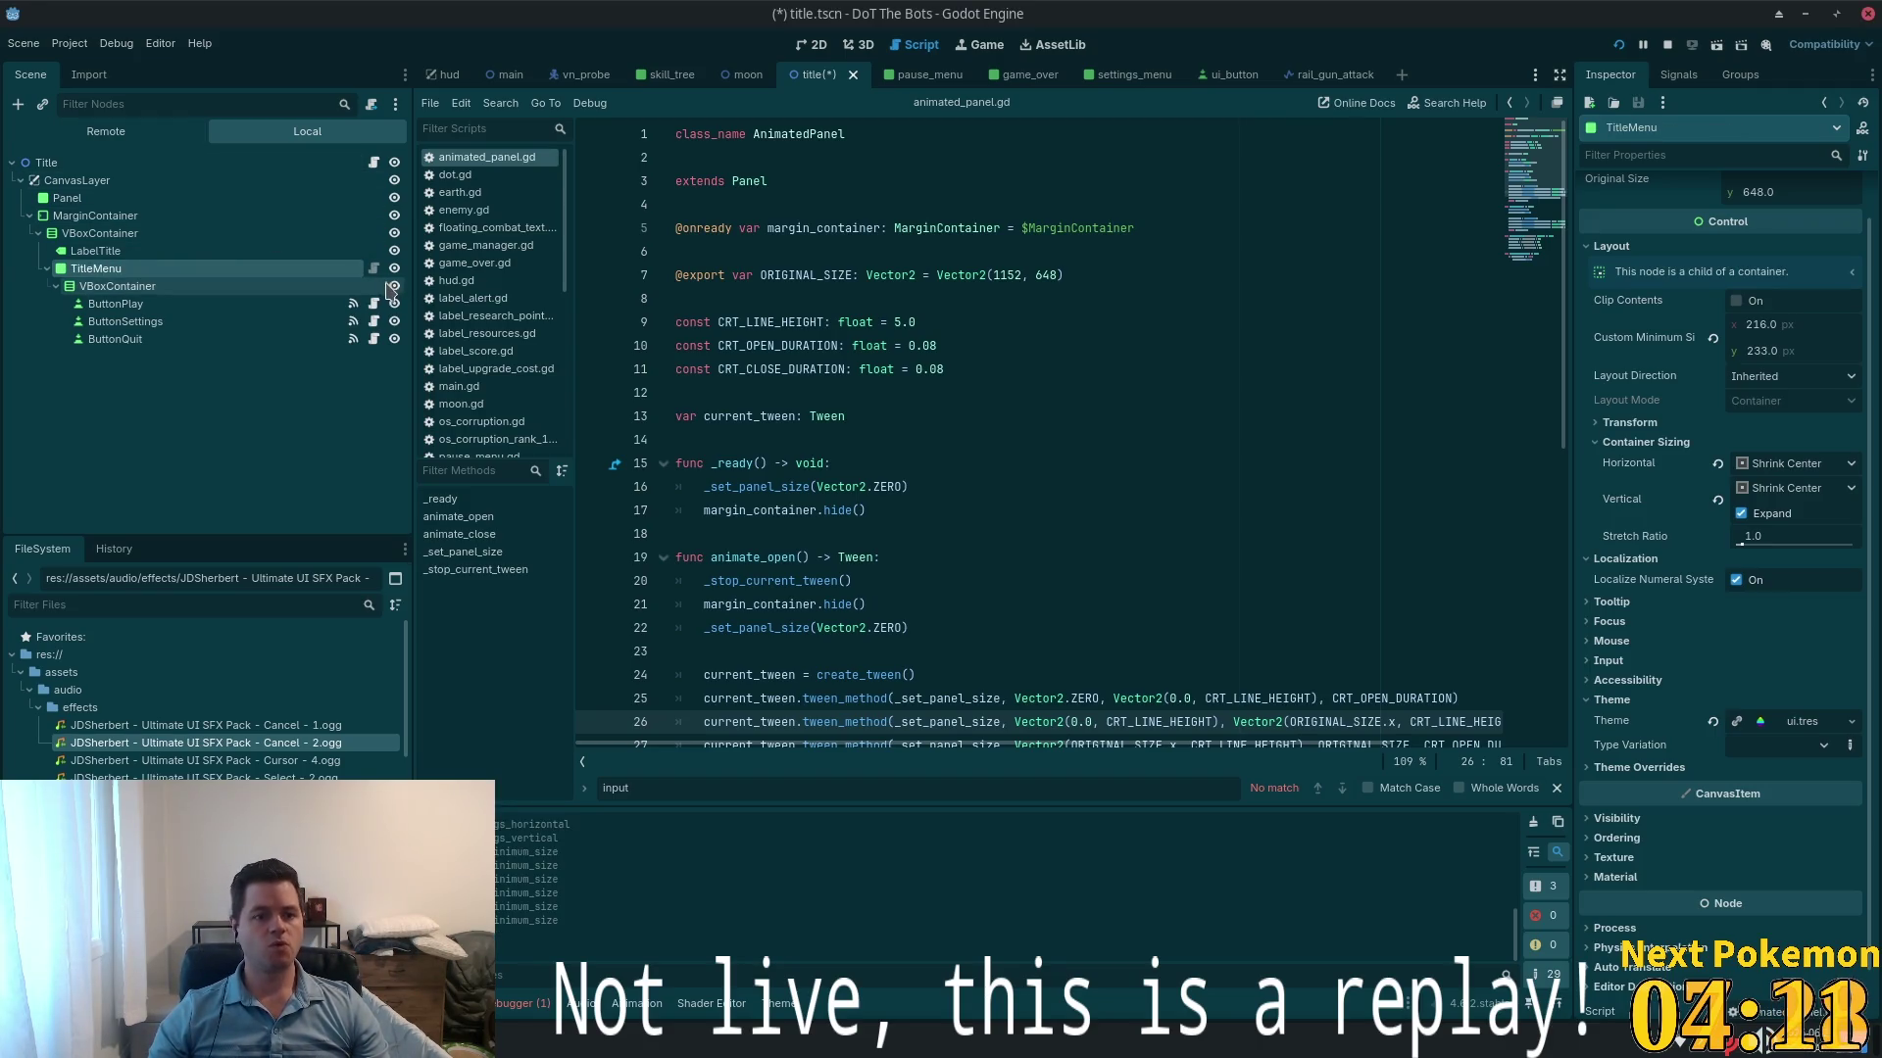
{"action": "left_click", "coordinate": [370, 103]}
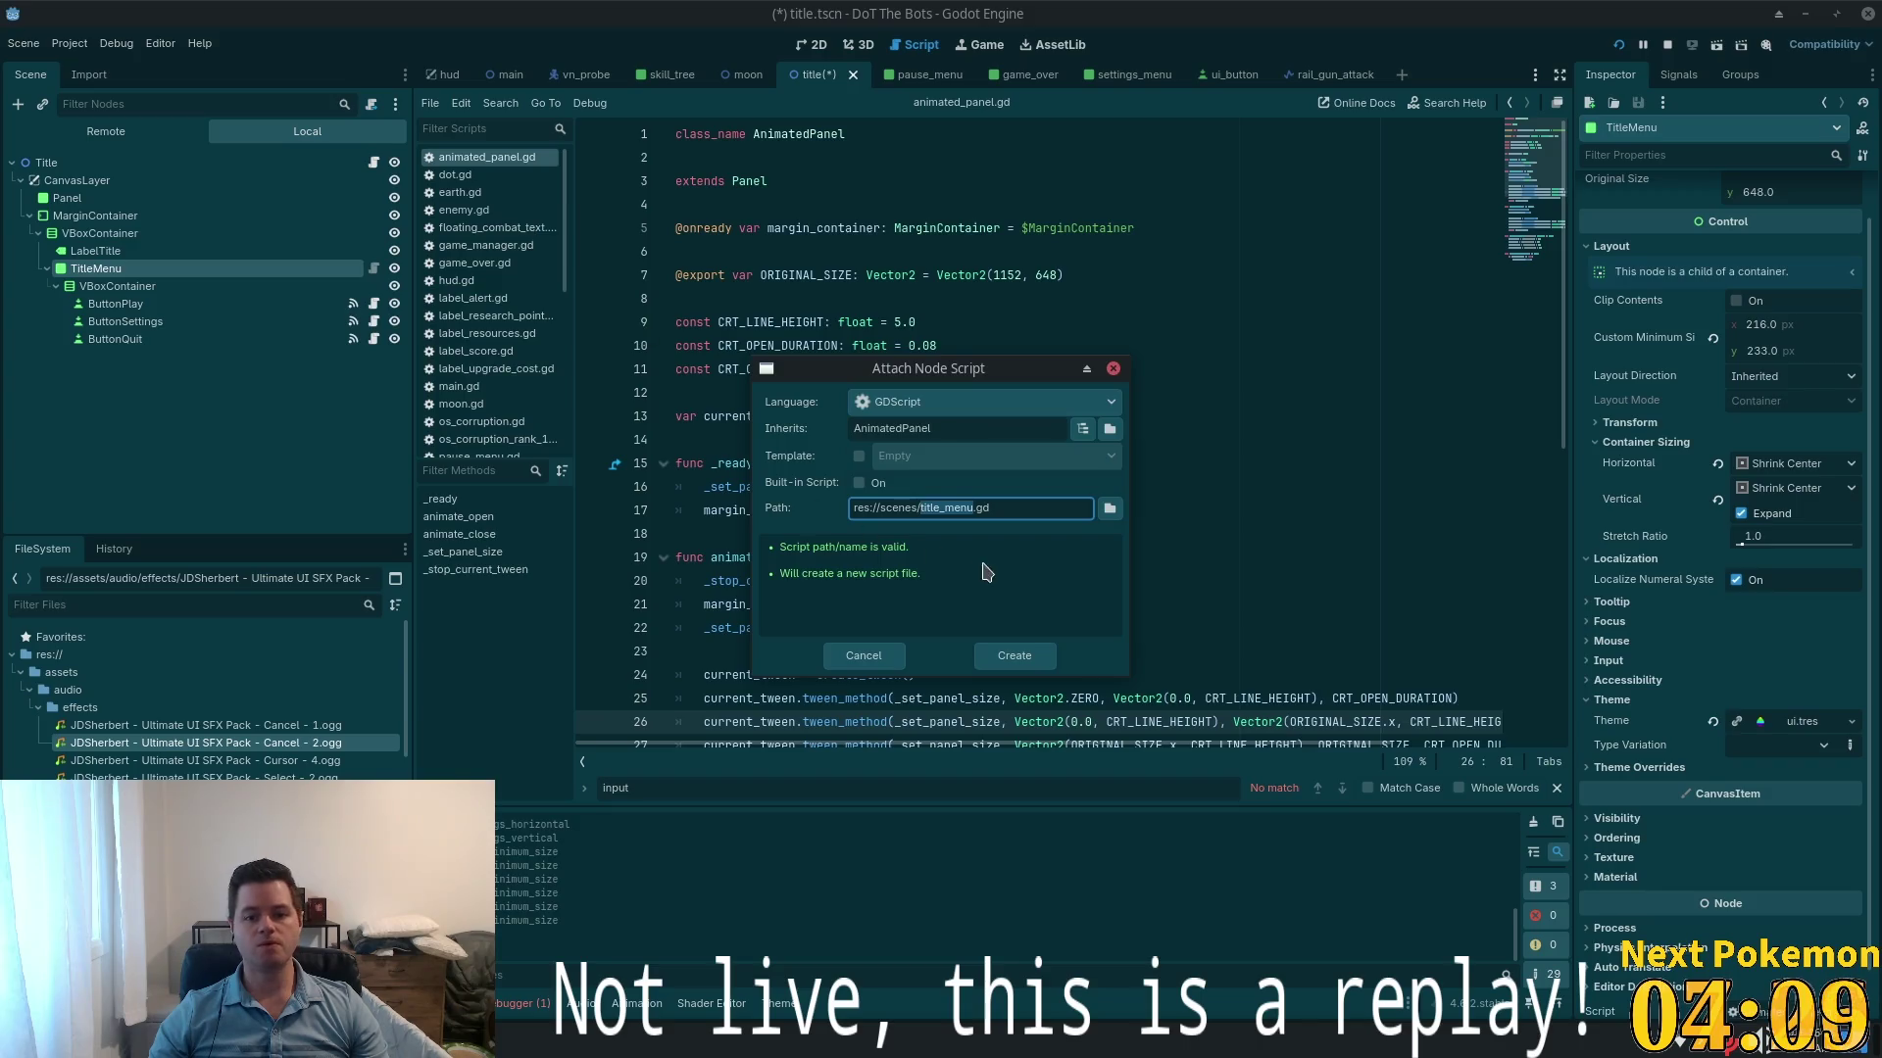
{"action": "double_click", "coordinate": [895, 508]}
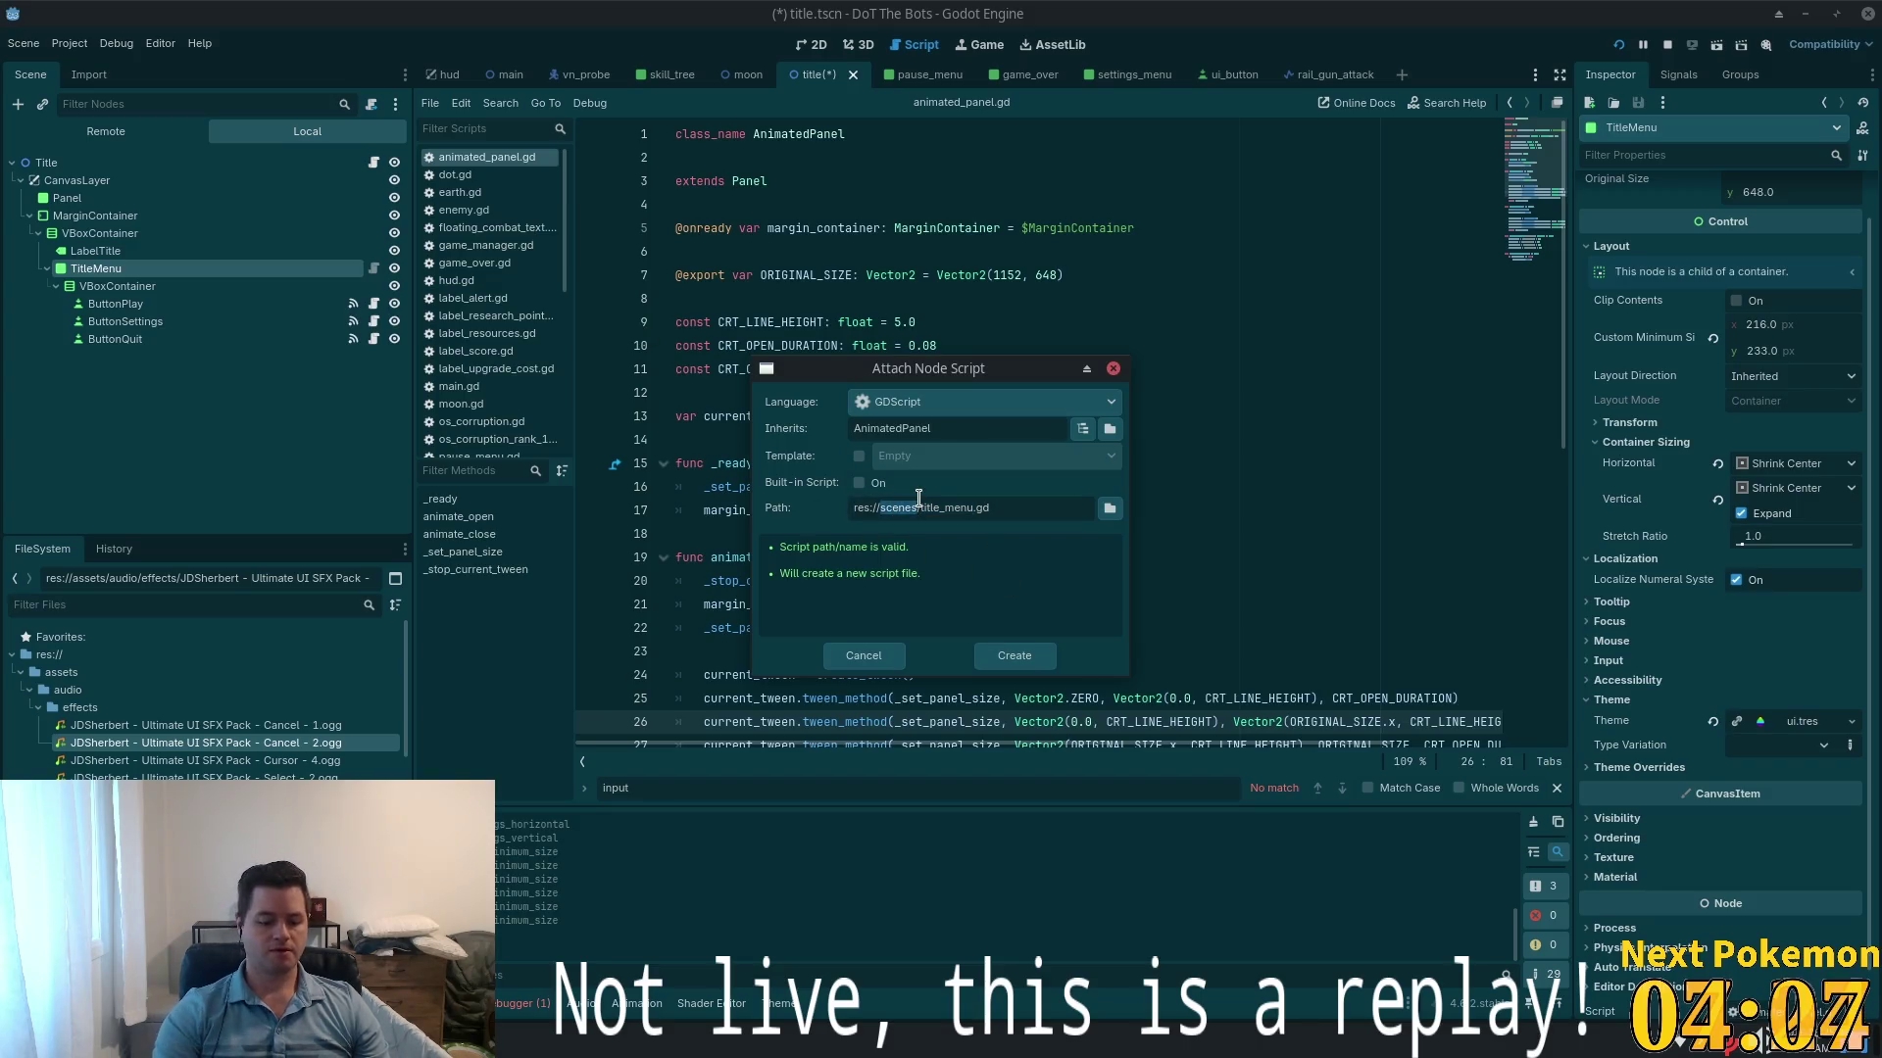
{"action": "type", "text": "ui"}
{"action": "left_click", "coordinate": [1014, 656]}
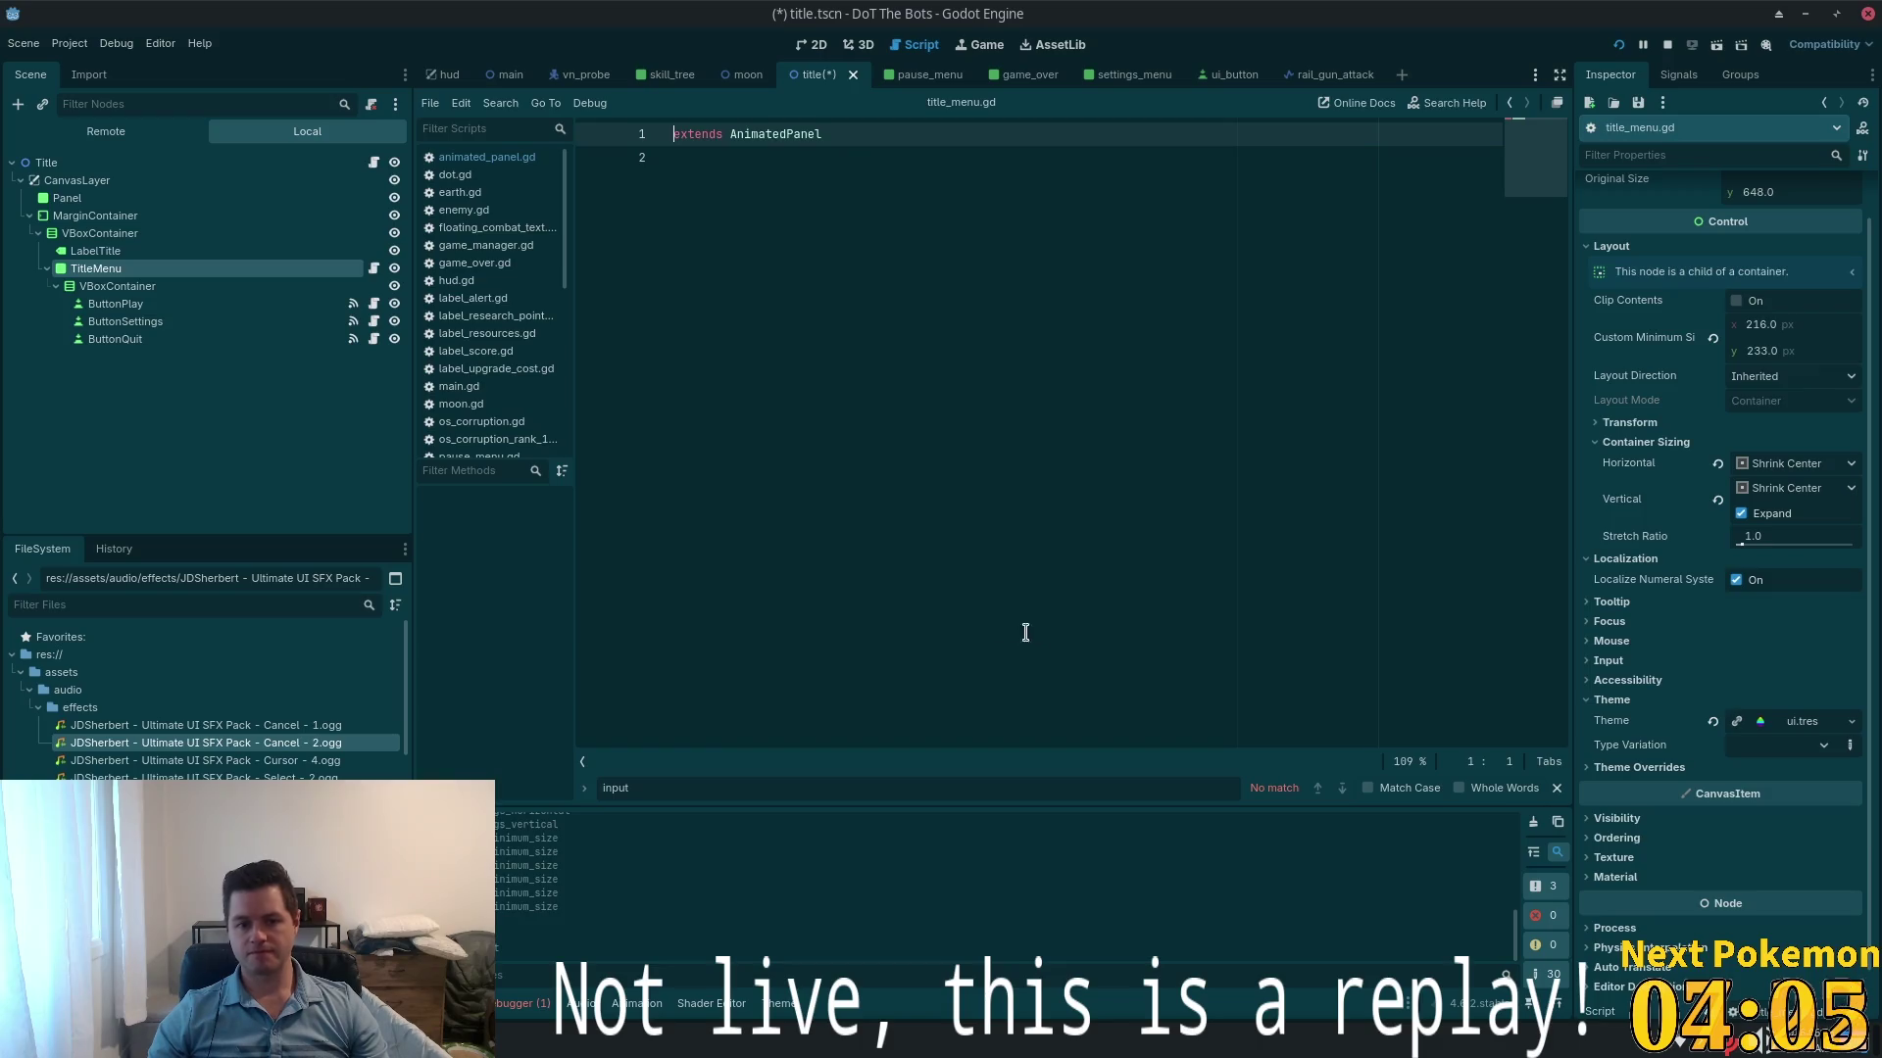
{"action": "left_click", "coordinate": [902, 523]}
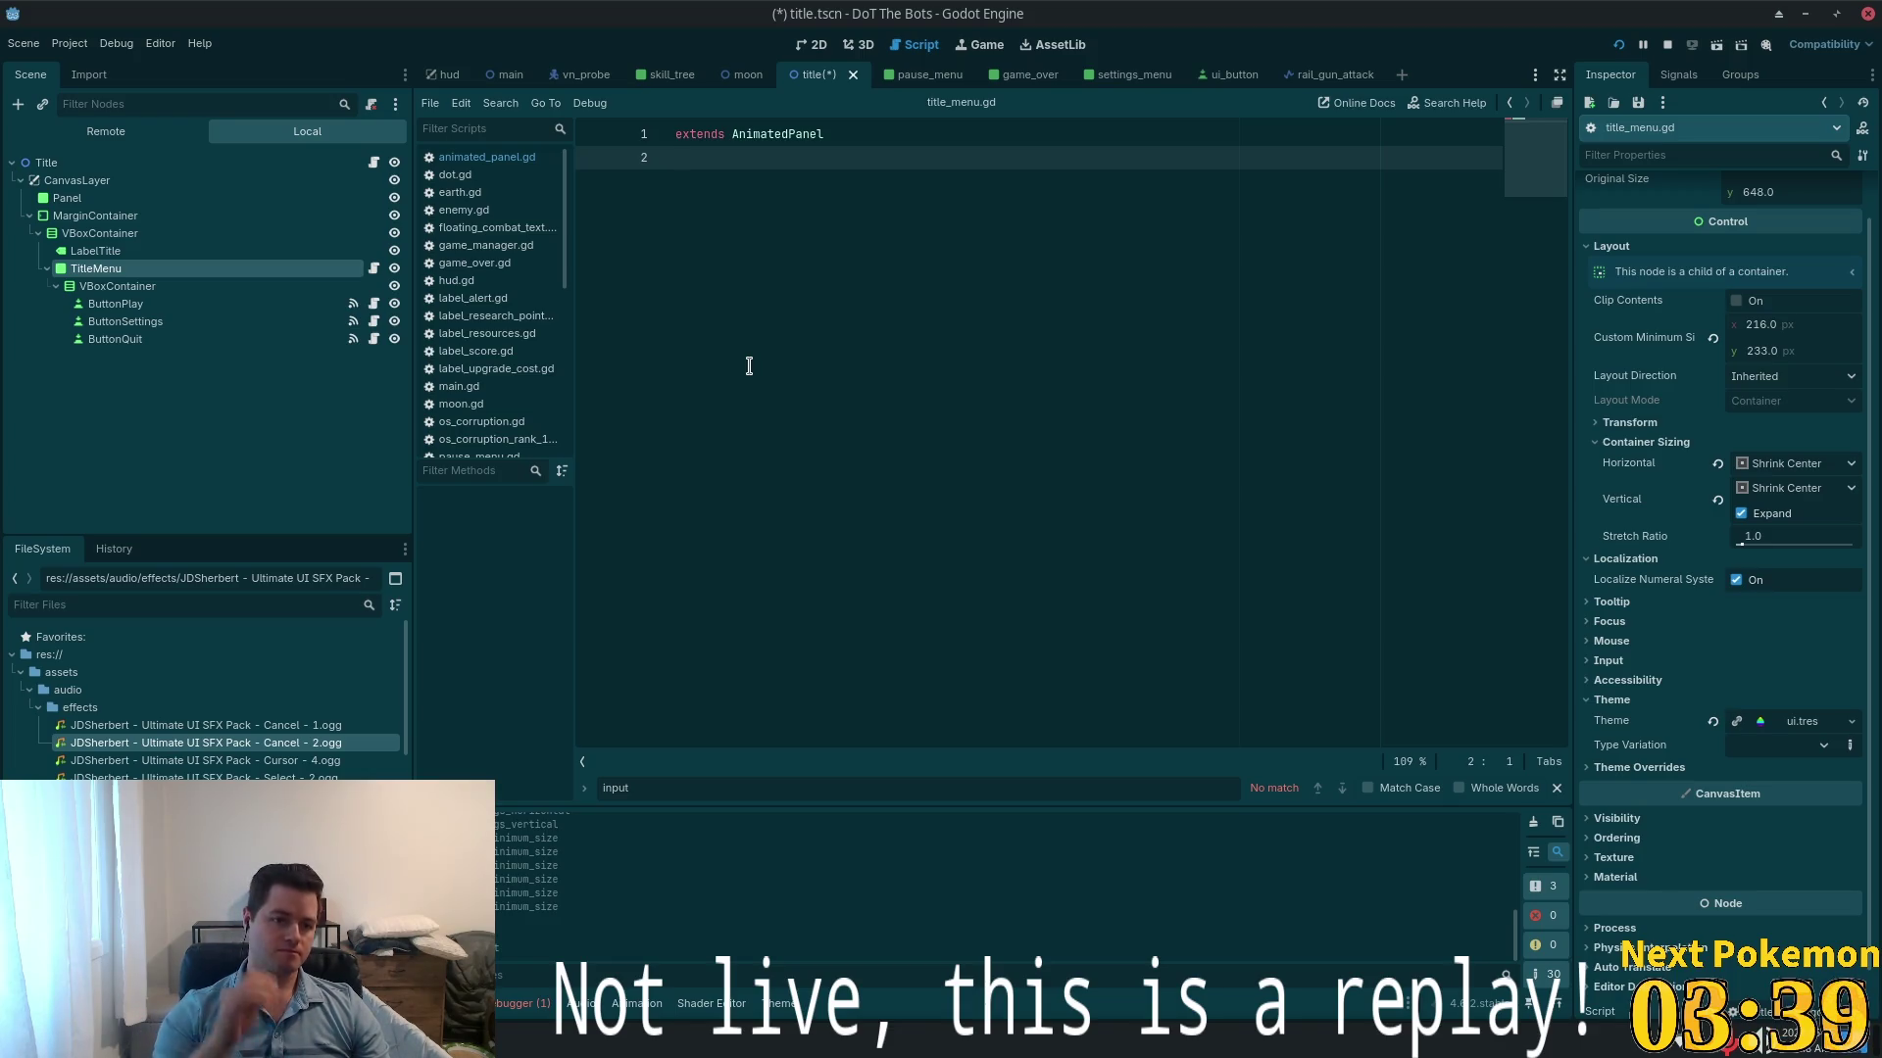
- Add func _ready() -> void: calling animate_open() to title_menu.gd and save
{"action": "key", "text": "Return"}
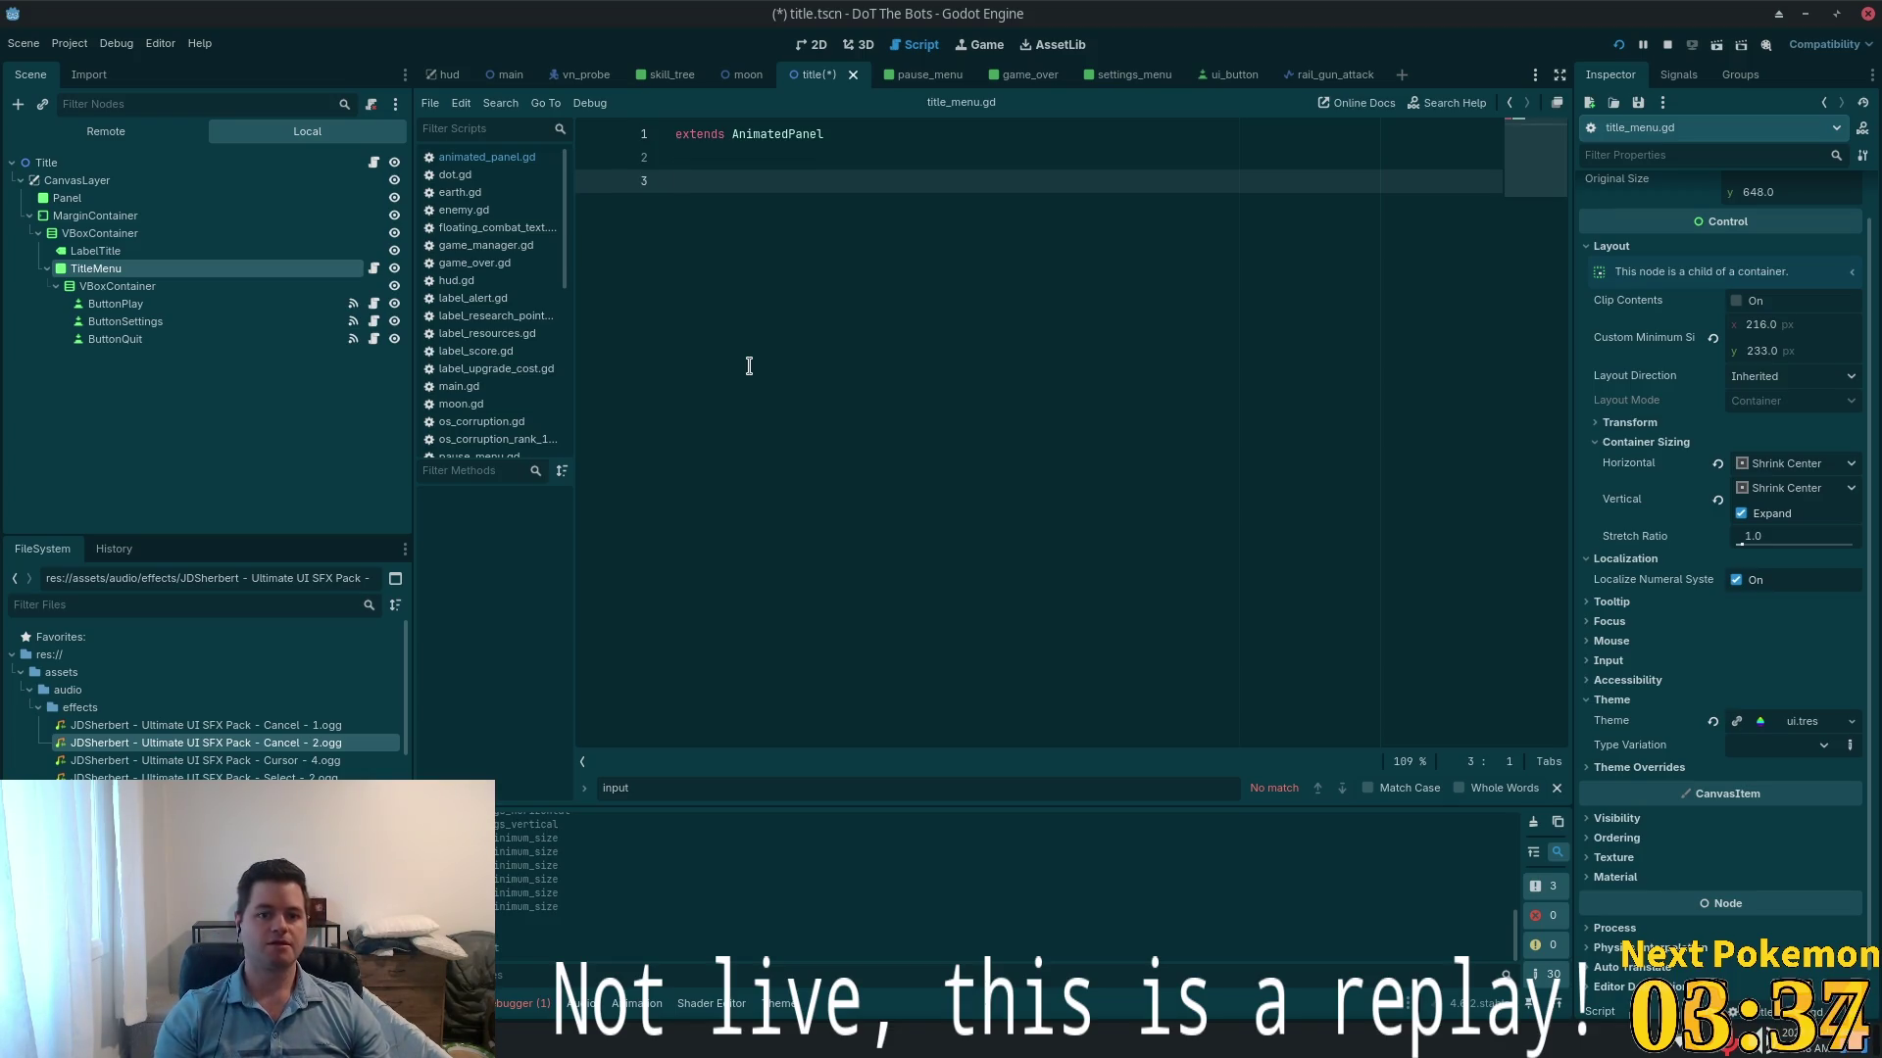
{"action": "type", "text": "func _ready"}
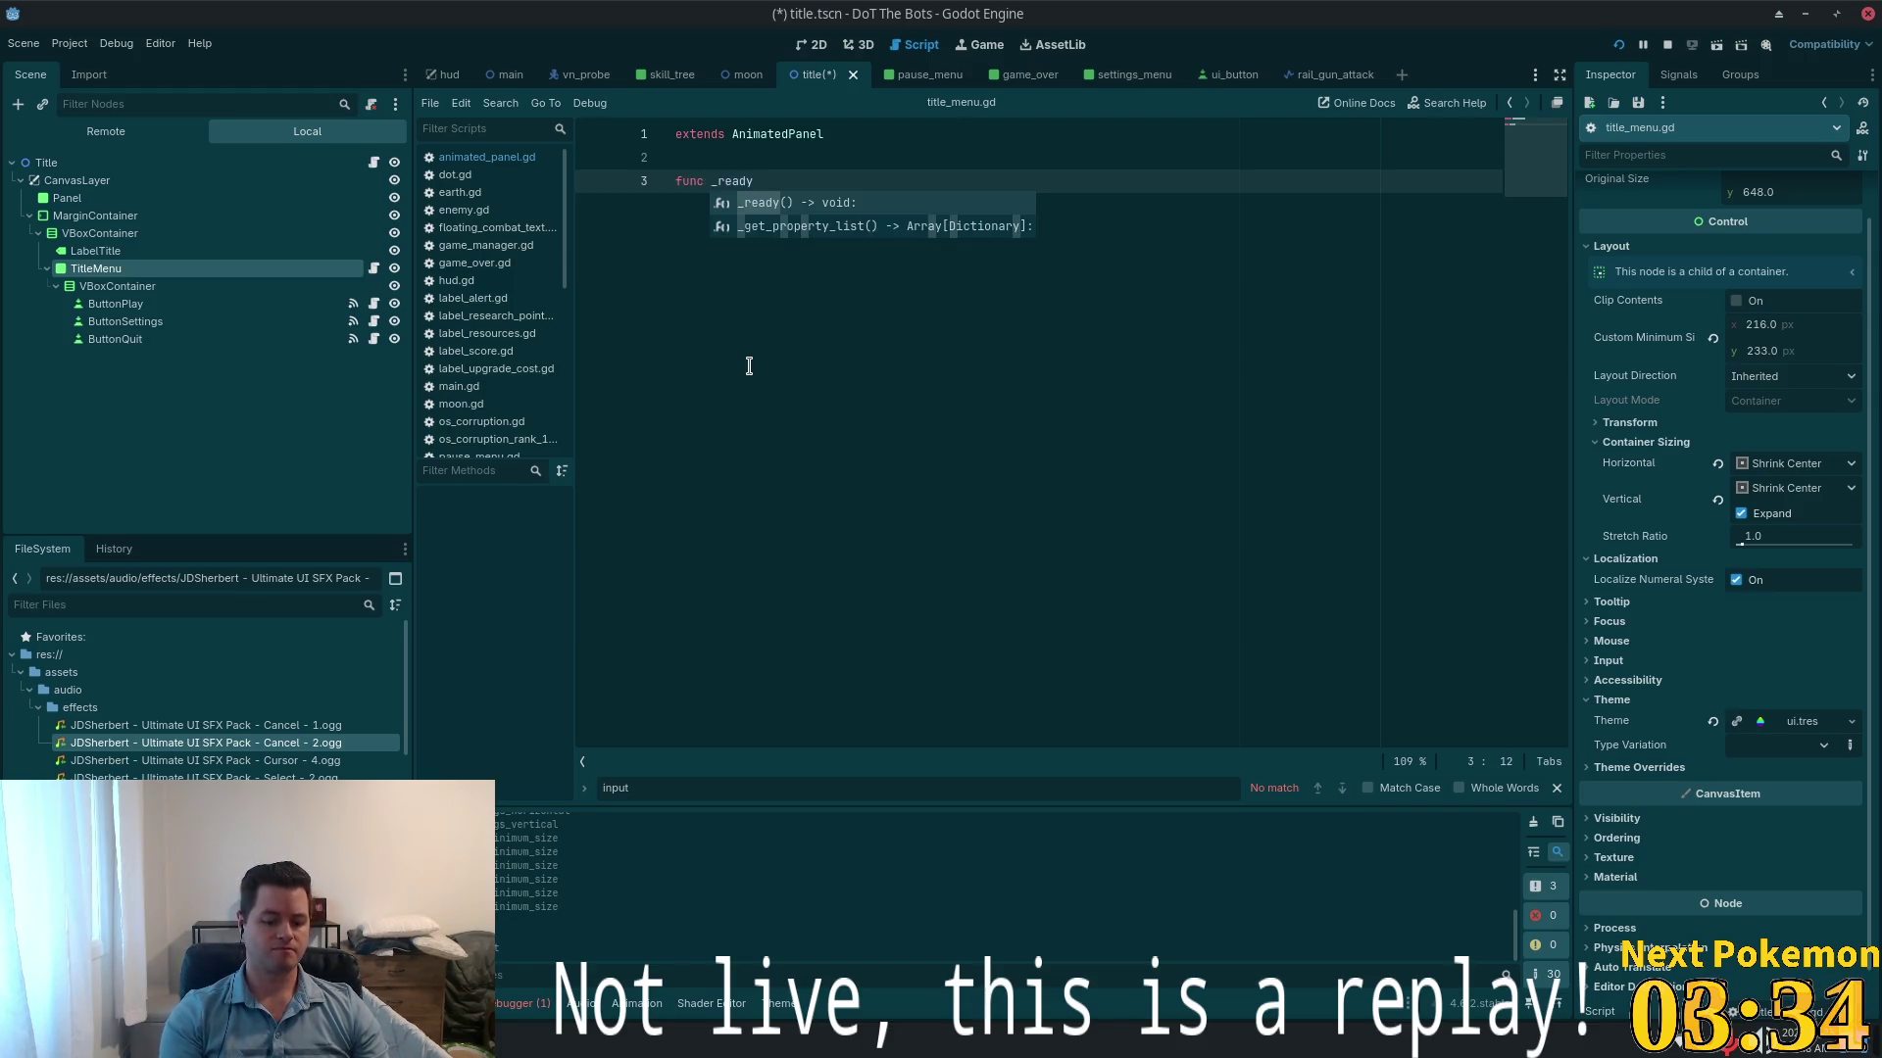
{"action": "key", "text": "Return"}
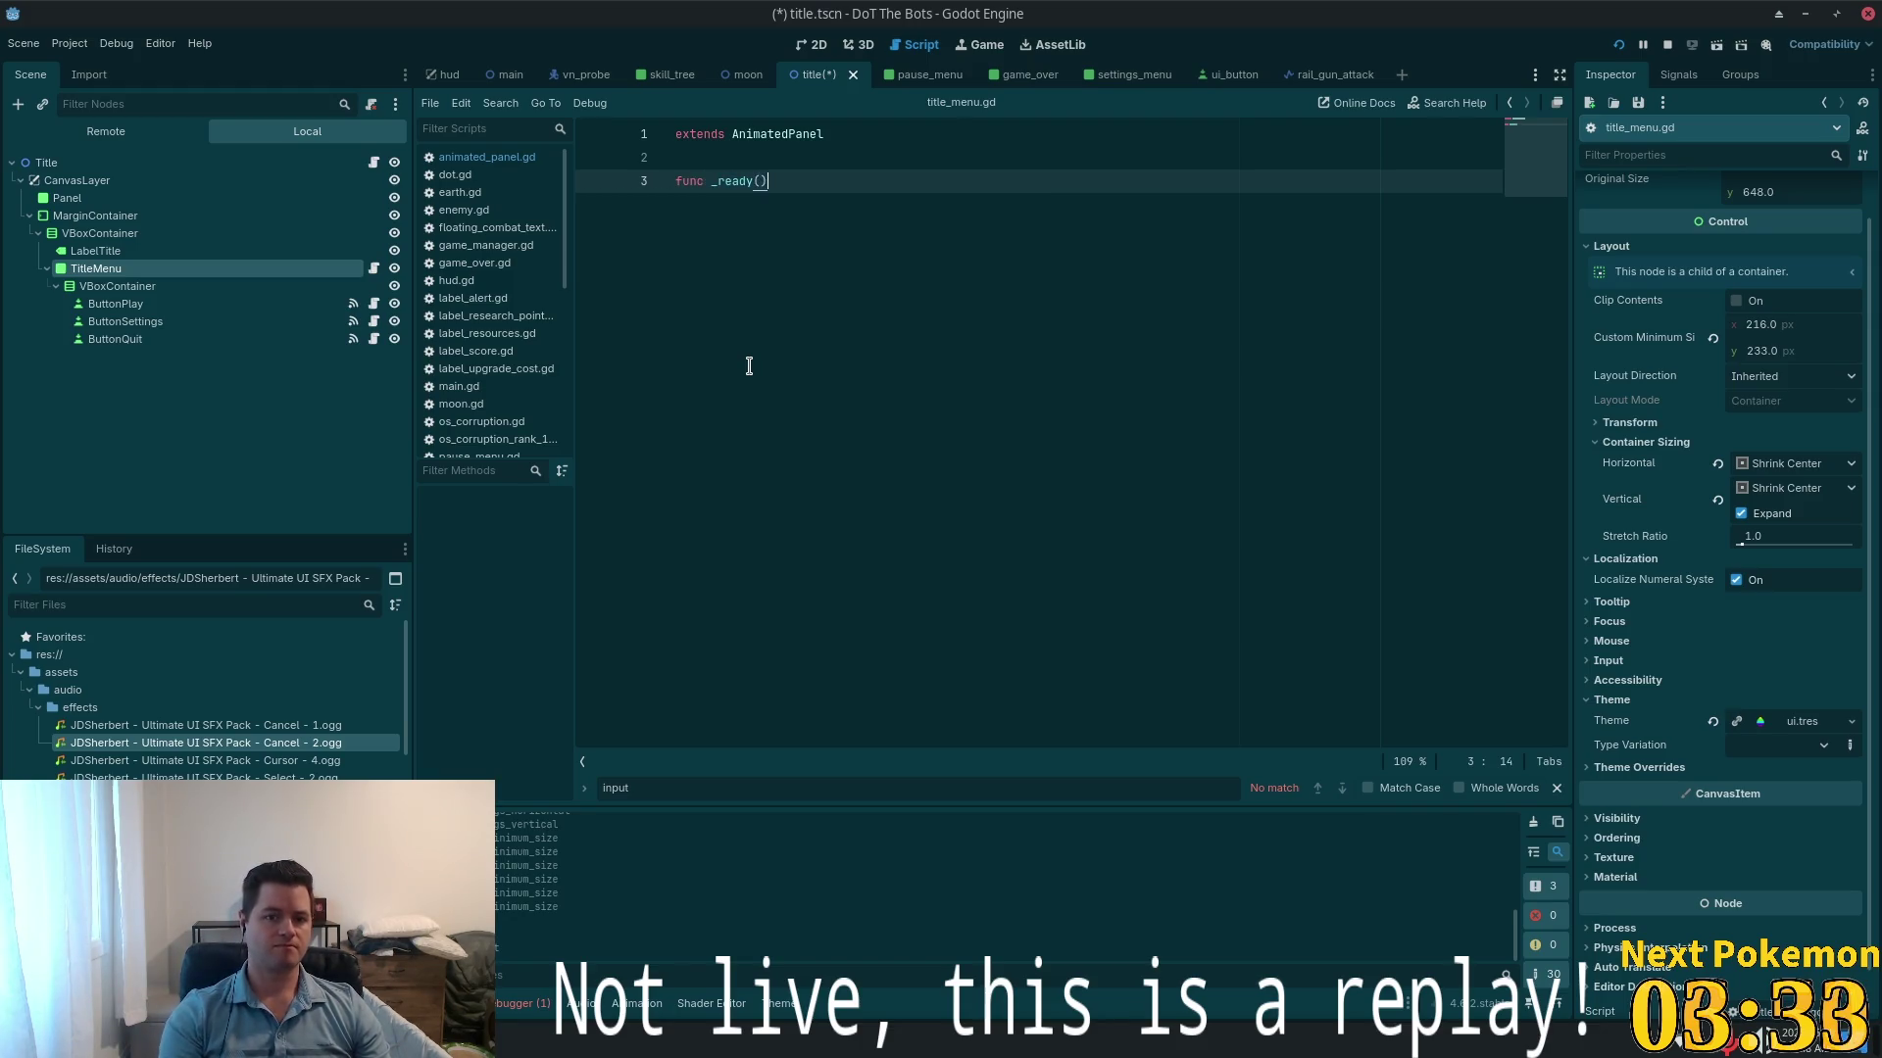
{"action": "type", "text": " -"}
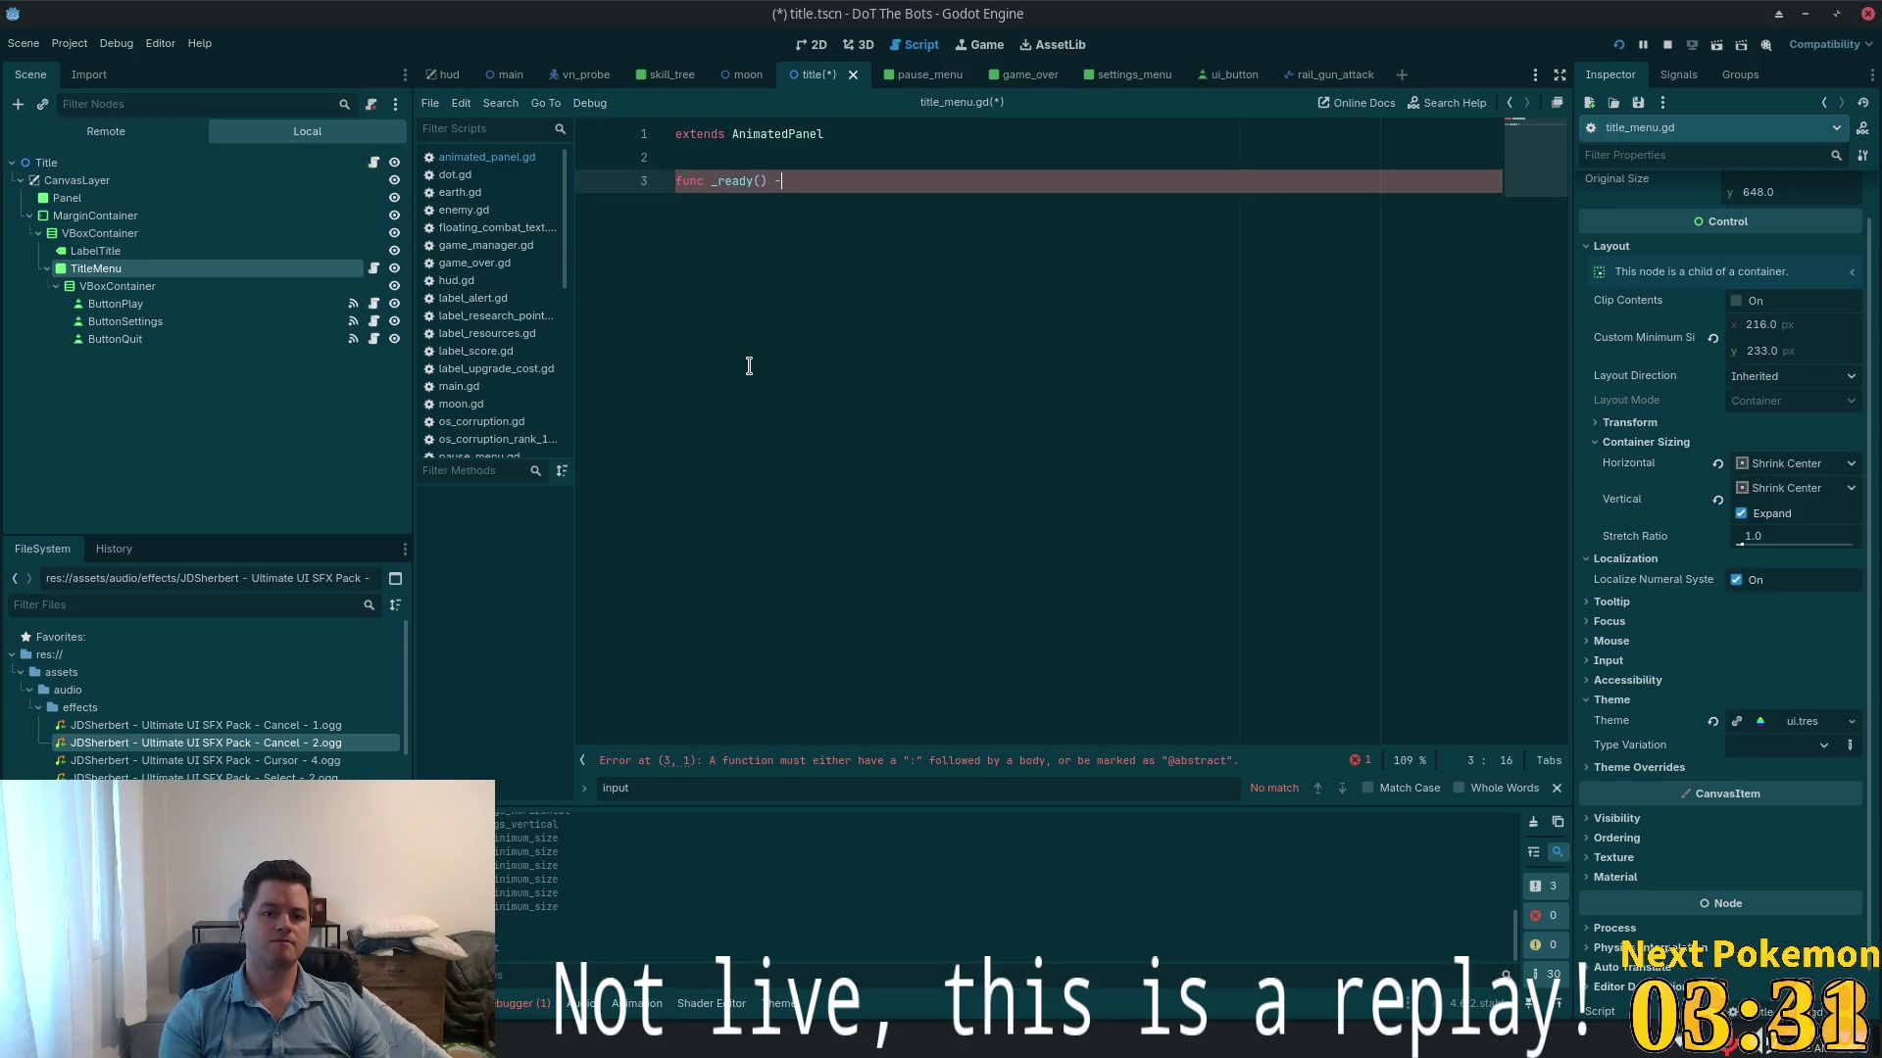
{"action": "type", "text": "> void:"}
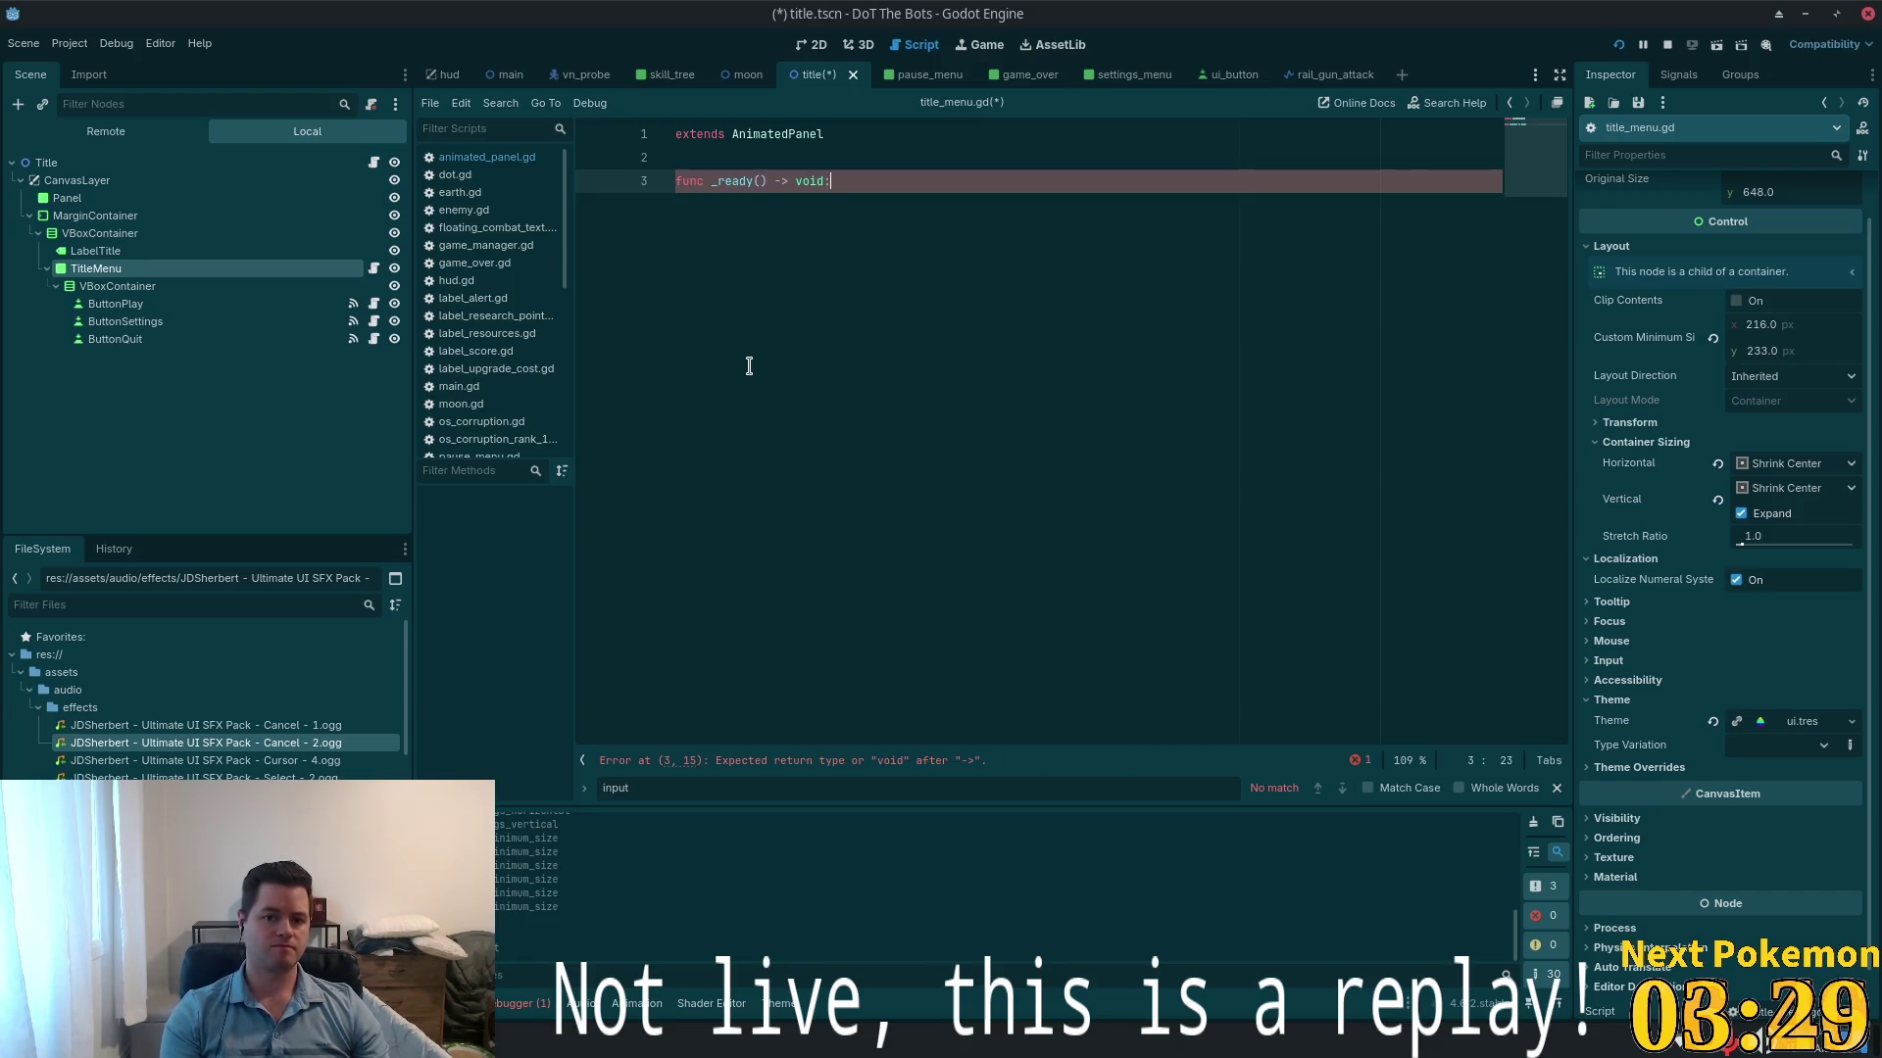
{"action": "key", "text": "Return"}
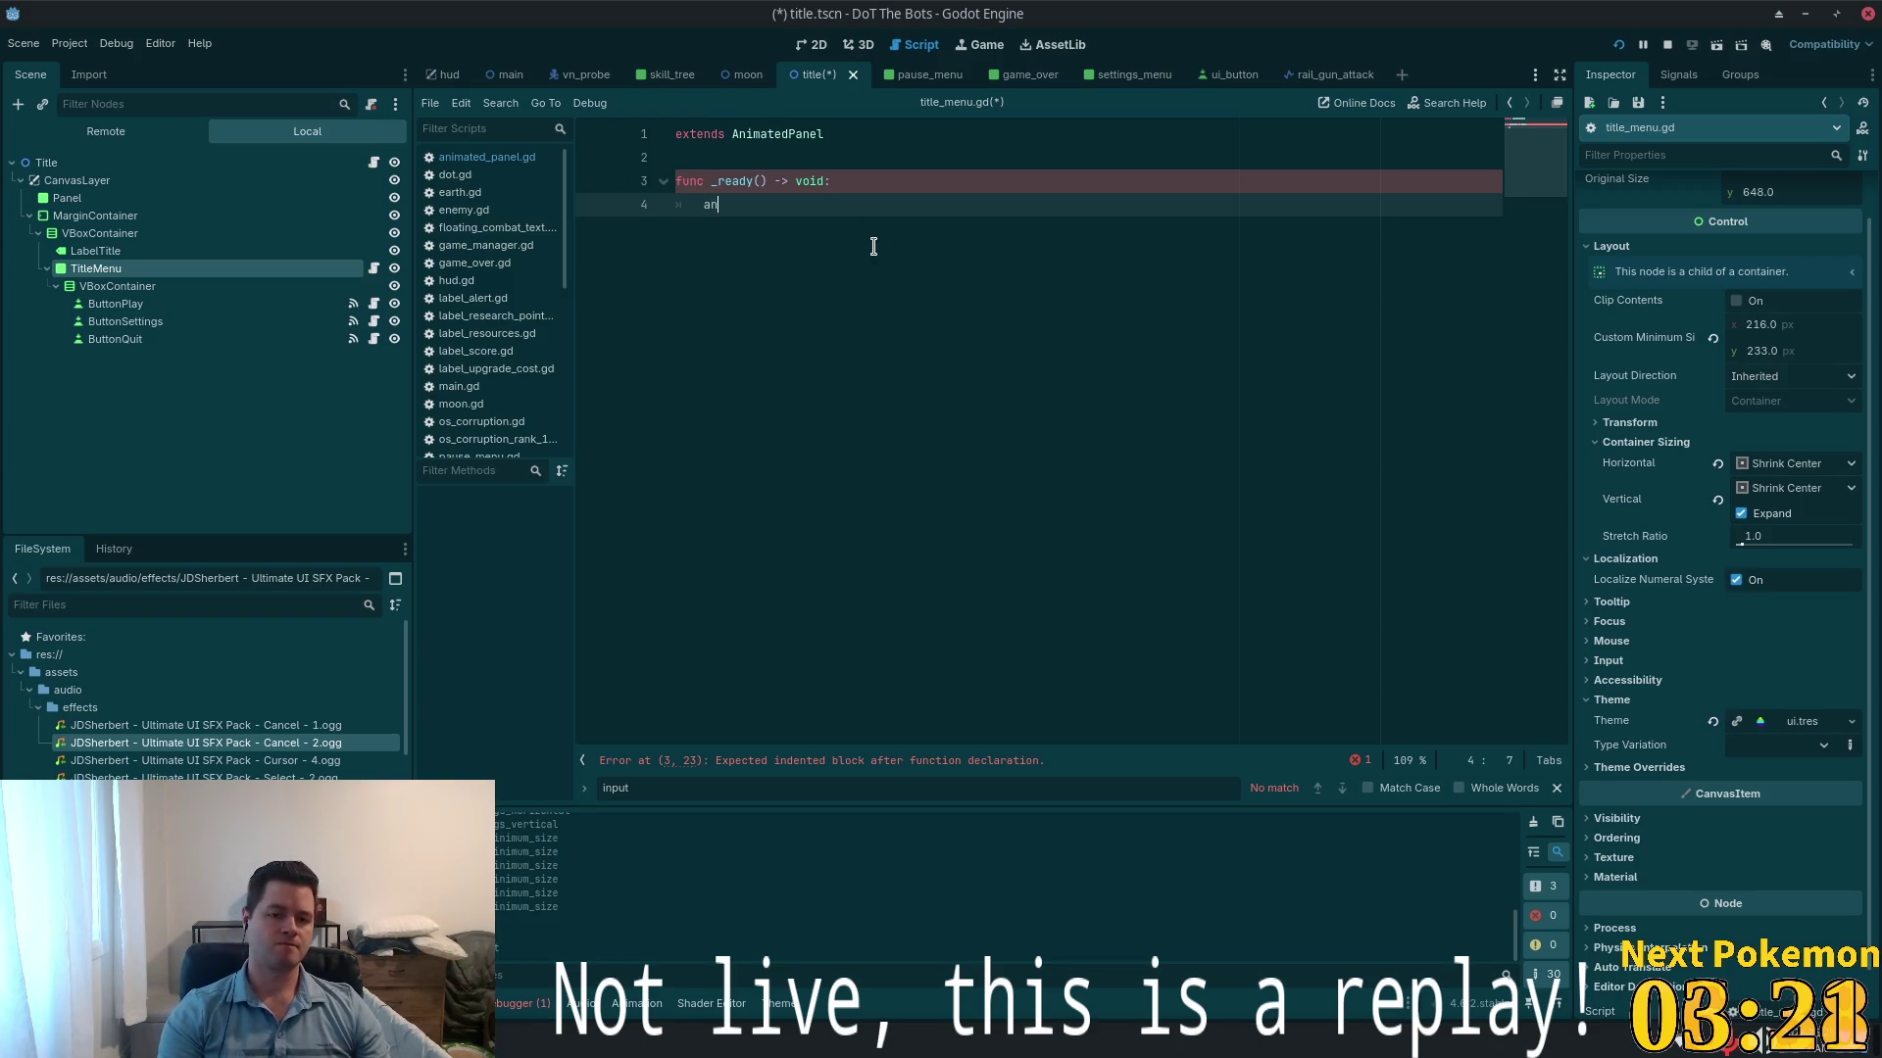
{"action": "type", "text": "ani"}
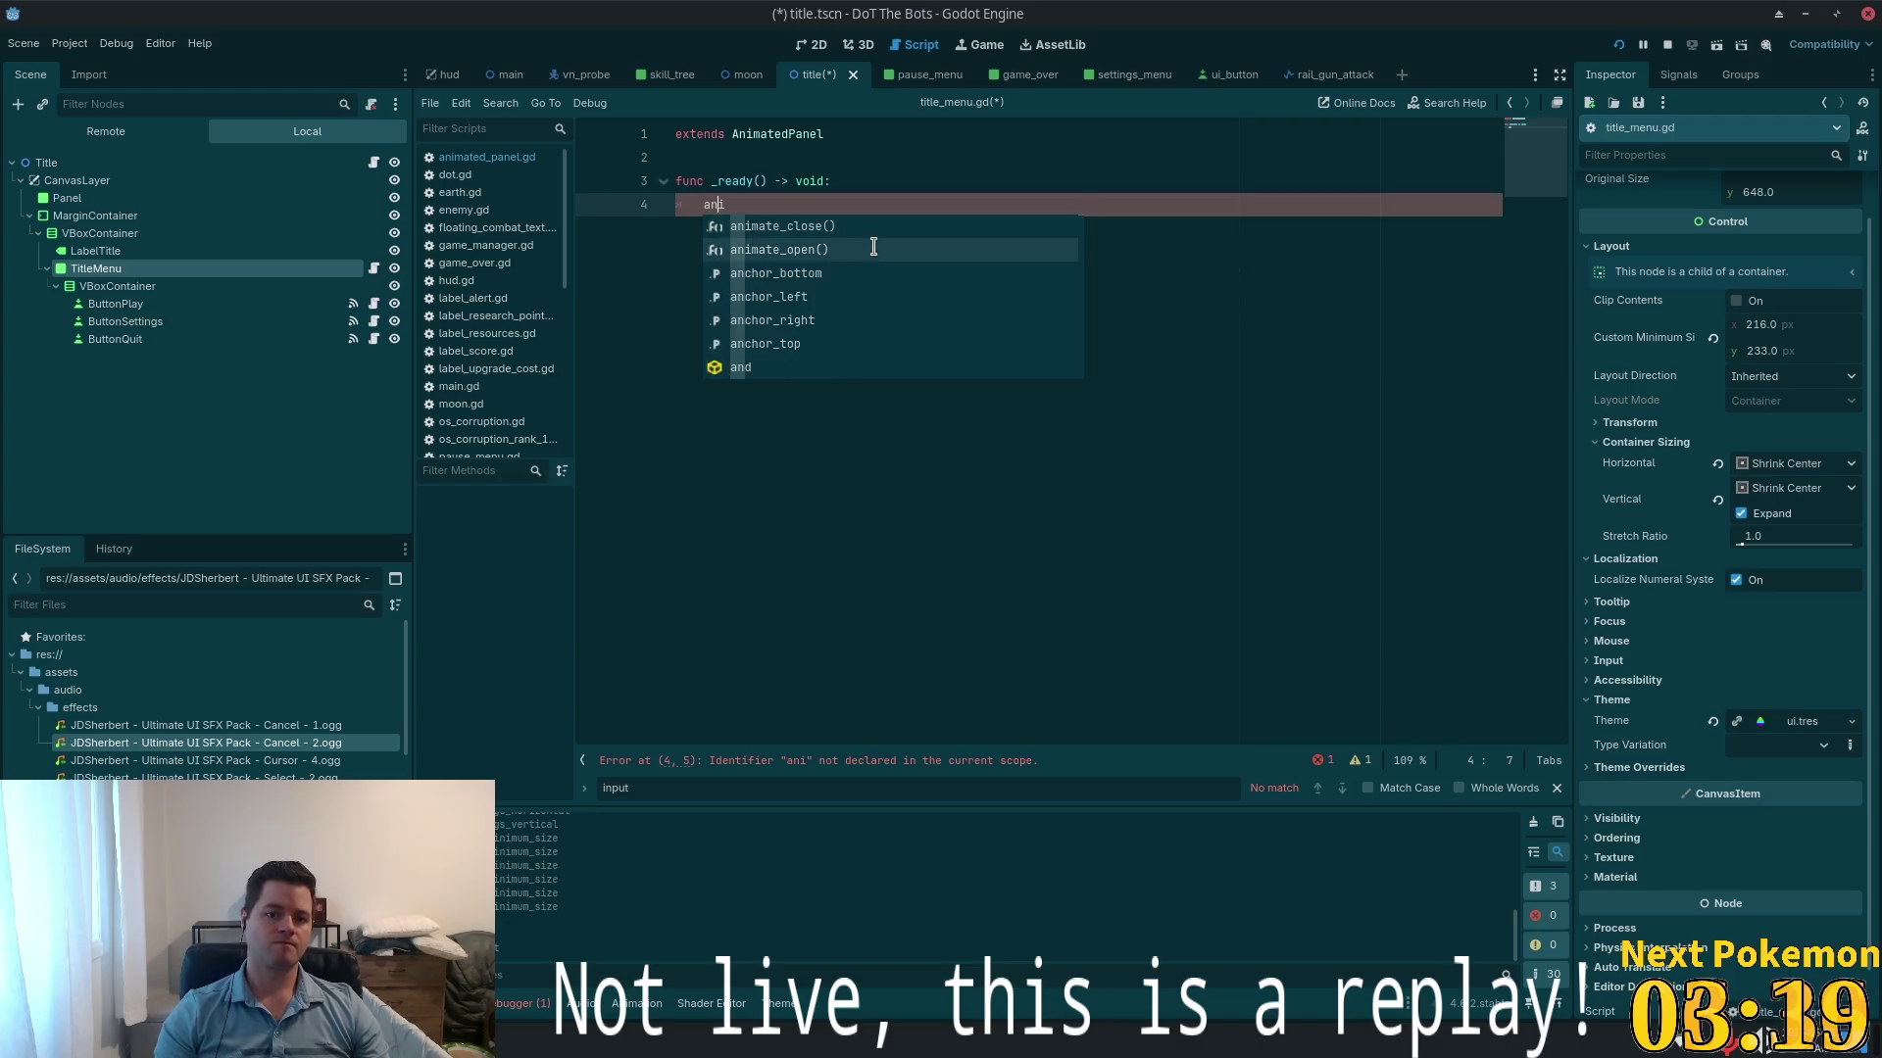
{"action": "left_click", "coordinate": [873, 249]}
{"action": "key", "text": "ctrl+s"}
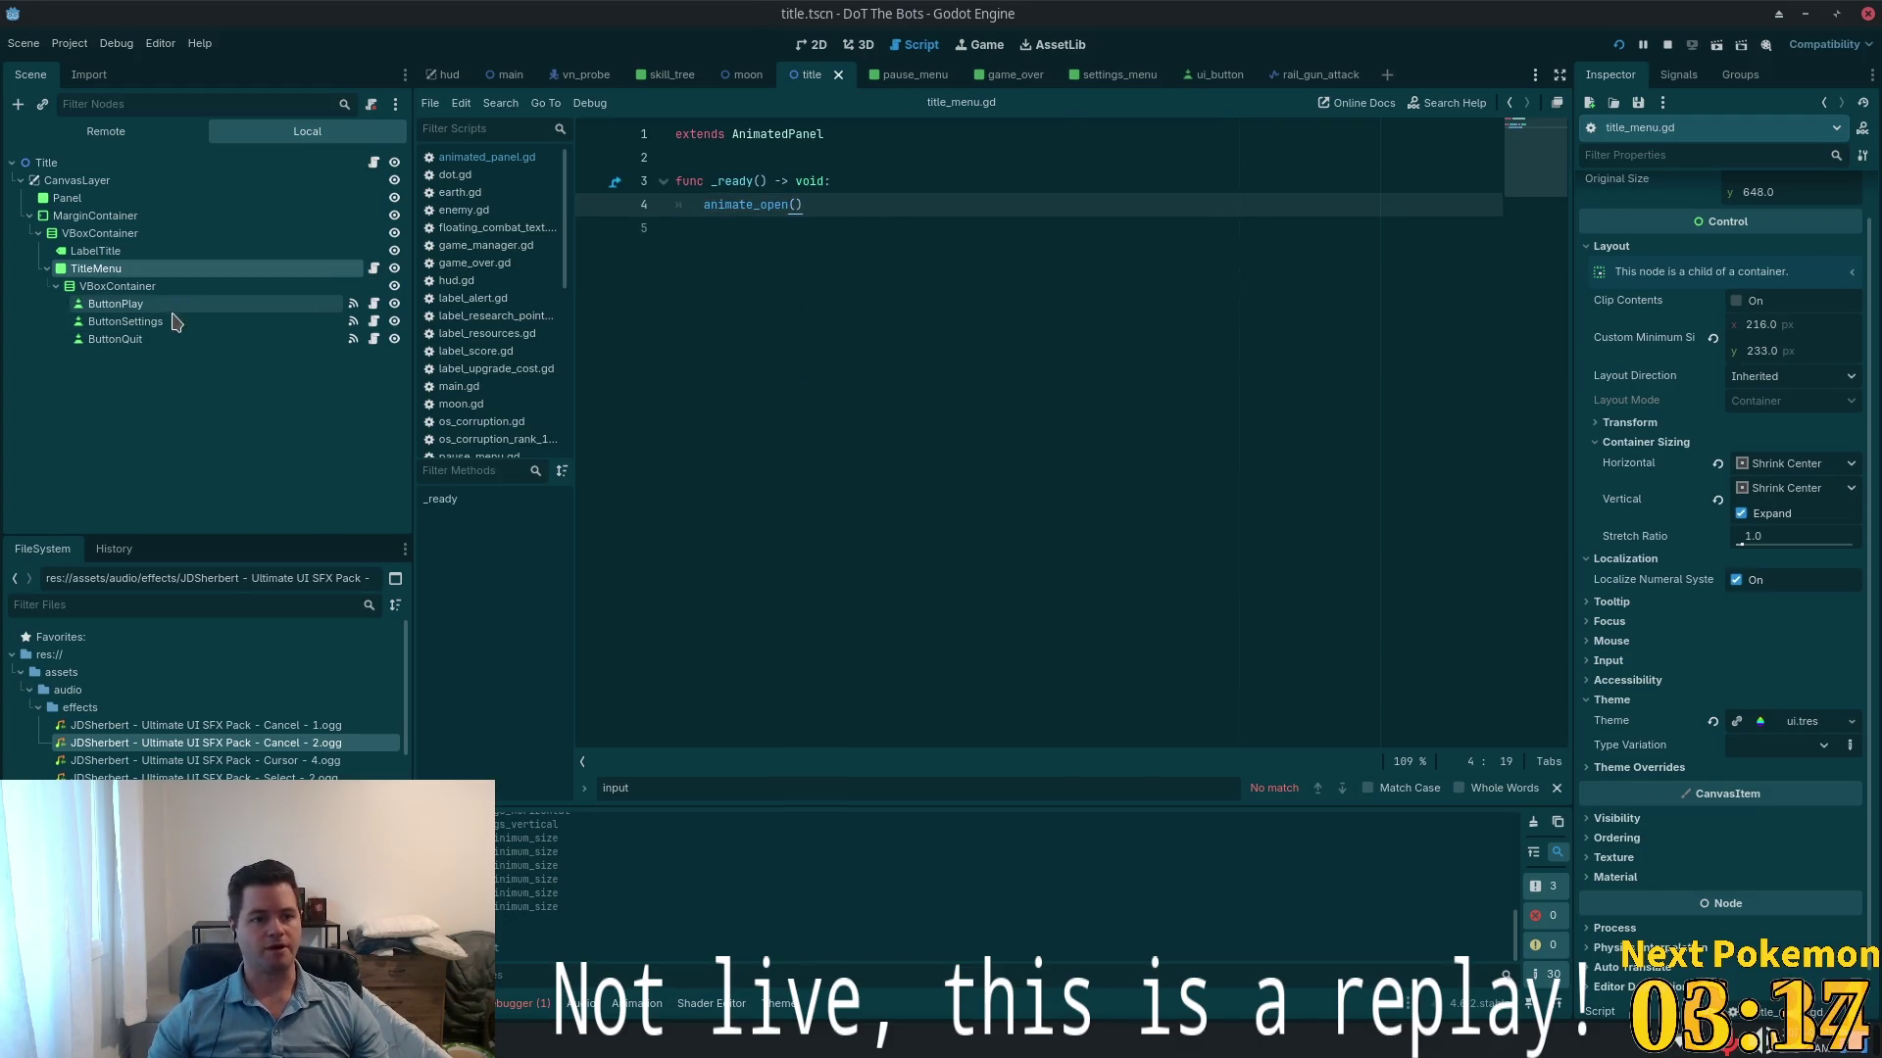
{"action": "left_click", "coordinate": [196, 321]}
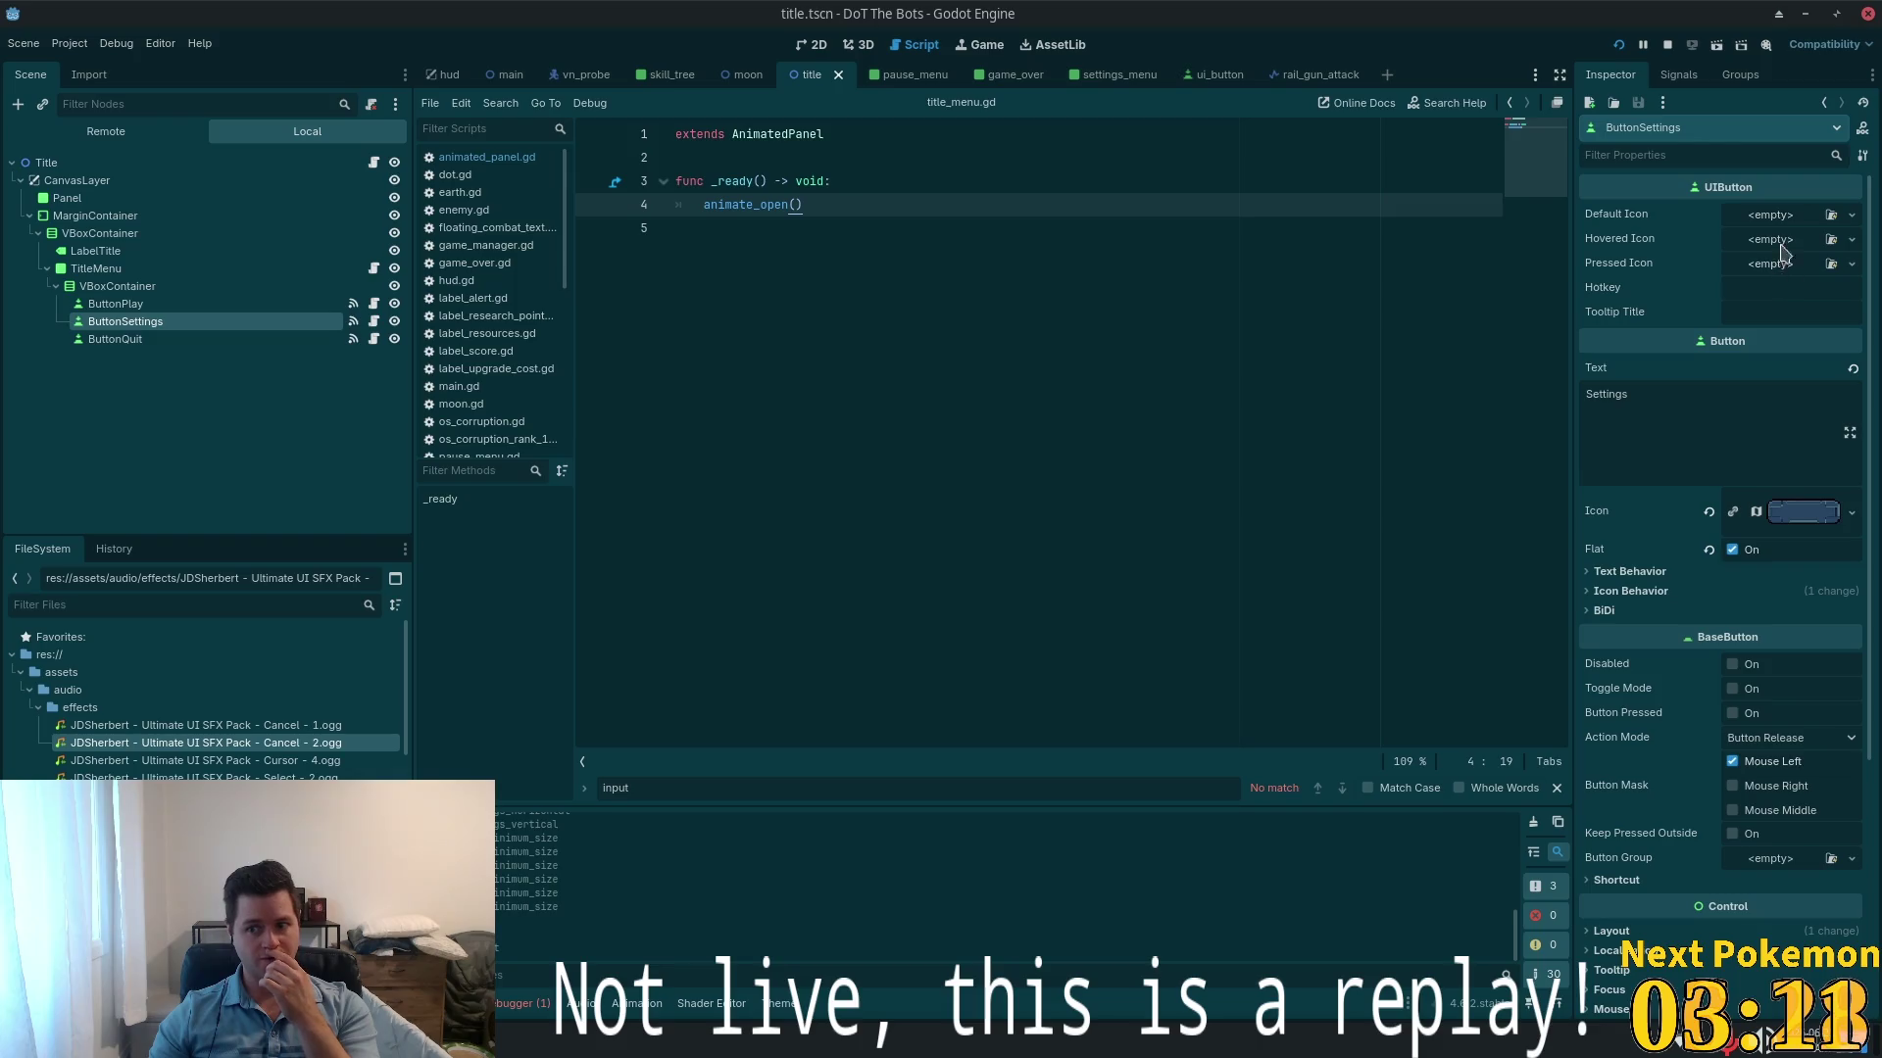
- Inspect the menu nodes, then start connecting ButtonSettings' button_up signal
{"action": "left_click", "coordinate": [252, 303]}
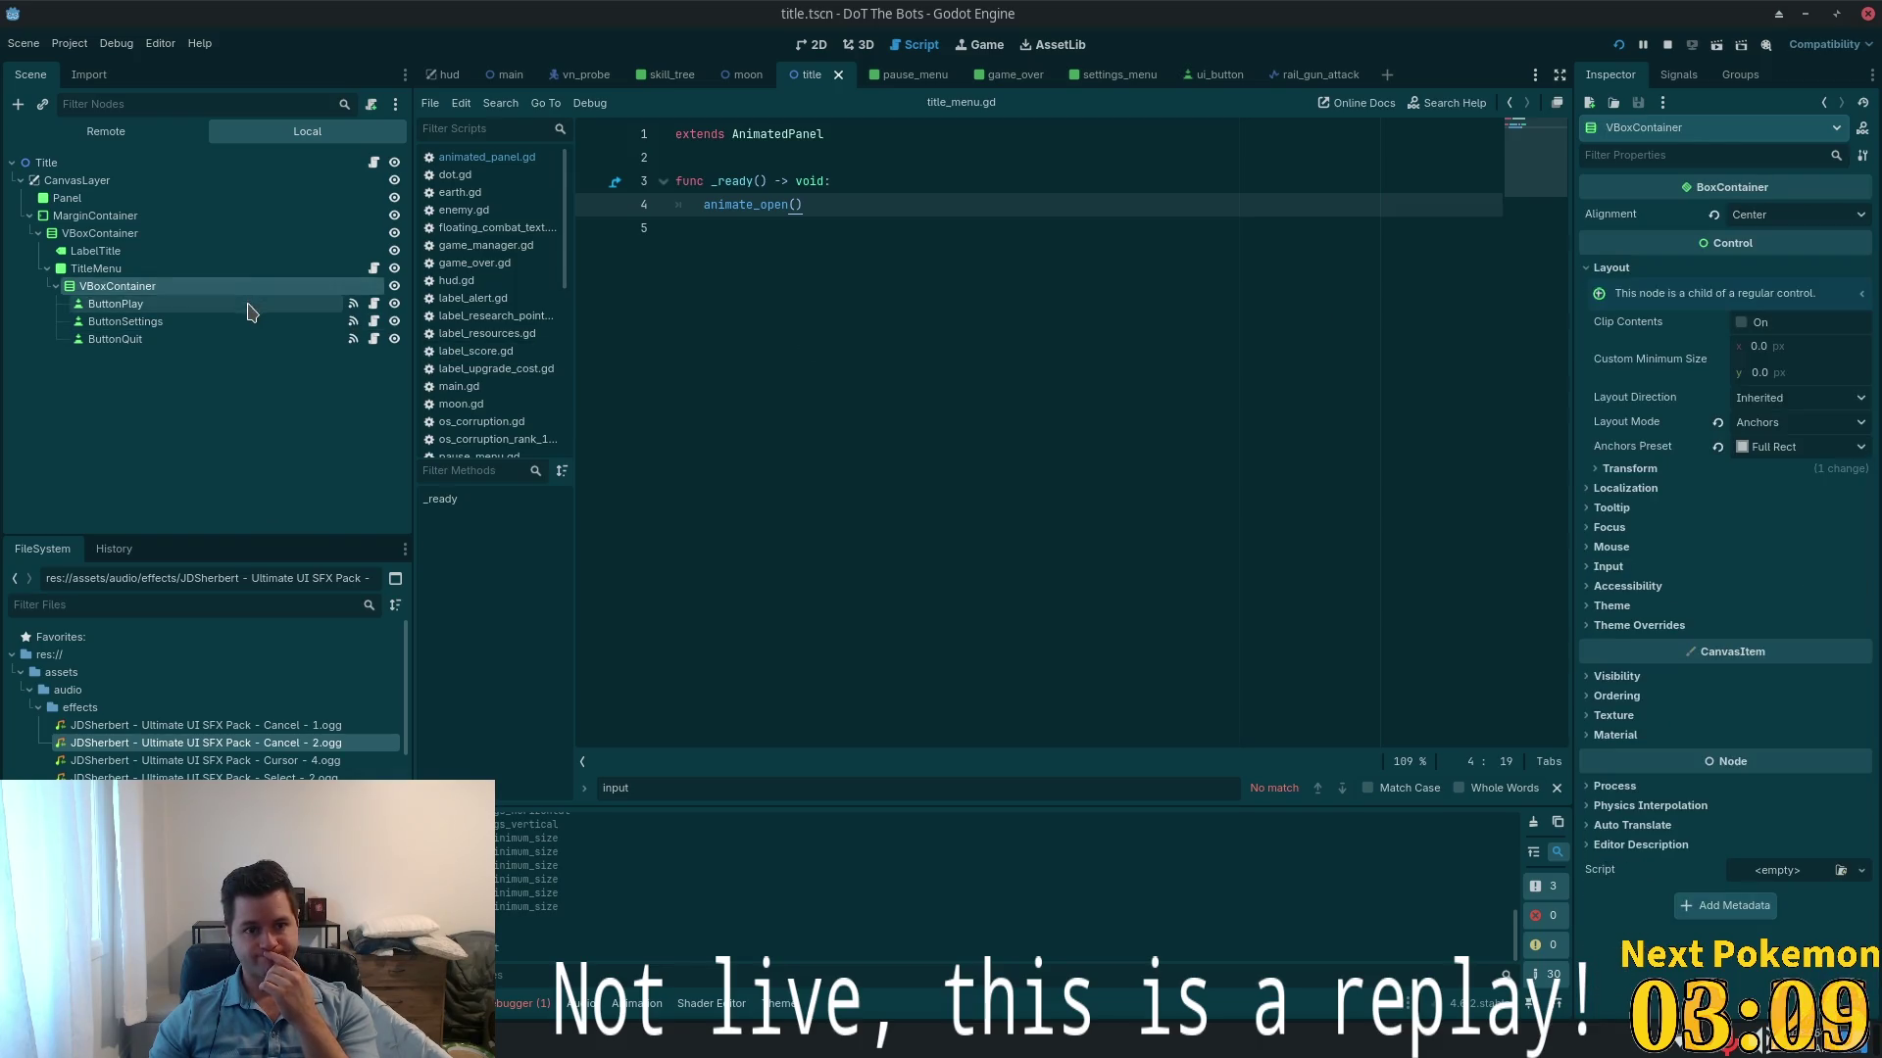
{"action": "left_click", "coordinate": [164, 340]}
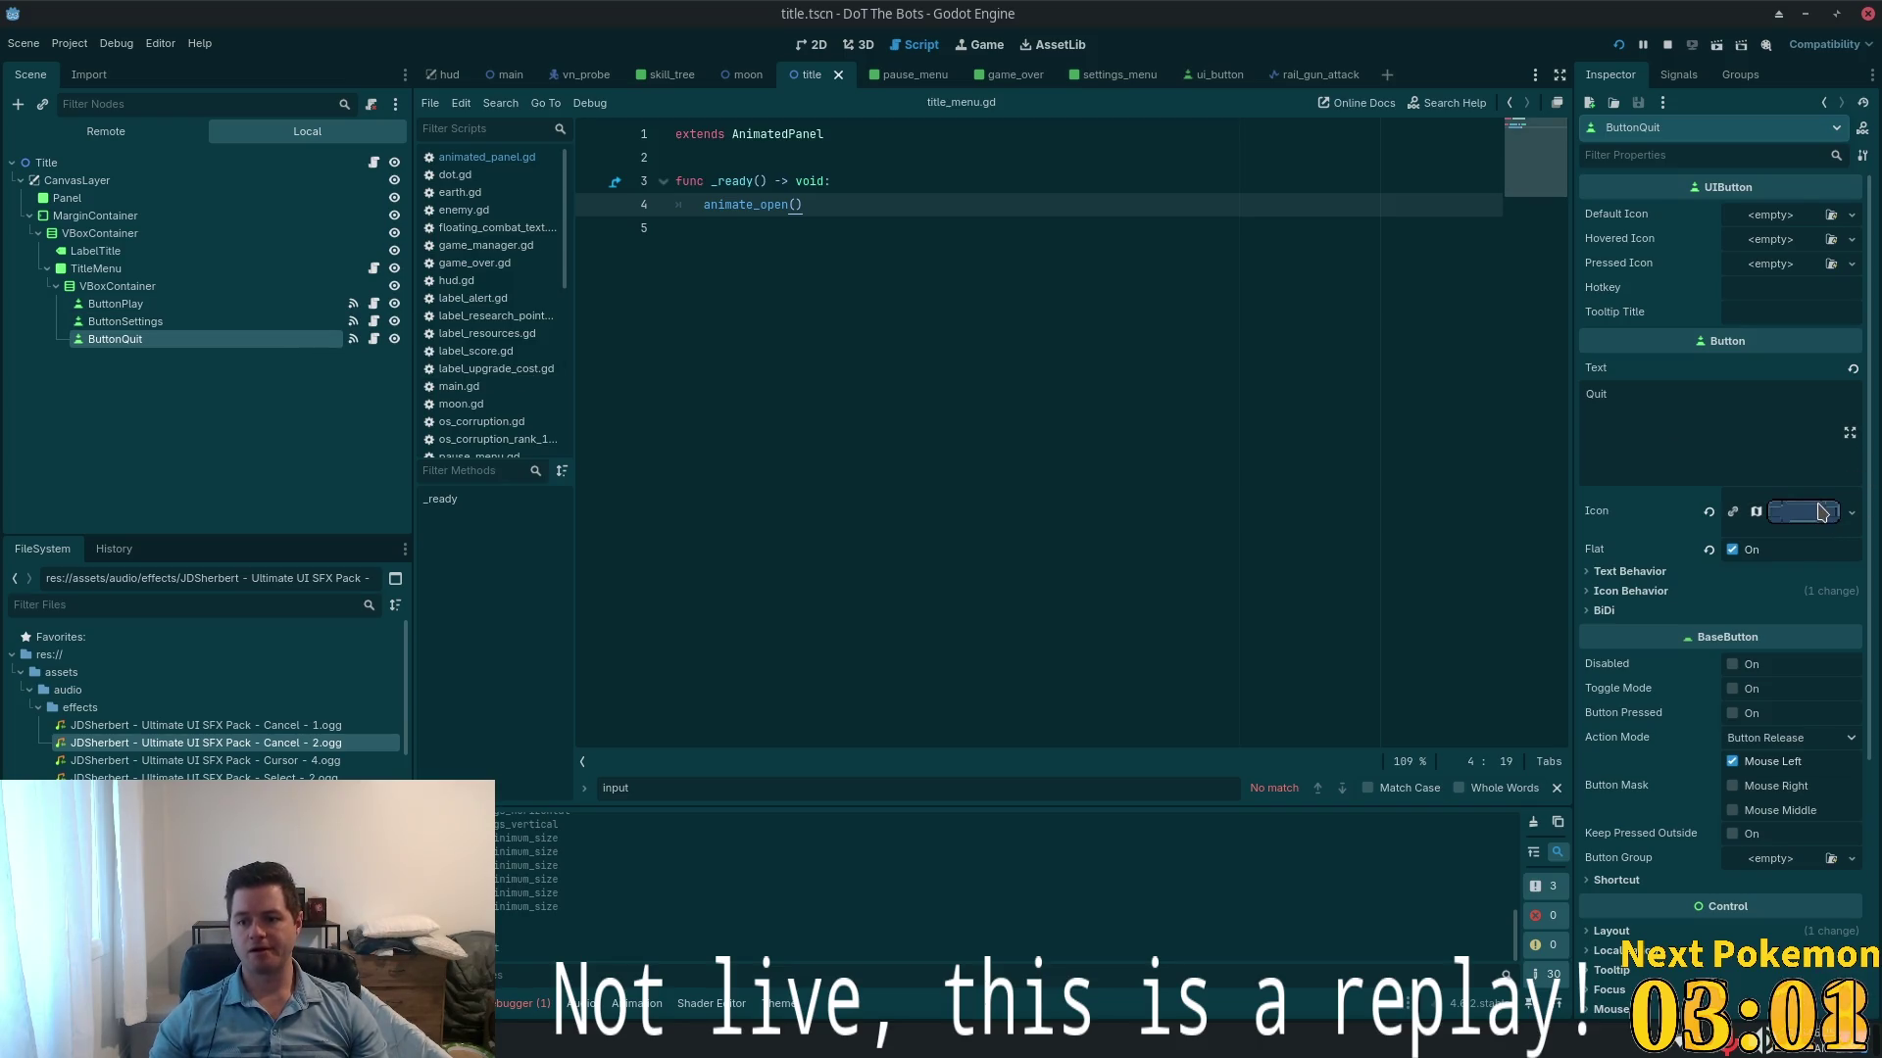
{"action": "left_click", "coordinate": [149, 286]}
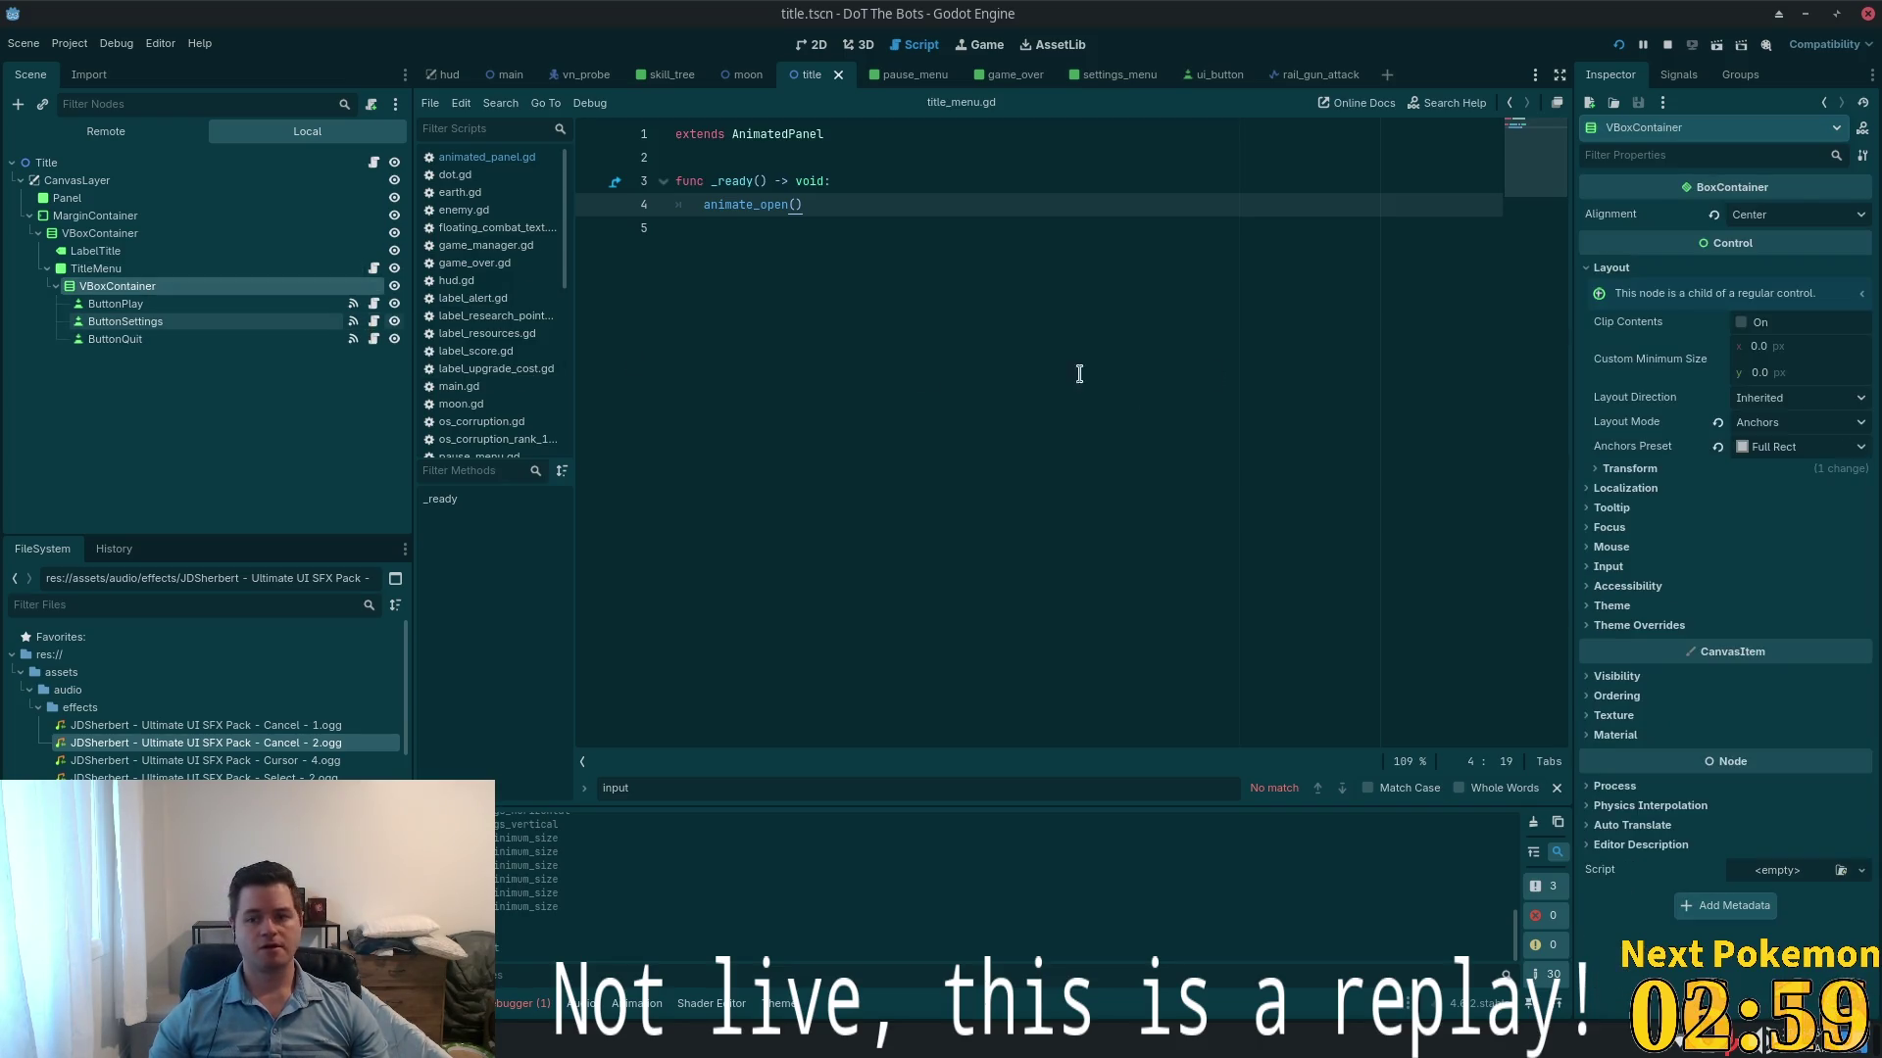
{"action": "left_click", "coordinate": [301, 321]}
{"action": "left_click", "coordinate": [1679, 74]}
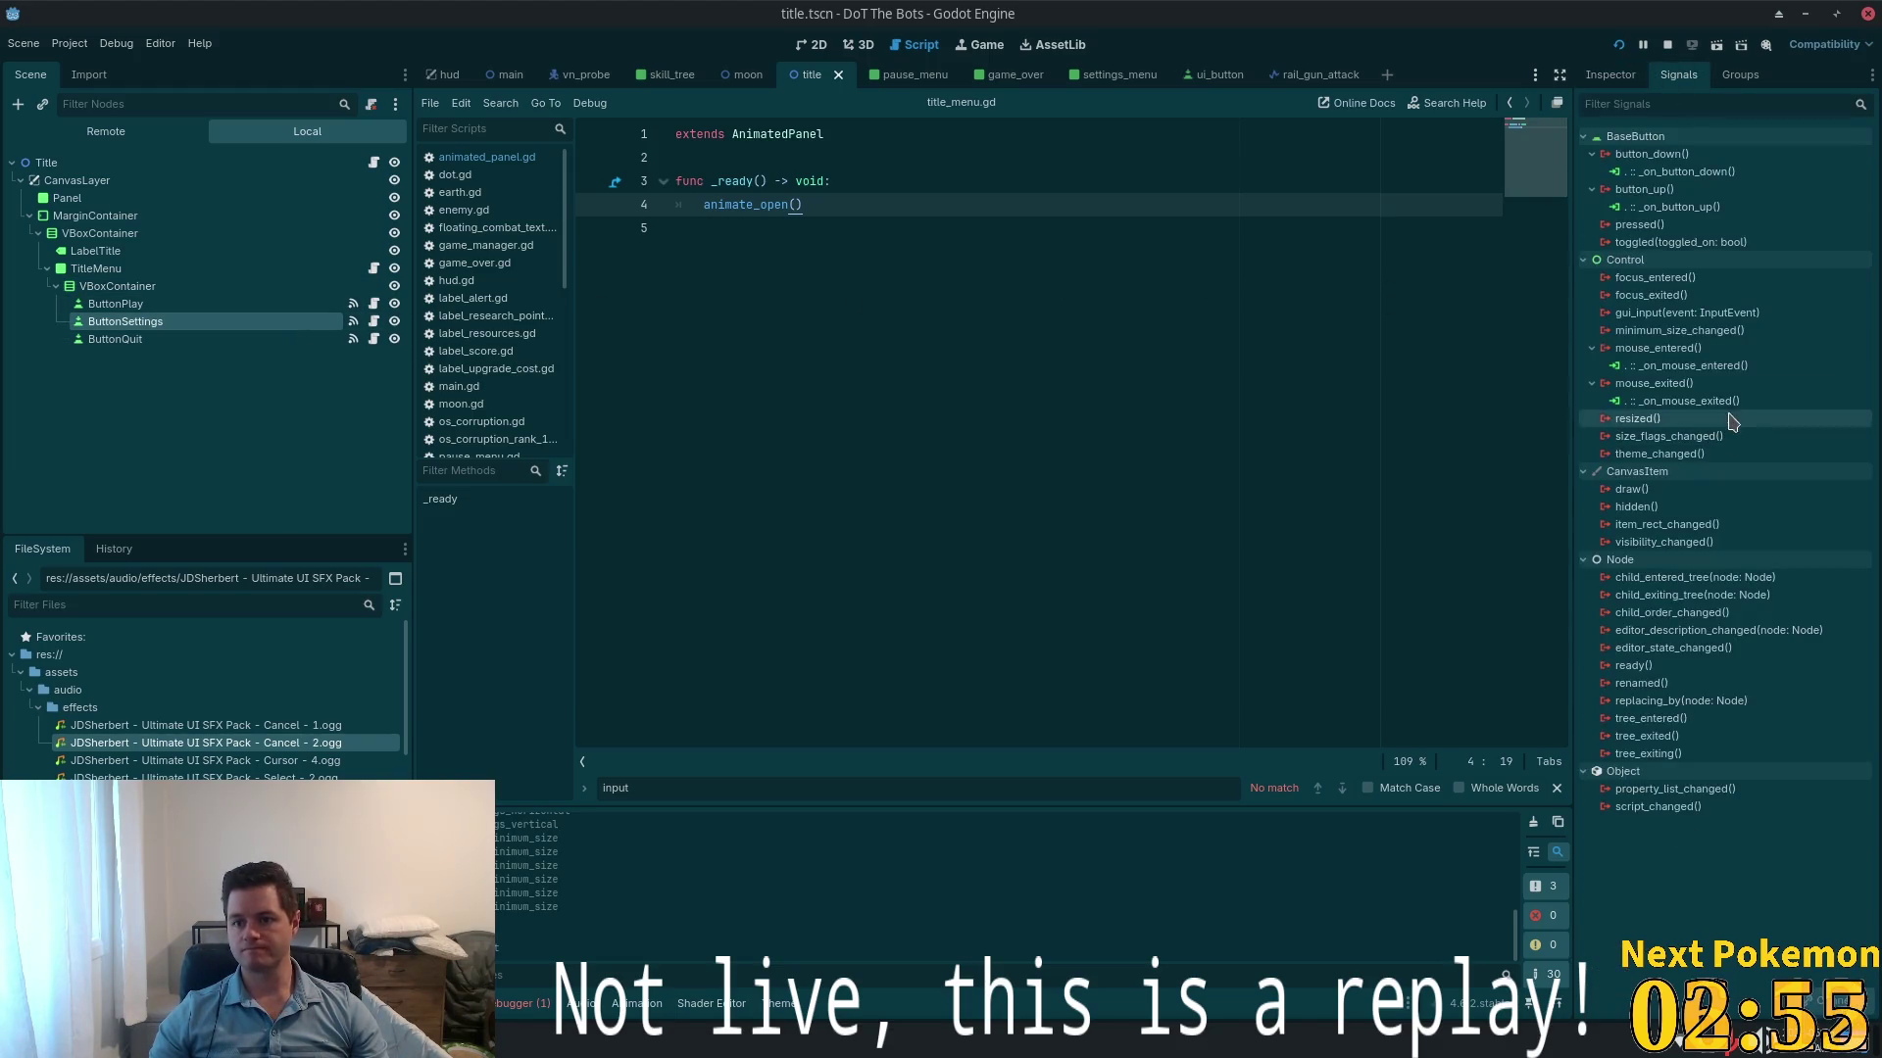
{"action": "double_click", "coordinate": [1644, 190]}
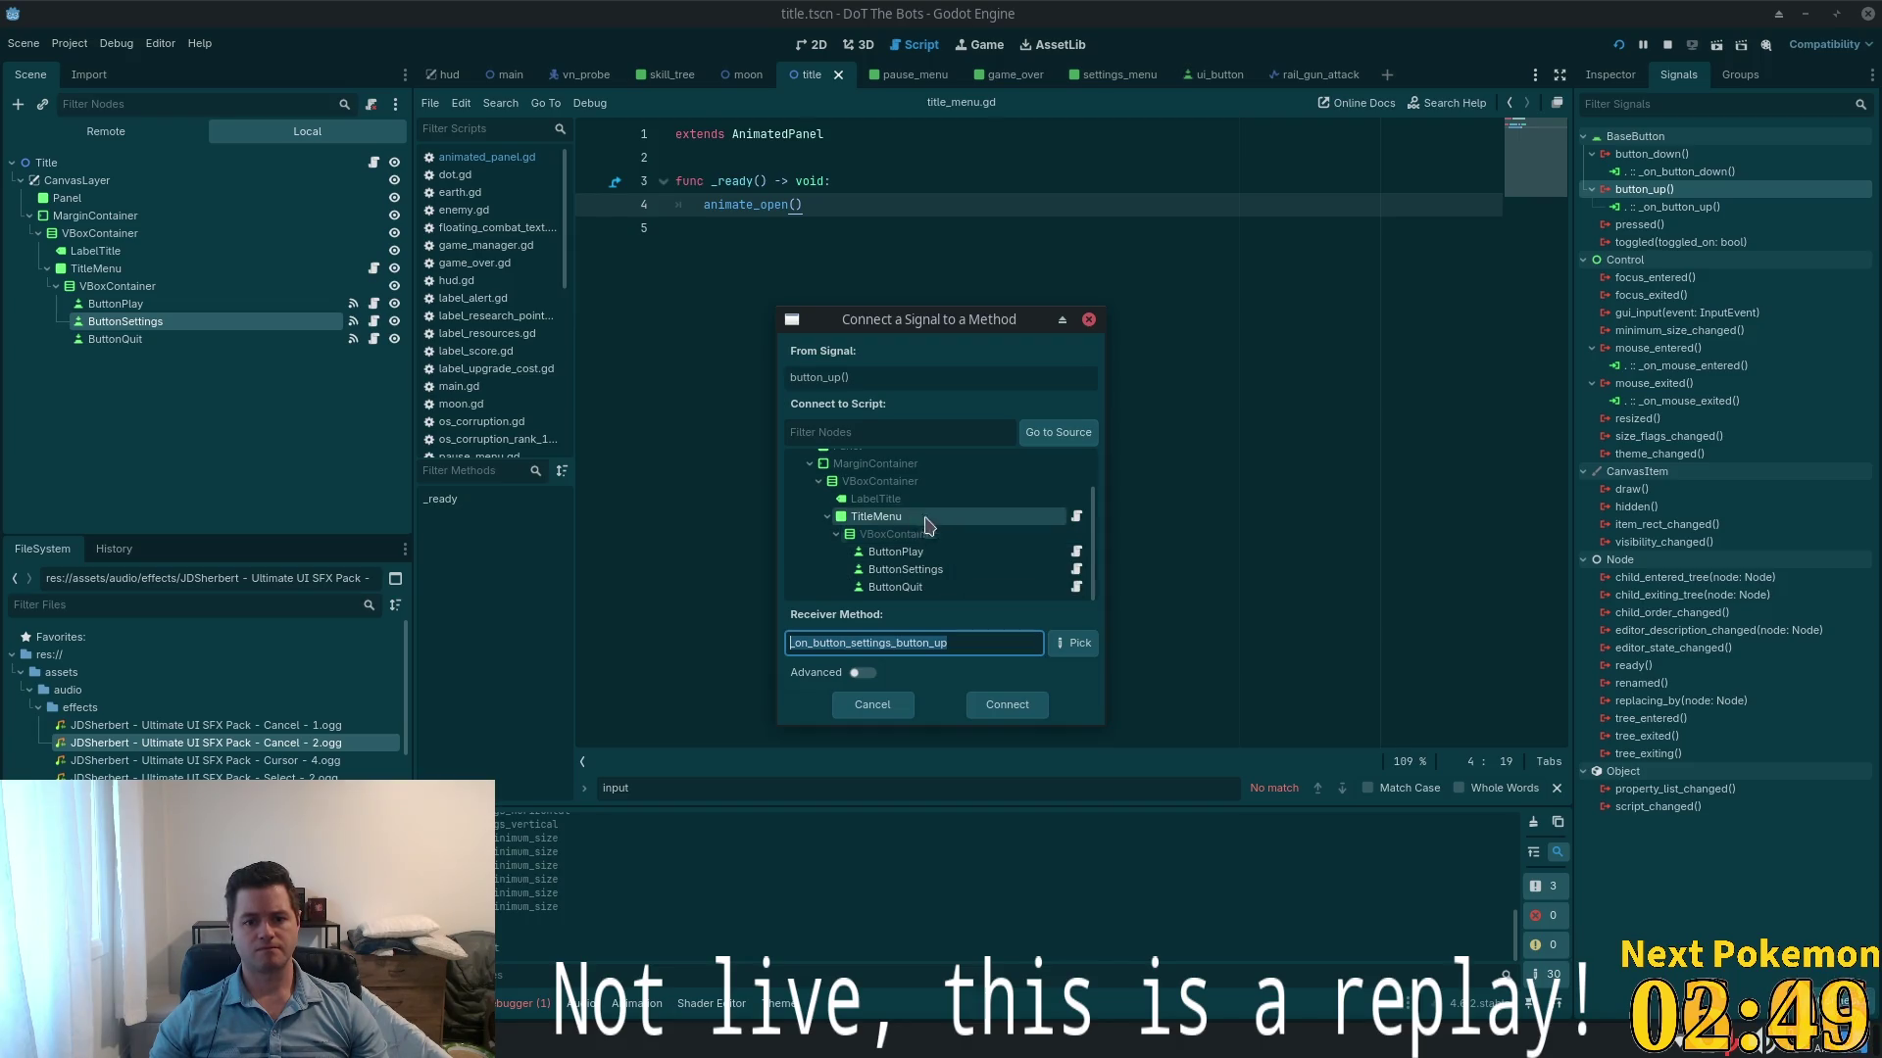
- Create the _on_button_settings_button_up handler, replace its pass with animate_close(), and save
{"action": "double_click", "coordinate": [961, 519]}
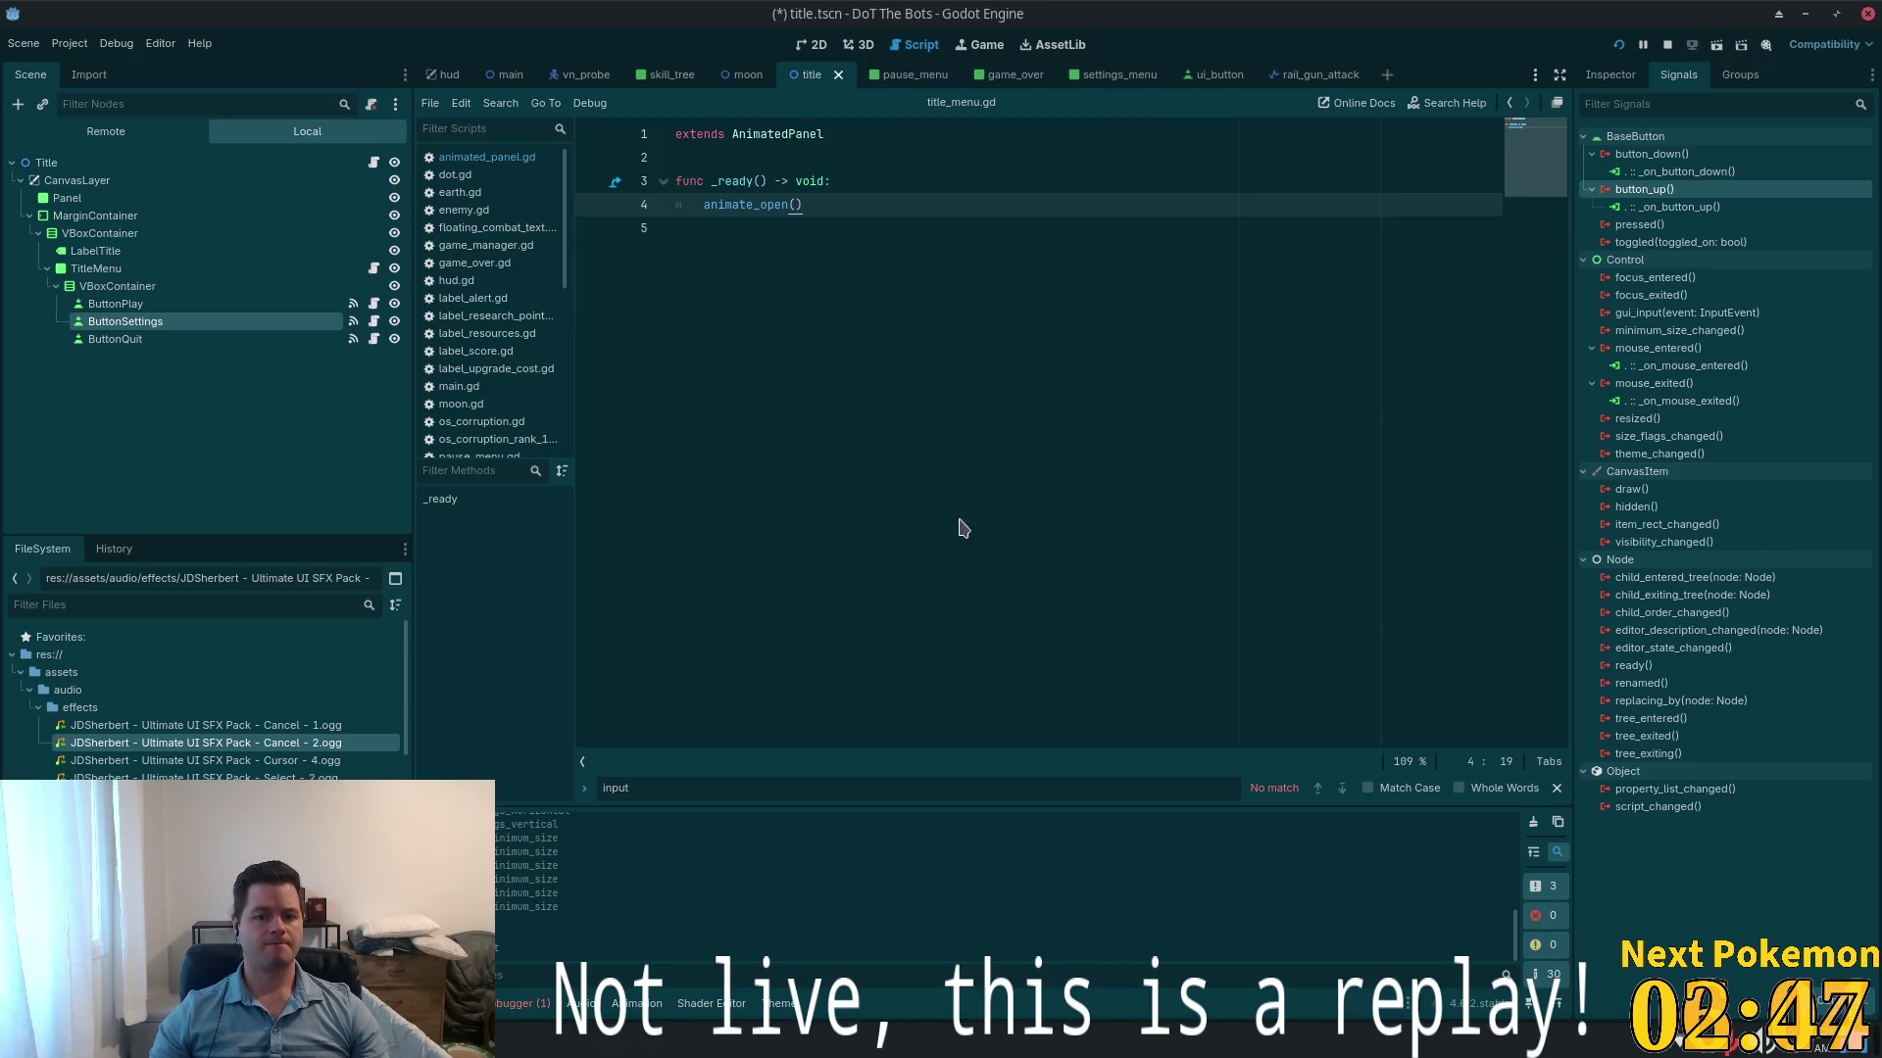
{"action": "left_click", "coordinate": [774, 227]}
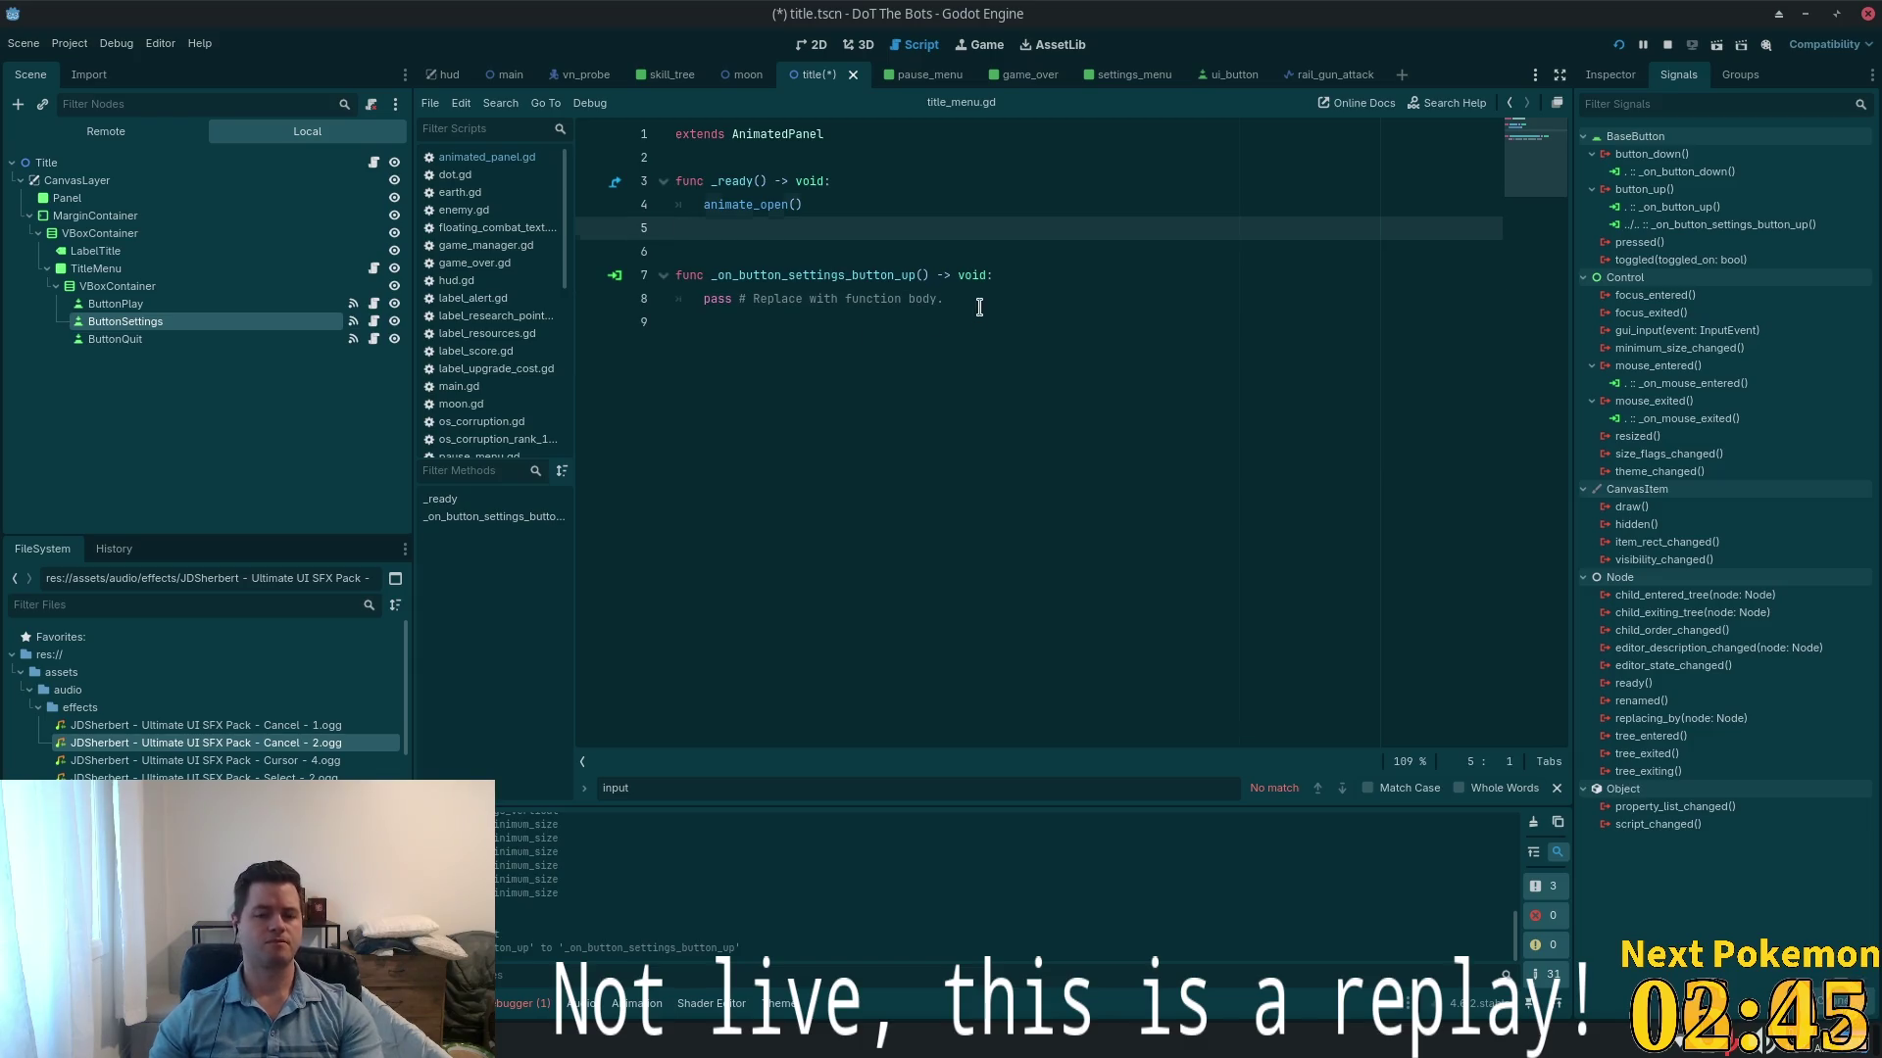
{"action": "key", "text": "BackSpace"}
{"action": "left_click", "coordinate": [957, 278]}
{"action": "key", "text": "shift+Home"}
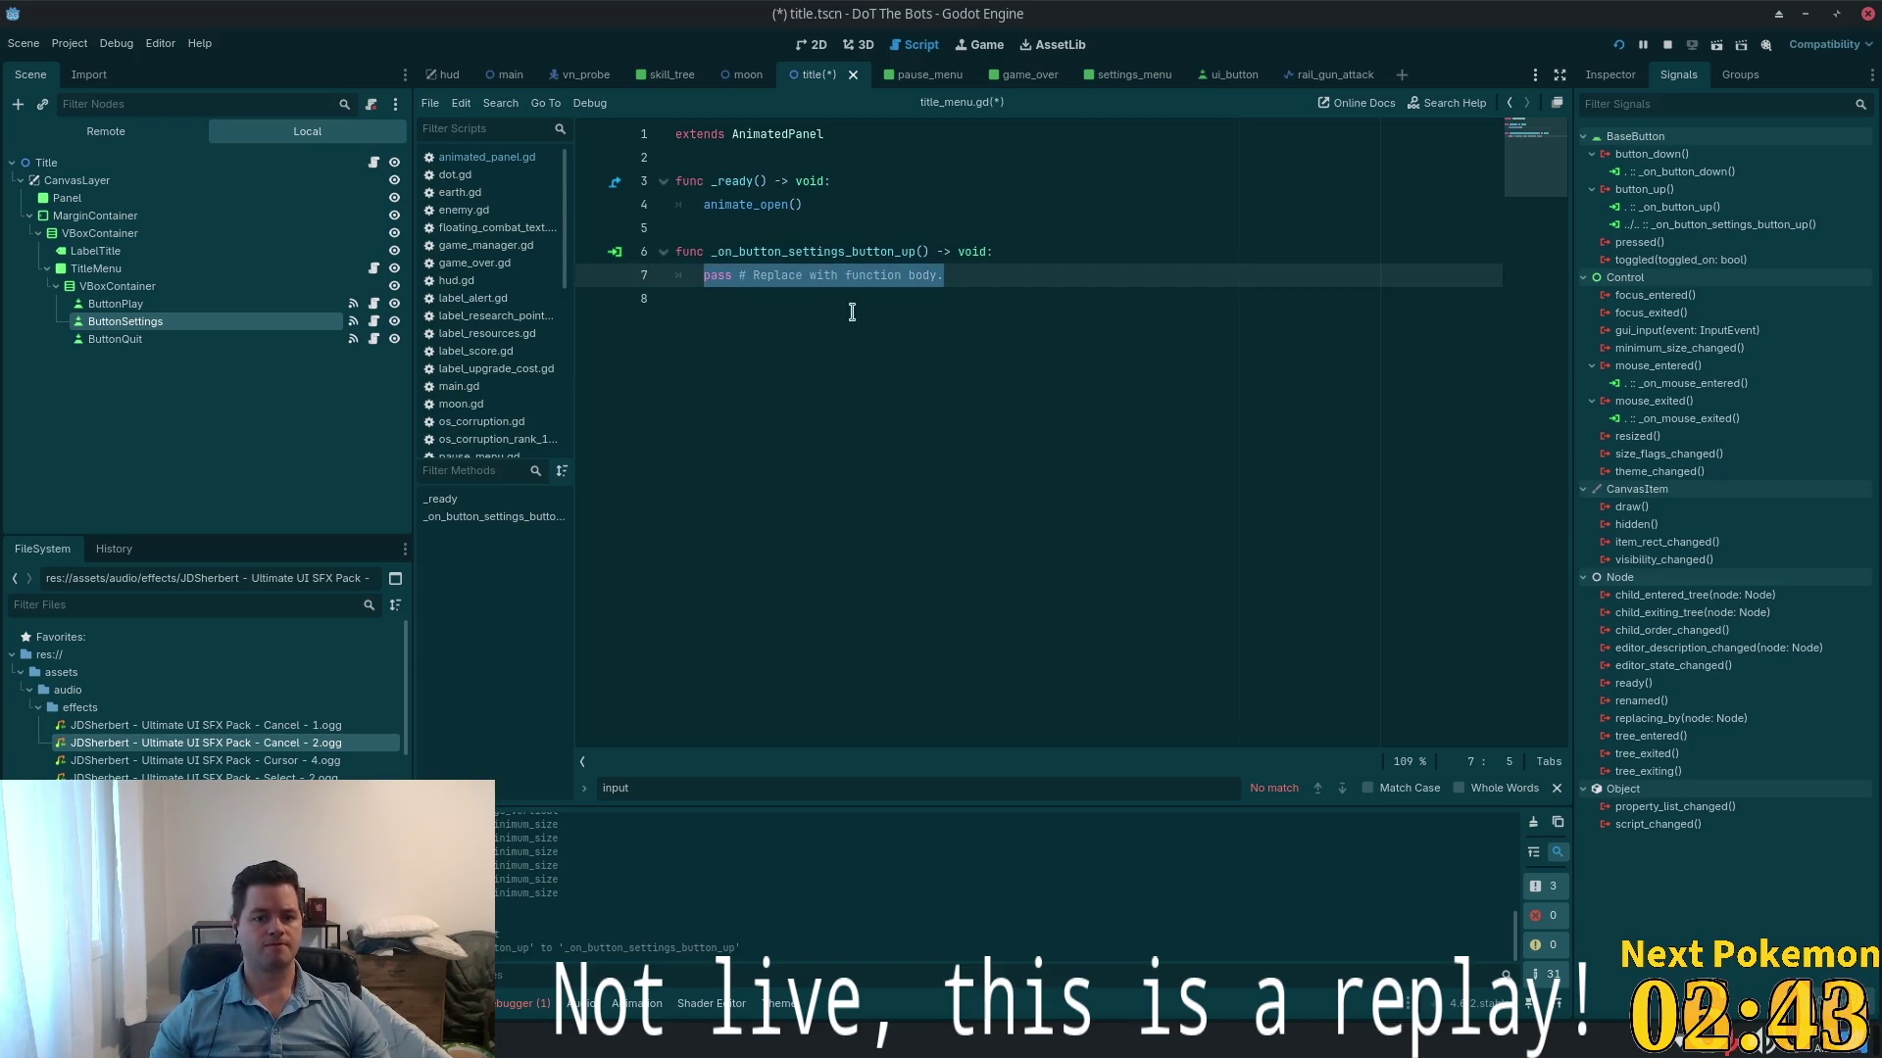
{"action": "type", "text": "animate"}
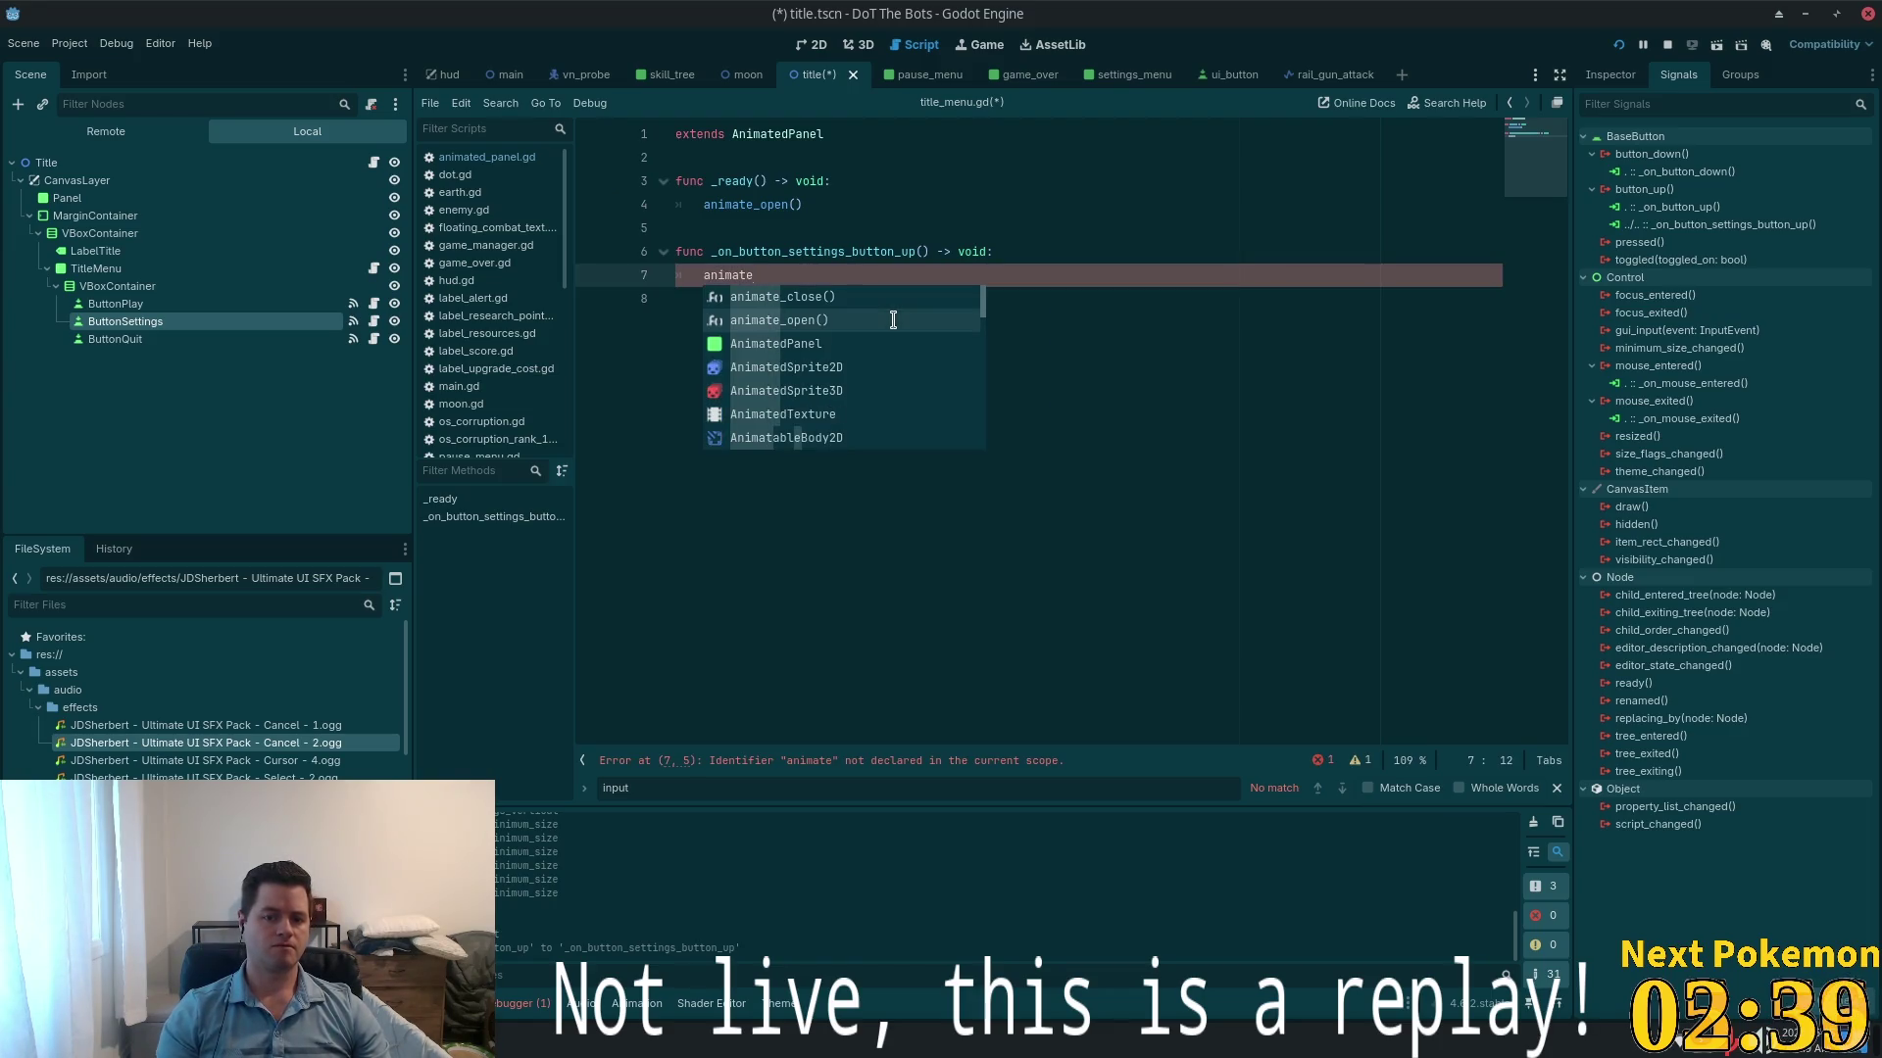
{"action": "key", "text": "Down"}
{"action": "key", "text": "Up"}
{"action": "key", "text": "Up"}
{"action": "key", "text": "Return"}
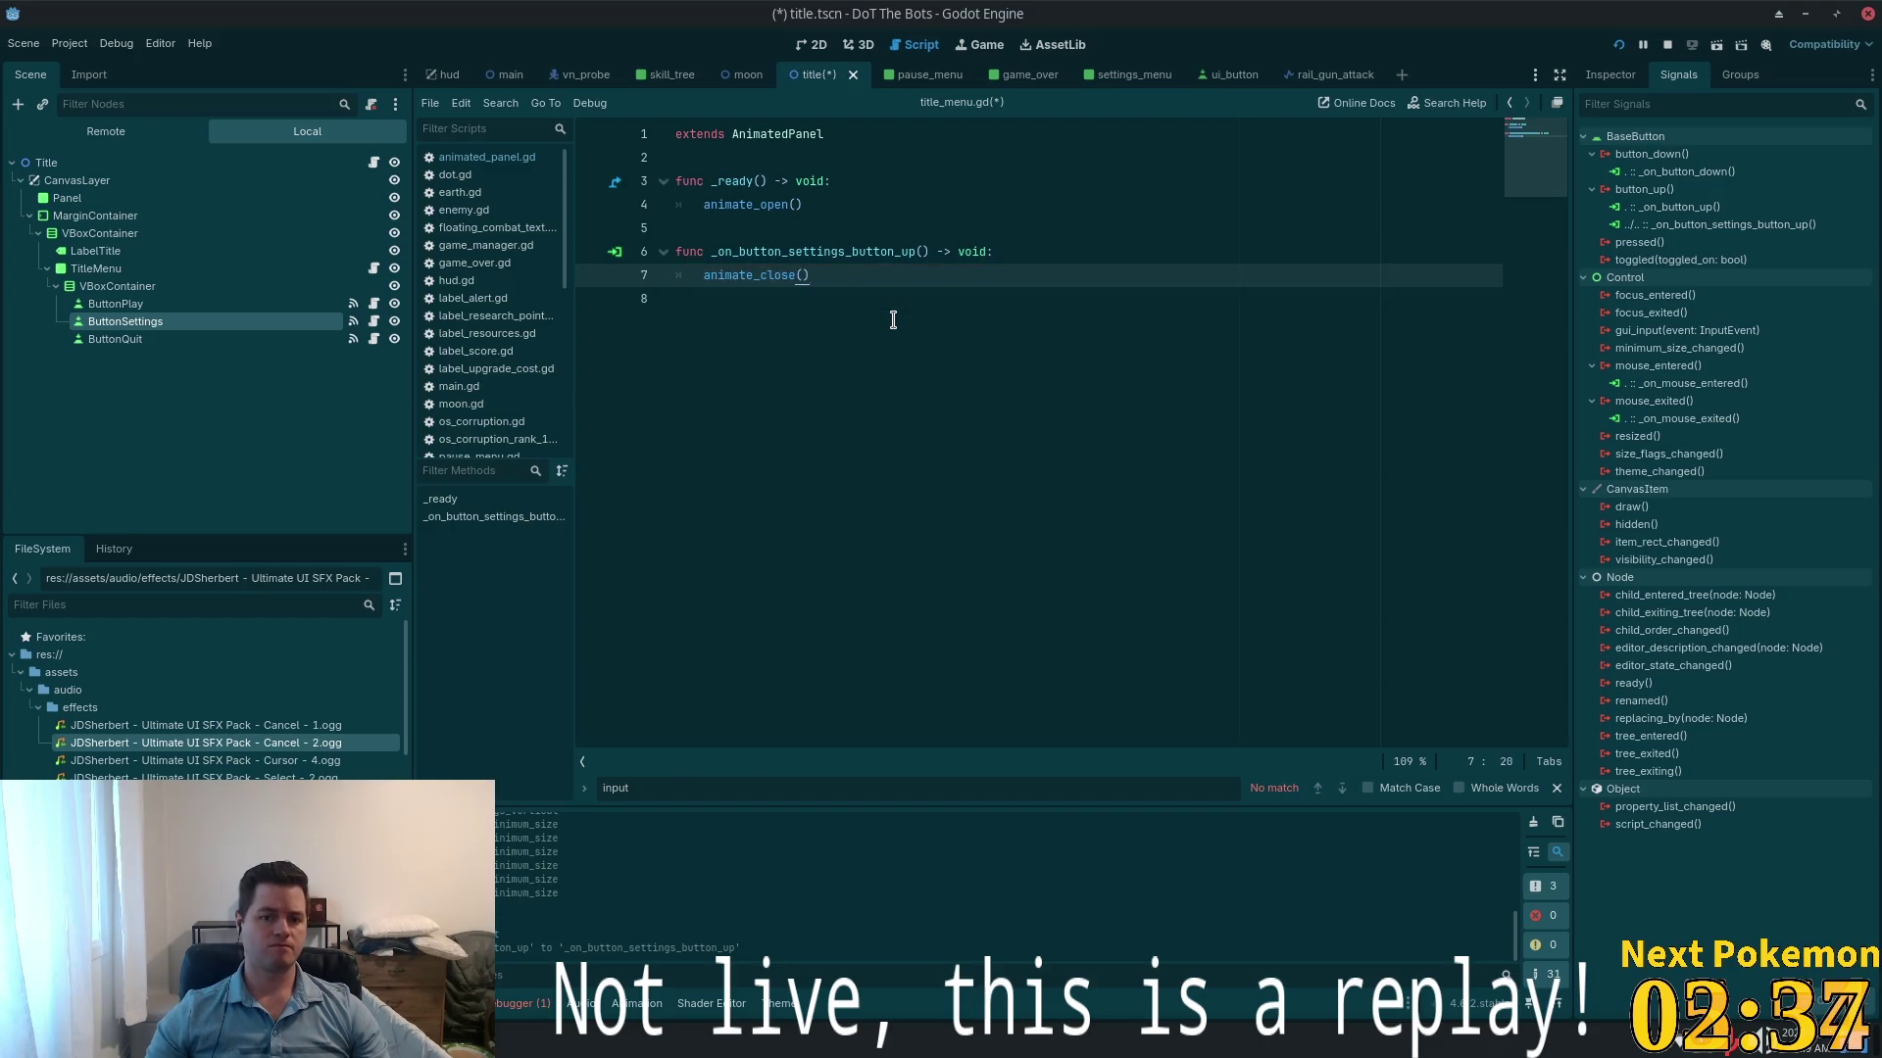
{"action": "key", "text": "ctrl+s"}
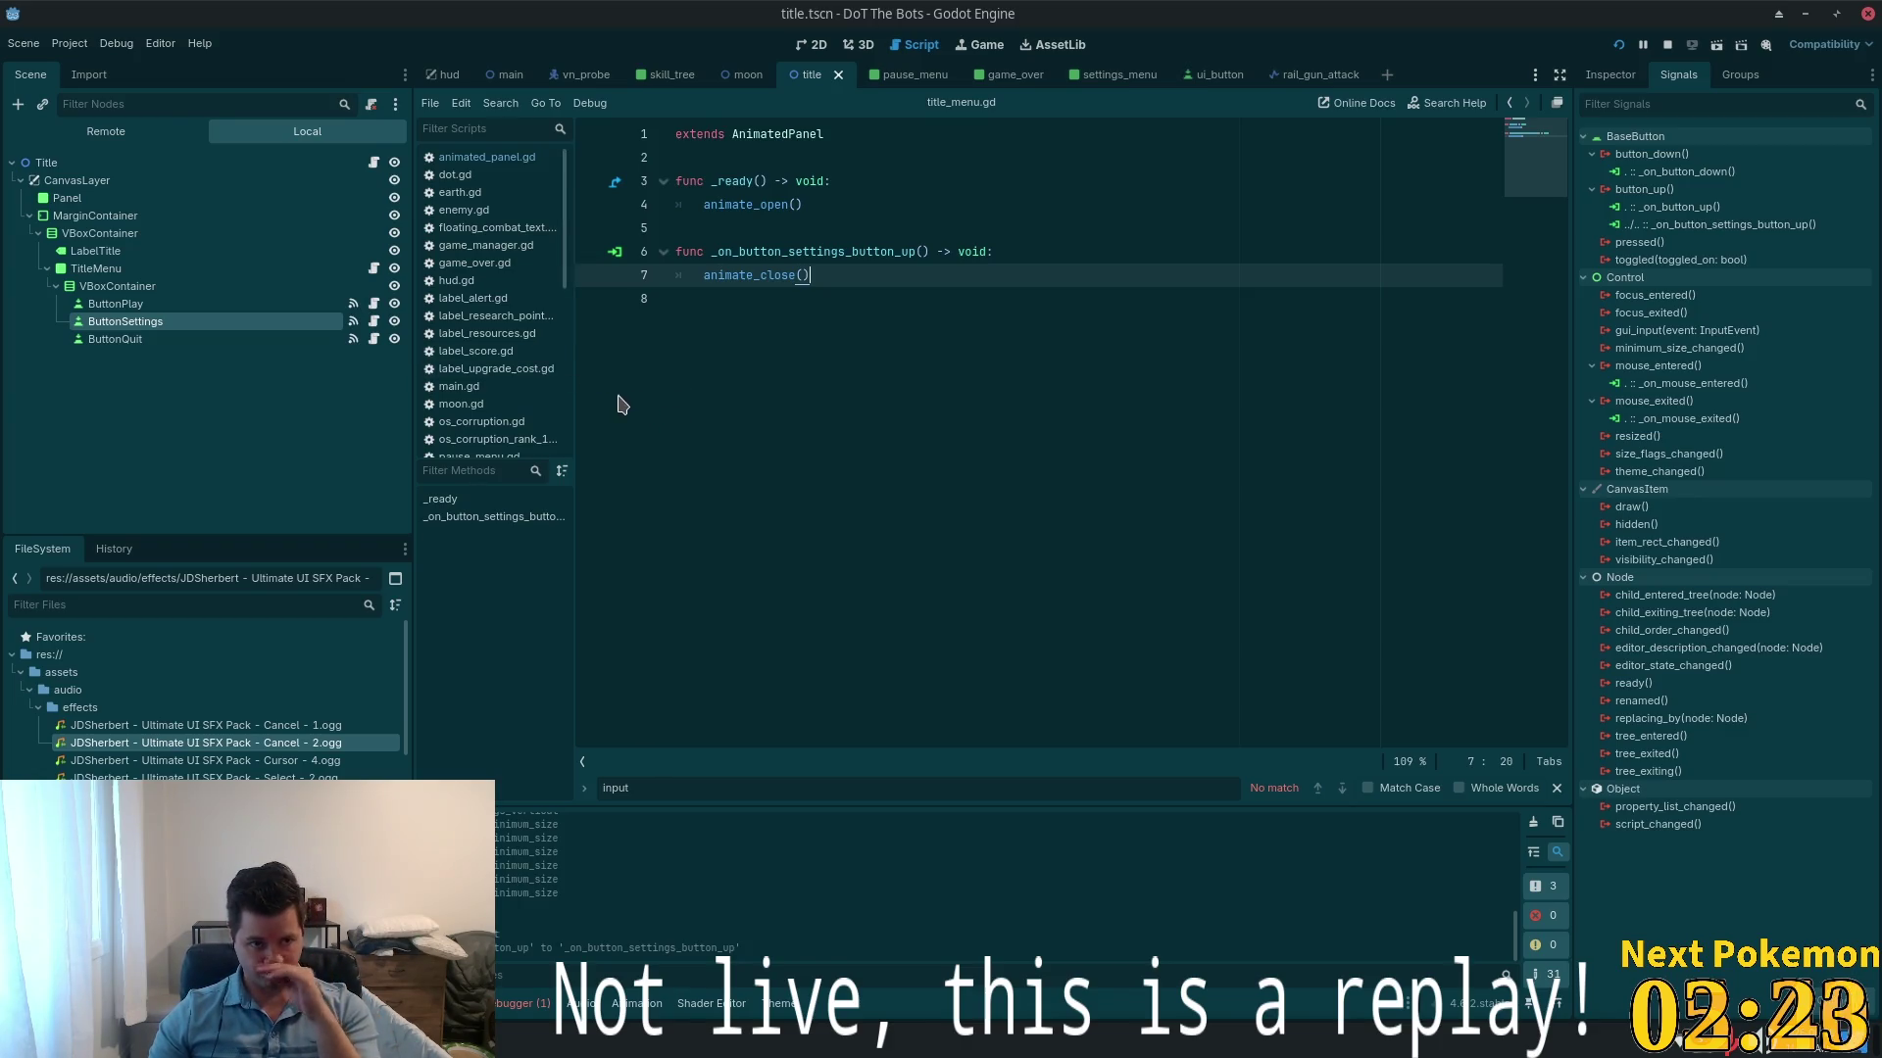
- Copy ButtonPlay's Icon texture and paste it into the Default Icon property
{"action": "left_click", "coordinate": [196, 304]}
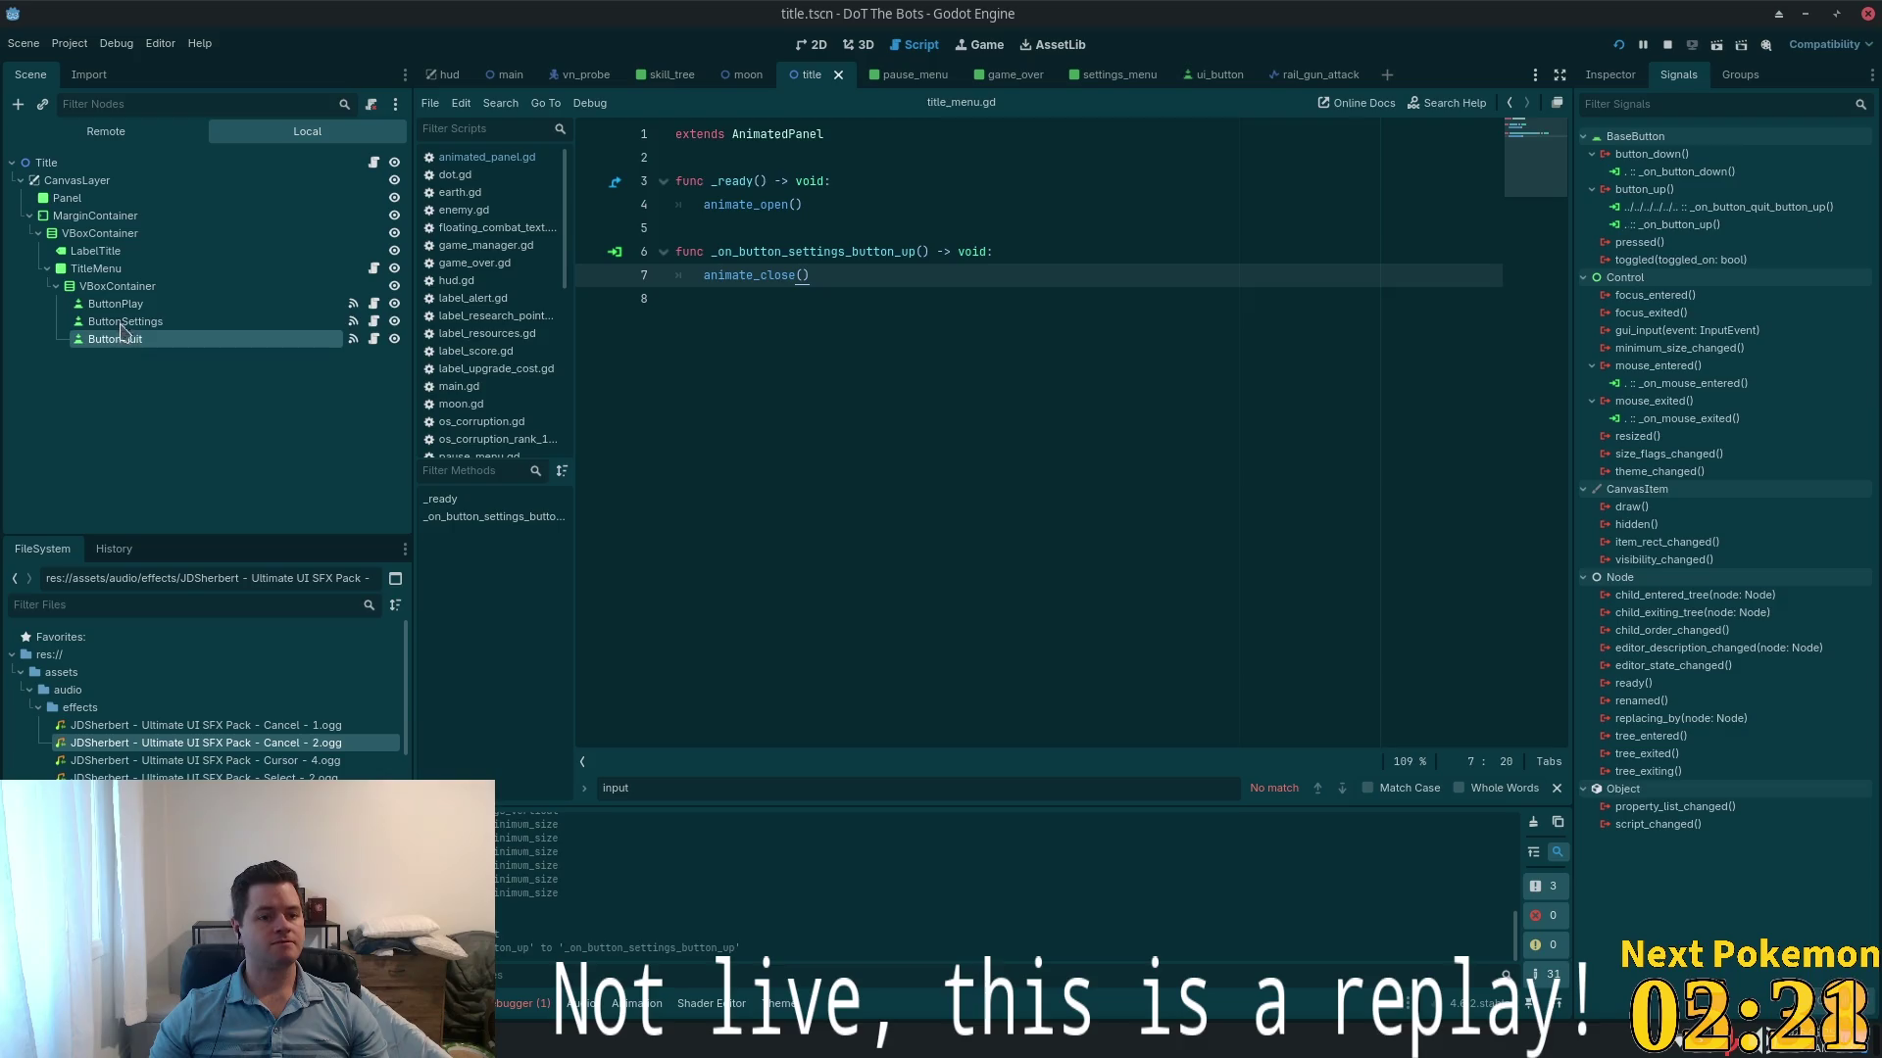
{"action": "left_click", "coordinate": [1610, 75]}
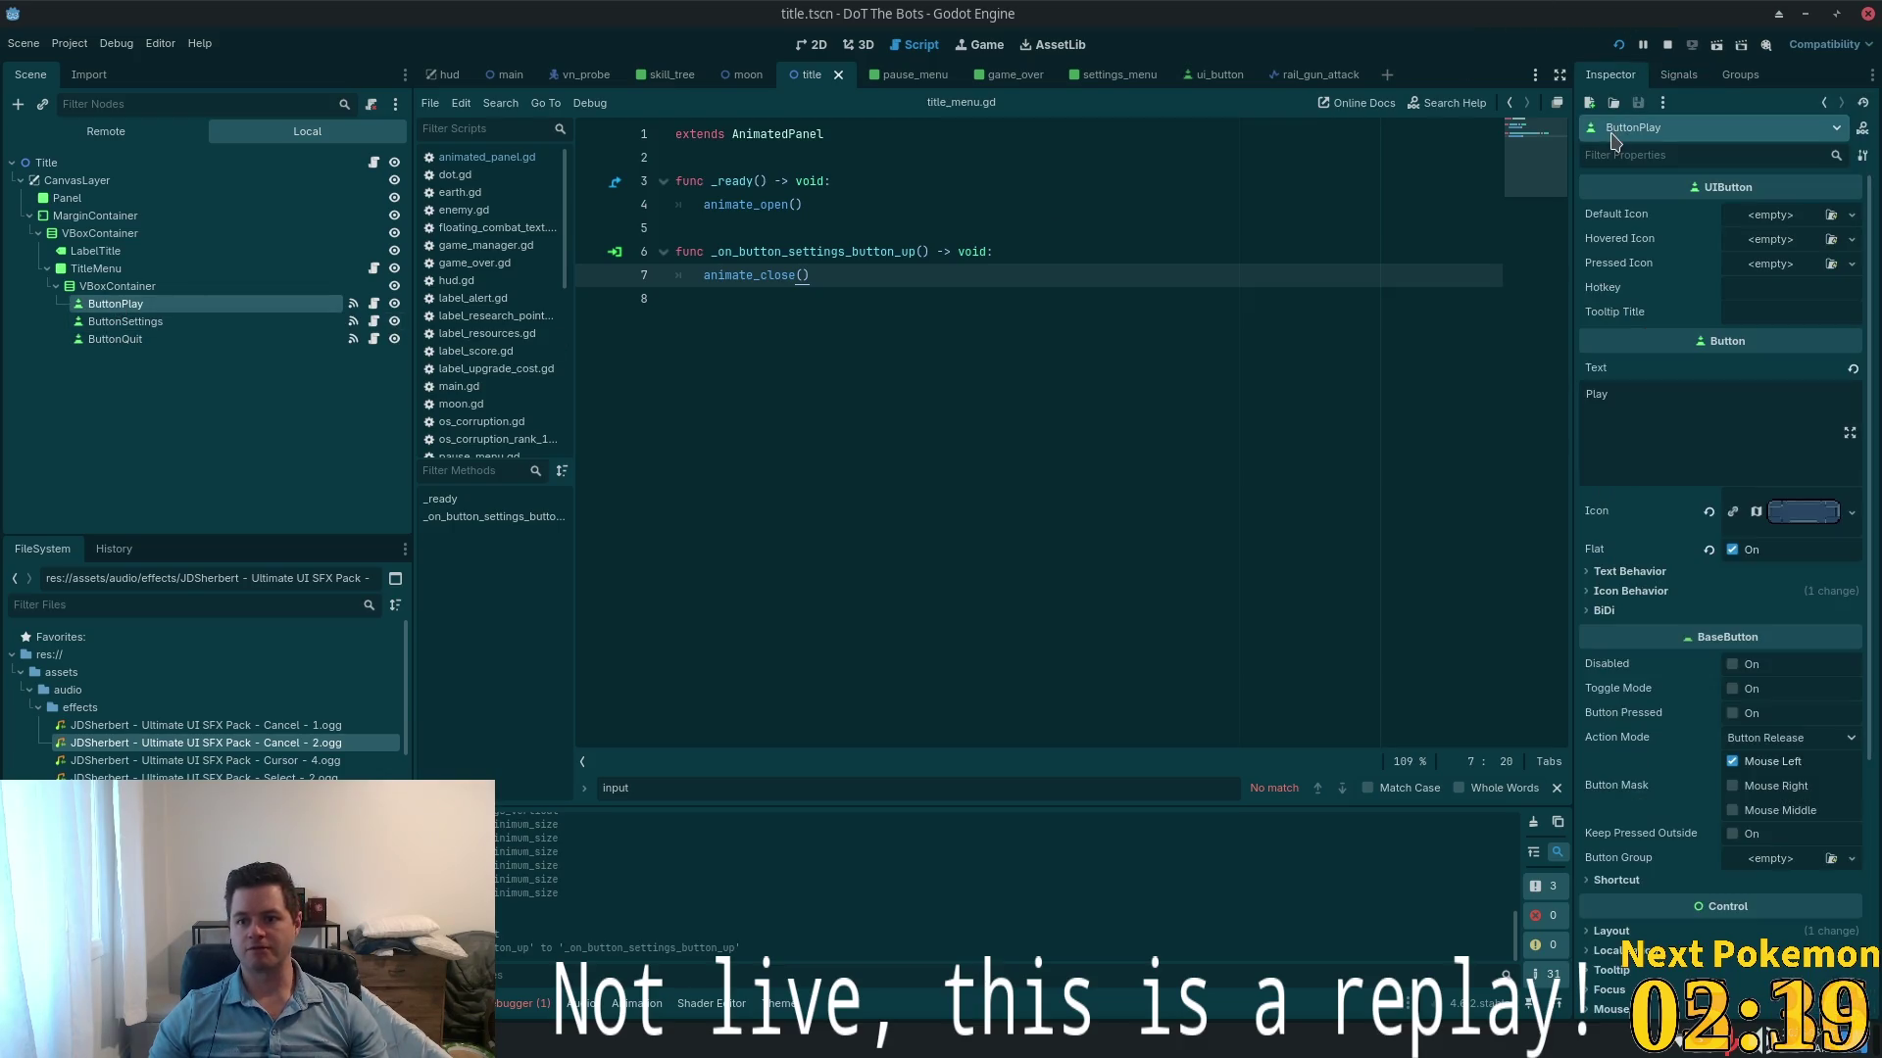
{"action": "left_click", "coordinate": [1803, 512]}
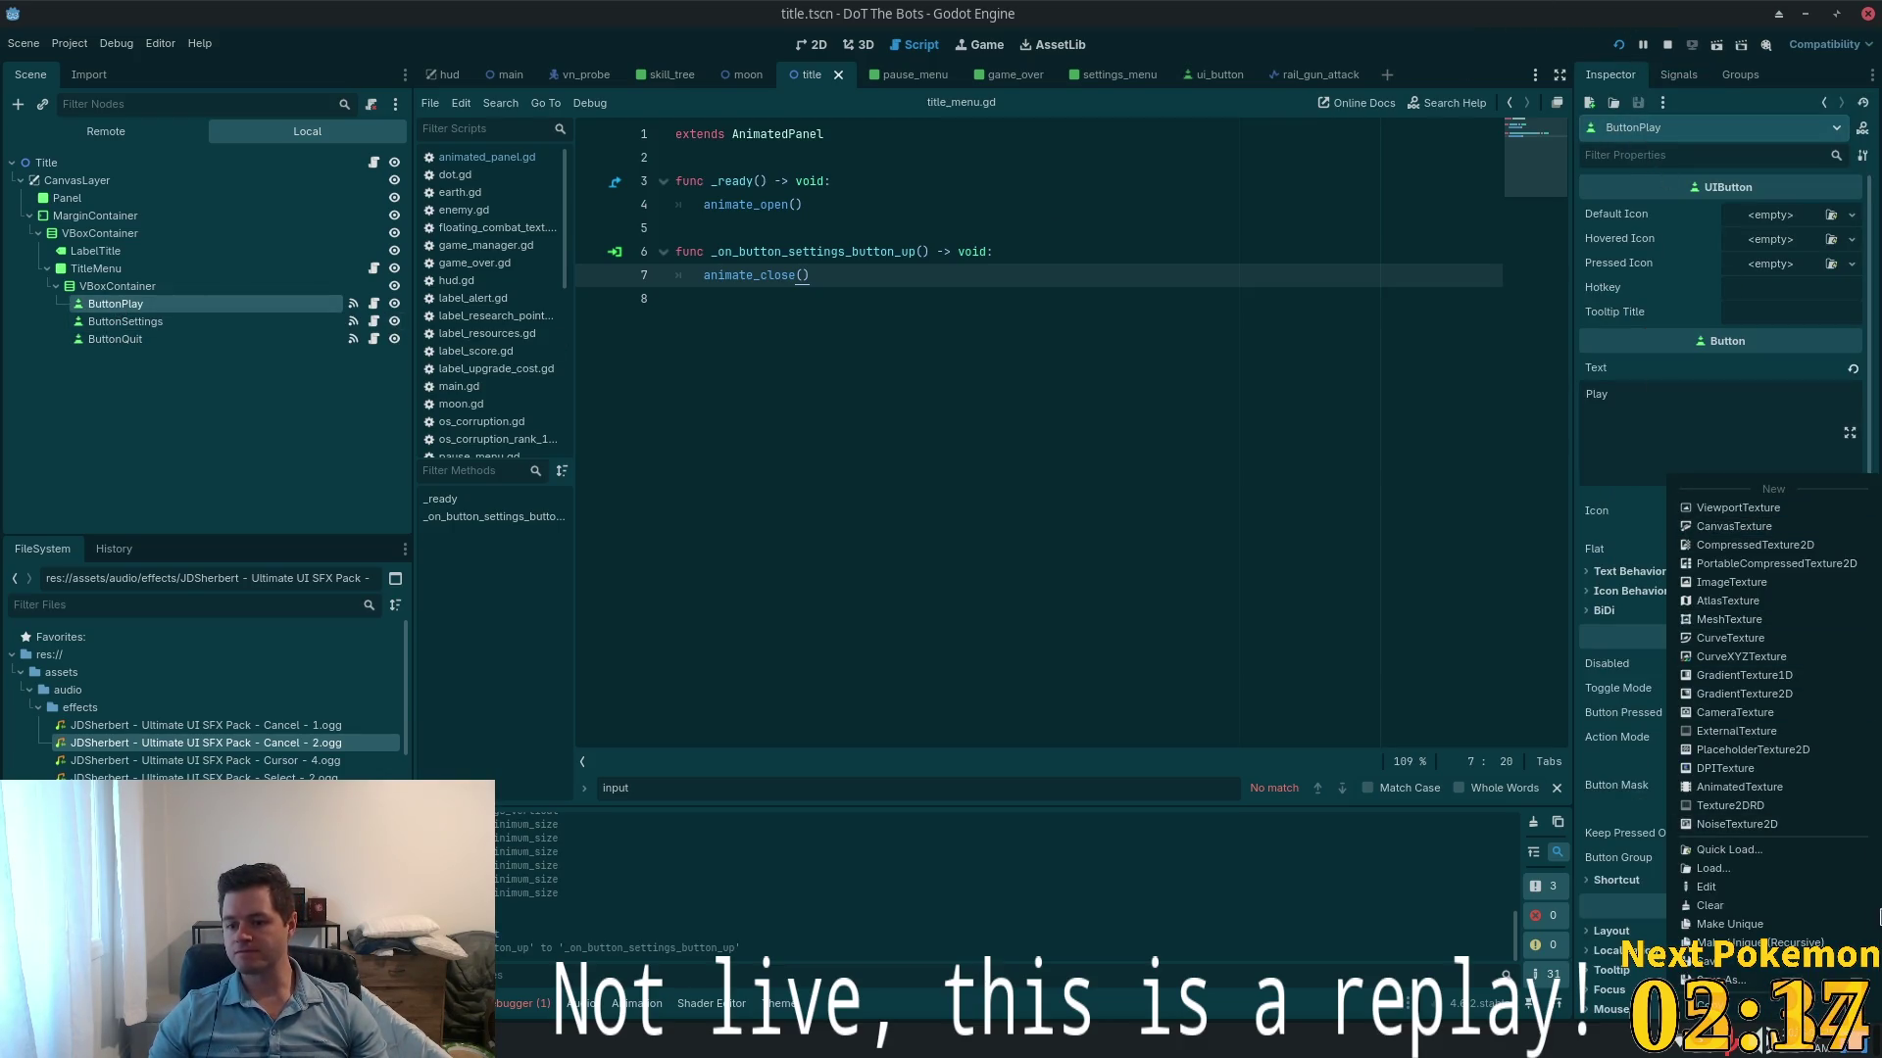
{"action": "left_click", "coordinate": [1754, 363]}
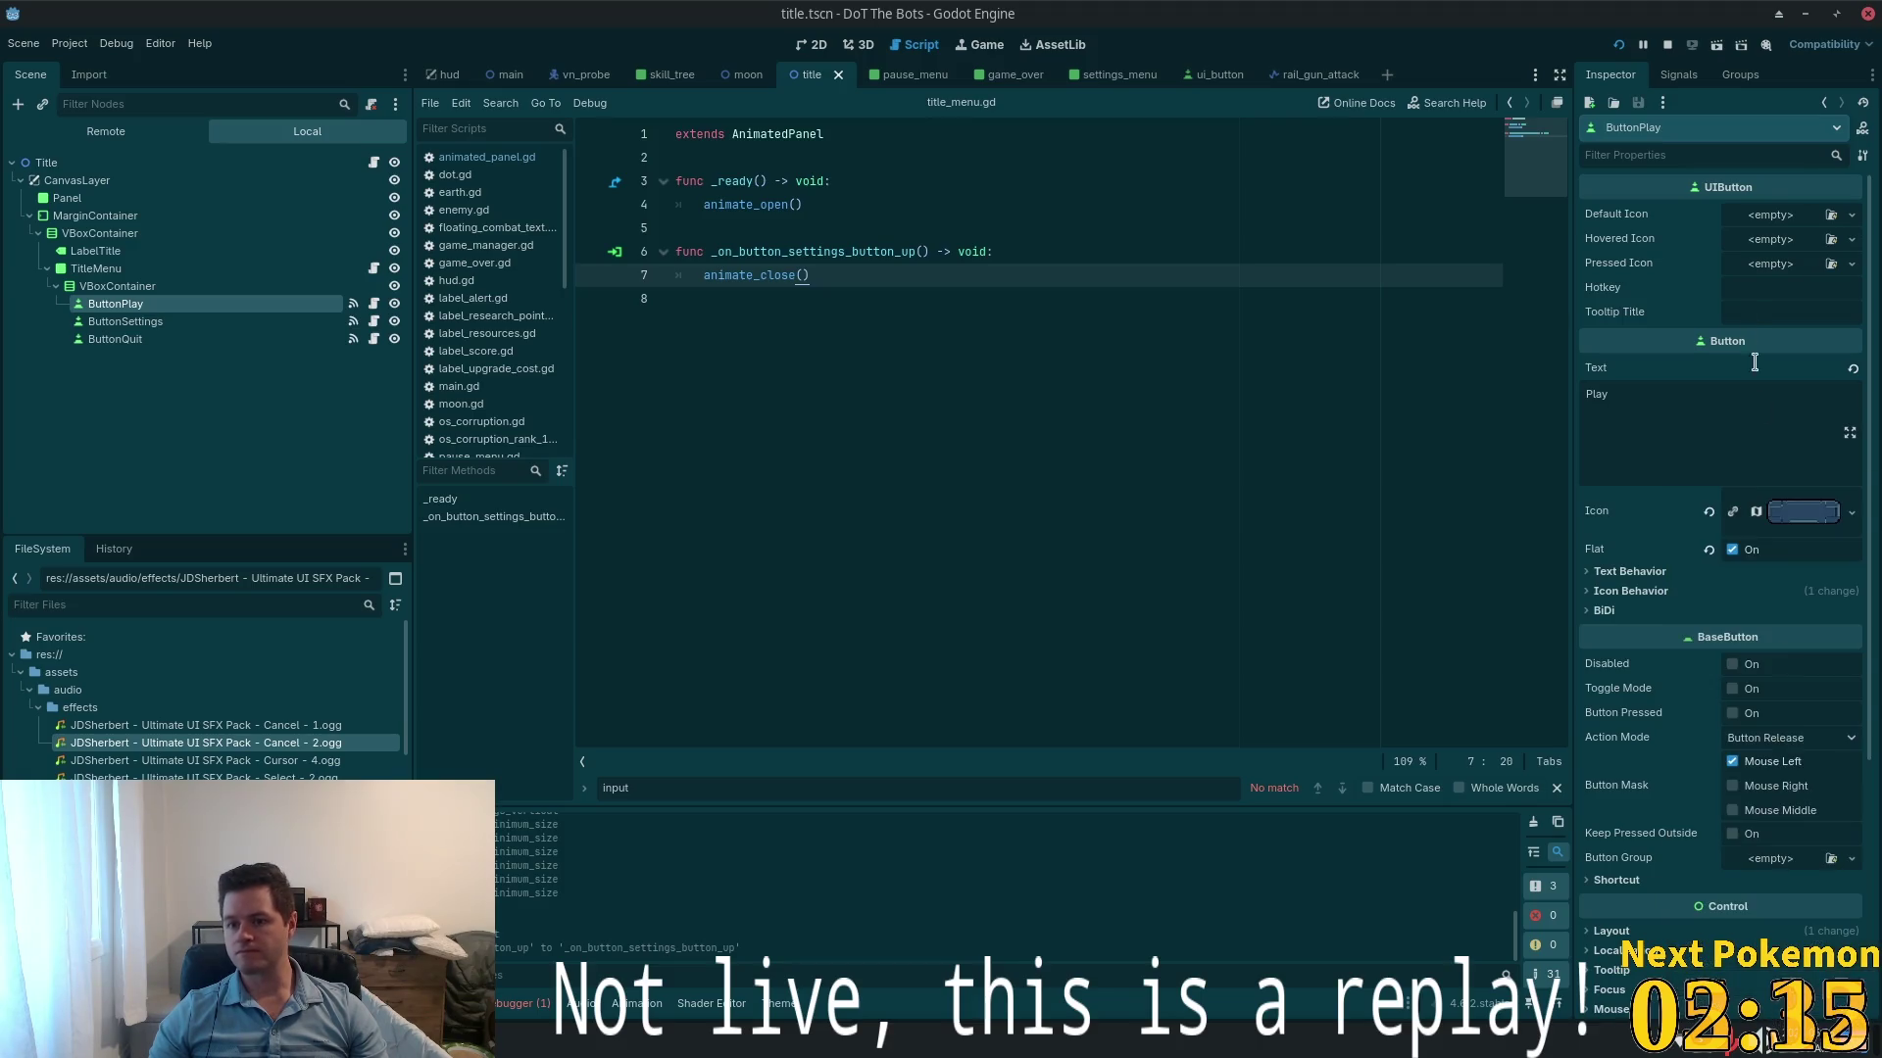
{"action": "right_click", "coordinate": [1639, 214]}
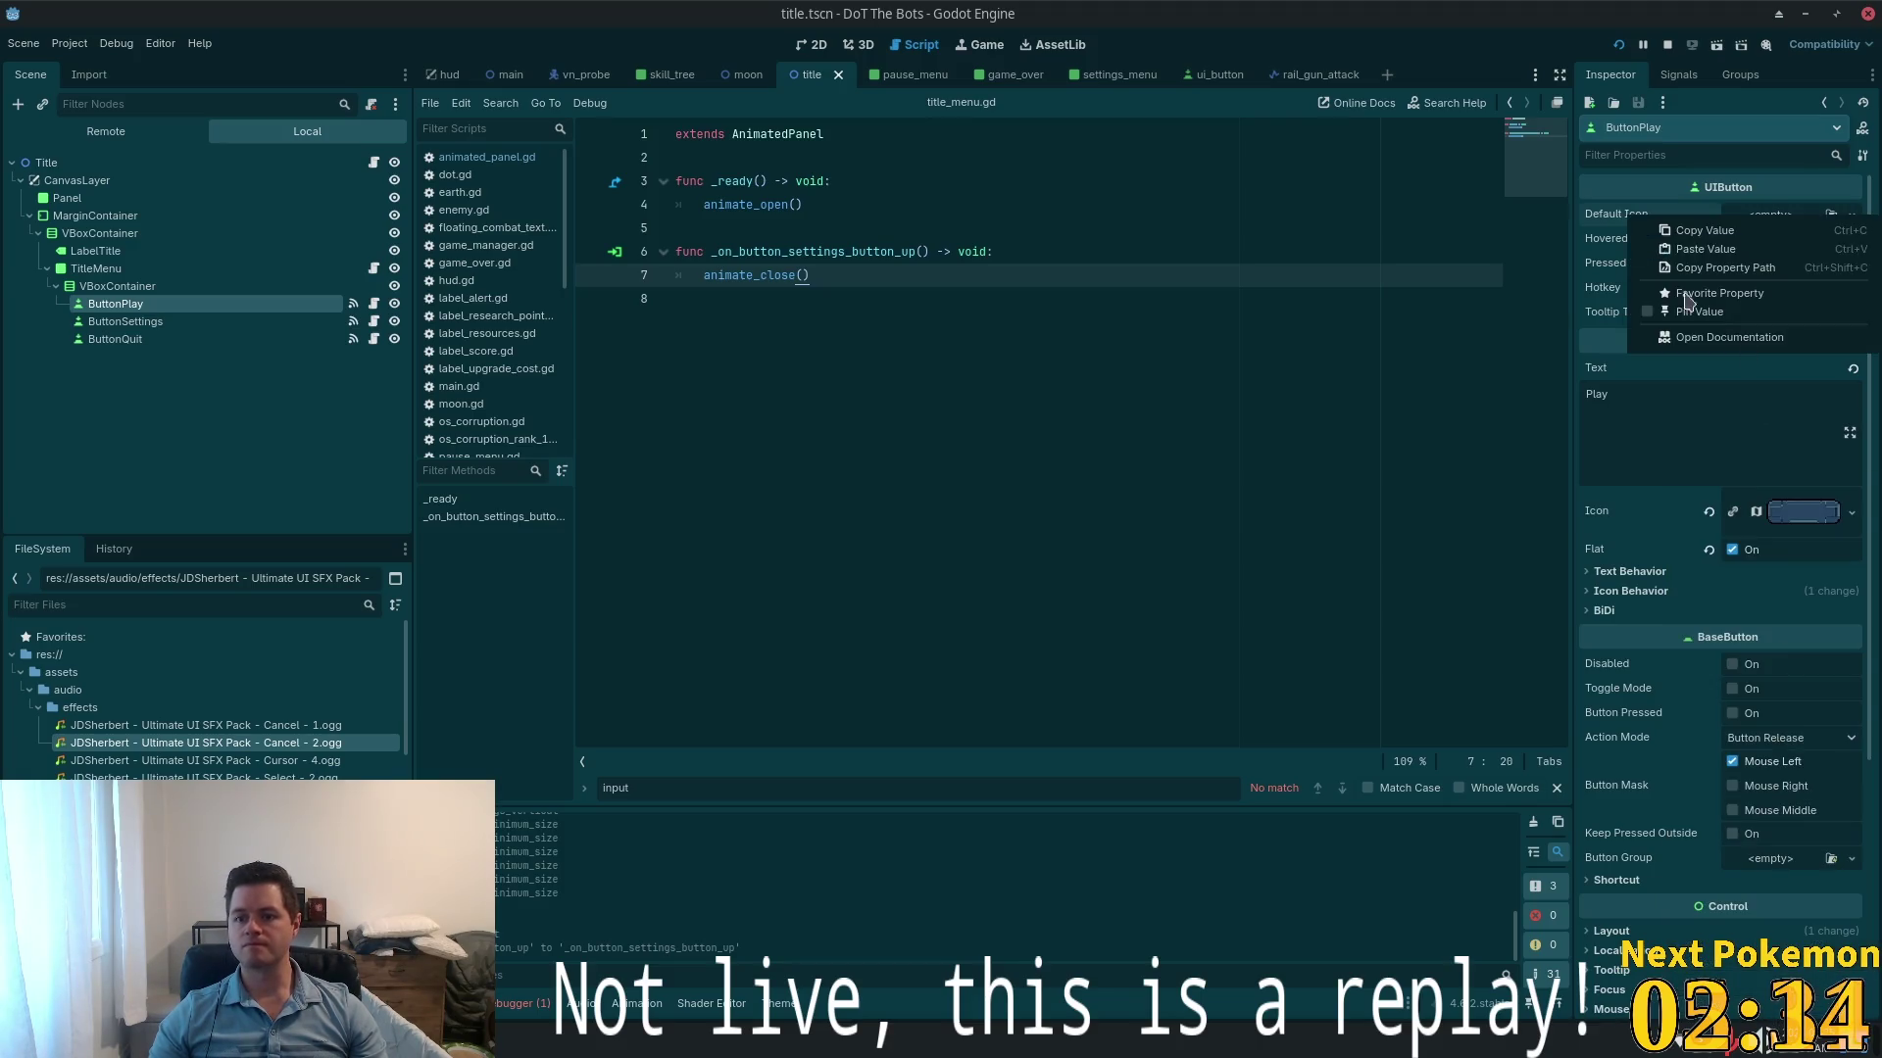
{"action": "left_click", "coordinate": [1743, 253]}
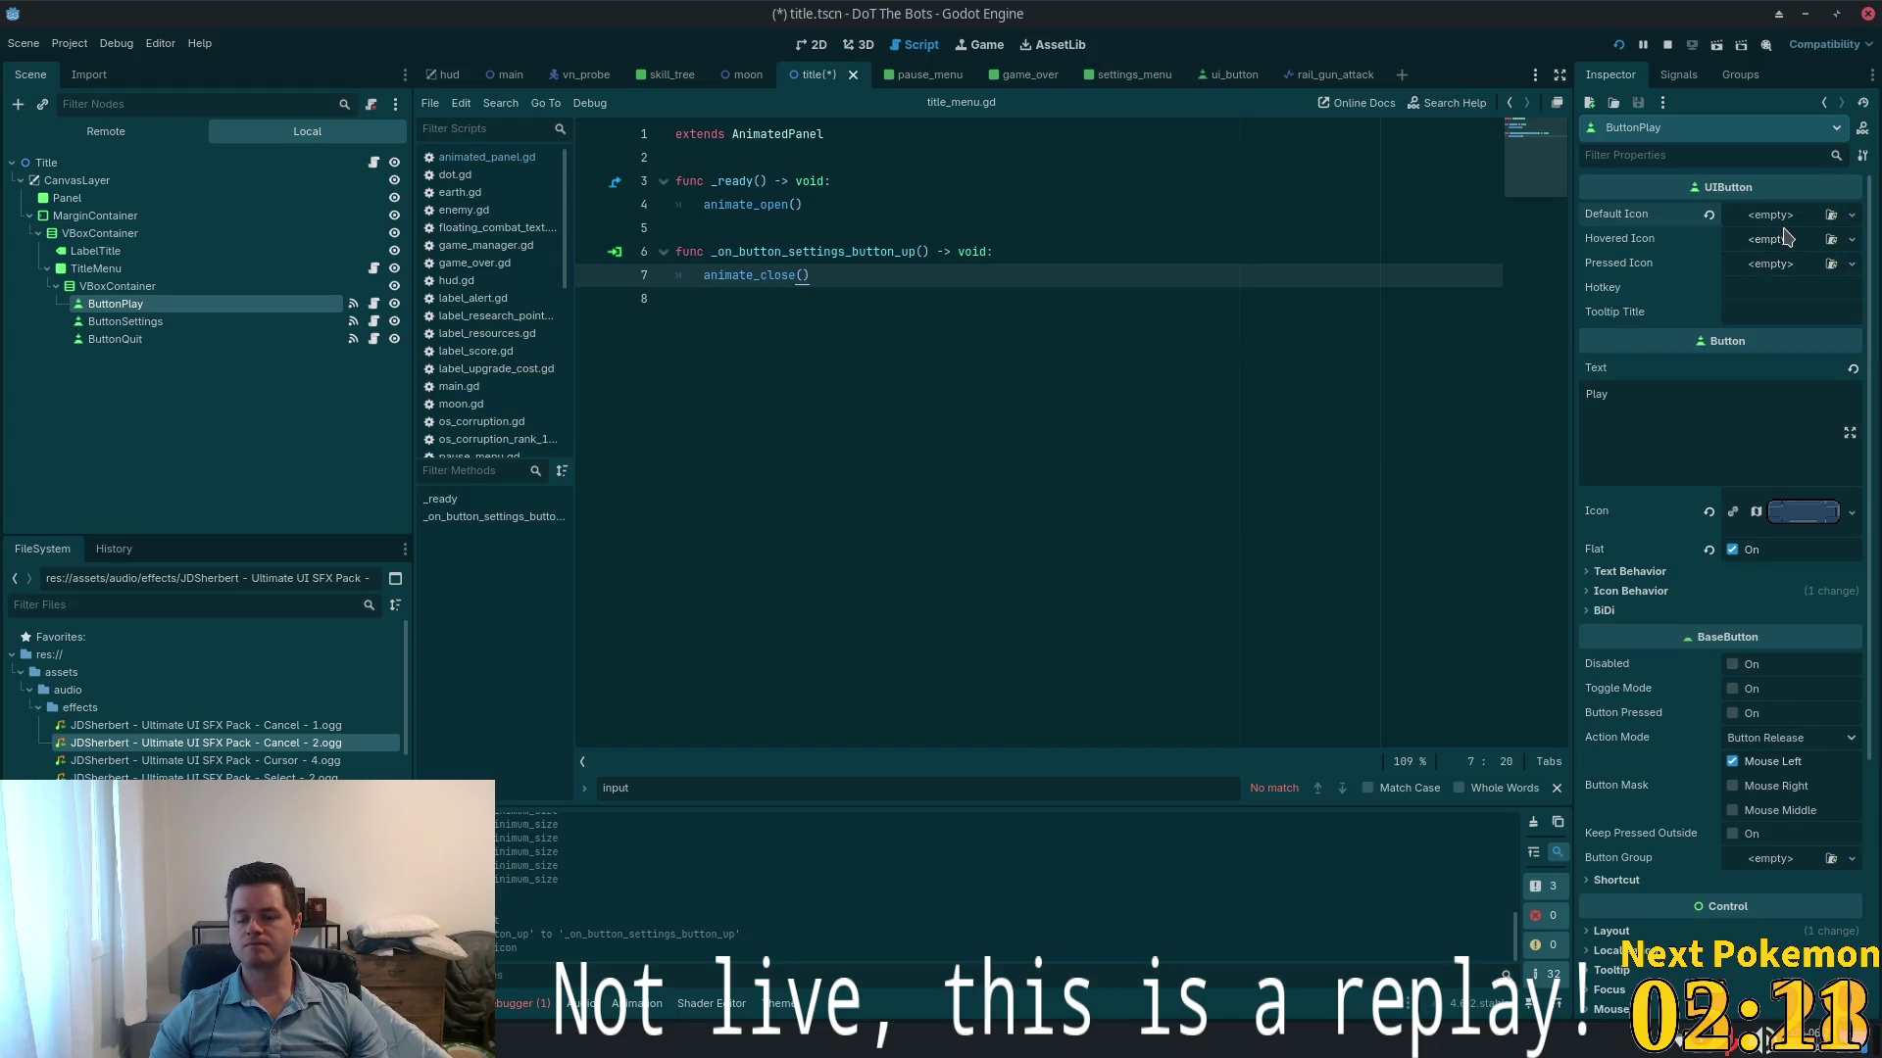
{"action": "left_click", "coordinate": [1770, 217]}
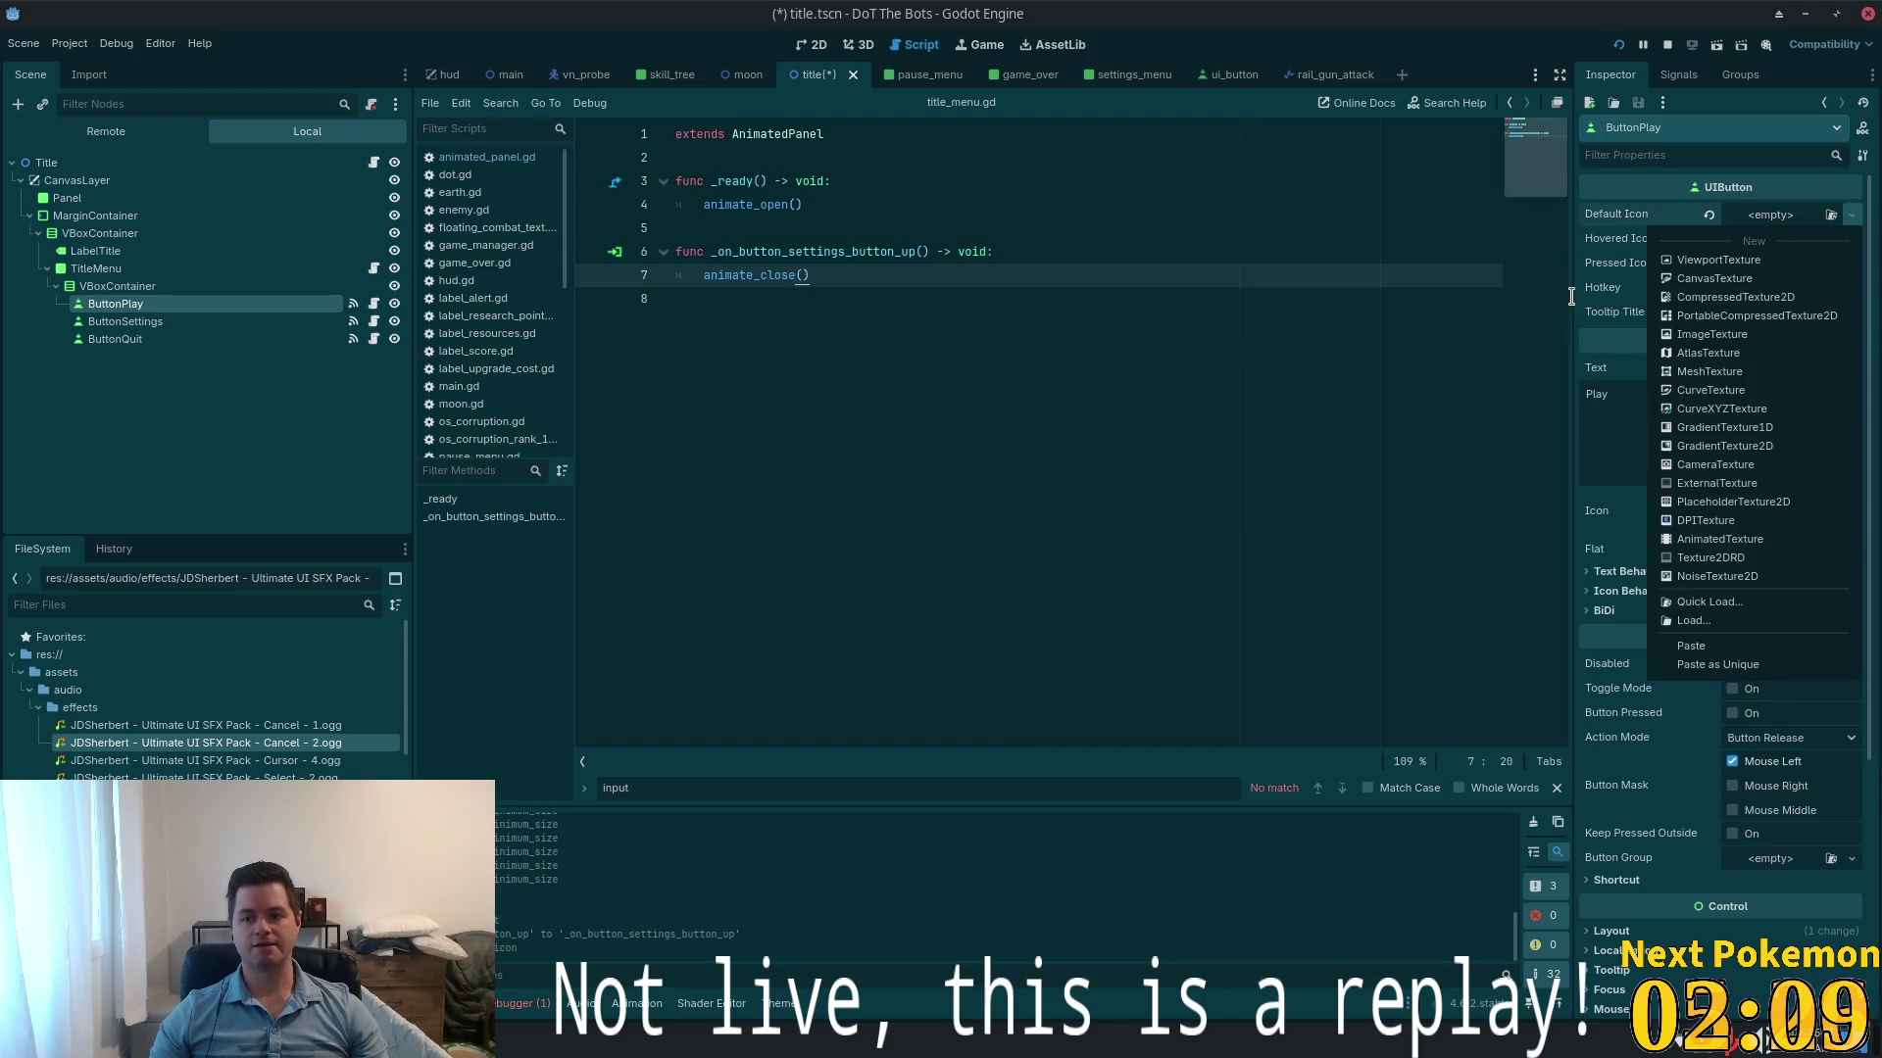
{"action": "key", "text": "Escape"}
- Make the Default Icon a unique copy of the texture and check its atlas region
{"action": "left_click", "coordinate": [1772, 241]}
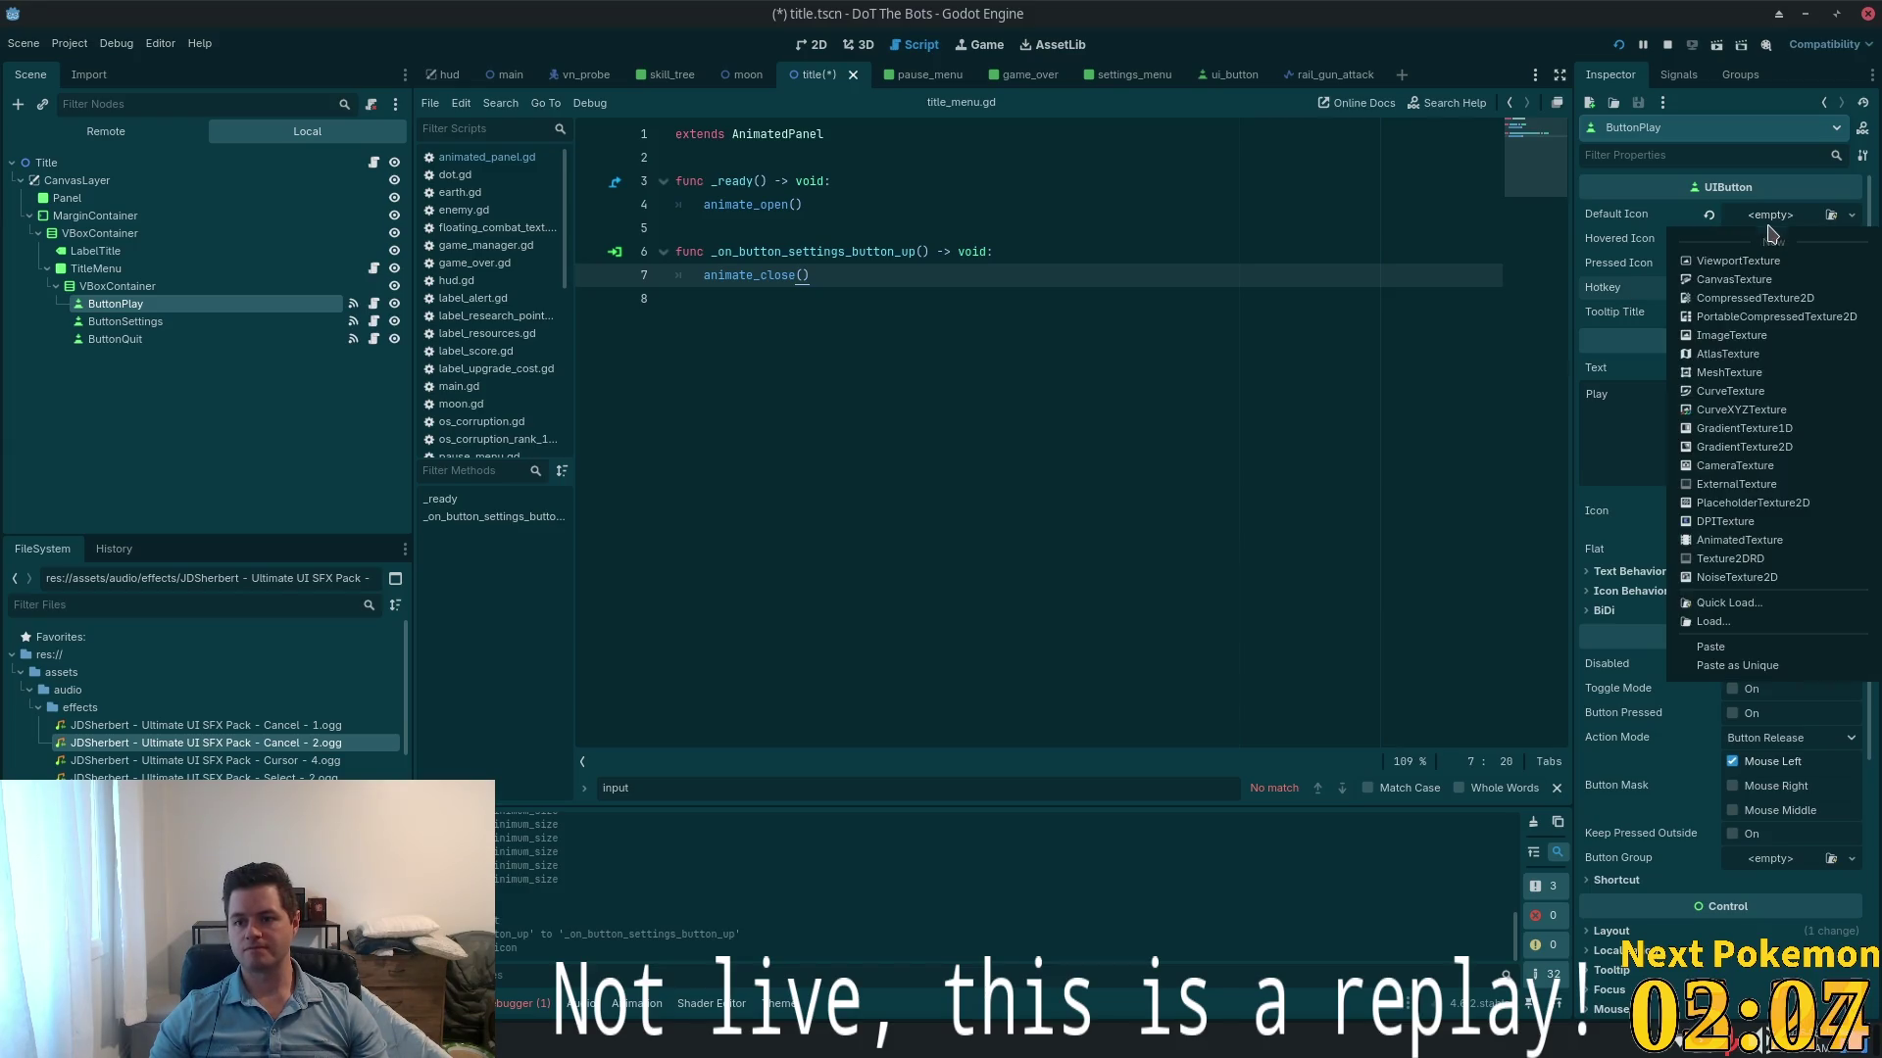
{"action": "left_click", "coordinate": [1741, 667]}
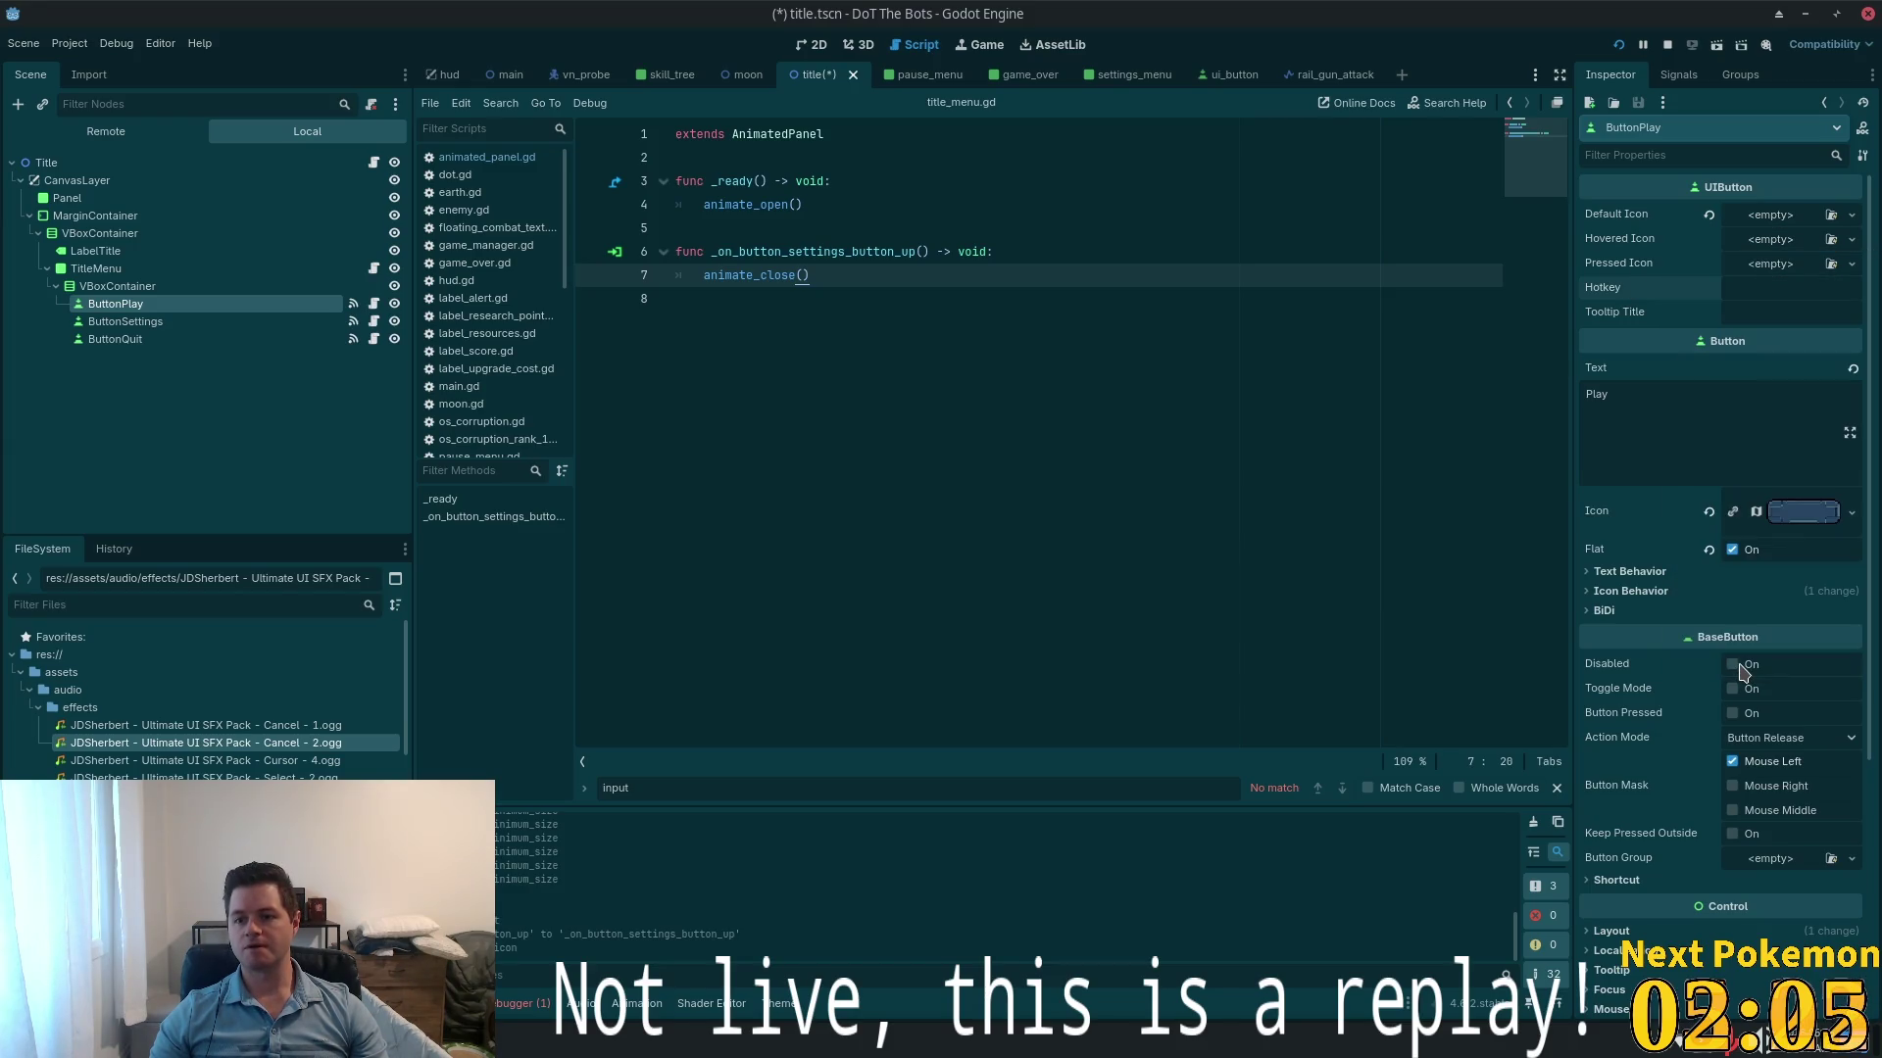
{"action": "left_click", "coordinate": [1017, 667]}
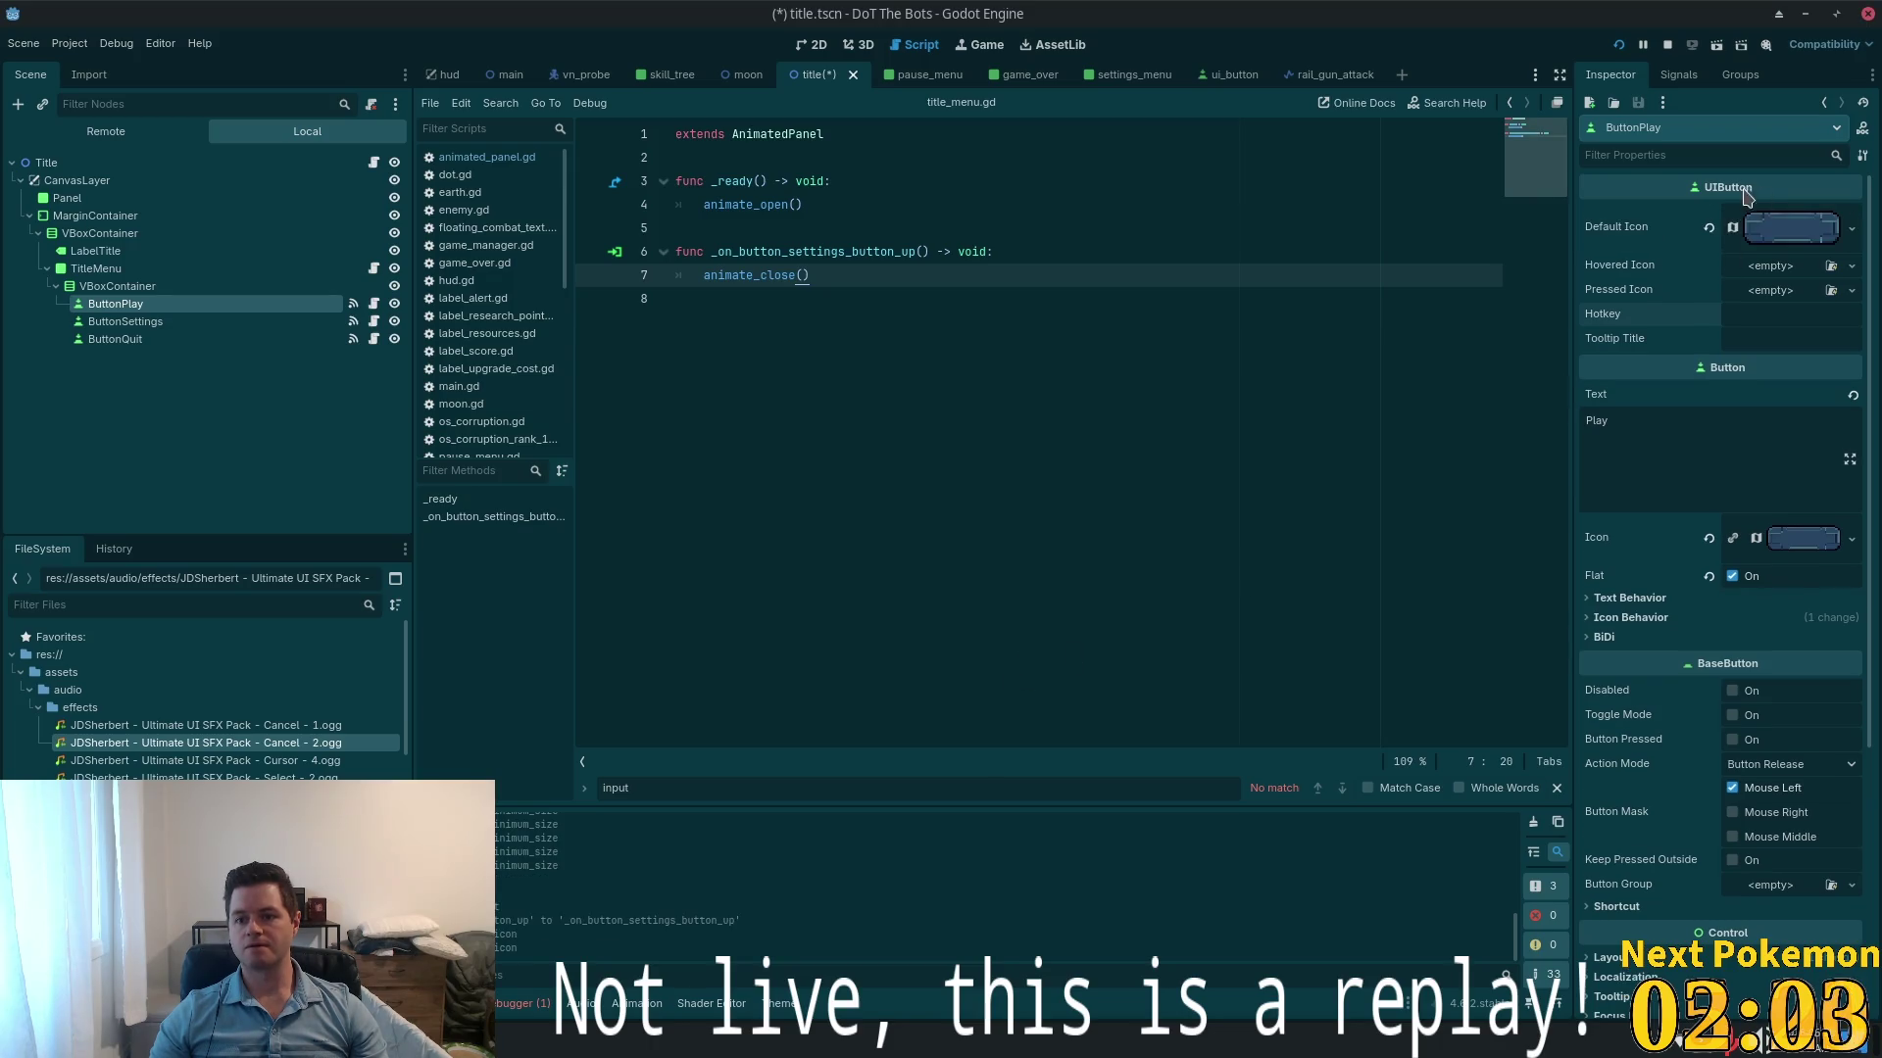
{"action": "left_click", "coordinate": [1852, 228]}
{"action": "left_click", "coordinate": [1786, 234]}
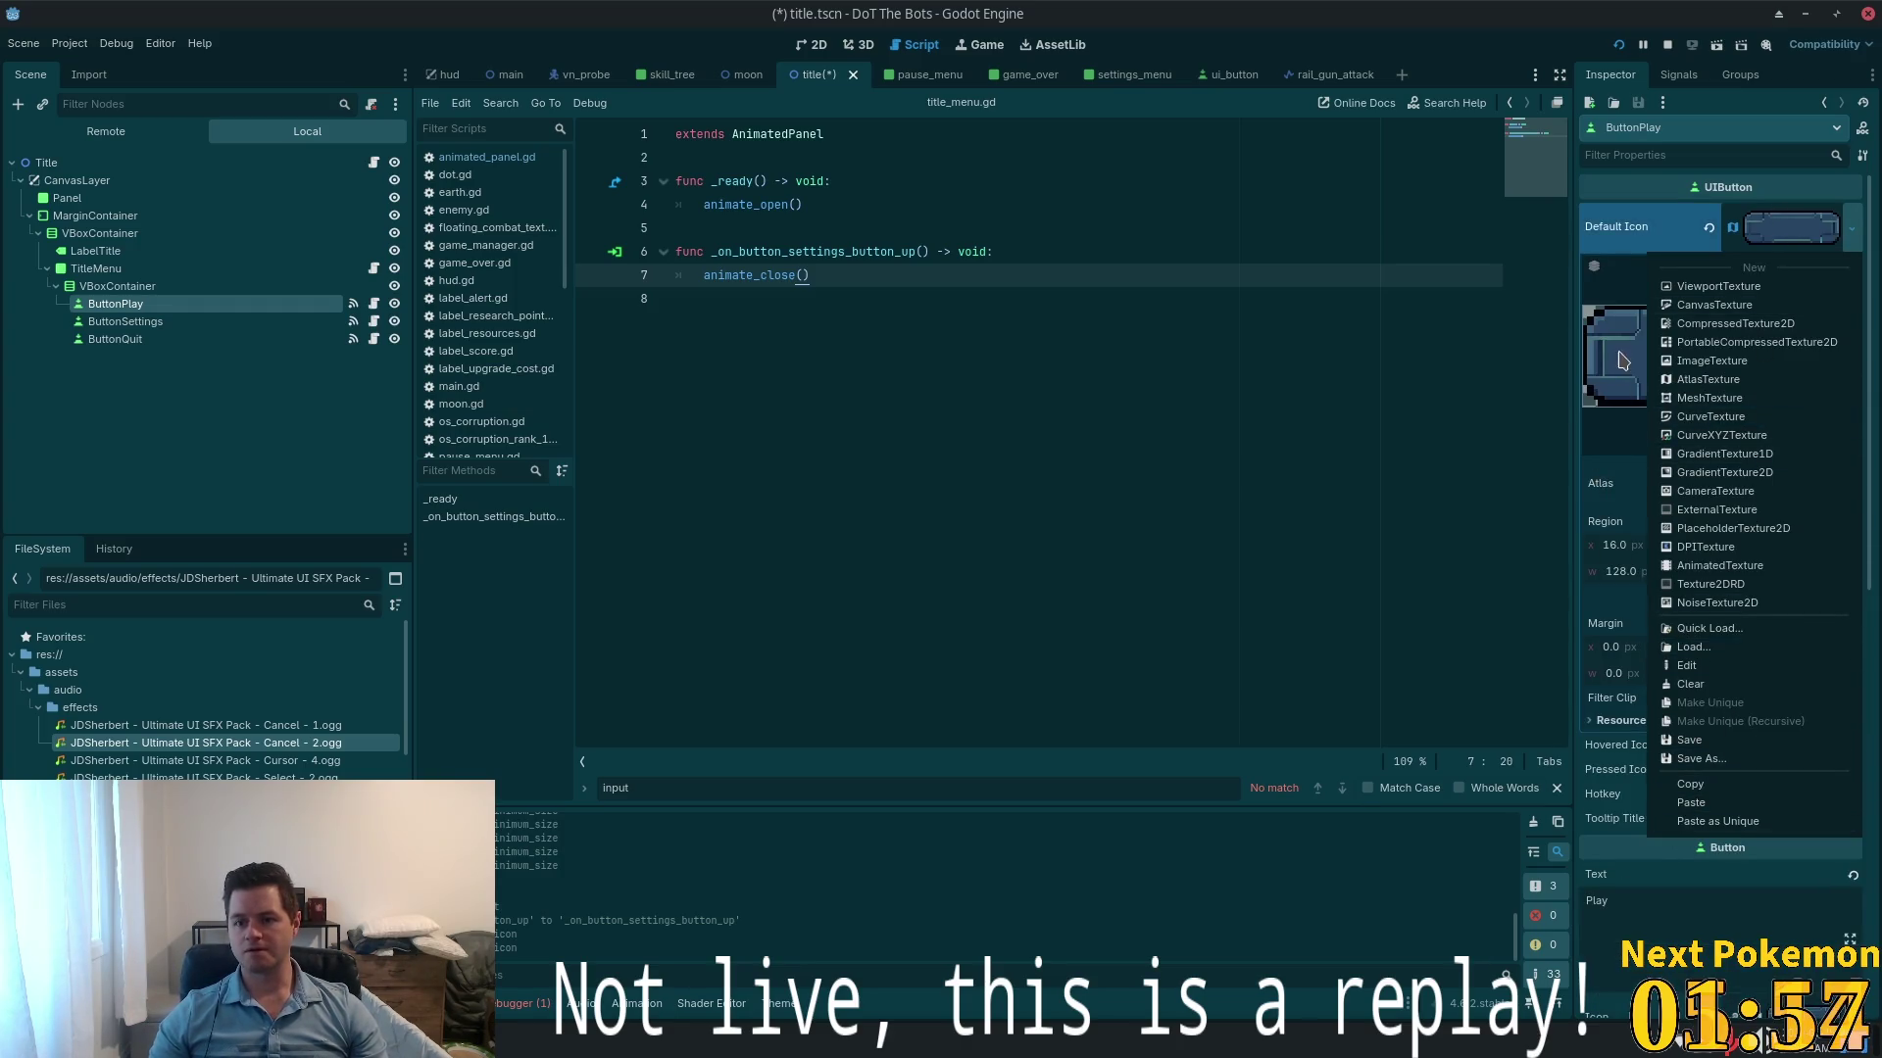
{"action": "left_click", "coordinate": [1603, 453]}
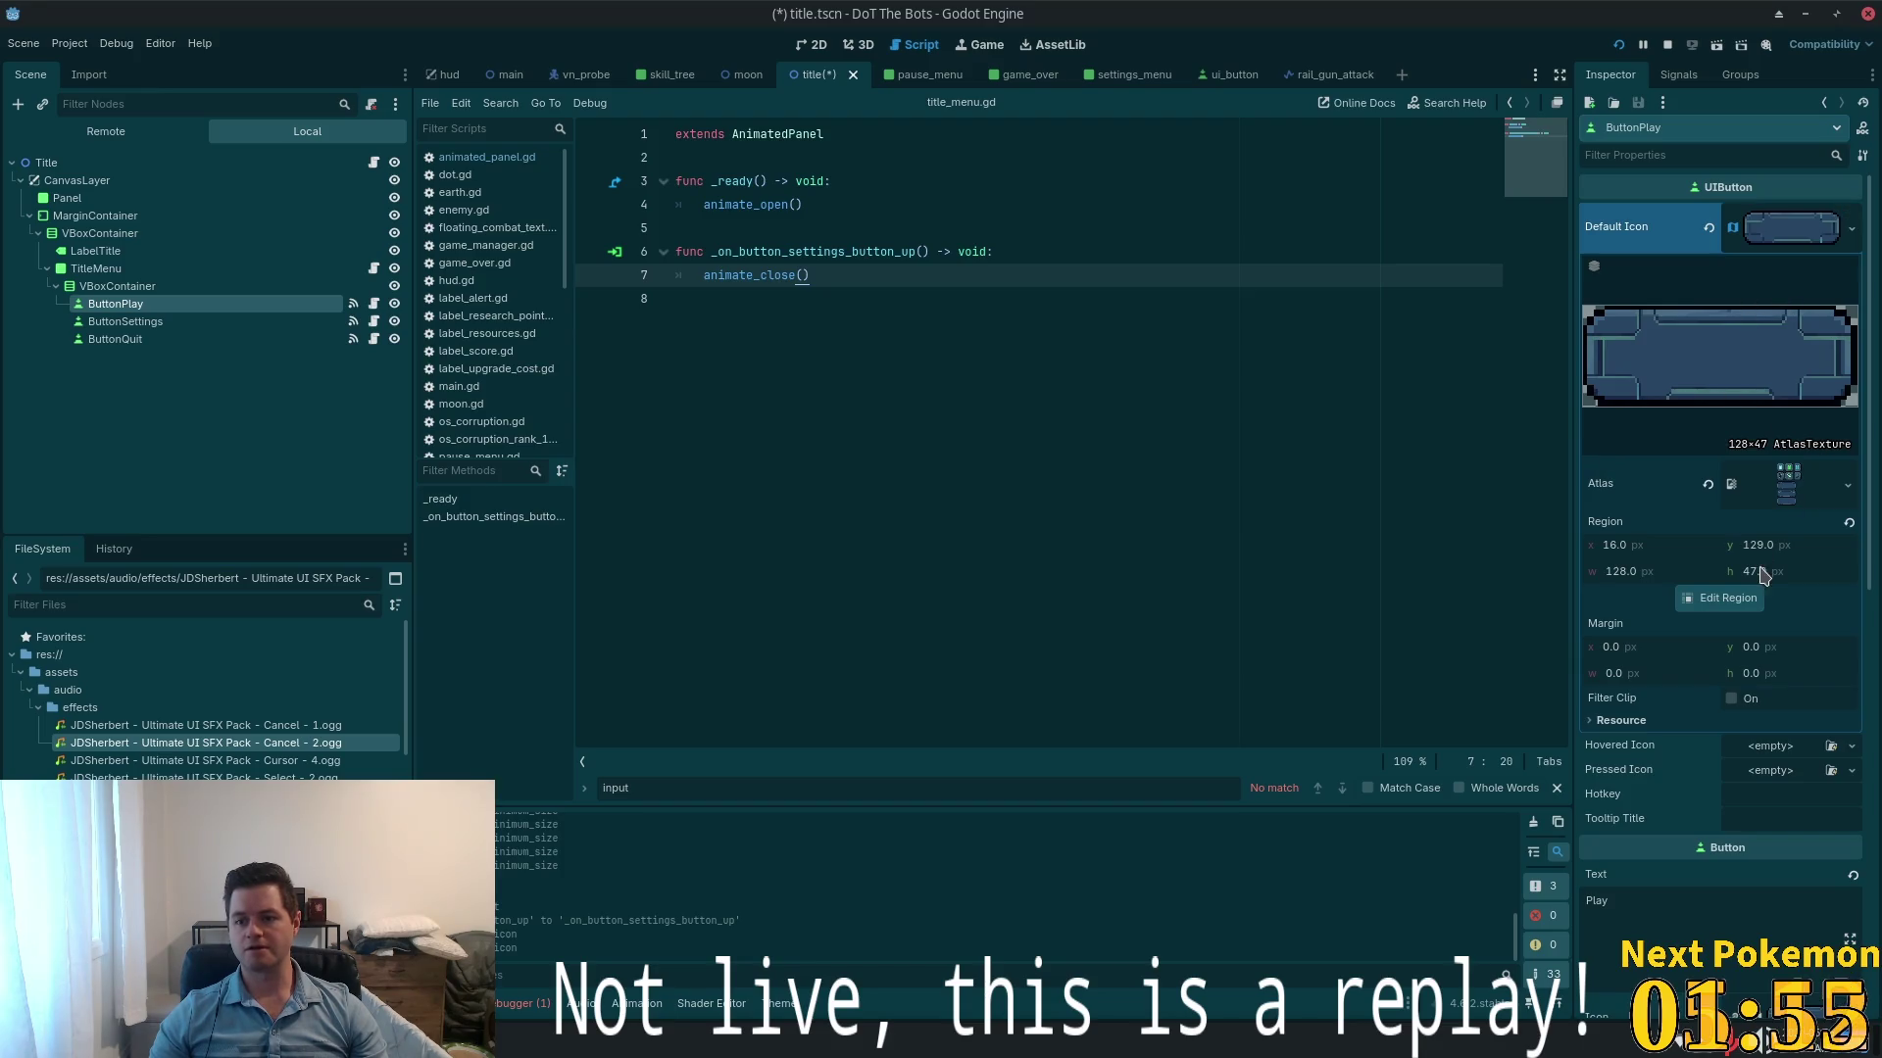
{"action": "left_click", "coordinate": [1774, 228]}
- Give Hovered Icon a unique texture copy with region 16, 179, 128 × 47, the second button sprite
{"action": "left_click", "coordinate": [1770, 268]}
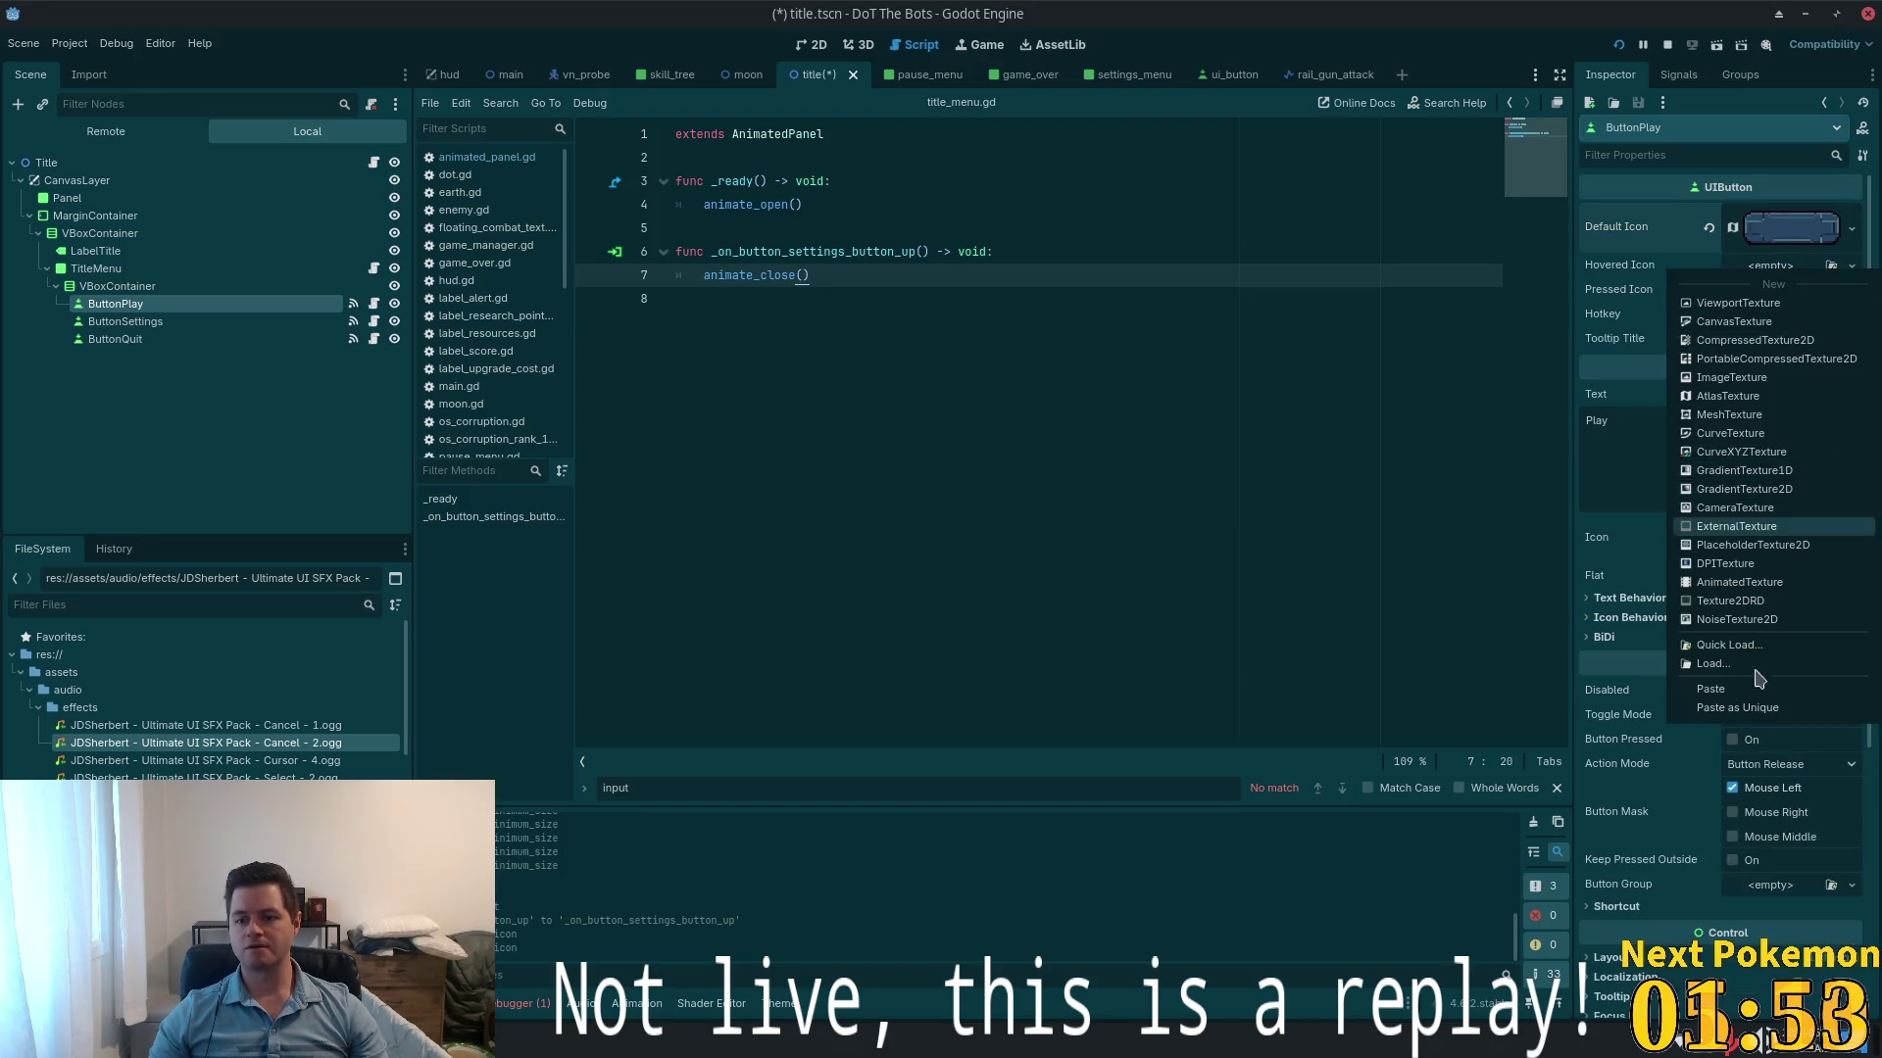
{"action": "left_click", "coordinate": [1747, 707]}
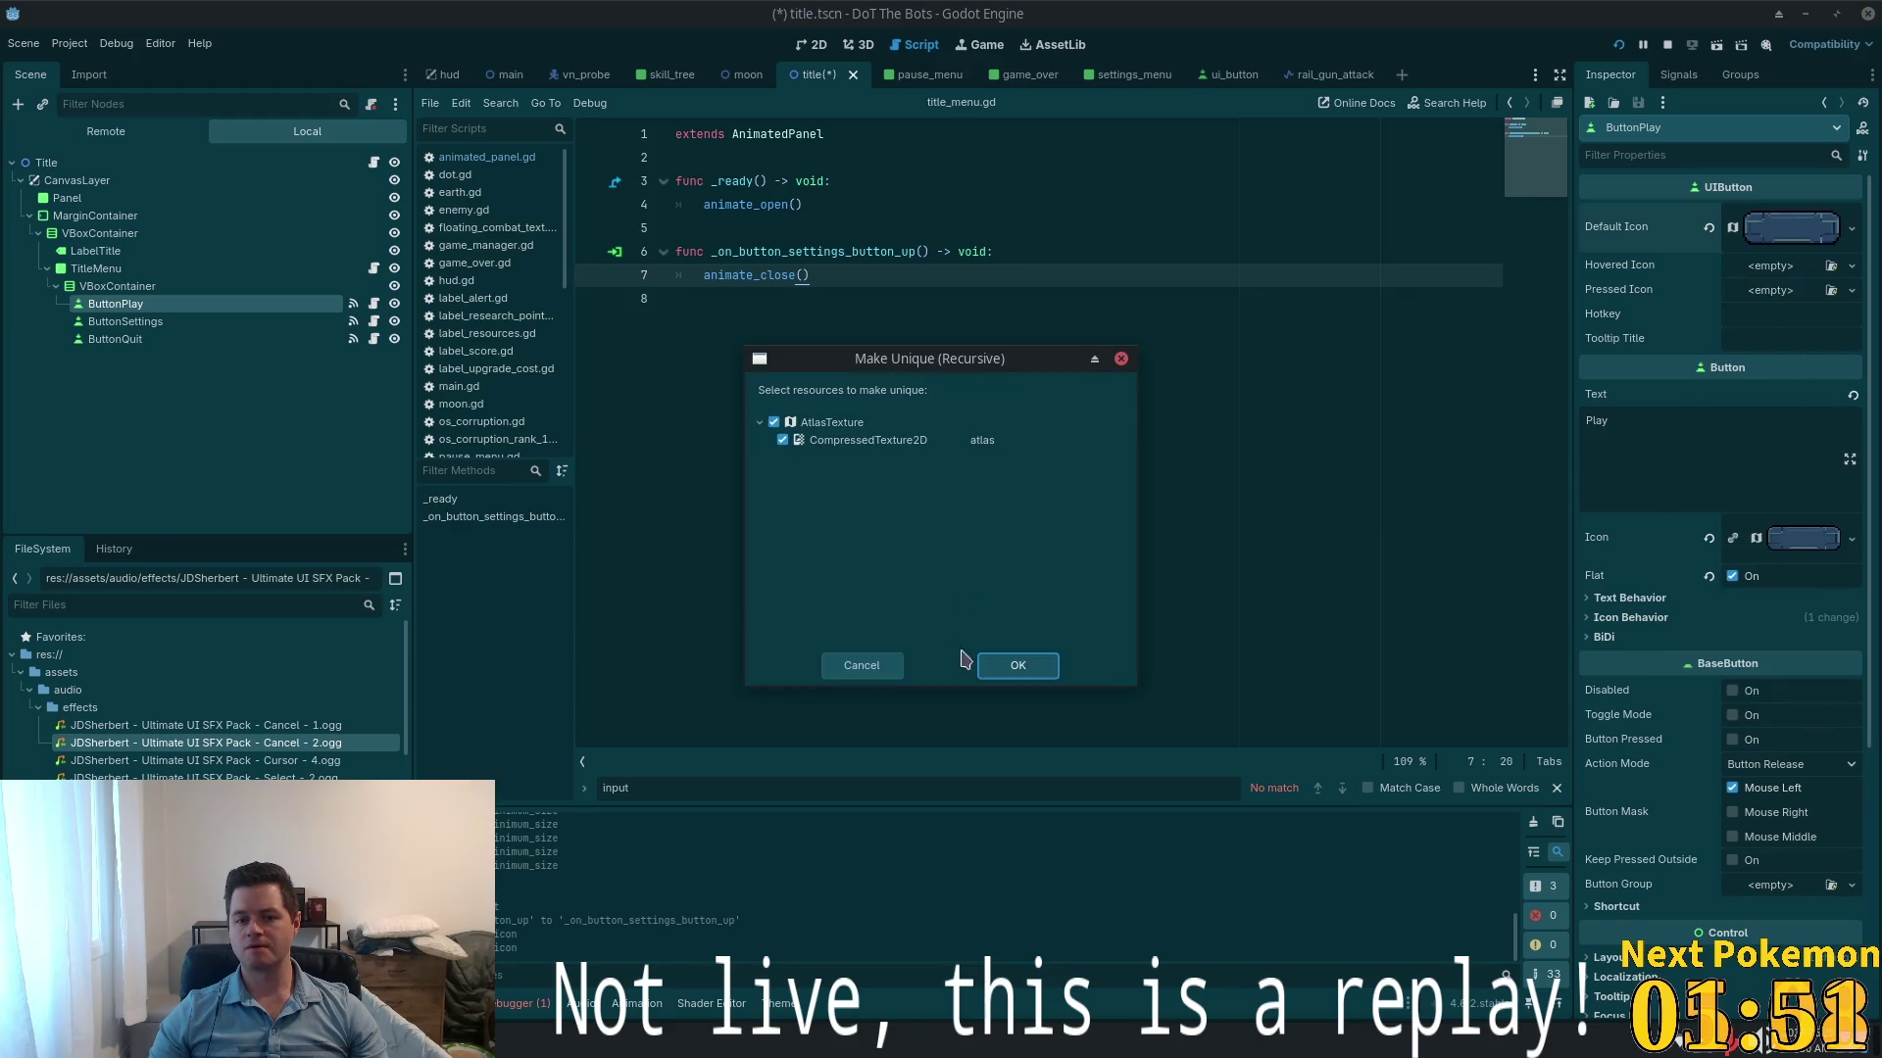
{"action": "left_click", "coordinate": [1009, 666]}
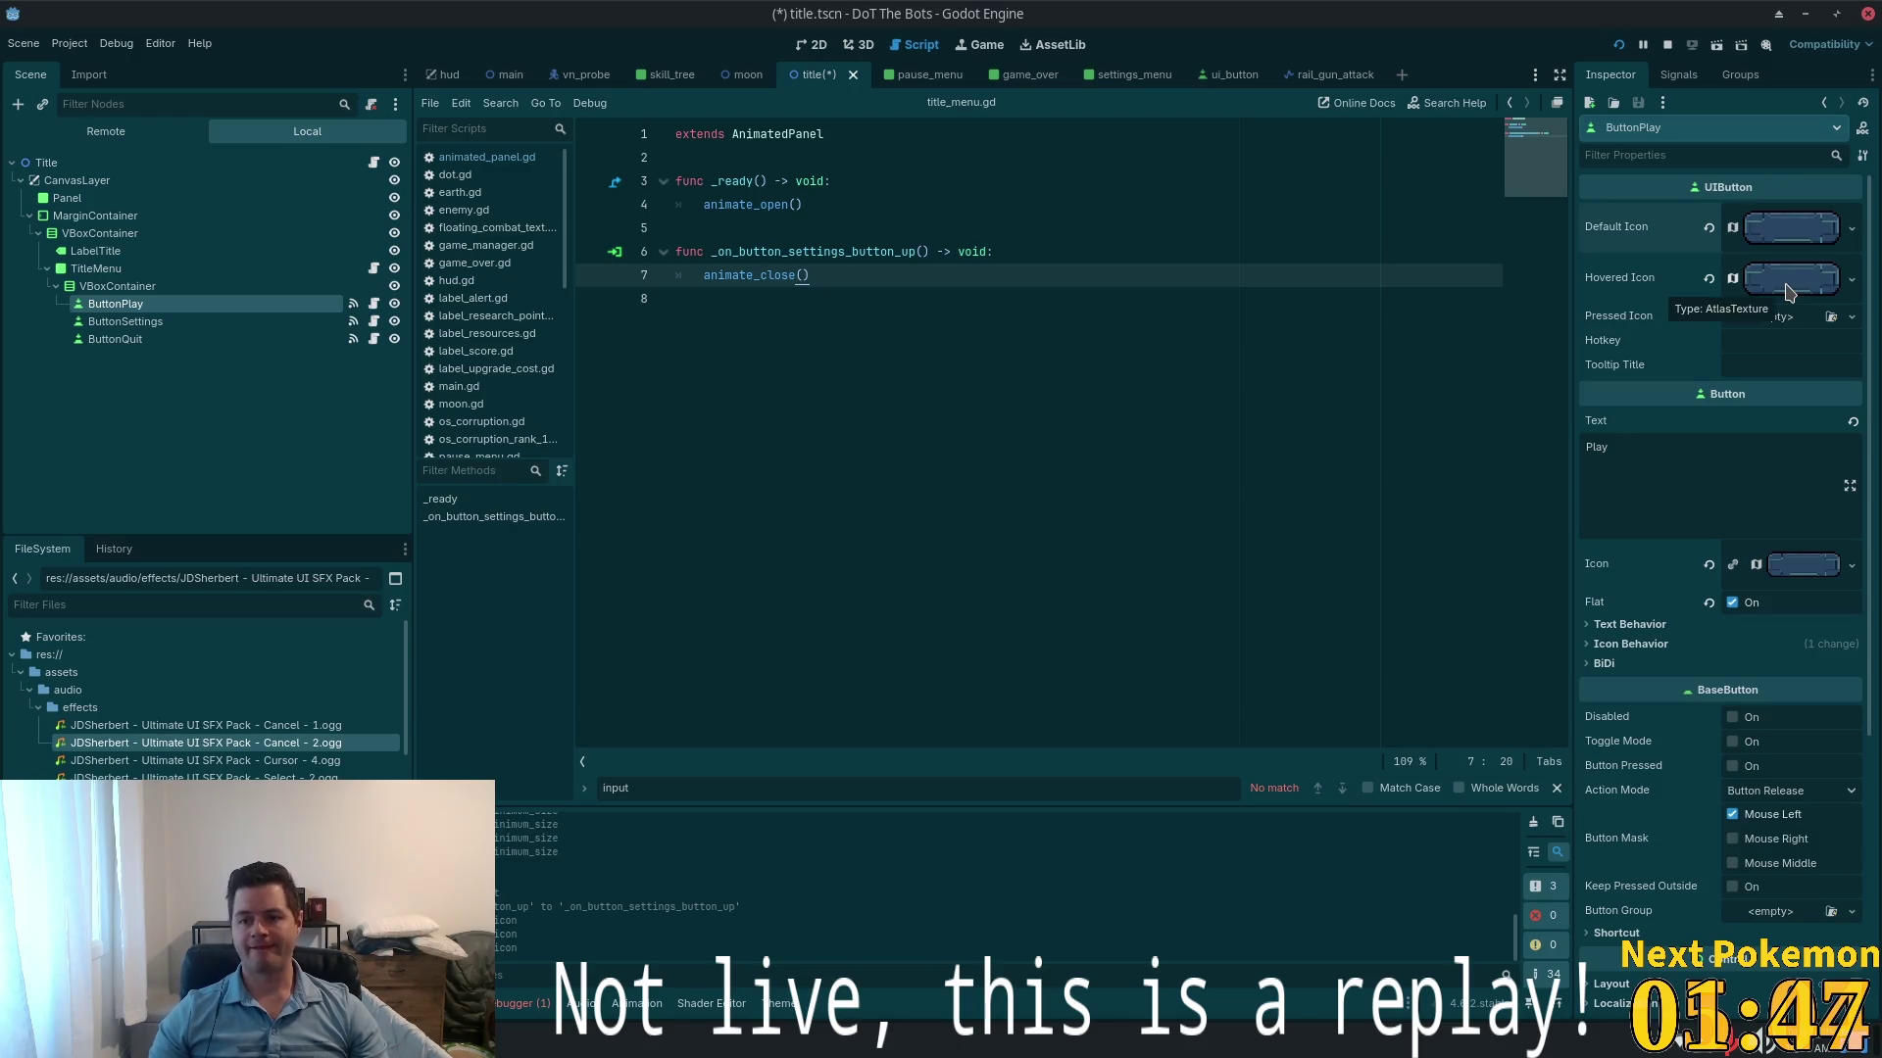
{"action": "left_click", "coordinate": [1839, 288]}
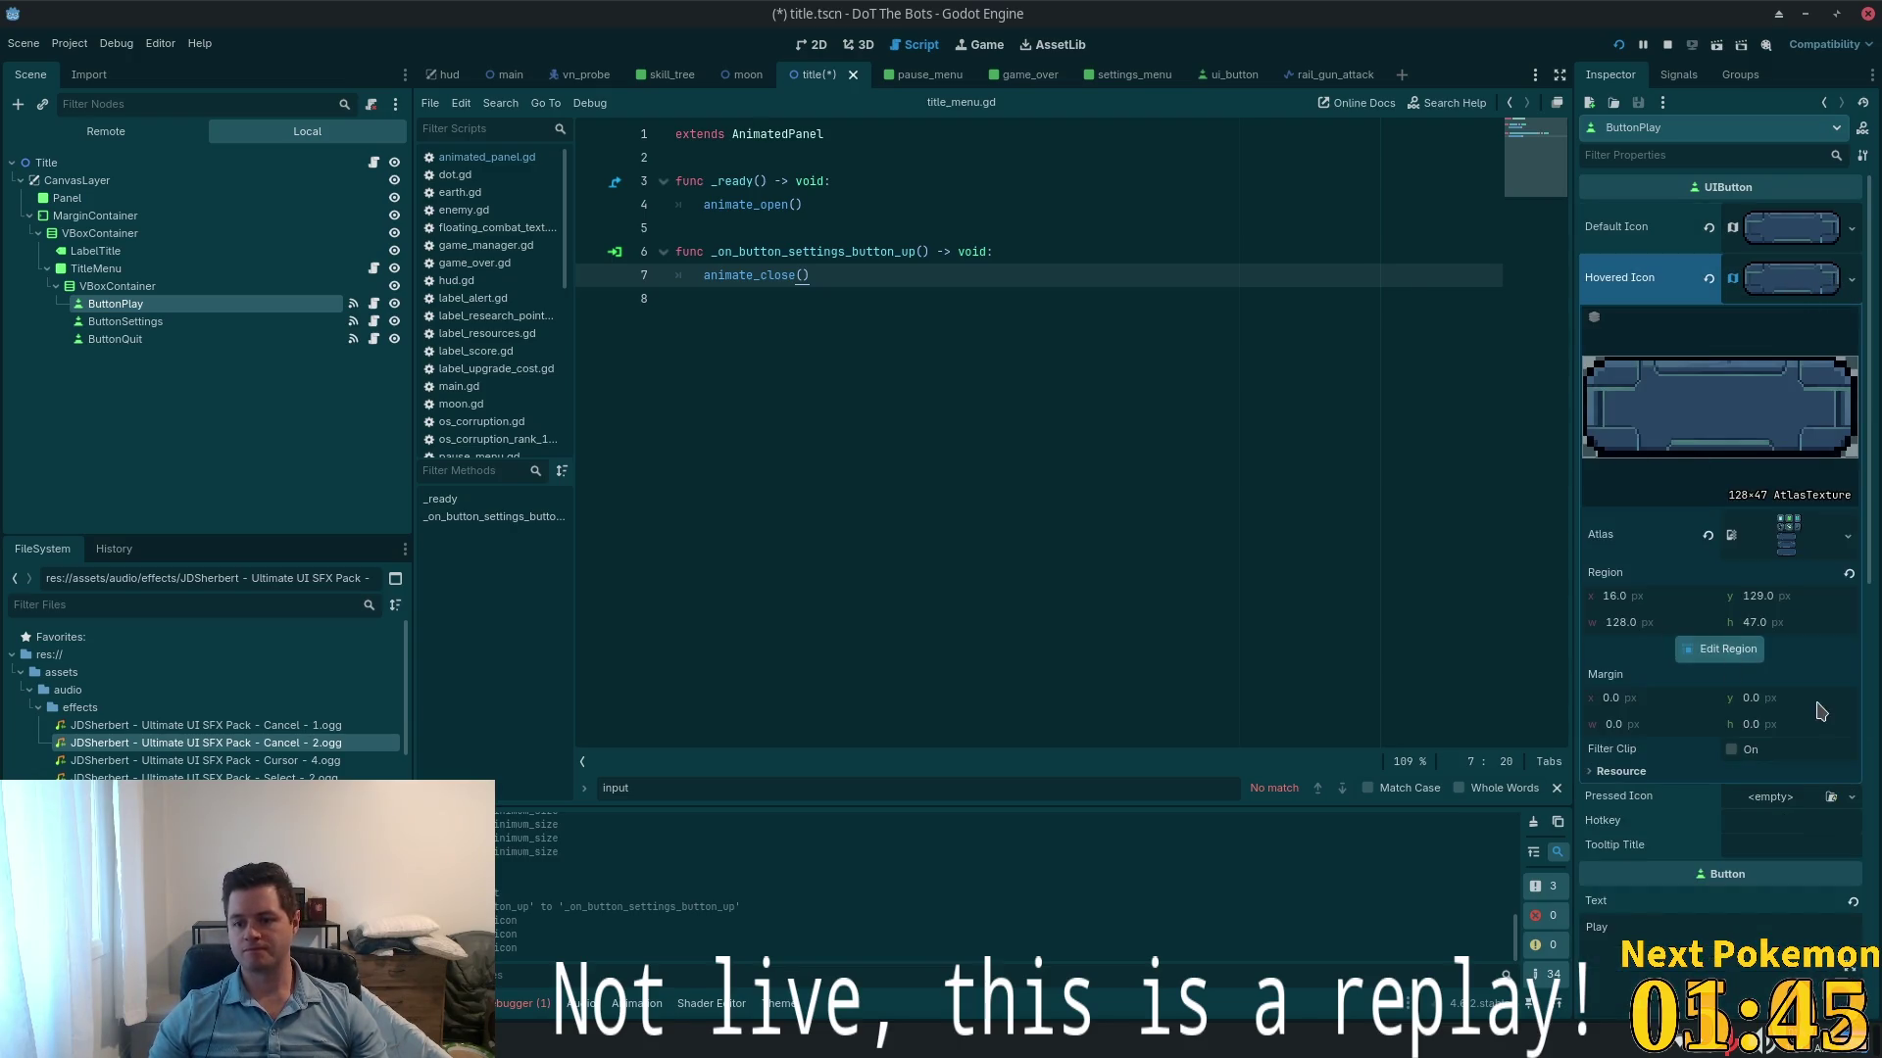
{"action": "left_click", "coordinate": [1726, 650]}
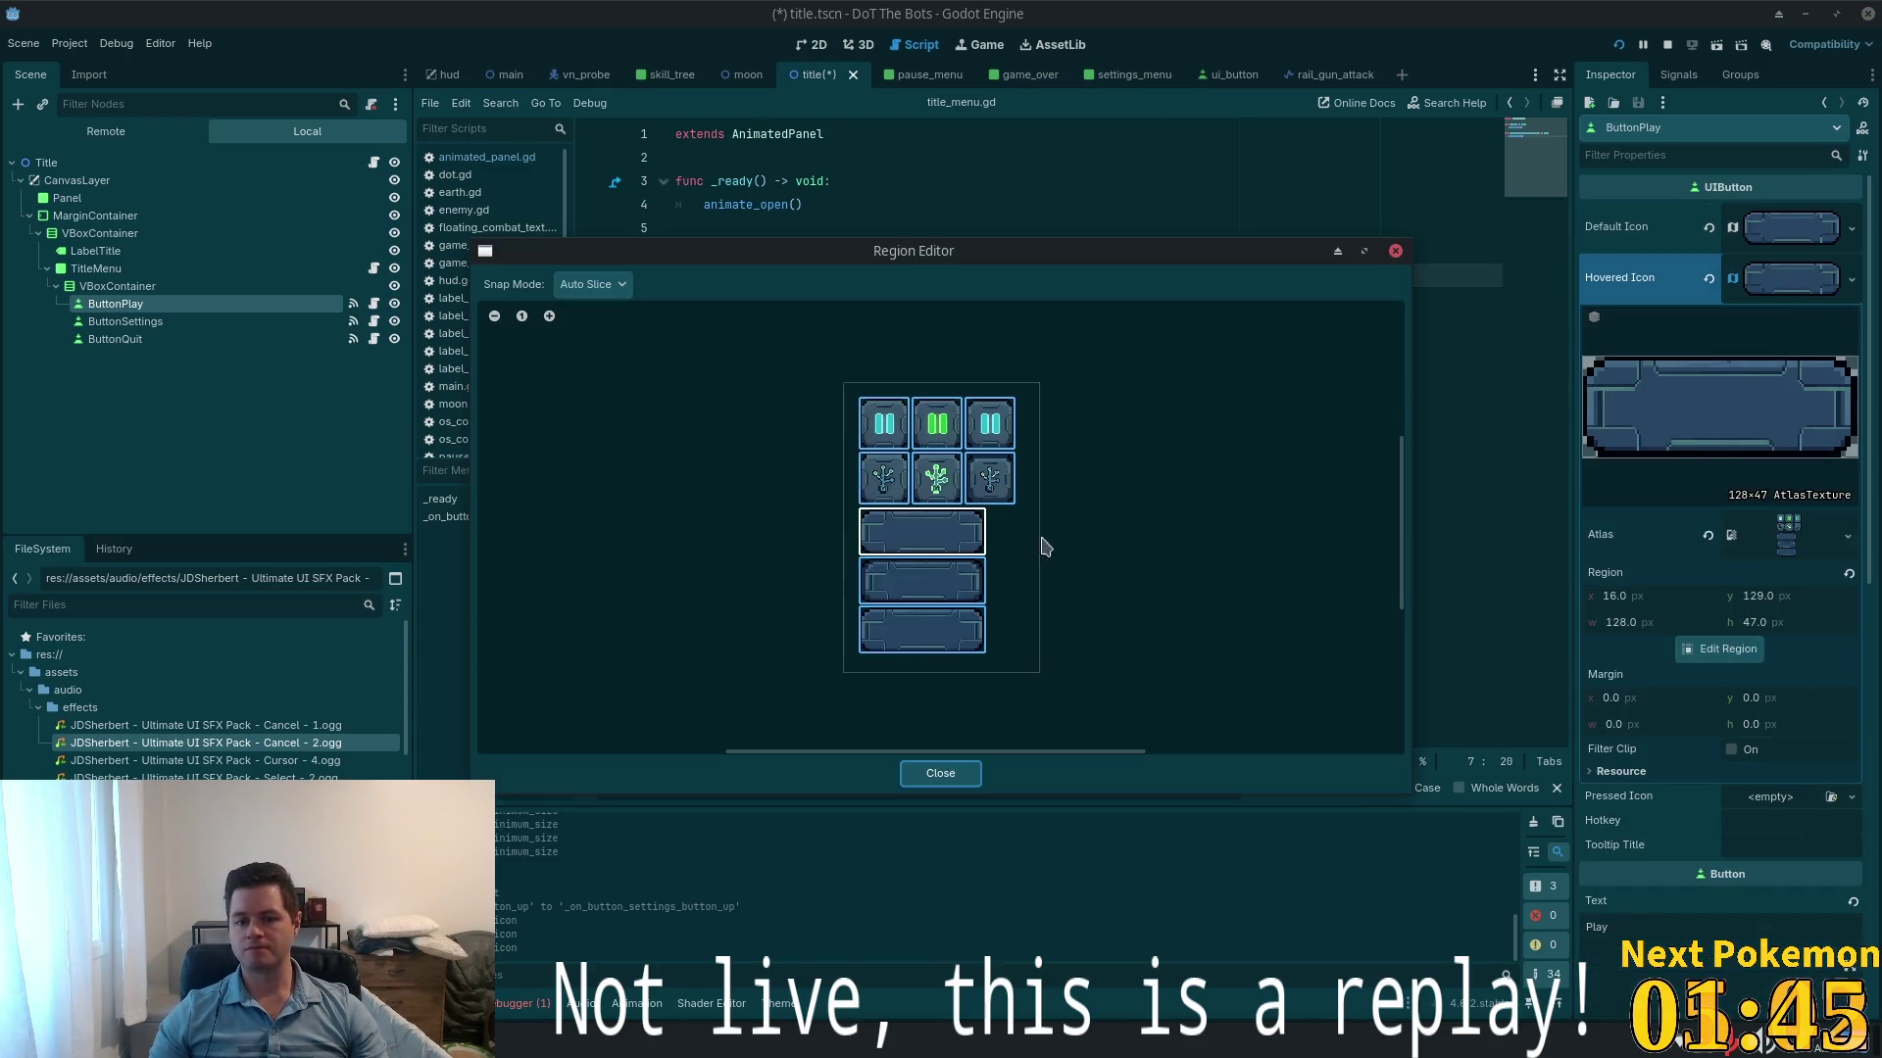
{"action": "left_click", "coordinate": [943, 585]}
{"action": "left_click", "coordinate": [934, 775]}
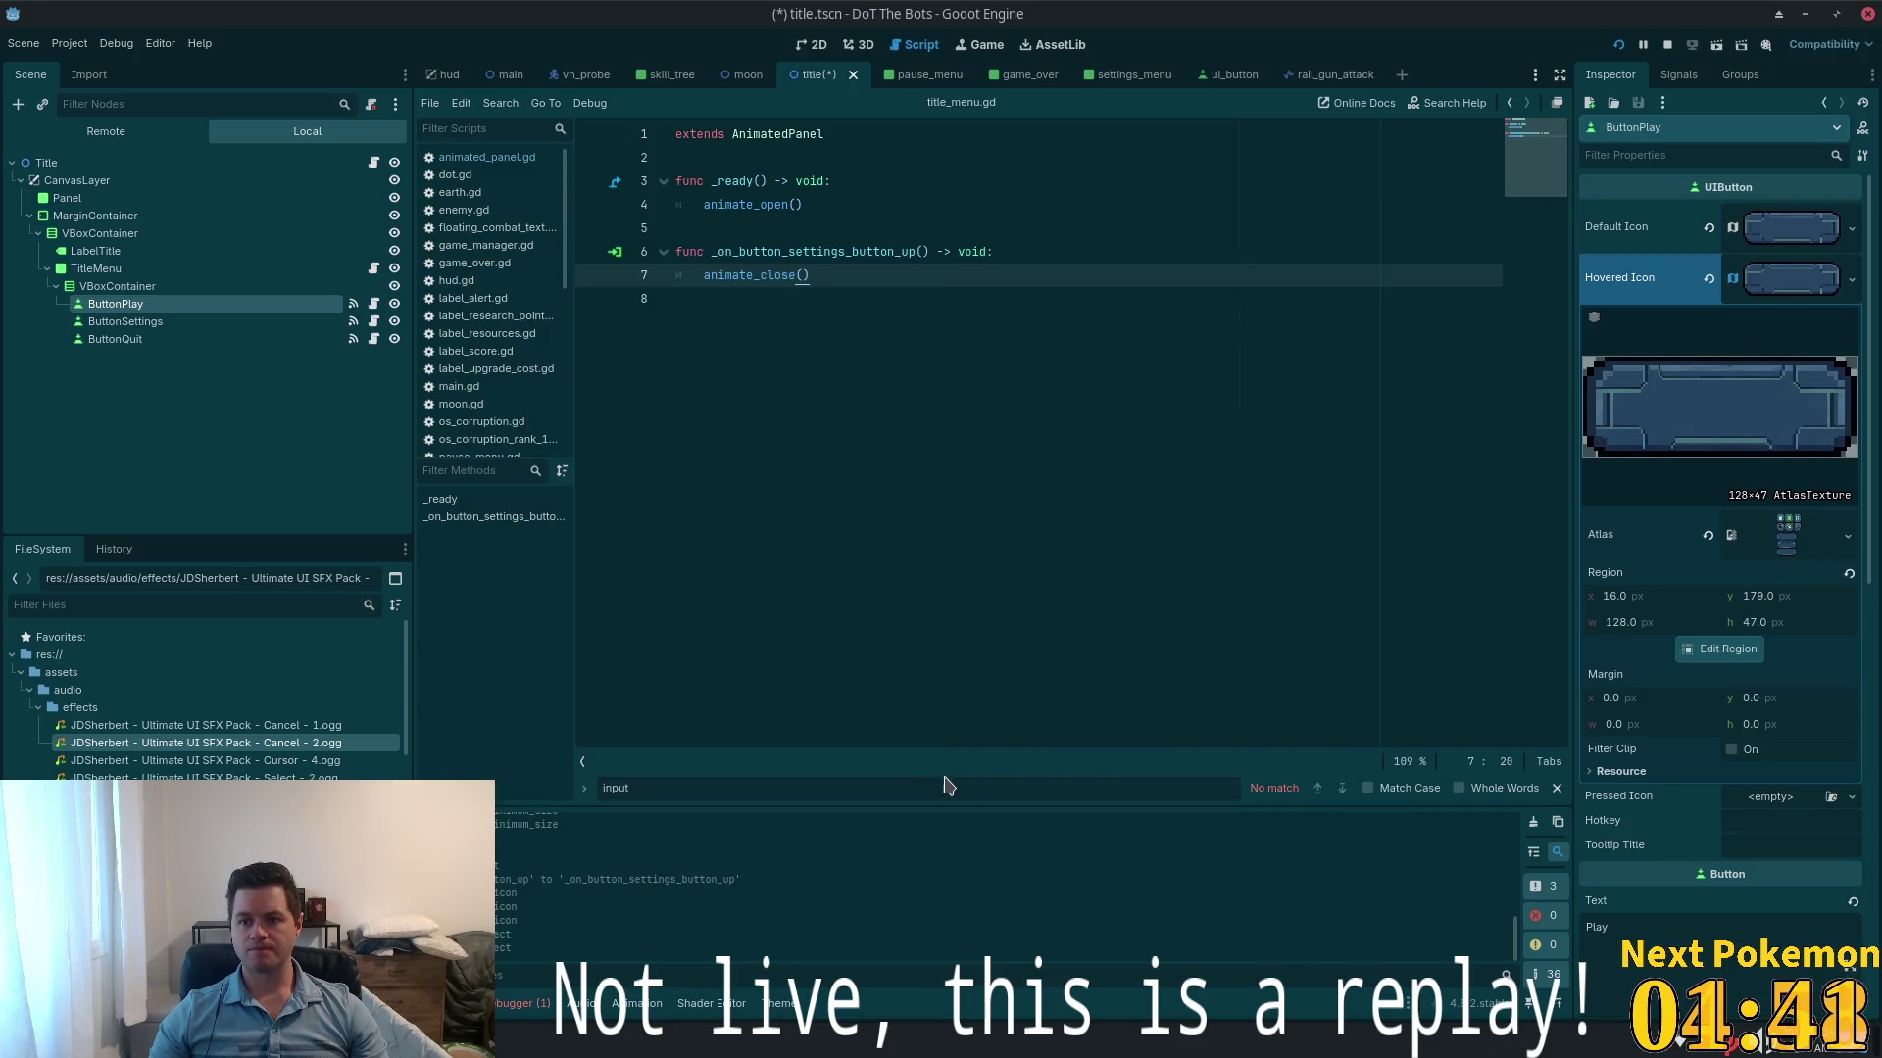
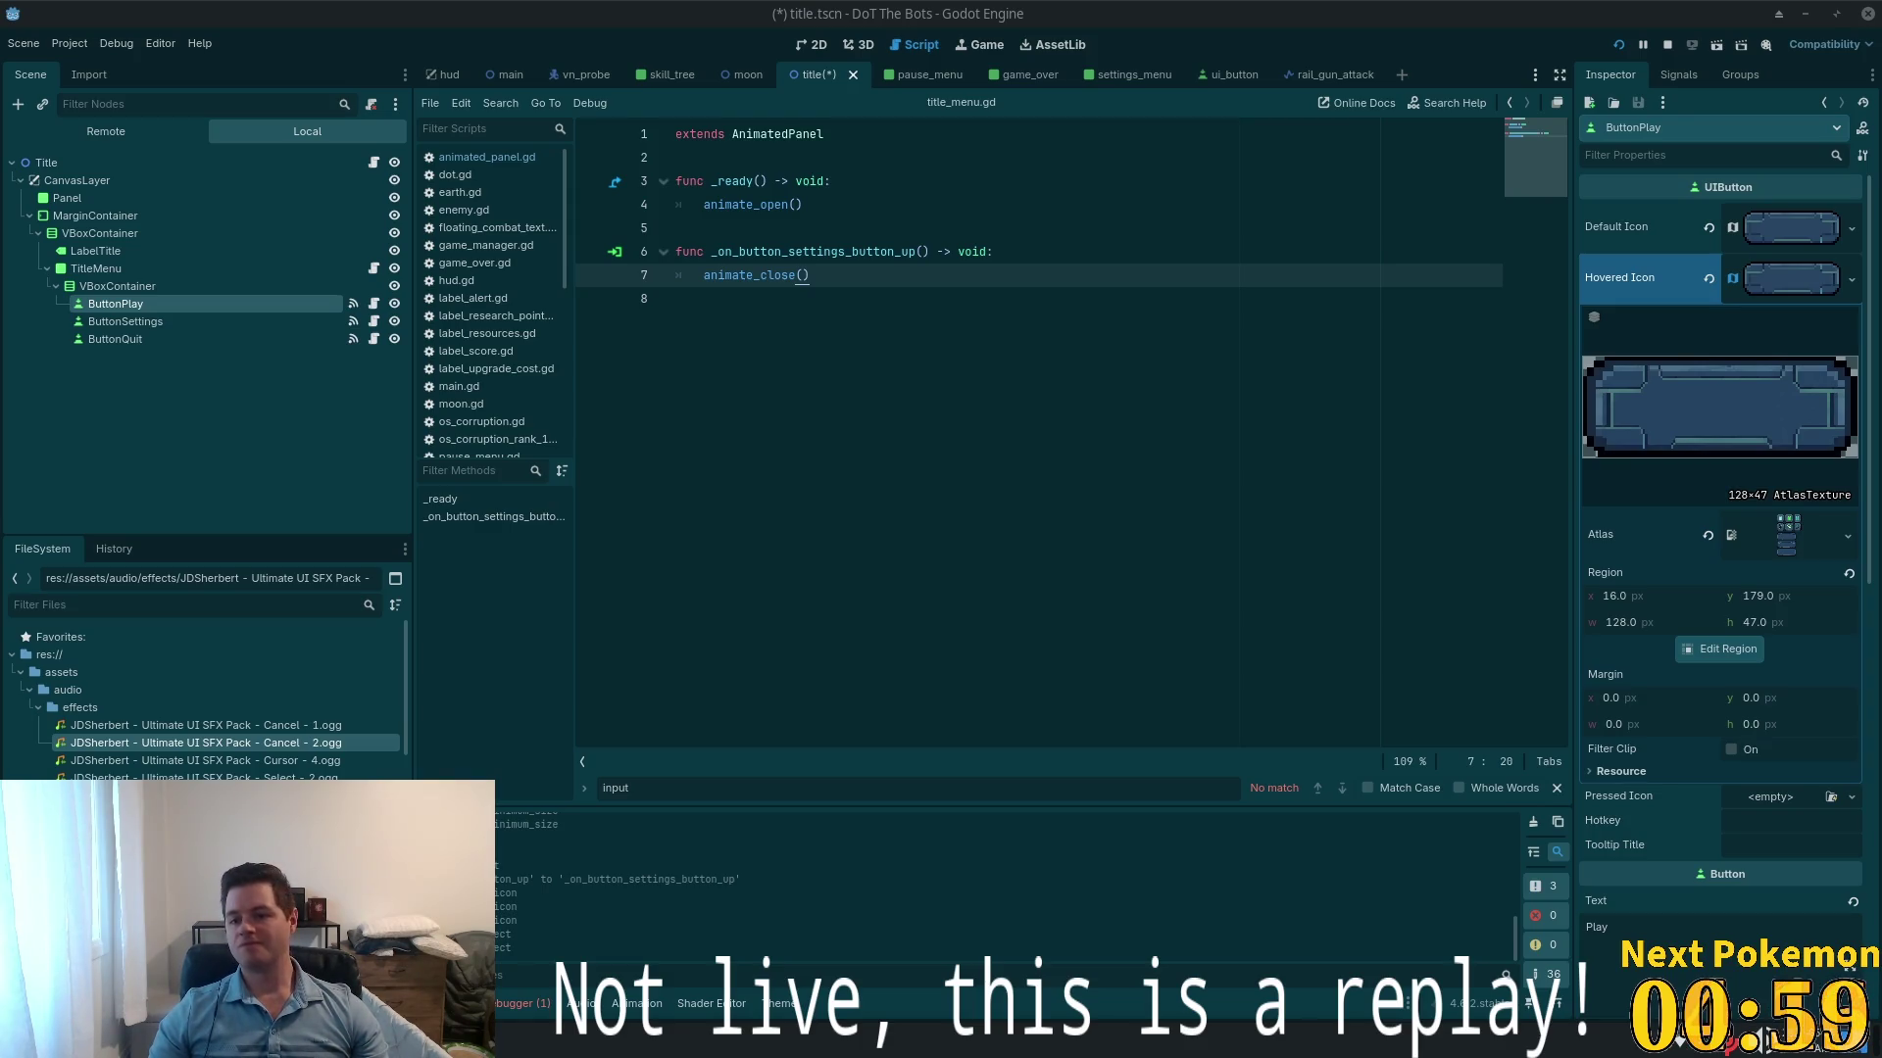
- Set the Play button's hovered icon region to the third bar sprite (atlas y 229)
{"action": "left_click", "coordinate": [1792, 282]}
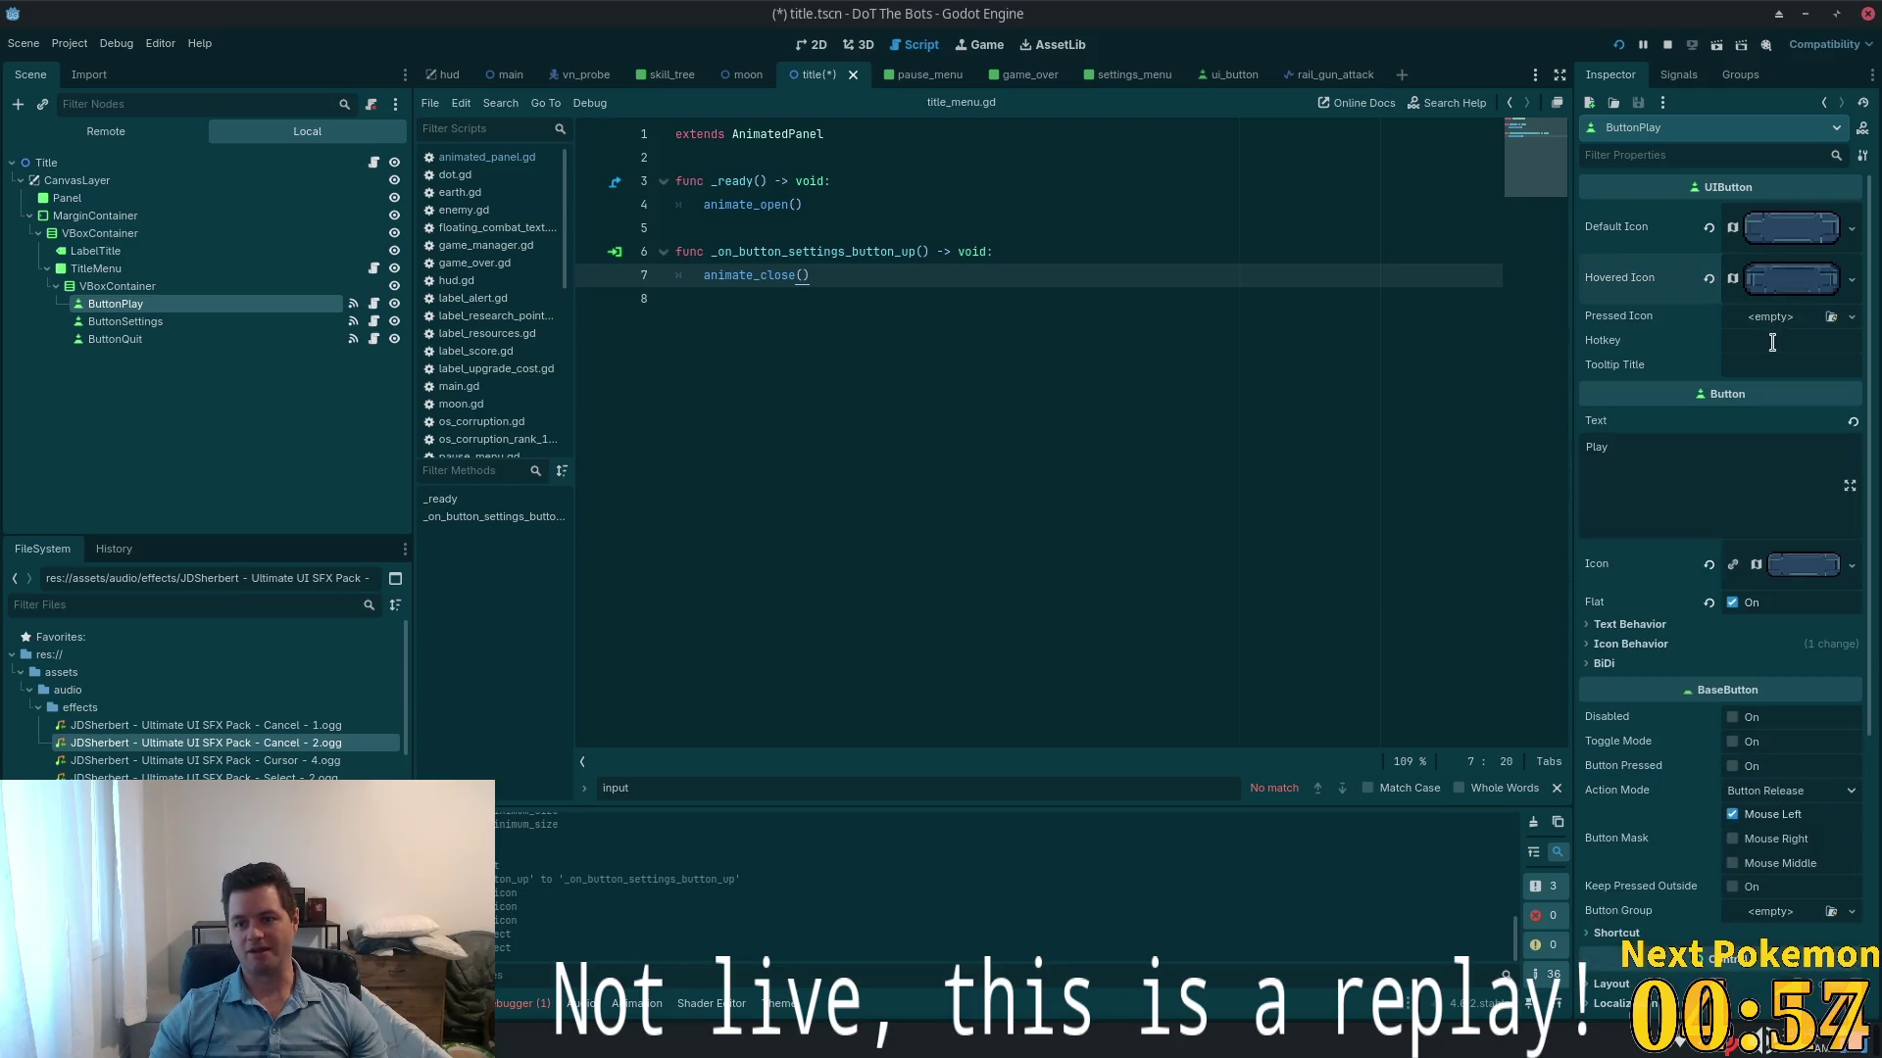
{"action": "left_click", "coordinate": [1769, 320]}
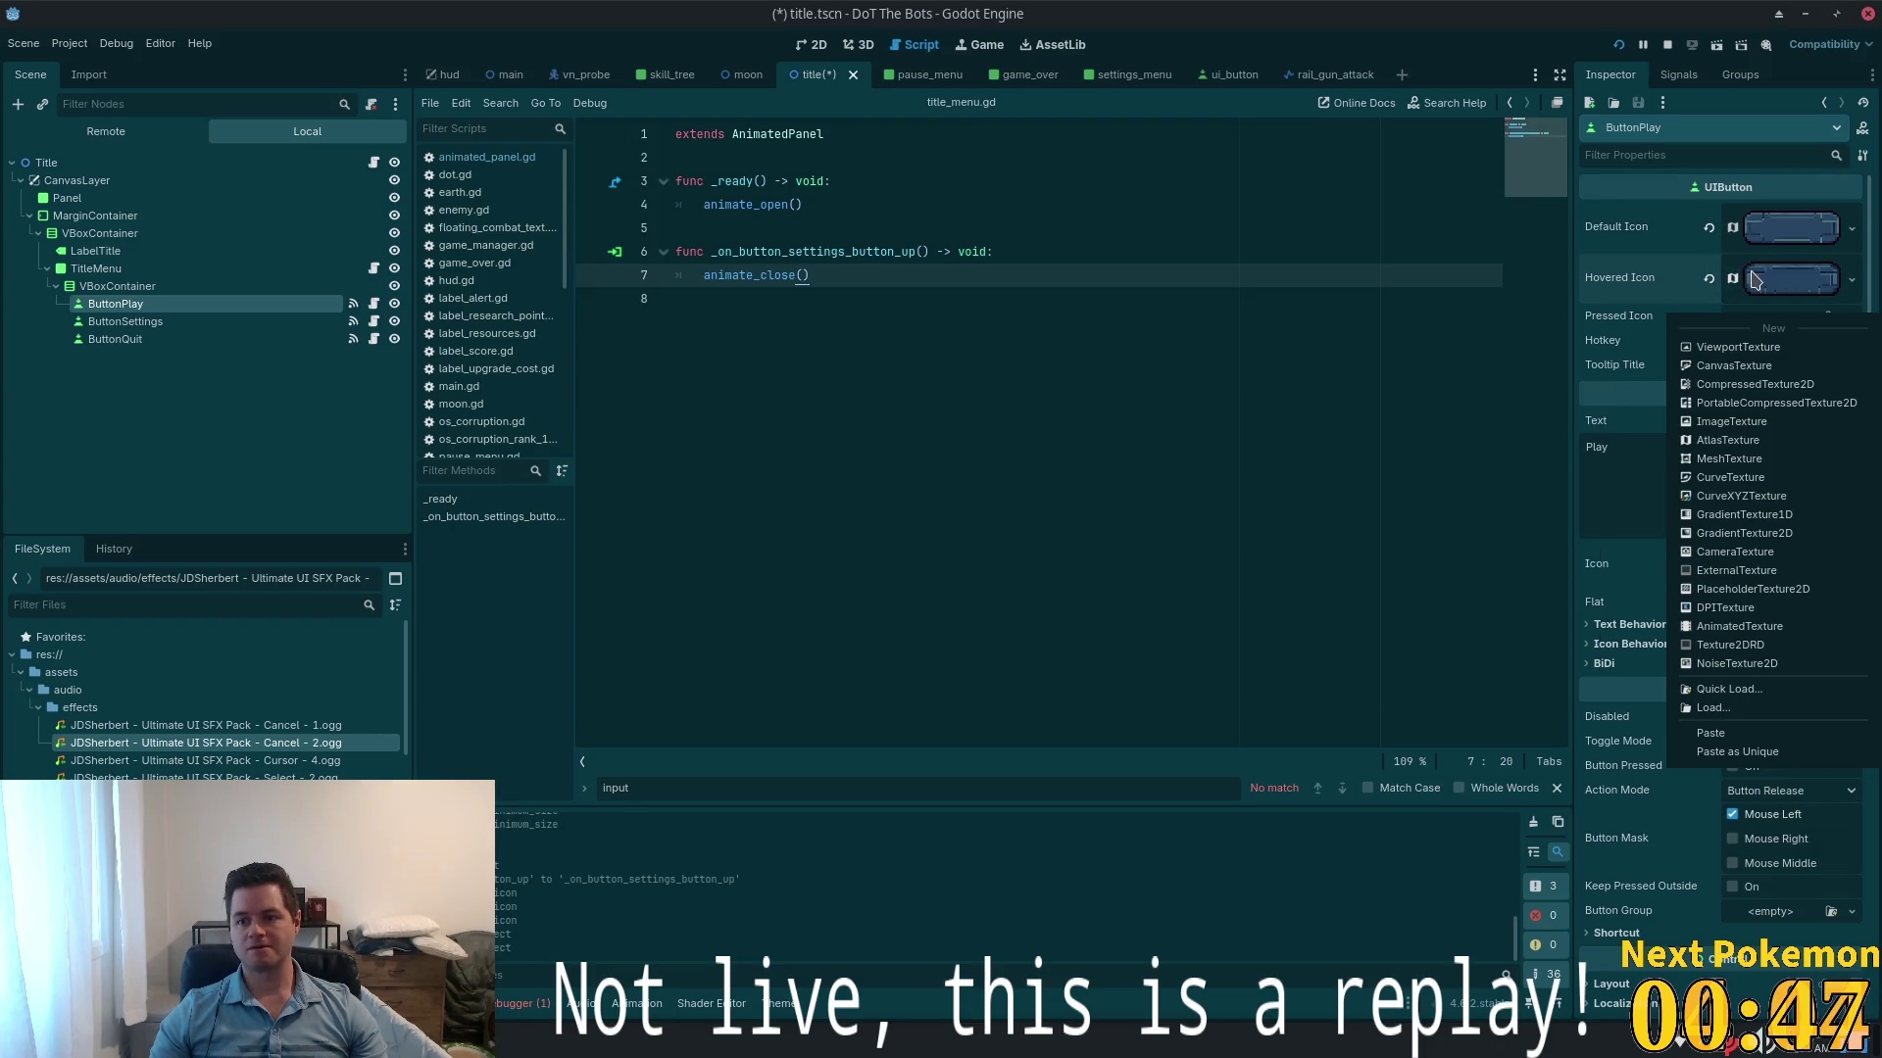
{"action": "left_click", "coordinate": [1618, 397]}
{"action": "right_click", "coordinate": [1769, 286]}
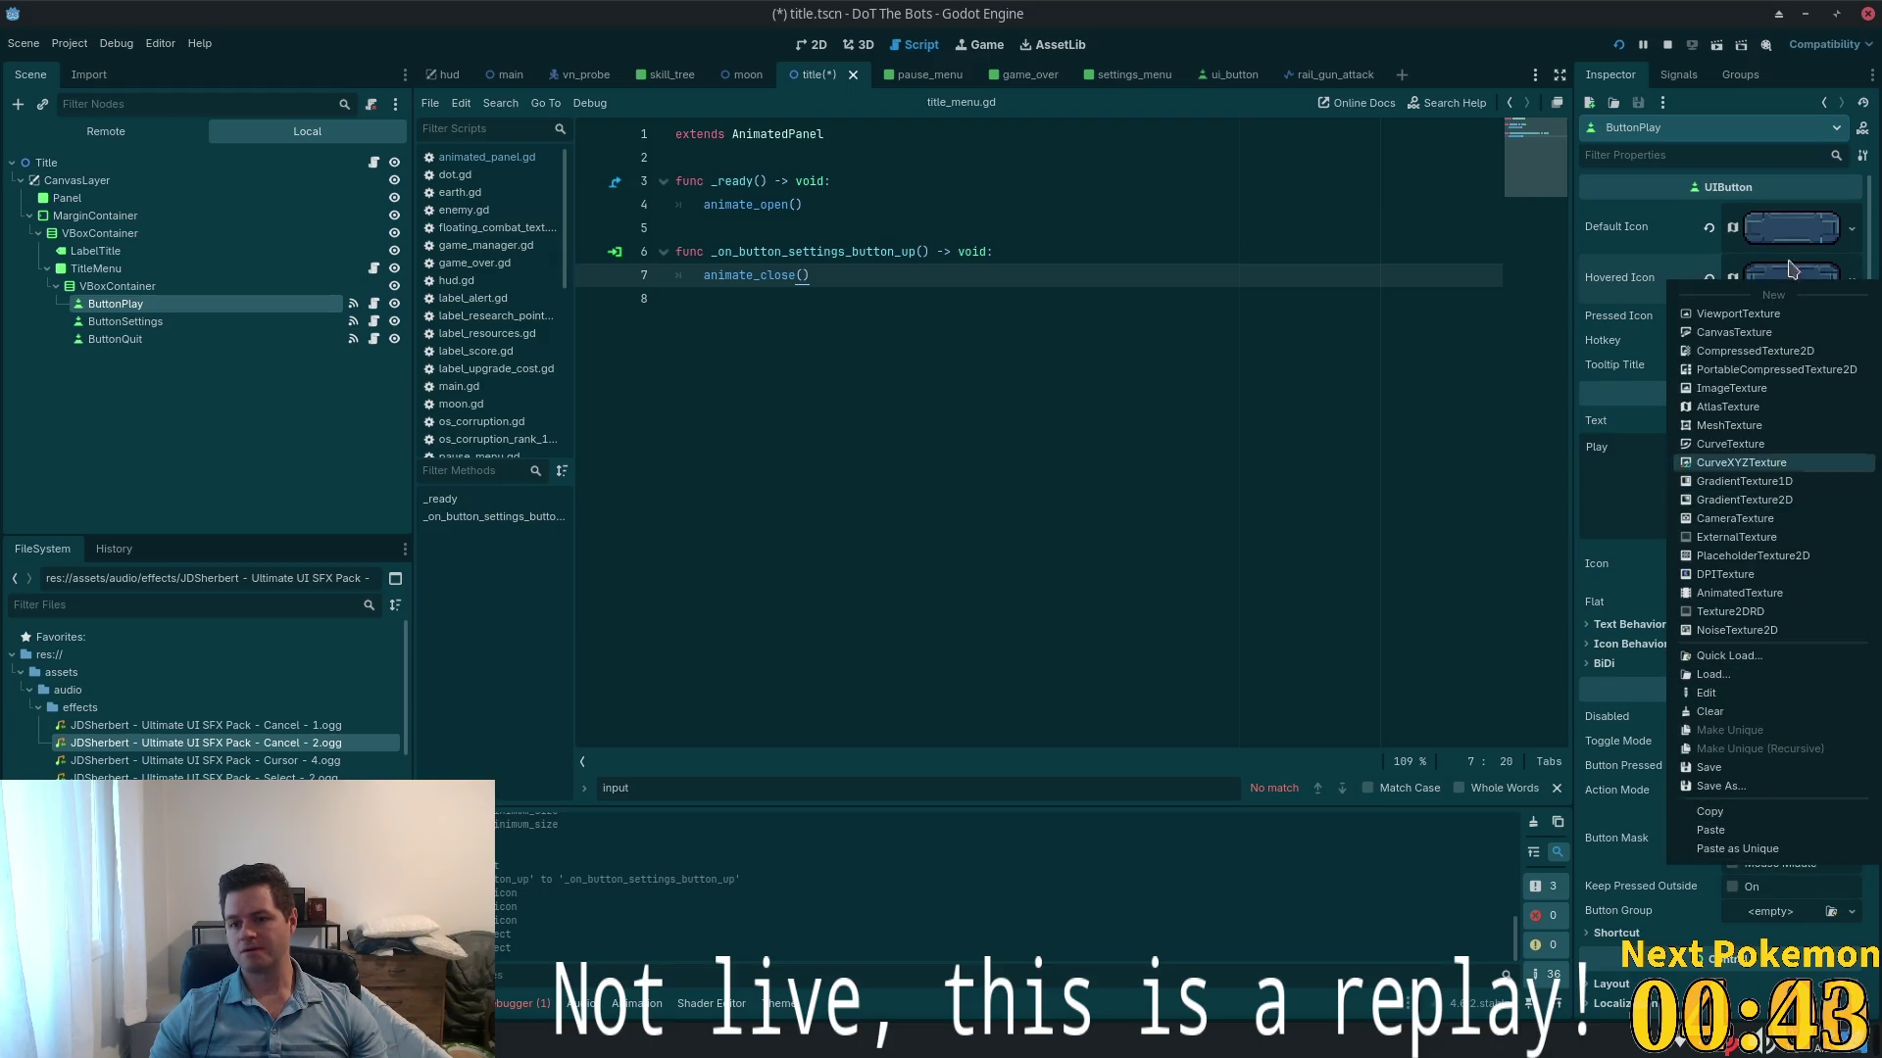
{"action": "left_click", "coordinate": [1789, 279]}
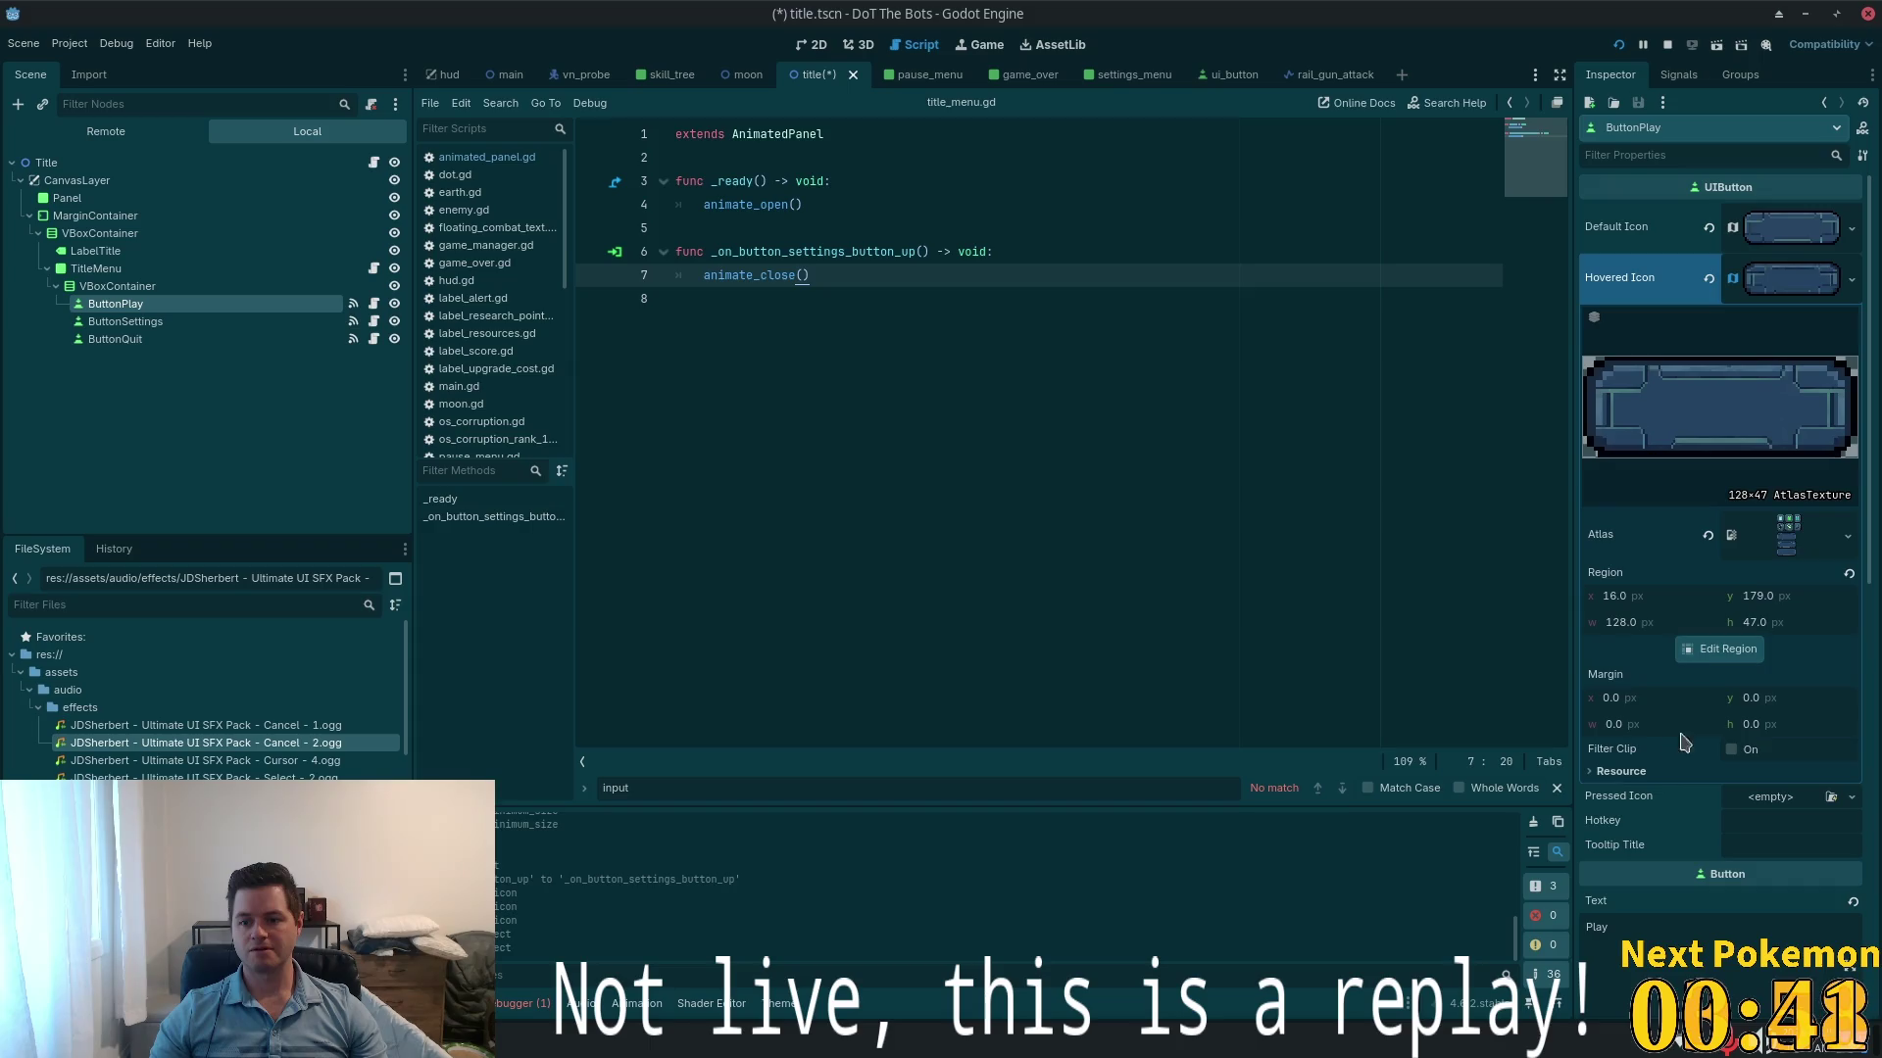
{"action": "left_click", "coordinate": [1721, 652]}
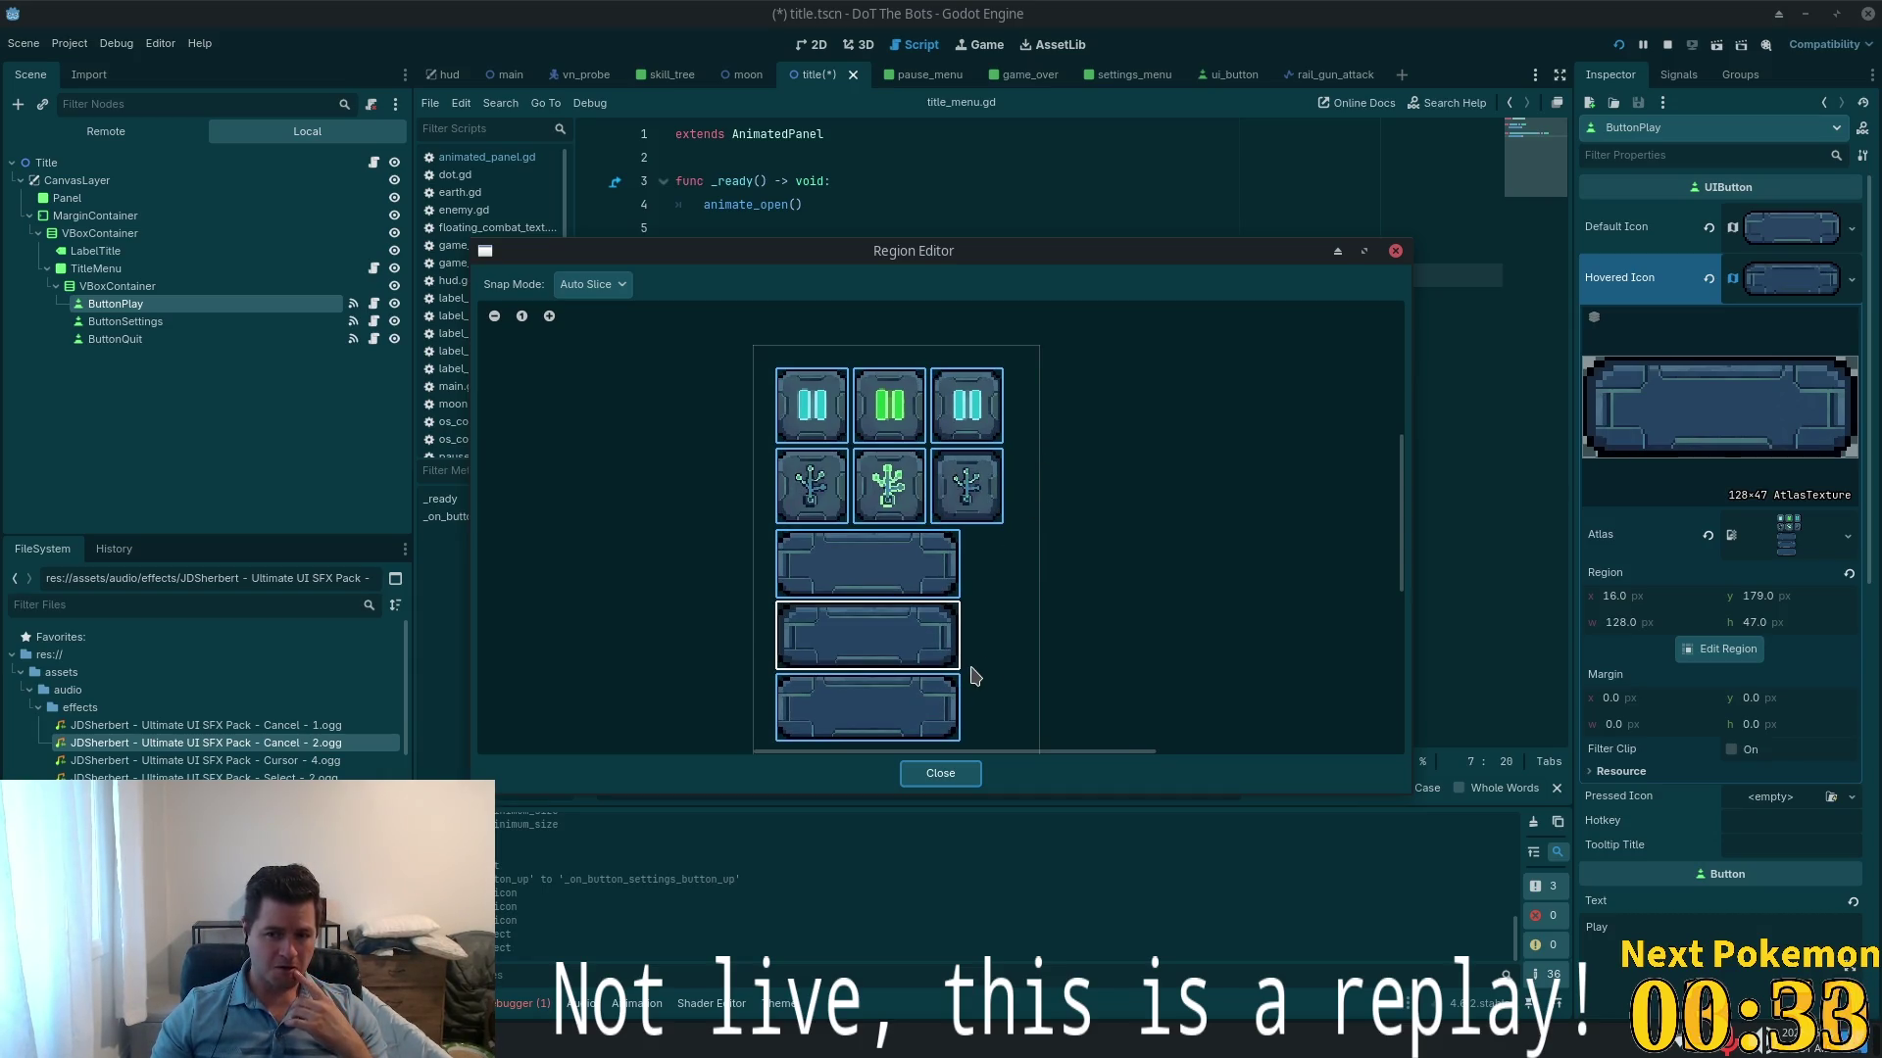
{"action": "left_click", "coordinate": [868, 711]}
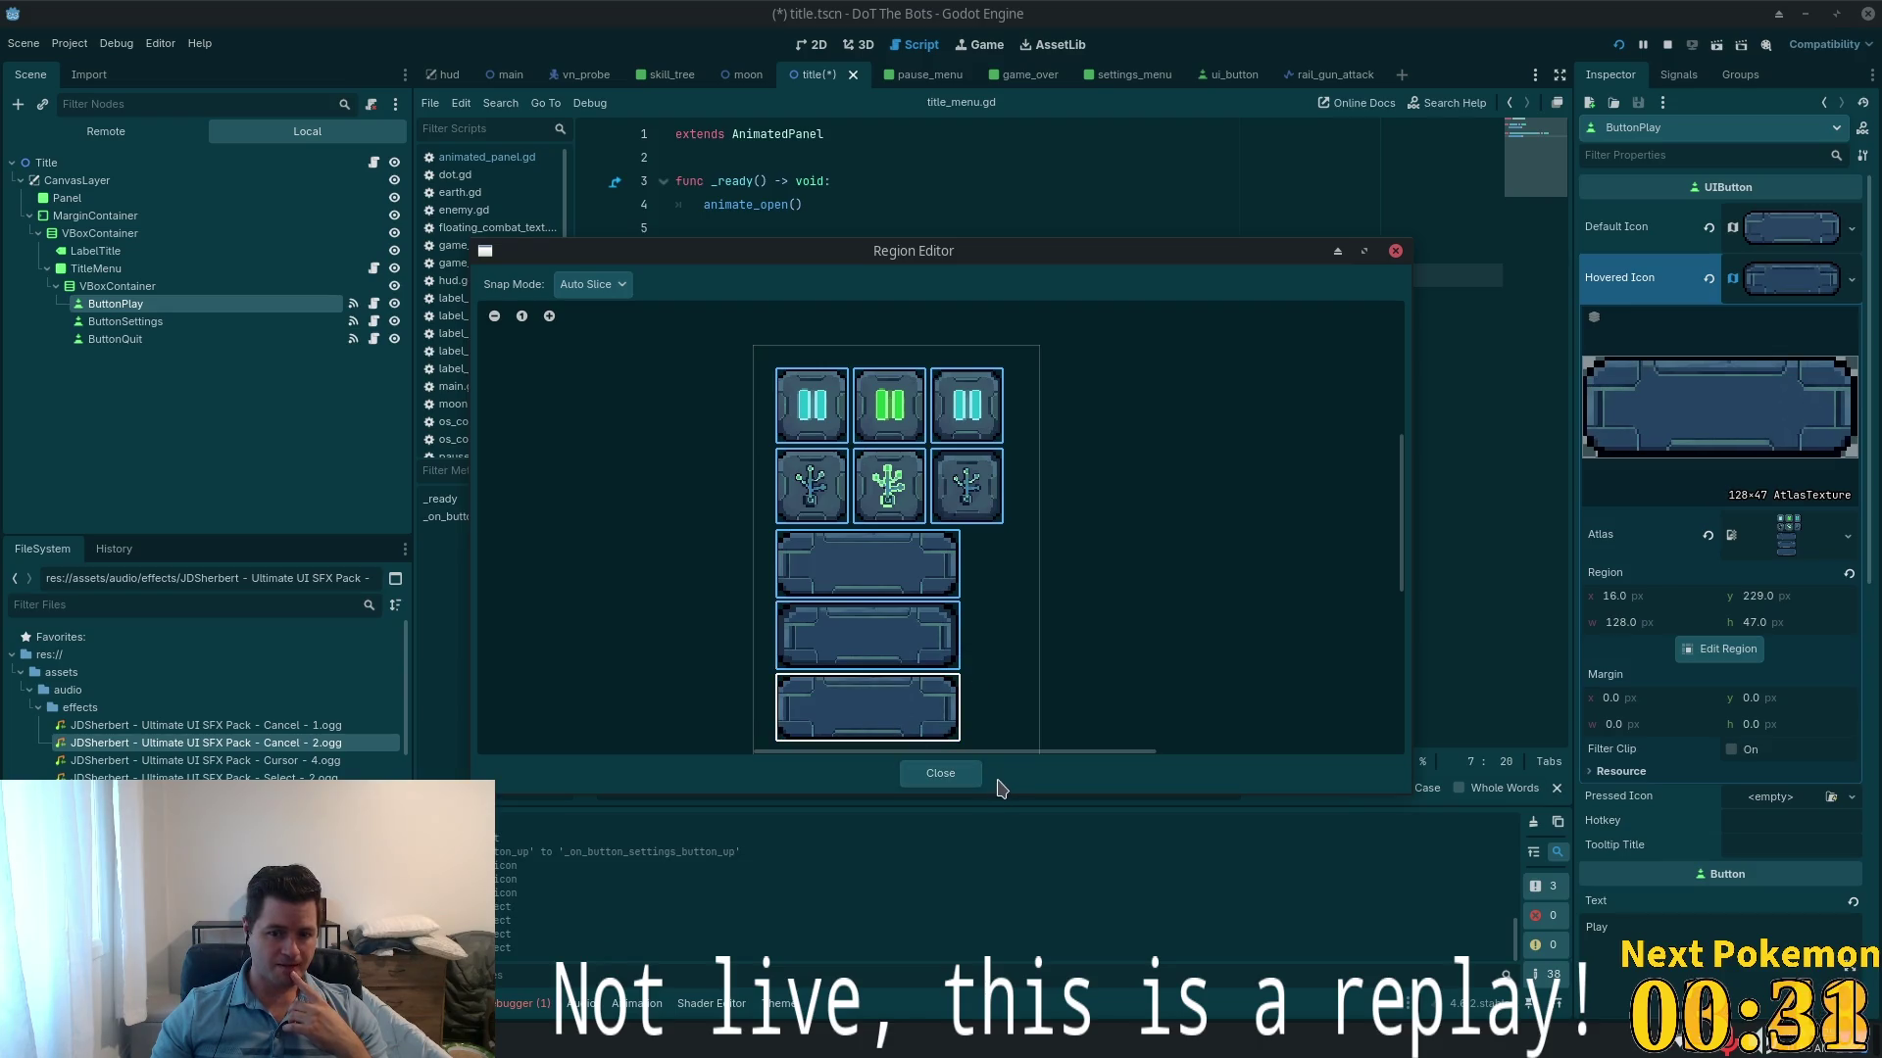
{"action": "left_click", "coordinate": [942, 774]}
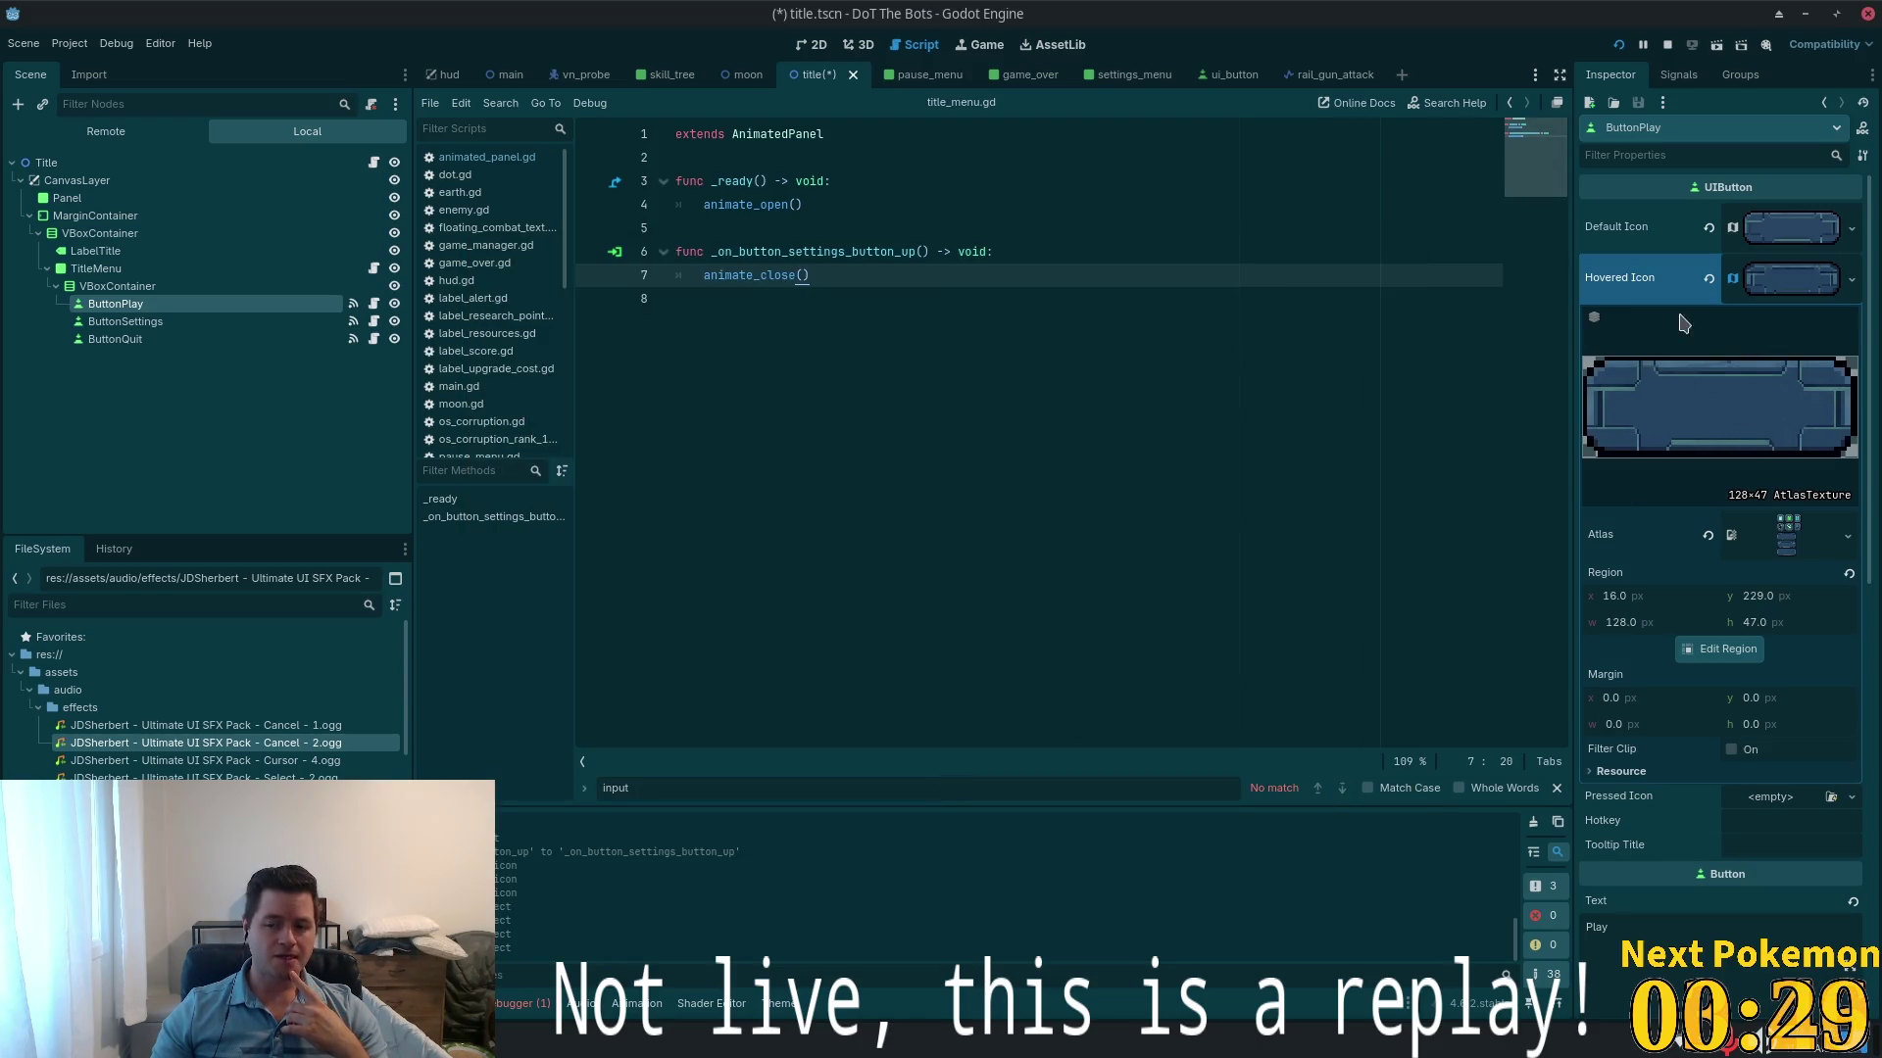
{"action": "left_click", "coordinate": [1759, 284]}
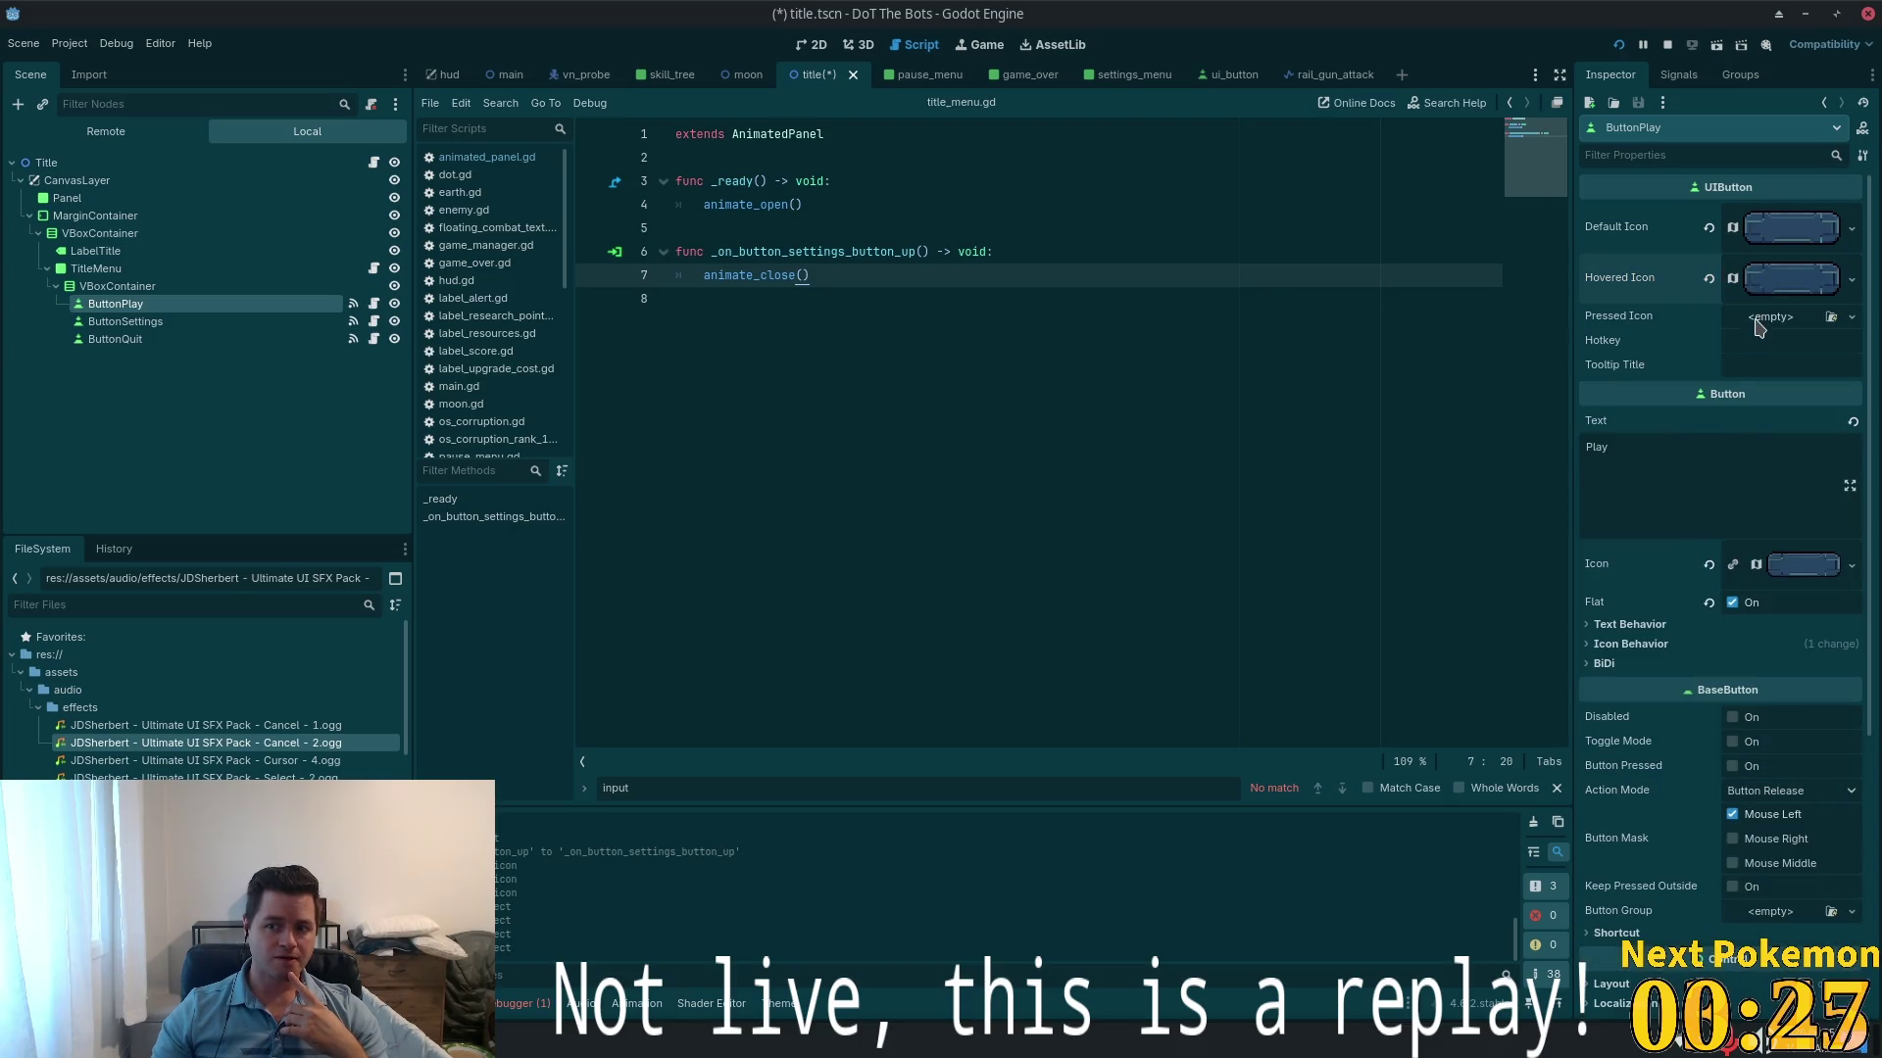
- Paste the bar texture as a unique copy into the Play button's pressed icon and open its region picker
{"action": "left_click", "coordinate": [1764, 317]}
{"action": "left_click", "coordinate": [1752, 760]}
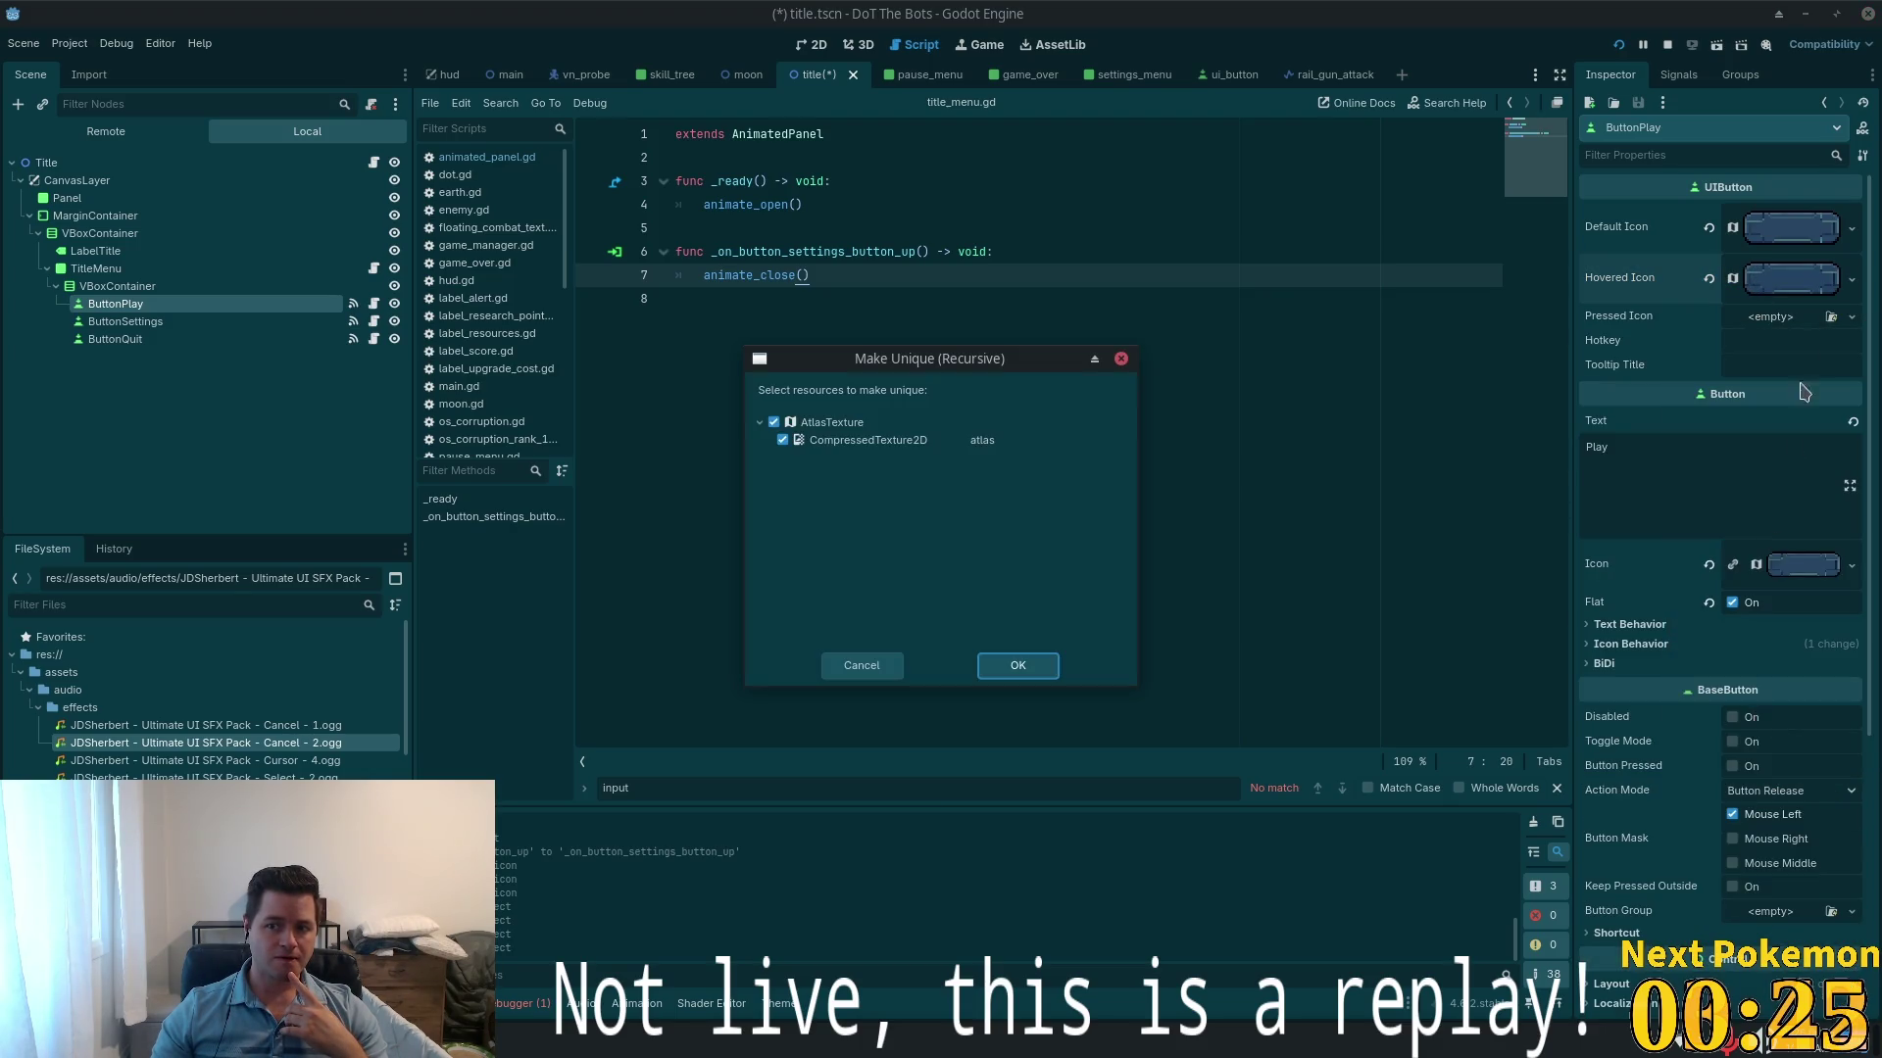
{"action": "left_click", "coordinate": [1018, 665]}
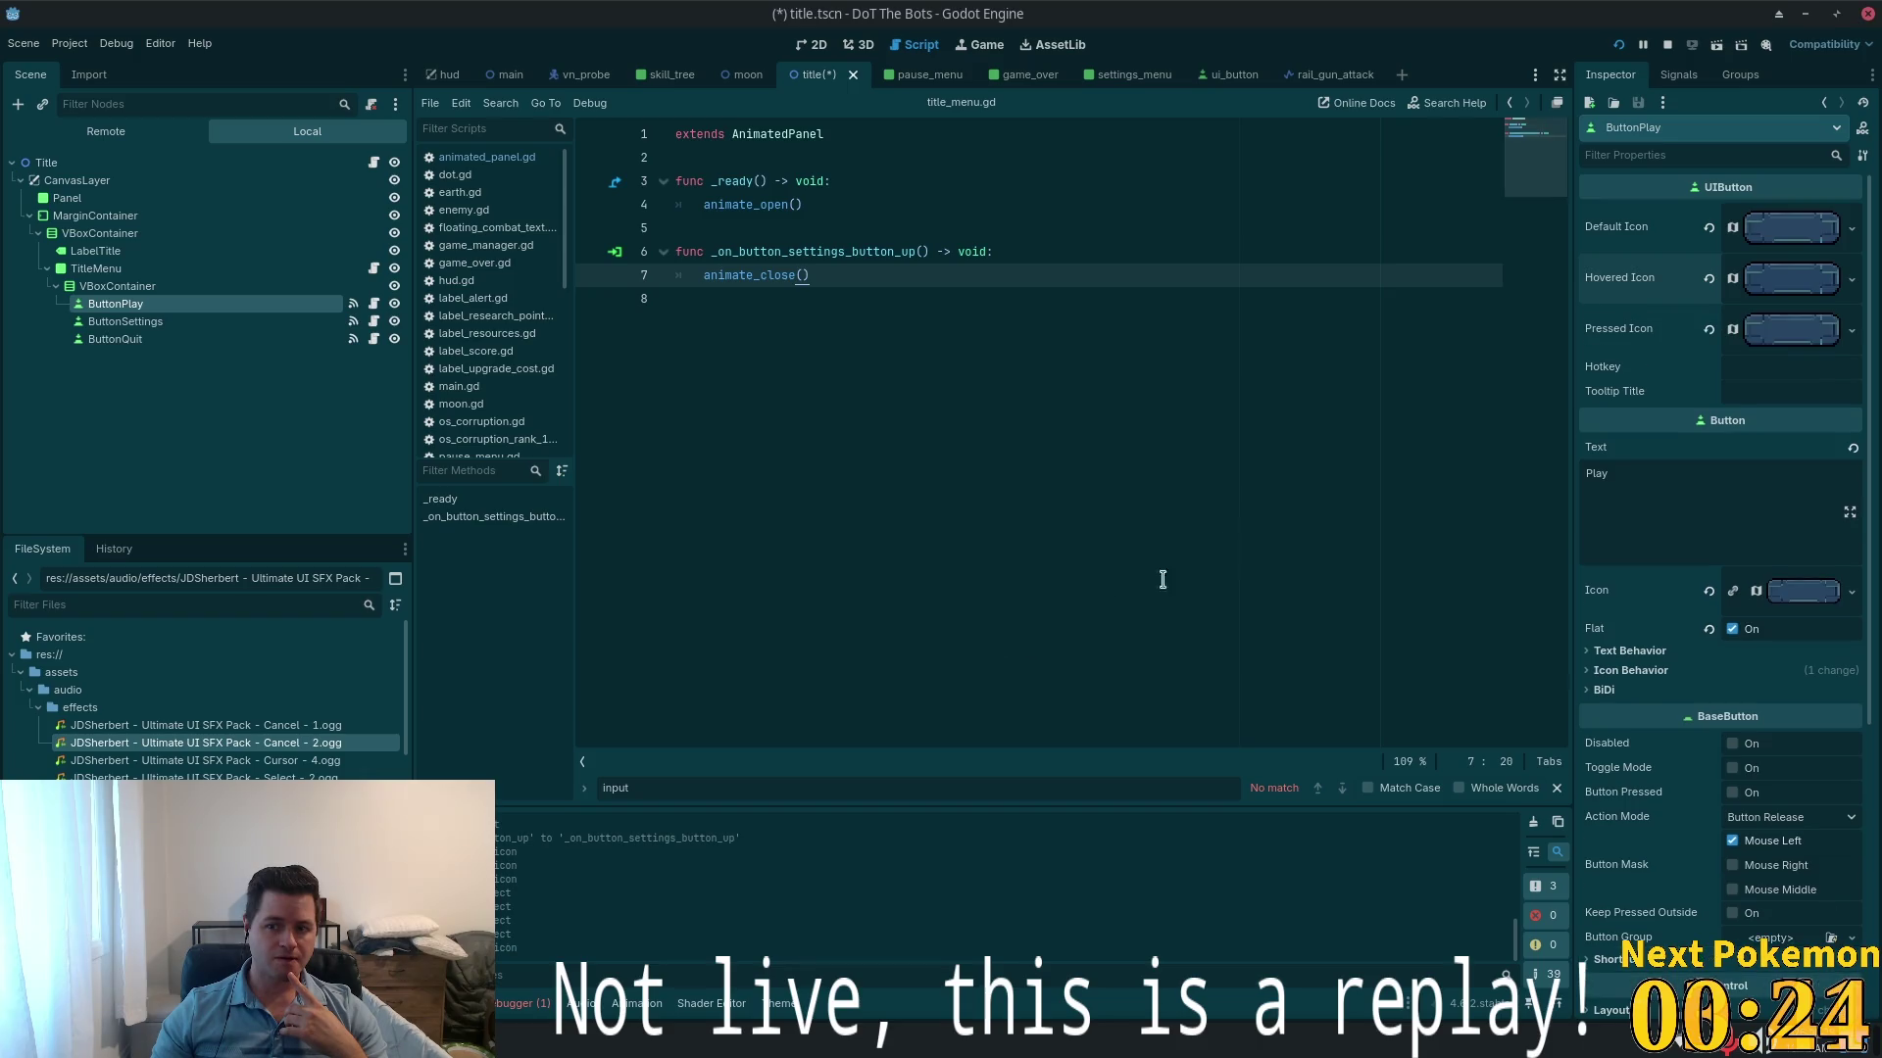
{"action": "left_click", "coordinate": [1850, 331]}
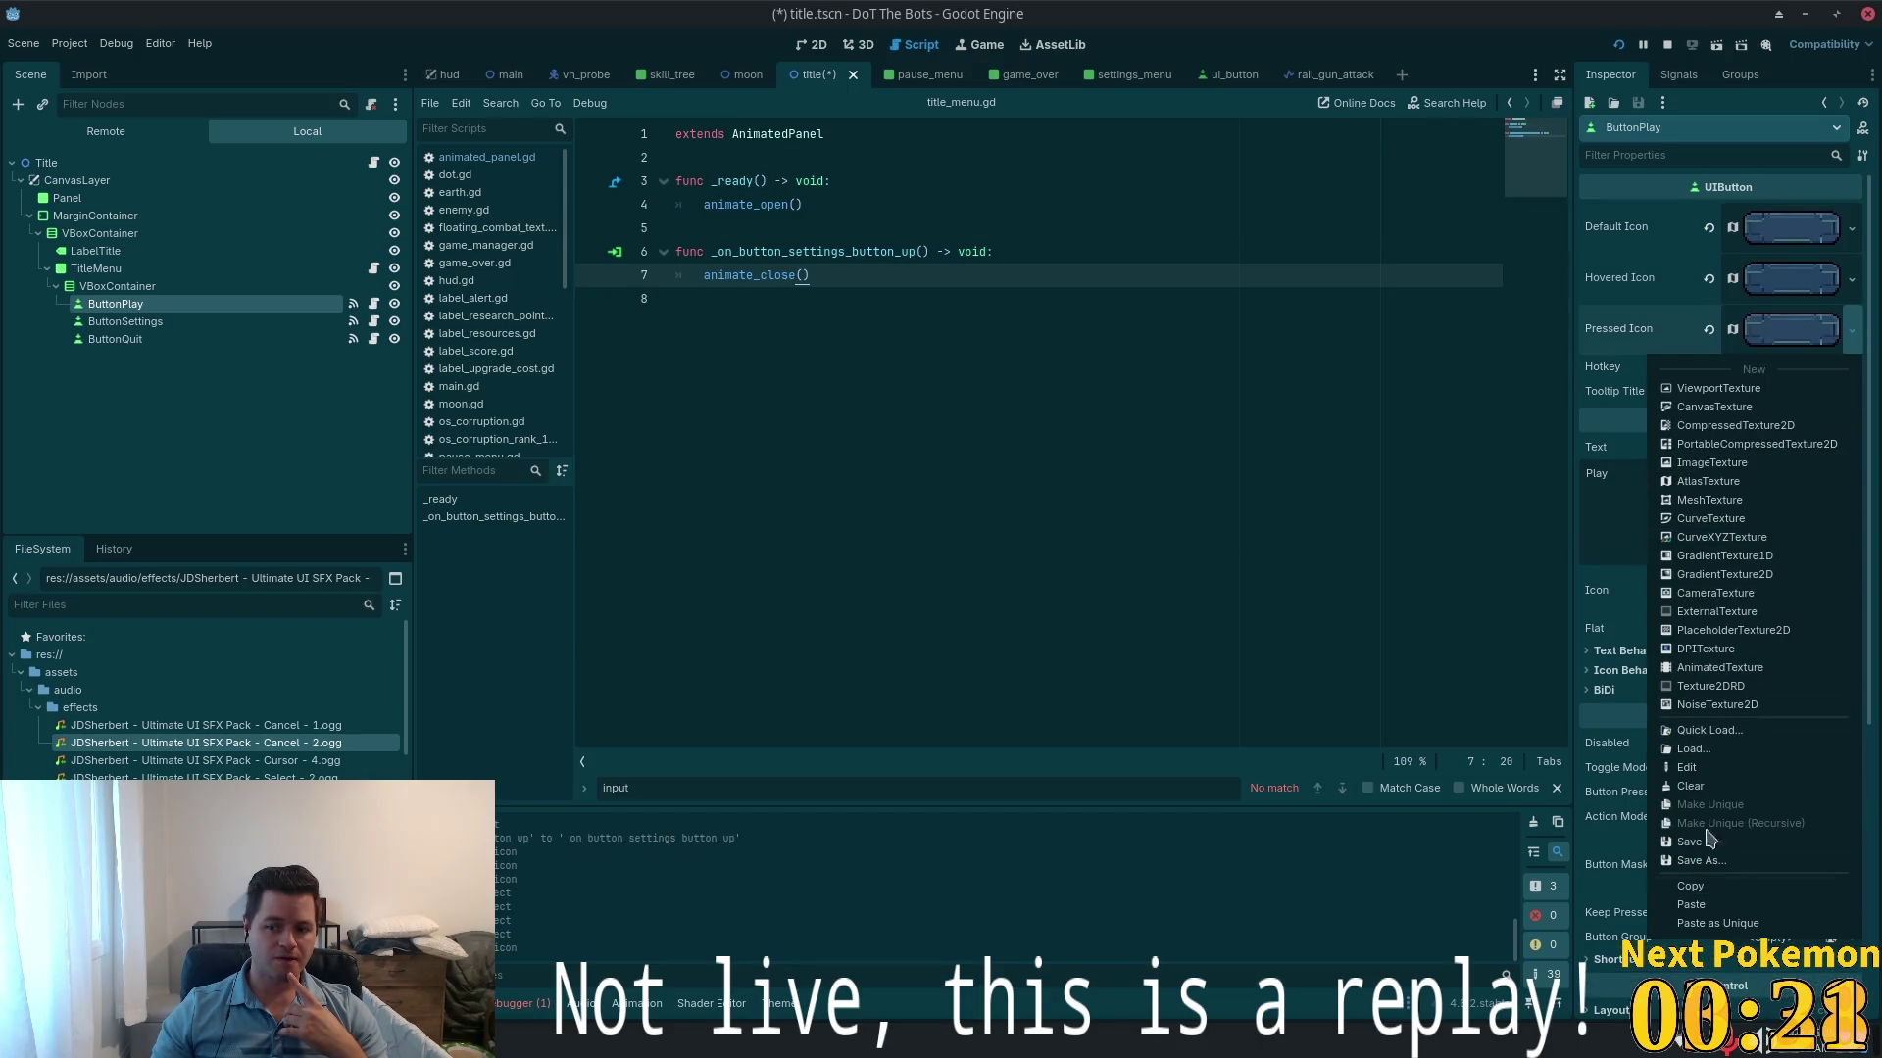
{"action": "left_click", "coordinate": [1794, 333]}
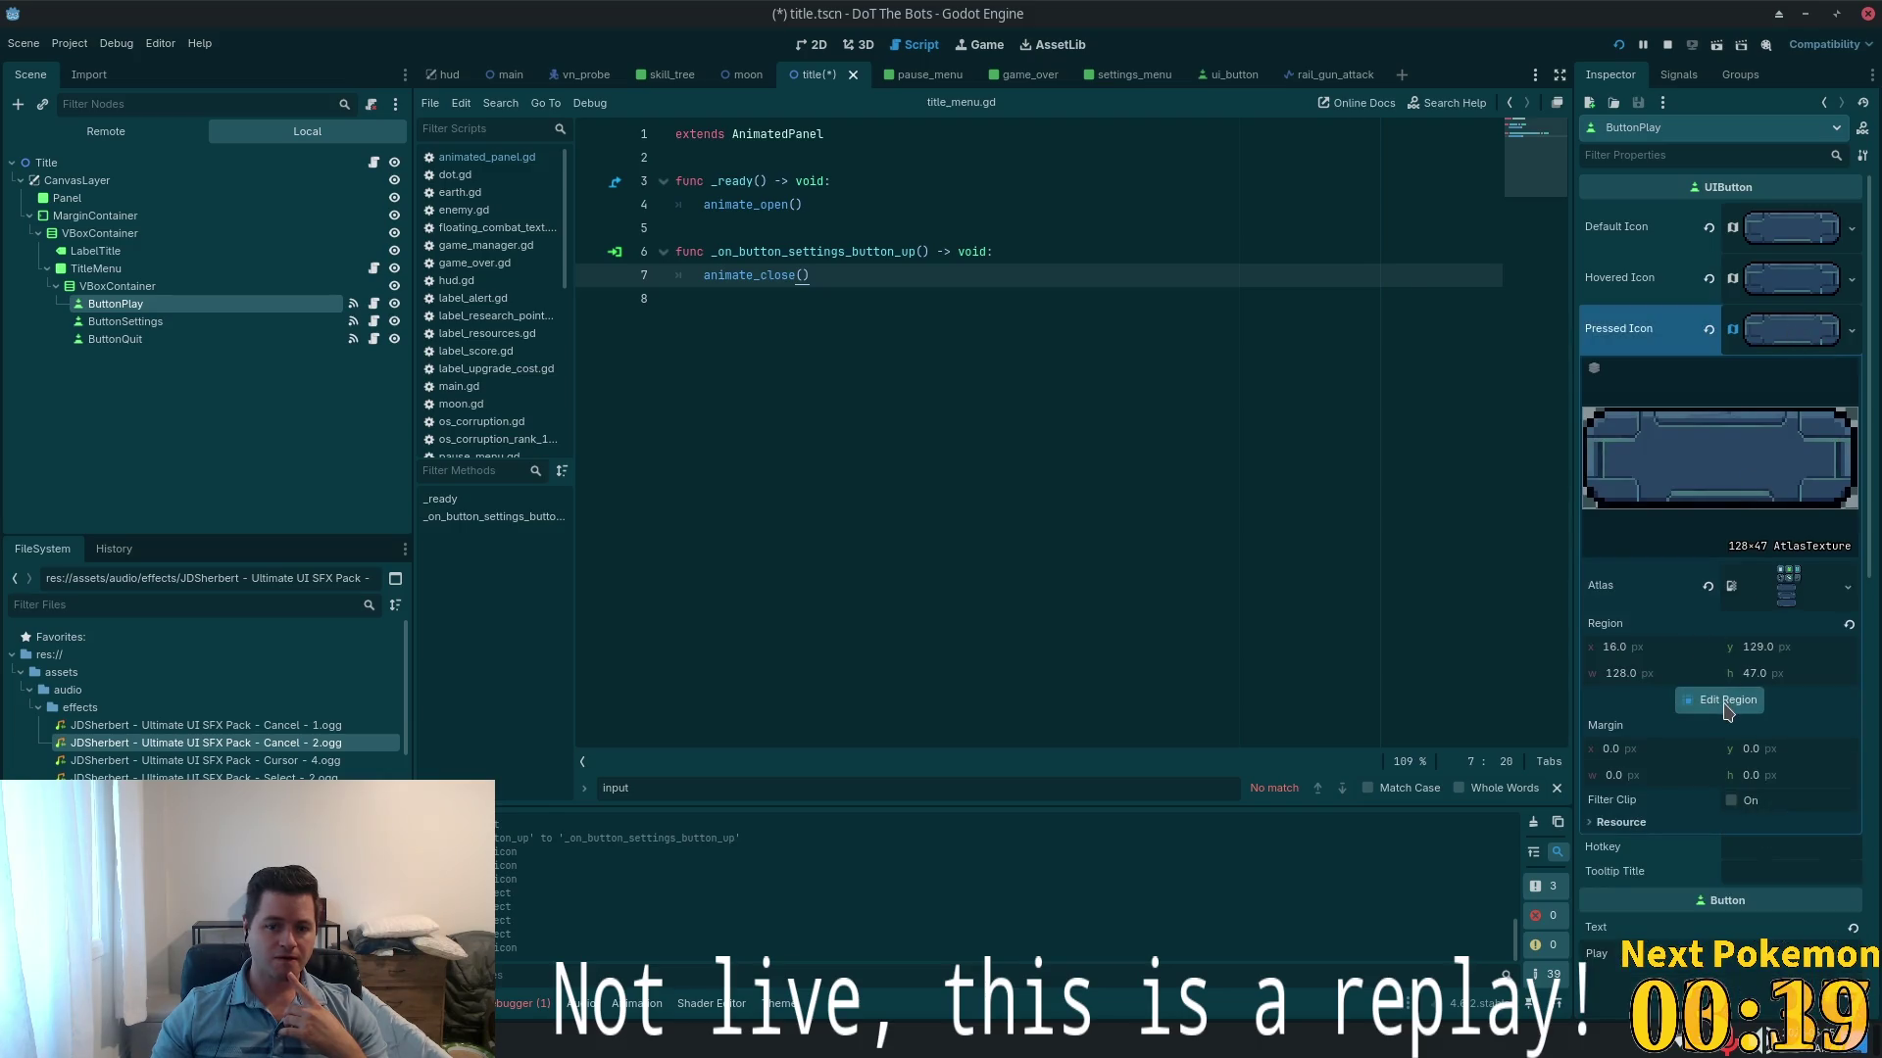
{"action": "left_click", "coordinate": [1684, 699]}
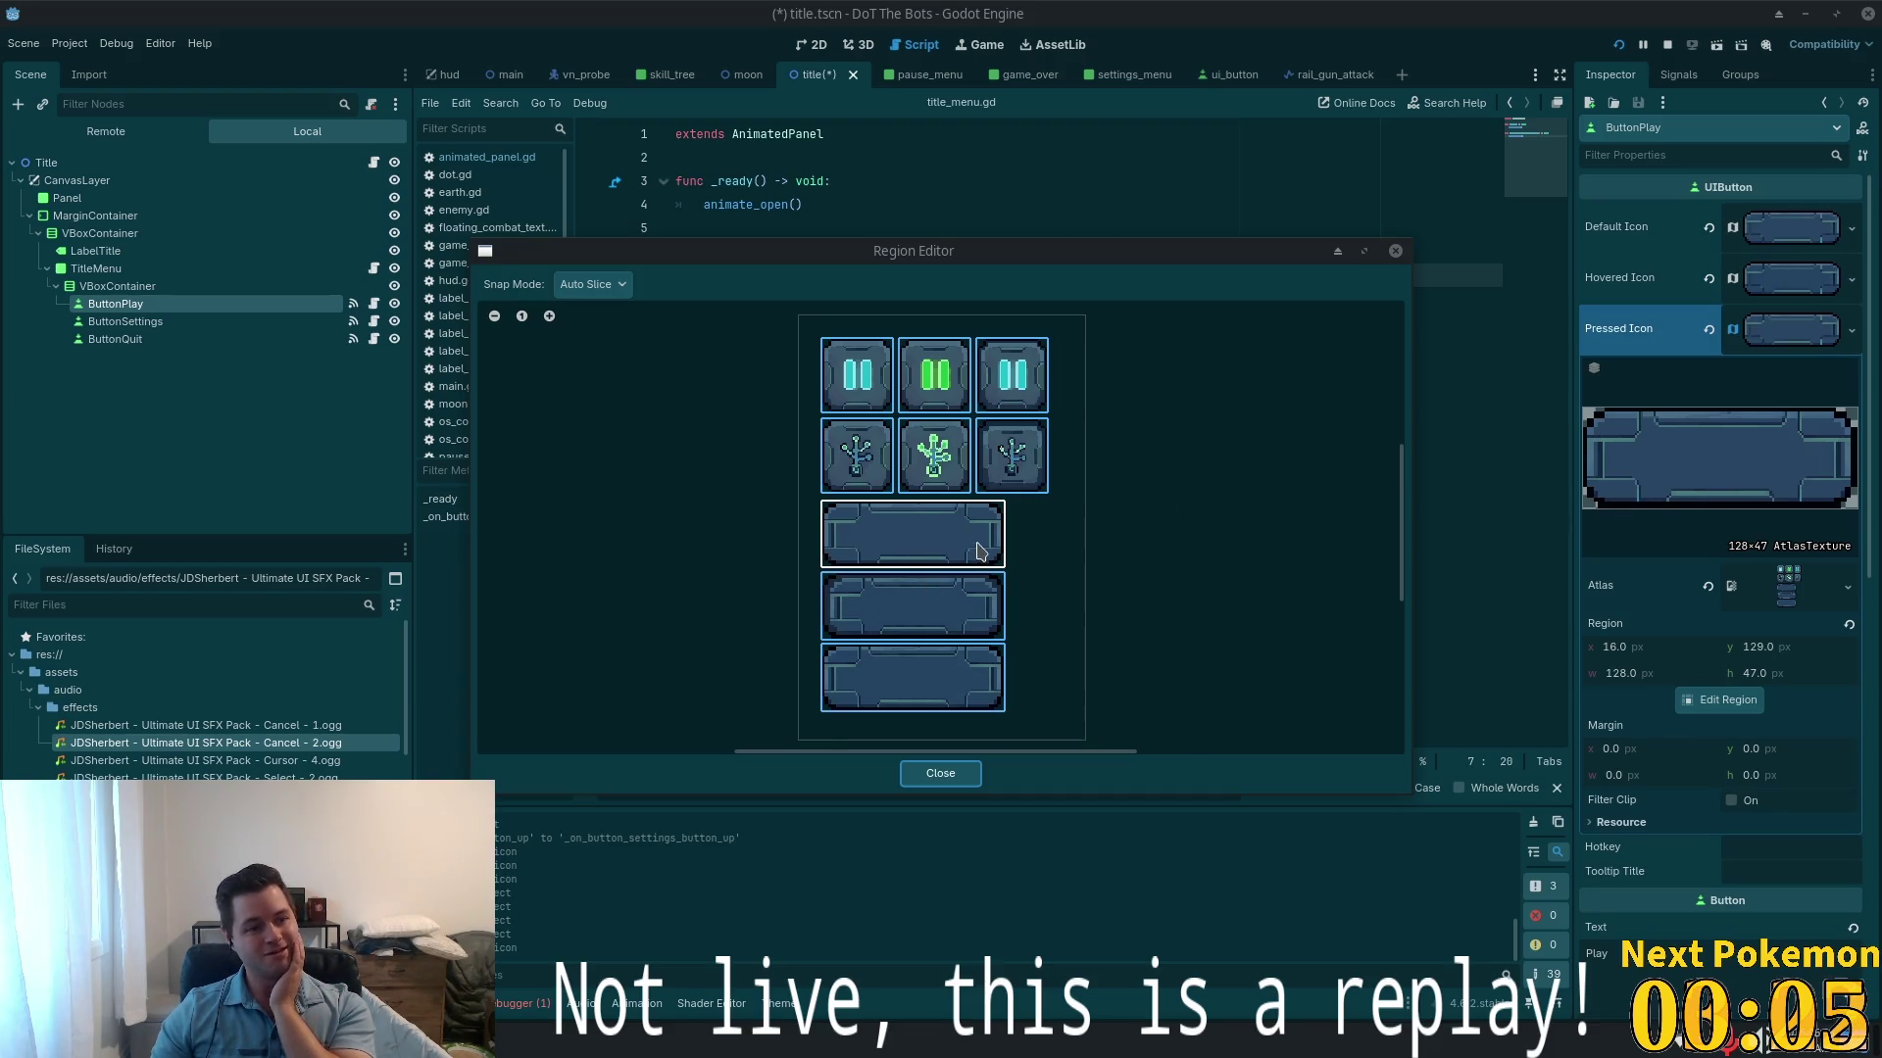
- Set the Play button's pressed icon to the second bar sprite (atlas y 179) and save the scene
{"action": "left_click", "coordinate": [932, 611]}
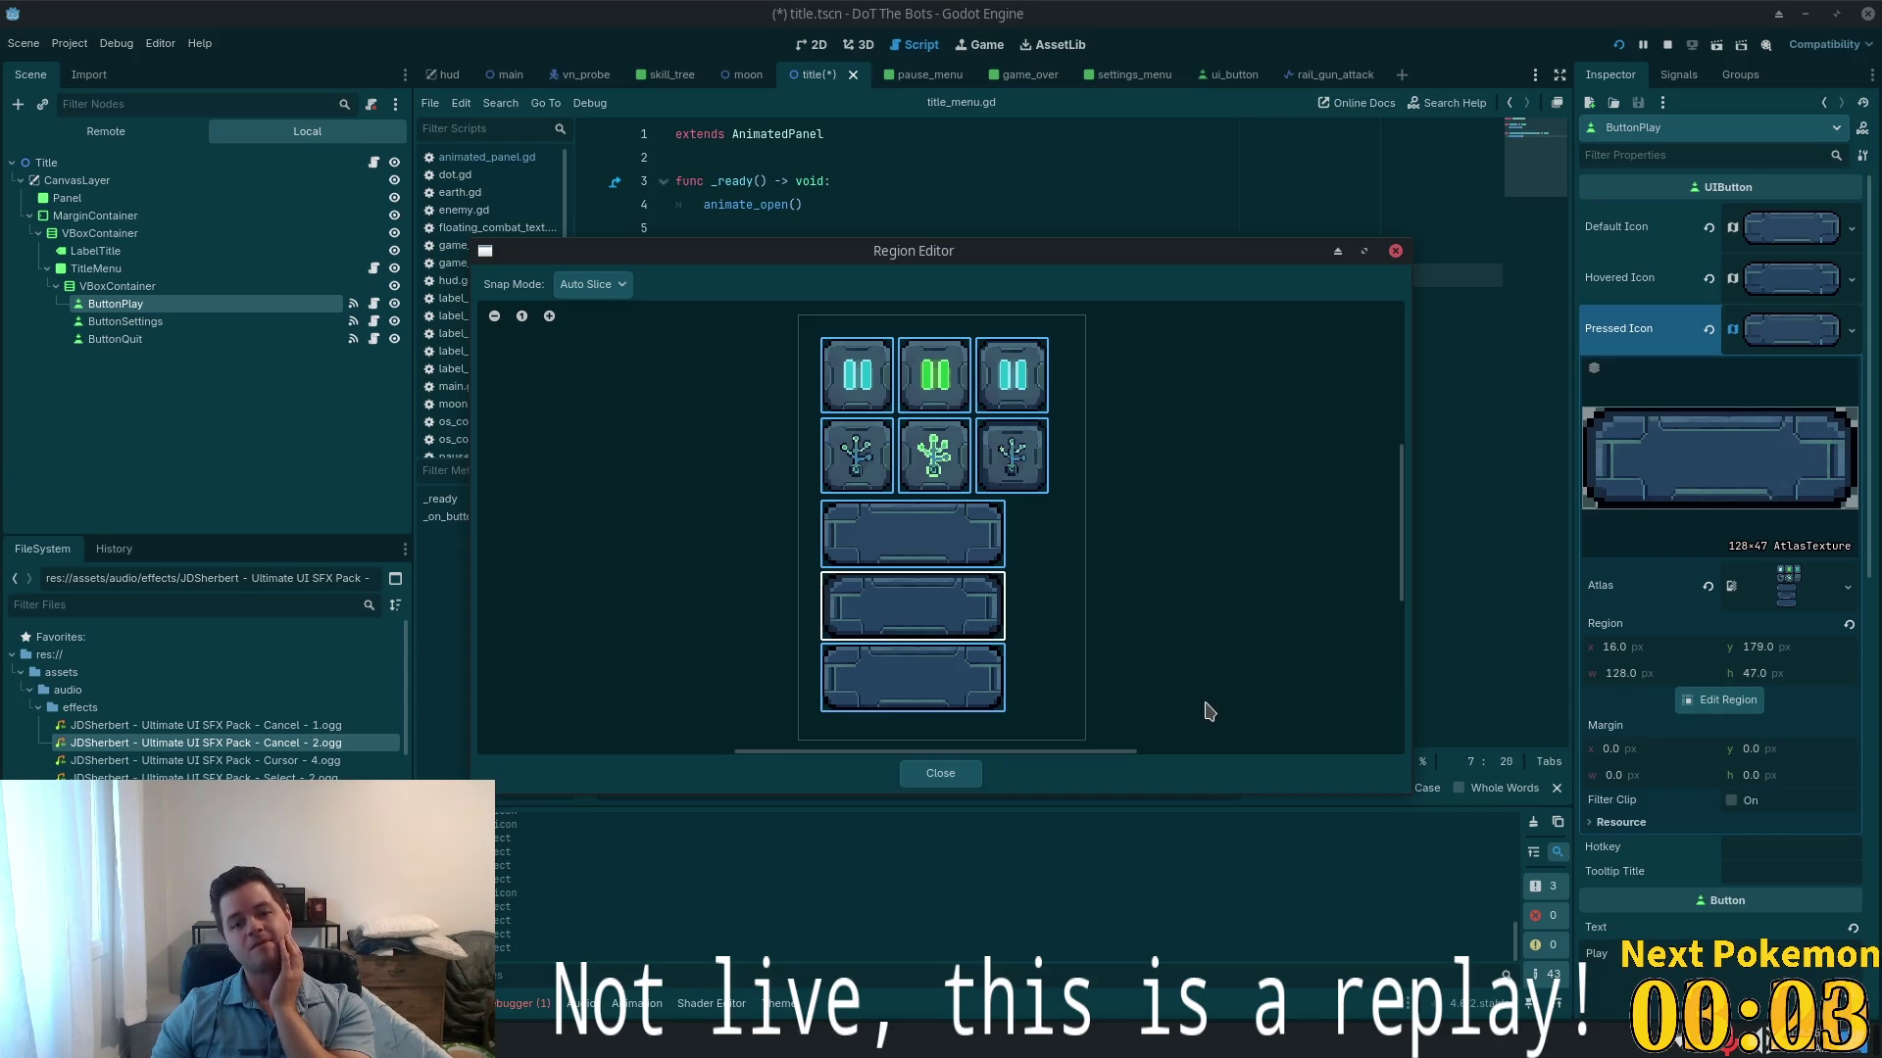
{"action": "left_click", "coordinate": [929, 778]}
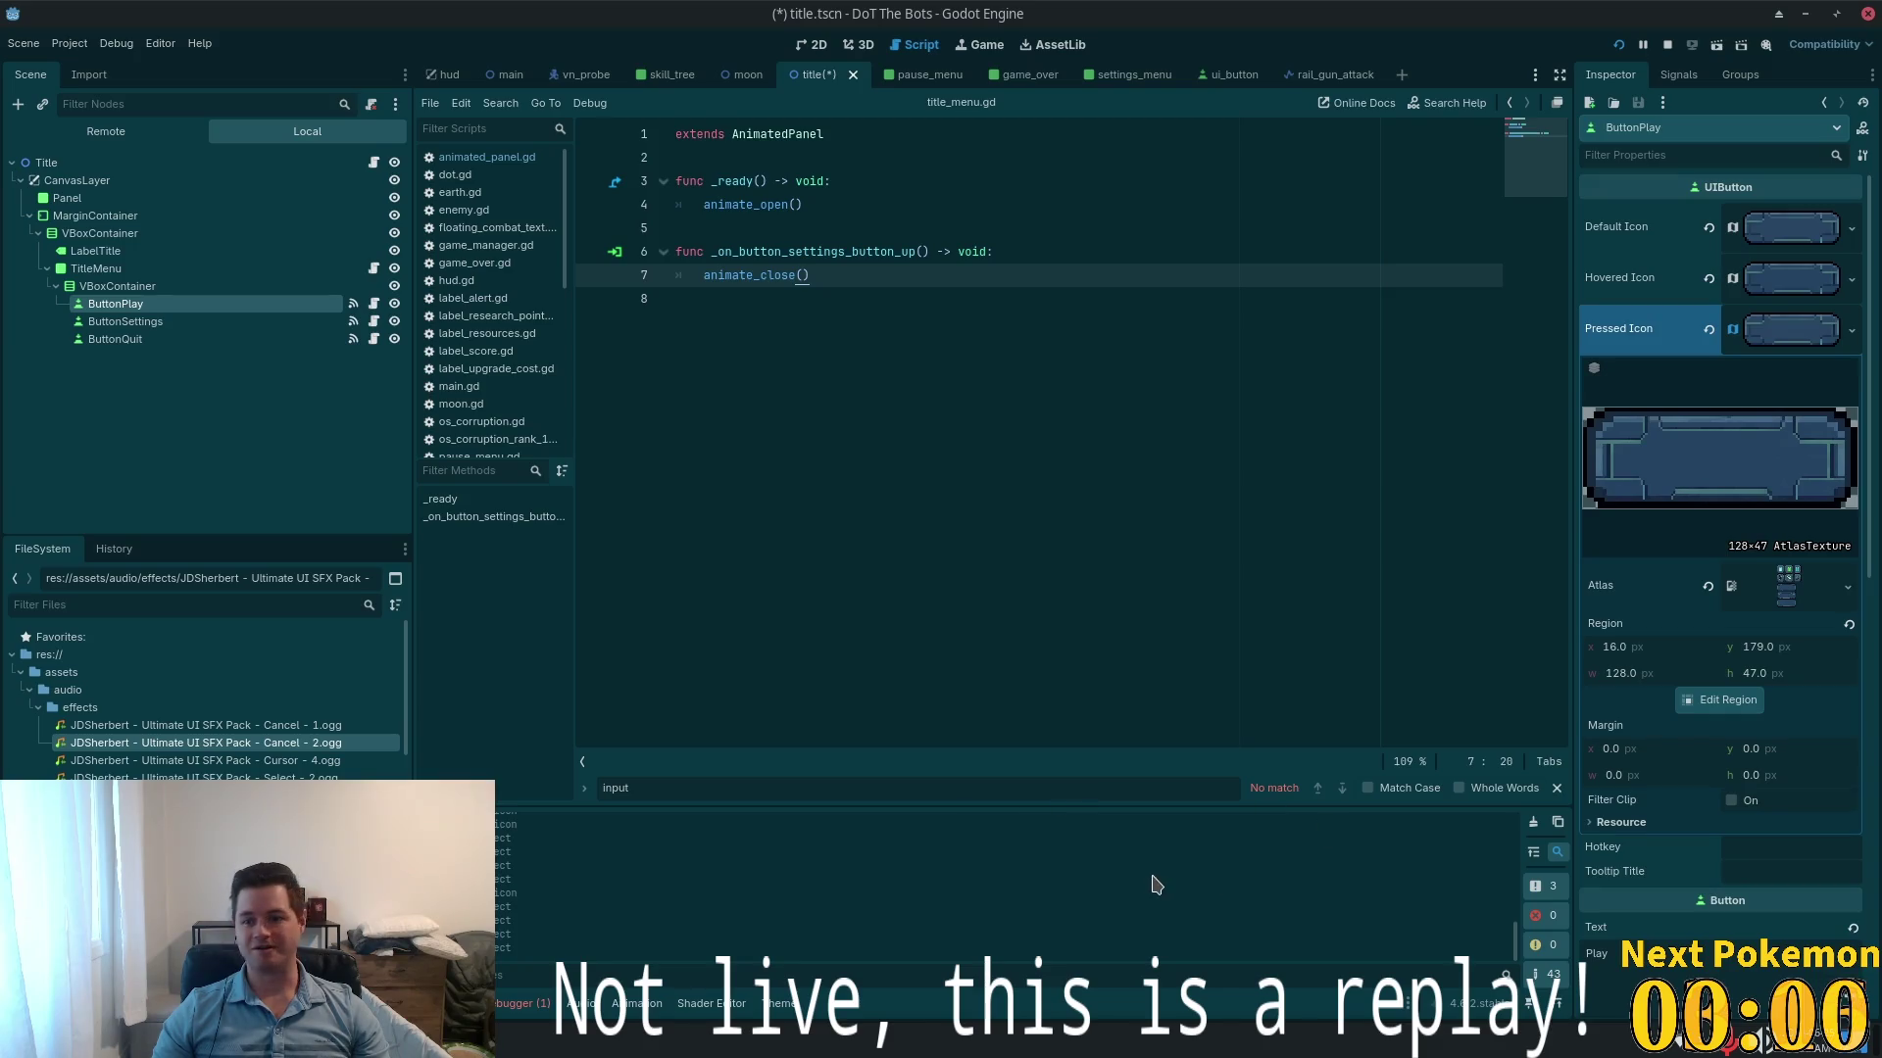
{"action": "left_click", "coordinate": [1776, 348]}
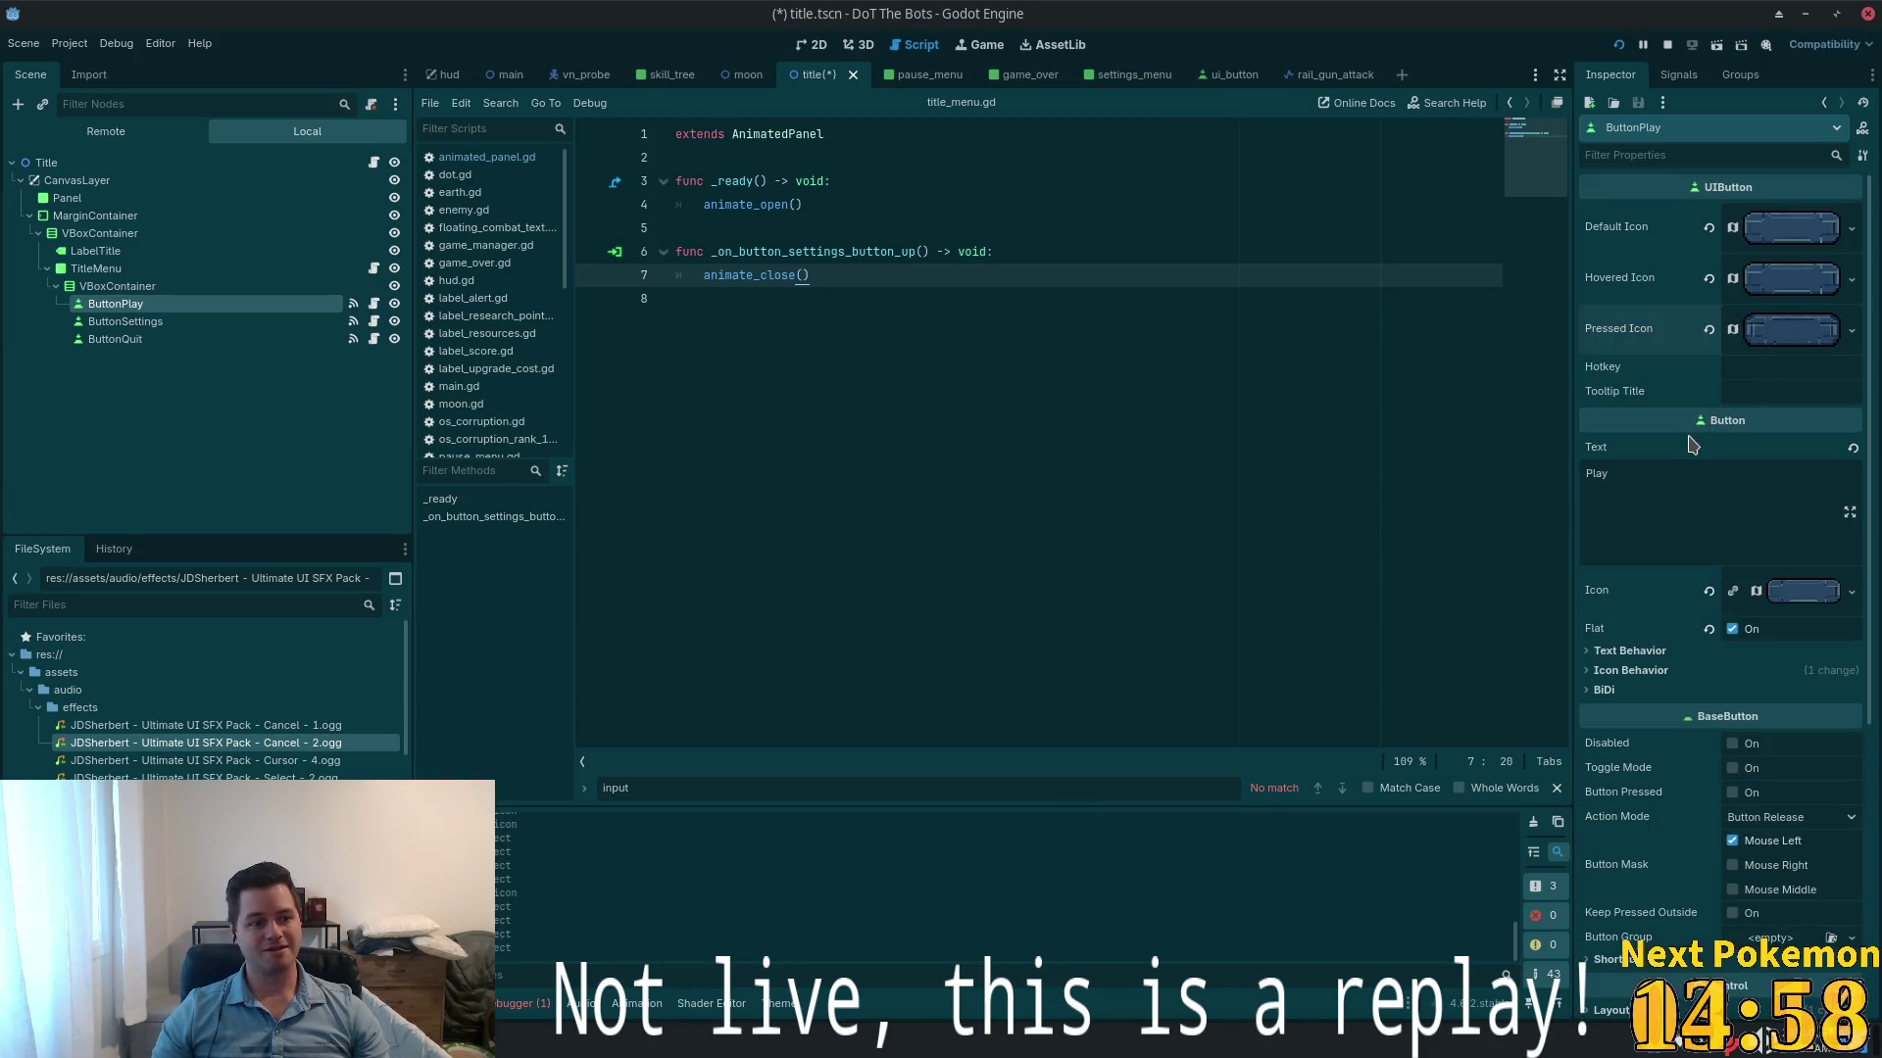
{"action": "key", "text": "ctrl+s"}
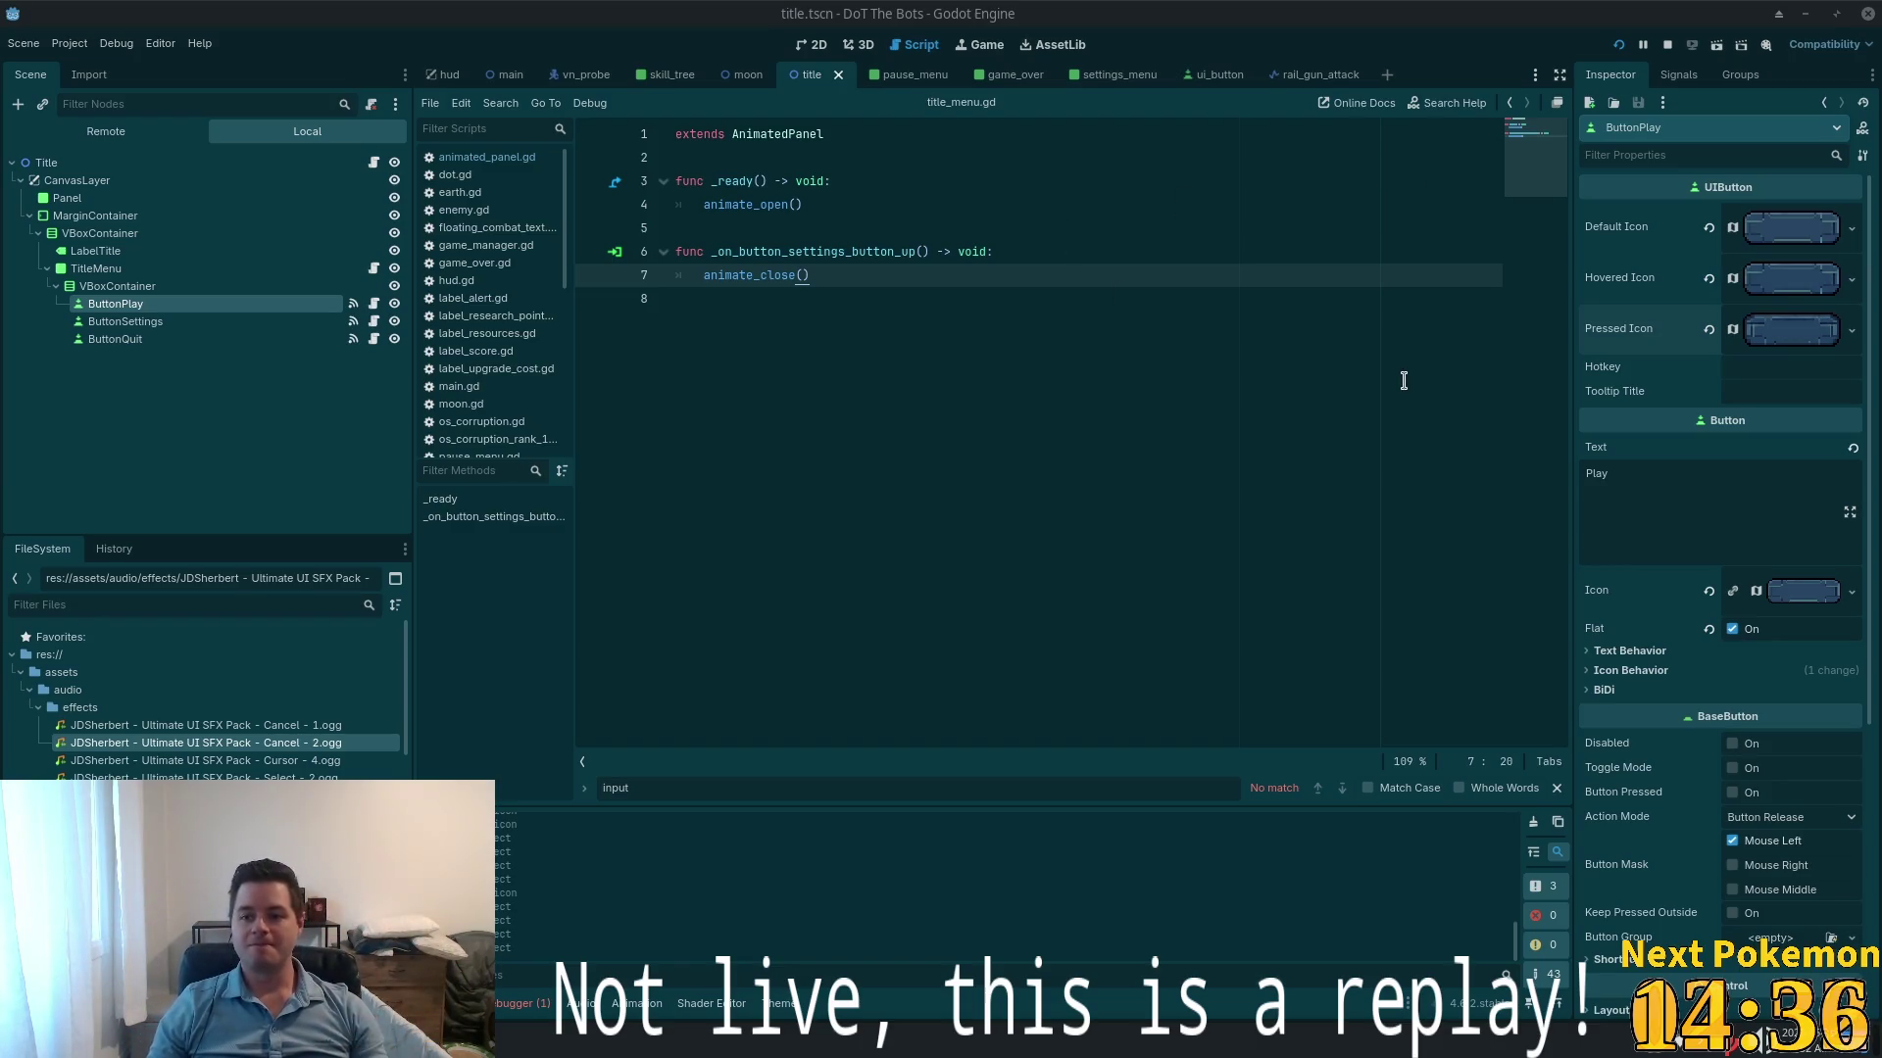
- Paste unique bar textures into ButtonSettings' default and hovered icons
{"action": "right_click", "coordinate": [1775, 331]}
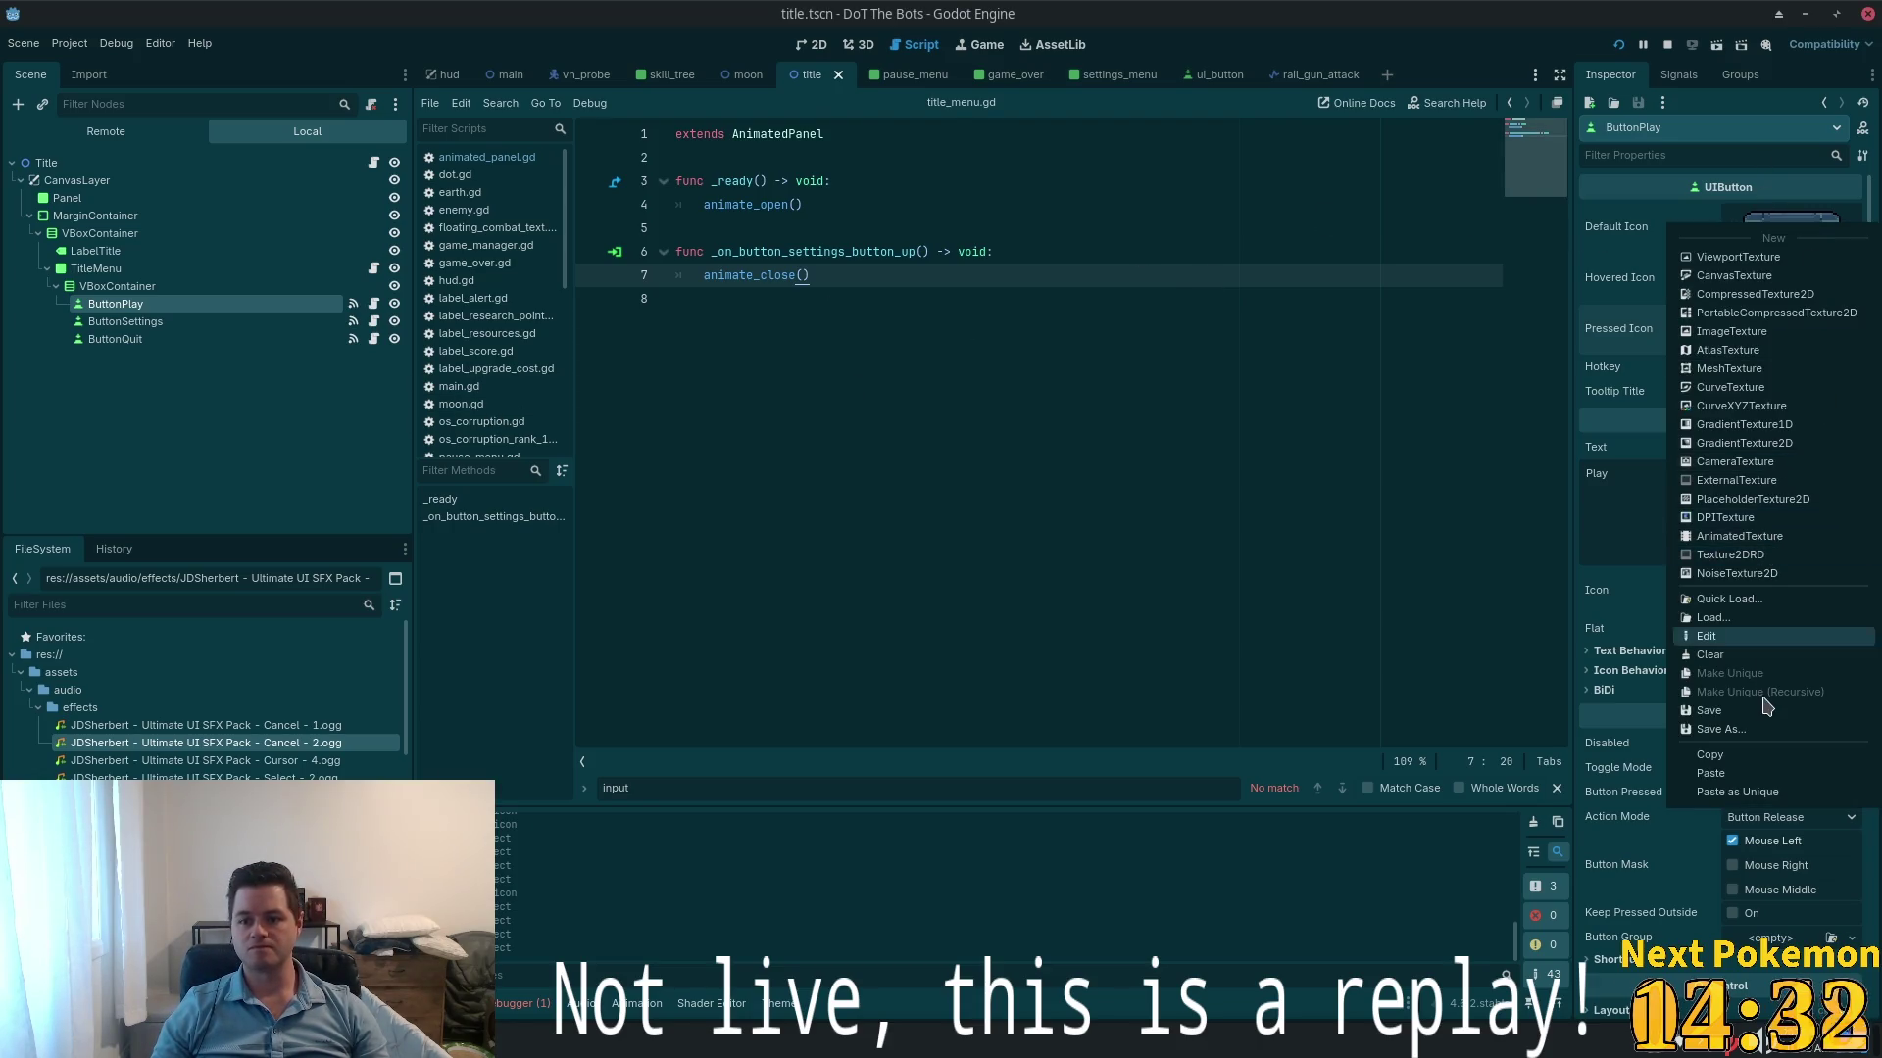
{"action": "left_click", "coordinate": [1755, 775]}
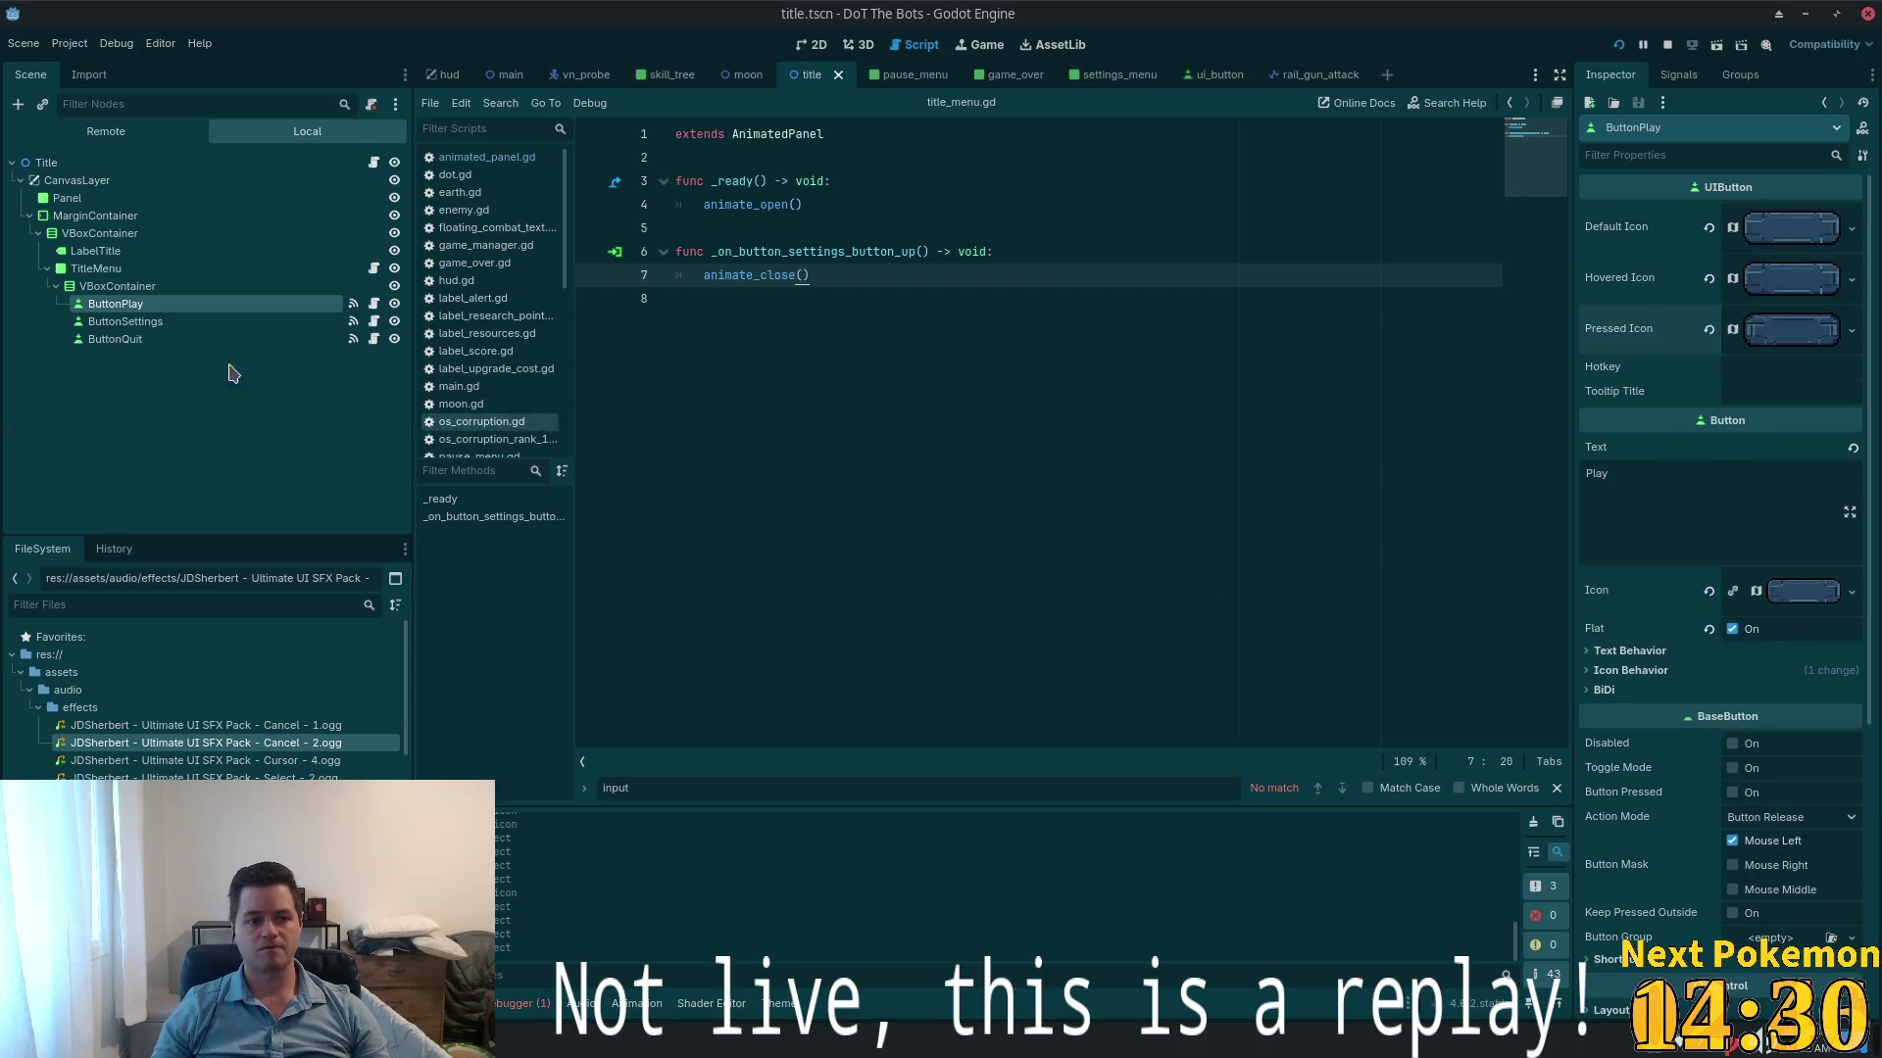
{"action": "left_click", "coordinate": [126, 322]}
{"action": "left_click", "coordinate": [1770, 215]}
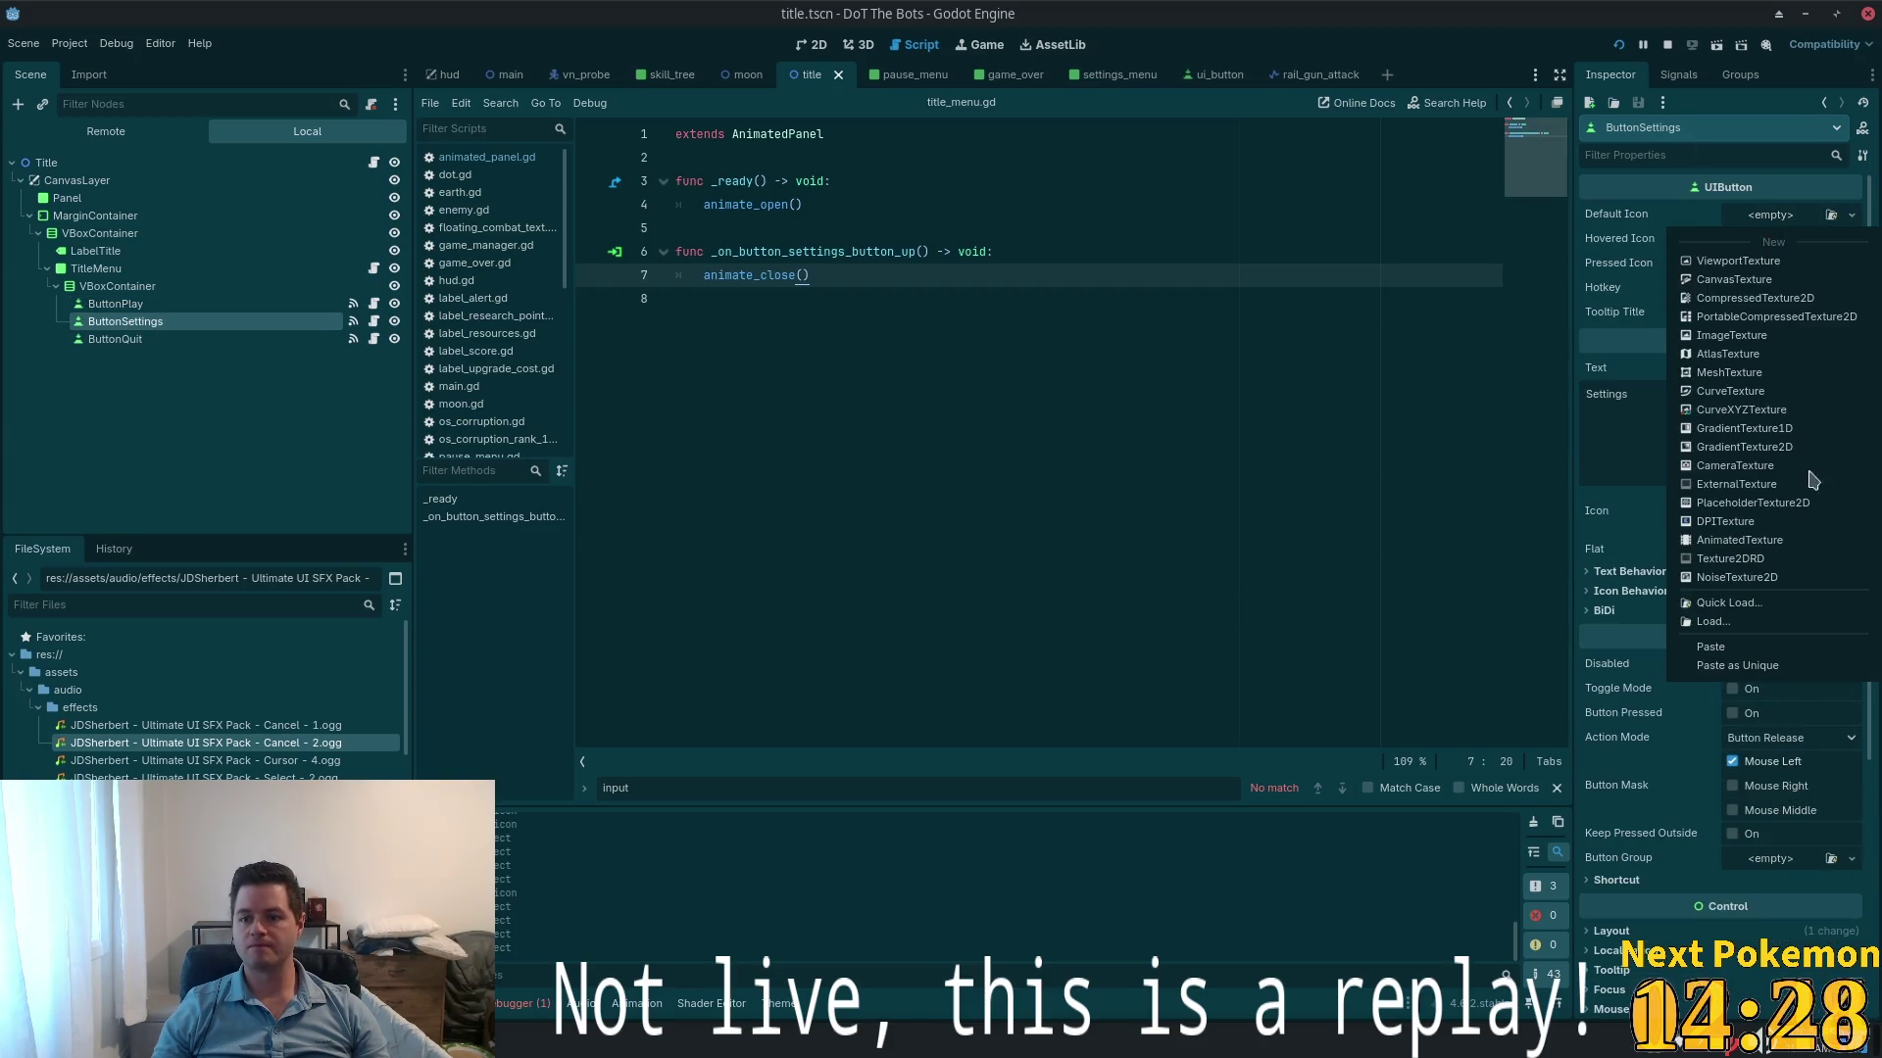
{"action": "left_click", "coordinate": [1736, 666]}
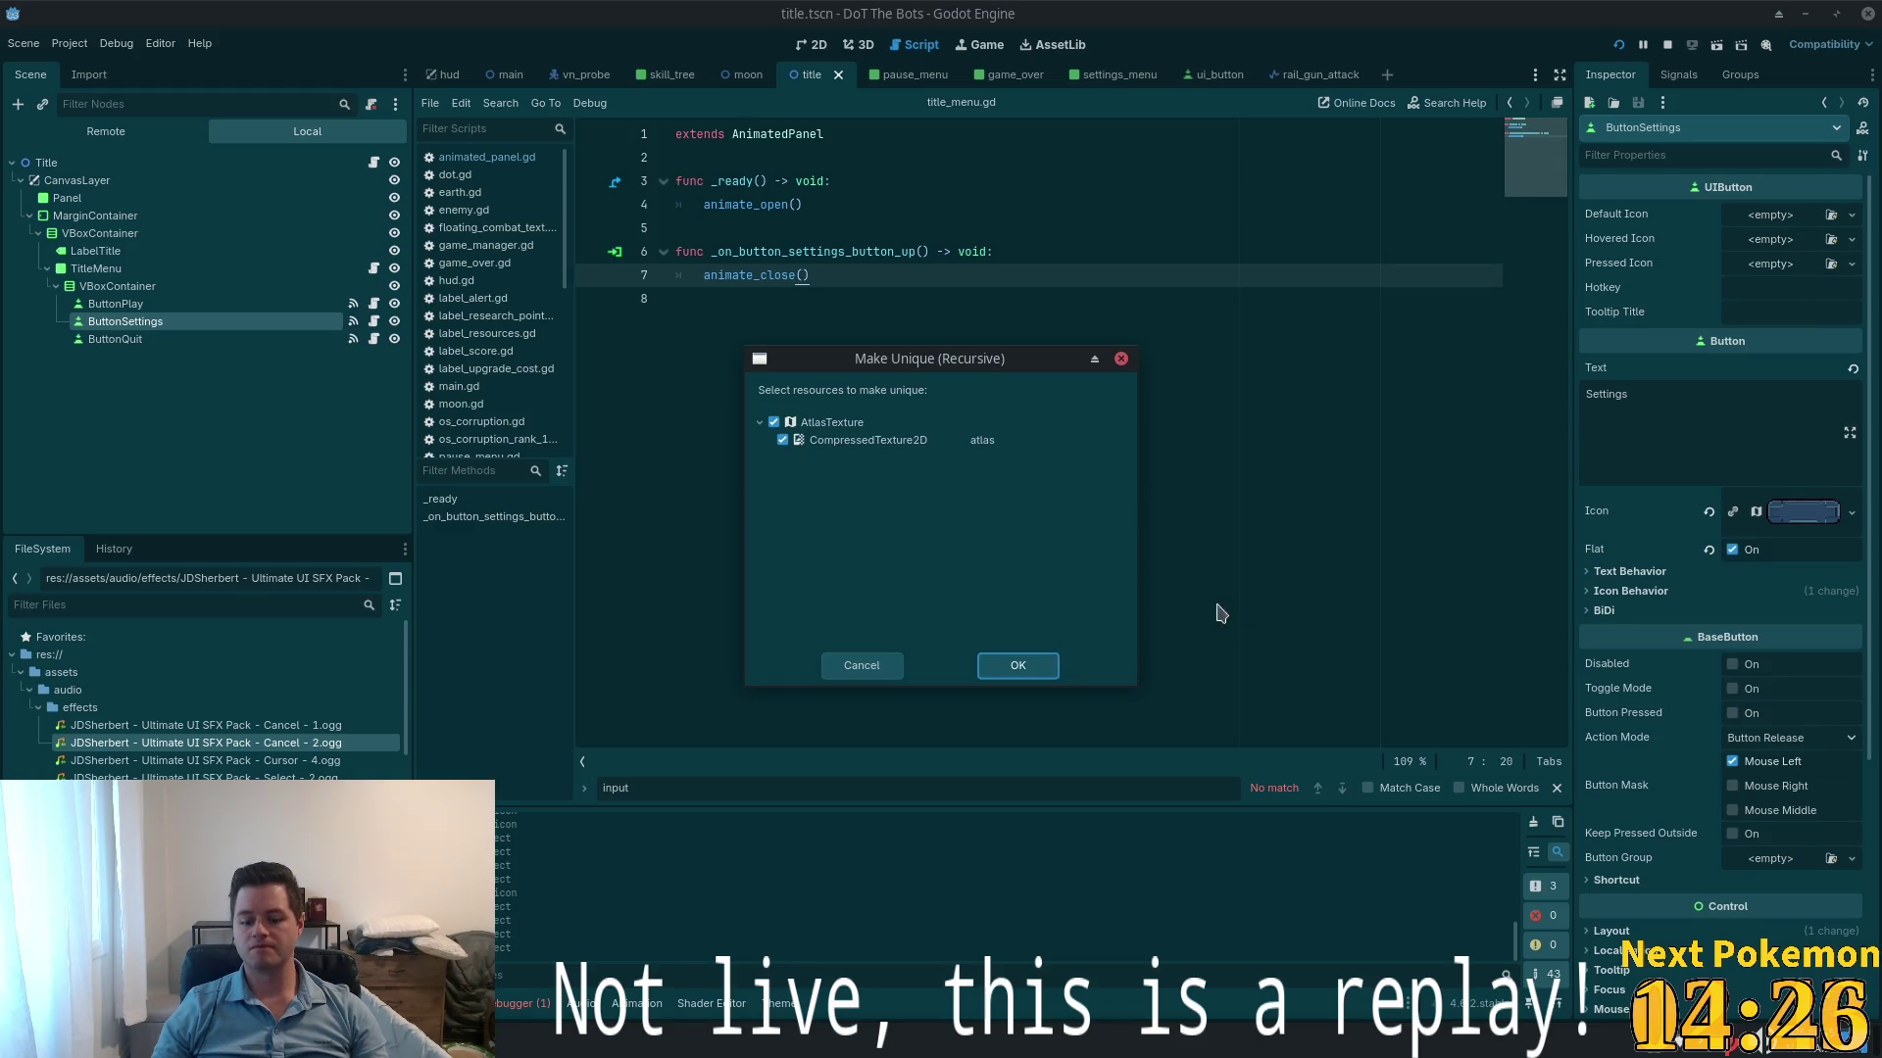
{"action": "left_click", "coordinate": [1017, 666]}
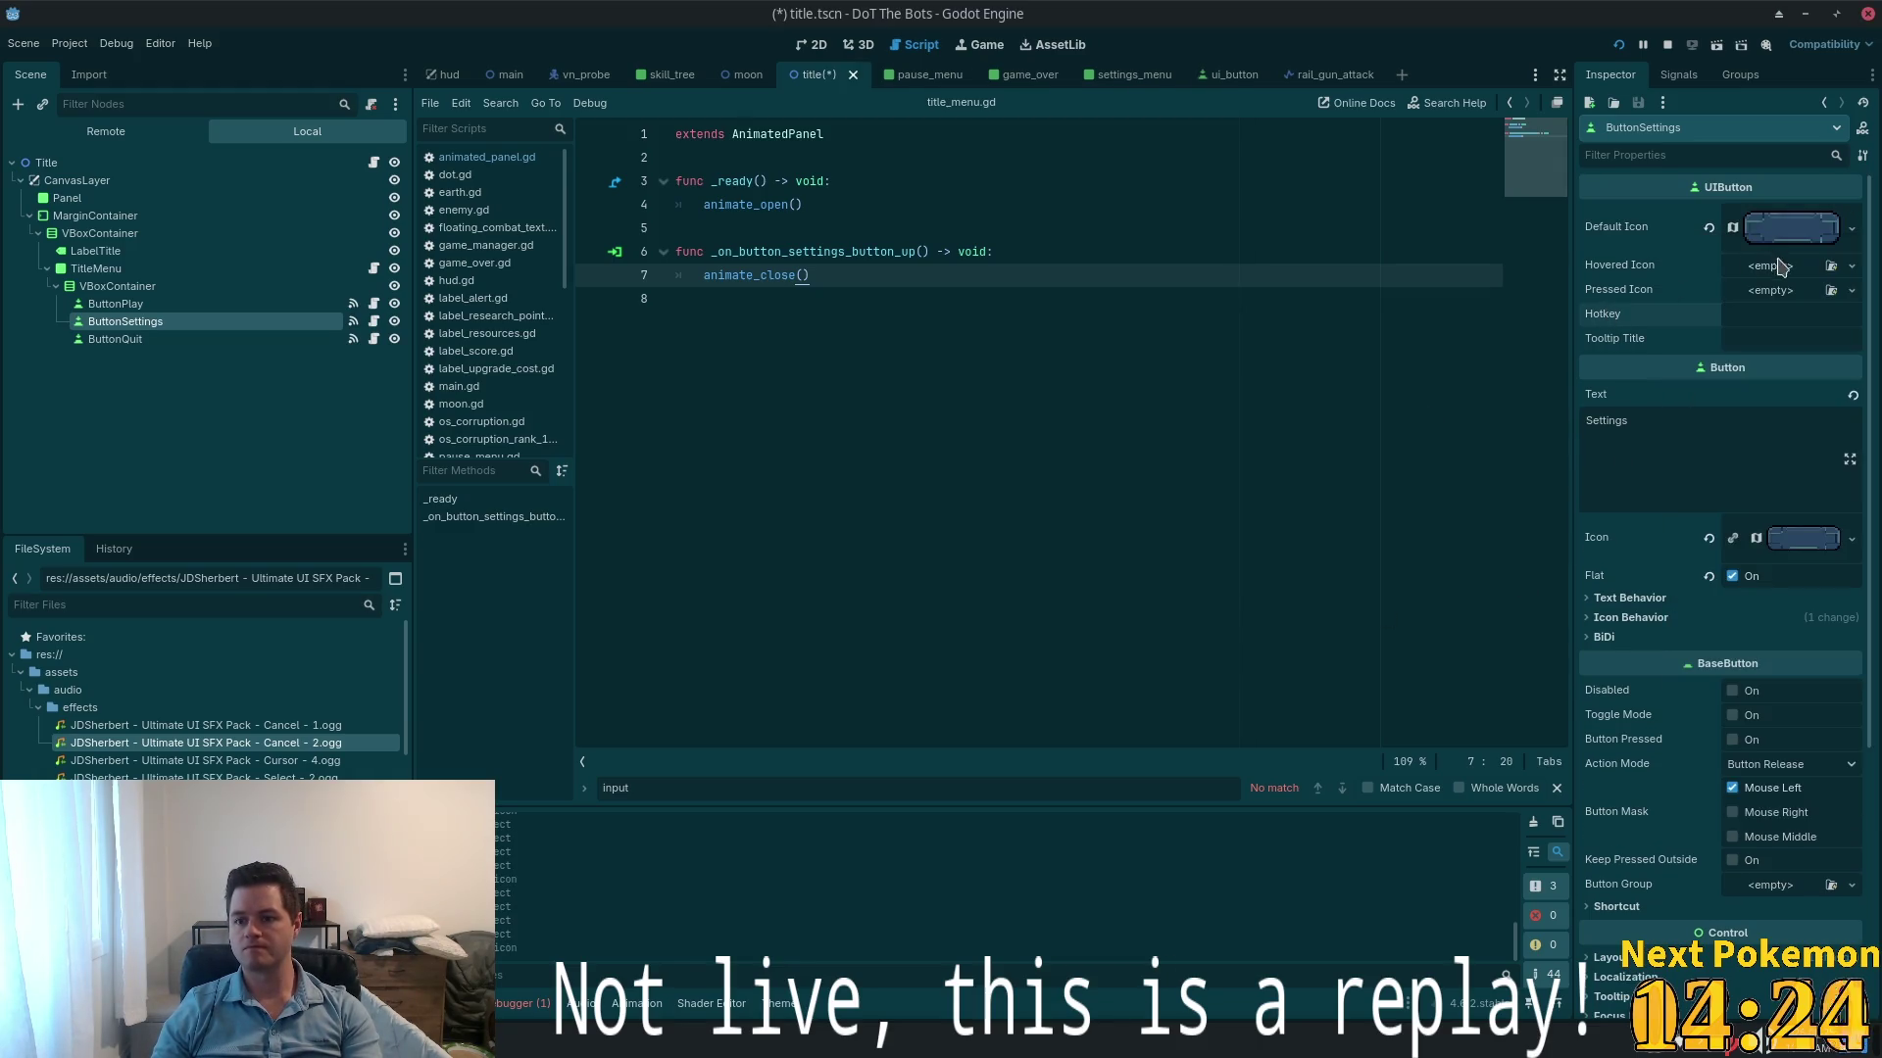
{"action": "left_click", "coordinate": [1781, 267]}
{"action": "left_click", "coordinate": [1737, 701]}
{"action": "left_click", "coordinate": [1017, 666]}
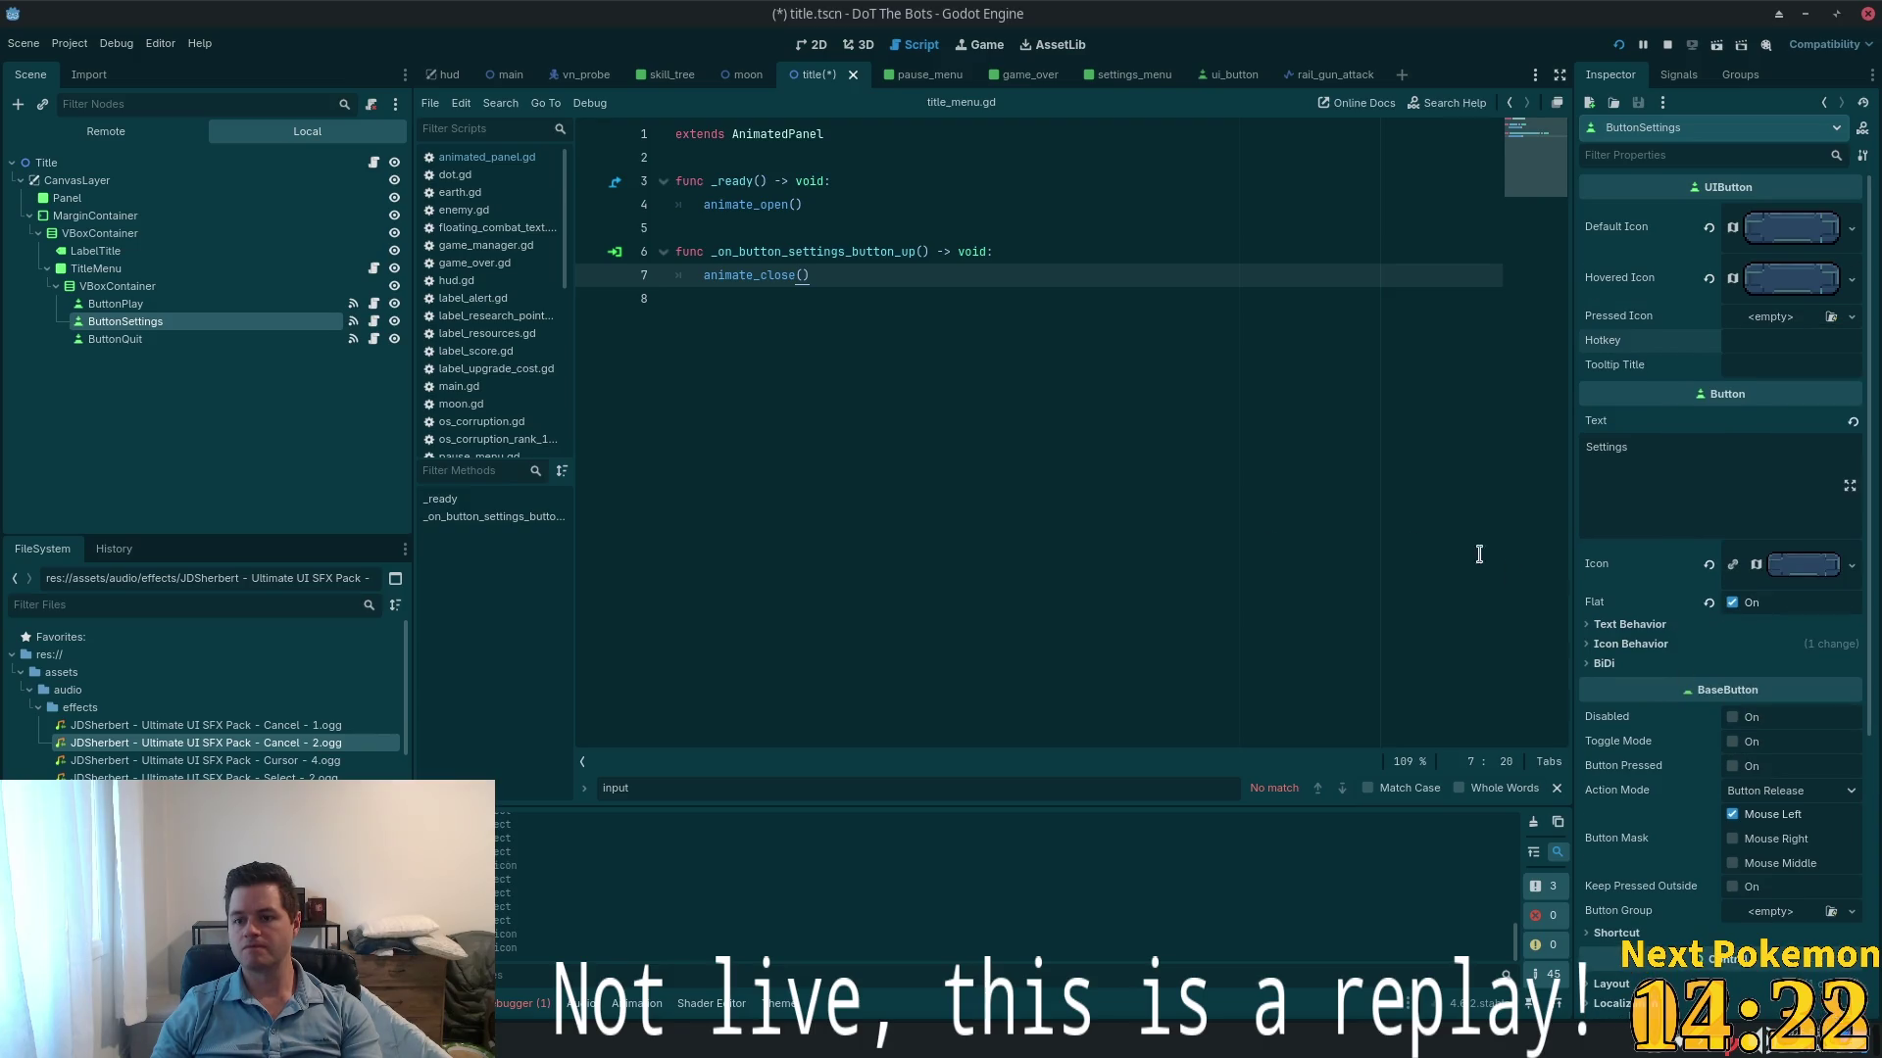
- Paste unique bar textures into ButtonQuit's default and hovered icons
{"action": "left_click", "coordinate": [115, 339]}
{"action": "left_click", "coordinate": [1770, 214]}
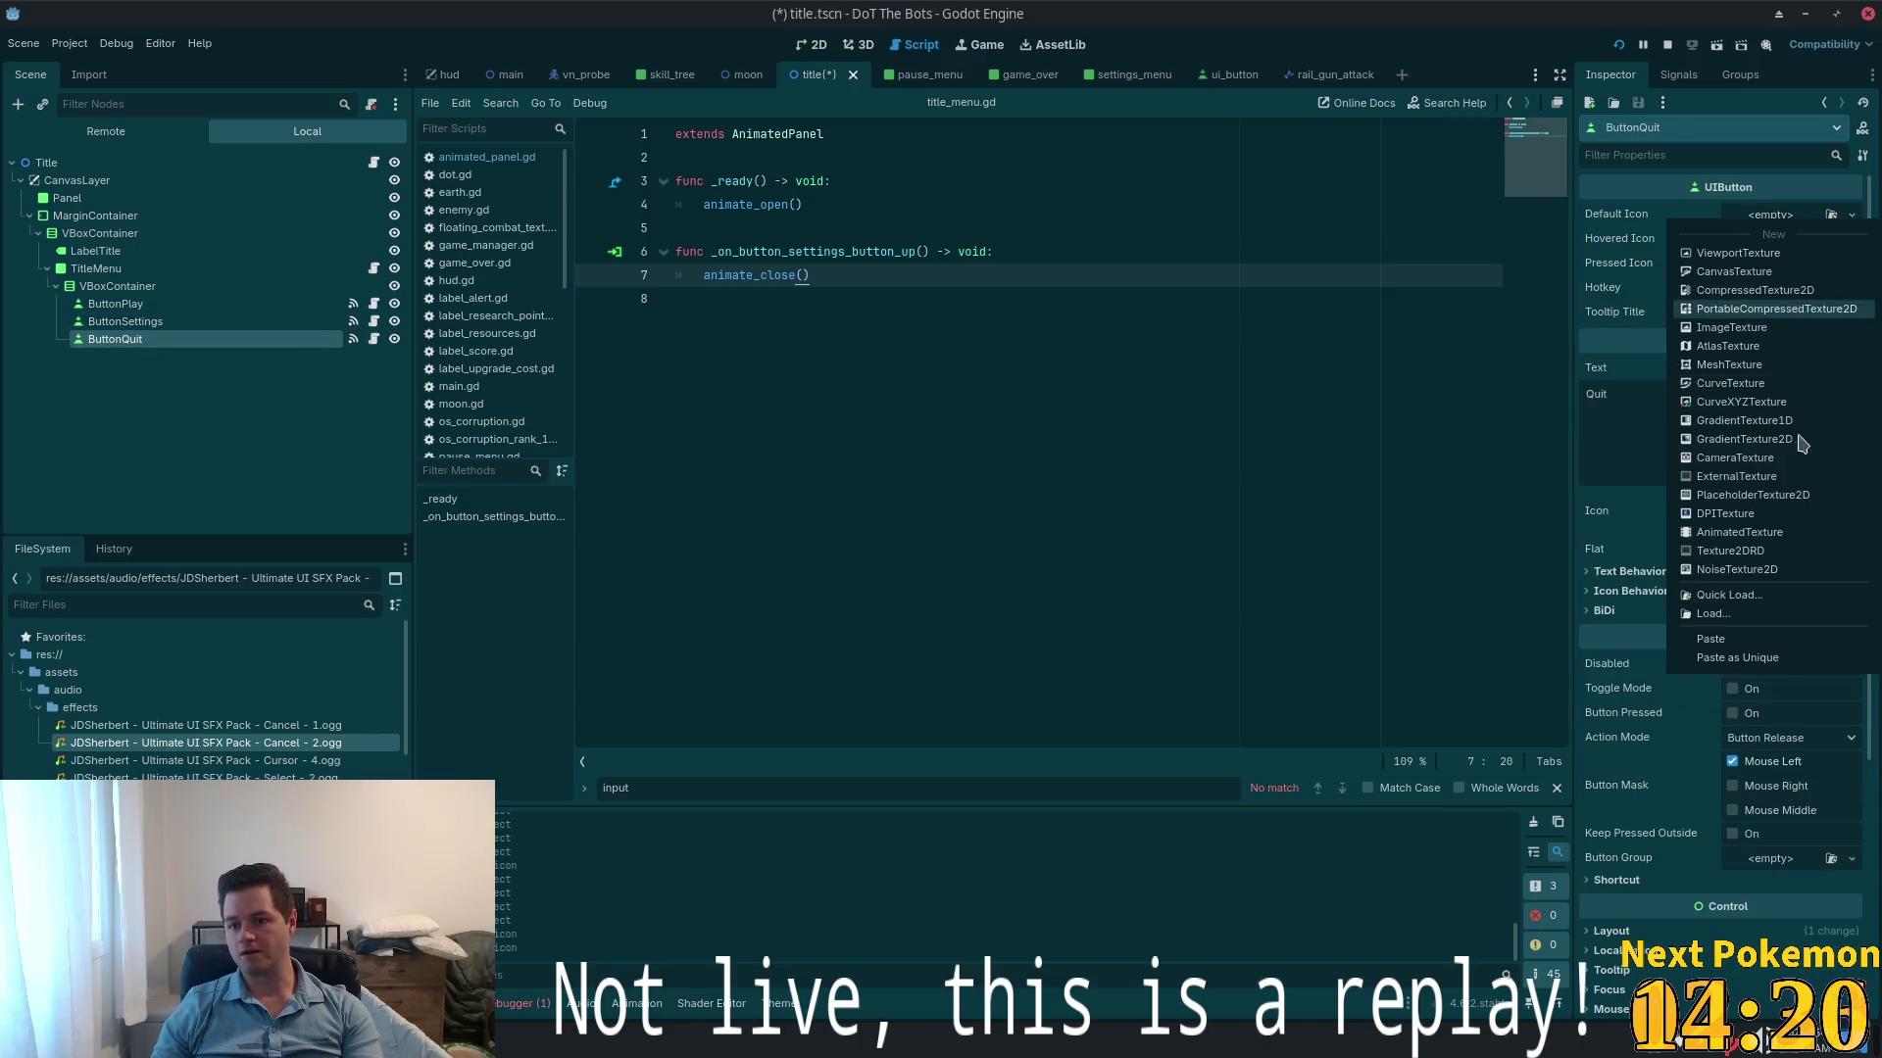
{"action": "left_click", "coordinate": [1772, 657]}
{"action": "left_click", "coordinate": [1017, 666]}
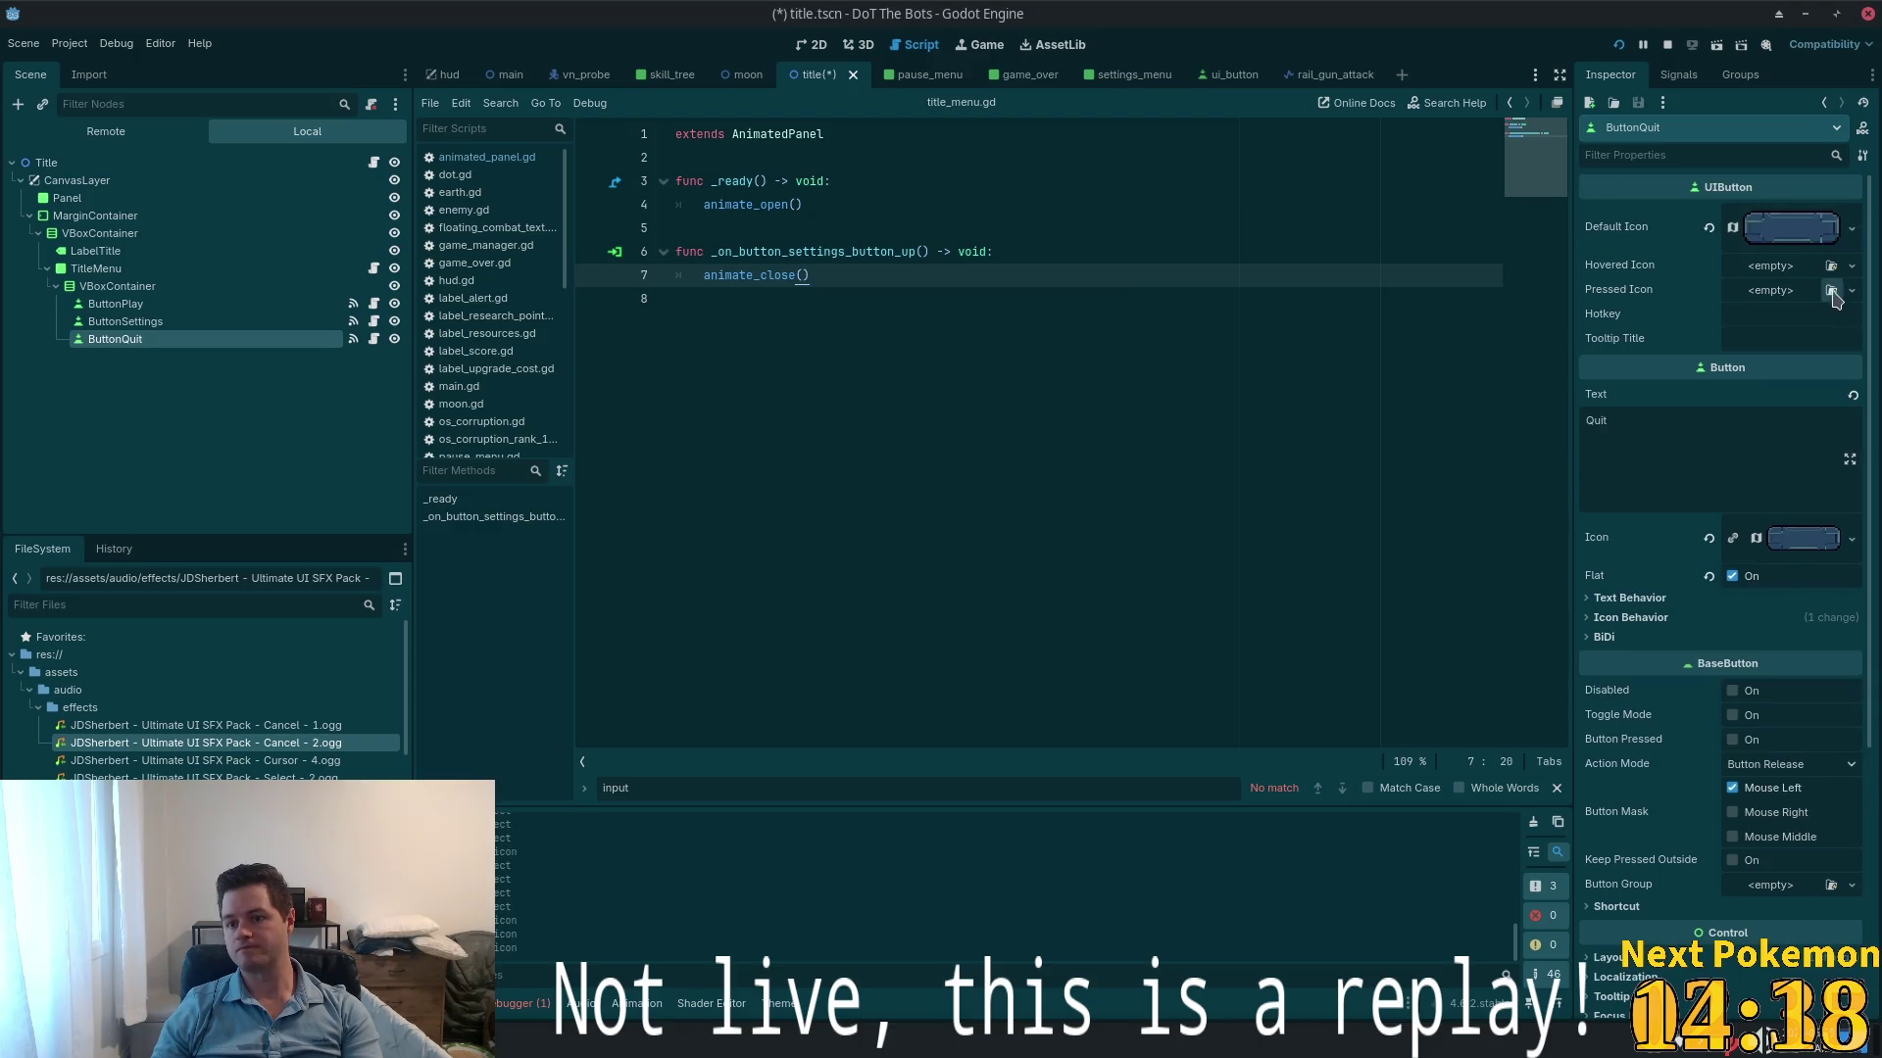
{"action": "left_click", "coordinate": [1781, 267]}
{"action": "left_click", "coordinate": [1736, 692]}
{"action": "left_click", "coordinate": [1009, 660]}
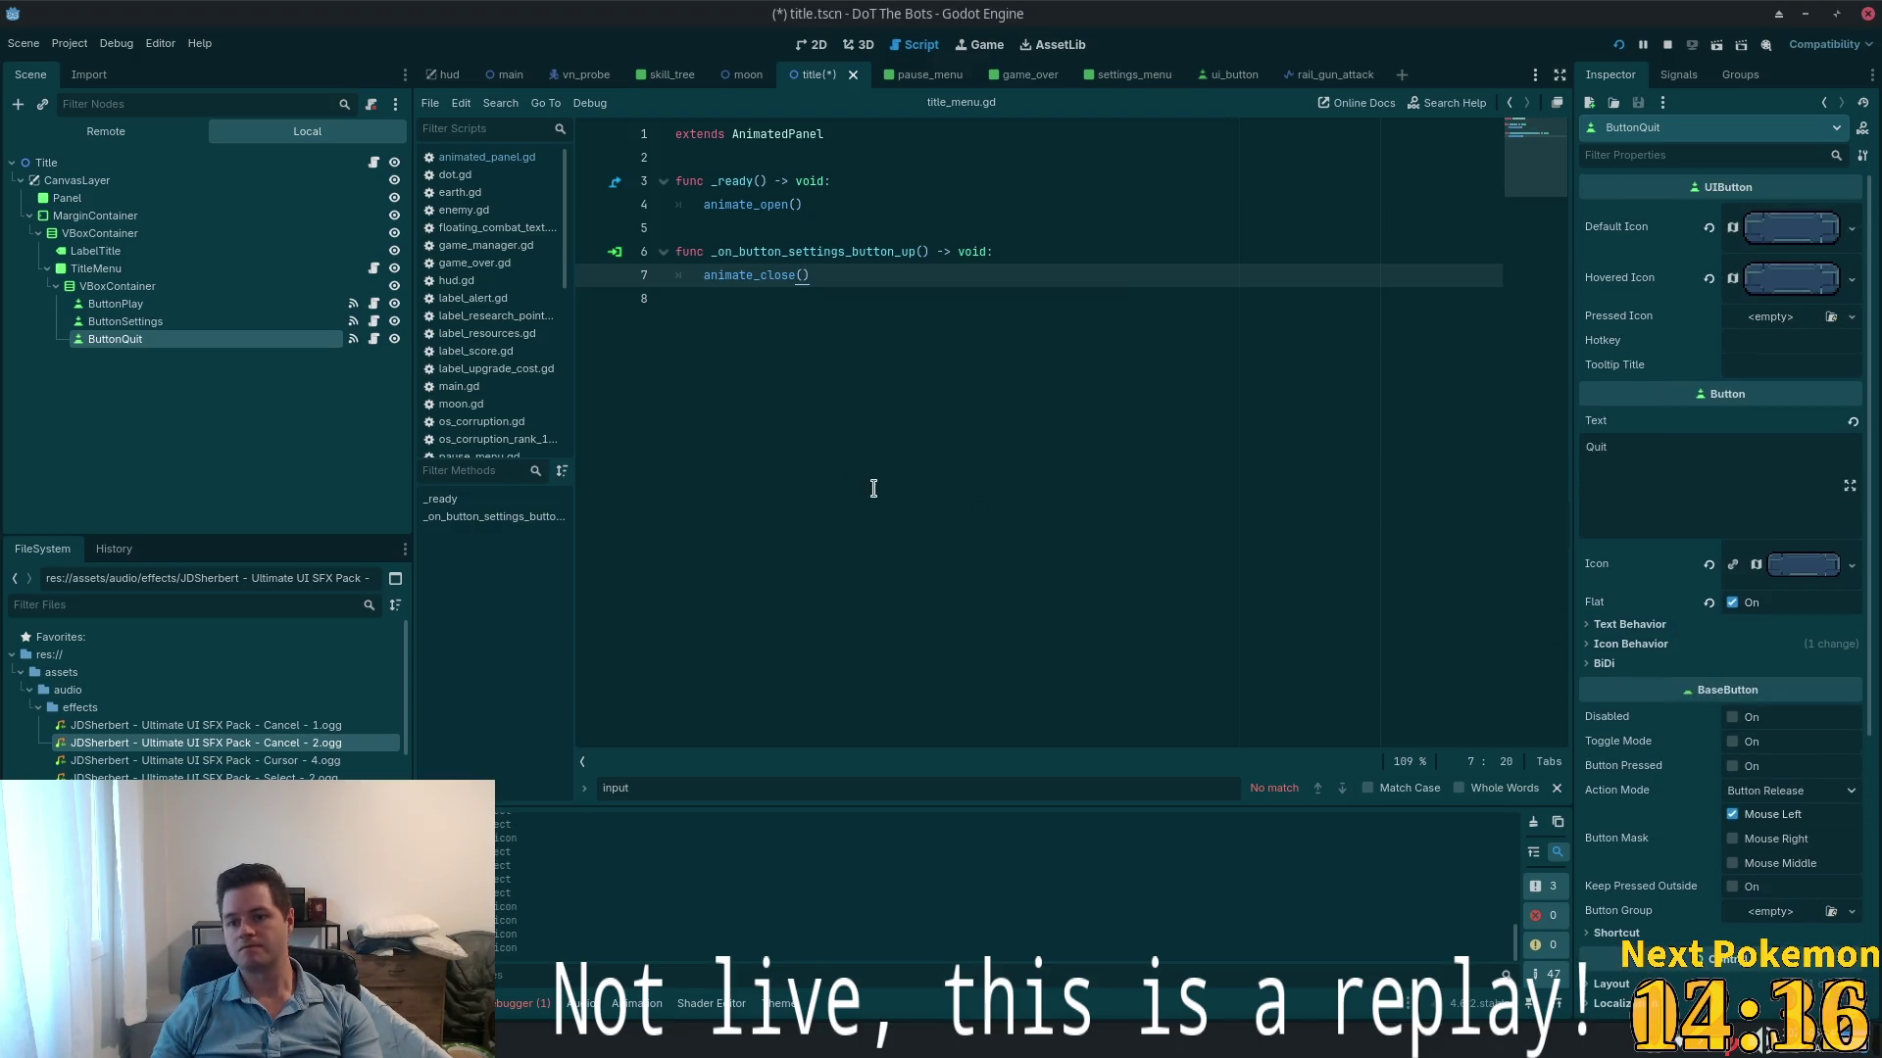
- Copy ButtonPlay's pressed icon texture and paste unique copies into ButtonSettings and ButtonQuit
{"action": "left_click", "coordinate": [115, 303]}
{"action": "left_click", "coordinate": [1788, 328]}
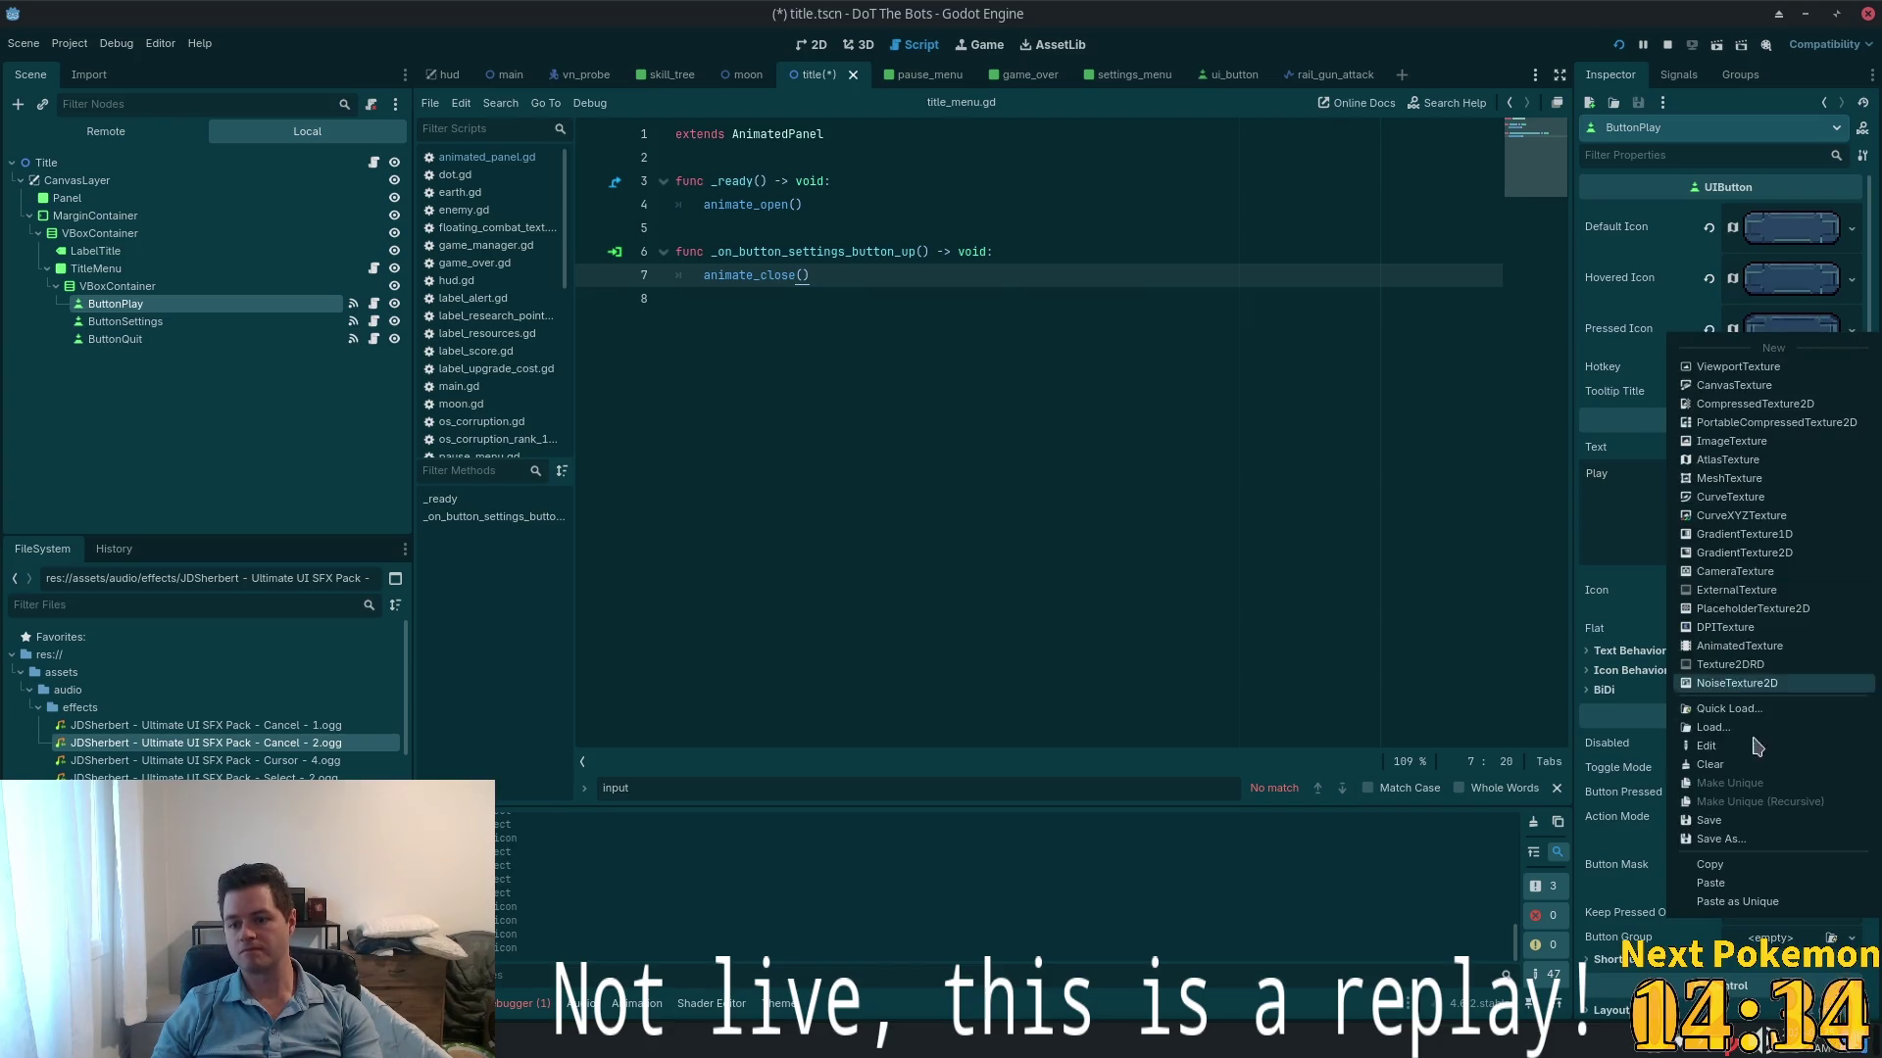
{"action": "left_click", "coordinate": [1743, 883]}
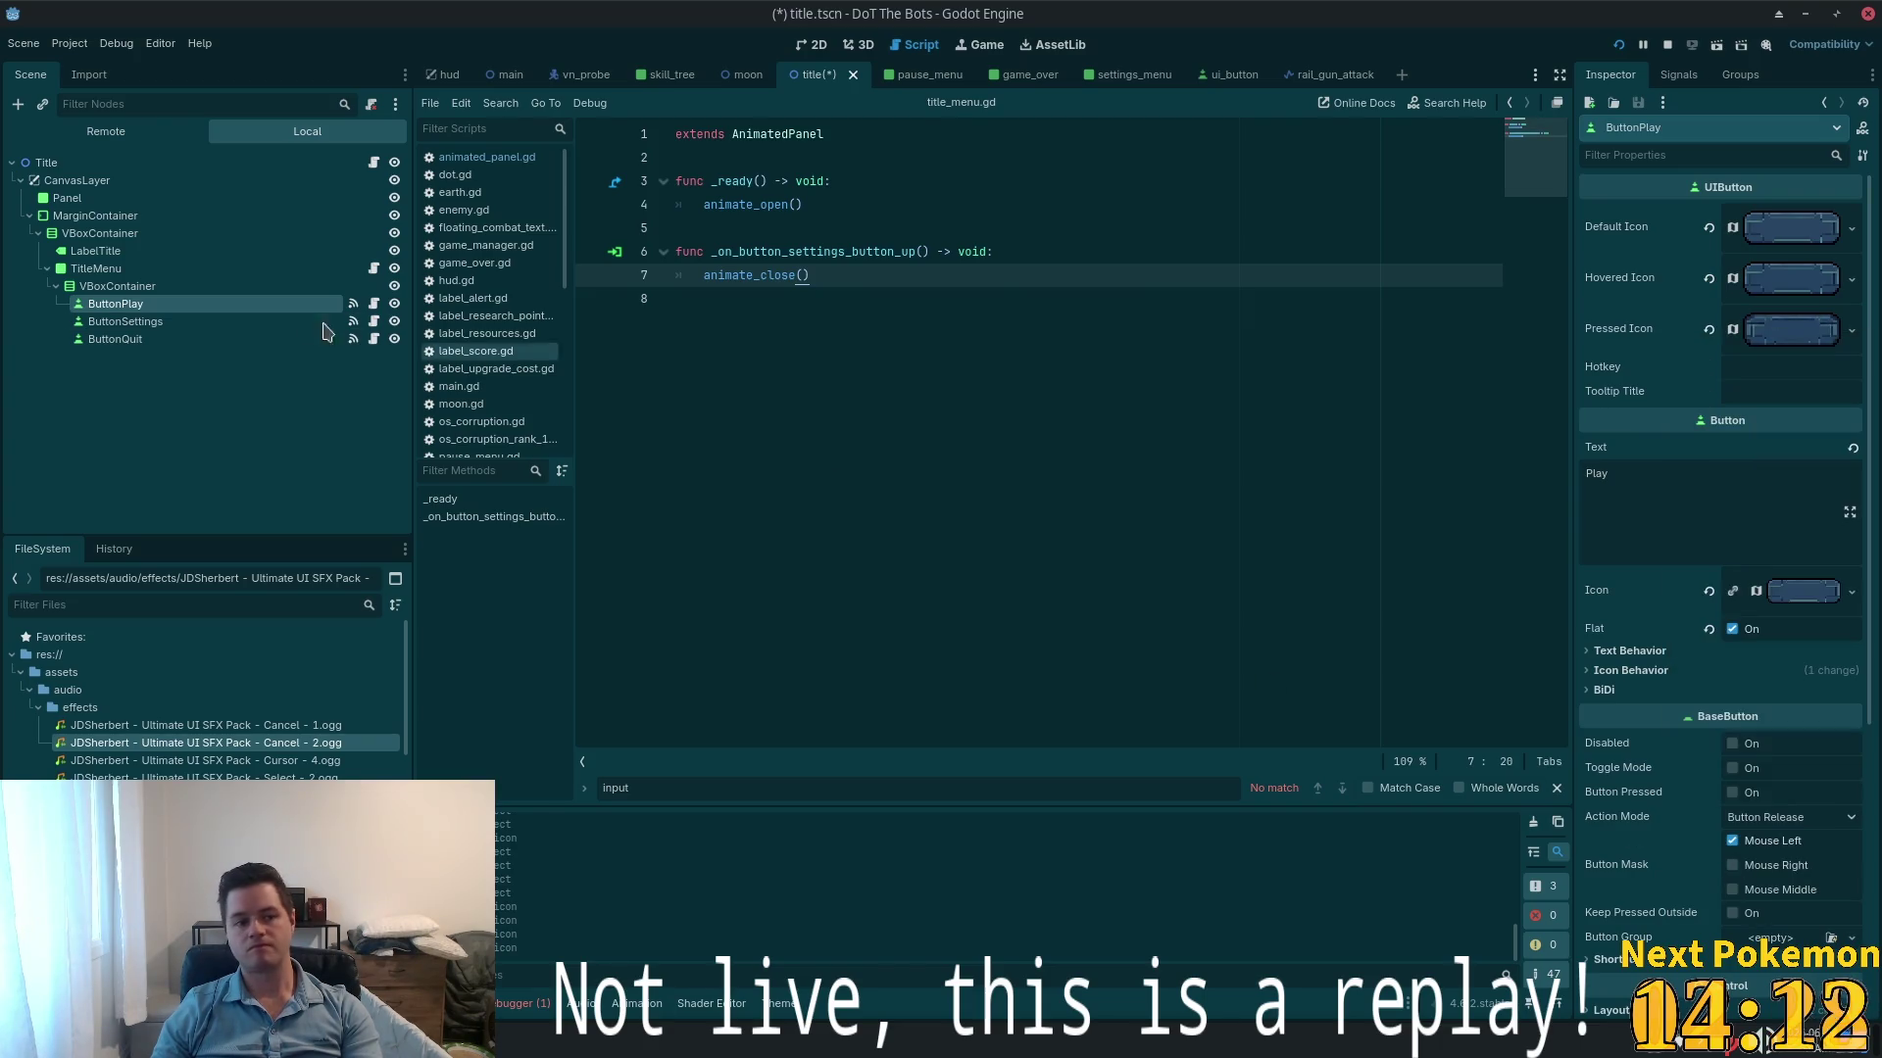
{"action": "left_click", "coordinate": [324, 323]}
{"action": "left_click", "coordinate": [1793, 319]}
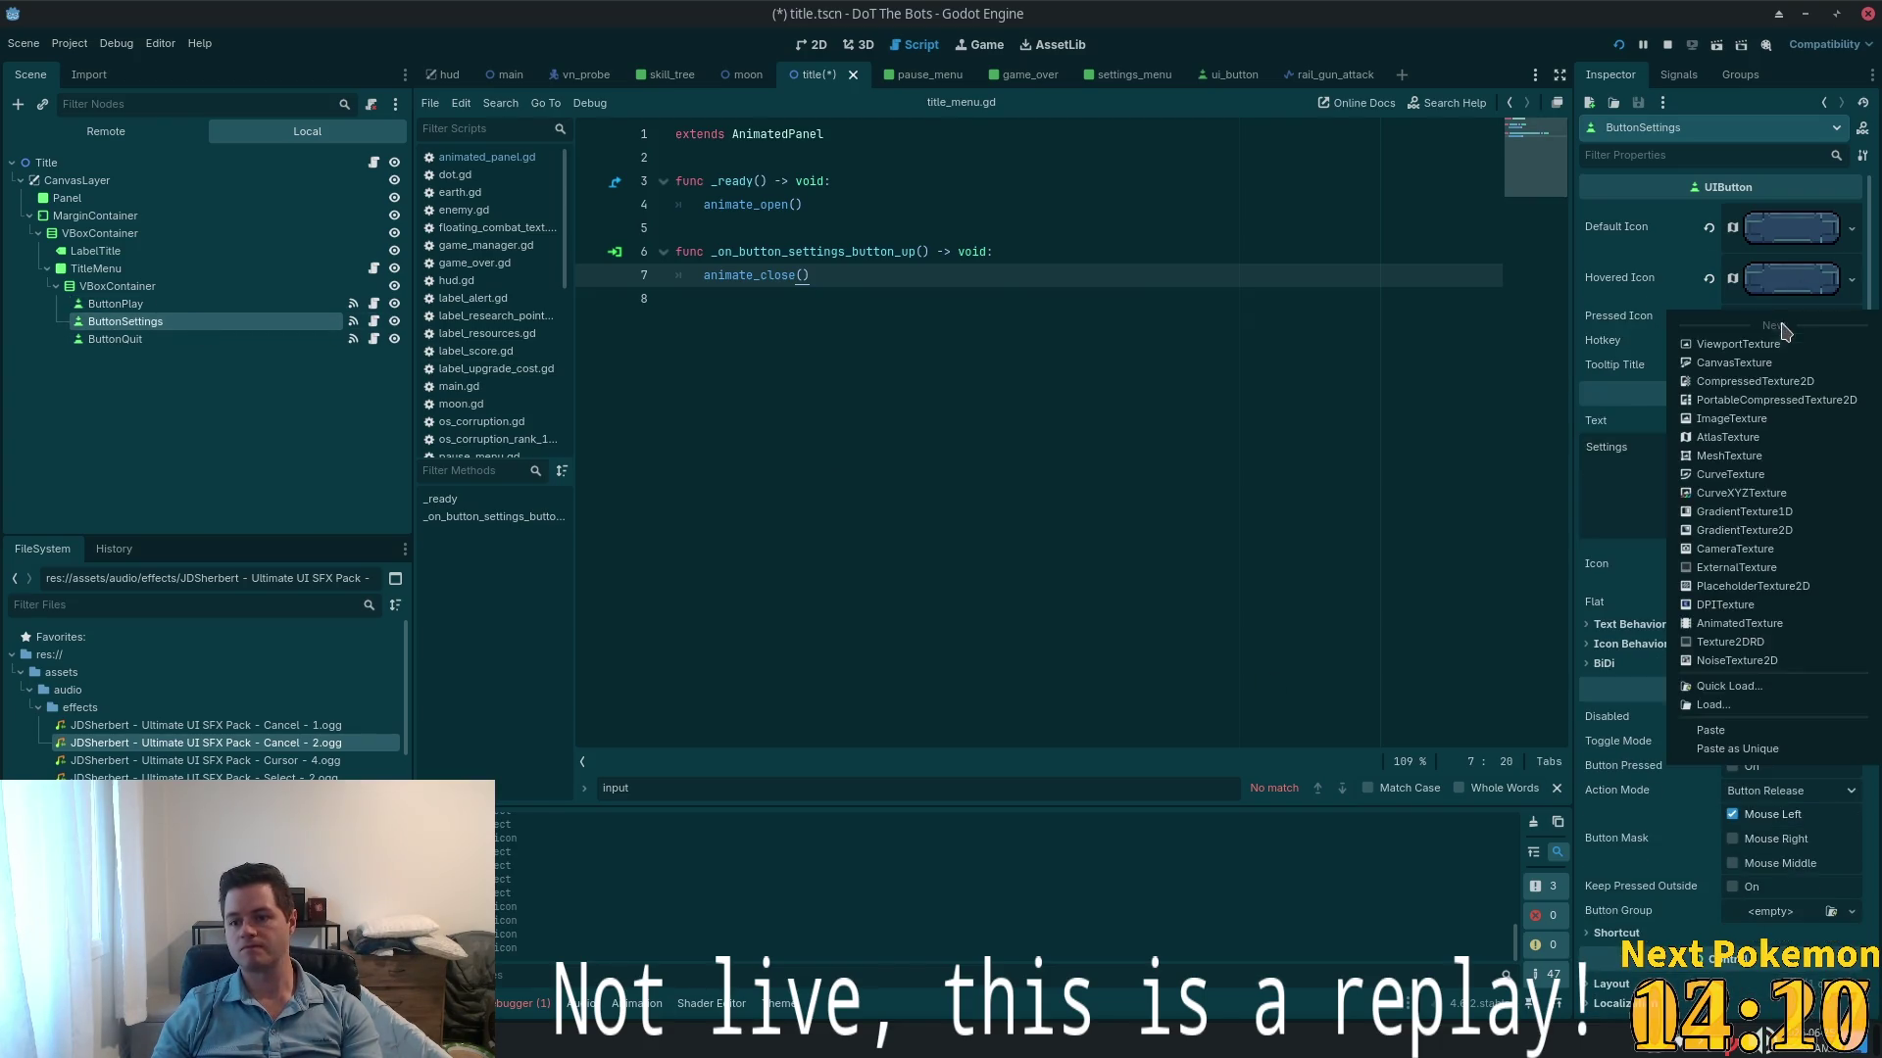
{"action": "left_click", "coordinate": [1793, 751]}
{"action": "left_click", "coordinate": [1019, 667]}
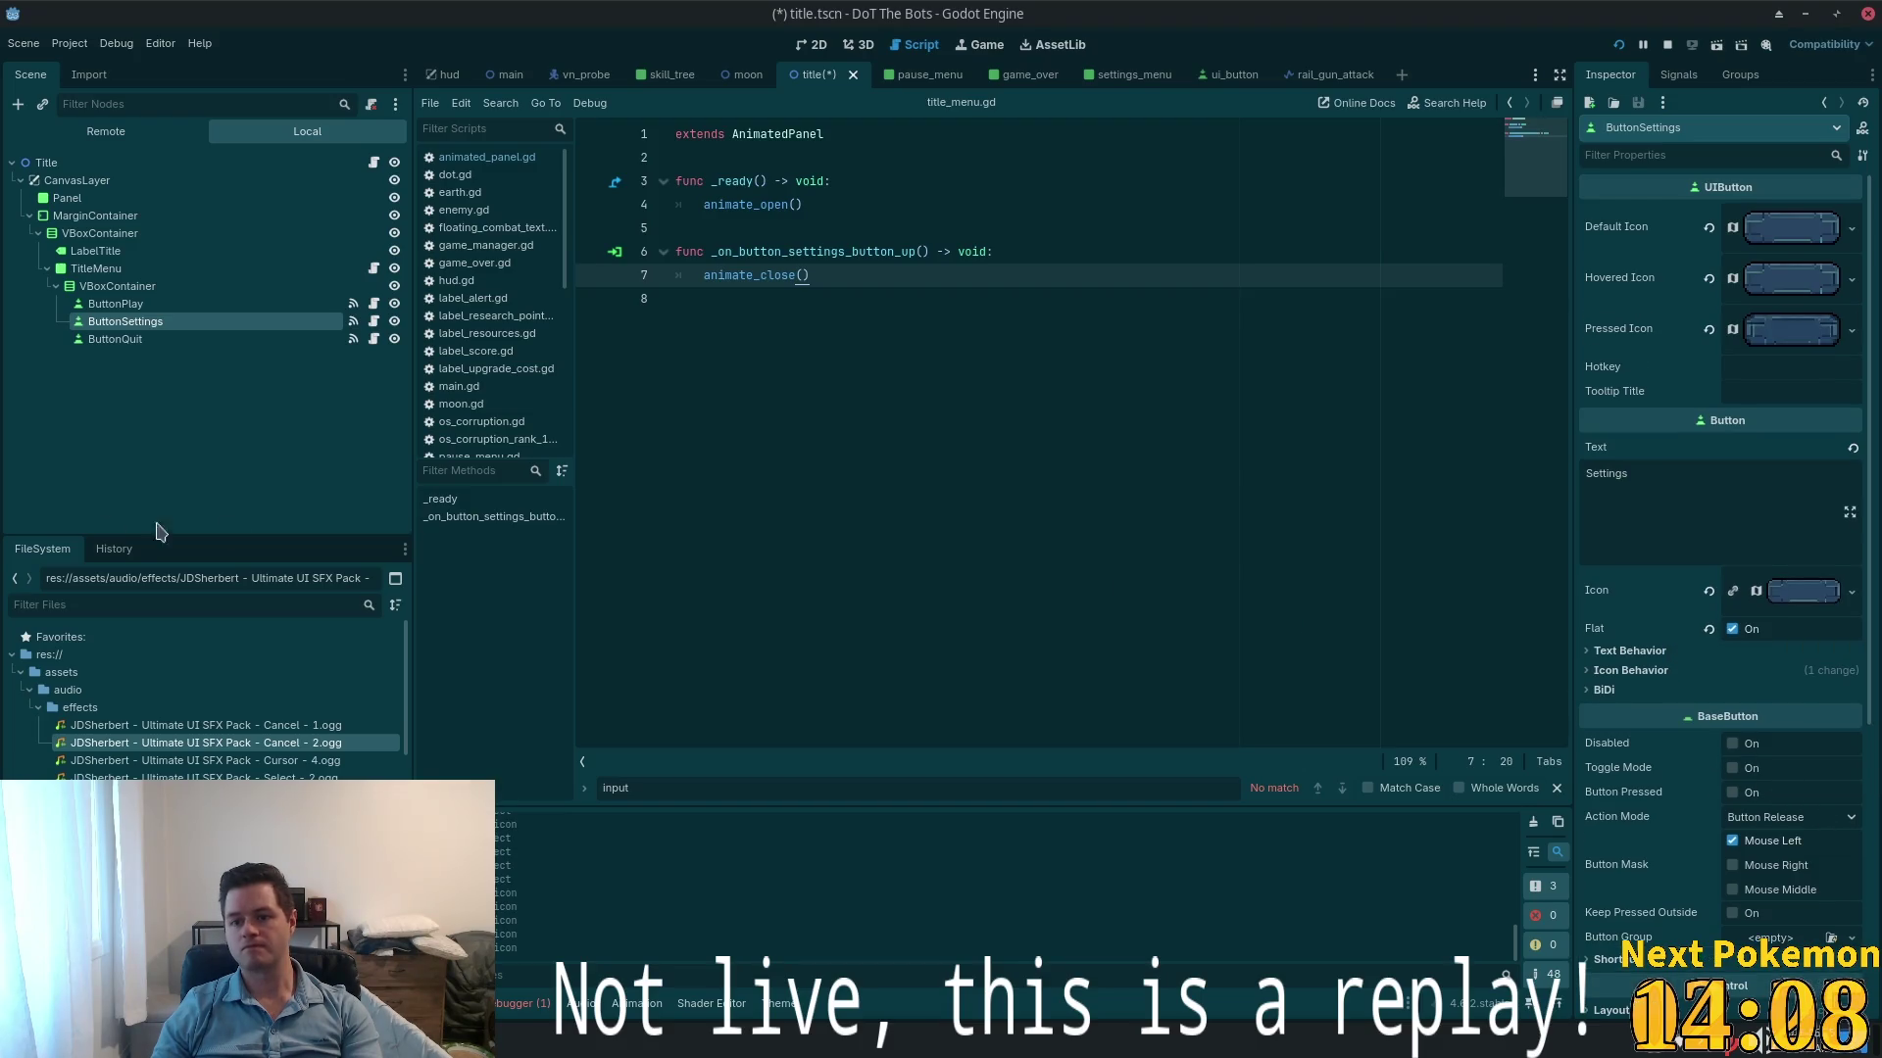
{"action": "left_click", "coordinate": [115, 341]}
{"action": "left_click", "coordinate": [1794, 316]}
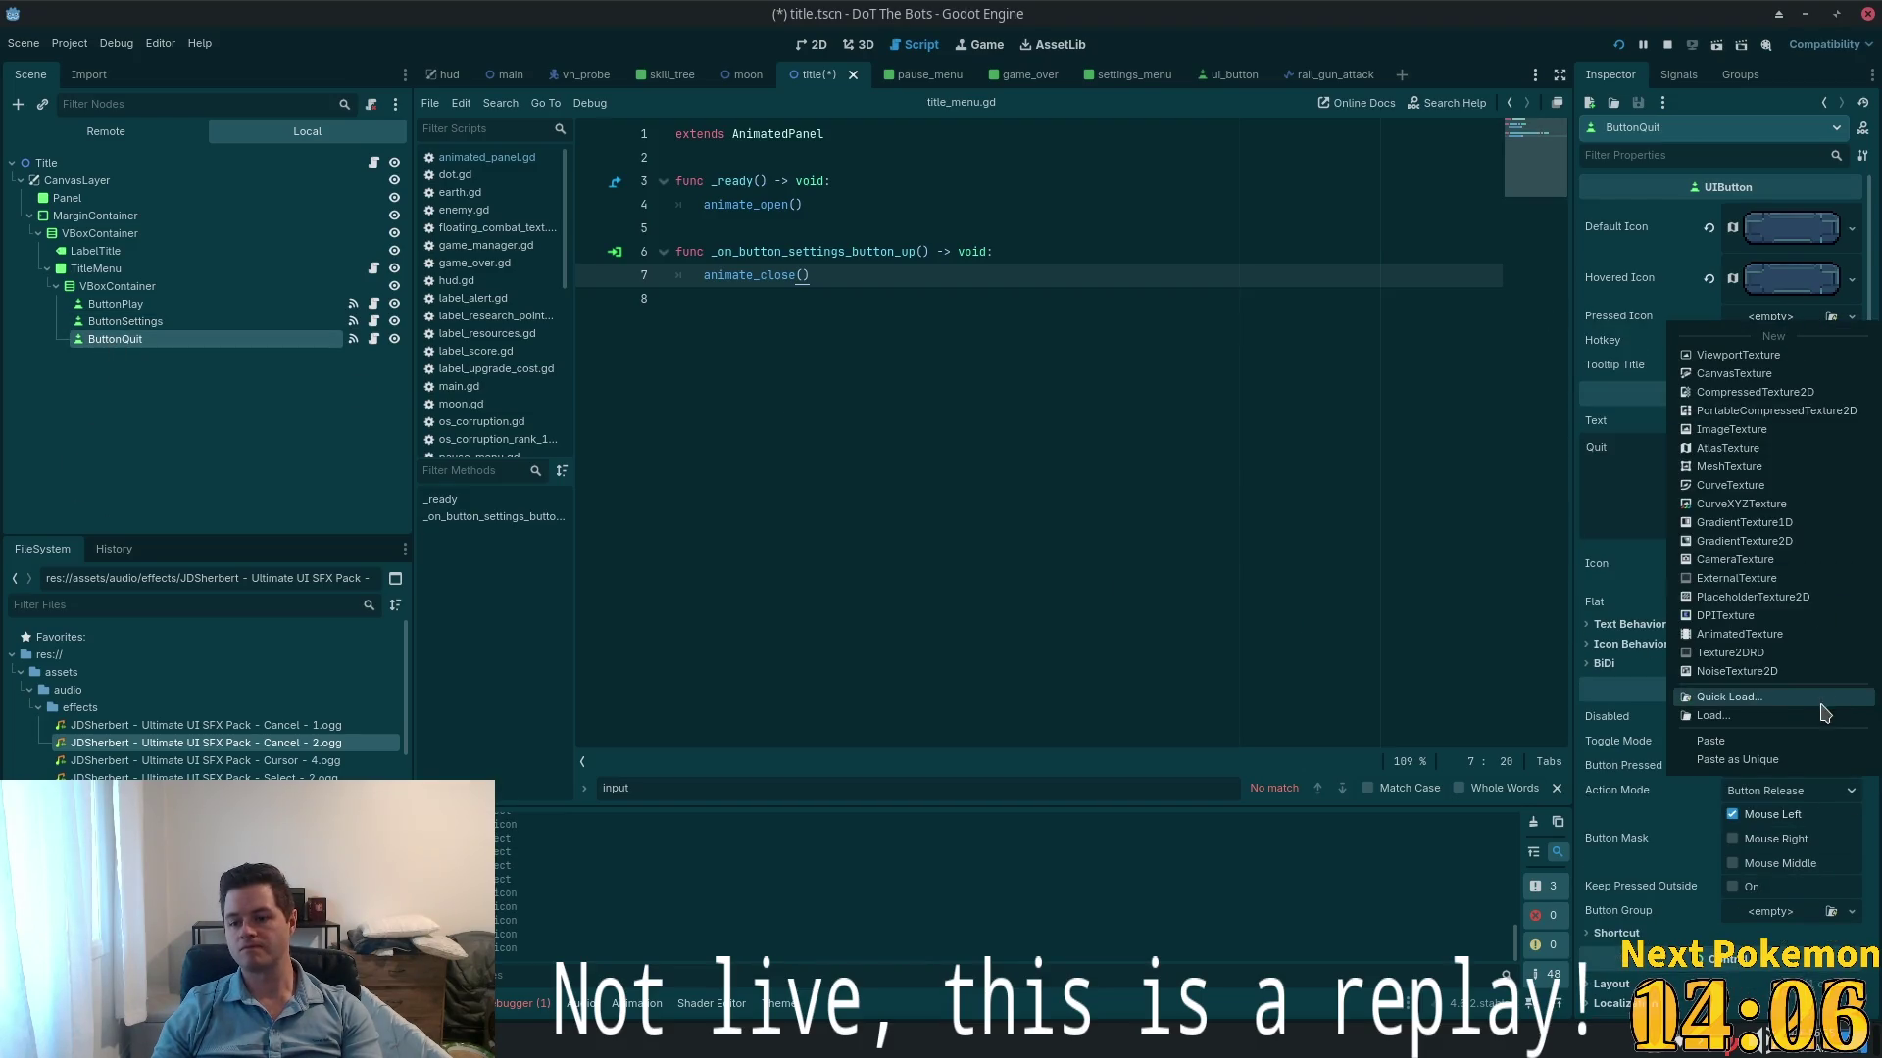
{"action": "left_click", "coordinate": [1754, 761]}
{"action": "left_click", "coordinate": [1014, 667]}
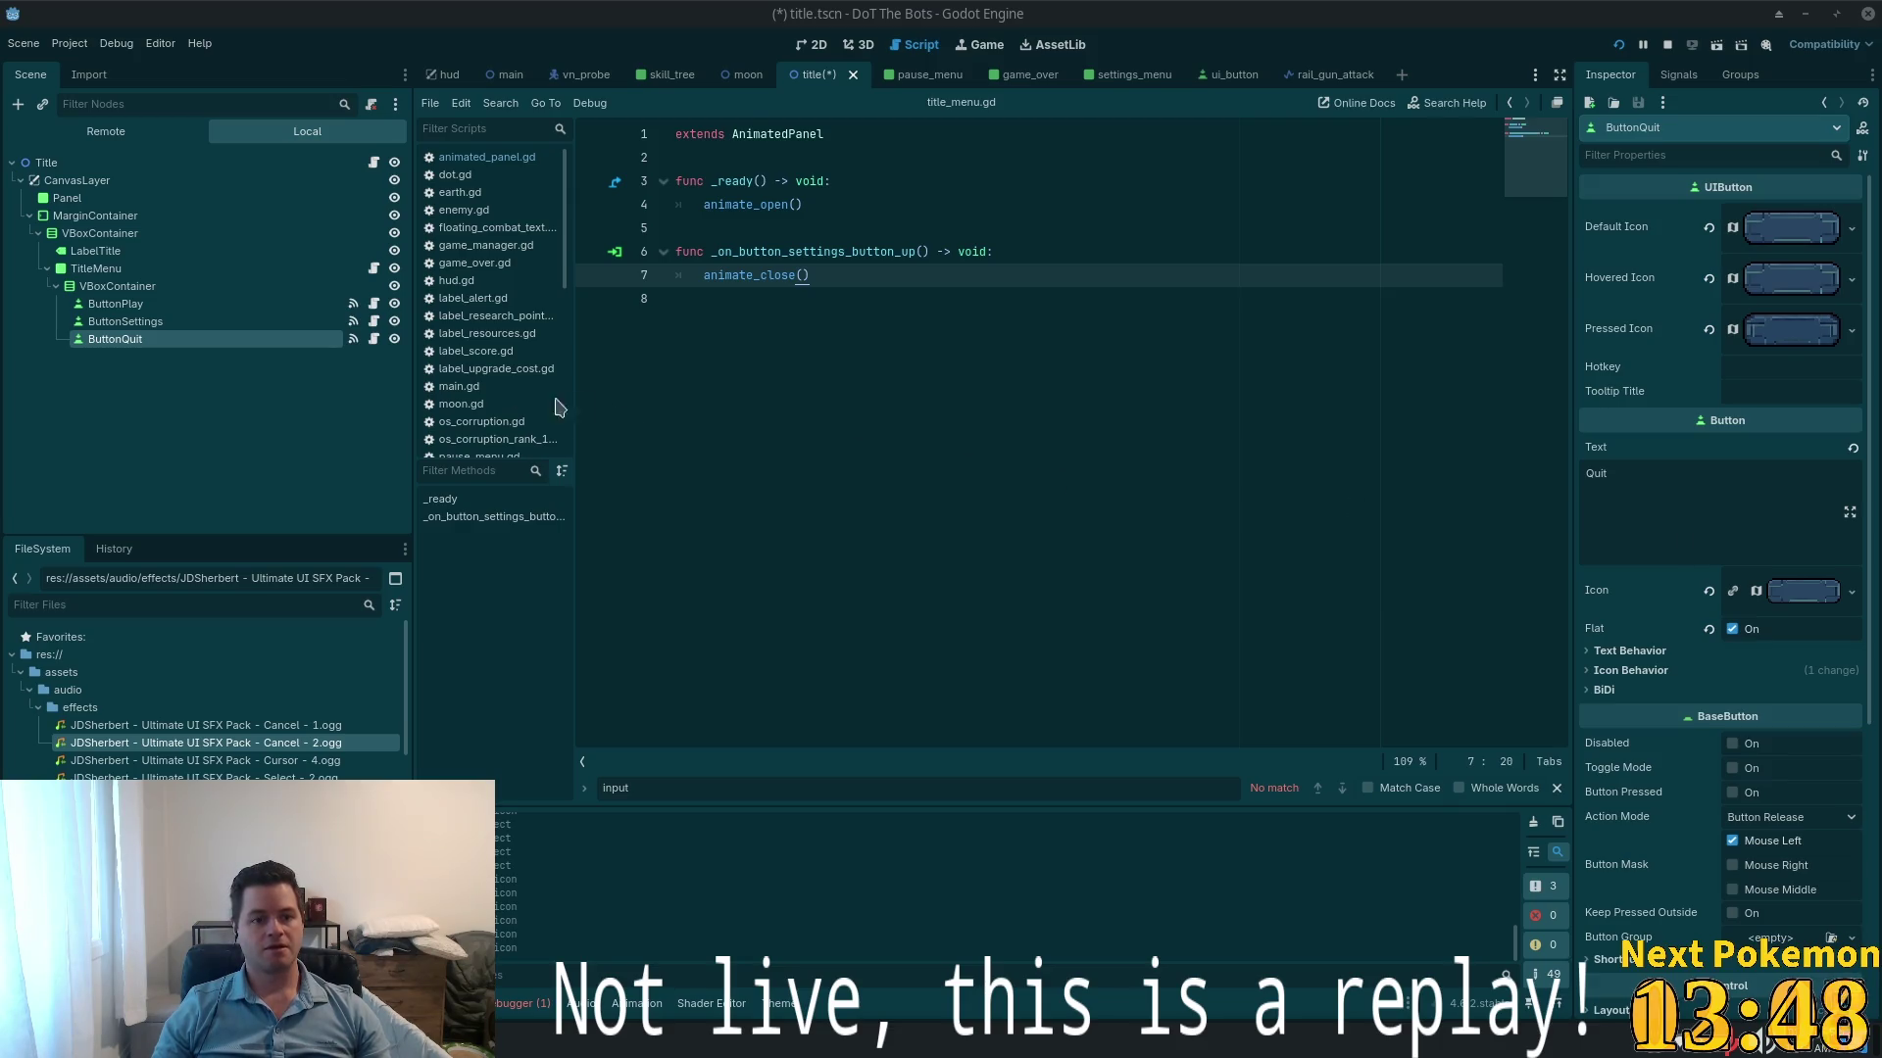
- Collapse the scene tree and review the VBoxContainer and TitleMenu layout settings
{"action": "left_click", "coordinate": [57, 286]}
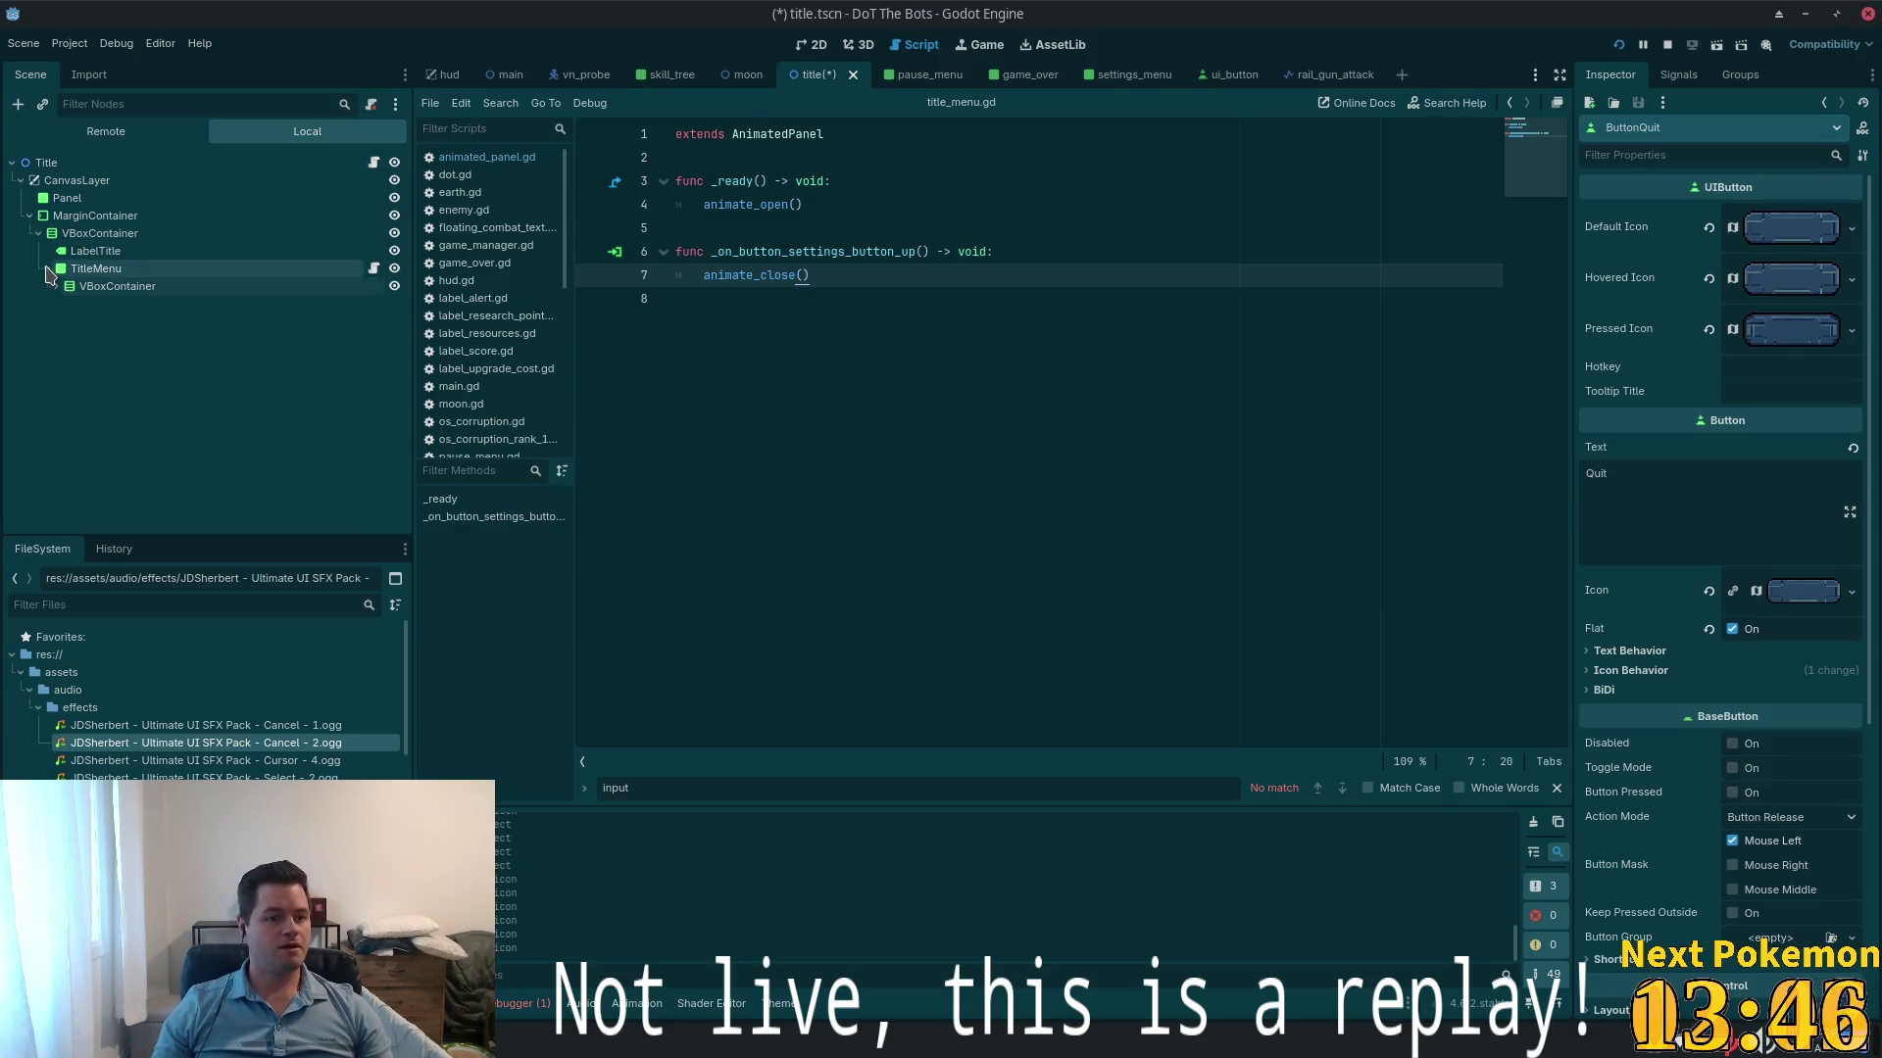
{"action": "left_click", "coordinate": [47, 270]}
{"action": "left_click", "coordinate": [89, 234]}
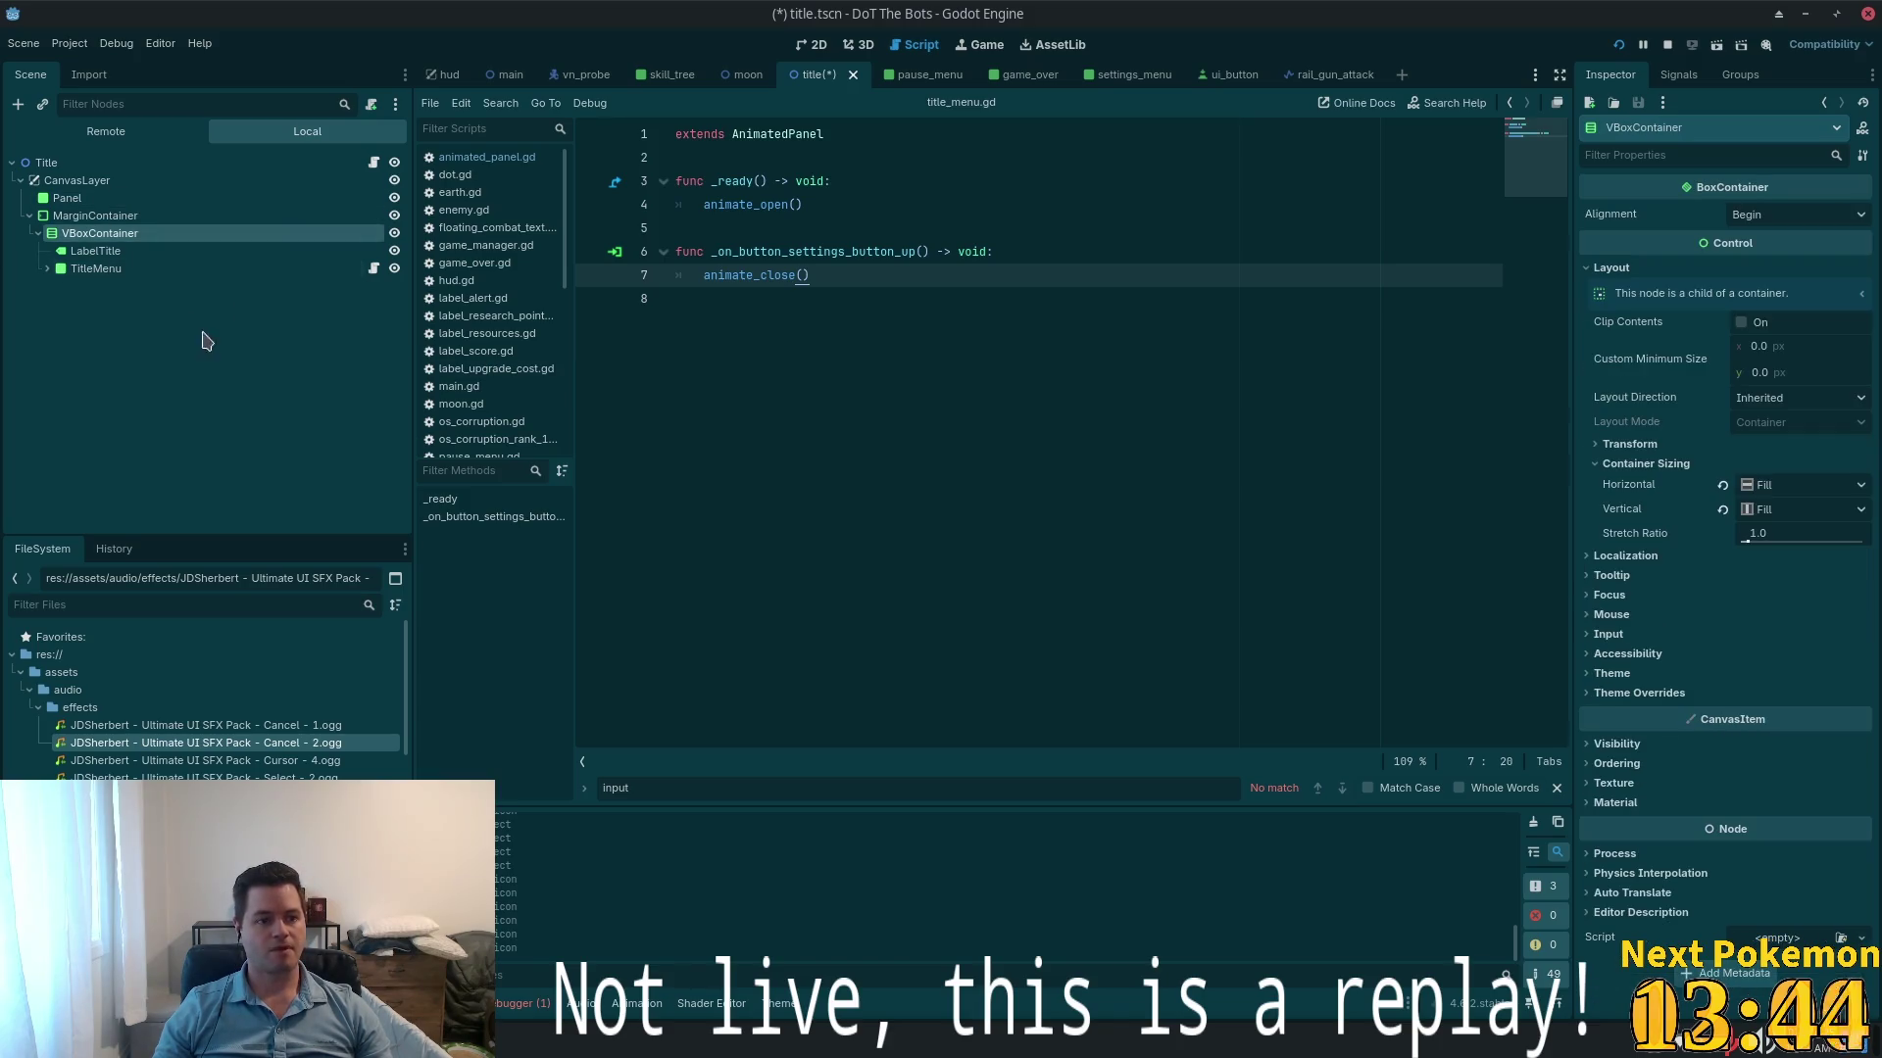
{"action": "left_click", "coordinate": [96, 272]}
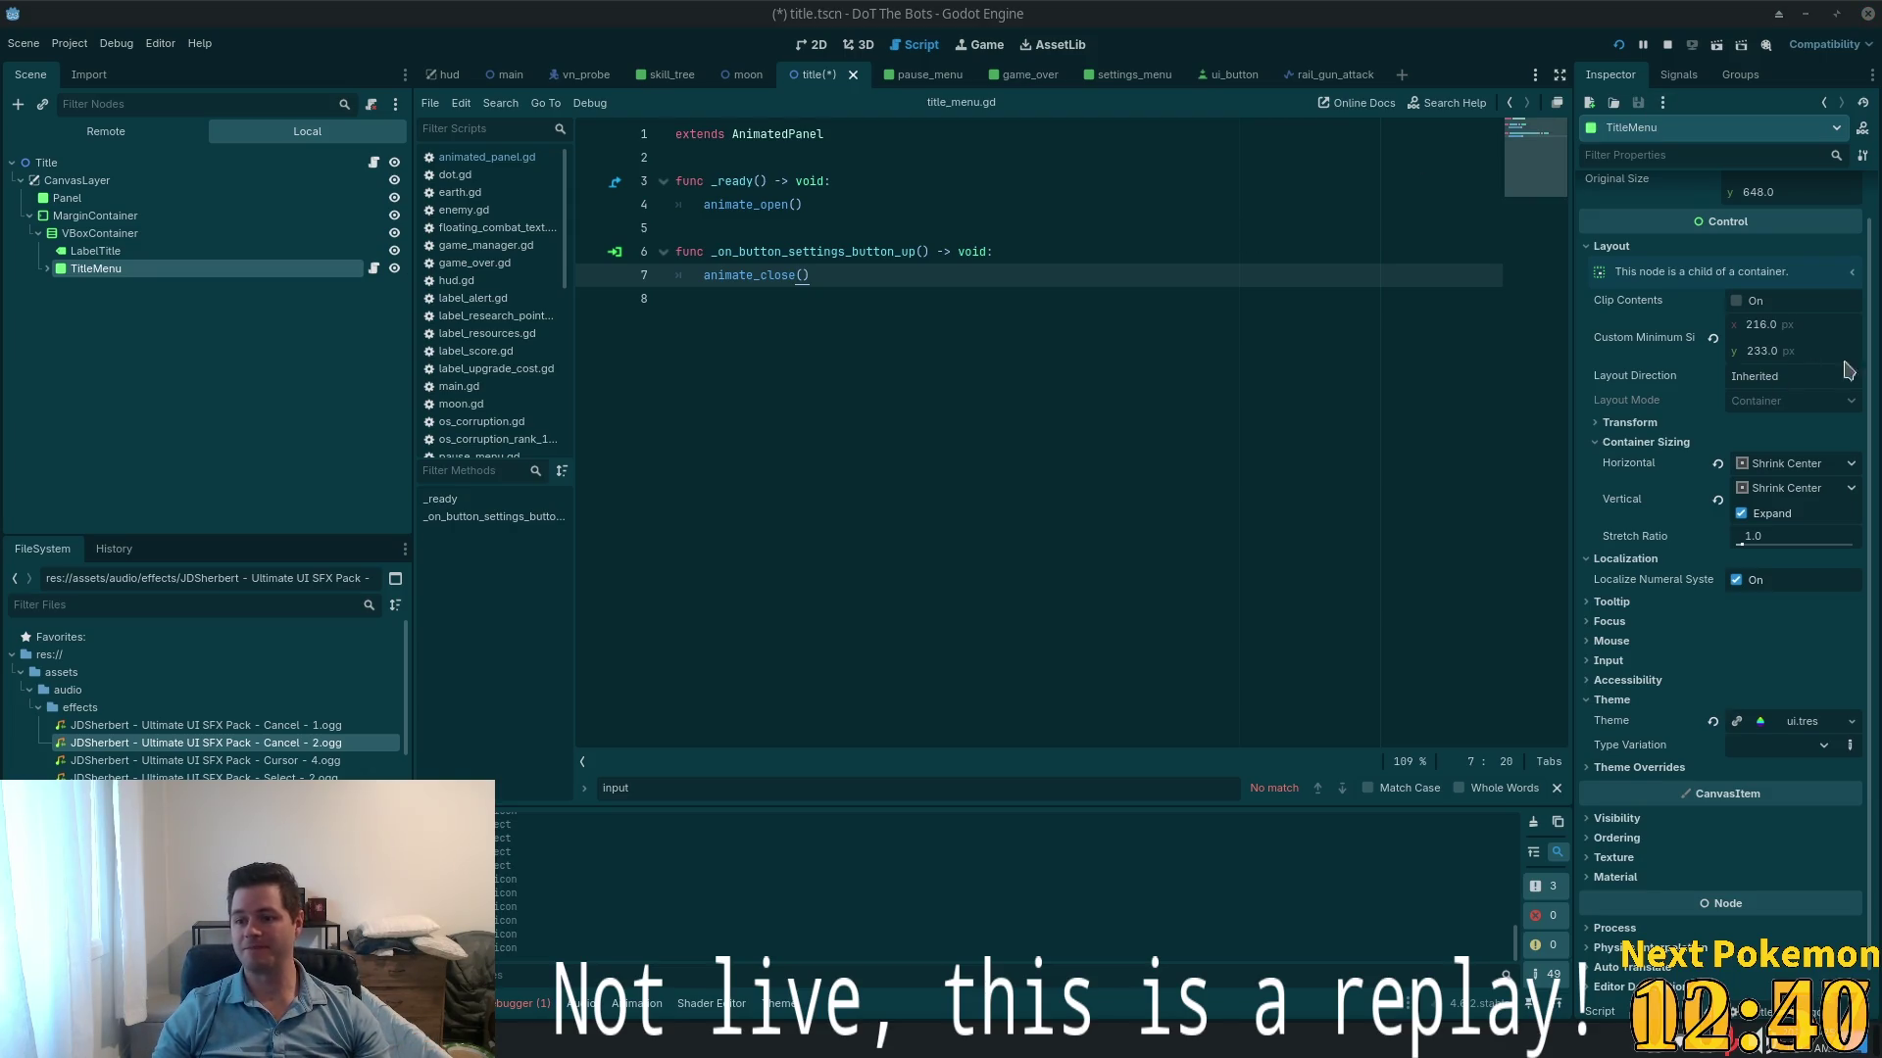
- Save the title scene, then check the VBoxContainer layout and MarginContainer margins
{"action": "left_click", "coordinate": [982, 478]}
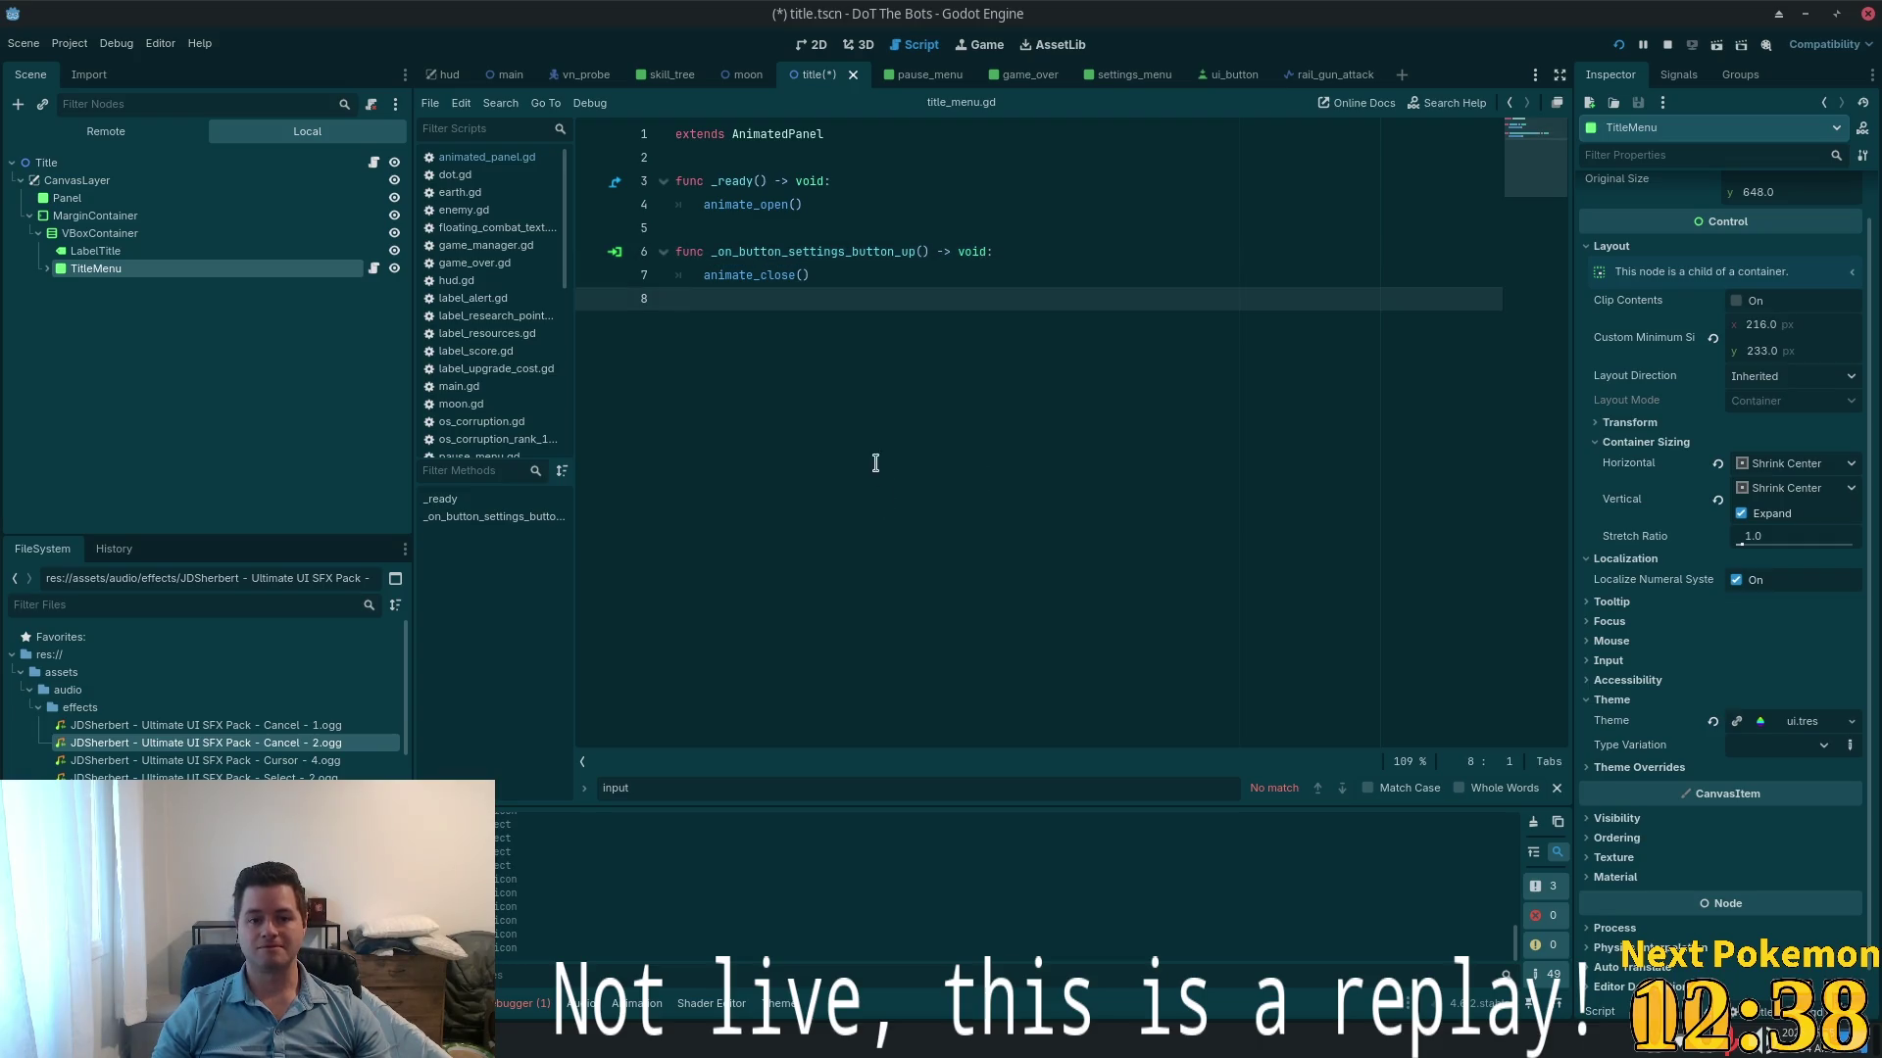
{"action": "key", "text": "Left"}
{"action": "key", "text": "ctrl+s"}
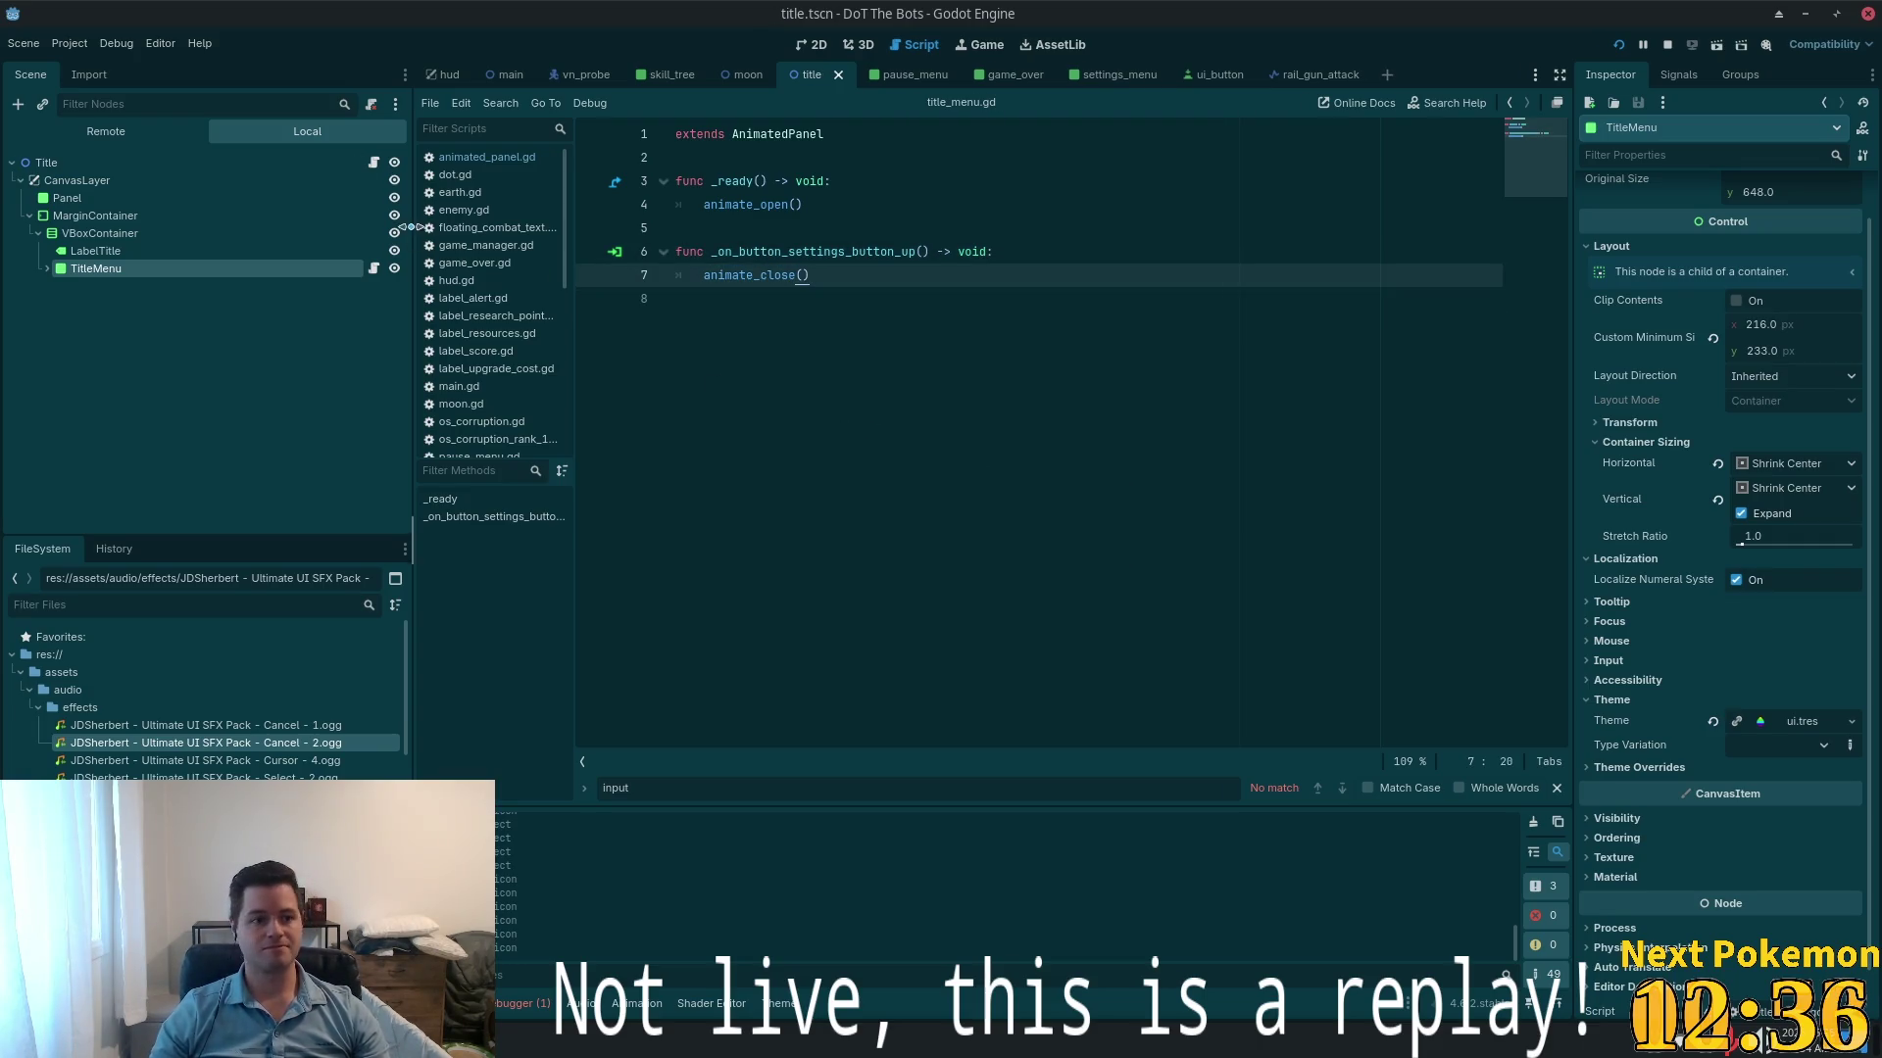
{"action": "left_click", "coordinate": [100, 234]}
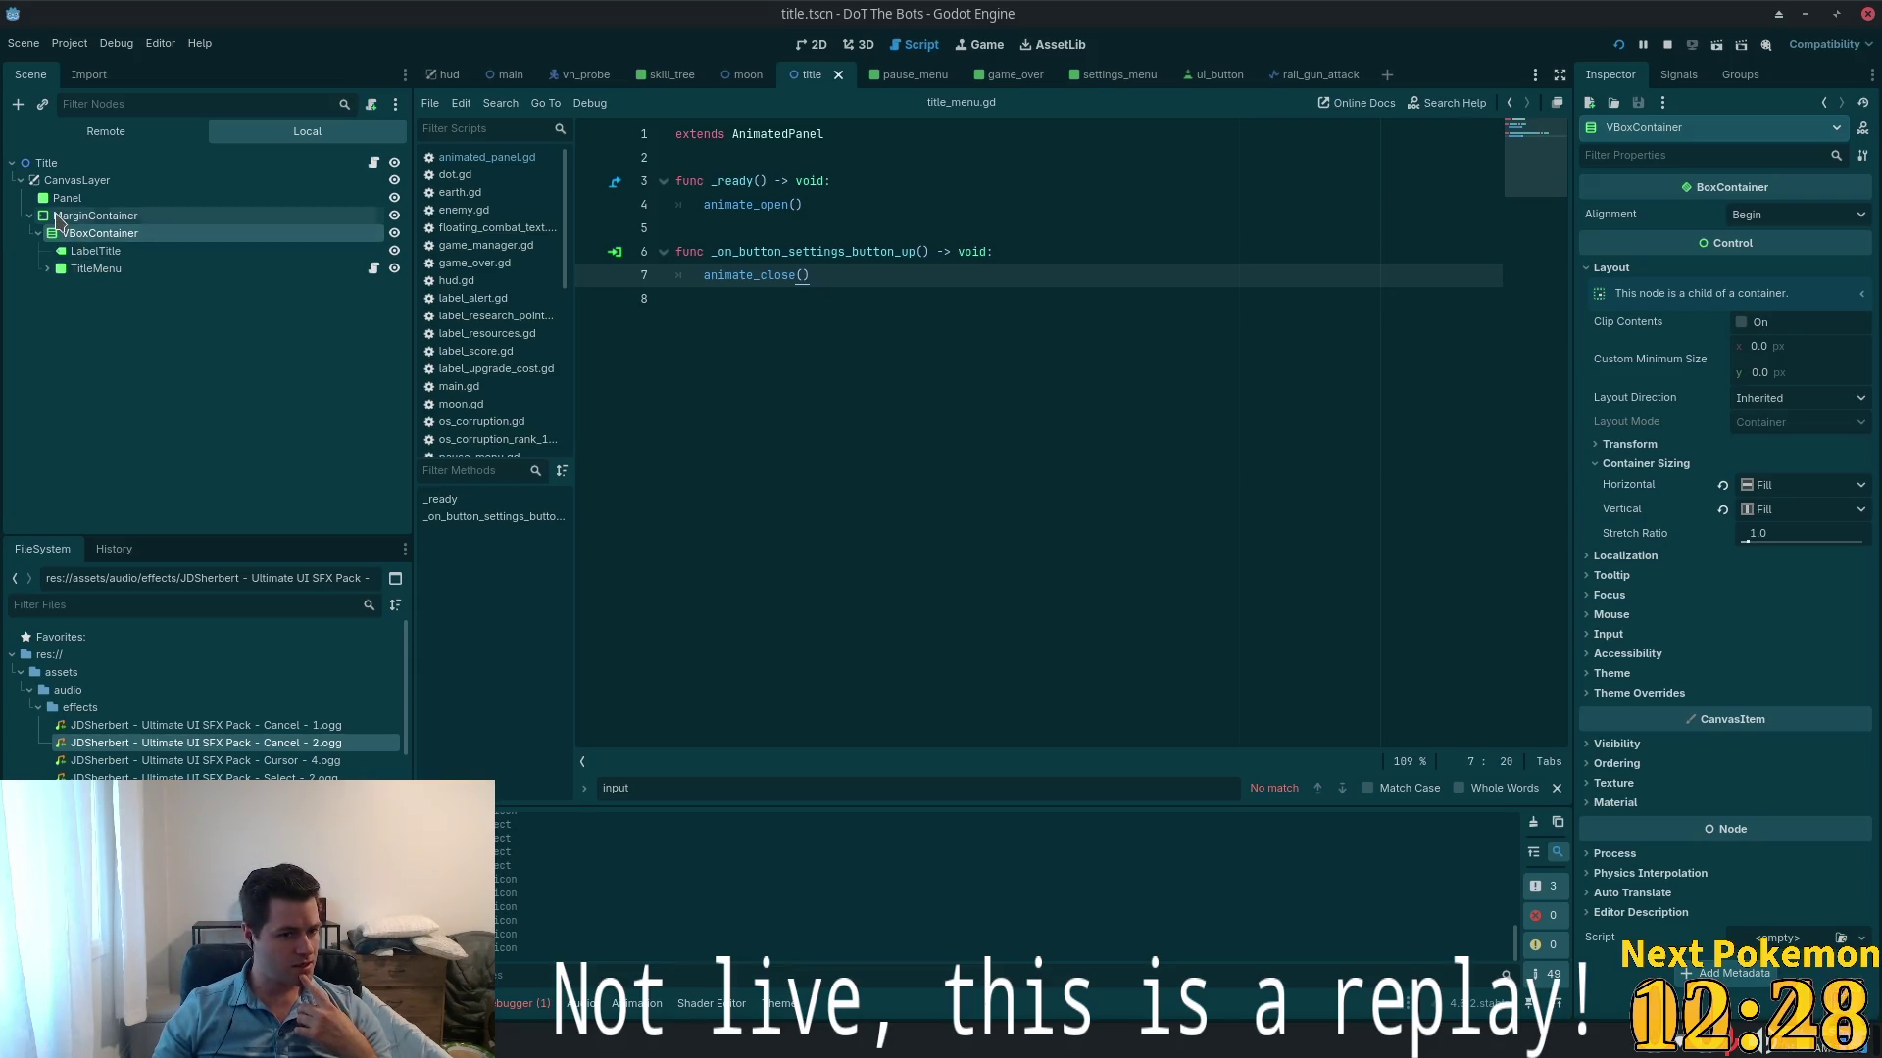
{"action": "left_click", "coordinate": [57, 216]}
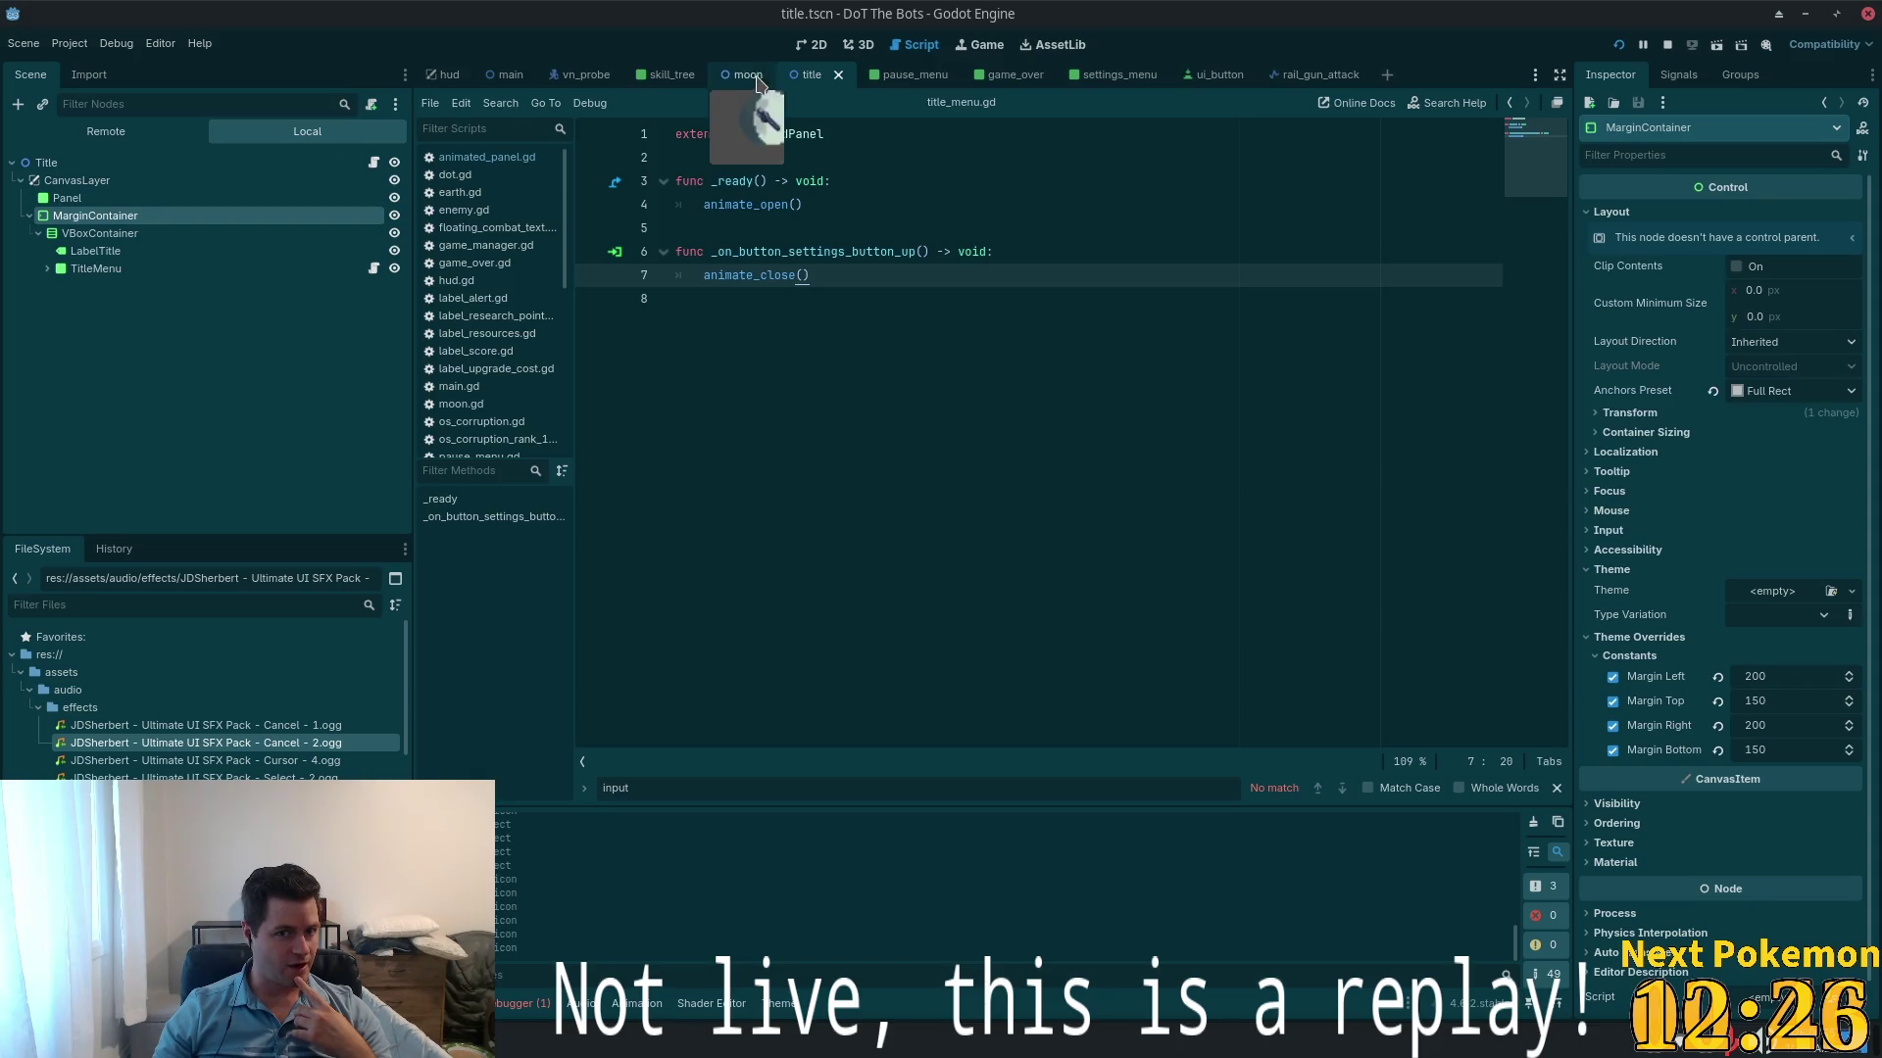
- Switch to the 2D view, select CanvasLayer, and bring up the Instantiate Child Scene picker
{"action": "left_click", "coordinate": [811, 44]}
{"action": "scroll", "coordinate": [851, 349], "scroll_direction": "down", "scroll_amount": 2}
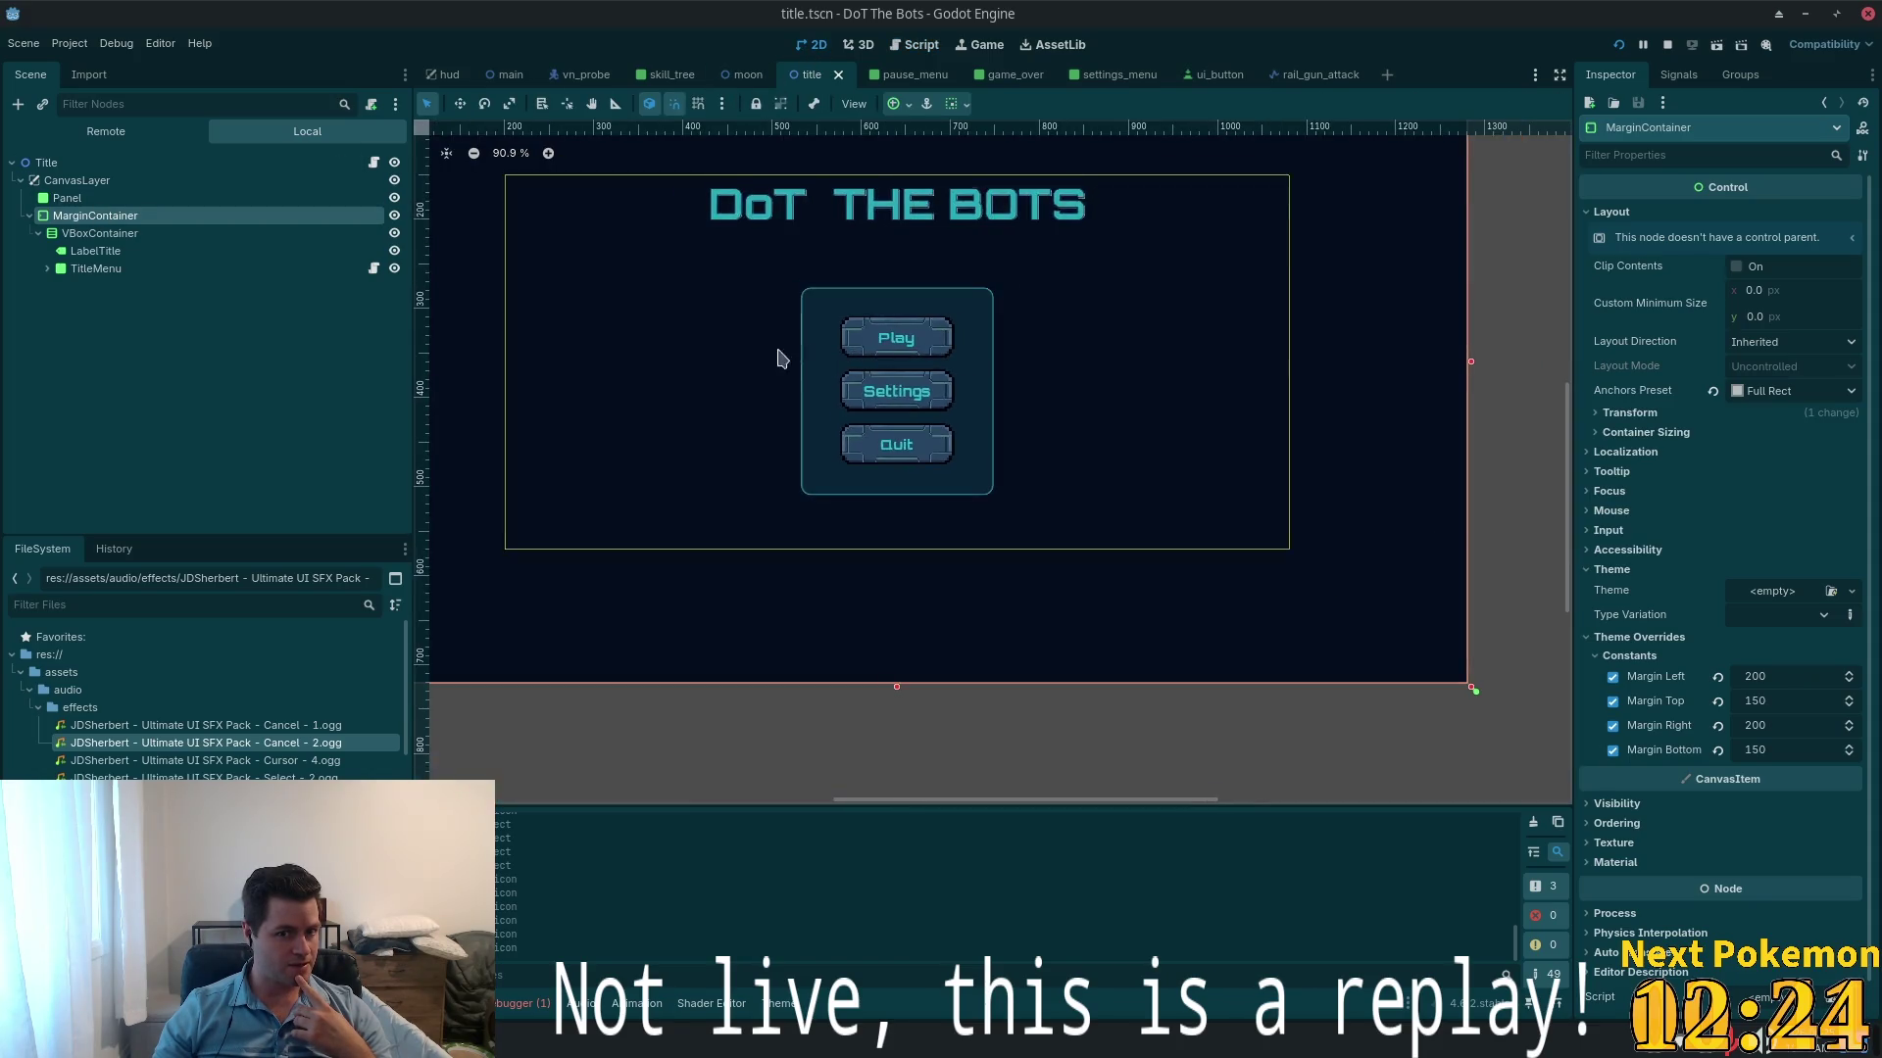
{"action": "scroll", "coordinate": [781, 358], "scroll_direction": "down", "scroll_amount": 2}
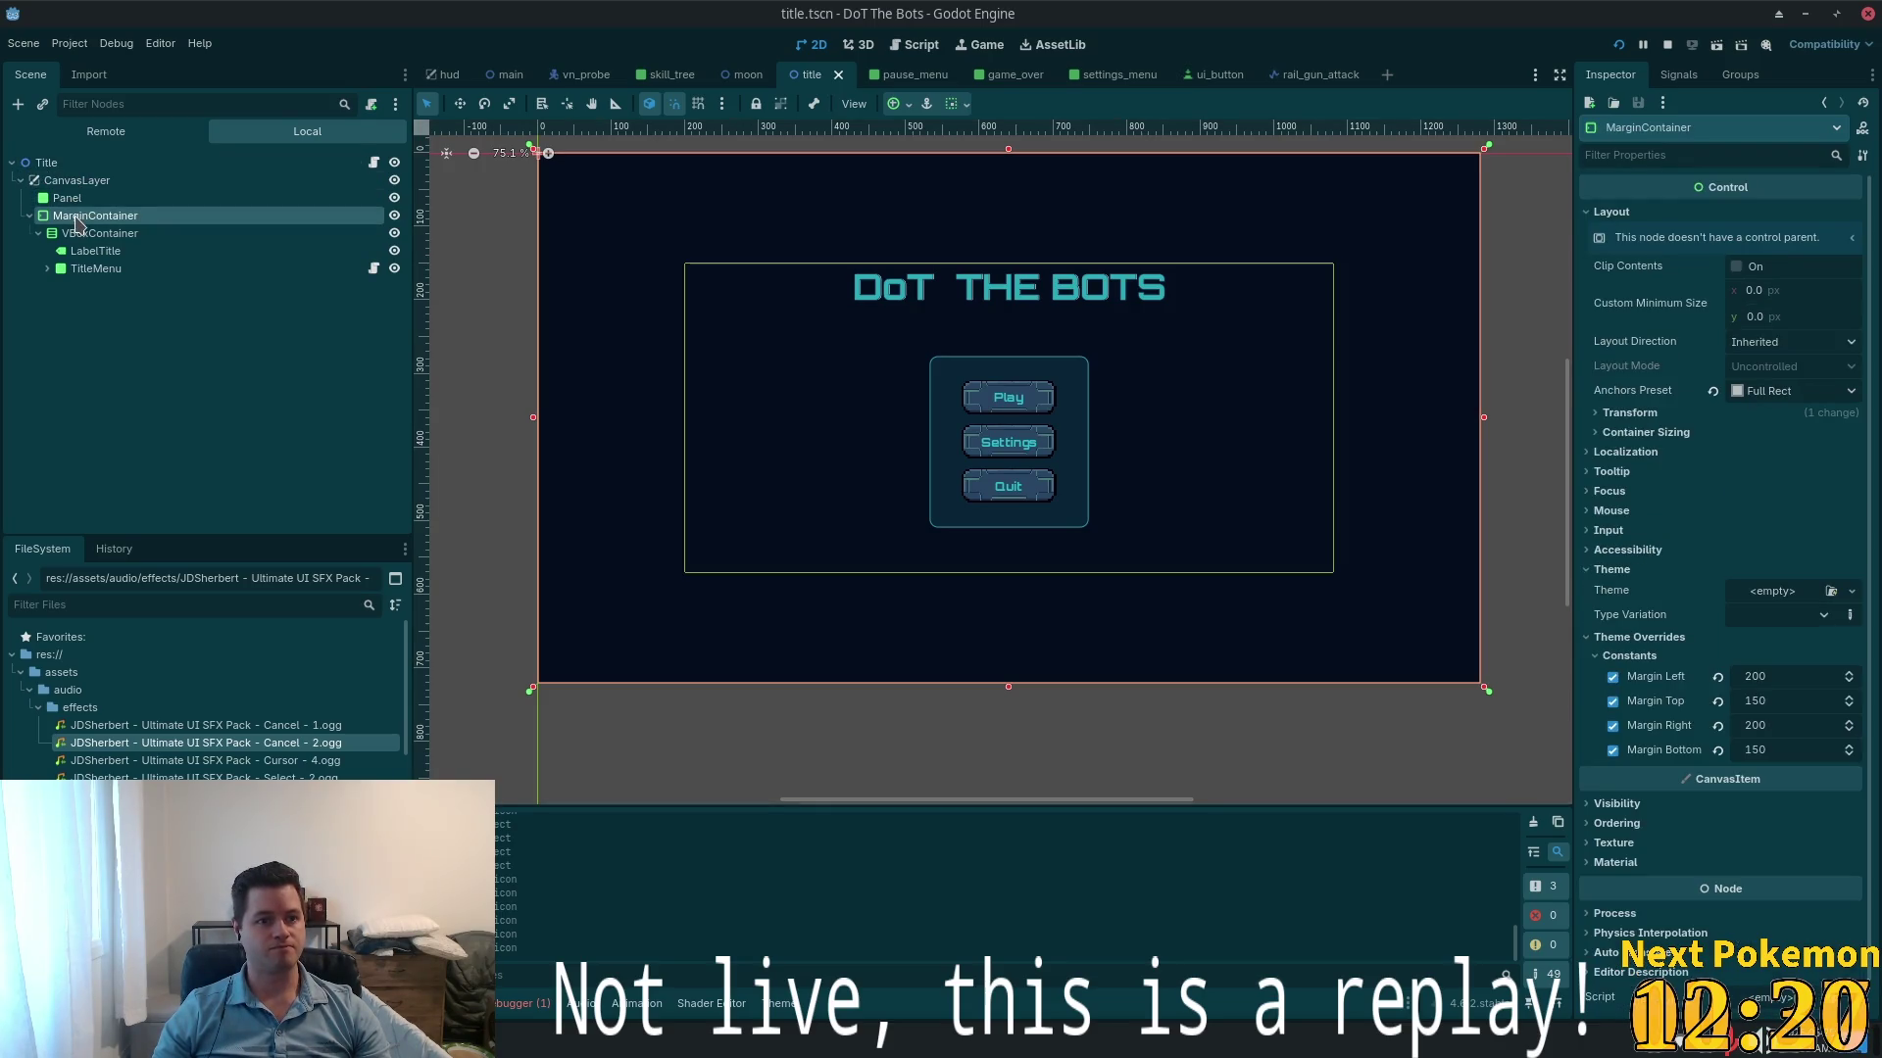
{"action": "left_click", "coordinate": [83, 182]}
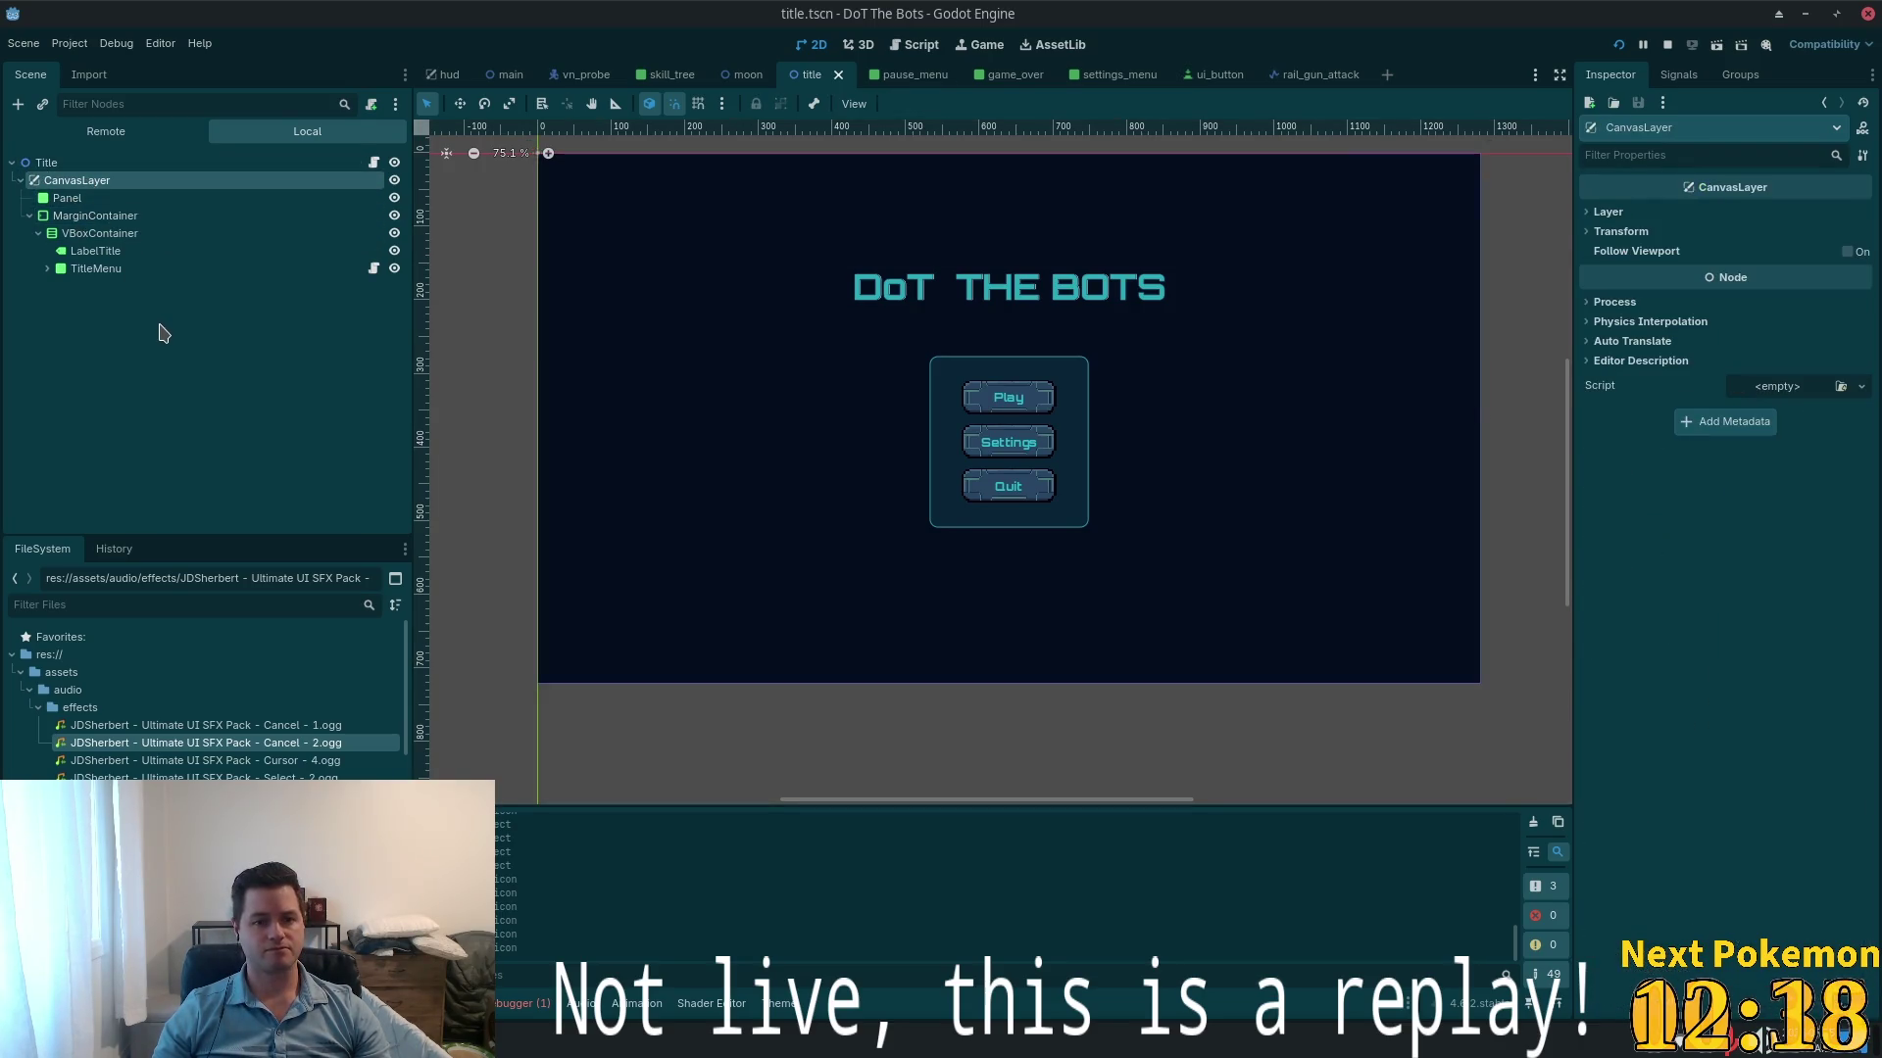
{"action": "key", "text": "ctrl+a"}
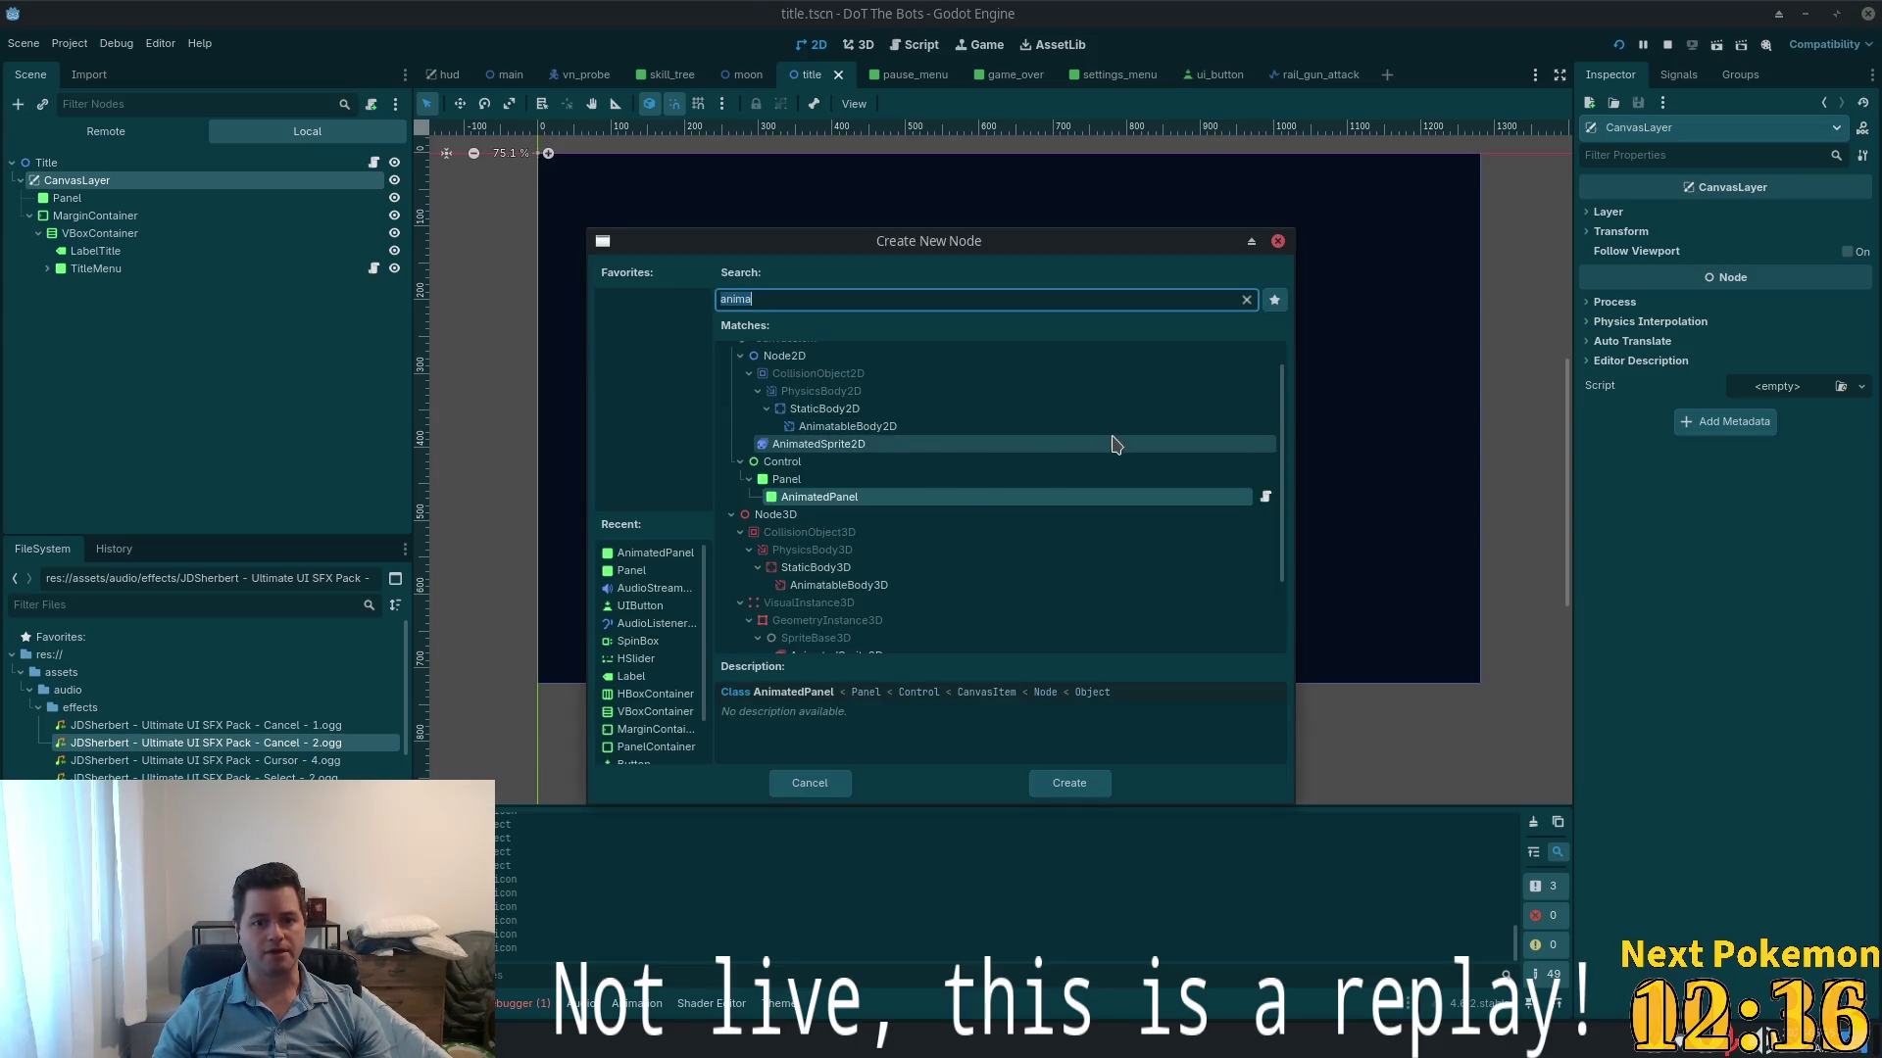
{"action": "left_click", "coordinate": [1278, 241]}
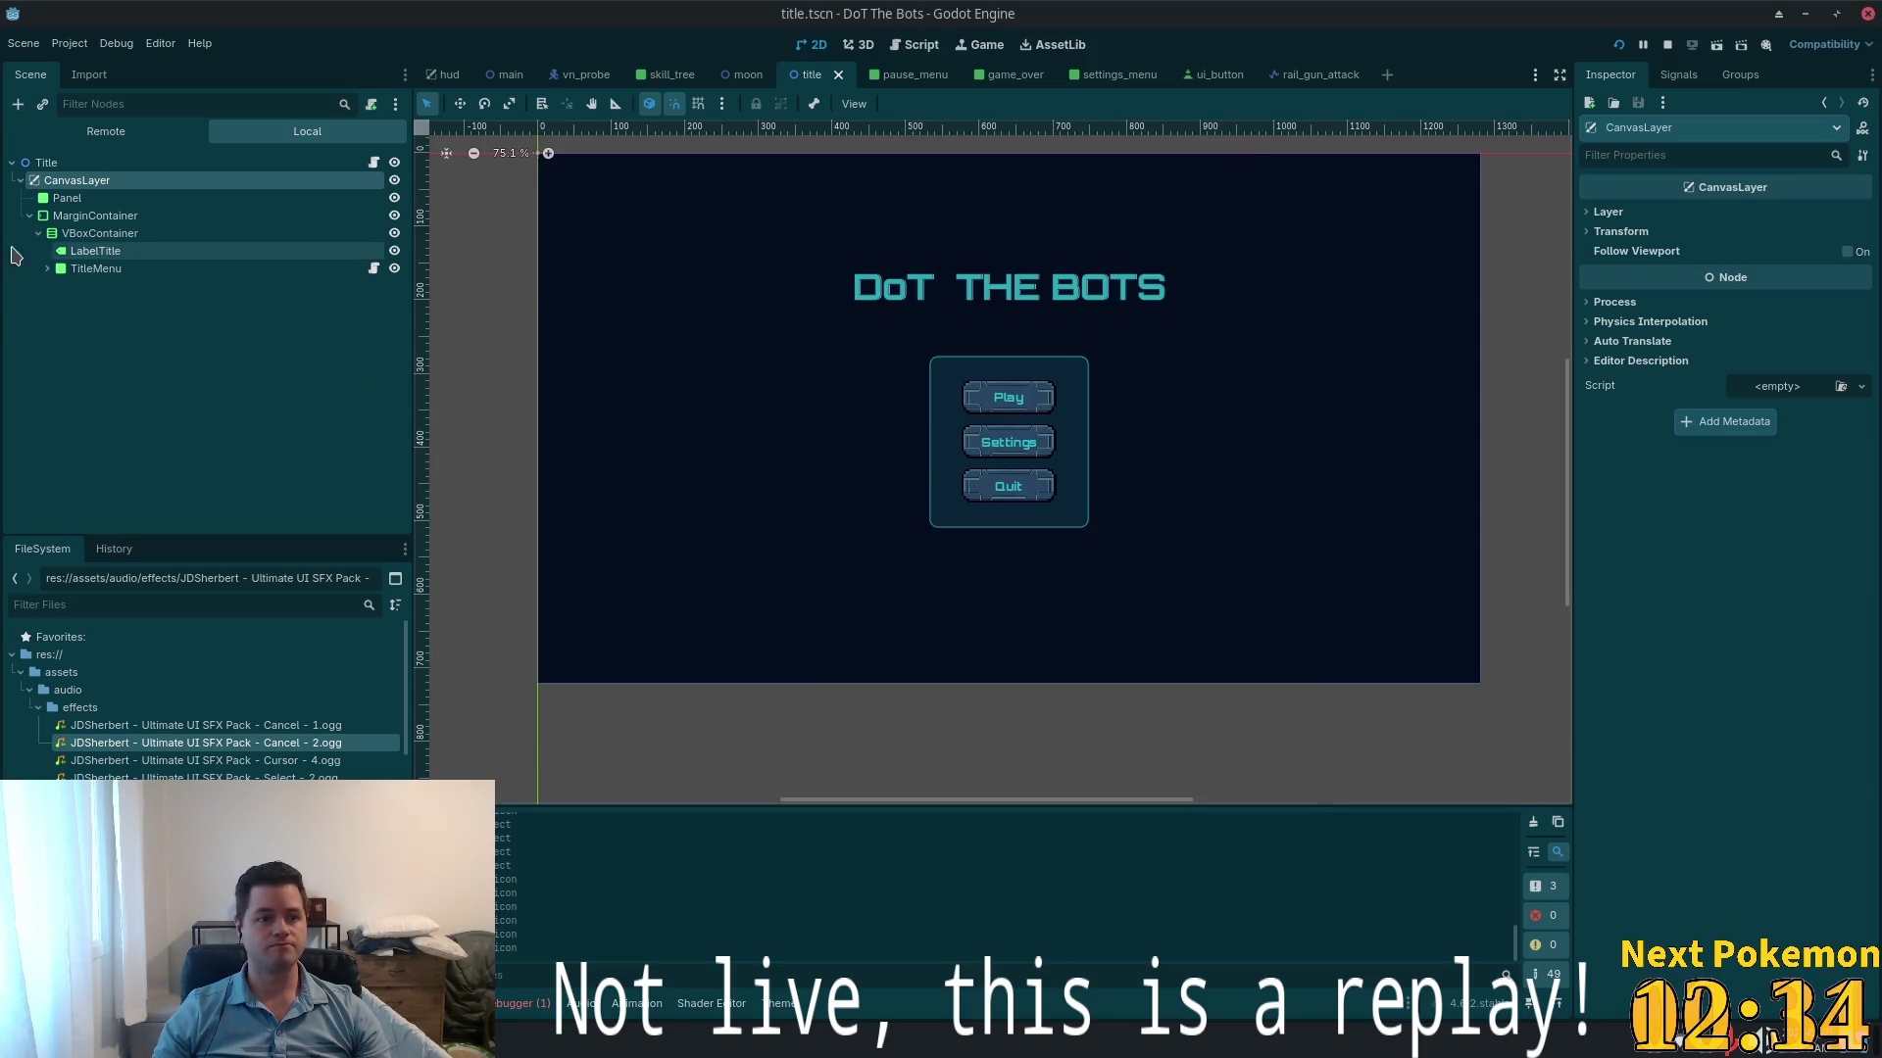
{"action": "key", "text": "ctrl+shift+a"}
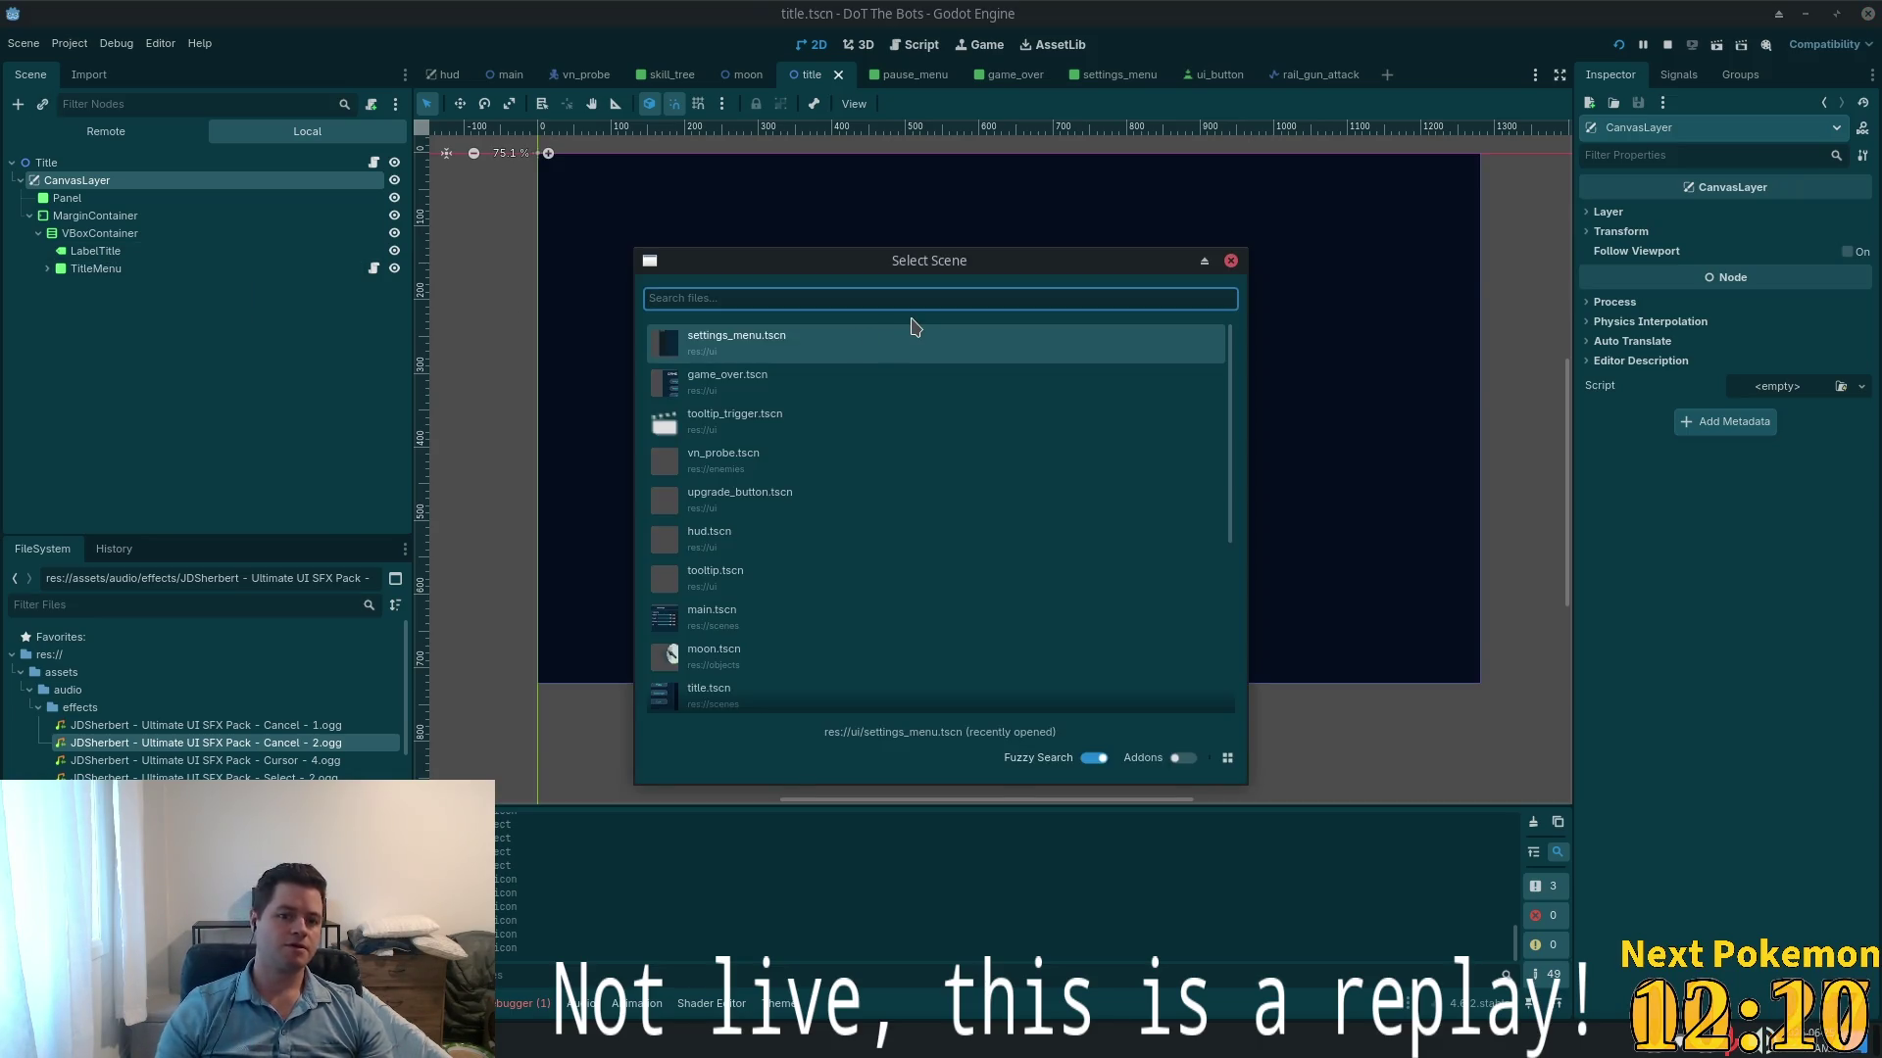
- Instance settings_menu.tscn under CanvasLayer, hide it in the editor, and save the scene
{"action": "double_click", "coordinate": [846, 344]}
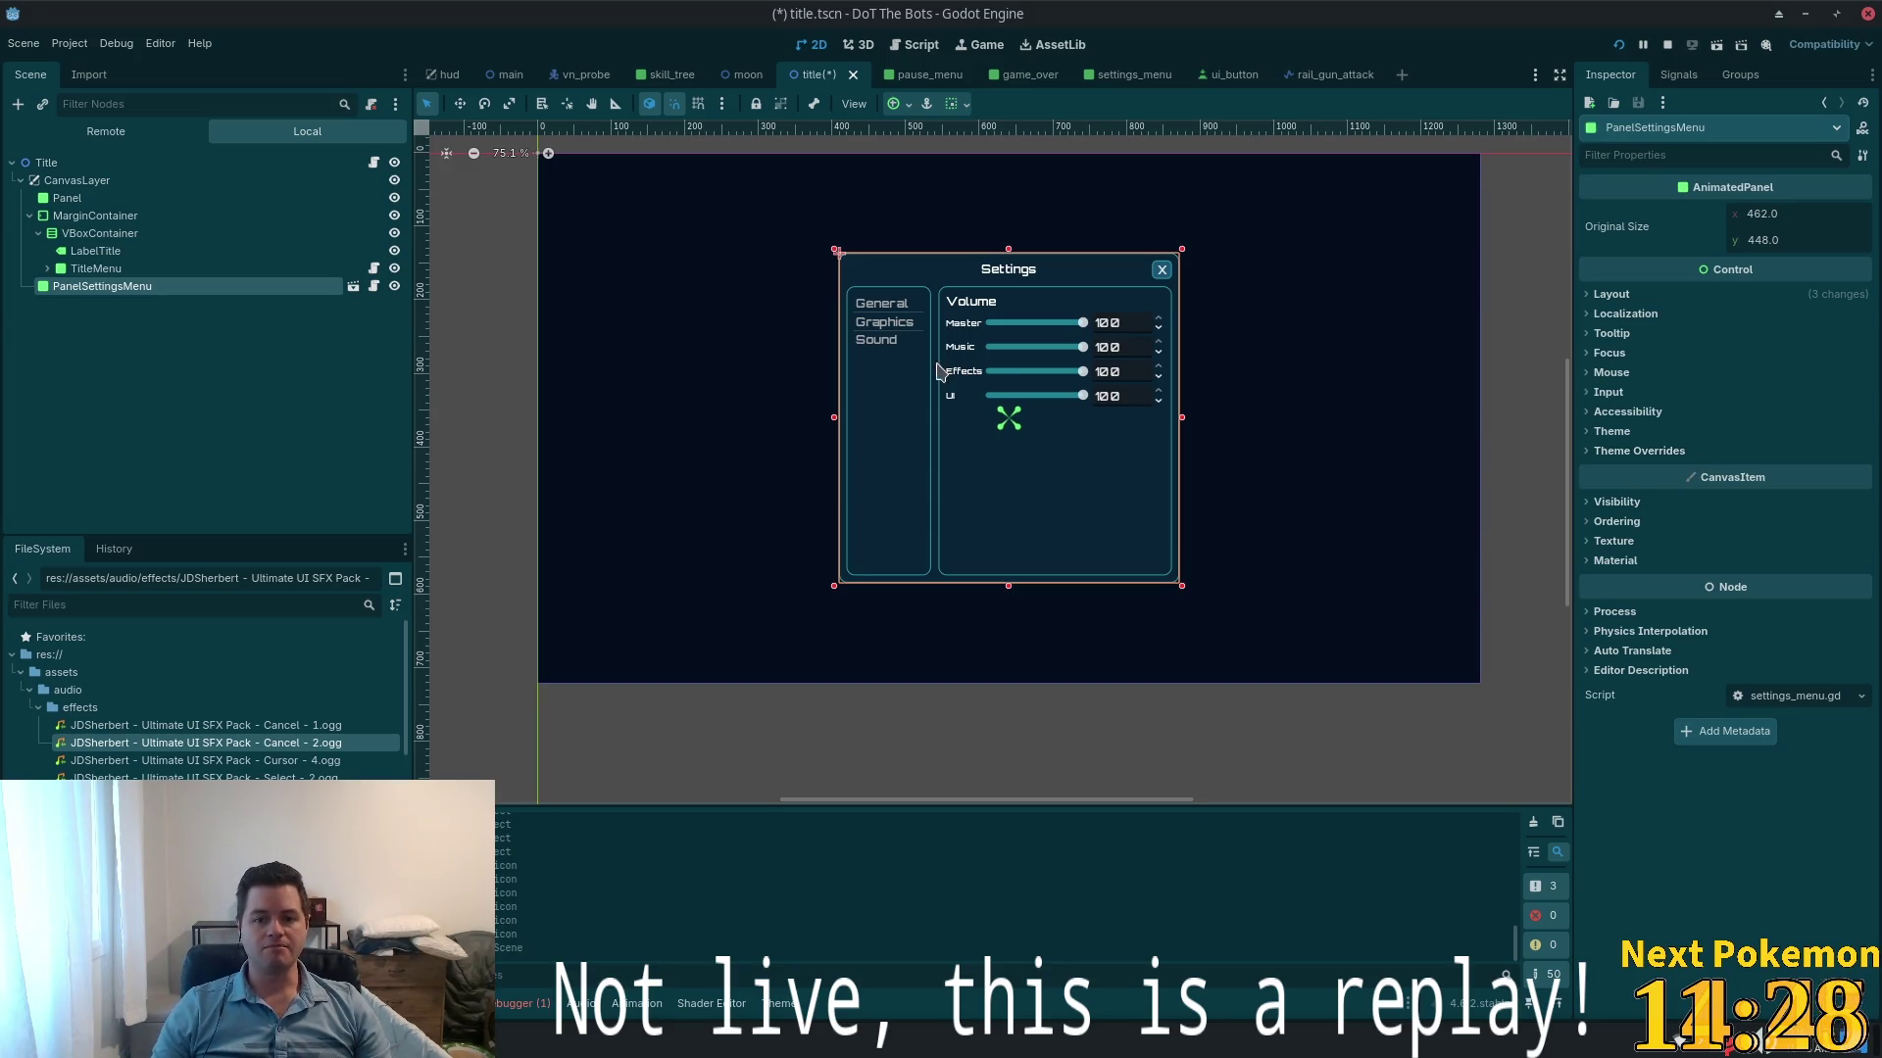
{"action": "left_click", "coordinate": [394, 287]}
{"action": "key", "text": "ctrl+s"}
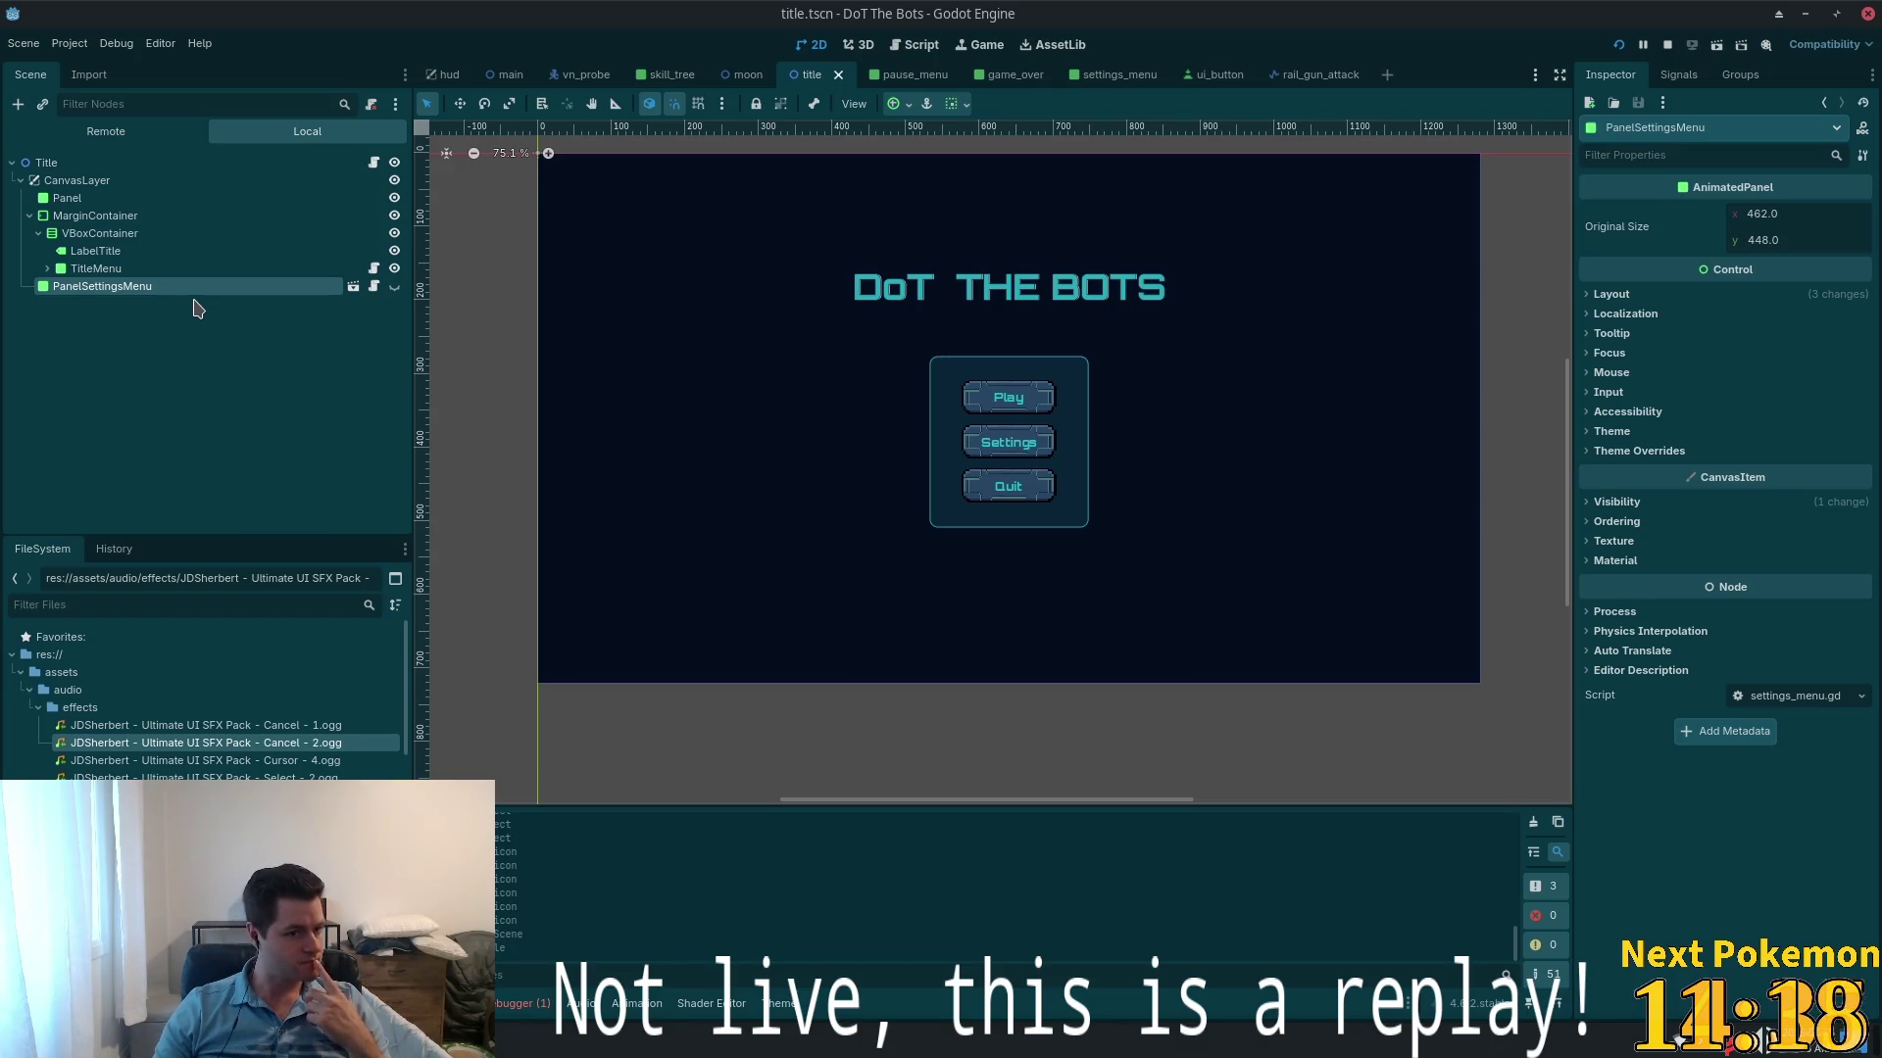
- Open settings_menu.gd and highlight the settings_menu_toggled signal used in _ready
{"action": "left_click", "coordinate": [375, 287]}
{"action": "scroll", "coordinate": [1088, 451], "scroll_direction": "up", "scroll_amount": 5}
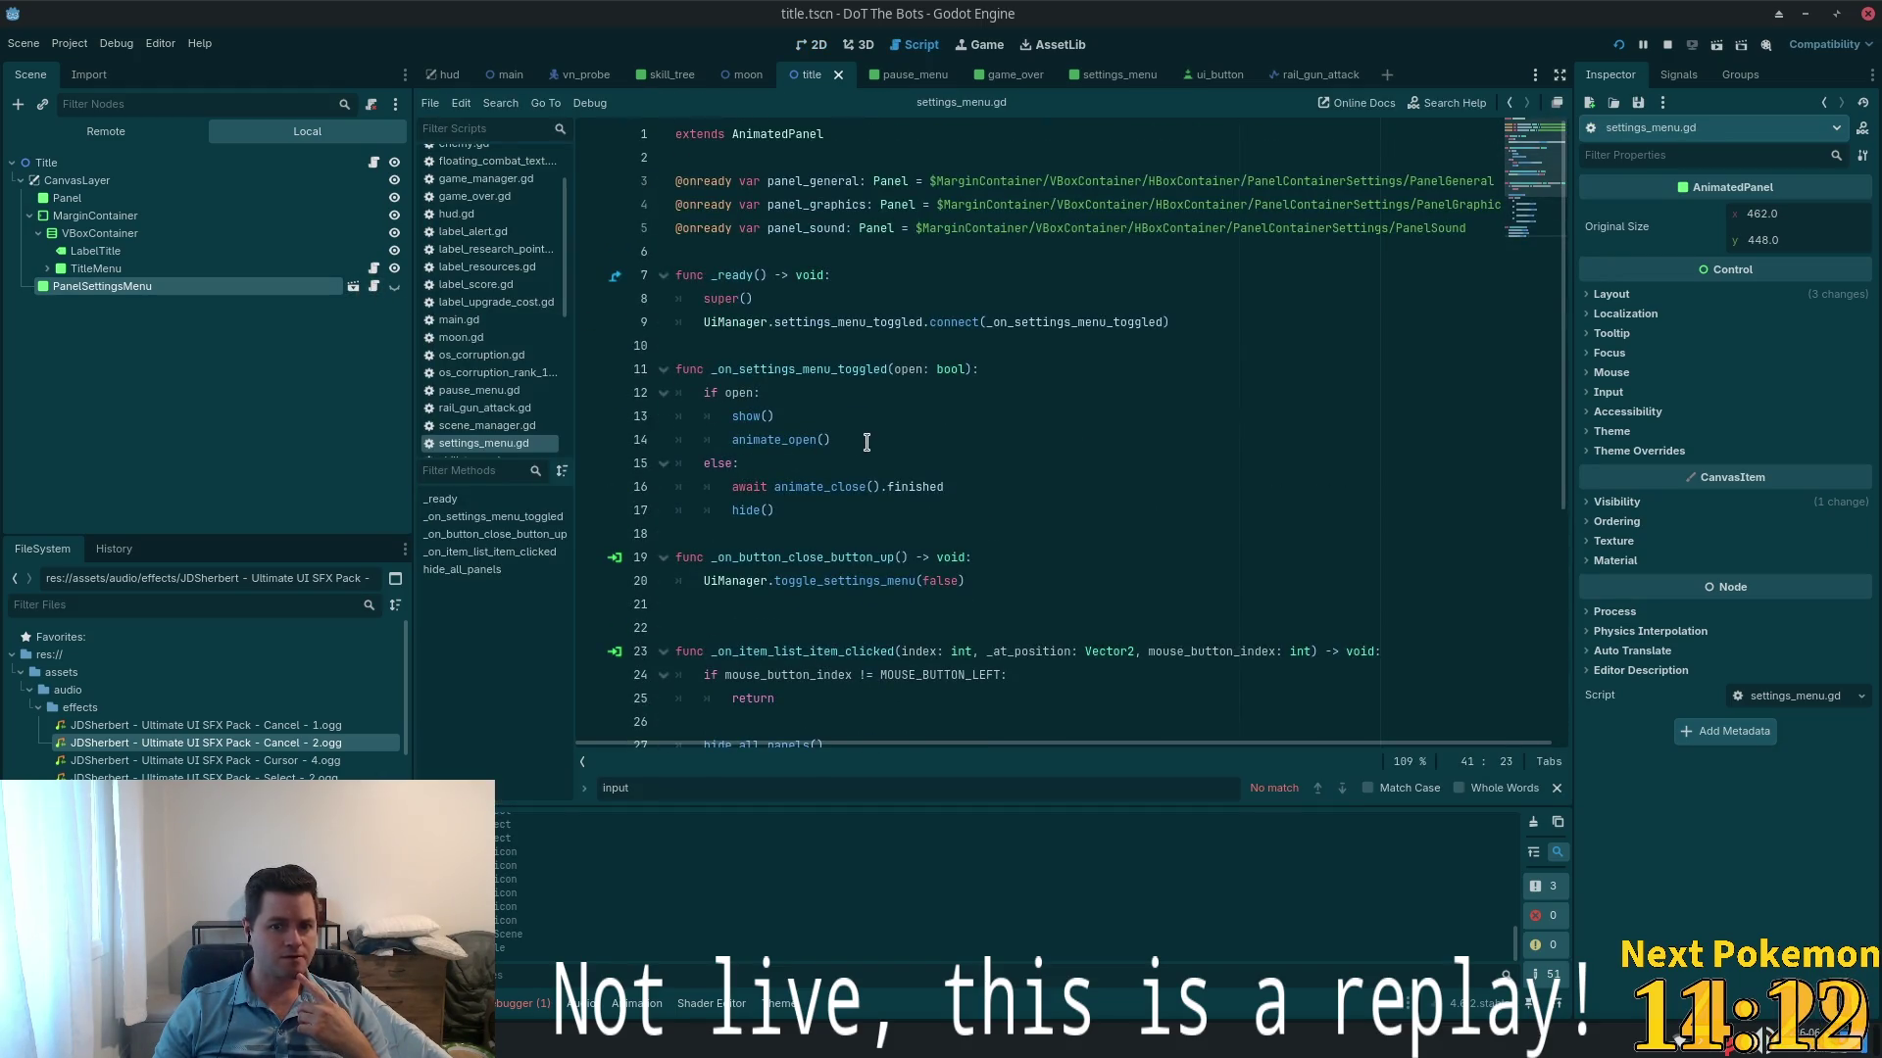
{"action": "scroll", "coordinate": [866, 446], "scroll_direction": "down", "scroll_amount": 2}
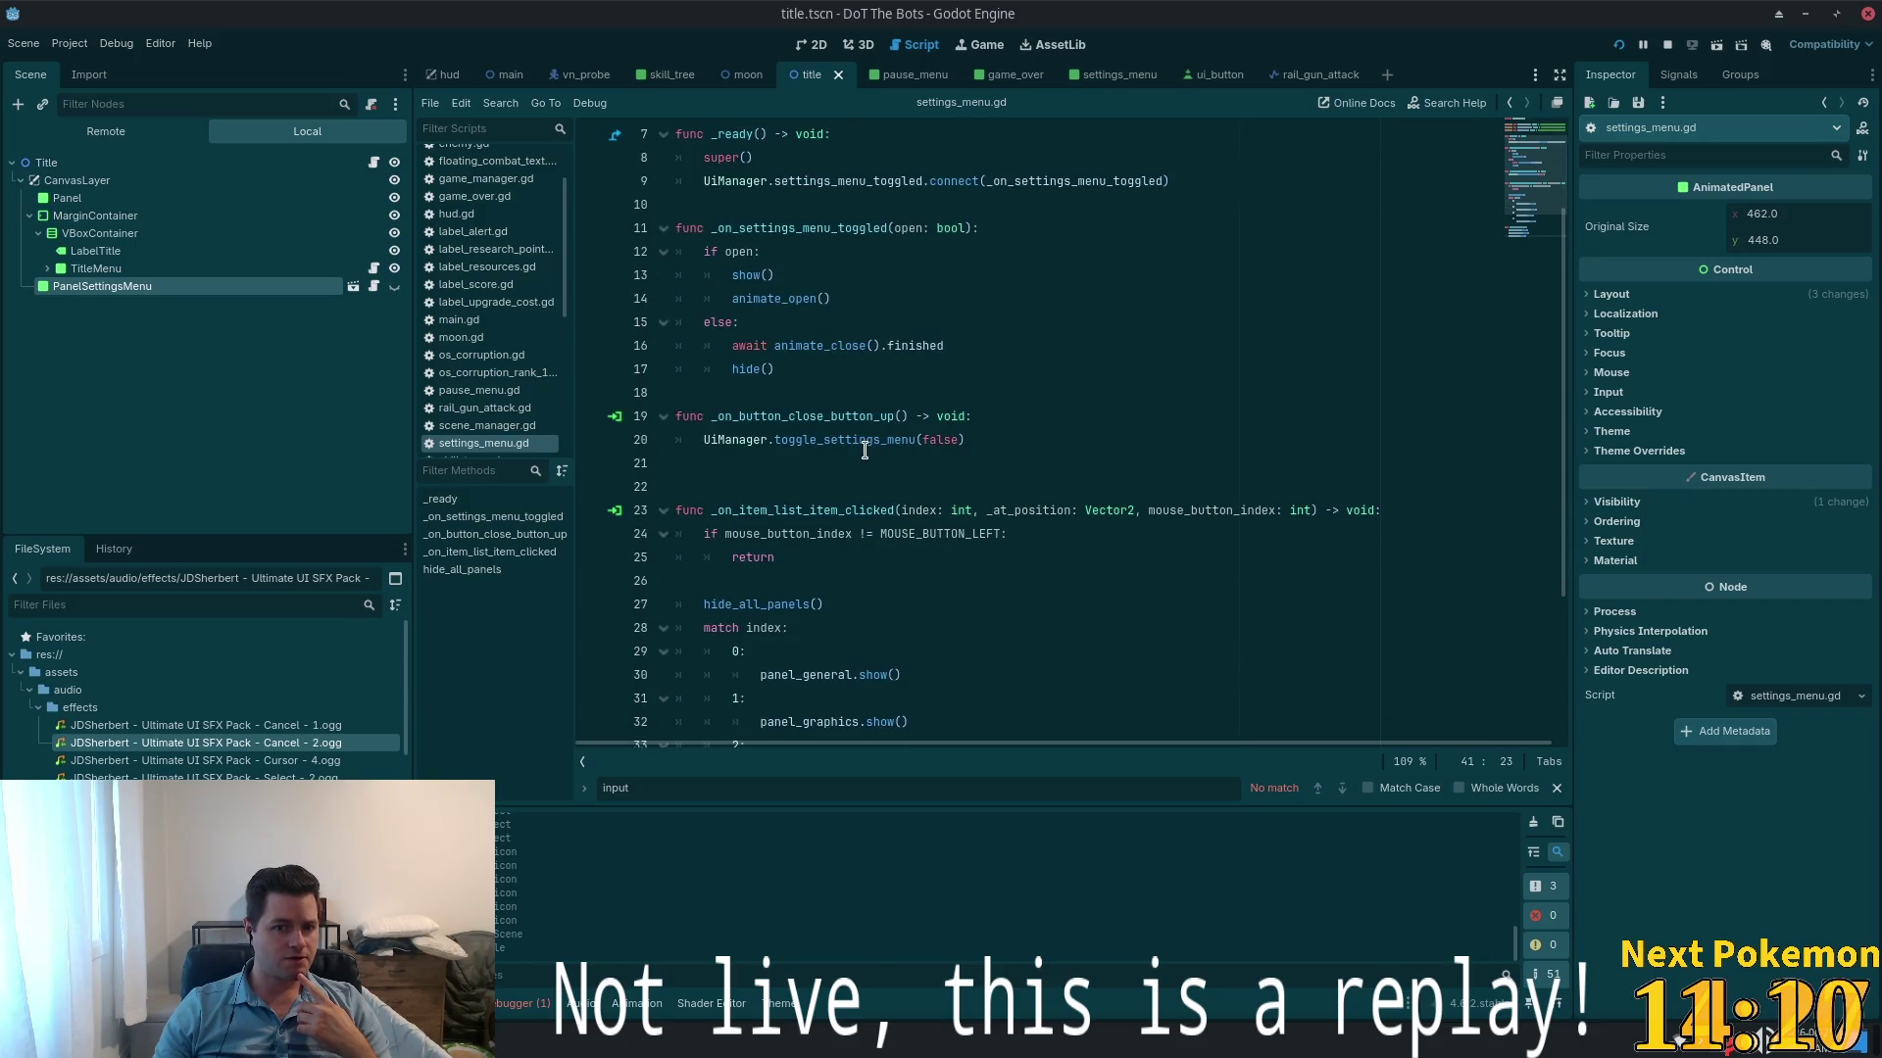
{"action": "double_click", "coordinate": [824, 181]}
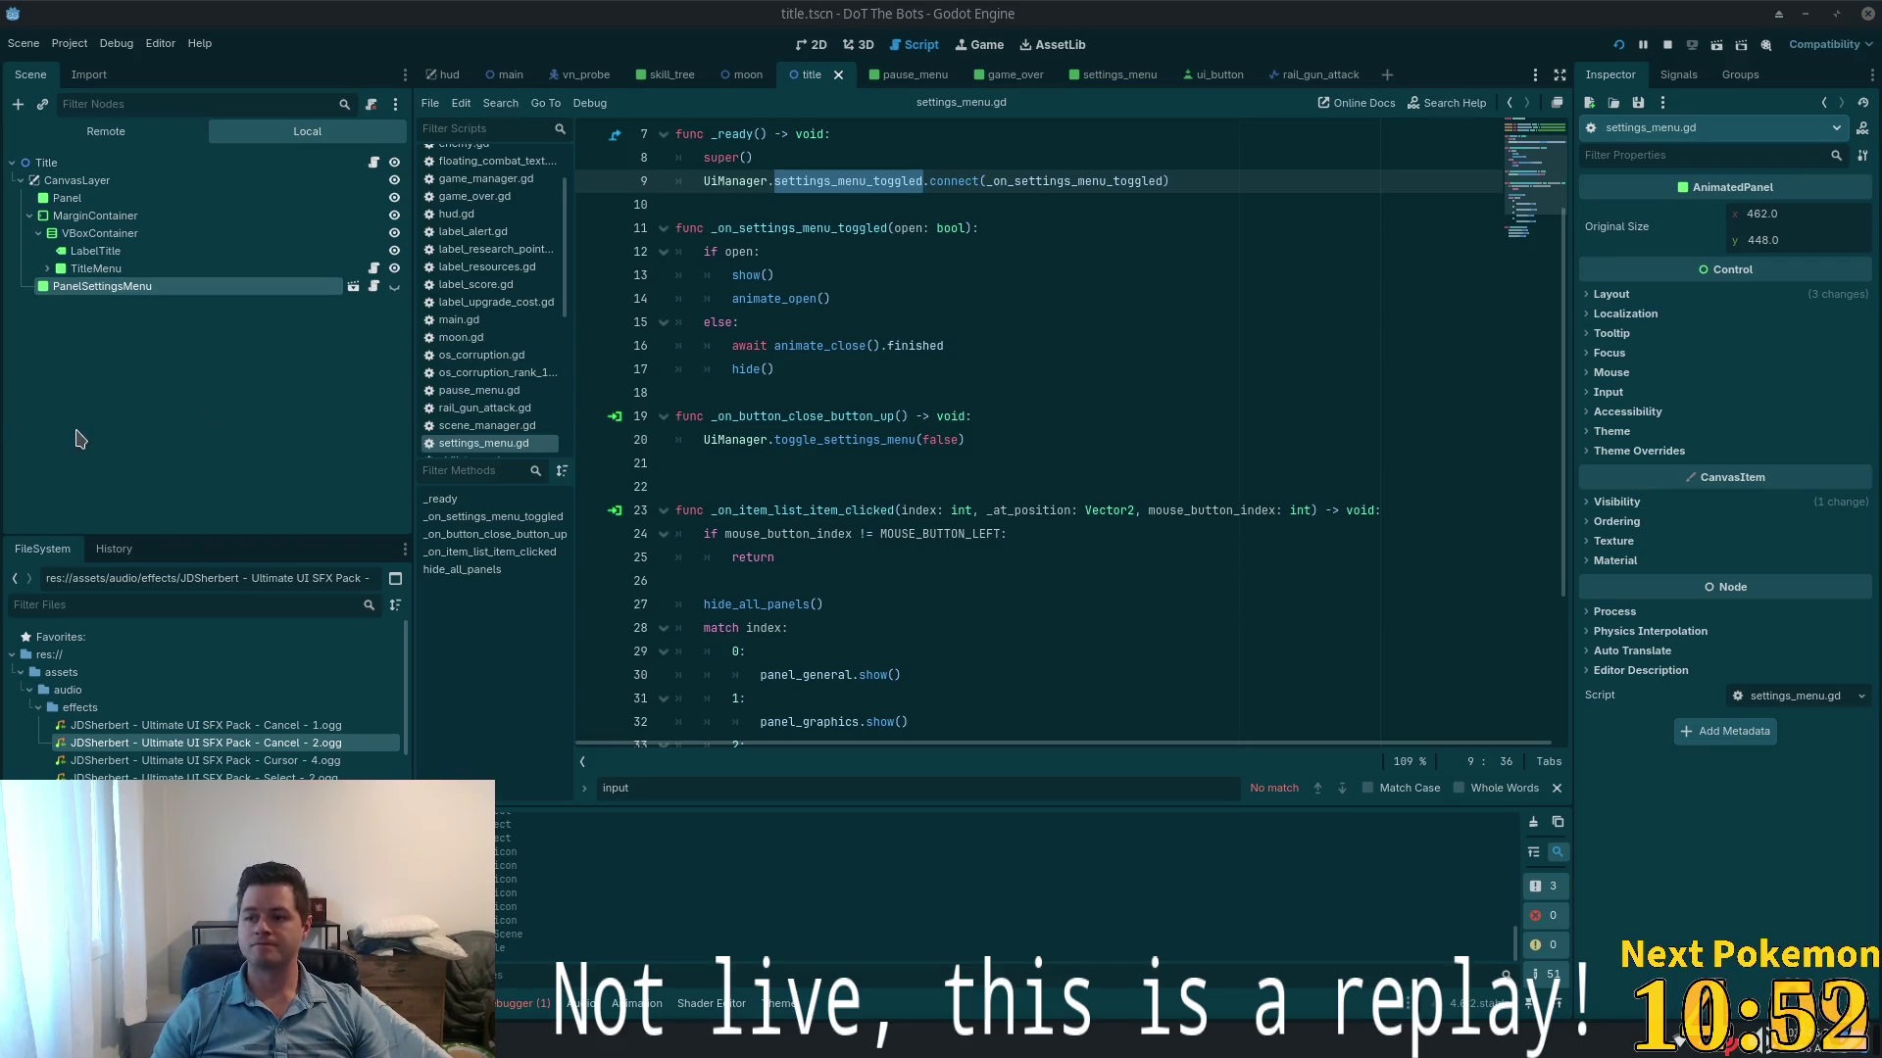
- Select ButtonSettings and connect its button_up() signal to the Title node
{"action": "left_click", "coordinate": [95, 216]}
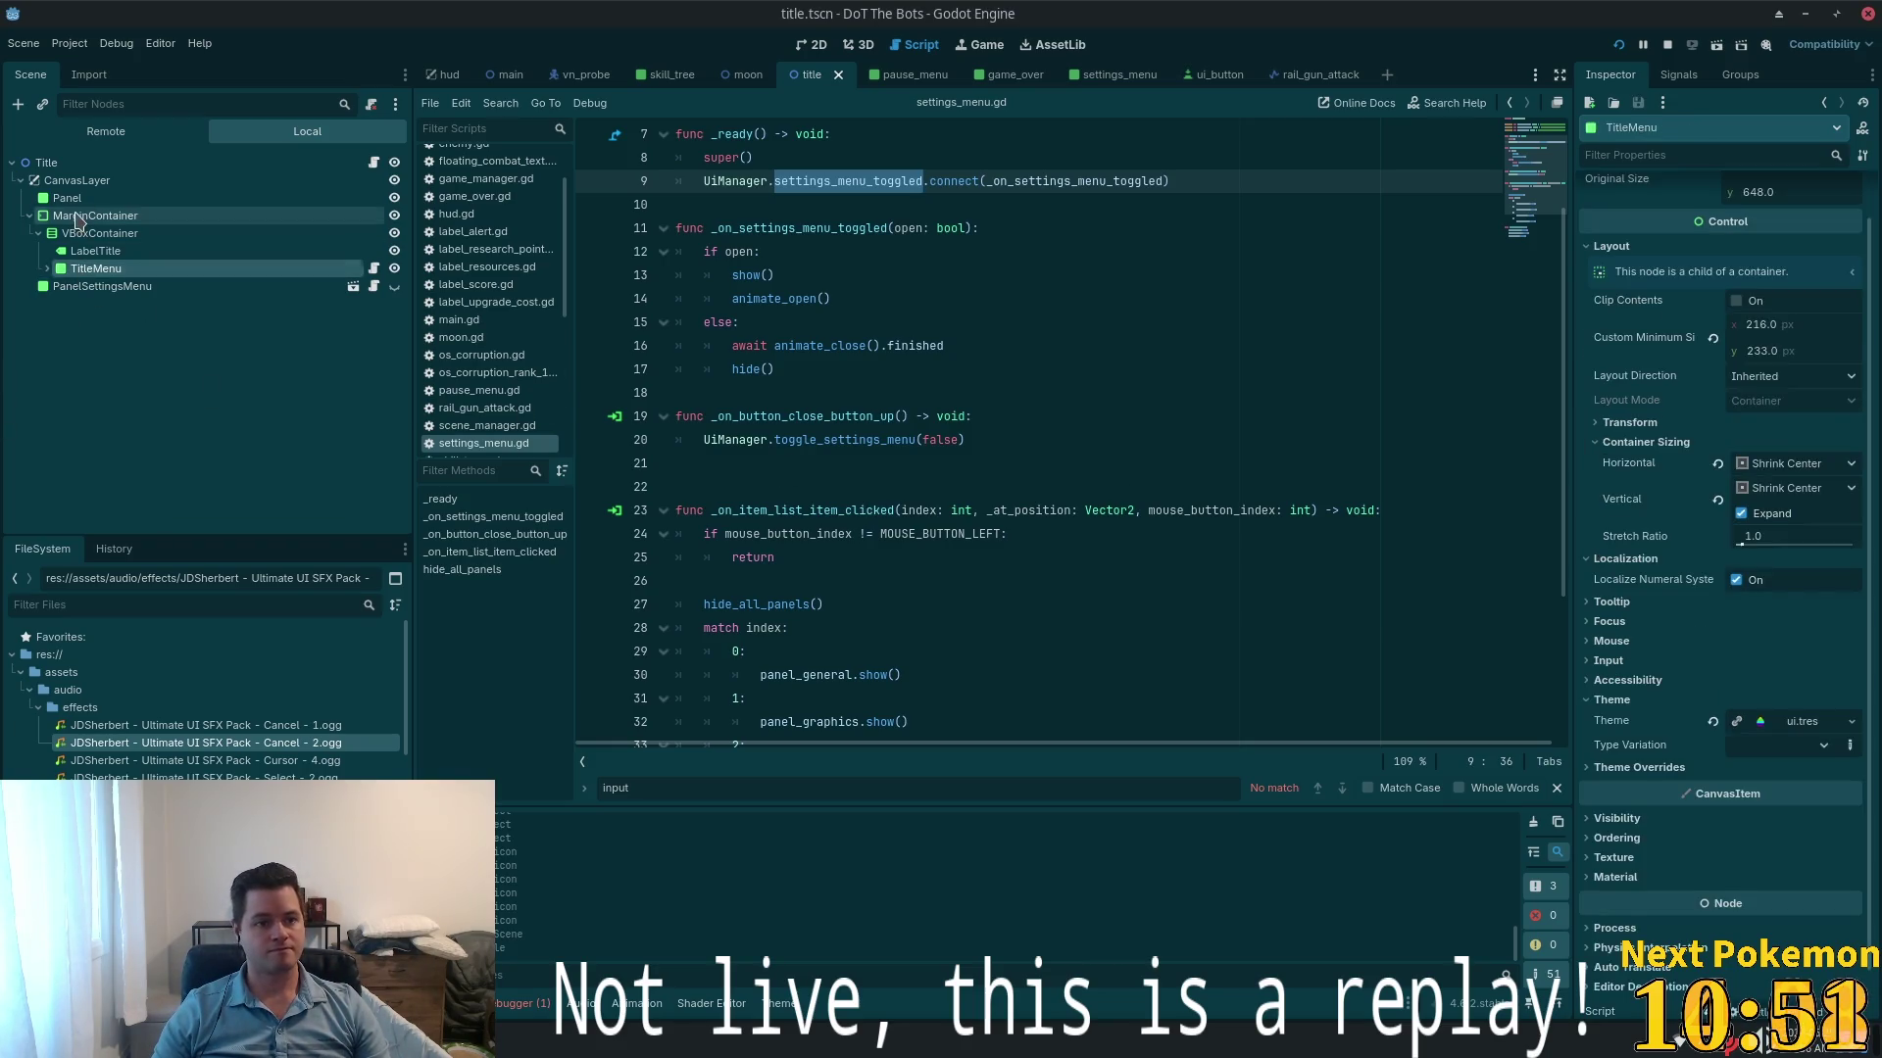
{"action": "left_click", "coordinate": [96, 268]}
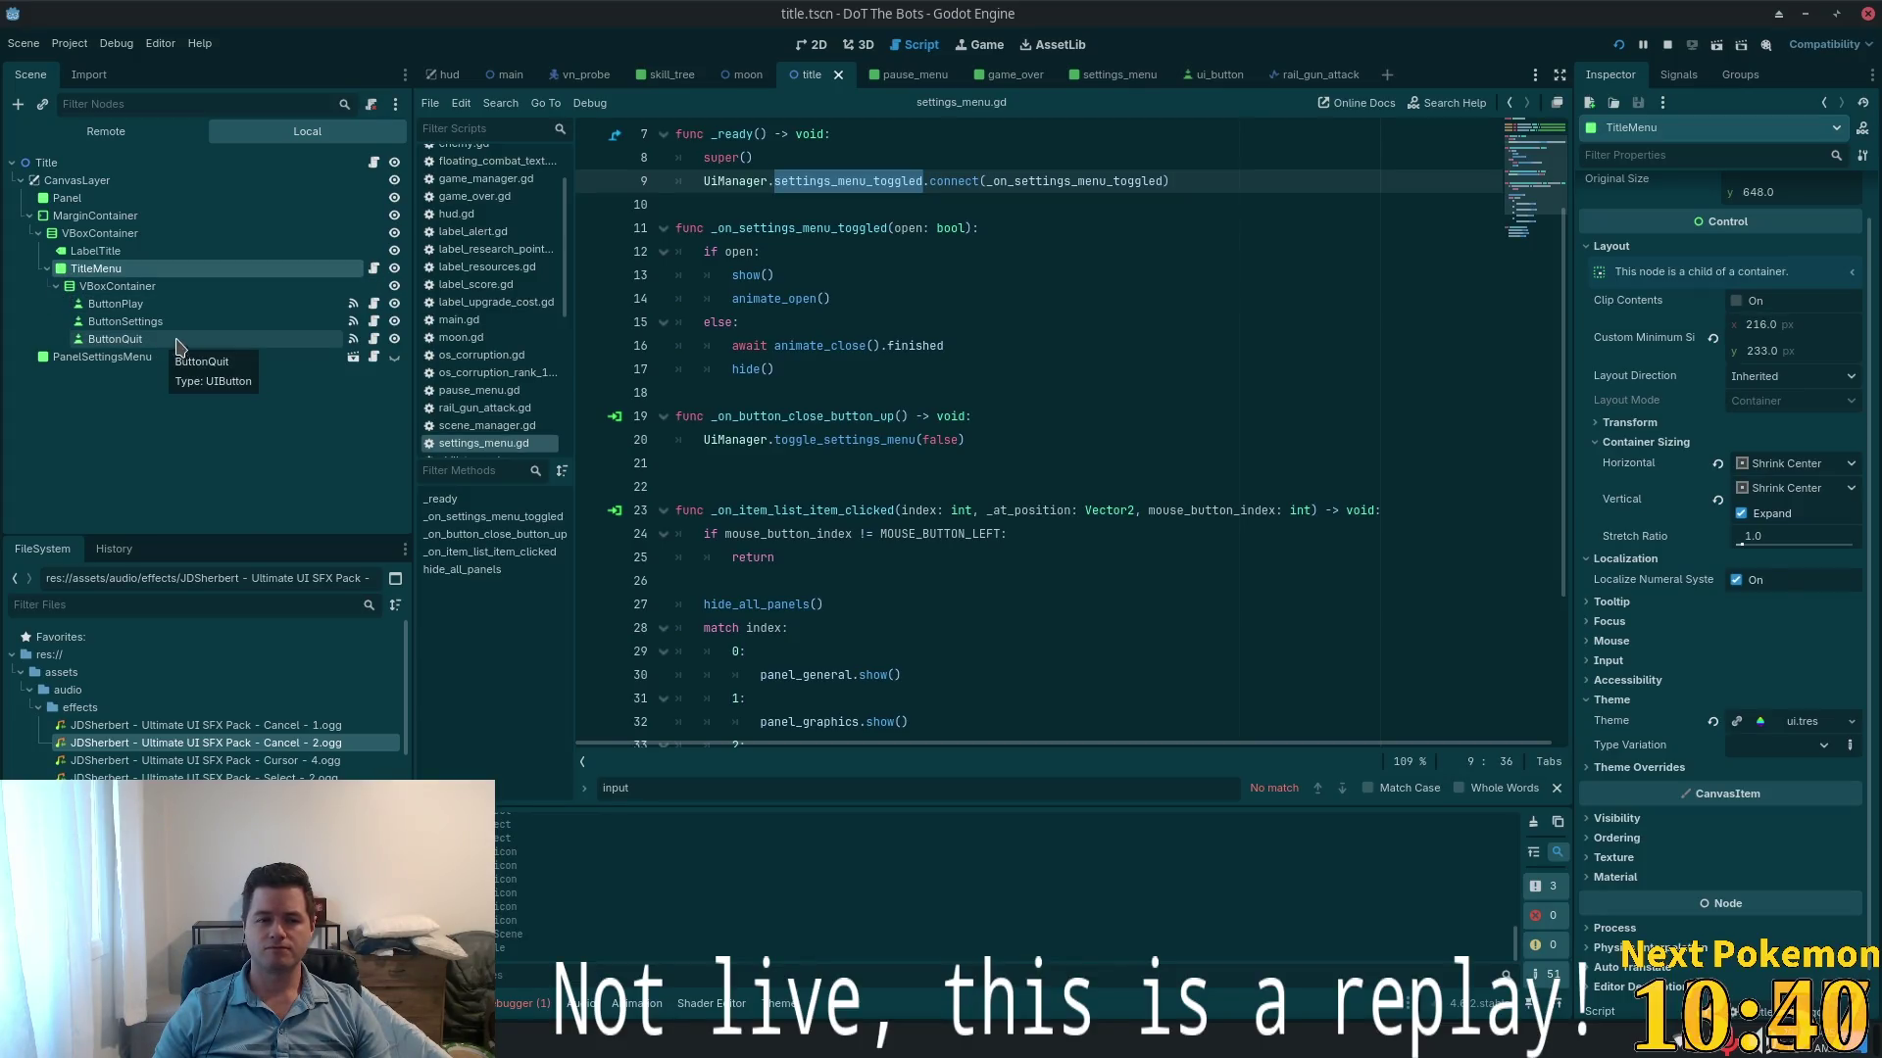
{"action": "left_click", "coordinate": [156, 322]}
{"action": "left_click", "coordinate": [377, 323]}
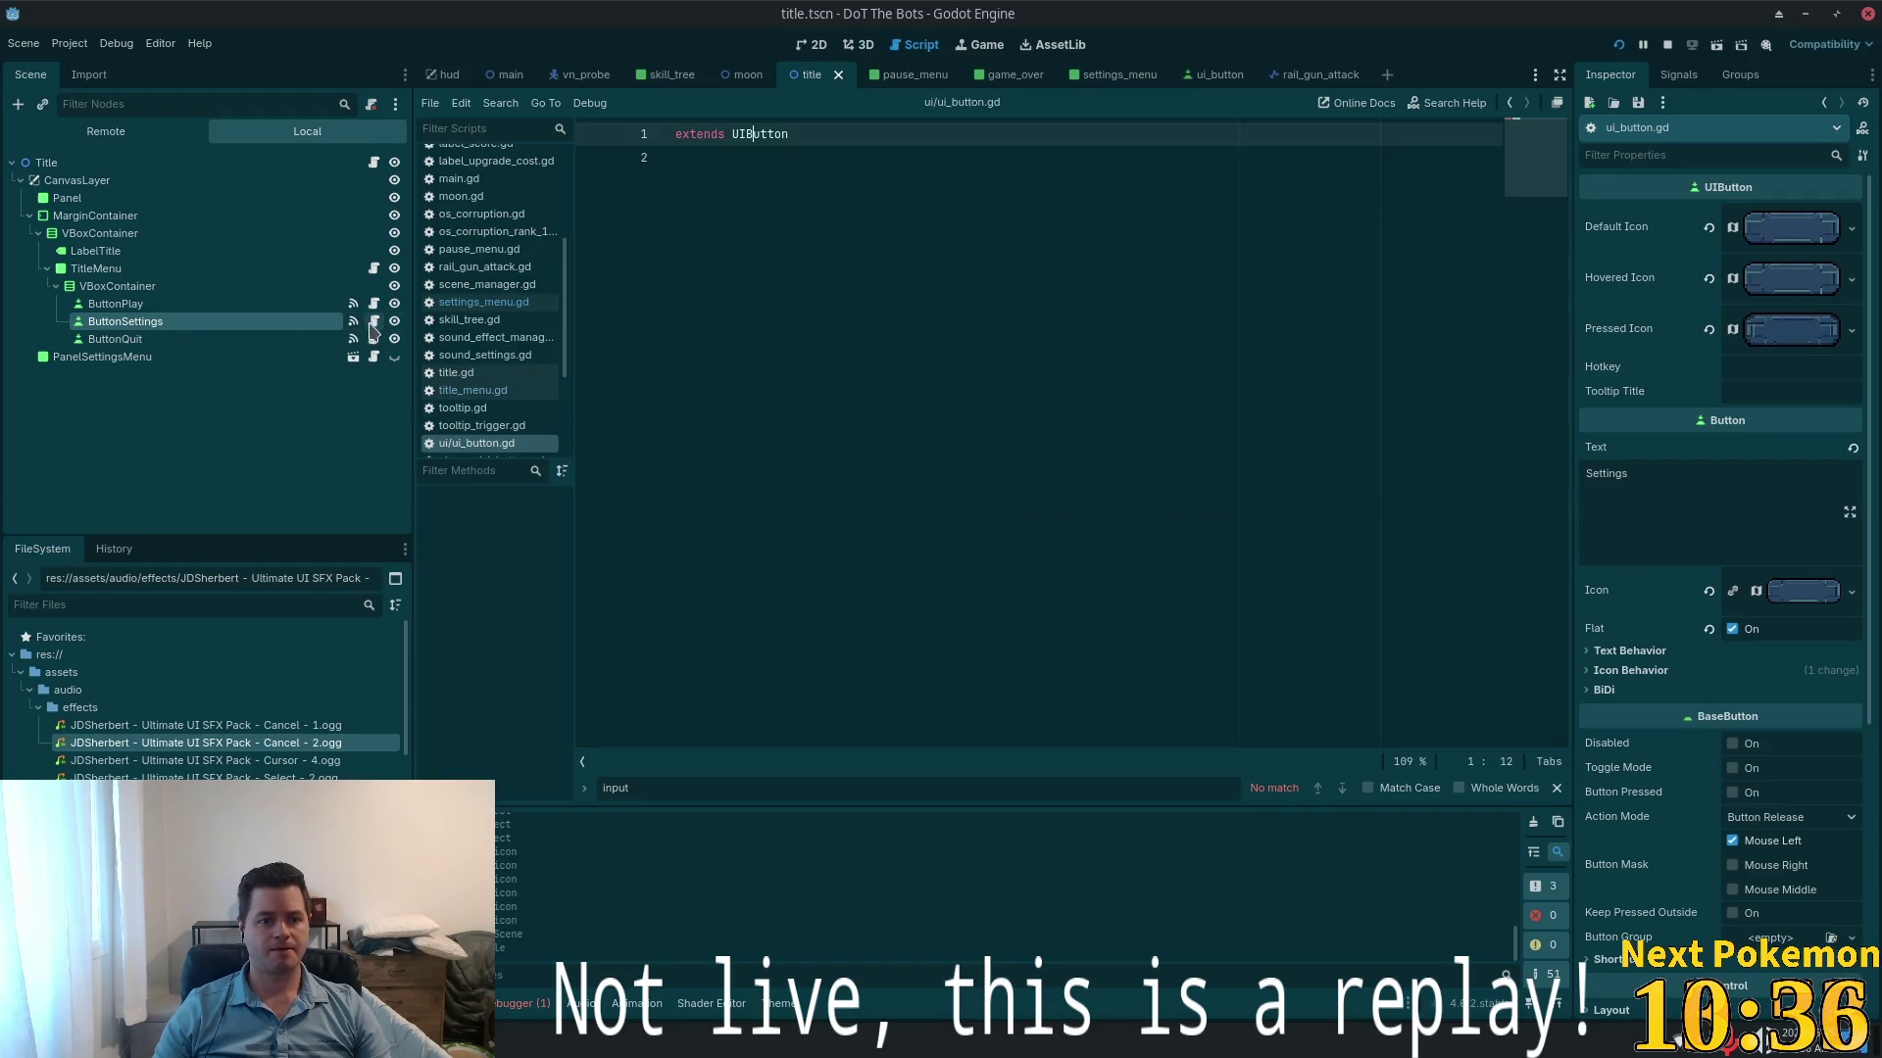
{"action": "left_click", "coordinate": [353, 321]}
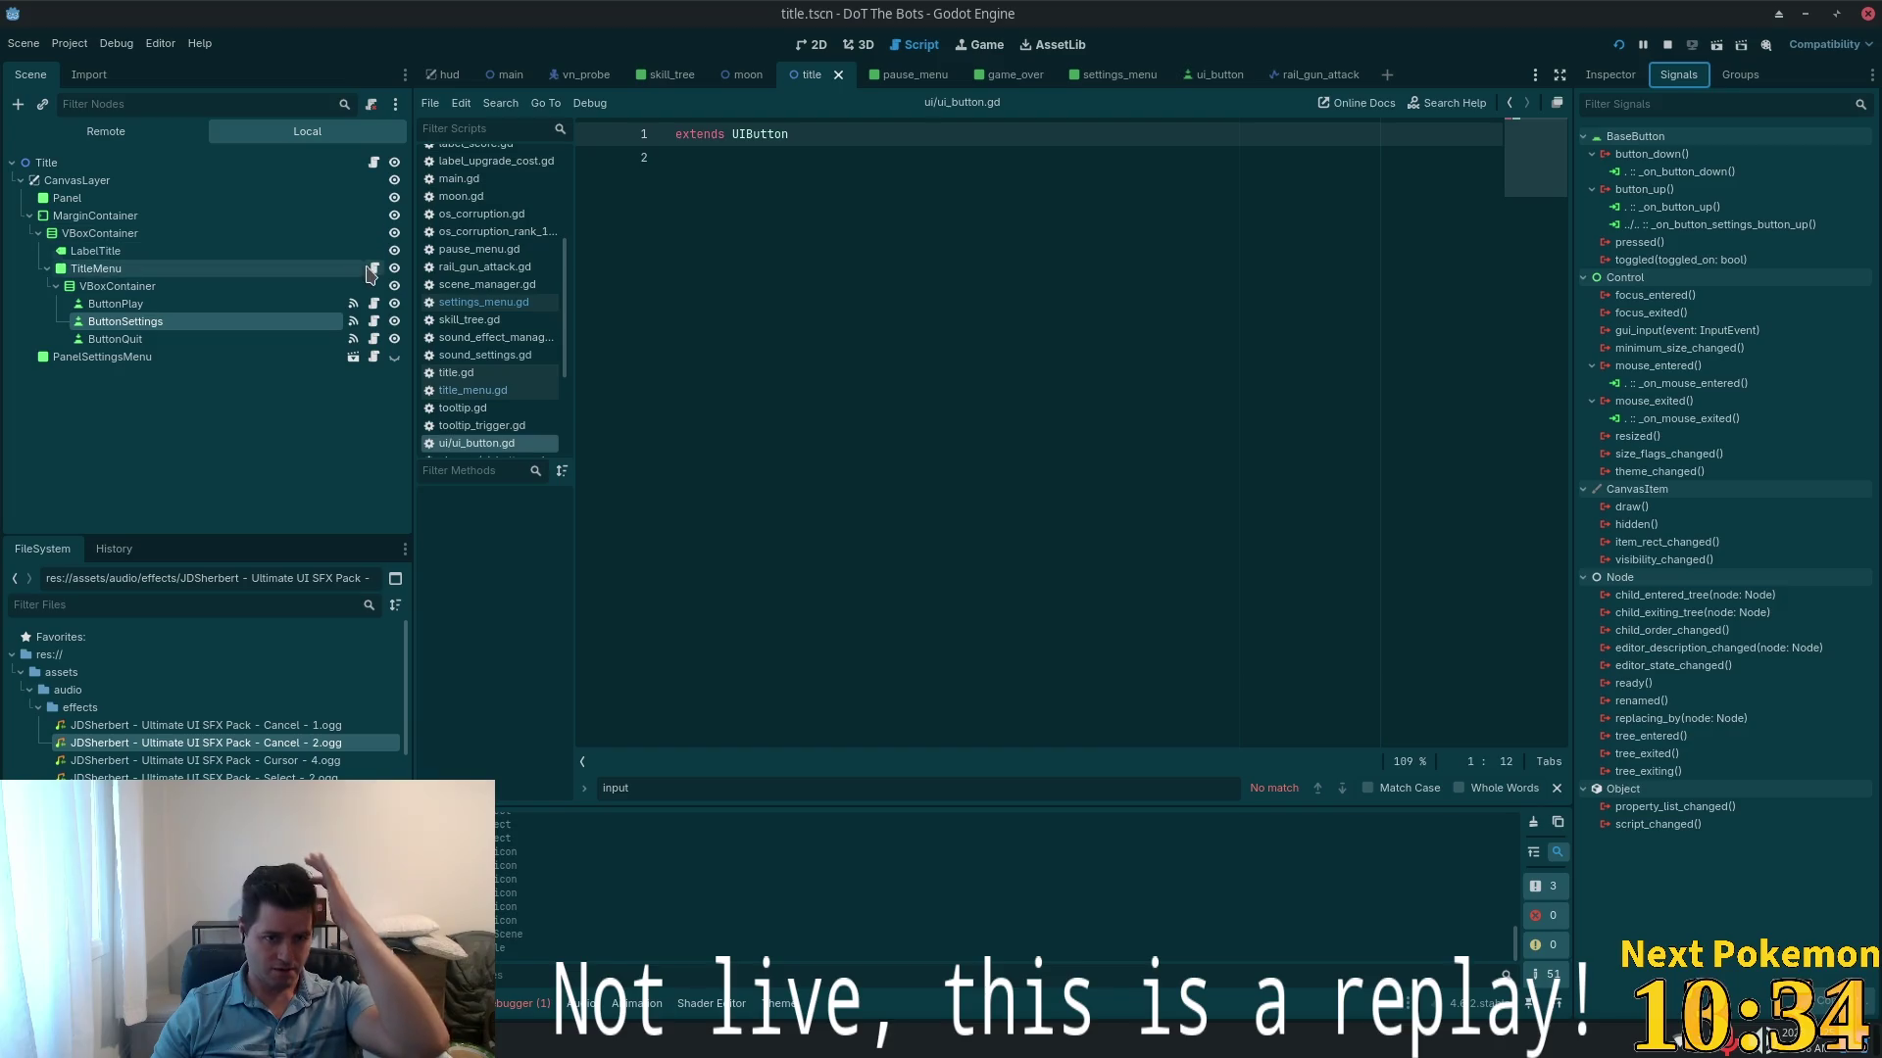
{"action": "double_click", "coordinate": [1684, 225]}
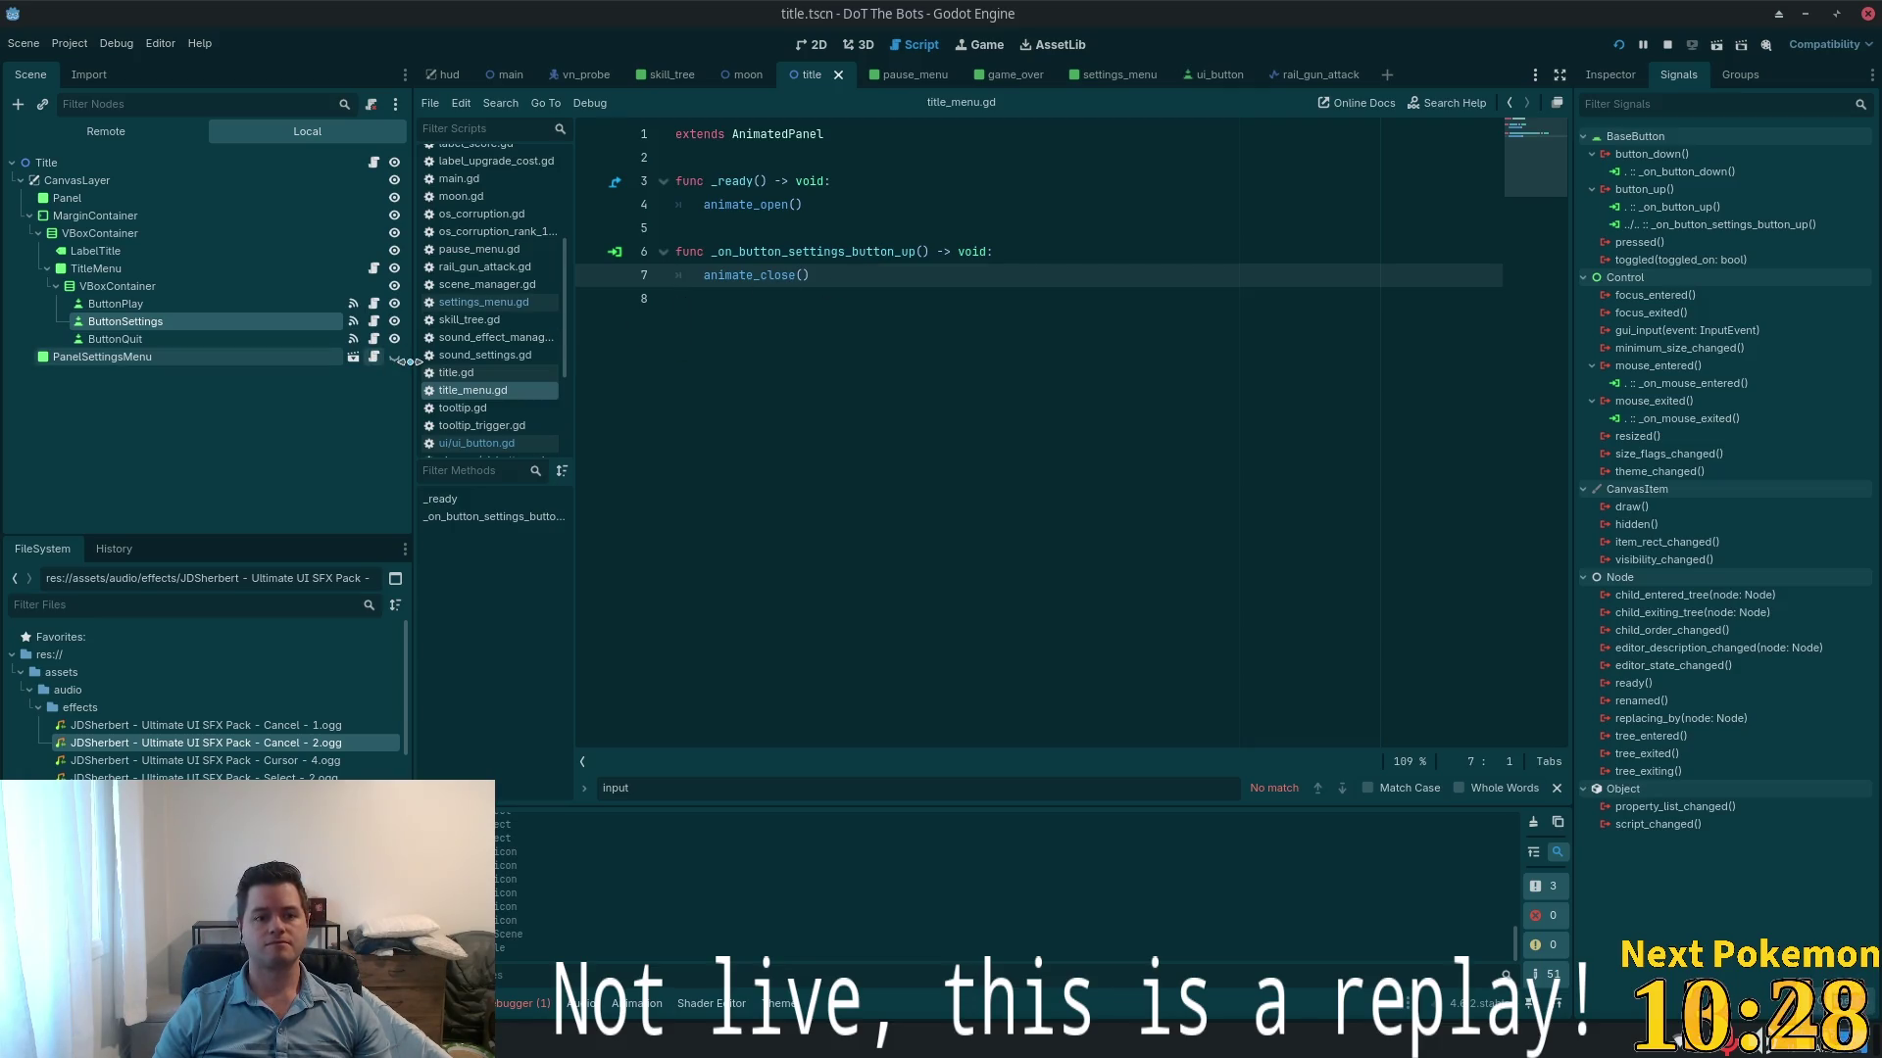
{"action": "left_click", "coordinate": [1643, 189]}
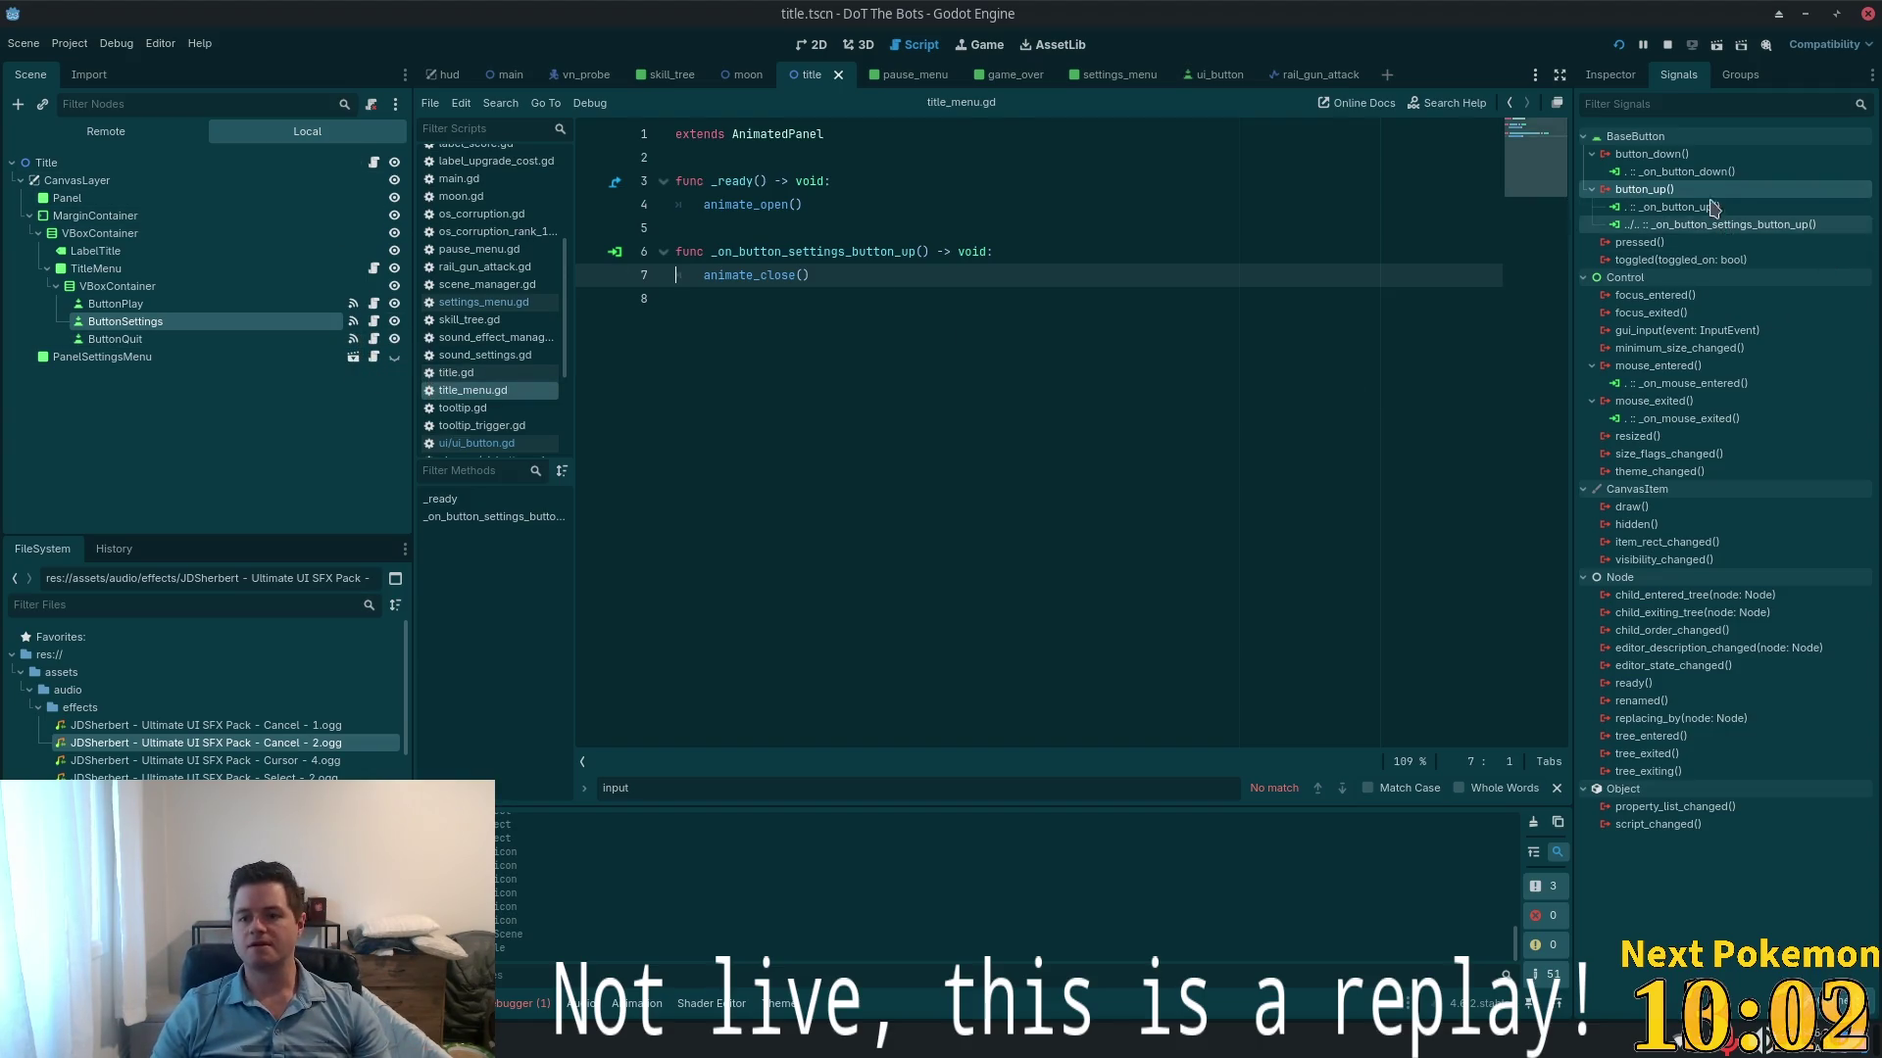
{"action": "double_click", "coordinate": [1666, 189]}
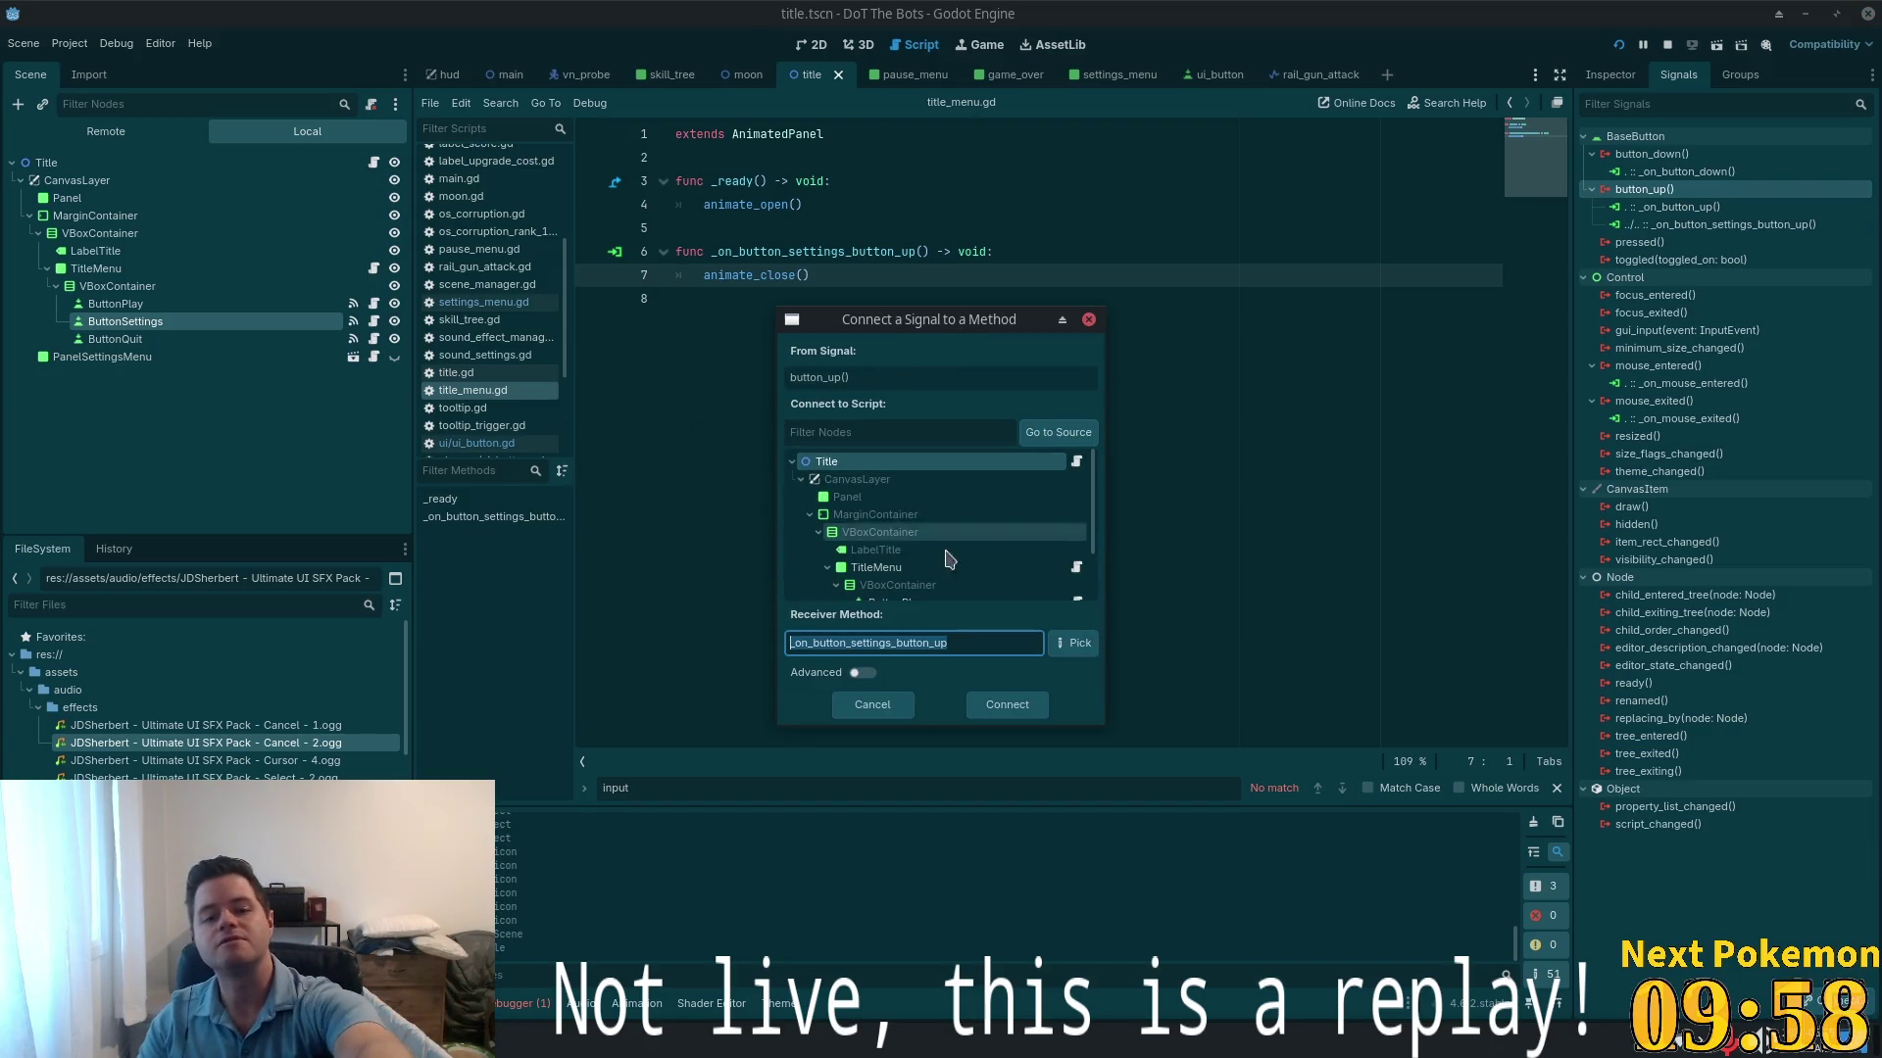
{"action": "left_click", "coordinate": [985, 698]}
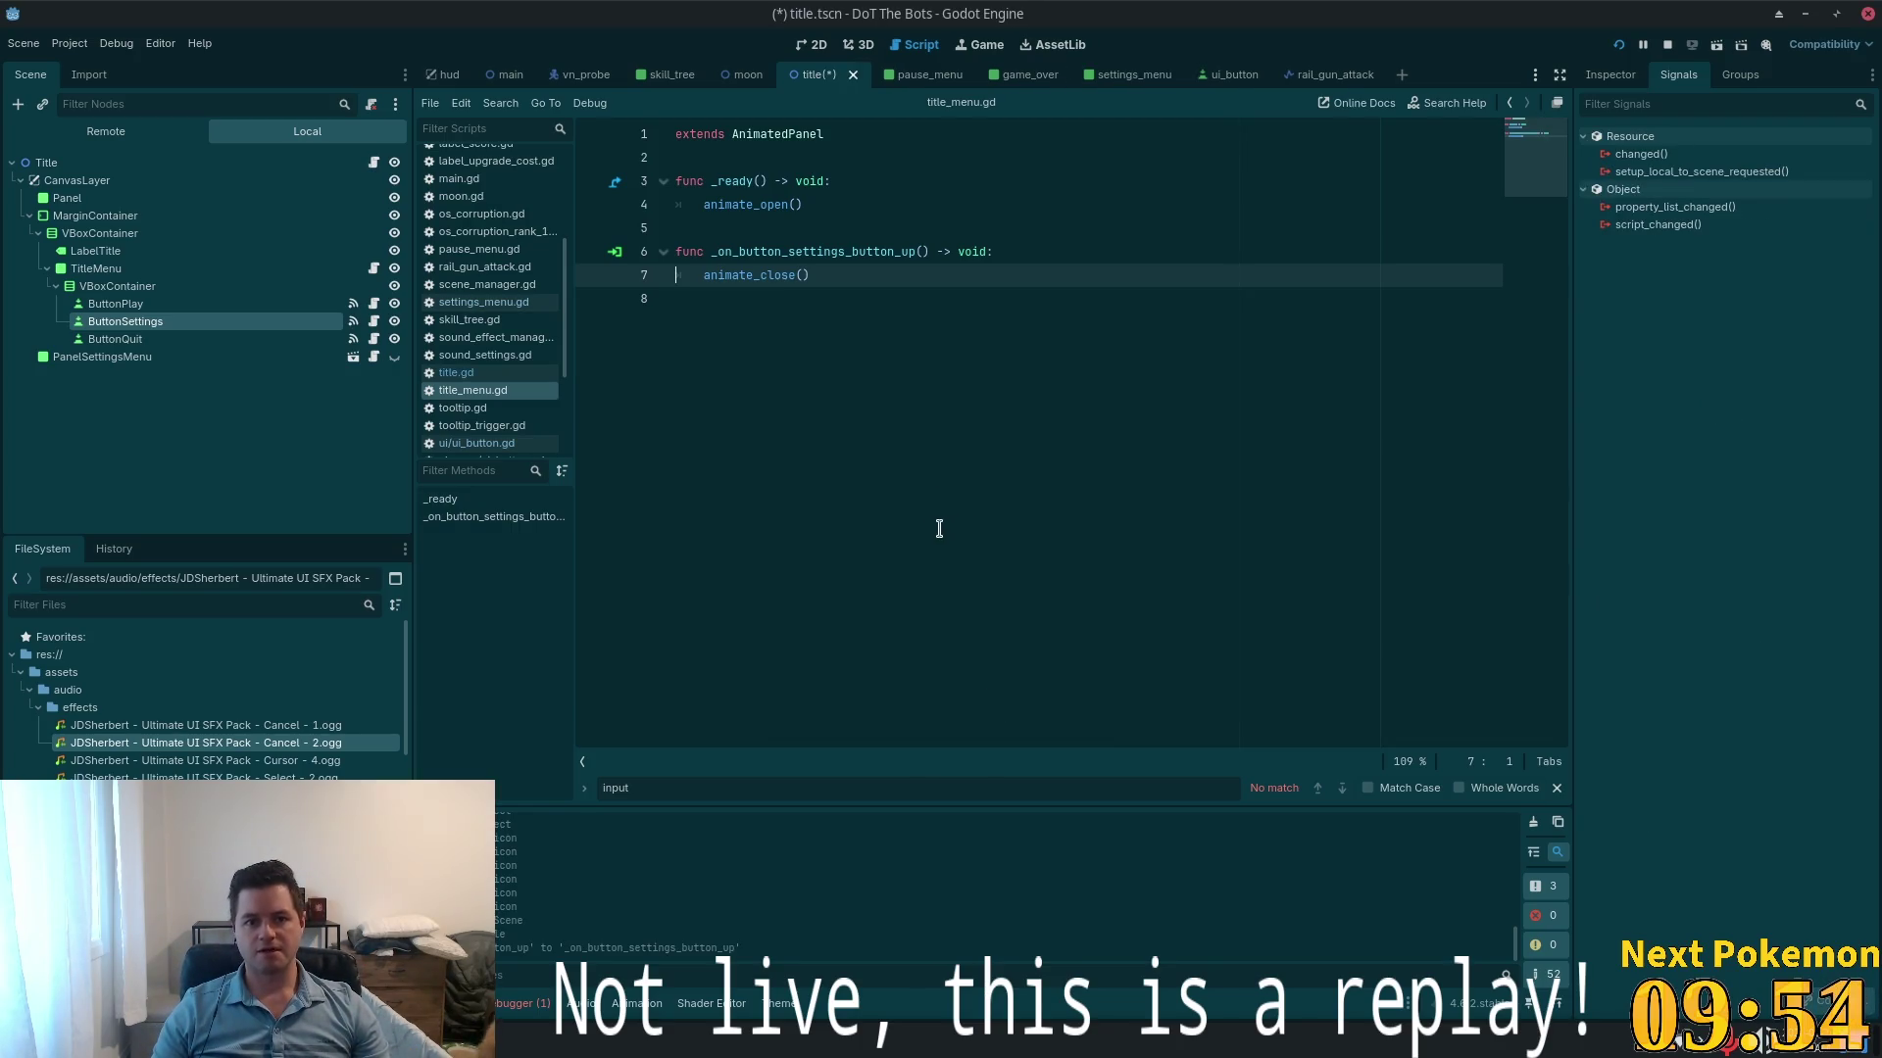
- In title.gd, replace the pass line with UiManager.toggle_settings_menu(true) and save the script
{"action": "left_click", "coordinate": [374, 161]}
{"action": "left_click", "coordinate": [859, 300]}
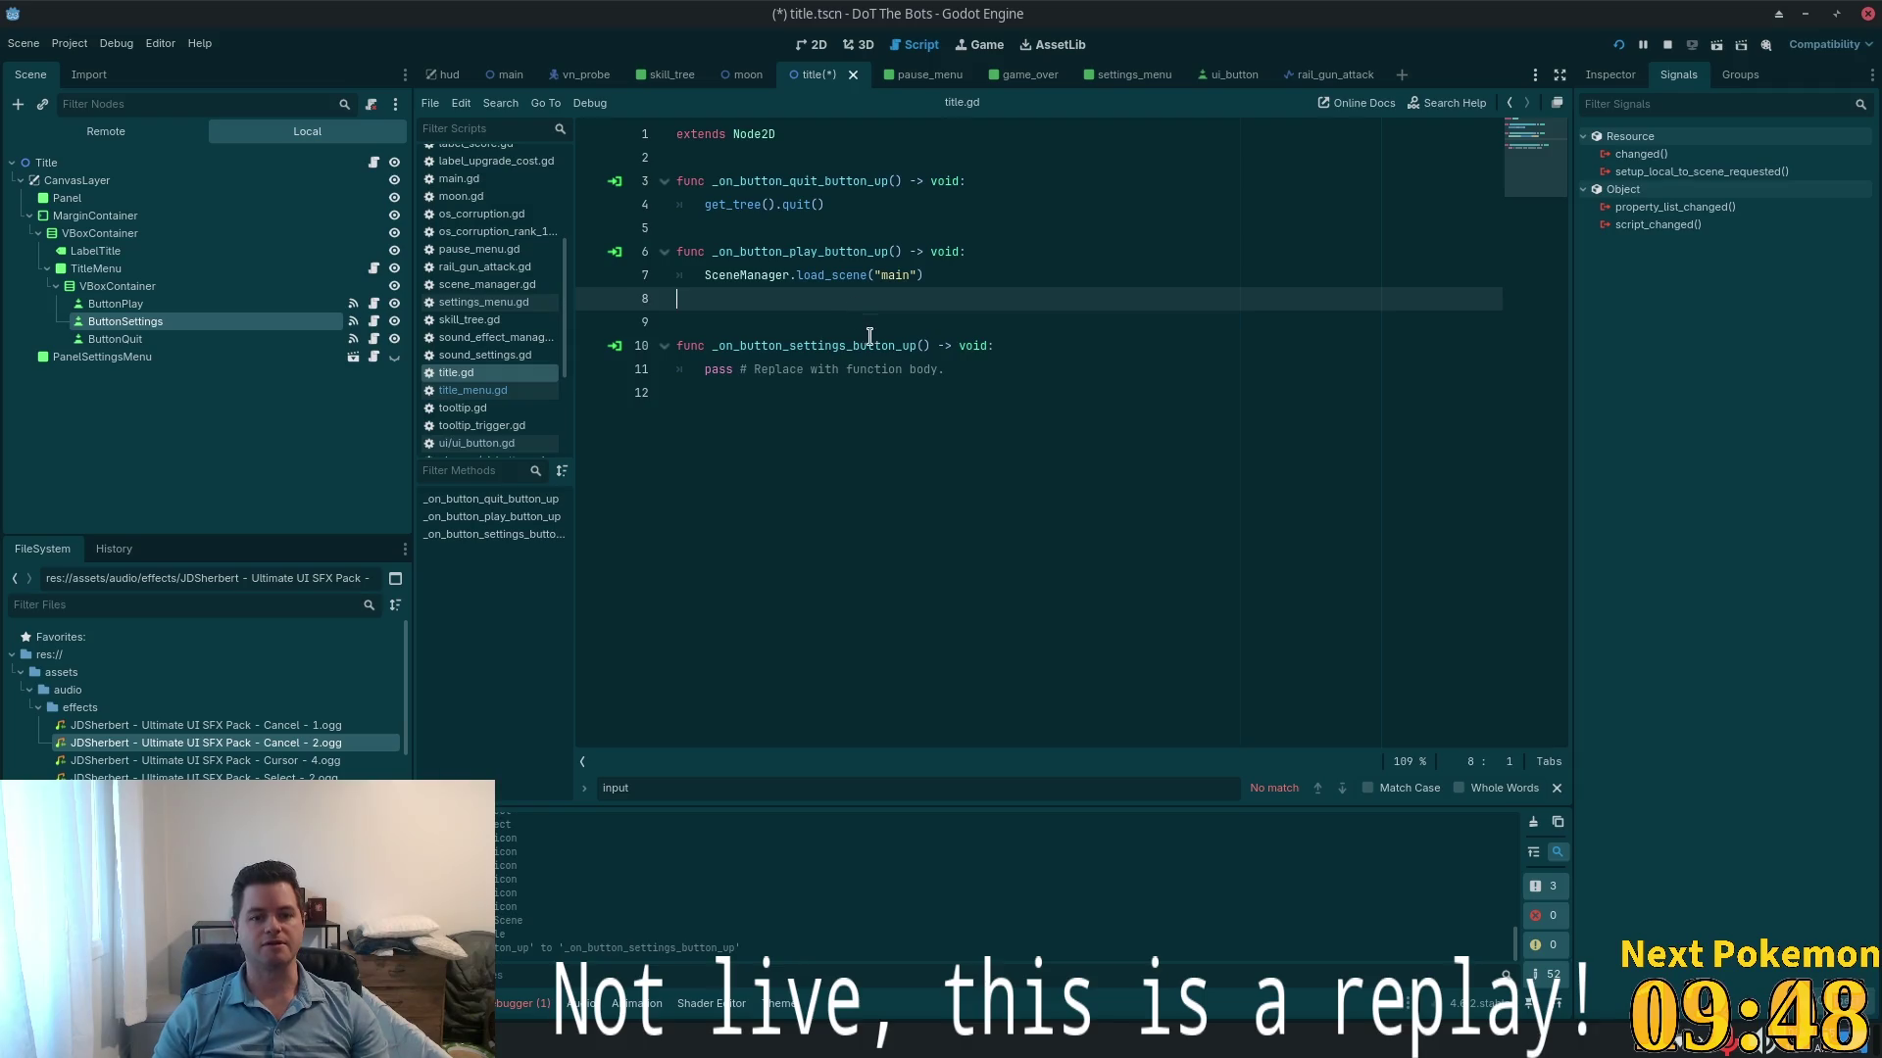
{"action": "key", "text": "BackSpace"}
{"action": "left_click", "coordinate": [943, 324]}
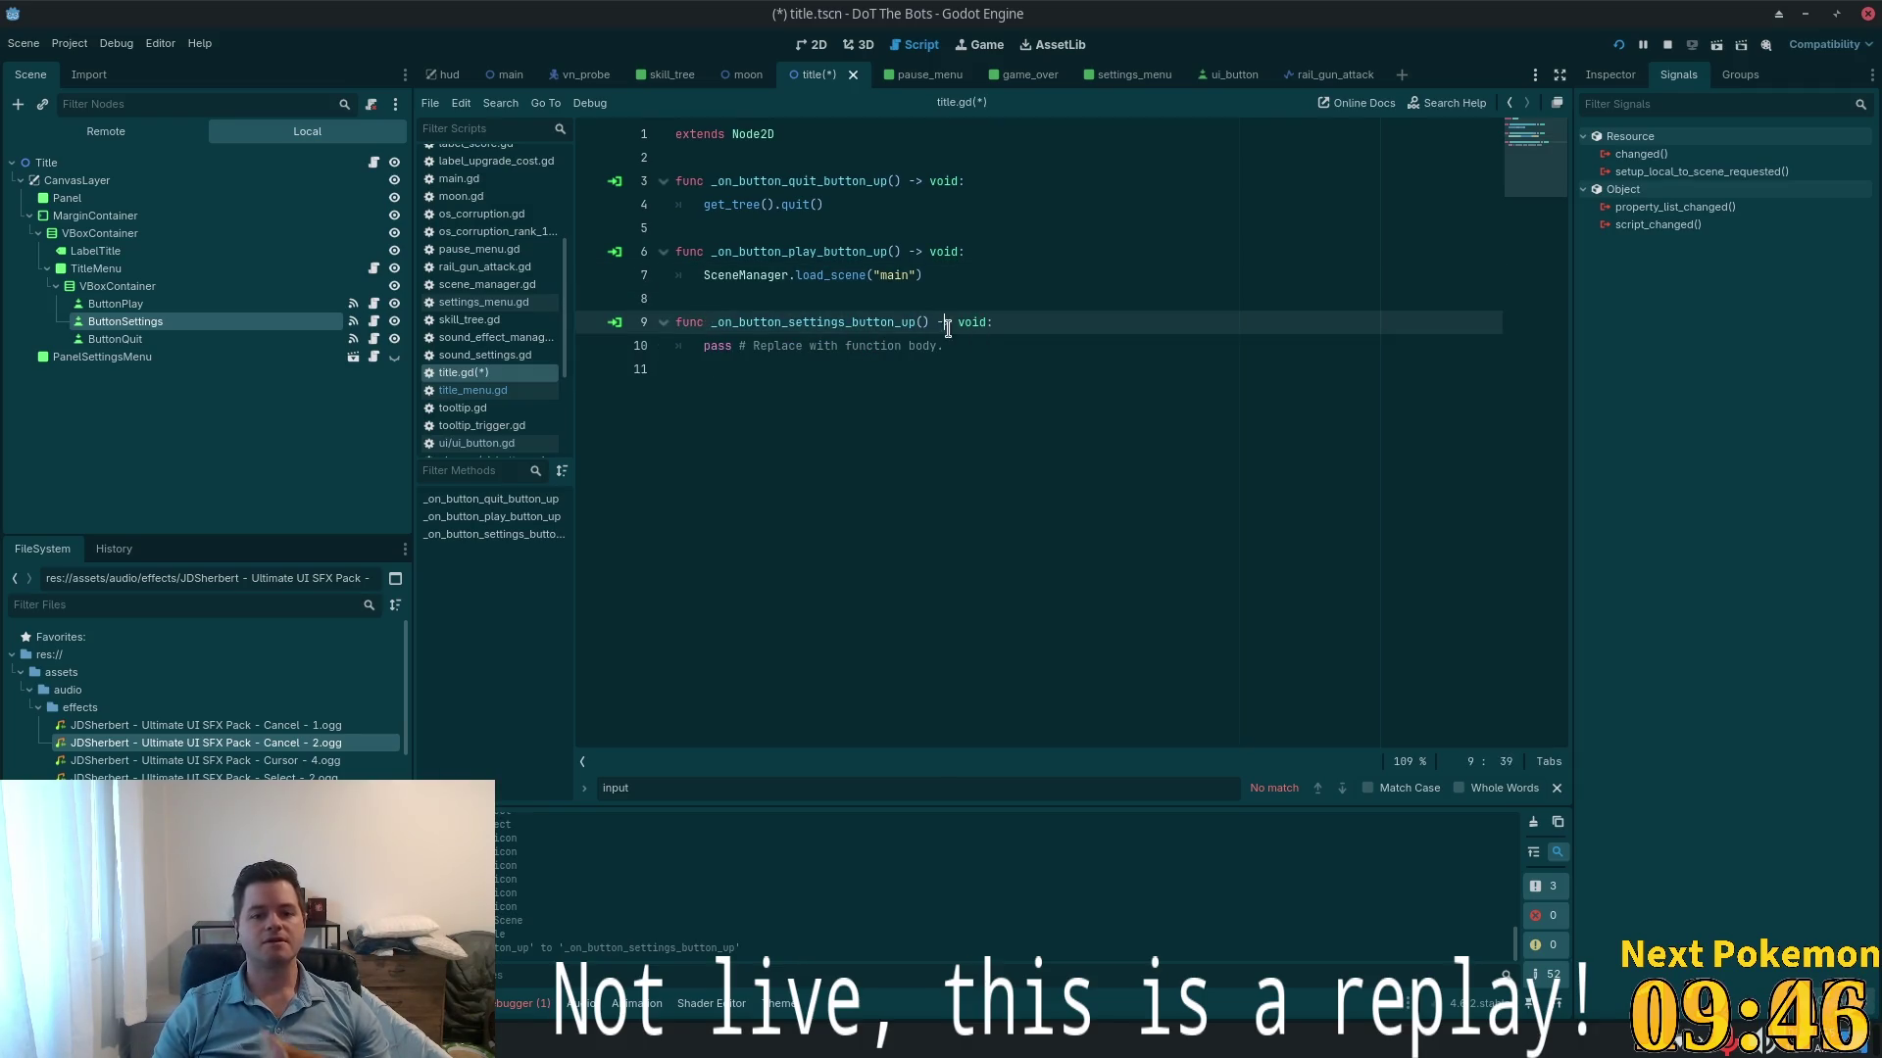
{"action": "mouse_move", "coordinate": [975, 345]}
{"action": "left_mouse_down"}
{"action": "mouse_move", "coordinate": [686, 326]}
{"action": "mouse_move", "coordinate": [695, 345]}
{"action": "left_mouse_up"}
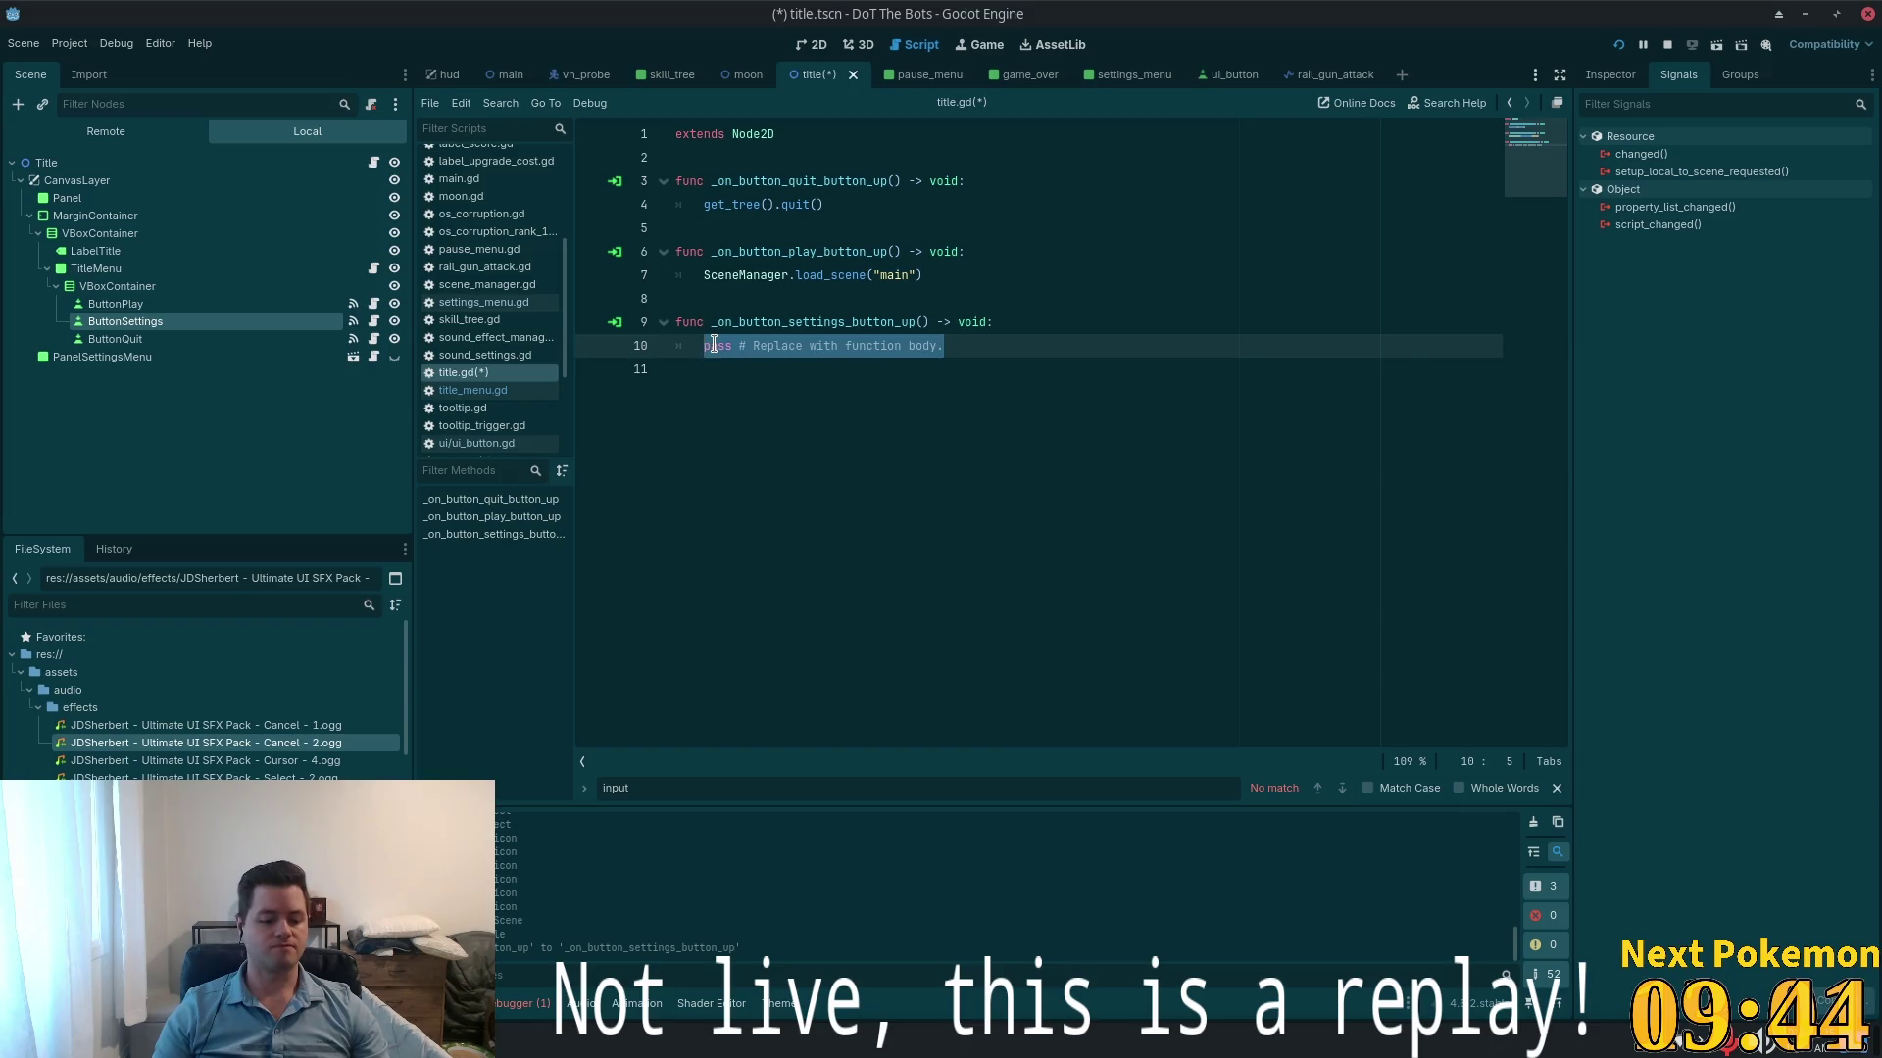
{"action": "type", "text": "UIManager"}
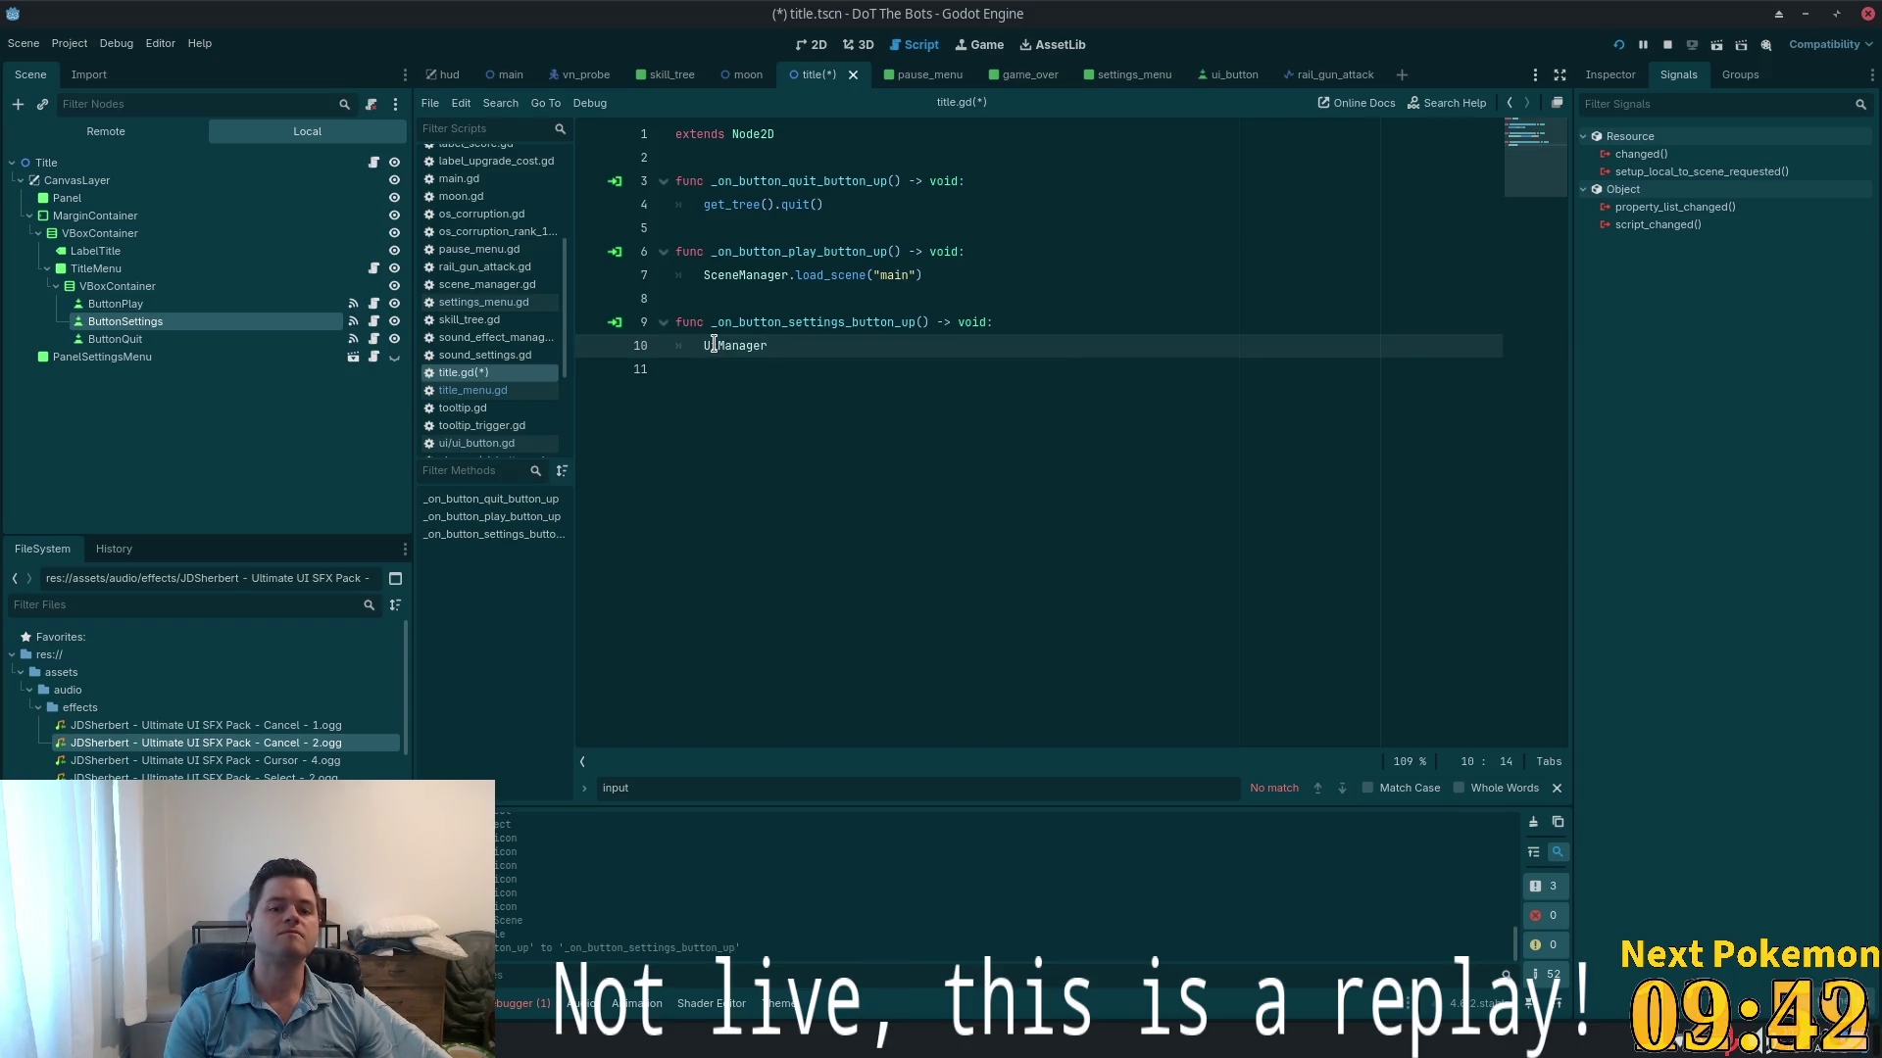
{"action": "type", "text": "."}
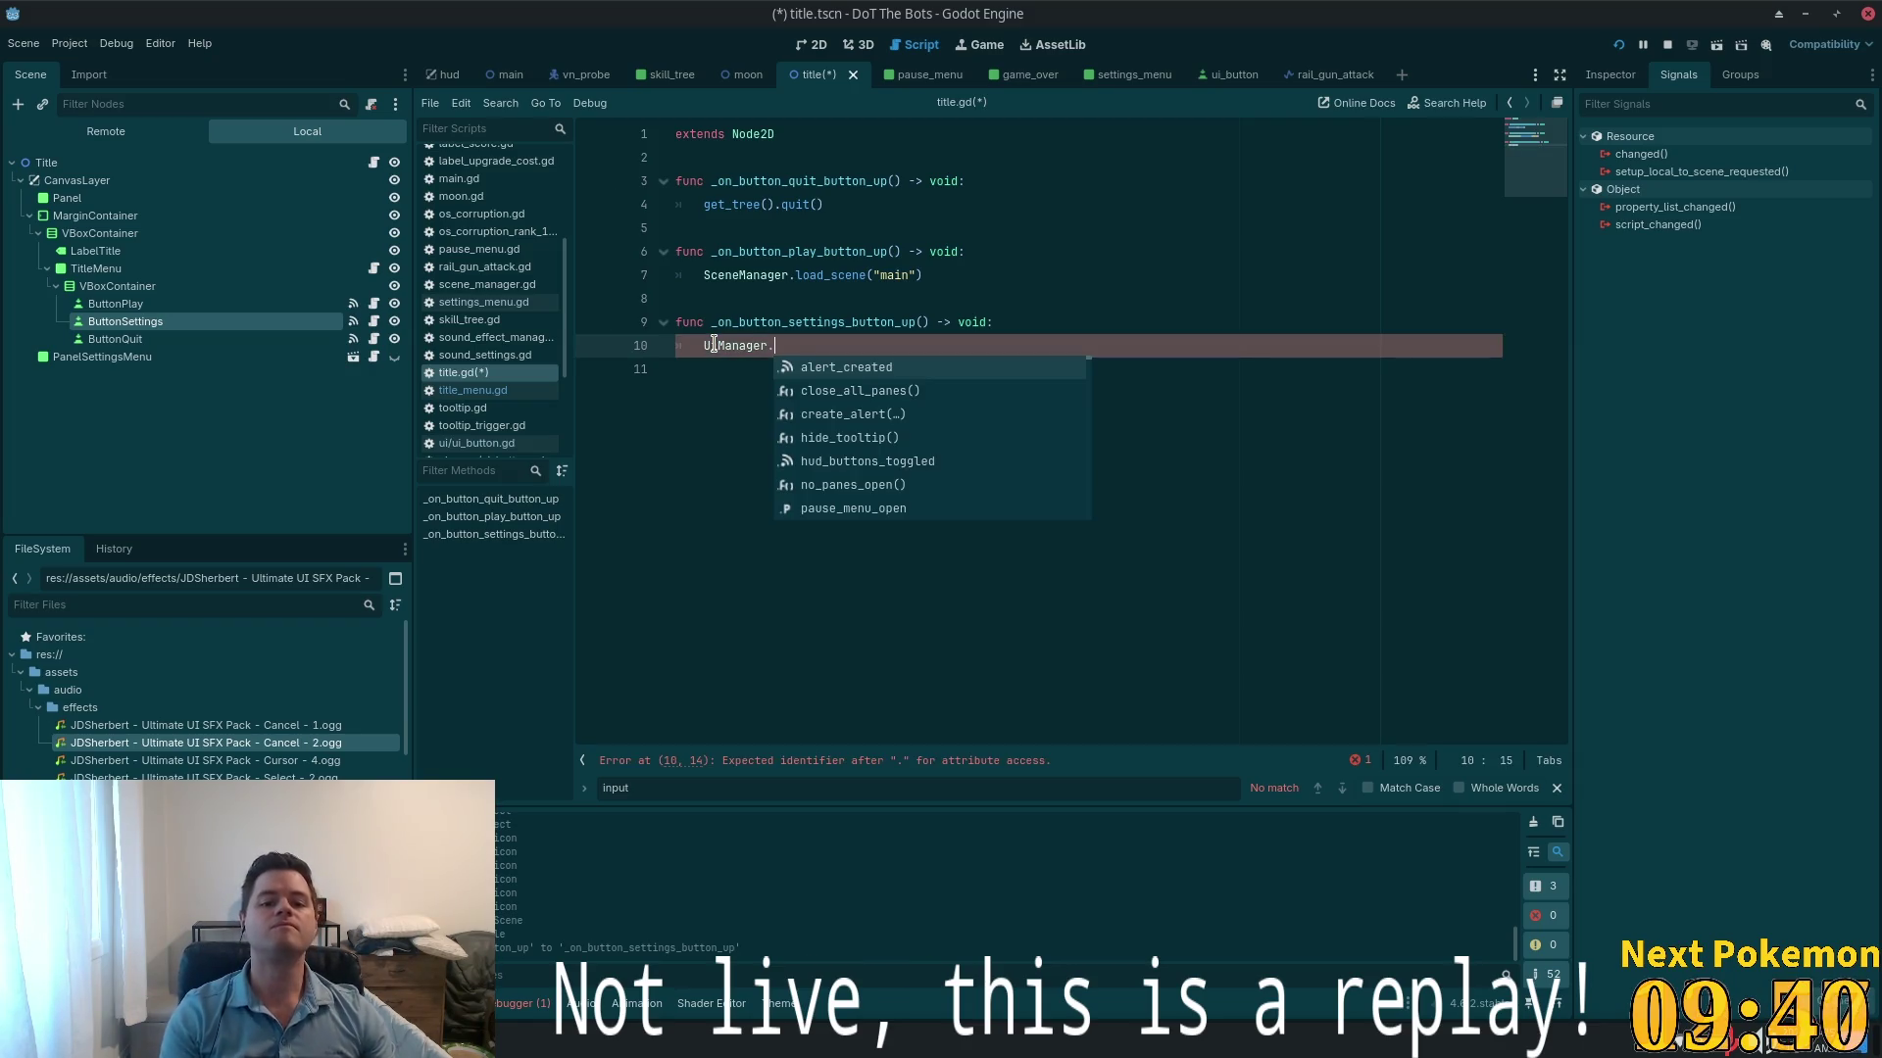
{"action": "type", "text": "toggle"}
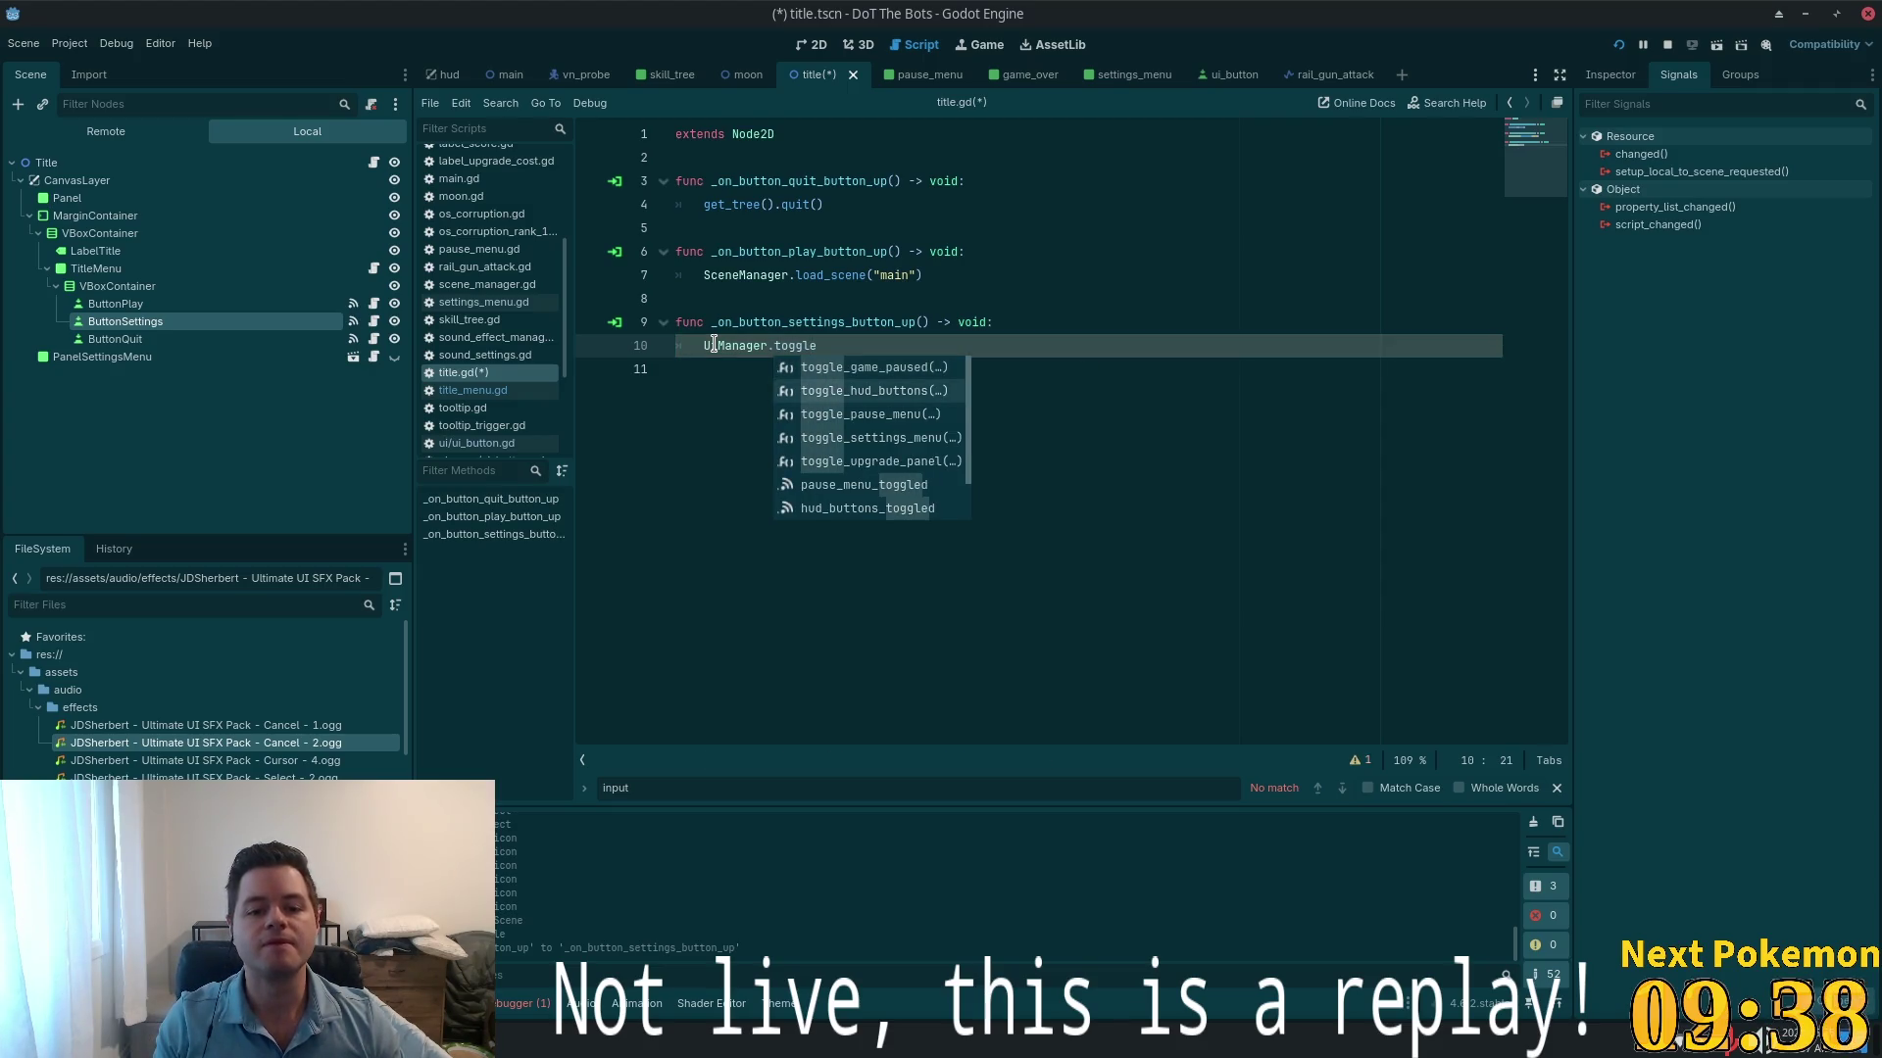
{"action": "type", "text": "_se"}
{"action": "key", "text": "Return"}
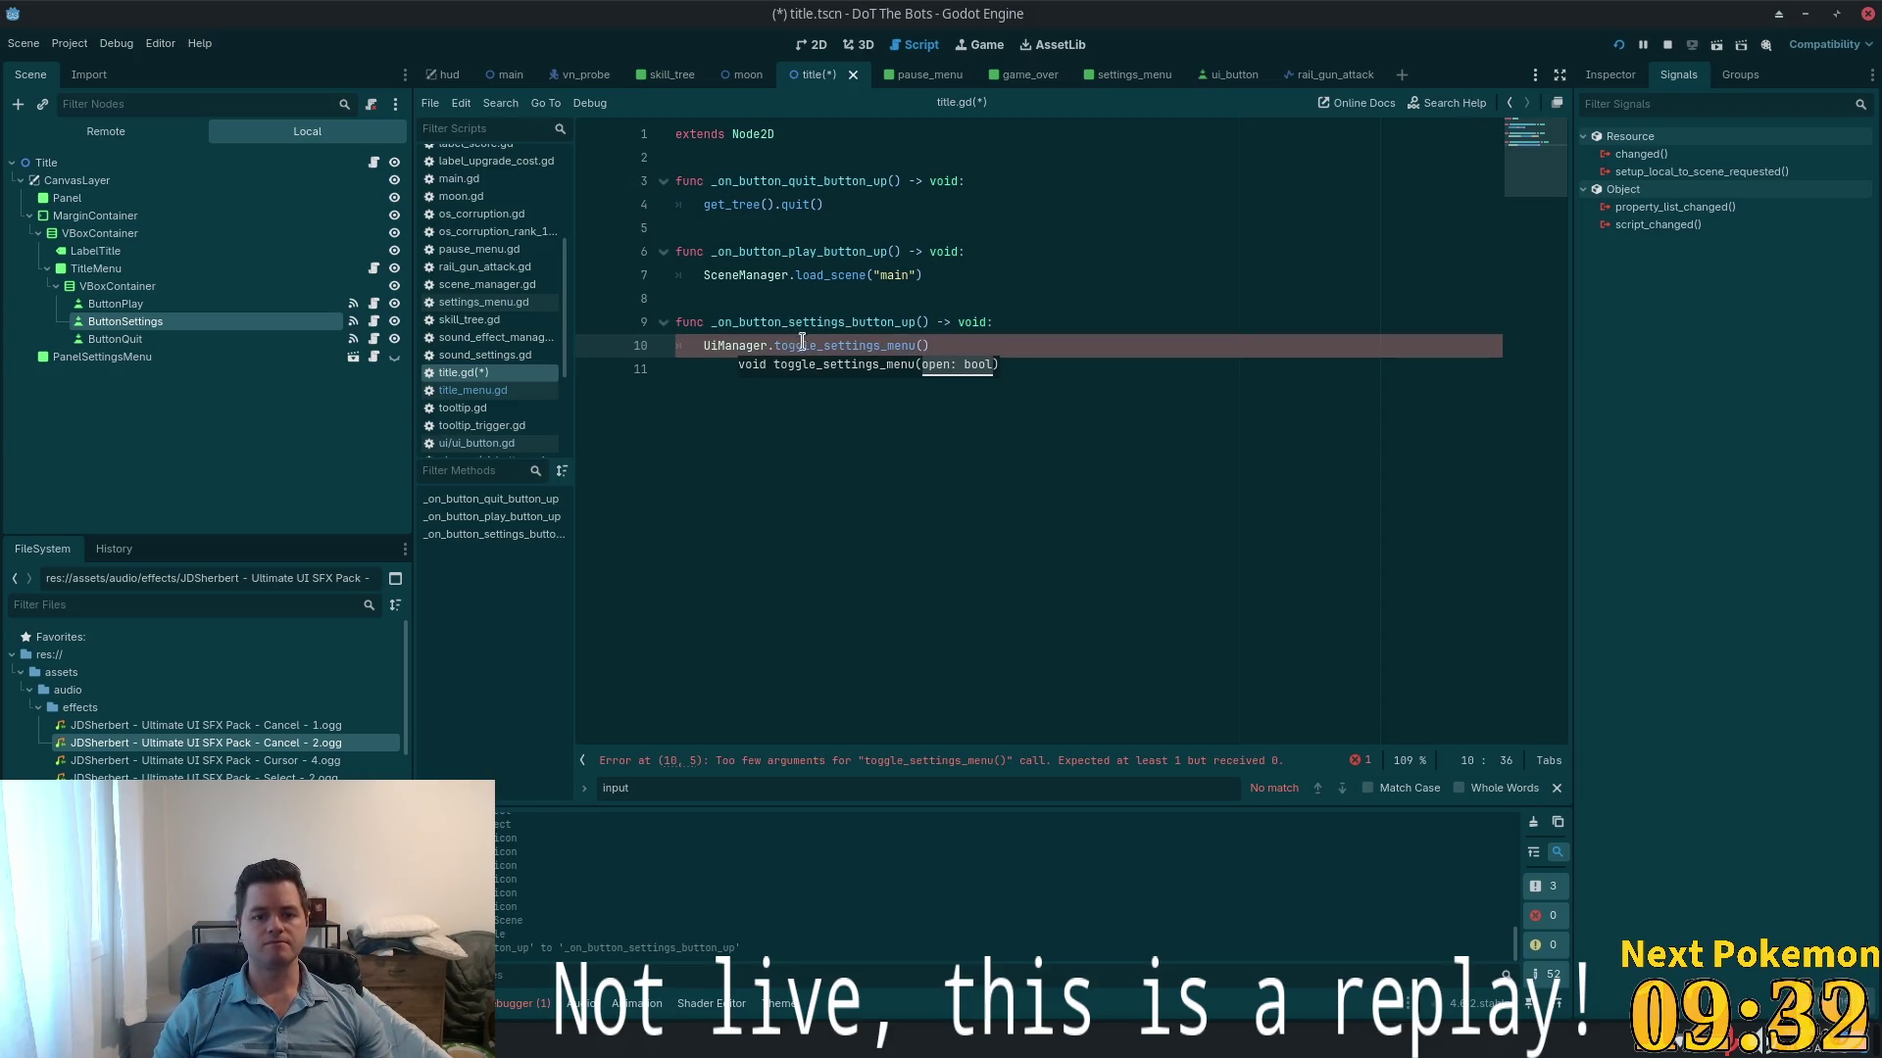
{"action": "type", "text": "true"}
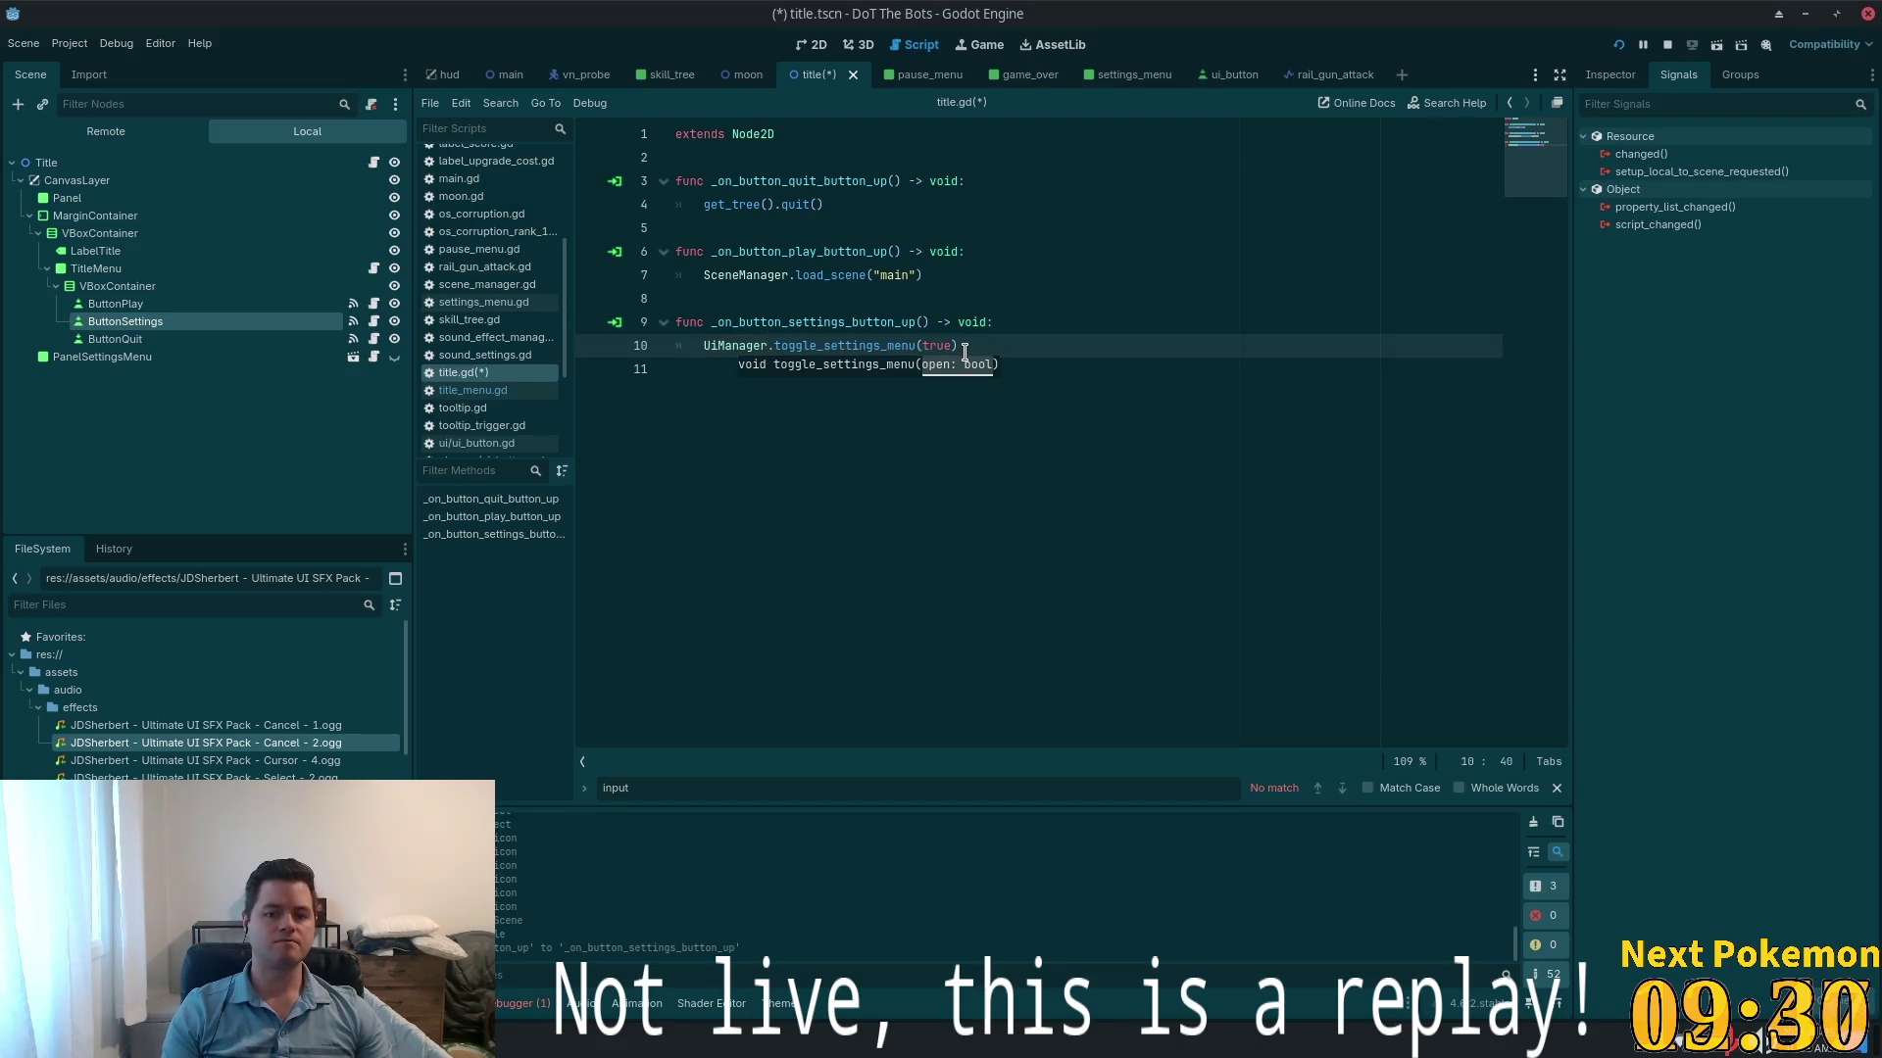
{"action": "key", "text": "ctrl+s"}
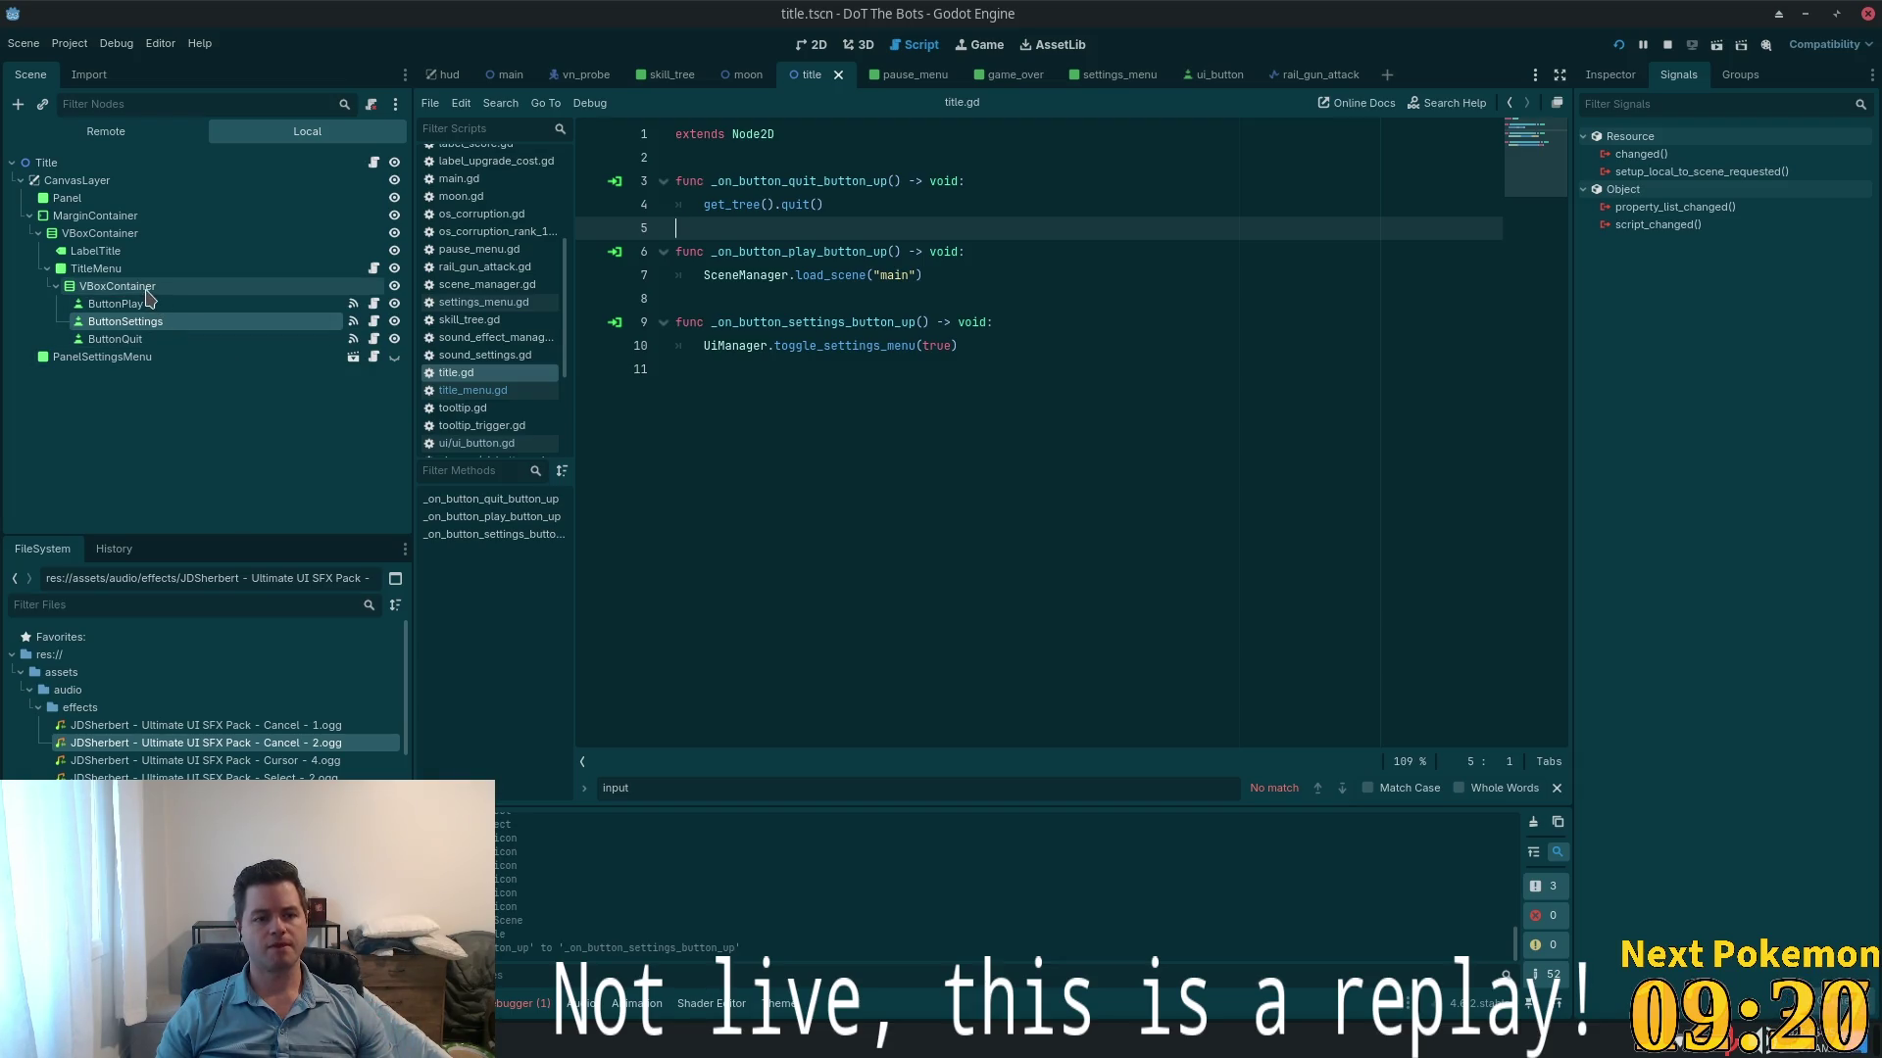
{"action": "left_click", "coordinate": [373, 267]}
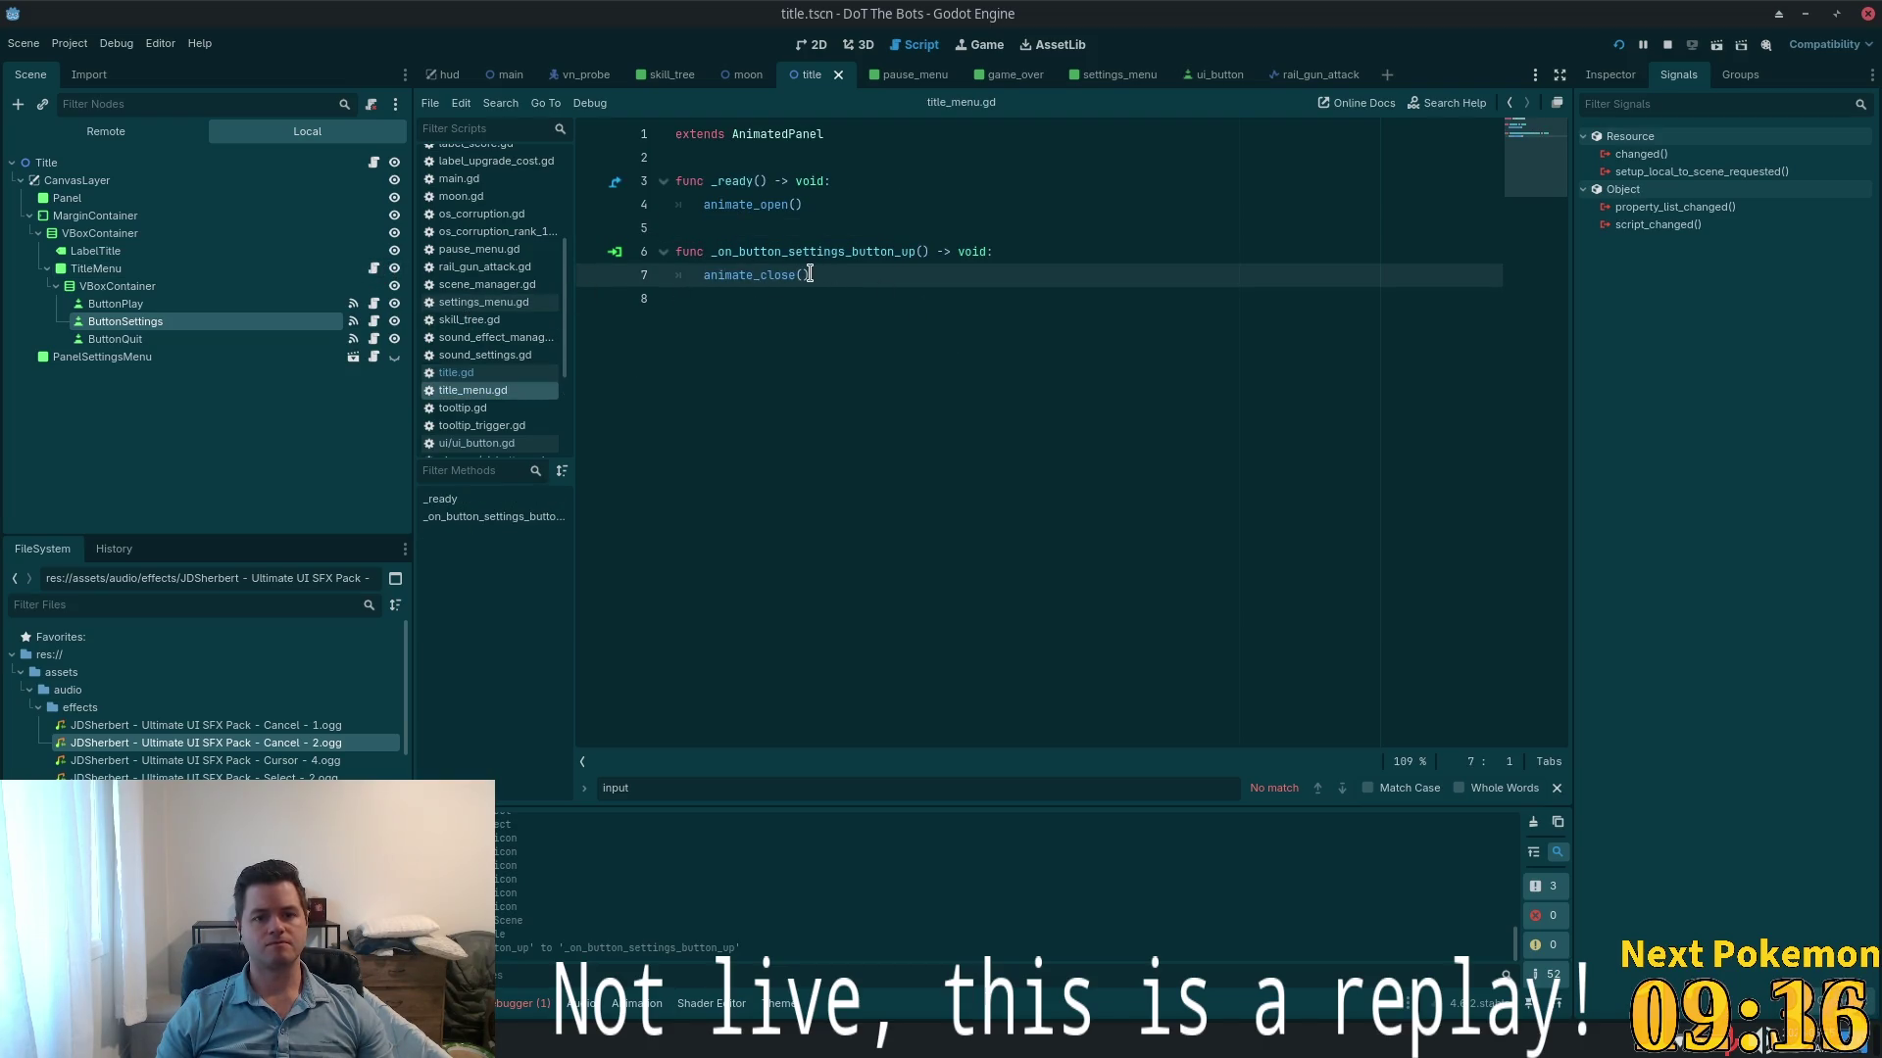
- Add a UiManager.settings_menu_toggled.connect() call as the first line of _ready
{"action": "left_click", "coordinate": [785, 204]}
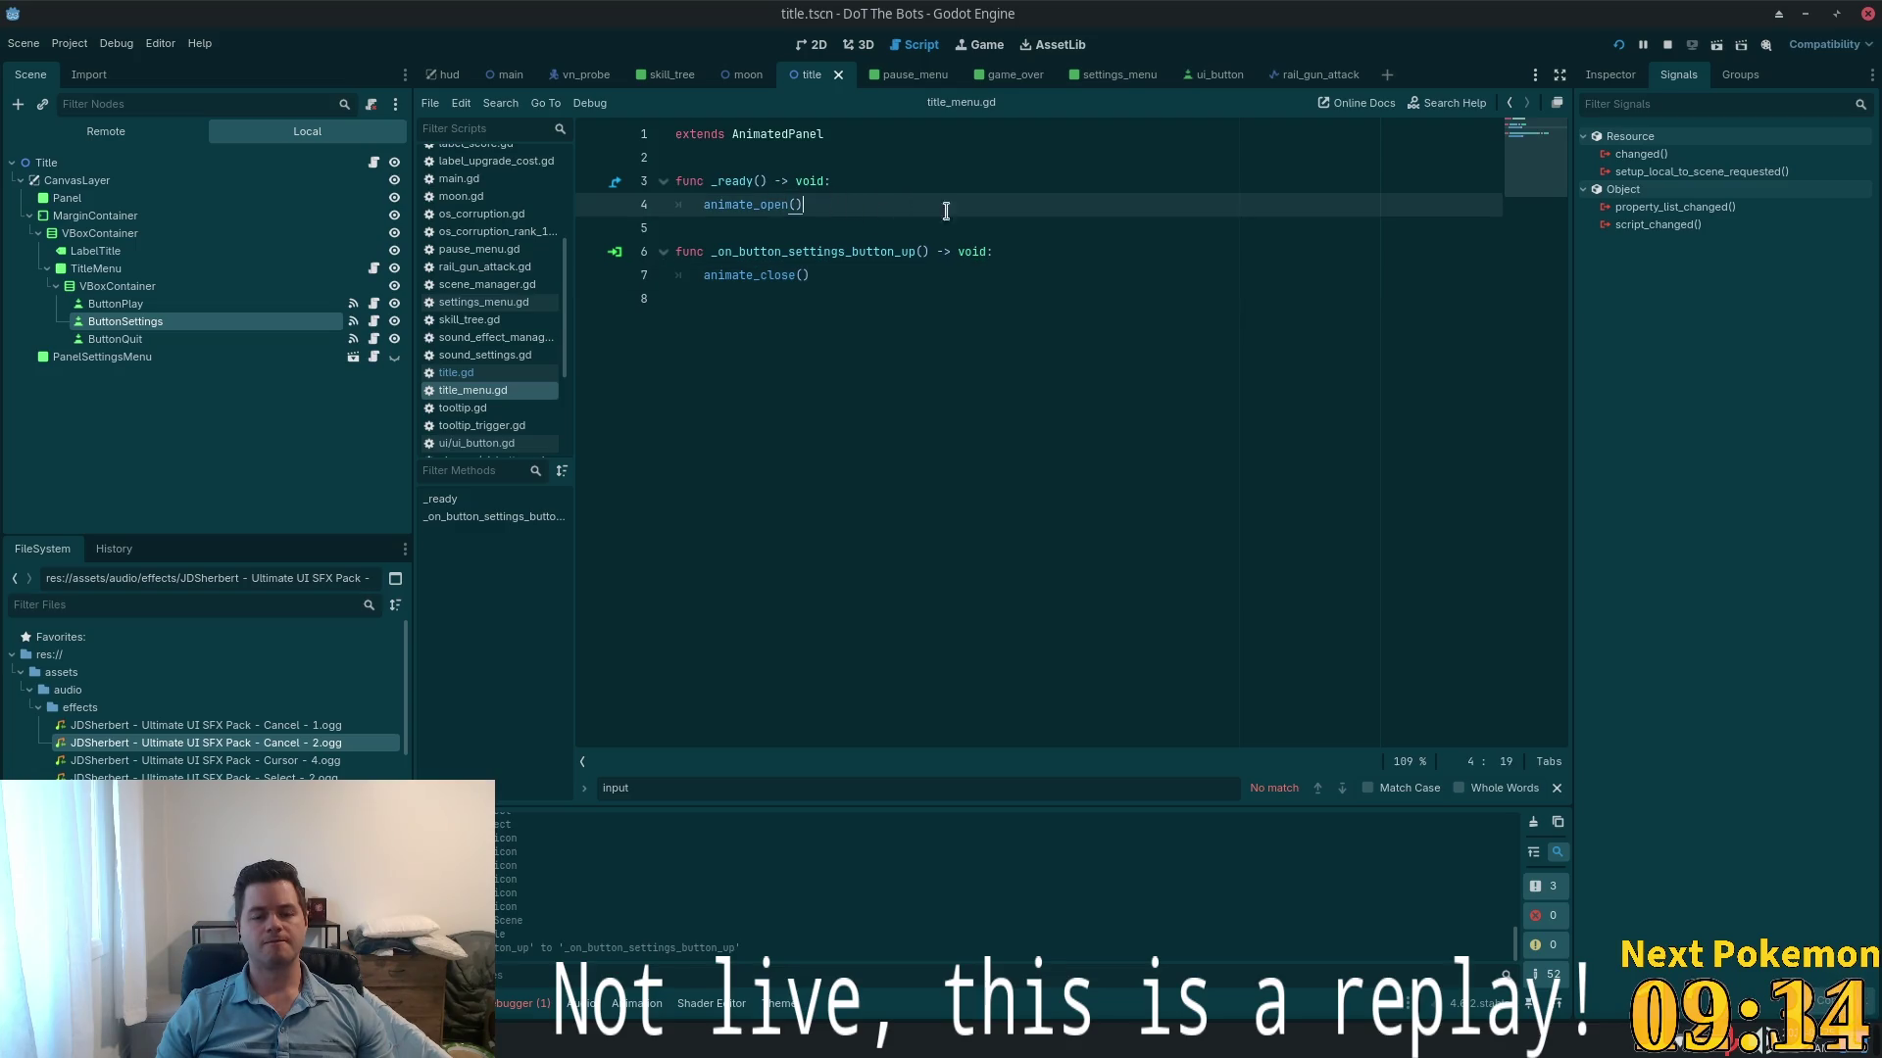
{"action": "key", "text": "Up"}
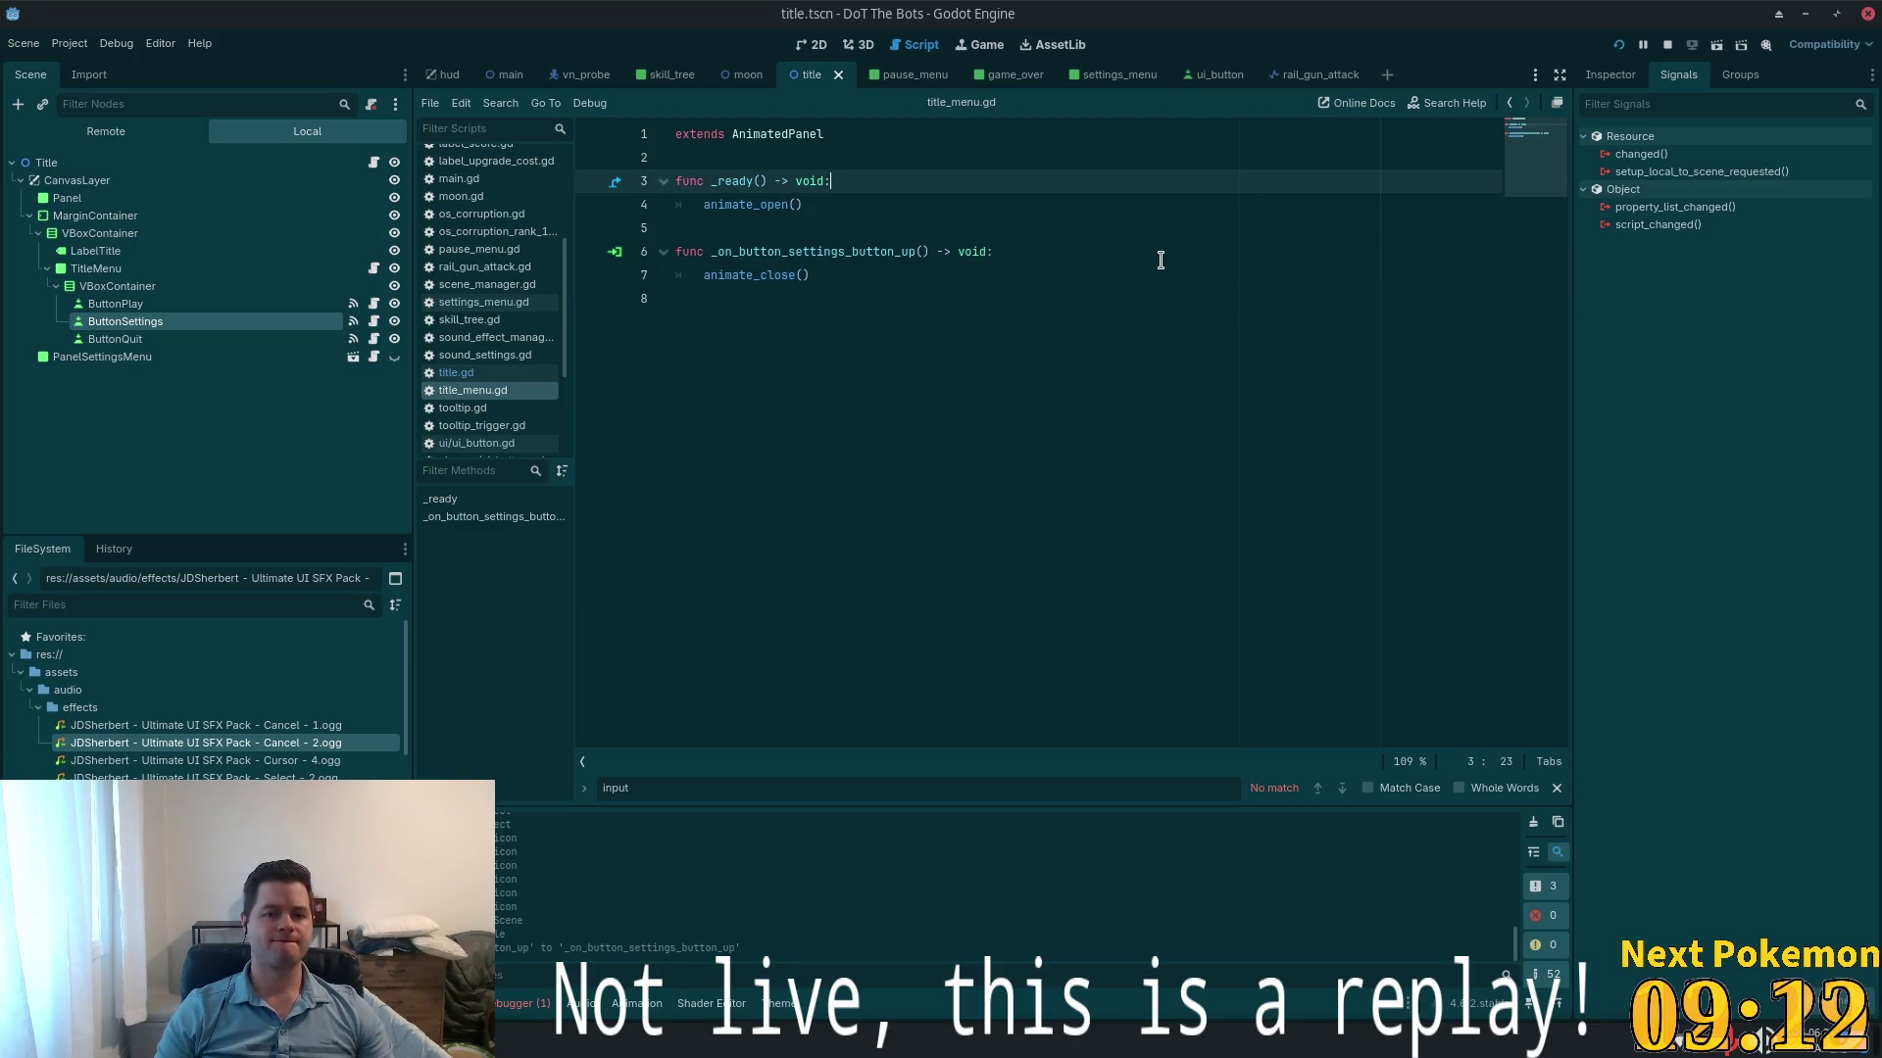
{"action": "key", "text": "Return"}
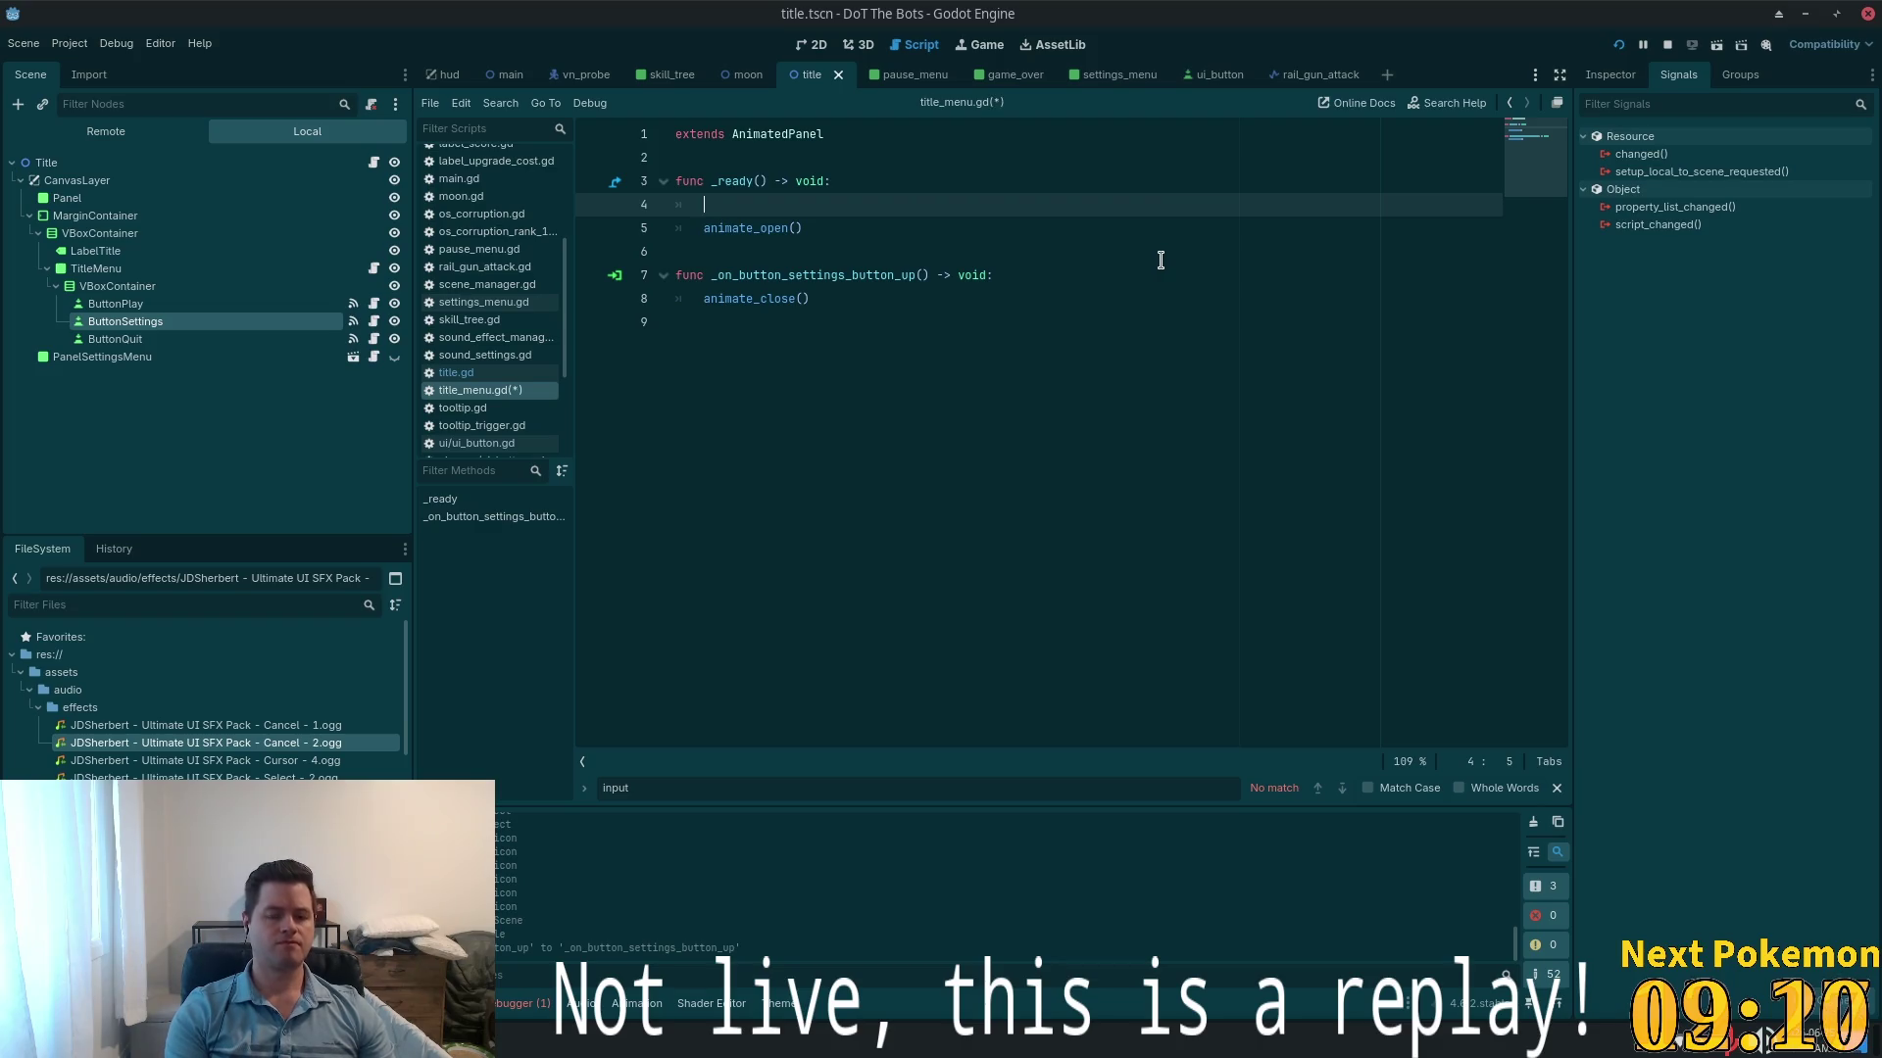
{"action": "type", "text": "UiManager."}
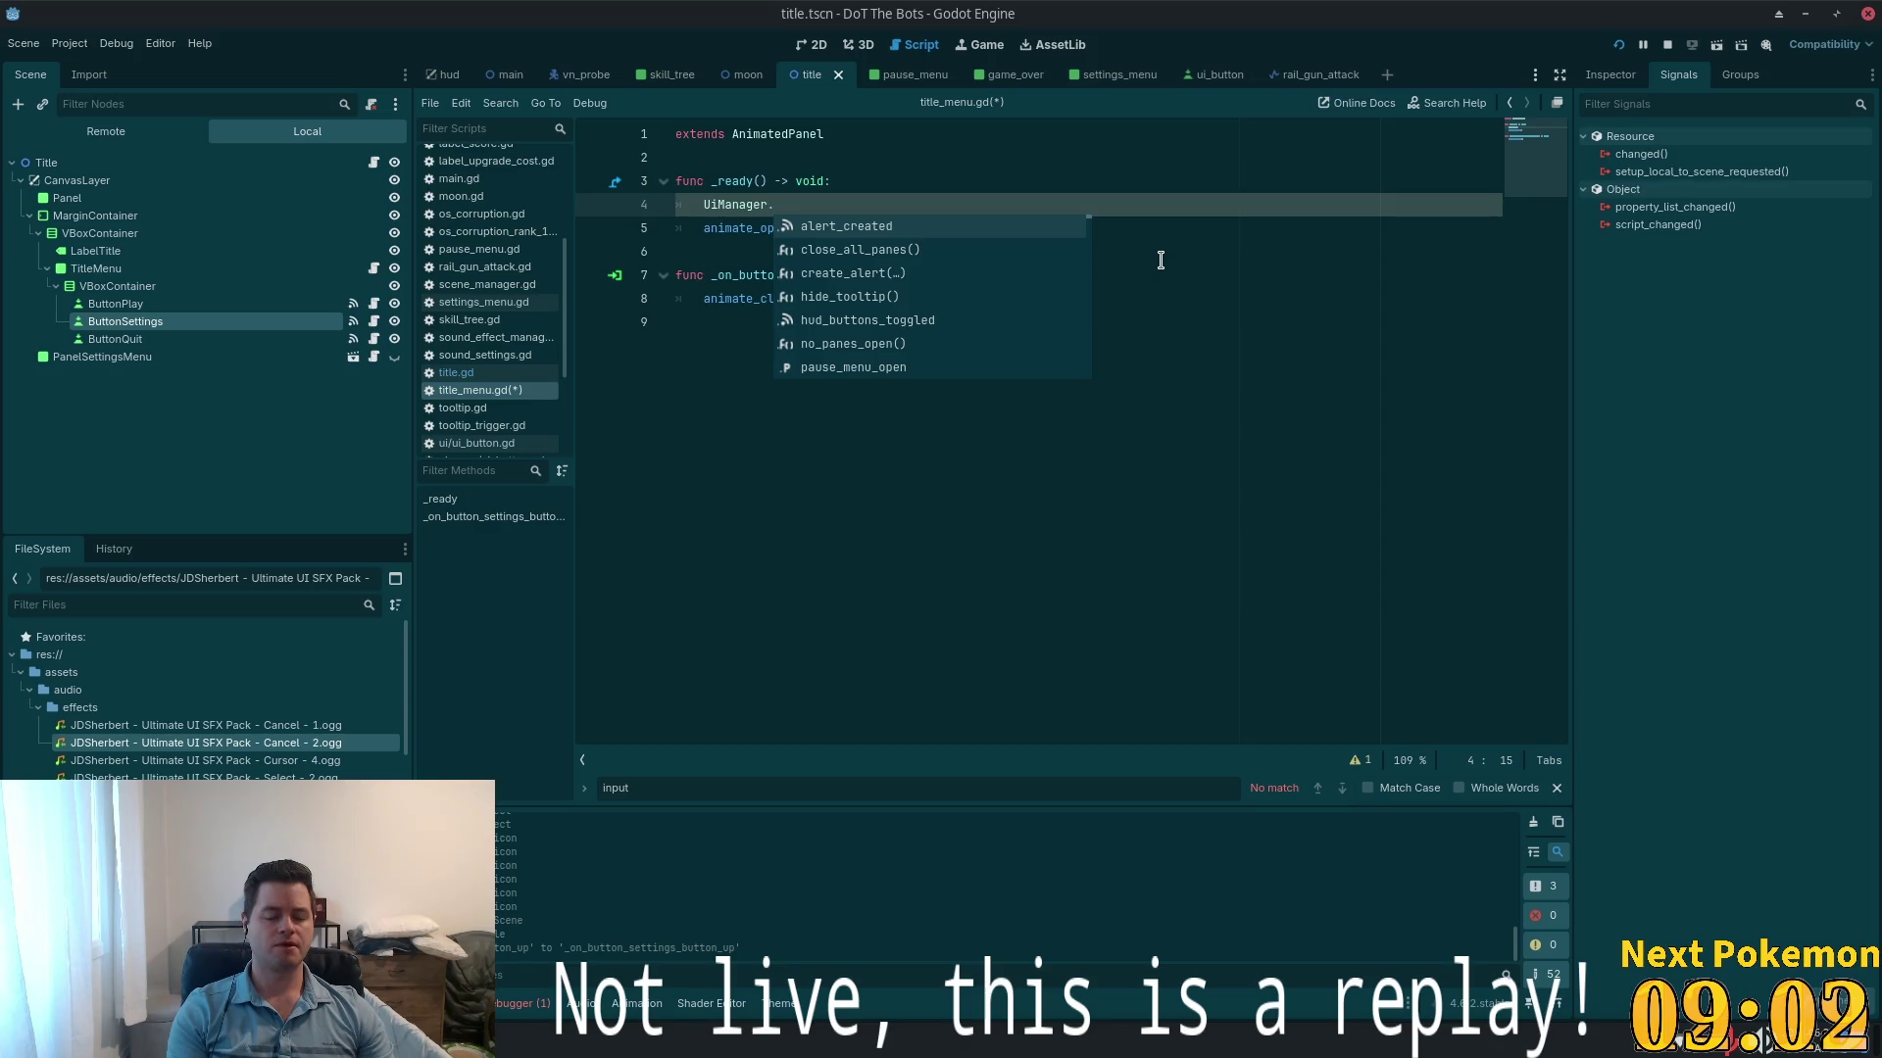
{"action": "type", "text": "setting"}
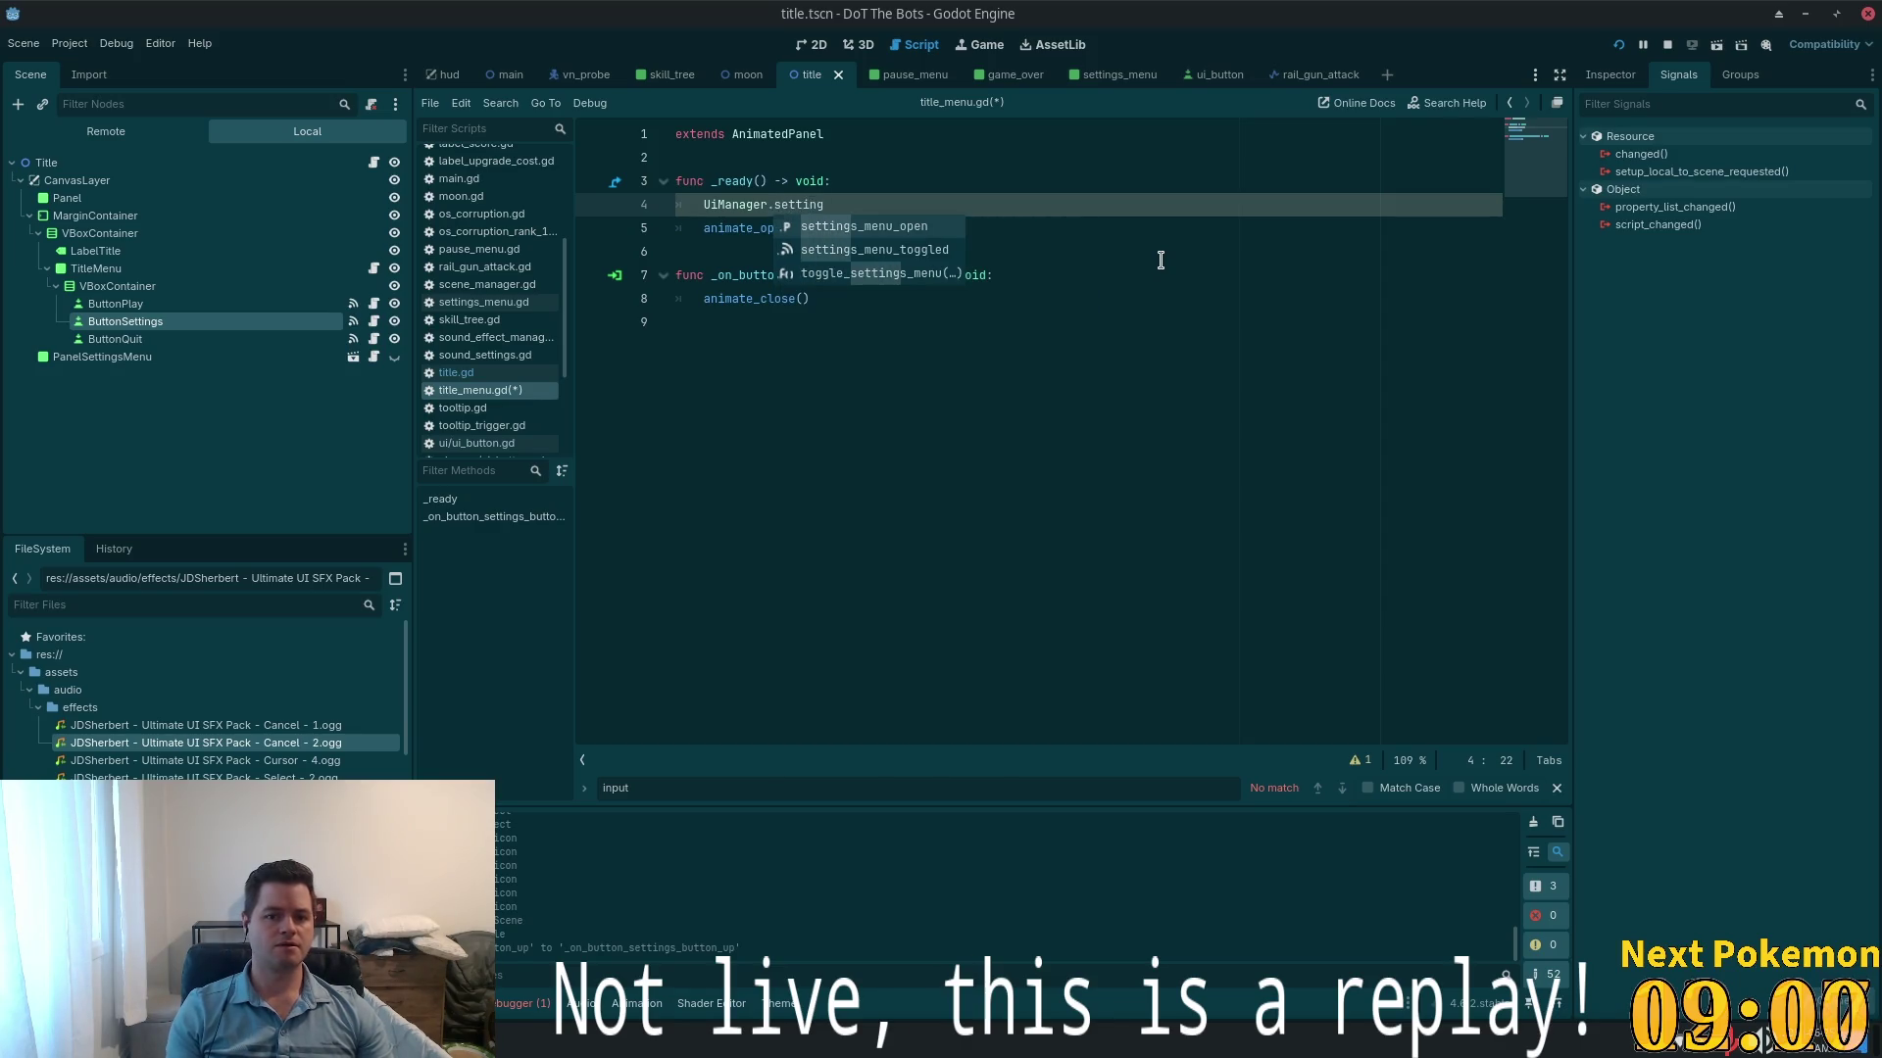
{"action": "key", "text": "Down"}
{"action": "key", "text": "Return"}
{"action": "type", "text": "."}
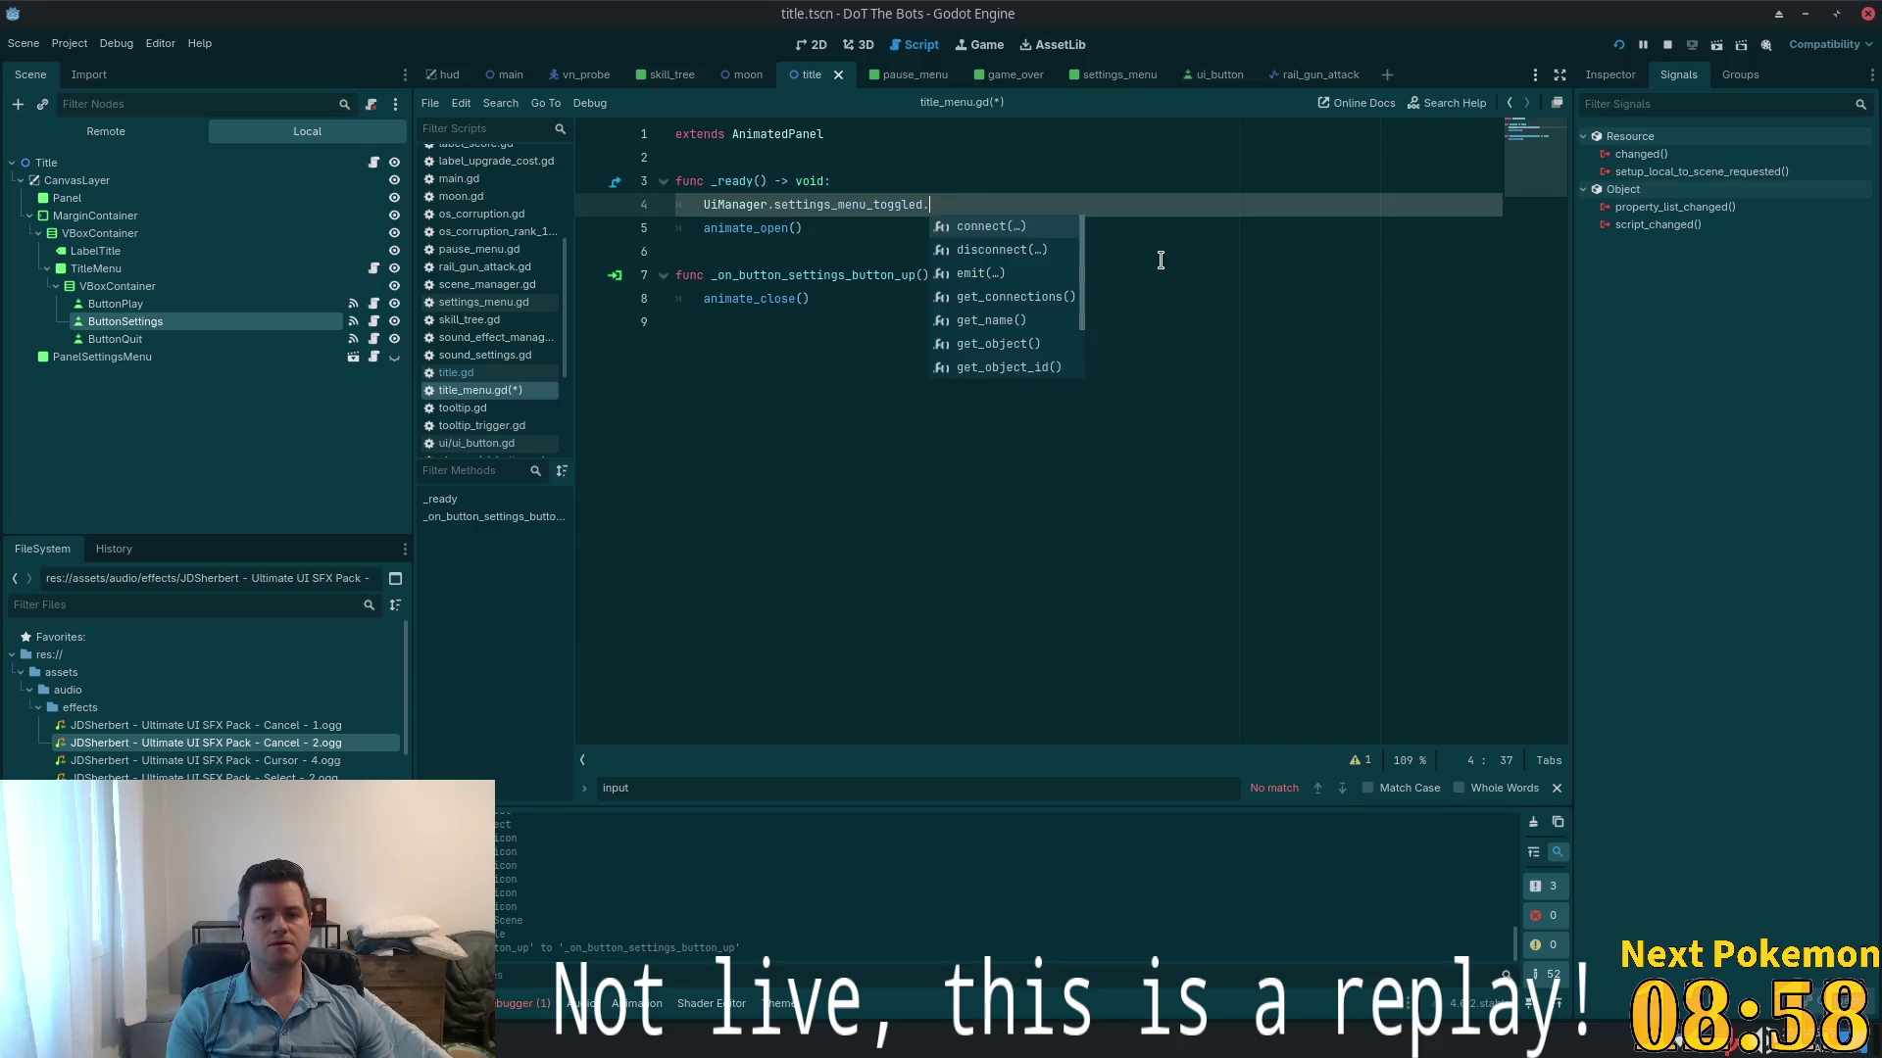
{"action": "key", "text": "Return"}
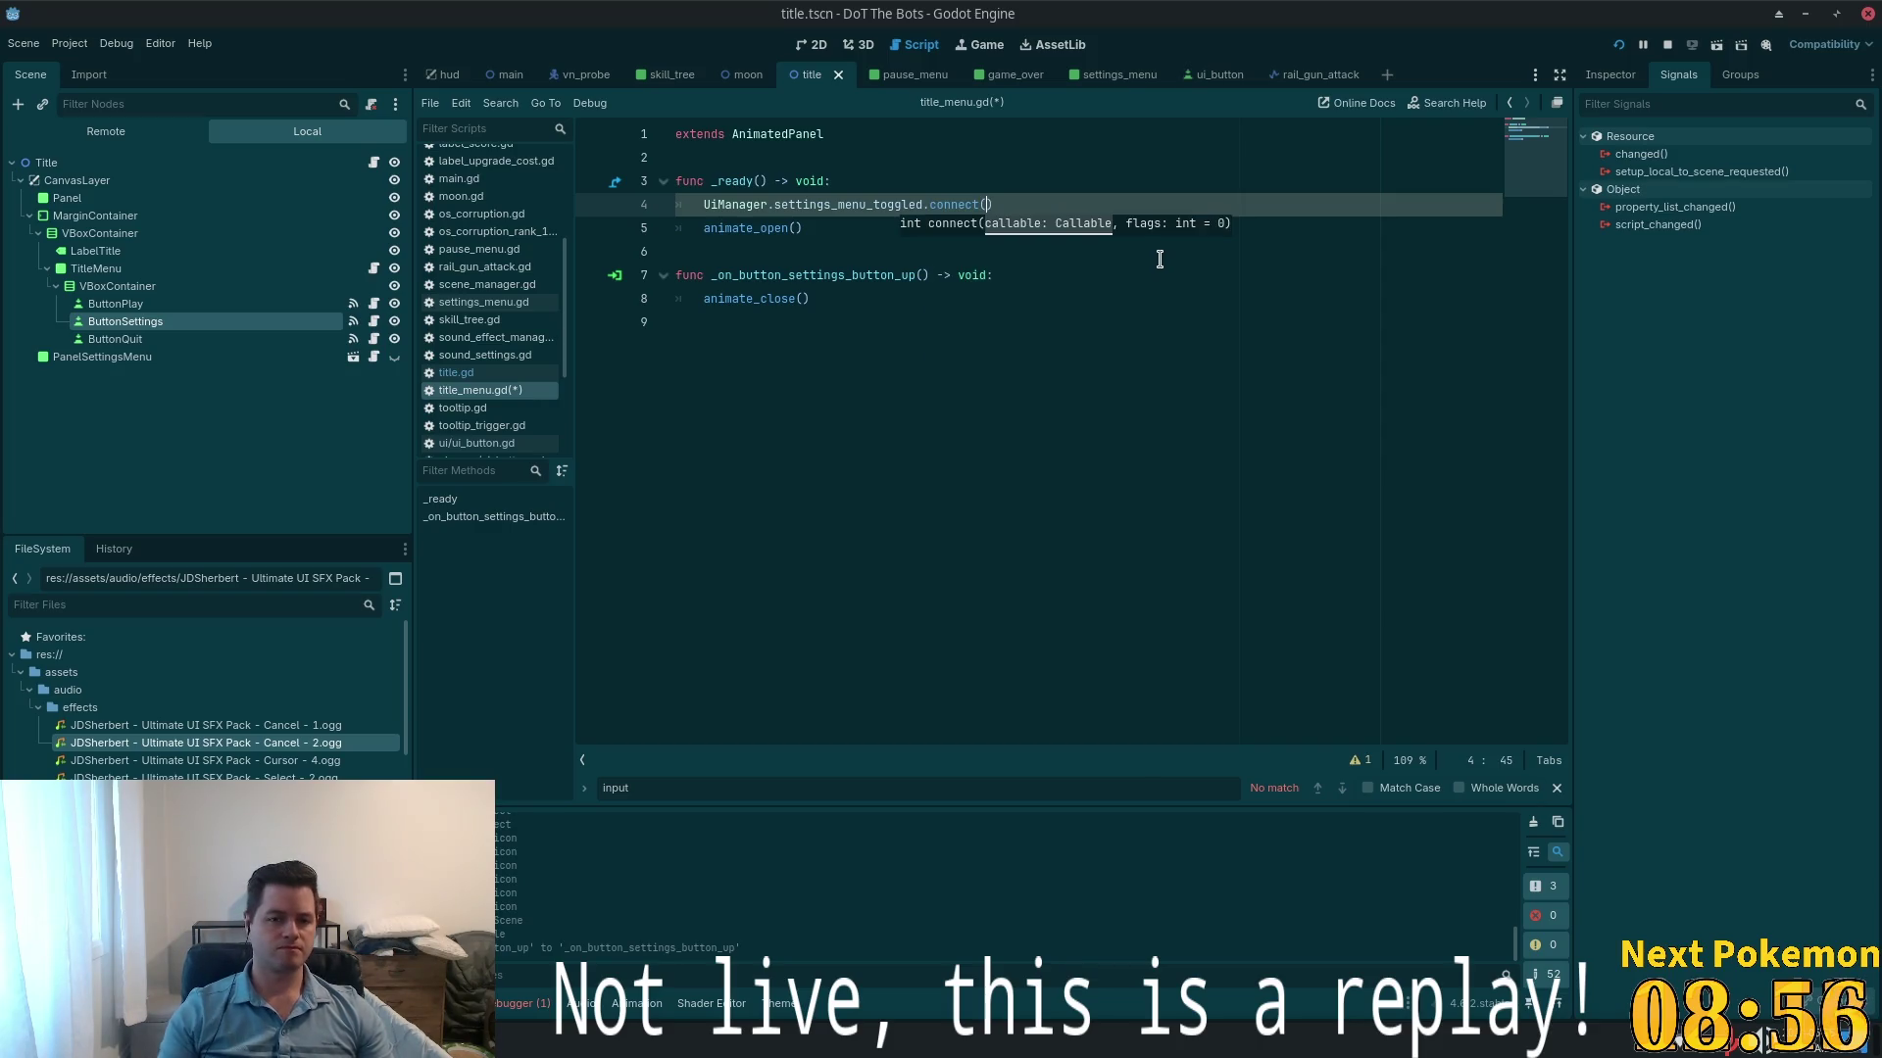
- Write a new _on_settings_menu_toggled() -> void handler calling animate_close(), and pass it to connect()
{"action": "left_click", "coordinate": [1008, 307]}
{"action": "left_click", "coordinate": [975, 354]}
{"action": "key", "text": "Return"}
{"action": "type", "text": "fu"}
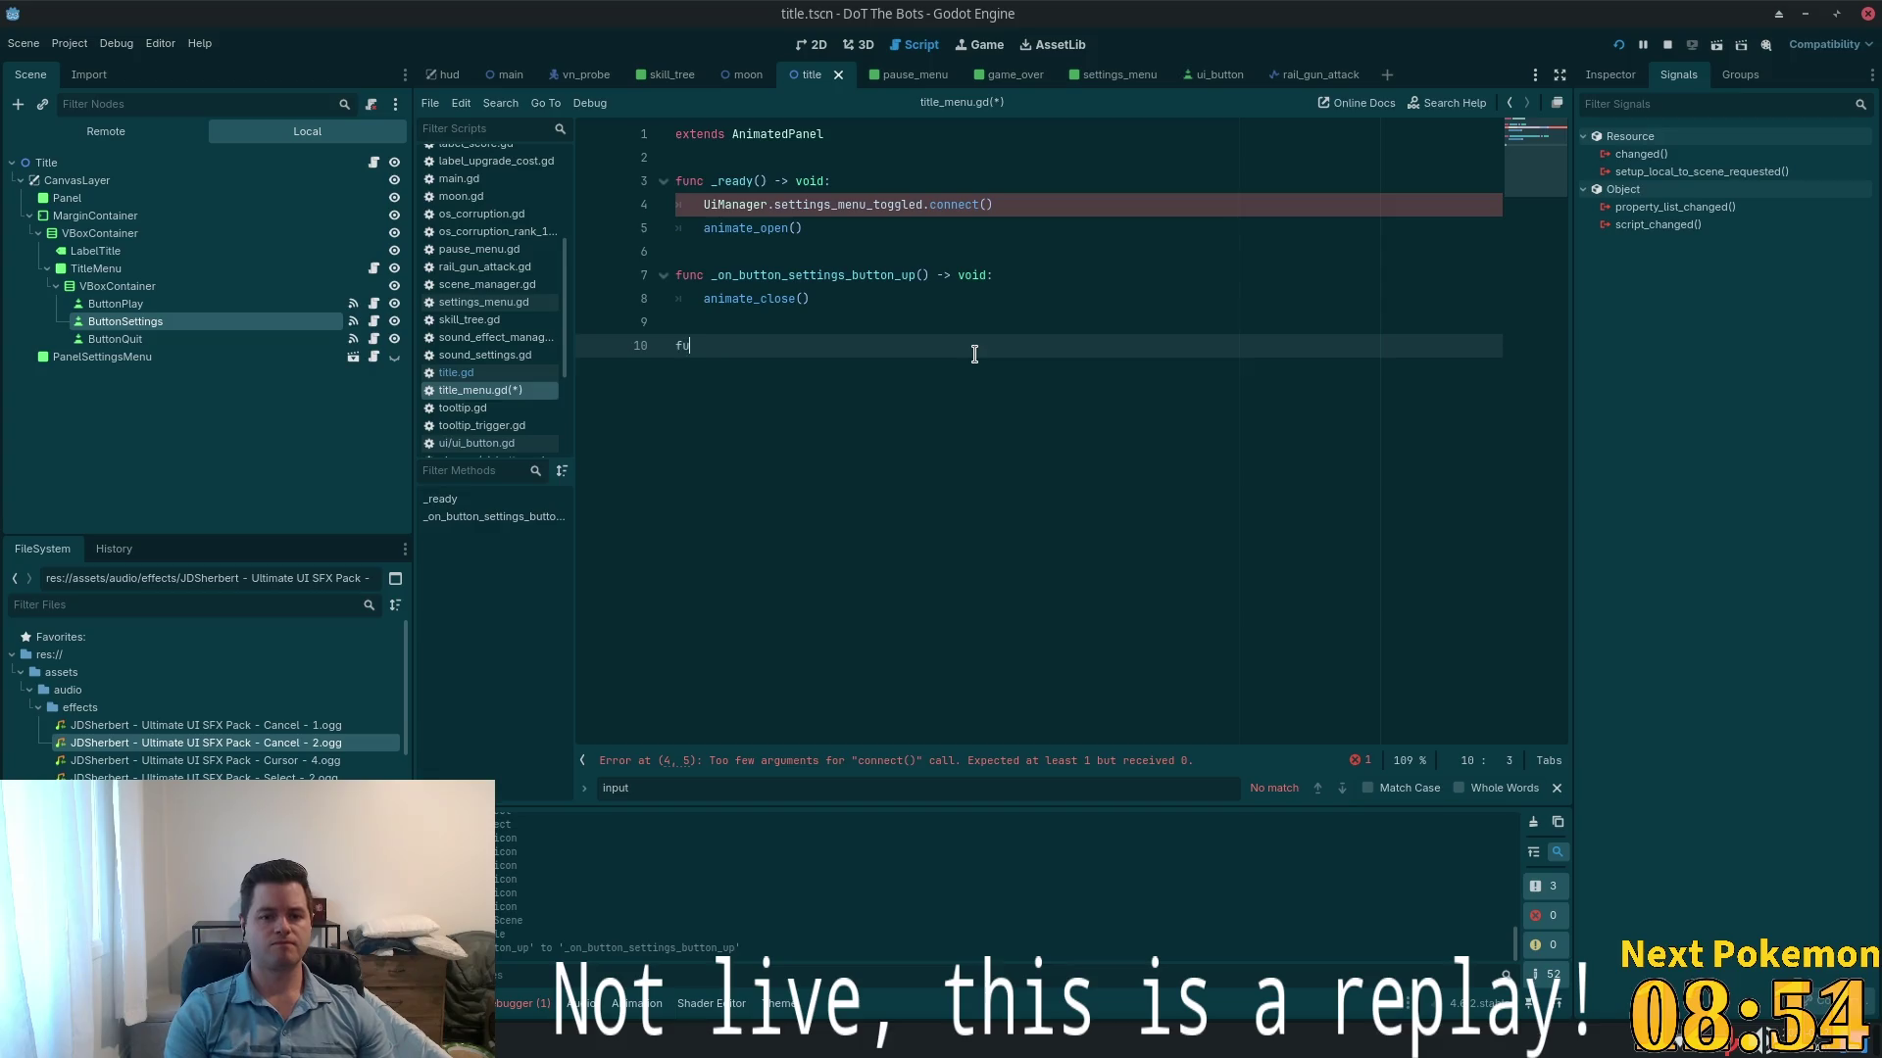
{"action": "type", "text": "nc _on_setting"}
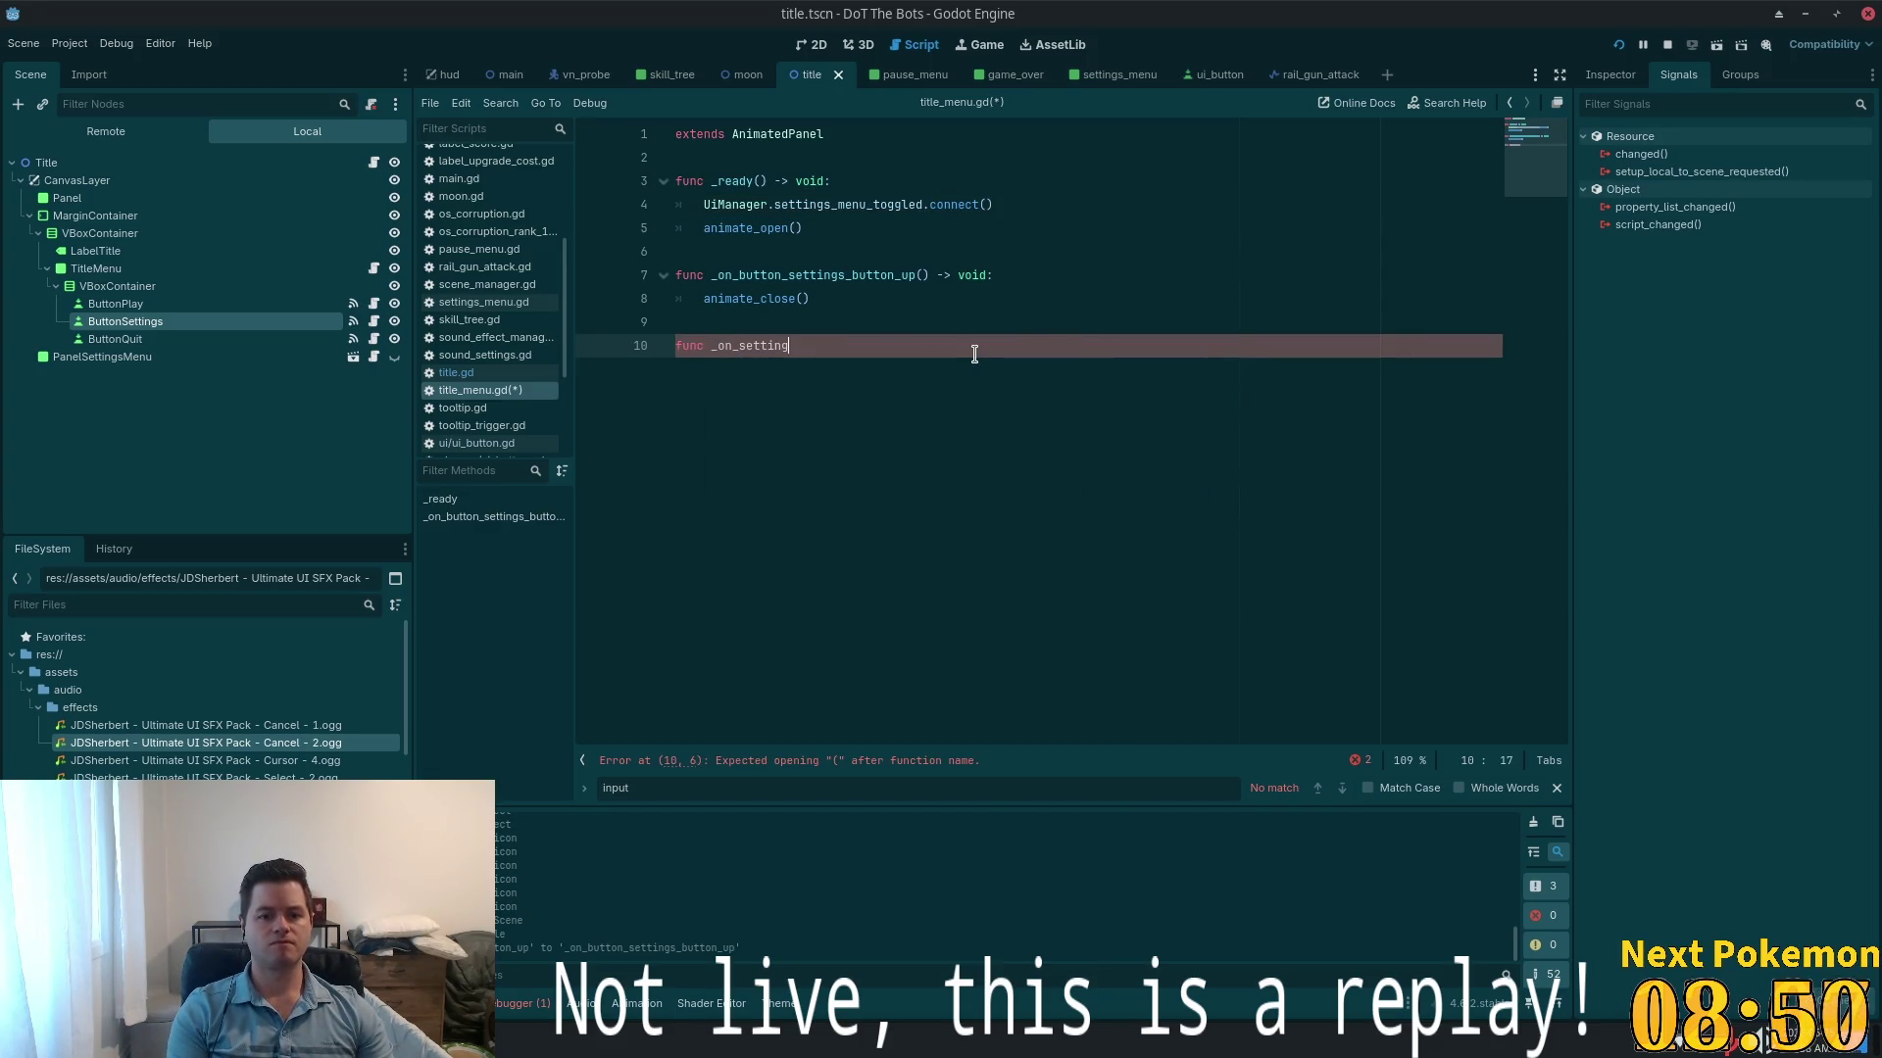
{"action": "type", "text": "s_menu_toggled("}
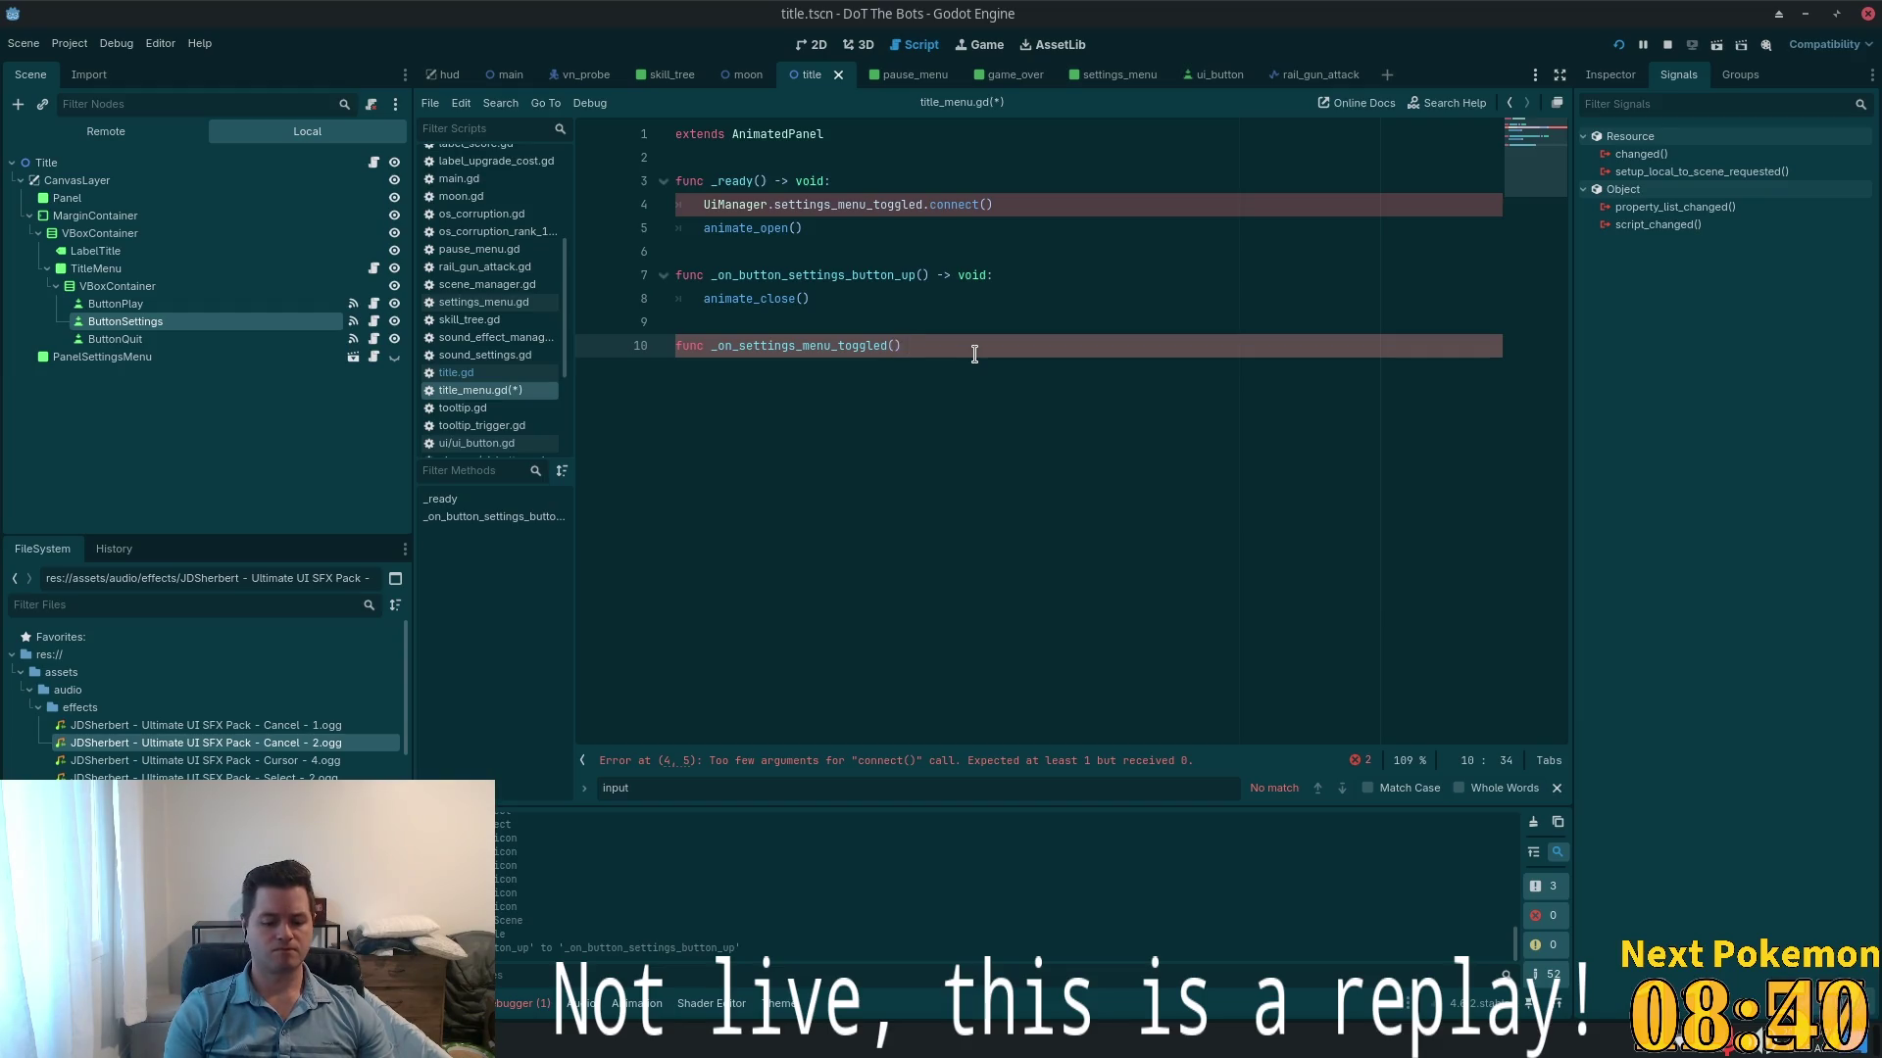
{"action": "type", "text": "-> void:"}
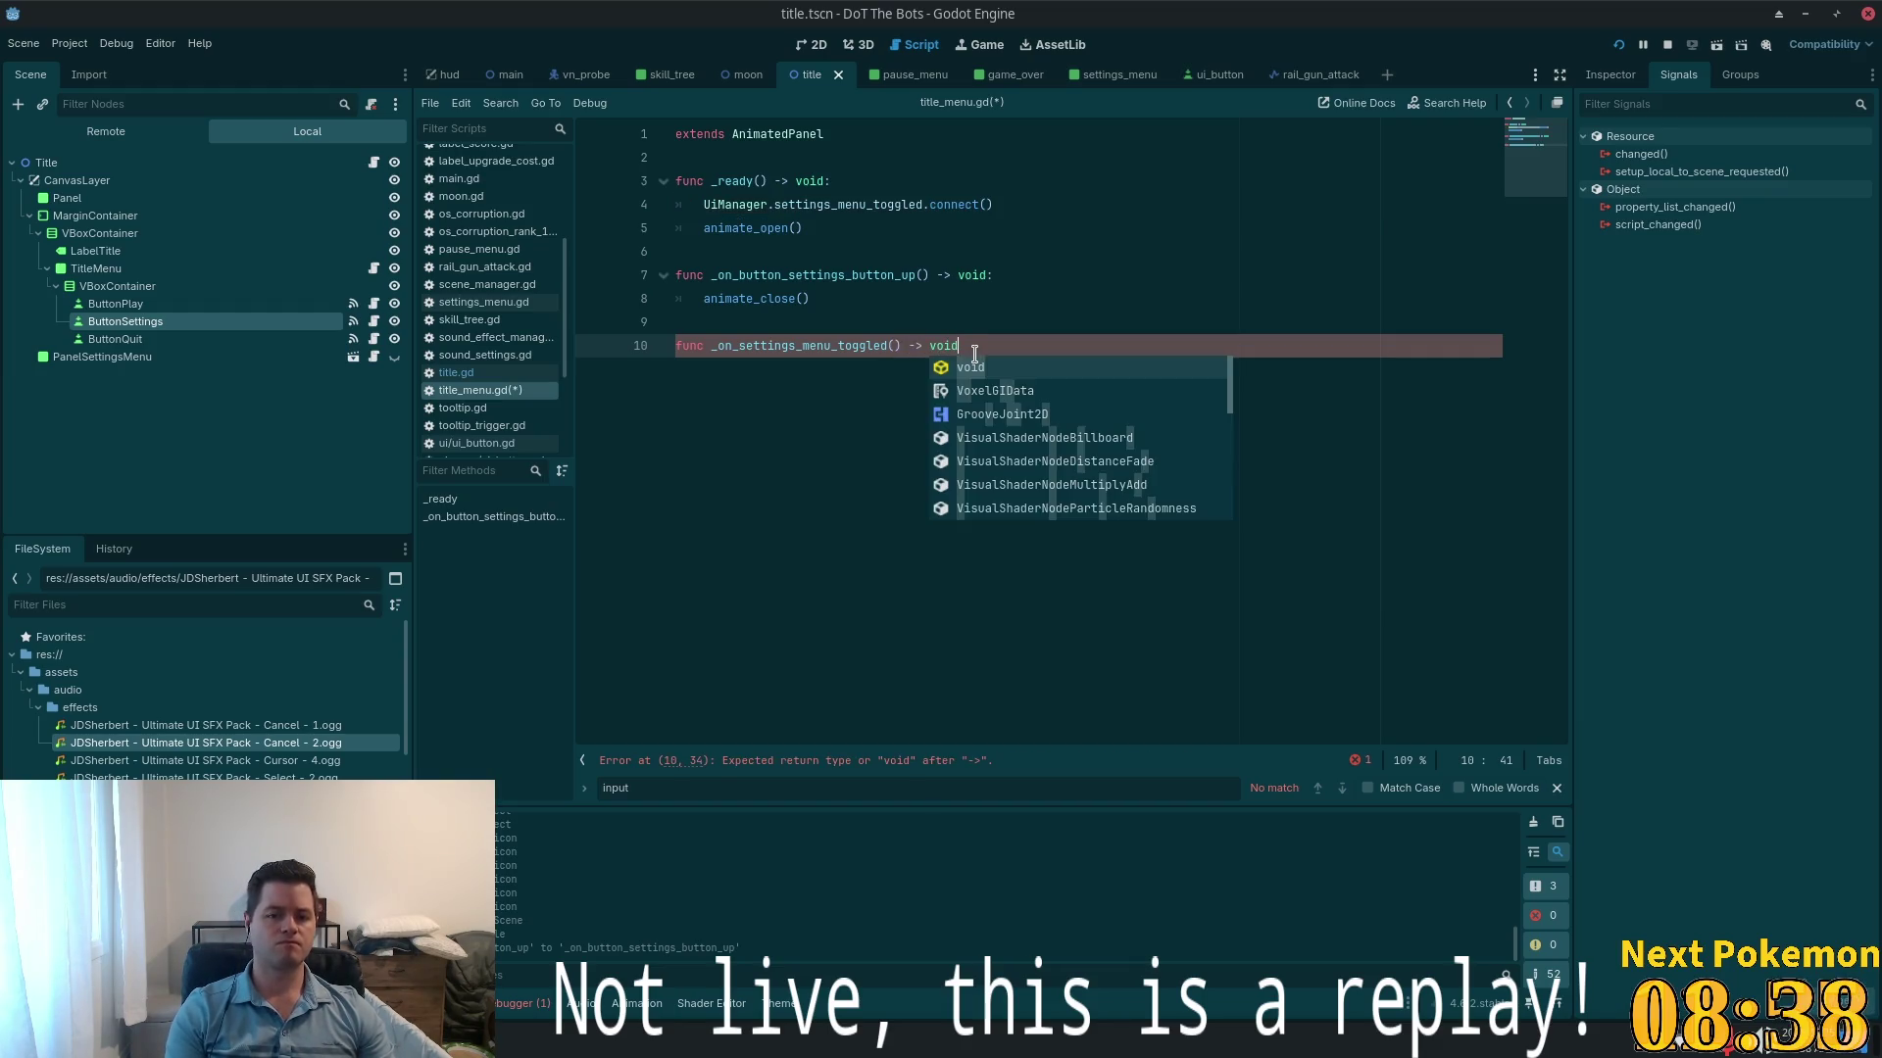
{"action": "key", "text": "Return"}
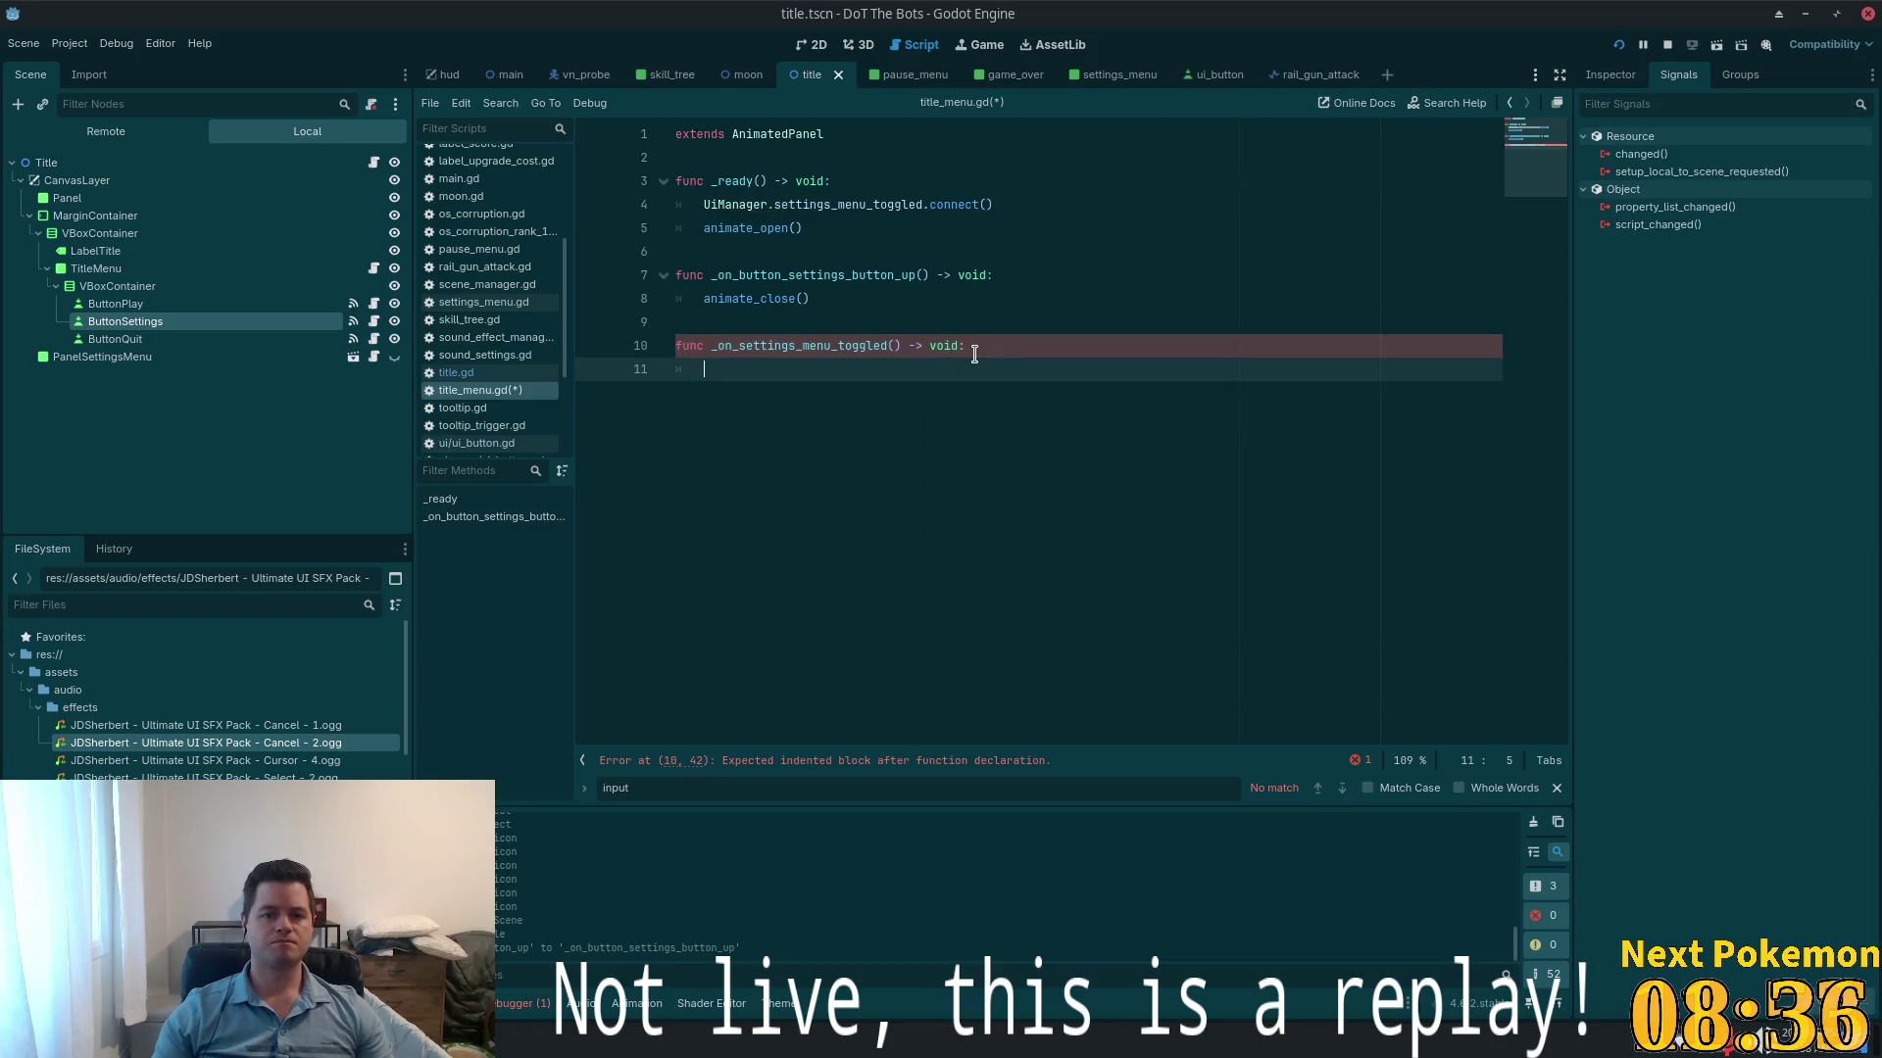
{"action": "double_click", "coordinate": [780, 345]}
{"action": "key", "text": "ctrl+c"}
{"action": "left_click", "coordinate": [987, 204]}
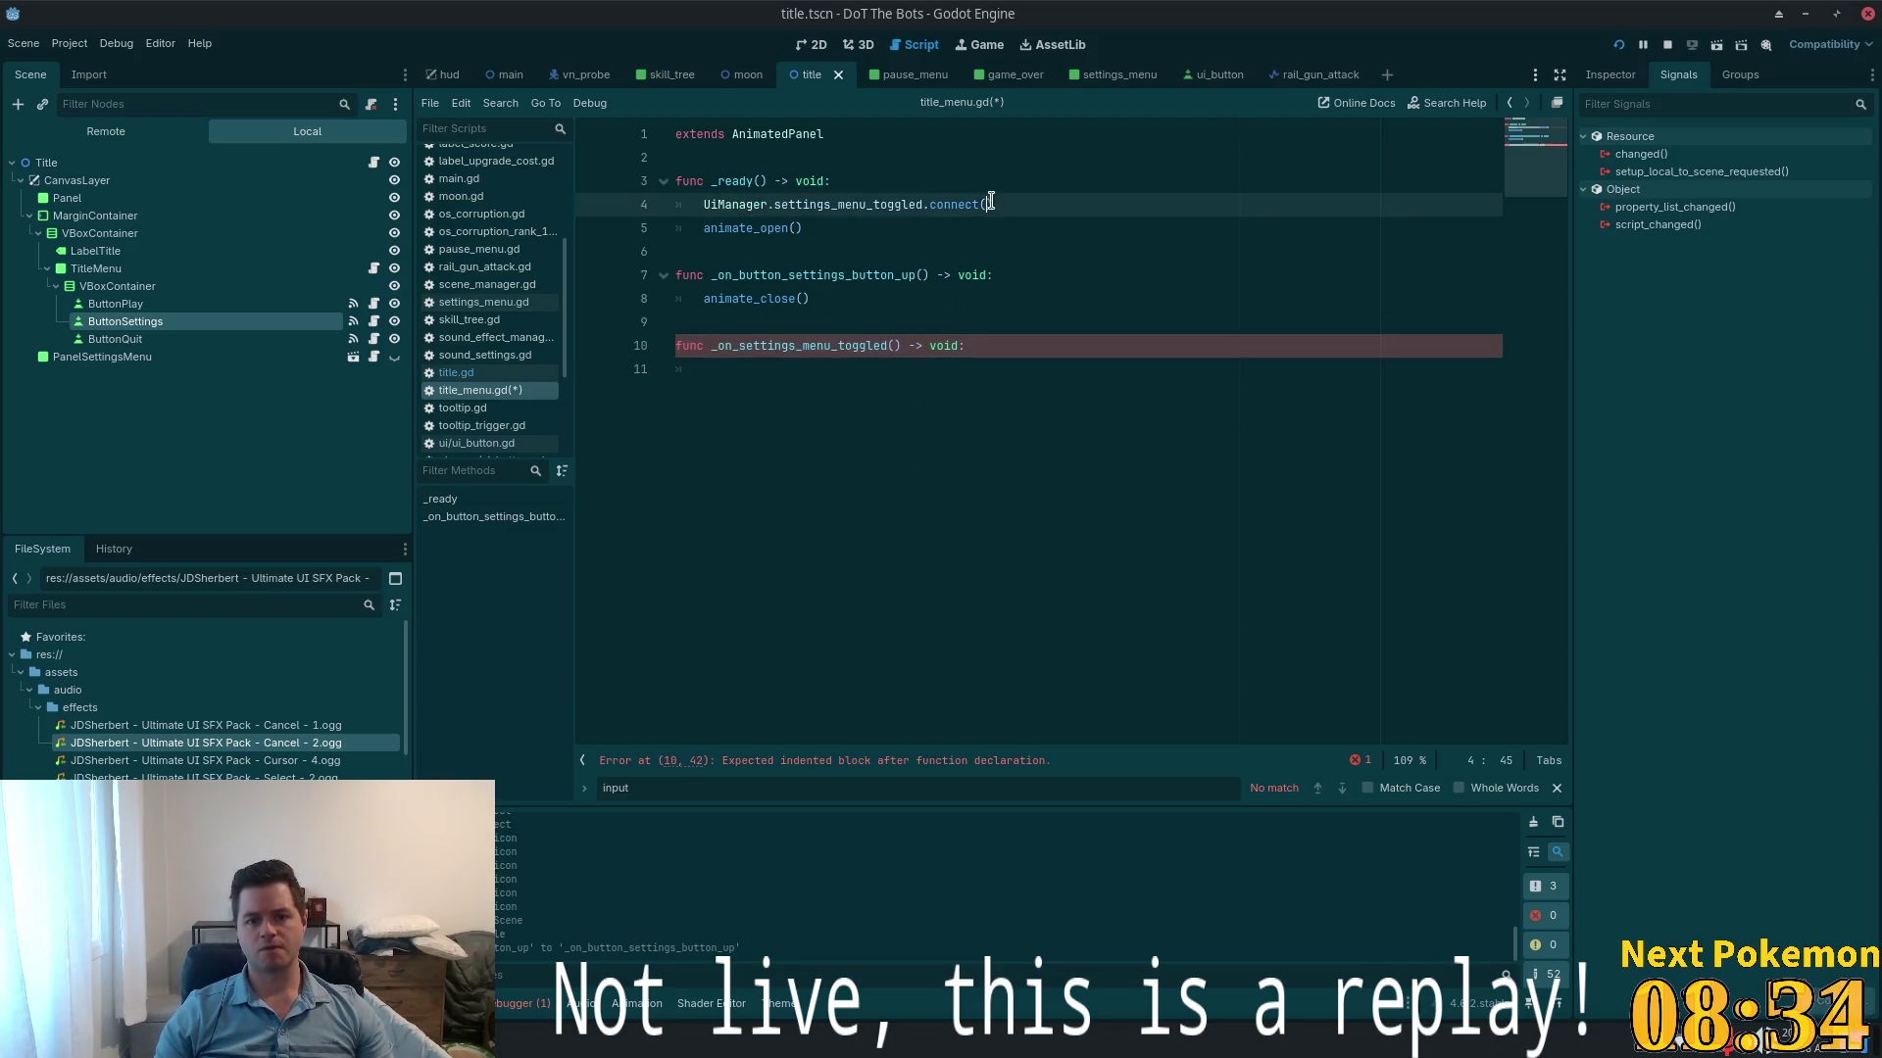
{"action": "key", "text": "ctrl+v"}
{"action": "left_click", "coordinate": [895, 433]}
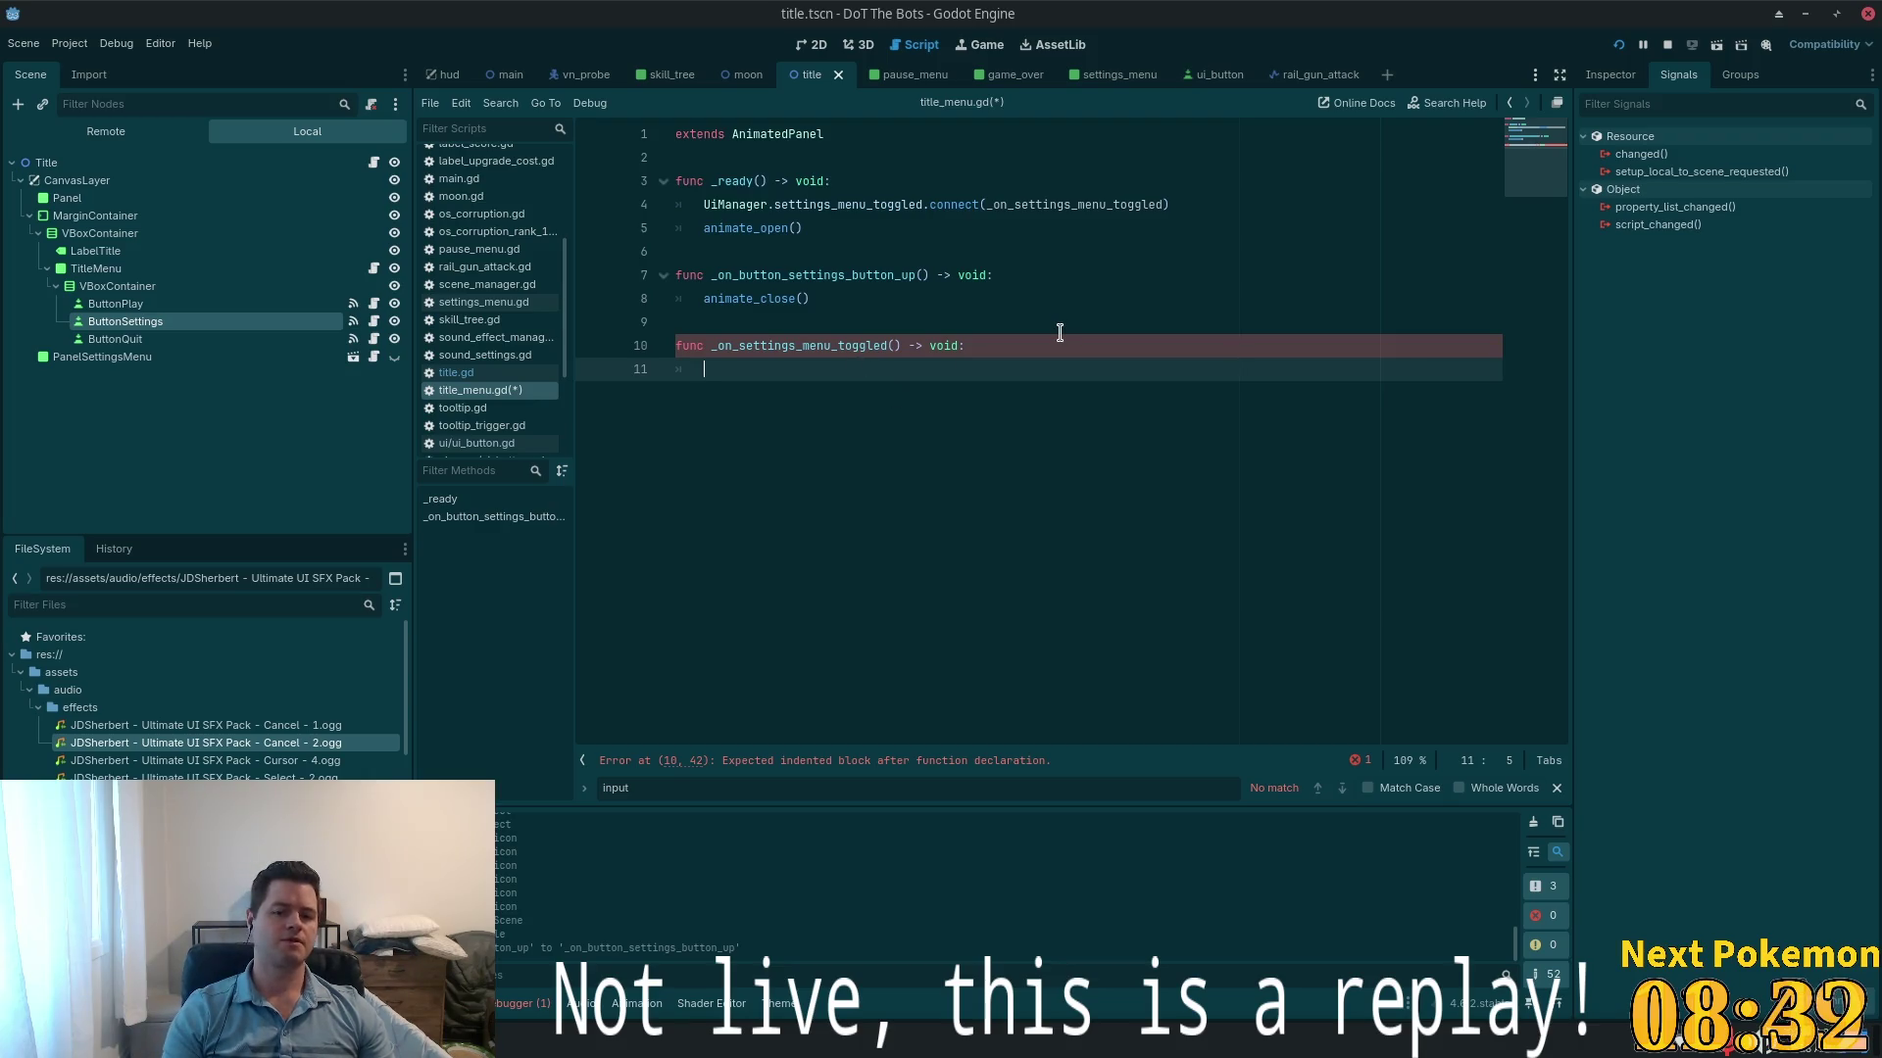
{"action": "type", "text": "anim"}
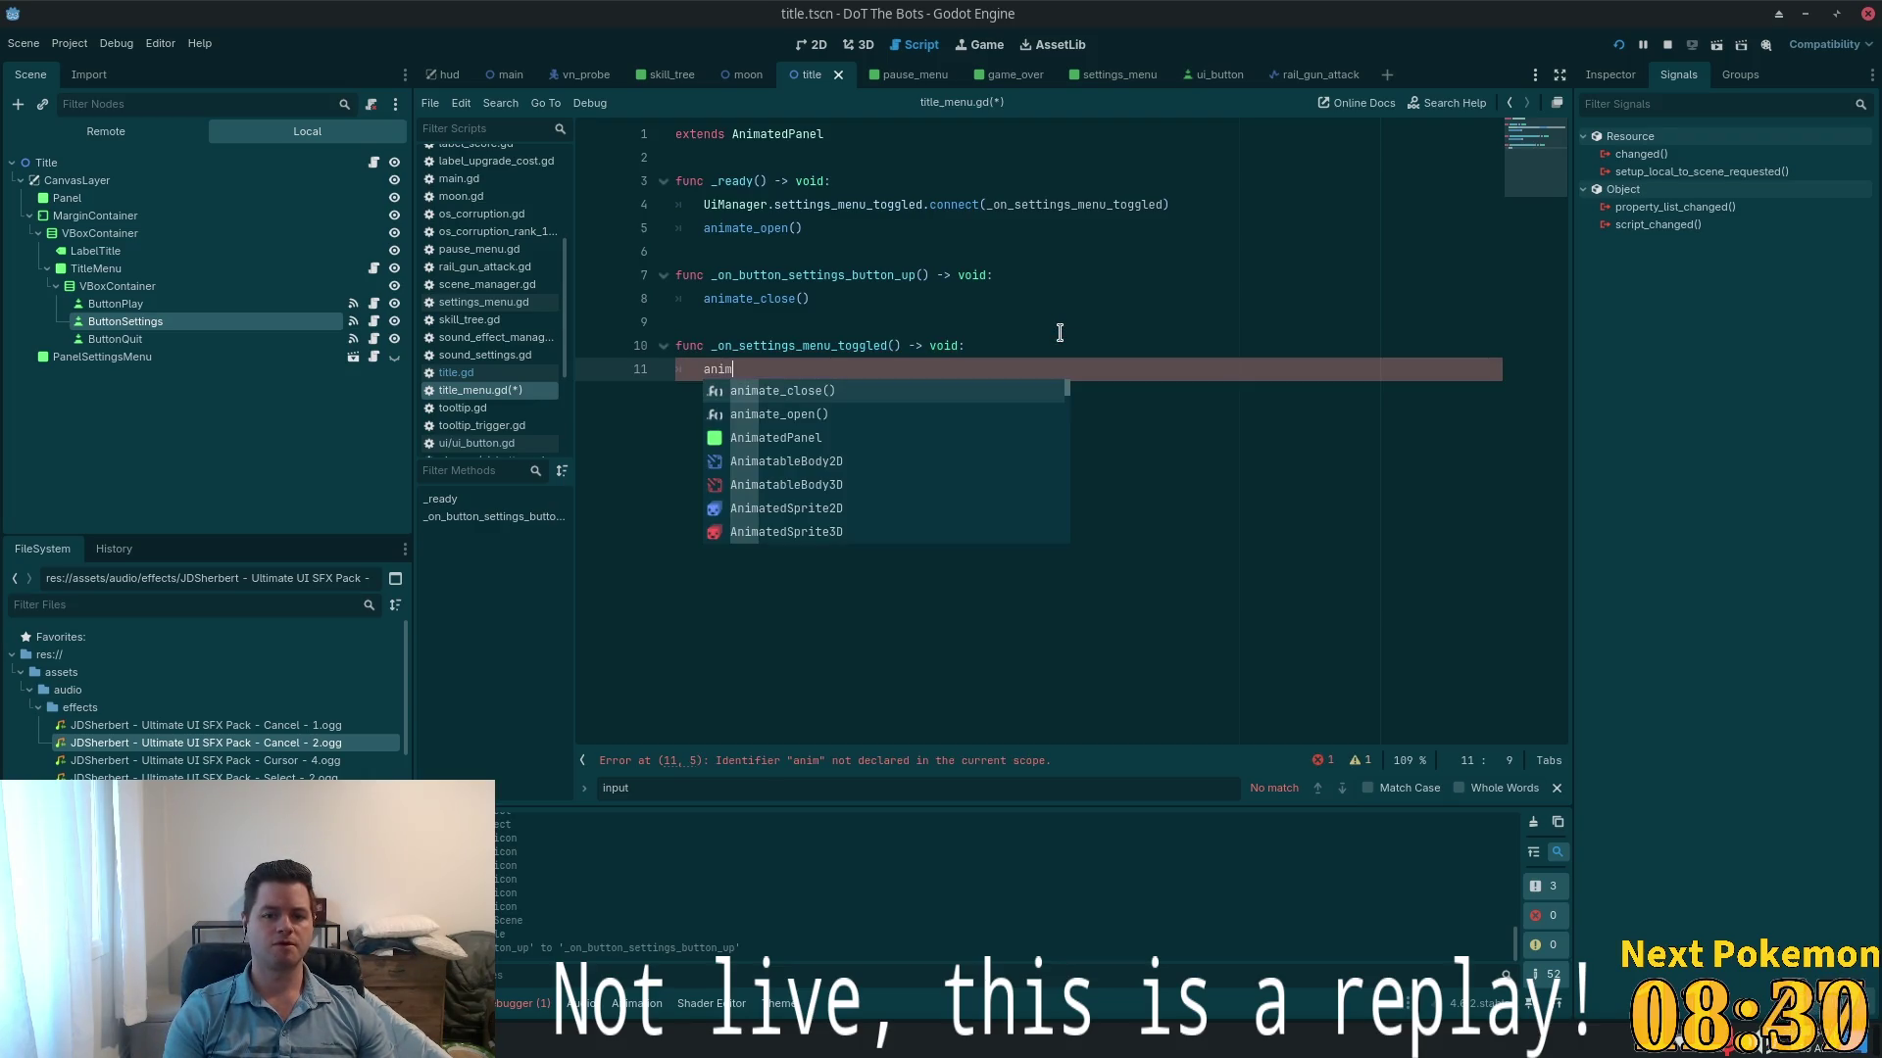
{"action": "key", "text": "Return"}
- Give the handler an open: bool parameter and nest animate_close() under if open:
{"action": "left_click", "coordinate": [894, 345]}
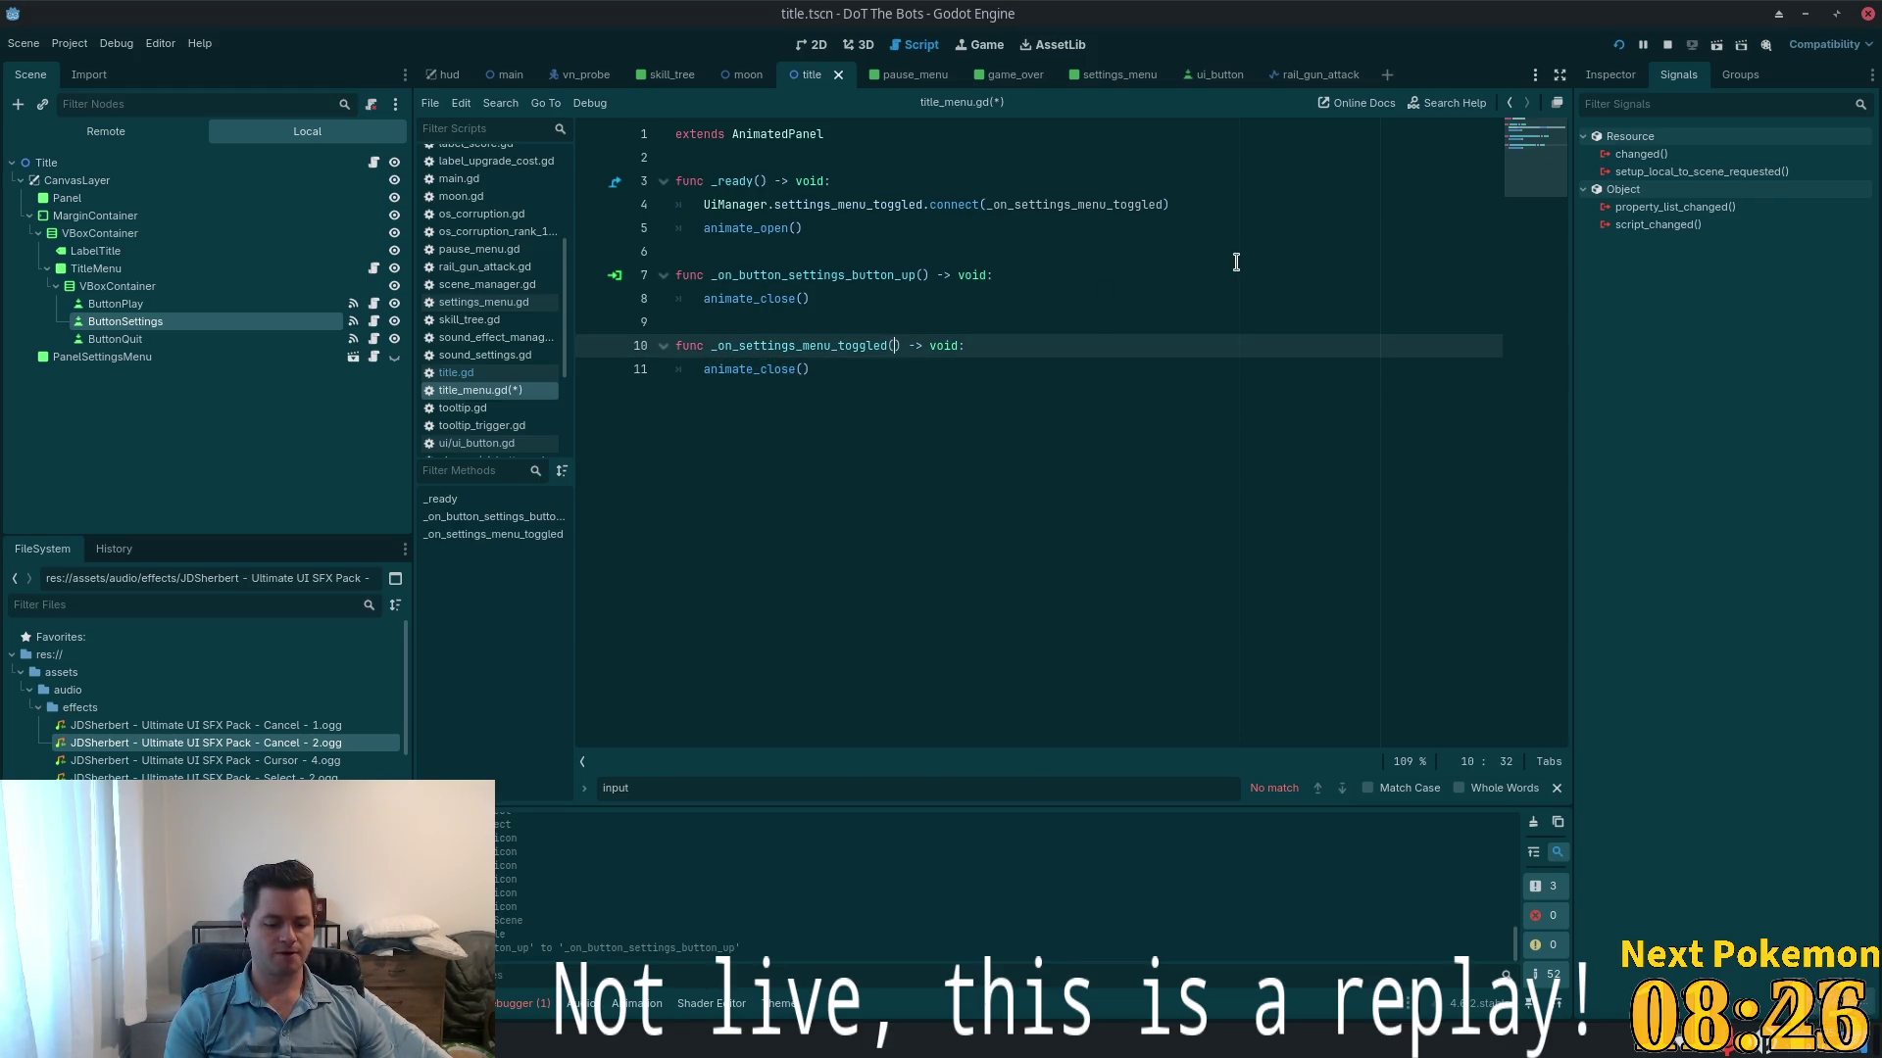
{"action": "type", "text": "open: bool"}
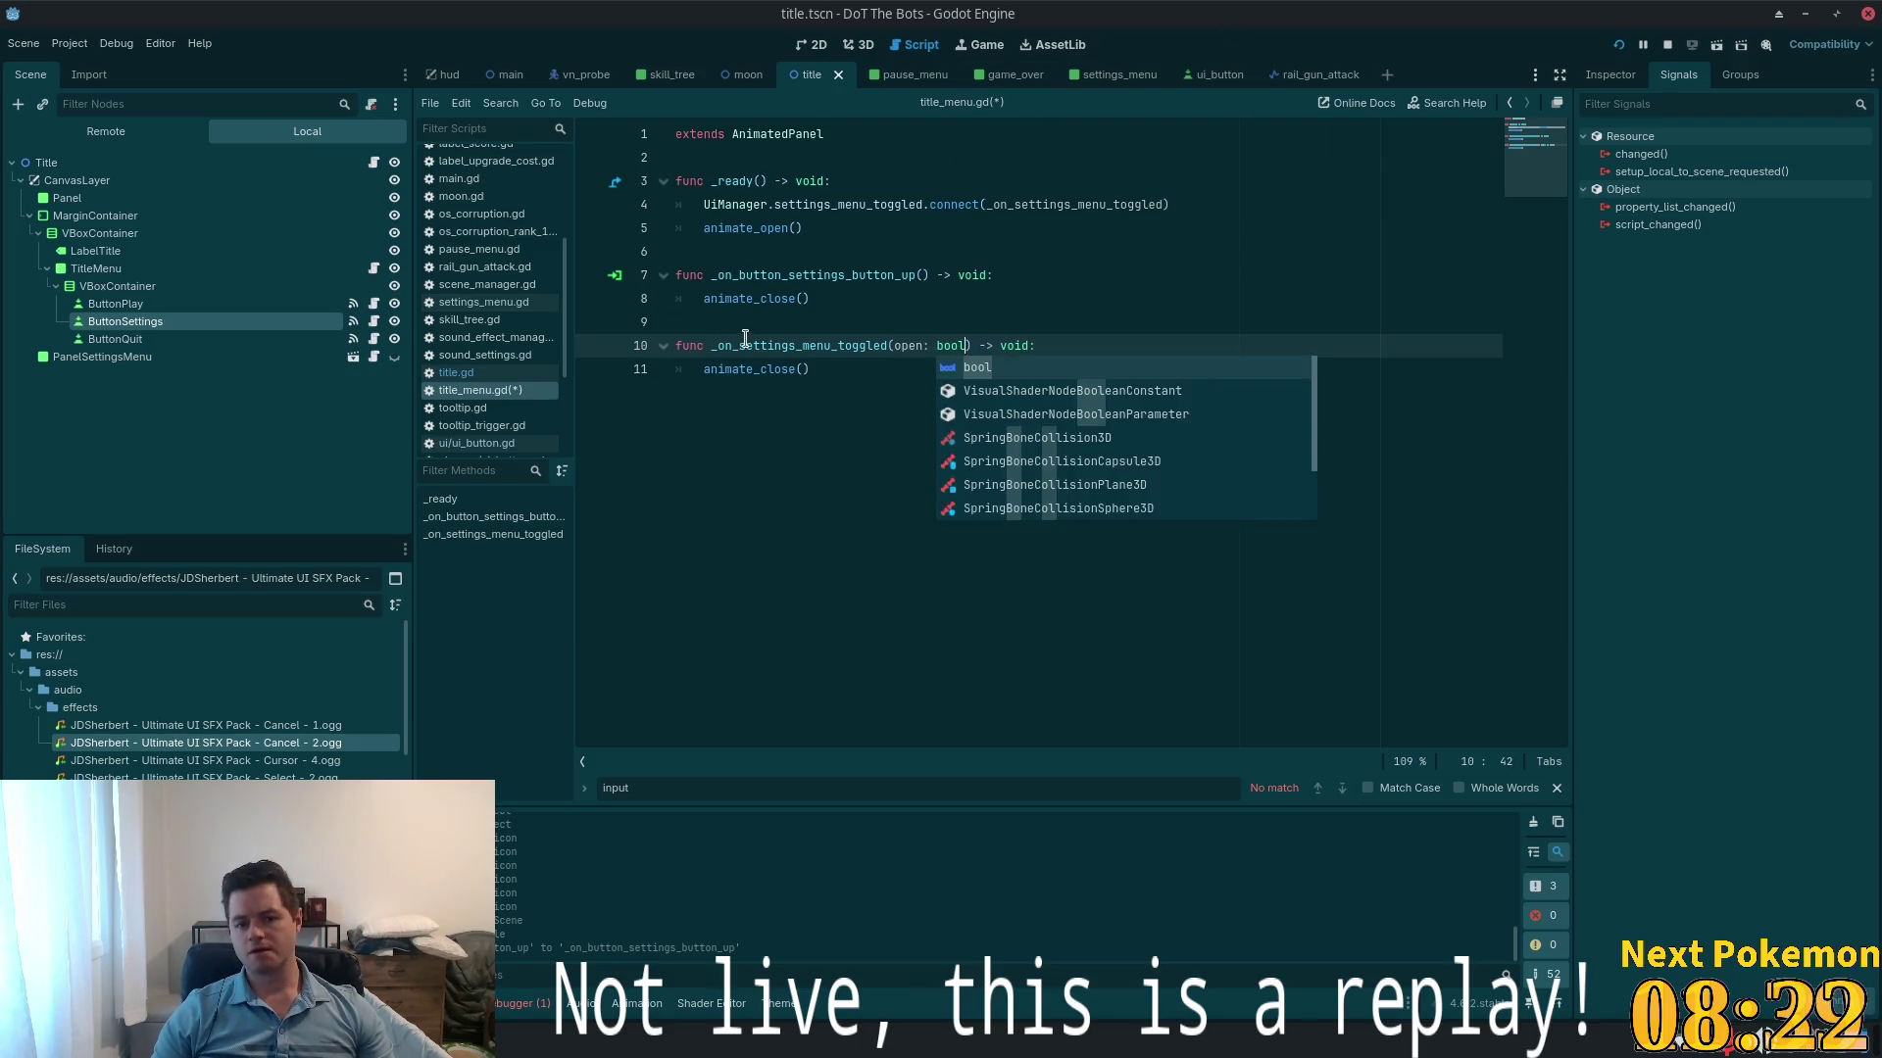
{"action": "left_click", "coordinate": [1071, 333]}
{"action": "key", "text": "Return"}
{"action": "type", "text": "if "}
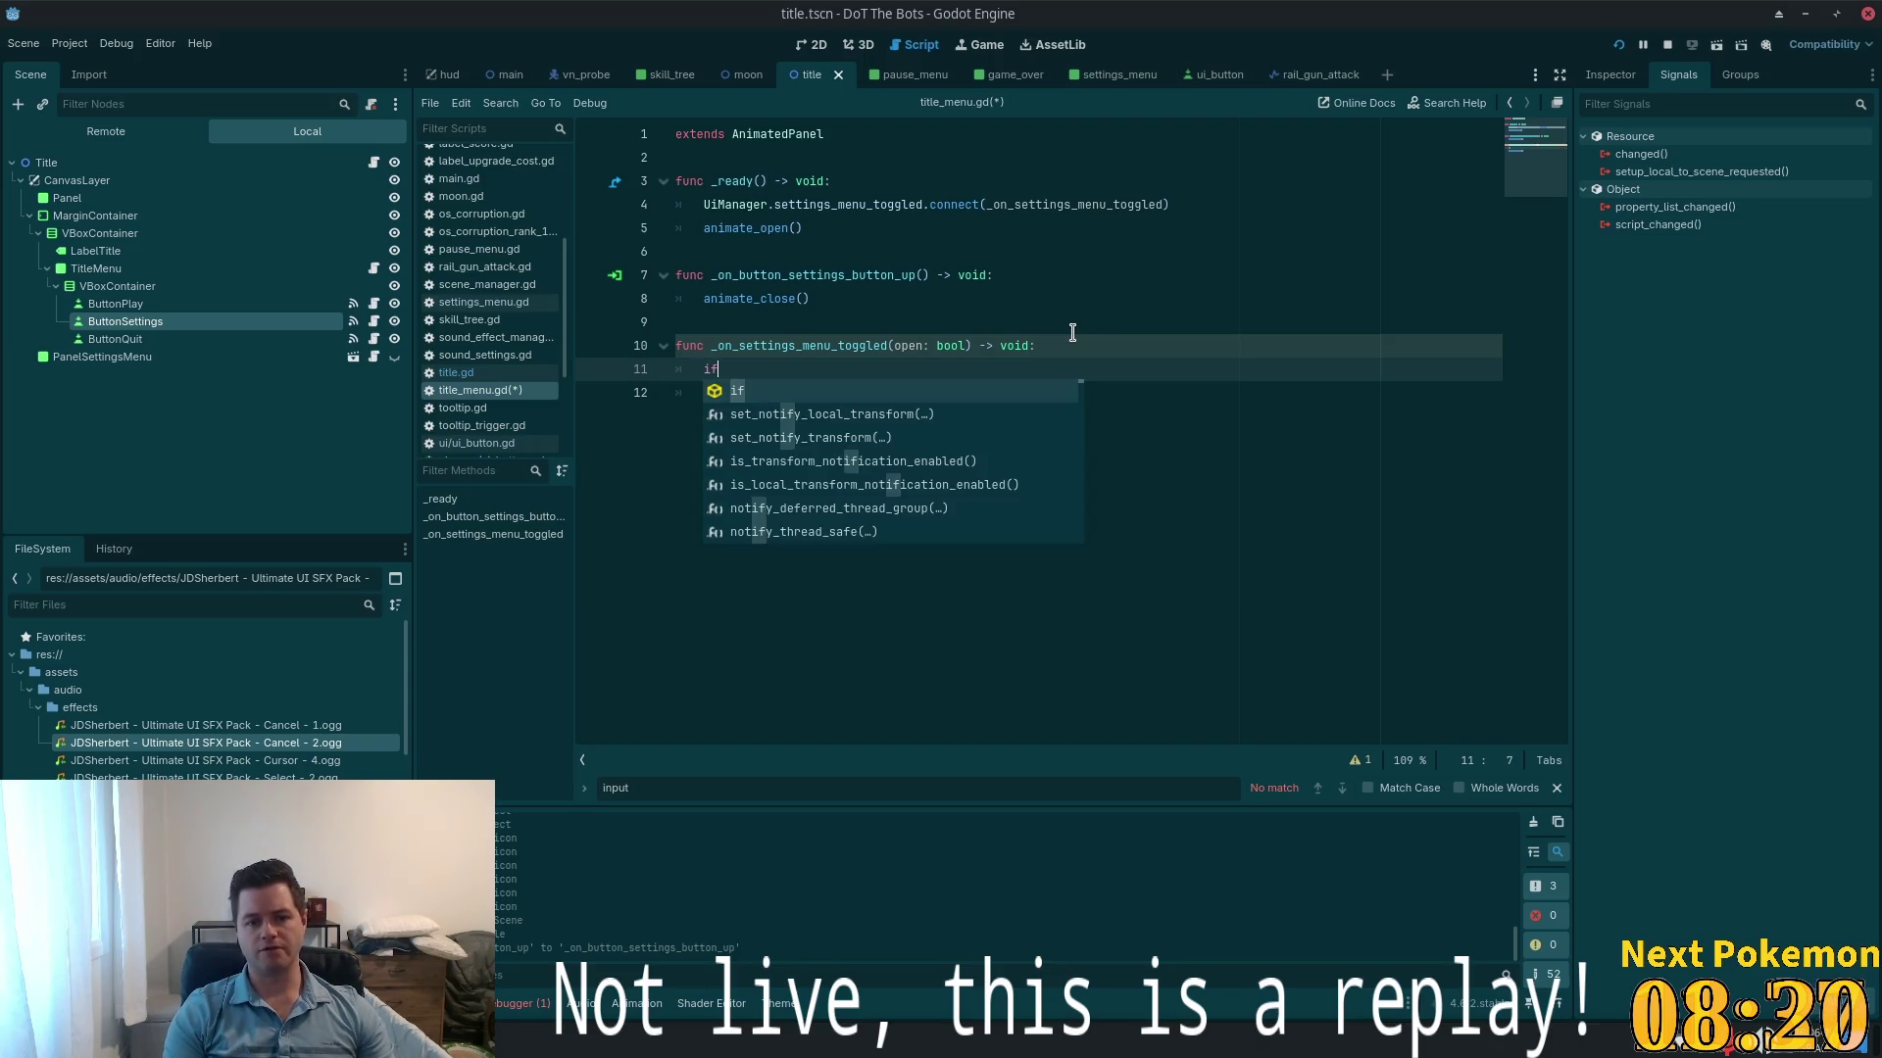
{"action": "type", "text": "open:"}
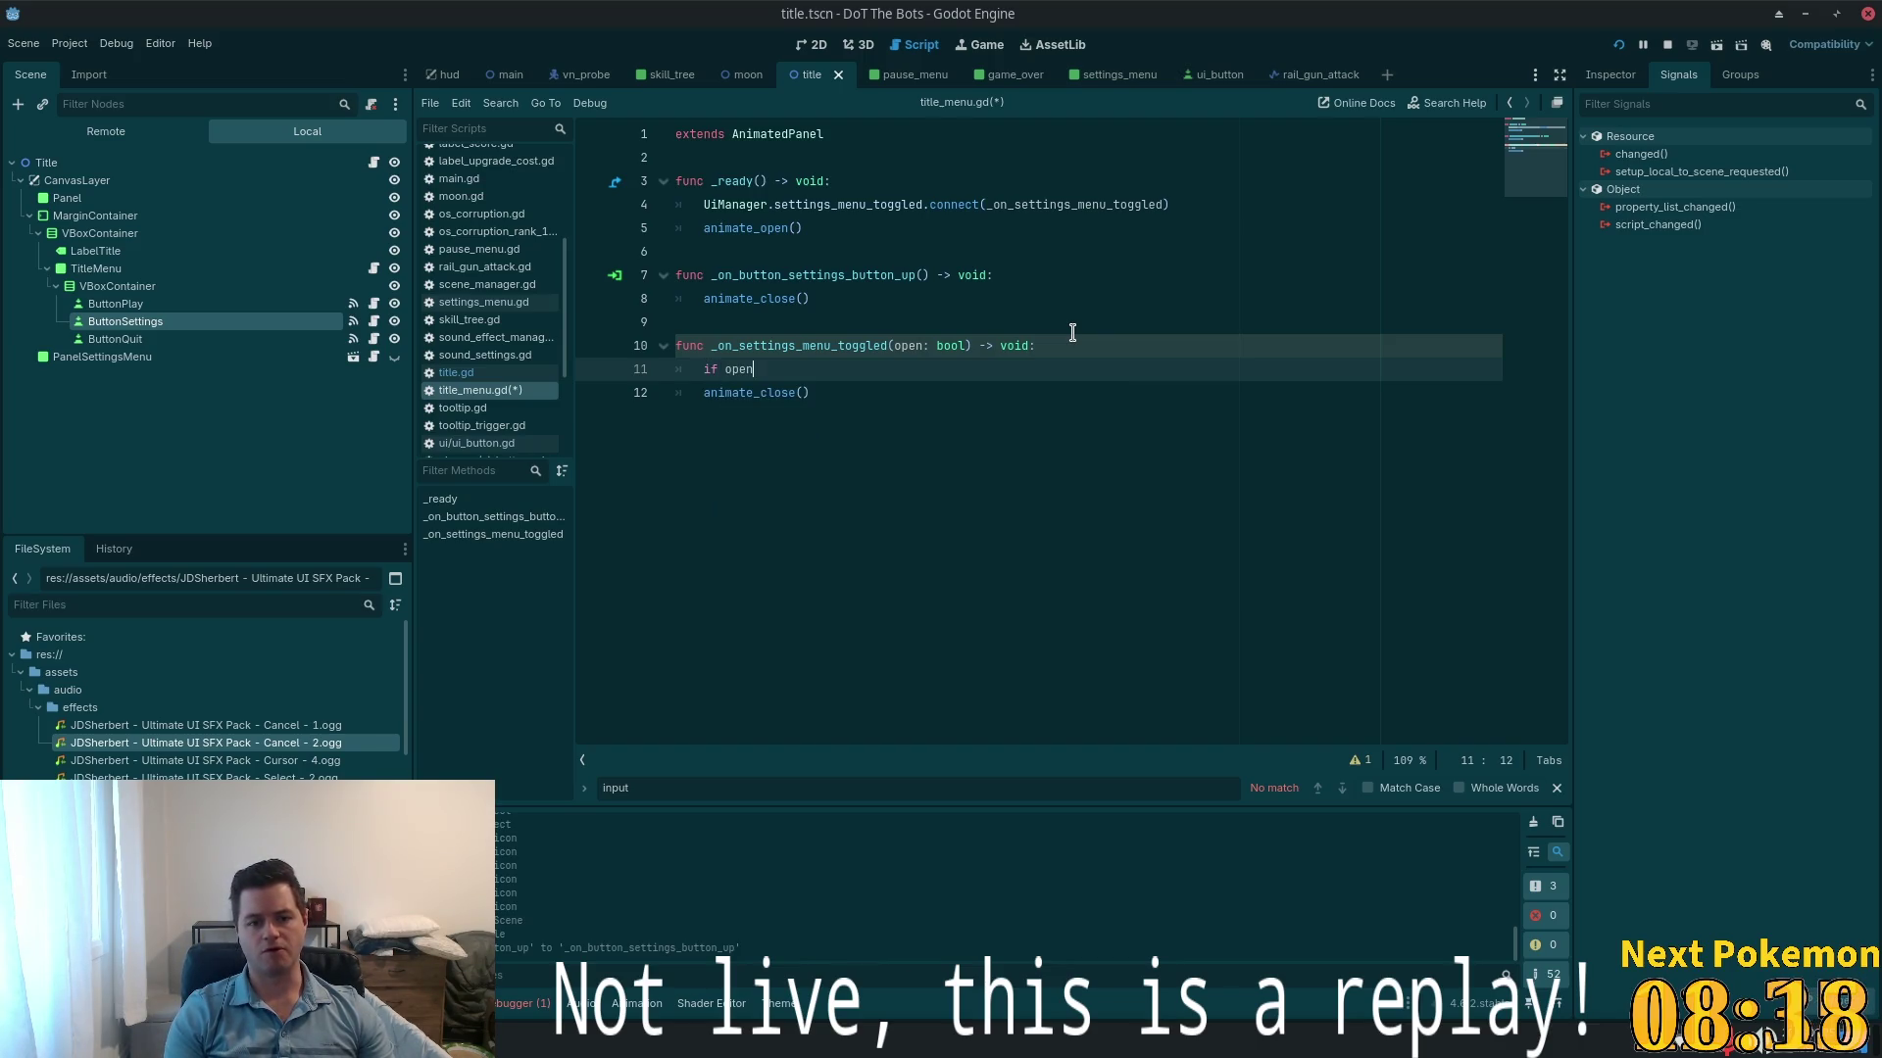
{"action": "key", "text": "Down"}
{"action": "key", "text": "Home"}
{"action": "key", "text": "Tab"}
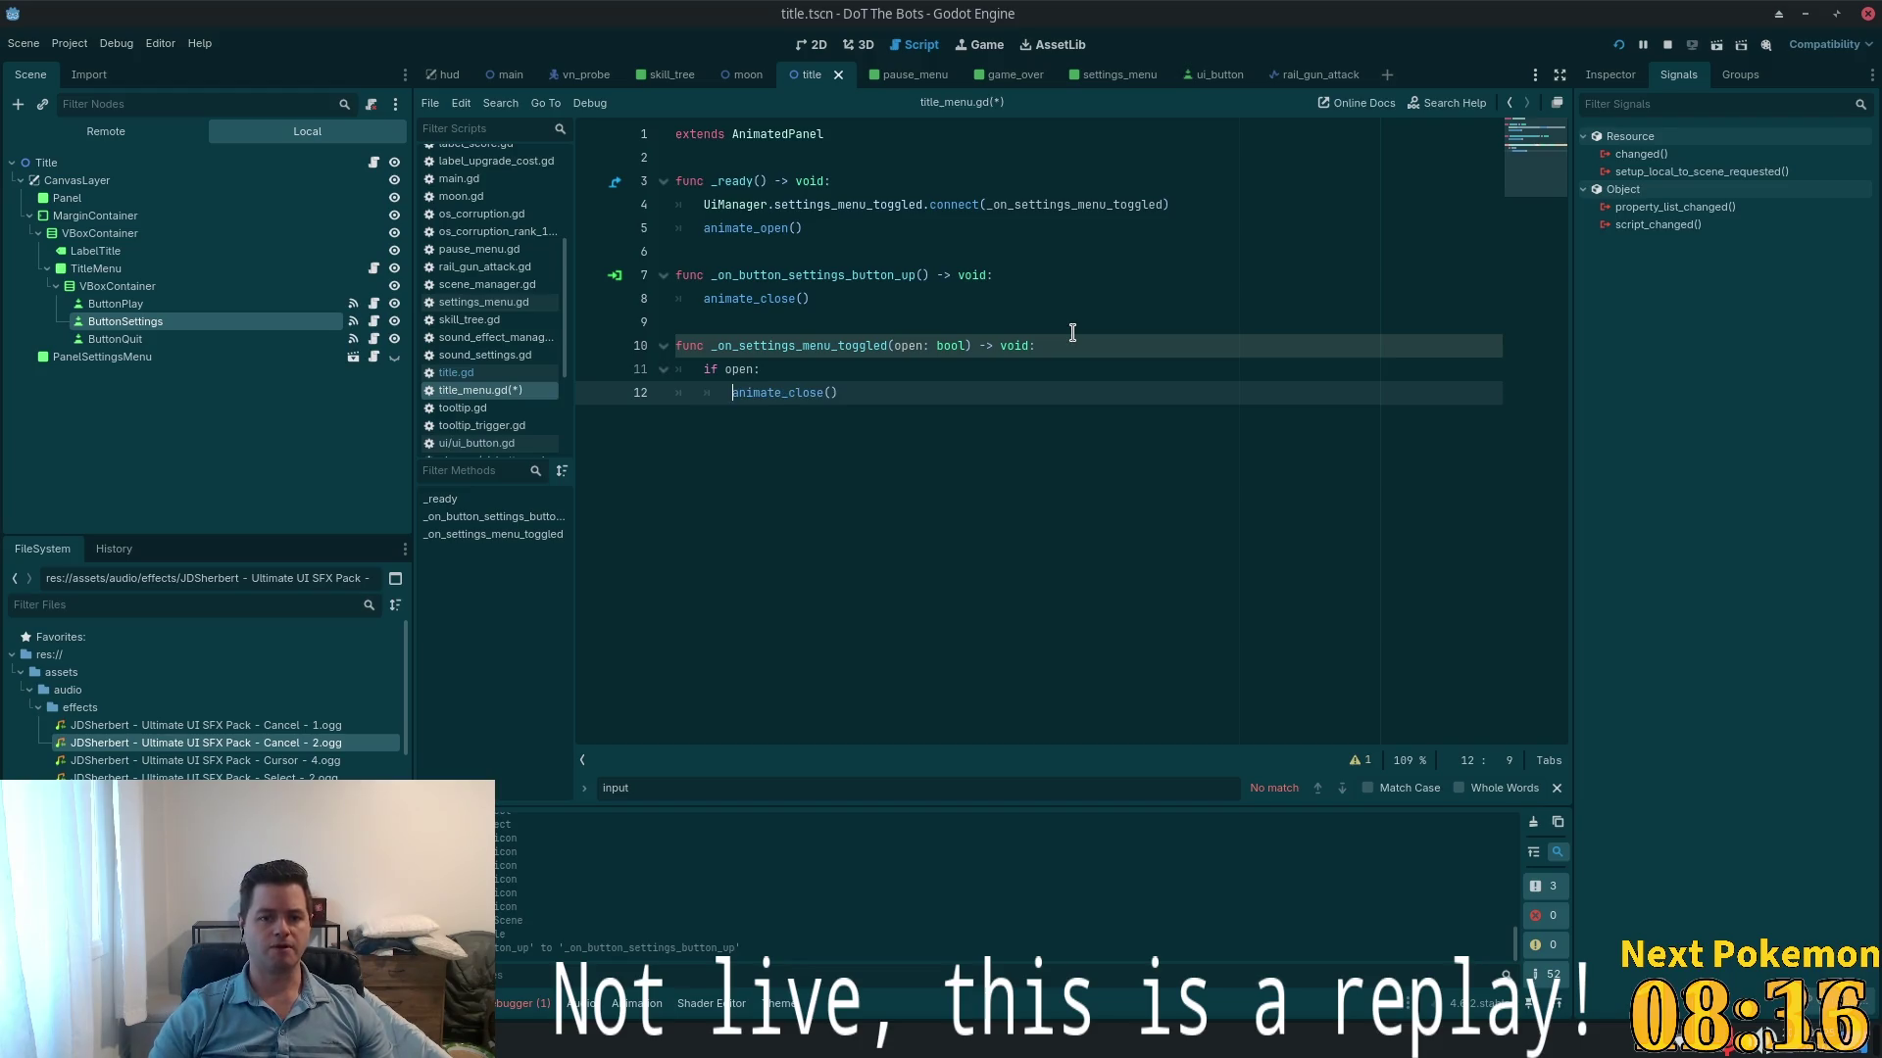
- Delete the old _on_button_settings_button_up function
{"action": "left_click", "coordinate": [833, 300]}
{"action": "left_click_drag", "start_coordinate": [833, 300], "coordinate": [675, 275]}
{"action": "key", "text": "BackSpace"}
{"action": "key", "text": "BackSpace"}
{"action": "key", "text": "BackSpace"}
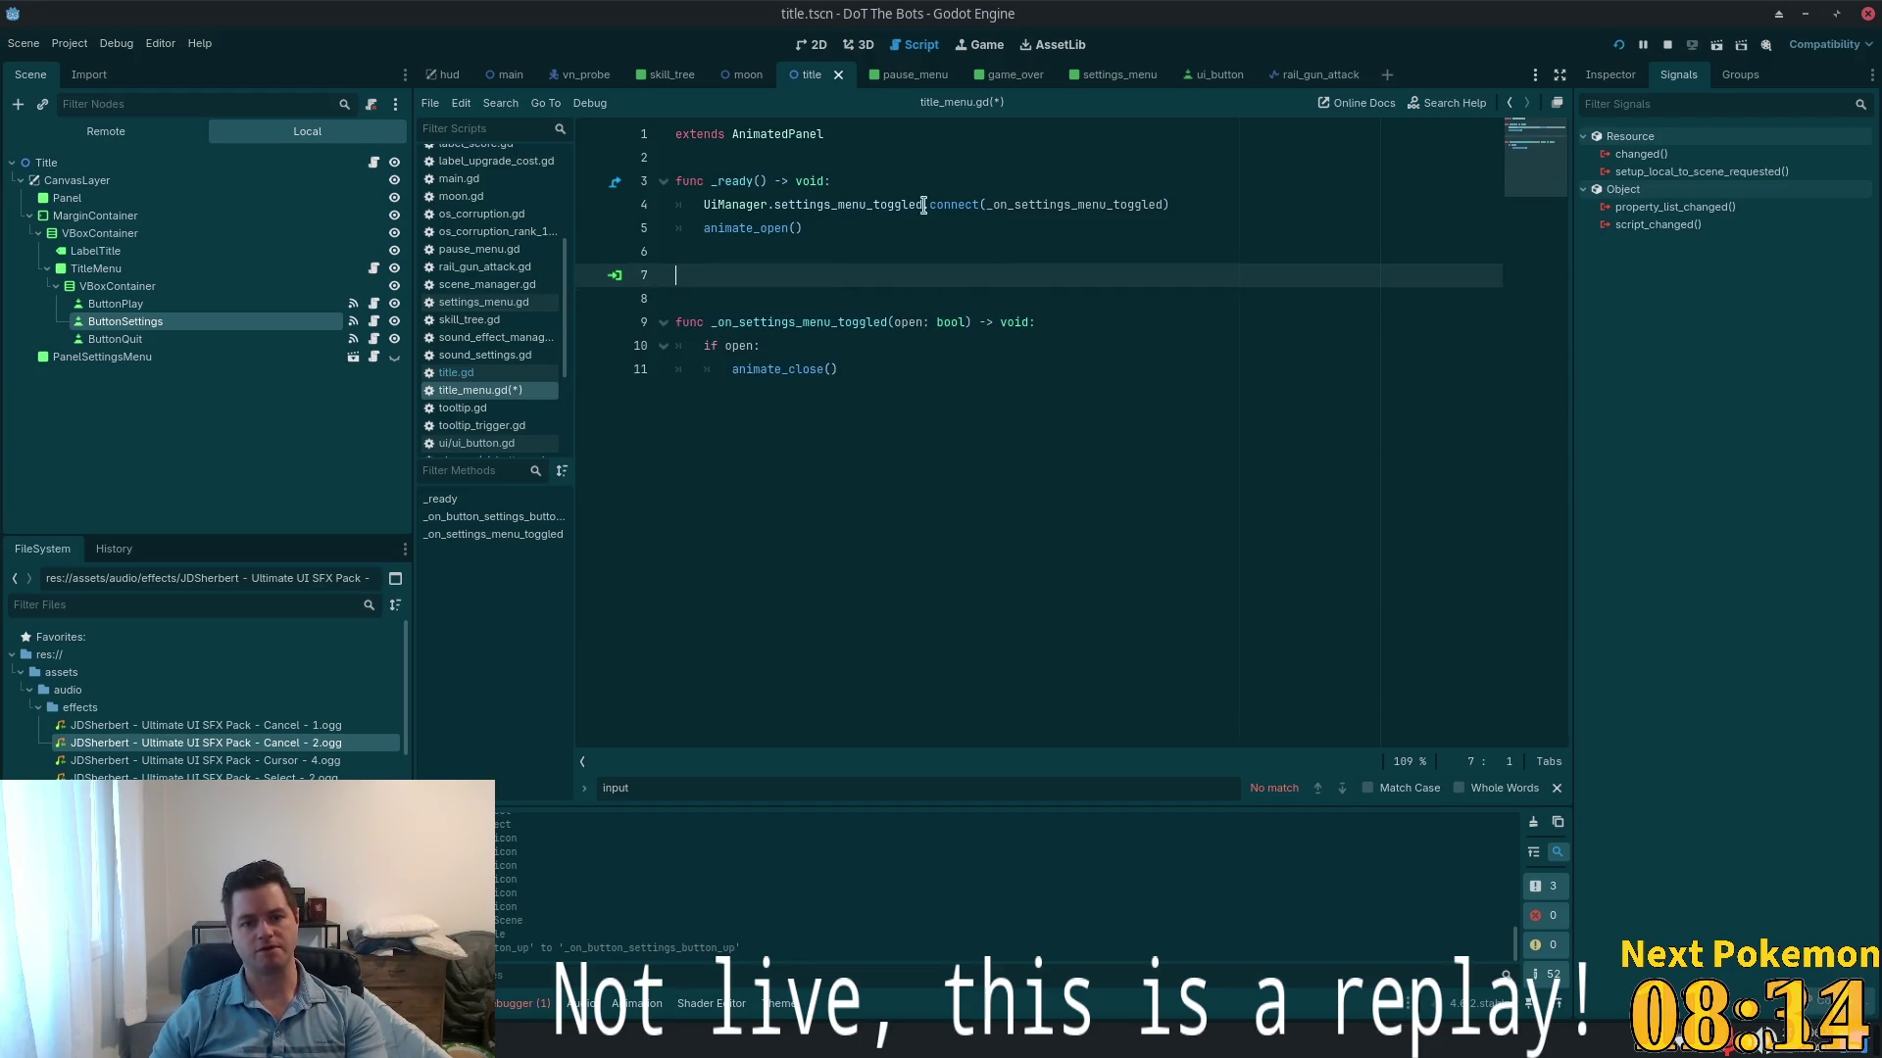
- Save title_menu.gd, then undo and redo edits to restore the settings button handler
{"action": "key", "text": "ctrl+s"}
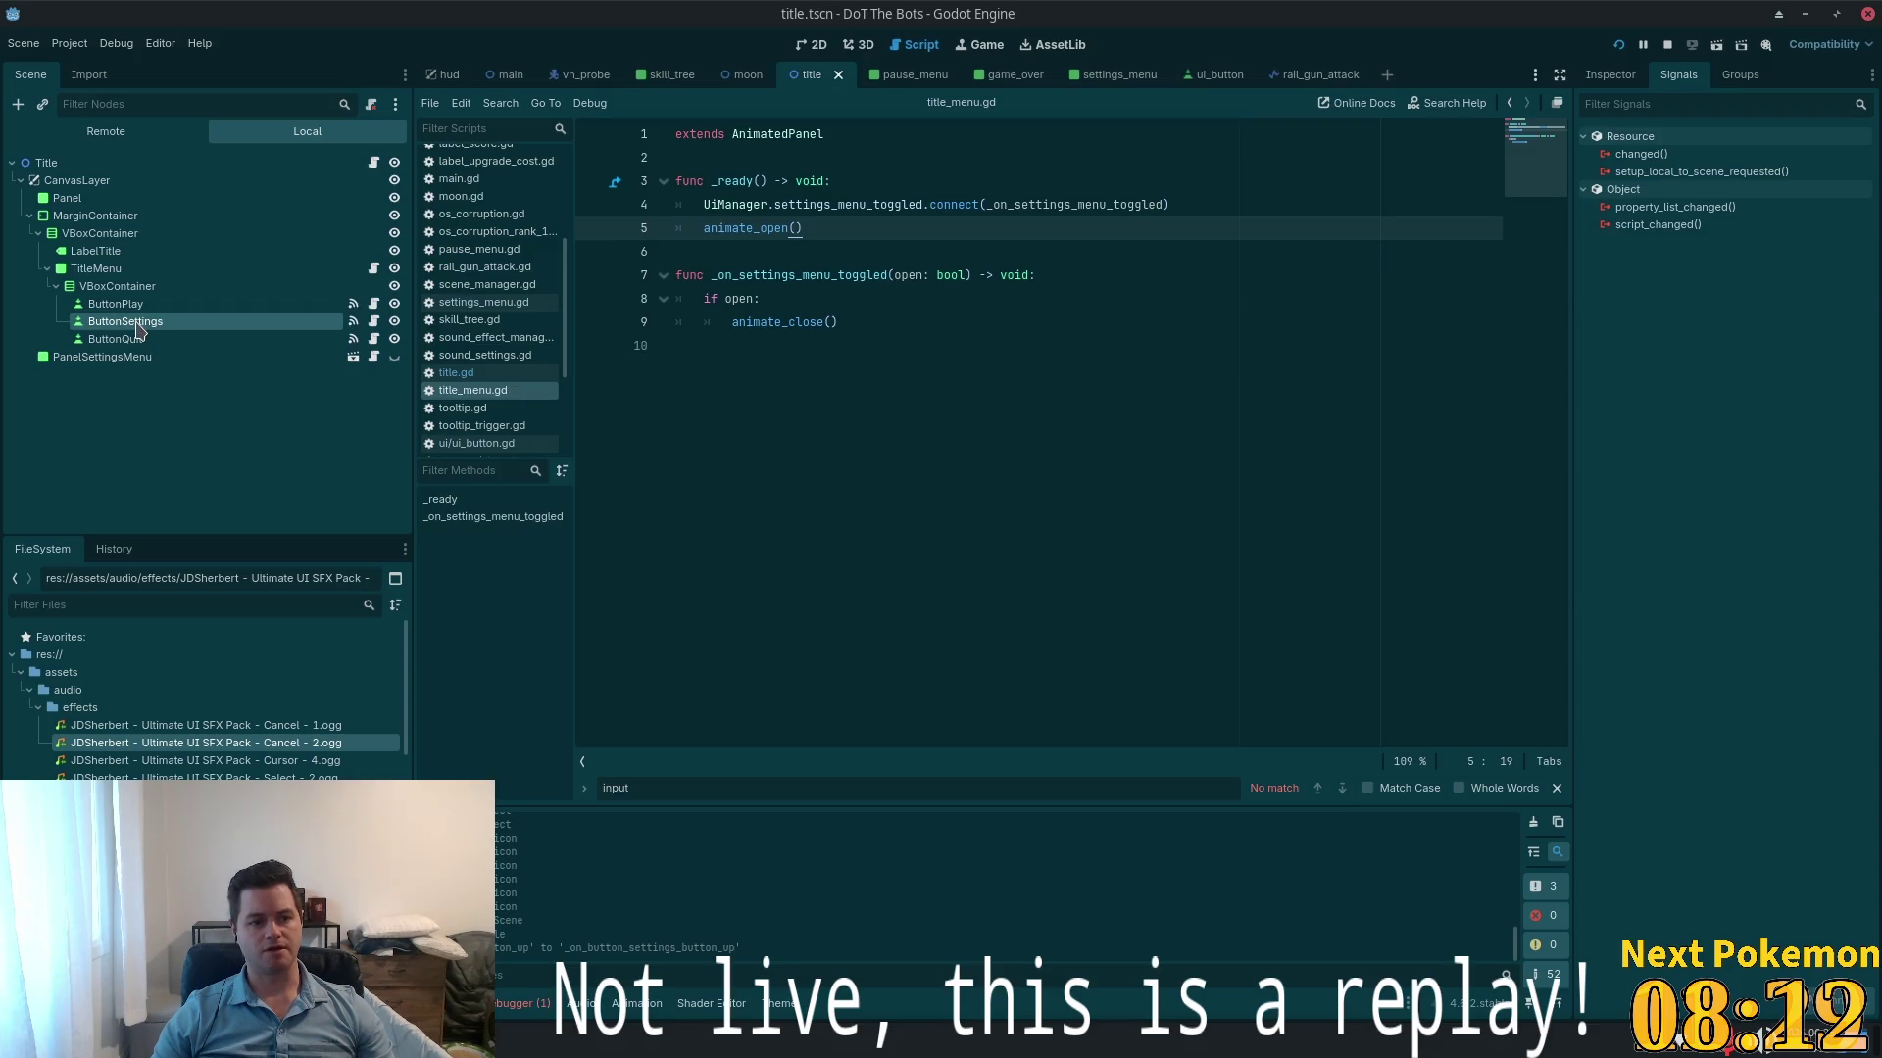
{"action": "left_click", "coordinate": [137, 324]}
{"action": "key", "text": "ctrl+z"}
{"action": "key", "text": "ctrl+z"}
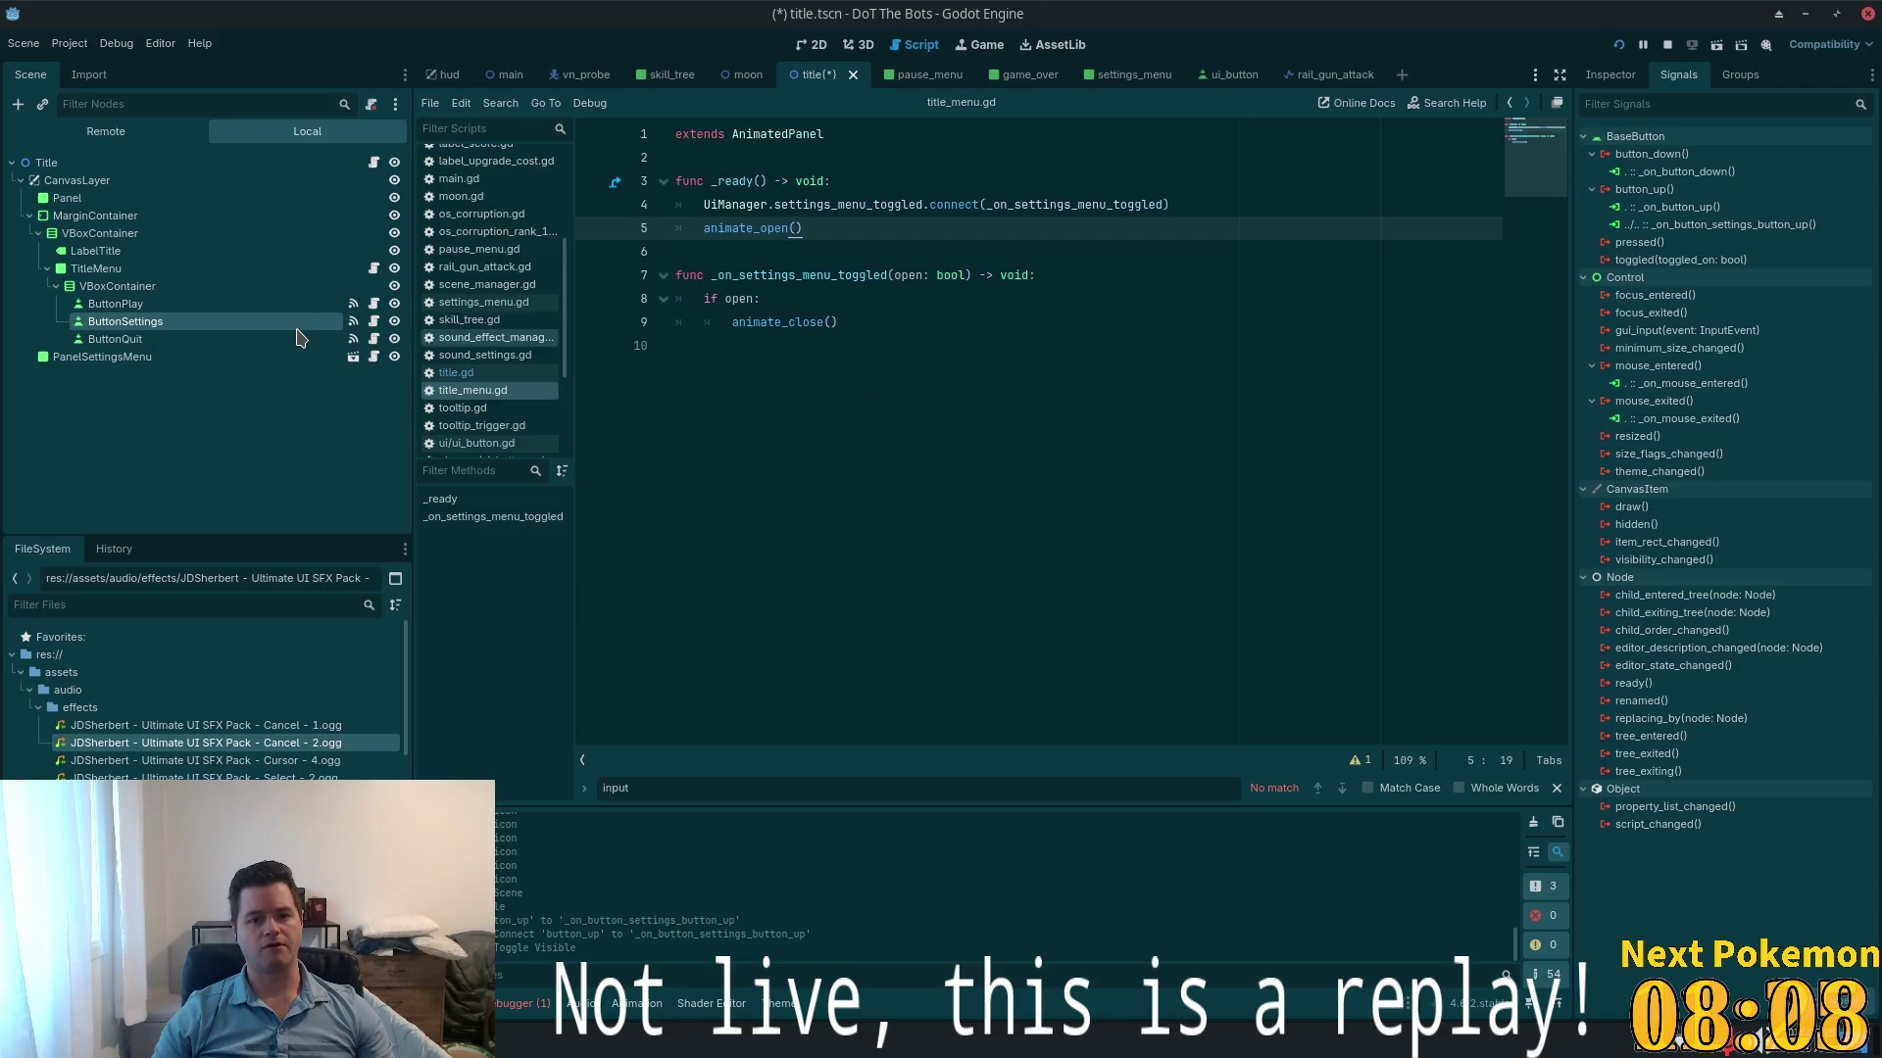
{"action": "key", "text": "ctrl+shift+z"}
{"action": "key", "text": "ctrl+shift+z"}
{"action": "left_click", "coordinate": [1029, 336]}
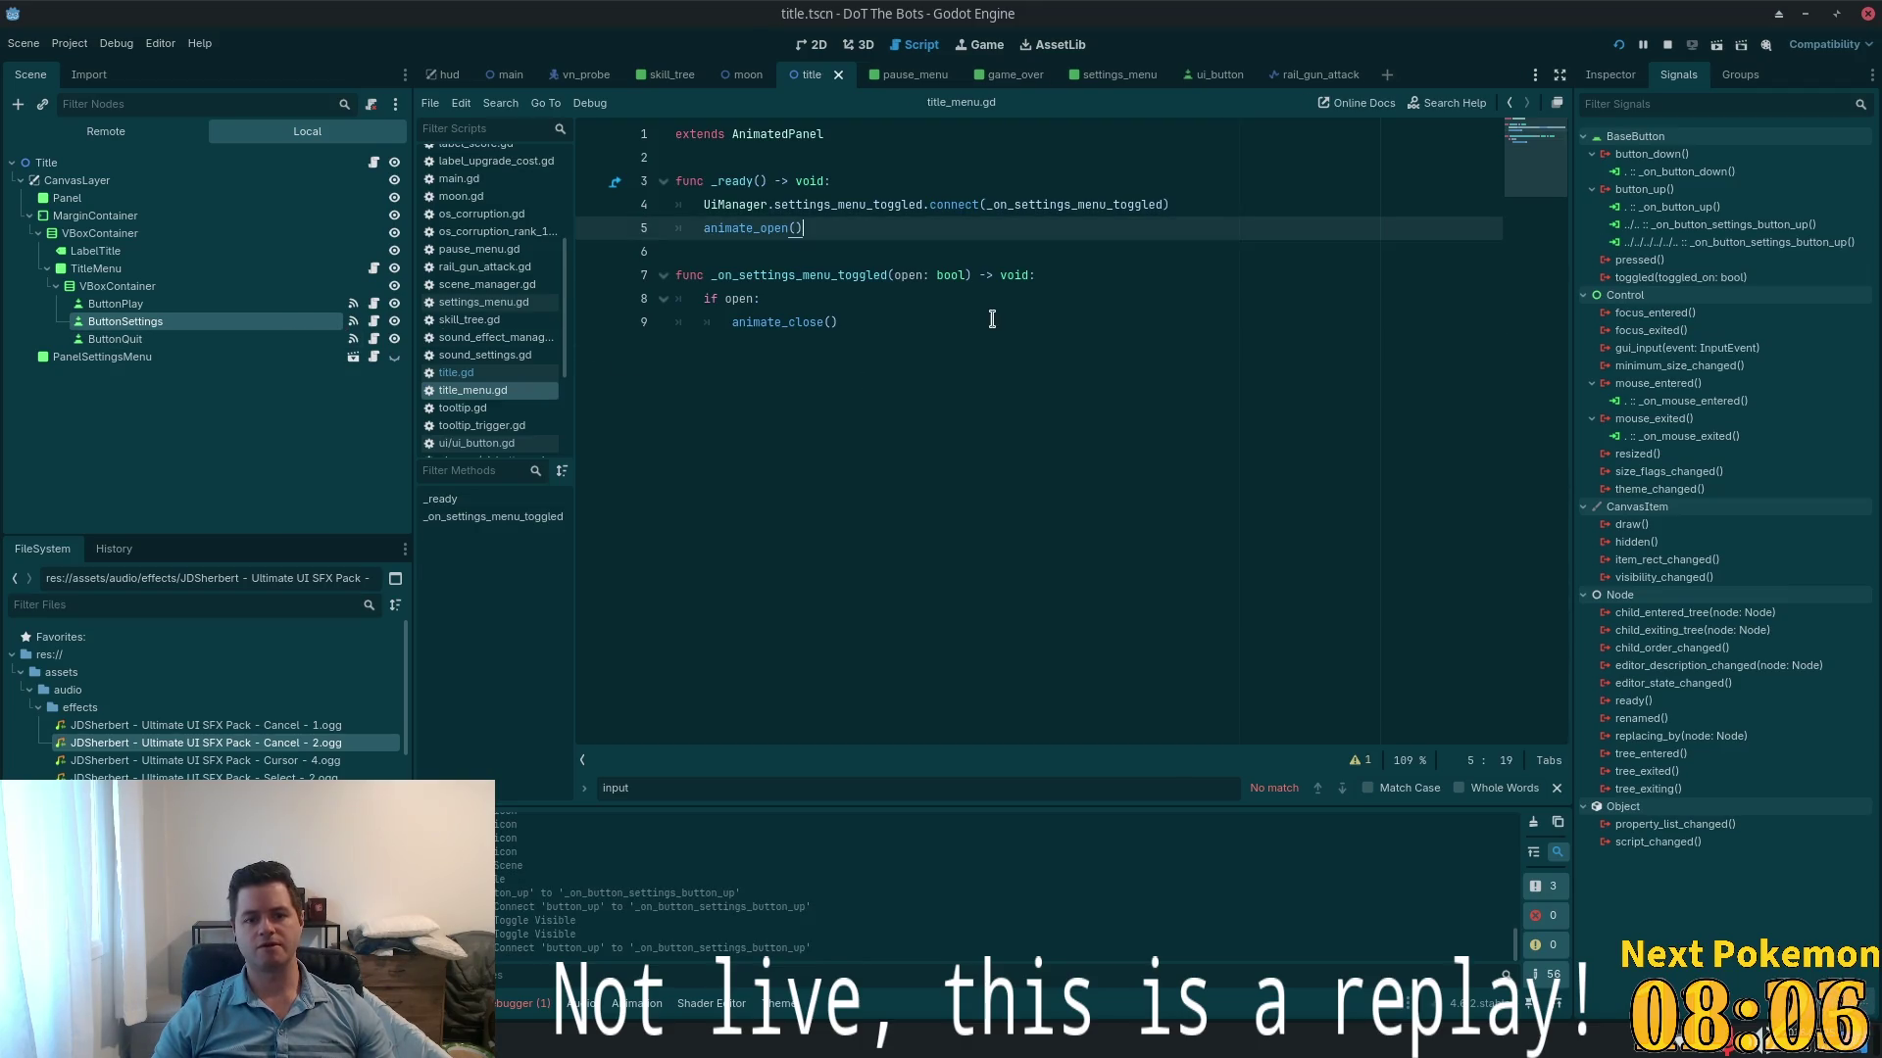
{"action": "key", "text": "ctrl+shift+z"}
- Delete the _on_button_settings_button_up function from title_menu.gd and save the script
{"action": "left_click", "coordinate": [836, 305]}
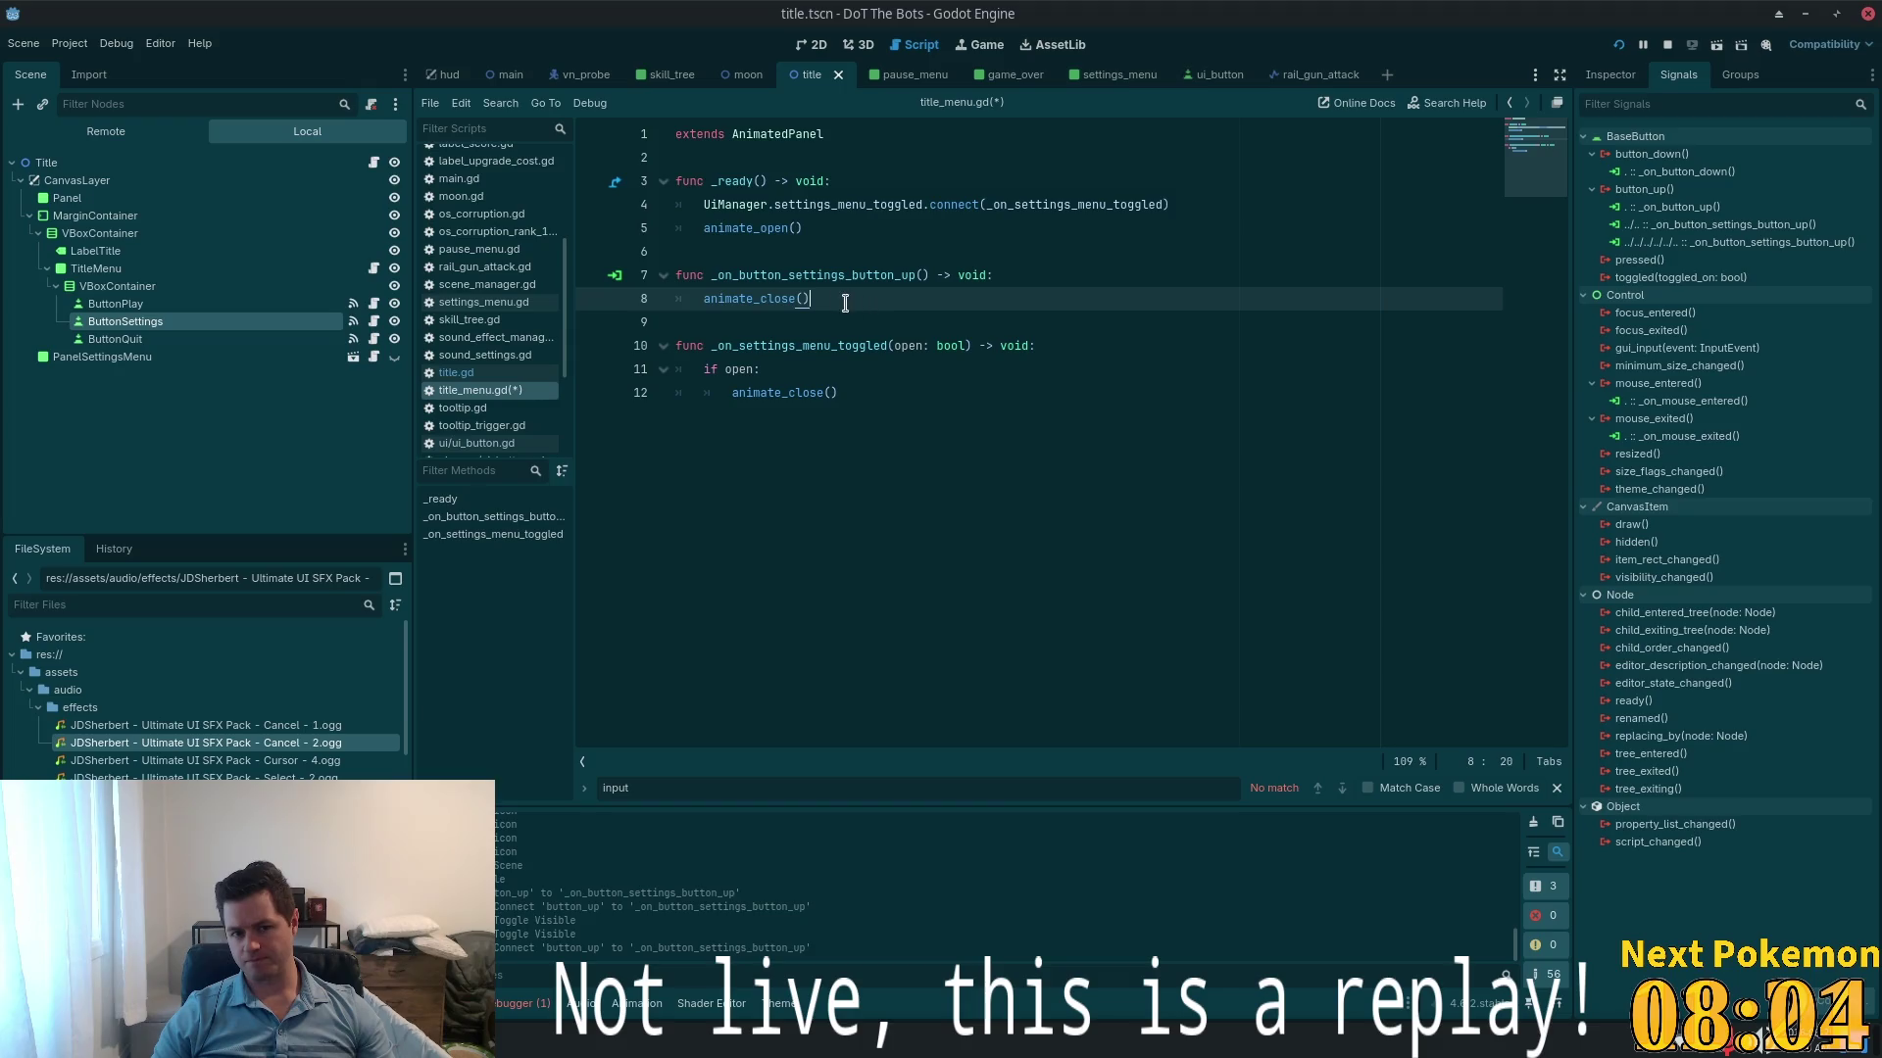
{"action": "left_click_drag", "start_coordinate": [836, 305], "coordinate": [705, 305]}
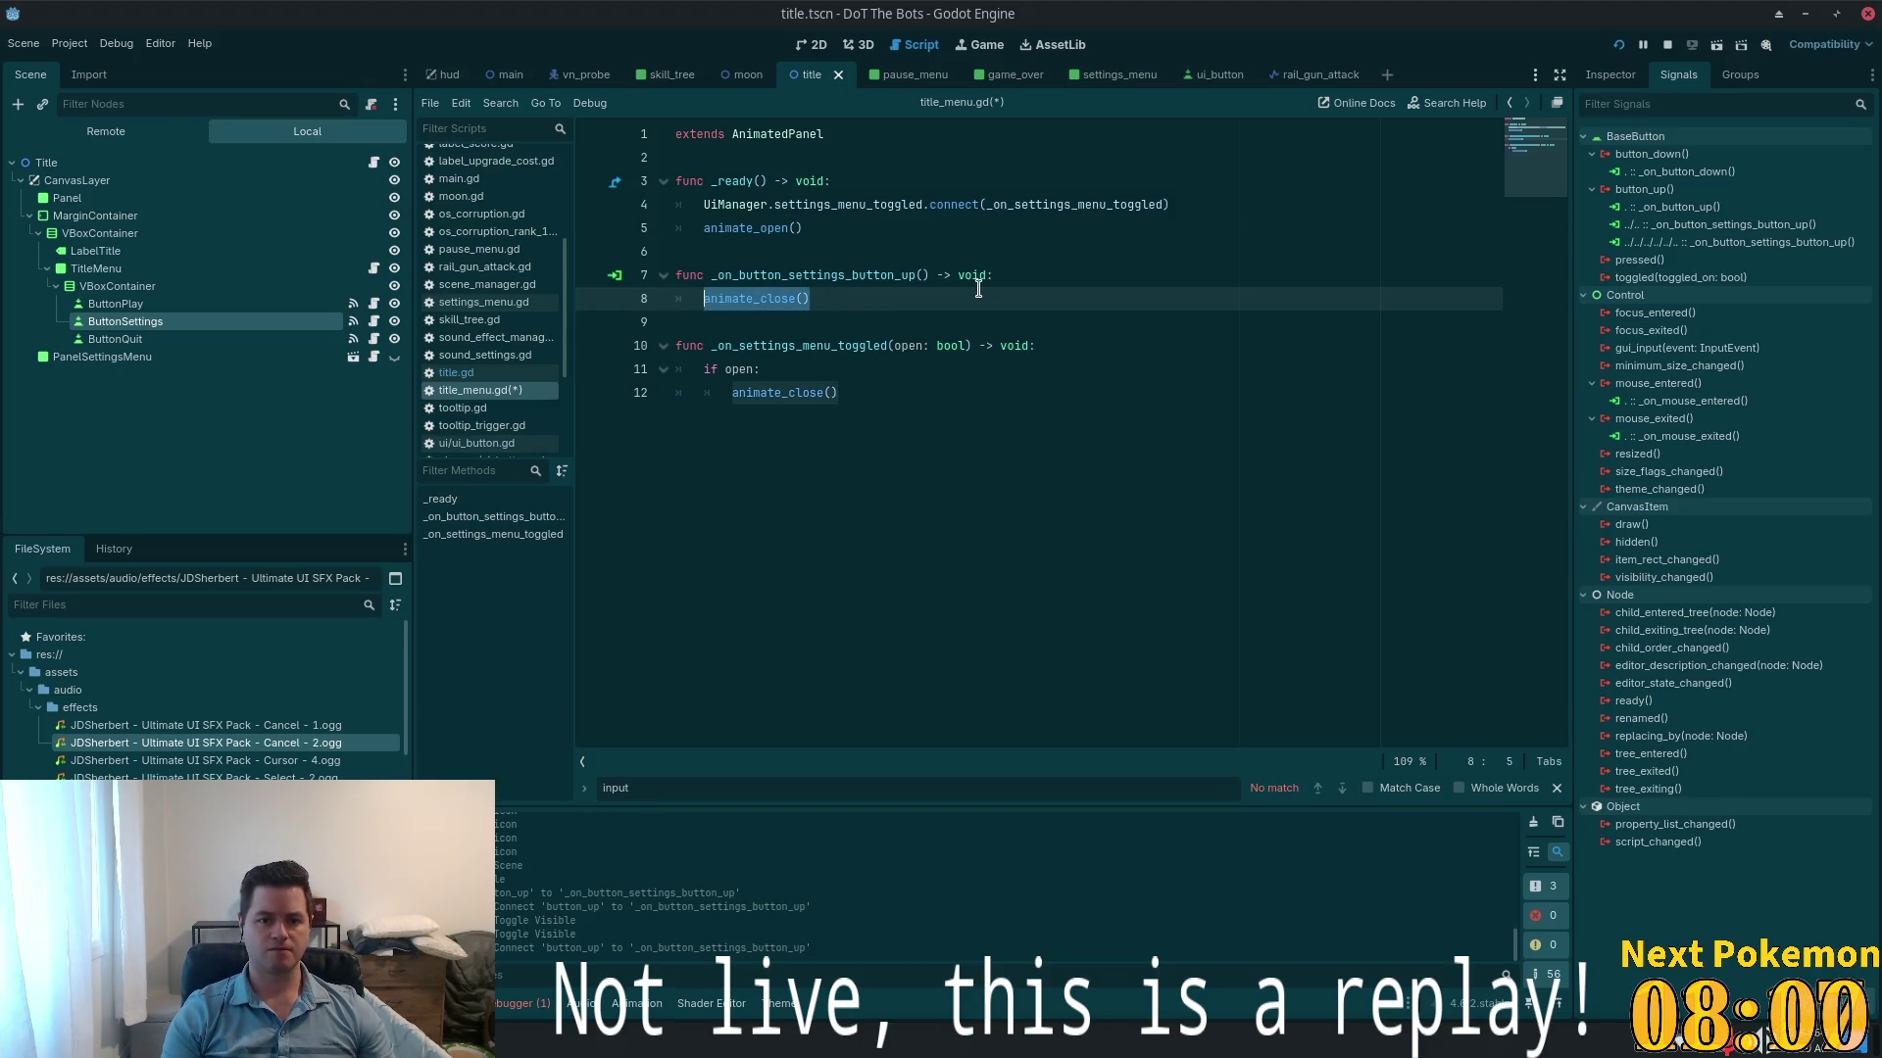
{"action": "key", "text": "BackSpace"}
{"action": "type", "text": "Ui"}
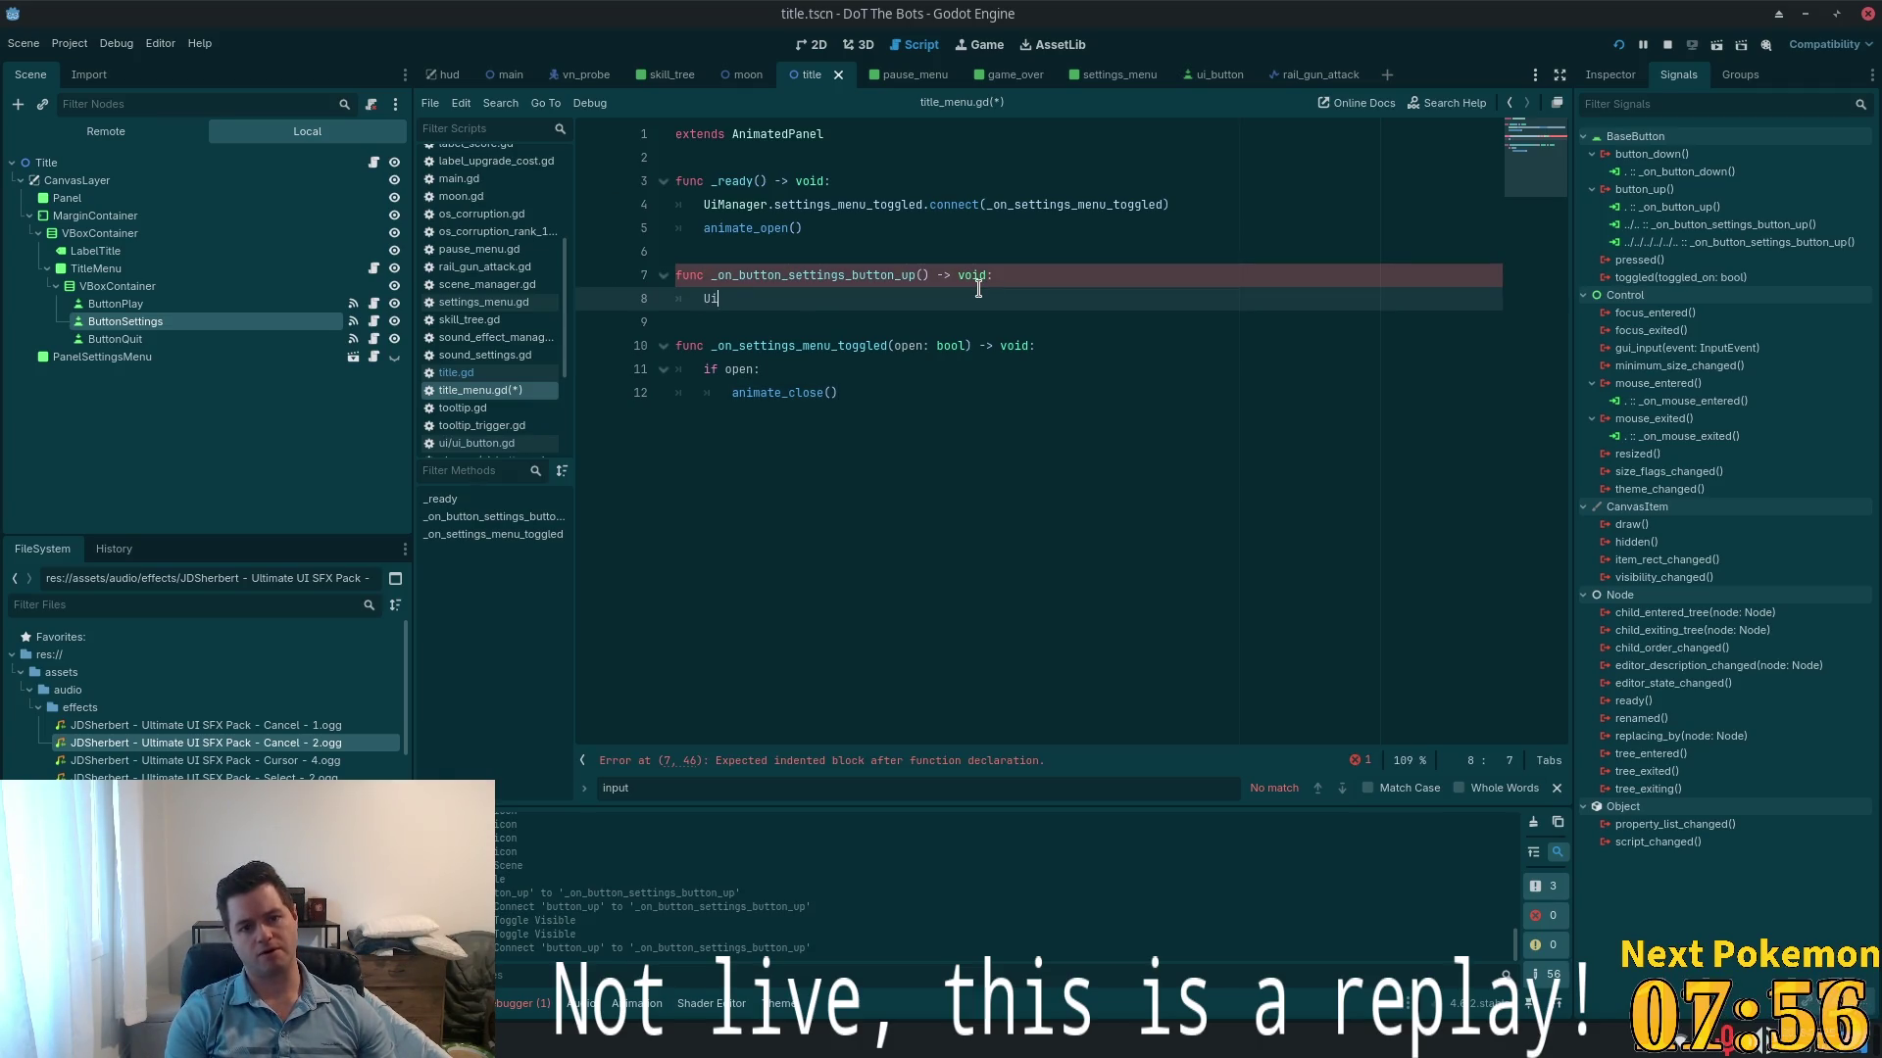
{"action": "type", "text": "Manager."}
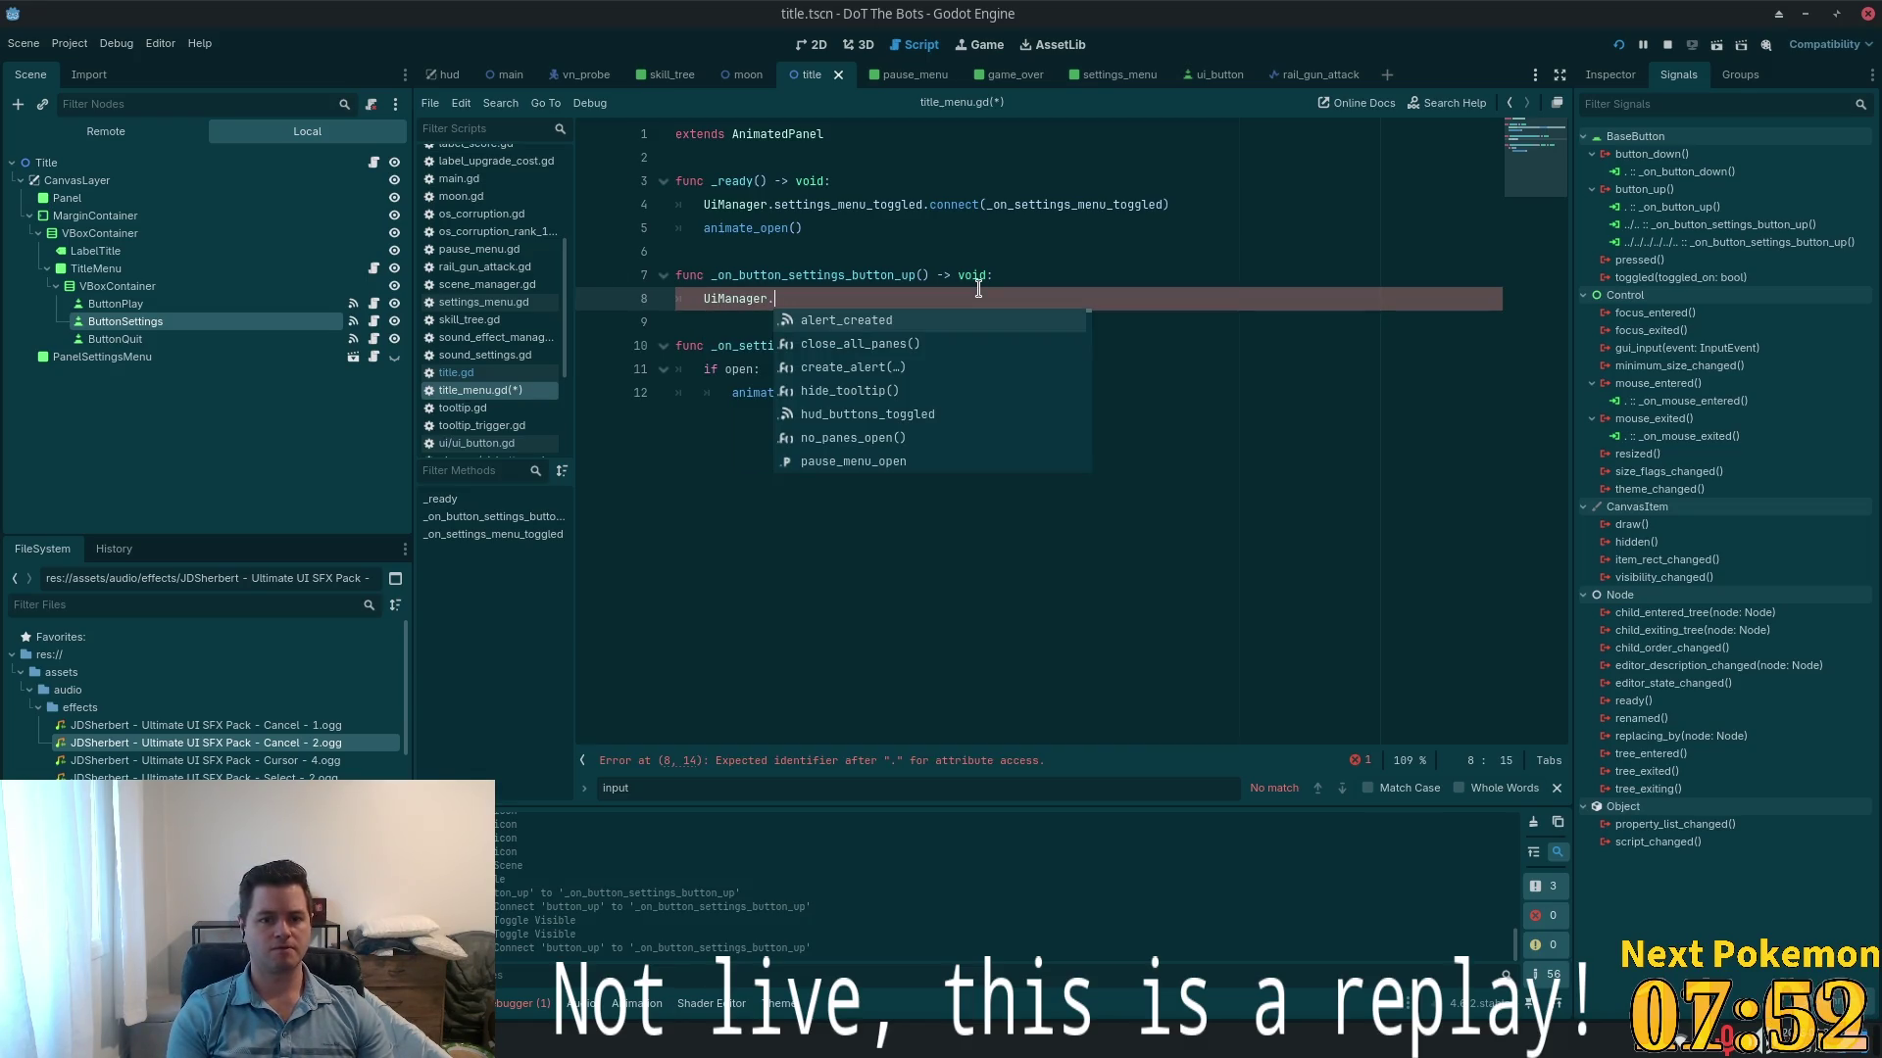
{"action": "key", "text": "BackSpace"}
{"action": "key", "text": "BackSpace"}
{"action": "key", "text": "BackSpace"}
{"action": "key", "text": "shift+Home"}
{"action": "key", "text": "shift+Home"}
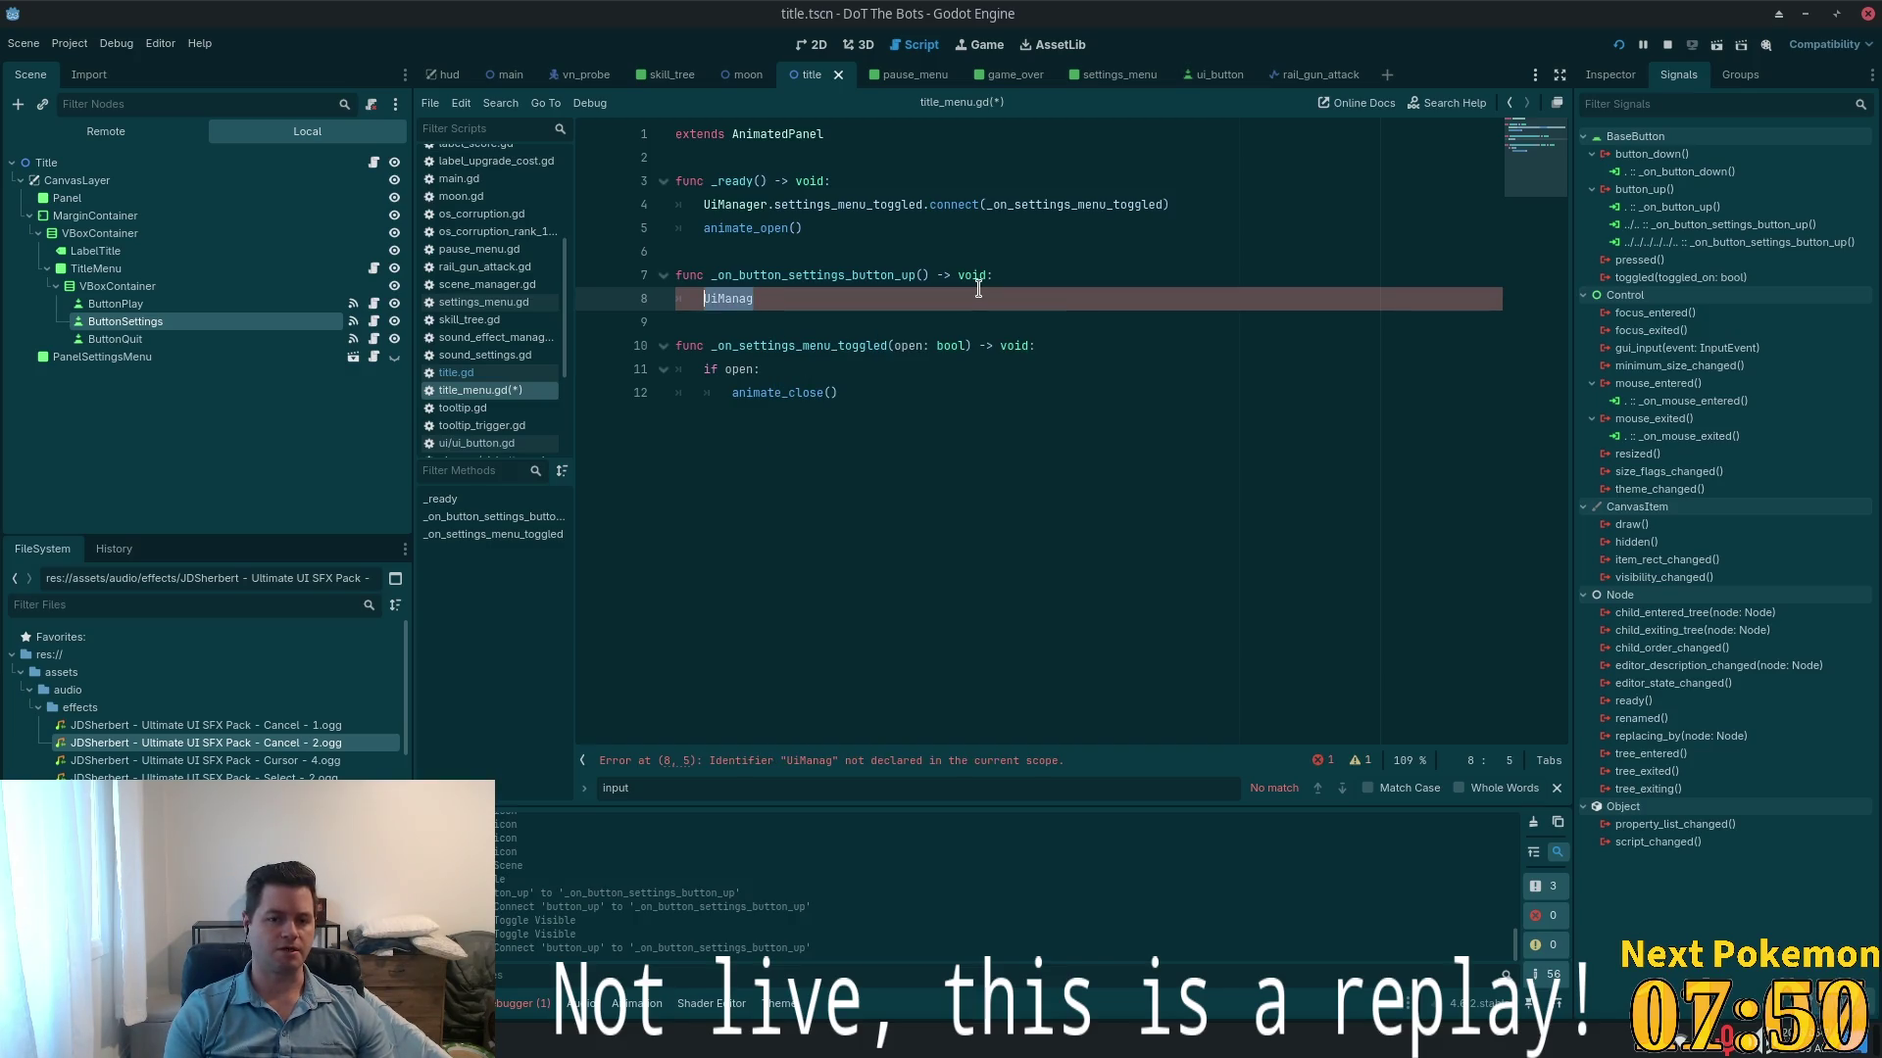
{"action": "key", "text": "BackSpace"}
{"action": "key", "text": "BackSpace"}
{"action": "key", "text": "shift+Home"}
{"action": "key", "text": "shift+Home"}
{"action": "key", "text": "BackSpace"}
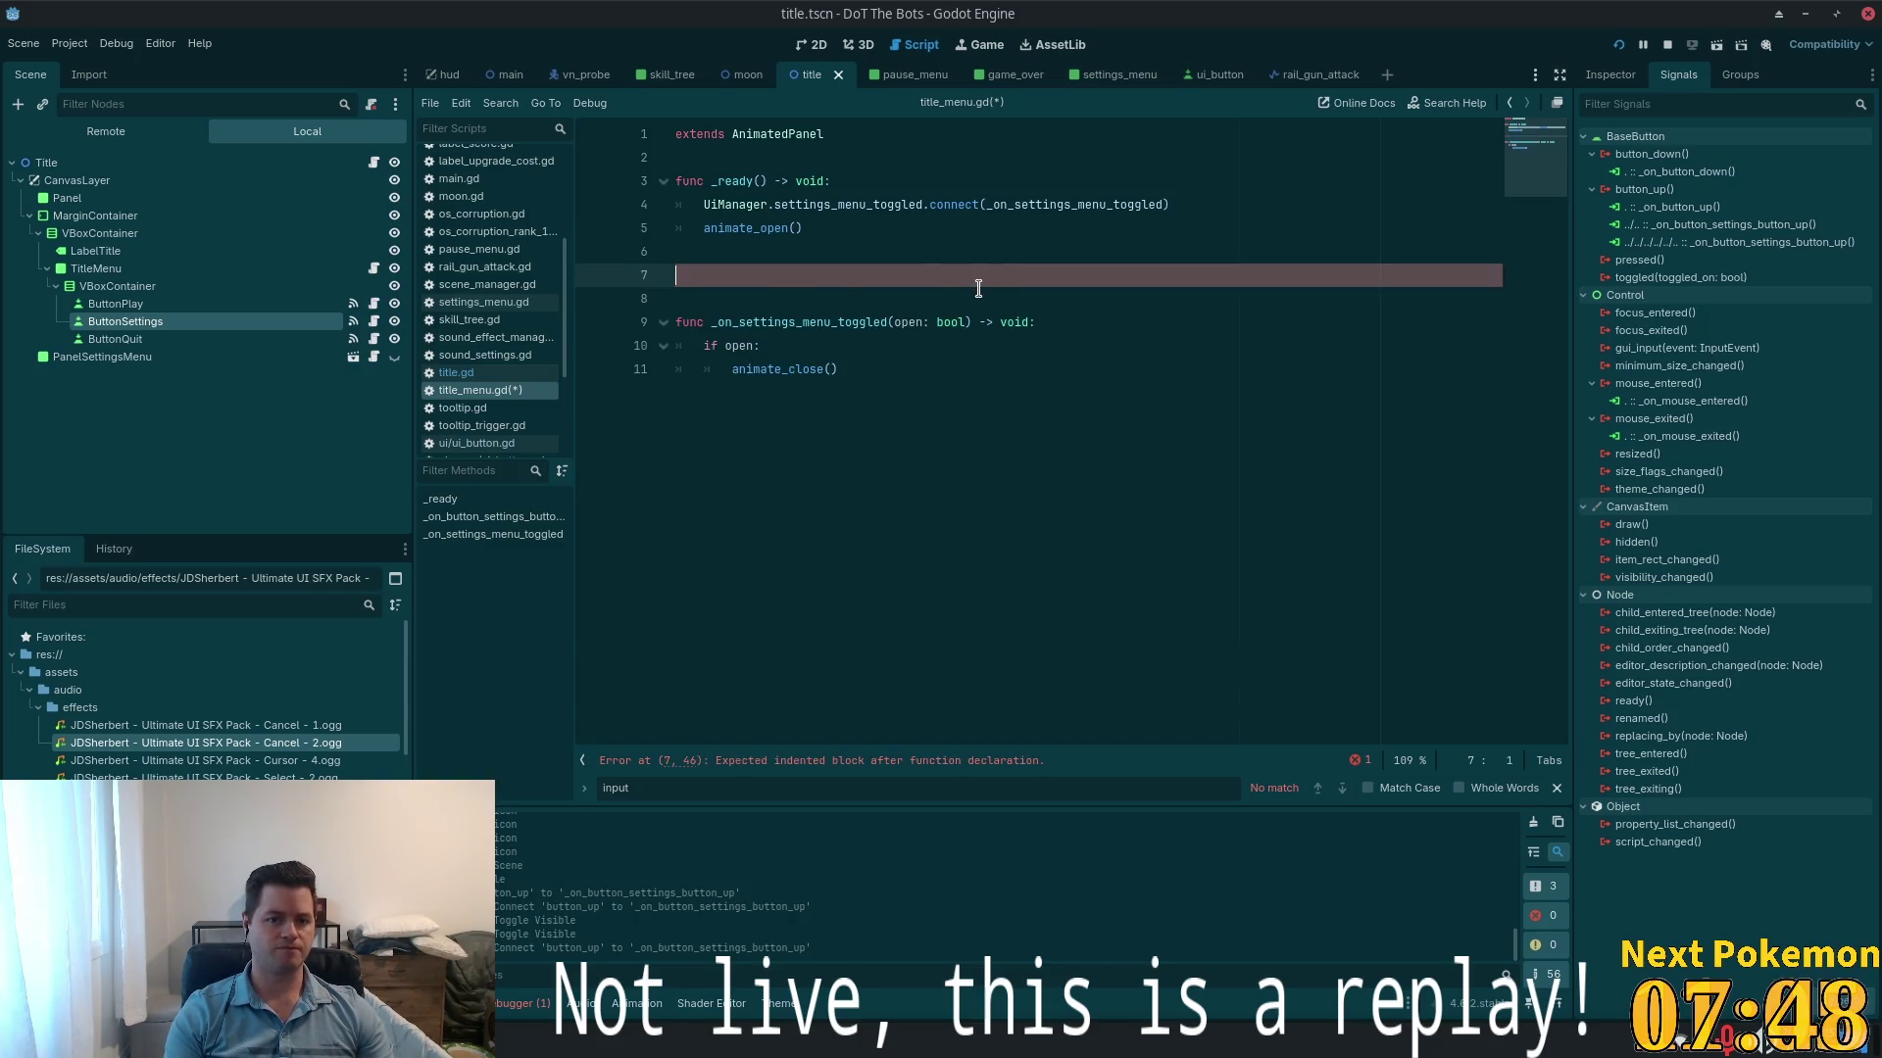
{"action": "key", "text": "BackSpace"}
{"action": "key", "text": "BackSpace"}
{"action": "key", "text": "ctrl+s"}
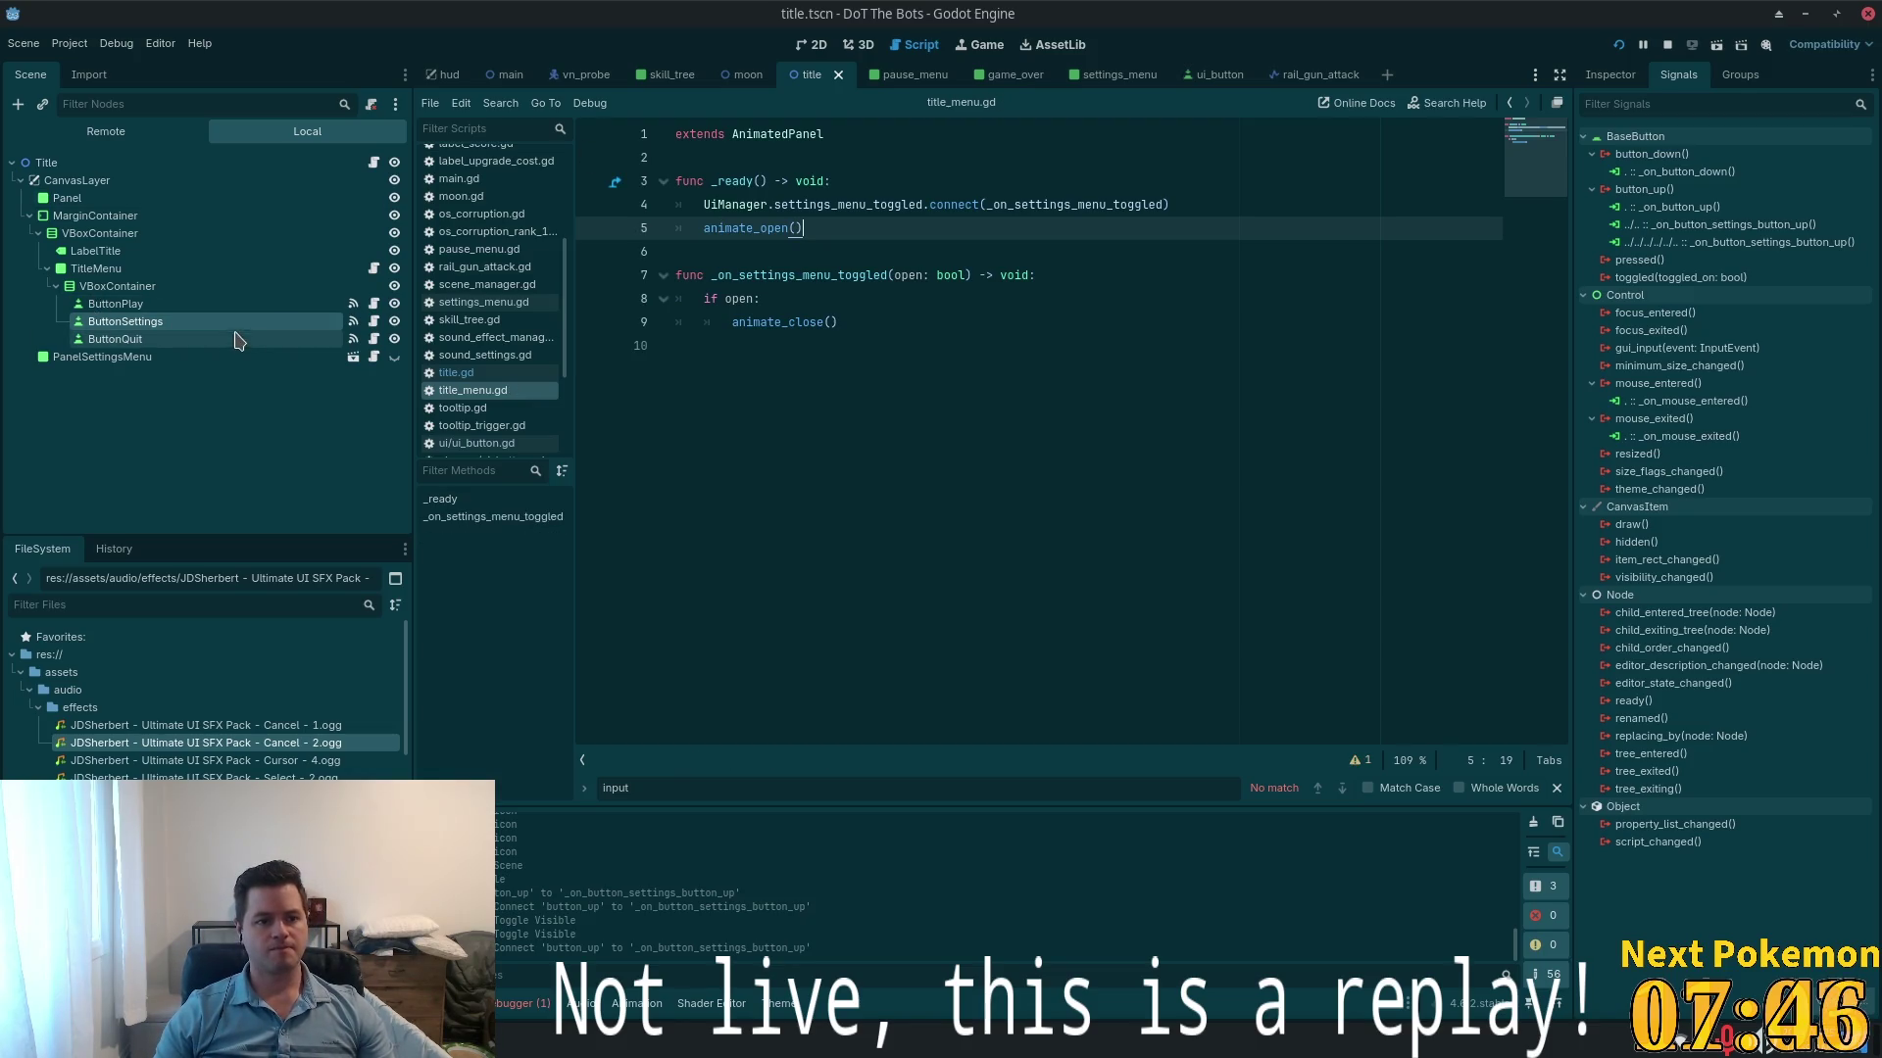
- Disconnect the settings button's button_up signal connection and save the title scene
{"action": "left_click", "coordinate": [1735, 225]}
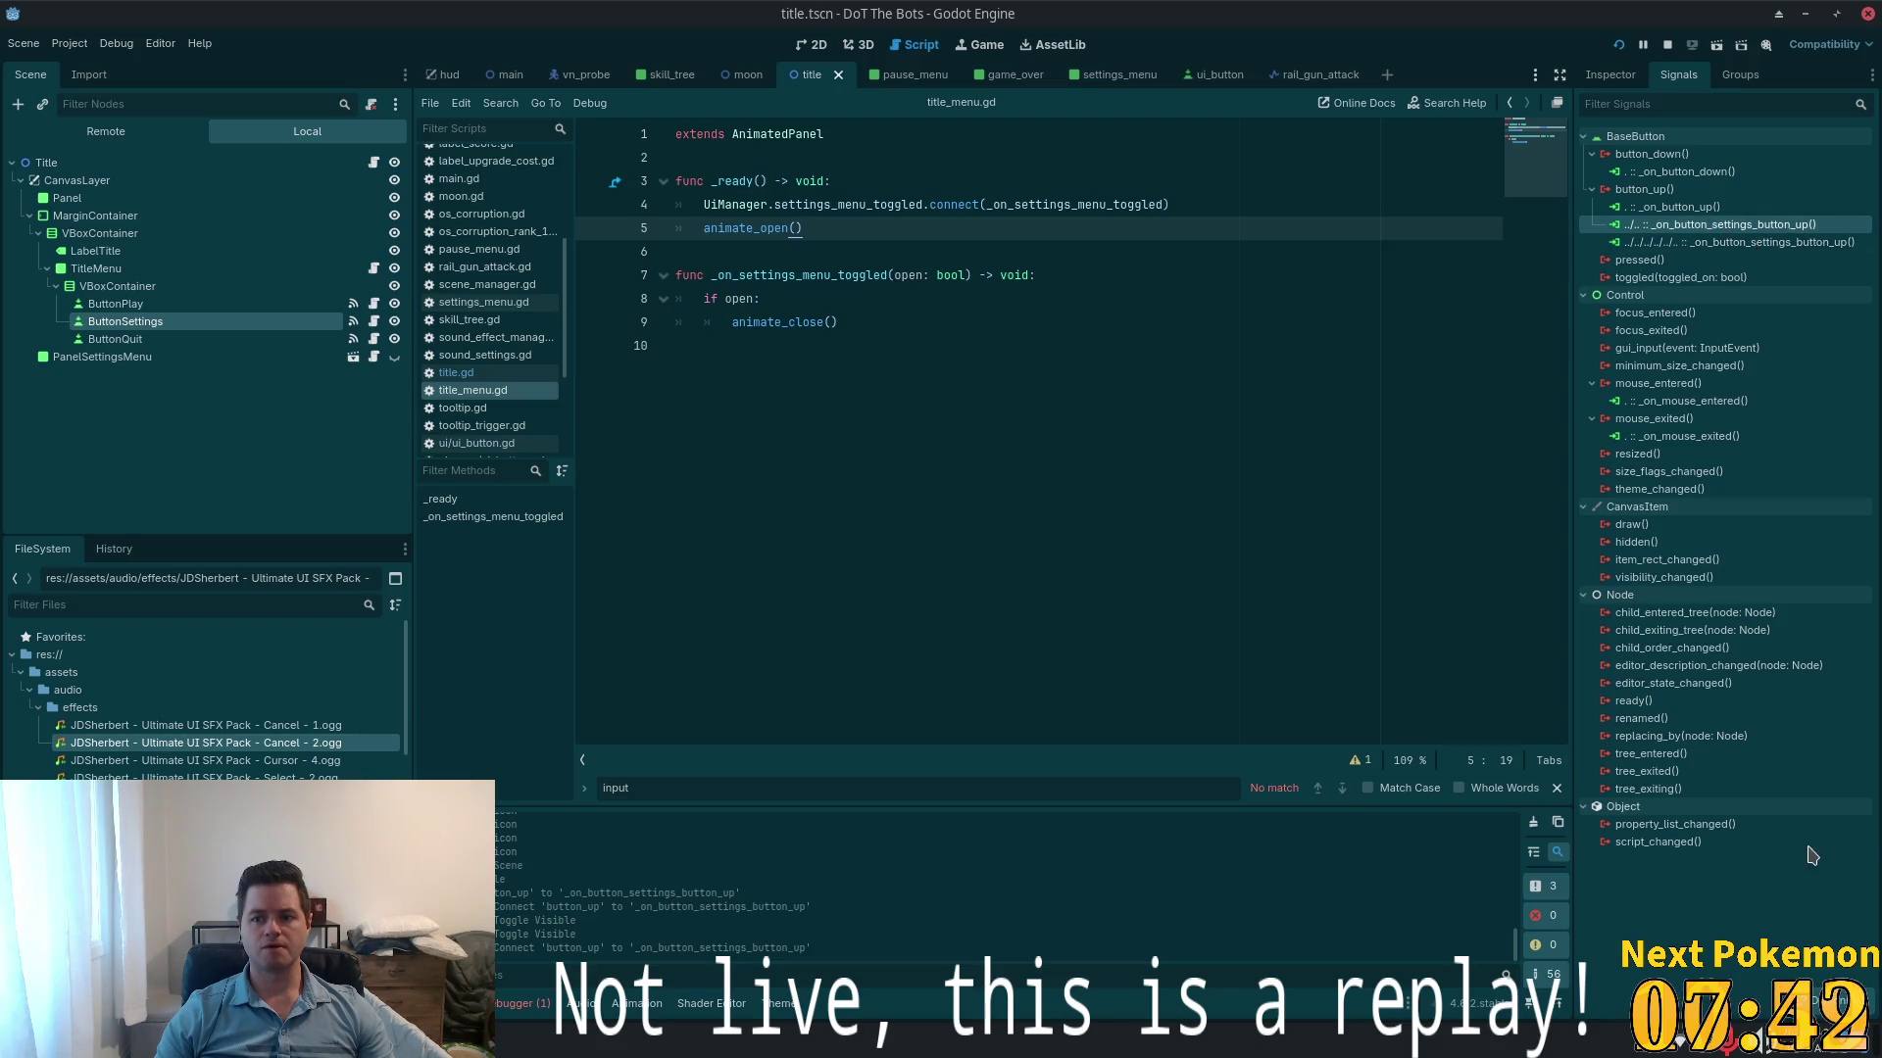
{"action": "key", "text": "Delete"}
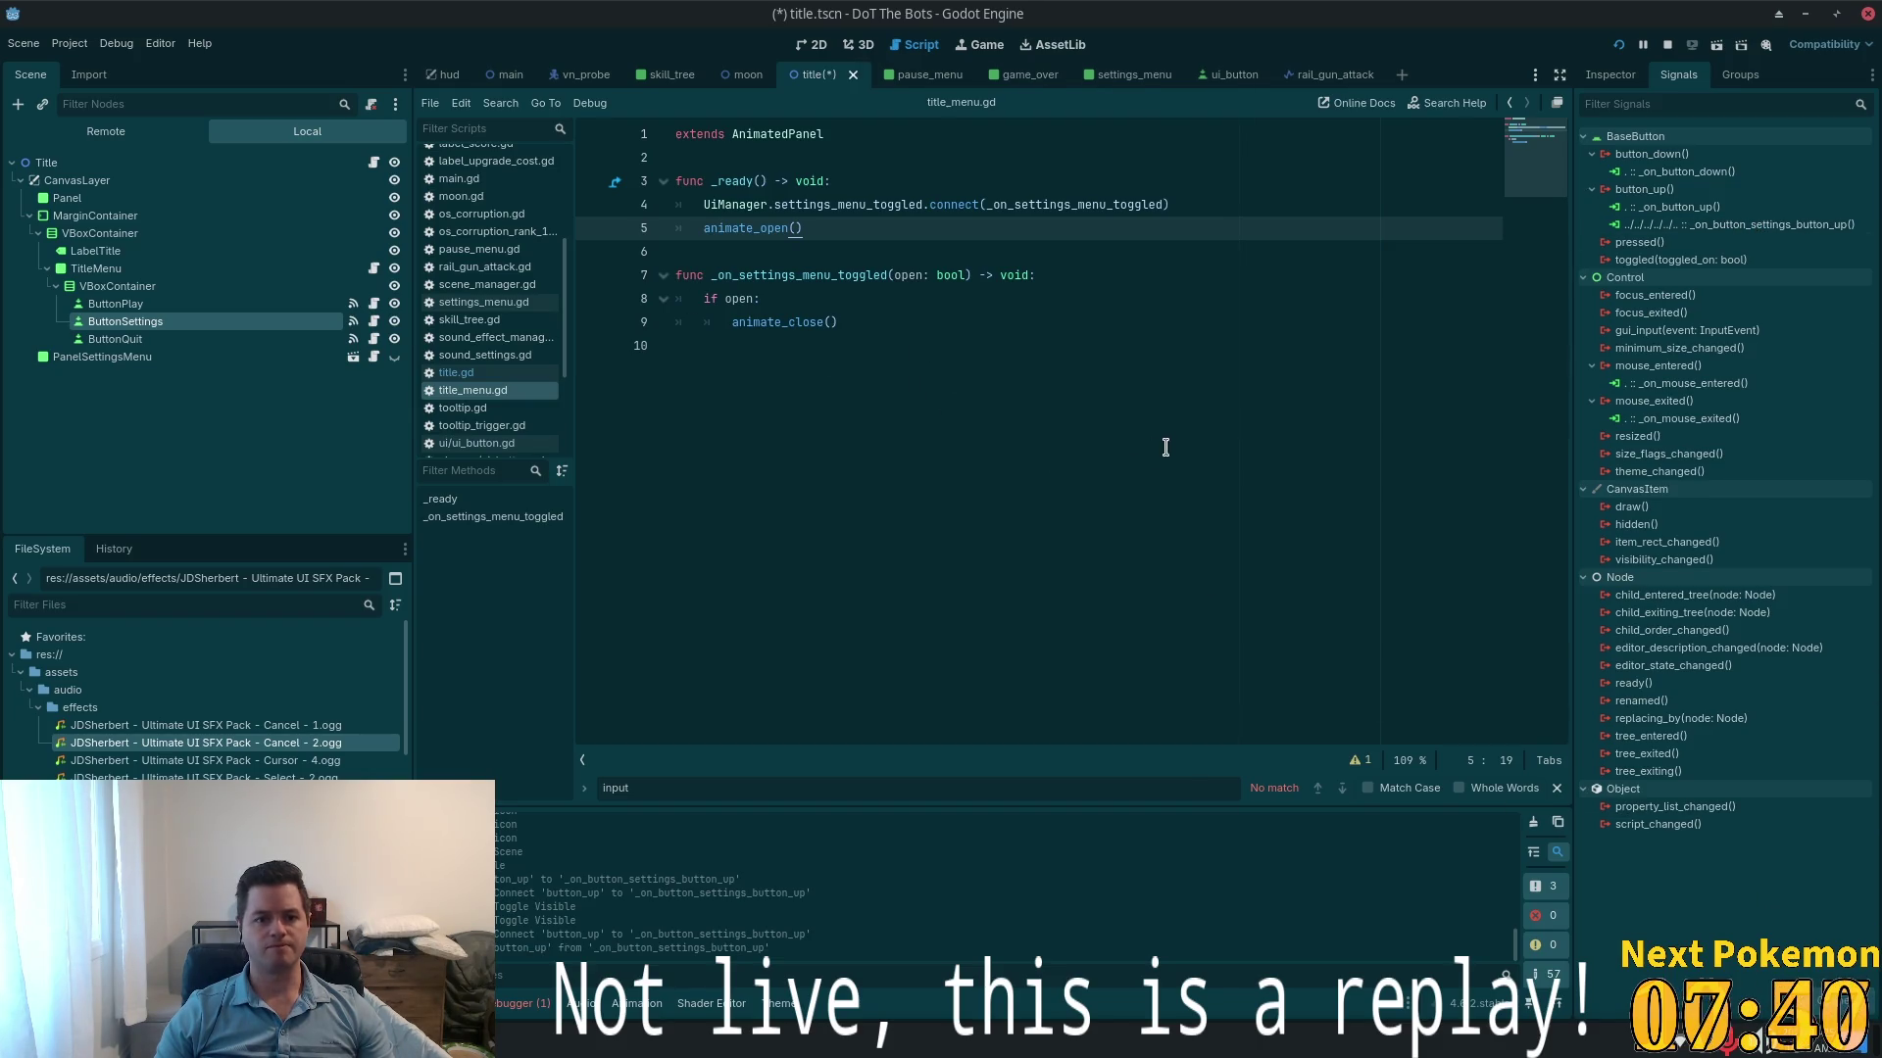
{"action": "key", "text": "ctrl+s"}
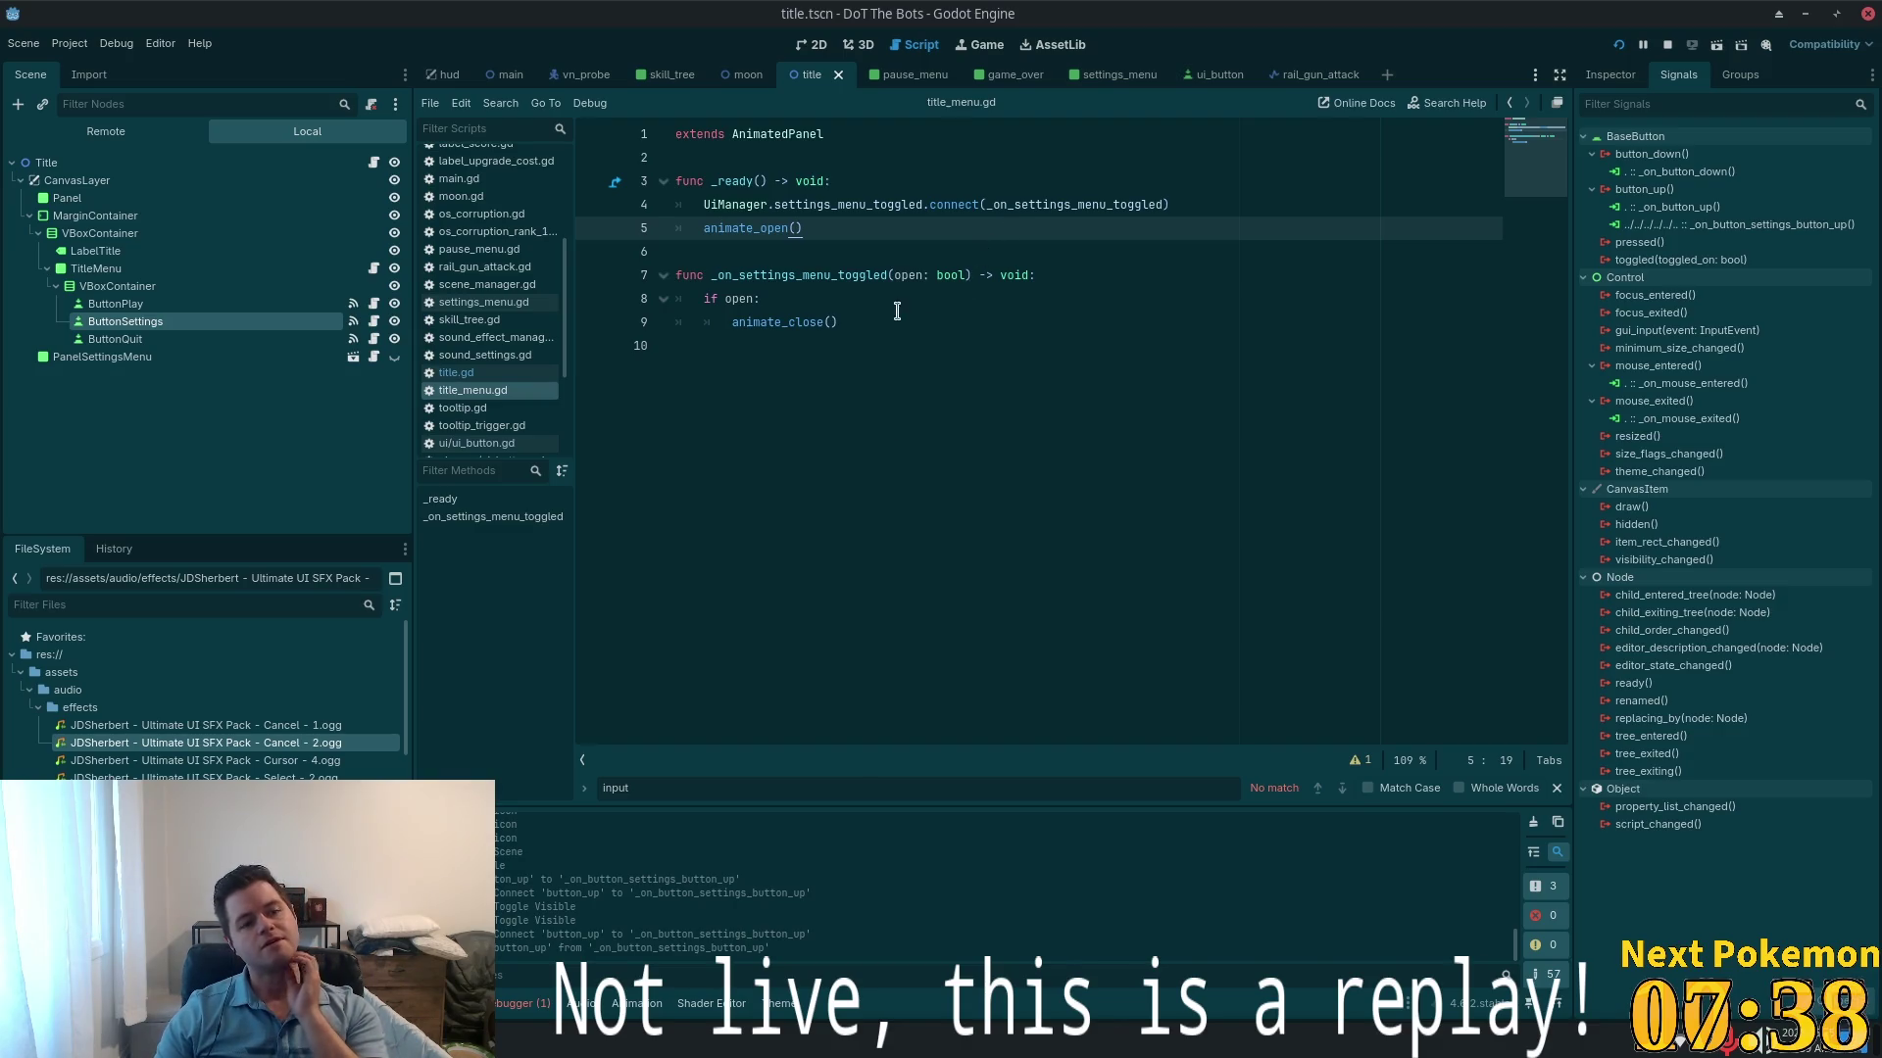
- Add an 'else:' branch calling animate_open() after animate_close() and save title_menu.gd
{"action": "left_click", "coordinate": [841, 327]}
{"action": "key", "text": "Return"}
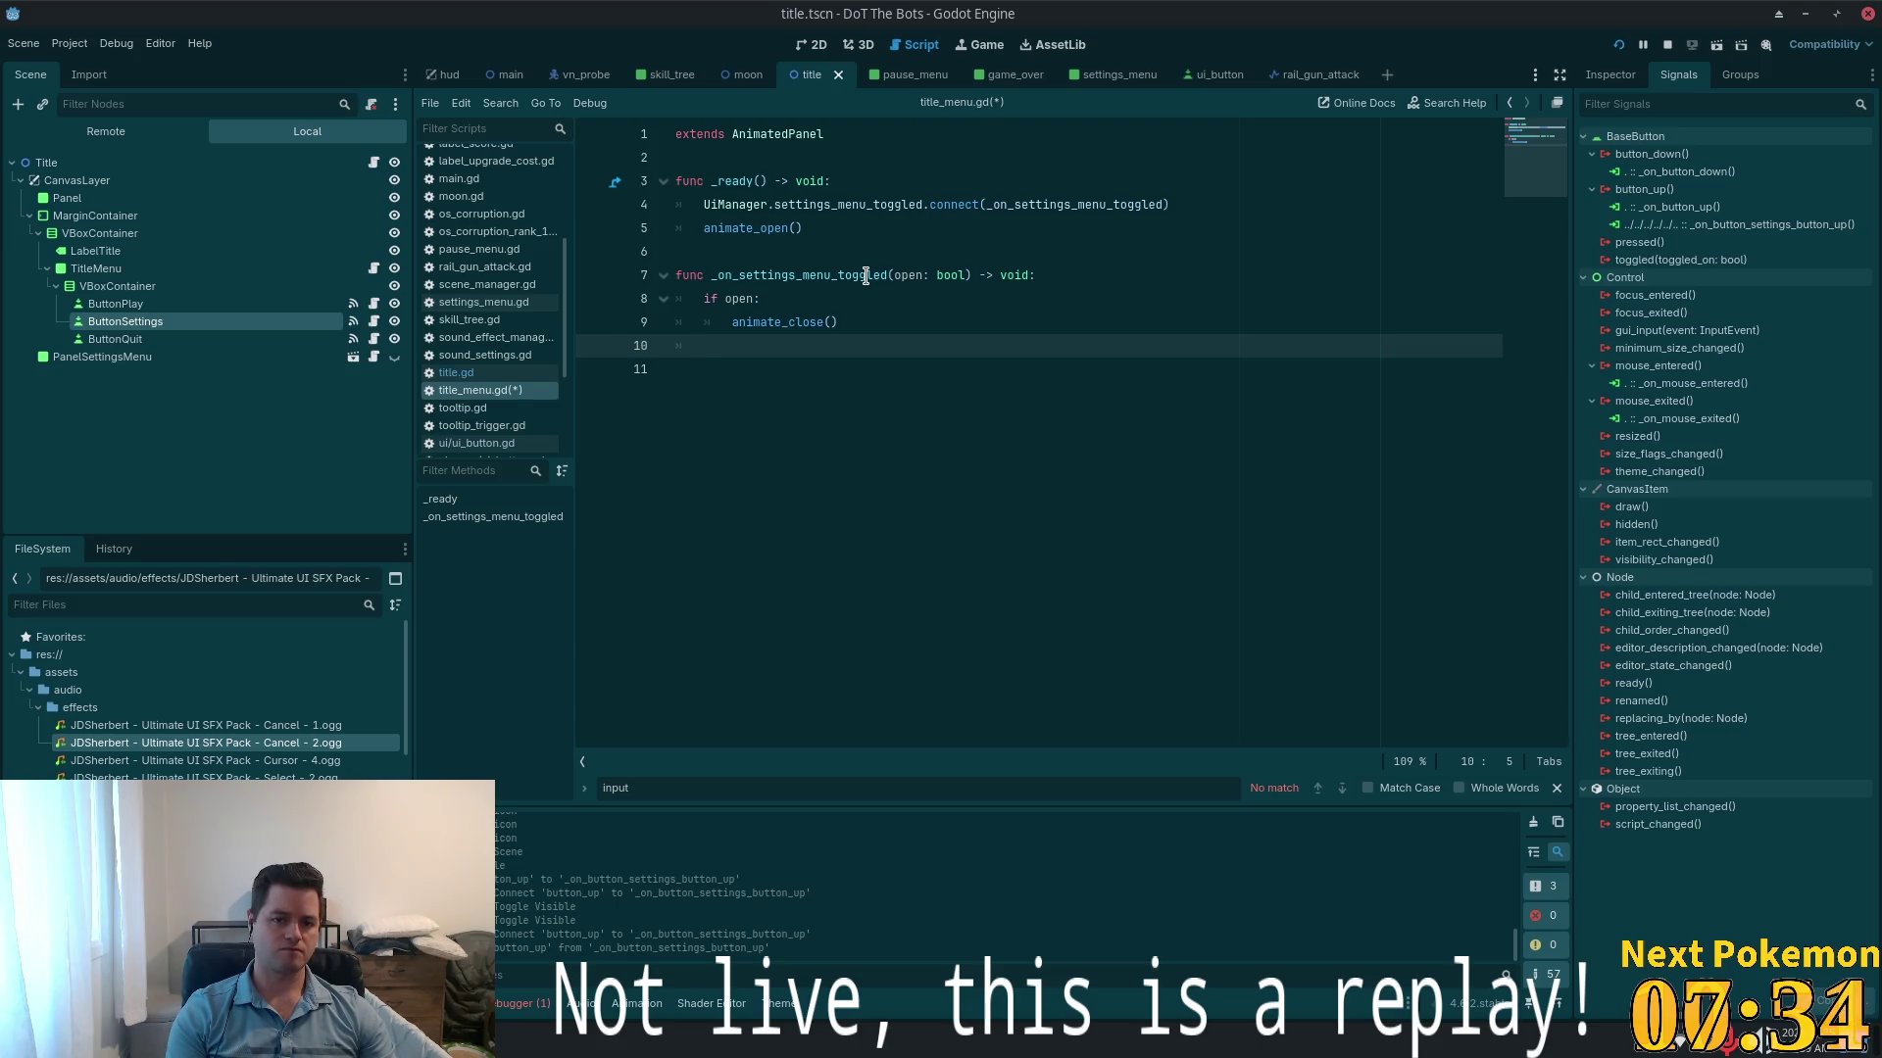
{"action": "type", "text": "else"}
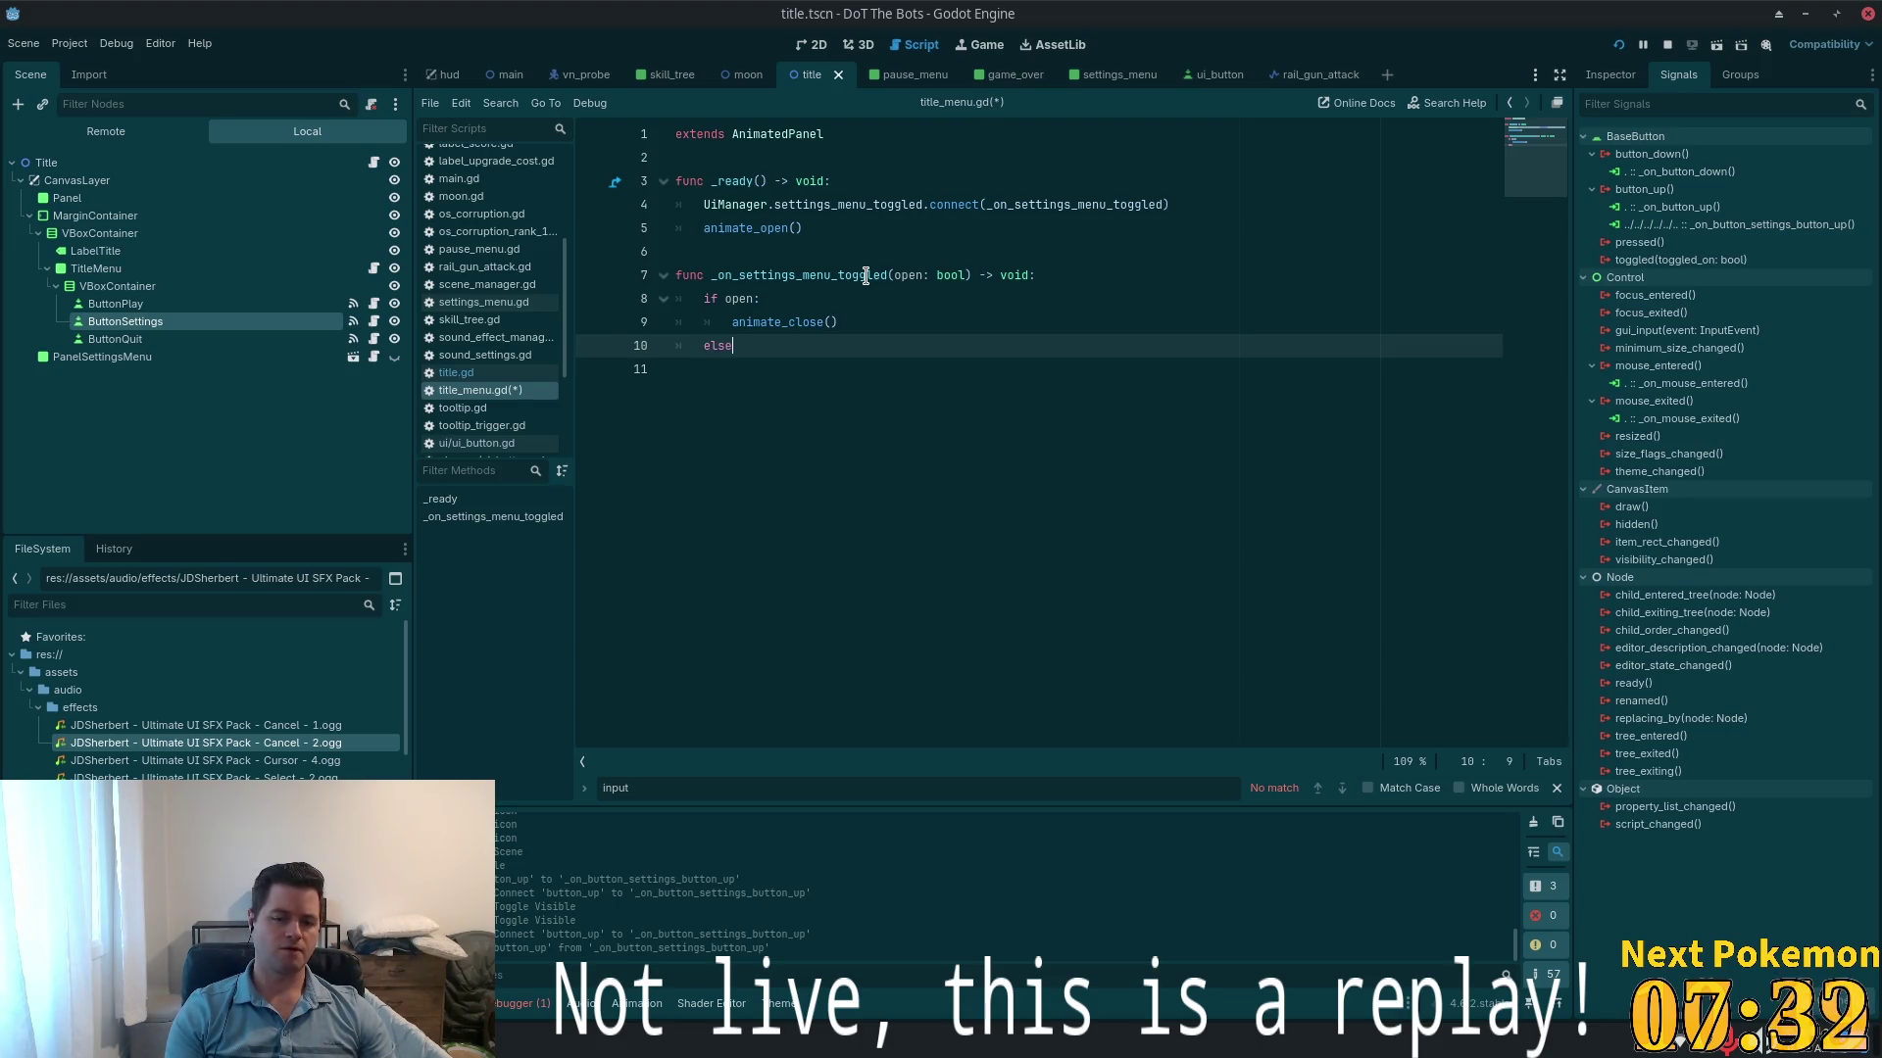
{"action": "type", "text": ":"}
{"action": "key", "text": "Return"}
{"action": "type", "text": "anim"}
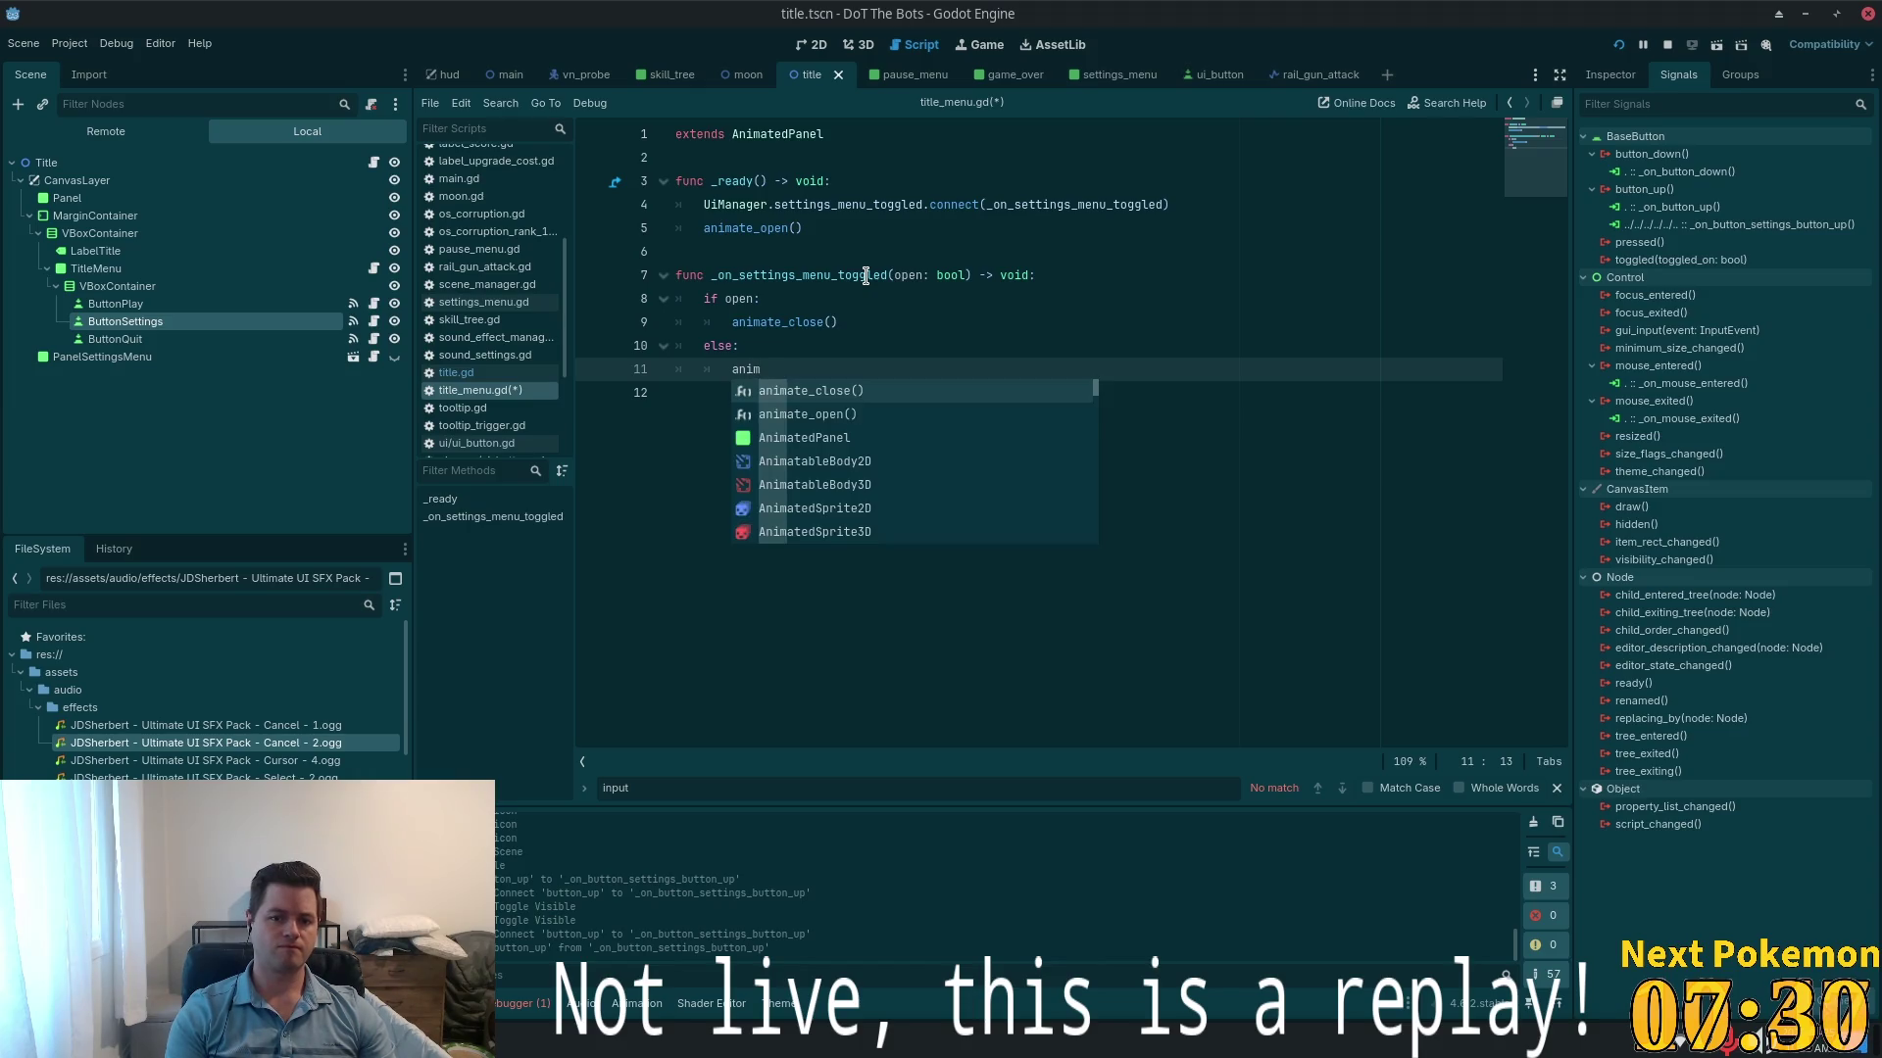
{"action": "key", "text": "Return"}
{"action": "key", "text": "ctrl+s"}
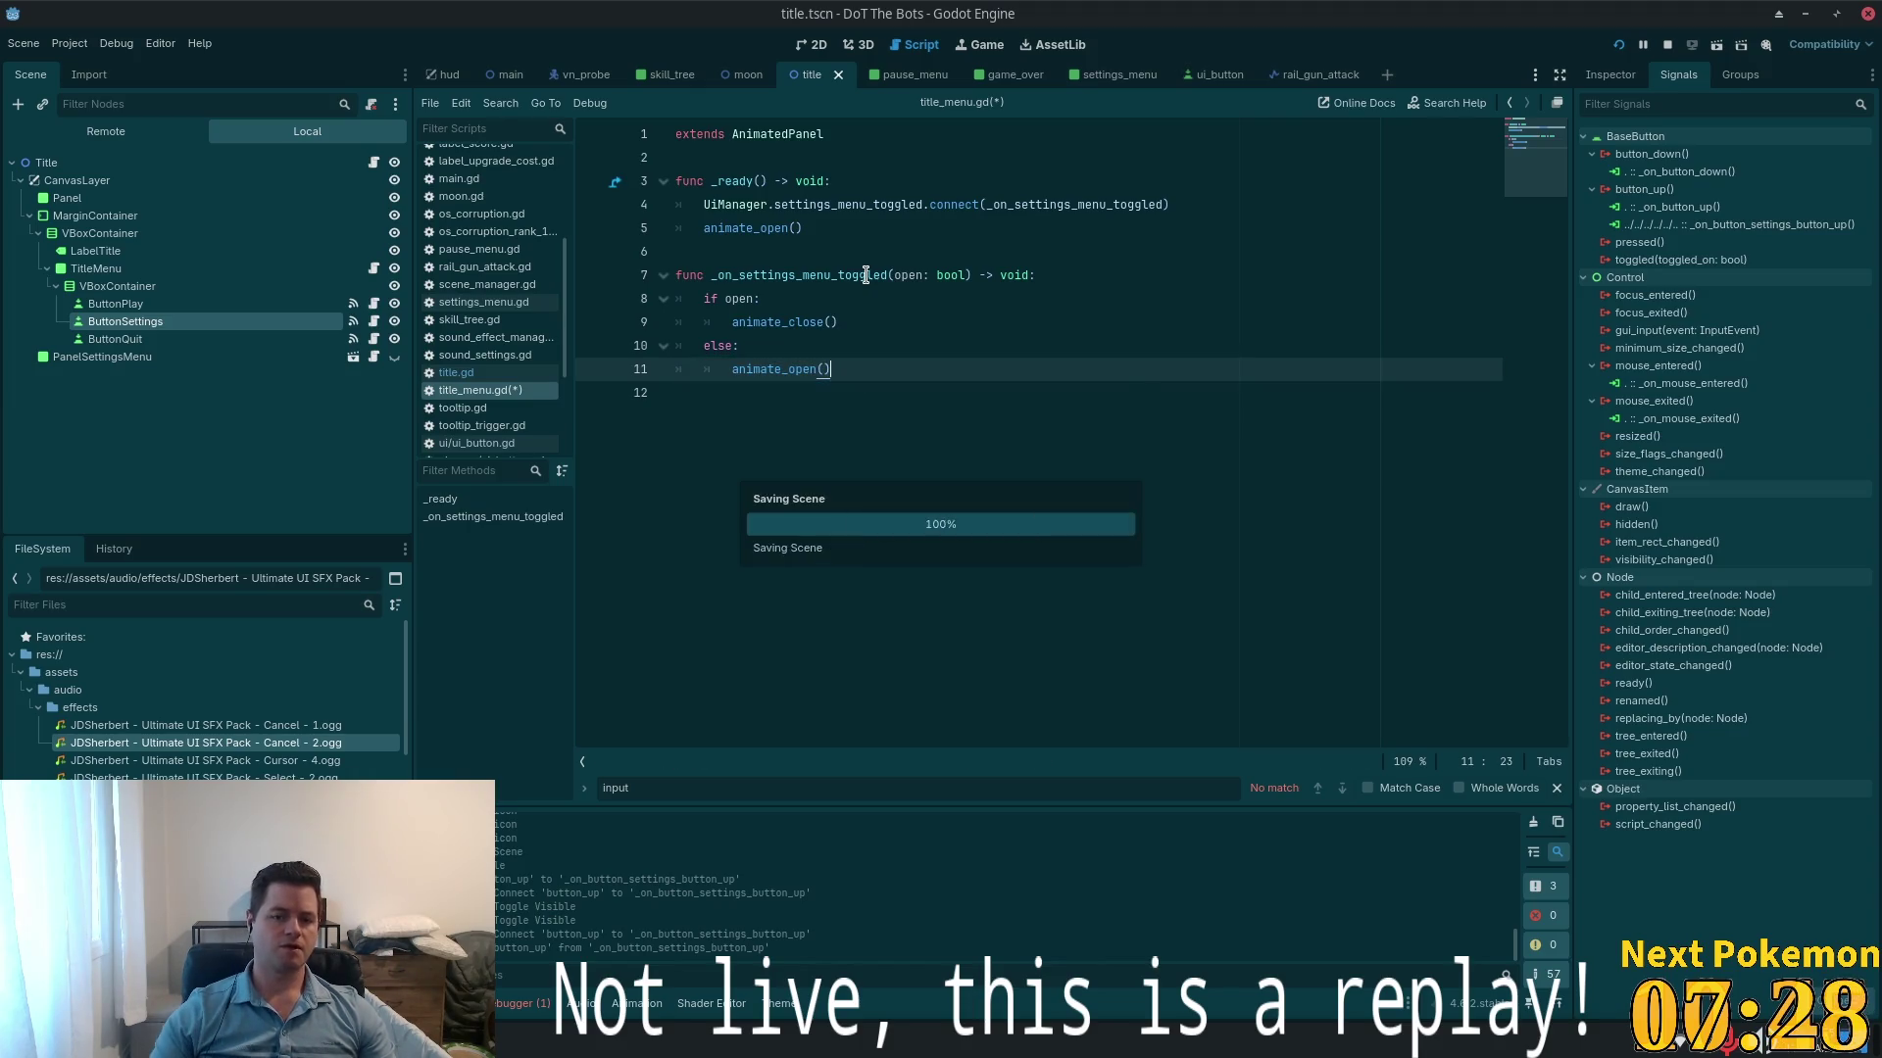
- Select the PanelSettingsMenu node, then the TitleMenu node in the Scene dock
{"action": "left_click", "coordinate": [896, 343]}
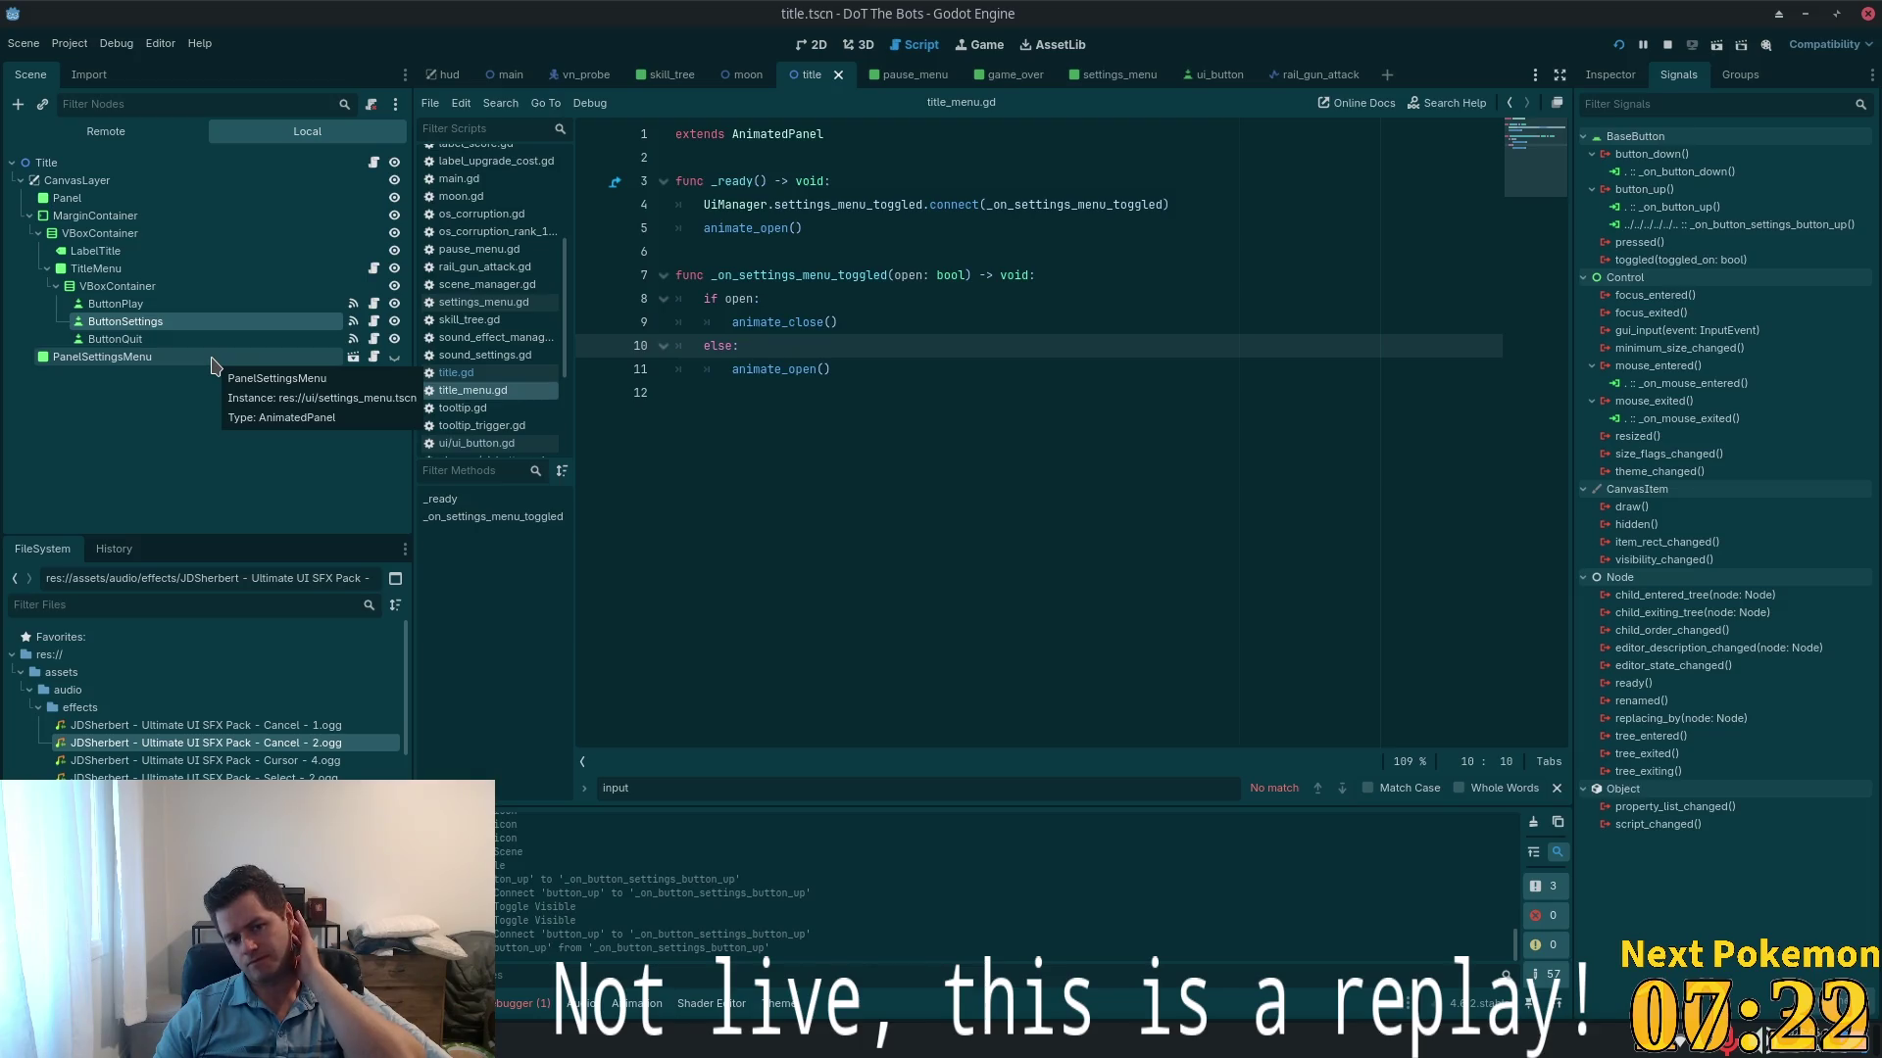
{"action": "left_click", "coordinate": [213, 360]}
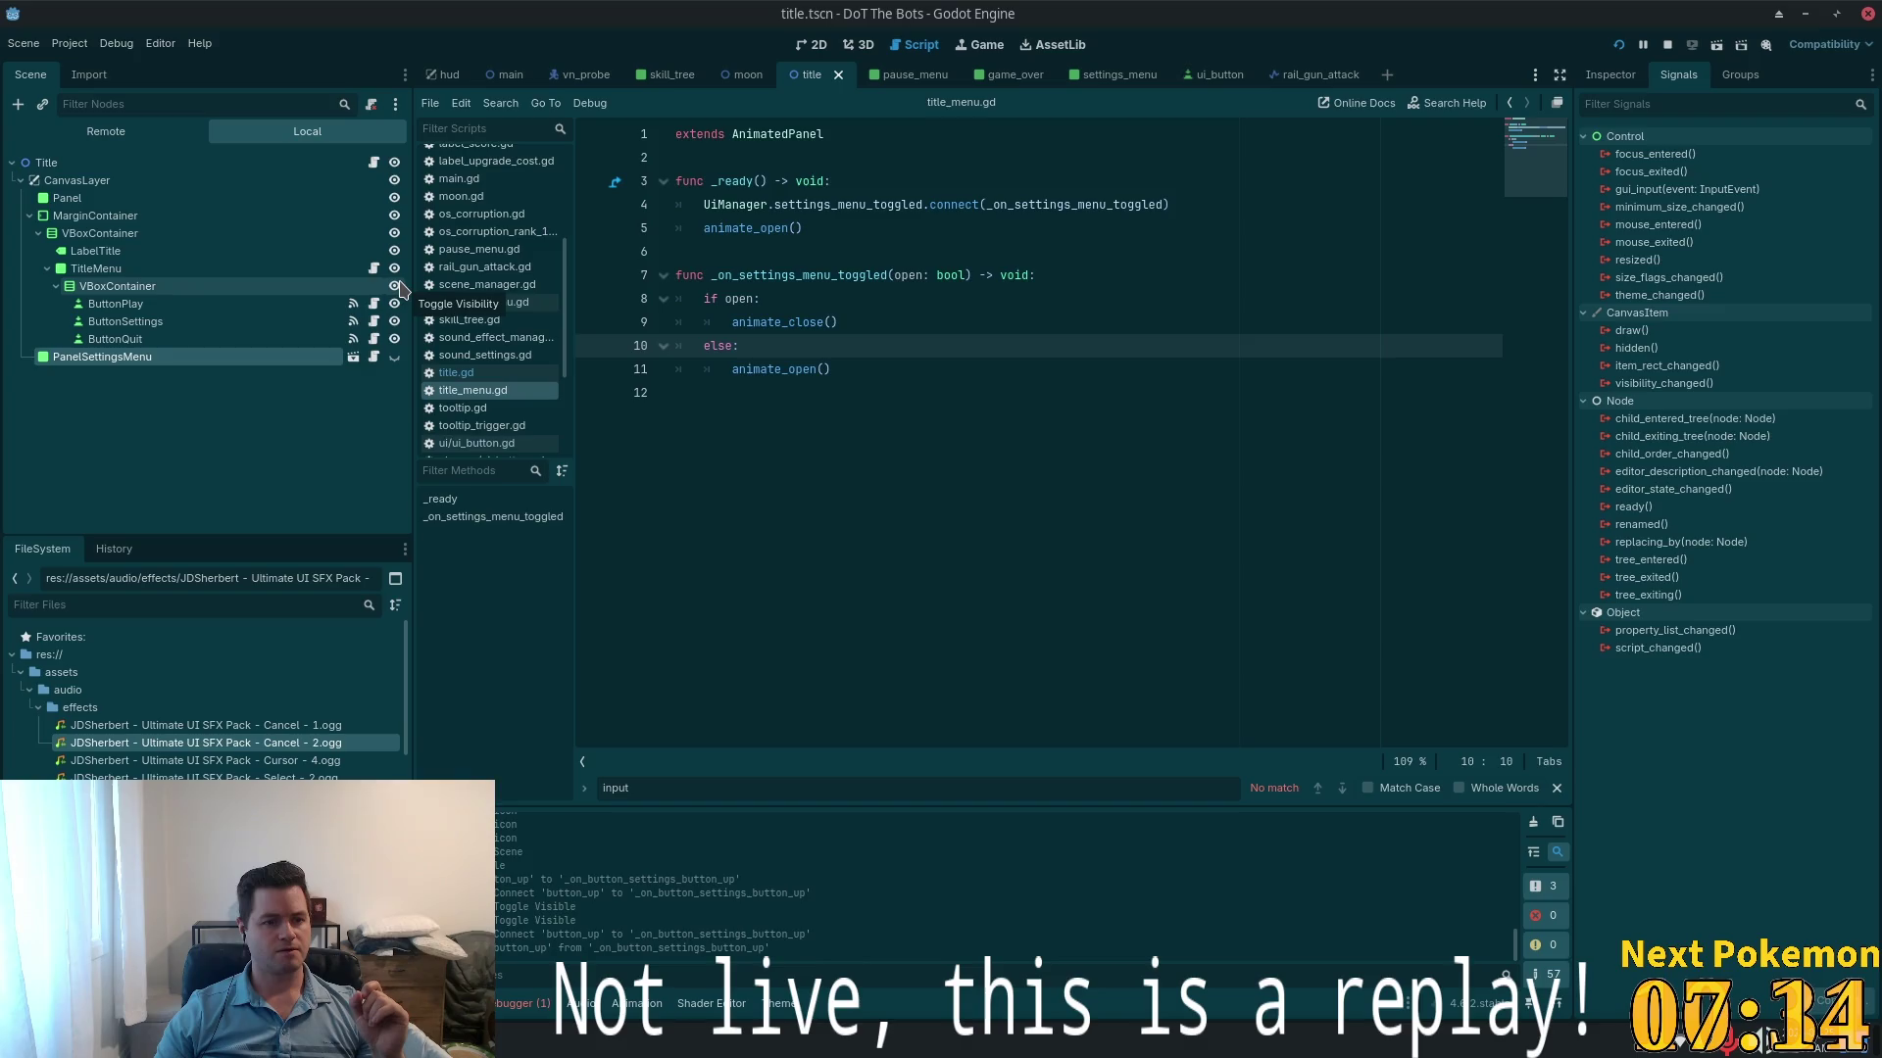
{"action": "left_click", "coordinate": [303, 269]}
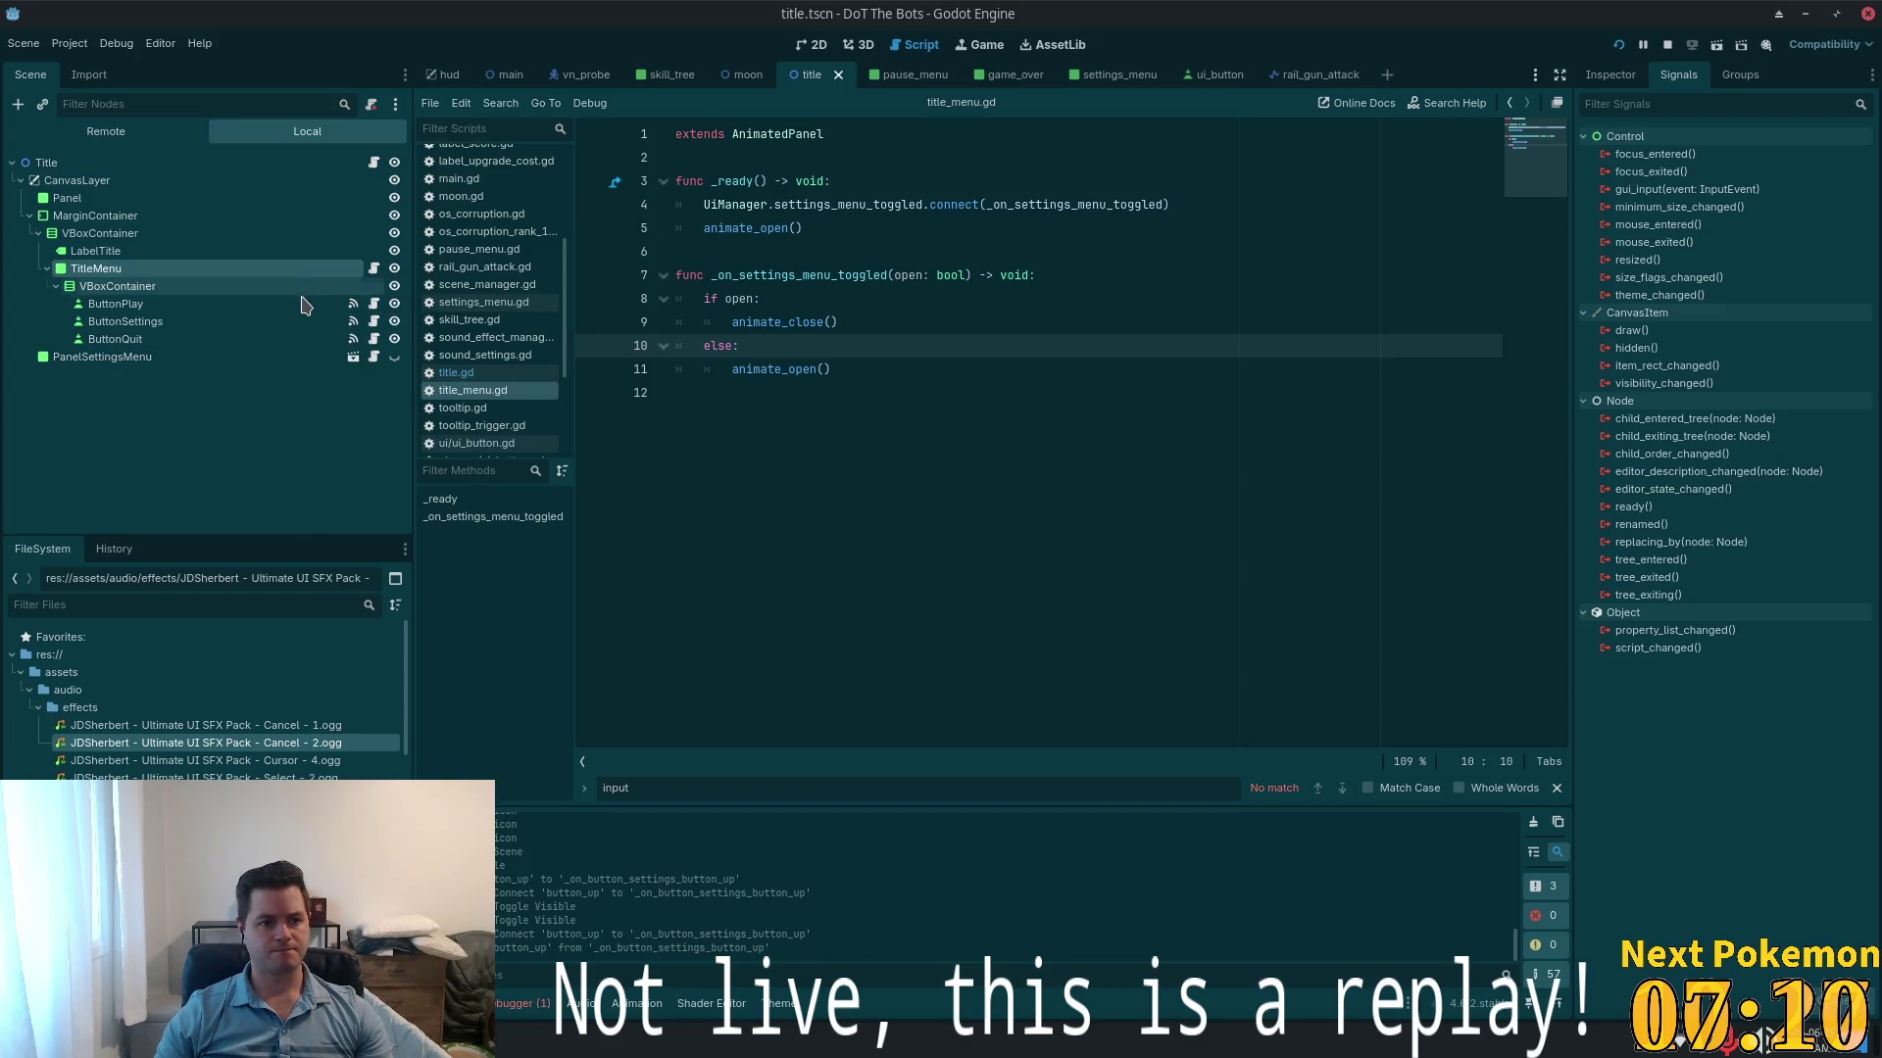
- Copy TitleMenu's Custom Minimum Size and paste 216 × 233 into its Original Size
{"action": "left_click", "coordinate": [1608, 81]}
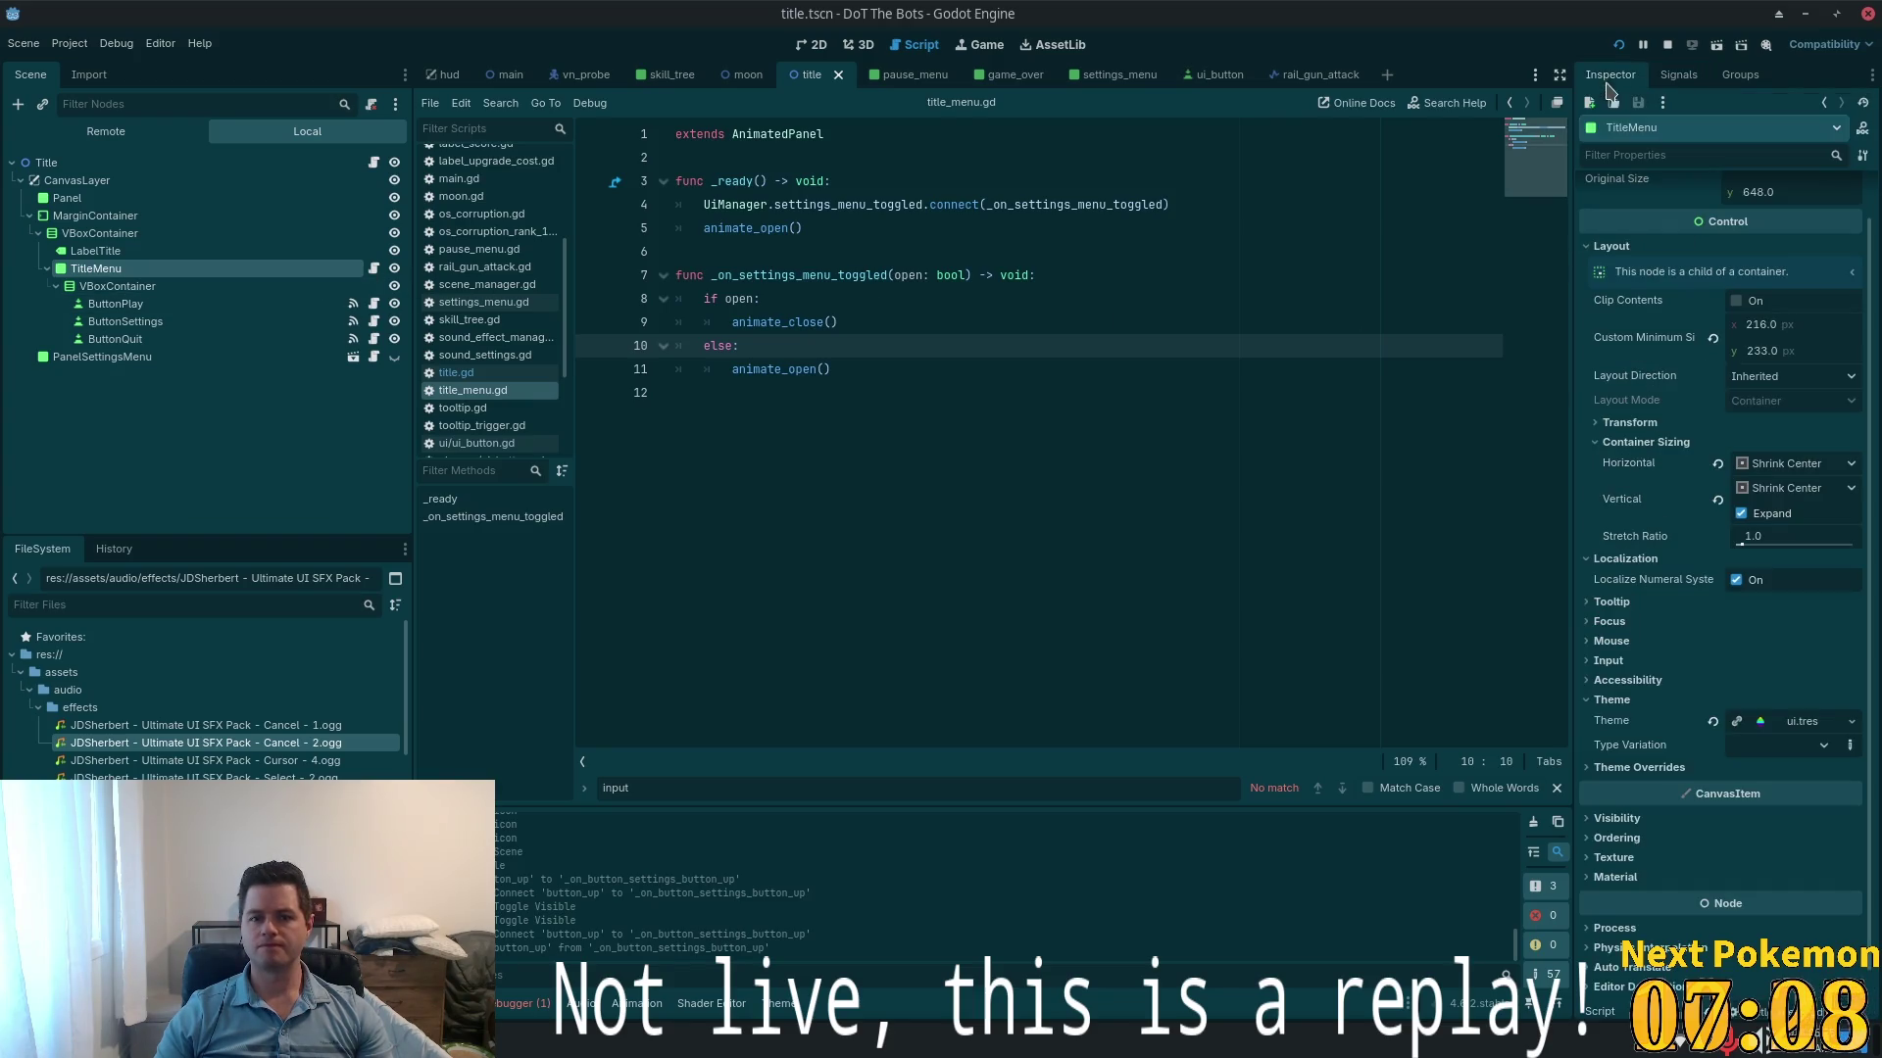
{"action": "scroll", "coordinate": [1681, 455], "scroll_direction": "up", "scroll_amount": 1}
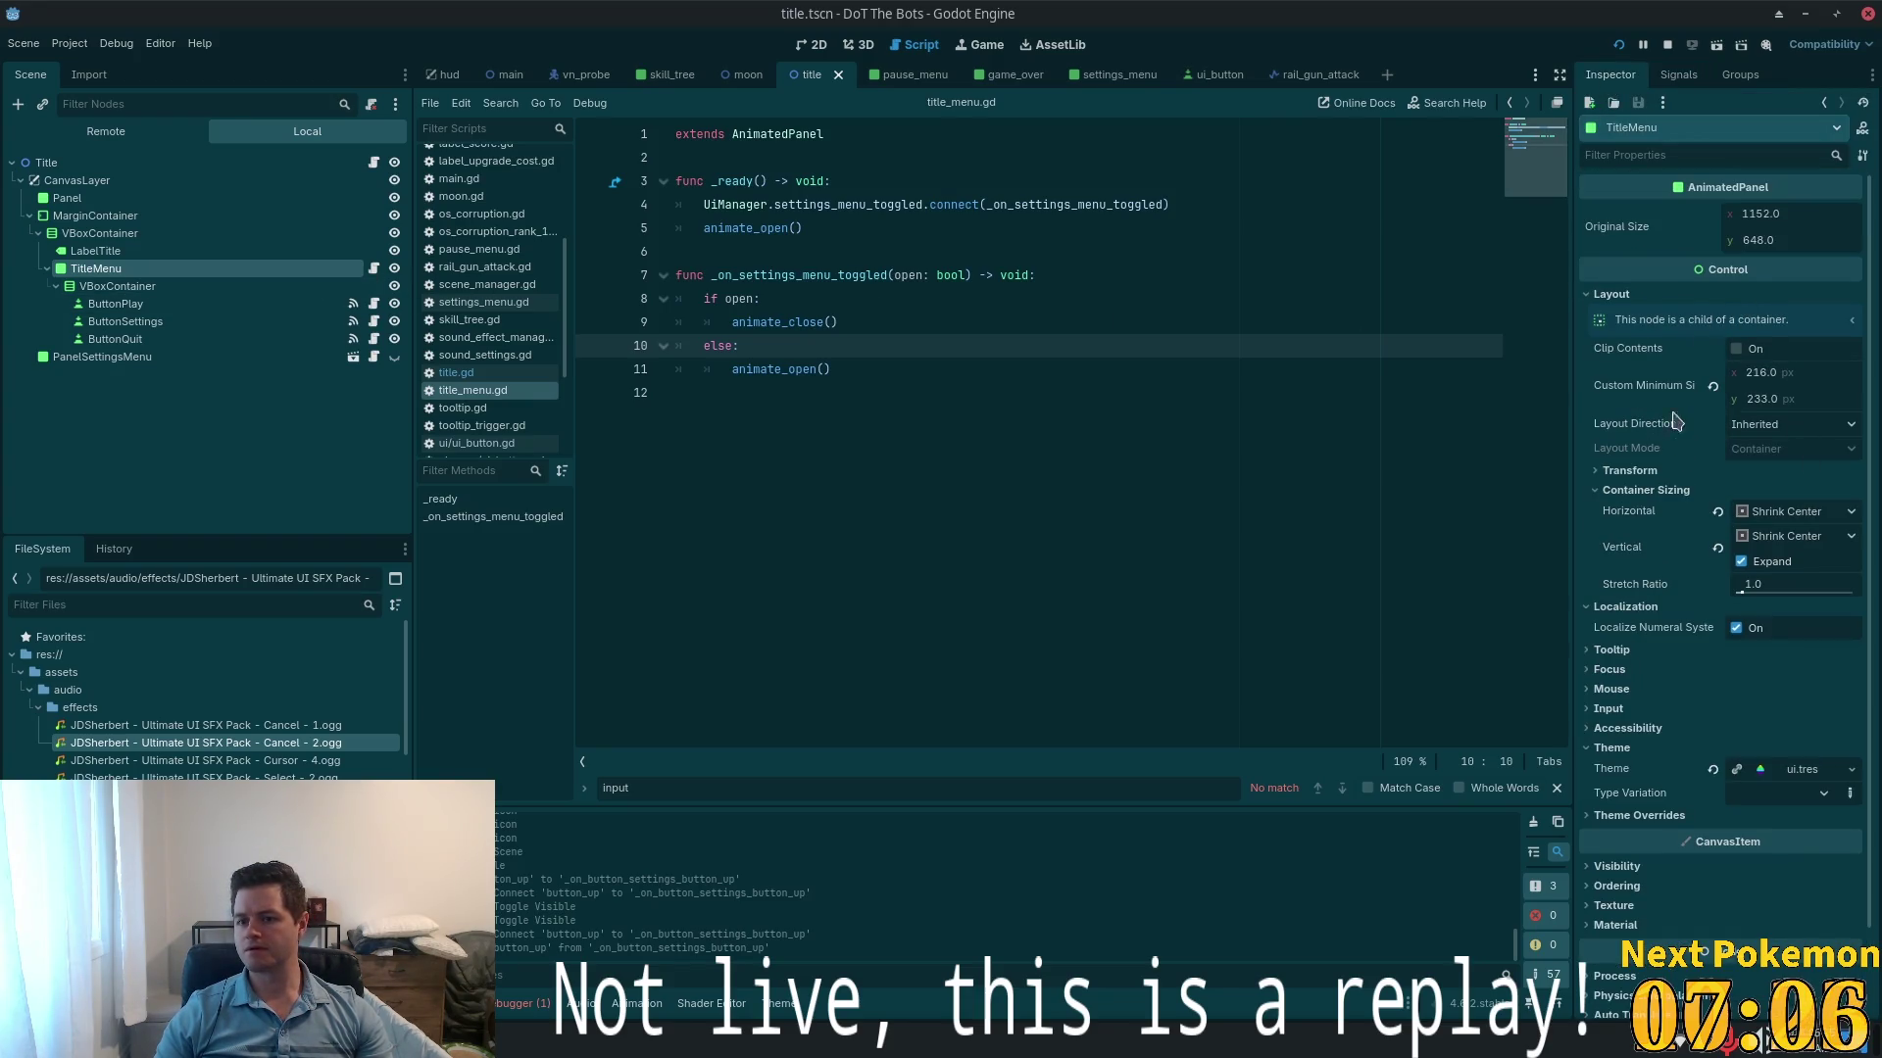
{"action": "right_click", "coordinate": [1632, 385]}
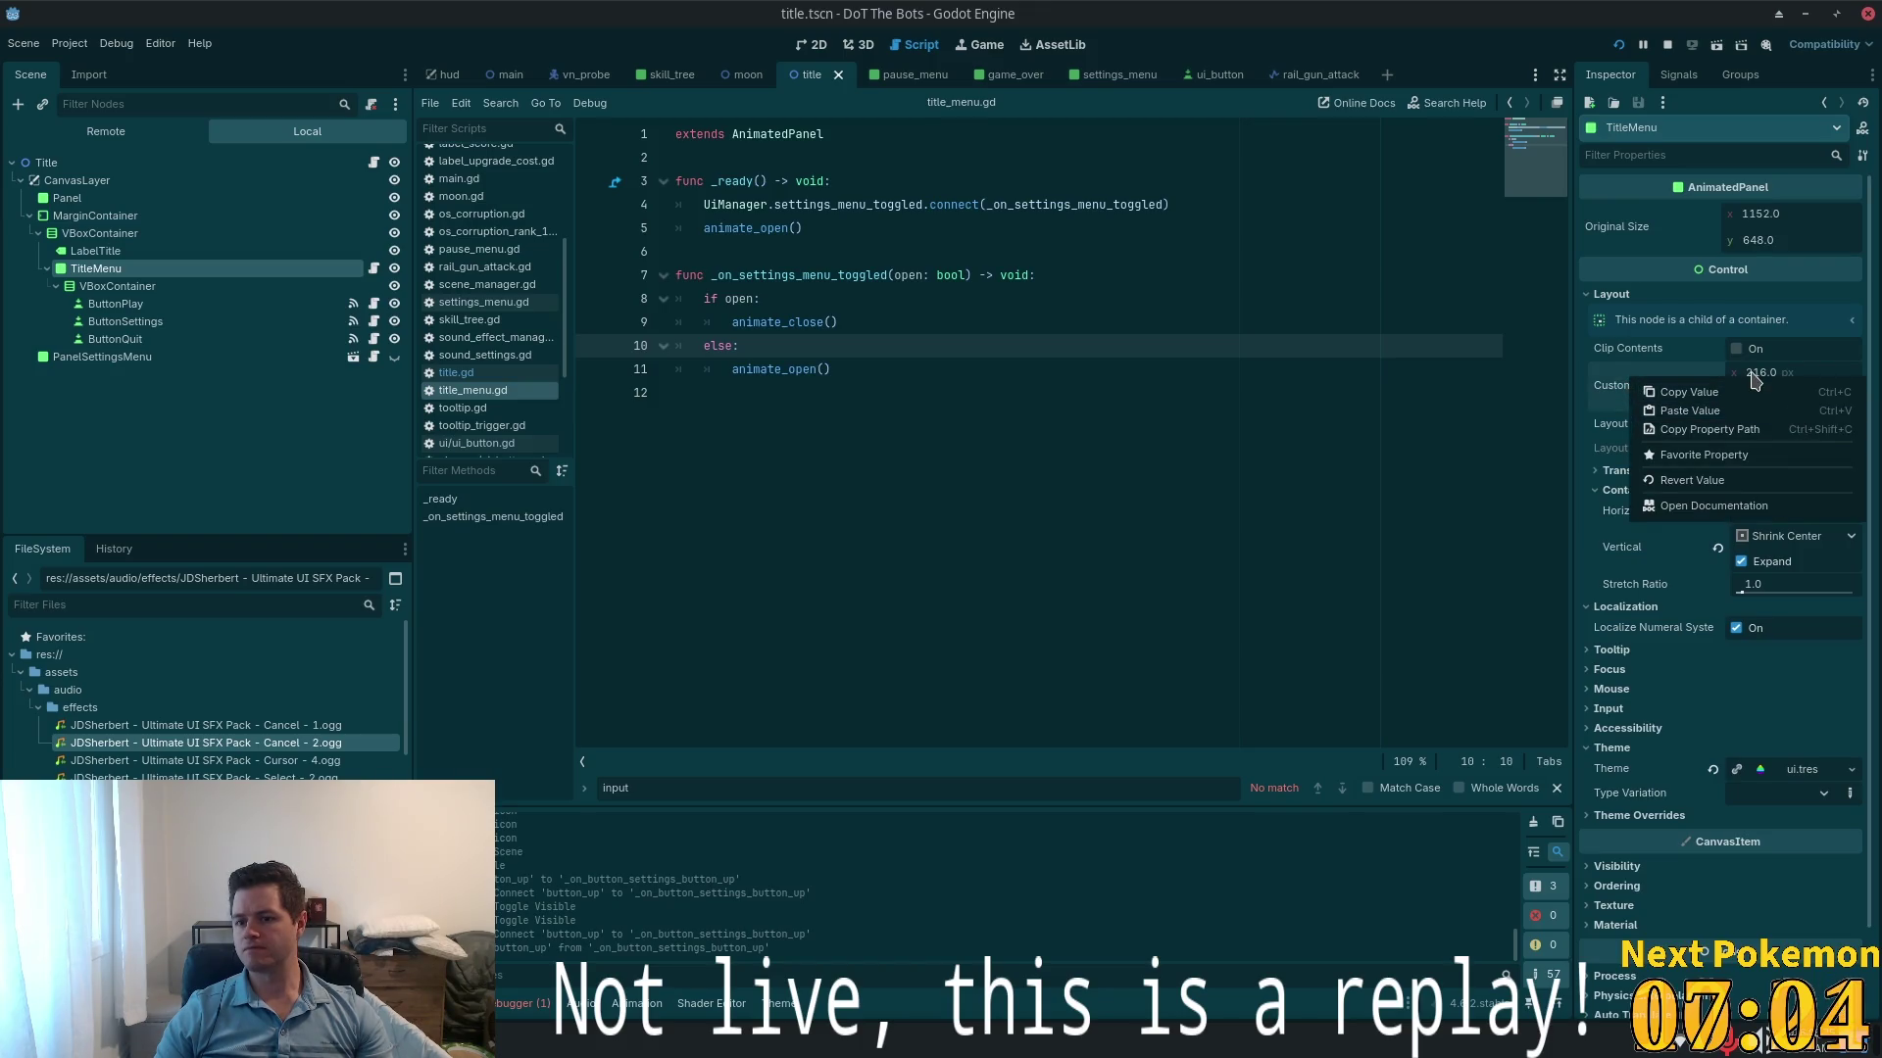
{"action": "left_click", "coordinate": [1687, 392]}
{"action": "right_click", "coordinate": [1617, 227]}
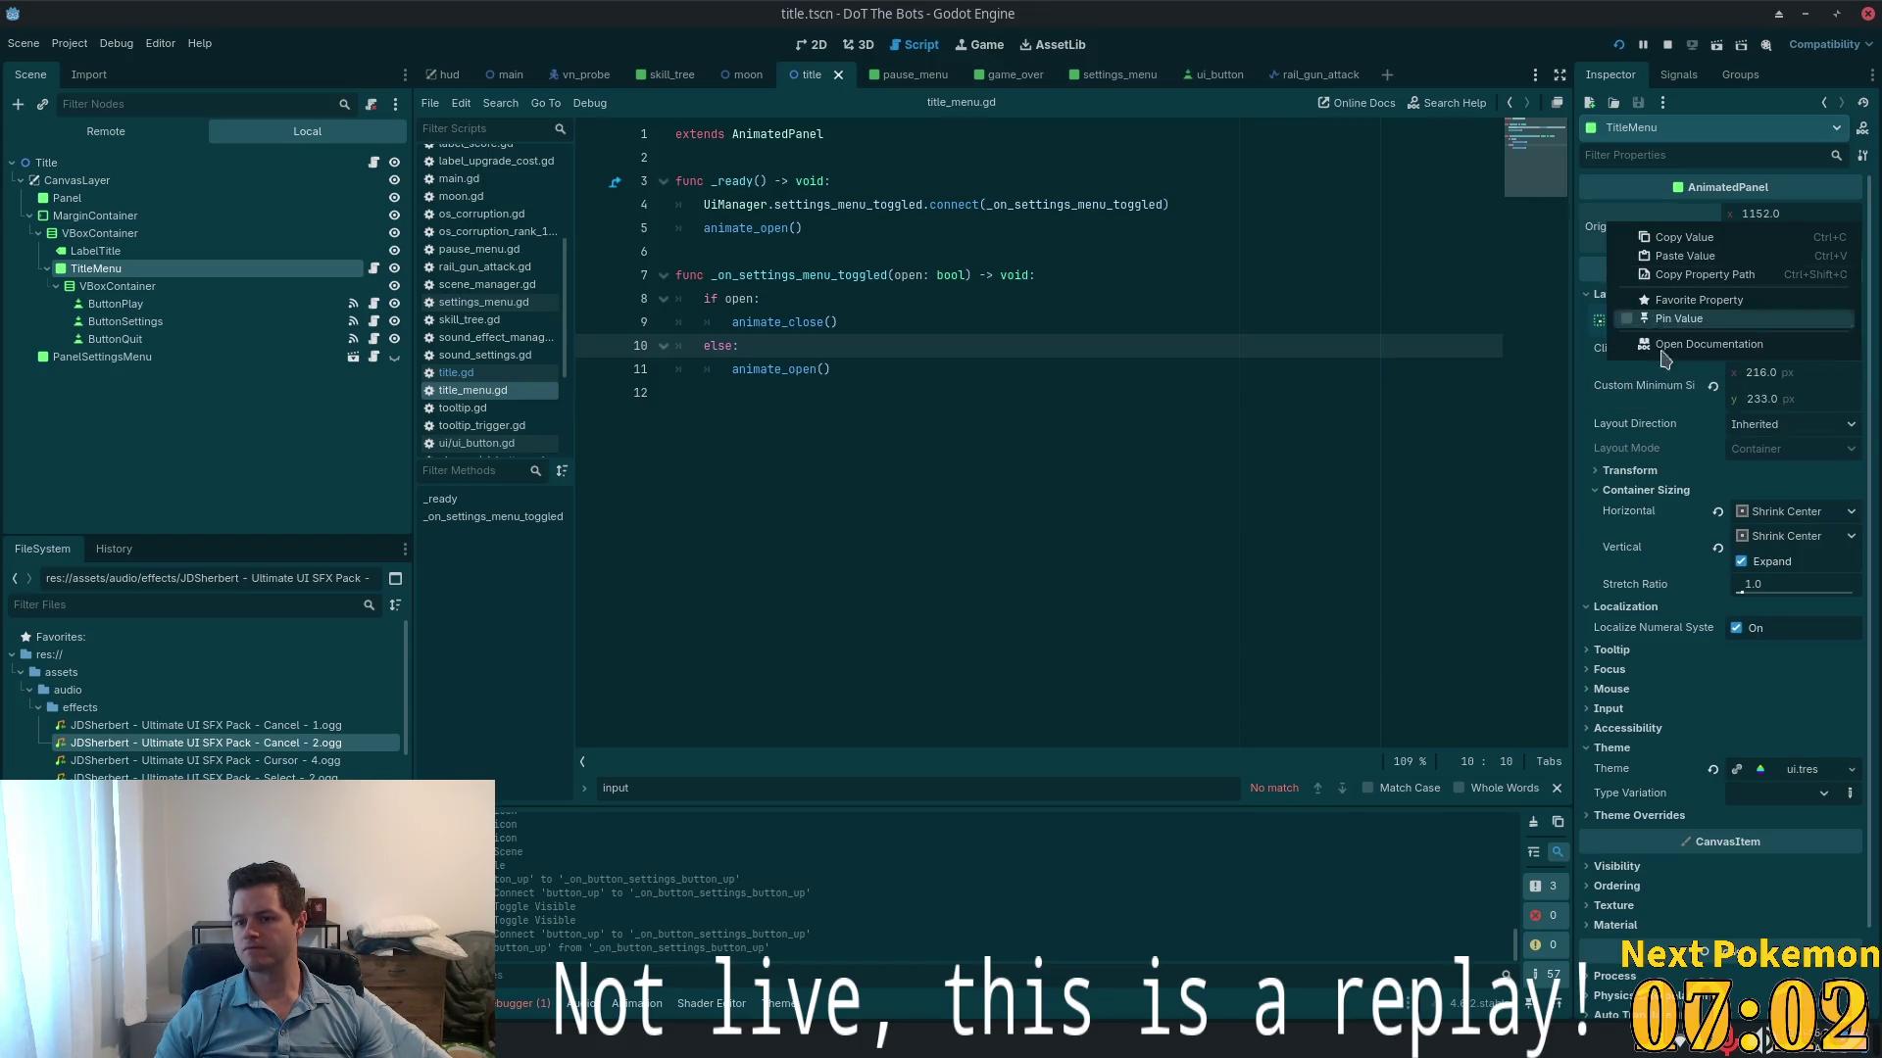
{"action": "left_click", "coordinate": [1725, 256]}
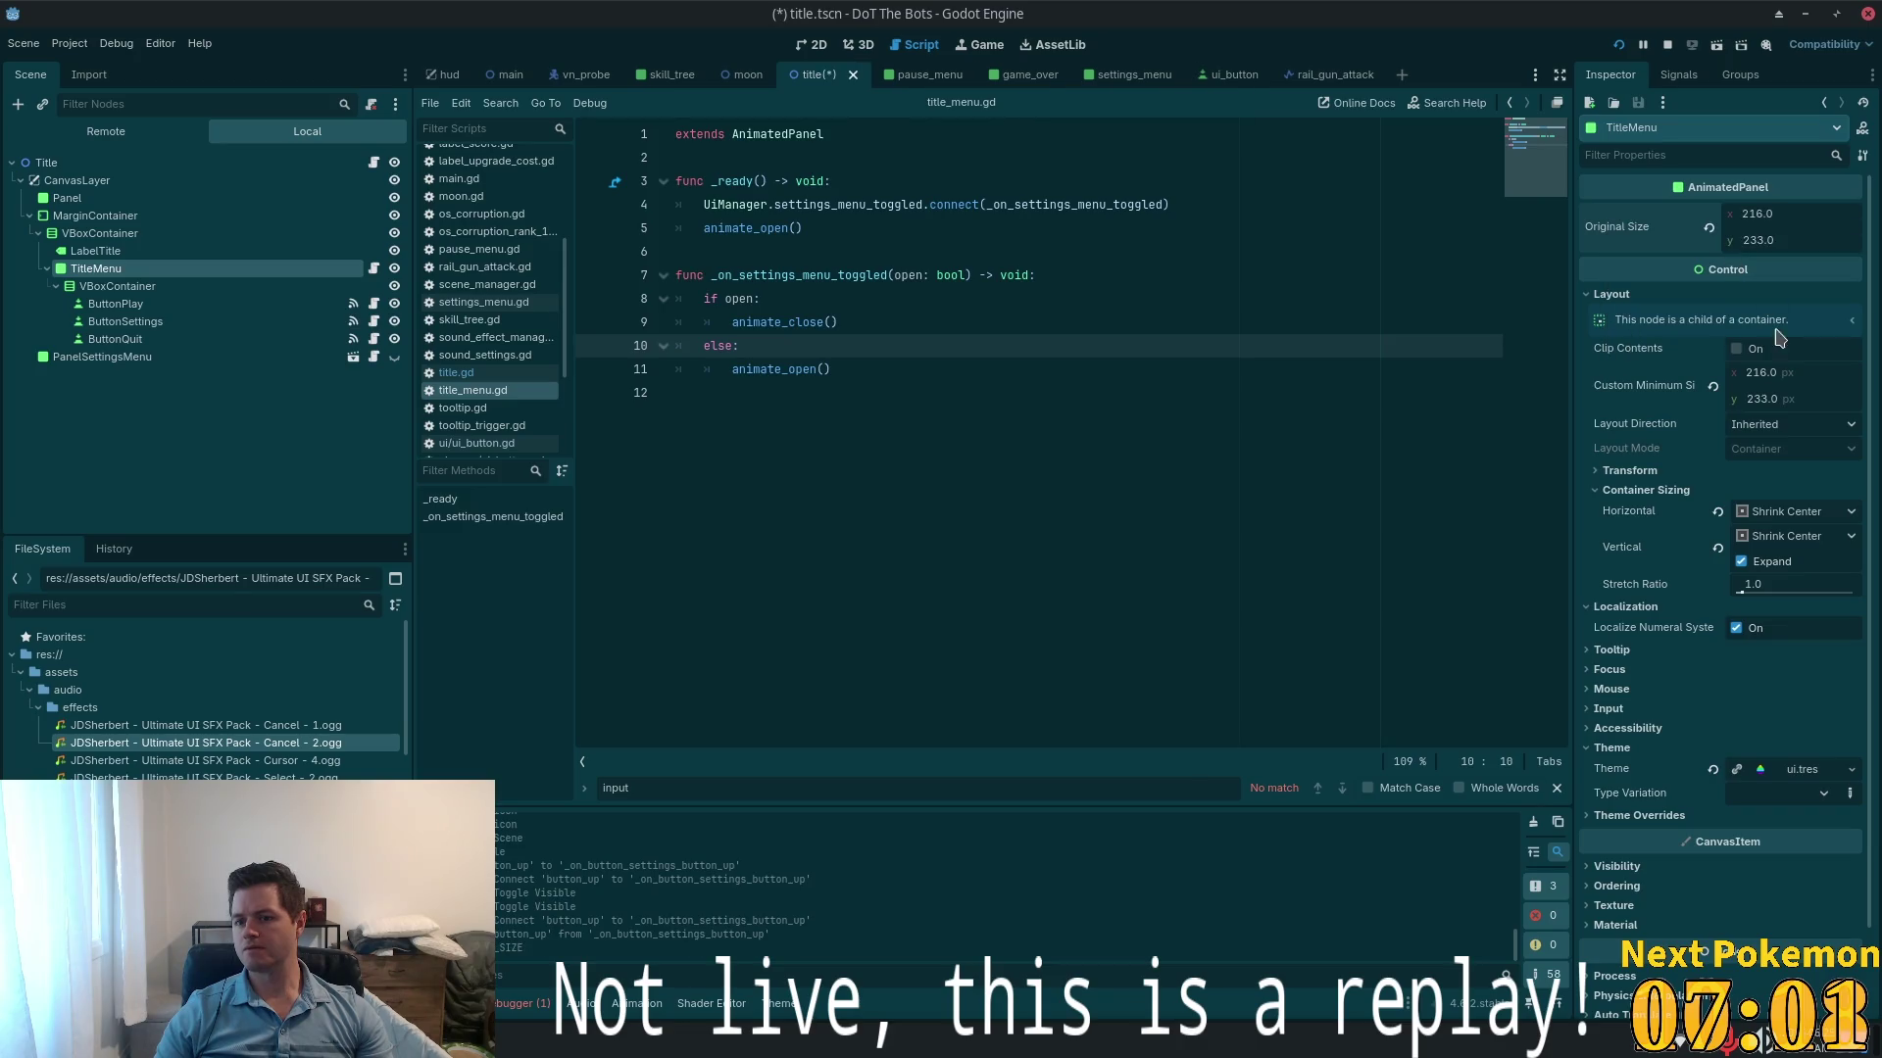
- Revert Custom Minimum Size to 0 × 0, save the title scene, and run the game
{"action": "left_click", "coordinate": [1815, 376]}
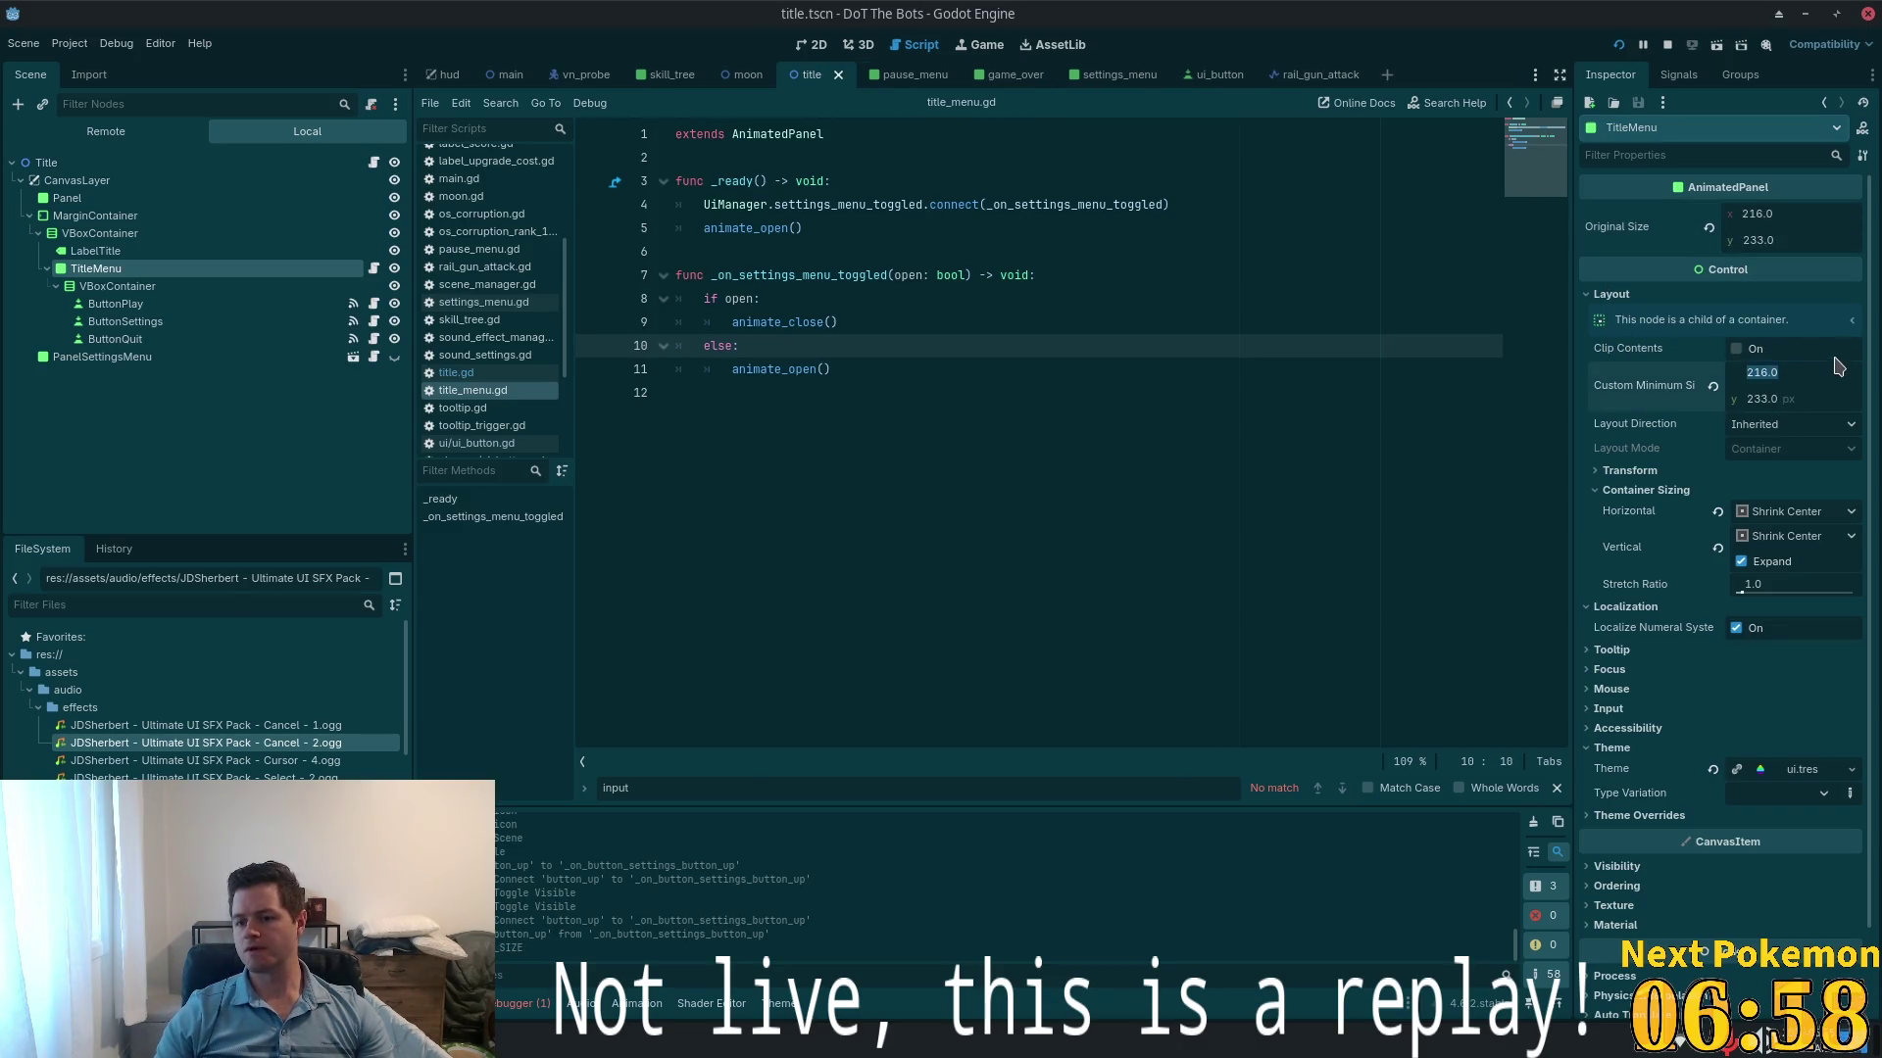
{"action": "left_click", "coordinate": [1713, 389]}
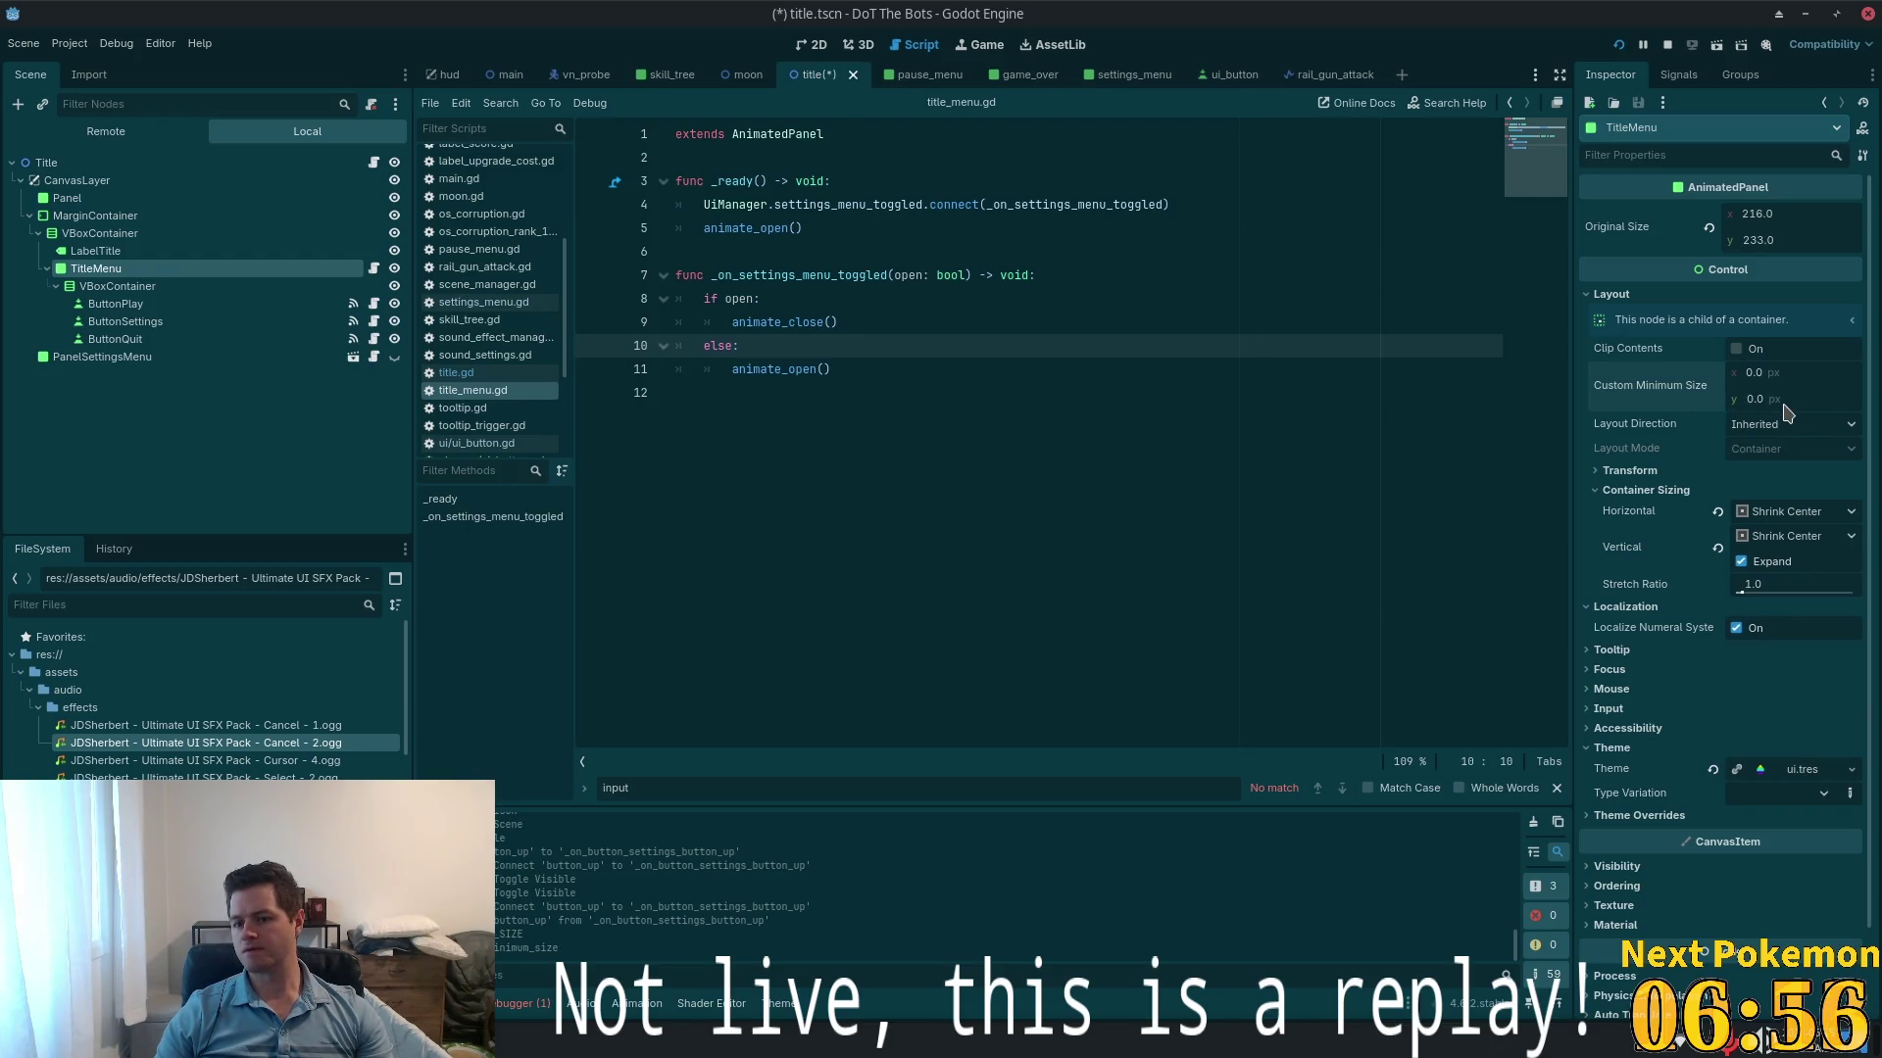
{"action": "key", "text": "ctrl+s"}
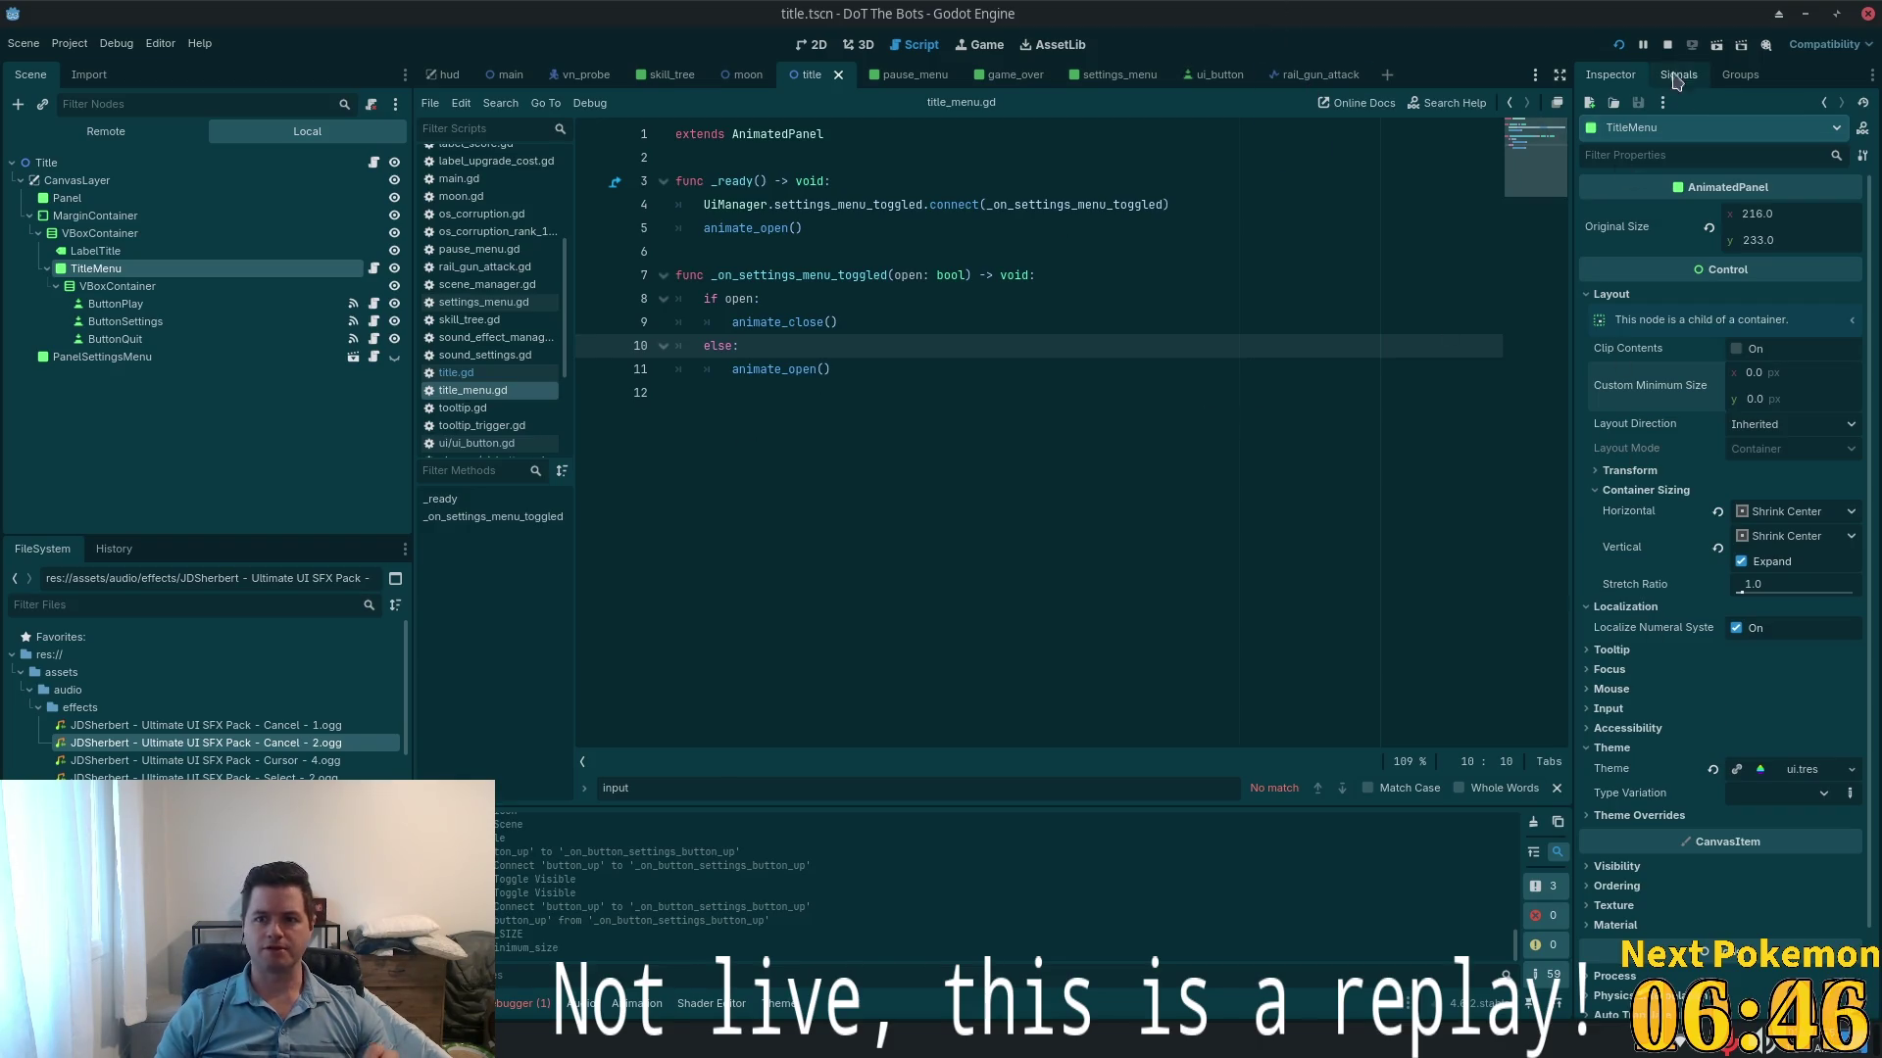
{"action": "left_click", "coordinate": [1618, 45]}
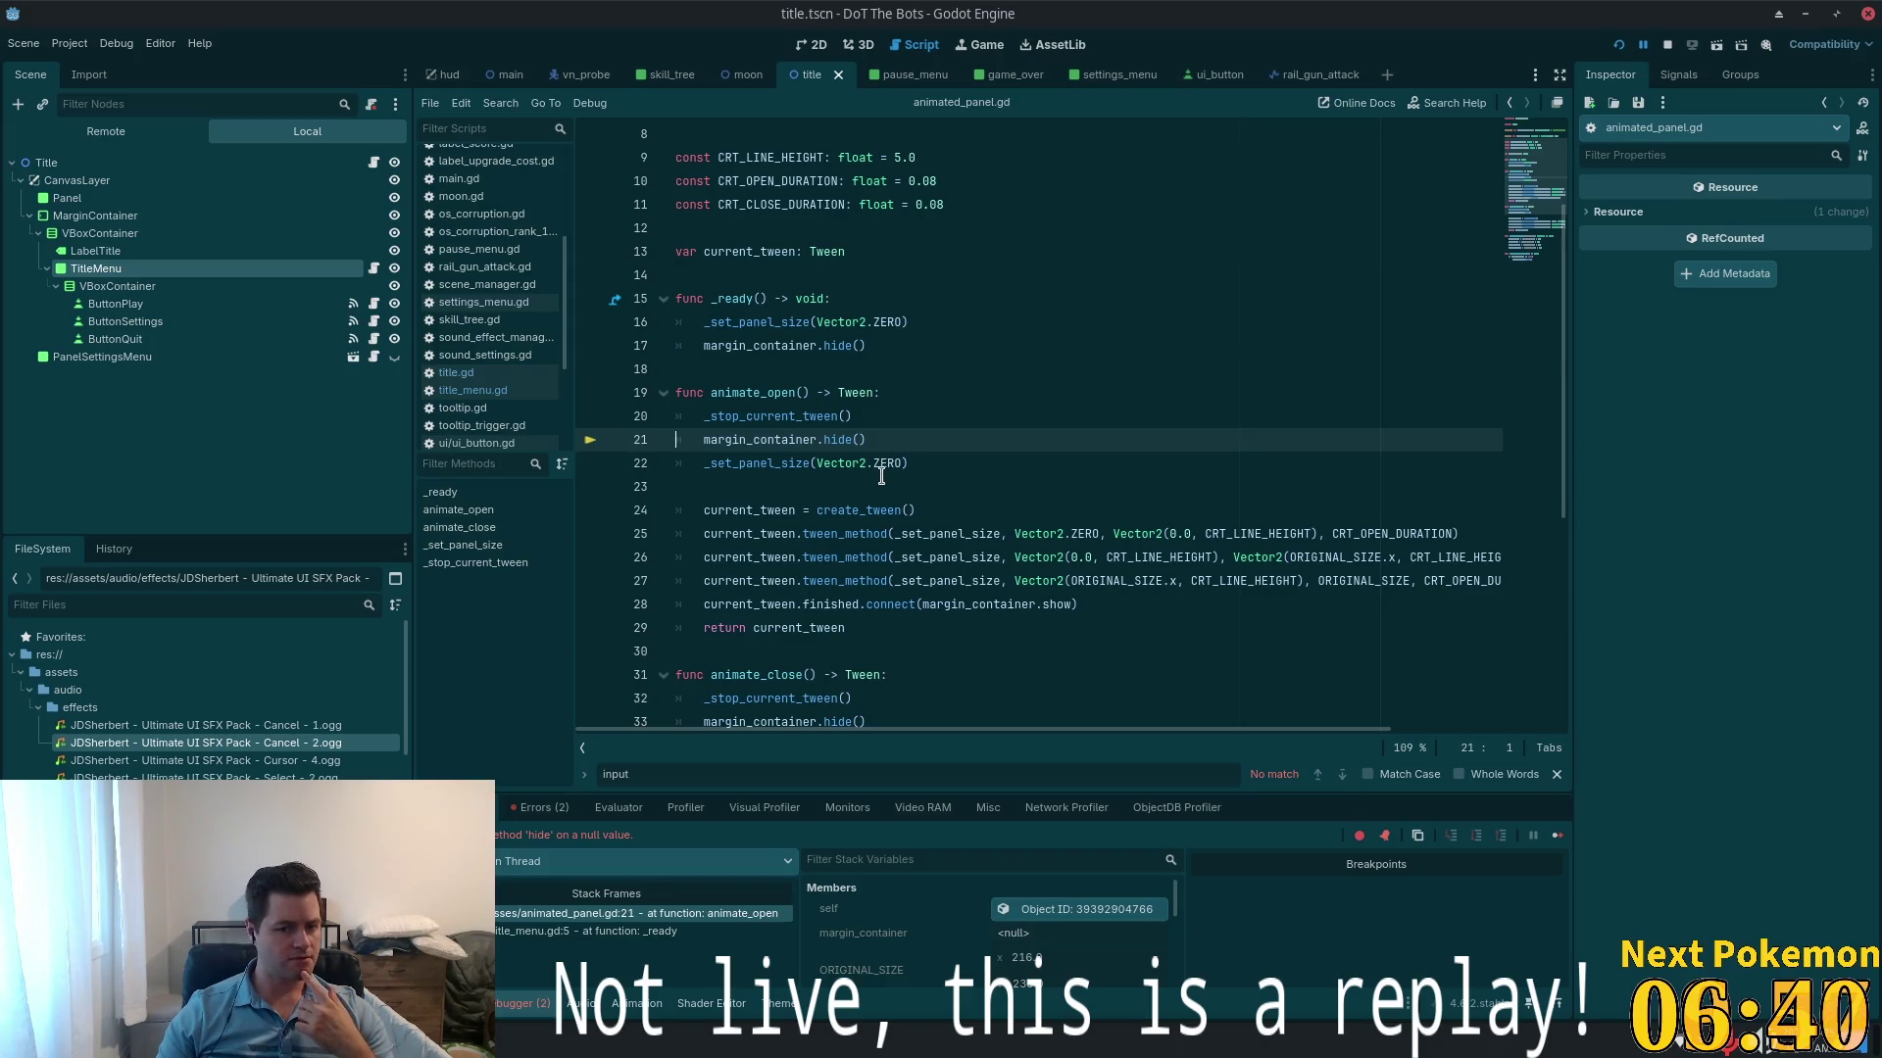
- Inspect margin_container in animated_panel.gd, confirming it is null at line 21 in animate_open()
{"action": "mouse_move", "coordinate": [880, 476]}
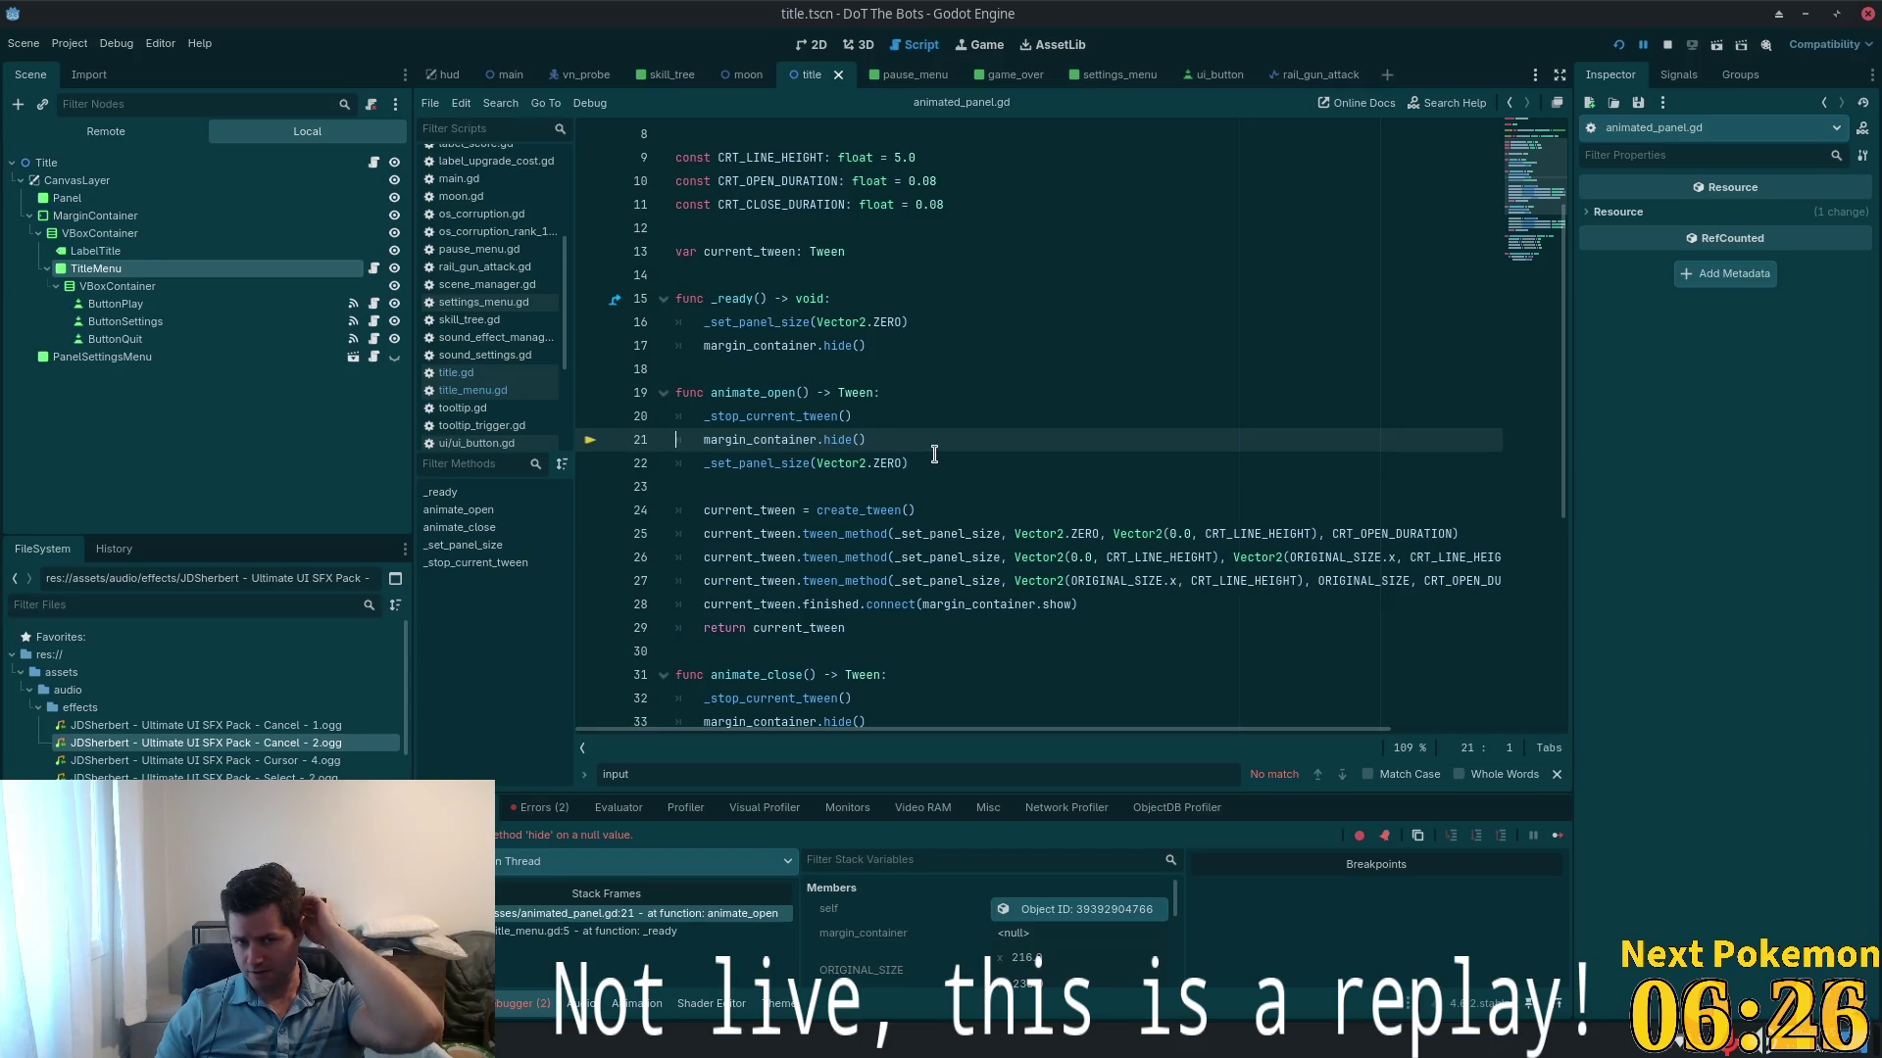
{"action": "scroll", "coordinate": [934, 453], "scroll_direction": "up", "scroll_amount": 3}
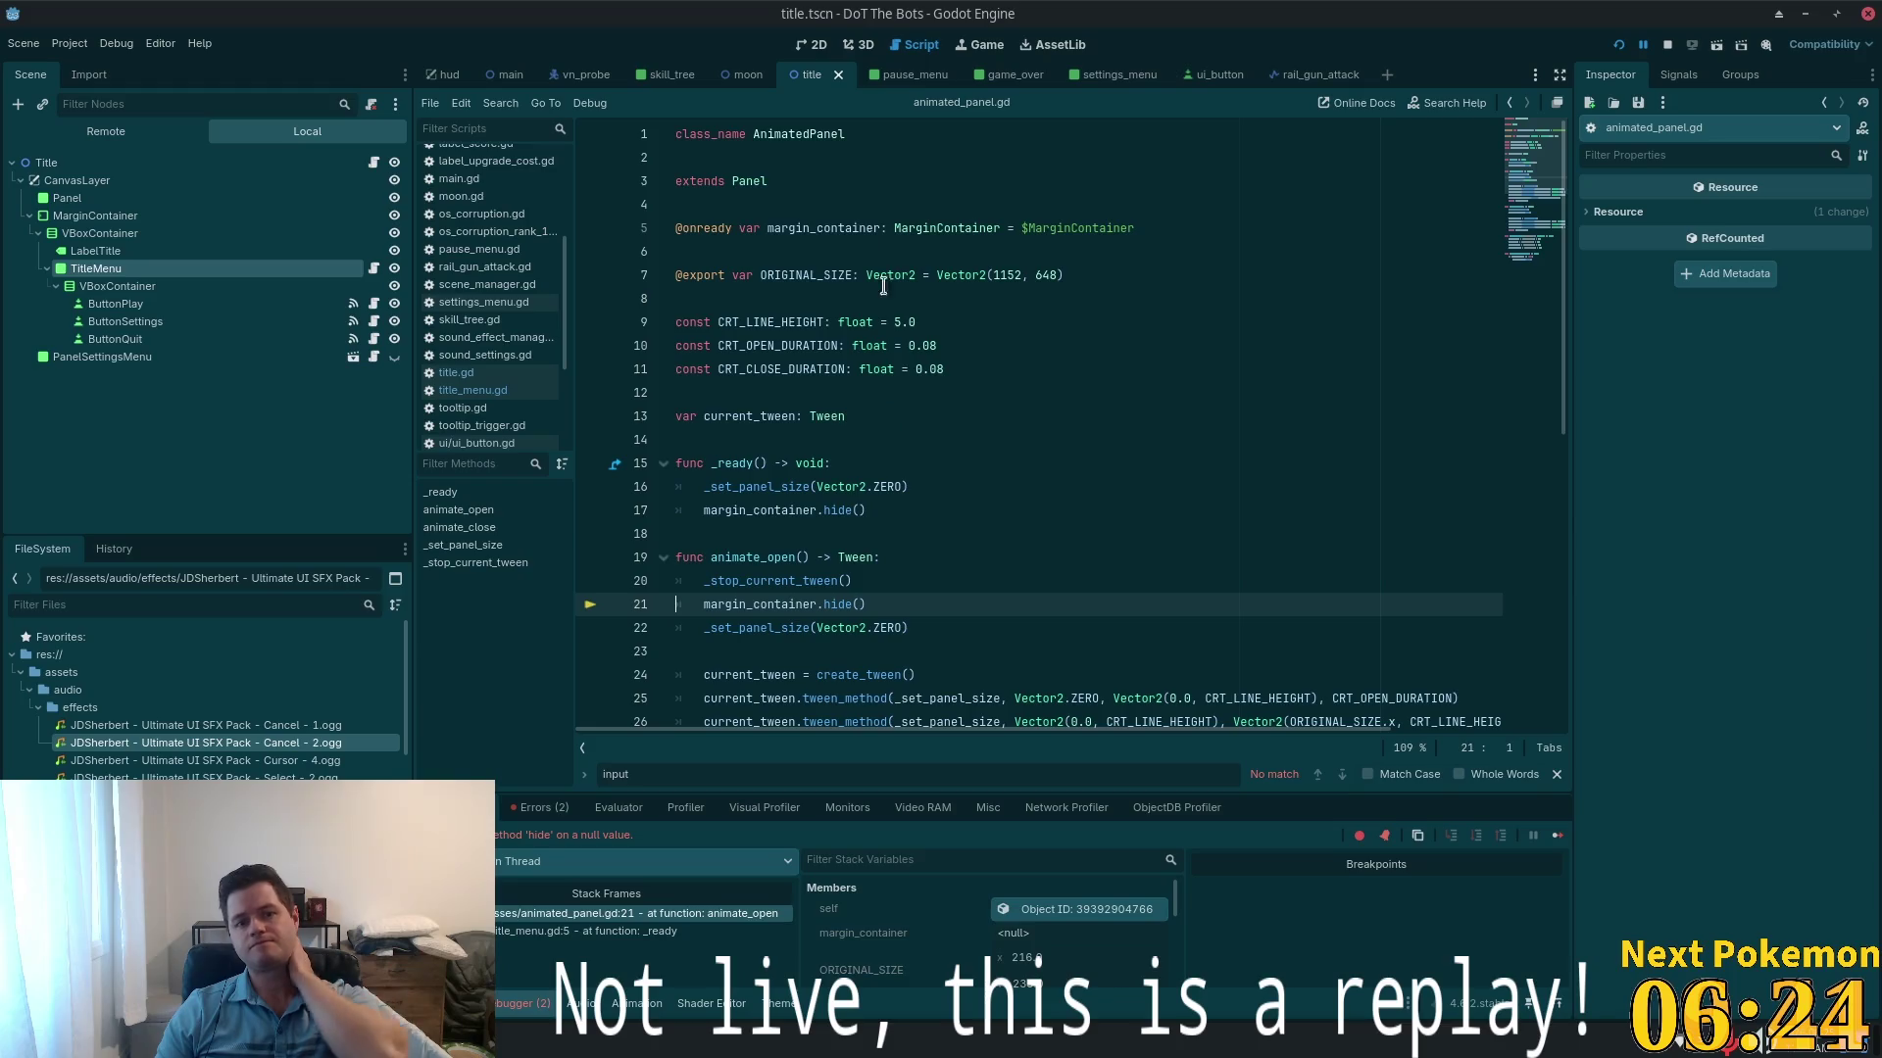
{"action": "double_click", "coordinate": [824, 228]}
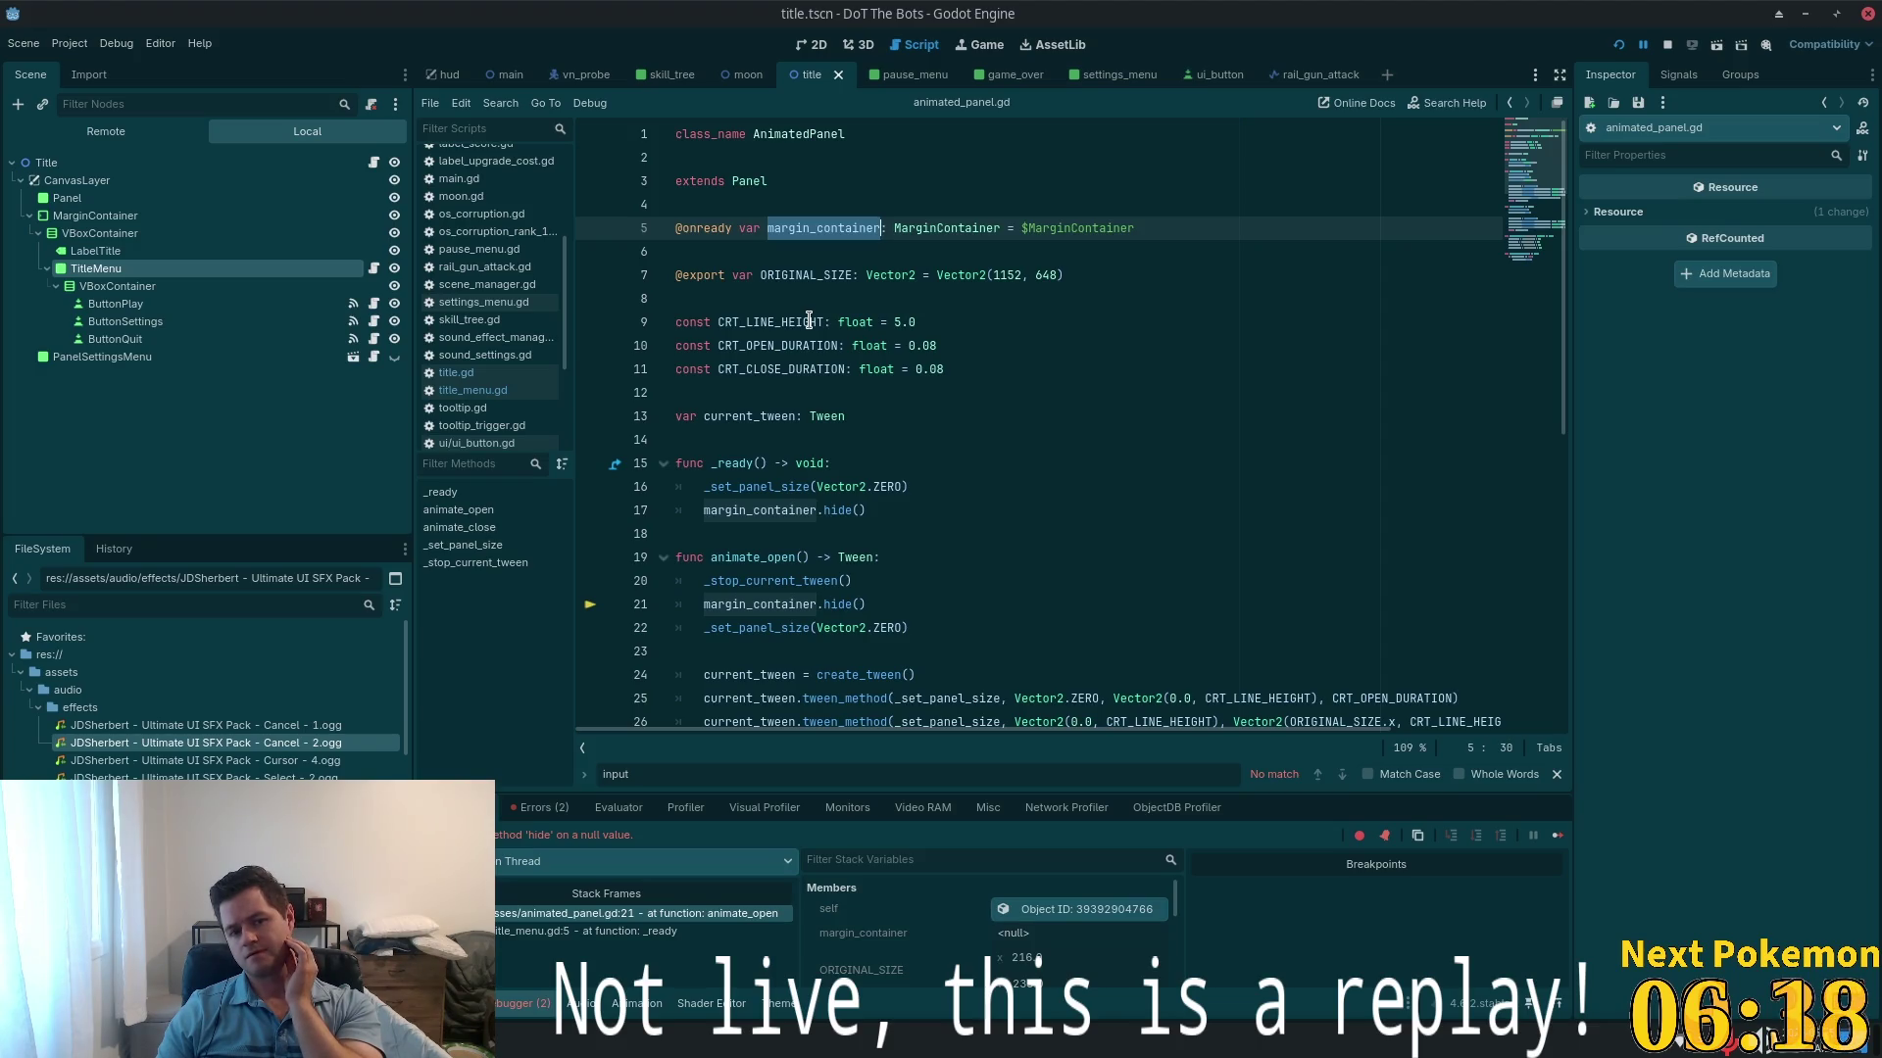
{"action": "scroll", "coordinate": [808, 323], "scroll_direction": "down", "scroll_amount": 4}
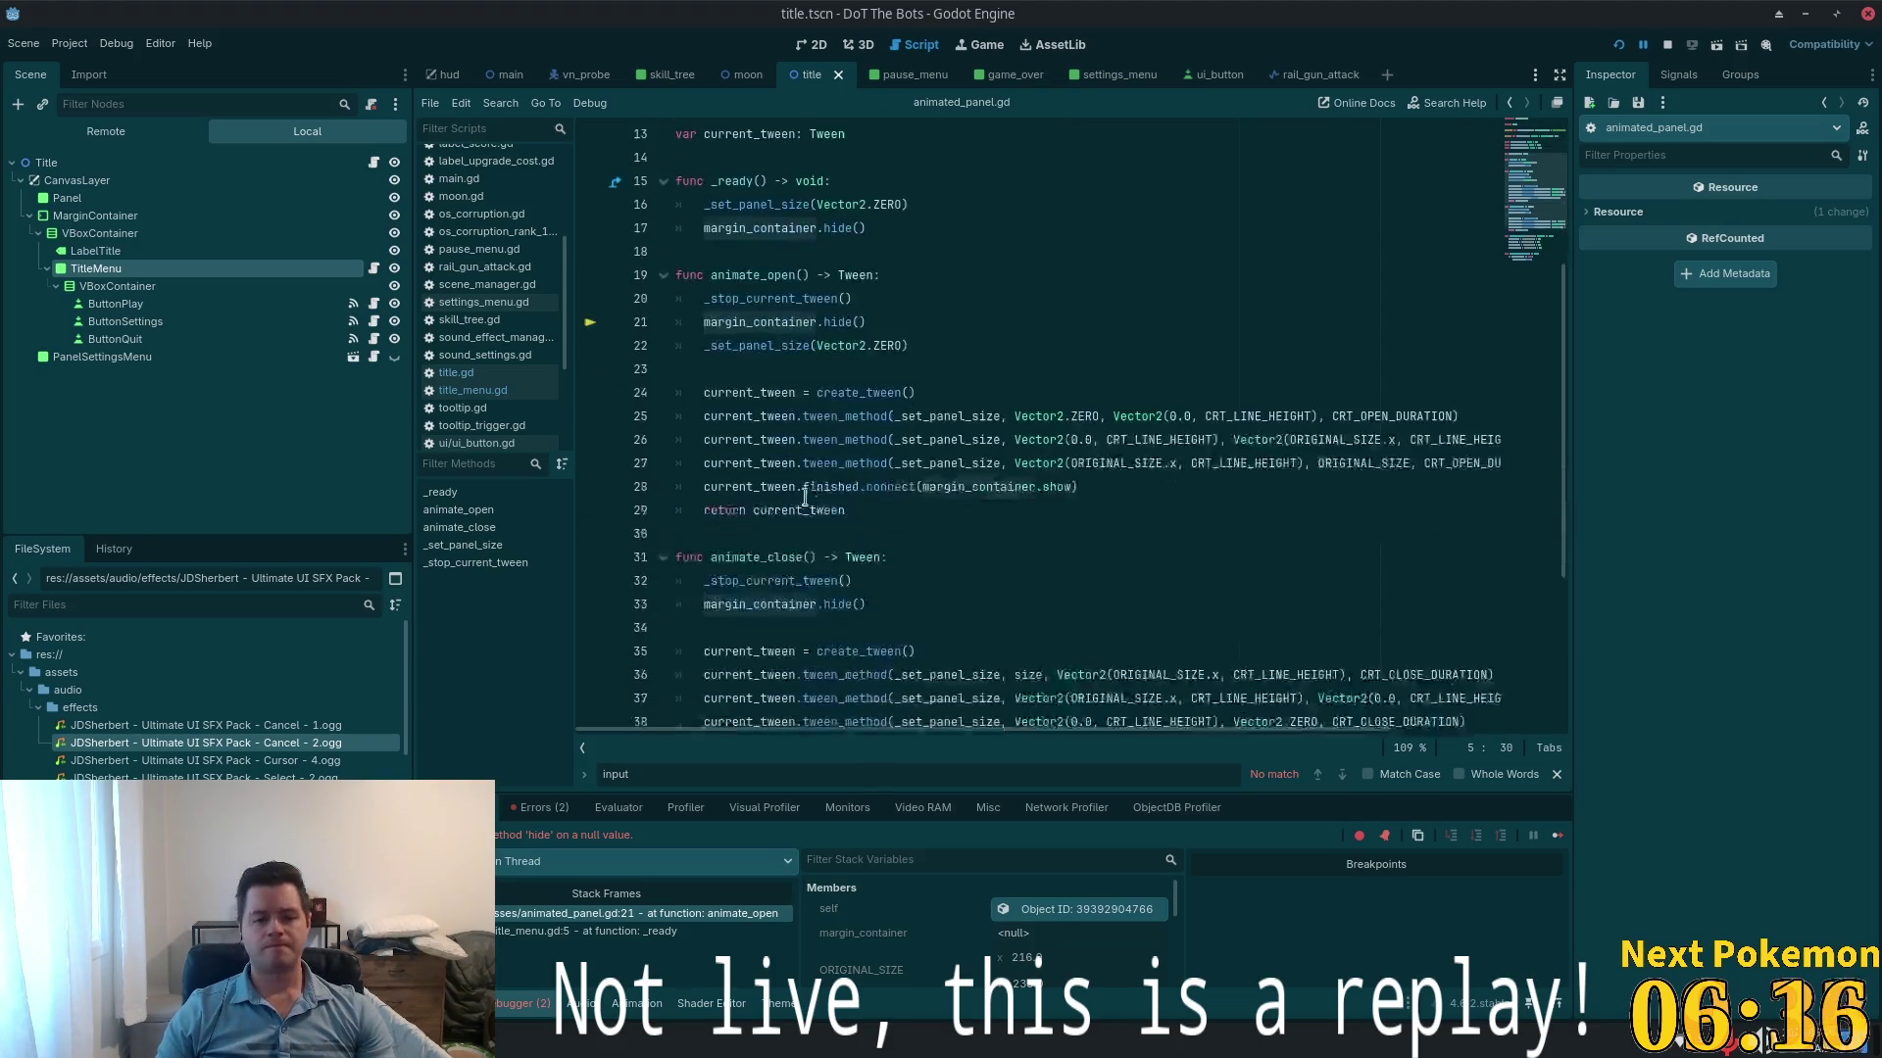
{"action": "double_click", "coordinate": [742, 322]}
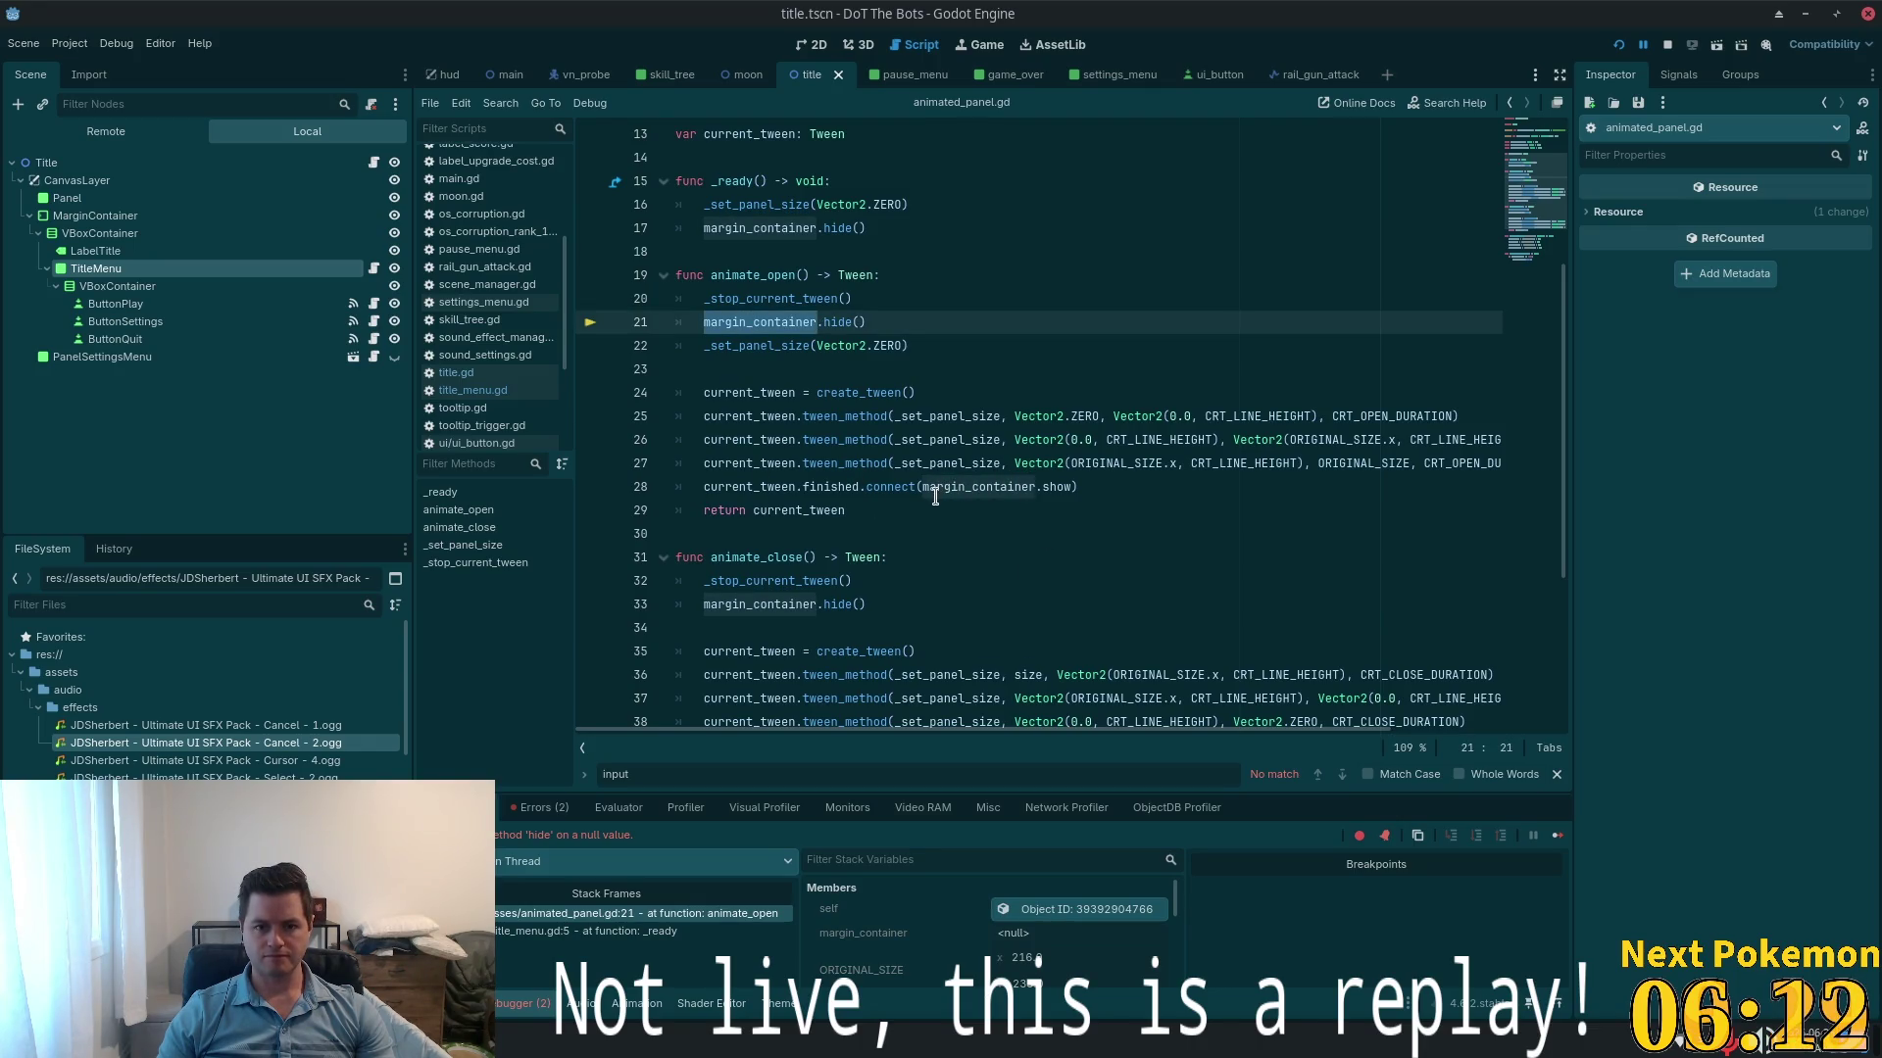
{"action": "mouse_move", "coordinate": [935, 497]}
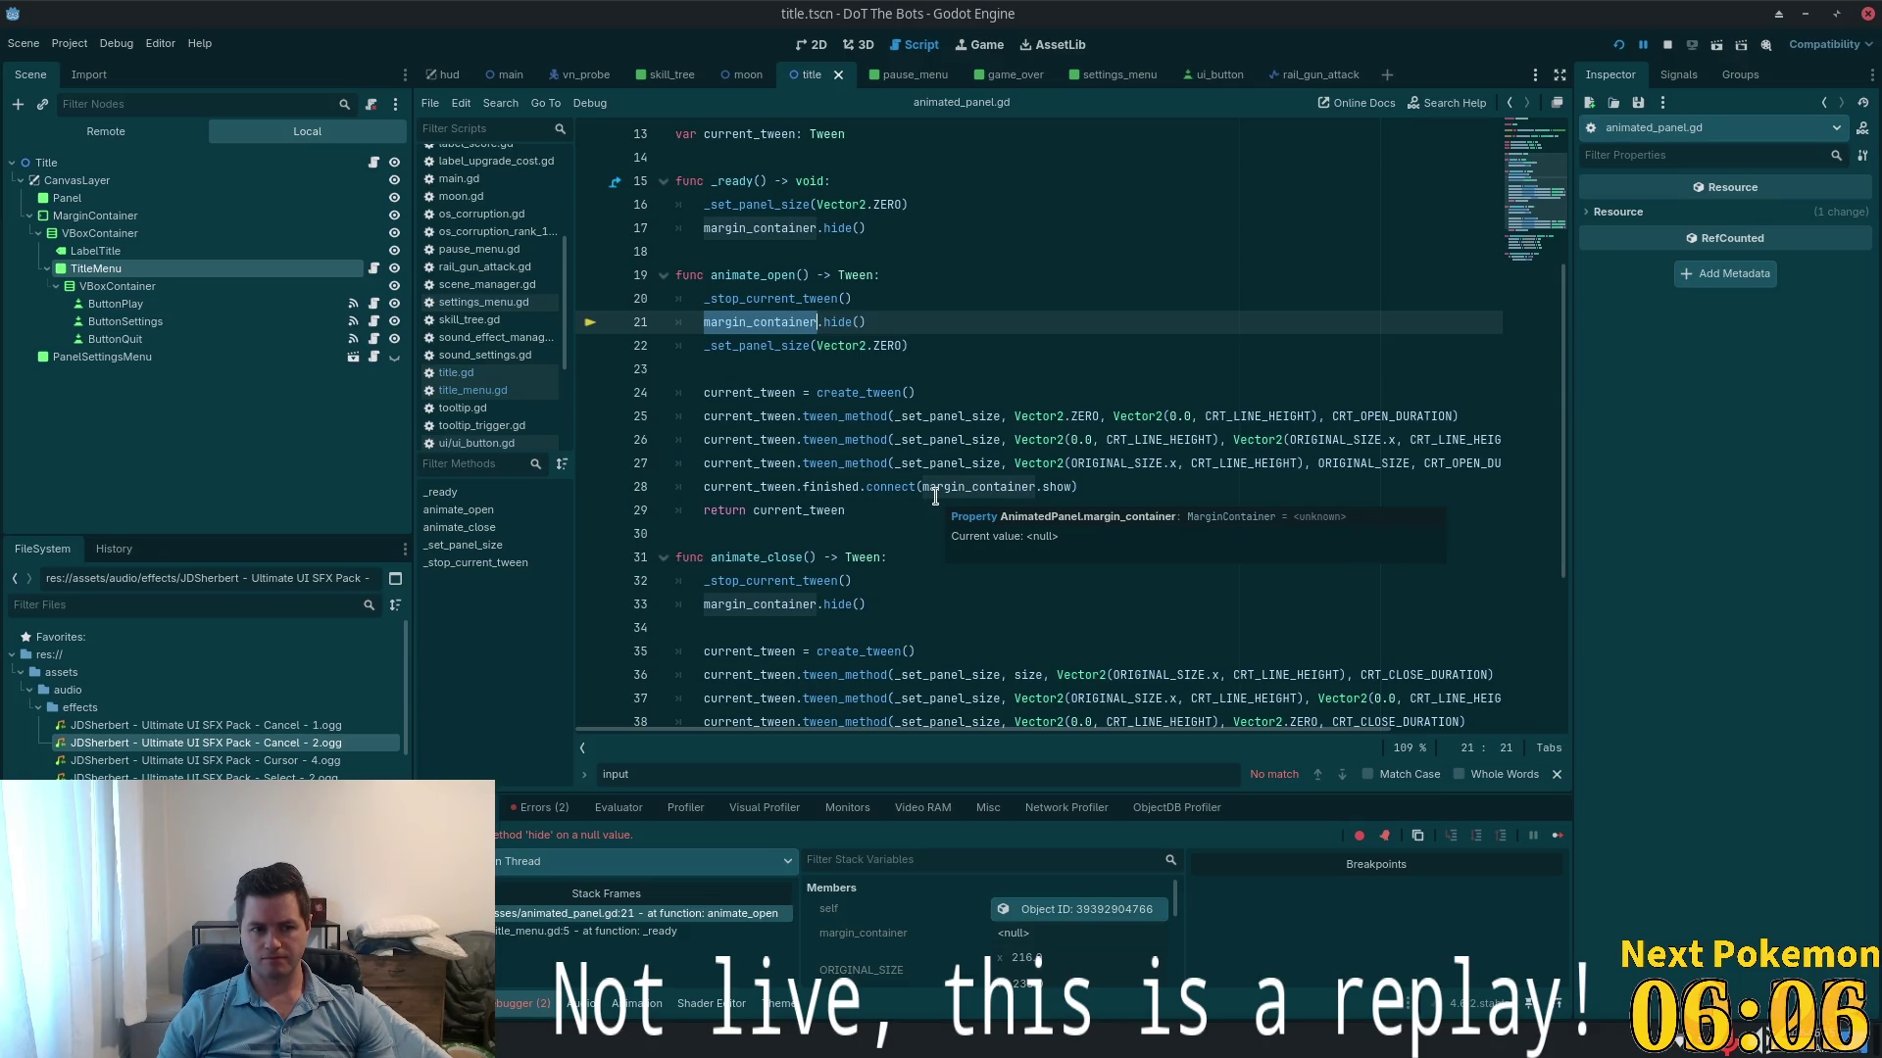
{"action": "left_click", "coordinate": [705, 323]}
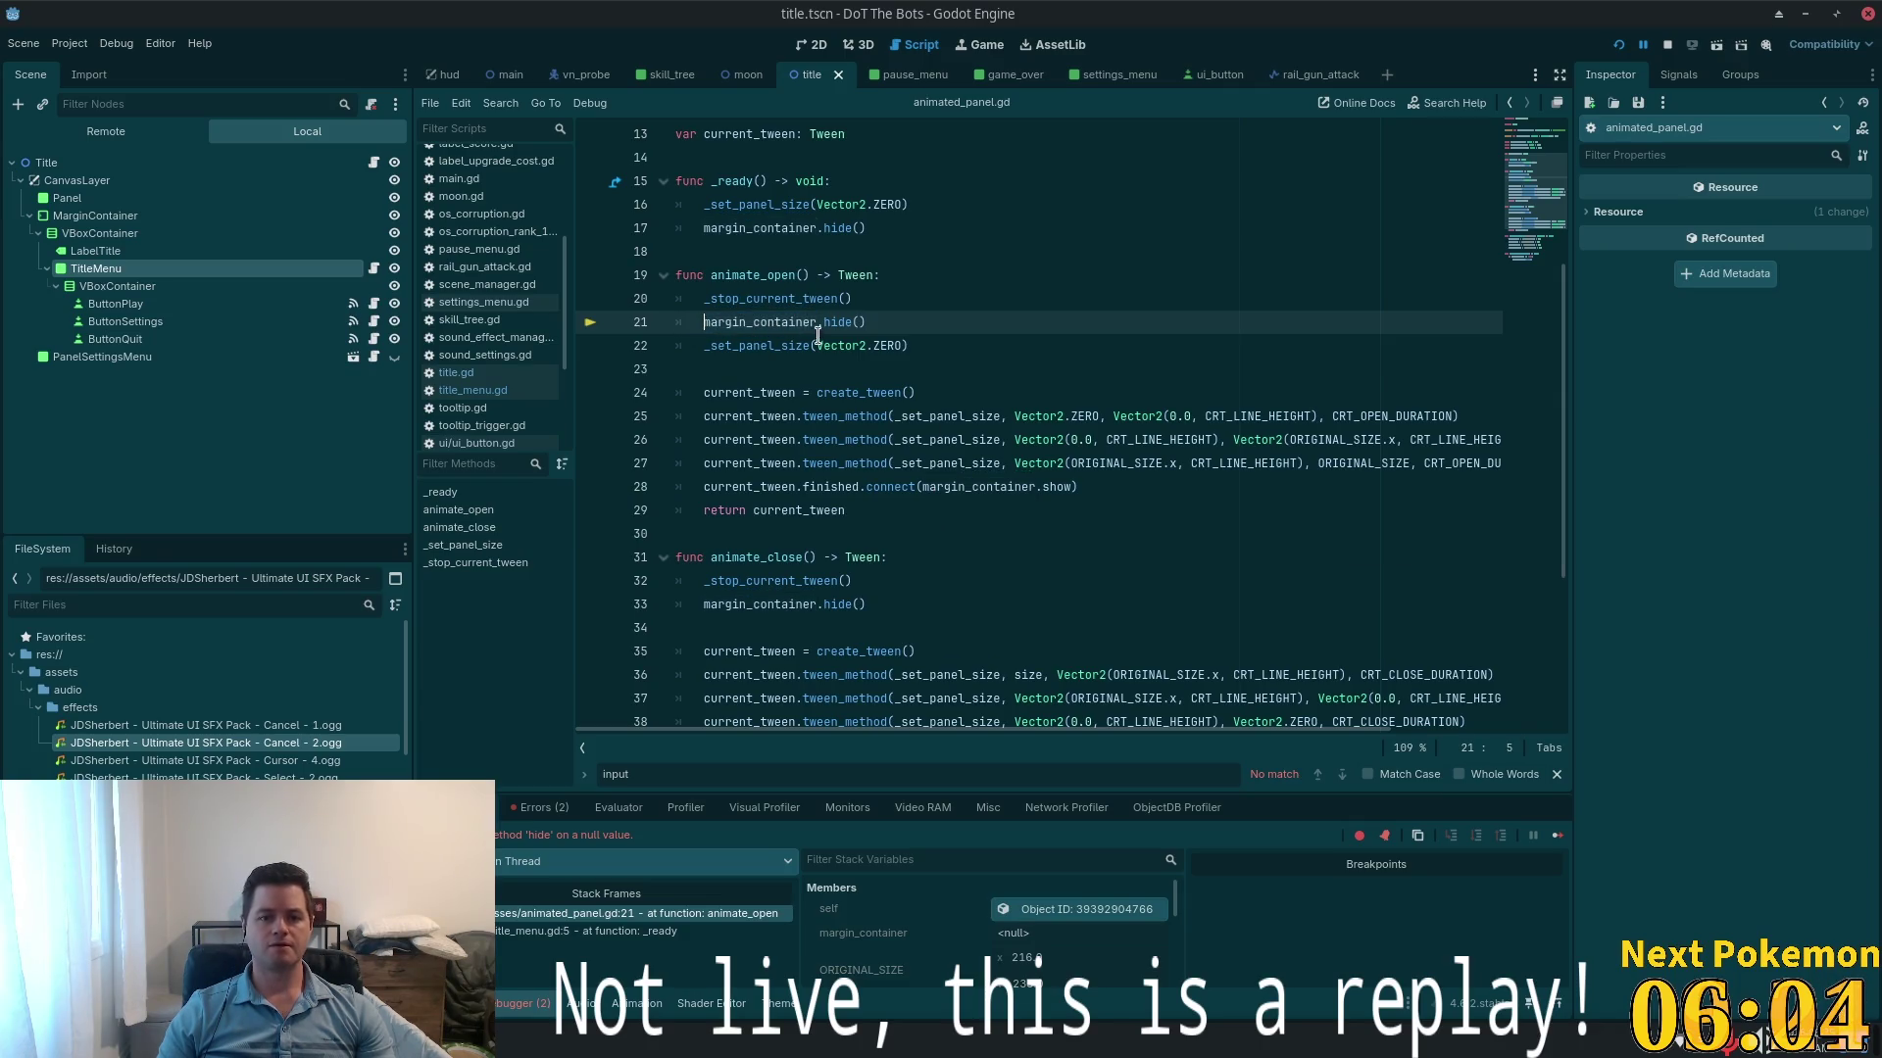
{"action": "scroll", "coordinate": [784, 304], "scroll_direction": "up", "scroll_amount": 2}
{"action": "left_click", "coordinate": [736, 369]}
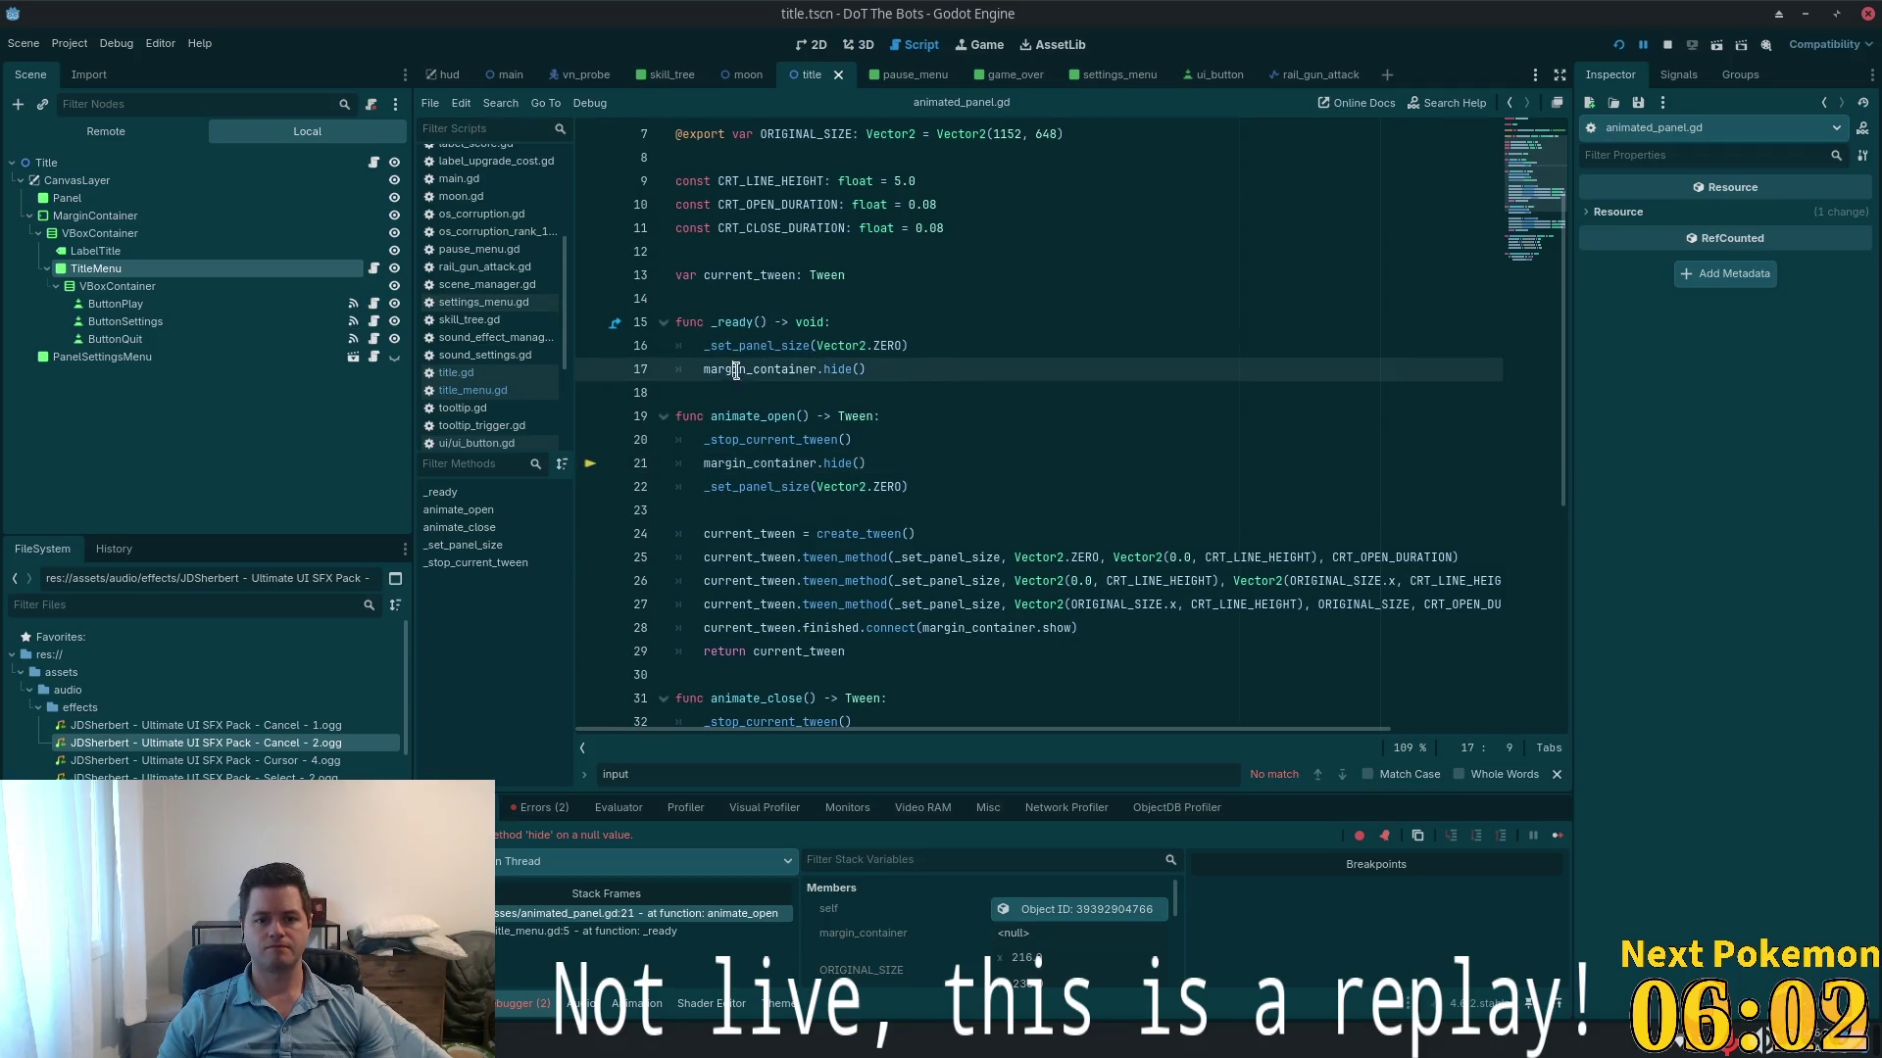
- Wrap the margin_container.hide() in _ready under an 'if margin_container:' check and save
{"action": "left_click", "coordinate": [936, 346]}
{"action": "key", "text": "Return"}
{"action": "type", "text": "i"}
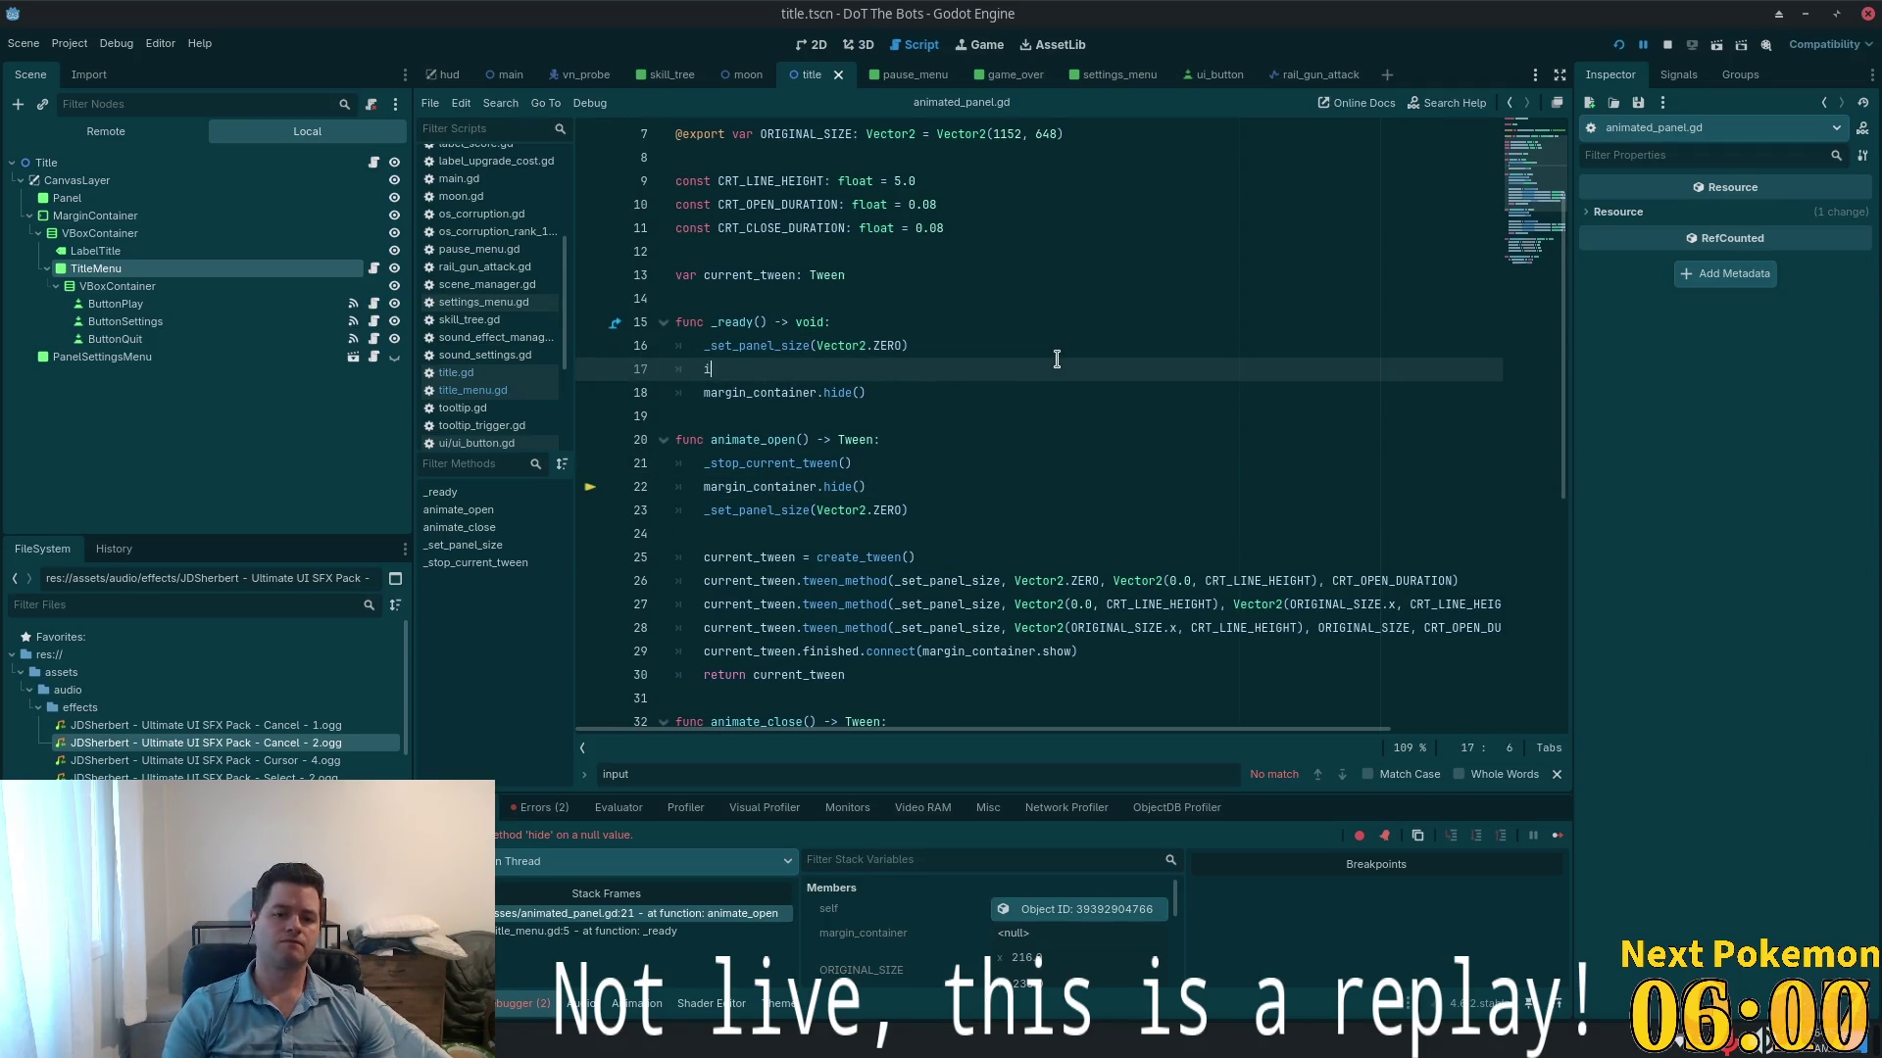
{"action": "type", "text": "f margin"}
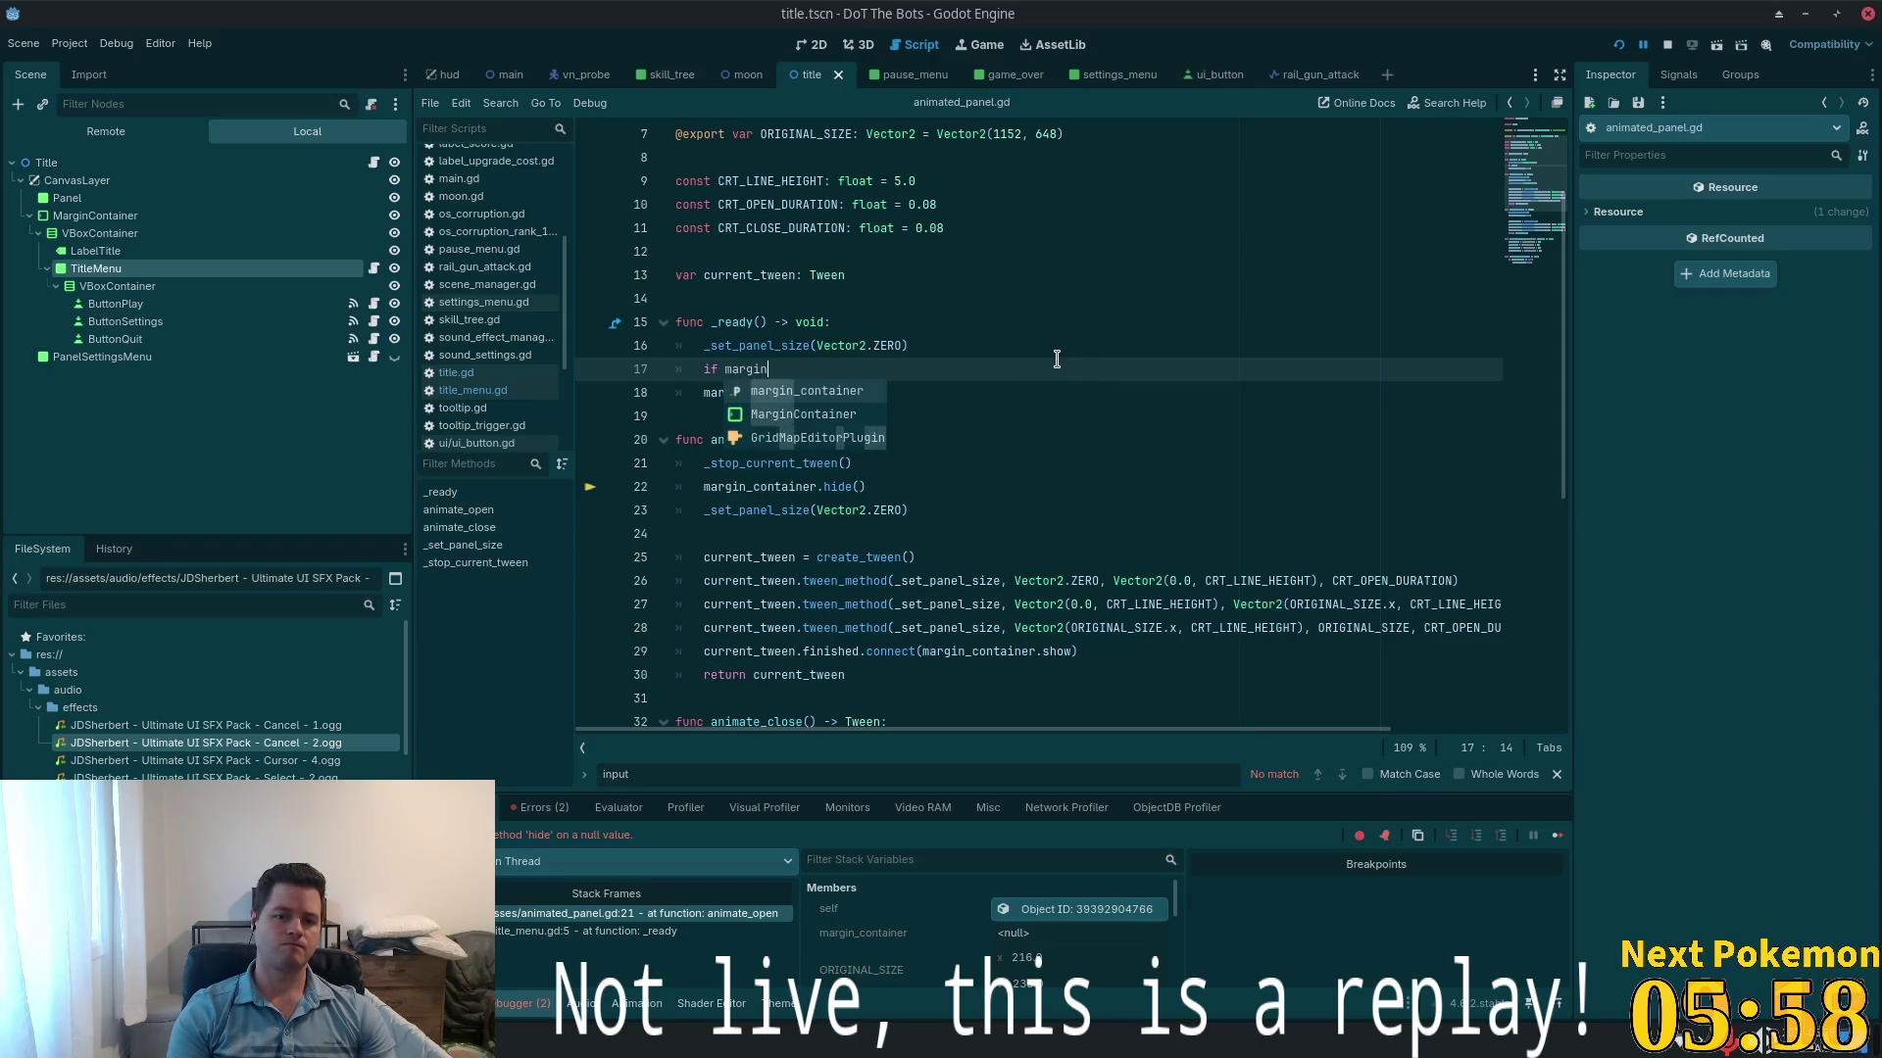
{"action": "key", "text": "Return"}
{"action": "key", "text": "Down"}
{"action": "key", "text": "Home"}
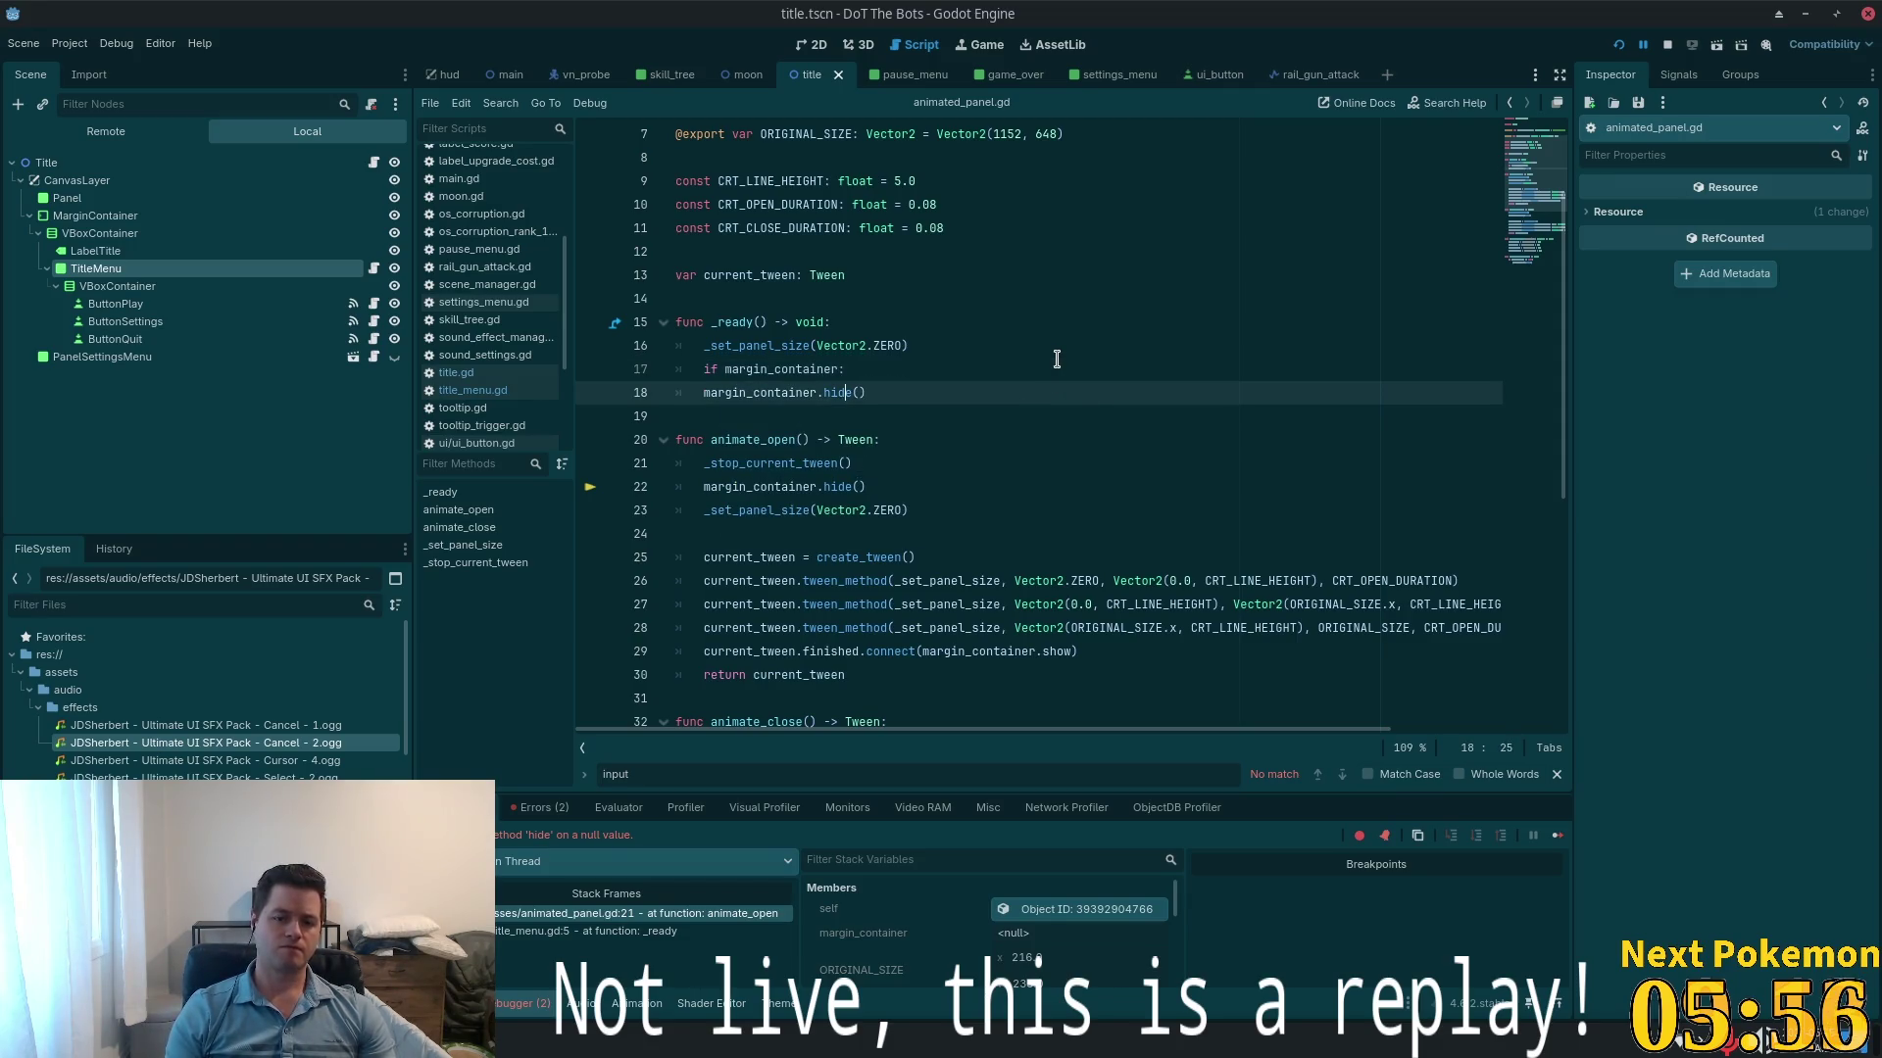
{"action": "key", "text": "Tab"}
{"action": "key", "text": "ctrl+s"}
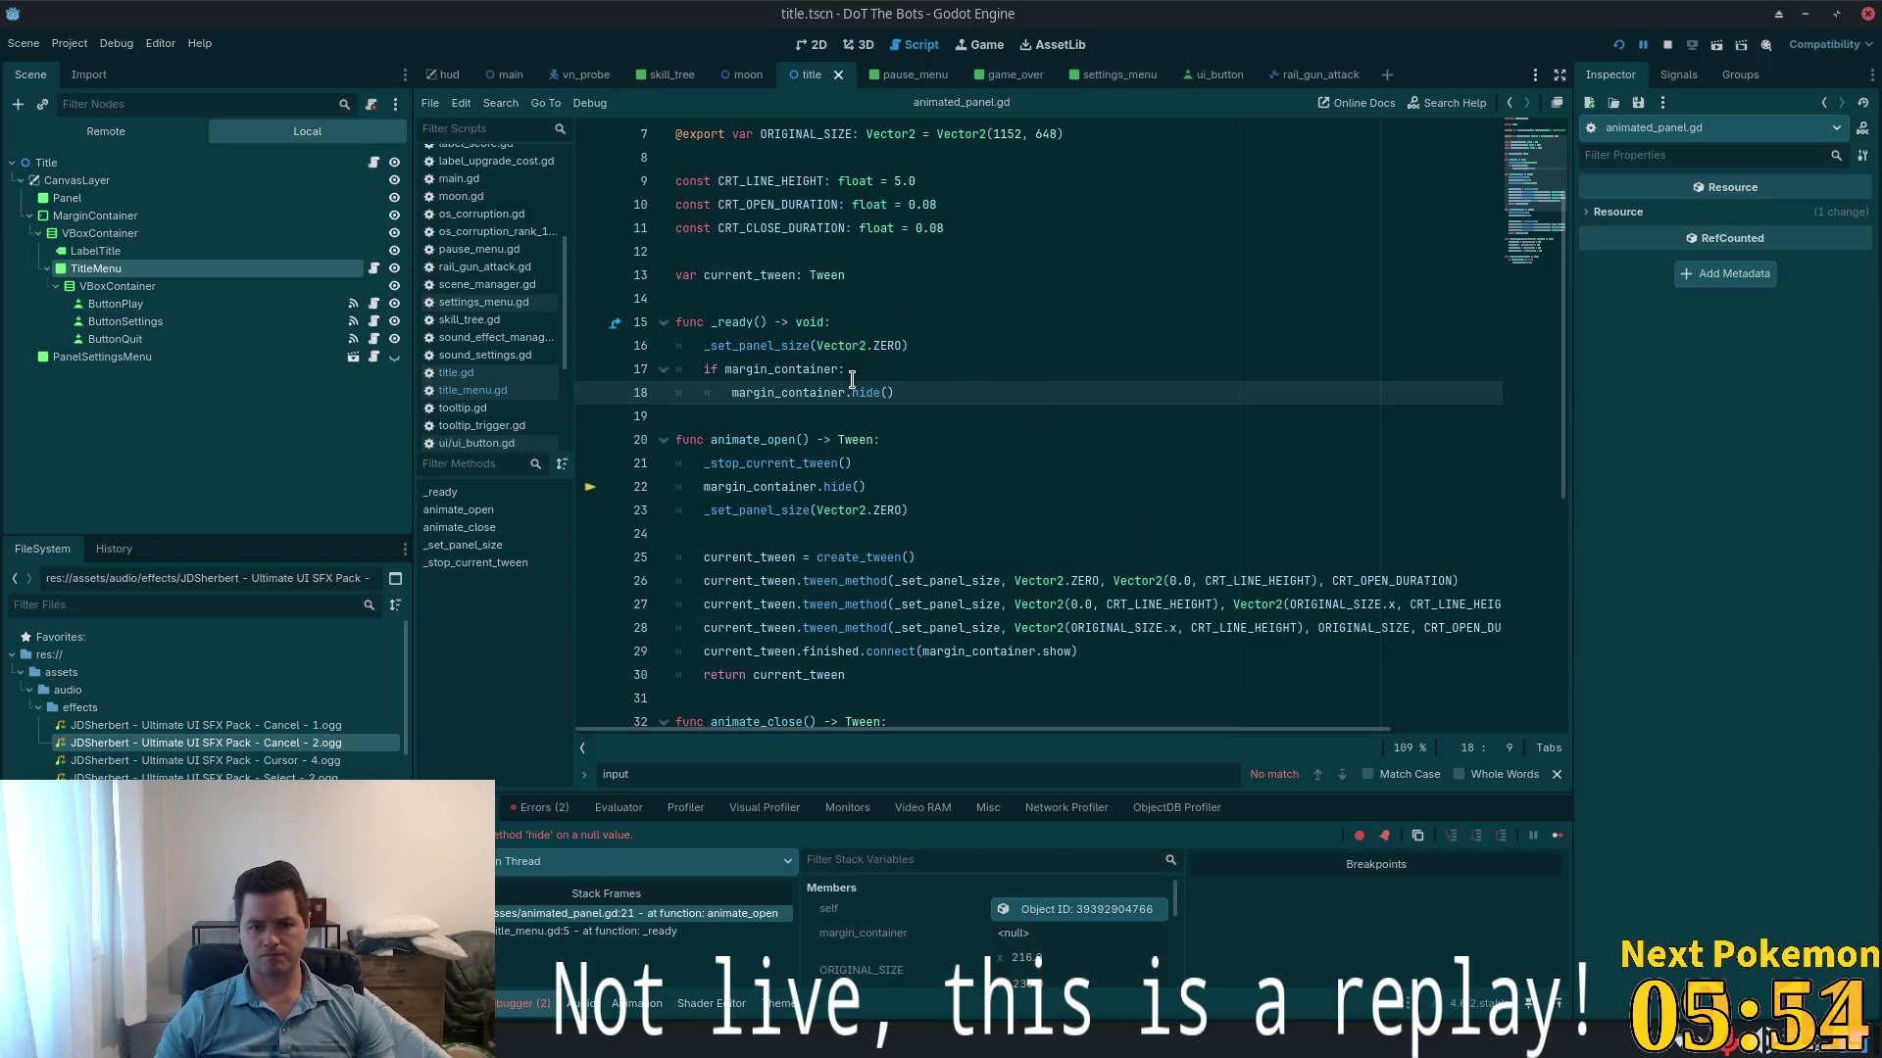
- Add the same 'if margin_container:' check around the hide call in animate_open
{"action": "left_click_drag", "start_coordinate": [851, 377], "coordinate": [703, 372]}
{"action": "key", "text": "ctrl+c"}
{"action": "scroll", "coordinate": [876, 534], "scroll_direction": "down", "scroll_amount": 2}
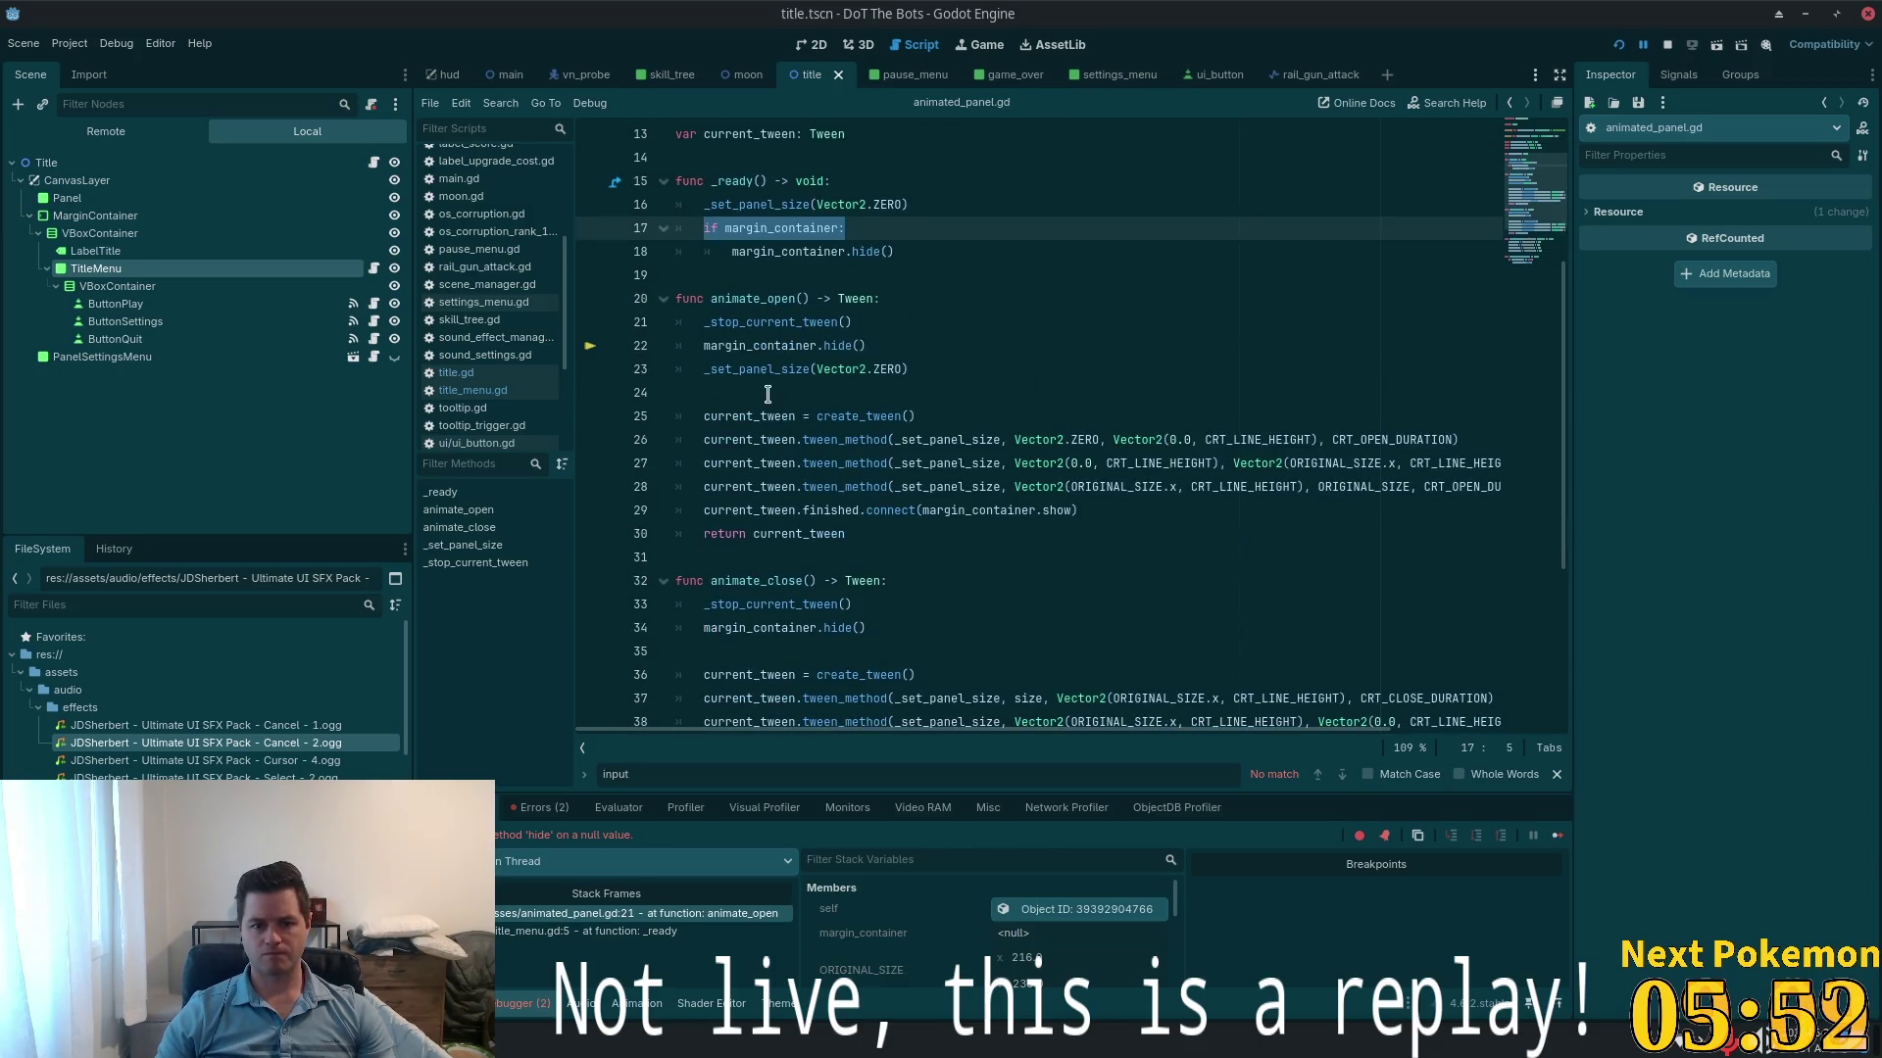
{"action": "left_click", "coordinate": [870, 329]}
{"action": "key", "text": "Return"}
{"action": "key", "text": "ctrl+v"}
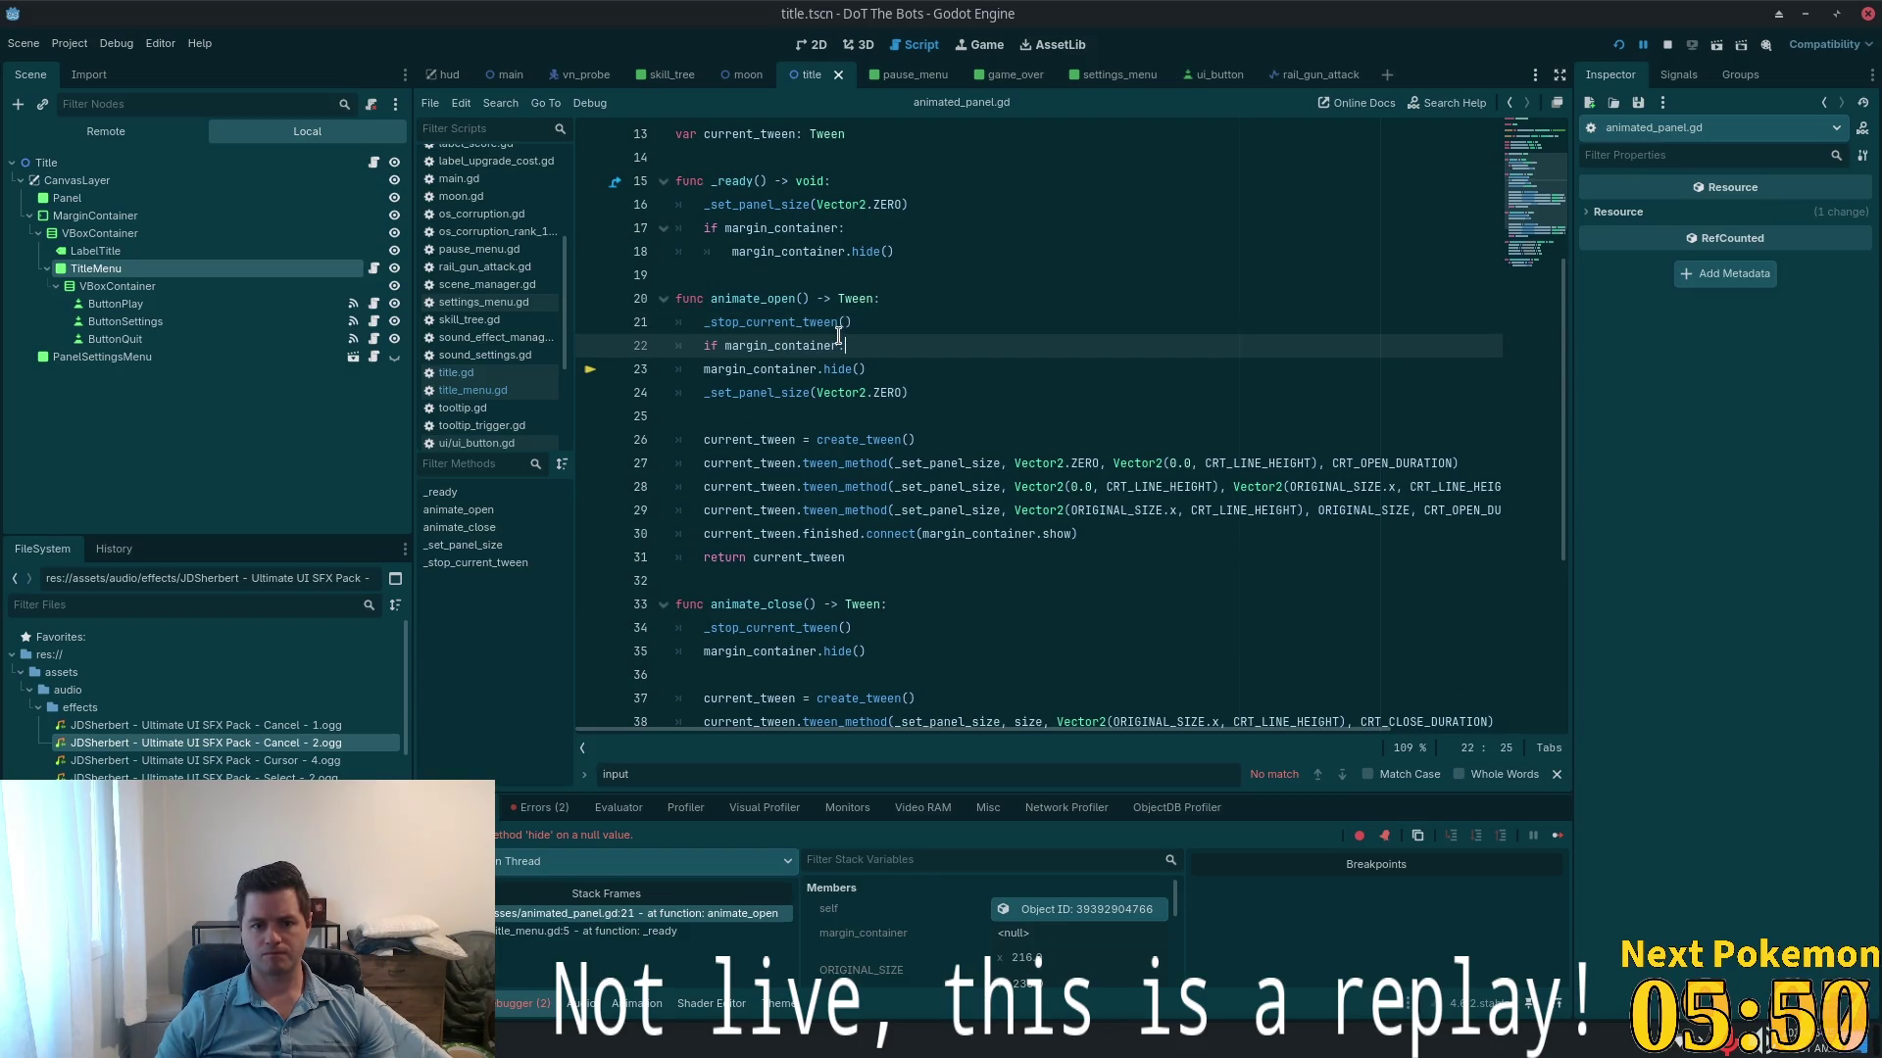
{"action": "key", "text": "Down"}
{"action": "key", "text": "Home"}
{"action": "key", "text": "Tab"}
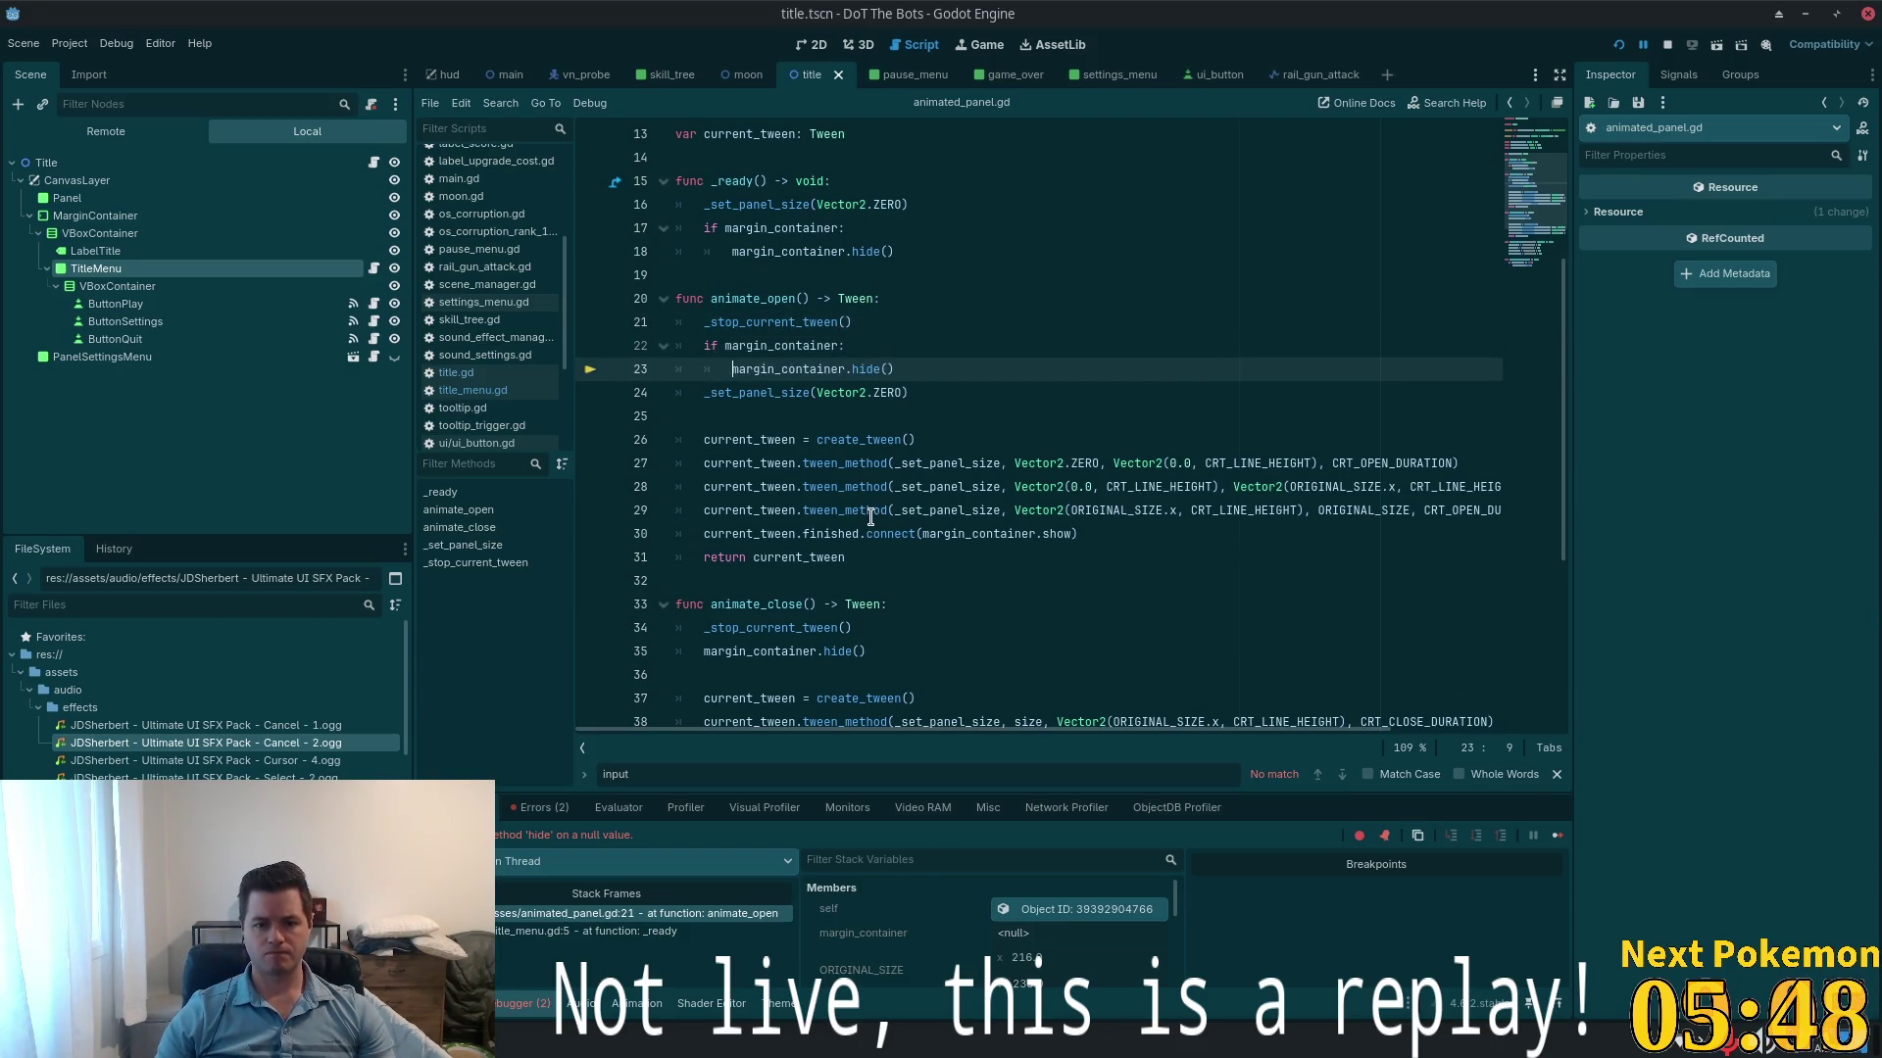
- Guard the tween finished.connect line with 'if margin_container:' and save the script
{"action": "left_click", "coordinate": [872, 517]}
{"action": "left_click", "coordinate": [1078, 538]}
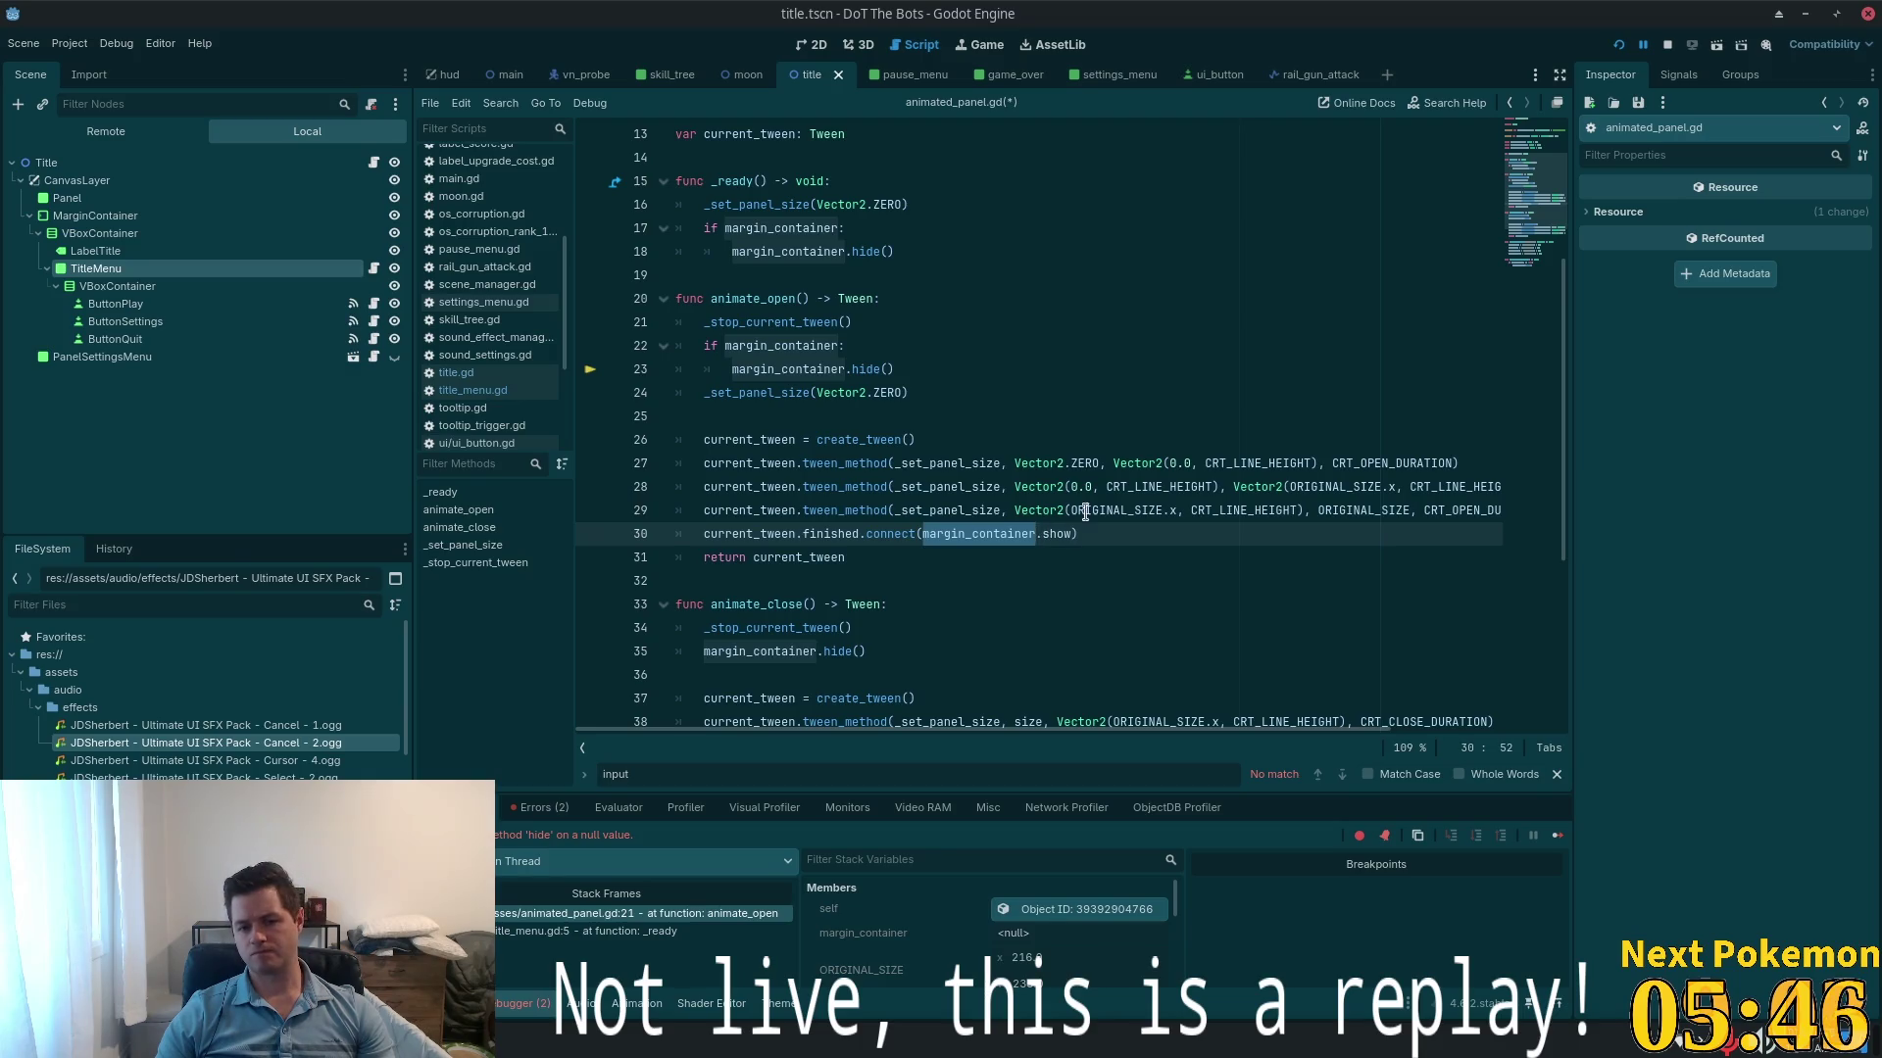
{"action": "key", "text": "Home"}
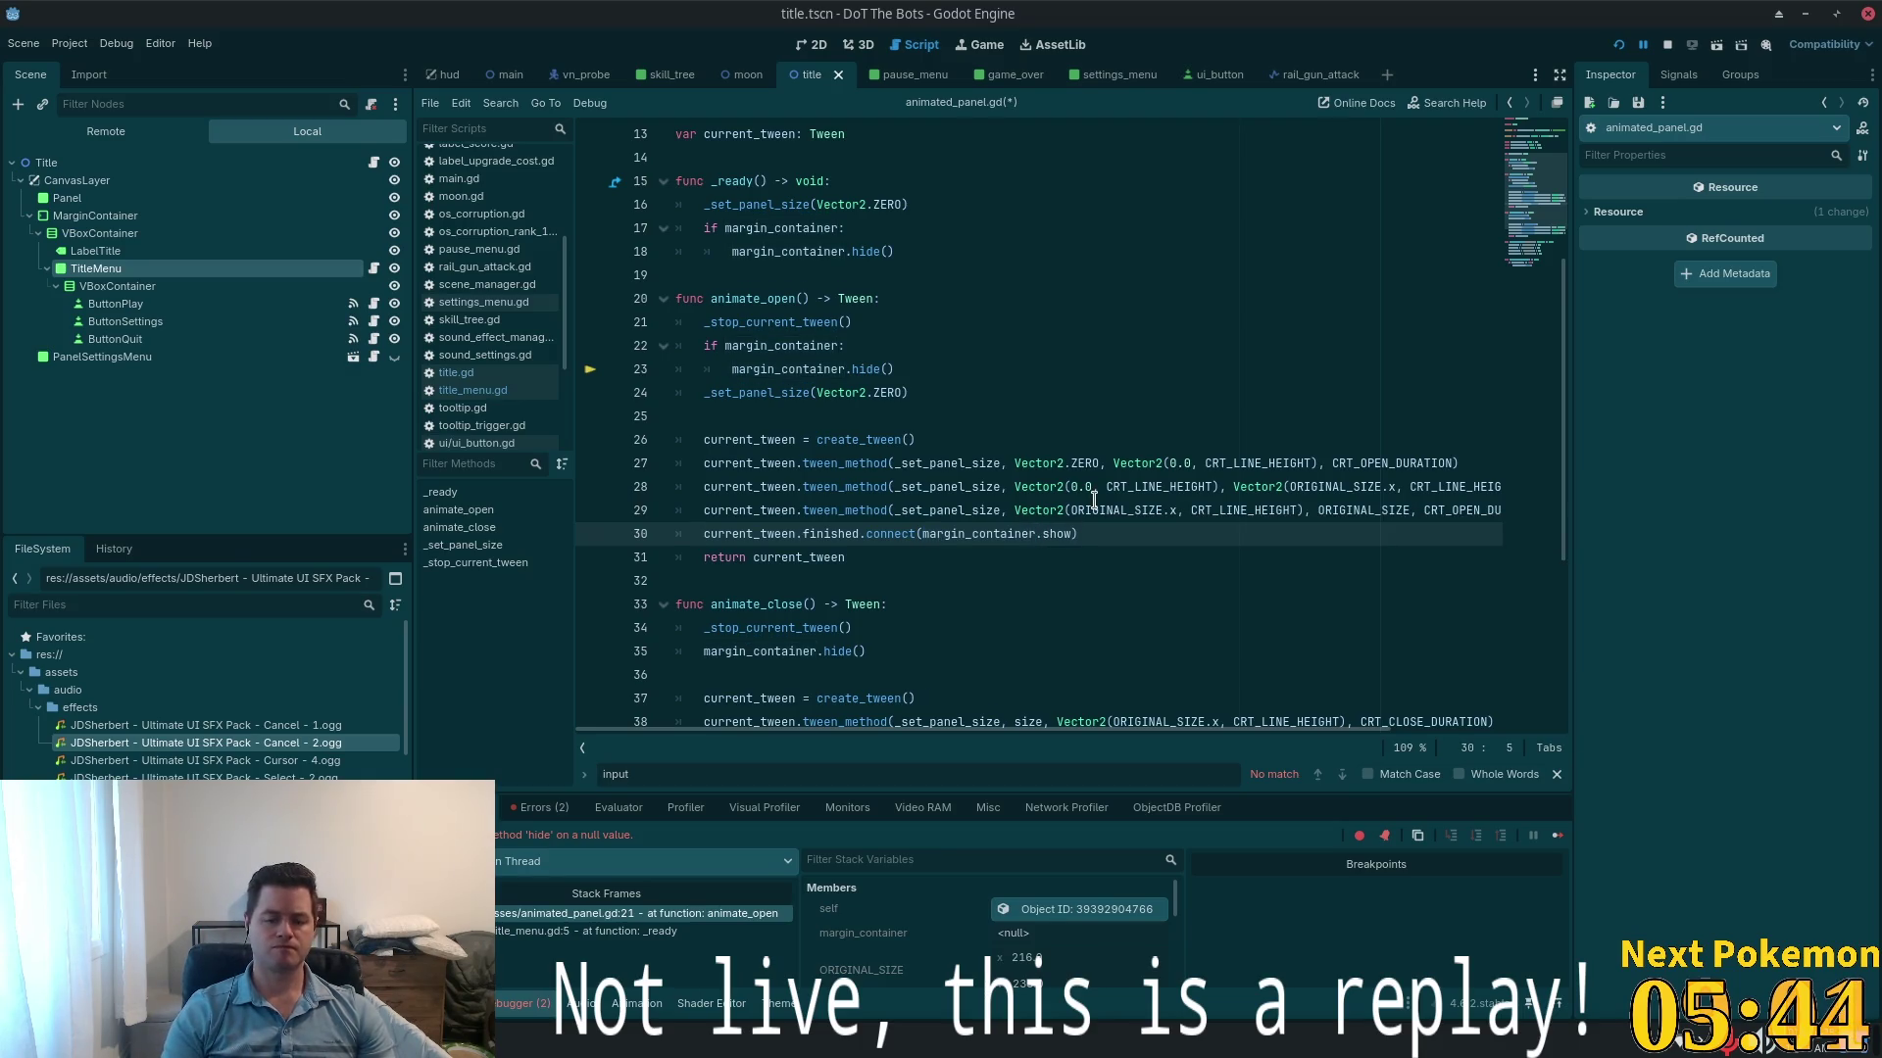
{"action": "key", "text": "Return"}
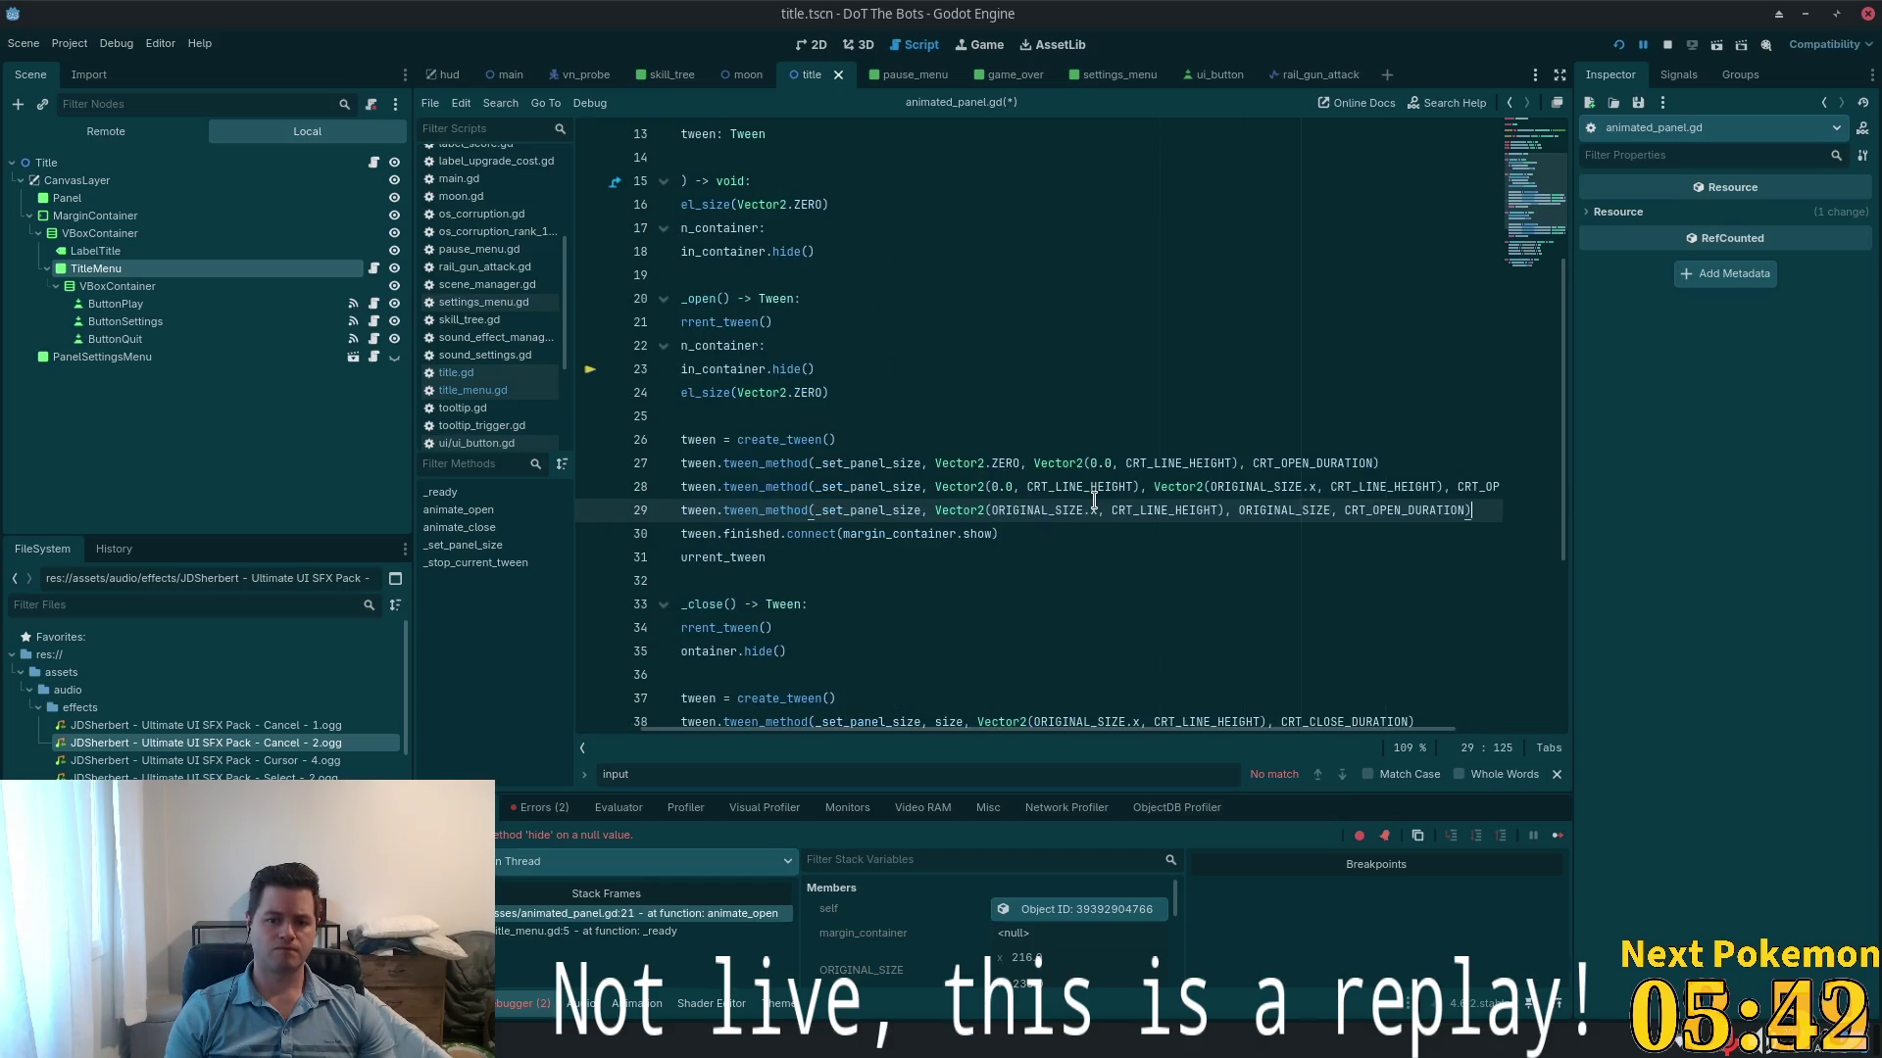
{"action": "key", "text": "Up"}
{"action": "type", "text": "if margin_container:"}
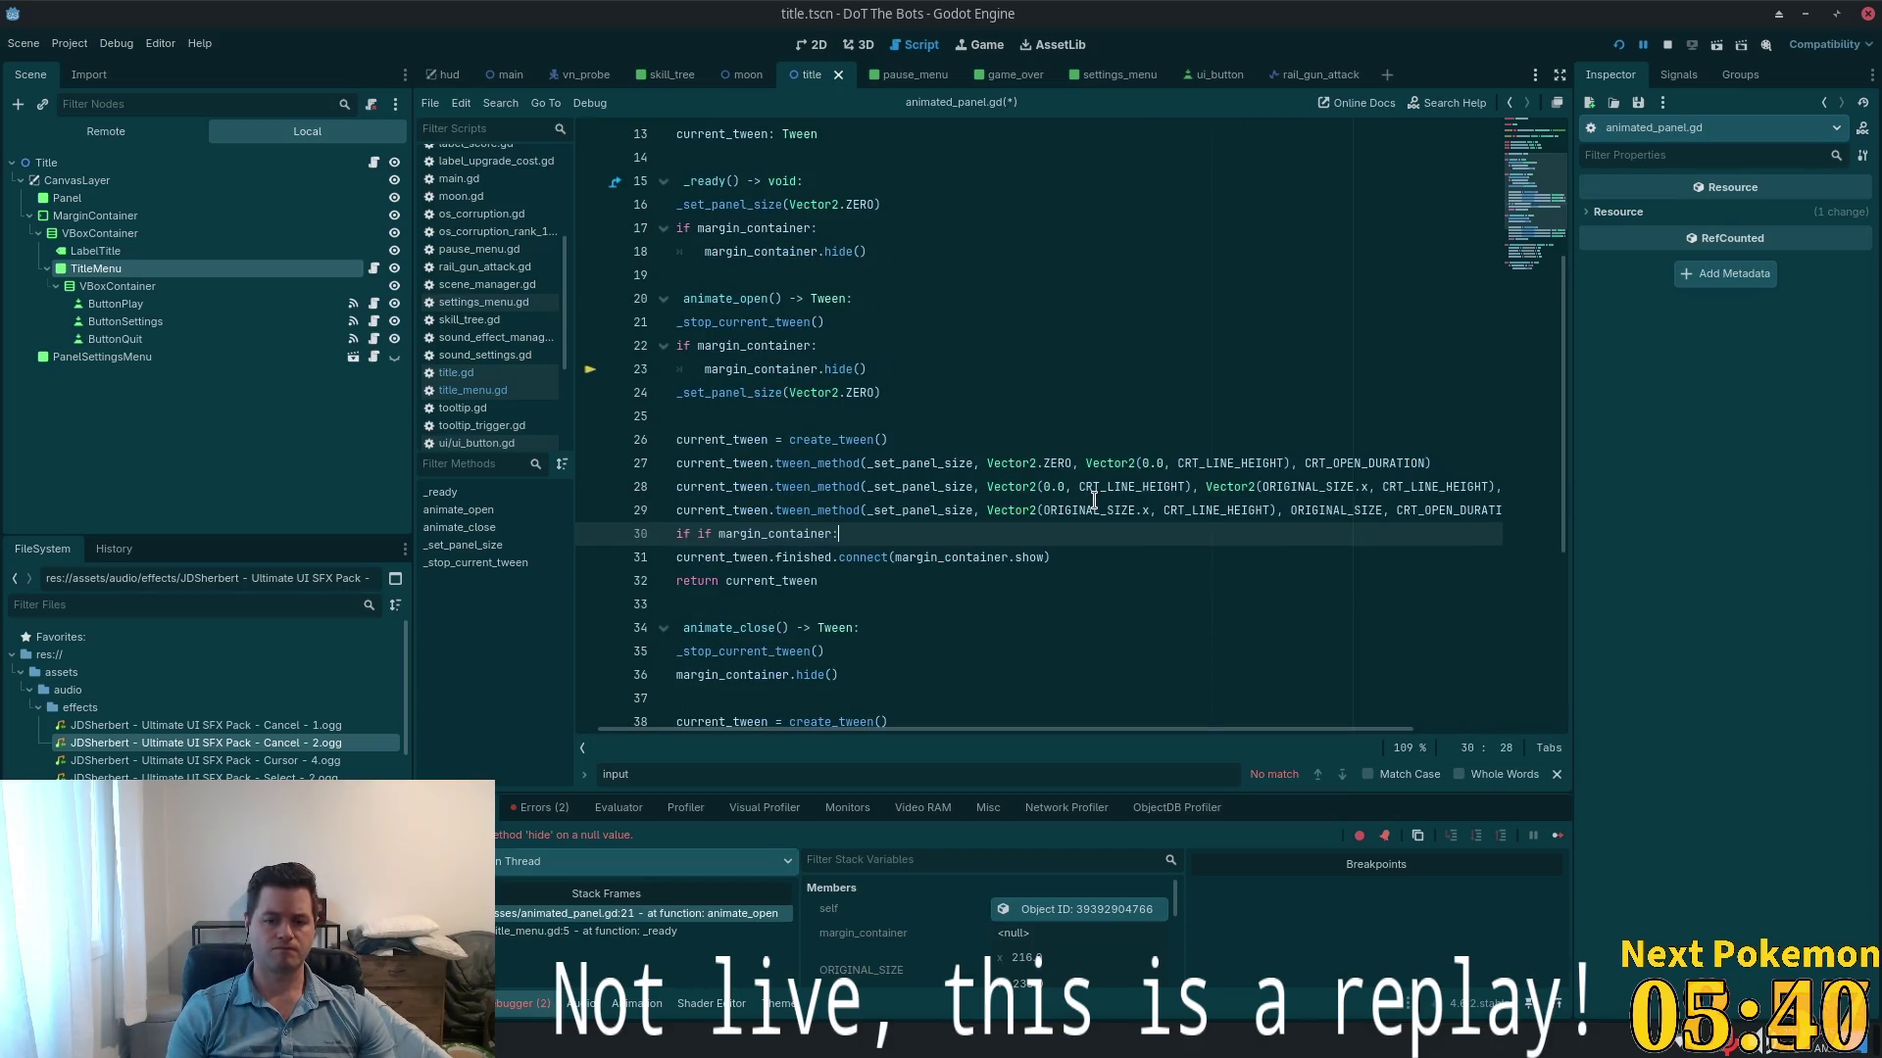
{"action": "key", "text": "Home"}
{"action": "key", "text": "Delete"}
{"action": "key", "text": "Delete"}
{"action": "key", "text": "Delete"}
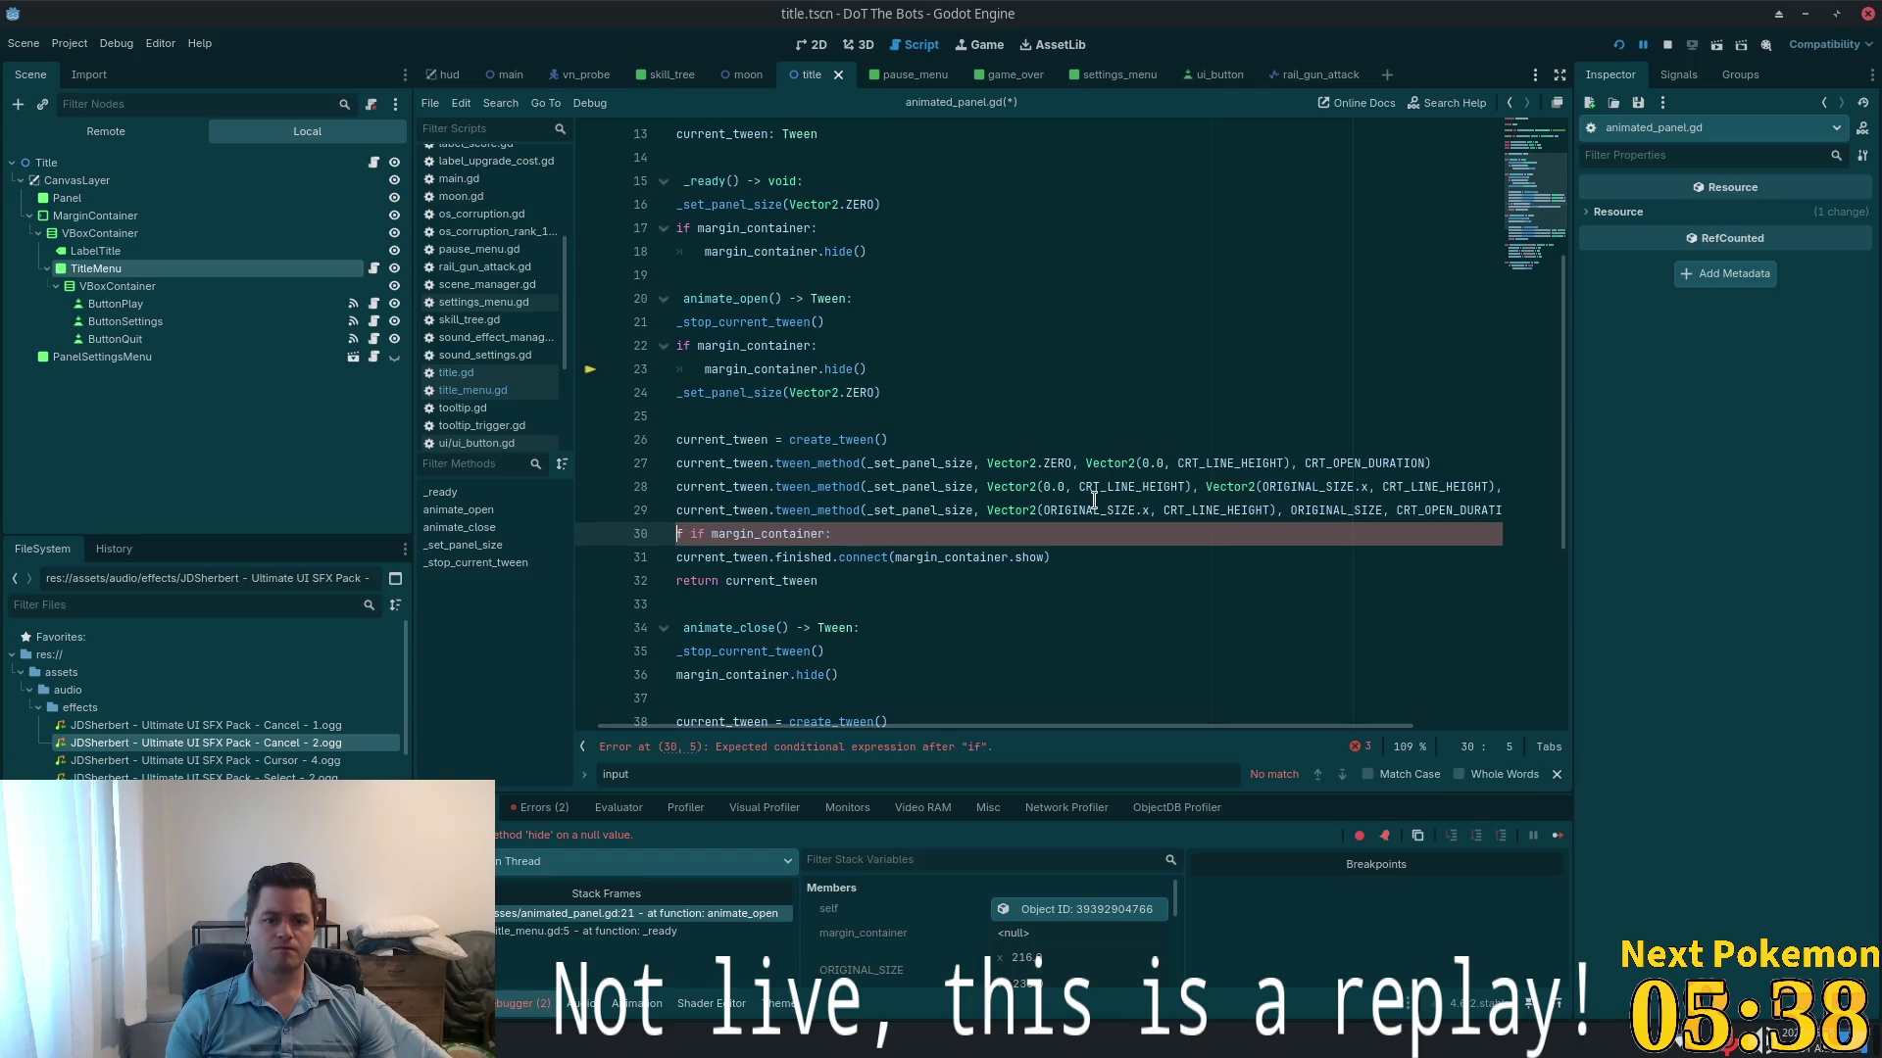
{"action": "key", "text": "Down"}
{"action": "key", "text": "Tab"}
{"action": "key", "text": "ctrl+s"}
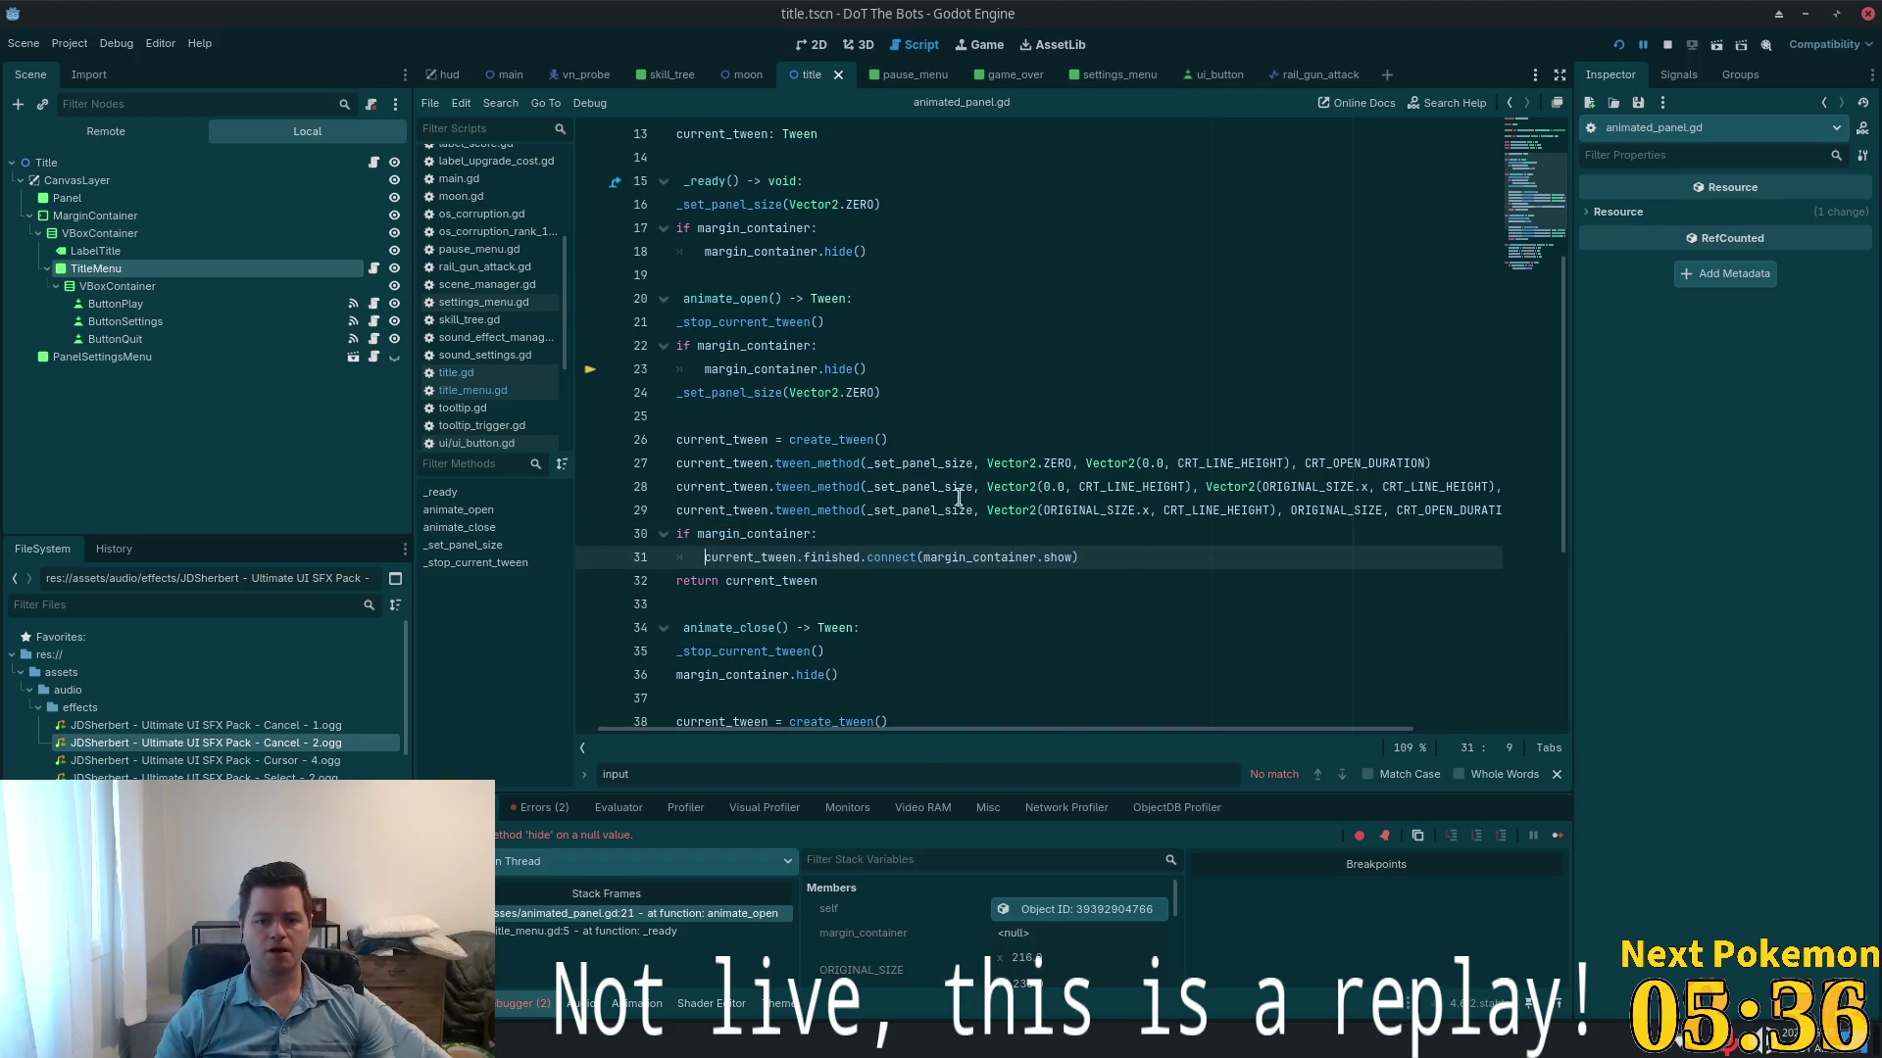
- Search the script for 'margin' to locate the remaining margin_container uses
{"action": "scroll", "coordinate": [980, 392], "scroll_direction": "down", "scroll_amount": 5}
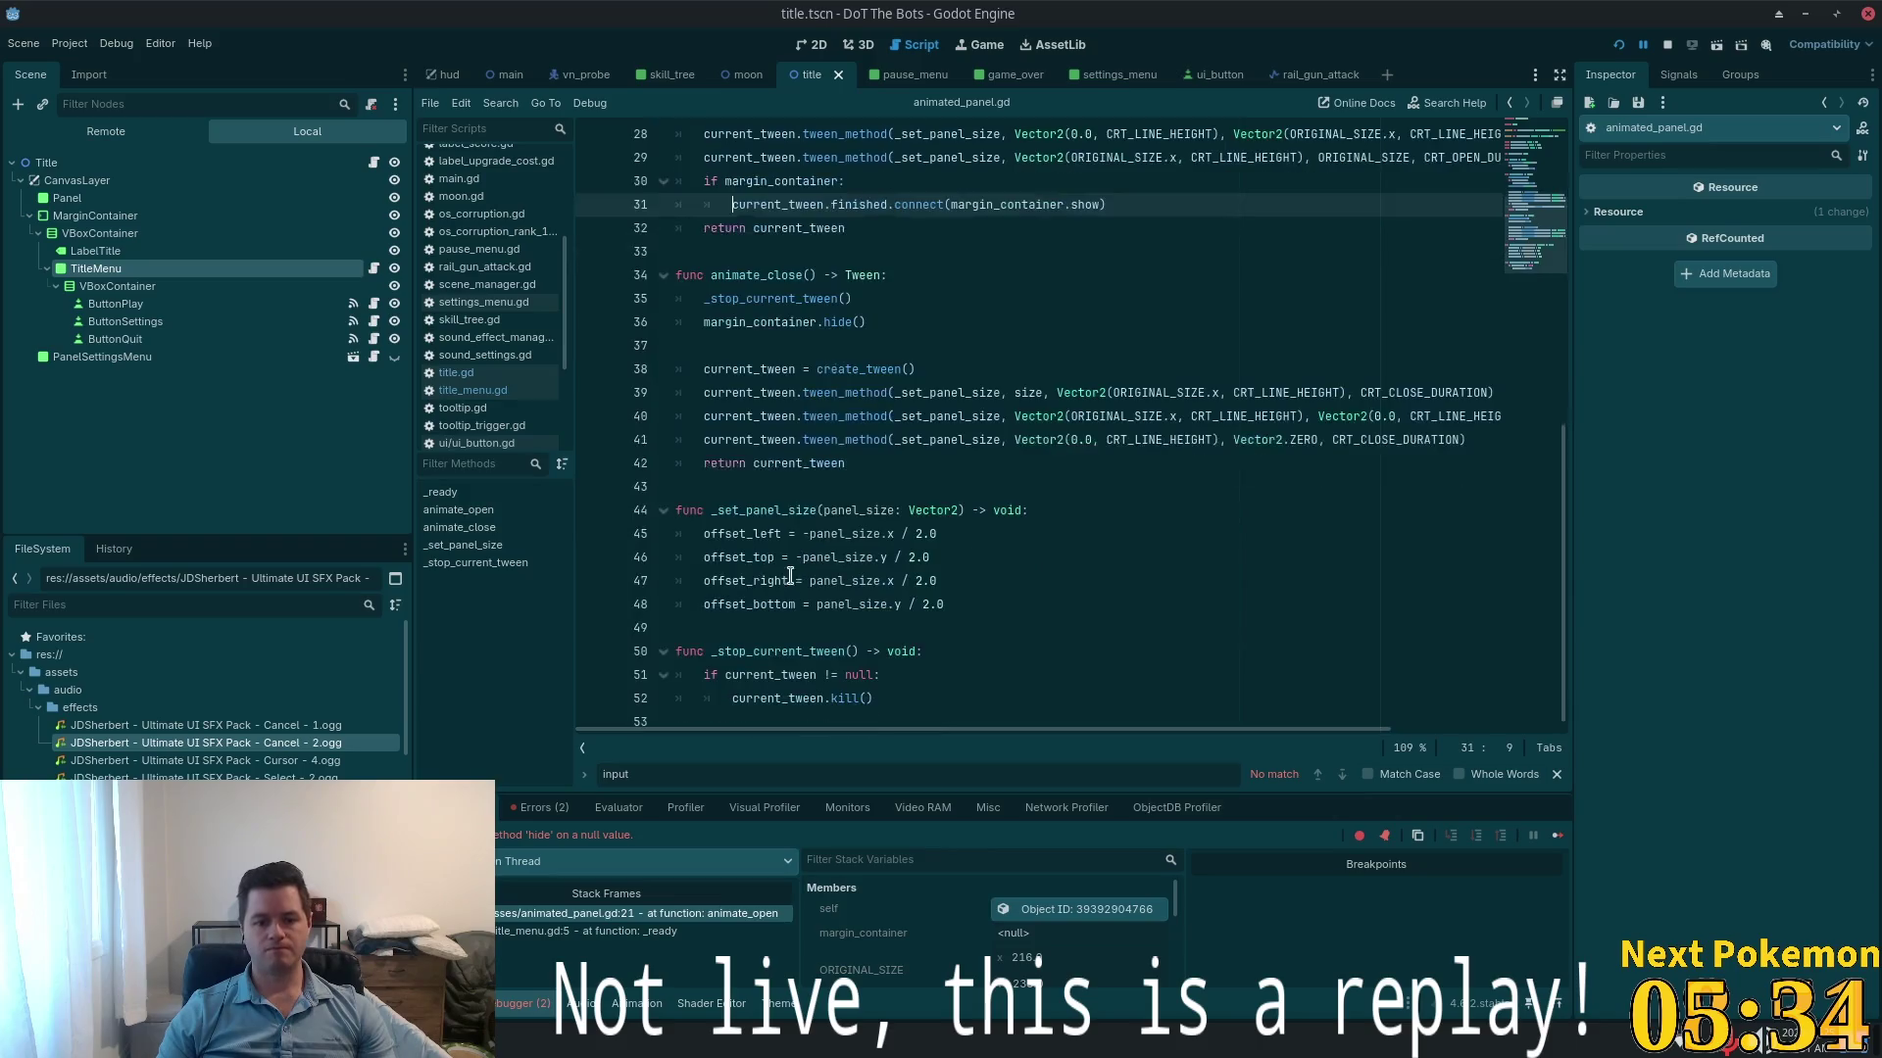
{"action": "left_click", "coordinate": [1031, 343]}
{"action": "key", "text": "ctrl+f"}
{"action": "type", "text": "margin"}
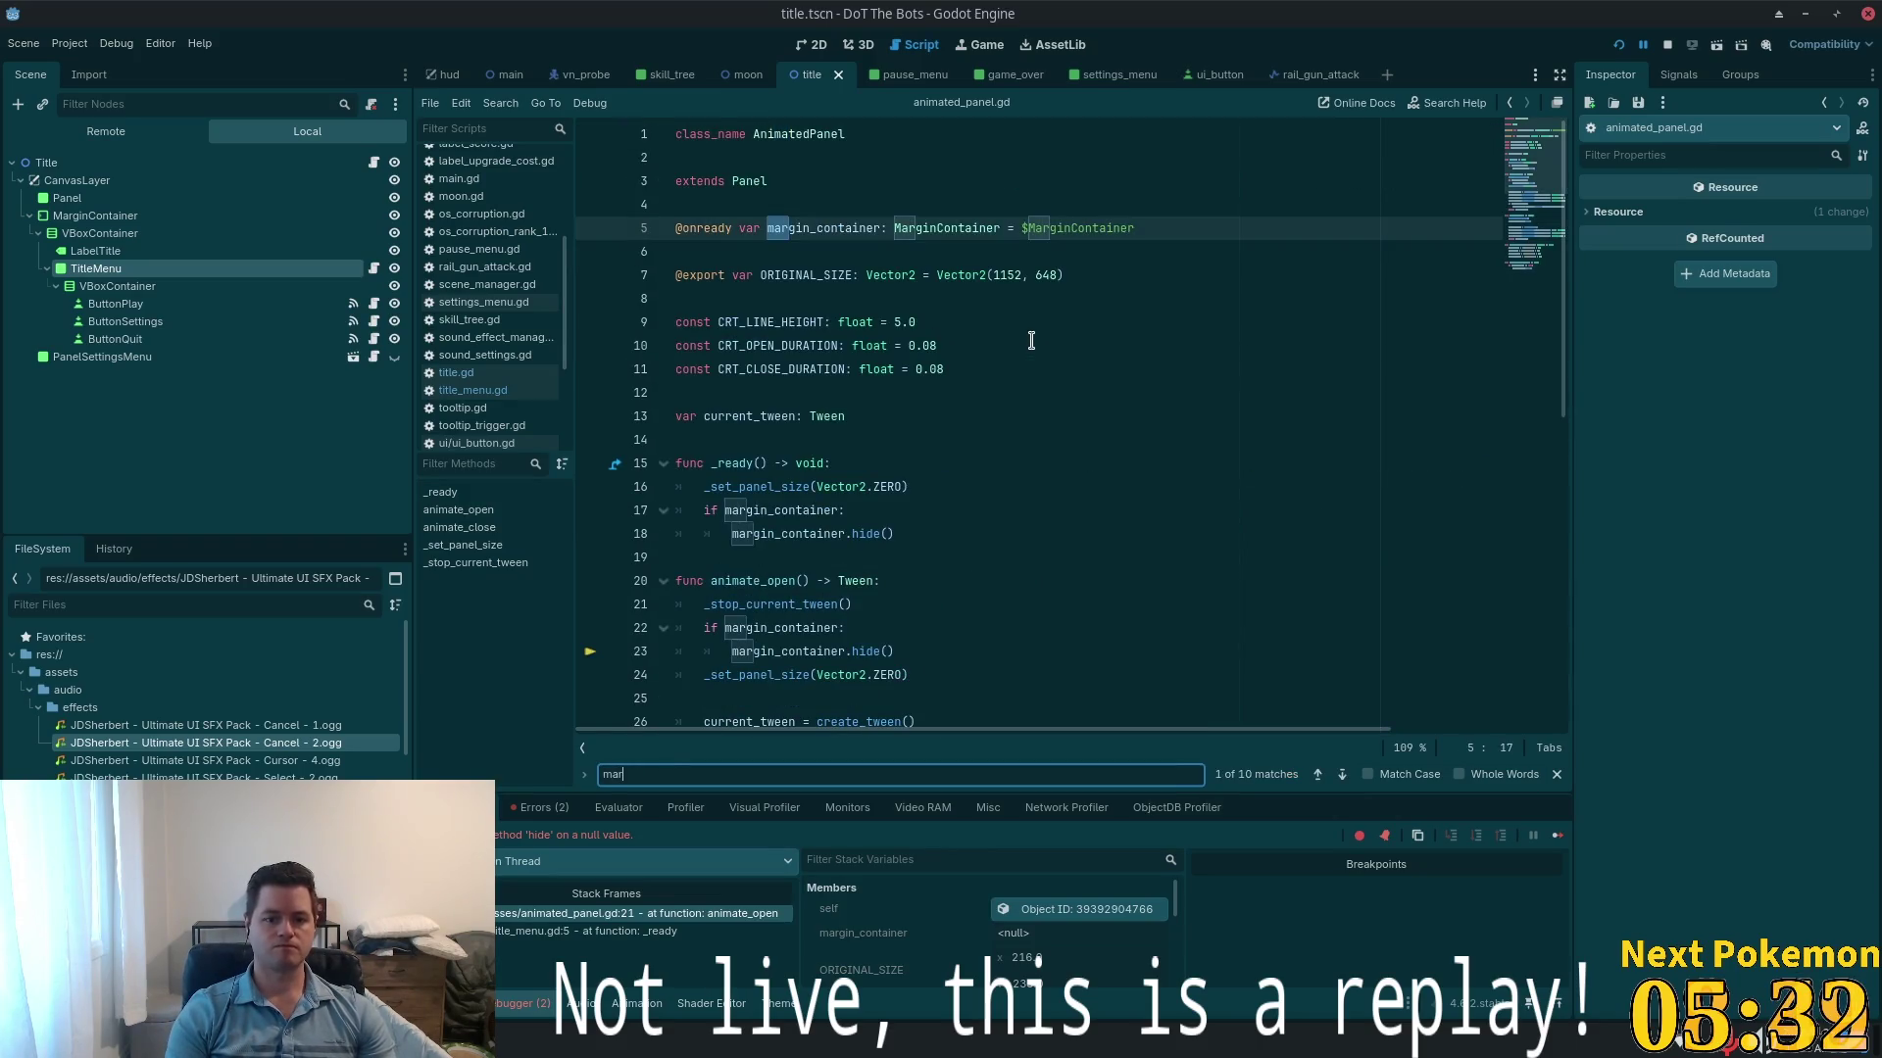
{"action": "key", "text": "Return"}
{"action": "key", "text": "Return"}
{"action": "key", "text": "Return"}
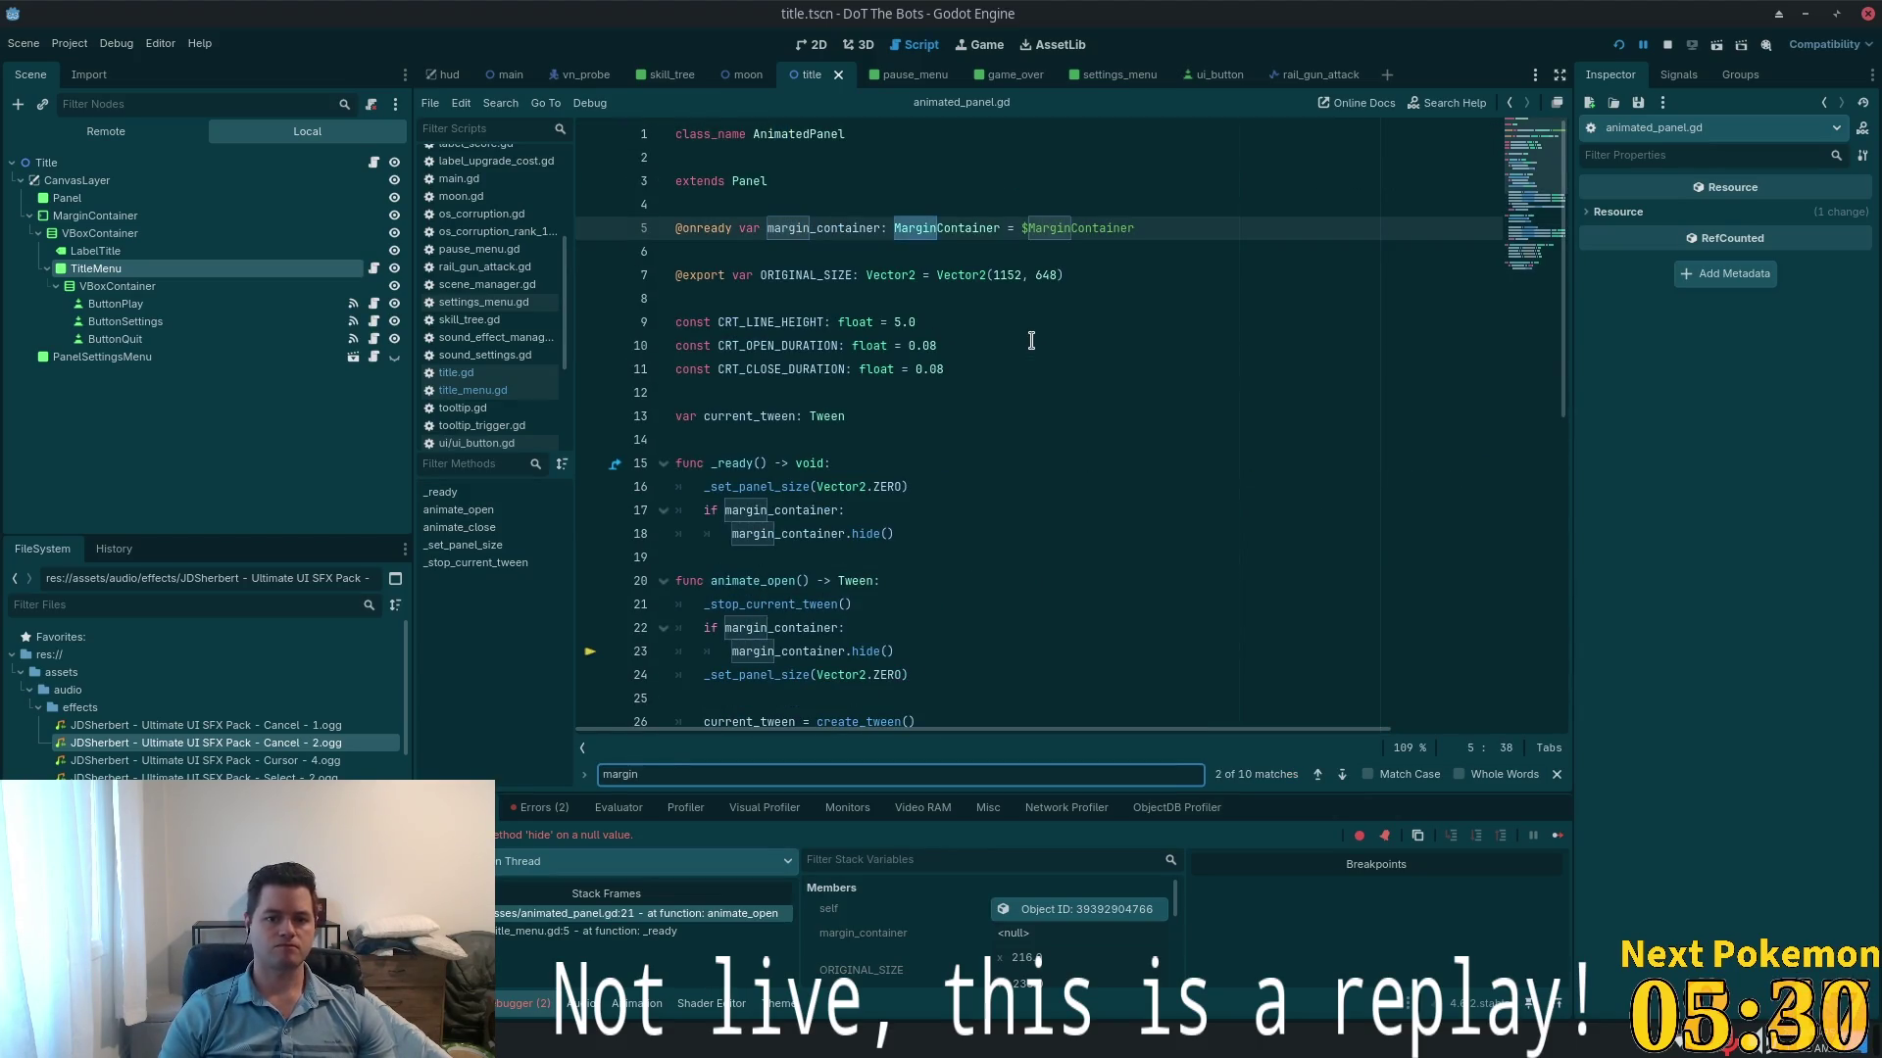
{"action": "scroll", "coordinate": [1034, 294], "scroll_direction": "down", "scroll_amount": 6}
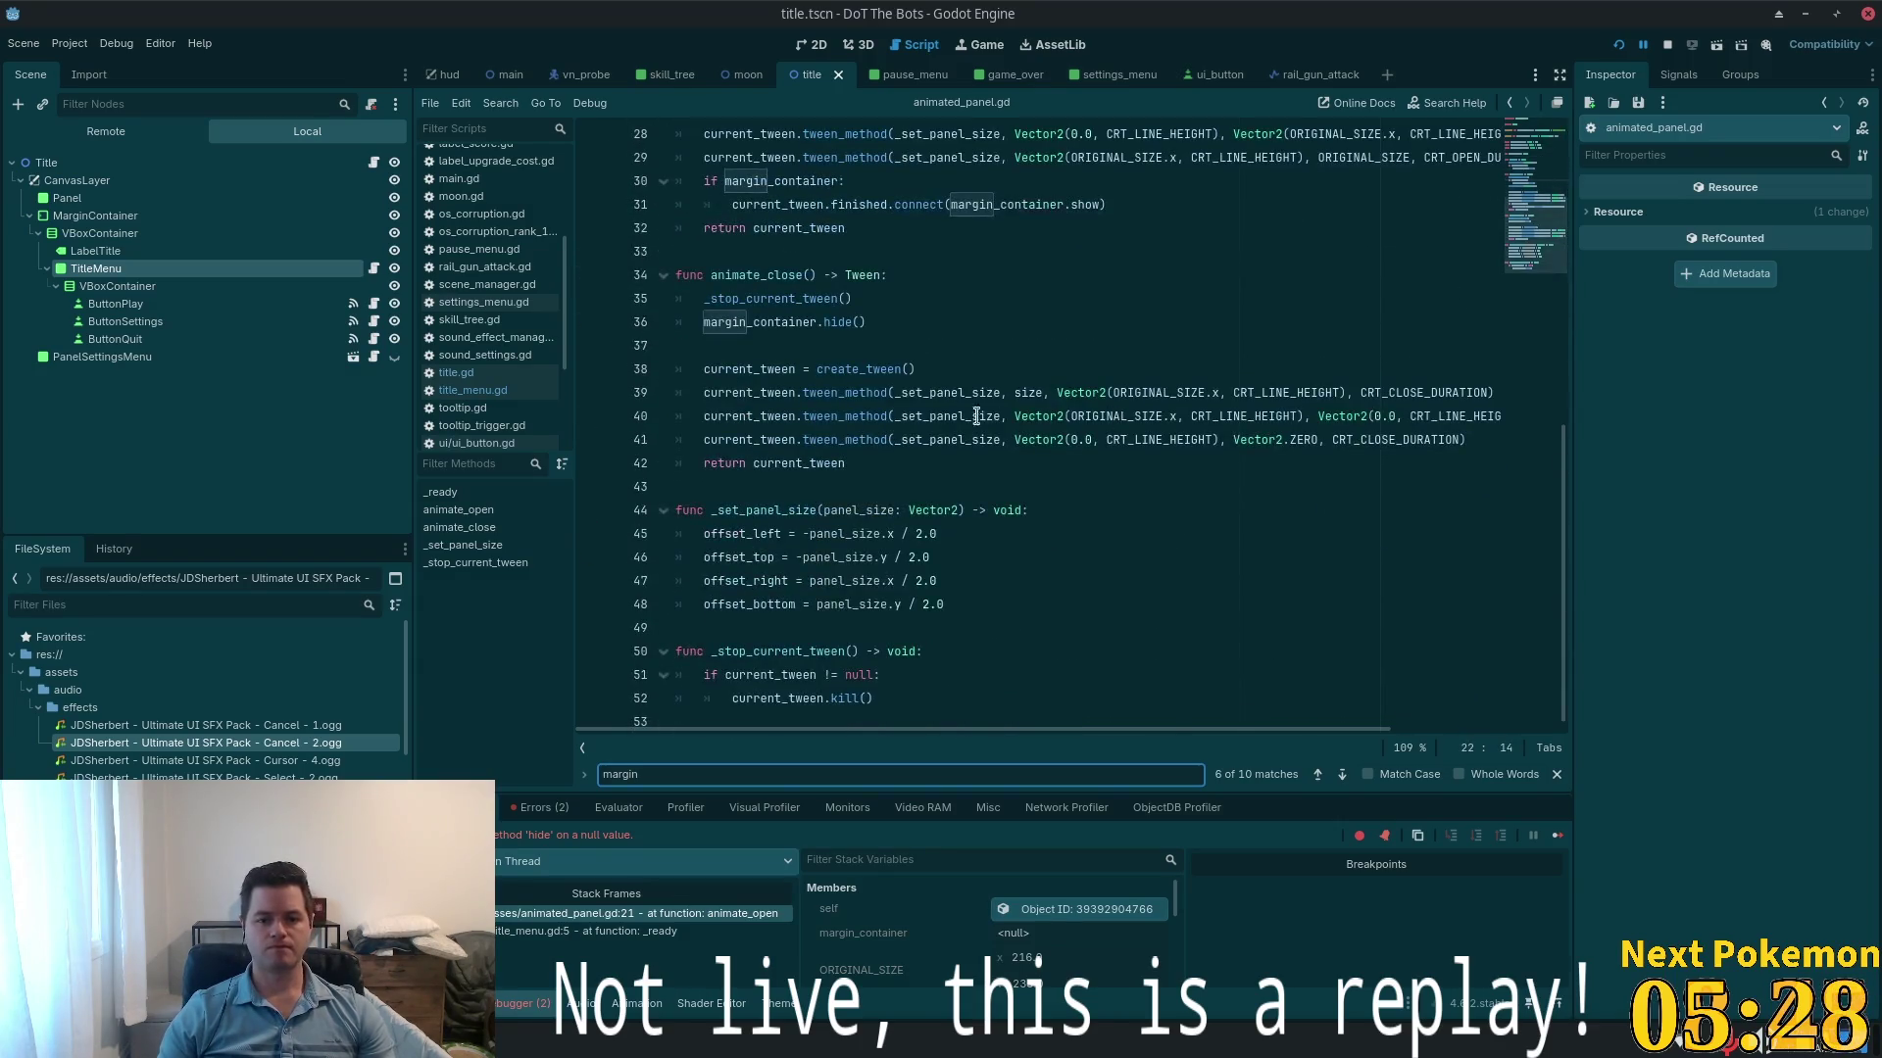
- Guard animate_close's margin_container.hide() with 'if margin_container:', save, and run the game
{"action": "left_click", "coordinate": [883, 308]}
{"action": "key", "text": "Return"}
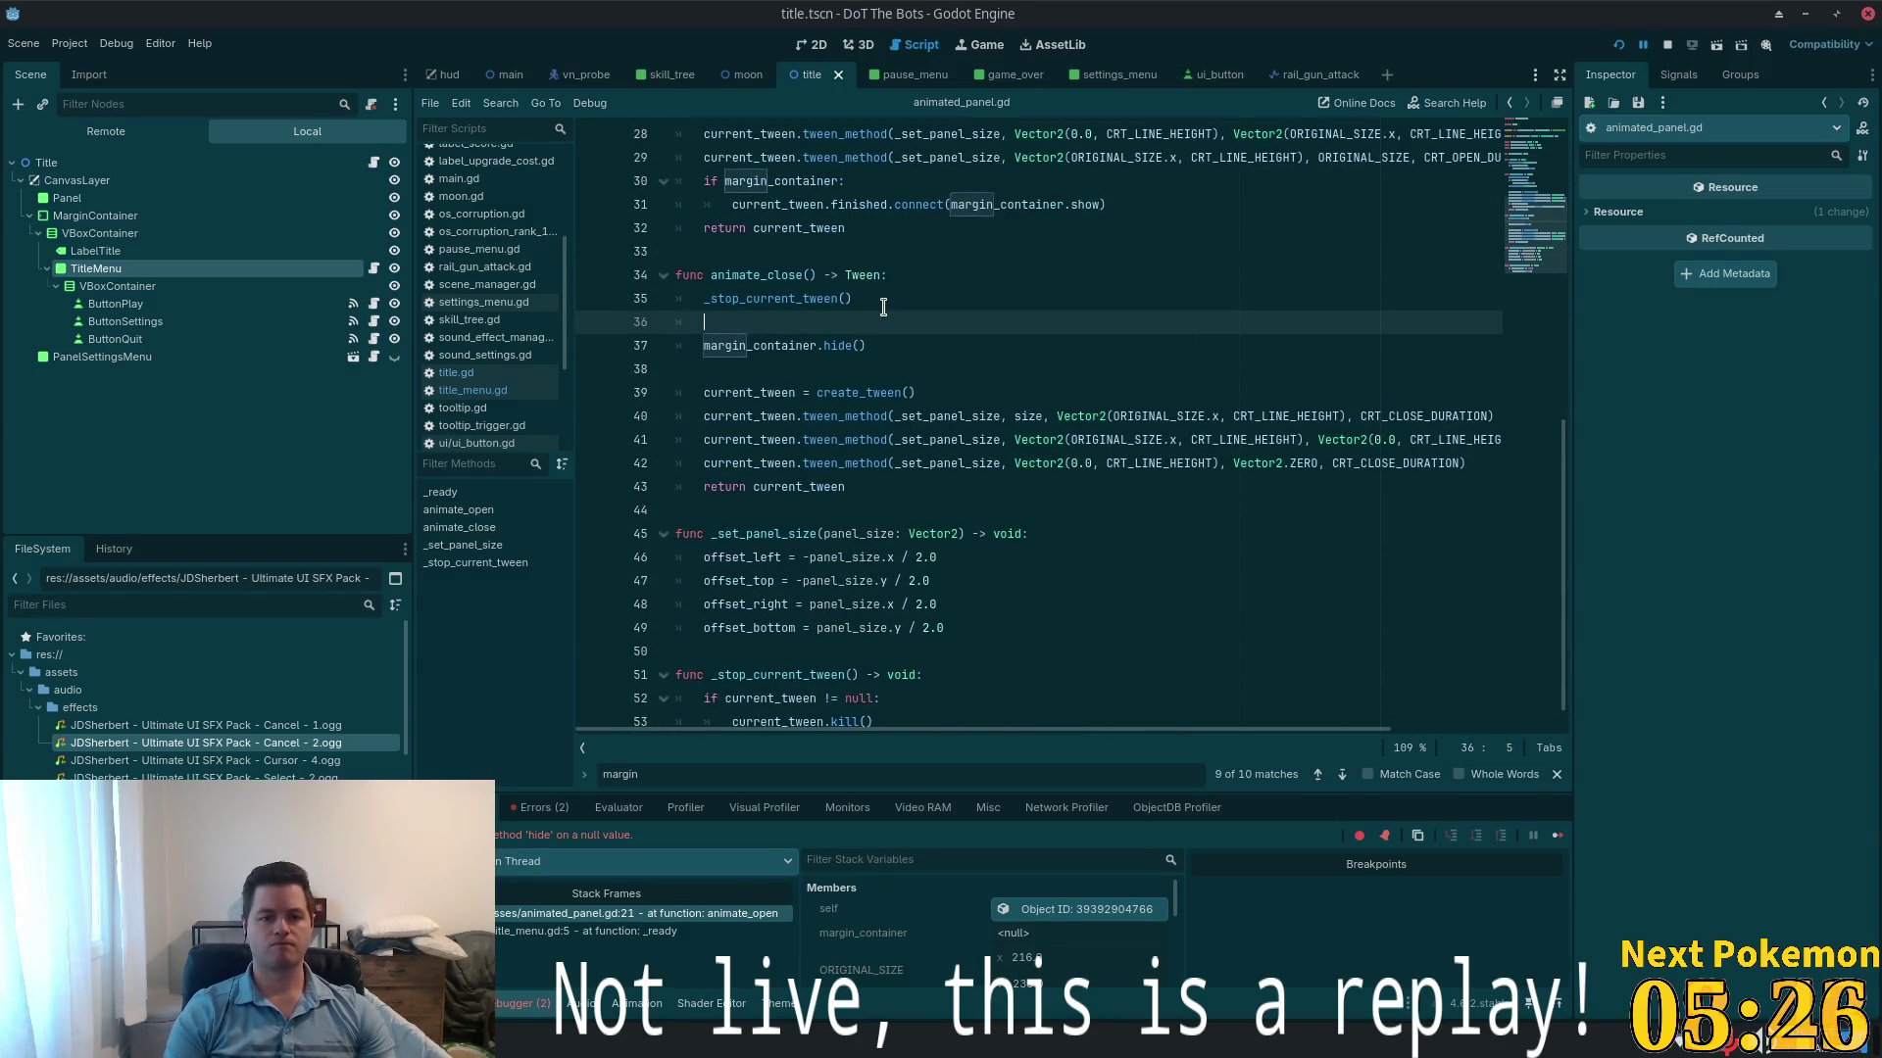
{"action": "type", "text": "if if margin_container::"}
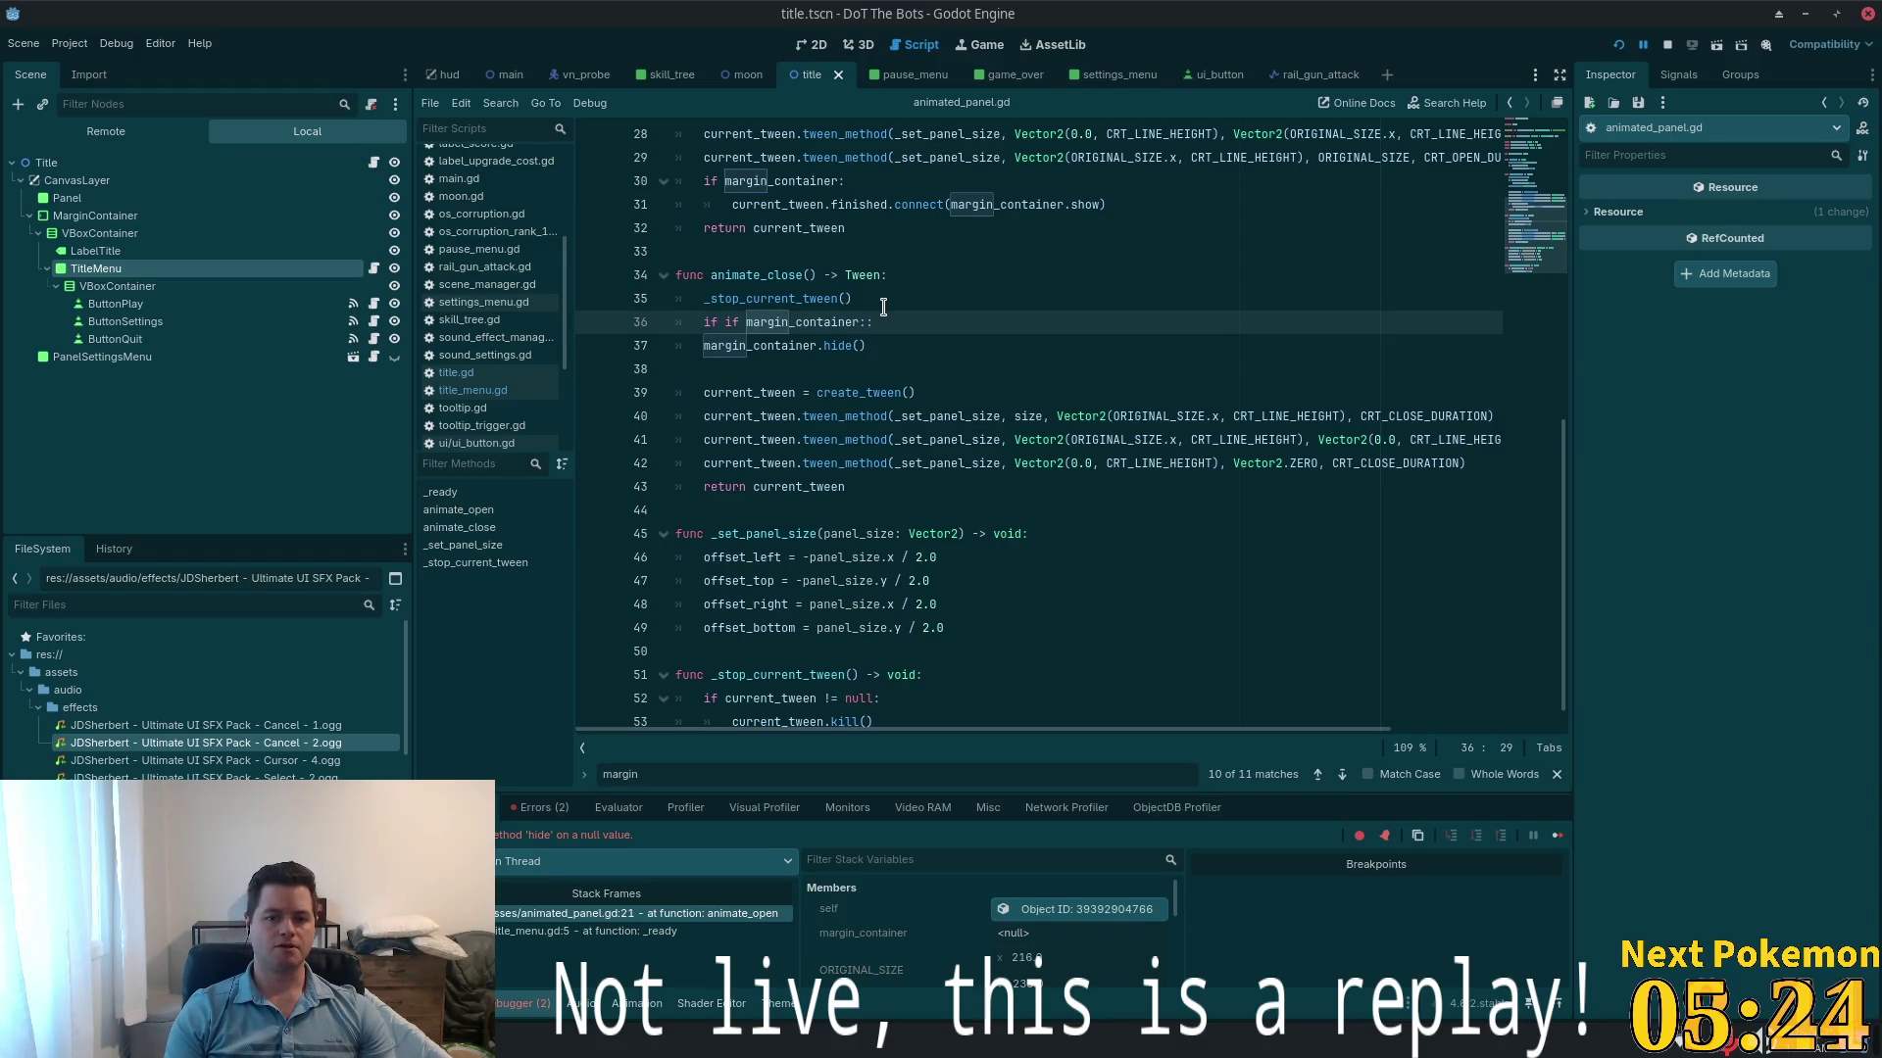
{"action": "key", "text": "BackSpace"}
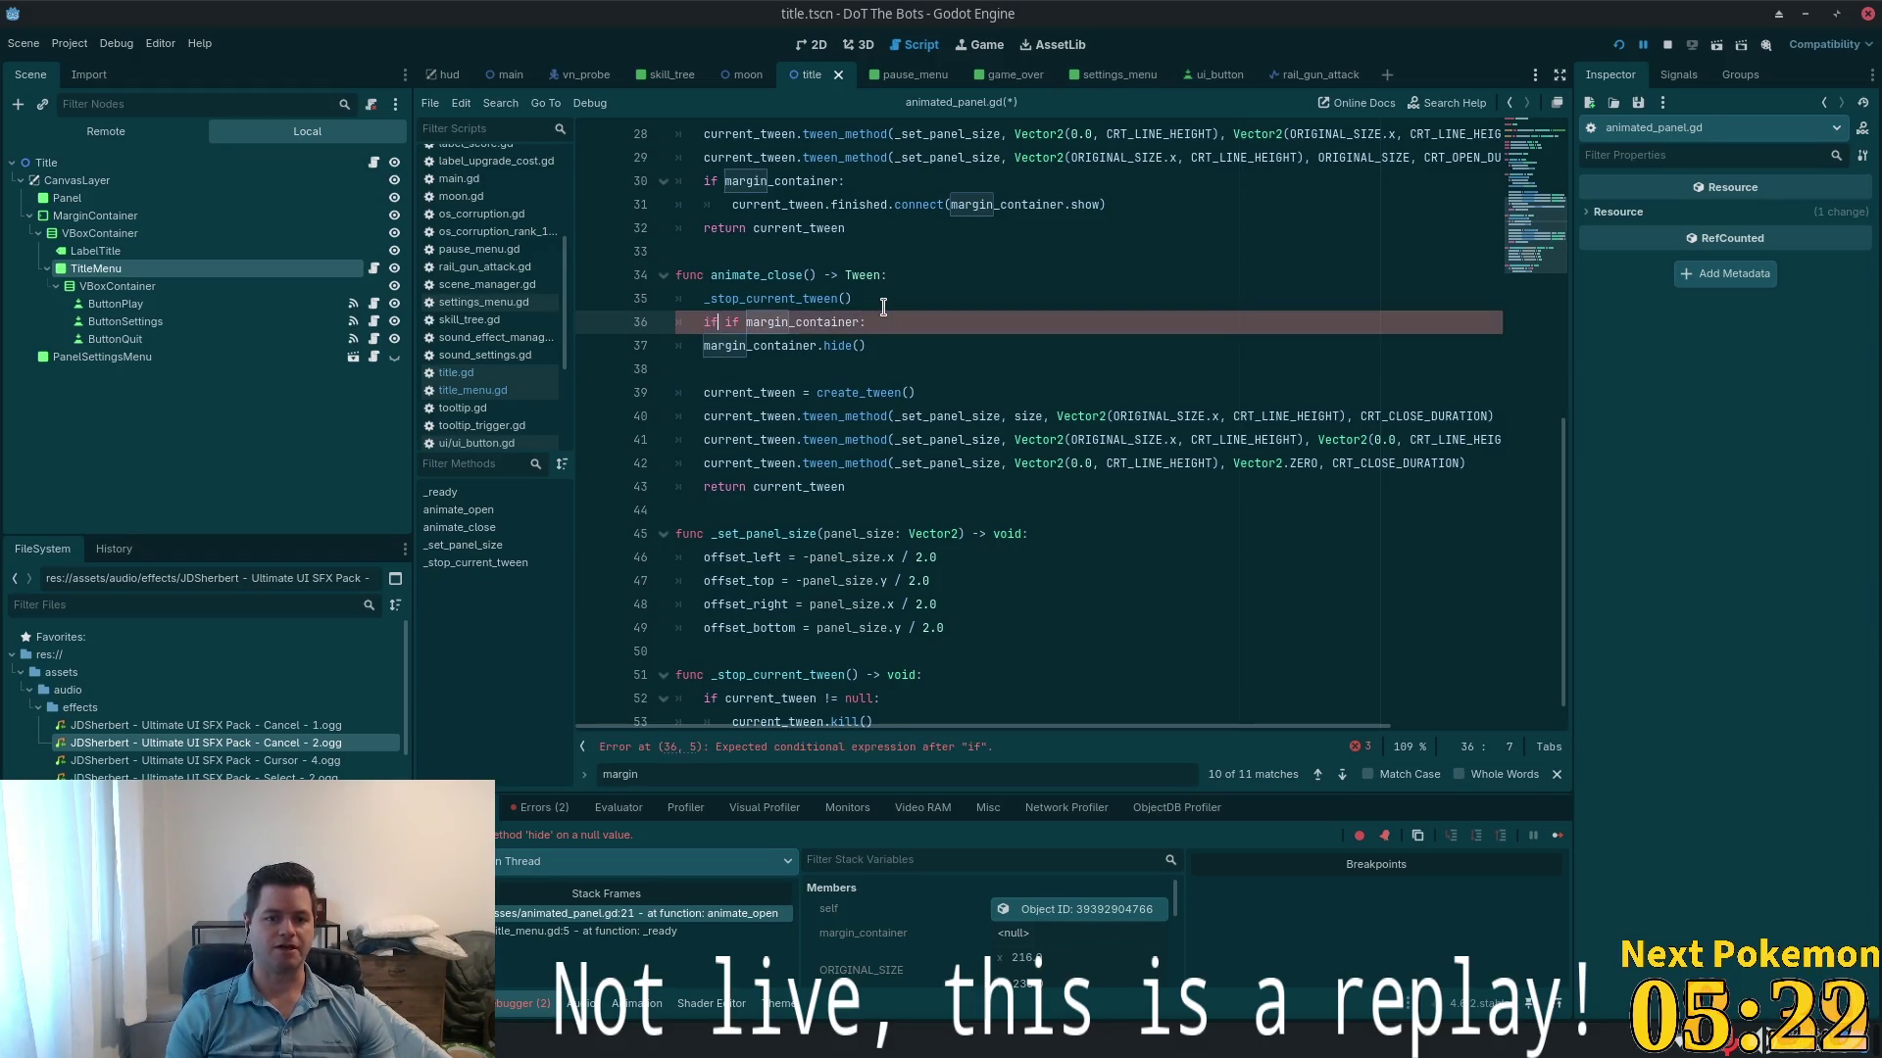
{"action": "key", "text": "Delete"}
{"action": "key", "text": "Delete"}
{"action": "key", "text": "Delete"}
{"action": "key", "text": "Down"}
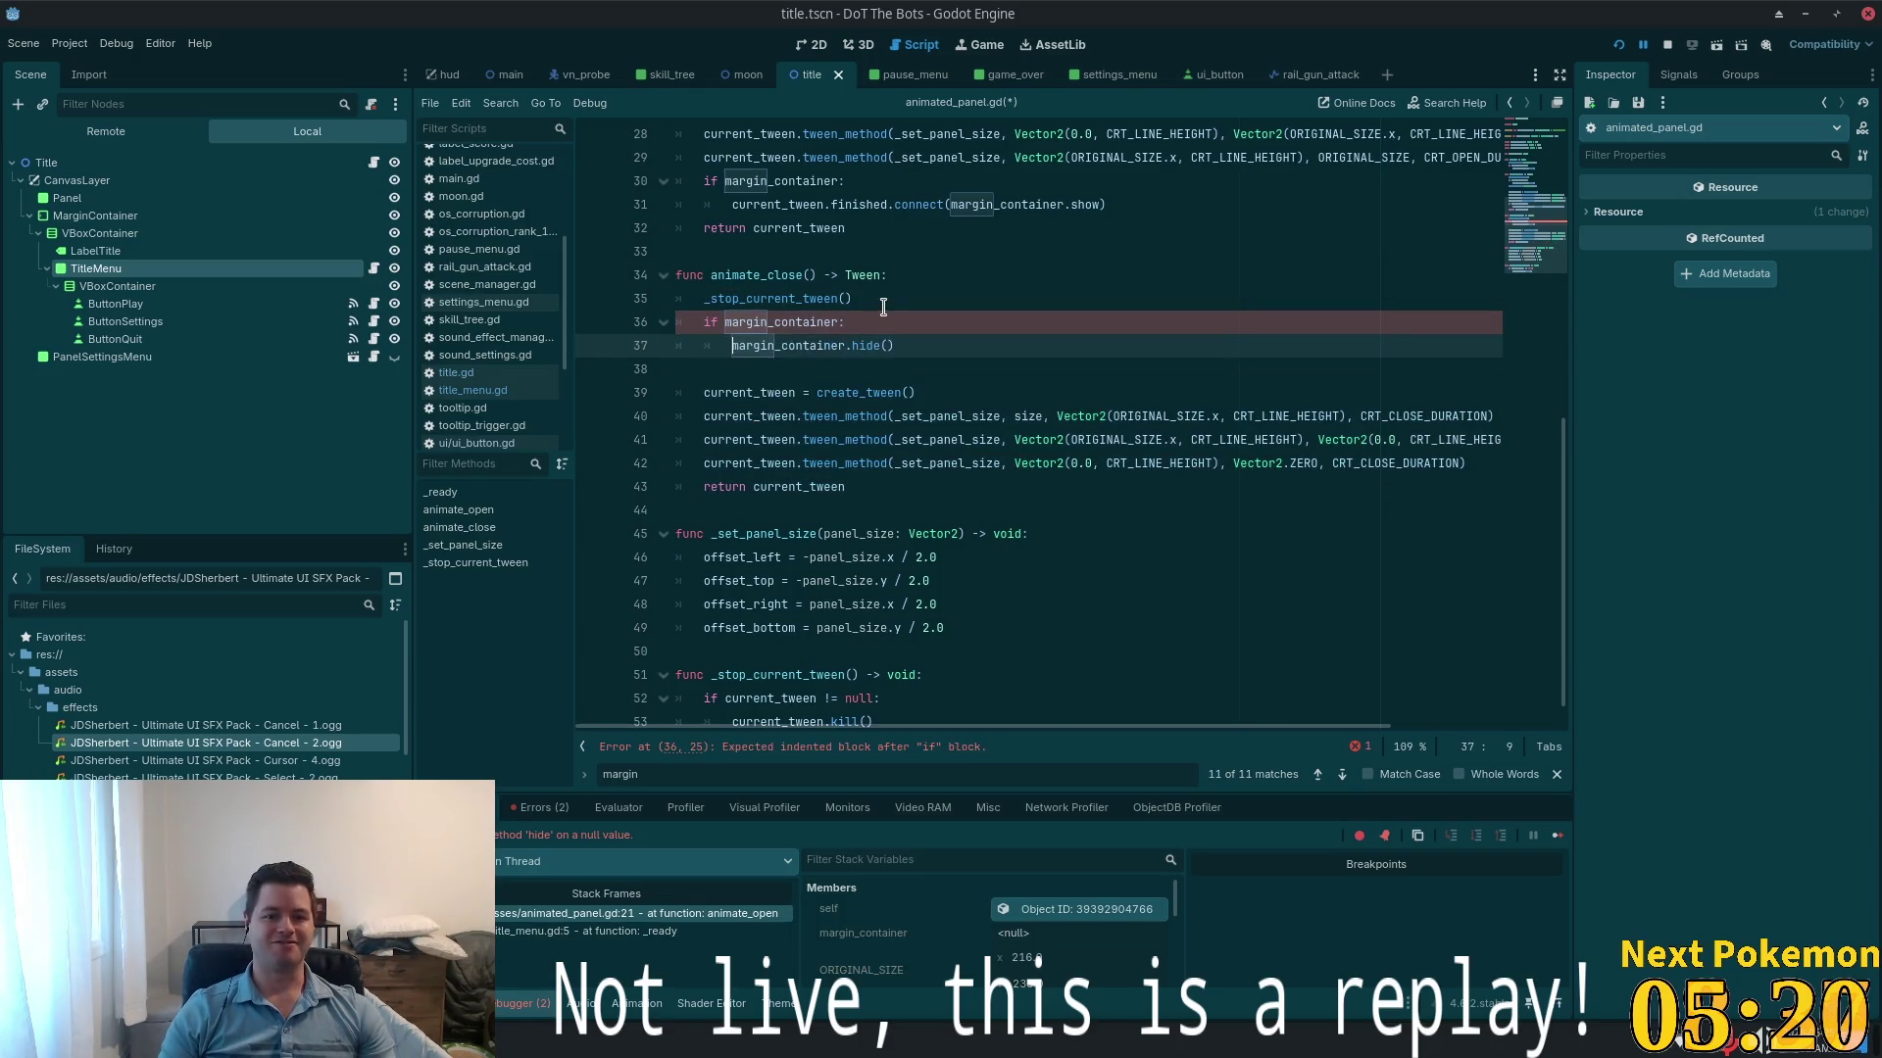
{"action": "key", "text": "Tab"}
{"action": "key", "text": "ctrl+s"}
{"action": "scroll", "coordinate": [976, 511], "scroll_direction": "up", "scroll_amount": 1}
{"action": "scroll", "coordinate": [975, 510], "scroll_direction": "down", "scroll_amount": 2}
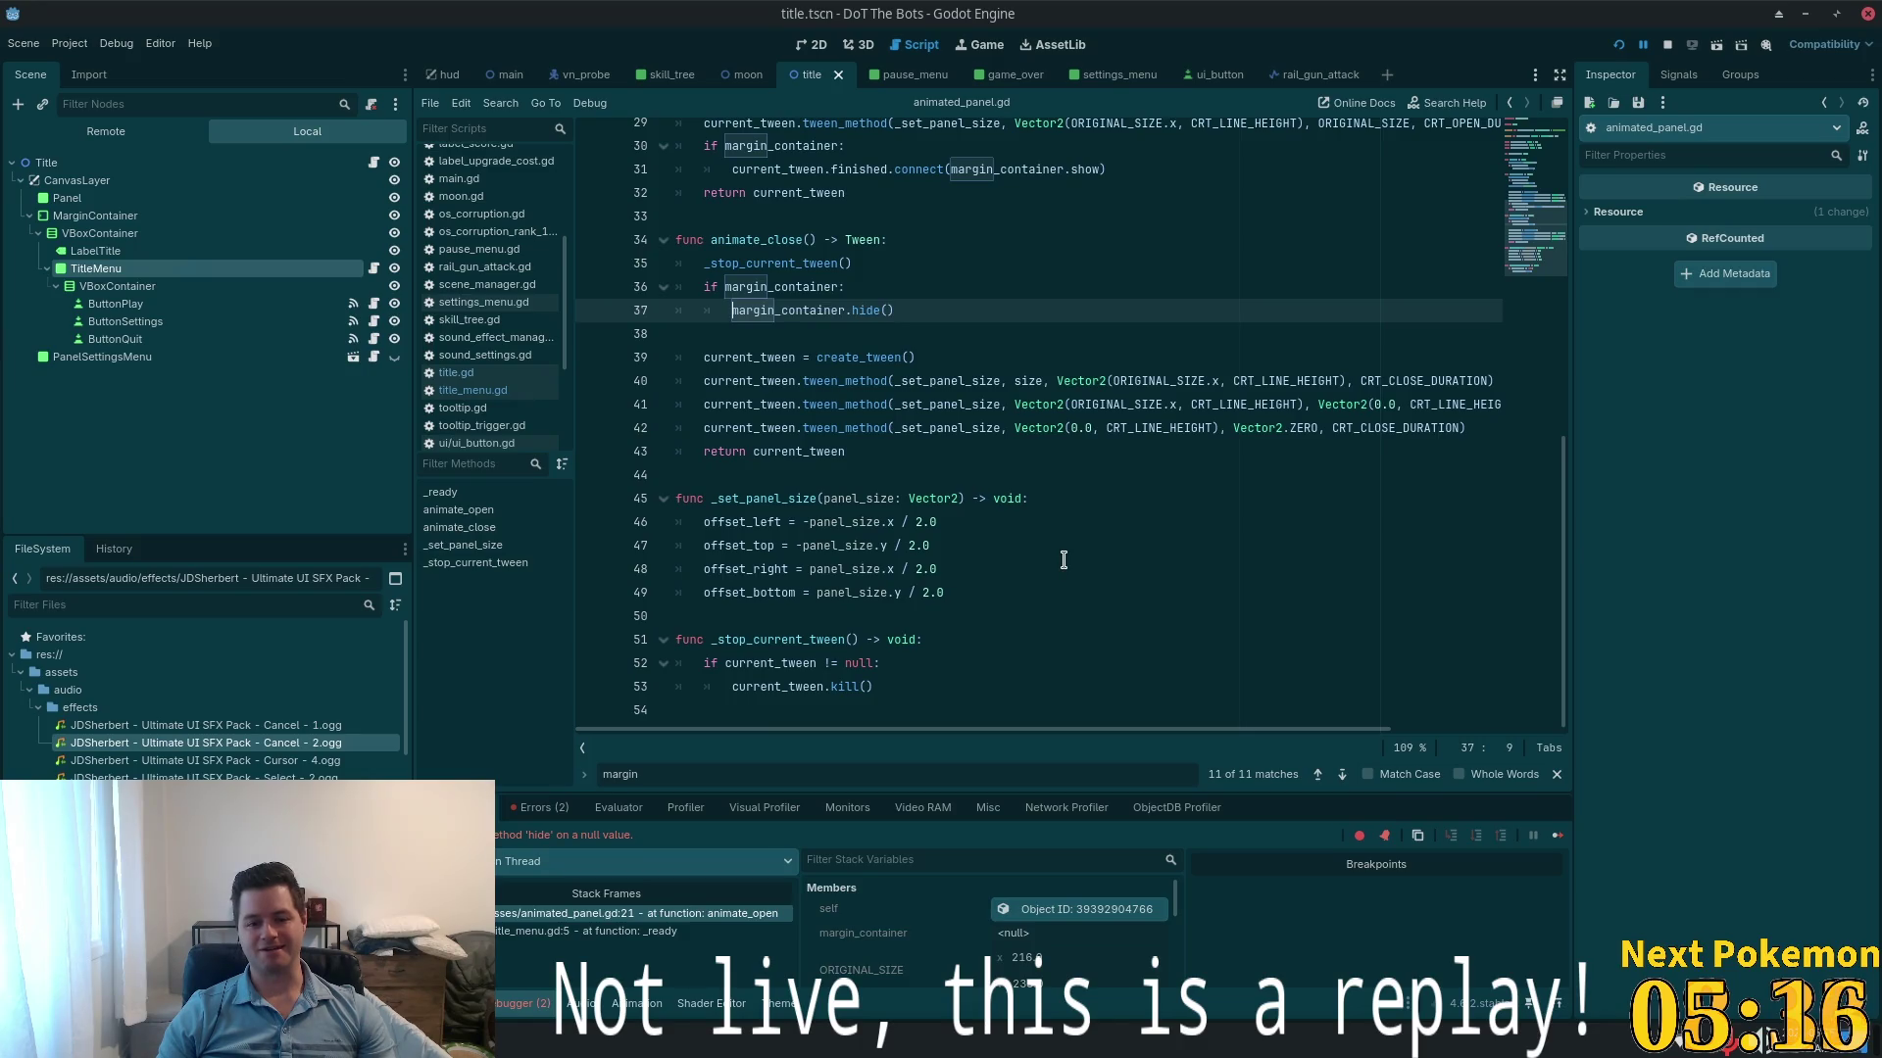
{"action": "left_click", "coordinate": [1618, 44]}
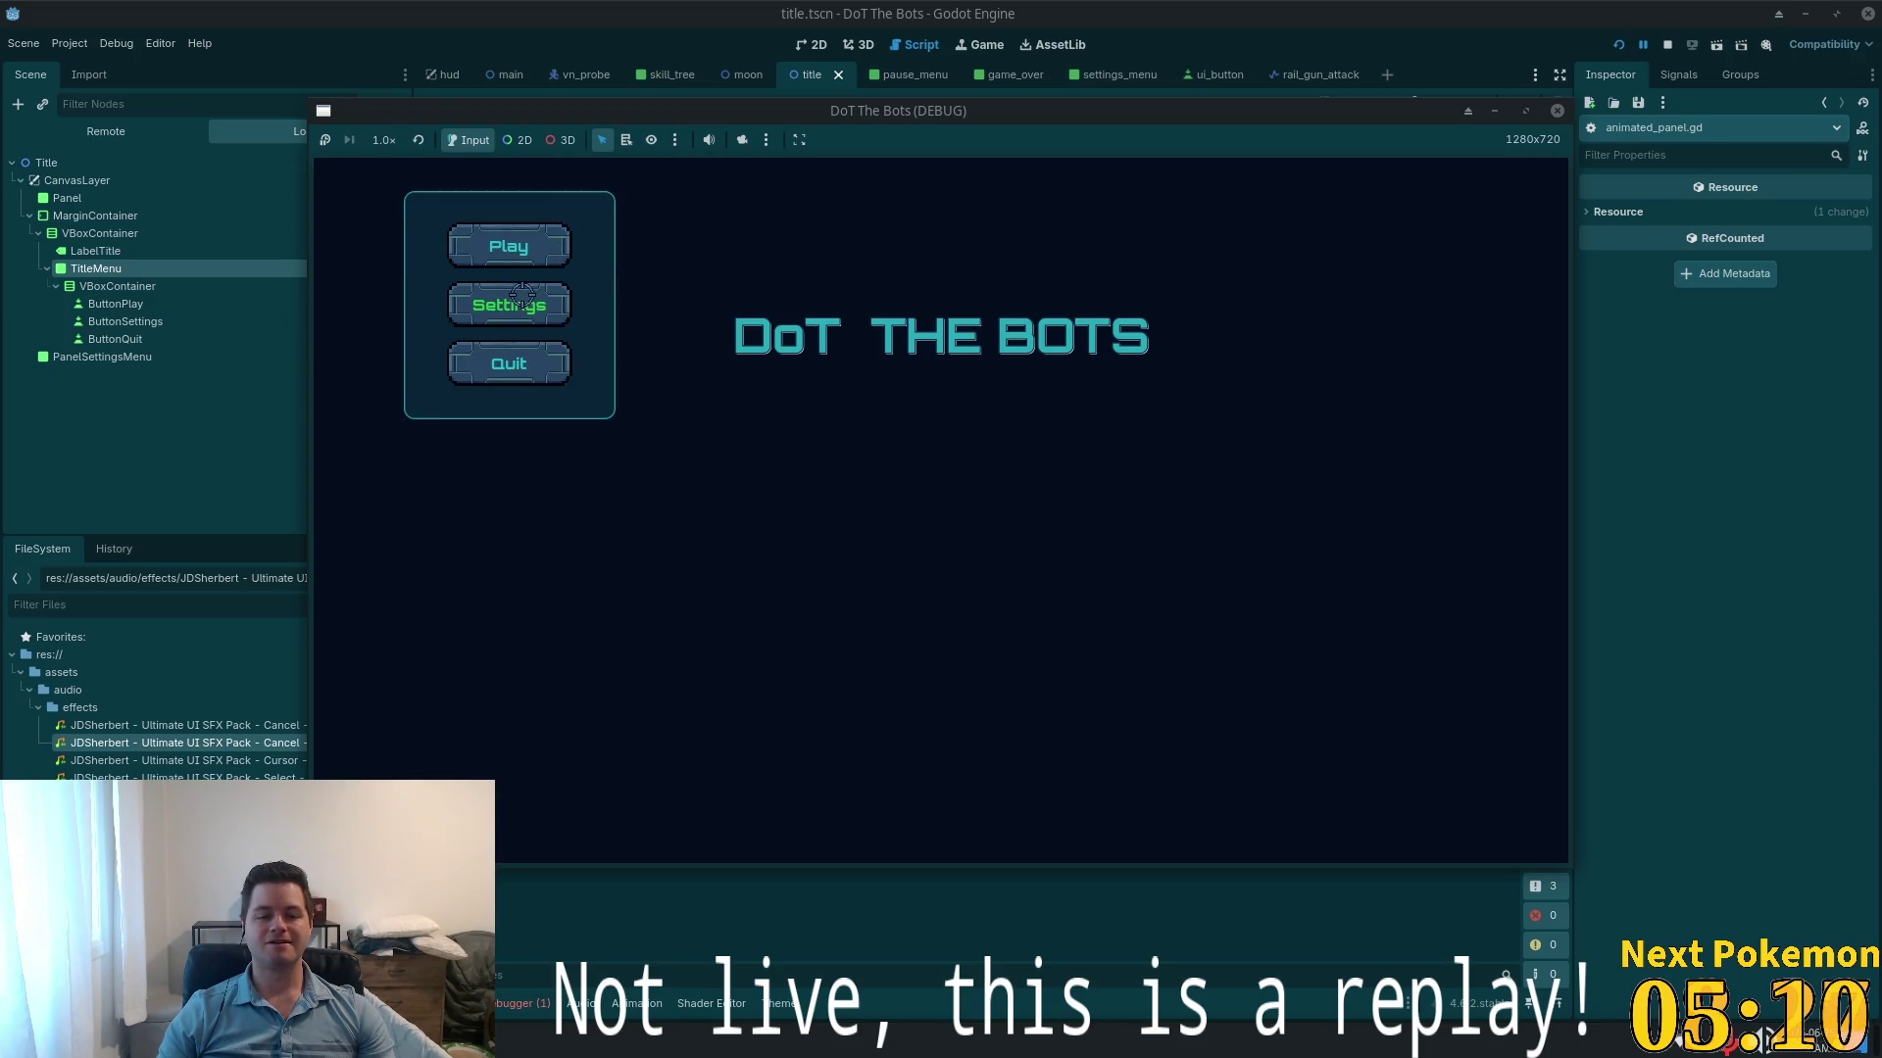
- Close the running game, undo the four margin_container null checks, and save the script
{"action": "left_click", "coordinate": [534, 359]}
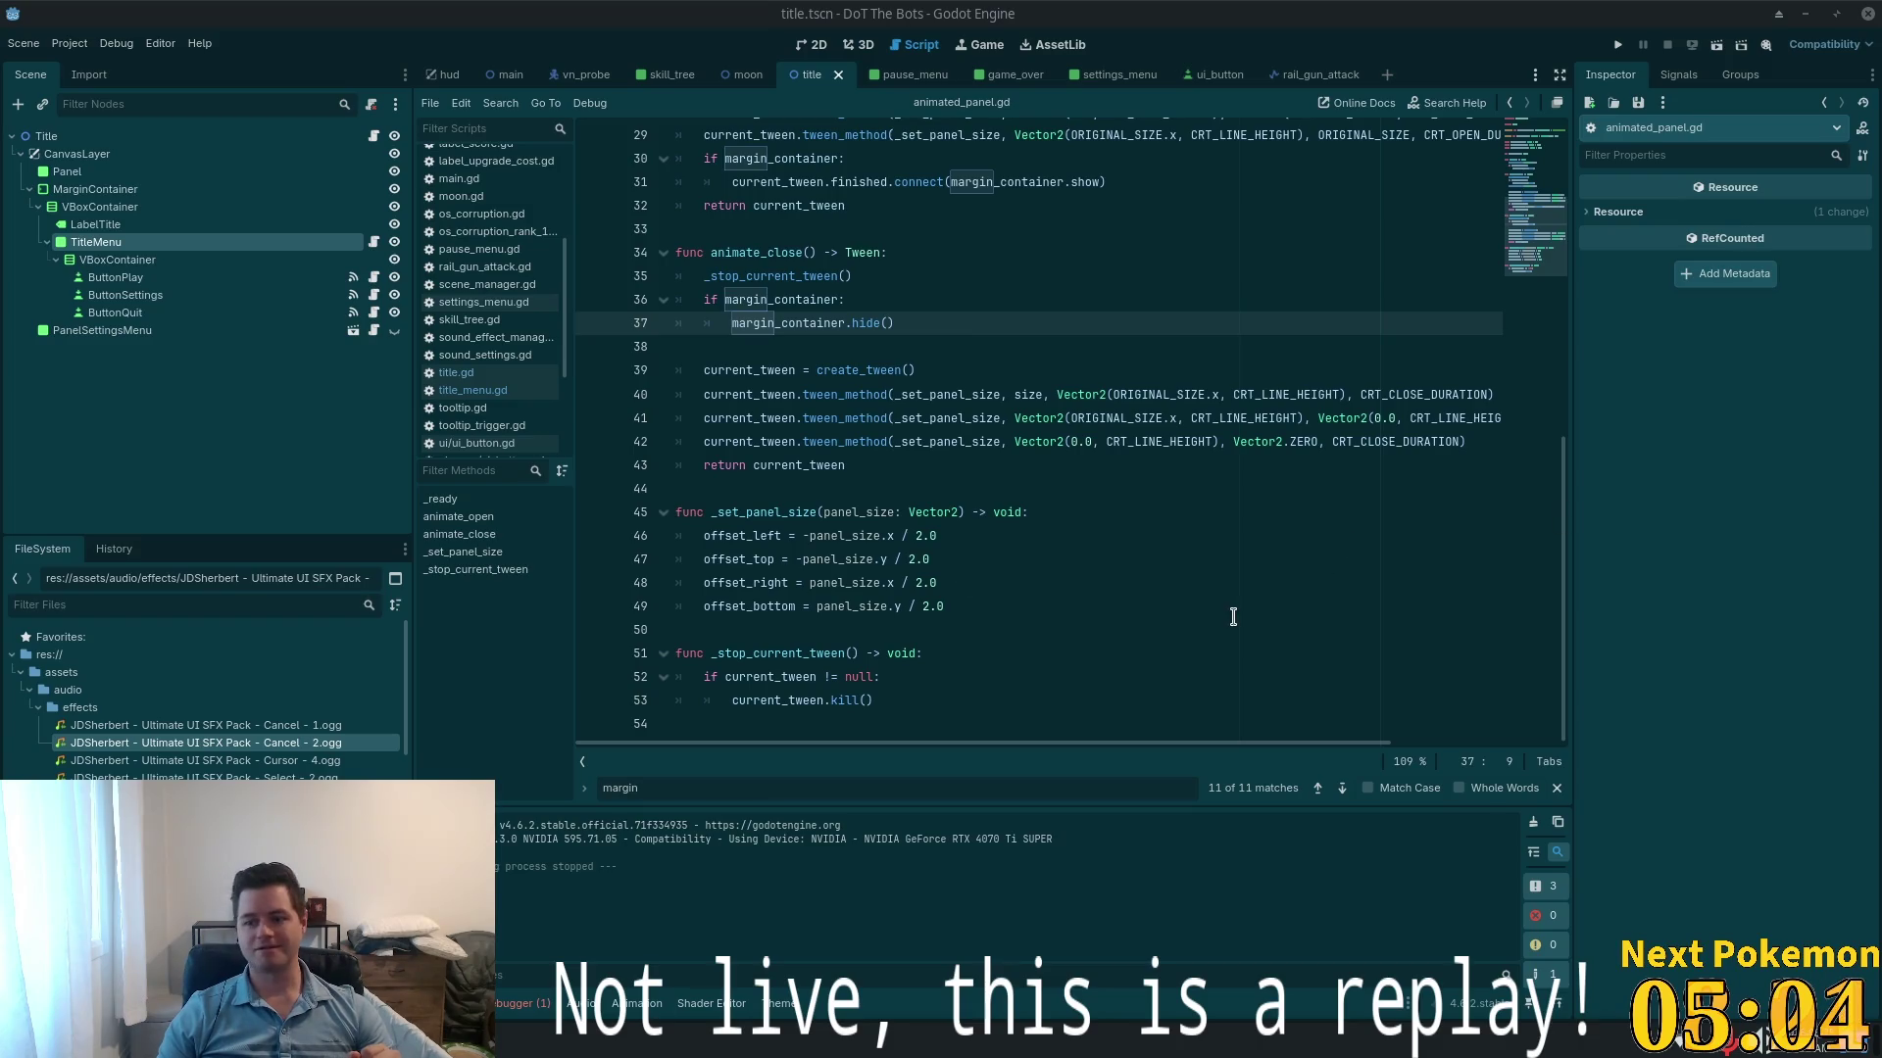
{"action": "left_click", "coordinate": [1002, 500]}
{"action": "left_click", "coordinate": [930, 352]}
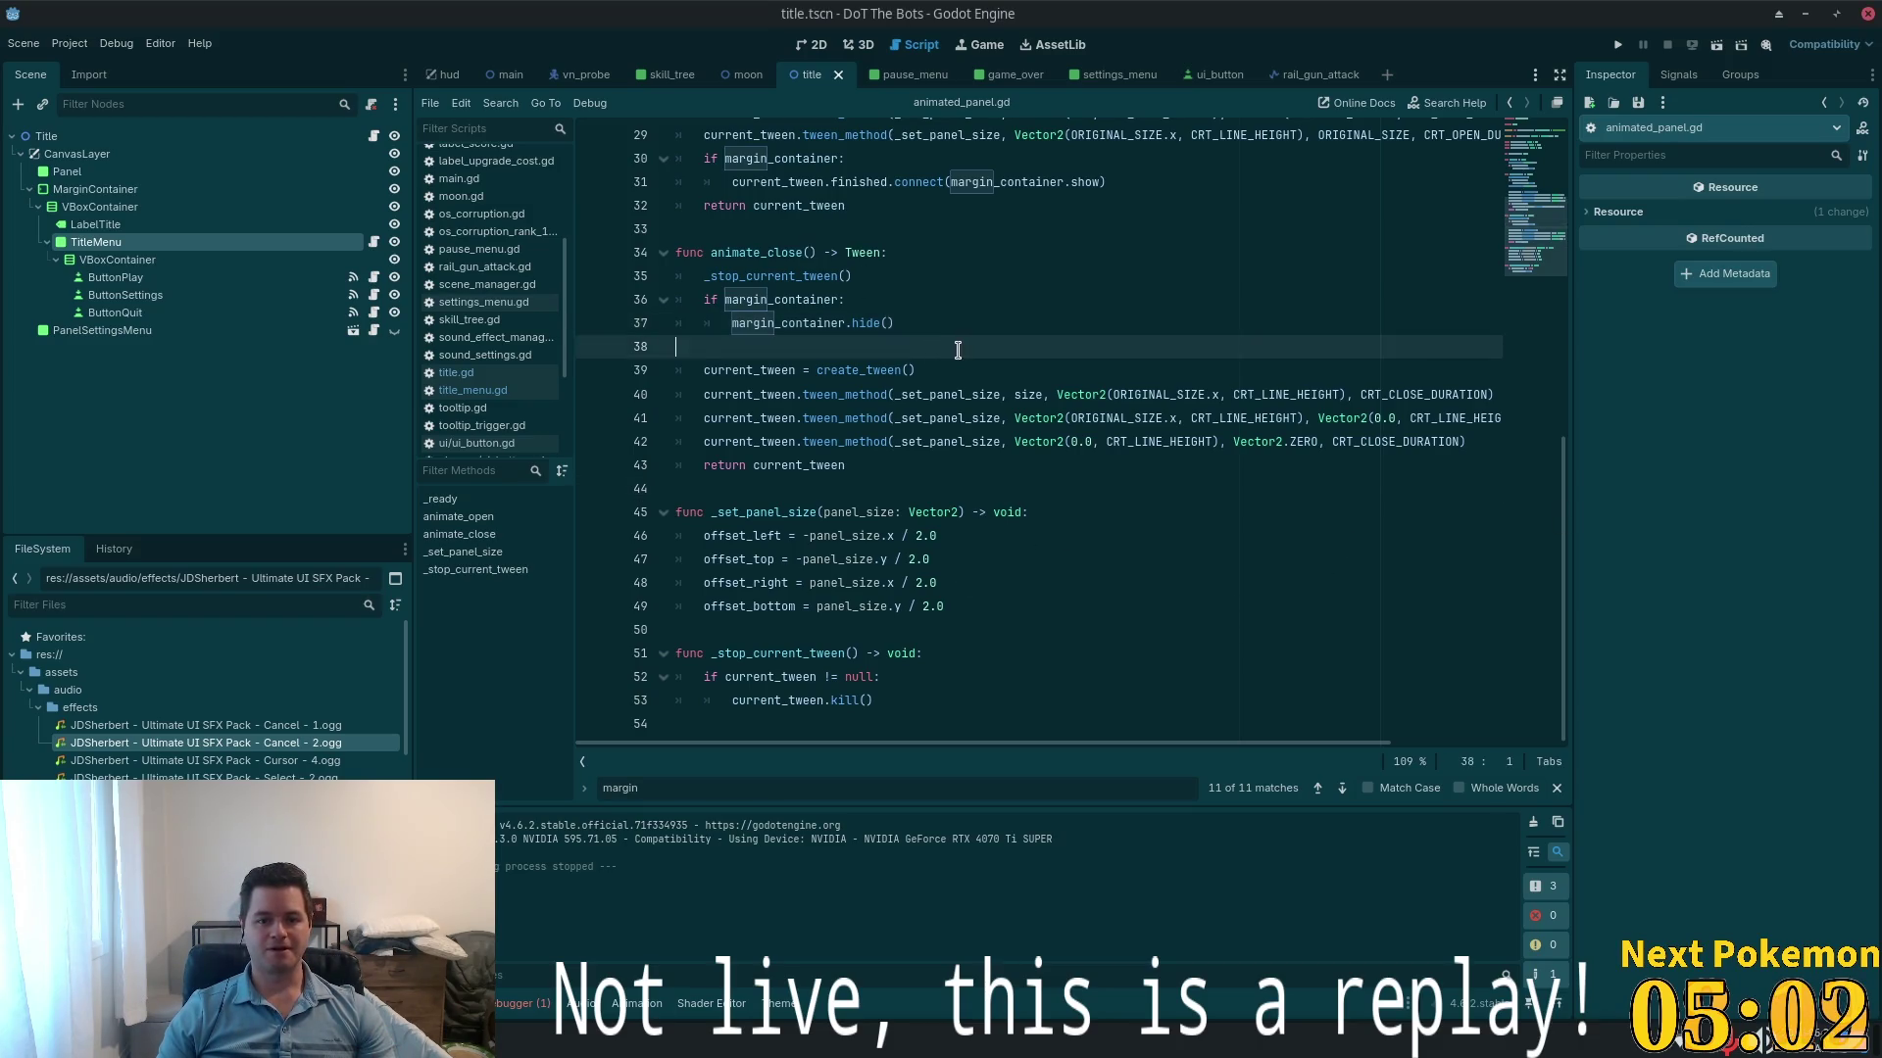
{"action": "key", "text": "ctrl+z"}
{"action": "key", "text": "ctrl+z"}
{"action": "key", "text": "ctrl+z"}
{"action": "key", "text": "ctrl+z"}
{"action": "key", "text": "ctrl+z"}
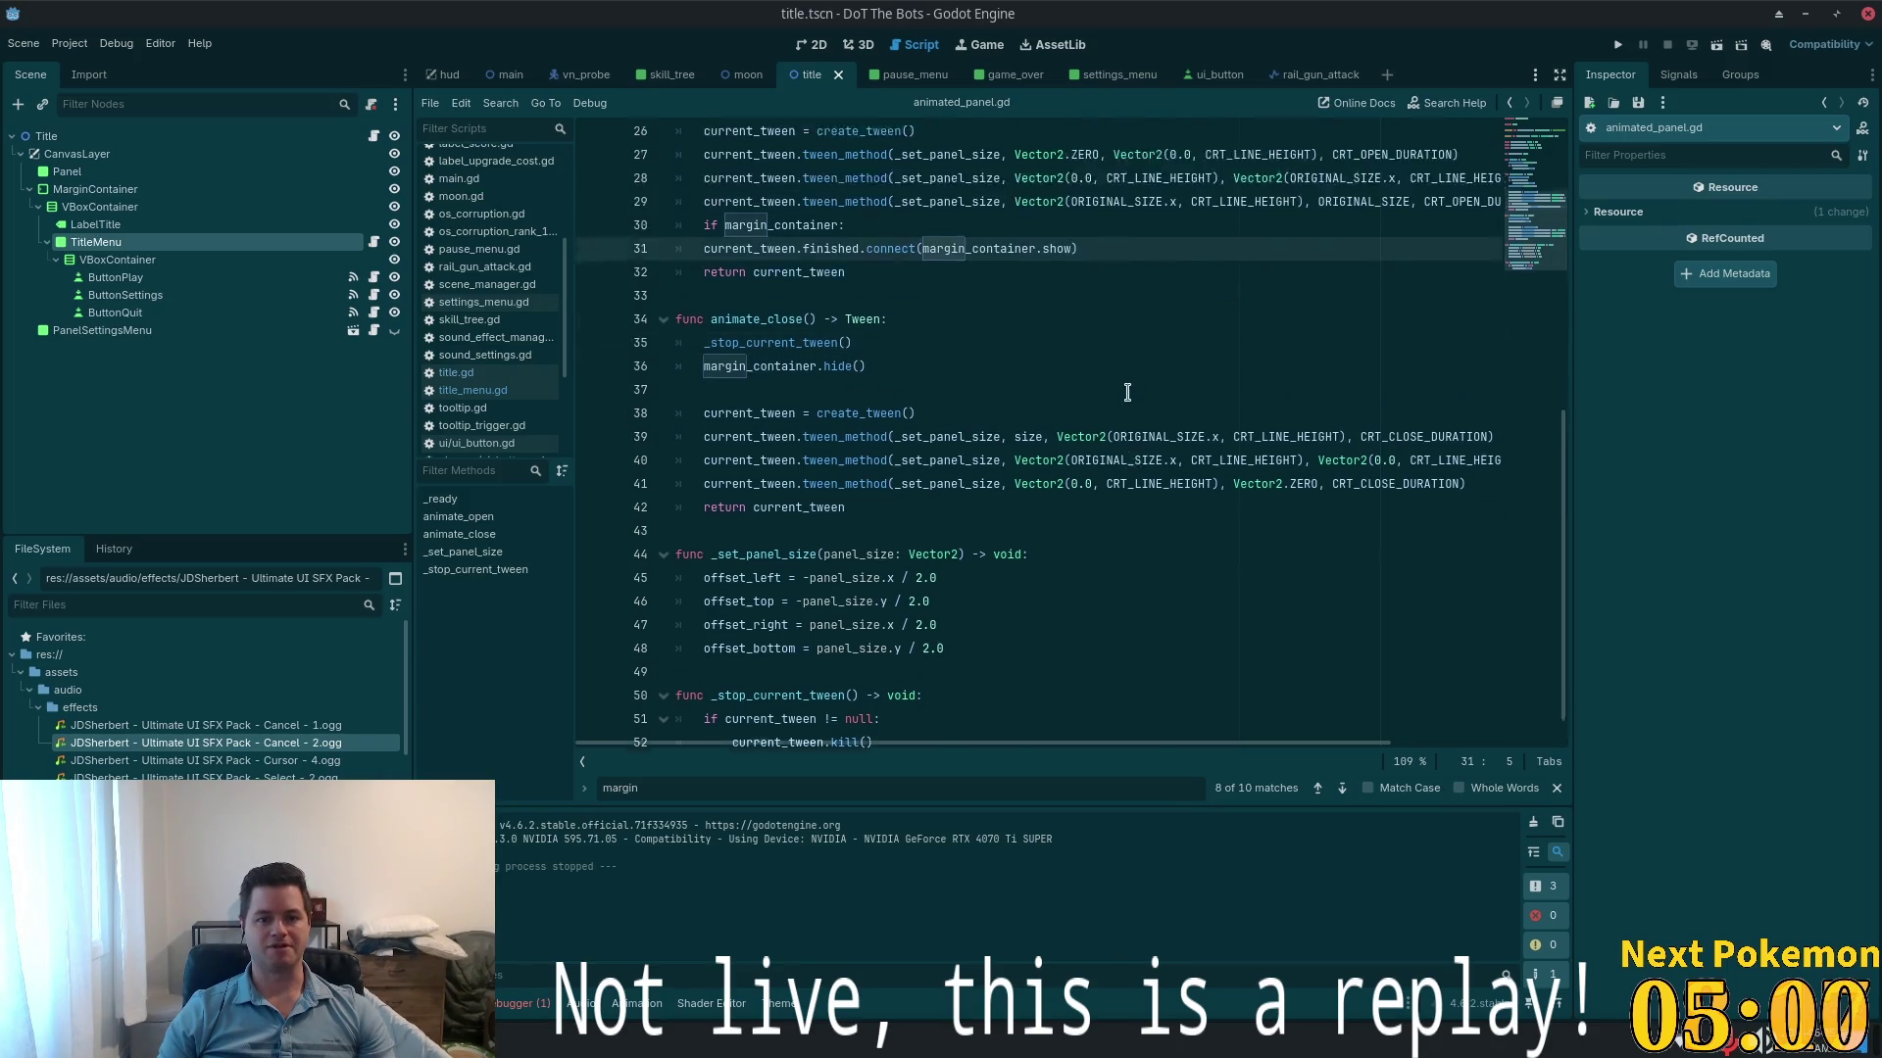
{"action": "key", "text": "ctrl+z"}
{"action": "key", "text": "ctrl+z"}
{"action": "key", "text": "ctrl+z"}
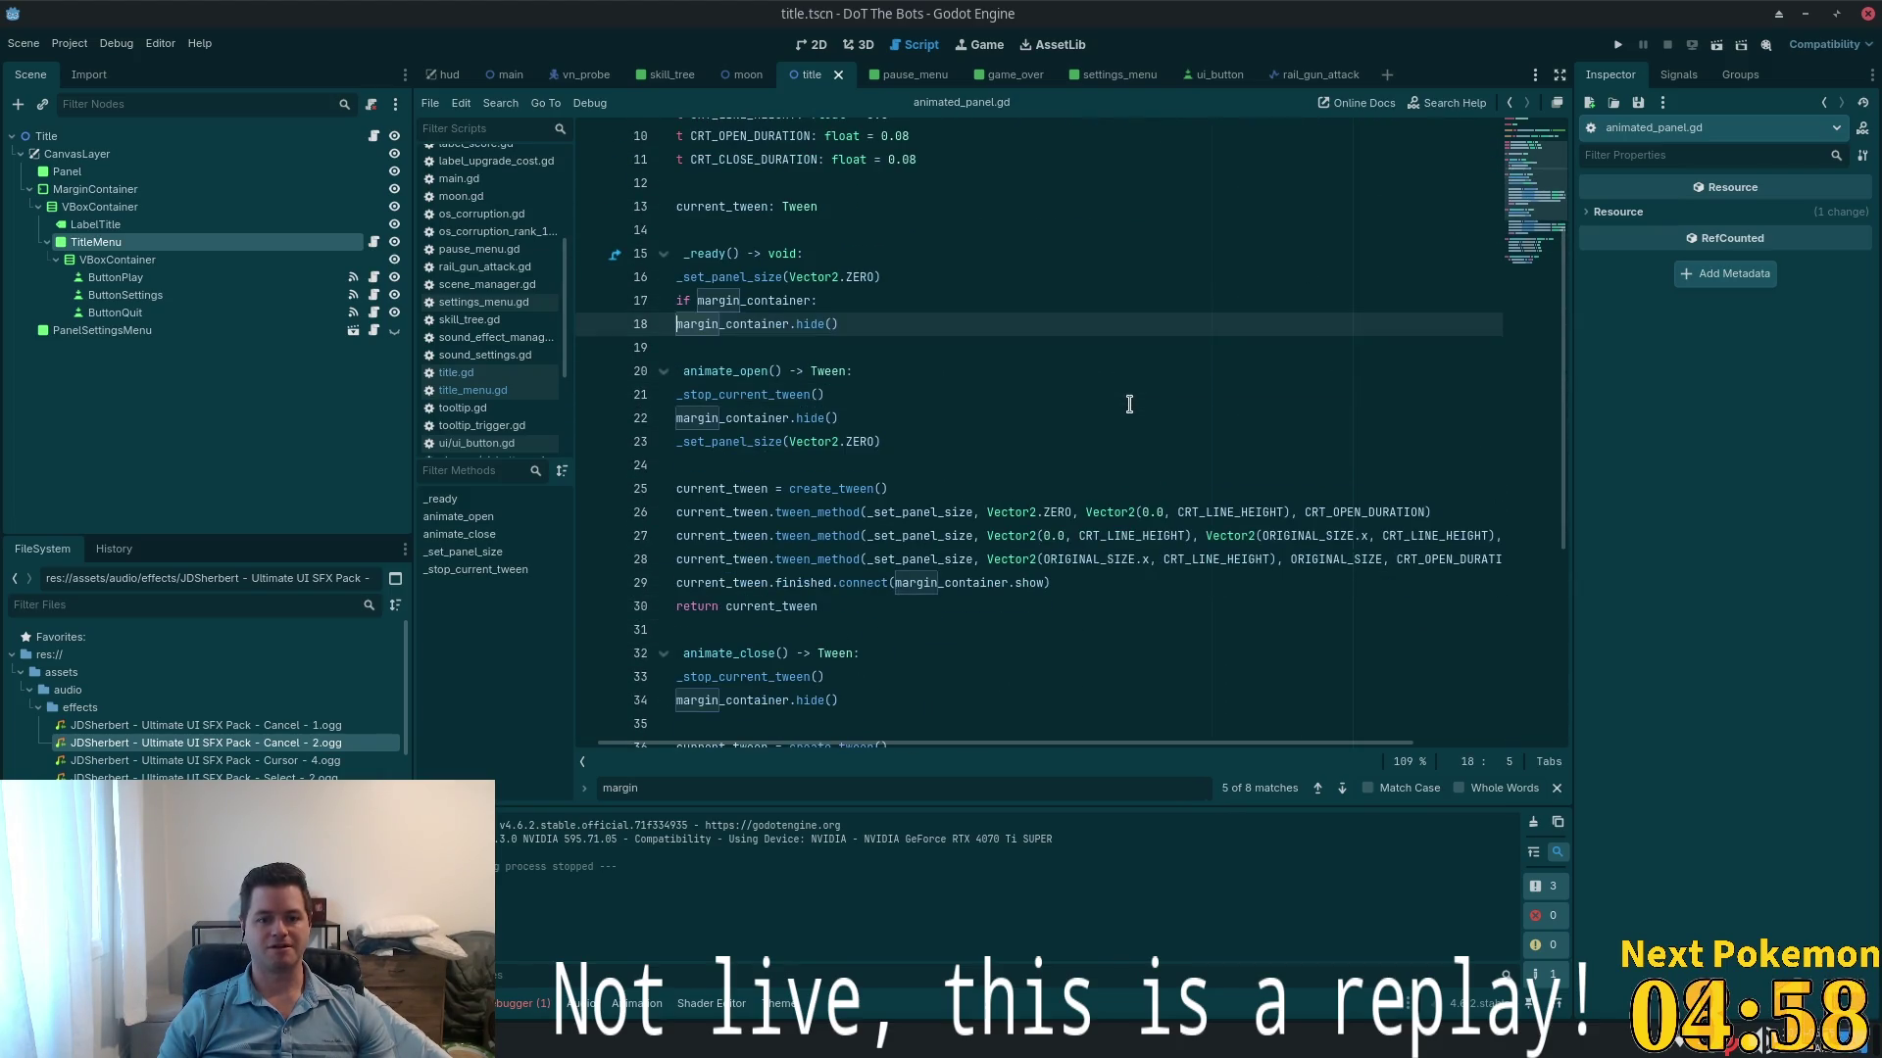
{"action": "key", "text": "ctrl+z"}
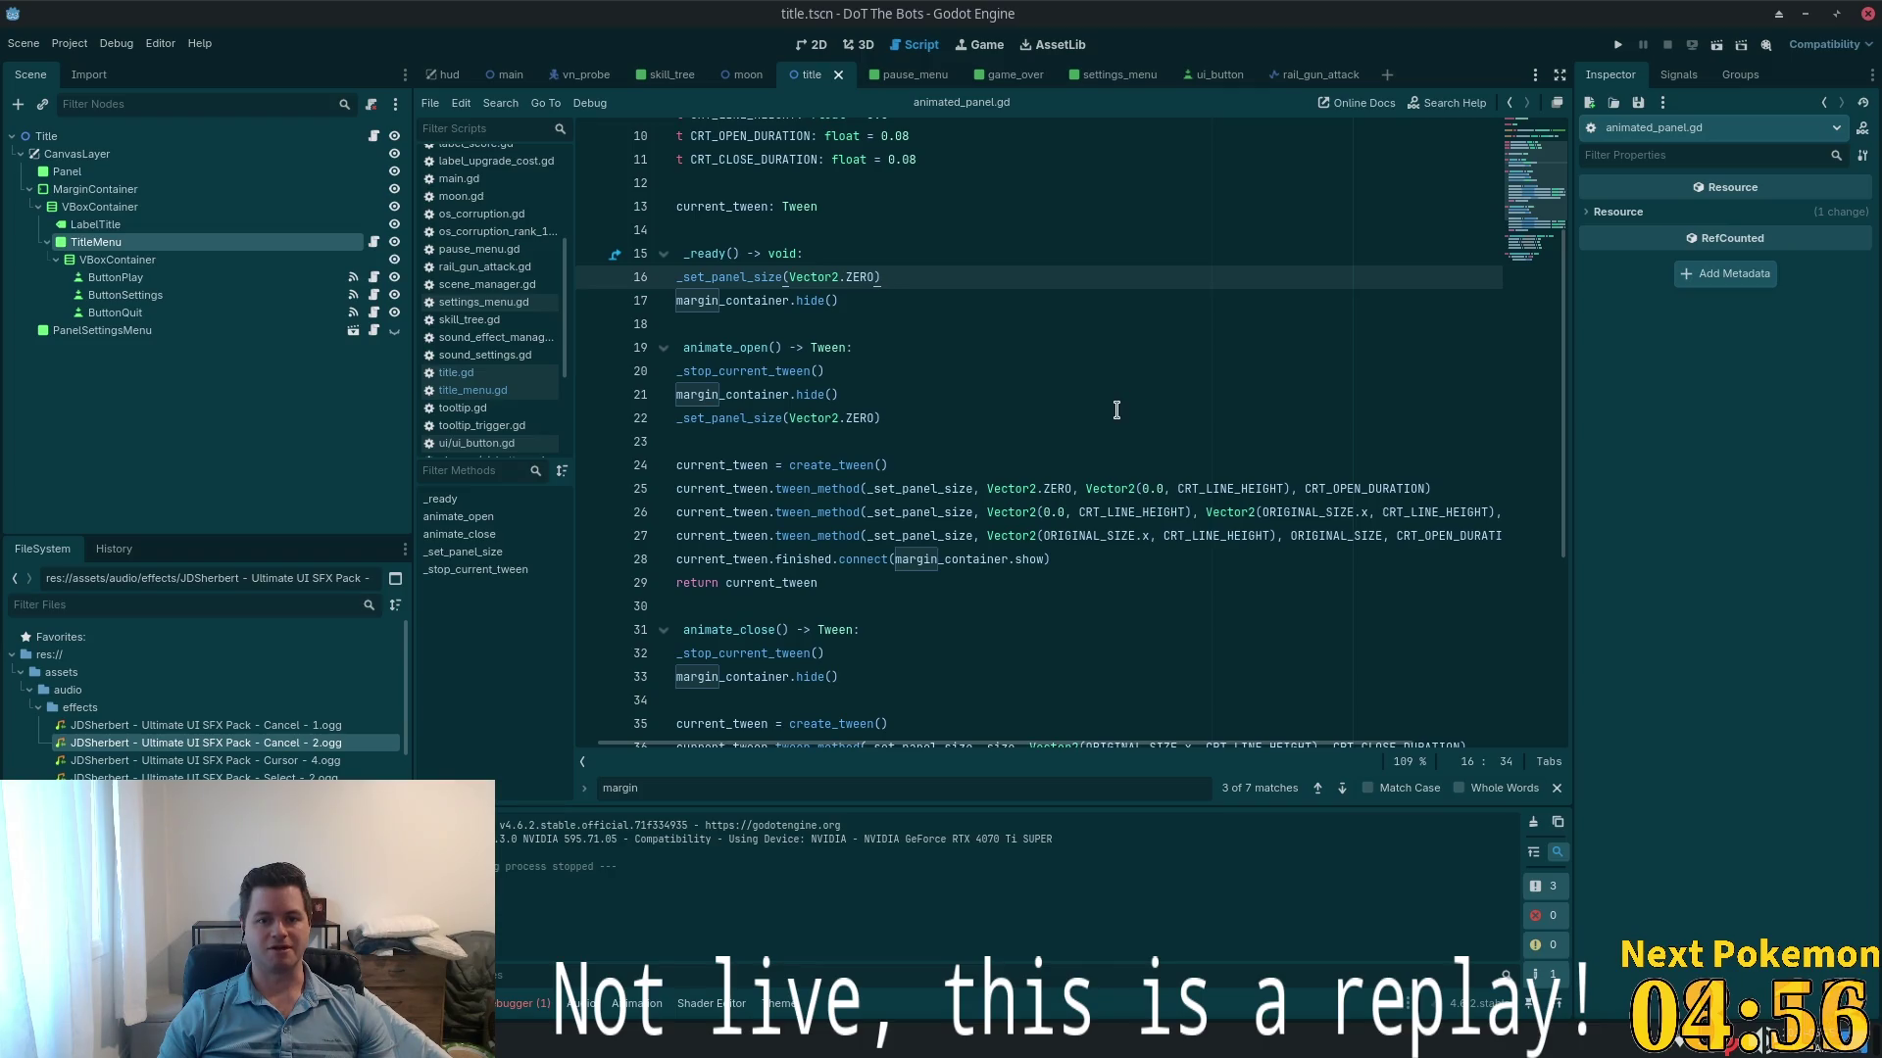
{"action": "key", "text": "ctrl+z"}
{"action": "key", "text": "ctrl+z"}
{"action": "key", "text": "ctrl+z"}
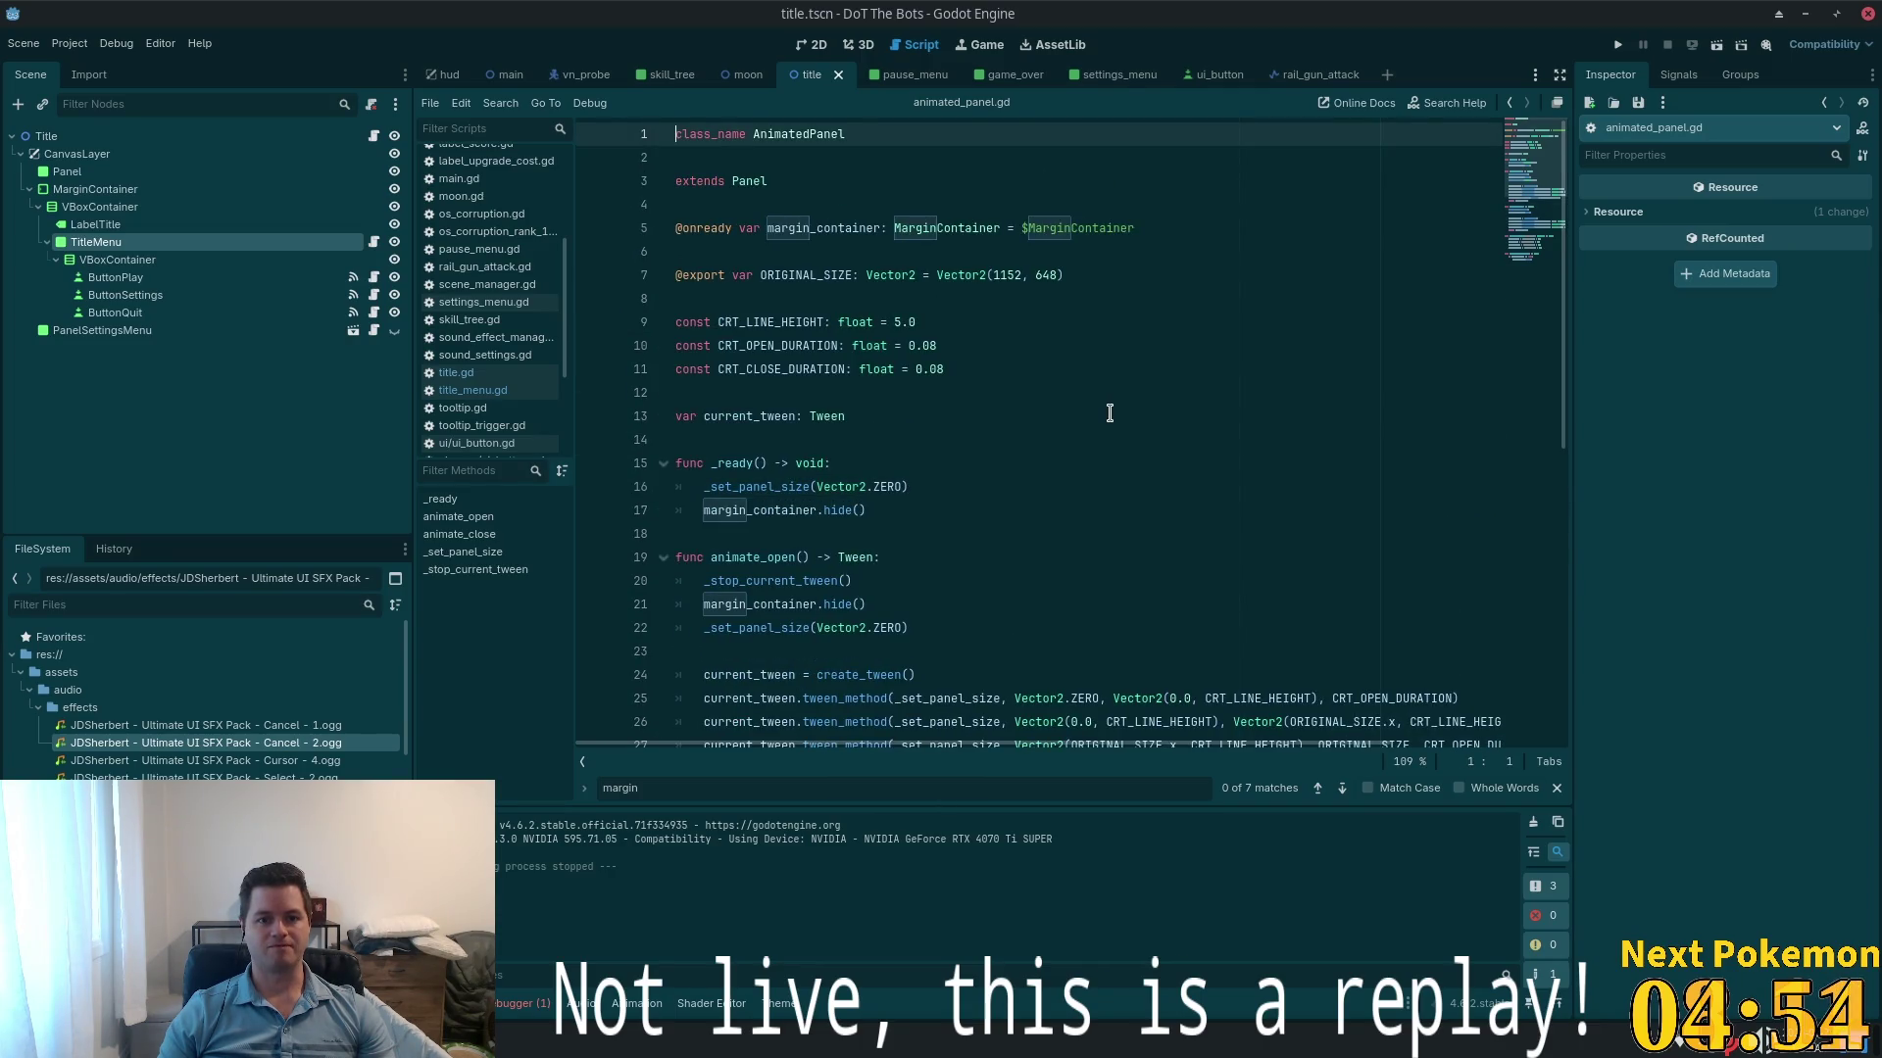
{"action": "key", "text": "ctrl+End"}
{"action": "key", "text": "ctrl+Home"}
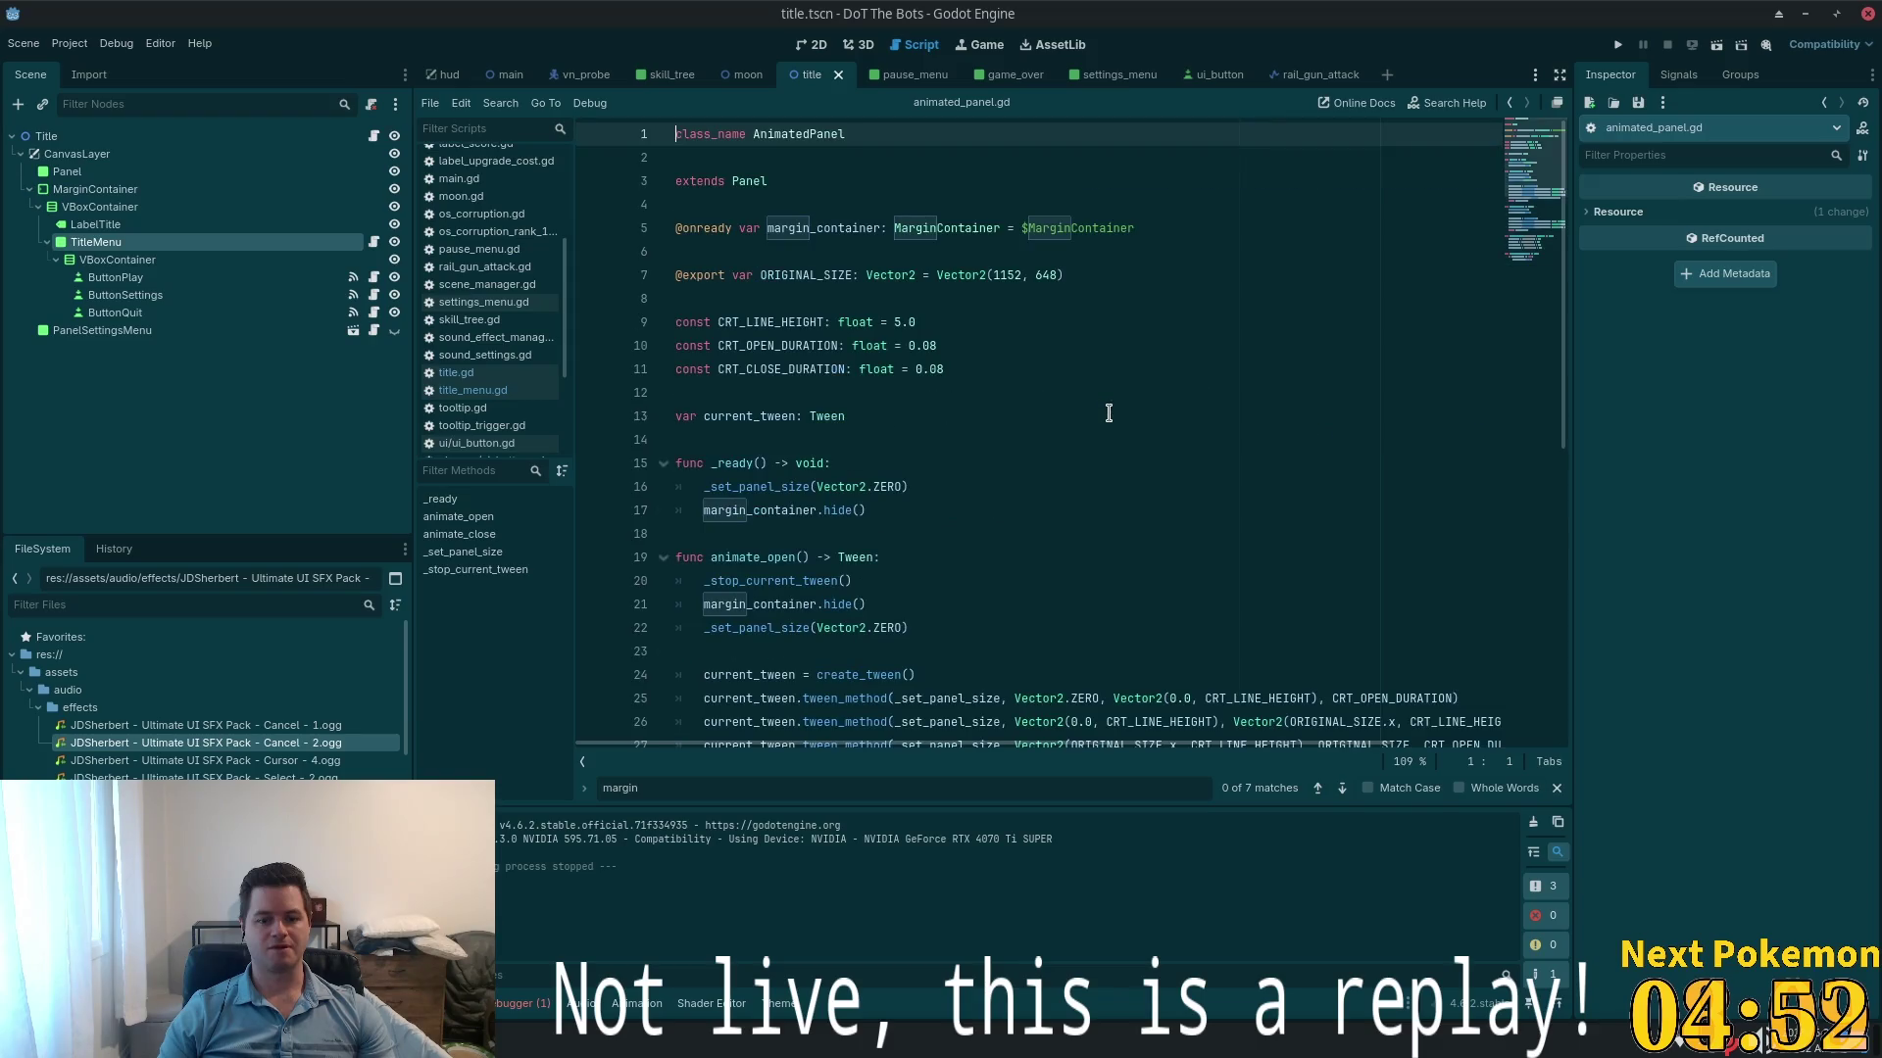
{"action": "key", "text": "ctrl+s"}
{"action": "scroll", "coordinate": [1112, 421], "scroll_direction": "down", "scroll_amount": 4}
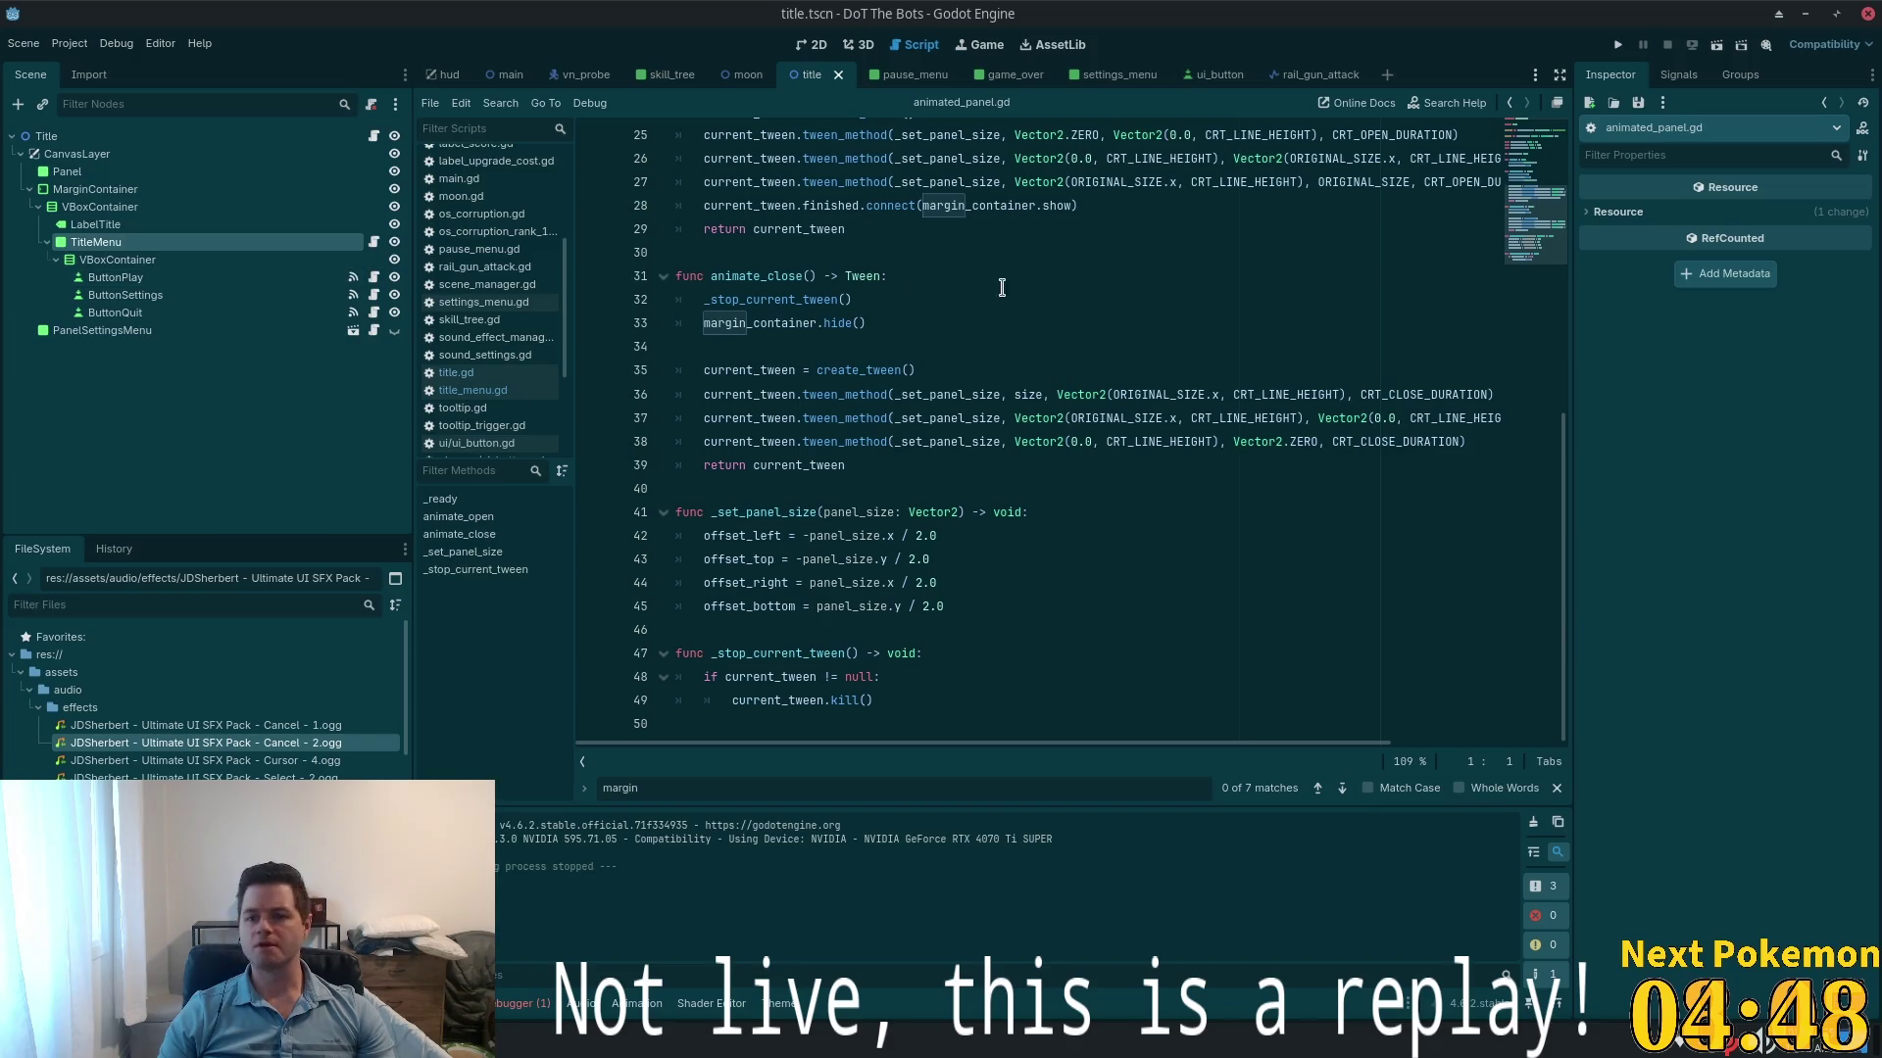
- Add a MarginContainer child node under TitleMenu in the 2D title scene
{"action": "left_click", "coordinate": [801, 46]}
{"action": "scroll", "coordinate": [1034, 434], "scroll_direction": "up", "scroll_amount": 5}
{"action": "scroll", "coordinate": [1009, 424], "scroll_direction": "down", "scroll_amount": 3}
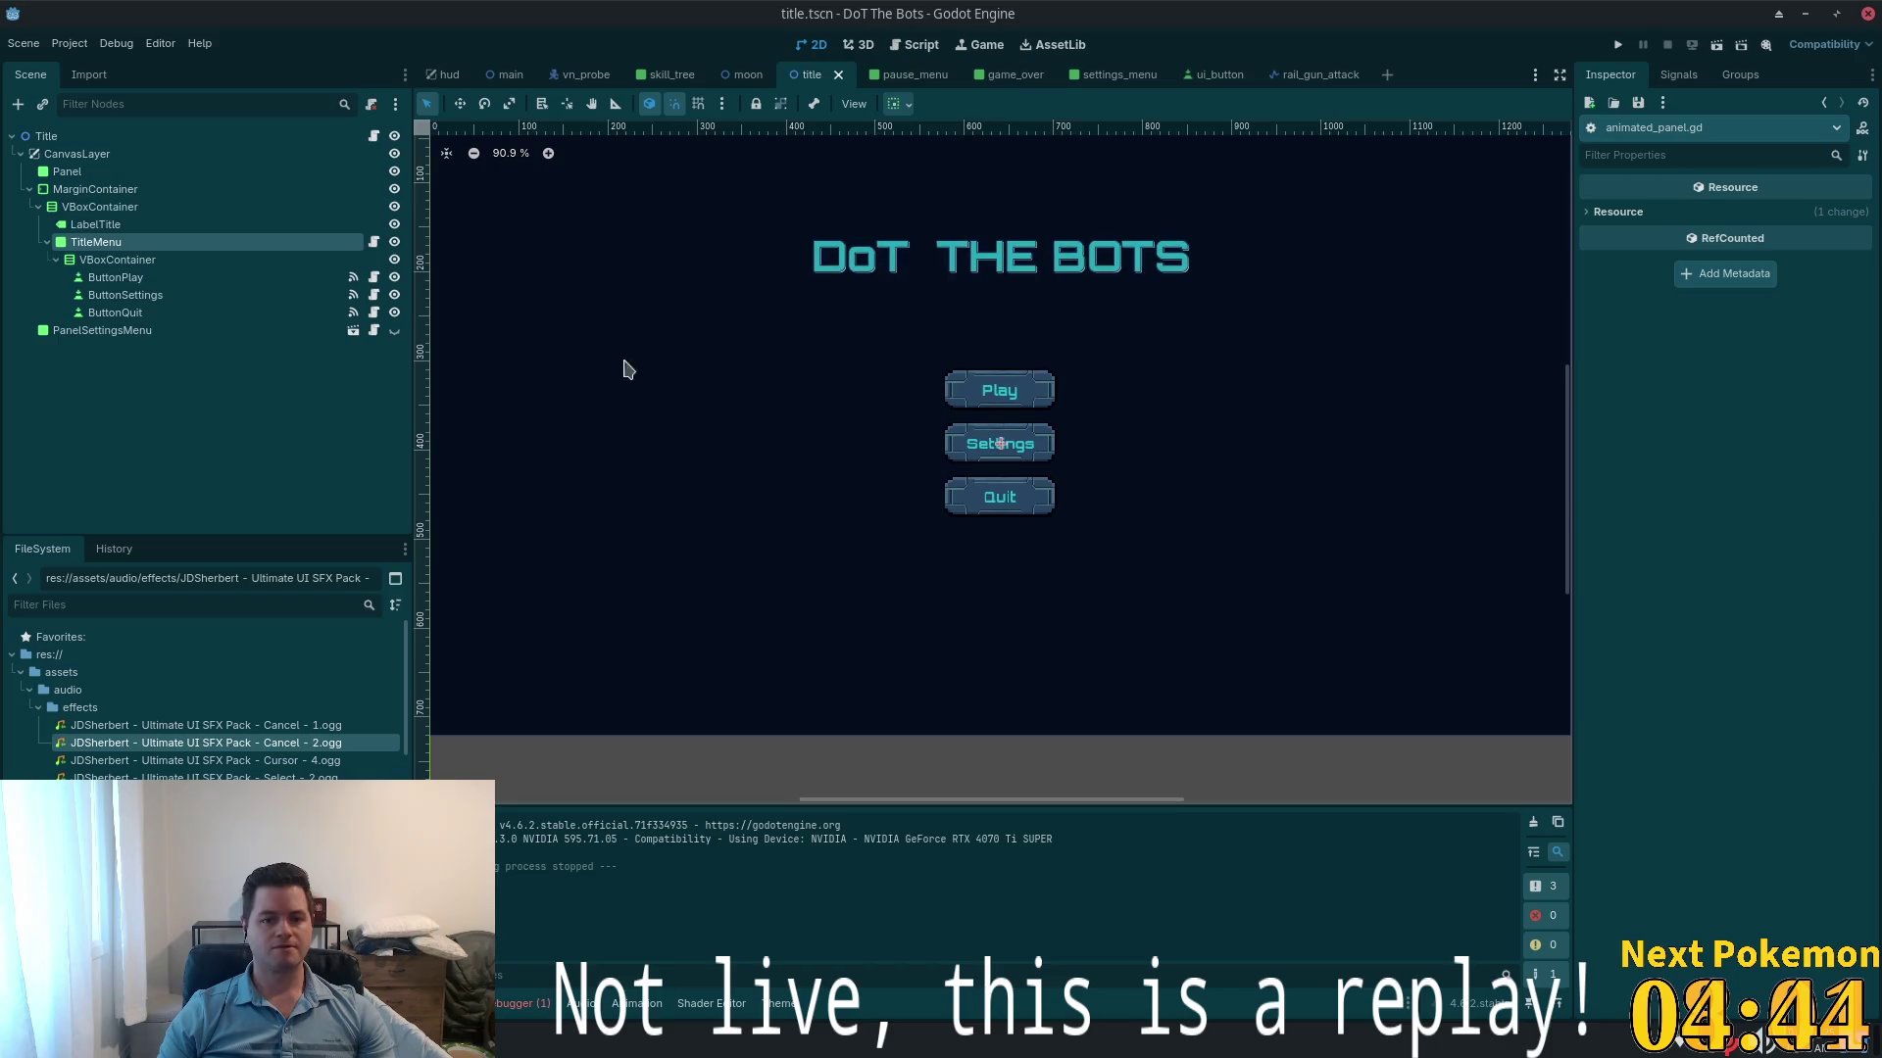
{"action": "left_click", "coordinate": [95, 224]}
{"action": "right_click", "coordinate": [99, 245]}
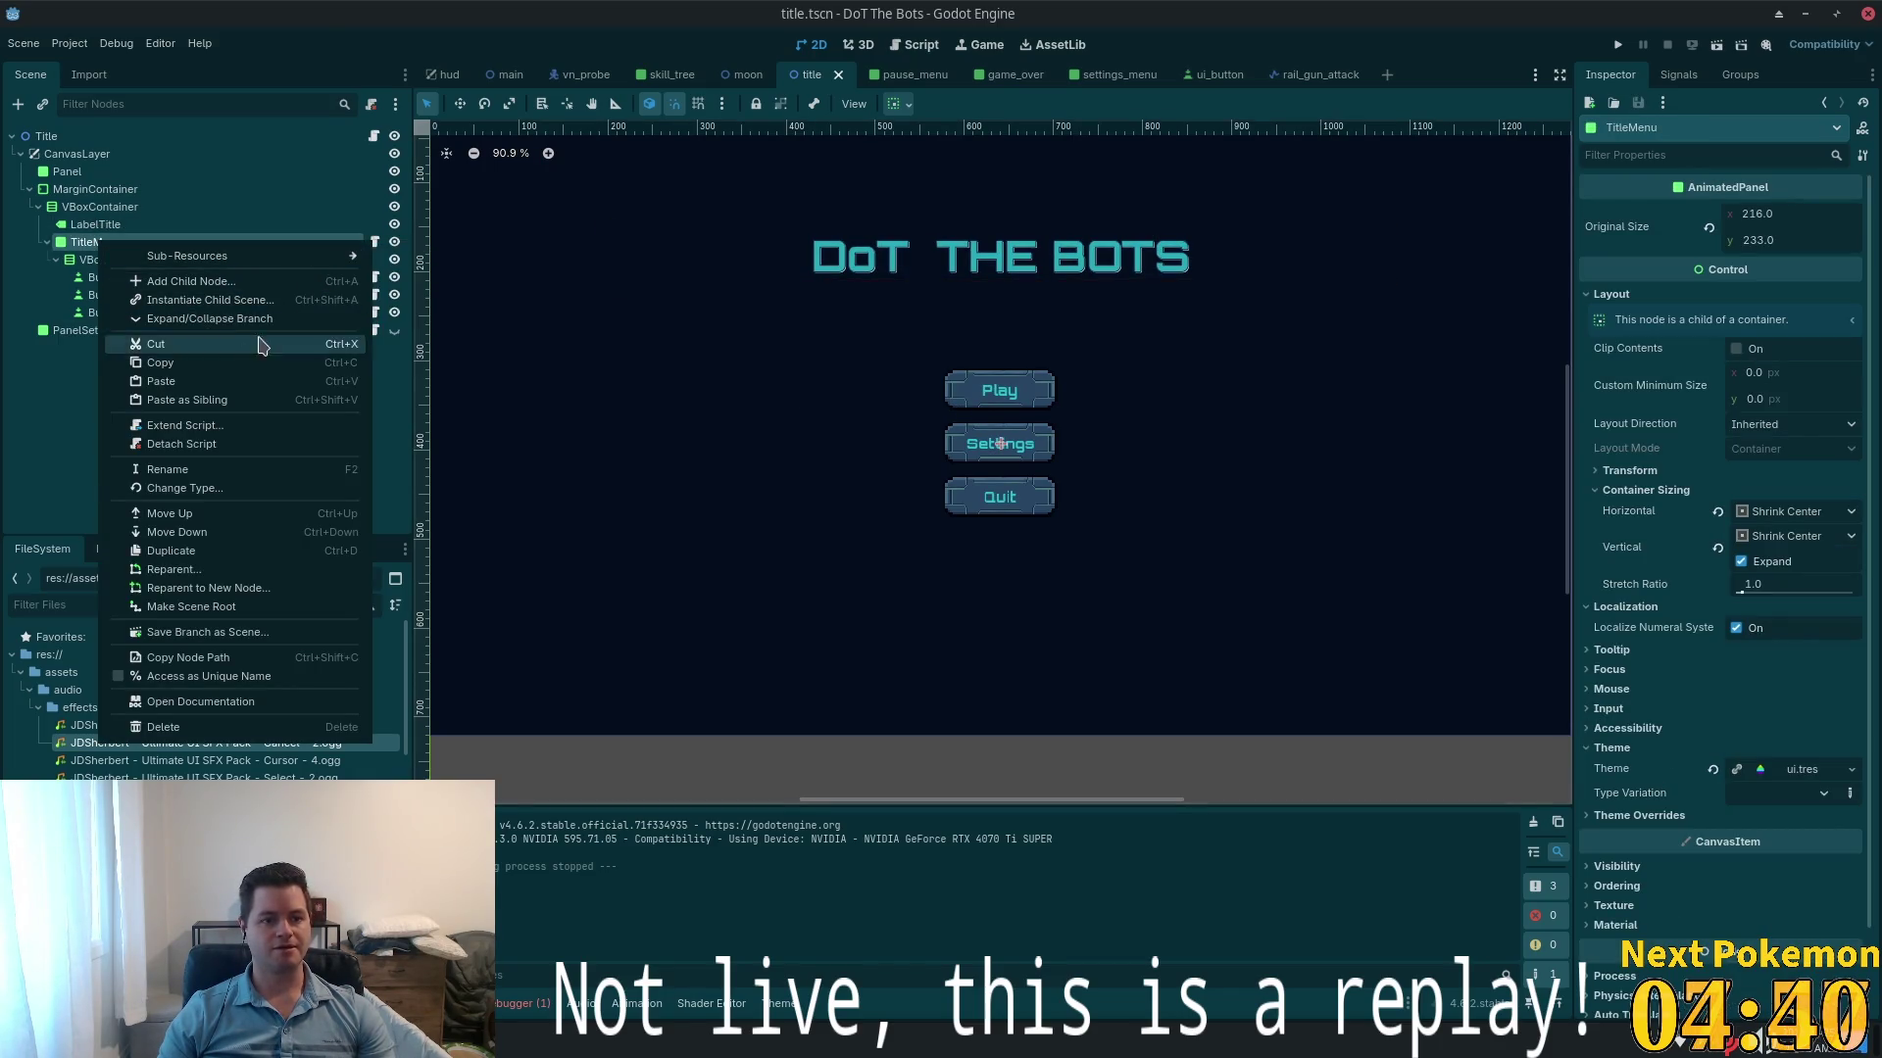
{"action": "left_click", "coordinate": [247, 282]}
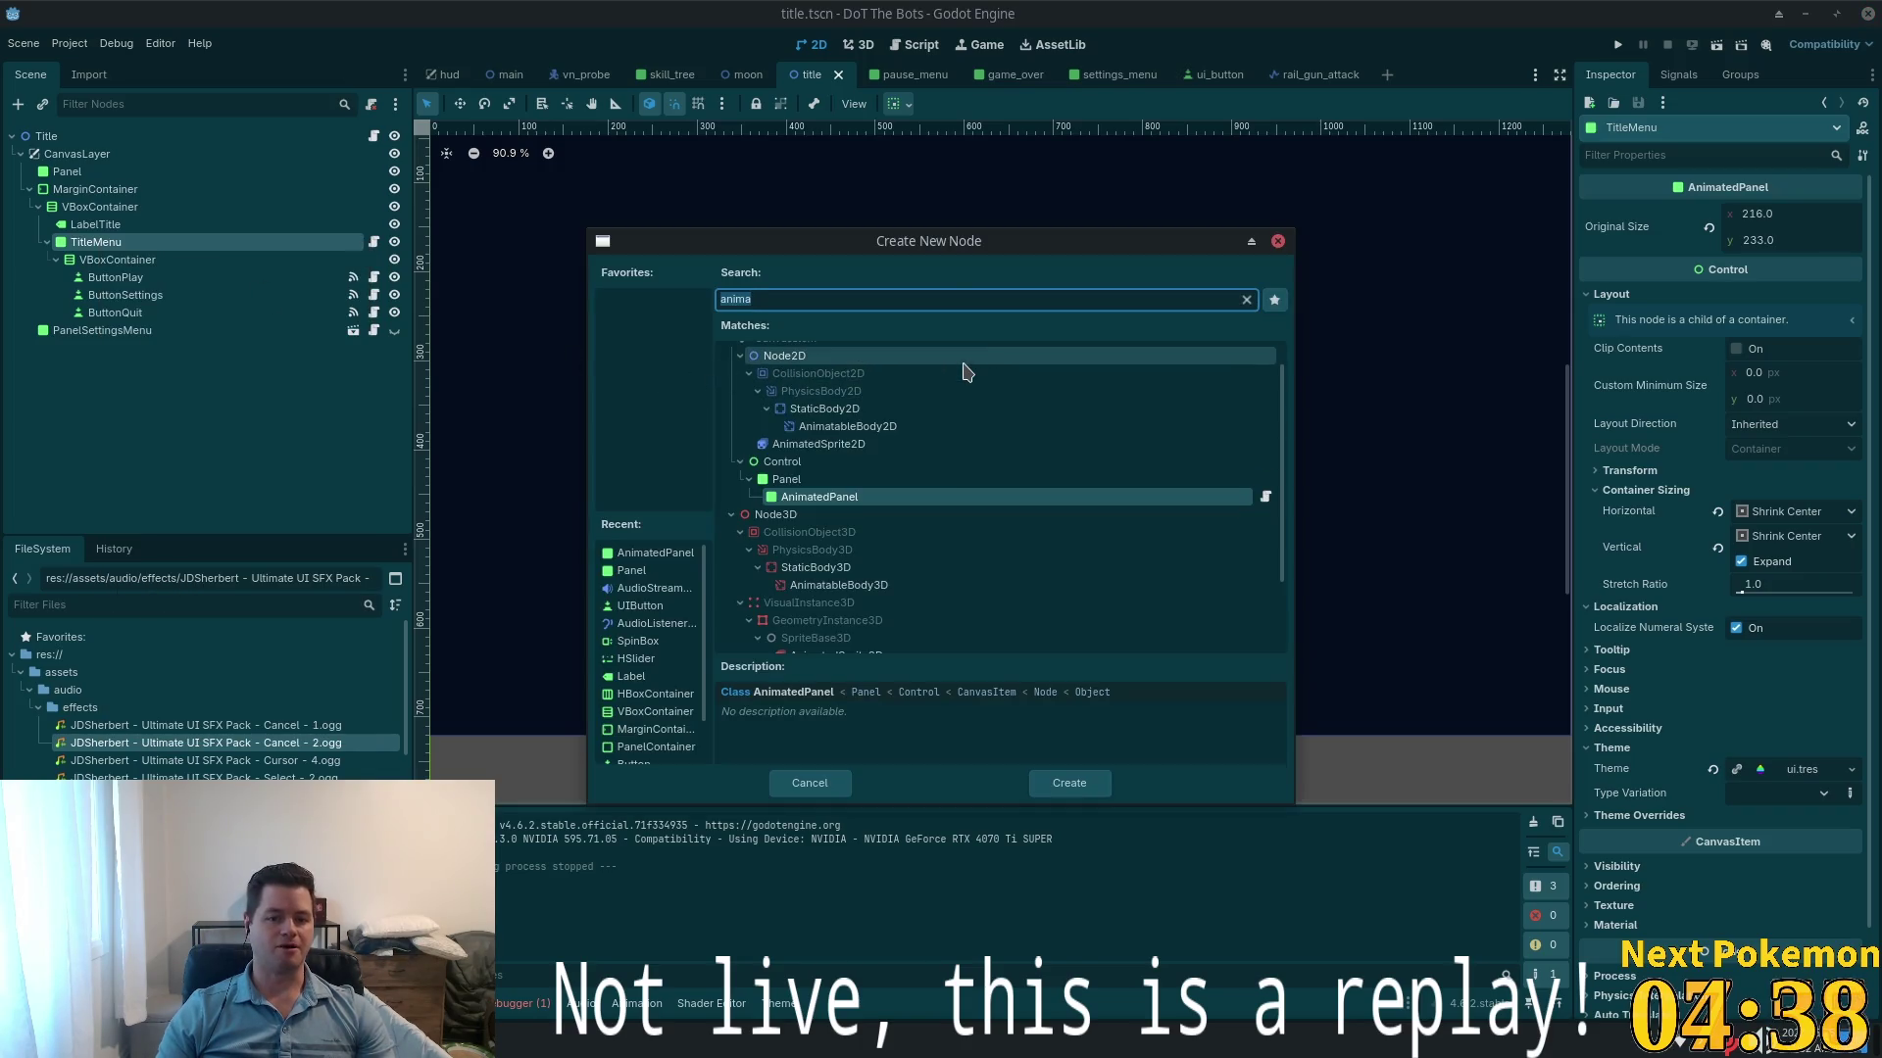
{"action": "type", "text": "margin"}
{"action": "key", "text": "Return"}
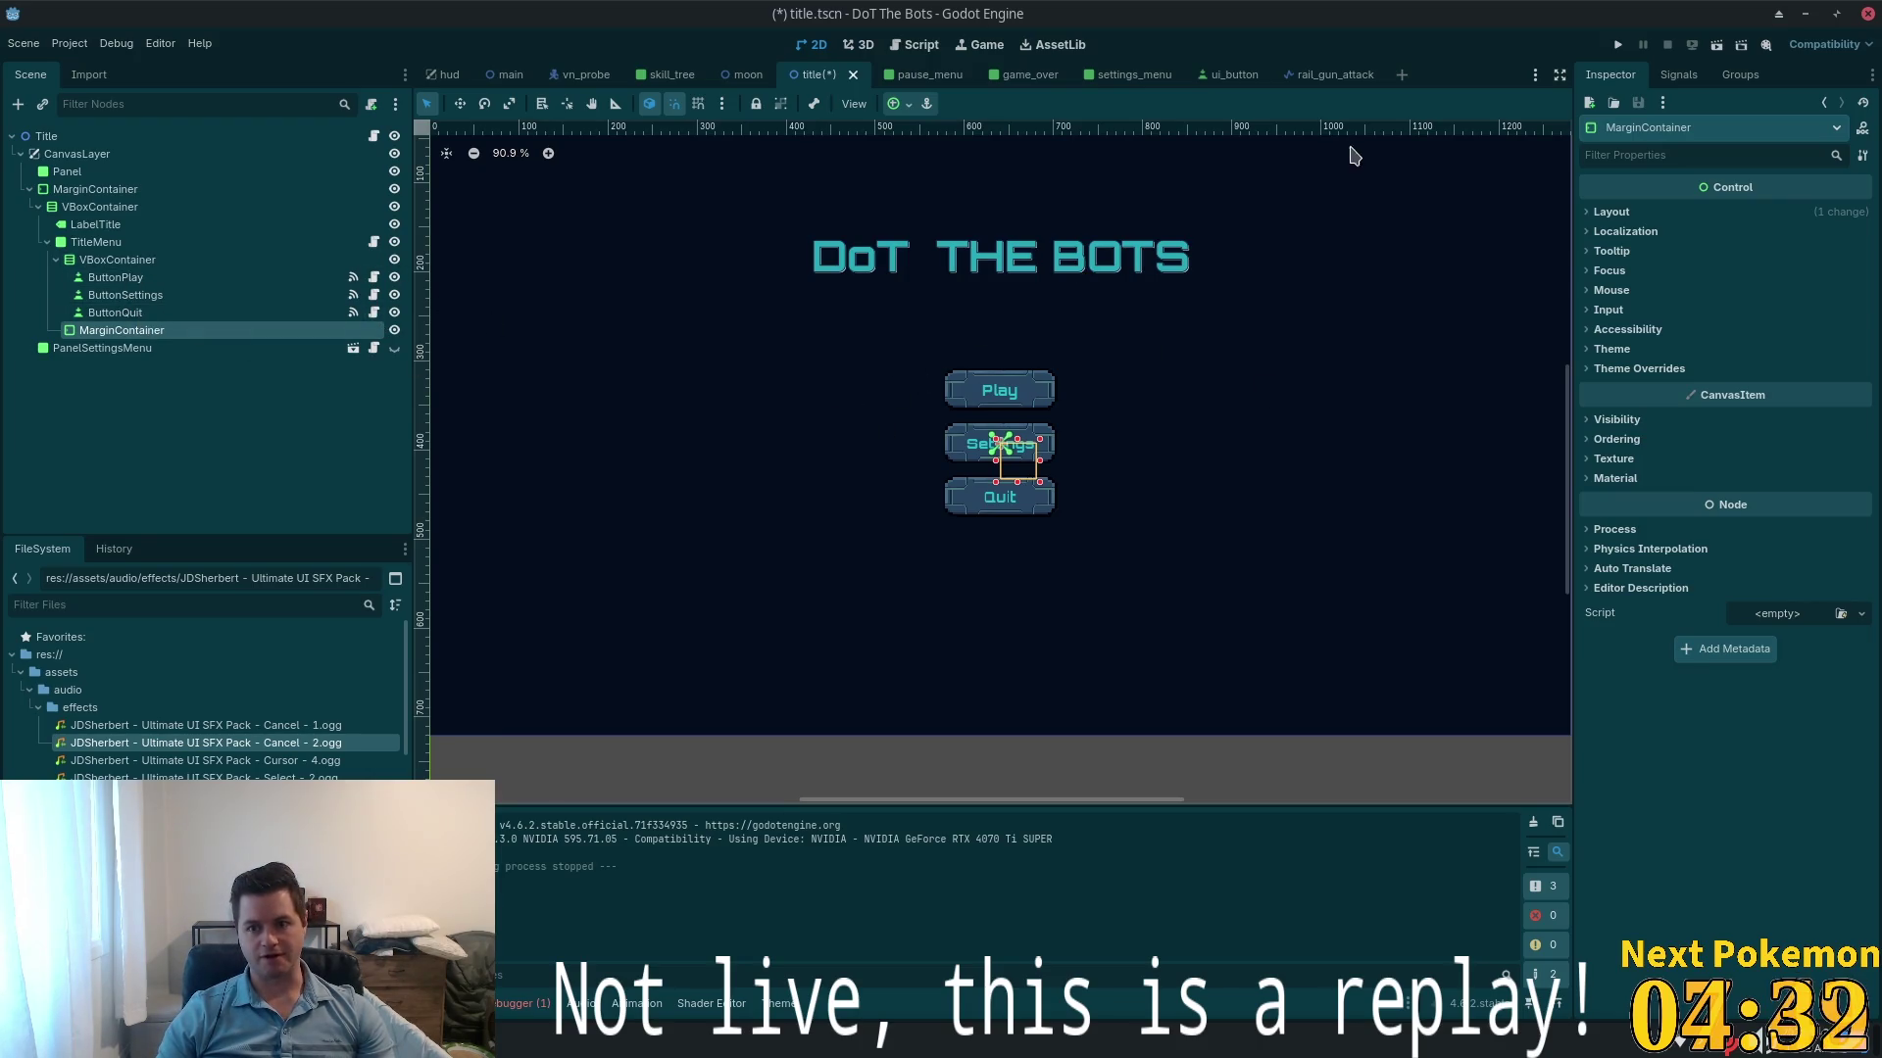
- Move the MarginContainer beside the button VBoxContainer under TitleMenu and save the scene
{"action": "left_click", "coordinate": [137, 249]}
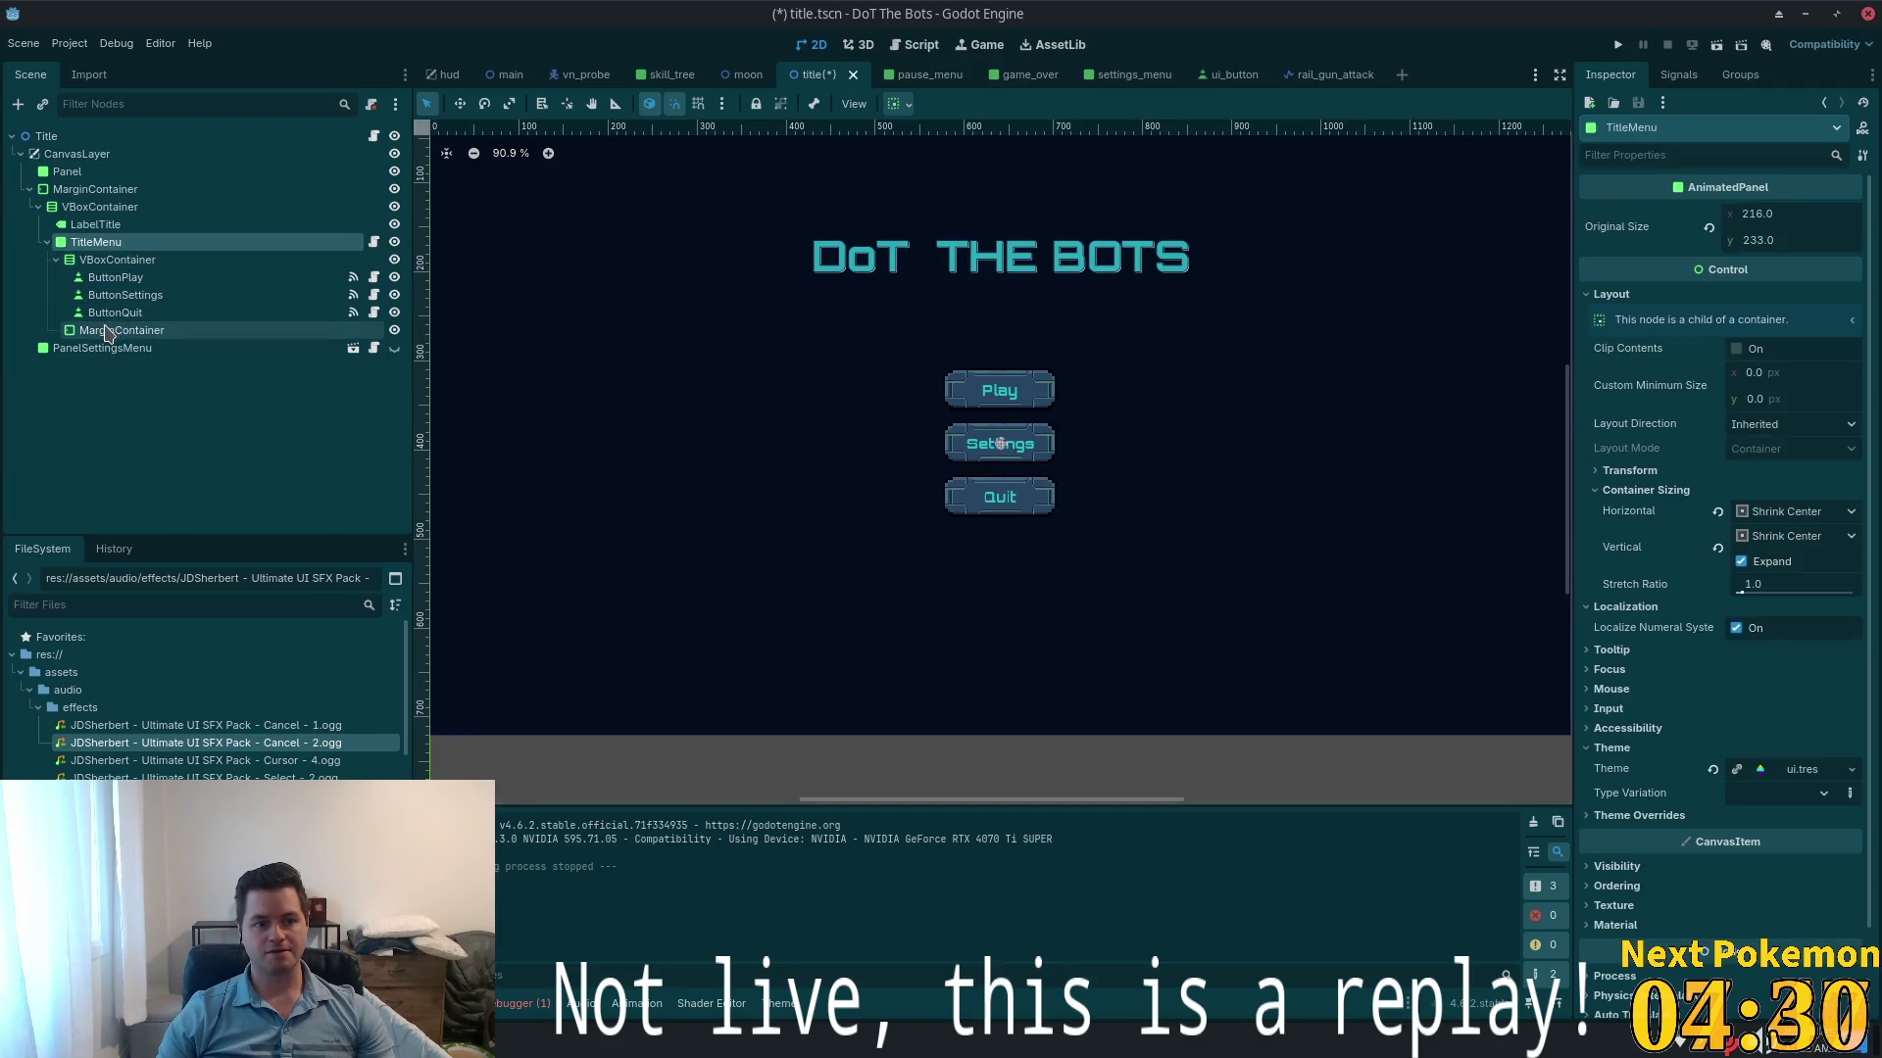
{"action": "left_click_drag", "start_coordinate": [147, 330], "coordinate": [1556, 223]}
{"action": "left_click_drag", "start_coordinate": [1673, 404], "coordinate": [1607, 357]}
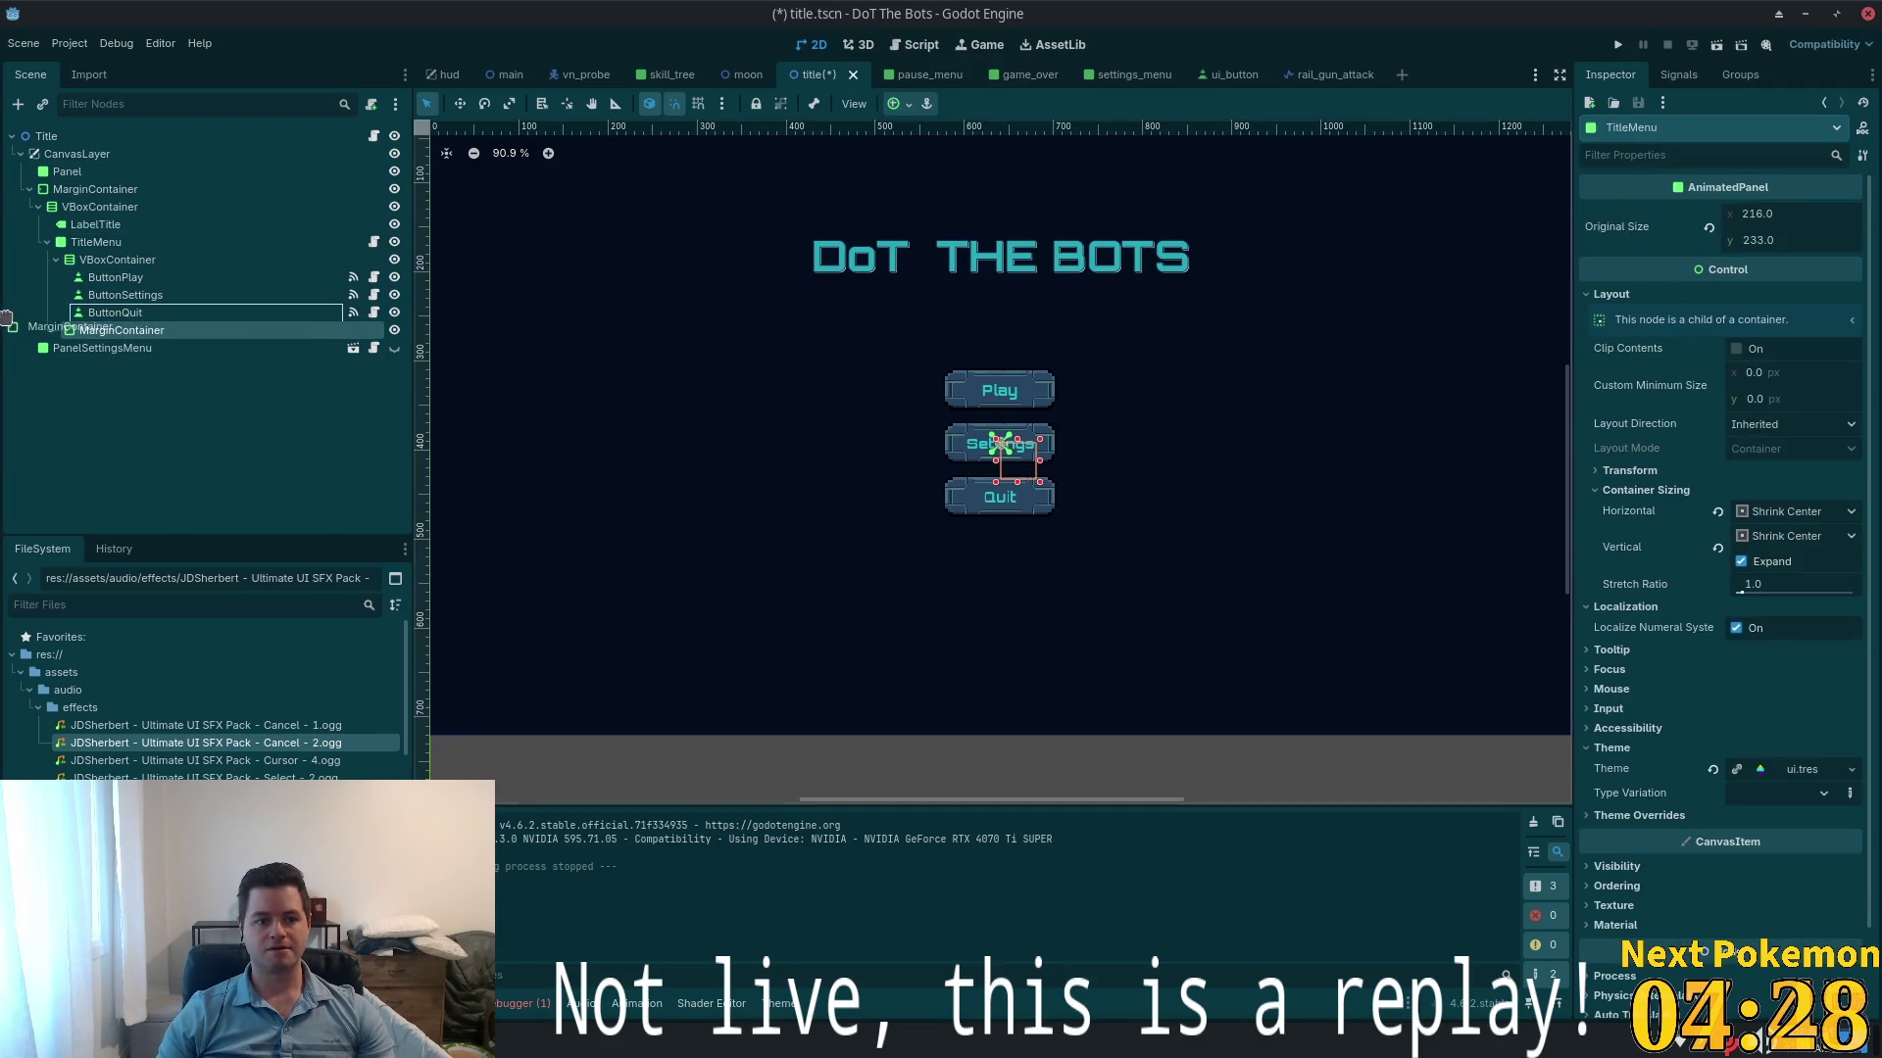
{"action": "left_click_drag", "start_coordinate": [7, 319], "coordinate": [125, 341]}
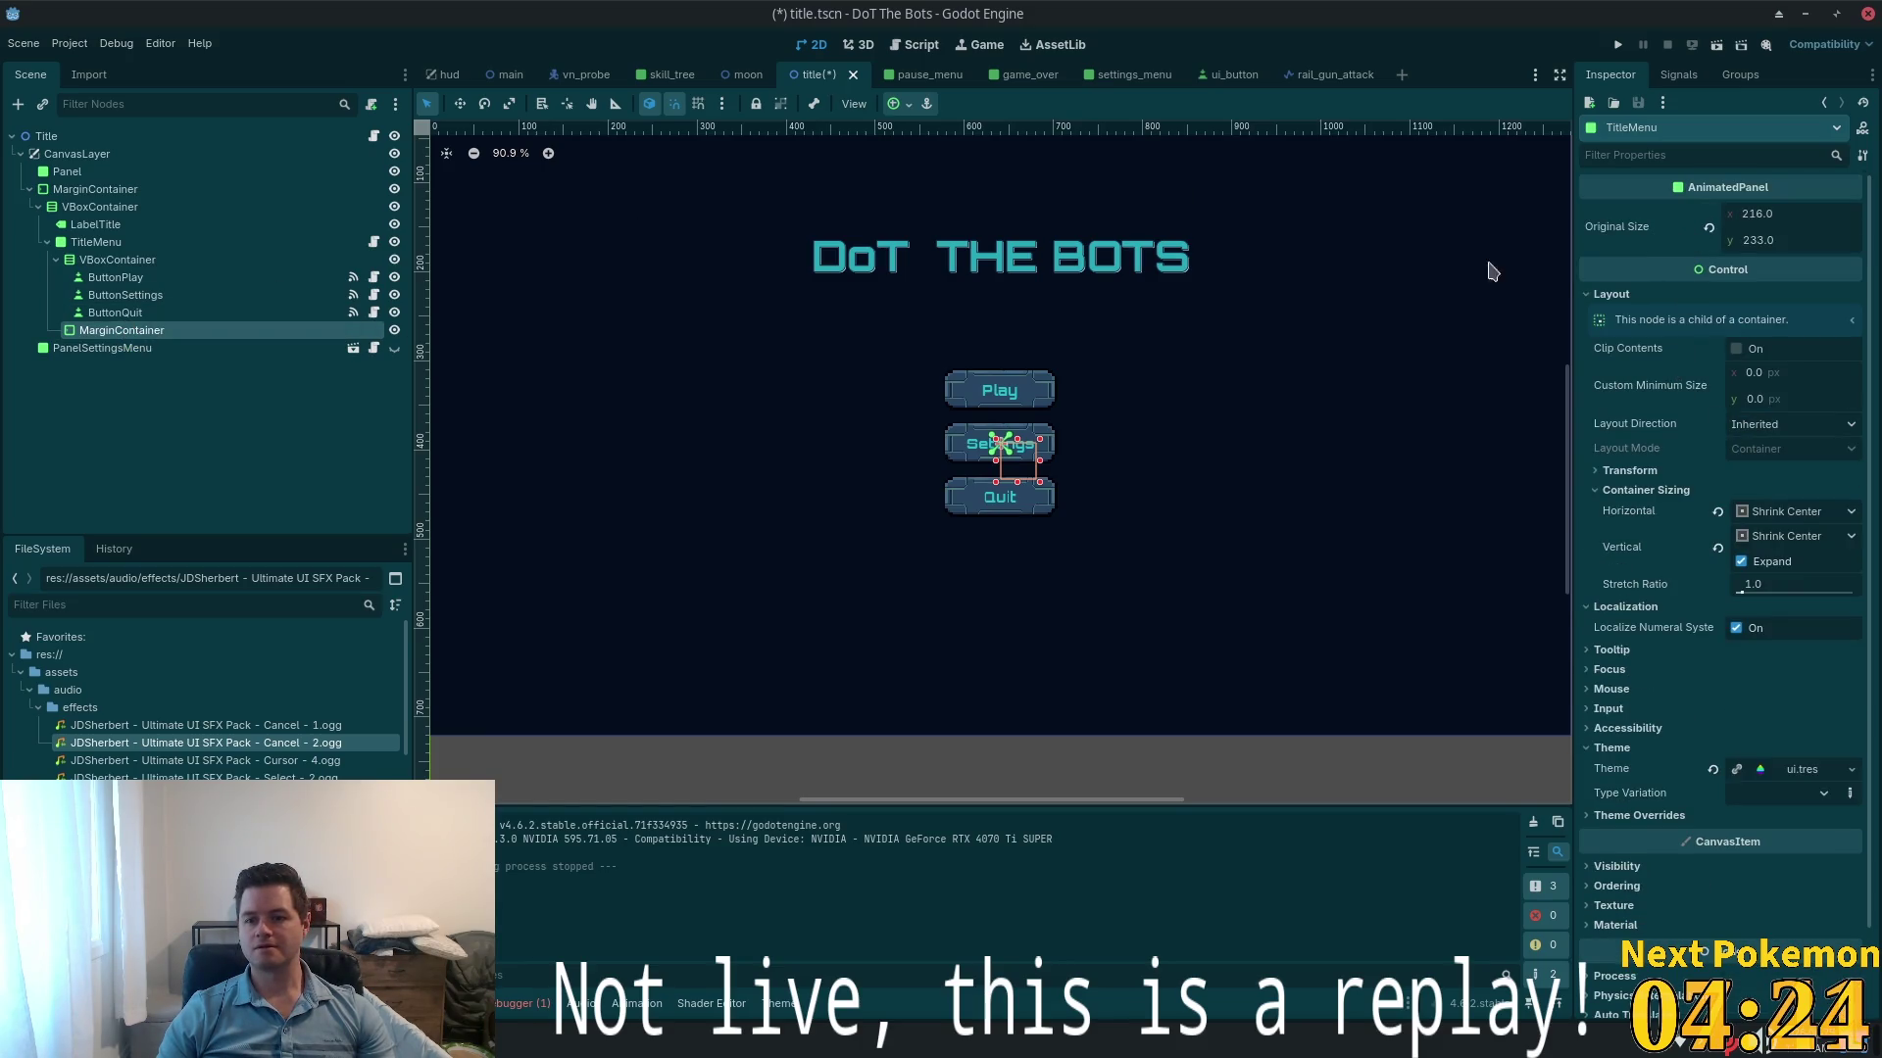
{"action": "left_click", "coordinate": [56, 260]}
{"action": "key", "text": "ctrl+s"}
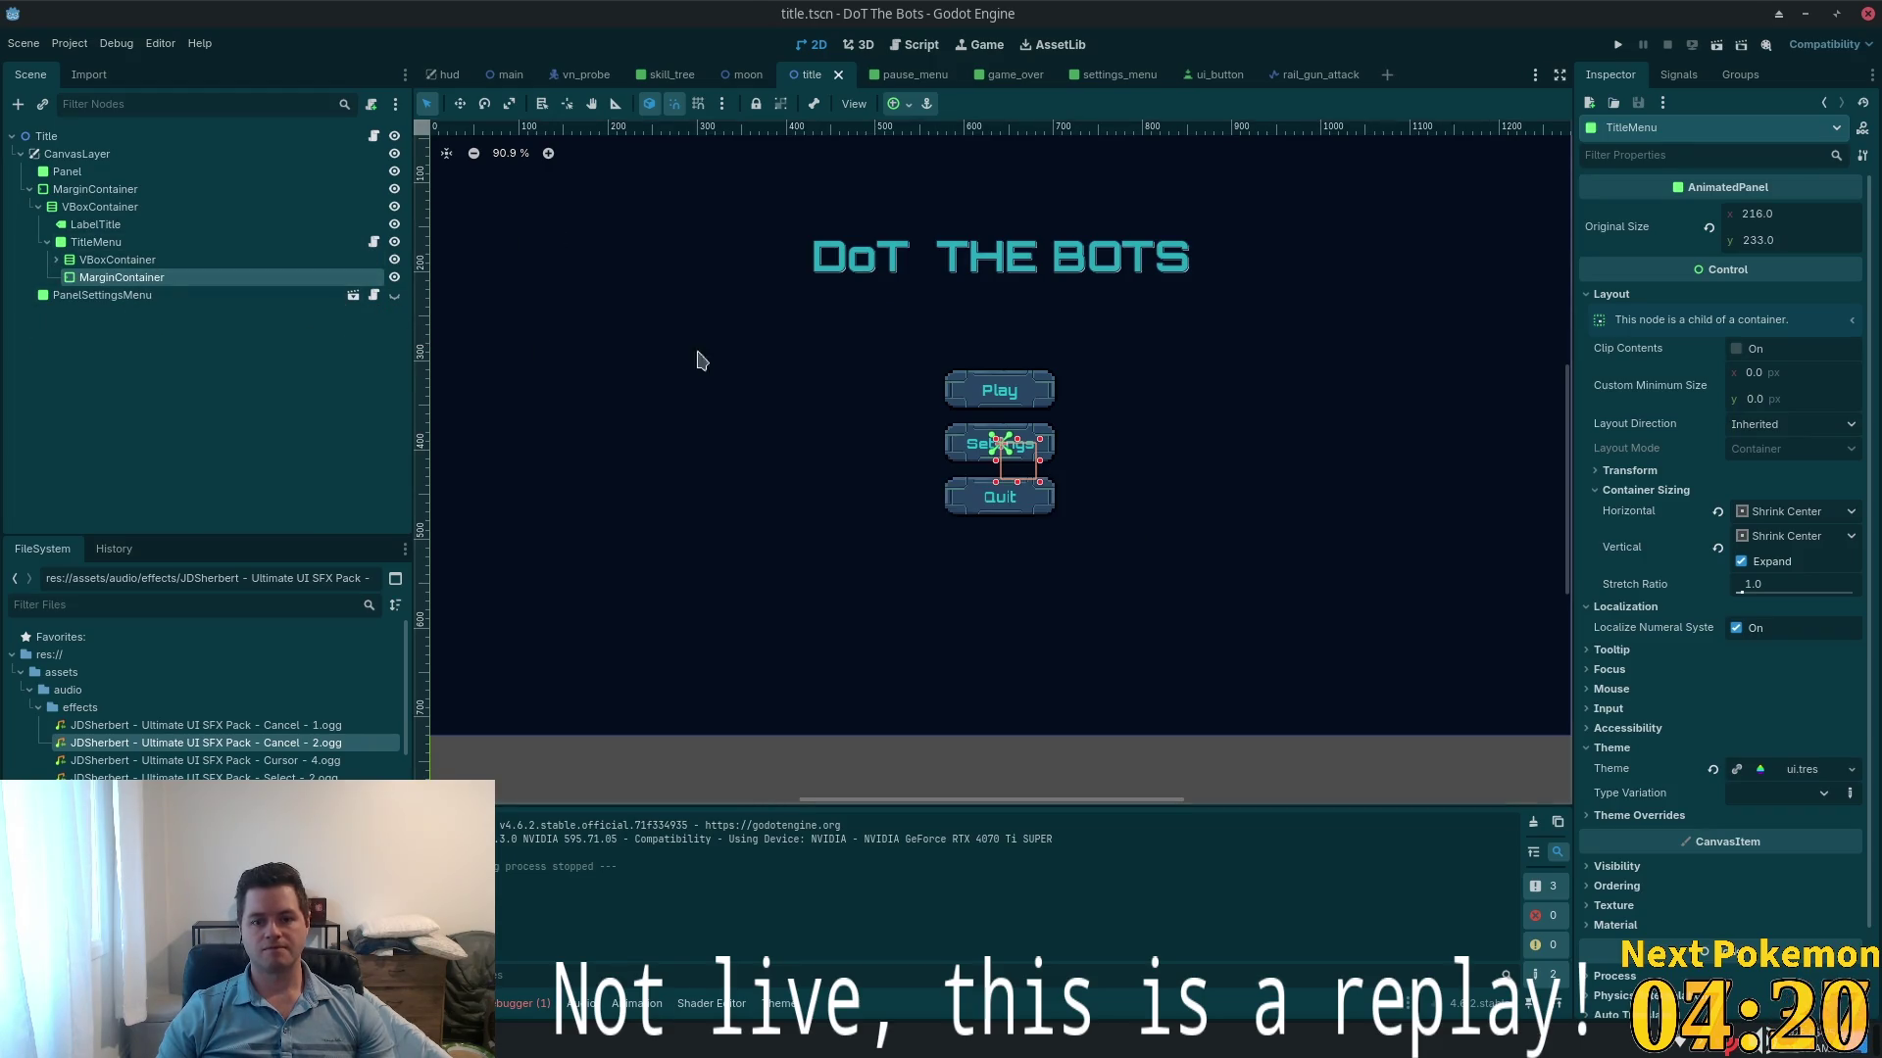
{"action": "left_click", "coordinate": [193, 393]}
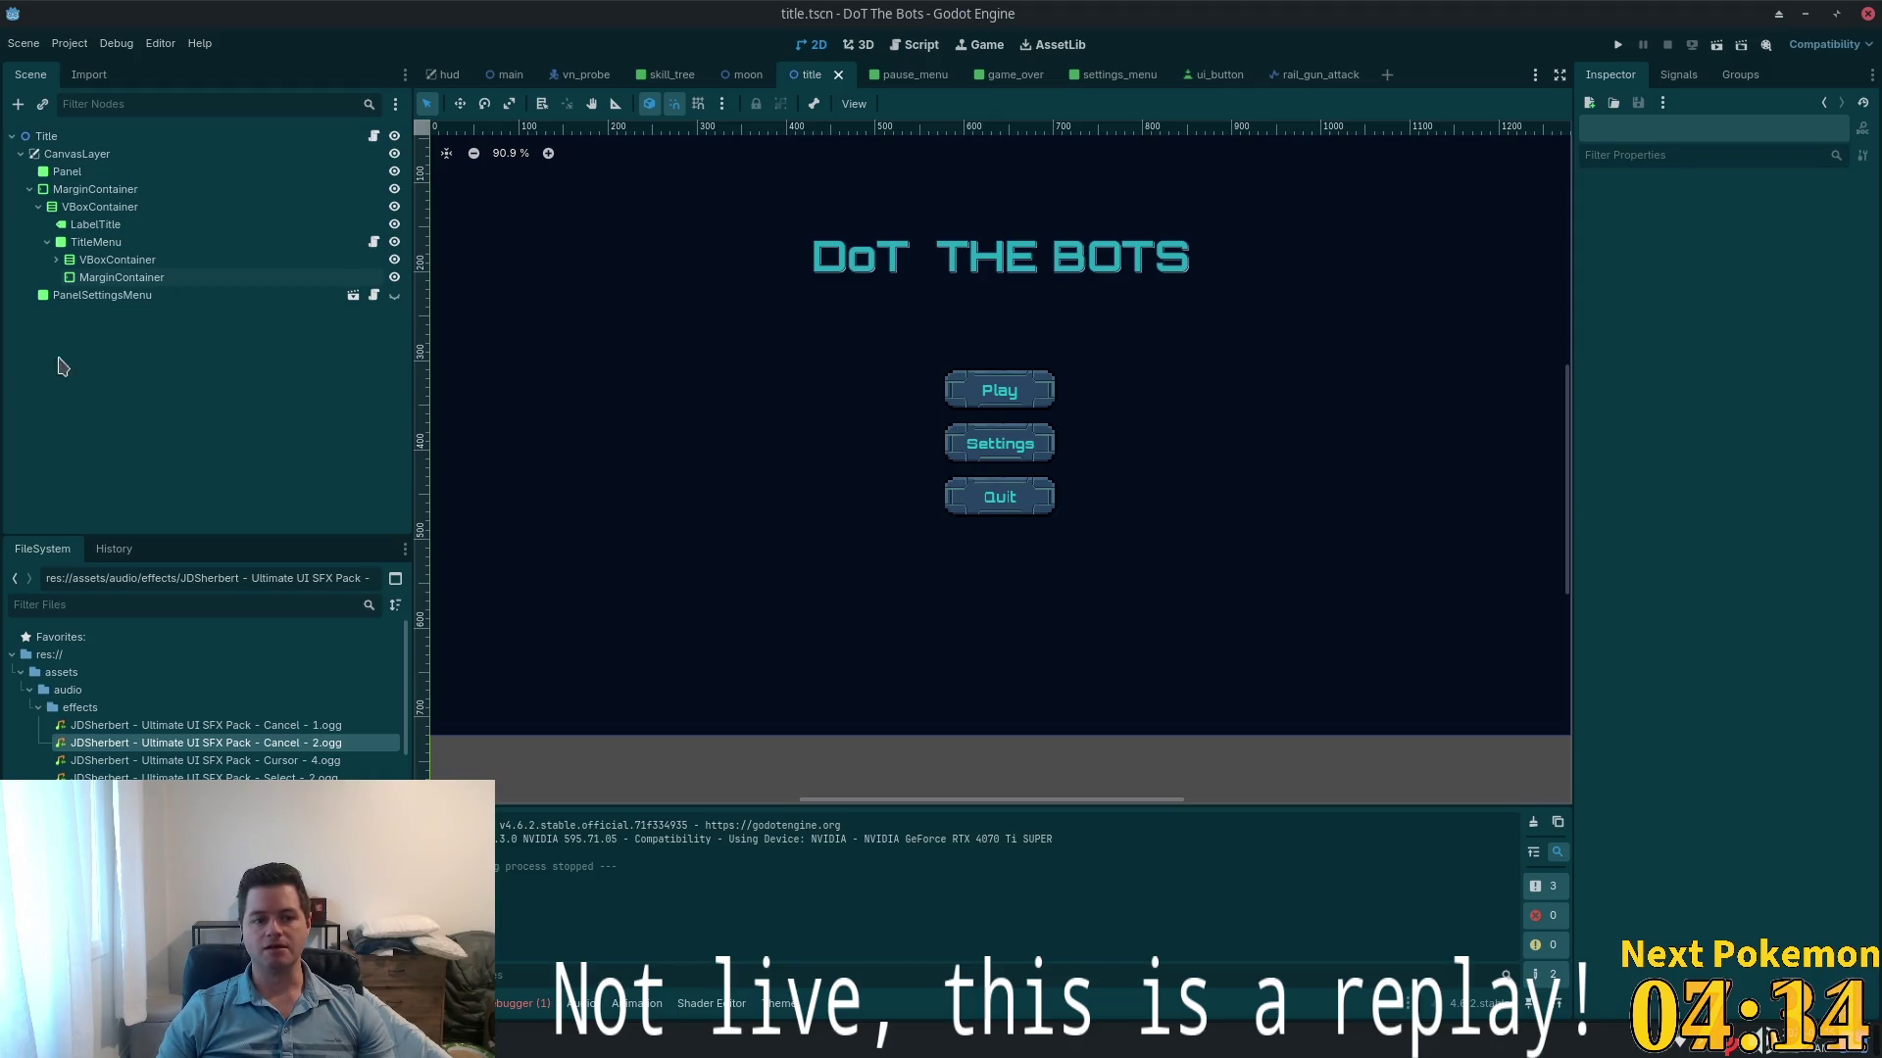
{"action": "left_click", "coordinate": [56, 259]}
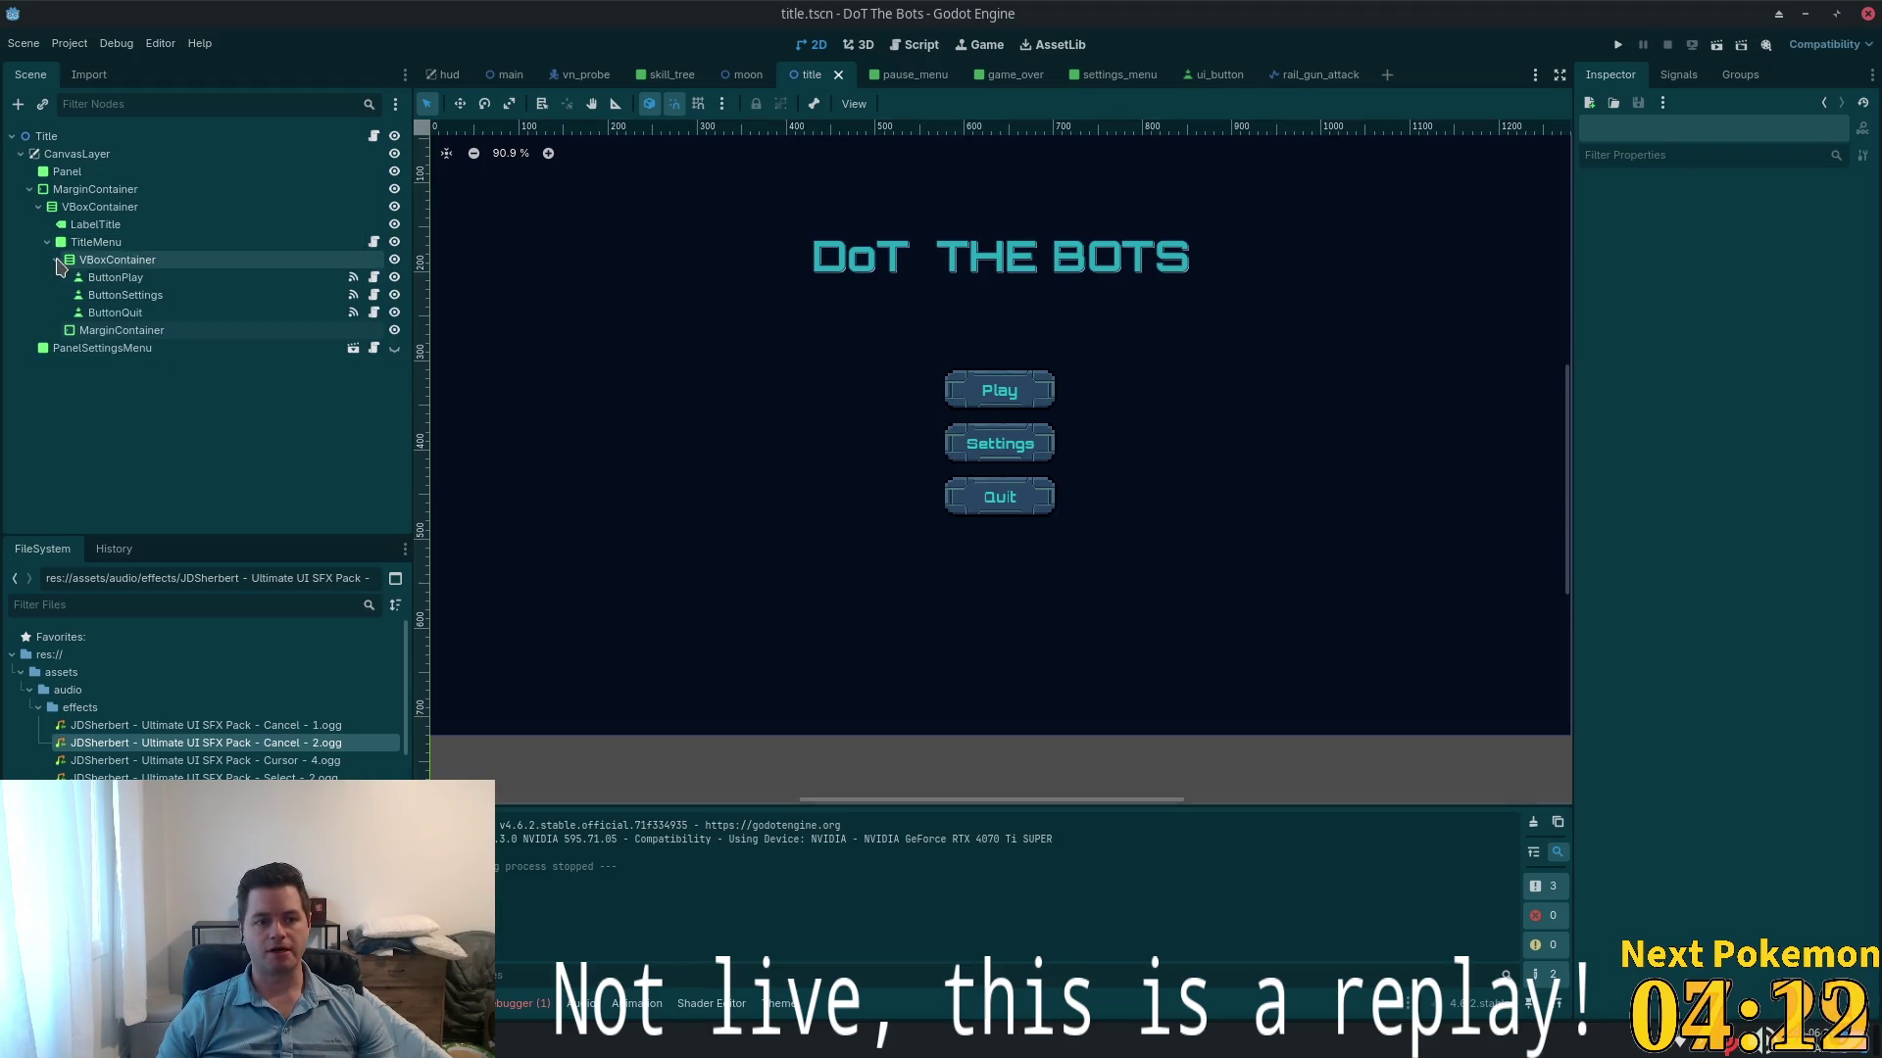
{"action": "left_click", "coordinate": [112, 299]}
{"action": "left_click", "coordinate": [1678, 74]}
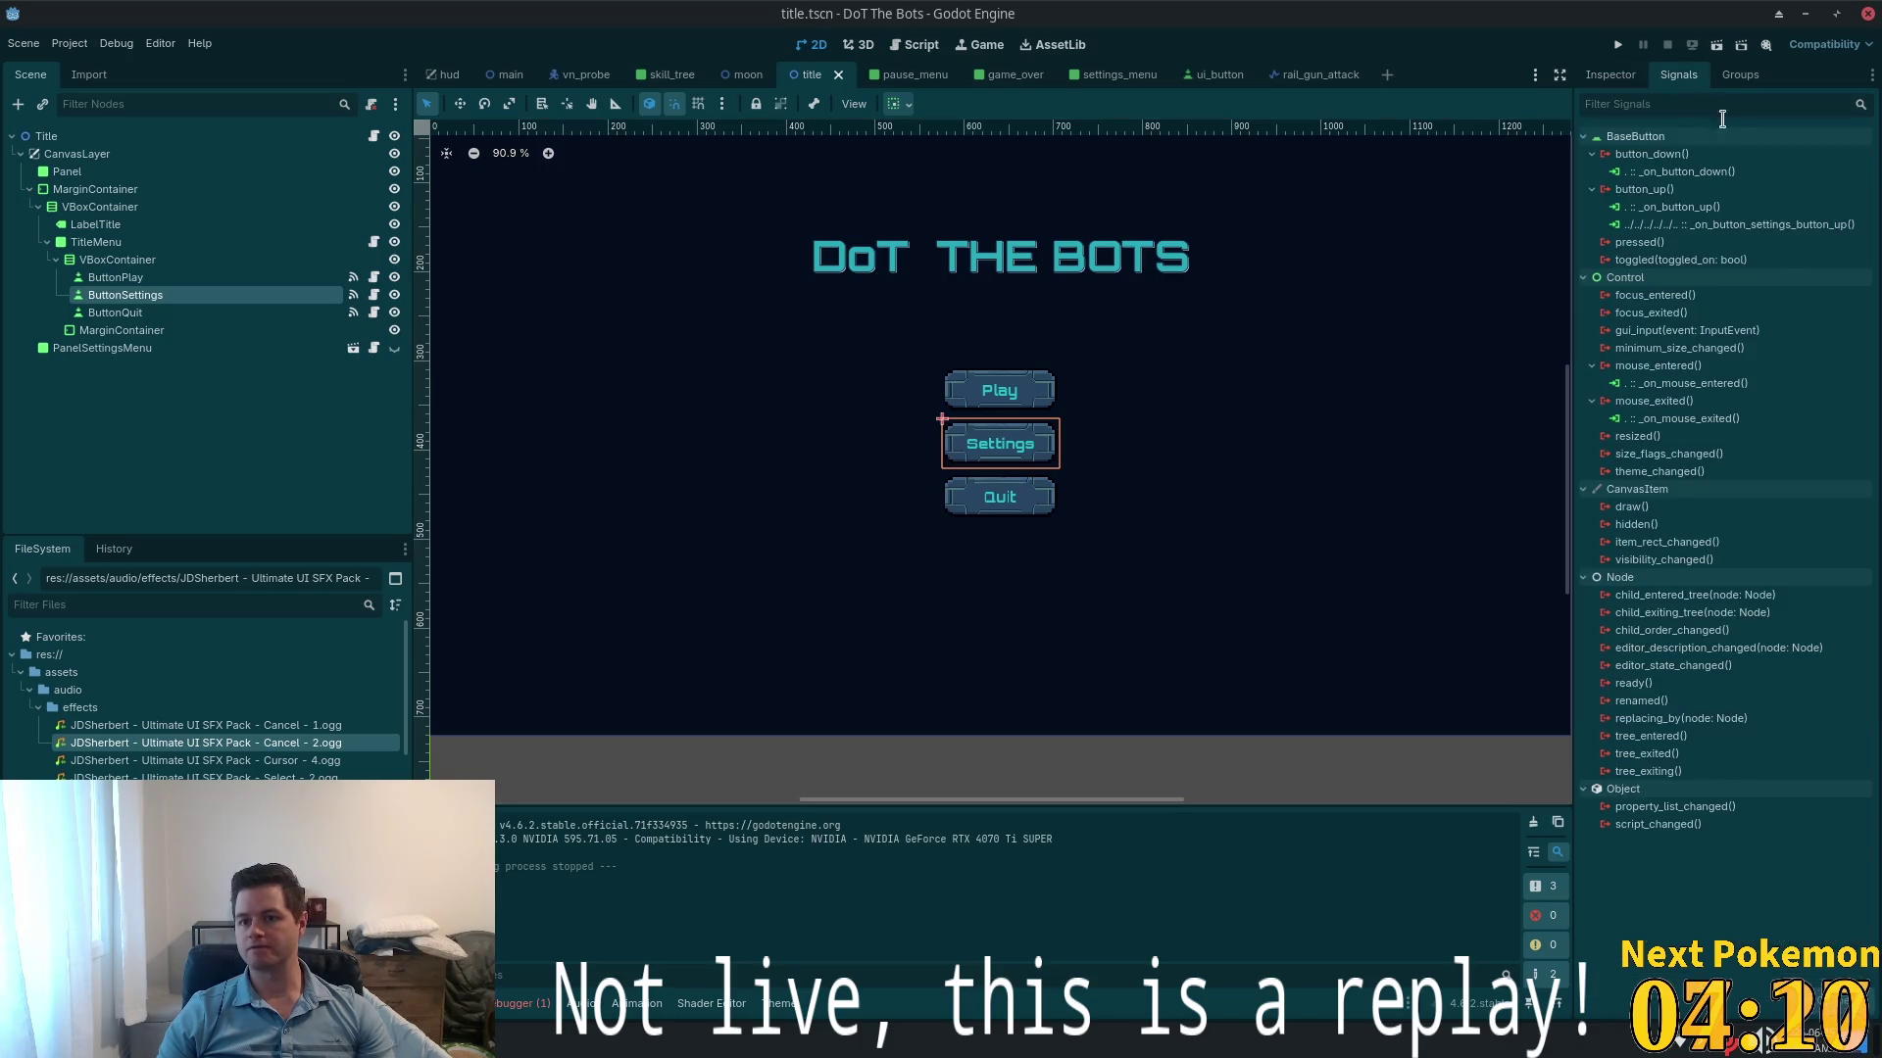
{"action": "double_click", "coordinate": [1635, 225]}
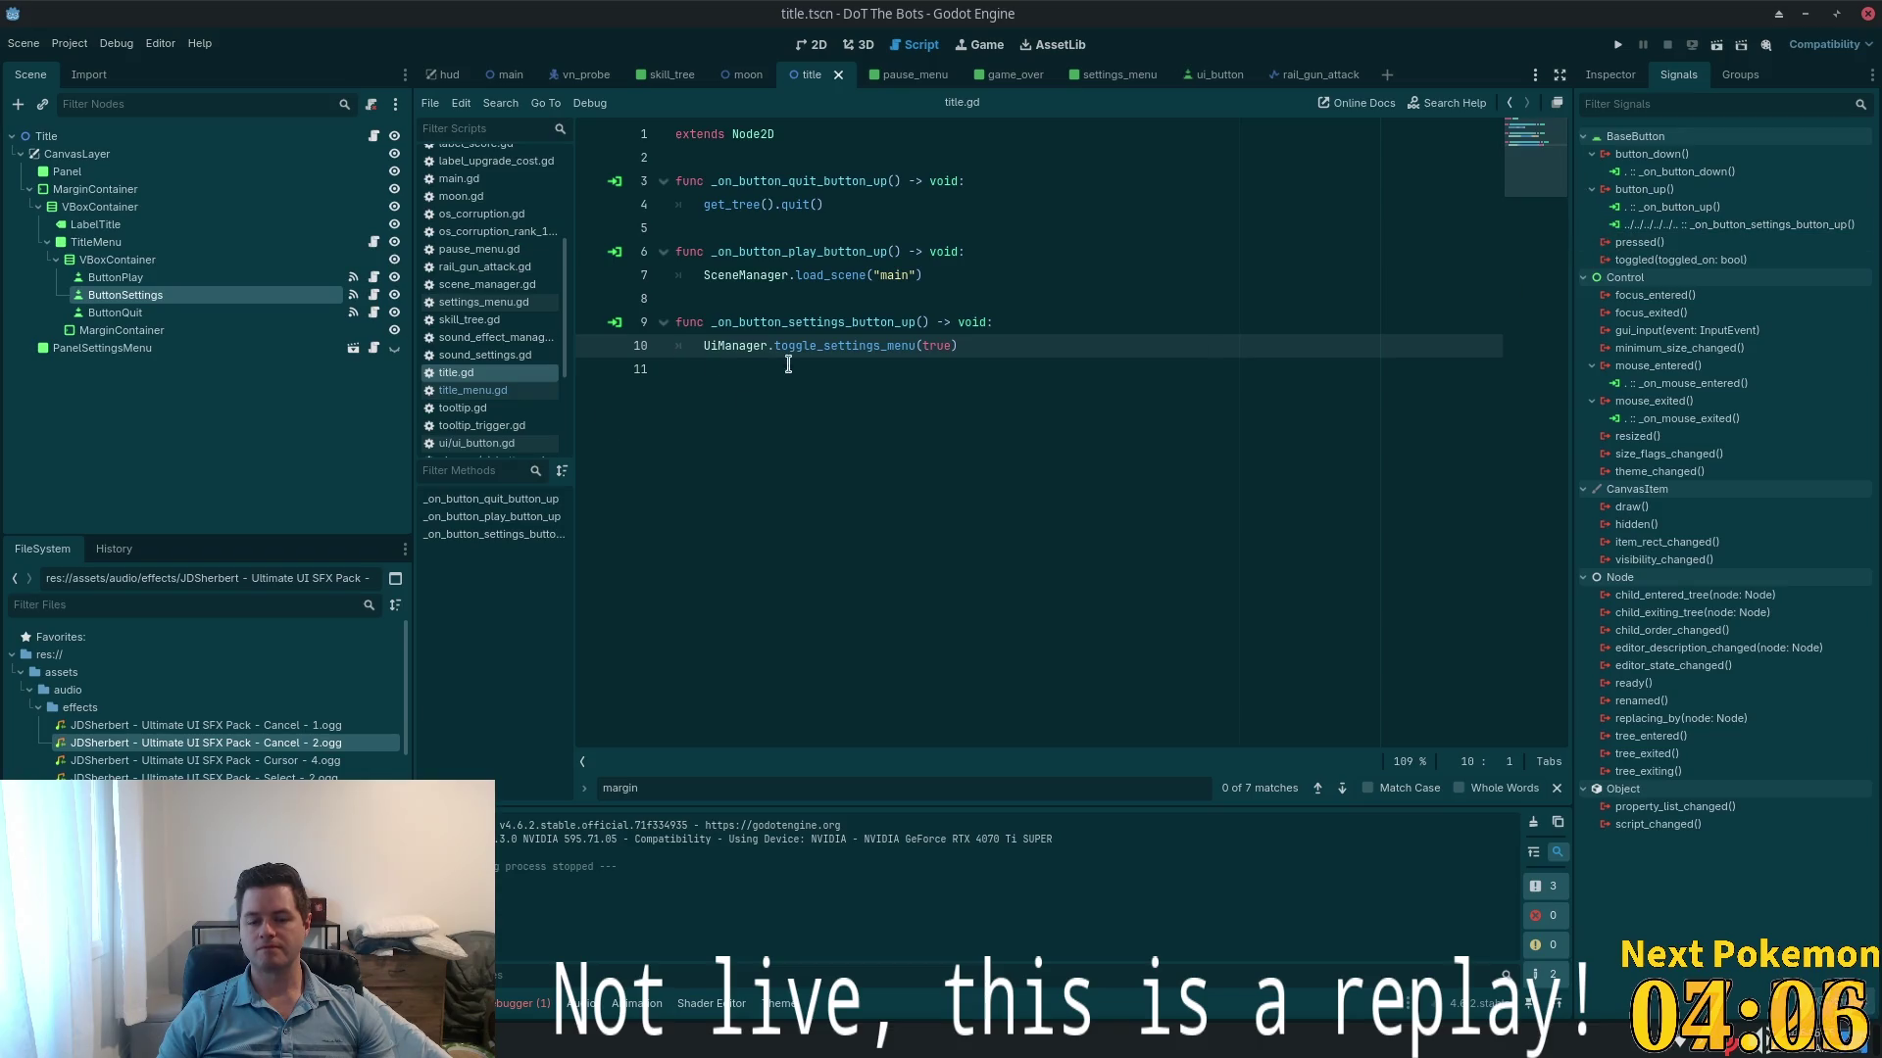
{"action": "double_click", "coordinate": [820, 348]}
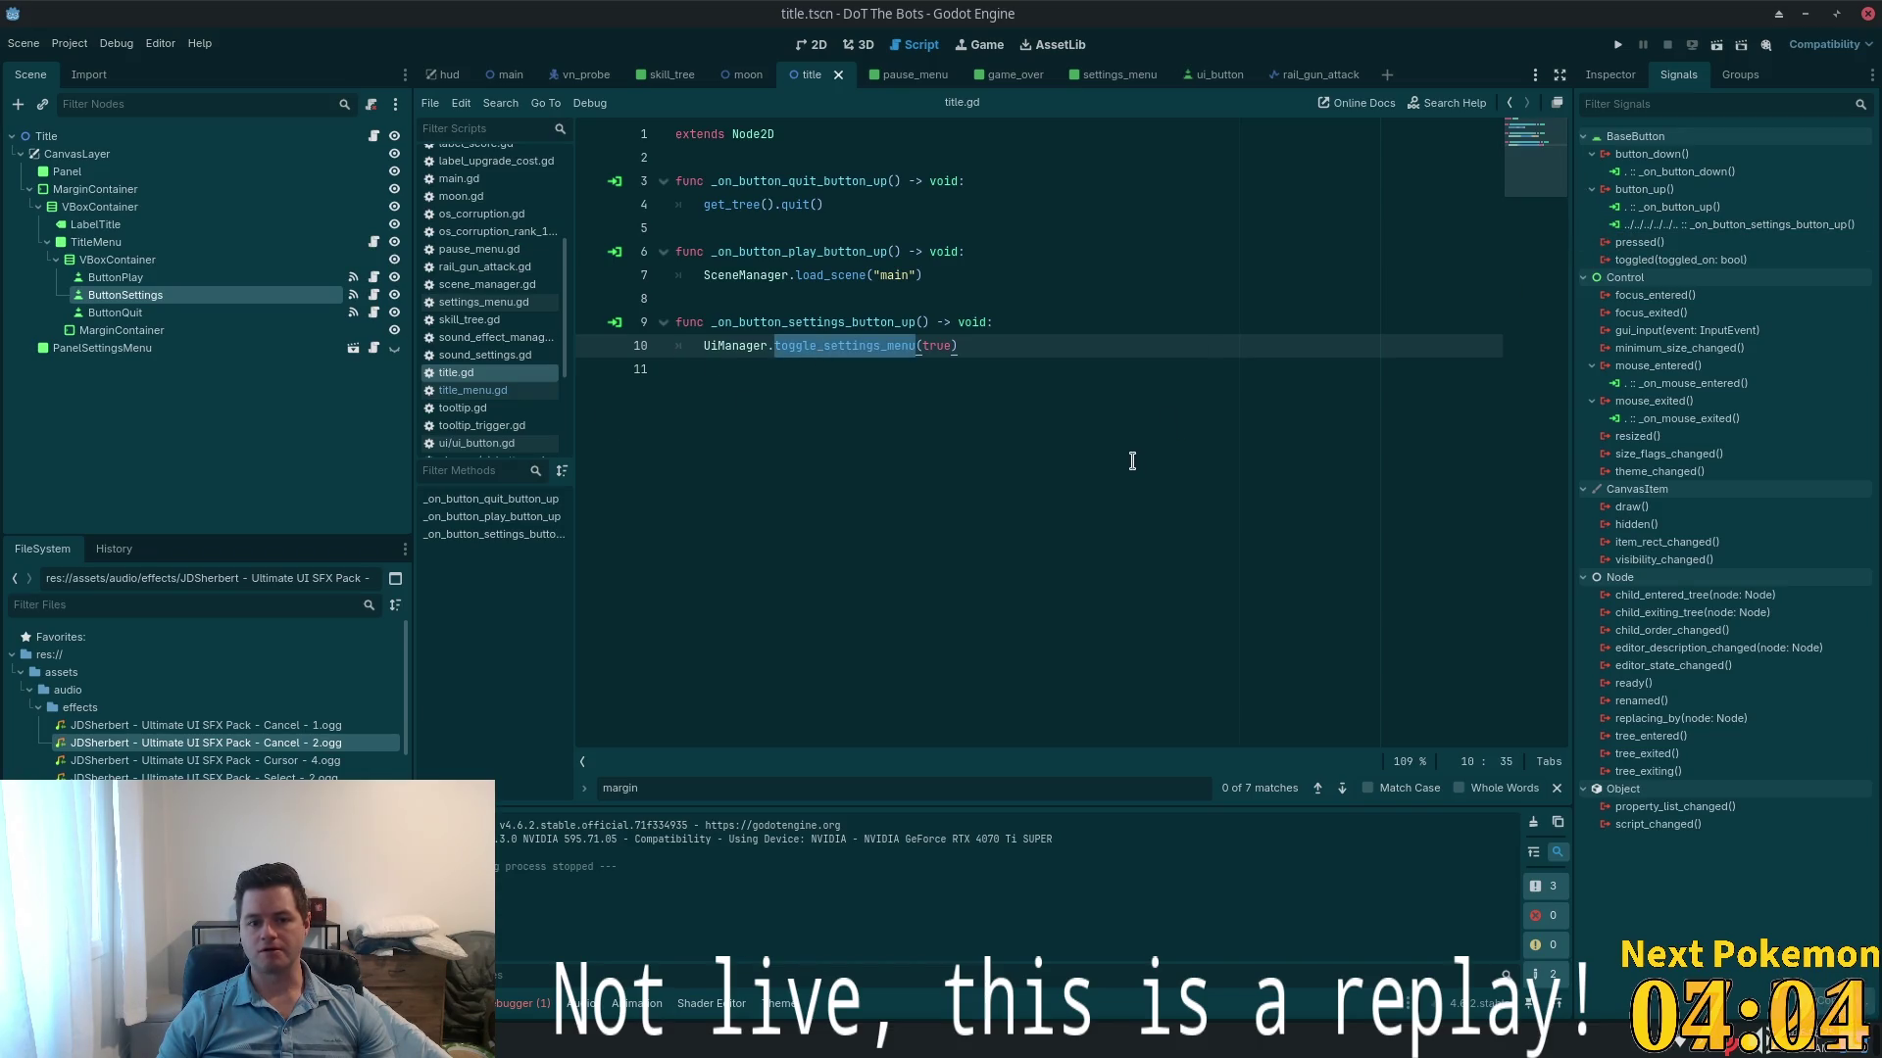
{"action": "left_click", "coordinate": [373, 350]}
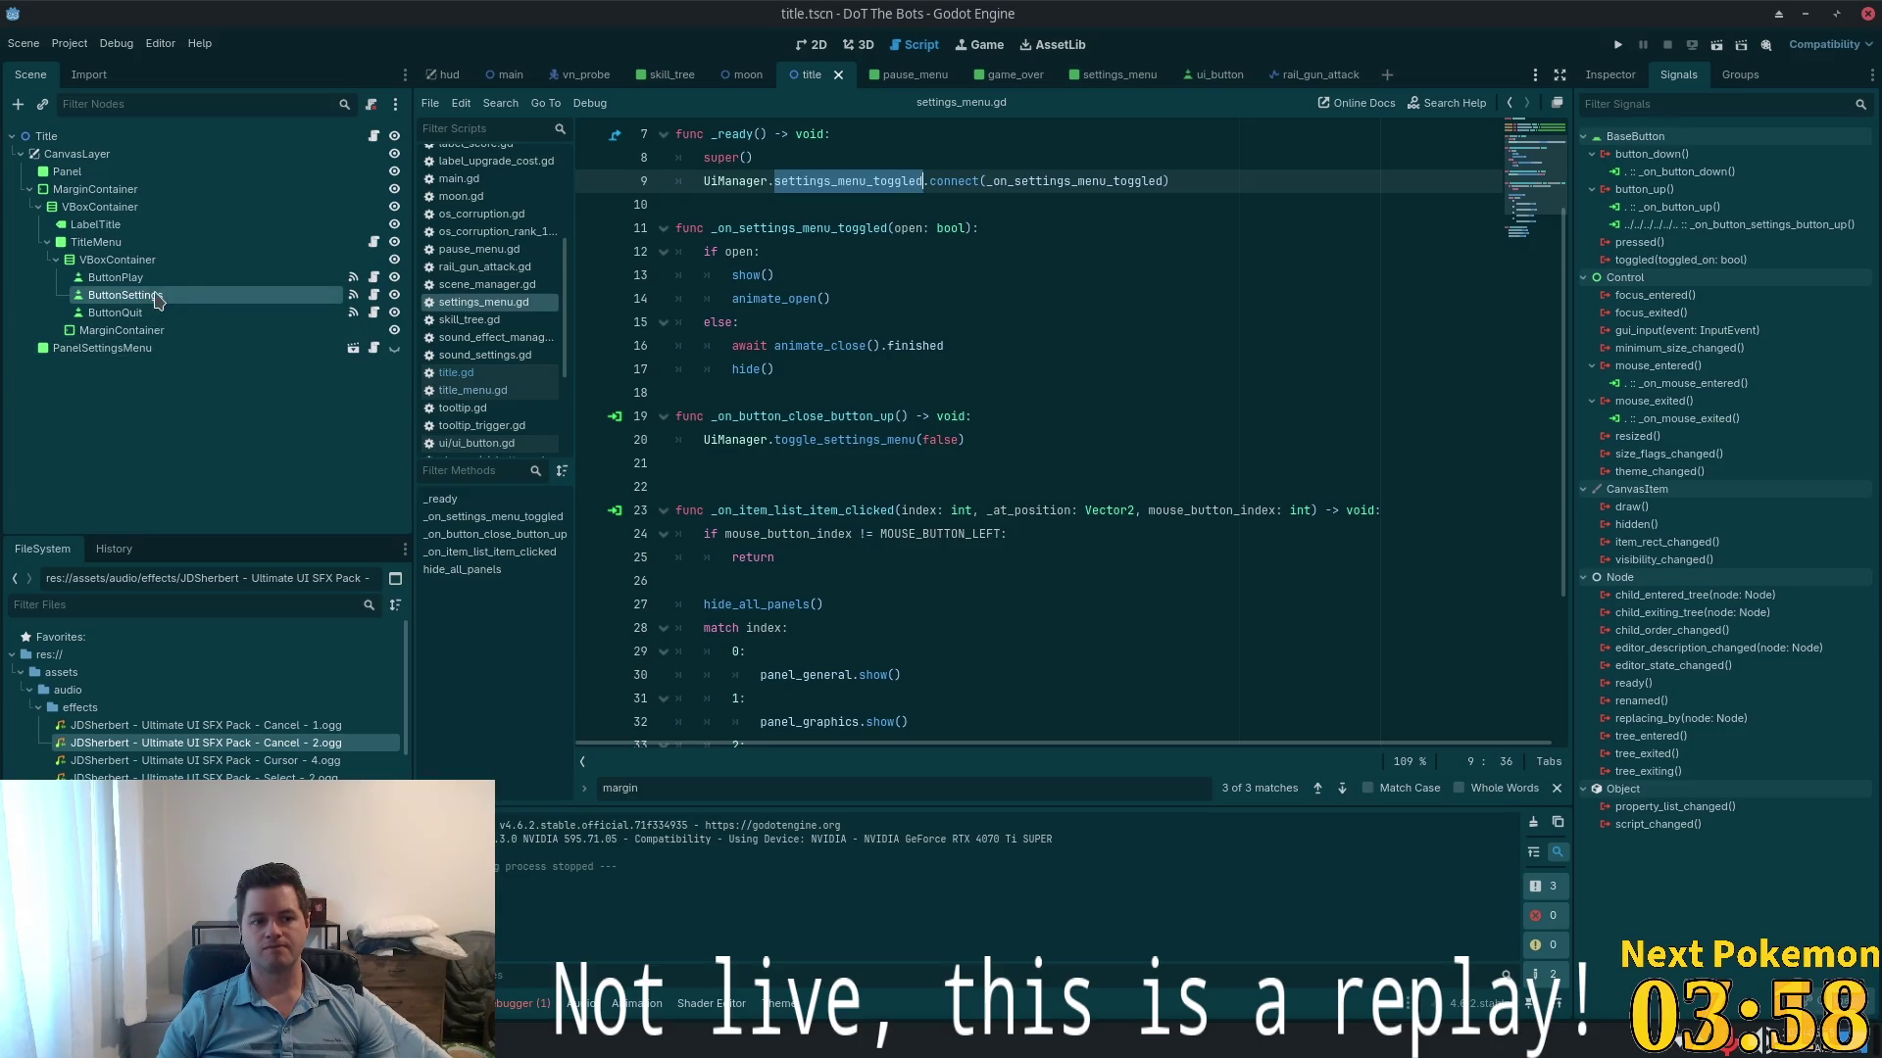
{"action": "double_click", "coordinate": [1735, 224]}
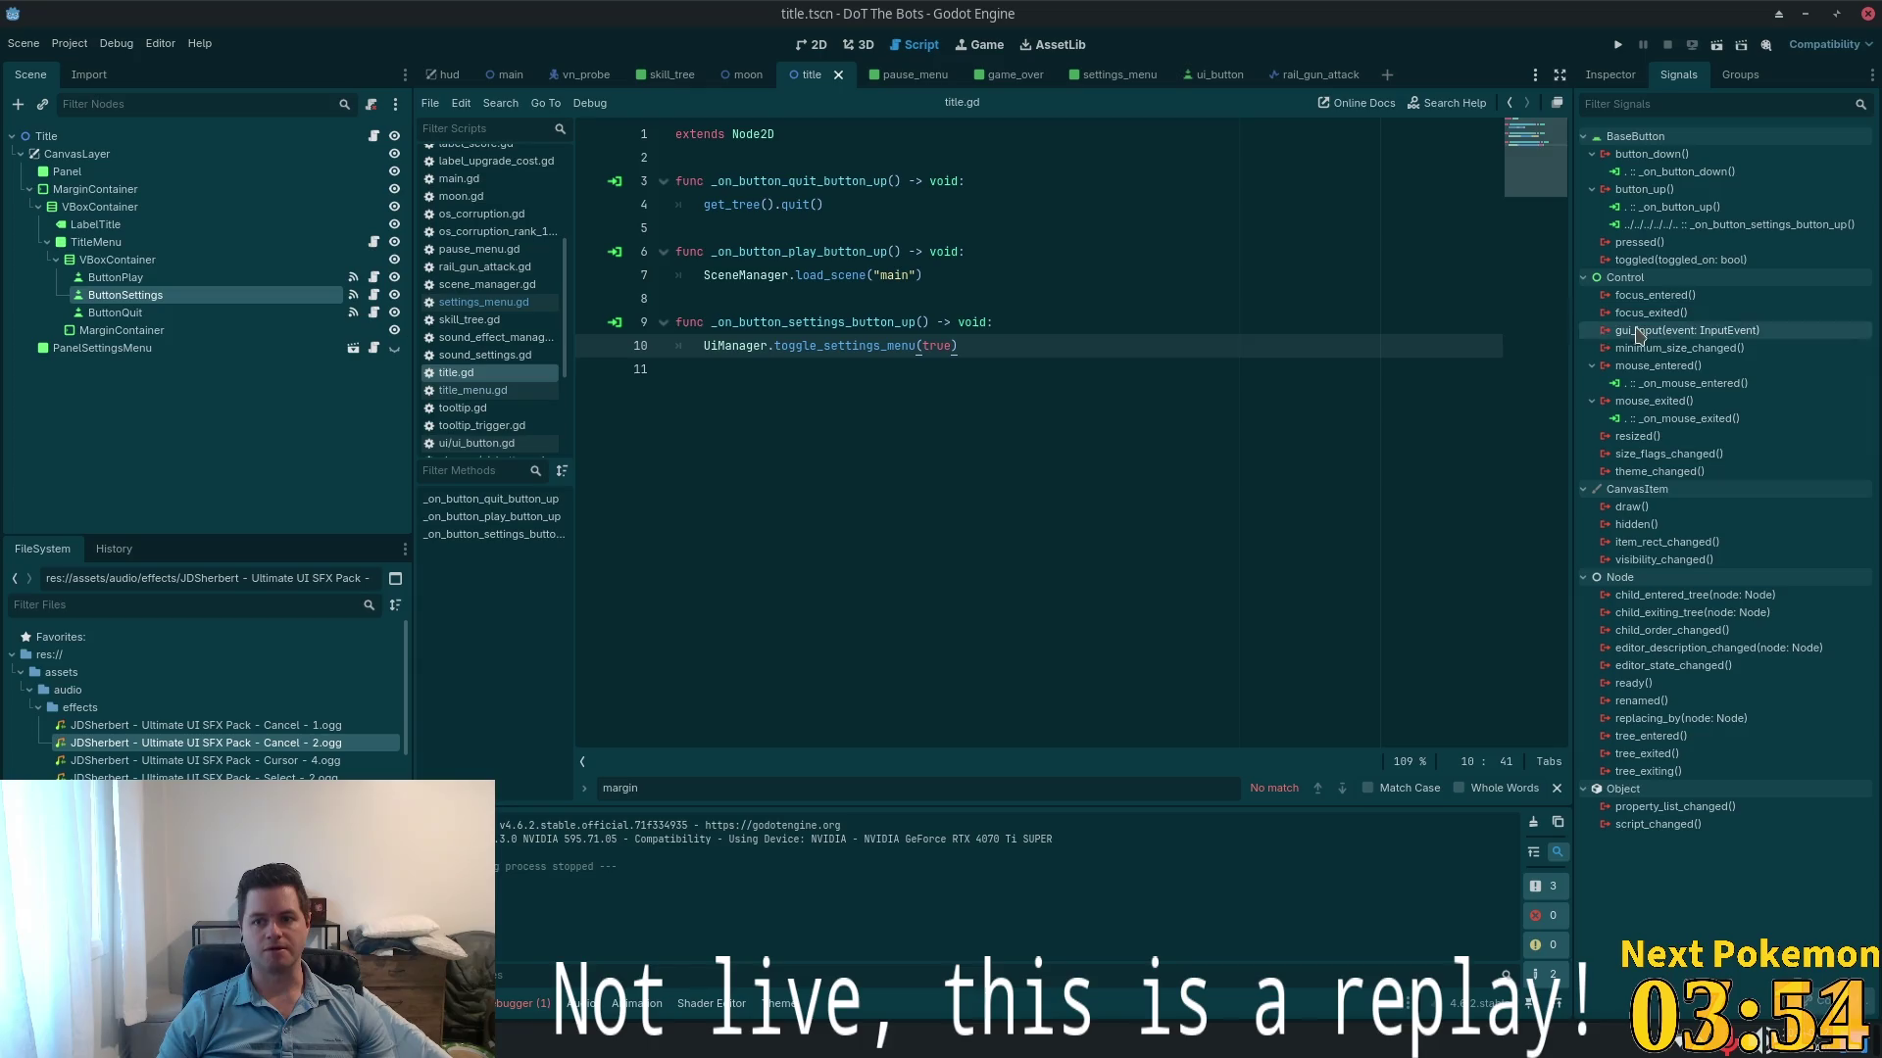
{"action": "left_click", "coordinate": [122, 350]}
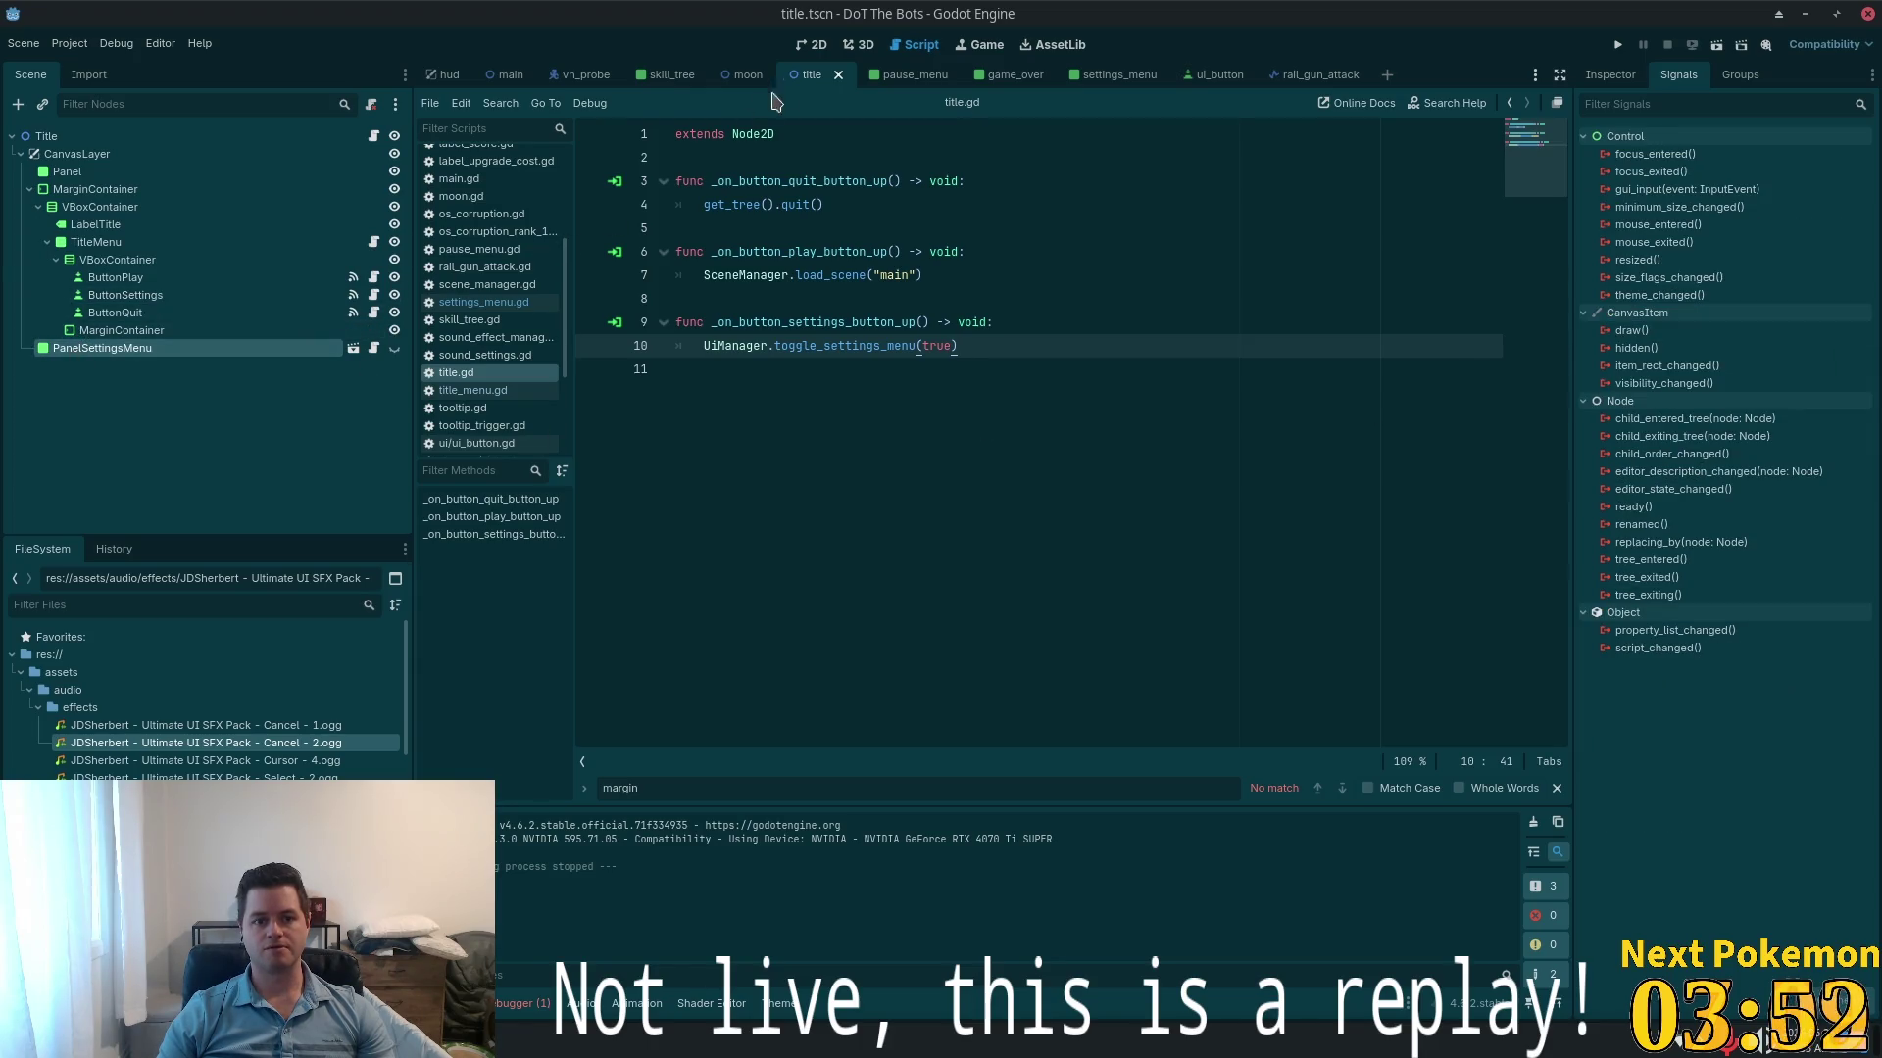
{"action": "left_click", "coordinate": [814, 44]}
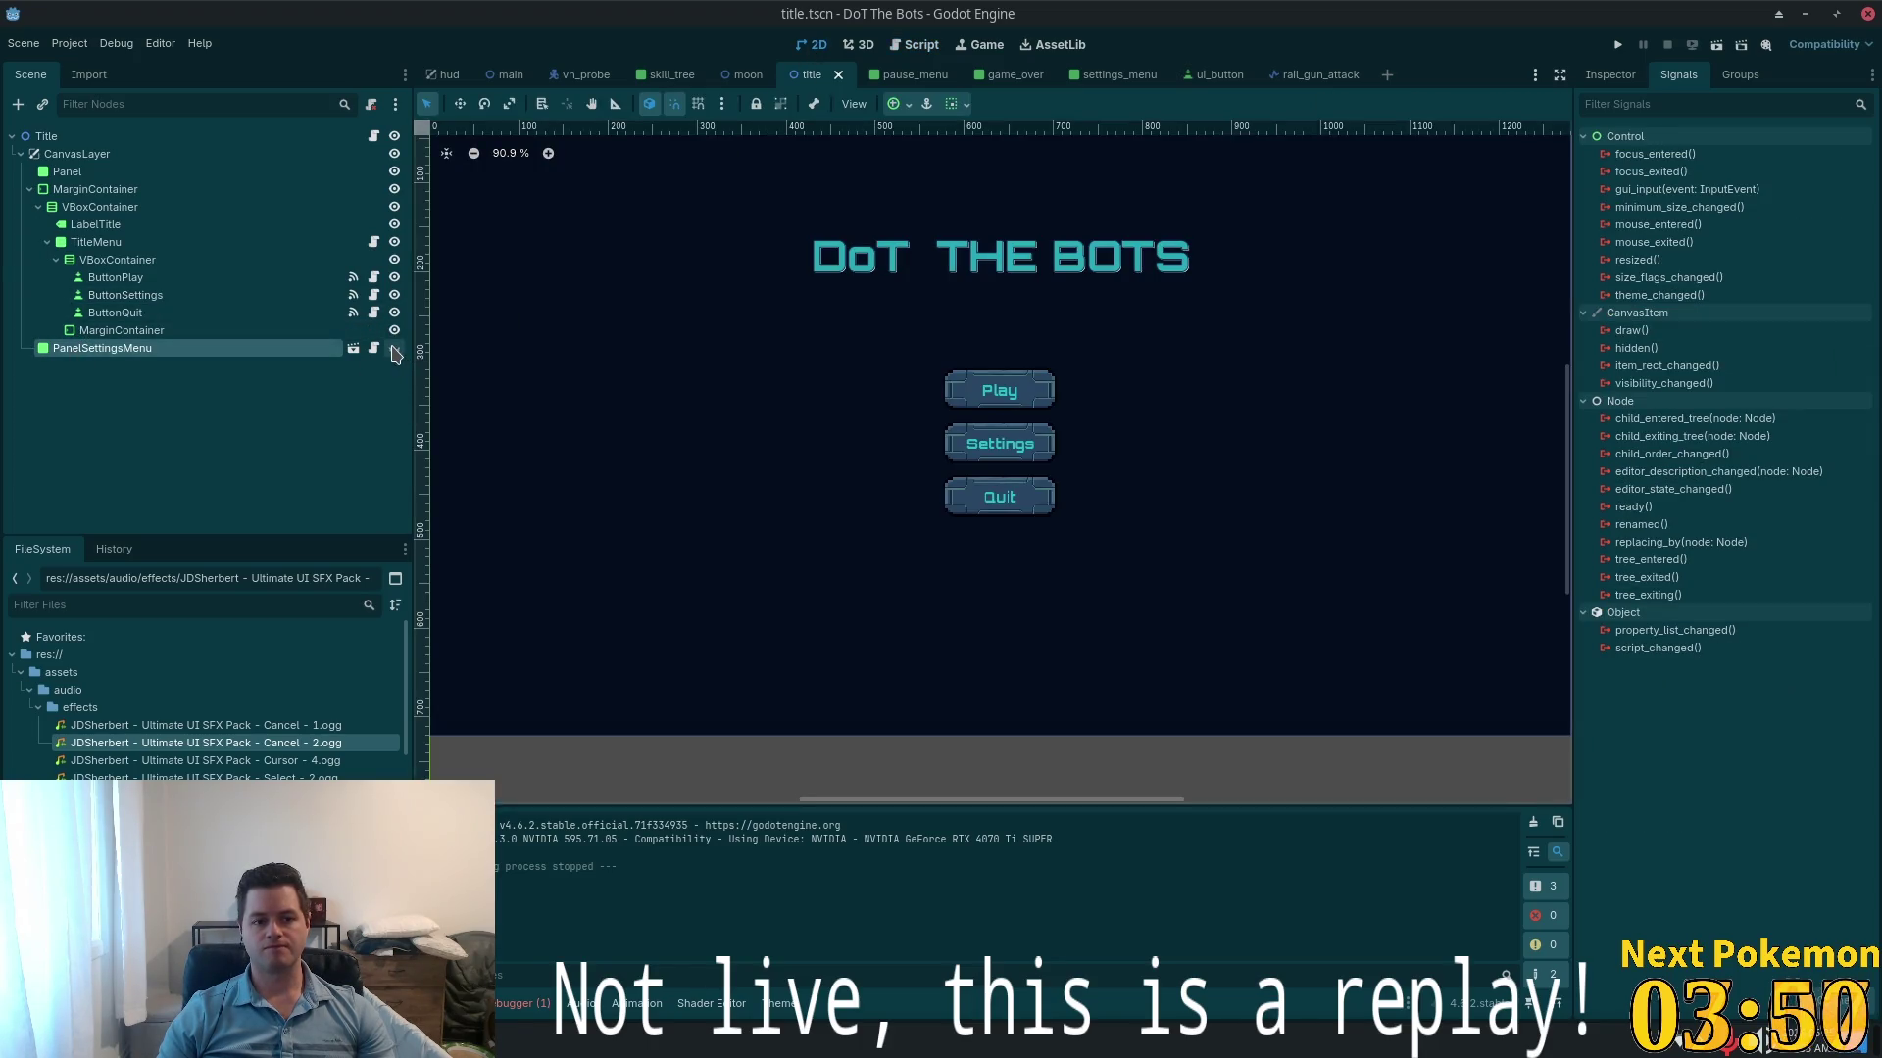
{"action": "left_click", "coordinate": [353, 349]}
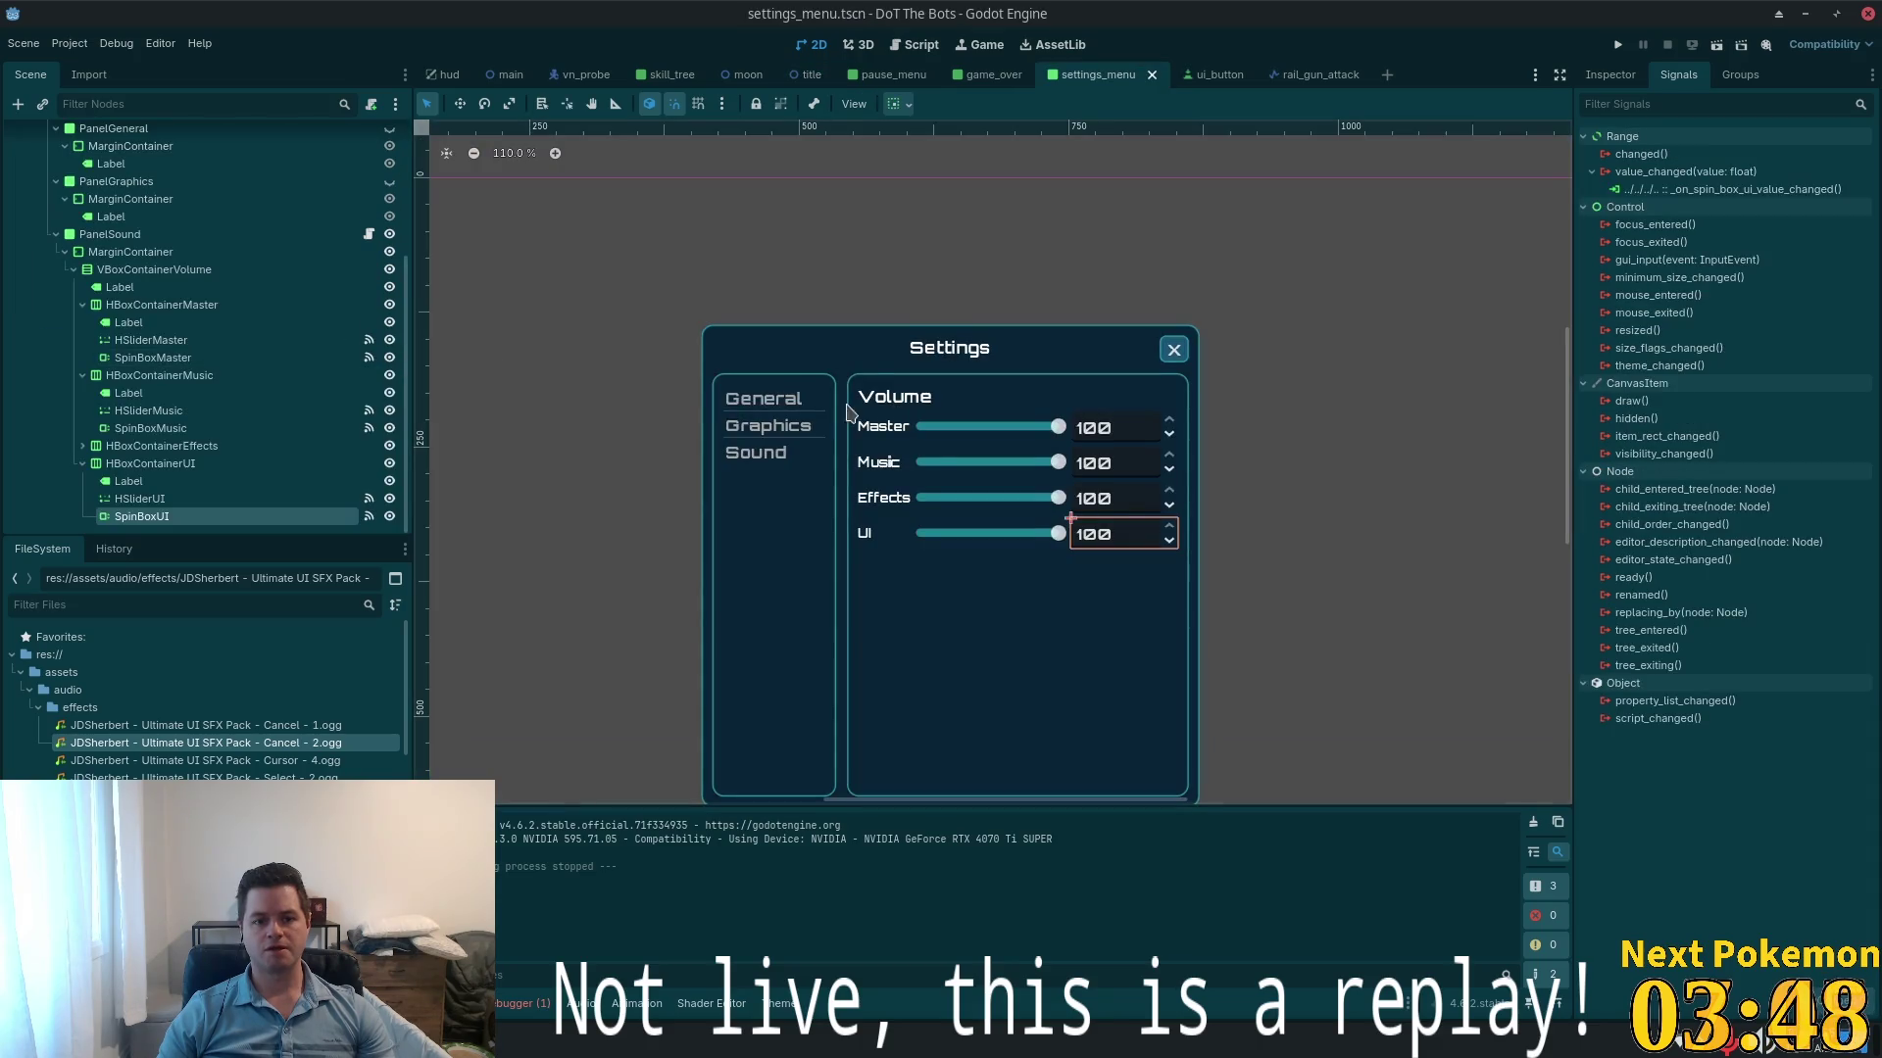
{"action": "scroll", "coordinate": [322, 203], "scroll_direction": "up", "scroll_amount": 3}
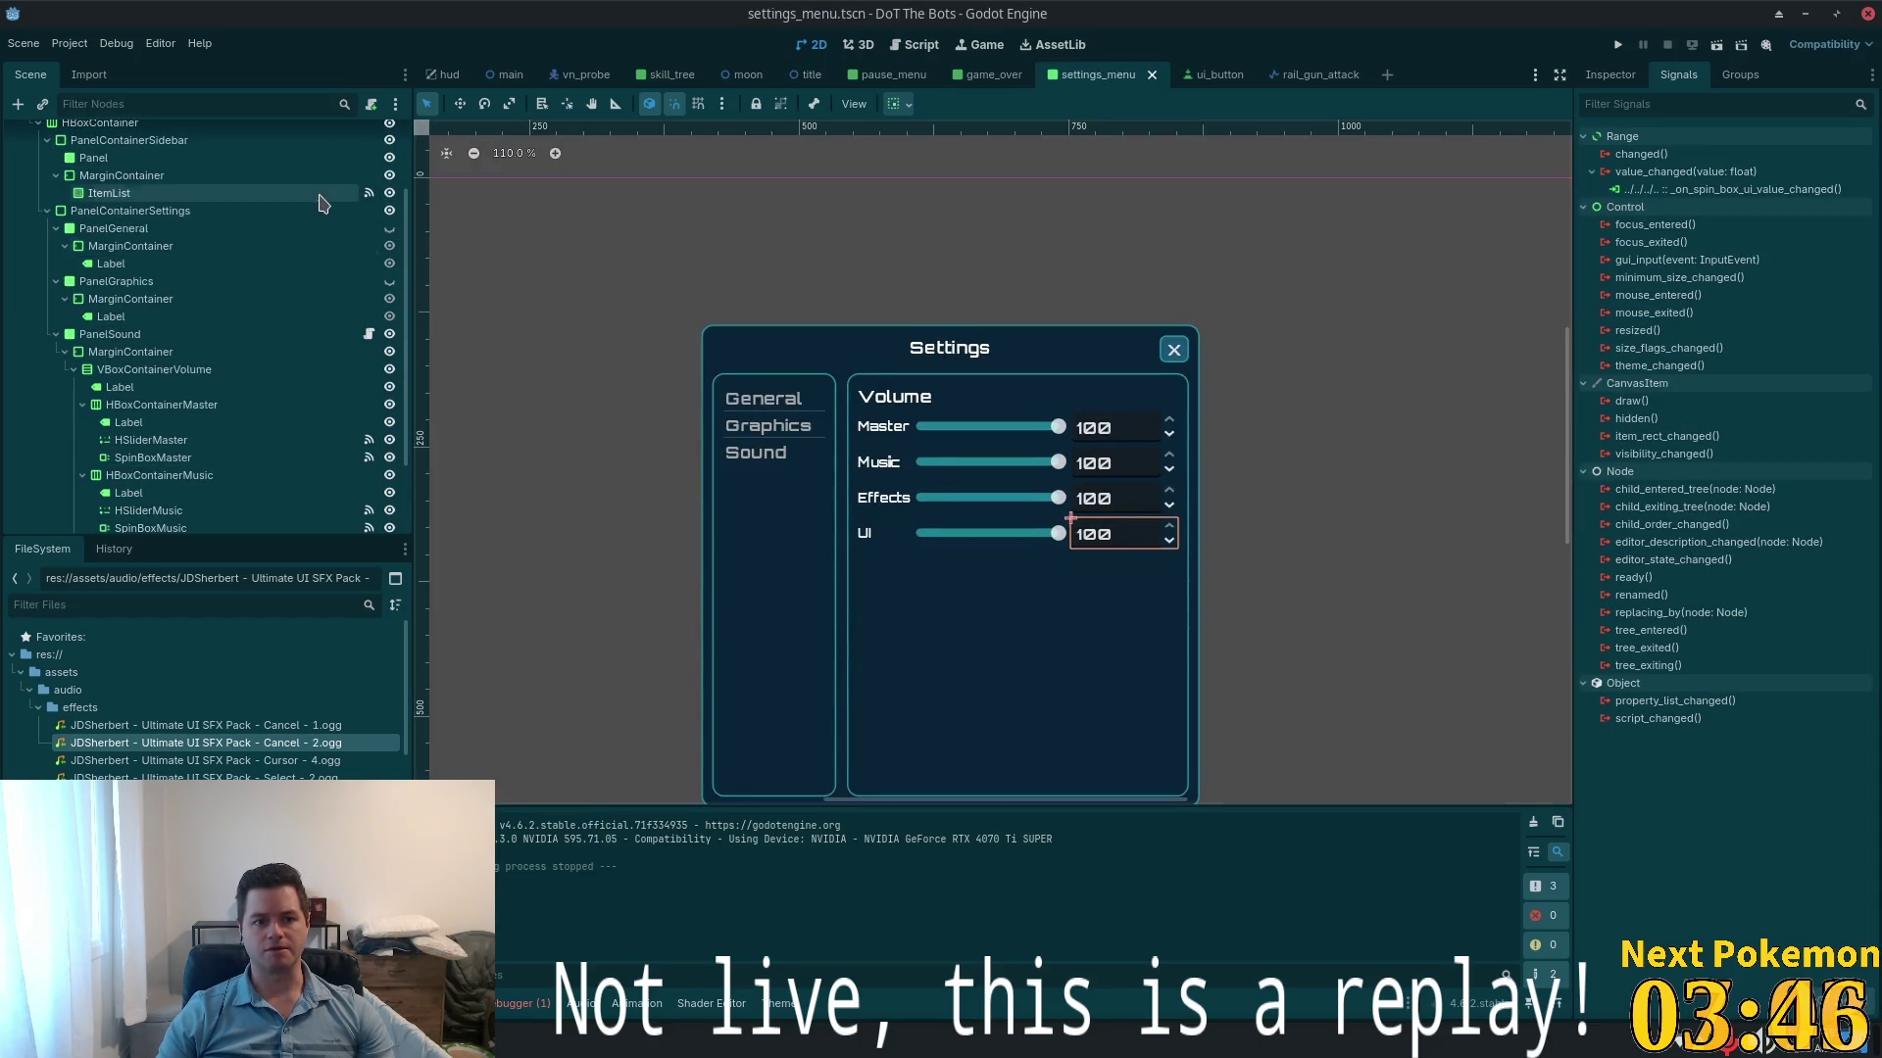
{"action": "scroll", "coordinate": [333, 187], "scroll_direction": "up", "scroll_amount": 3}
{"action": "left_click", "coordinate": [368, 136]}
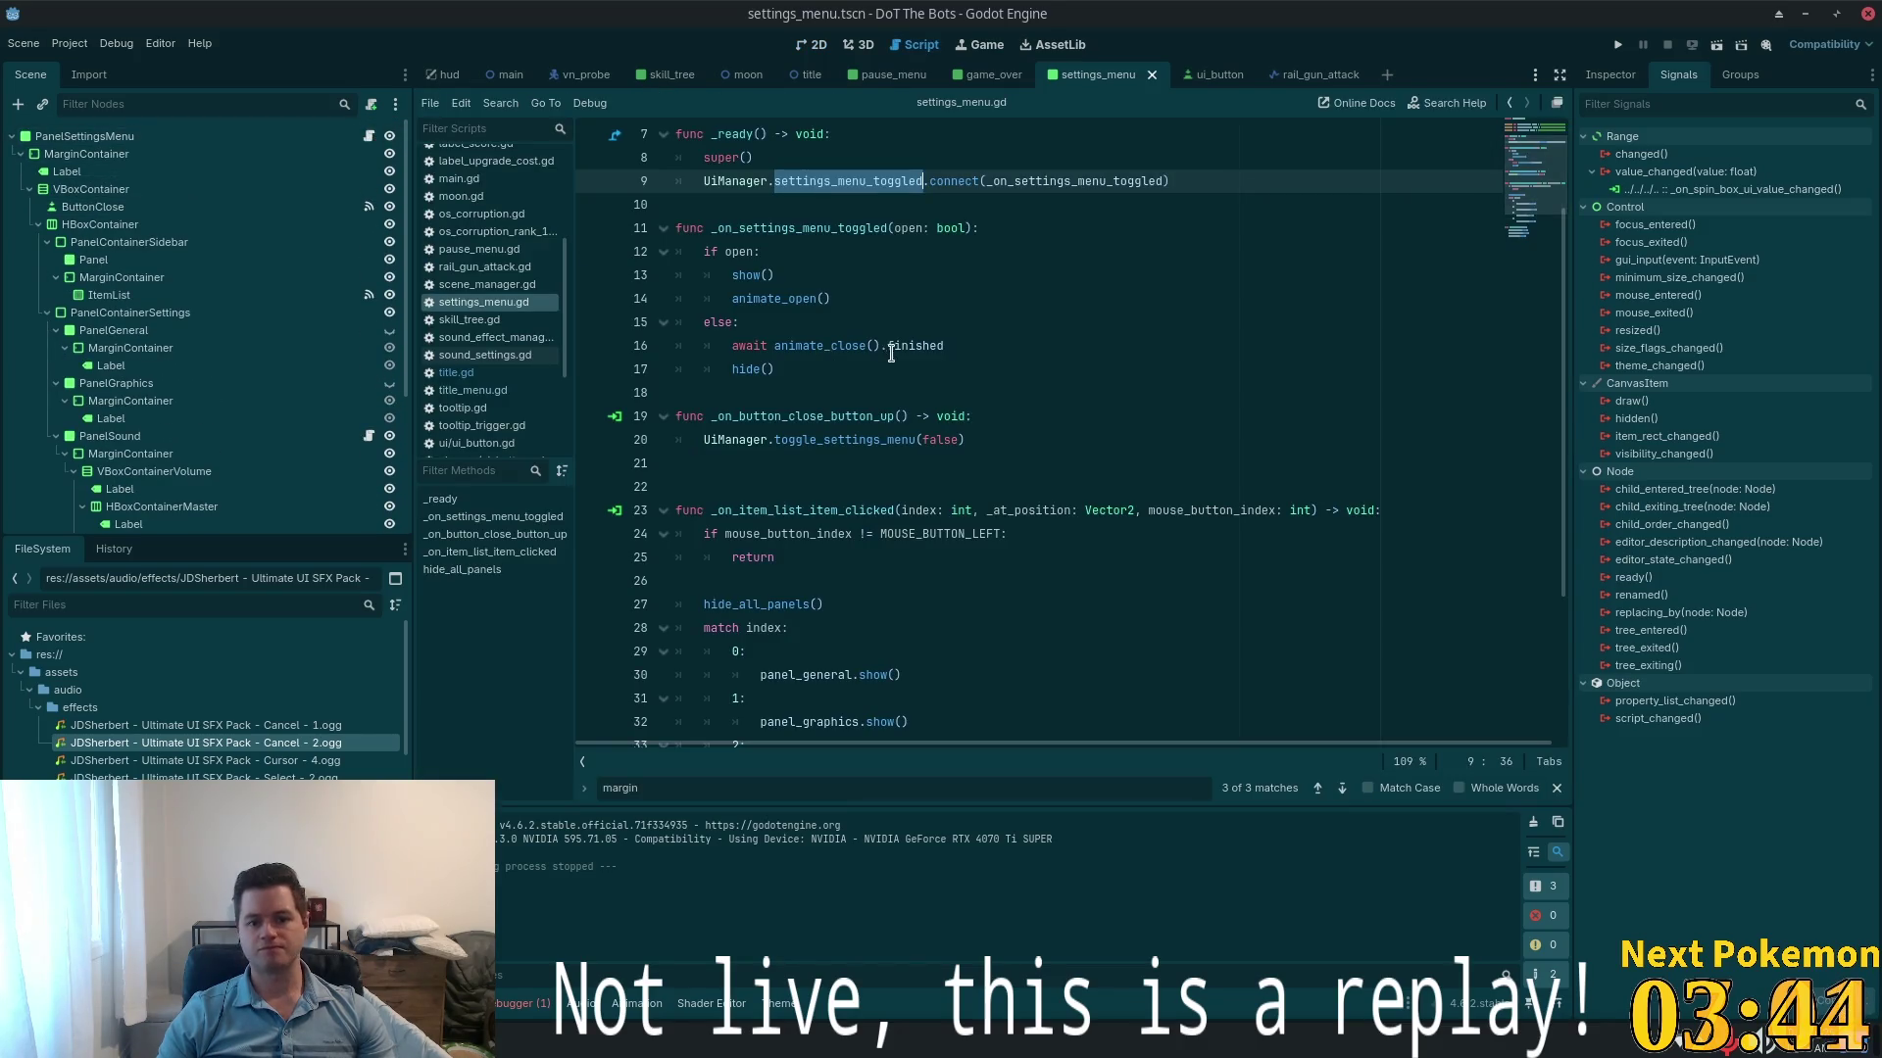
{"action": "left_click", "coordinate": [1066, 182], "text": "ctrl"}
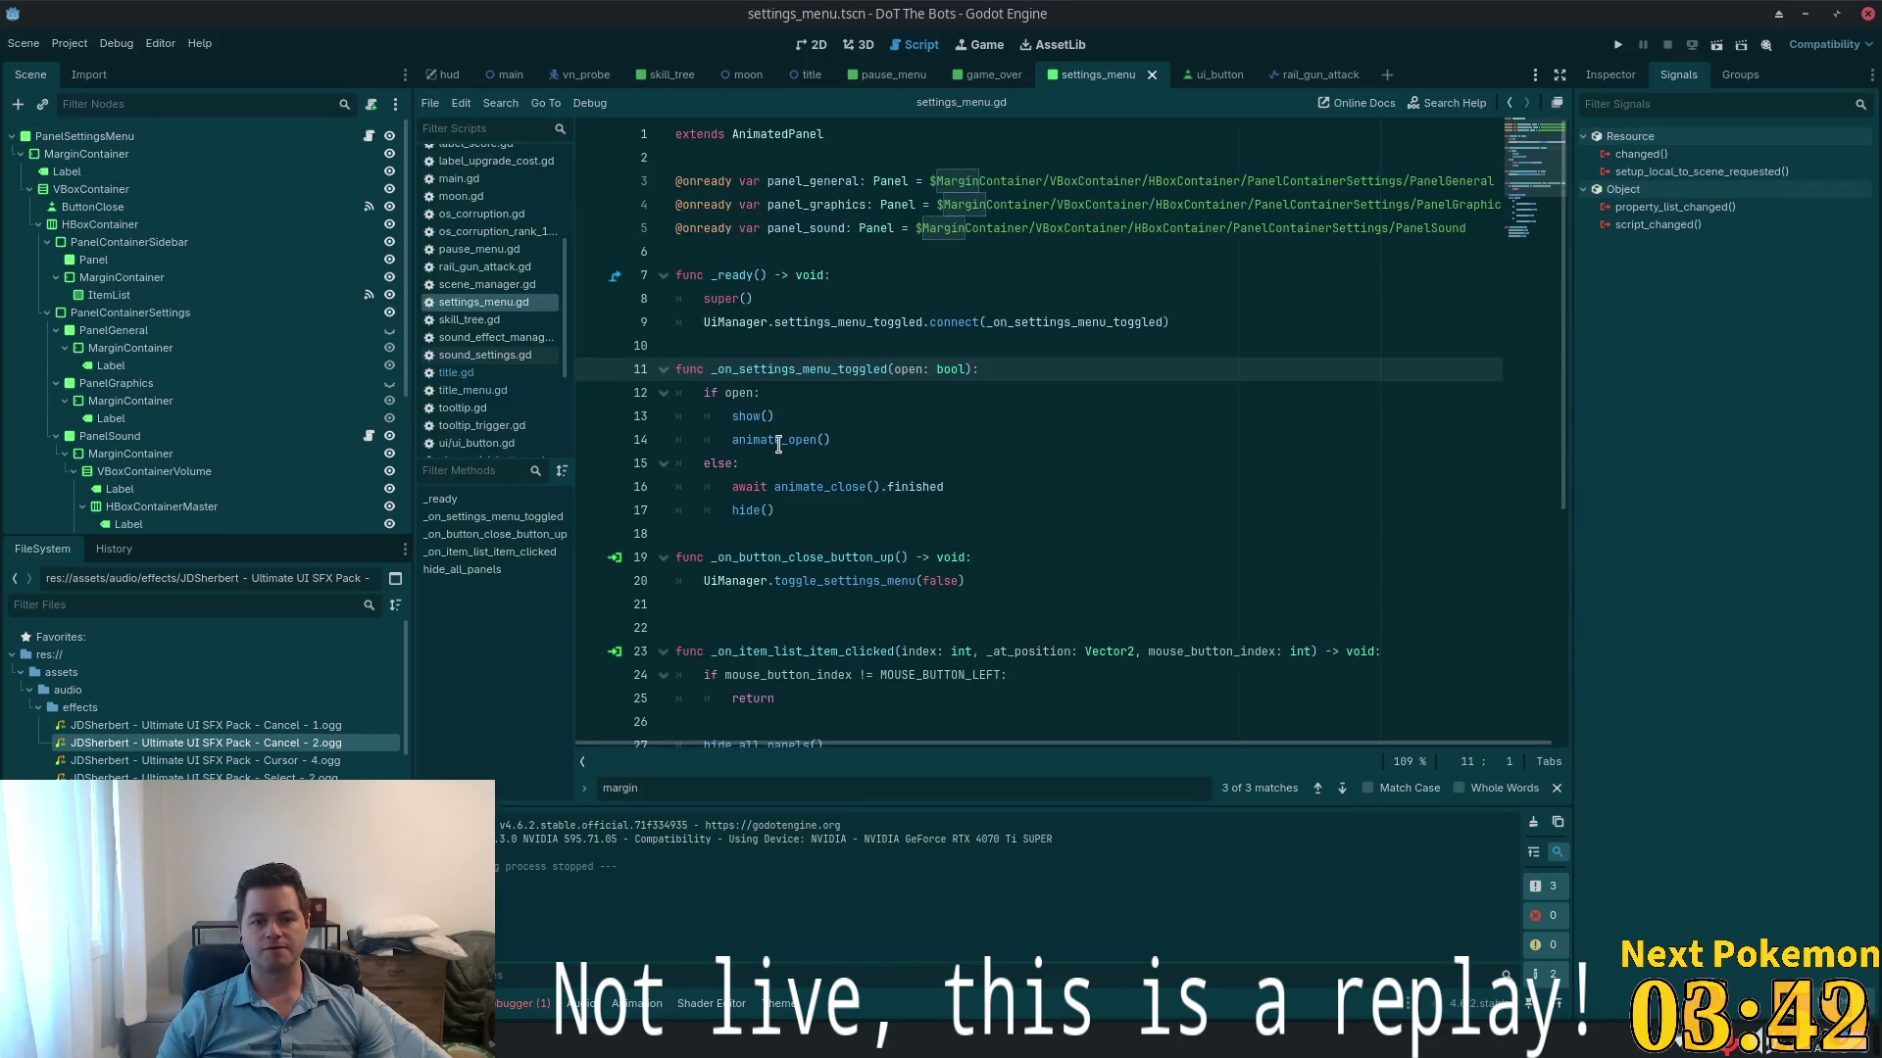
{"action": "scroll", "coordinate": [764, 343], "scroll_direction": "down", "scroll_amount": 2}
{"action": "left_click", "coordinate": [752, 266]}
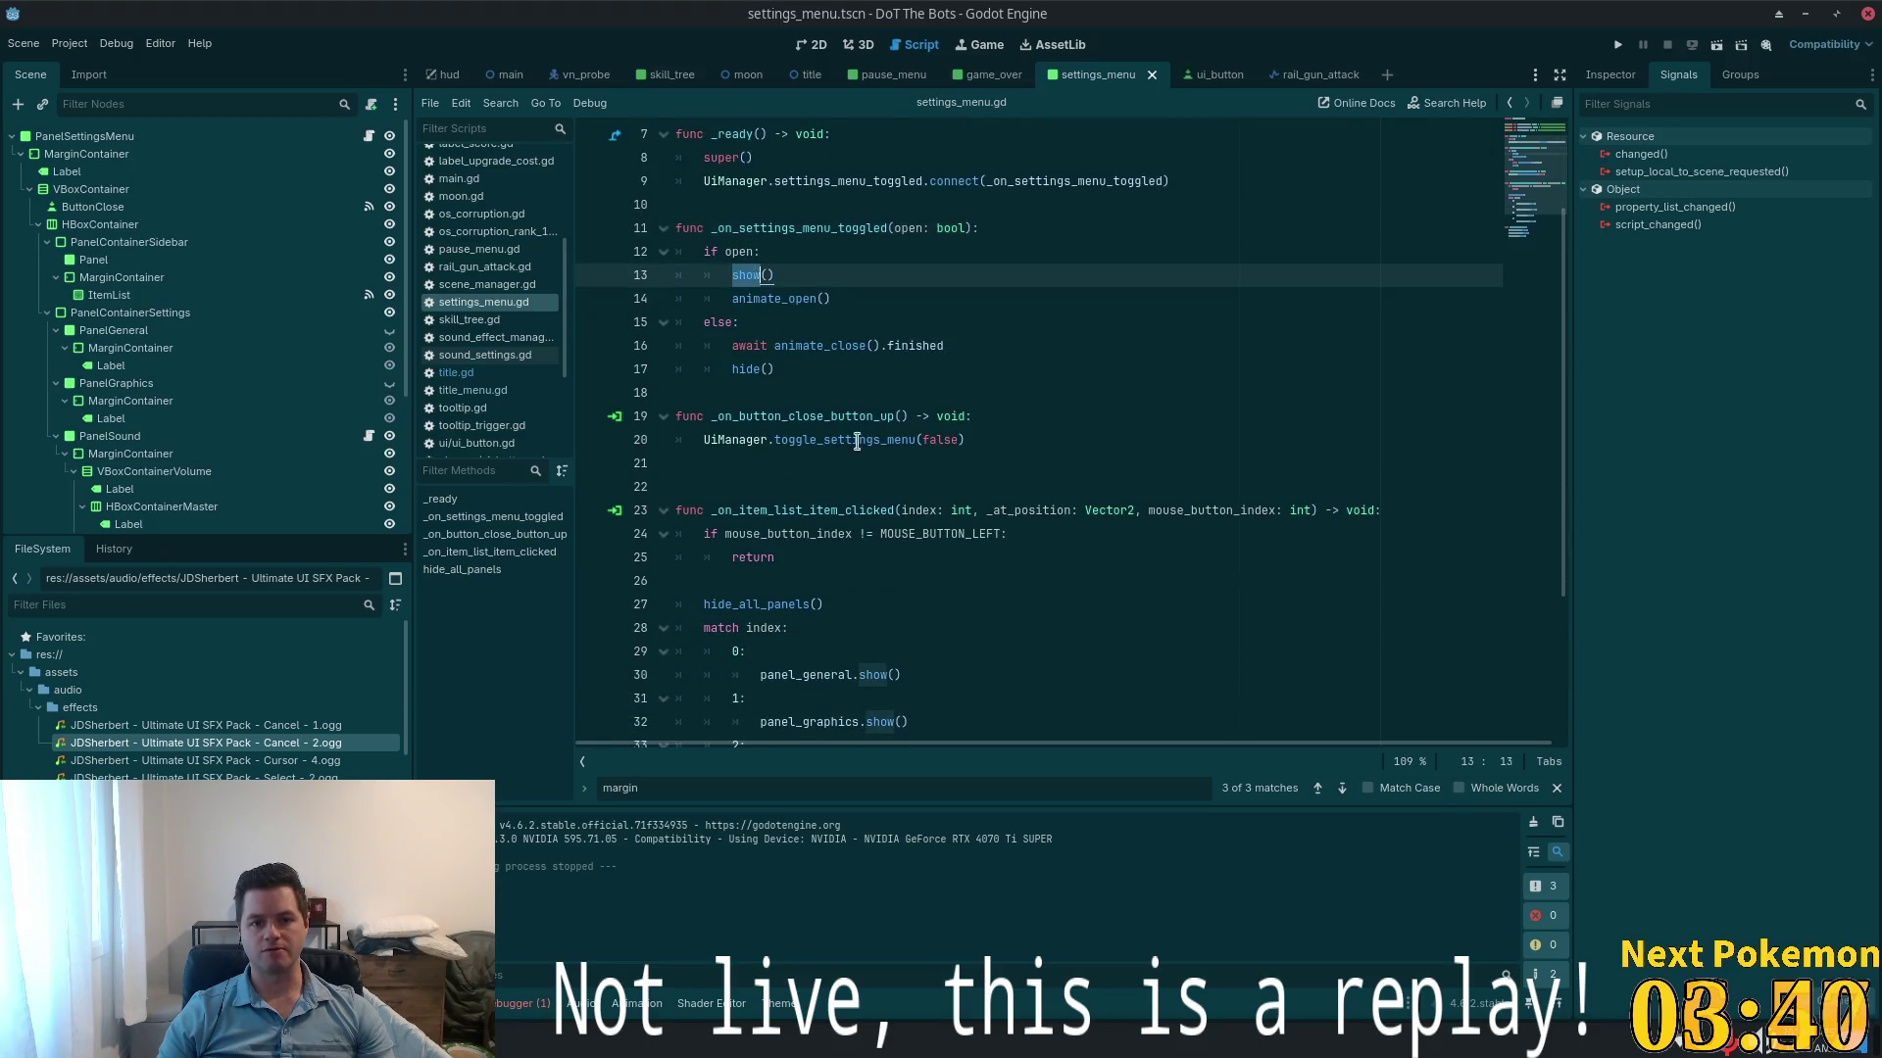
{"action": "left_click", "coordinate": [769, 295]}
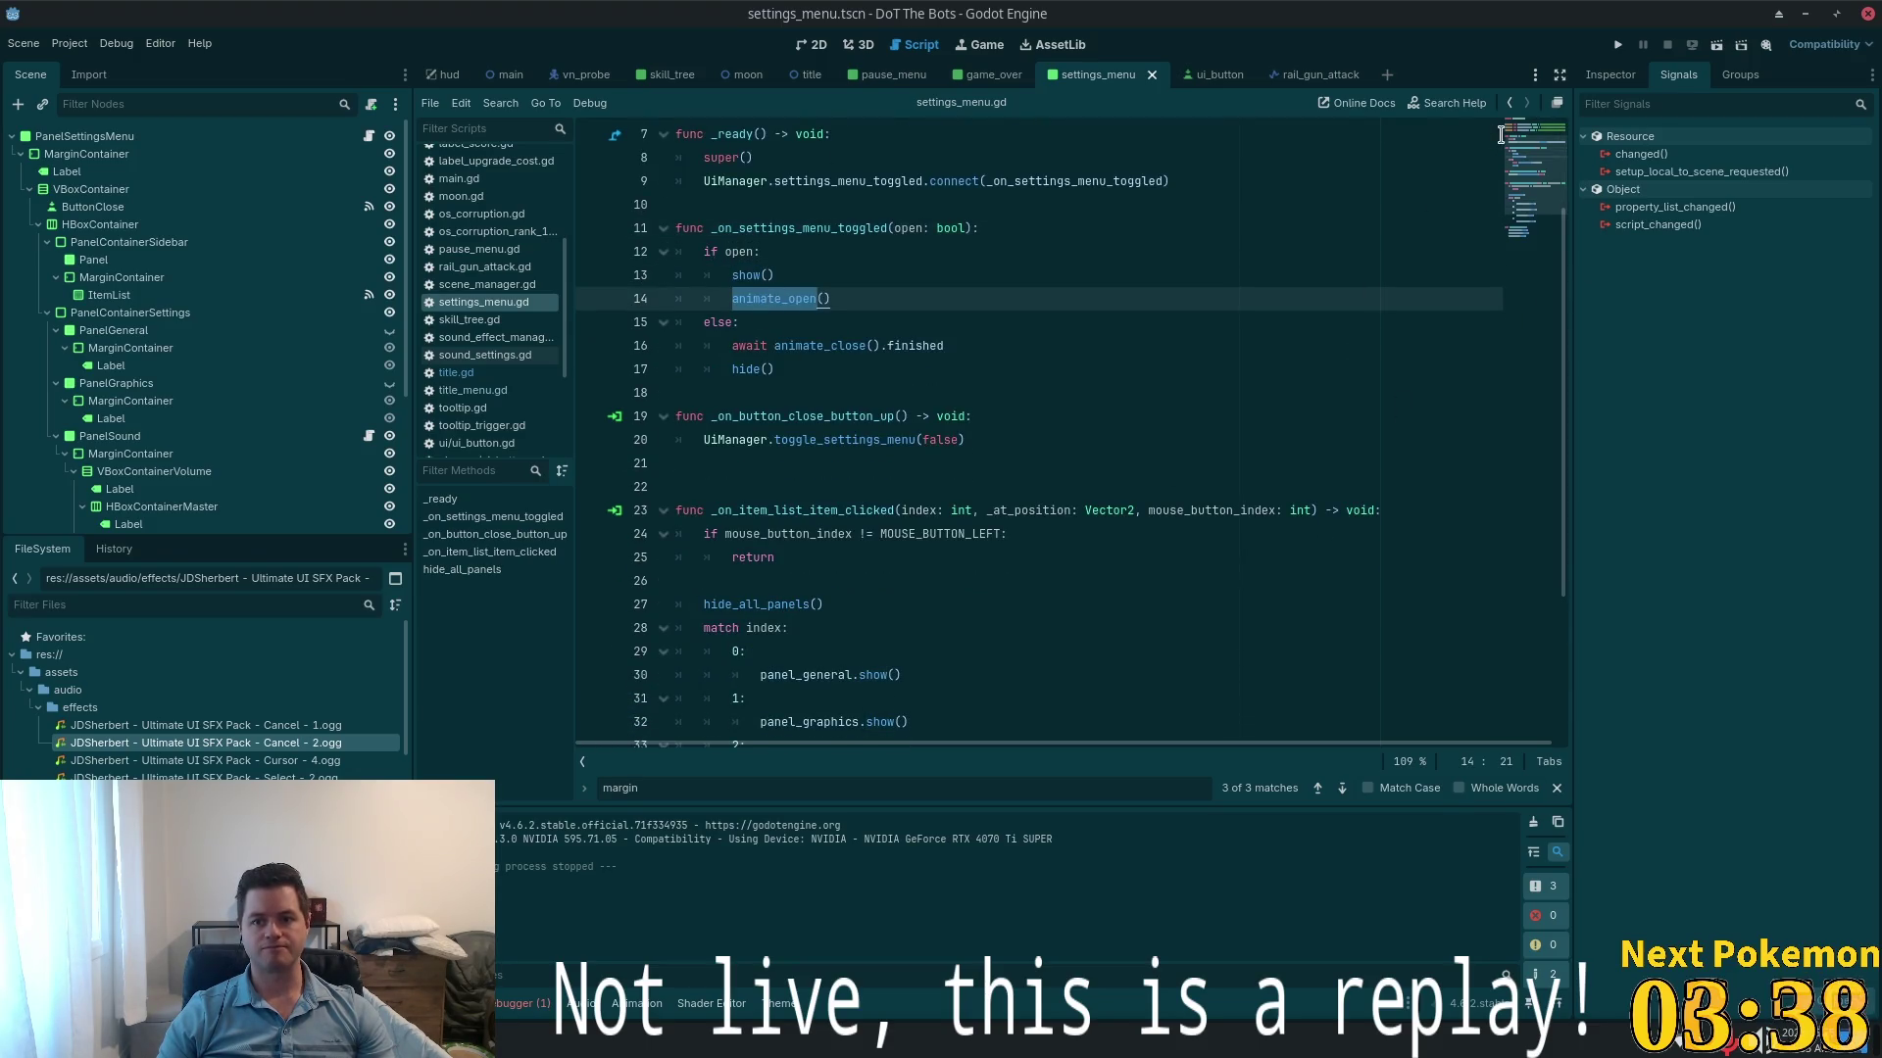
{"action": "left_click", "coordinate": [812, 45]}
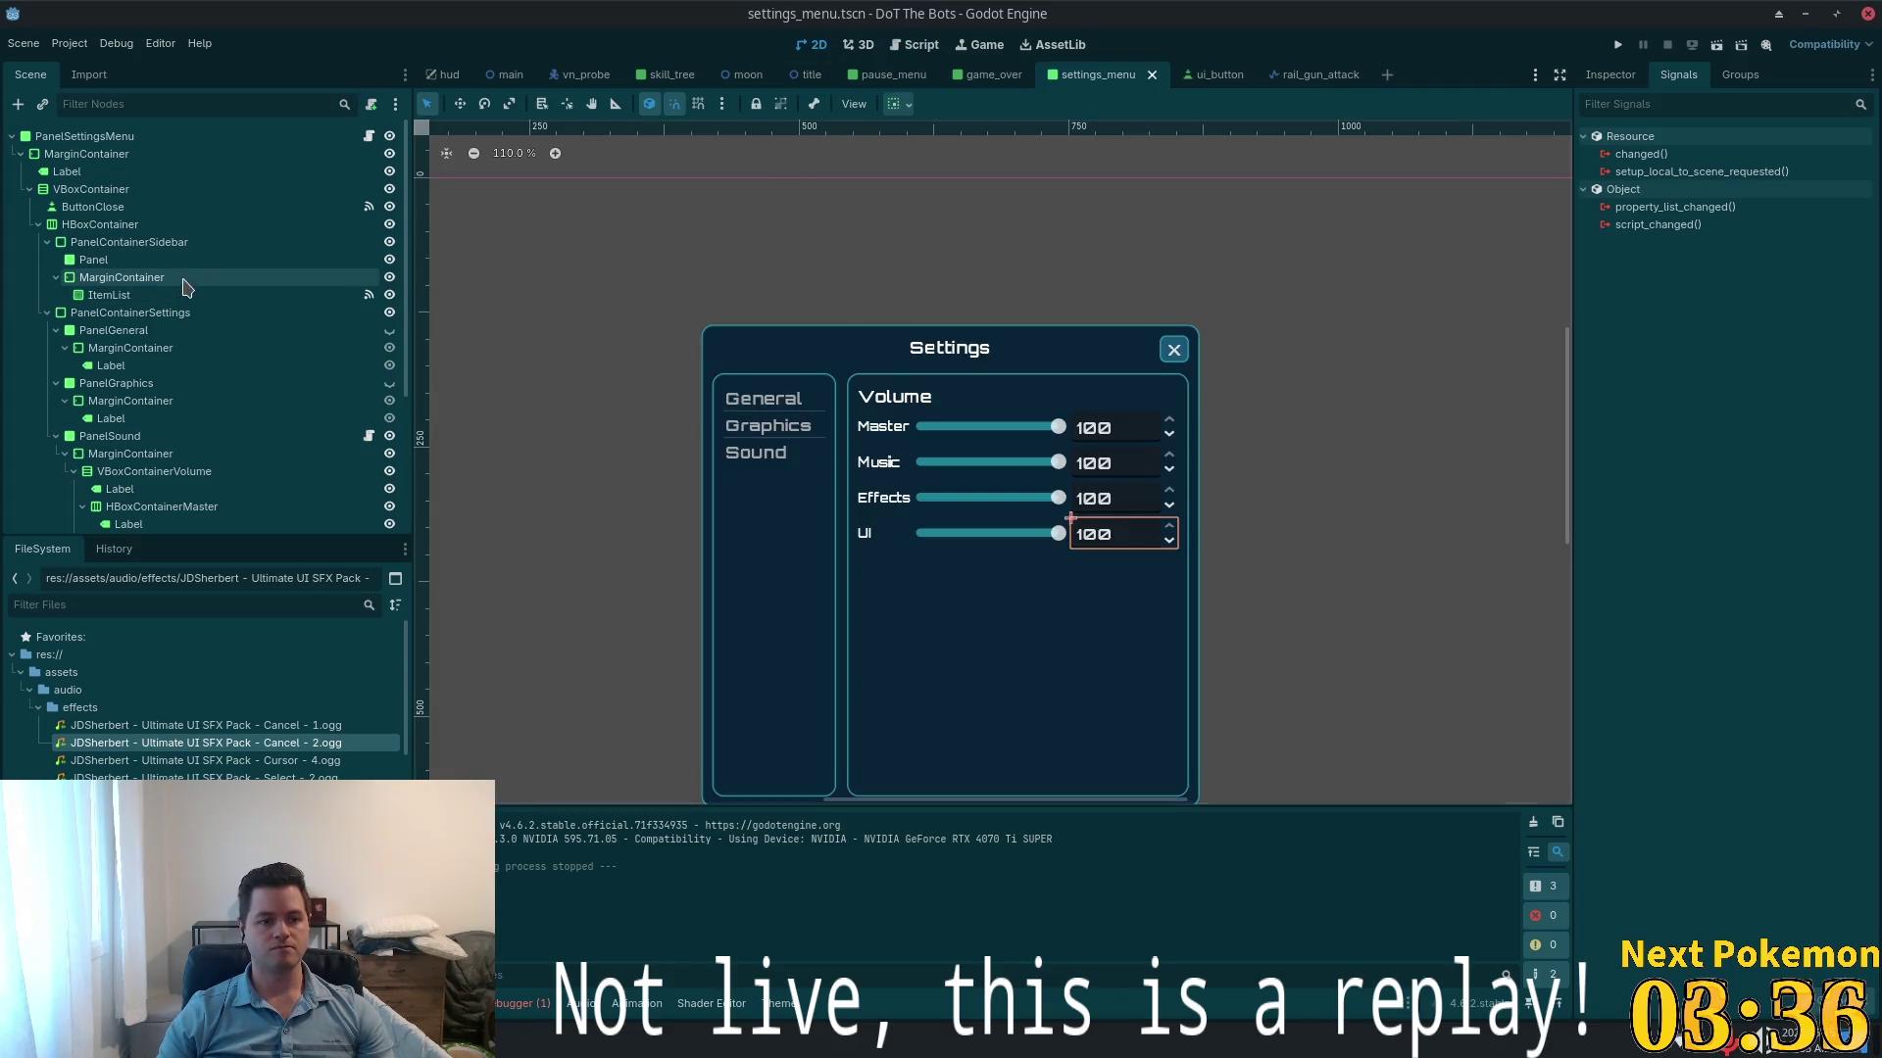
{"action": "scroll", "coordinate": [201, 281], "scroll_direction": "down", "scroll_amount": 4}
{"action": "scroll", "coordinate": [584, 348], "scroll_direction": "down", "scroll_amount": 5}
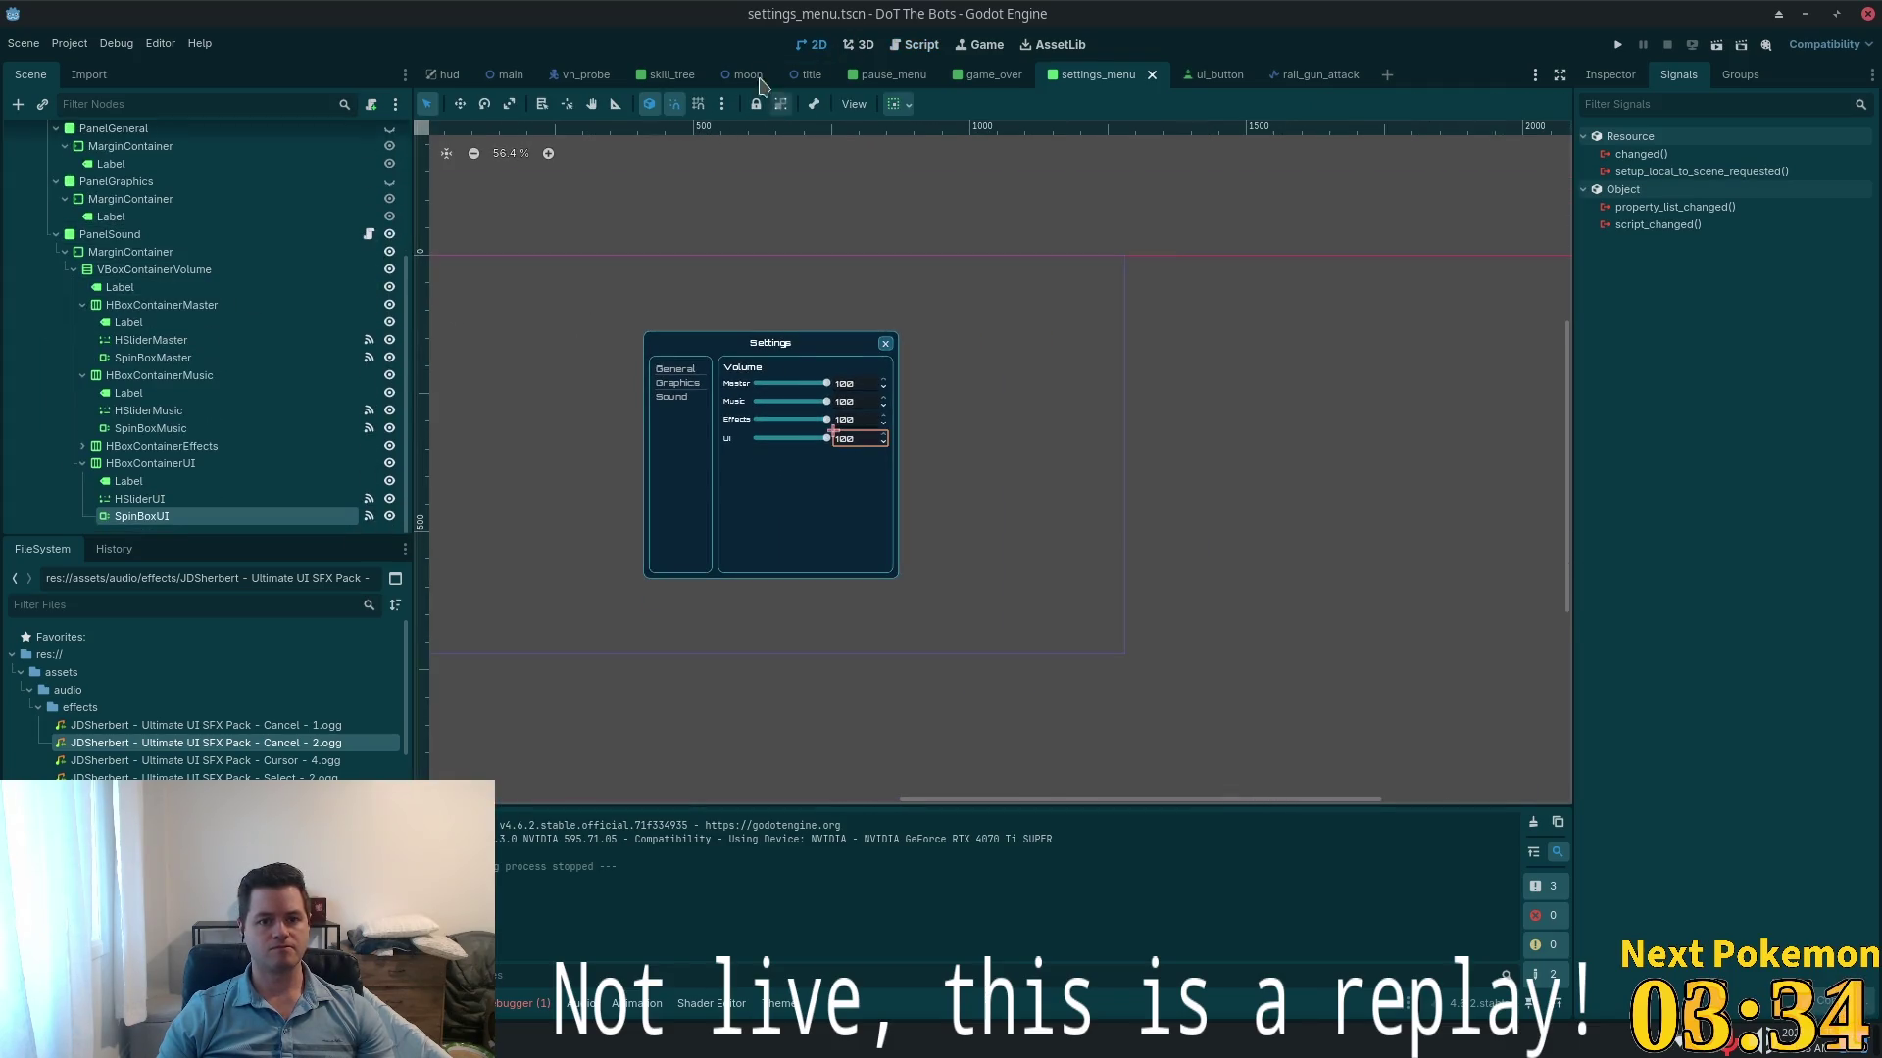
{"action": "left_click", "coordinate": [809, 74]}
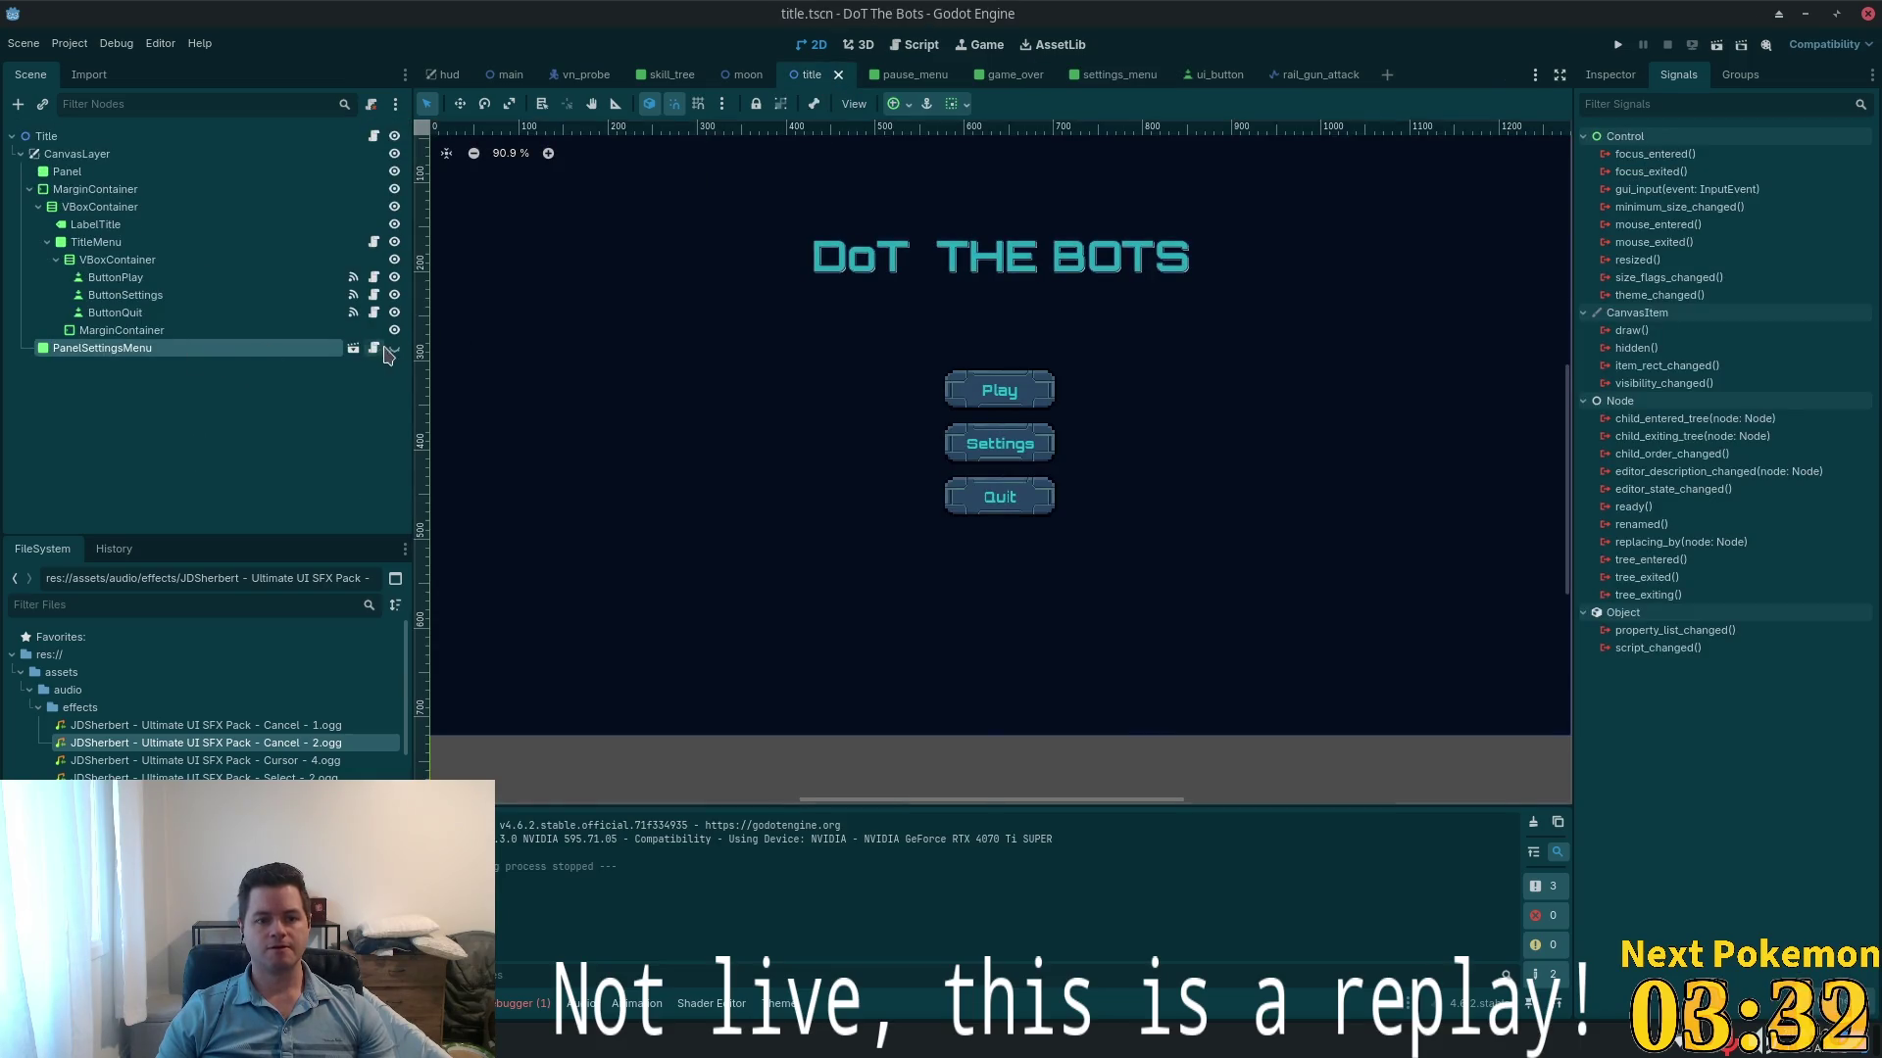
- Toggle the Settings panel's visibility, run the game, and expand PanelSettingsMenu in the Remote tree
{"action": "left_click", "coordinate": [394, 349]}
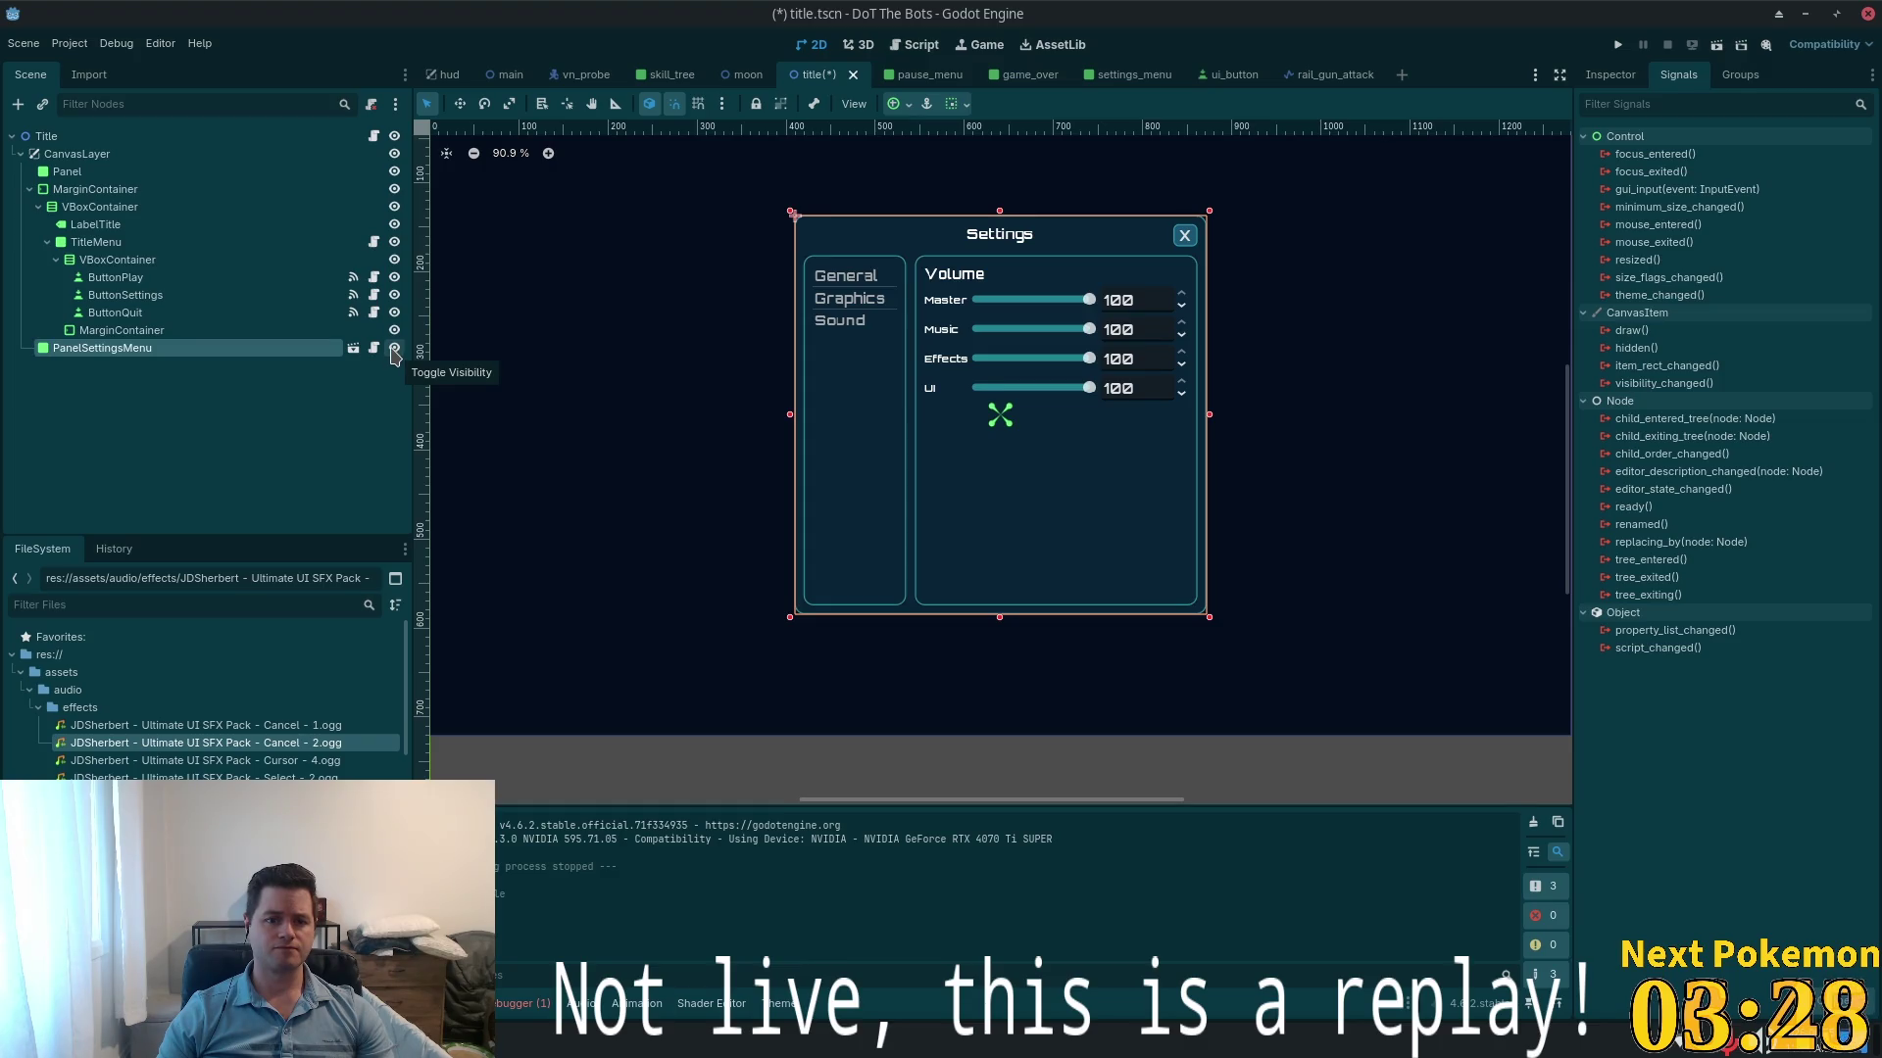
{"action": "left_click", "coordinate": [394, 349]}
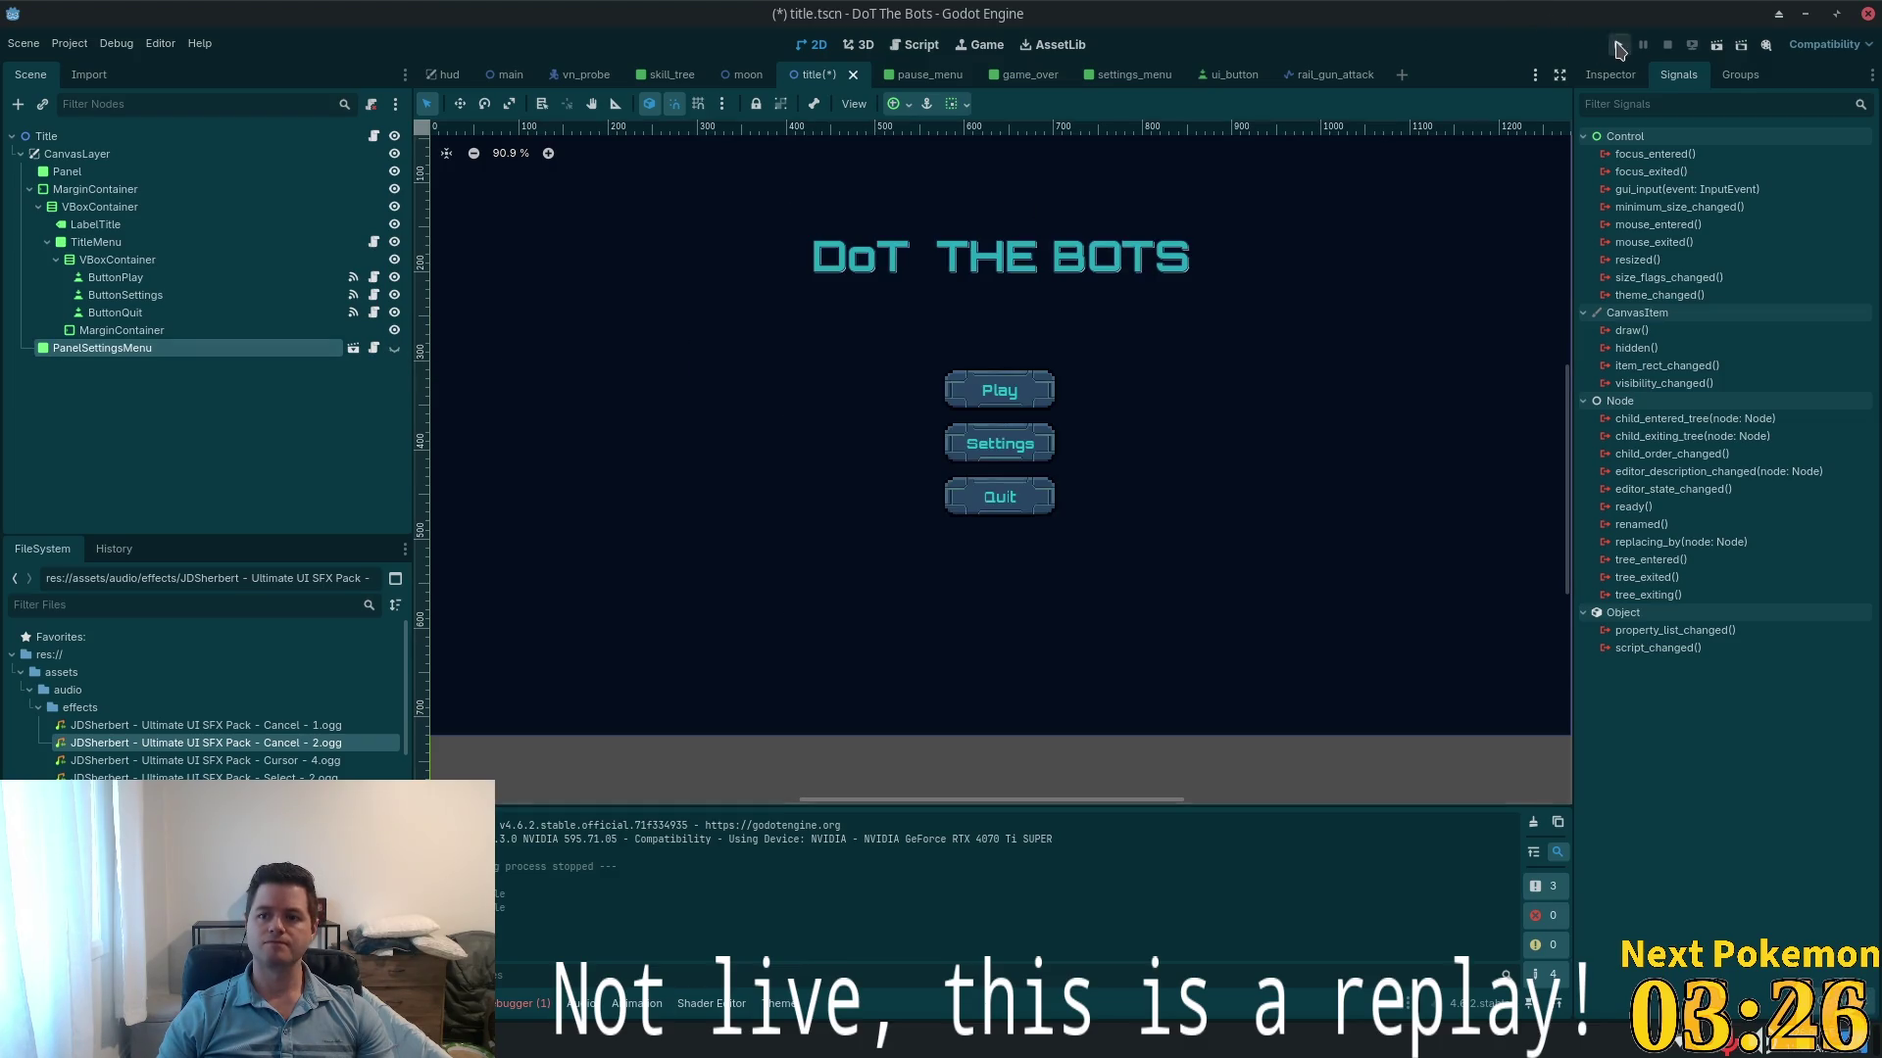
{"action": "left_click", "coordinate": [1618, 46]}
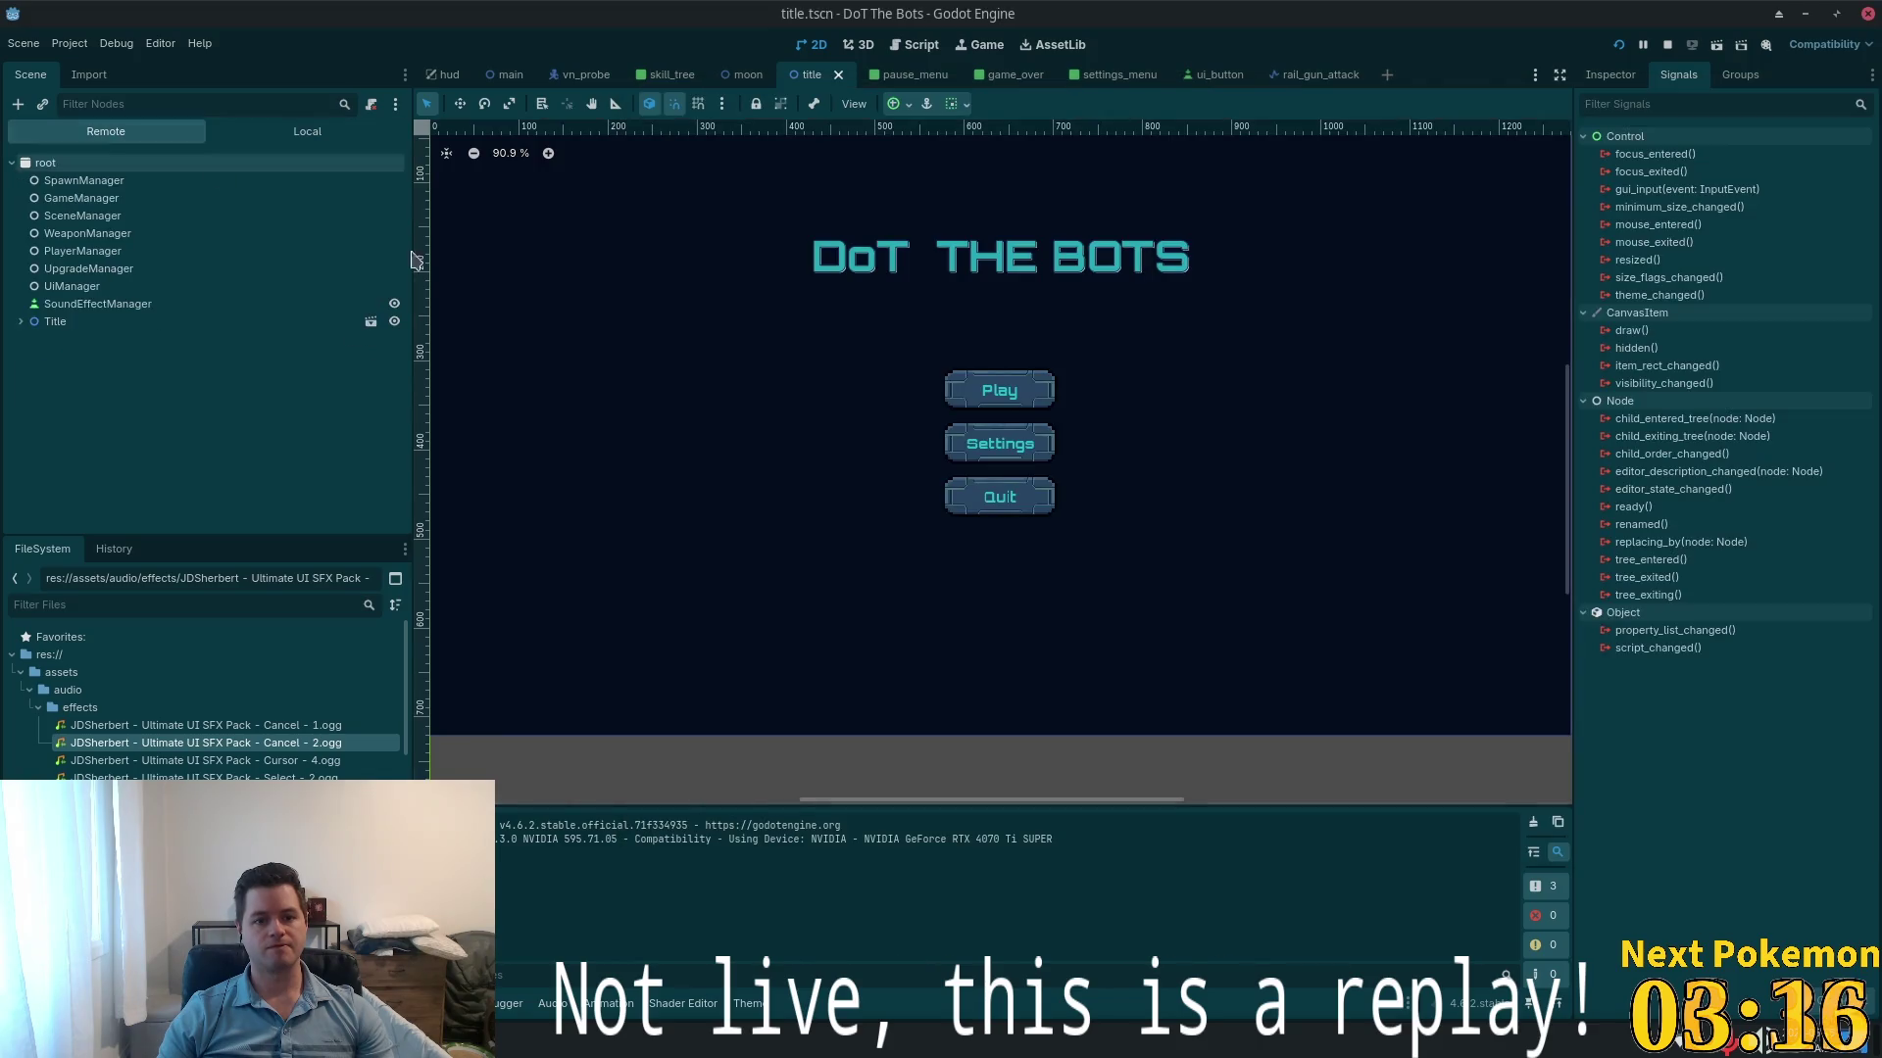
{"action": "left_click", "coordinate": [21, 323]}
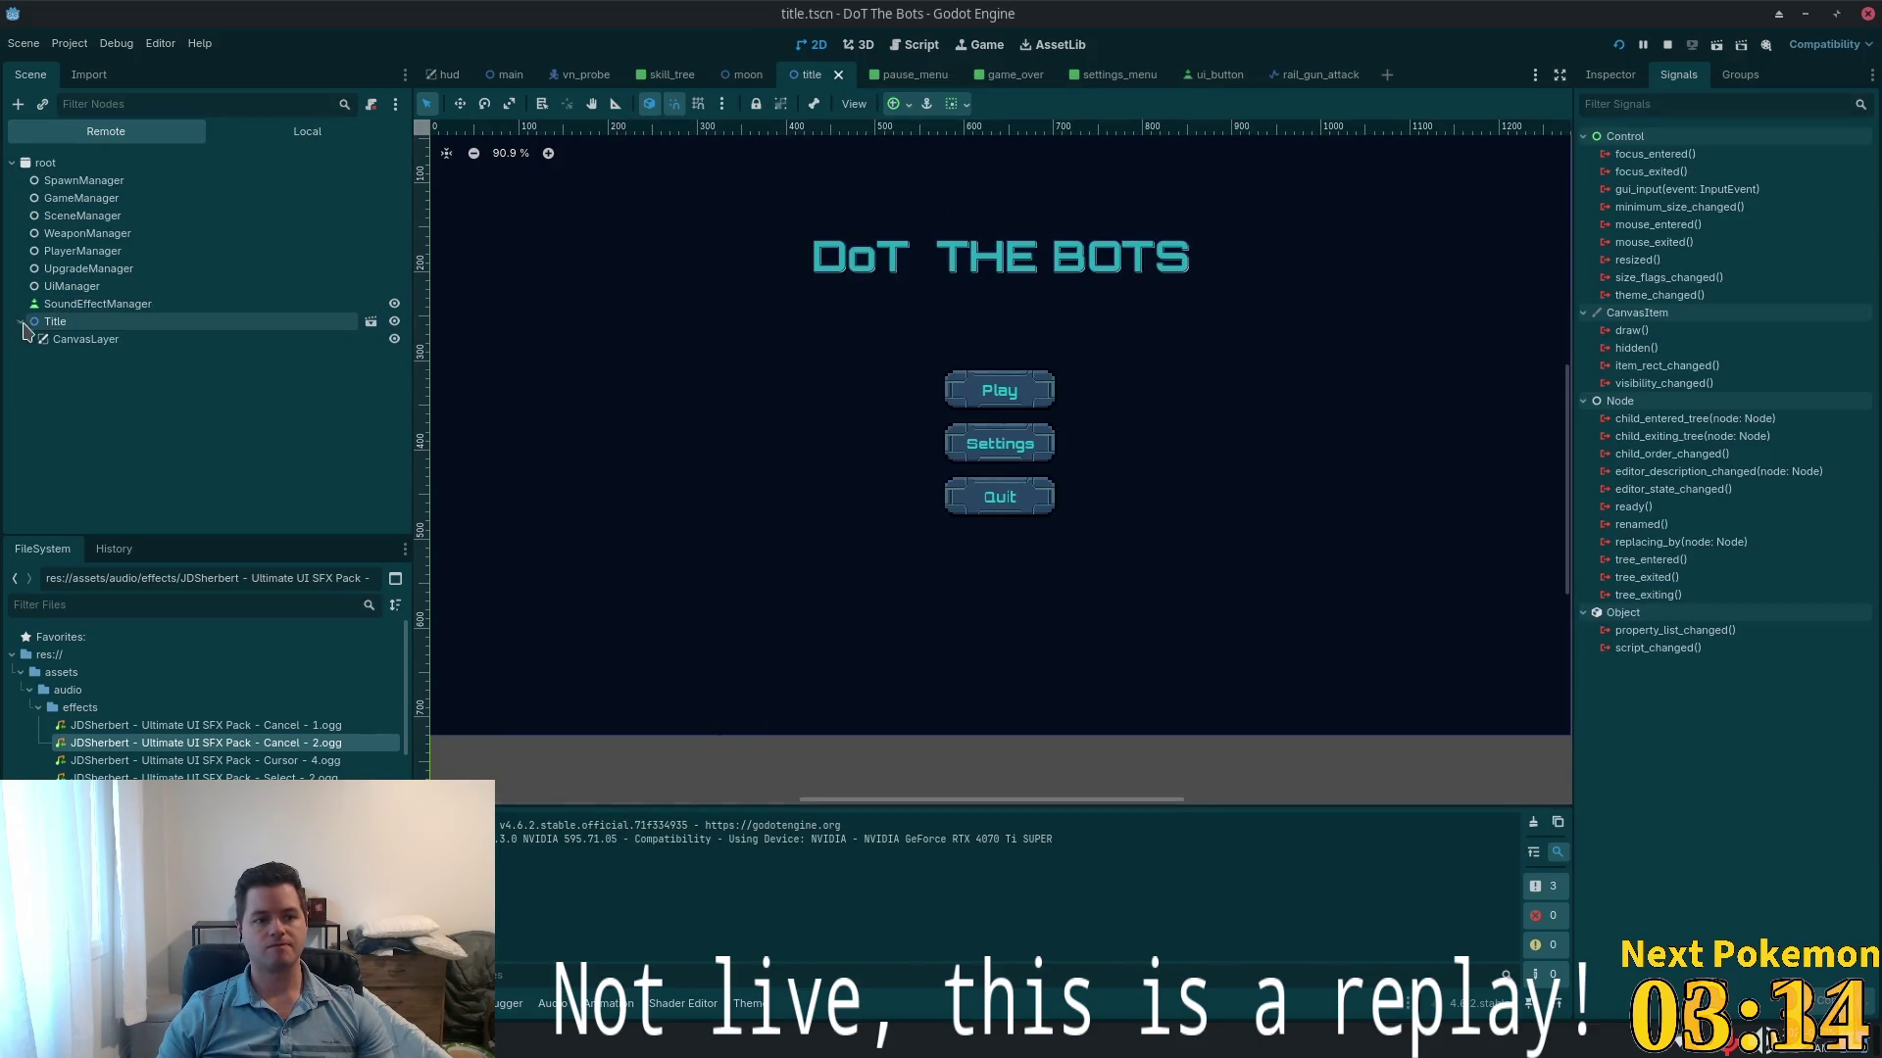
{"action": "double_click", "coordinate": [61, 339]}
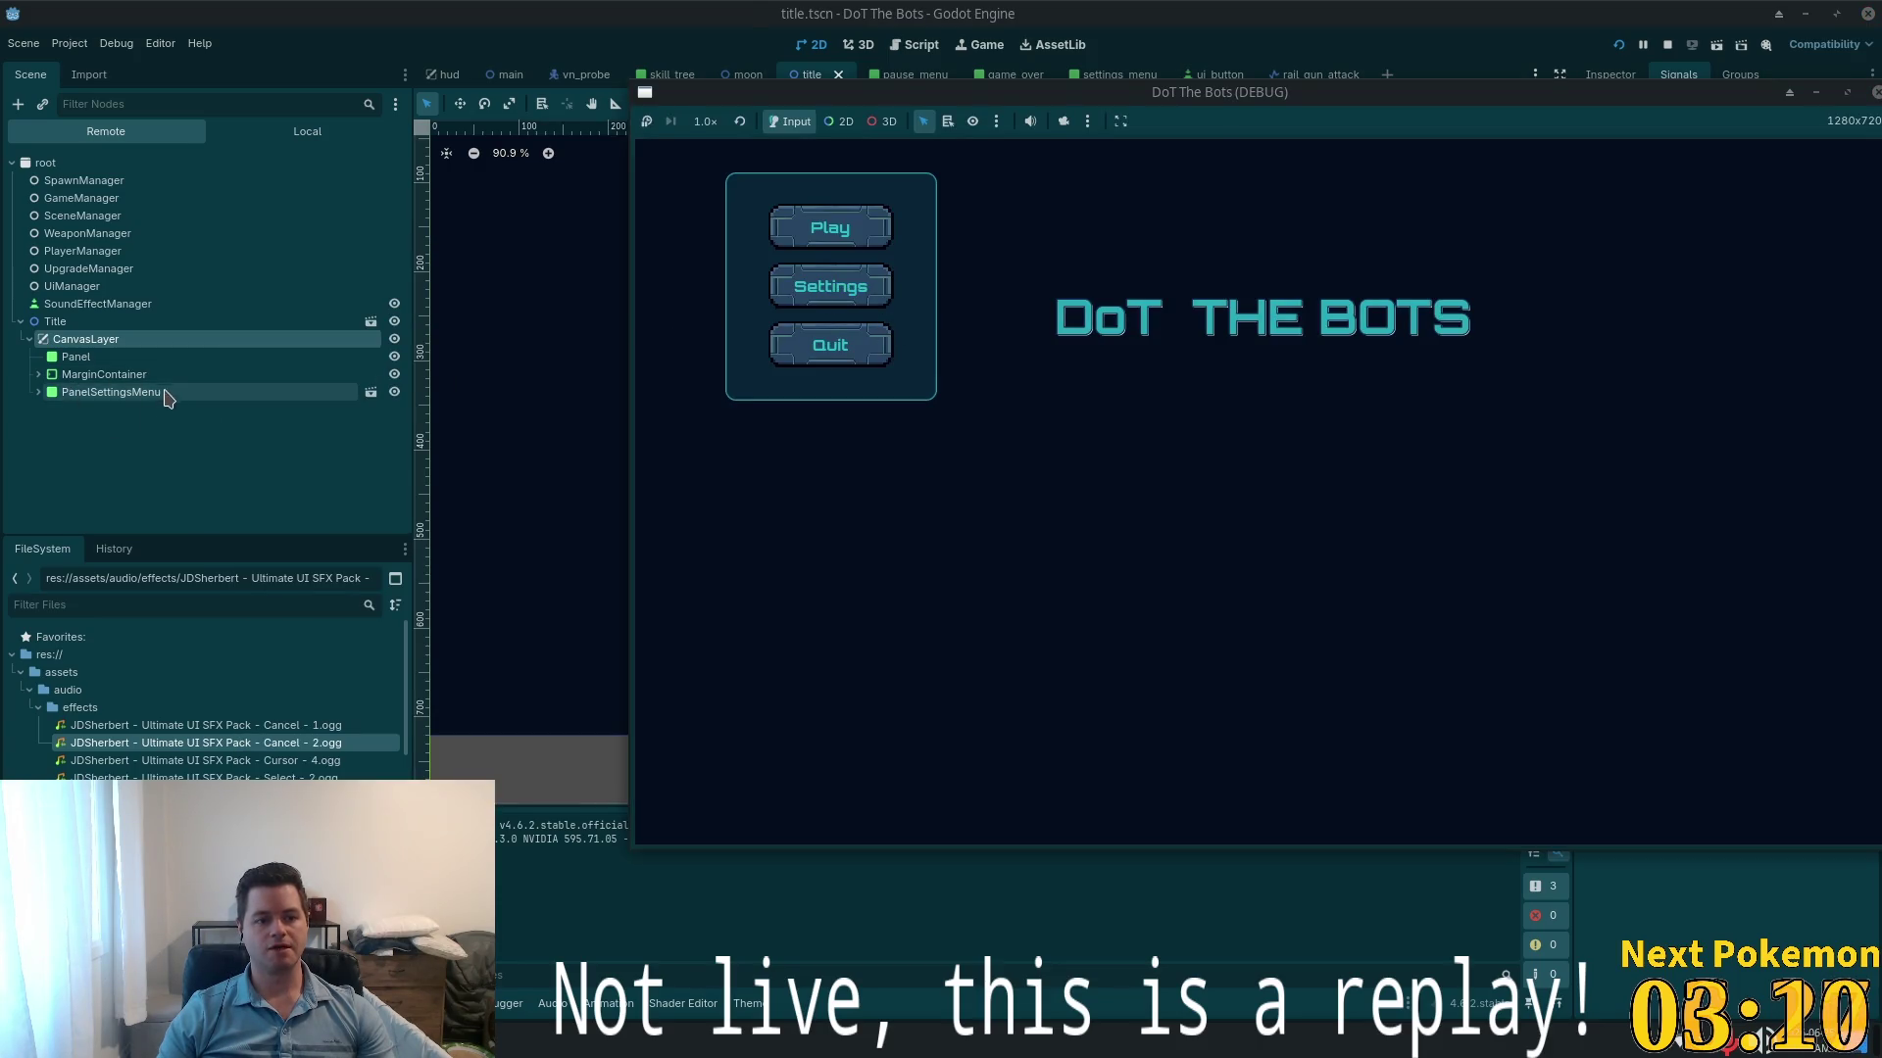
{"action": "double_click", "coordinate": [160, 391]}
{"action": "scroll", "coordinate": [1266, 460], "scroll_direction": "down", "scroll_amount": 6}
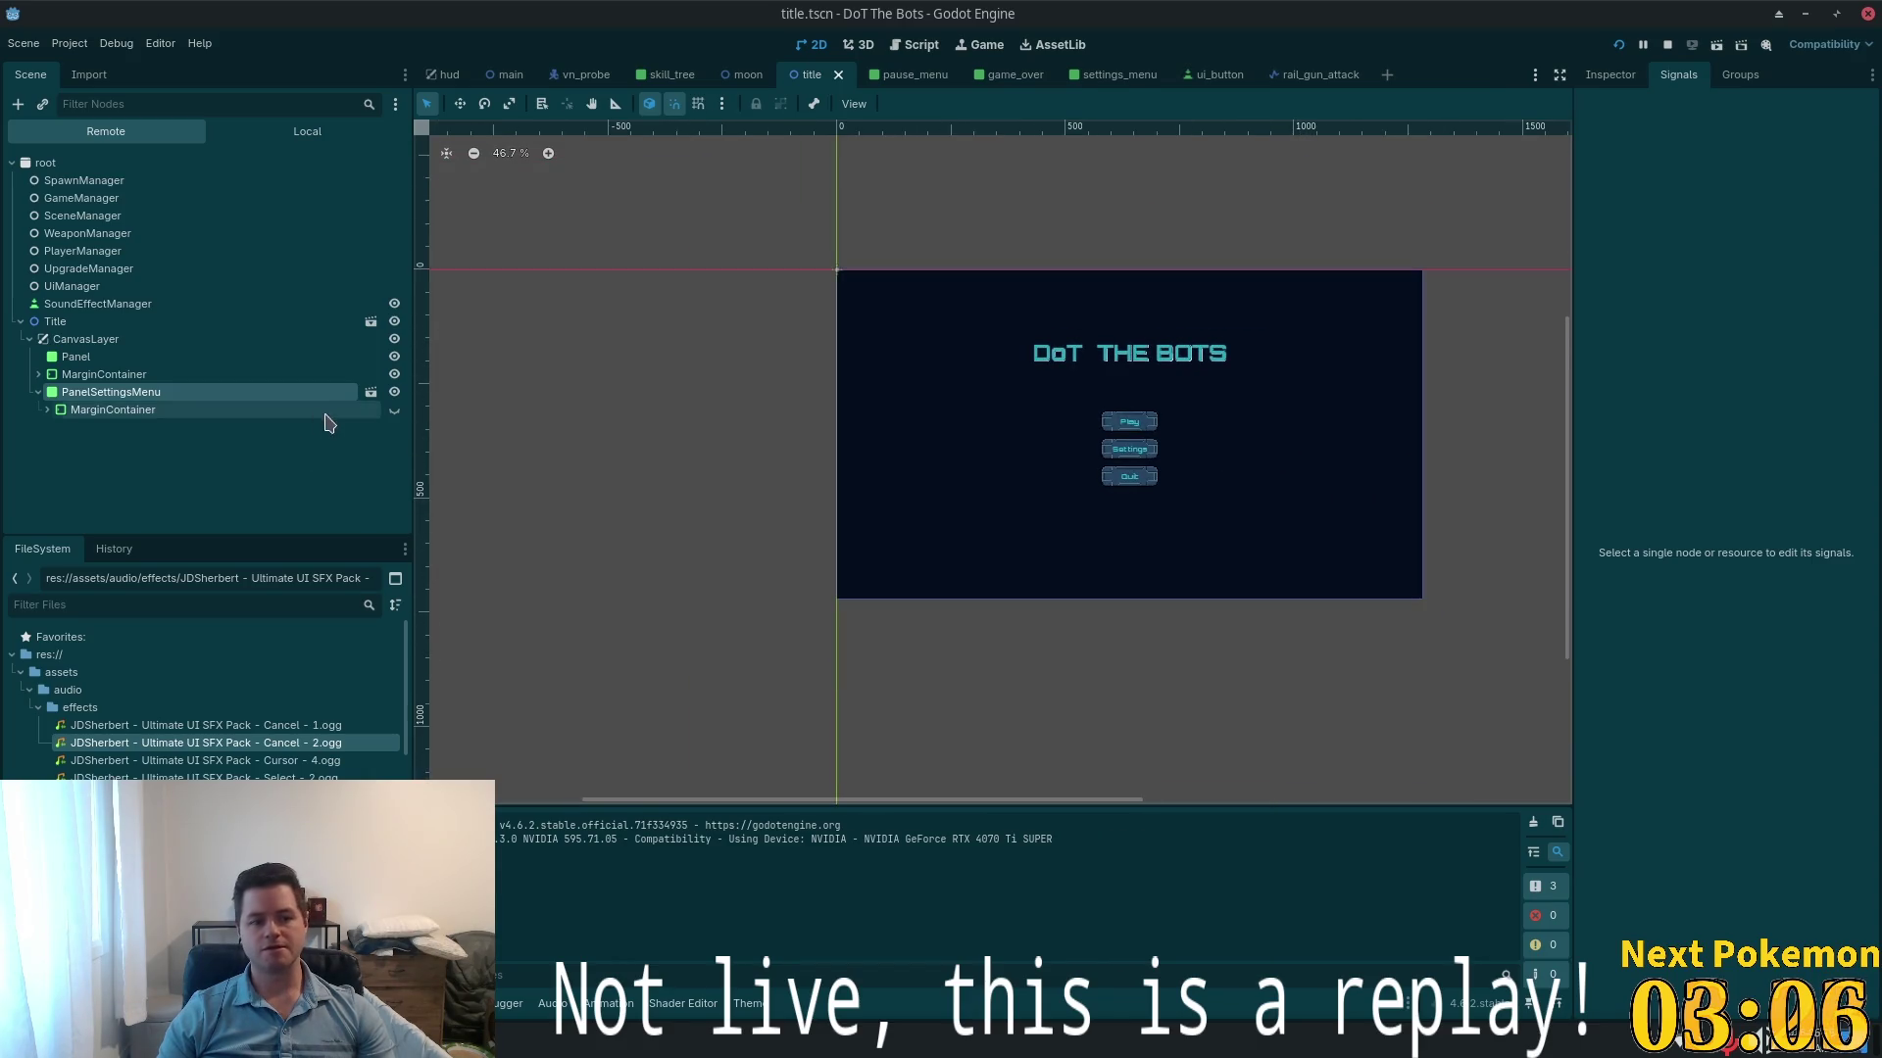
{"action": "scroll", "coordinate": [1091, 427], "scroll_direction": "down", "scroll_amount": 1}
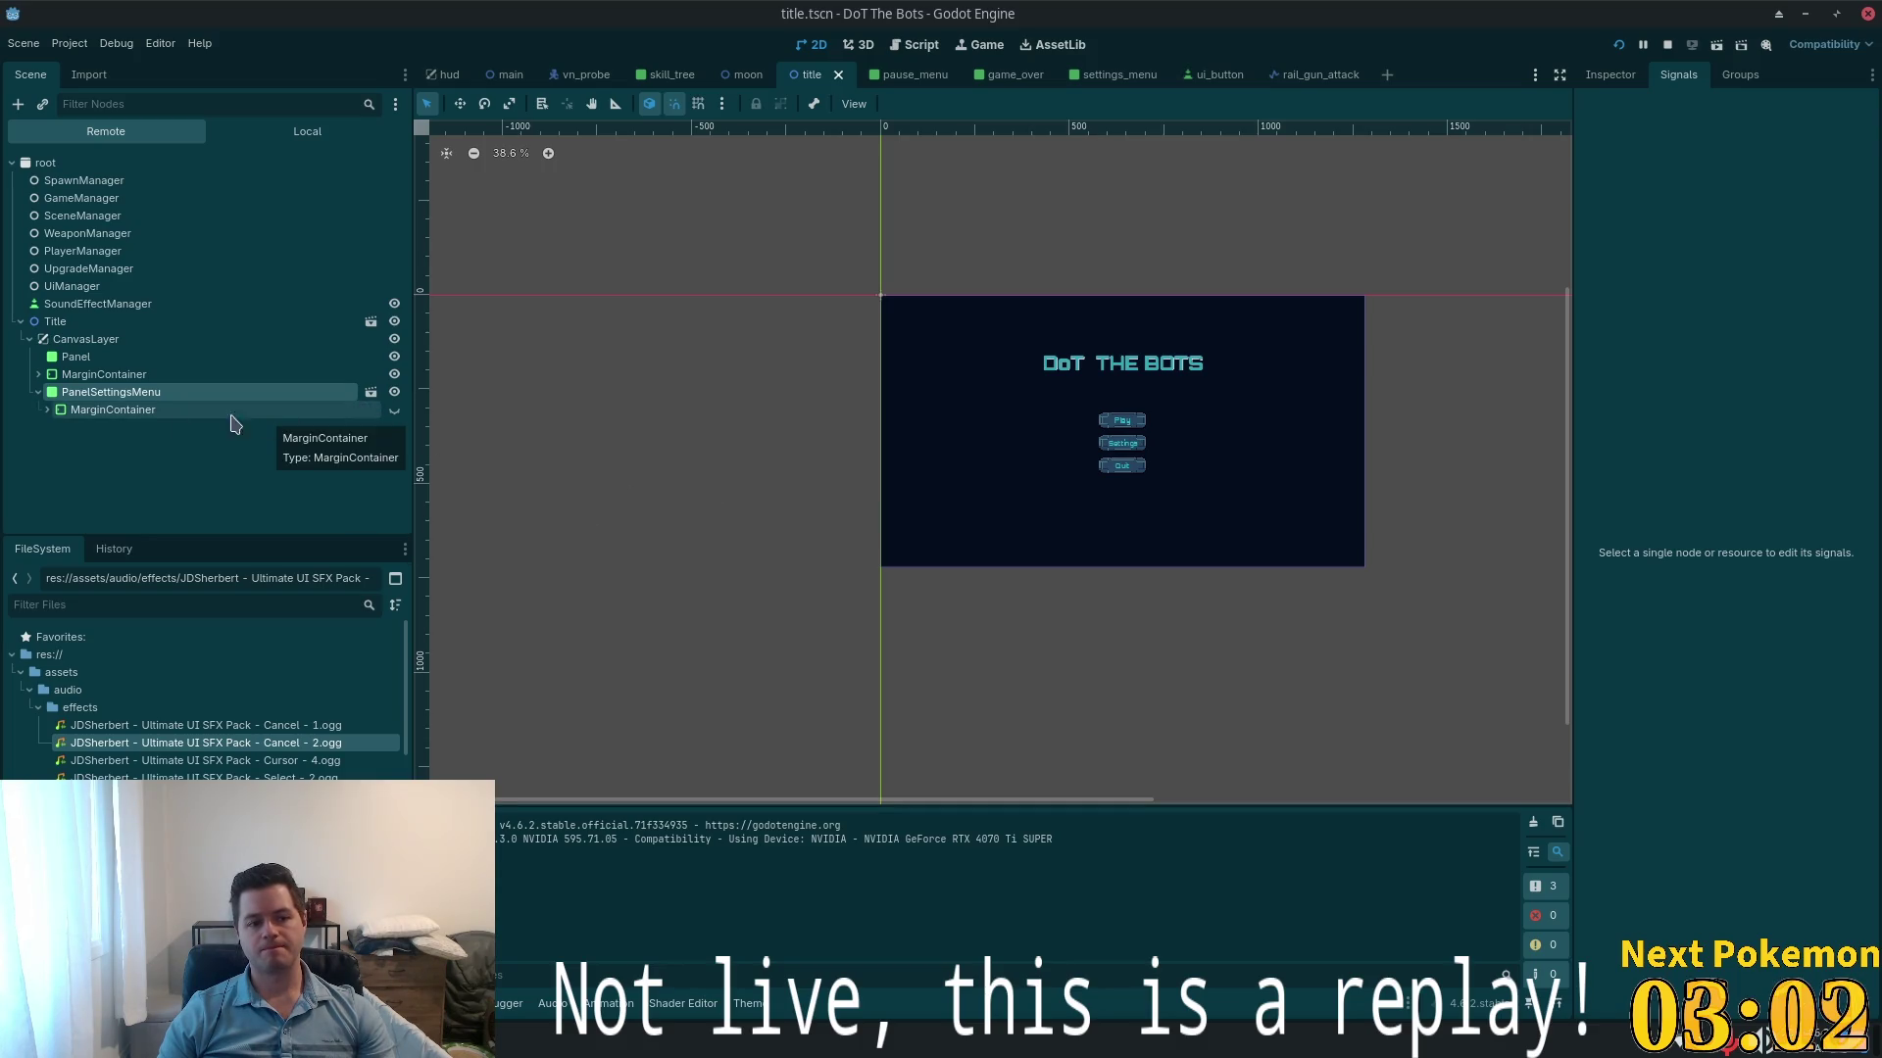
{"action": "left_click", "coordinate": [56, 410]}
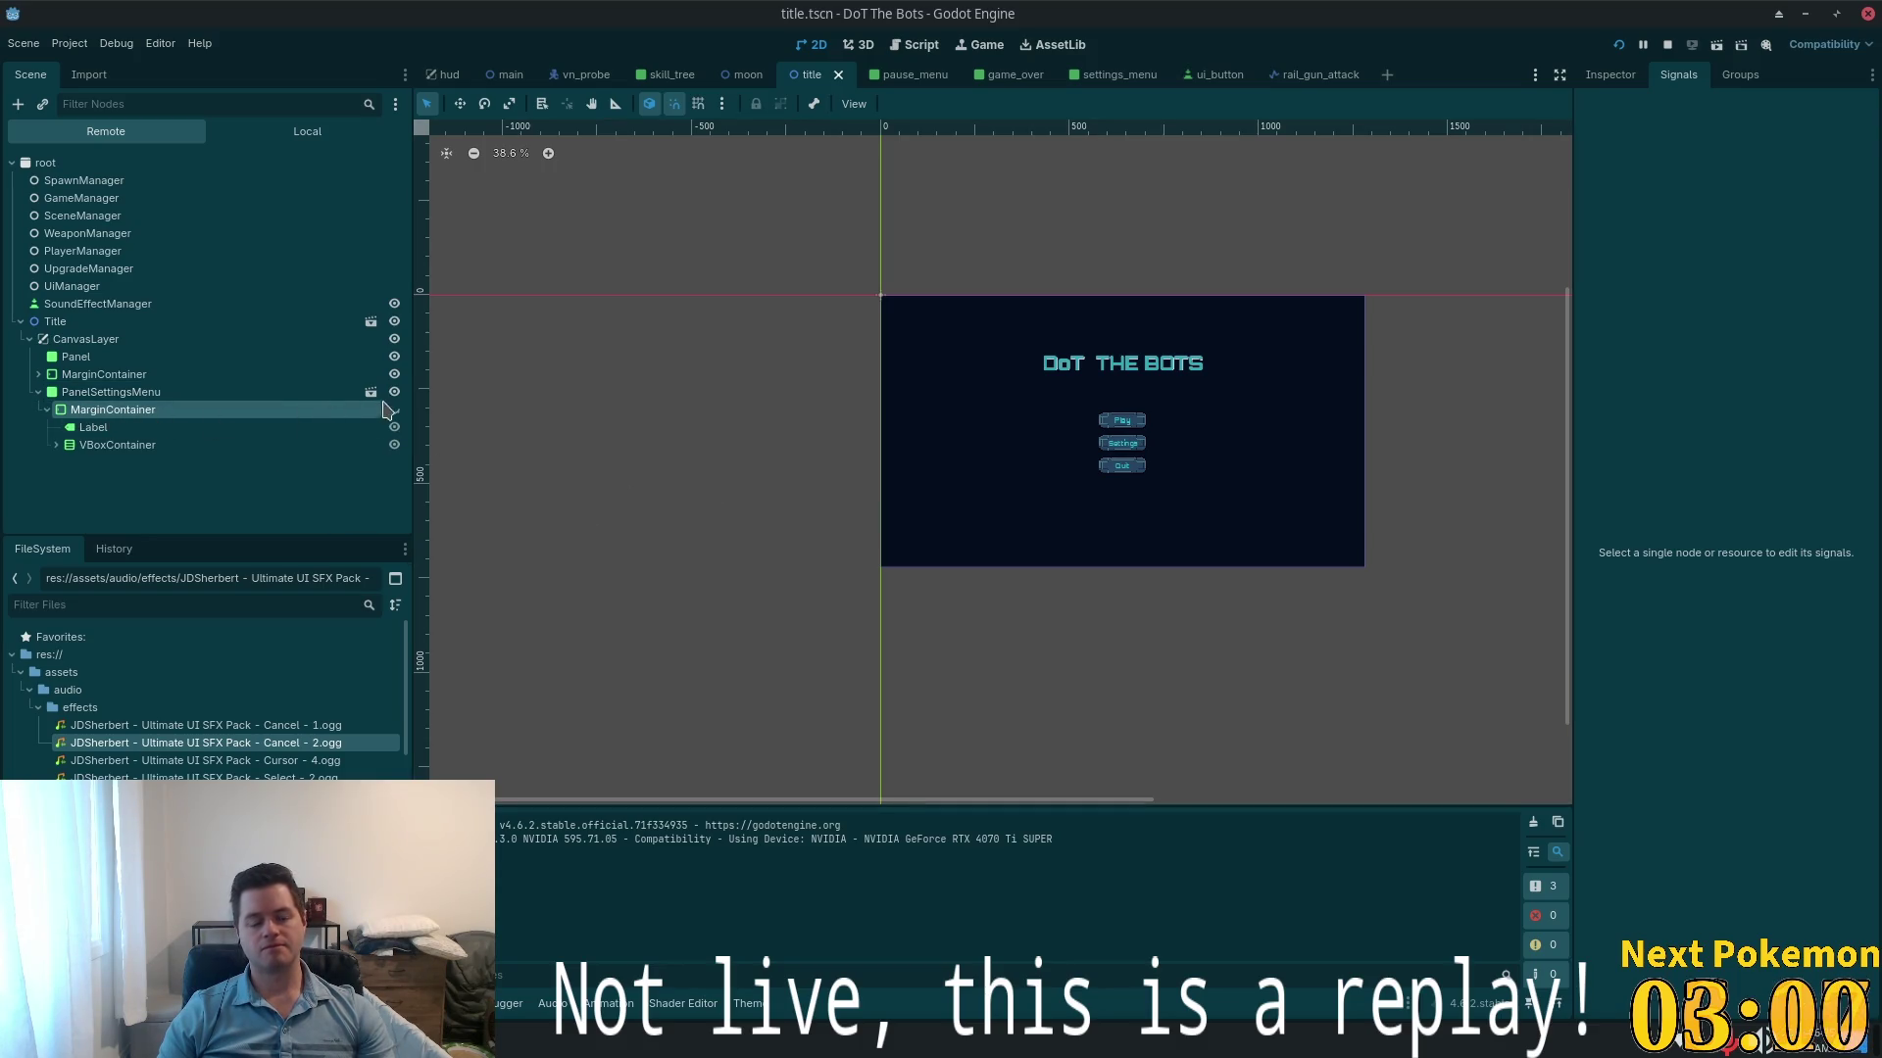
{"action": "key", "text": "F5"}
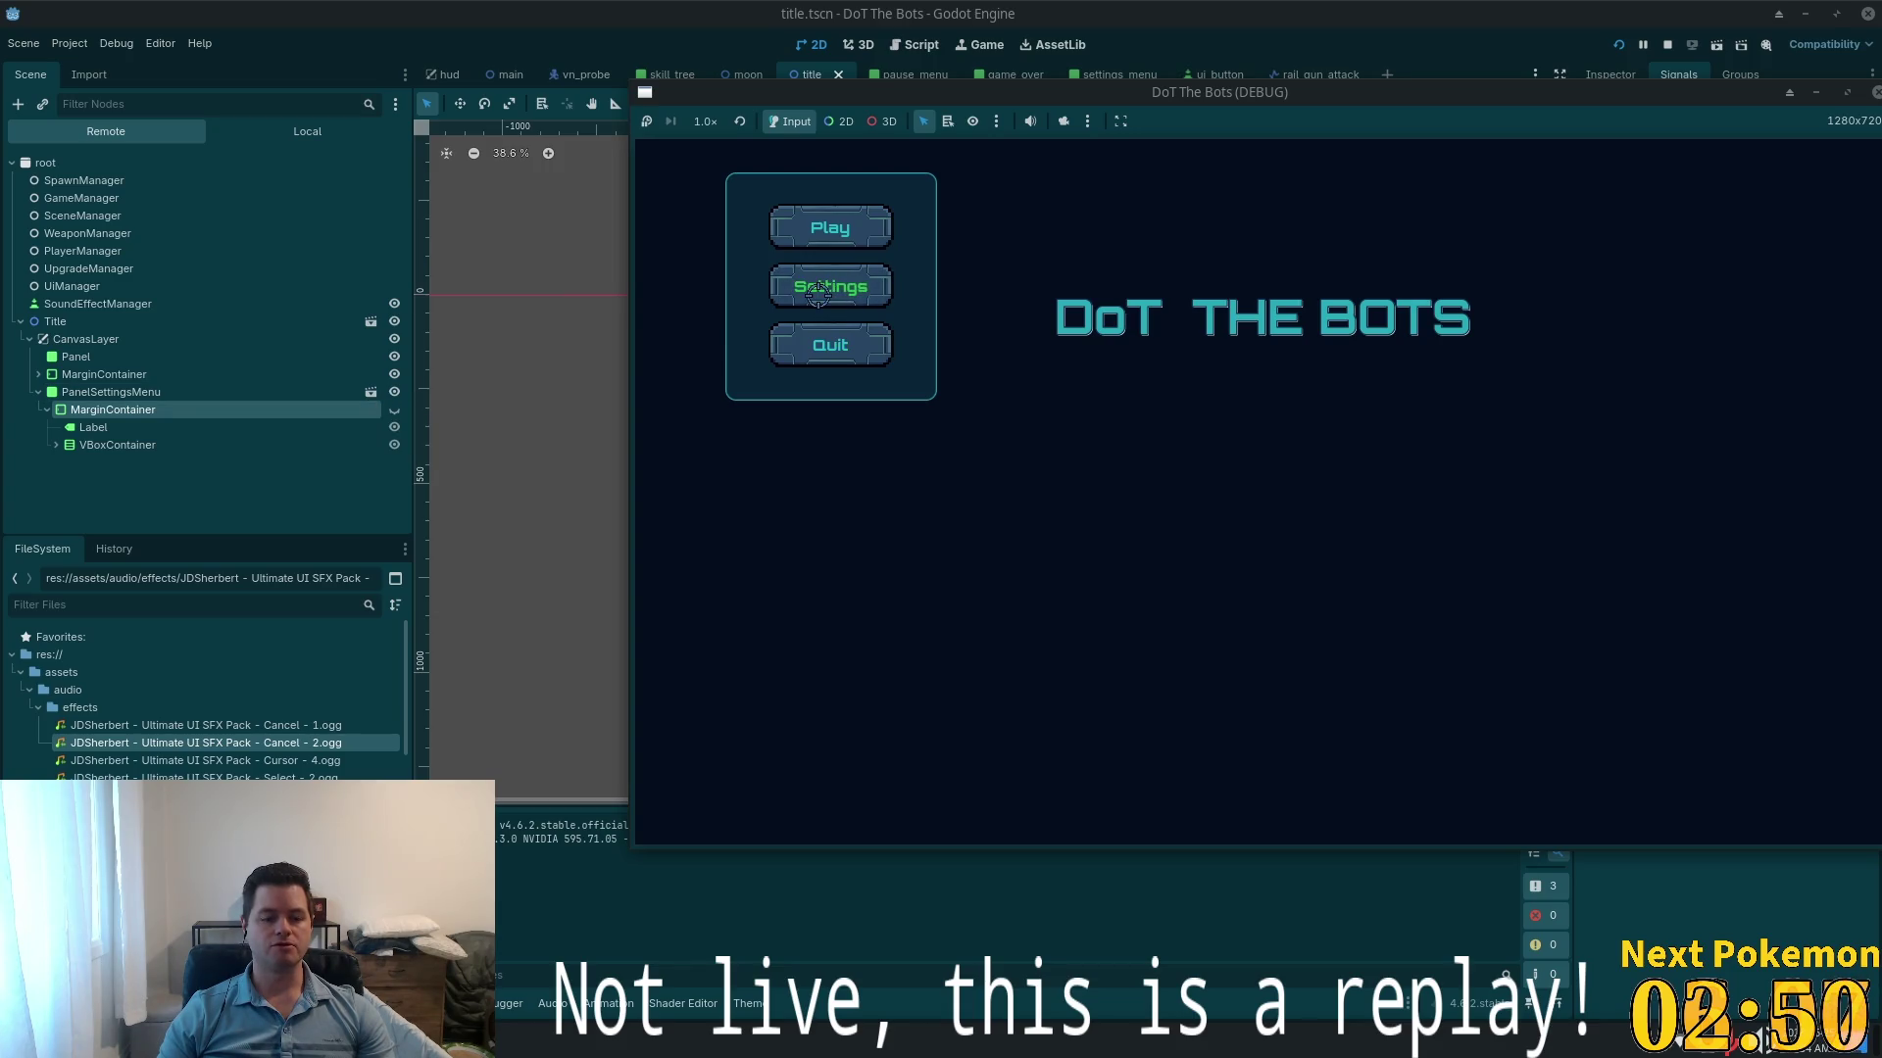
- Make PanelSettingsMenu visible in the Local tree, save, and compare with the running game
{"action": "left_click", "coordinate": [282, 394]}
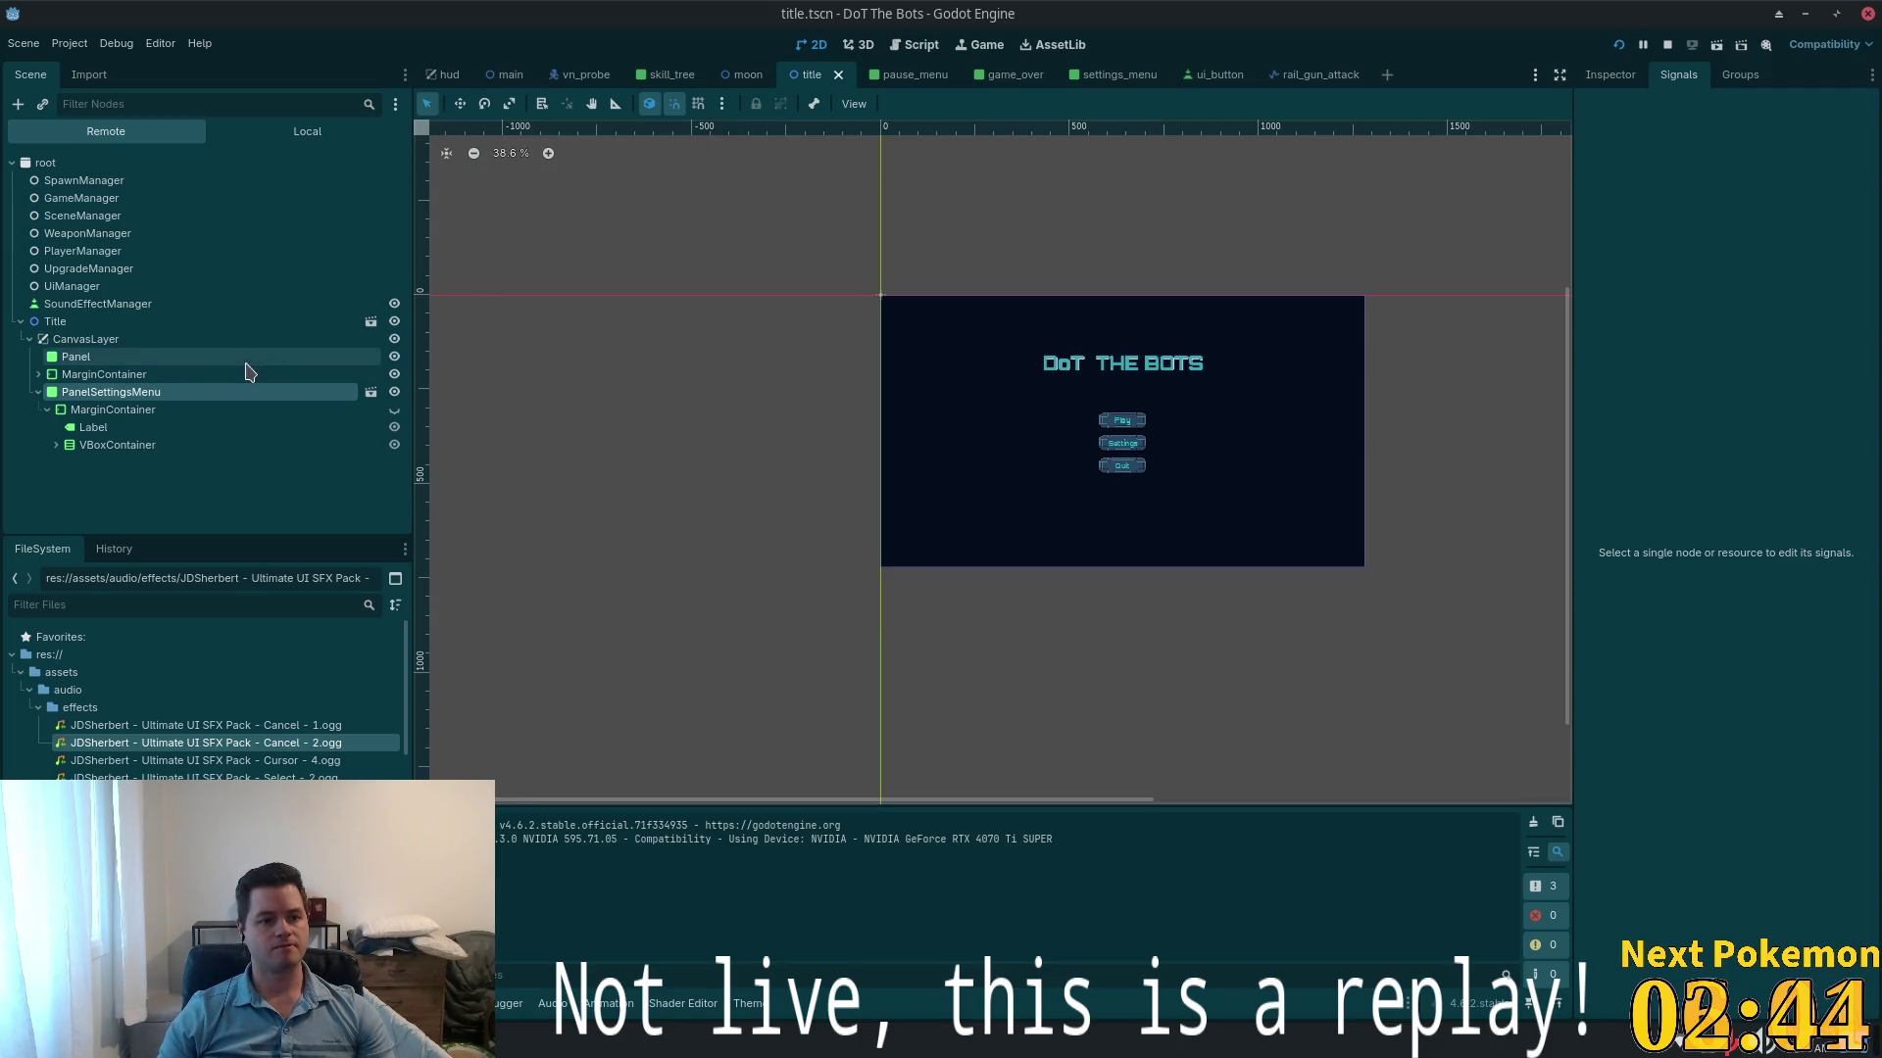
{"action": "left_click", "coordinate": [307, 132]}
{"action": "left_click", "coordinate": [394, 375]}
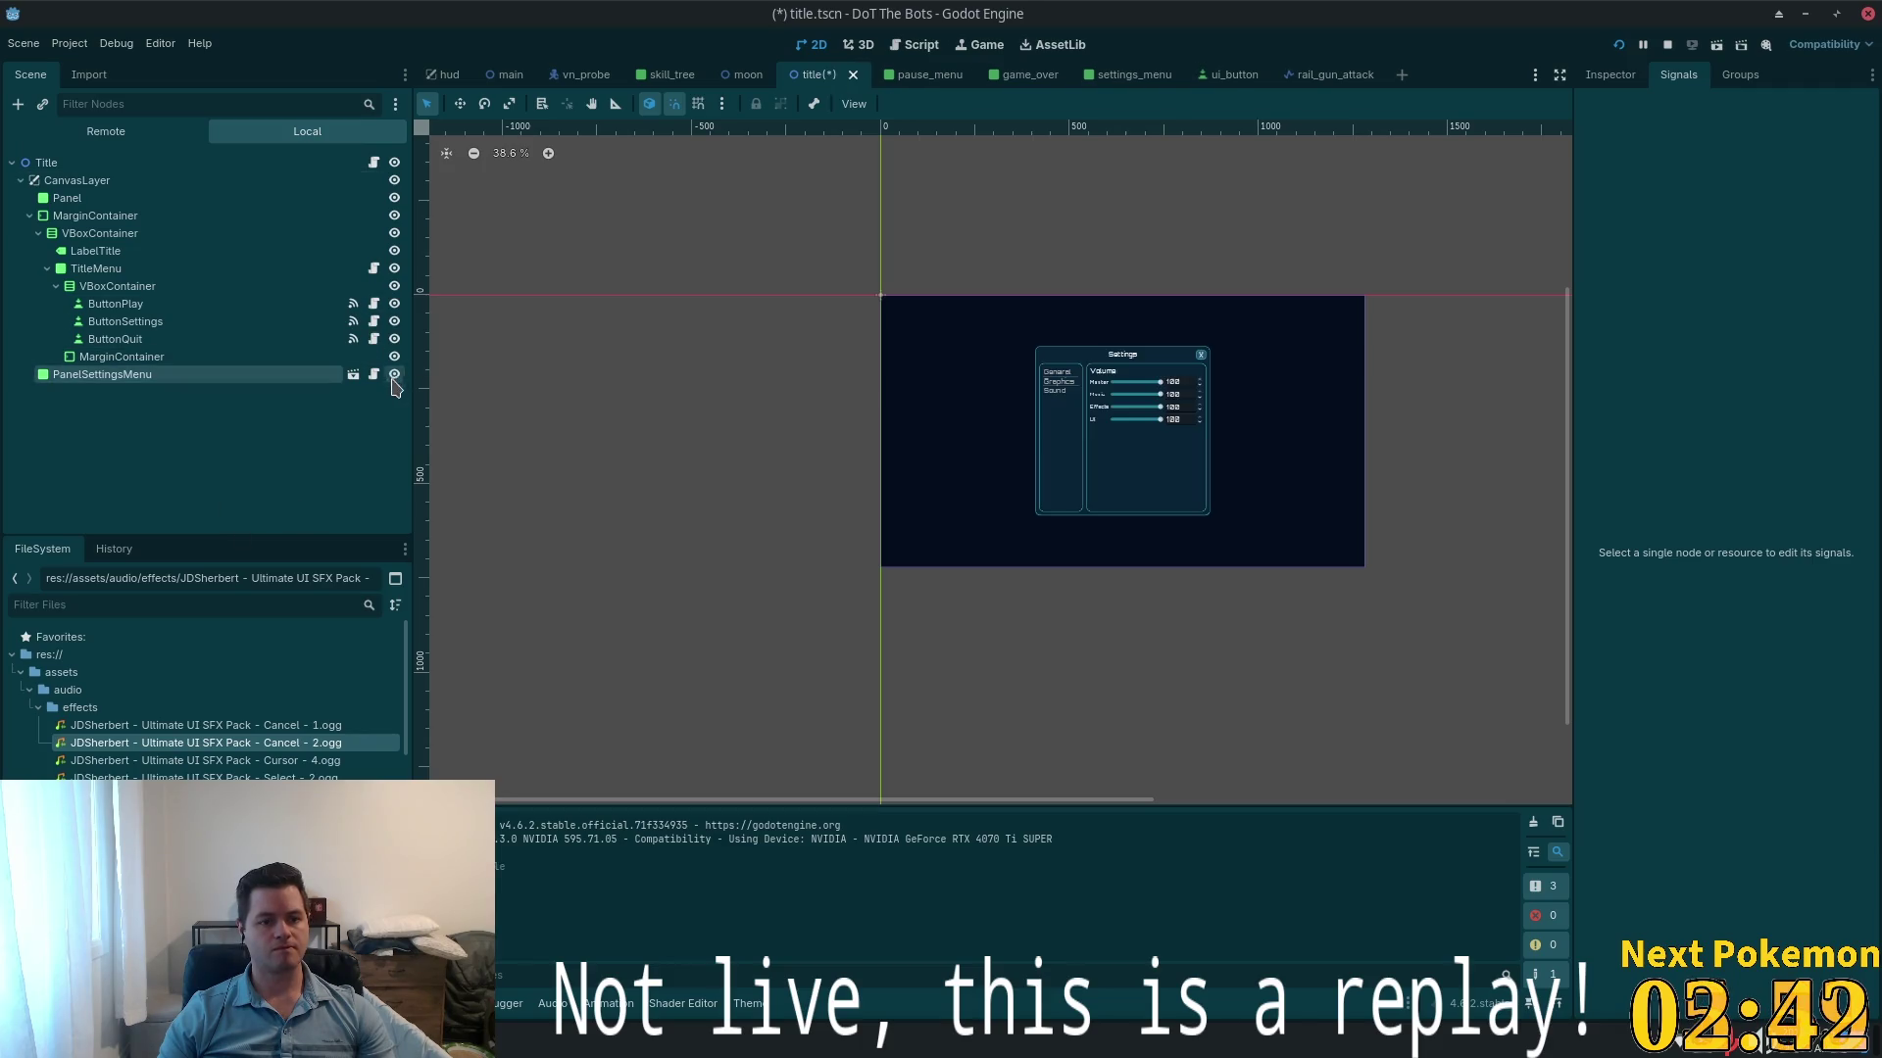
{"action": "key", "text": "ctrl+s"}
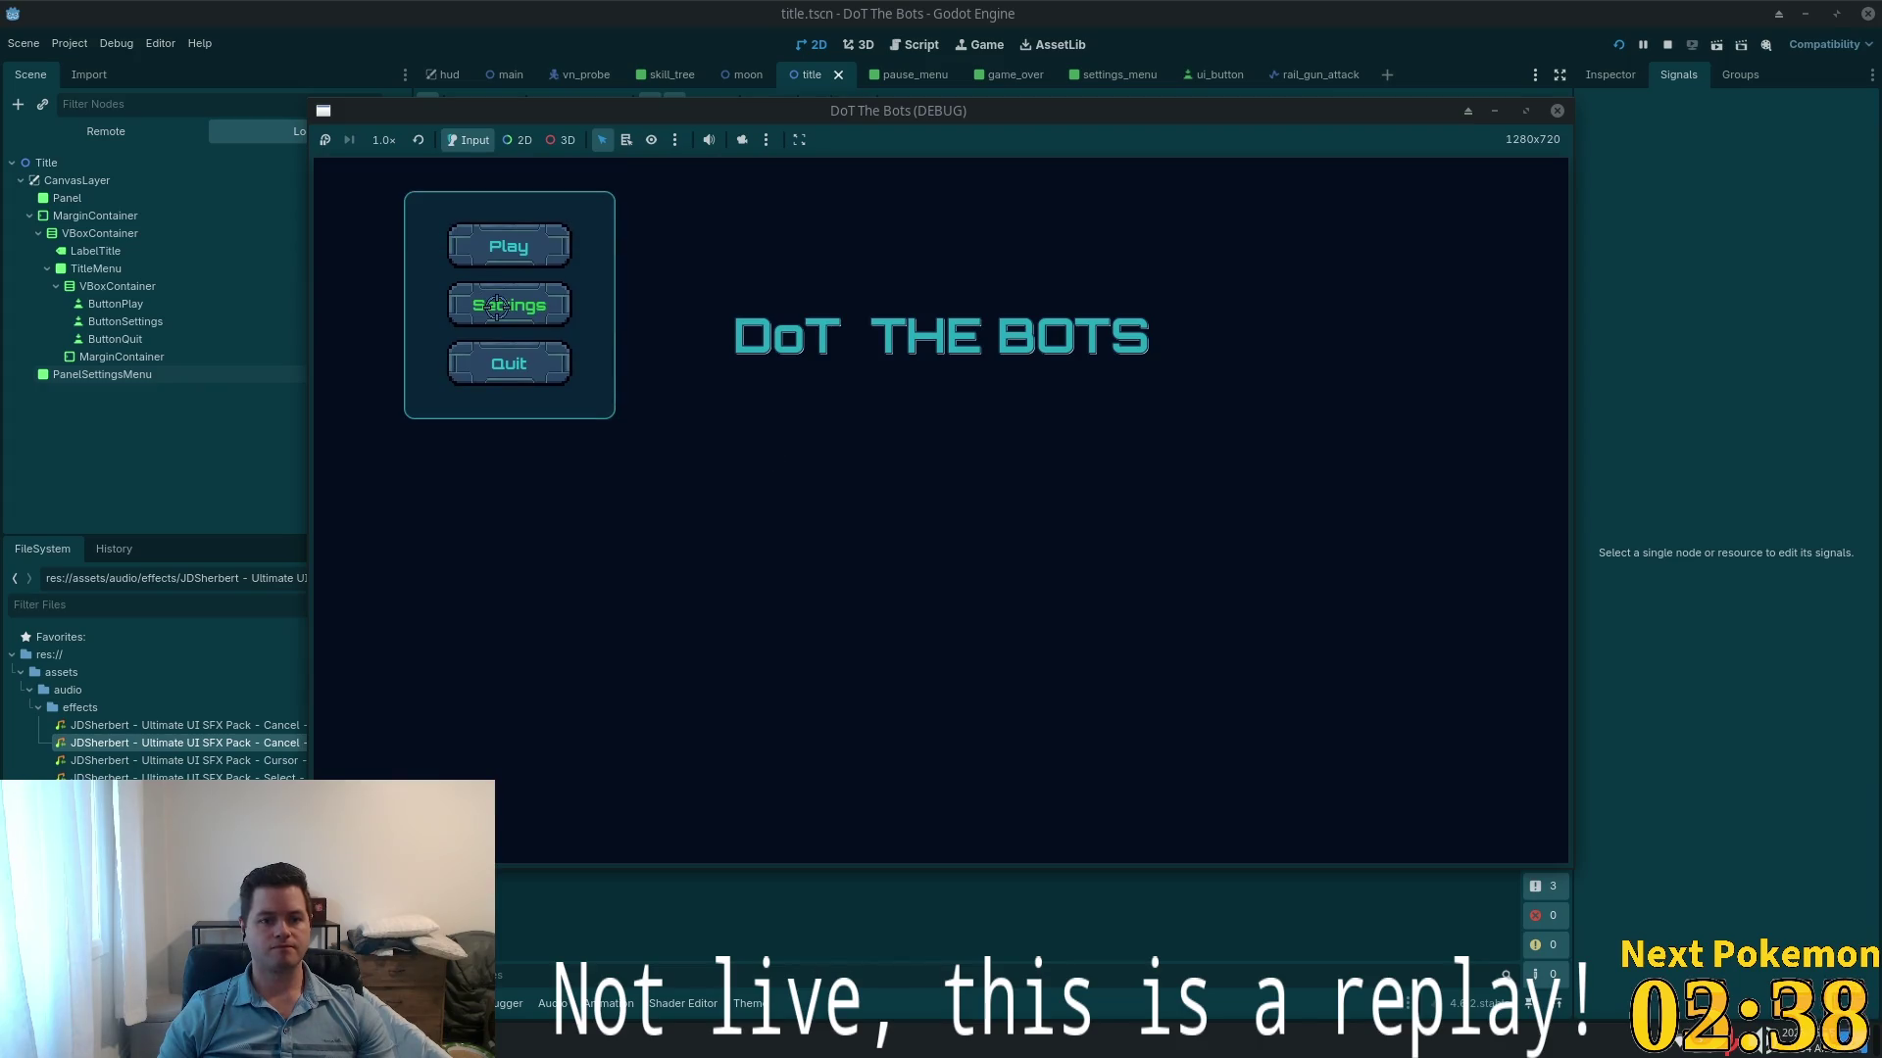
{"action": "left_click", "coordinate": [106, 130]}
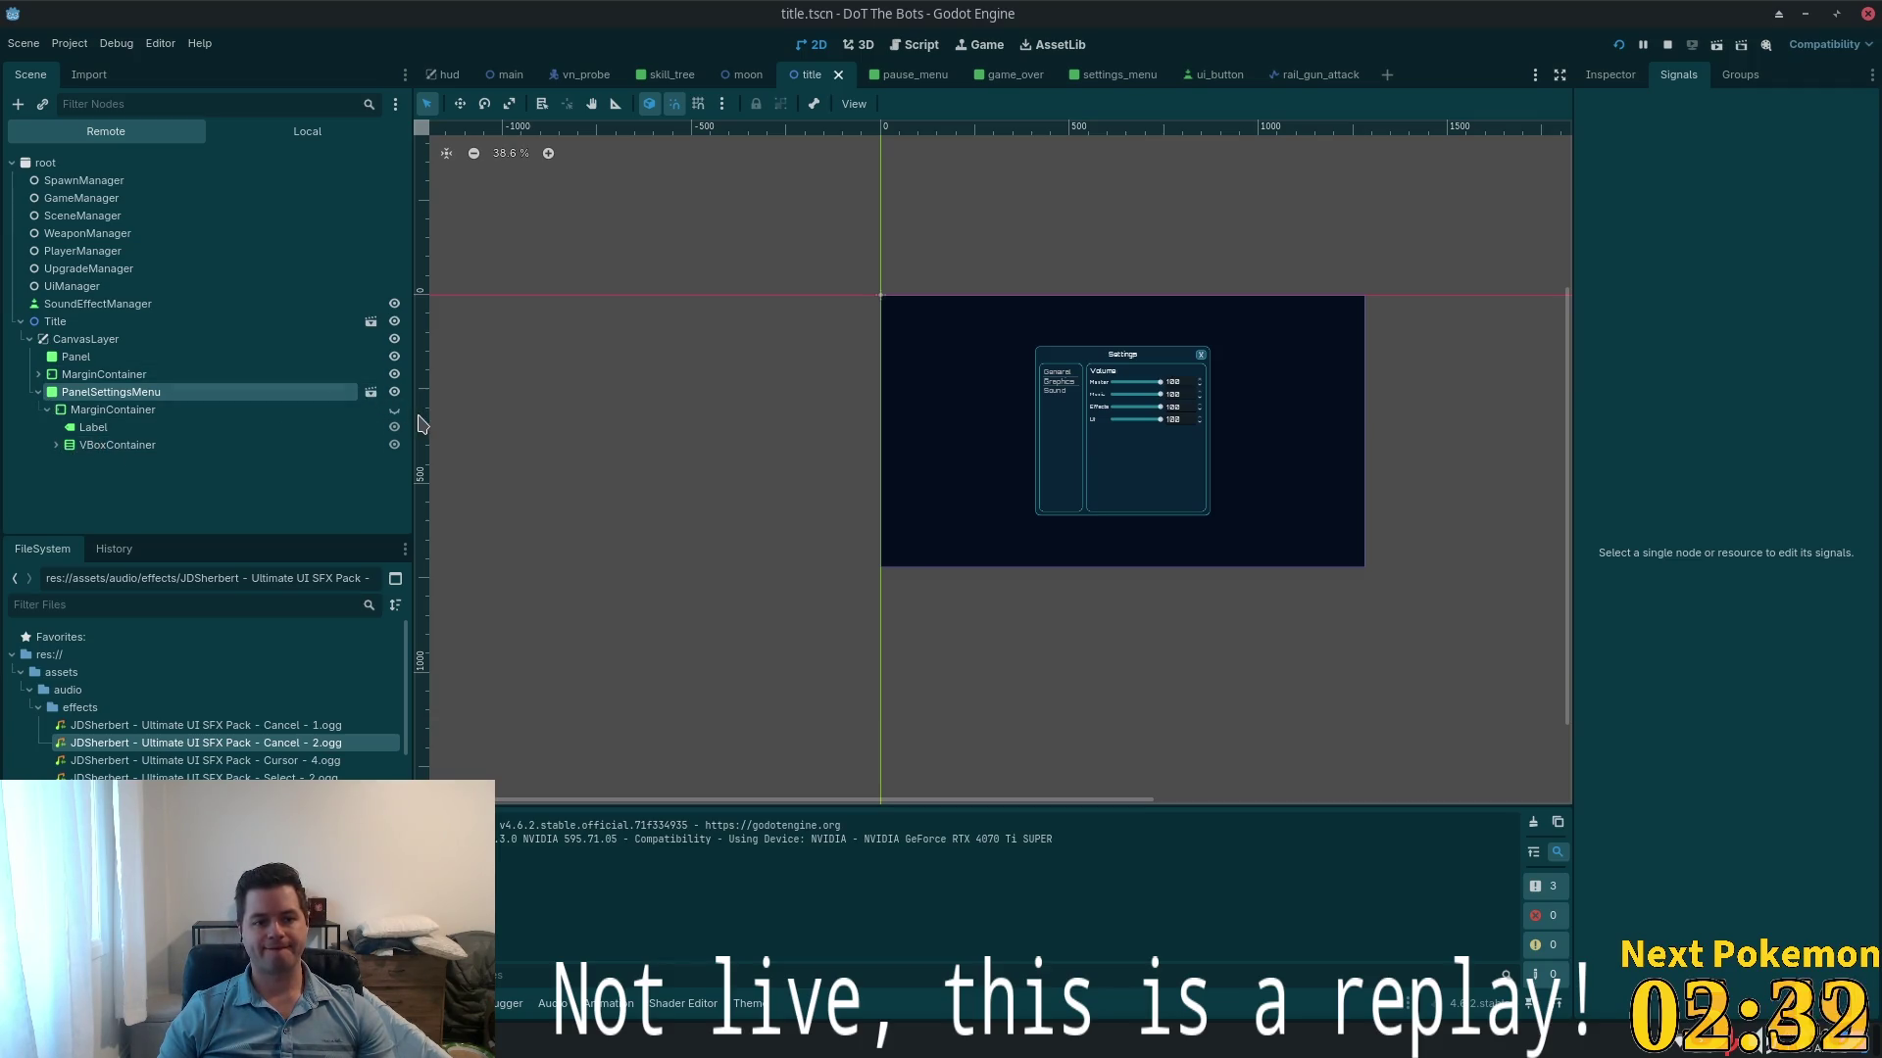
{"action": "key", "text": "alt+Tab"}
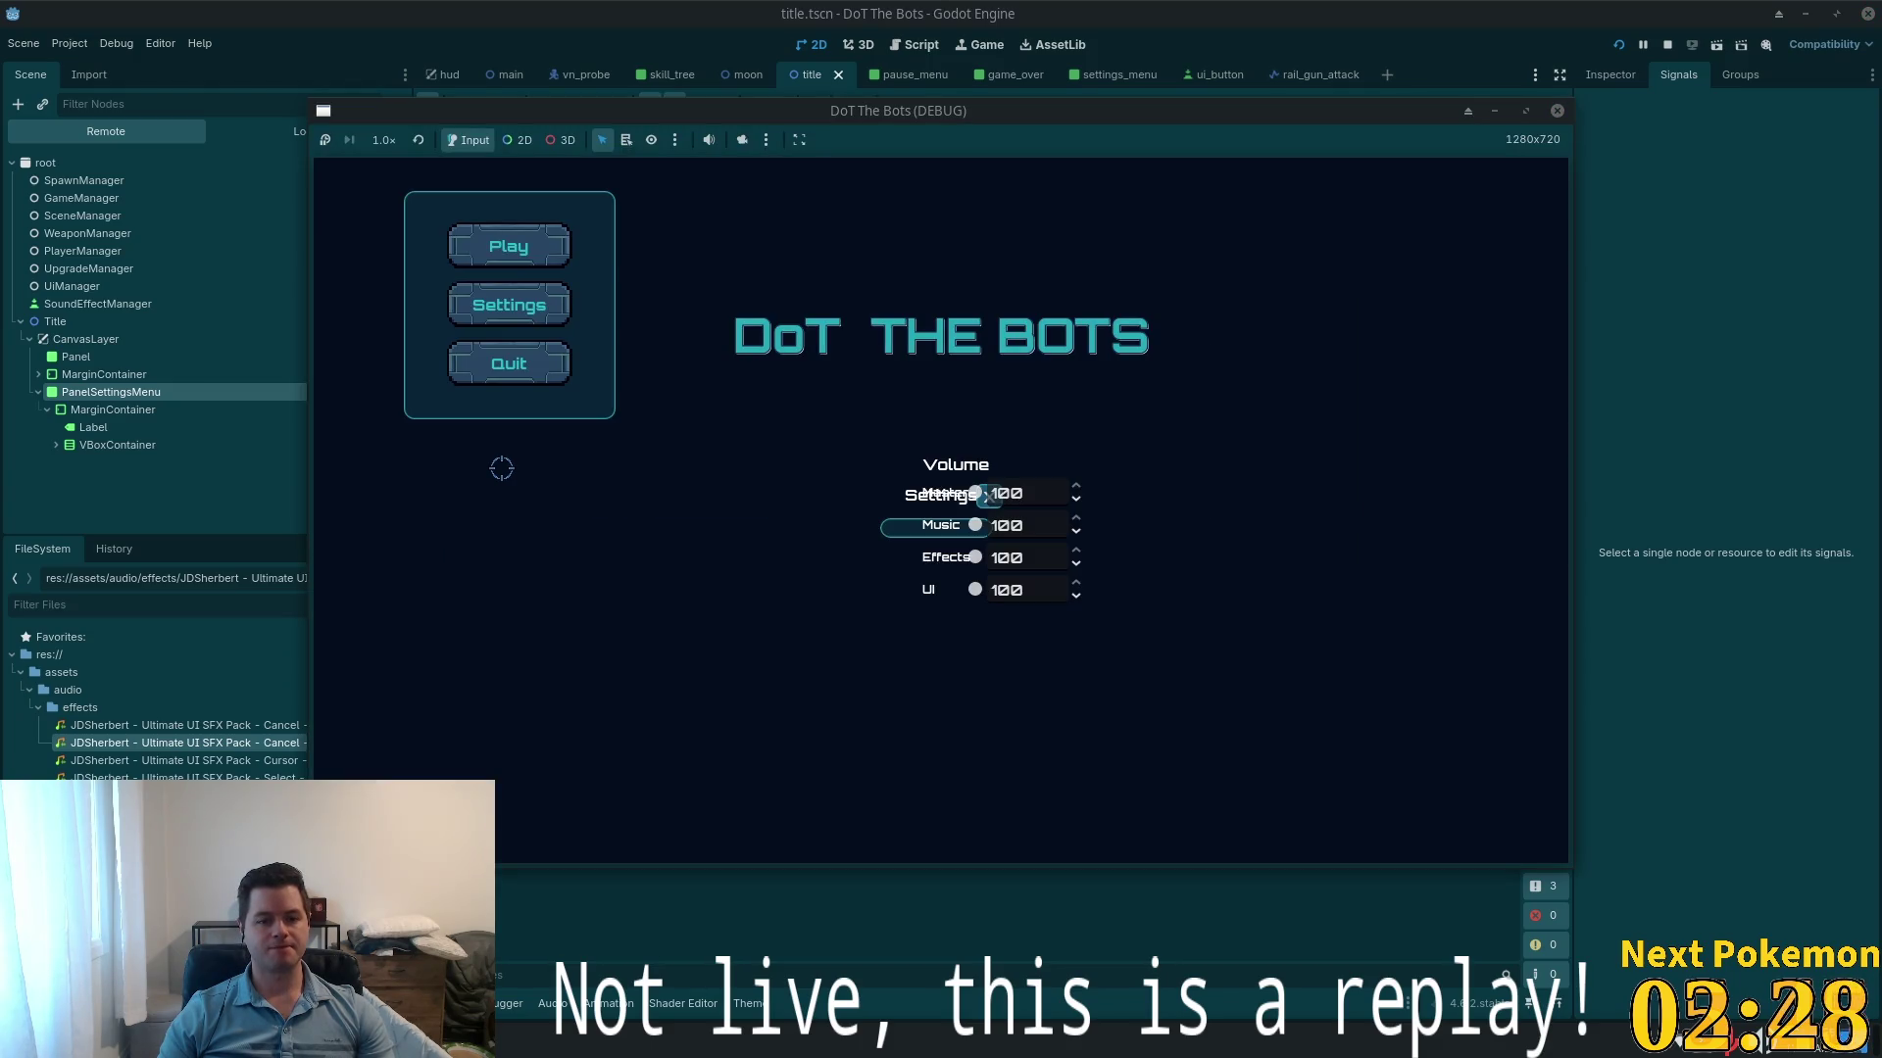
{"action": "key", "text": "alt+Tab"}
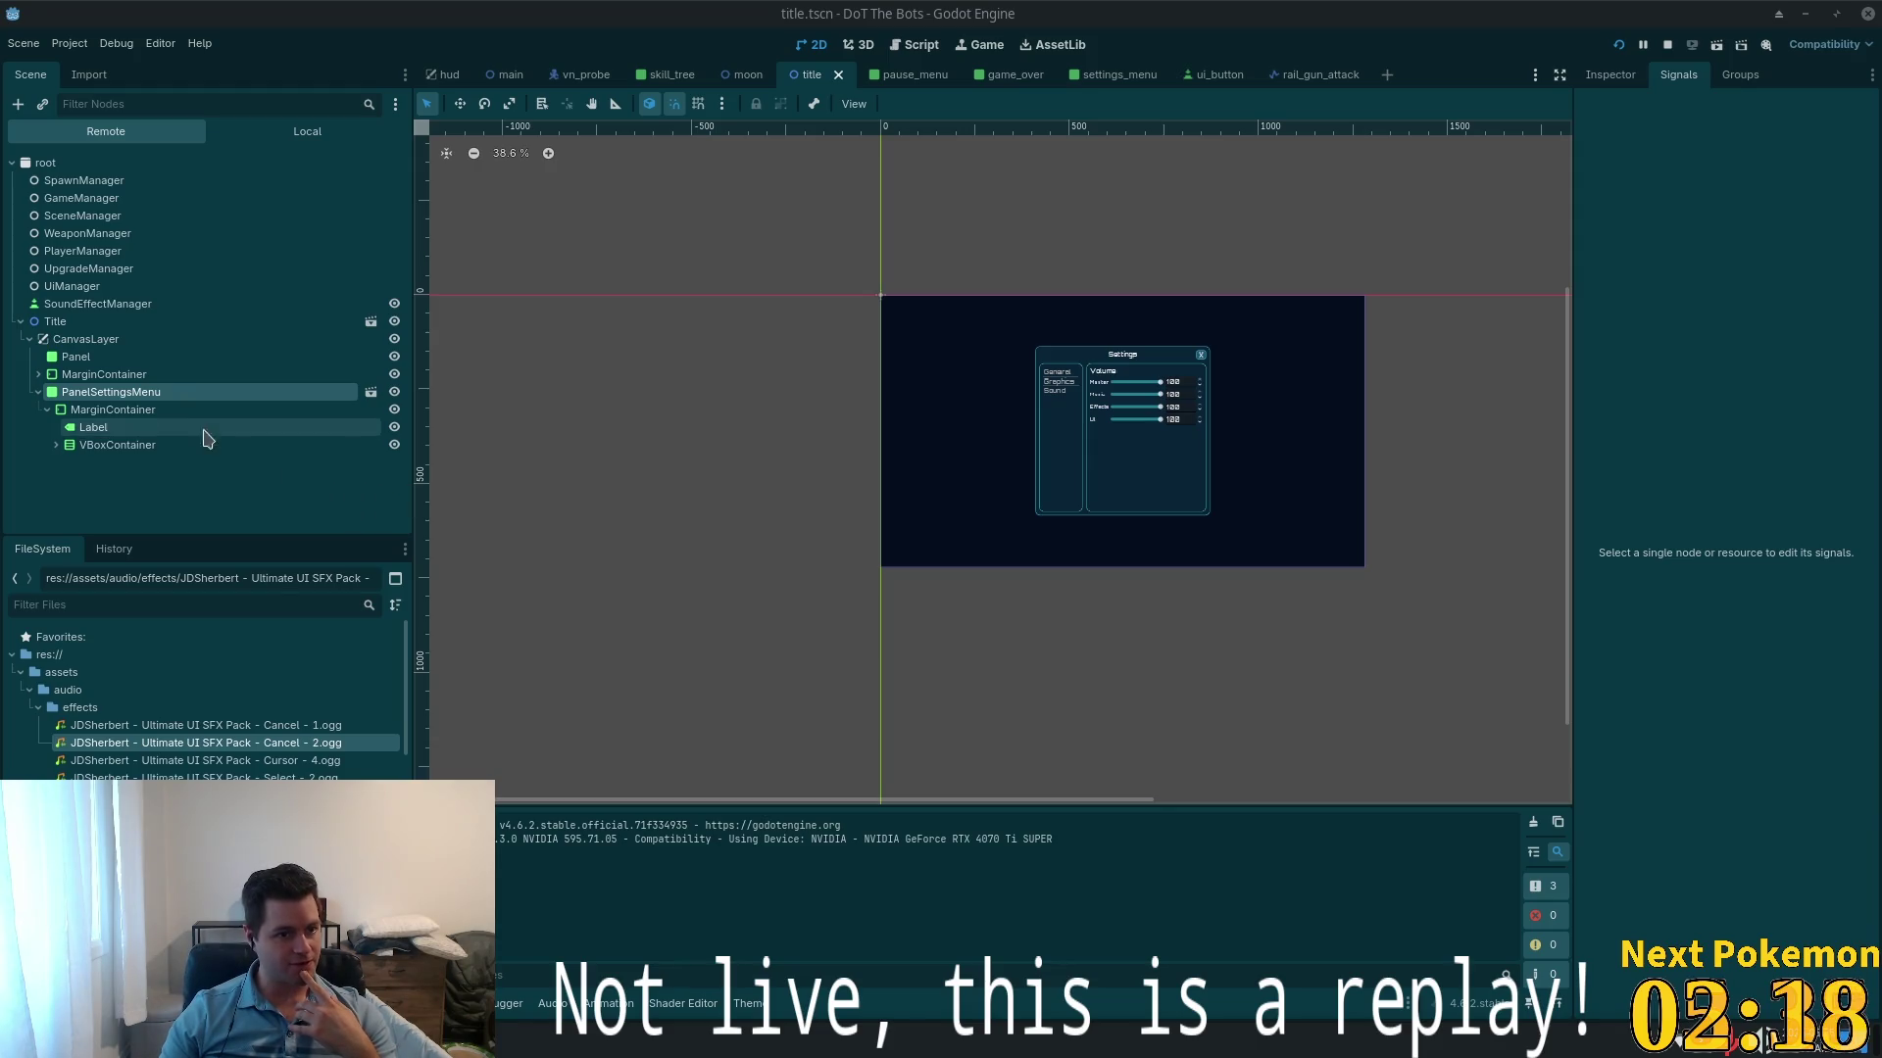
- Inspect the running settings panel's properties down to its Layout section
{"action": "scroll", "coordinate": [970, 410], "scroll_direction": "up", "scroll_amount": 4}
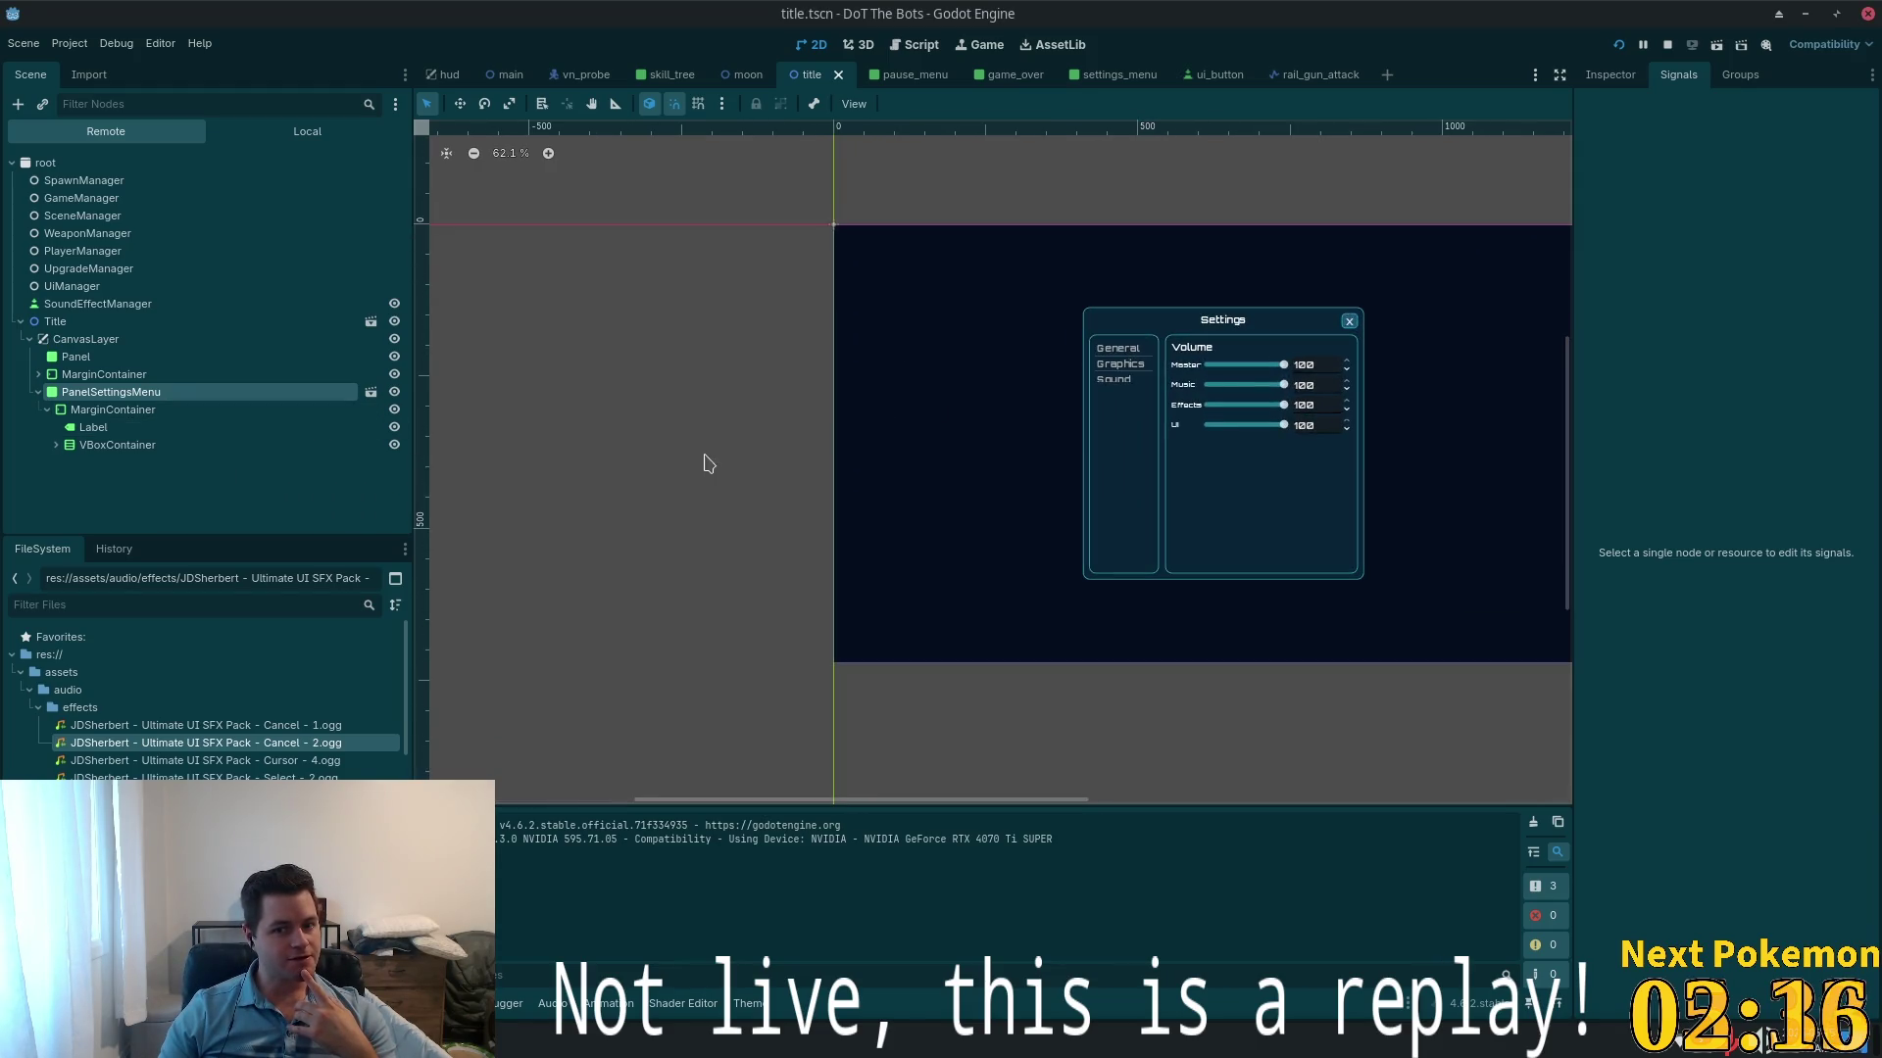
{"action": "left_click_drag", "start_coordinate": [701, 462], "coordinate": [452, 453]}
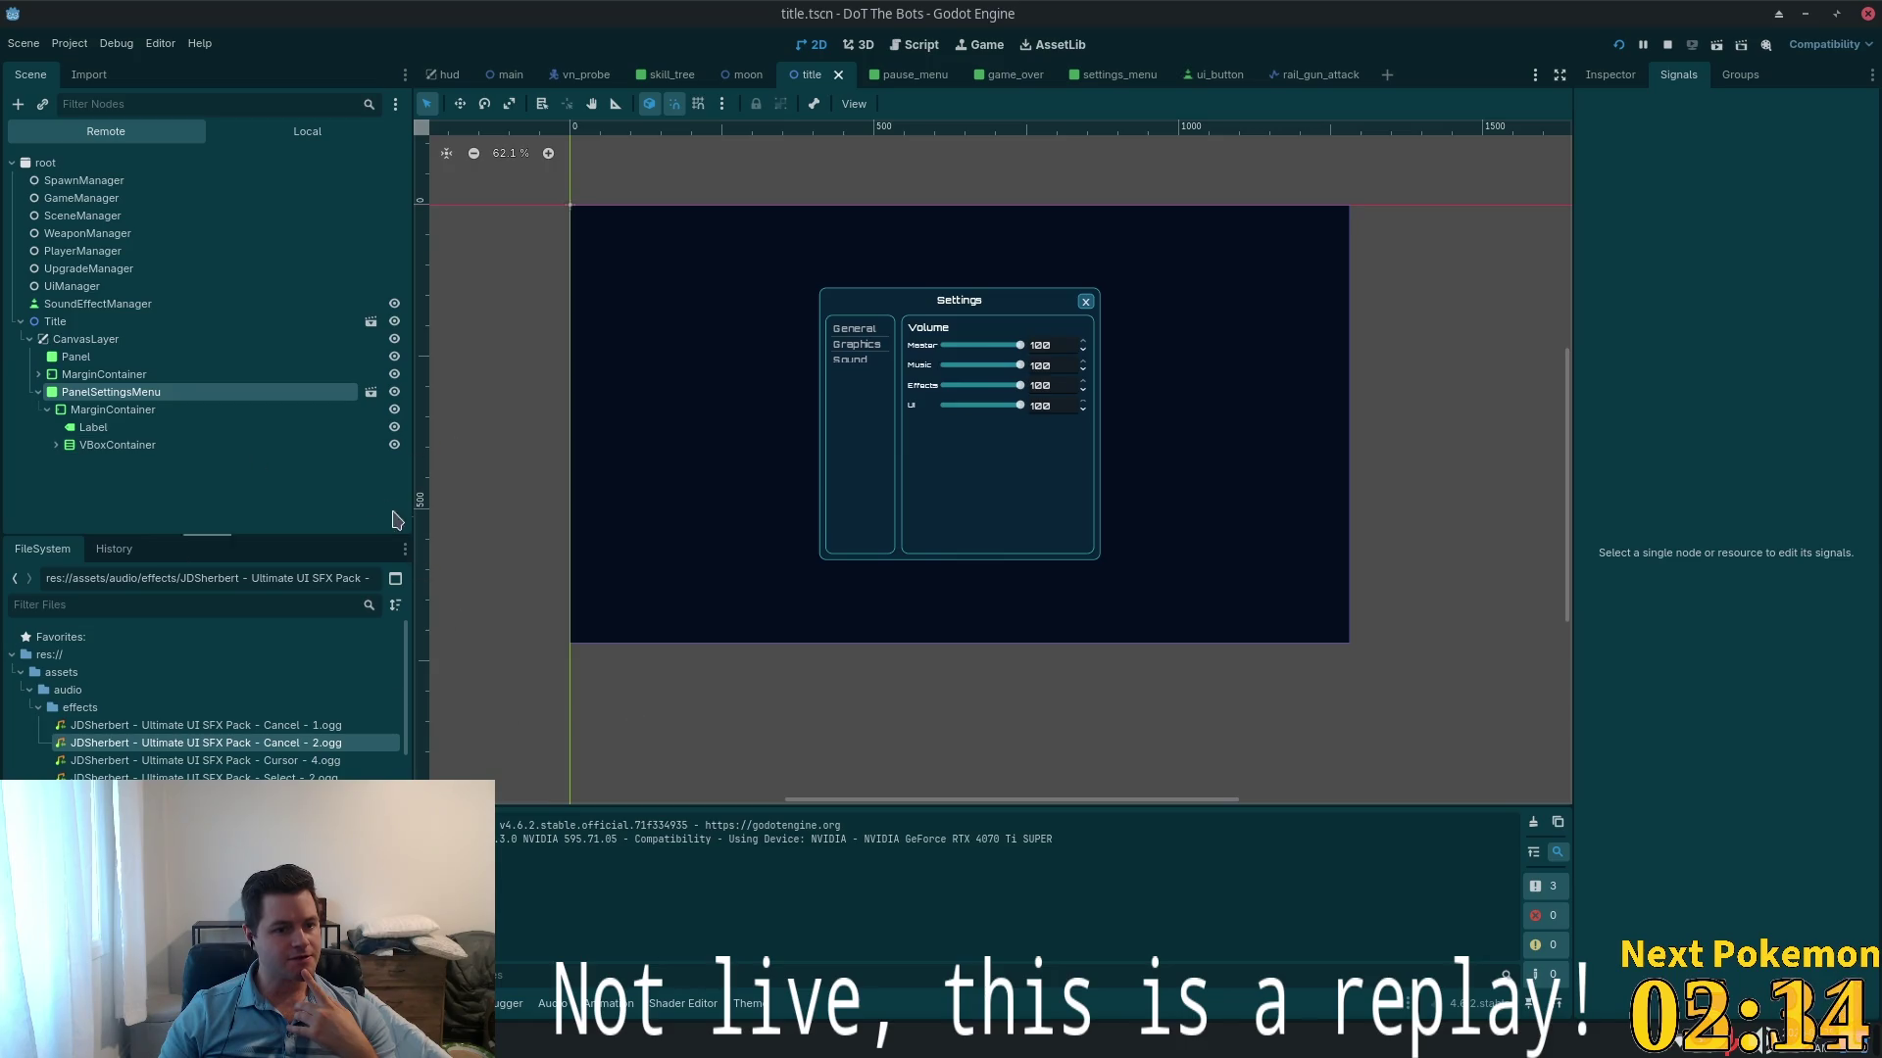
{"action": "left_click", "coordinate": [1624, 73]}
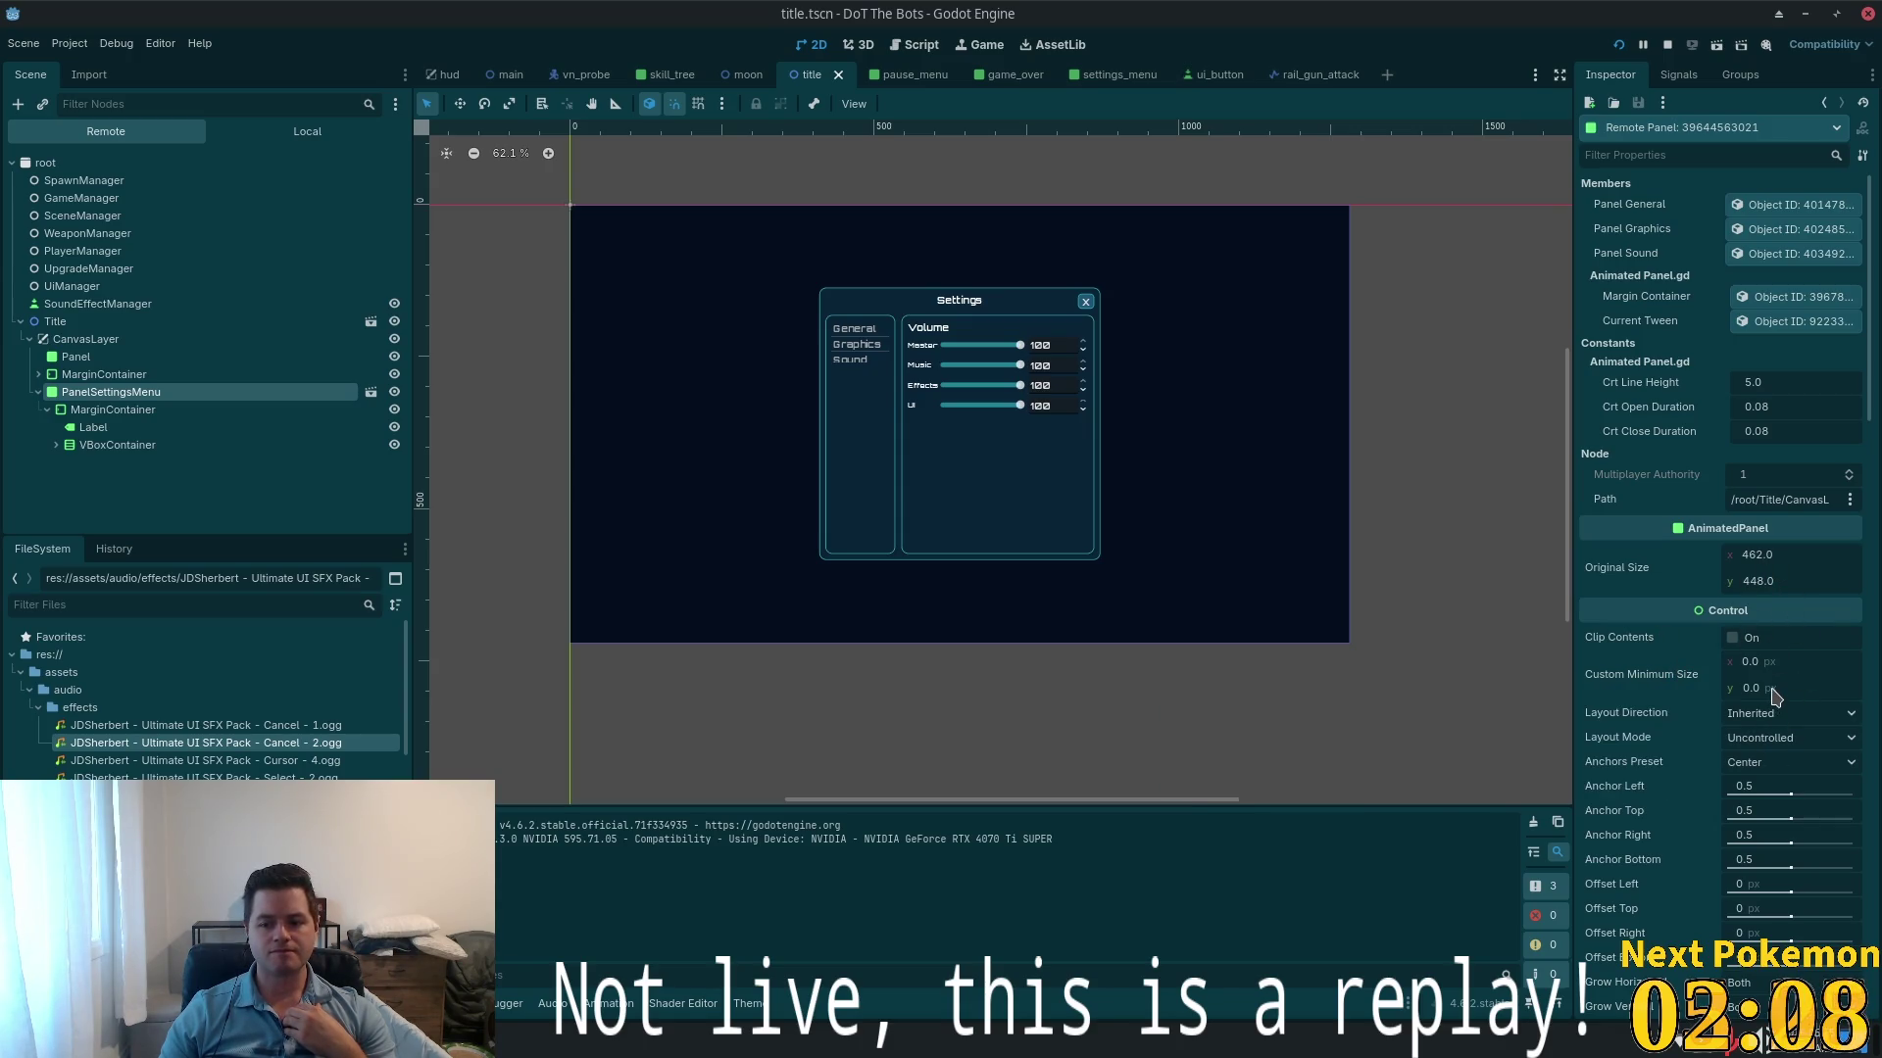
{"action": "scroll", "coordinate": [1733, 613], "scroll_direction": "down", "scroll_amount": 5}
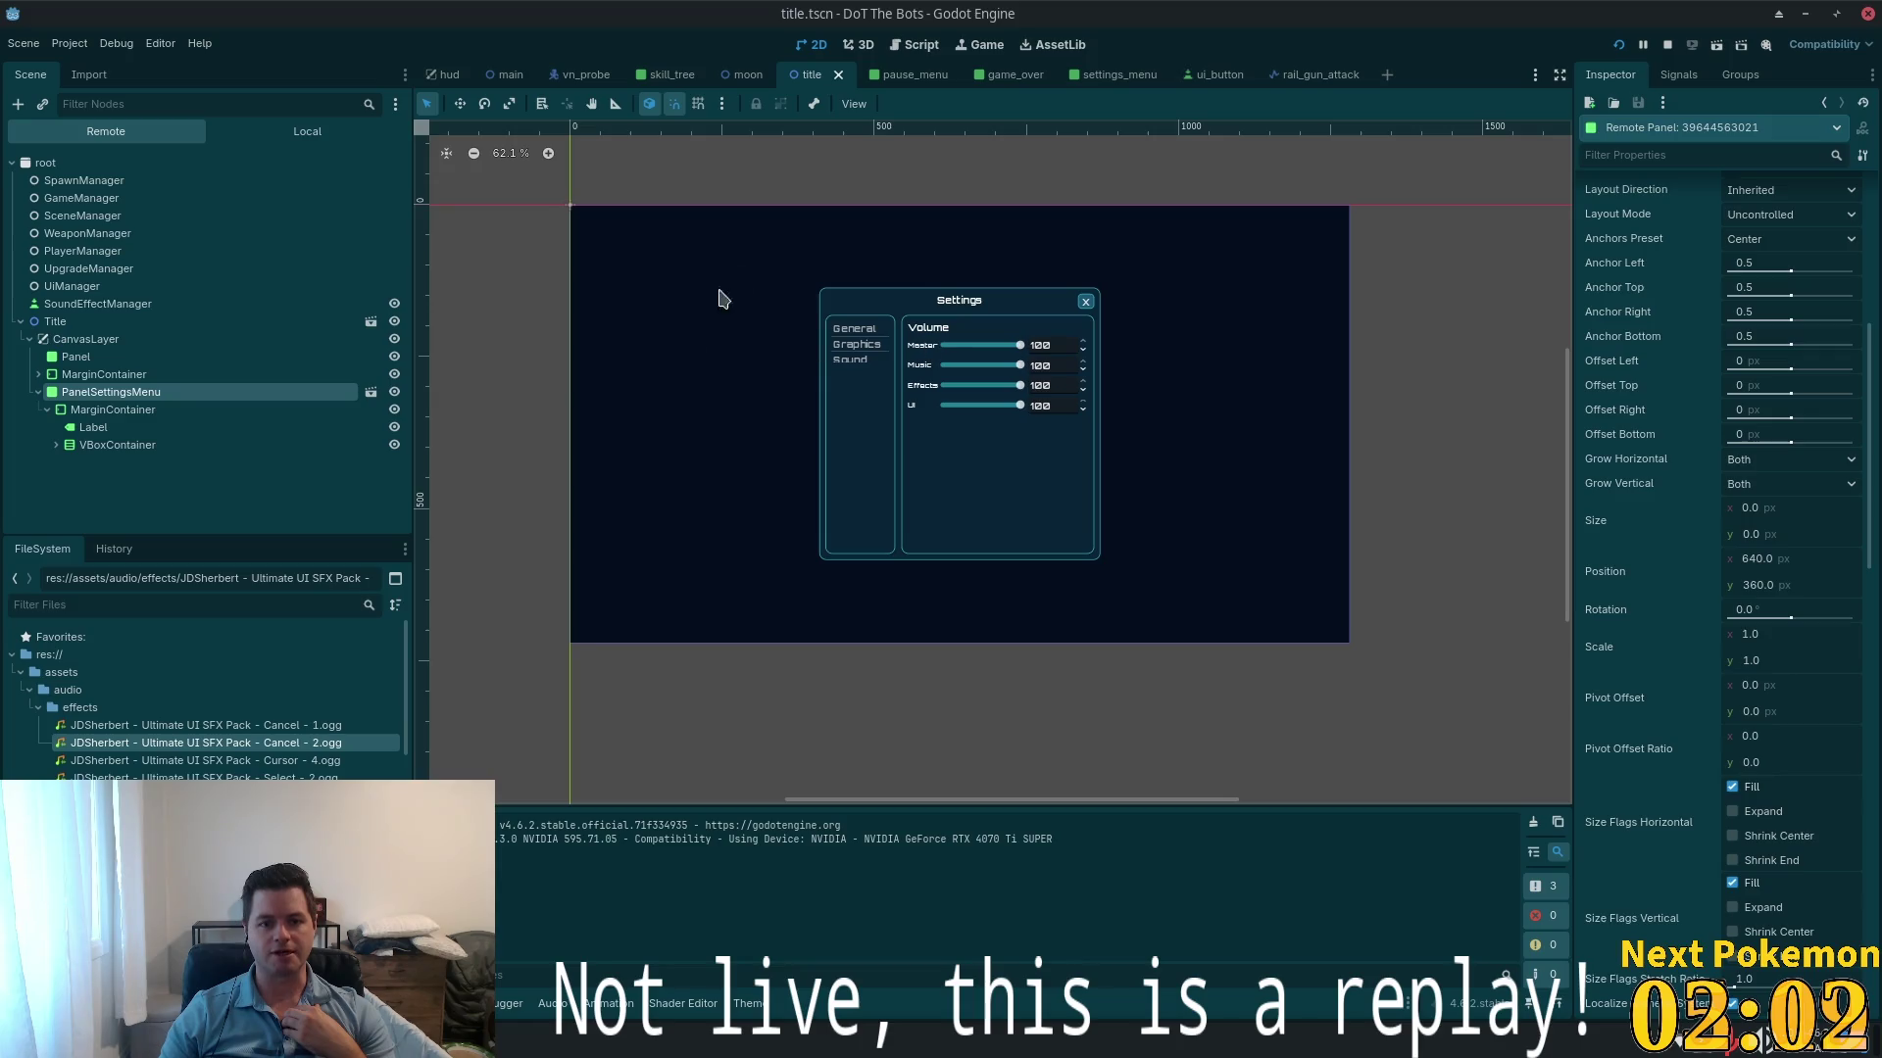
- Toggle the Settings panel in the running game window, then stop the game
{"action": "key", "text": "alt+Tab"}
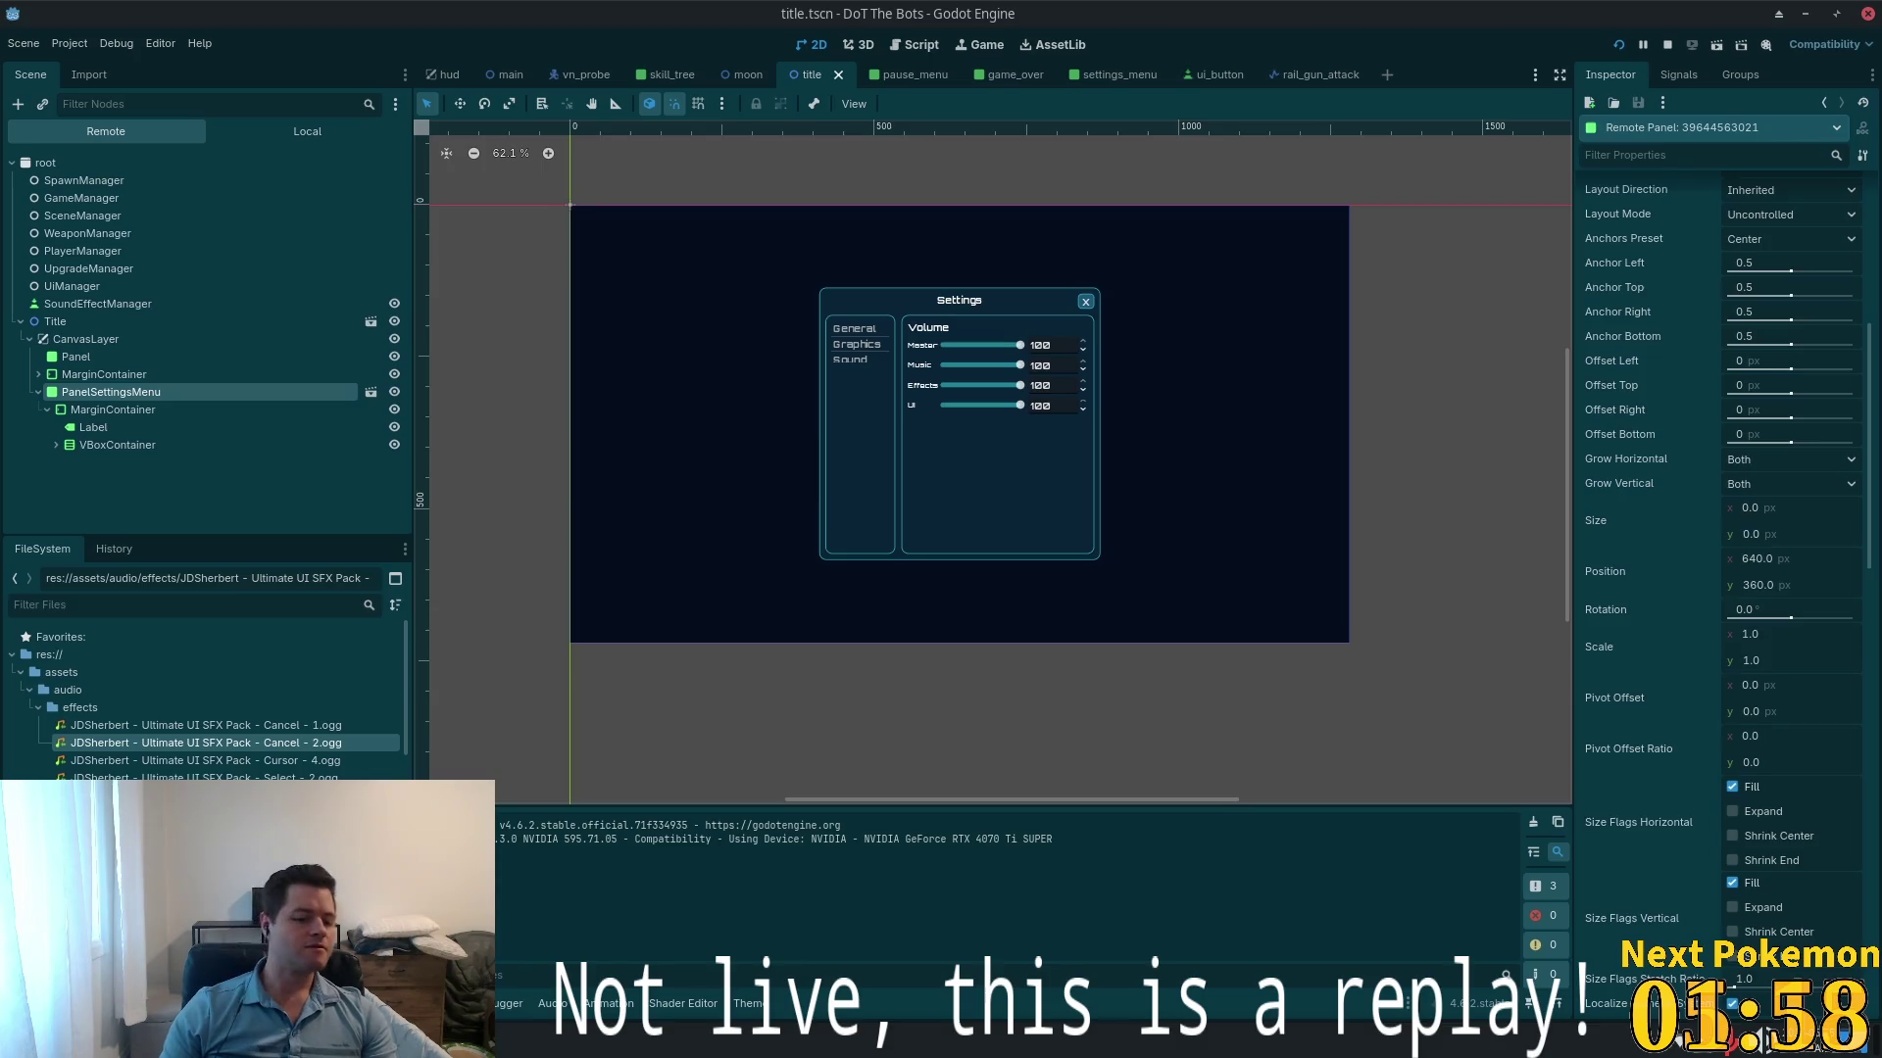
{"action": "right_click", "coordinate": [536, 1029]}
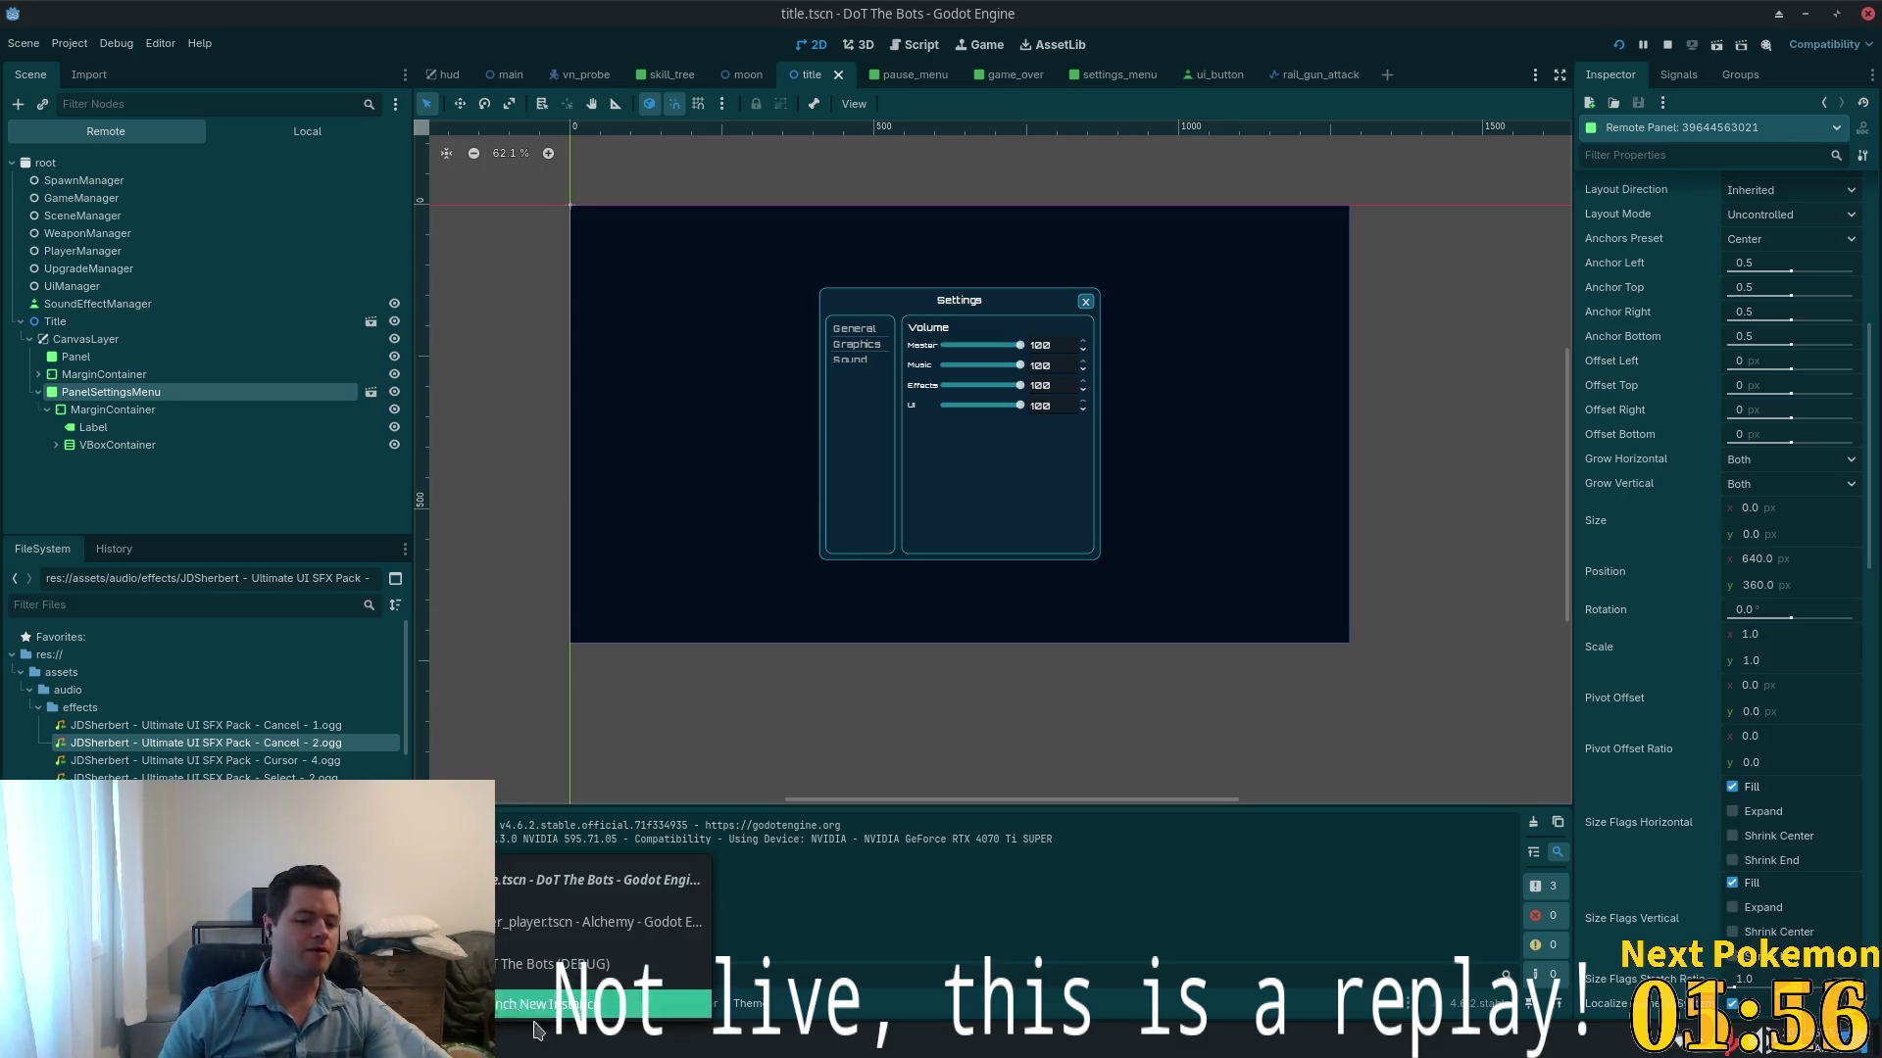
{"action": "left_click", "coordinate": [554, 964]}
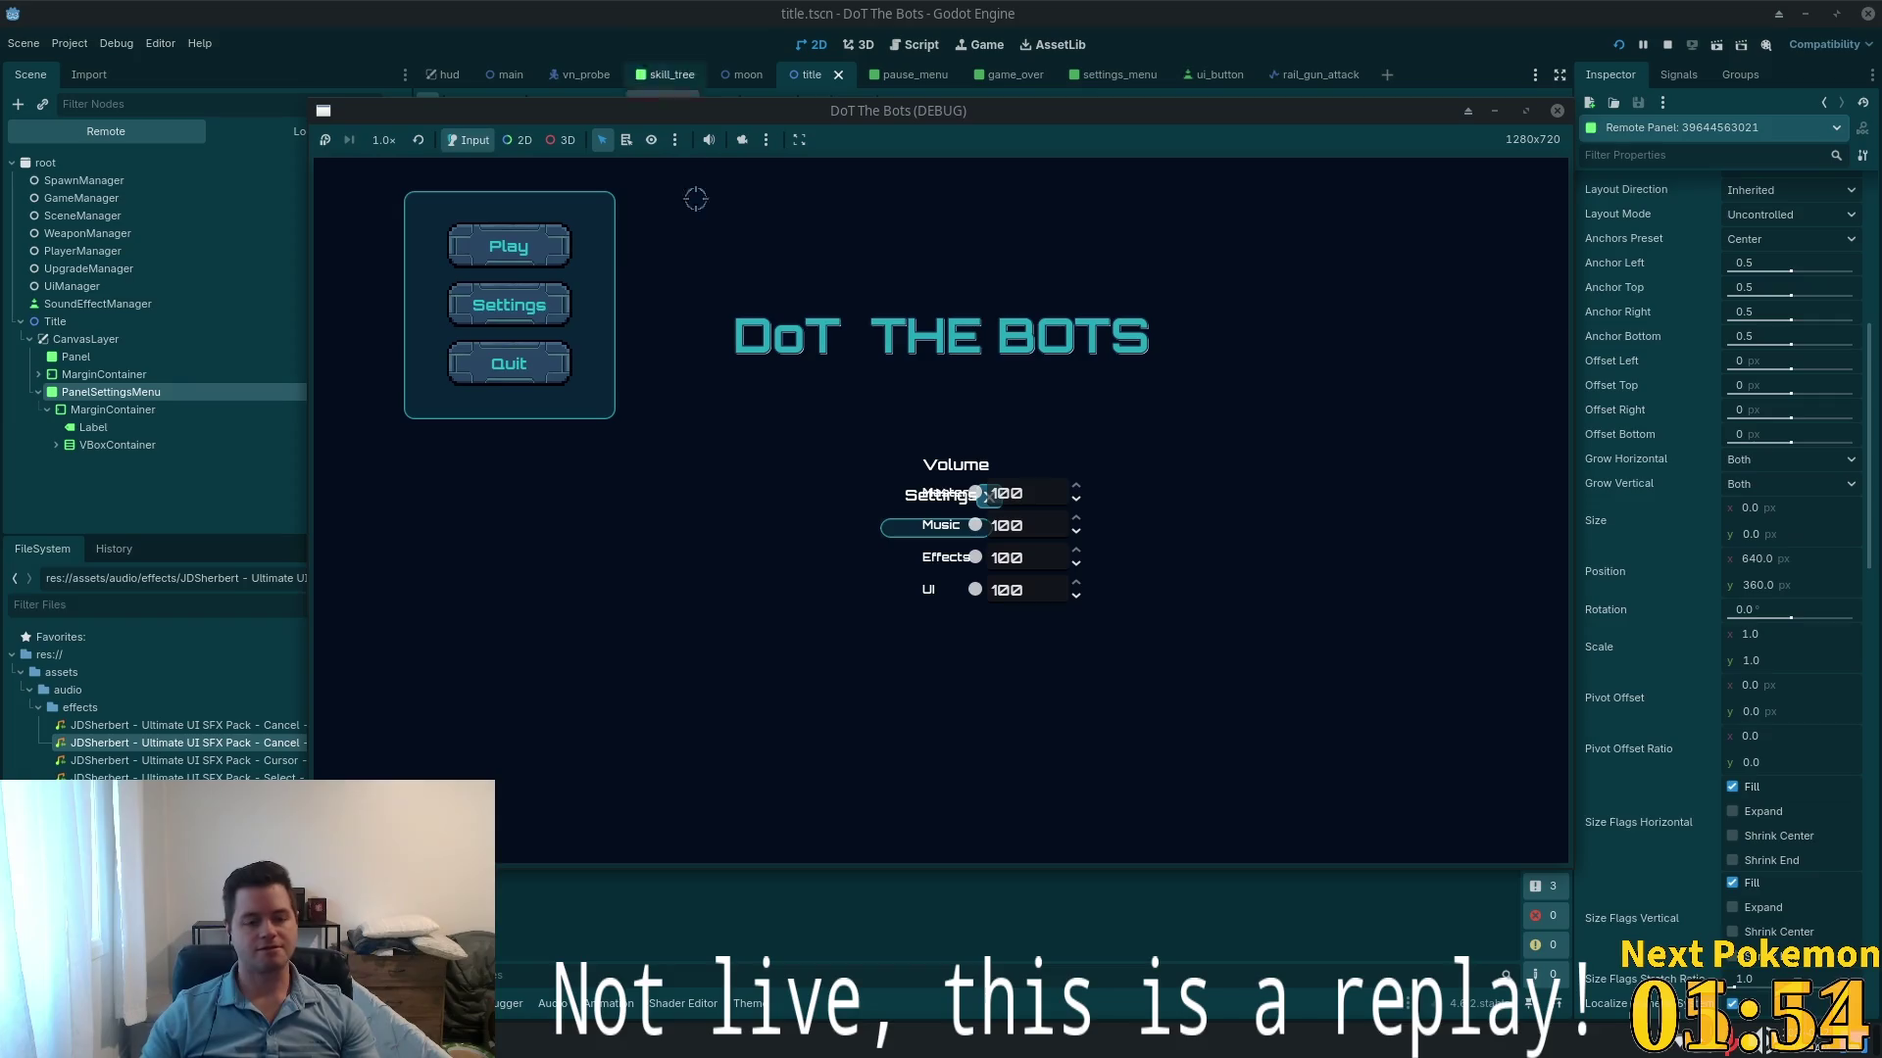
{"action": "left_click", "coordinate": [535, 307]}
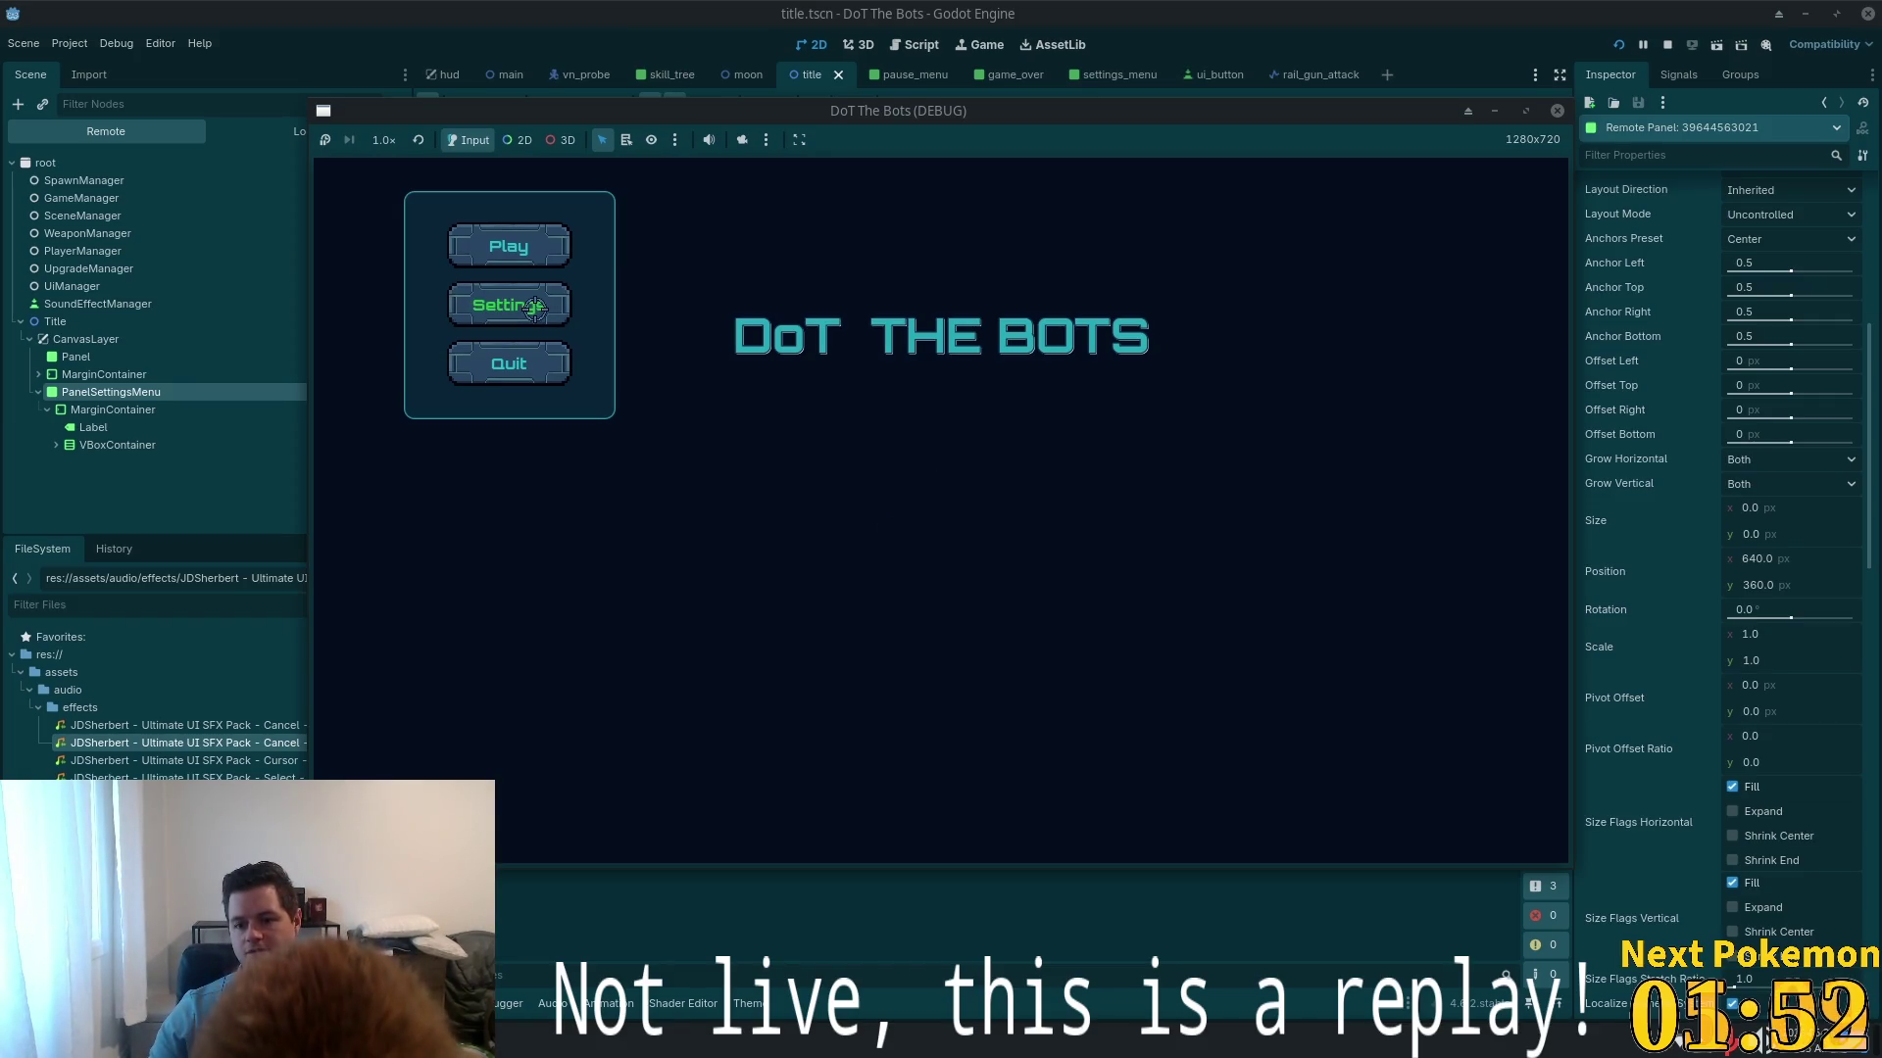
{"action": "left_click", "coordinate": [534, 307]}
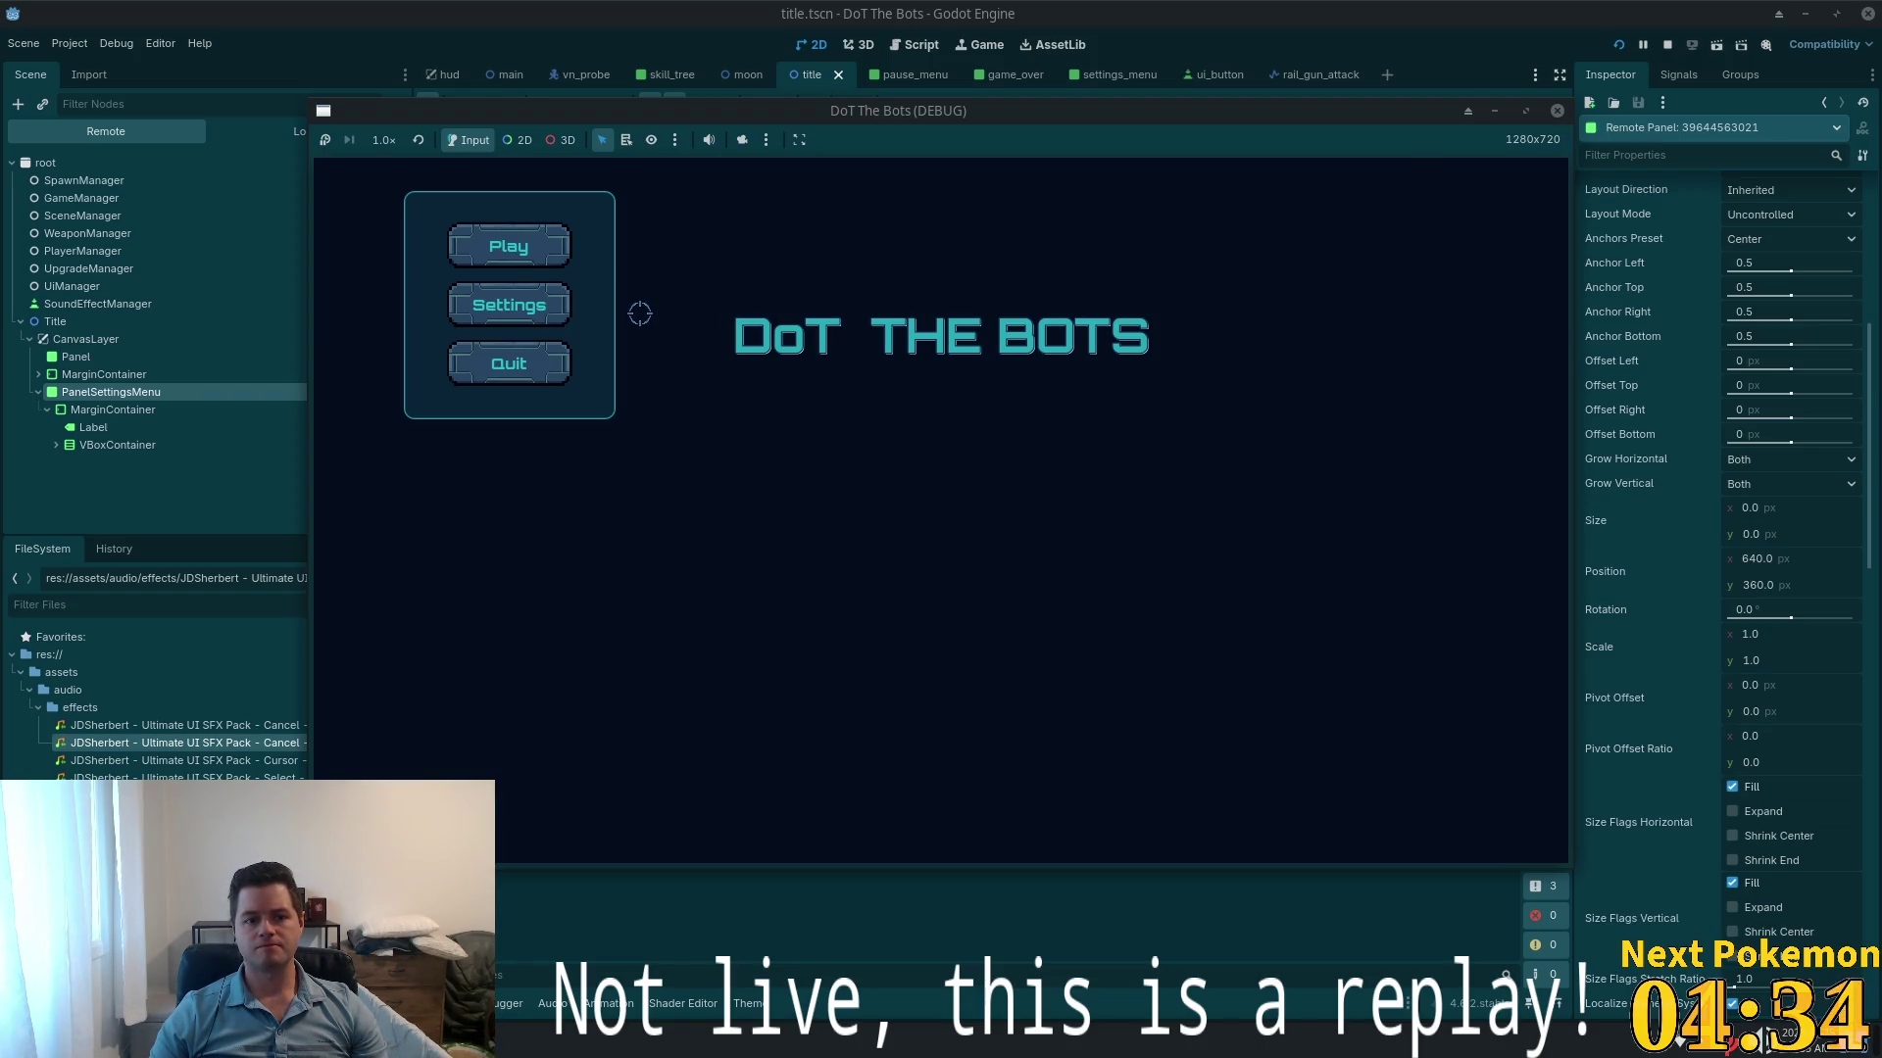
{"action": "left_click", "coordinate": [1557, 110]}
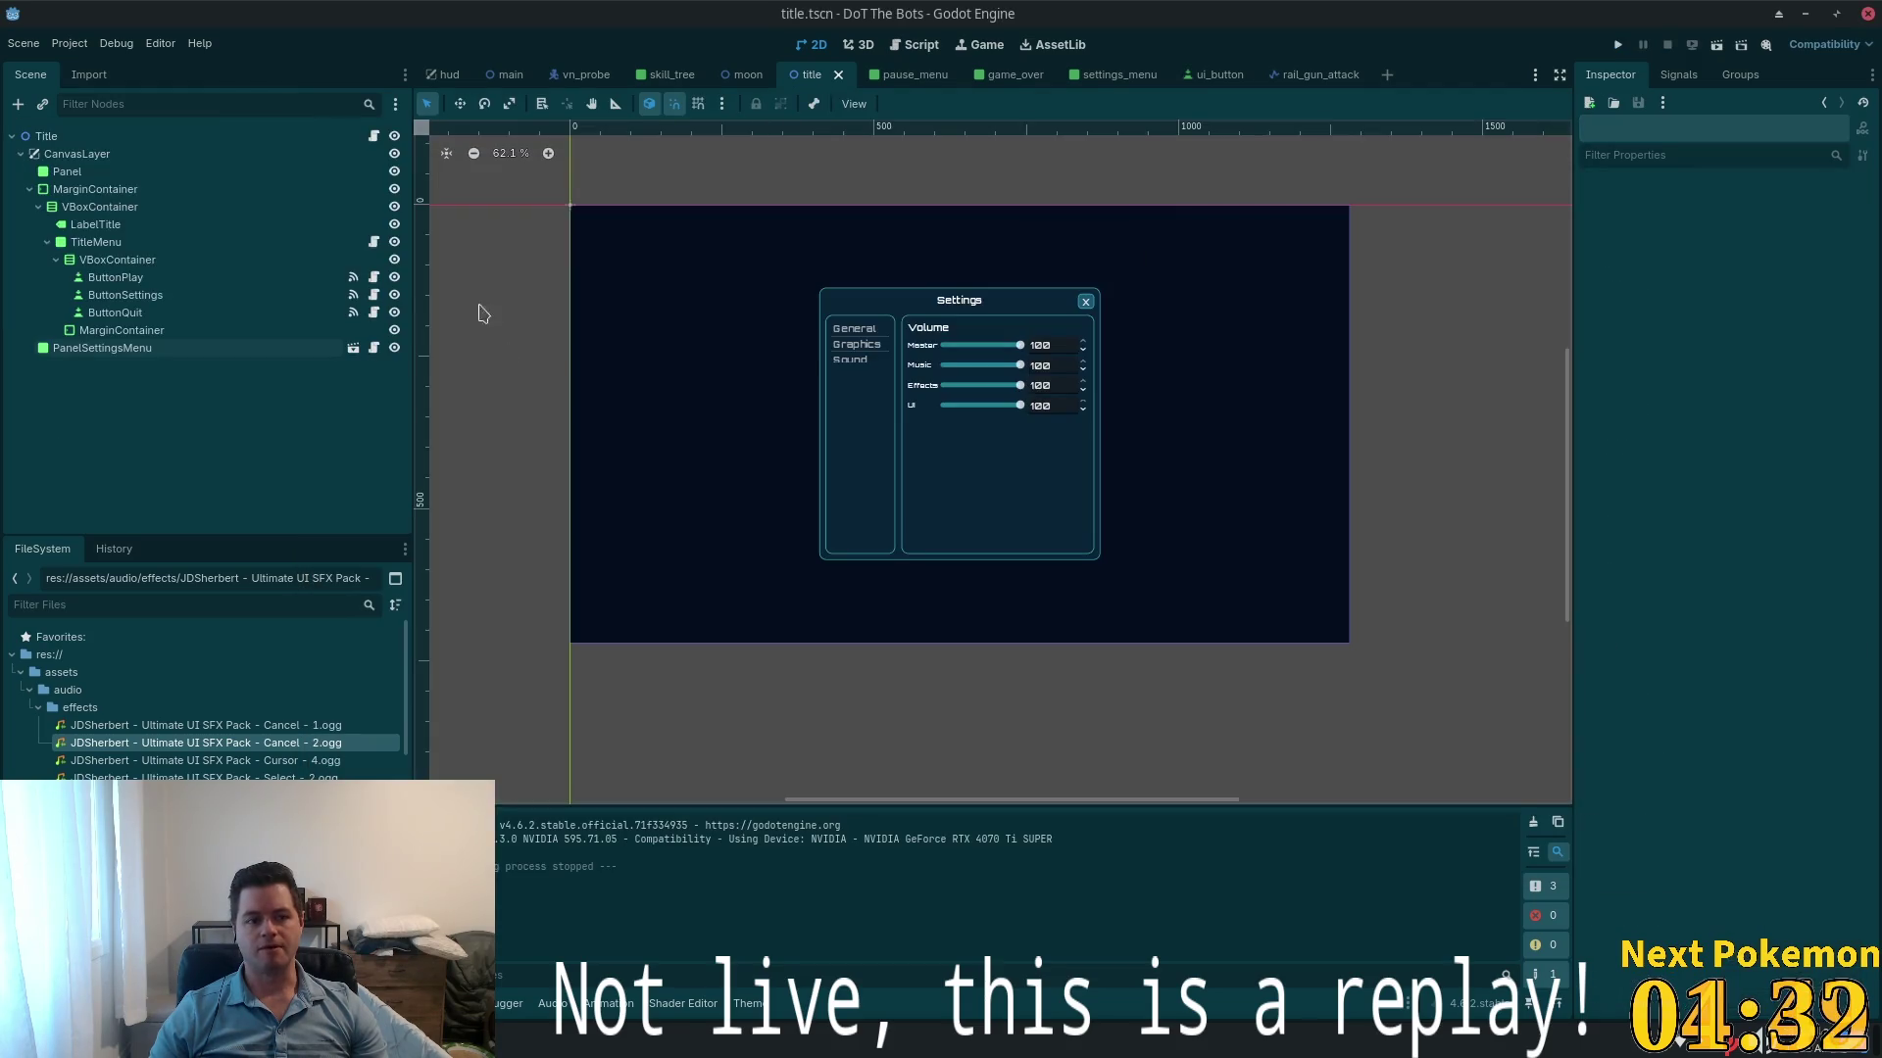
- Delete the _on_settings_menu_toggled and _ready functions from title_menu.gd and save
{"action": "left_click", "coordinate": [132, 245]}
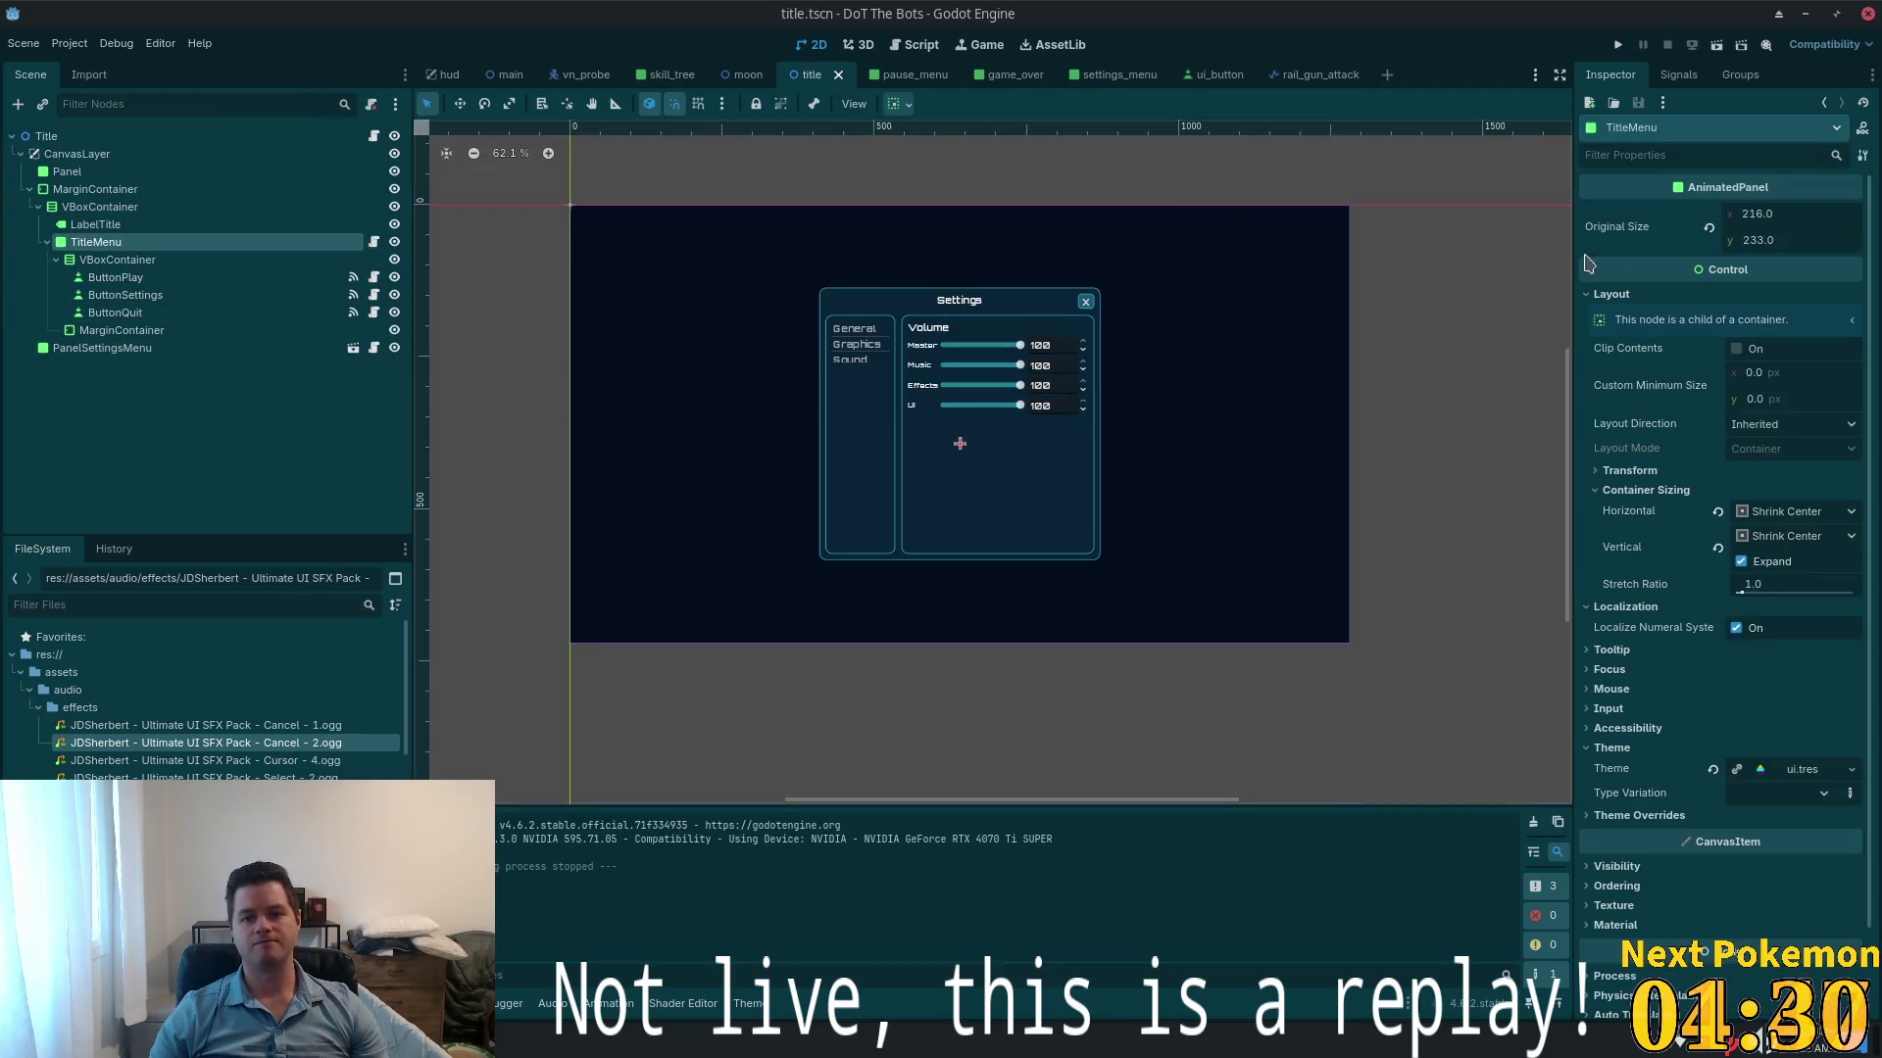
{"action": "left_click", "coordinate": [375, 243]}
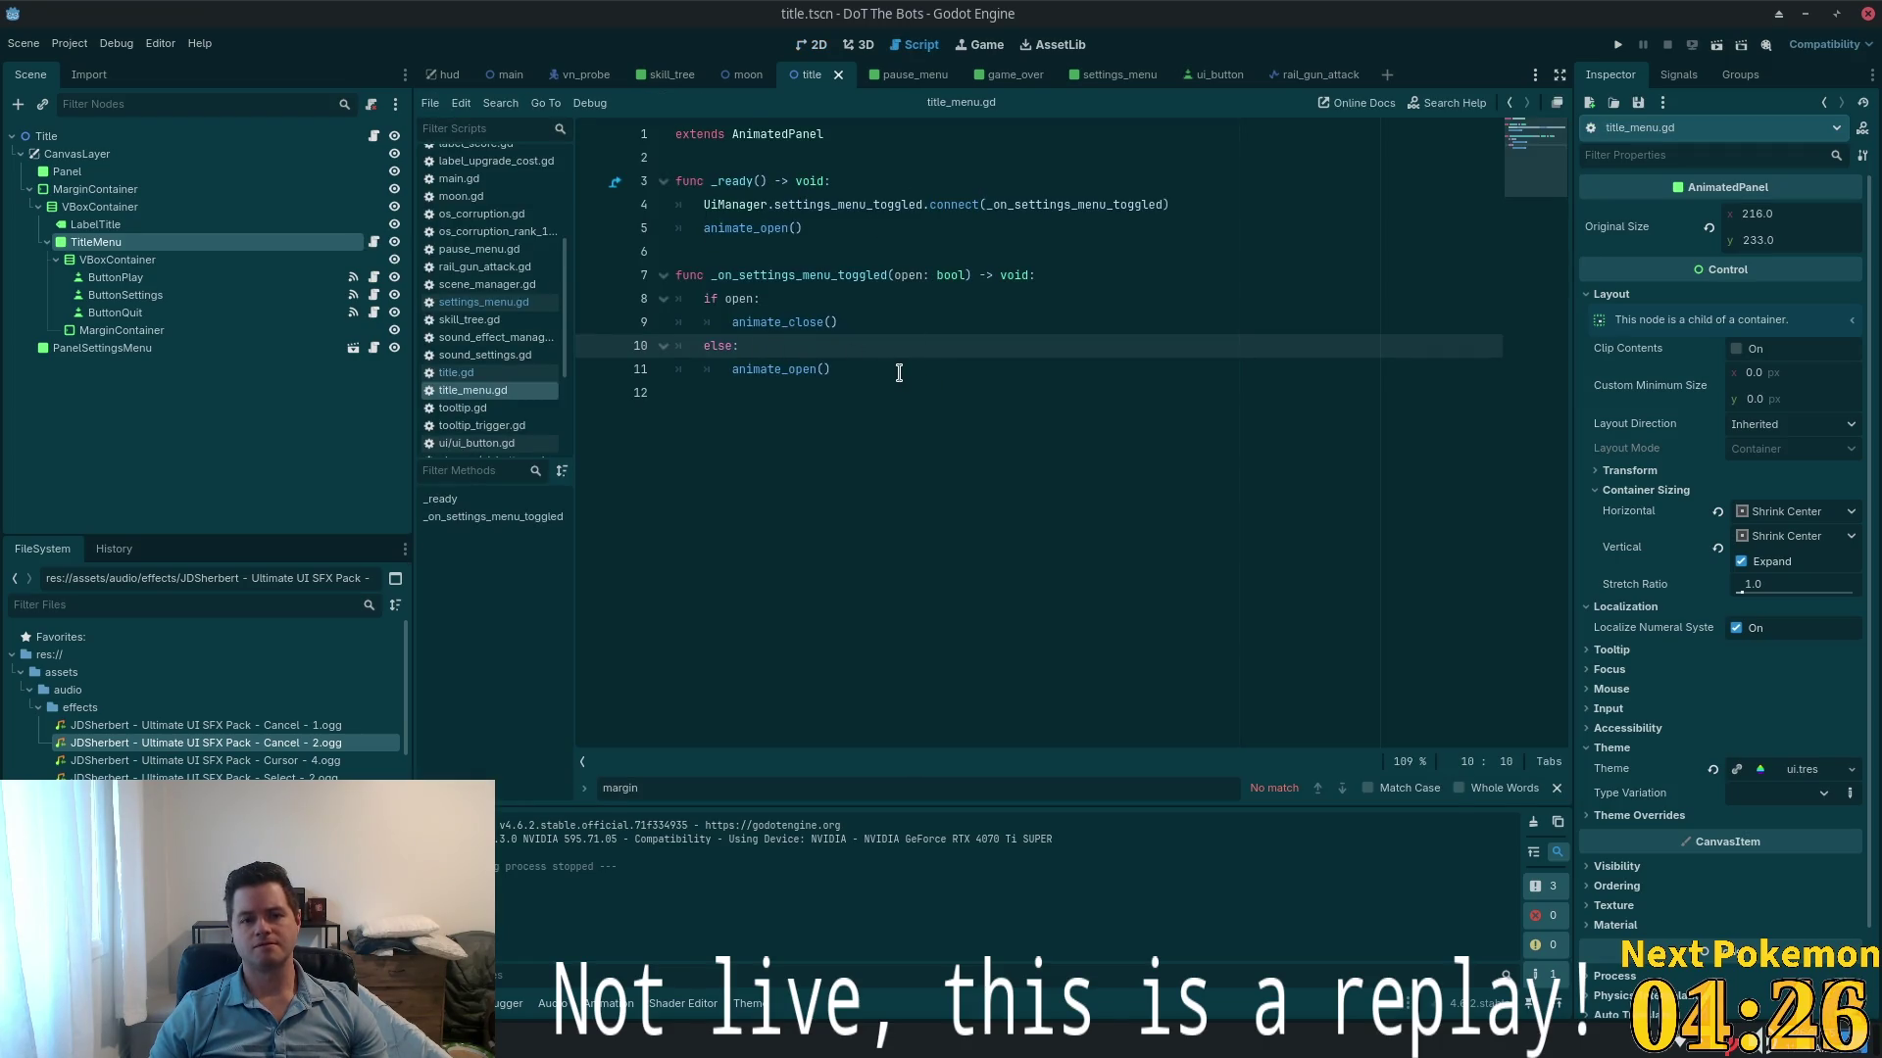
{"action": "mouse_move", "coordinate": [898, 373]}
{"action": "left_mouse_down"}
{"action": "mouse_move", "coordinate": [745, 365]}
{"action": "mouse_move", "coordinate": [647, 321]}
{"action": "mouse_move", "coordinate": [618, 272]}
{"action": "left_mouse_up"}
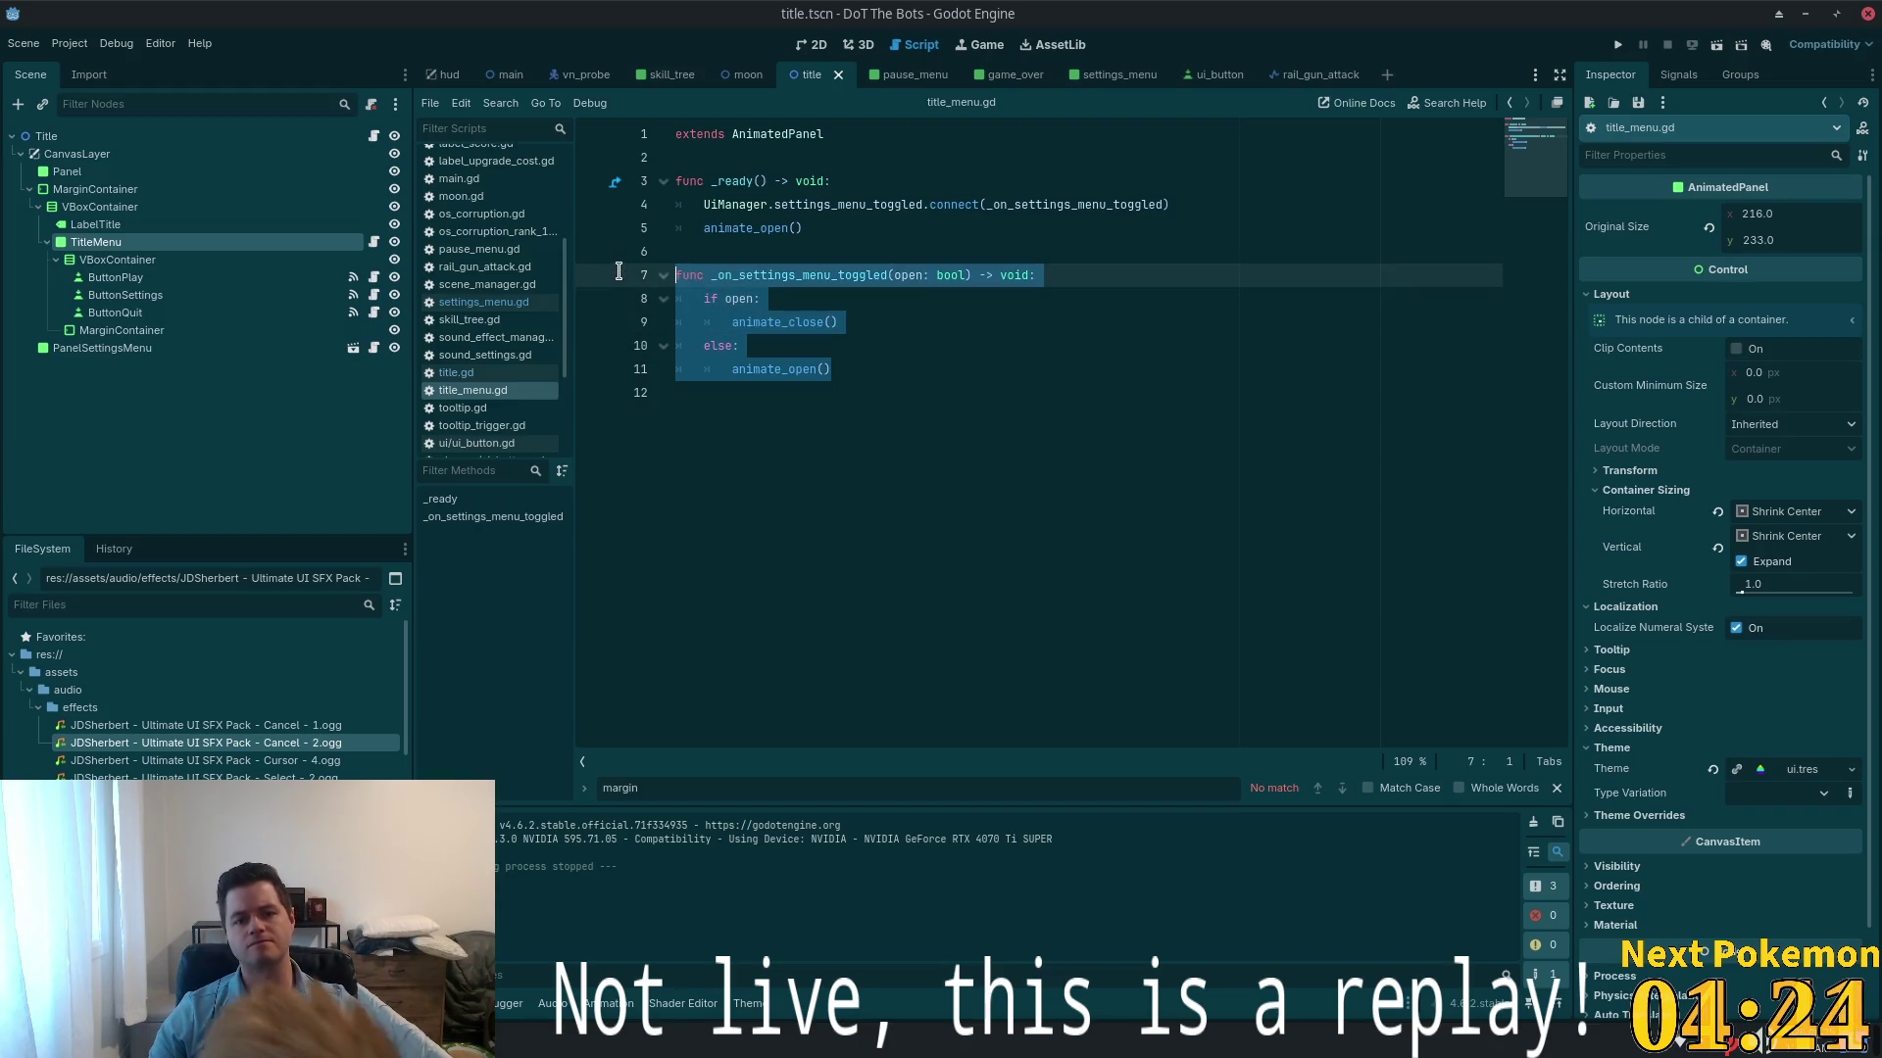
{"action": "key", "text": "BackSpace"}
{"action": "key", "text": "BackSpace"}
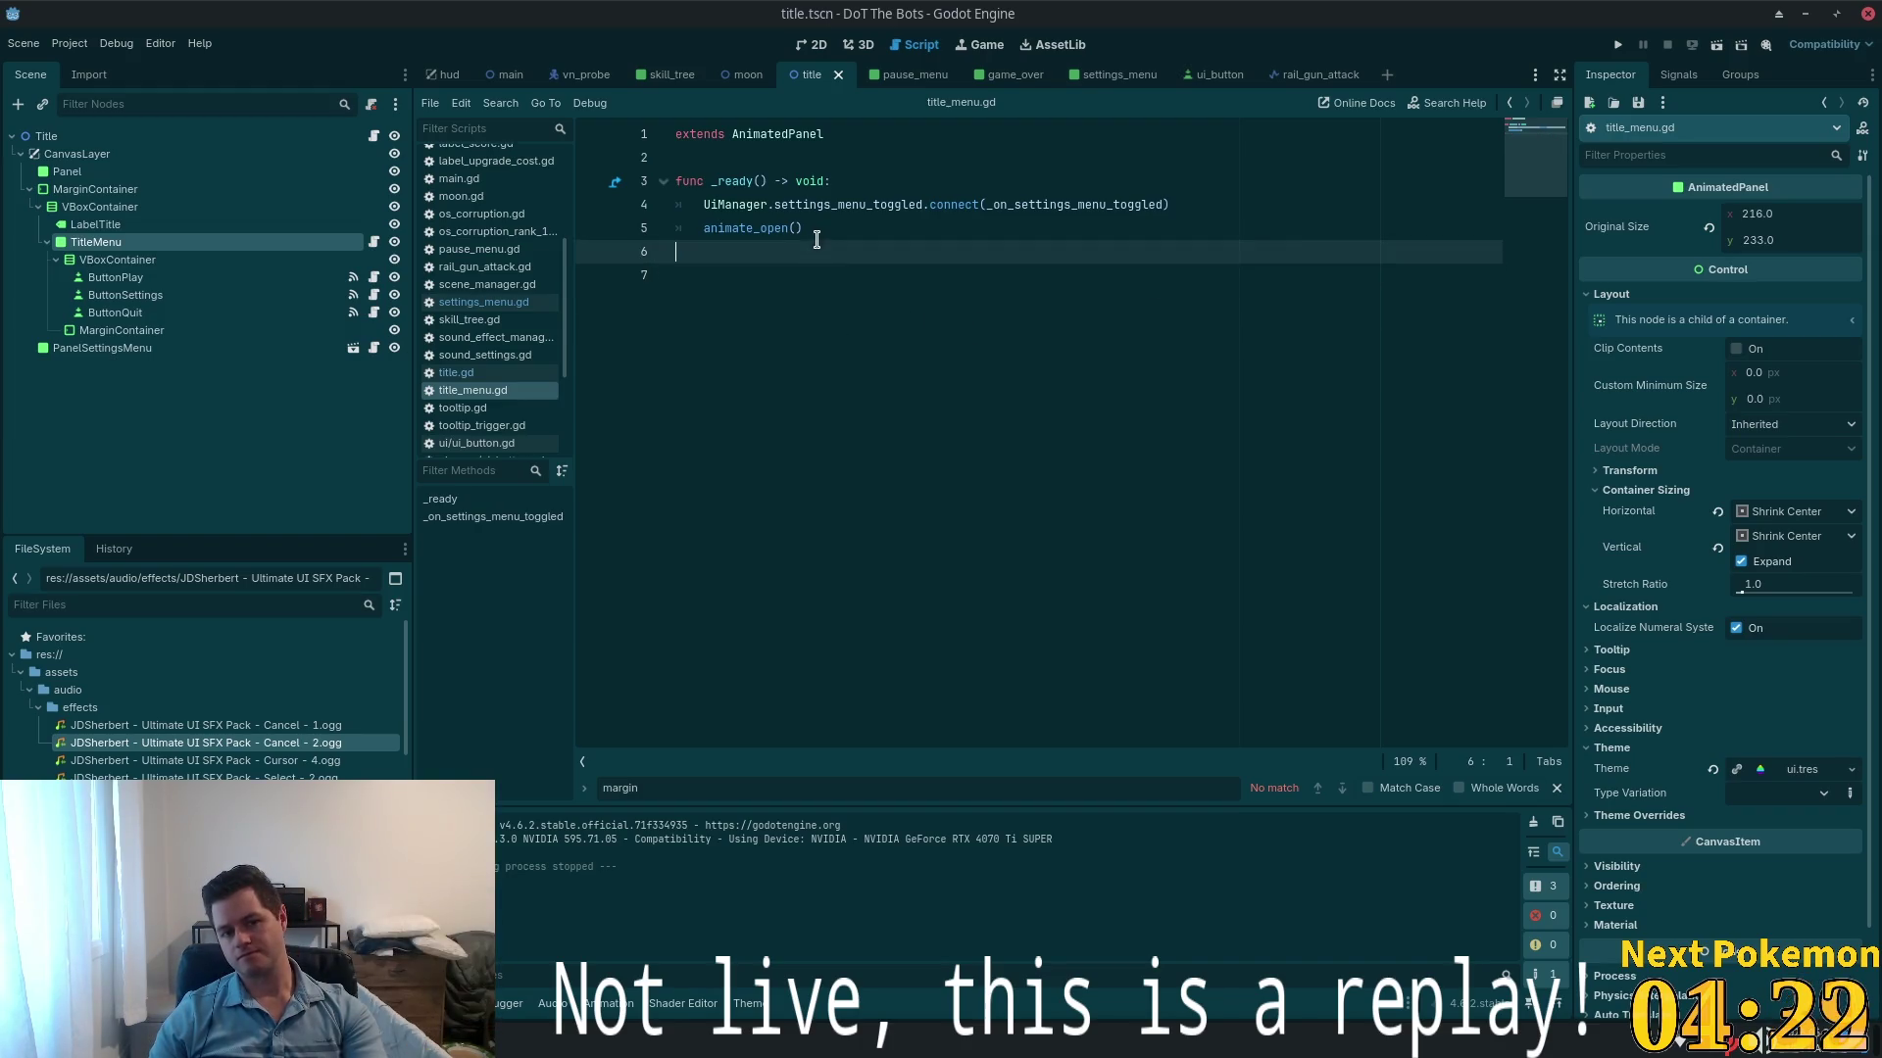
{"action": "left_click_drag", "start_coordinate": [849, 219], "coordinate": [853, 157]}
{"action": "key", "text": "BackSpace"}
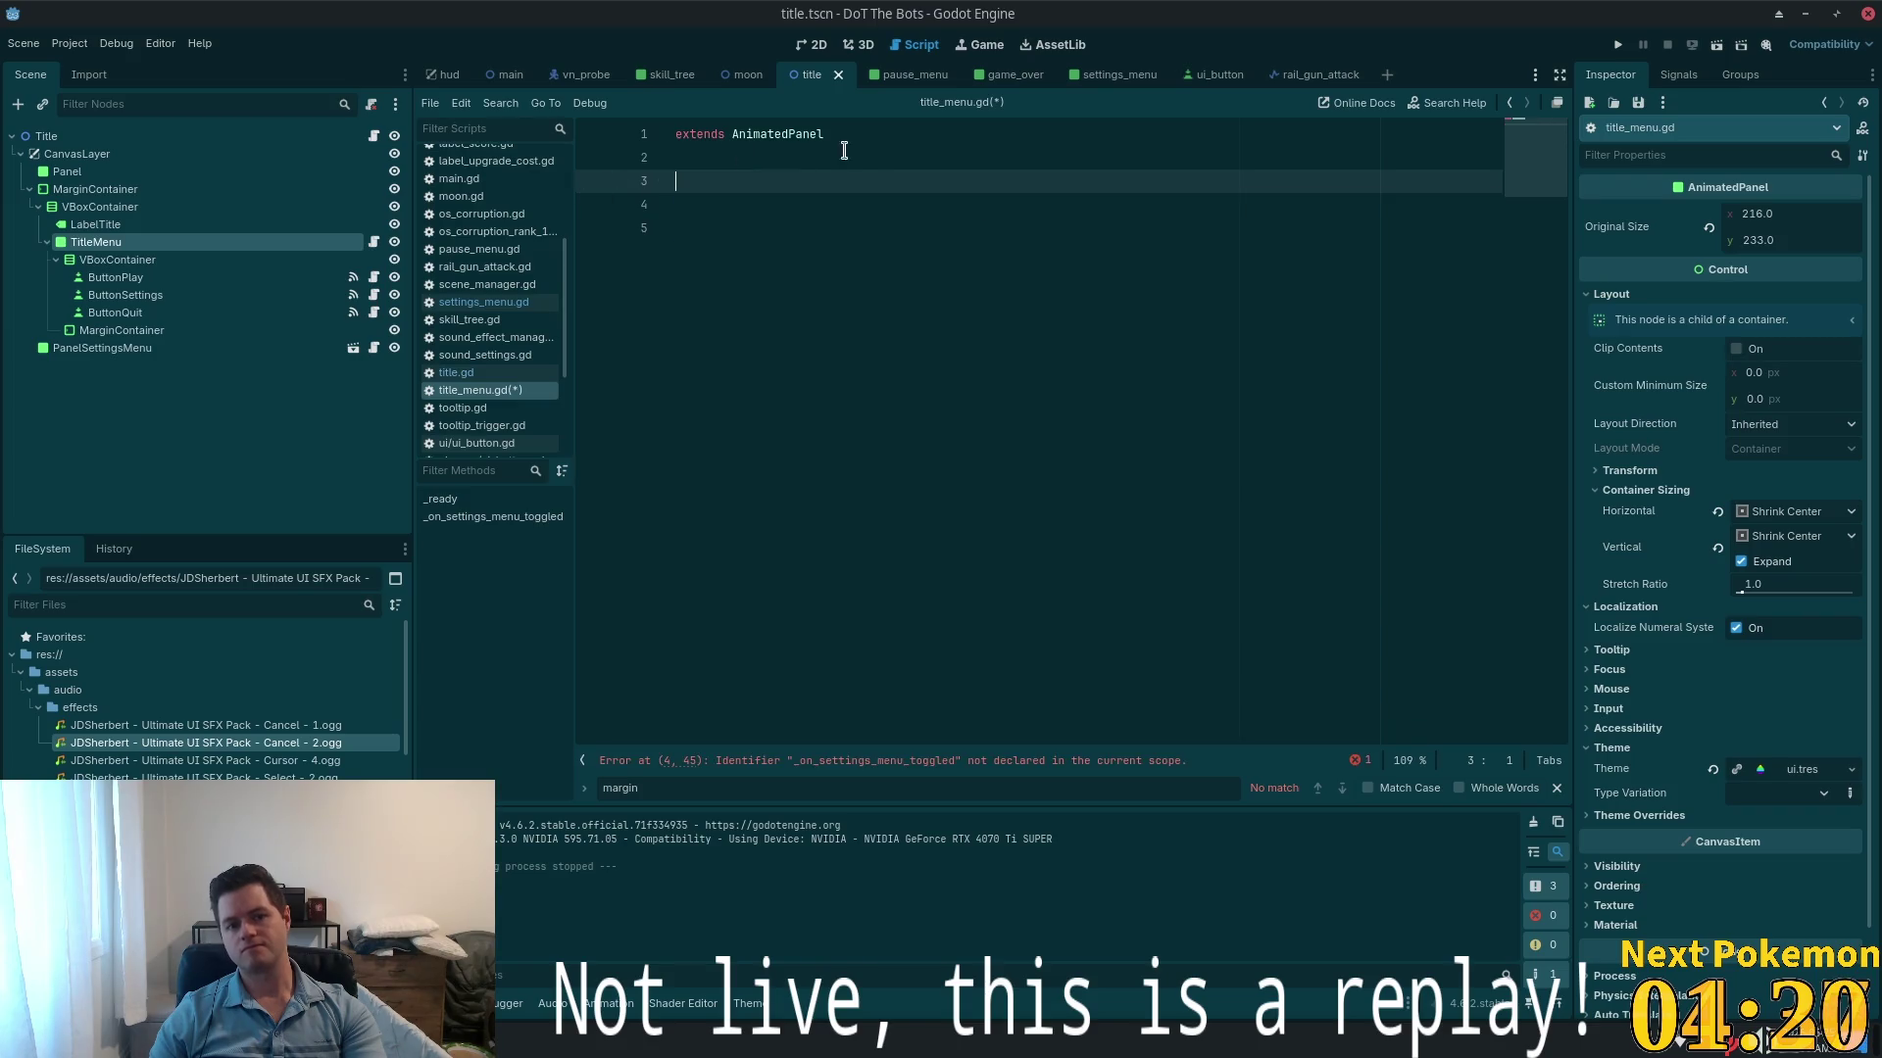
{"action": "key", "text": "BackSpace"}
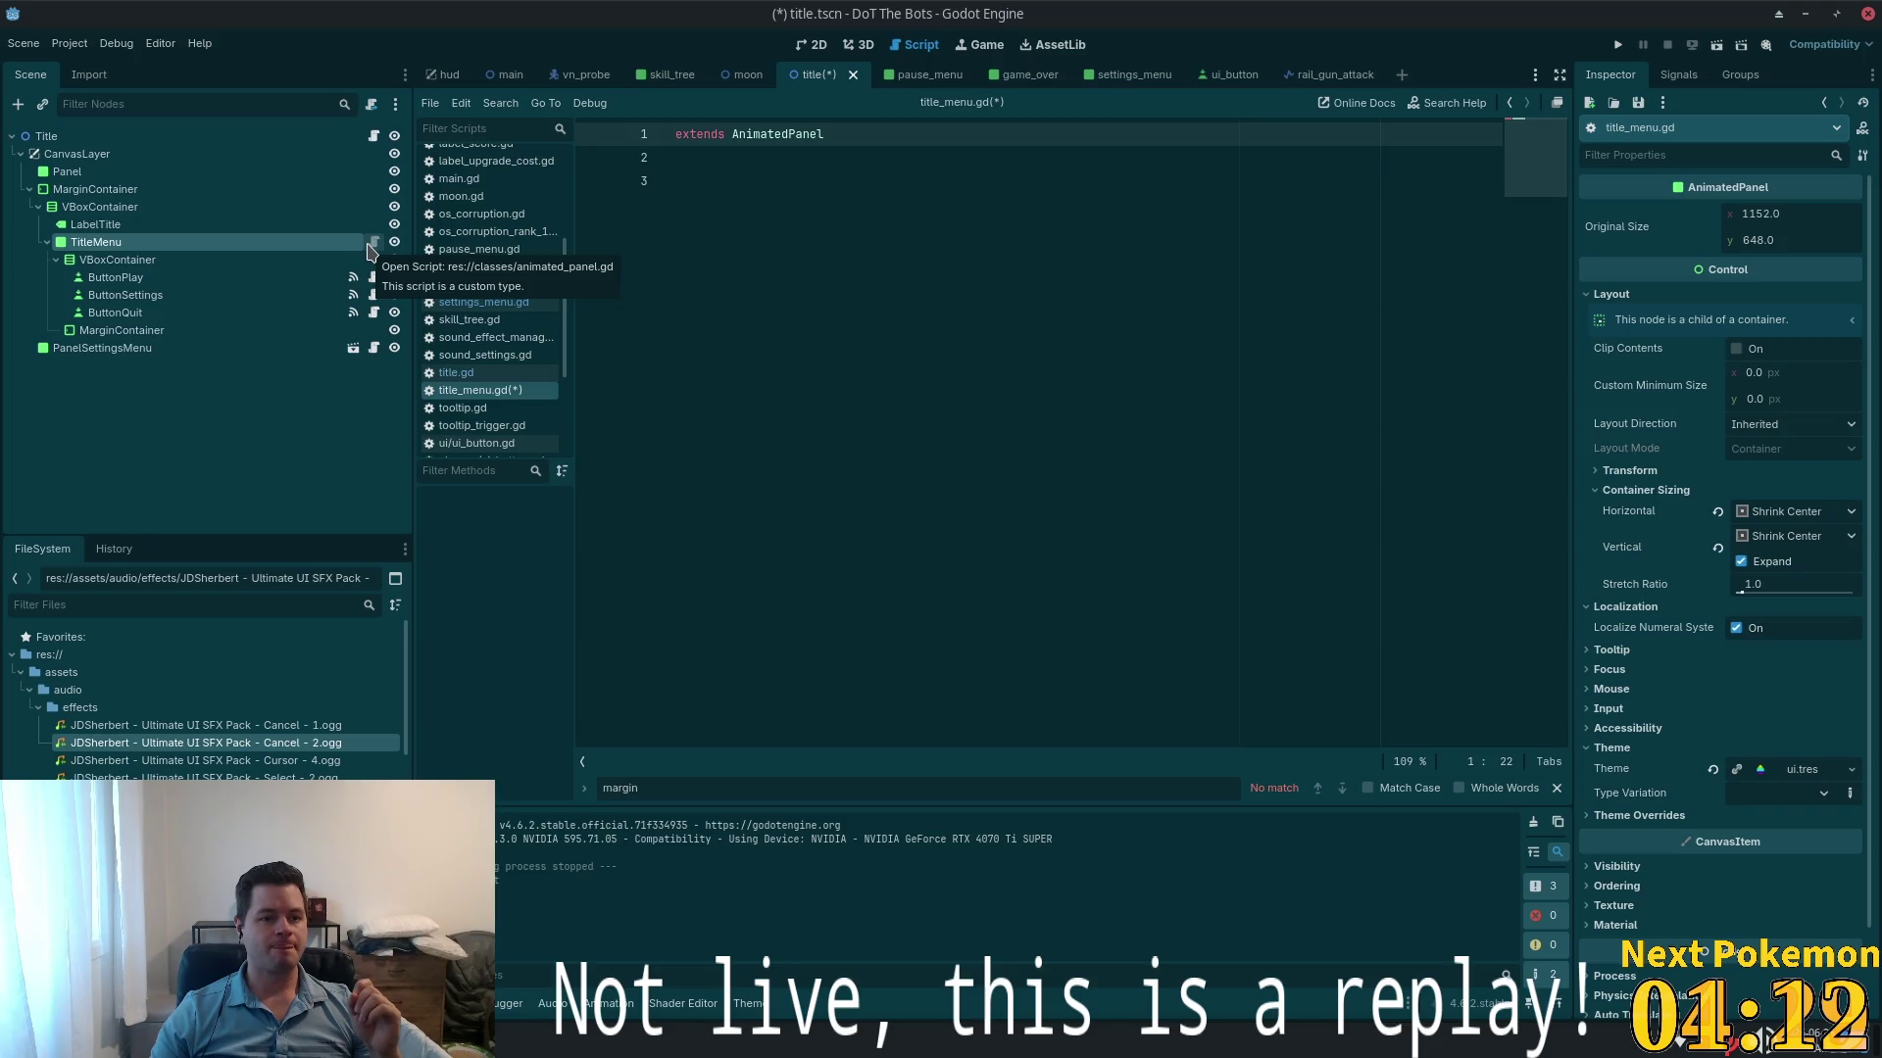
{"action": "left_click", "coordinate": [315, 242]}
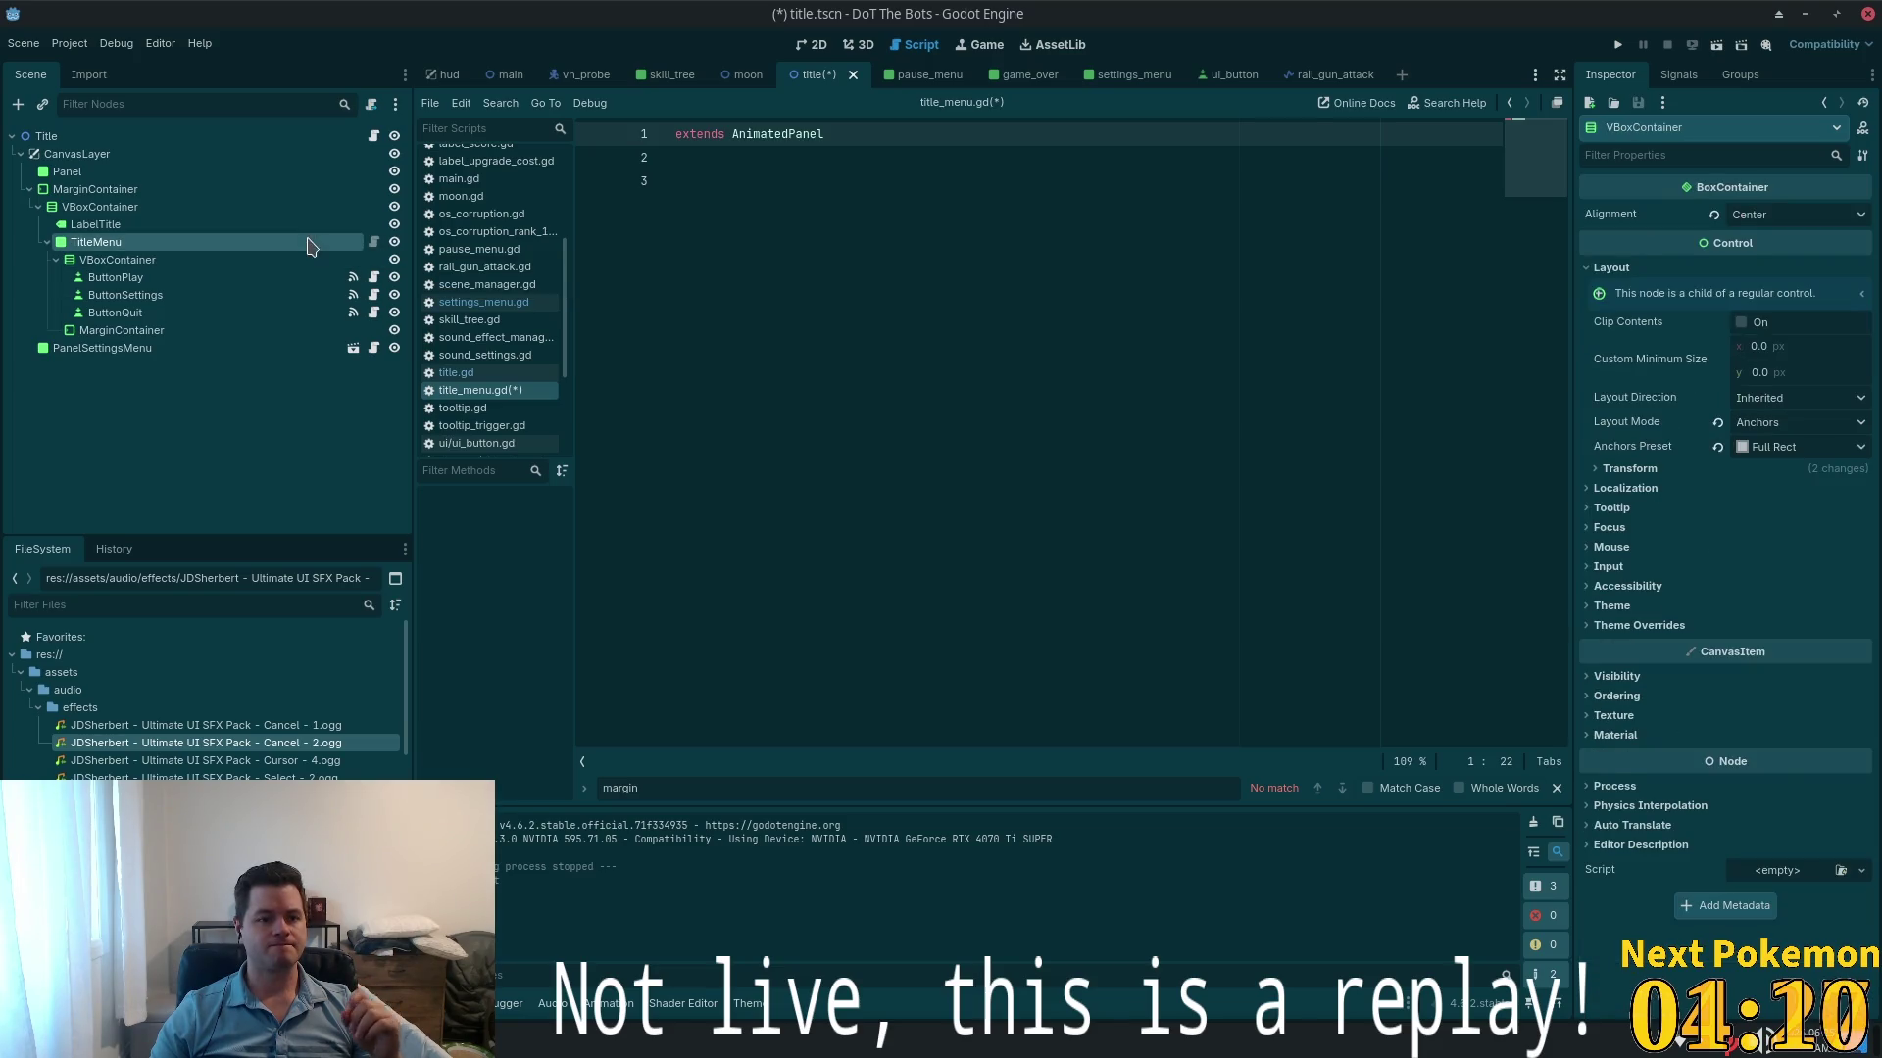
{"action": "key", "text": "ctrl+s"}
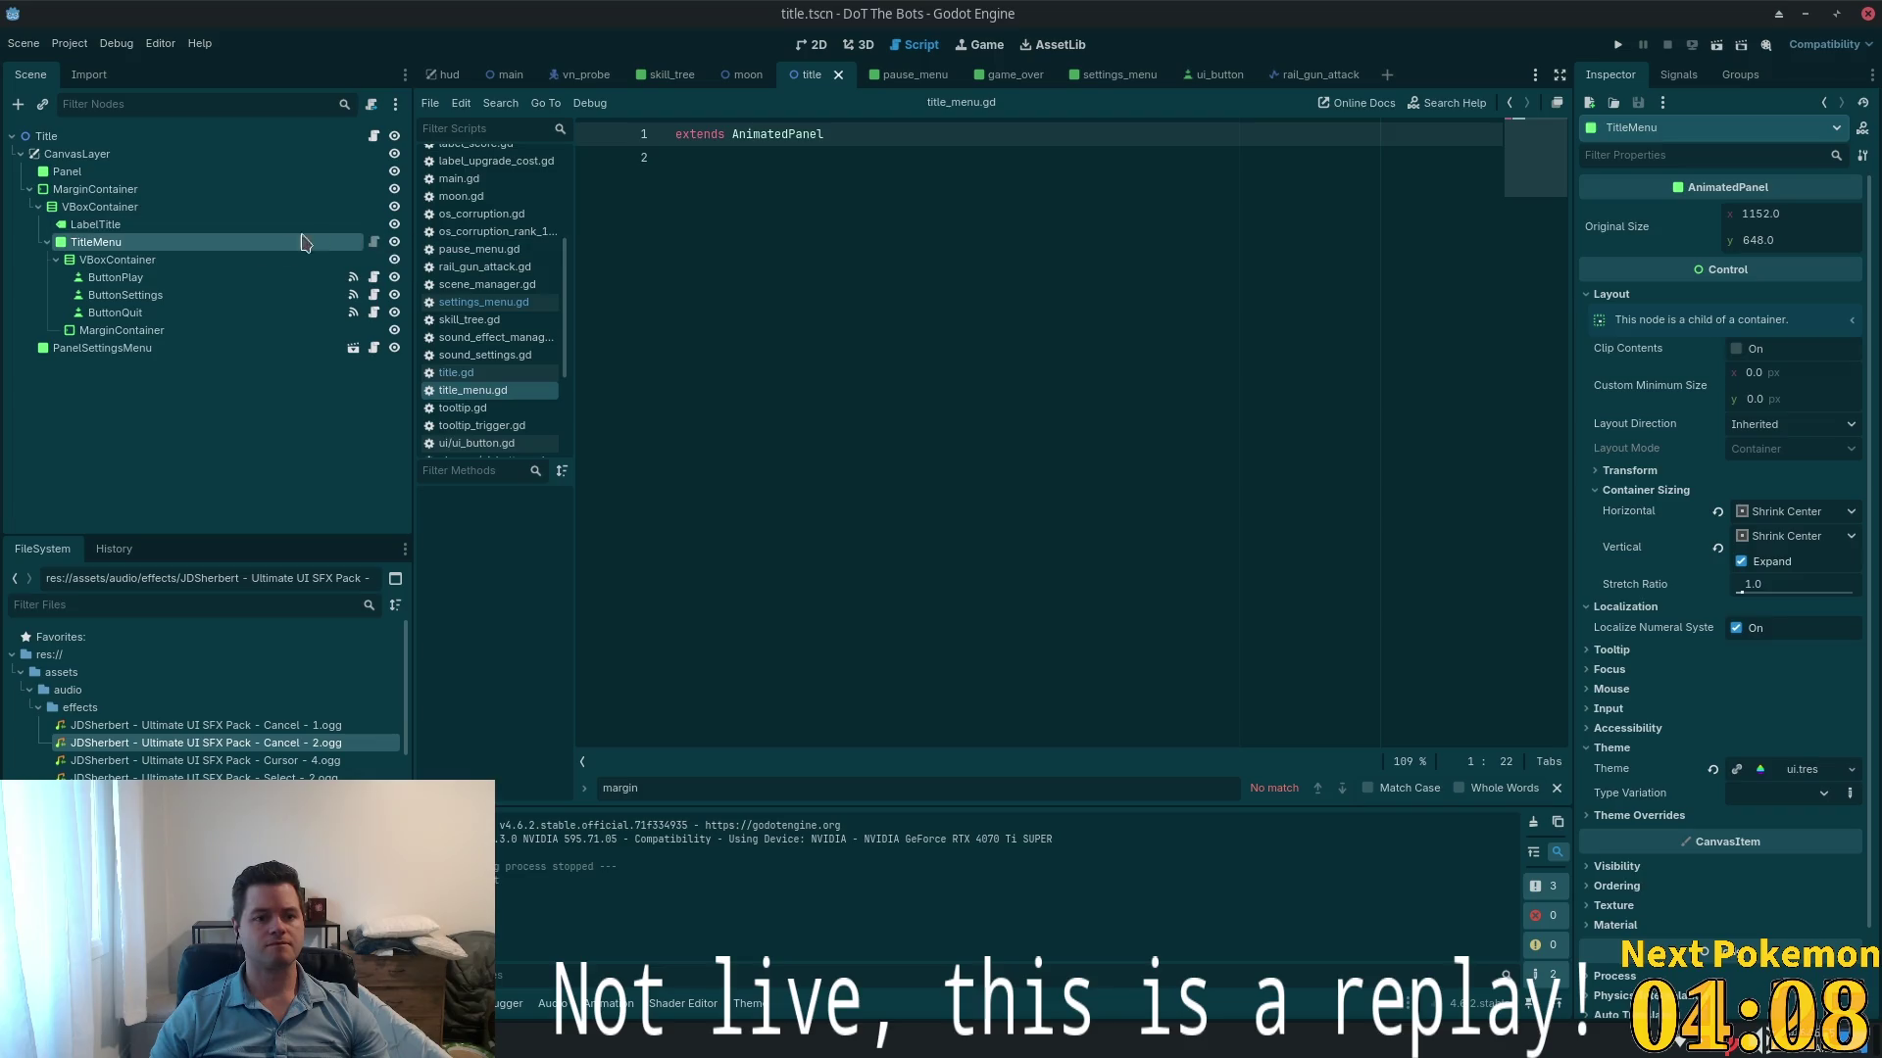
- Change TitleMenu's node type to a plain Panel and save the scene
{"action": "right_click", "coordinate": [212, 242]}
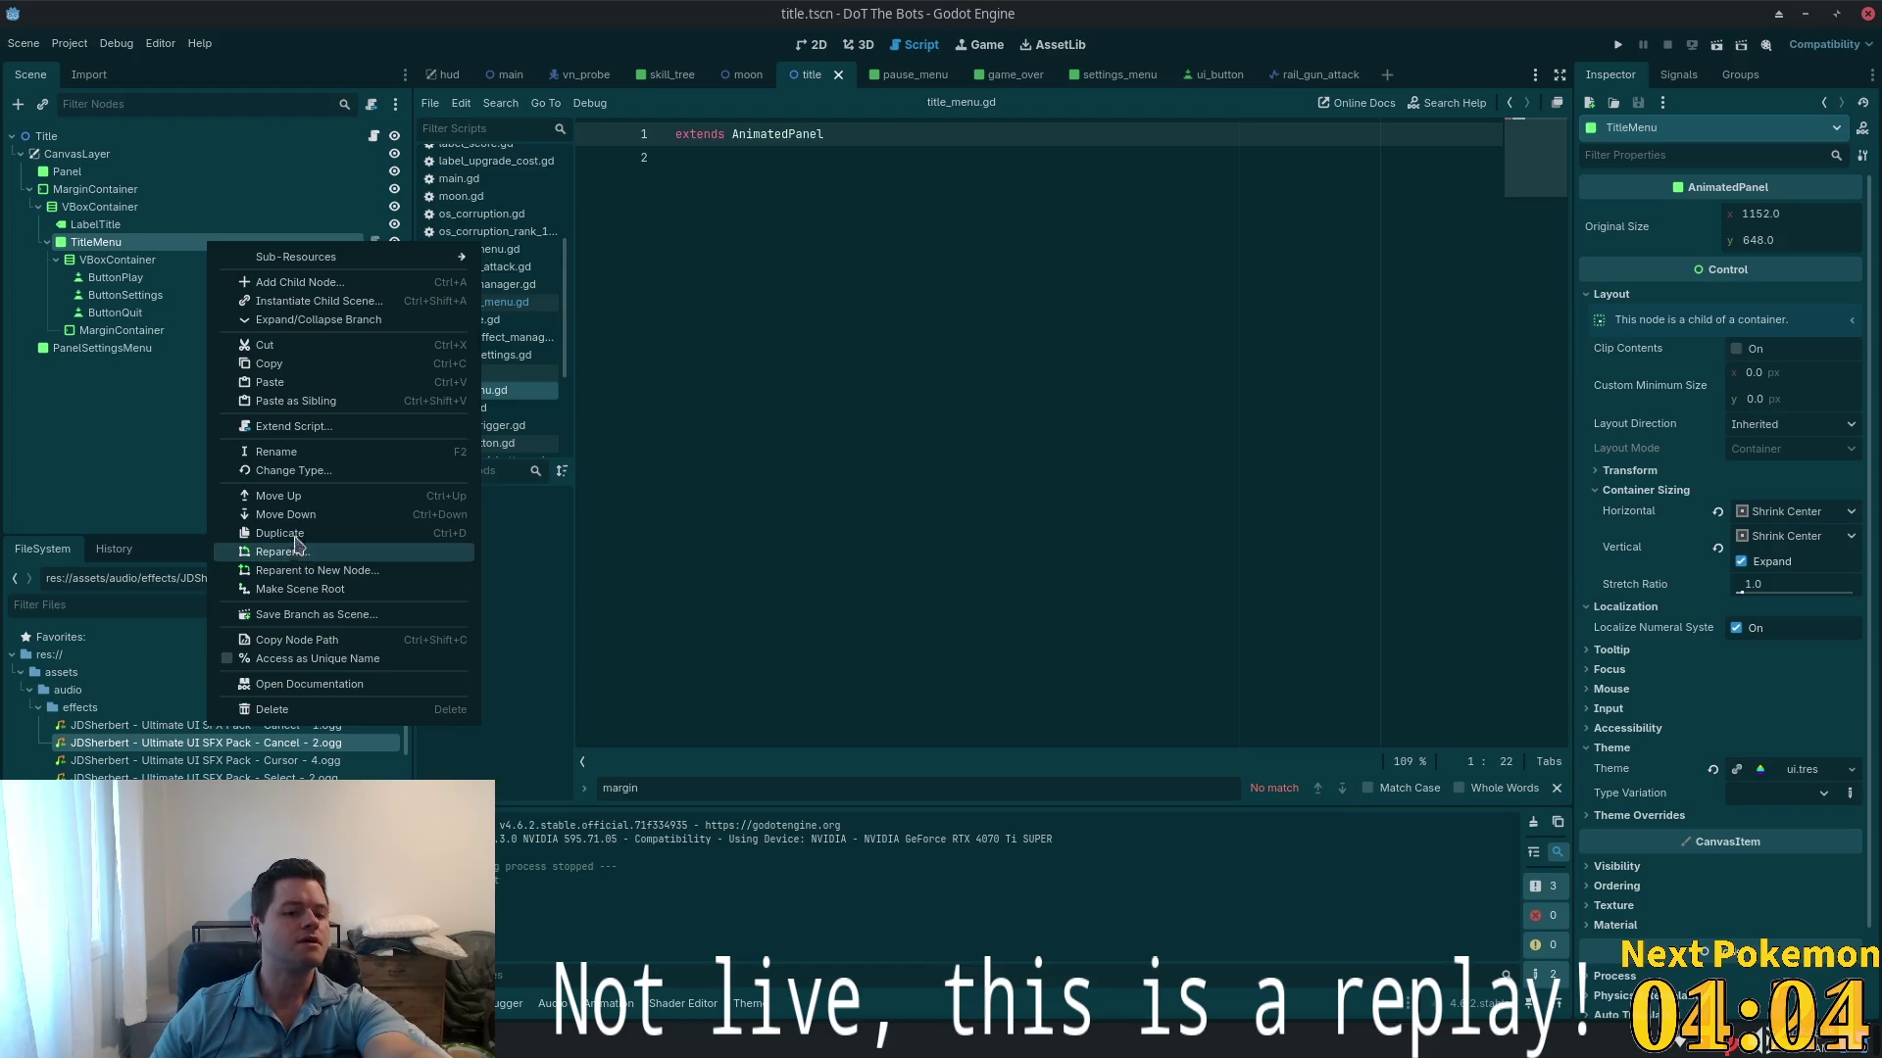
{"action": "left_click", "coordinate": [294, 471]}
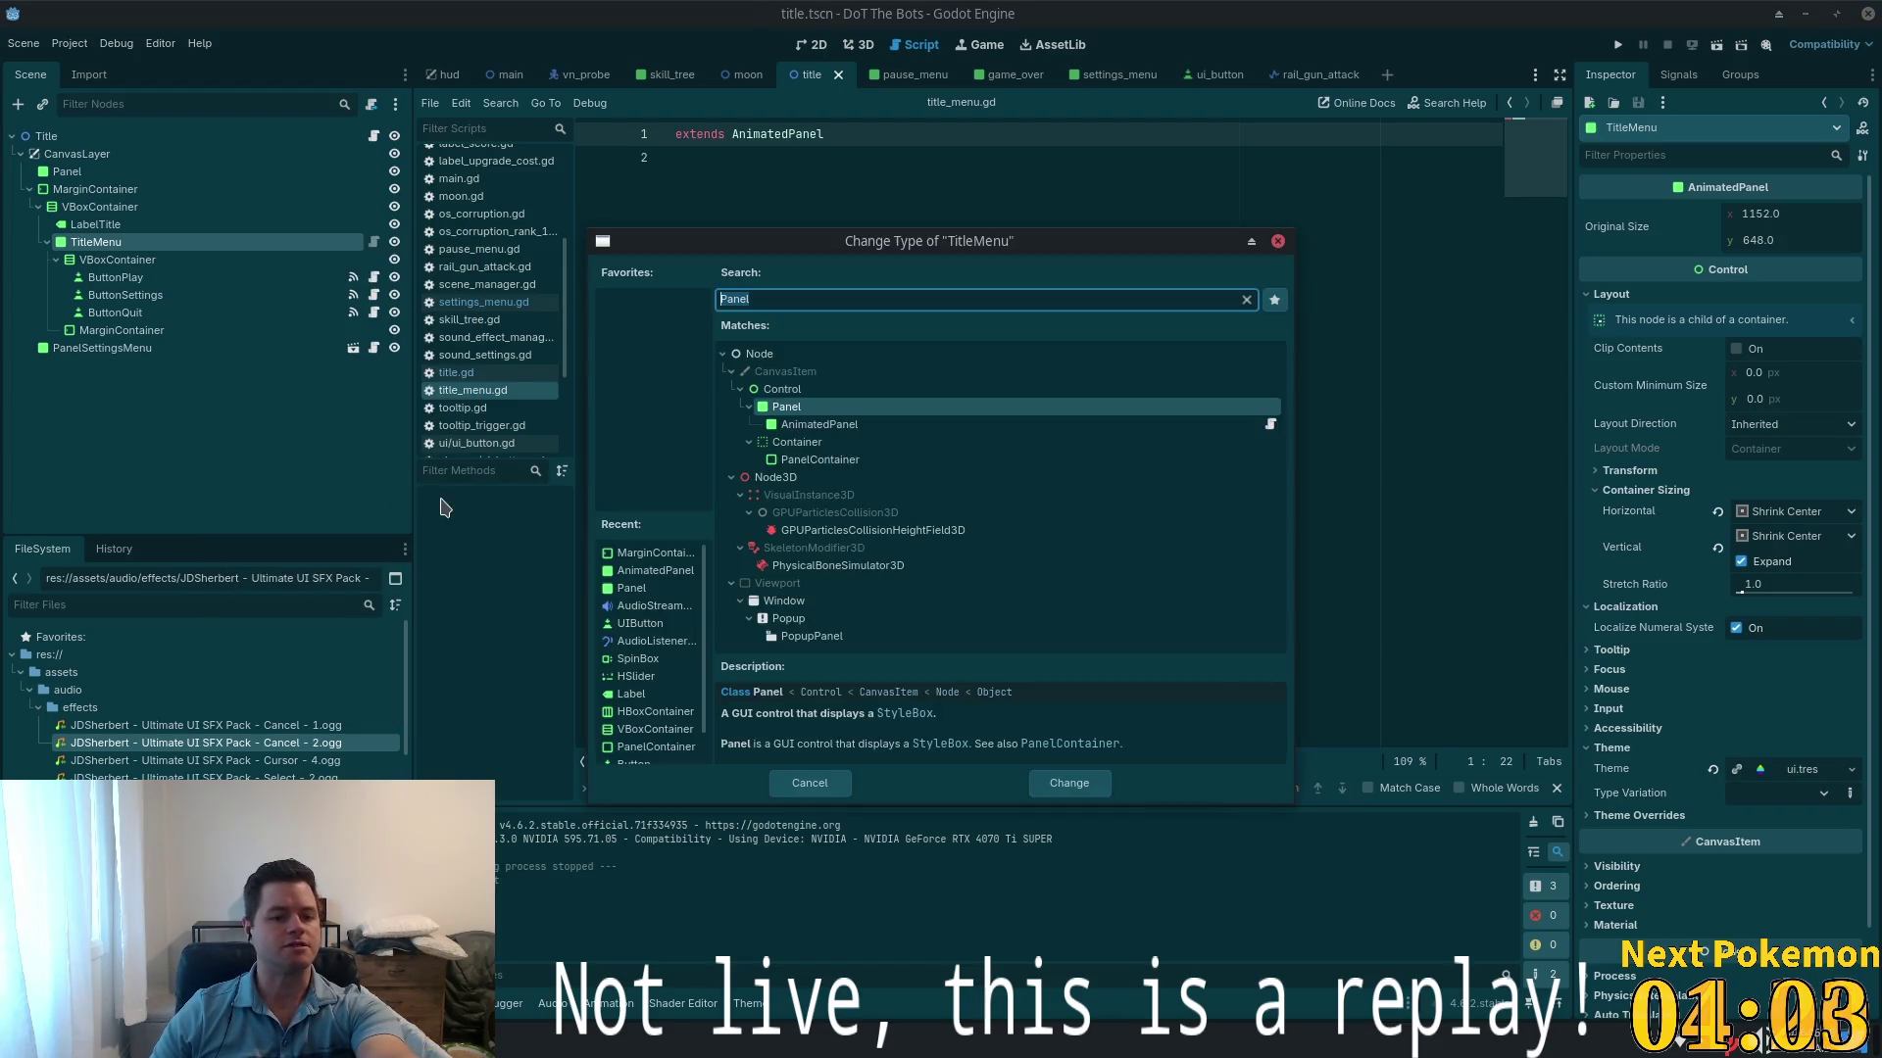
{"action": "double_click", "coordinate": [835, 410]}
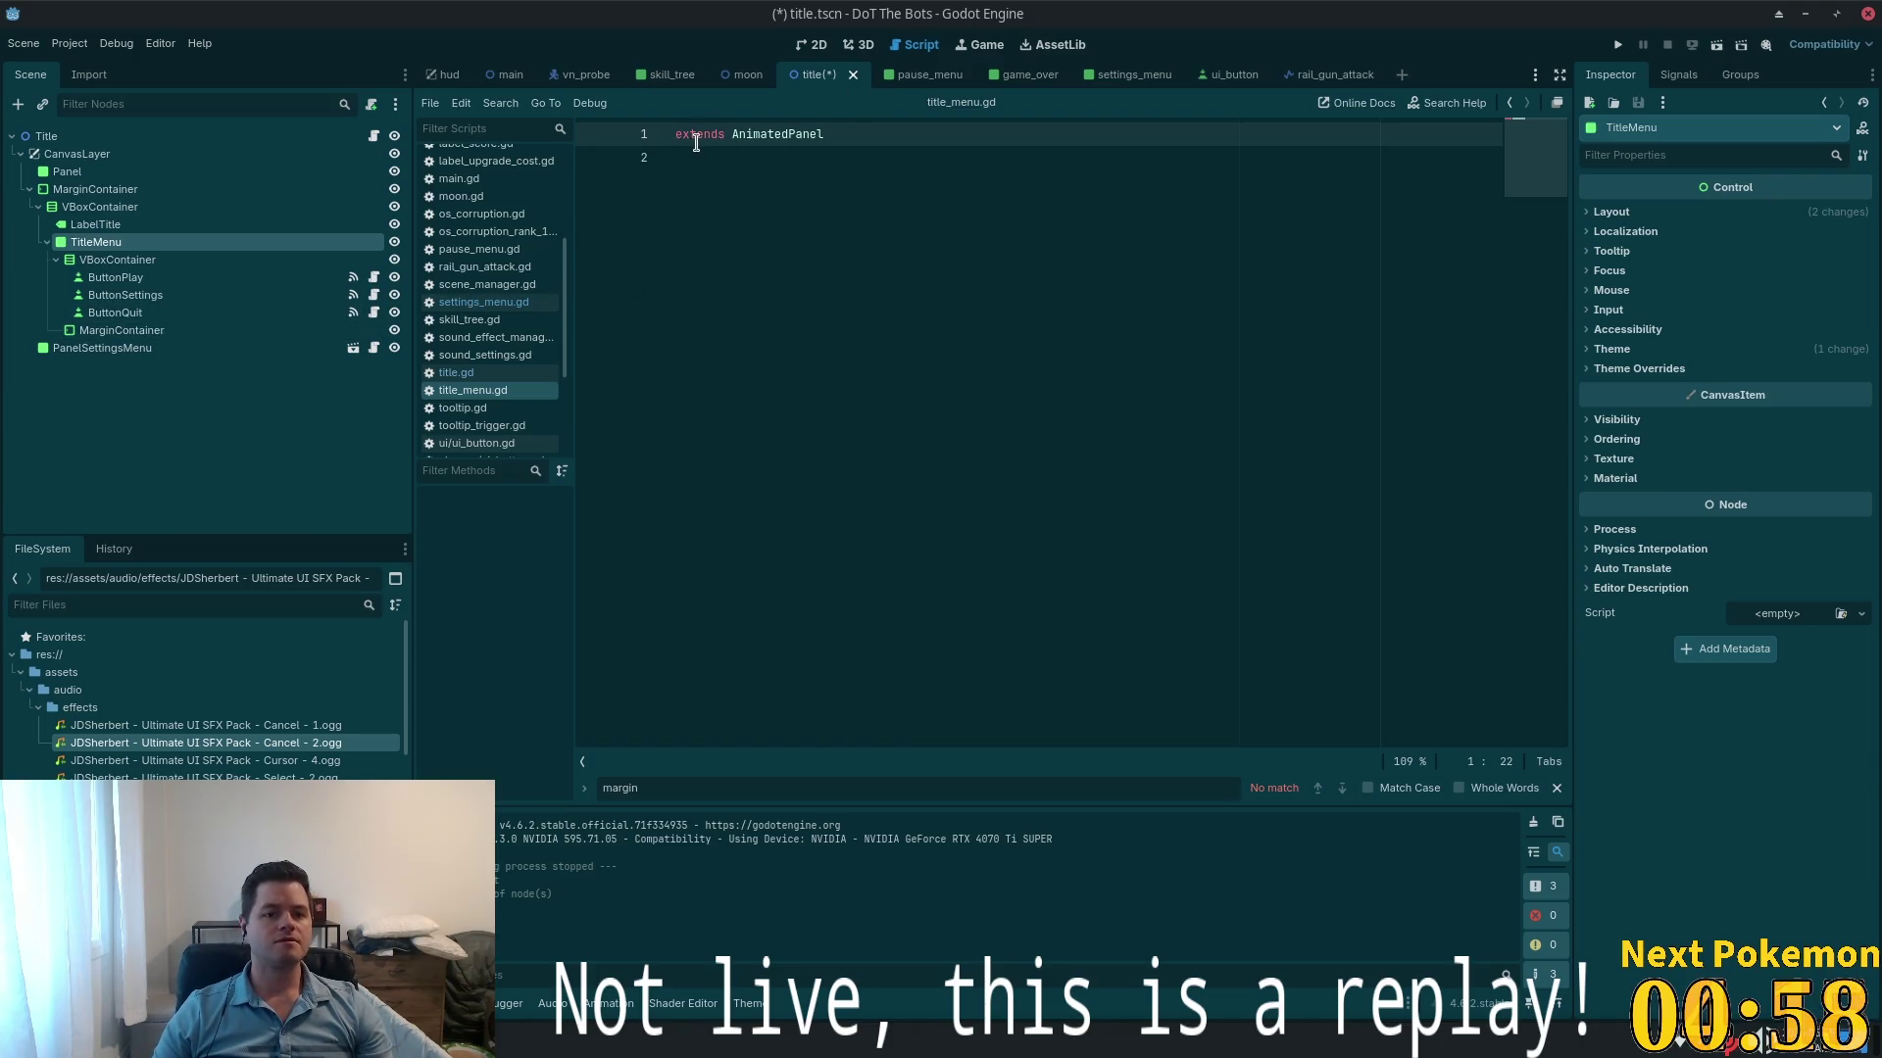
{"action": "key", "text": "ctrl+s"}
{"action": "left_click", "coordinate": [115, 278]}
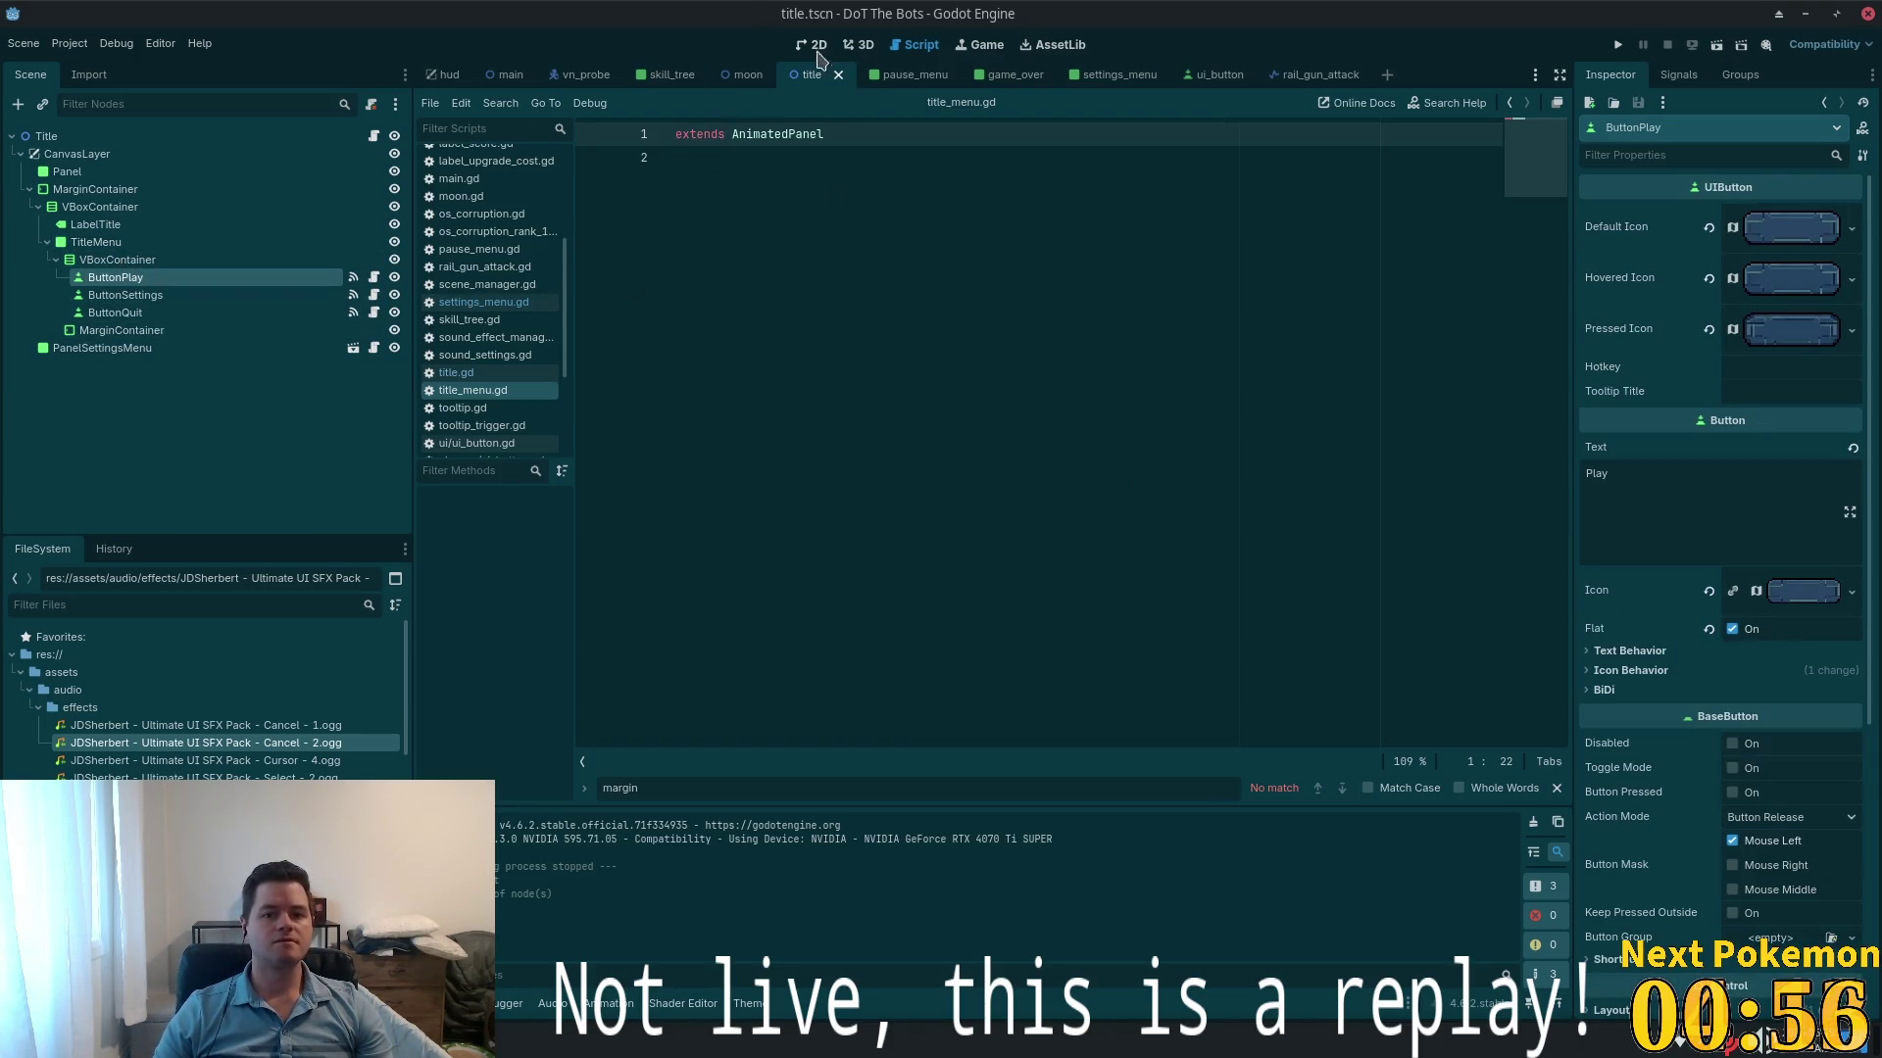
- Hide PanelSettingsMenu, save the title scene, and briefly run then stop the game
{"action": "left_click", "coordinate": [817, 49]}
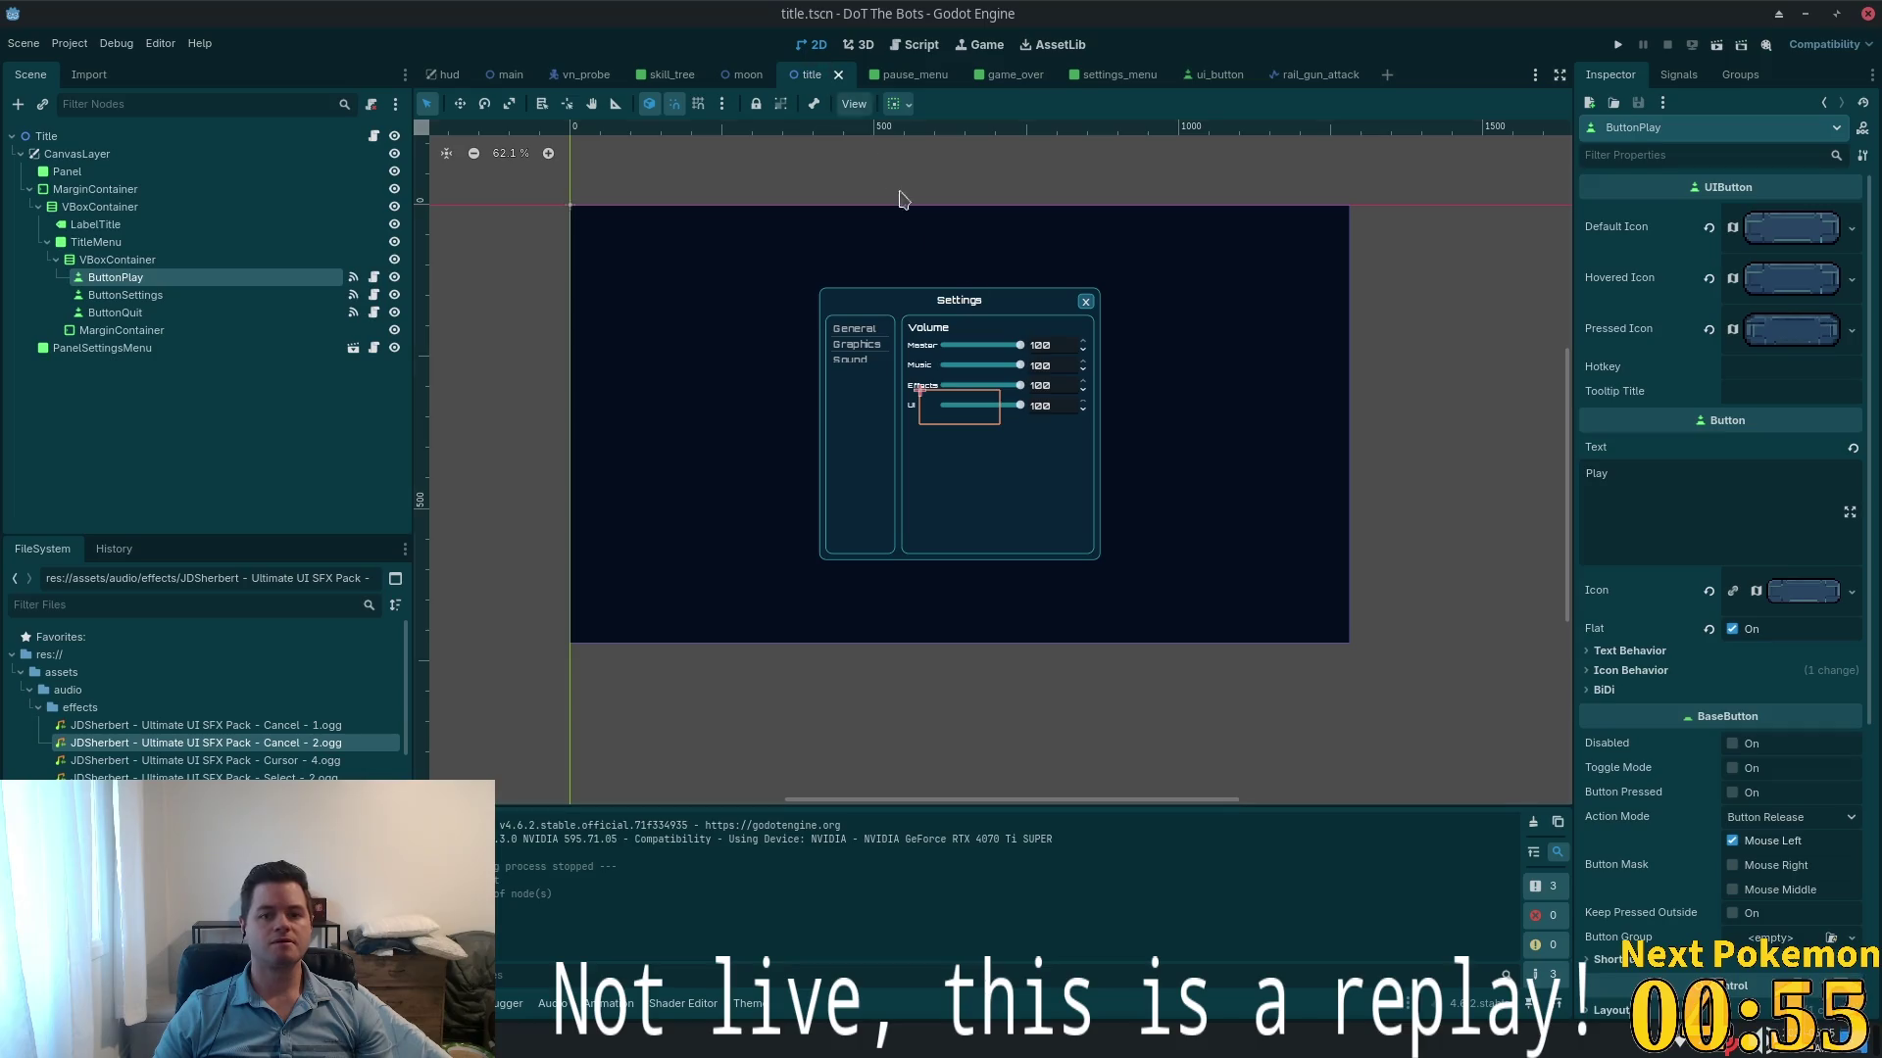
{"action": "left_click", "coordinate": [394, 348]}
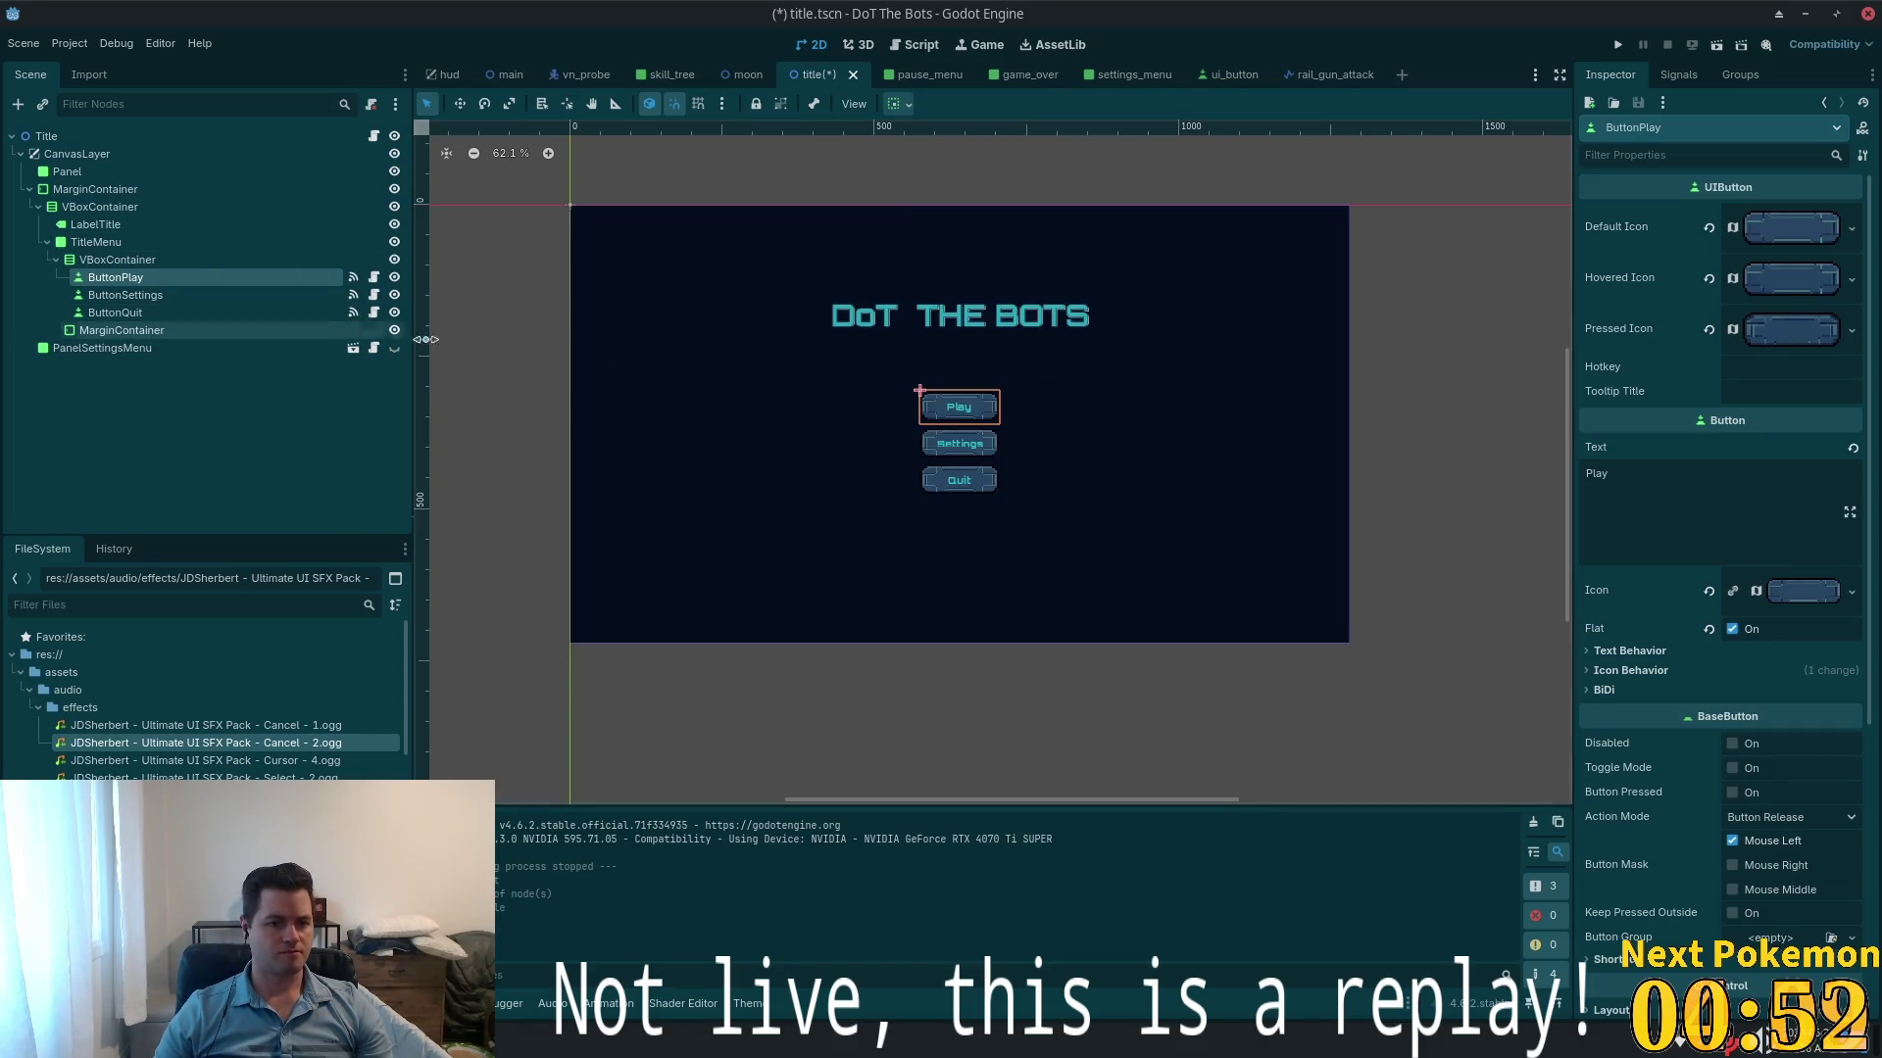
{"action": "key", "text": "ctrl+s"}
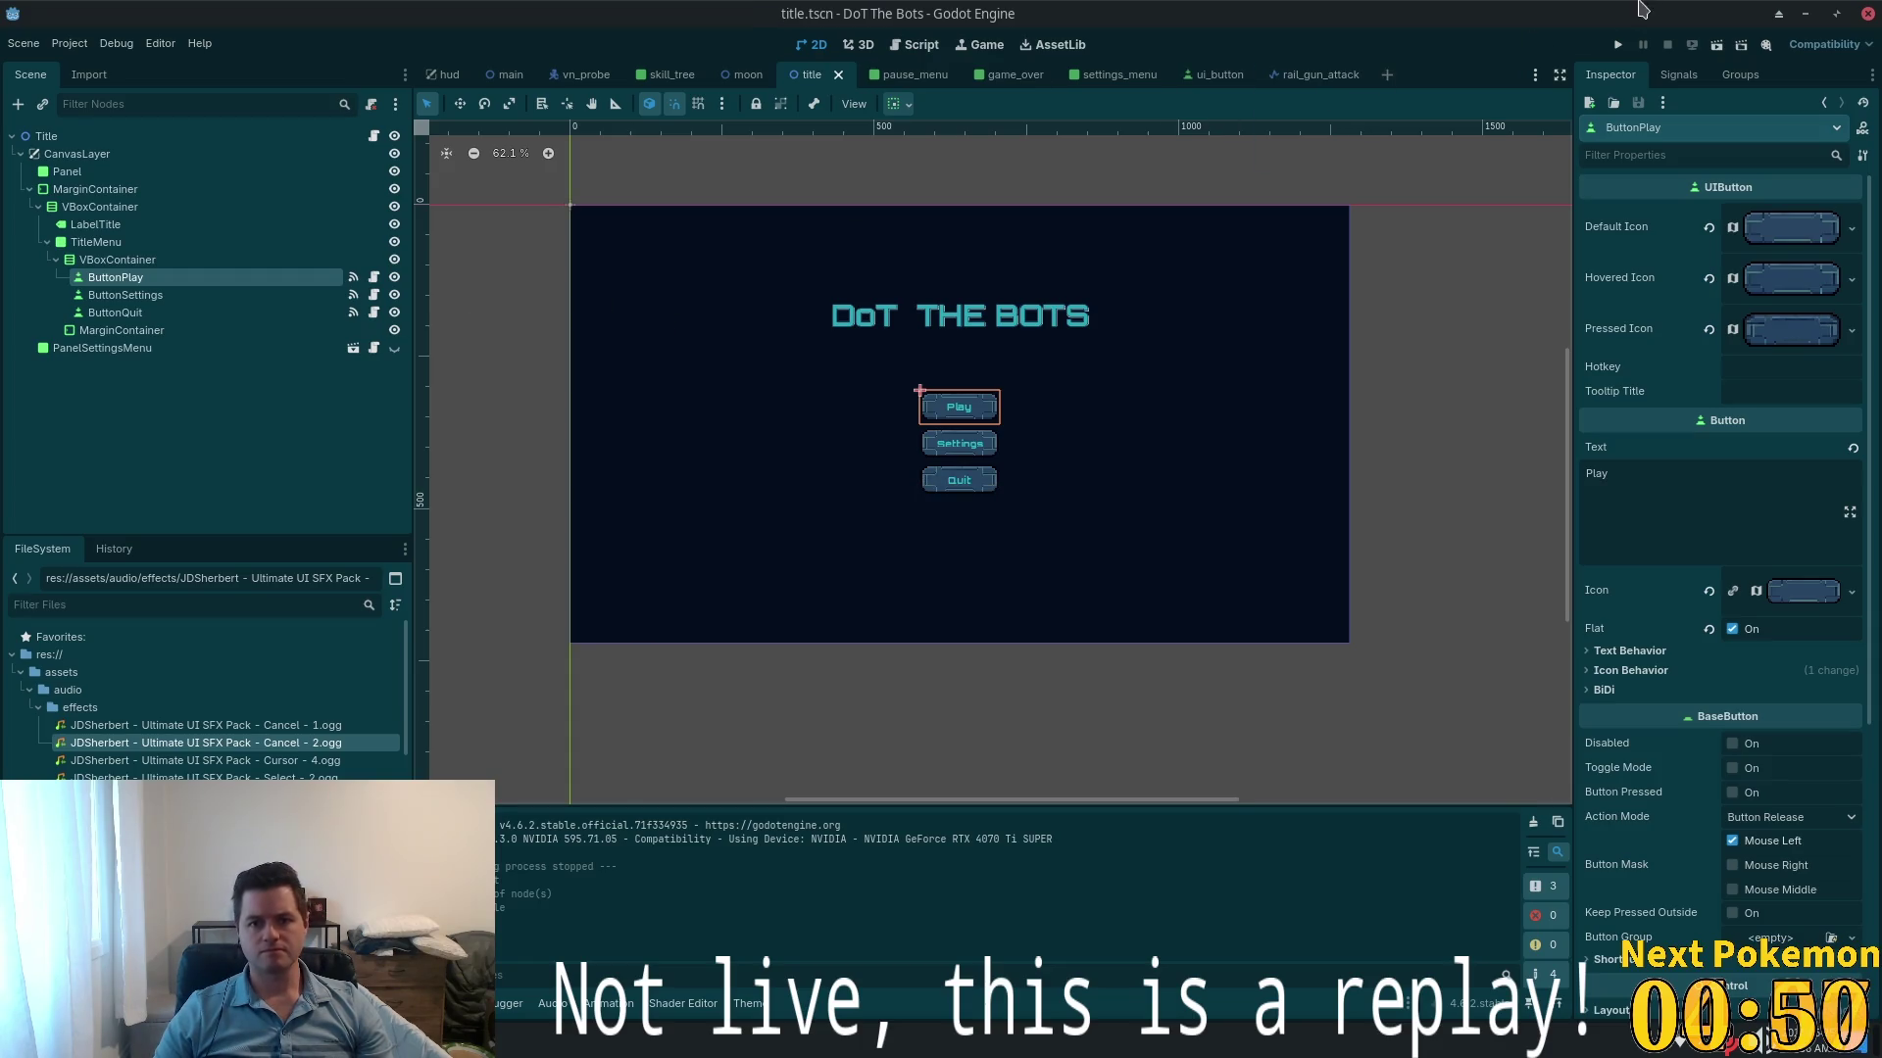
{"action": "left_click", "coordinate": [1618, 44]}
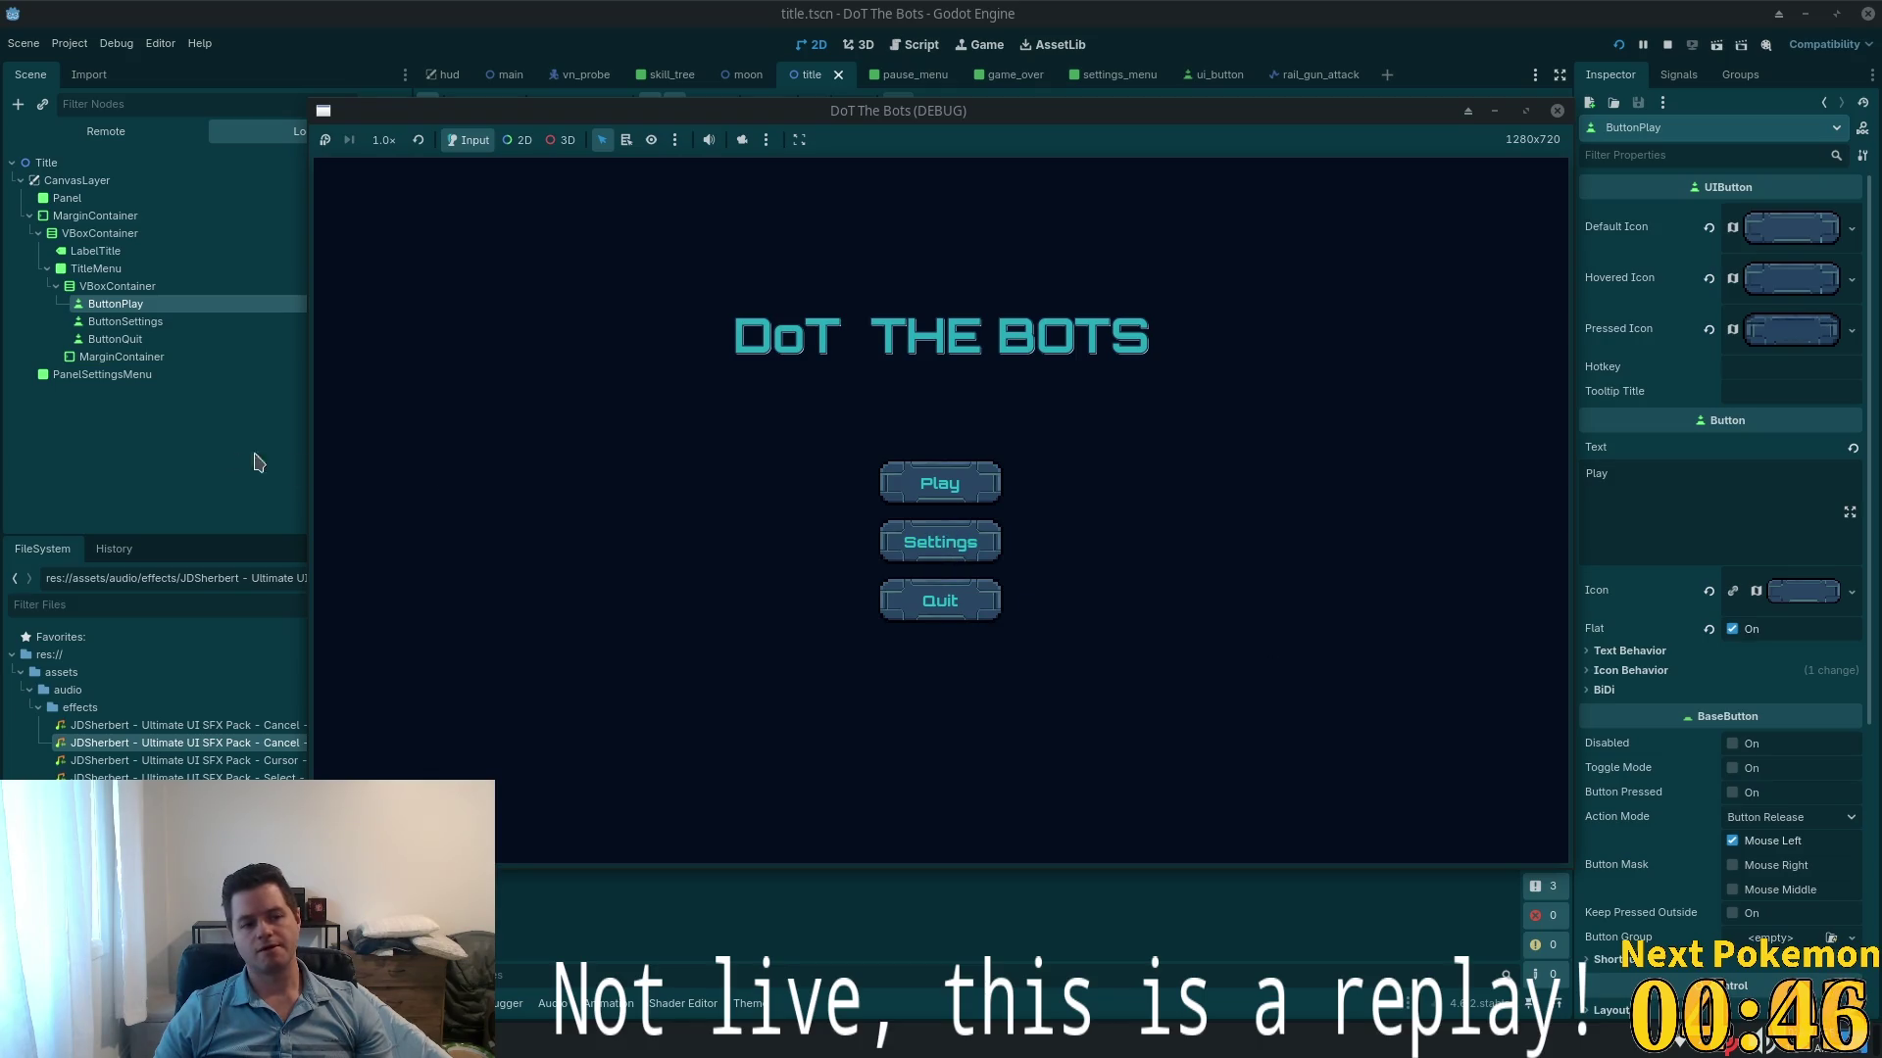
{"action": "left_click", "coordinate": [167, 422]}
- Make PanelSettingsMenu visible again and open the settings_menu scene
{"action": "left_click", "coordinate": [113, 357]}
{"action": "left_click", "coordinate": [98, 377]}
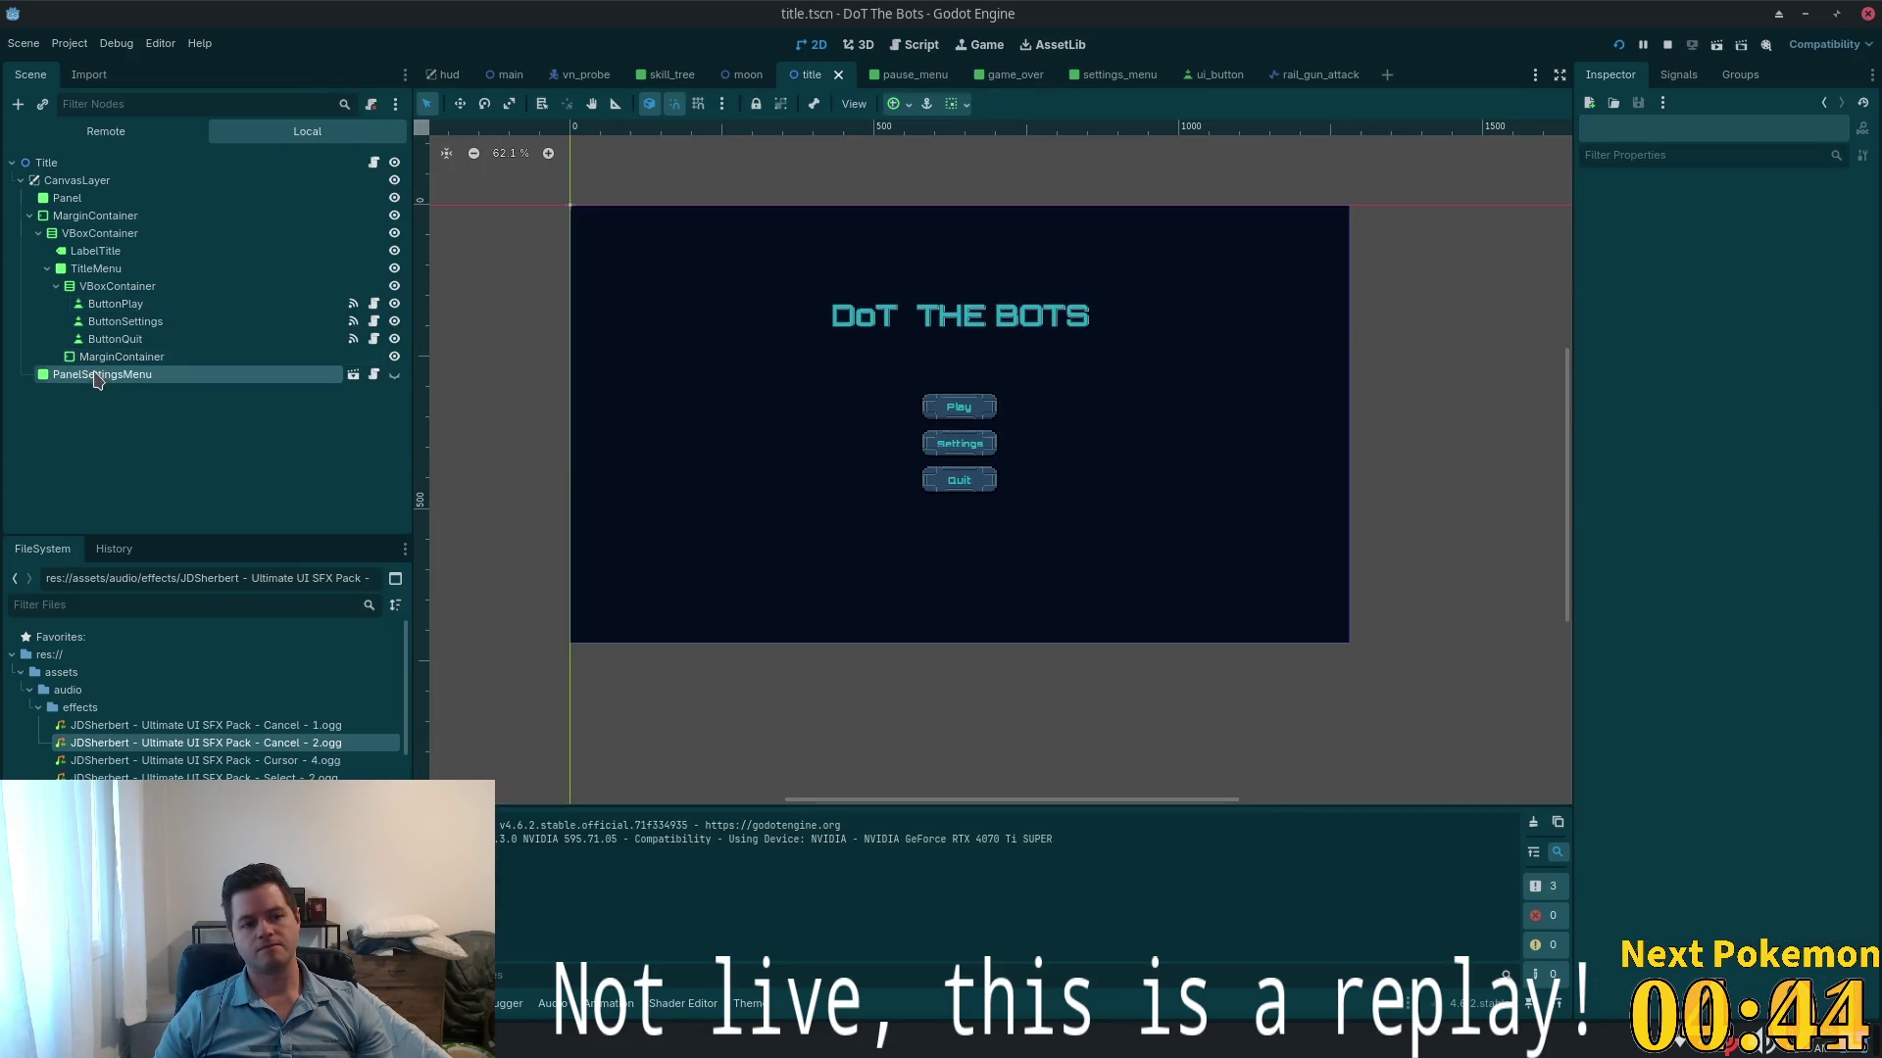
{"action": "left_click", "coordinate": [394, 374]}
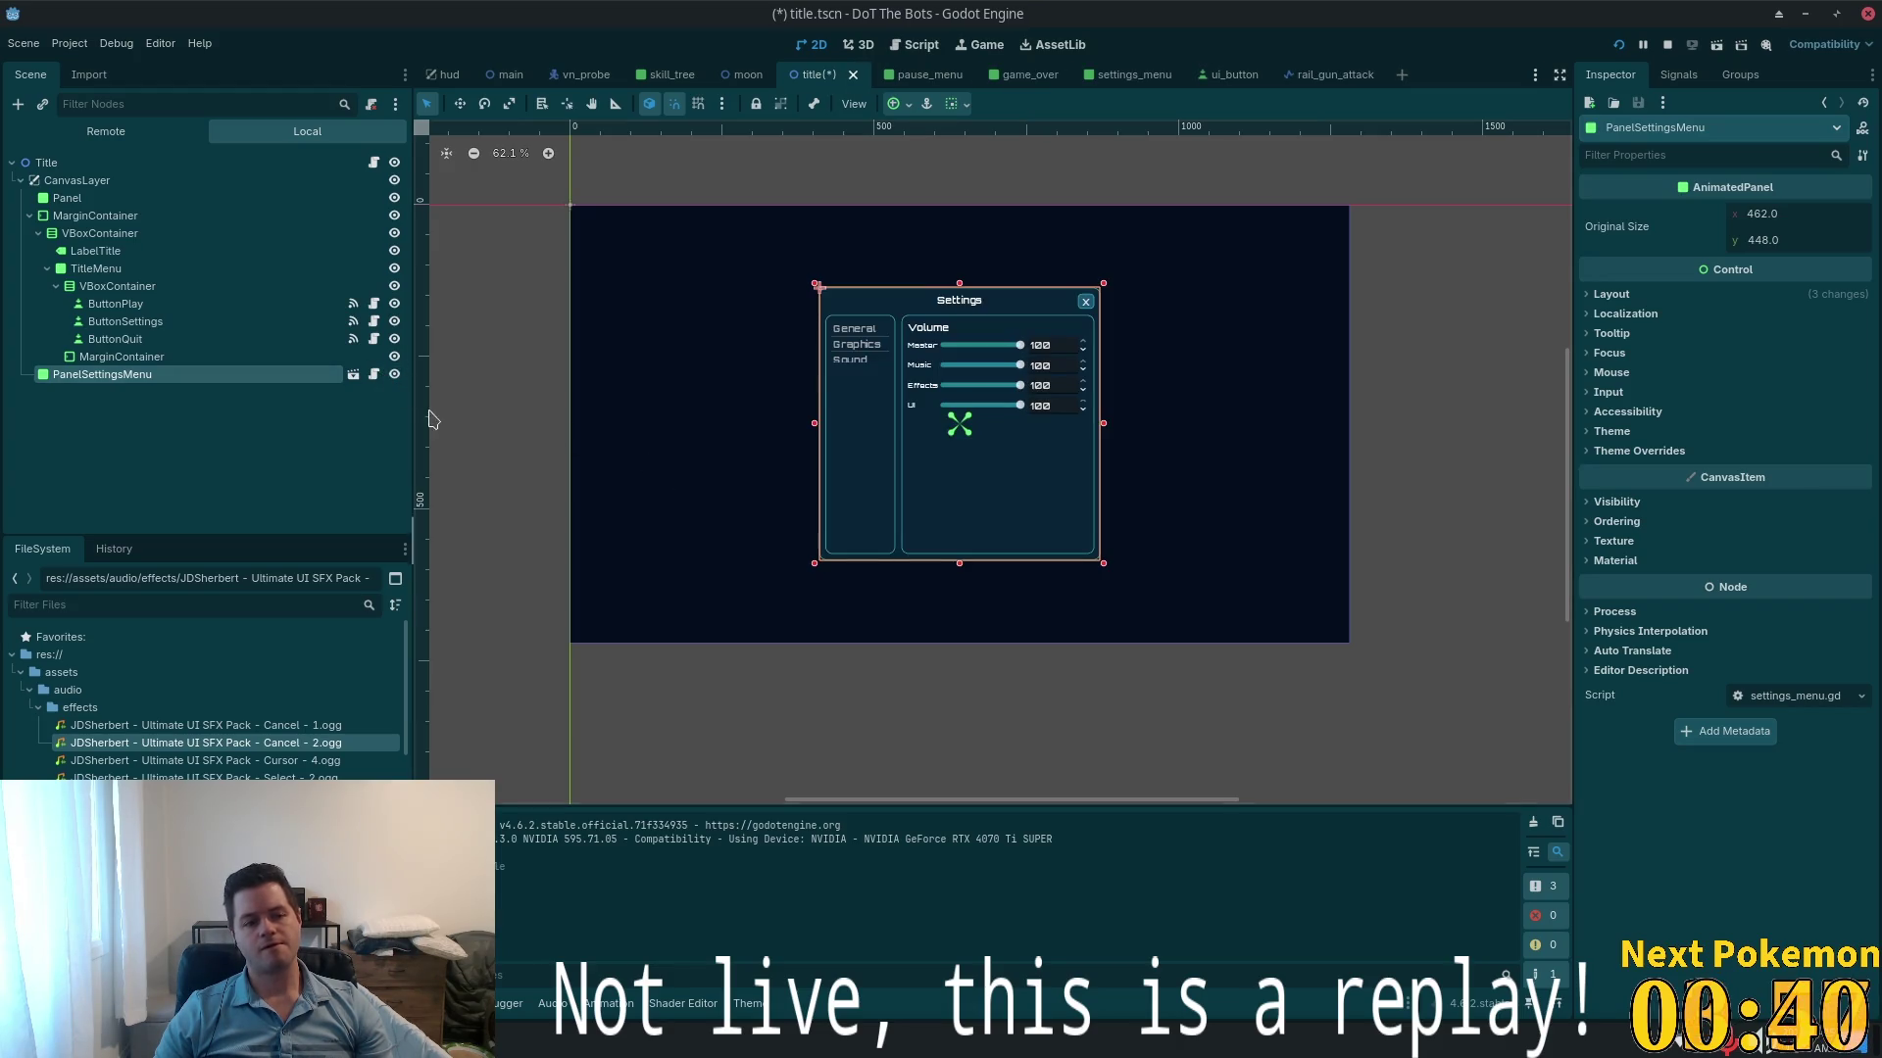
{"action": "left_click", "coordinate": [353, 374]}
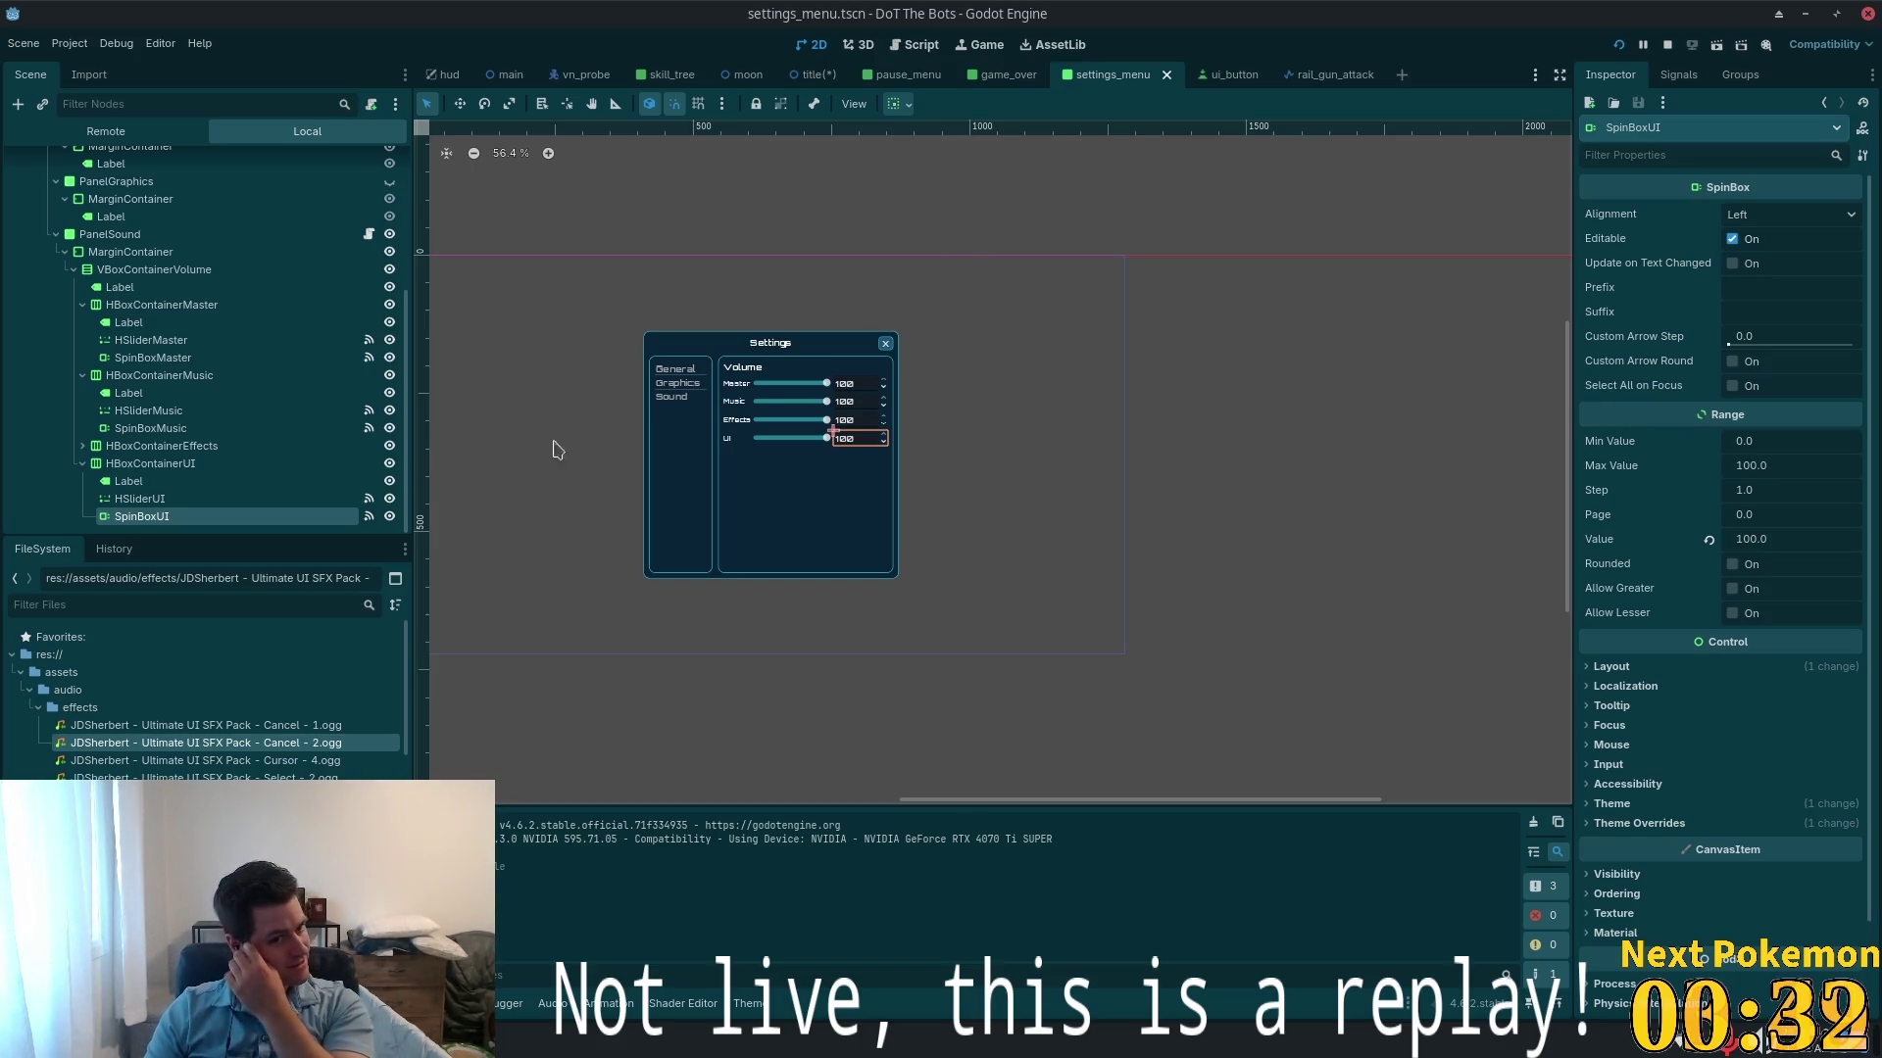
{"action": "scroll", "coordinate": [334, 343], "scroll_direction": "up", "scroll_amount": 5}
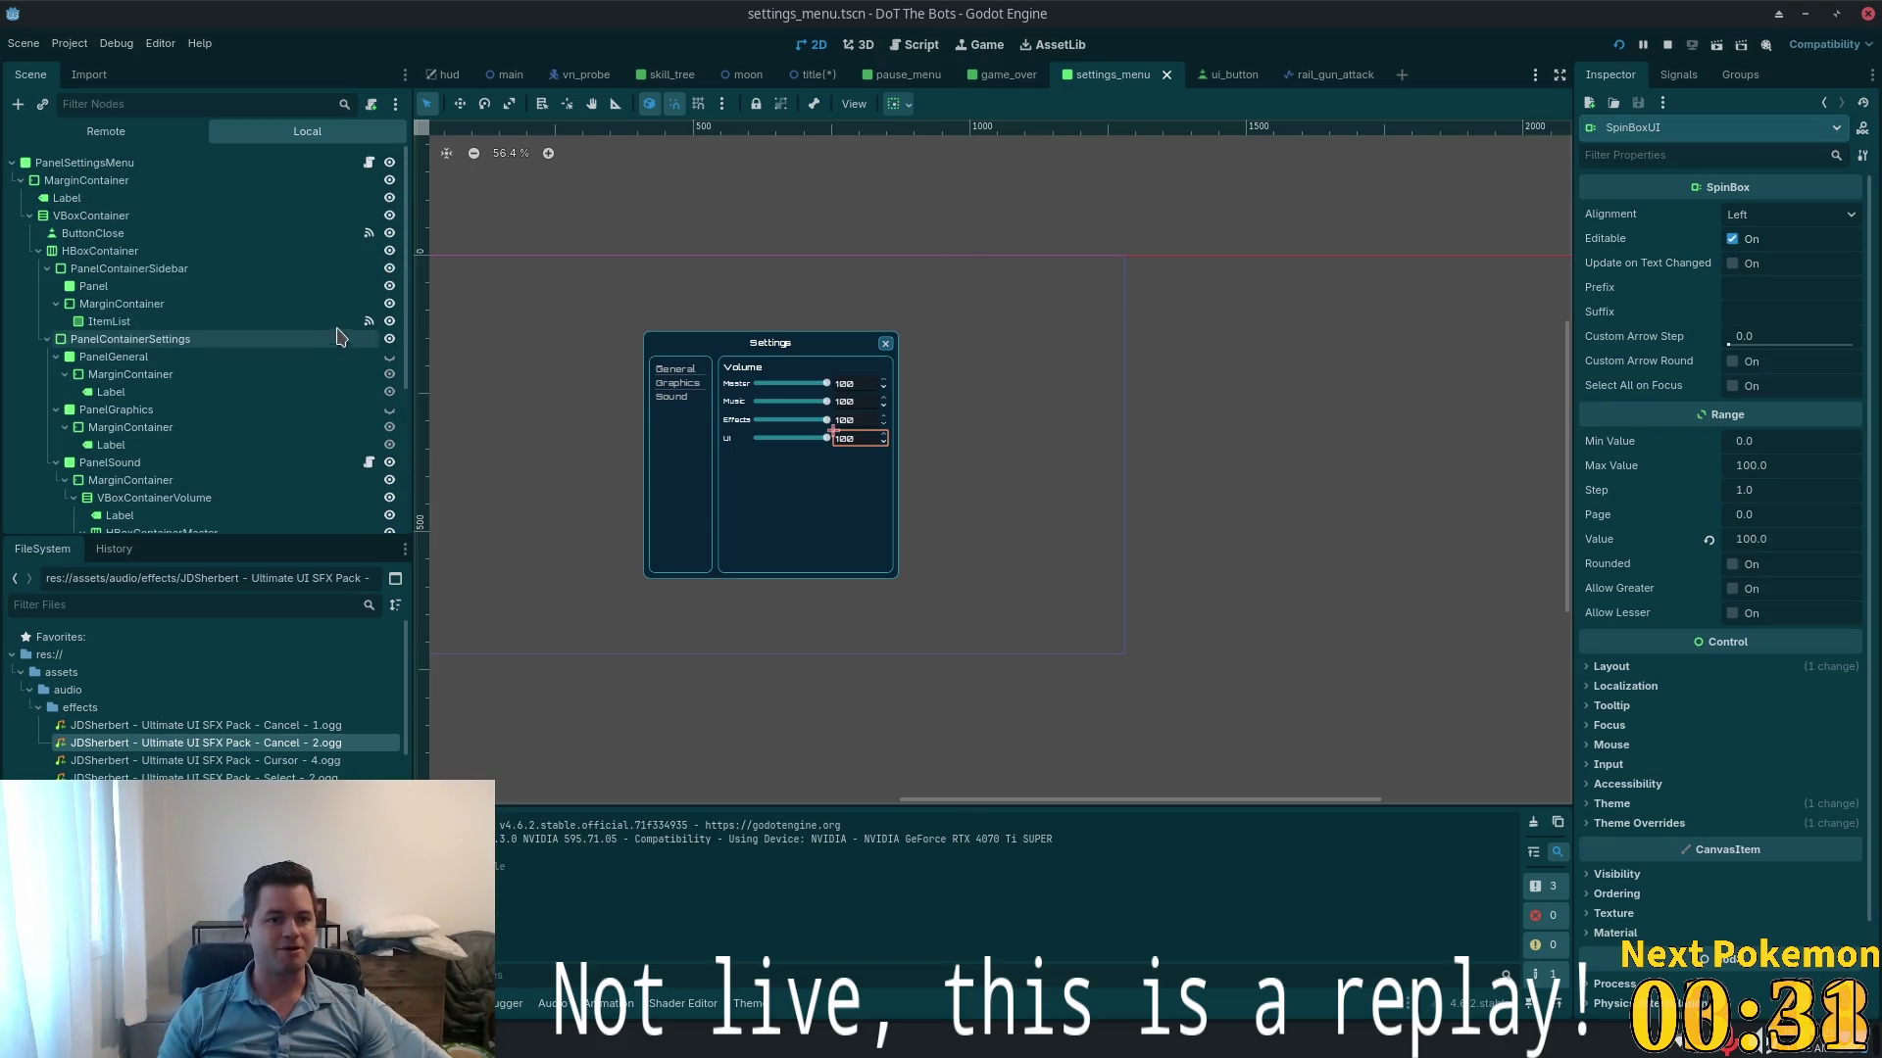
- Add print("settings menu toggled") inside settings_menu.gd's toggle handler
{"action": "left_click", "coordinate": [368, 163]}
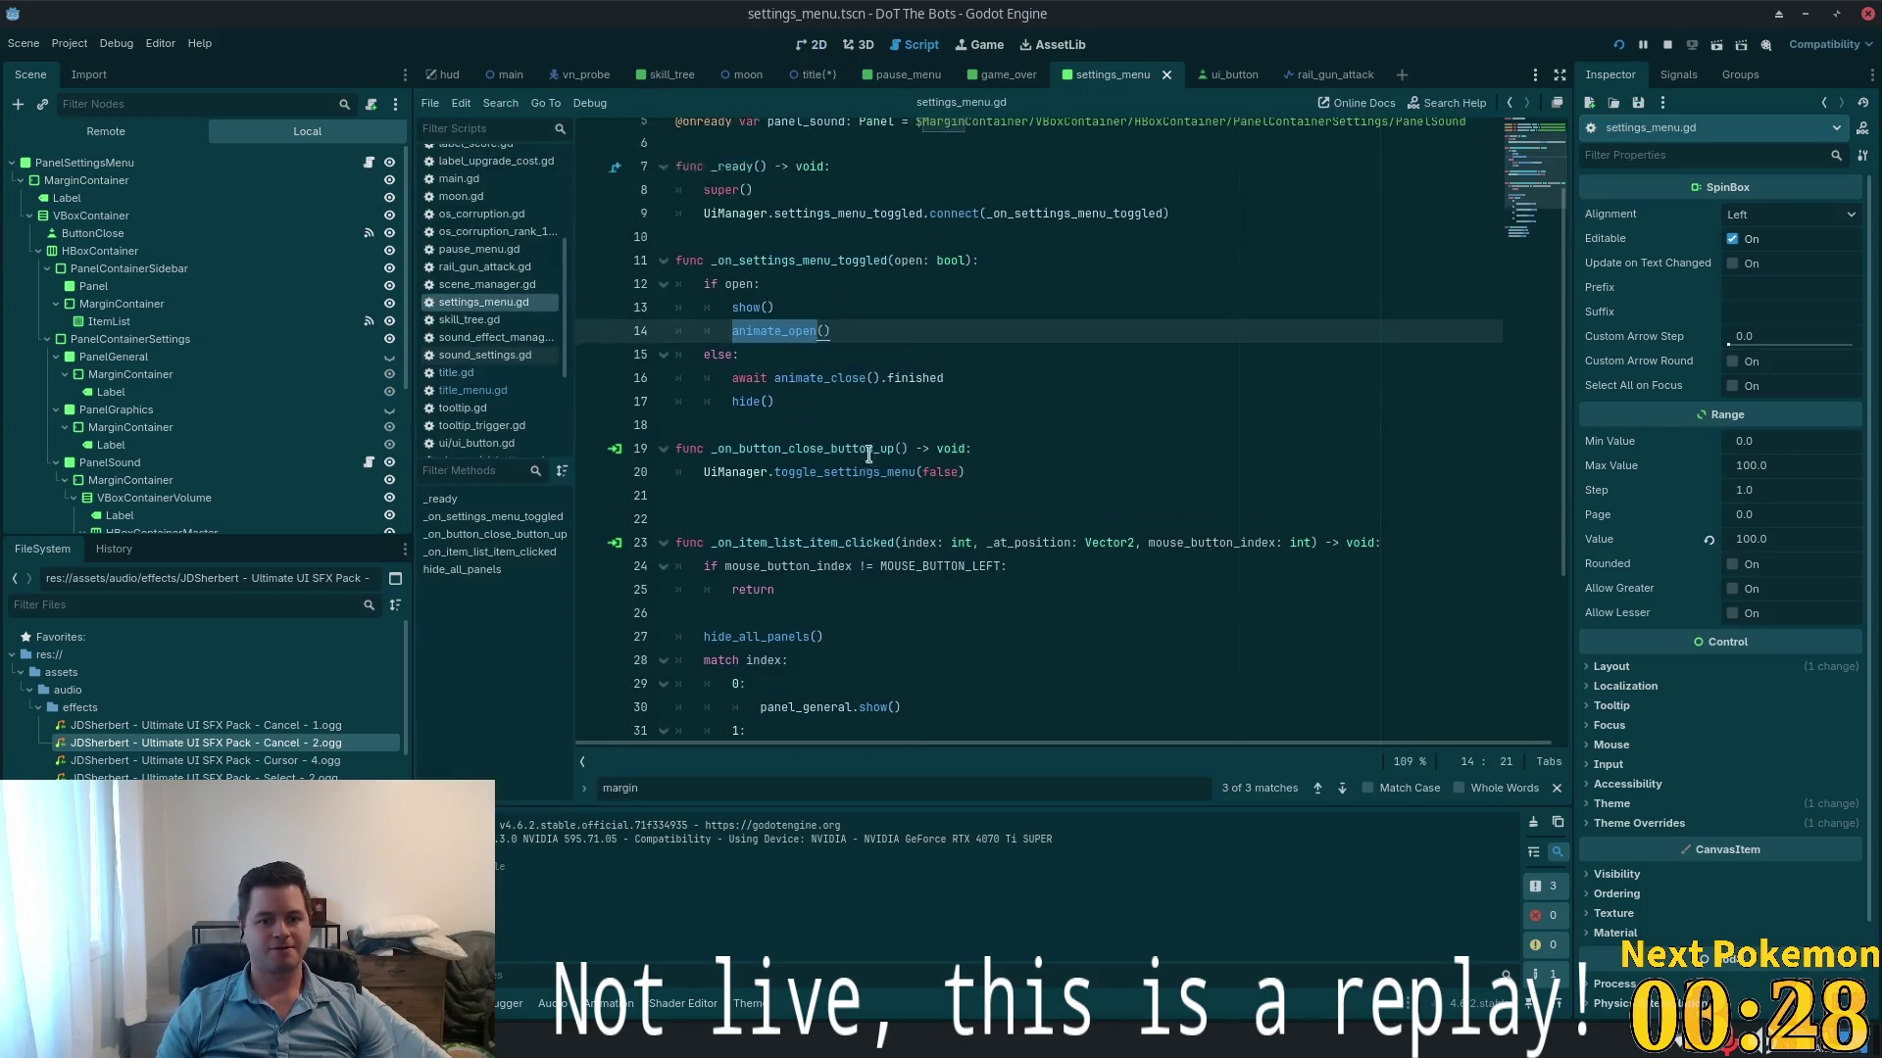
{"action": "scroll", "coordinate": [882, 436], "scroll_direction": "up", "scroll_amount": 2}
{"action": "scroll", "coordinate": [922, 392], "scroll_direction": "down", "scroll_amount": 3}
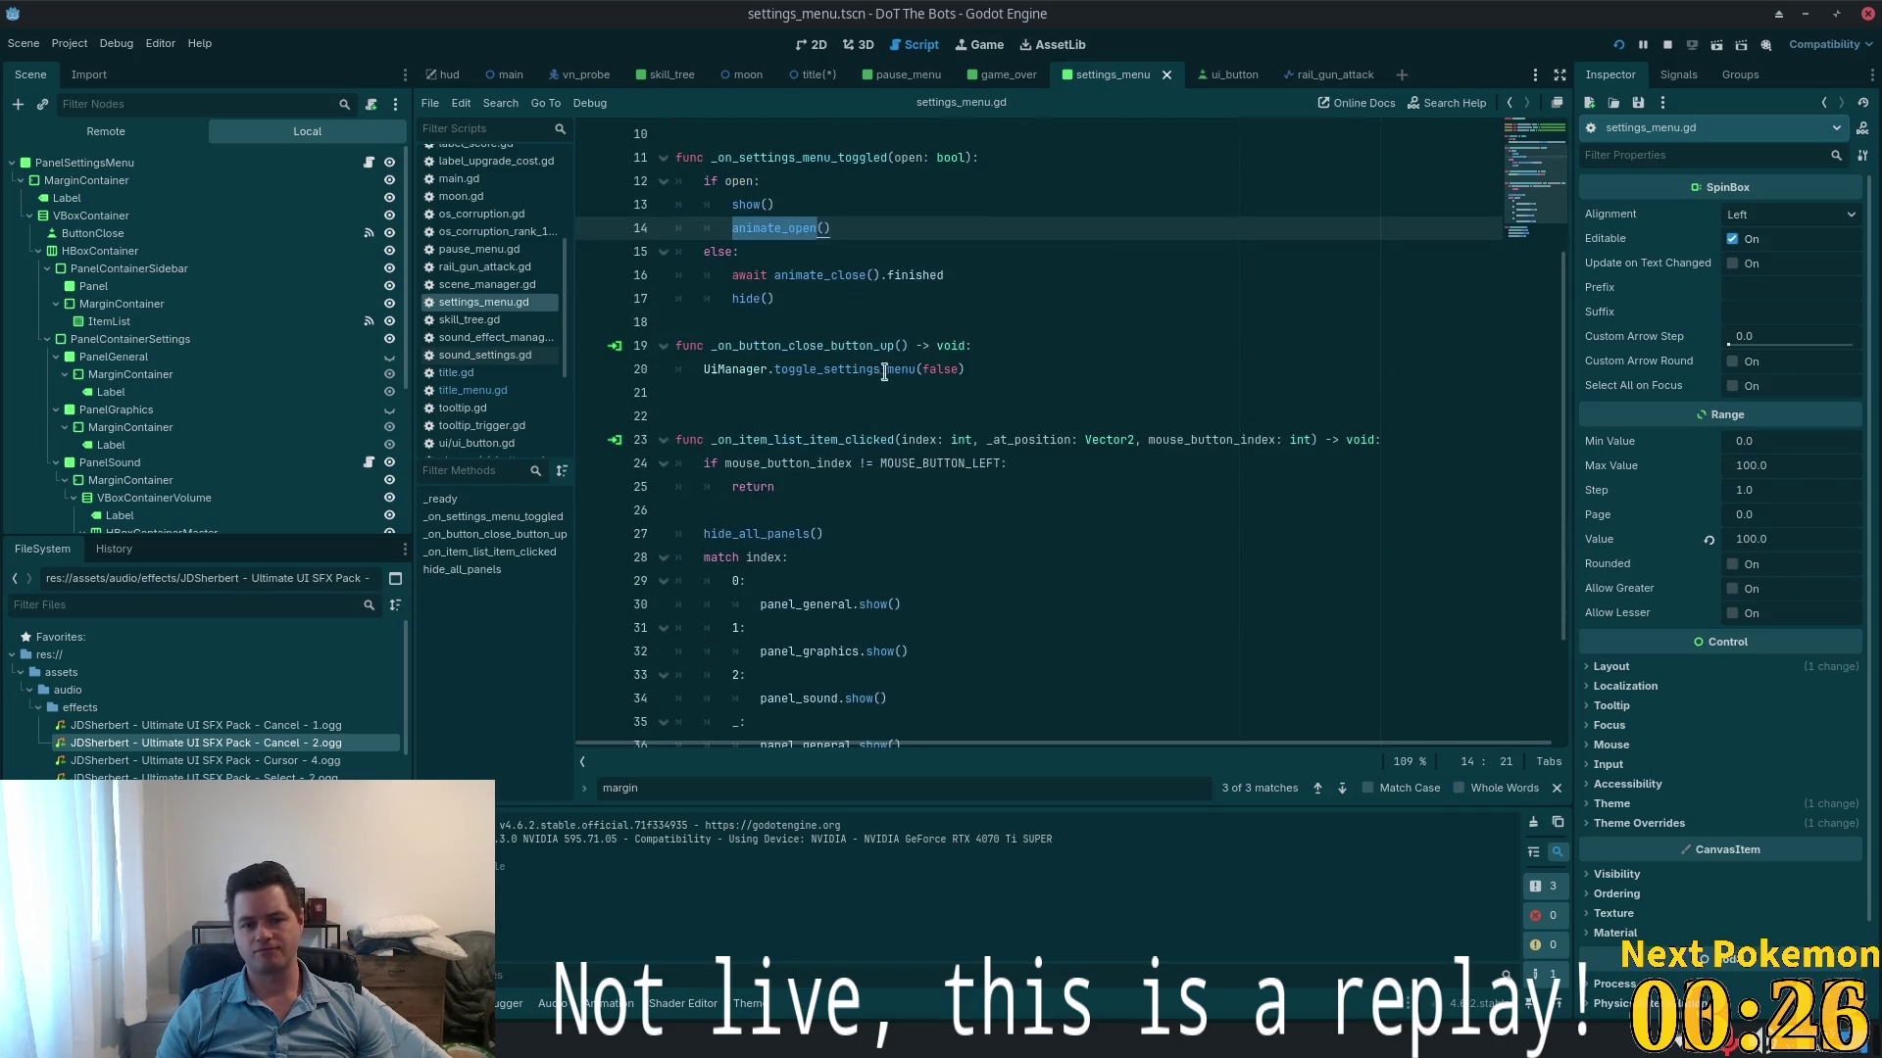
{"action": "scroll", "coordinate": [907, 316], "scroll_direction": "up", "scroll_amount": 3}
{"action": "left_click", "coordinate": [1058, 368]}
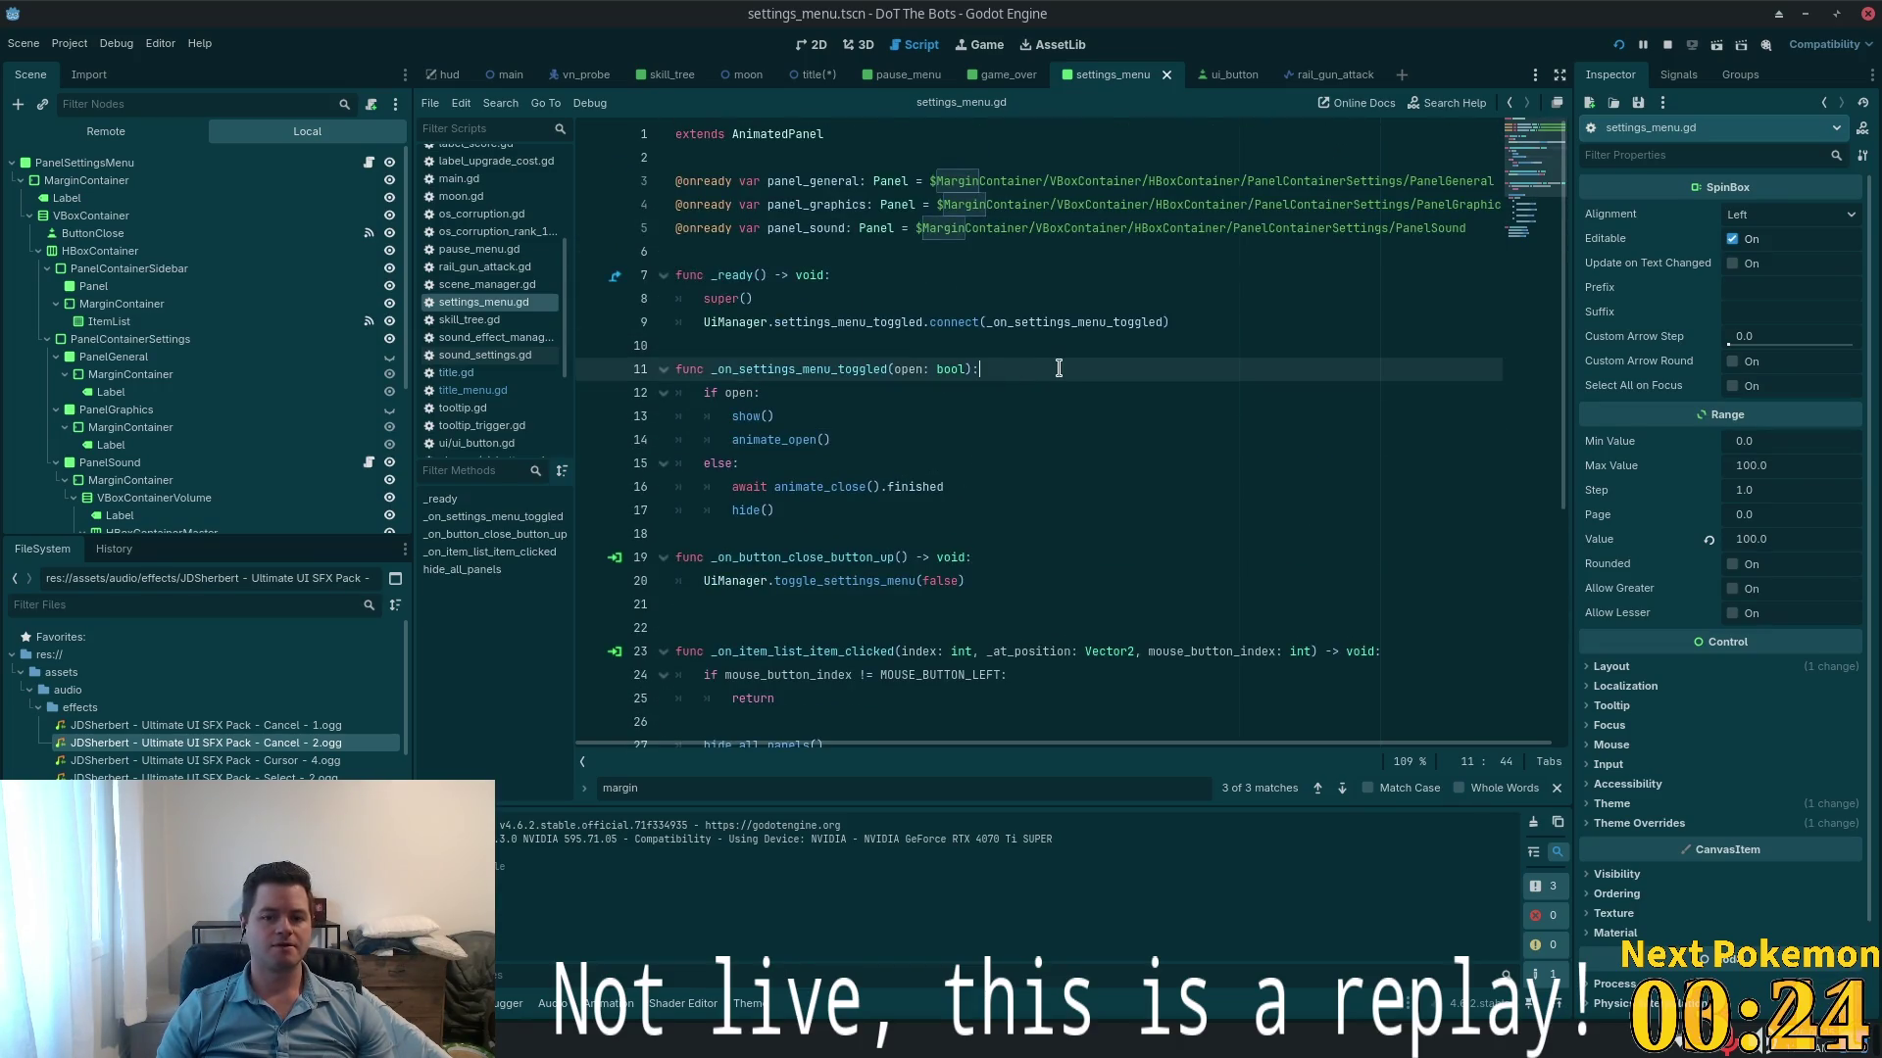
{"action": "key", "text": "Return"}
{"action": "type", "text": "print(\"settings menu toggled"}
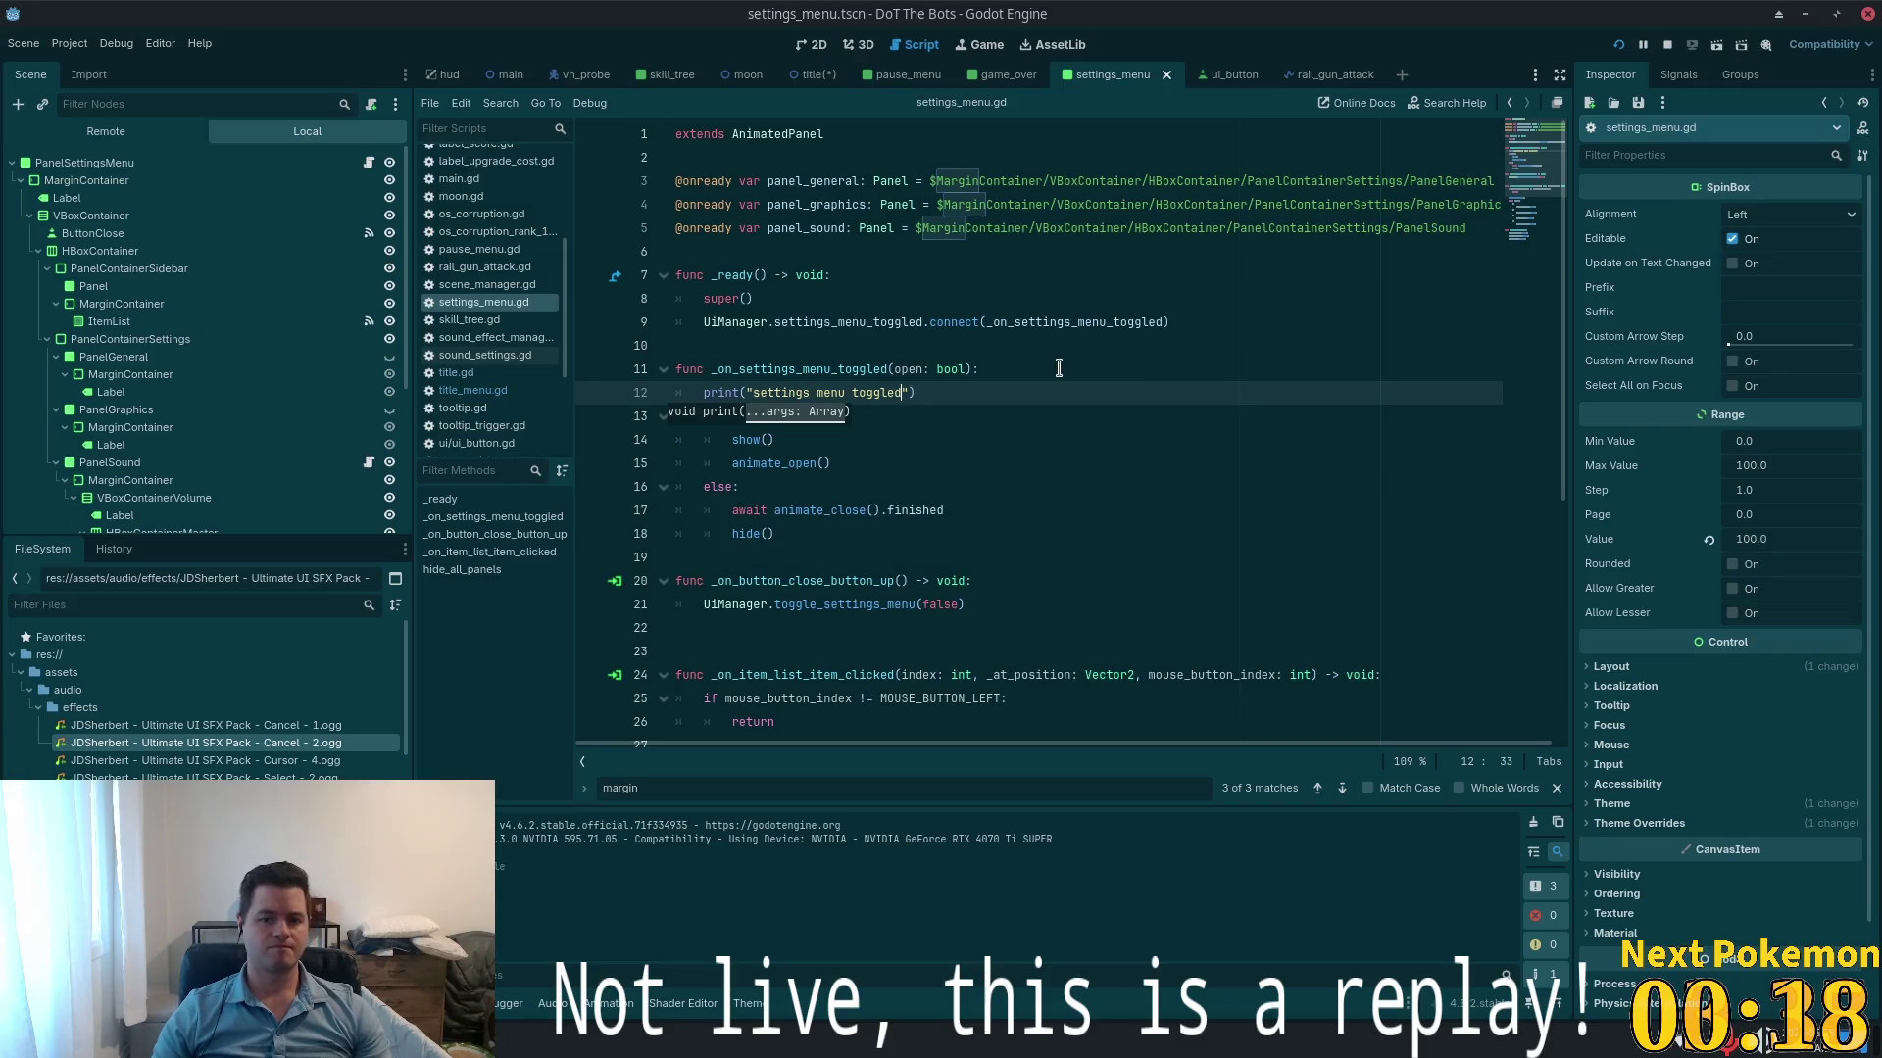
{"action": "left_click", "coordinate": [1013, 343]}
- Run the game and inspect the live PanelSettingsMenu in the Remote scene tree
{"action": "left_click", "coordinate": [1619, 45]}
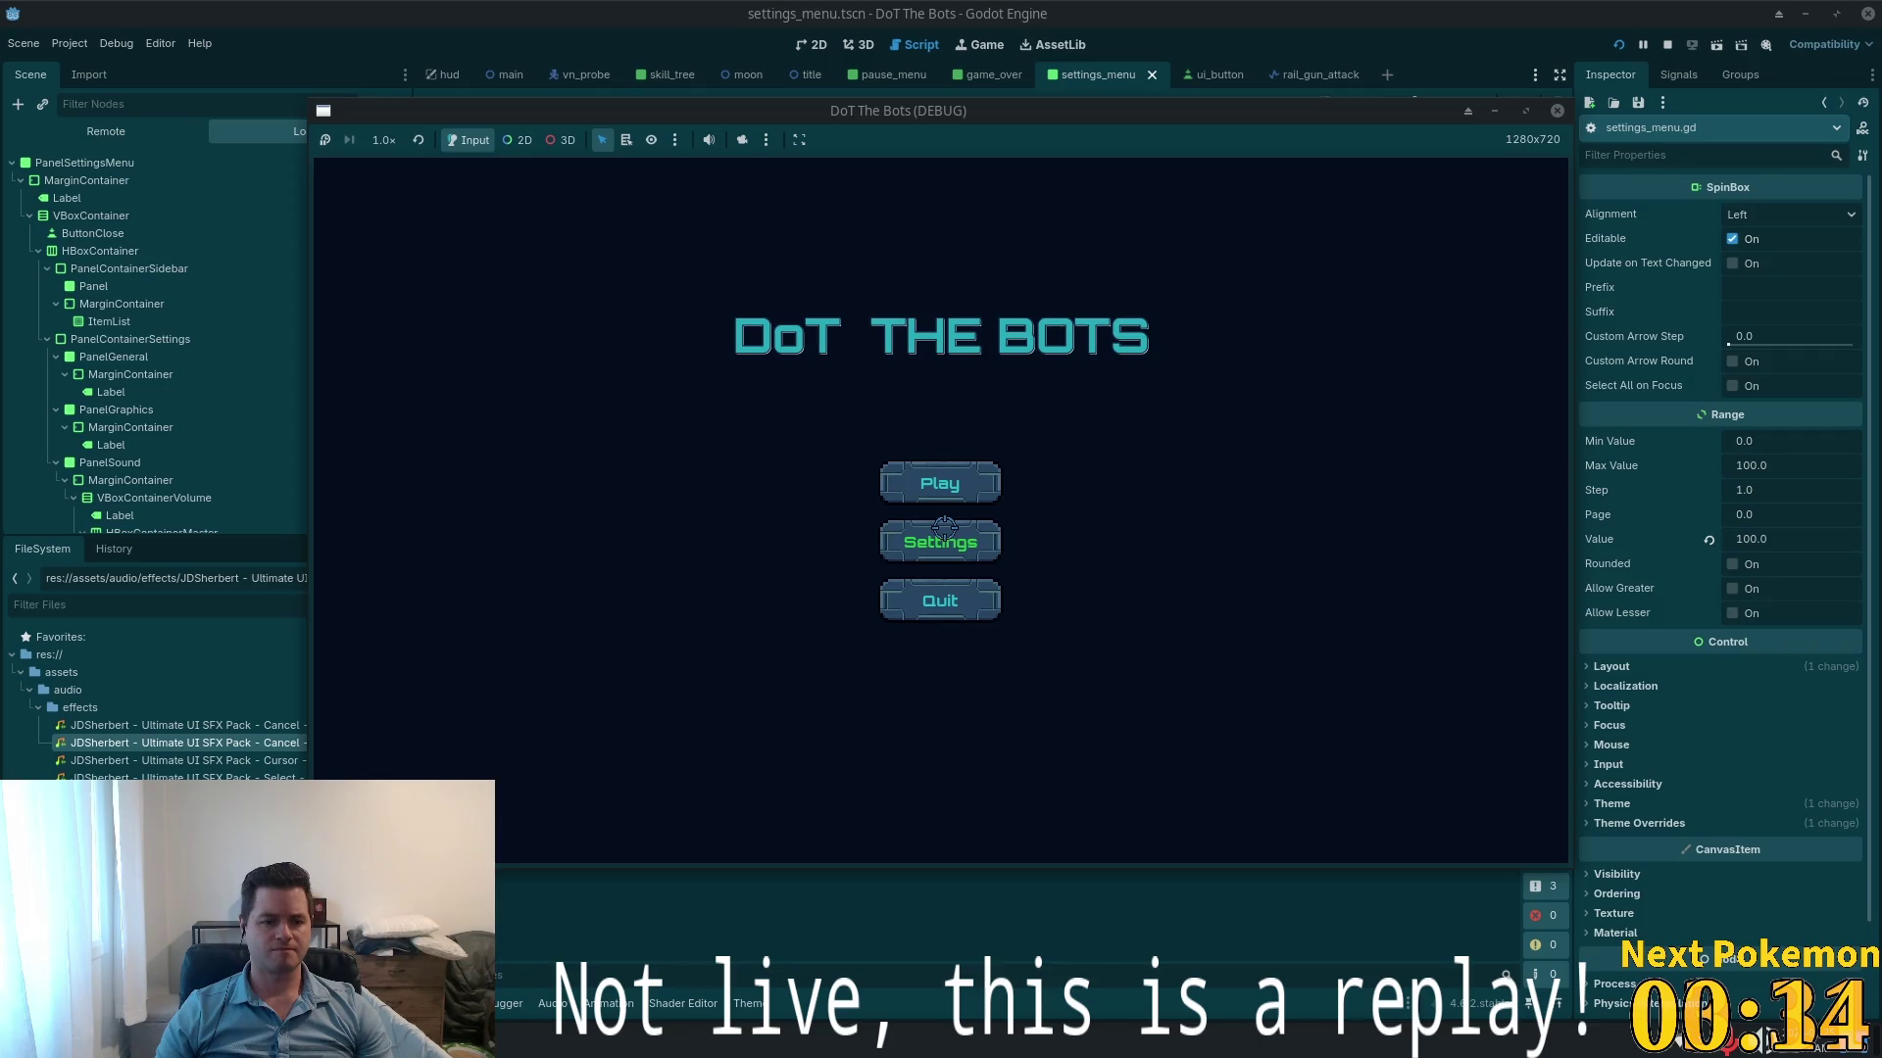
{"action": "left_click_drag", "start_coordinate": [718, 108], "coordinate": [1006, 101]}
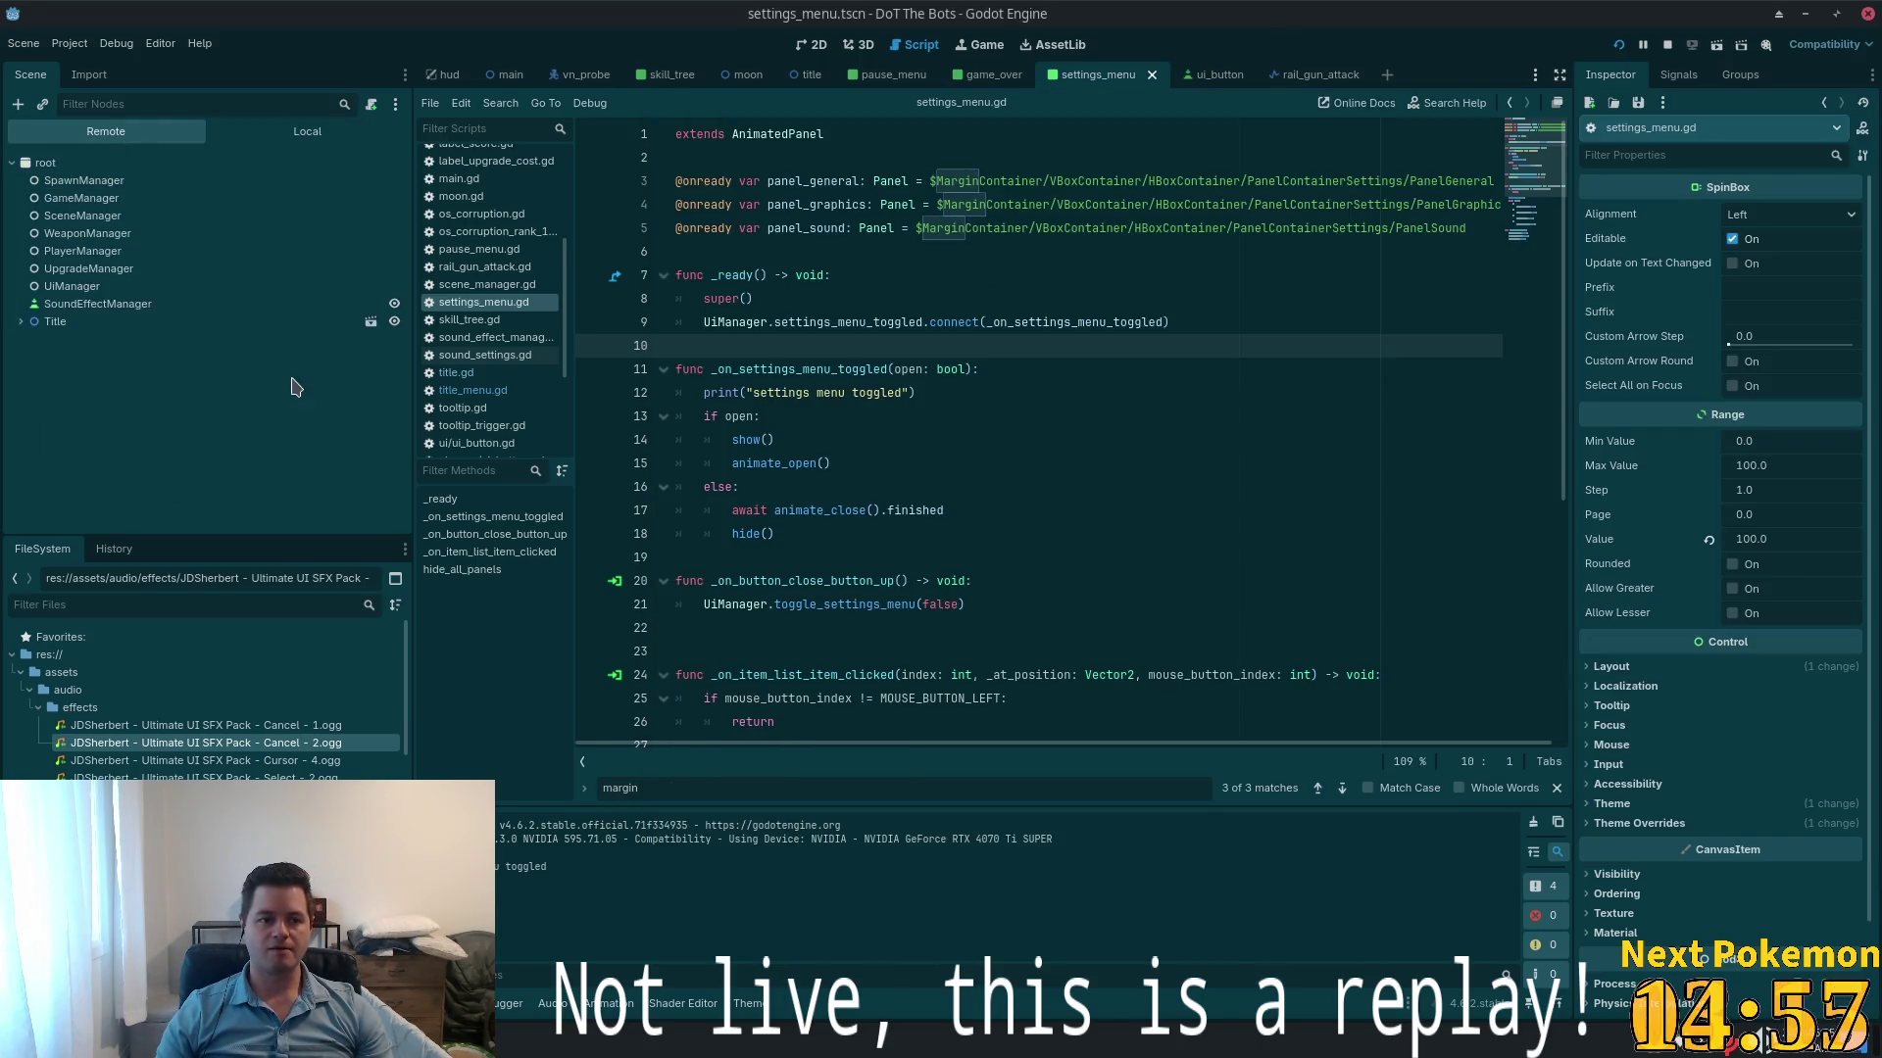
{"action": "left_click", "coordinate": [21, 321]}
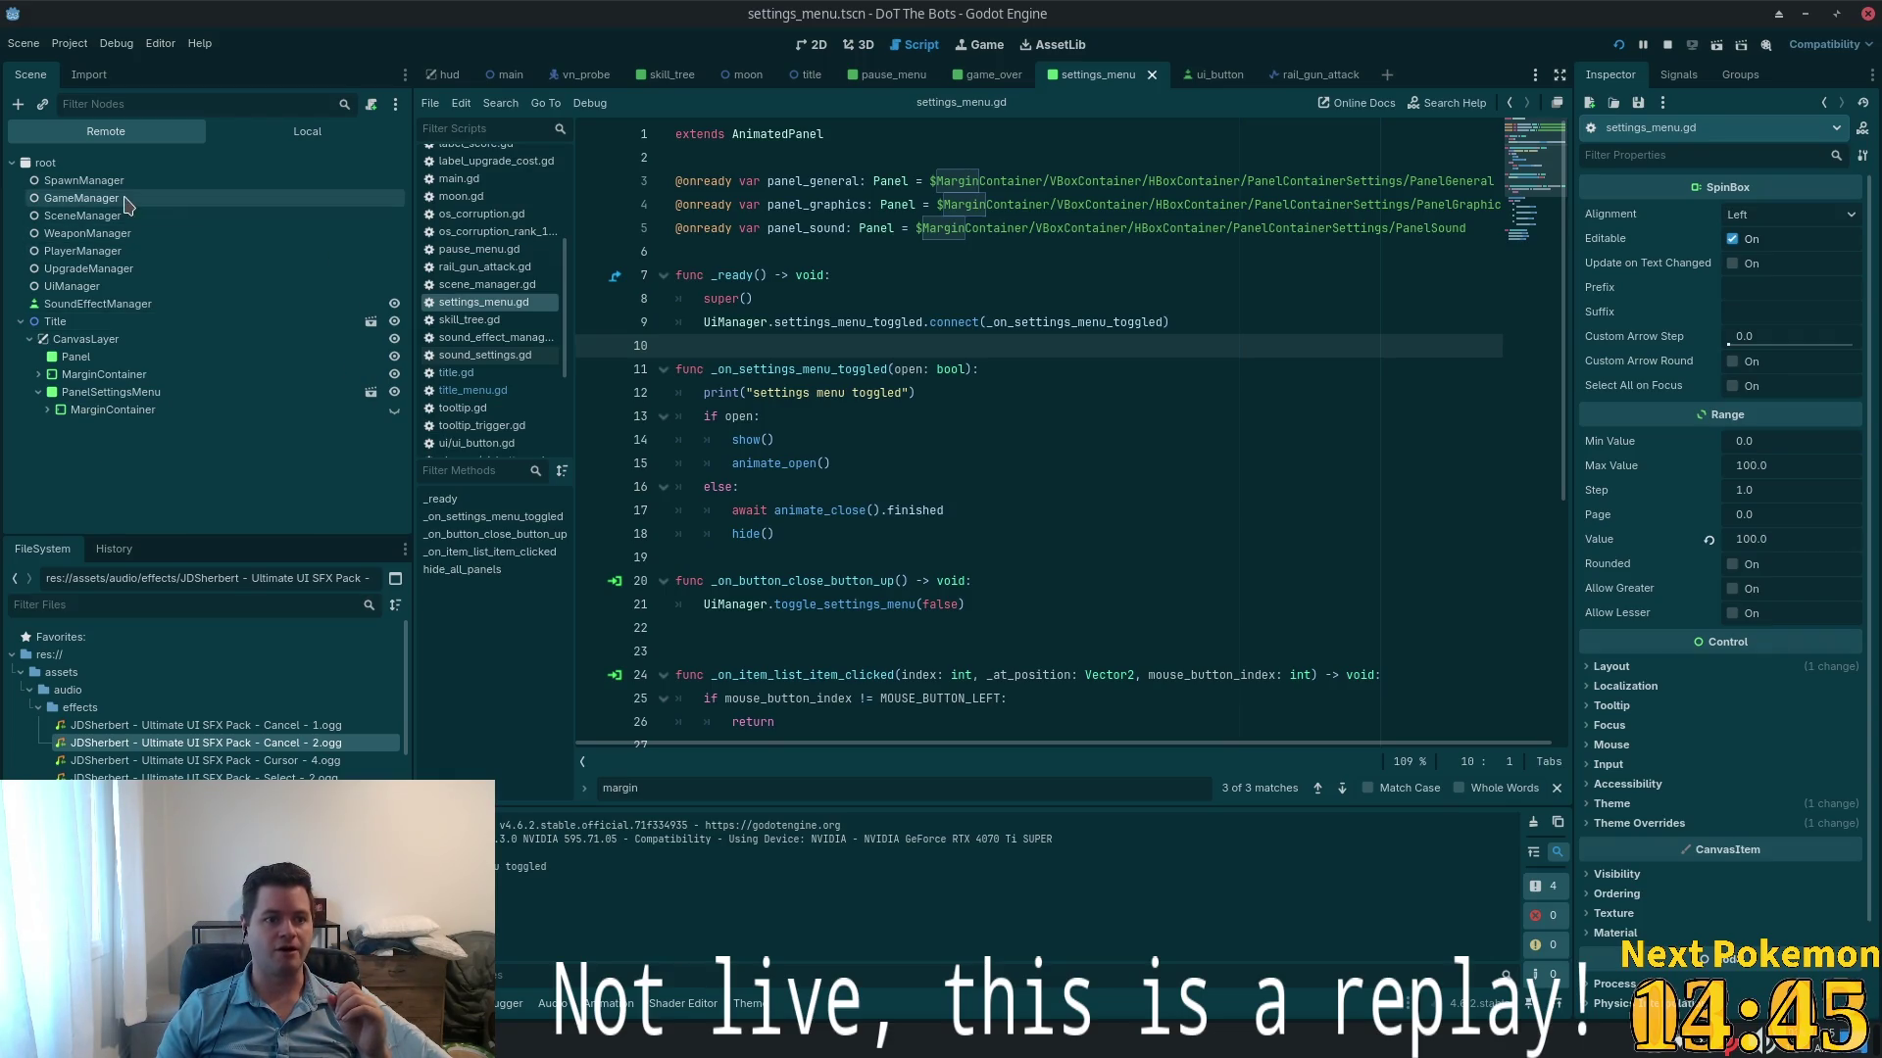
{"action": "left_click", "coordinate": [805, 74]}
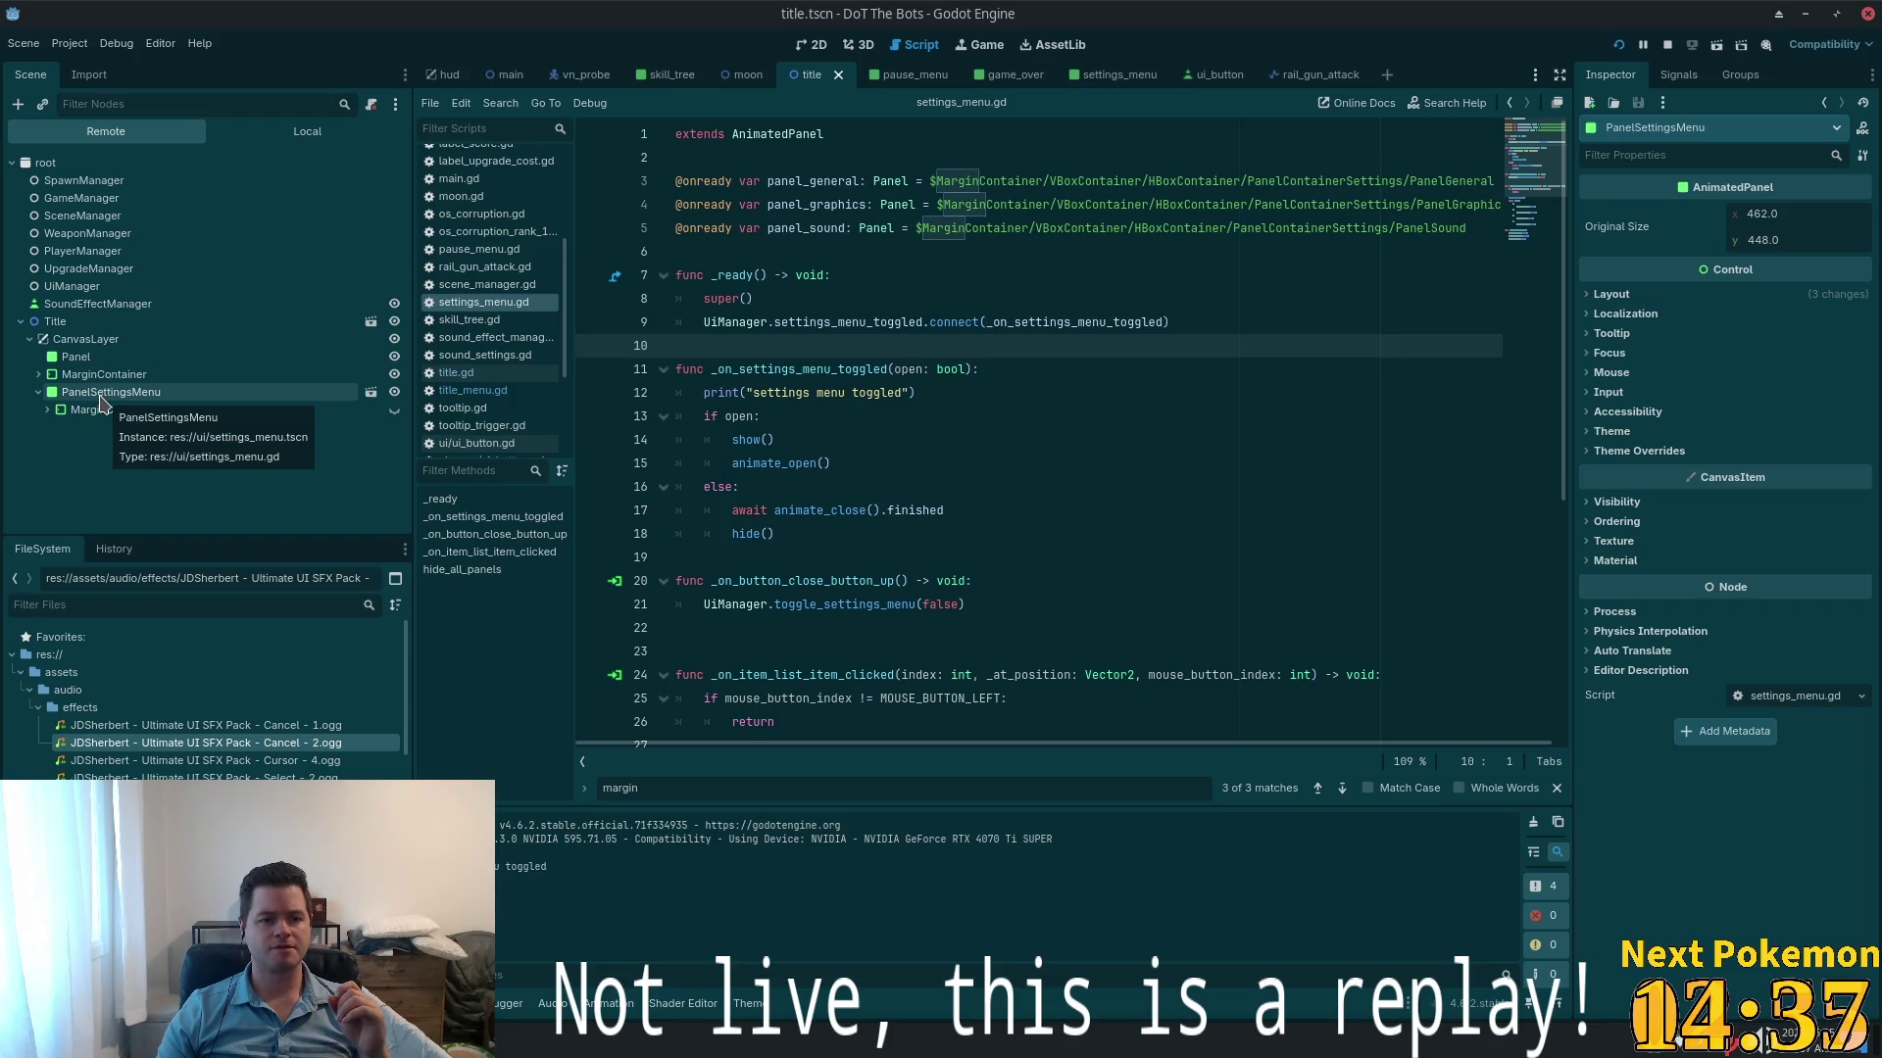
{"action": "left_click", "coordinate": [101, 397]}
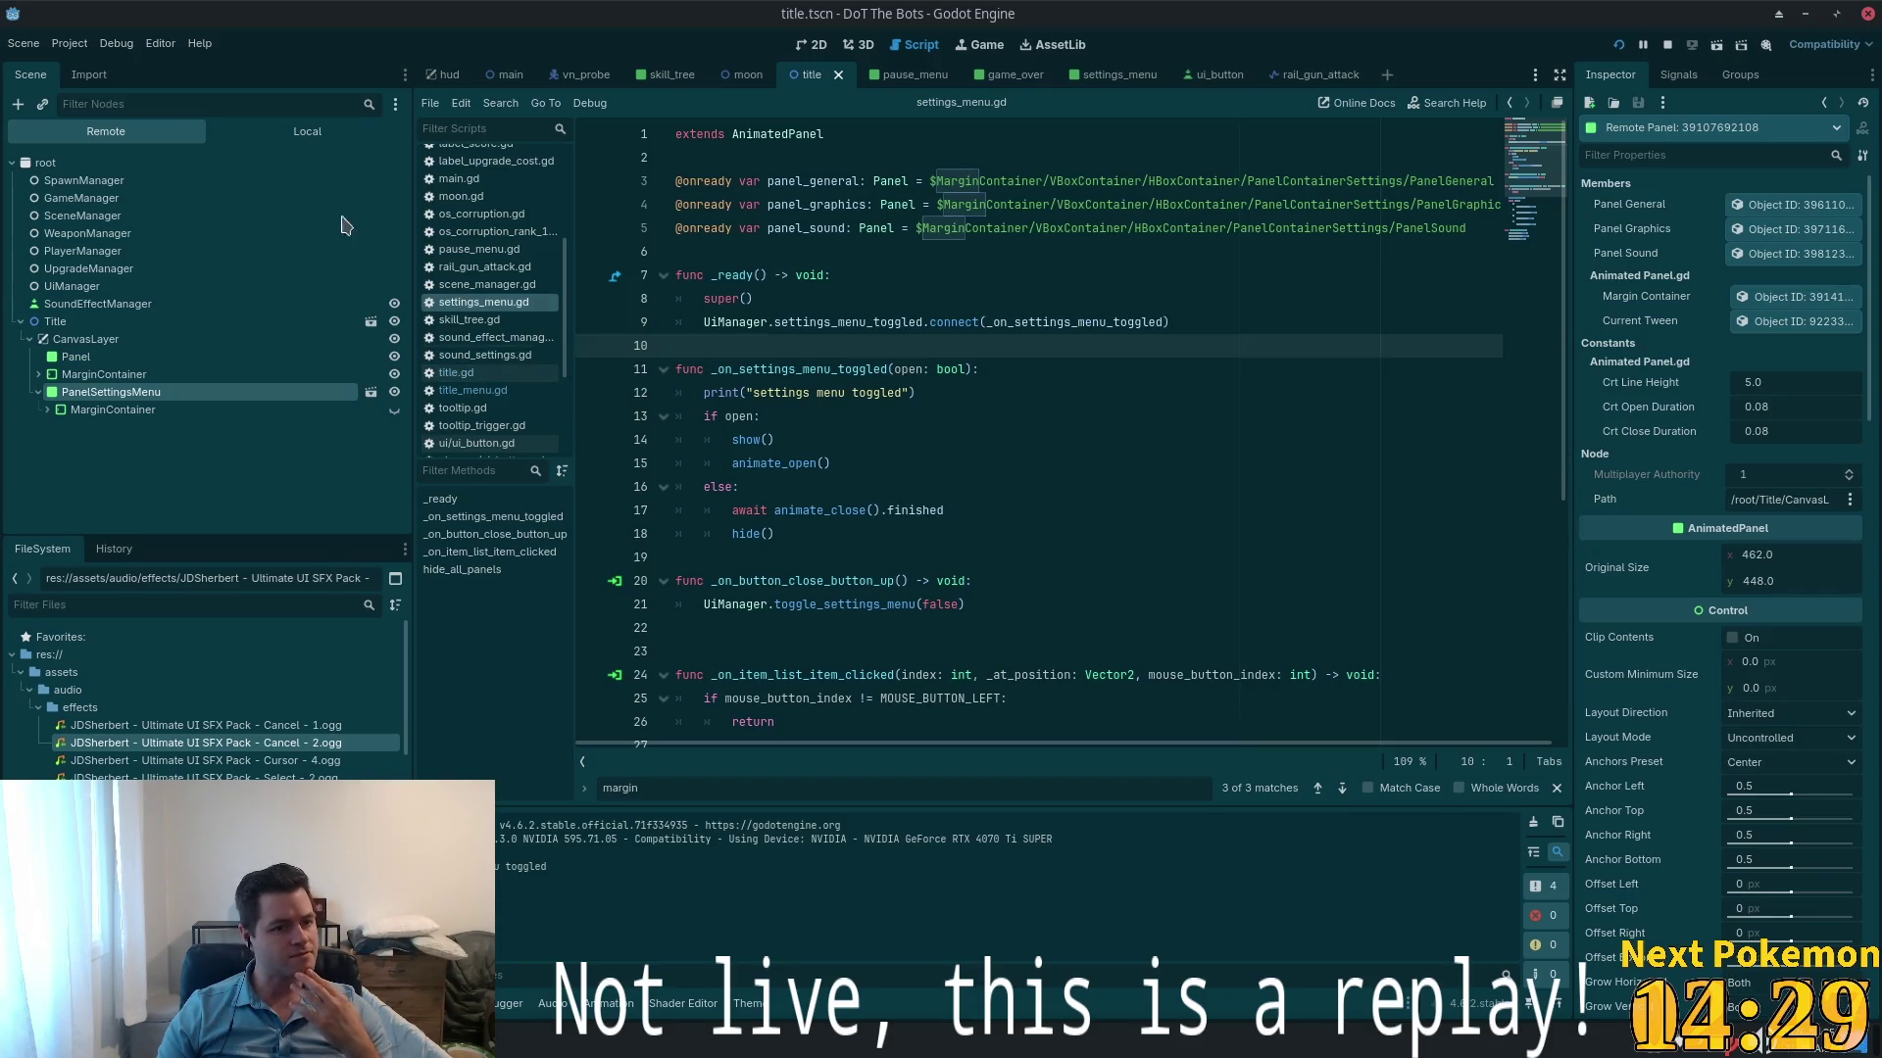
- Return to the local tree, reopen the settings_menu scene, and switch to the external editor
{"action": "left_click", "coordinate": [306, 132]}
{"action": "left_click", "coordinate": [162, 375]}
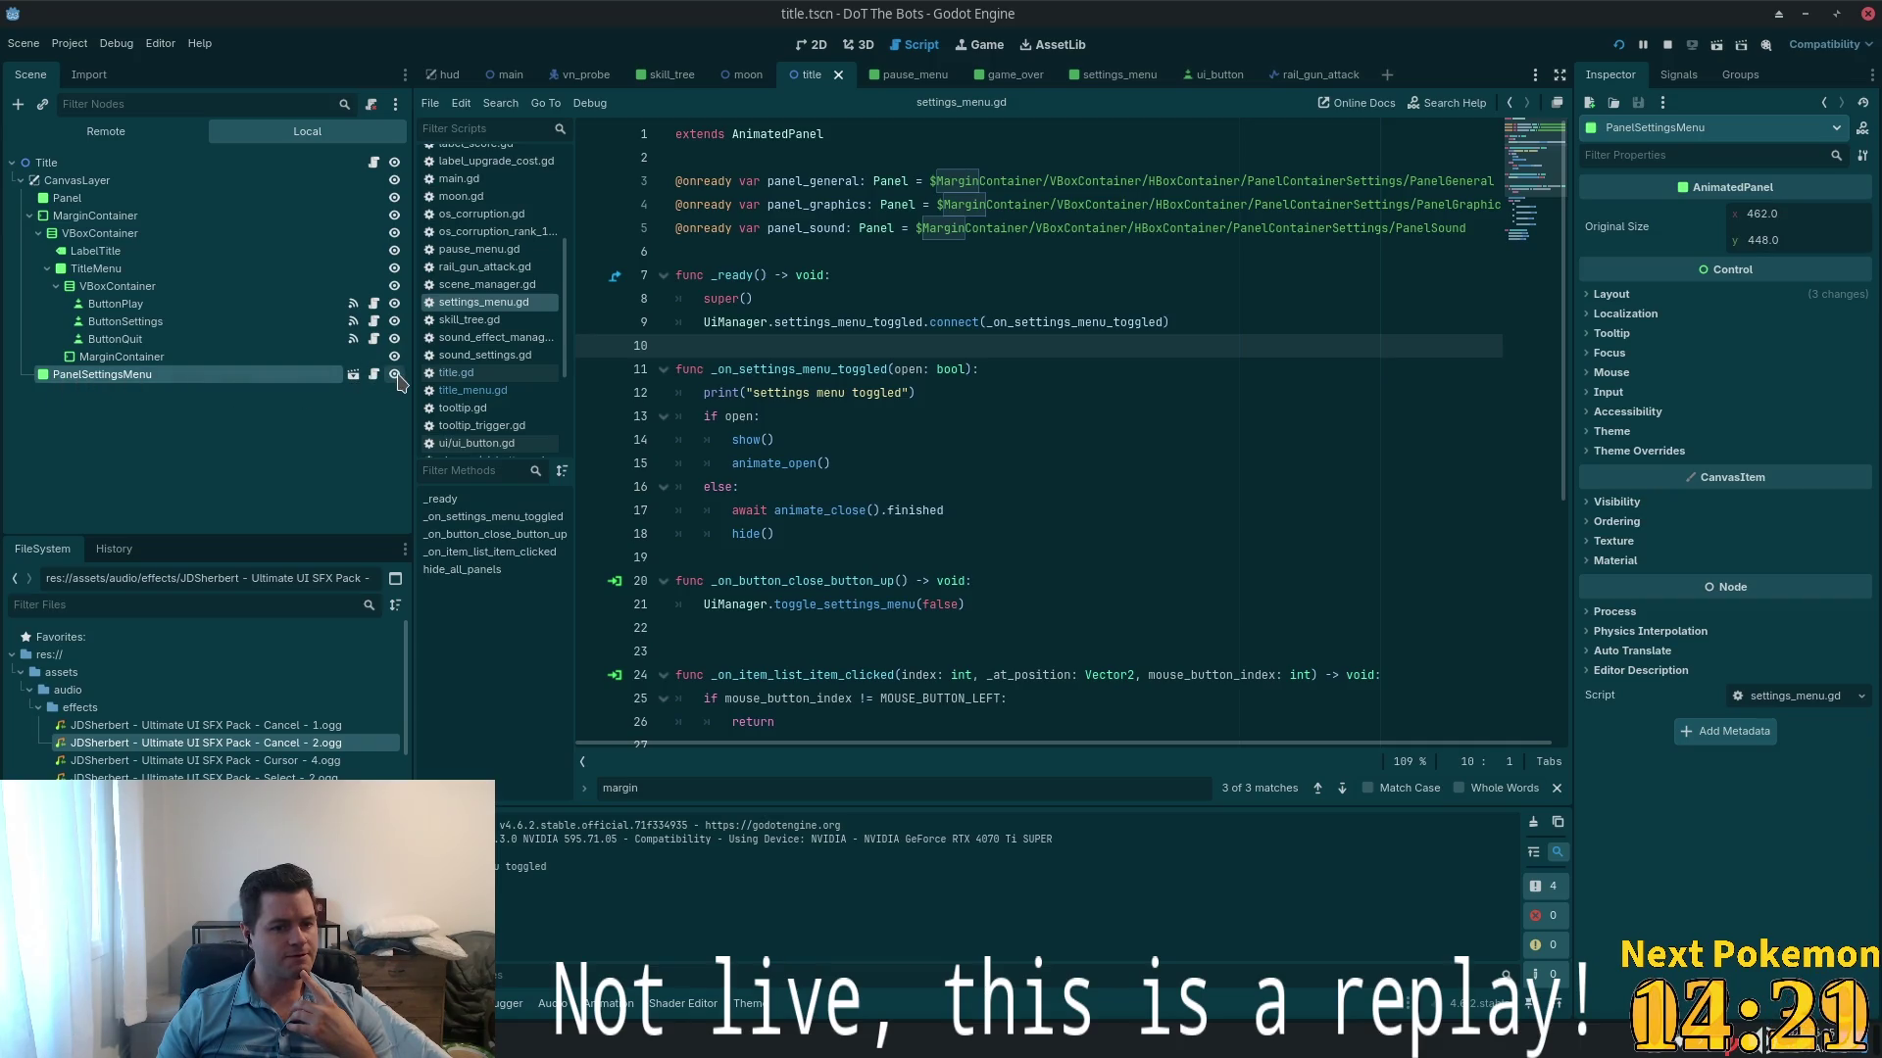
{"action": "left_click", "coordinate": [351, 376]}
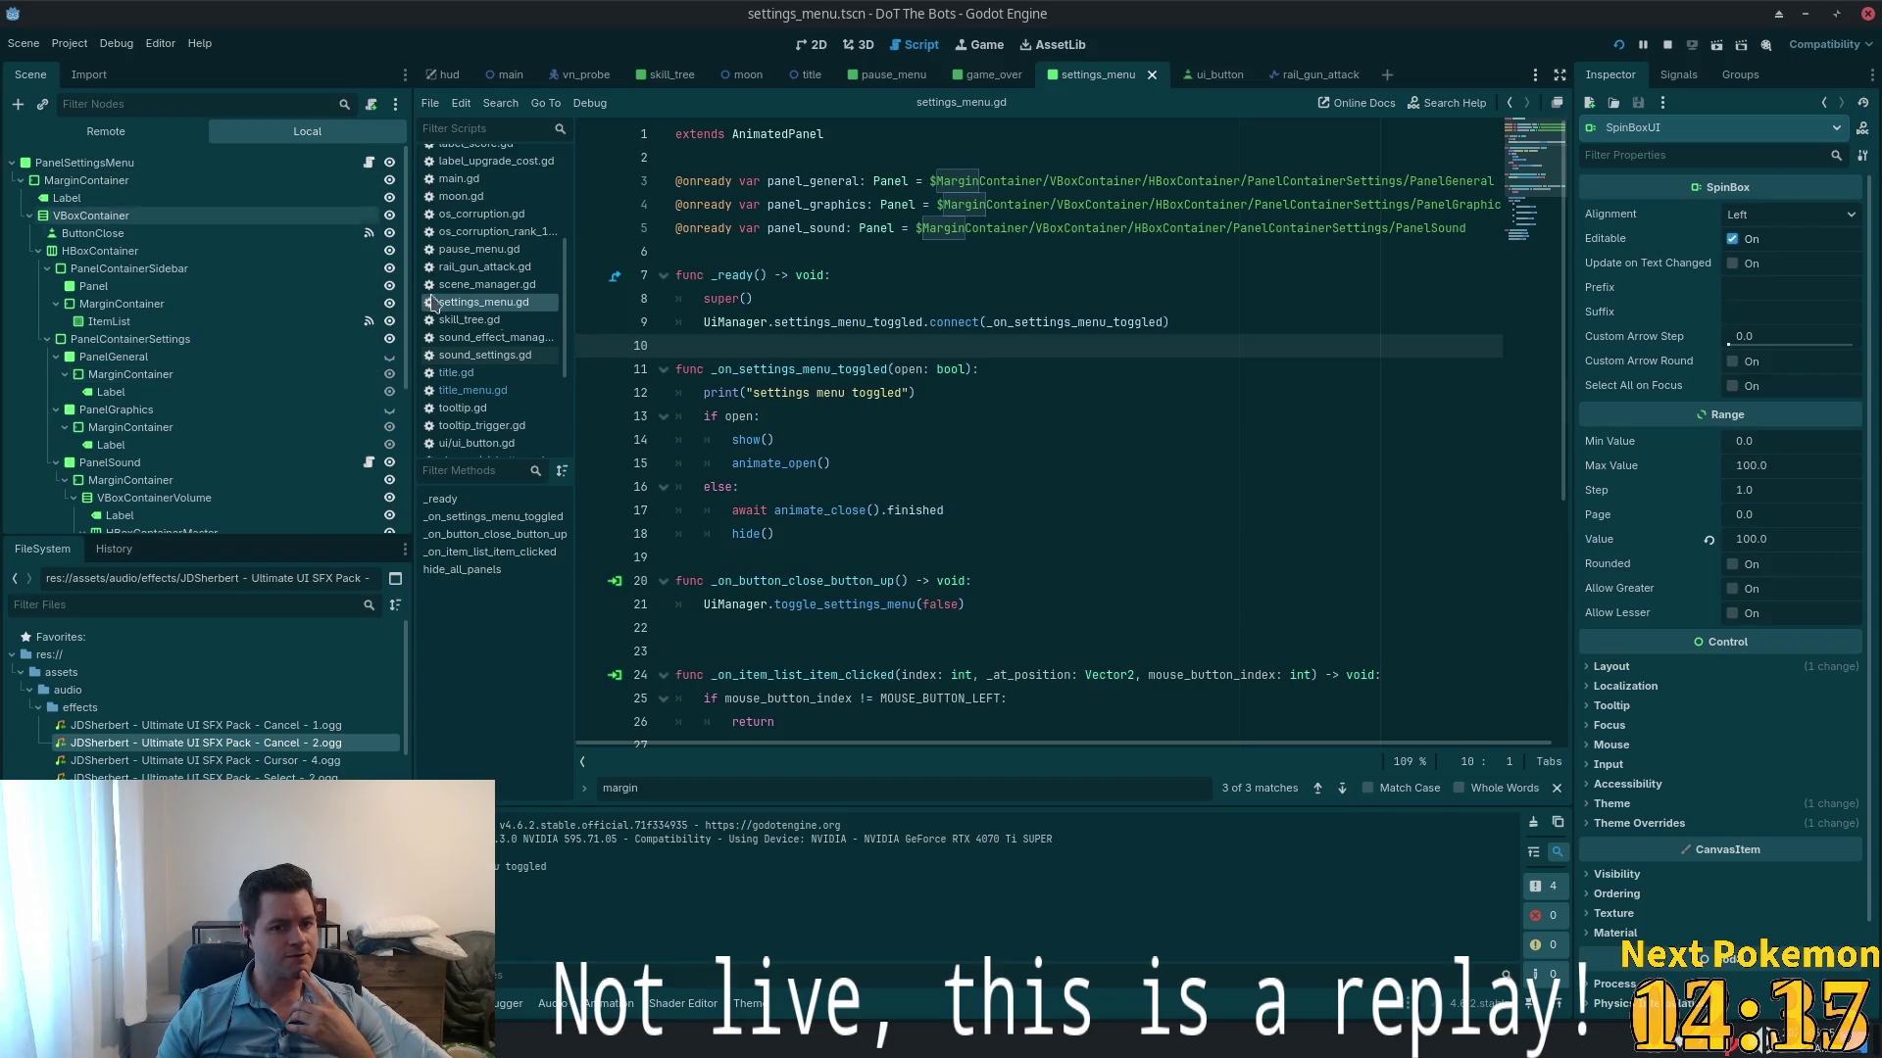
{"action": "scroll", "coordinate": [964, 435], "scroll_direction": "down", "scroll_amount": 4}
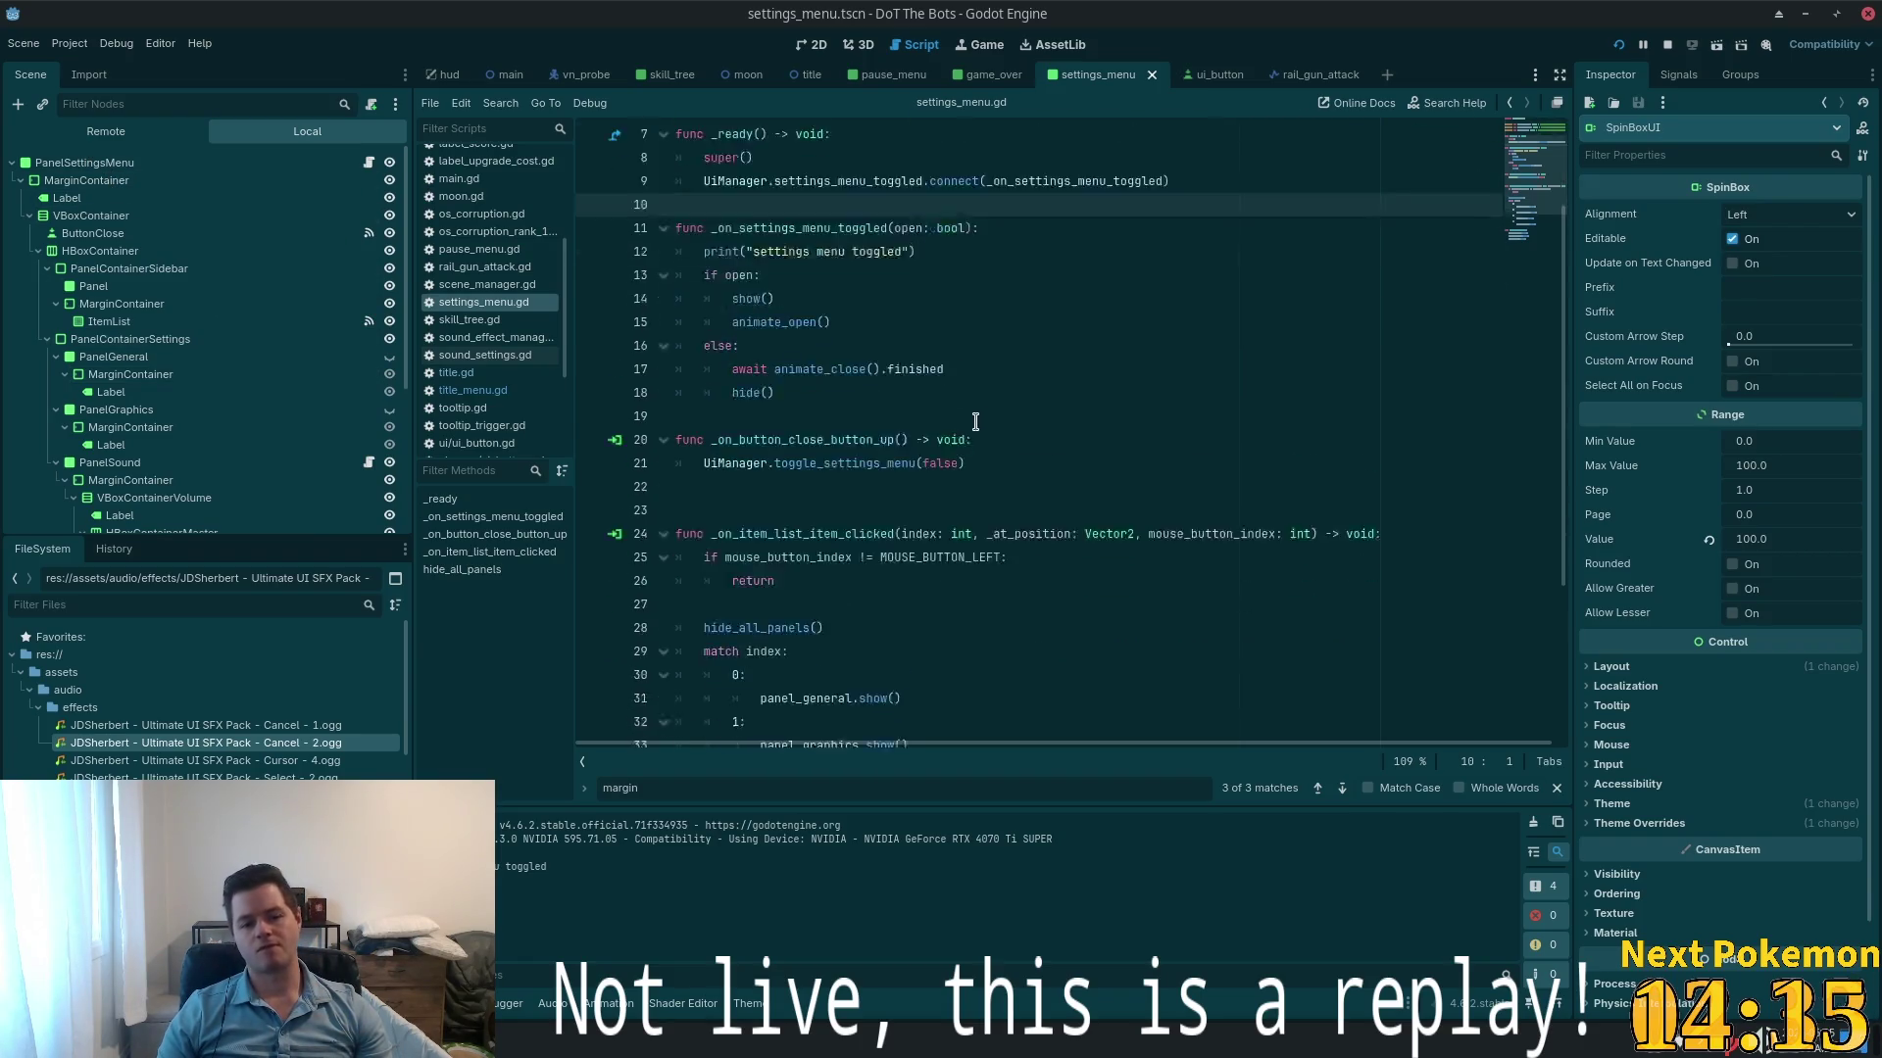
{"action": "scroll", "coordinate": [975, 423], "scroll_direction": "down", "scroll_amount": 2, "text": "ctrl"}
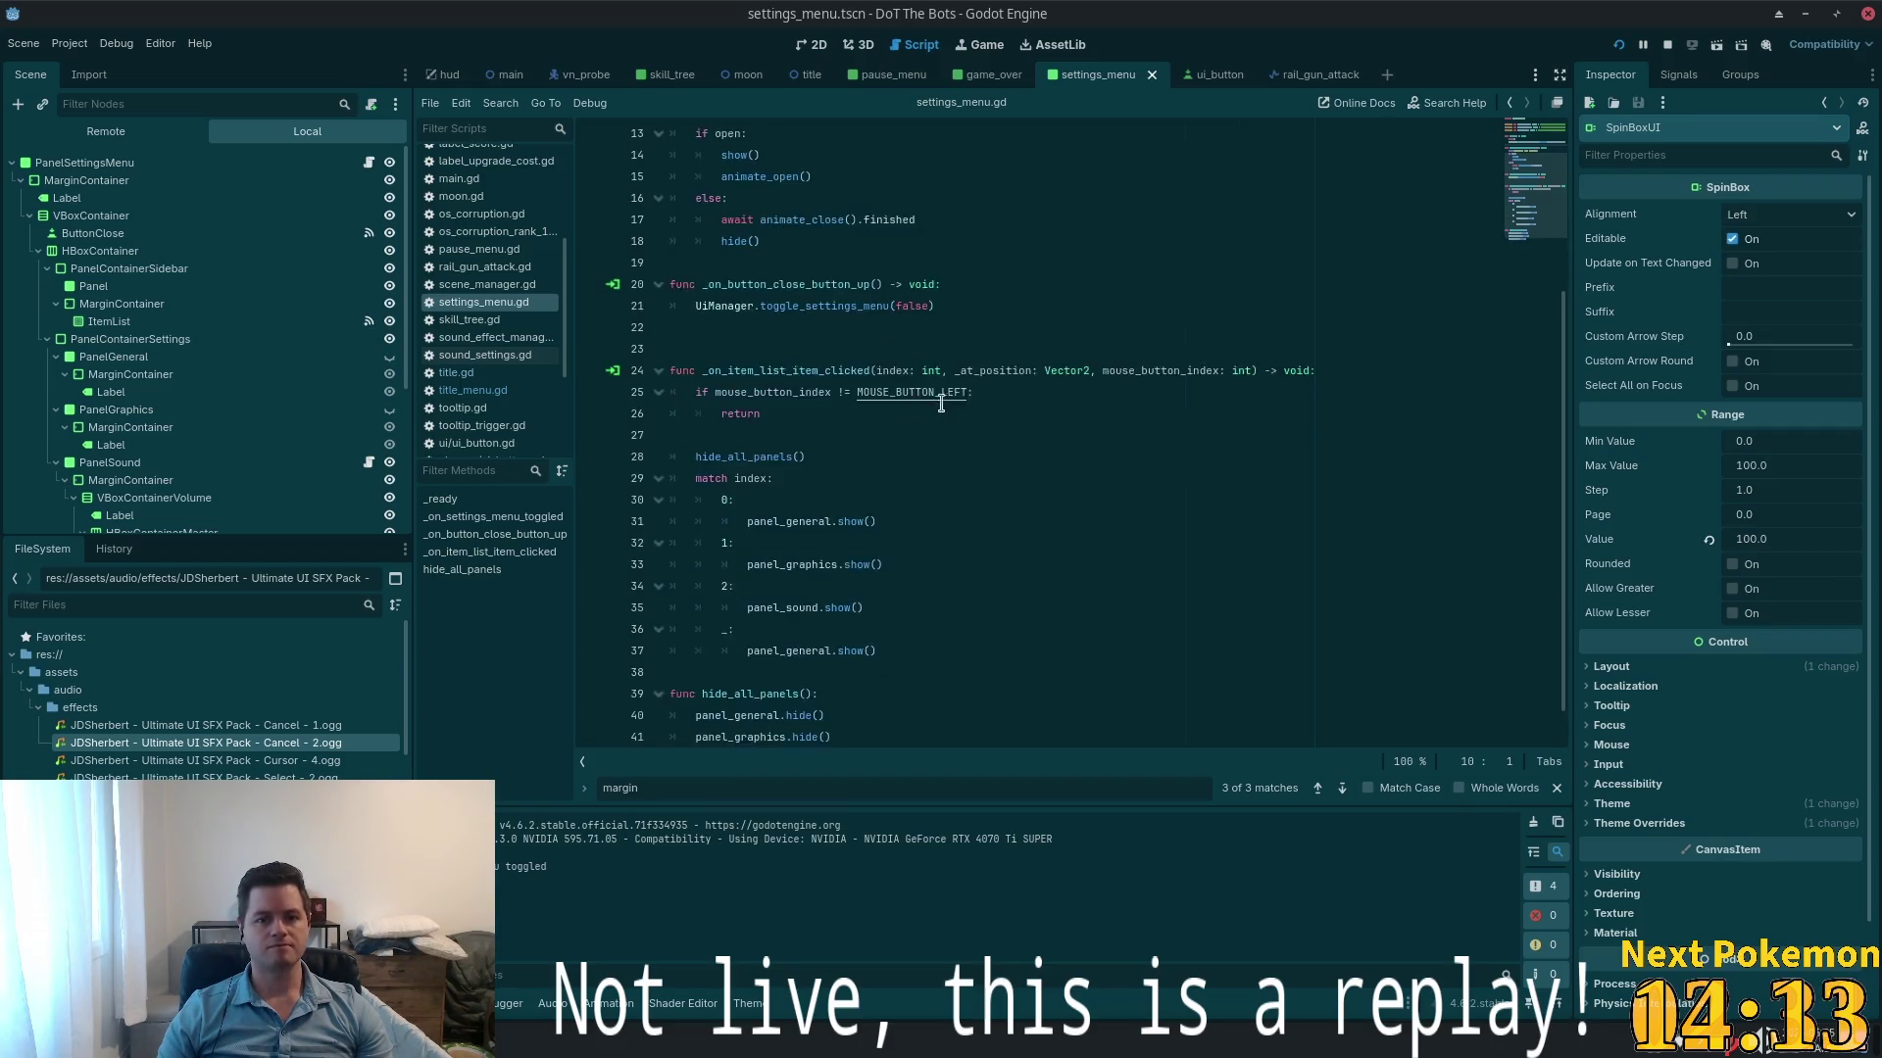
{"action": "key", "text": "alt+Tab"}
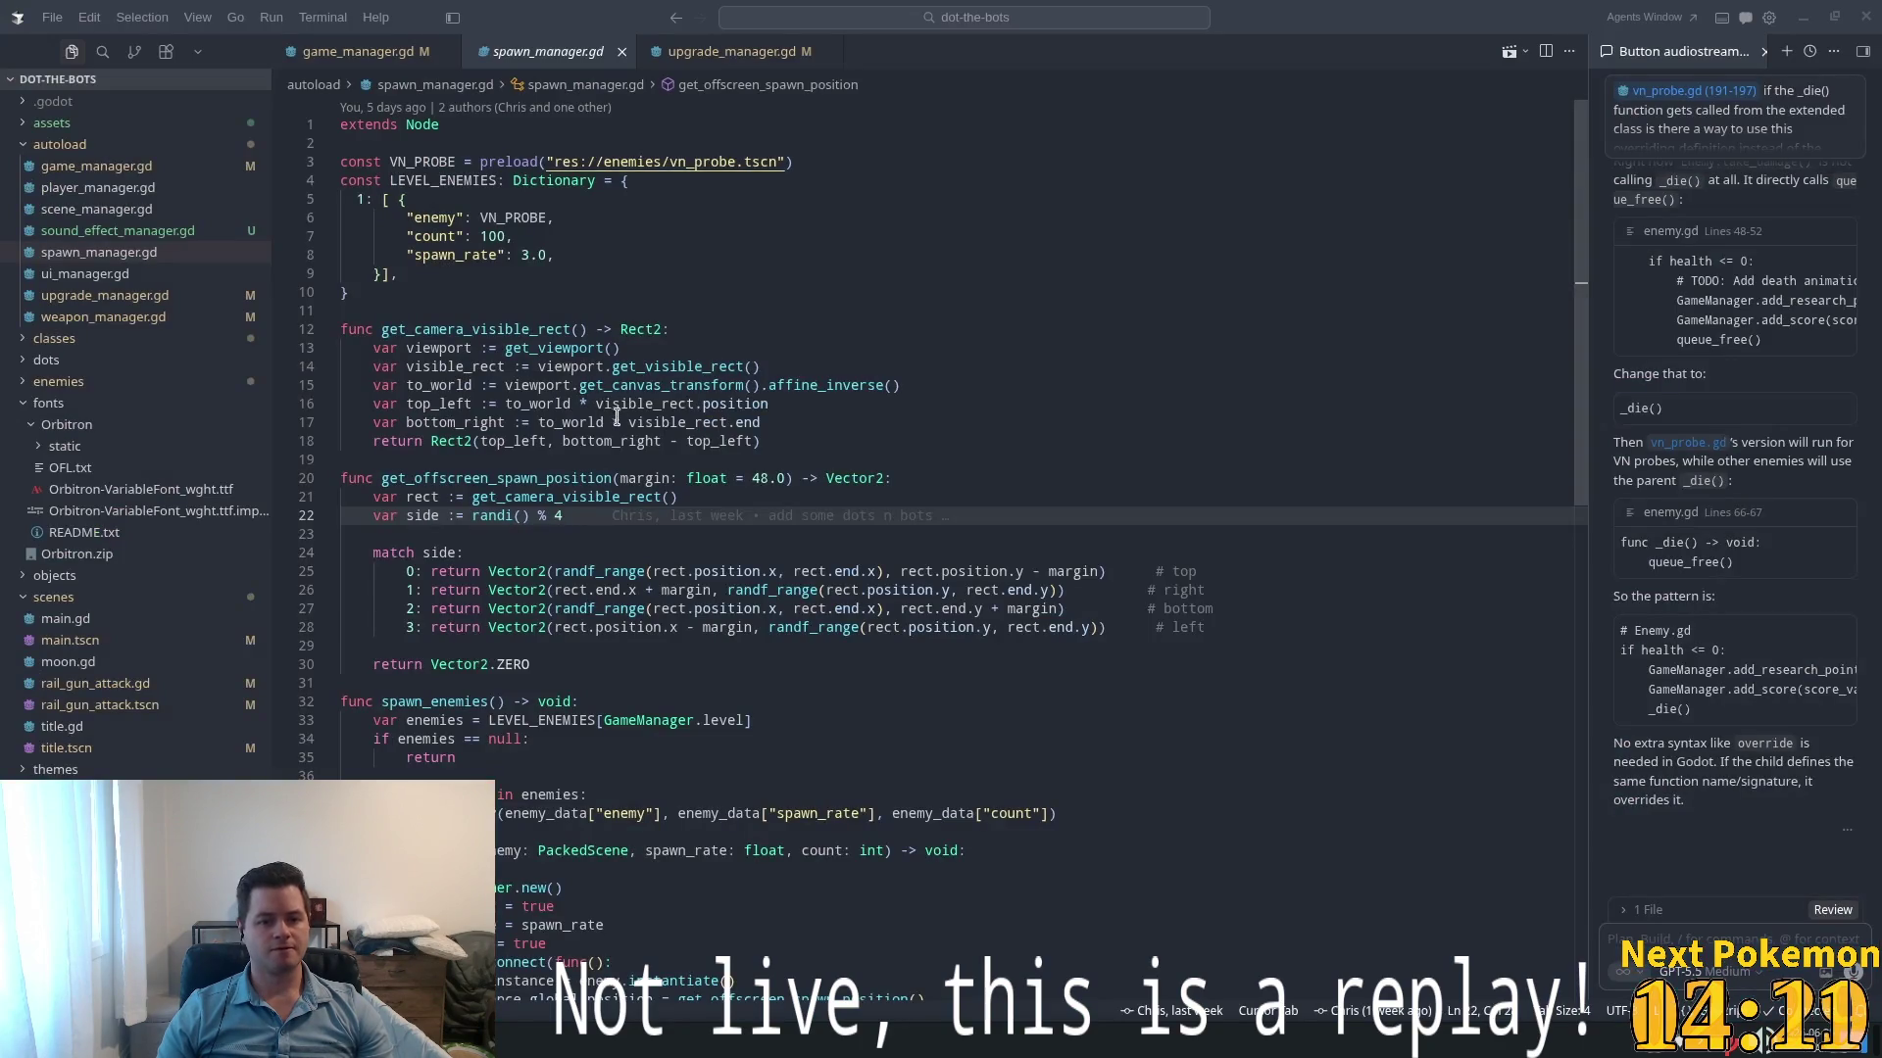
- Open settings_menu.gd and add print("opening settings menu") under if open:, saving
{"action": "key", "text": "alt+Tab"}
{"action": "type", "text": "se"}
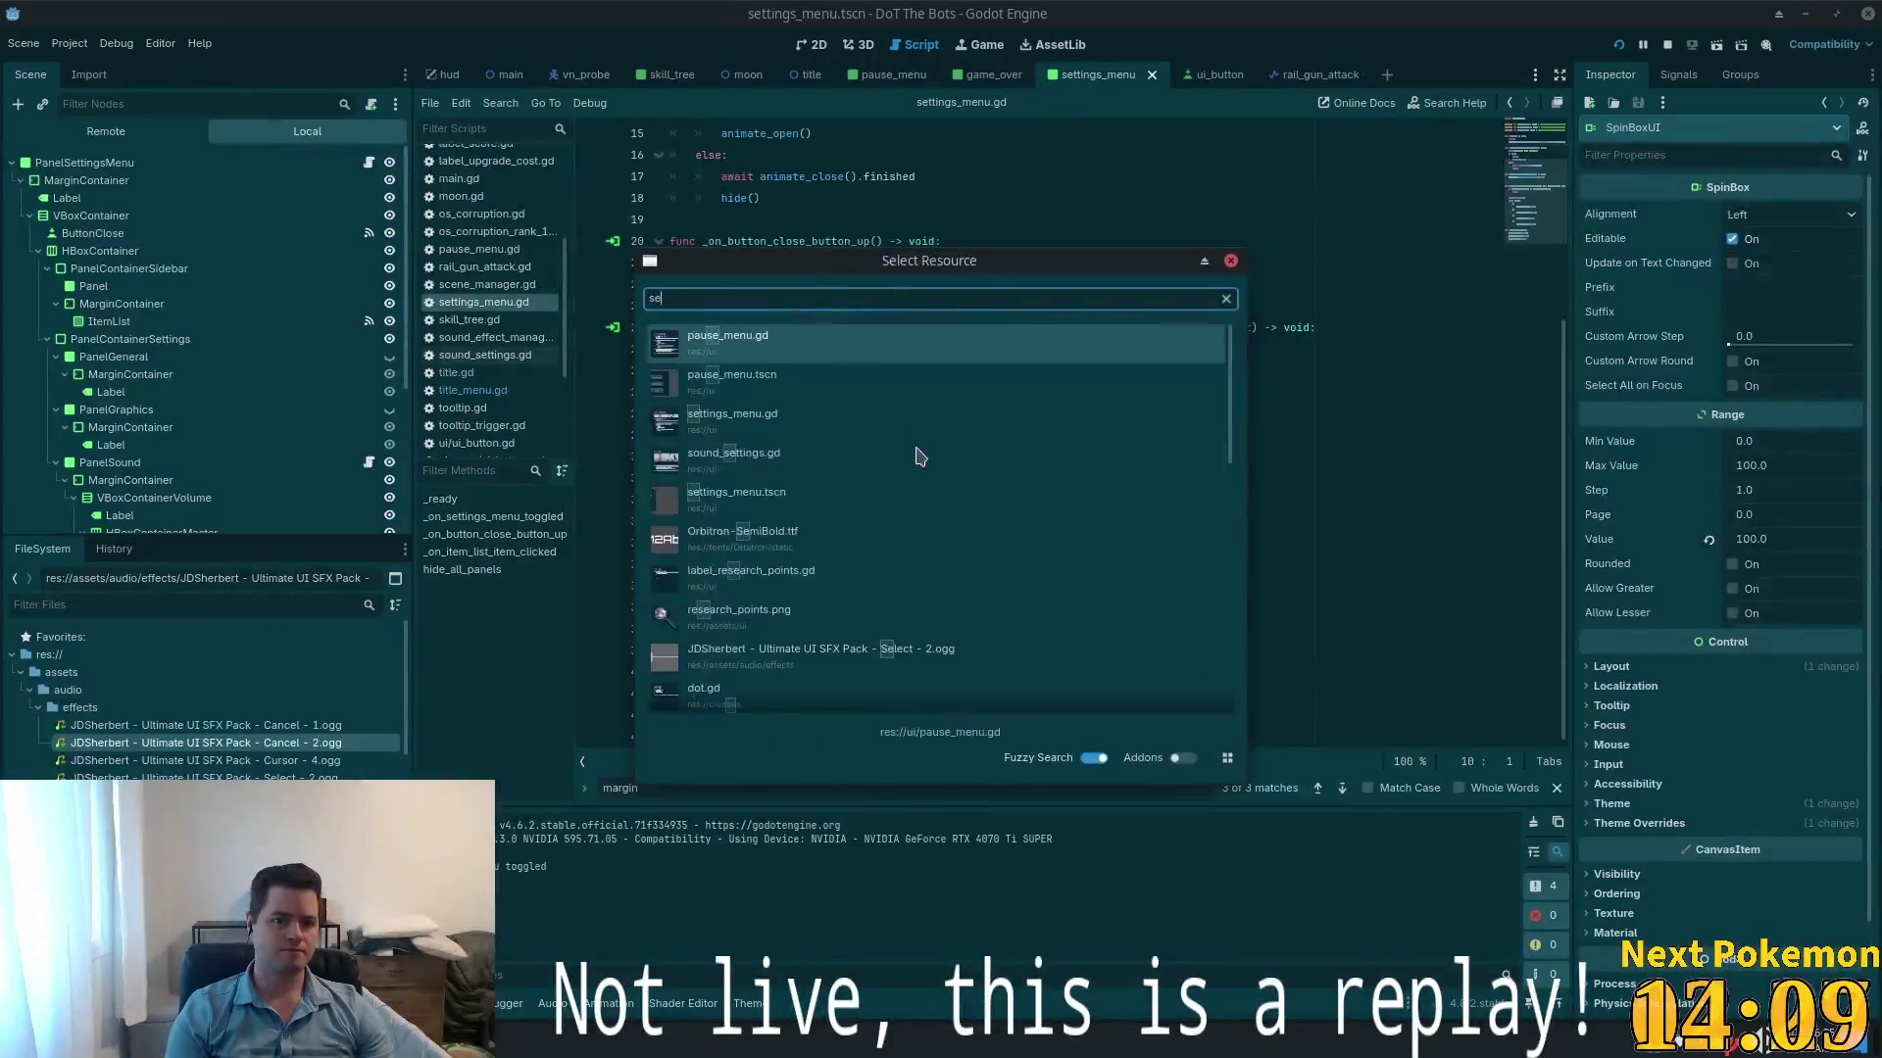
{"action": "type", "text": "ttings"}
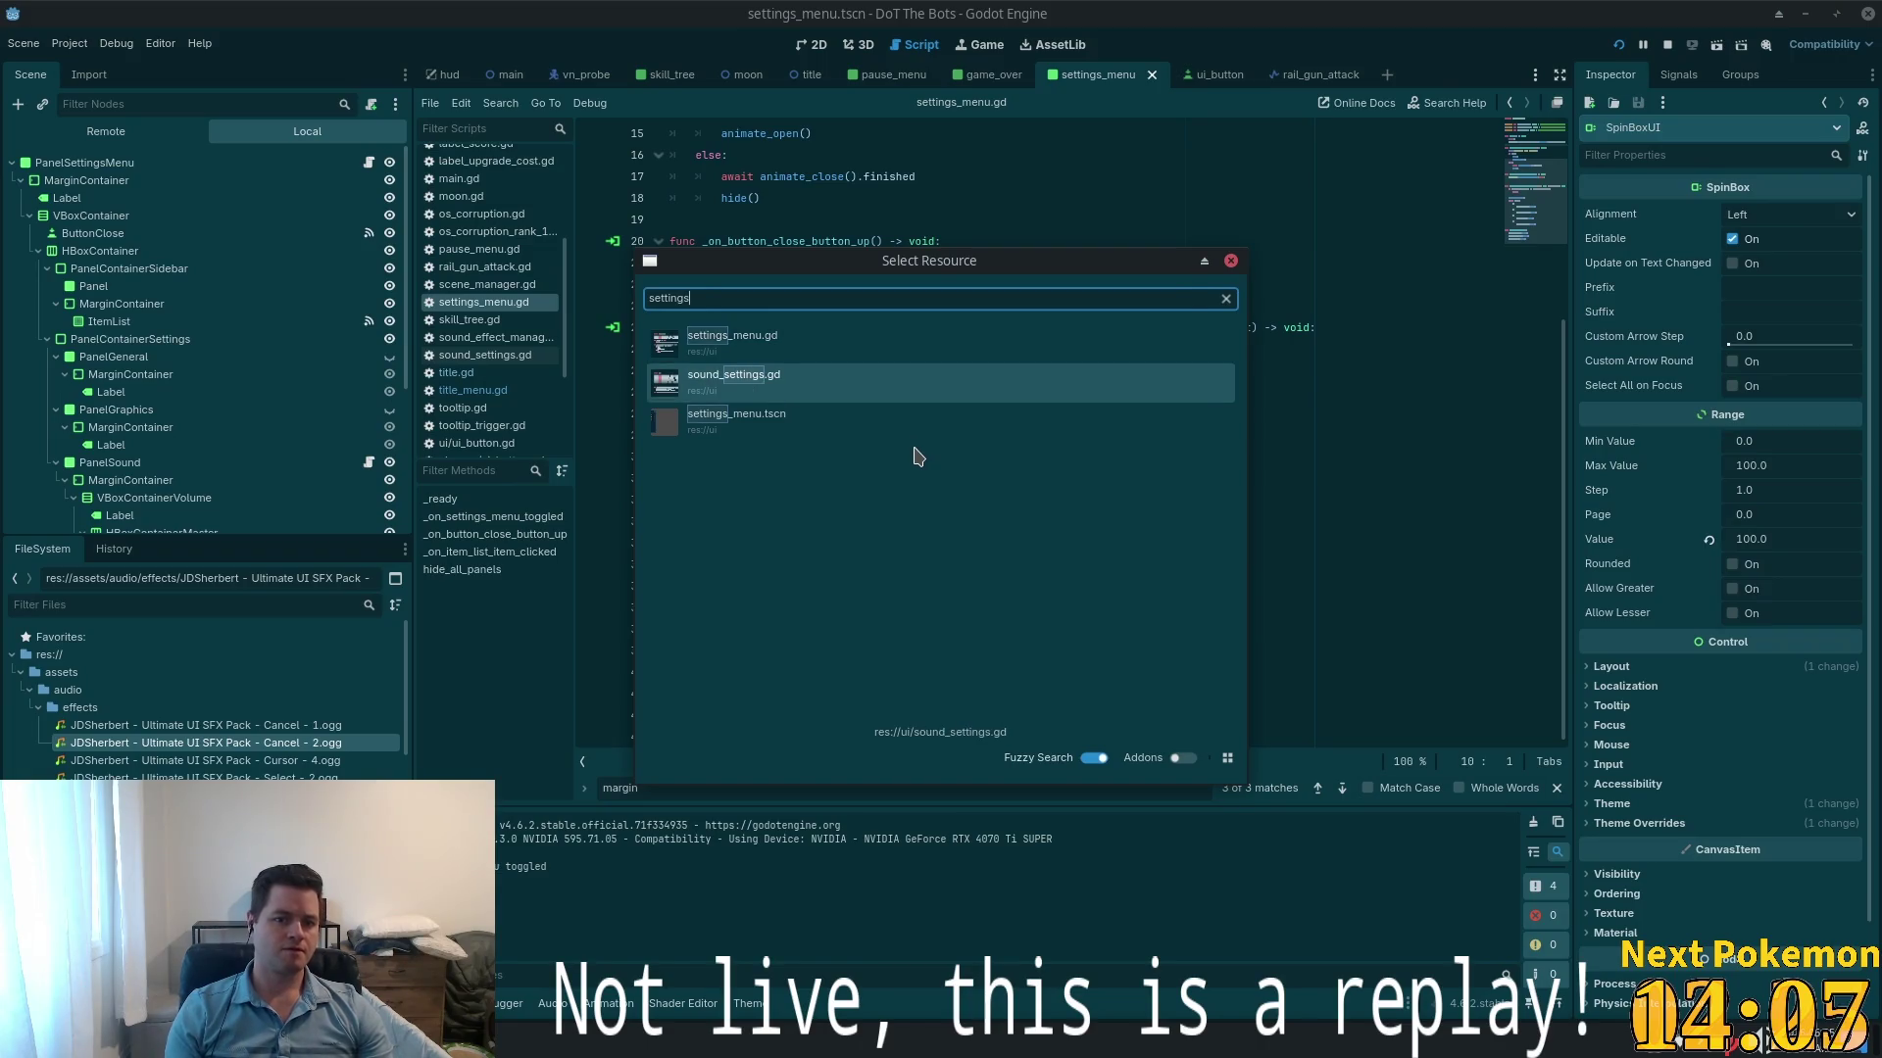
{"action": "key", "text": "Return"}
{"action": "scroll", "coordinate": [1078, 429], "scroll_direction": "up", "scroll_amount": 3}
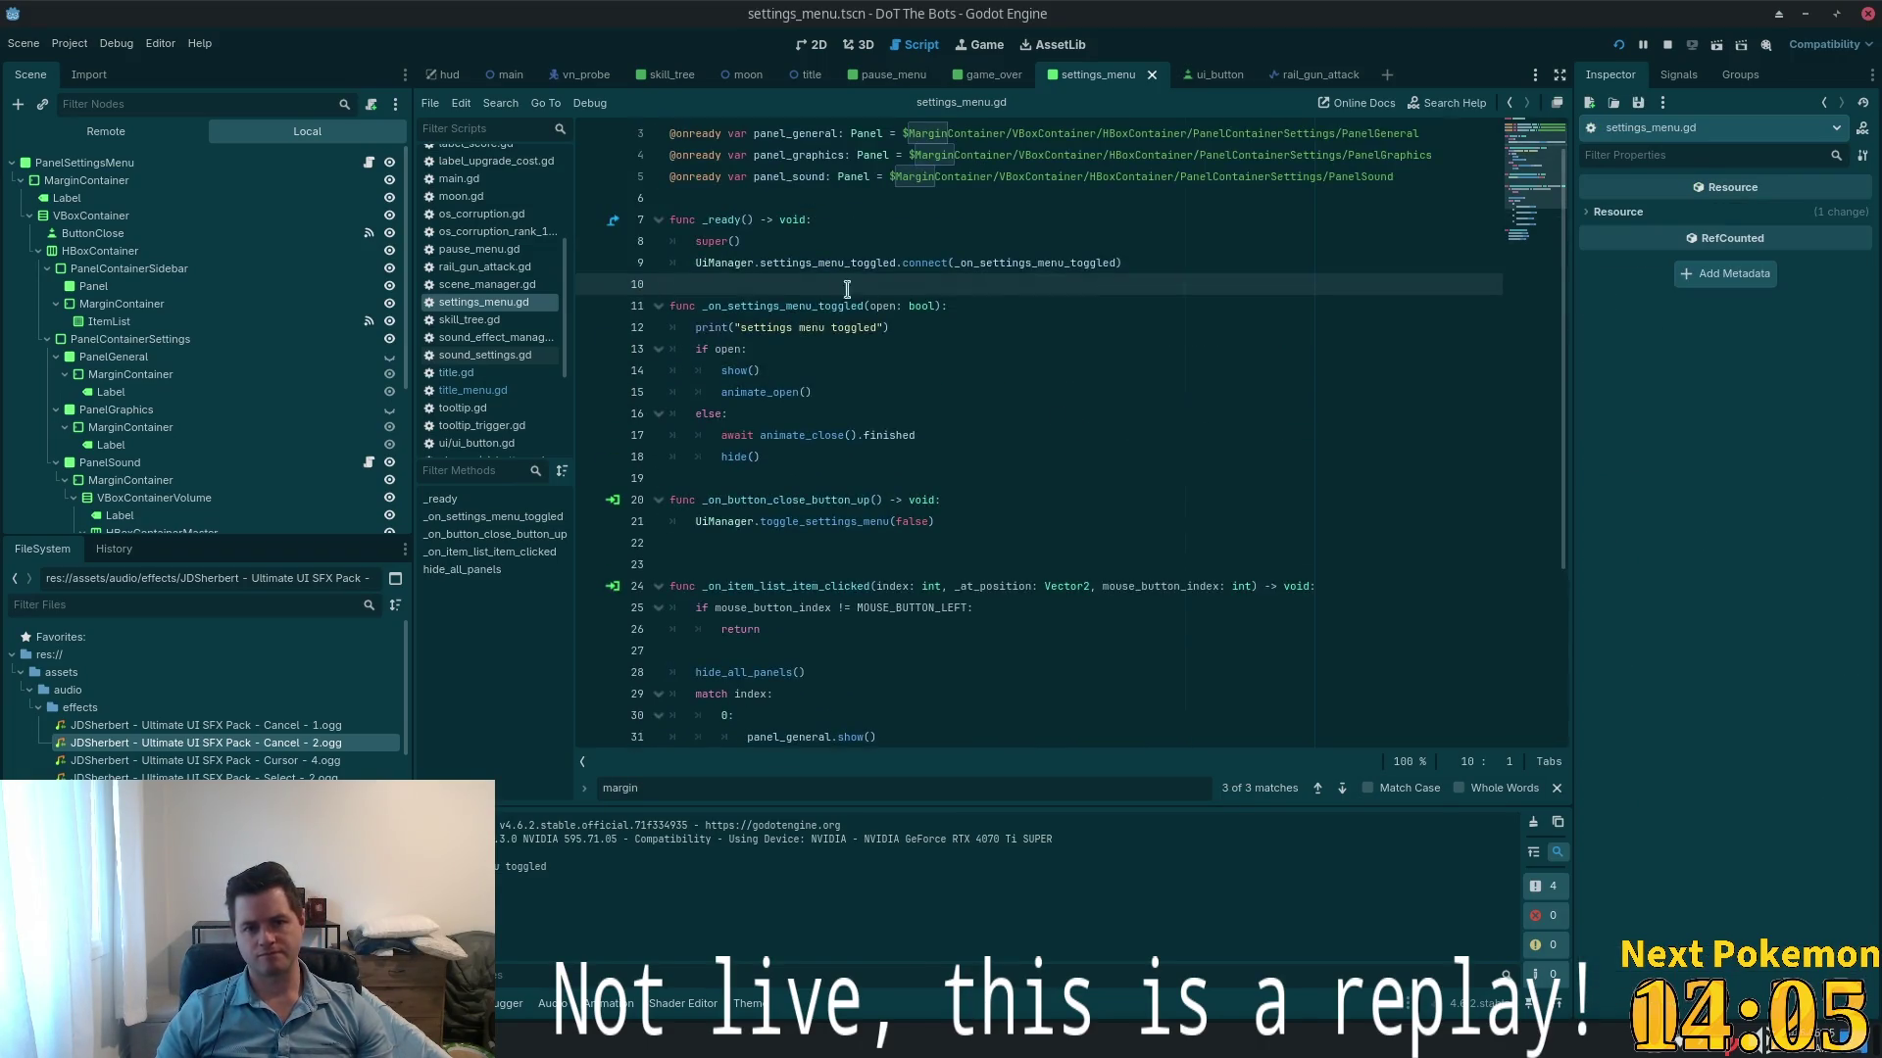
{"action": "left_click", "coordinate": [728, 370]}
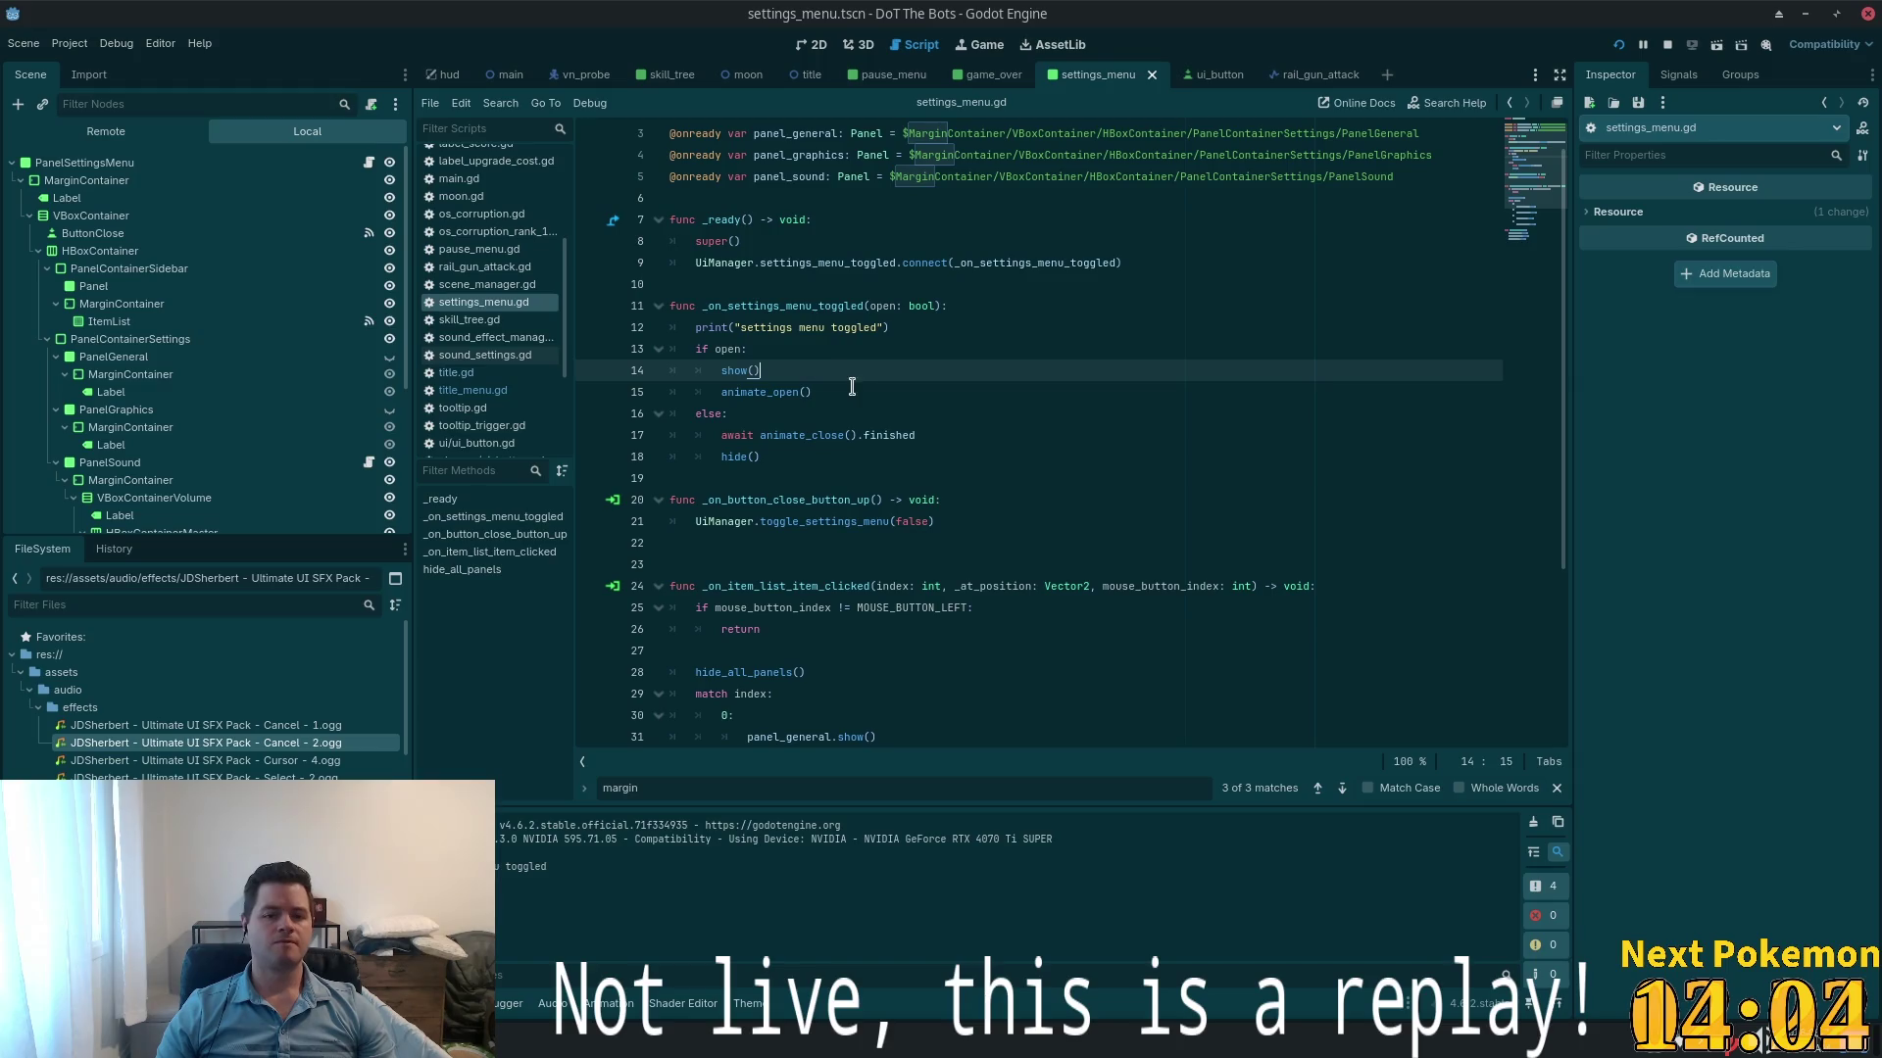
{"action": "left_click", "coordinate": [750, 347]}
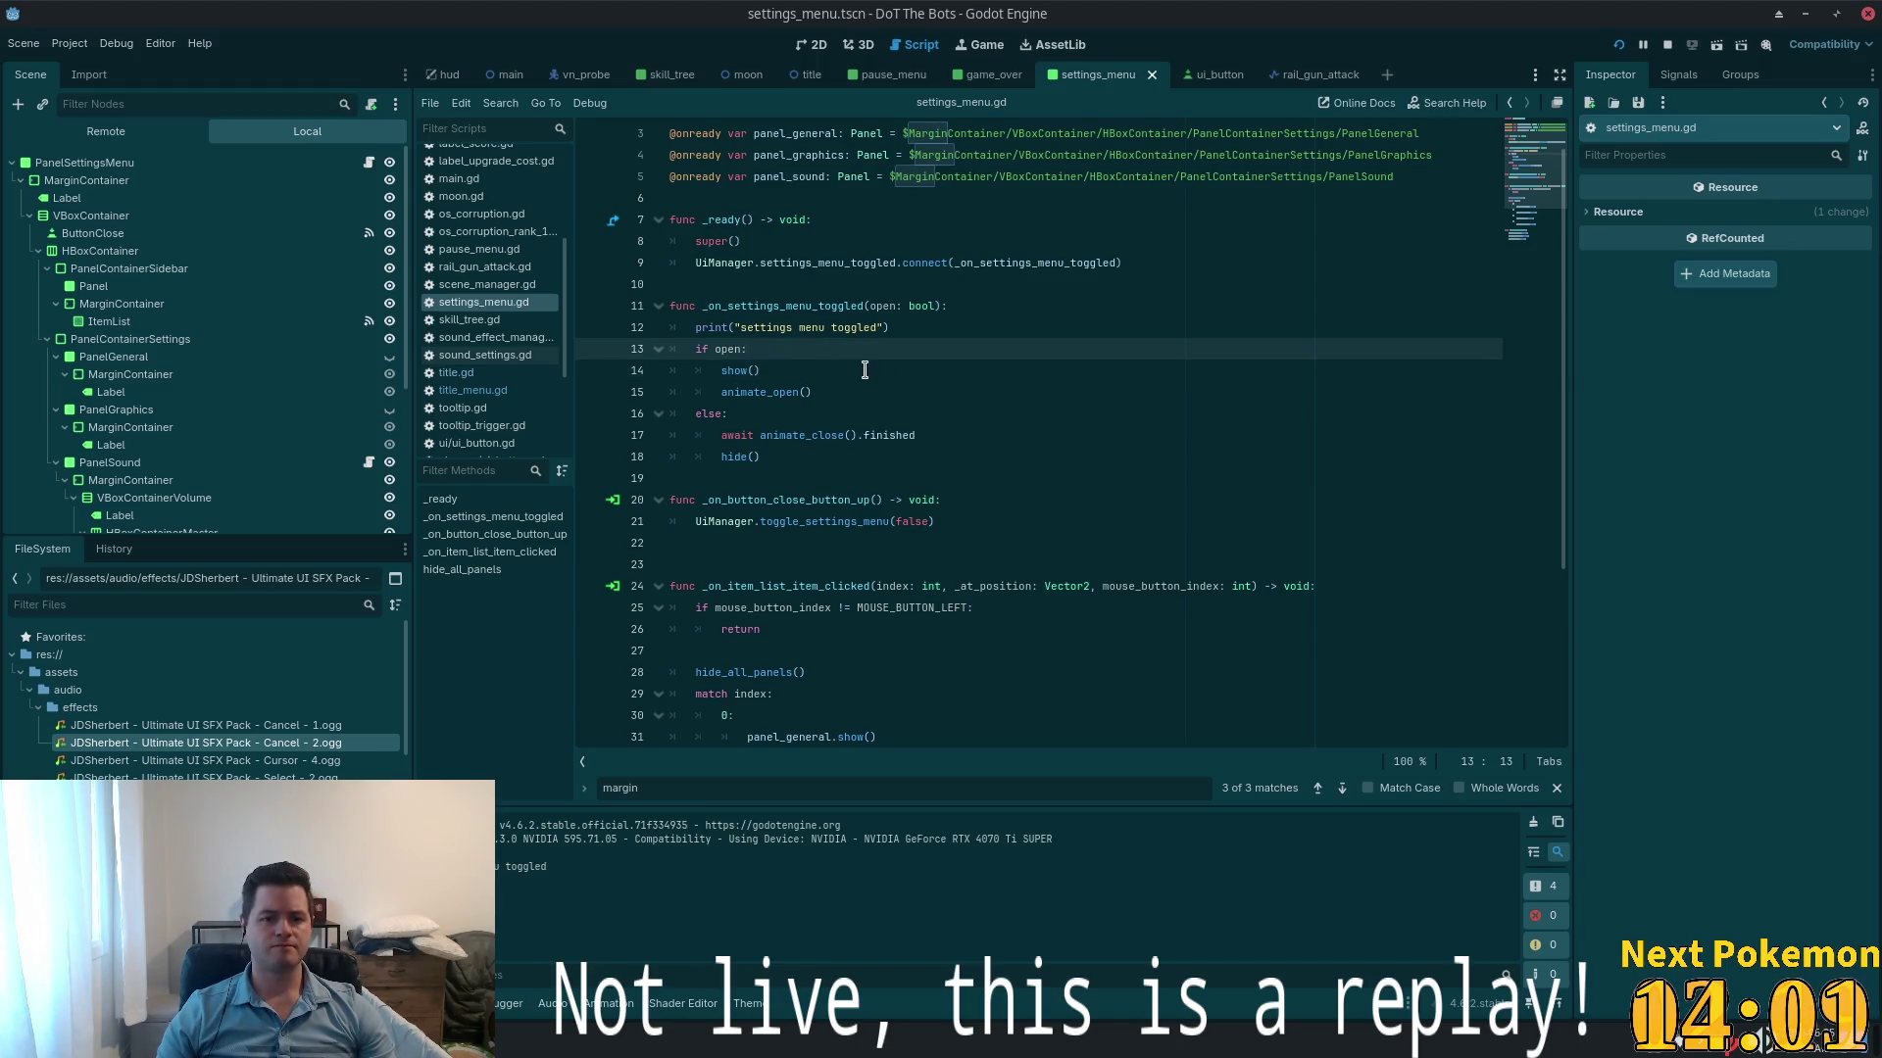
{"action": "key", "text": "Return"}
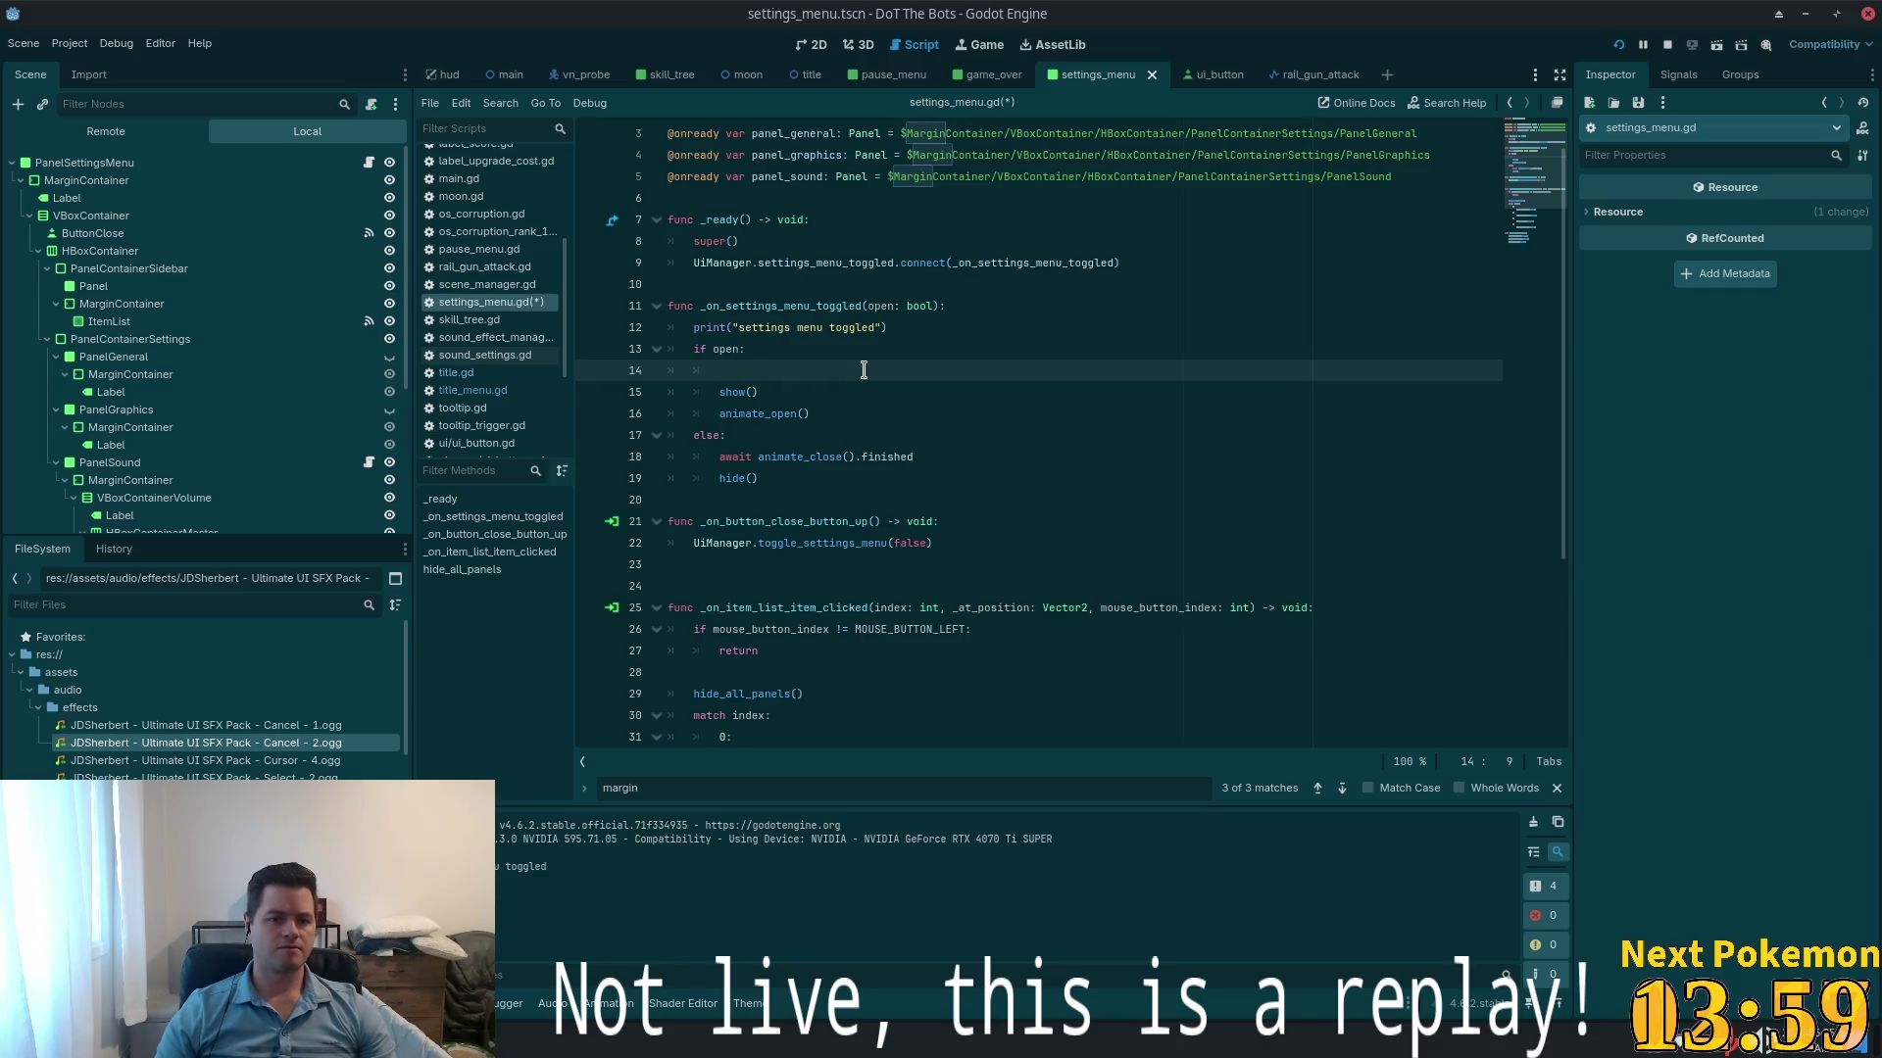
{"action": "type", "text": "rint(\"ope"}
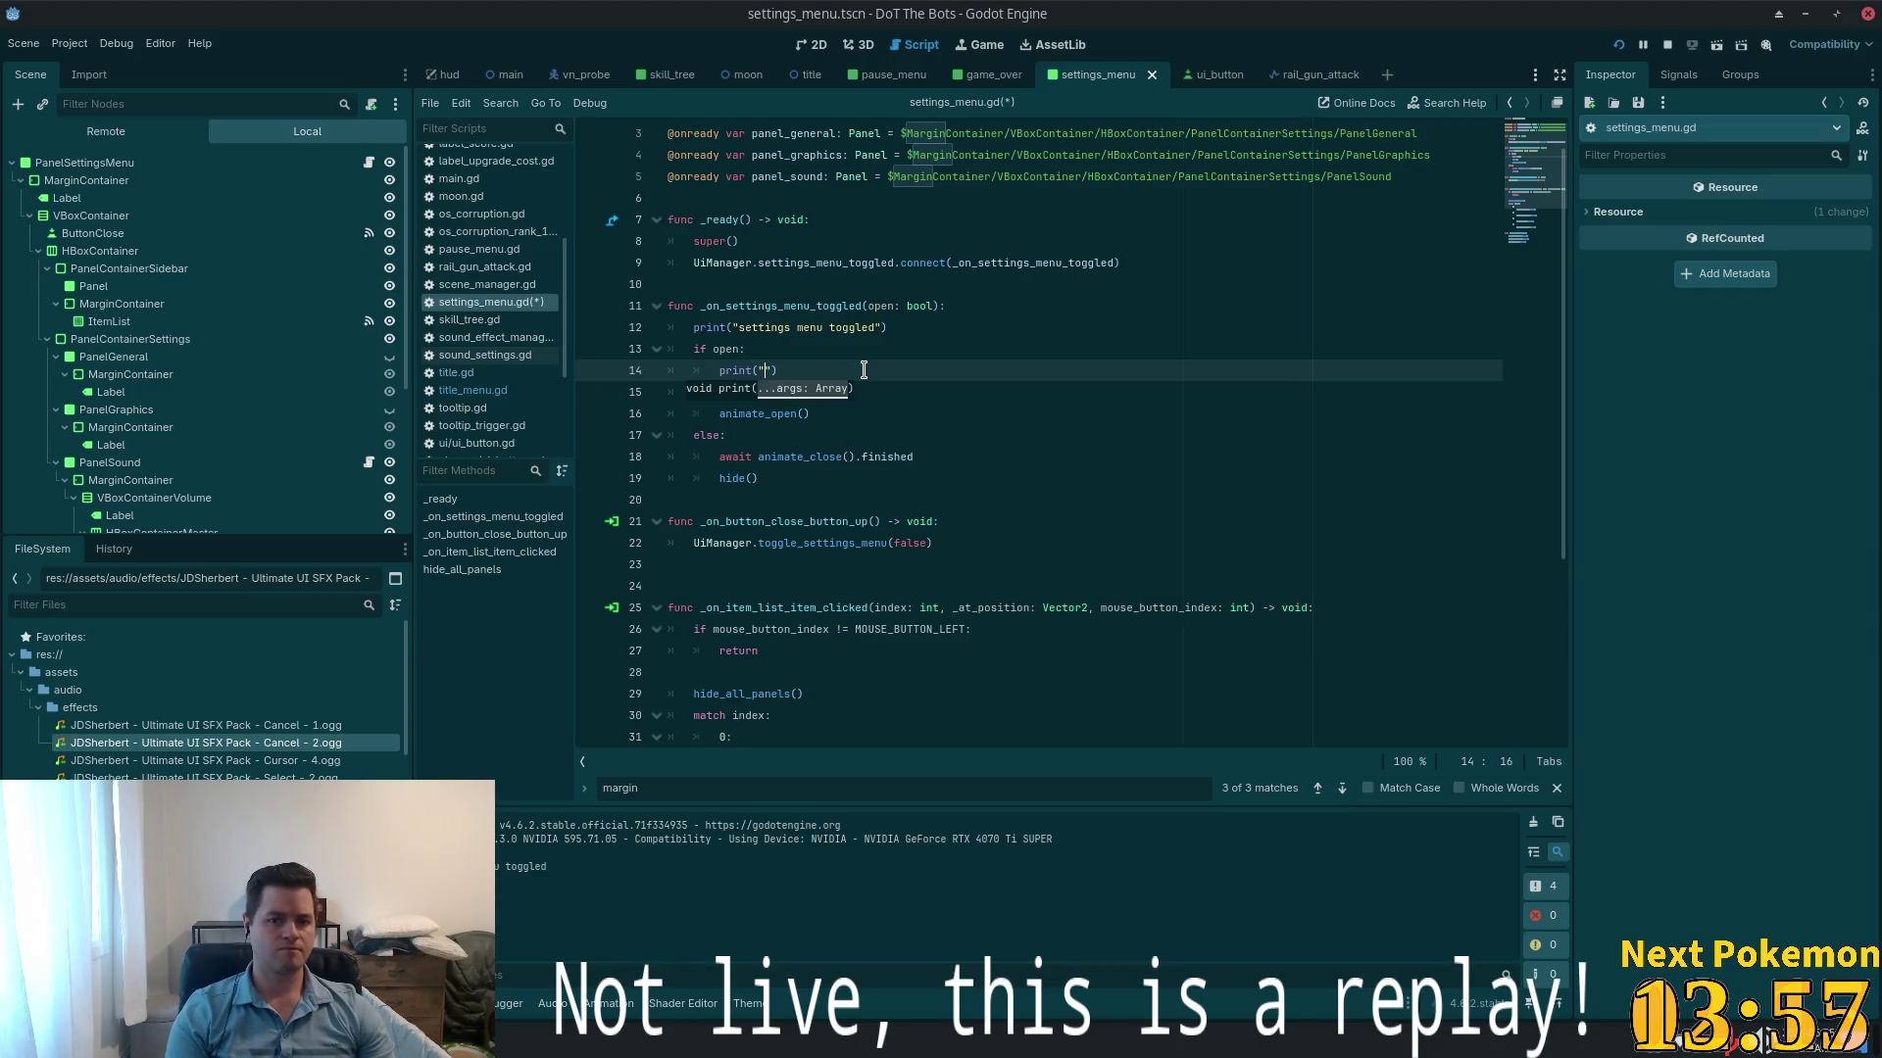
{"action": "type", "text": "ning se"}
{"action": "type", "text": "ttings m"}
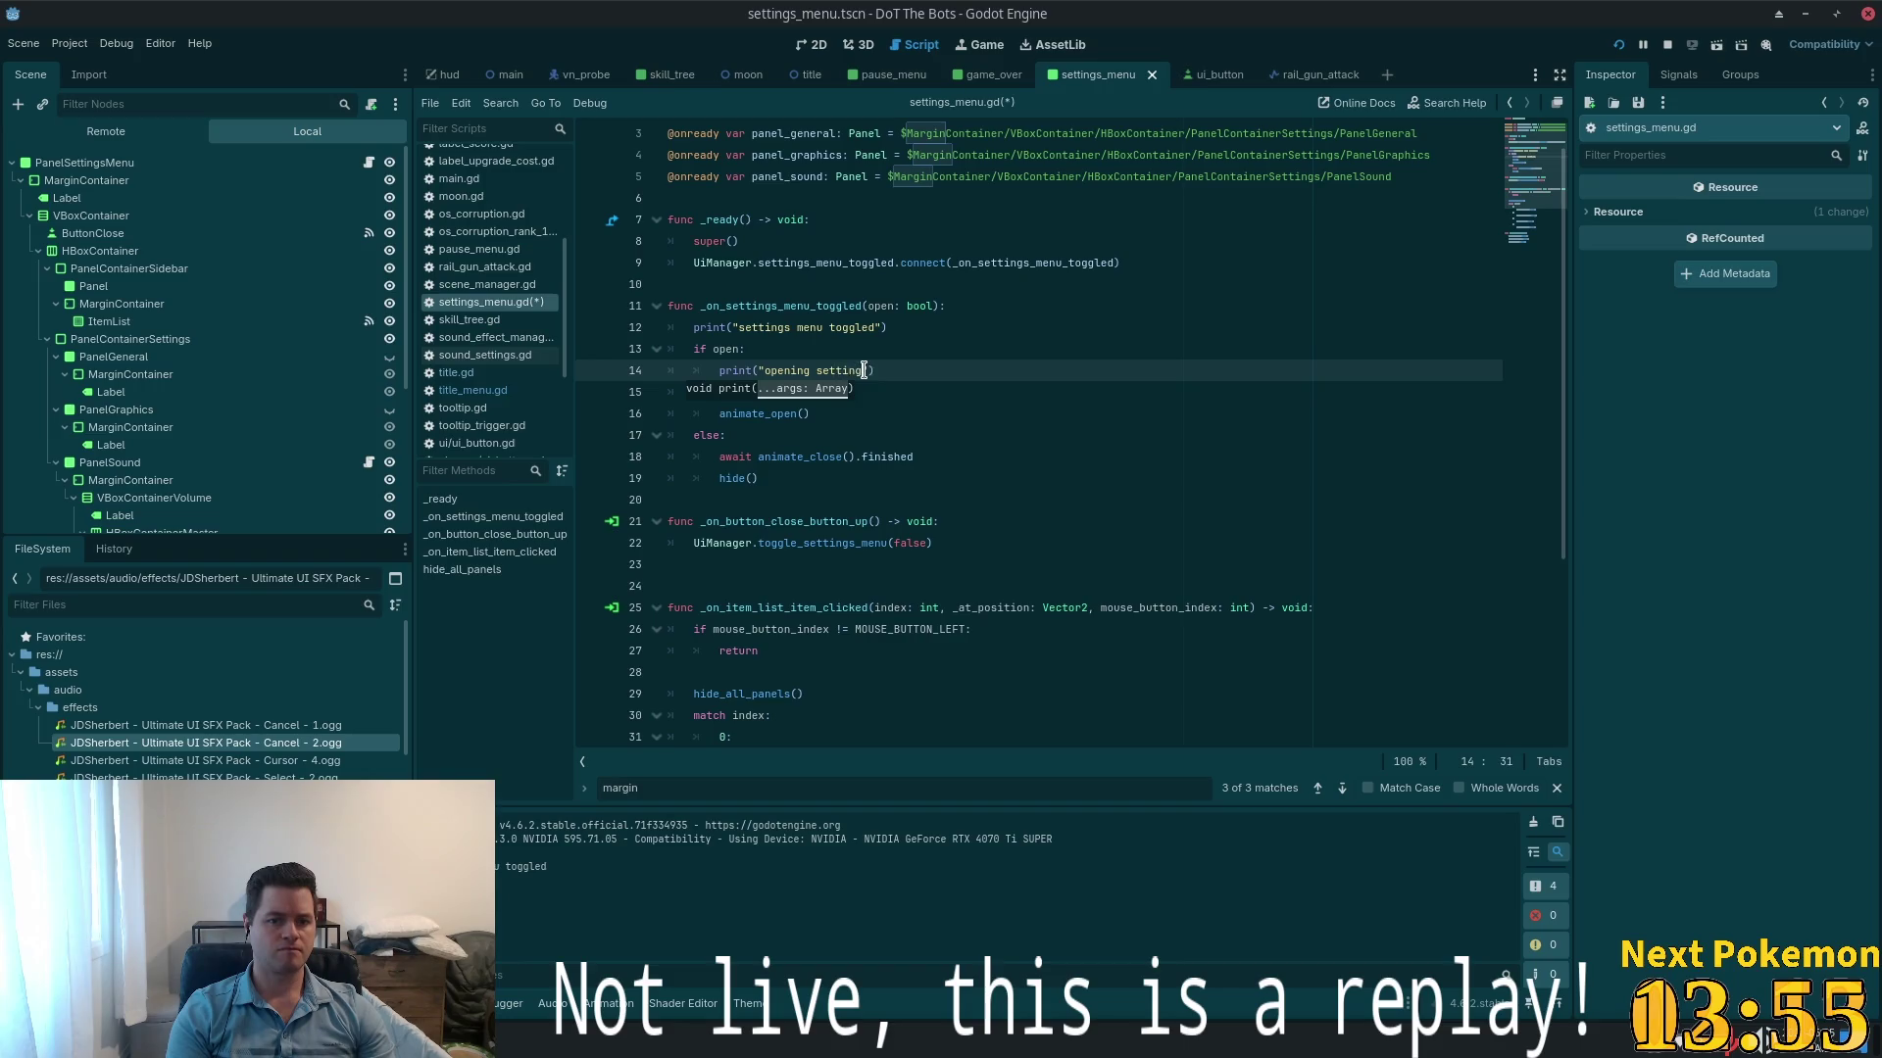
{"action": "type", "text": "enu"}
{"action": "key", "text": "ctrl+s"}
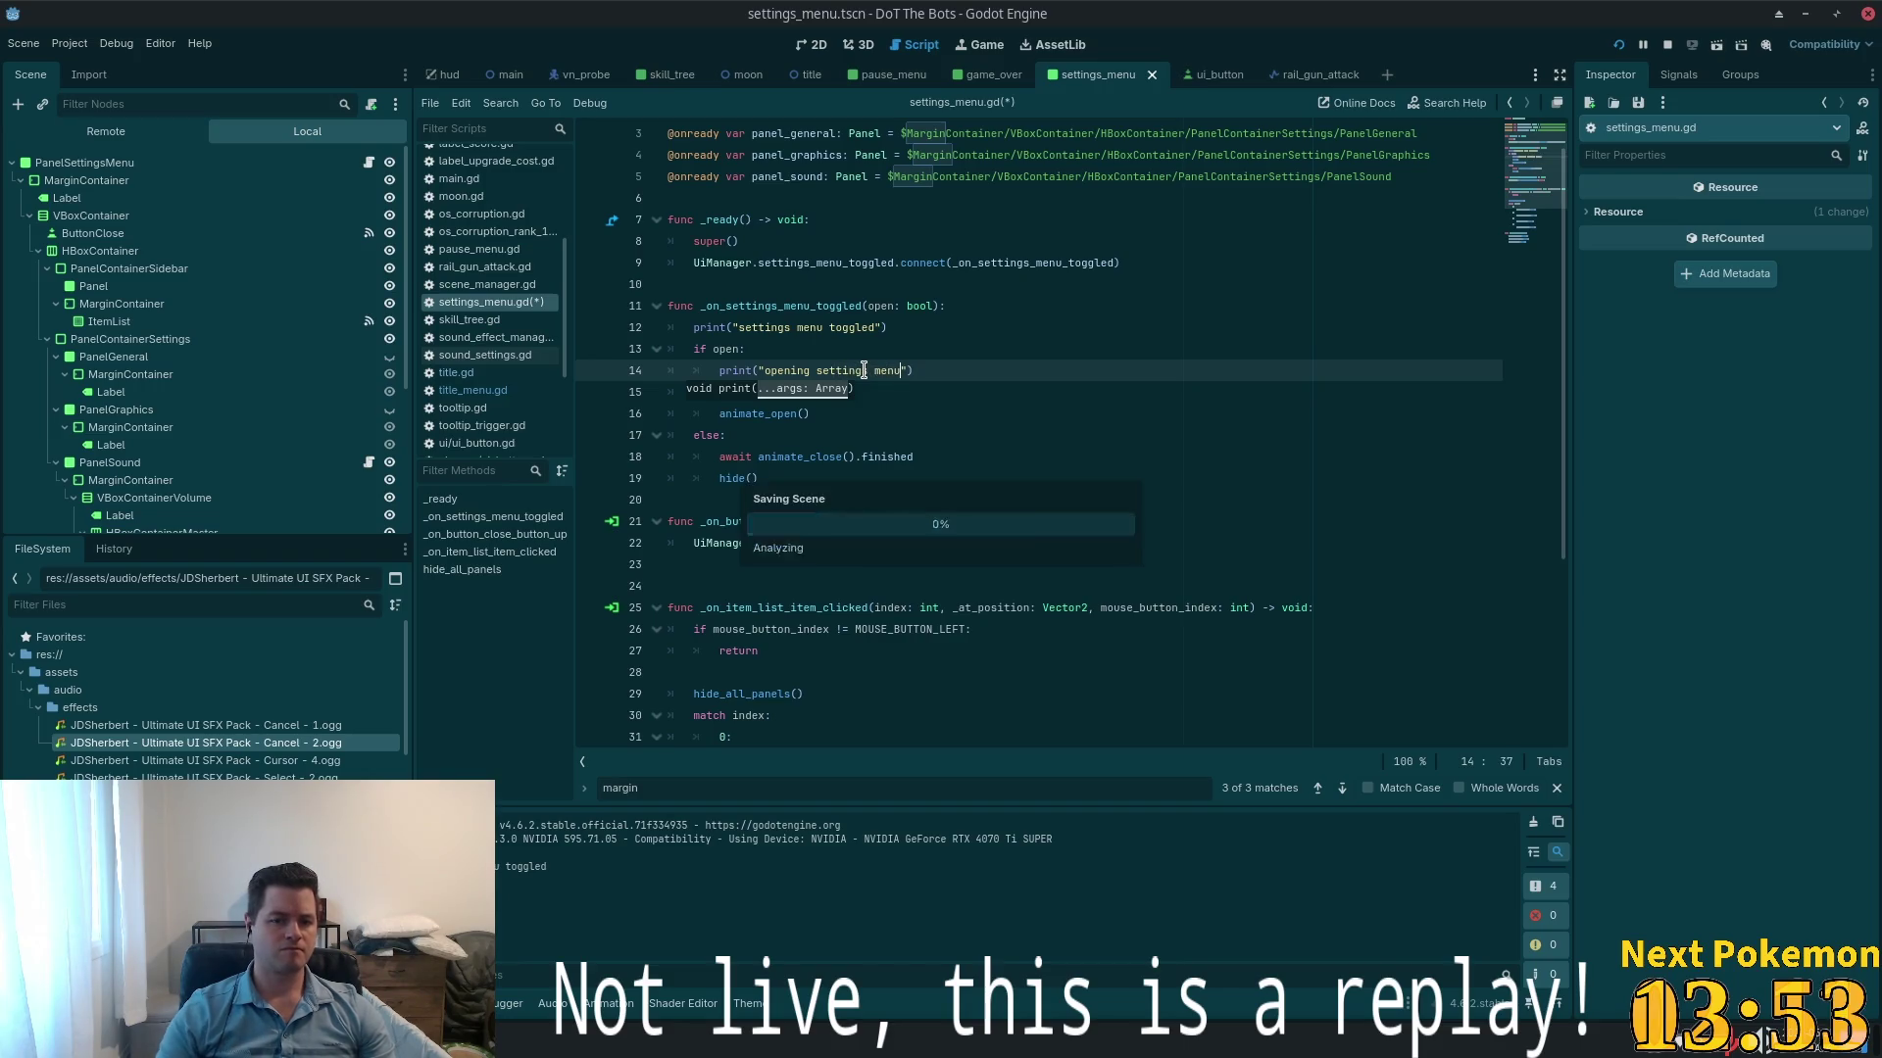
- Add print("closing settings menu") under else:, then jump to animate_open's definition
{"action": "left_click", "coordinate": [805, 478]}
{"action": "left_click", "coordinate": [790, 438]}
{"action": "key", "text": "Return"}
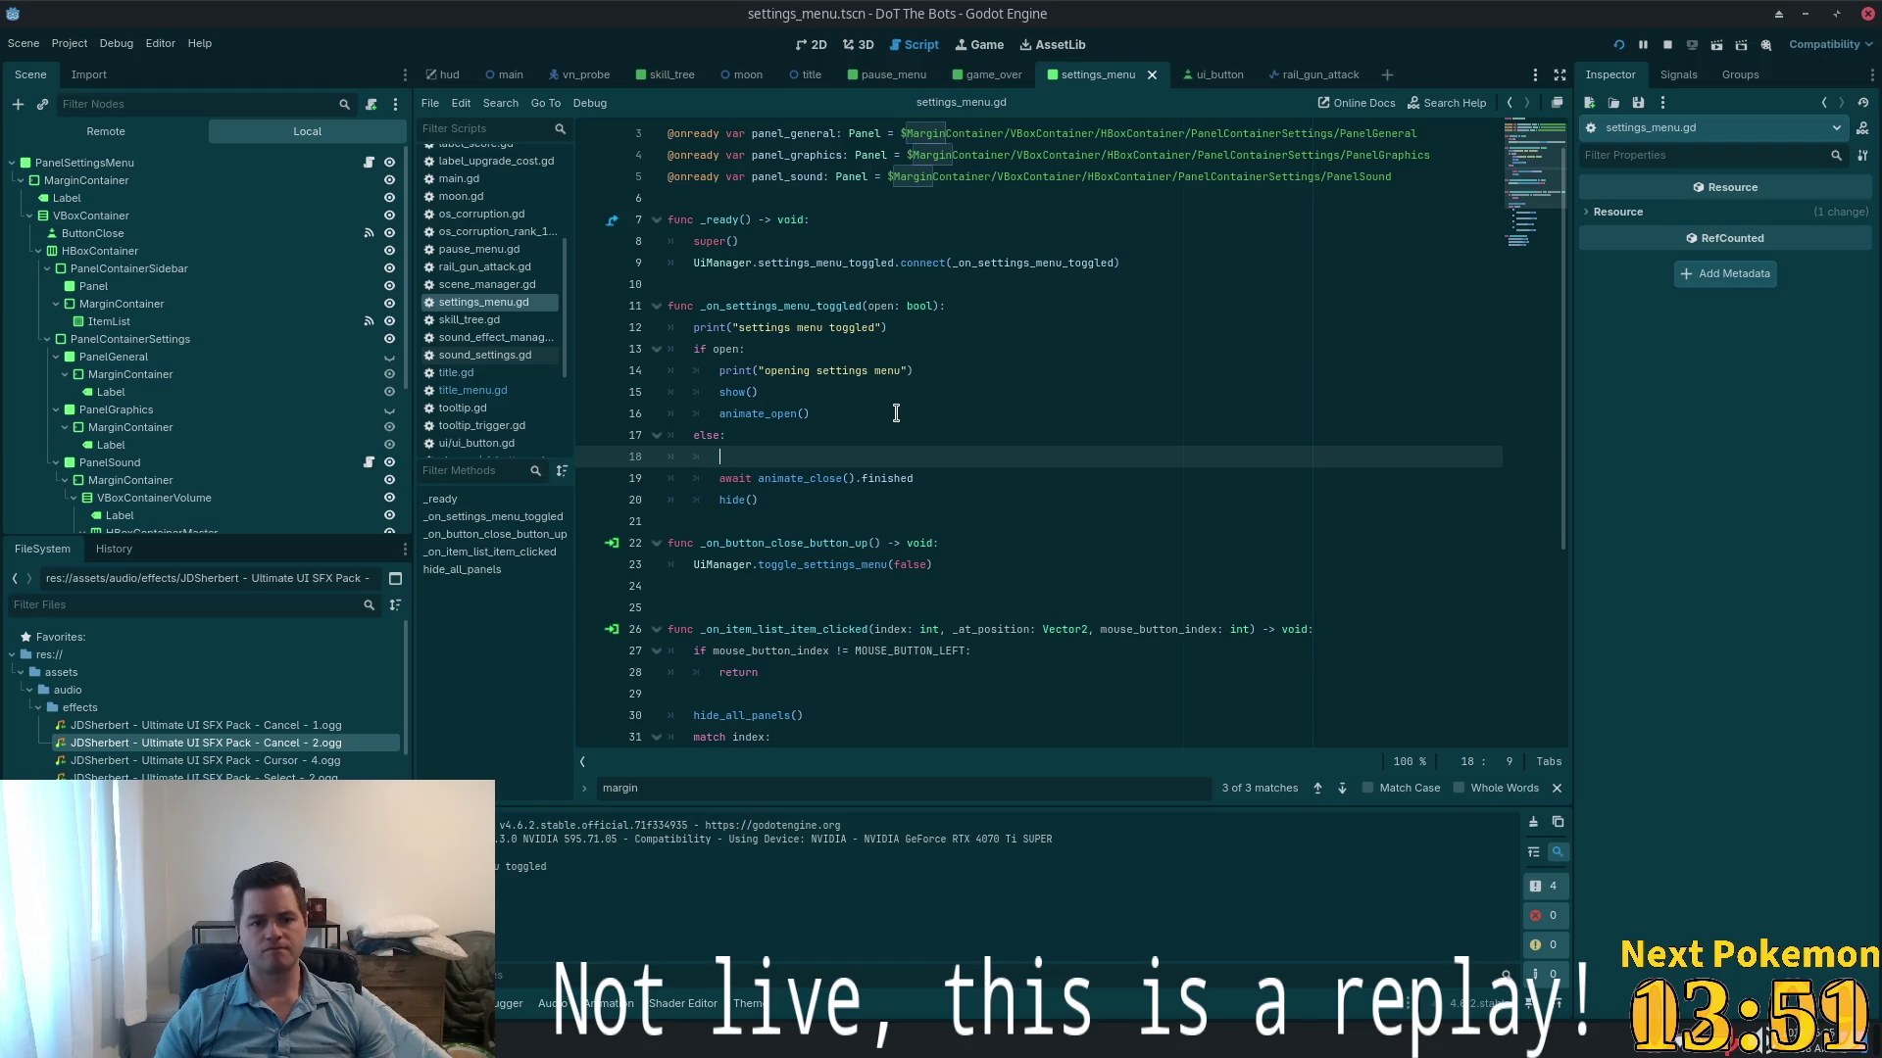
{"action": "type", "text": "print(\"clo"}
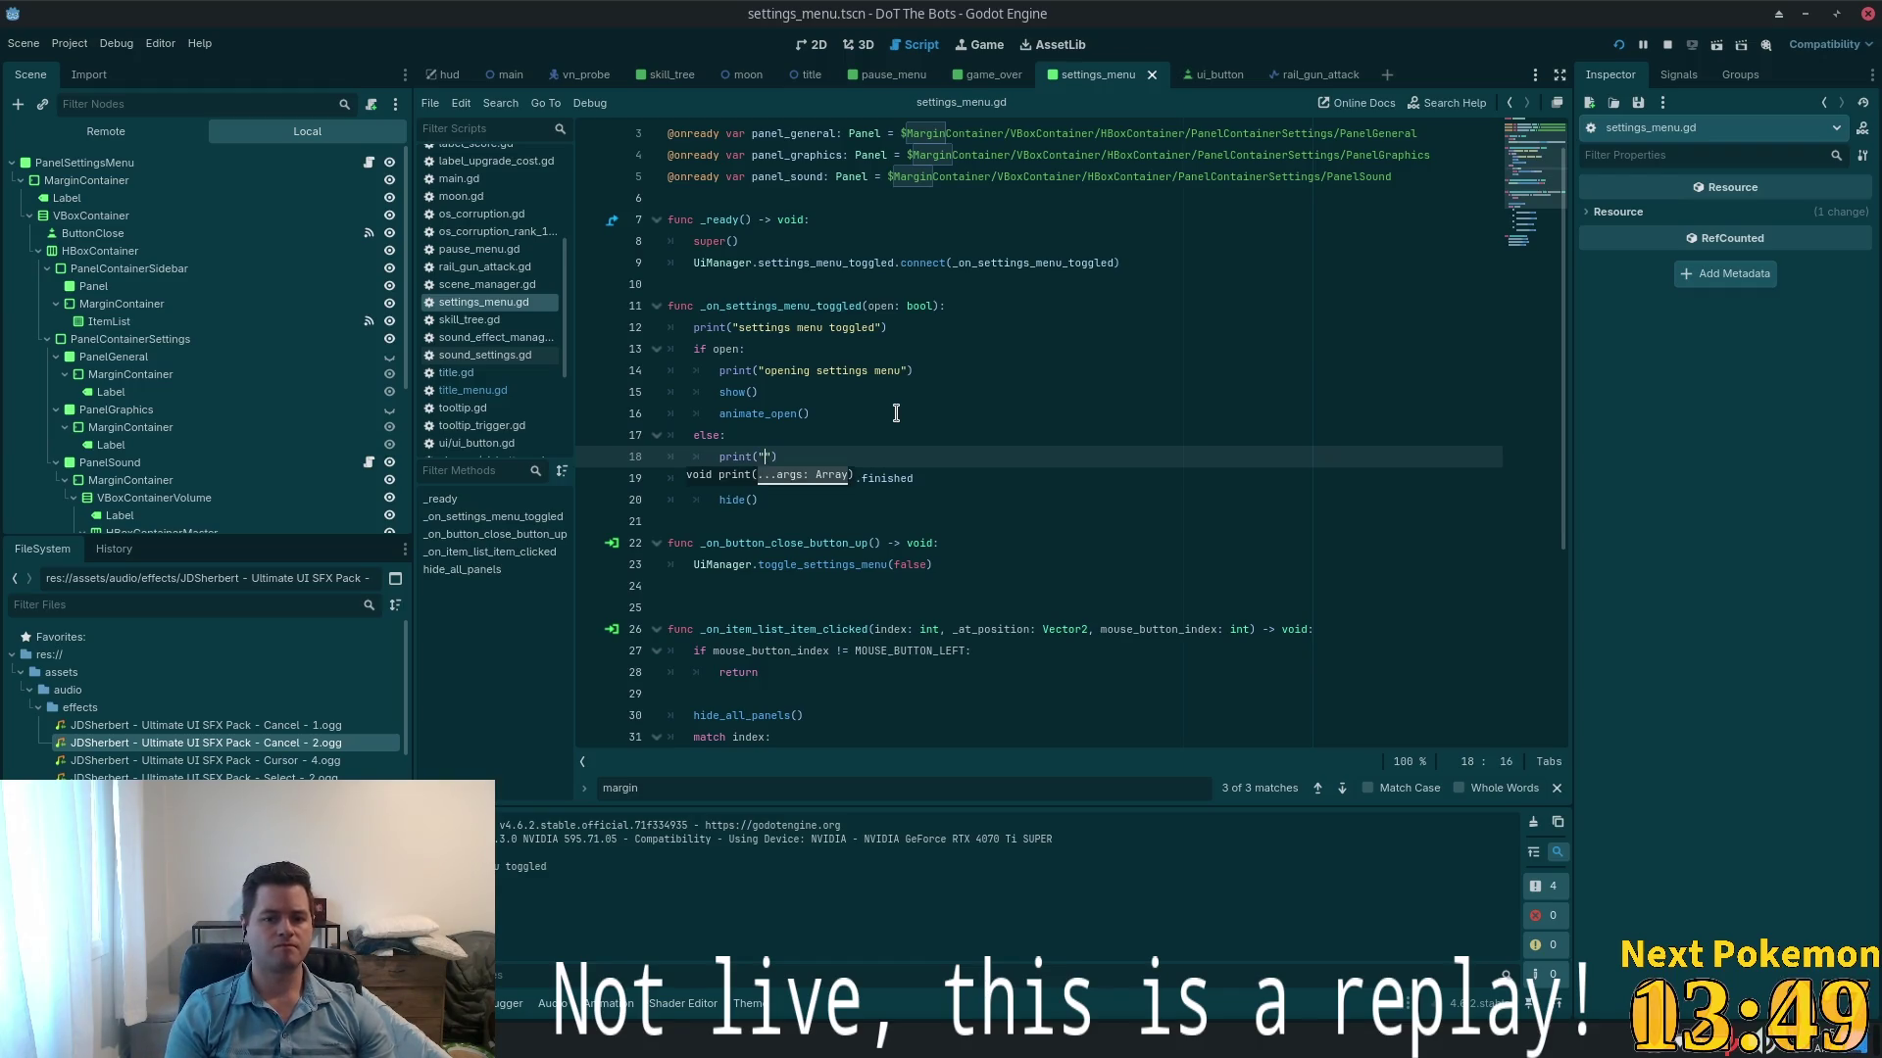
{"action": "type", "text": "sing s"}
{"action": "type", "text": "etting"}
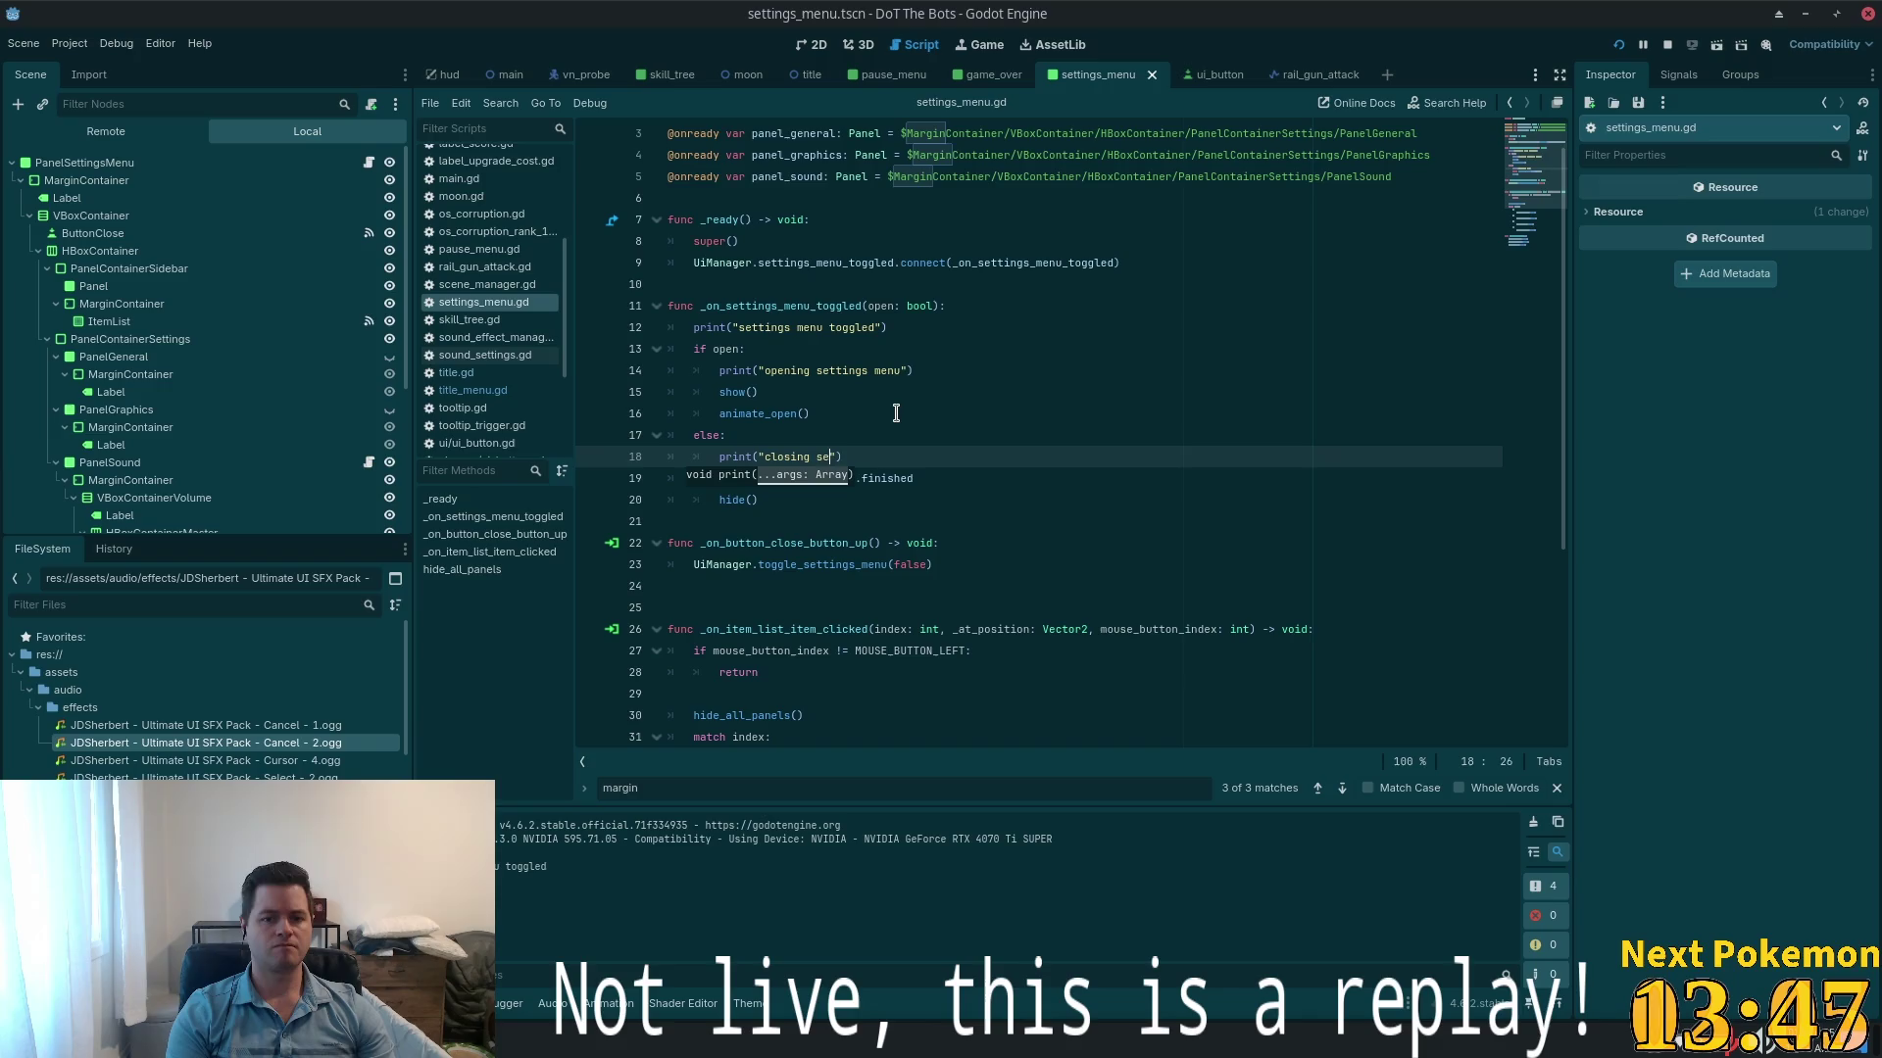
{"action": "type", "text": "s menu"}
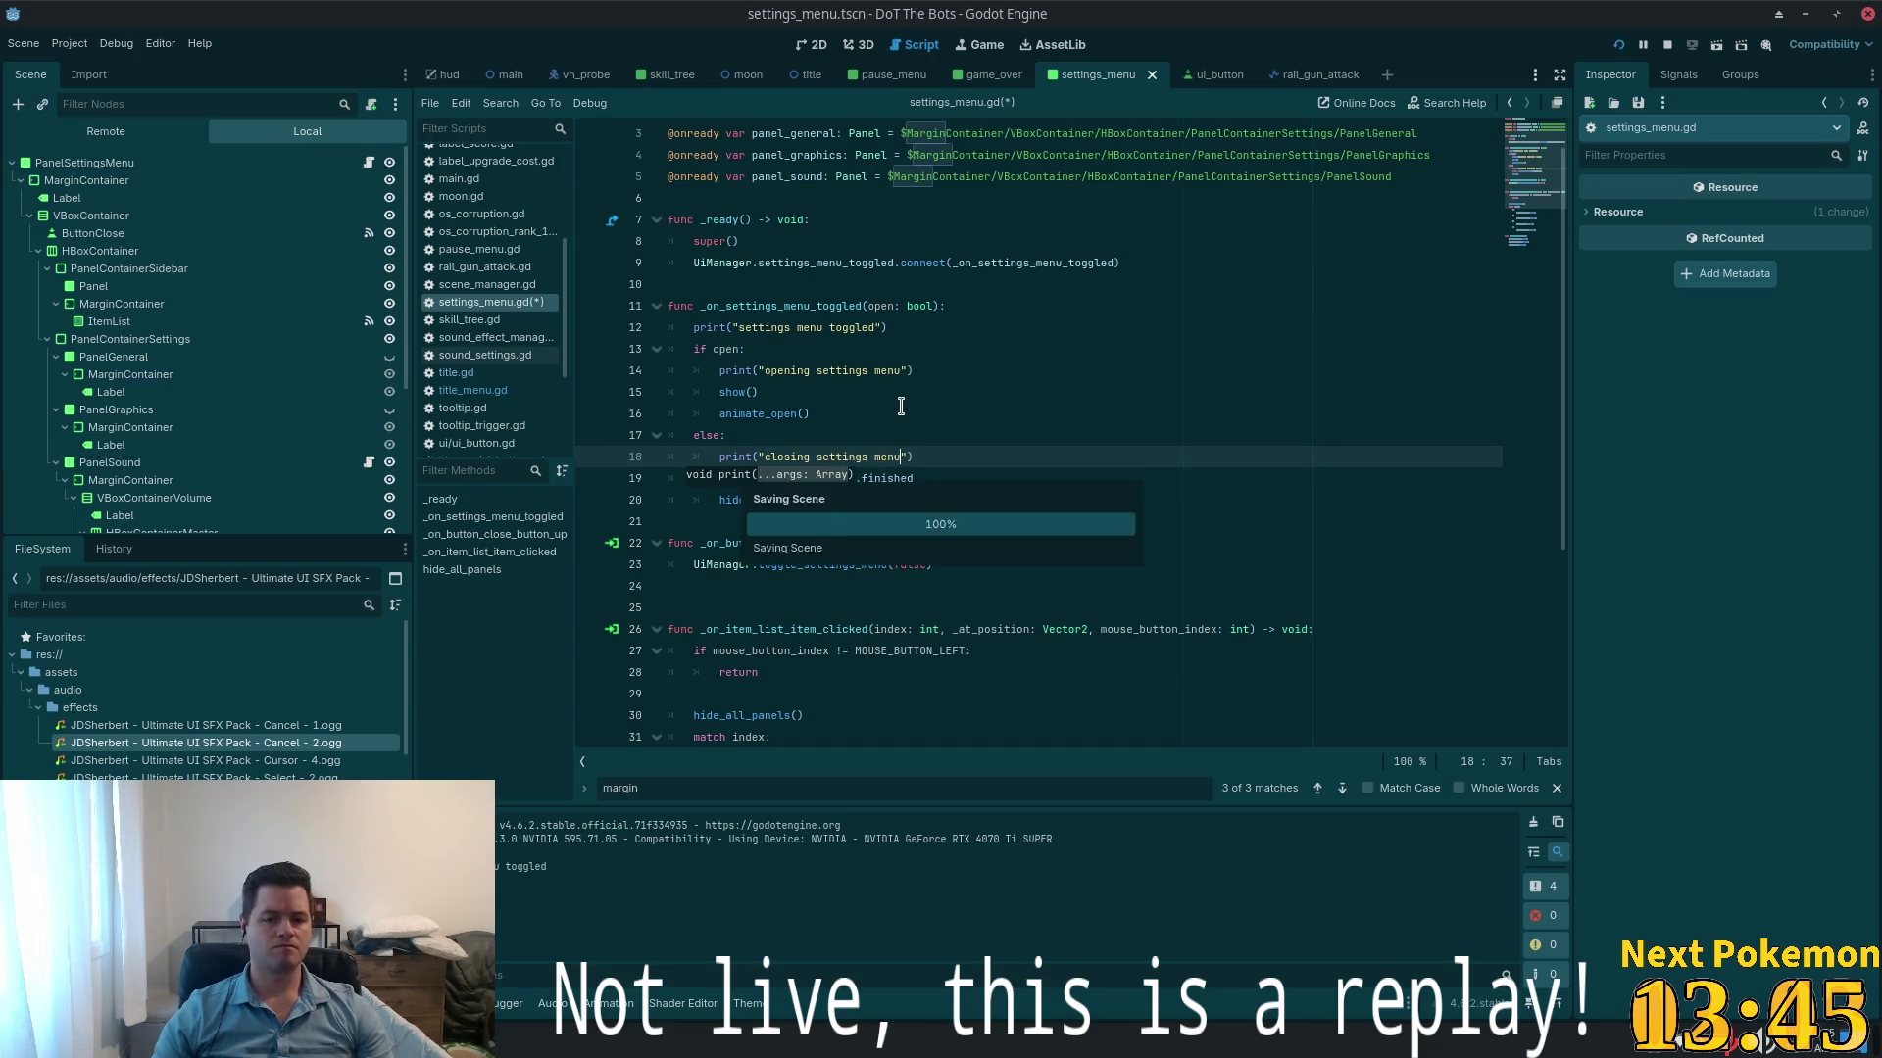
{"action": "left_click", "coordinate": [956, 370]}
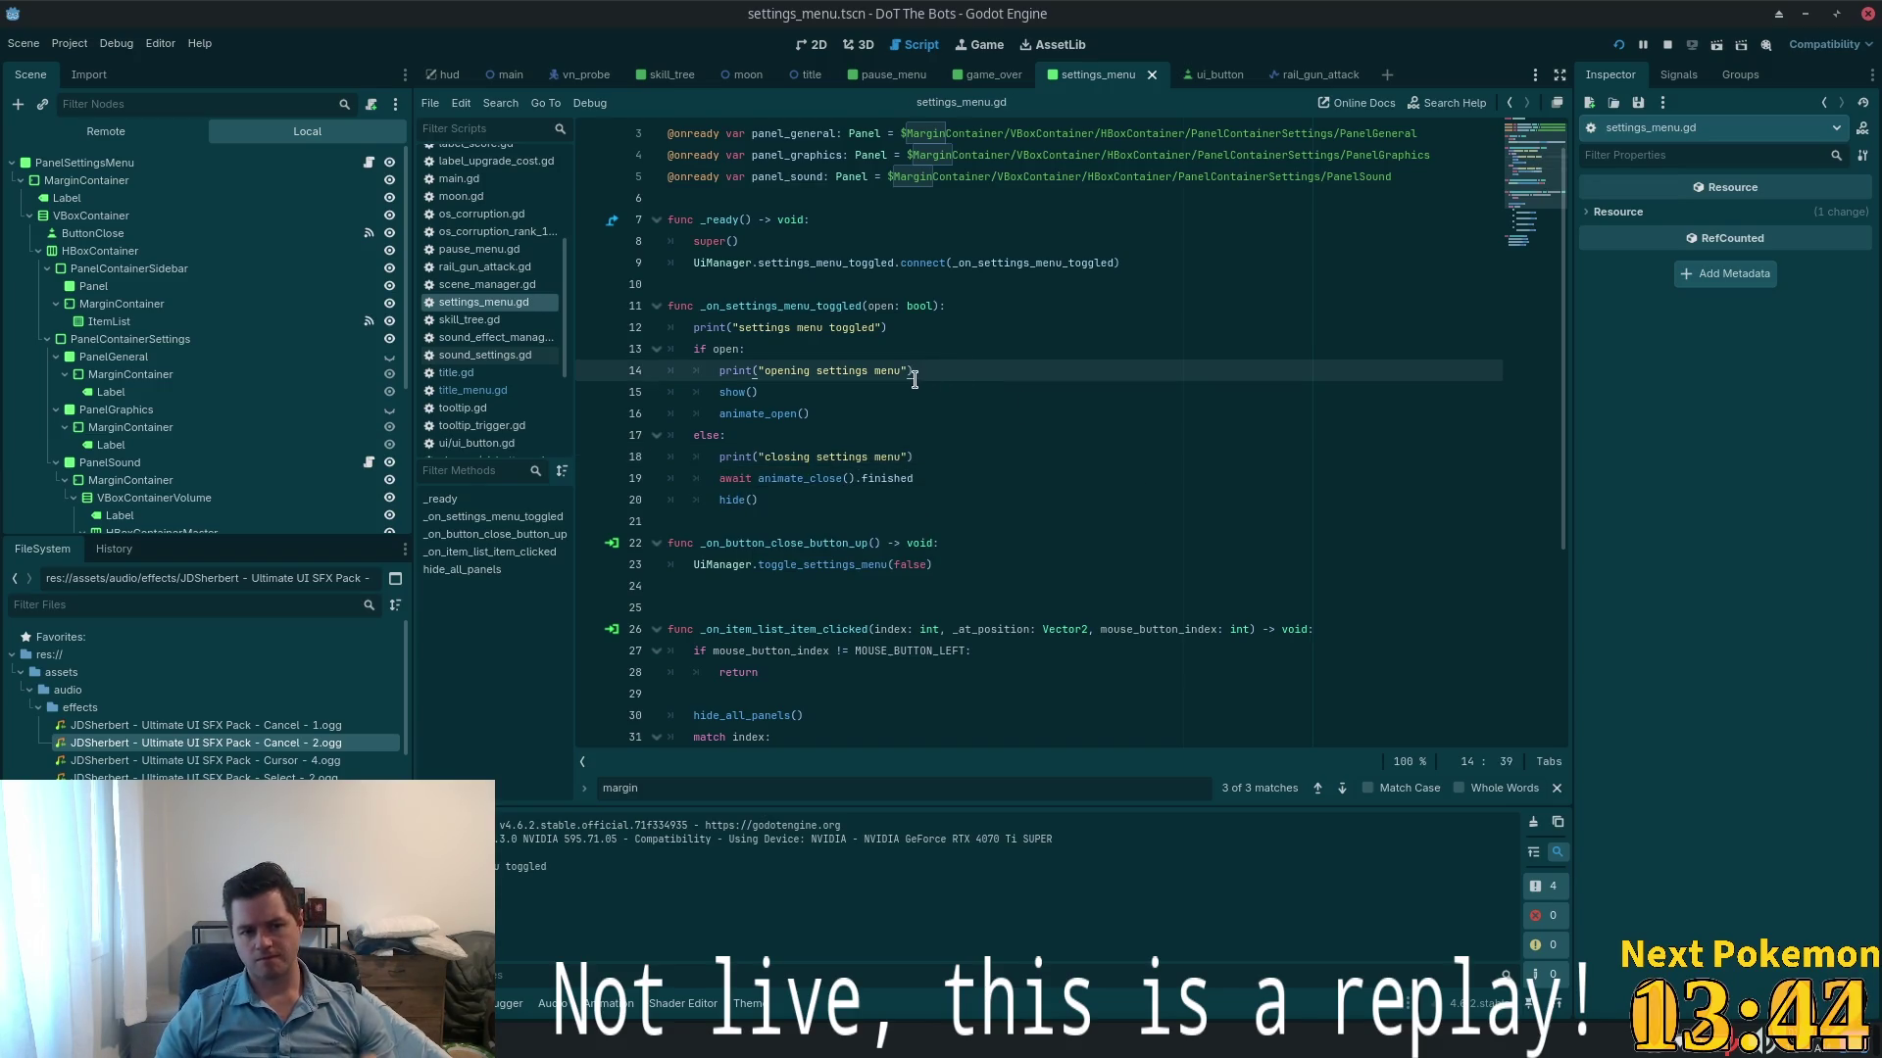
{"action": "left_click", "coordinate": [738, 392]}
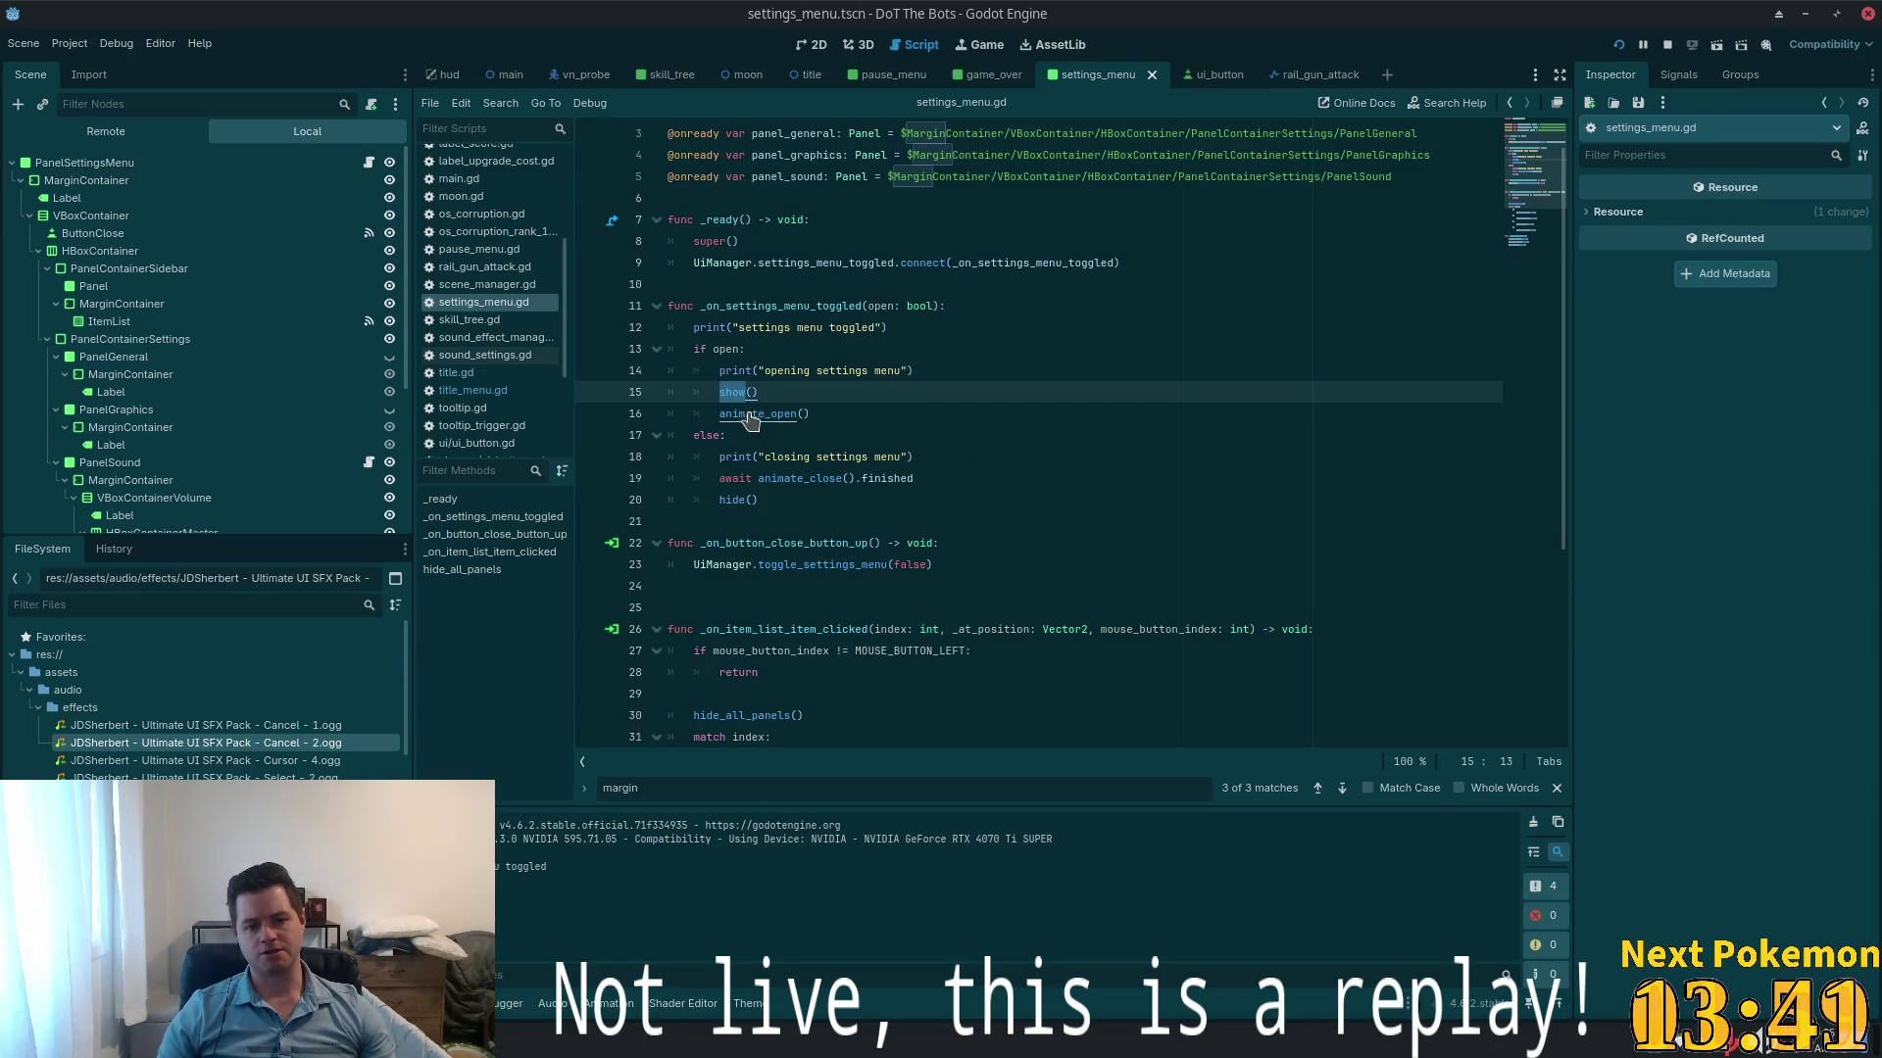
{"action": "left_click", "coordinate": [748, 413], "text": "ctrl"}
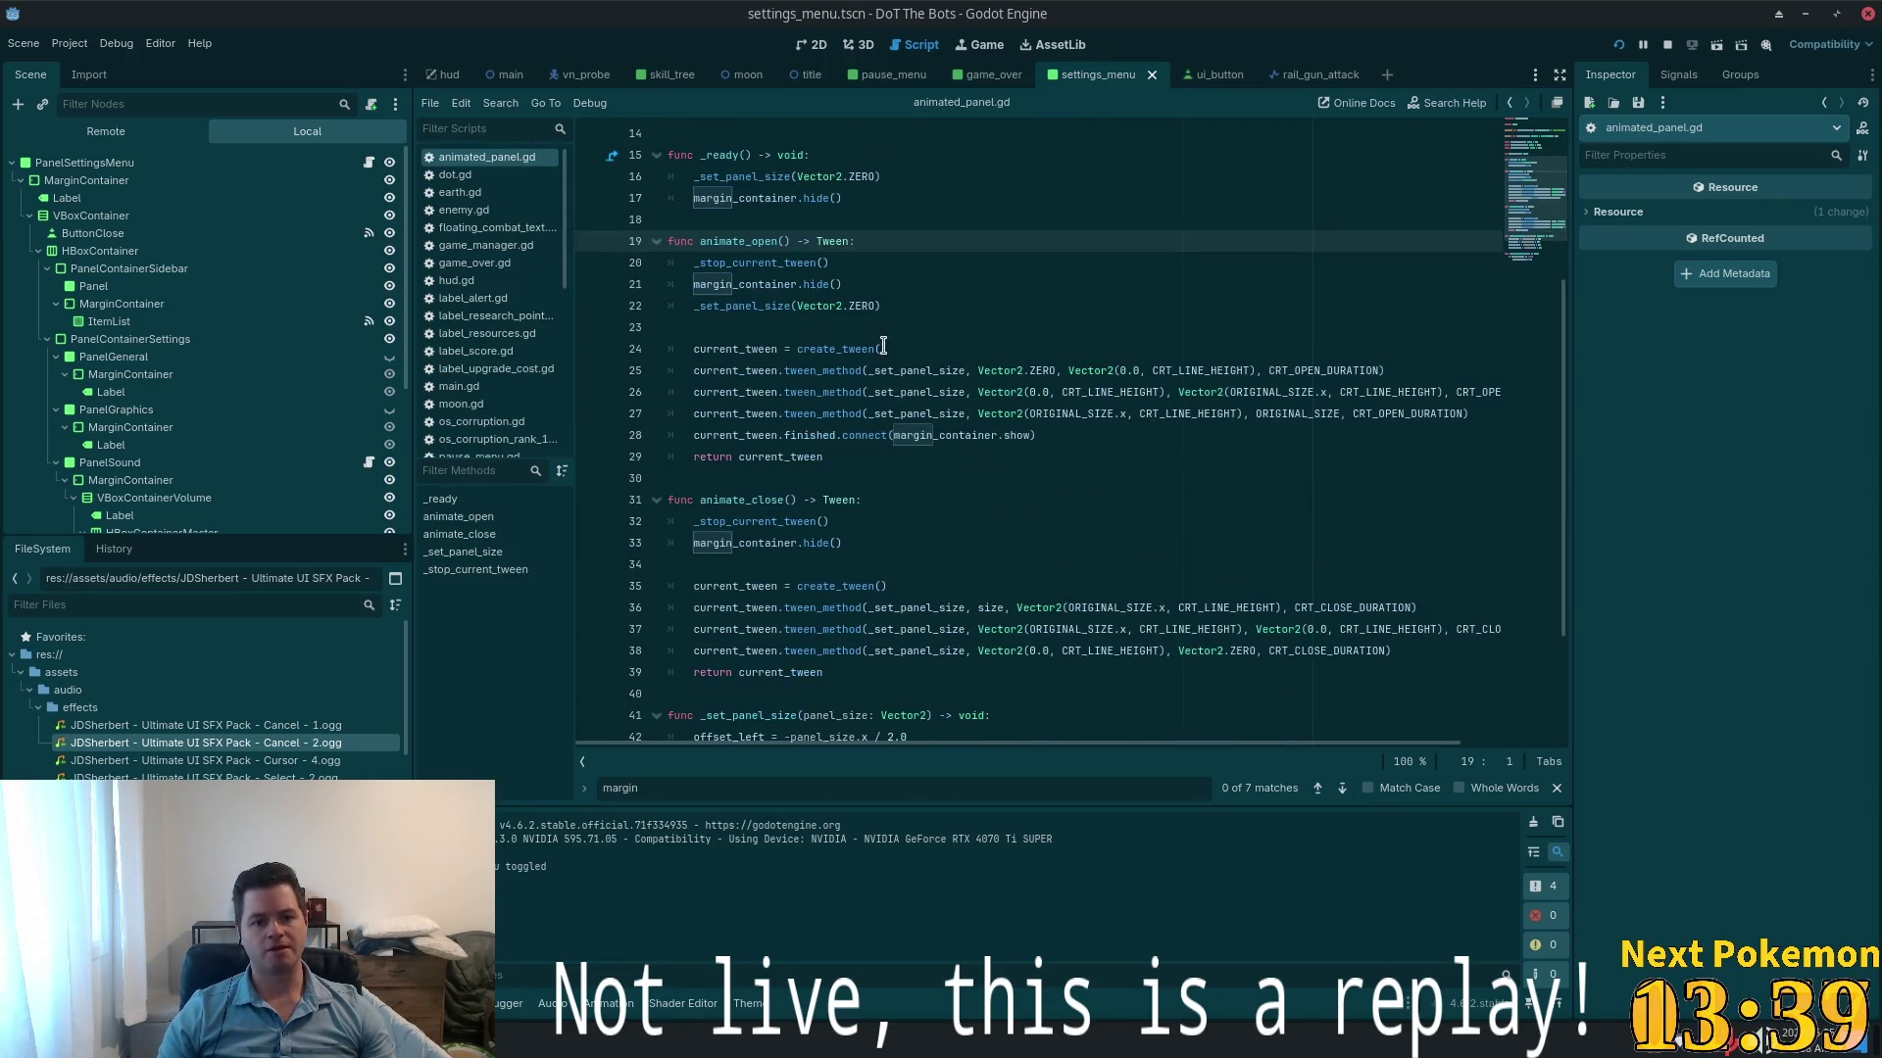
- Add the missing ':' after '-> Tween' on line 19 of animated_panel.gd
{"action": "left_click", "coordinate": [725, 284]}
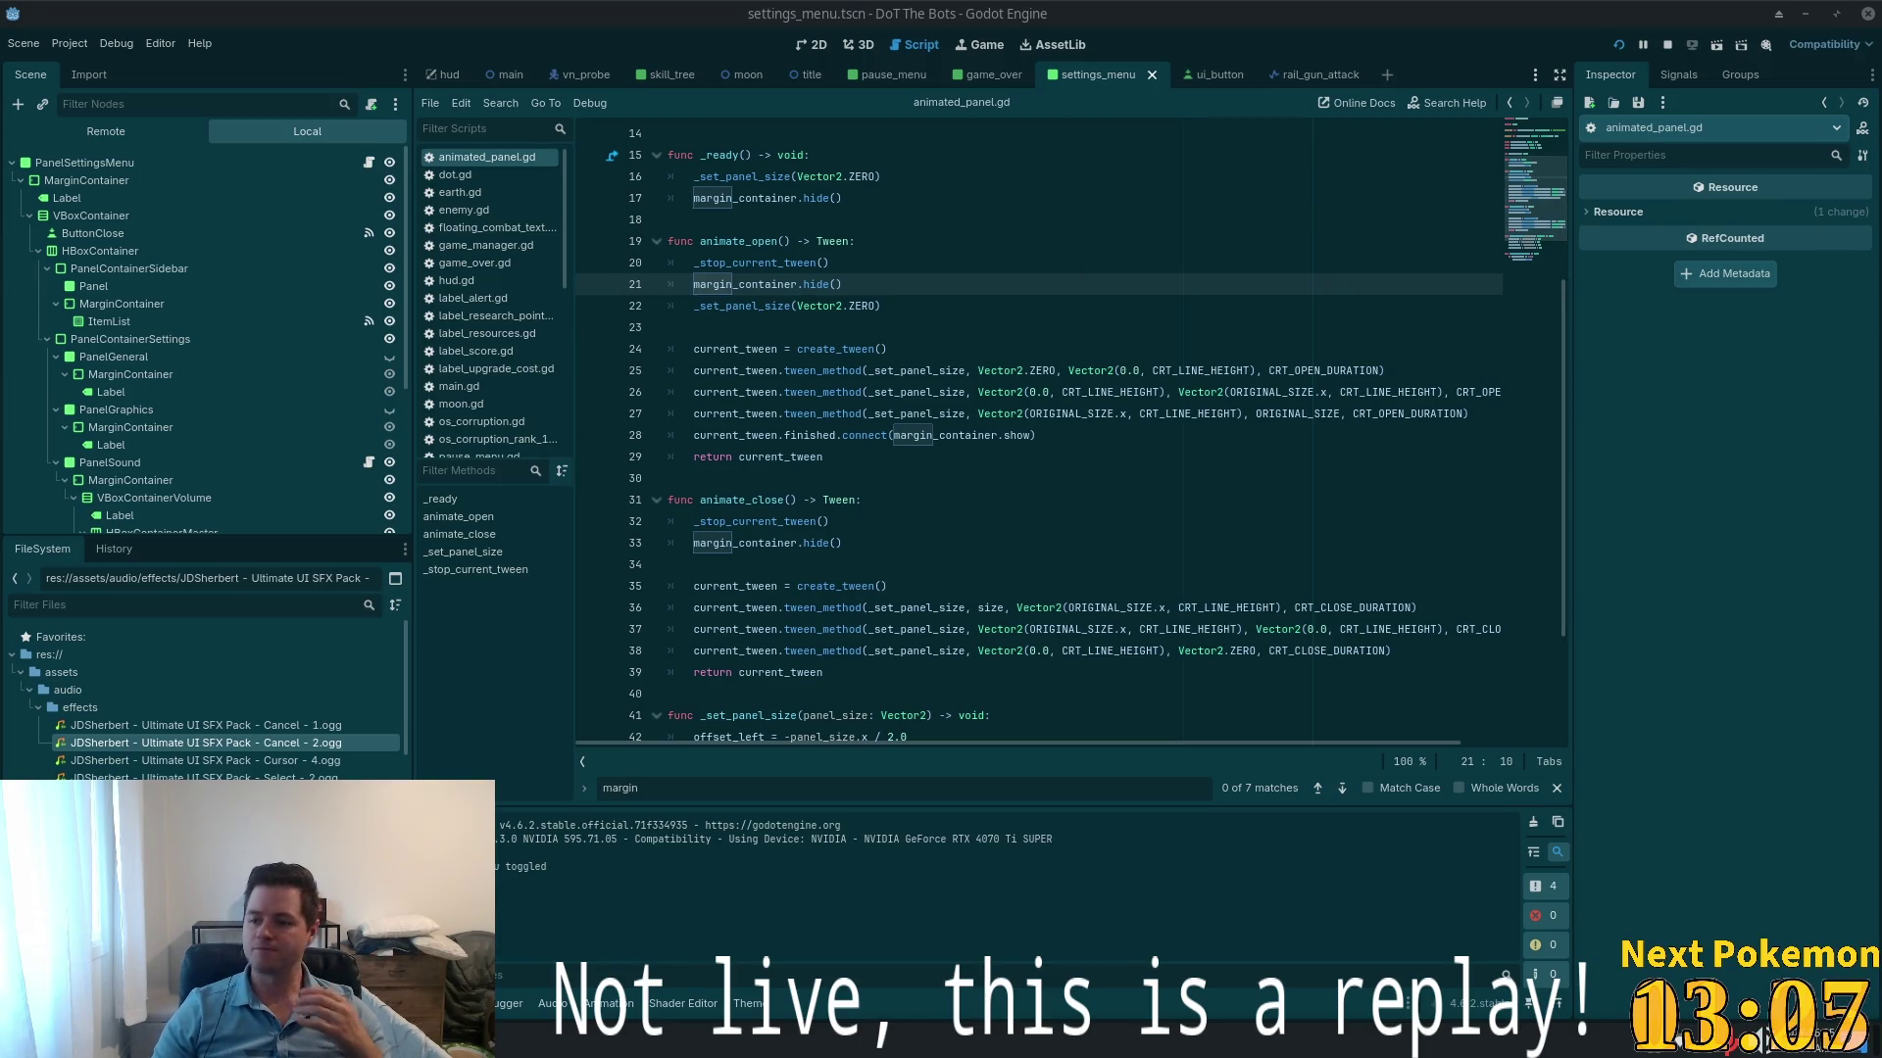
{"action": "left_click", "coordinate": [868, 546]}
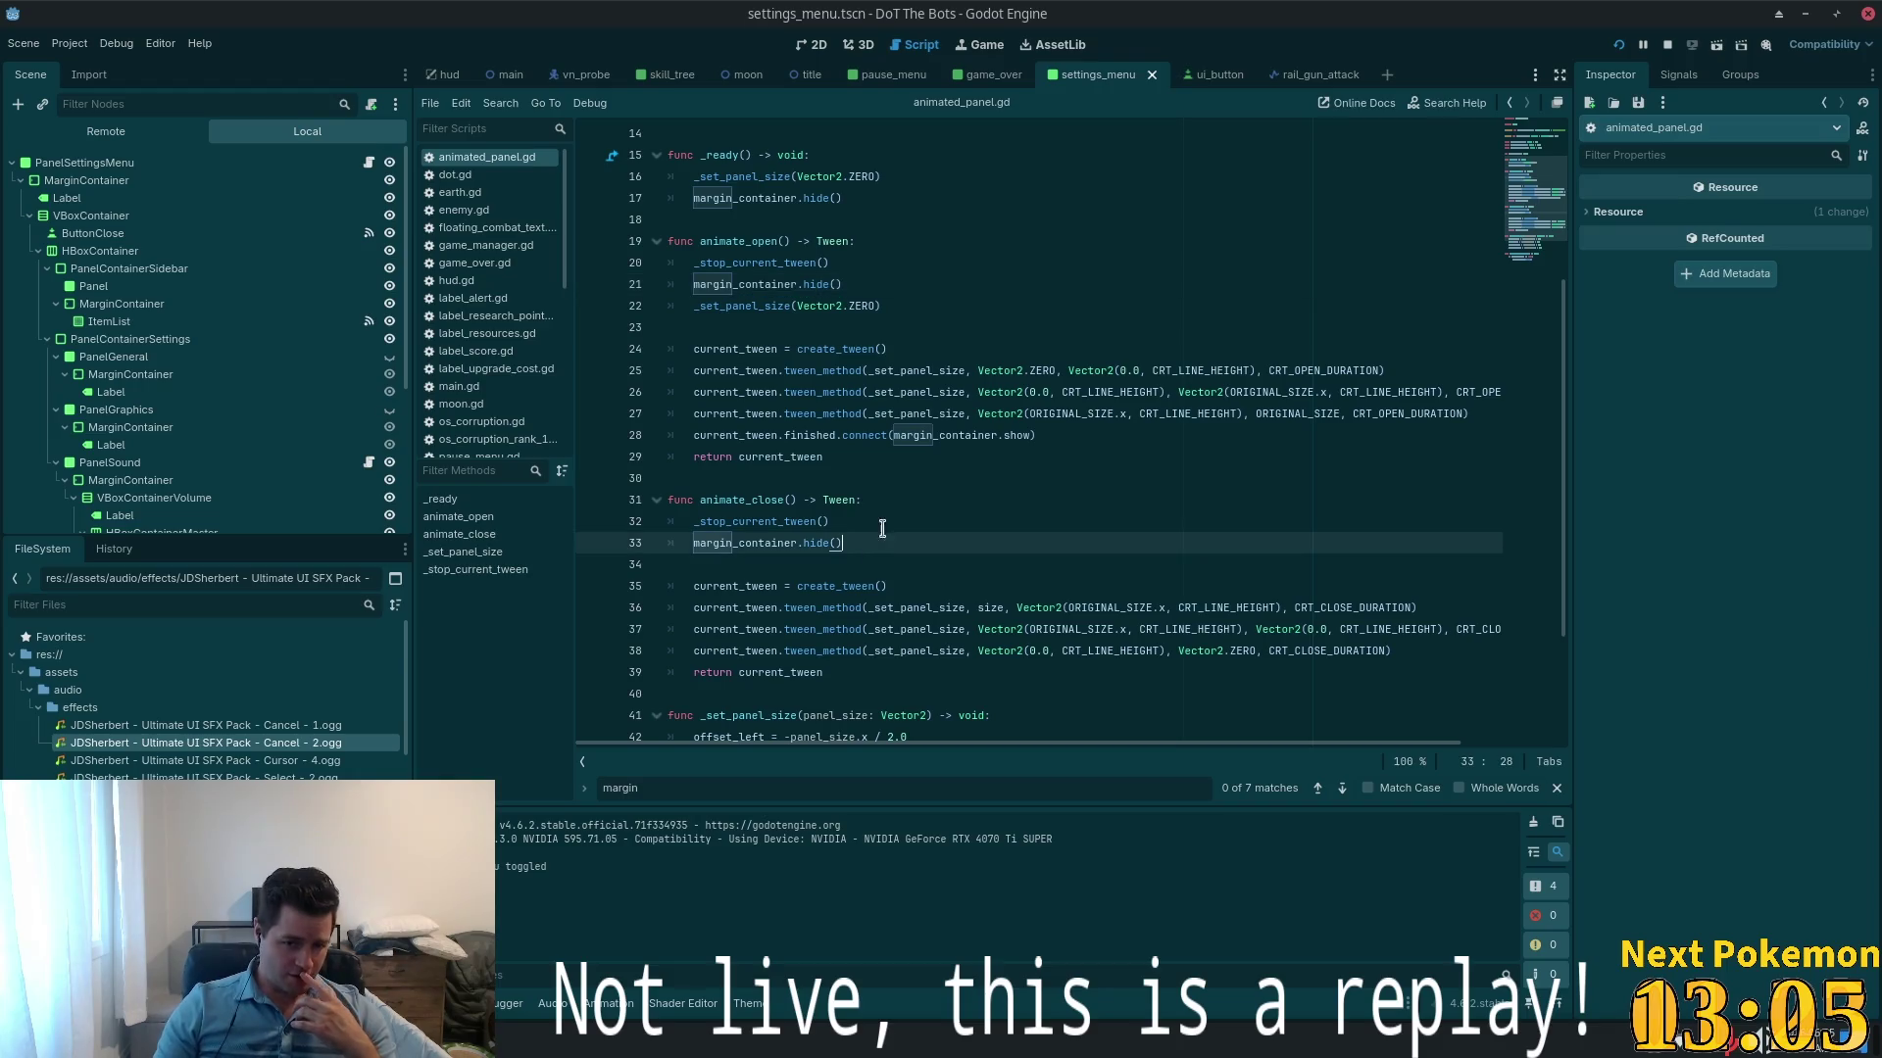
{"action": "scroll", "coordinate": [851, 524], "scroll_direction": "down", "scroll_amount": 3}
{"action": "scroll", "coordinate": [826, 374], "scroll_direction": "up", "scroll_amount": 3}
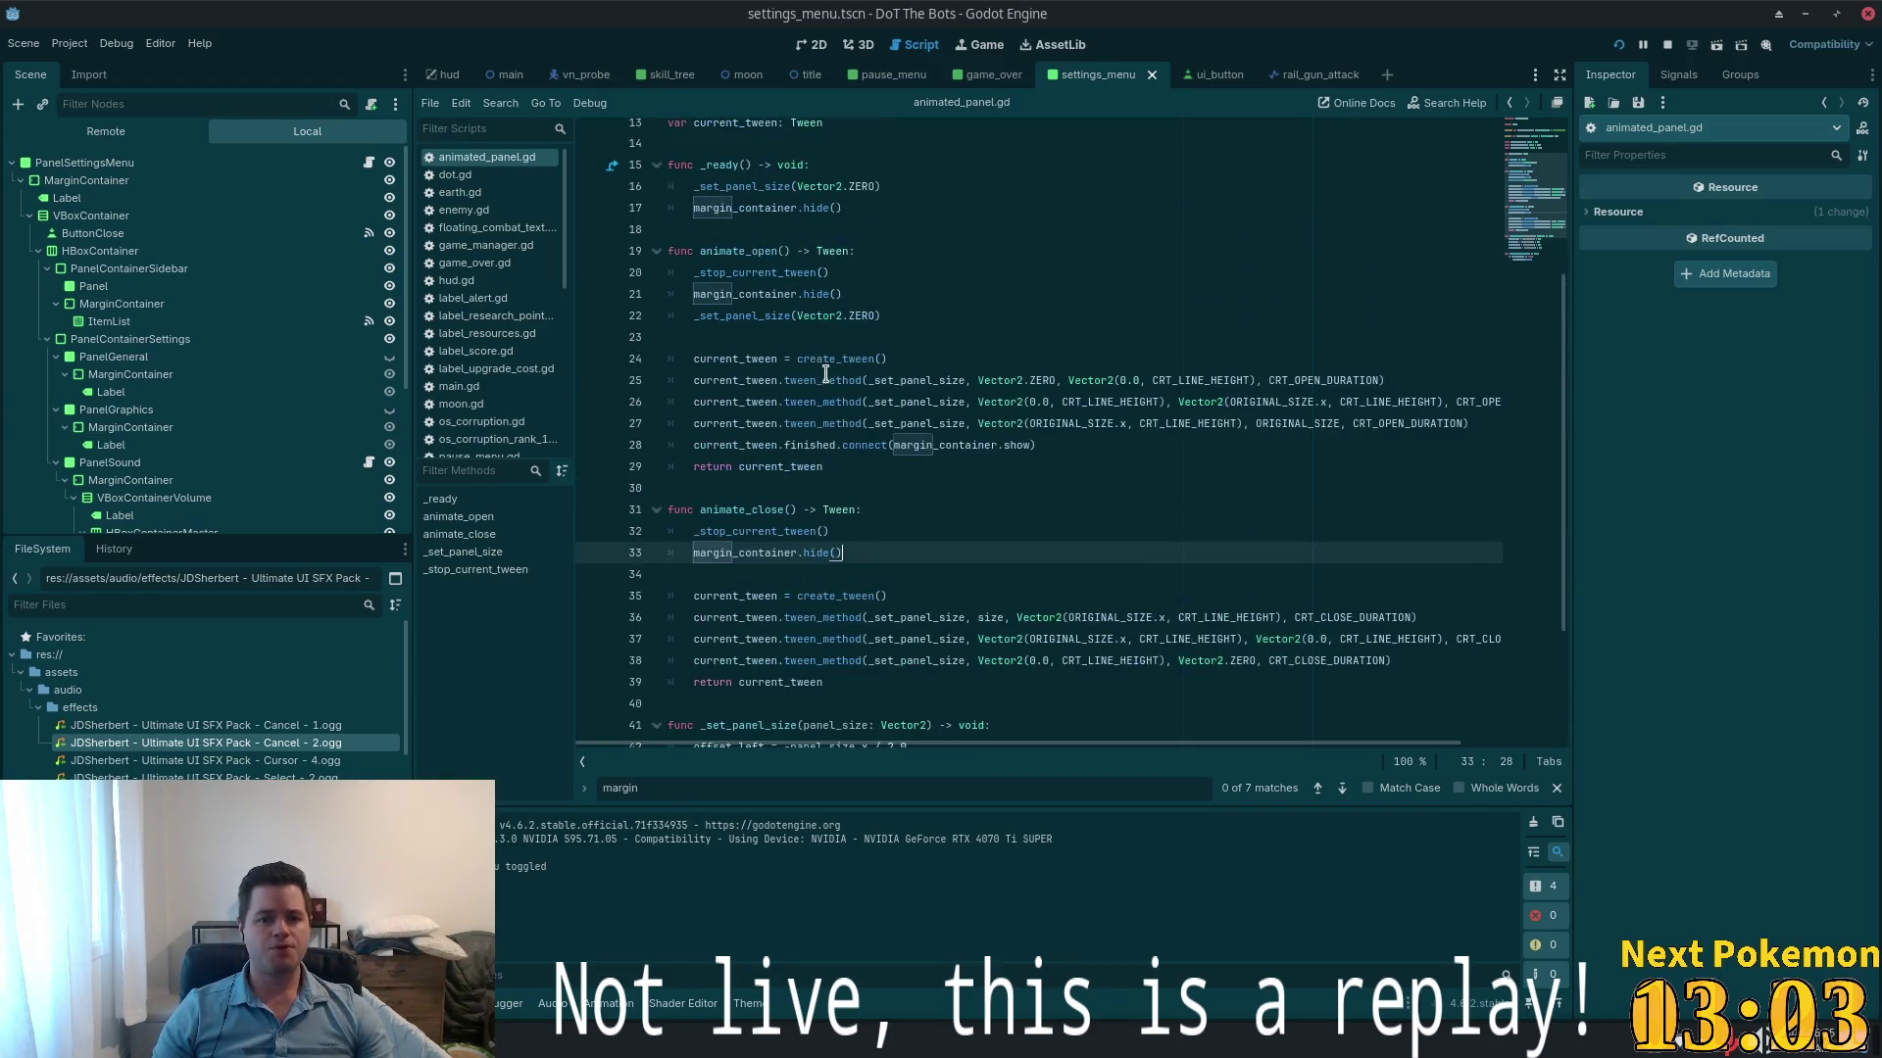
{"action": "left_click", "coordinate": [853, 316]}
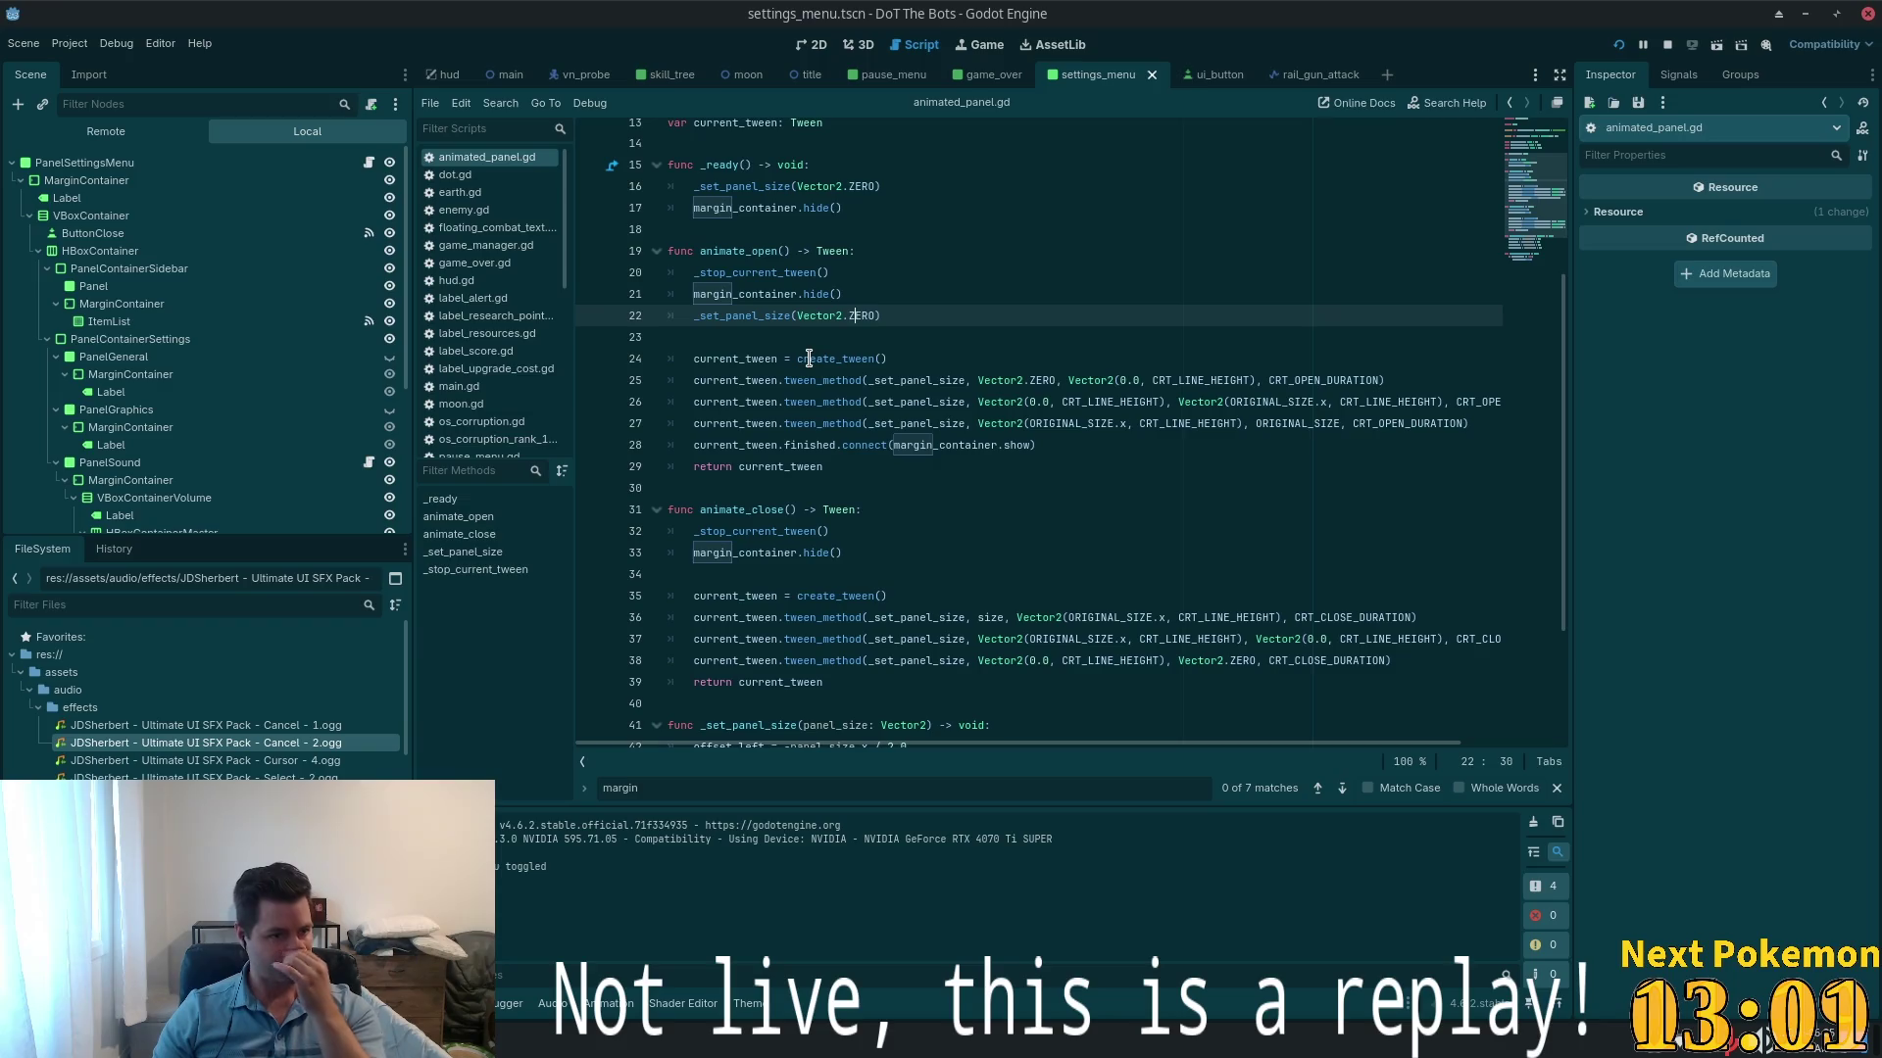
{"action": "left_click", "coordinate": [849, 252]}
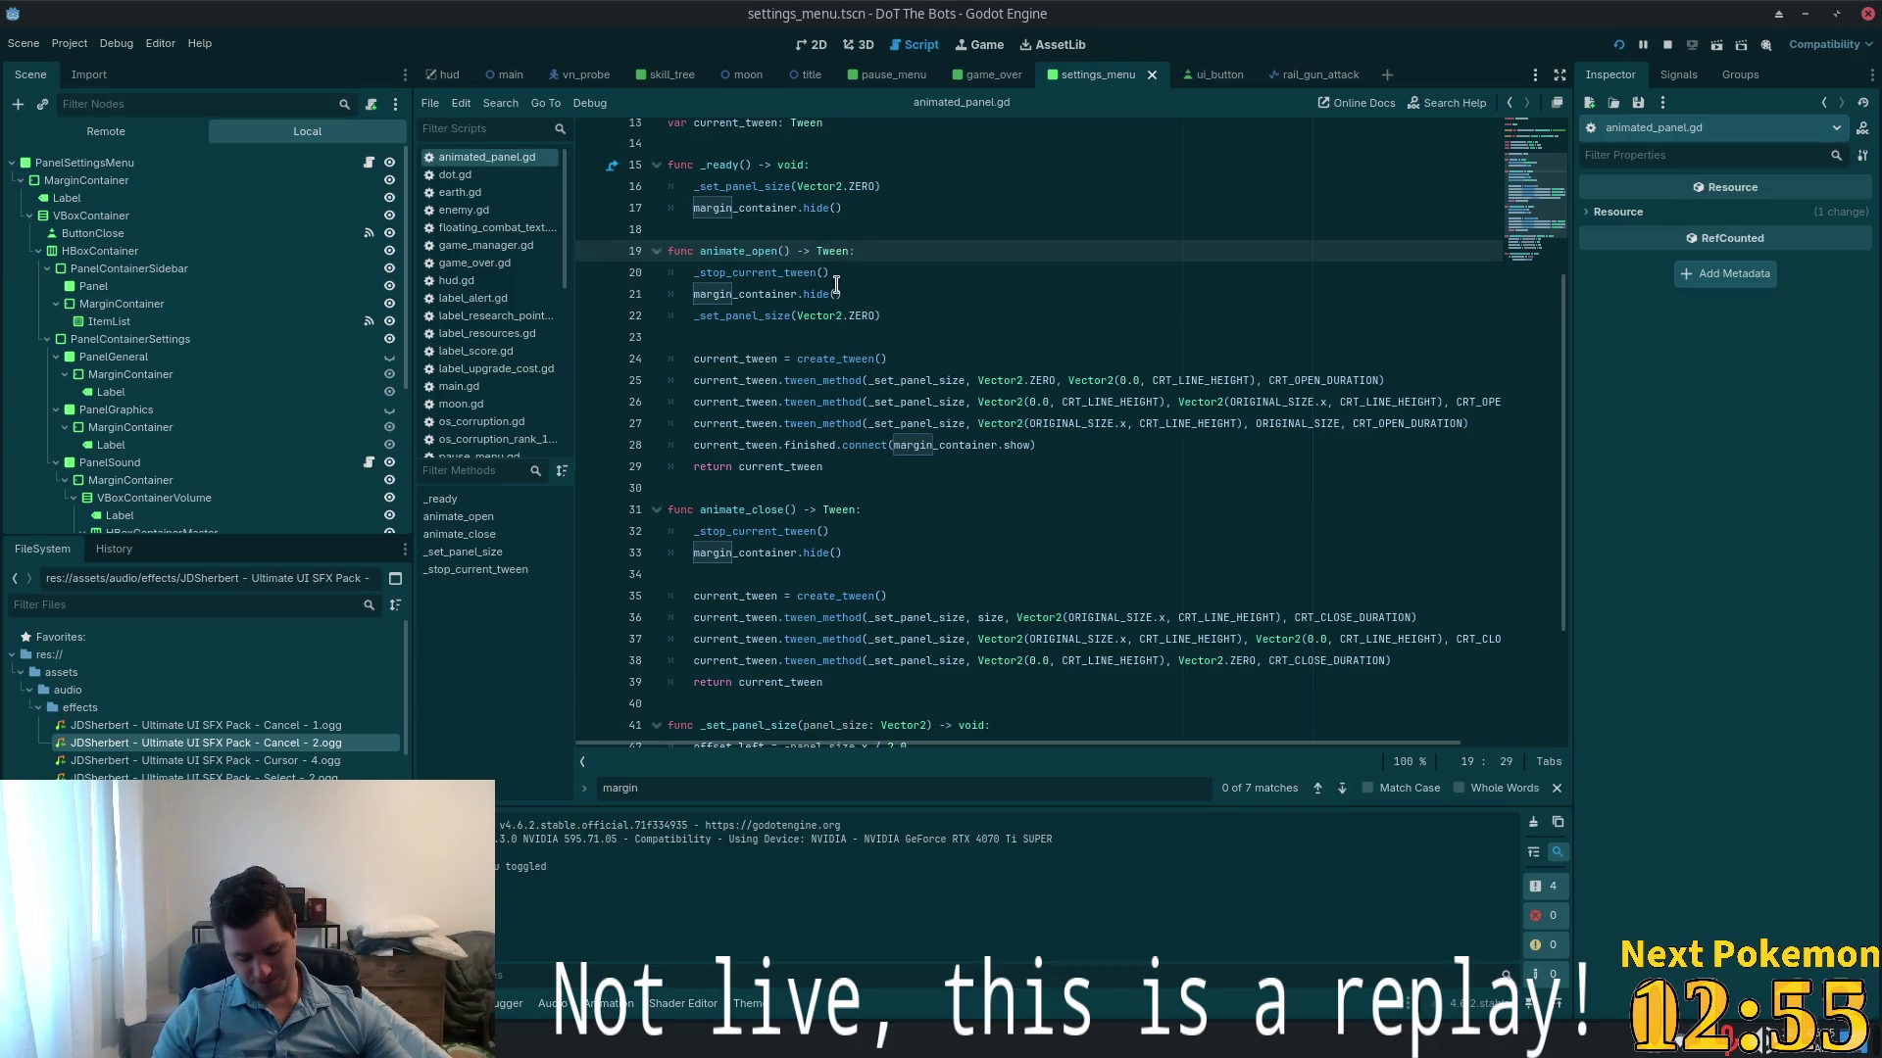
{"action": "type", "text": ":"}
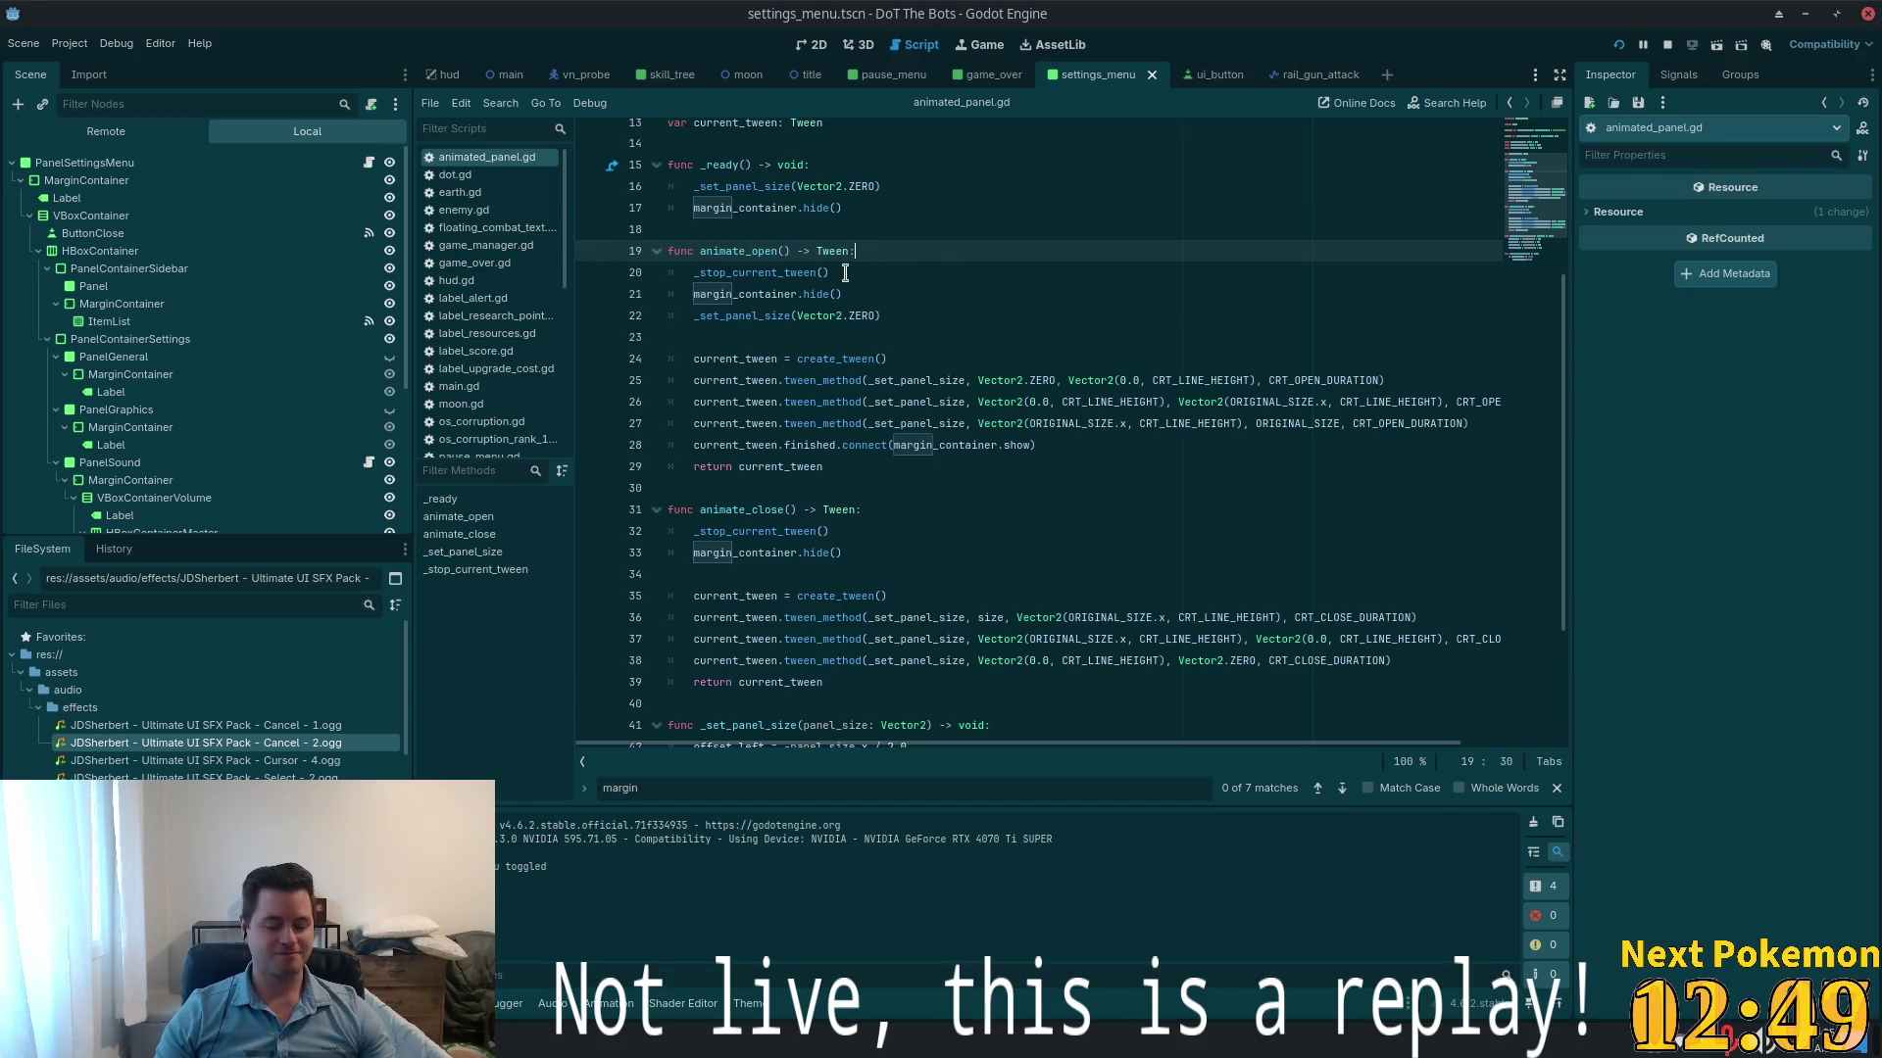
- Review hide() and current_tween usages in the script, then run the project with F5
{"action": "left_click", "coordinate": [836, 295]}
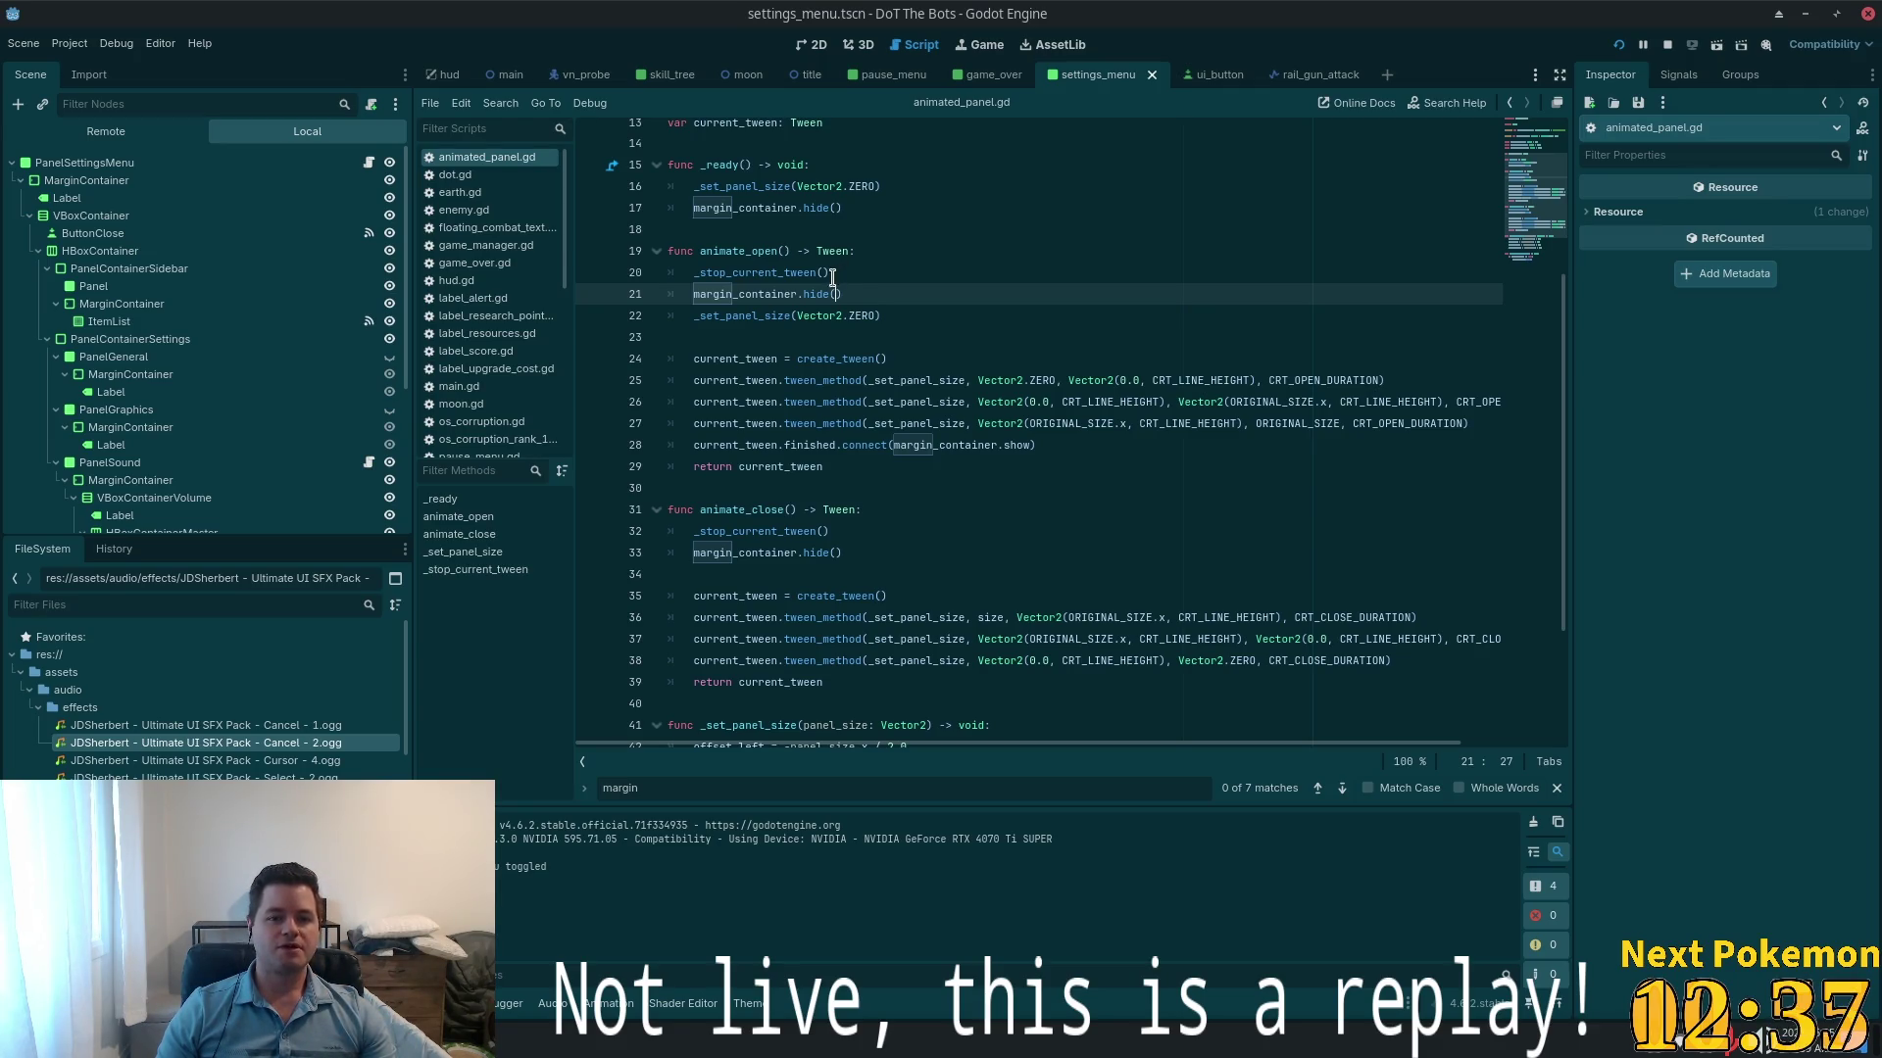
{"action": "double_click", "coordinate": [823, 297]}
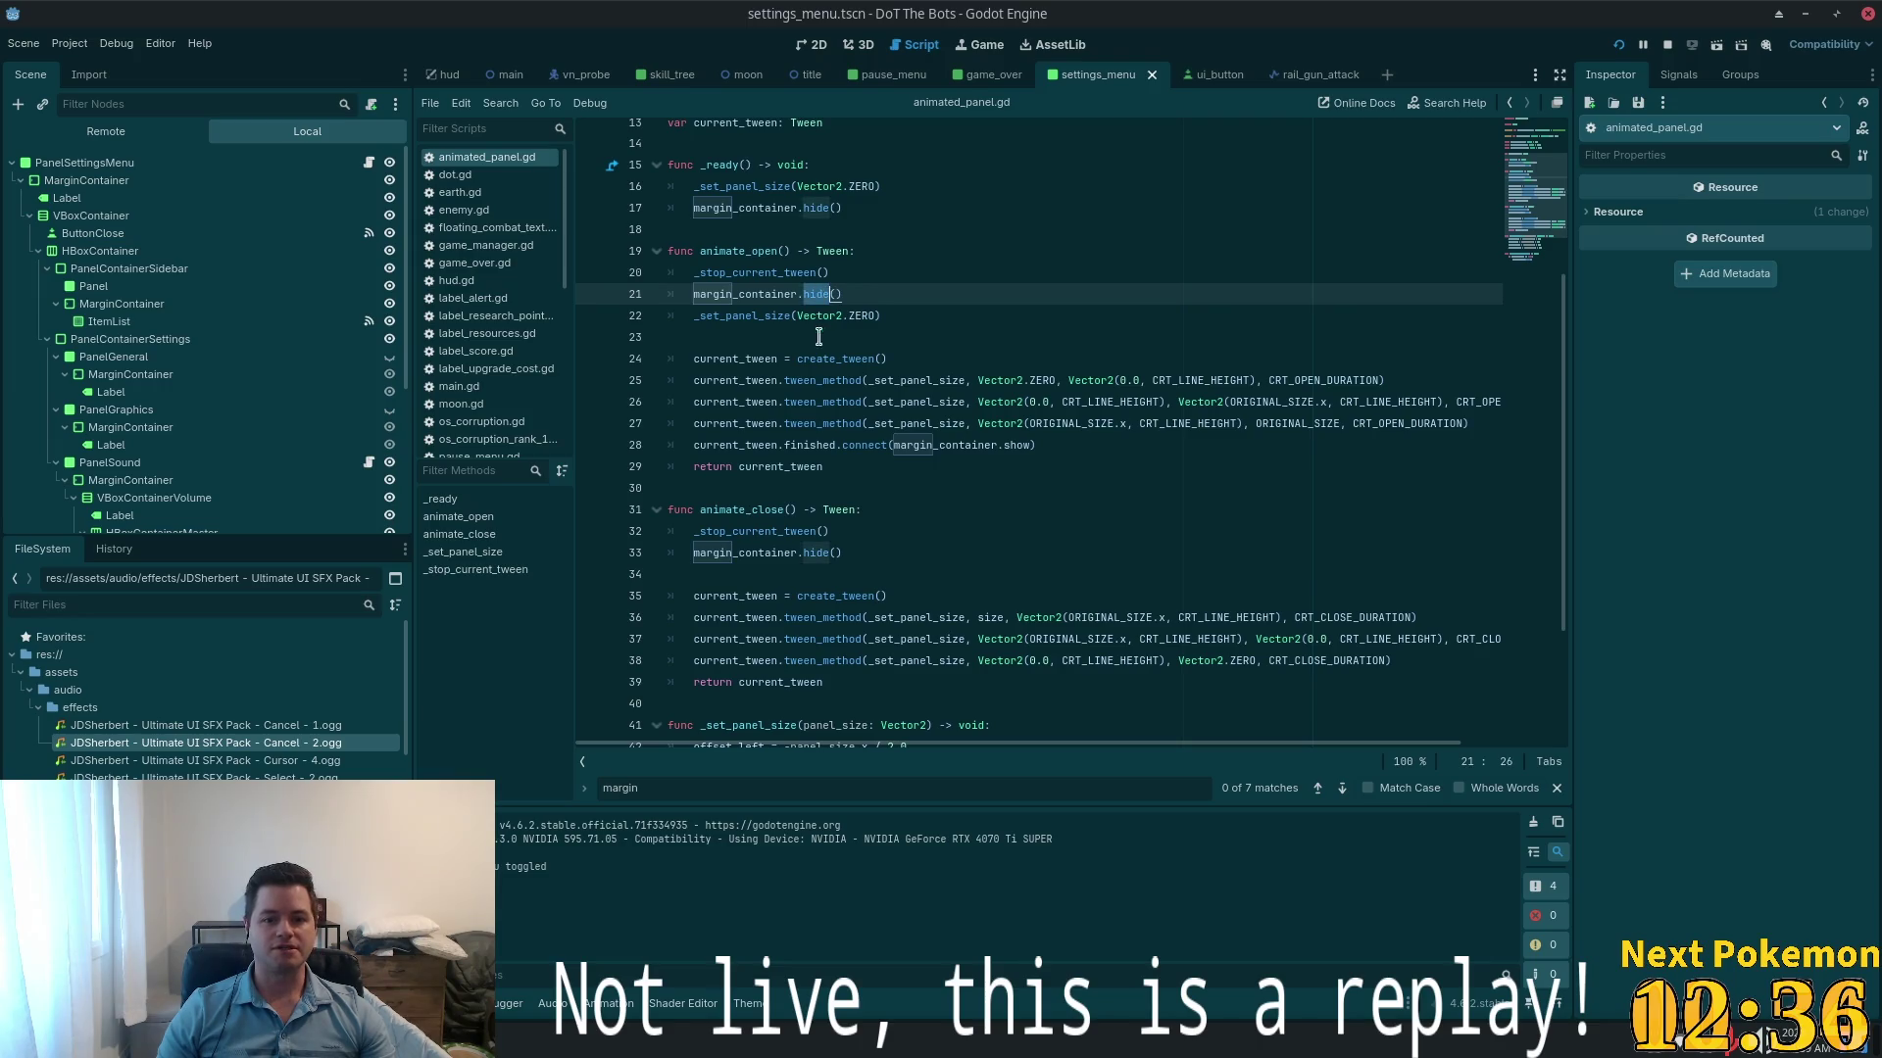
{"action": "double_click", "coordinate": [780, 447]}
{"action": "mouse_move", "coordinate": [781, 447]}
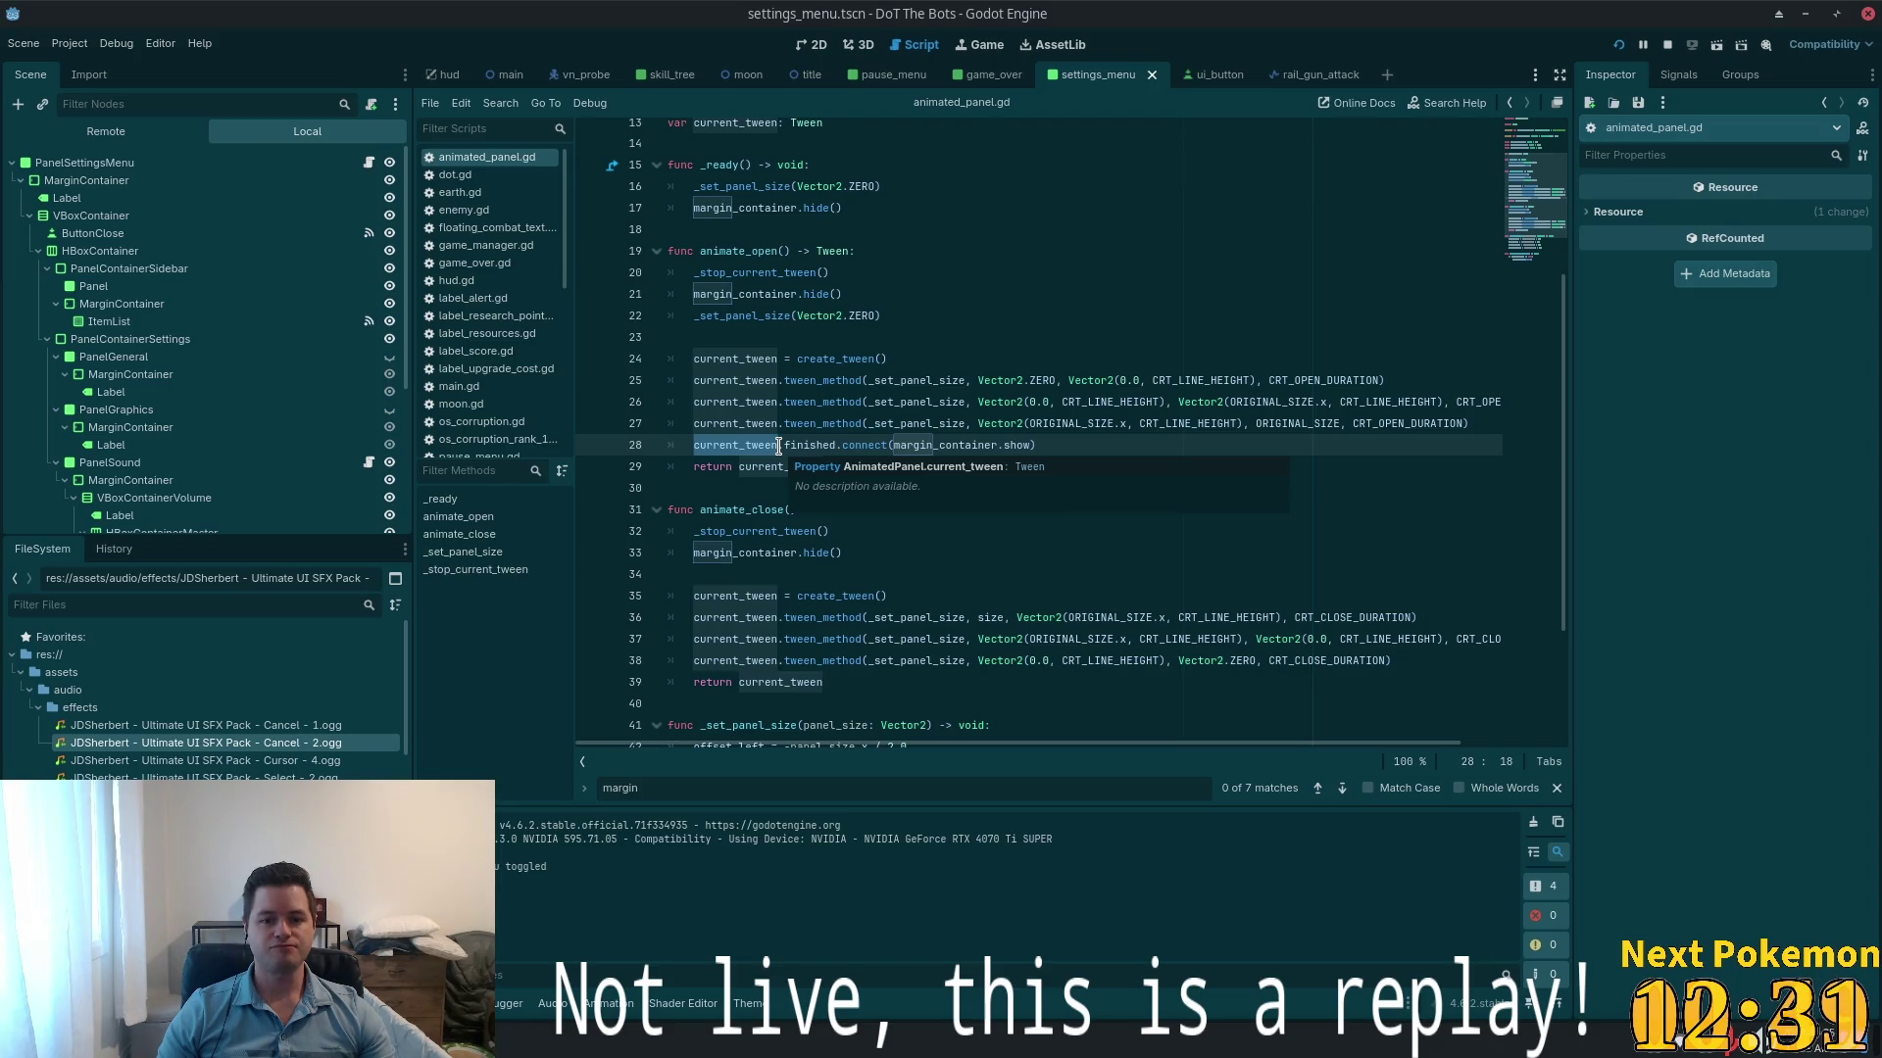
{"action": "left_click", "coordinate": [958, 447]}
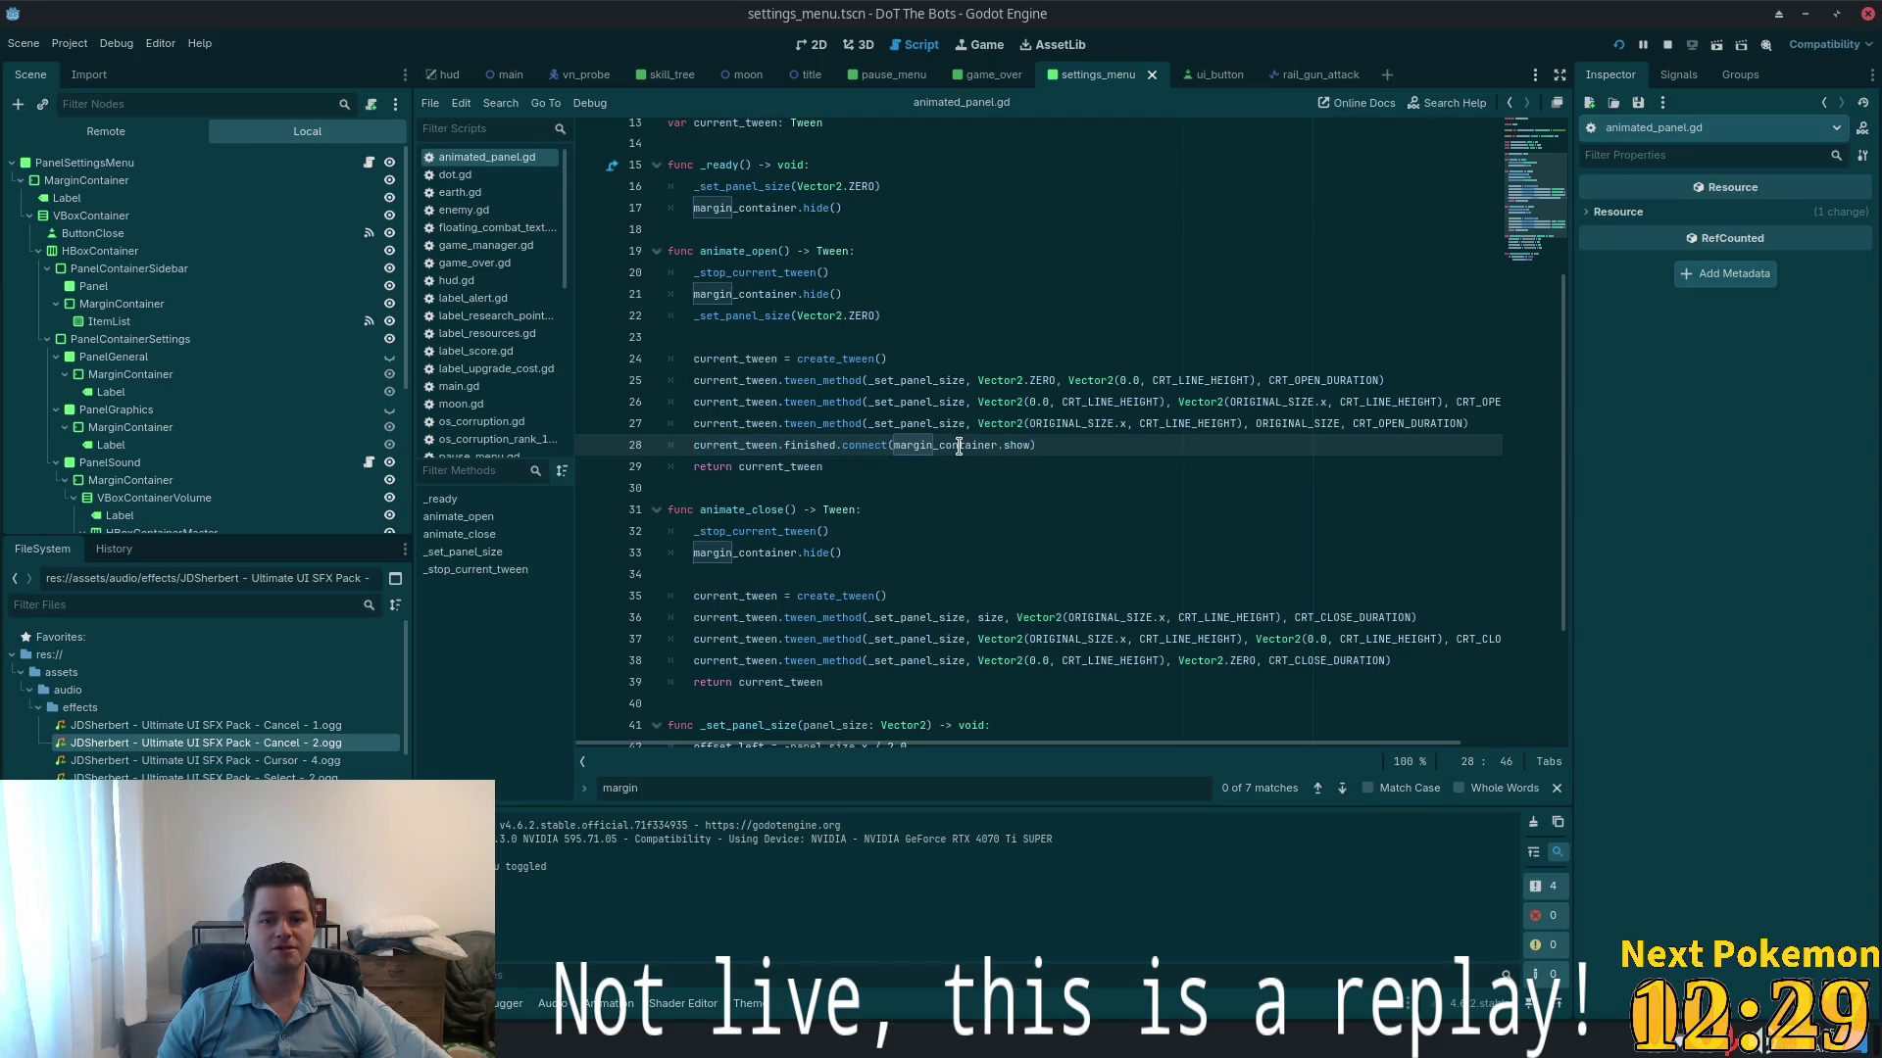
{"action": "mouse_move", "coordinate": [959, 449]}
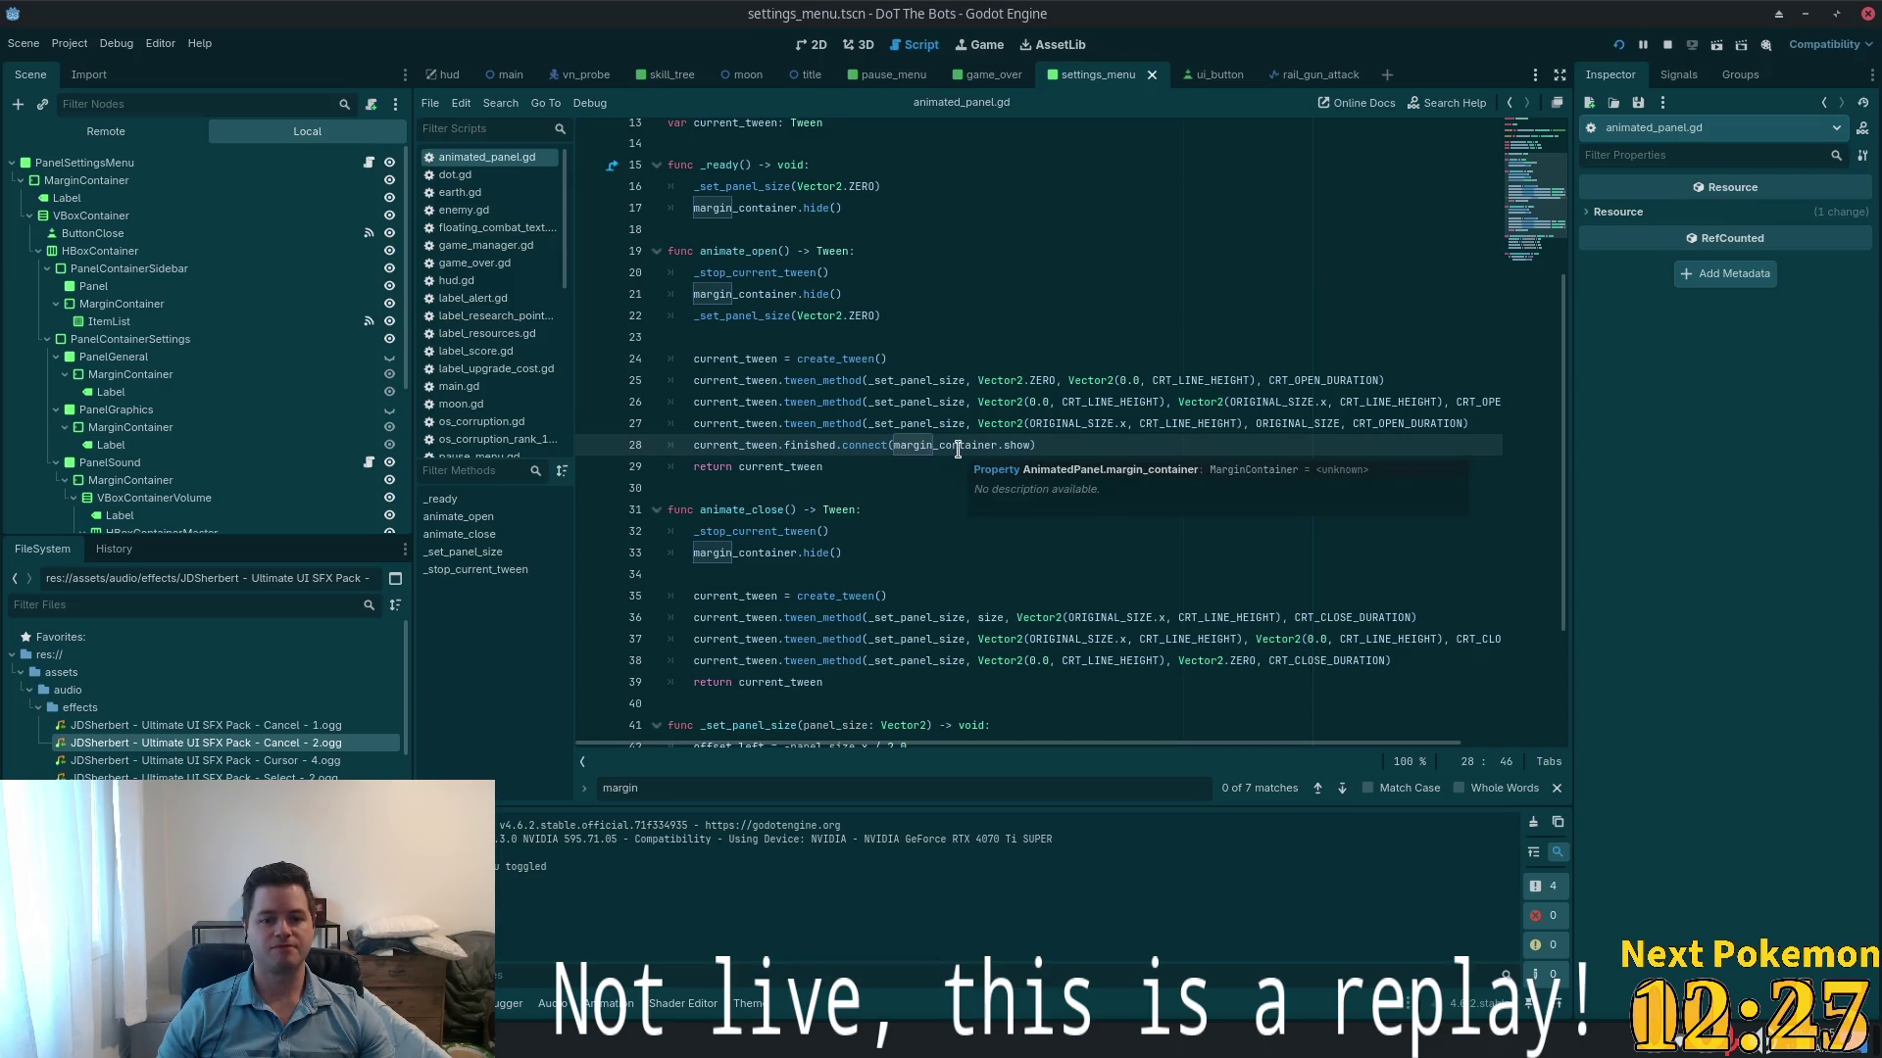
{"action": "scroll", "coordinate": [958, 448], "scroll_direction": "up", "scroll_amount": 4}
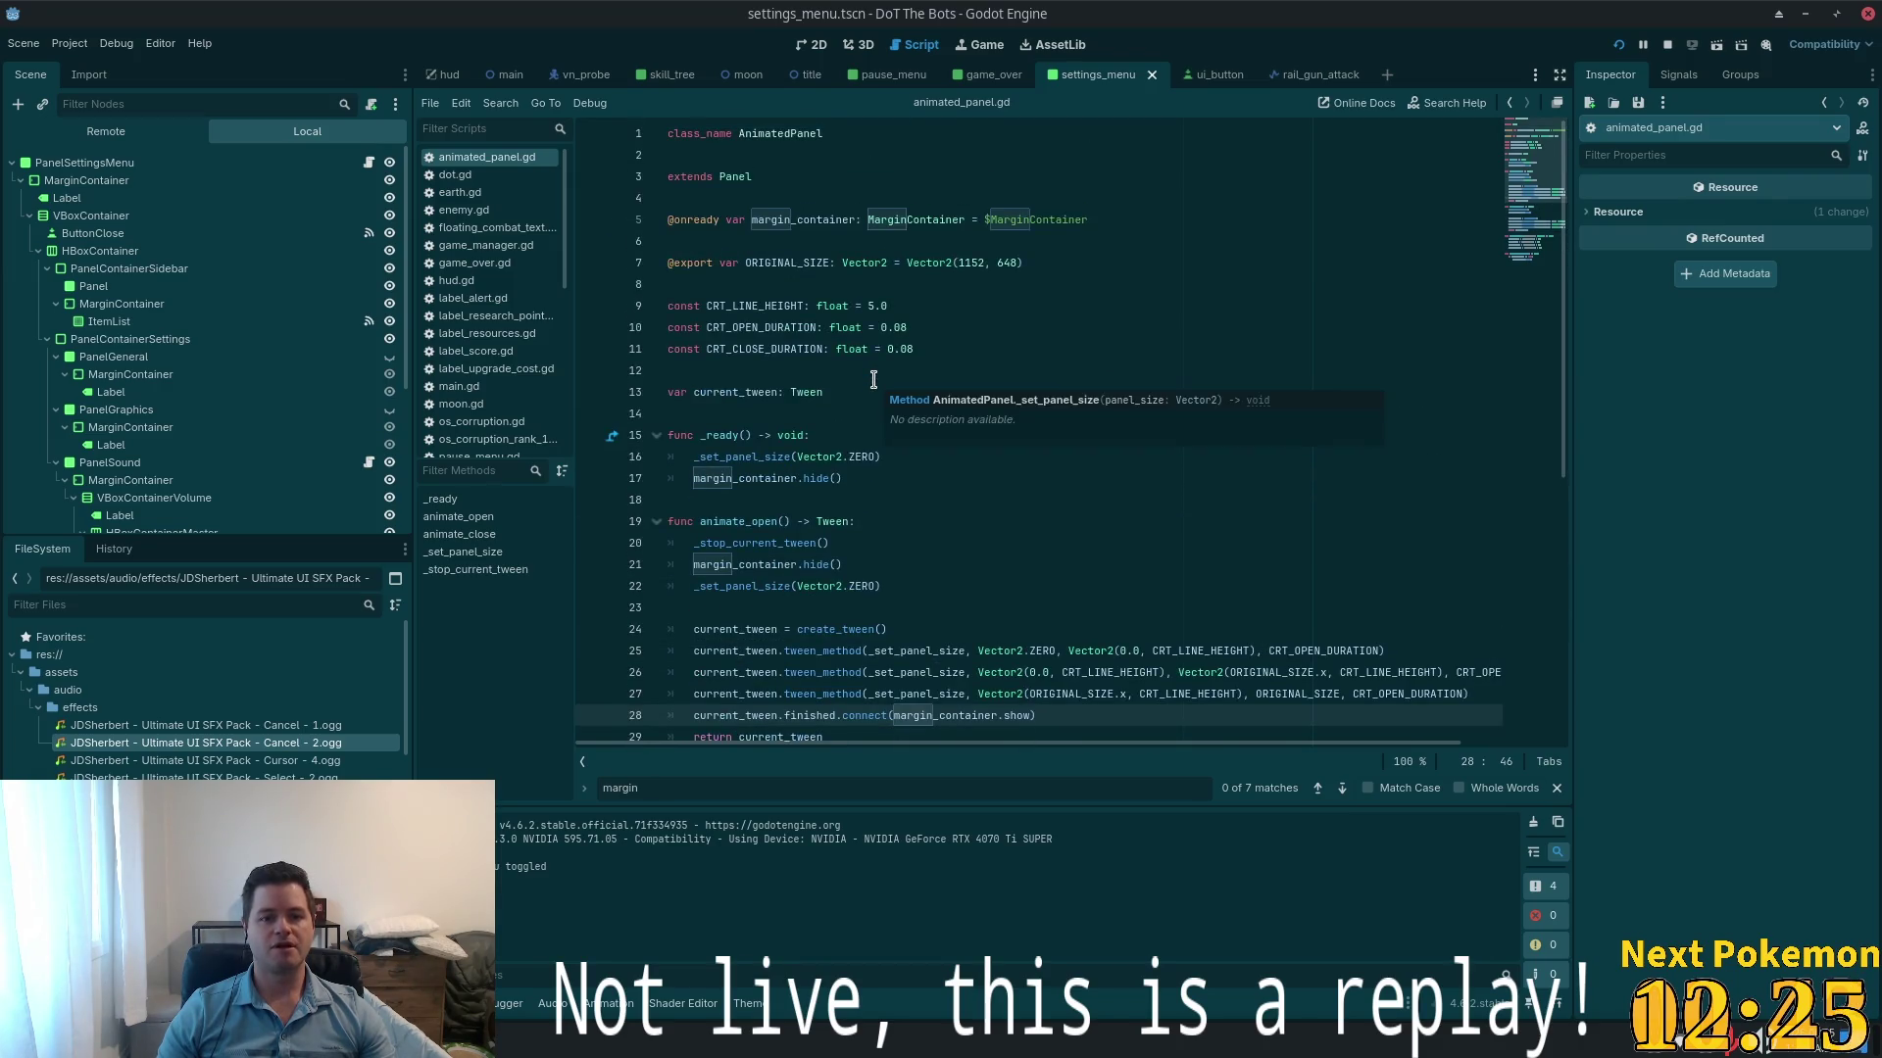
{"action": "scroll", "coordinate": [873, 379], "scroll_direction": "down", "scroll_amount": 3}
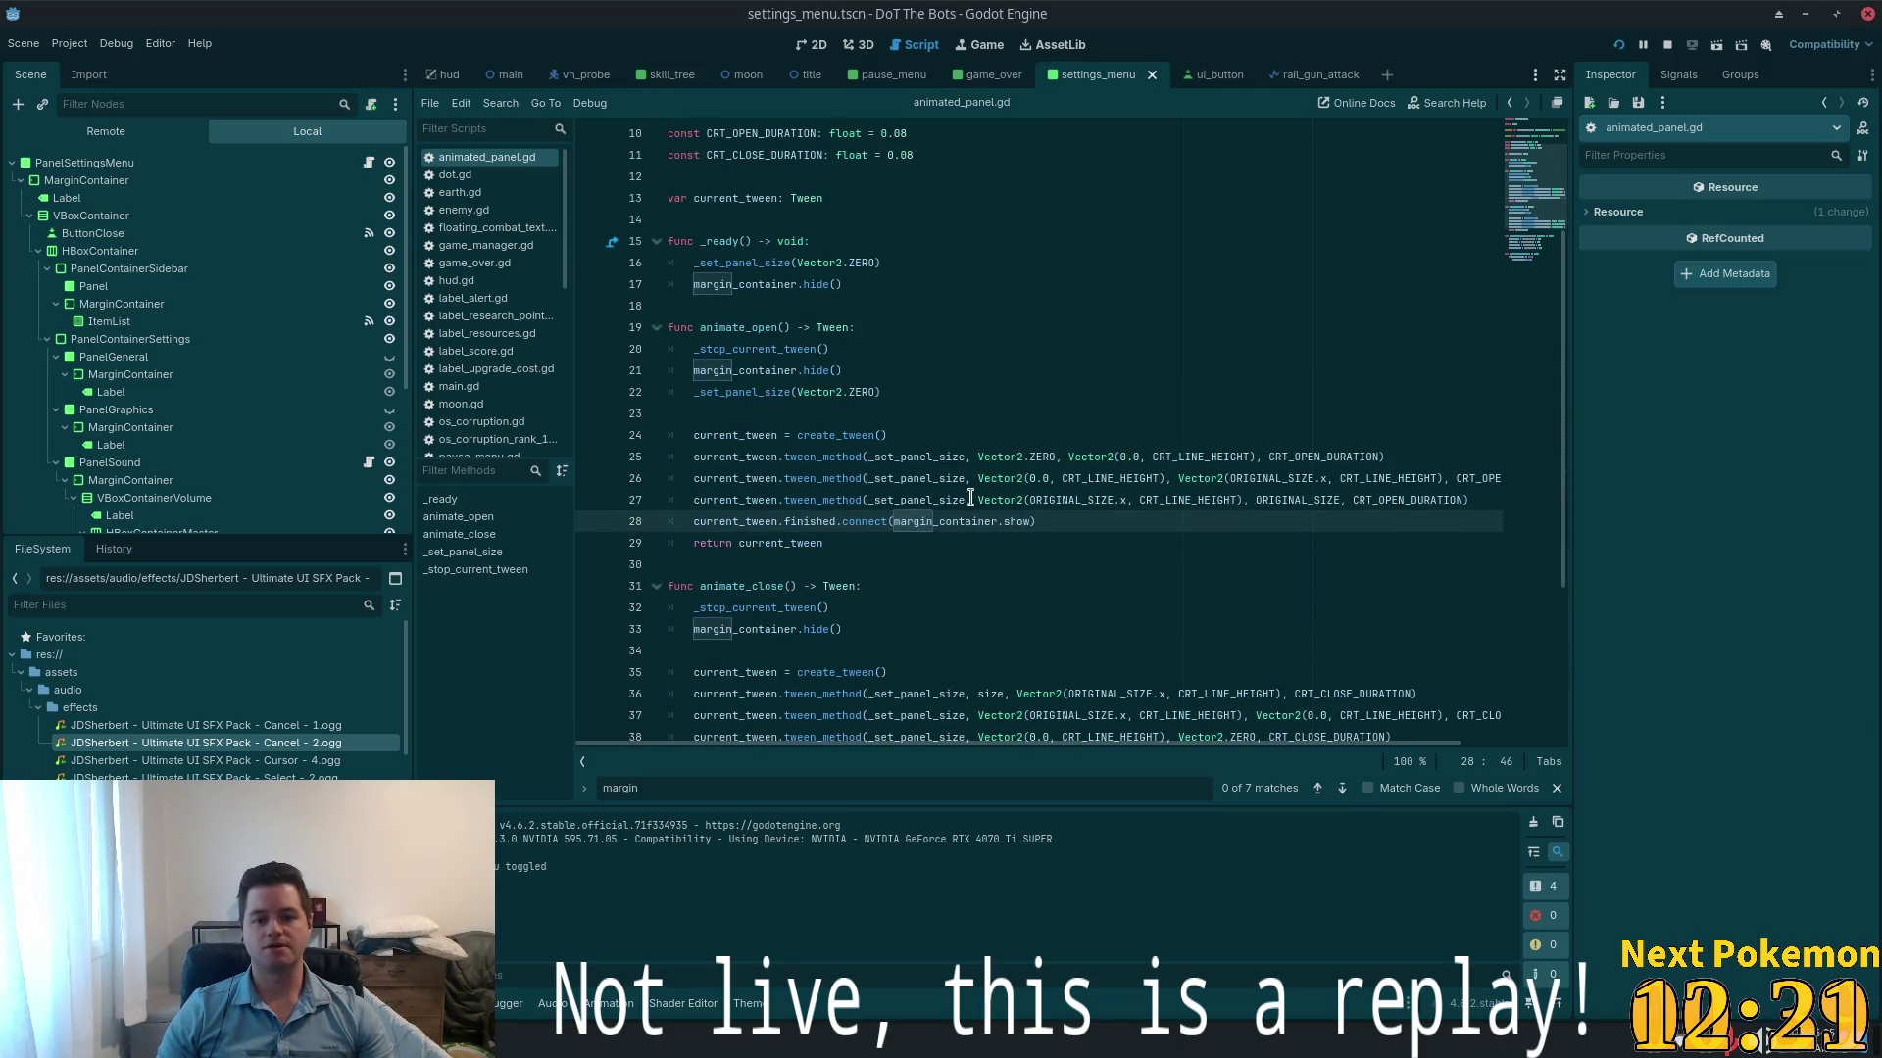
{"action": "key", "text": "F5"}
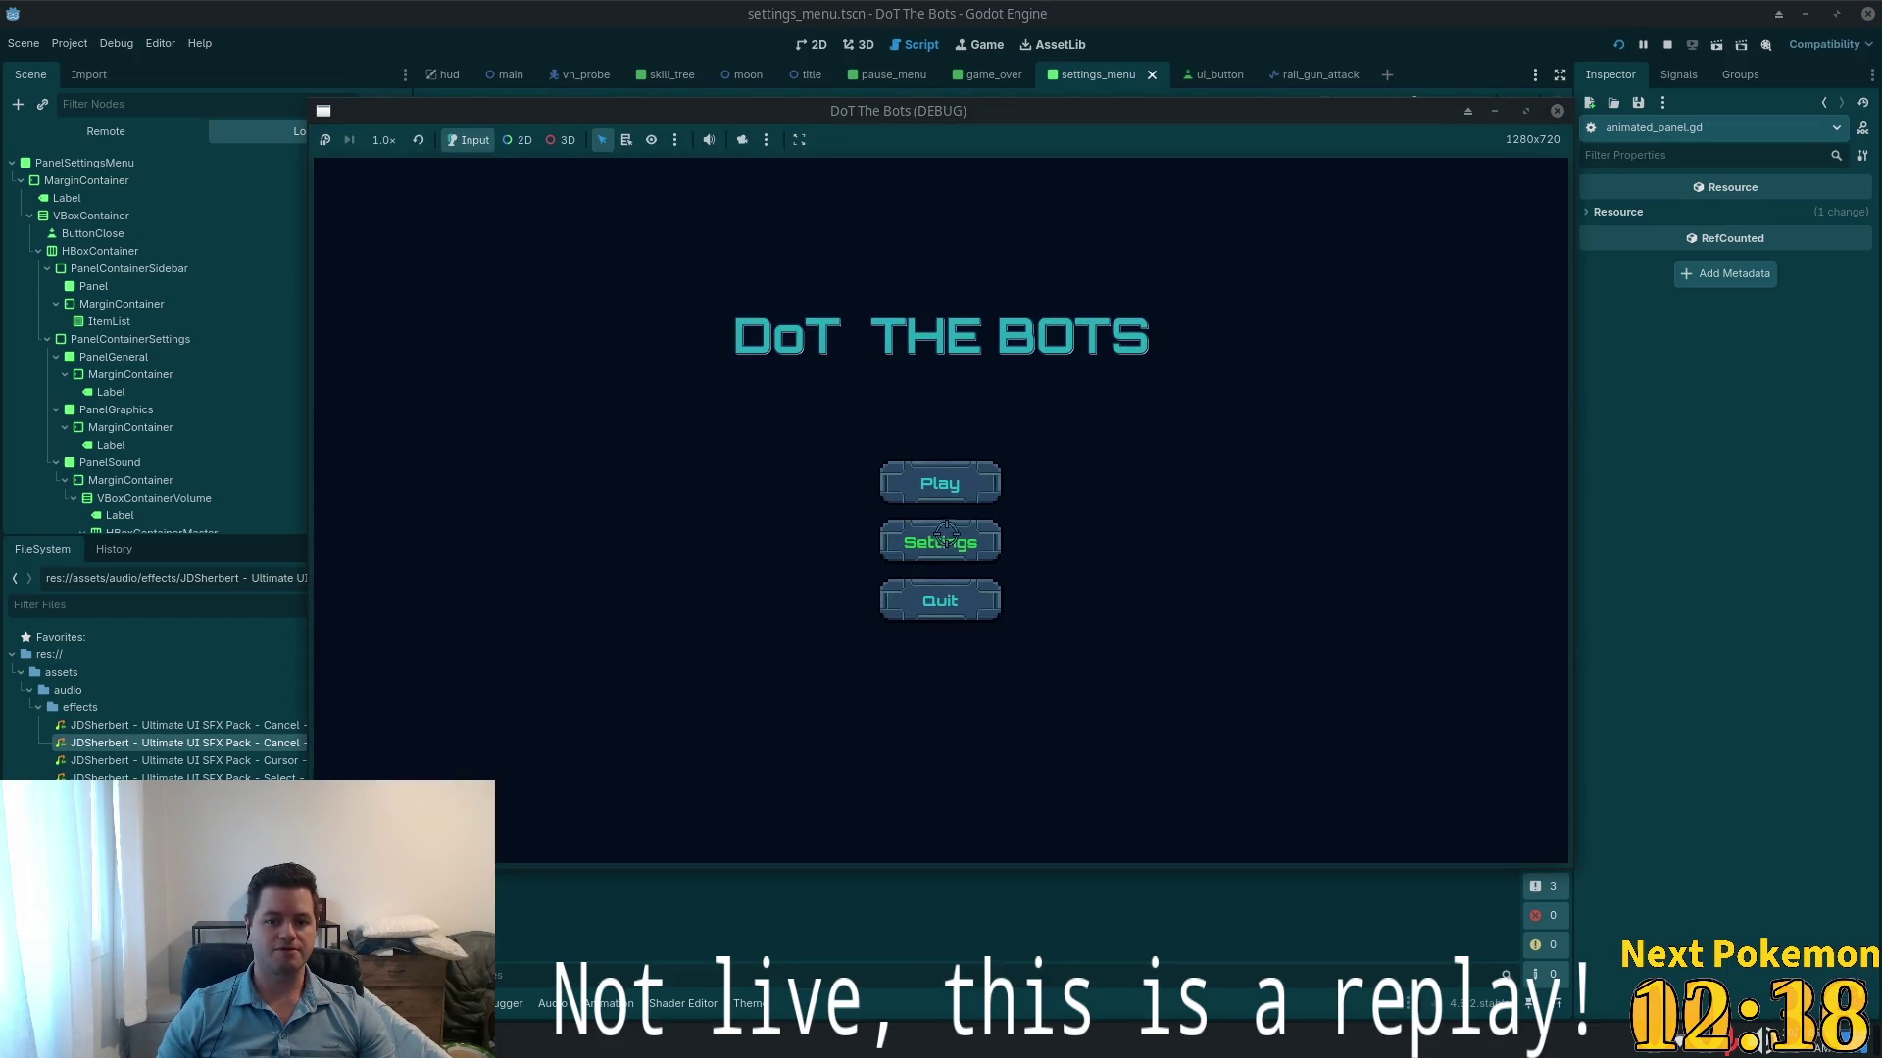
- Open Settings from the title screen, then edit current_tween in the script's return line
{"action": "left_click", "coordinate": [944, 534]}
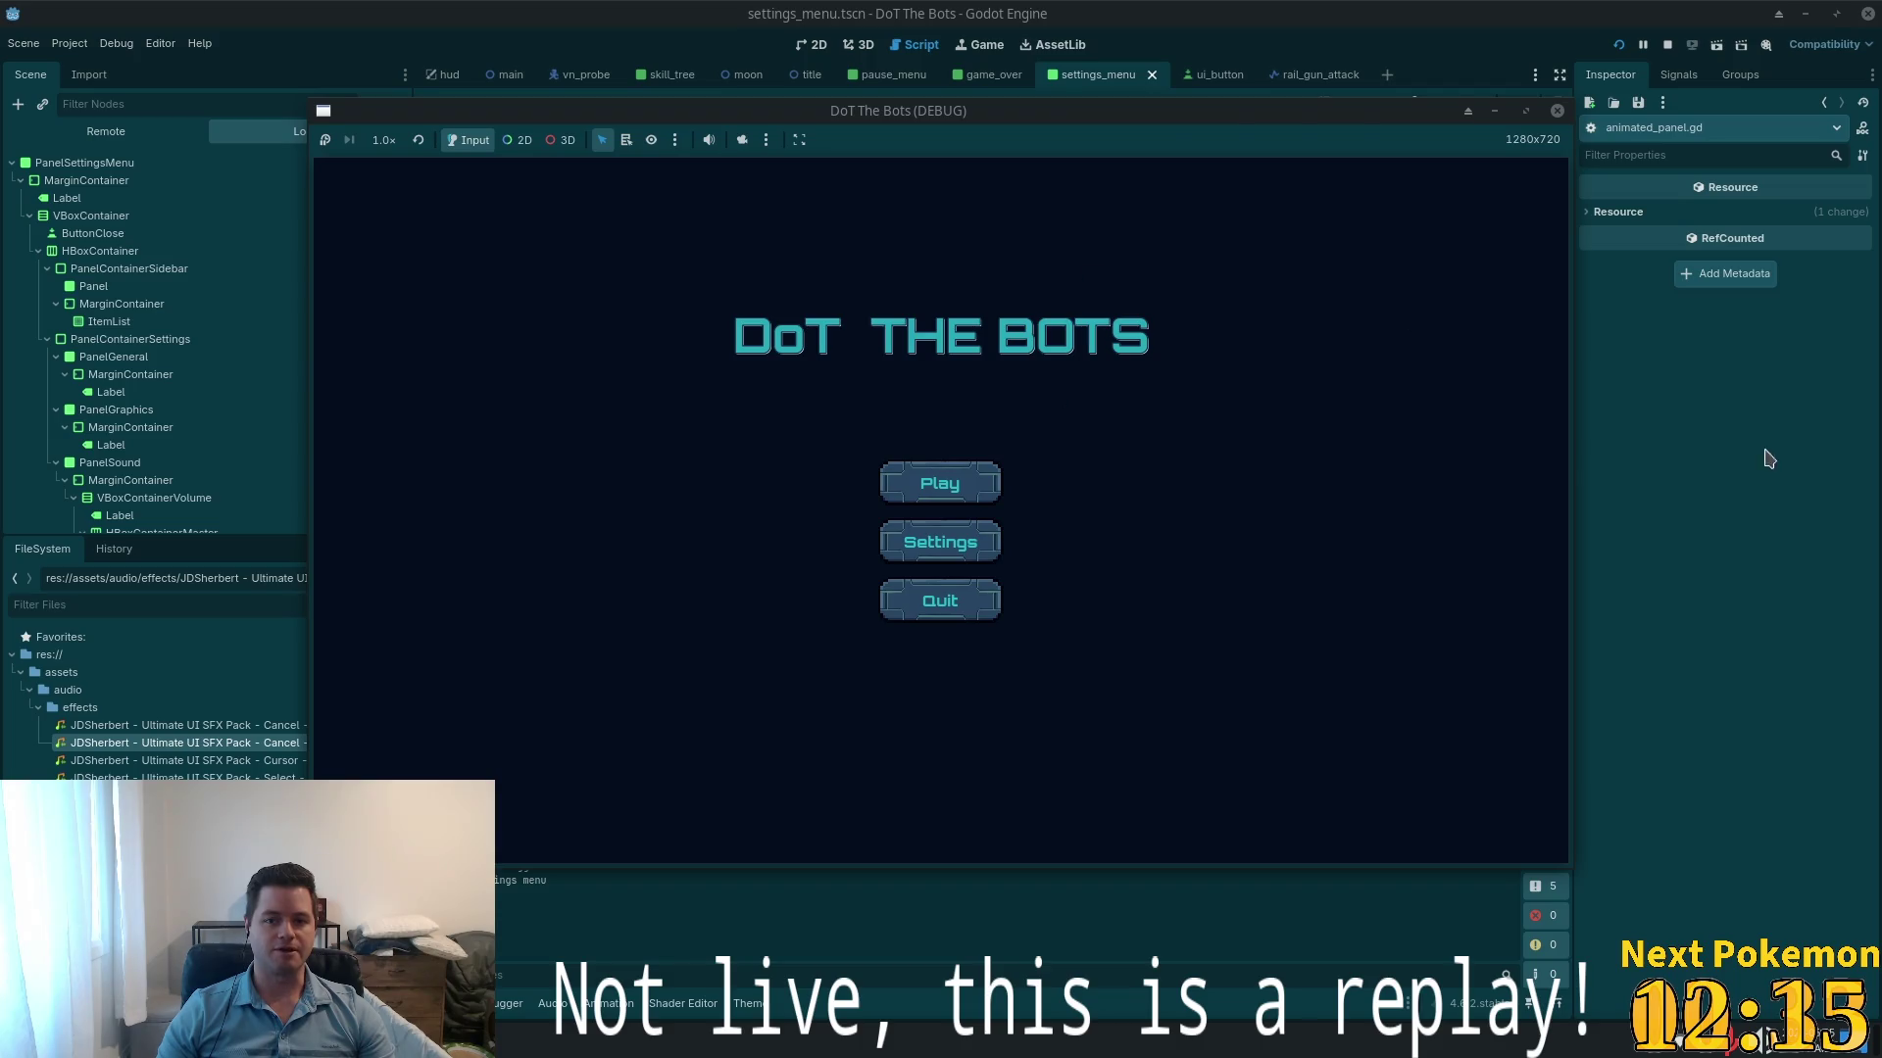
{"action": "left_click", "coordinate": [1722, 477]}
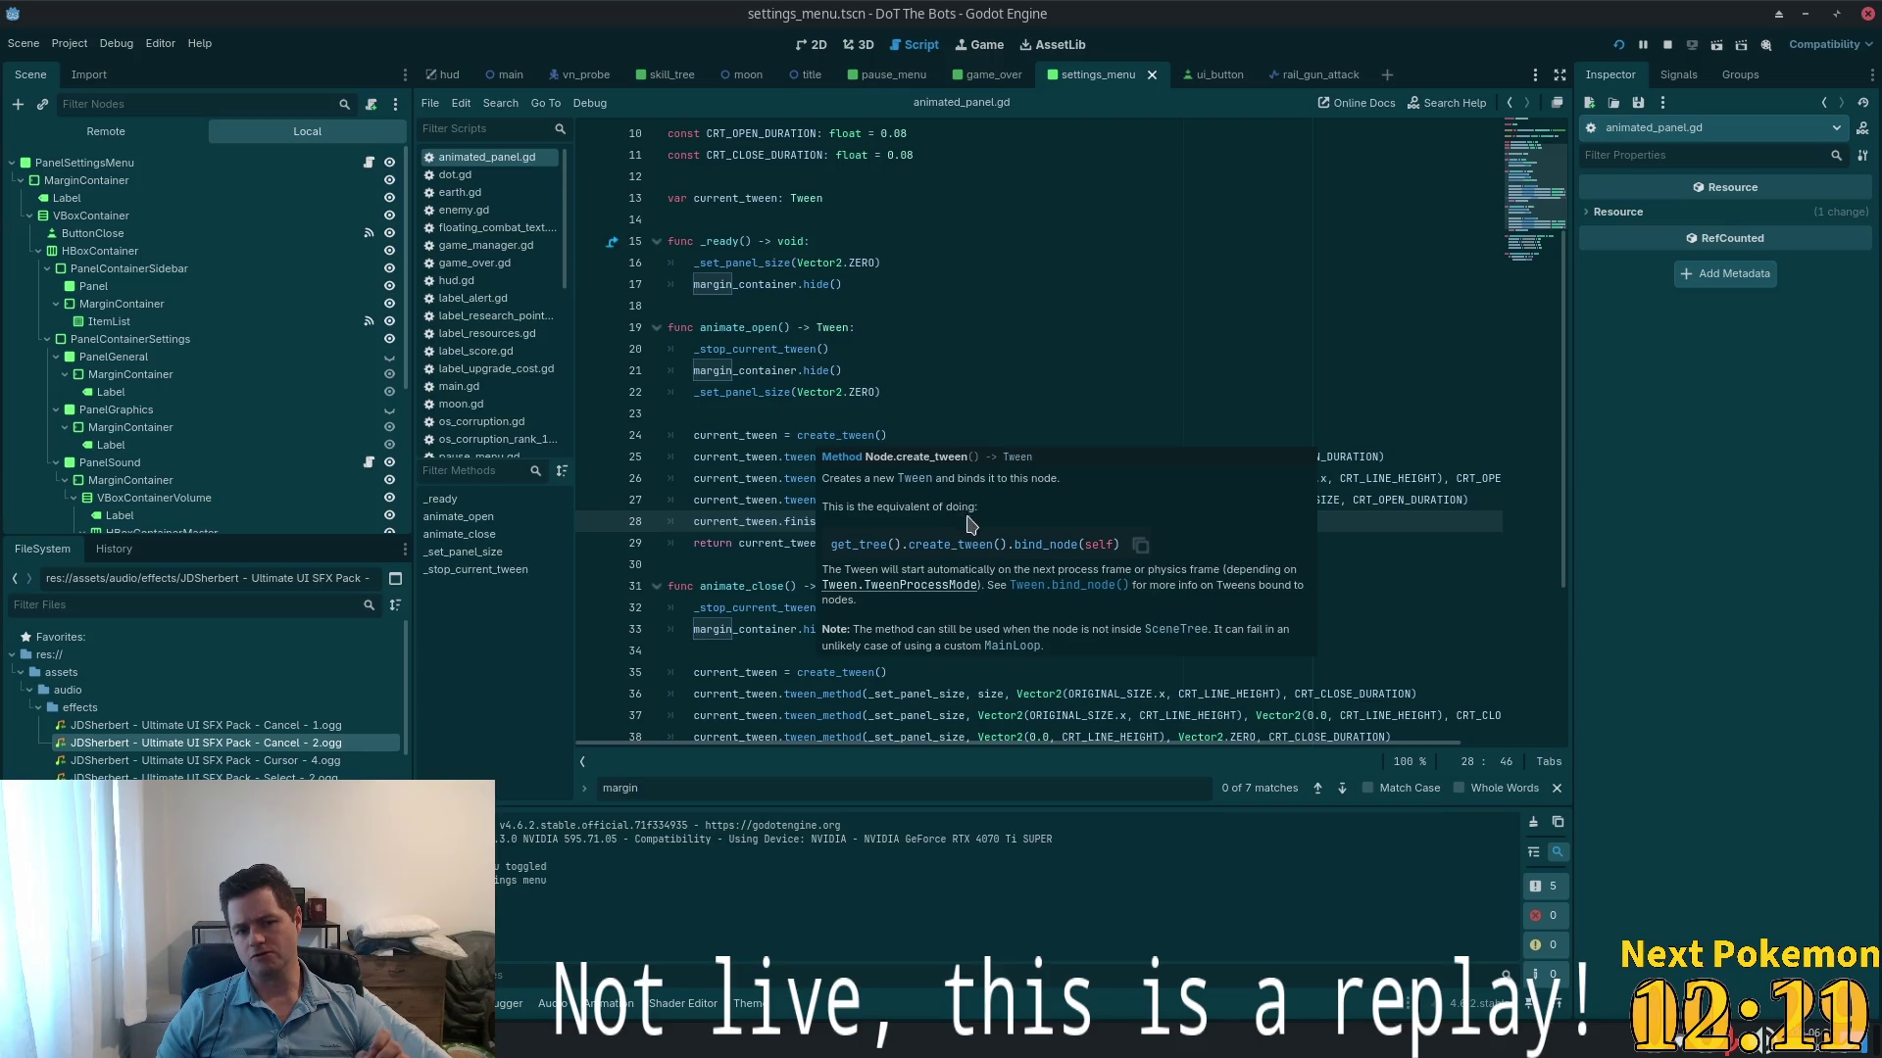
{"action": "left_click", "coordinate": [784, 392]}
{"action": "left_click", "coordinate": [890, 521]}
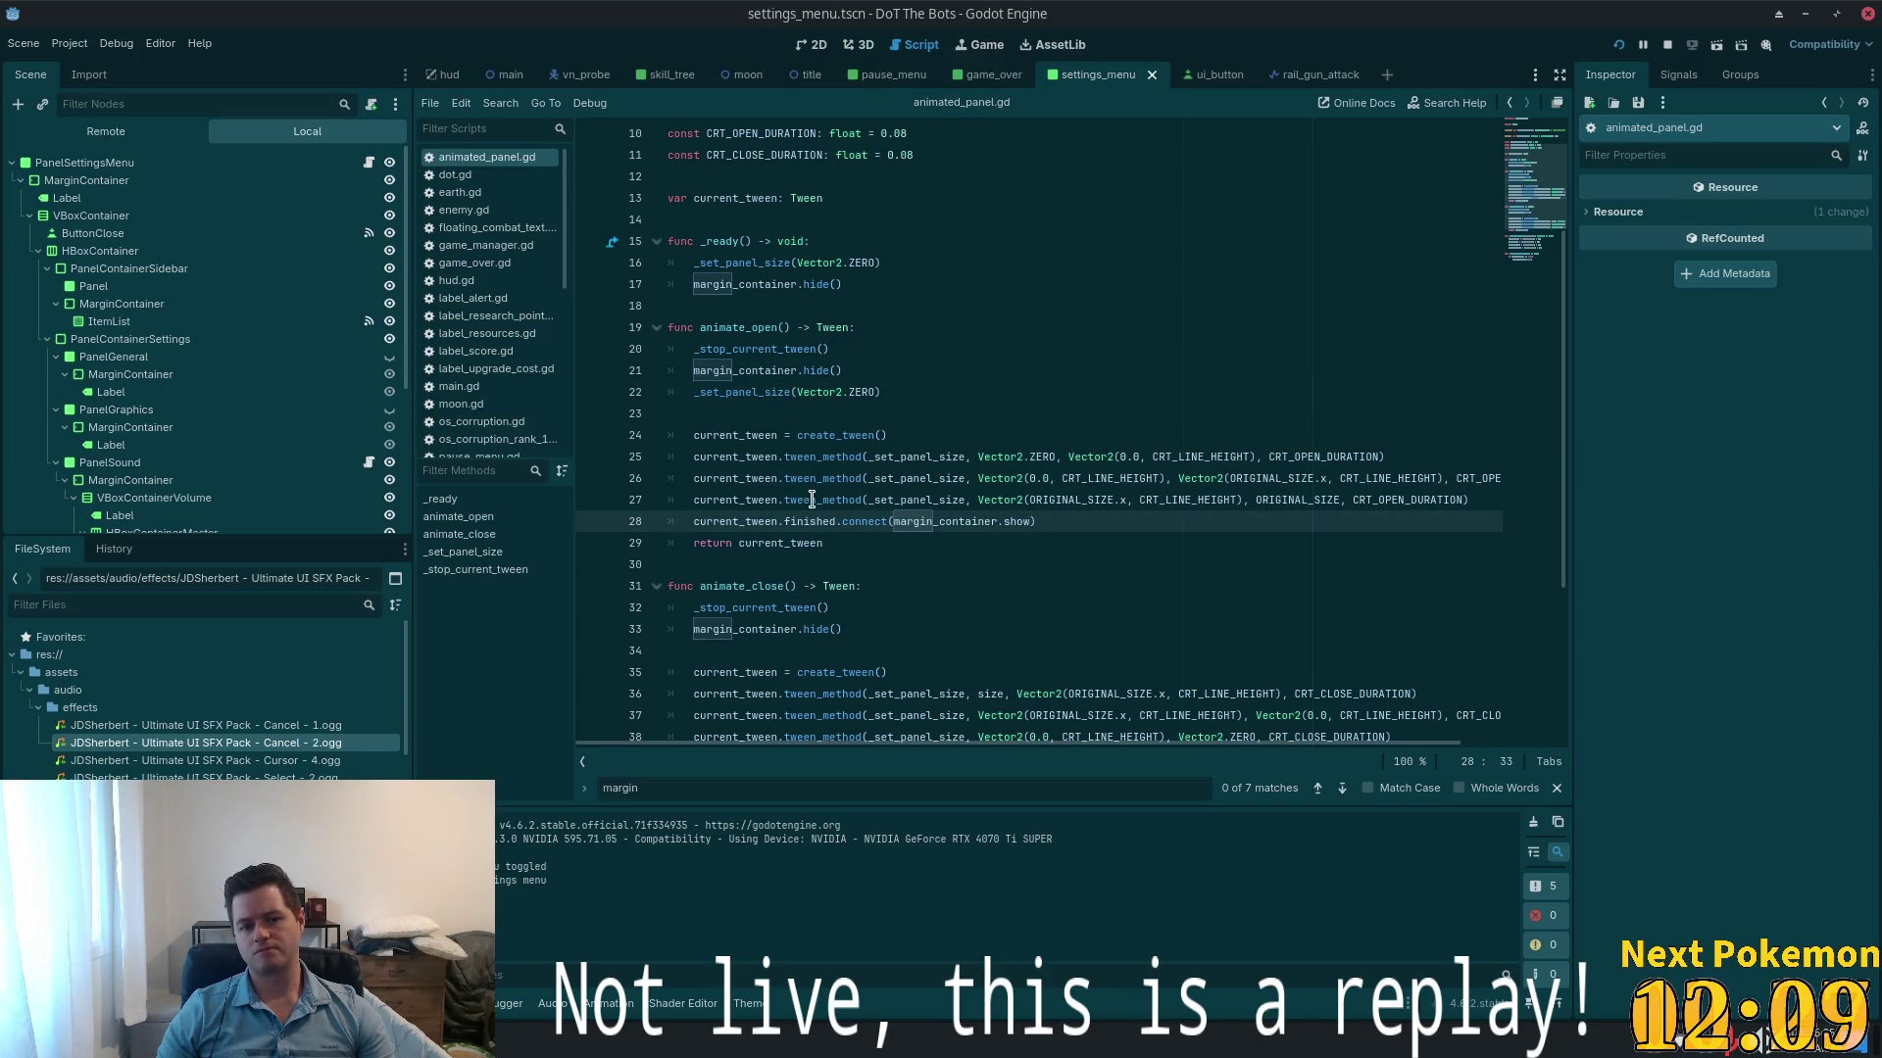
{"action": "double_click", "coordinate": [756, 543]}
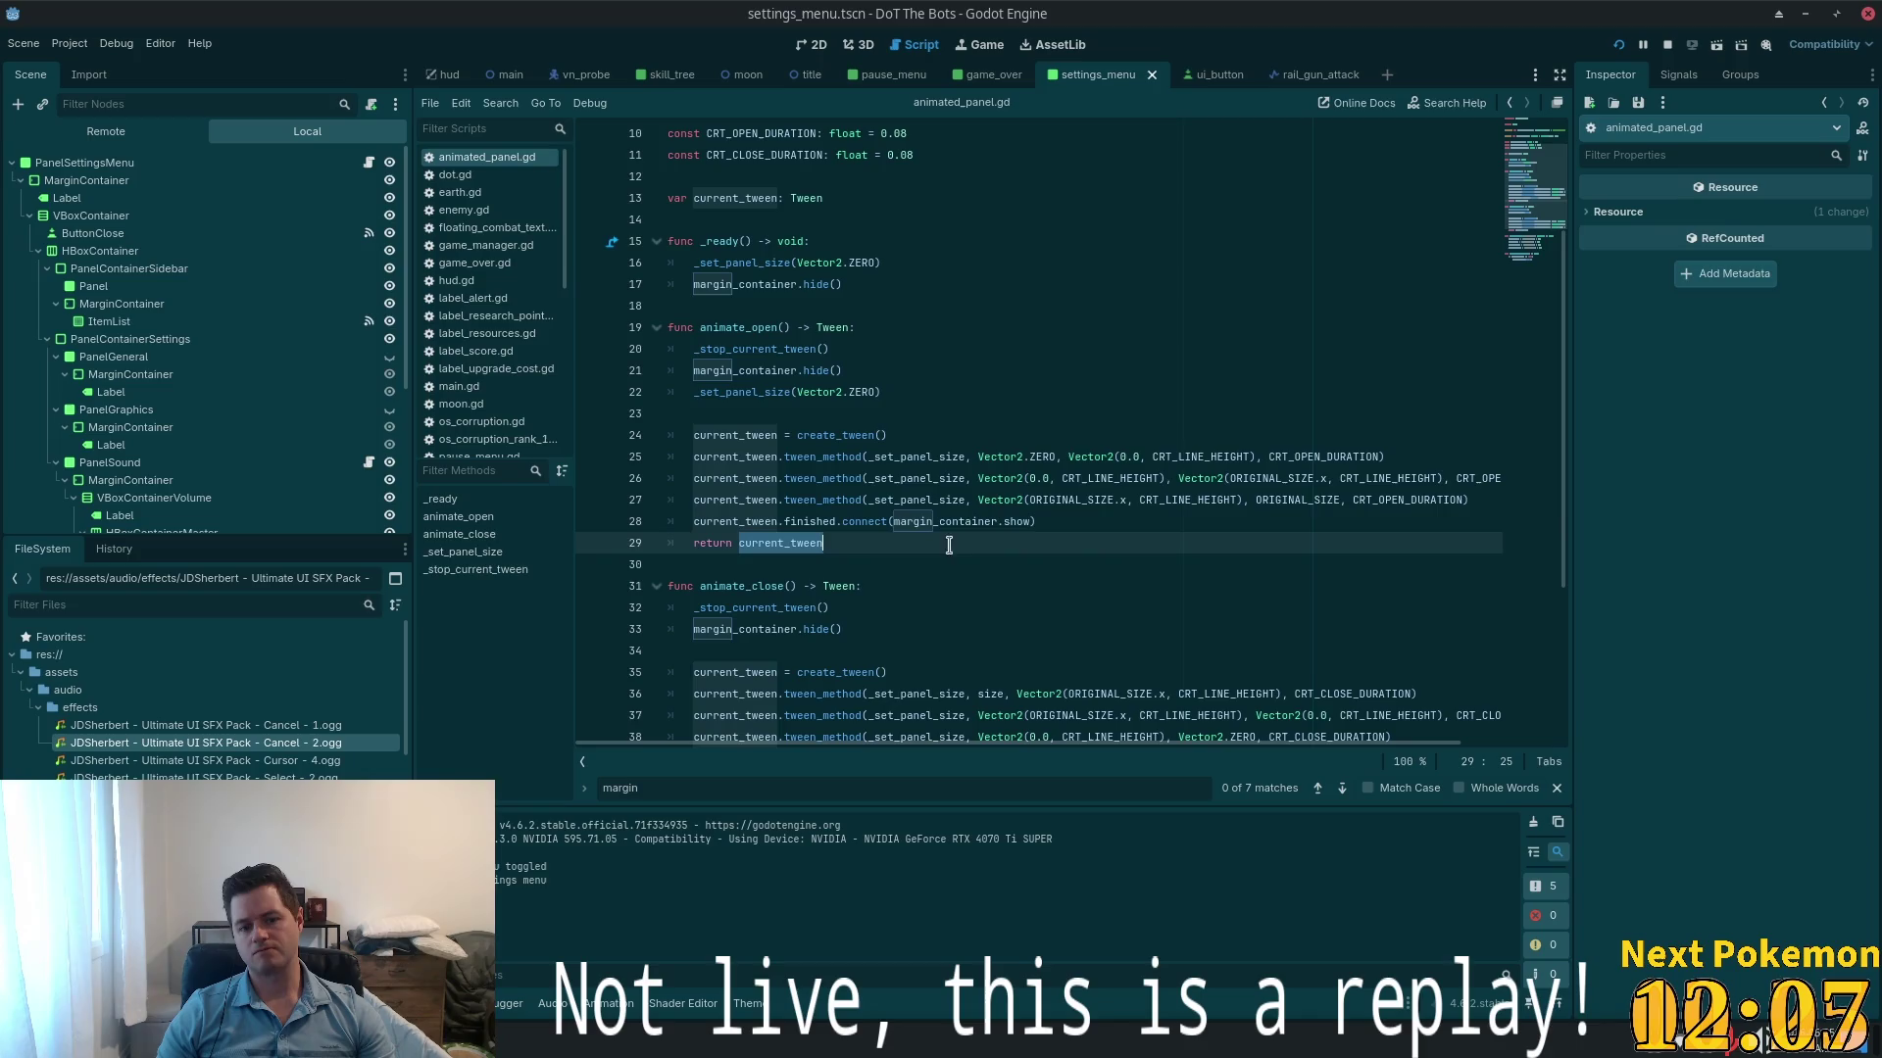
{"action": "scroll", "coordinate": [1143, 538], "scroll_direction": "down", "scroll_amount": 3}
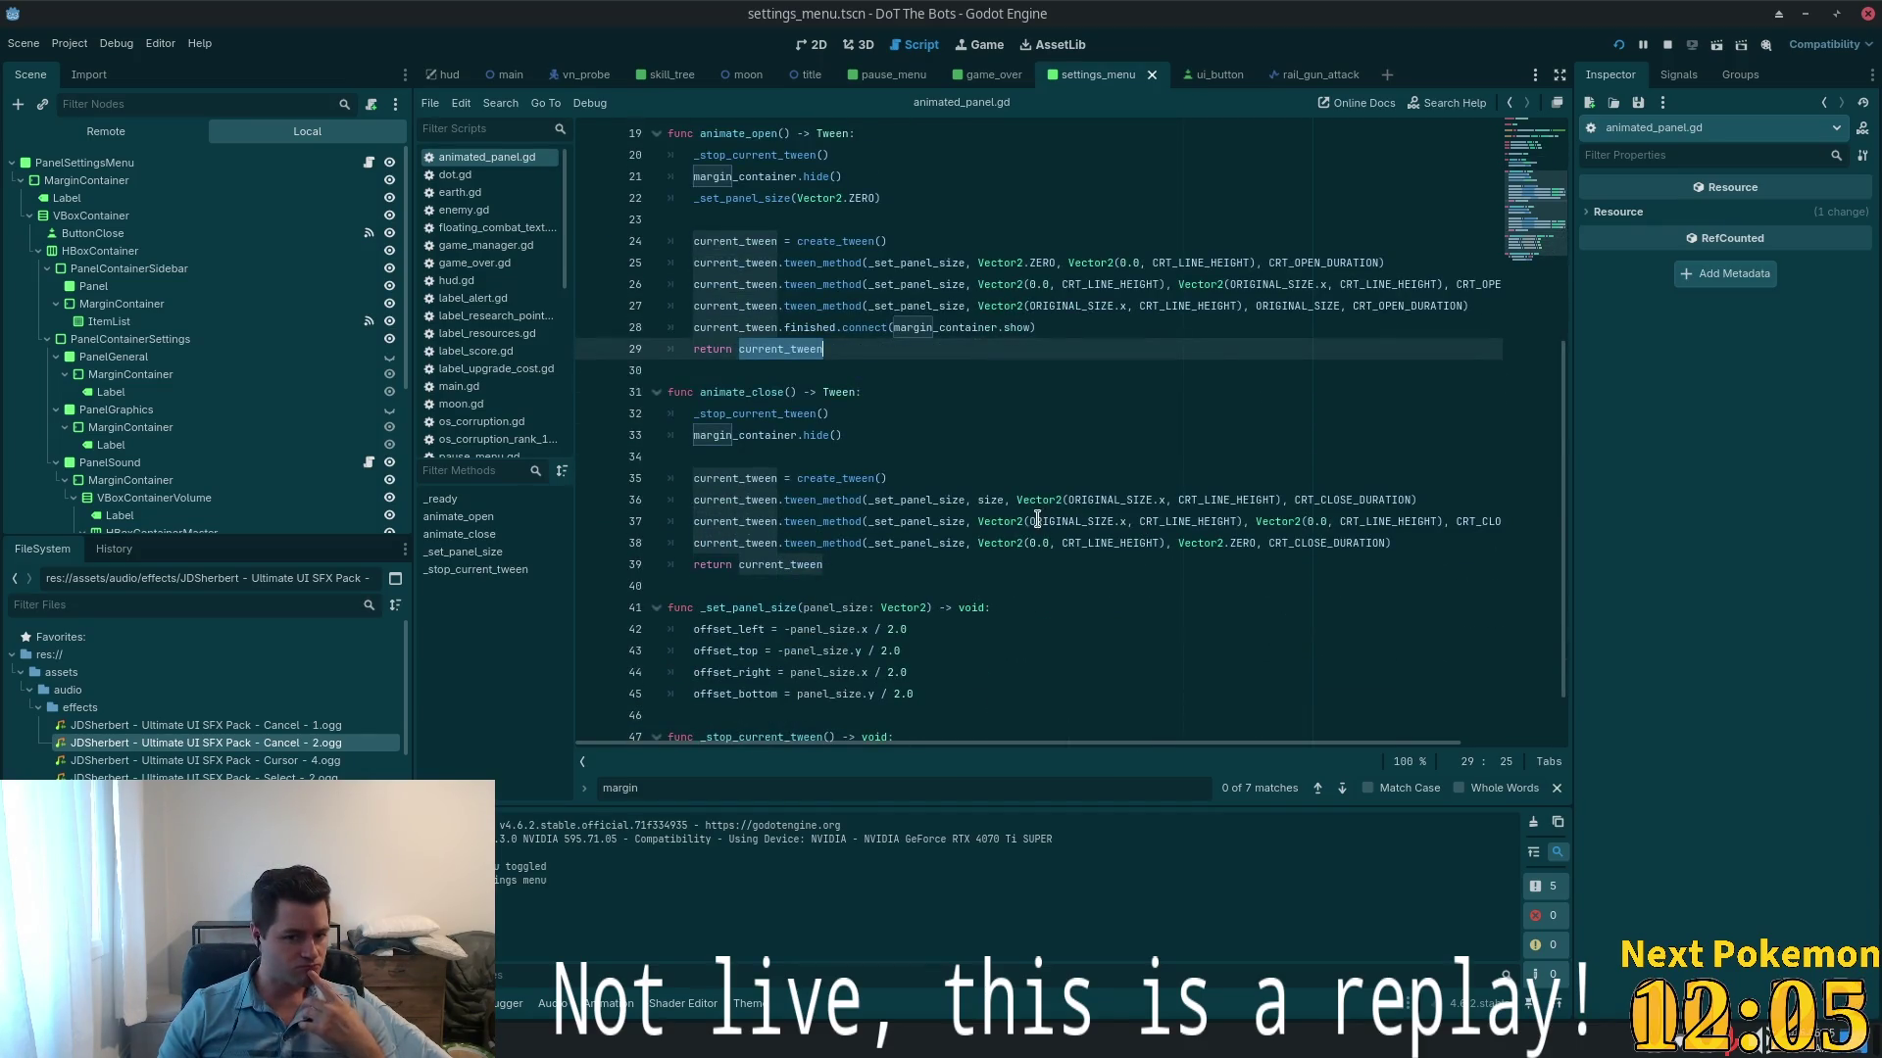
{"action": "scroll", "coordinate": [1068, 495], "scroll_direction": "down", "scroll_amount": 1}
{"action": "key", "text": "BackSpace"}
- In the game, start play, pause, open Settings from the pause menu, and close it
{"action": "key", "text": "F5"}
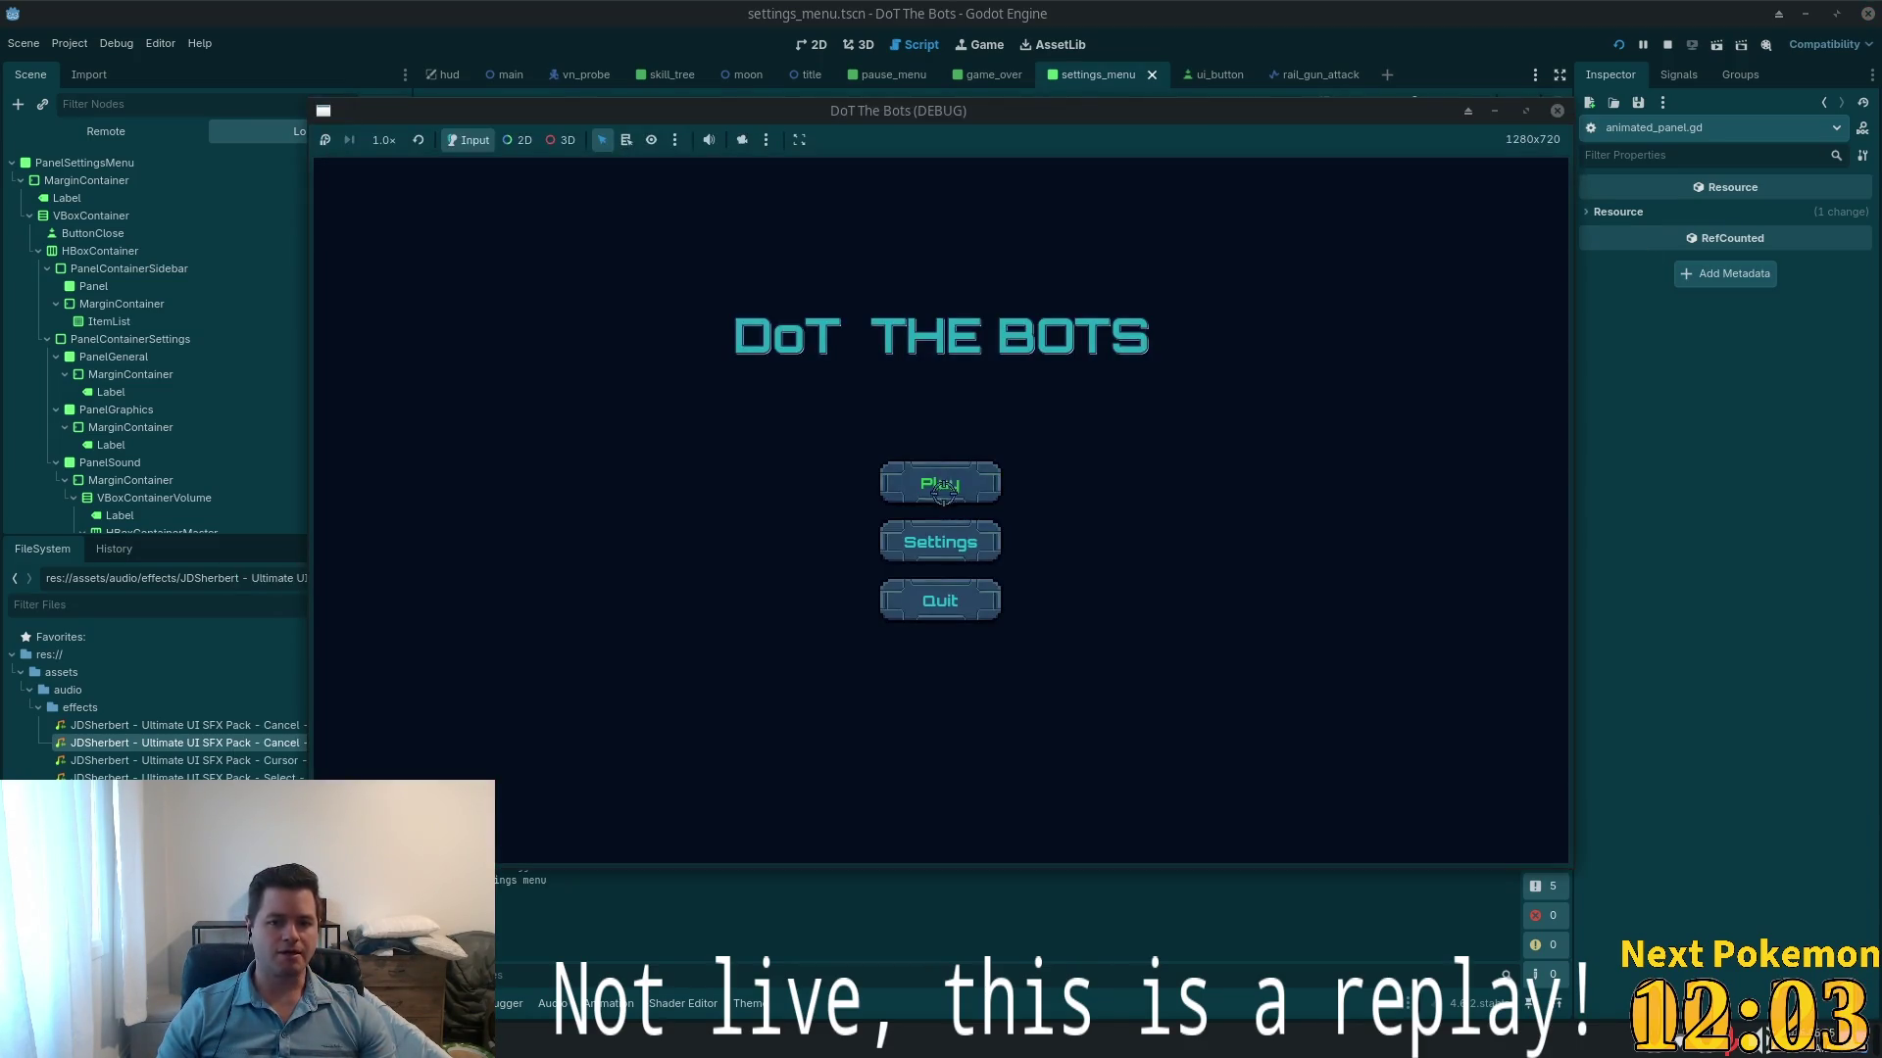
{"action": "left_click", "coordinate": [939, 484]}
{"action": "left_click", "coordinate": [1465, 203]}
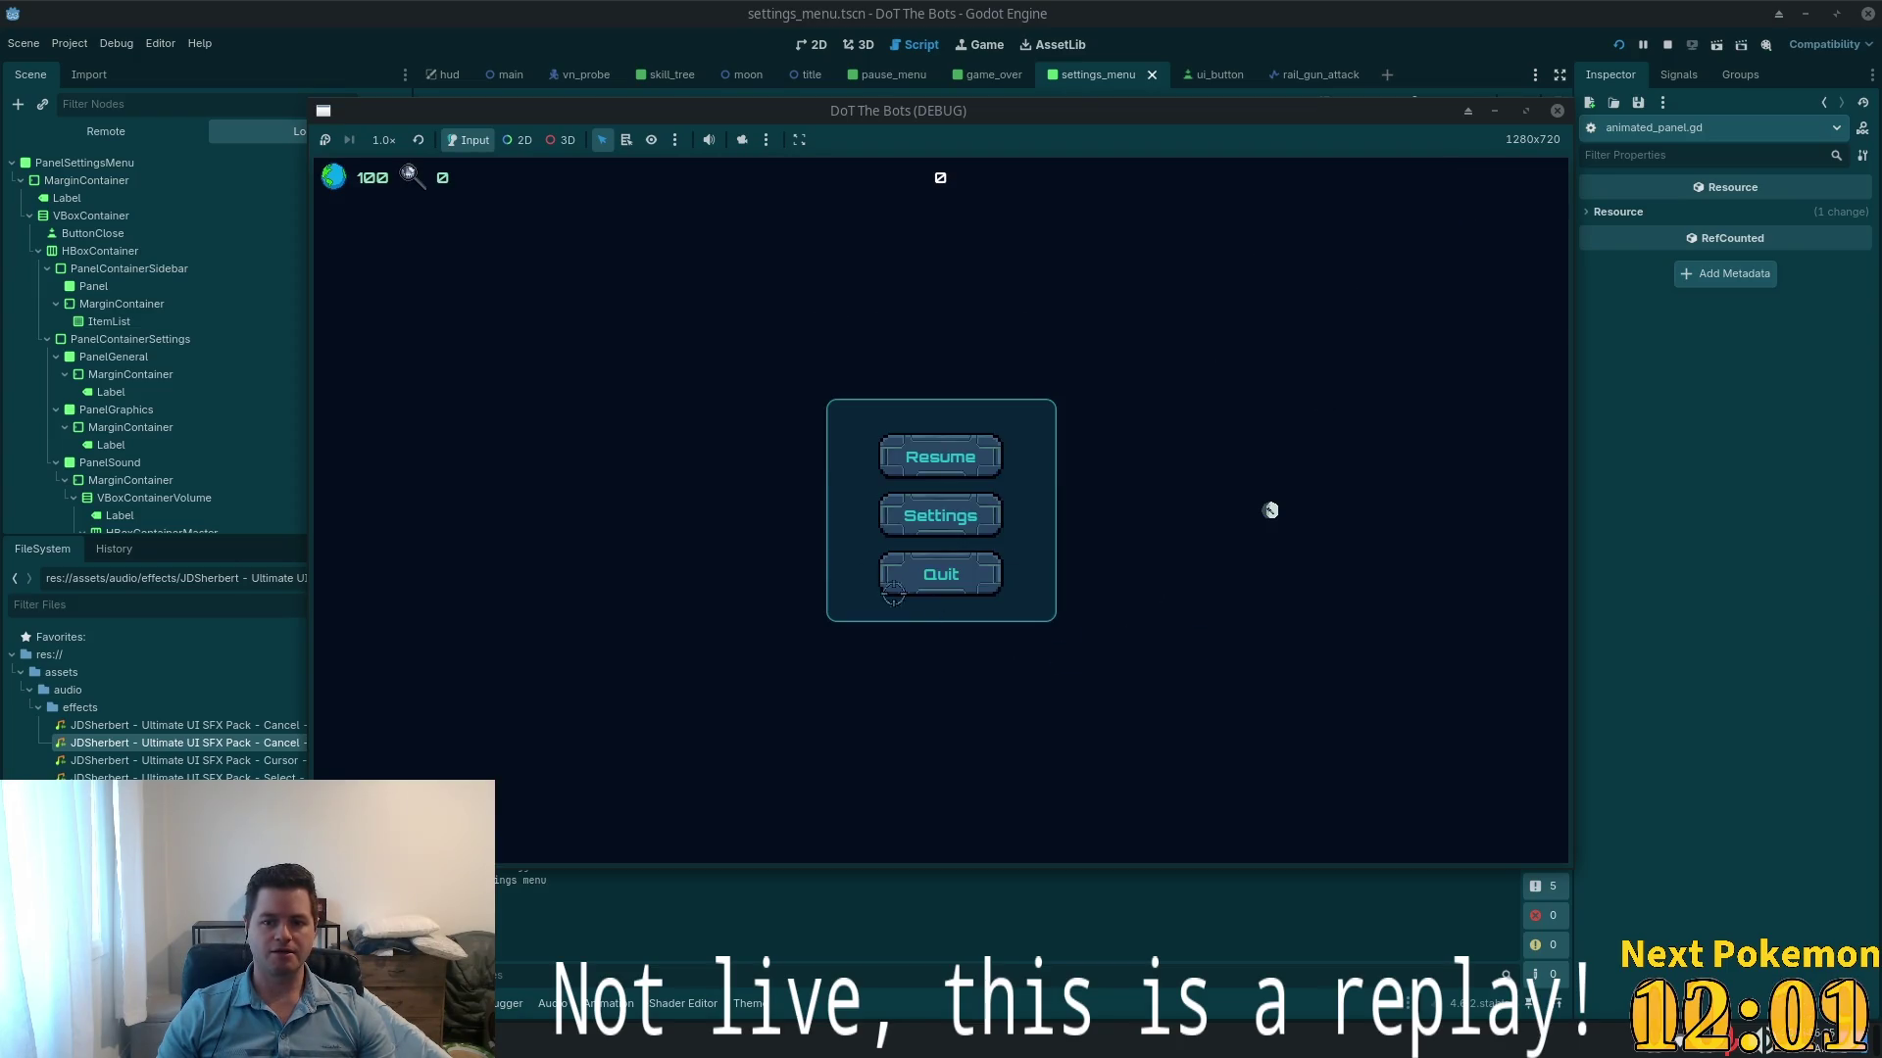
{"action": "left_click", "coordinate": [941, 512]}
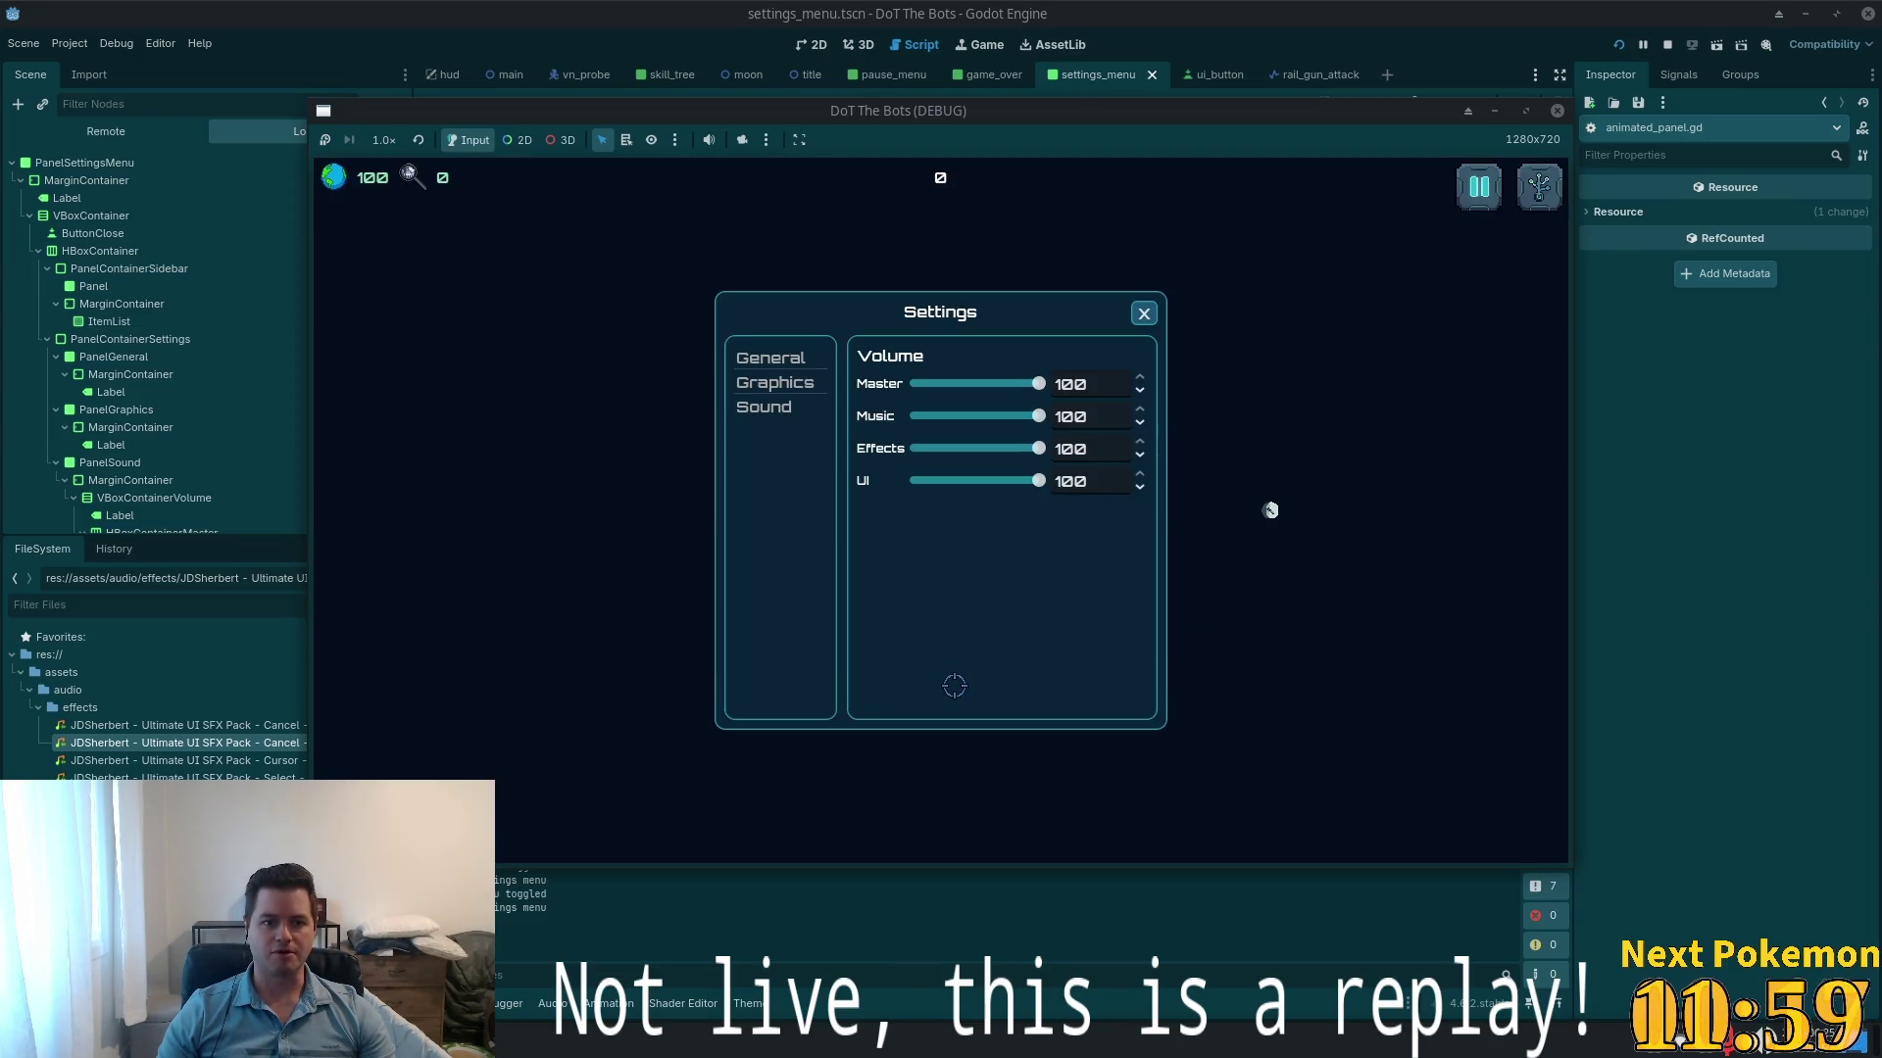
{"action": "left_click", "coordinate": [1143, 313]}
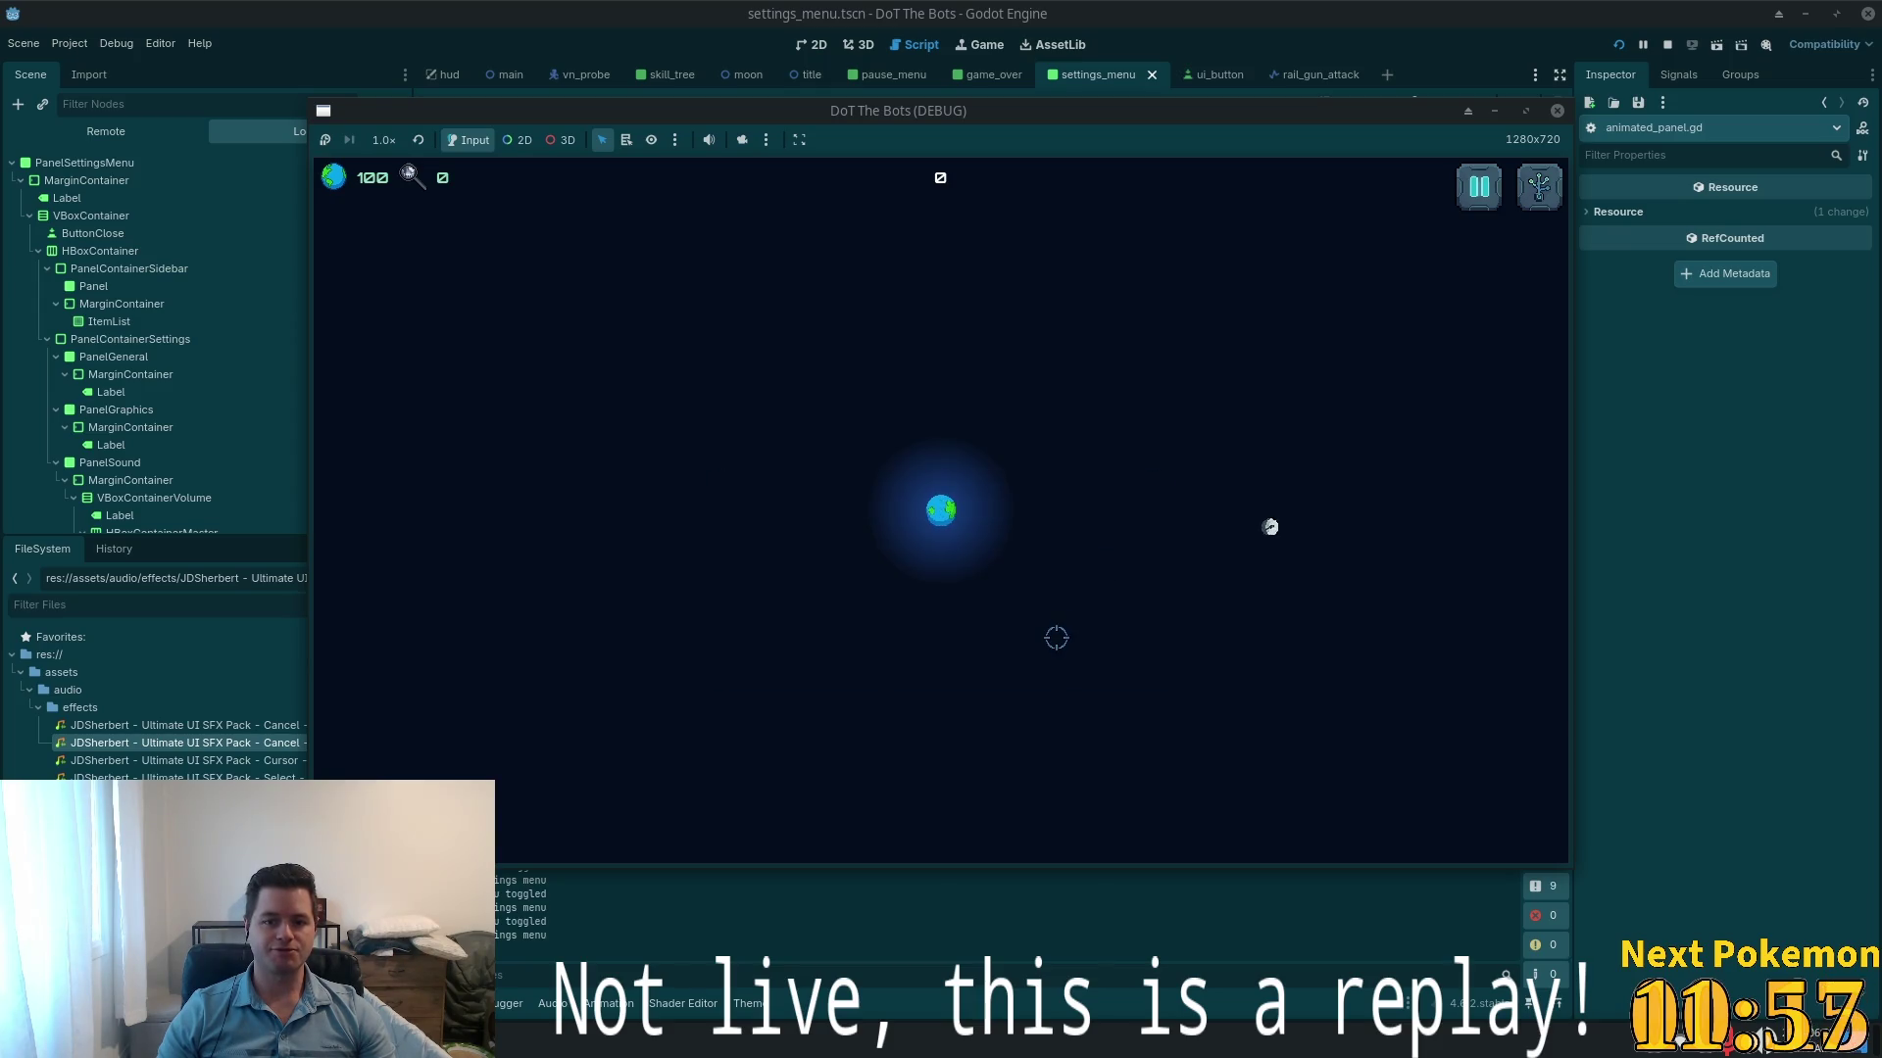
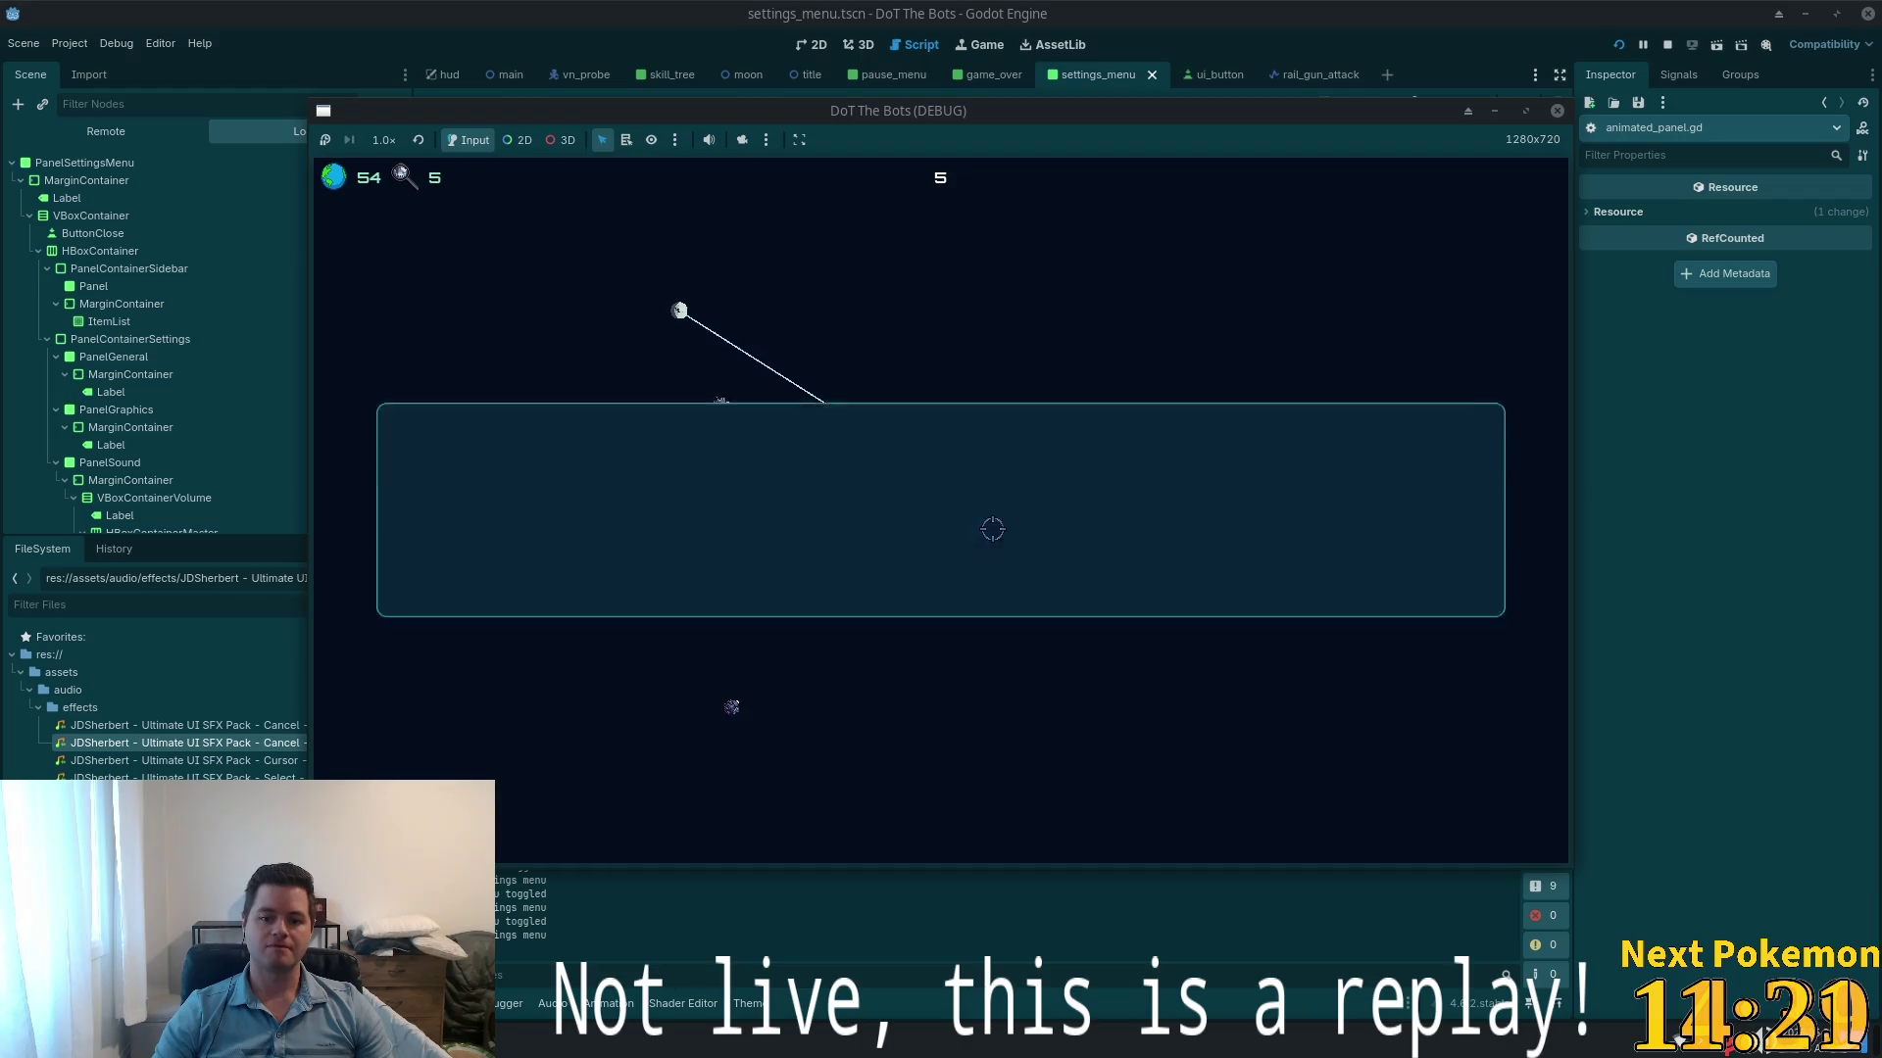
- Close the skill-tree upgrade panel, reopen it, and close it again in the running game
{"action": "left_click", "coordinate": [1481, 215]}
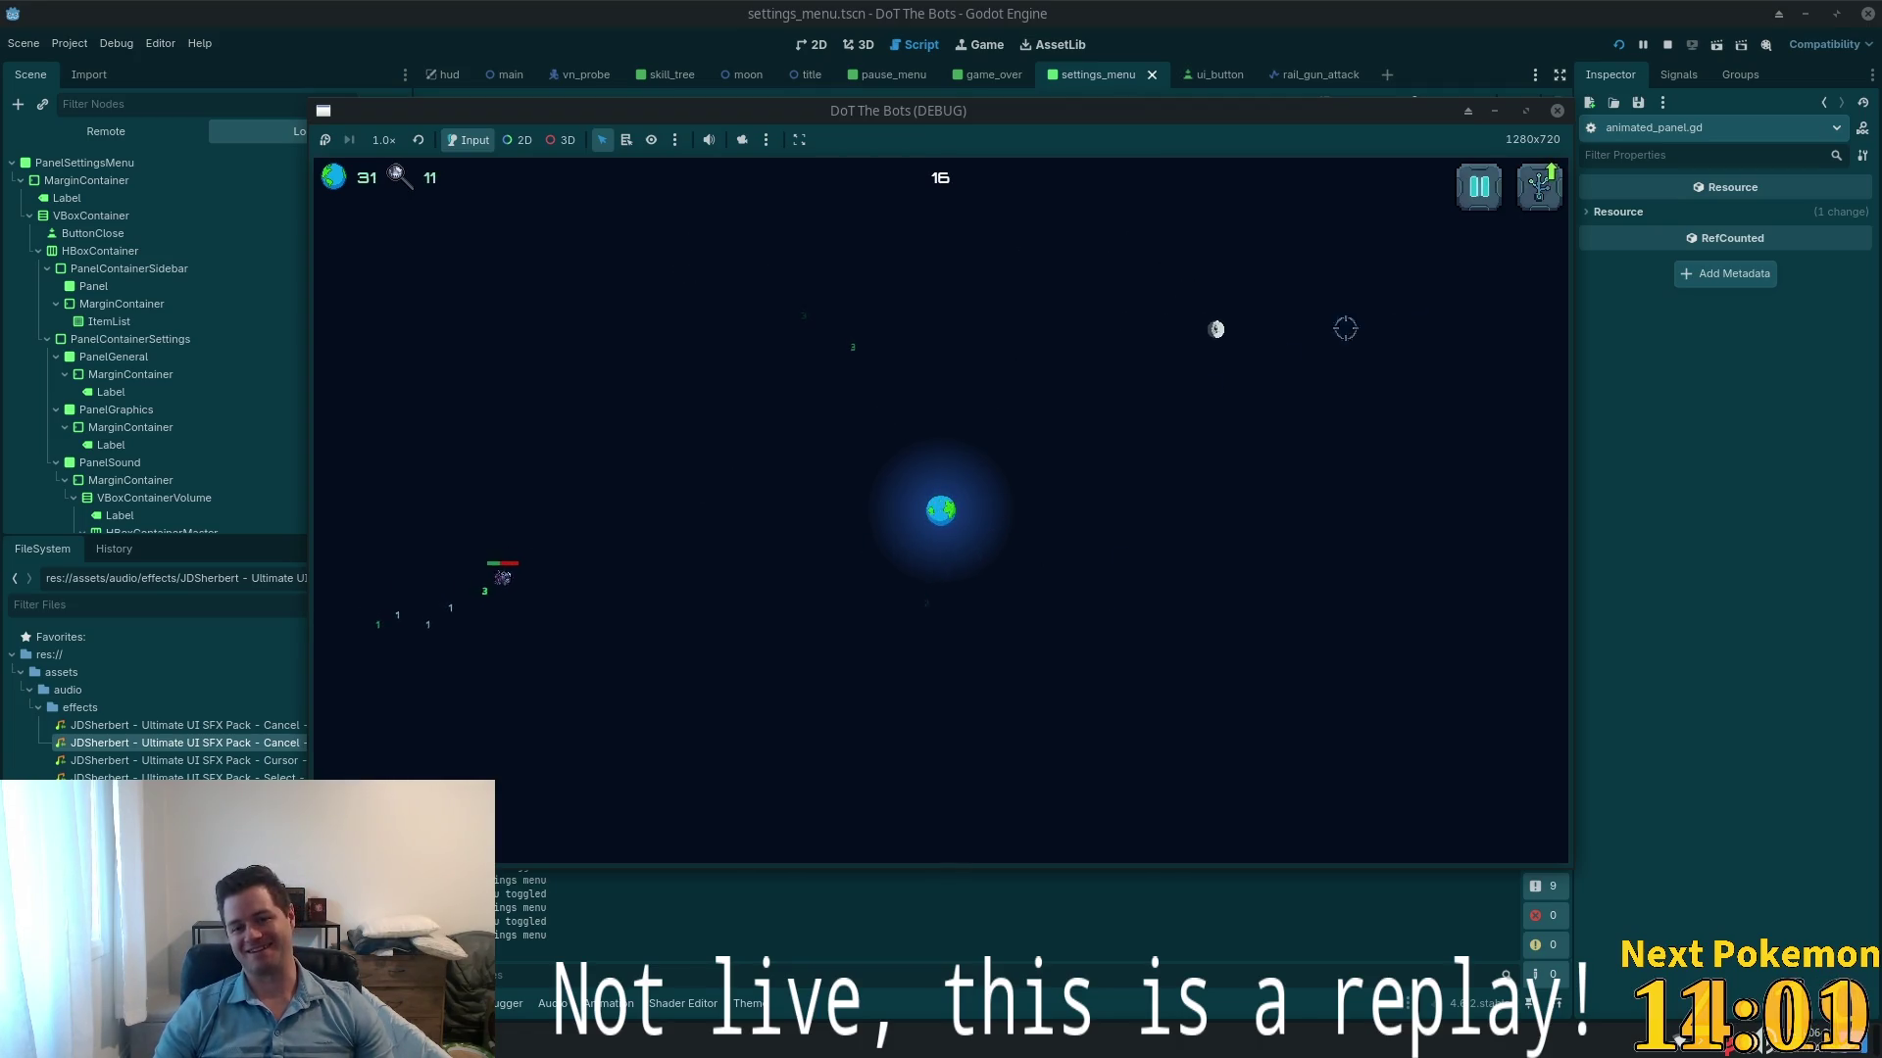
{"action": "left_click", "coordinate": [1542, 188]}
{"action": "left_click", "coordinate": [1506, 212]}
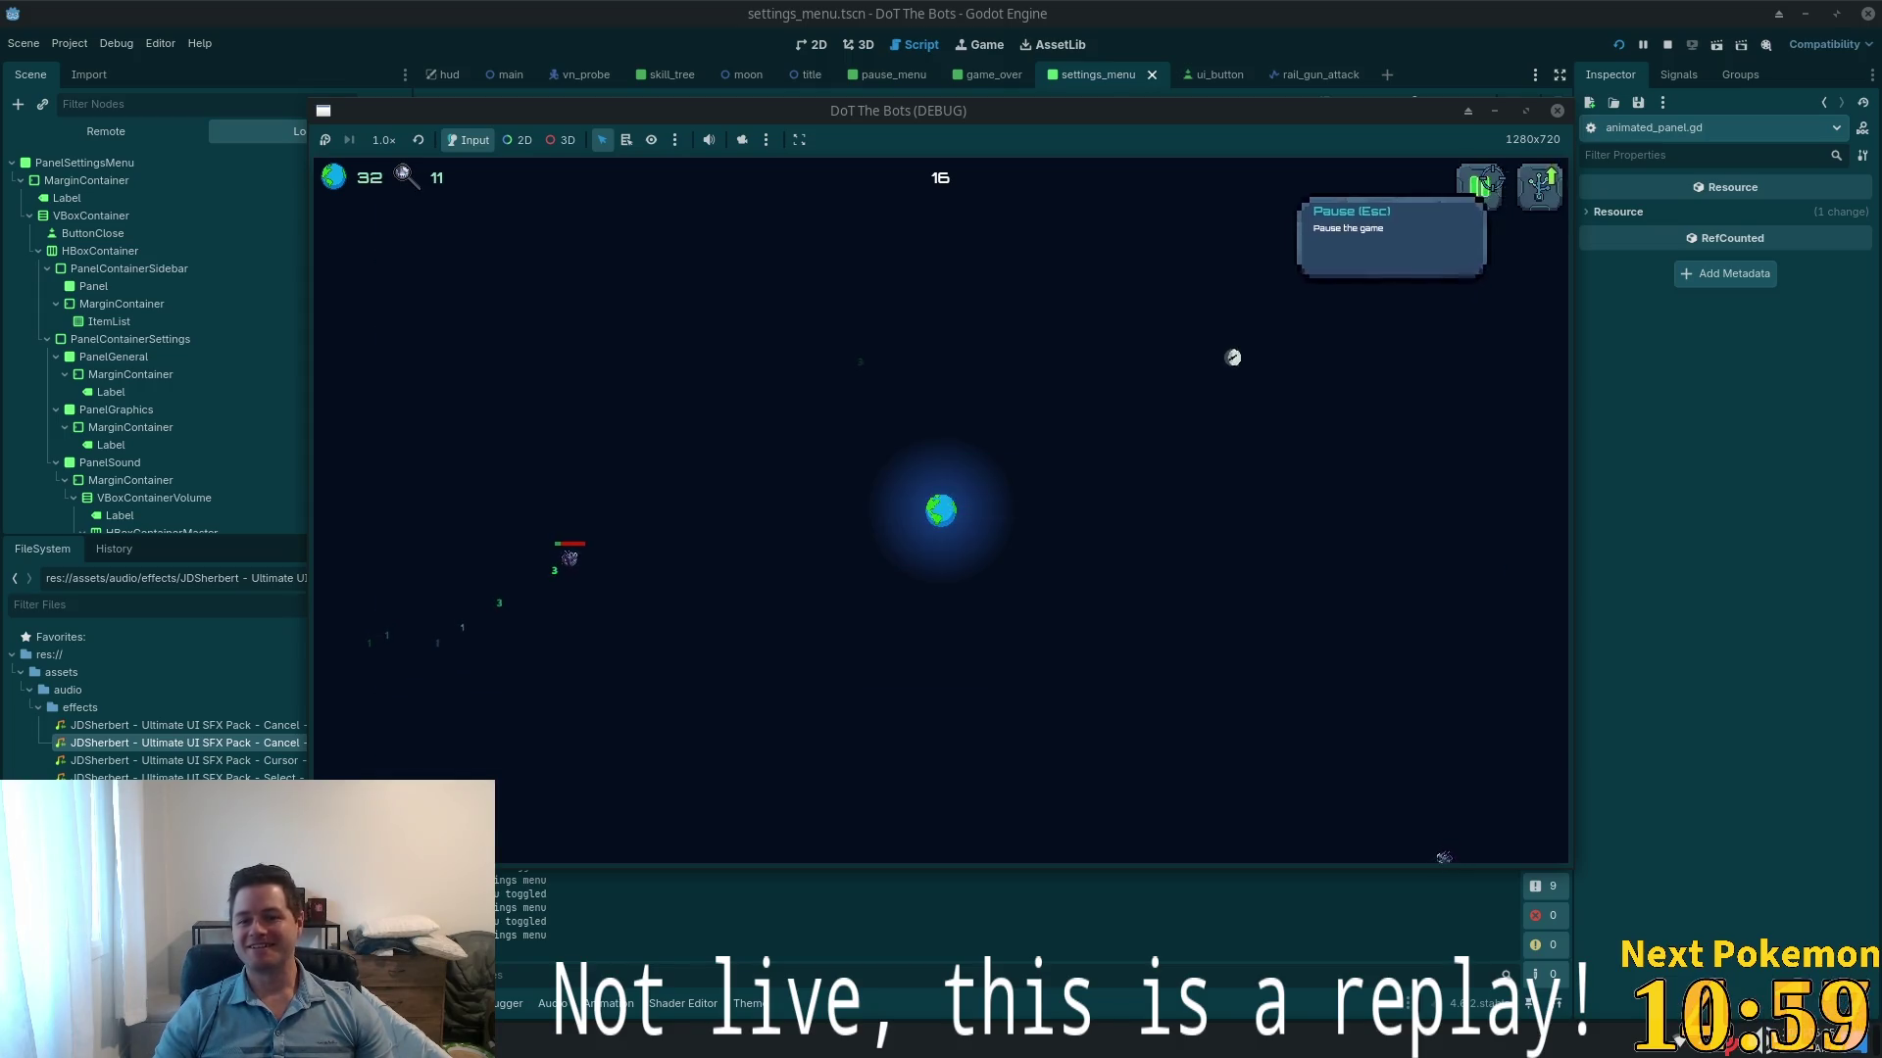
- Pause with Esc, quit to the DoT THE BOTS title screen, and toggle Settings
{"action": "key", "text": "Escape"}
{"action": "left_click", "coordinate": [883, 562]}
{"action": "left_click", "coordinate": [906, 548]}
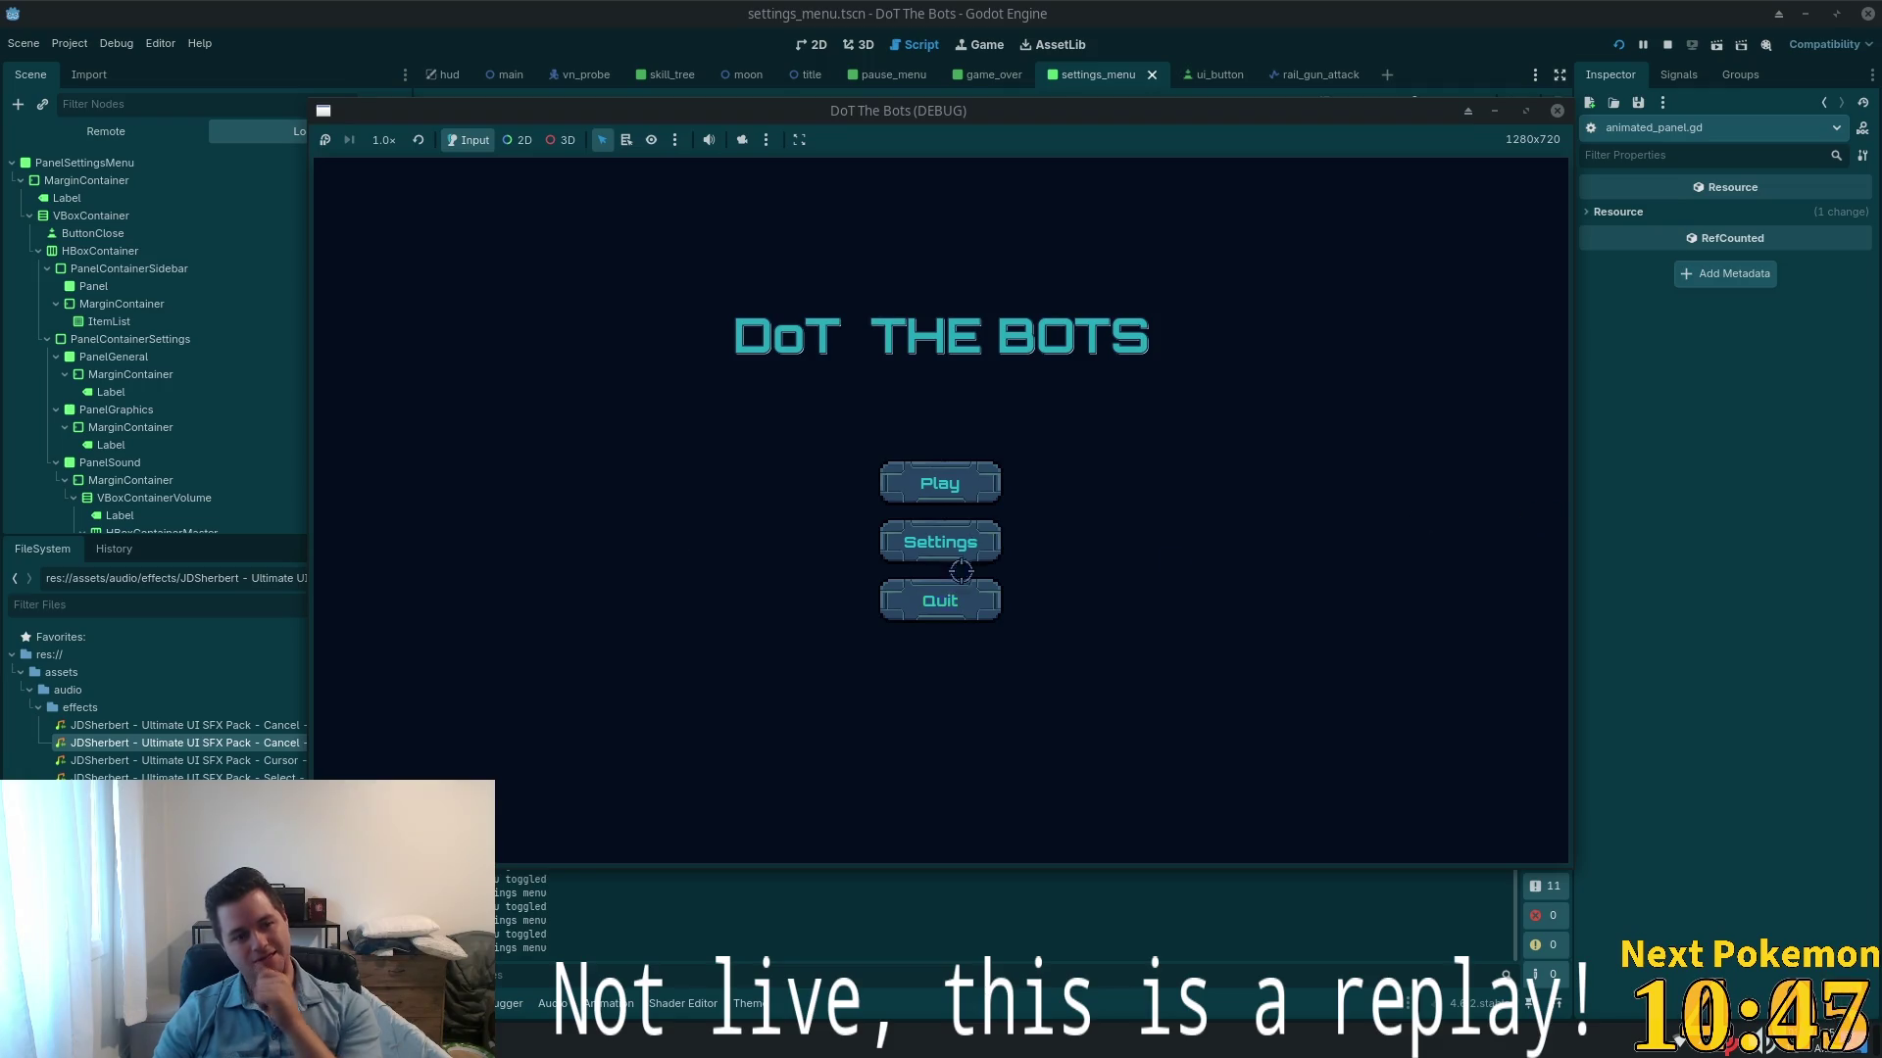
{"action": "left_click", "coordinate": [1687, 624]}
- Insert an empty line after line 38 before animate_close's return and save animated_panel.gd
{"action": "left_click", "coordinate": [786, 569]}
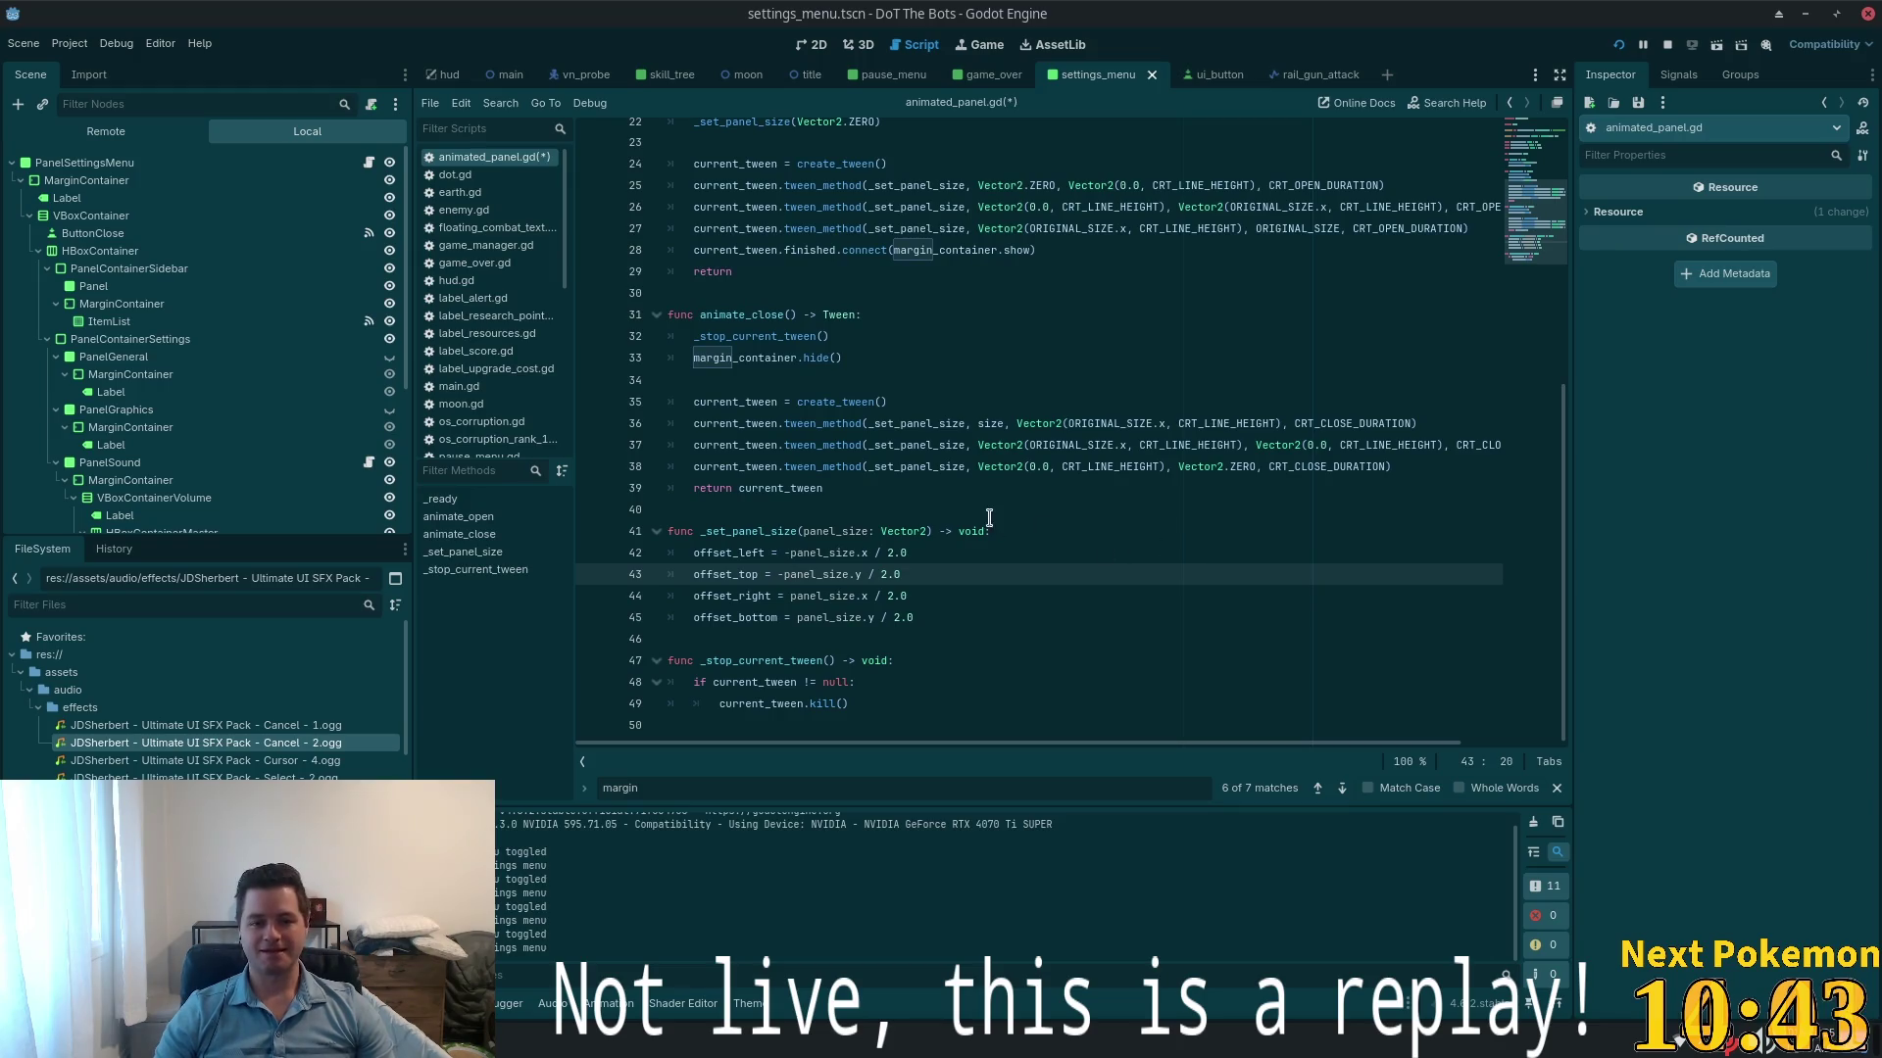
{"action": "left_click", "coordinate": [859, 425]}
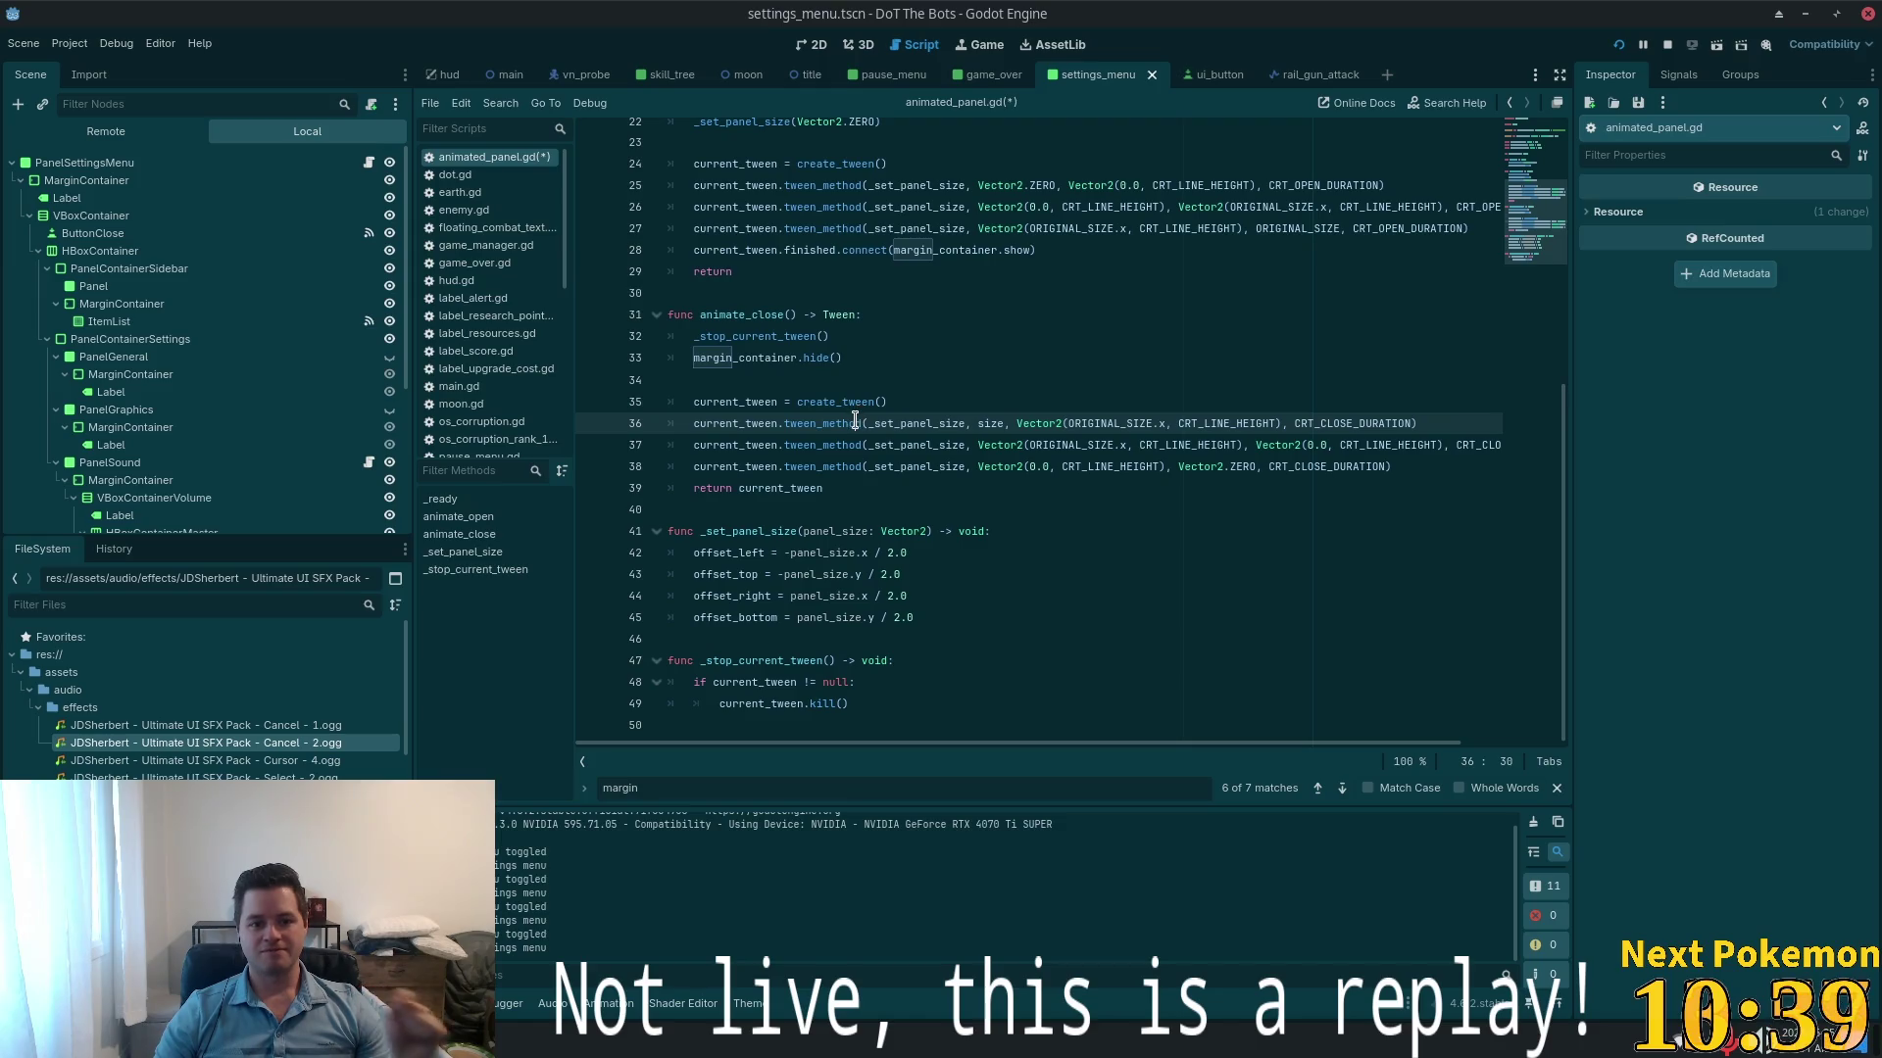
{"action": "mouse_move", "coordinate": [854, 424]}
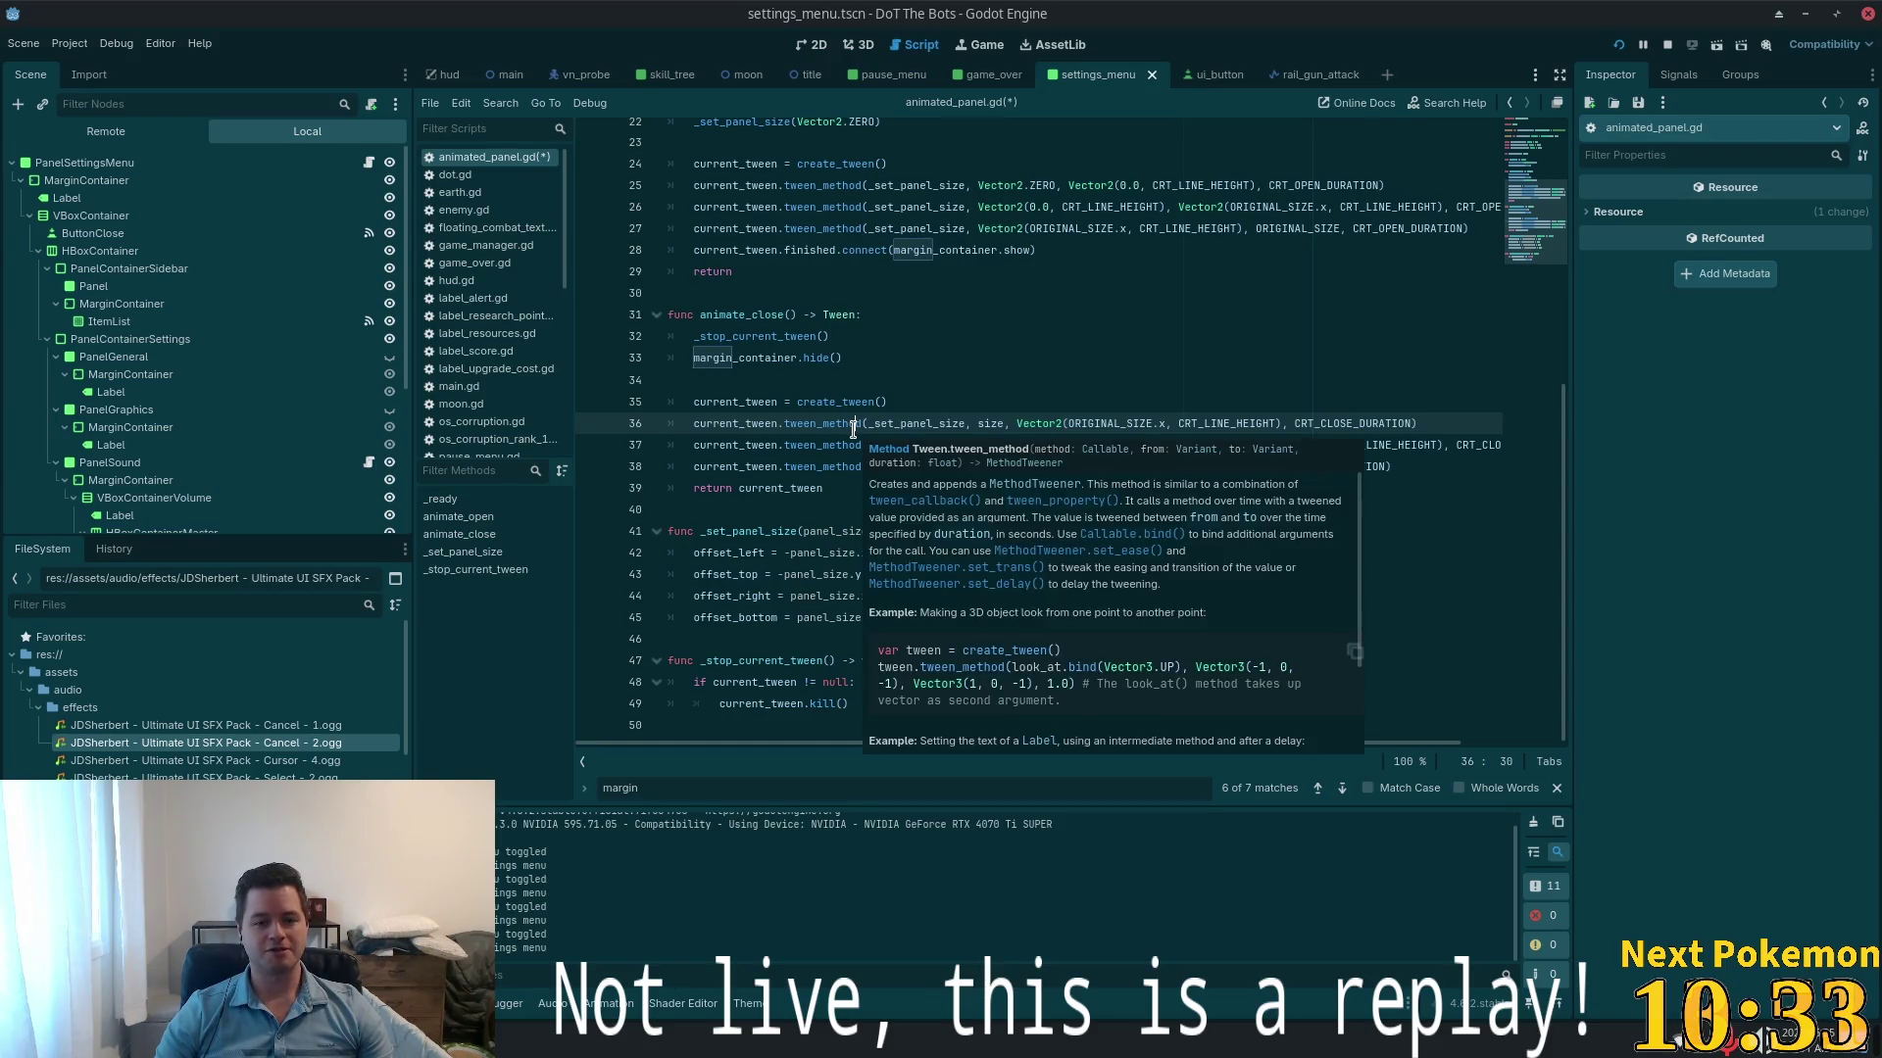
{"action": "left_click", "coordinate": [850, 355]}
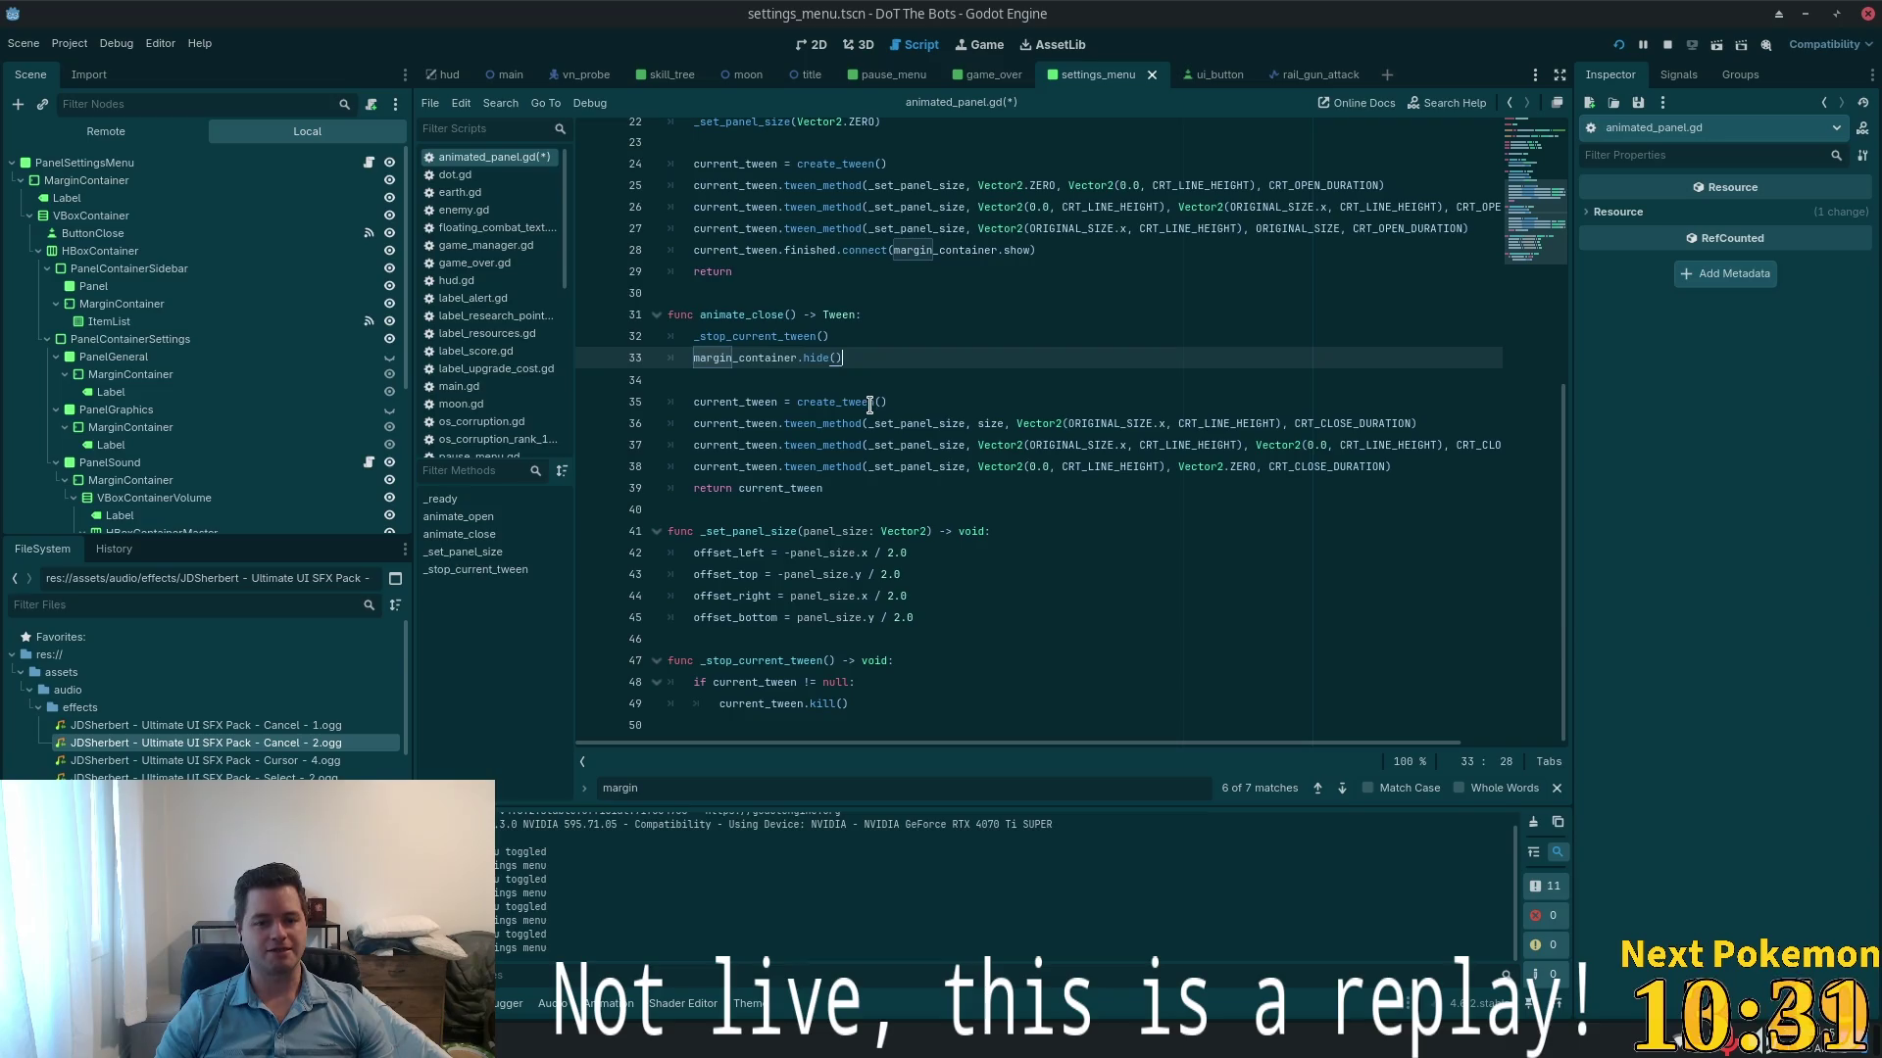
{"action": "left_click", "coordinate": [1125, 471]}
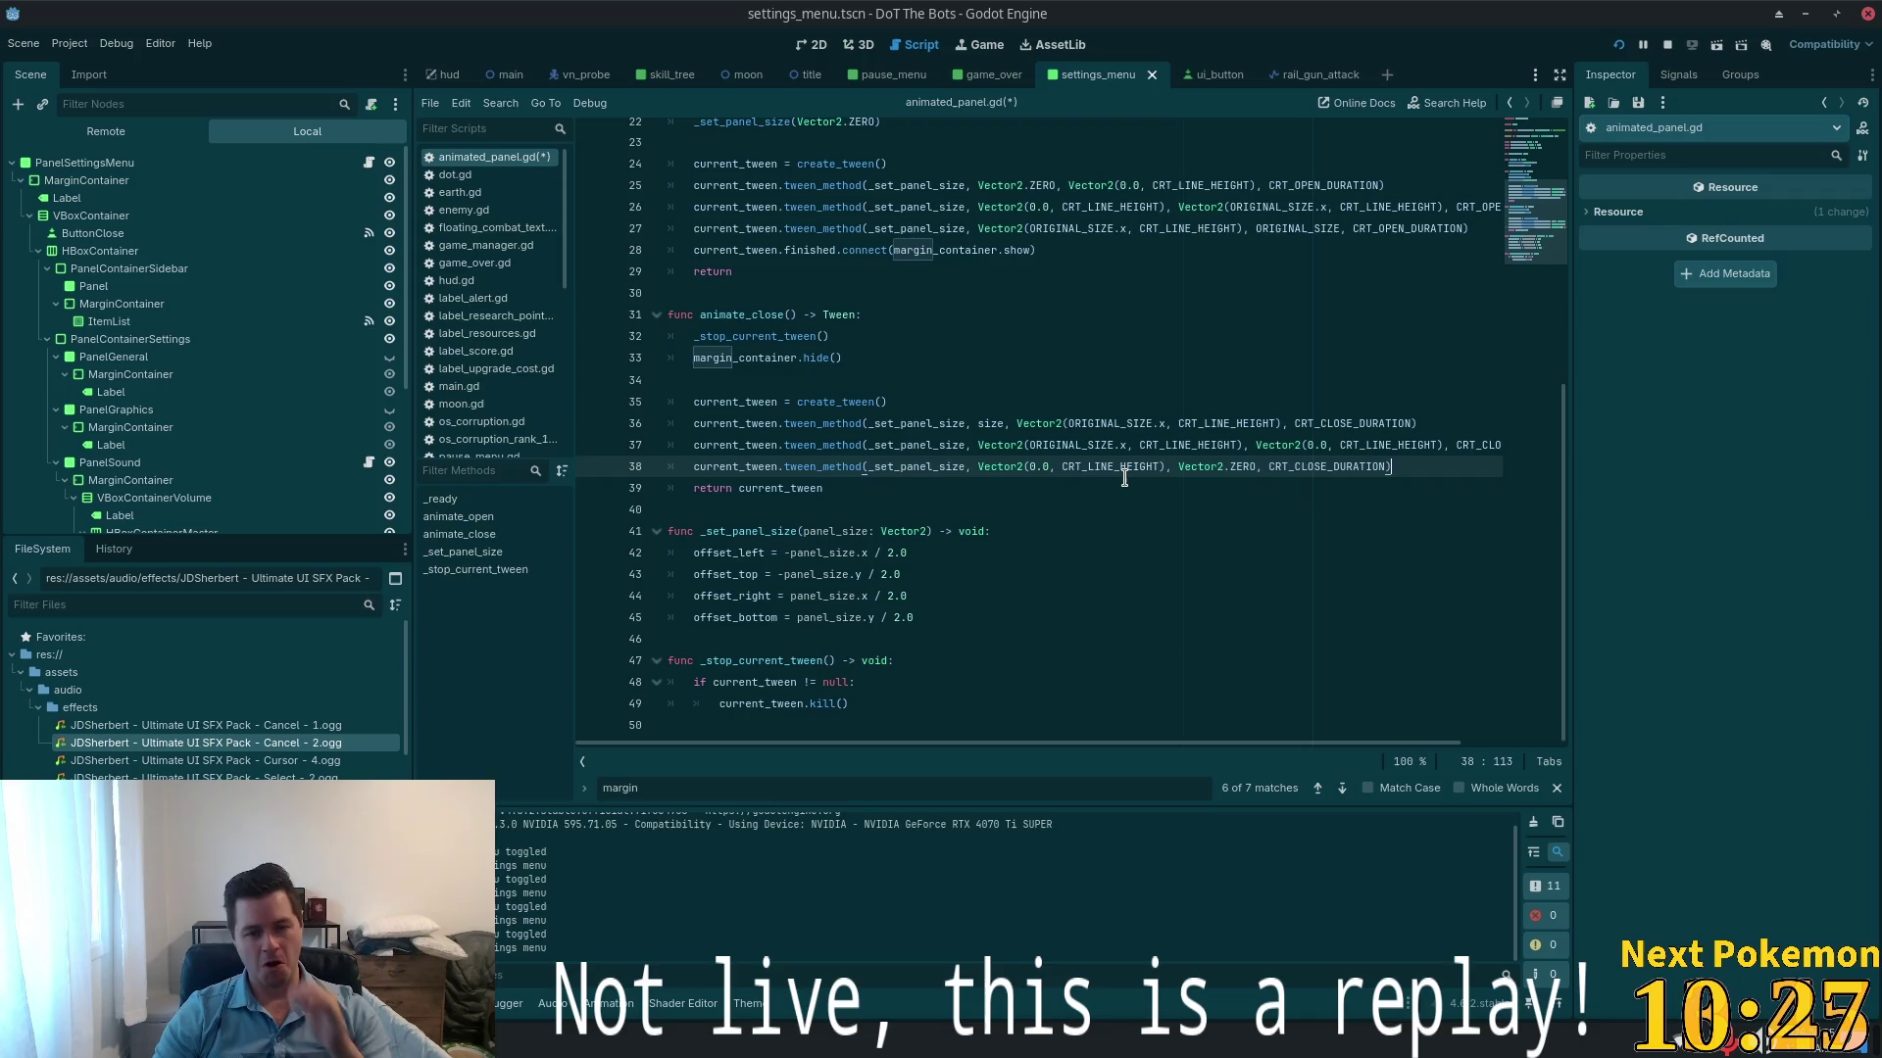
{"action": "key", "text": "ctrl+Return"}
{"action": "key", "text": "ctrl+s"}
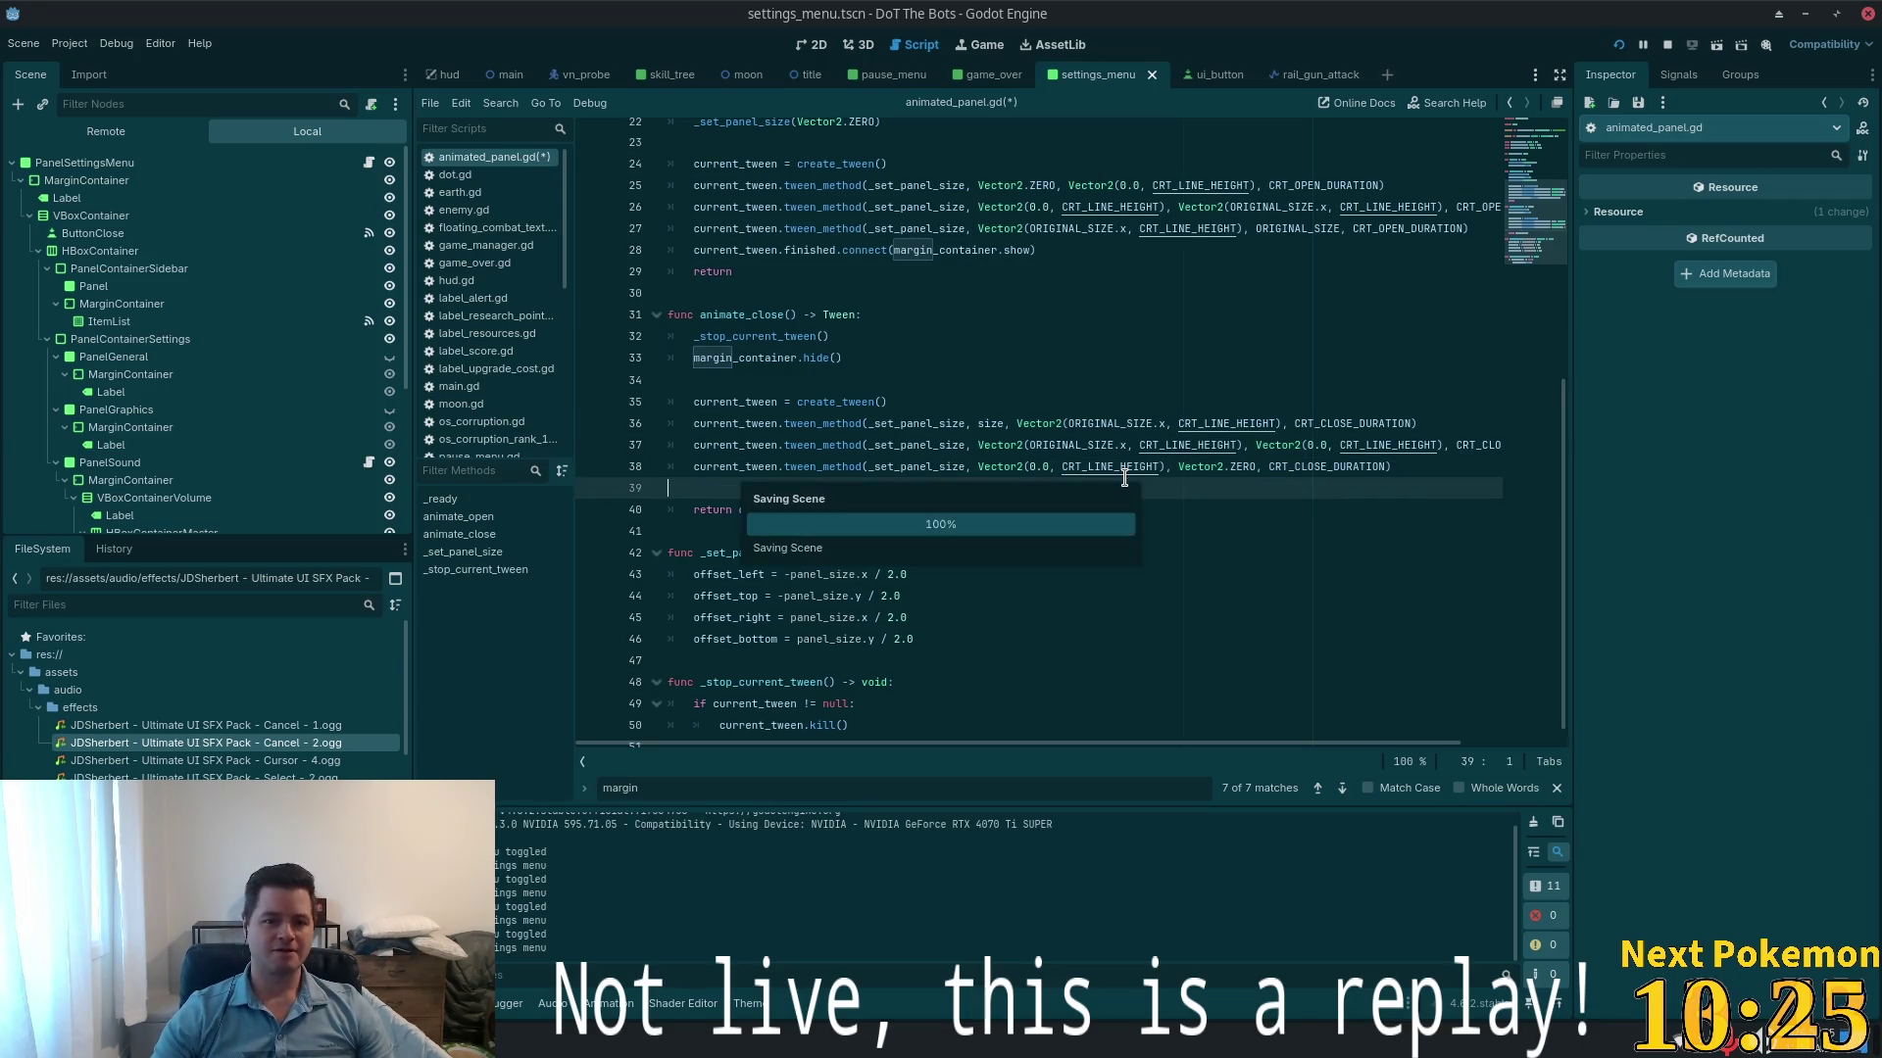
{"action": "left_click", "coordinate": [879, 315]}
- Add print("animating close") as the first line of animate_close
{"action": "key", "text": "Return"}
{"action": "type", "text": "pr"}
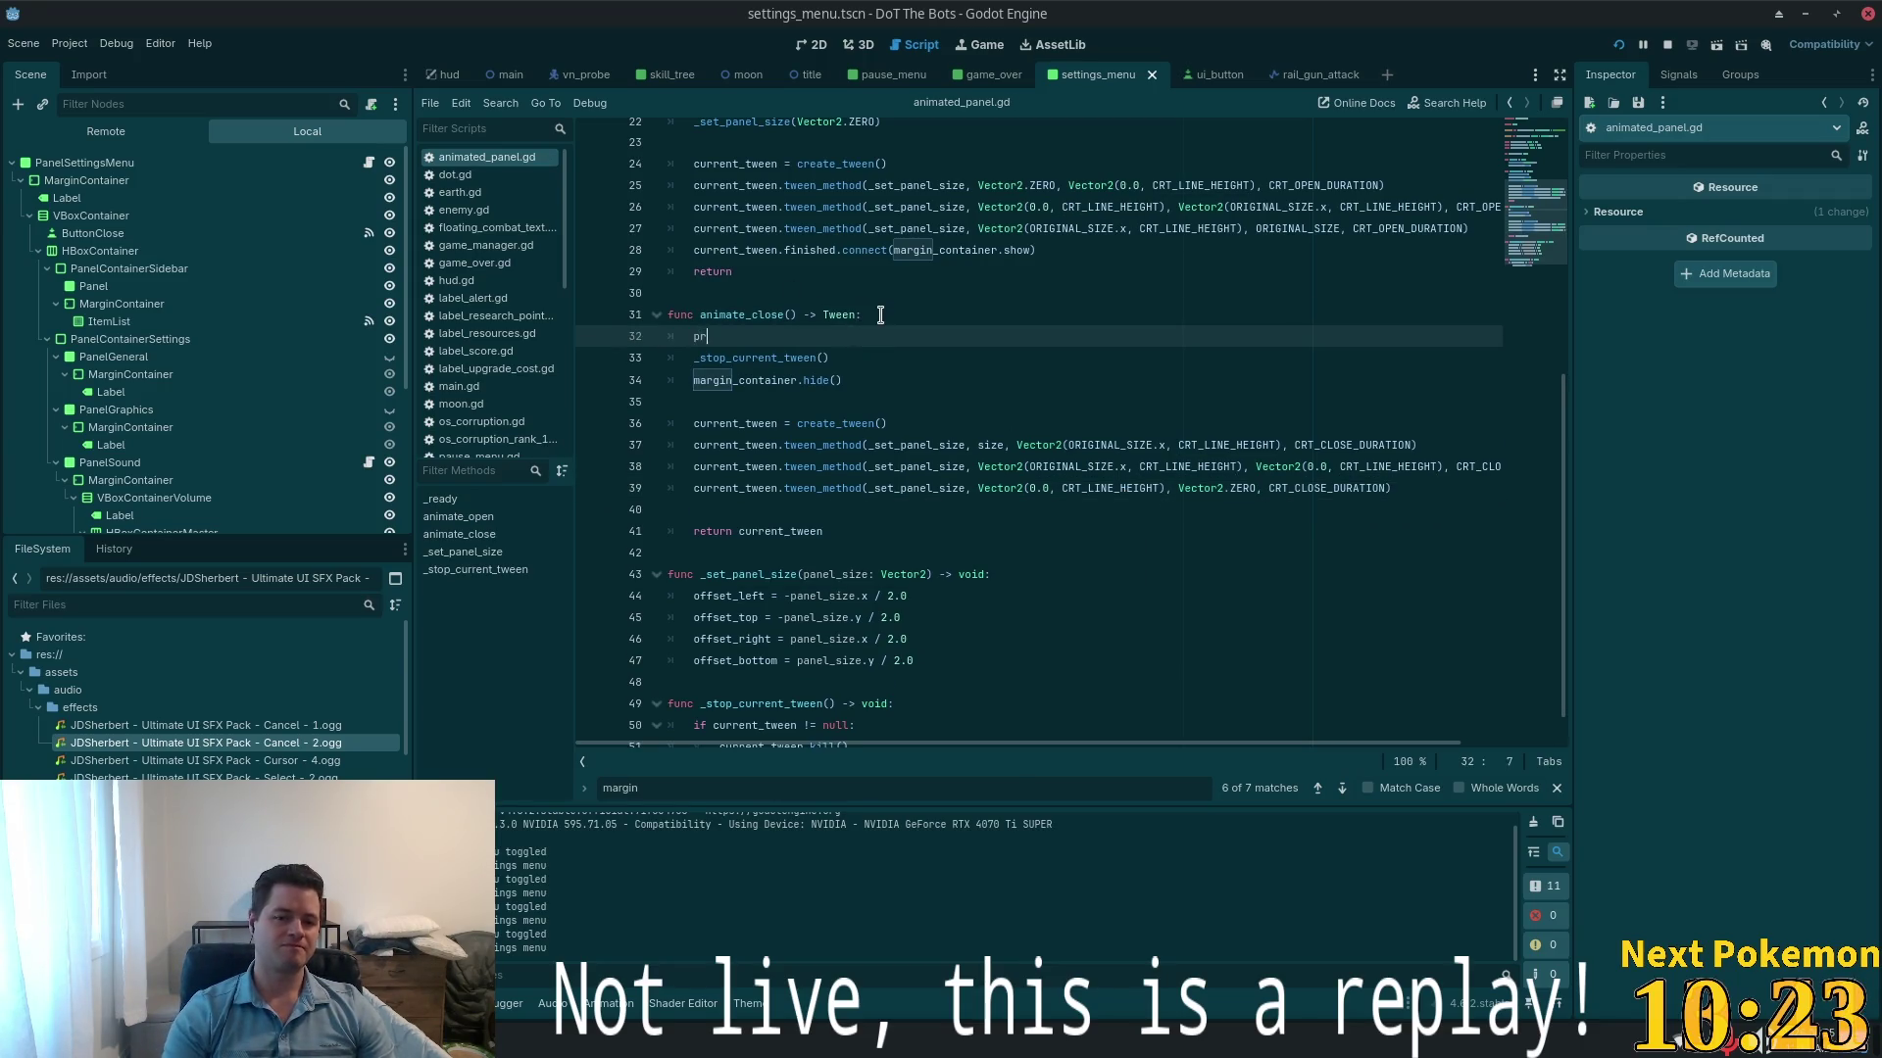
{"action": "type", "text": "int(\"anima"}
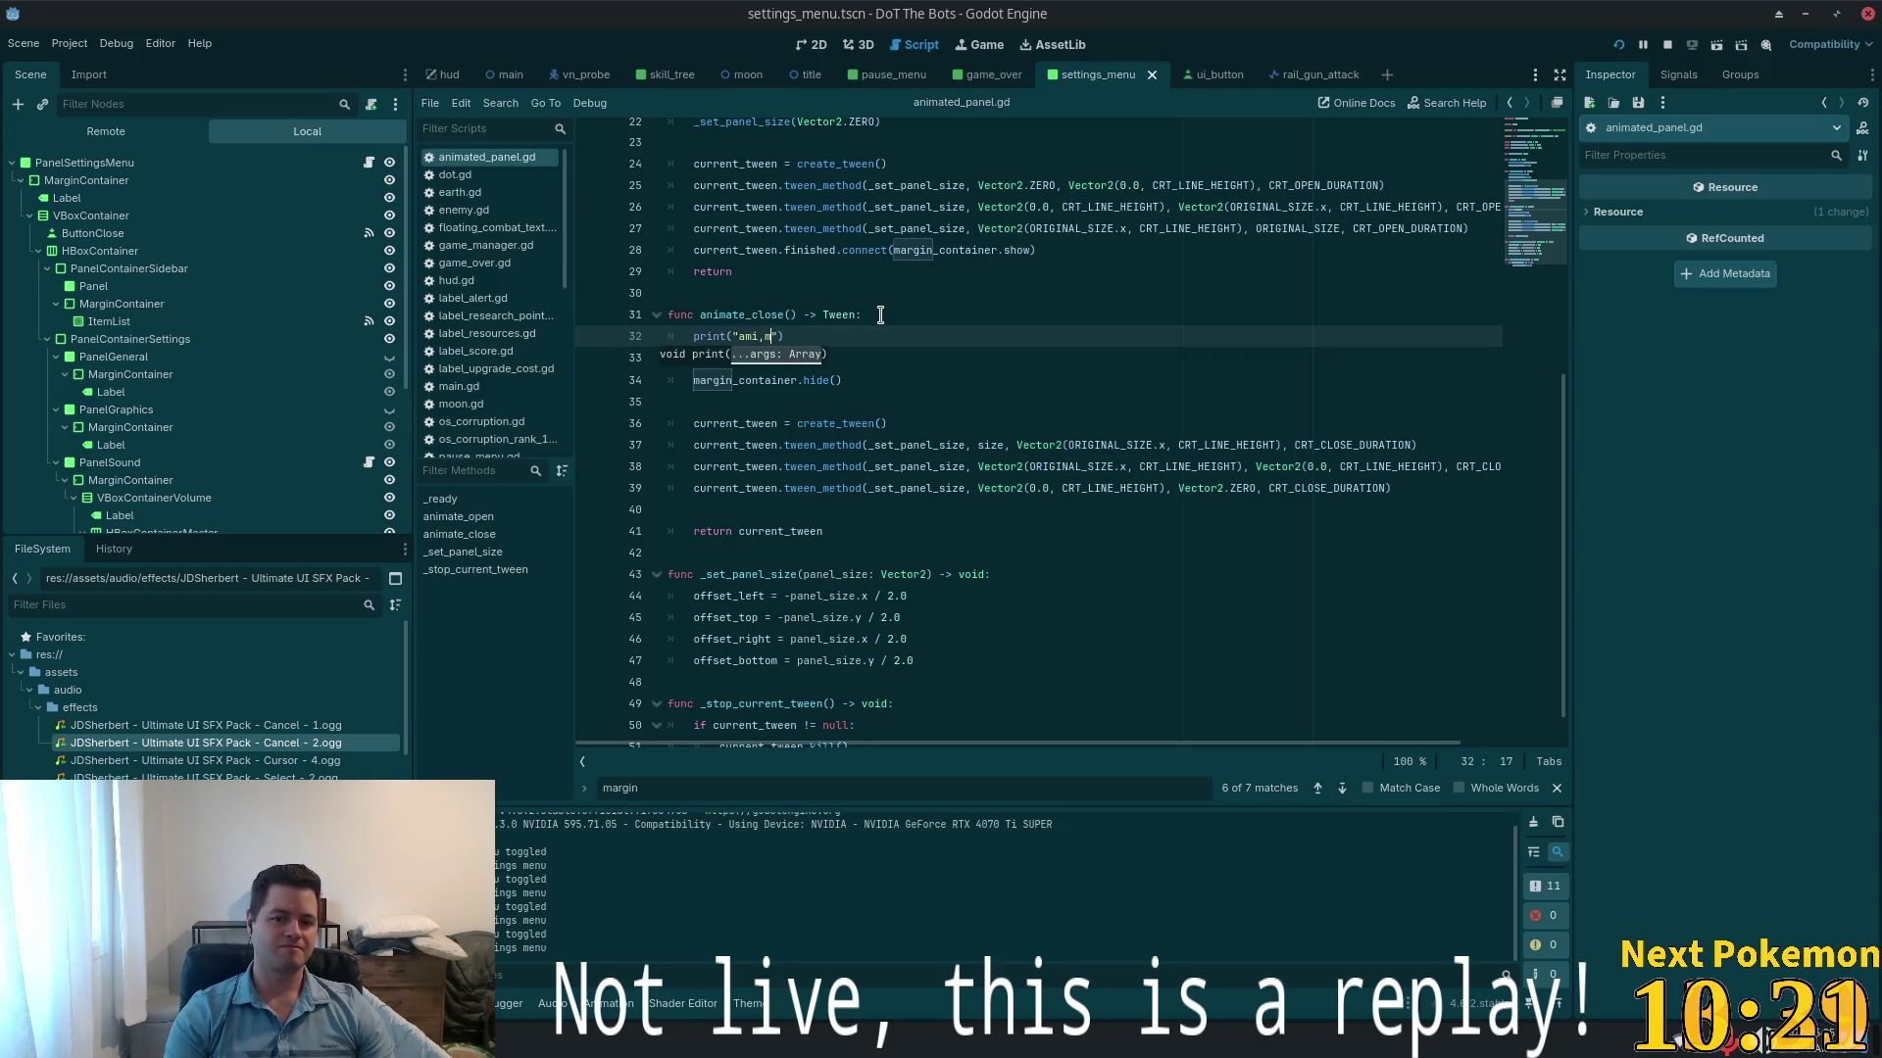
{"action": "type", "text": "ting clos"}
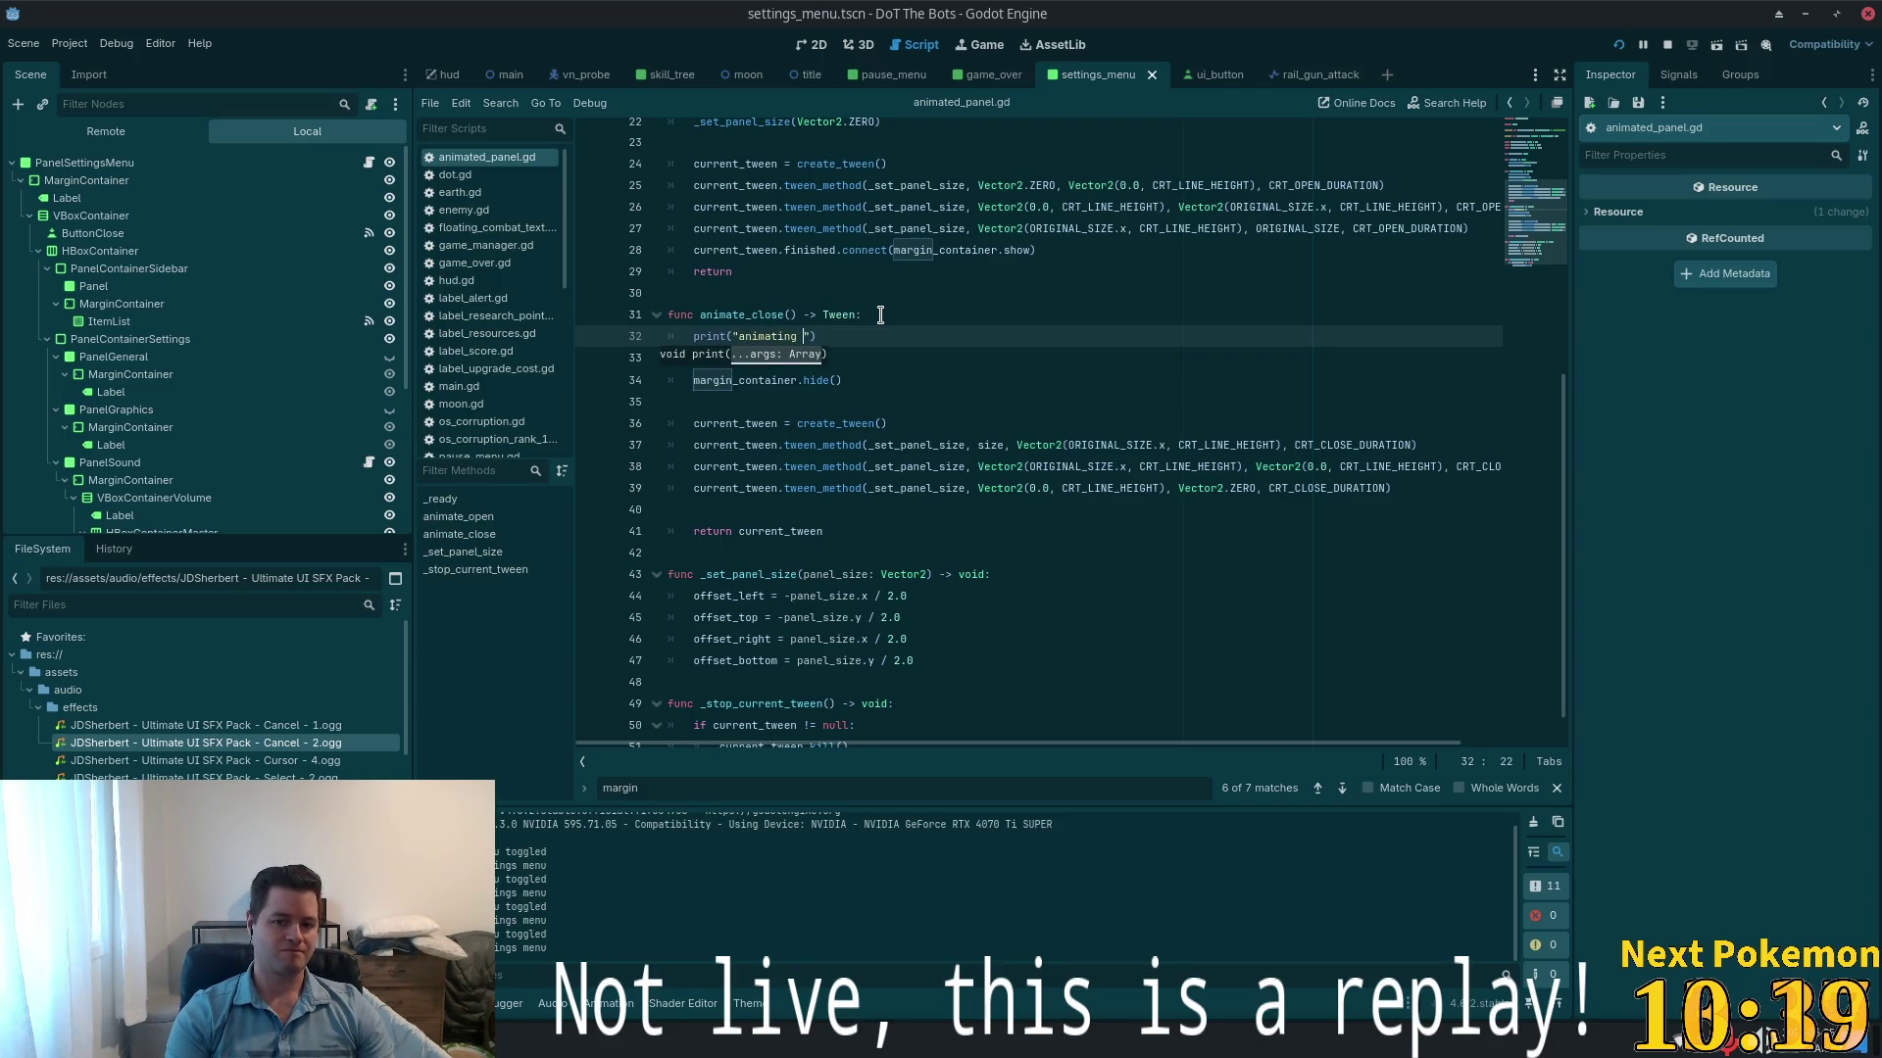
{"action": "type", "text": "e"}
{"action": "scroll", "coordinate": [873, 334], "scroll_direction": "up", "scroll_amount": 6}
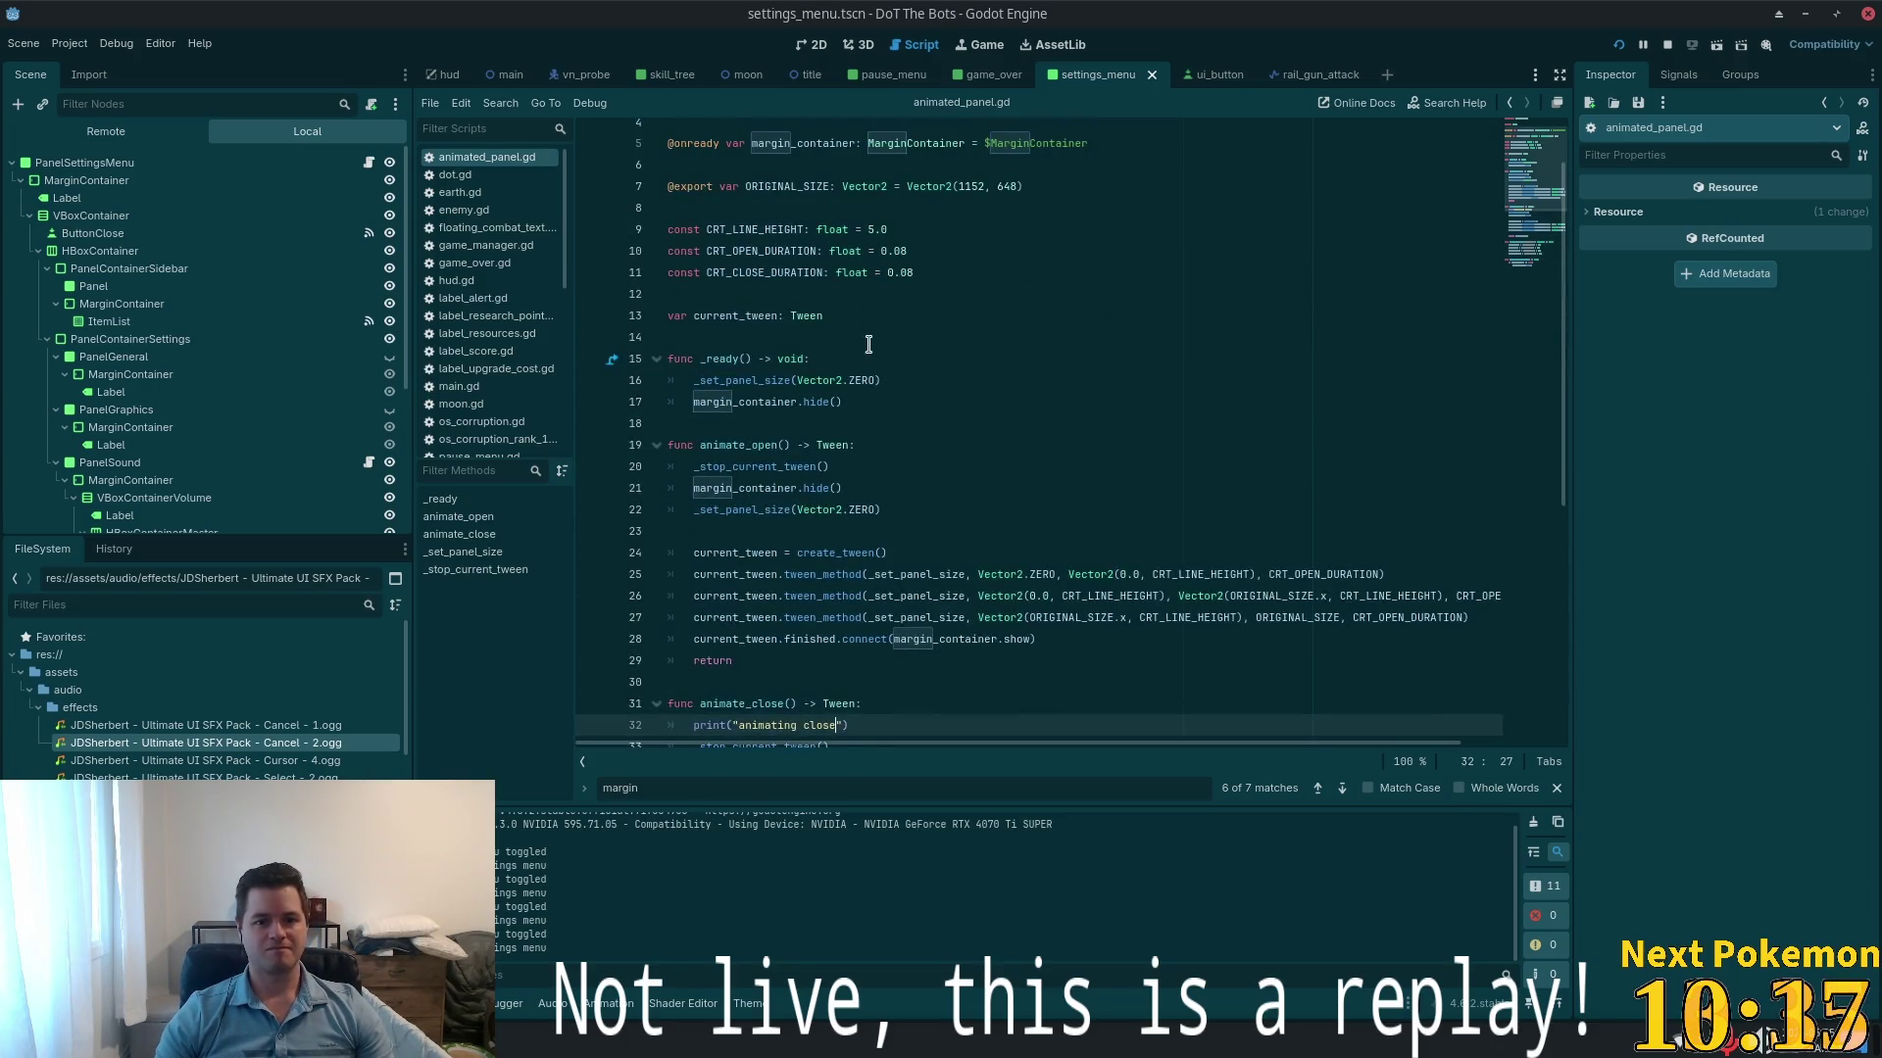
- Add print("animating open") as the first line of animate_open, then reopen the search
{"action": "left_click", "coordinate": [881, 444]}
{"action": "key", "text": "Return"}
{"action": "type", "text": "p"}
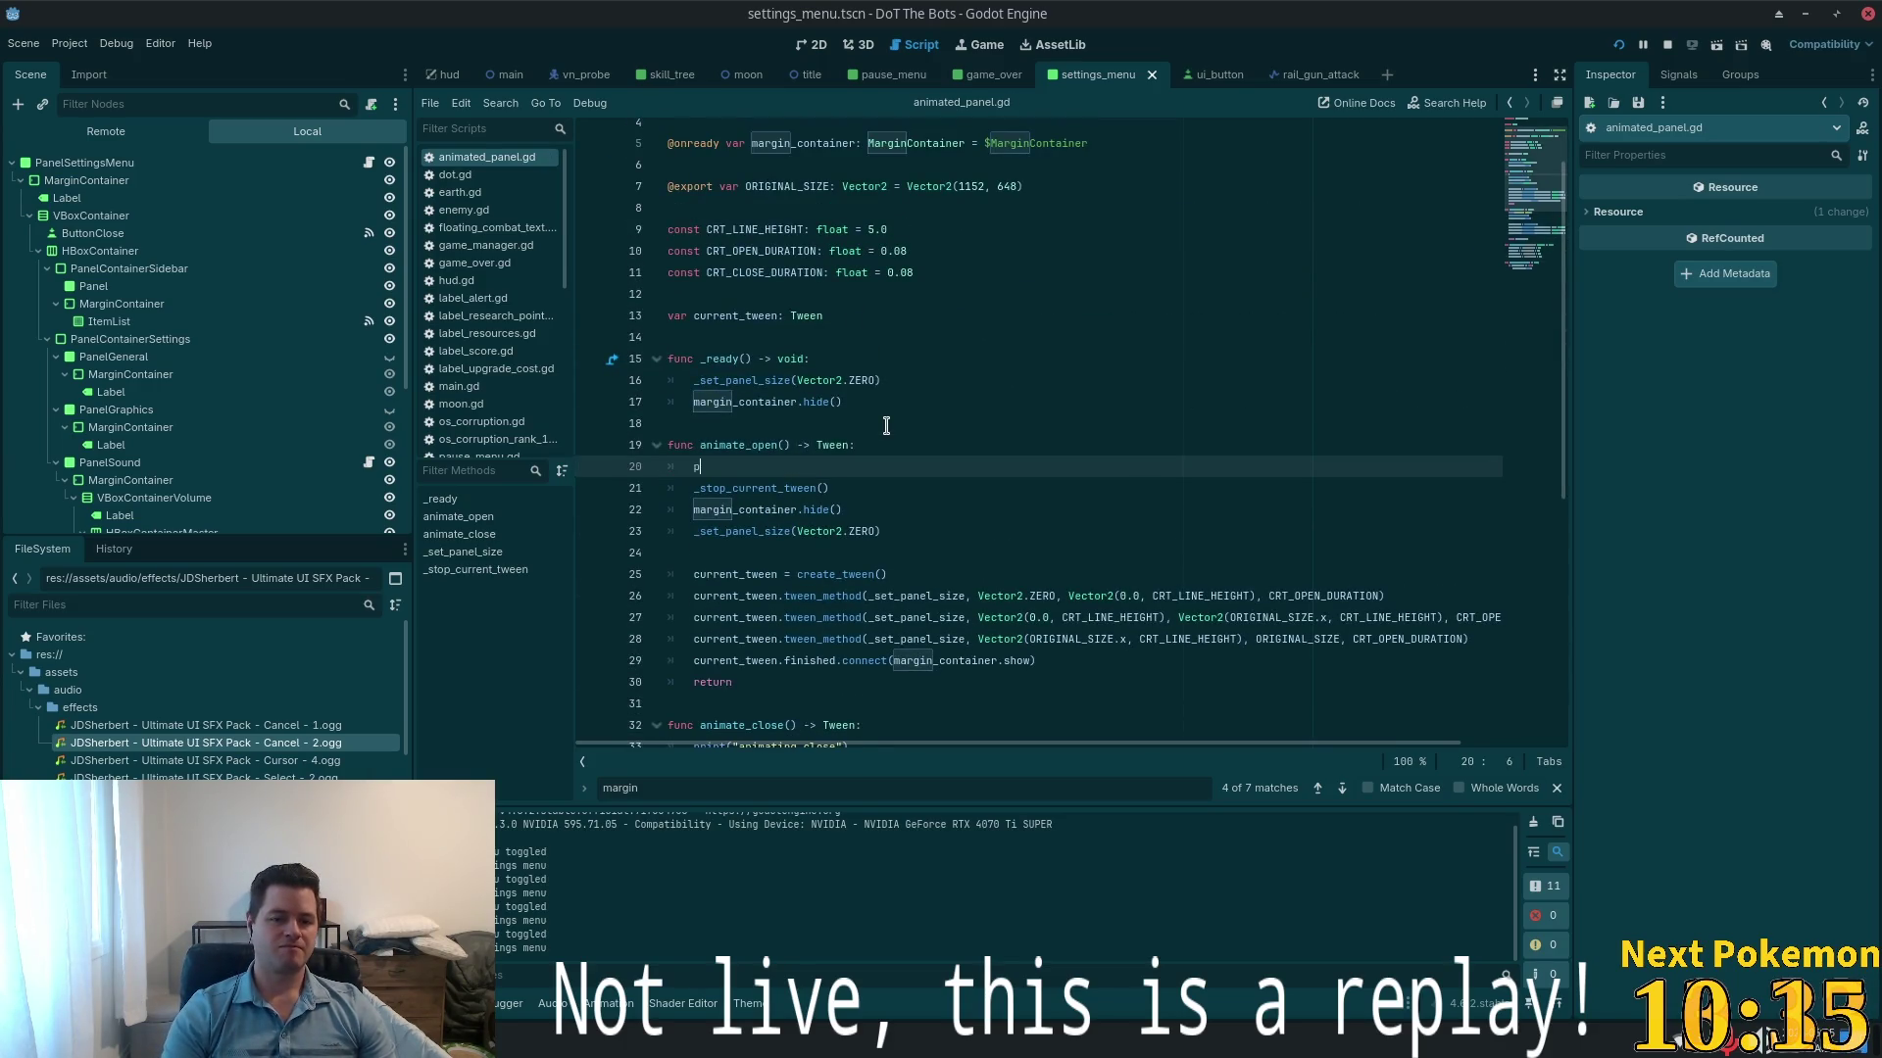
{"action": "type", "text": "("}
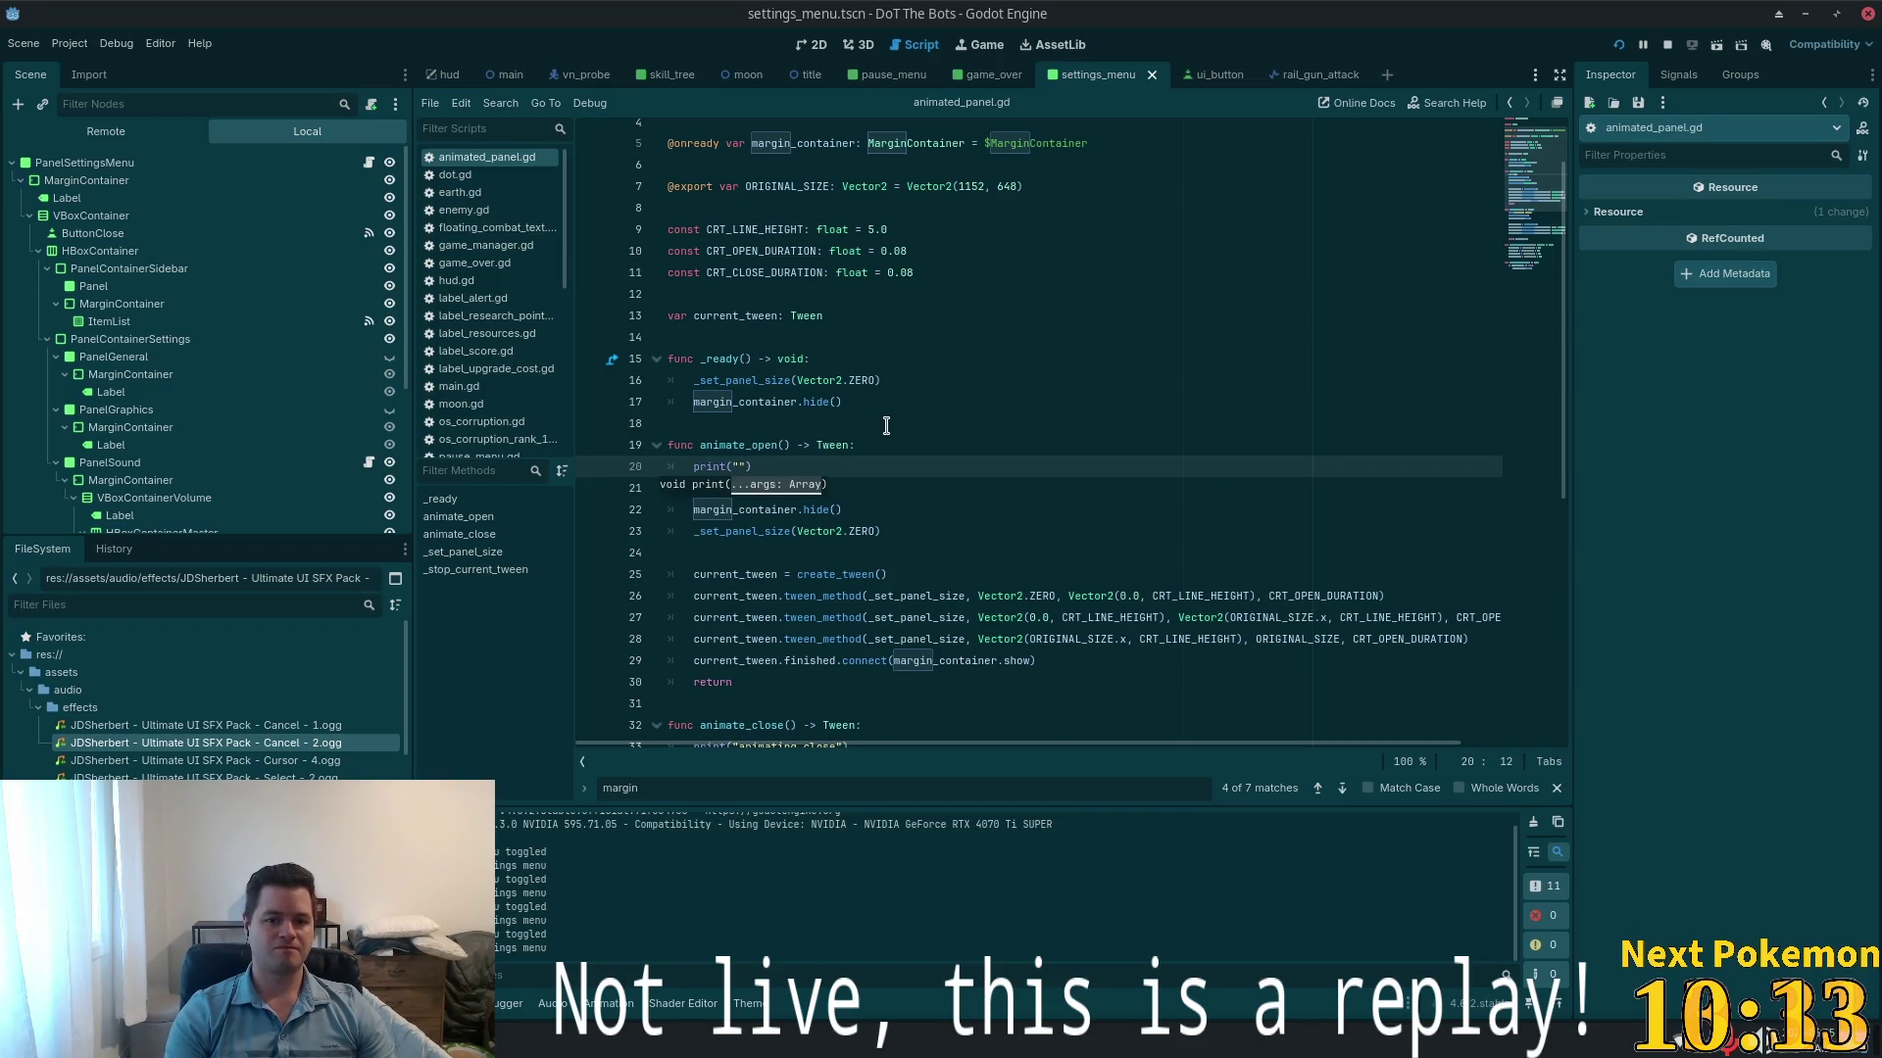
{"action": "type", "text": "imating open"}
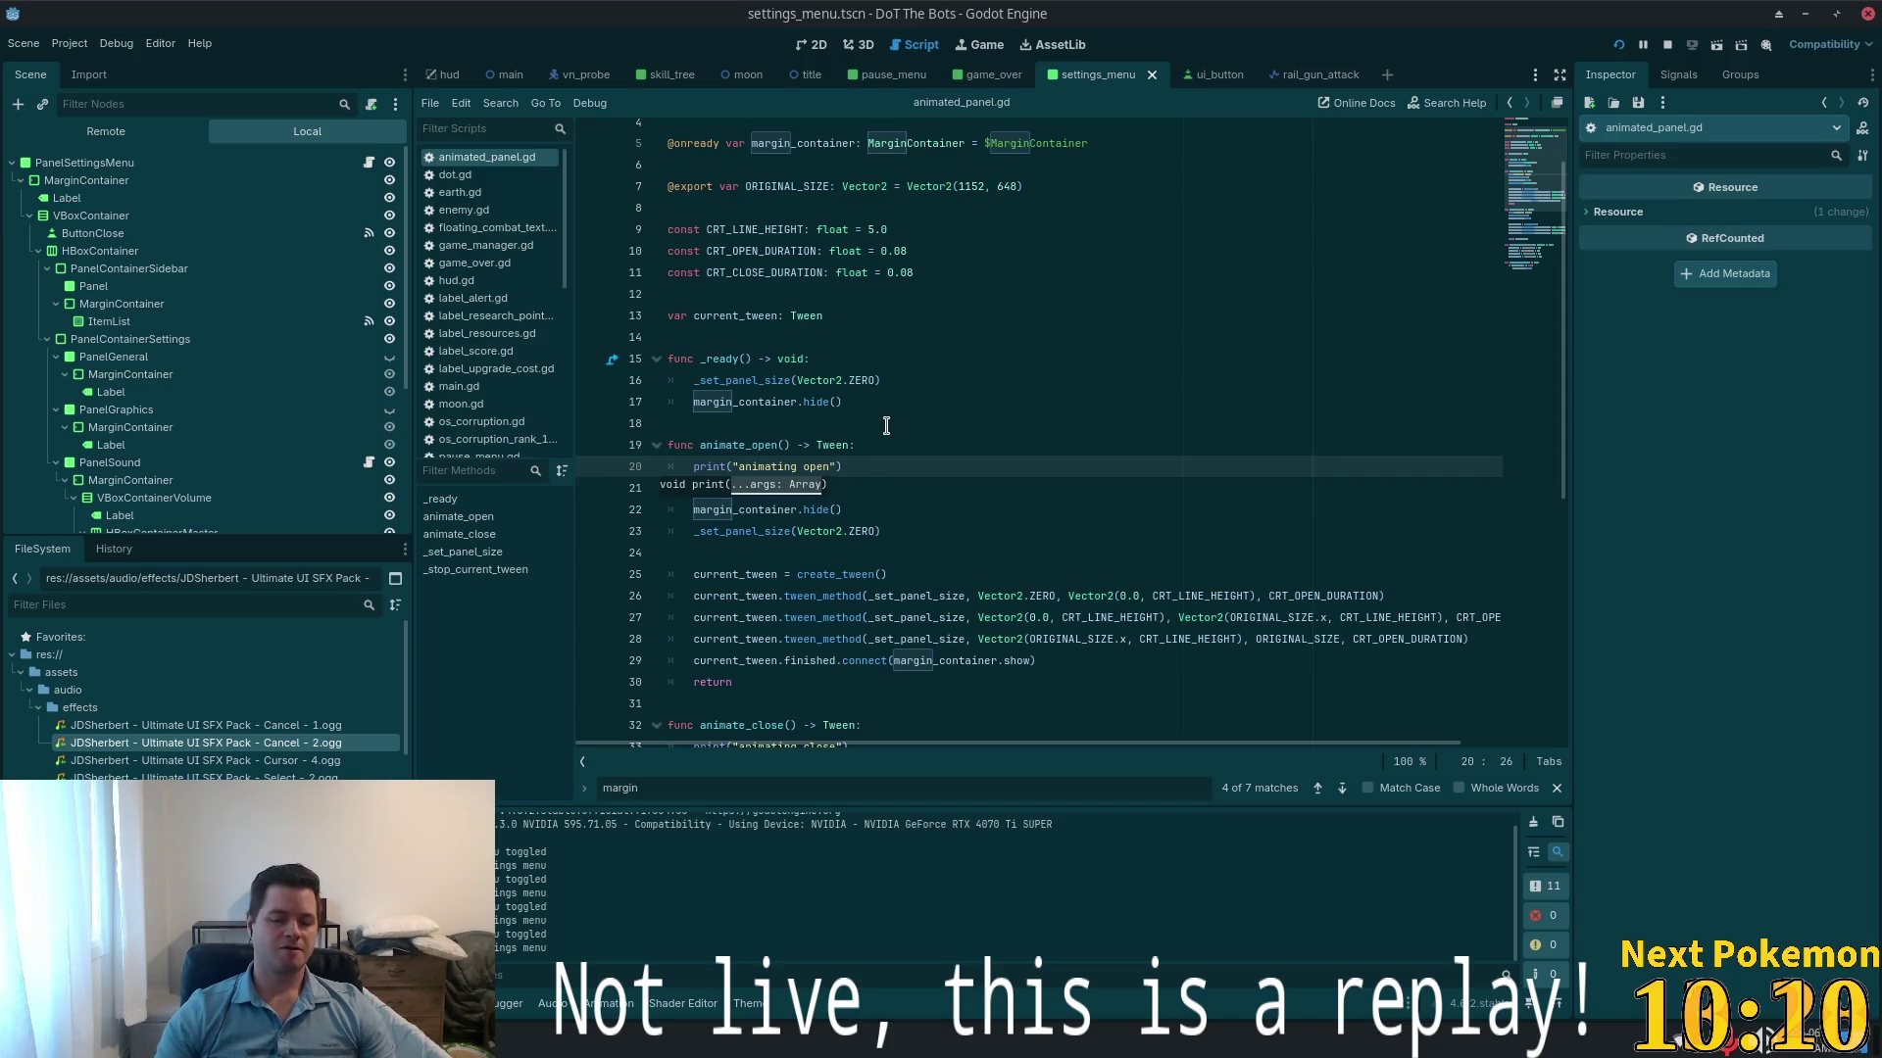
{"action": "scroll", "coordinate": [942, 285], "scroll_direction": "down", "scroll_amount": 4}
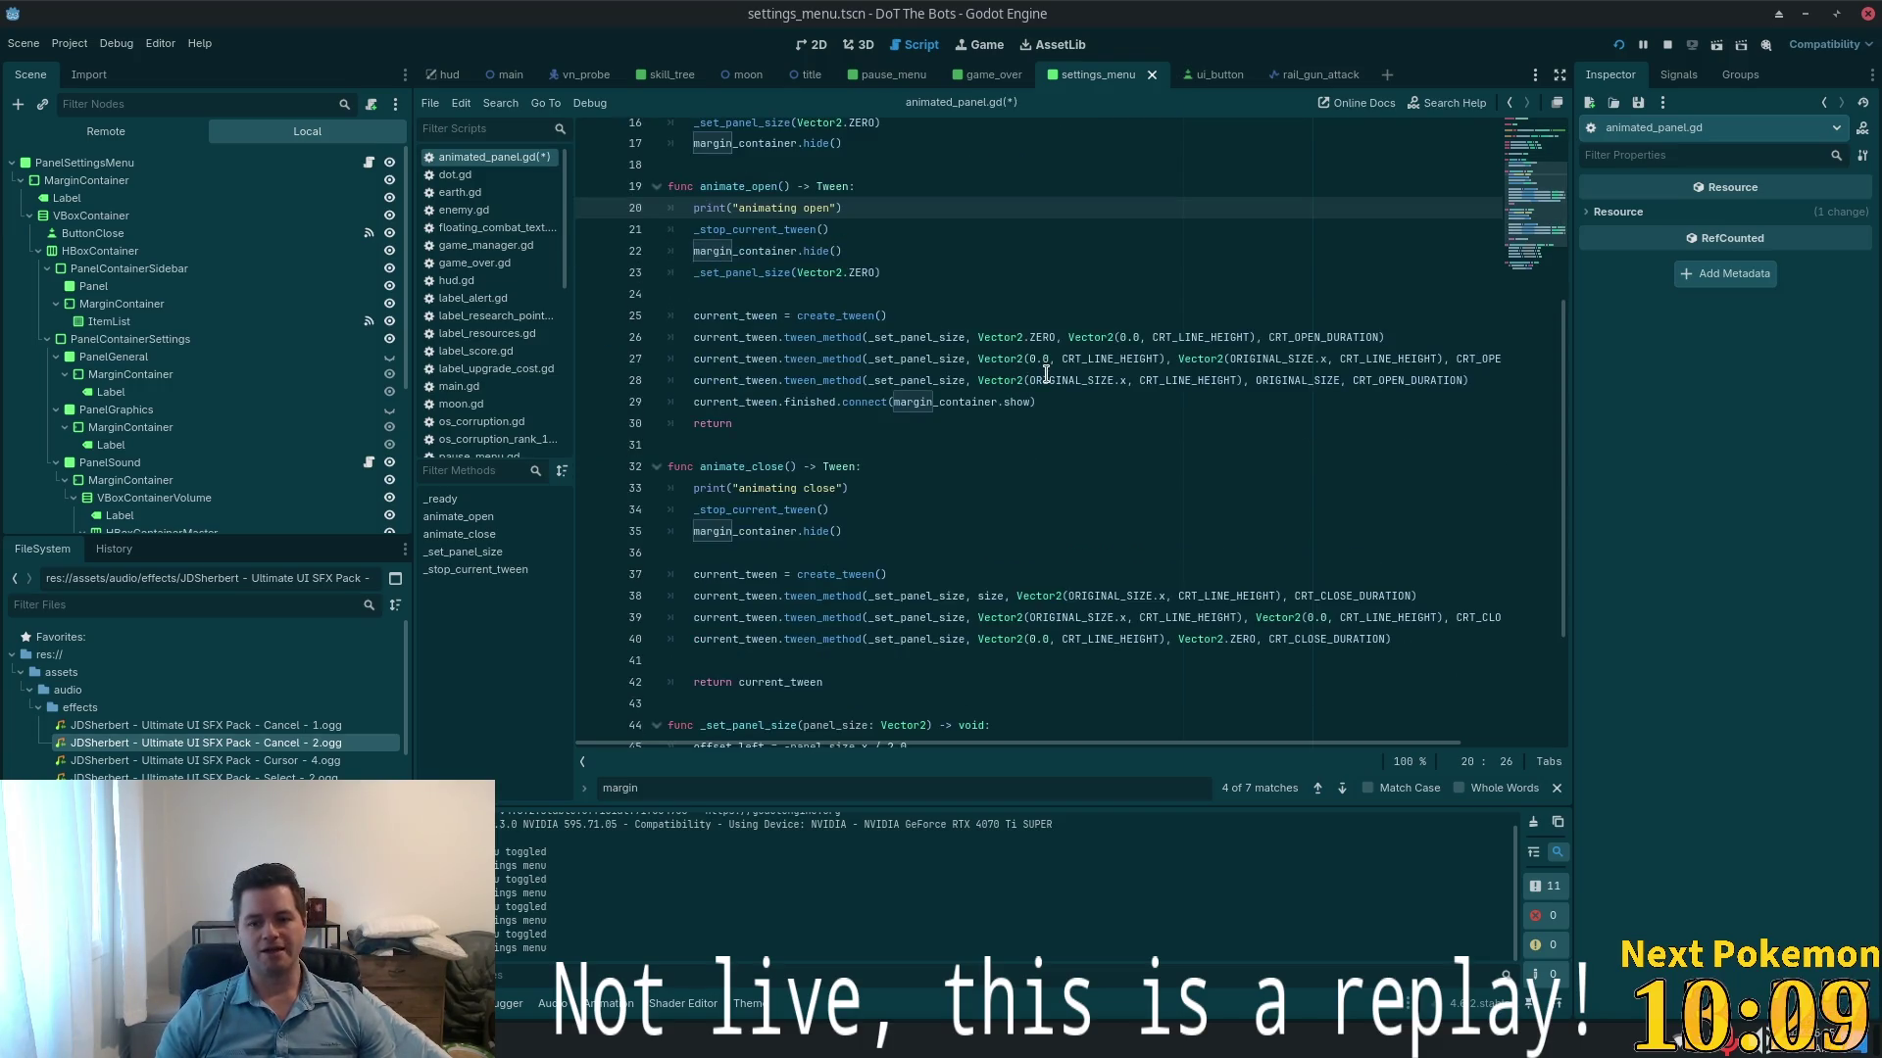
{"action": "left_click", "coordinate": [1042, 381]}
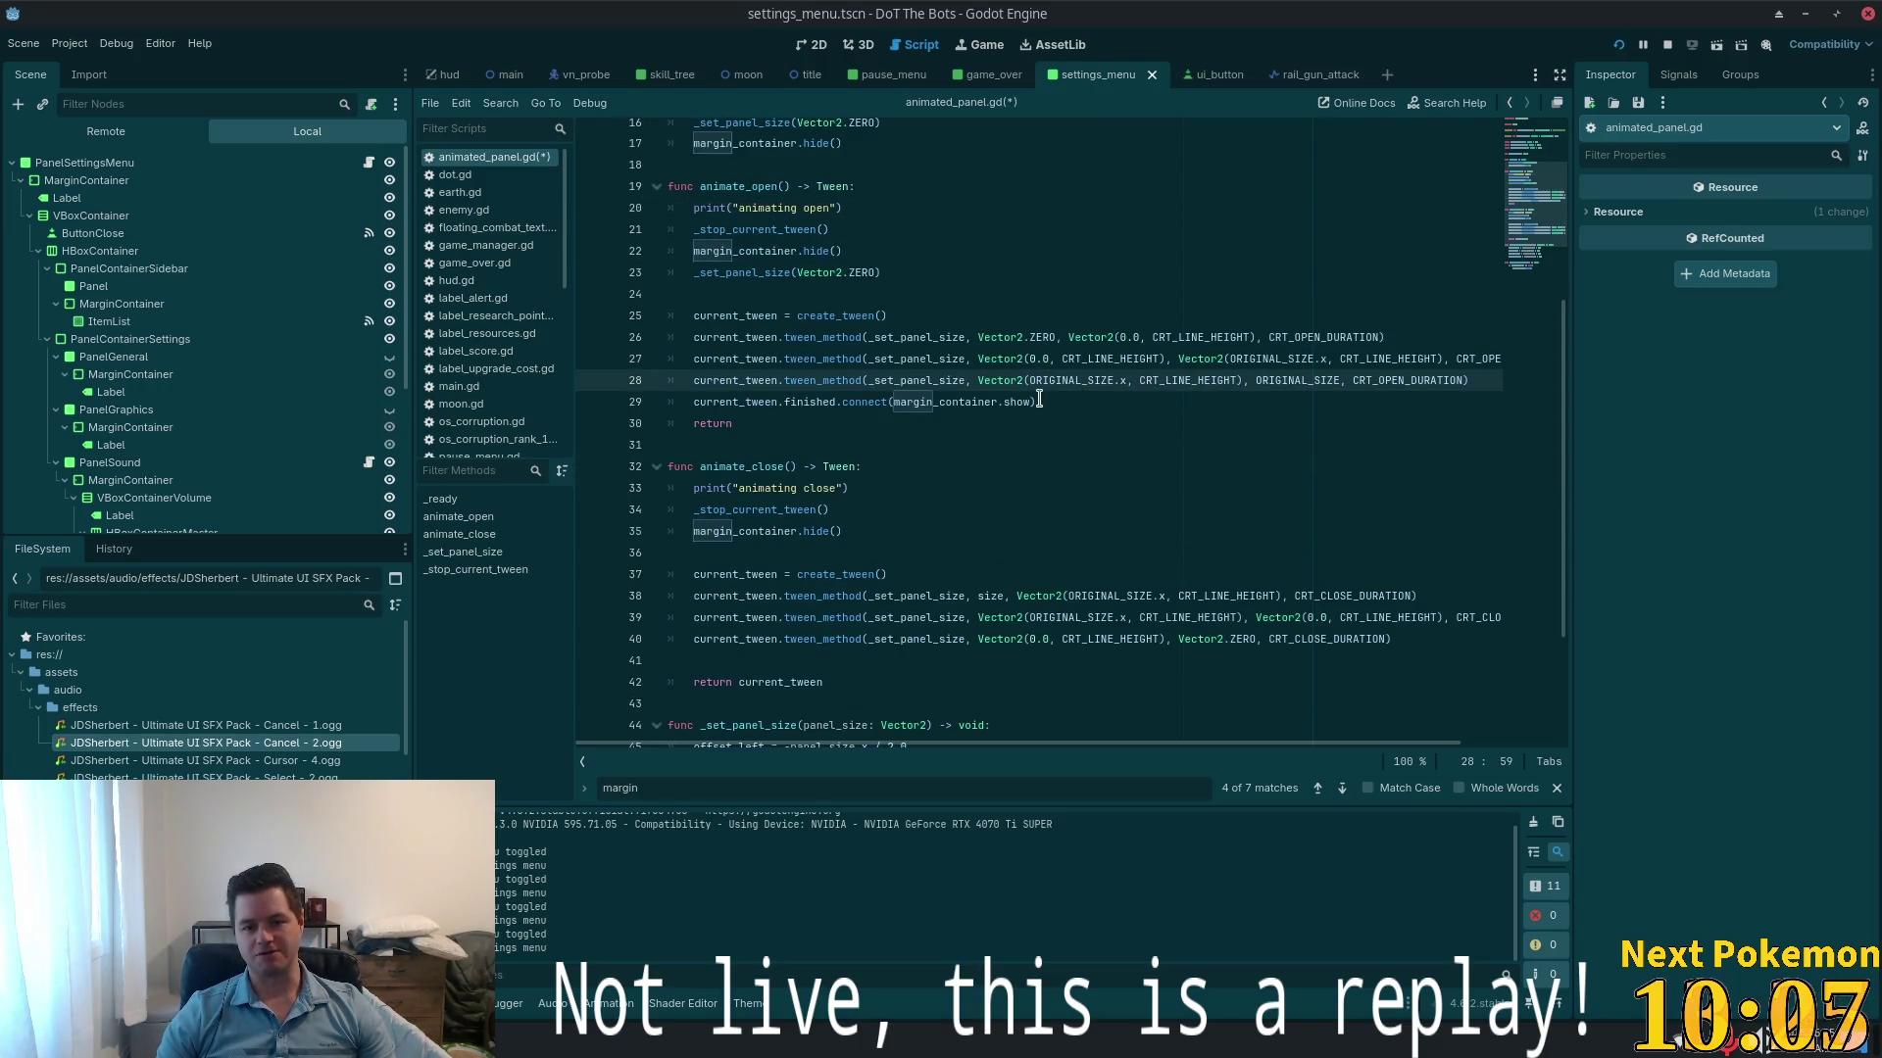
{"action": "left_click", "coordinate": [903, 402]}
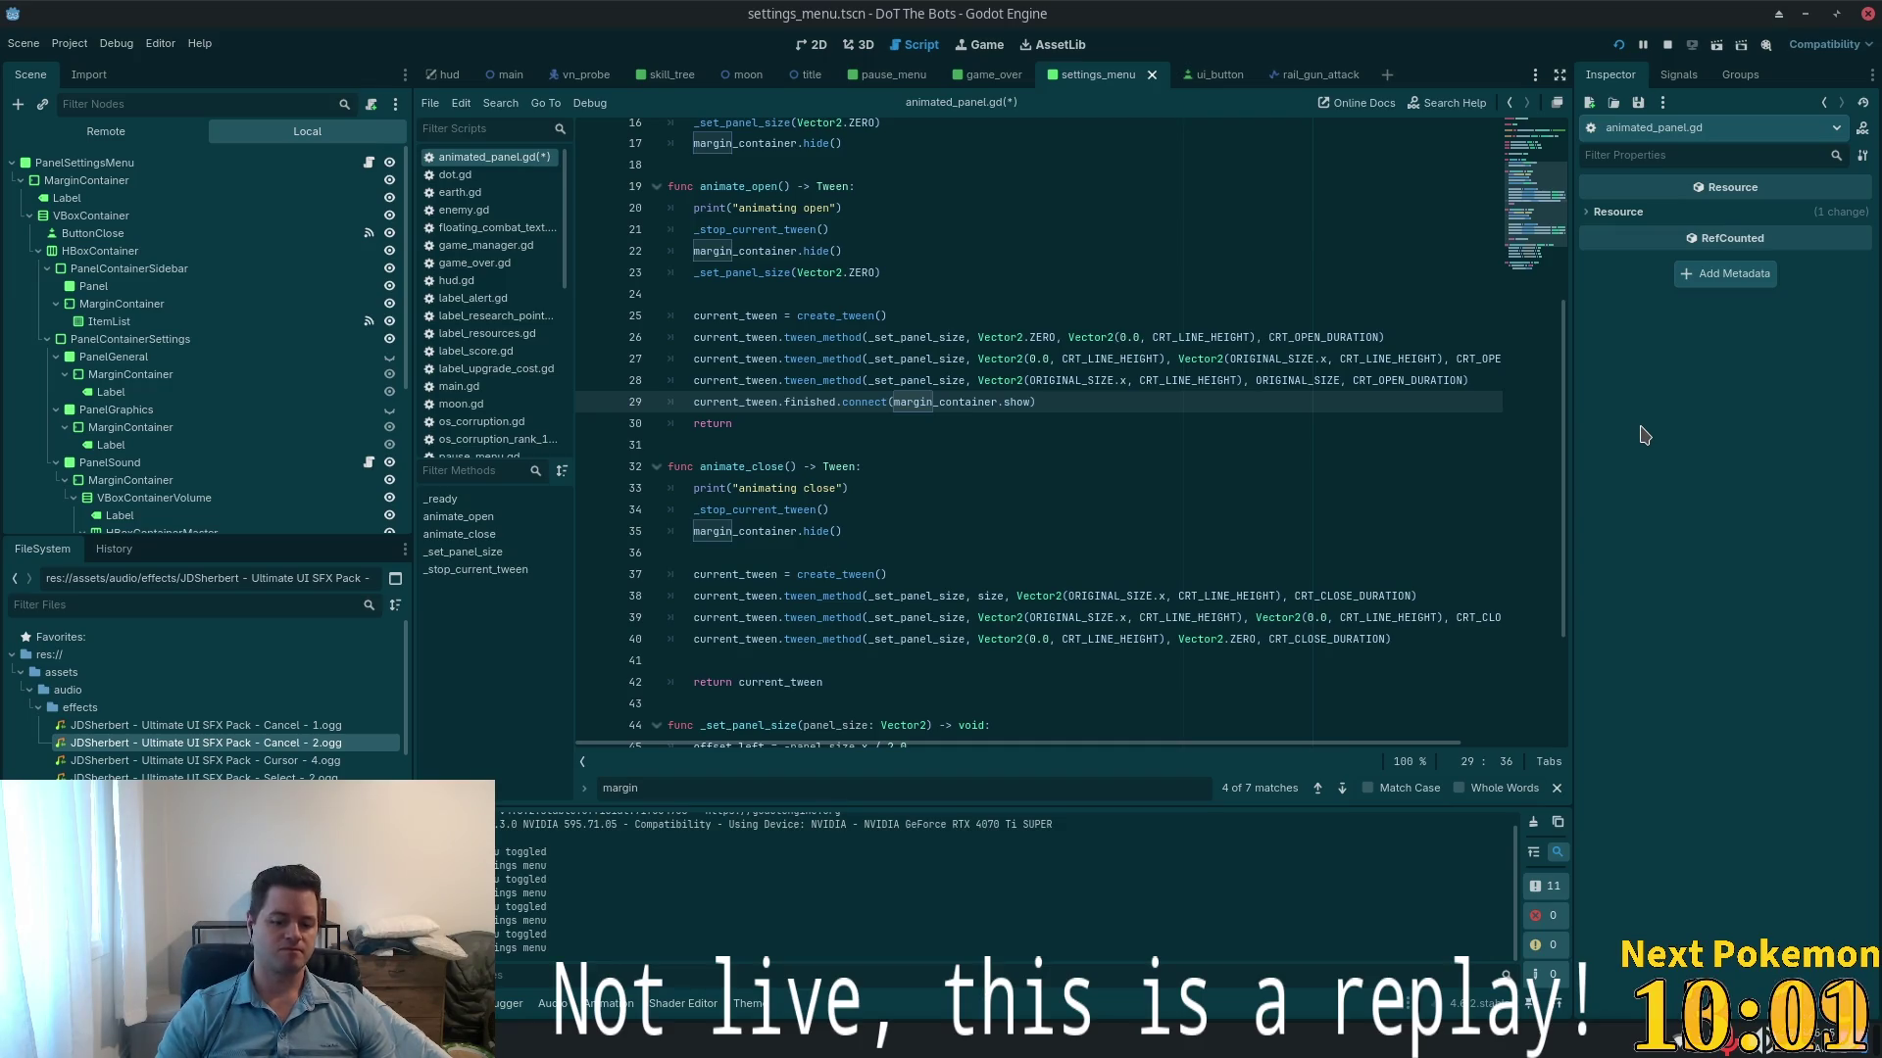
{"action": "key", "text": "ctrl+f"}
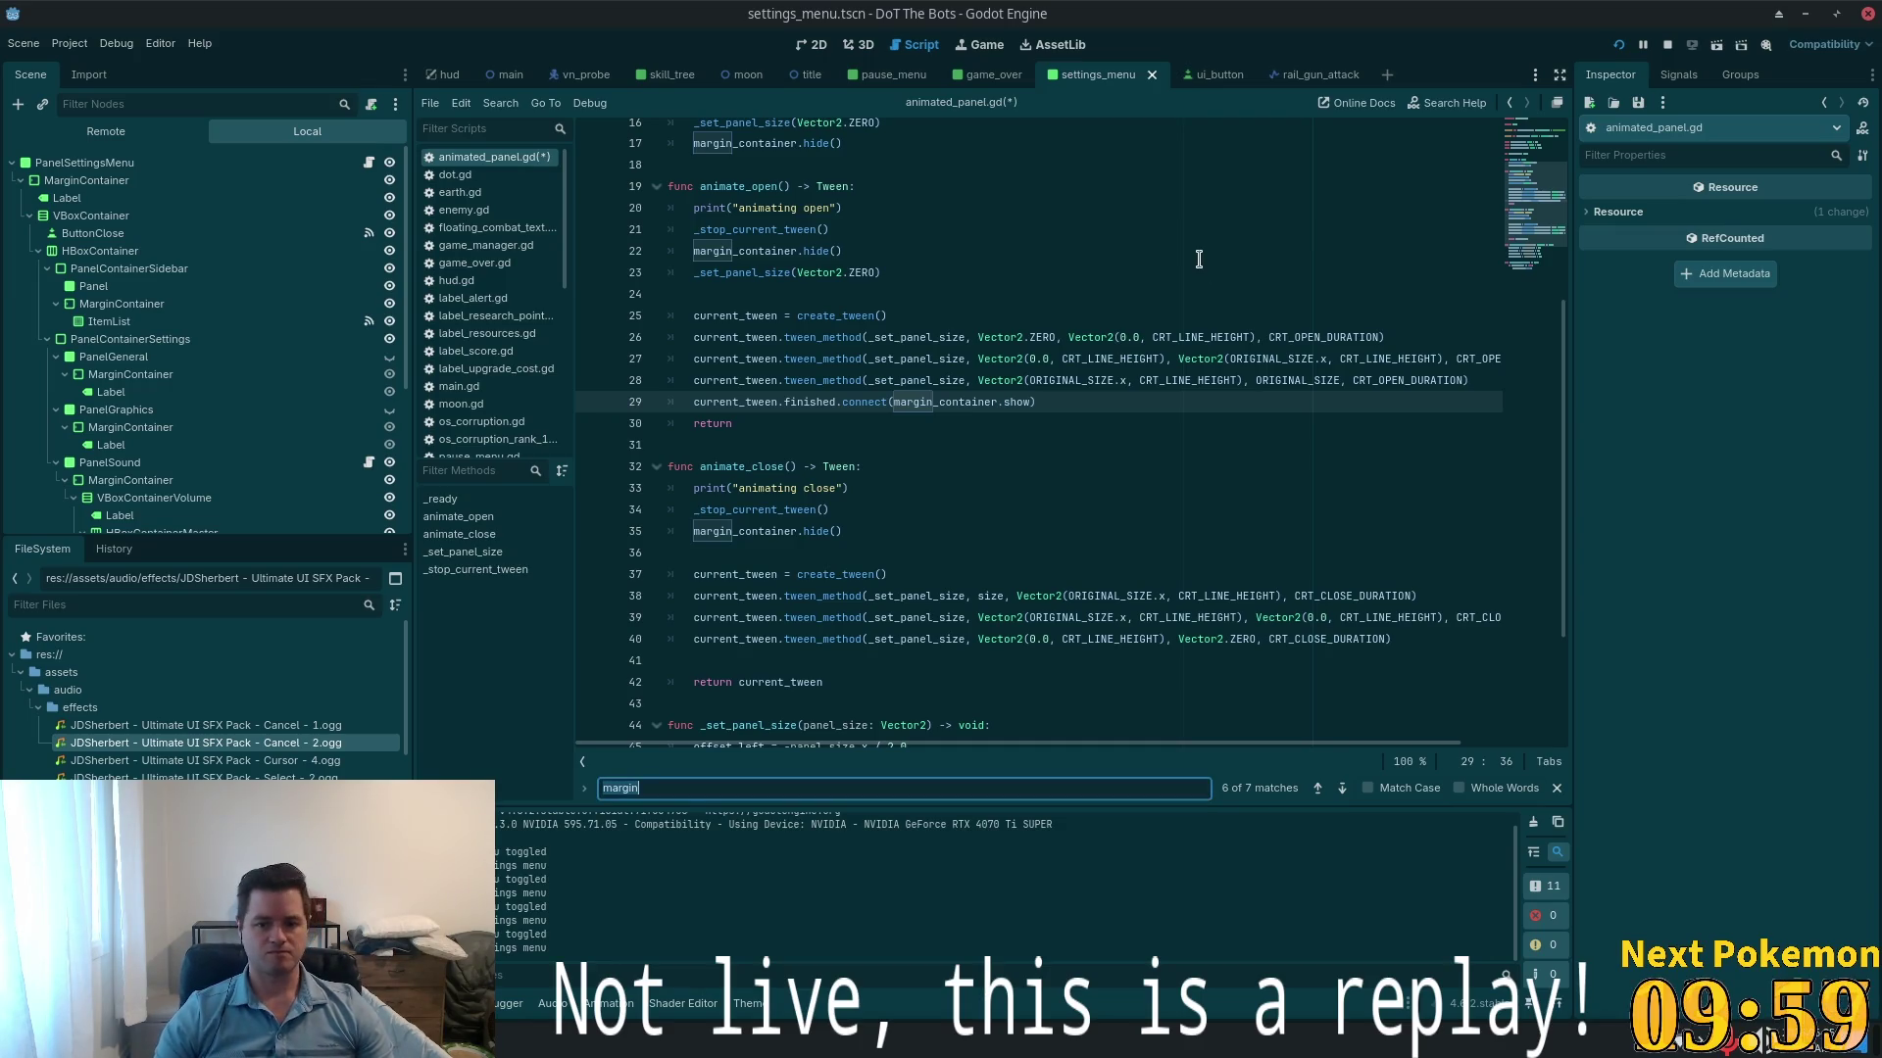
- Search for margin_container and step through matches back to the line 29 tween connection
{"action": "type", "text": "_c"}
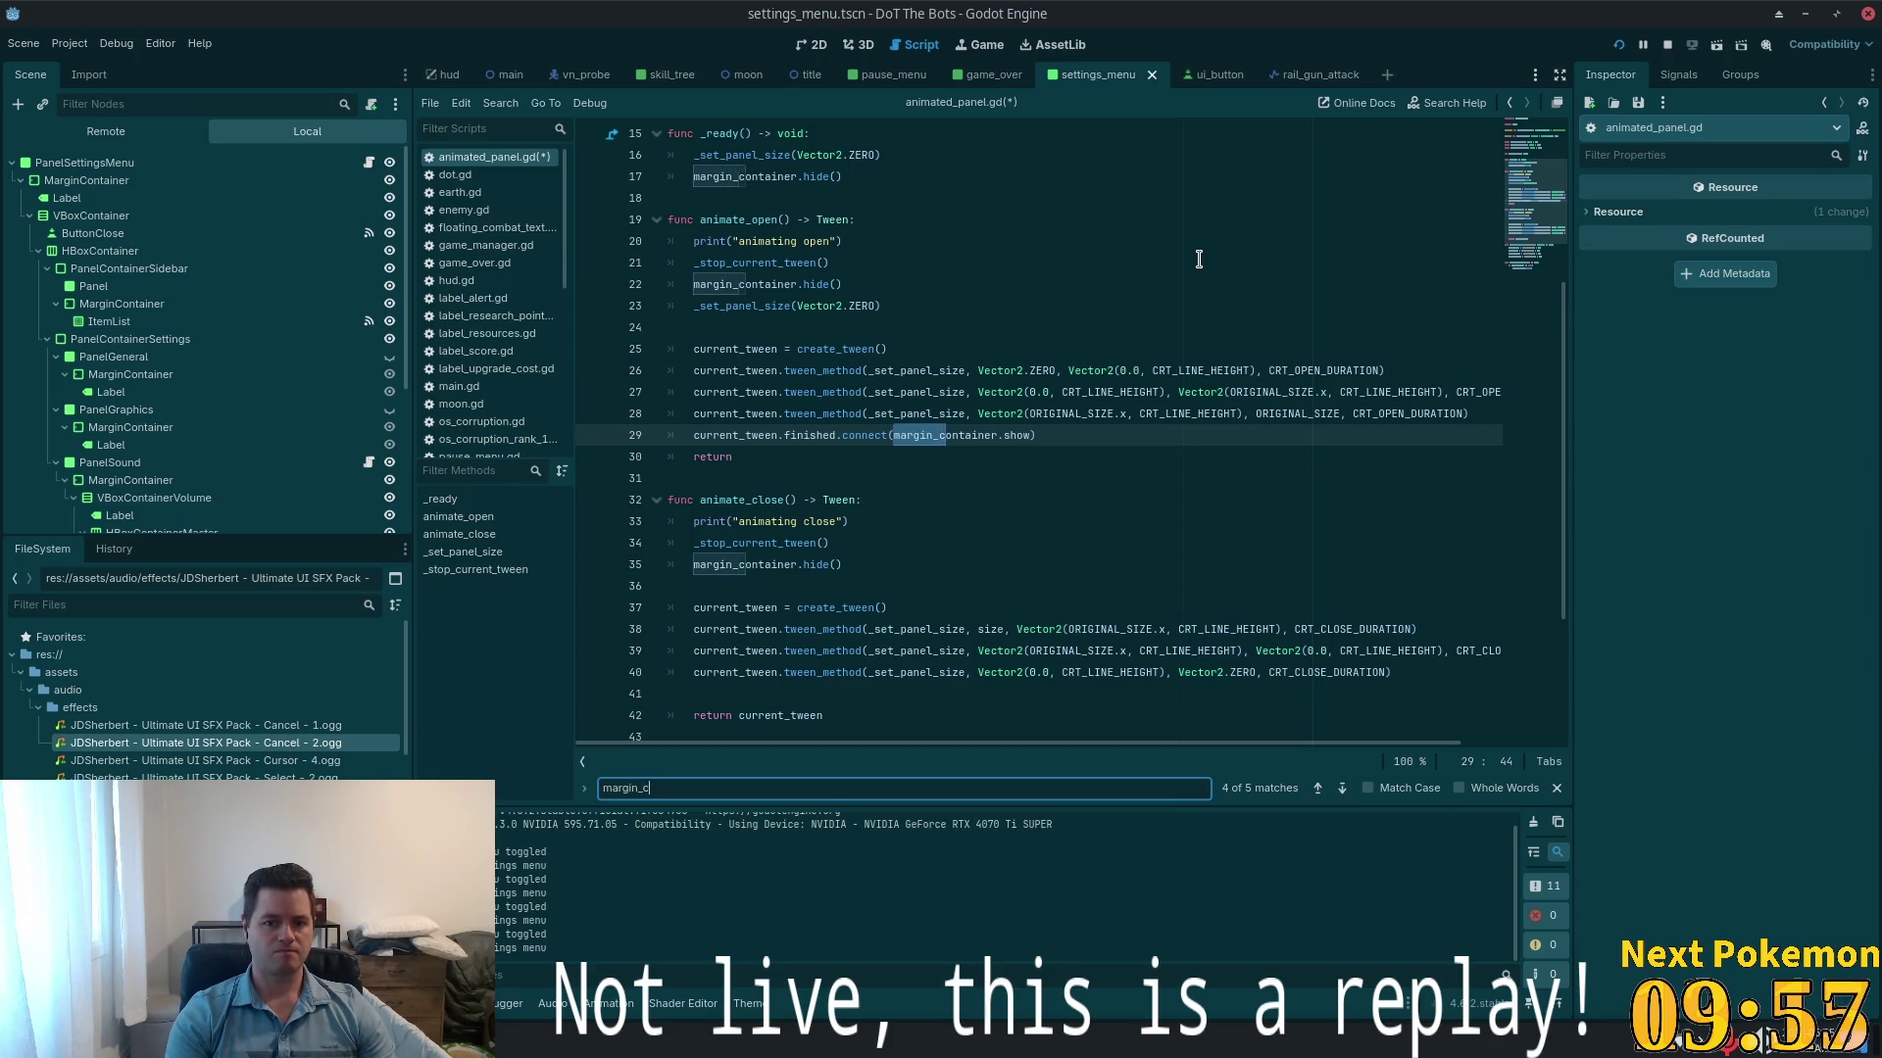
{"action": "type", "text": "ontainer"}
{"action": "key", "text": "Return"}
{"action": "key", "text": "Return"}
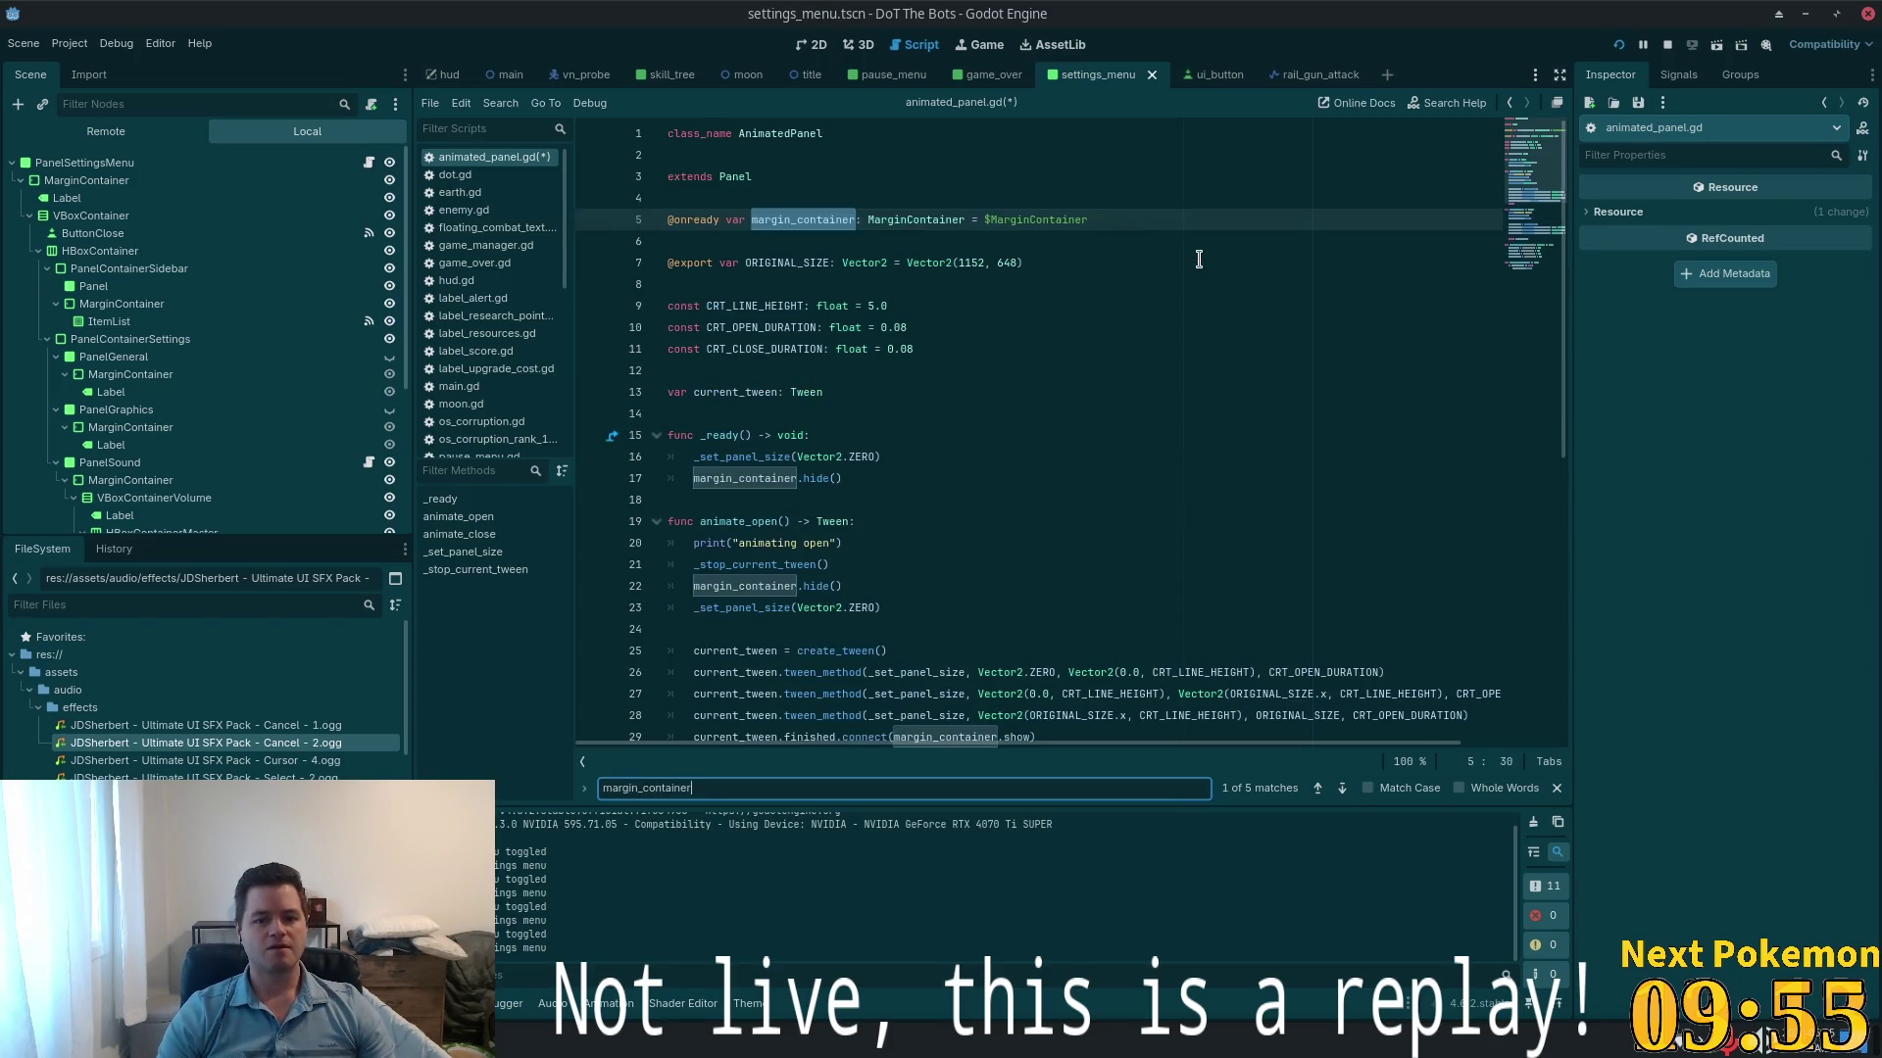
{"action": "key", "text": "Return"}
{"action": "key", "text": "Return"}
{"action": "key", "text": "Return"}
{"action": "key", "text": "Return"}
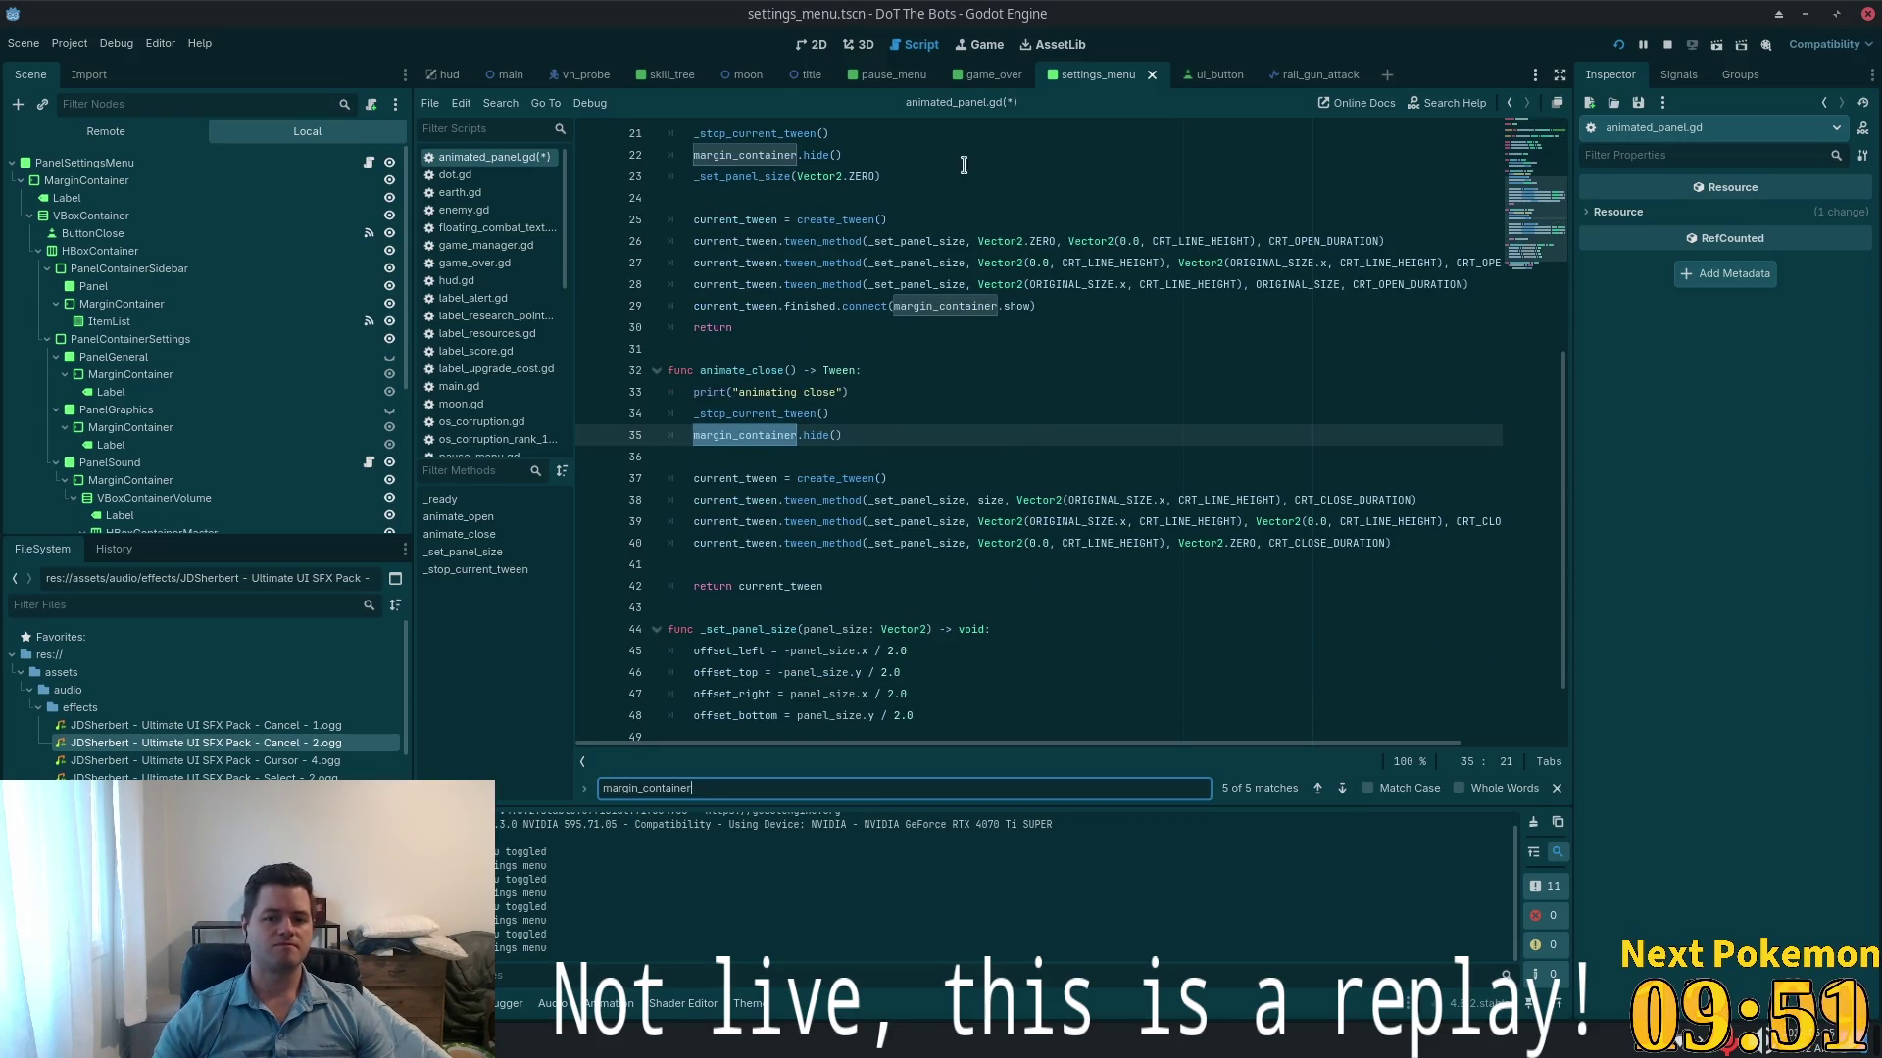
{"action": "left_click", "coordinate": [998, 306]}
{"action": "scroll", "coordinate": [1033, 329], "scroll_direction": "up", "scroll_amount": 4}
{"action": "scroll", "coordinate": [1034, 329], "scroll_direction": "down", "scroll_amount": 3}
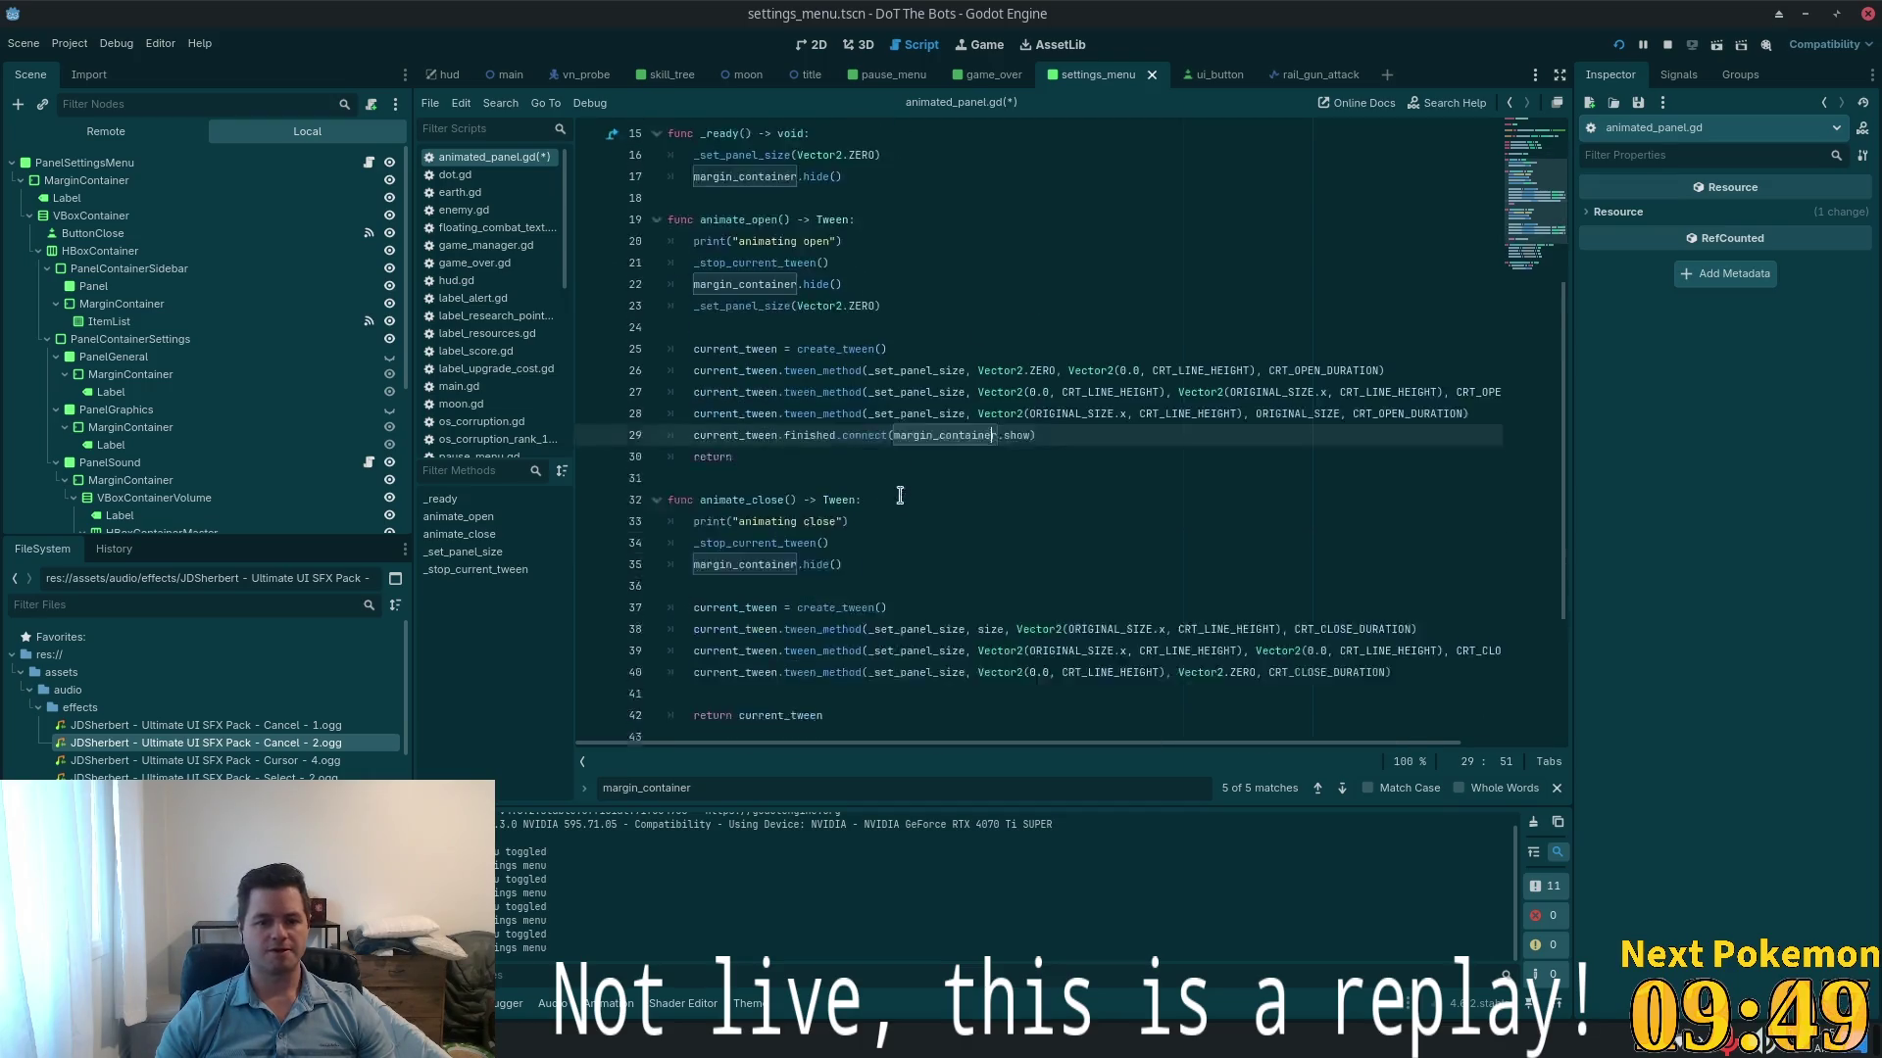
{"action": "left_click", "coordinate": [725, 414]}
- Wrap margin_container.show in a func (): lambda that first prints "showing margin container"
{"action": "left_click", "coordinate": [893, 371]}
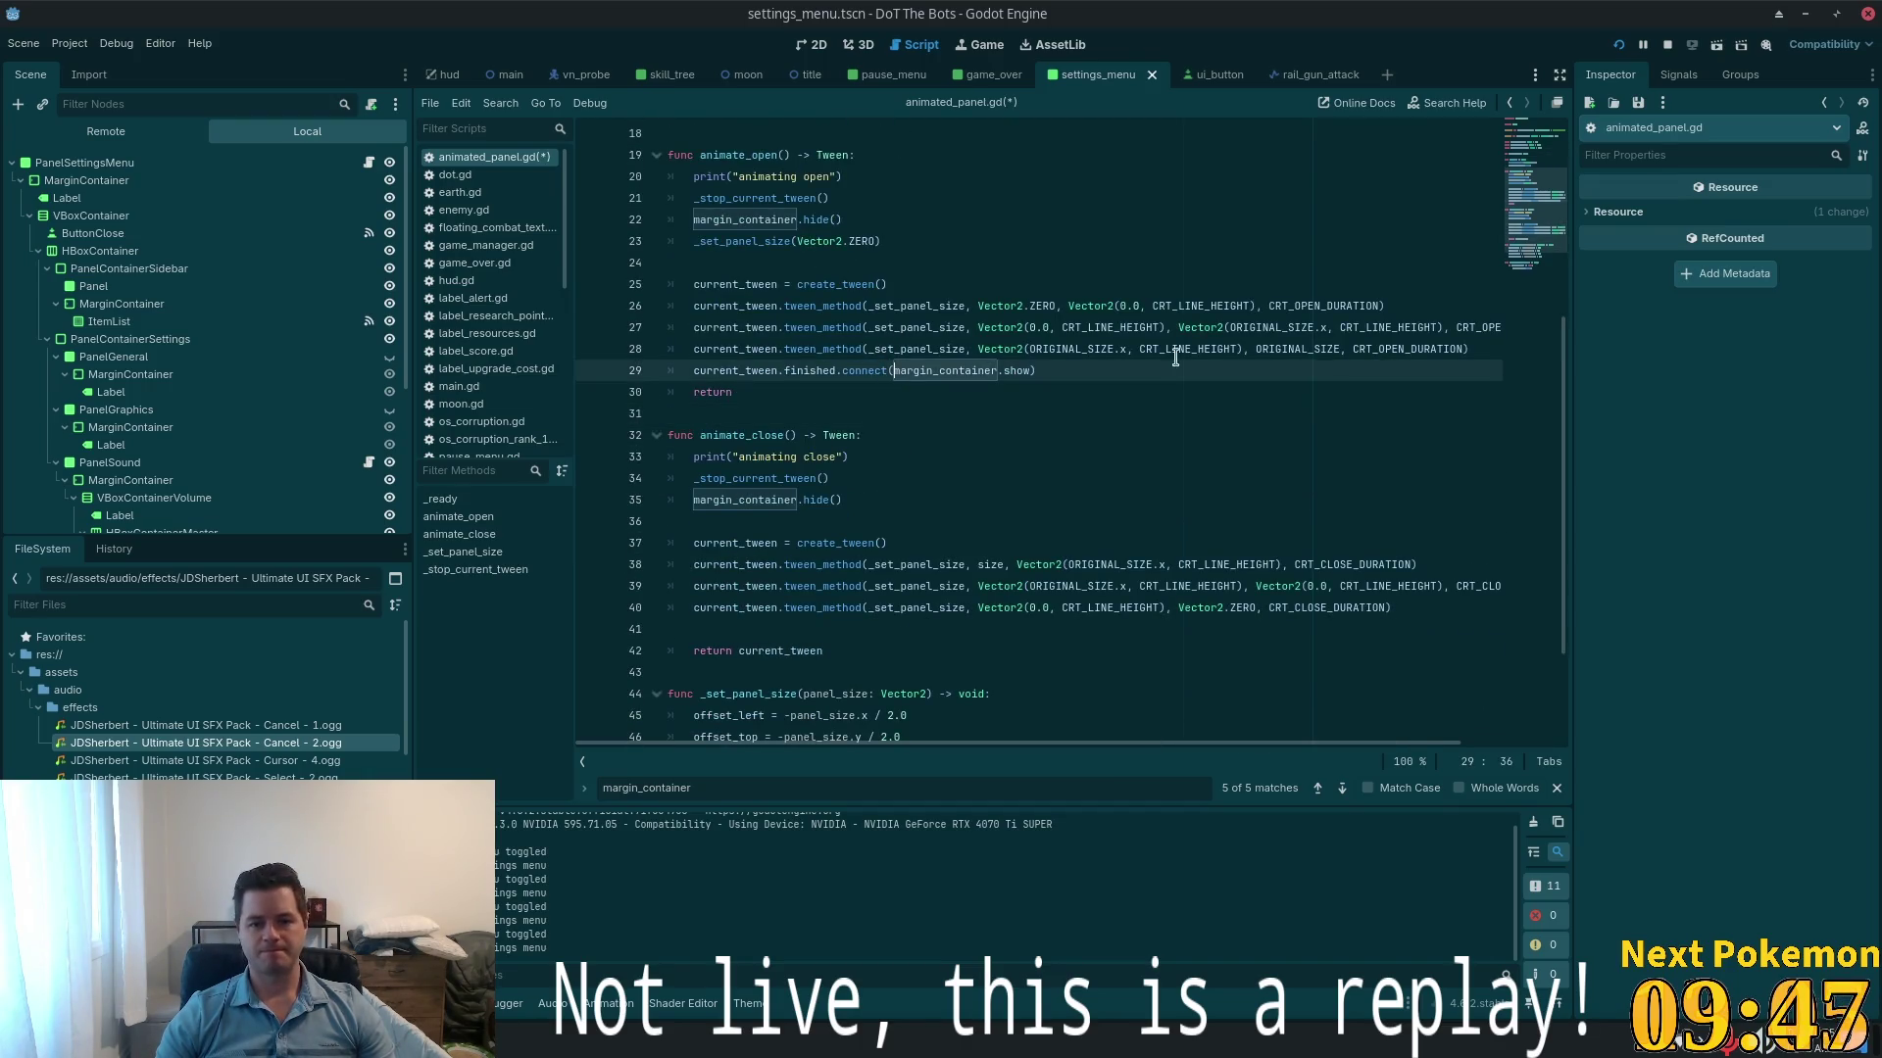
{"action": "type", "text": "func"}
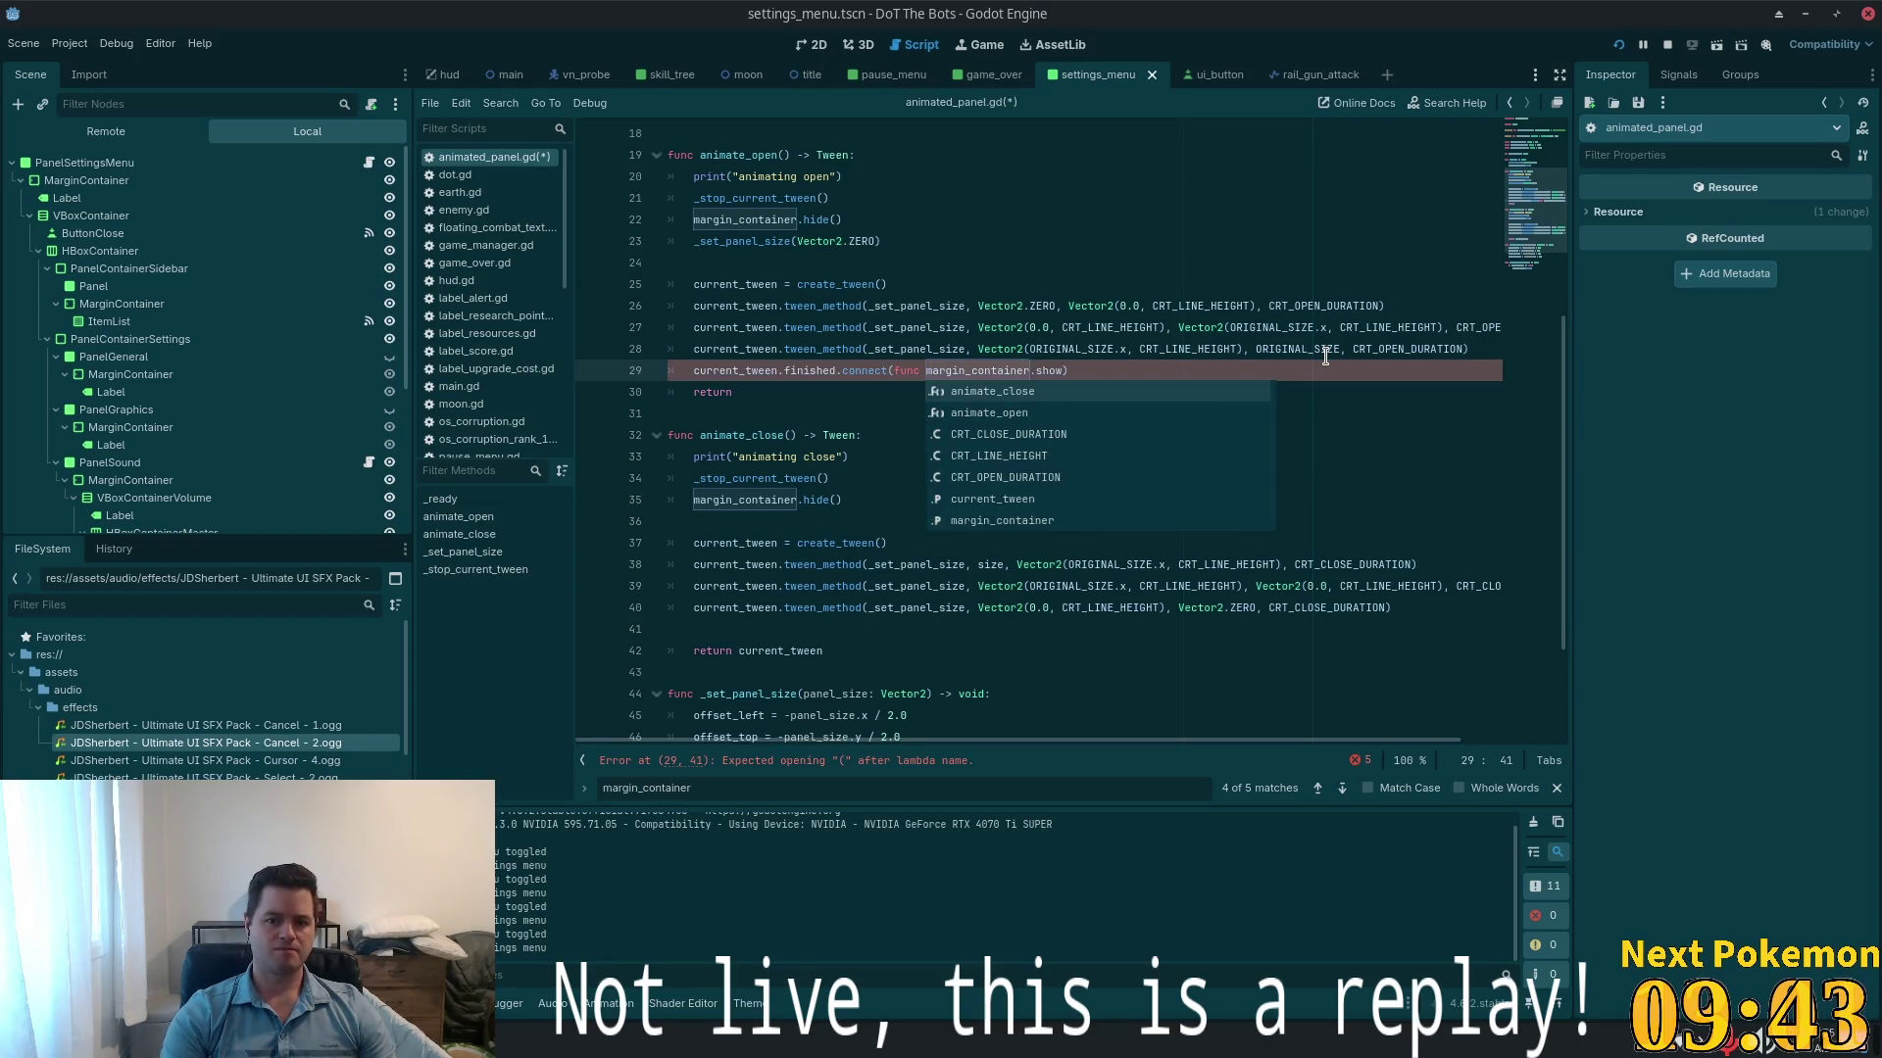
{"action": "type", "text": " ():"}
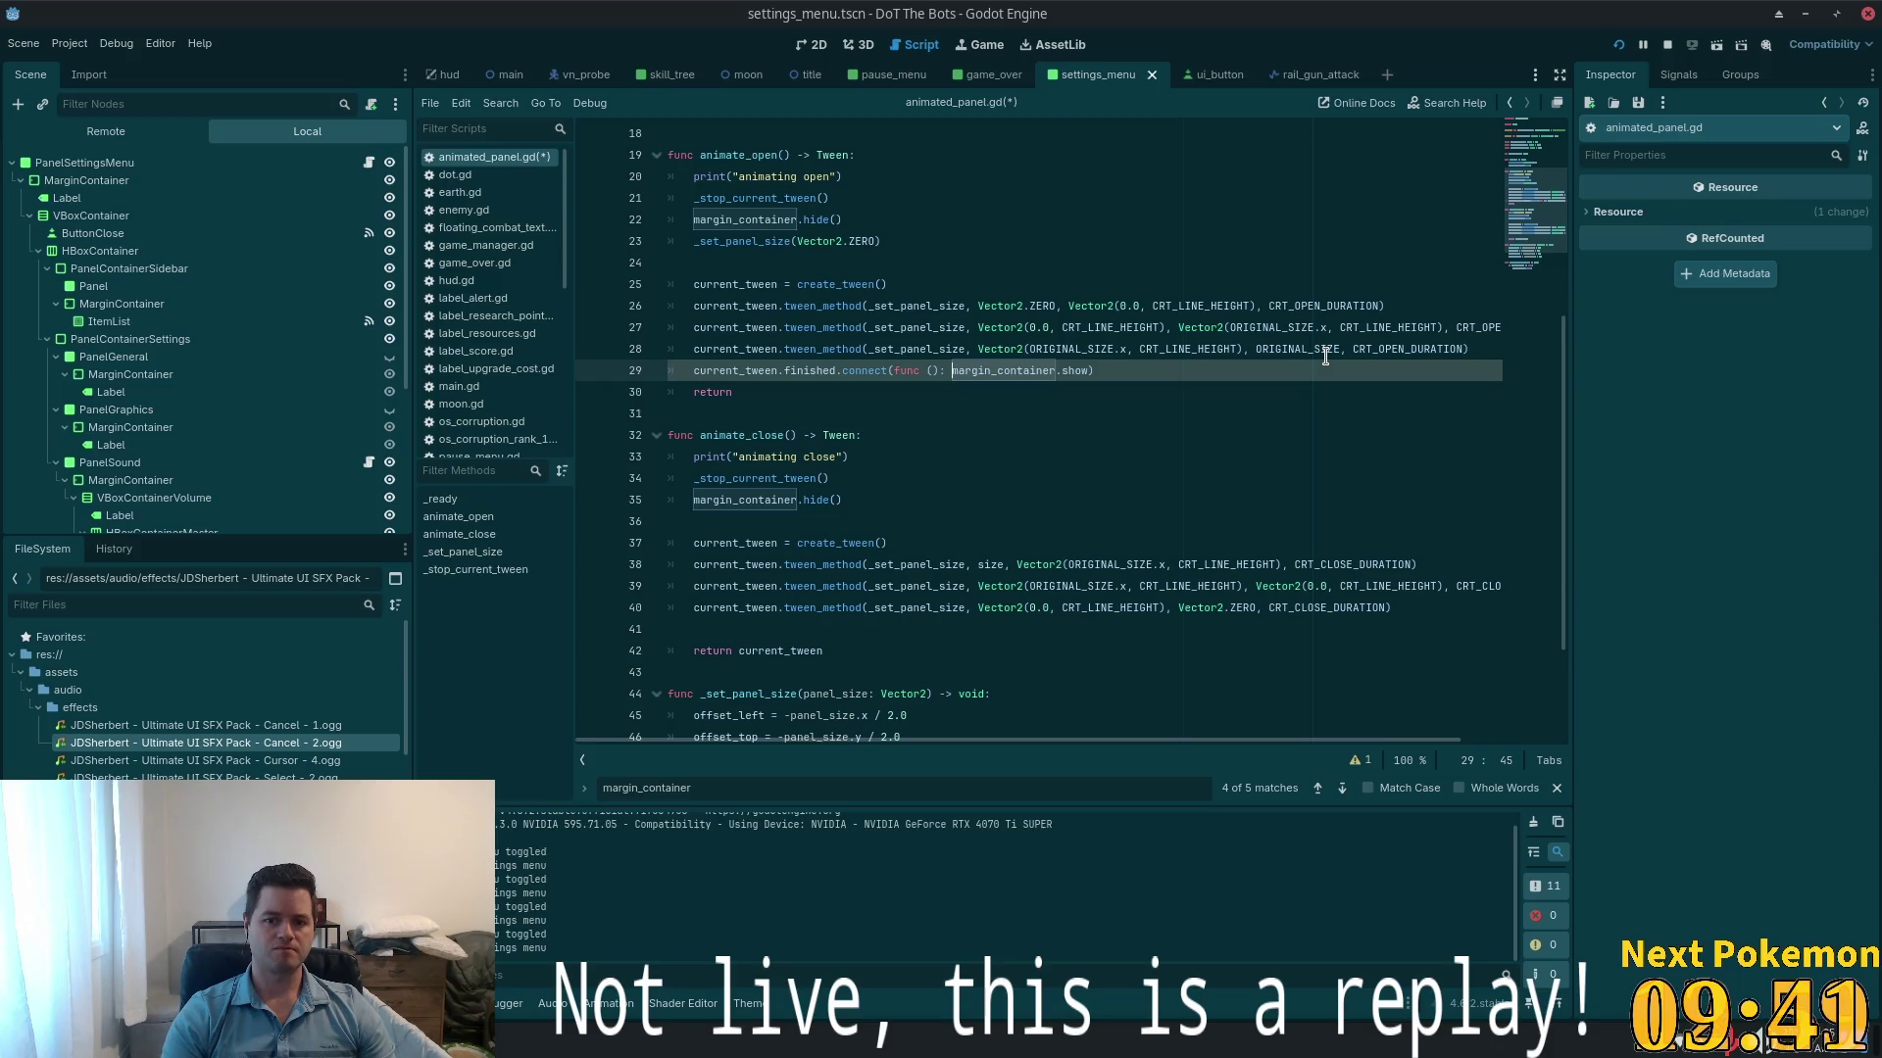
{"action": "key", "text": "Return"}
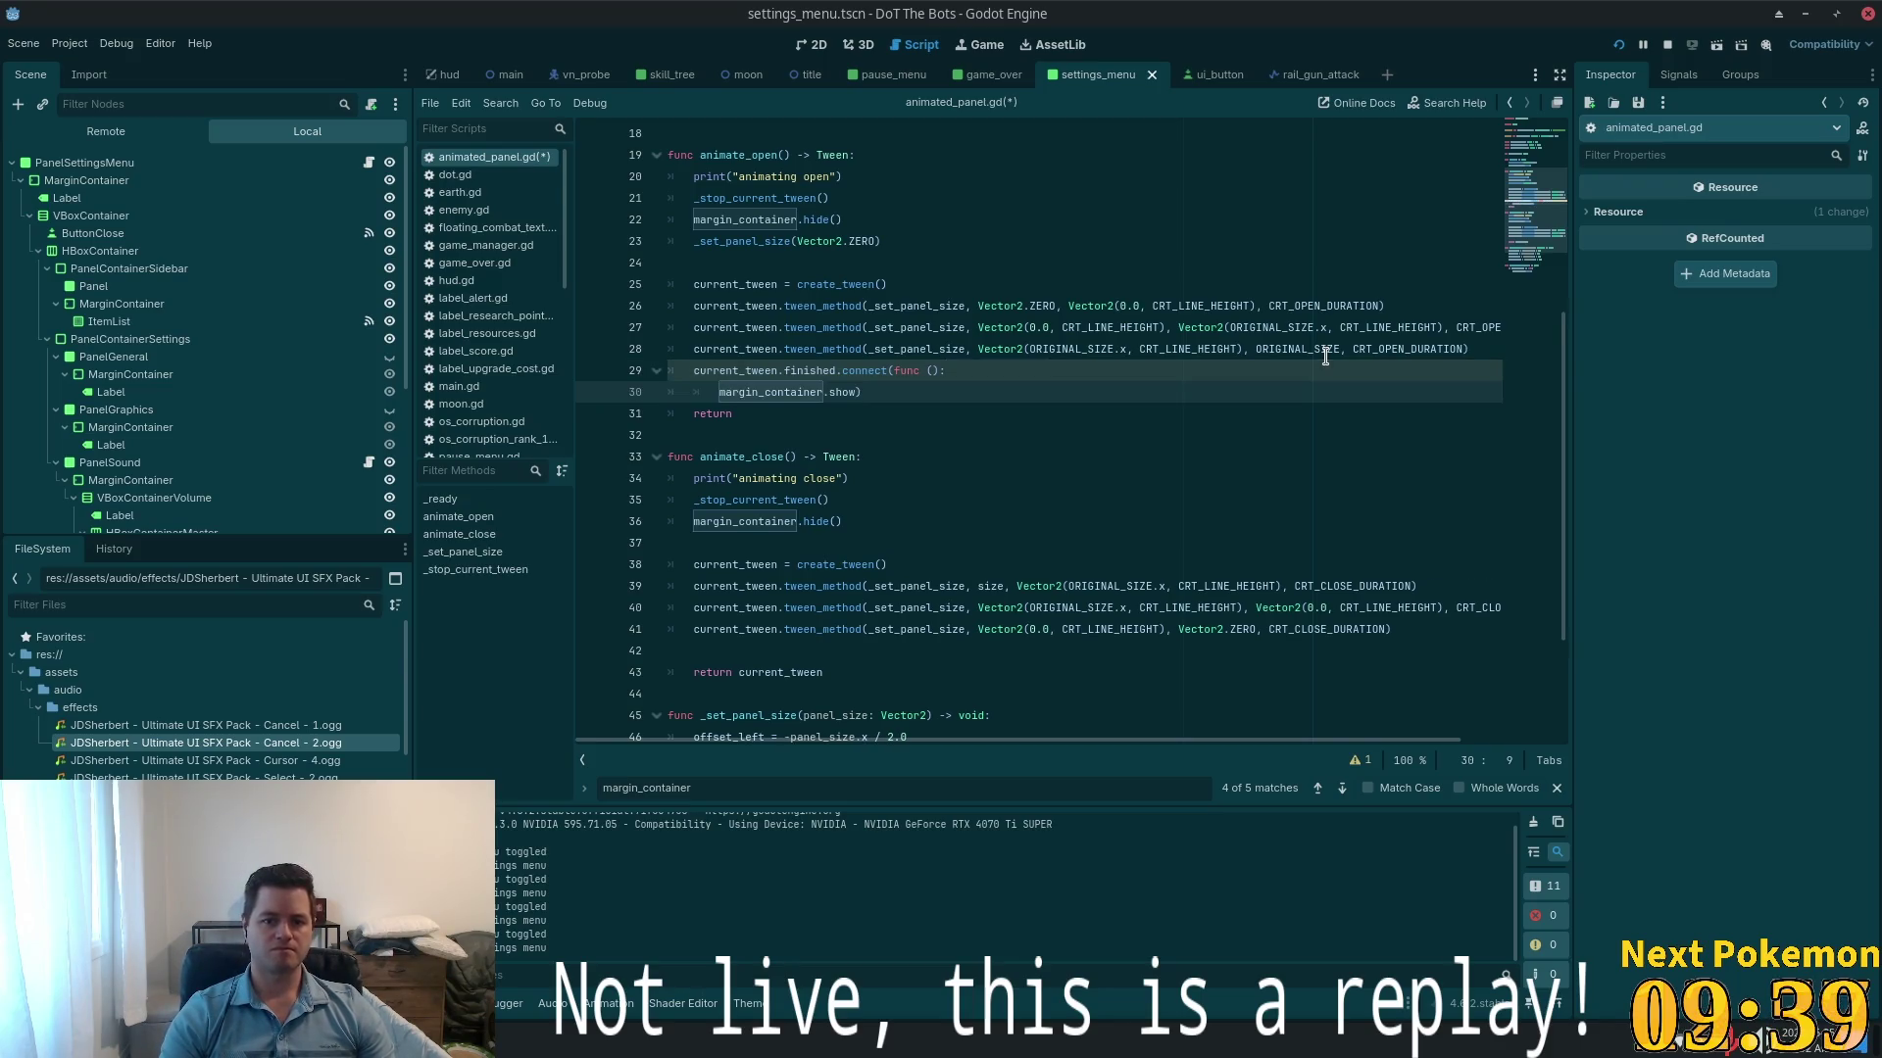
{"action": "key", "text": "Left"}
{"action": "key", "text": "Return"}
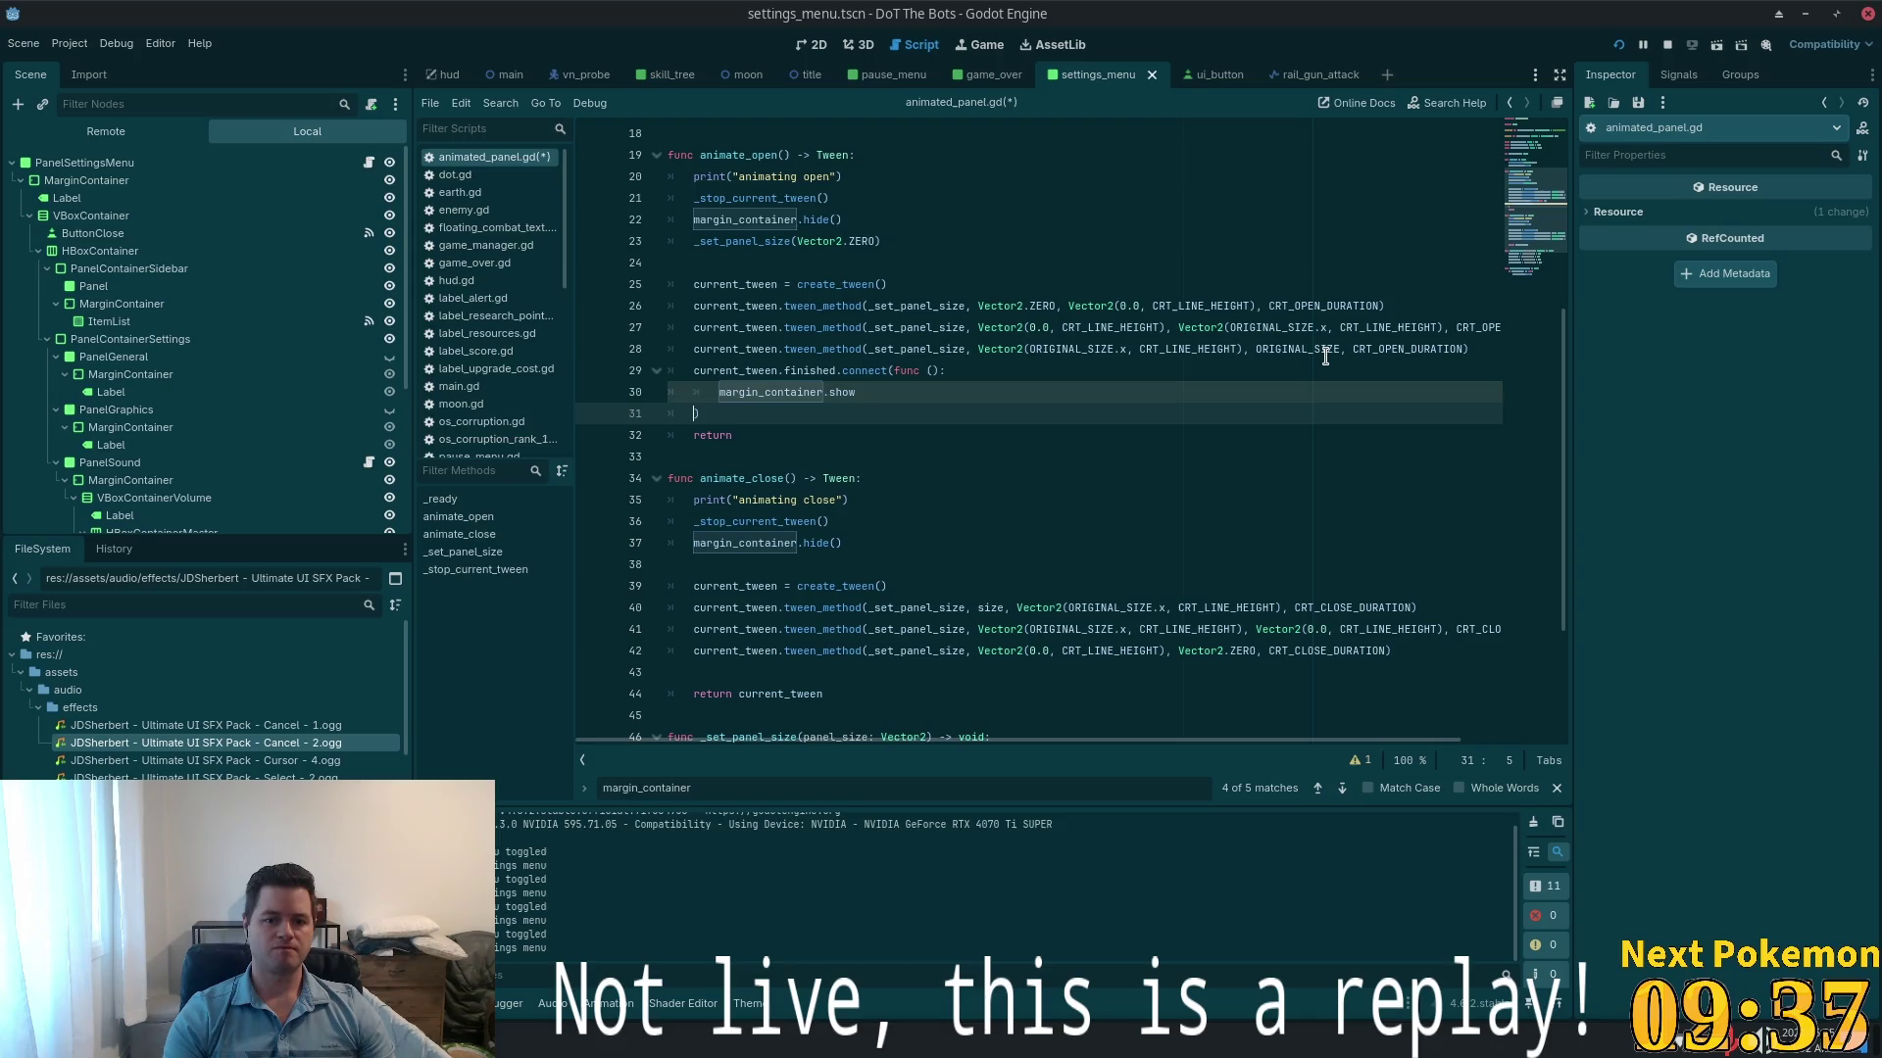
{"action": "key", "text": "Up"}
{"action": "key", "text": "Up"}
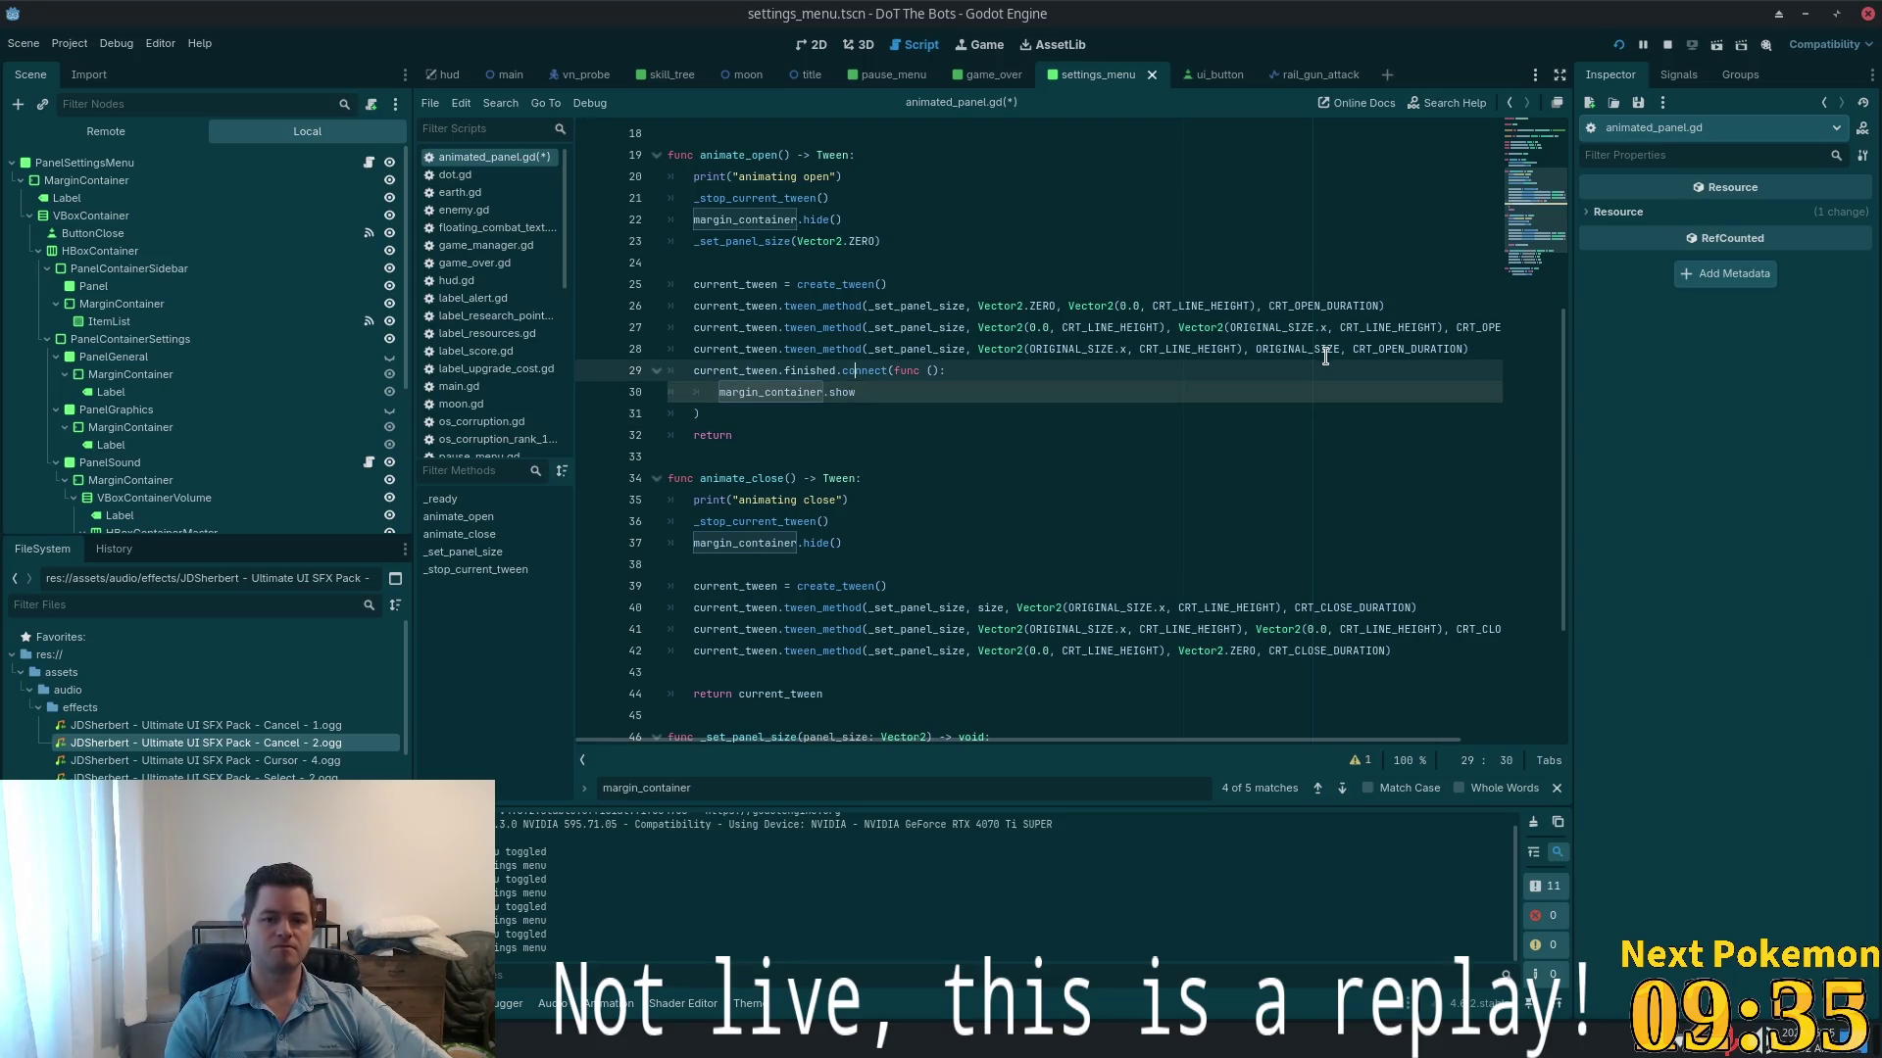
{"action": "key", "text": "End"}
{"action": "key", "text": "Return"}
{"action": "type", "text": "prin"}
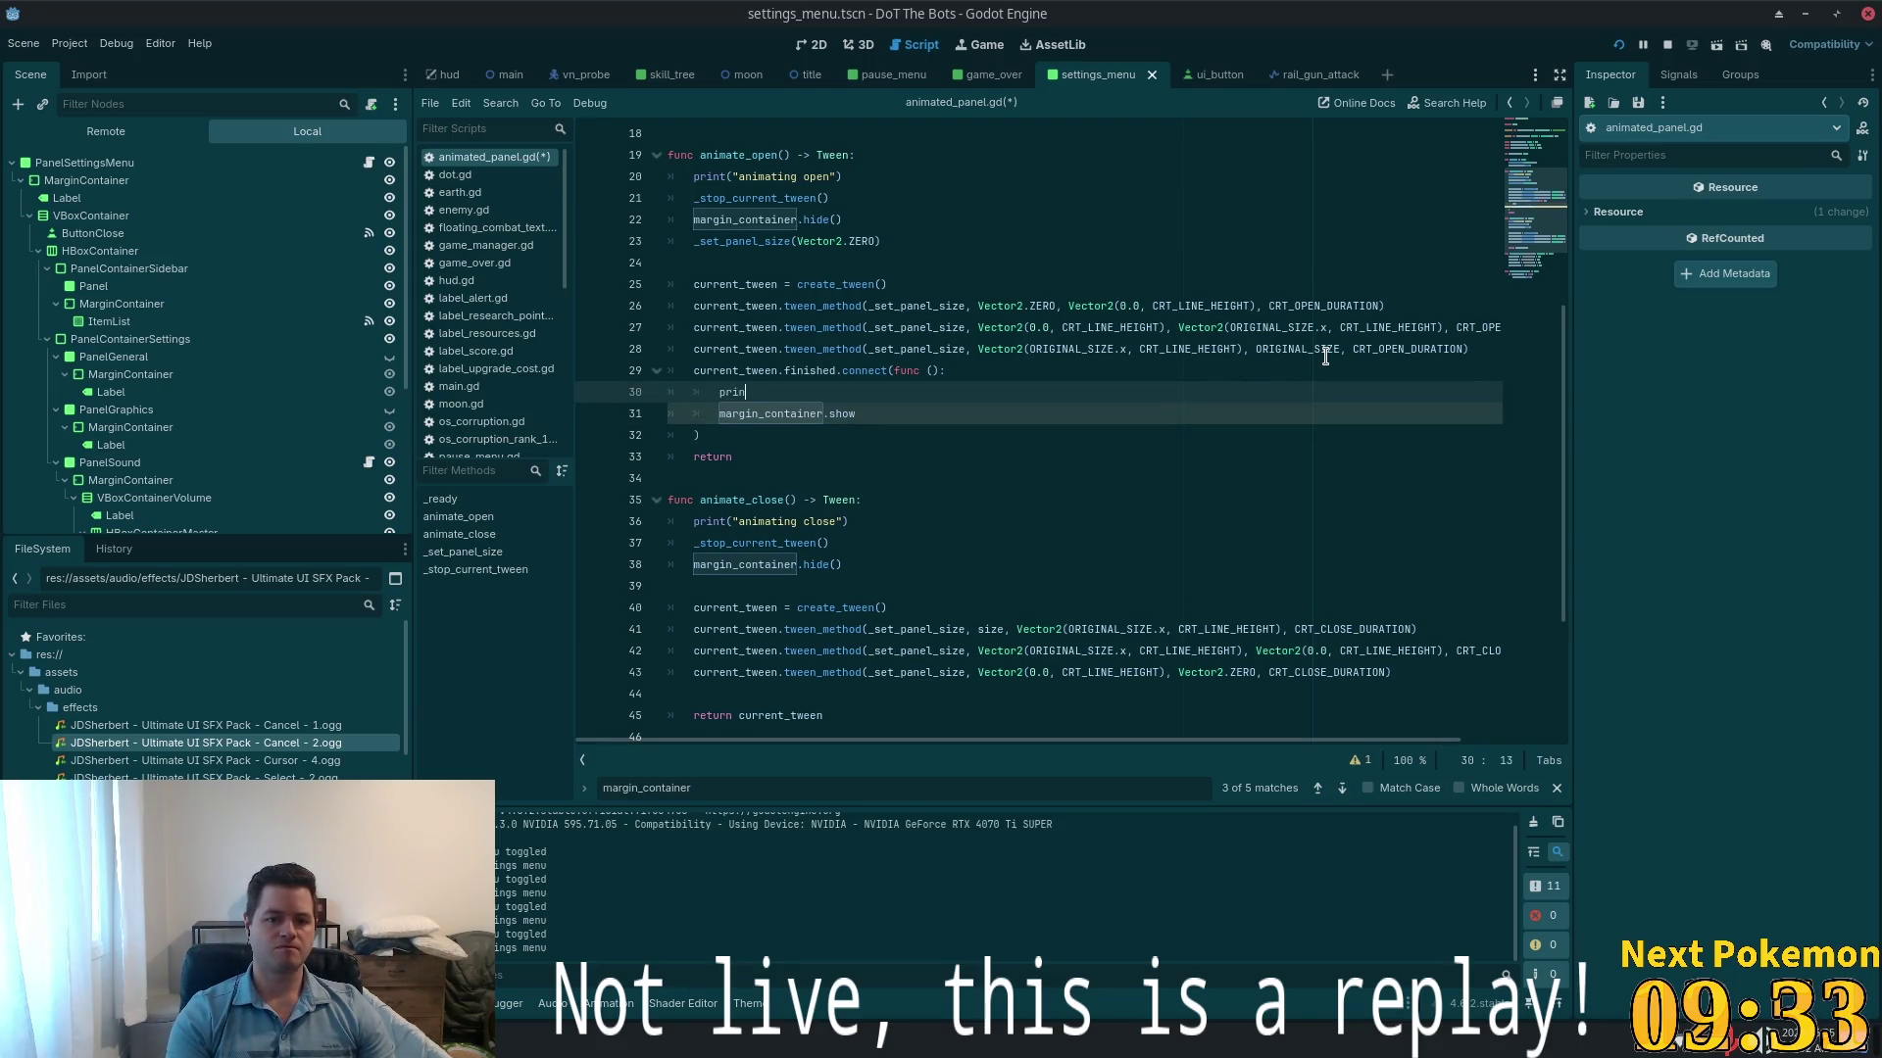
{"action": "type", "text": "t(\"sho"}
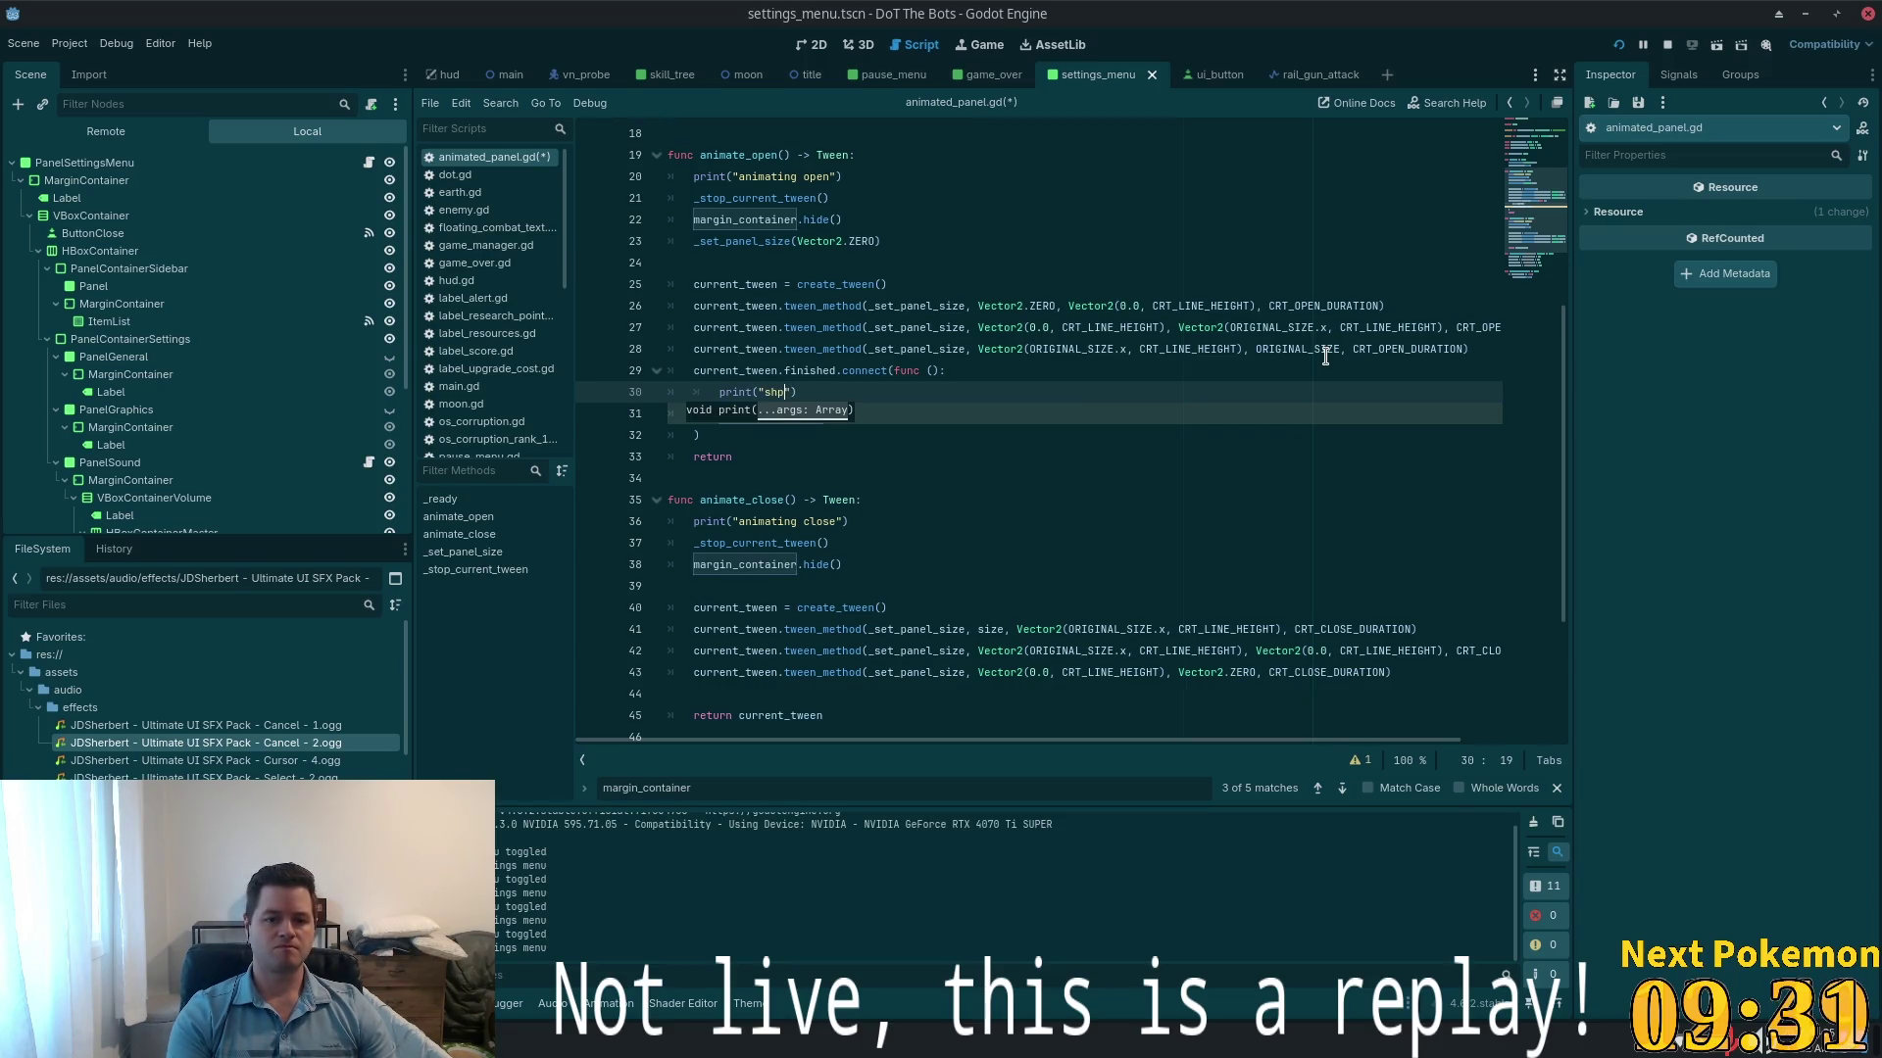
{"action": "type", "text": "wing mar"}
{"action": "type", "text": "gin container"}
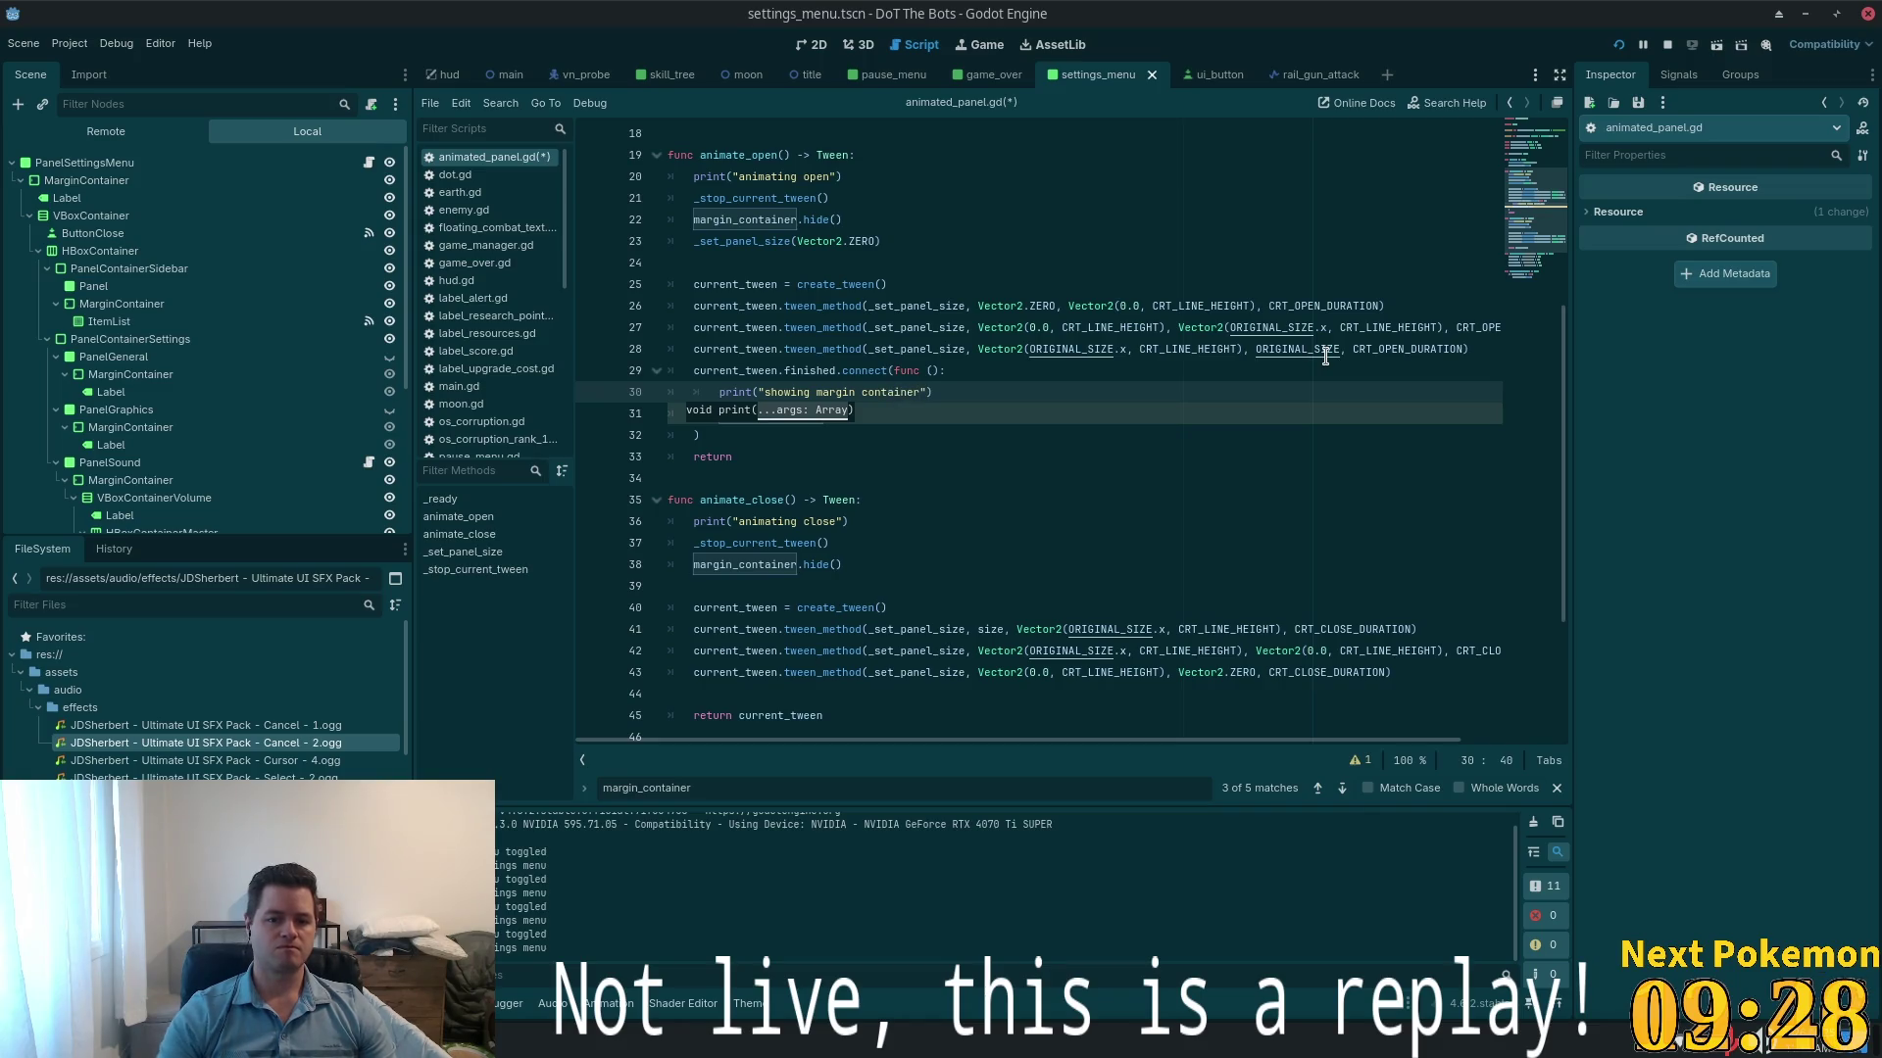
- Save animated_panel.gd and run the project to test the change
{"action": "key", "text": "ctrl+s"}
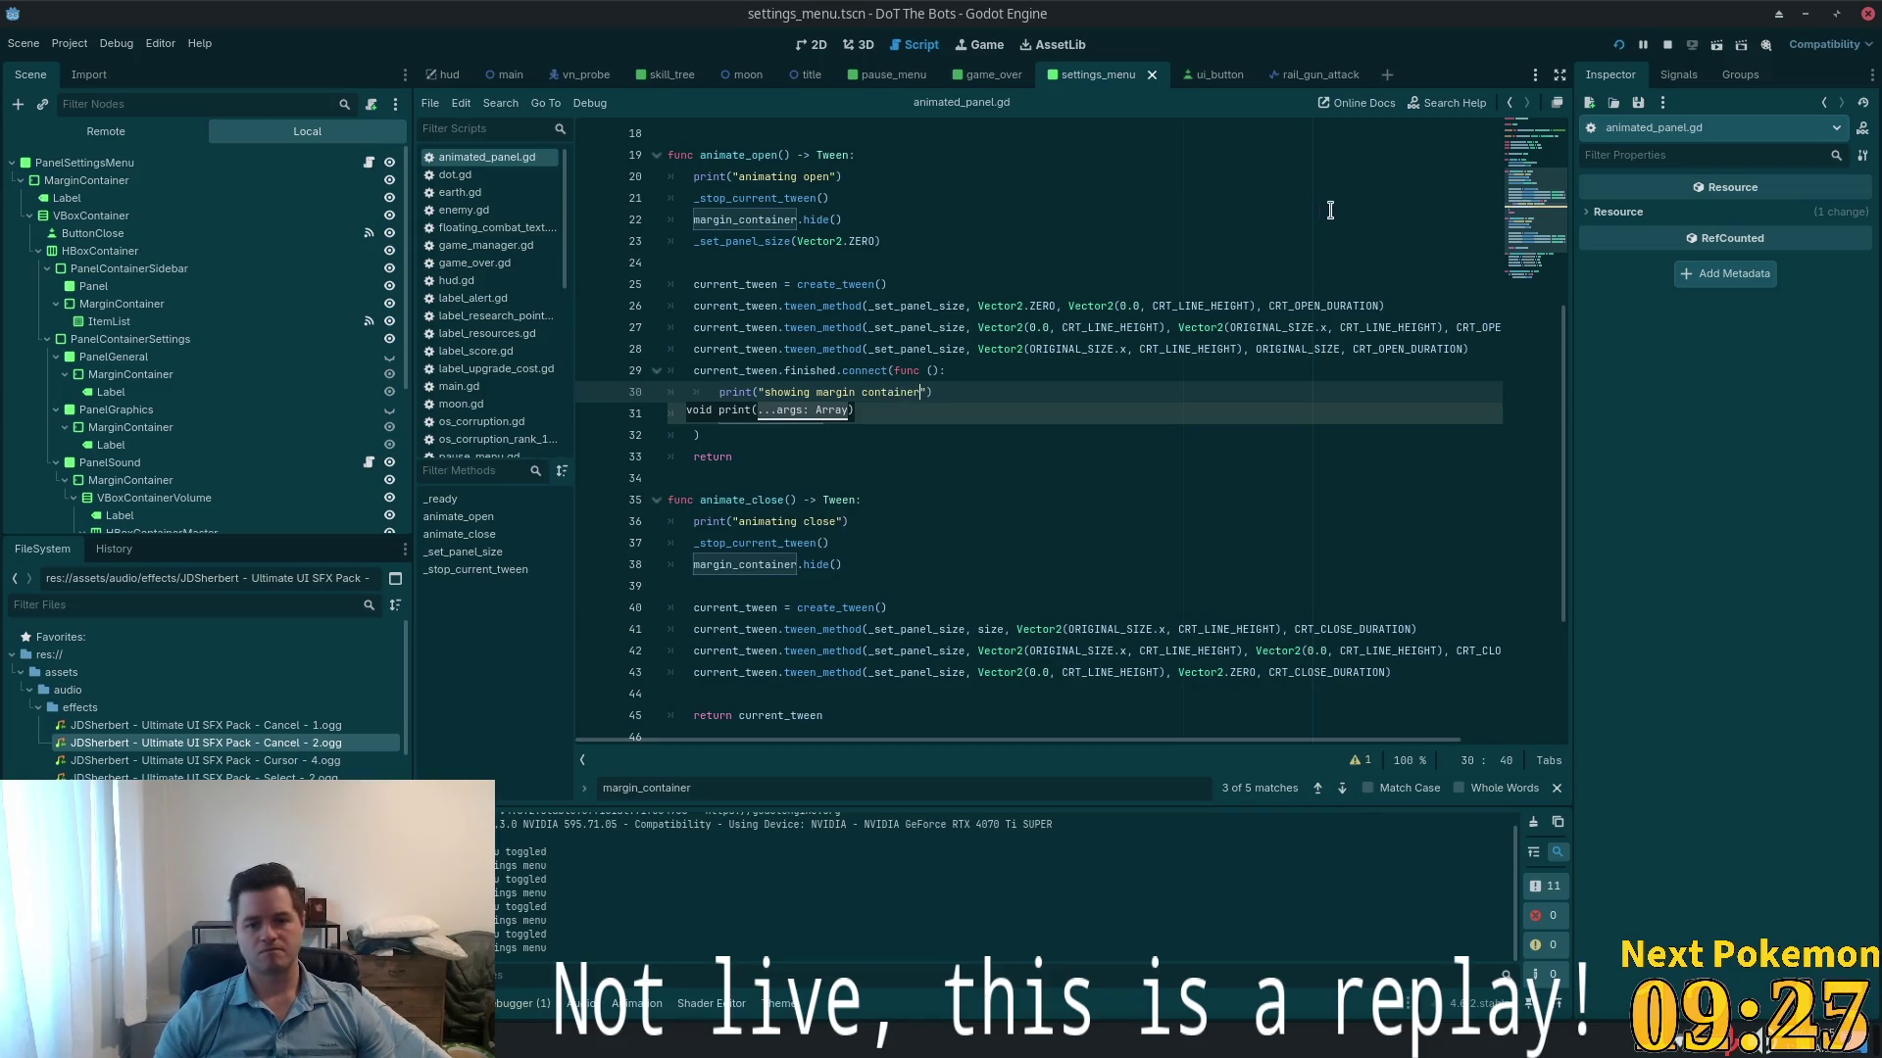
{"action": "left_click", "coordinate": [1112, 248]}
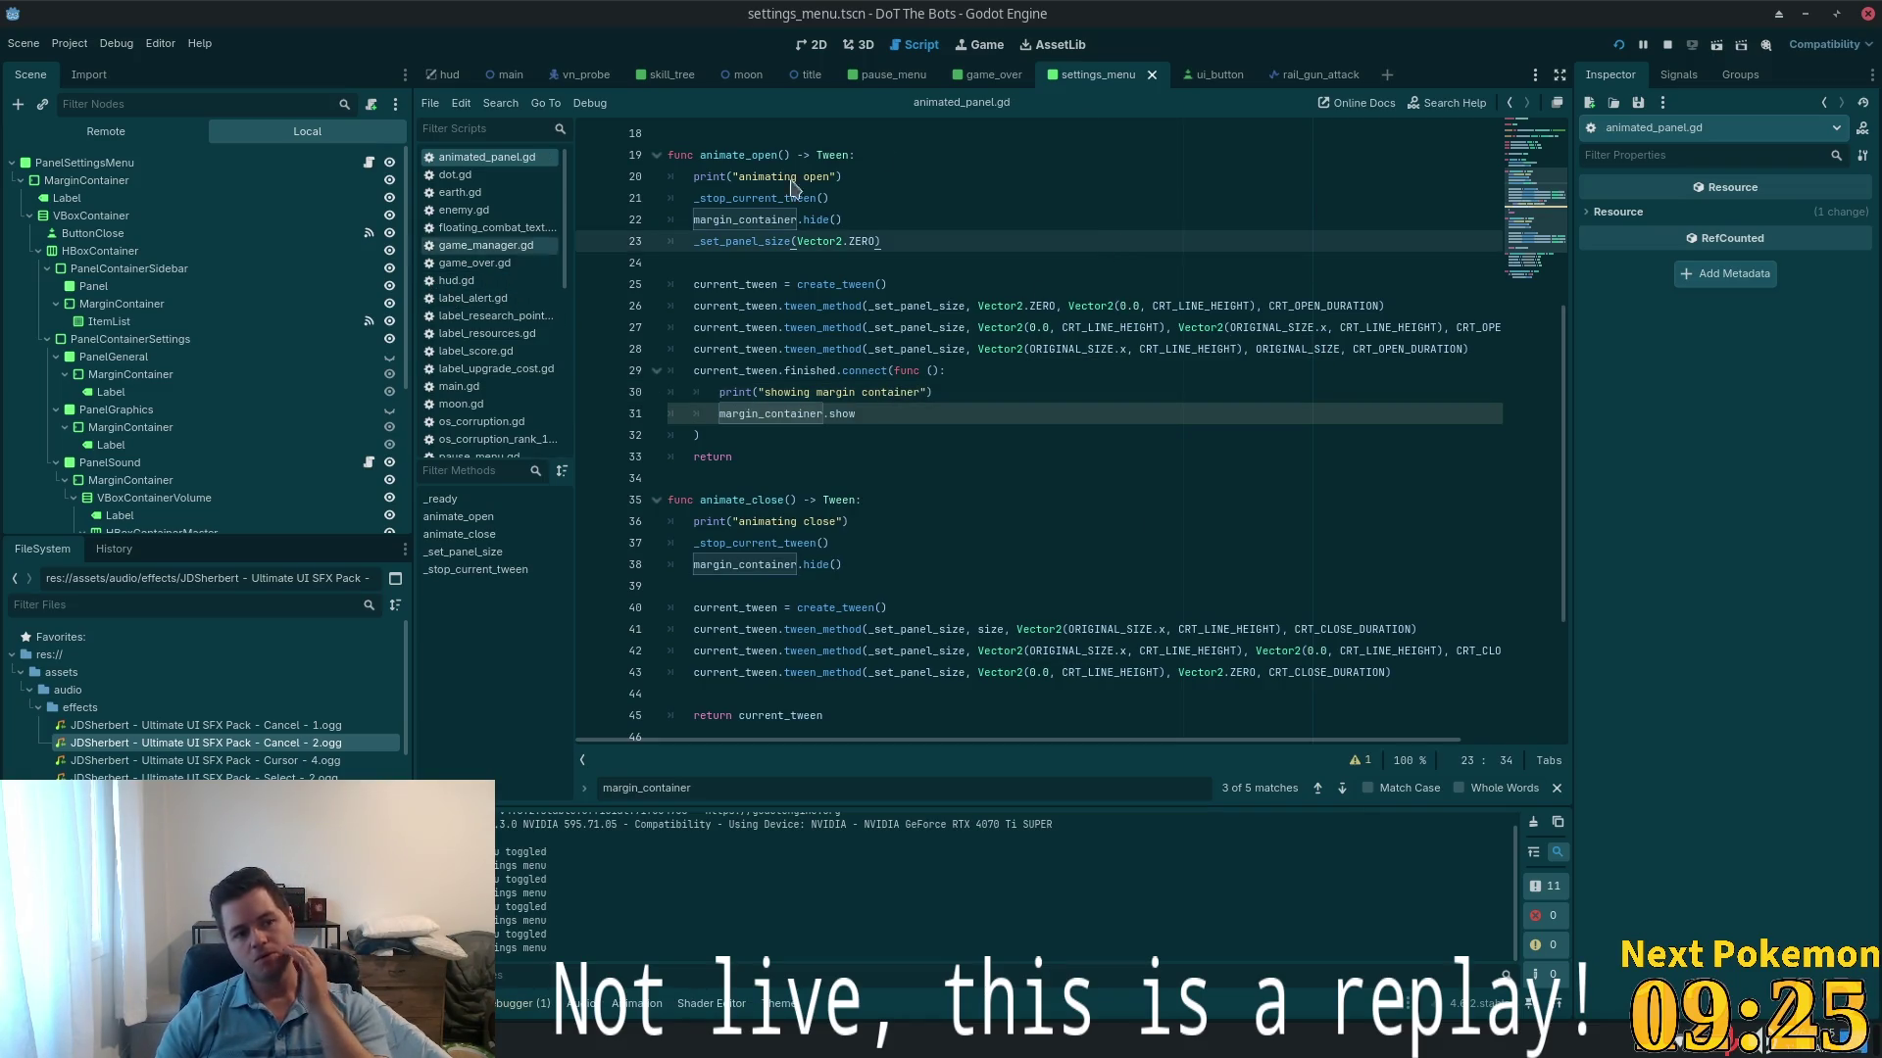
{"action": "left_click", "coordinate": [1618, 45]}
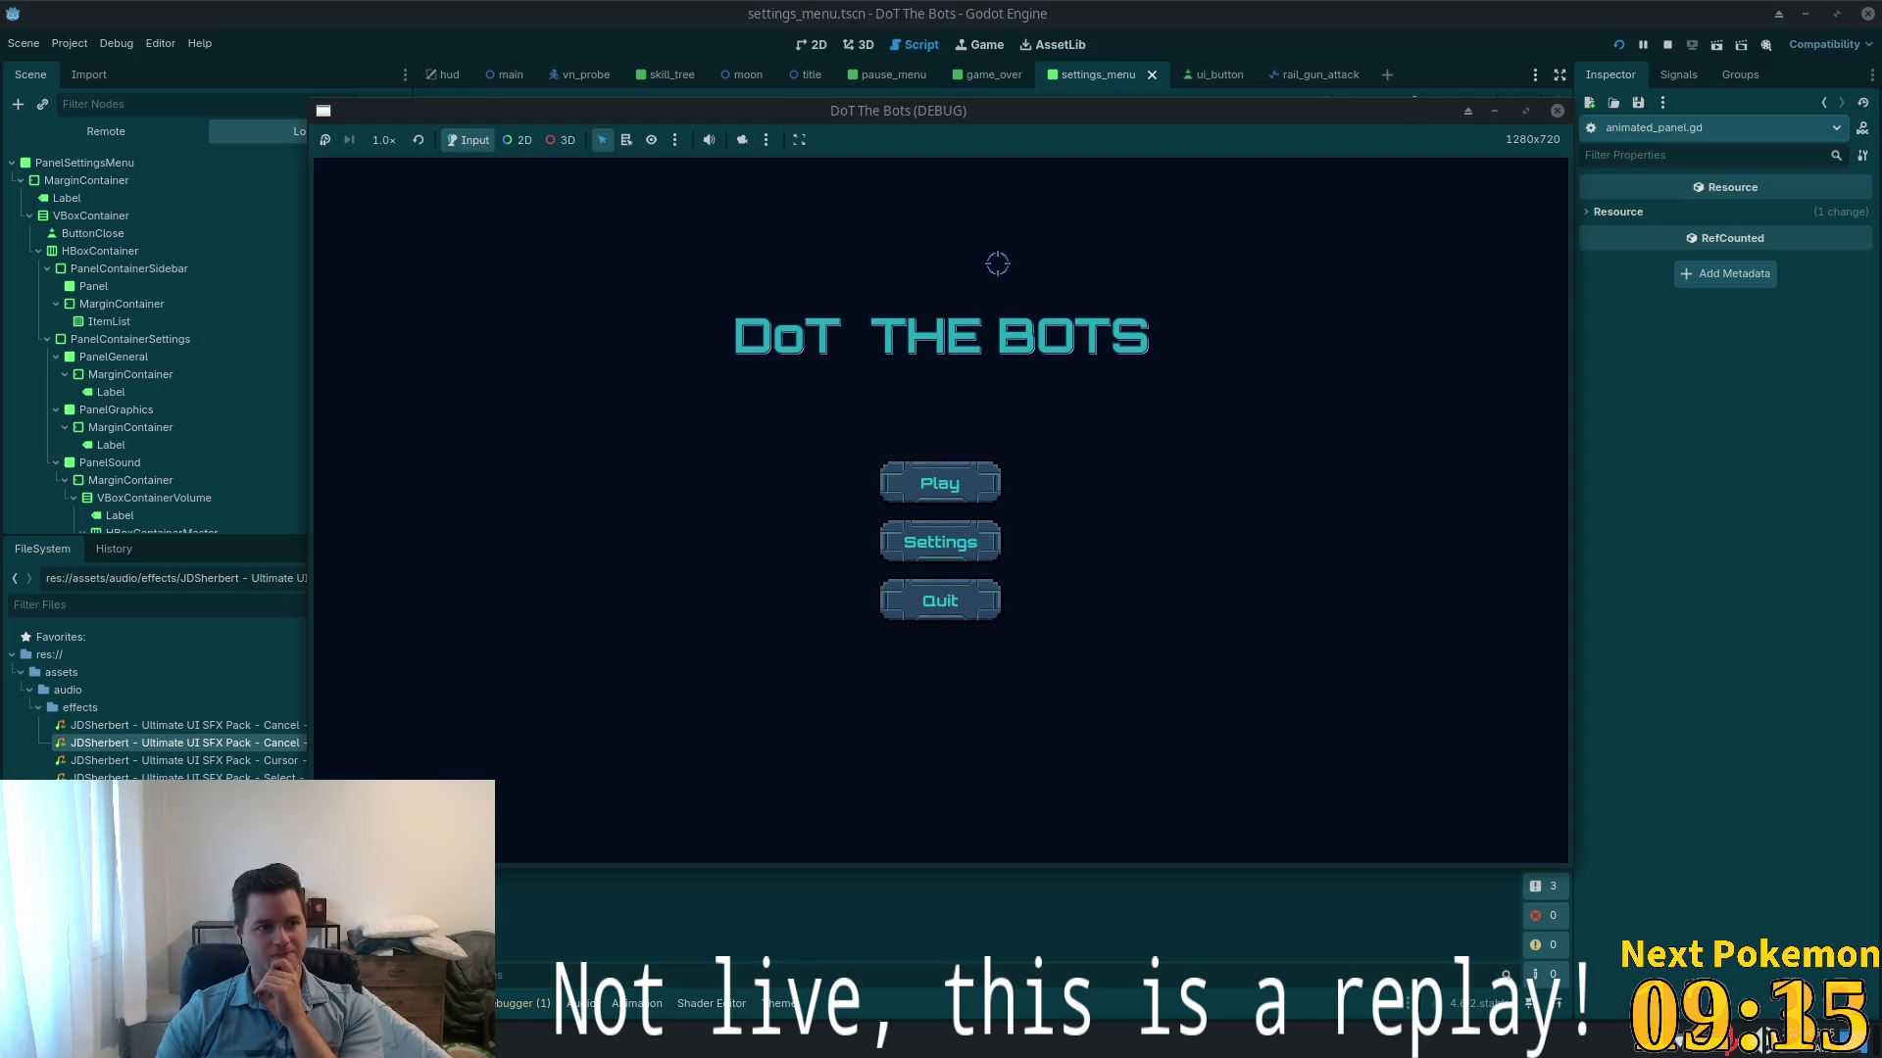
- Open Settings in the DoT The Bots debug game, then close the game window
{"action": "left_click", "coordinate": [940, 540]}
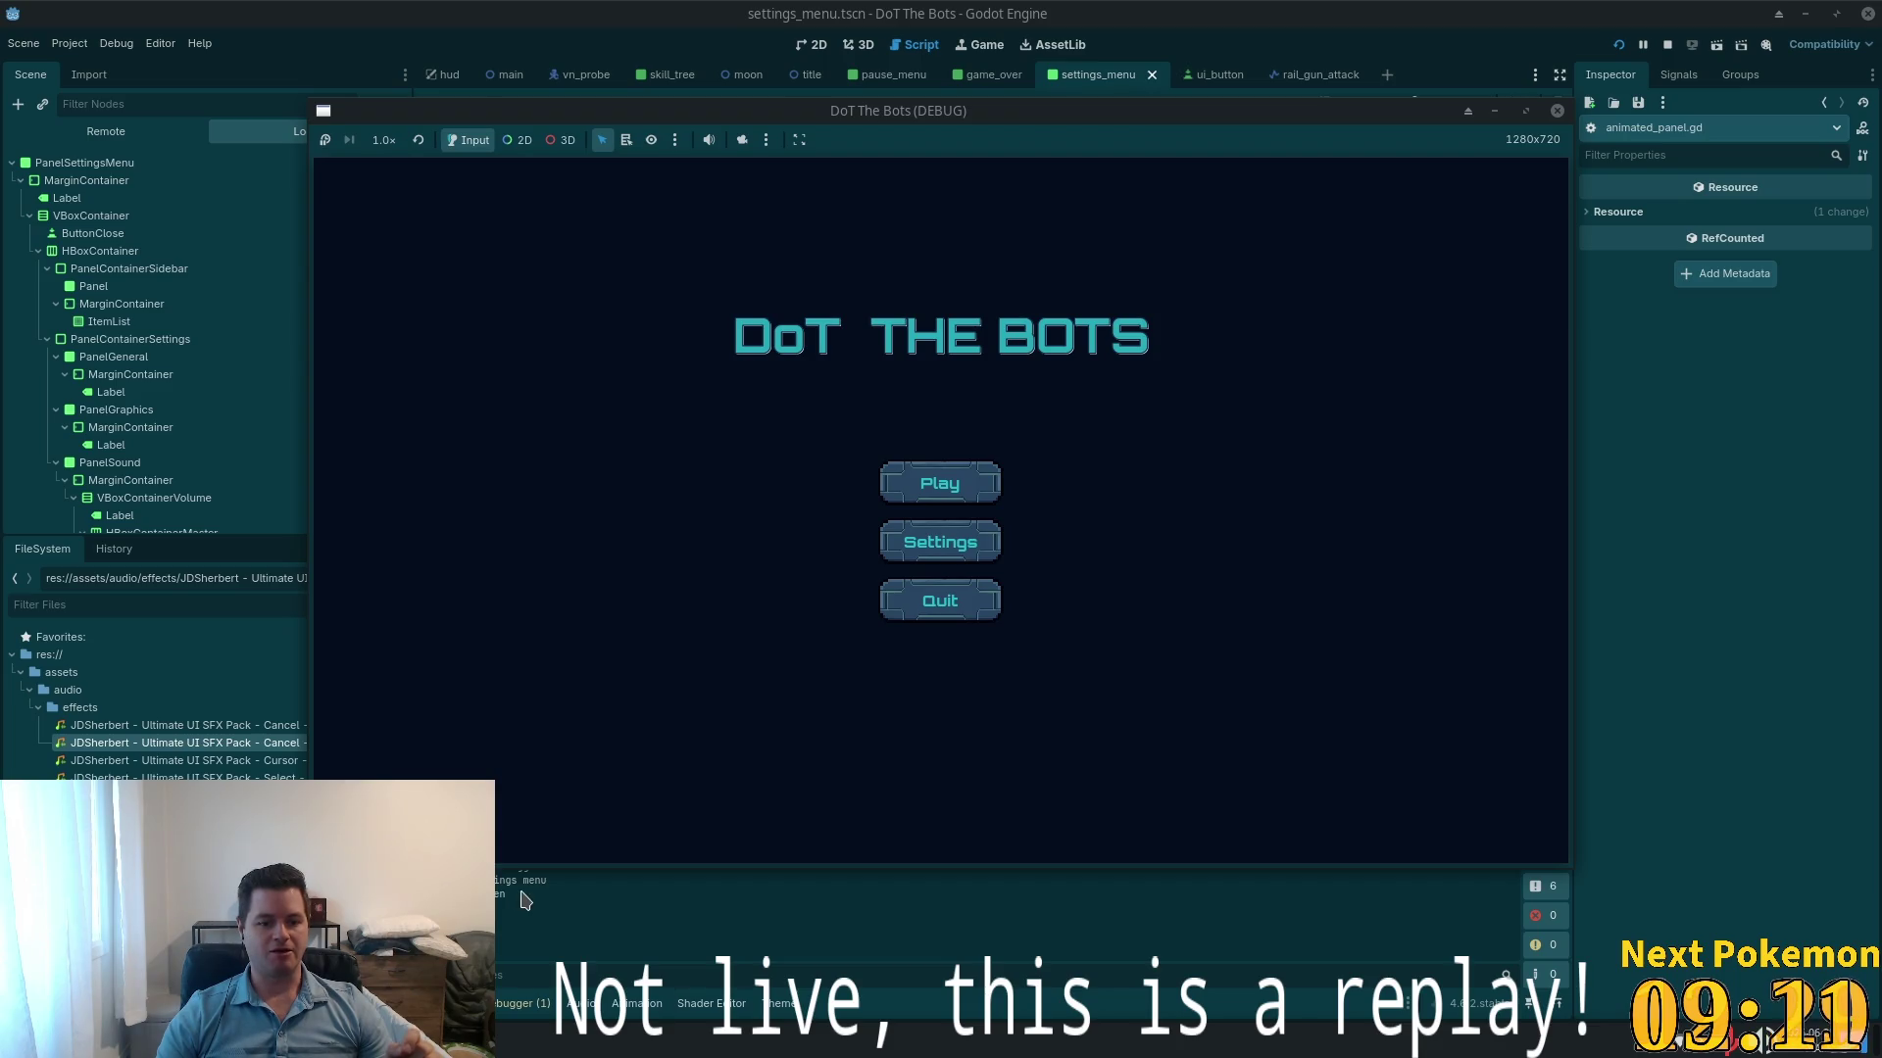
{"action": "left_click", "coordinate": [524, 899]}
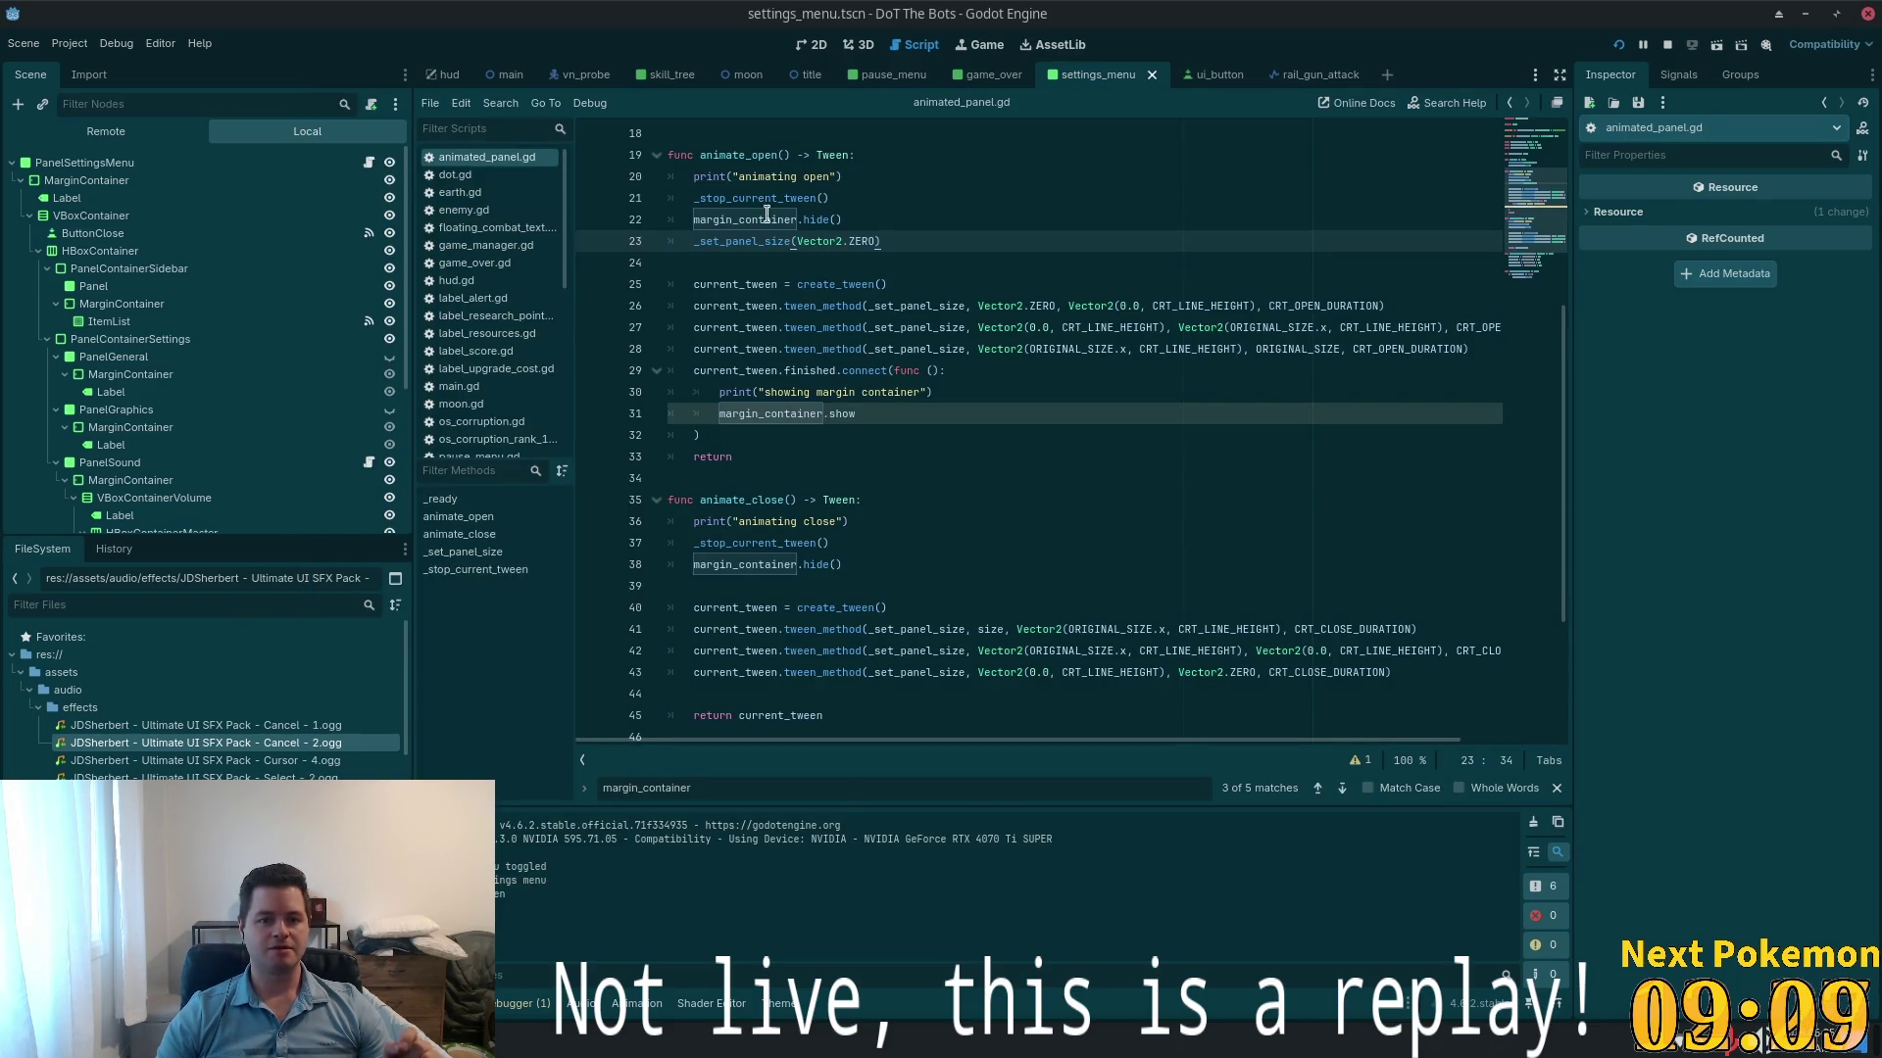
{"action": "left_click", "coordinate": [760, 369]}
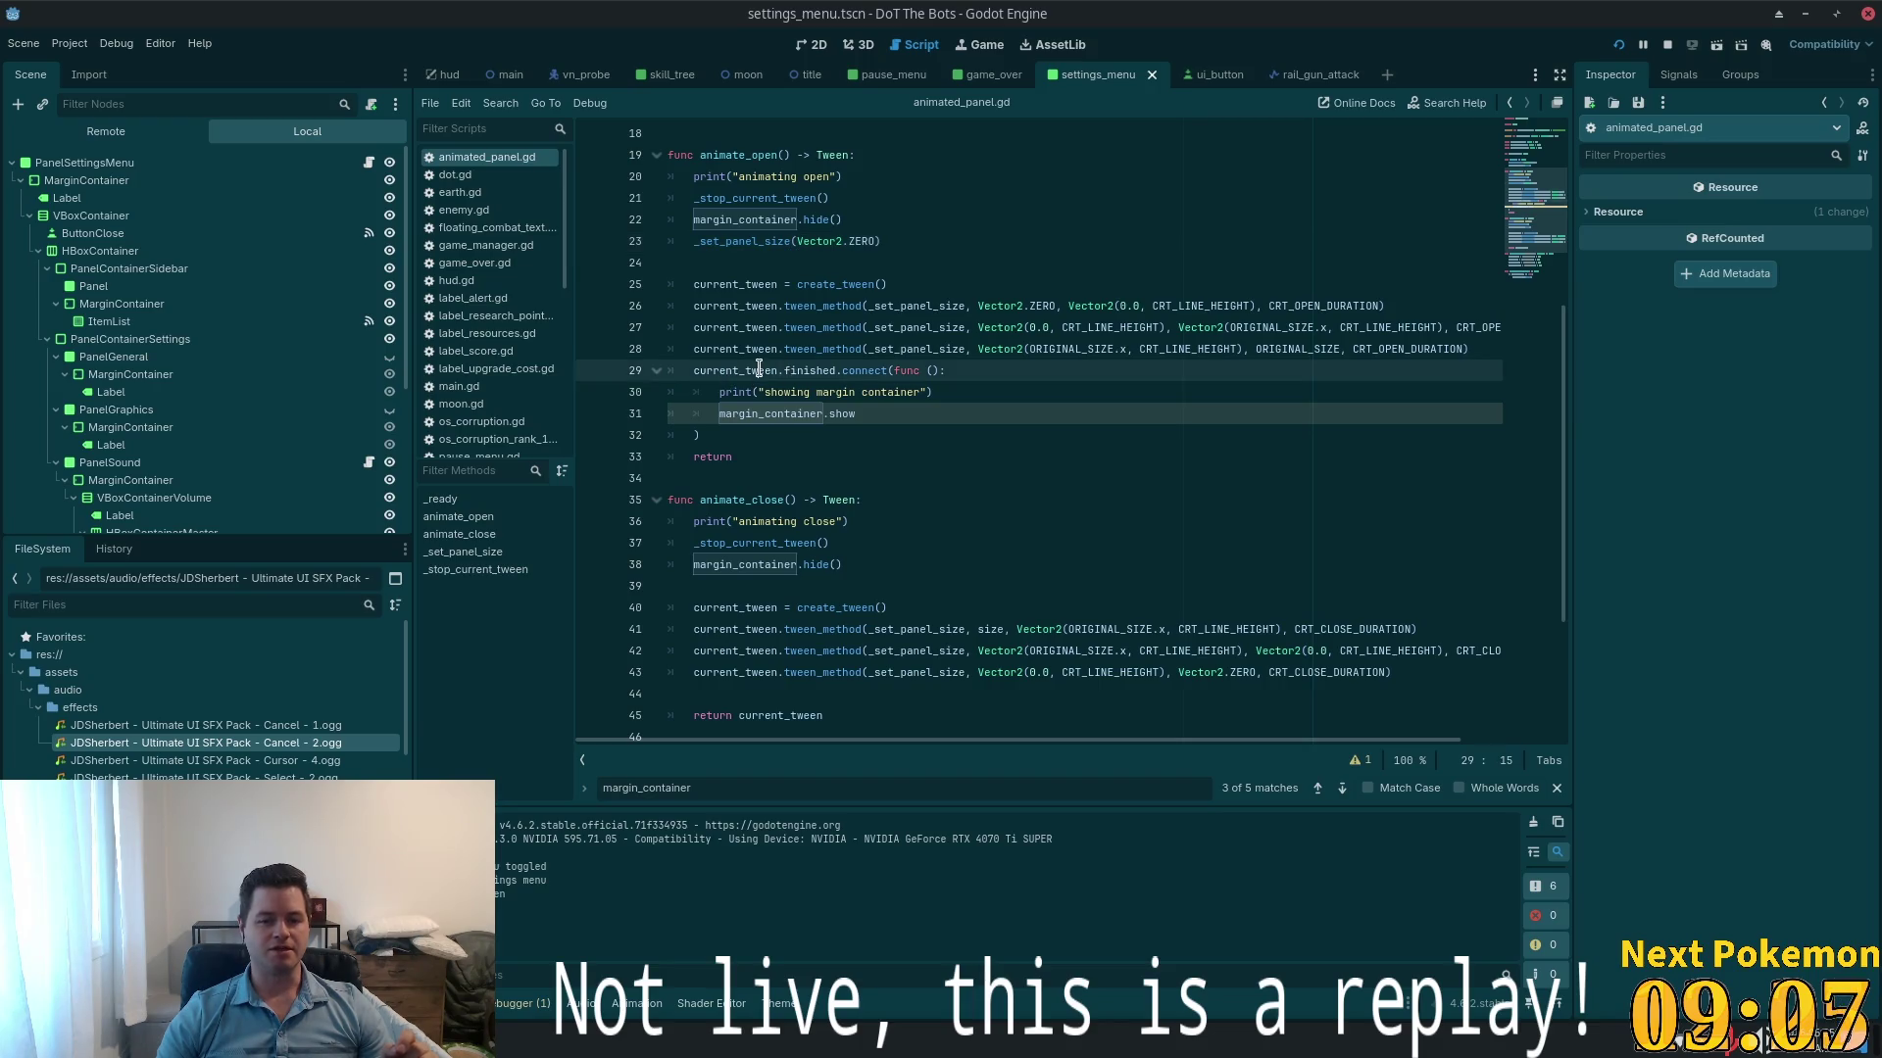
{"action": "double_click", "coordinate": [760, 369]}
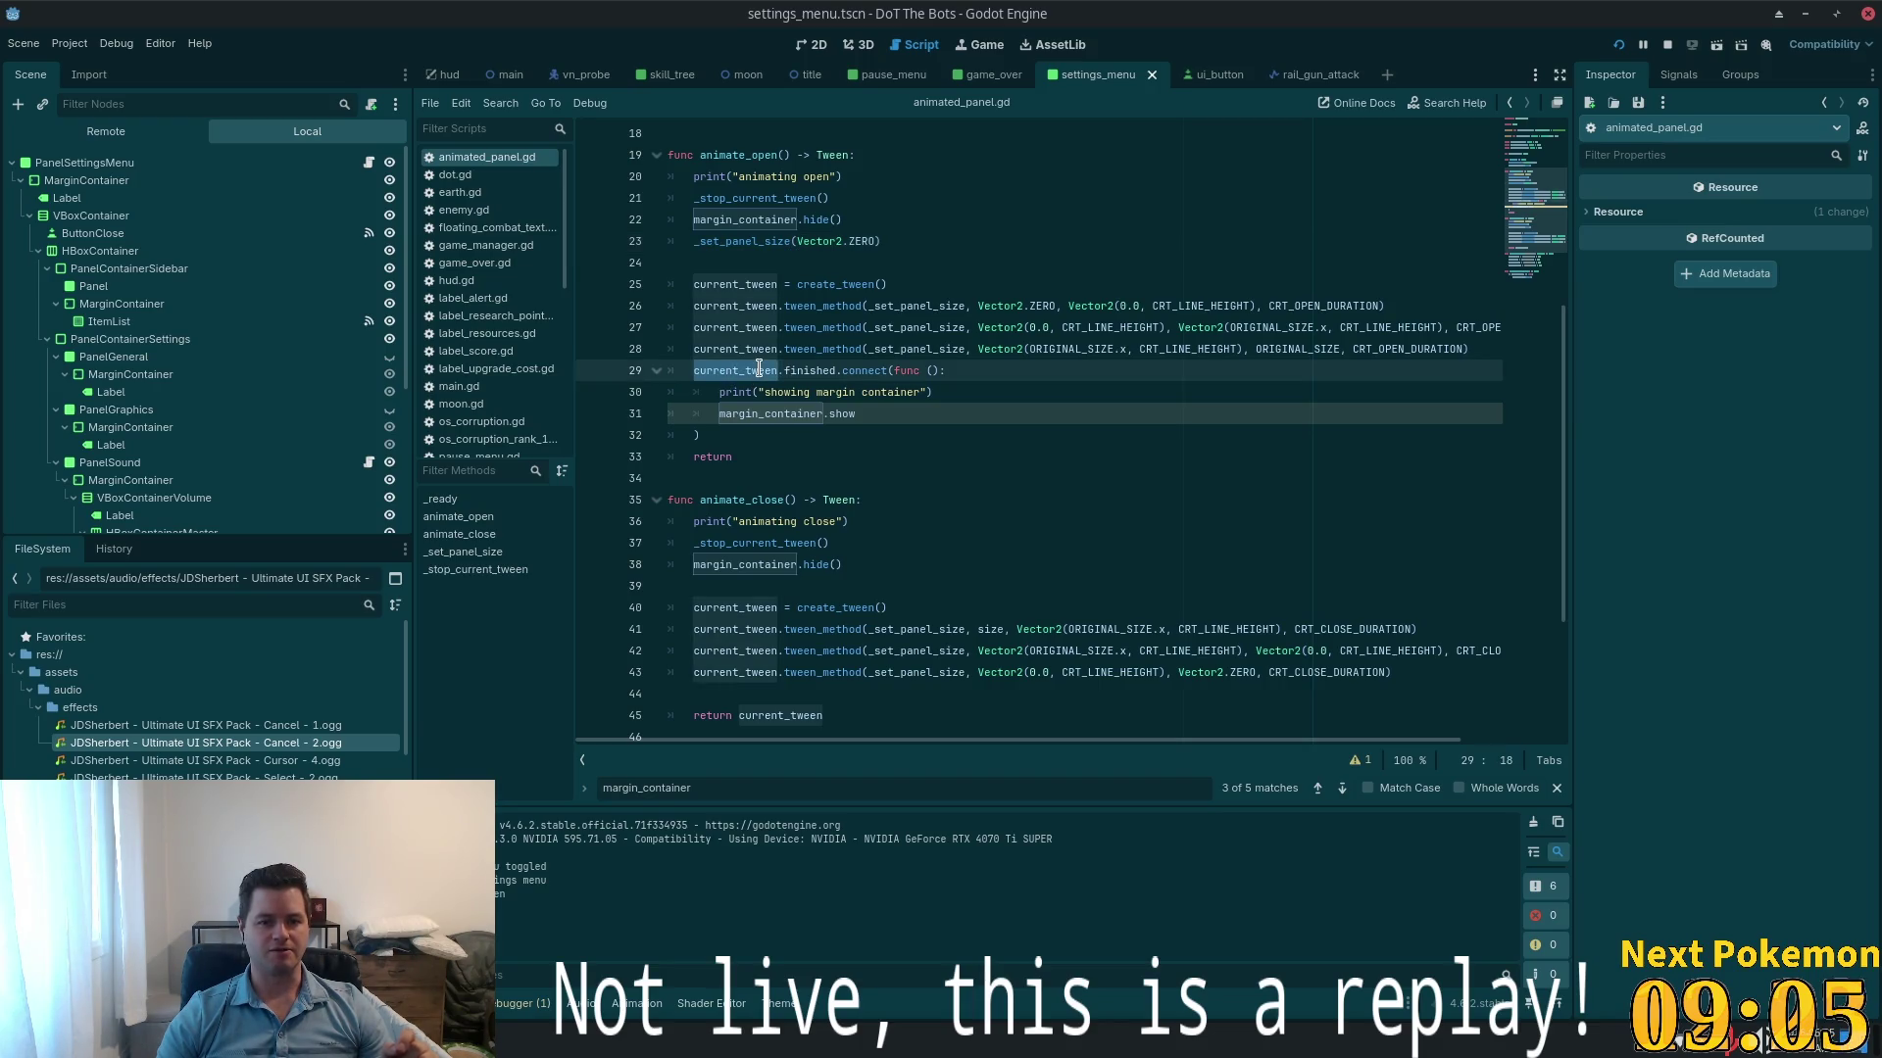
{"action": "double_click", "coordinate": [836, 287]}
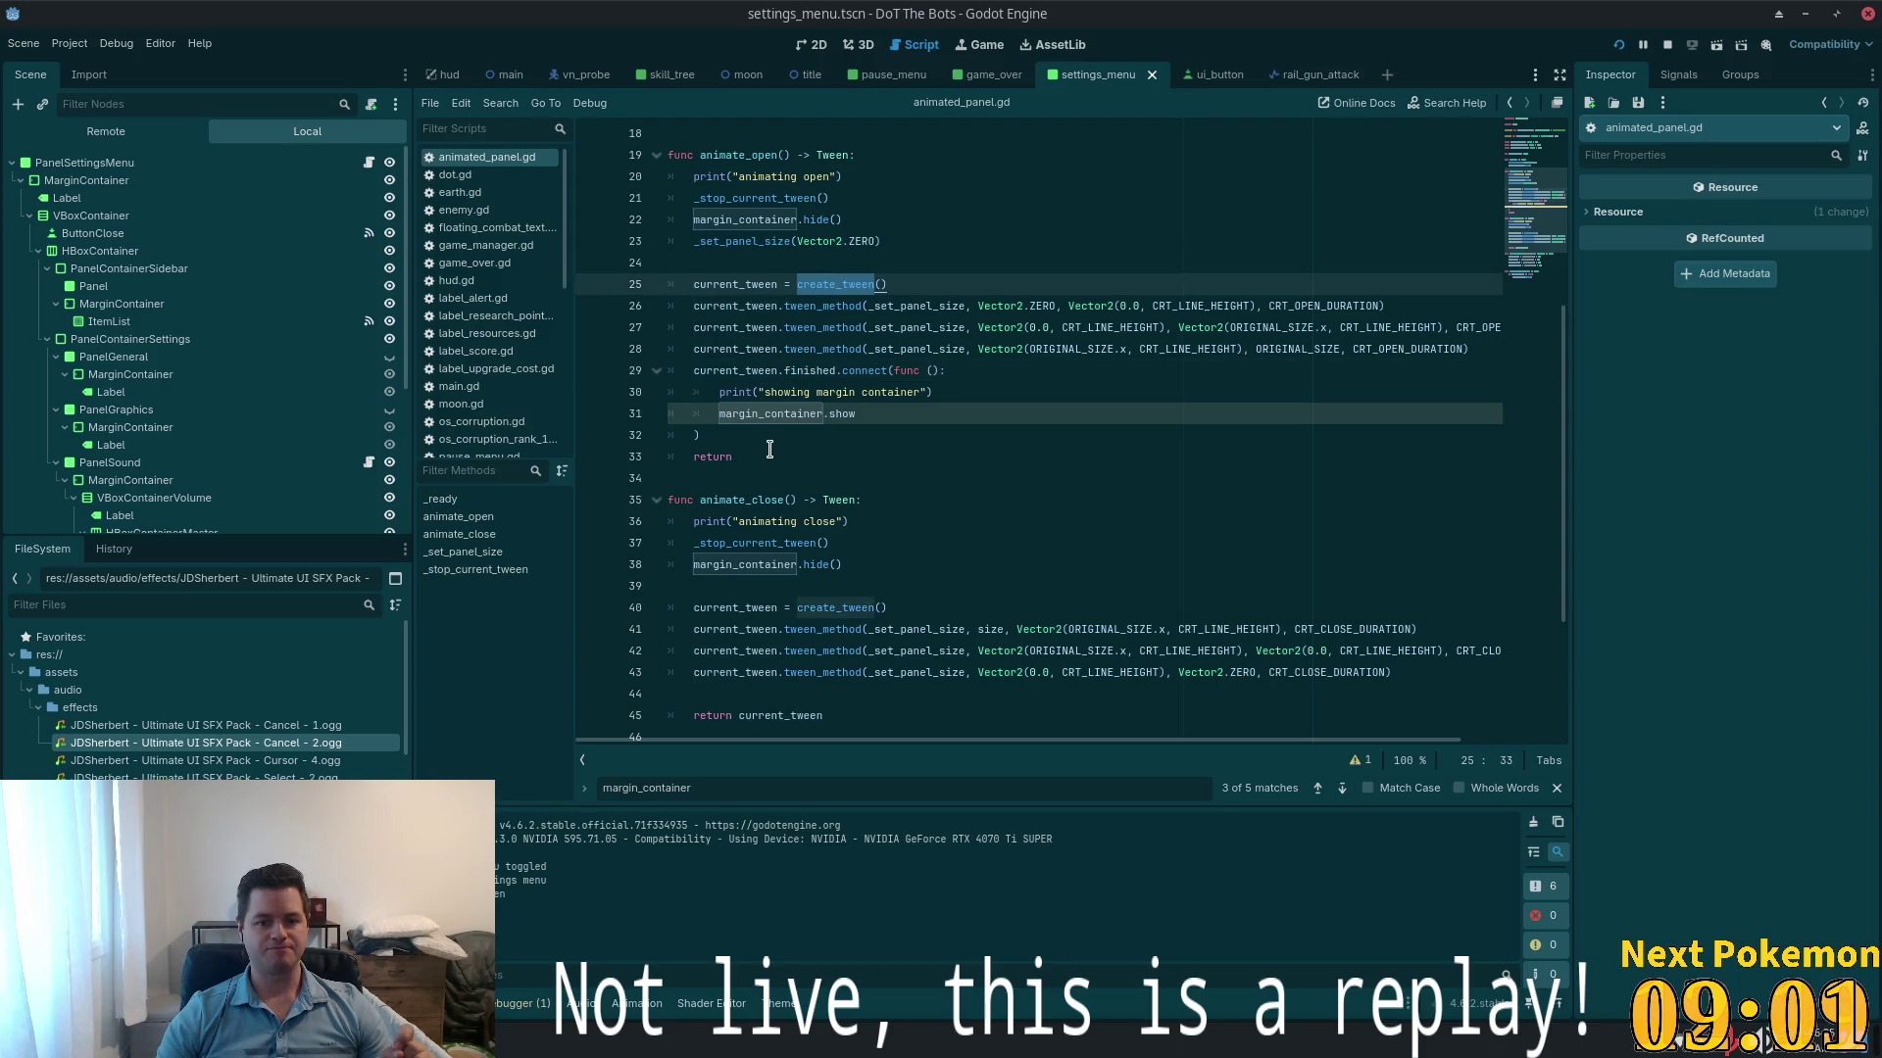
{"action": "scroll", "coordinate": [769, 450], "scroll_direction": "down", "scroll_amount": 2}
{"action": "scroll", "coordinate": [771, 452], "scroll_direction": "up", "scroll_amount": 2}
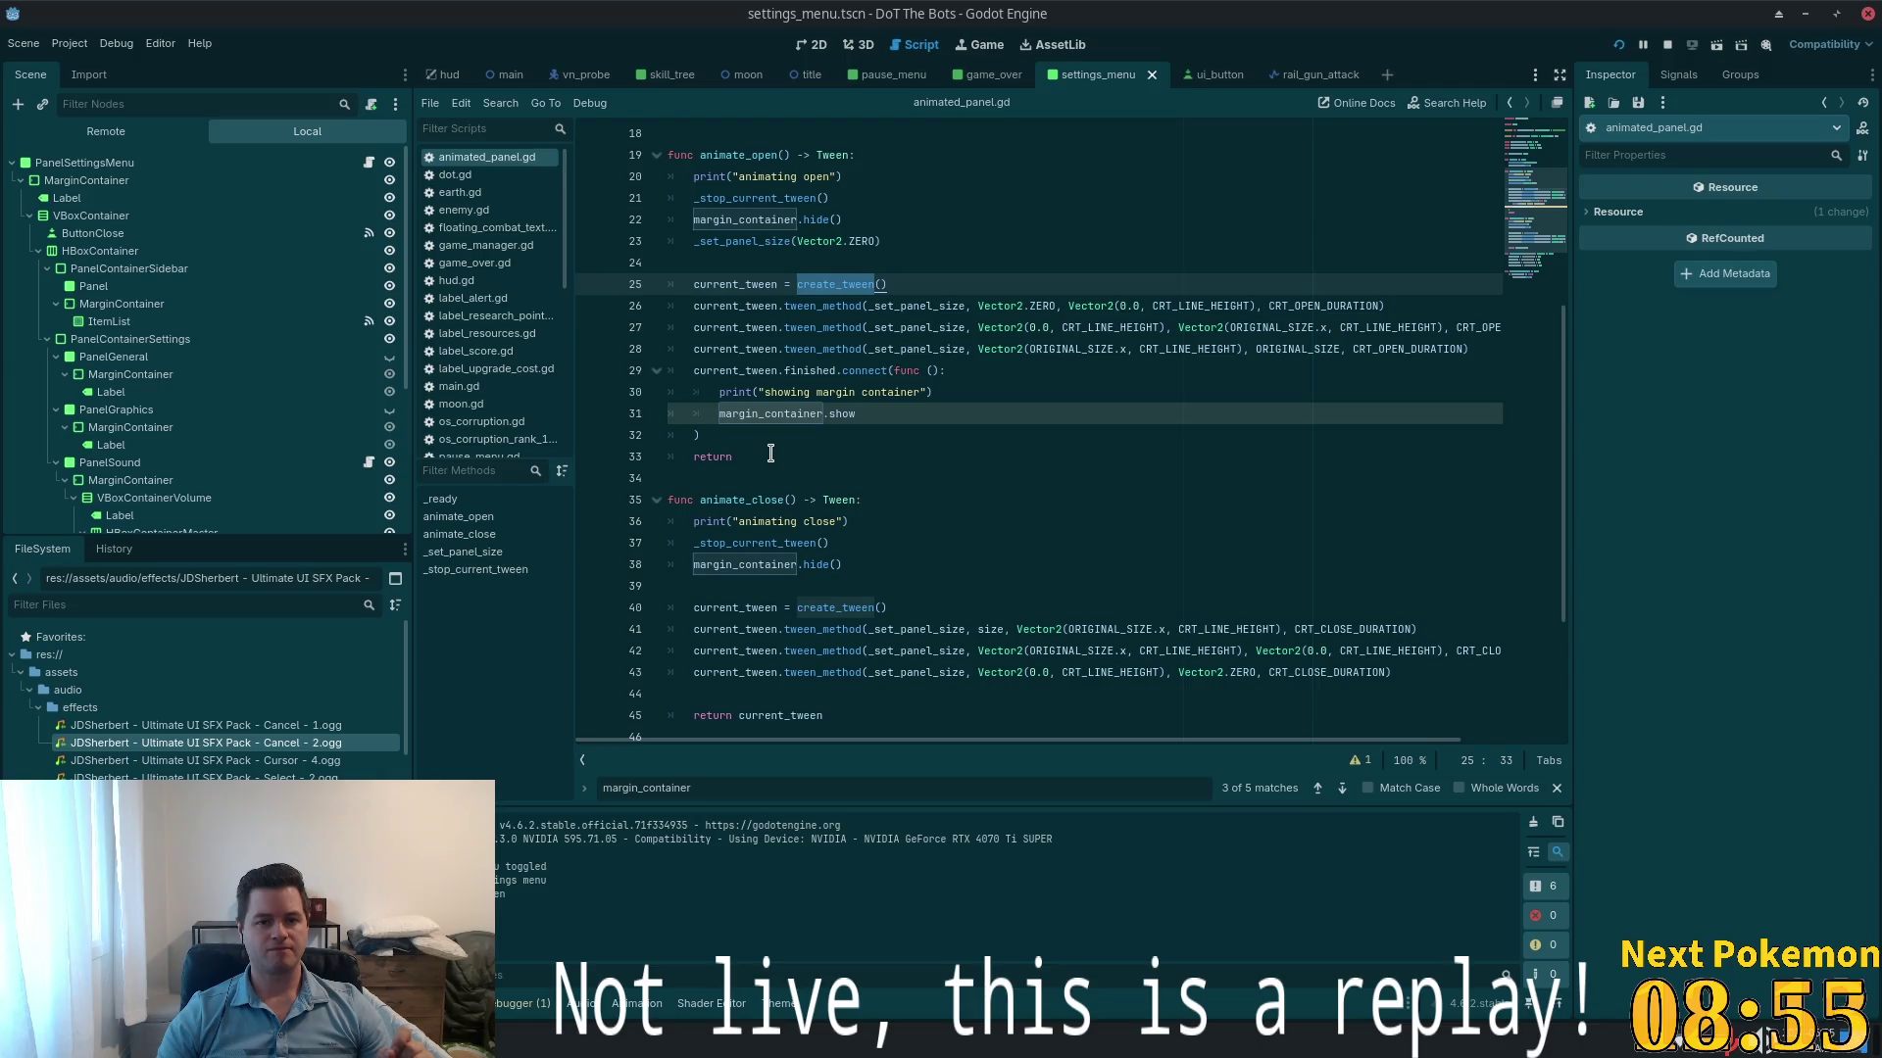
{"action": "scroll", "coordinate": [771, 453], "scroll_direction": "up", "scroll_amount": 4}
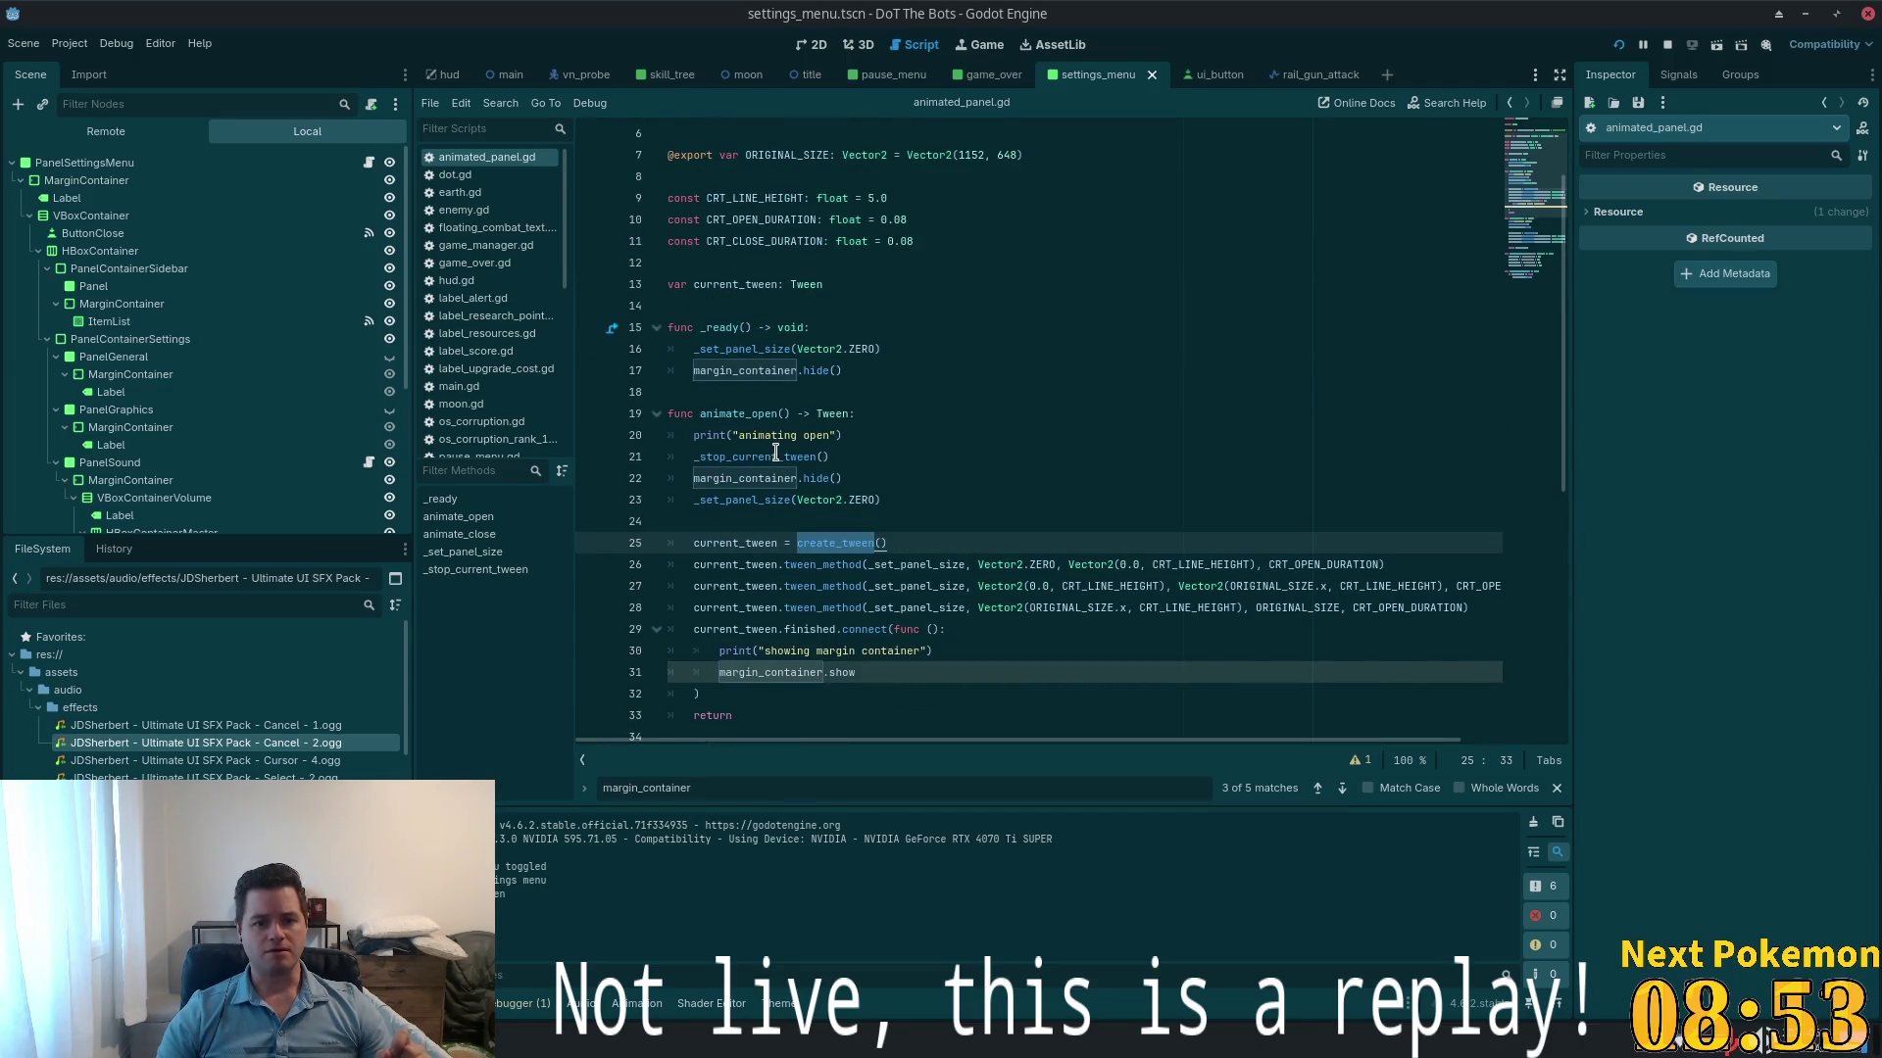
{"action": "scroll", "coordinate": [775, 451], "scroll_direction": "down", "scroll_amount": 7}
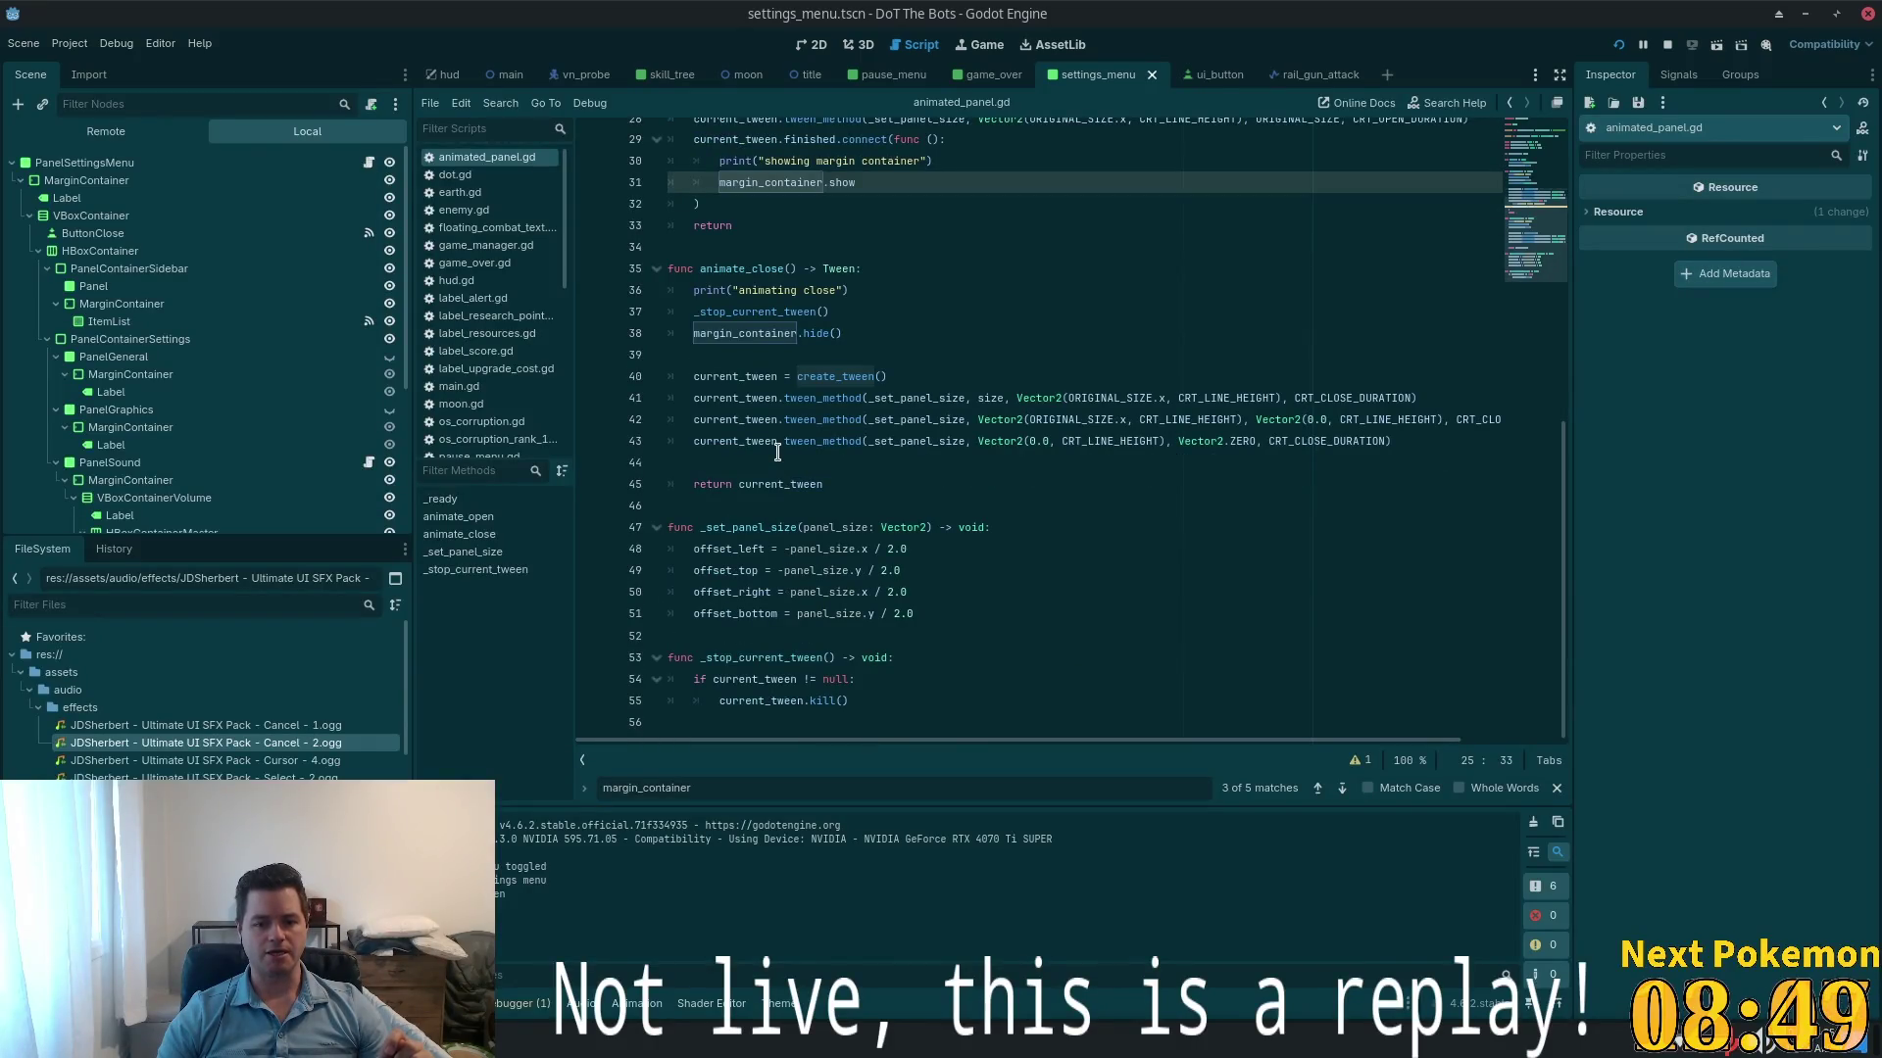
{"action": "scroll", "coordinate": [781, 453], "scroll_direction": "up", "scroll_amount": 7}
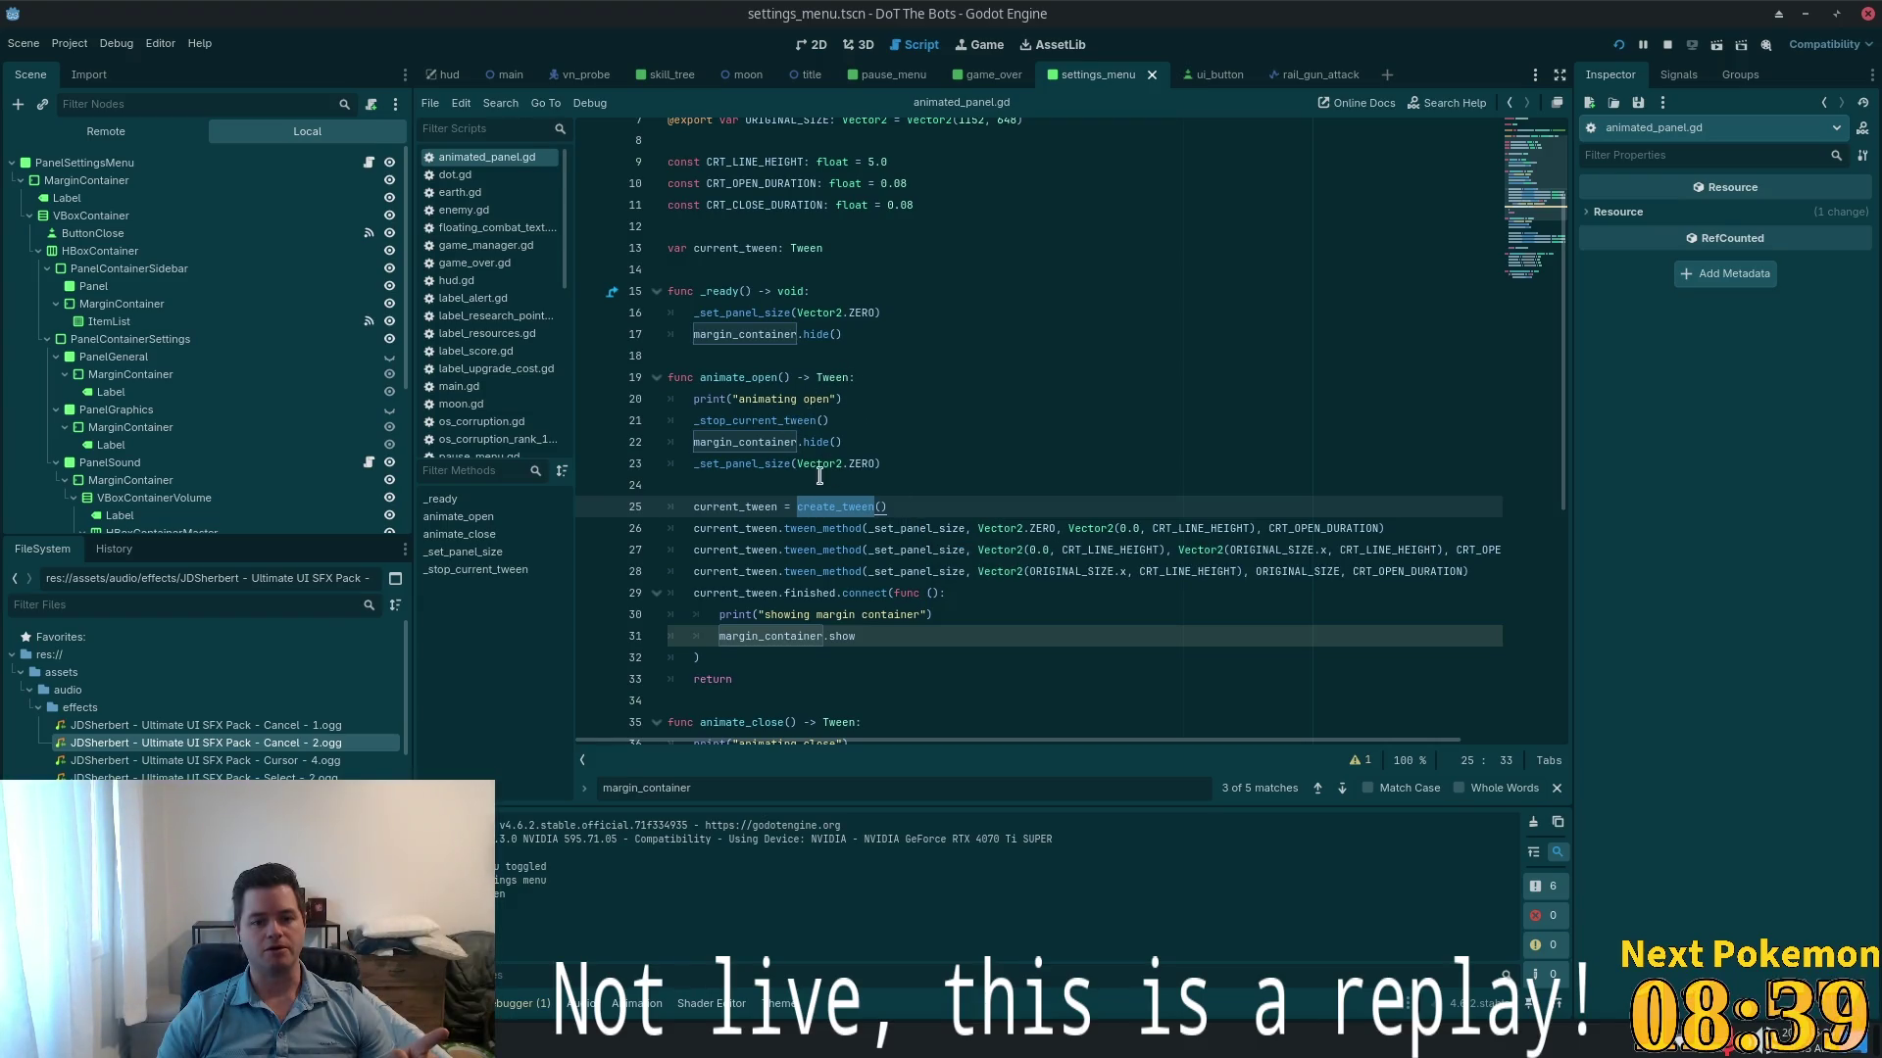
{"action": "left_click", "coordinate": [956, 464]}
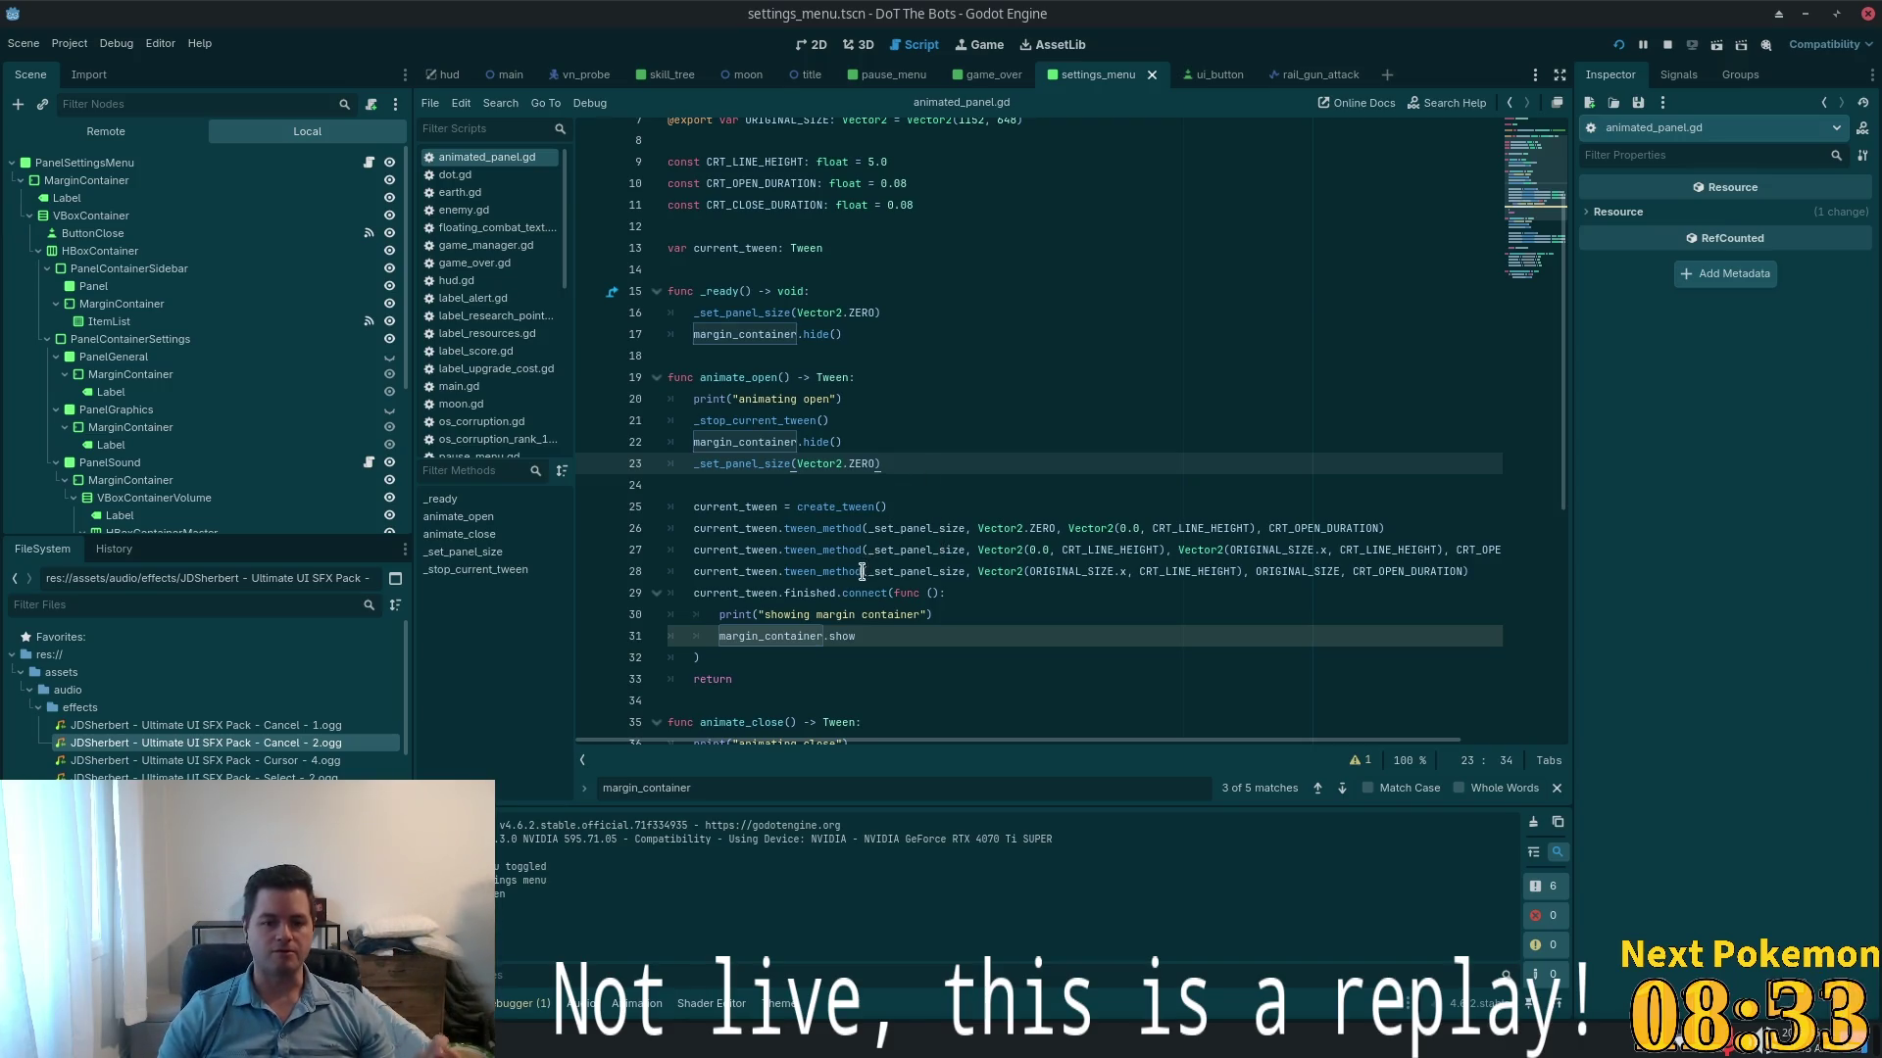
{"action": "left_click", "coordinate": [893, 593]}
- Switch to VS Code and open settings_menu.gd via quick file search for 'settings'
{"action": "key", "text": "alt+Tab"}
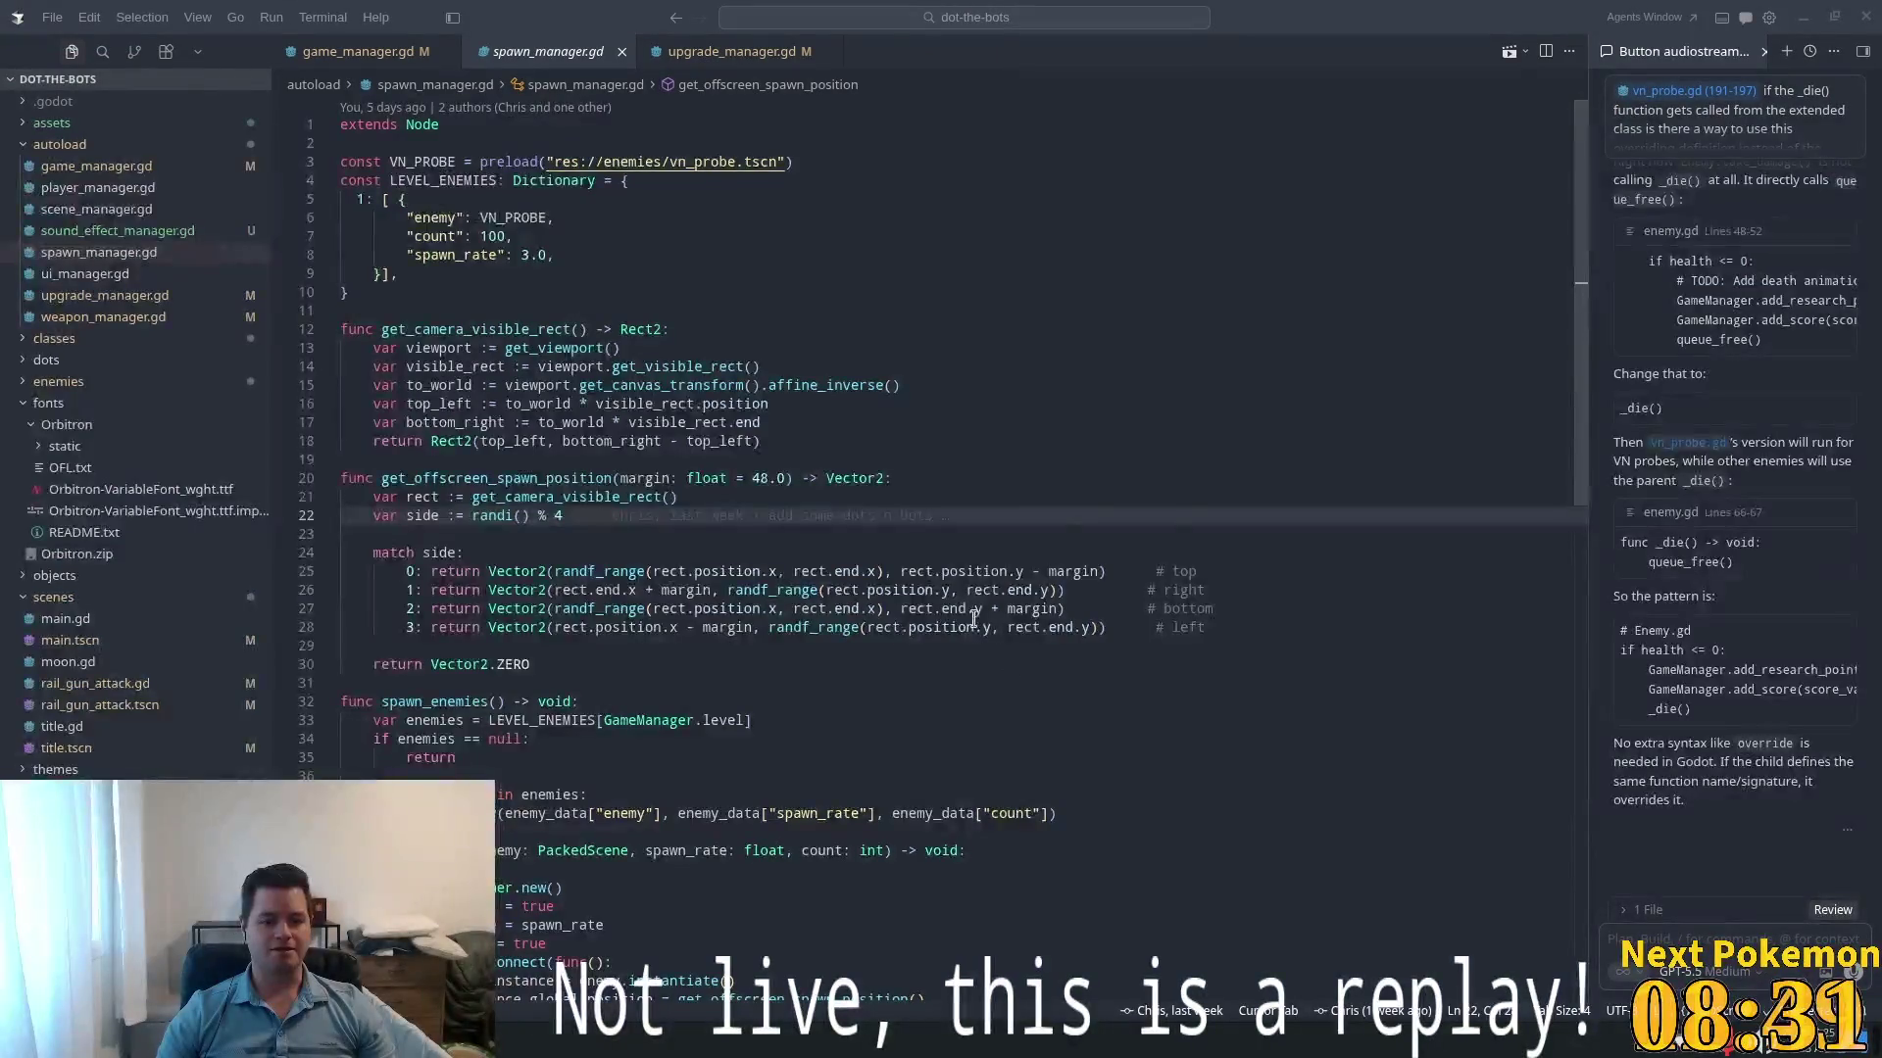
{"action": "scroll", "coordinate": [973, 619], "scroll_direction": "down", "scroll_amount": 5}
{"action": "key", "text": "ctrl+p"}
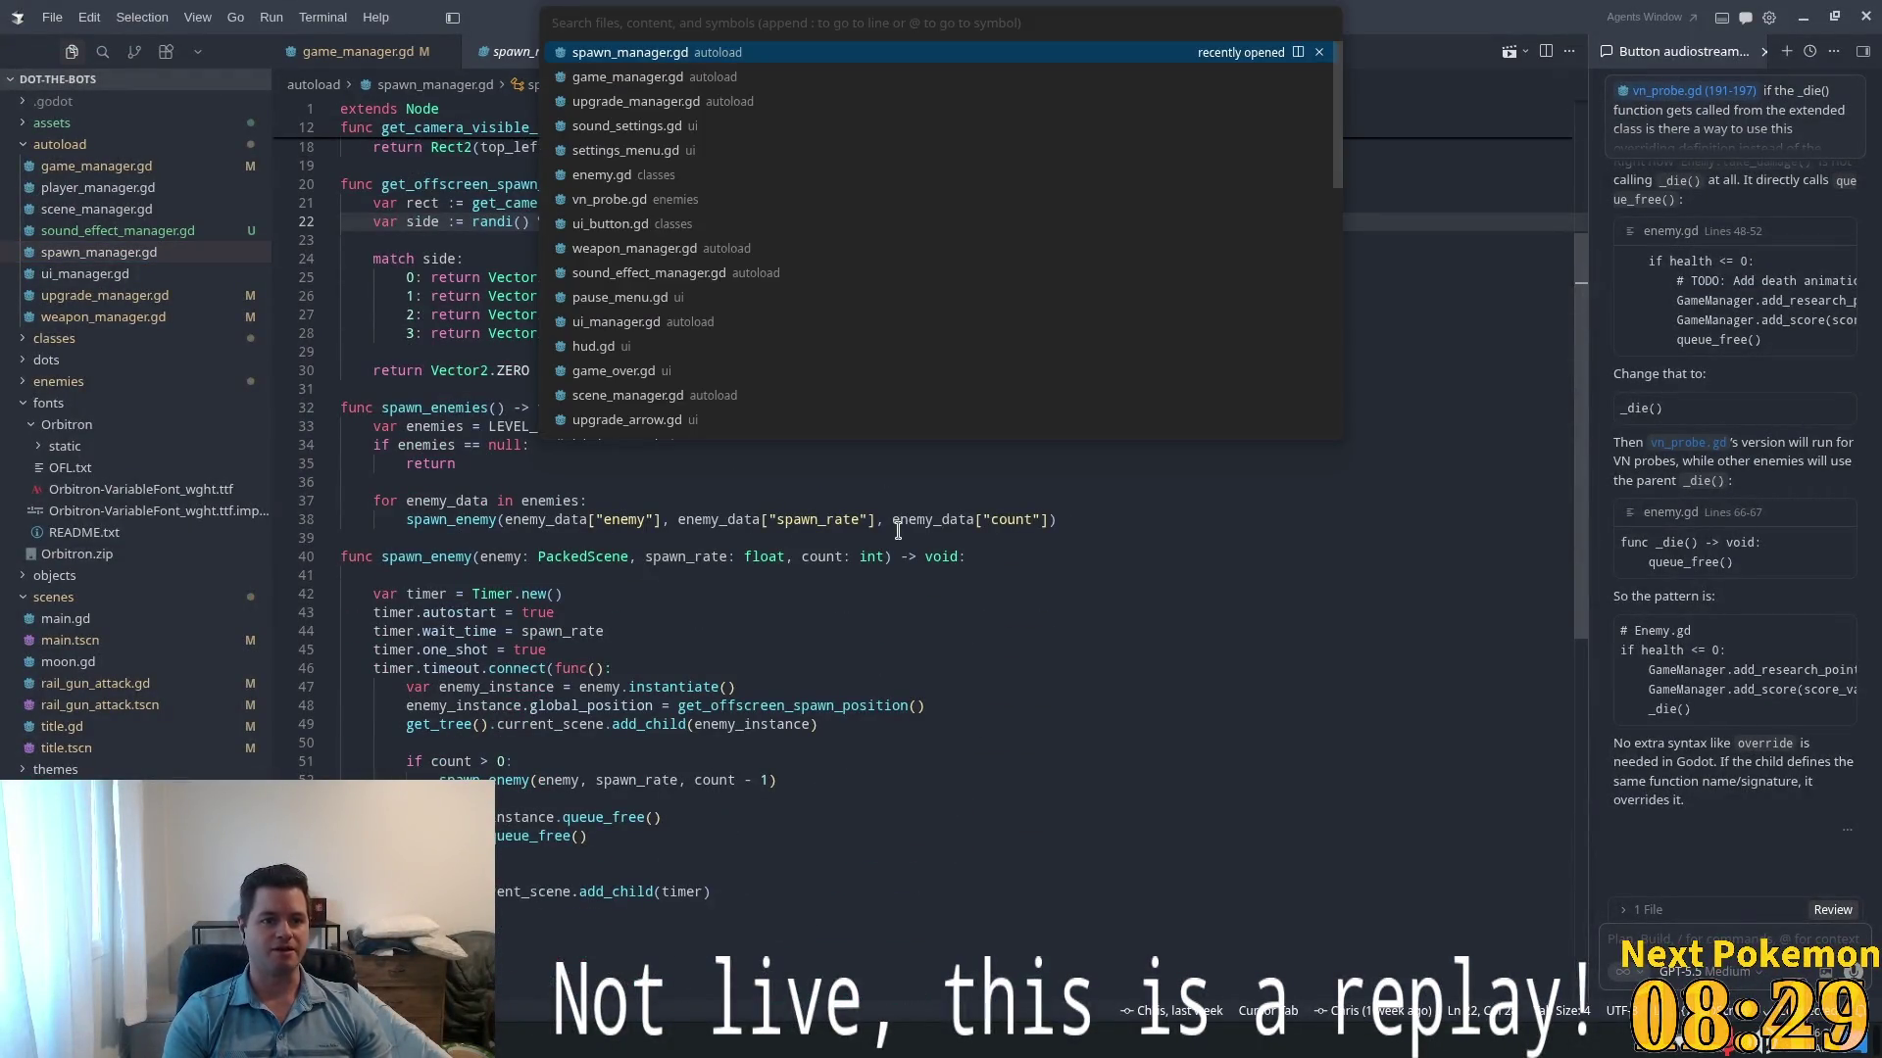
{"action": "type", "text": "settings"}
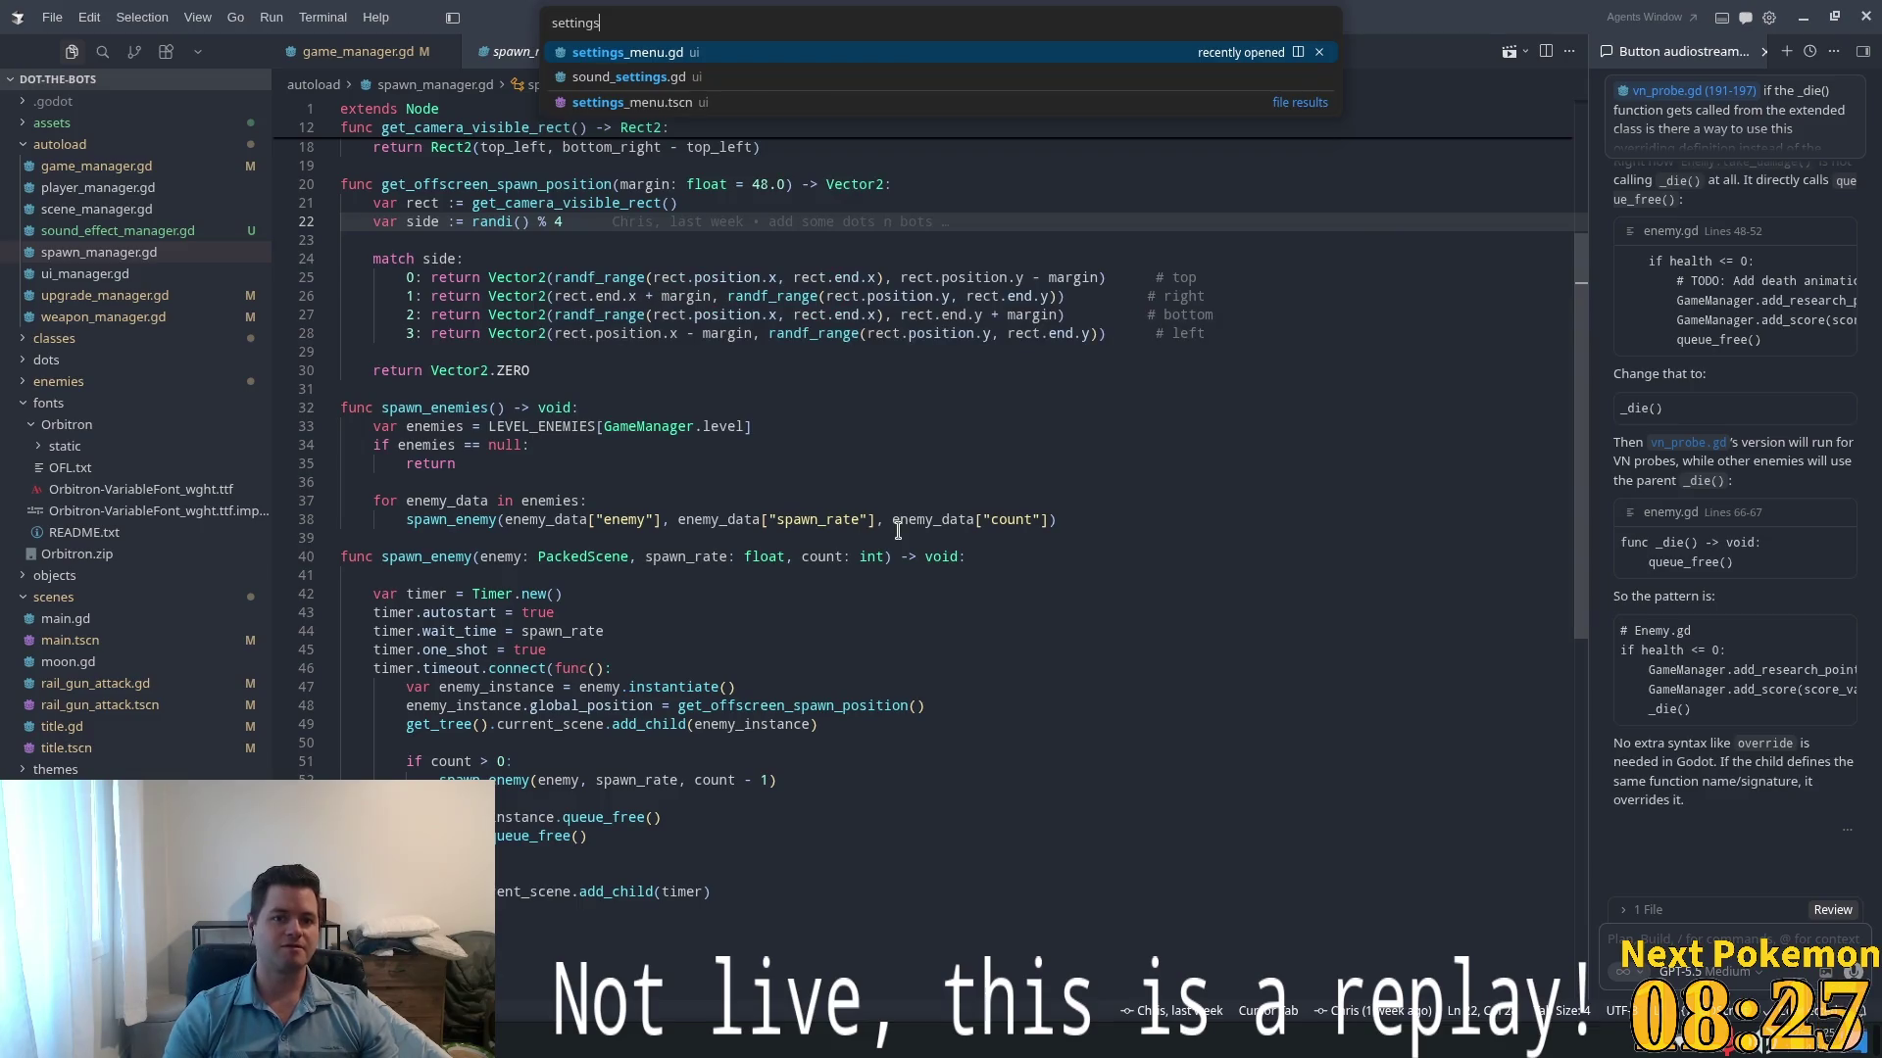
{"action": "key", "text": "Return"}
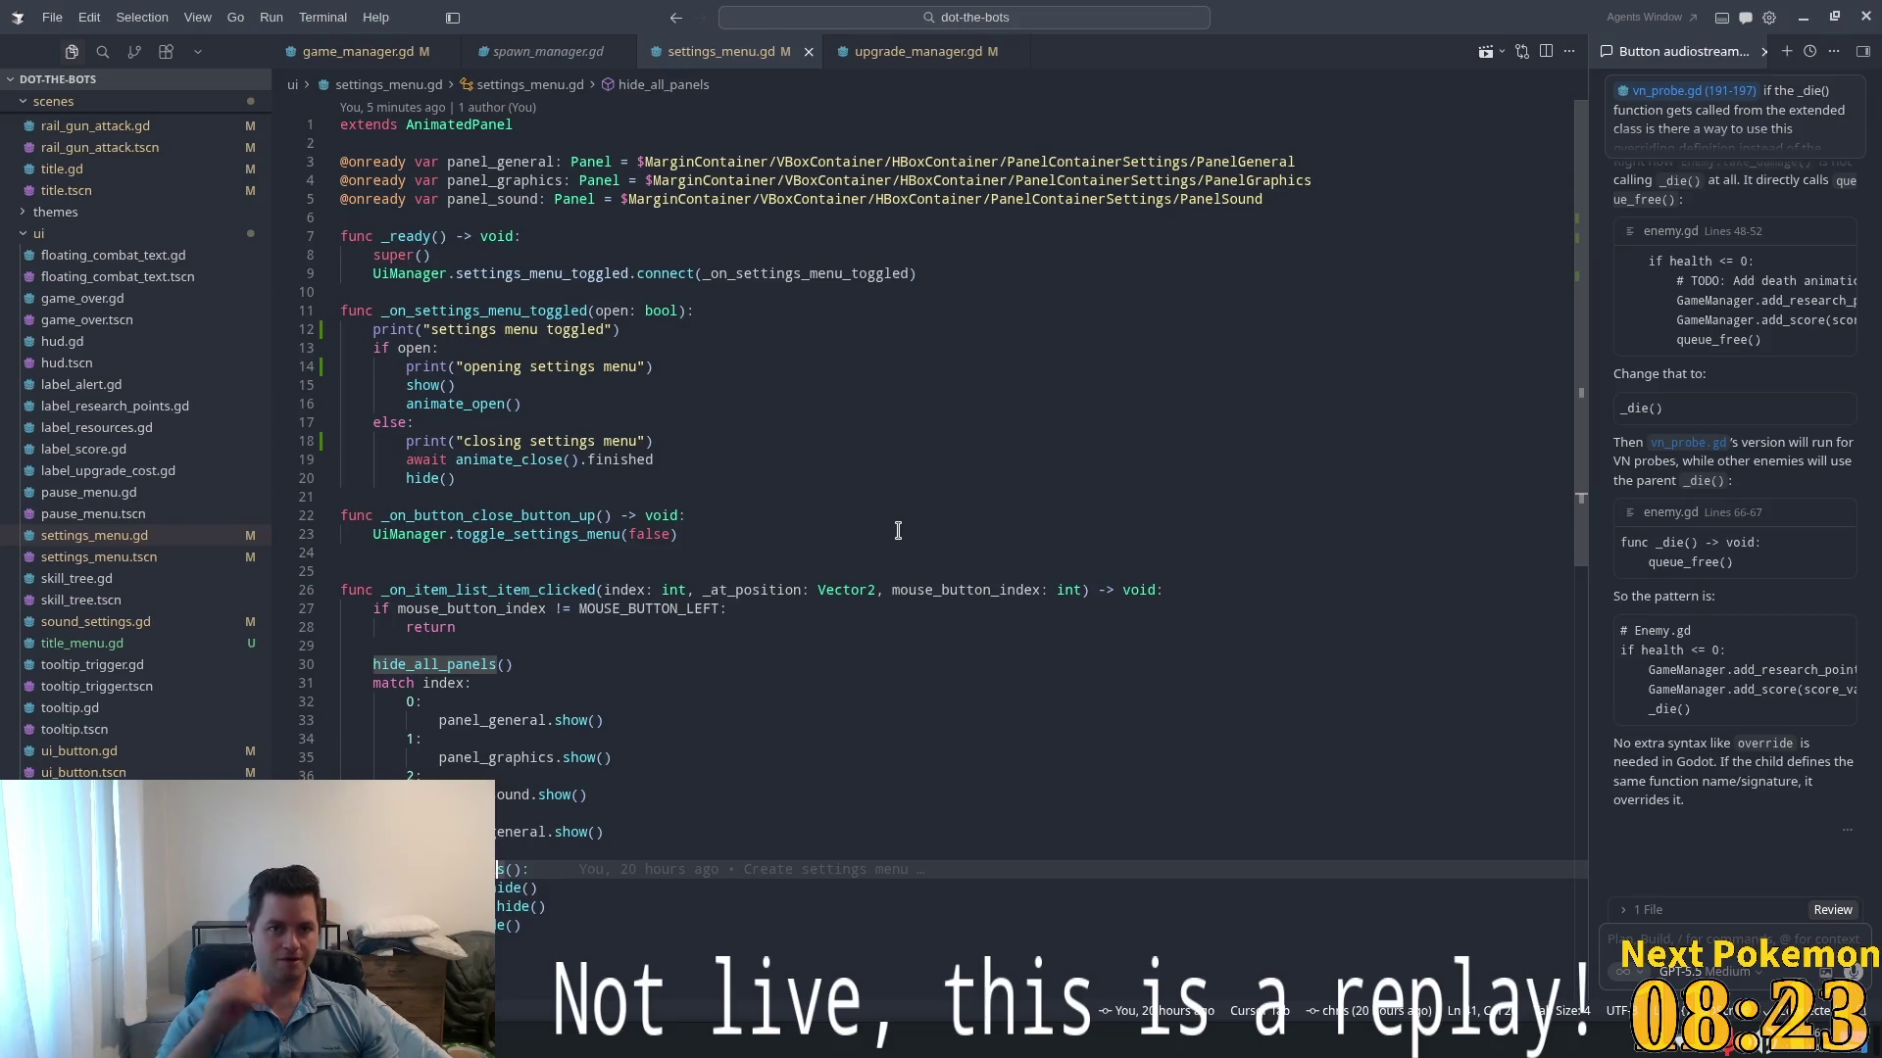
- Jump from the AnimatedPanel reference in settings_menu.gd to its definition in animated_panel.gd
{"action": "scroll", "coordinate": [913, 485], "scroll_direction": "down", "scroll_amount": 5}
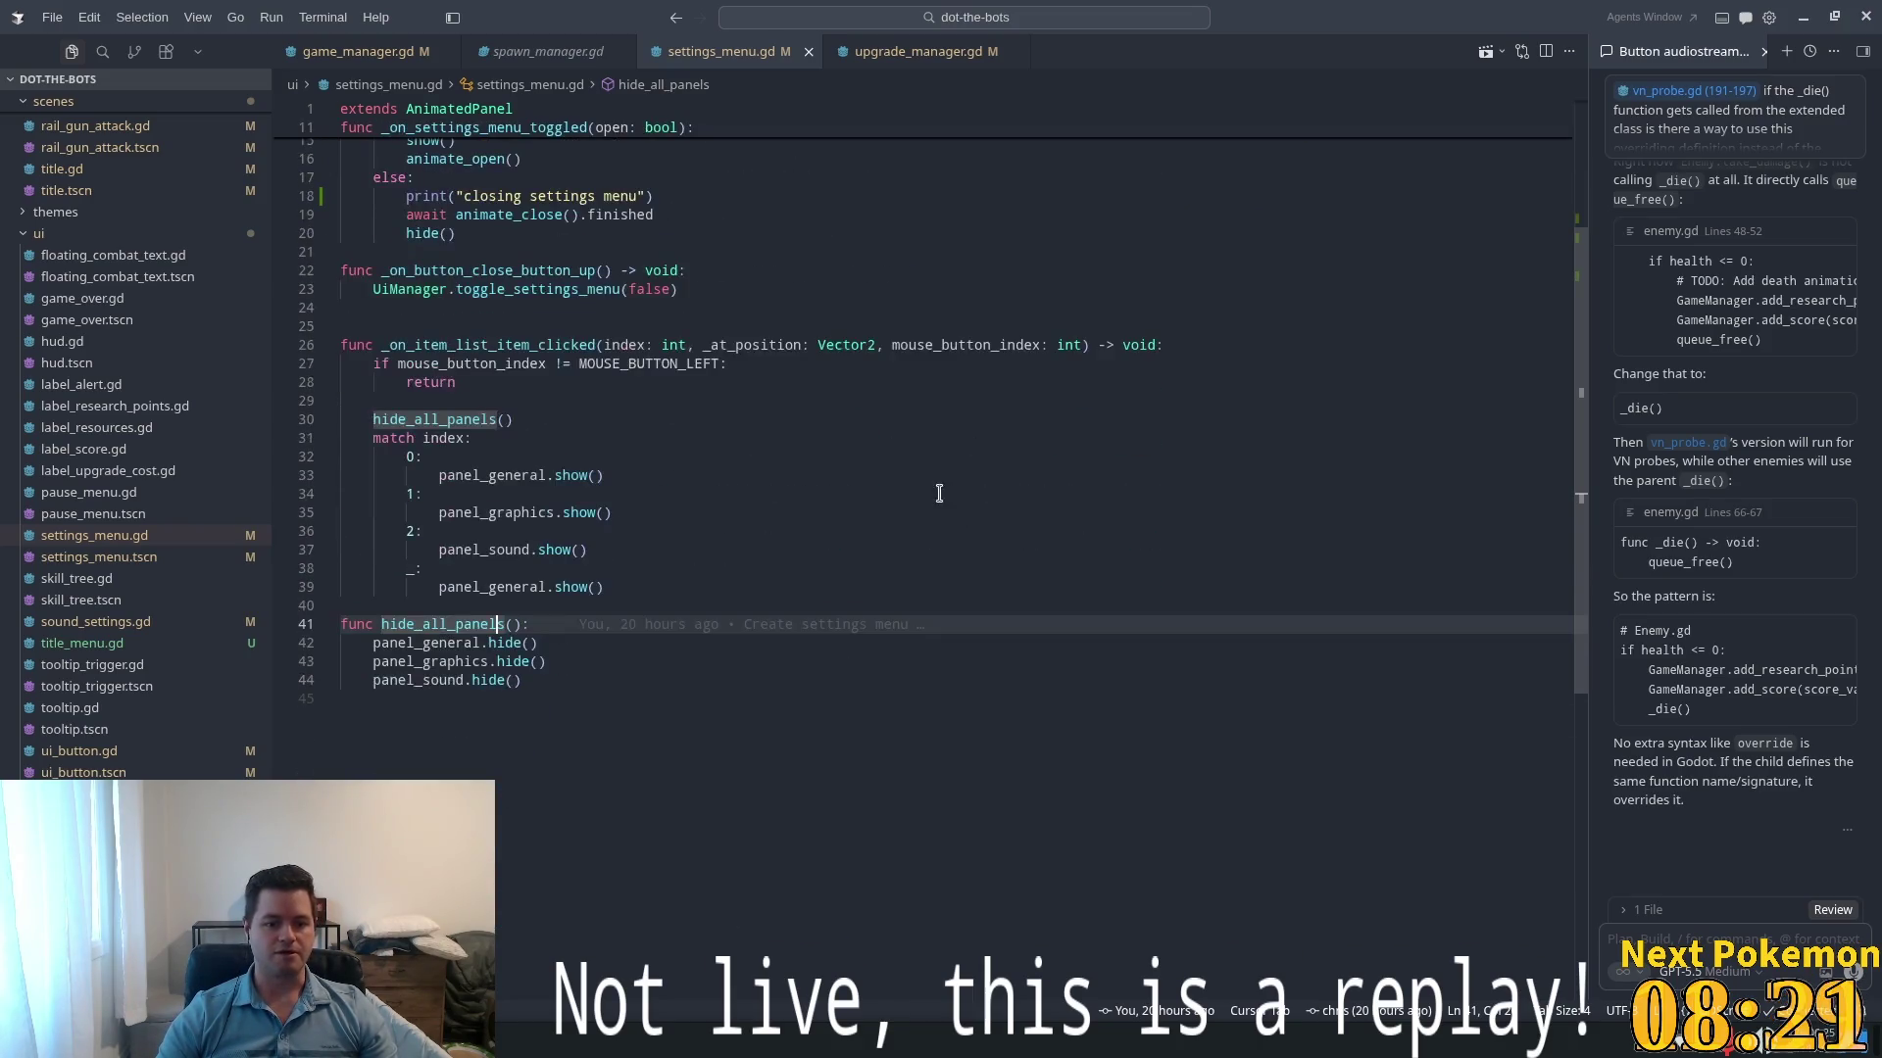
{"action": "scroll", "coordinate": [903, 500], "scroll_direction": "up", "scroll_amount": 5}
{"action": "mouse_move", "coordinate": [467, 133]}
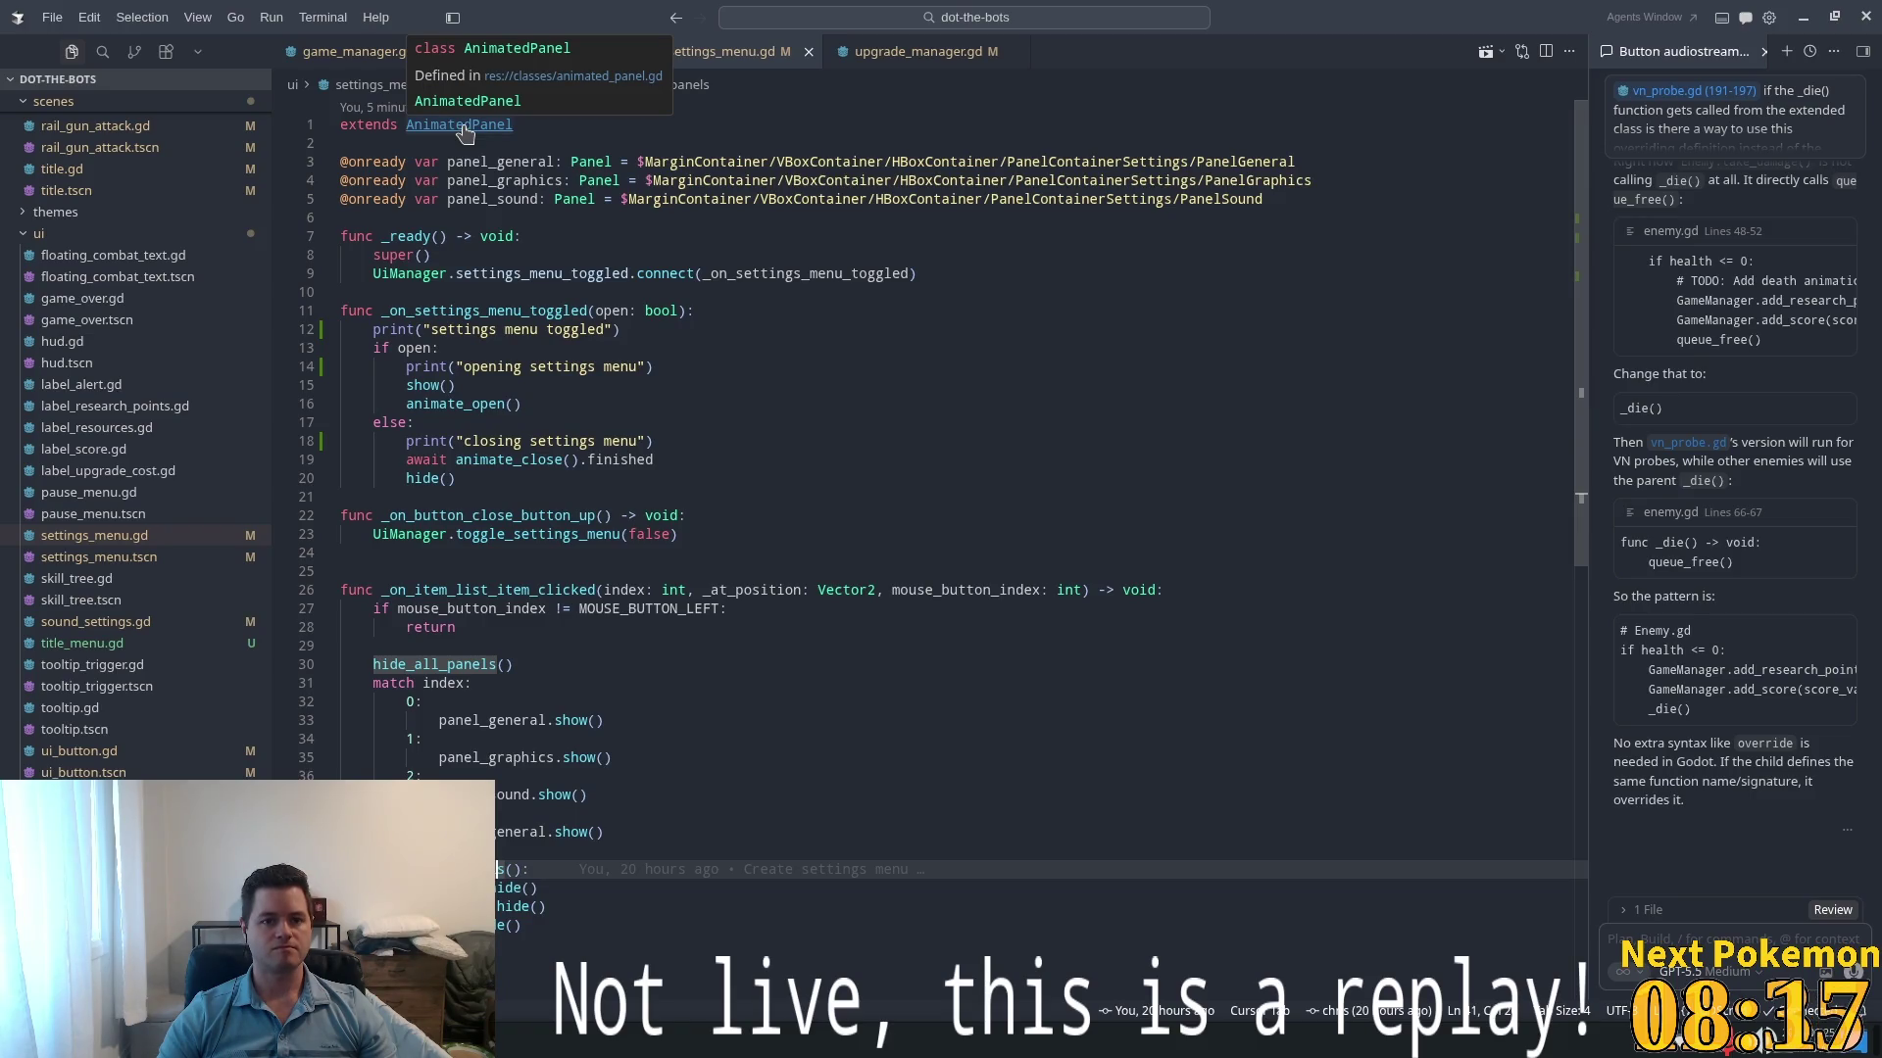
{"action": "left_click", "coordinate": [467, 132], "text": "ctrl"}
{"action": "left_click", "coordinate": [833, 406]}
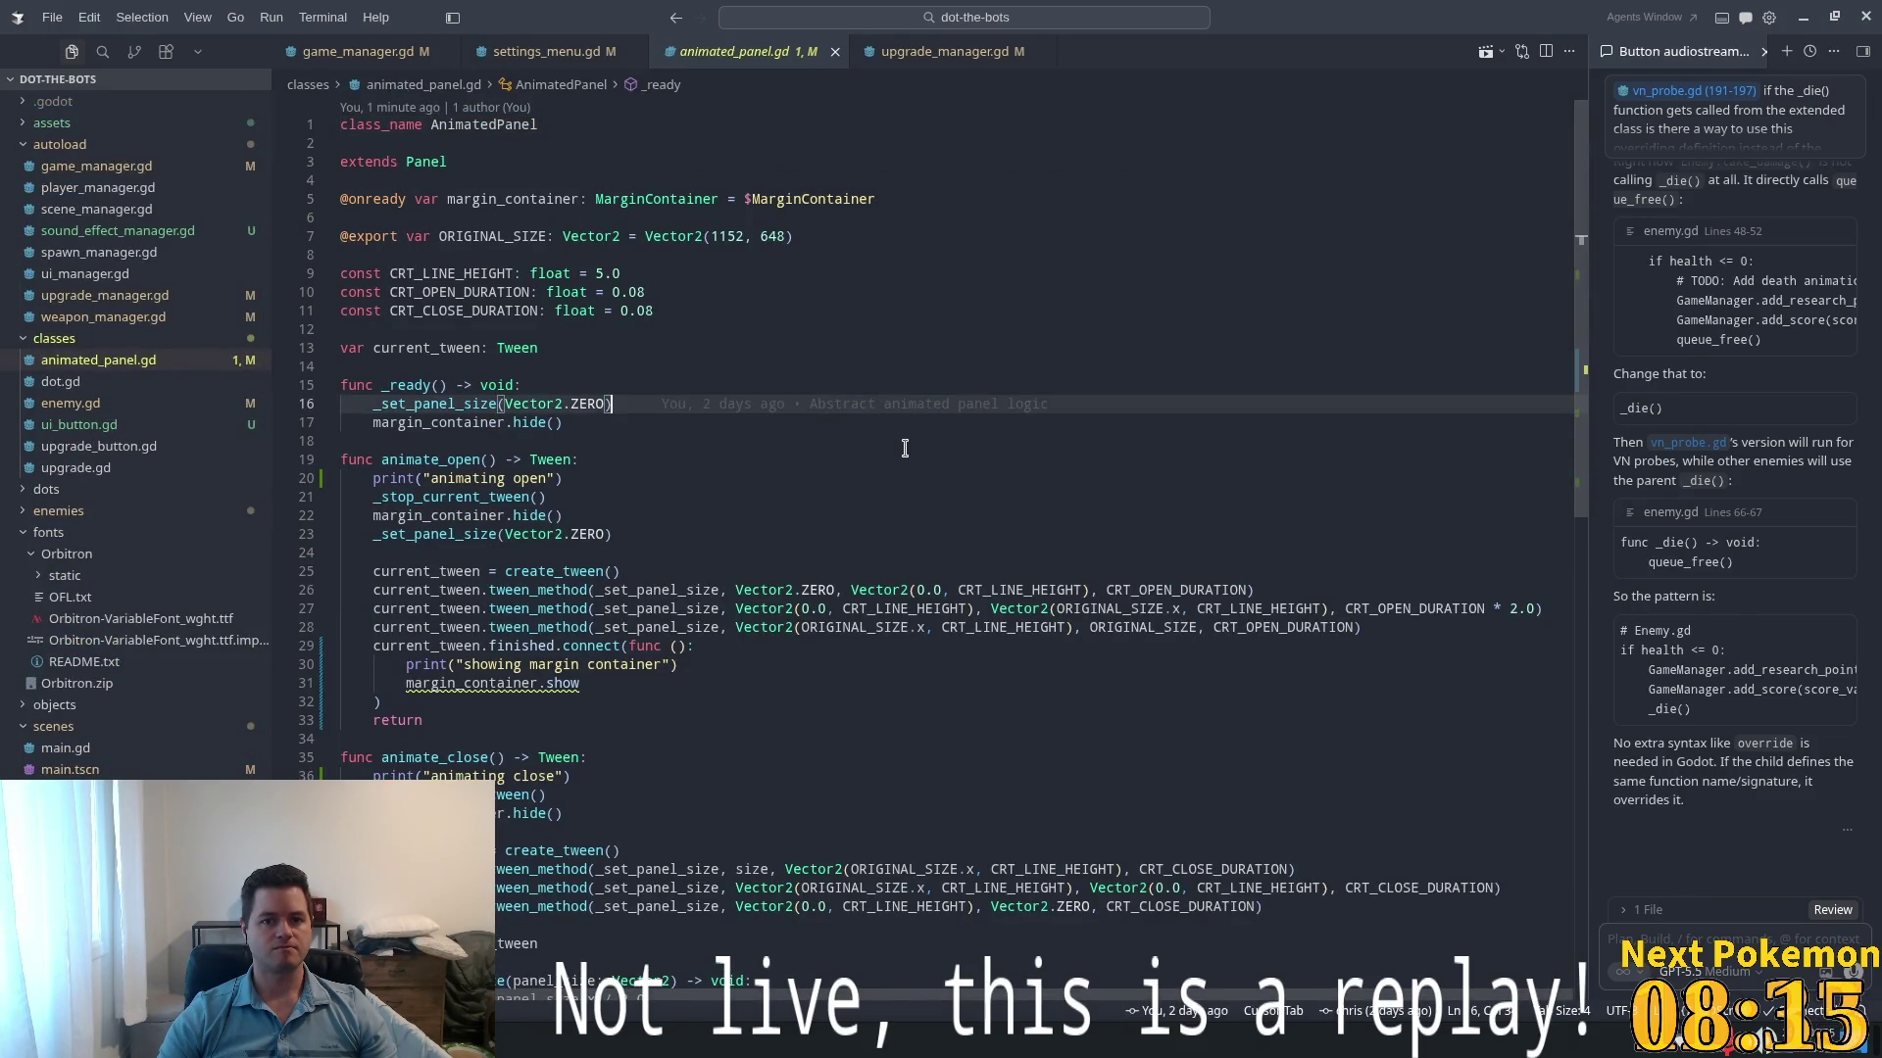
- Add a parenthesis after margin_container.show on line 31, save, and dismiss the inline suggestion
{"action": "scroll", "coordinate": [905, 448], "scroll_direction": "down", "scroll_amount": 5}
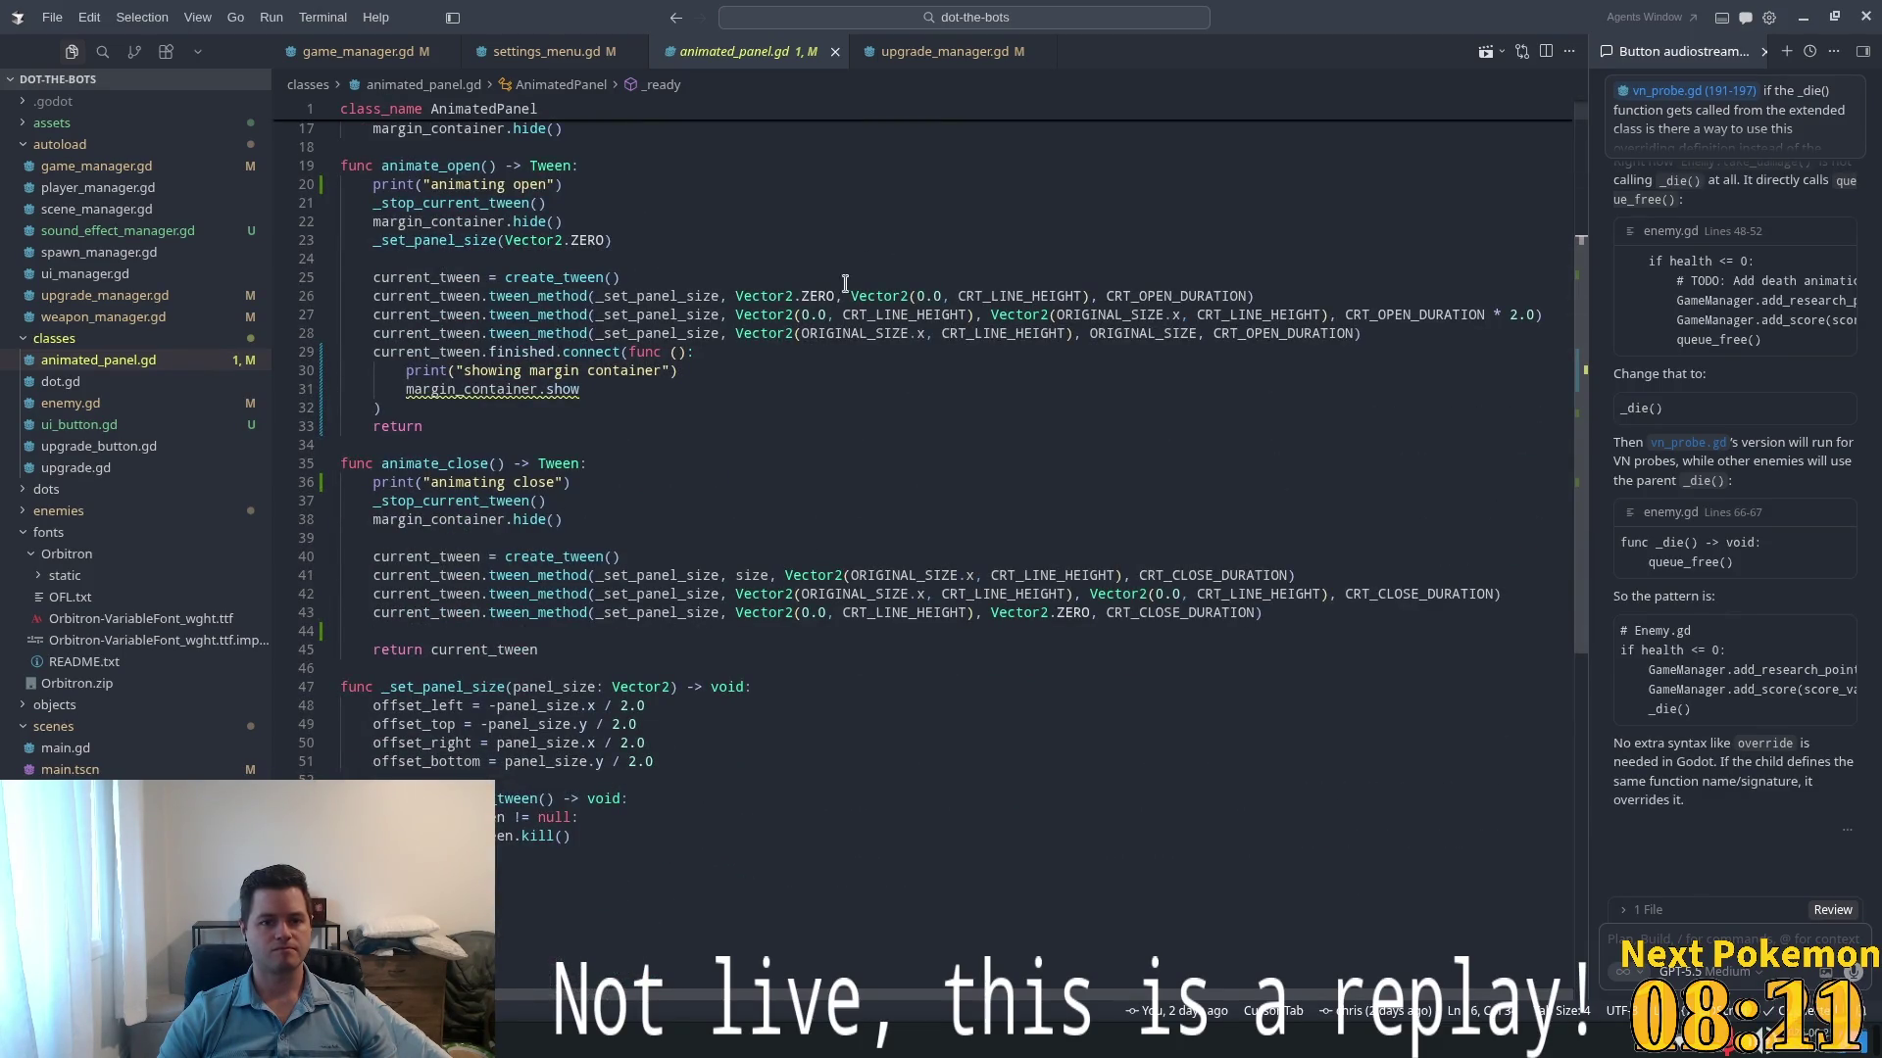
{"action": "left_click", "coordinate": [505, 384]}
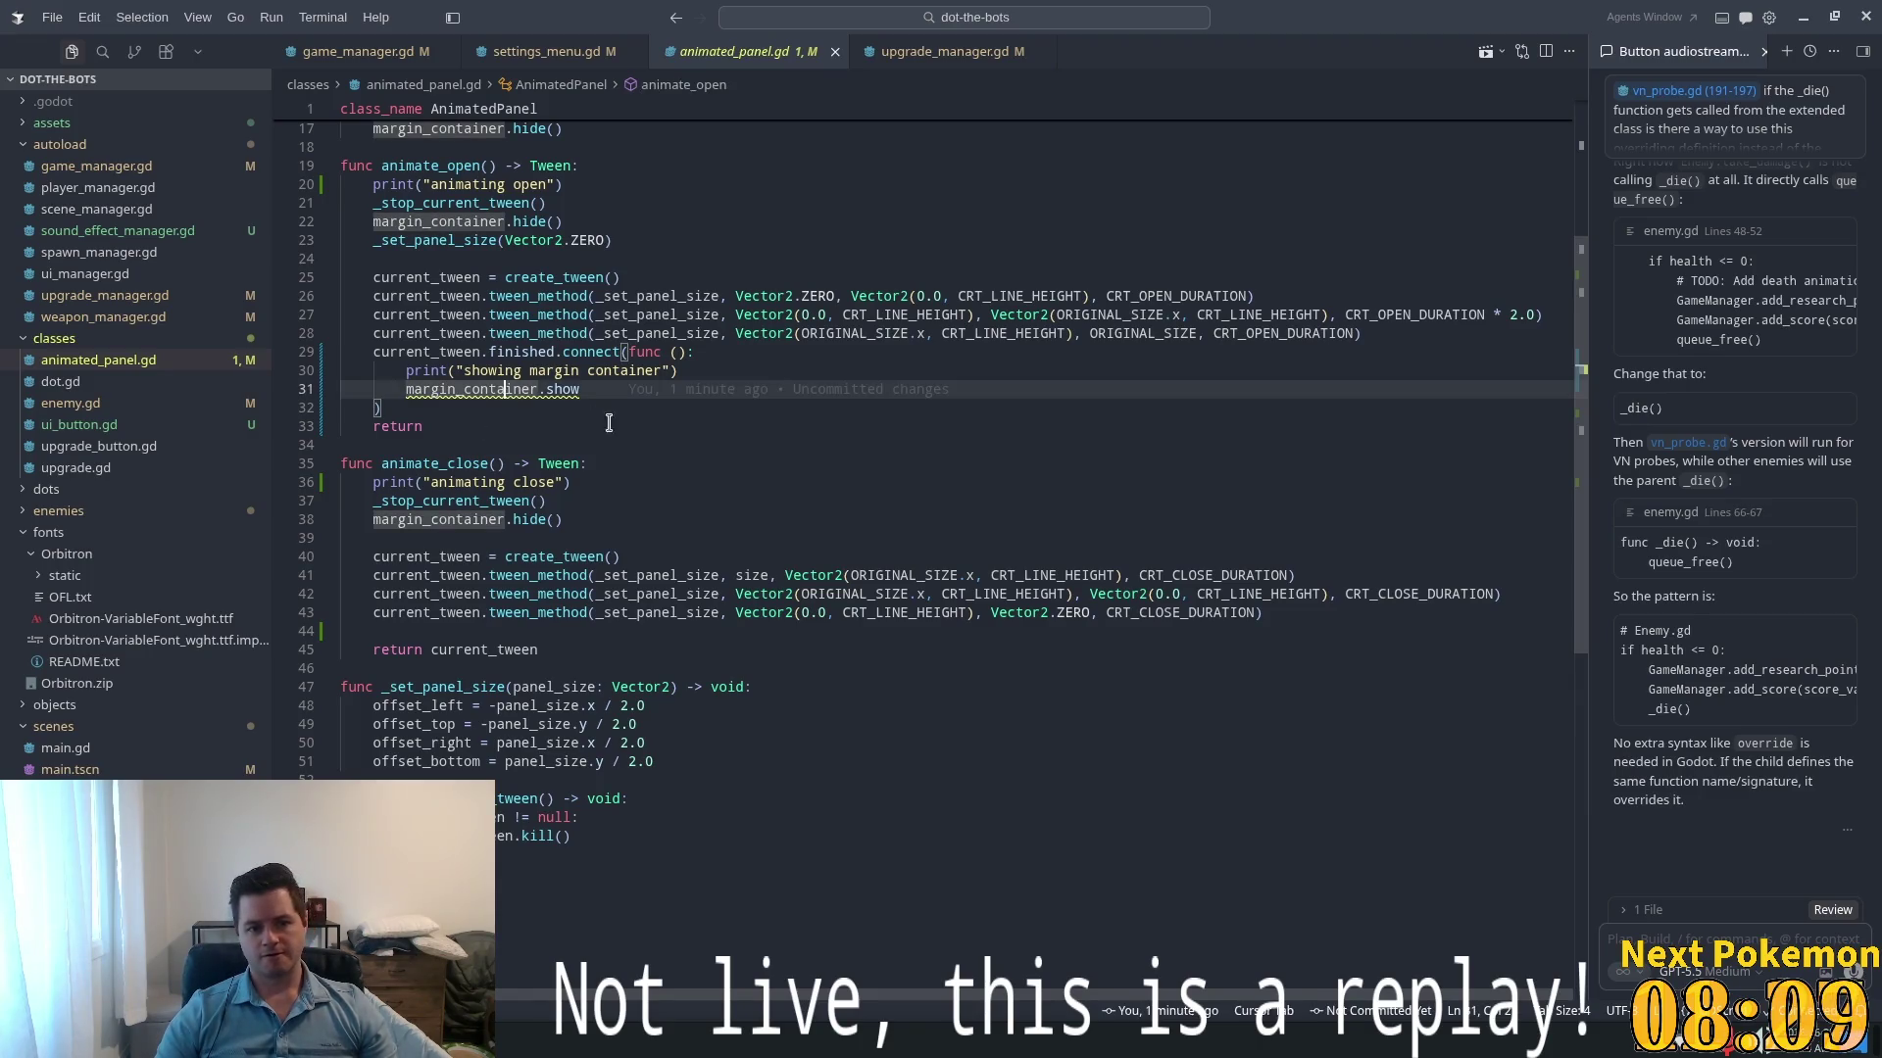
{"action": "left_click", "coordinate": [597, 389]}
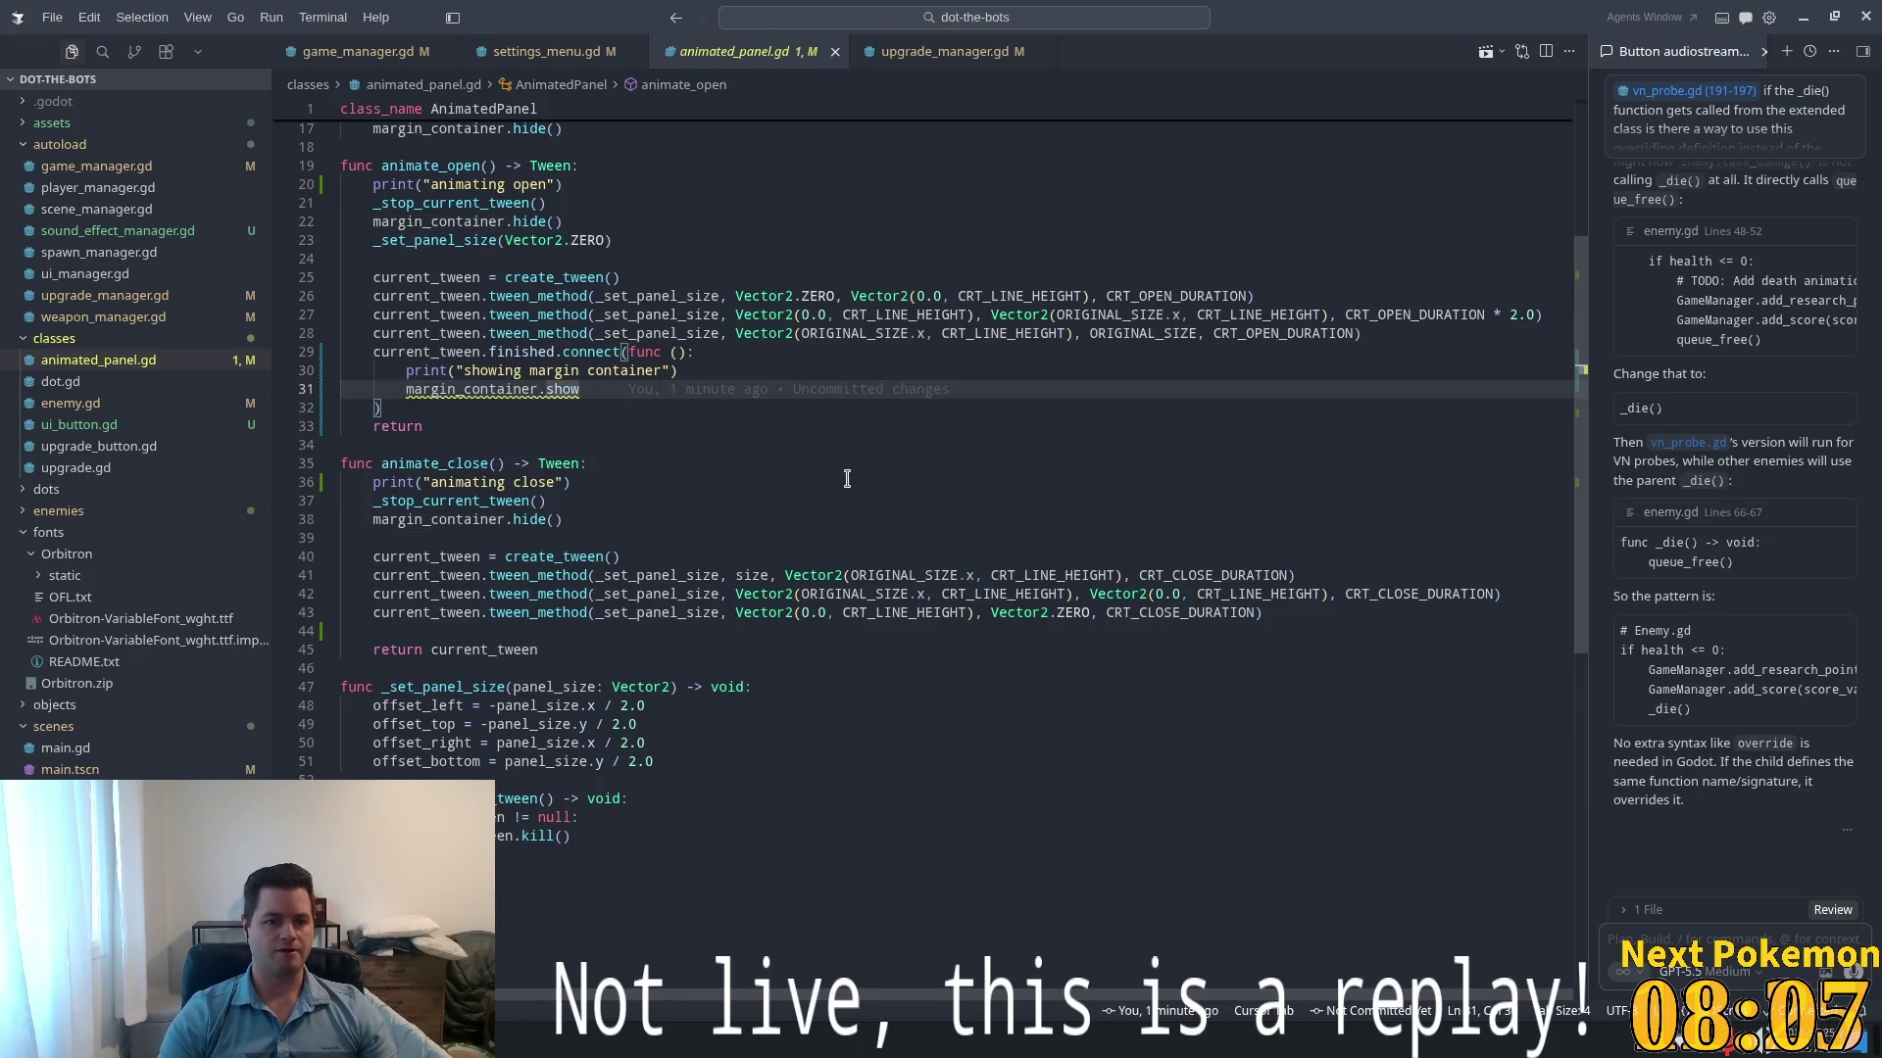
{"action": "type", "text": "("}
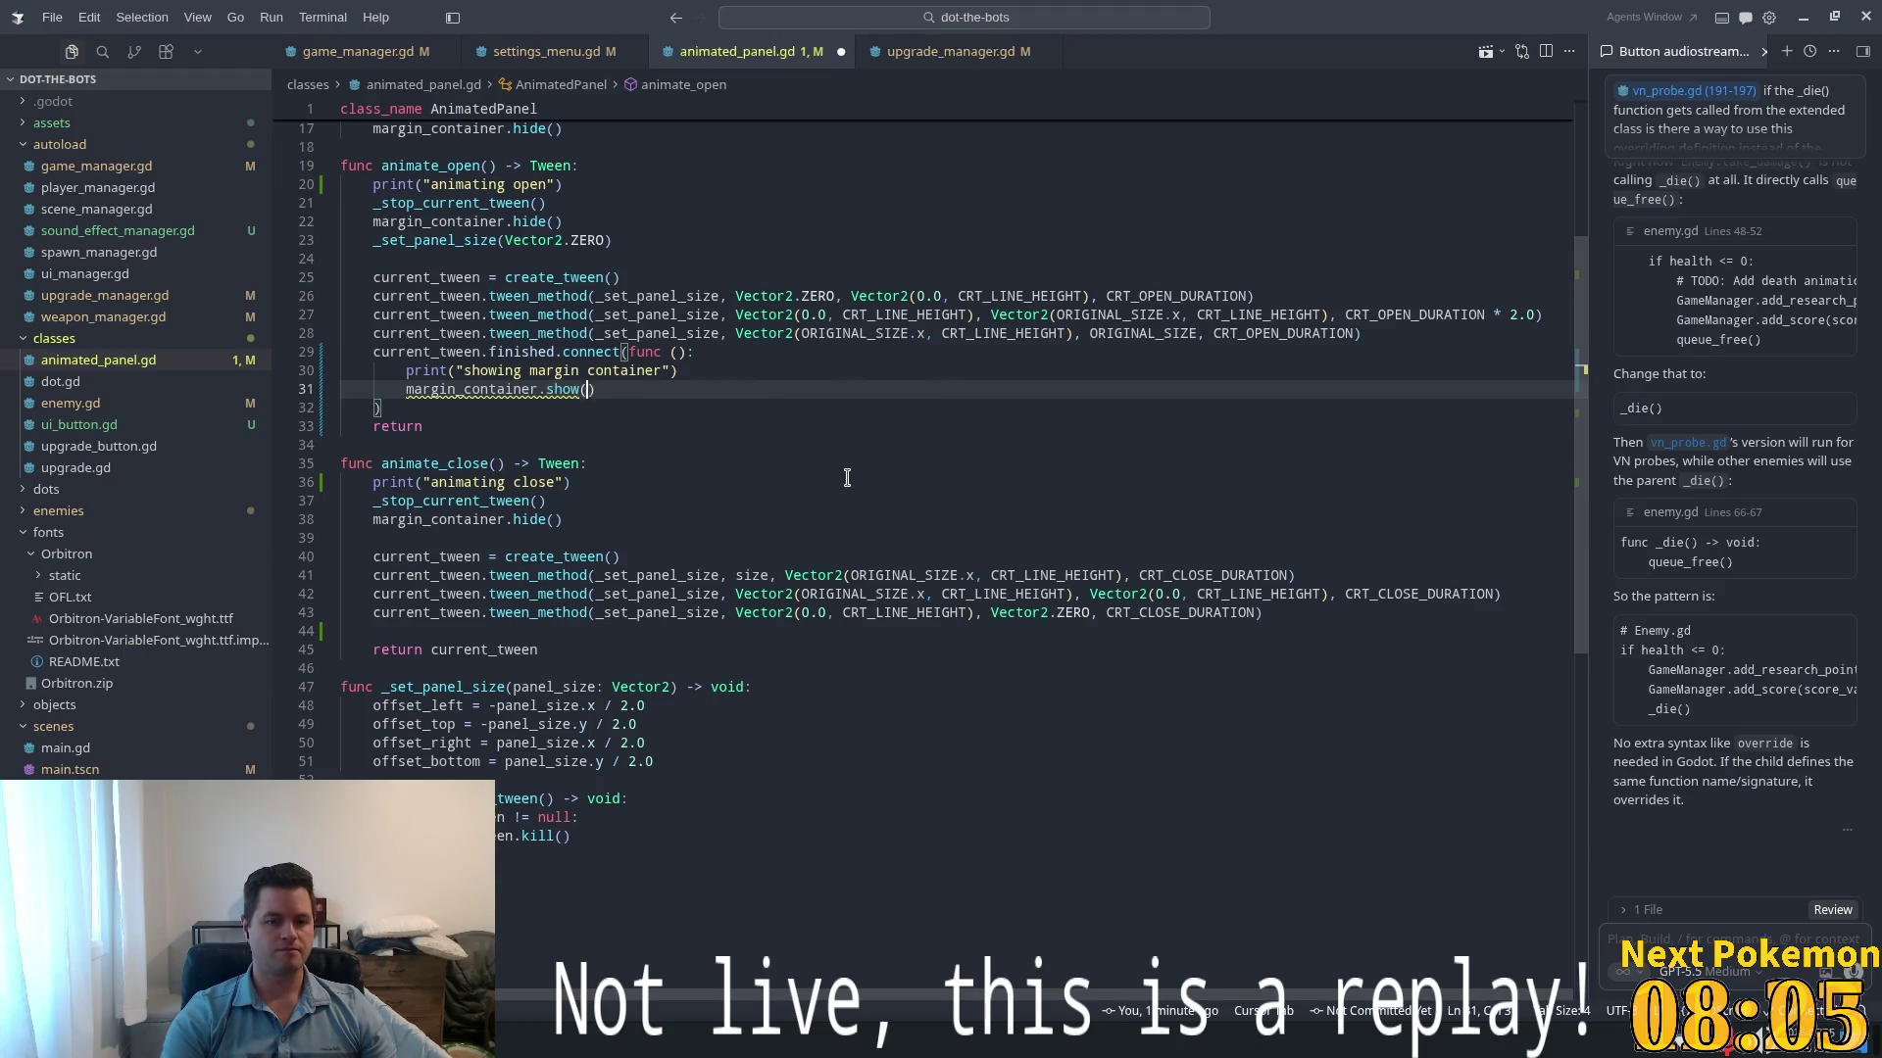
{"action": "key", "text": "ctrl+s"}
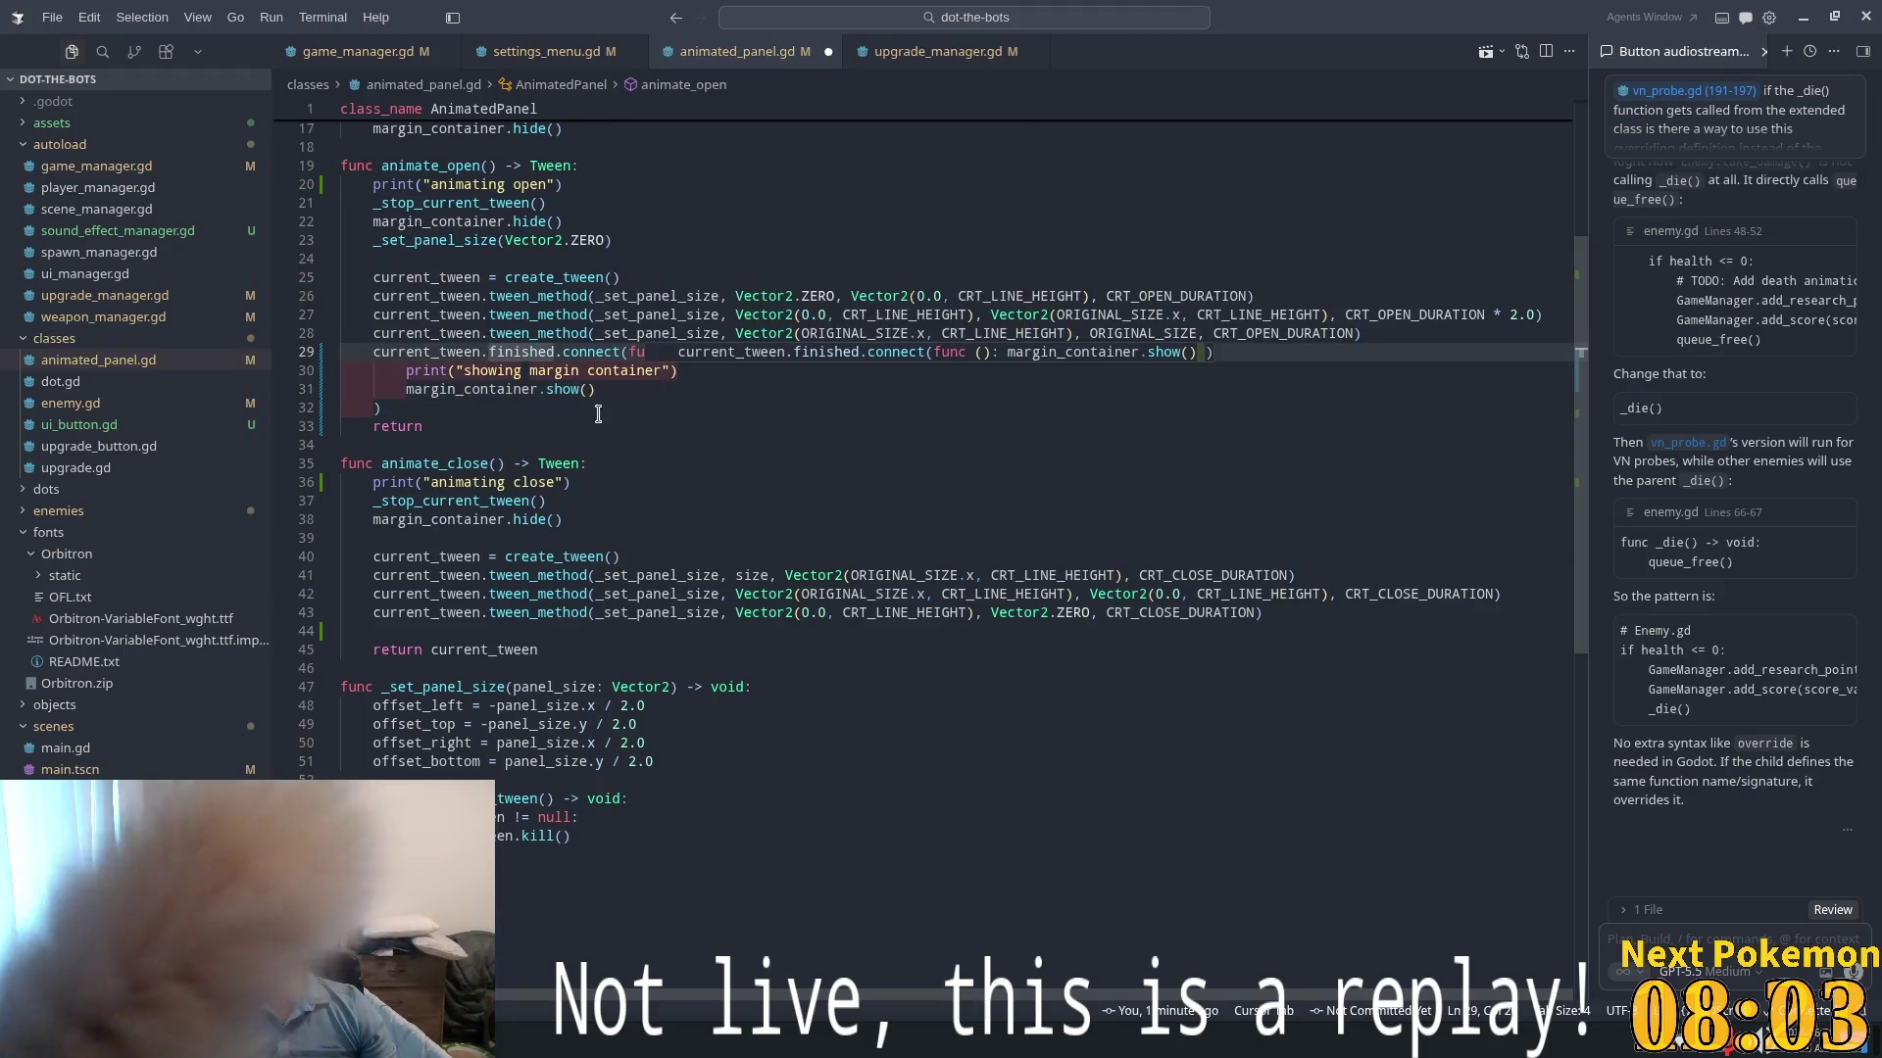
{"action": "left_click", "coordinate": [586, 392]}
- Remove the lambda and print so finished connects to margin_container.show, then open Godot's Debugger
{"action": "scroll", "coordinate": [712, 532], "scroll_direction": "up", "scroll_amount": 3}
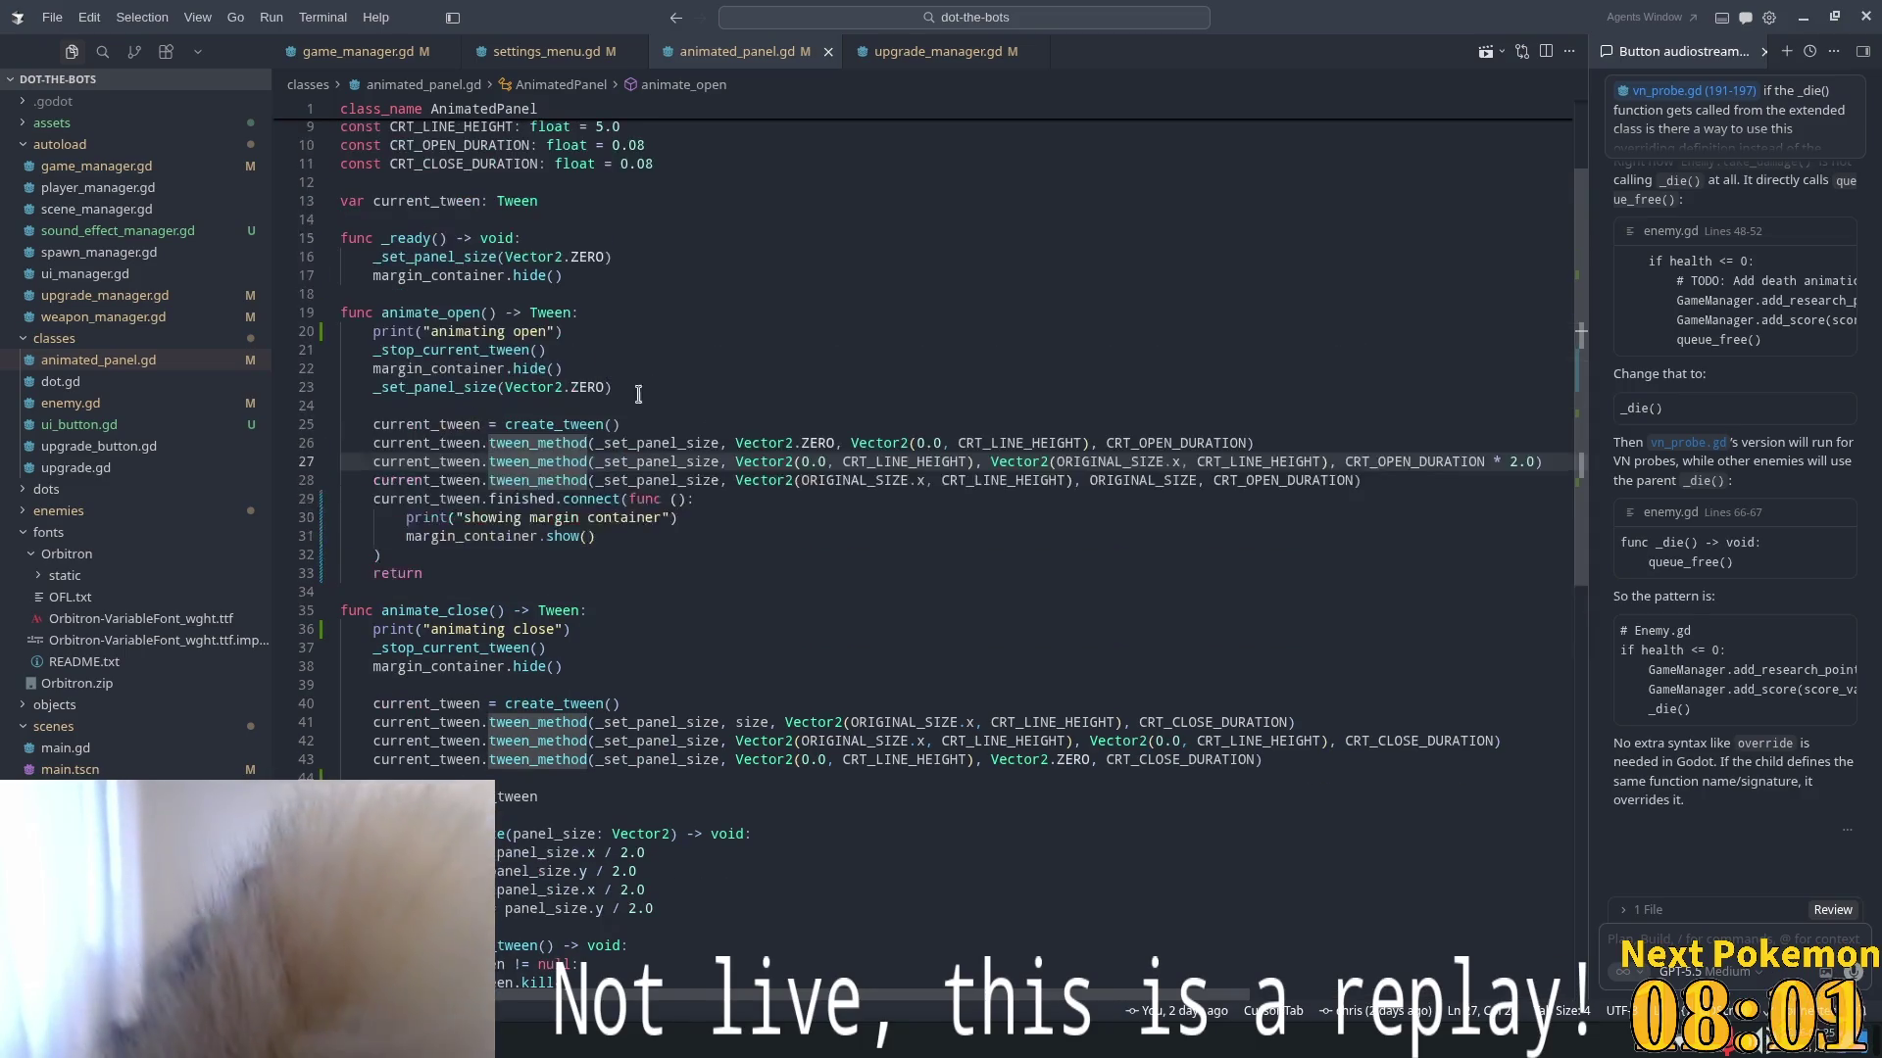
{"action": "left_click", "coordinate": [605, 462]}
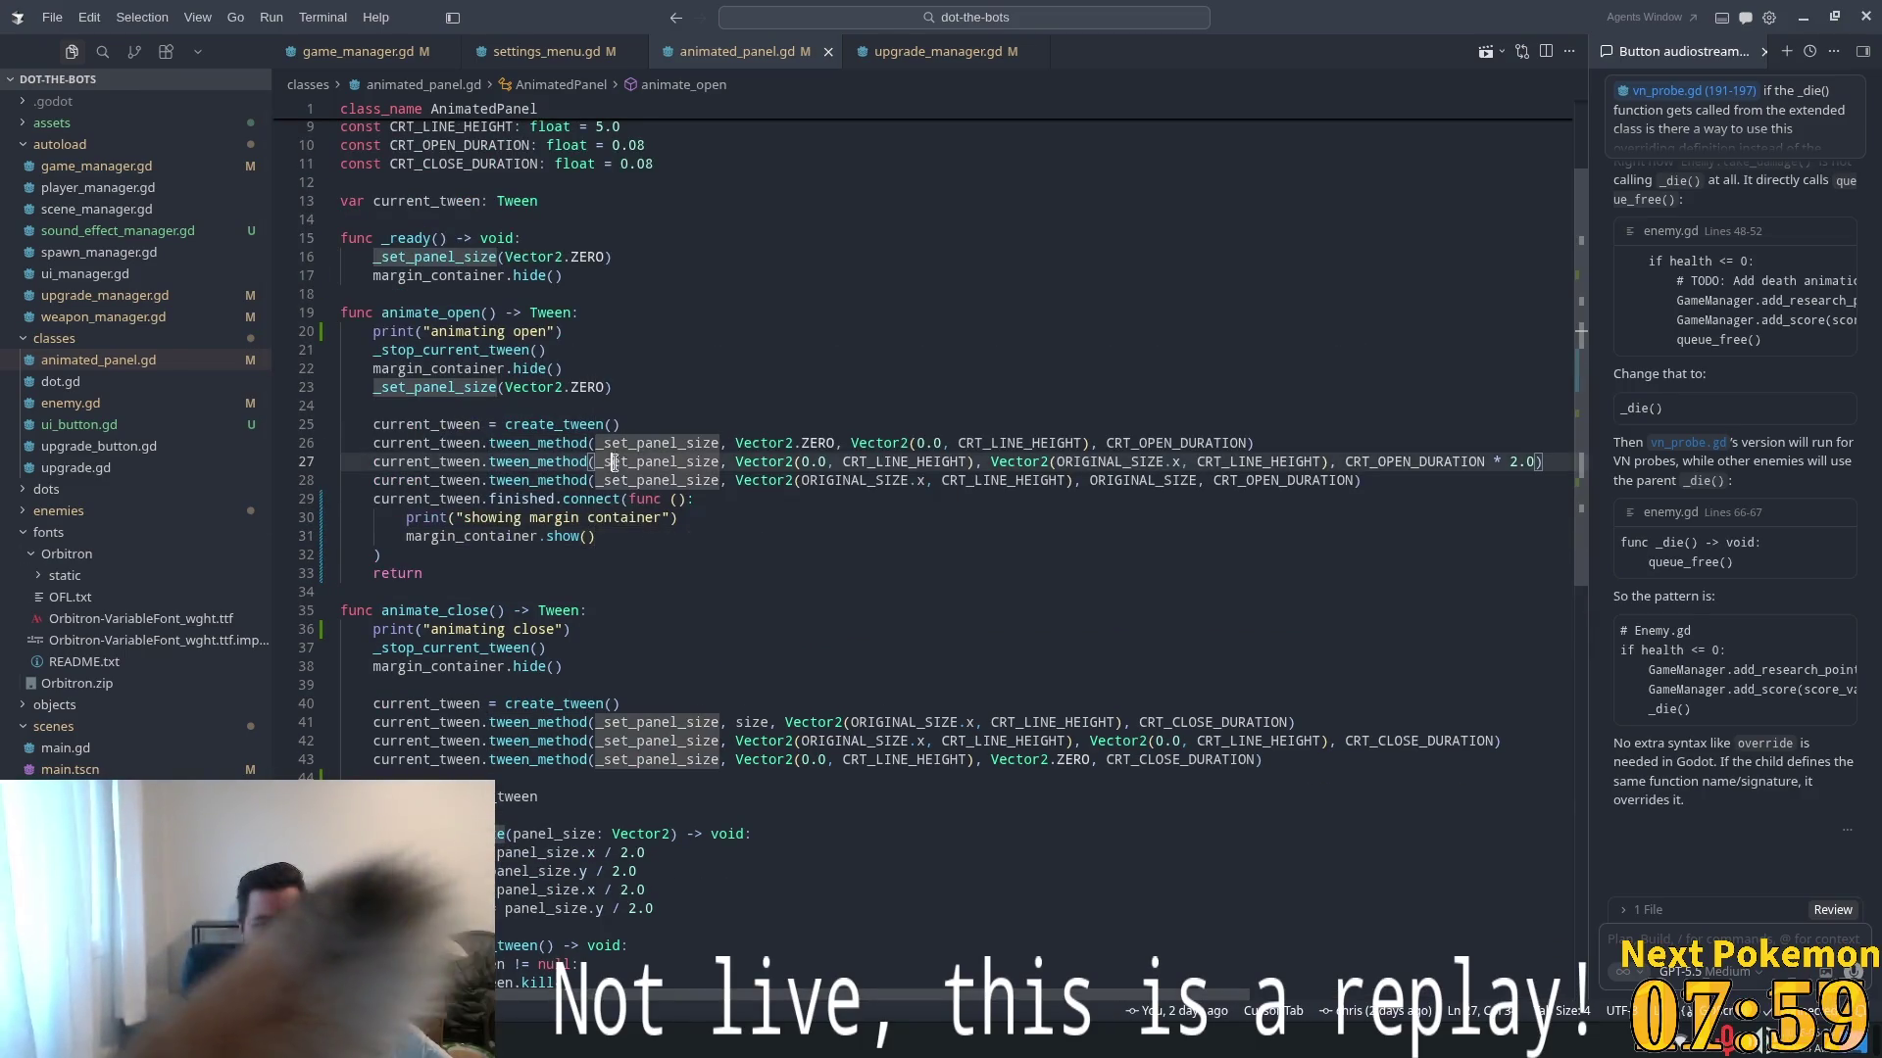
{"action": "mouse_move", "coordinate": [708, 517]}
{"action": "left_mouse_down"}
{"action": "mouse_move", "coordinate": [441, 519]}
{"action": "mouse_move", "coordinate": [629, 504]}
{"action": "left_mouse_up"}
{"action": "key", "text": "BackSpace"}
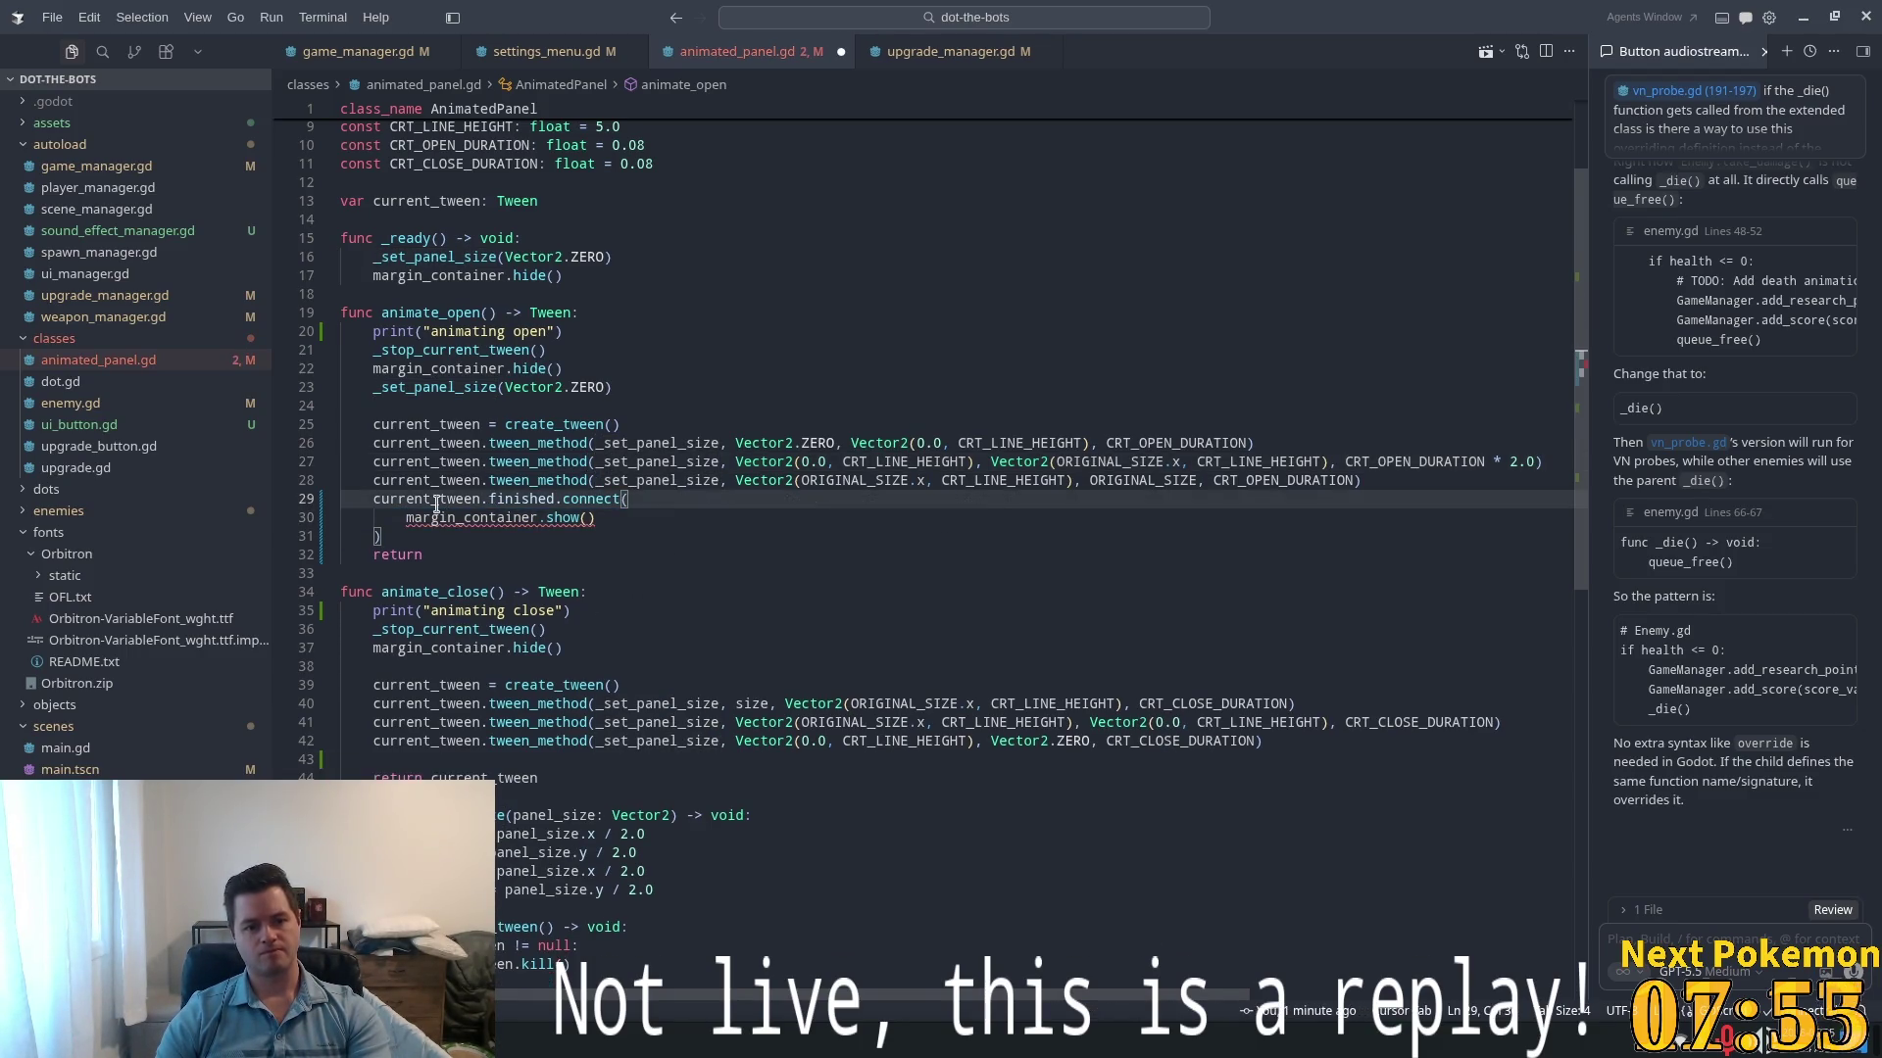
{"action": "left_click", "coordinate": [607, 518]}
{"action": "key", "text": "BackSpace"}
{"action": "key", "text": "BackSpace"}
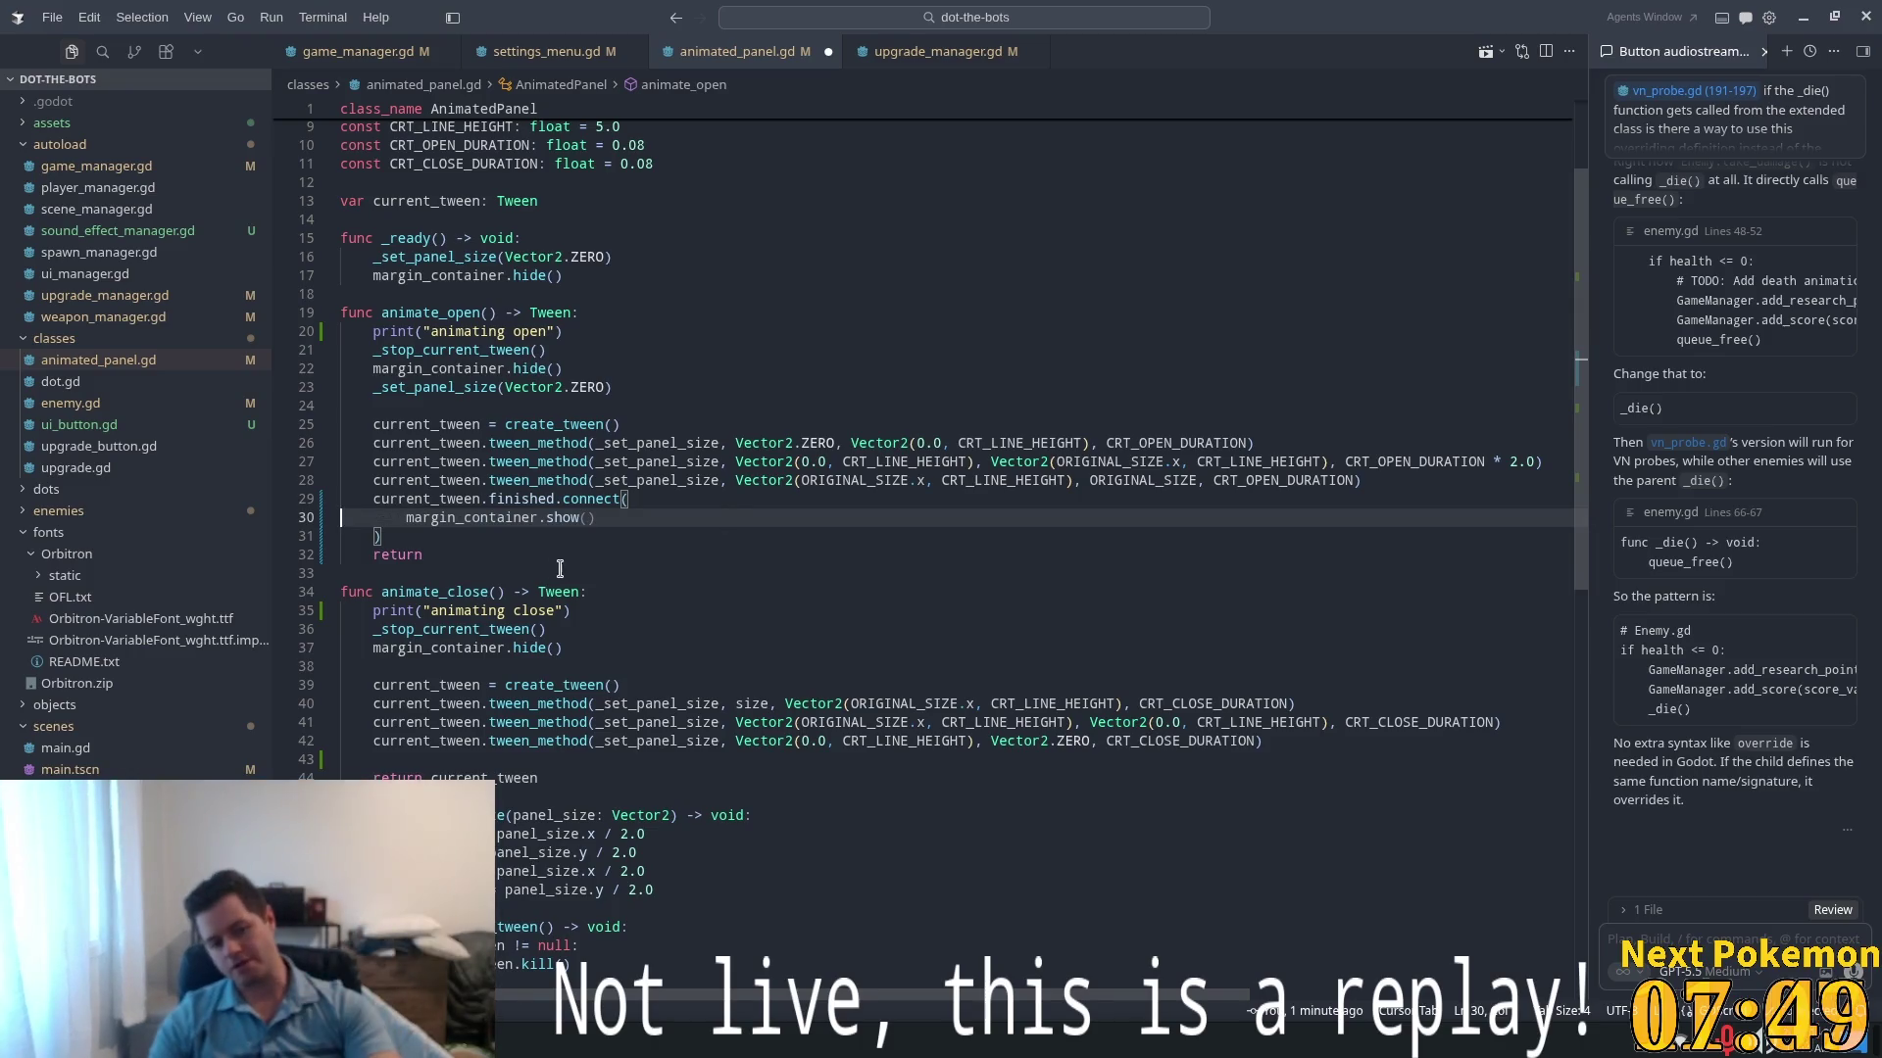
{"action": "key", "text": "Home"}
{"action": "key", "text": "BackSpace"}
{"action": "key", "text": "BackSpace"}
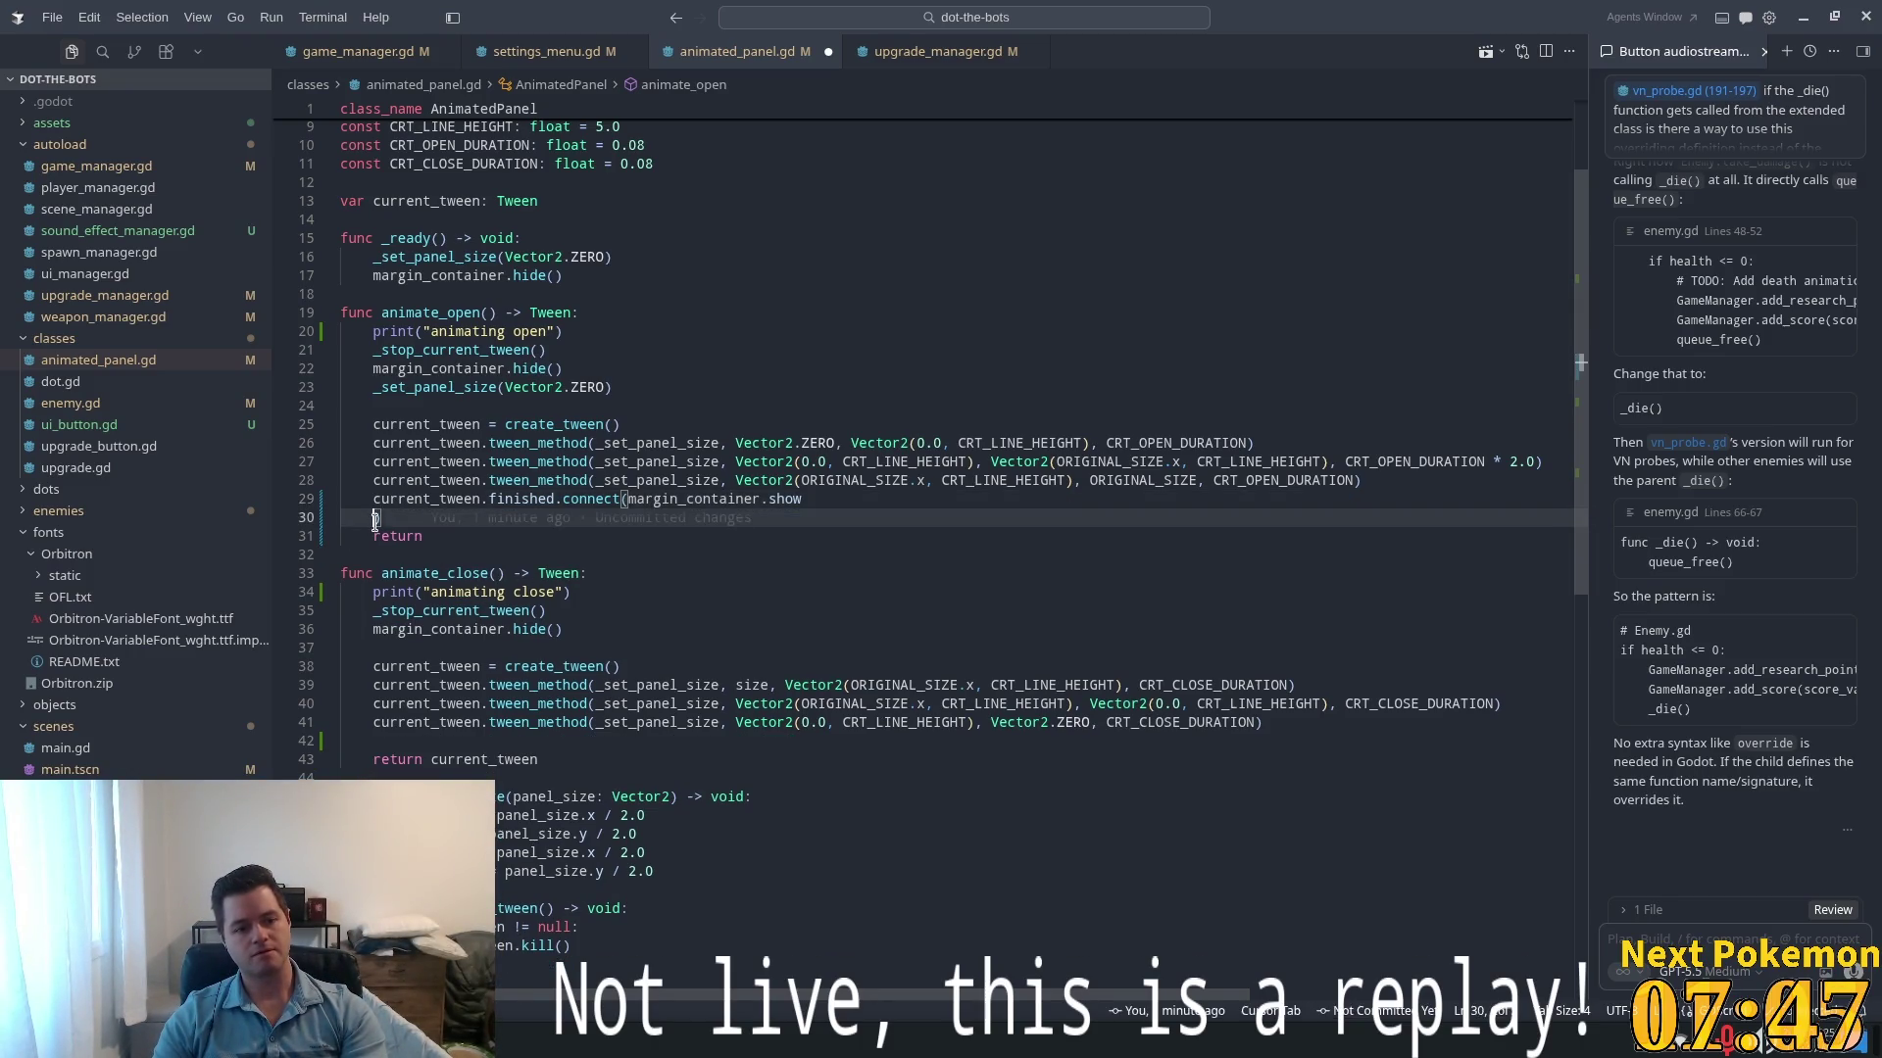
{"action": "key", "text": "BackSpace"}
{"action": "key", "text": "BackSpace"}
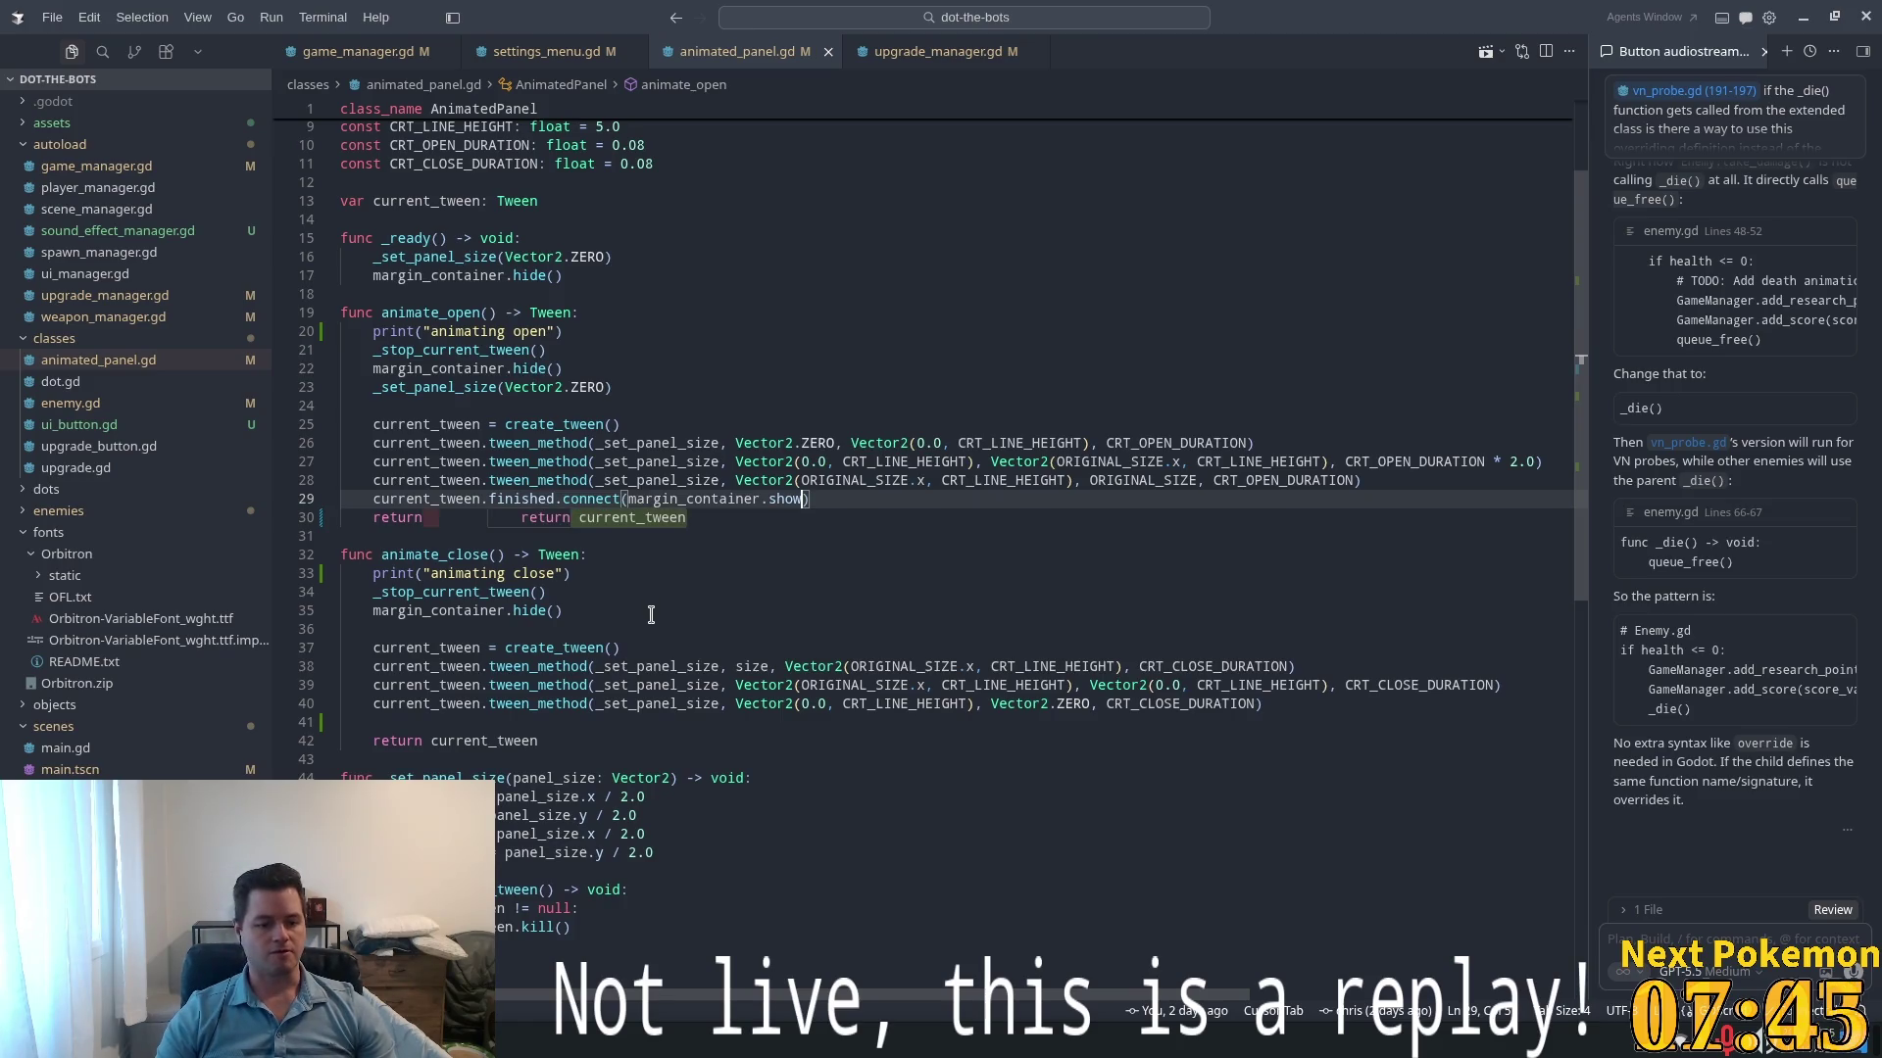
{"action": "key", "text": "alt+Tab"}
{"action": "left_click", "coordinate": [510, 1010]}
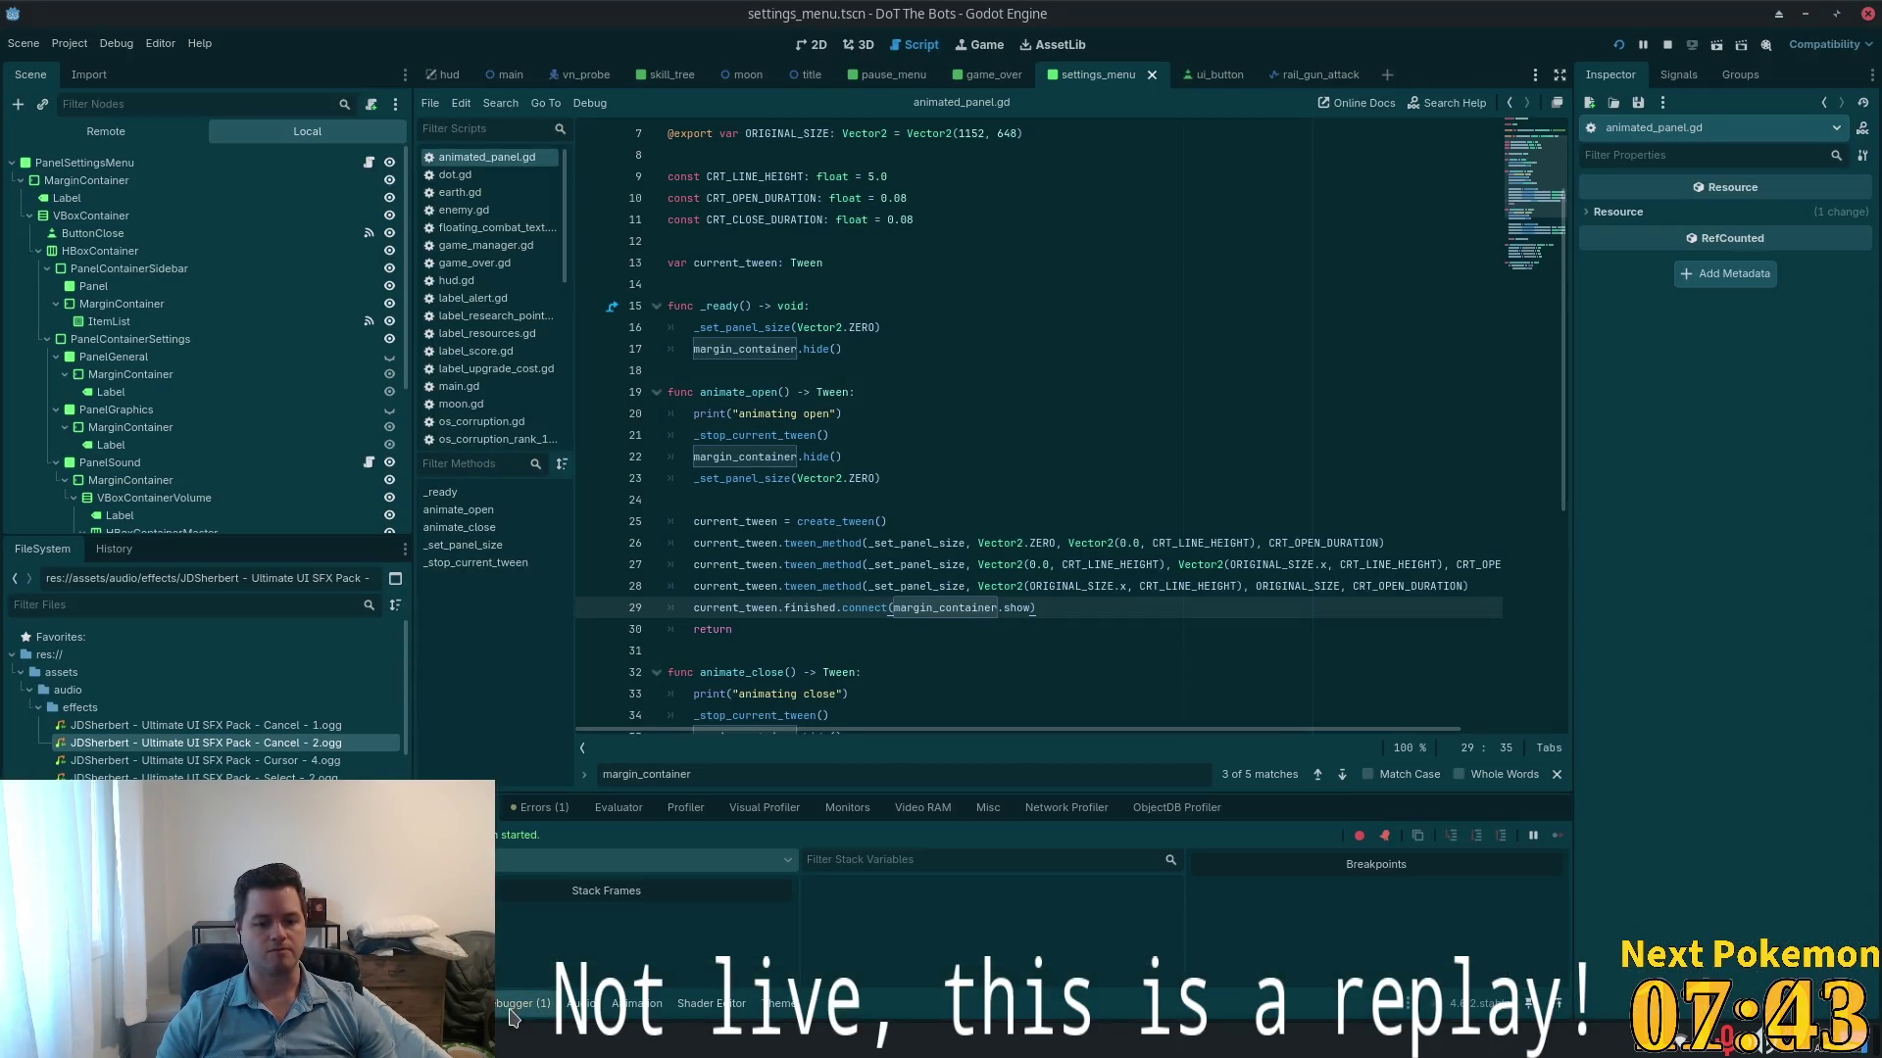